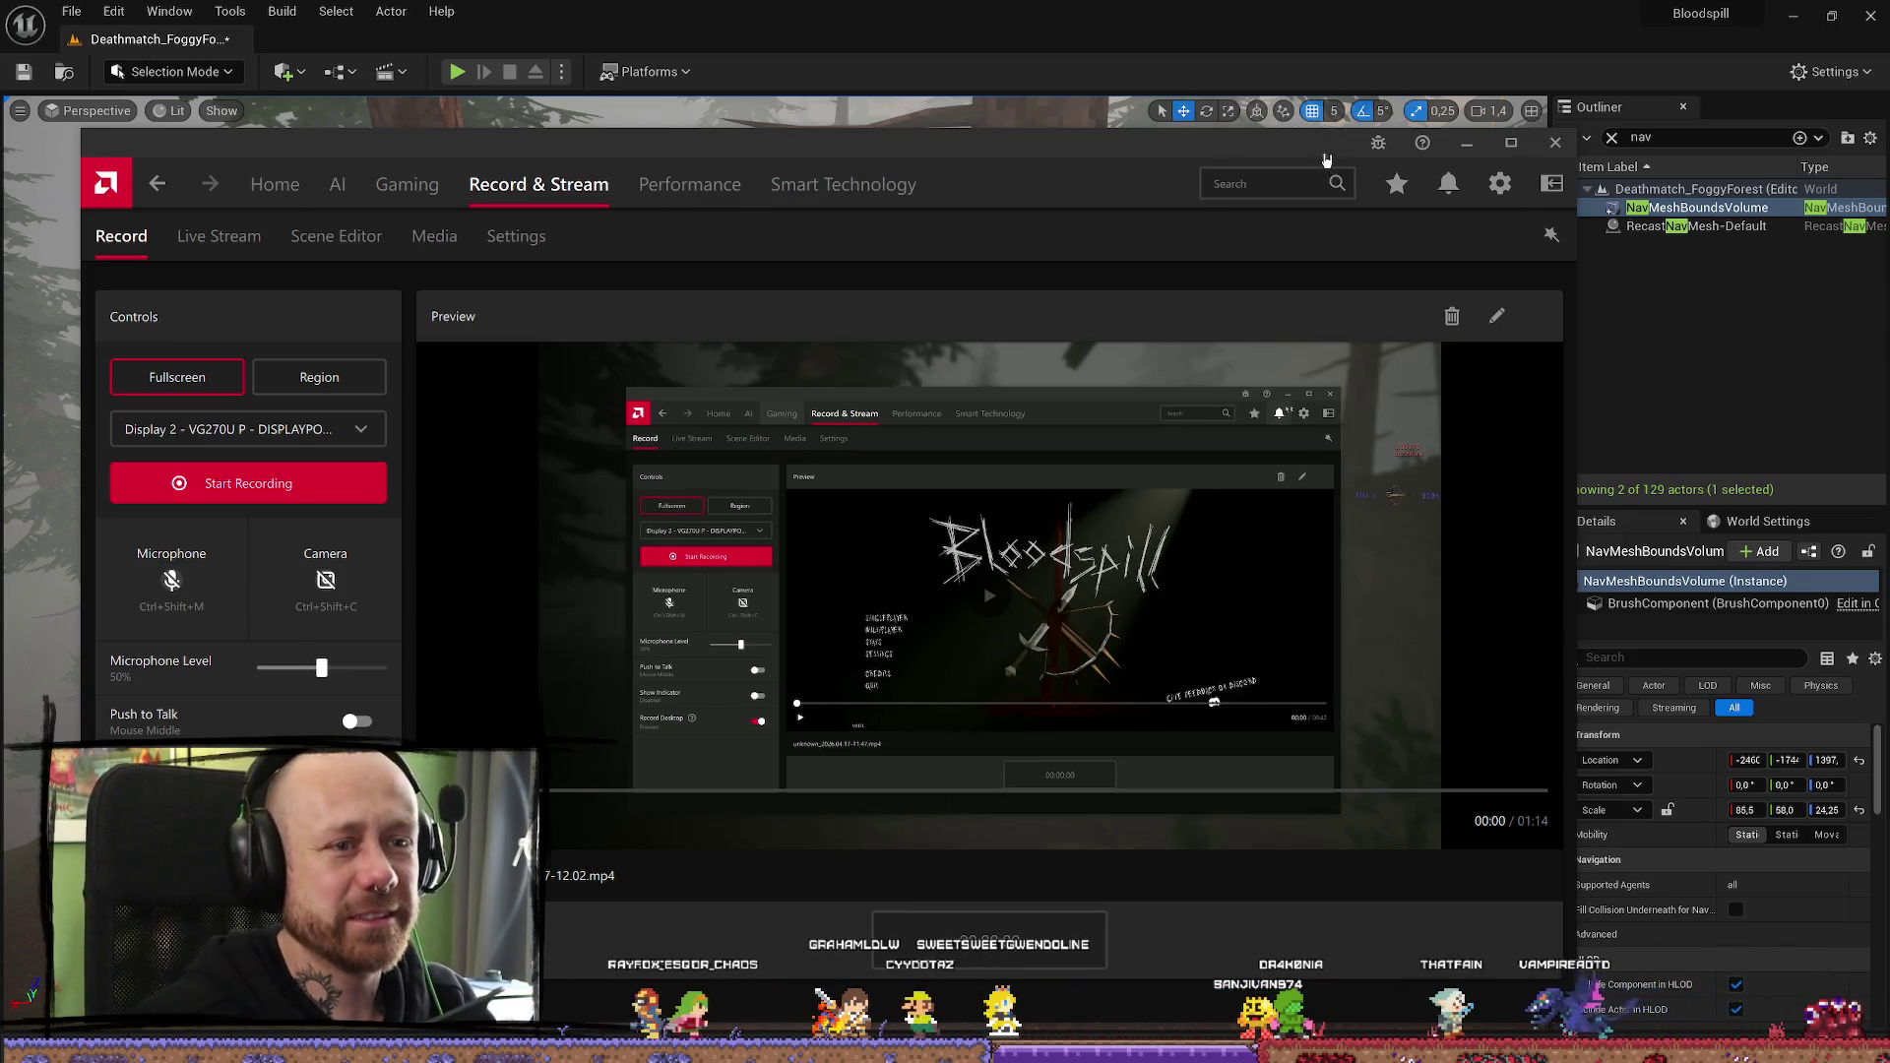
Dismiss the Adrenalin recording window, fly to a new forest view, and open the Content Drawer
click(1556, 143)
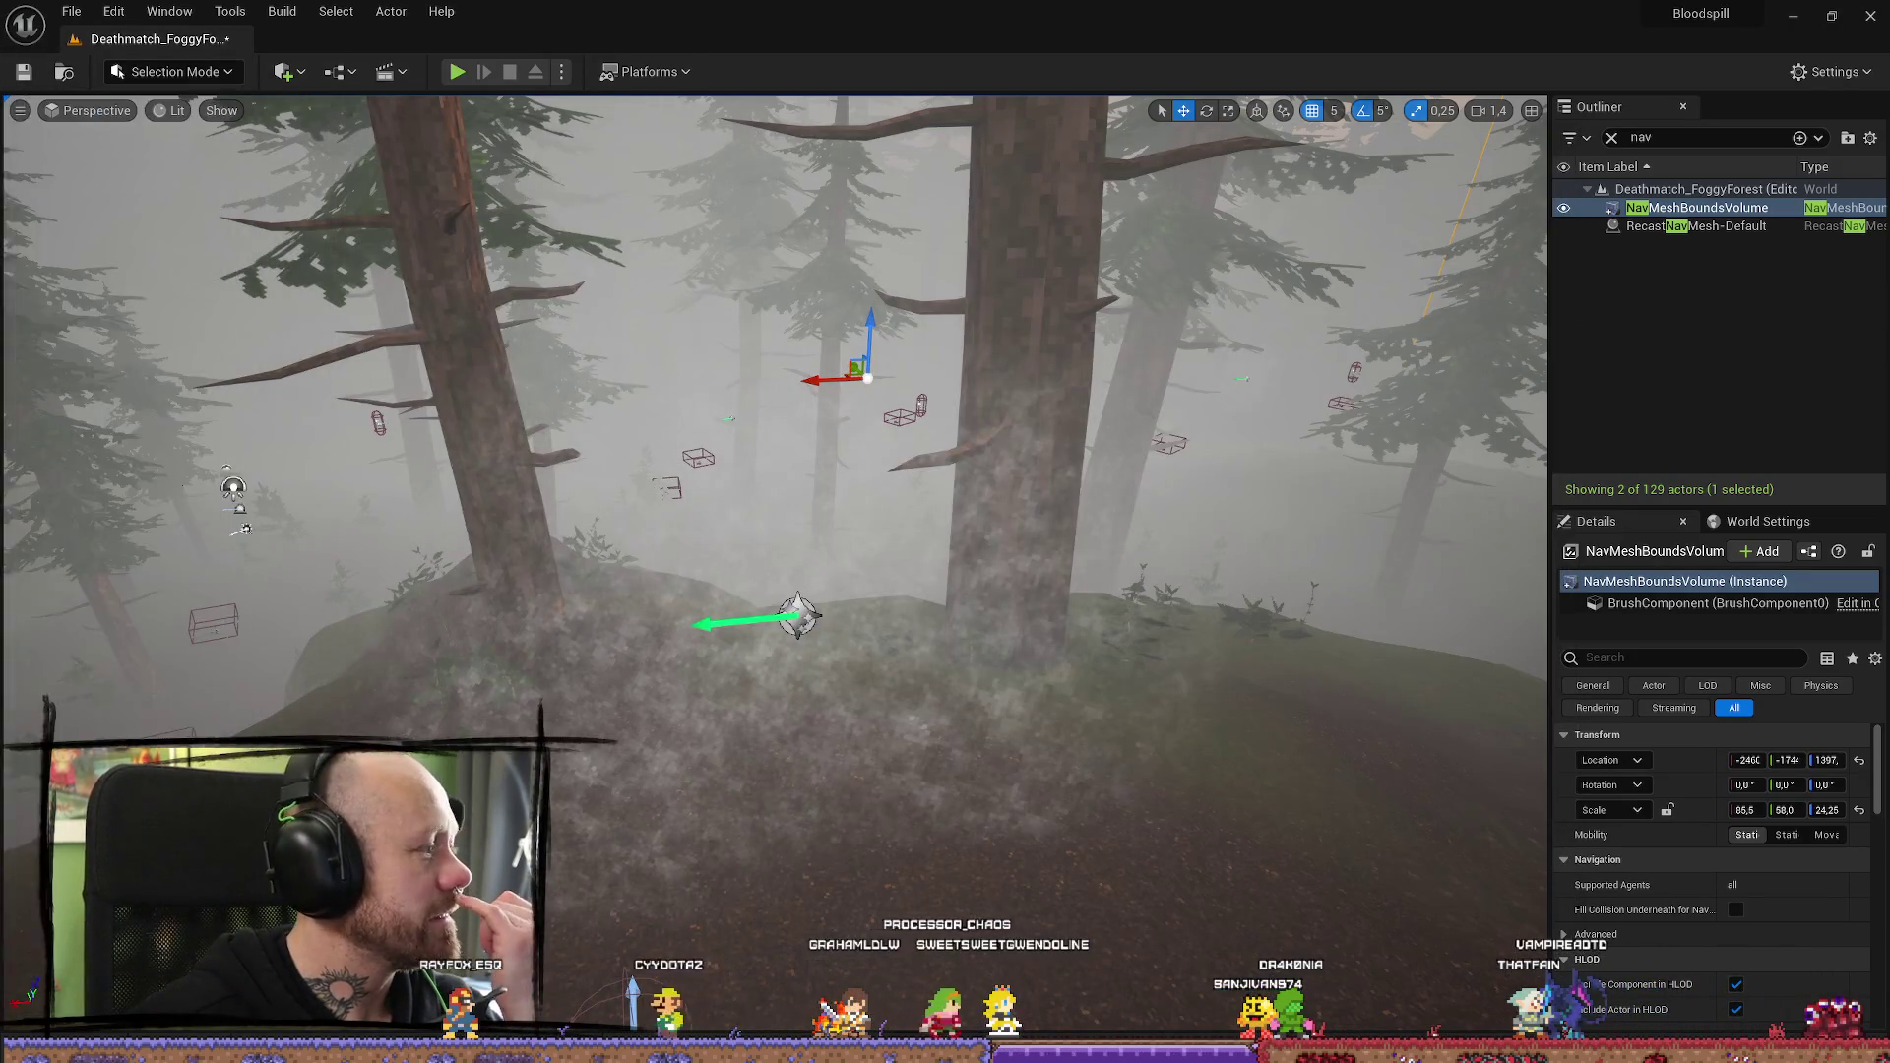
key(alt+r)
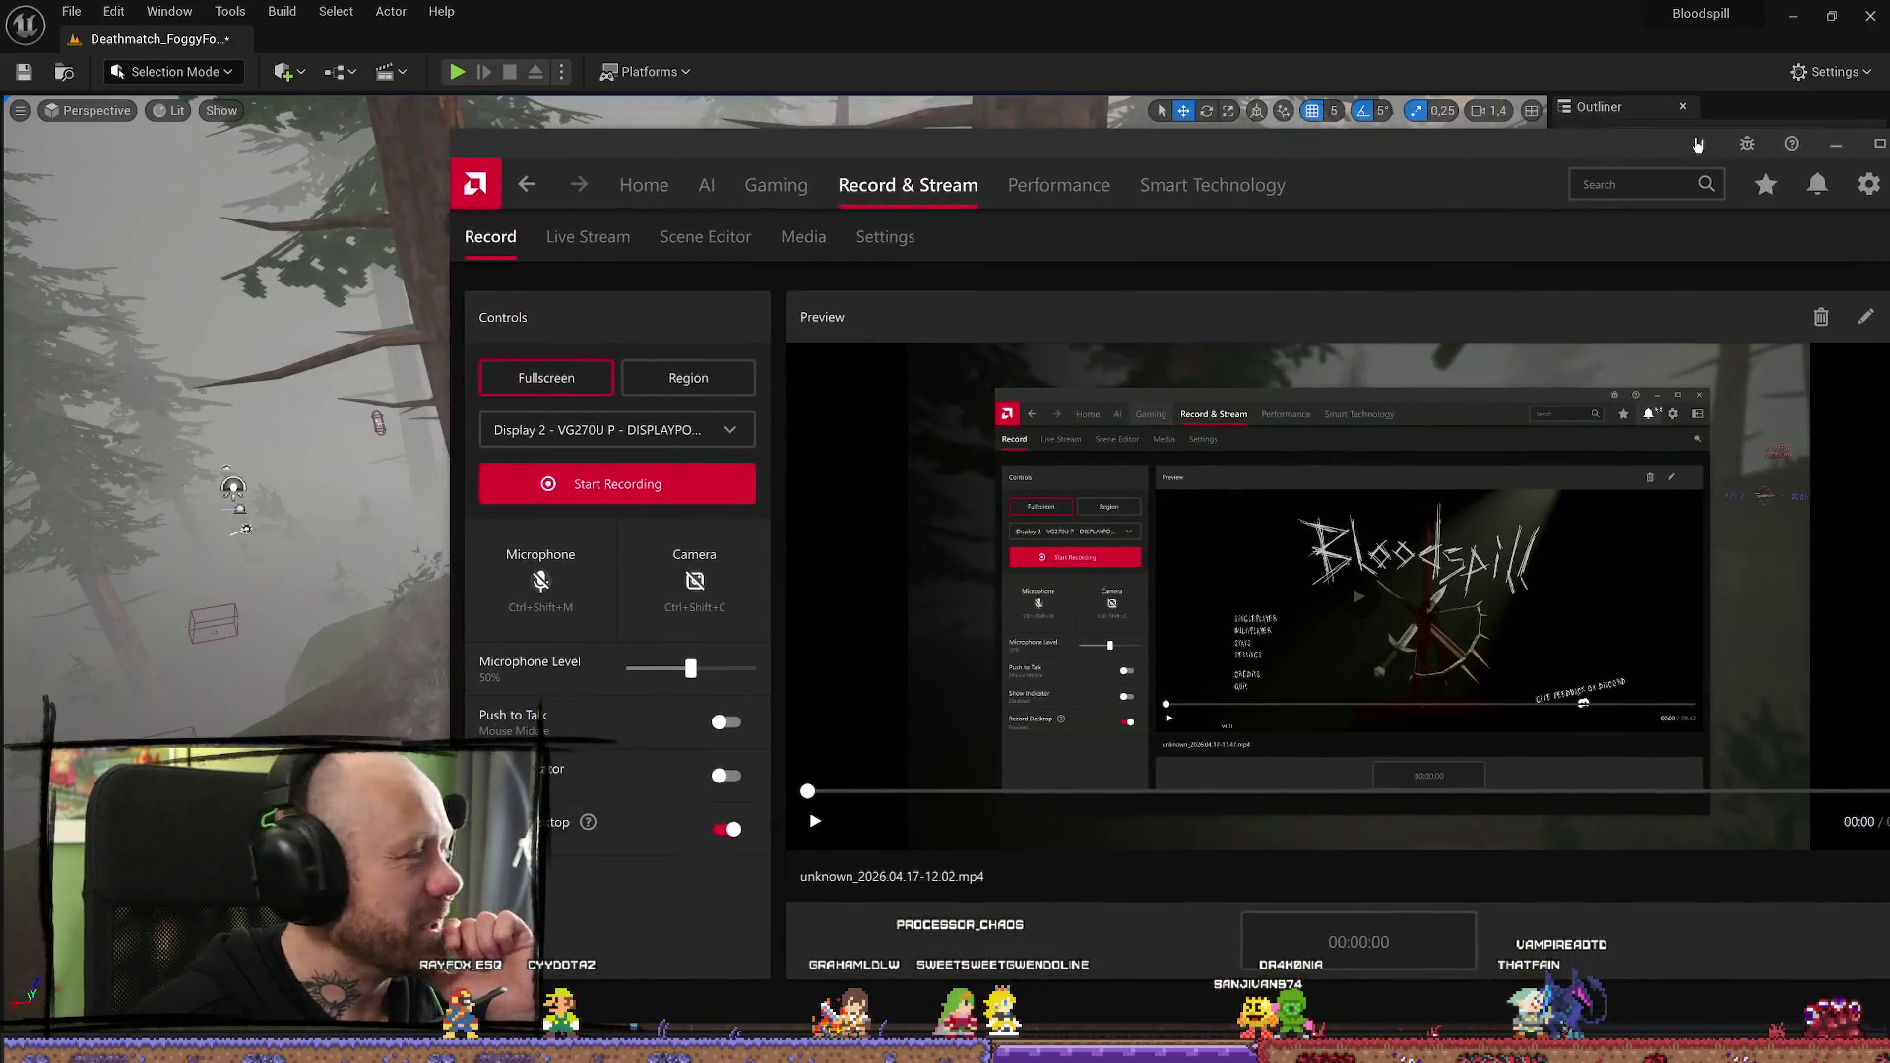
mouse_move(1697, 143)
mouse_down()
mouse_move(1630, 108)
mouse_move(1407, 93)
mouse_move(1420, 103)
mouse_up()
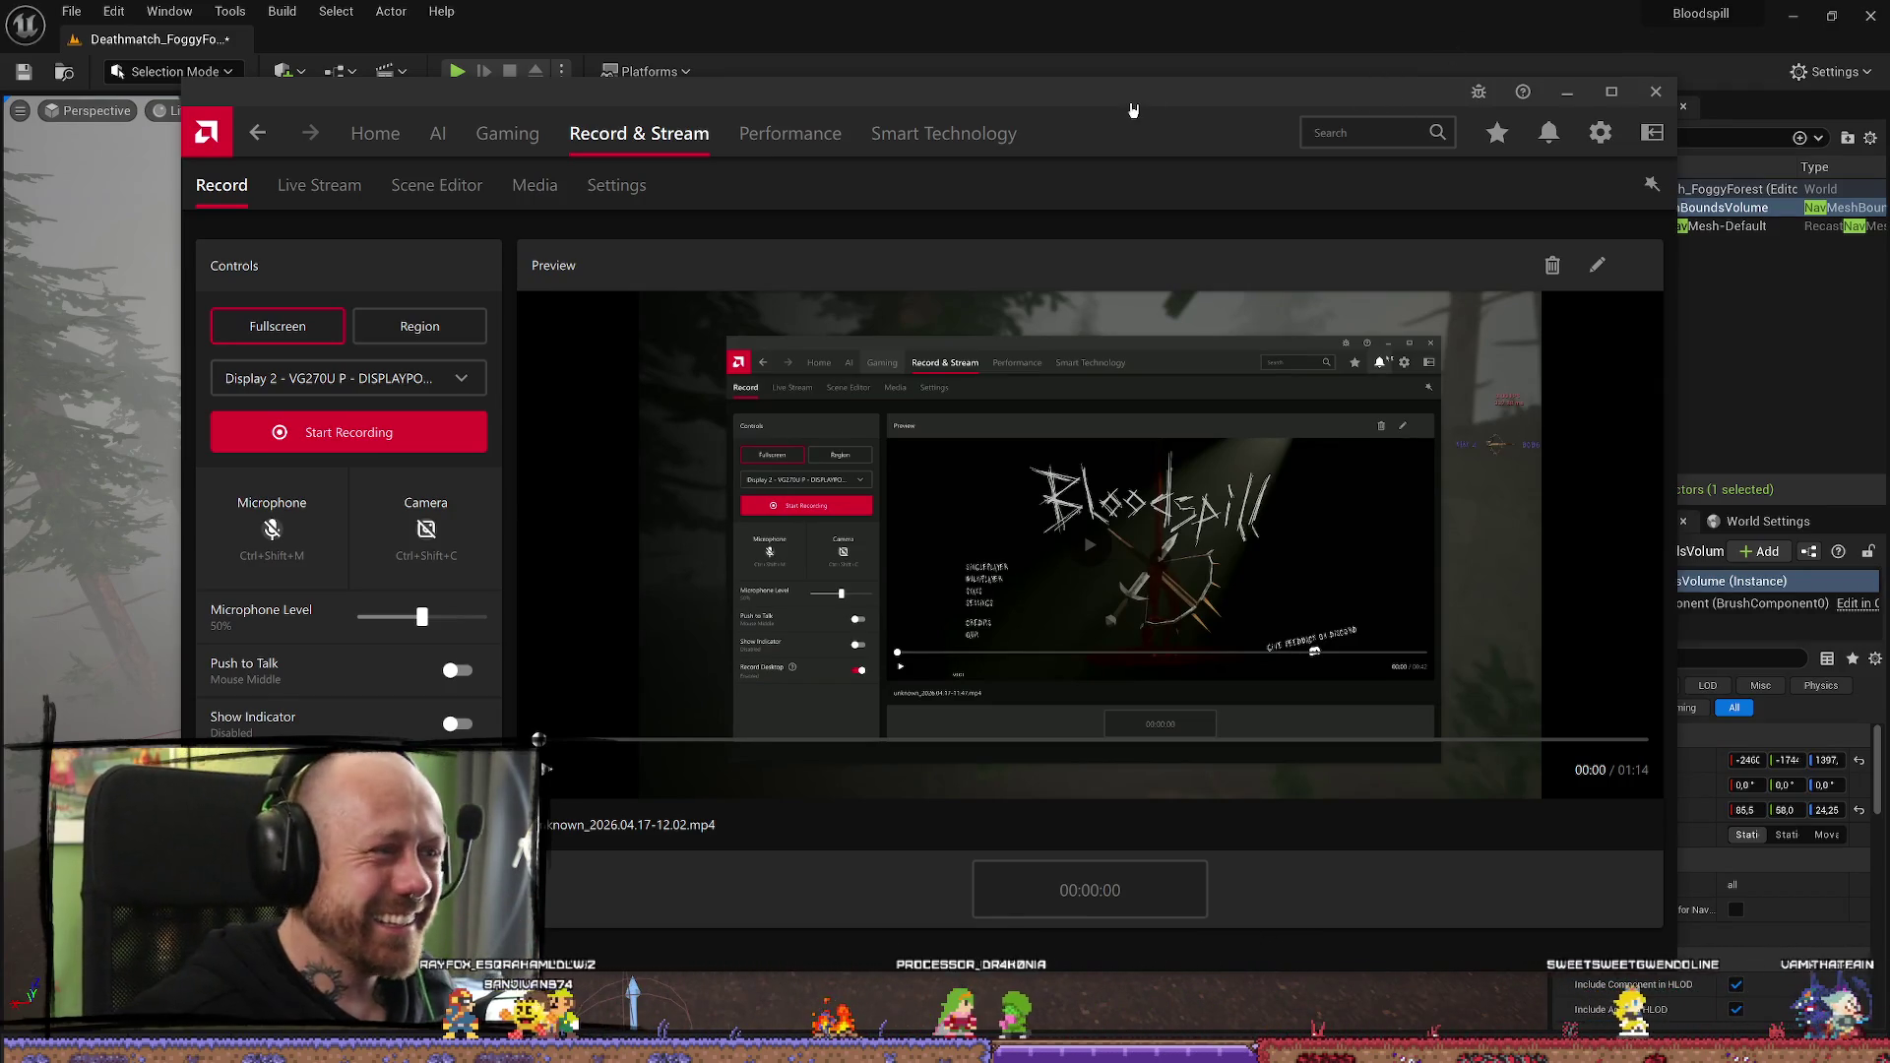
mouse_move(1174, 98)
mouse_down()
mouse_move(633, 163)
mouse_move(911, 118)
mouse_move(1889, 116)
mouse_up()
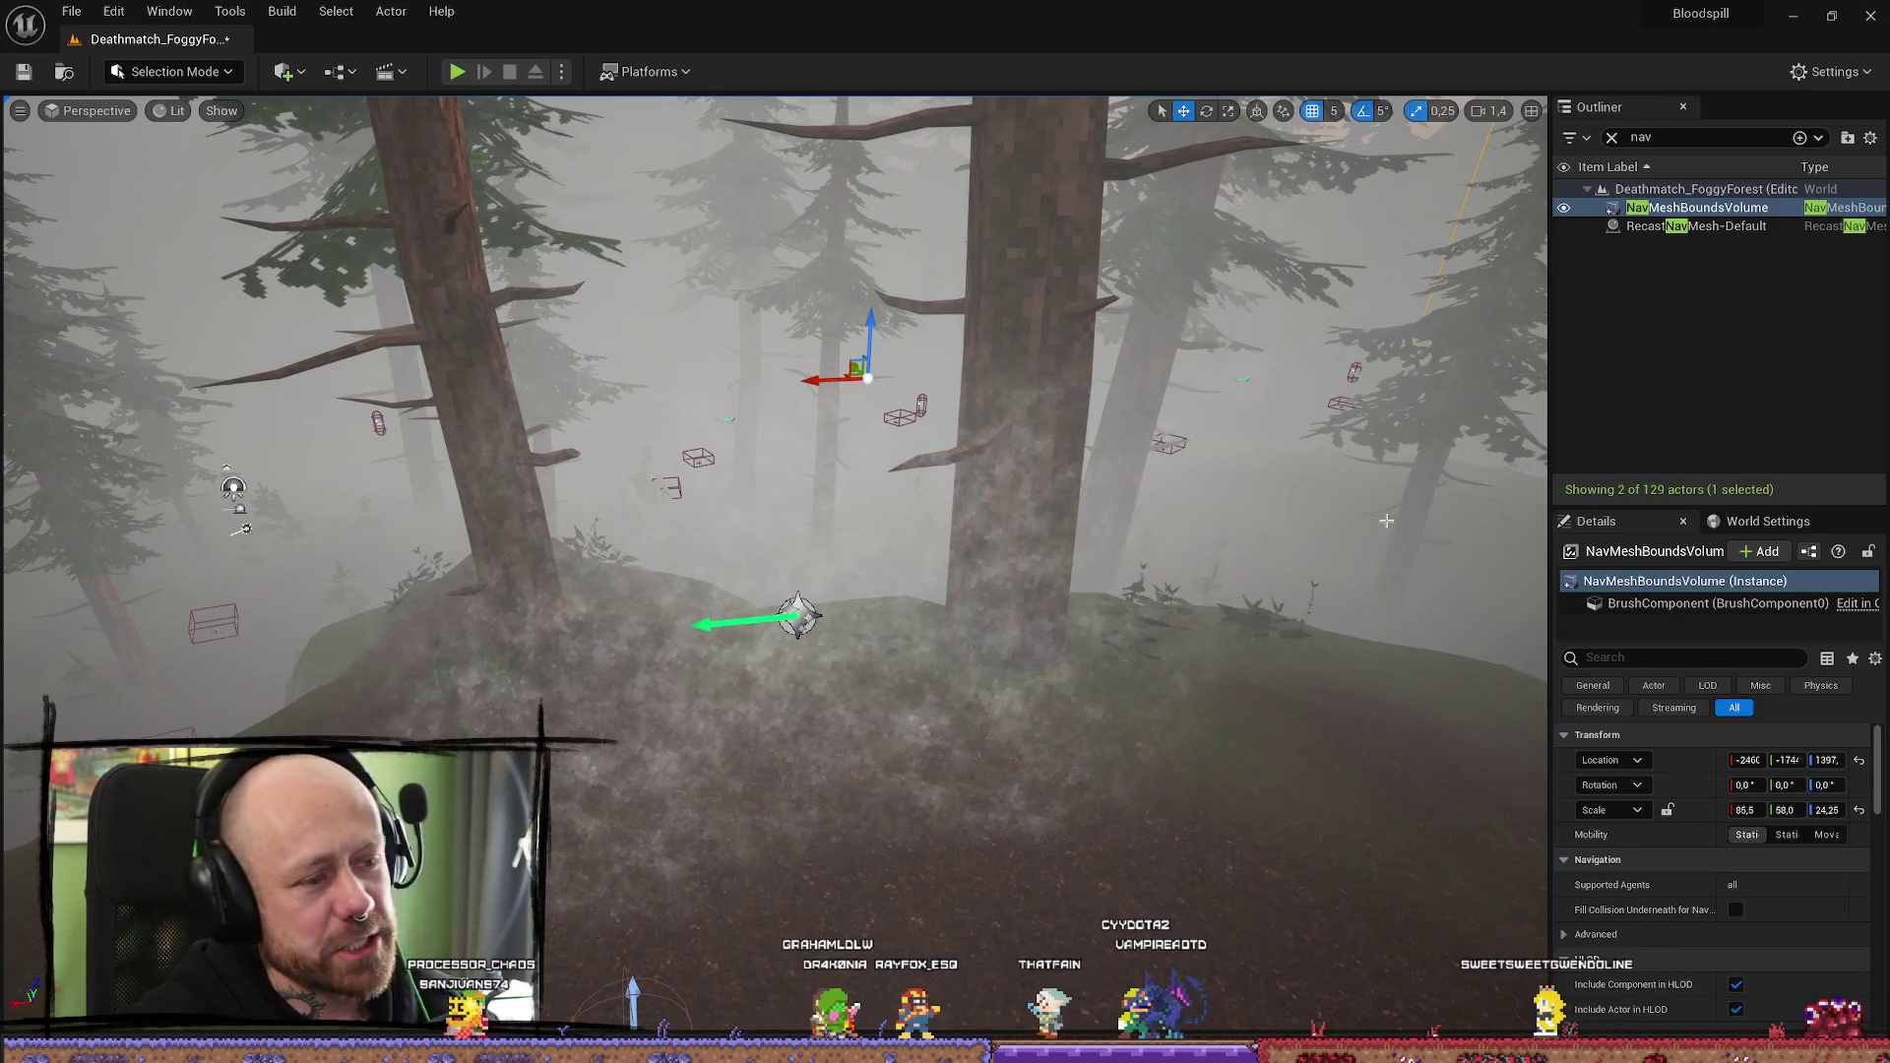
drag(549, 294, 1080, 431)
key(ctrl+space)
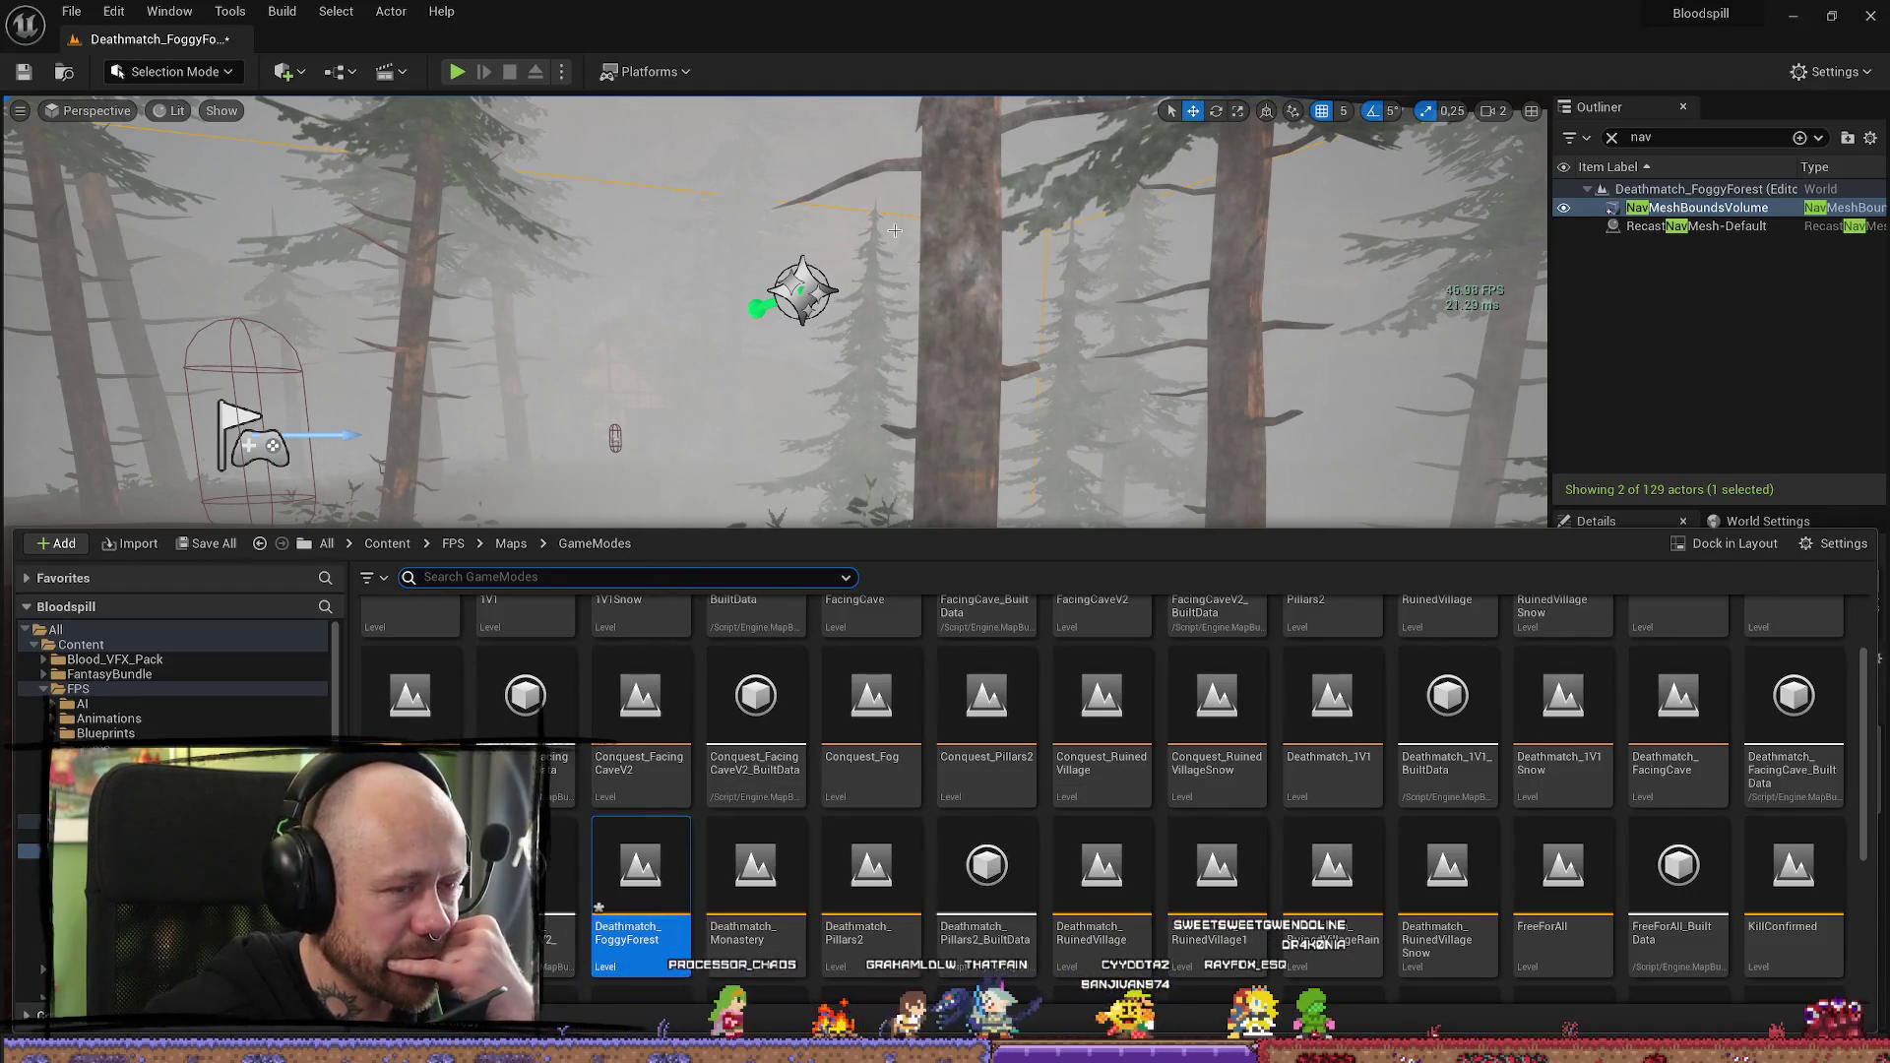
Play the level fullscreen, then quit the first match from the pause menu
click(457, 72)
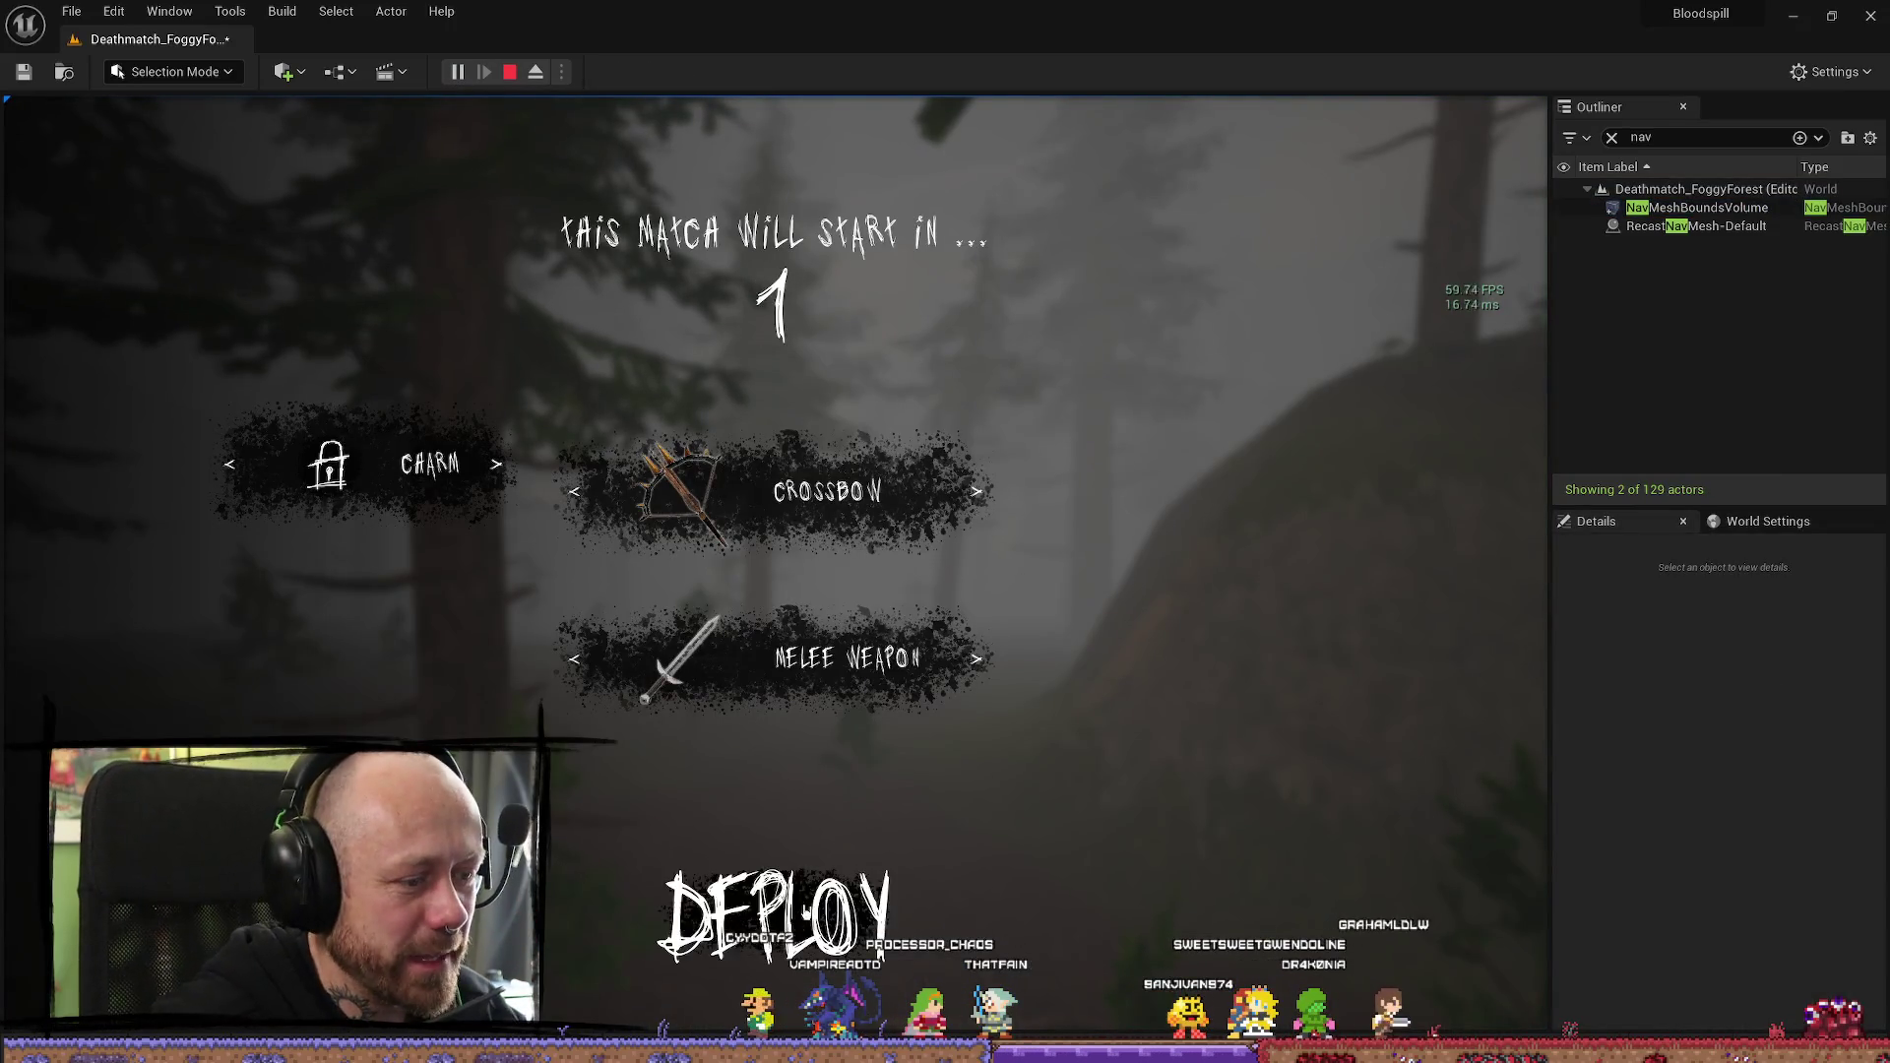
key(F11)
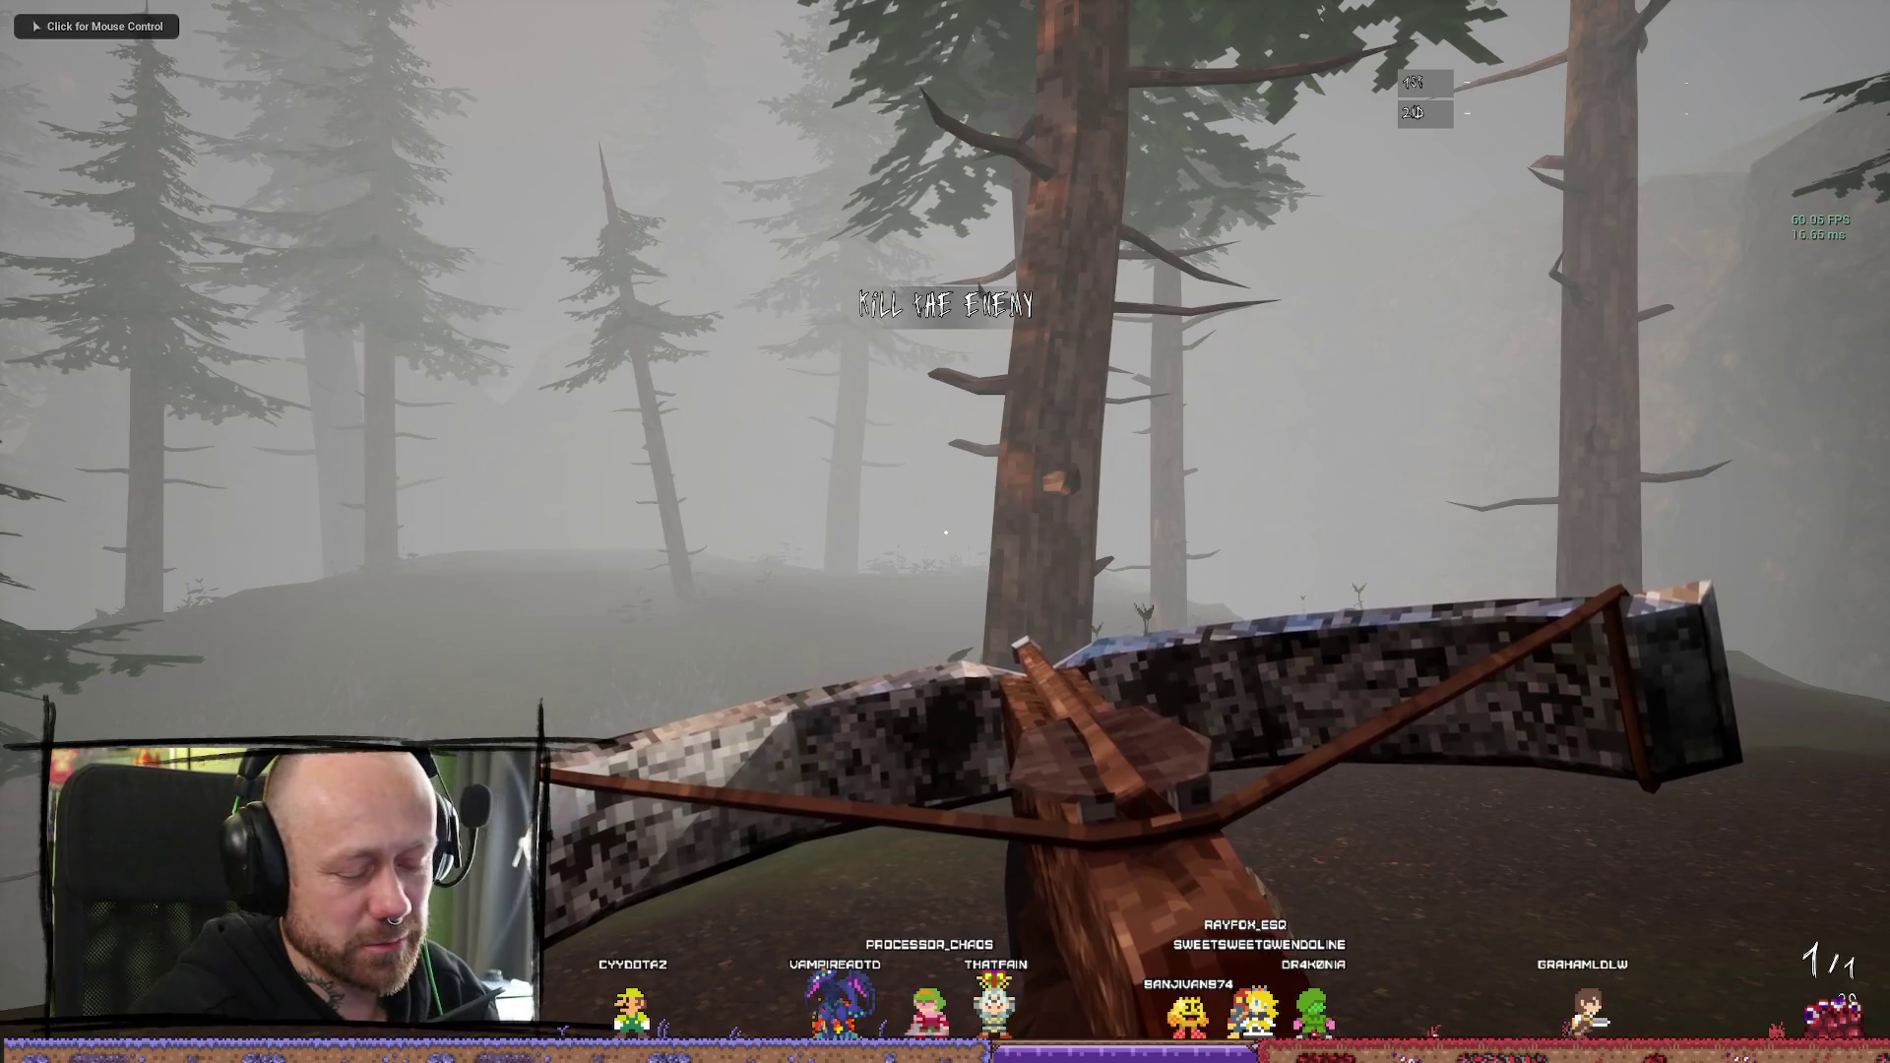
key(Escape)
click(483, 522)
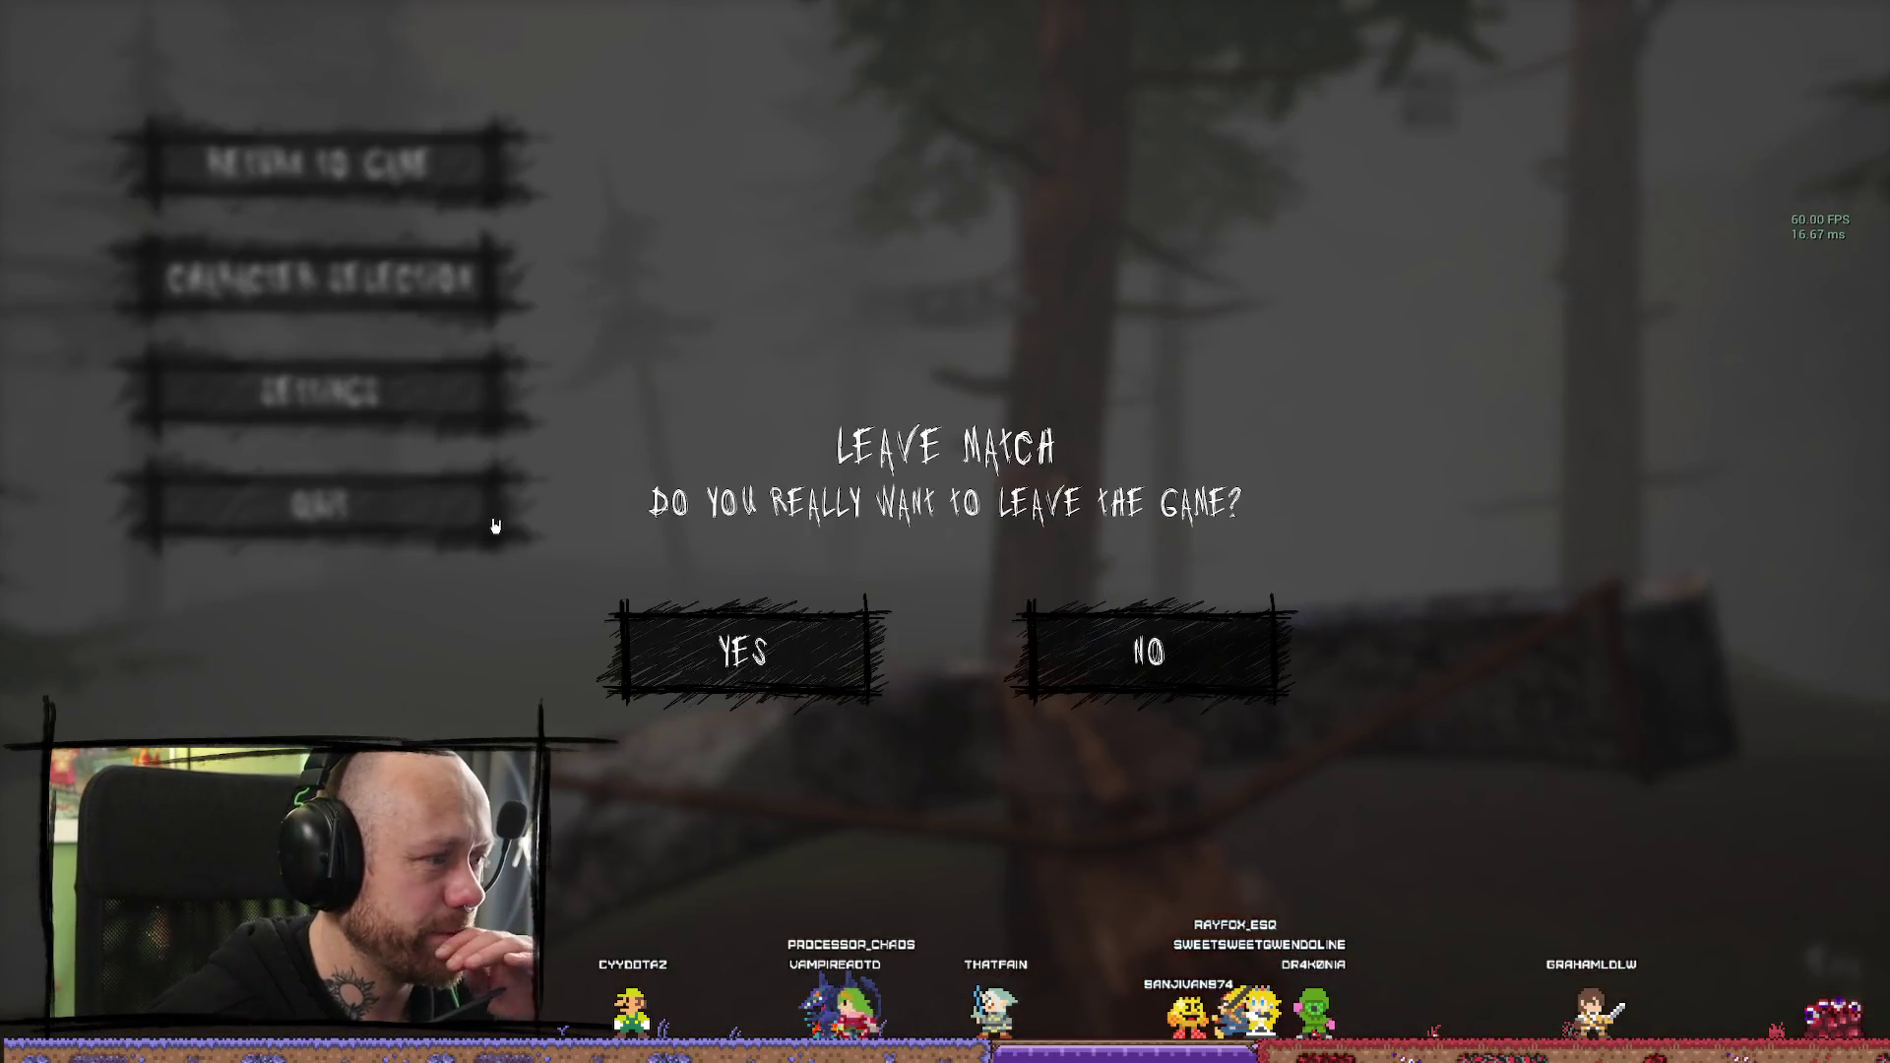
click(733, 650)
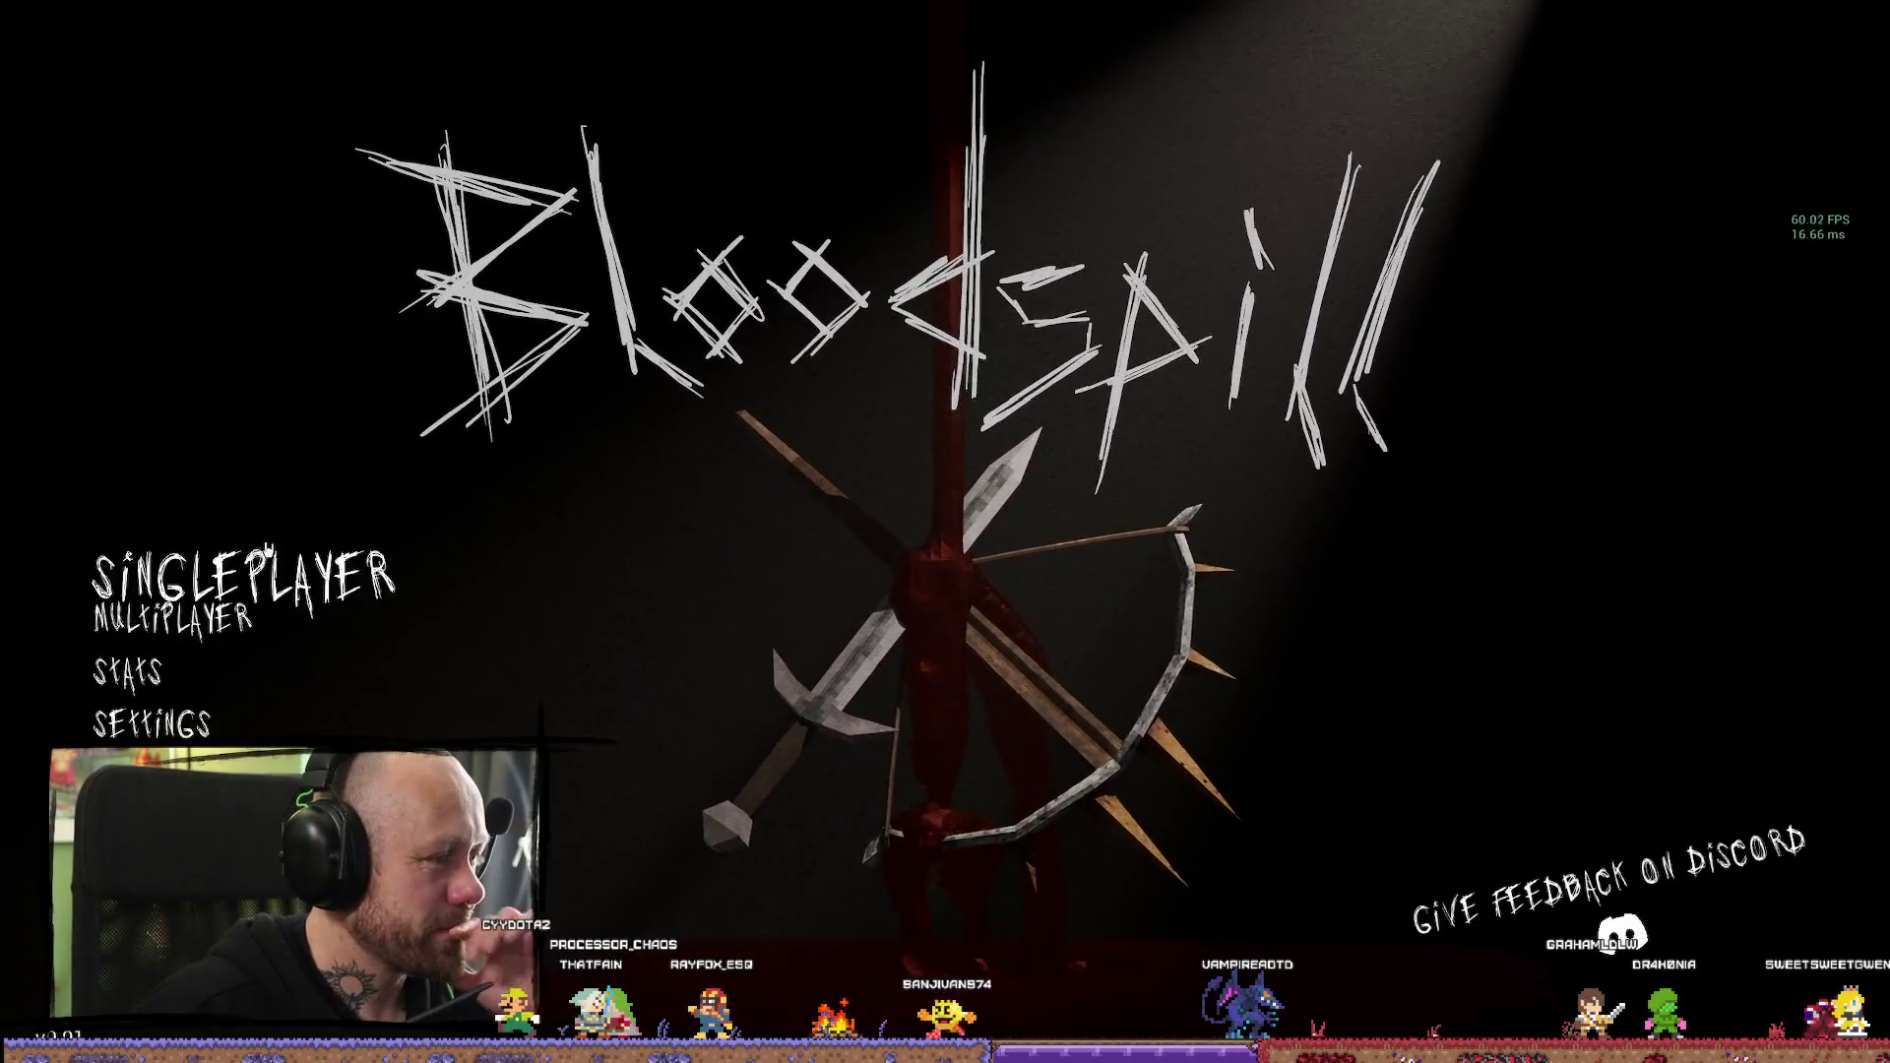
Start a Multiplayer Deathmatch on the Foggy Forest map
click(223, 628)
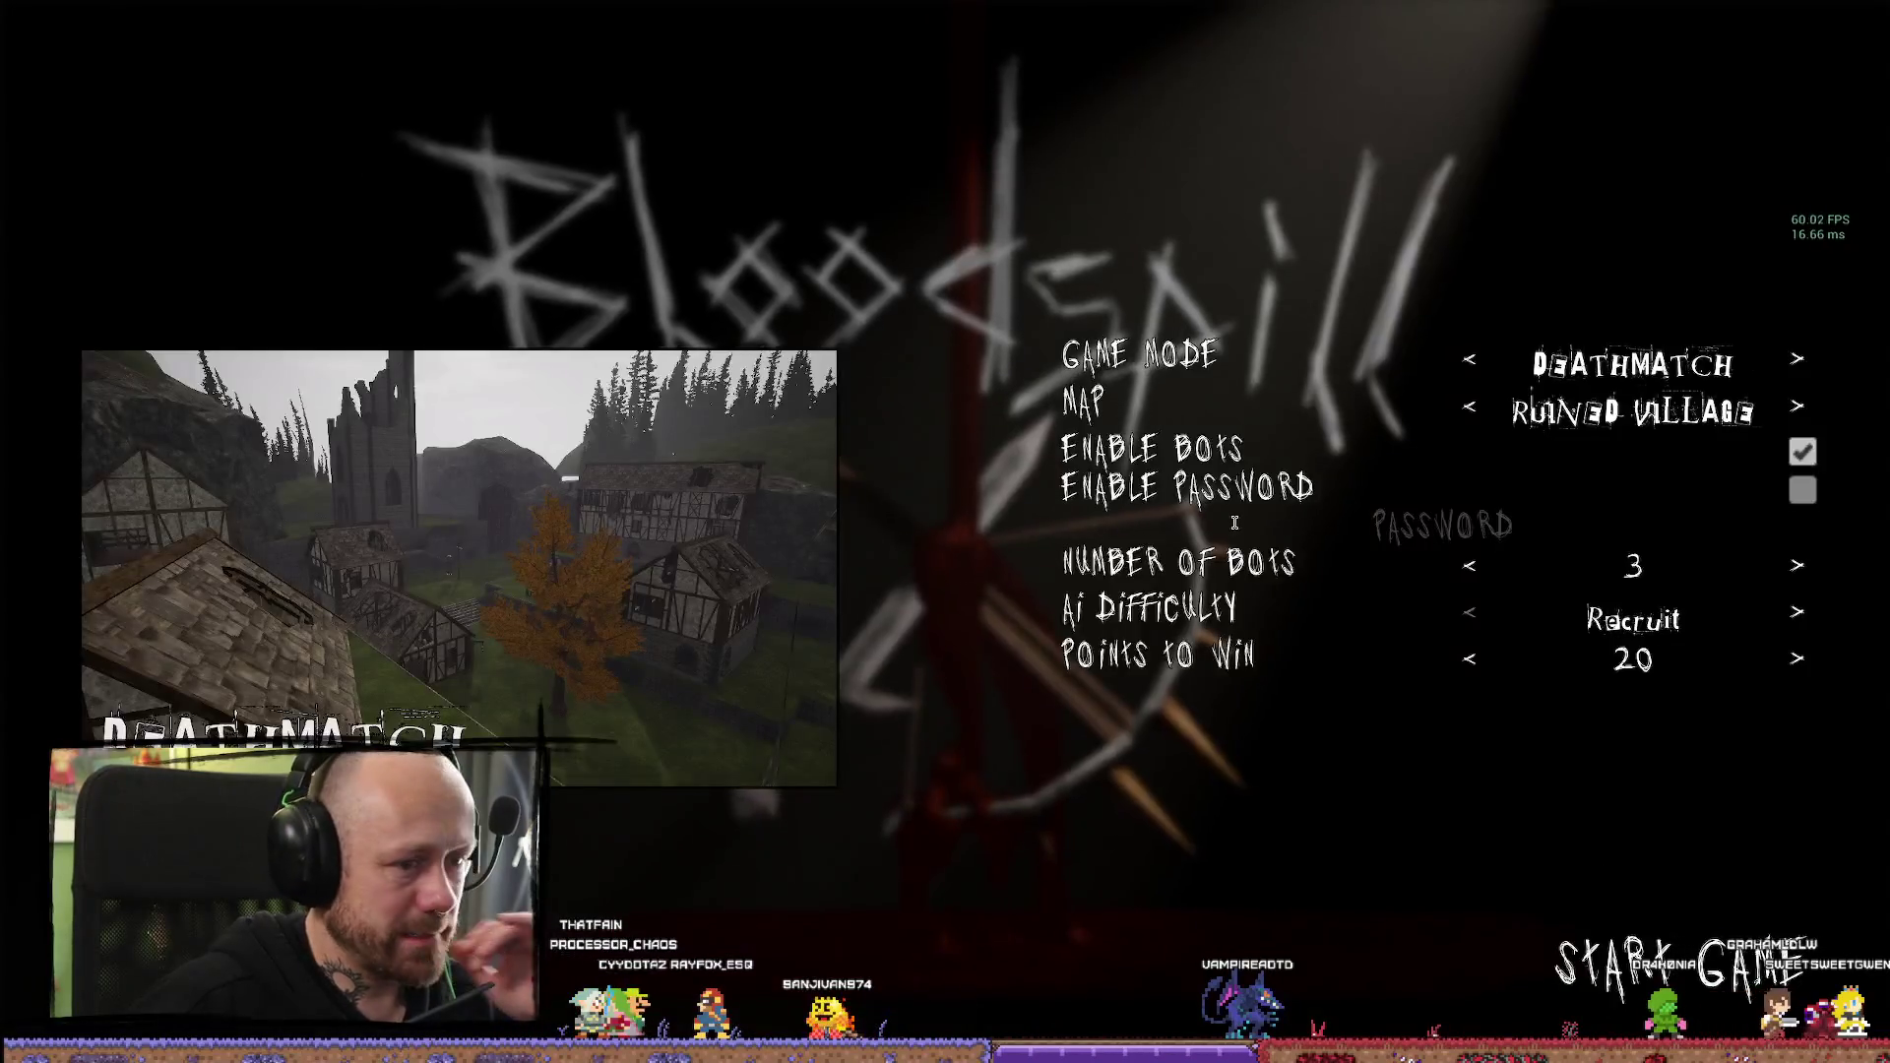
click(1467, 391)
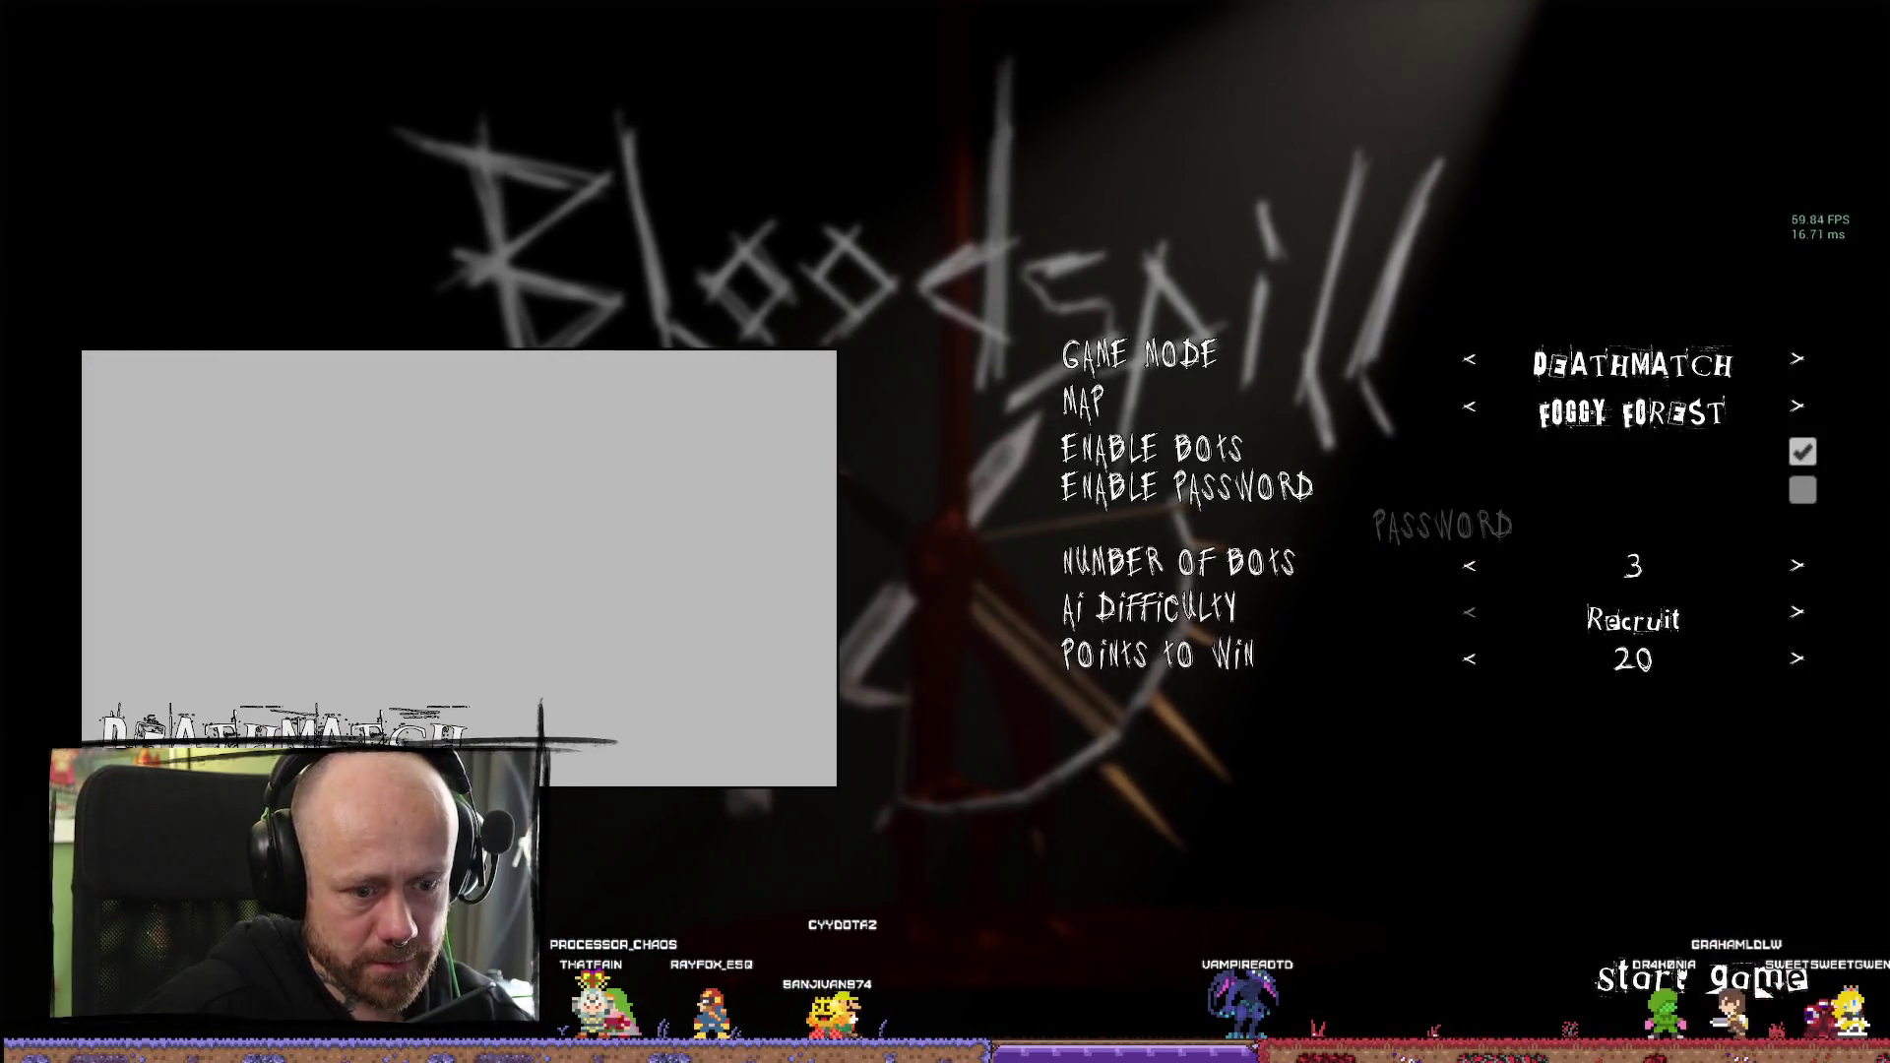
click(1759, 988)
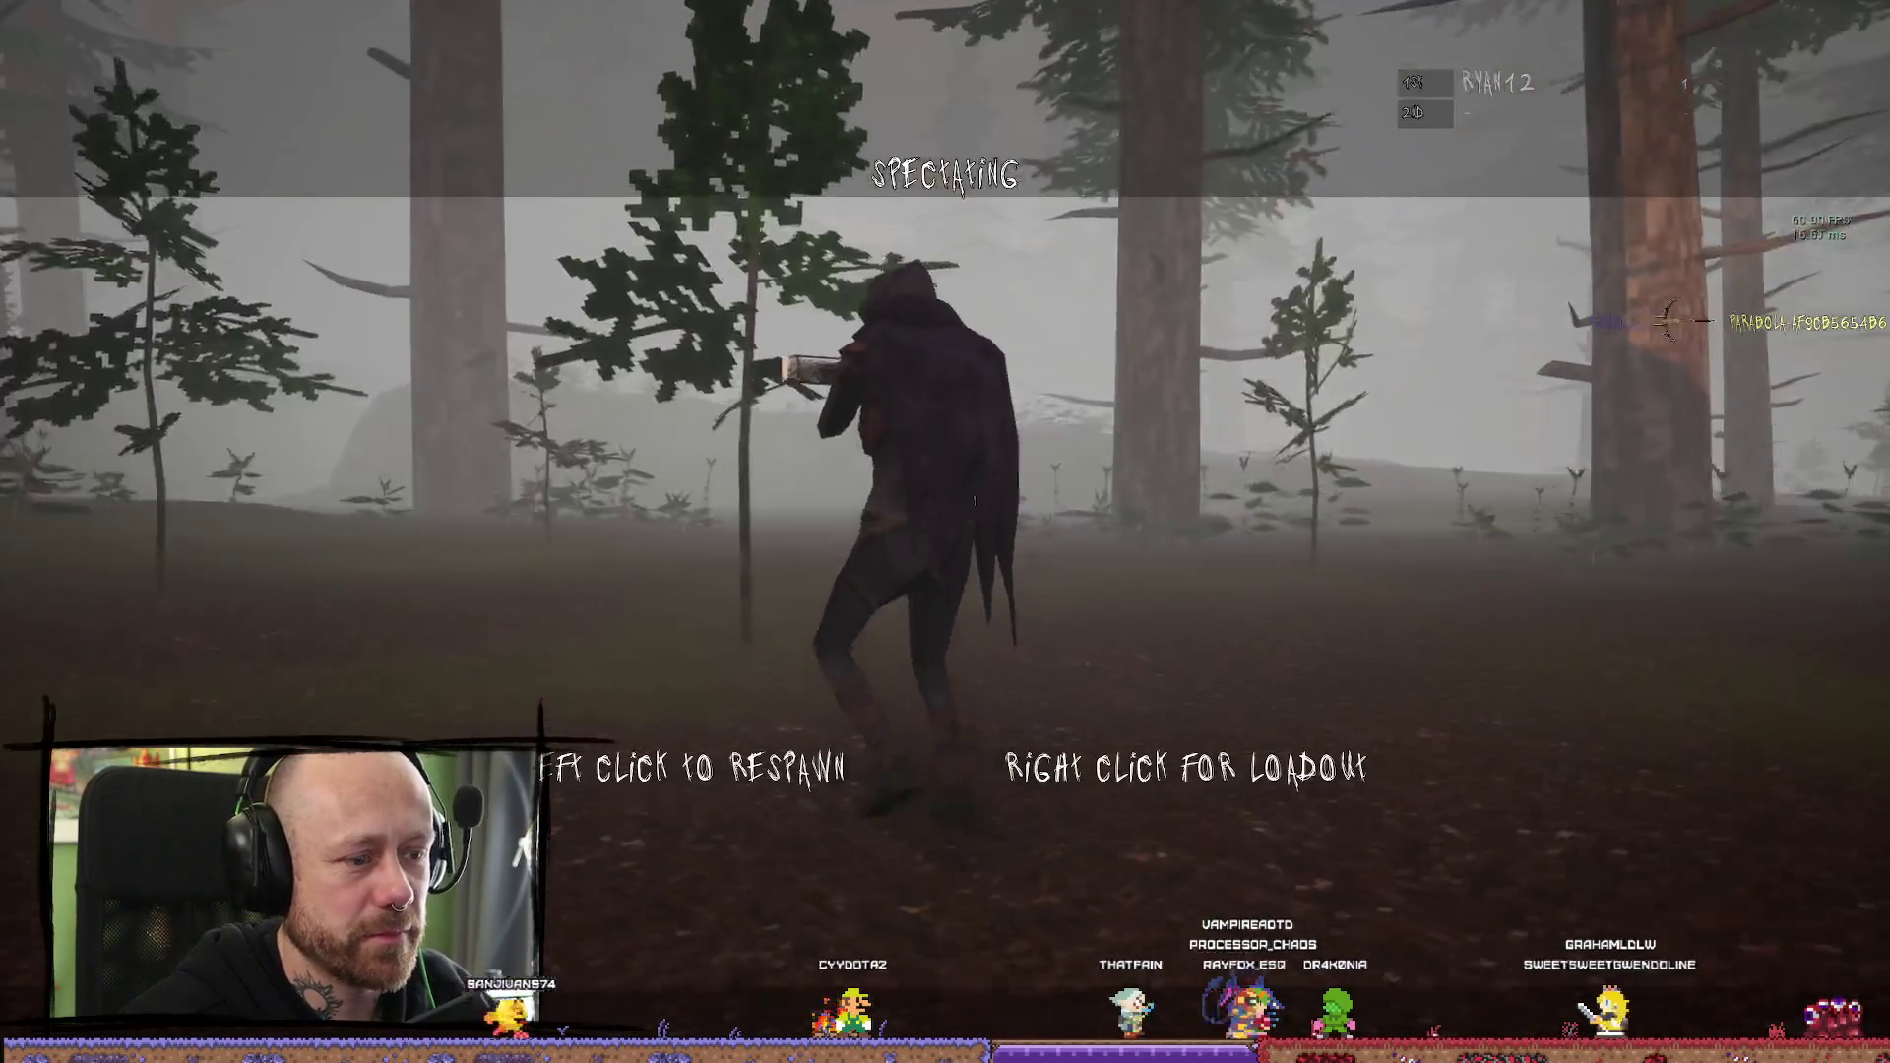
Respawn and play the Foggy Forest bot match, then exit back to the editor viewport
click(945, 531)
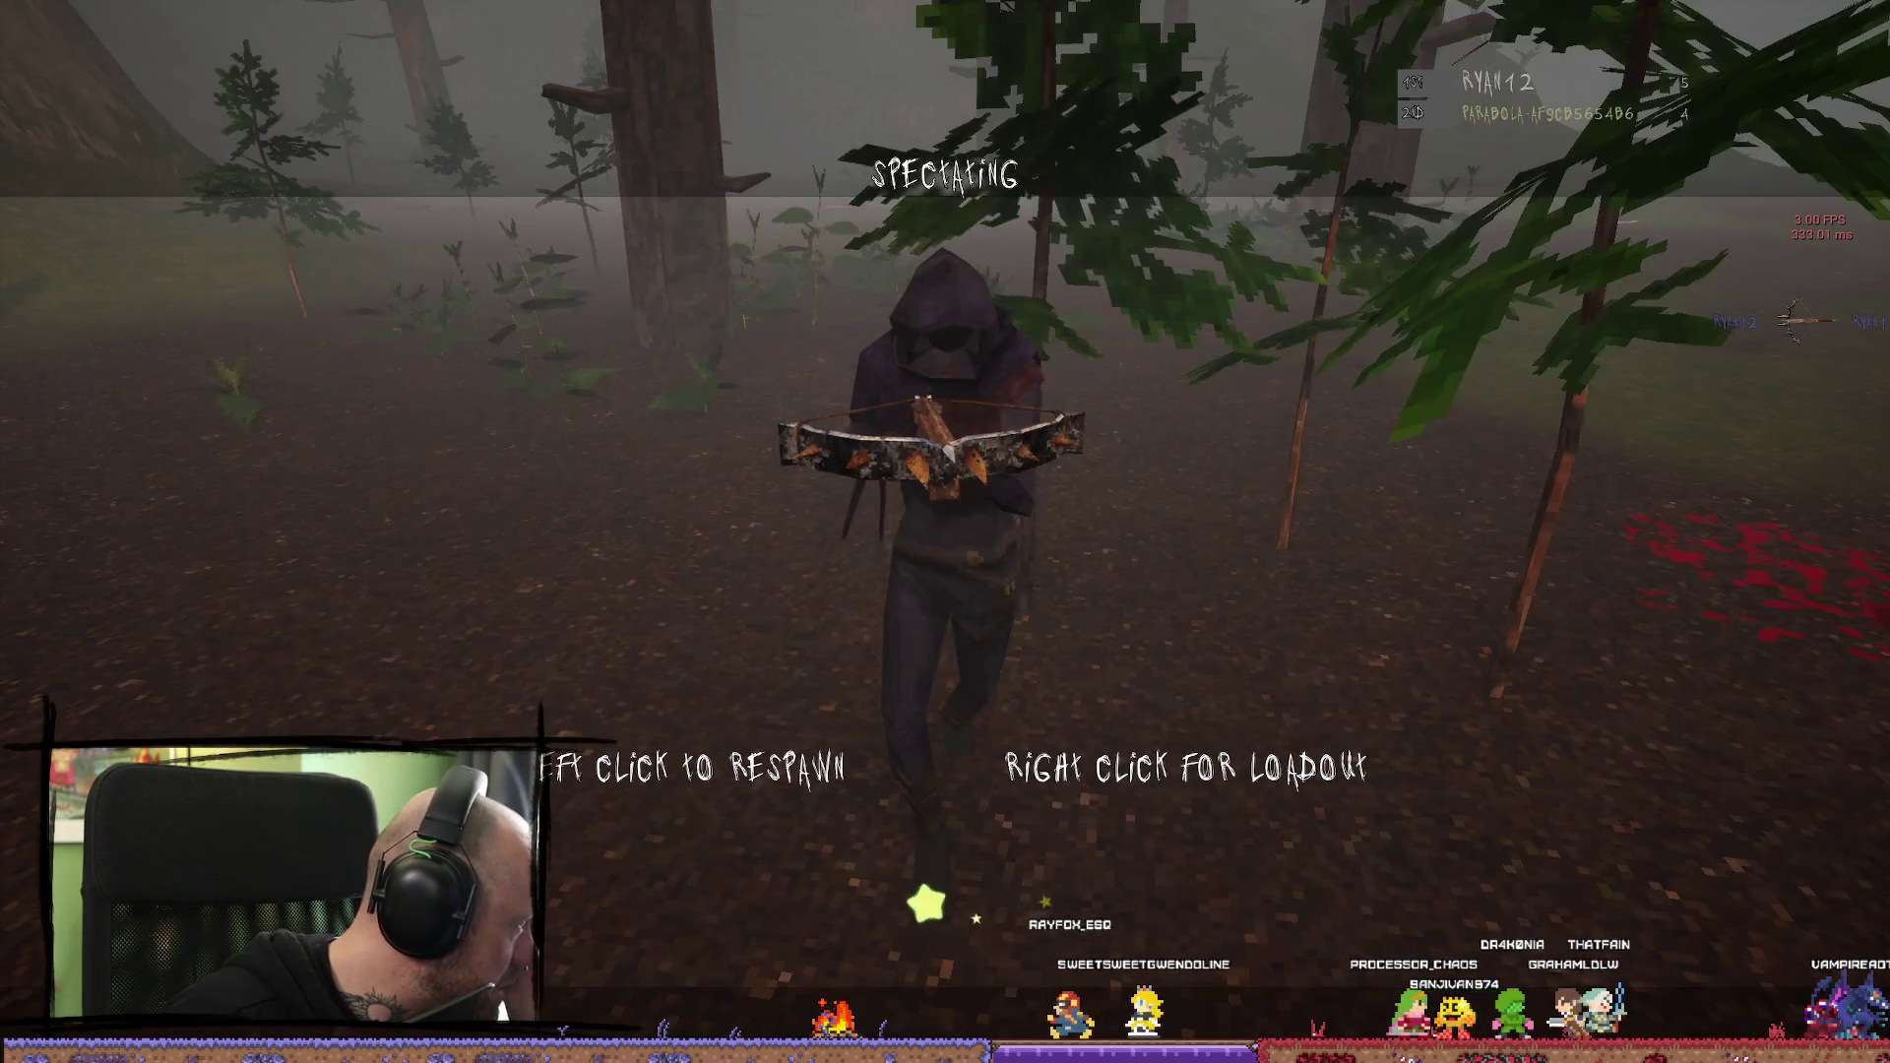
key(Escape)
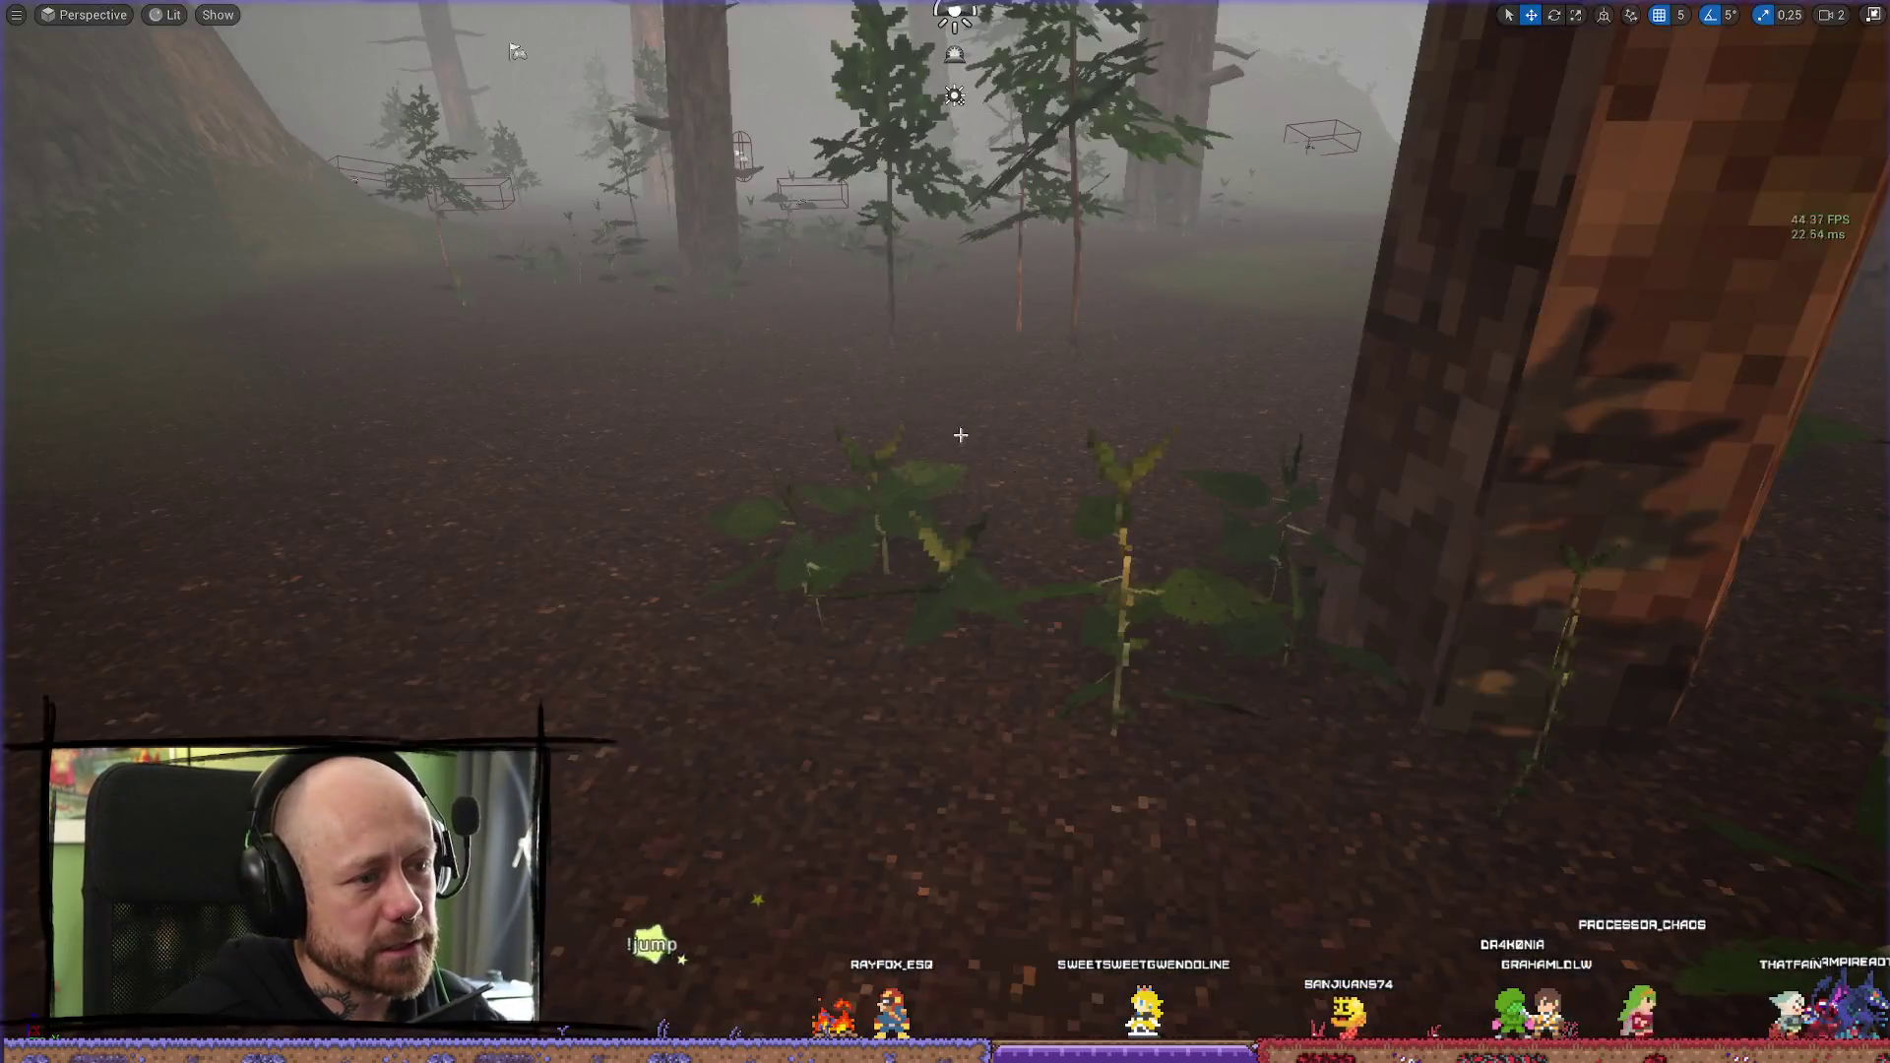
Bring up Adrenalin and scroll through the Record & Stream settings
key(alt+r)
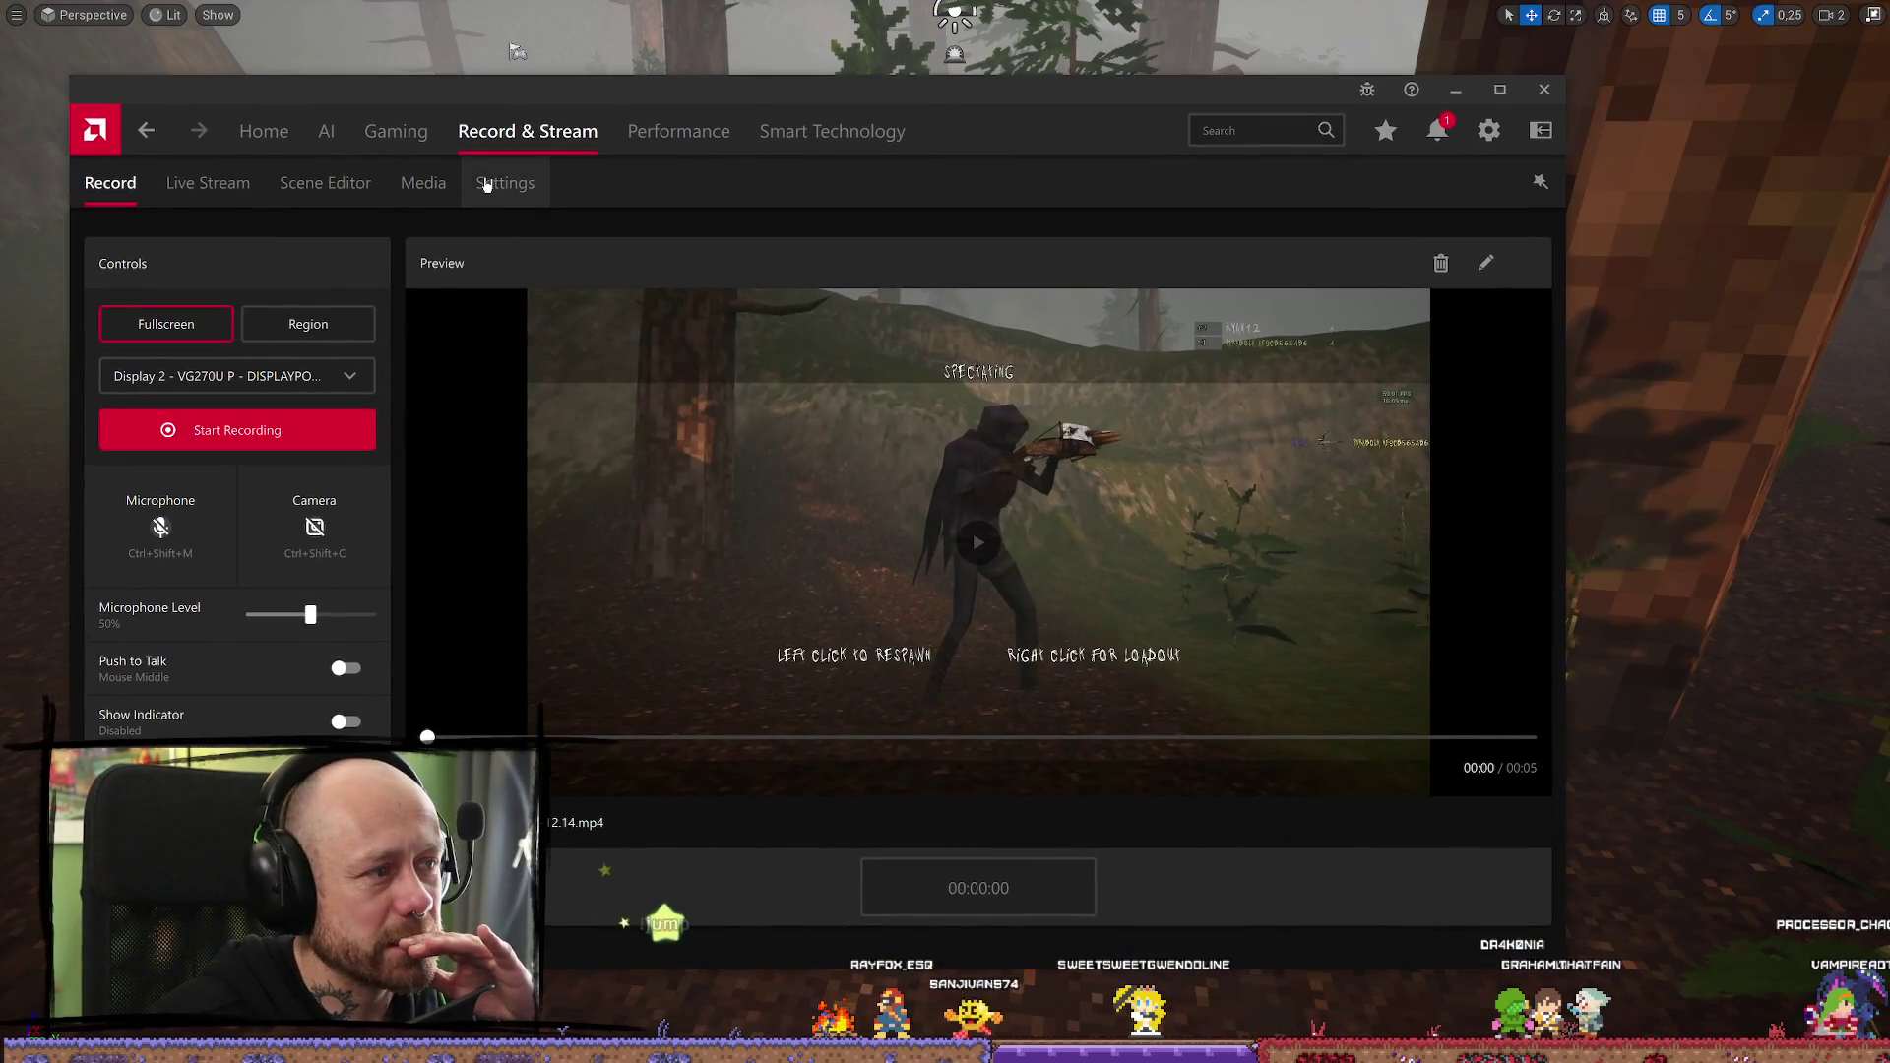
click(486, 186)
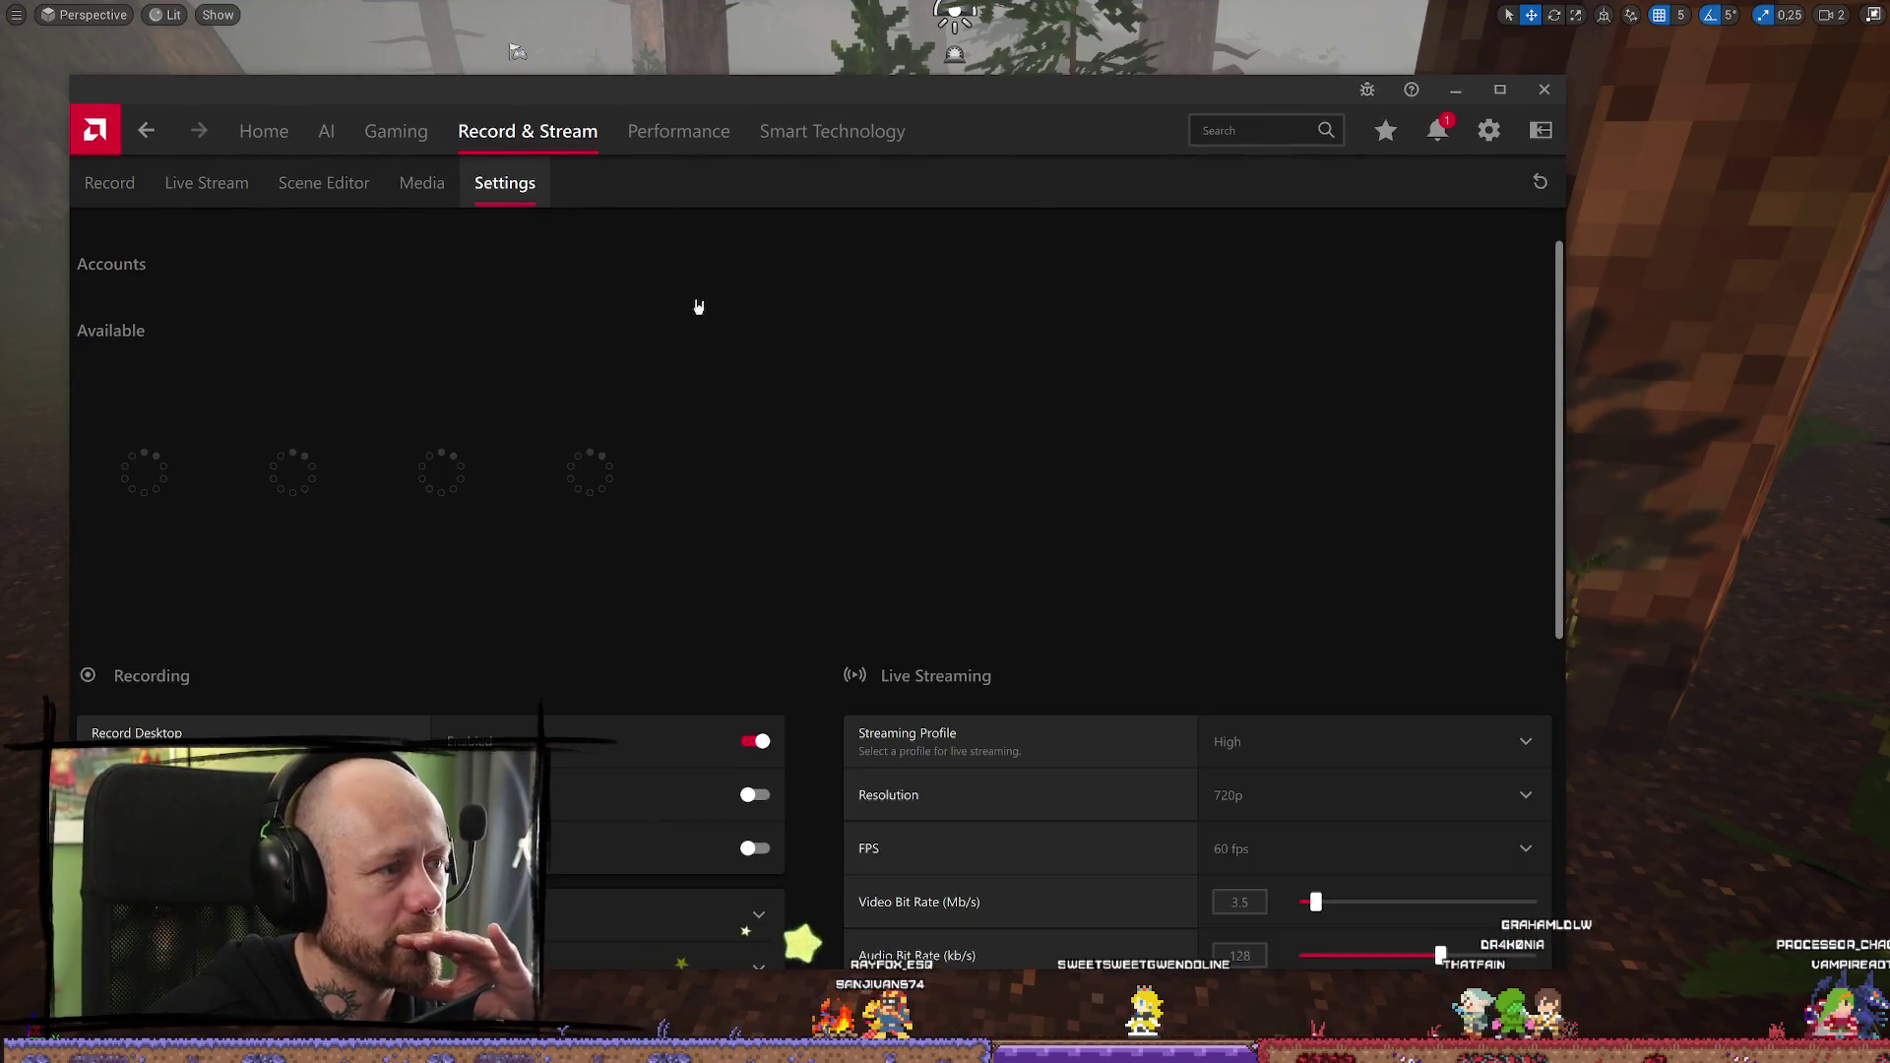
scroll(1004, 414, down, 5)
scroll(658, 464, up, 5)
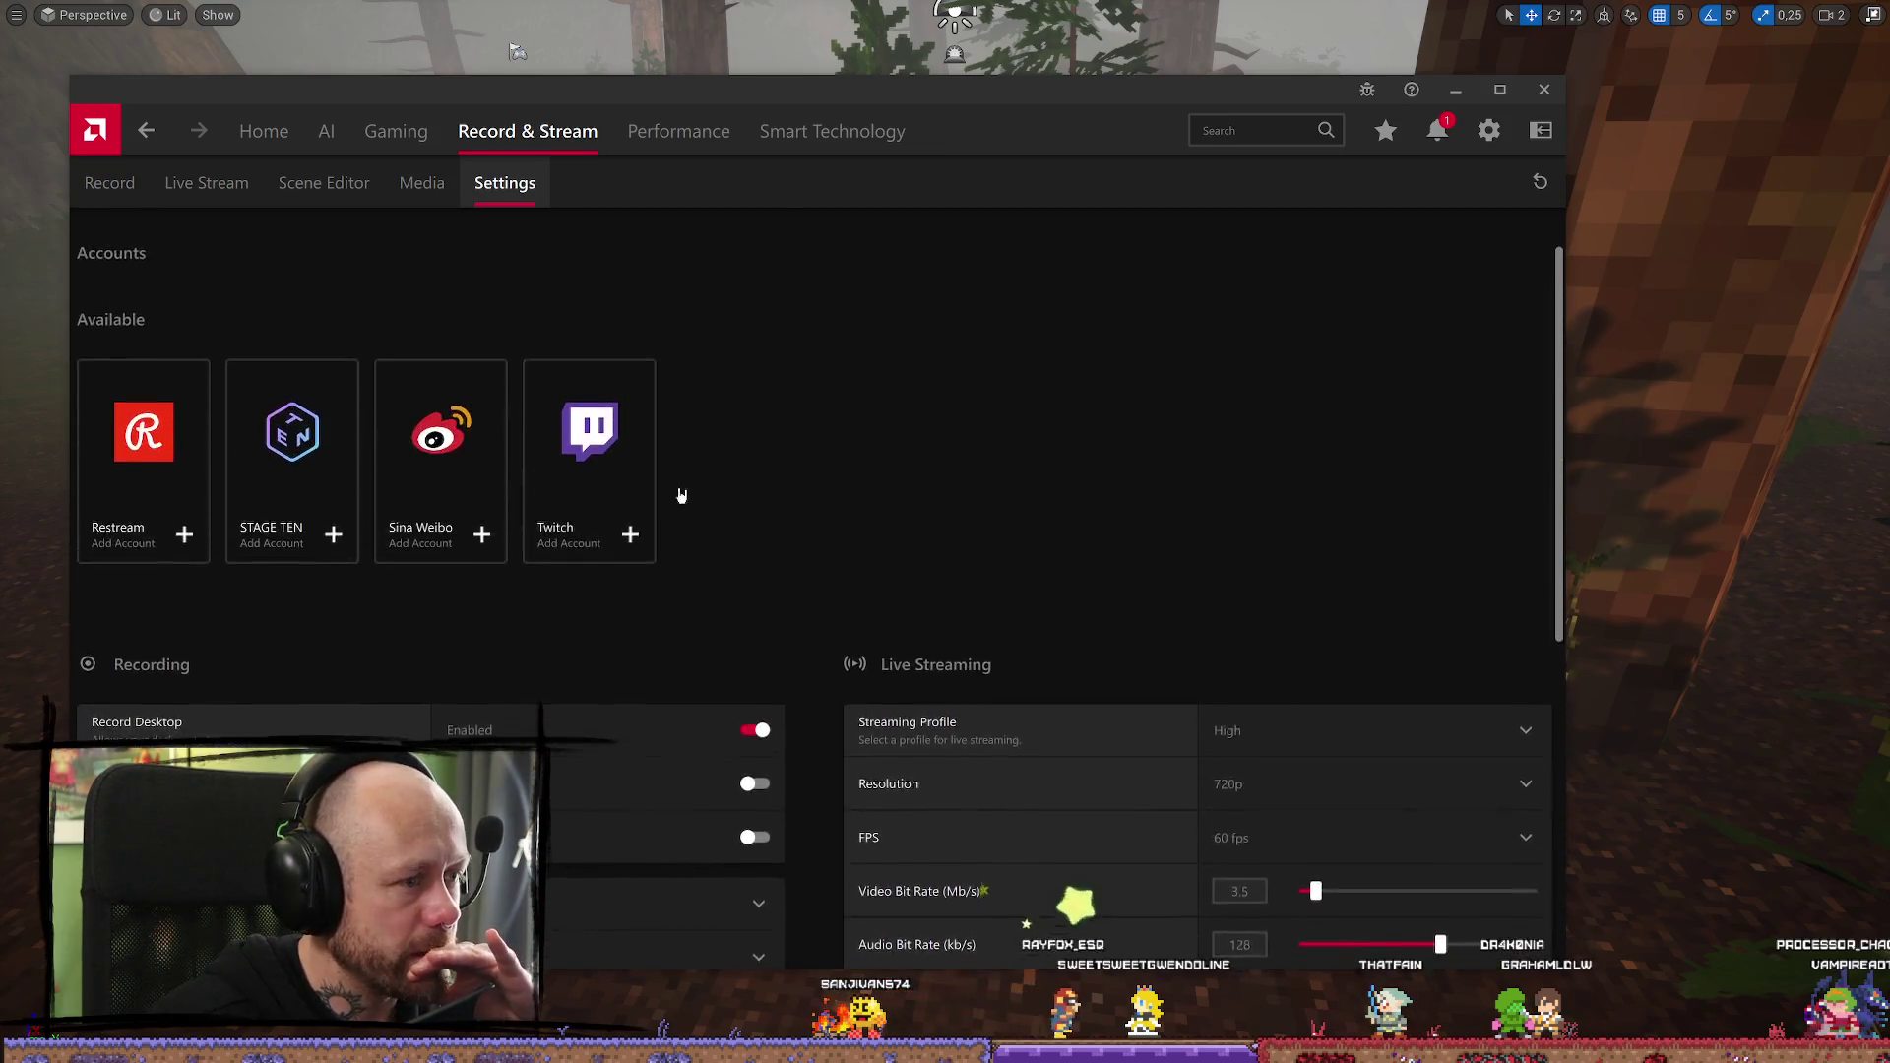
scroll(784, 464, down, 2)
scroll(795, 464, down, 3)
scroll(199, 347, up, 2)
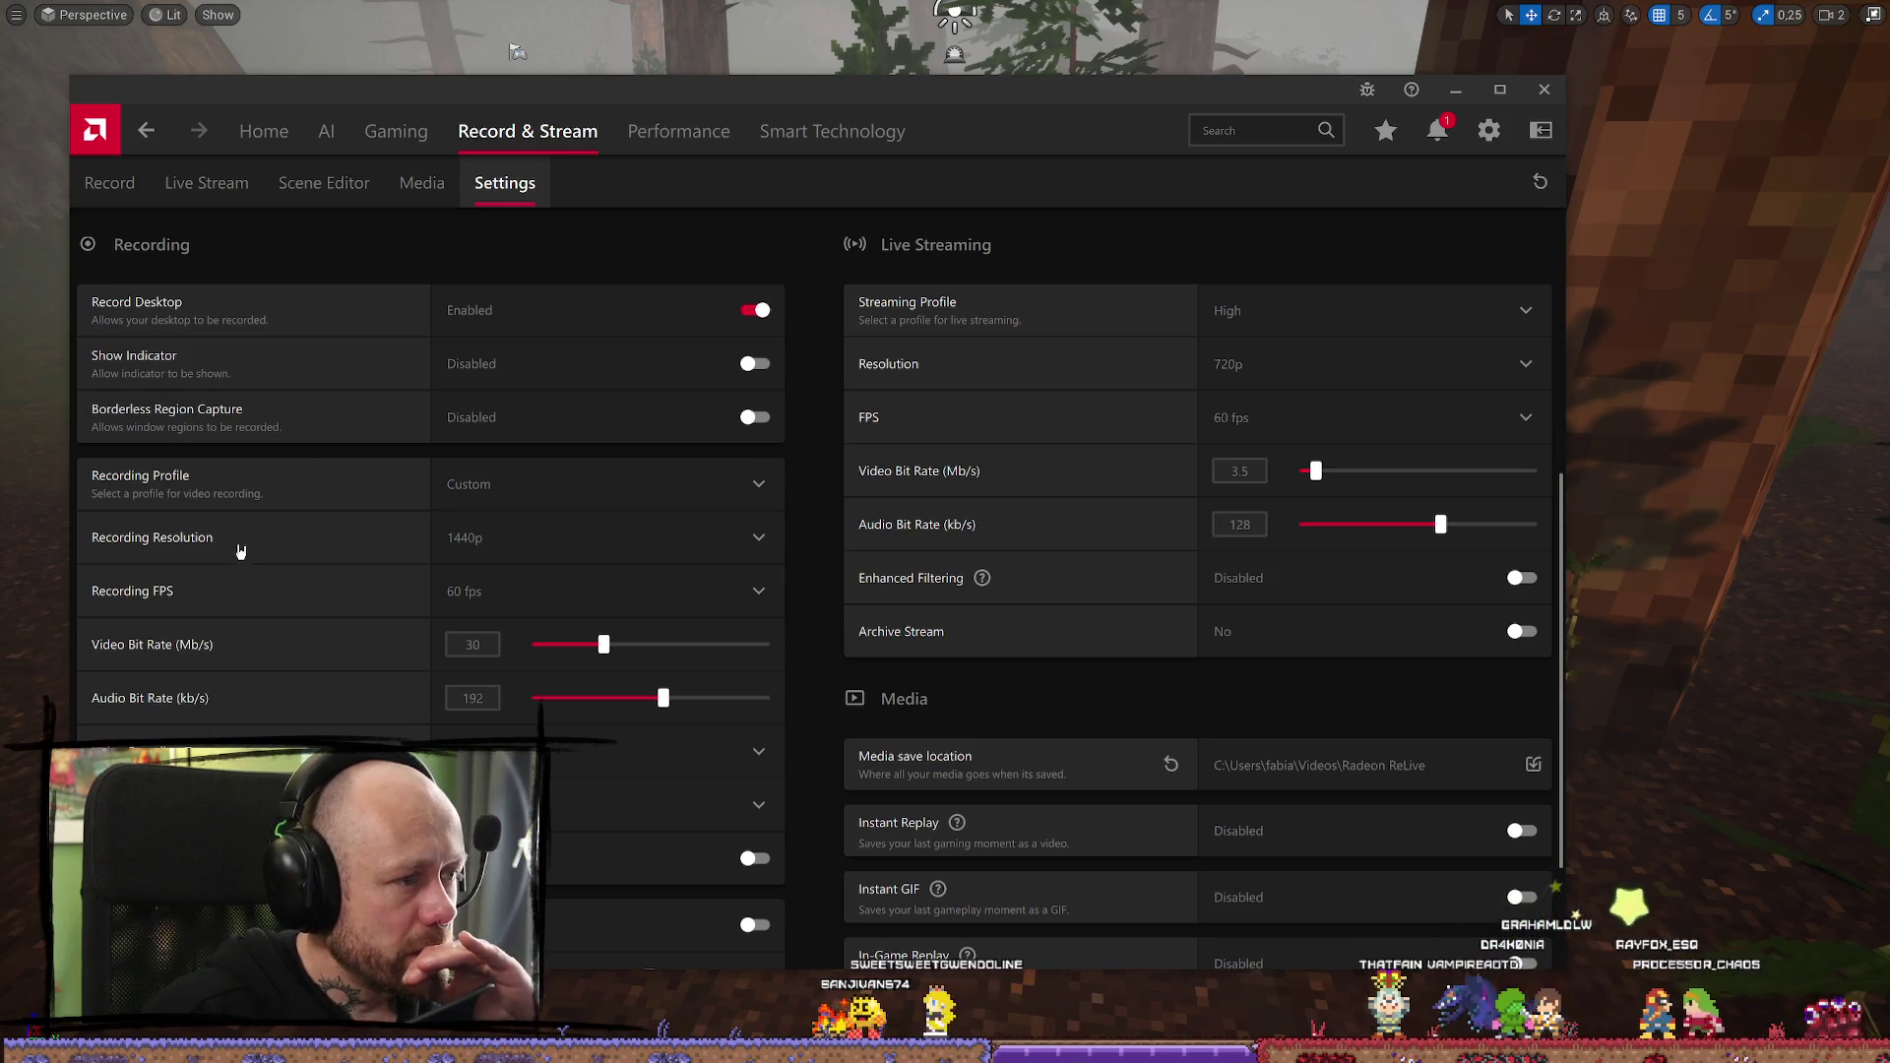
scroll(358, 552, down, 2)
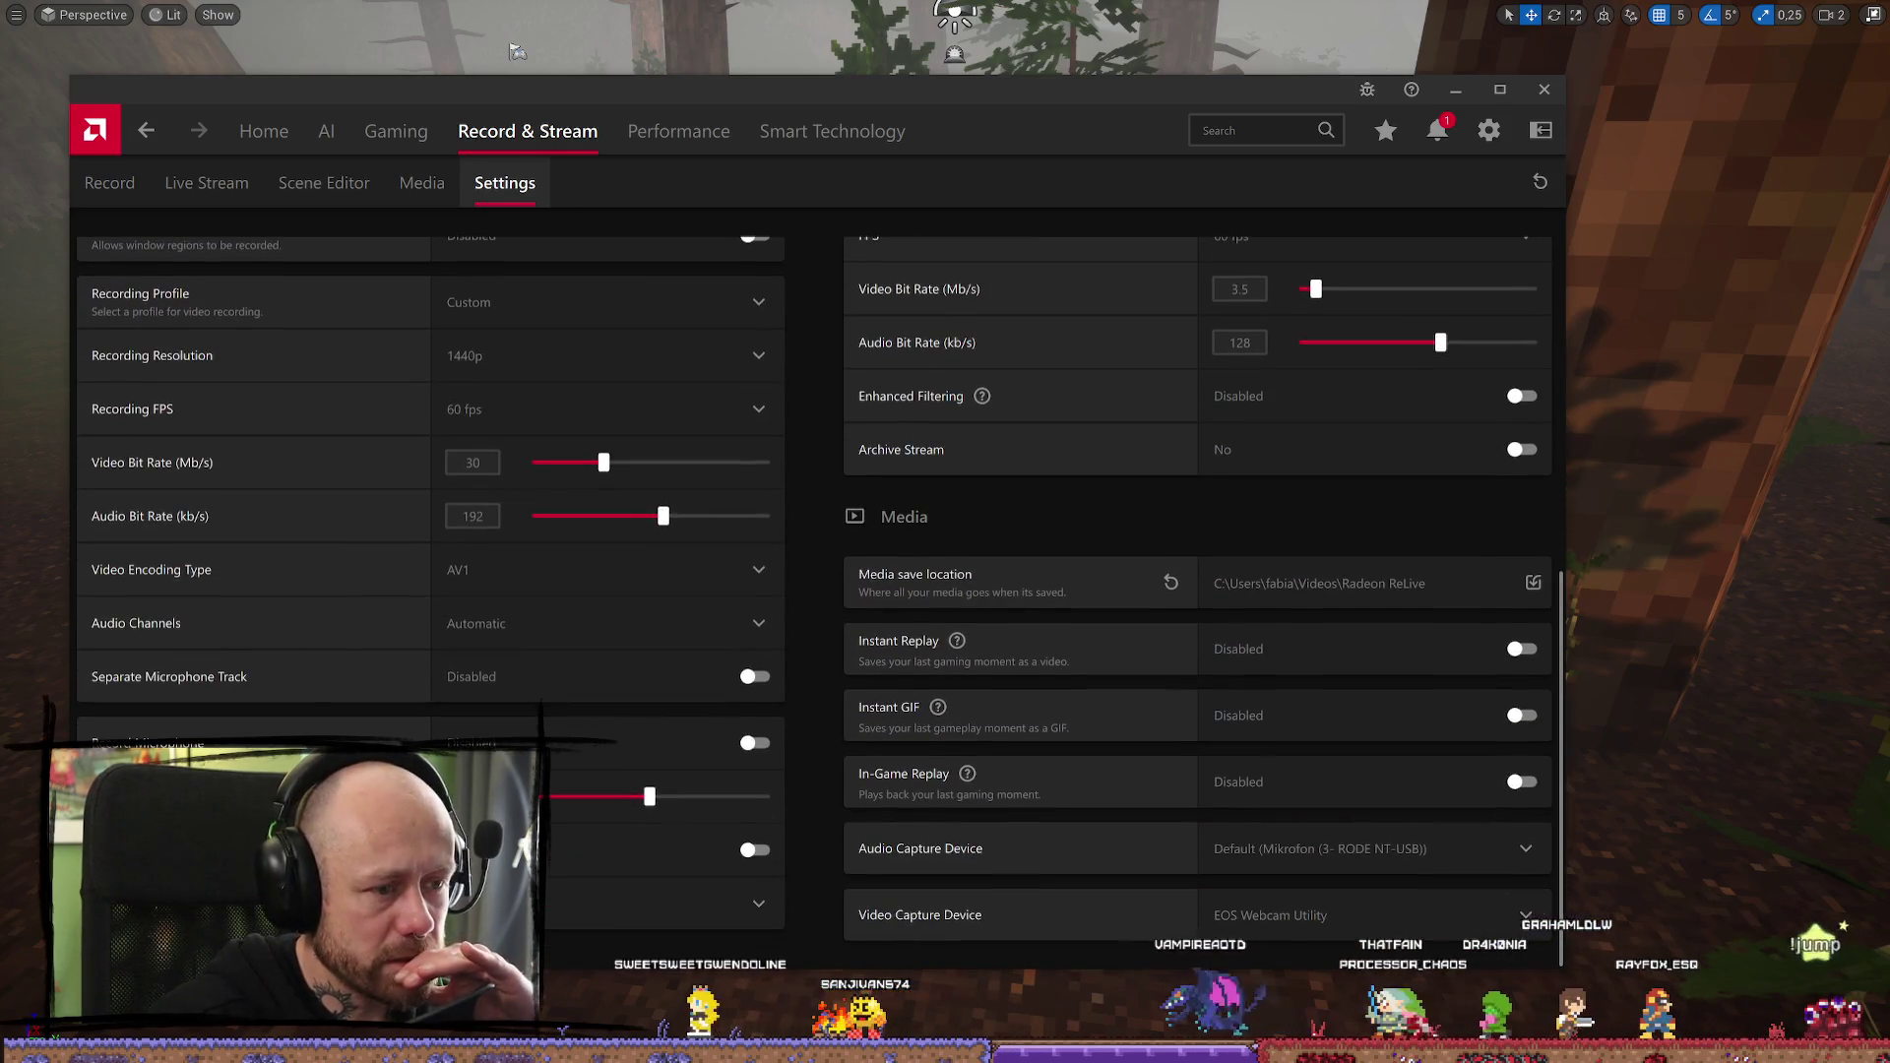
scroll(925, 541, up, 6)
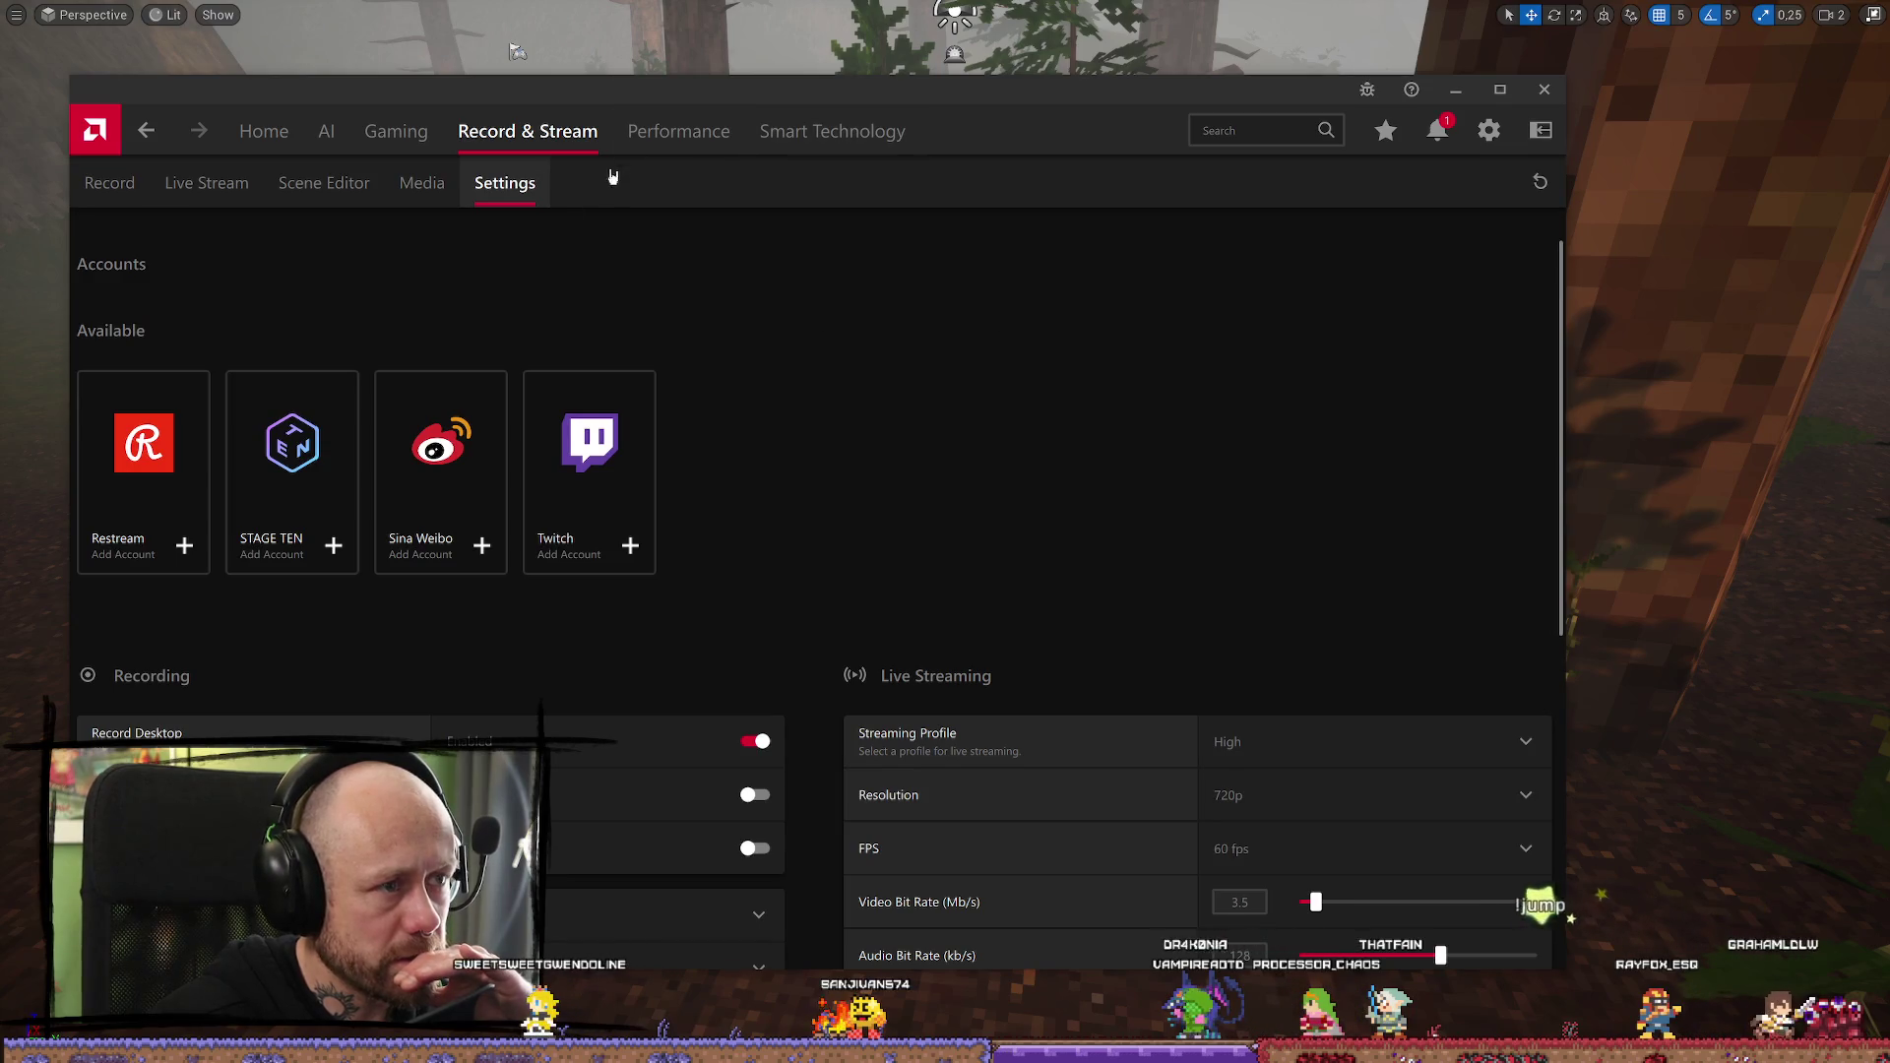
Visit the Performance and Smart Technology sections, then the general settings
click(684, 133)
click(916, 135)
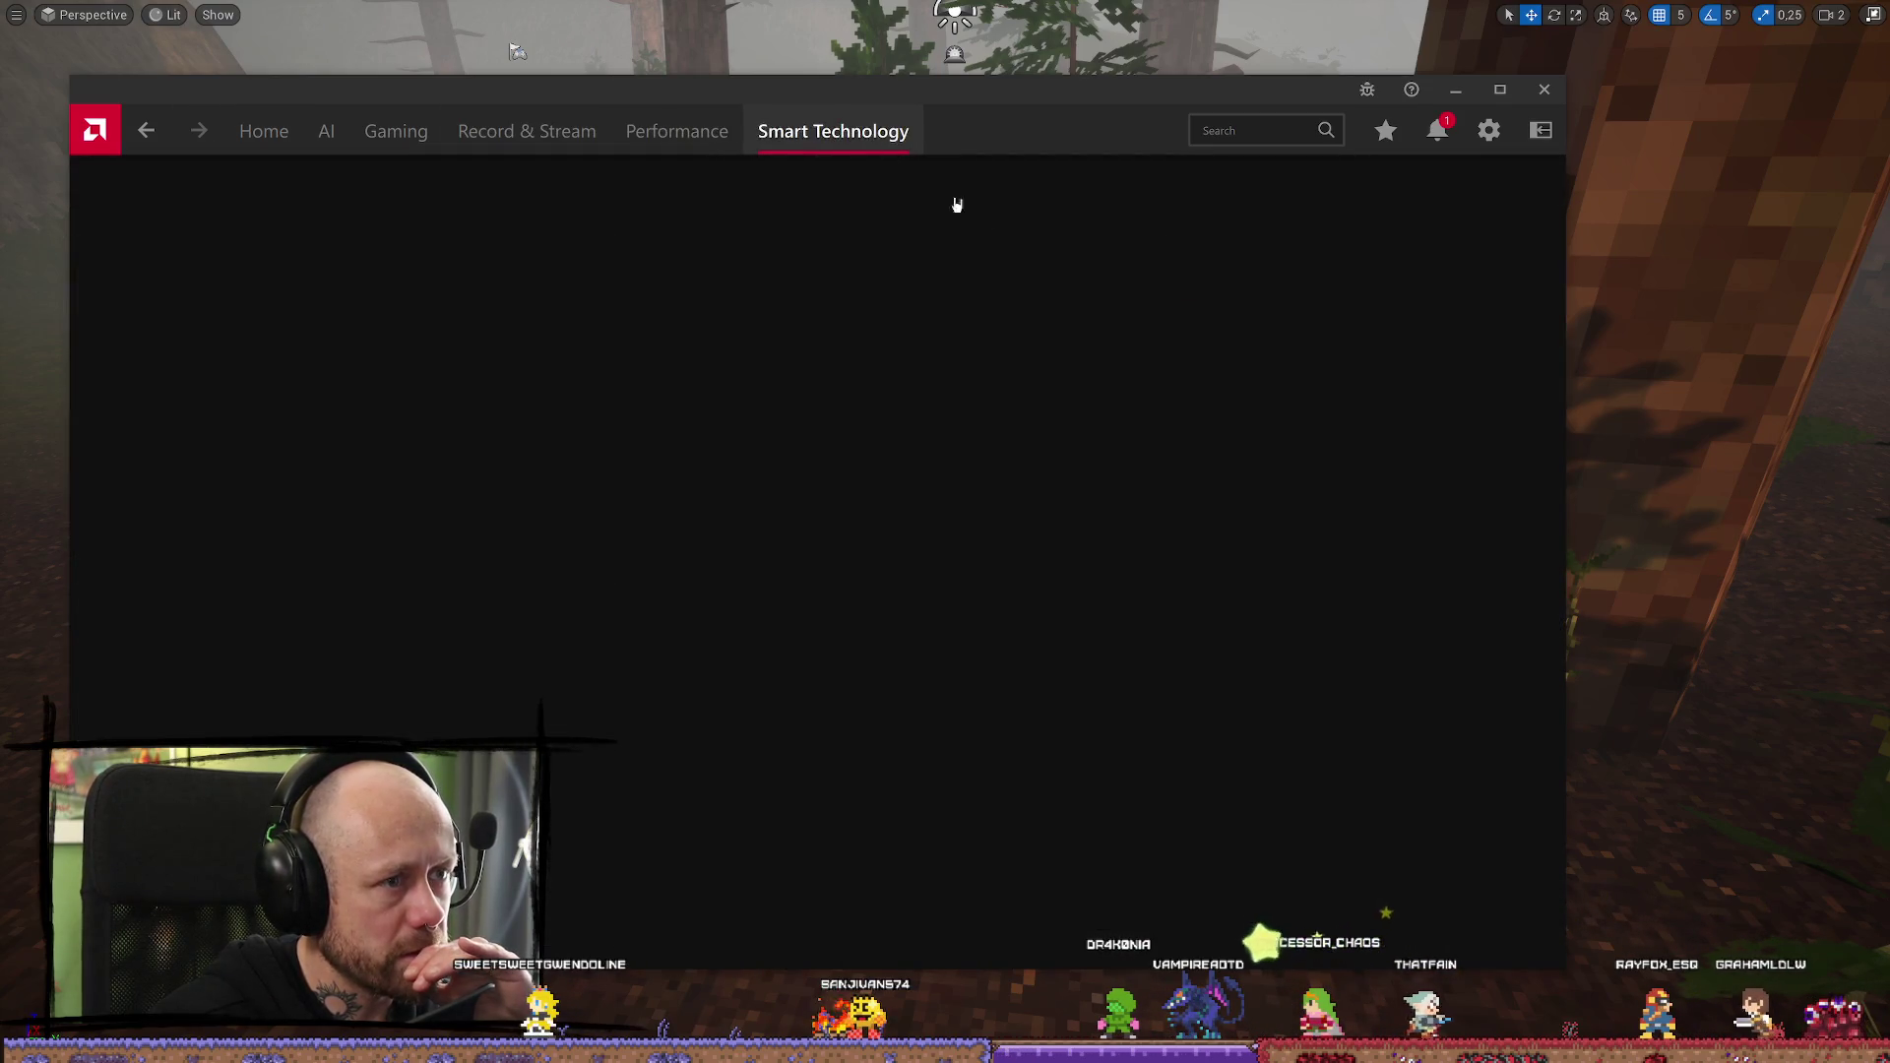
click(1484, 138)
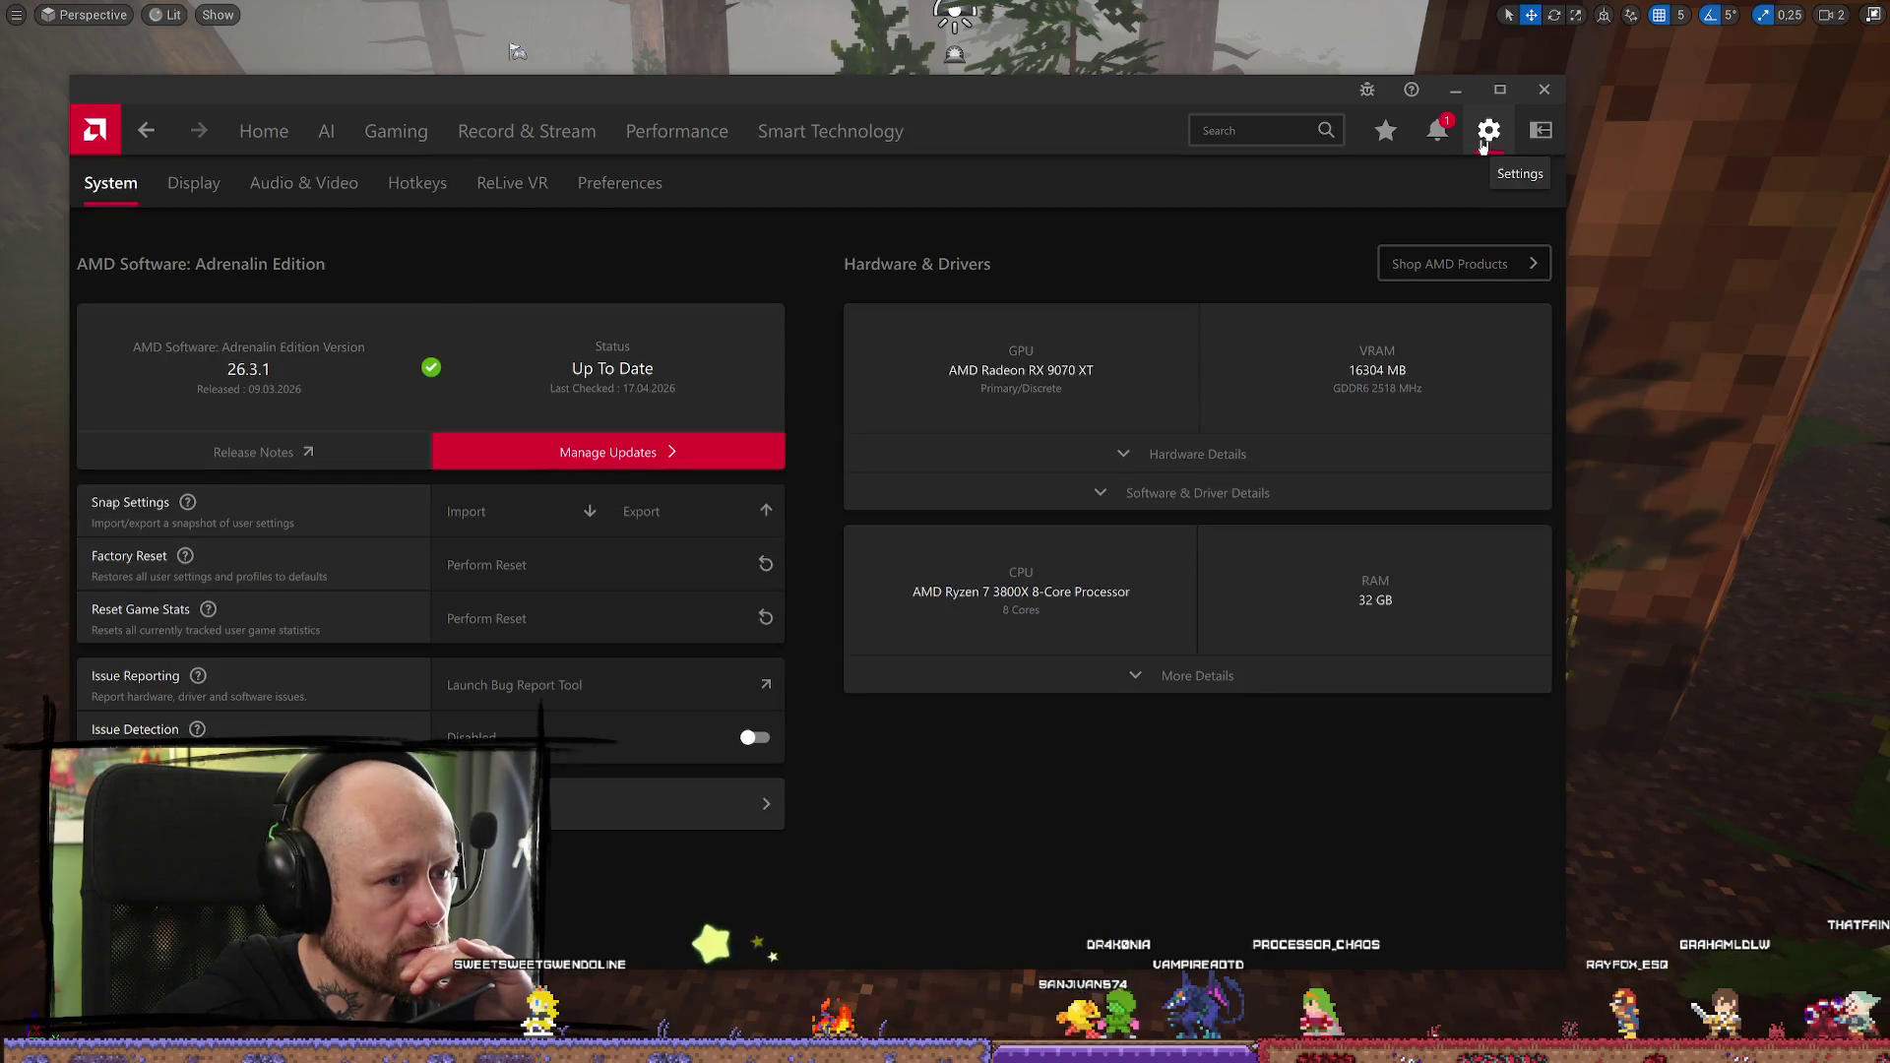
Review the Display and System settings and notifications, then go to the Home dashboard
click(223, 193)
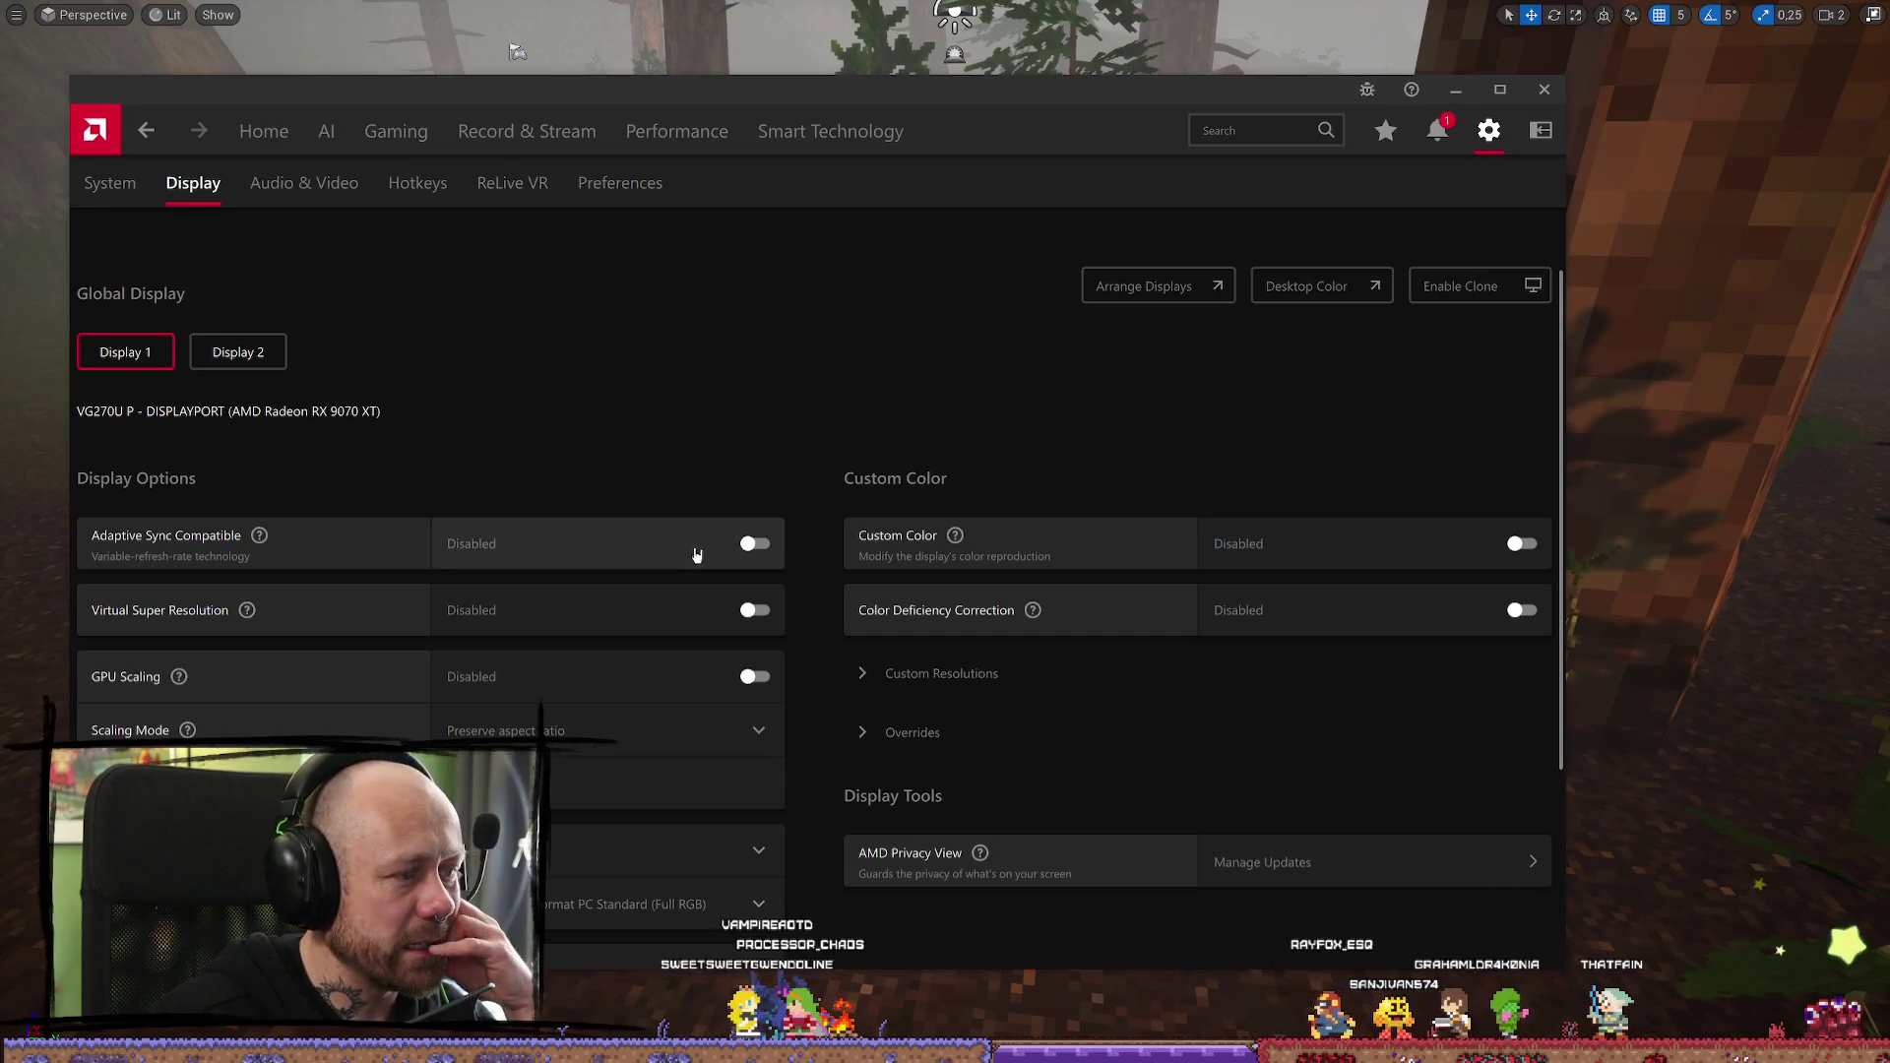
scroll(689, 423, down, 3)
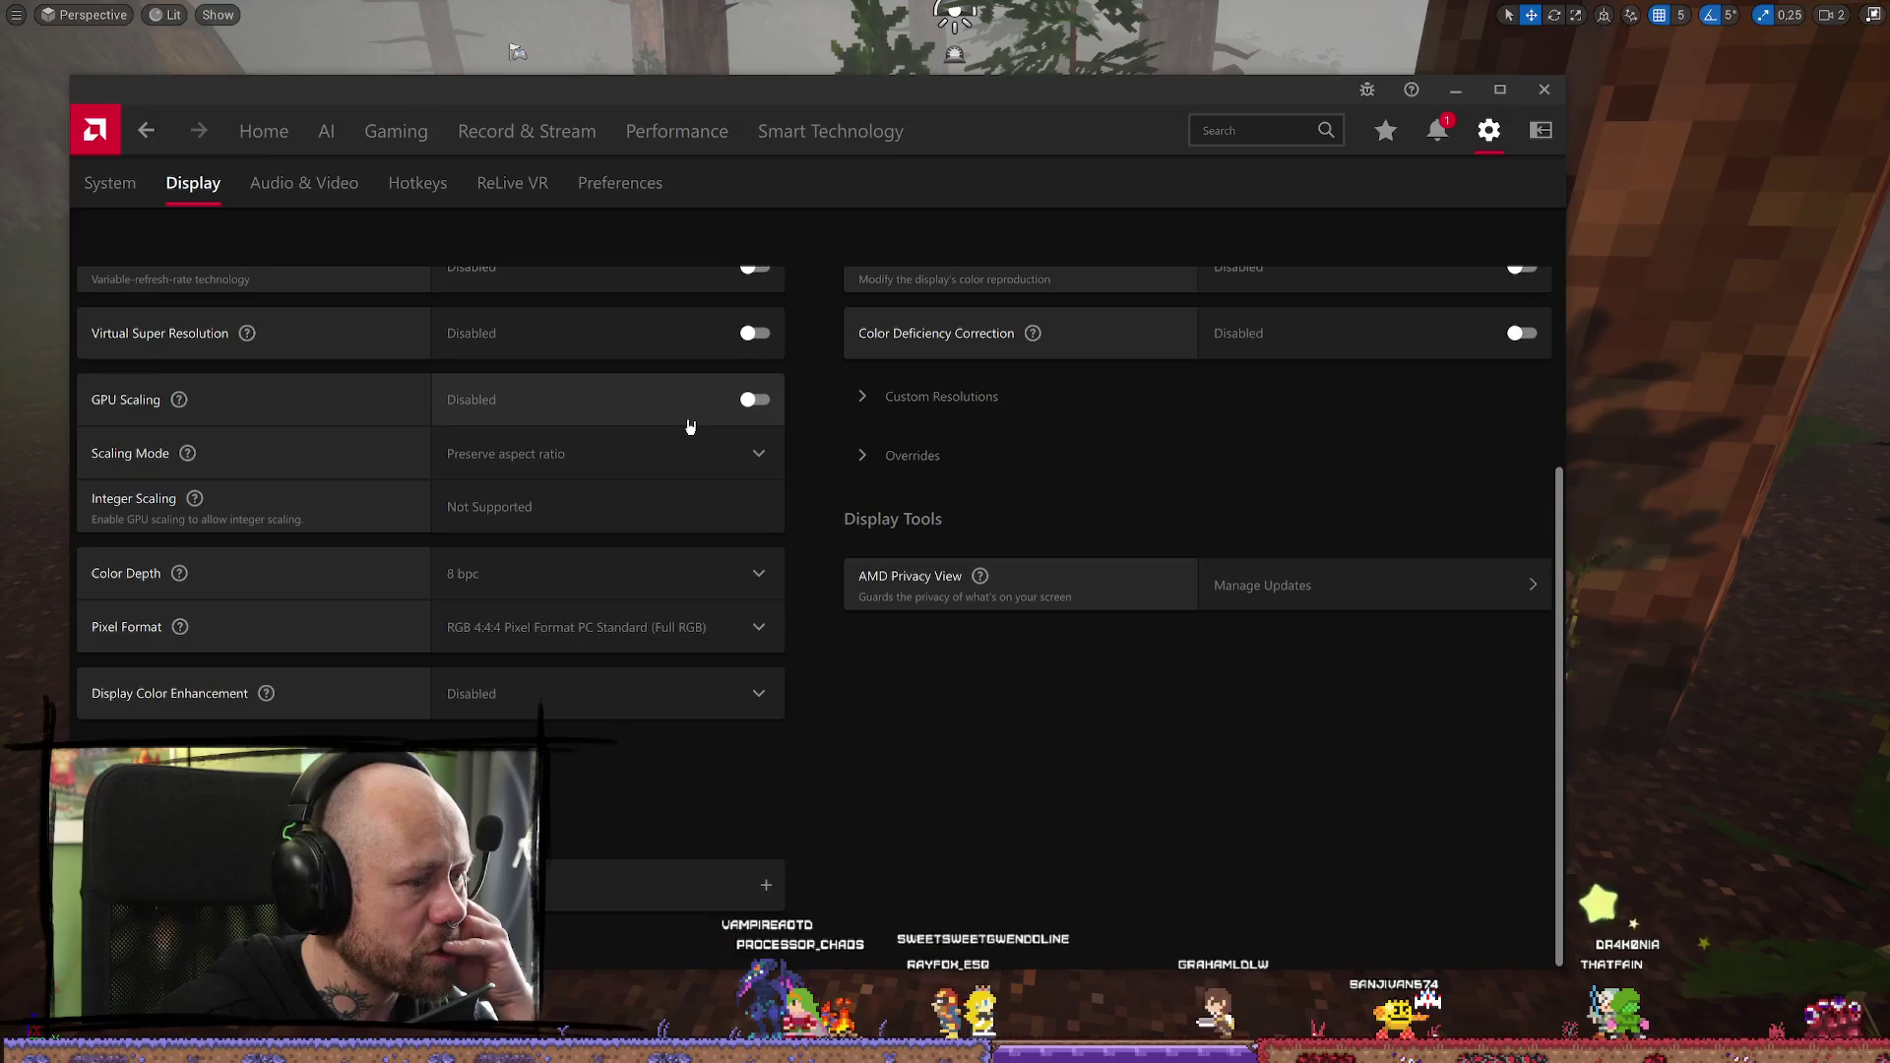
scroll(689, 423, up, 3)
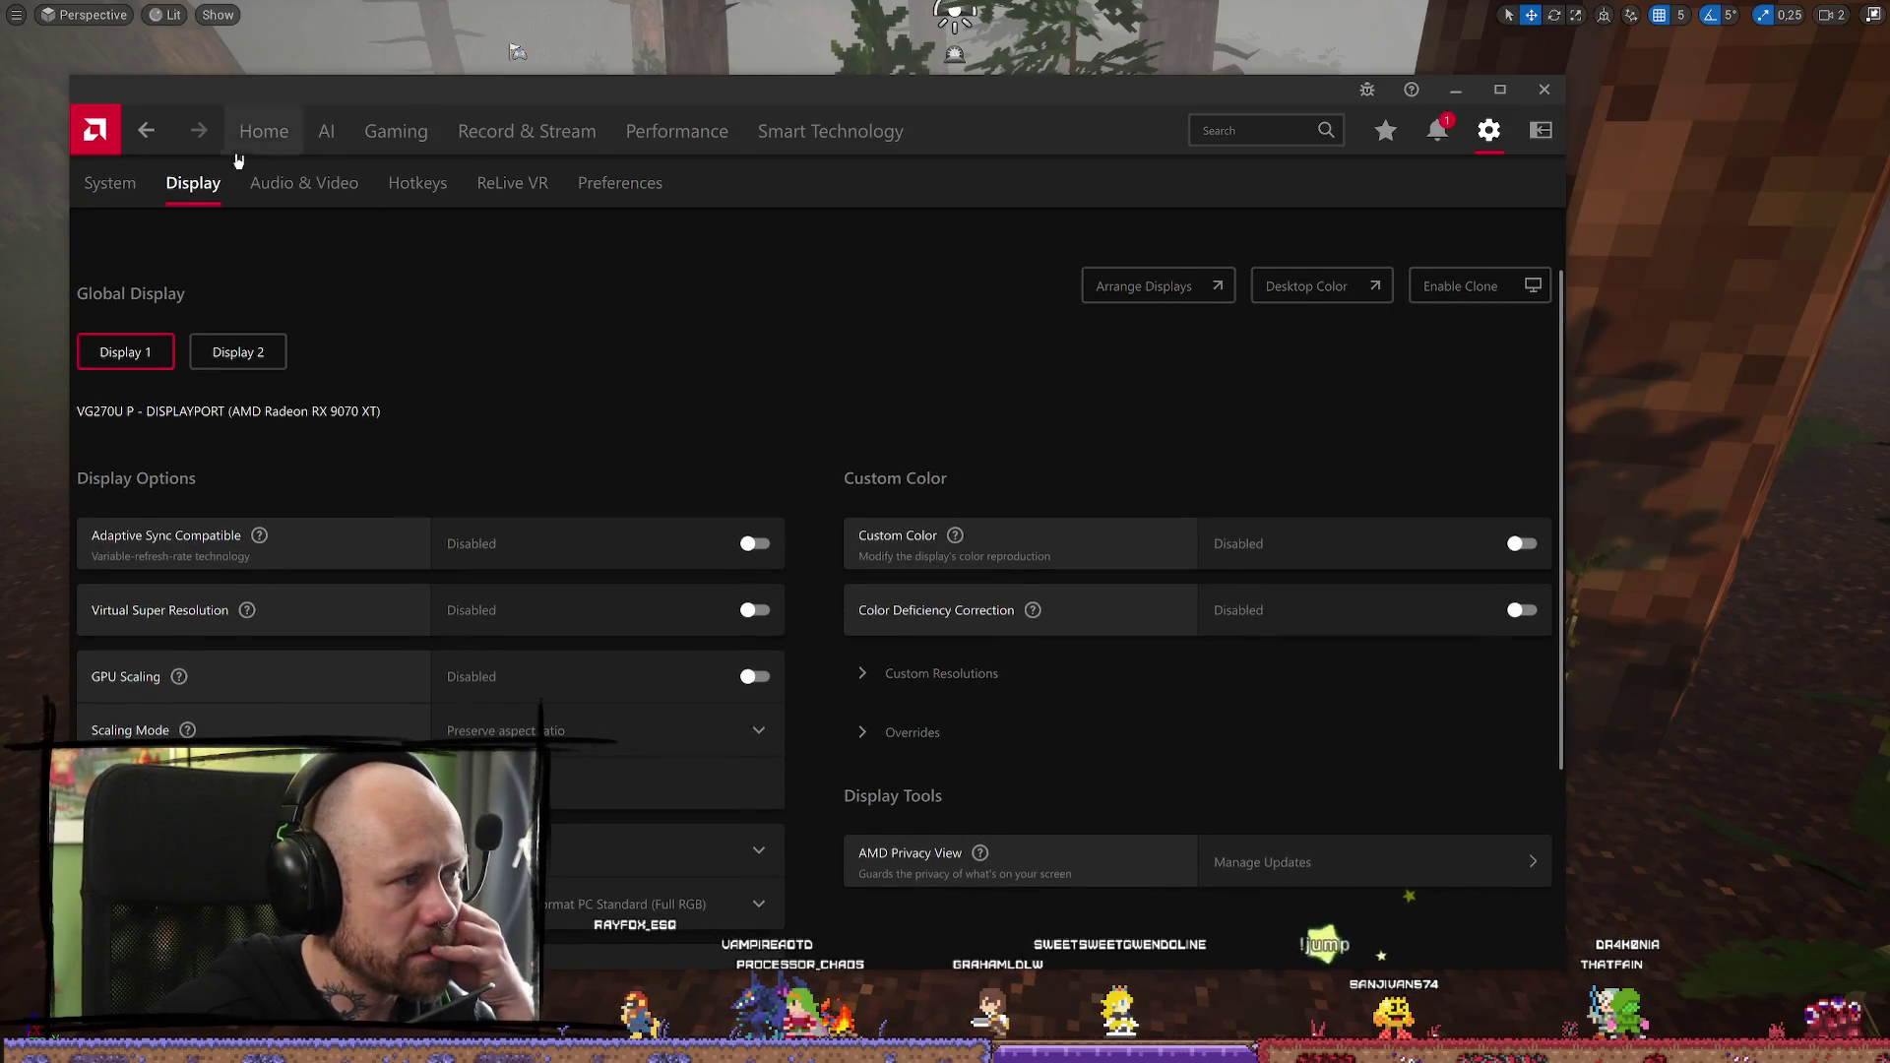
click(139, 197)
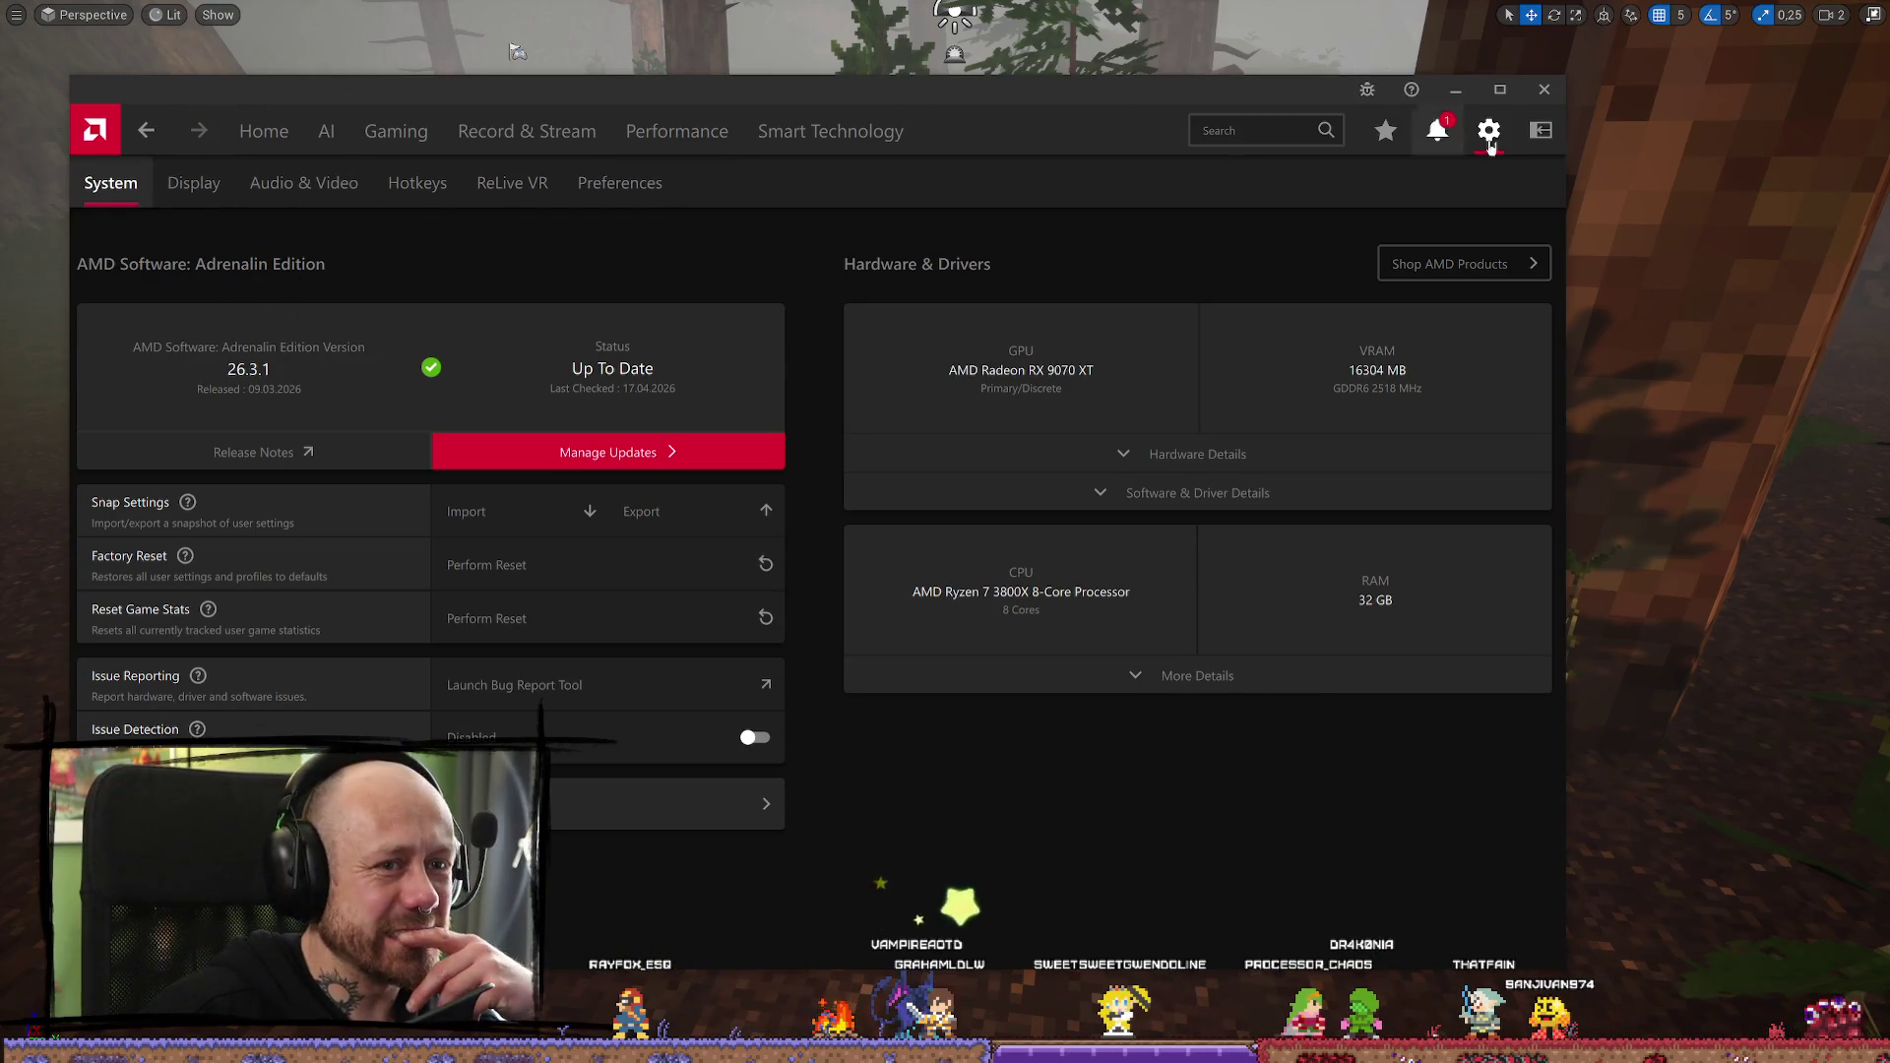
click(1437, 131)
click(1522, 130)
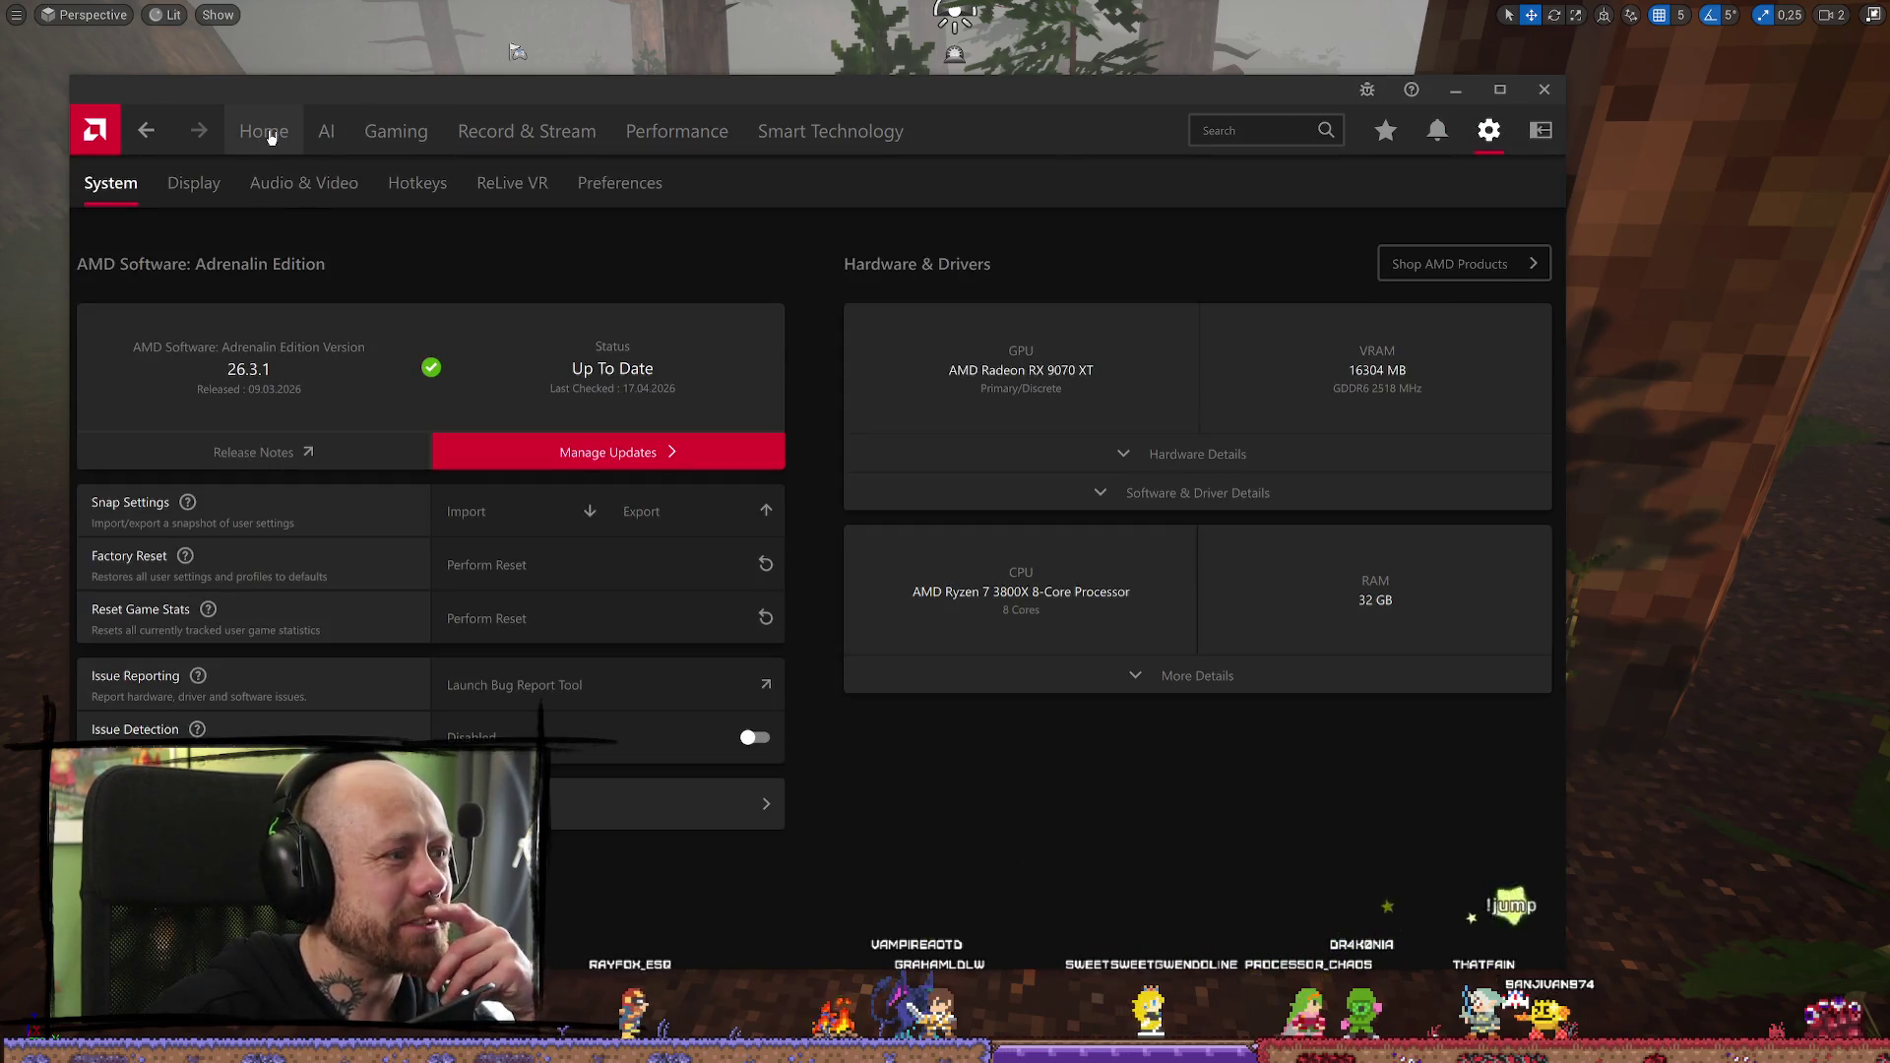
click(270, 136)
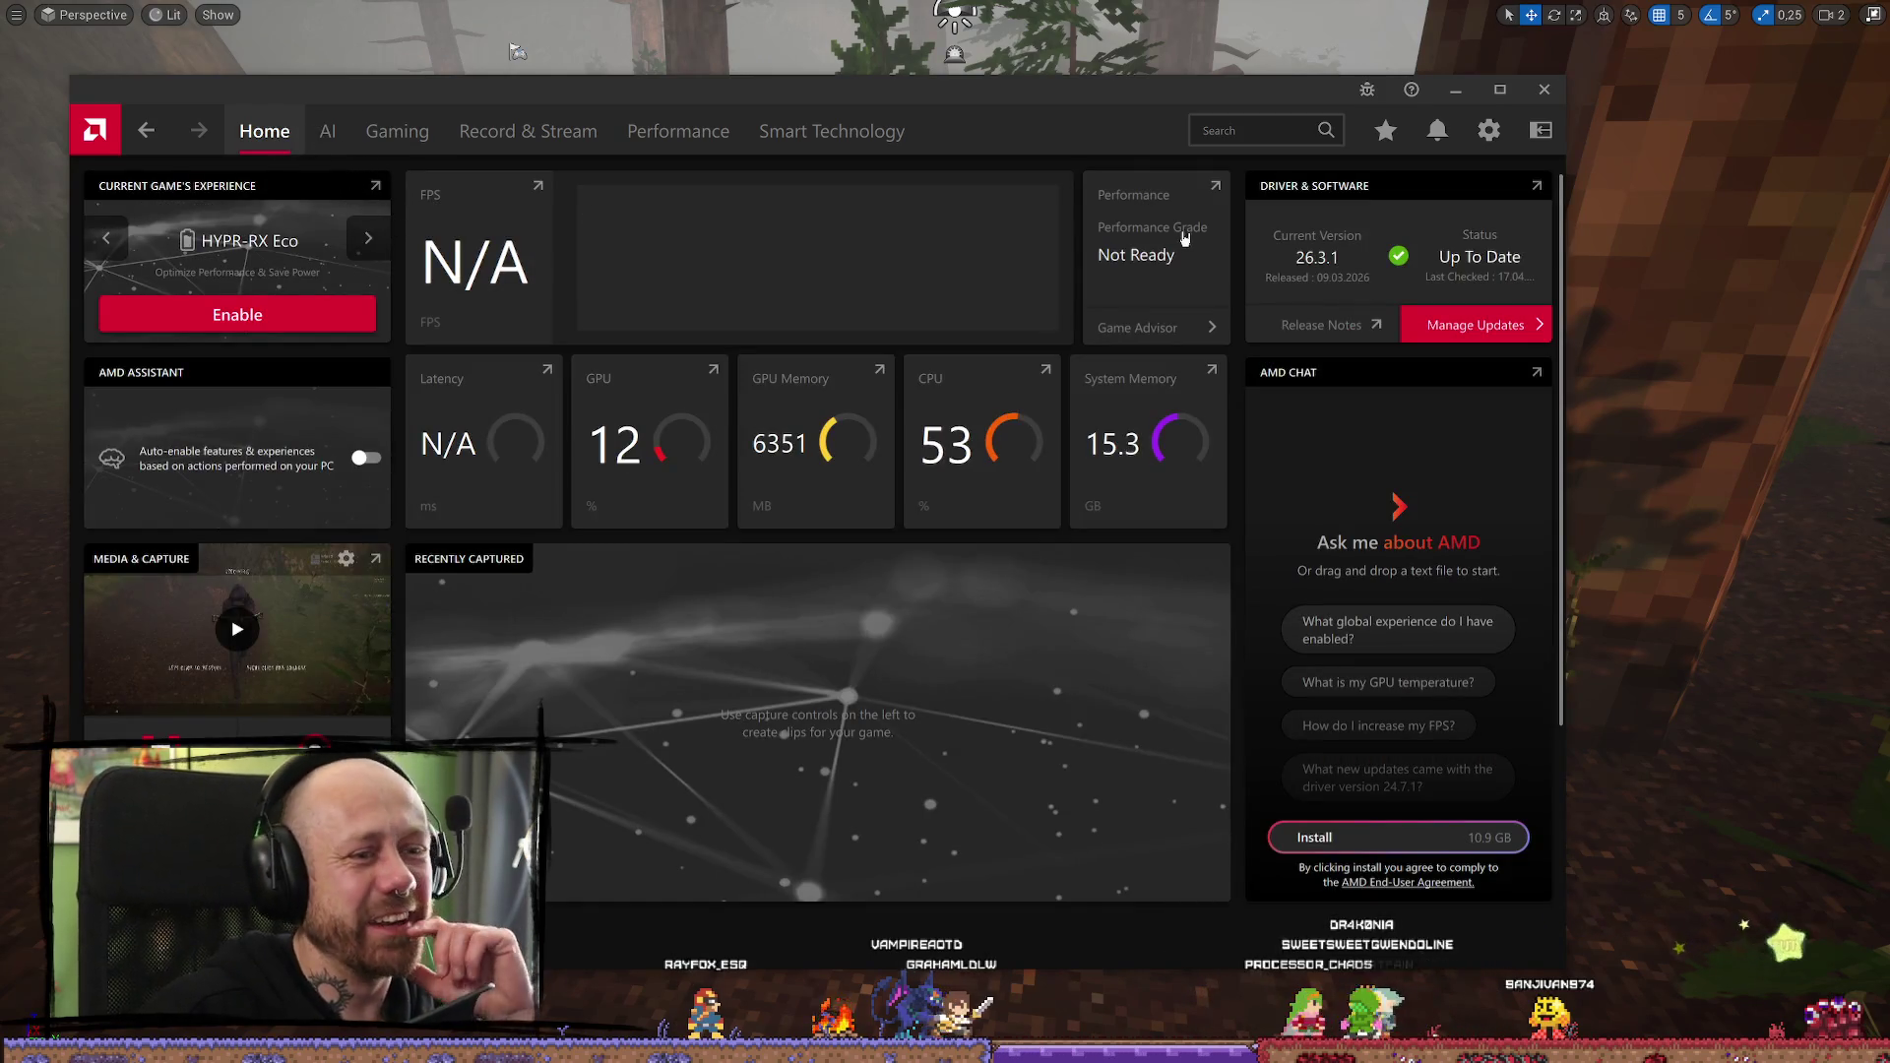
Disable AMD FSR Upscaling for Stream Avatars, then browse the AI and Record & Stream sections
scroll(637, 577, down, 3)
scroll(320, 421, up, 3)
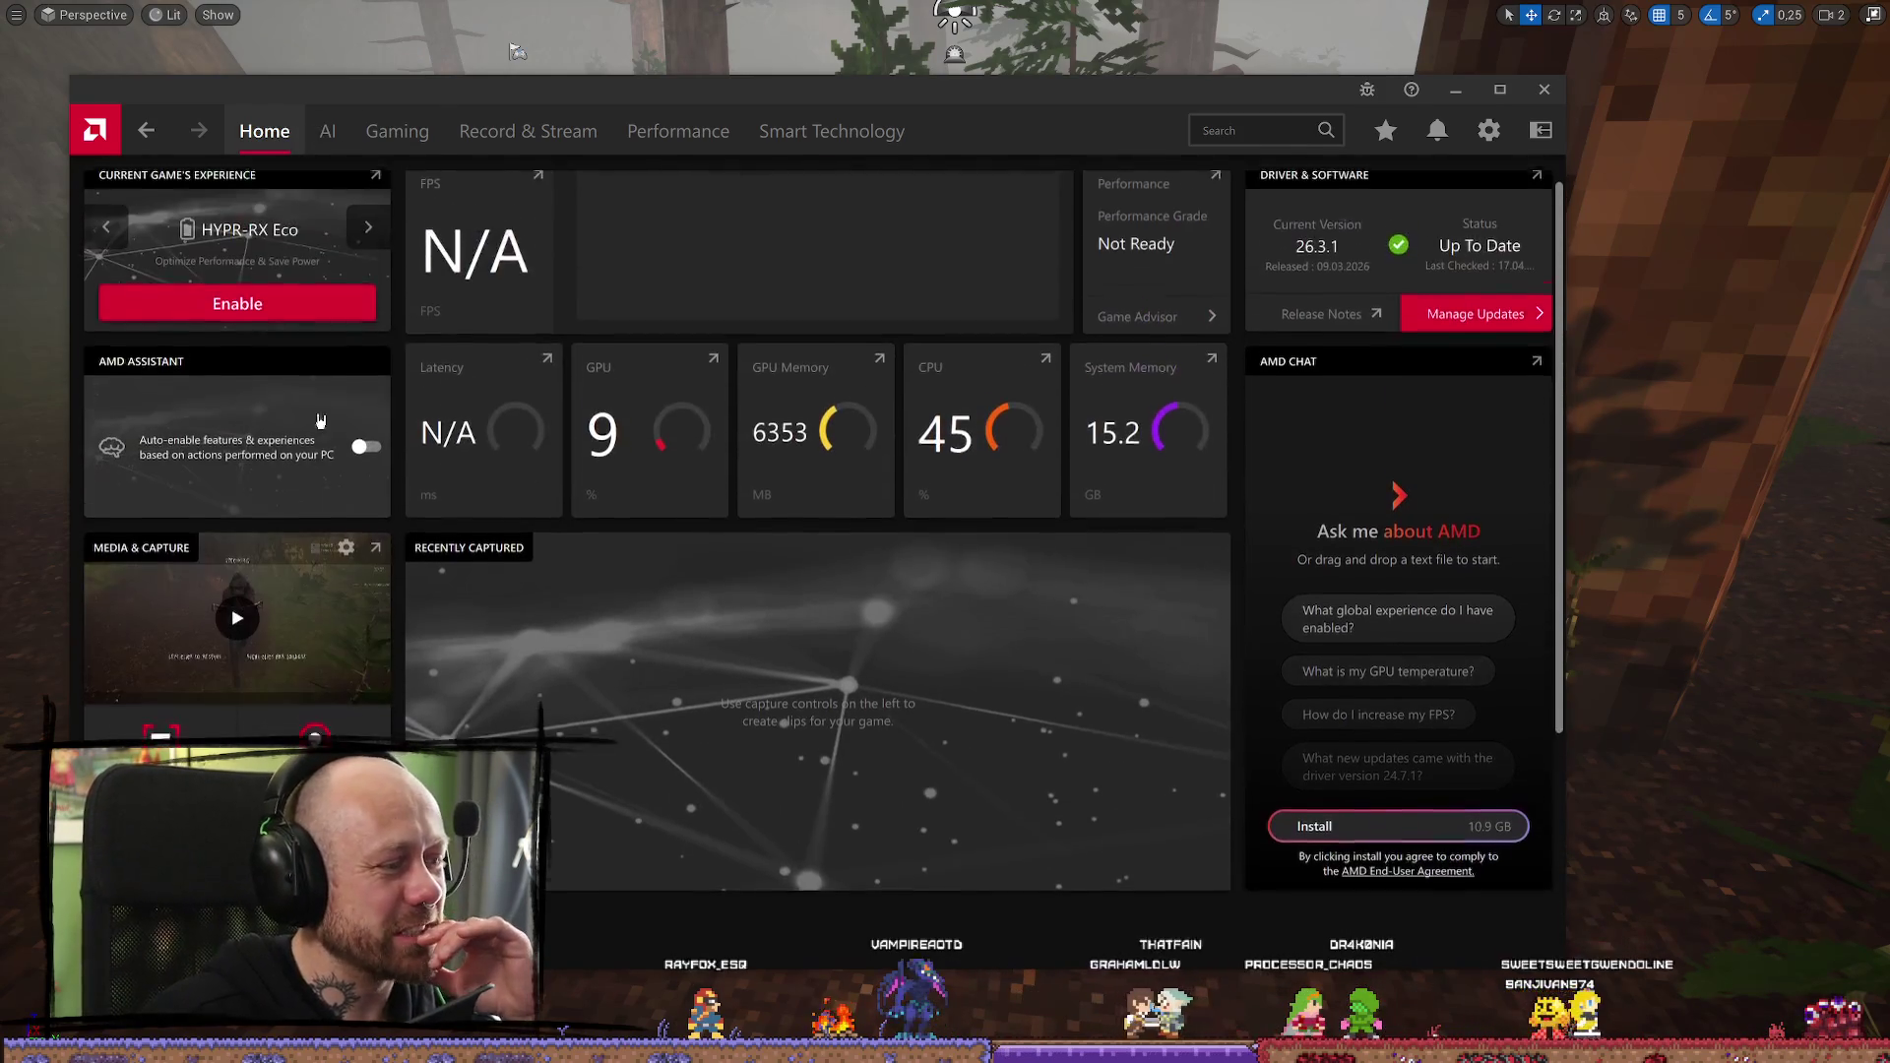
click(327, 135)
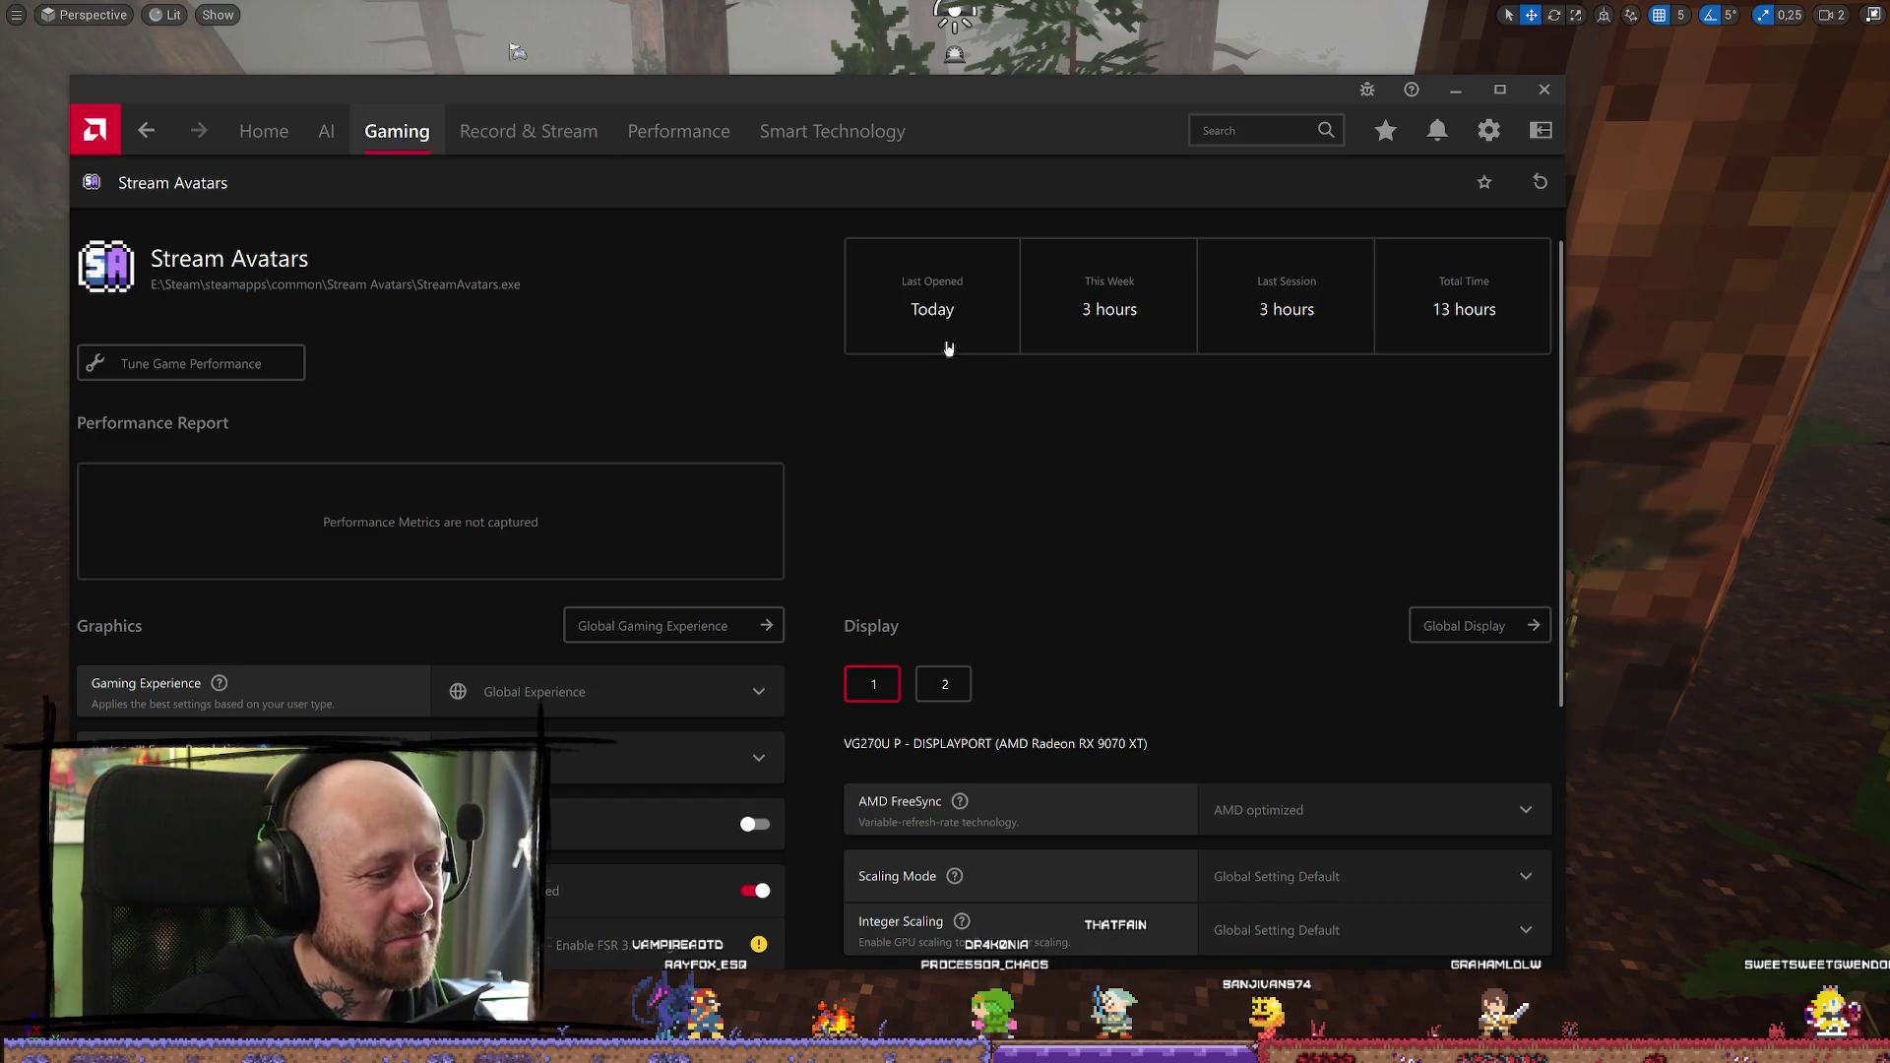
scroll(1013, 394, down, 4)
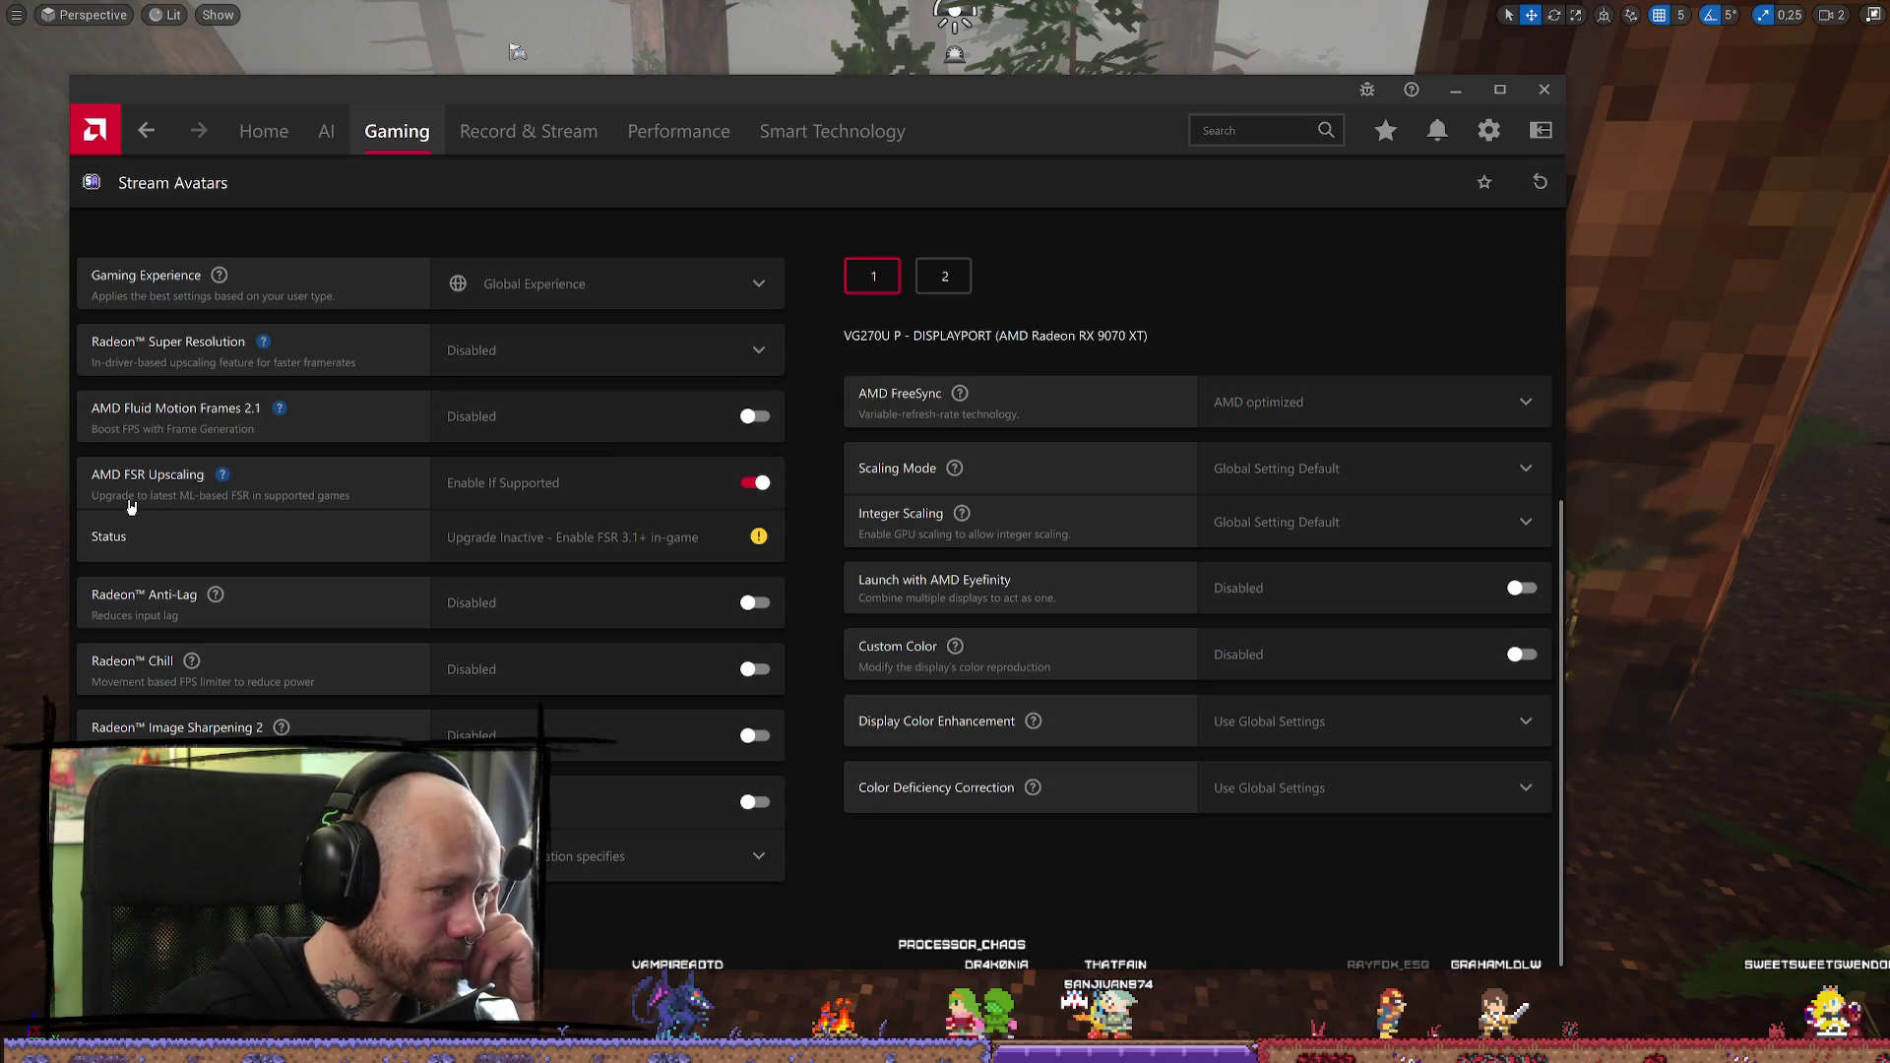
click(755, 482)
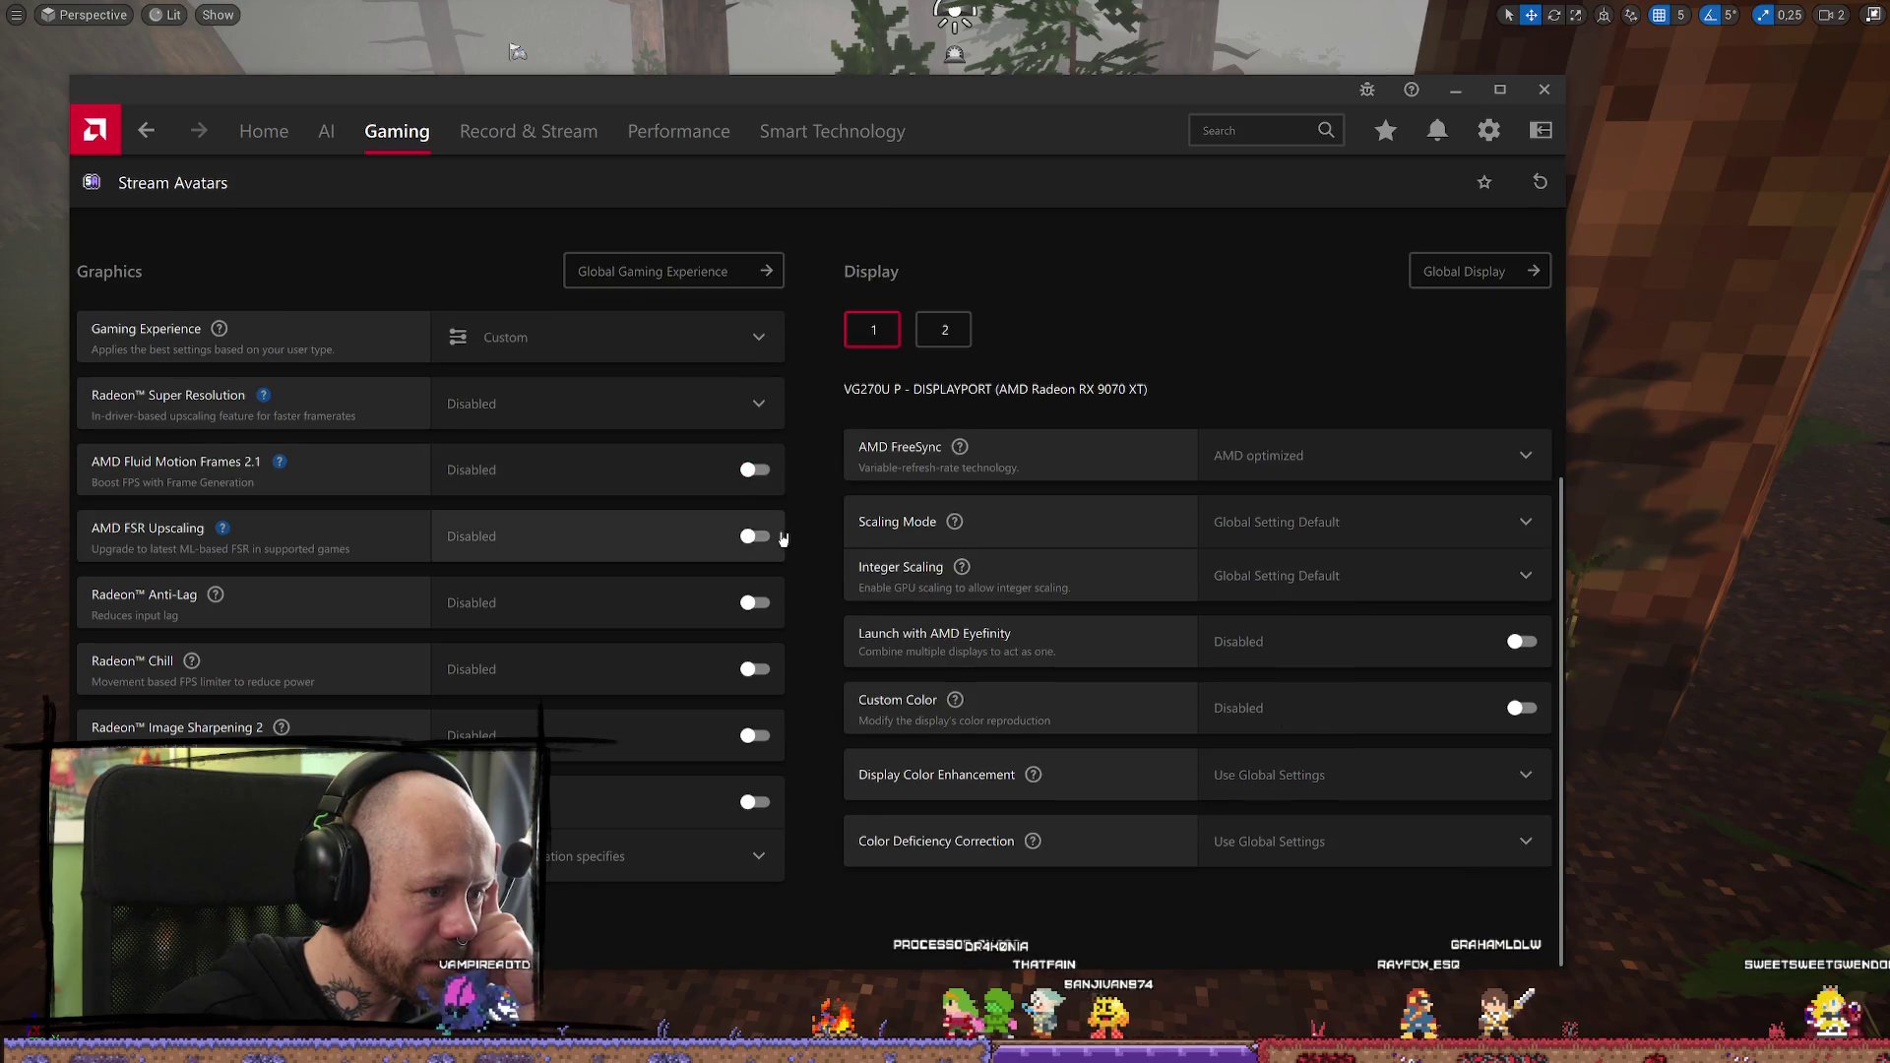
mouse_move(221, 530)
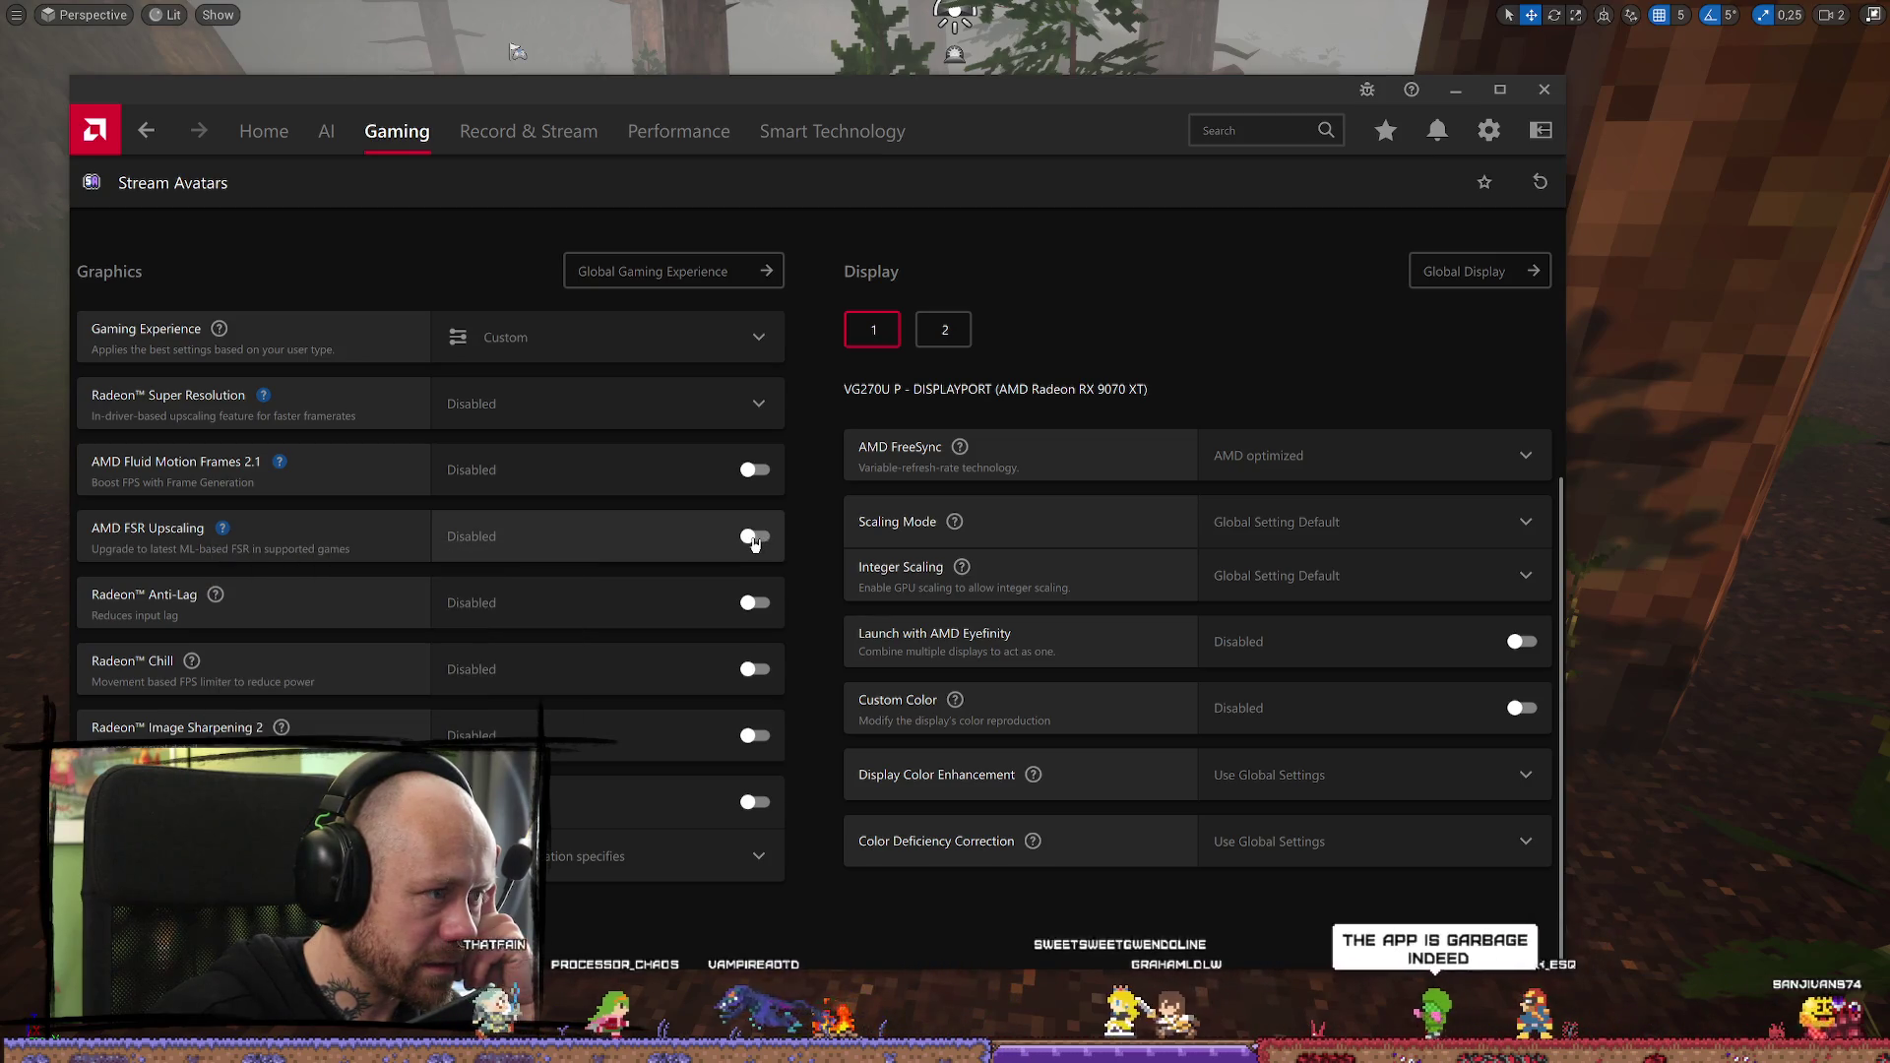
click(326, 131)
click(528, 129)
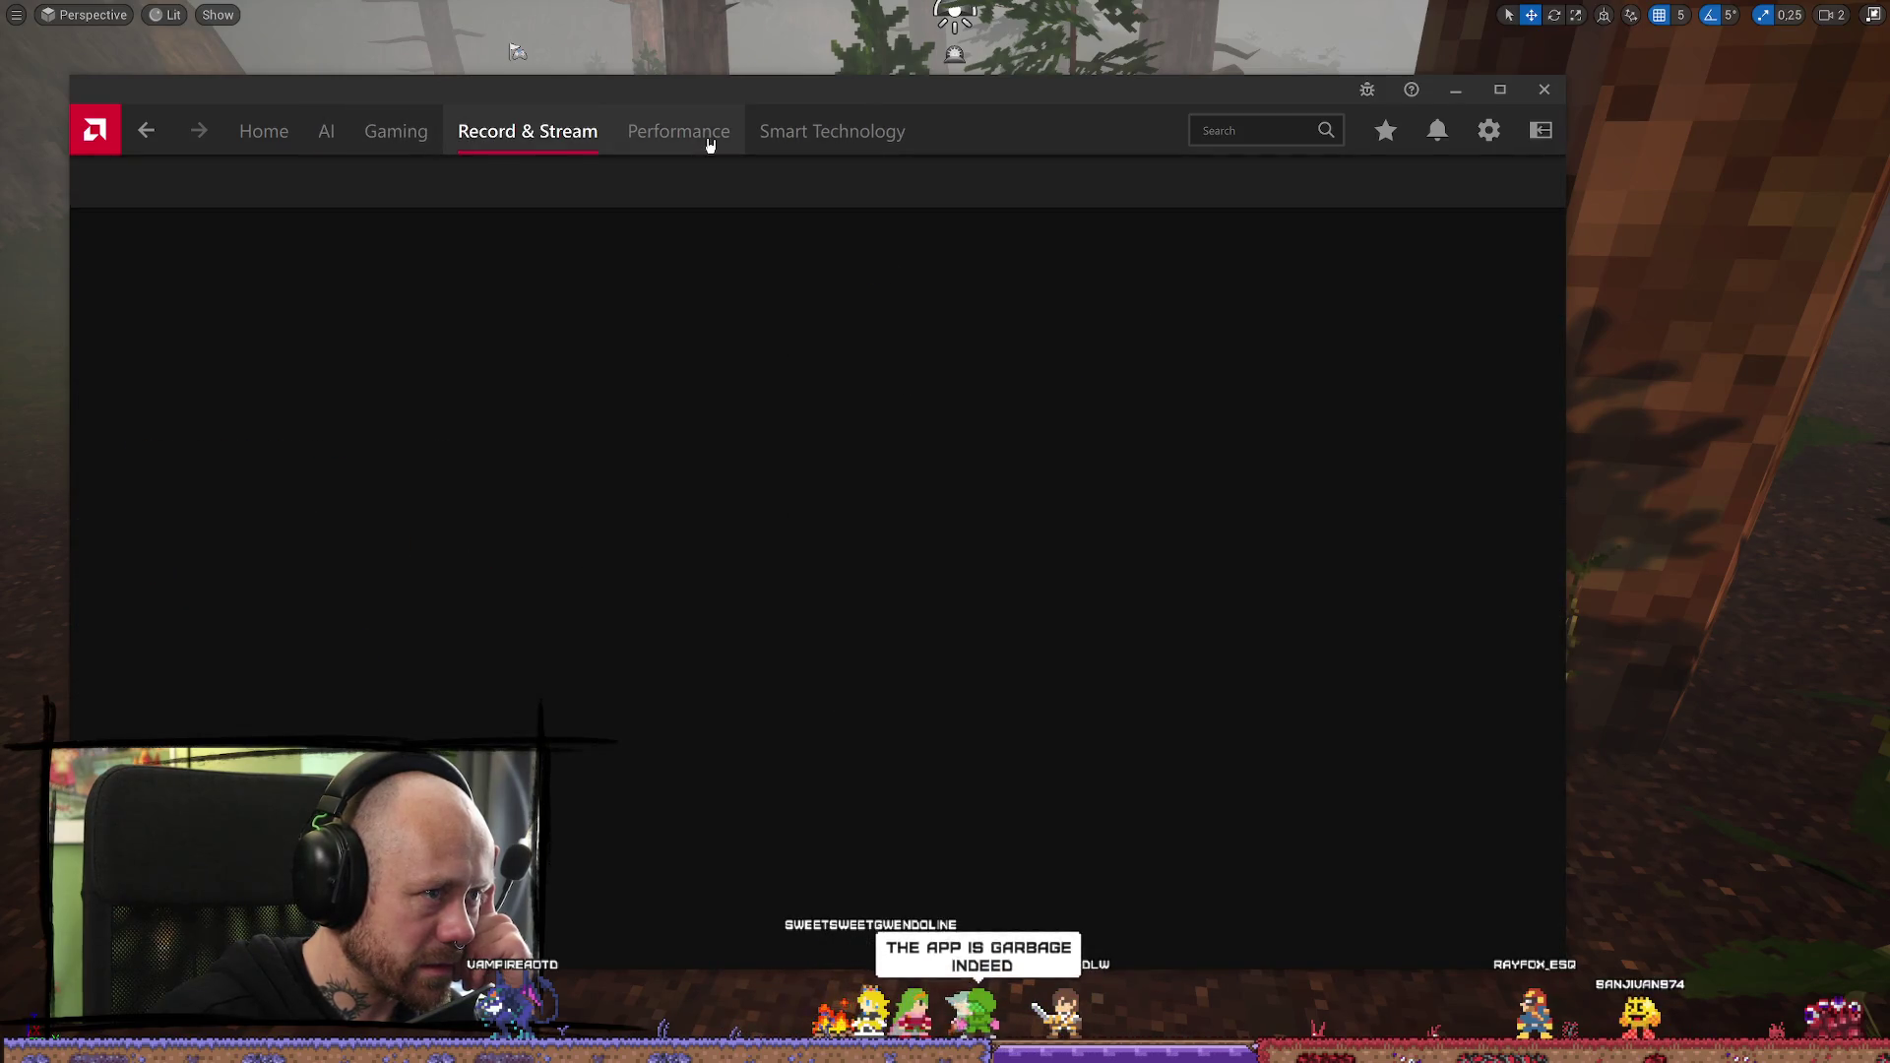
Browse Performance, Smart Technology, Home and AI, ending on the Record & Stream page
click(707, 142)
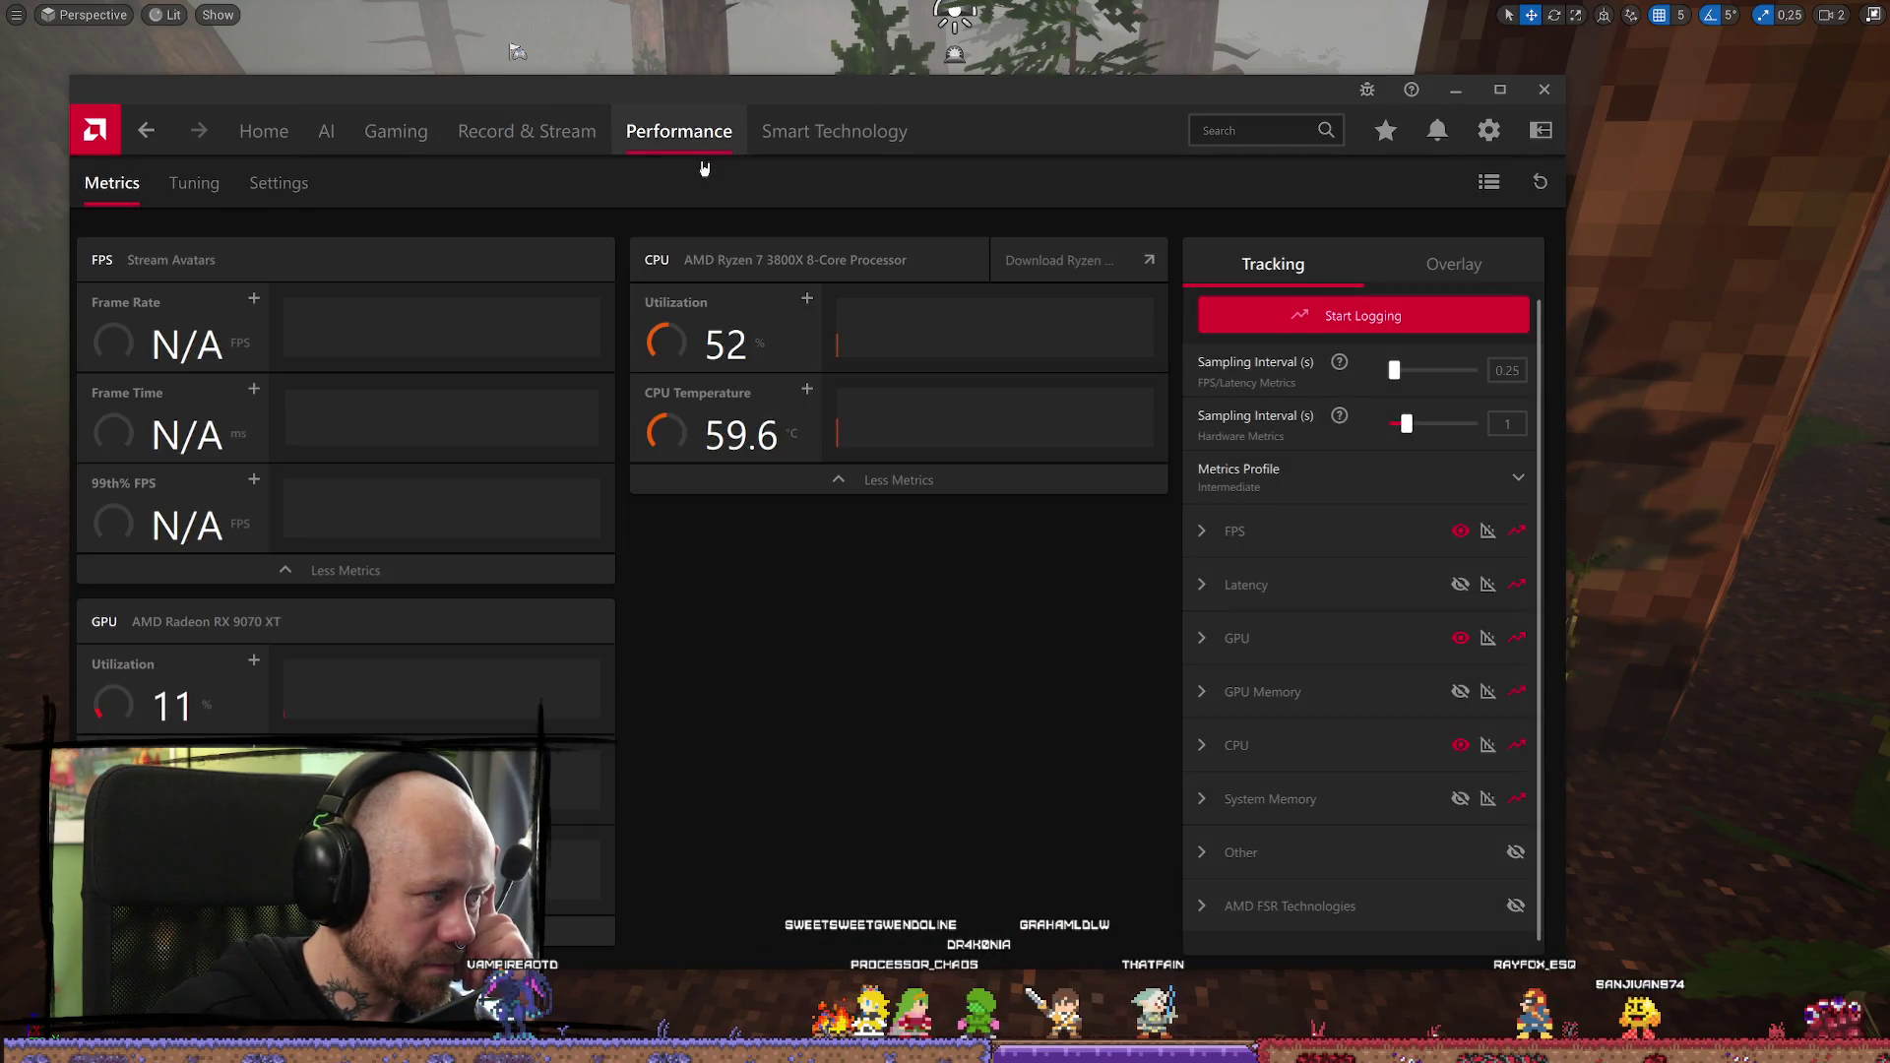
click(838, 135)
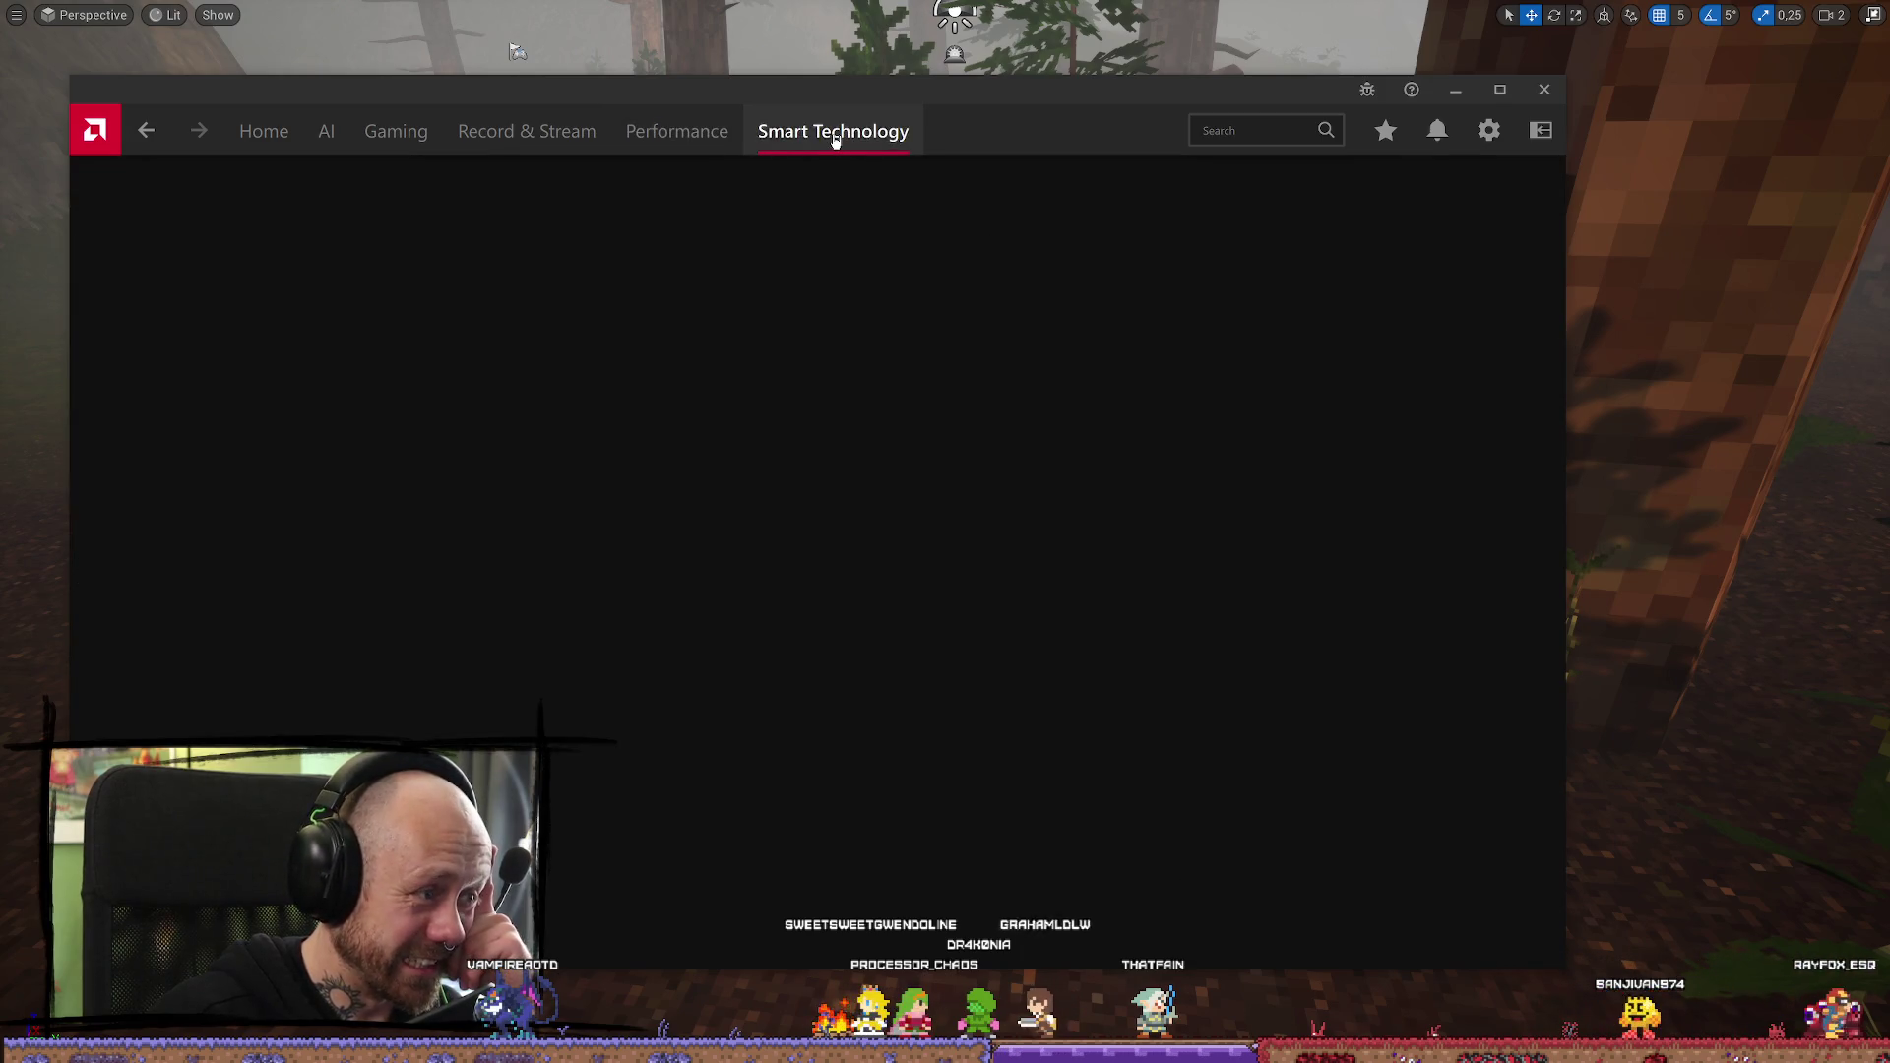
click(262, 155)
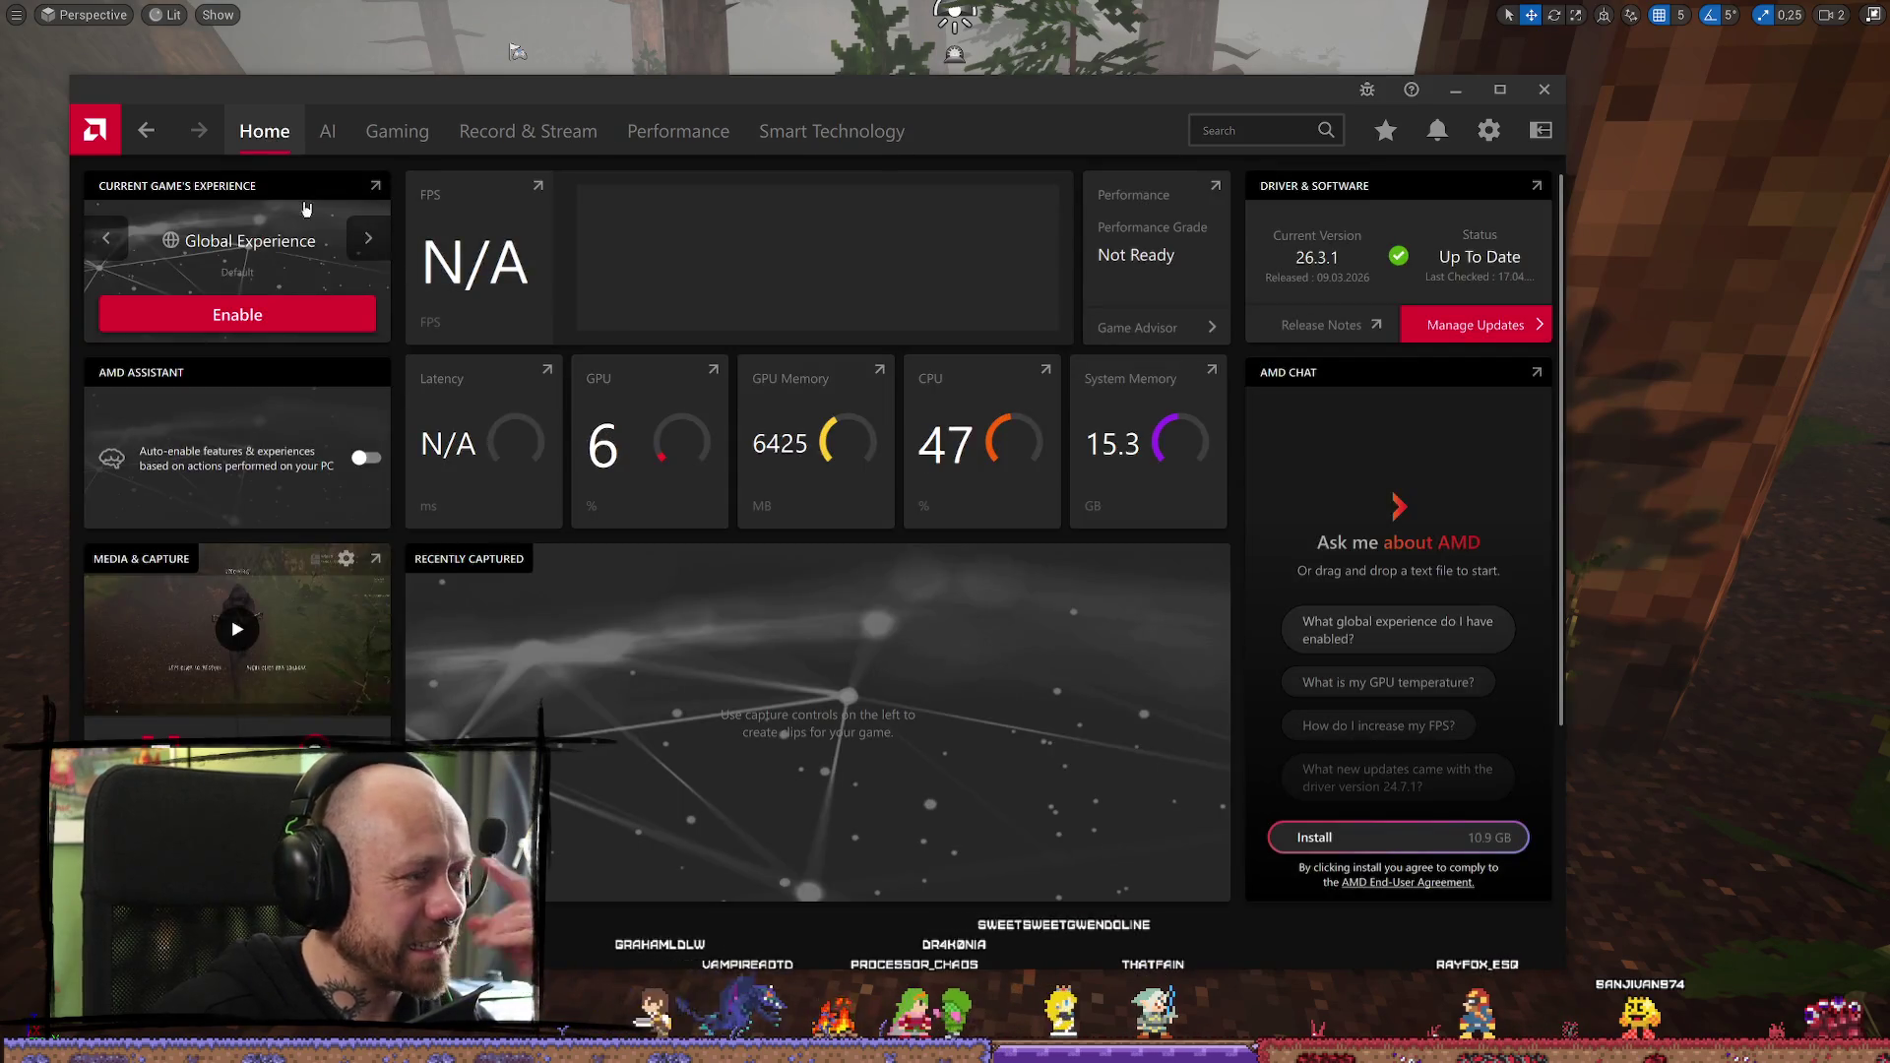
scroll(560, 366, down, 3)
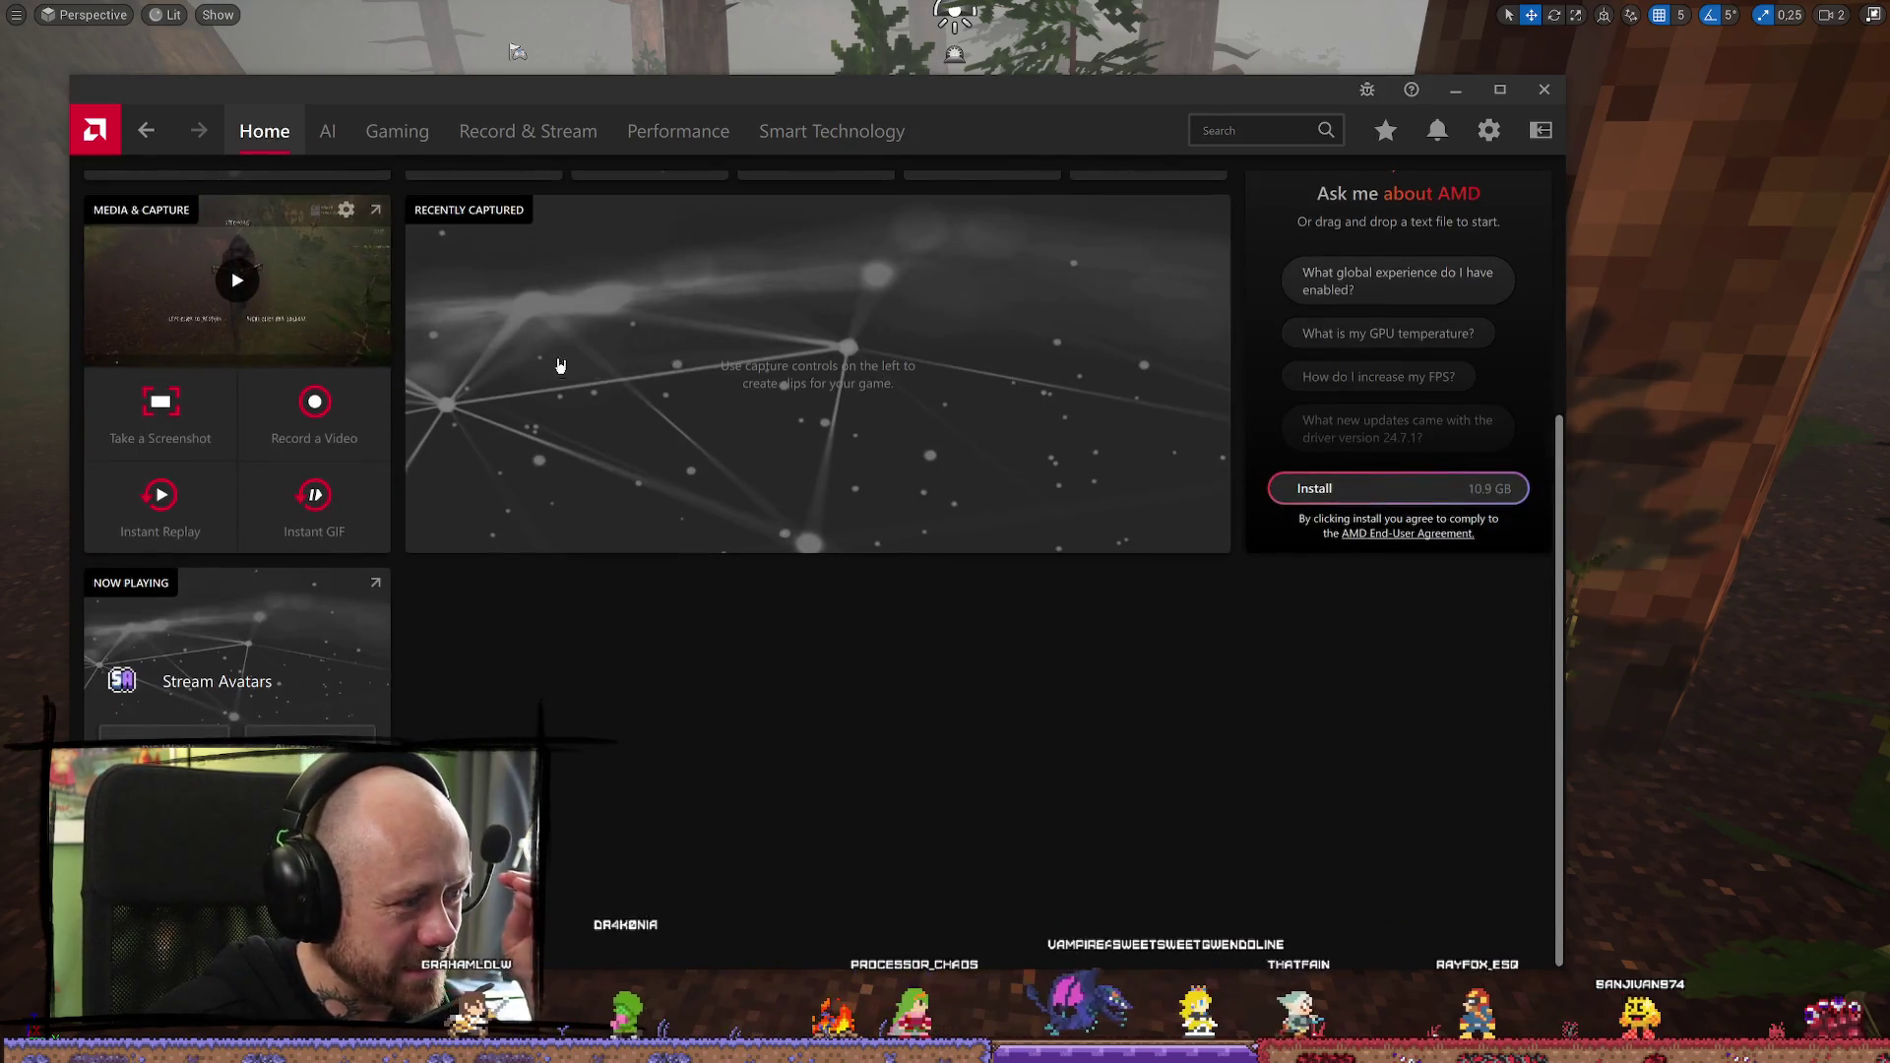
click(327, 131)
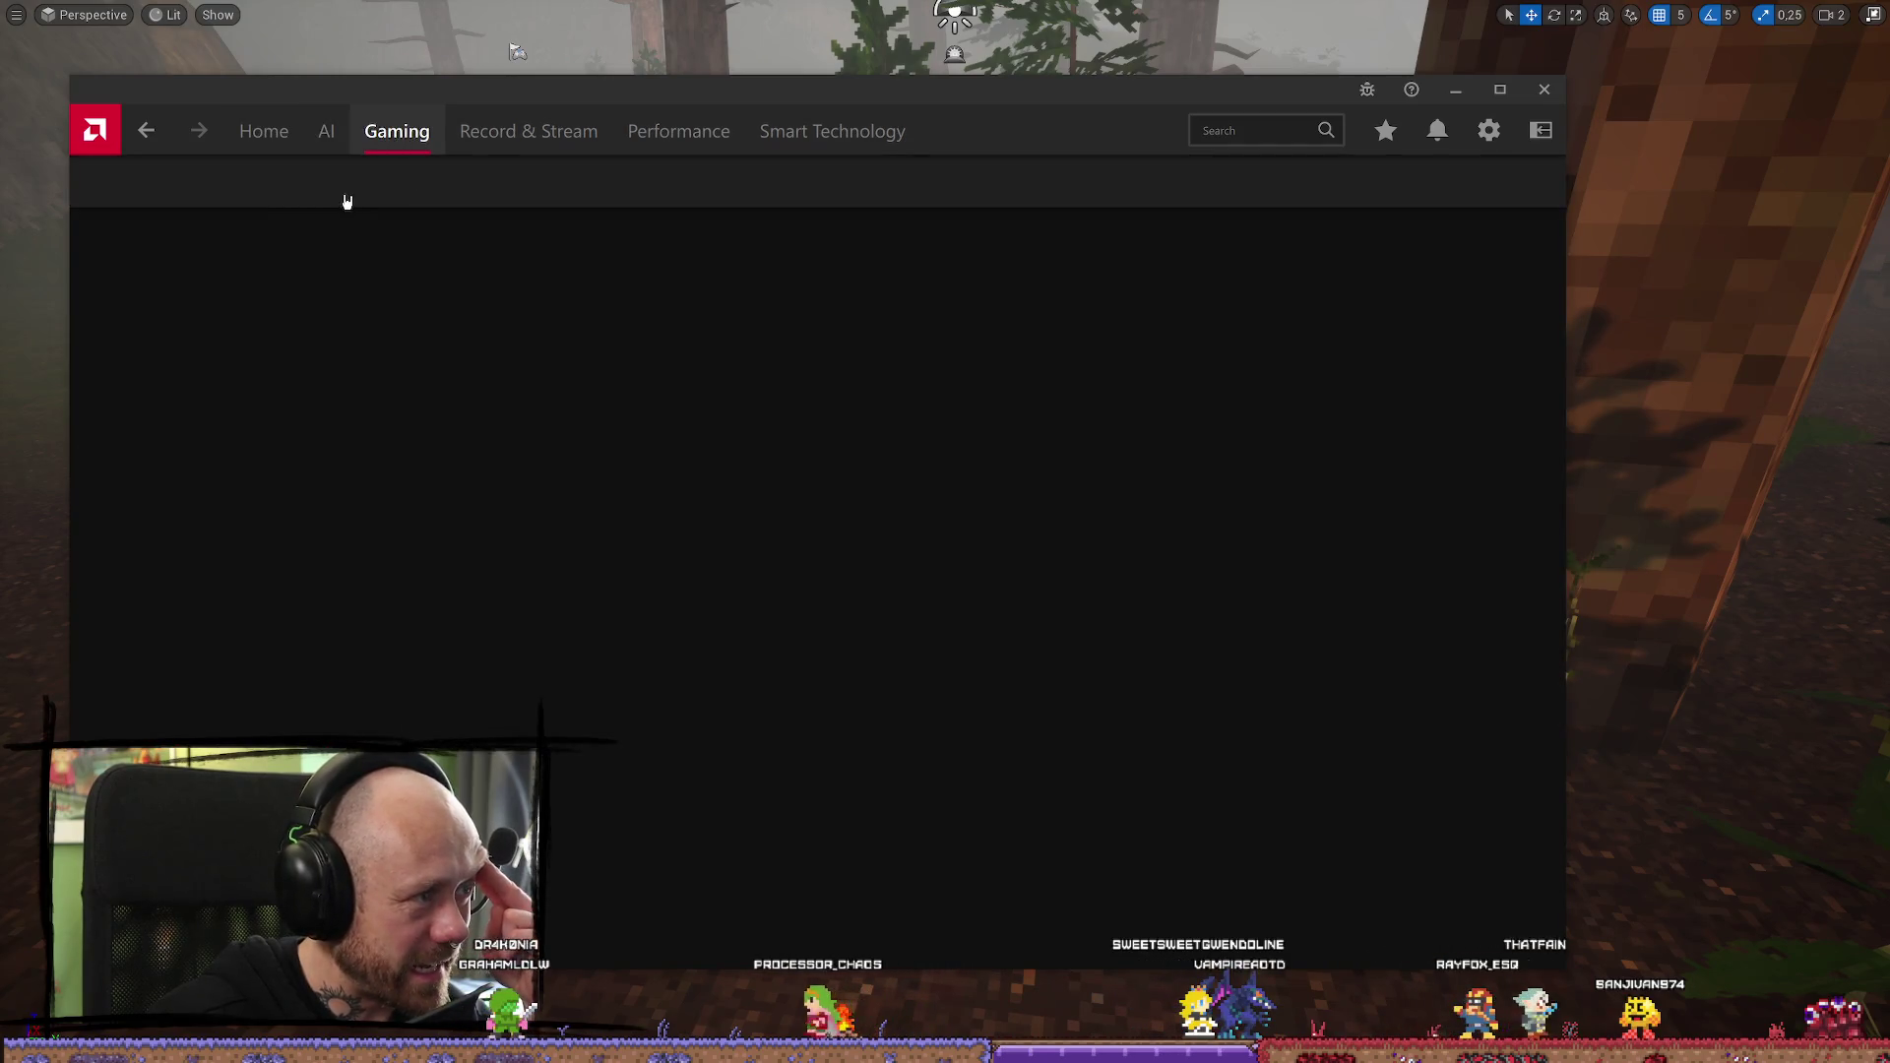
click(505, 136)
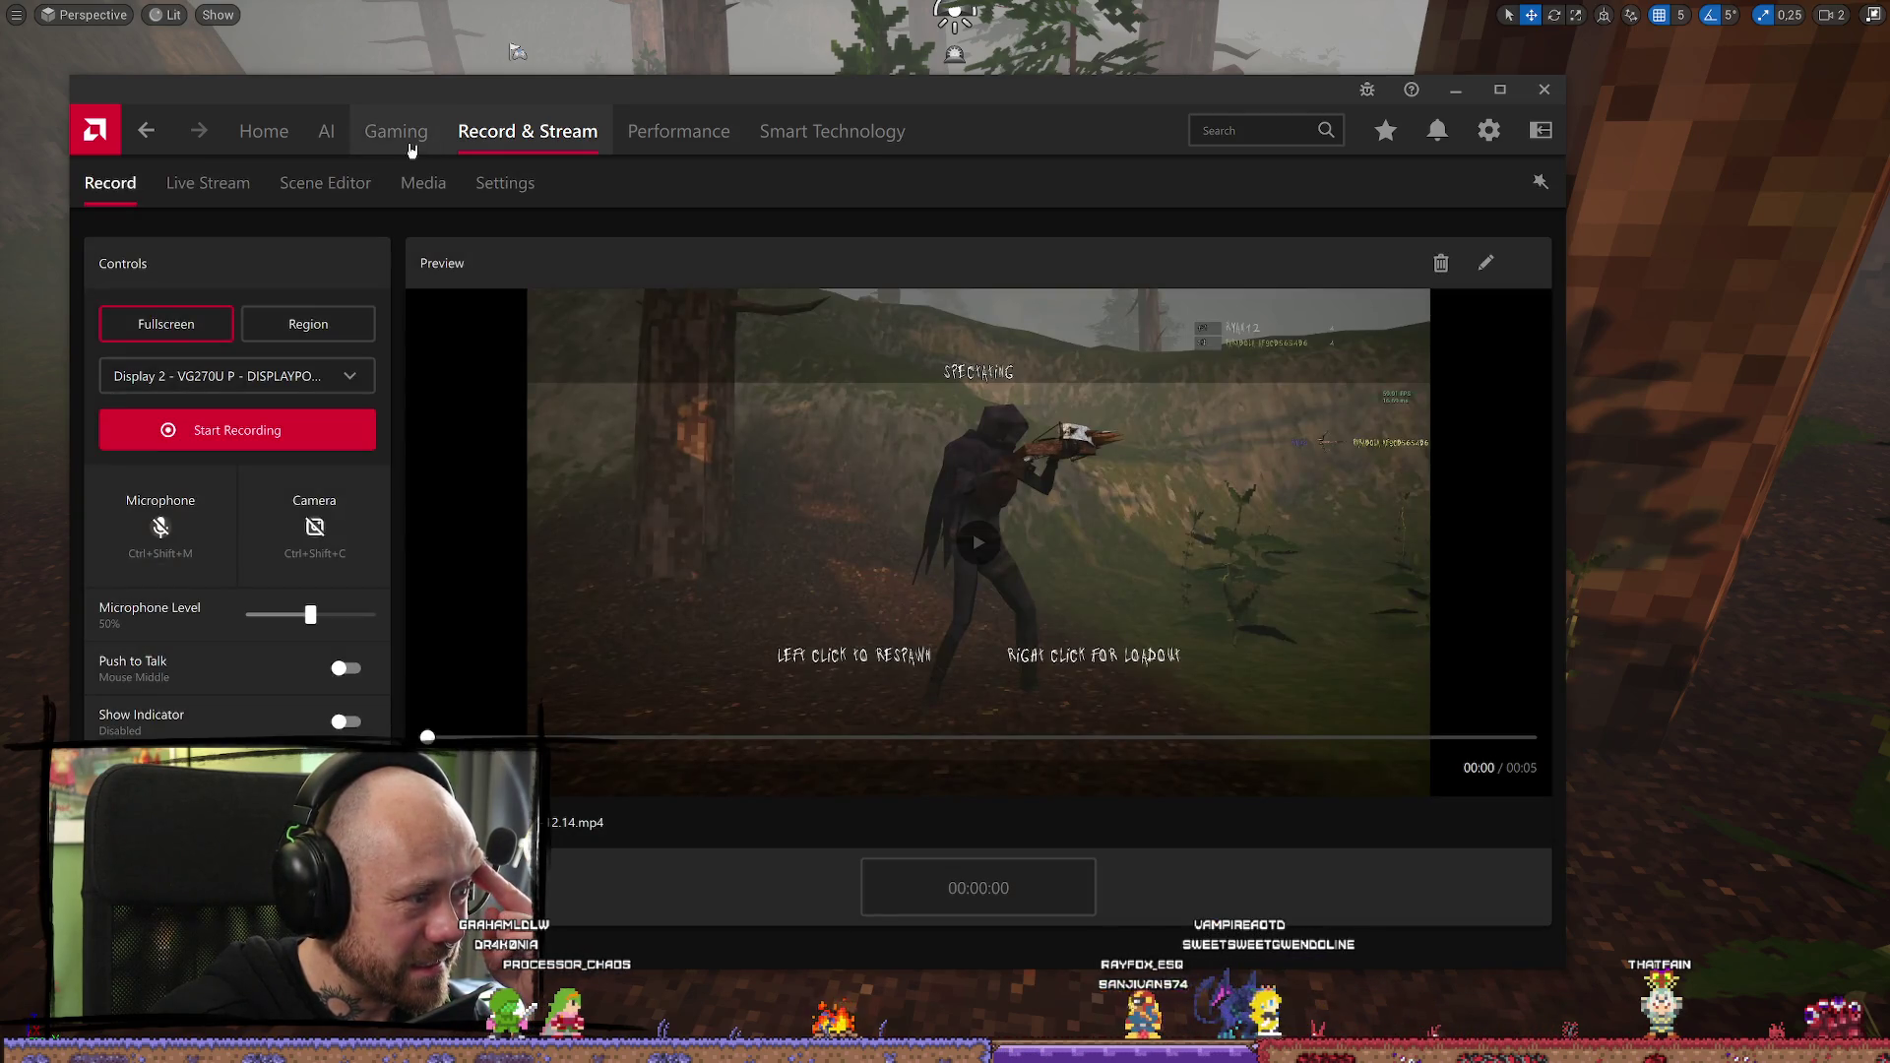
Scroll through the Stream Avatars game settings on the Gaming page
click(411, 148)
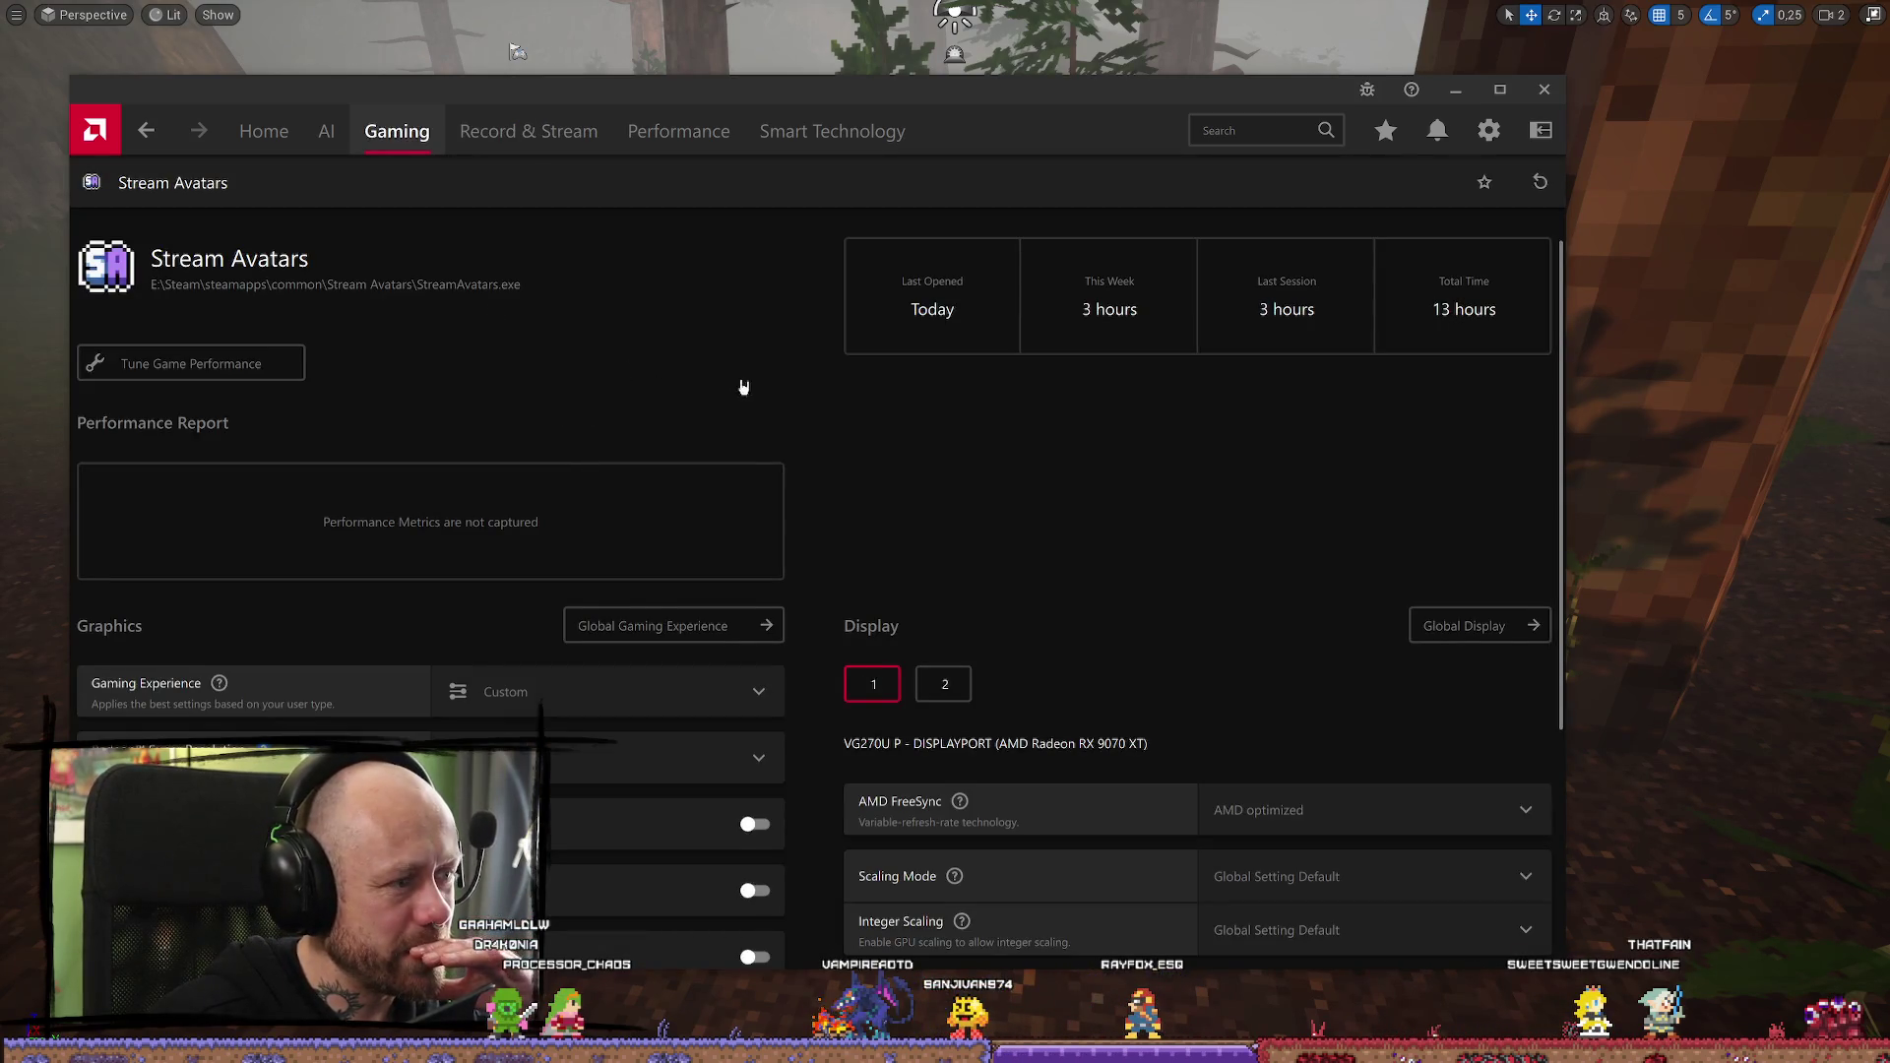
scroll(739, 386, down, 3)
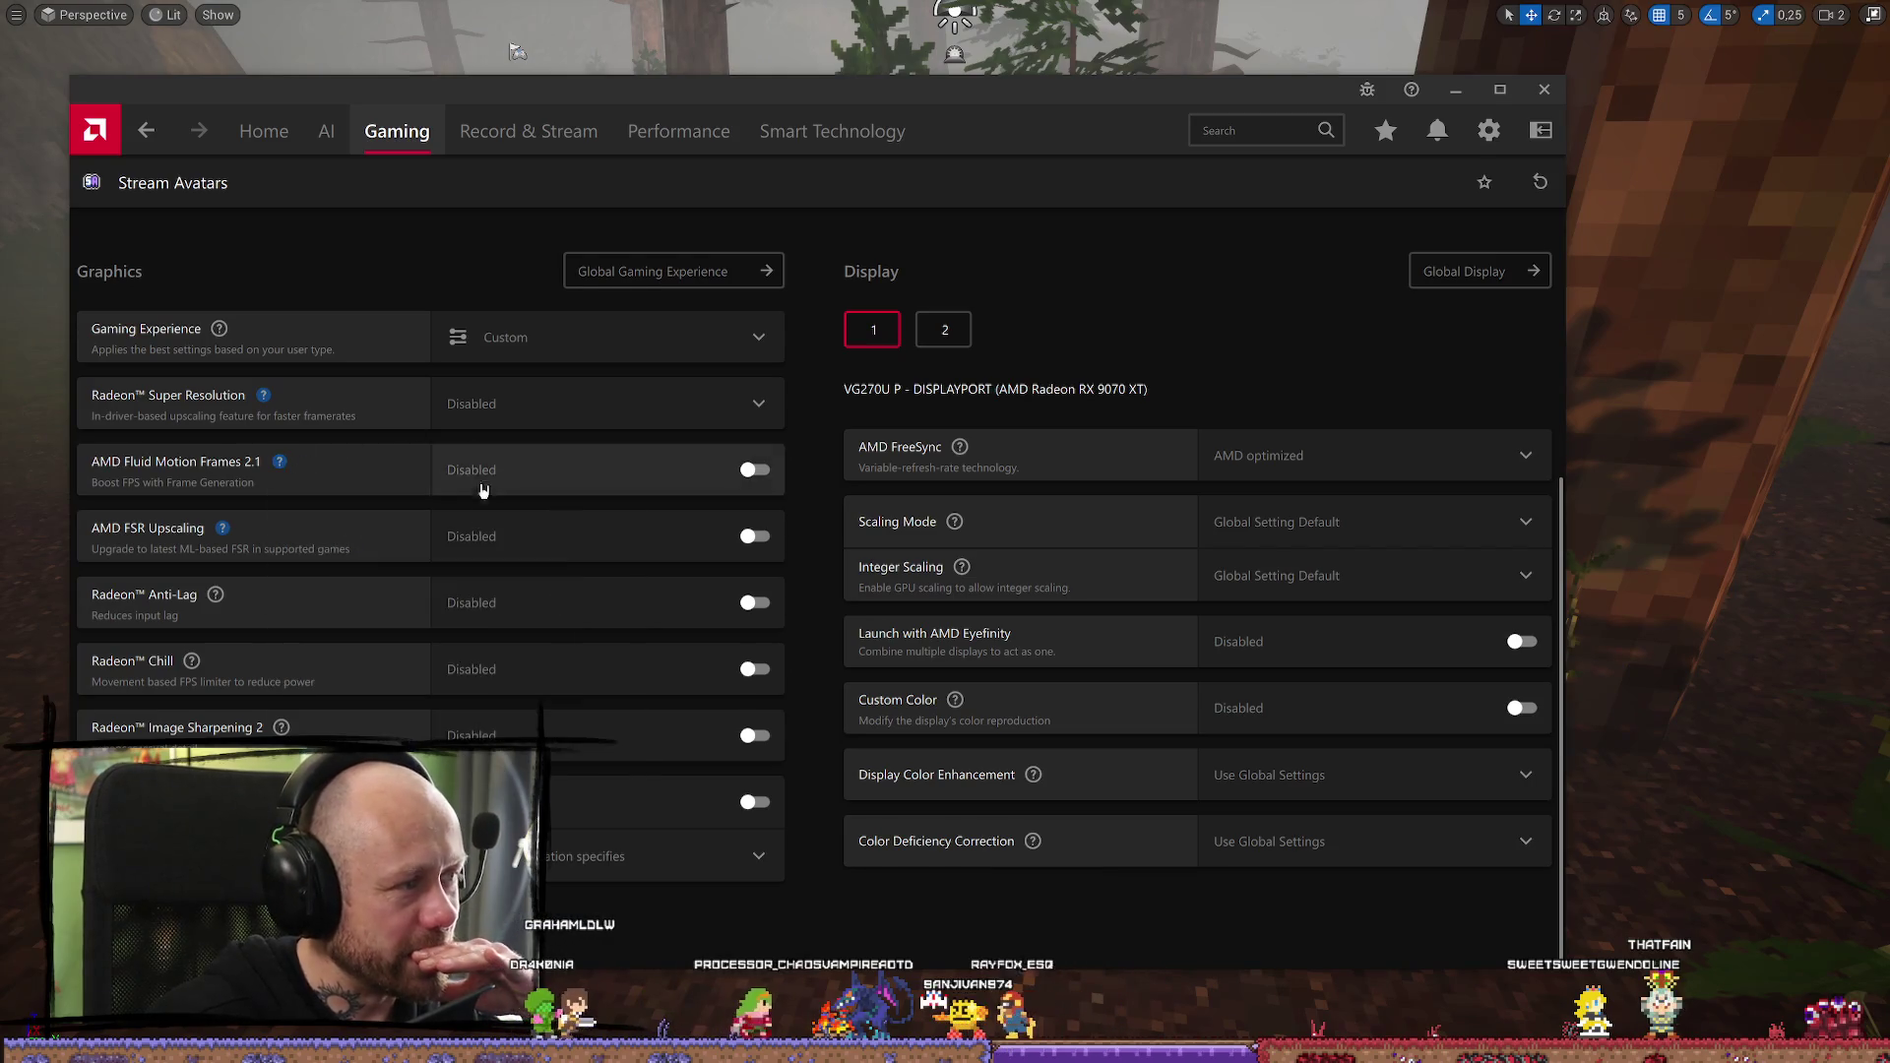
scroll(485, 493, up, 3)
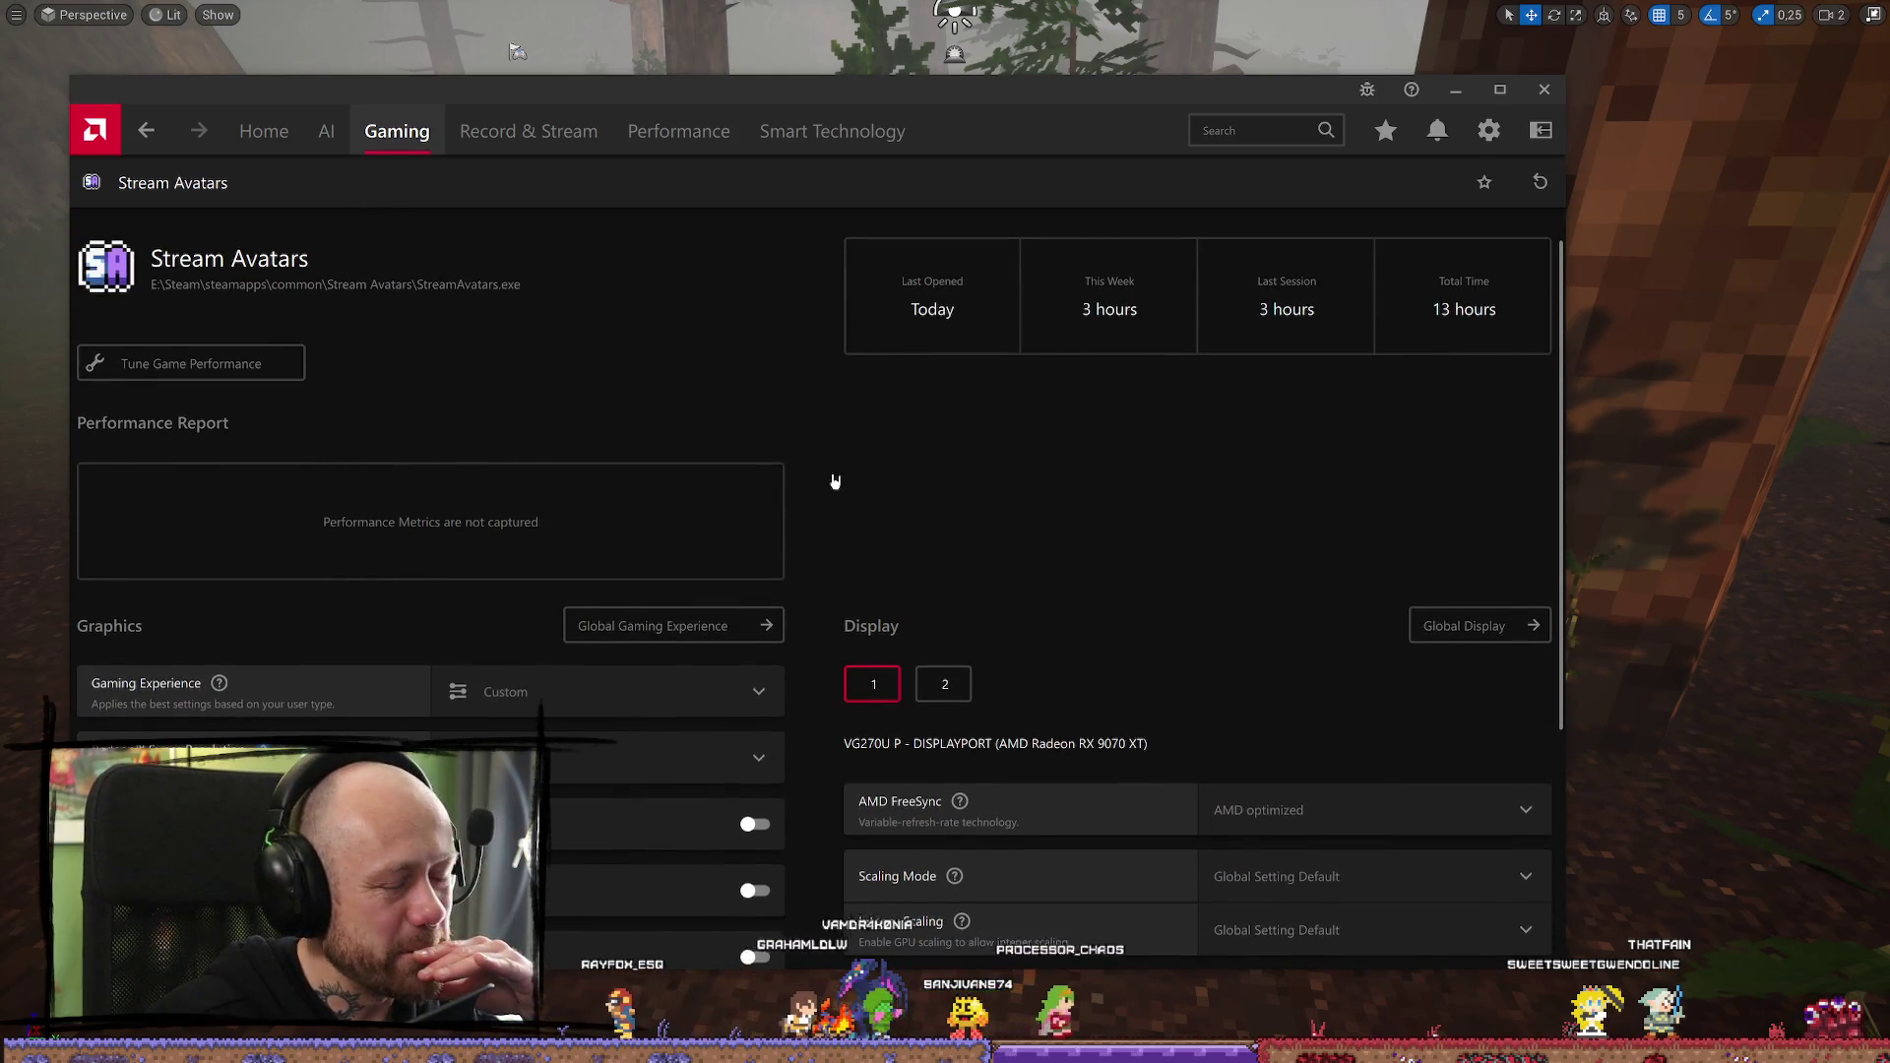
scroll(381, 586, down, 3)
scroll(371, 696, up, 1)
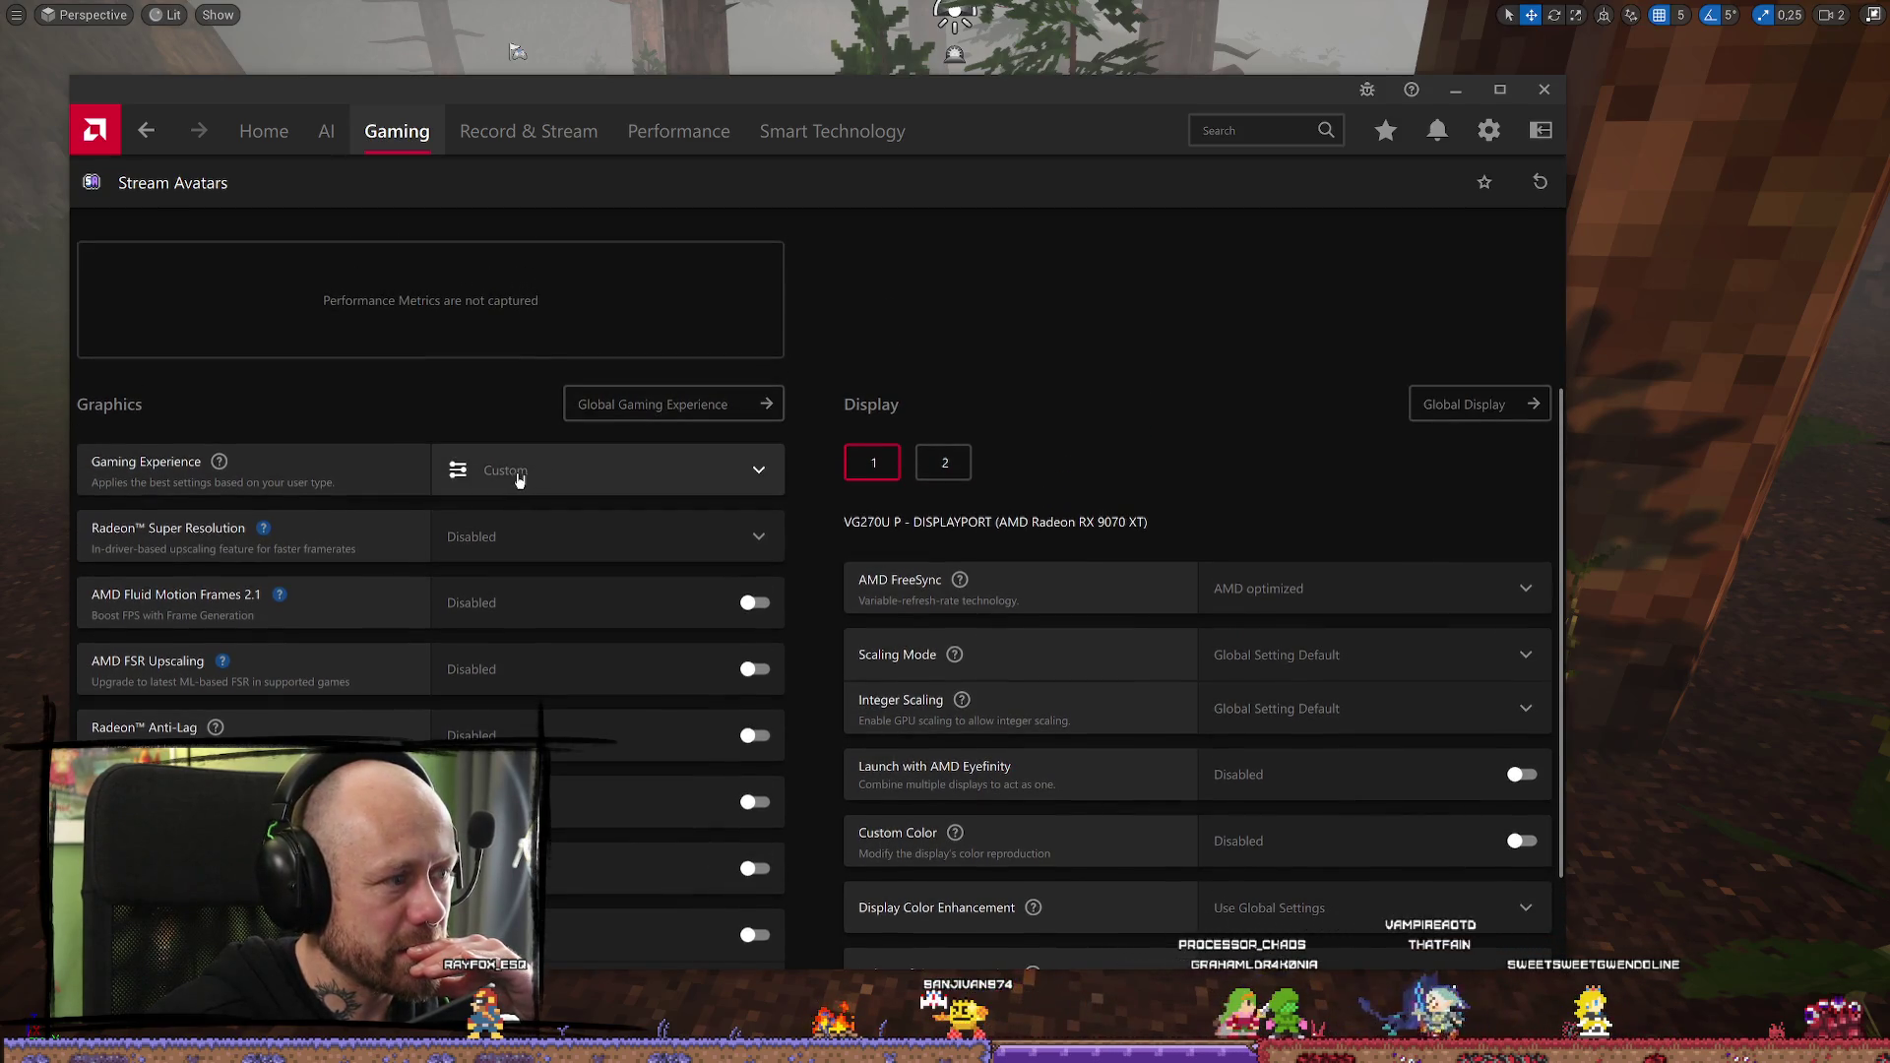
scroll(245, 426, up, 2)
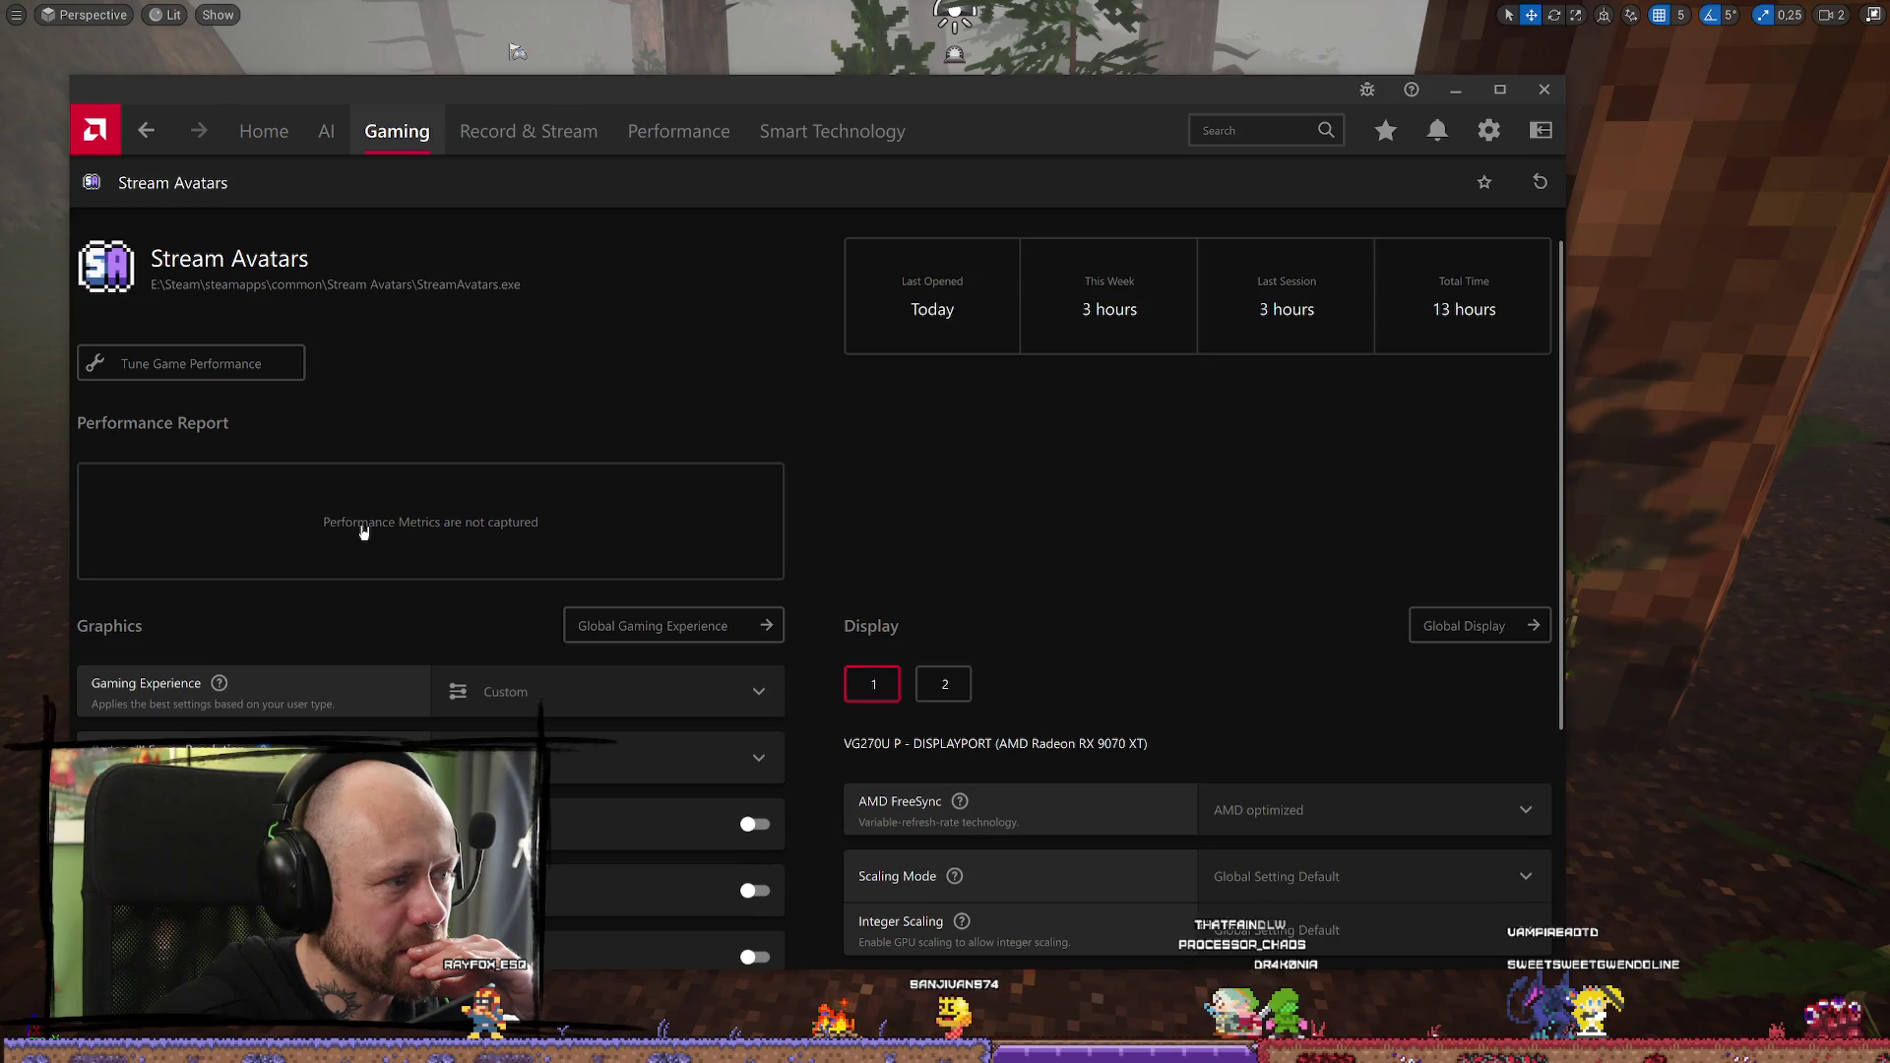
scroll(1296, 633, down, 3)
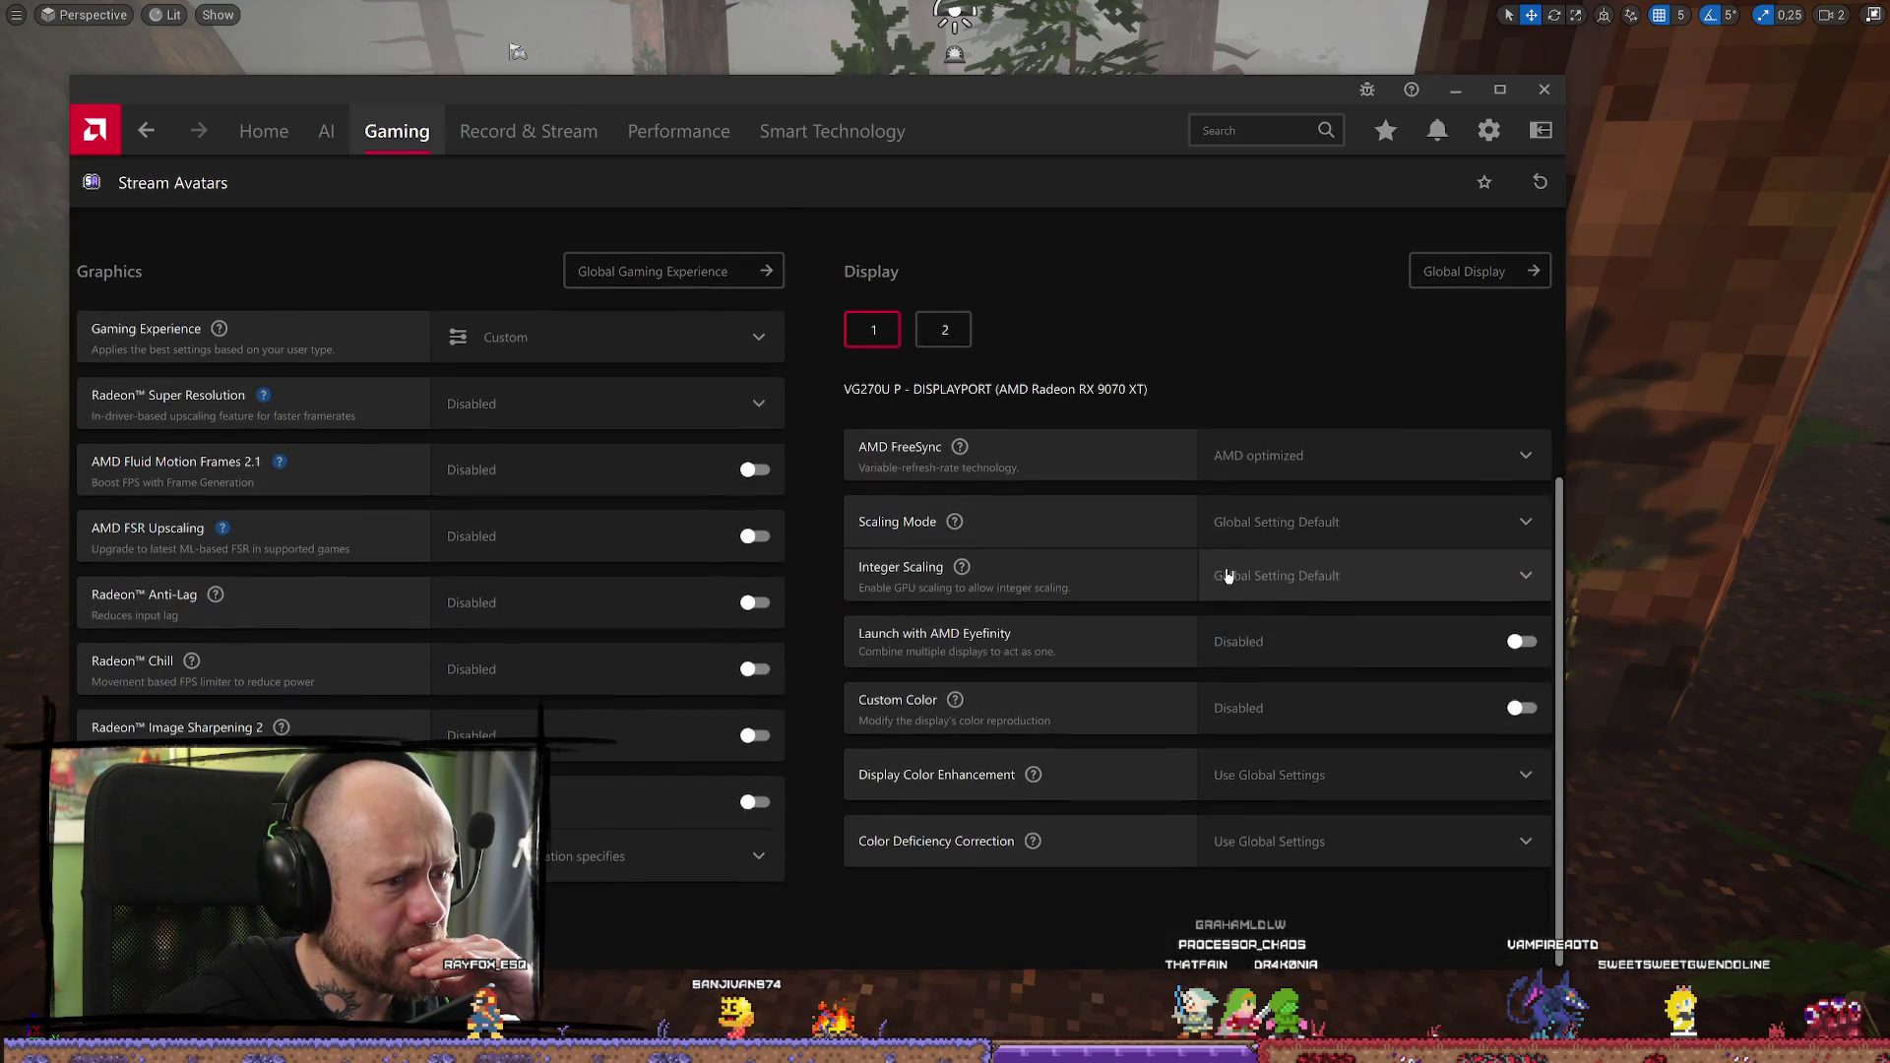
scroll(443, 403, up, 3)
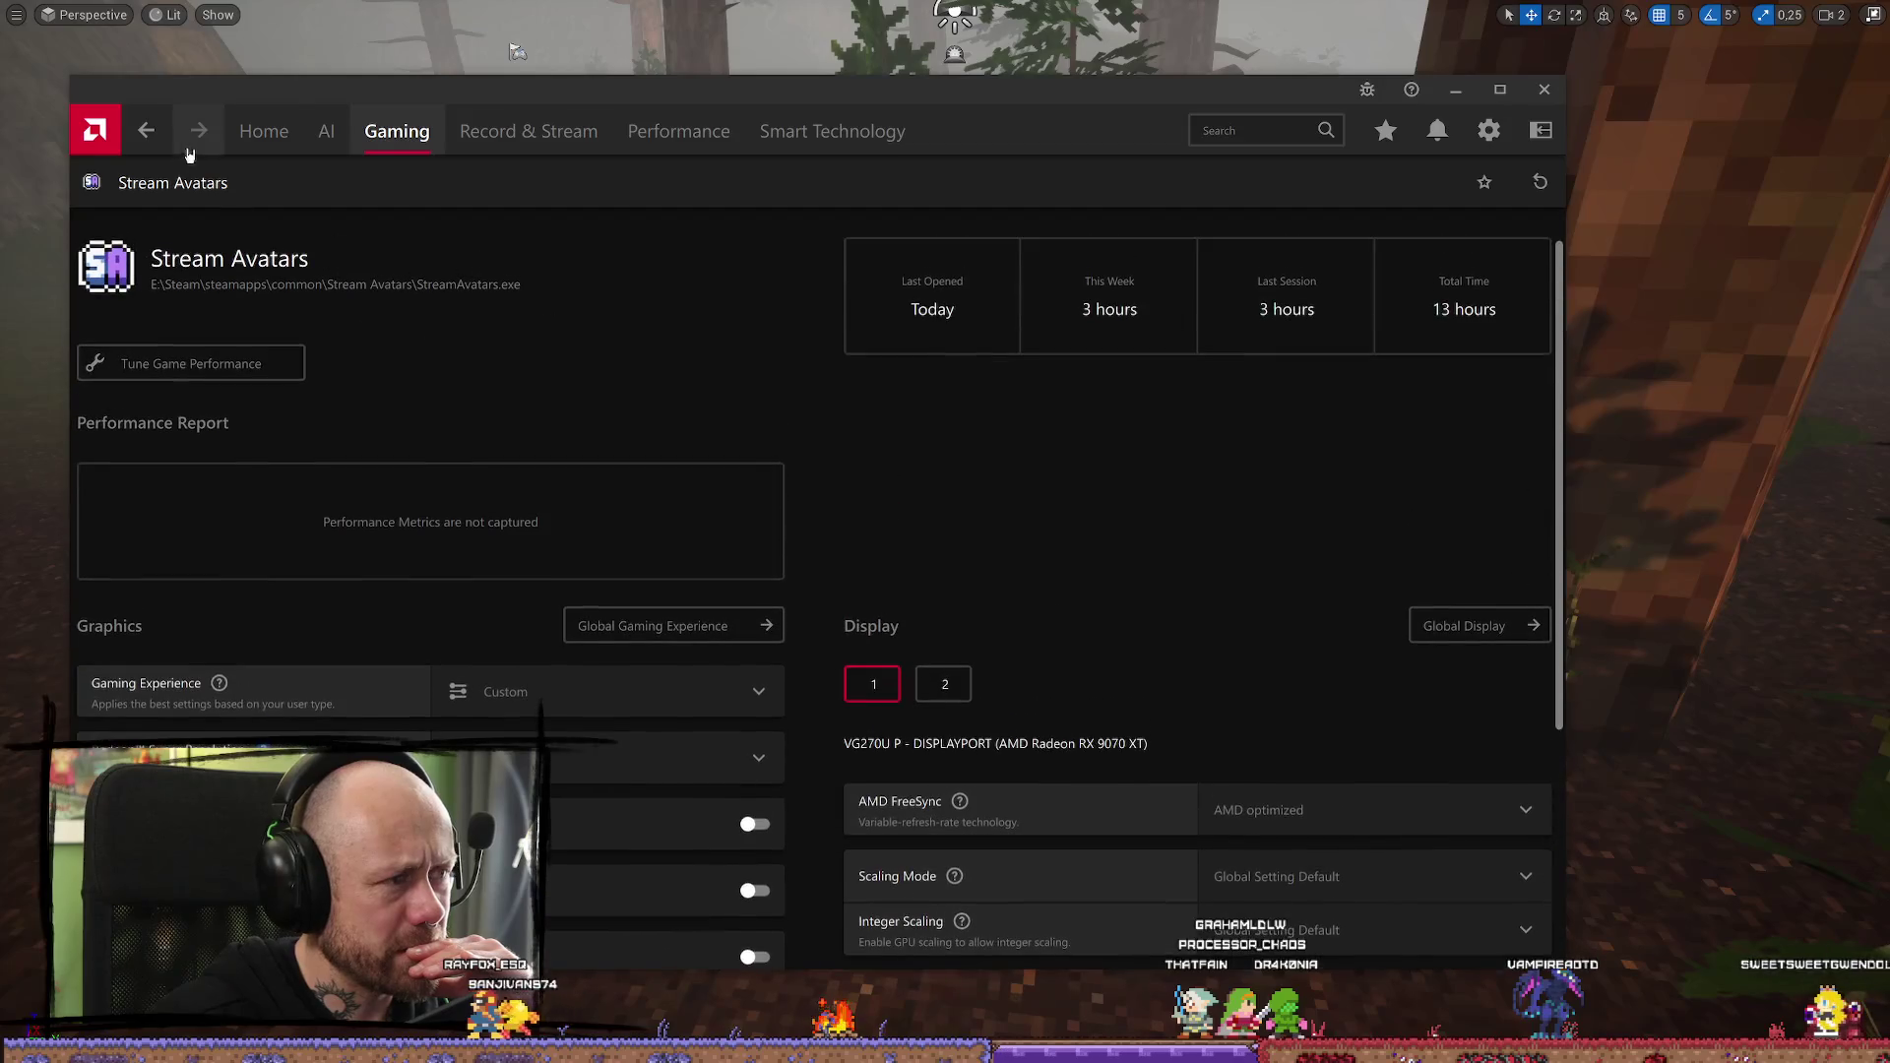
Check the Performance metrics overlay options and Smart Technology, ending on the Record page
click(283, 144)
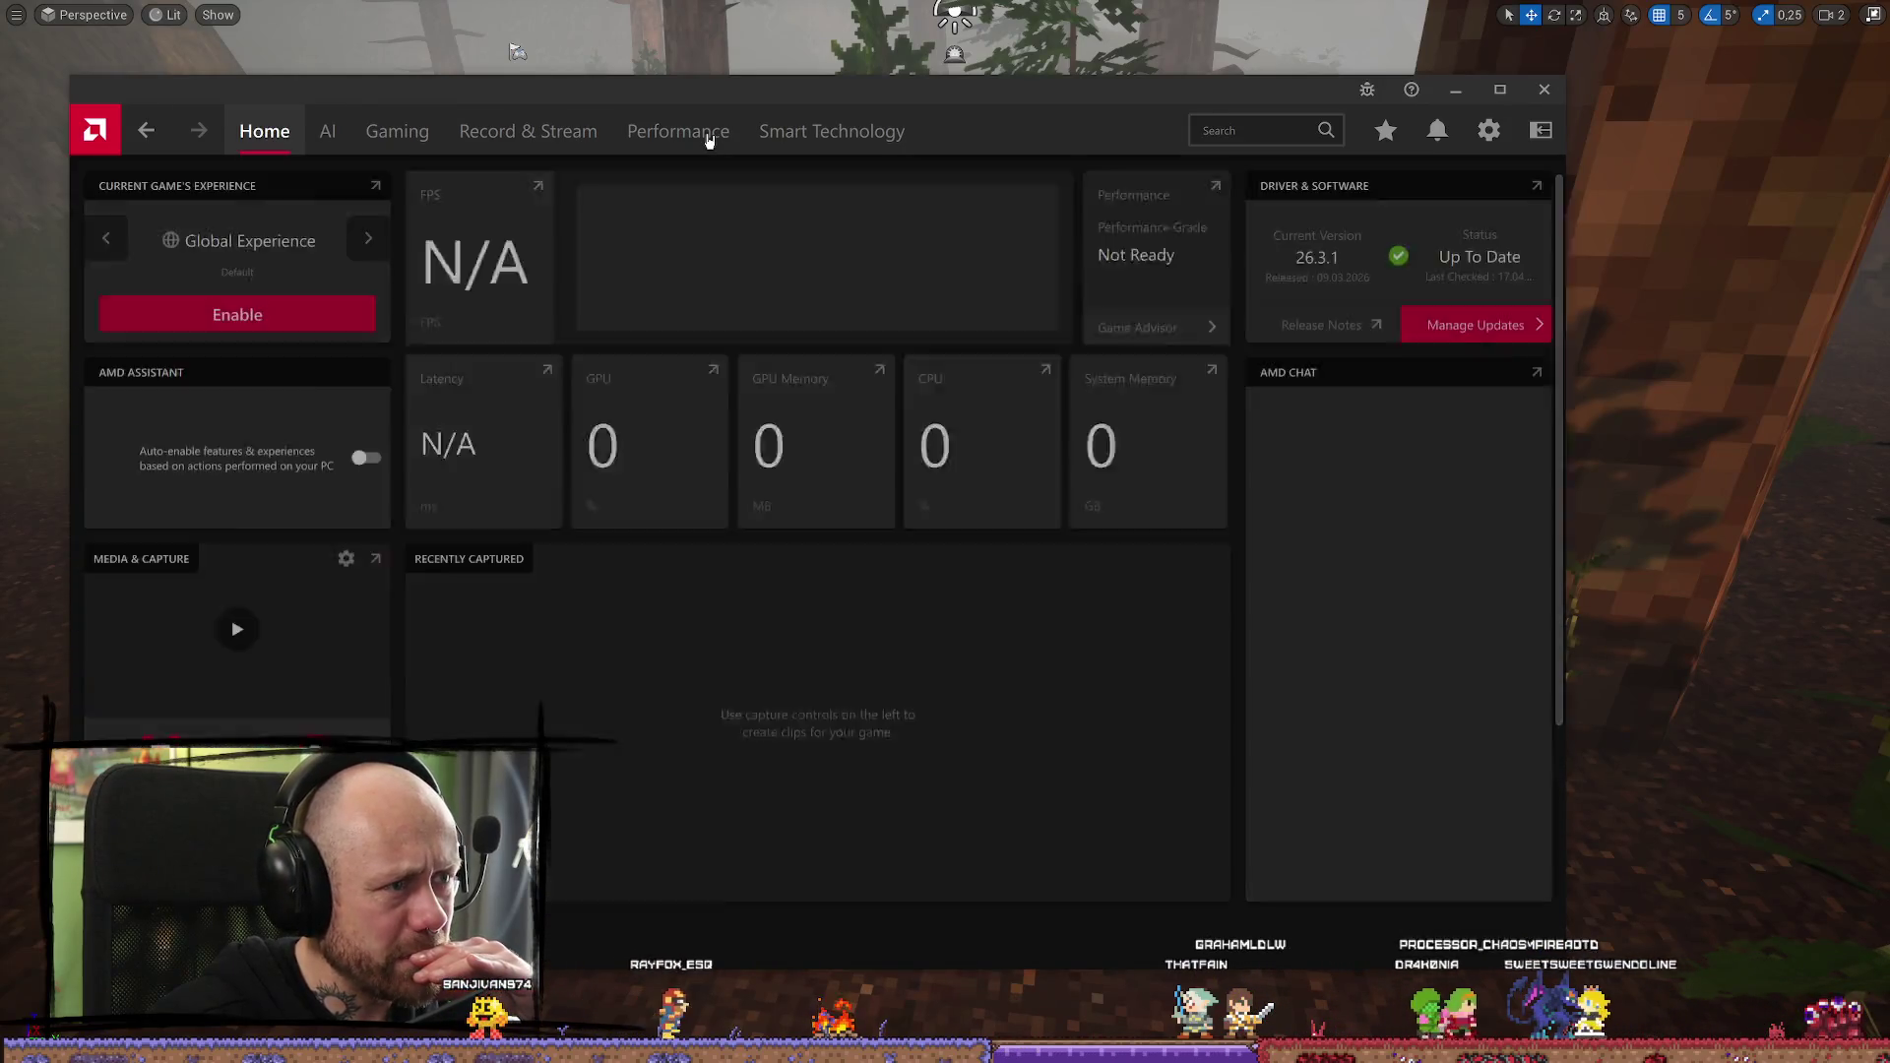
click(708, 135)
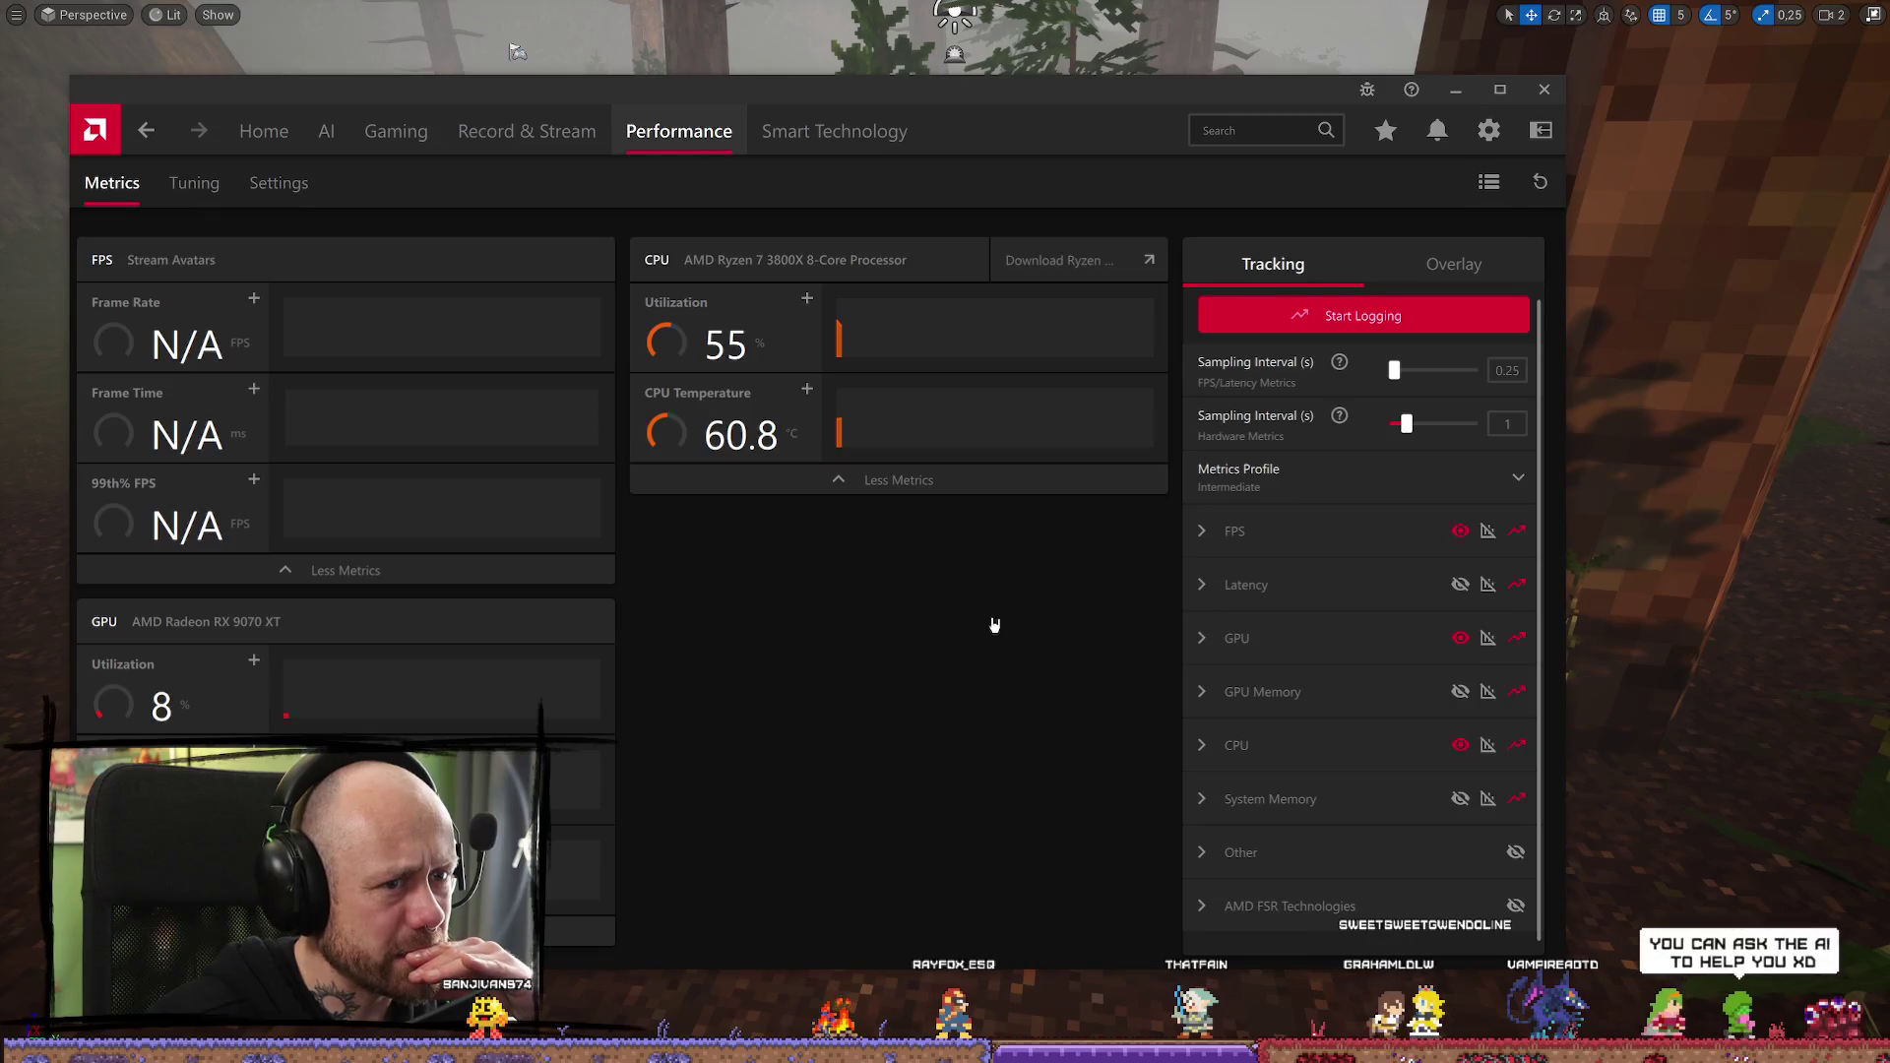
click(1474, 279)
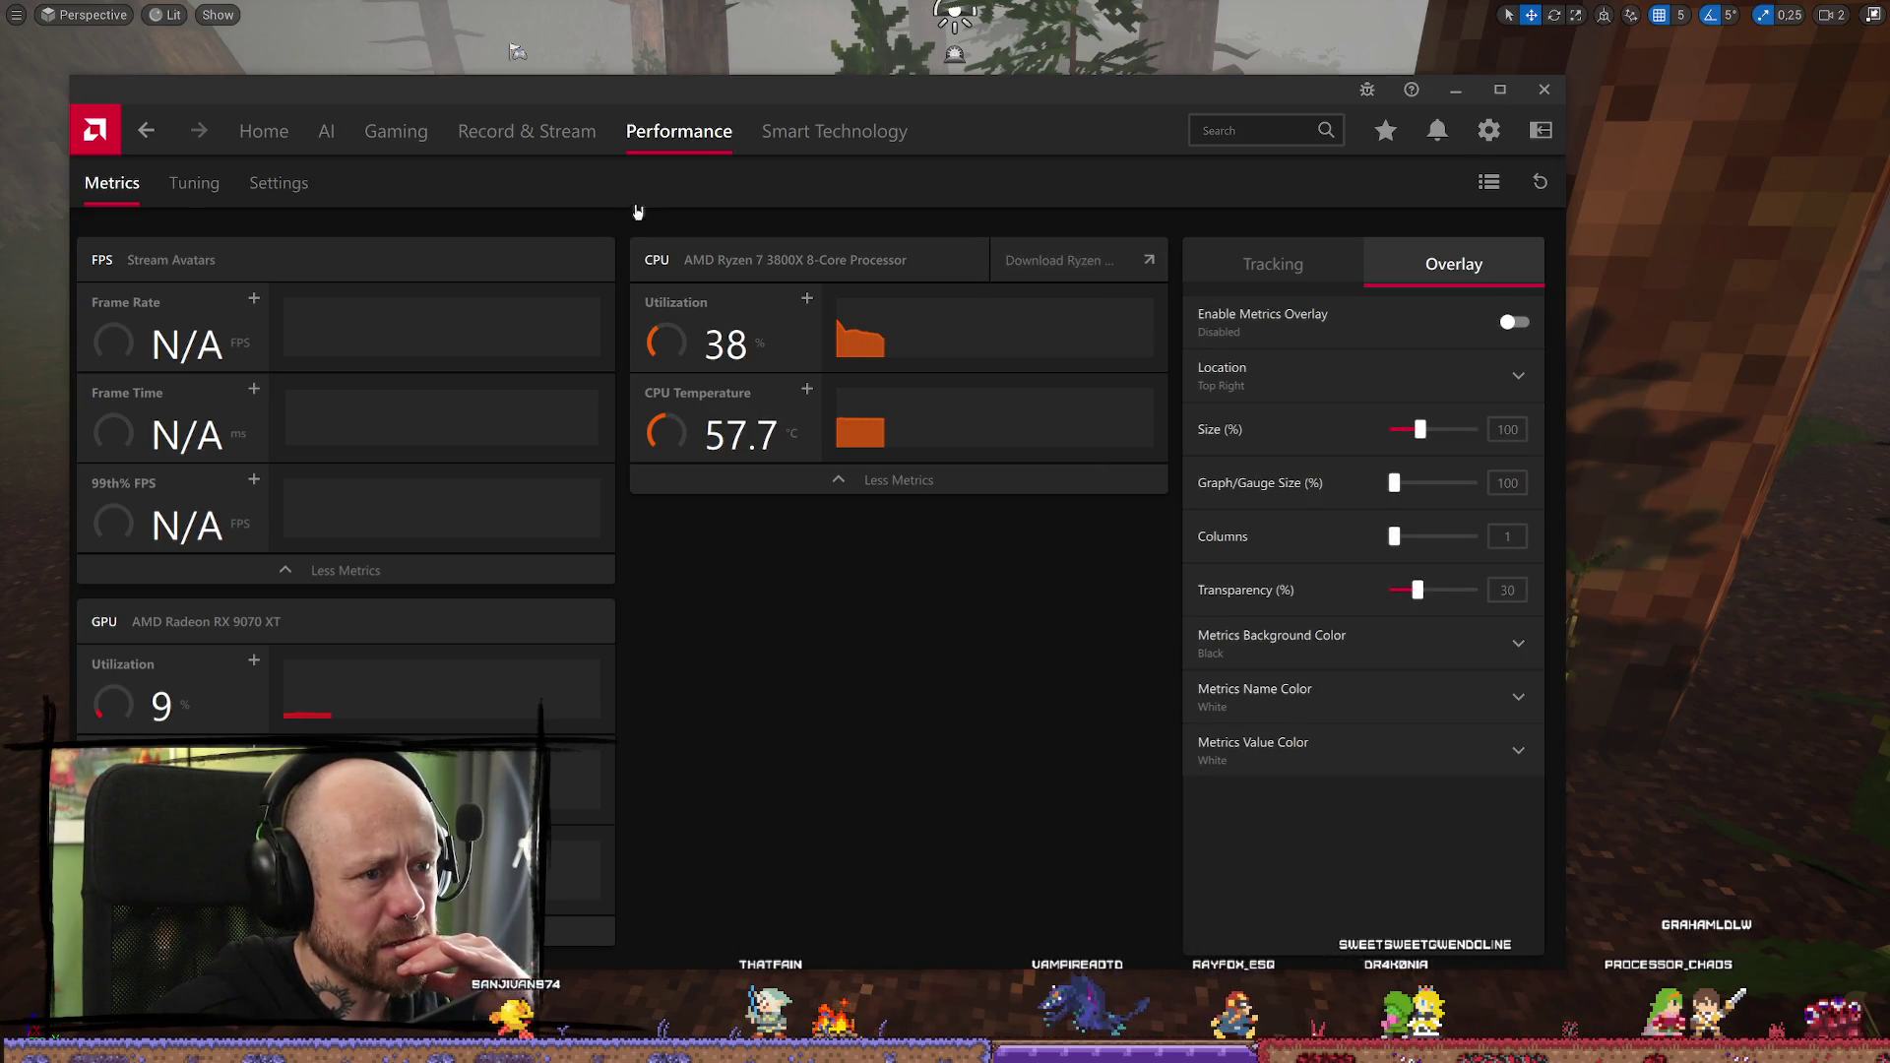
click(836, 135)
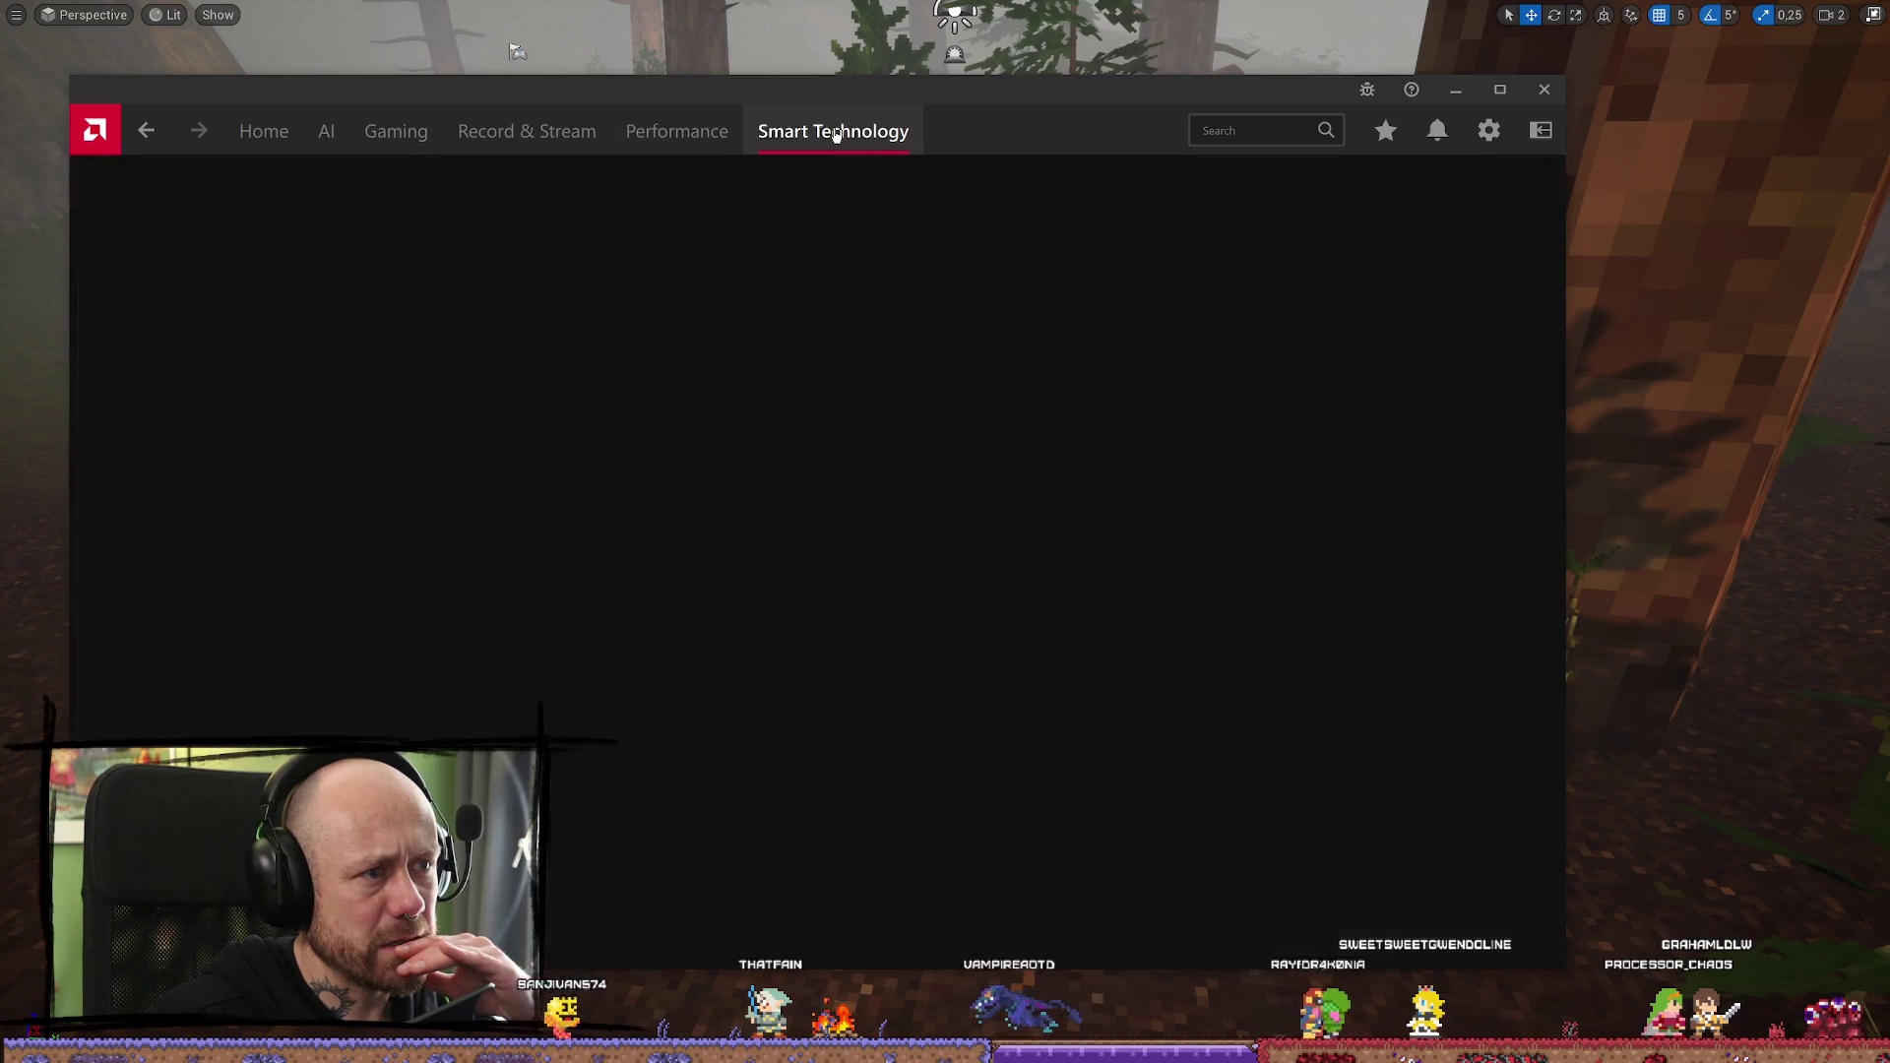
click(554, 136)
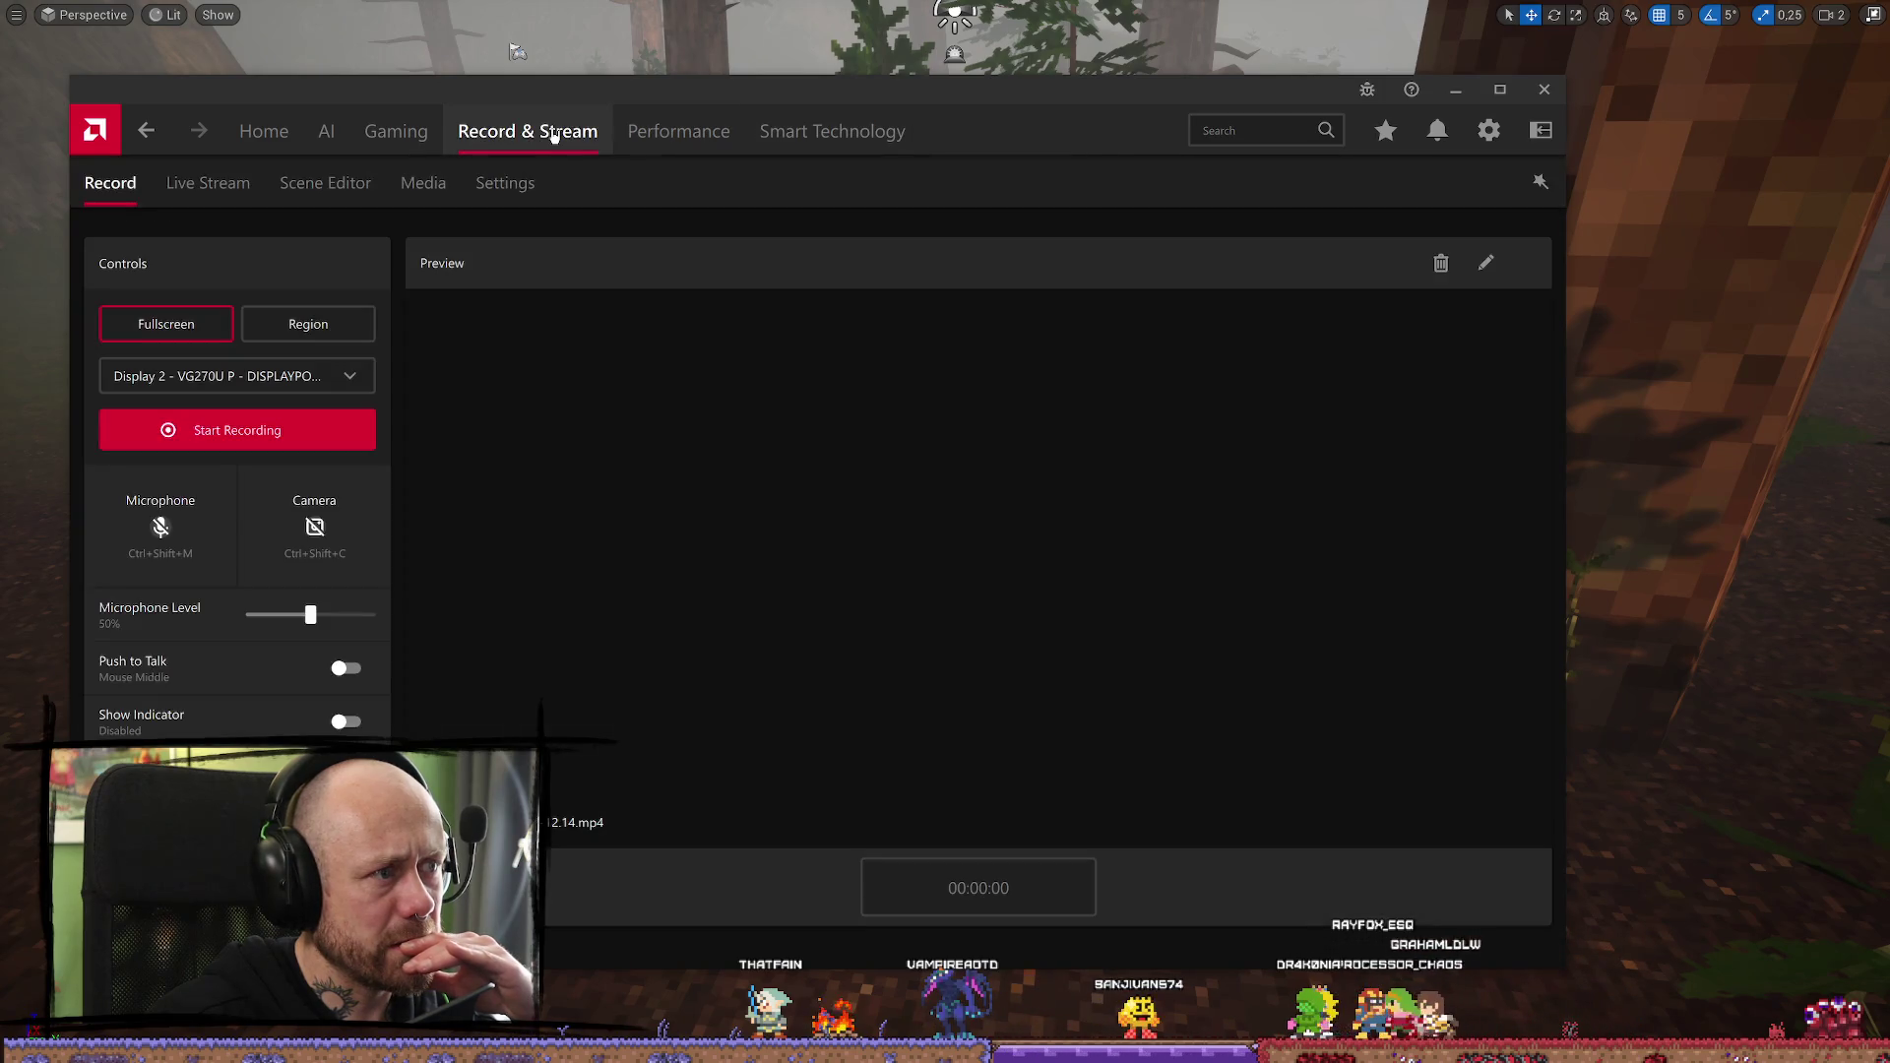
Step through Live Stream, Scene Editor, Media and capture Settings, then return Home
click(208, 185)
click(325, 185)
click(423, 185)
click(503, 187)
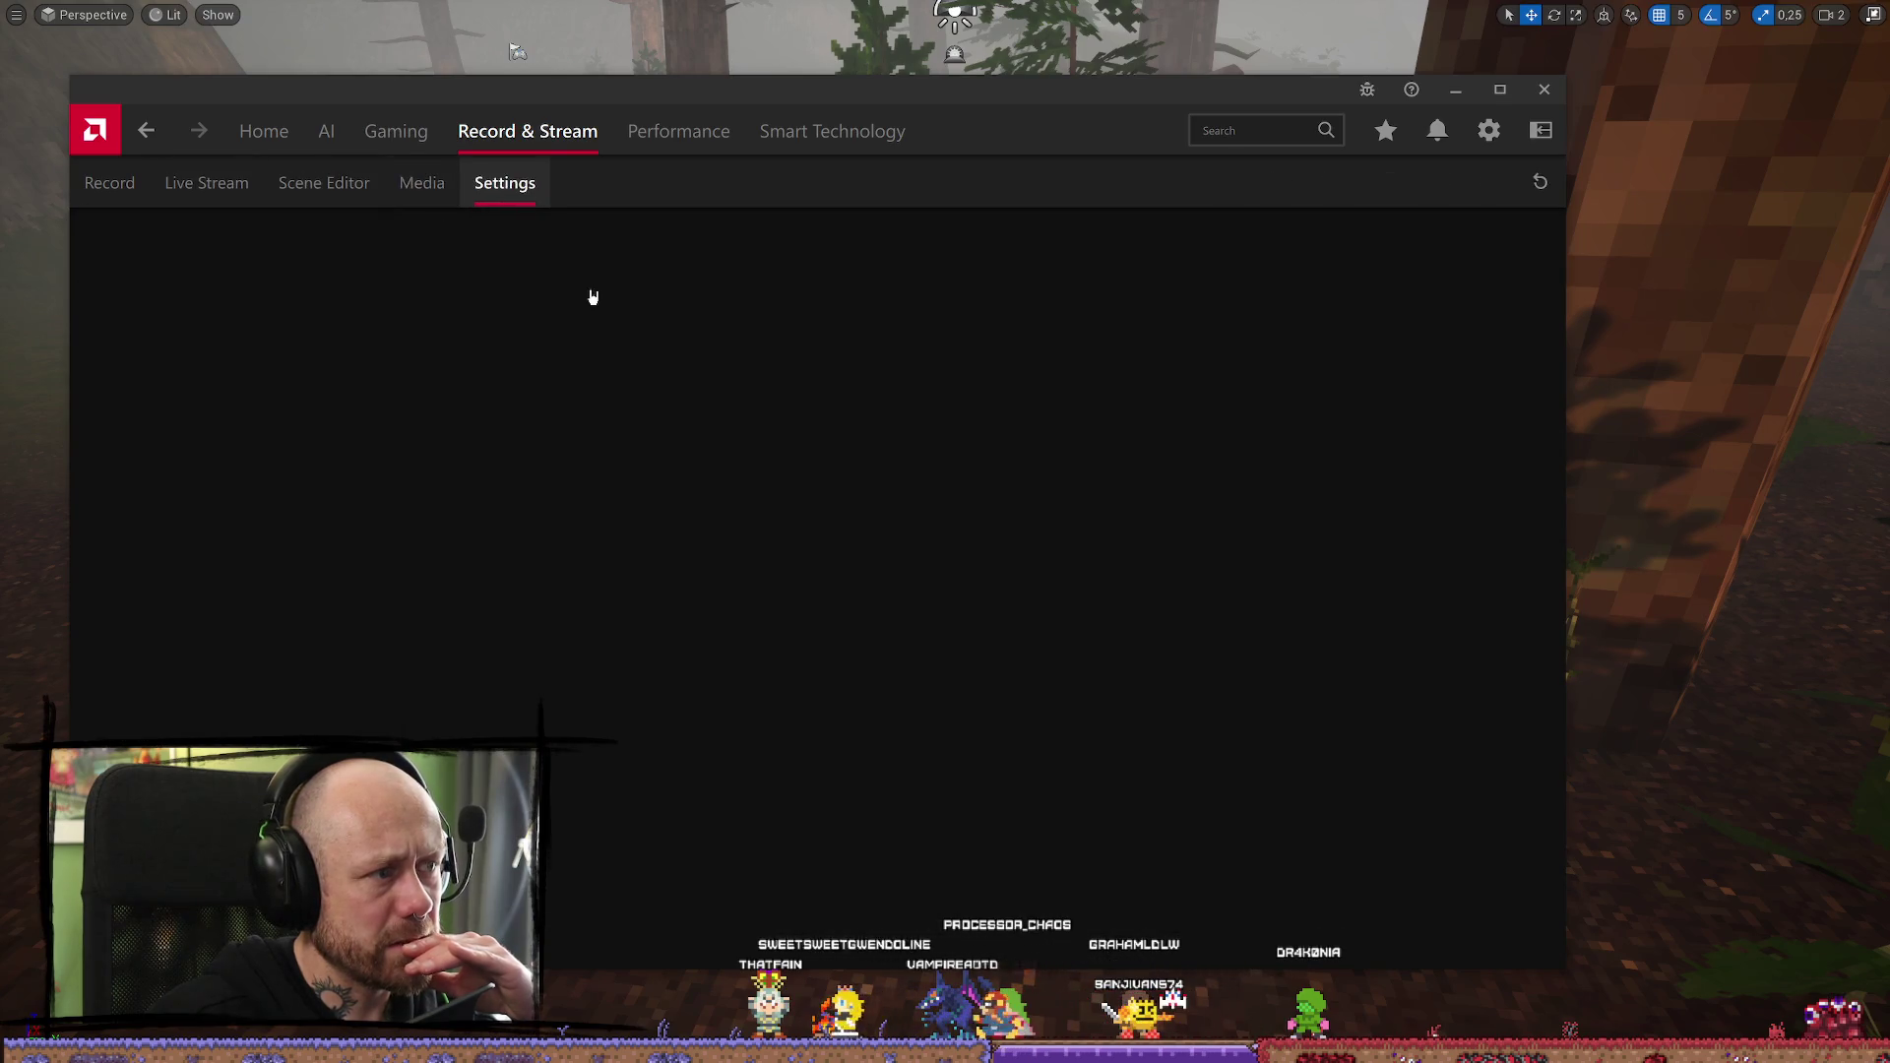
scroll(603, 345, down, 5)
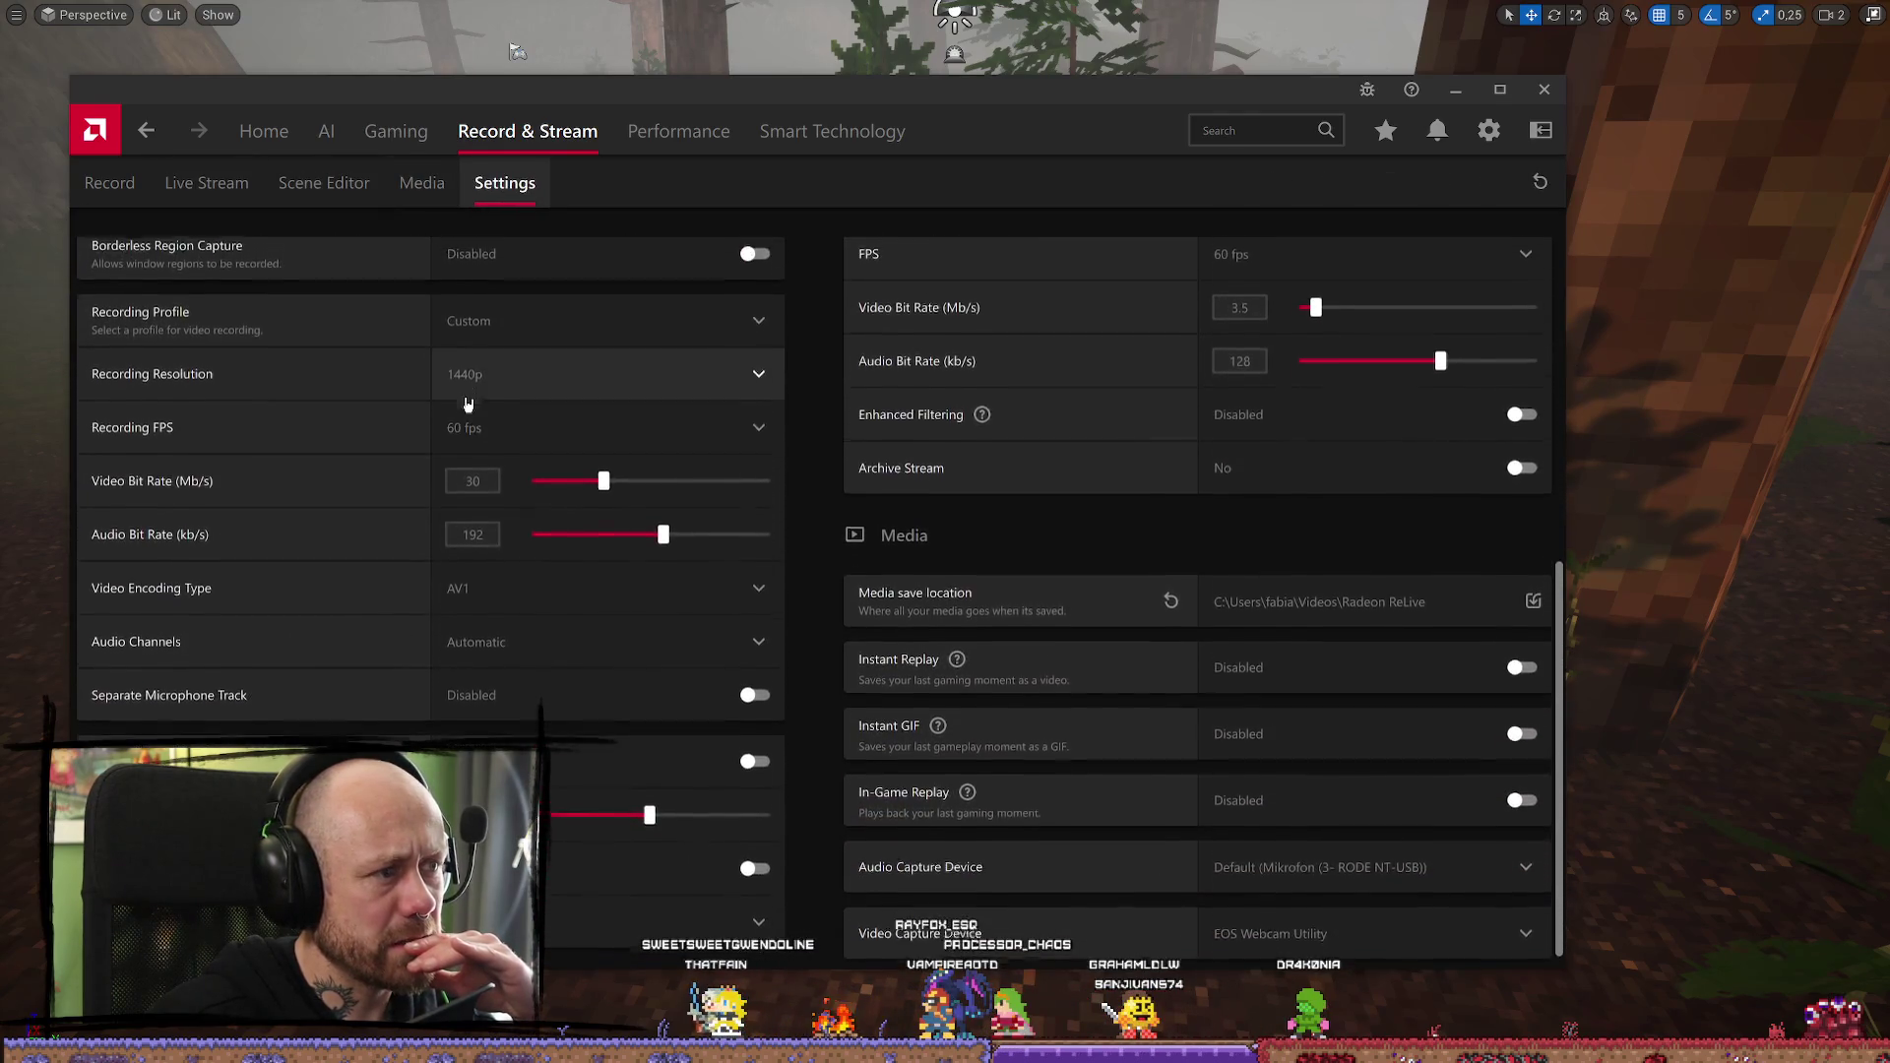
scroll(477, 403, up, 5)
scroll(408, 528, down, 5)
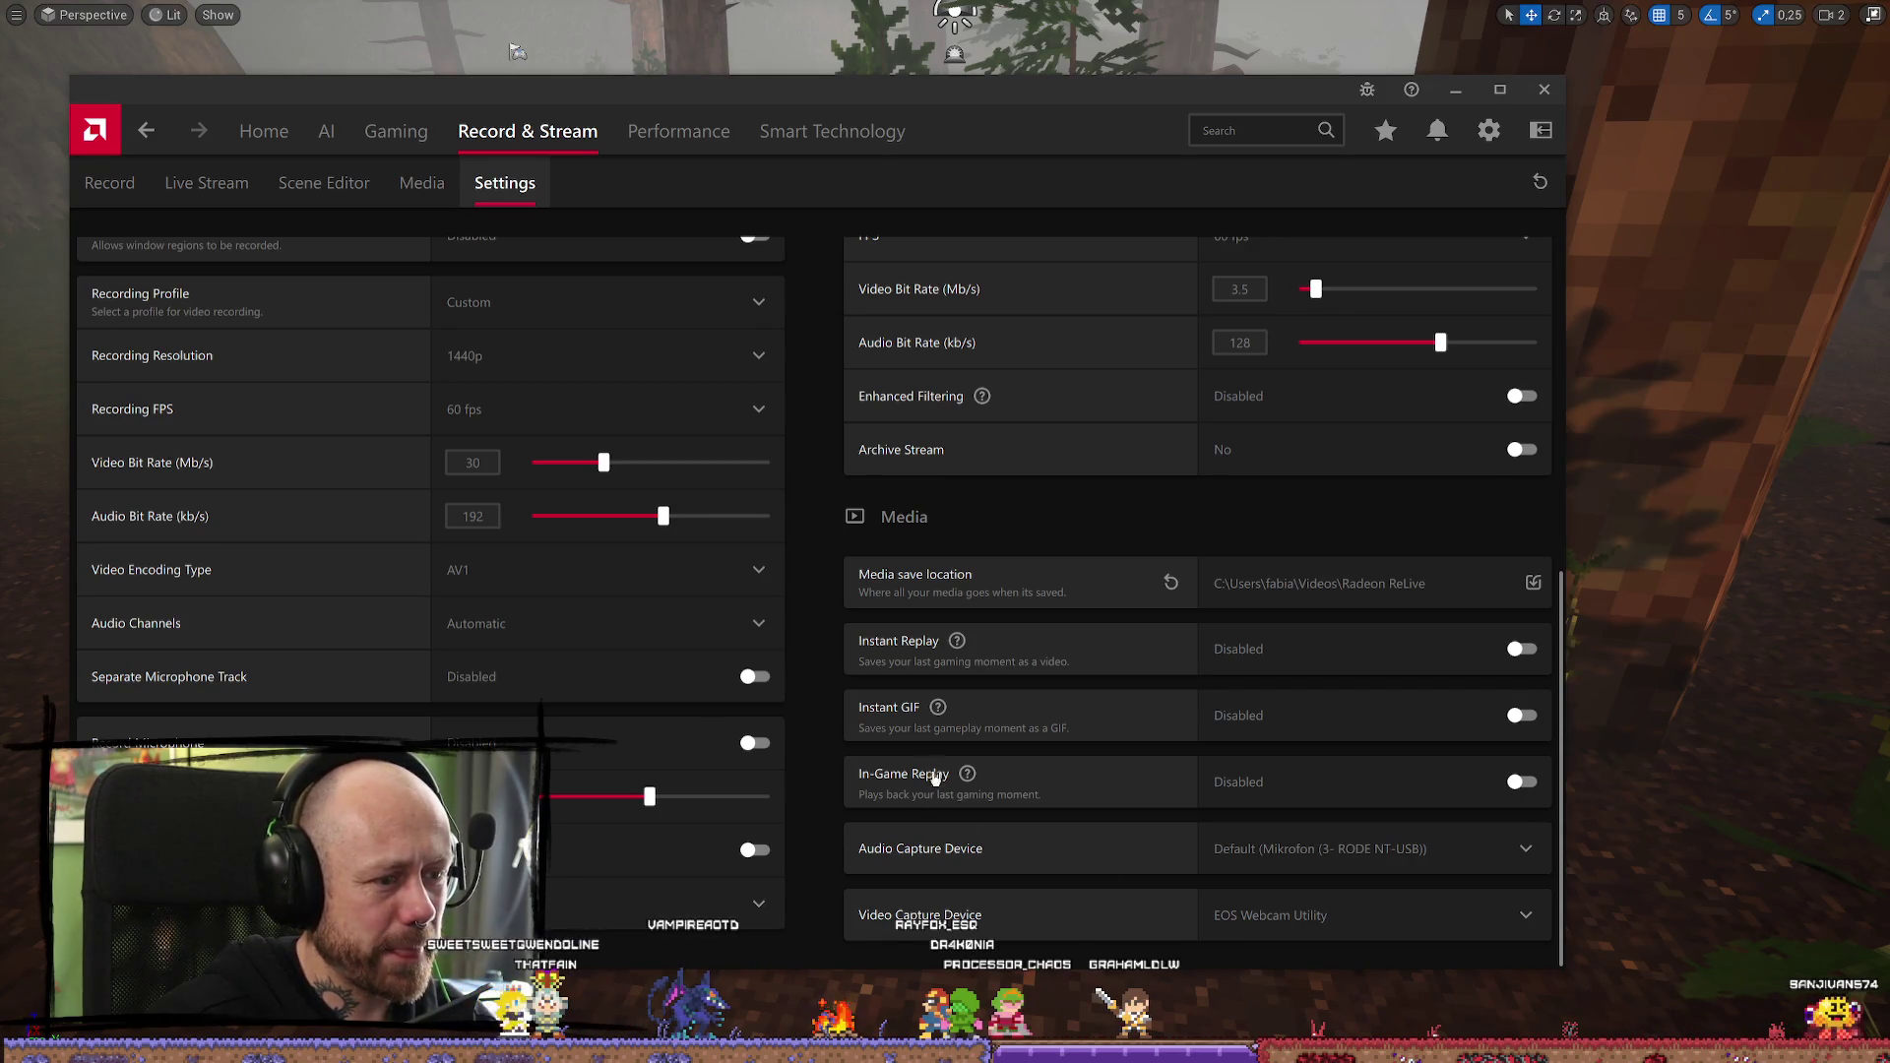
scroll(782, 559, up, 5)
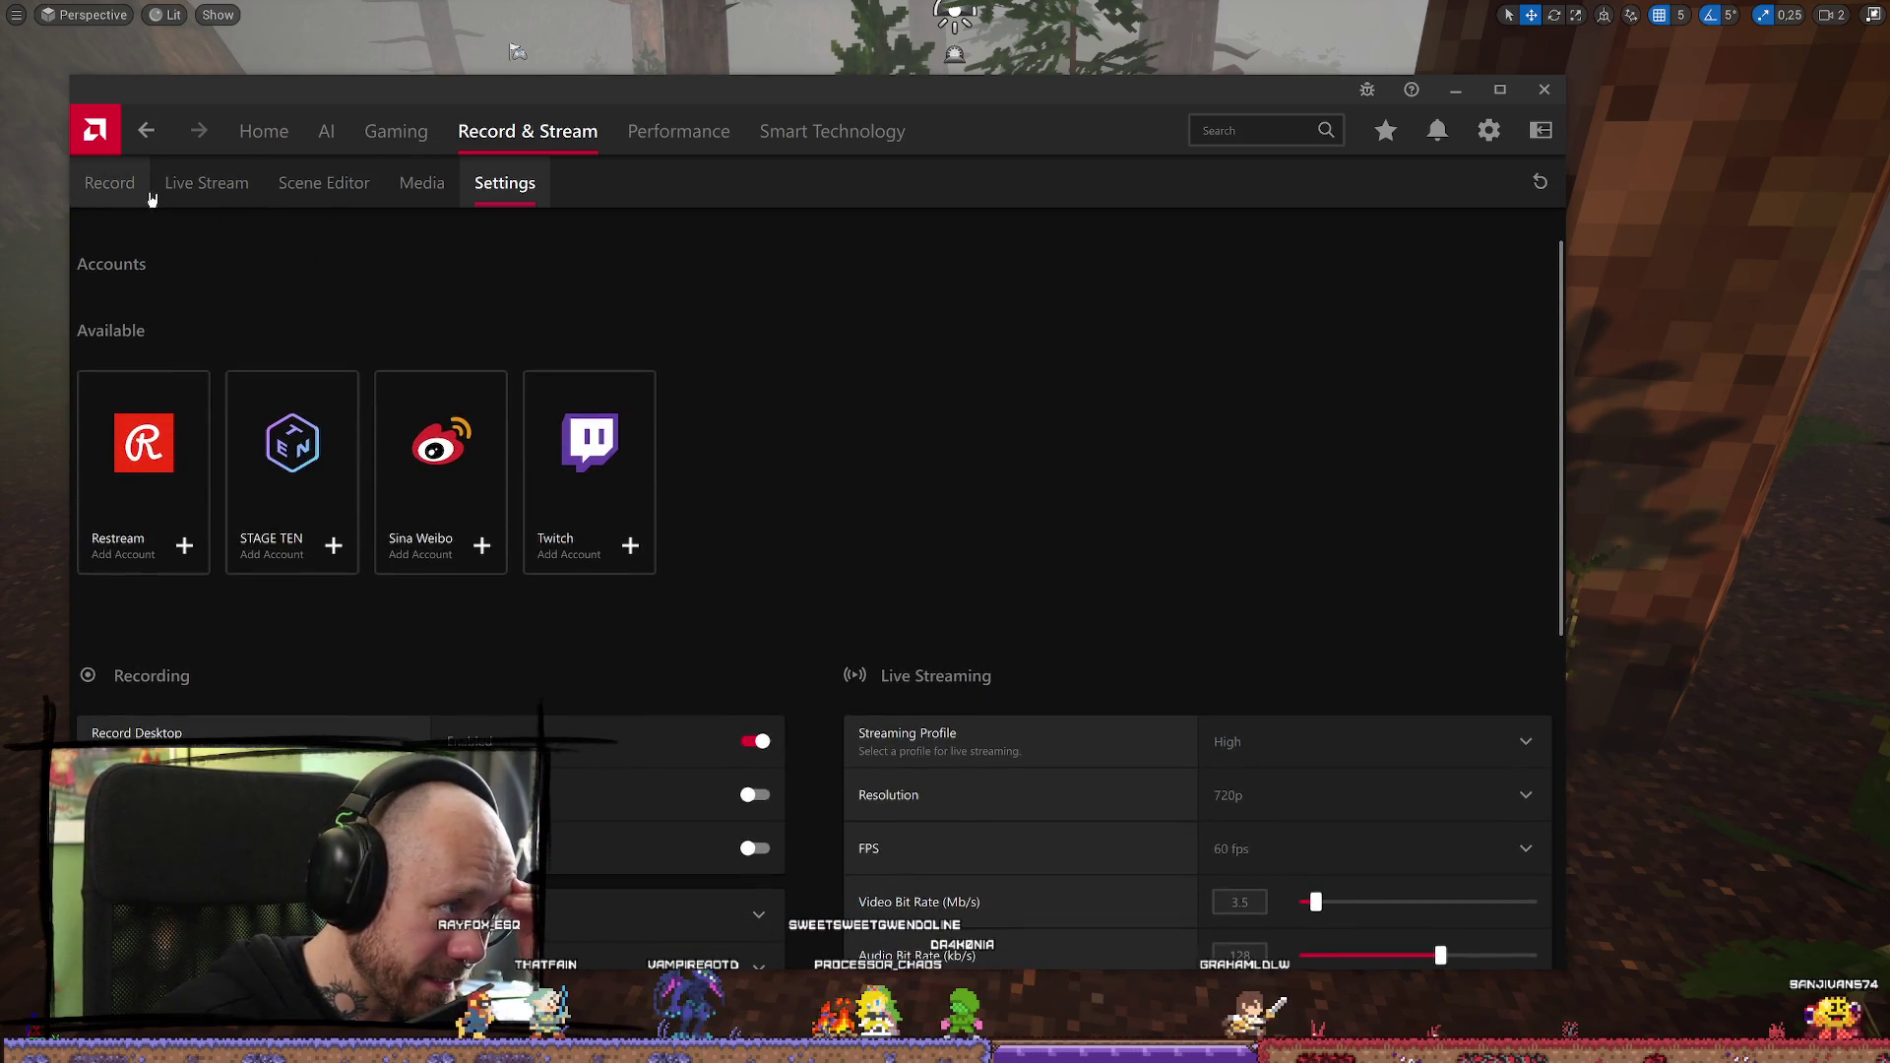
click(279, 147)
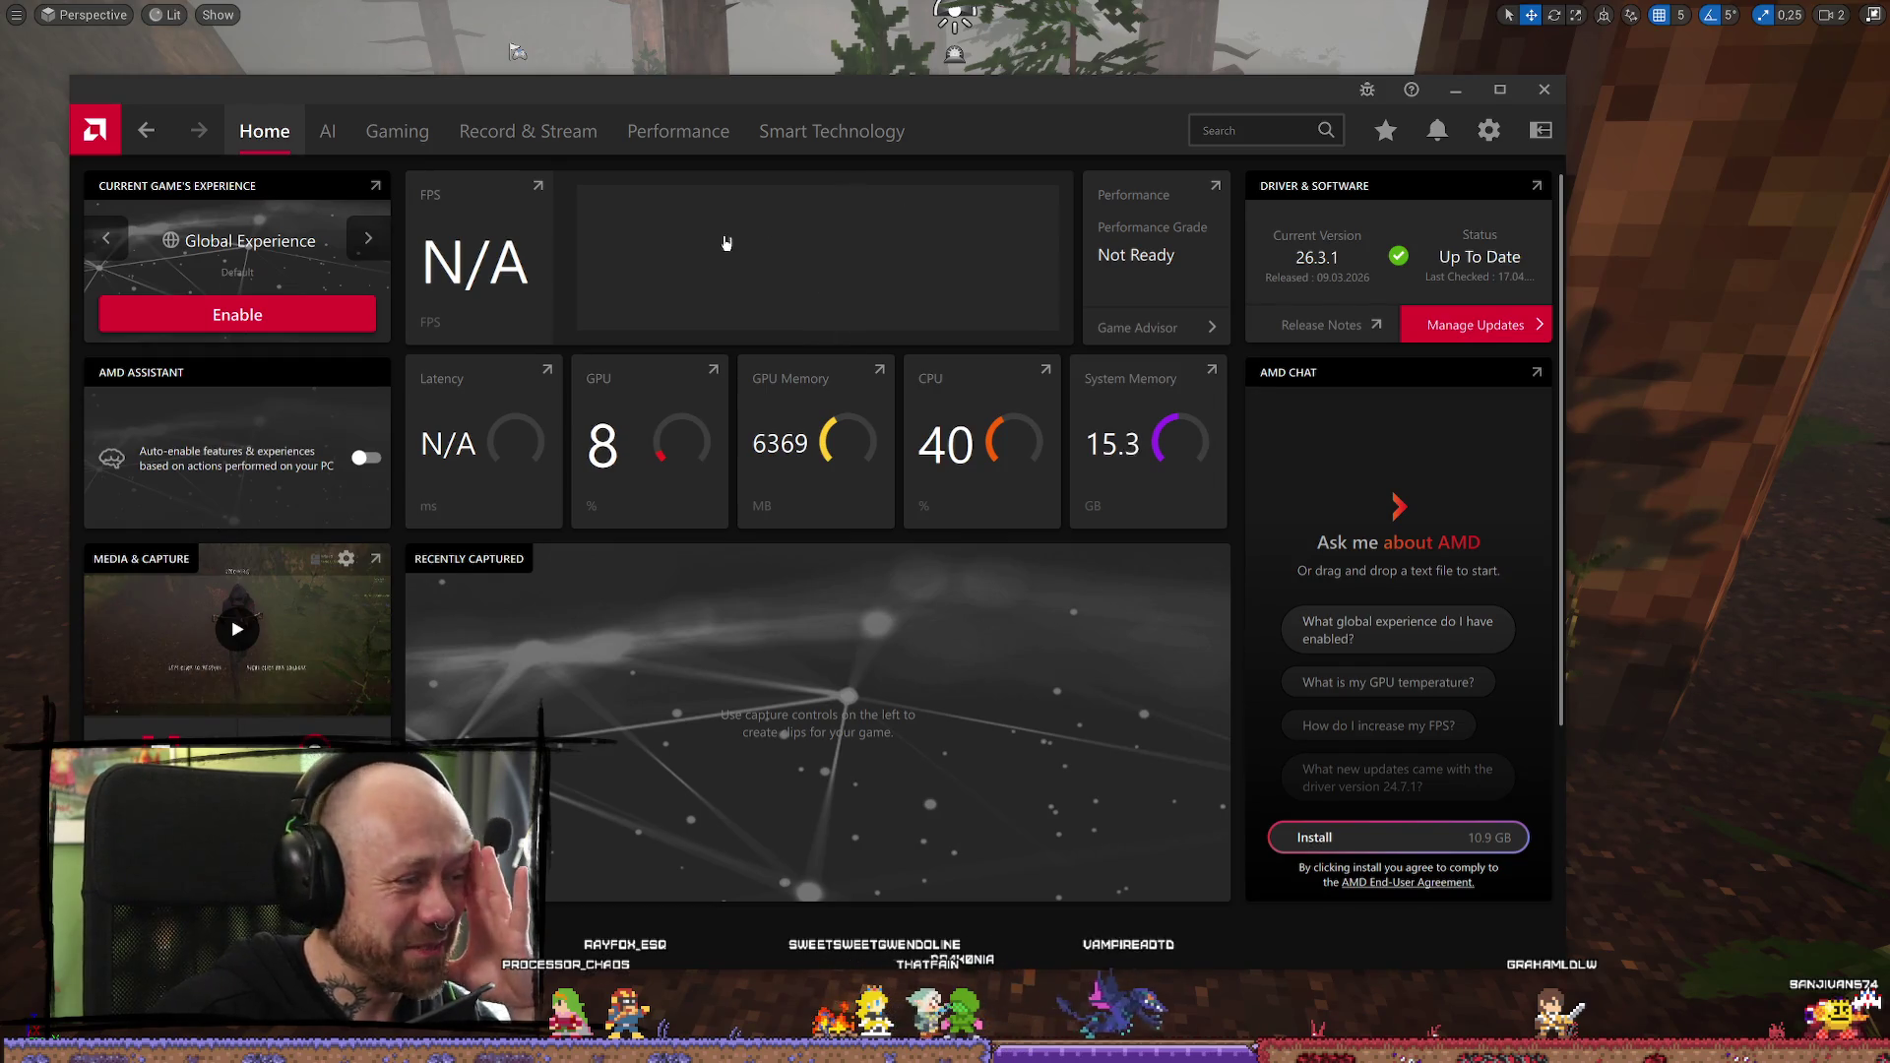
Cycle through the game experience presets, then open the System settings page
scroll(726, 243, down, 4)
scroll(295, 522, up, 4)
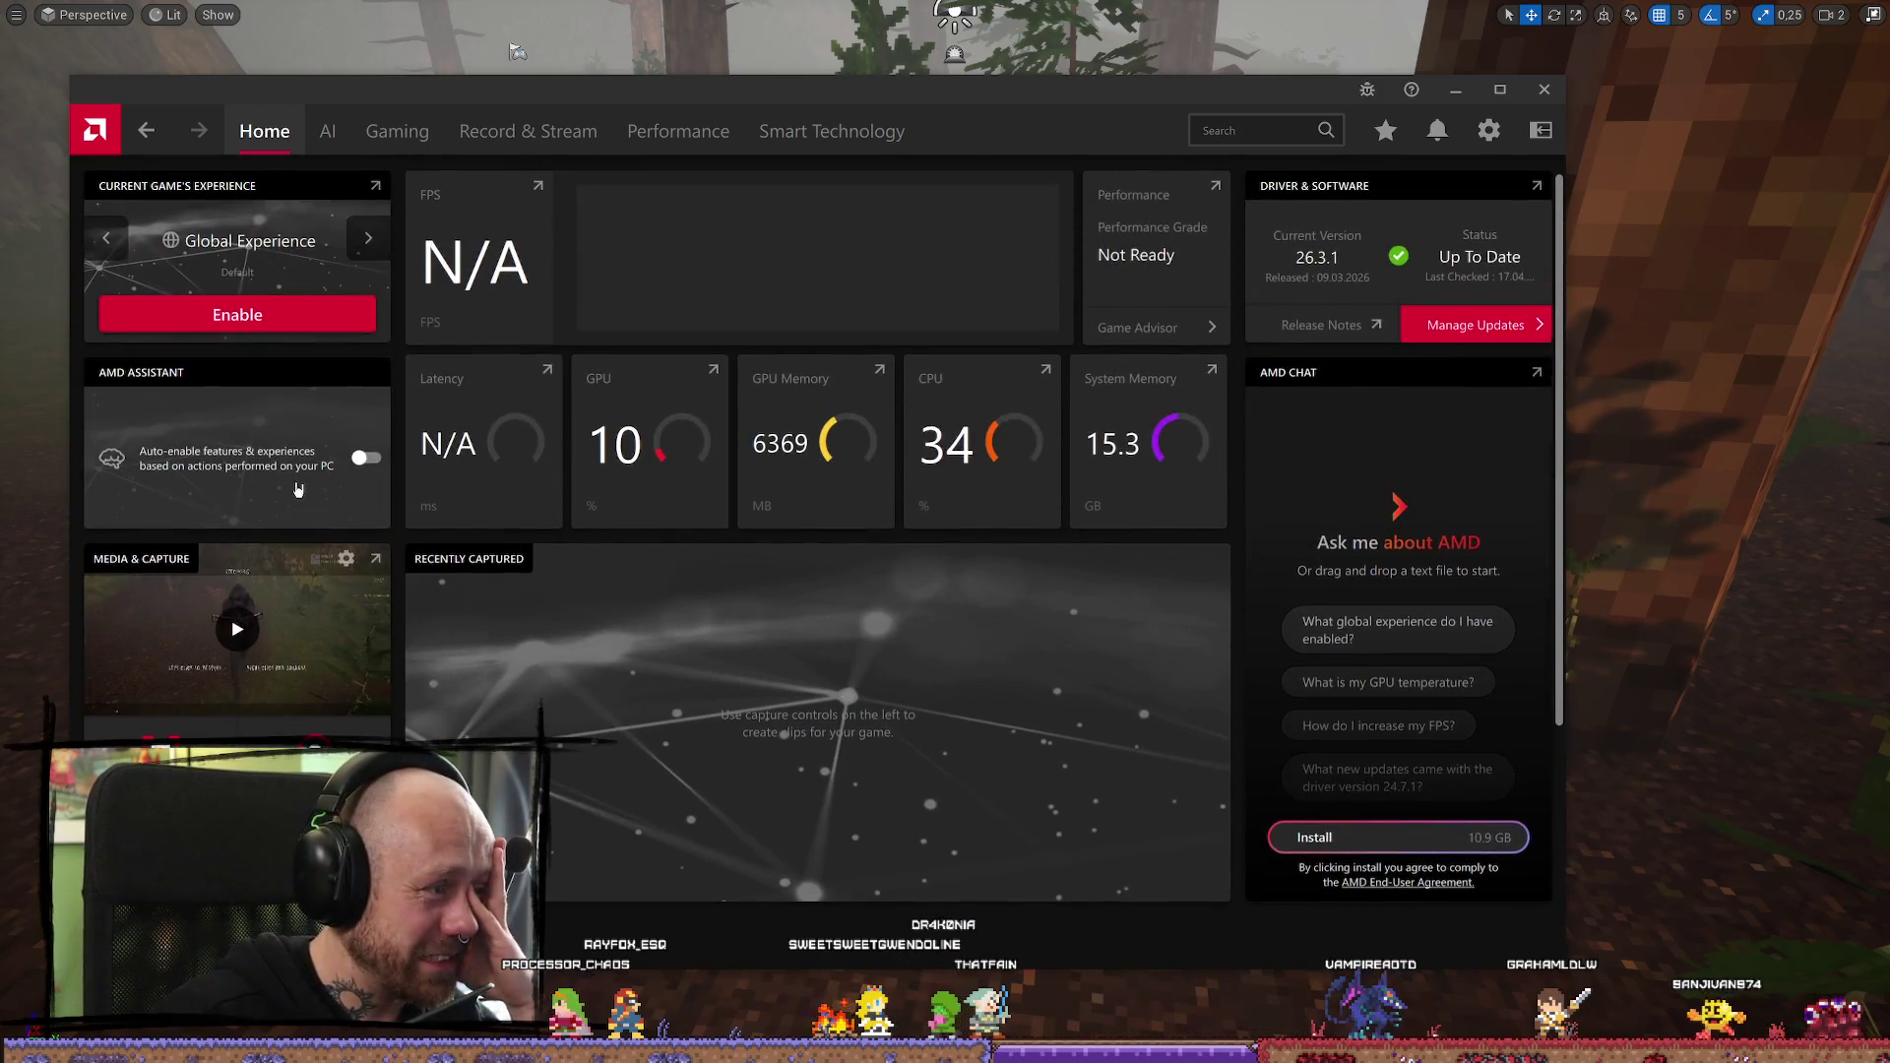
click(370, 242)
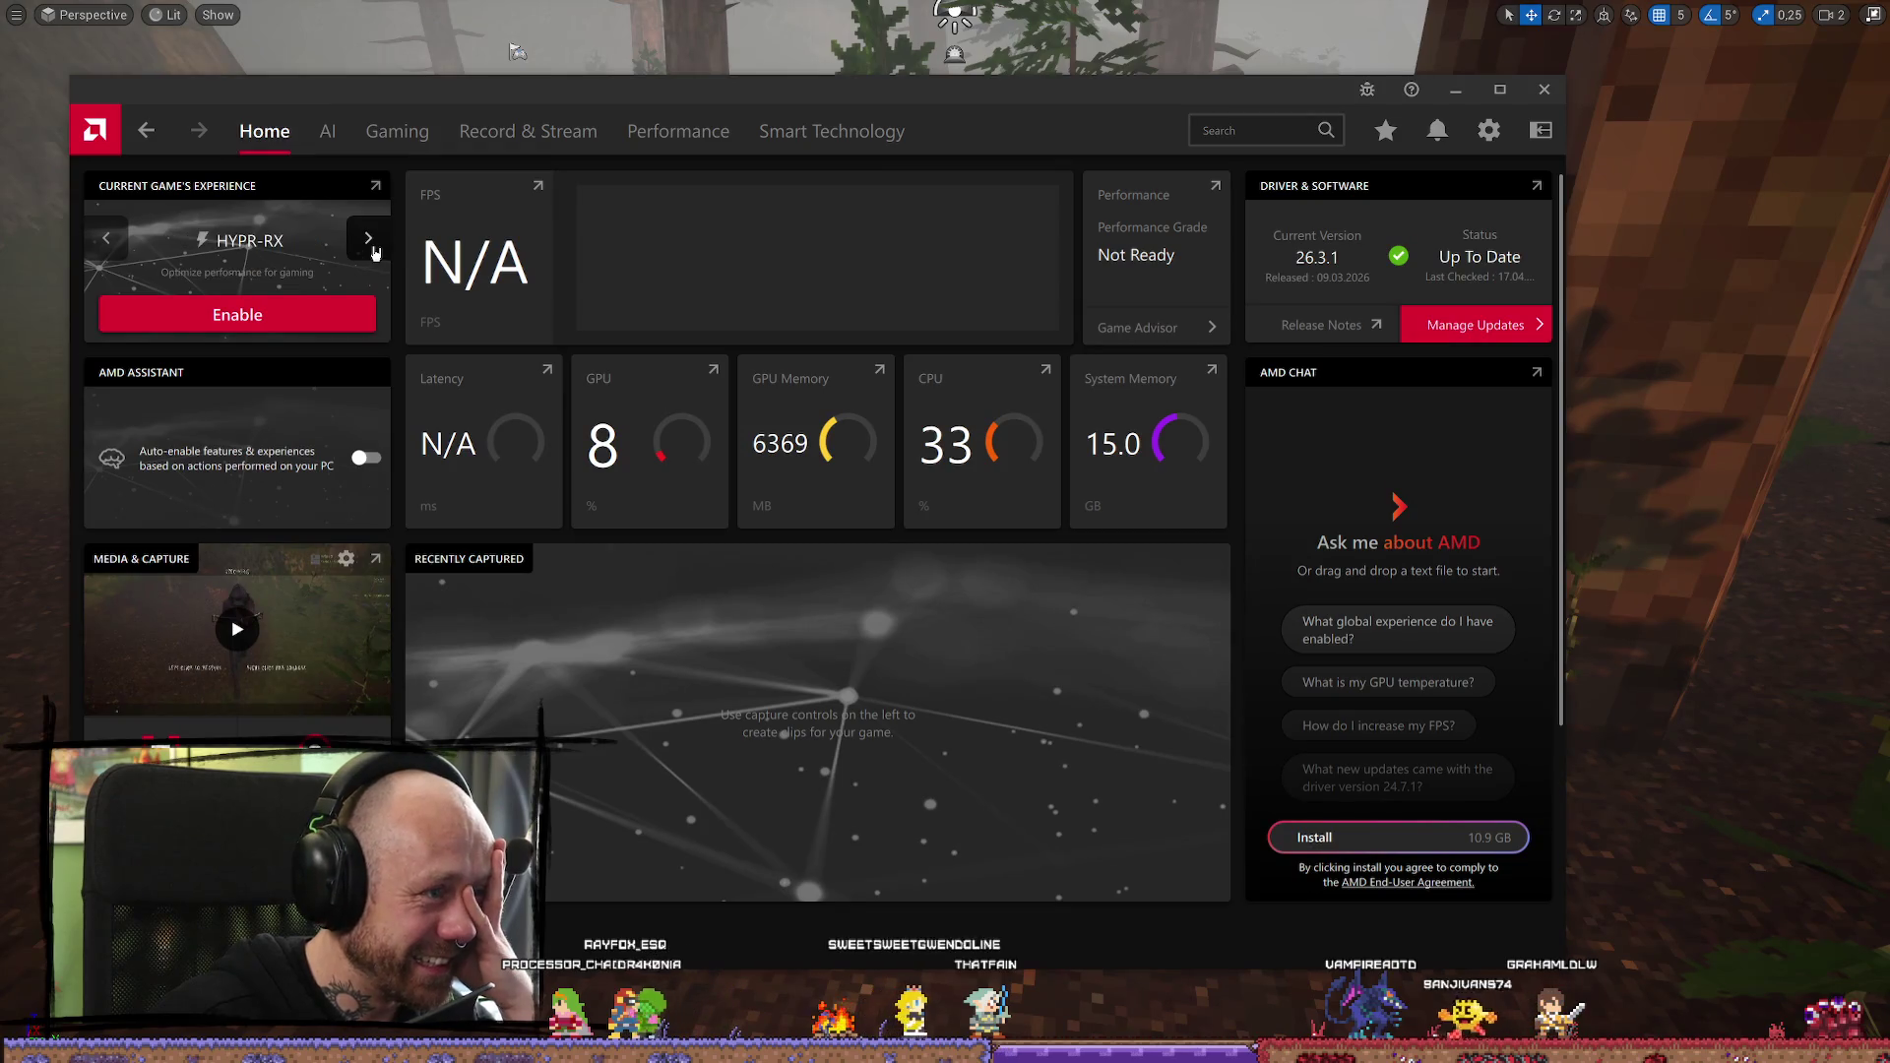
click(372, 246)
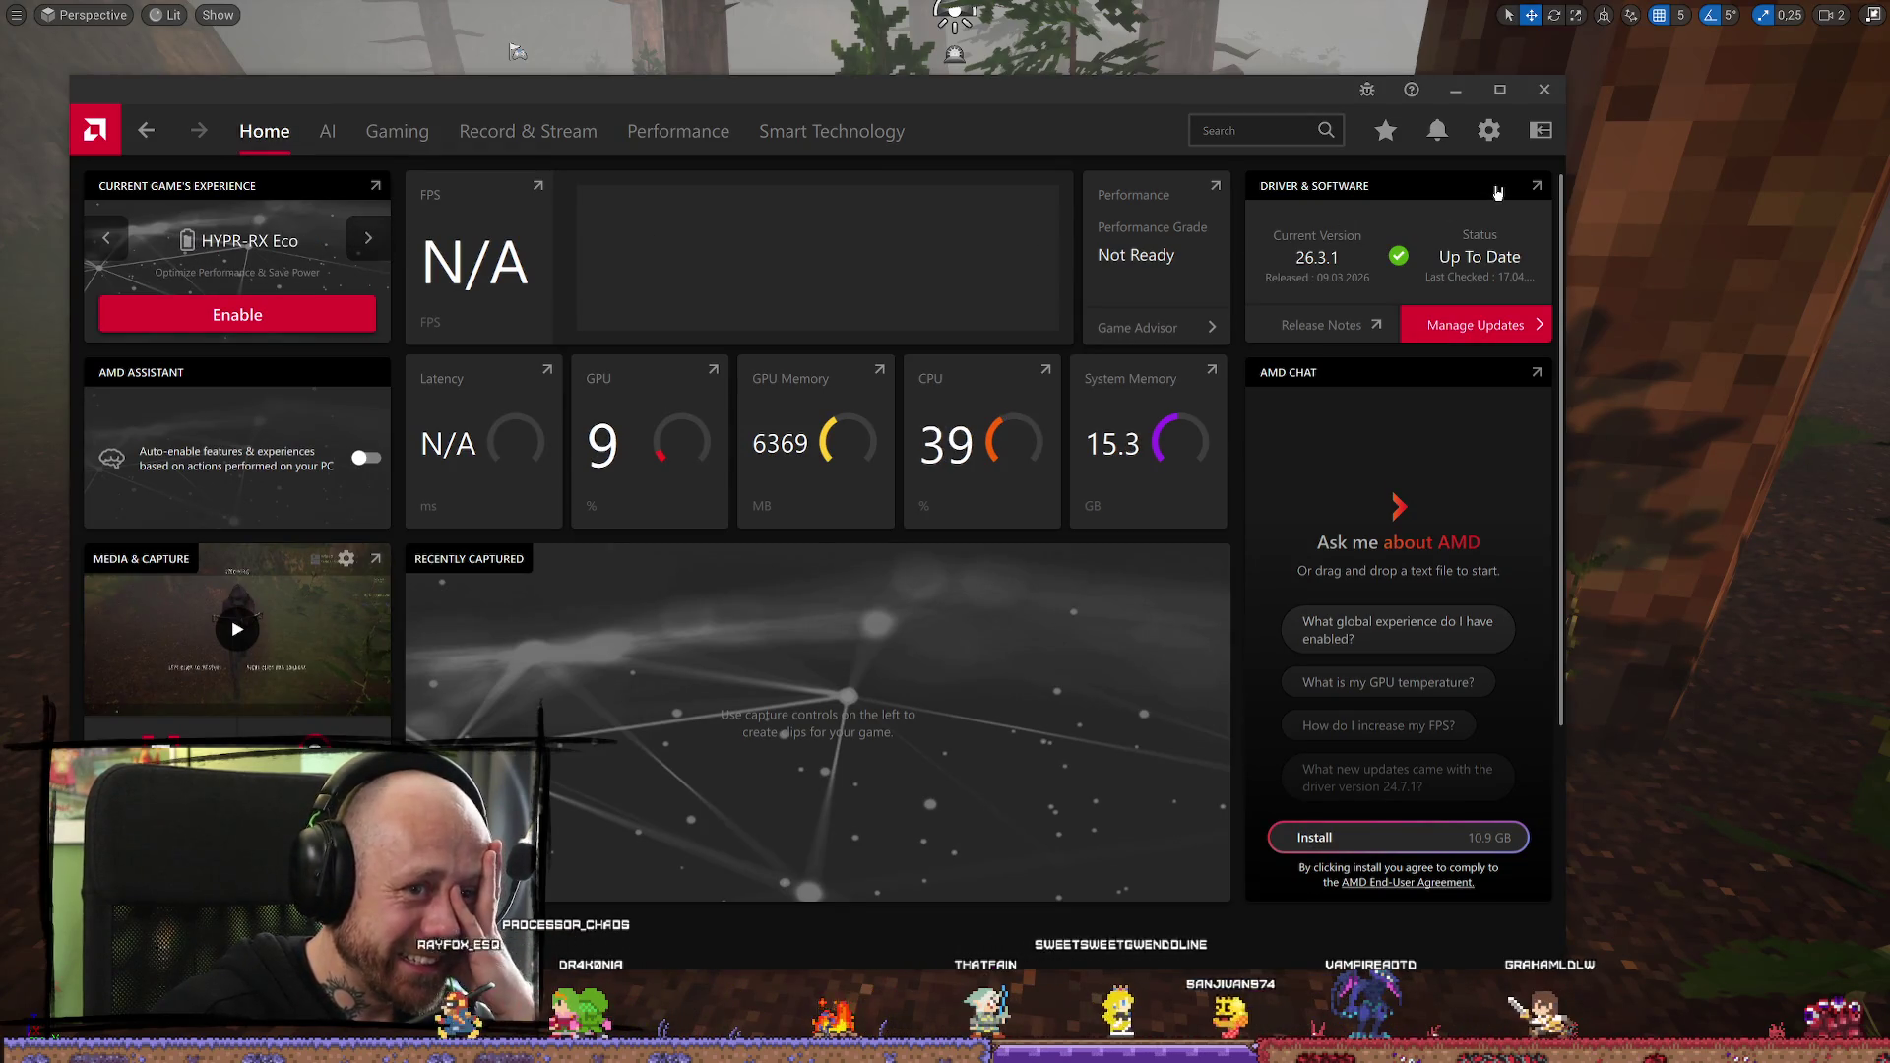
click(1490, 131)
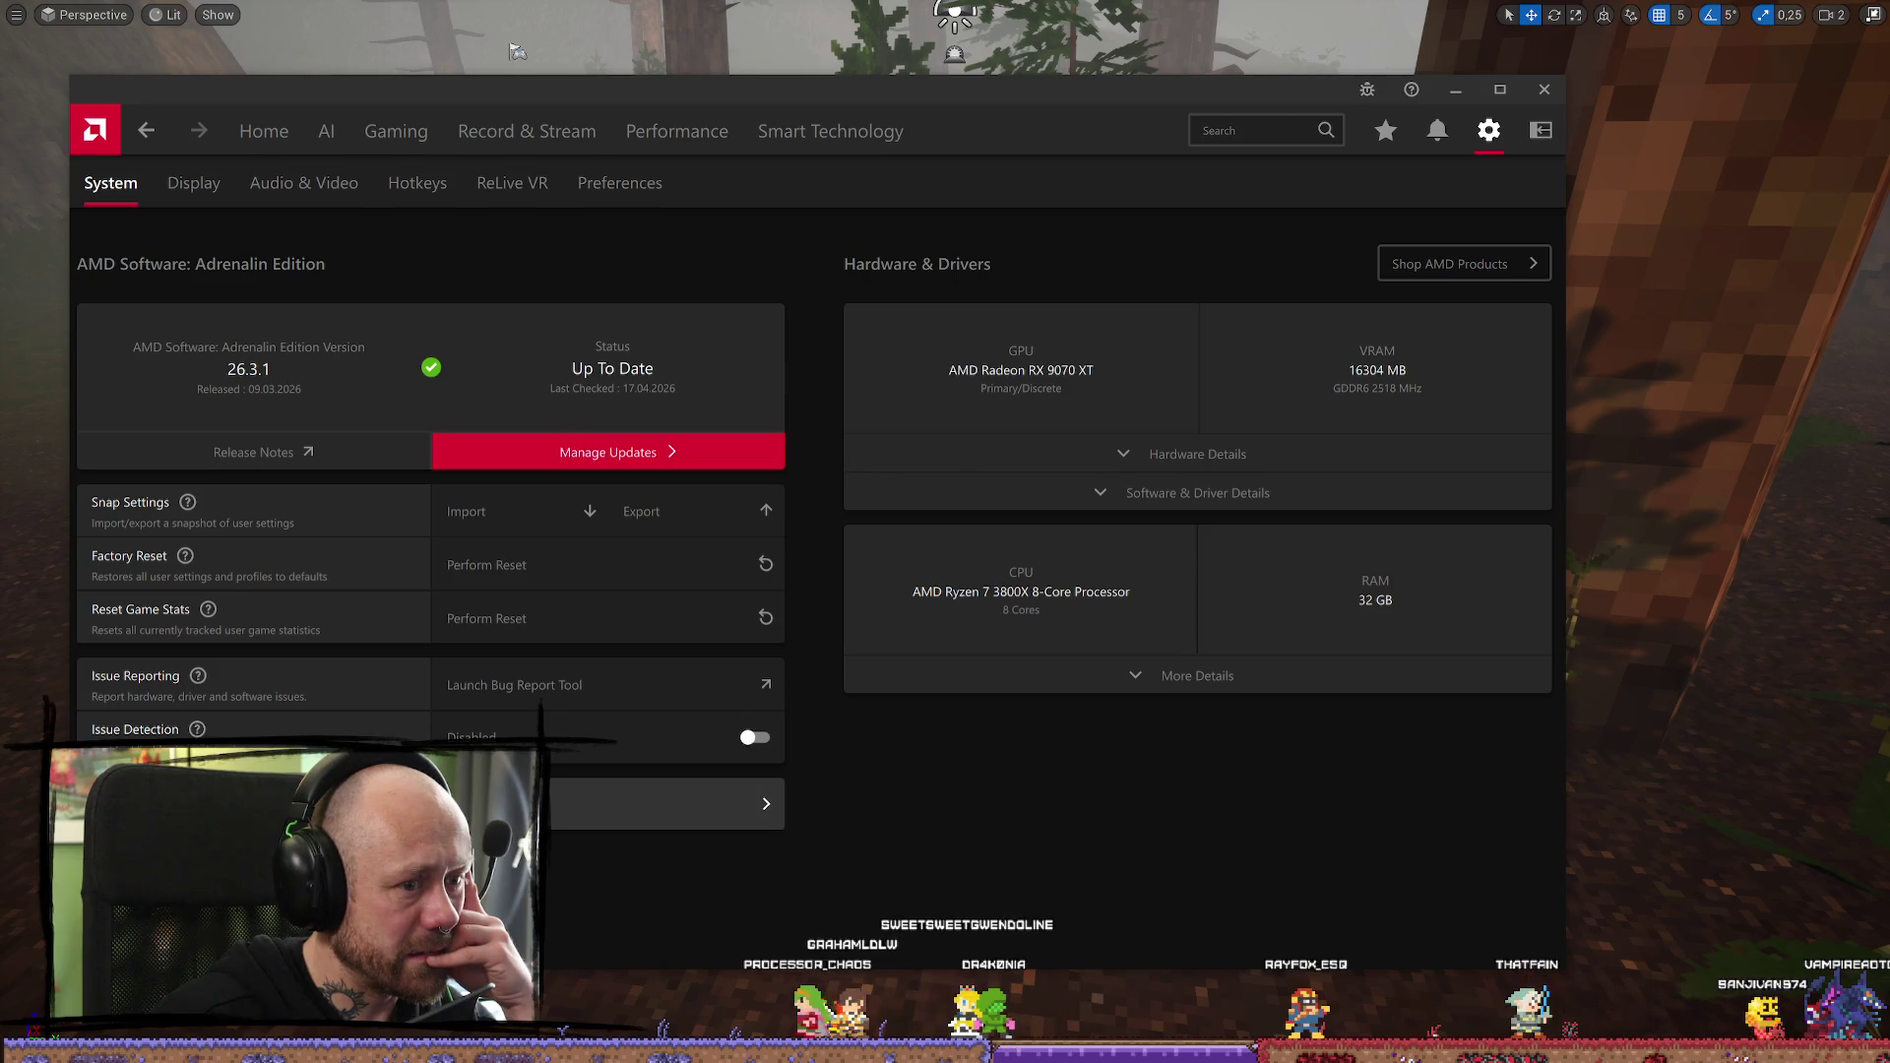
Glance at the About information, then look over the Display settings page
click(492, 804)
click(1079, 359)
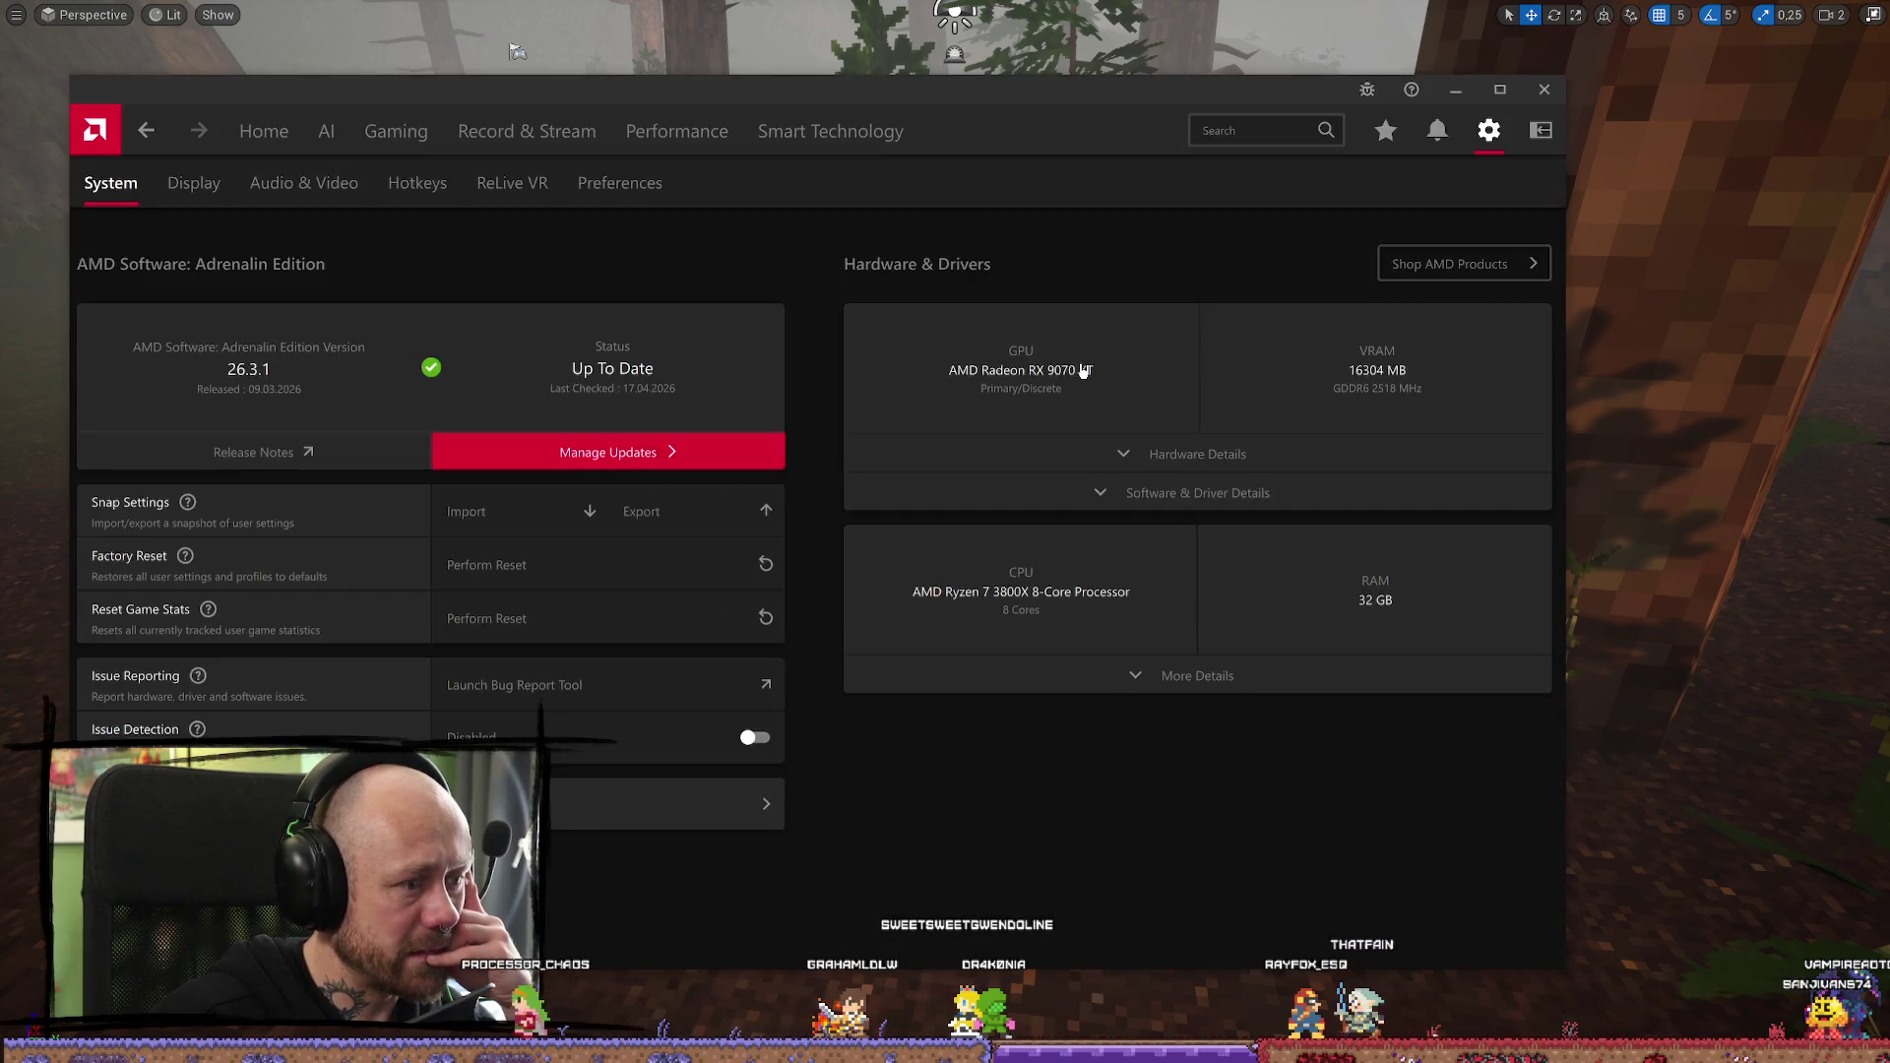
click(197, 187)
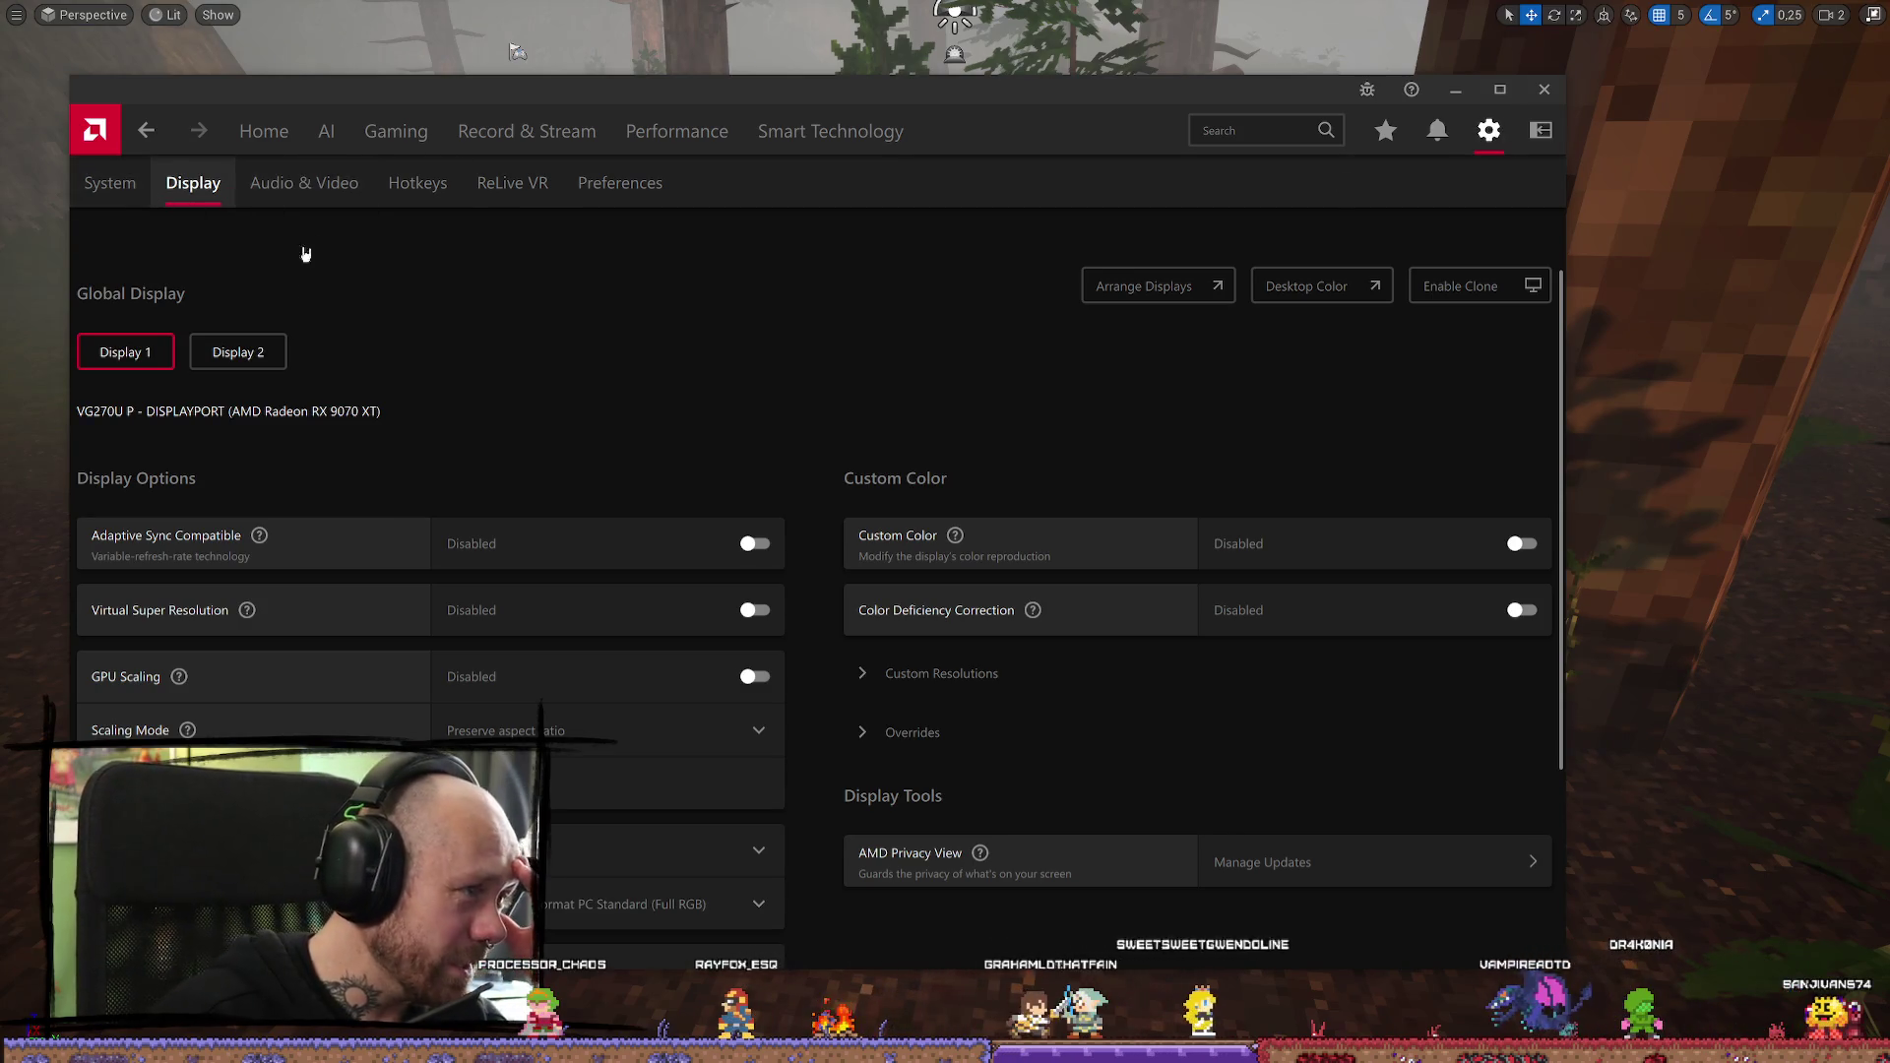
scroll(709, 423, down, 3)
scroll(758, 551, up, 2)
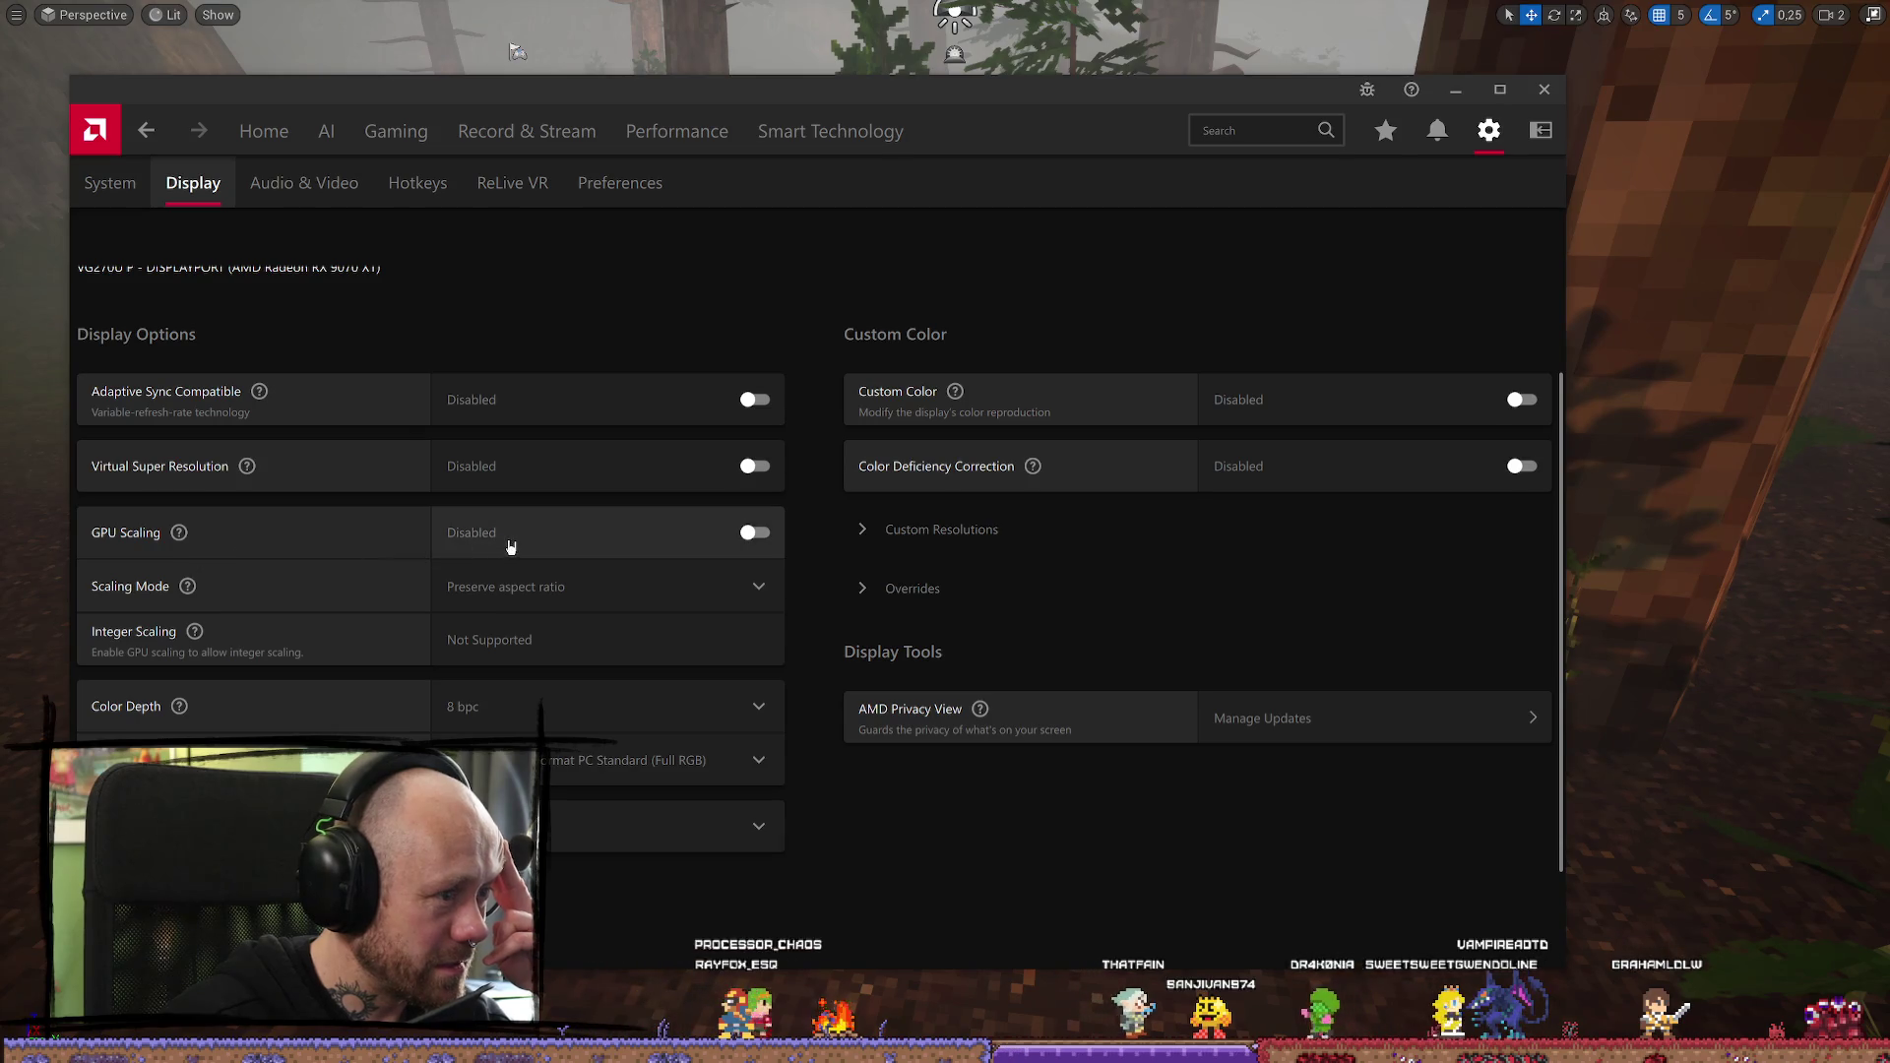
scroll(511, 545, down, 1)
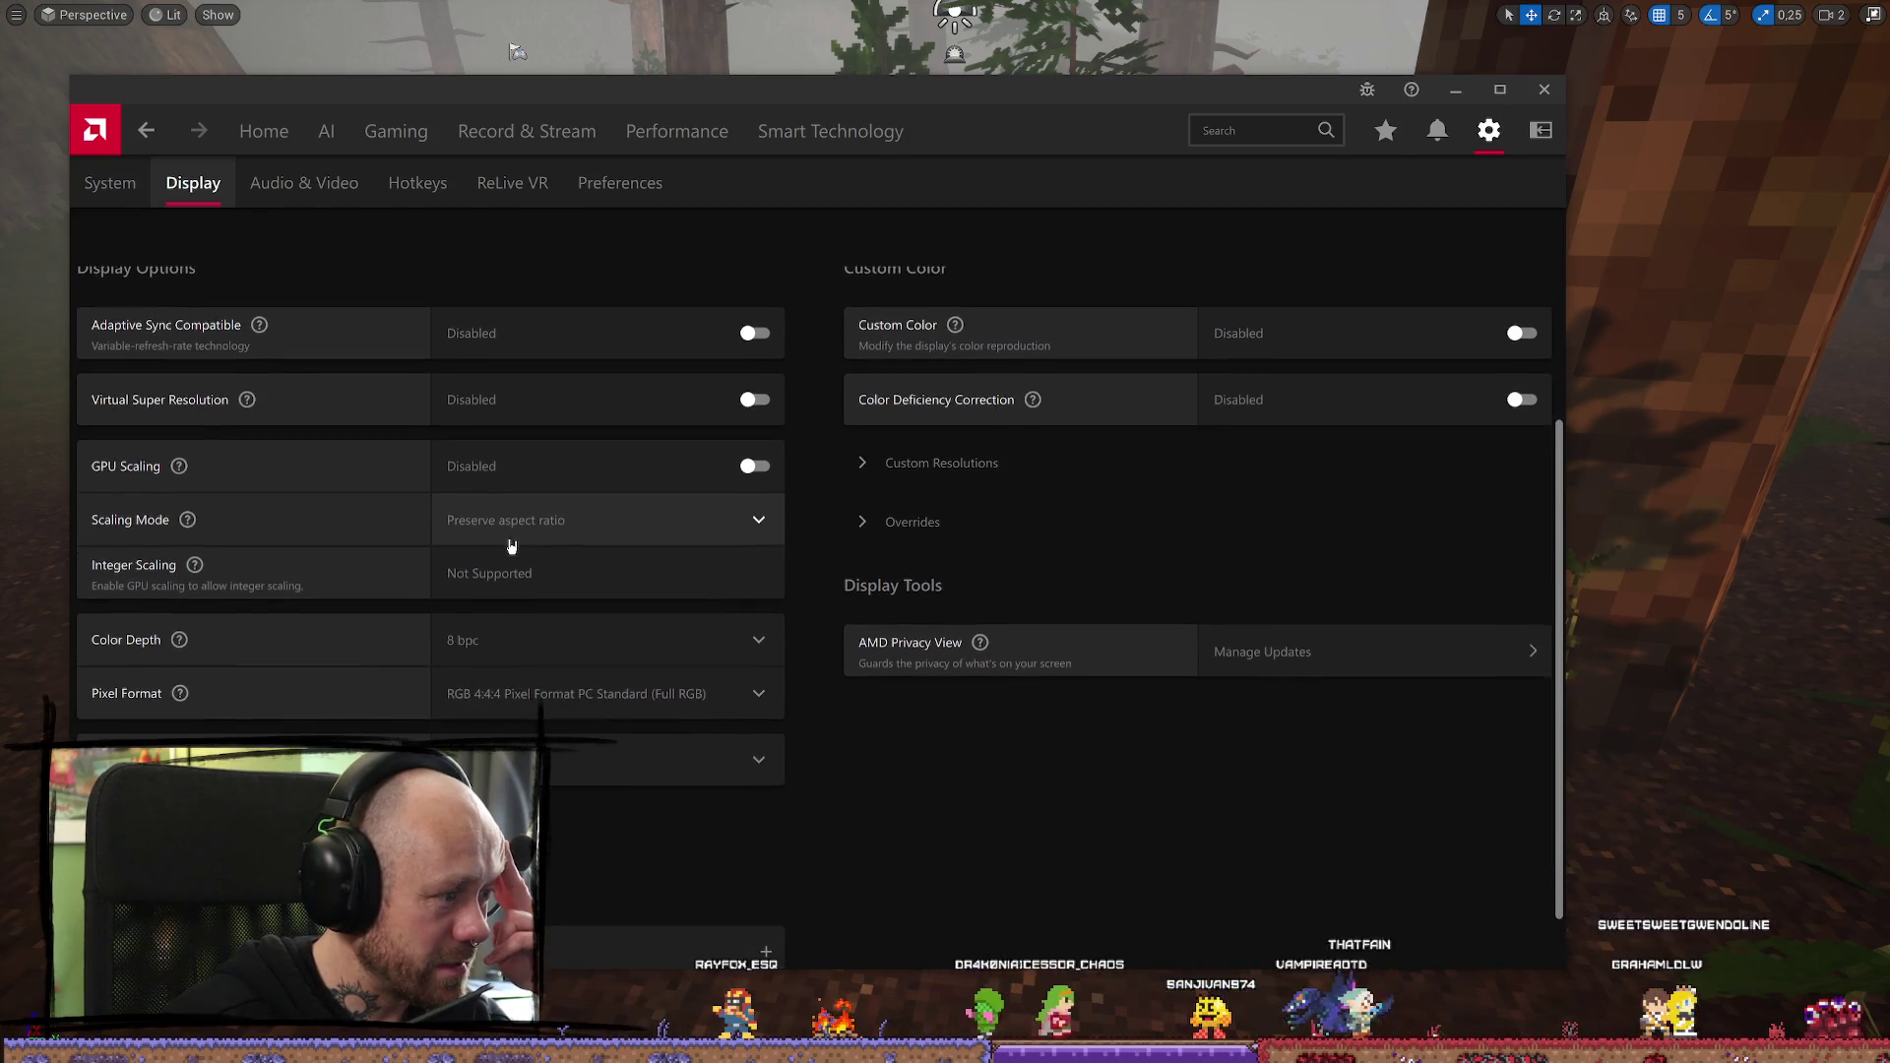
scroll(456, 633, down, 1)
scroll(421, 667, down, 5)
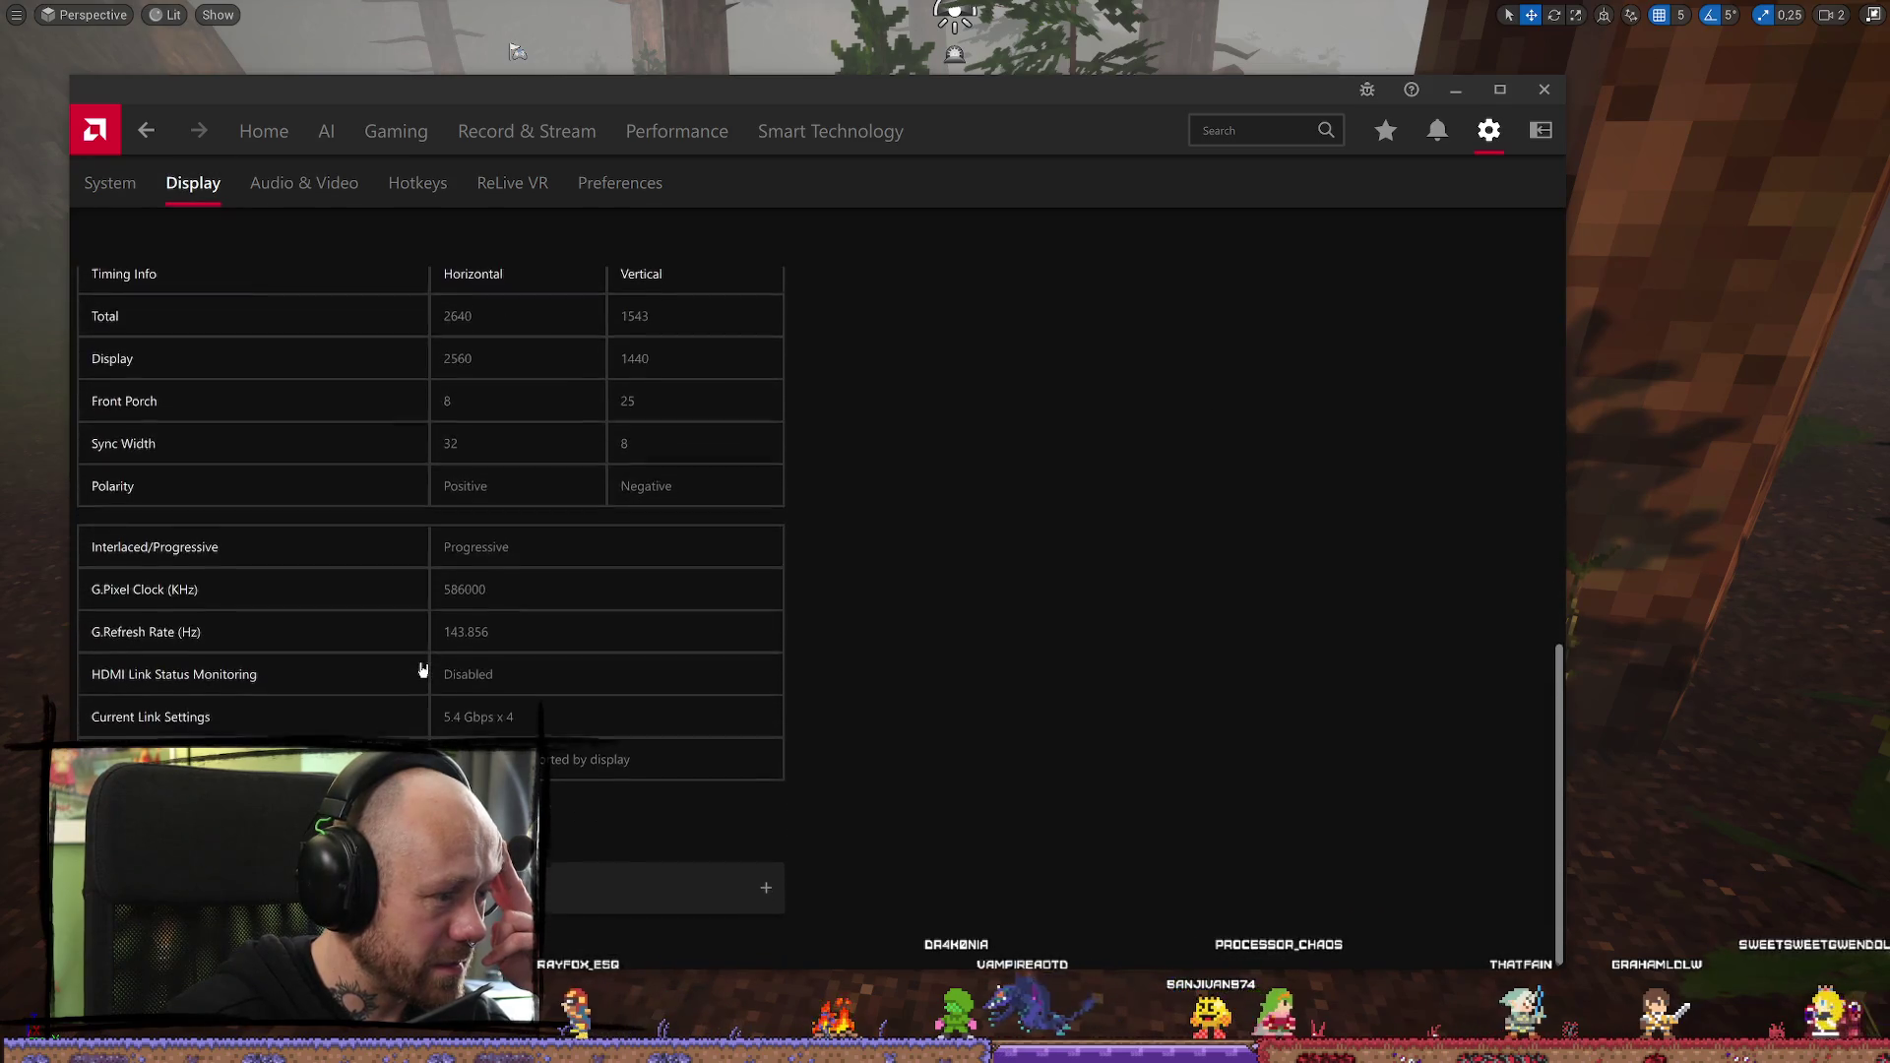
scroll(219, 493, up, 2)
Collapse the Display Specs section and move on to Audio & Video settings
click(134, 352)
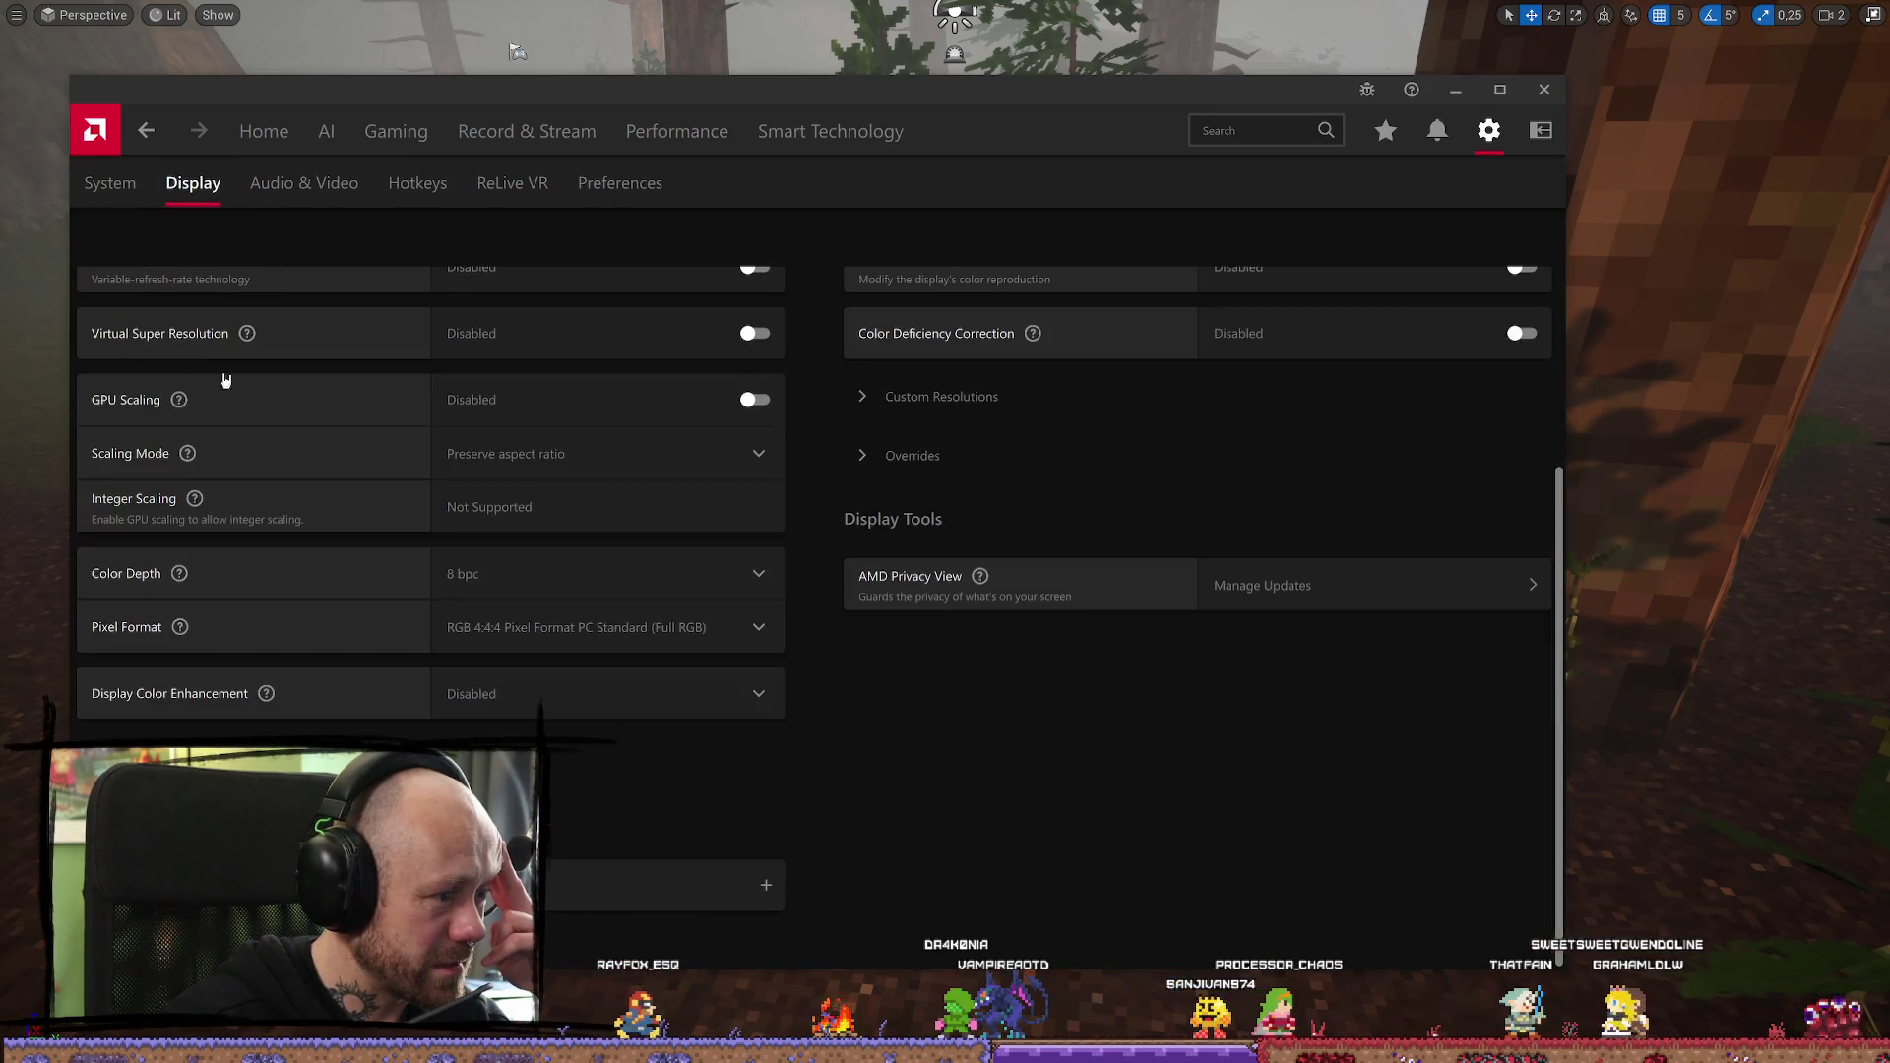
scroll(984, 797, up, 3)
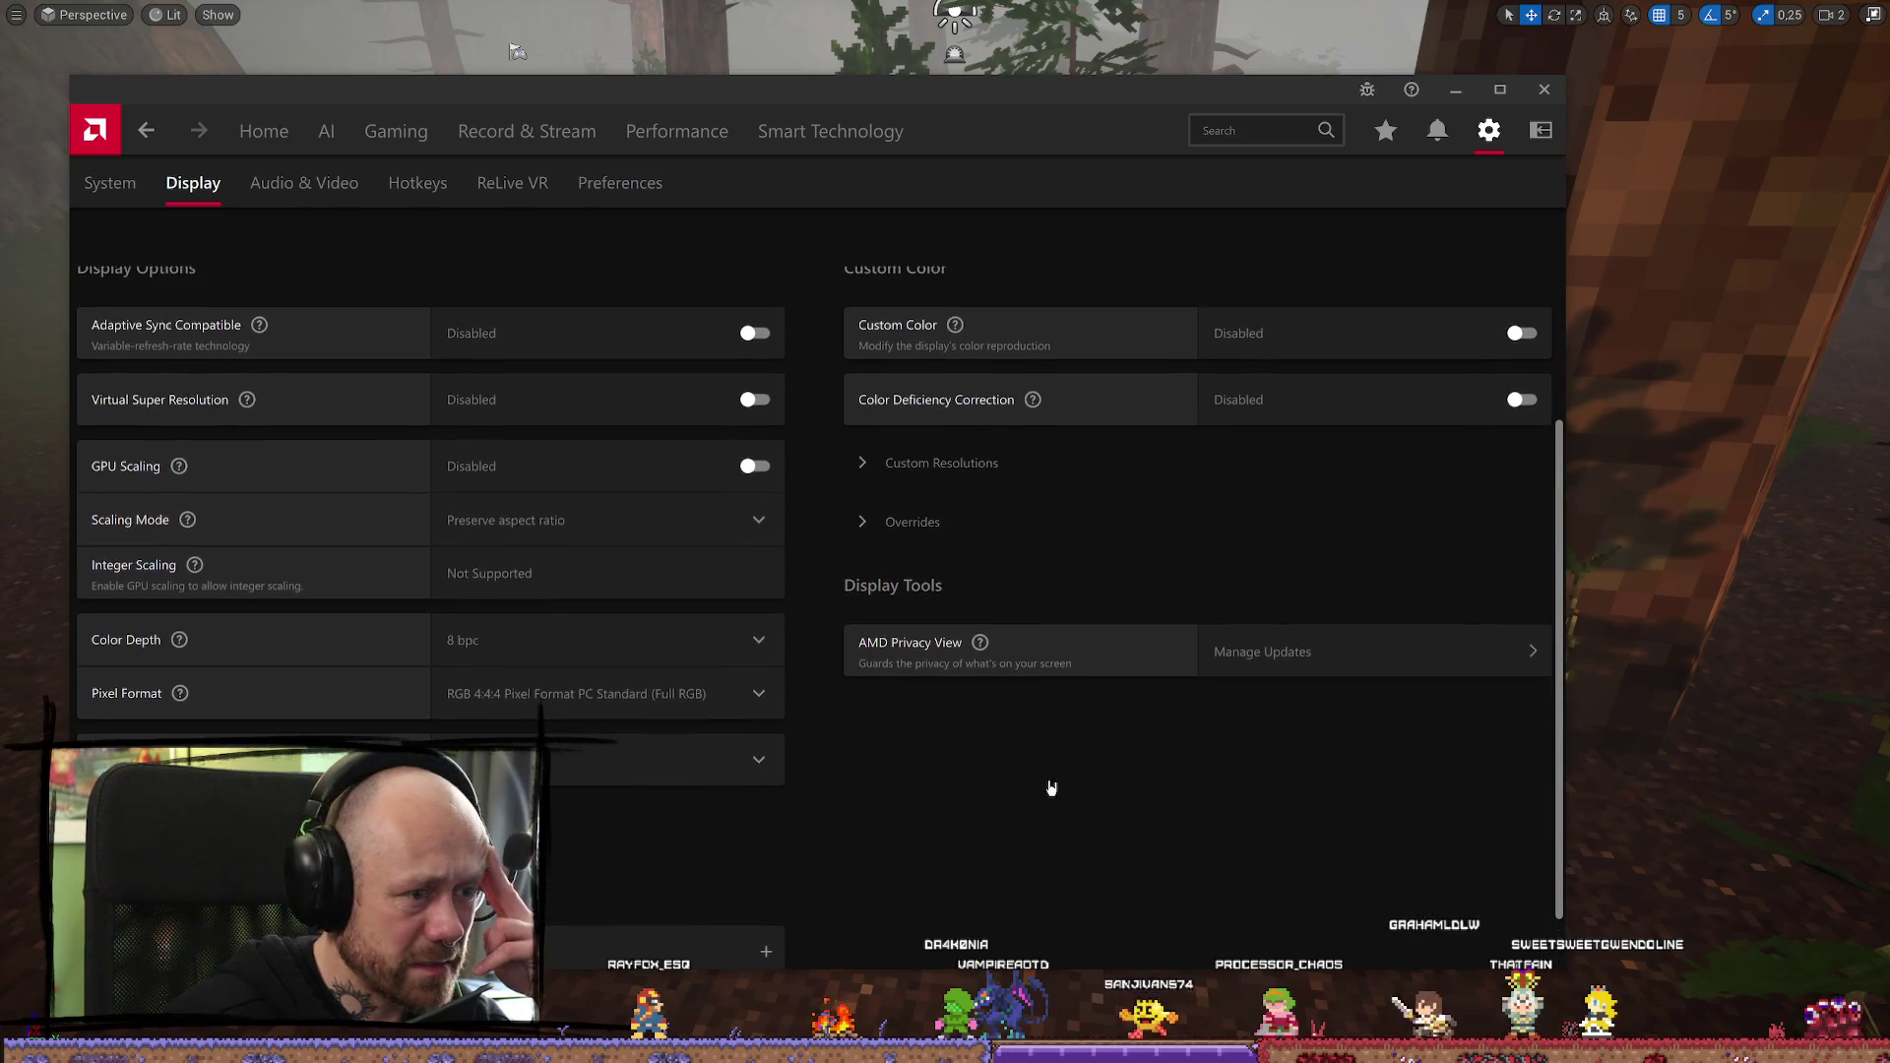
click(303, 183)
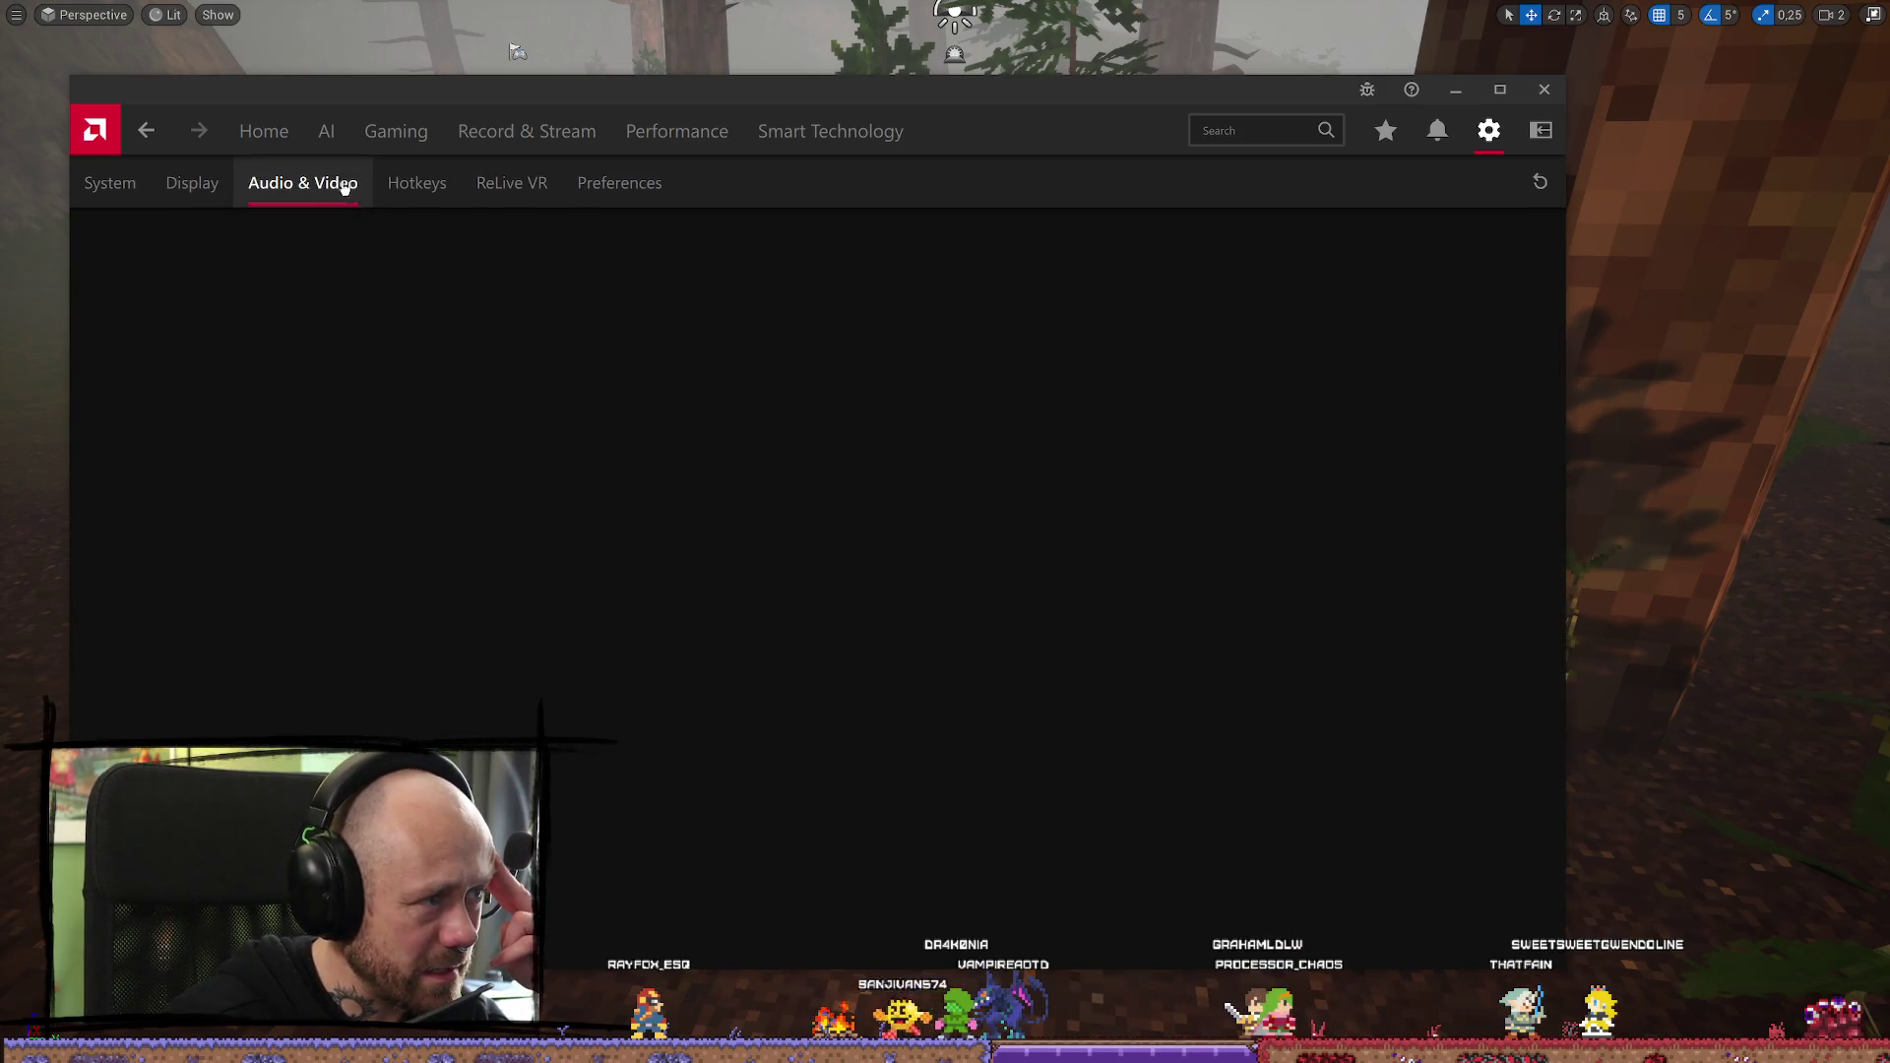
Browse Hotkeys and ReLive VR, then set In-Game Overlay to Disabled under Preferences
click(428, 190)
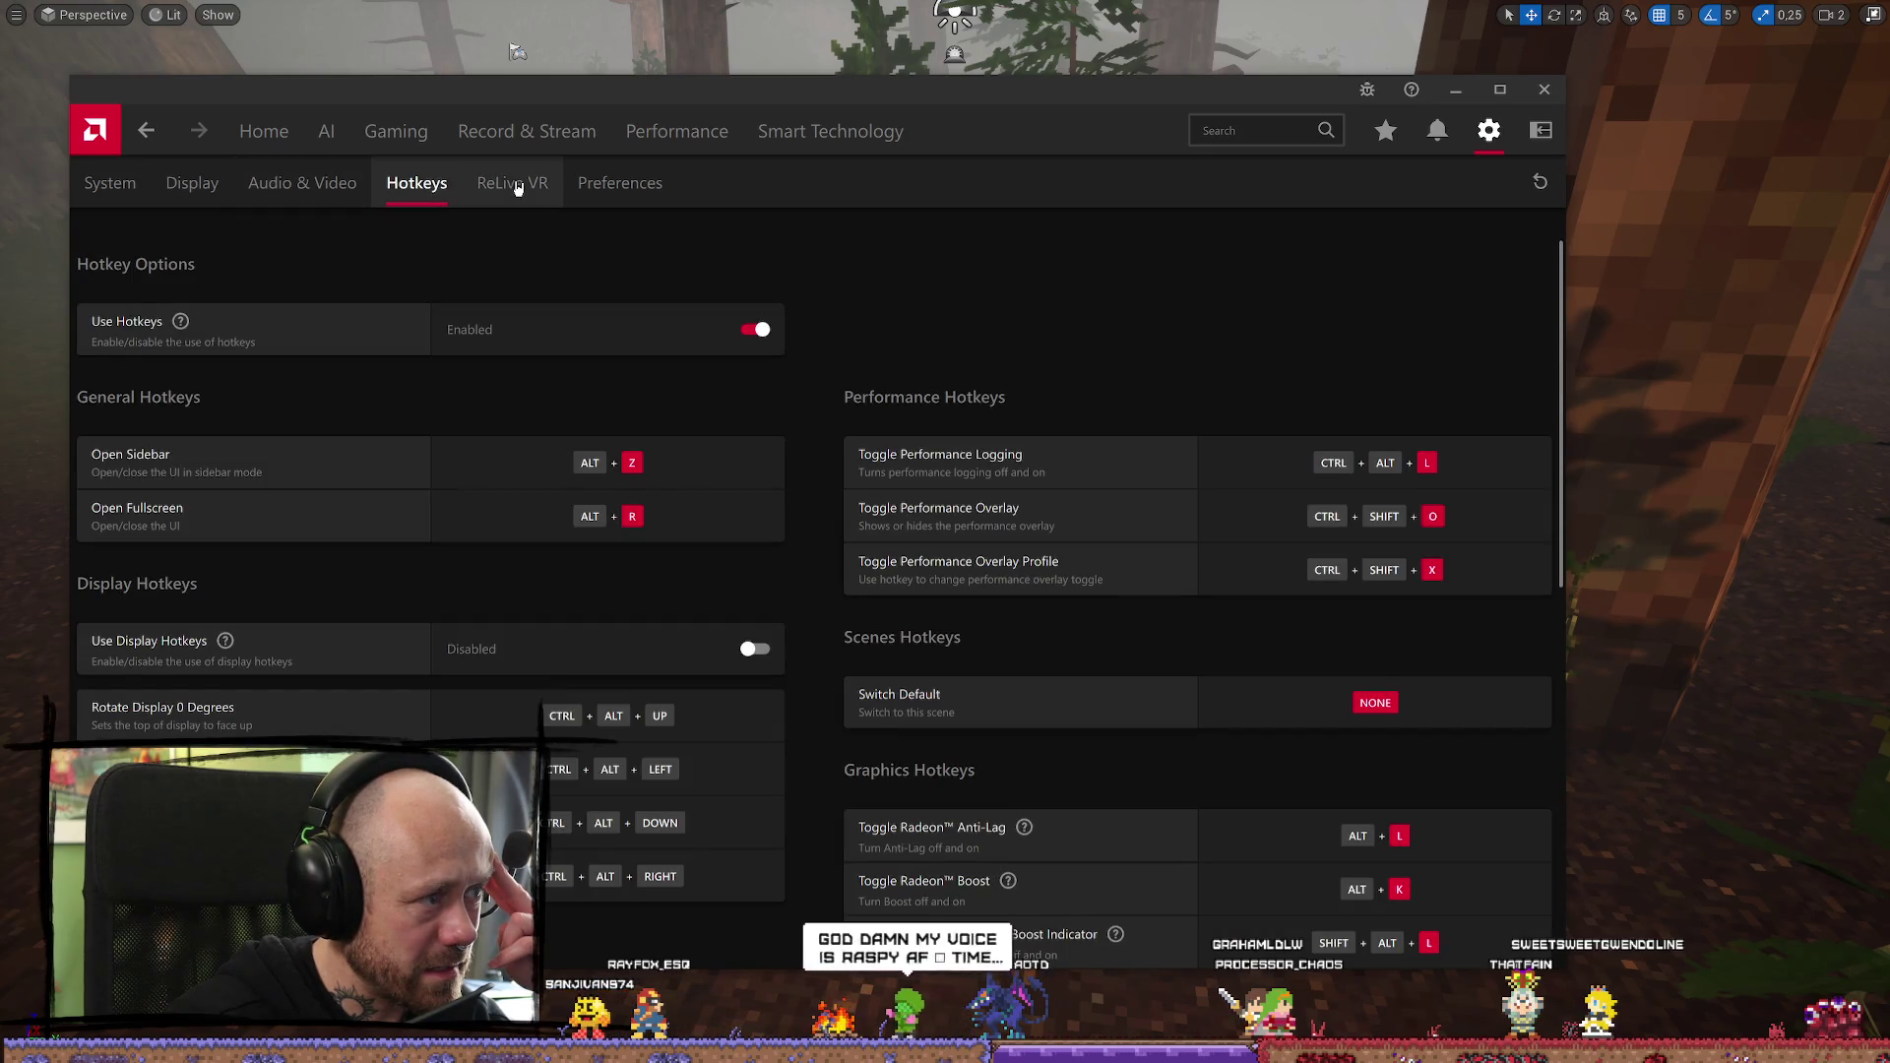
click(519, 186)
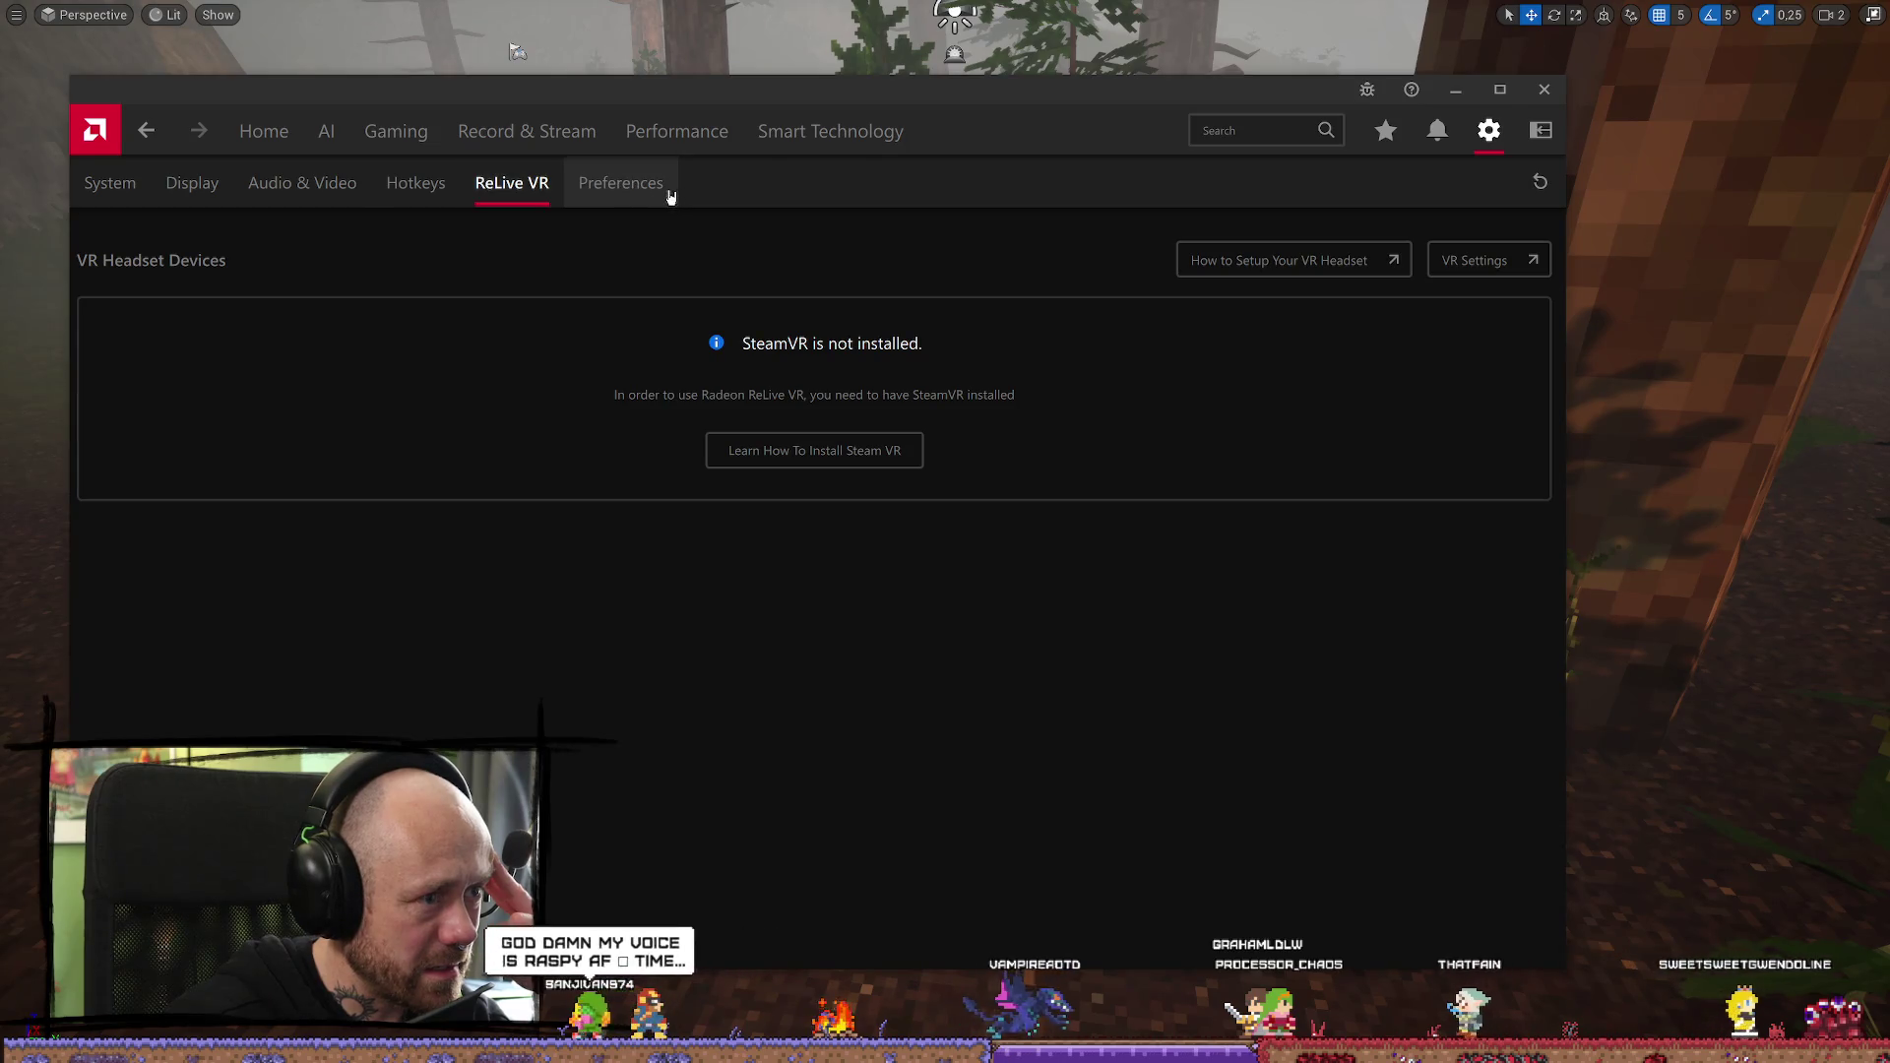
click(630, 186)
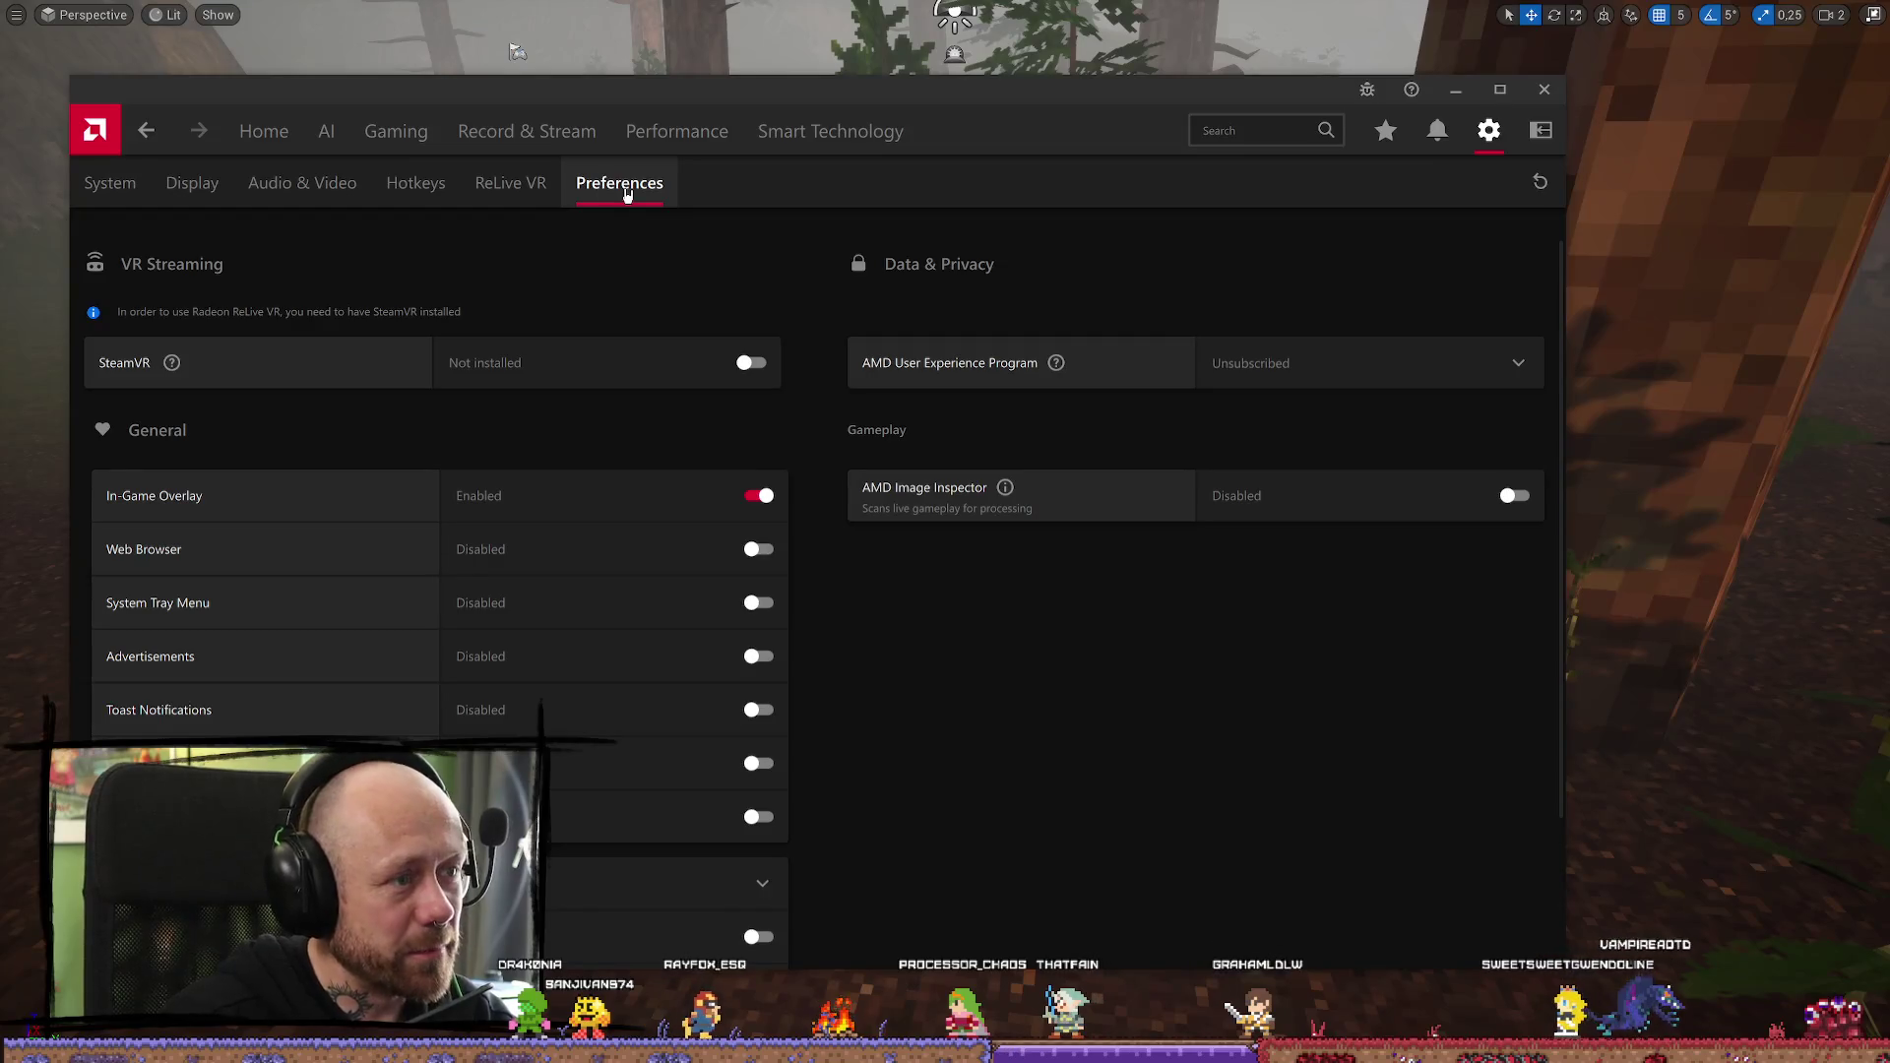
click(774, 508)
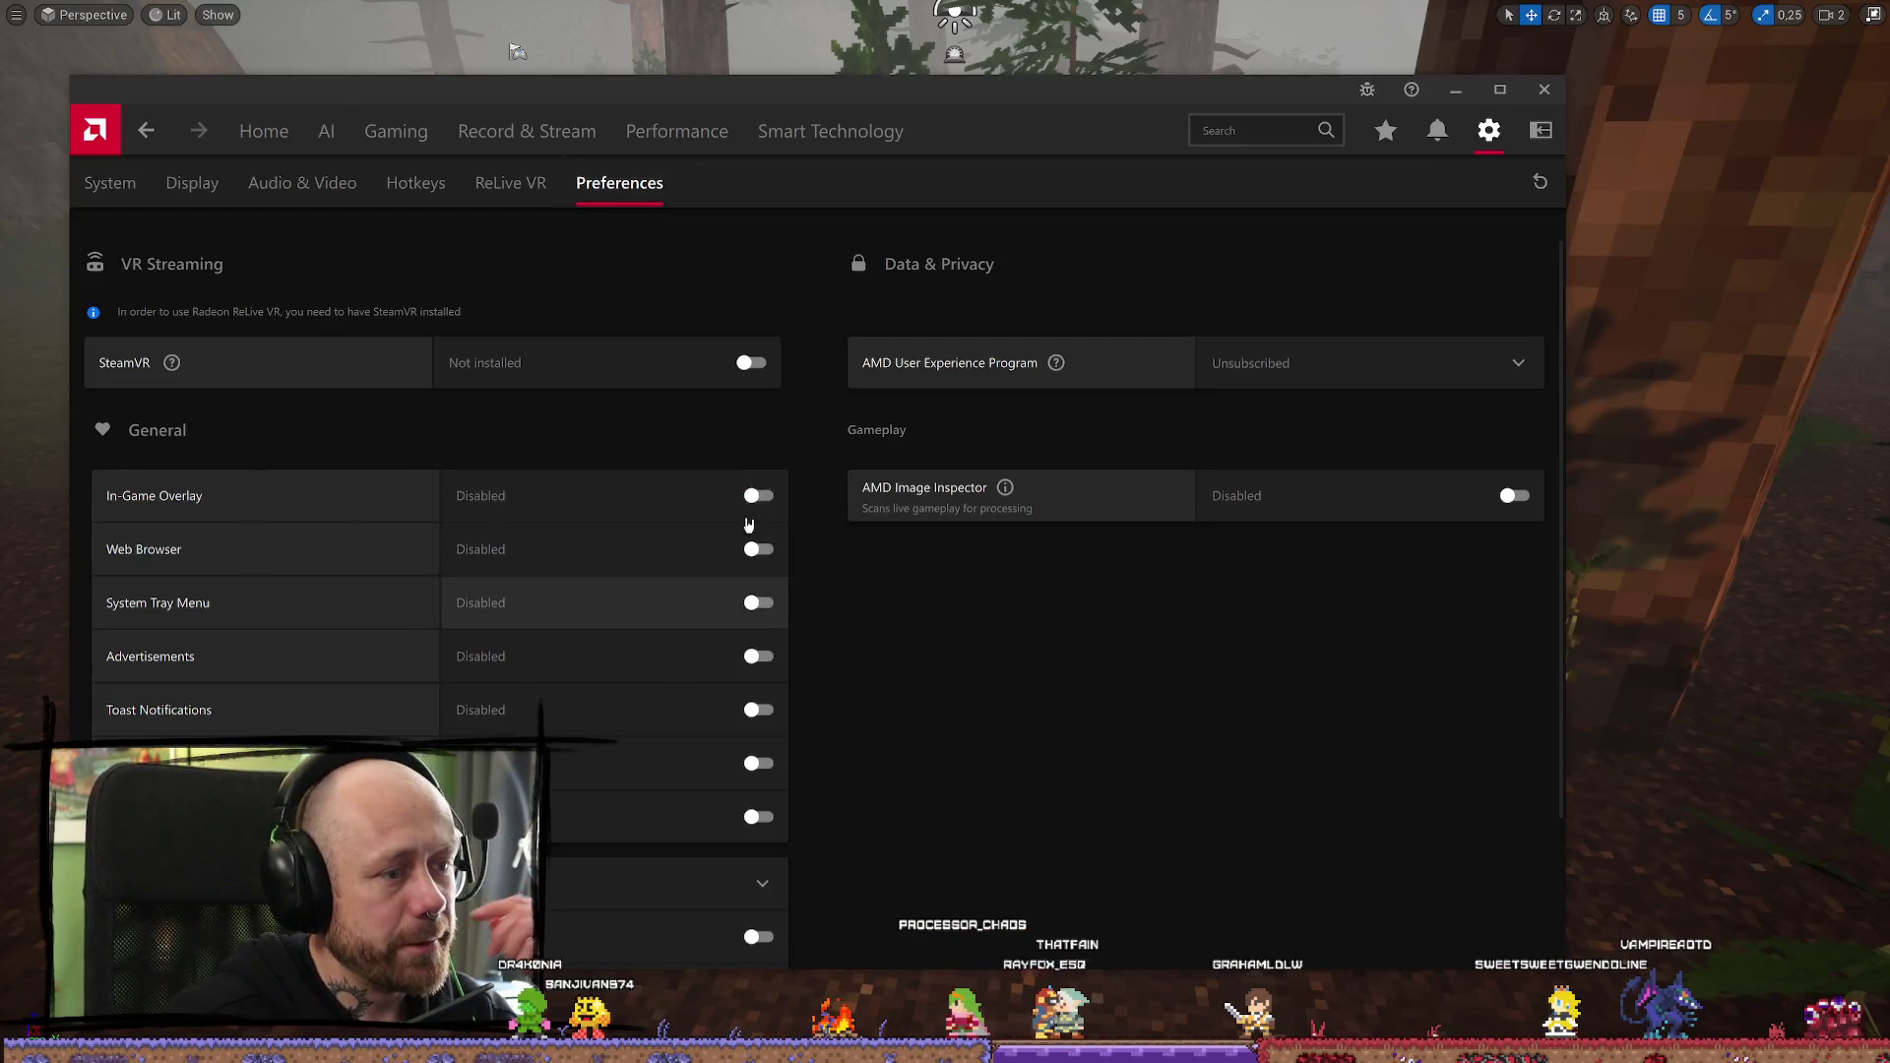
click(770, 506)
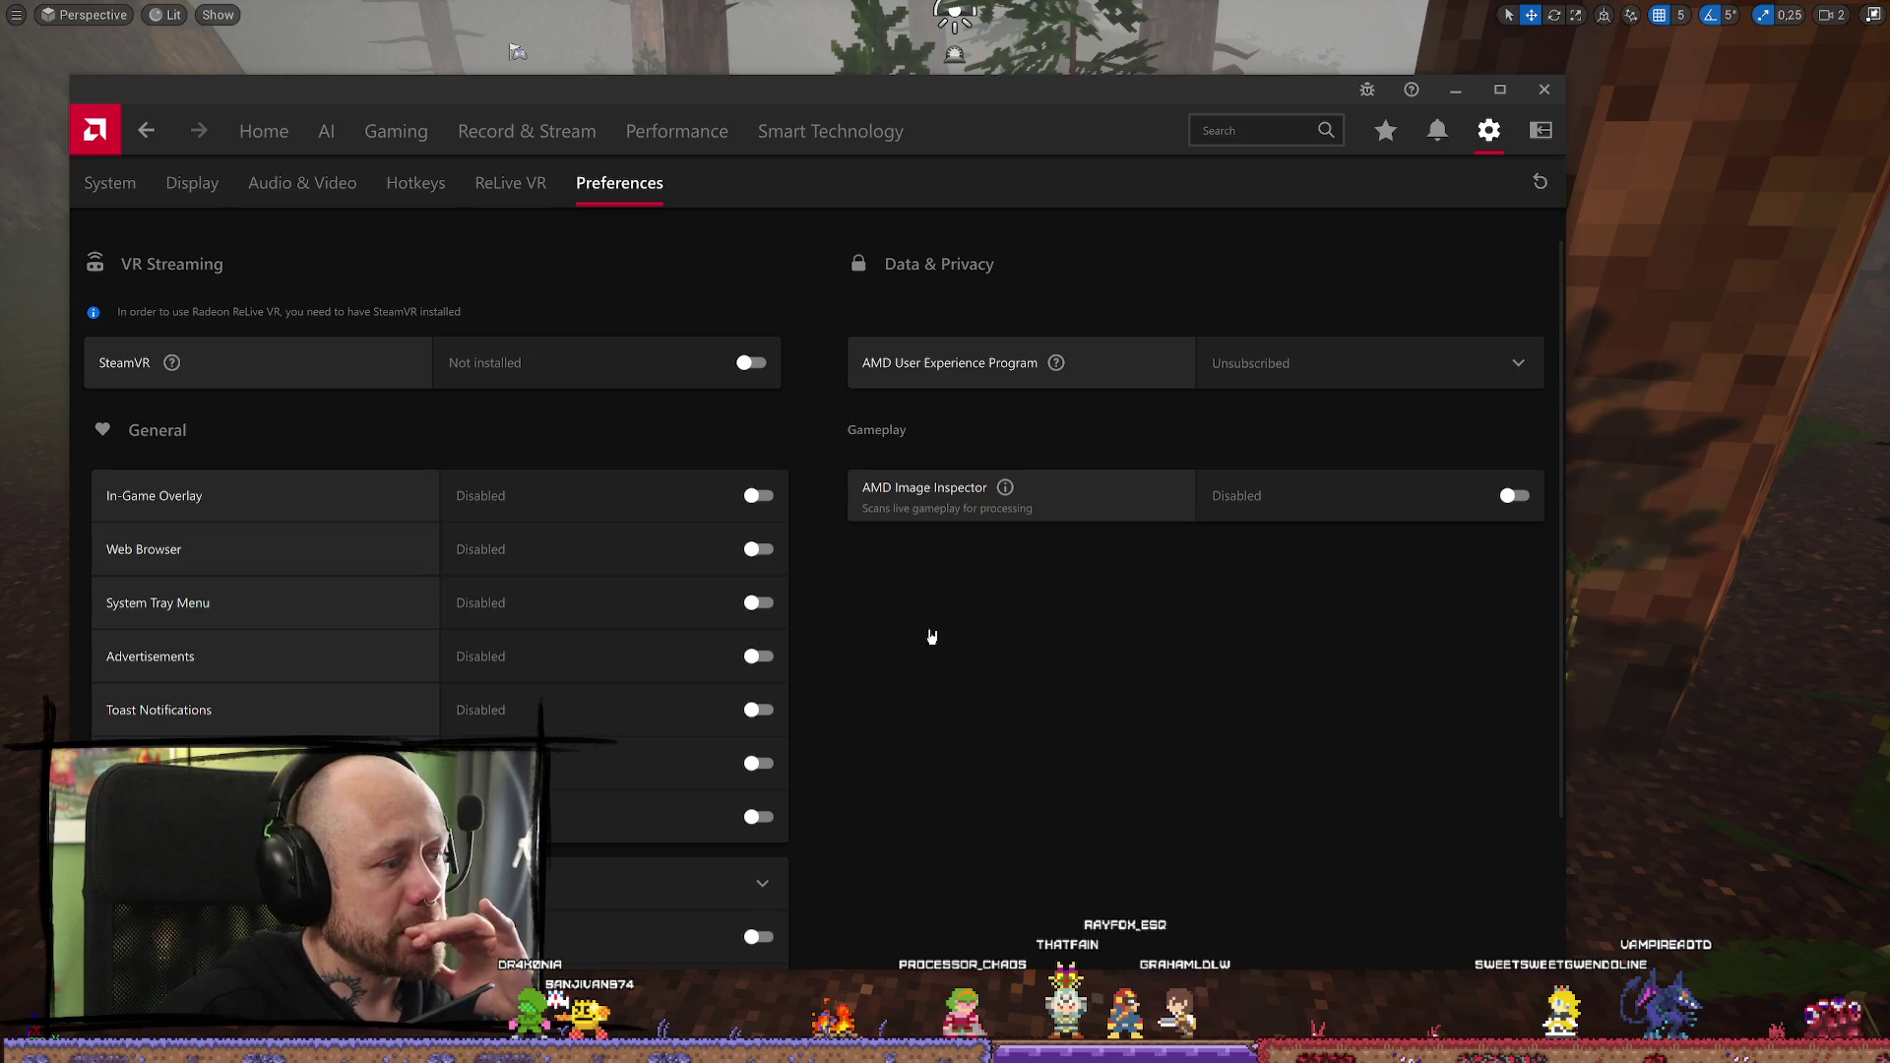
scroll(451, 510, down, 5)
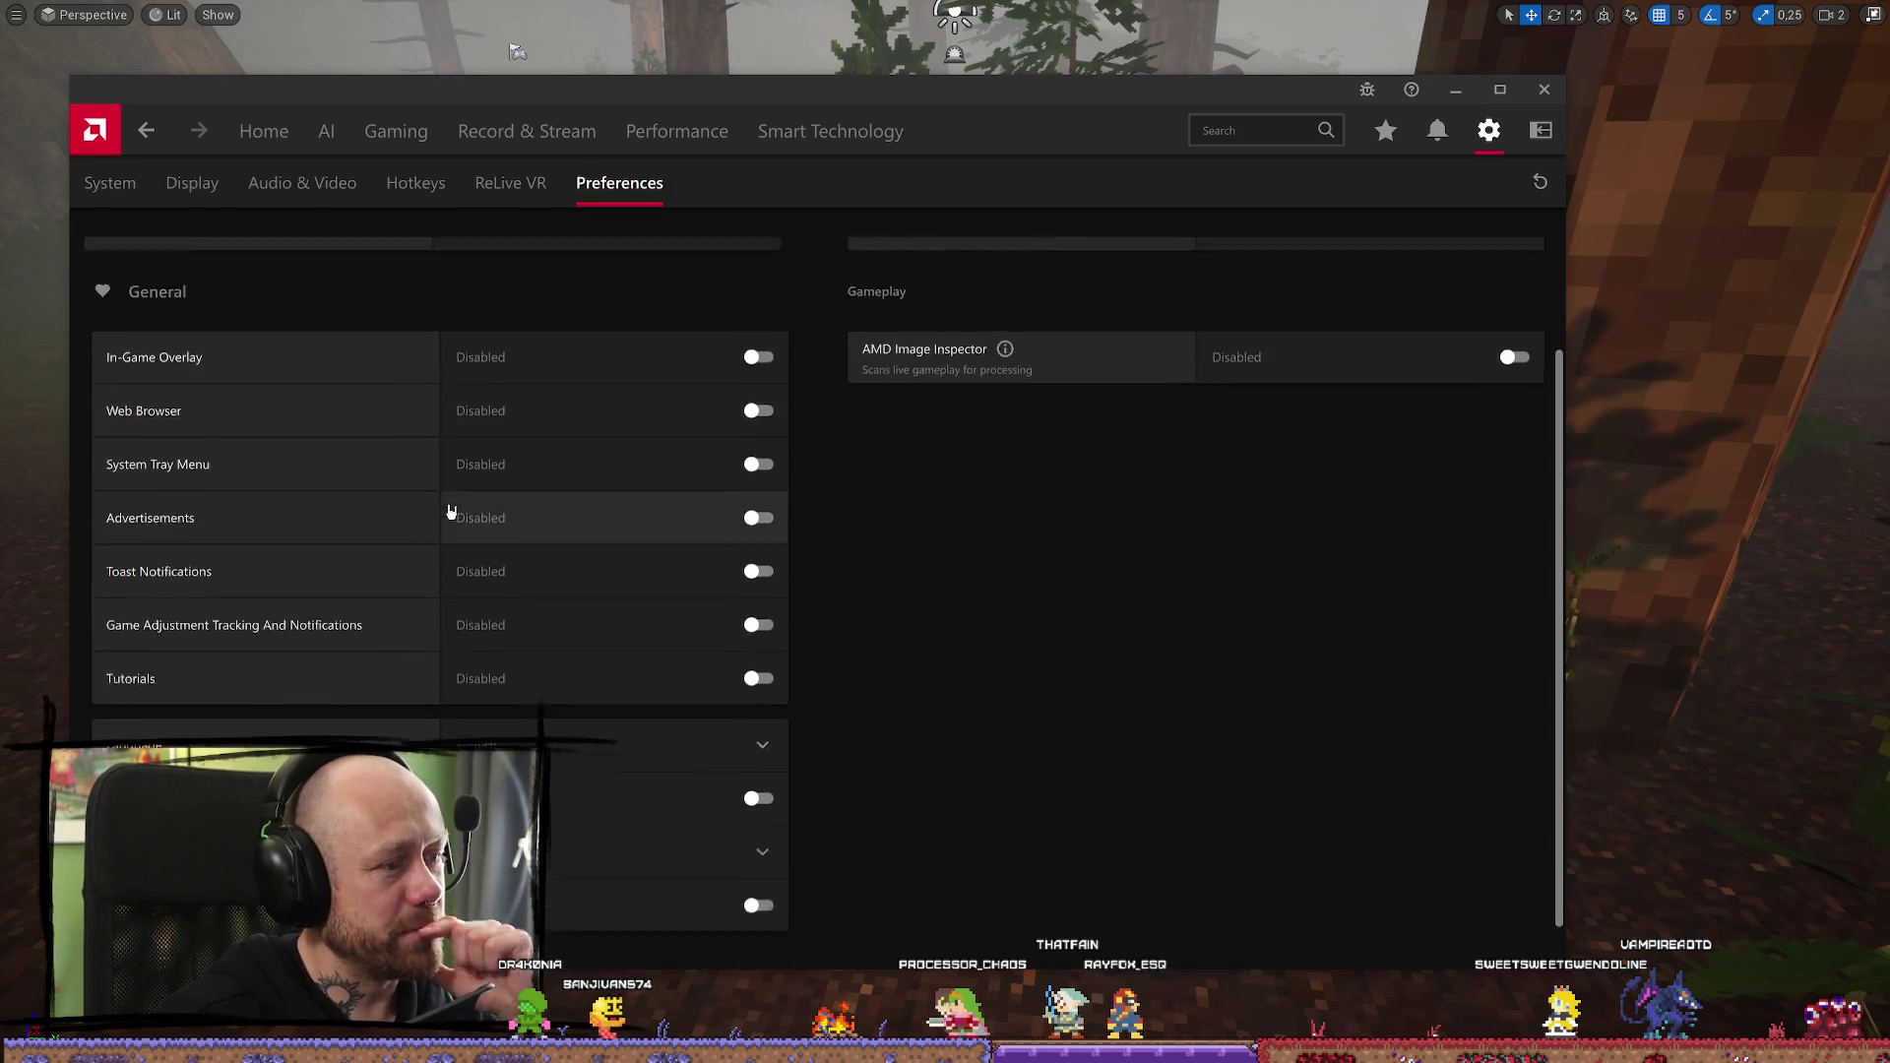
scroll(704, 759, up, 5)
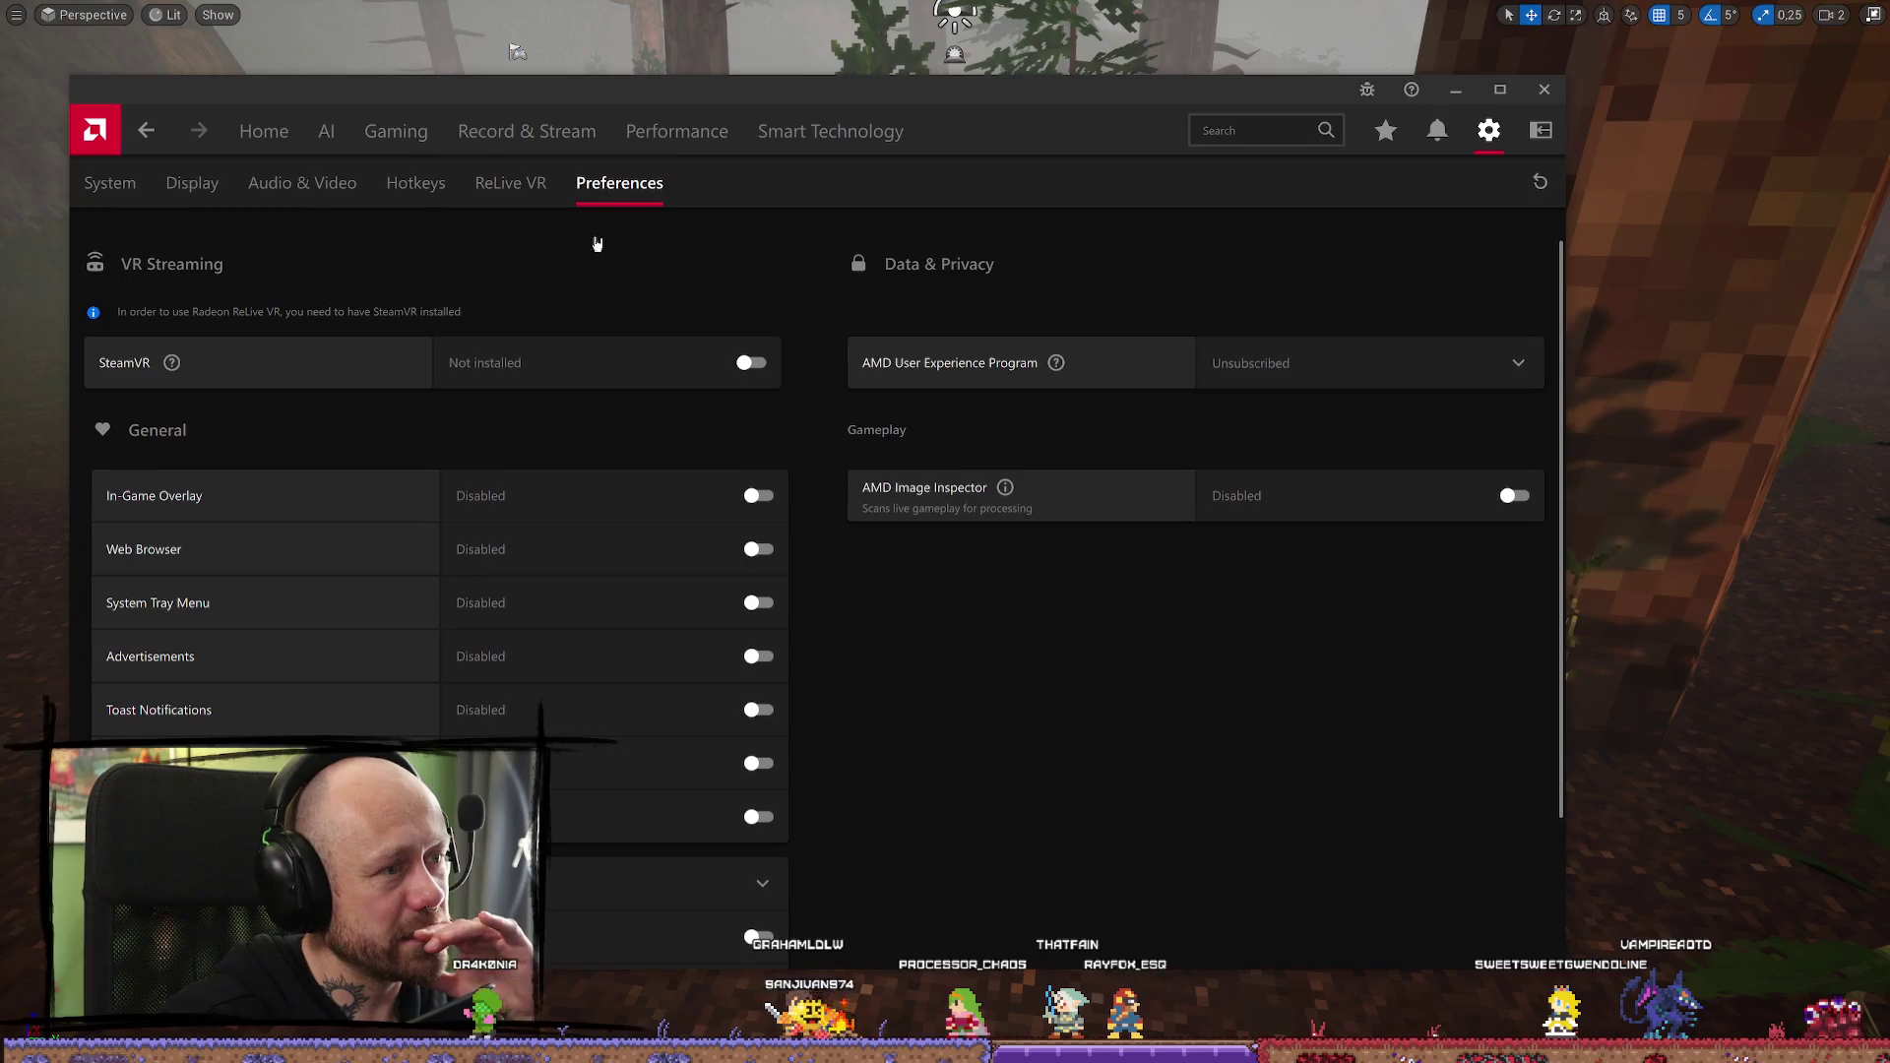
Close the Adrenalin window and fly the editor camera around the island
mouse_move(1056, 362)
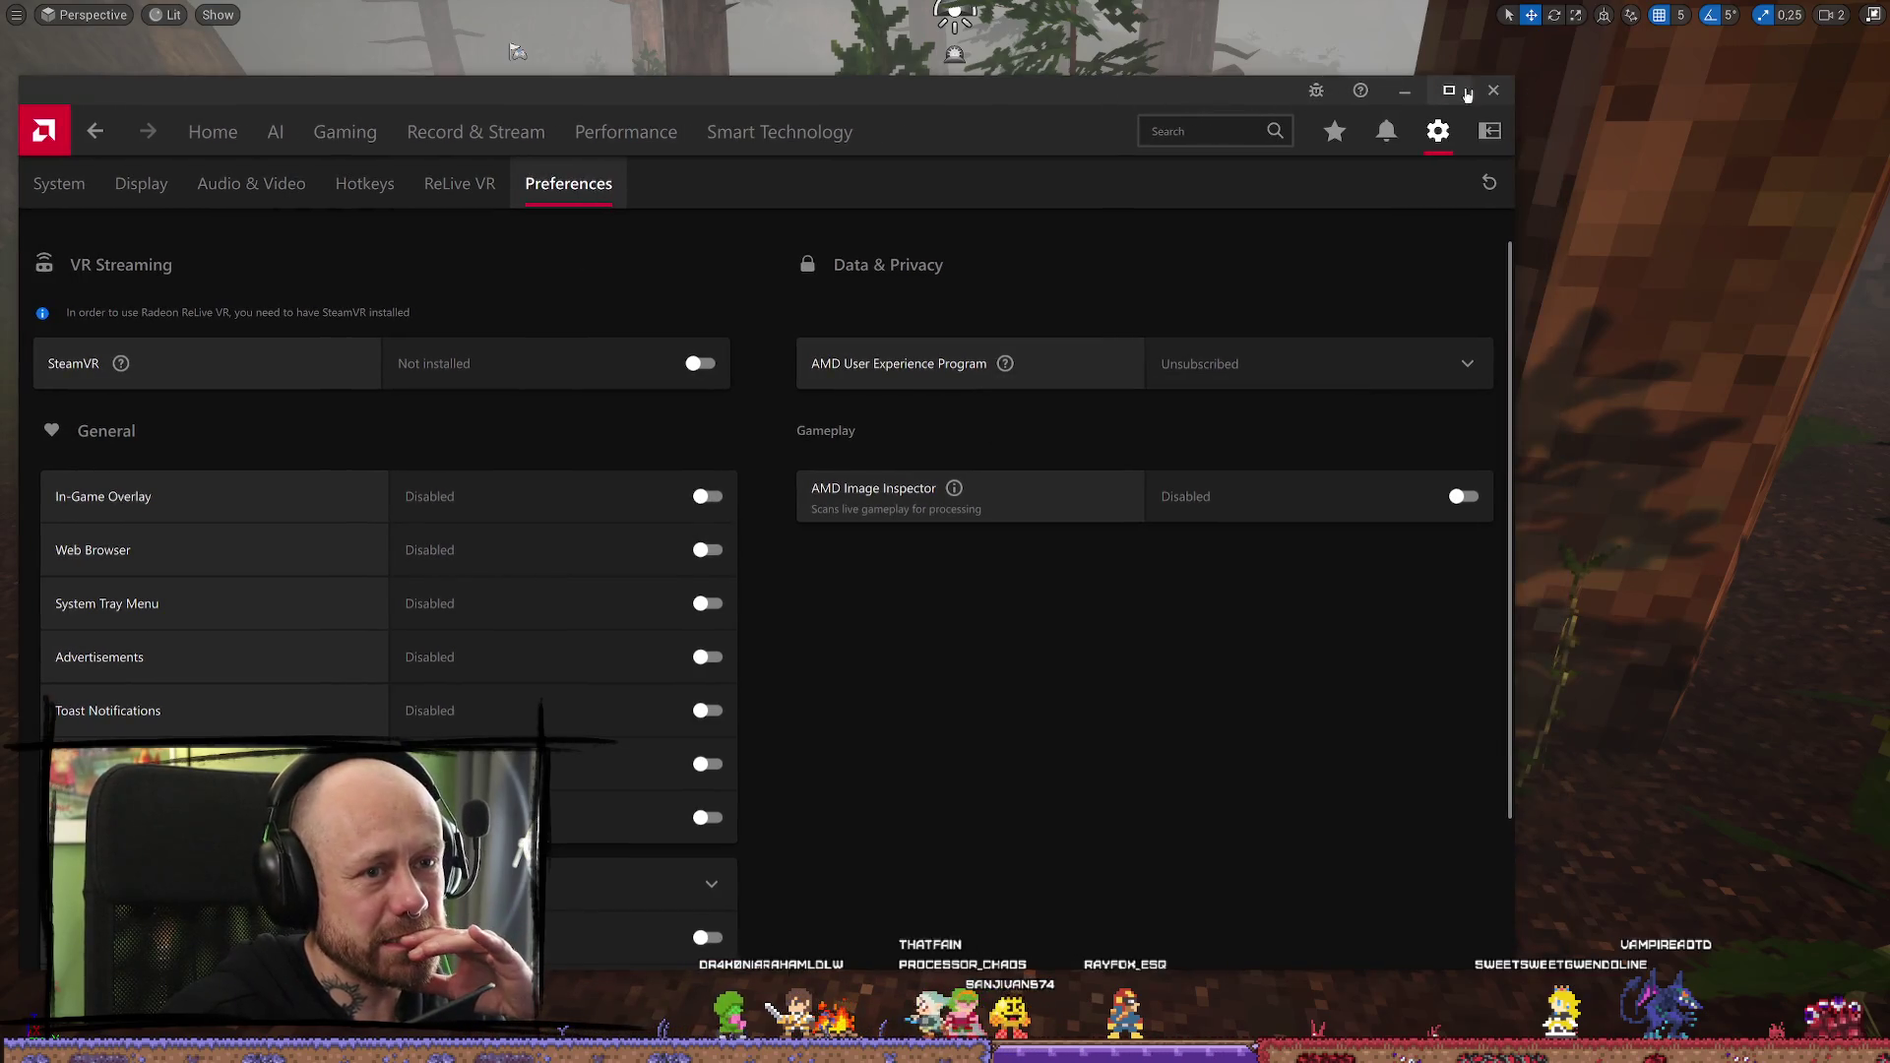
click(1455, 89)
mouse_move(878, 497)
mouse_down()
mouse_move(878, 414)
mouse_move(945, 423)
mouse_move(935, 551)
mouse_move(925, 531)
mouse_up()
mouse_move(472, 408)
mouse_down()
mouse_move(512, 374)
mouse_move(532, 443)
mouse_move(551, 414)
mouse_move(512, 453)
mouse_move(511, 433)
mouse_up()
scroll(512, 374, up, 3)
scroll(551, 413, down, 3)
Fly the view over the island and close the AMD Install Manager
mouse_move(945, 532)
mouse_down()
mouse_move(926, 512)
mouse_move(1013, 462)
mouse_move(1063, 394)
mouse_move(1053, 433)
mouse_move(984, 497)
mouse_move(205, 623)
mouse_up()
scroll(955, 497, down, 1)
scroll(1004, 483, down, 1)
scroll(788, 531, down, 2)
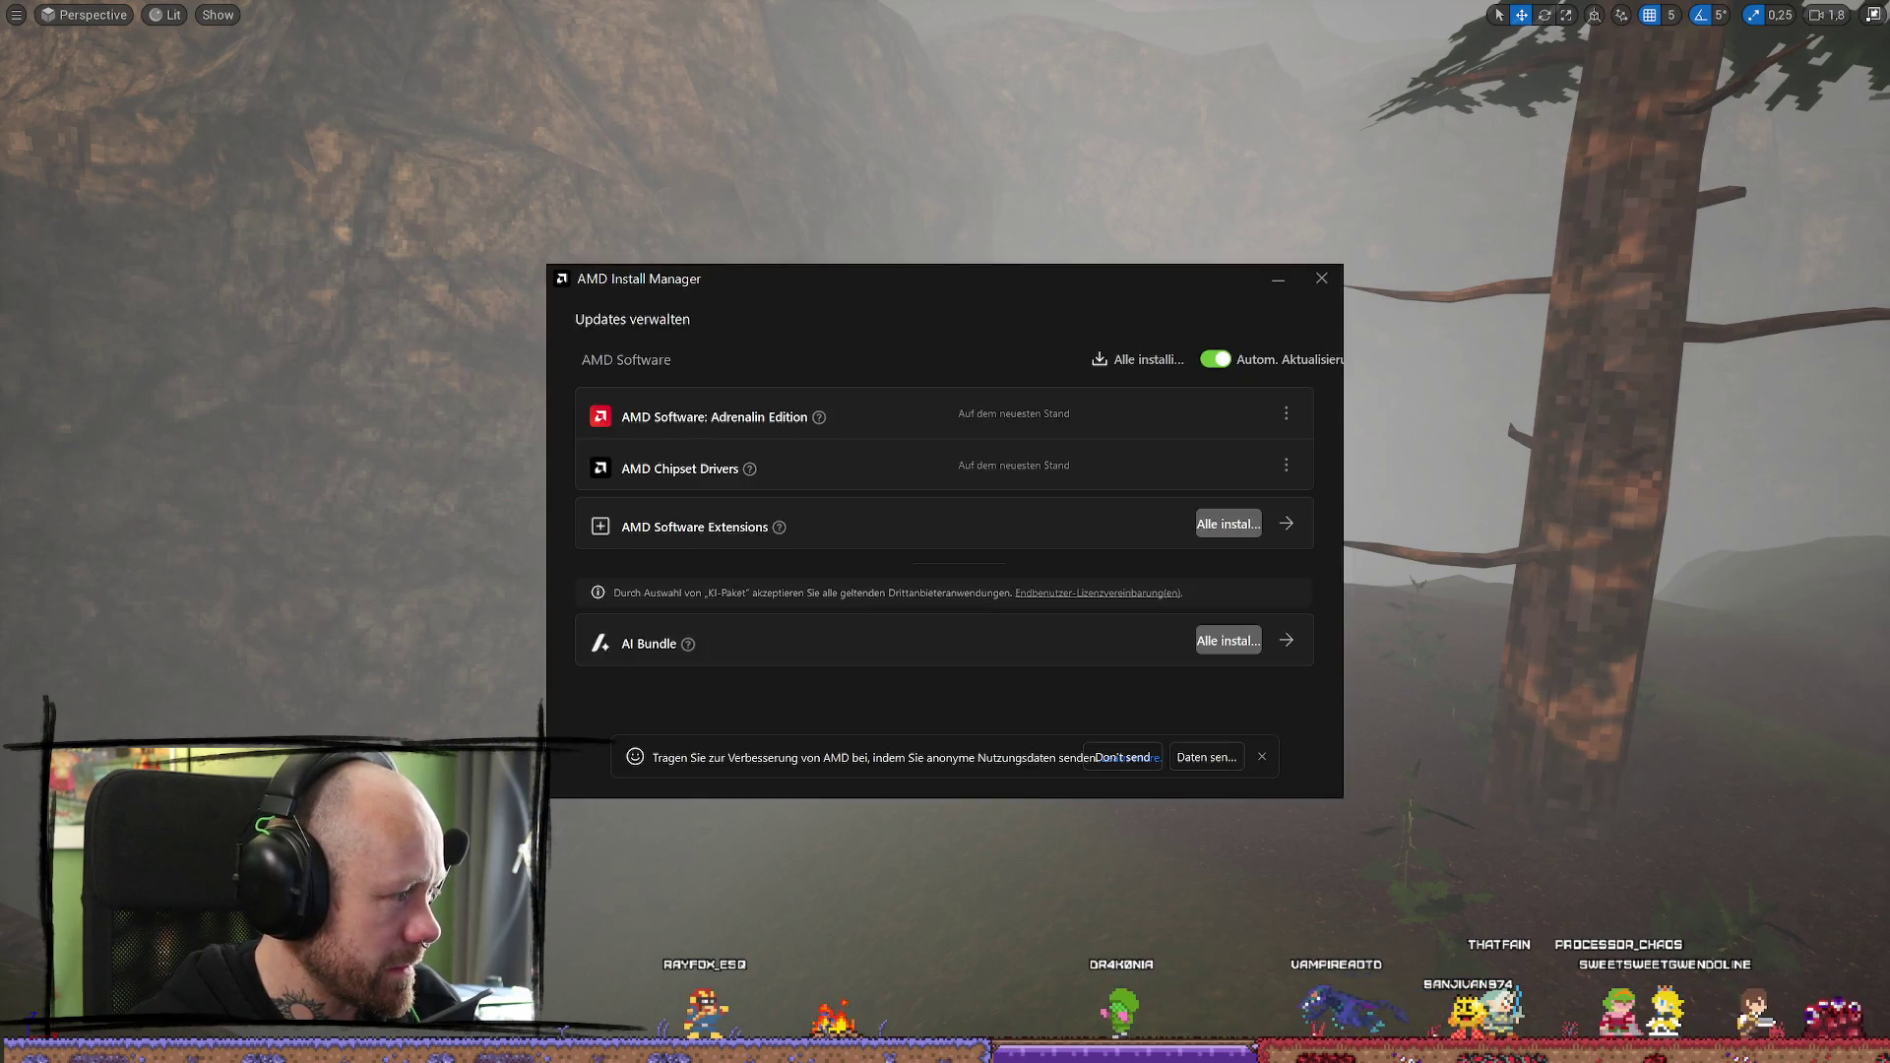
click(1321, 279)
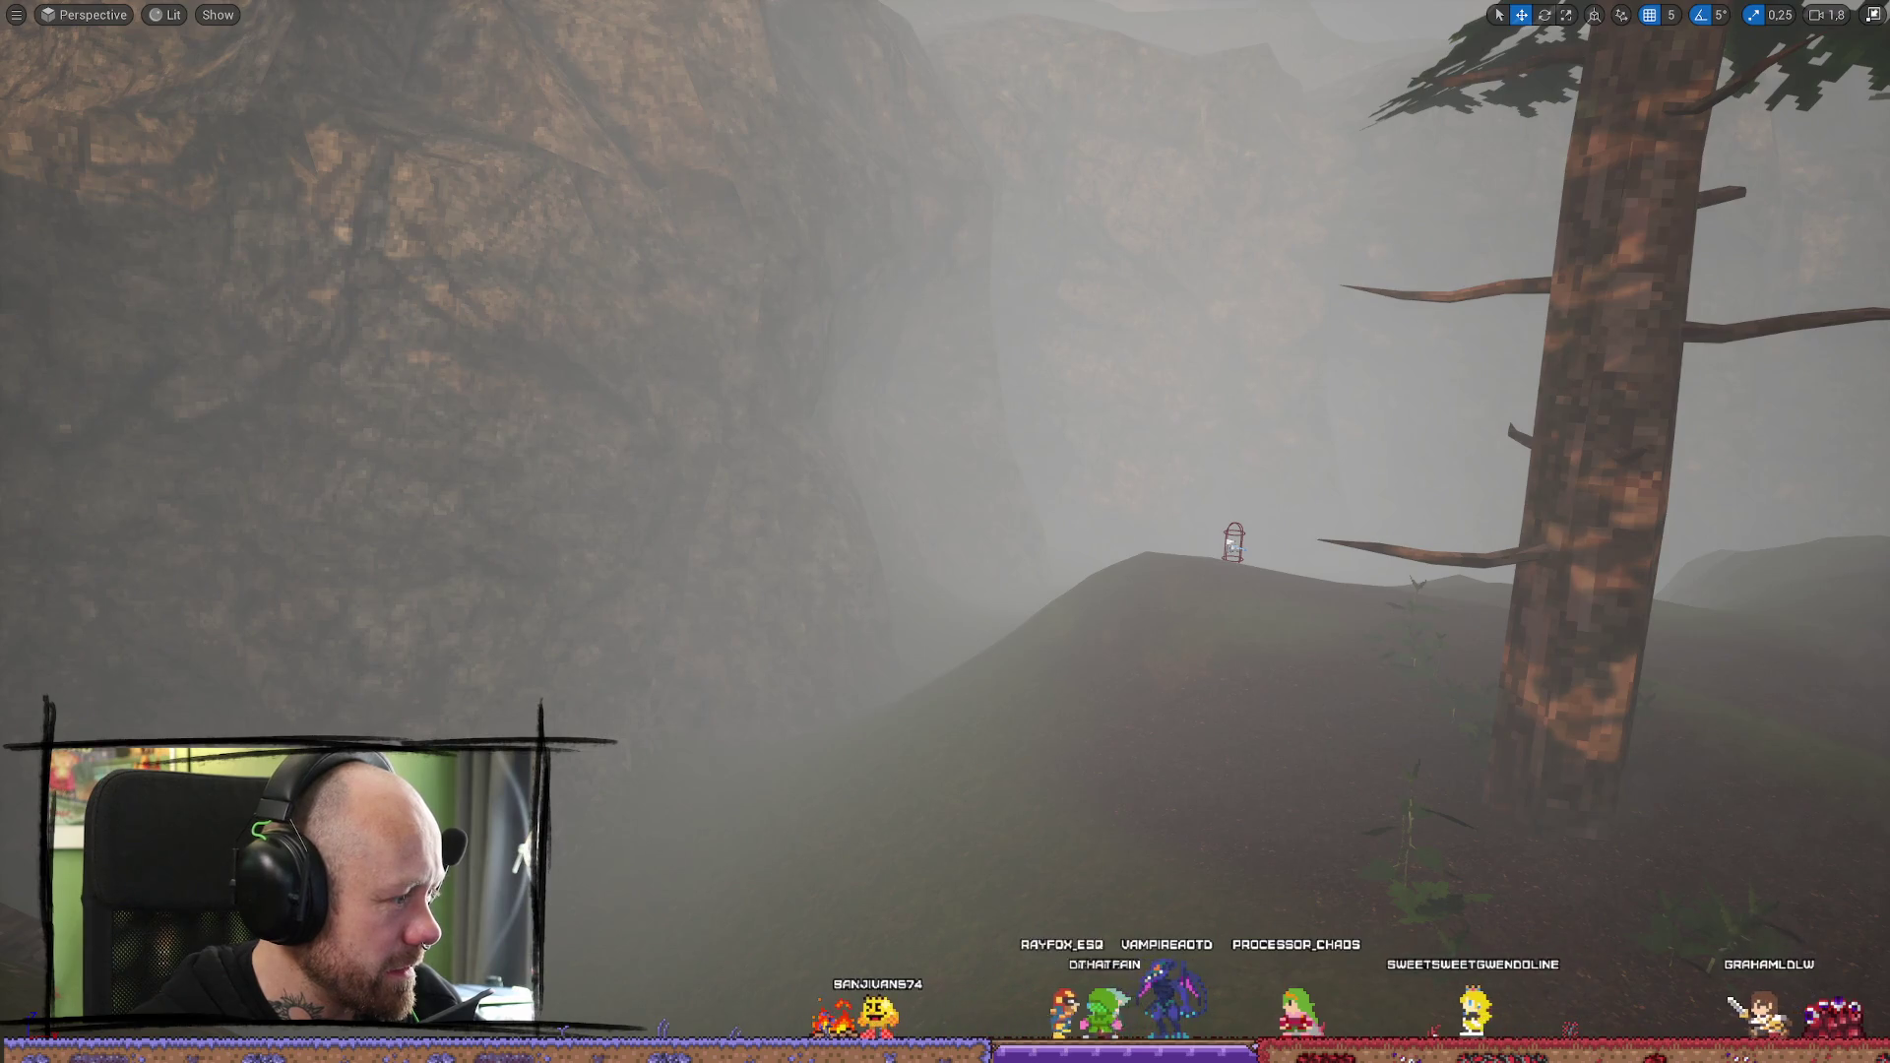
drag(1037, 570, 843, 512)
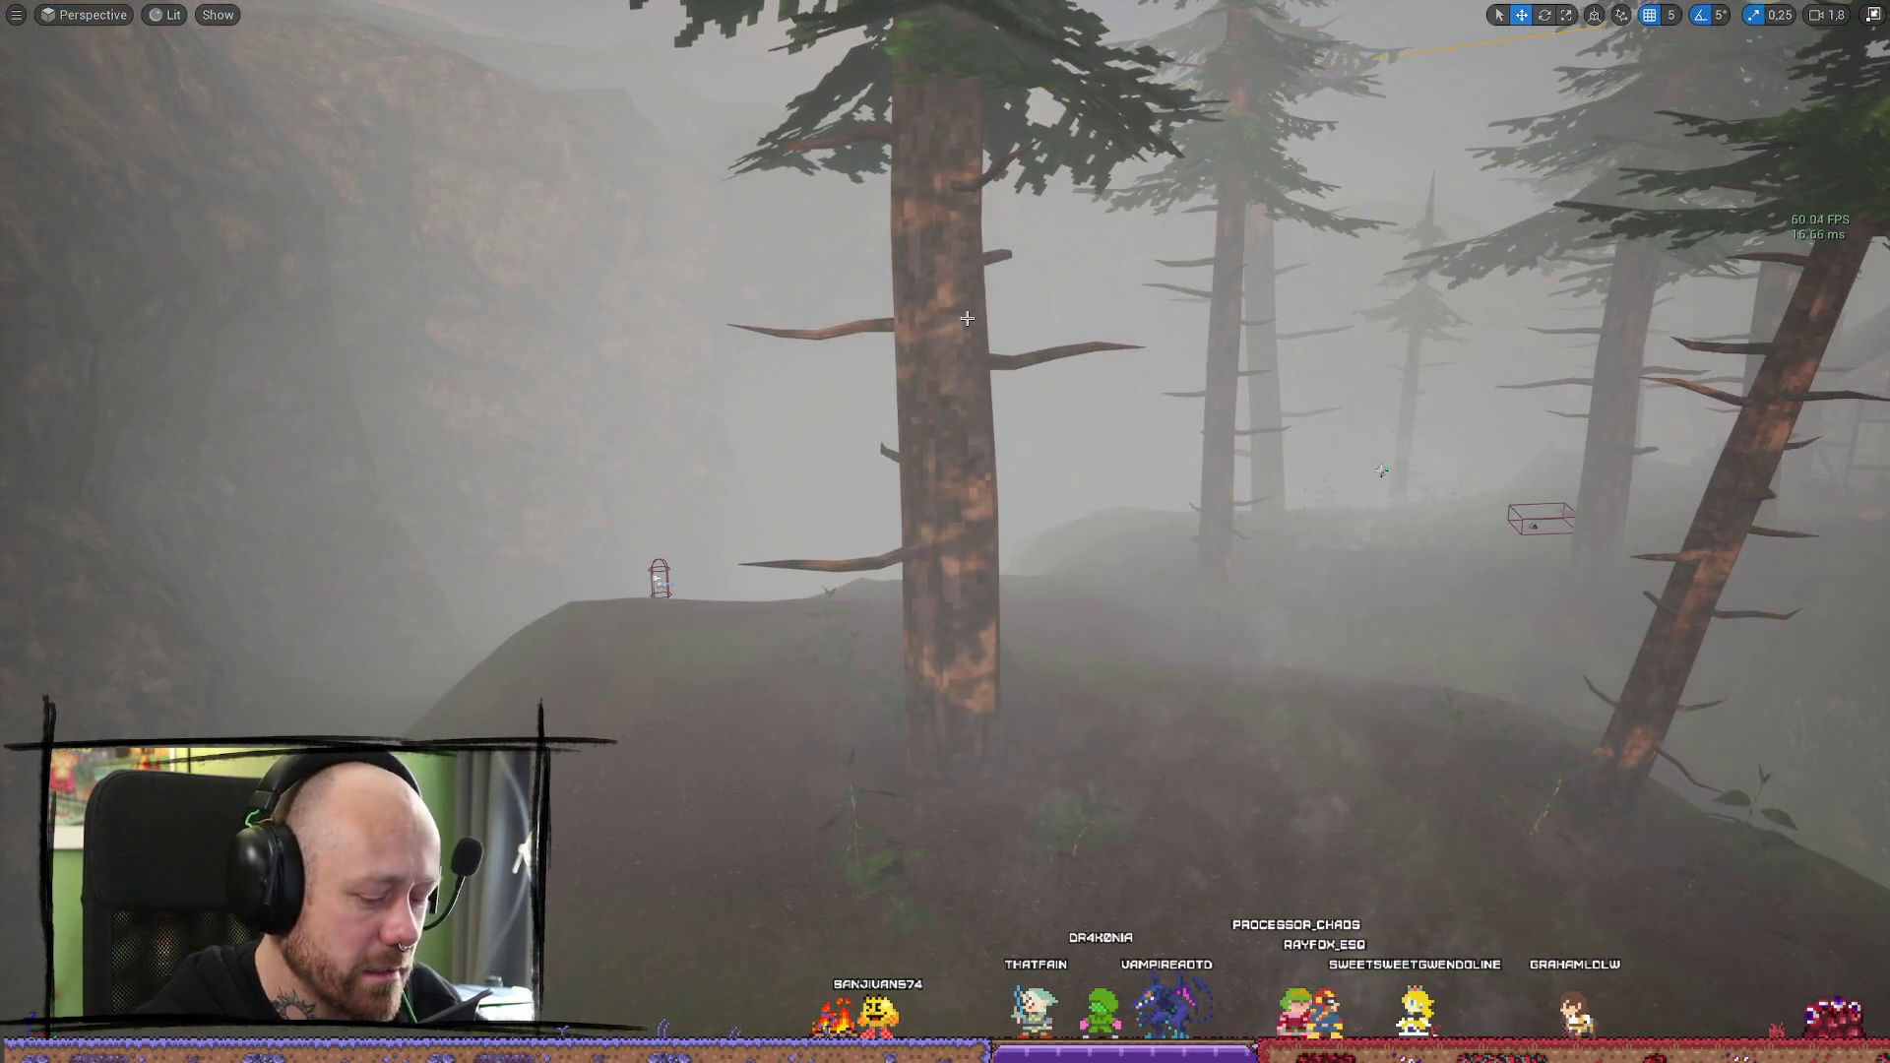
Play the foggy forest map in first person, walking and running through the trees, then exit
key(alt+p)
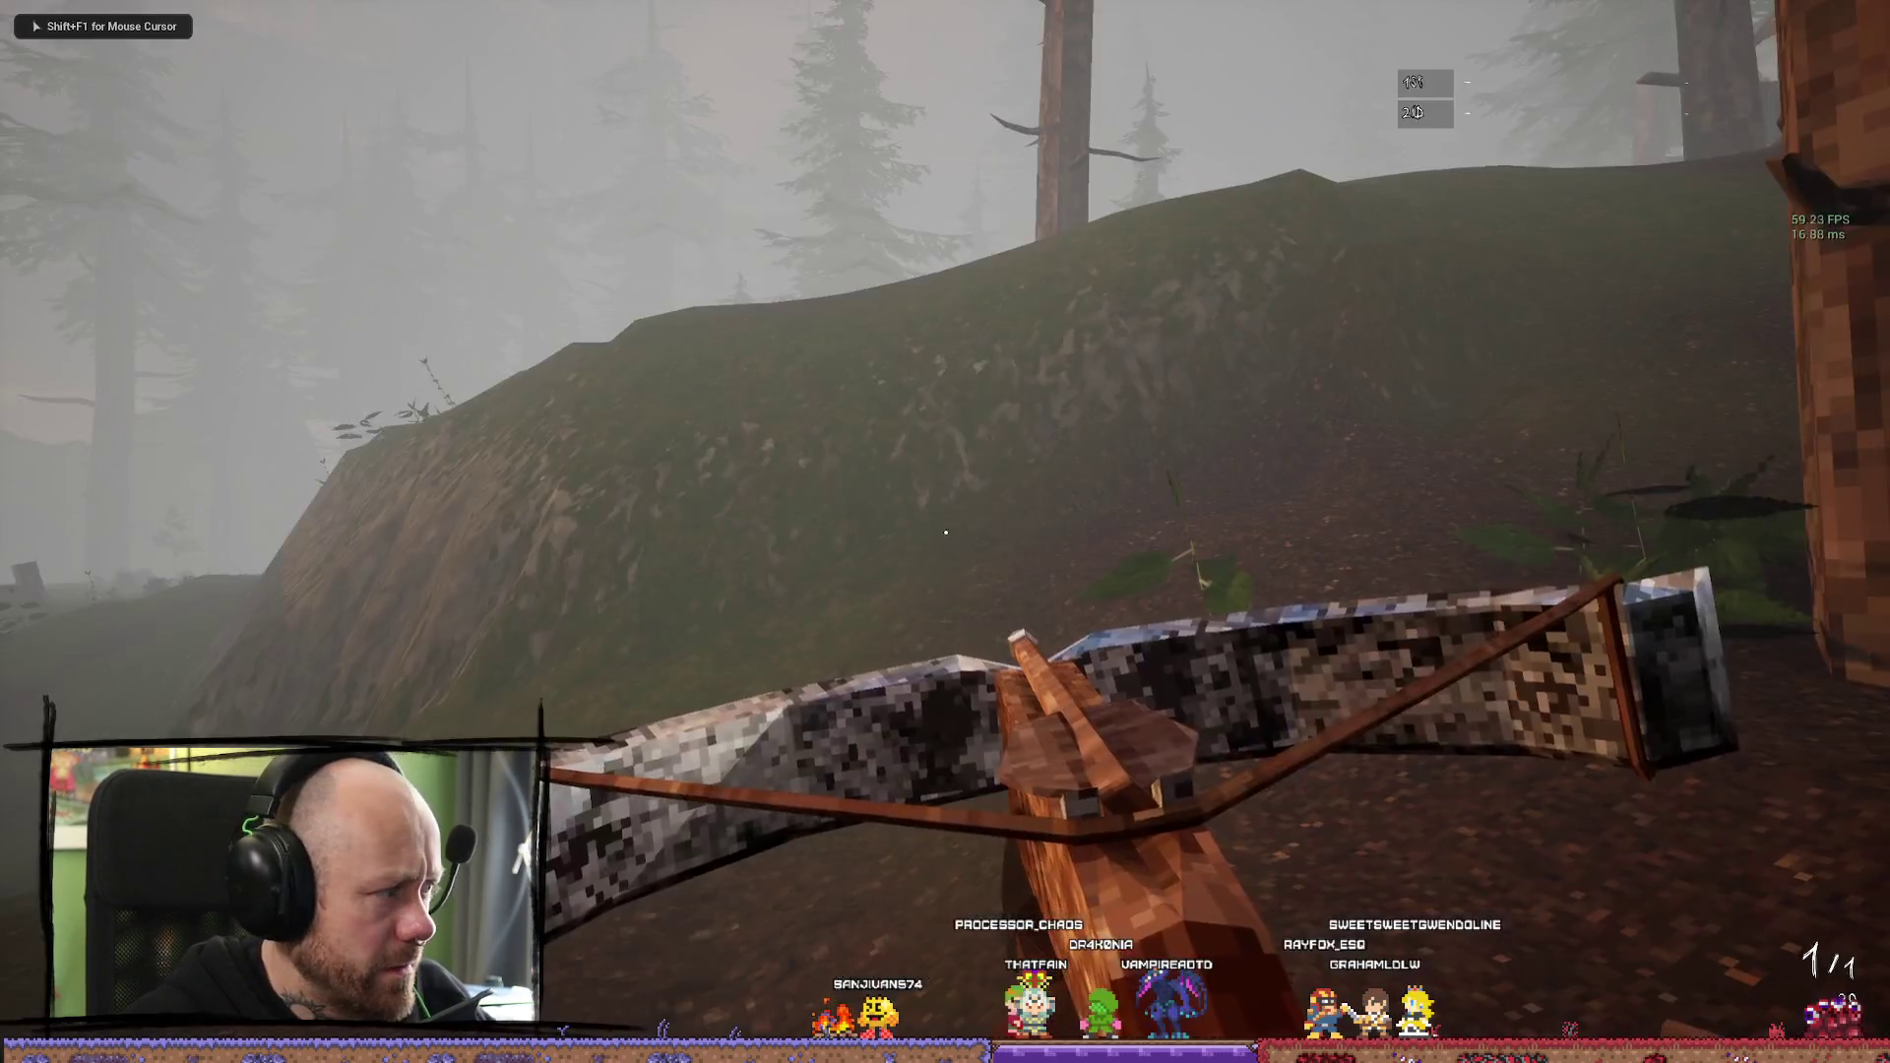
key(shift+w)
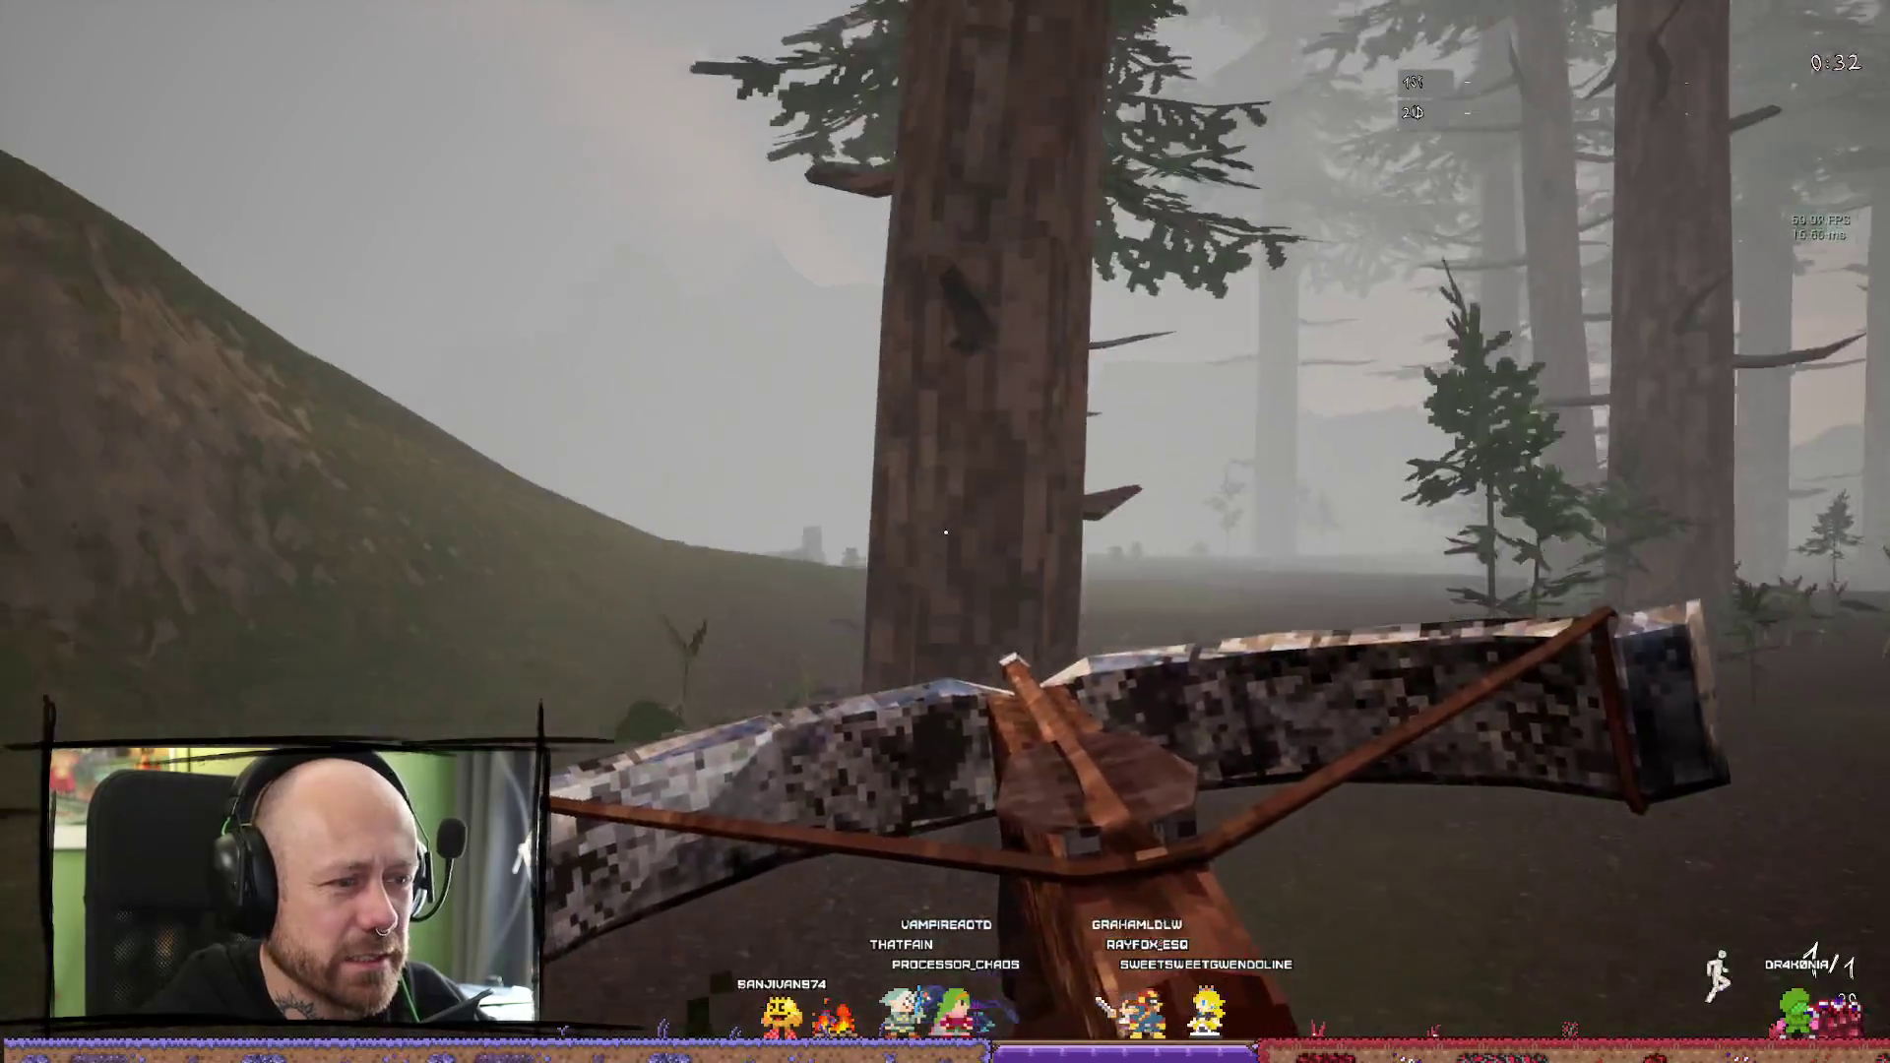
key(w)
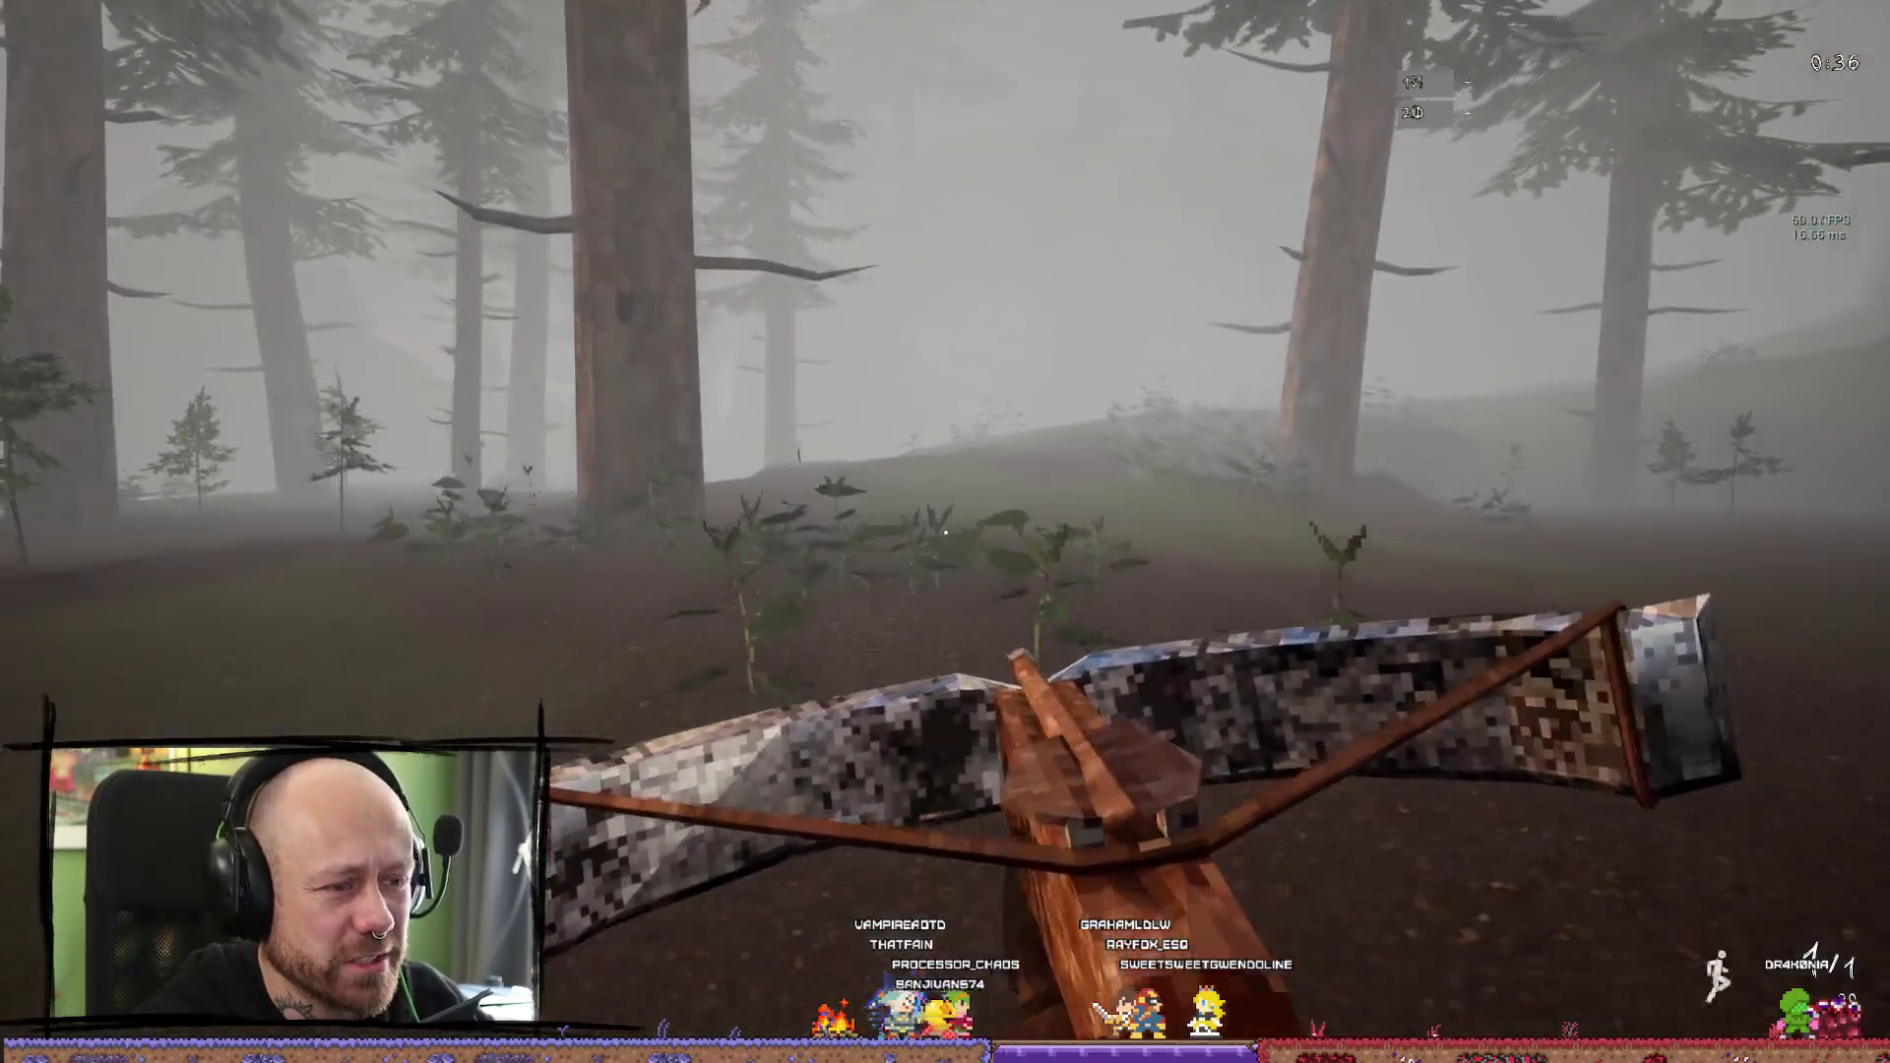
key(Escape)
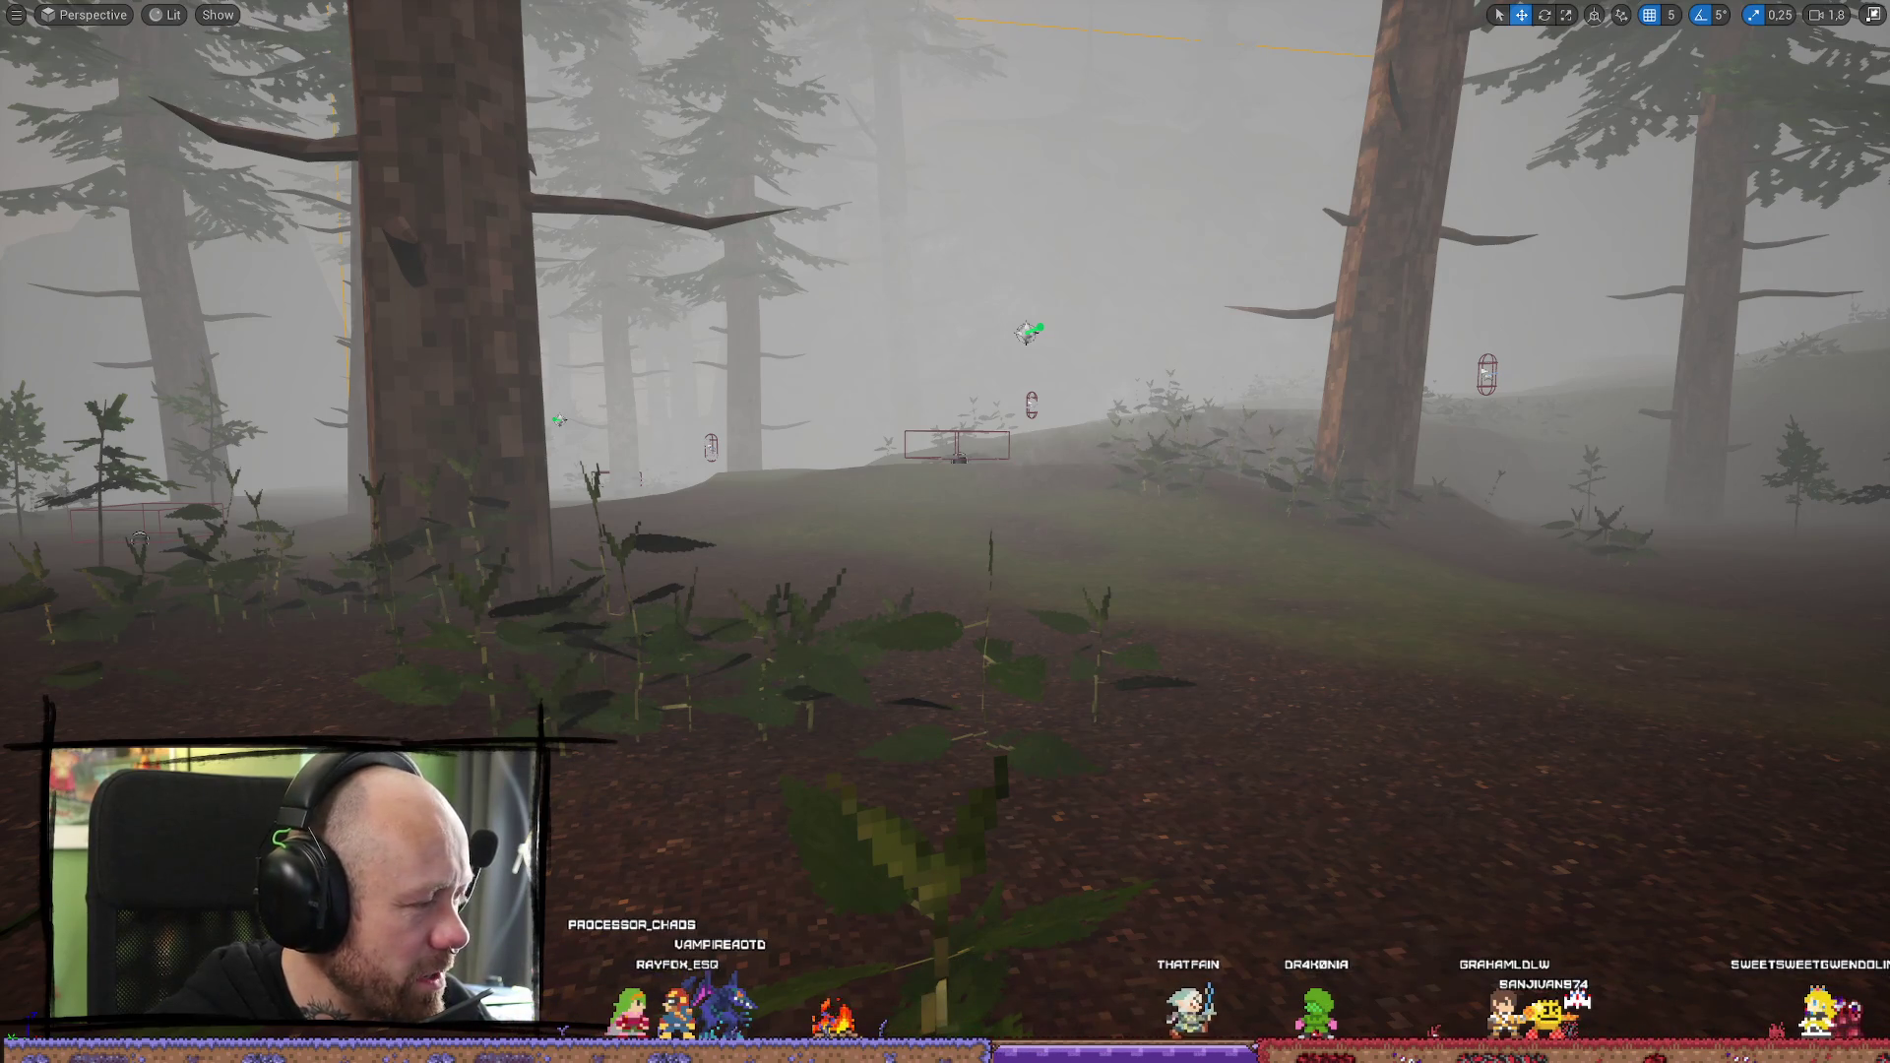
Show the viewport FPS and frame-time stats, then bring up AMD Record & Stream with Alt+R
mouse_move(10, 884)
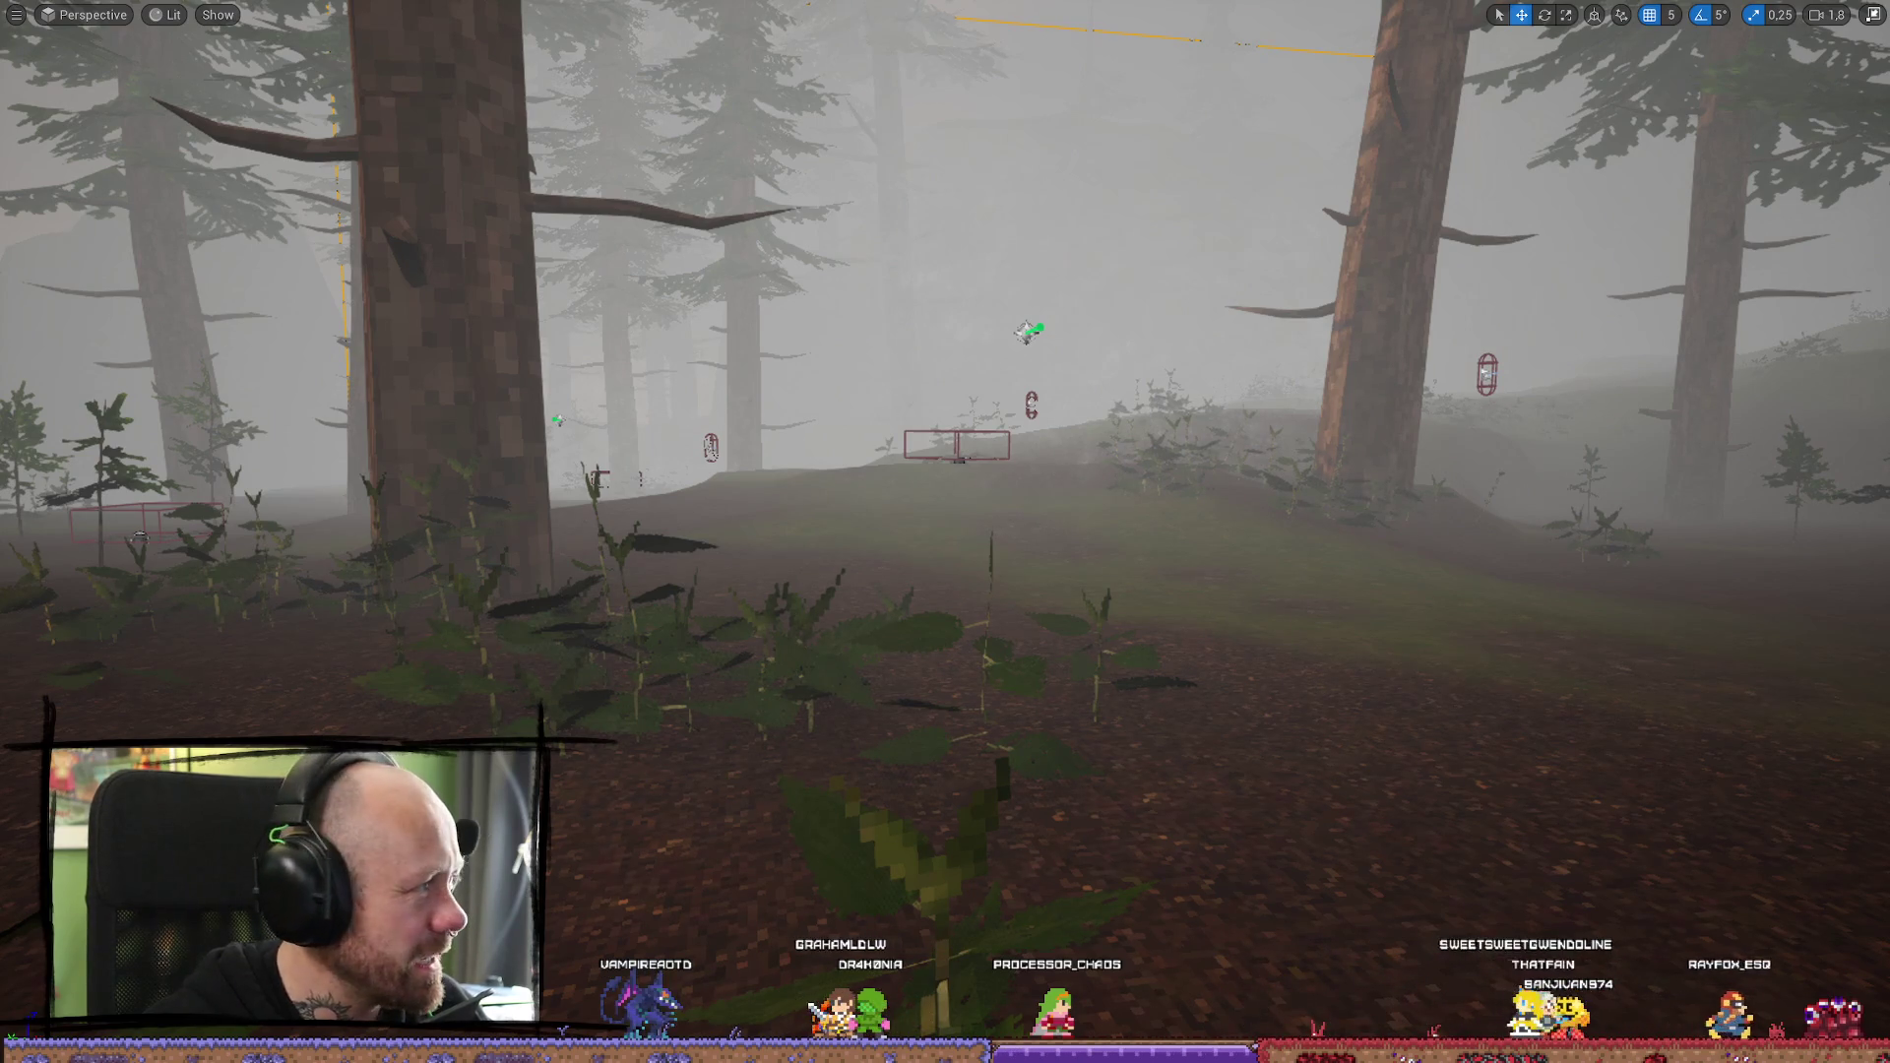
drag(0, 143, 1123, 142)
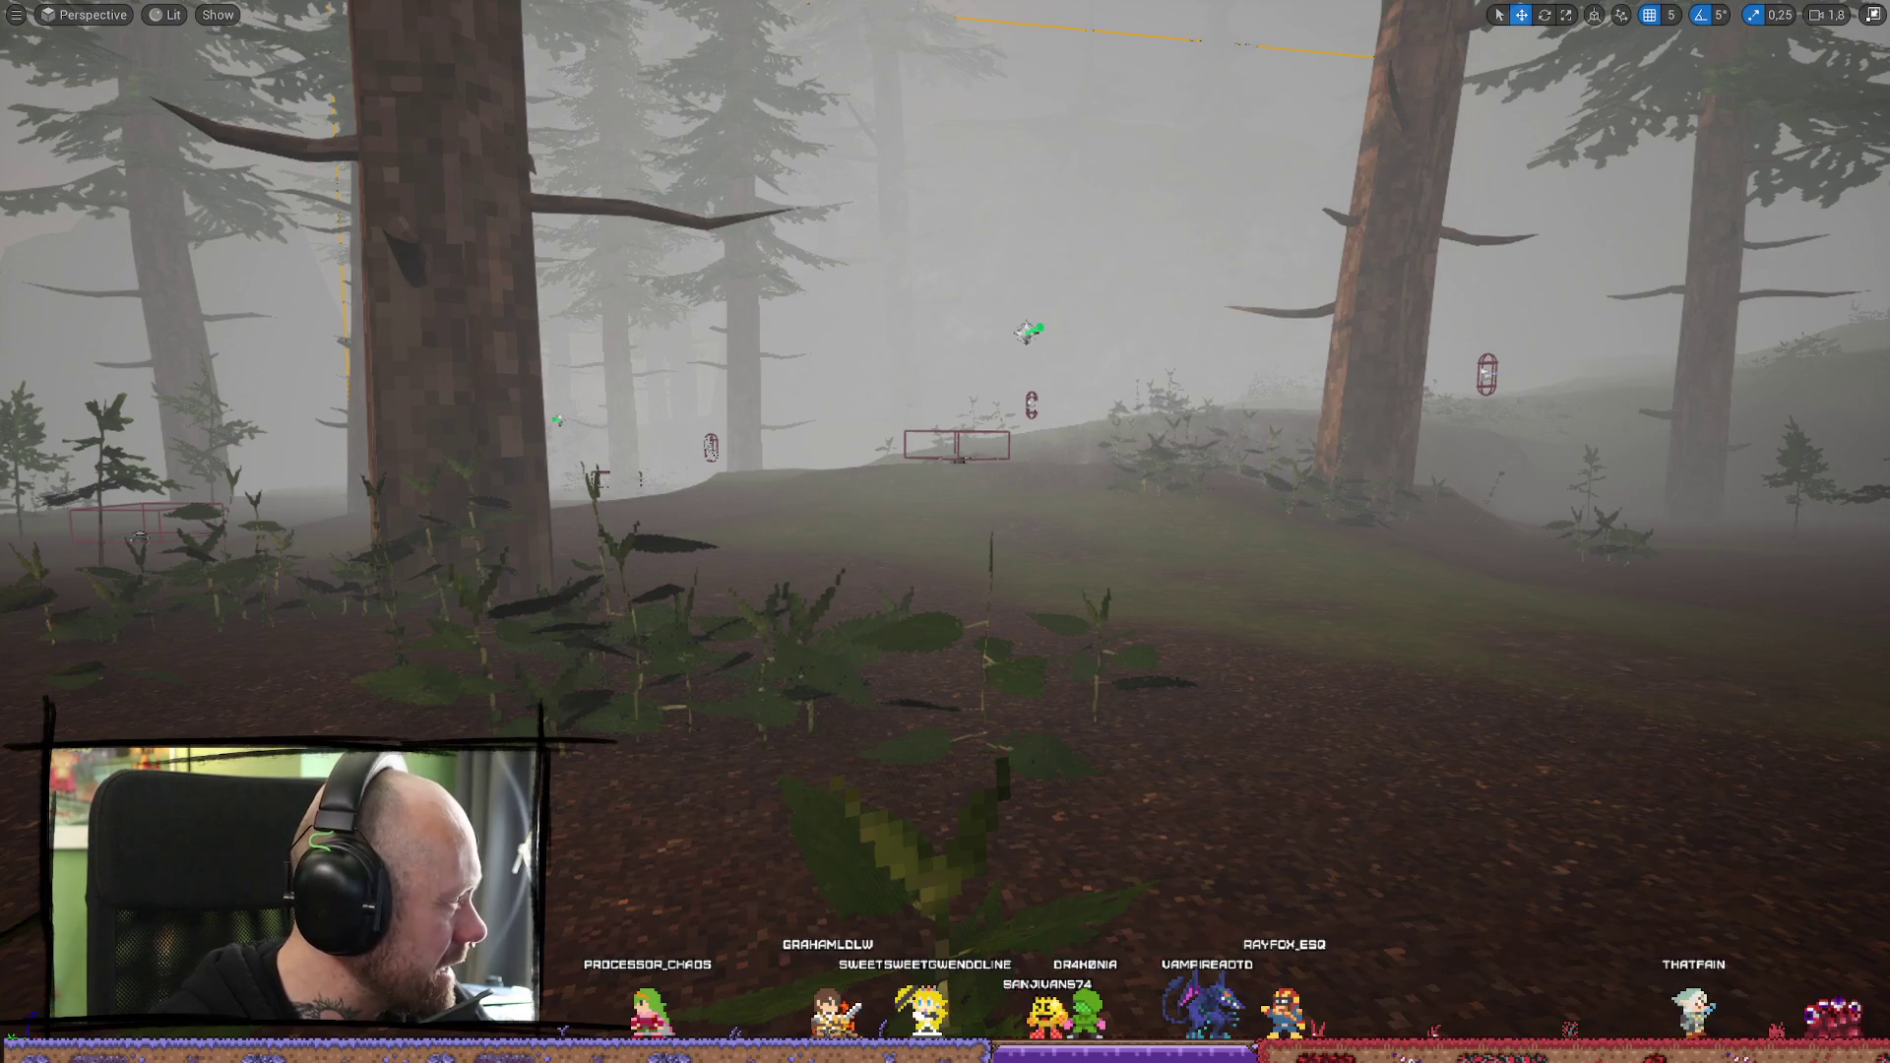
key(ctrl+shift+h)
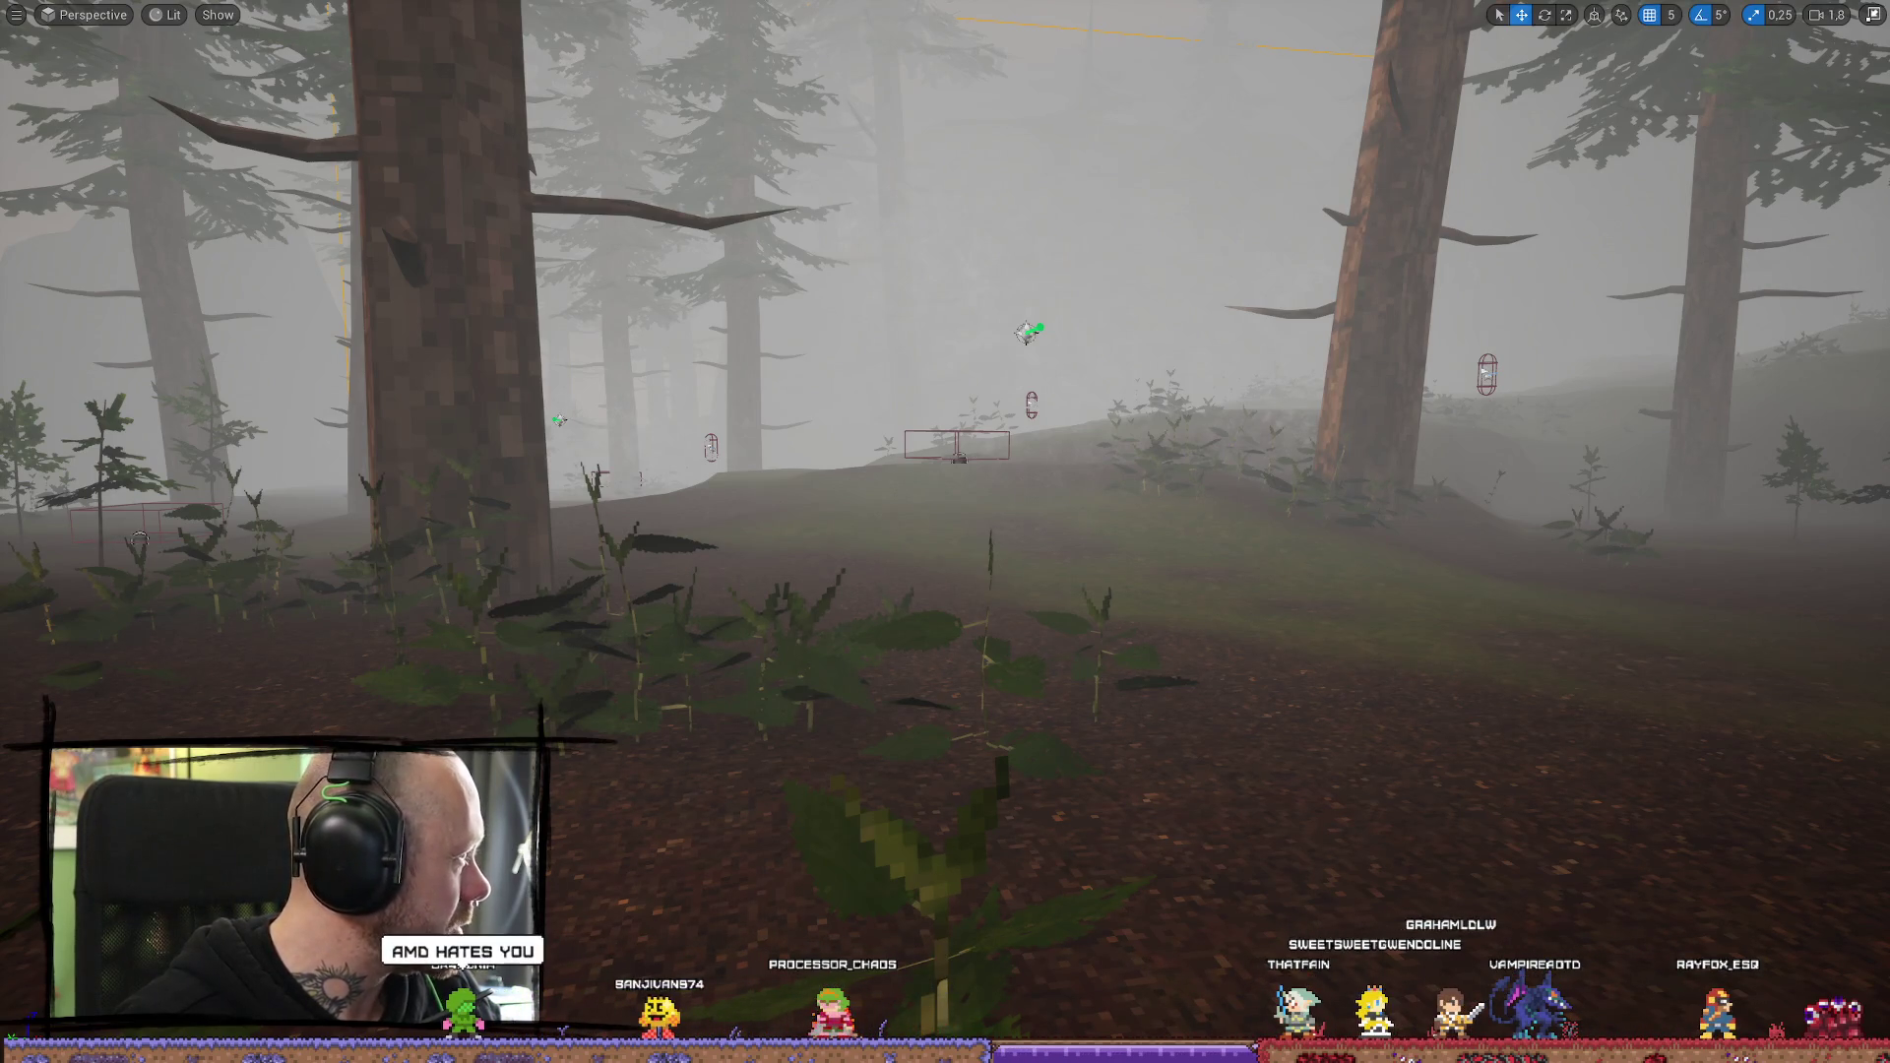
key(alt+r)
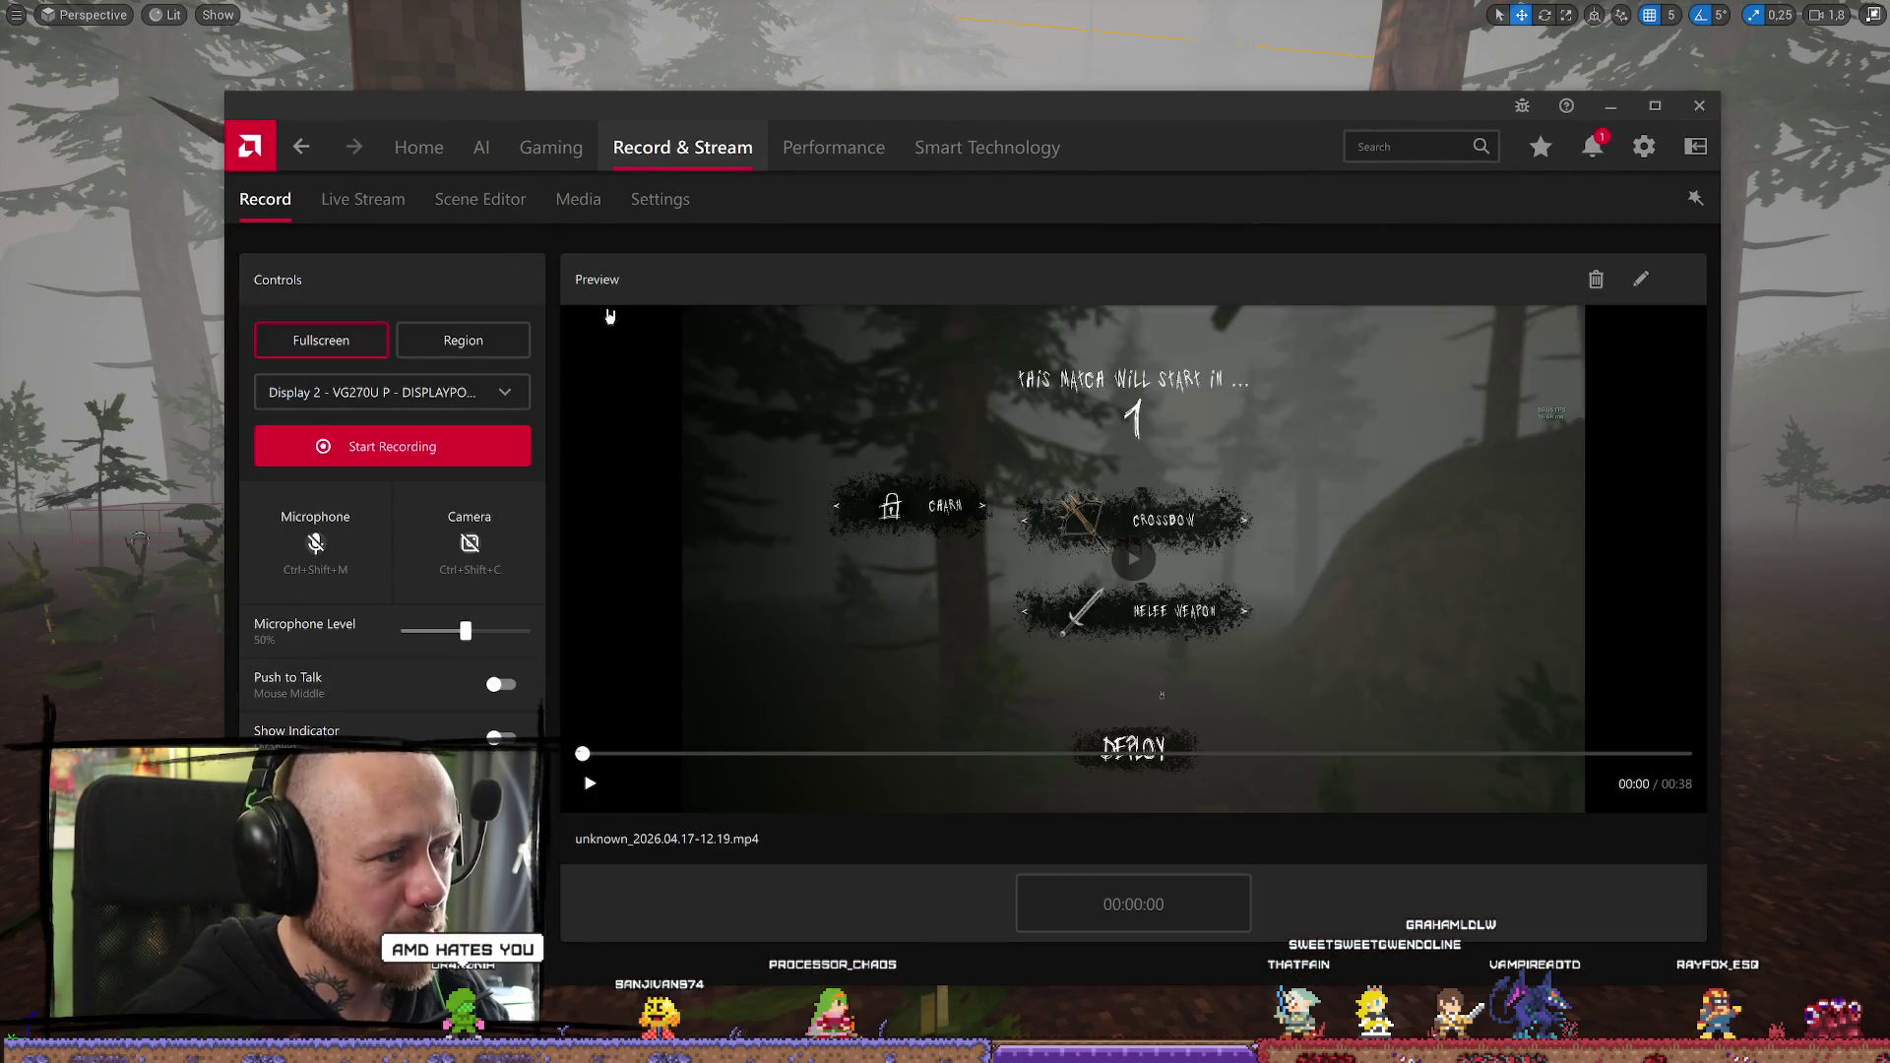
Play the preview clip, then go to Record & Stream settings and browse for the media save folder
click(1110, 569)
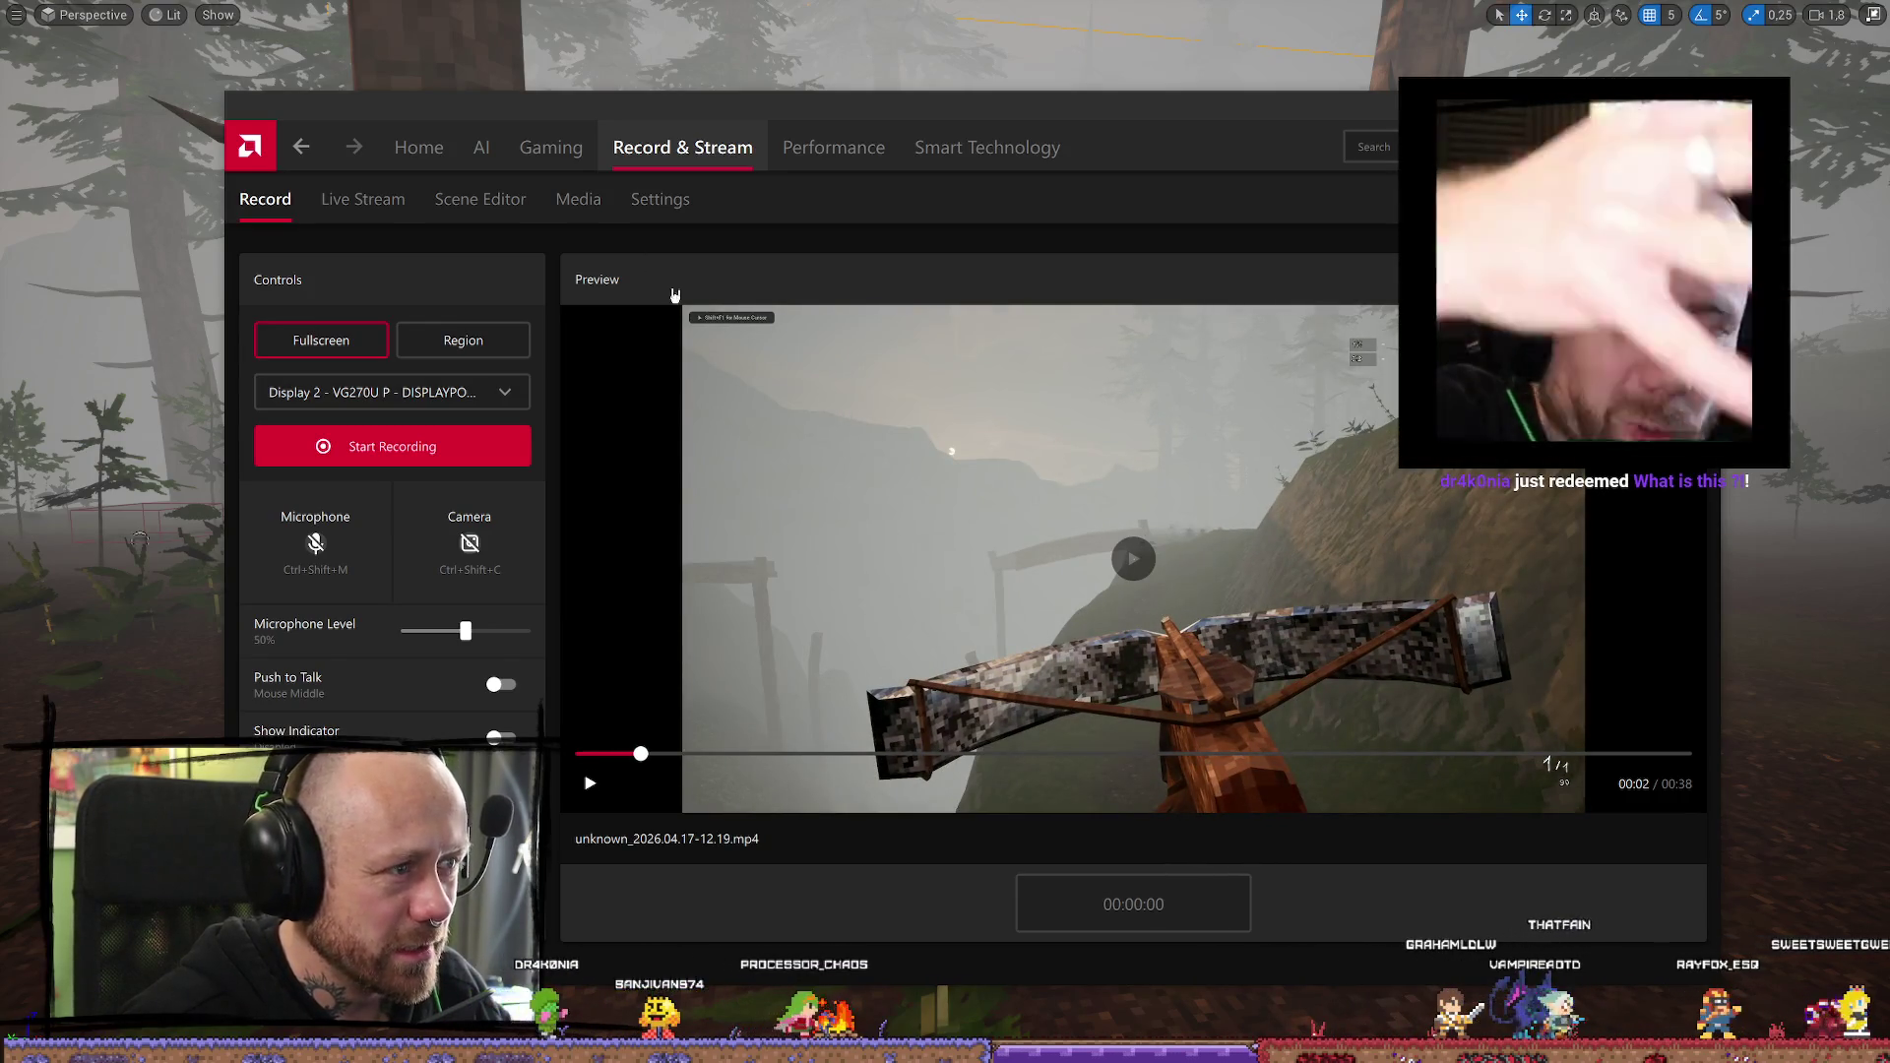
click(673, 201)
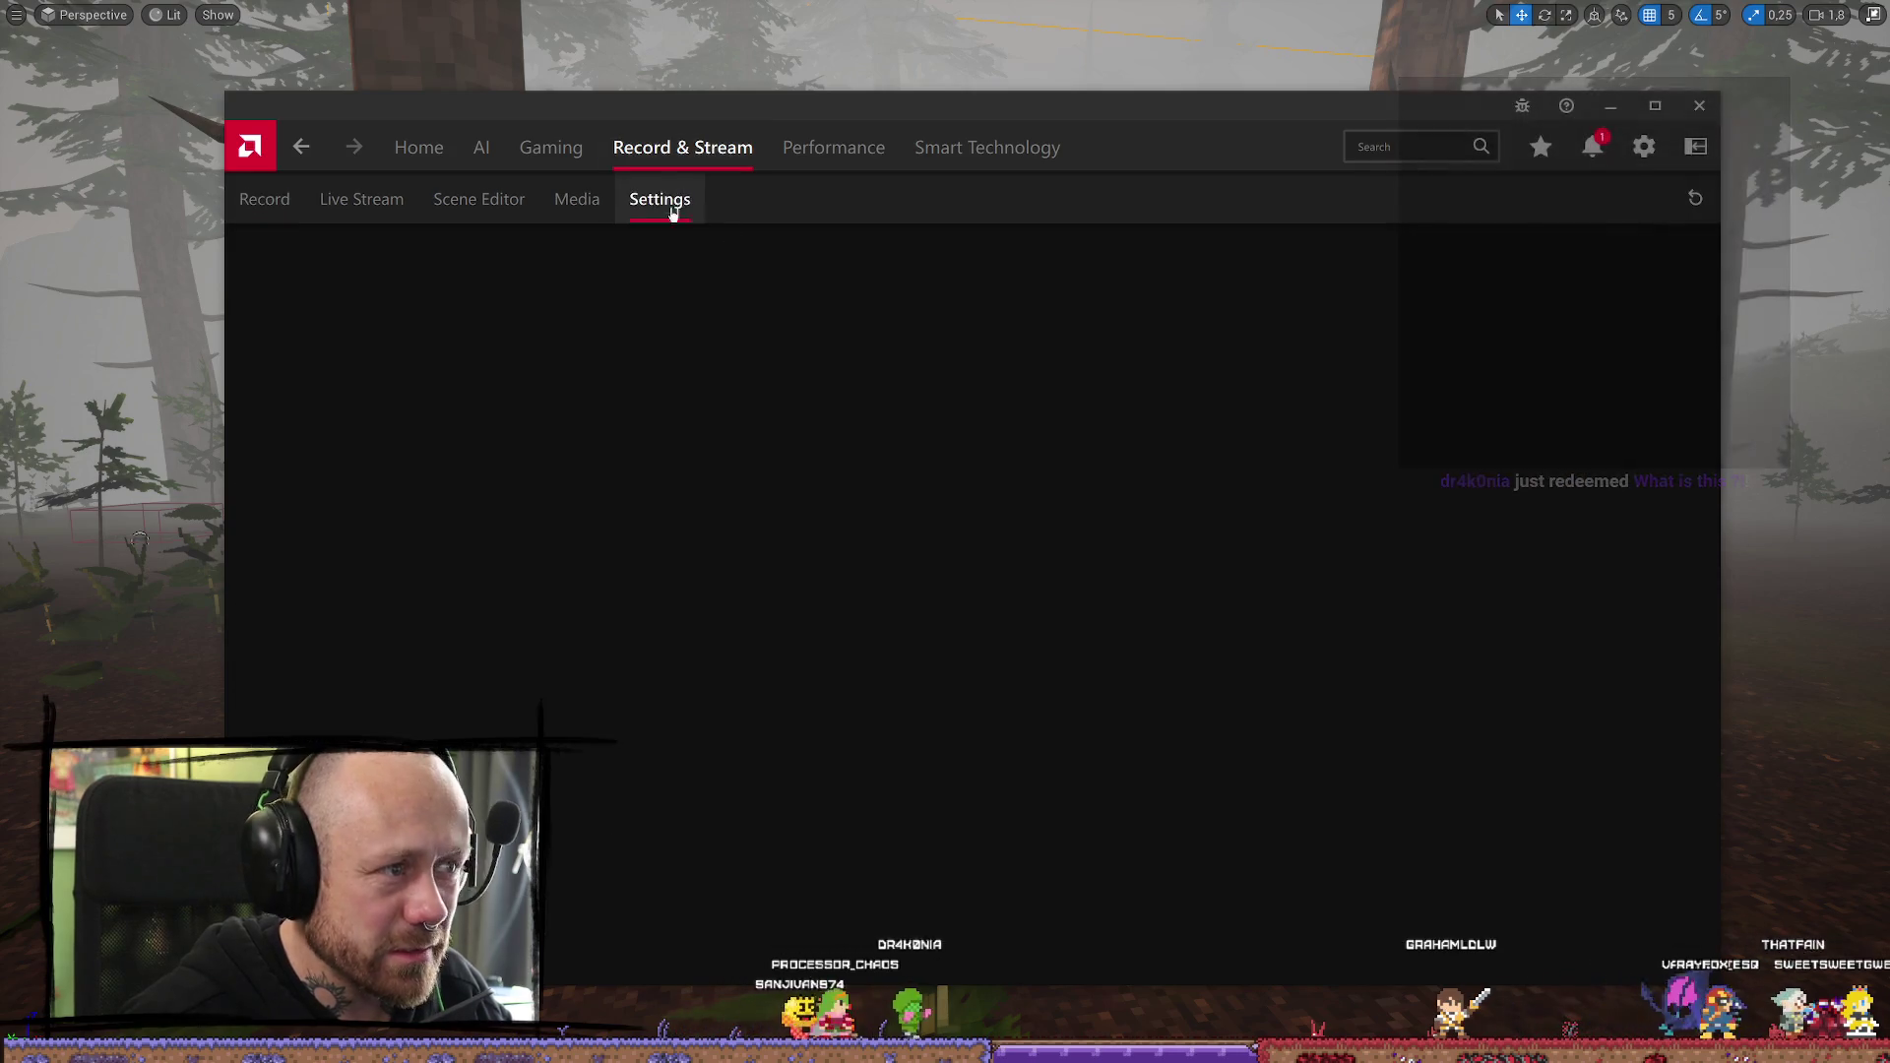
scroll(1122, 472, down, 4)
scroll(1113, 463, down, 3)
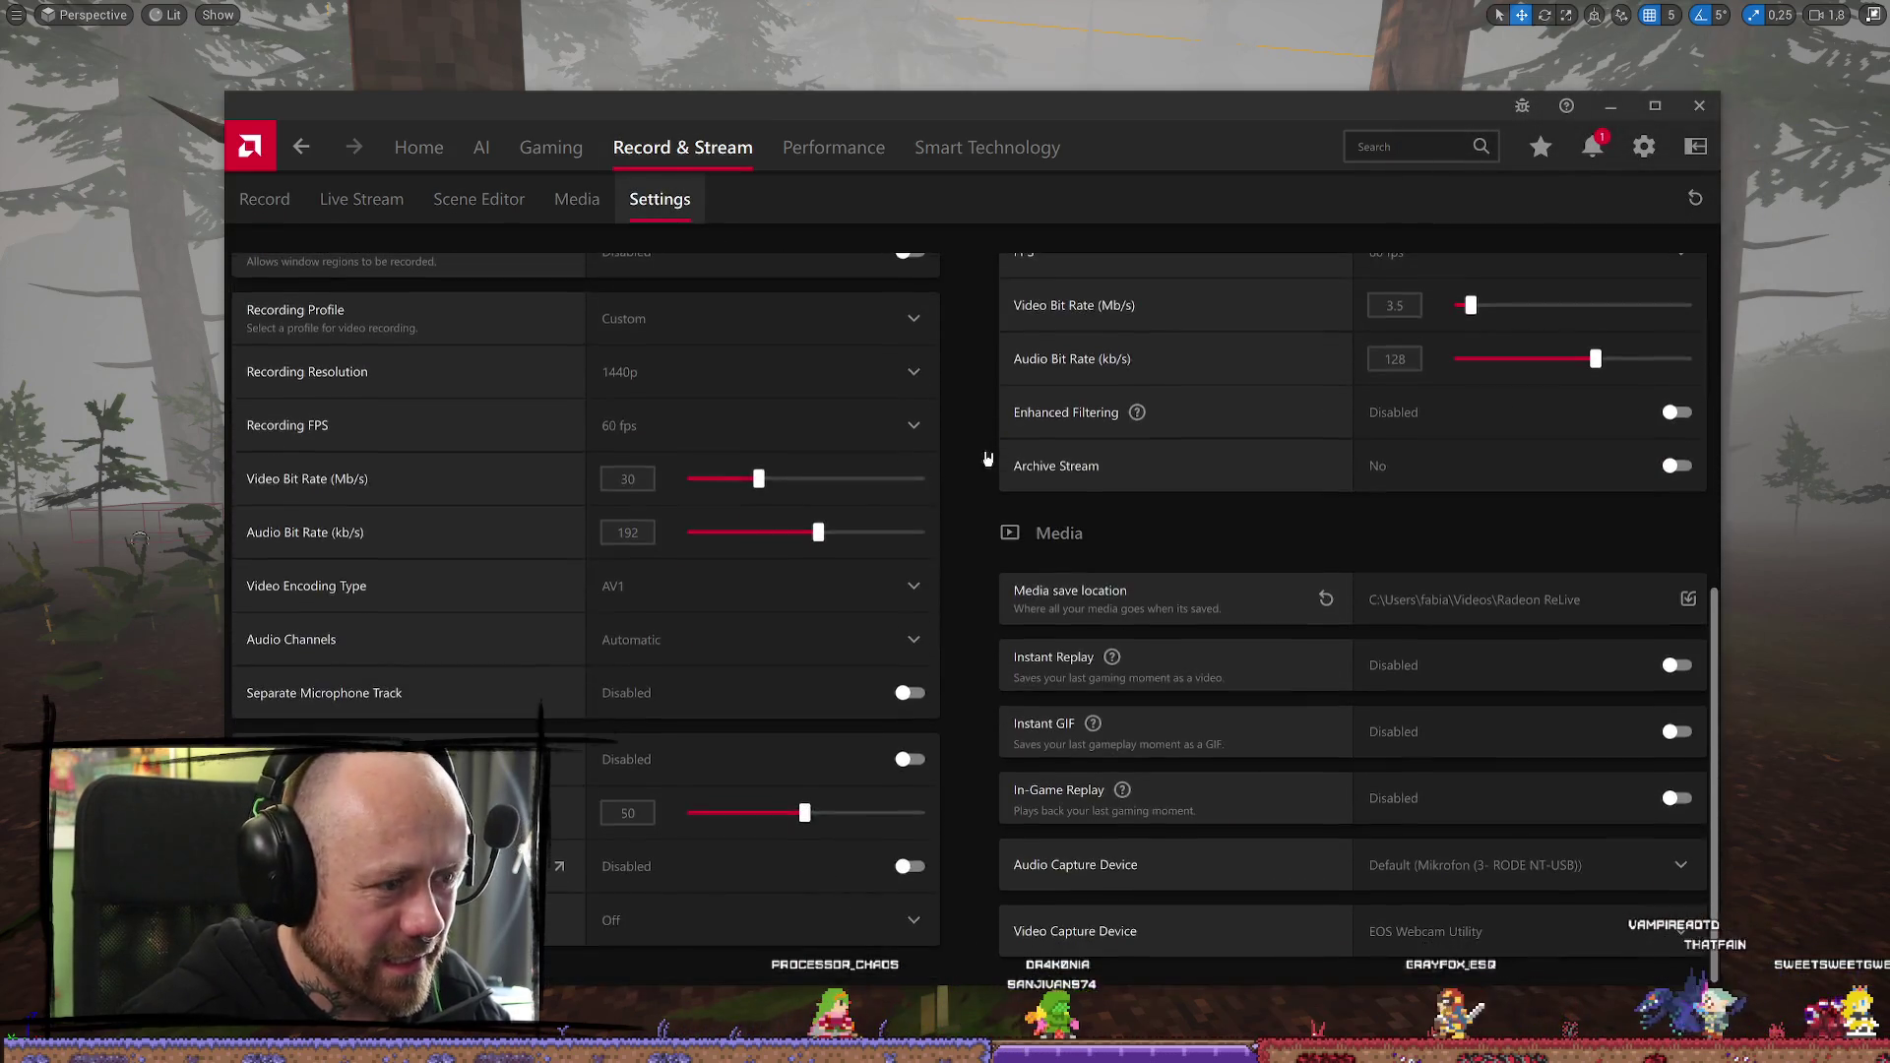
scroll(982, 475, up, 6)
scroll(999, 460, down, 6)
scroll(1007, 463, down, 1)
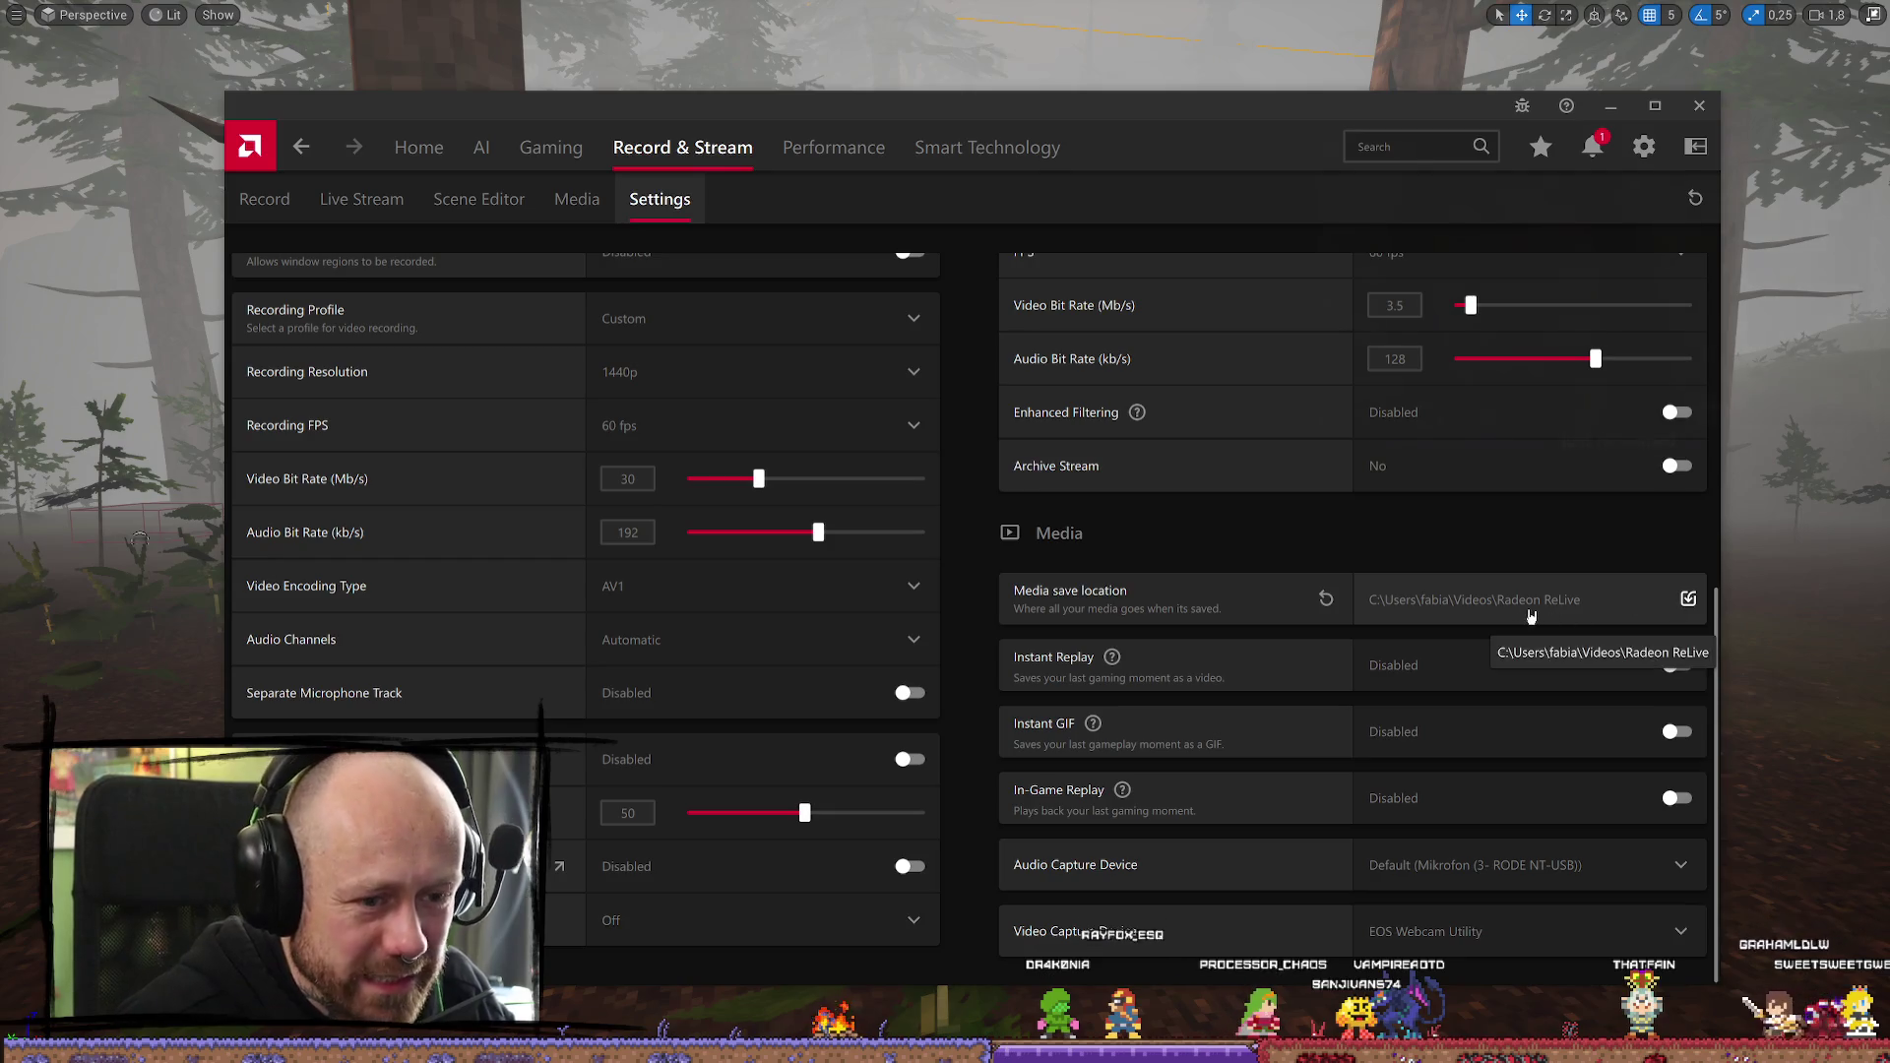
click(1687, 599)
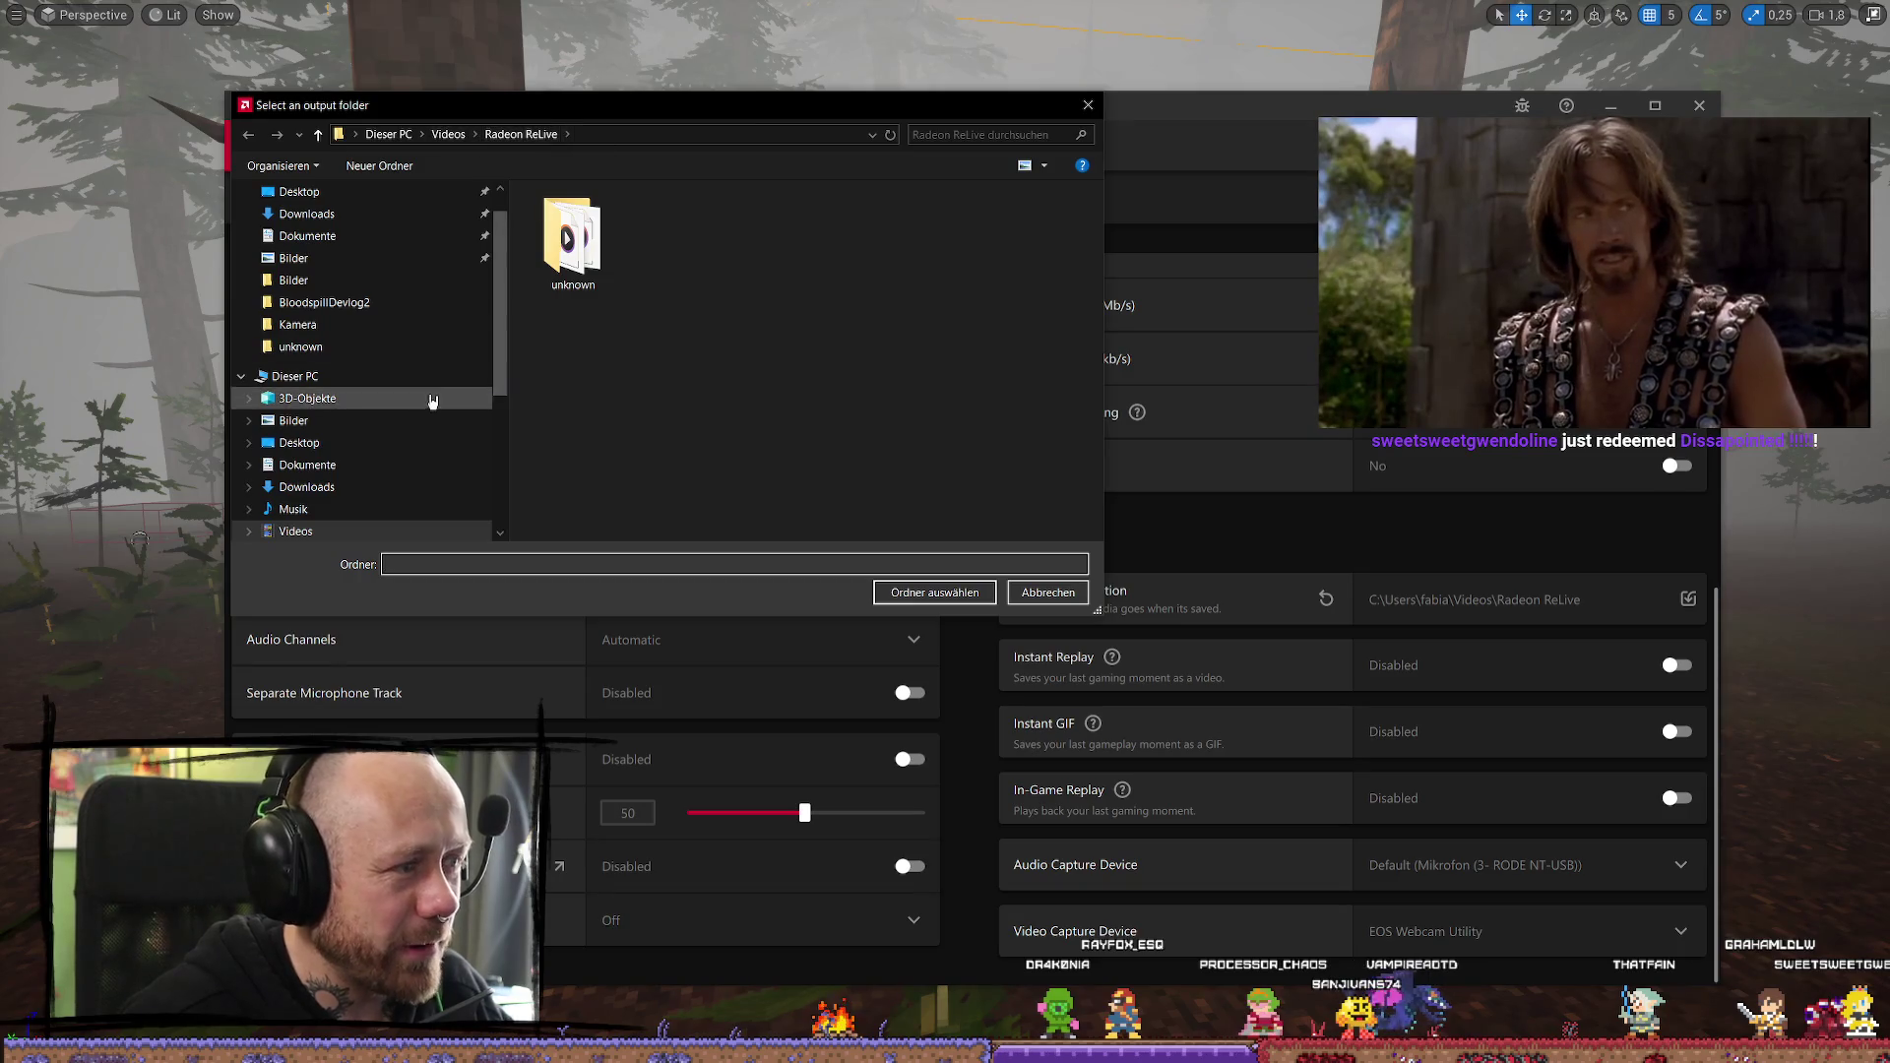
Choose G:\BloodspillDevlog2\Video as the media save location
click(324, 302)
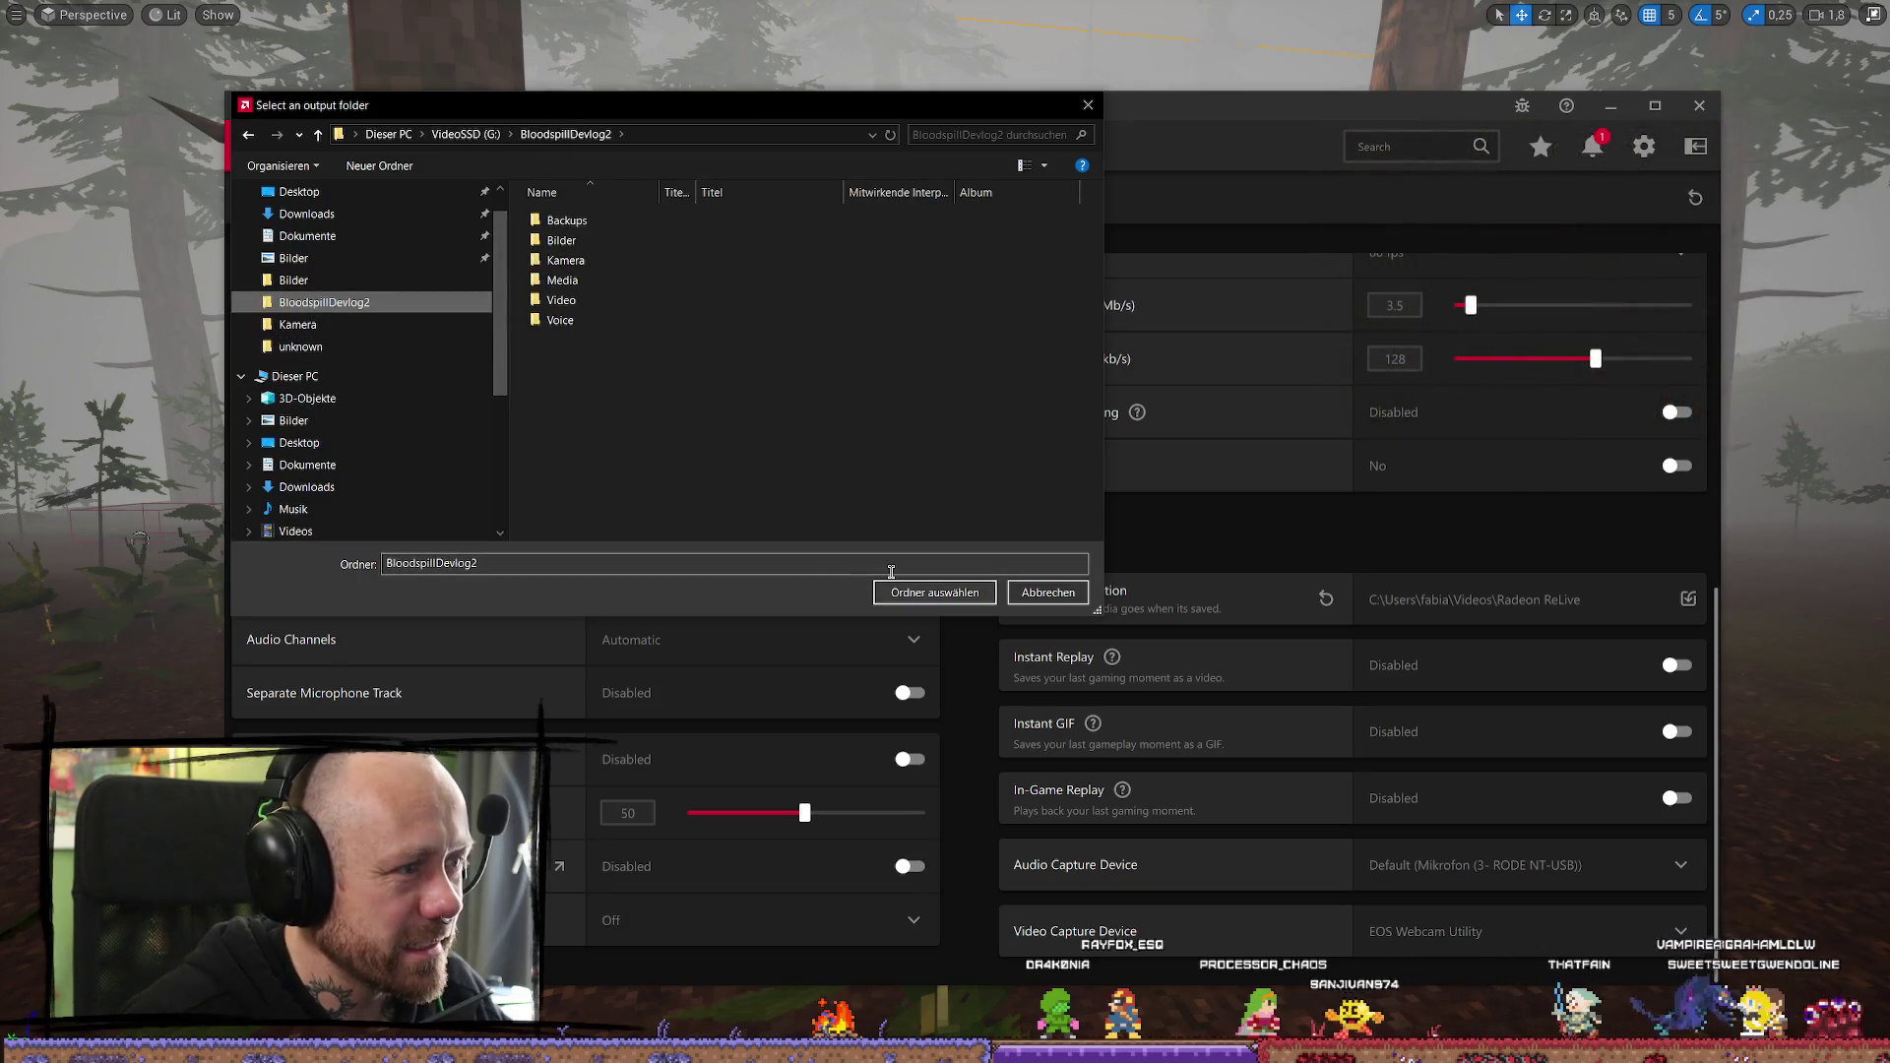
double_click(590, 300)
click(934, 591)
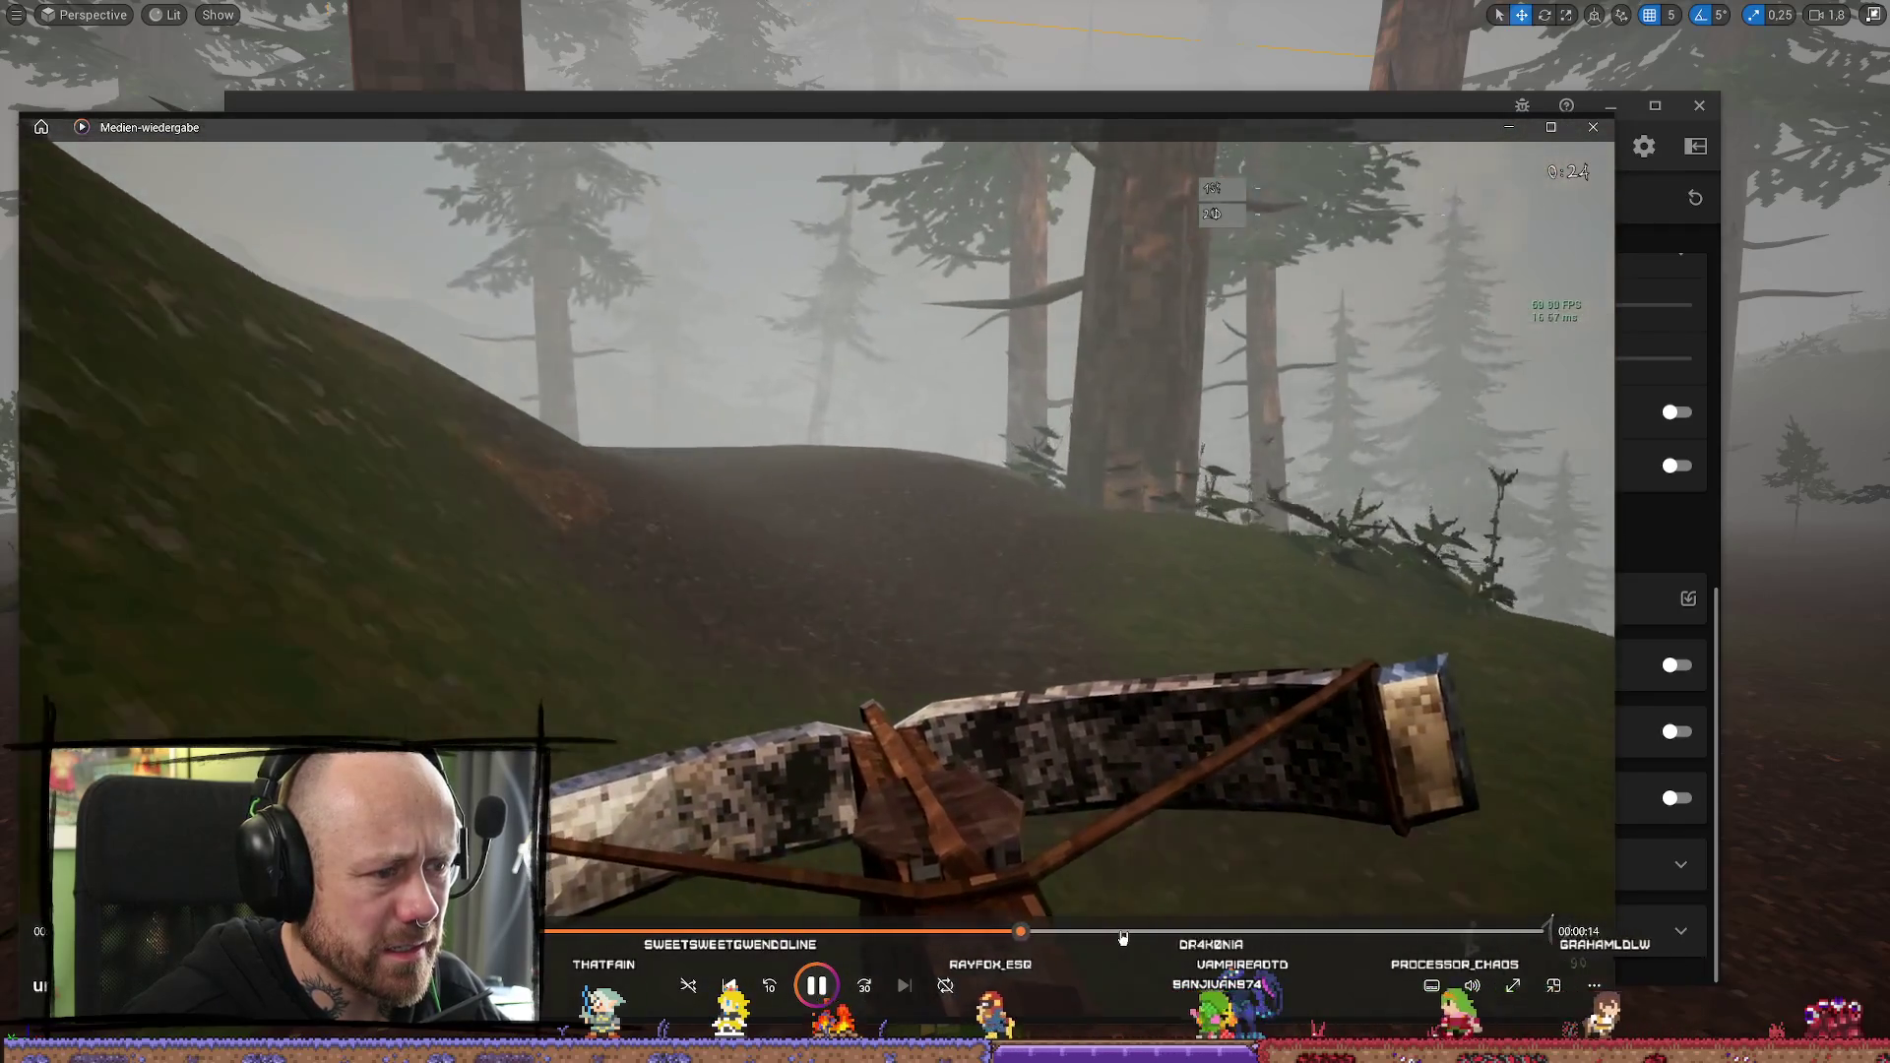
Seek near the end of the crossbow clip, then close Windows Media Player
click(1343, 938)
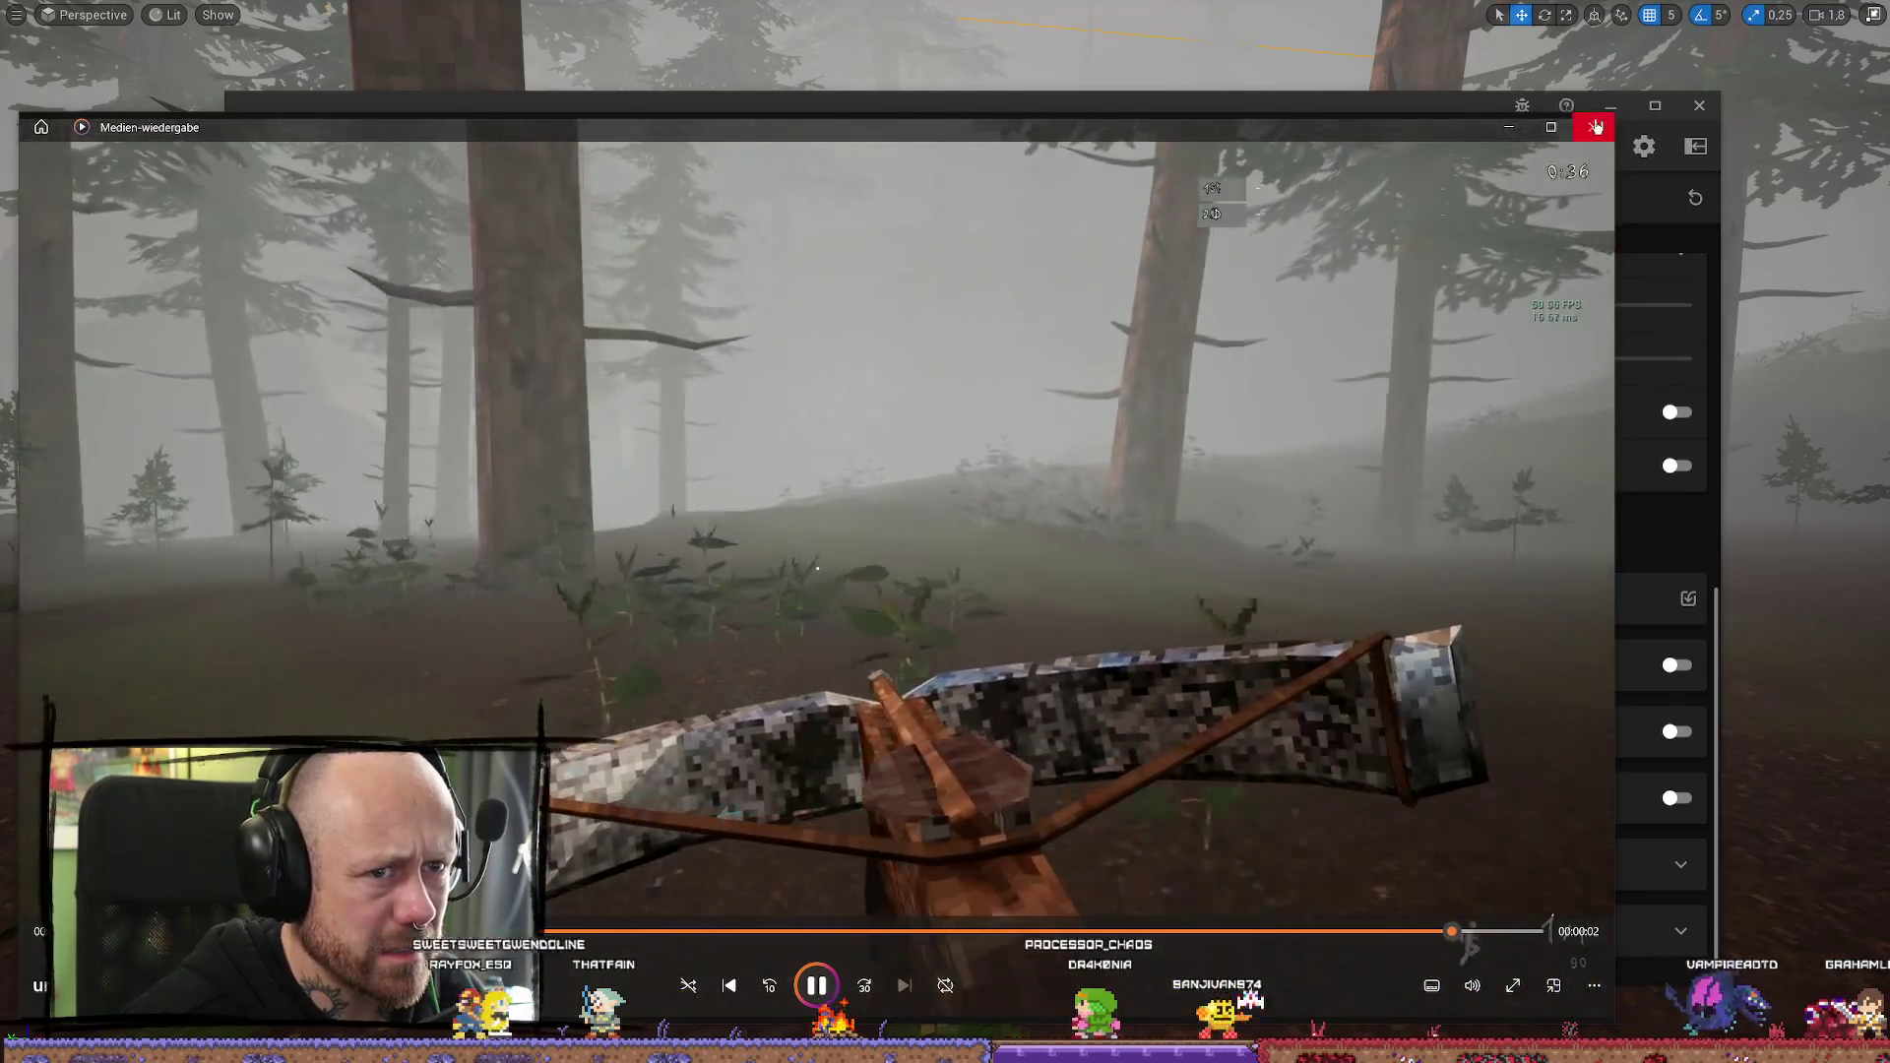
click(1593, 127)
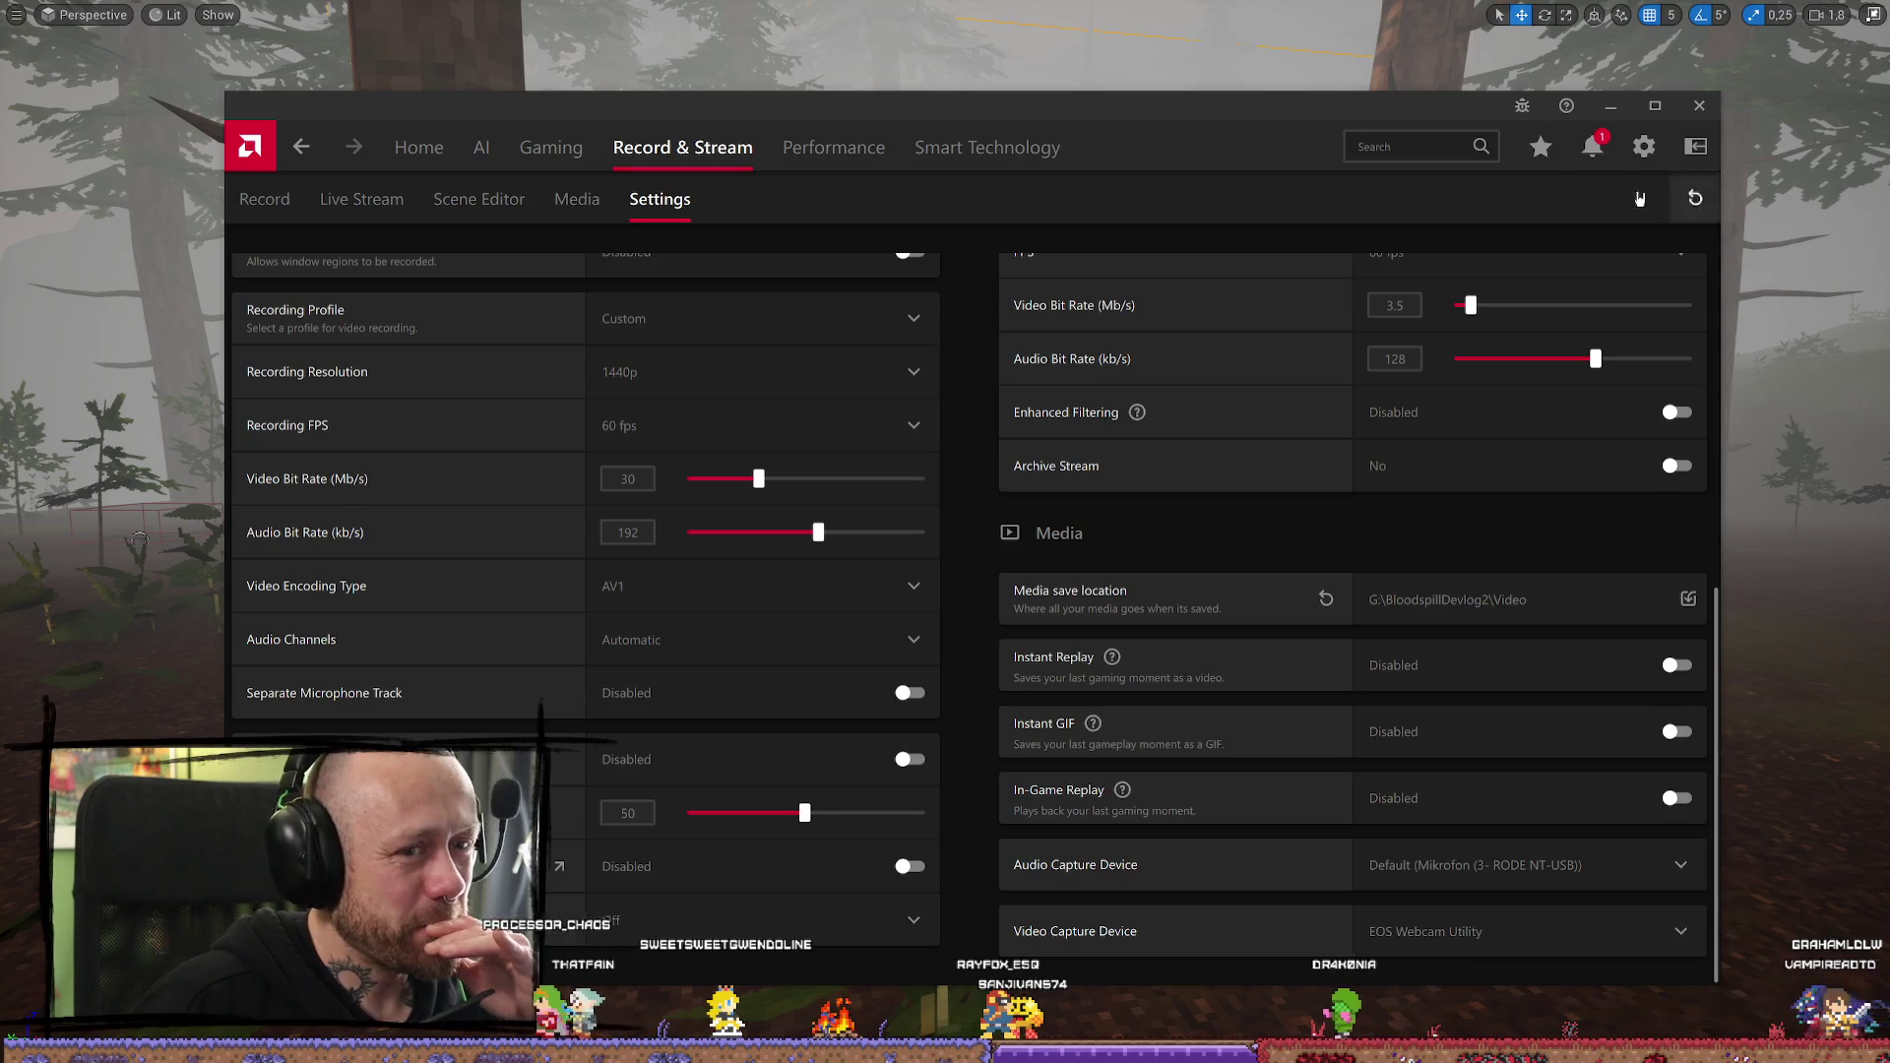
Check the saved-recording notification, return to Record & Stream, and drag the AMD window aside
click(1593, 146)
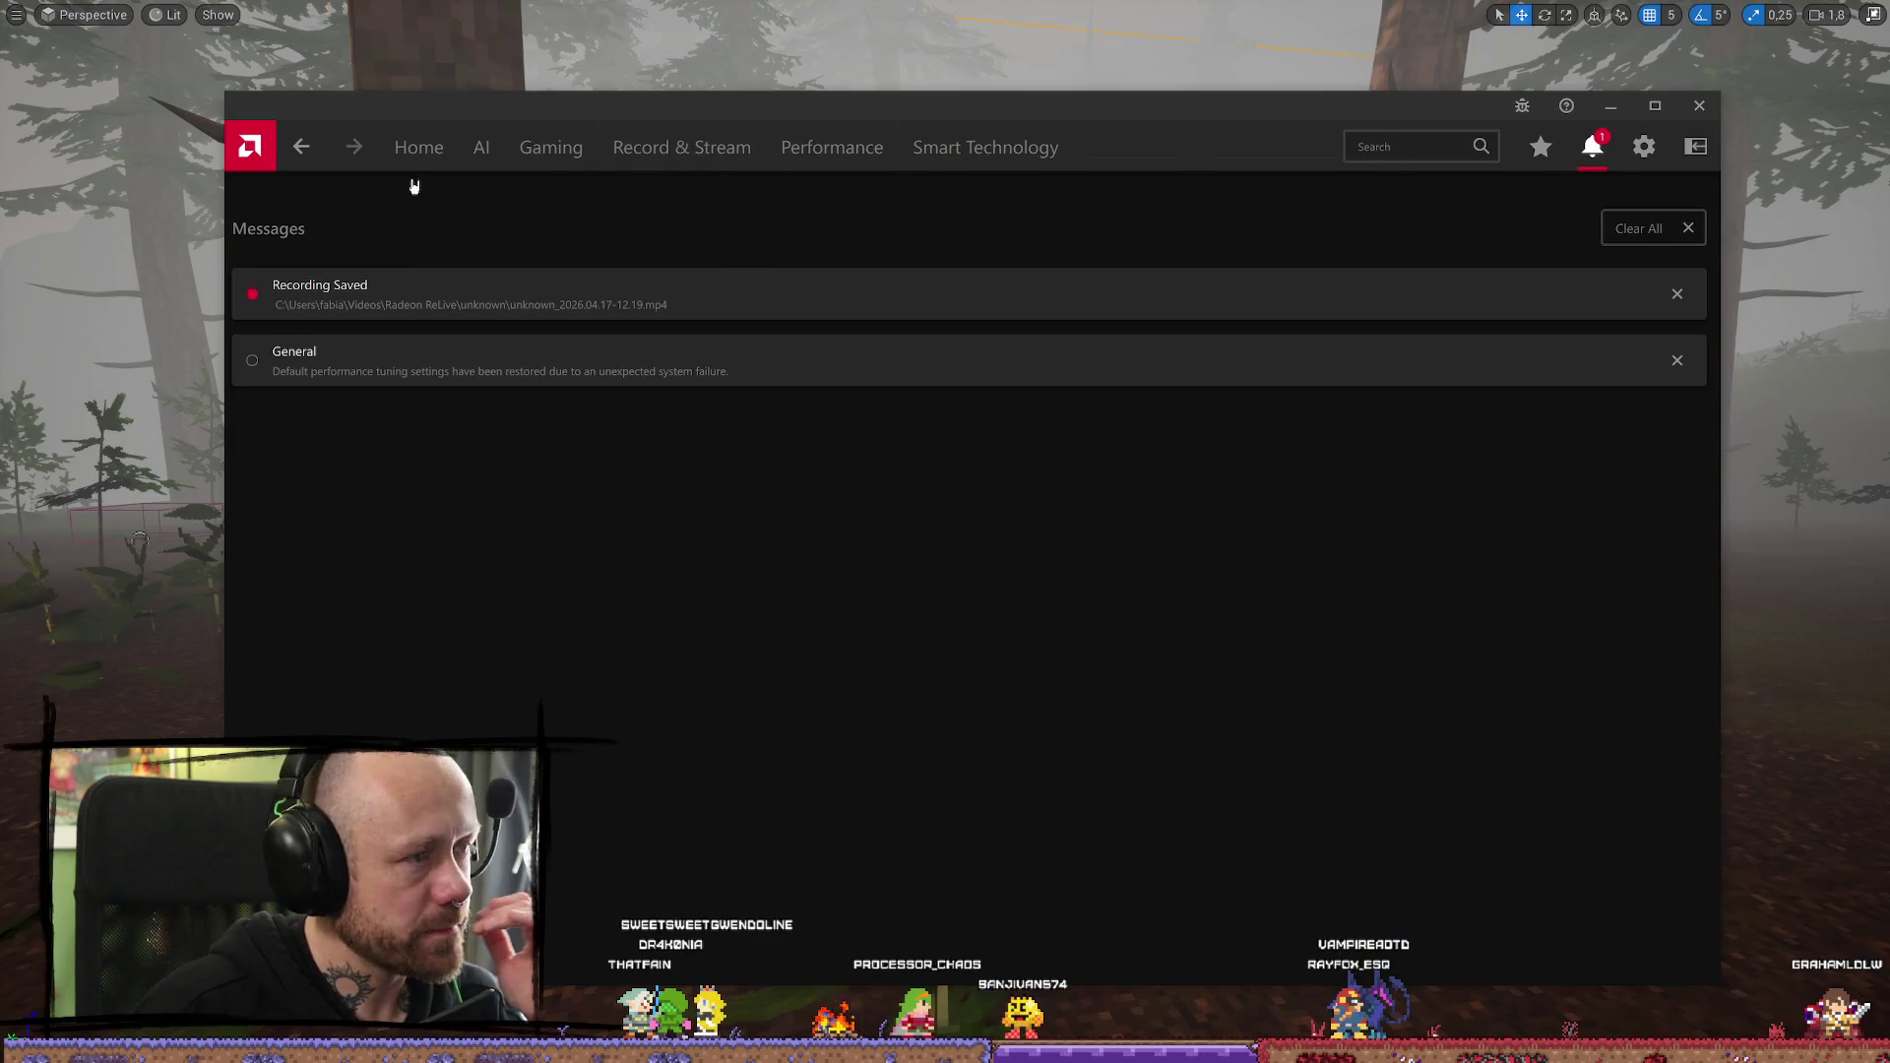
key(Escape)
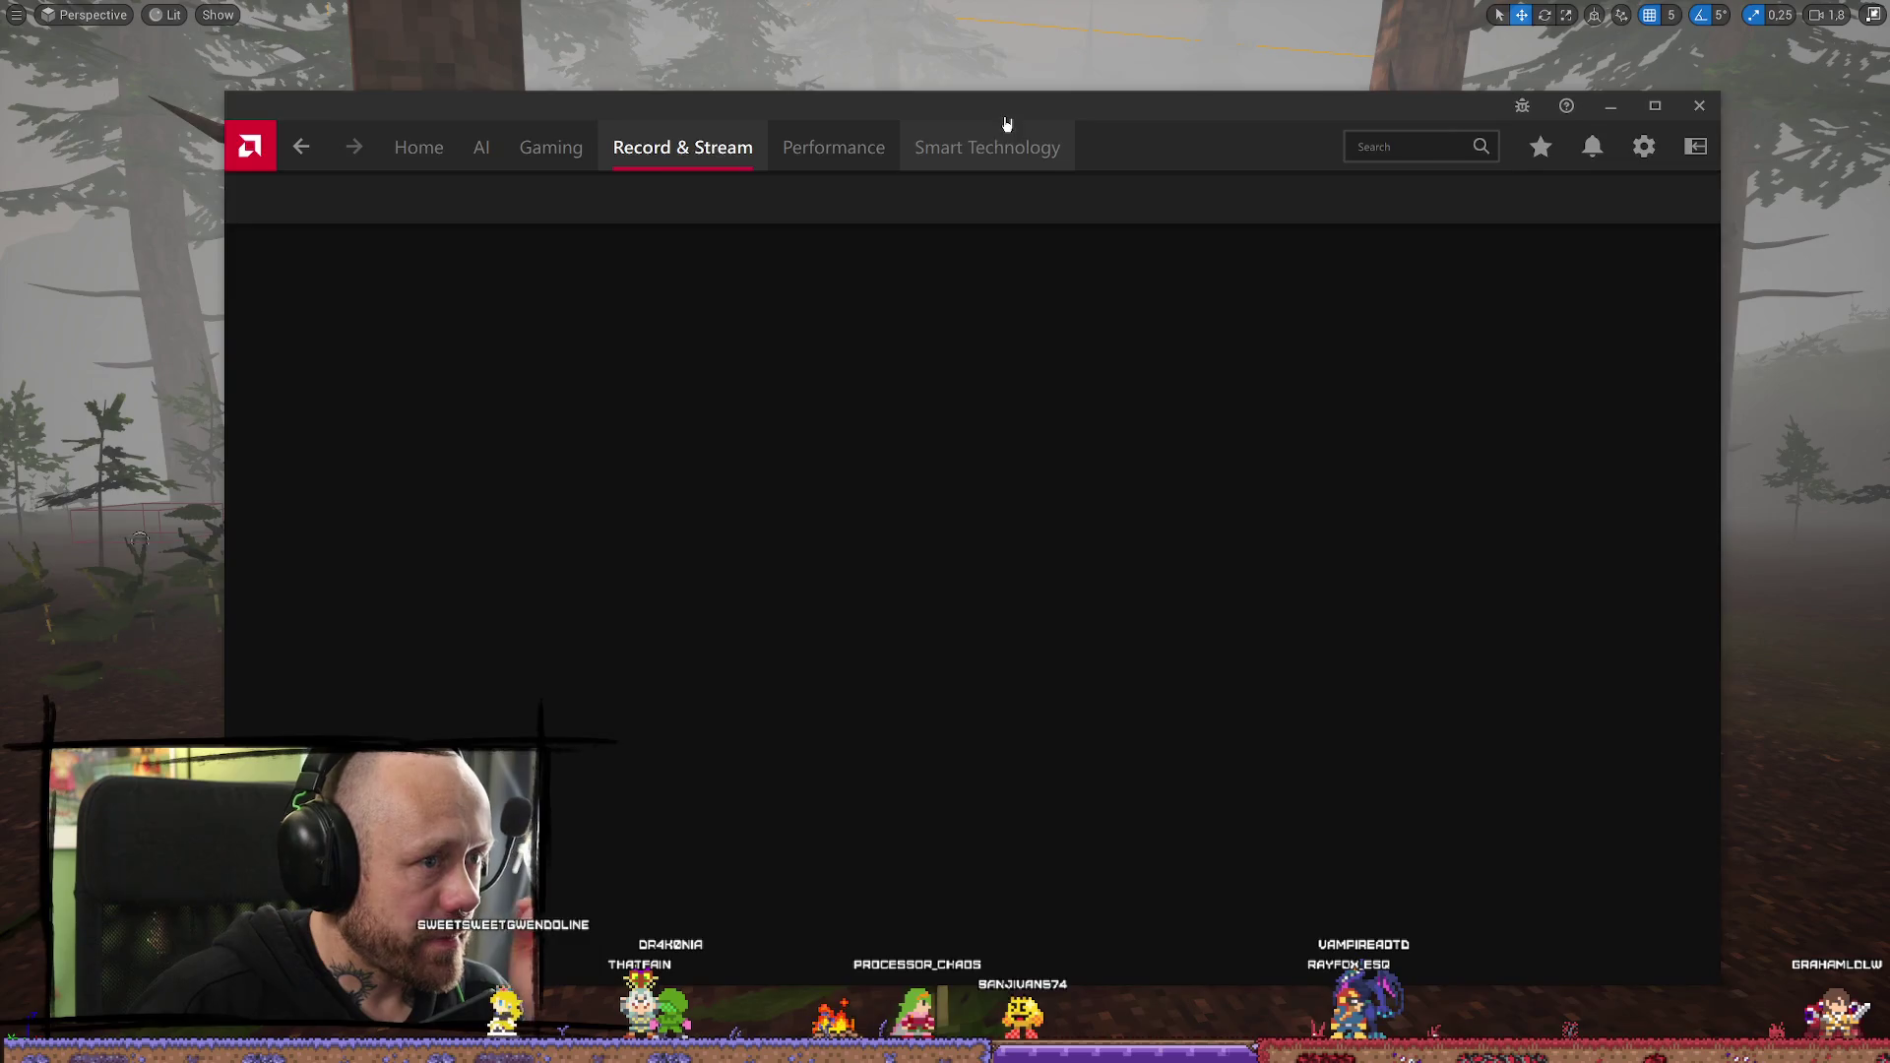
mouse_move(1004, 126)
mouse_down()
mouse_move(1063, 186)
mouse_move(0, 175)
mouse_up()
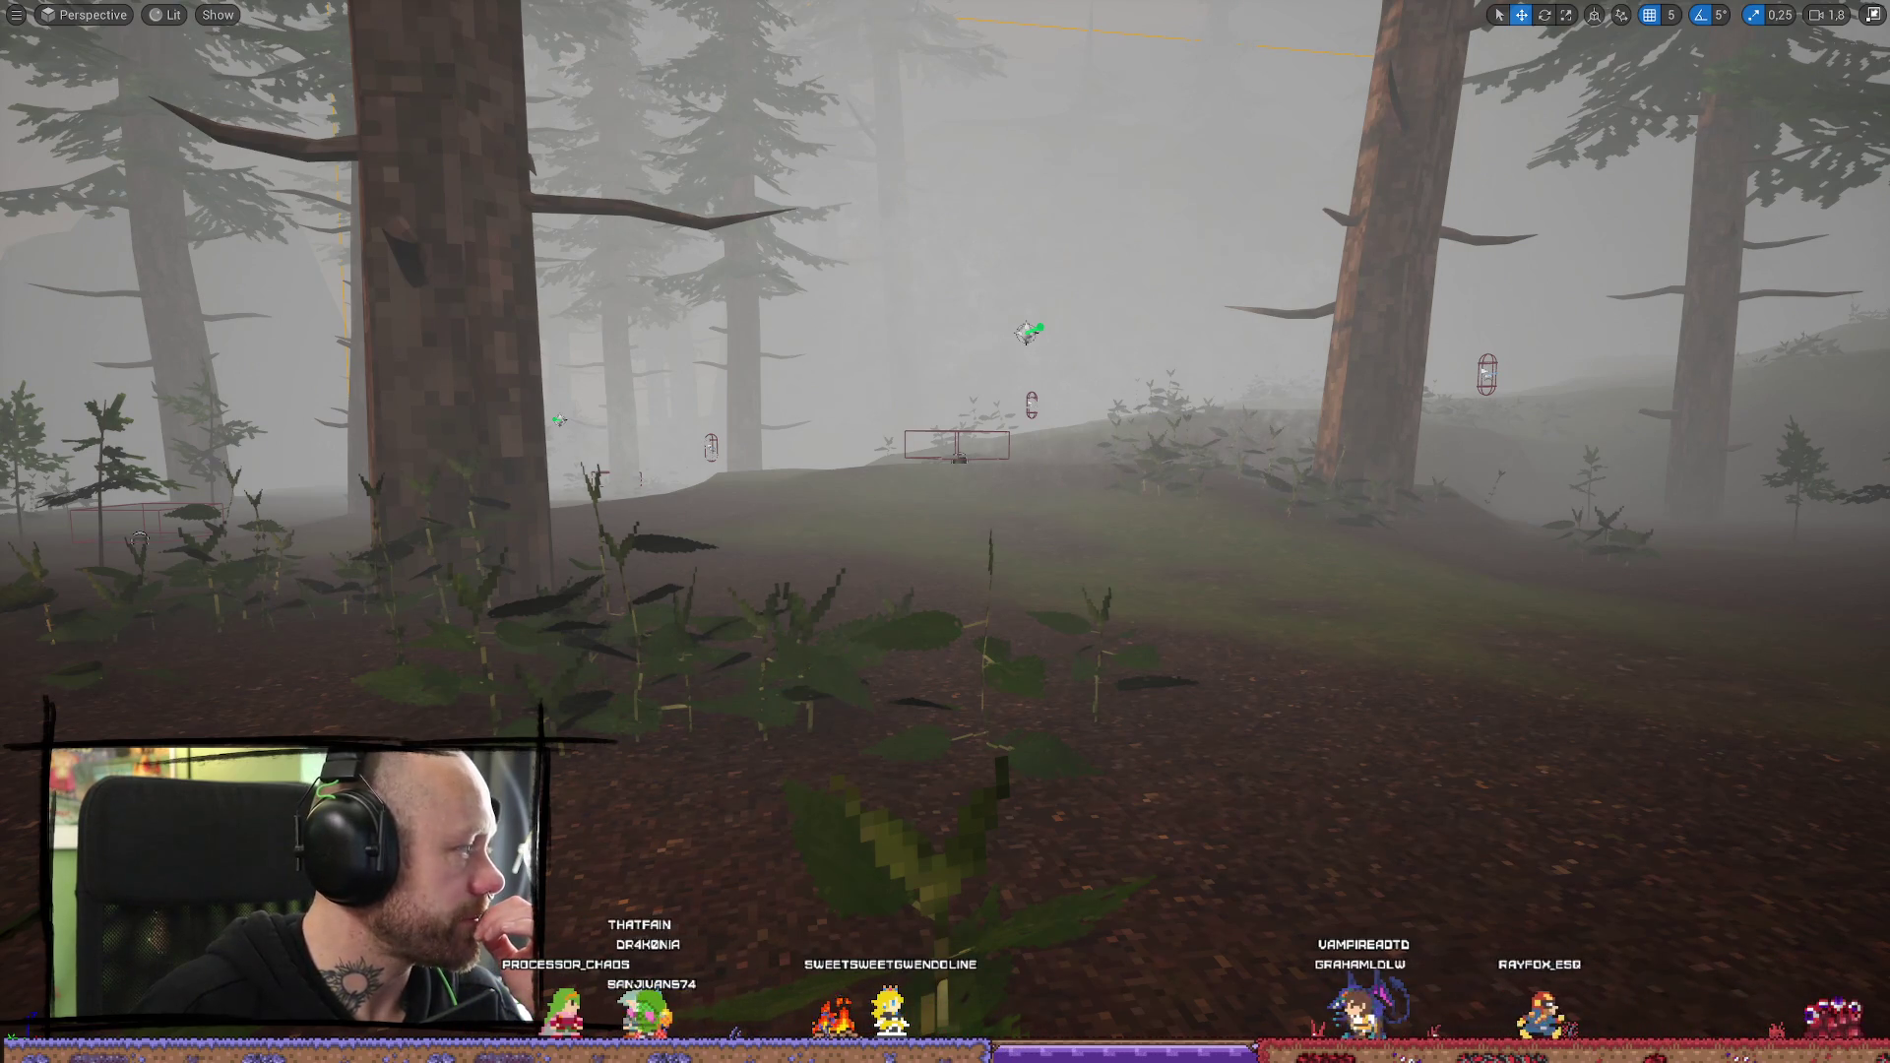
Launch Play In Editor and quit the current match from the pause menu
mouse_move(808, 458)
mouse_down()
mouse_move(807, 433)
mouse_move(788, 463)
mouse_move(798, 551)
mouse_move(807, 458)
mouse_up()
key(alt+p)
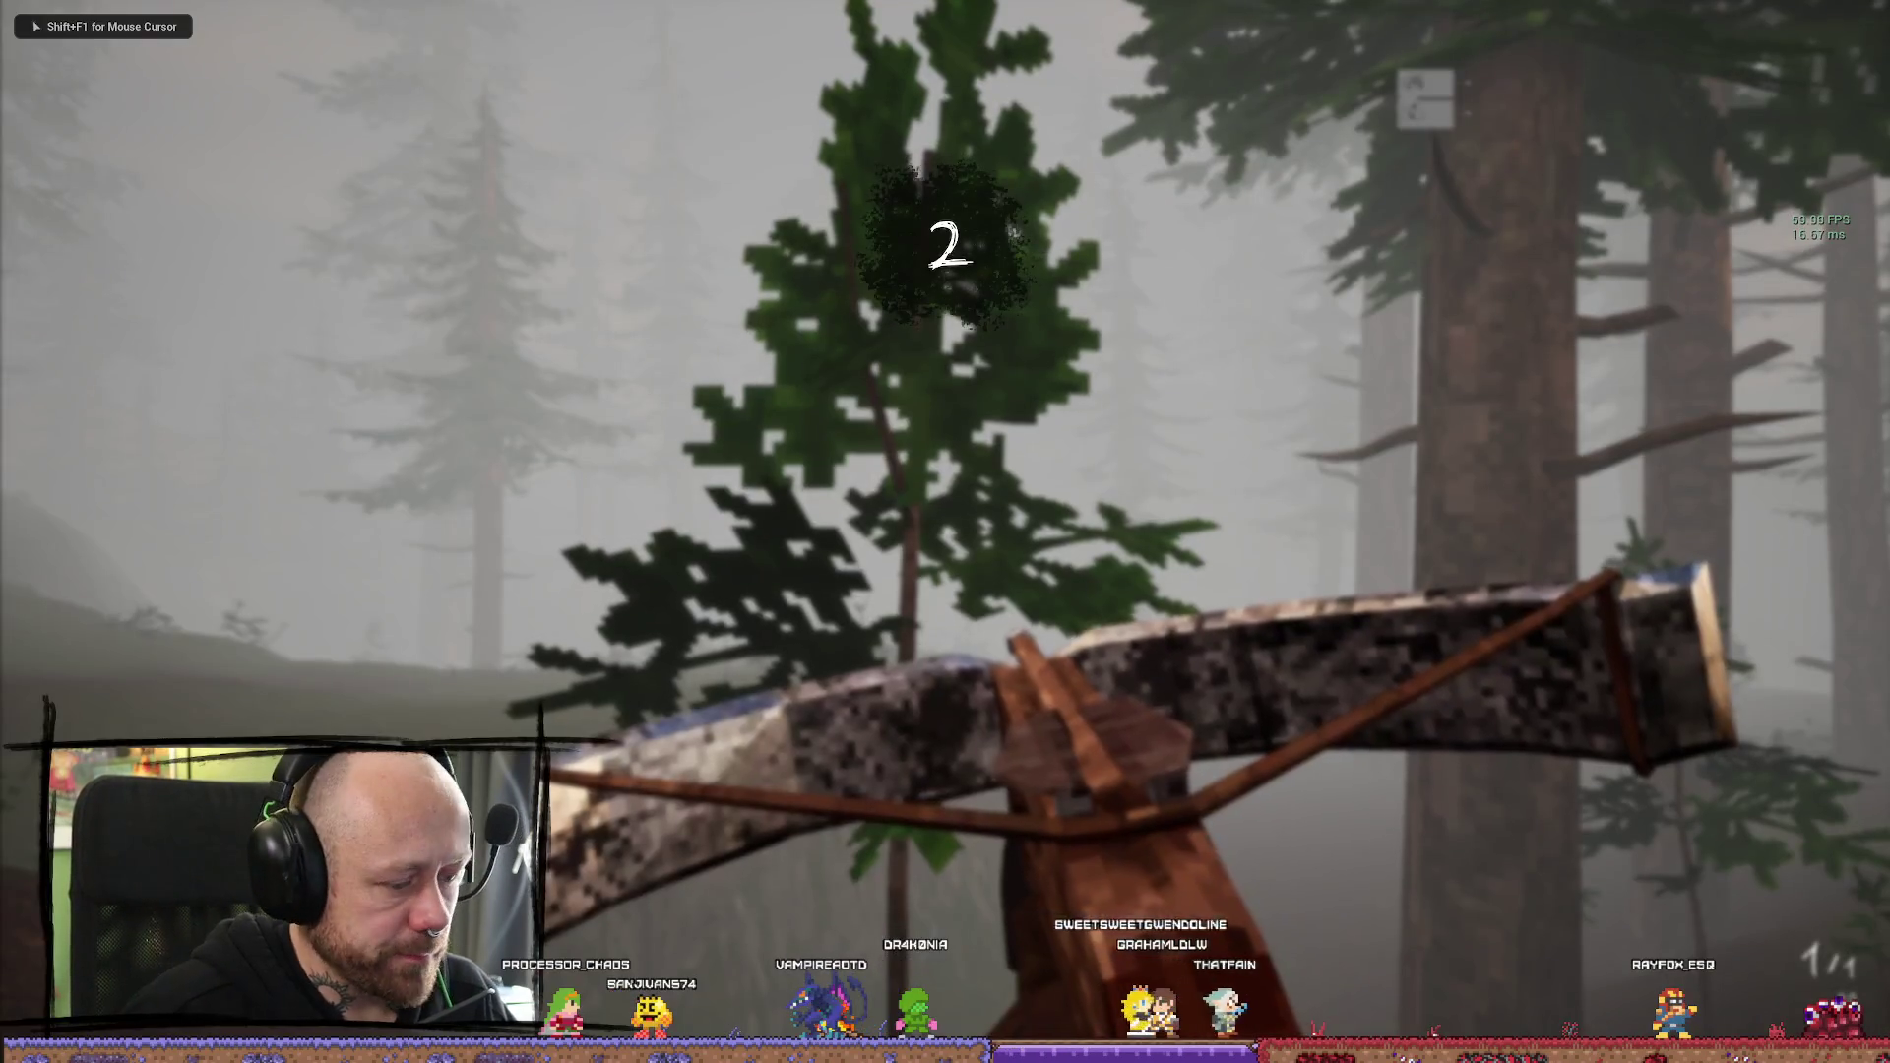
key(Escape)
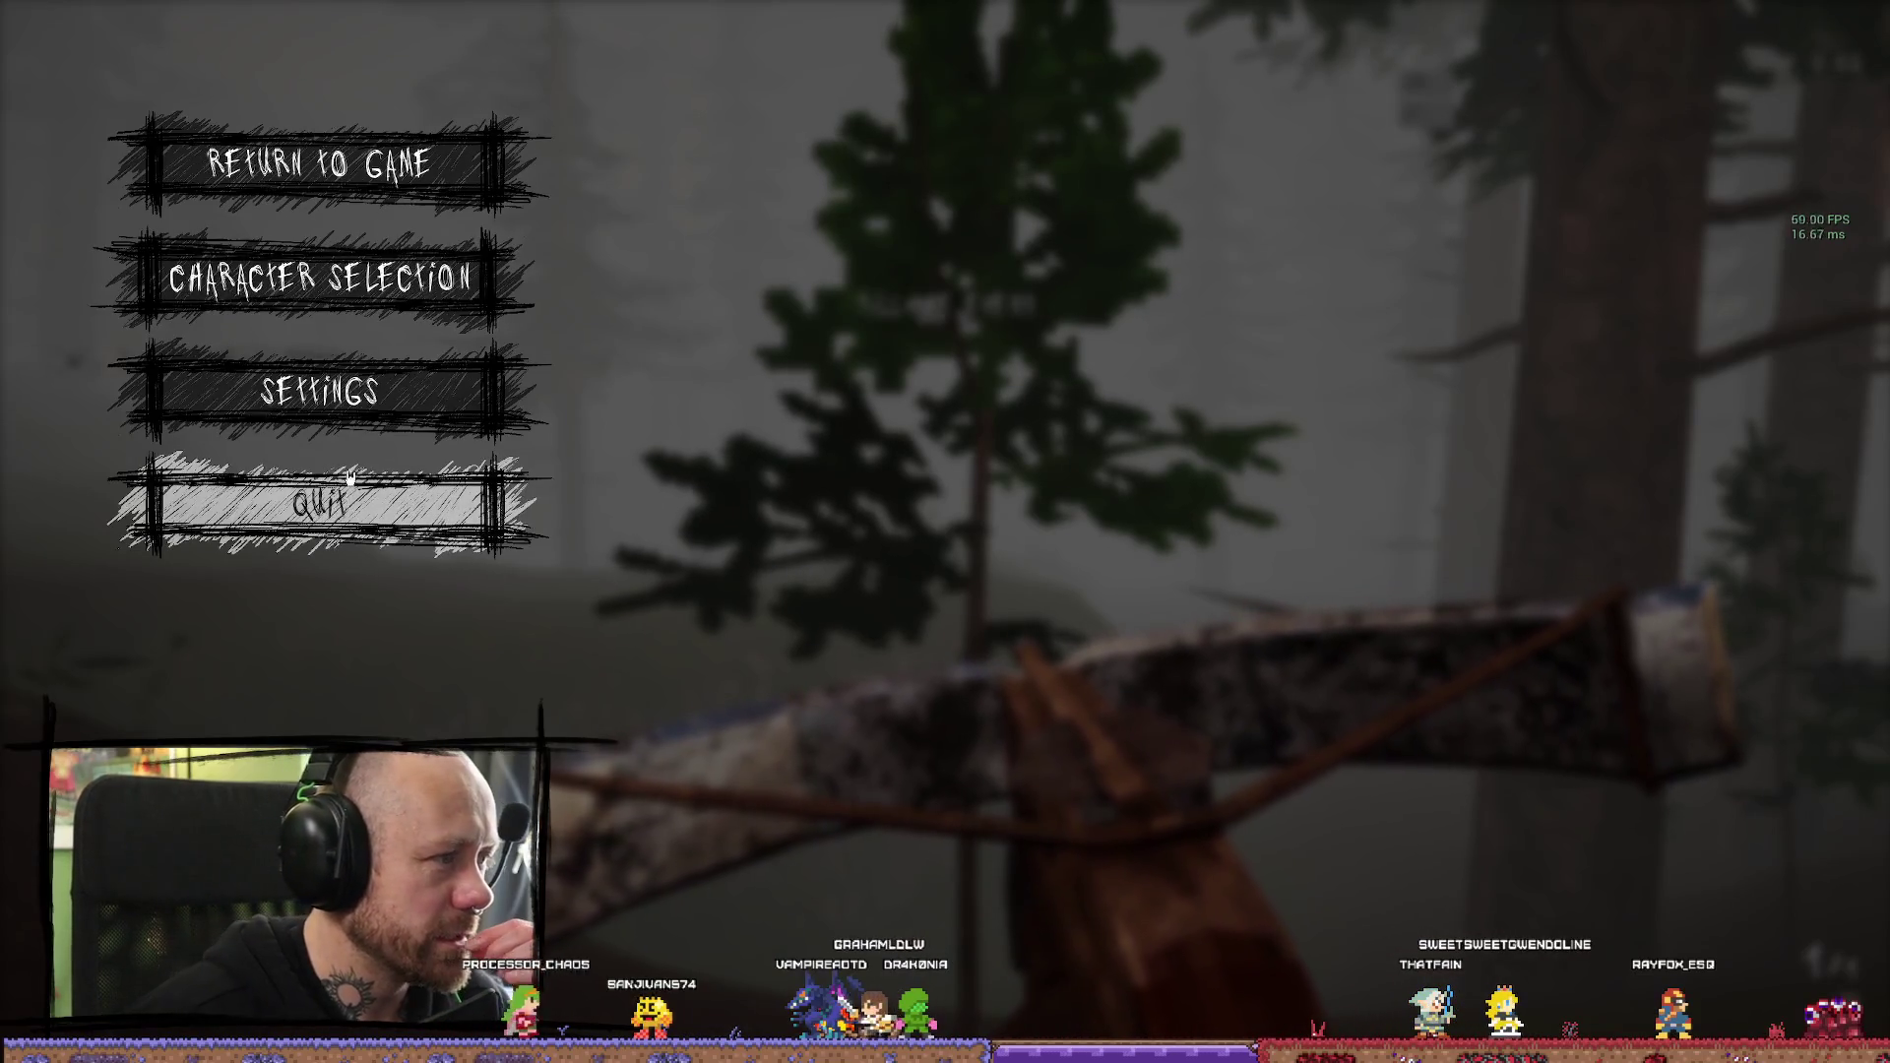
click(386, 525)
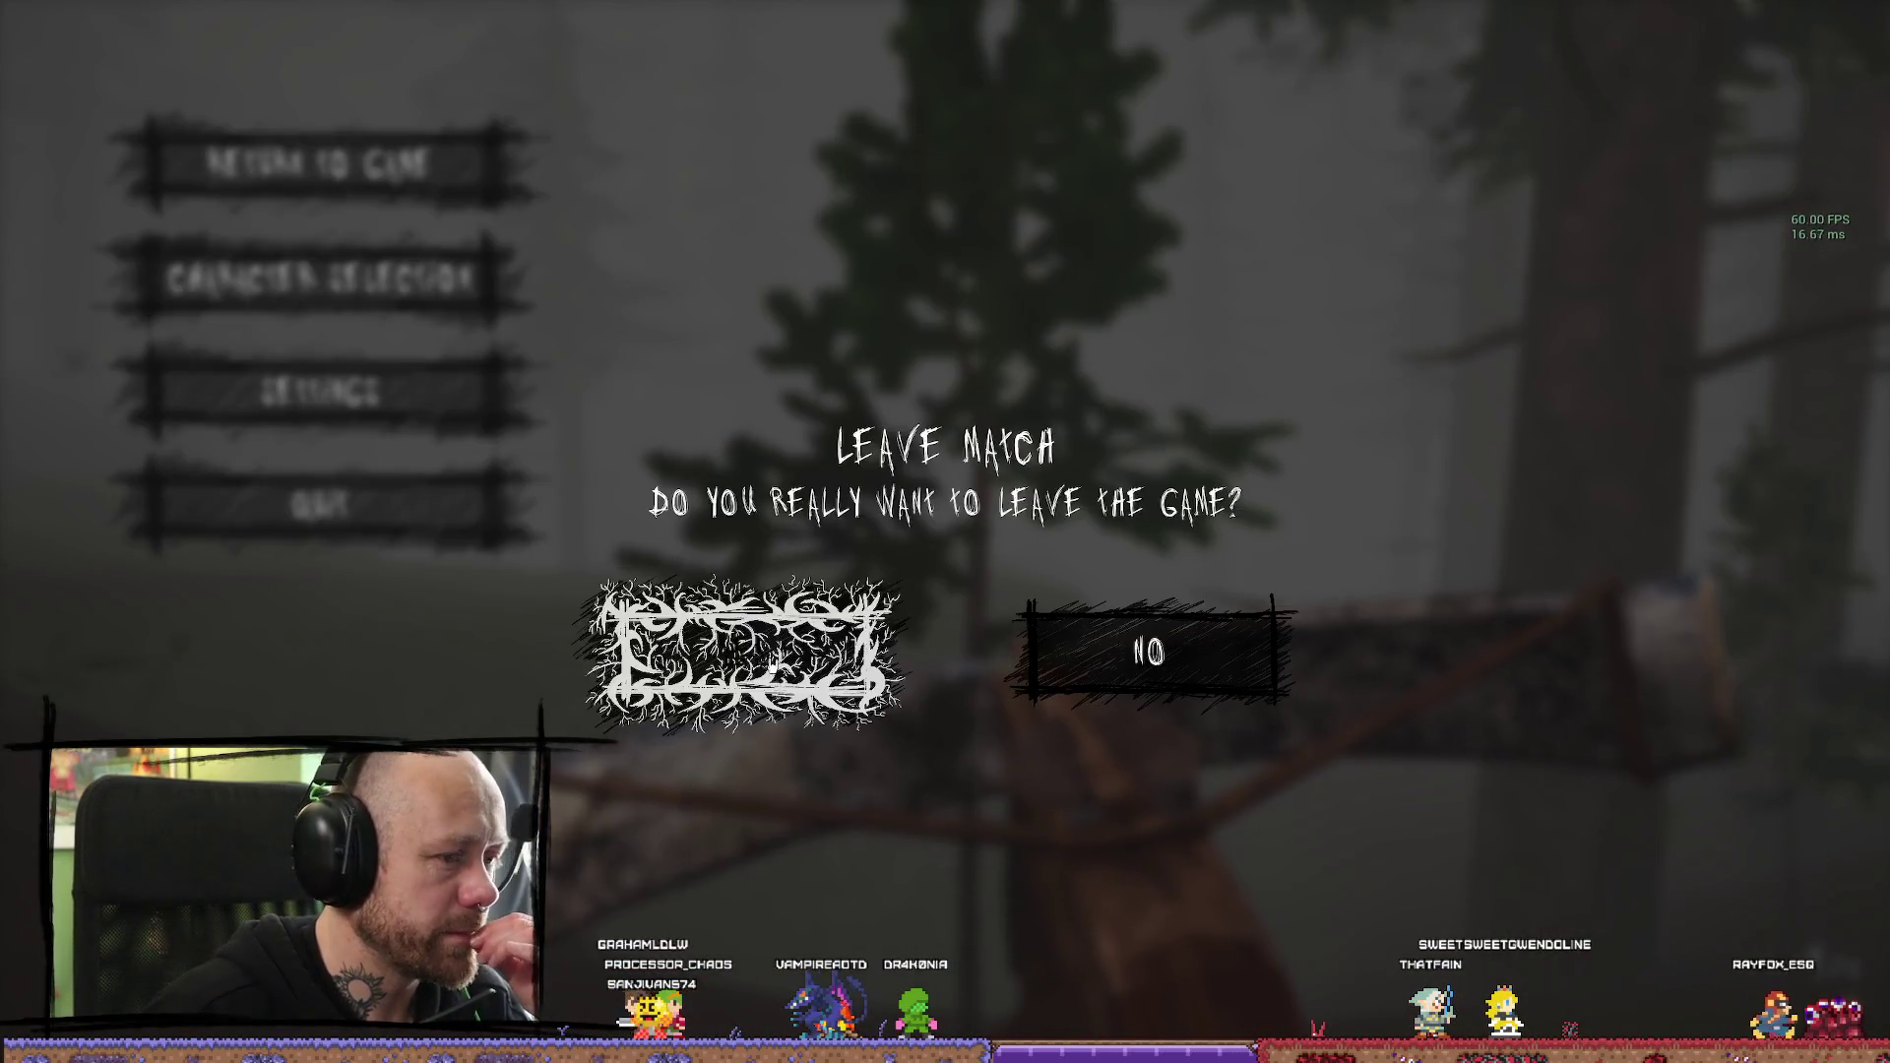
click(739, 645)
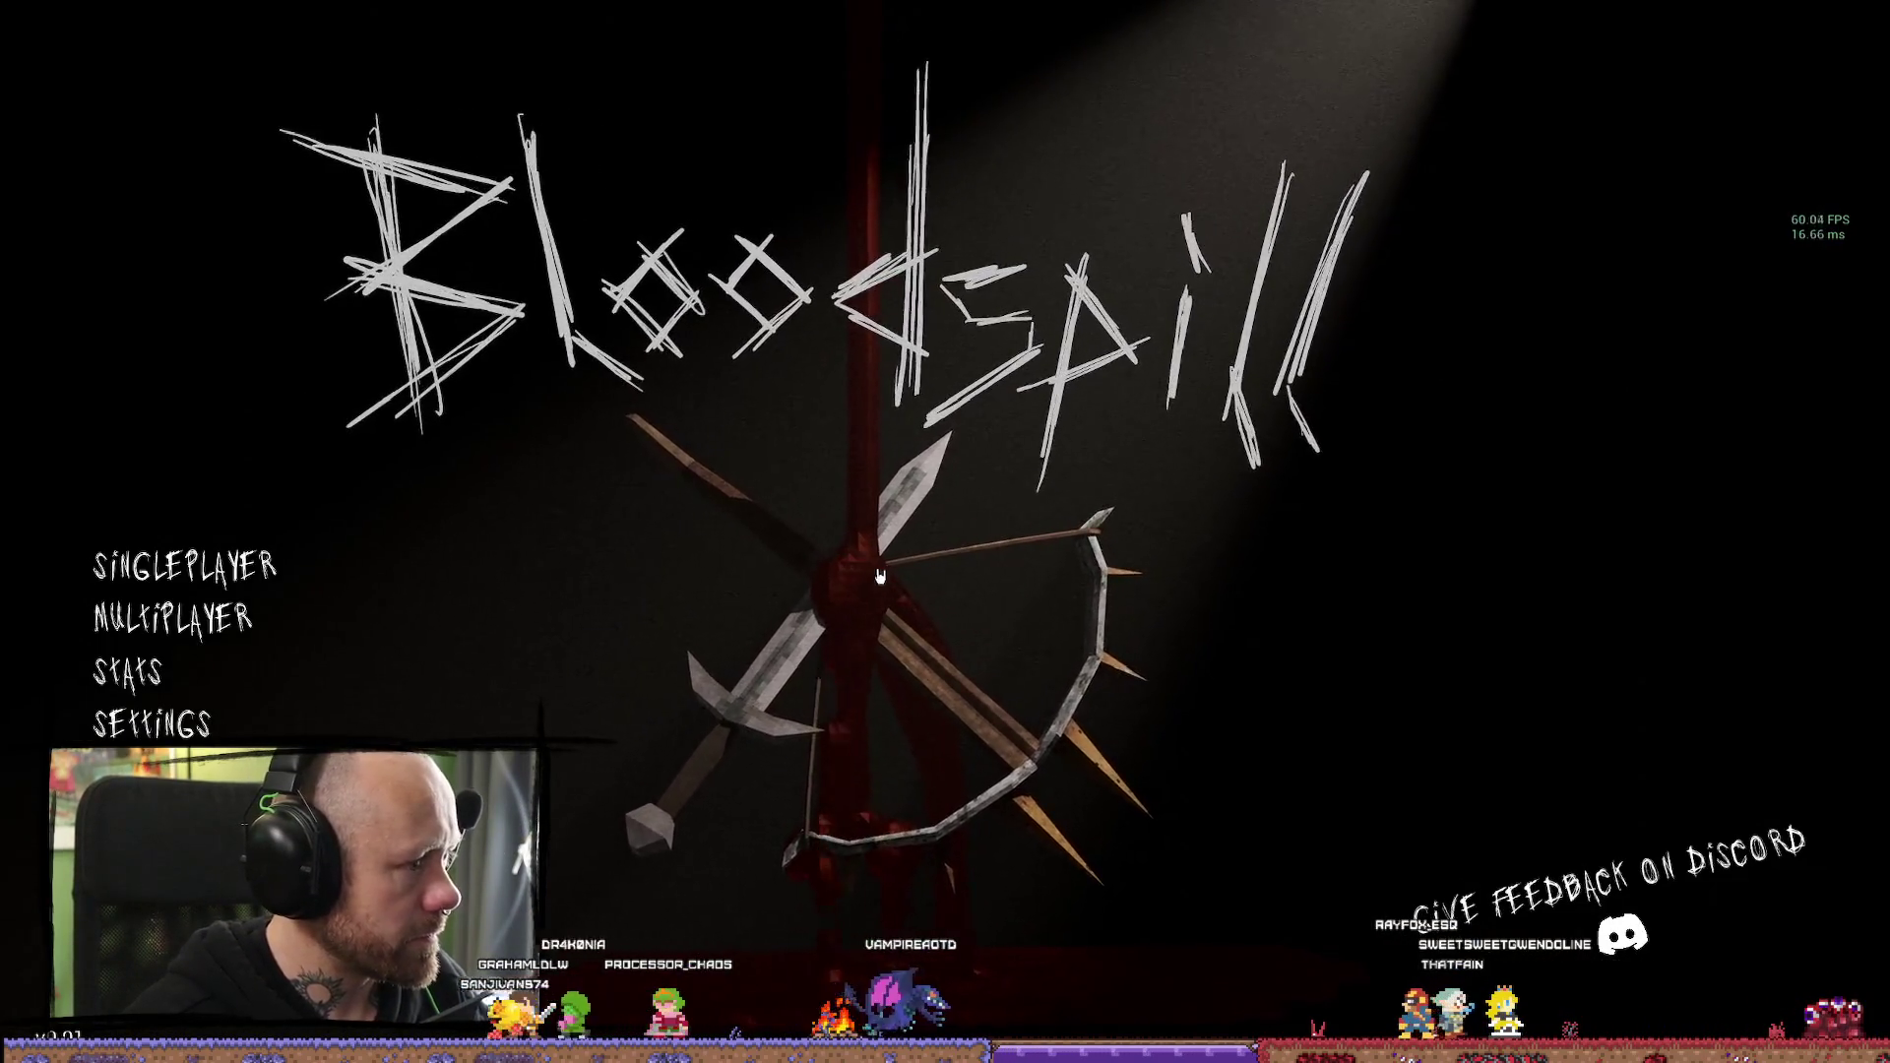
Start a Multiplayer deathmatch on Foggy Forest with 3 Recruit bots
click(246, 617)
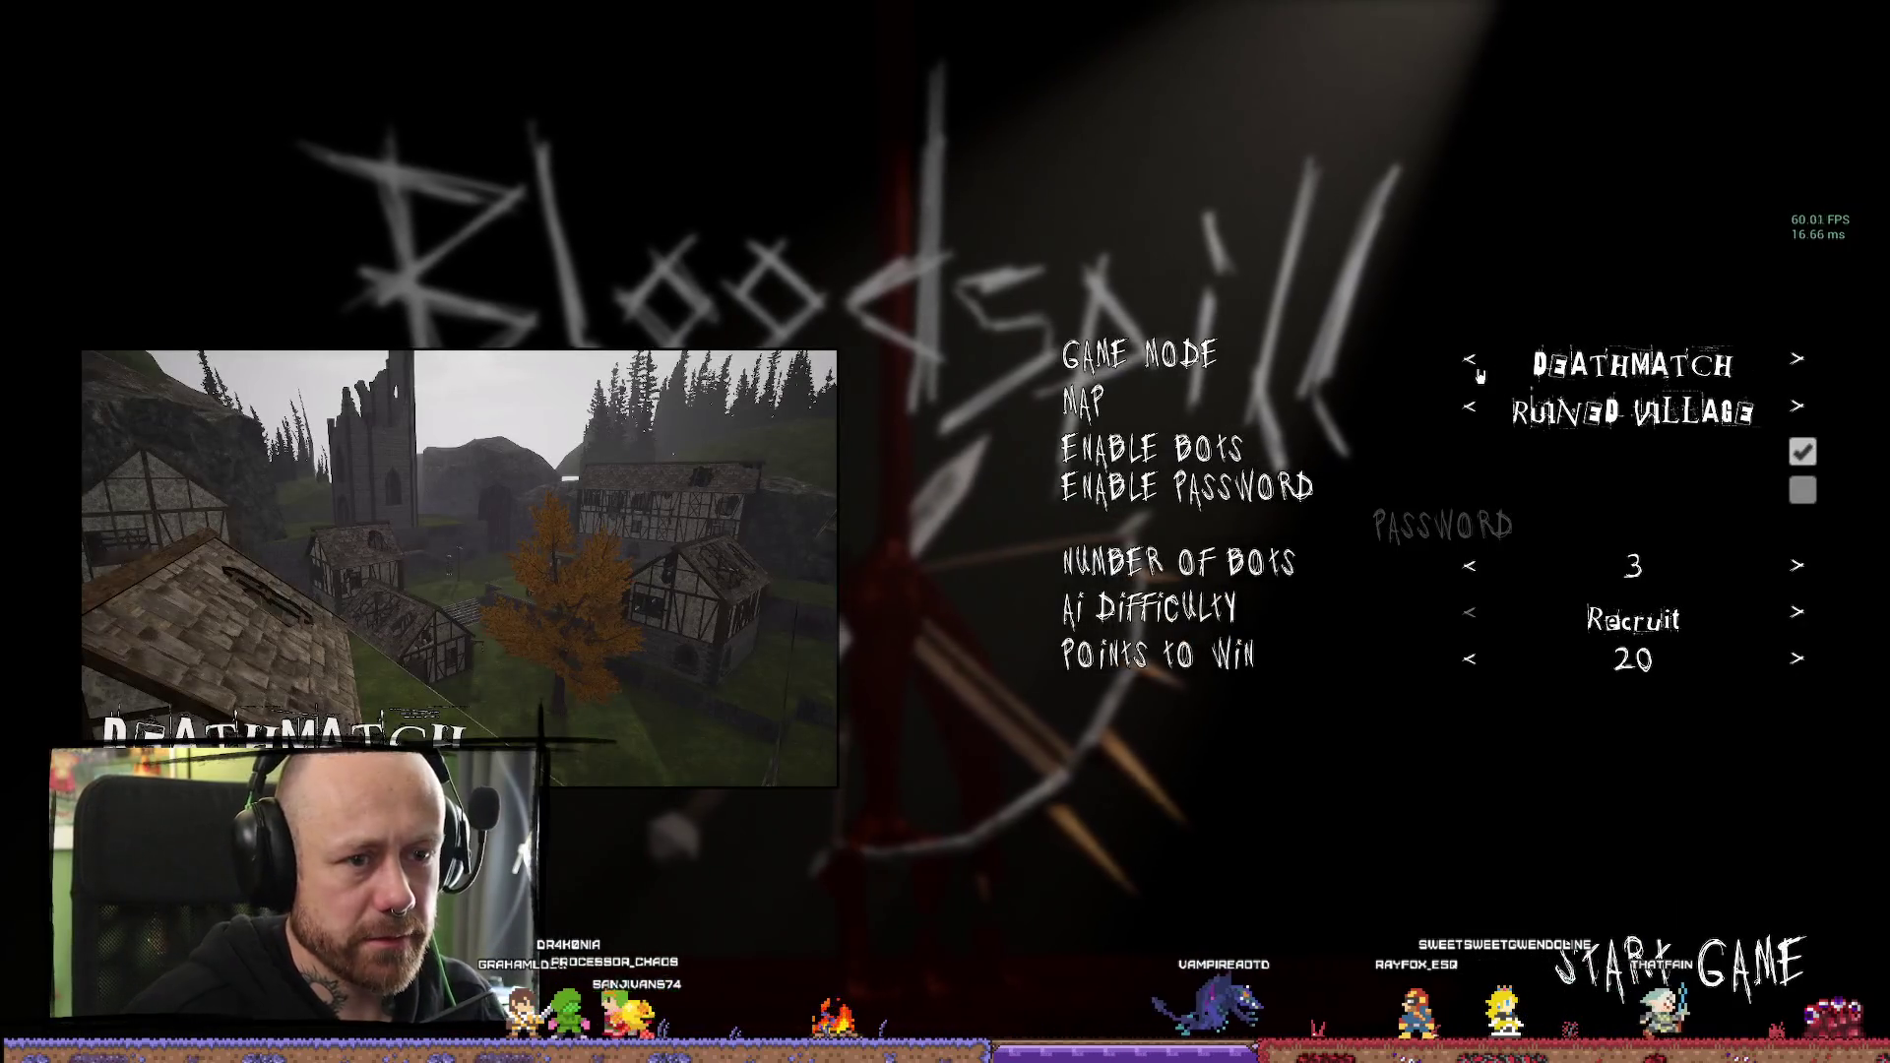
click(1469, 407)
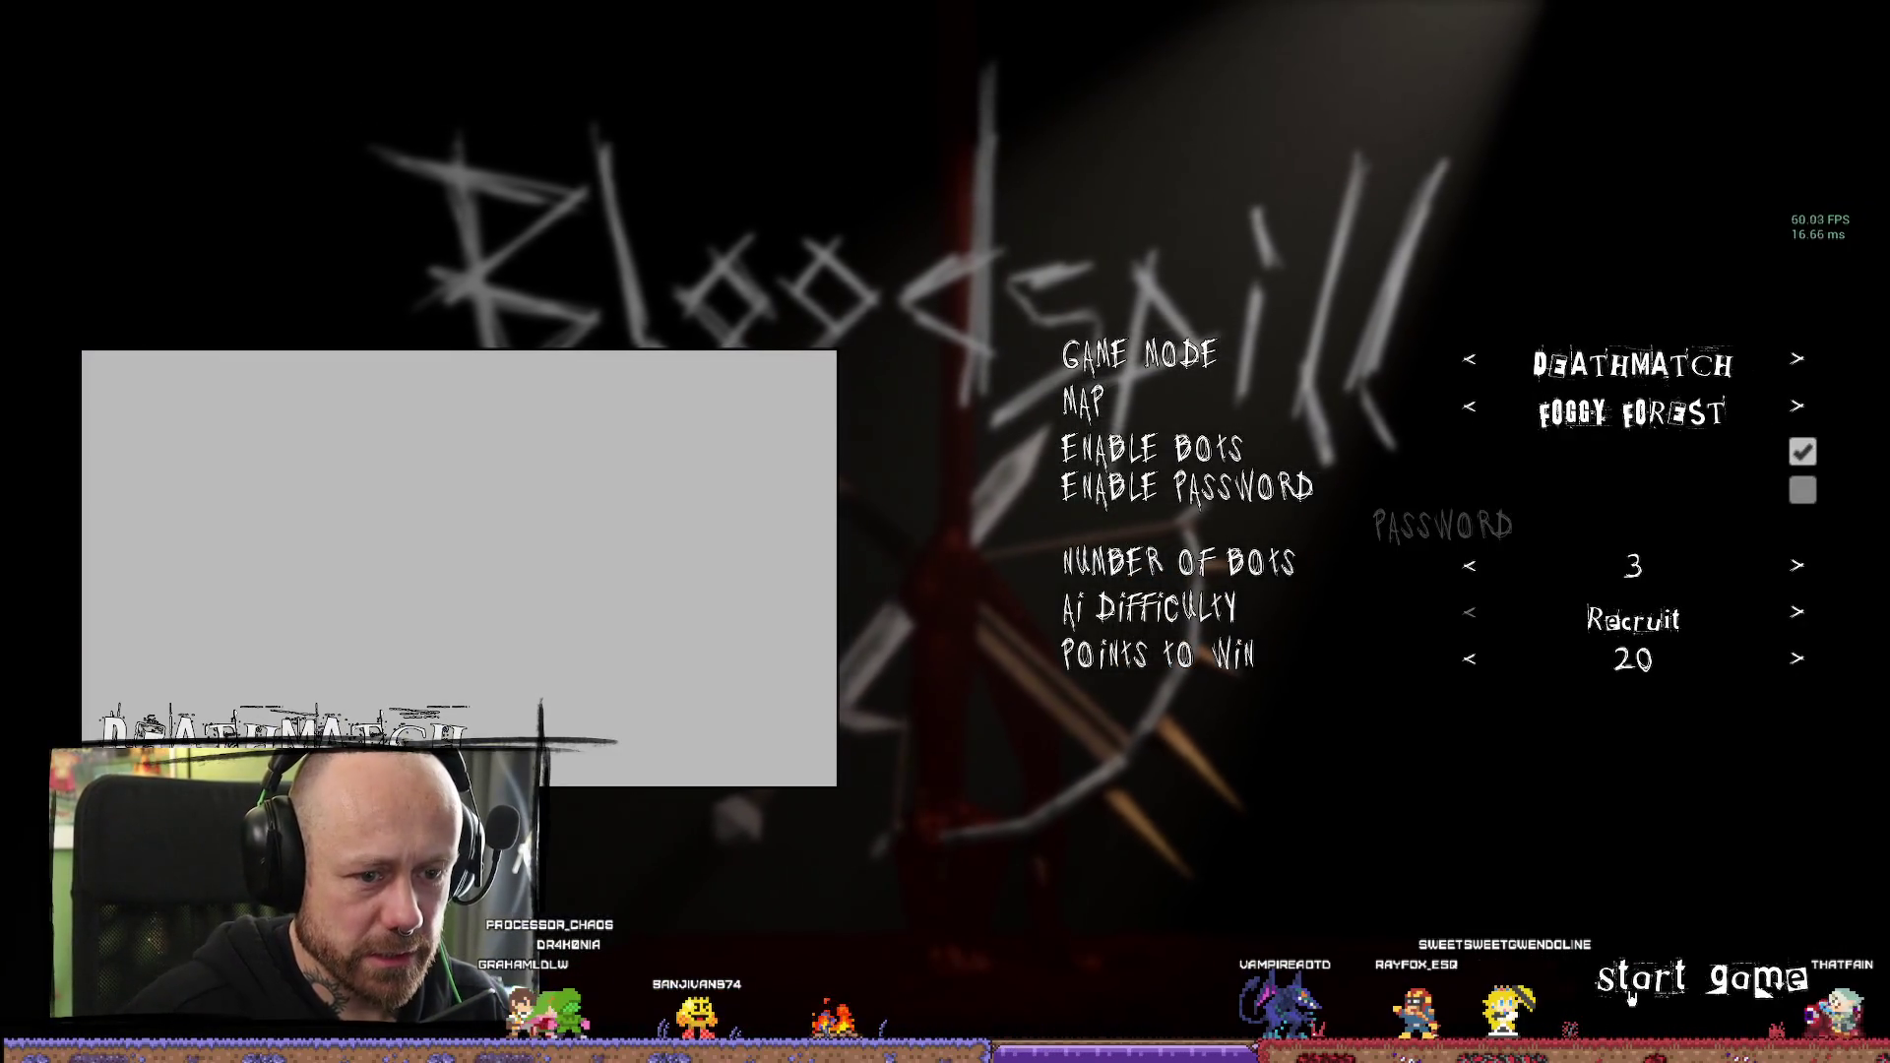
click(1679, 963)
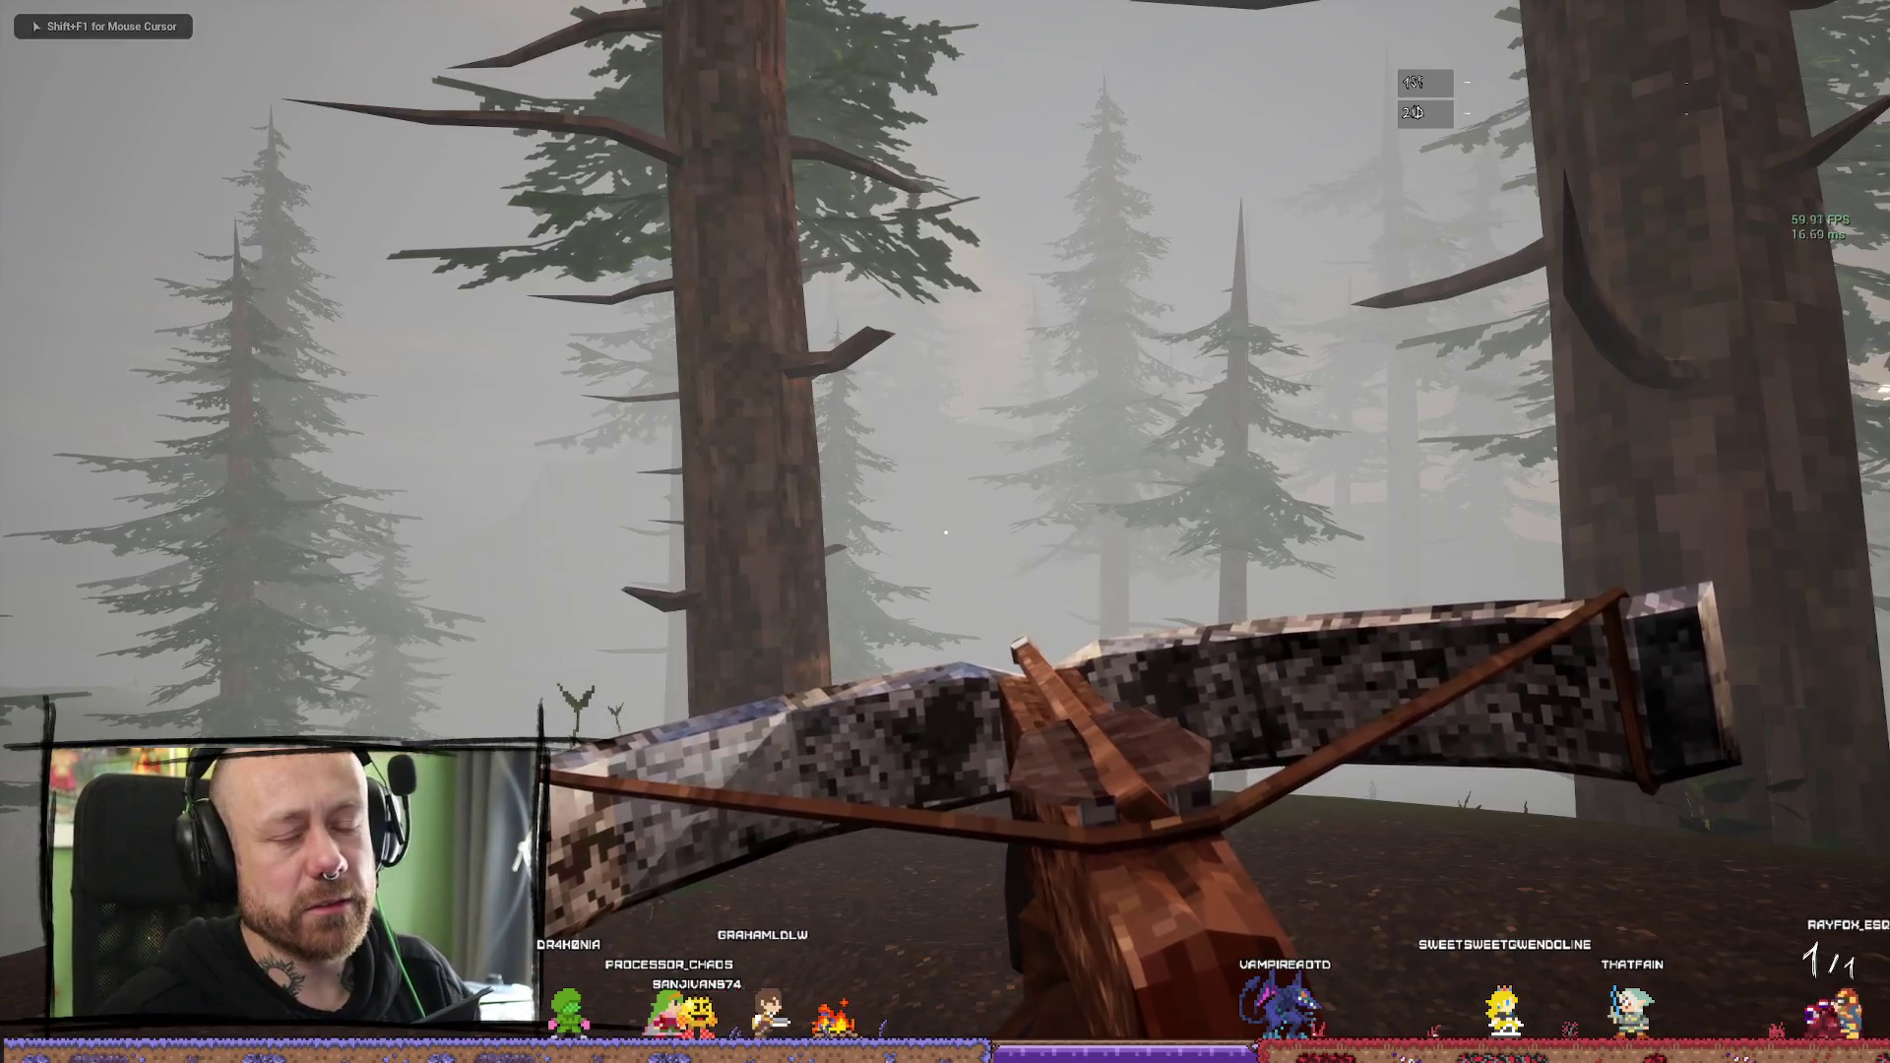
Advance through the misty forest and shoot an enemy with the crossbow
key(w)
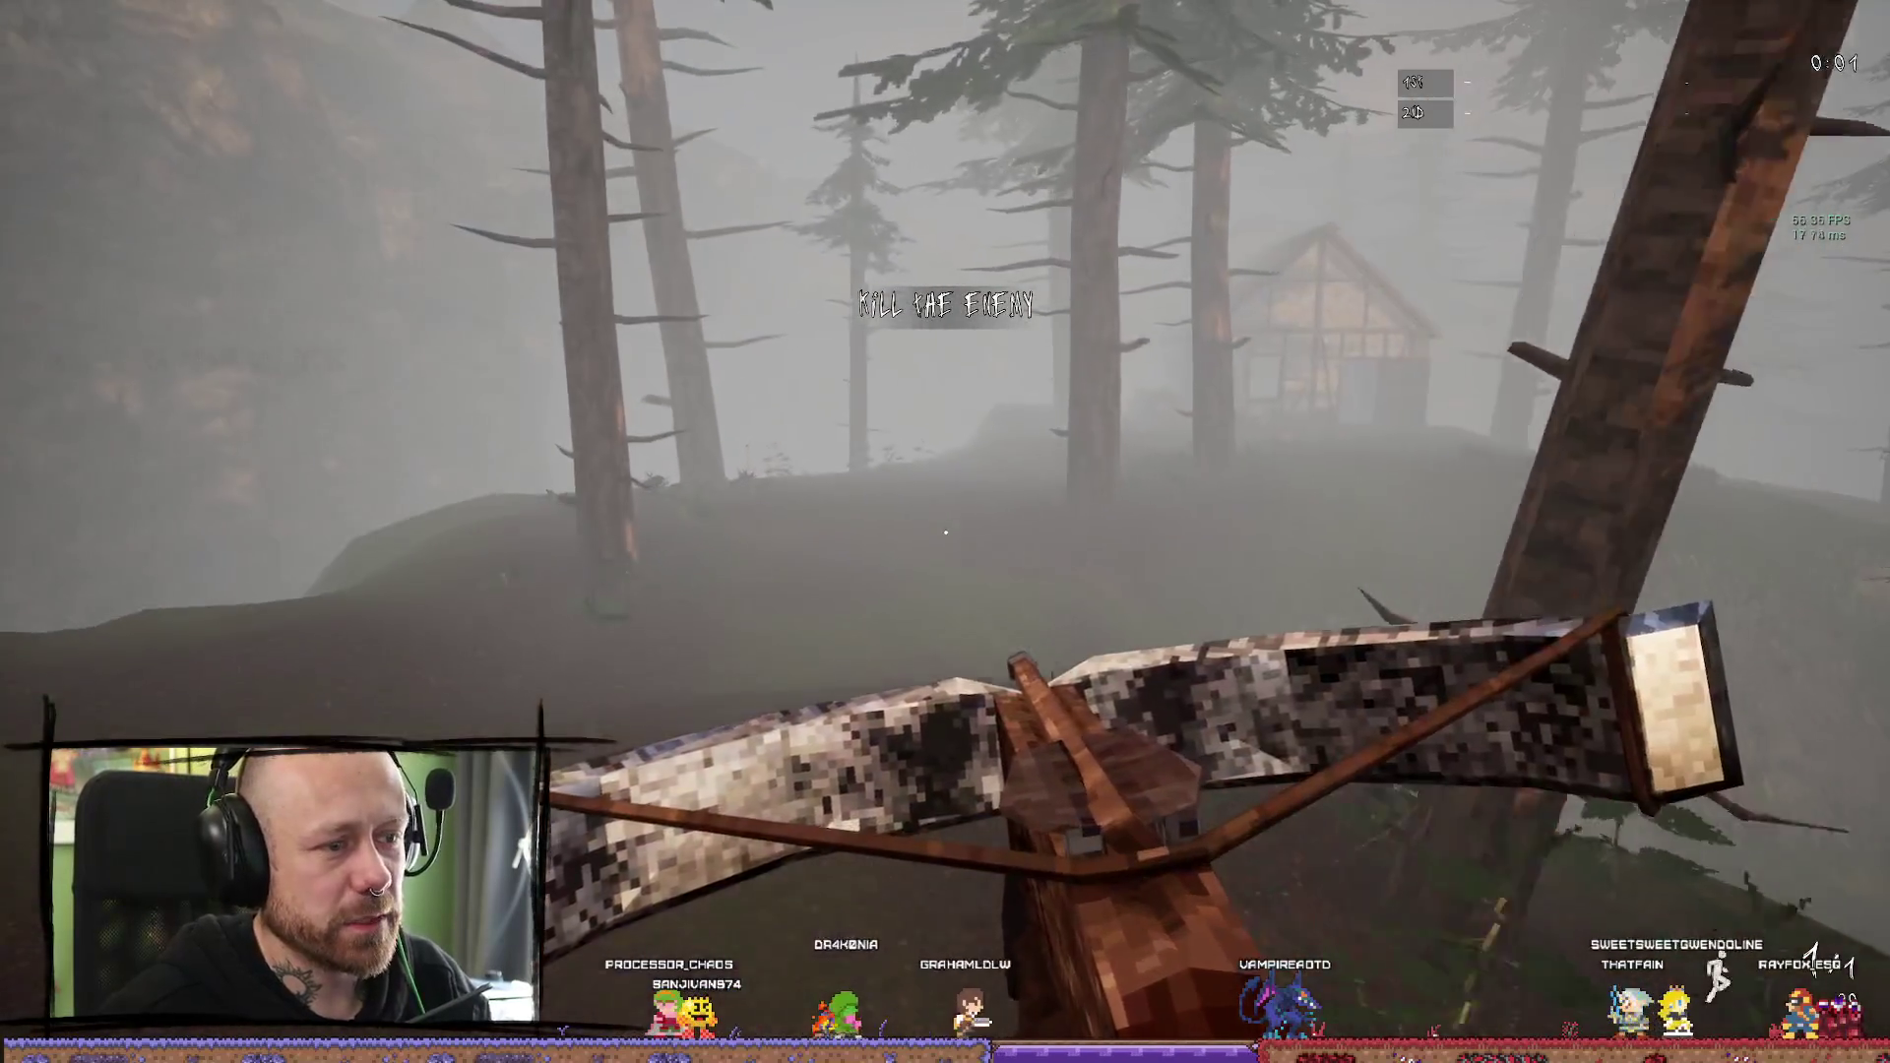
key(w)
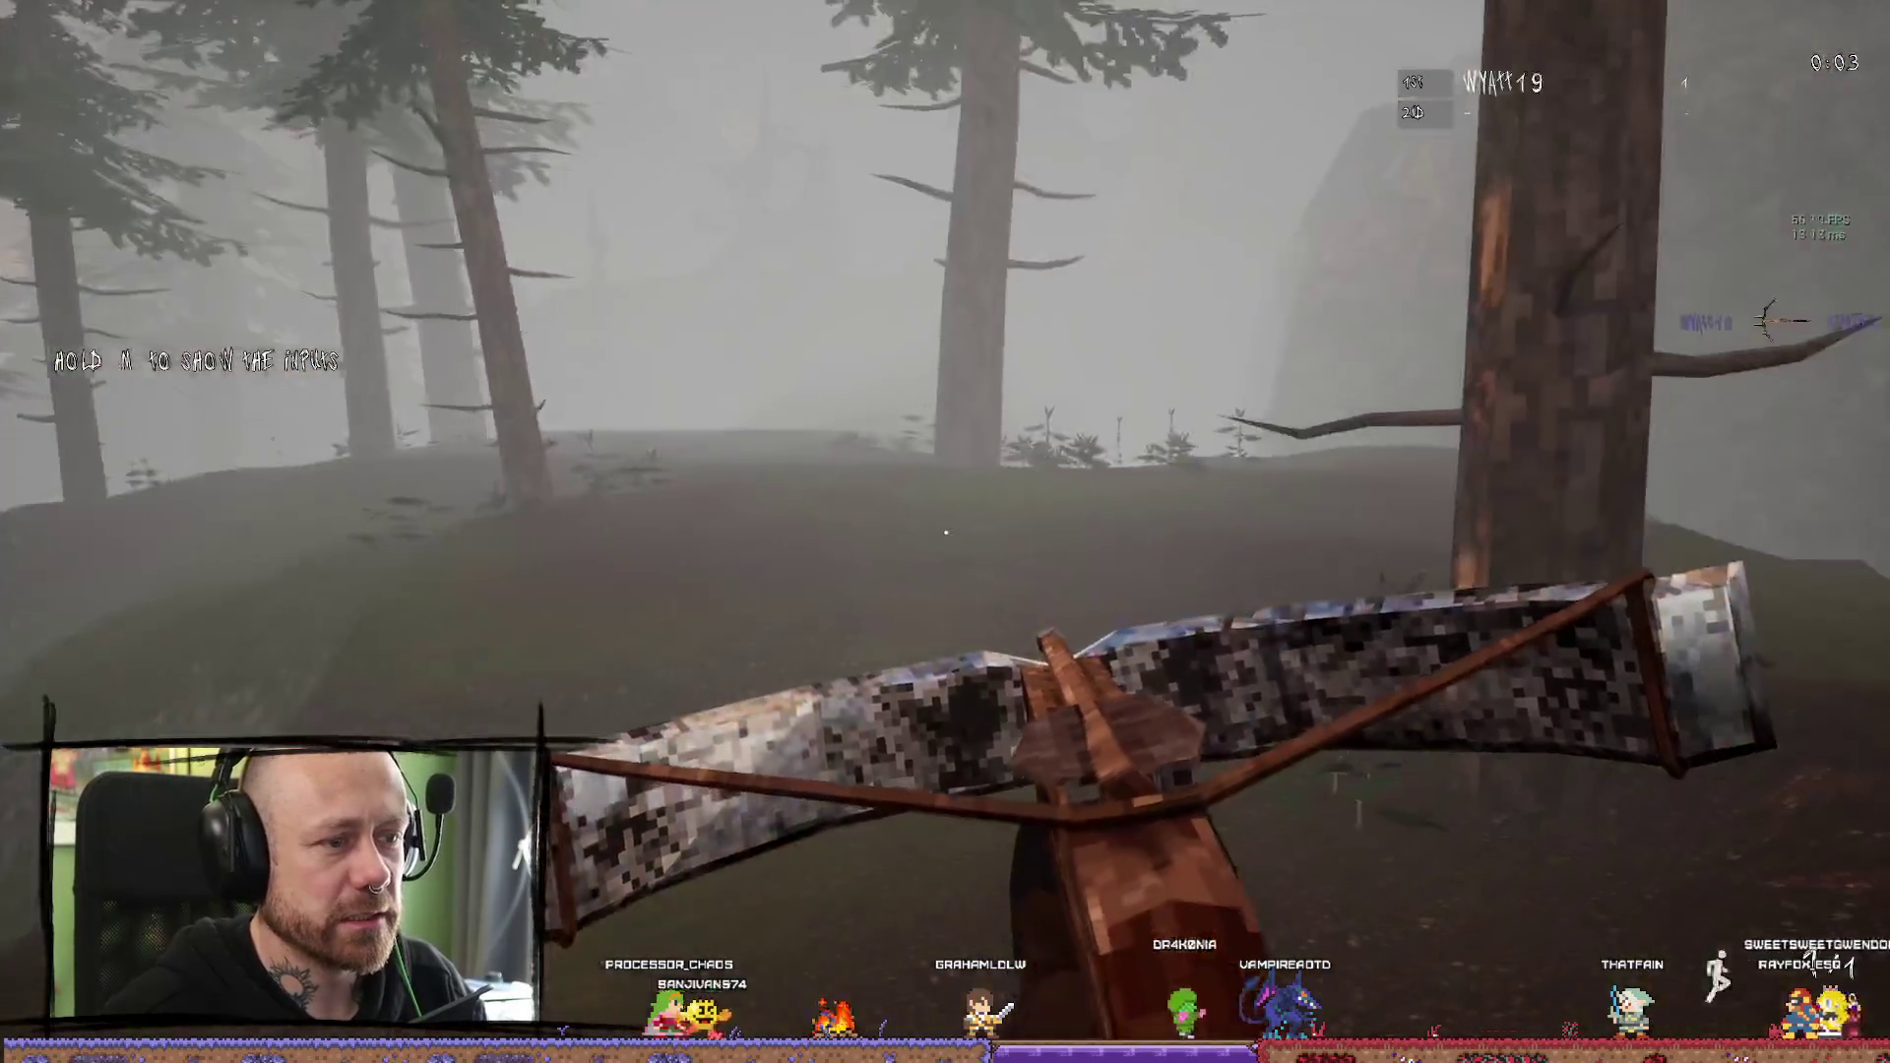
key(w)
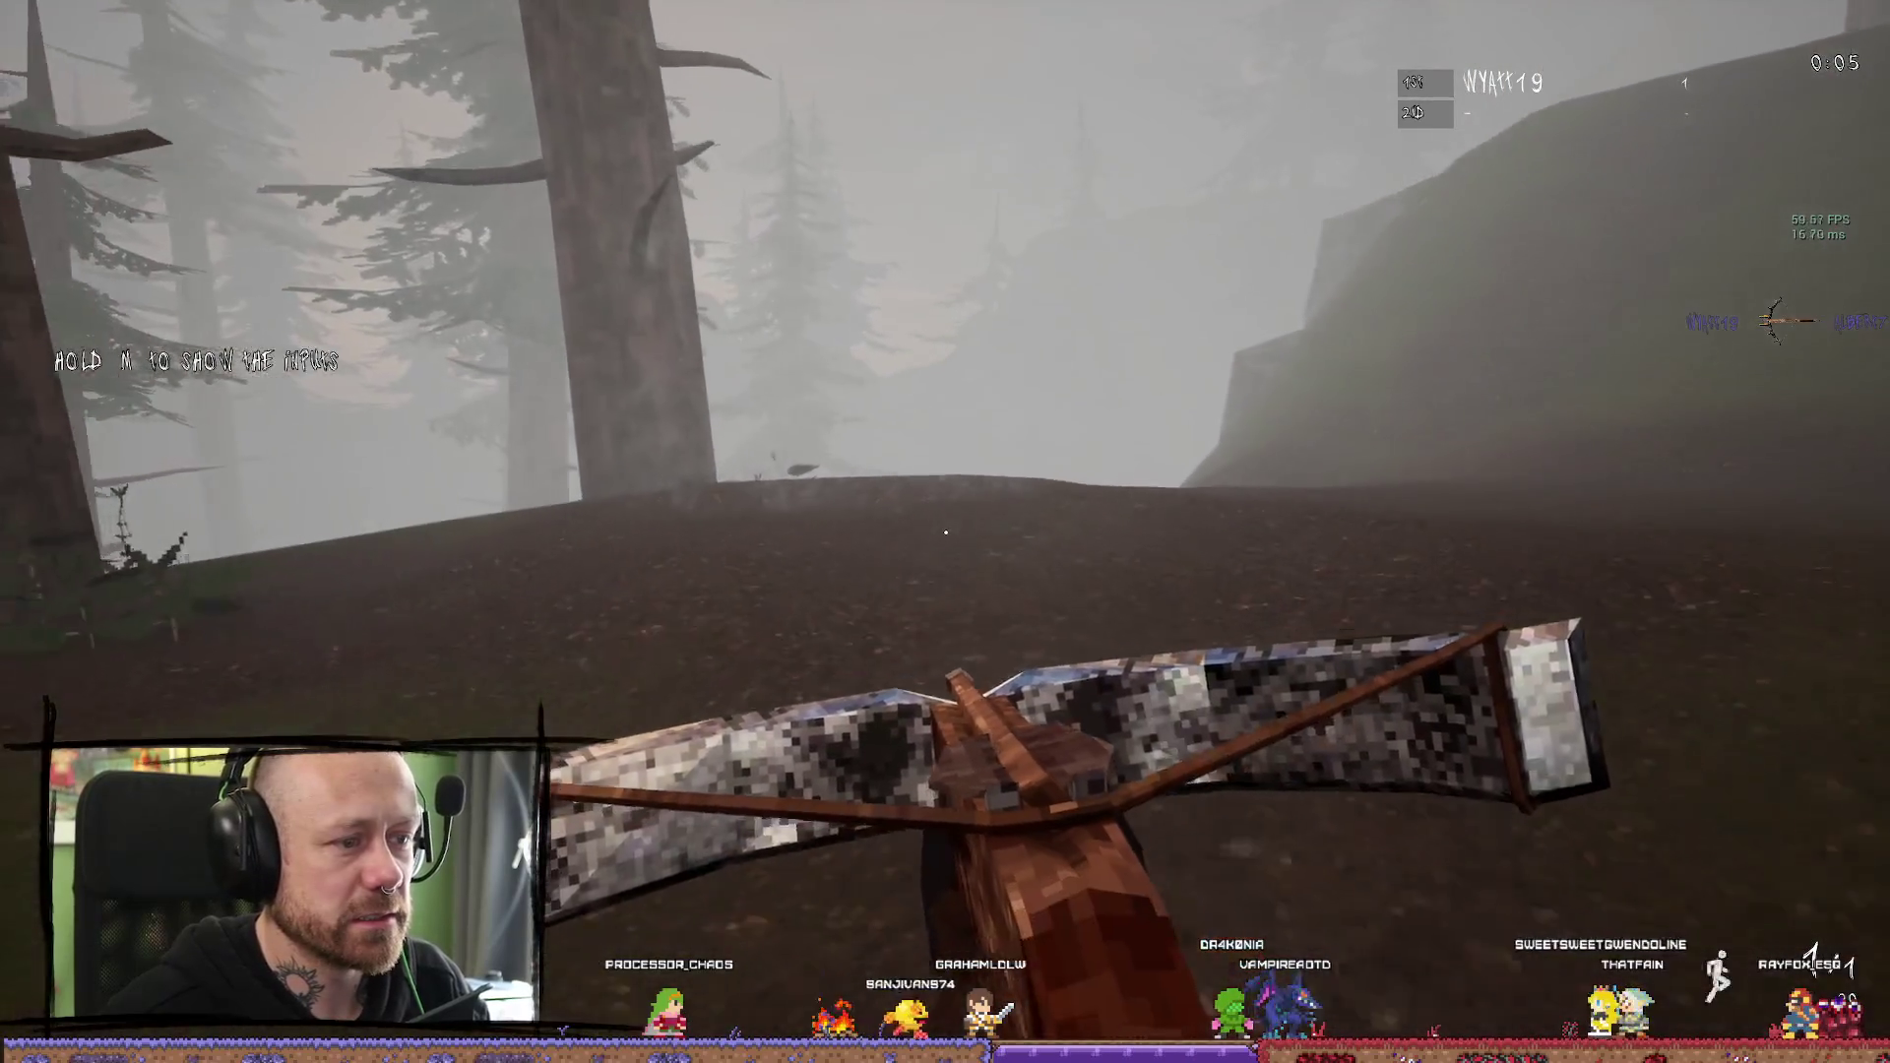
key(w)
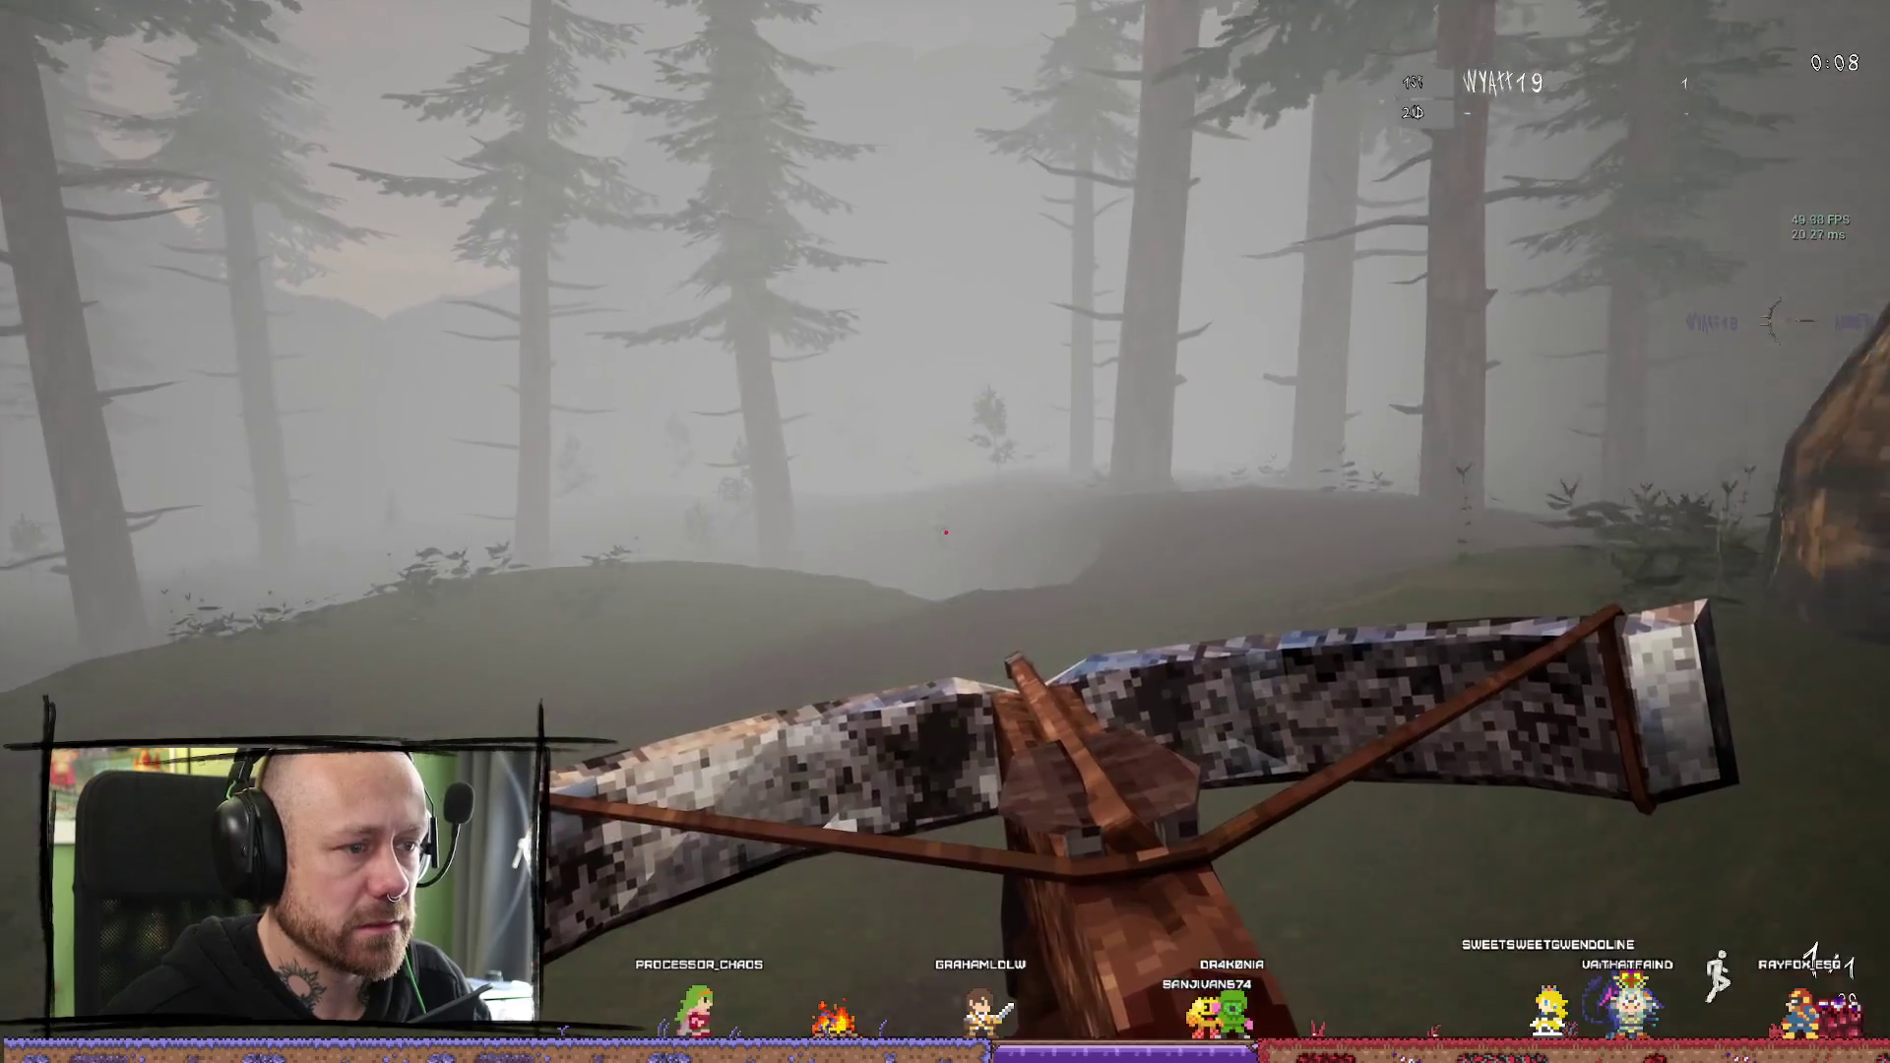
key(w)
click(945, 531)
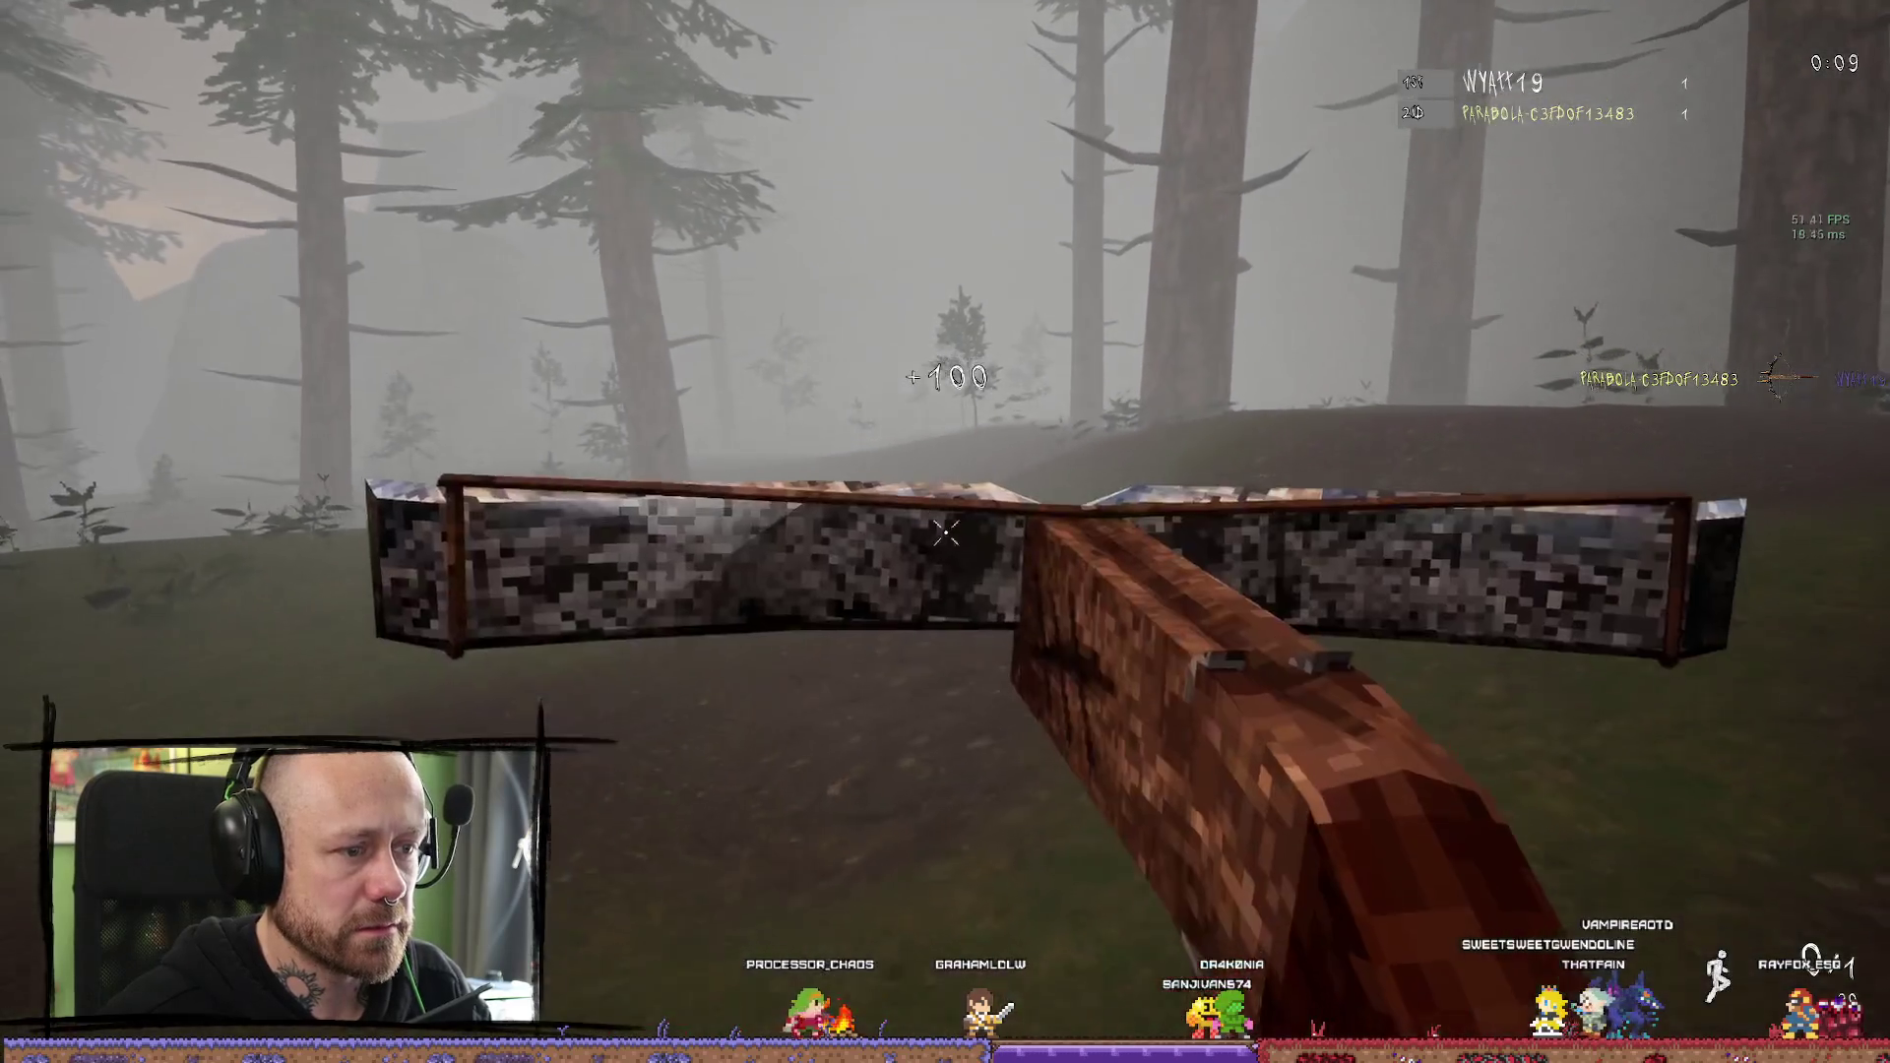
key(w)
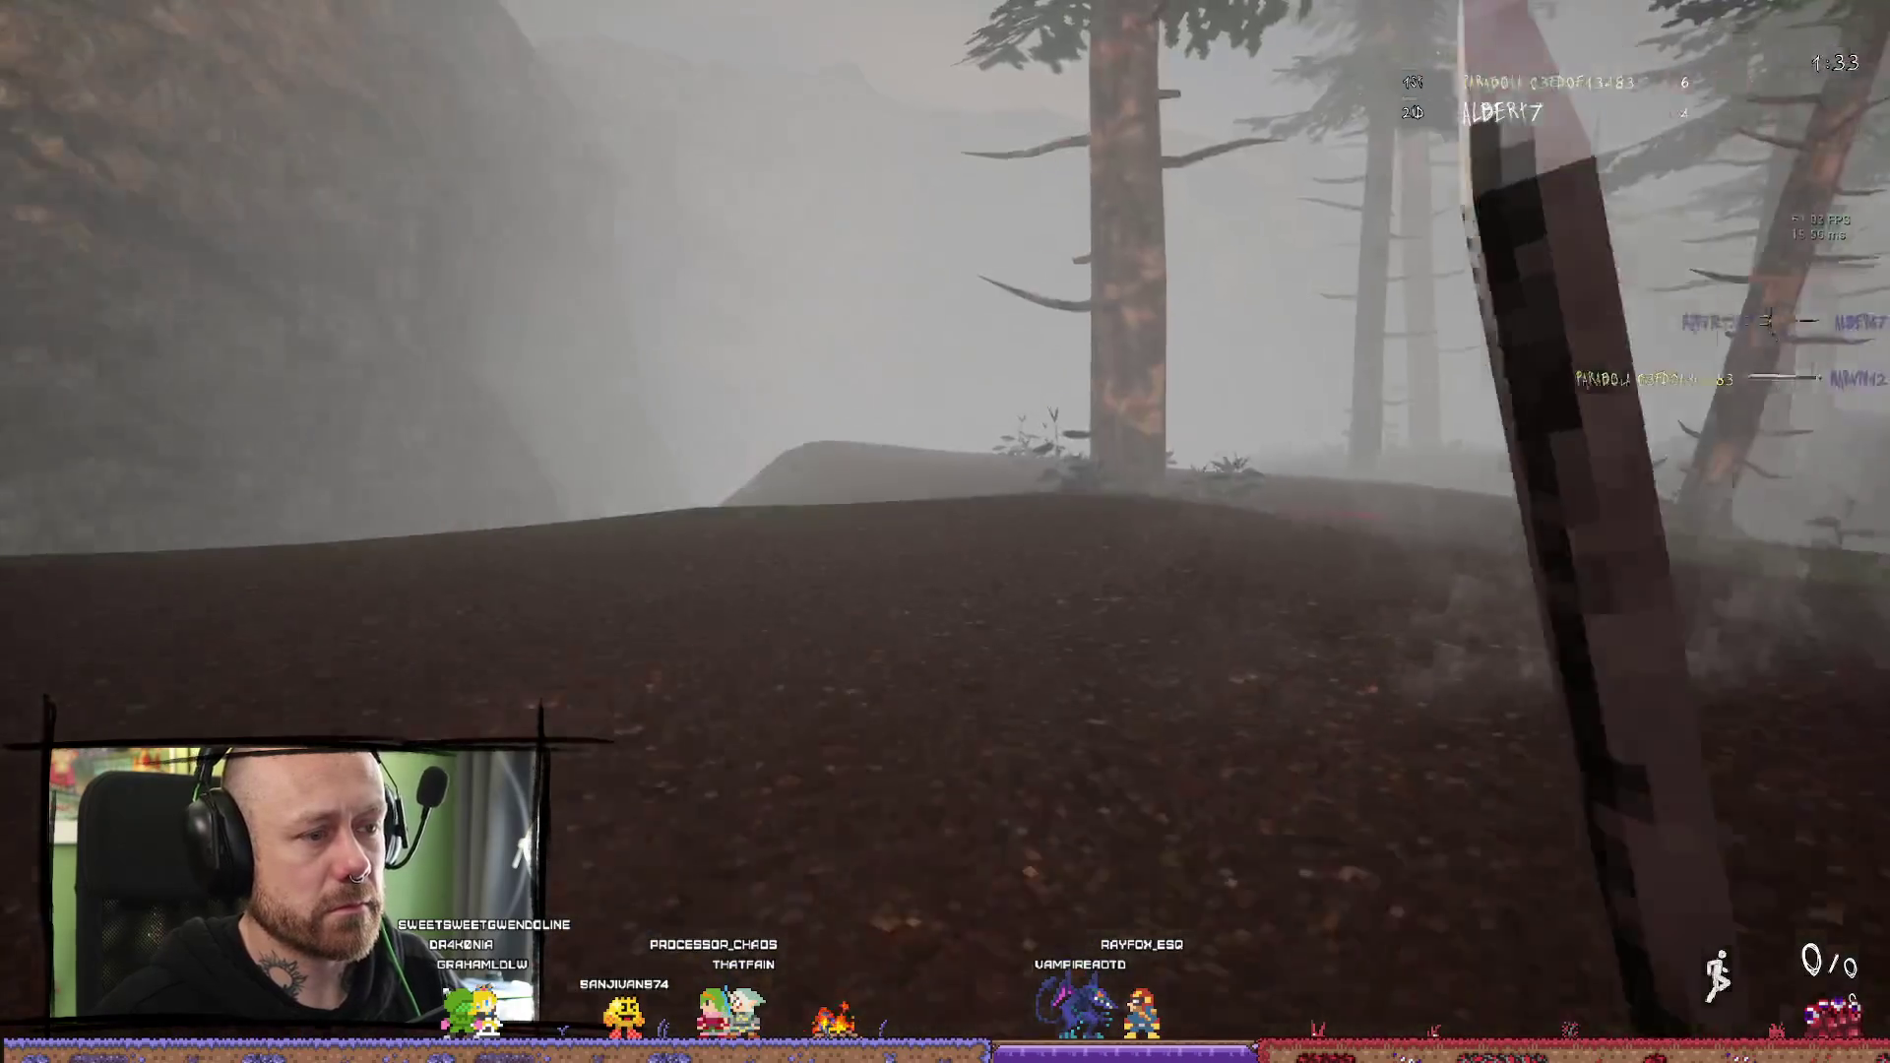
Attack with the knife, push into the clearing, then stop the Play In Editor session
click(945, 531)
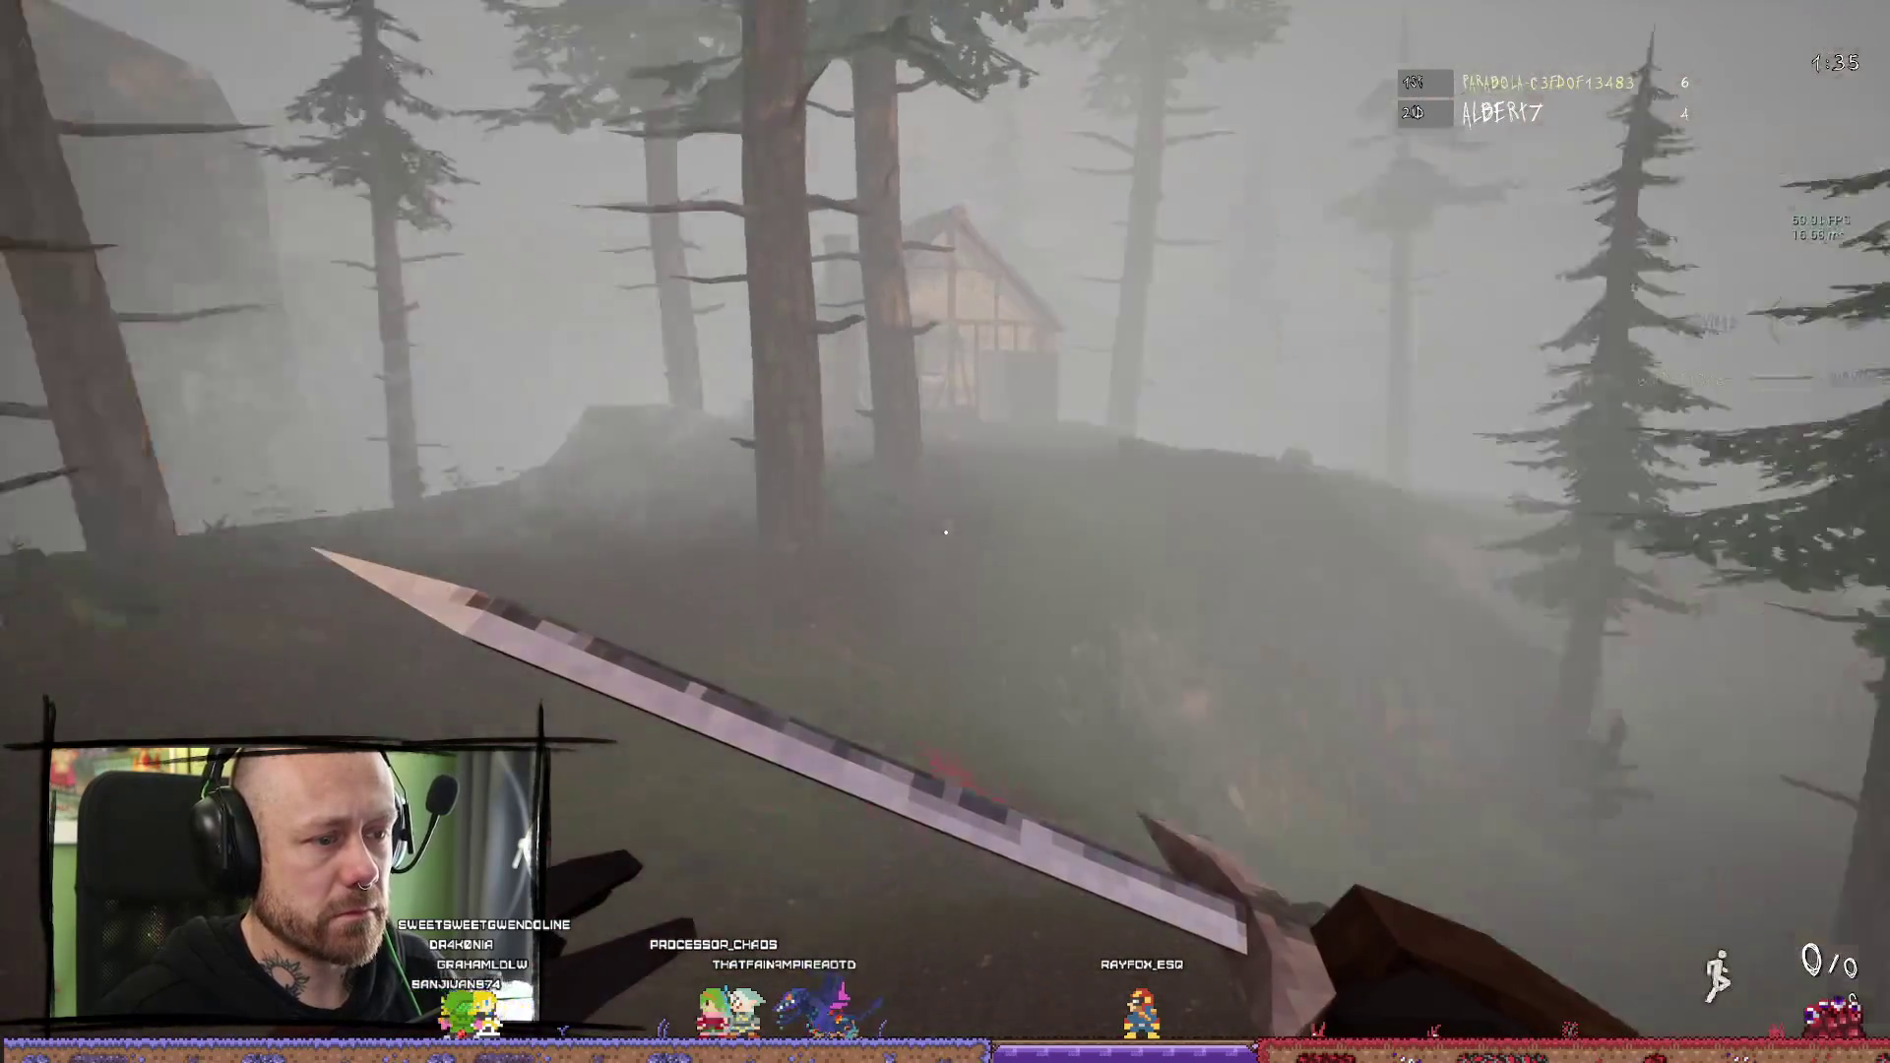
key(w)
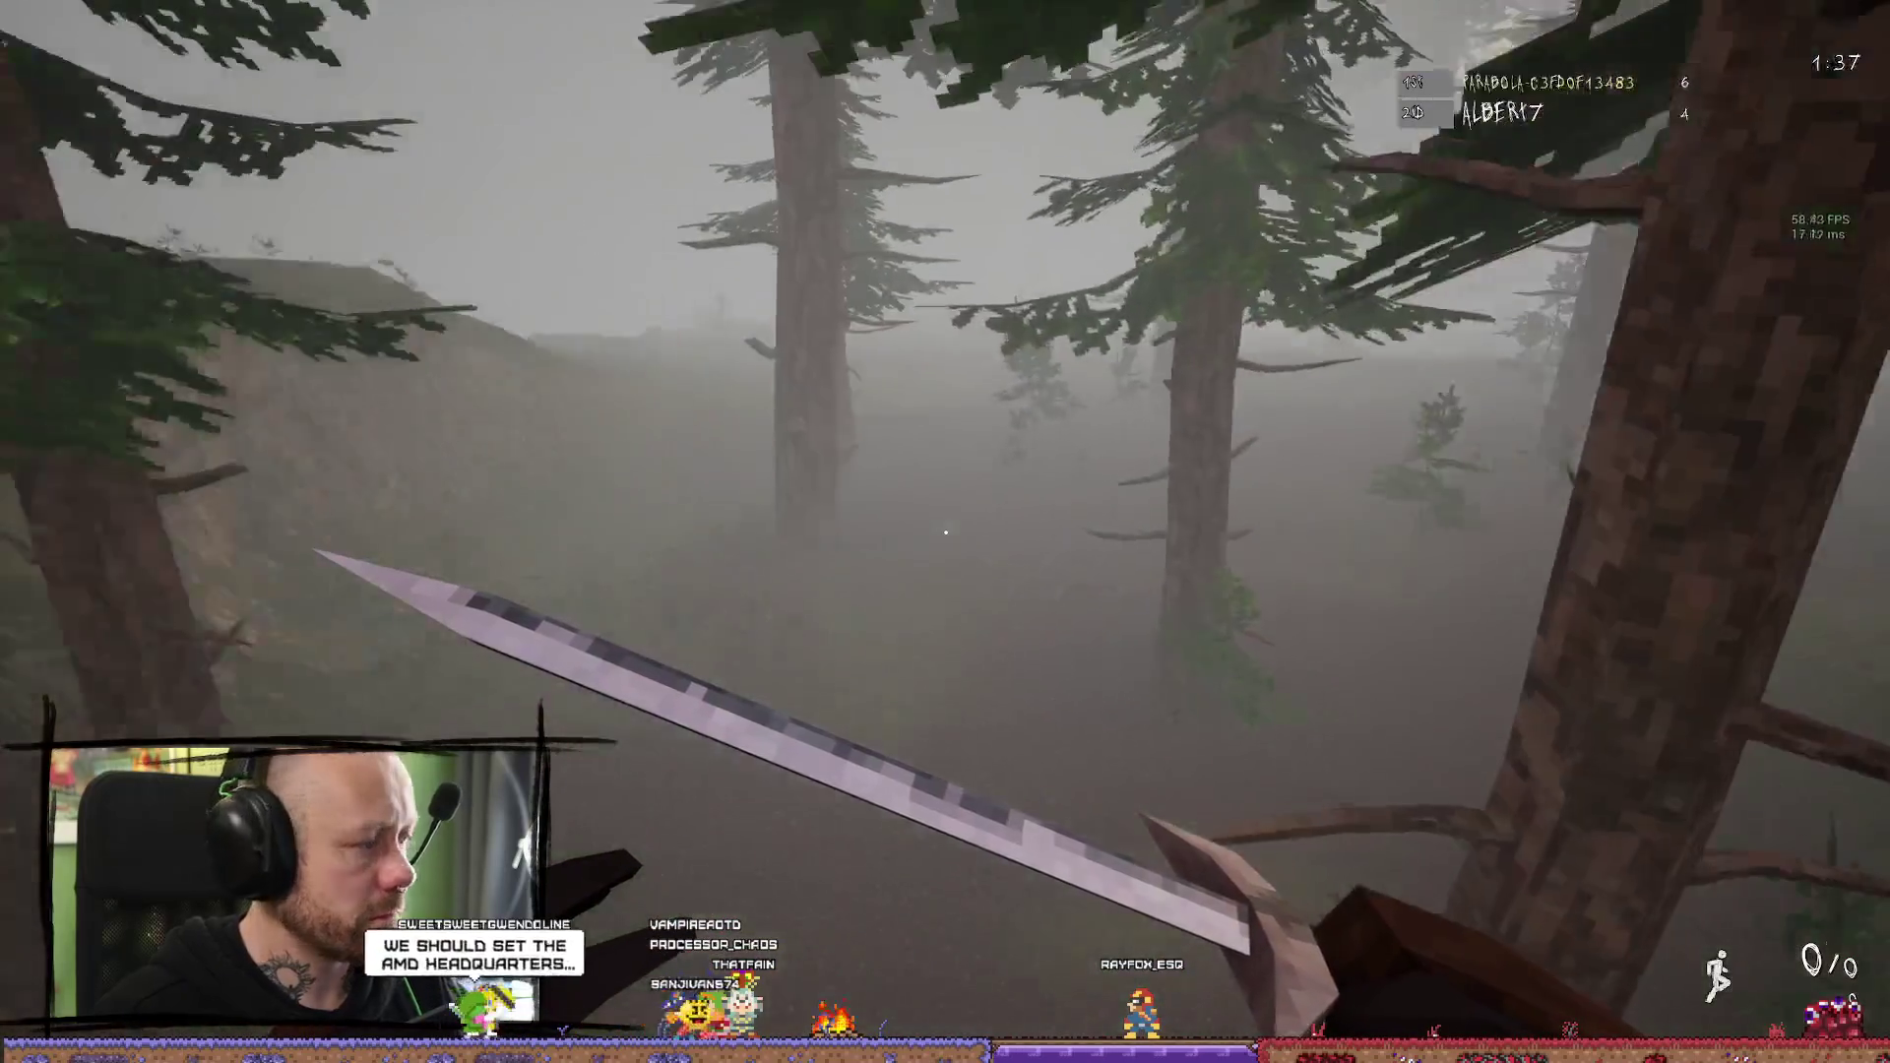
key(w)
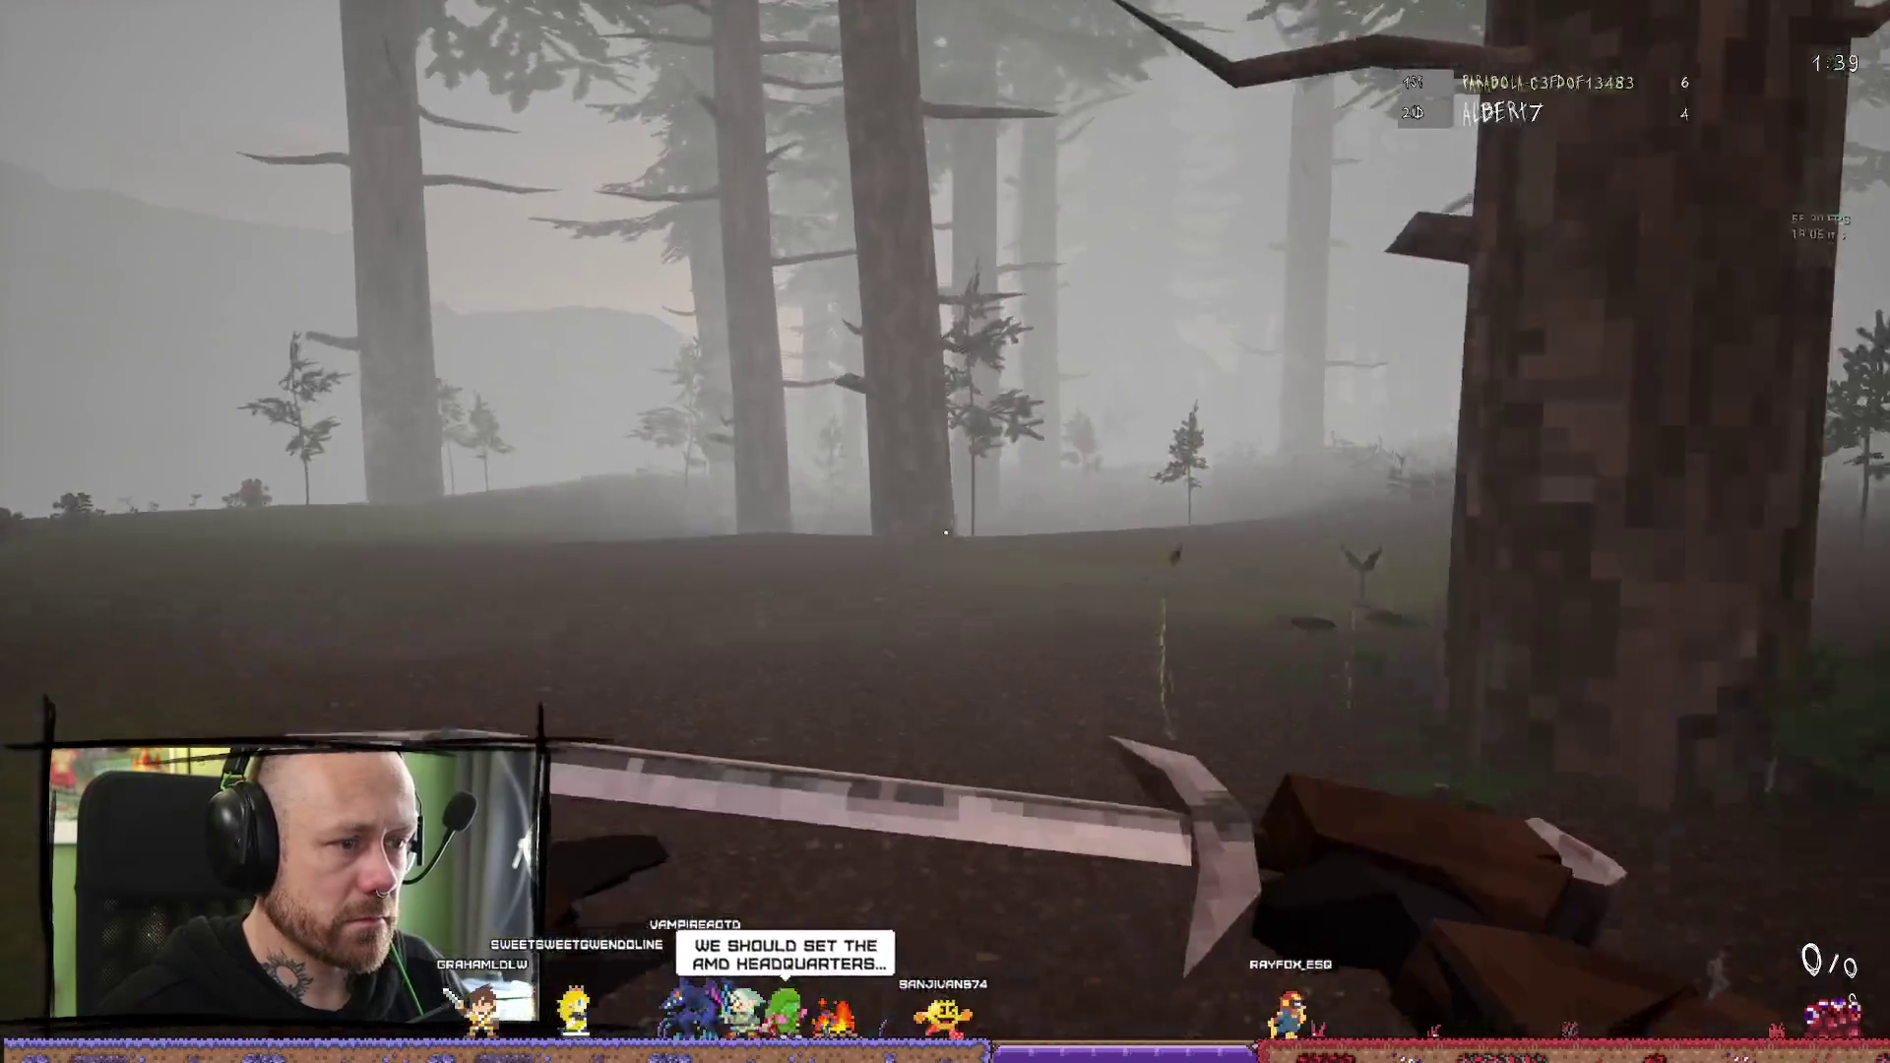
key(Escape)
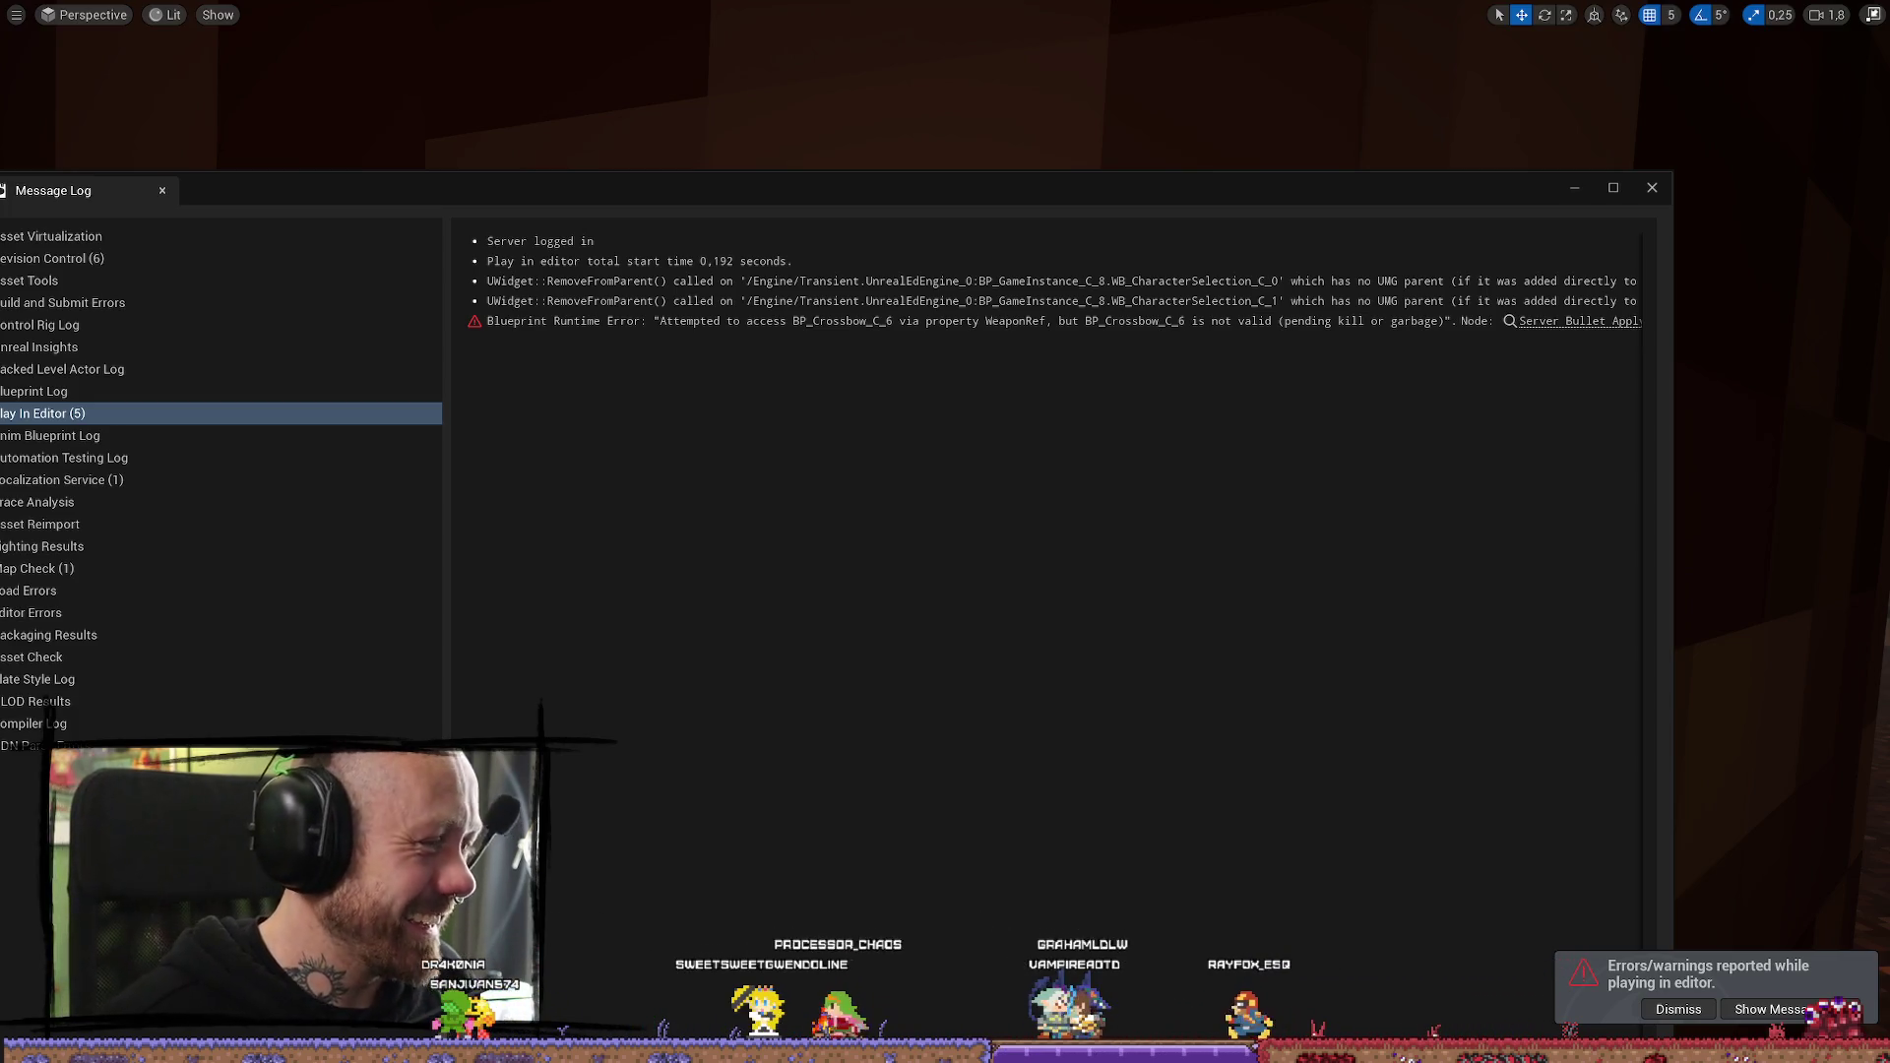
Close the Message Log, fly the camera into the foggy forest, and exit immersive mode with F11
click(1653, 189)
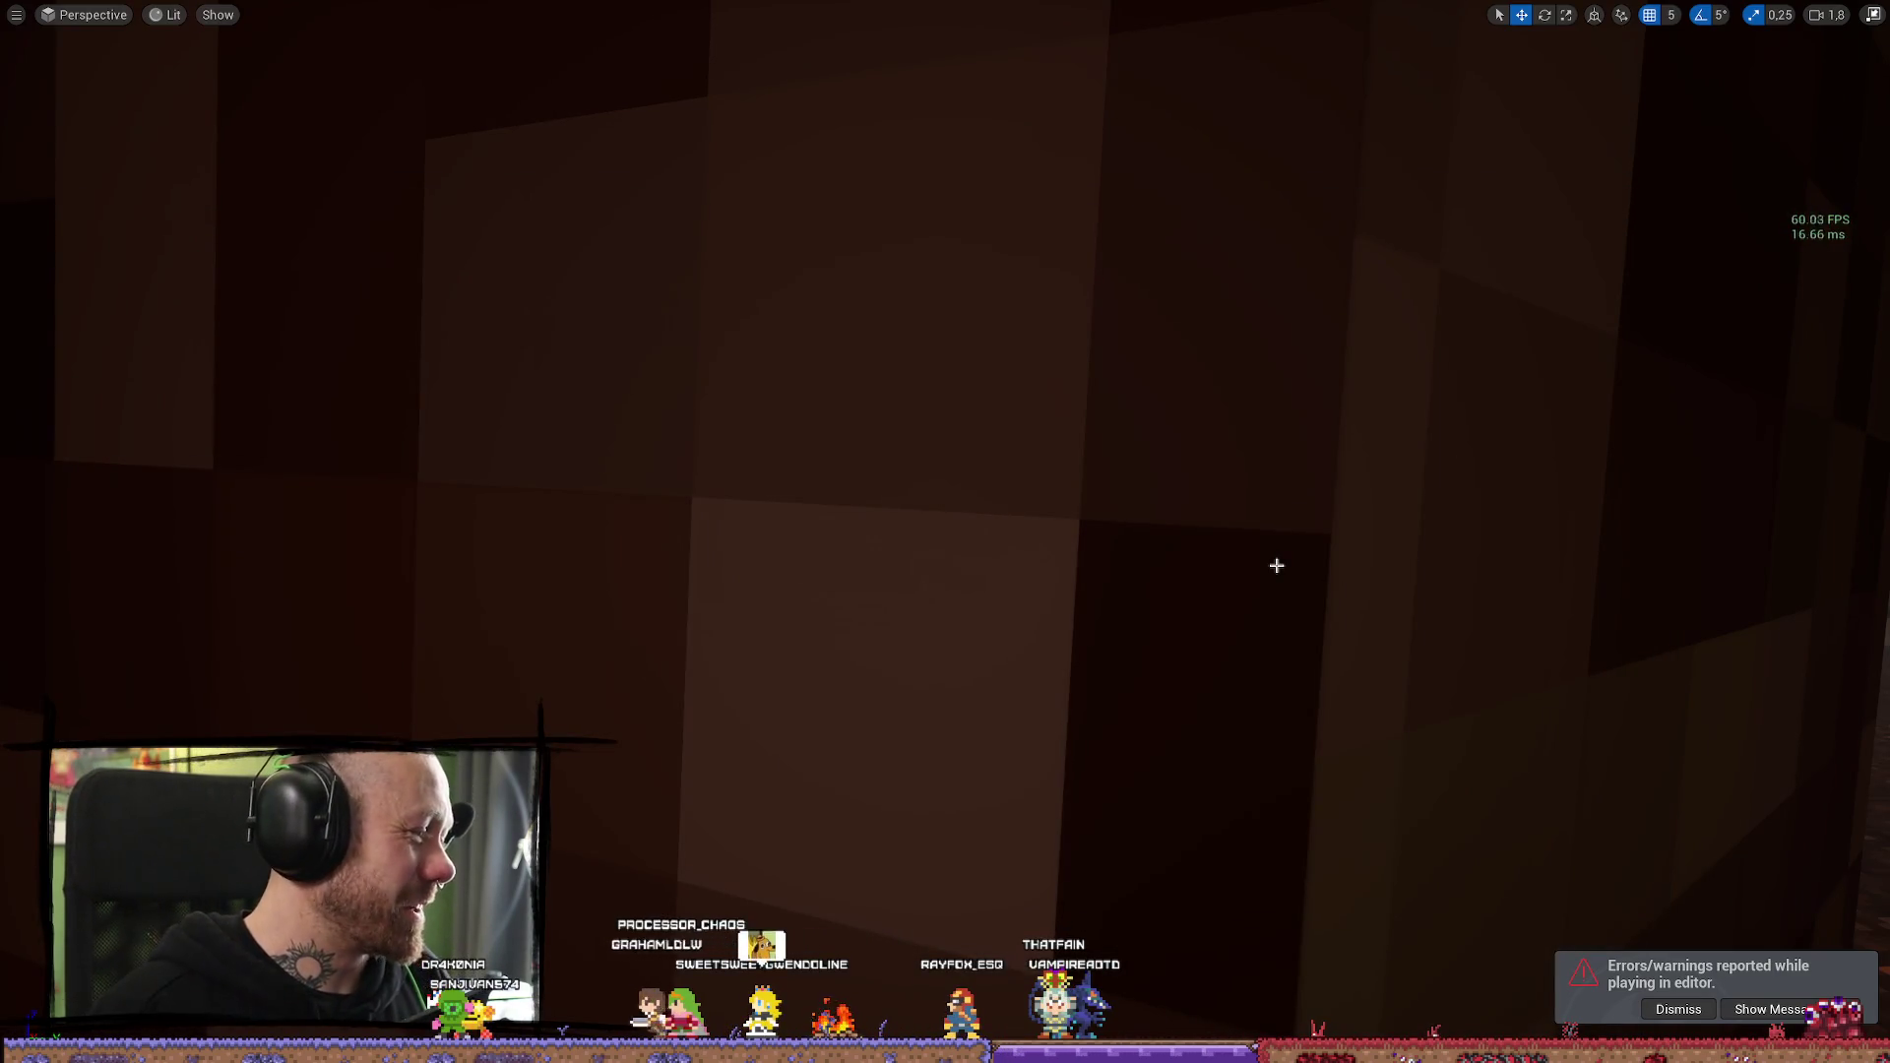
drag(1159, 514, 1159, 515)
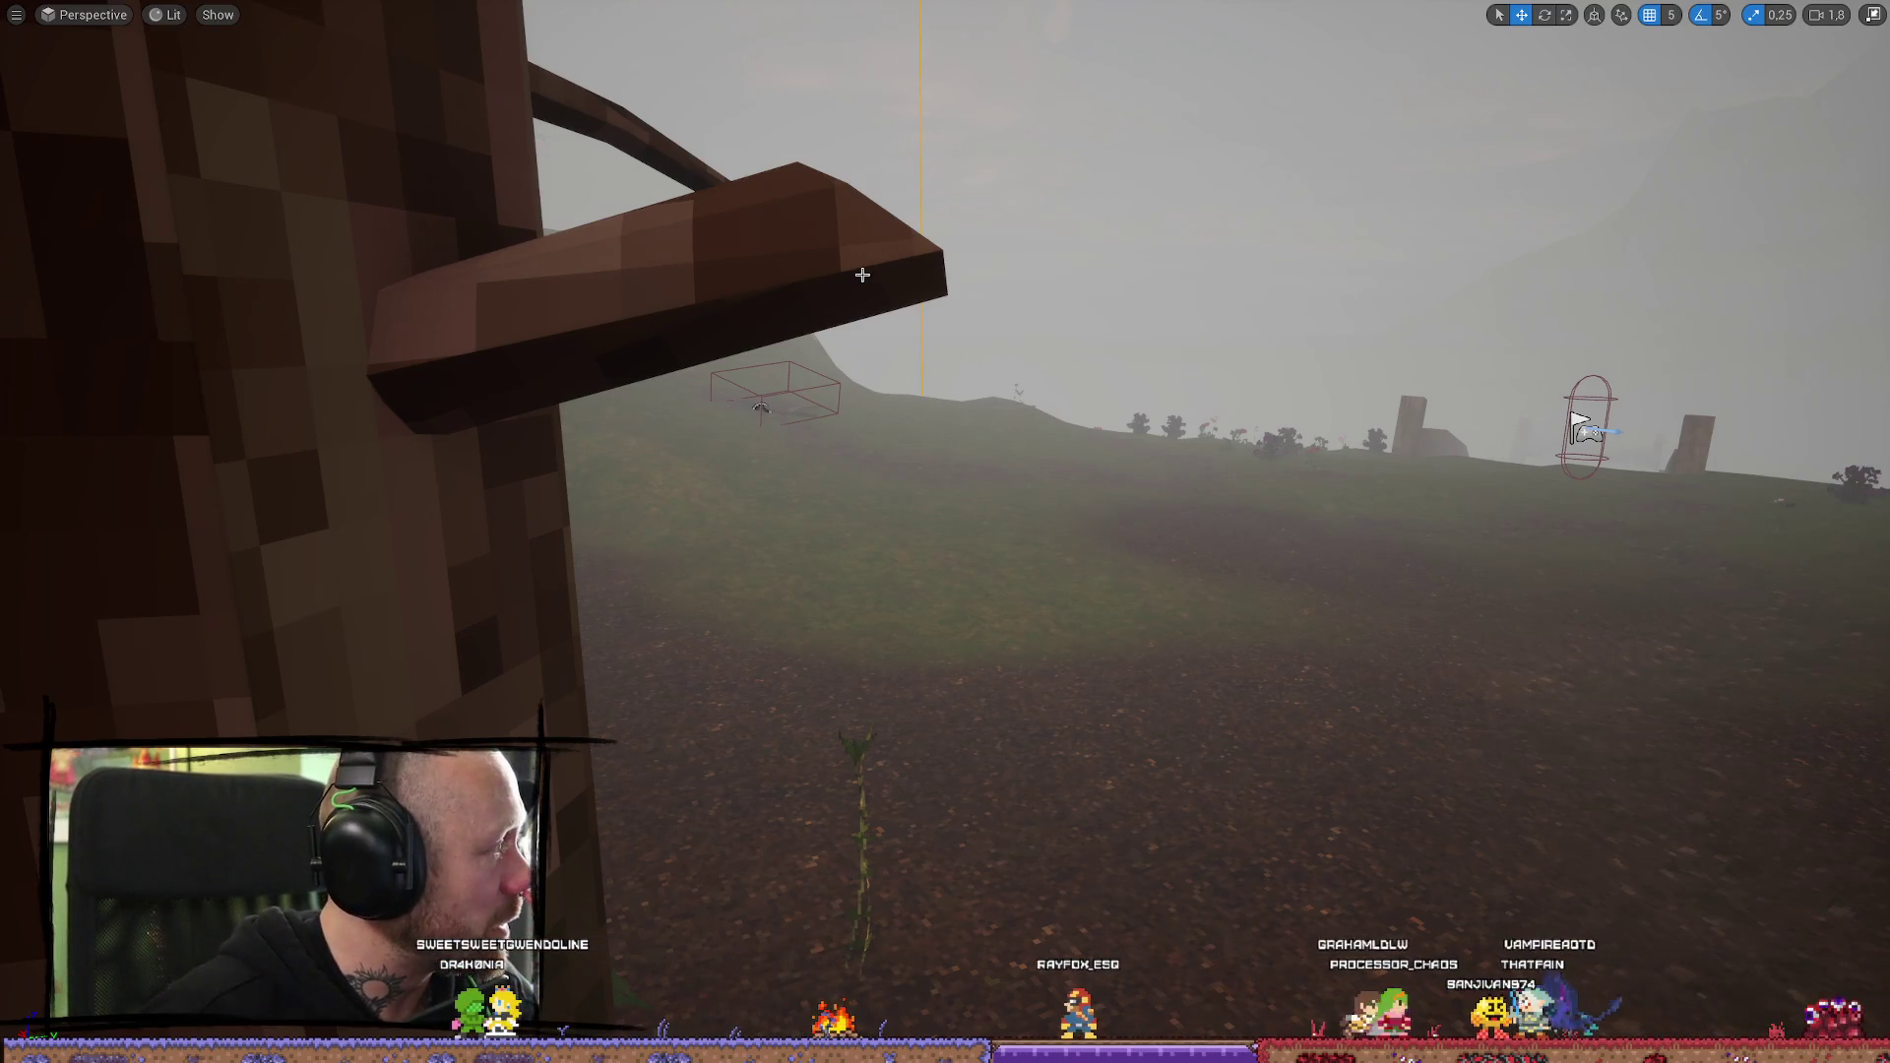
mouse_move(866, 274)
mouse_down()
mouse_move(886, 251)
mouse_move(1433, 289)
mouse_move(978, 520)
mouse_up()
key(F11)
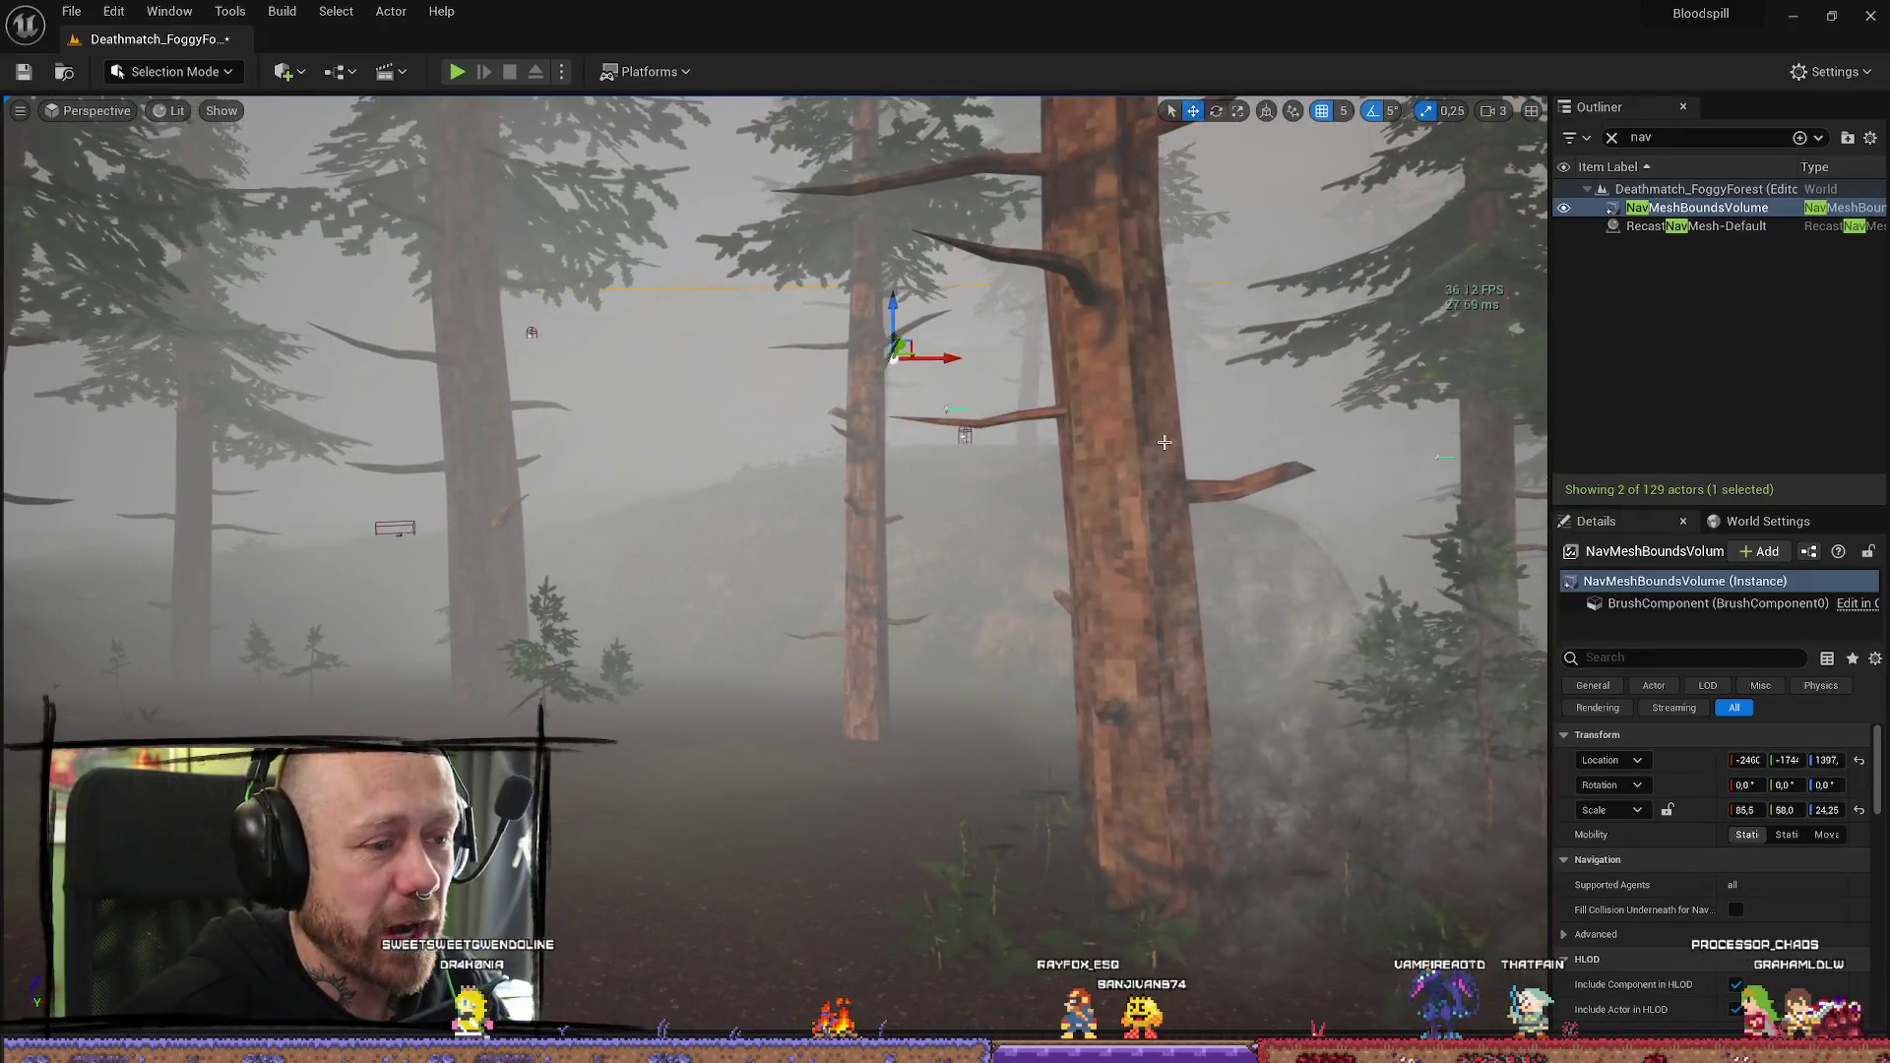
Start Play In Editor, then quit the running match from the pause menu
key(alt+p)
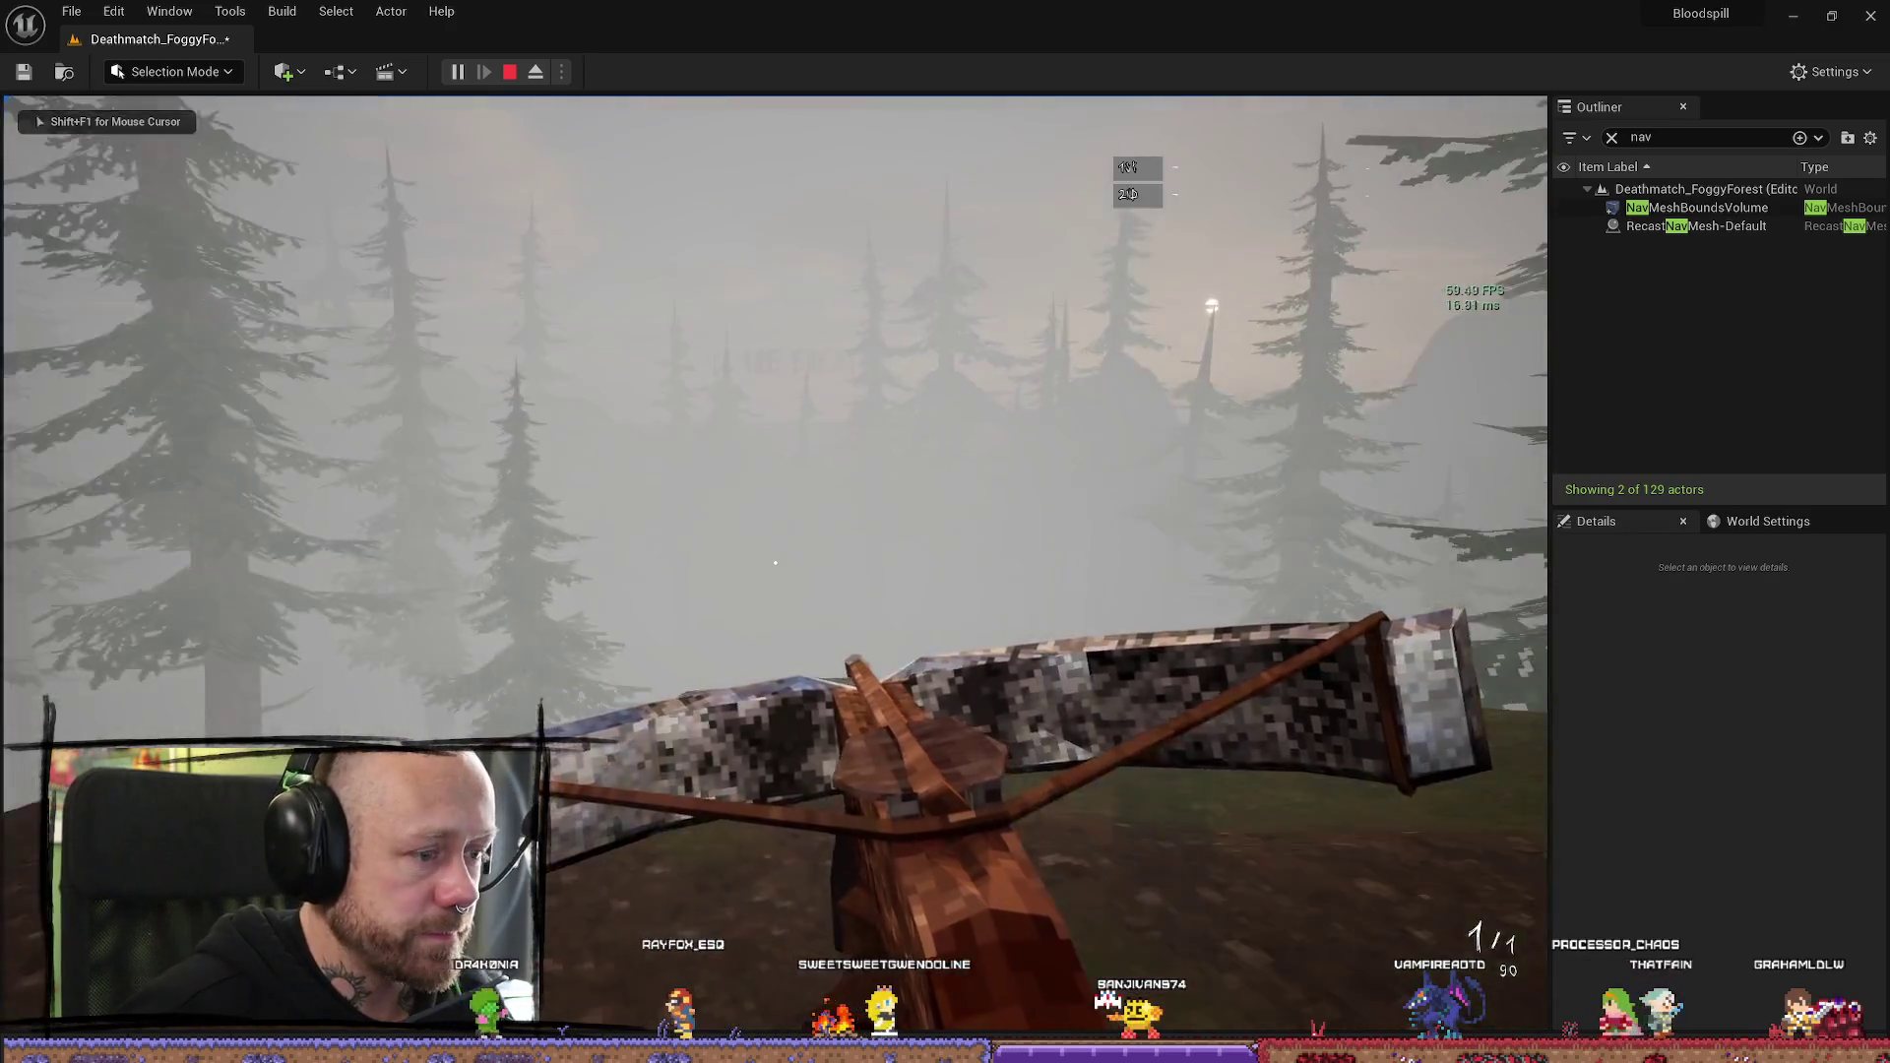
key(Escape)
click(330, 549)
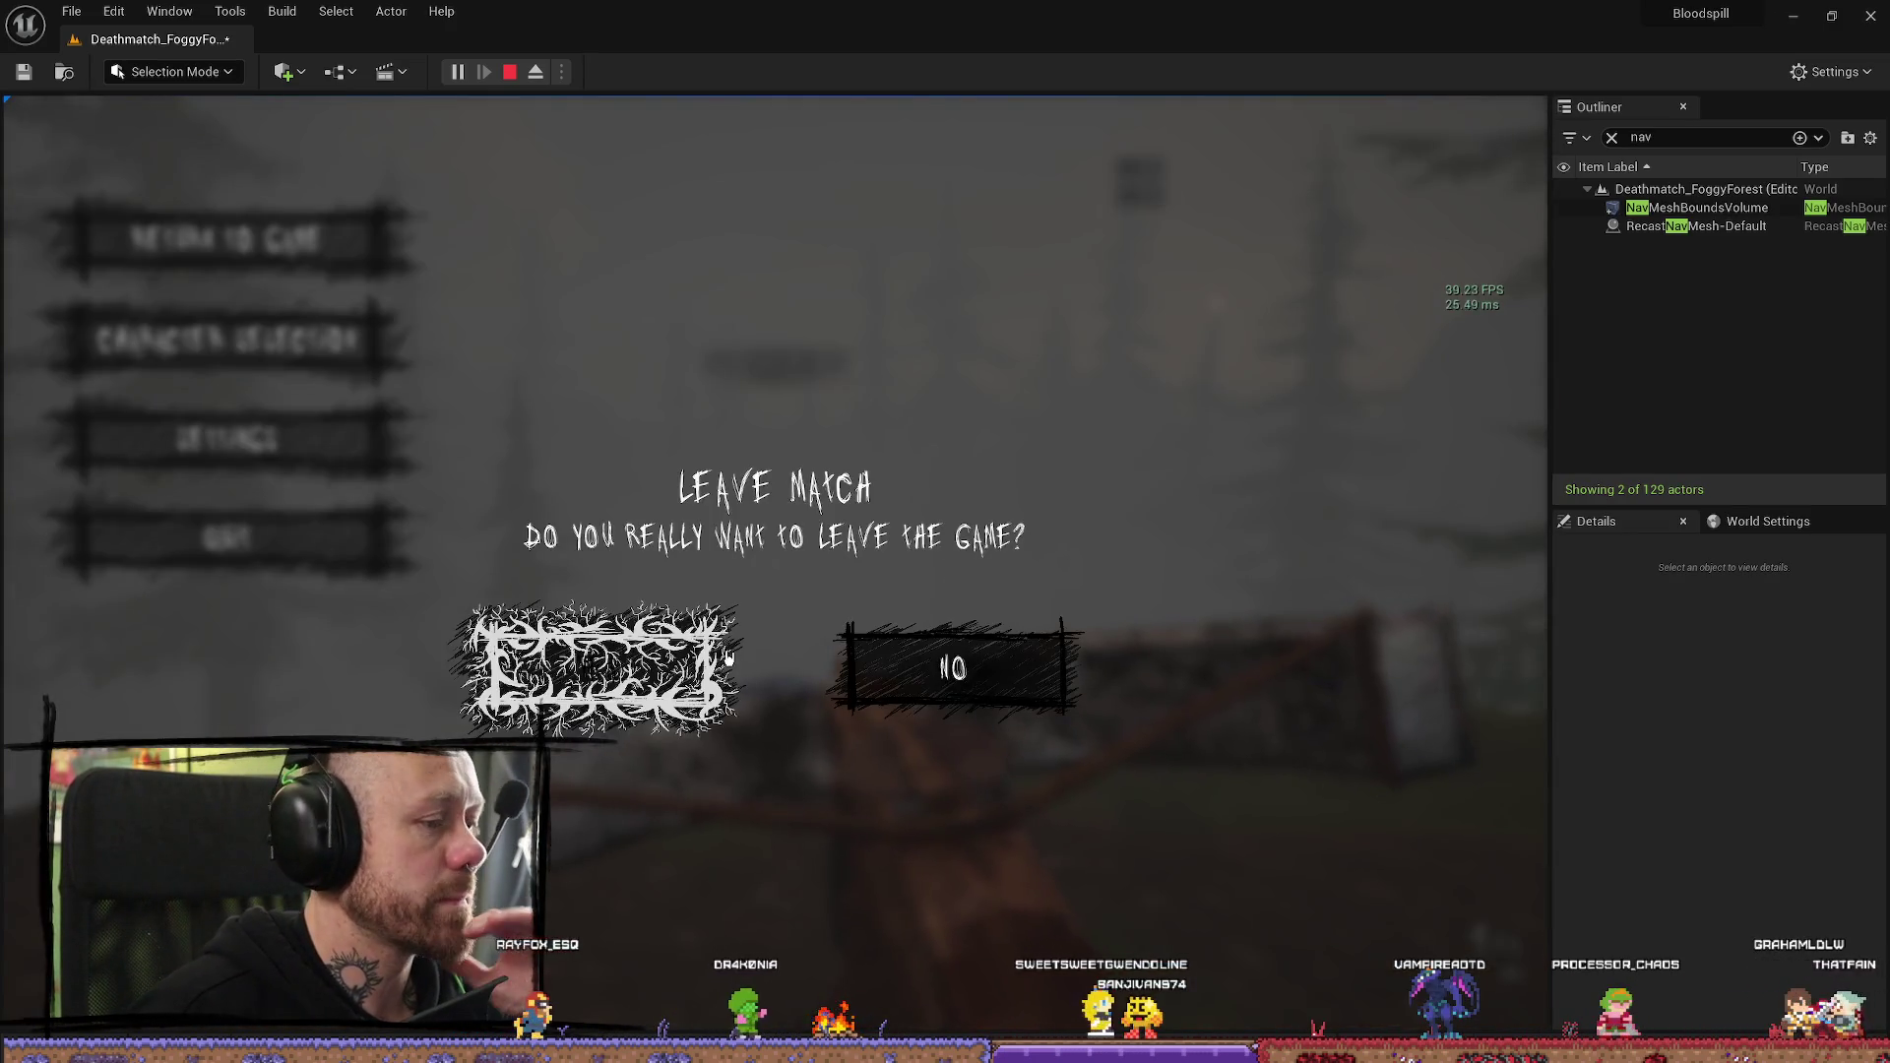
click(591, 662)
Set up a singleplayer deathmatch on the Pillars map and start it
click(157, 592)
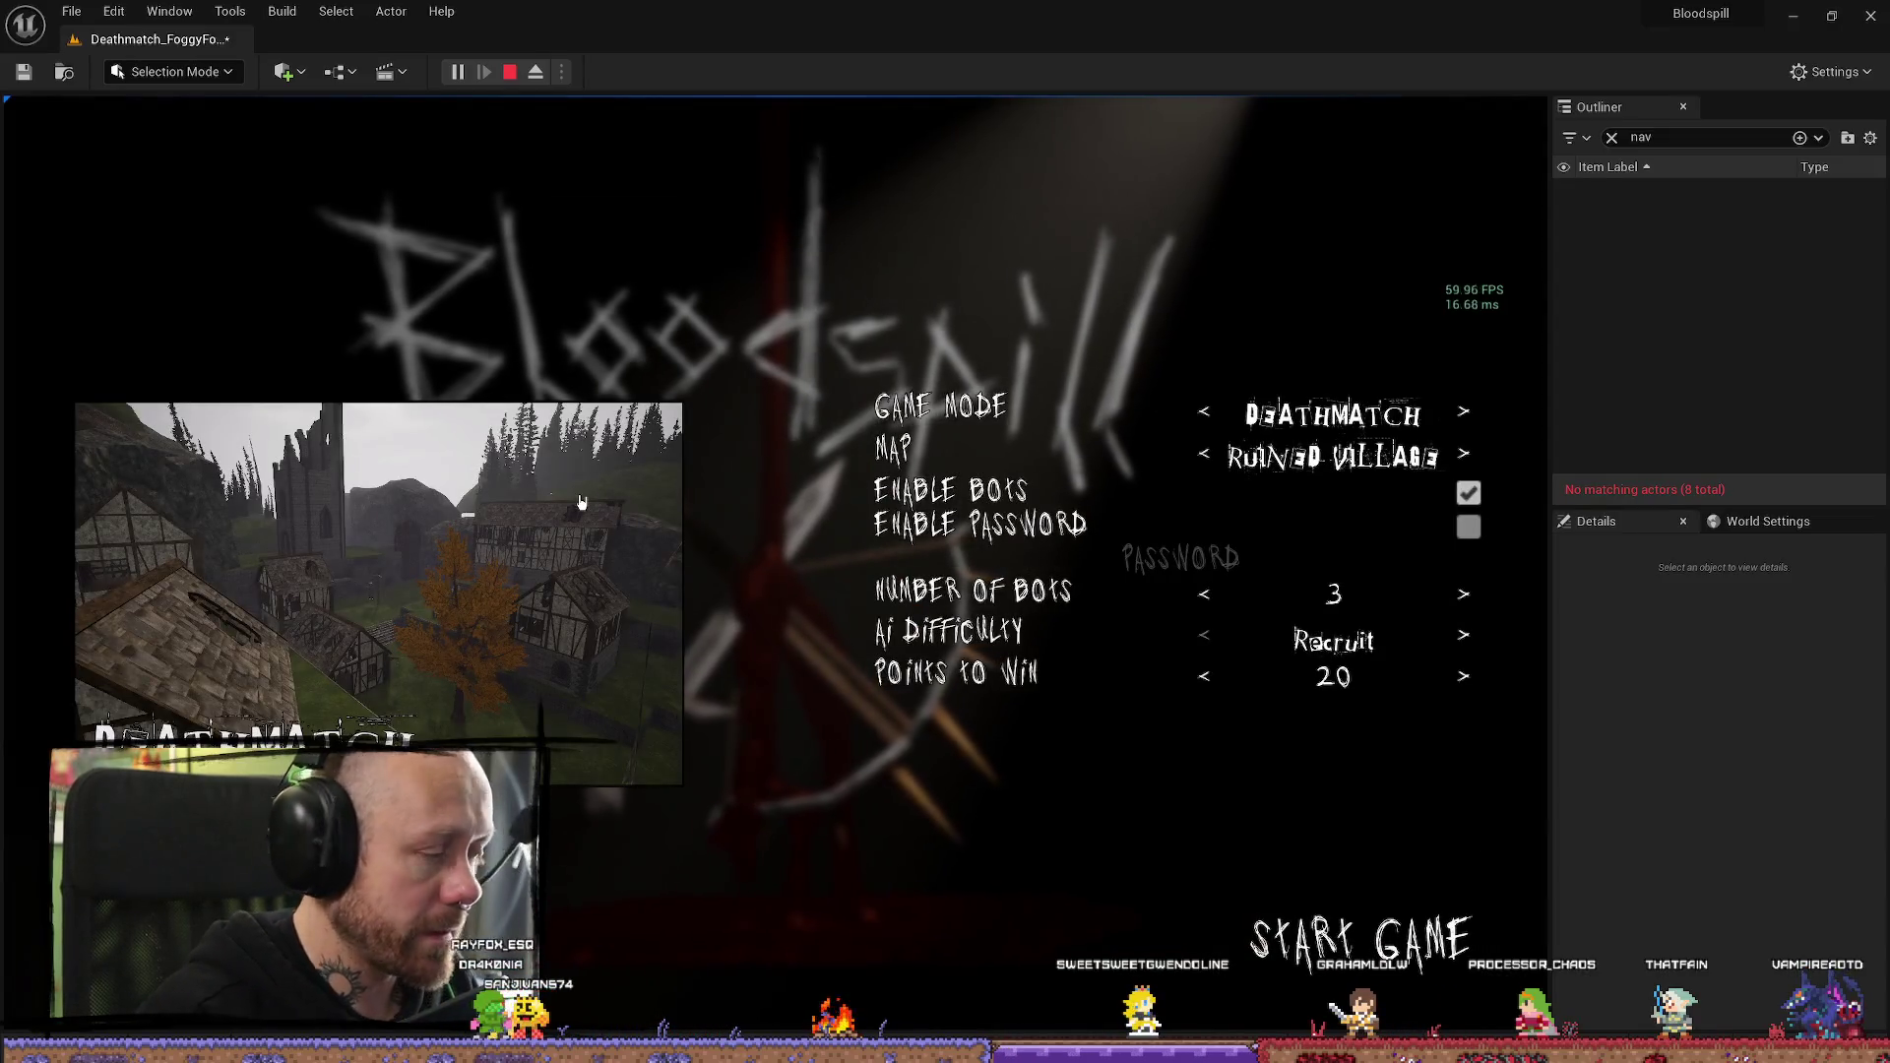
click(1206, 456)
click(1206, 456)
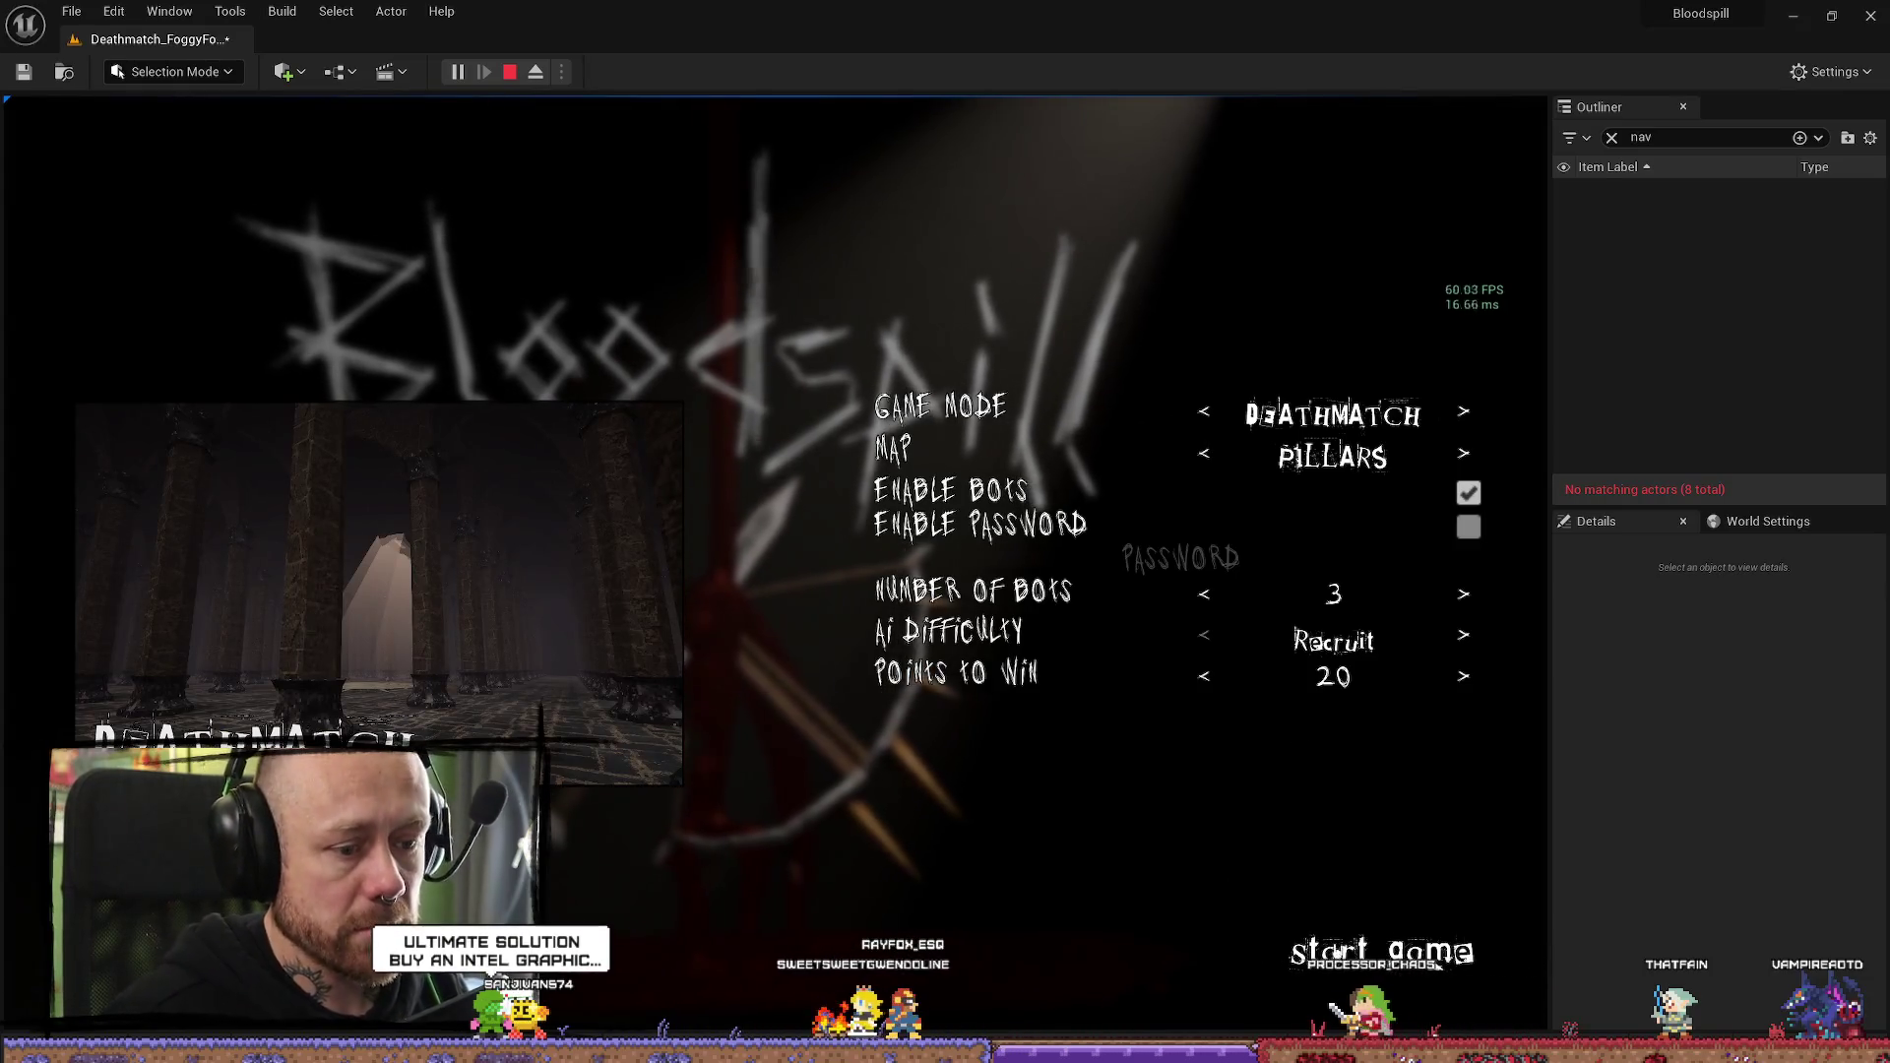
click(1398, 952)
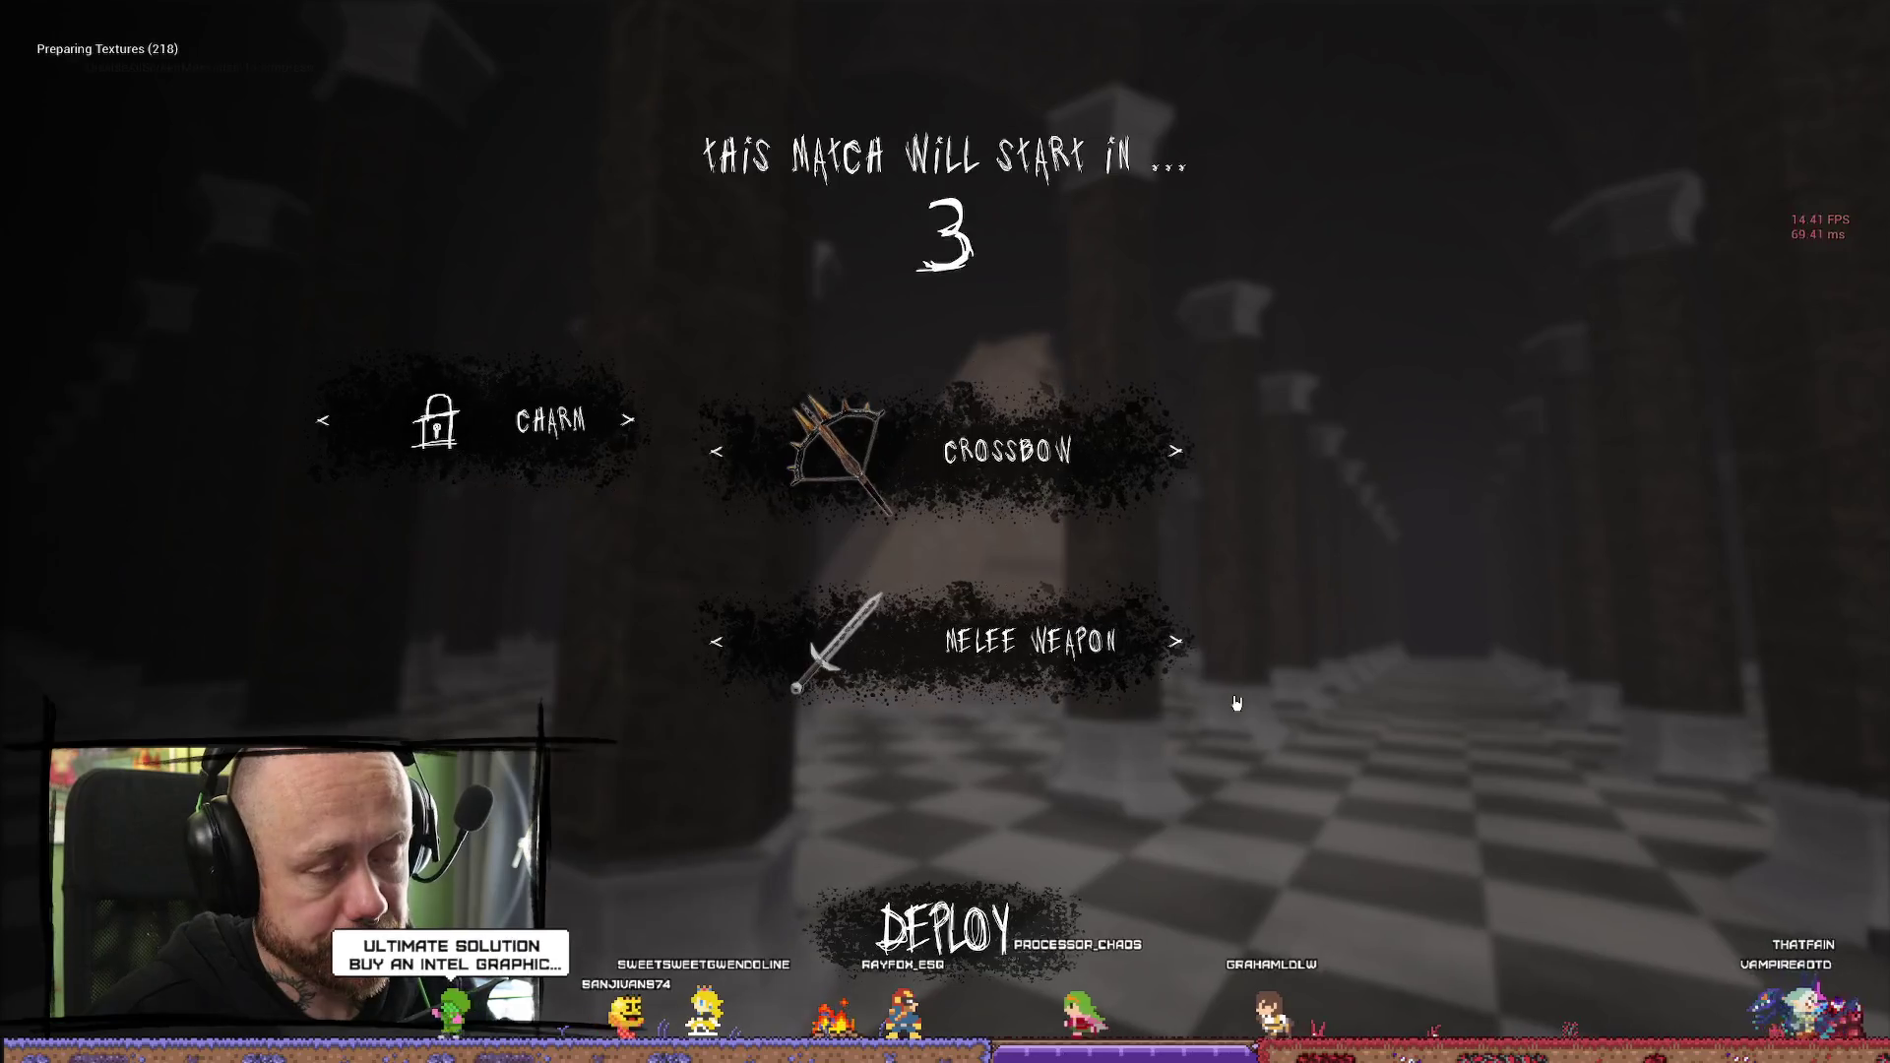
Deploy with the crossbow, respawn, and strike a hooded enemy with the sword in the pillar hall
click(1087, 898)
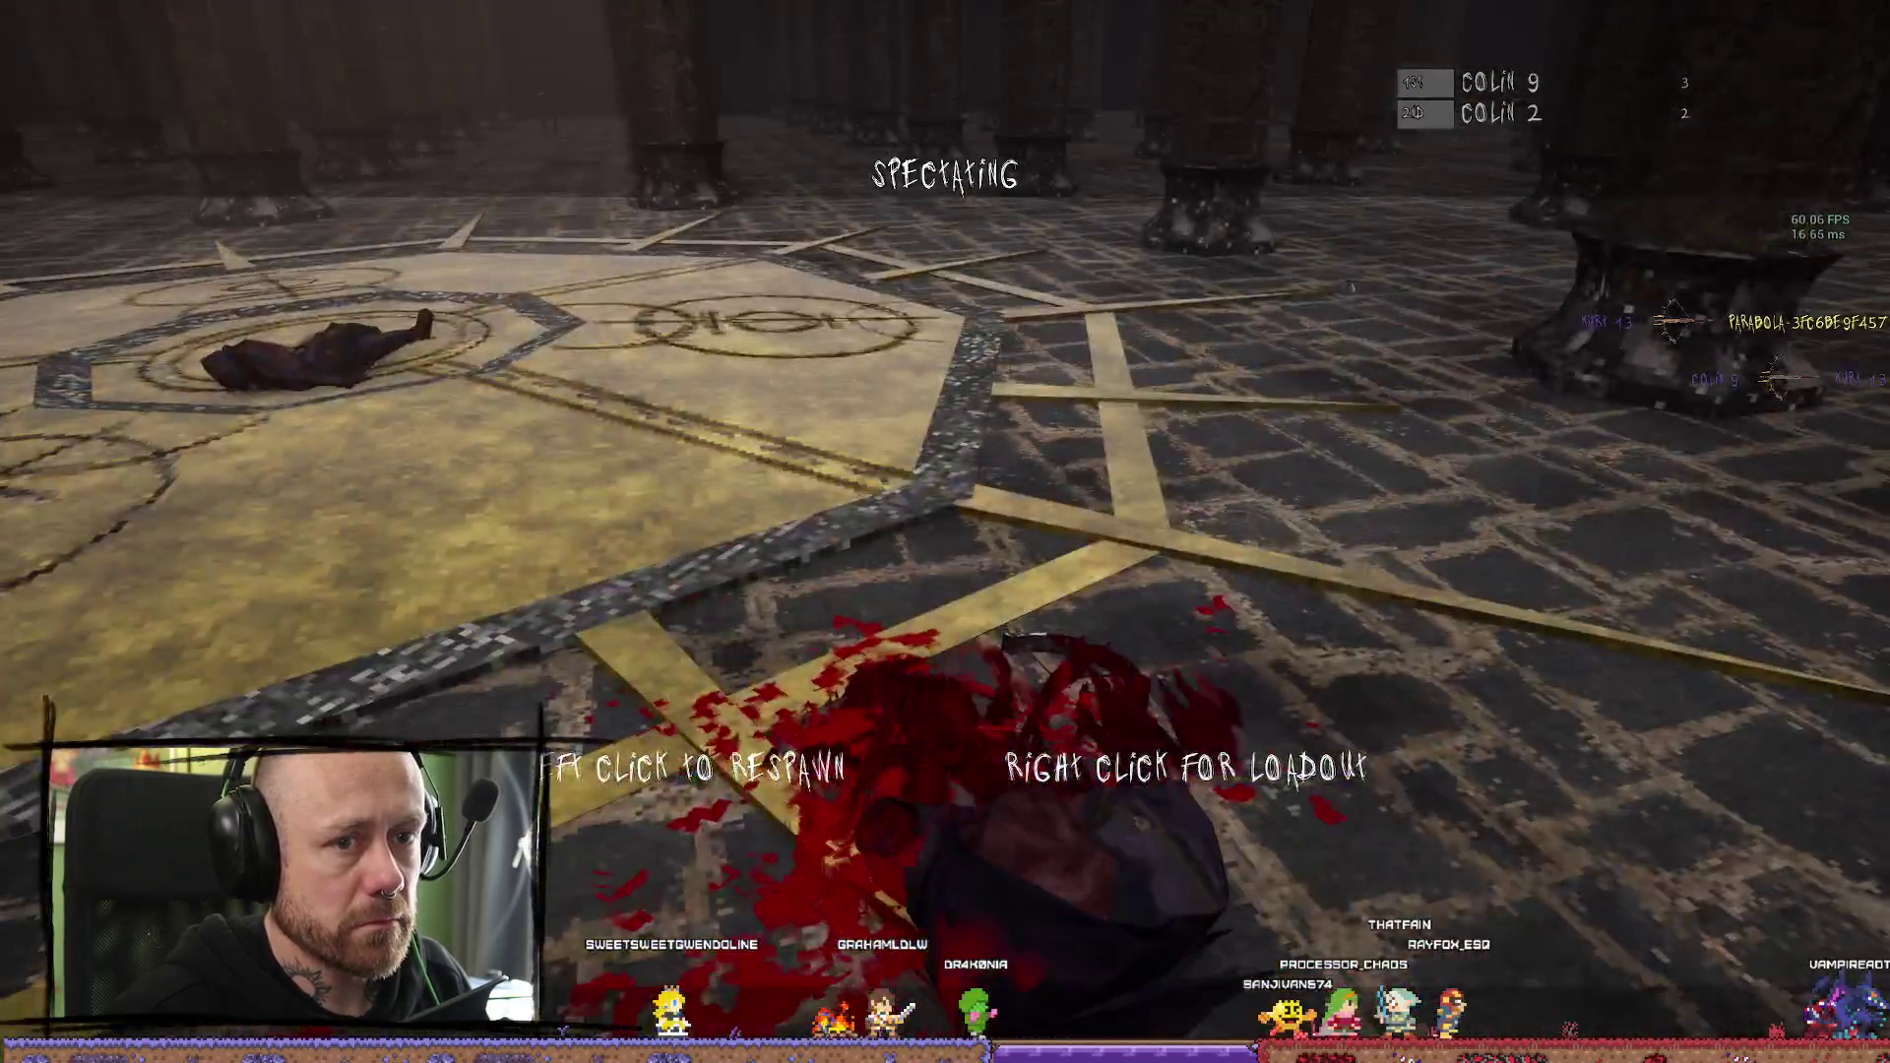
click(945, 533)
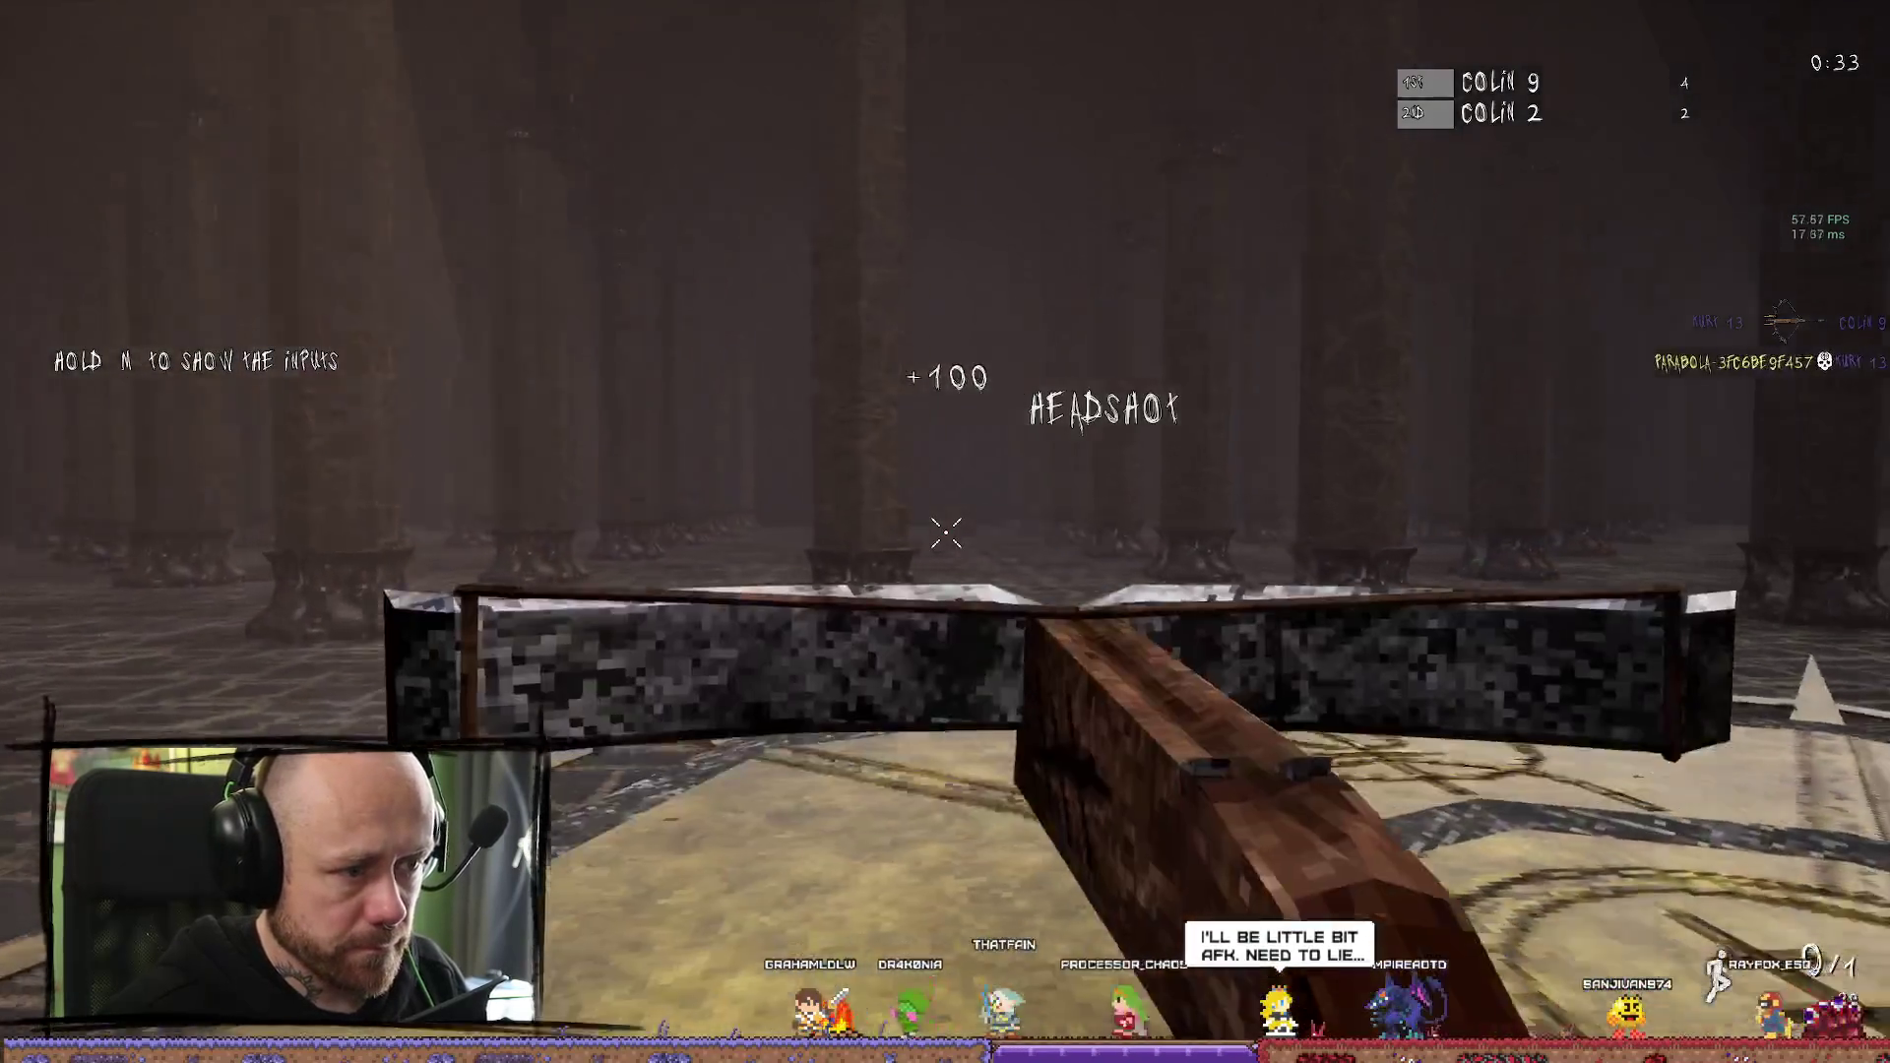
key(w)
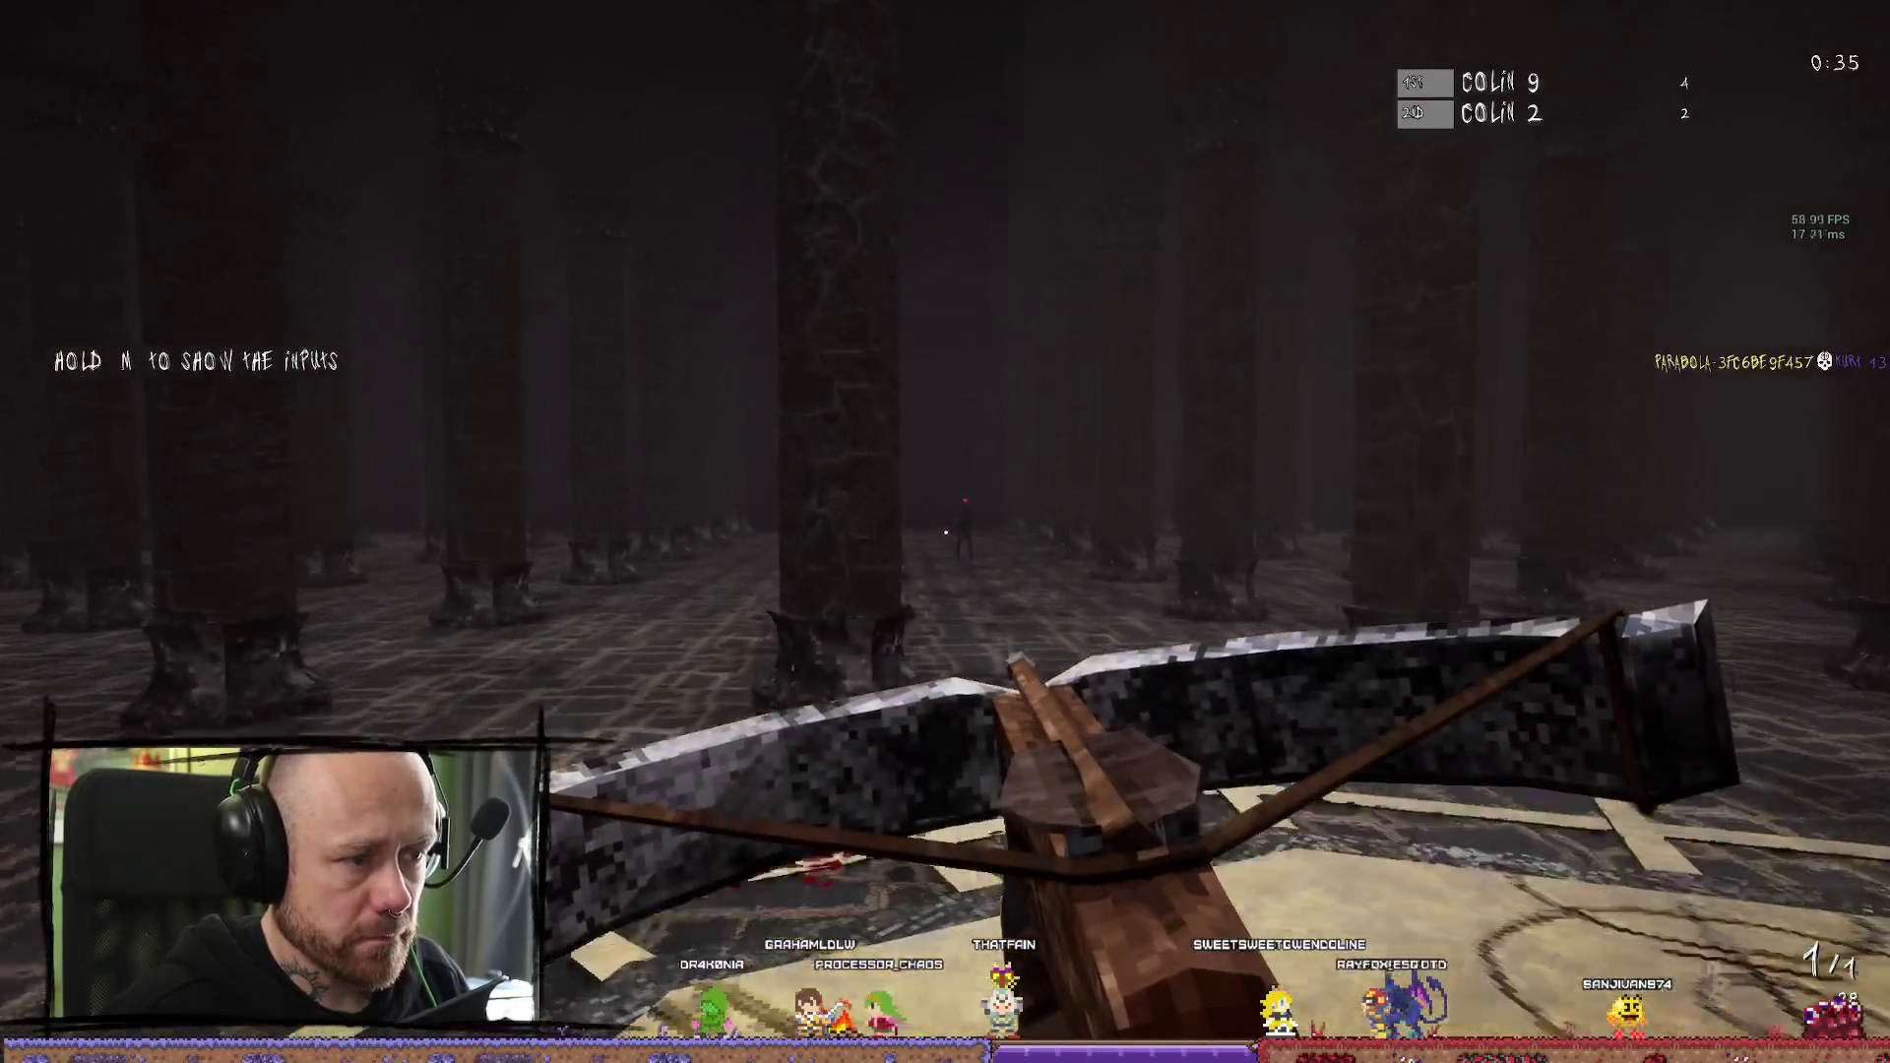
key(w)
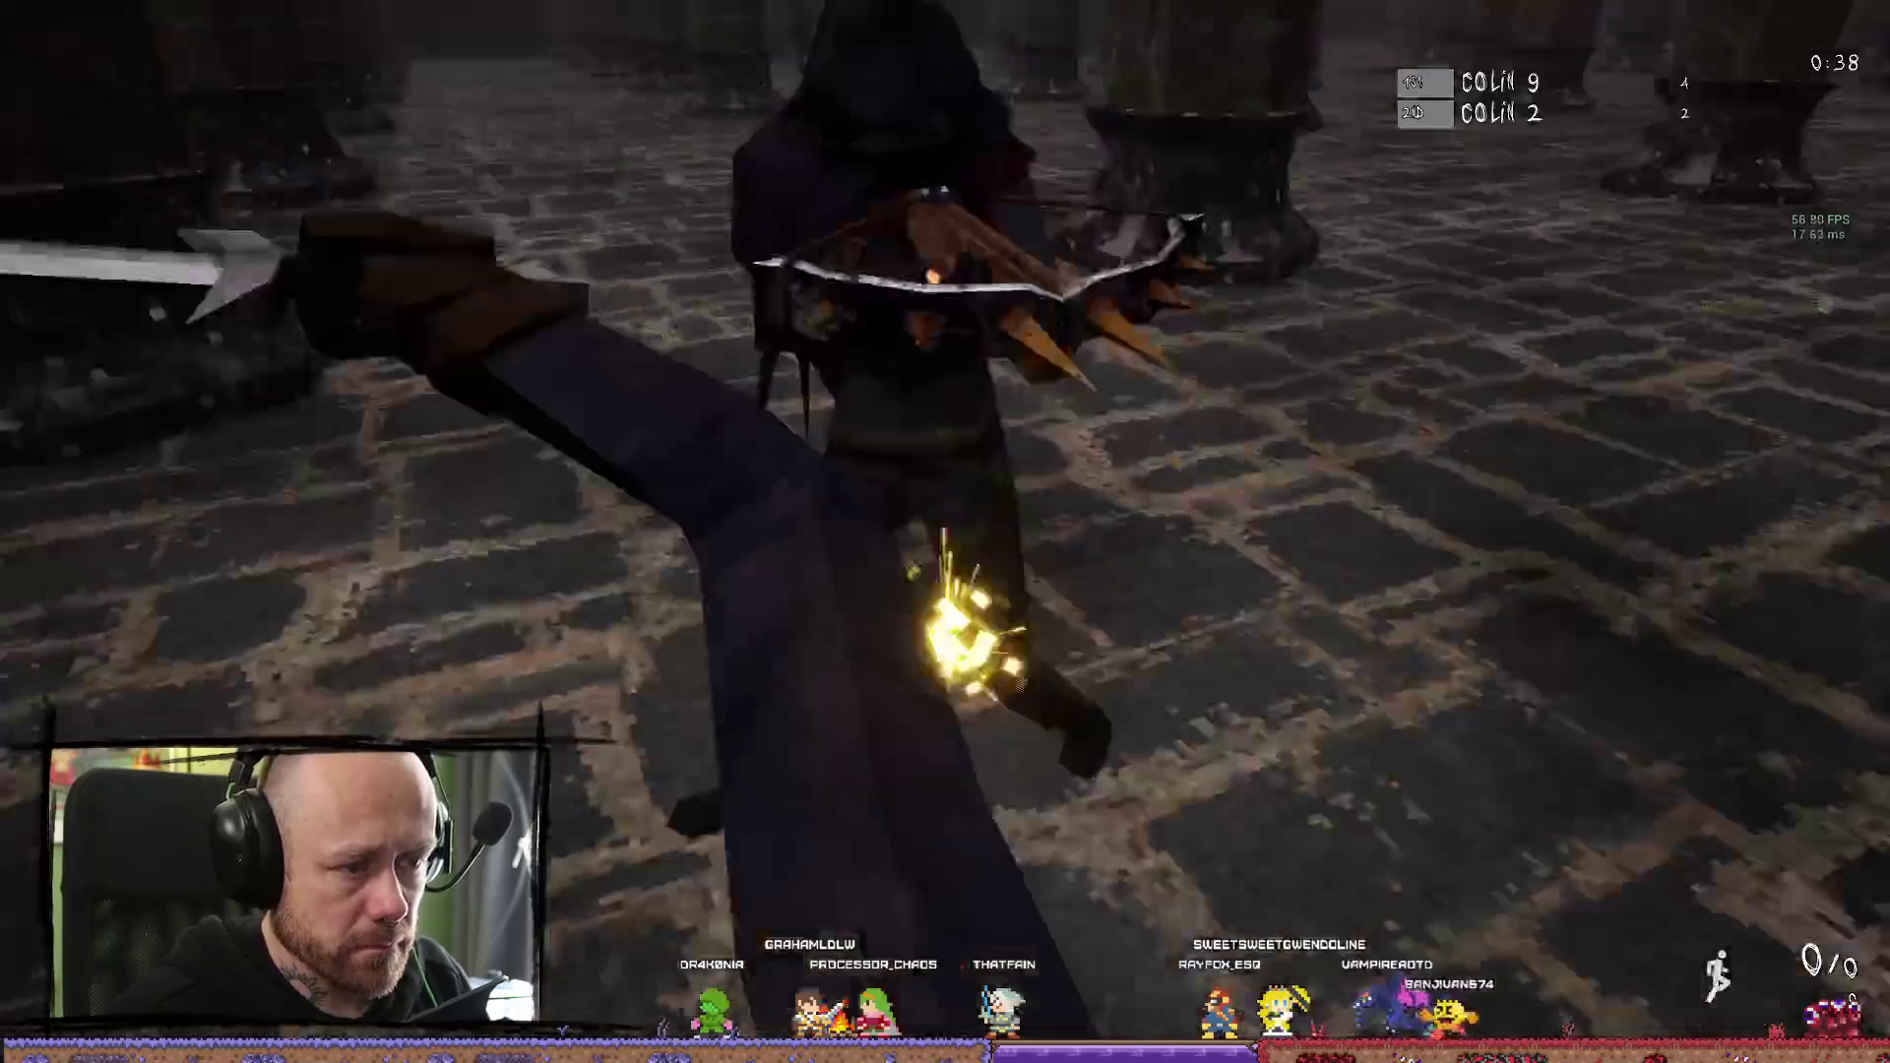
click(945, 532)
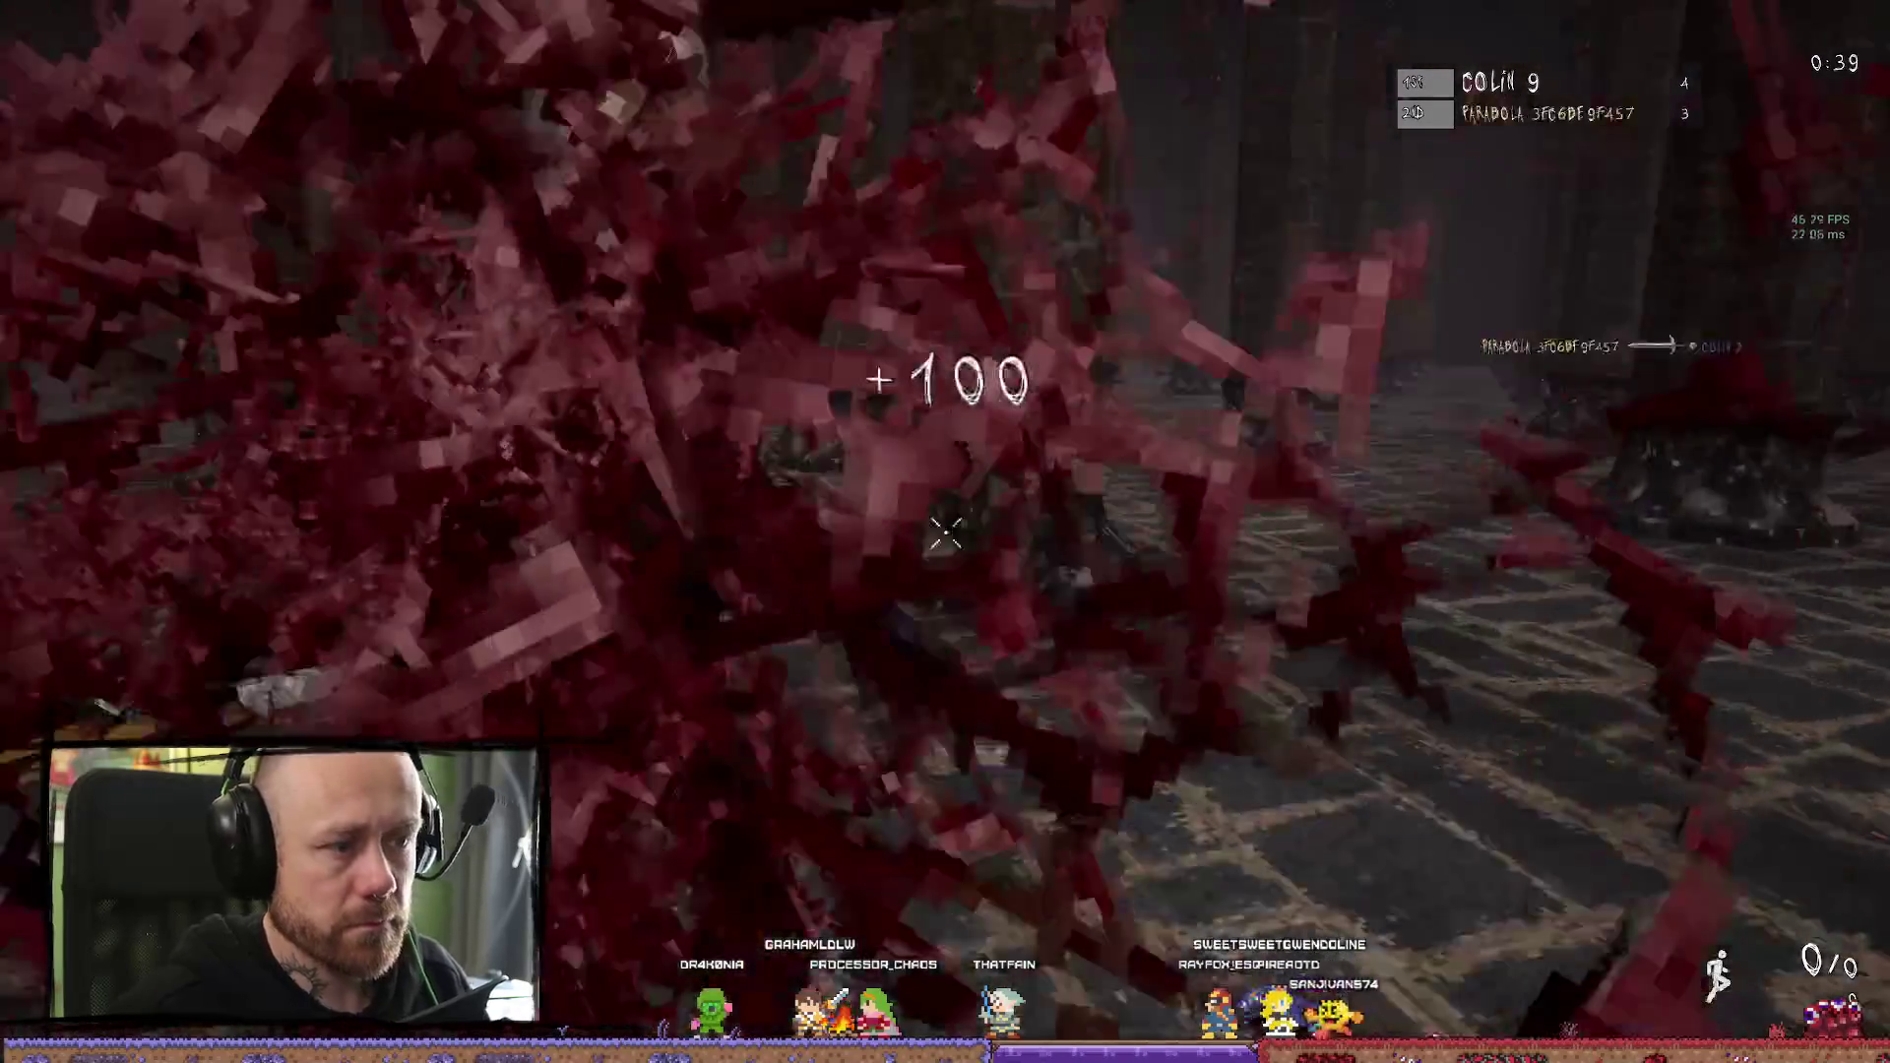
Respawn after dying, advance toward the lit central floor, and stop the play session
key(w)
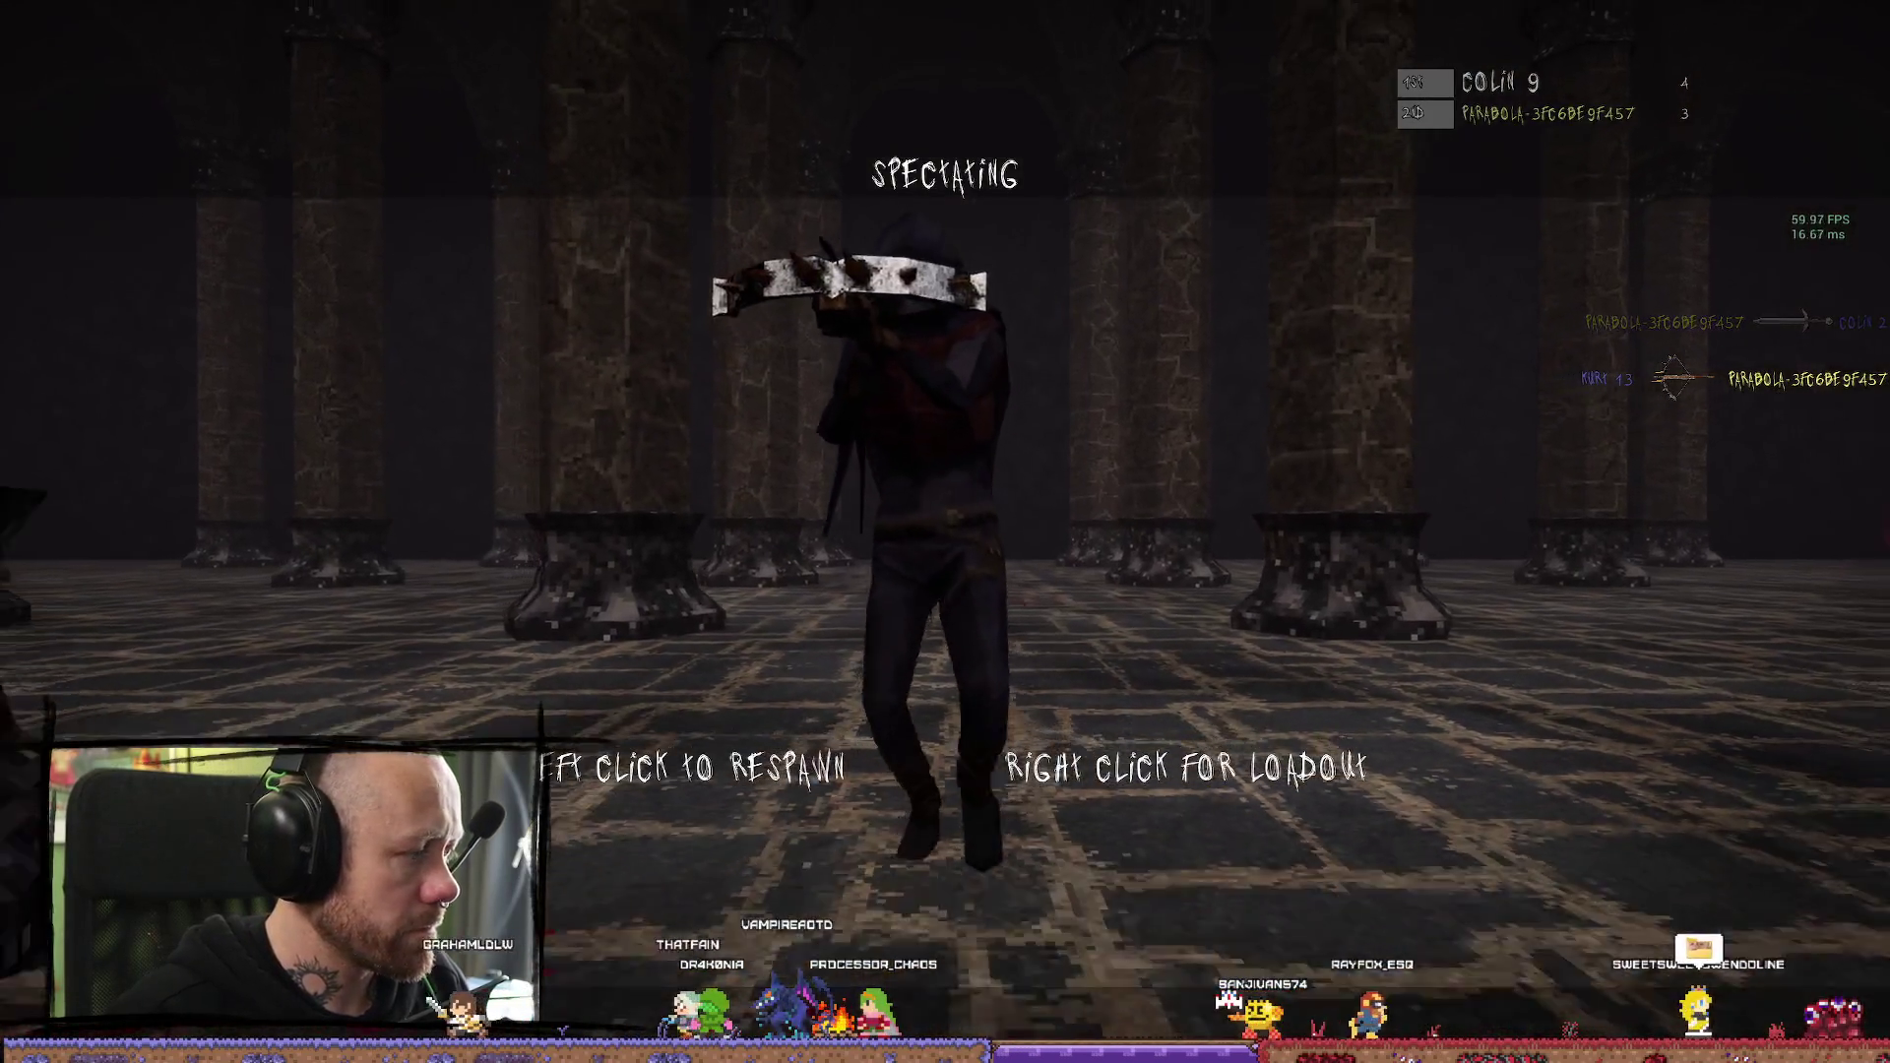
click(945, 532)
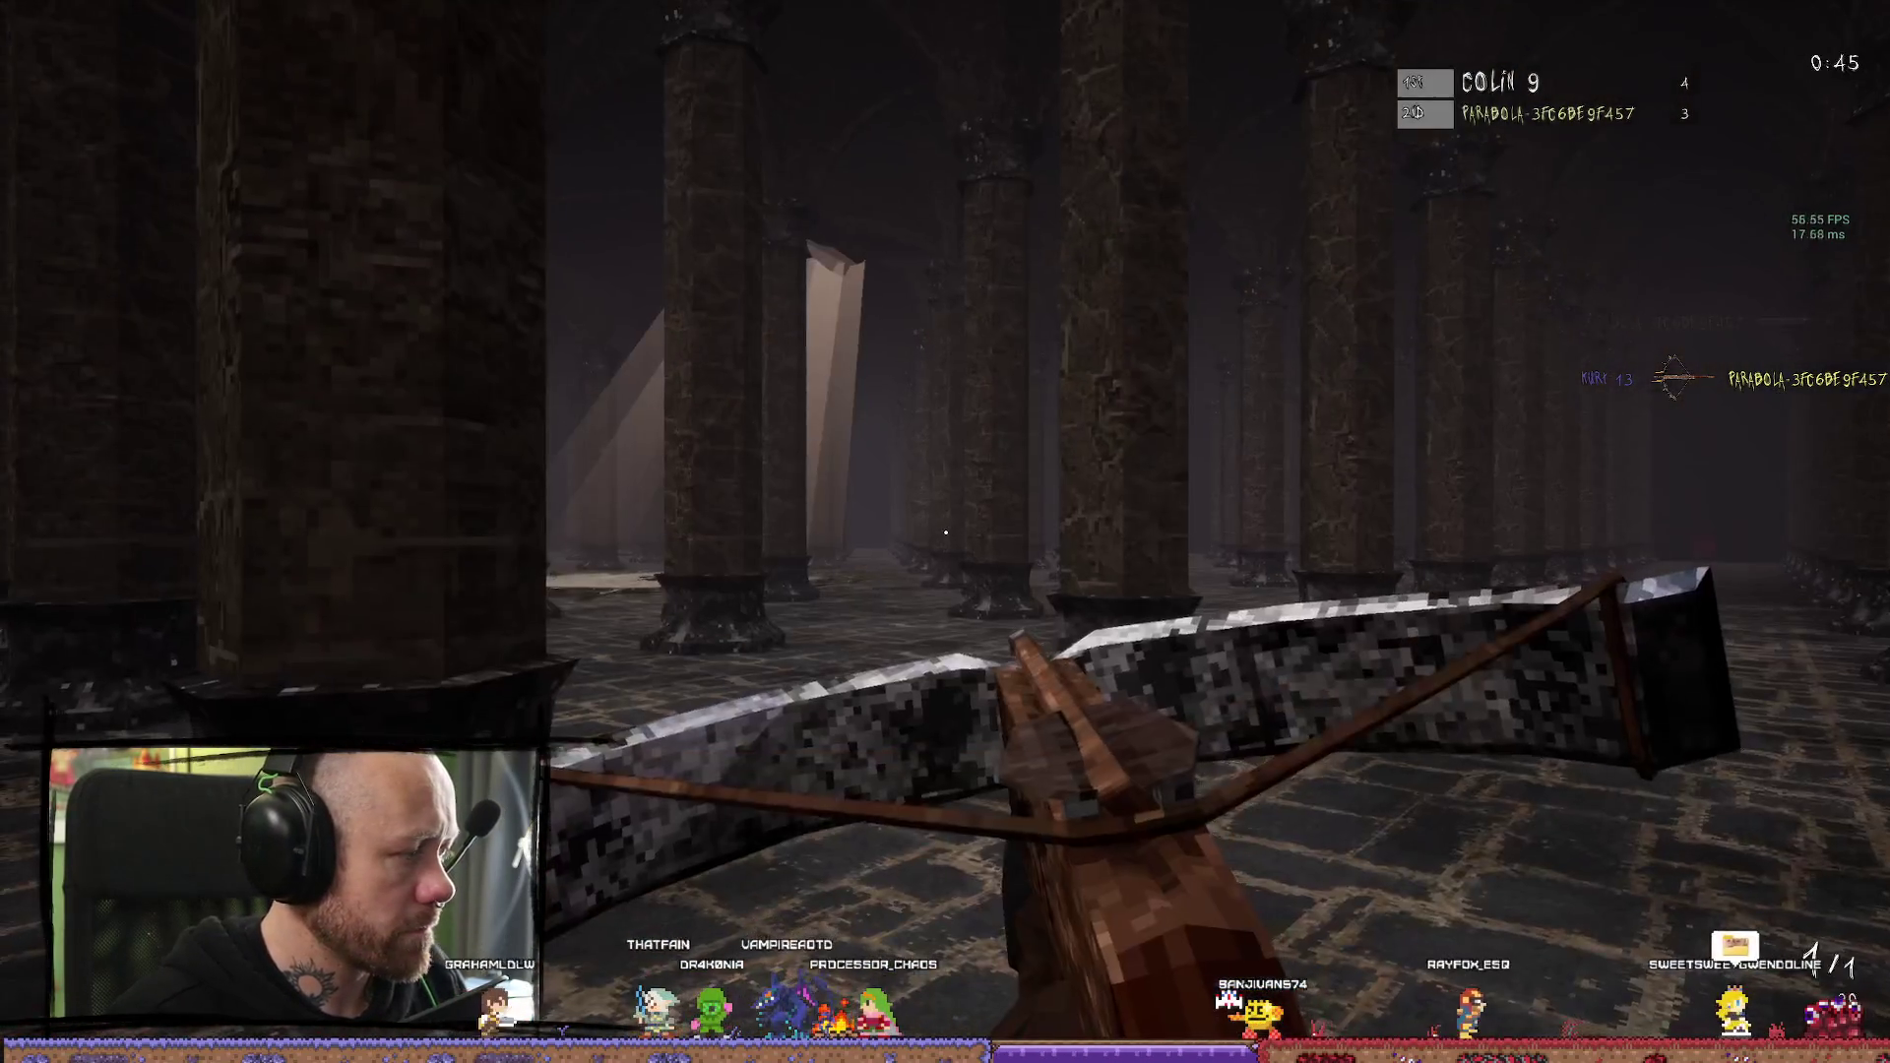
key(w)
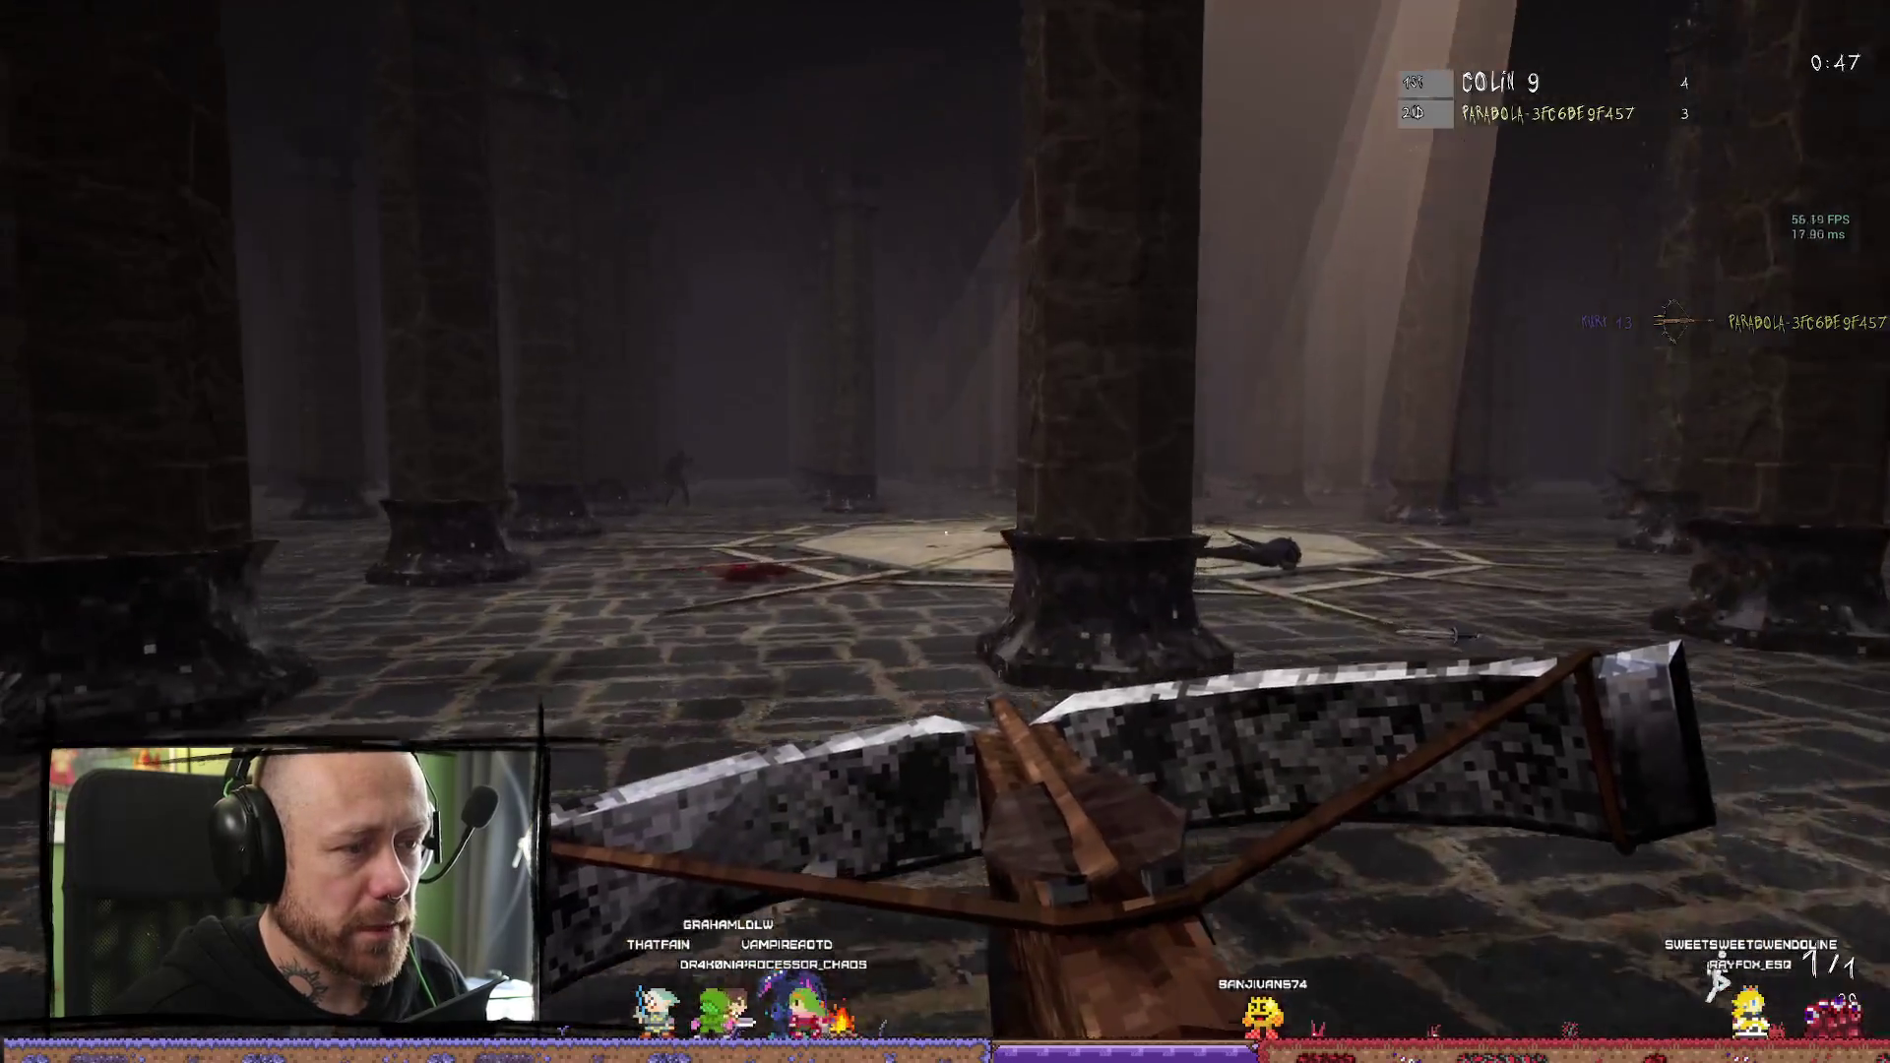
key(Escape)
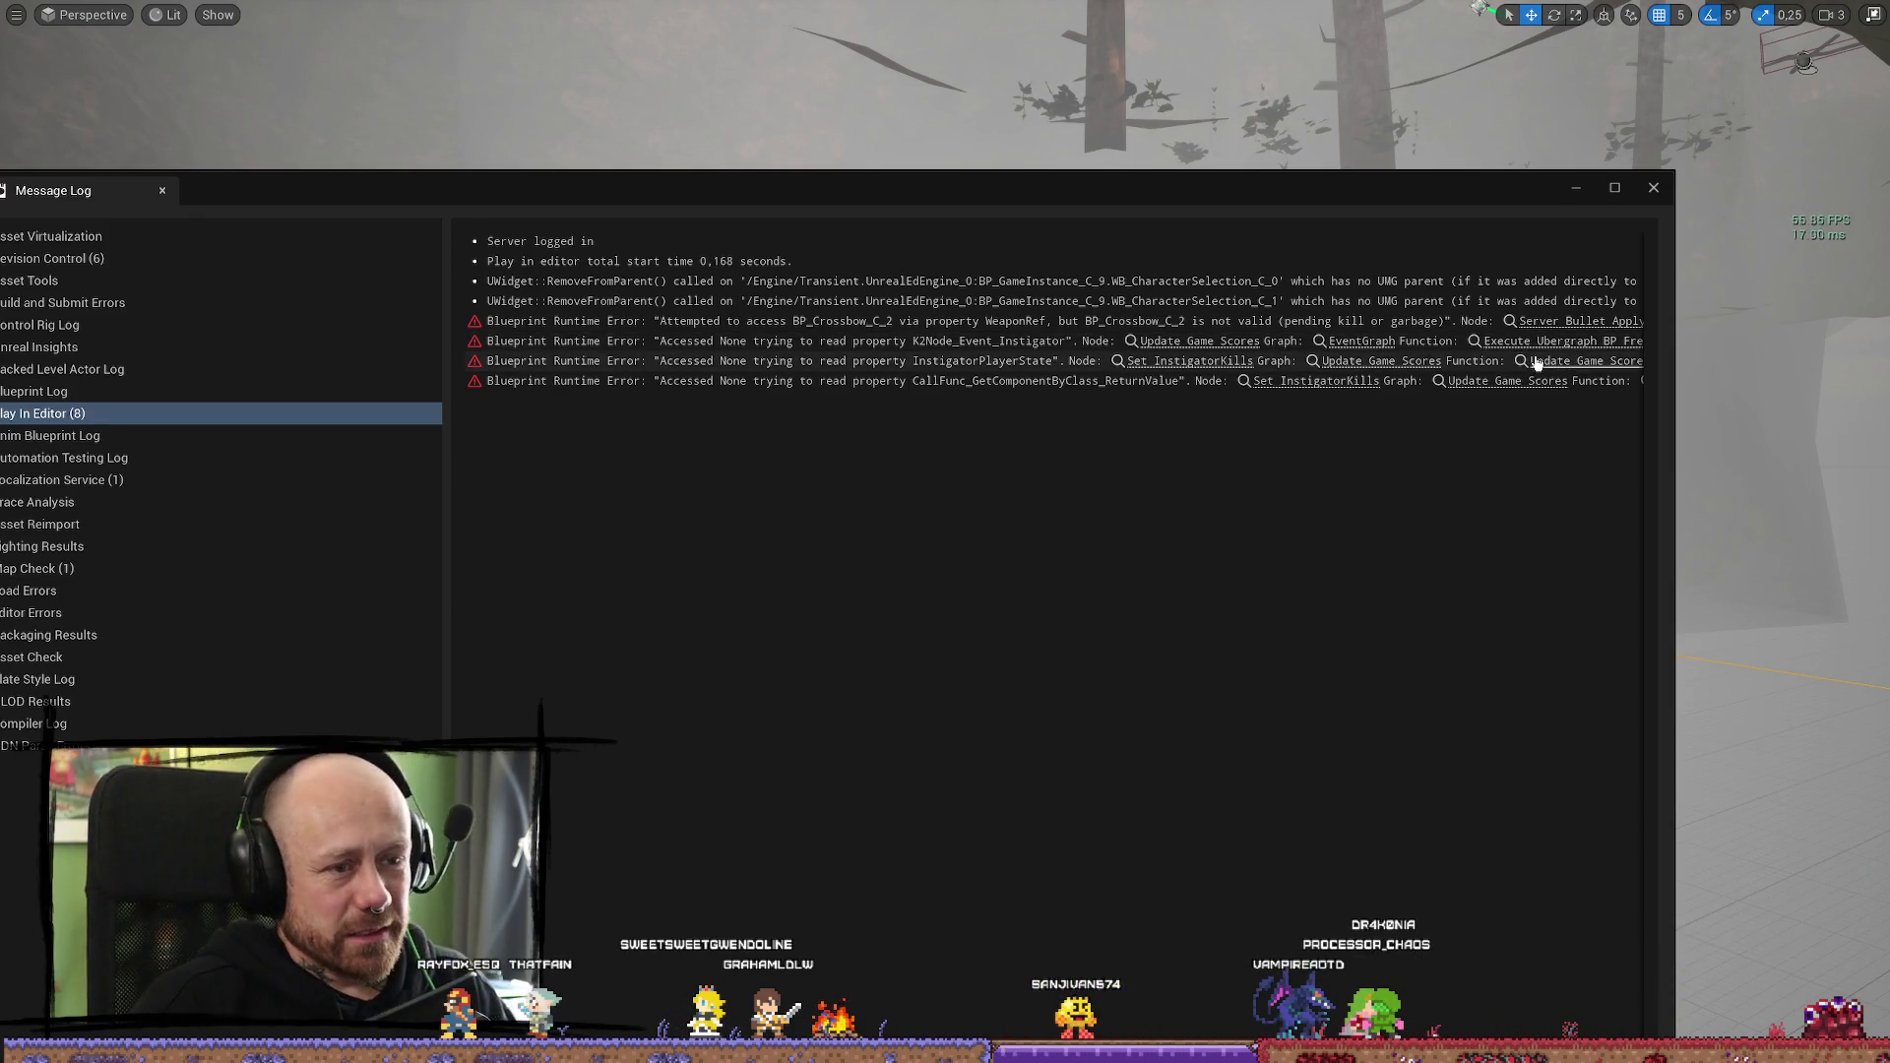
Close the Message Log, show FPS stats with Ctrl+Shift+H, and move the view toward the house
click(1652, 188)
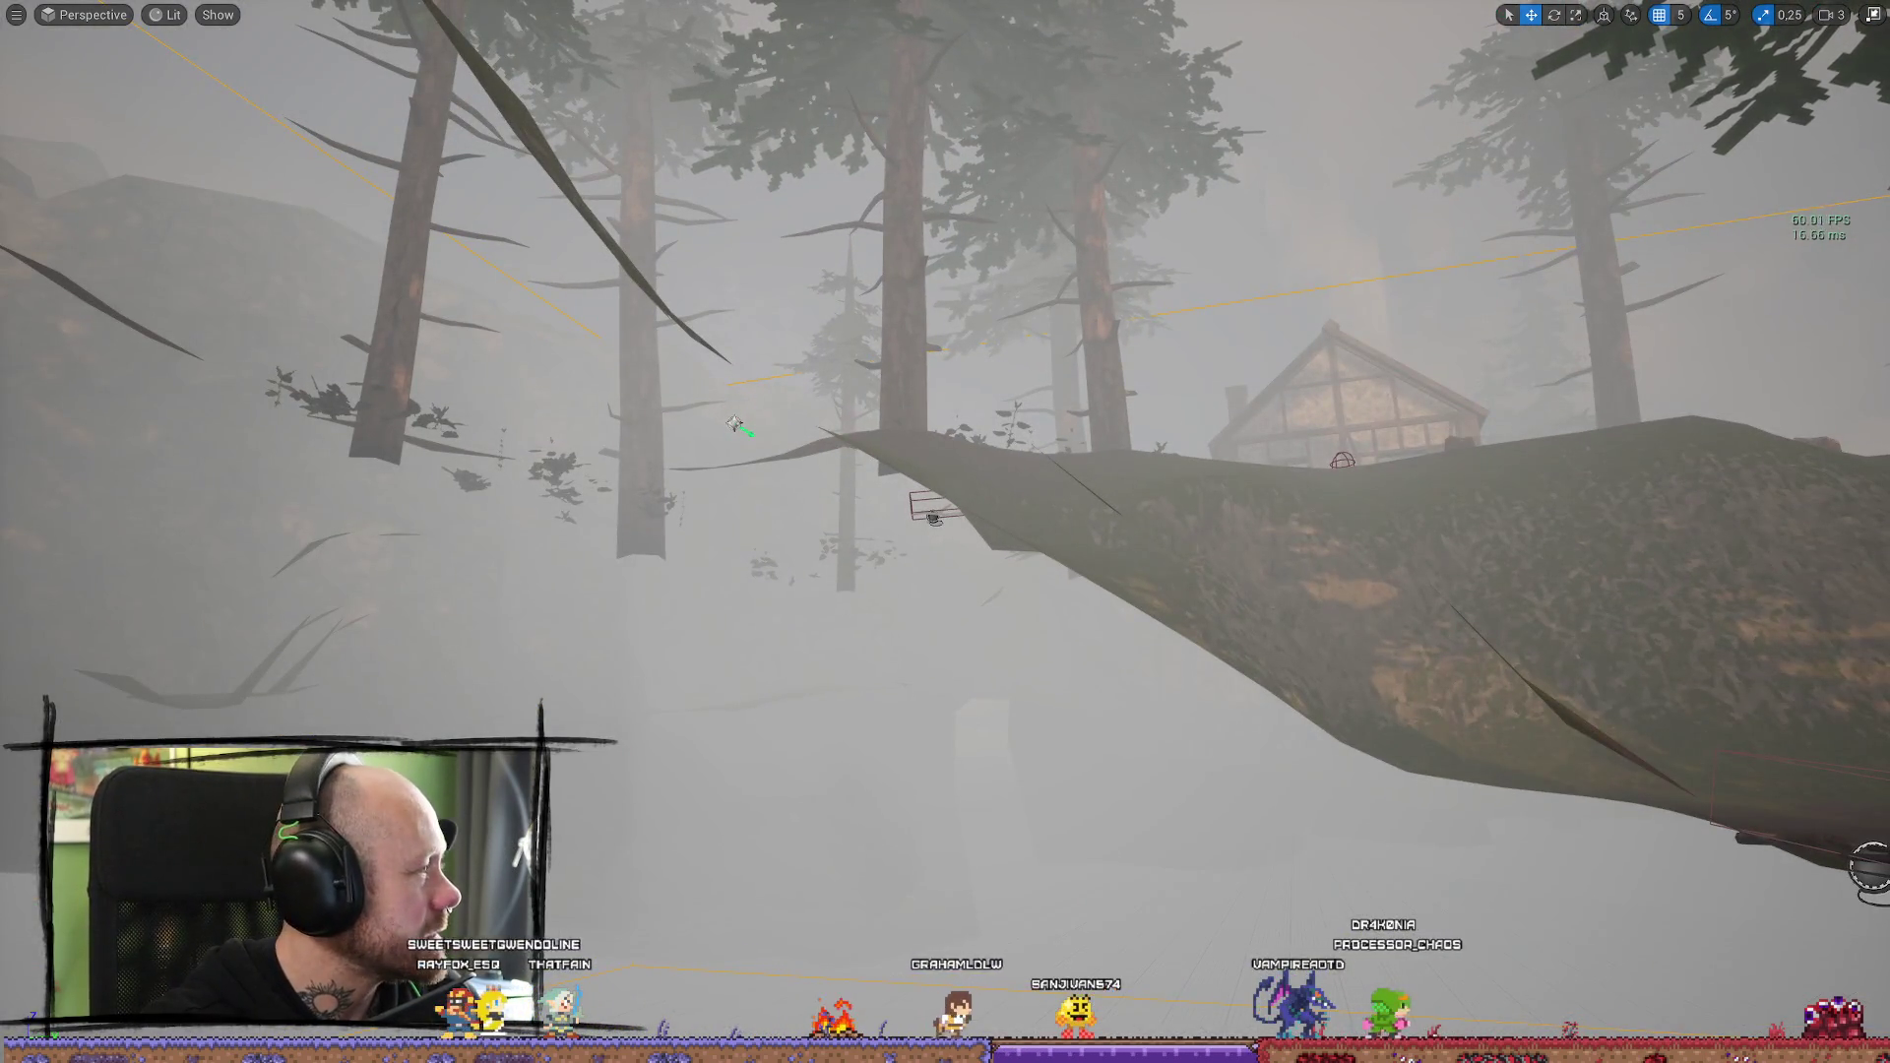
key(ctrl+shift+h)
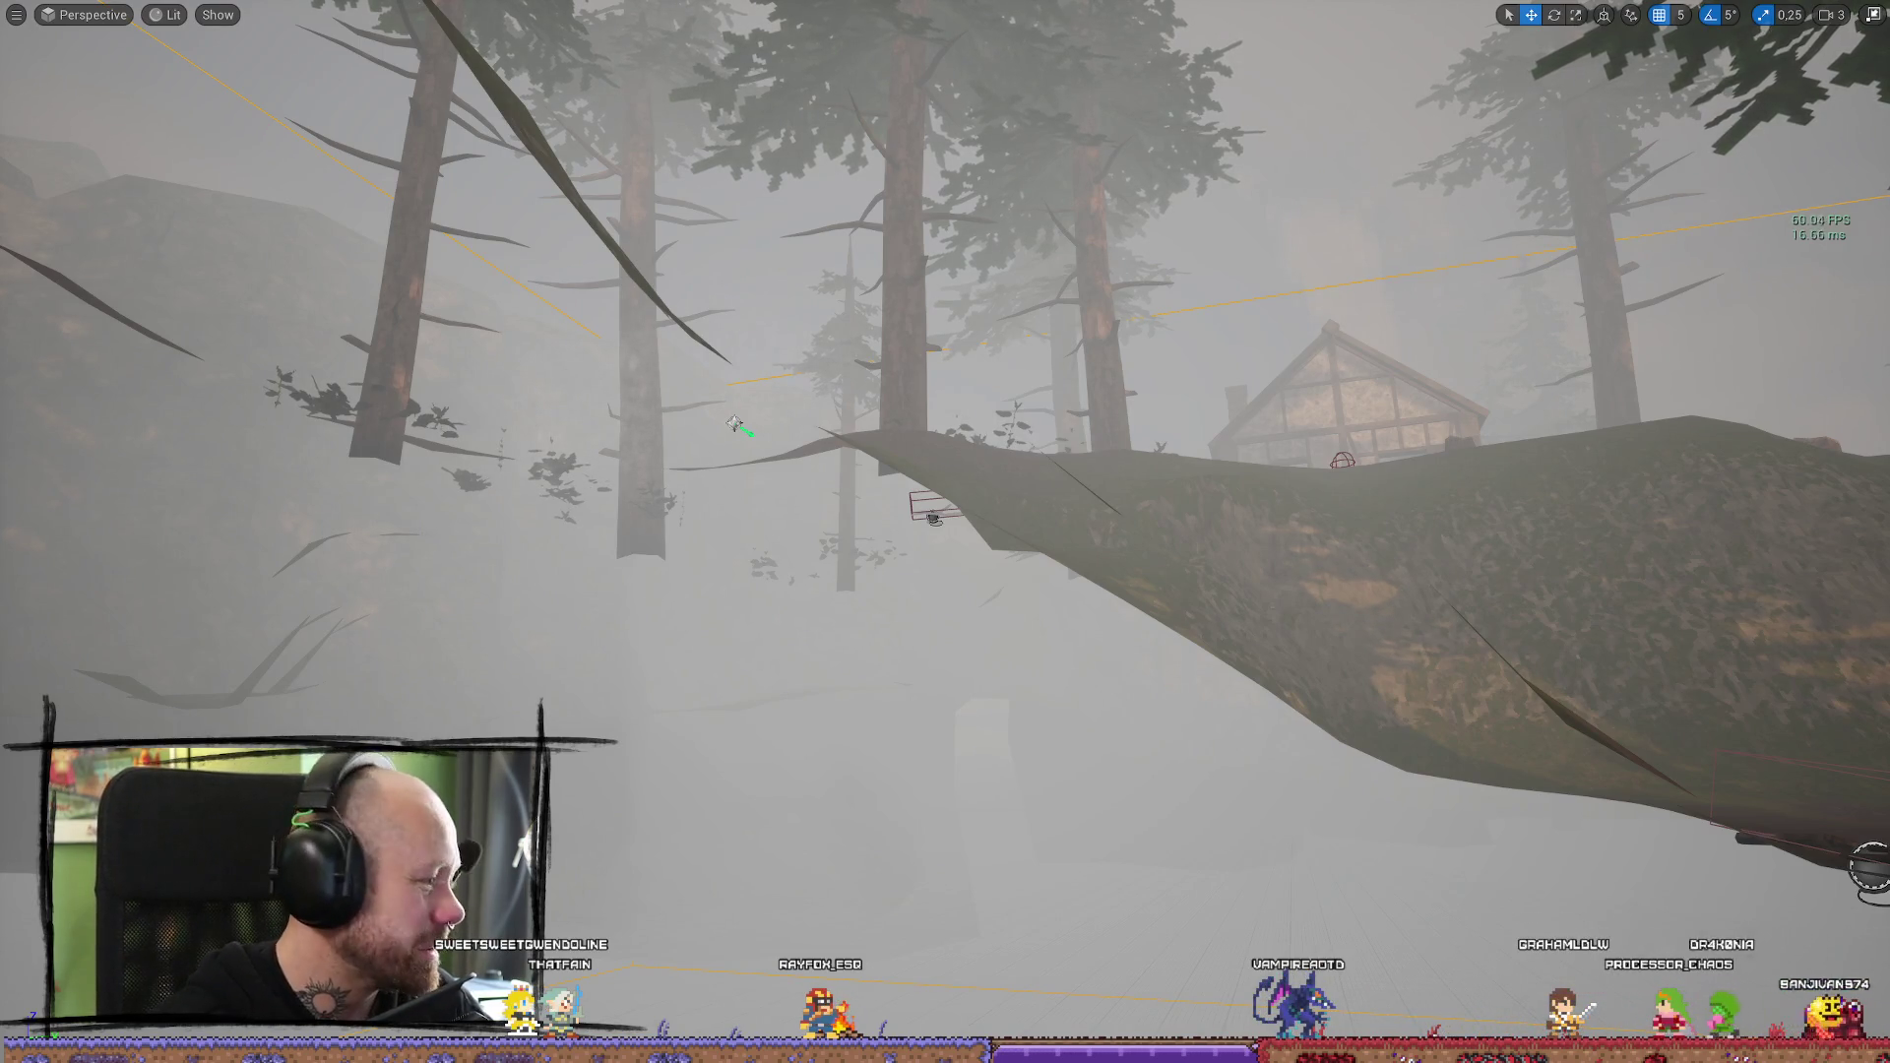
key(1)
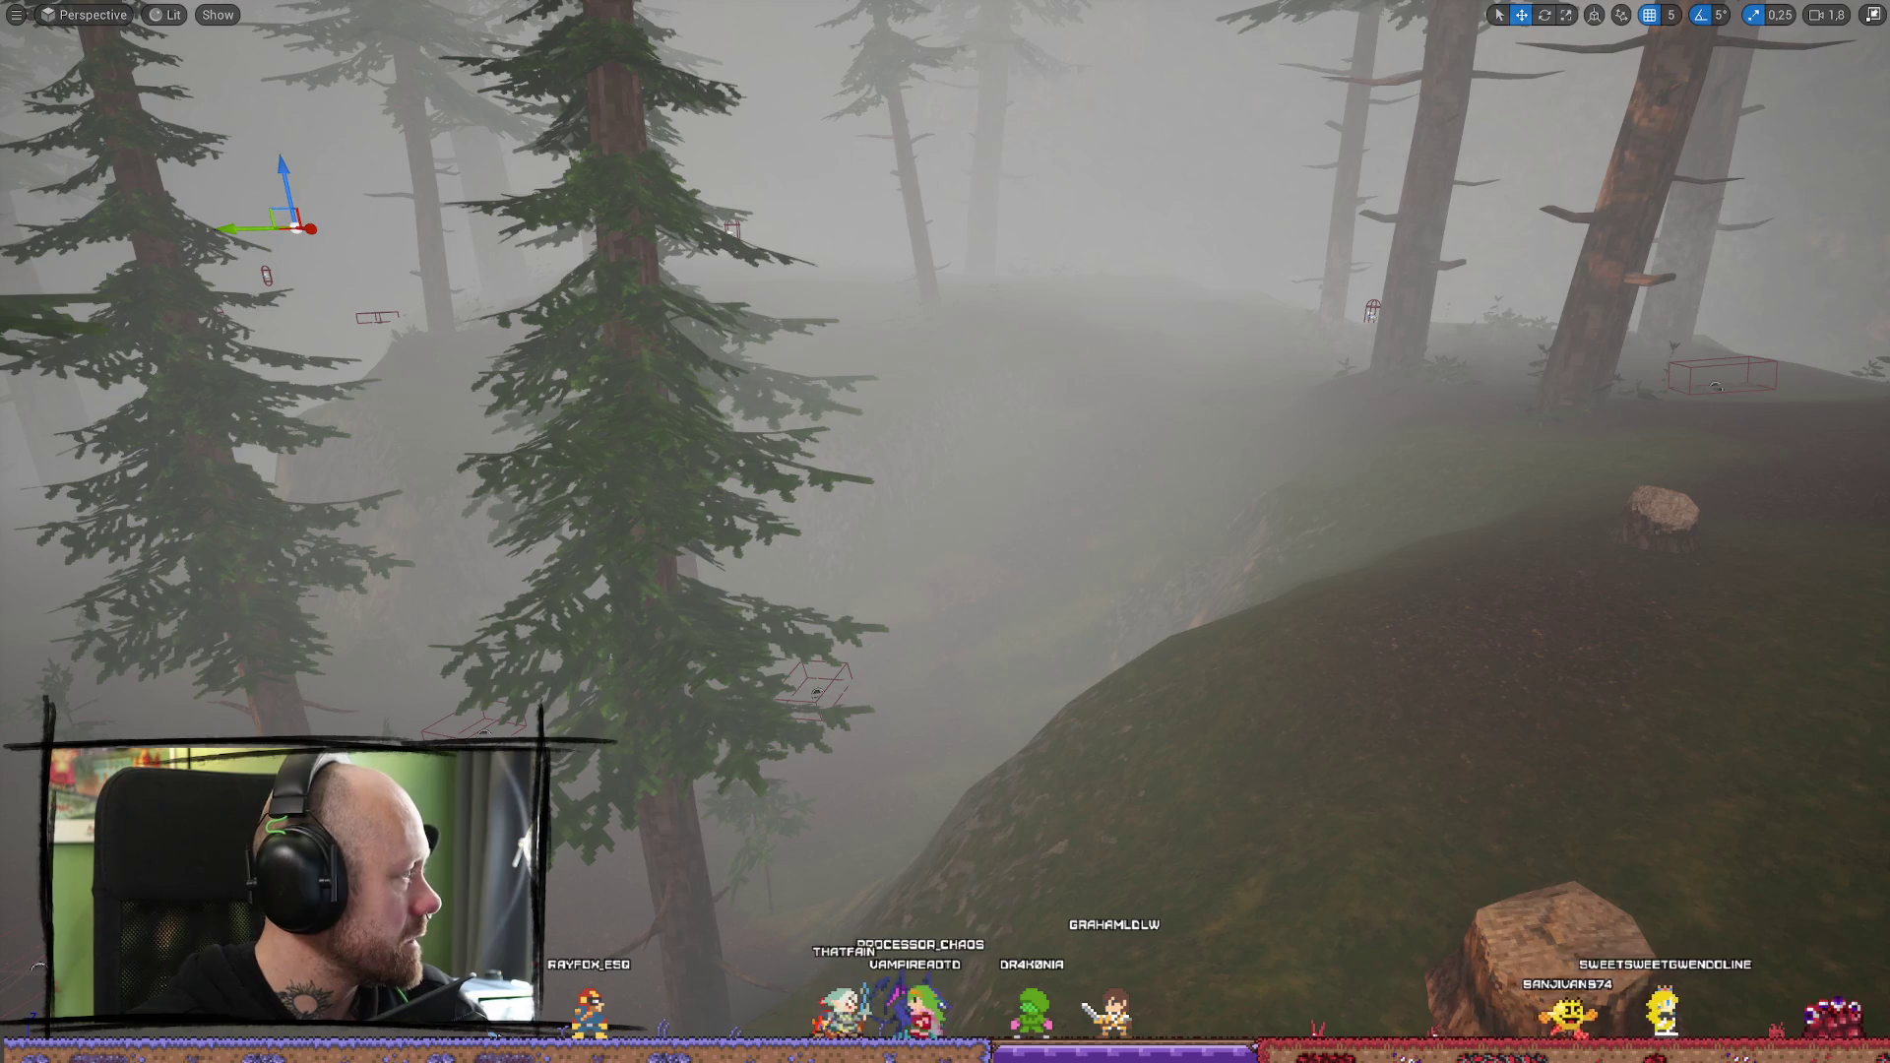
Reposition the viewport camera and start Play In Editor on the foggy forest level
key(1)
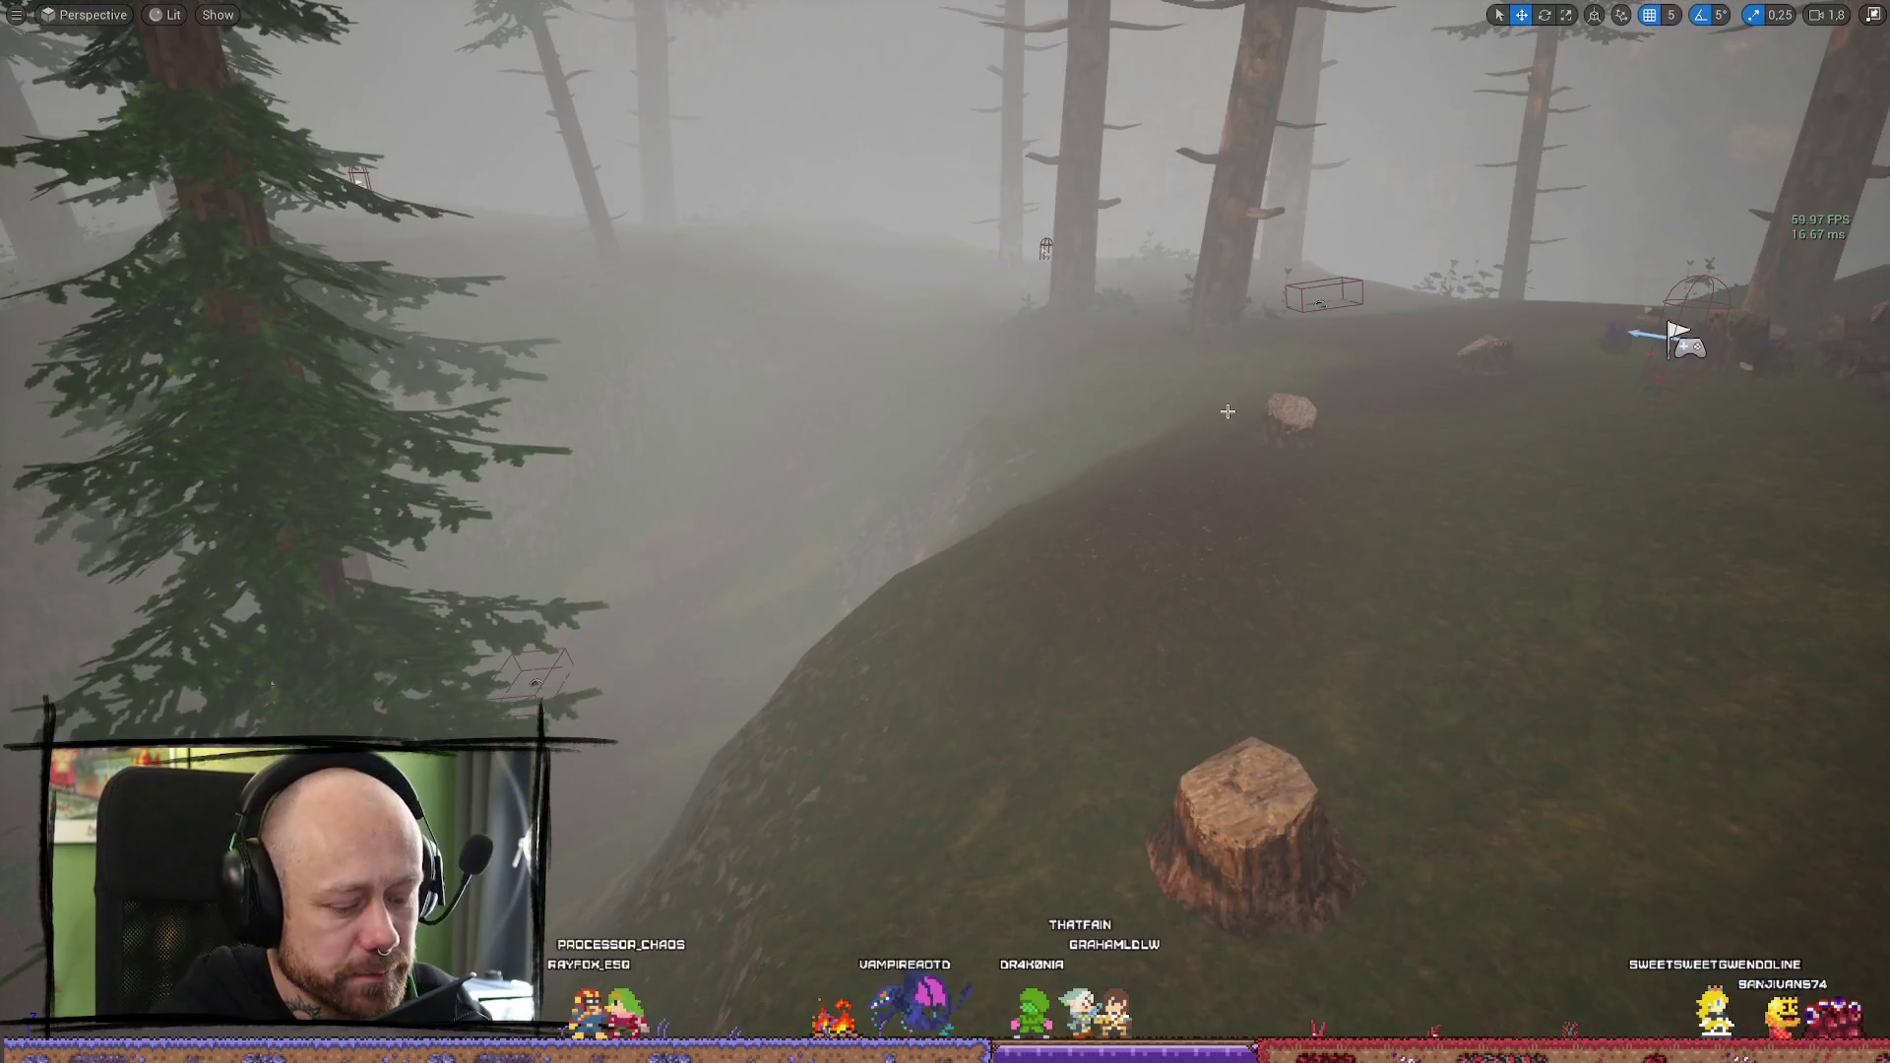
key(alt+p)
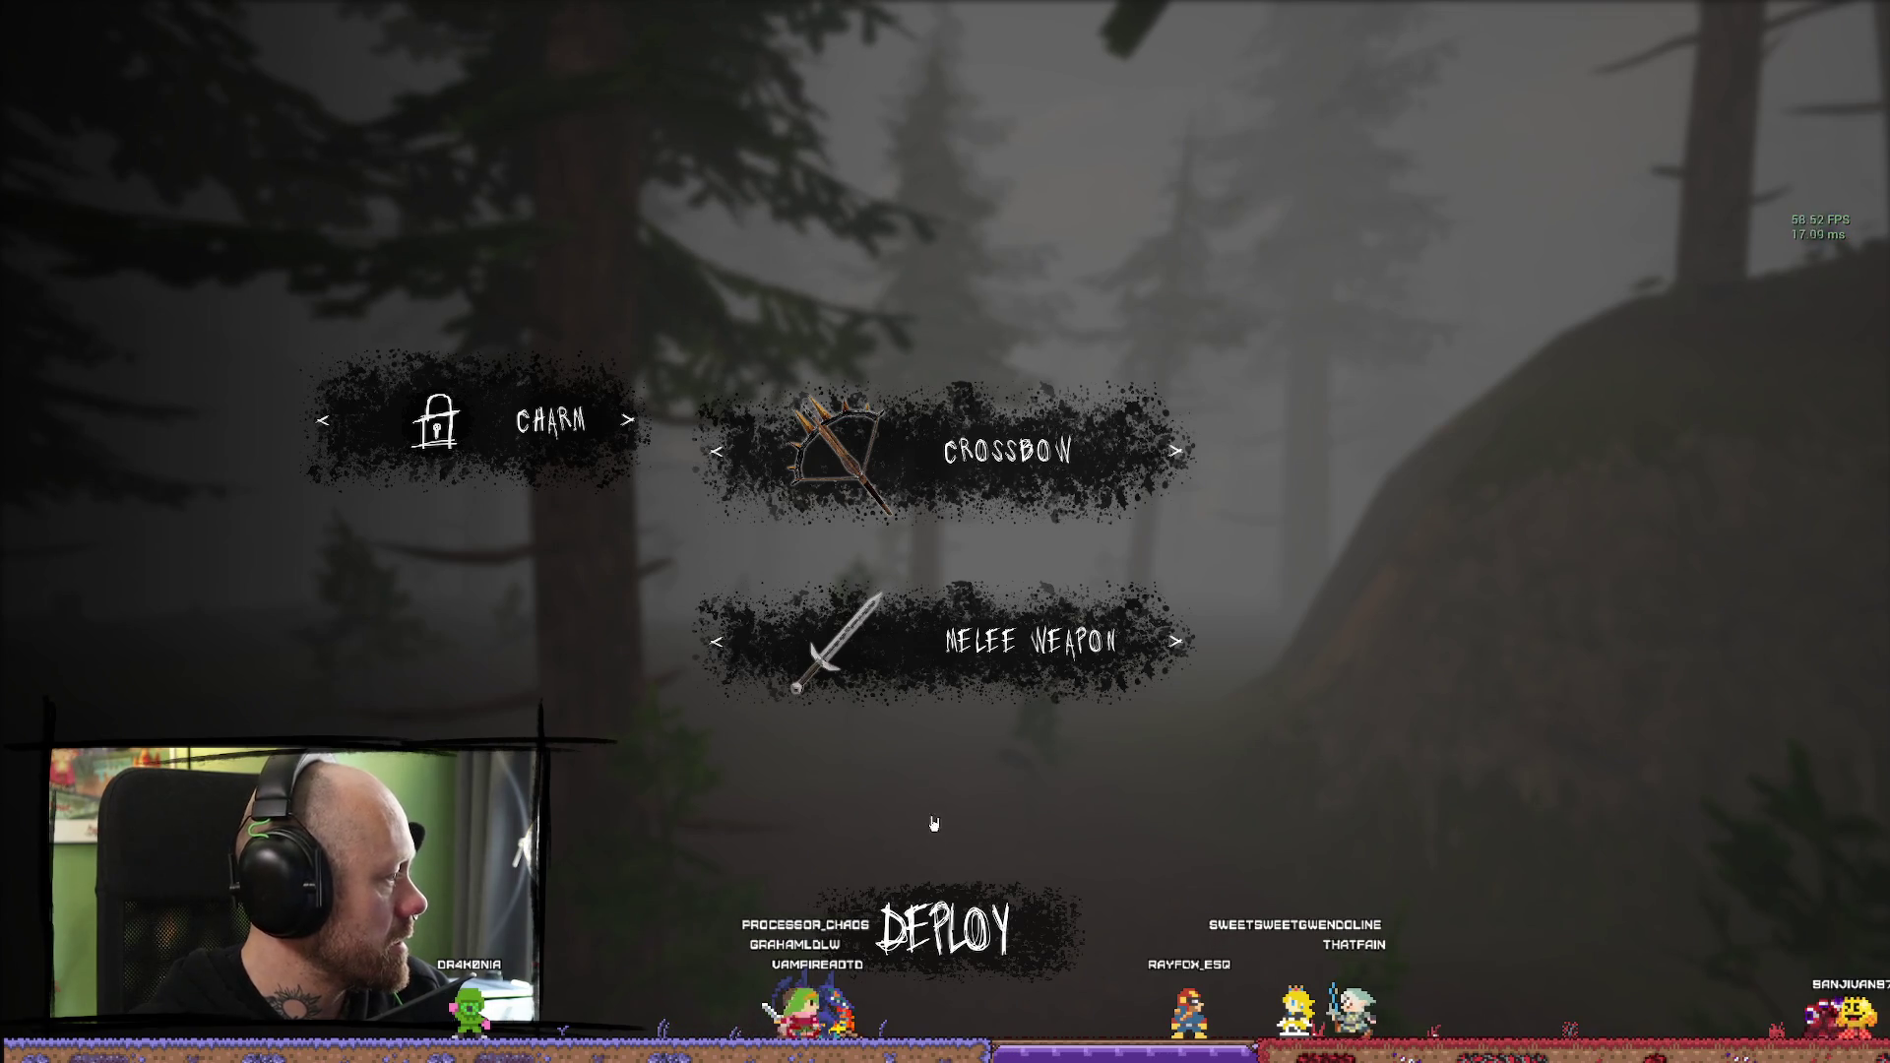
Deploy with the crossbow, then pause and choose Quit to reach the Leave Match prompt
click(943, 927)
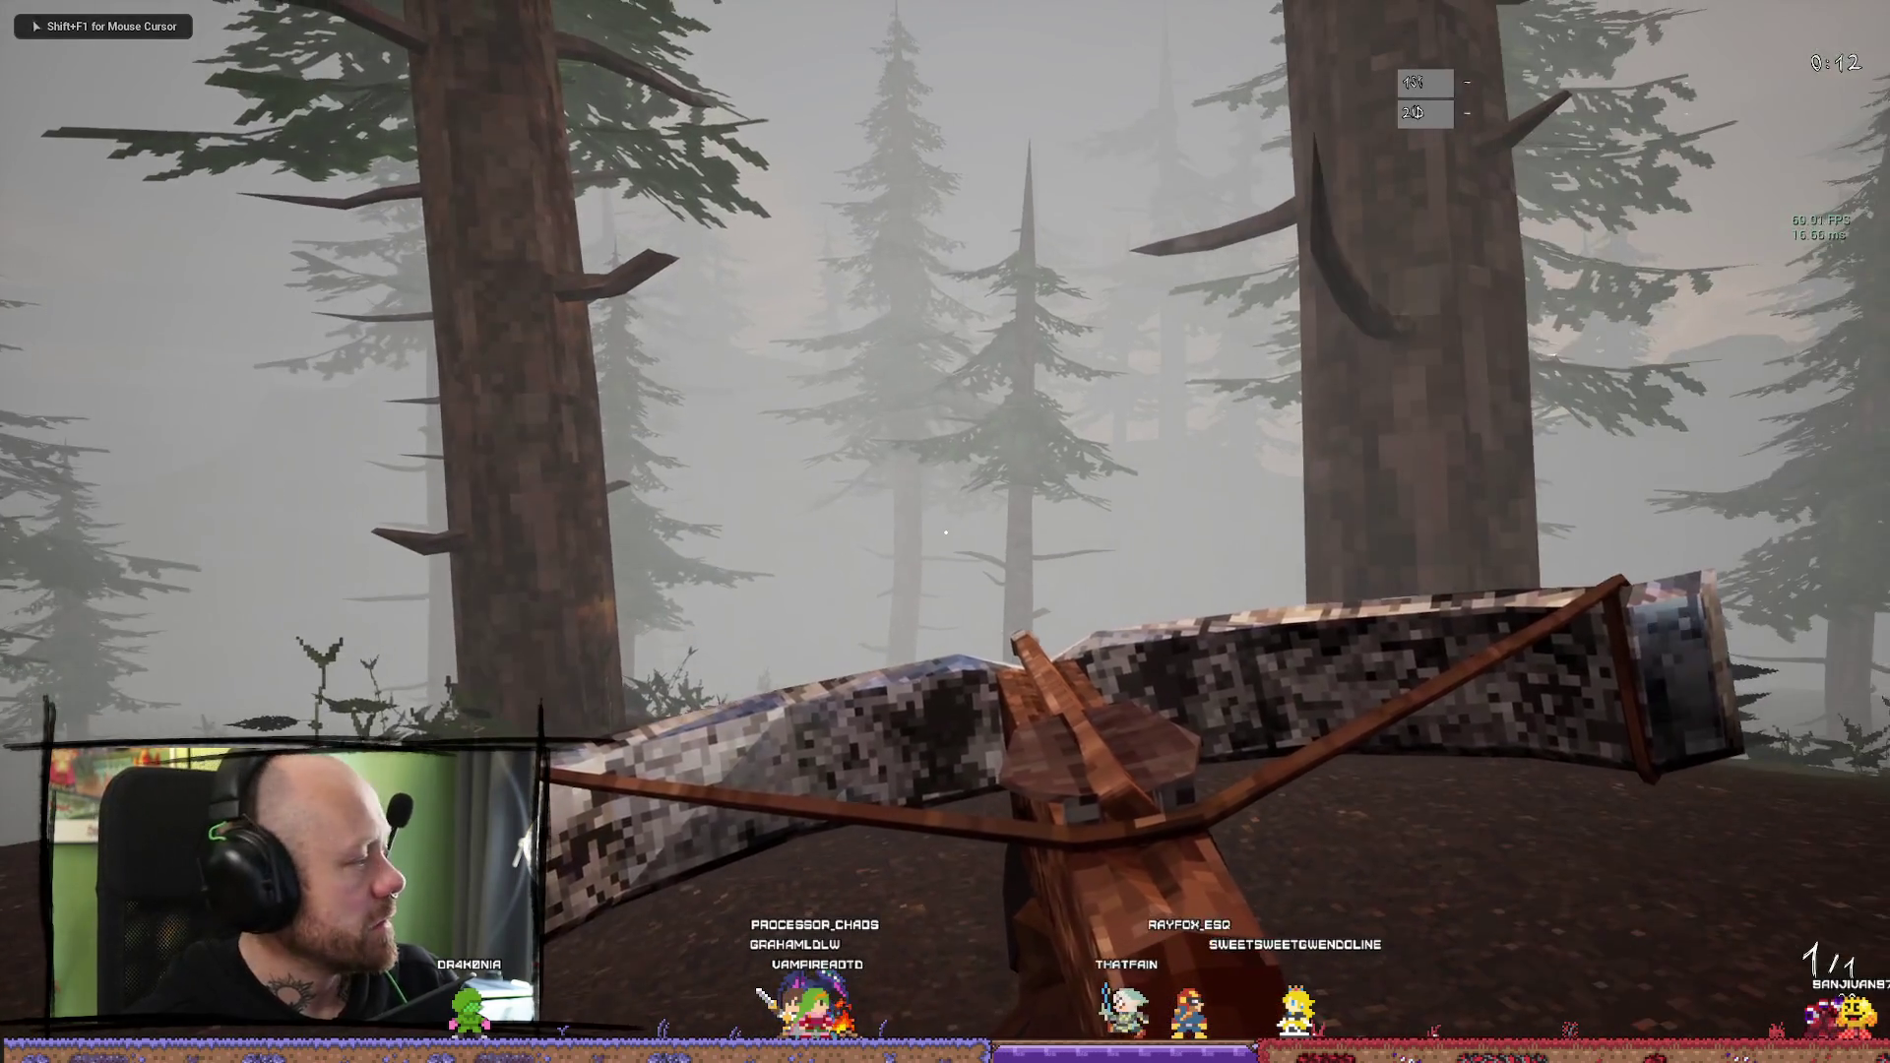
key(Escape)
click(511, 512)
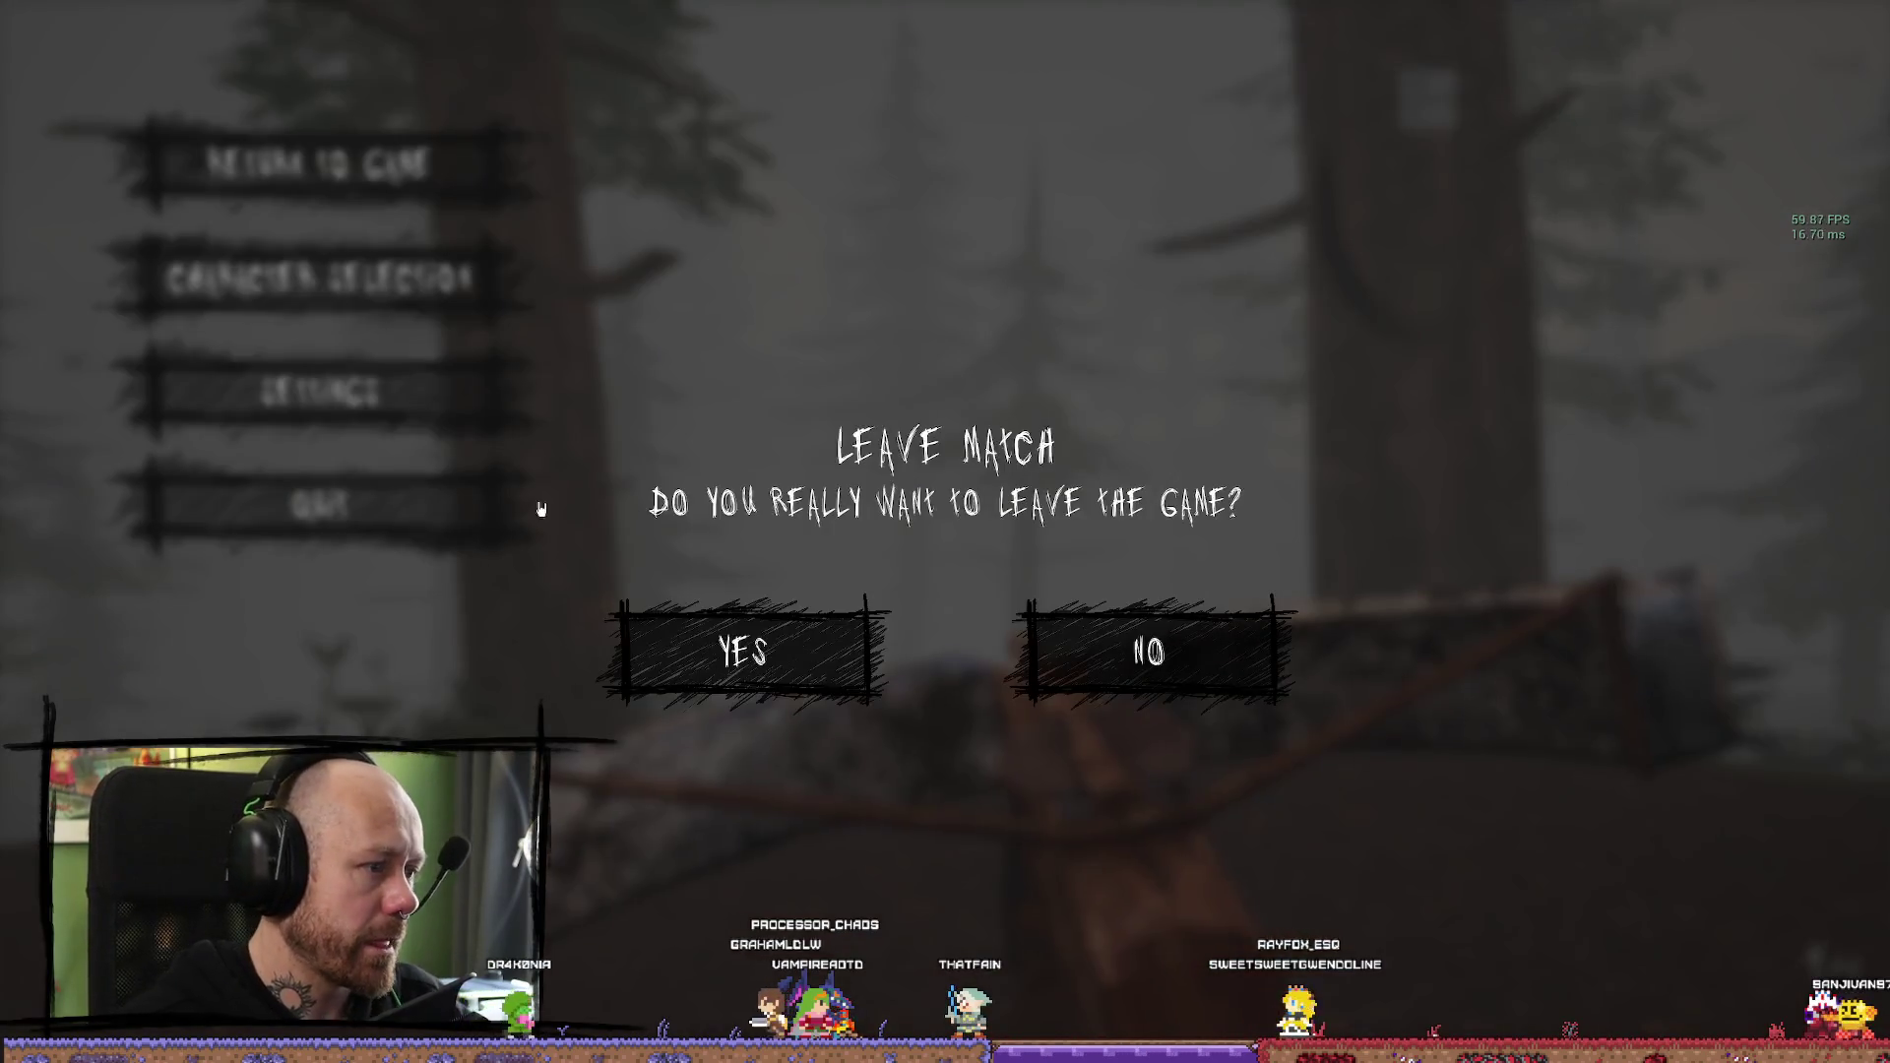
Leave the match, start a singleplayer deathmatch on Blood Harvest, and deploy with the crossbow
click(796, 672)
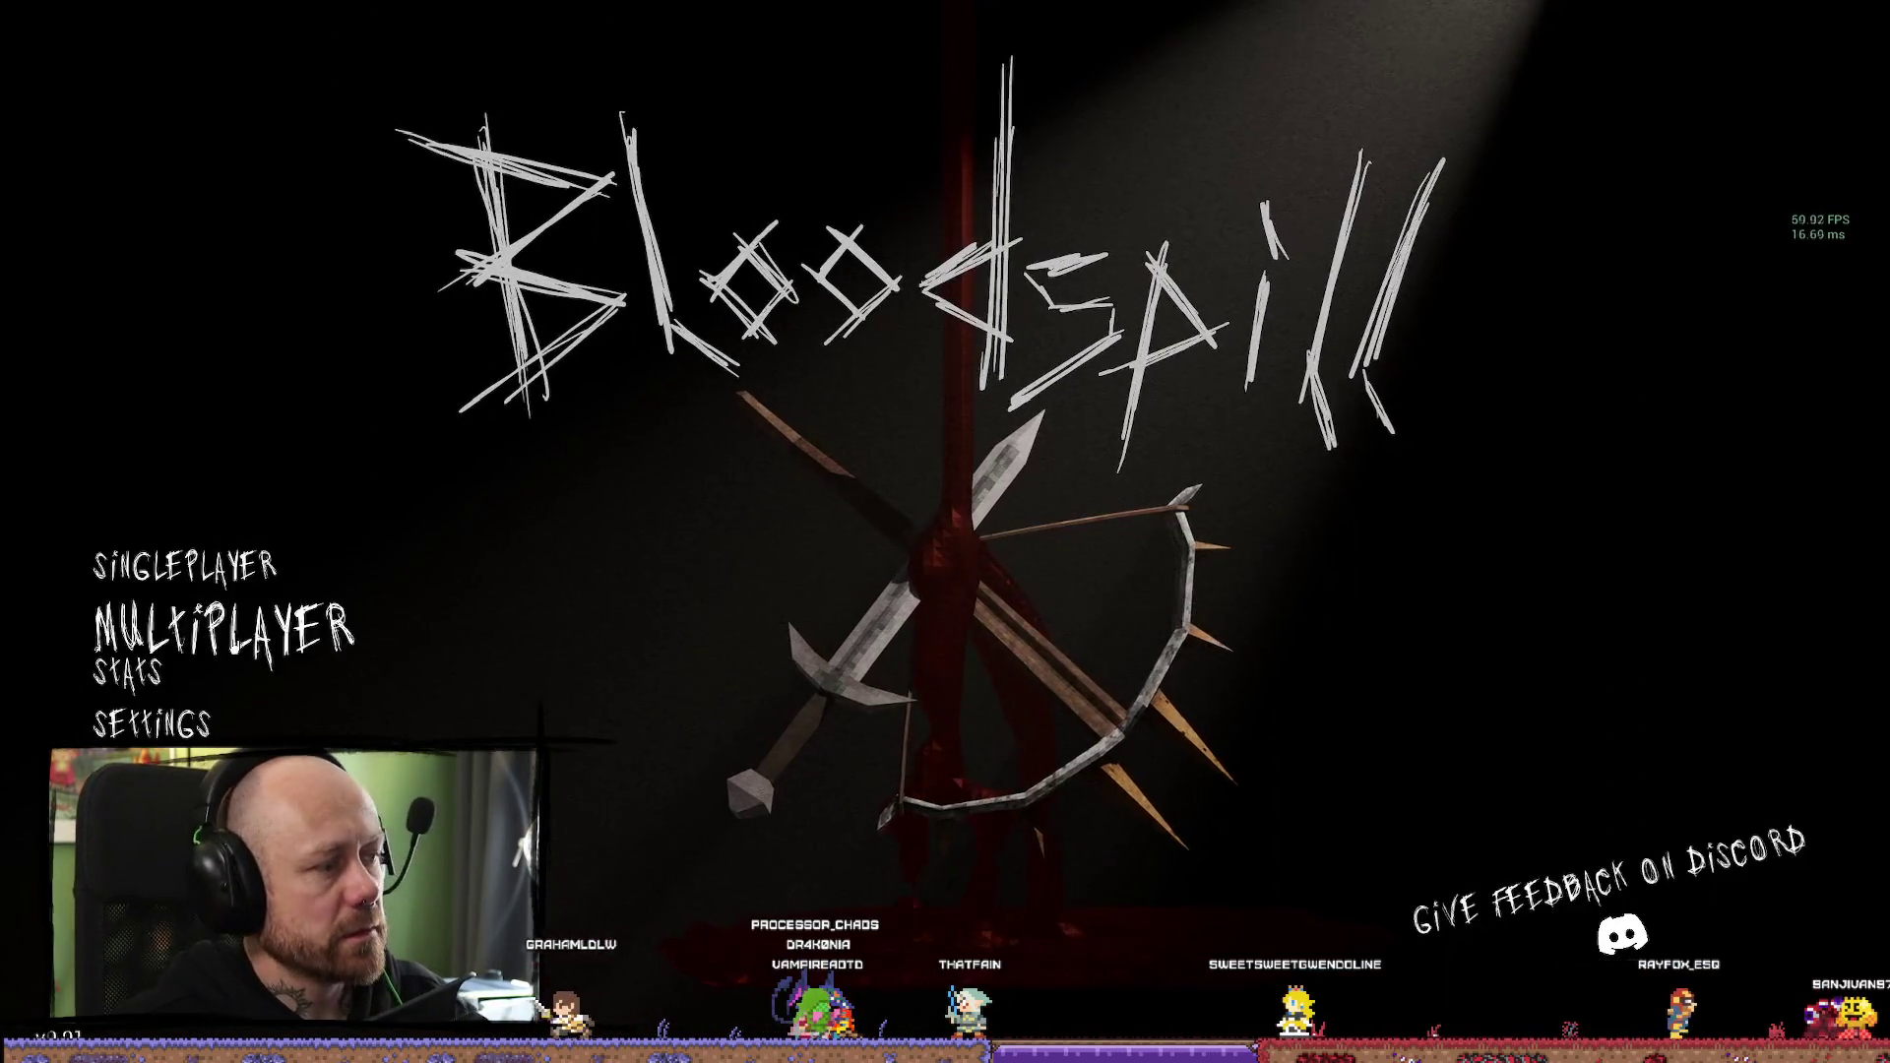
click(182, 566)
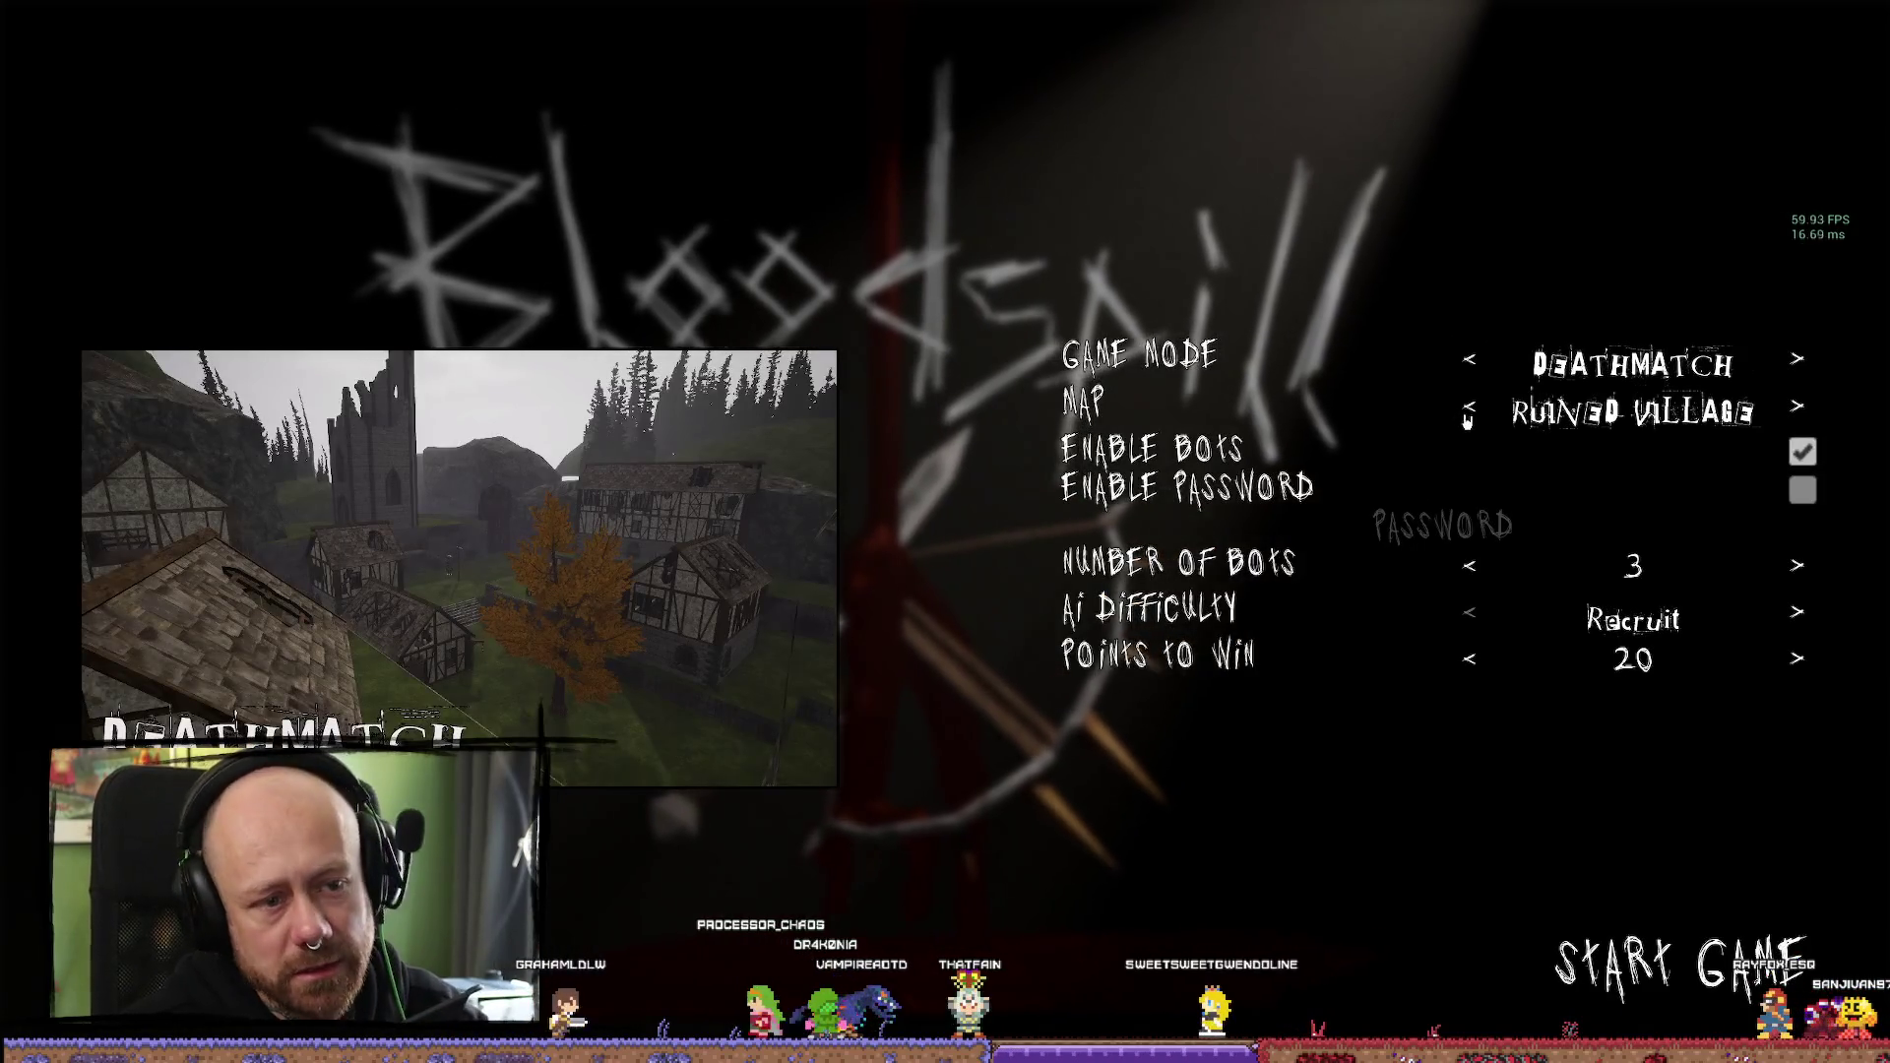
click(1469, 407)
click(1762, 970)
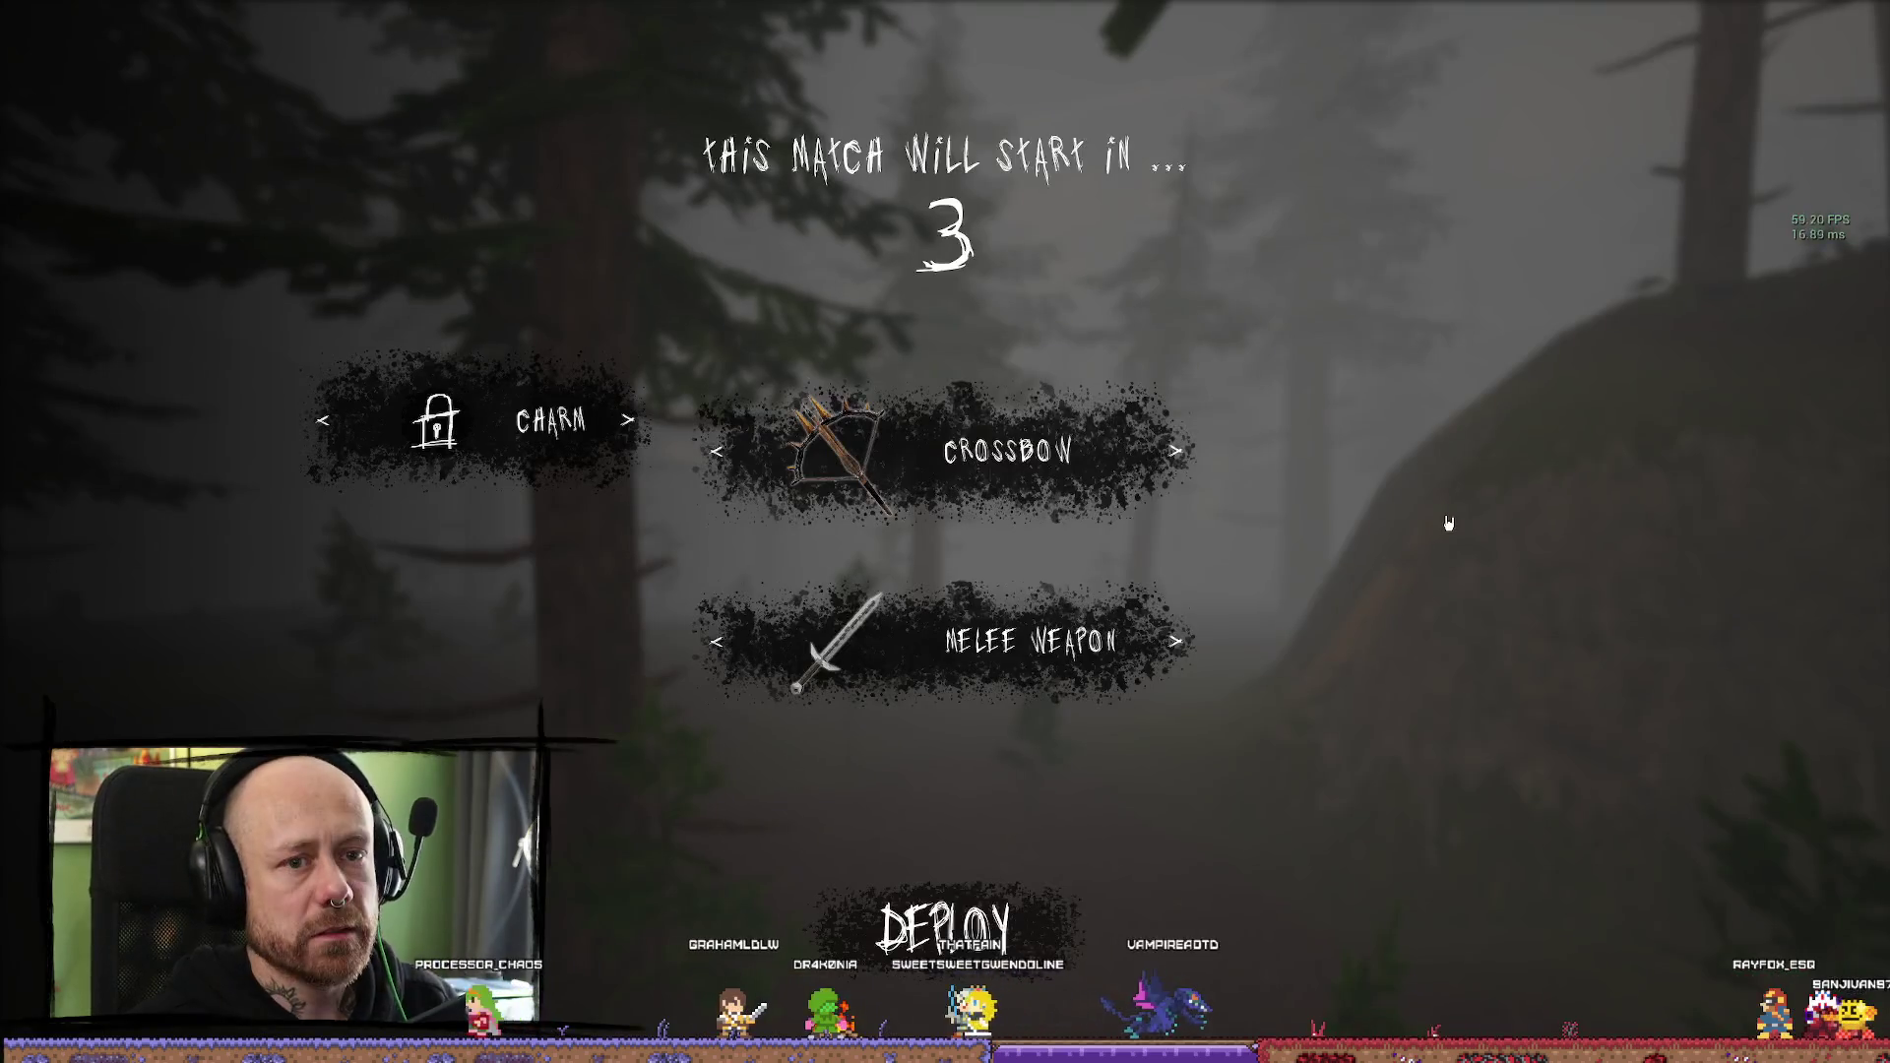
click(945, 930)
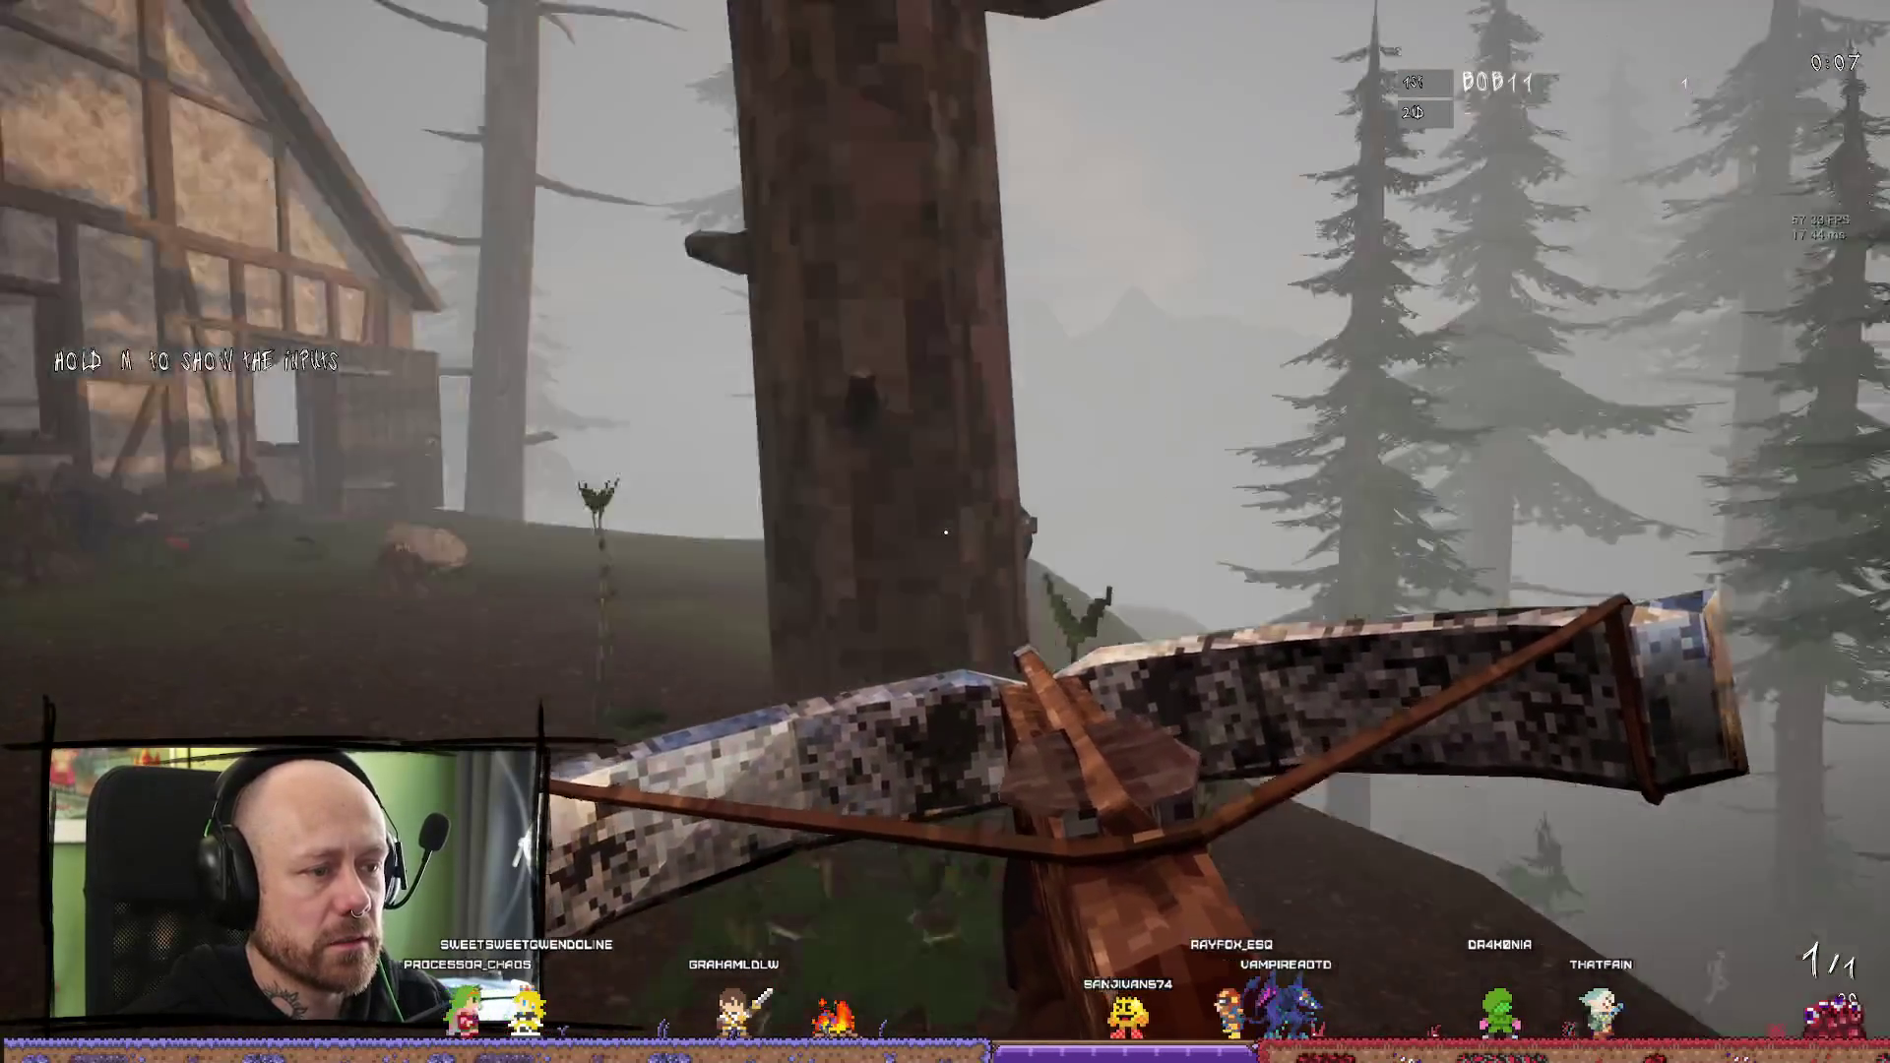
Fire the crossbow, respawn, fire at an enemy, and reload
click(945, 533)
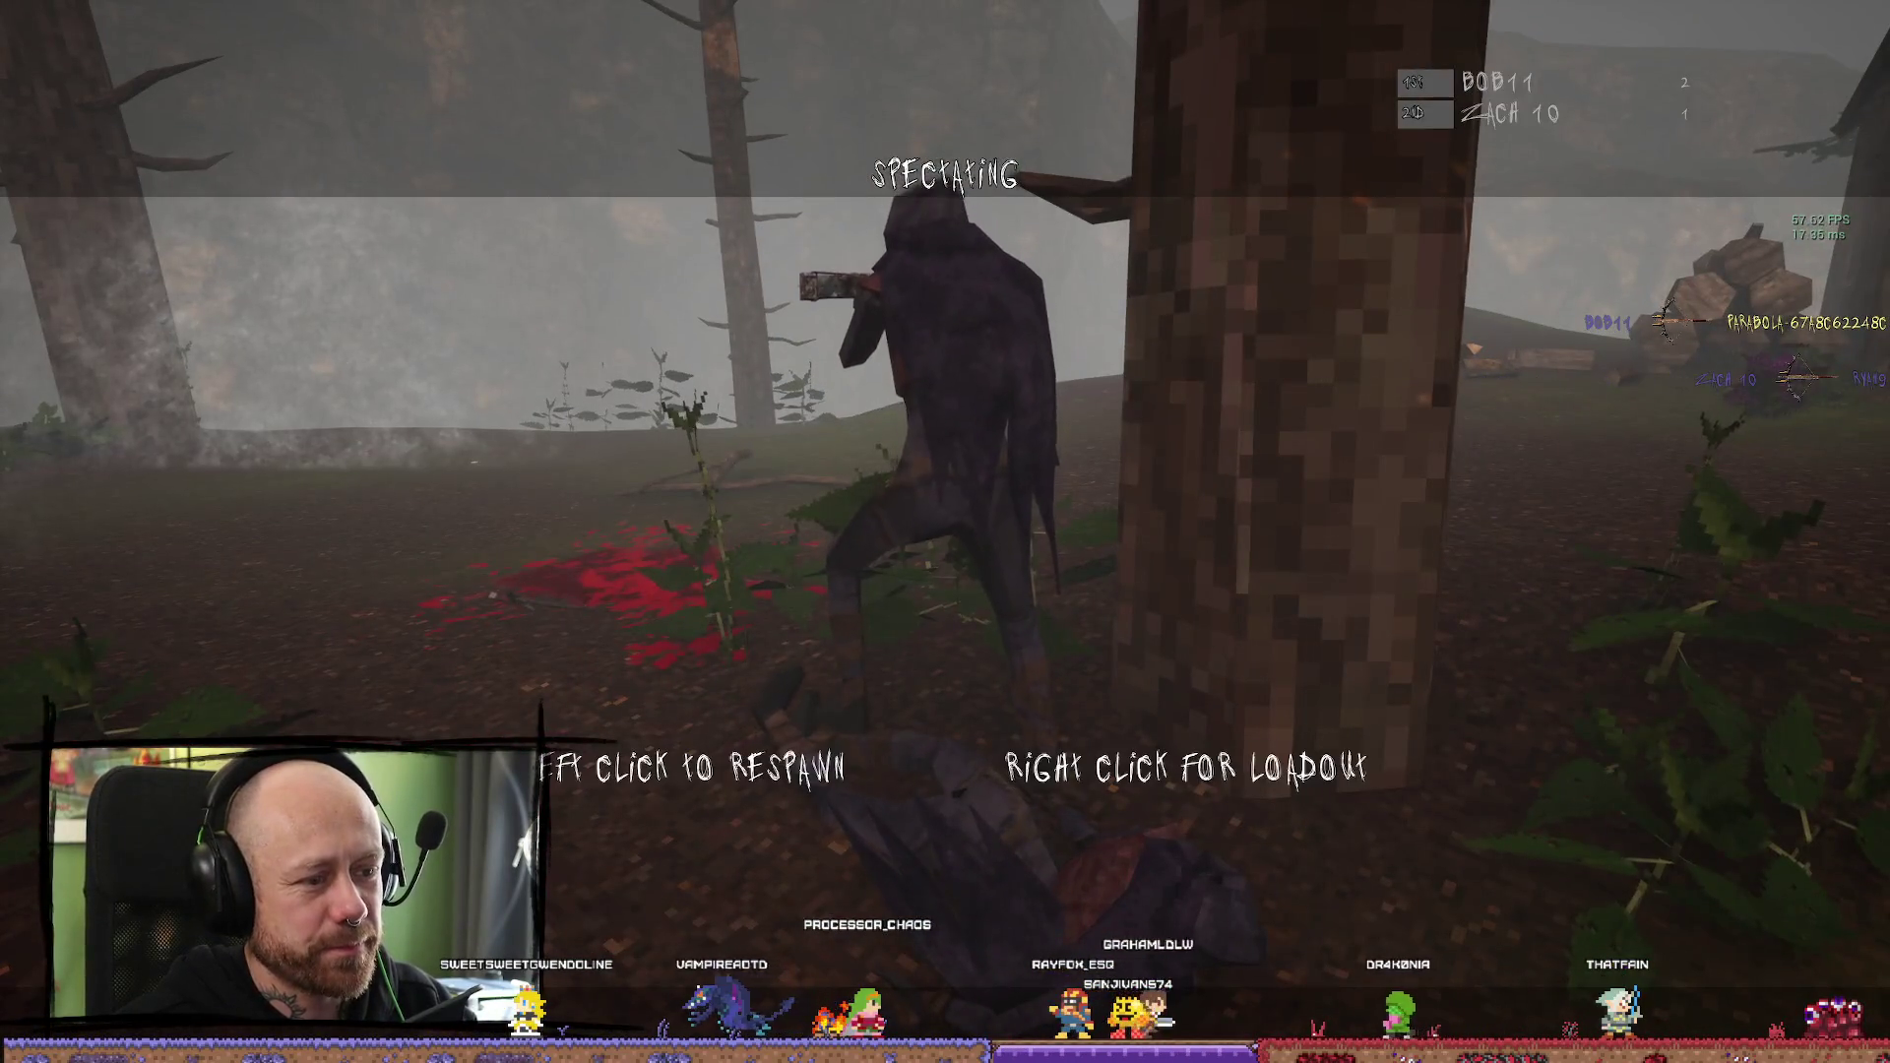
click(945, 532)
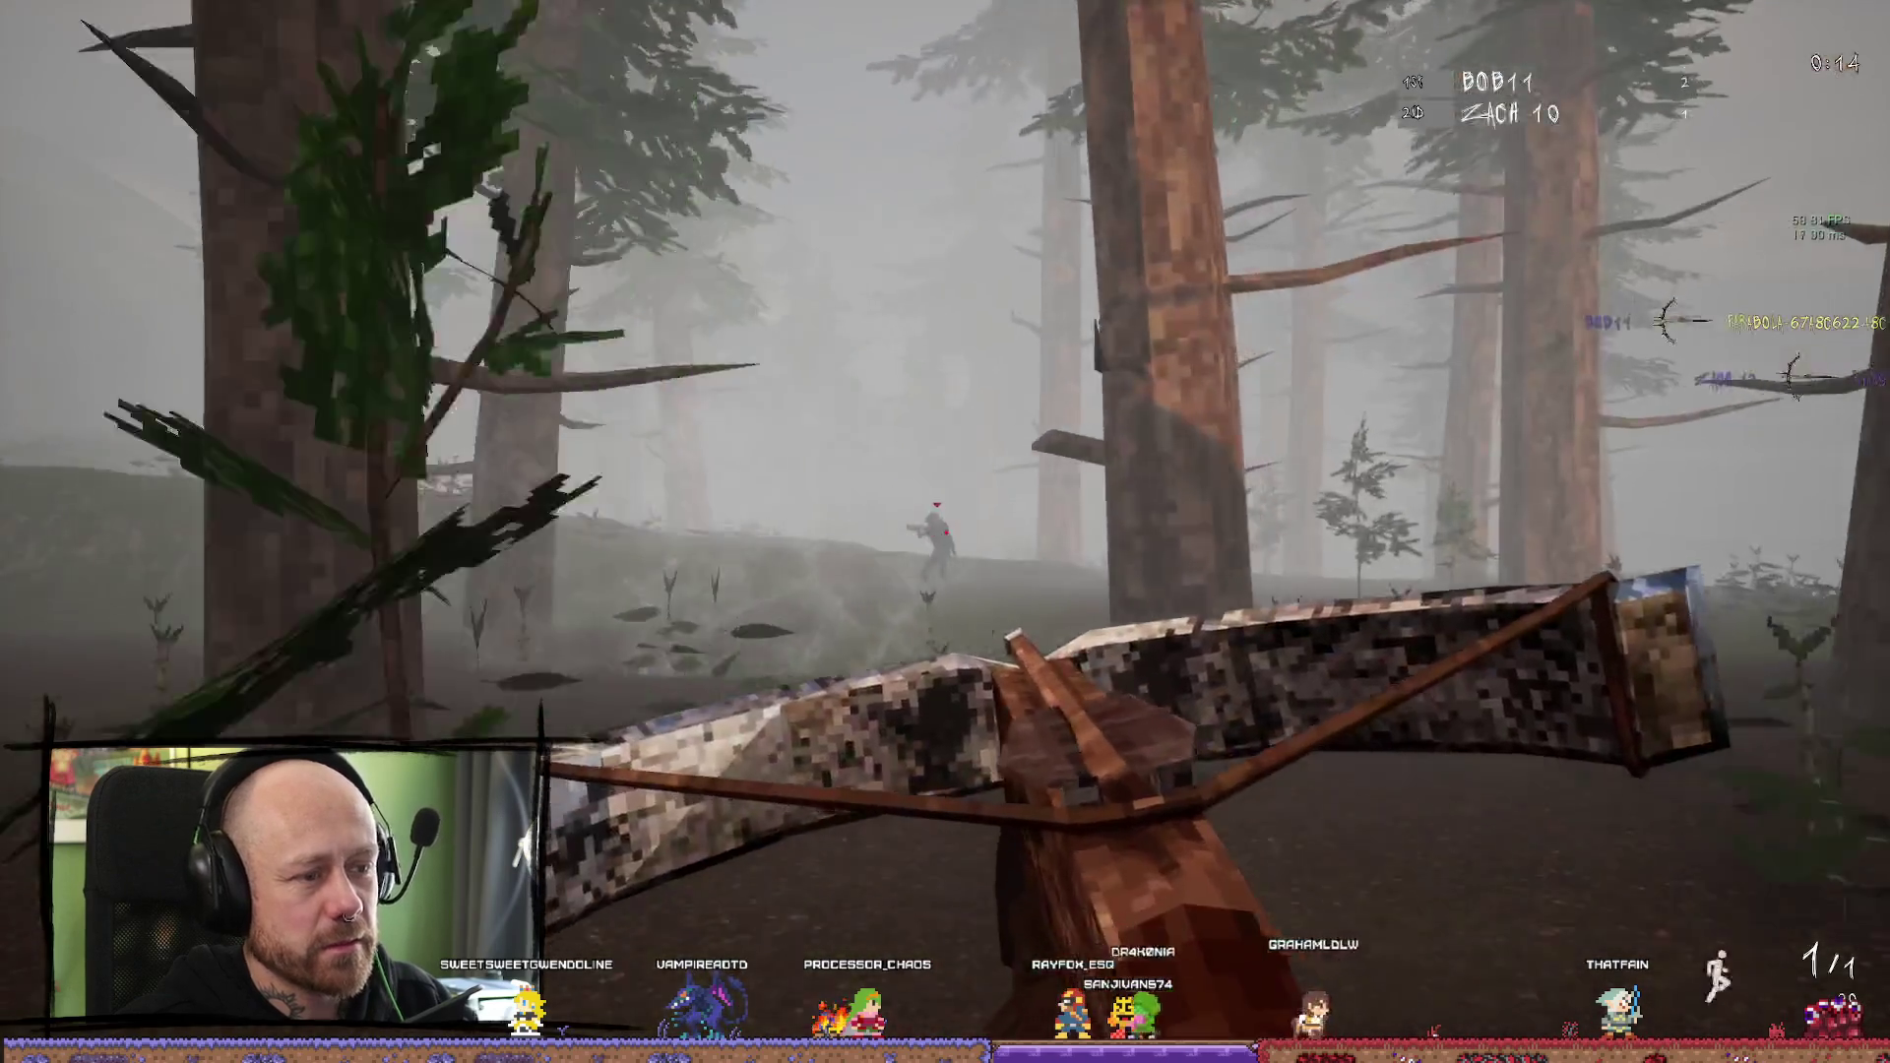
click(945, 532)
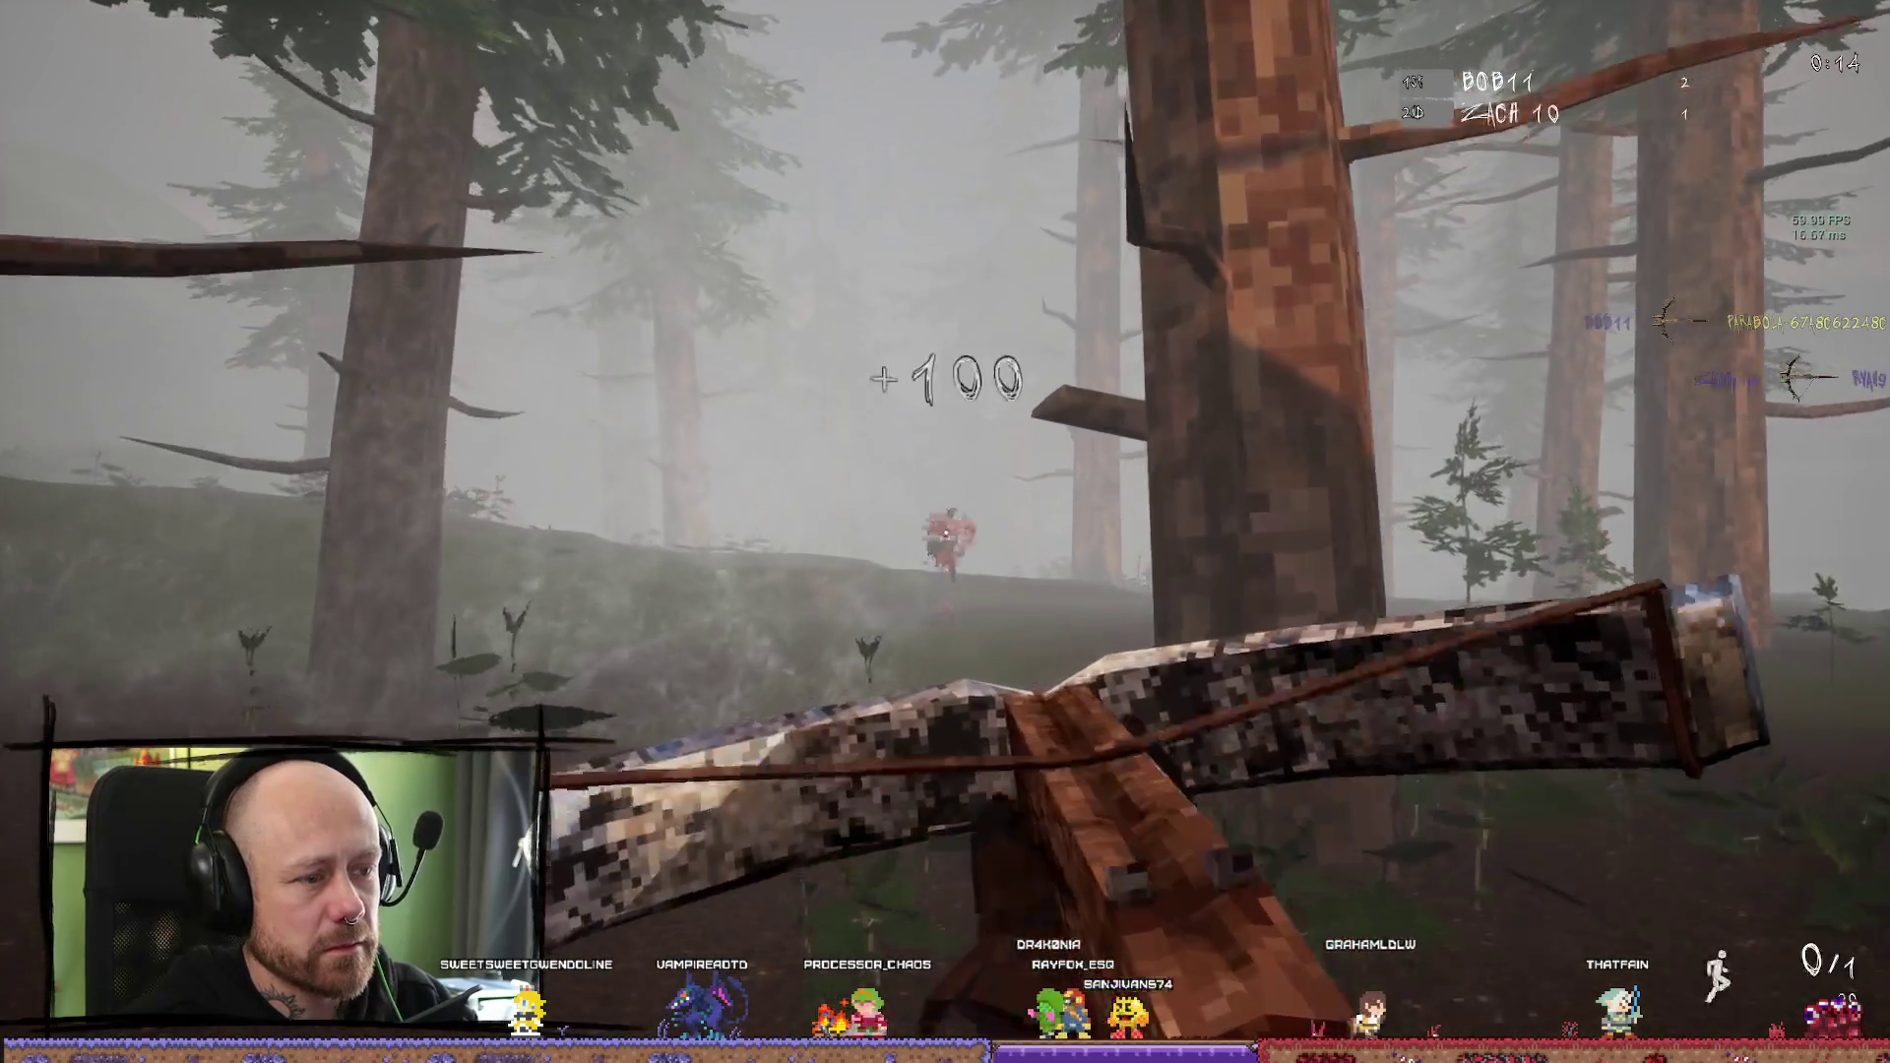
key(r)
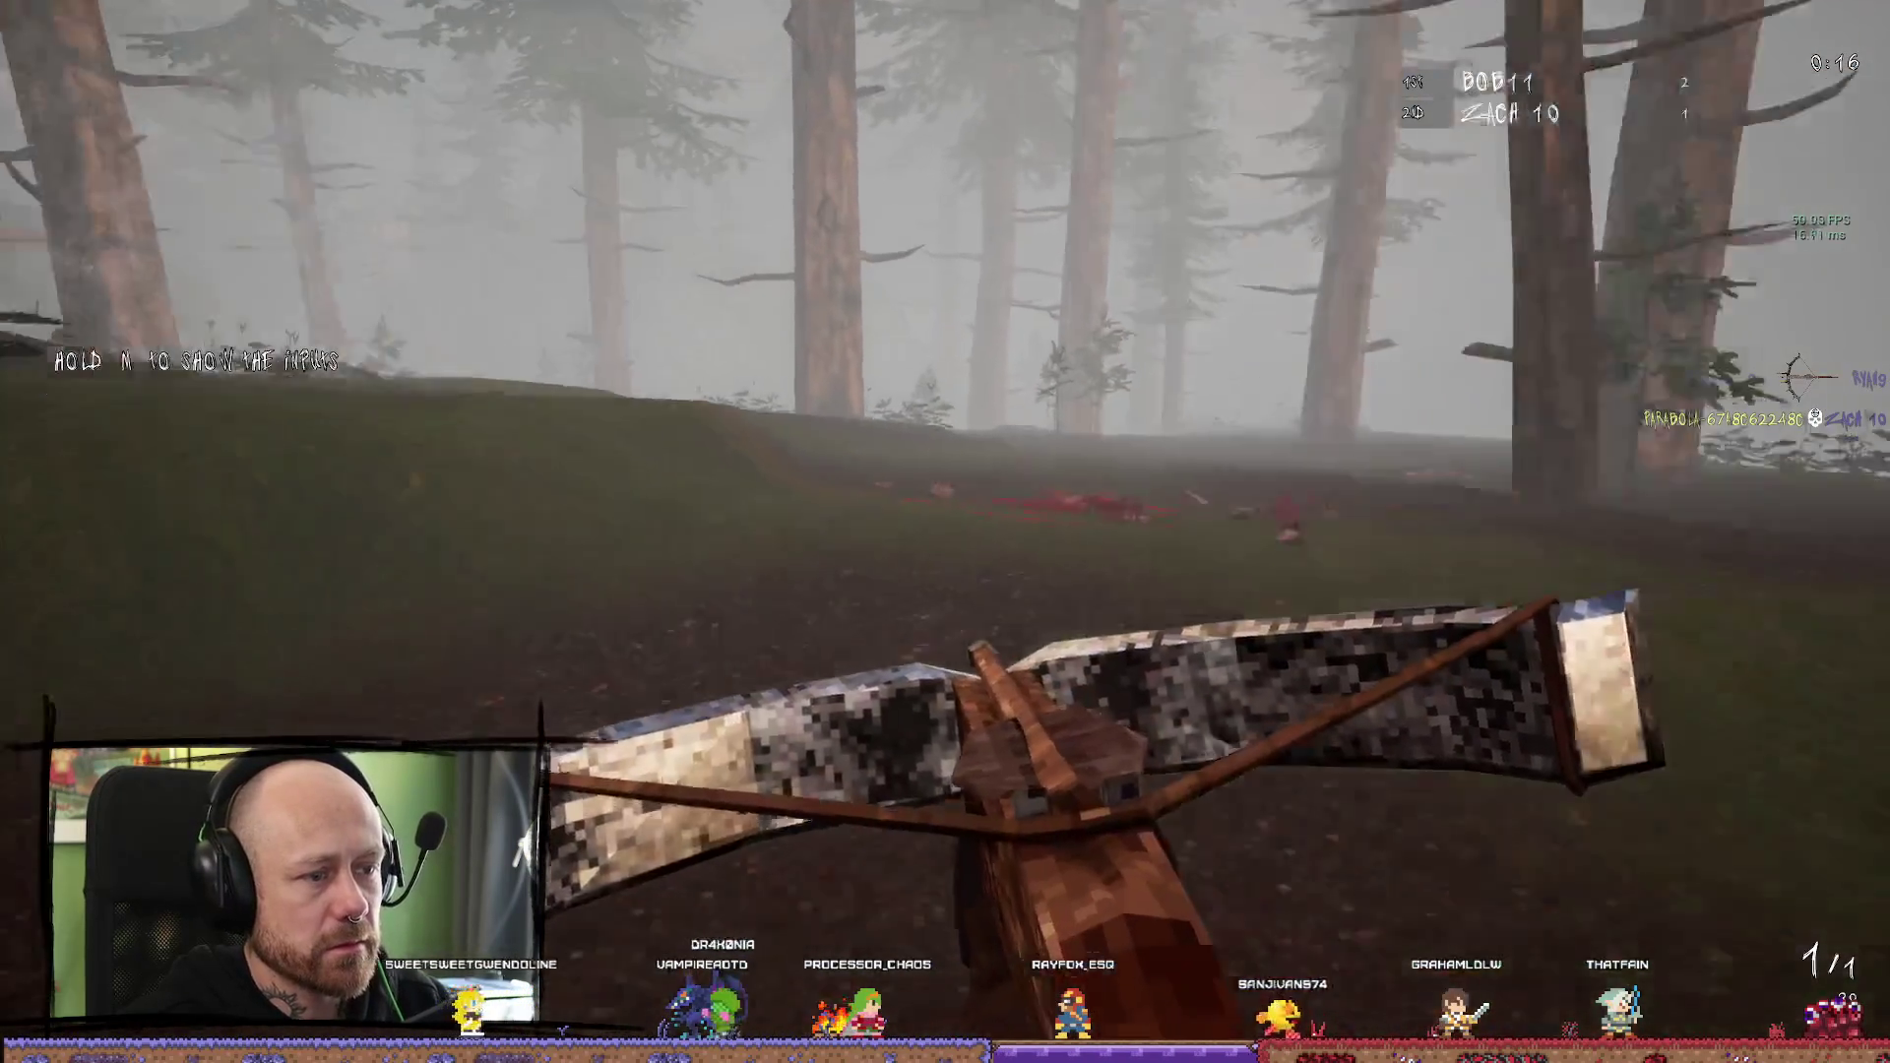
Sprint through the forest to a bot, shoot it for +100 points, and aim down sights
key(w)
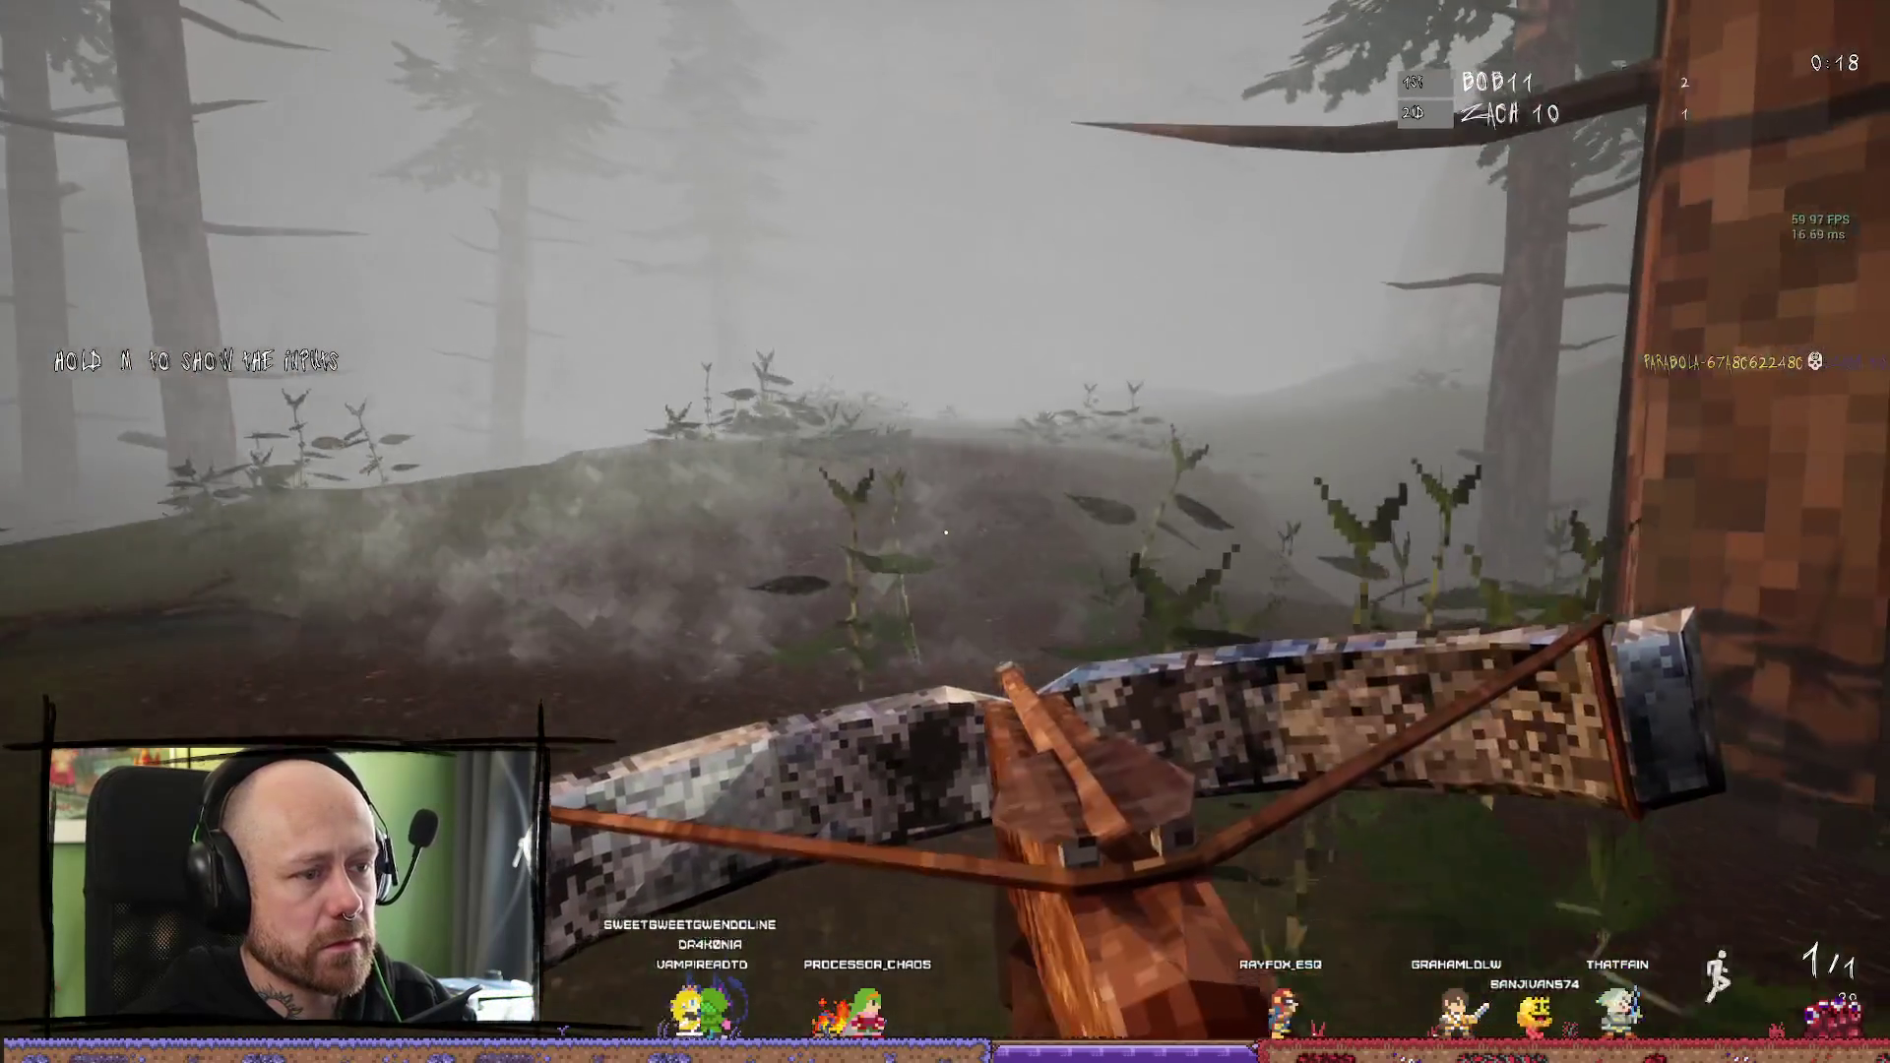
key(w)
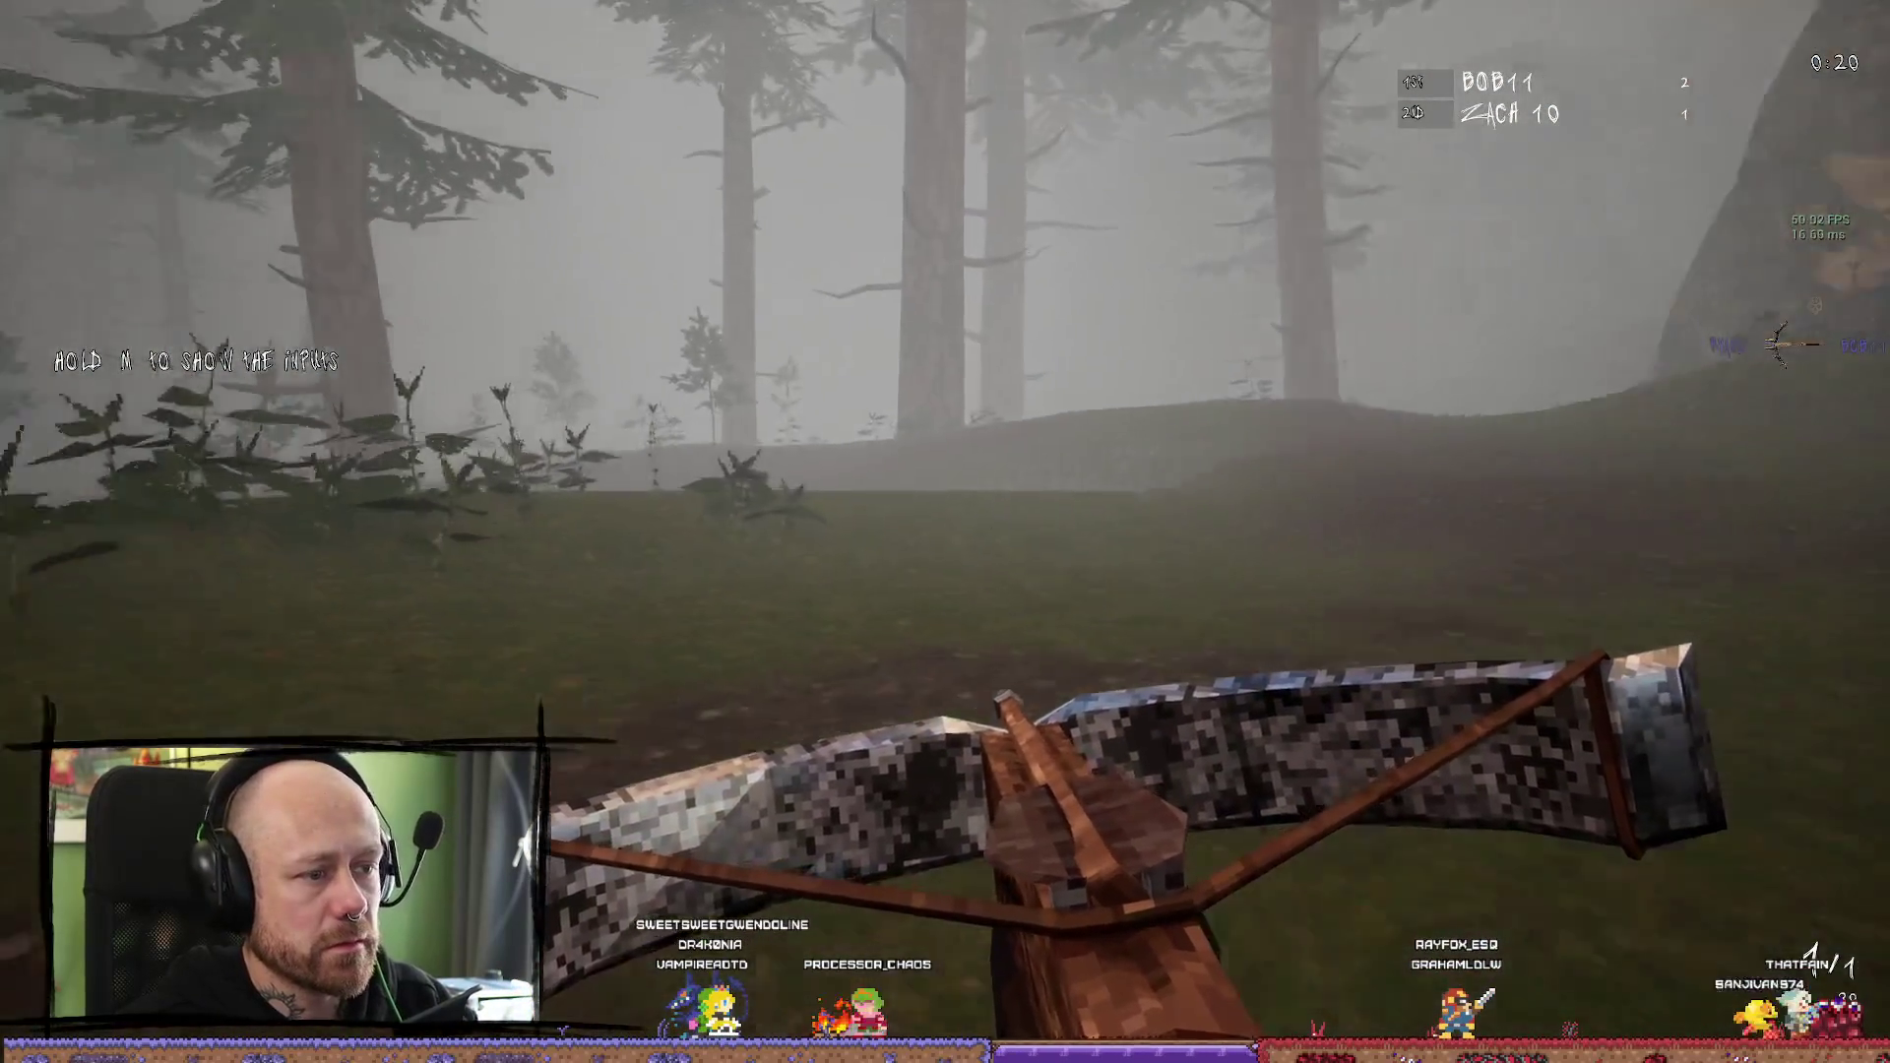
key(w)
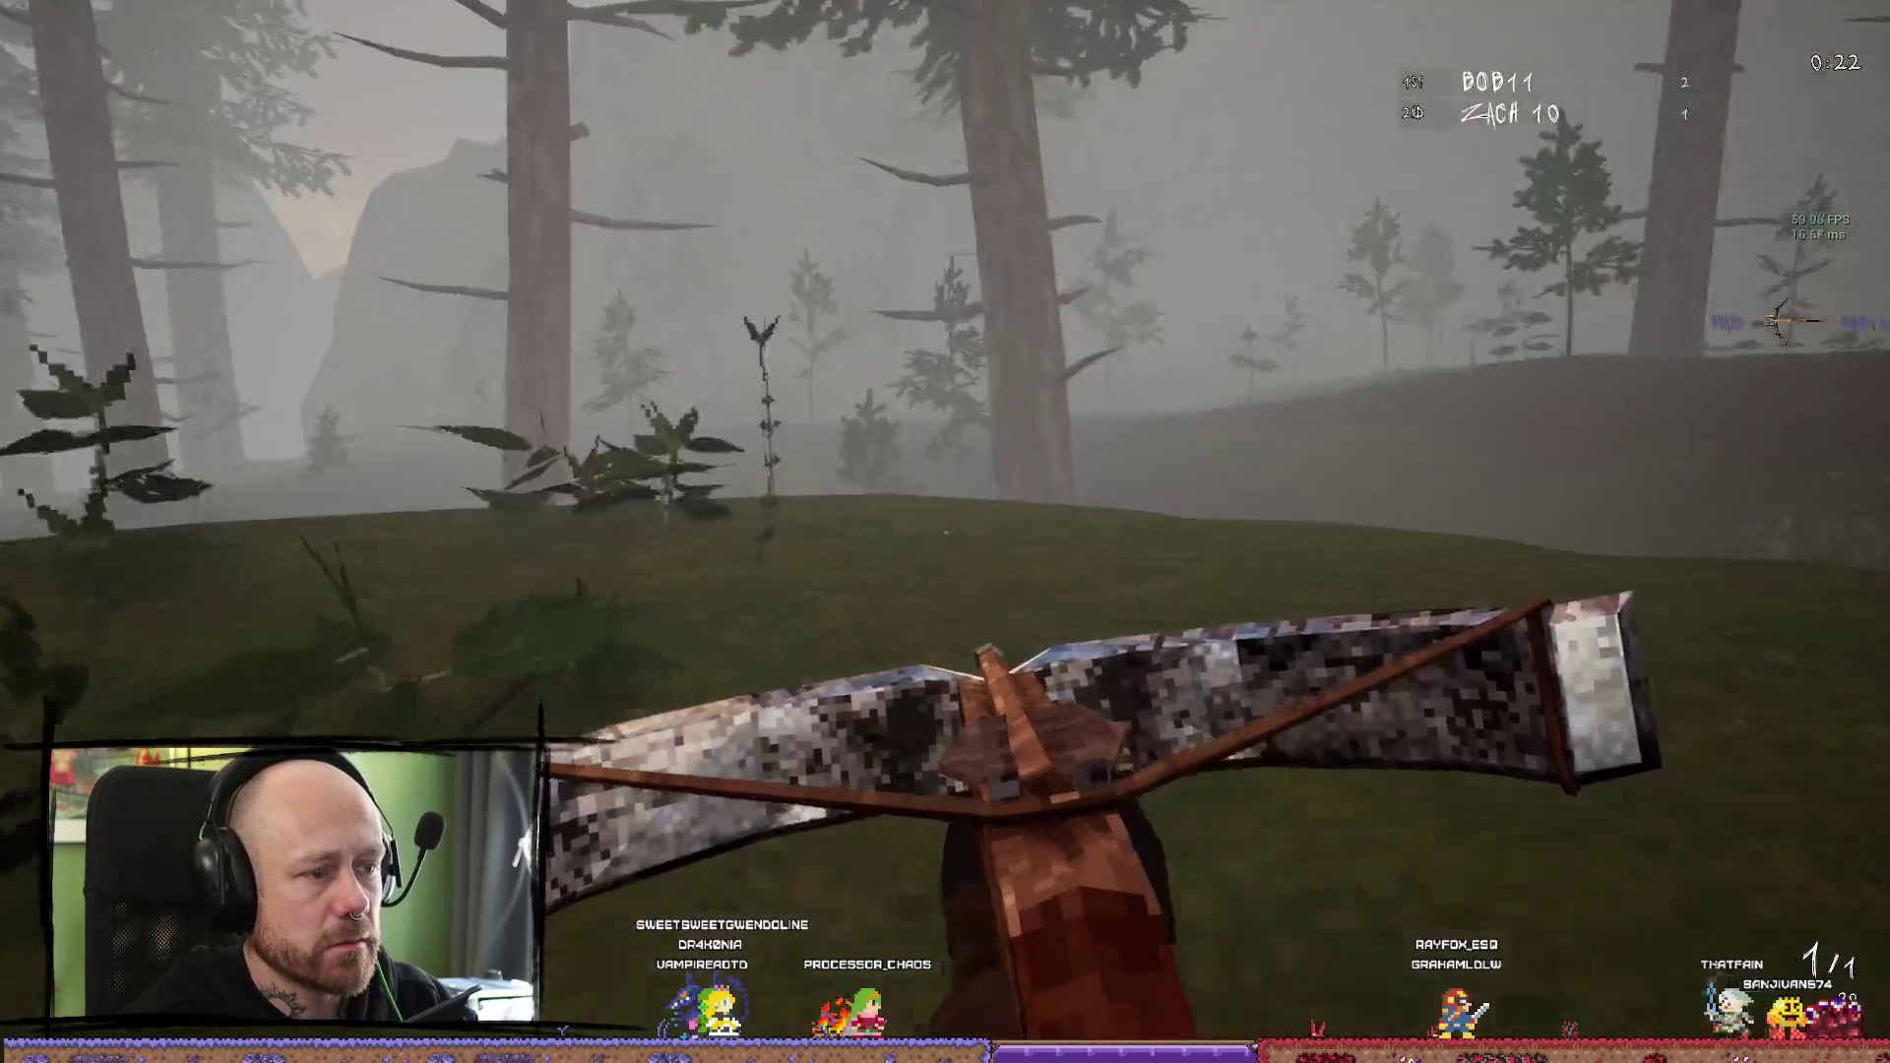
key(w)
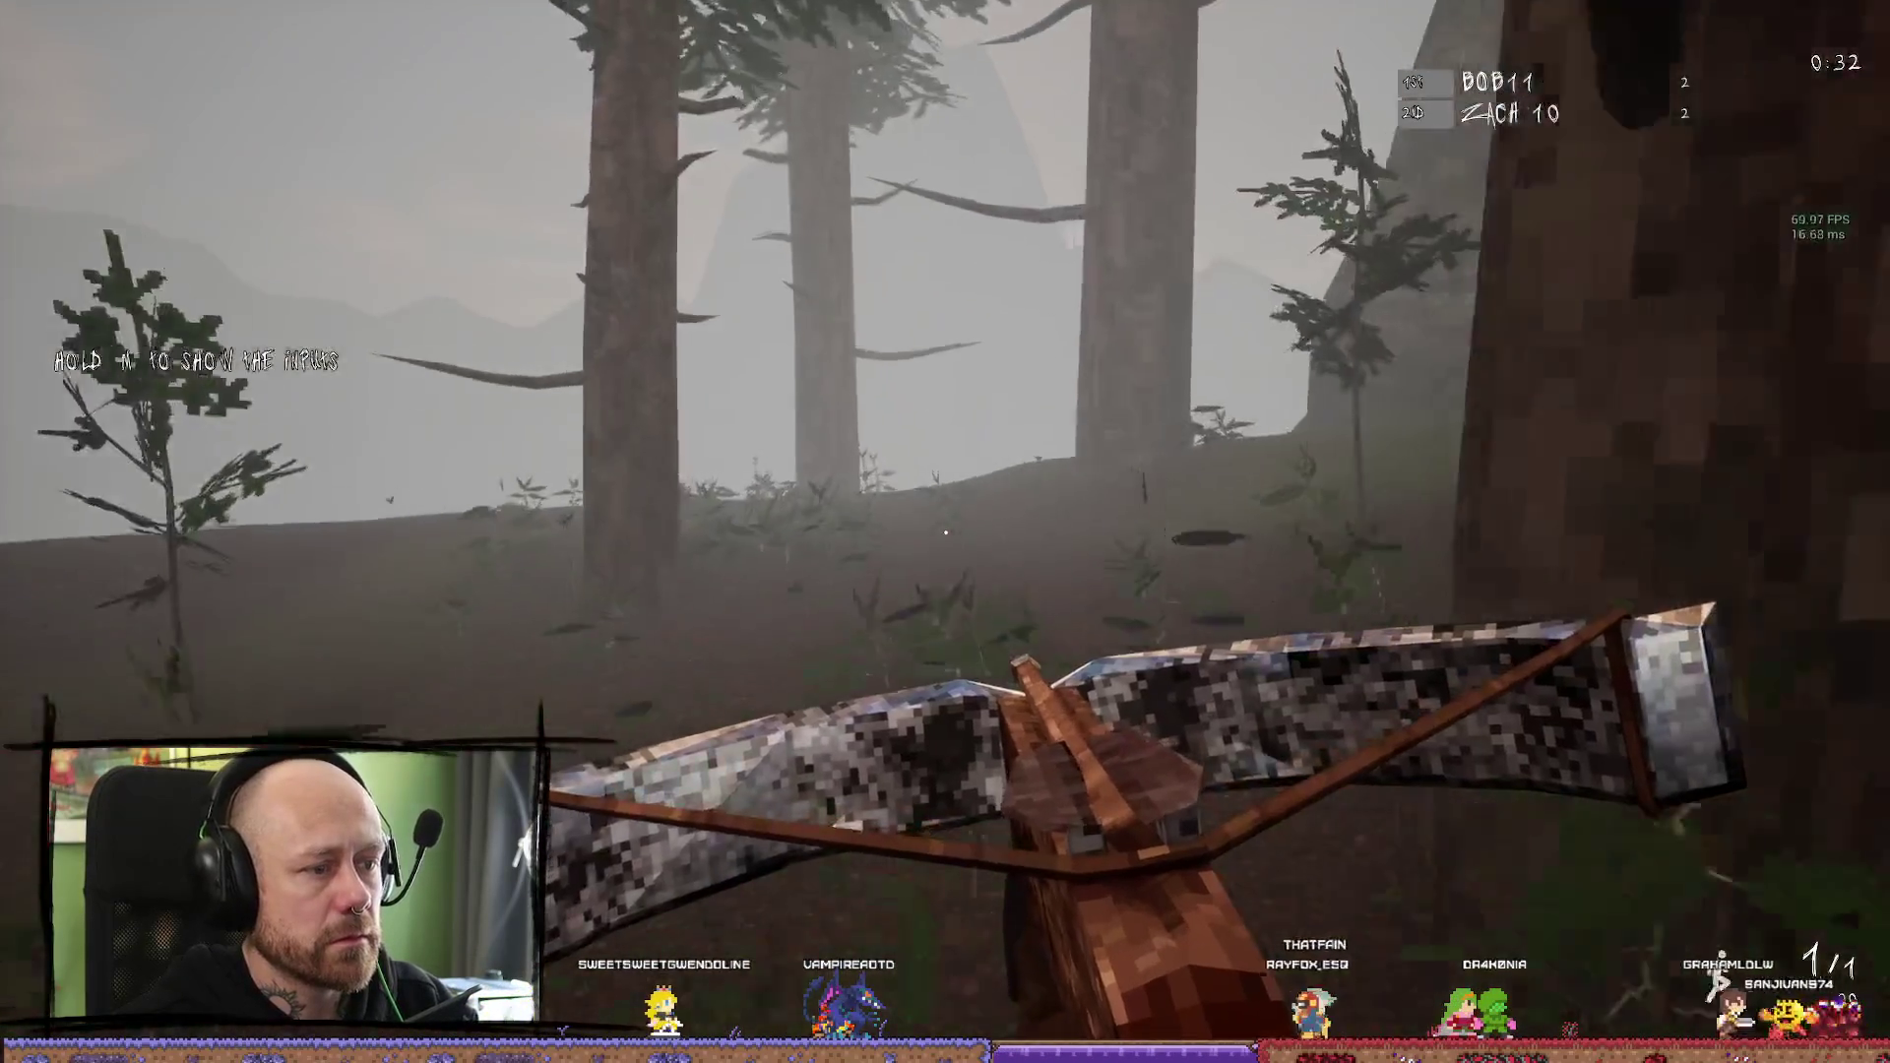
key(w)
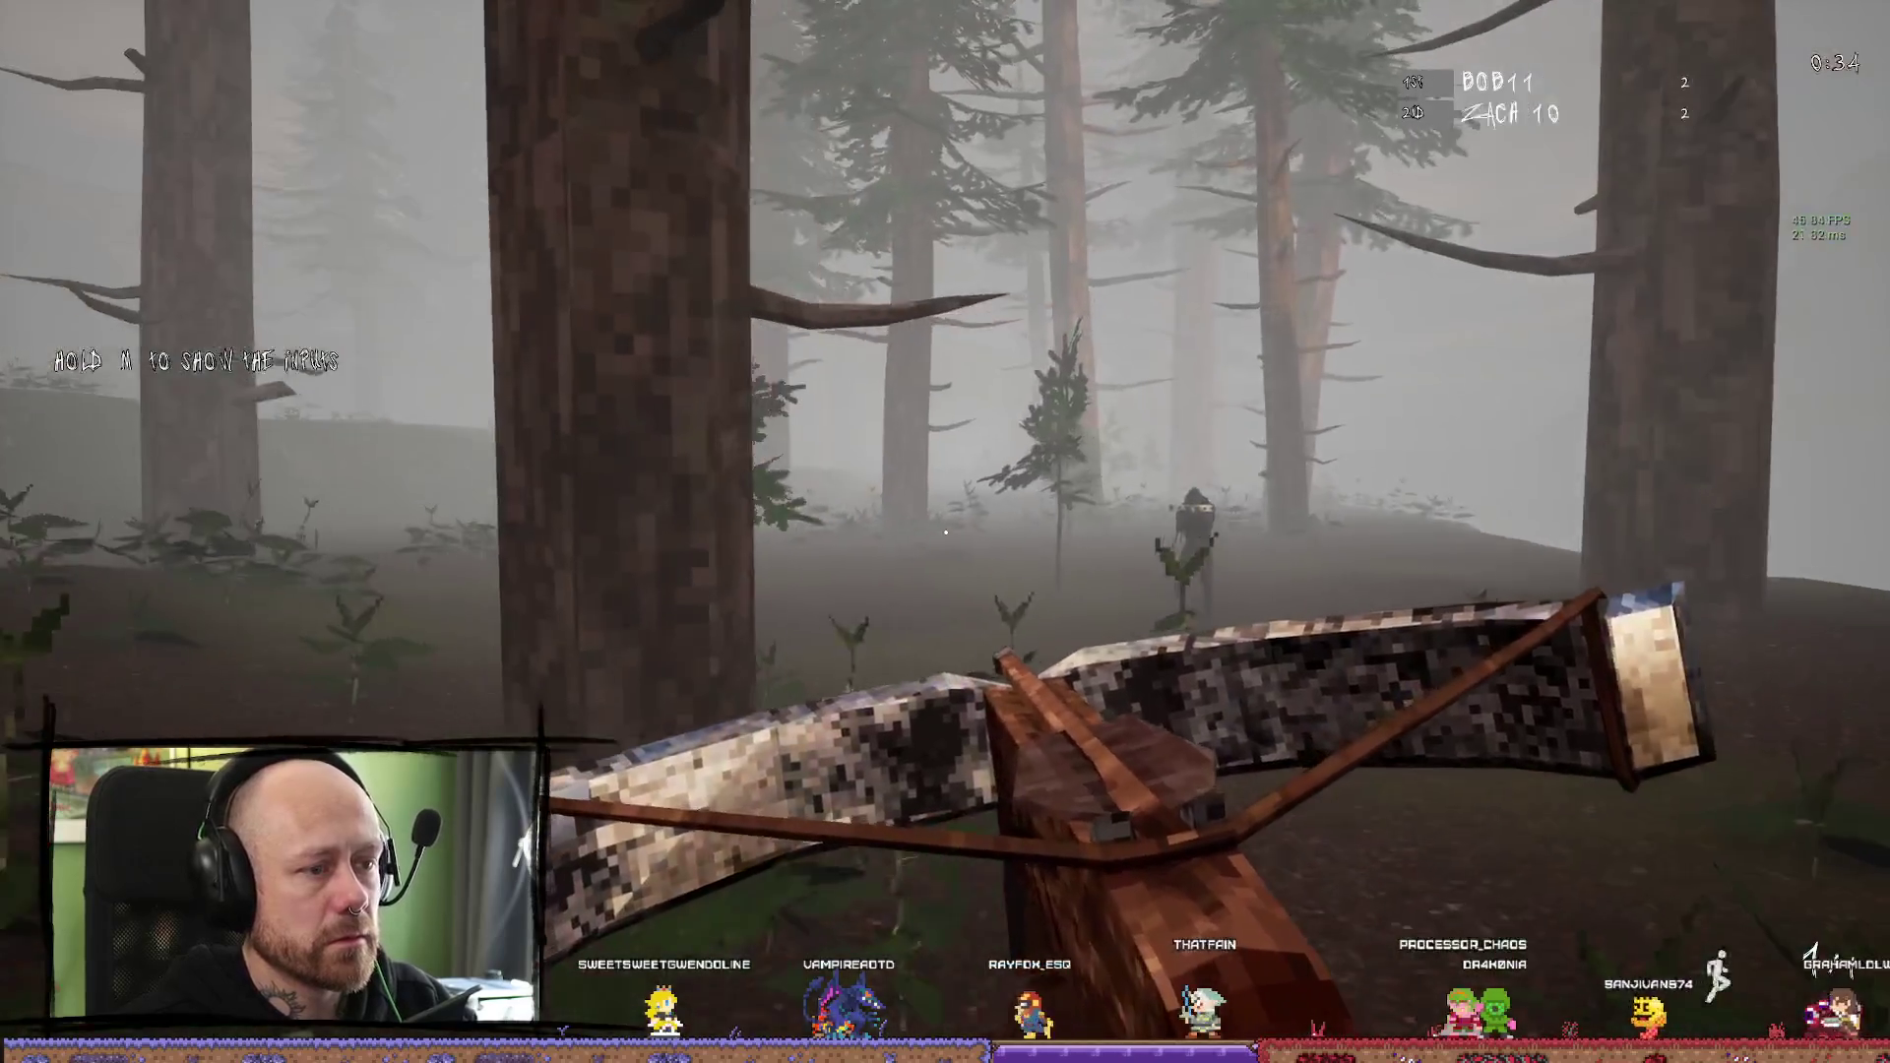
click(945, 532)
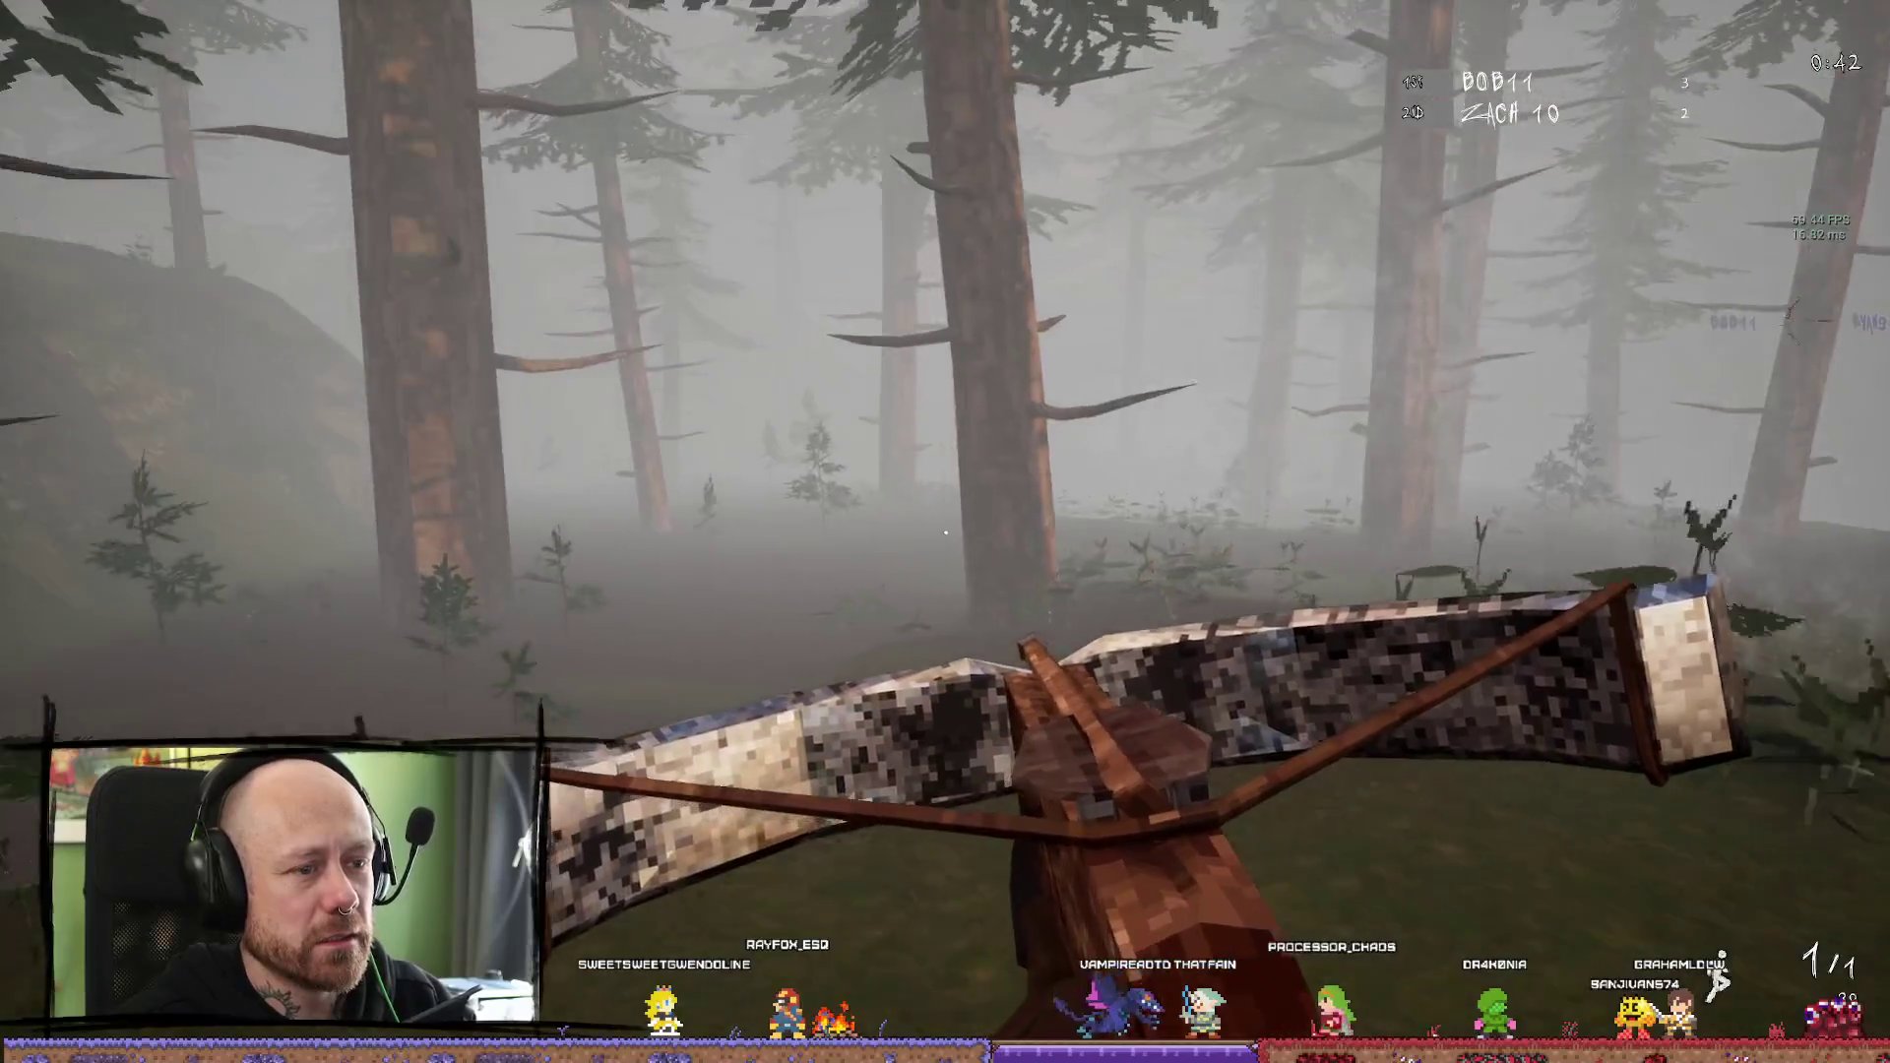
right_click(945, 531)
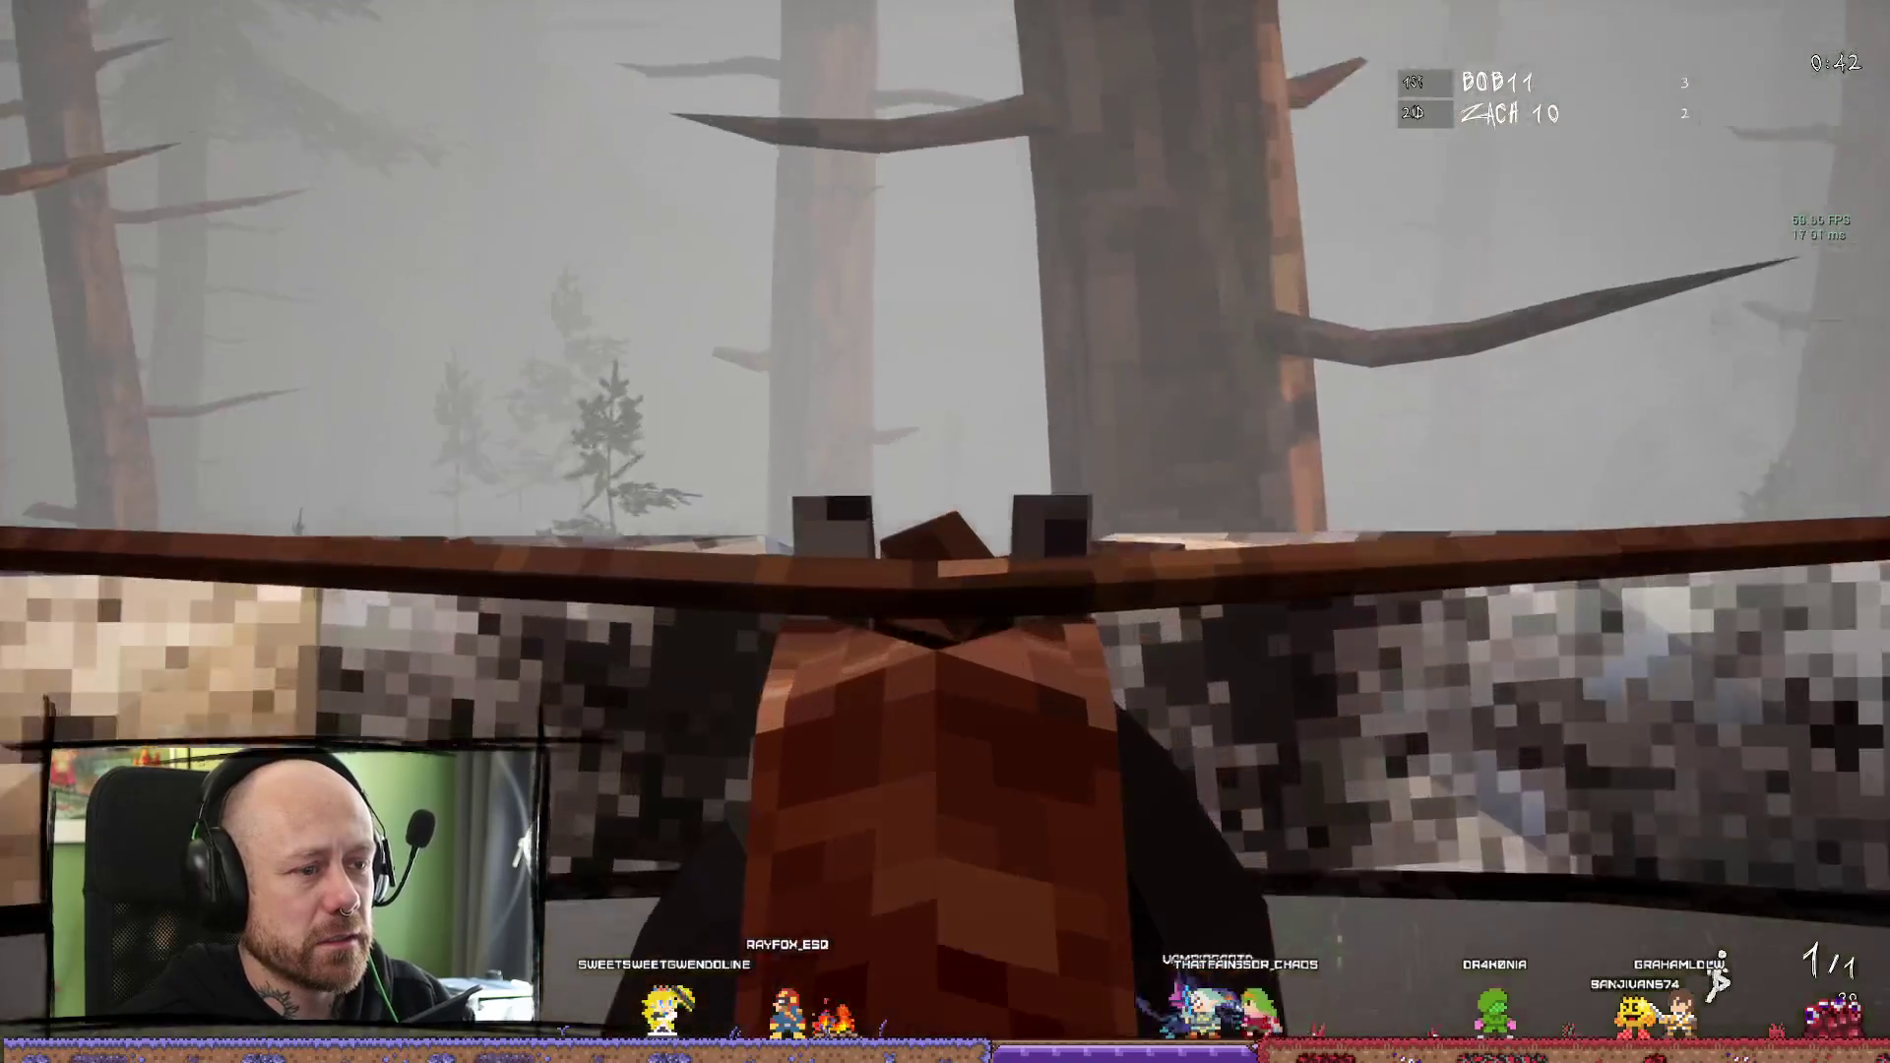
Fire and aim the crossbow, respawn, sprint over the hill, and shoot an enemy
click(945, 532)
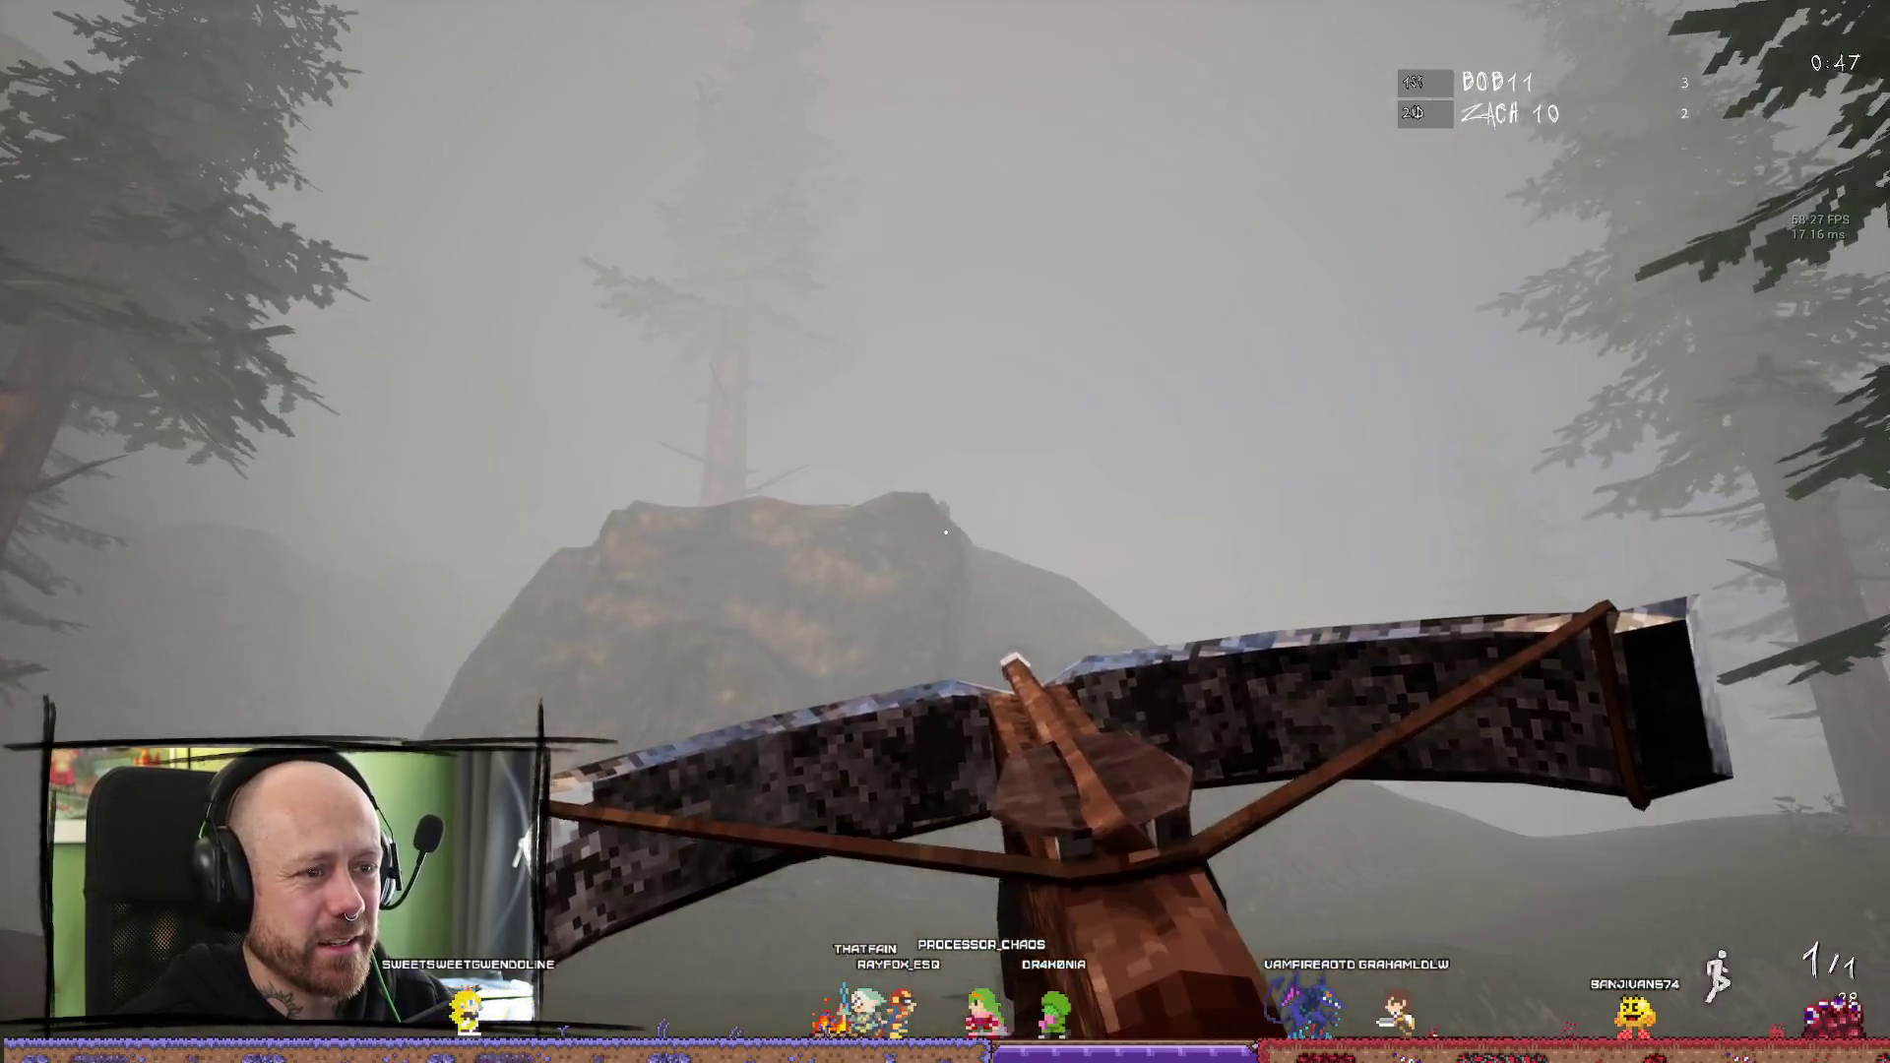
right_click(945, 532)
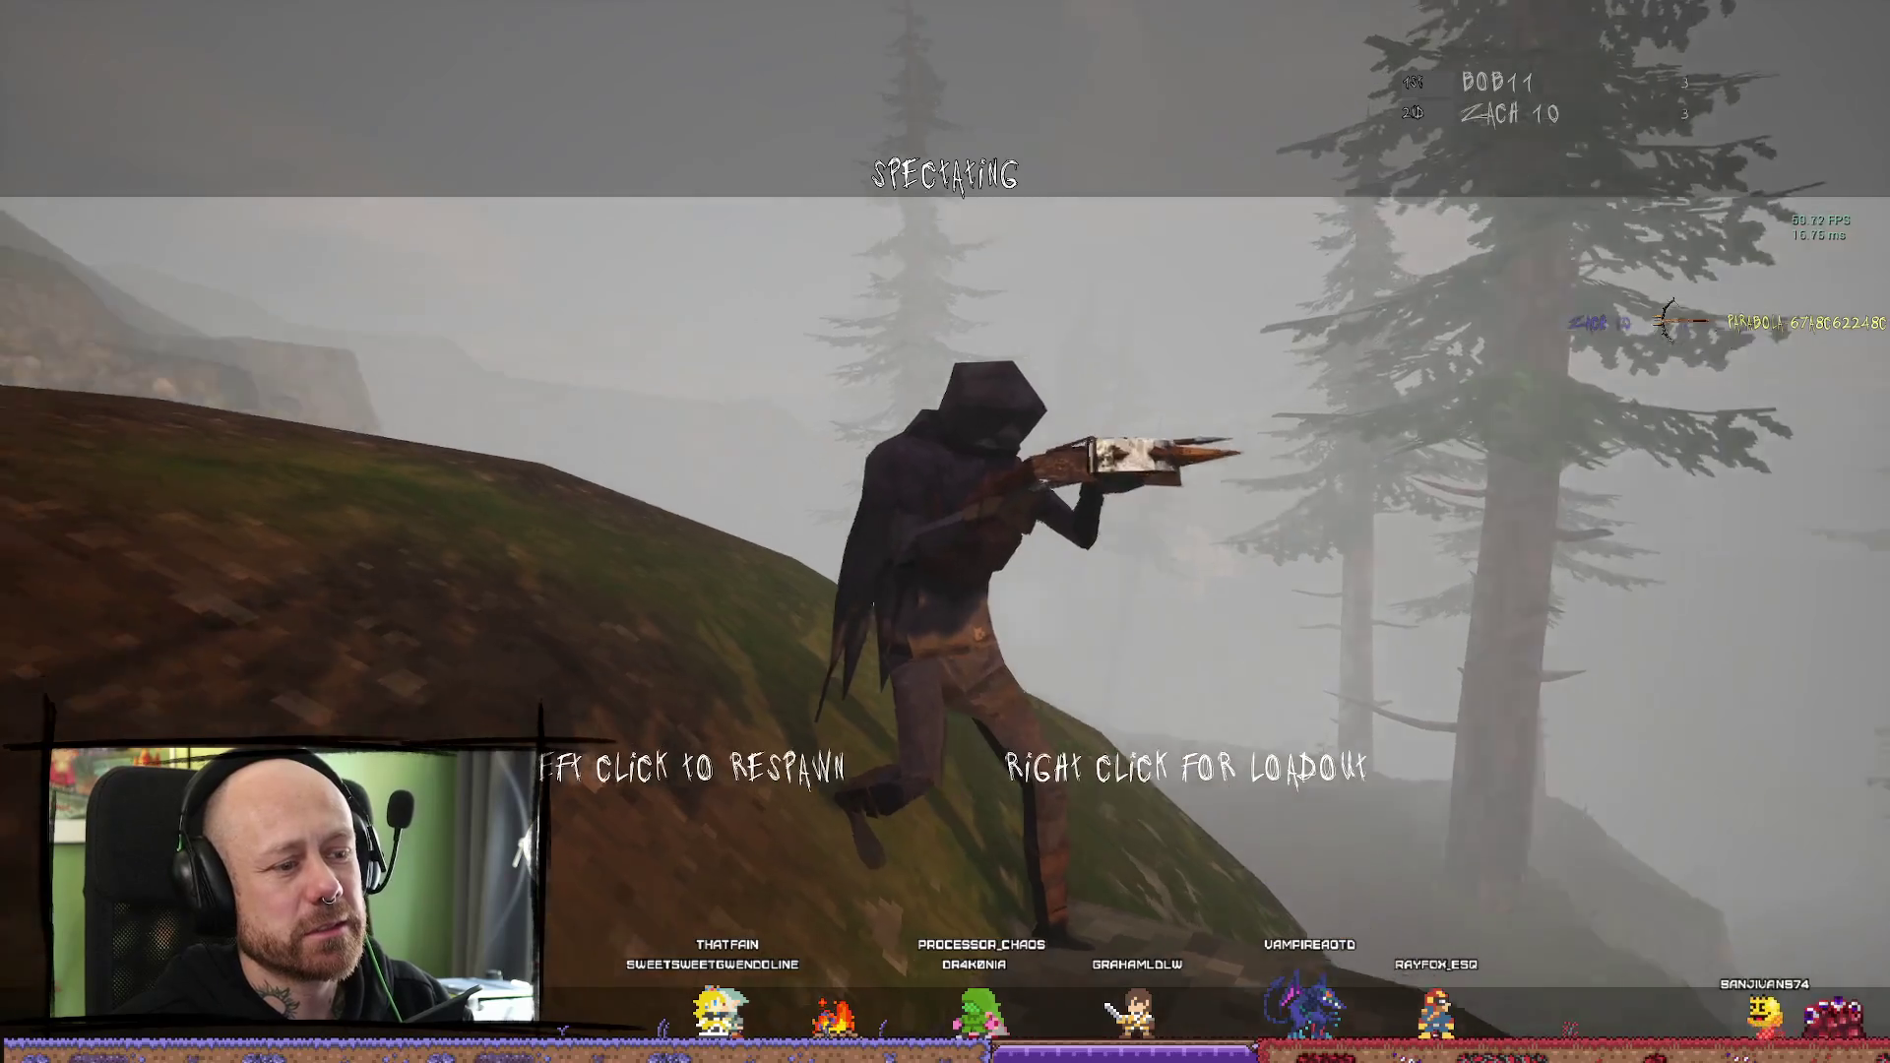
click(945, 531)
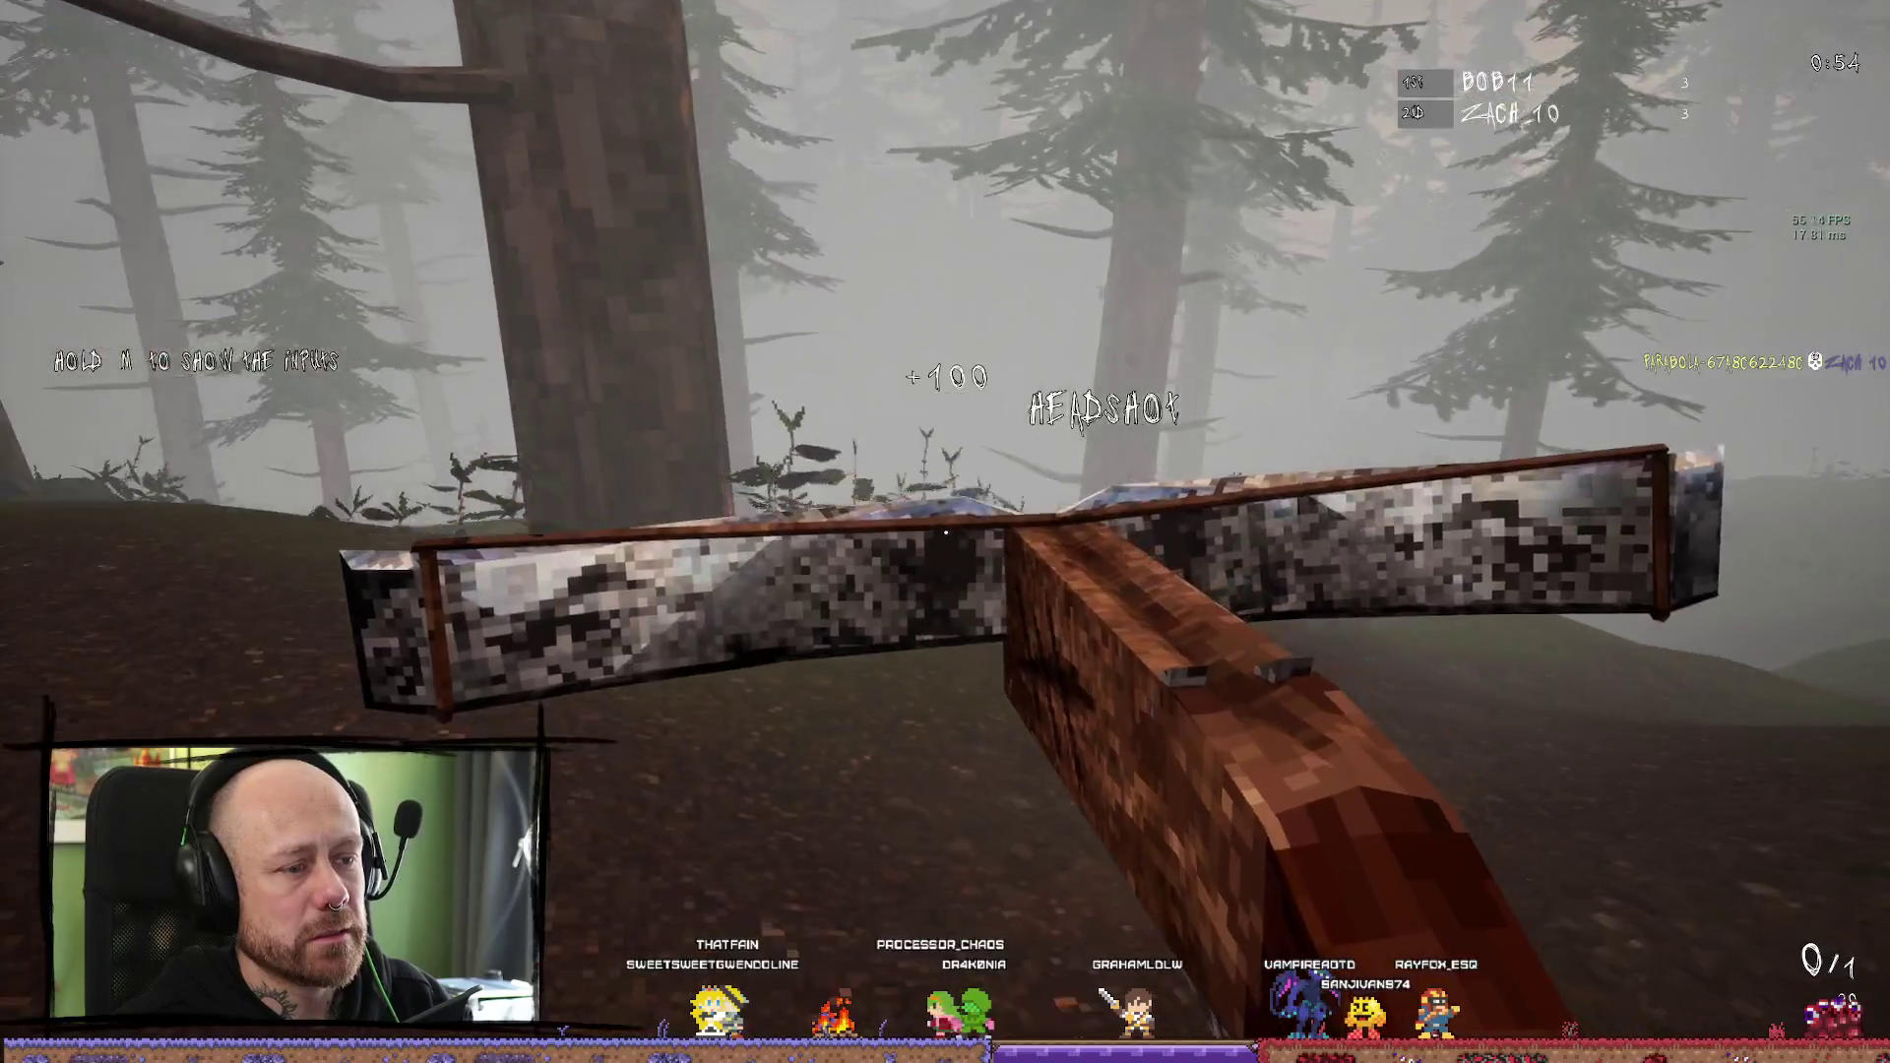
key(shift)
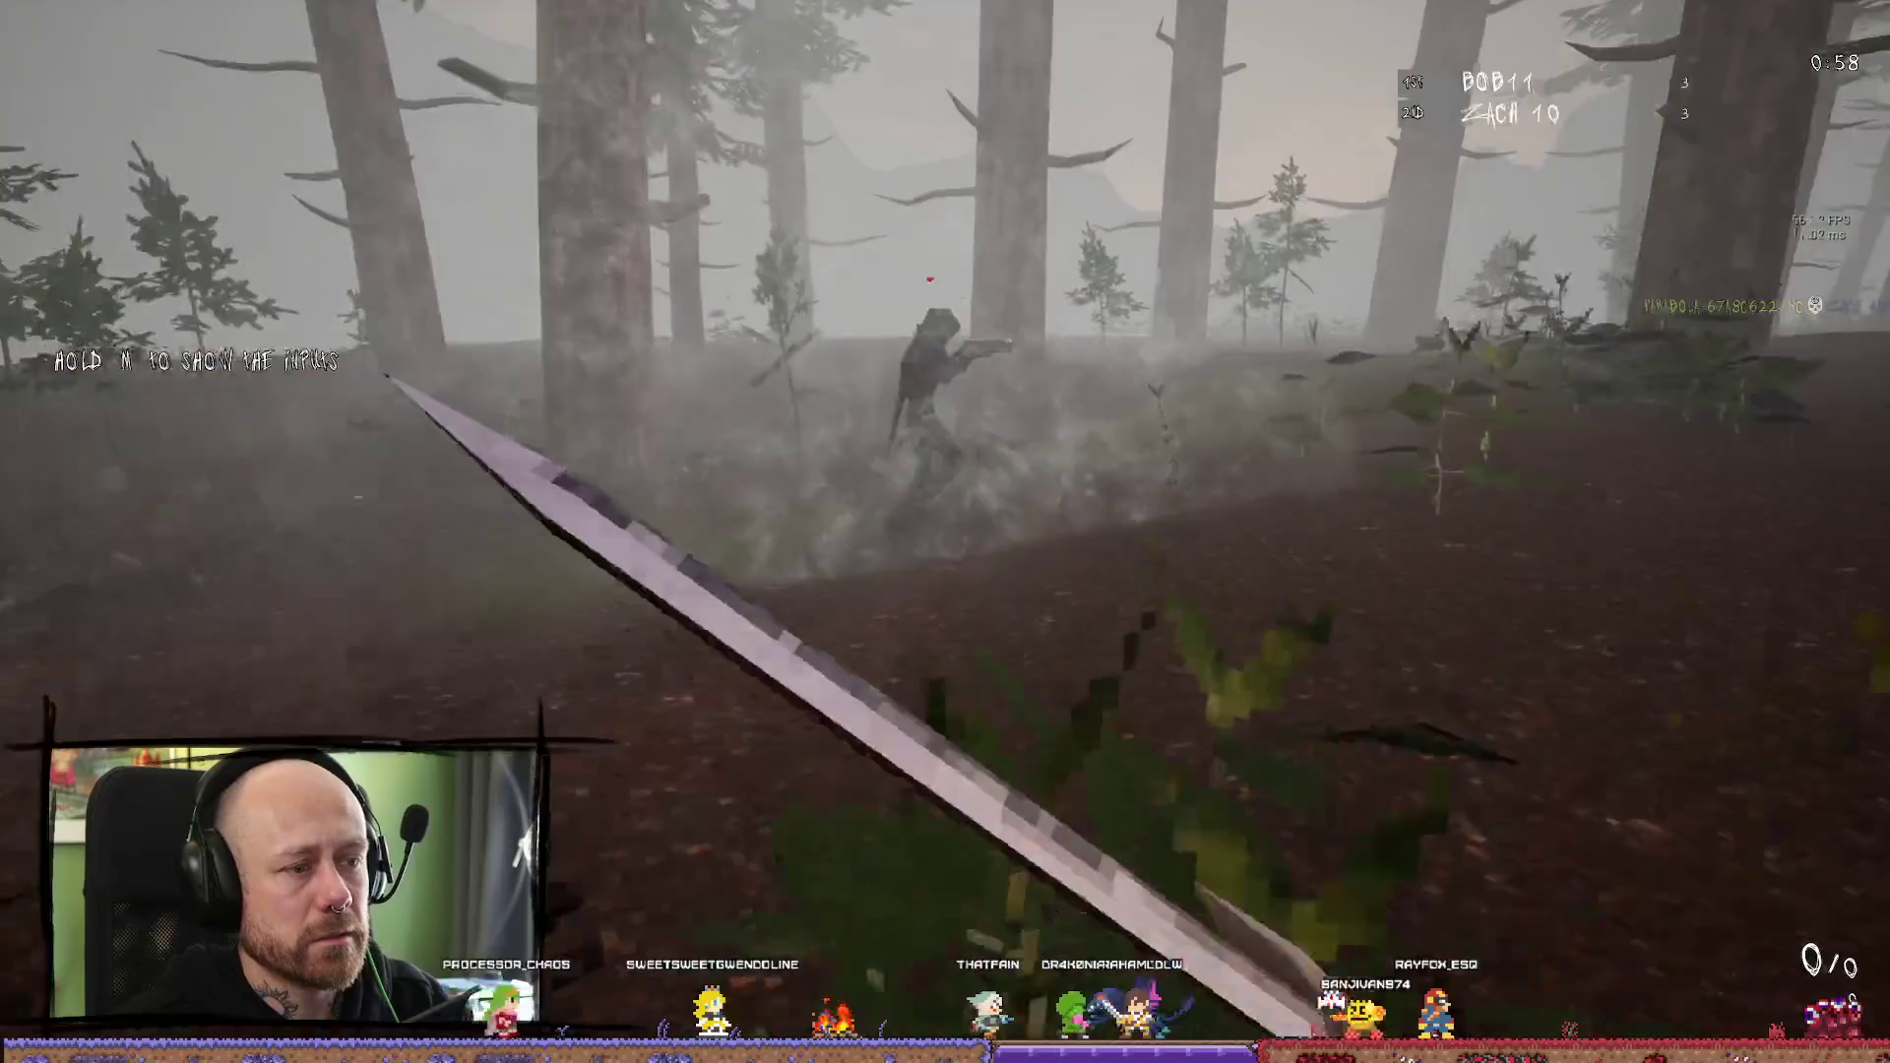
click(945, 532)
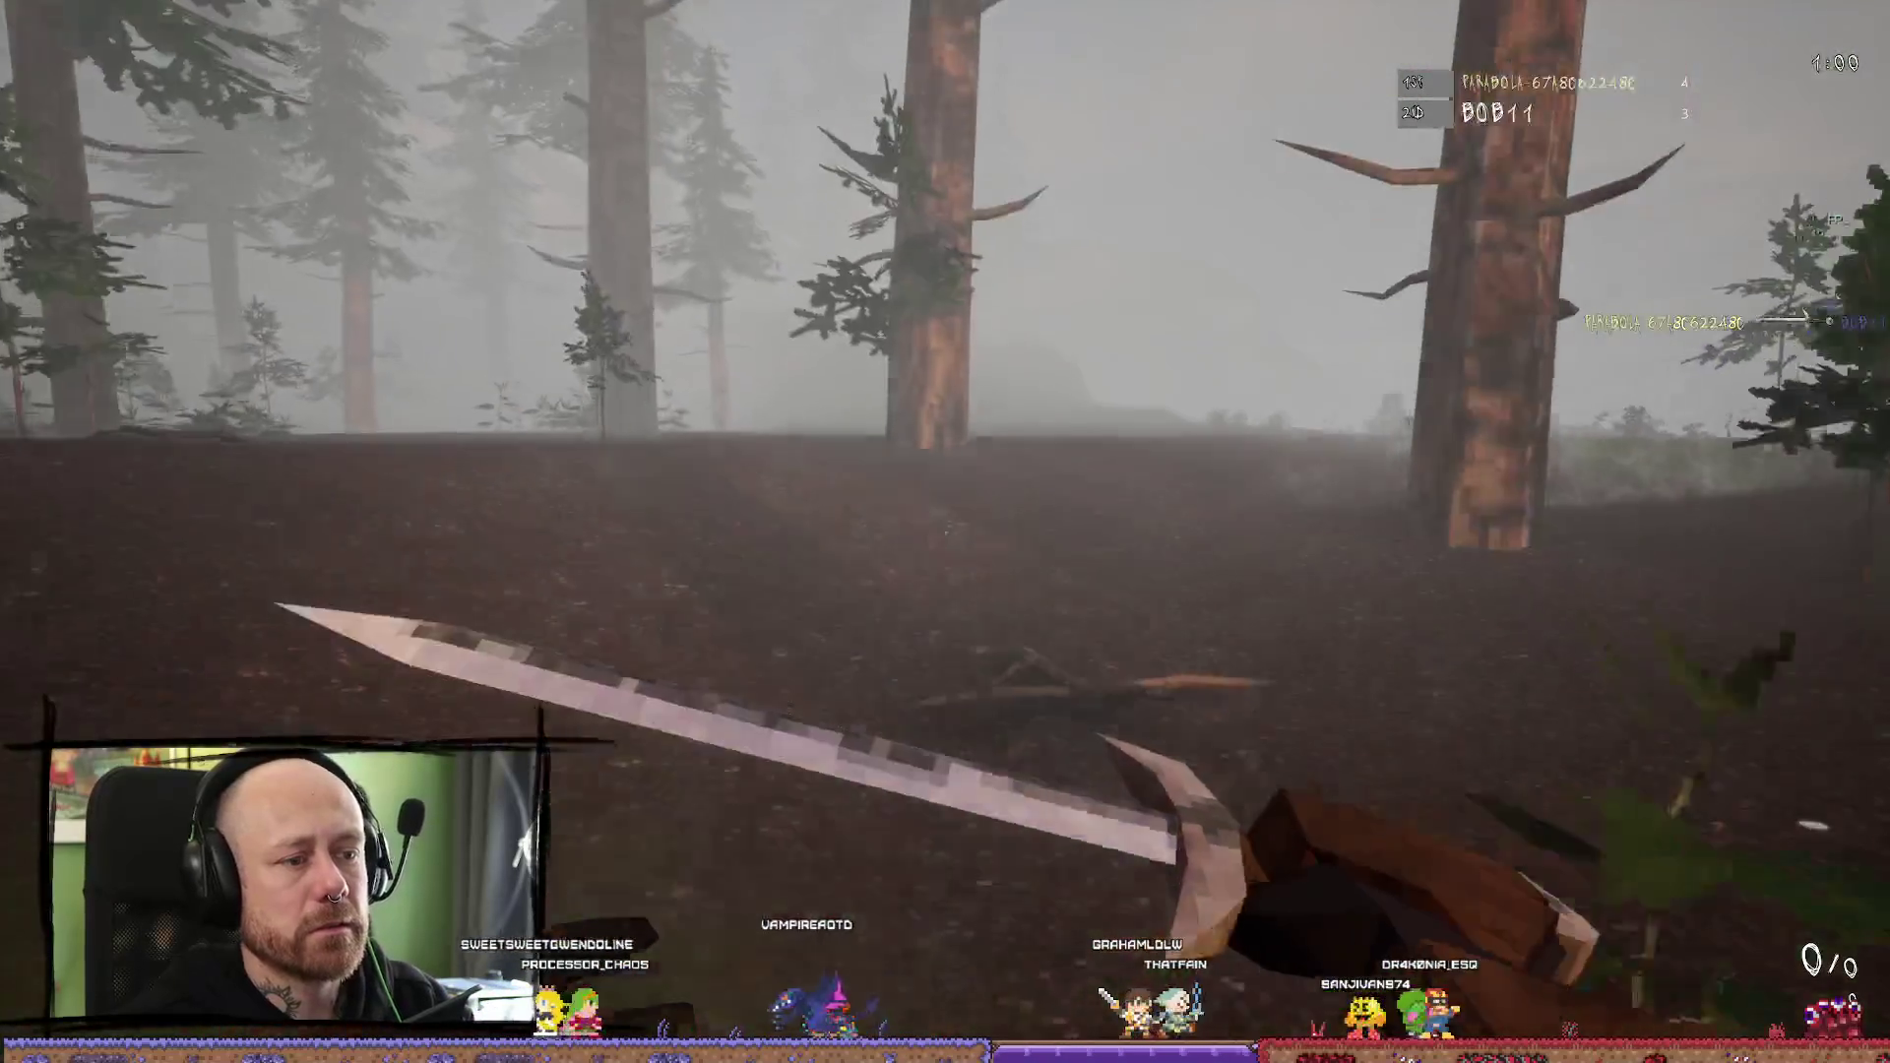
Sprint and reload, shoot another enemy to lead 5 to 4, then open the loadout screen
key(shift)
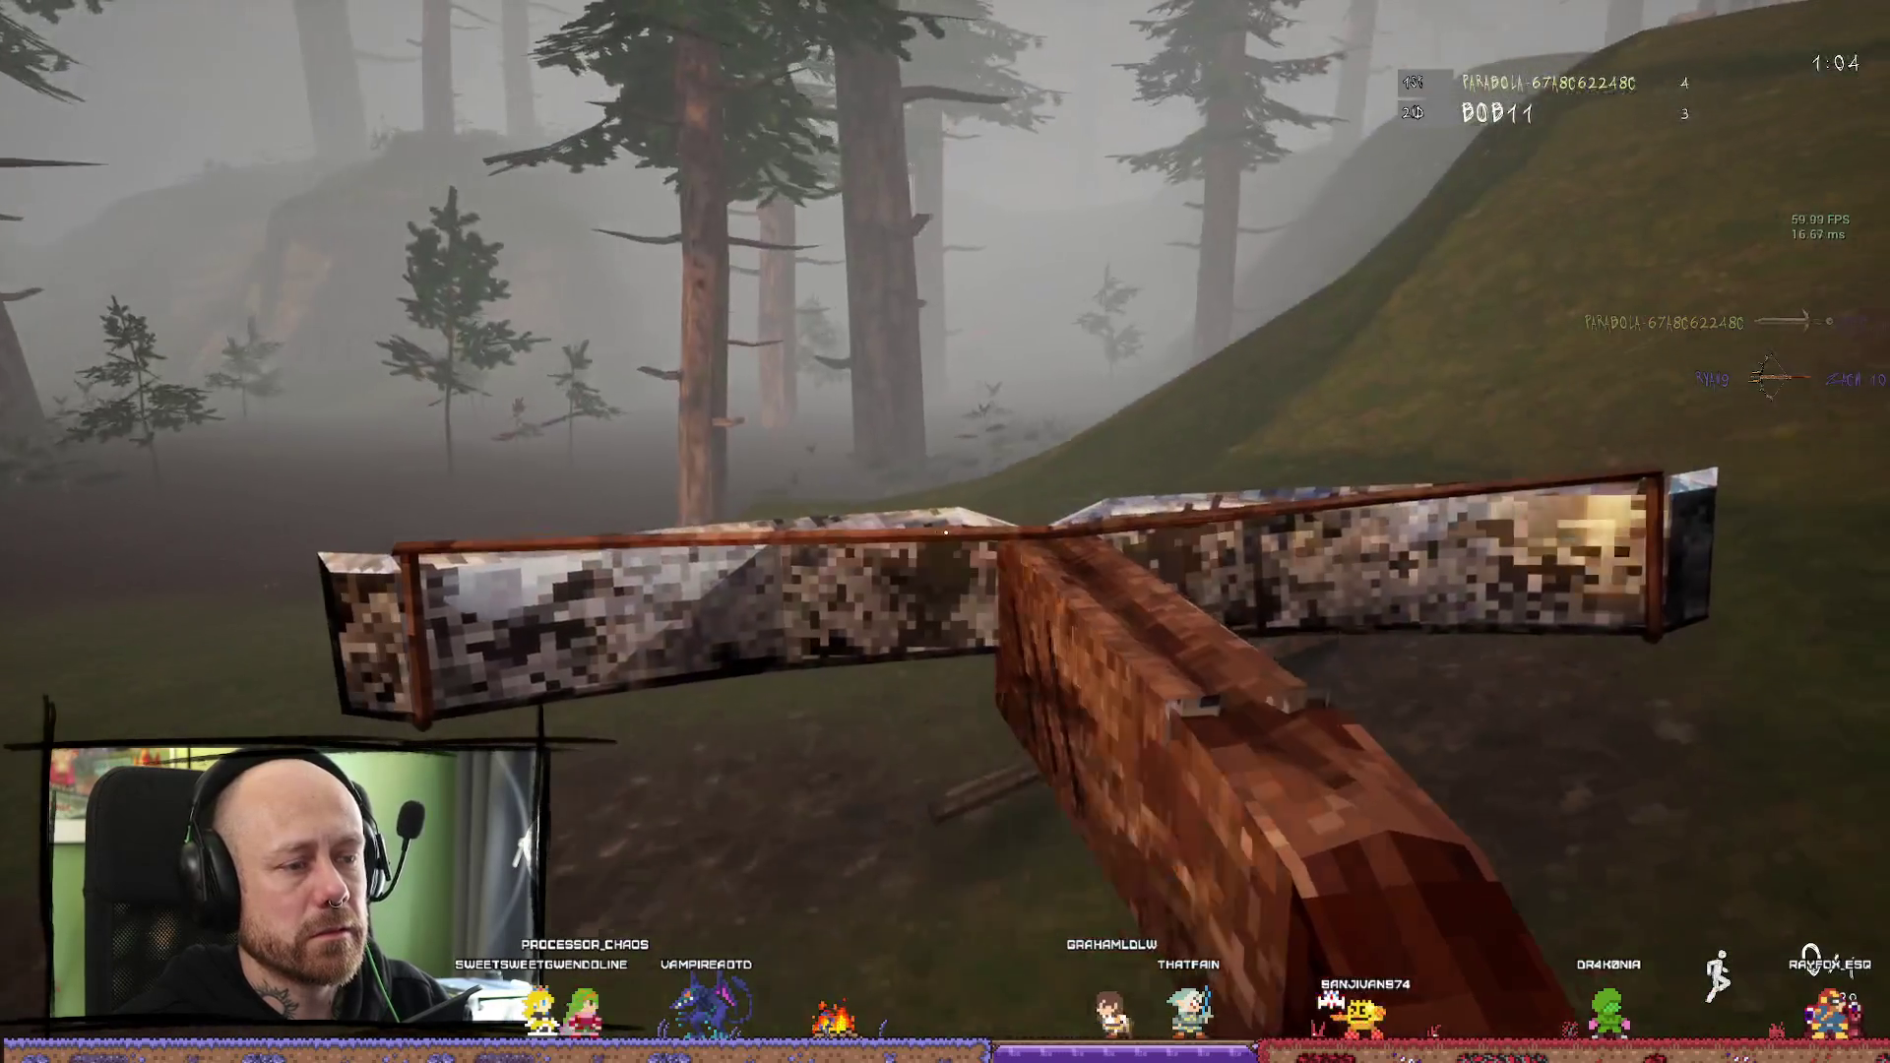
key(r)
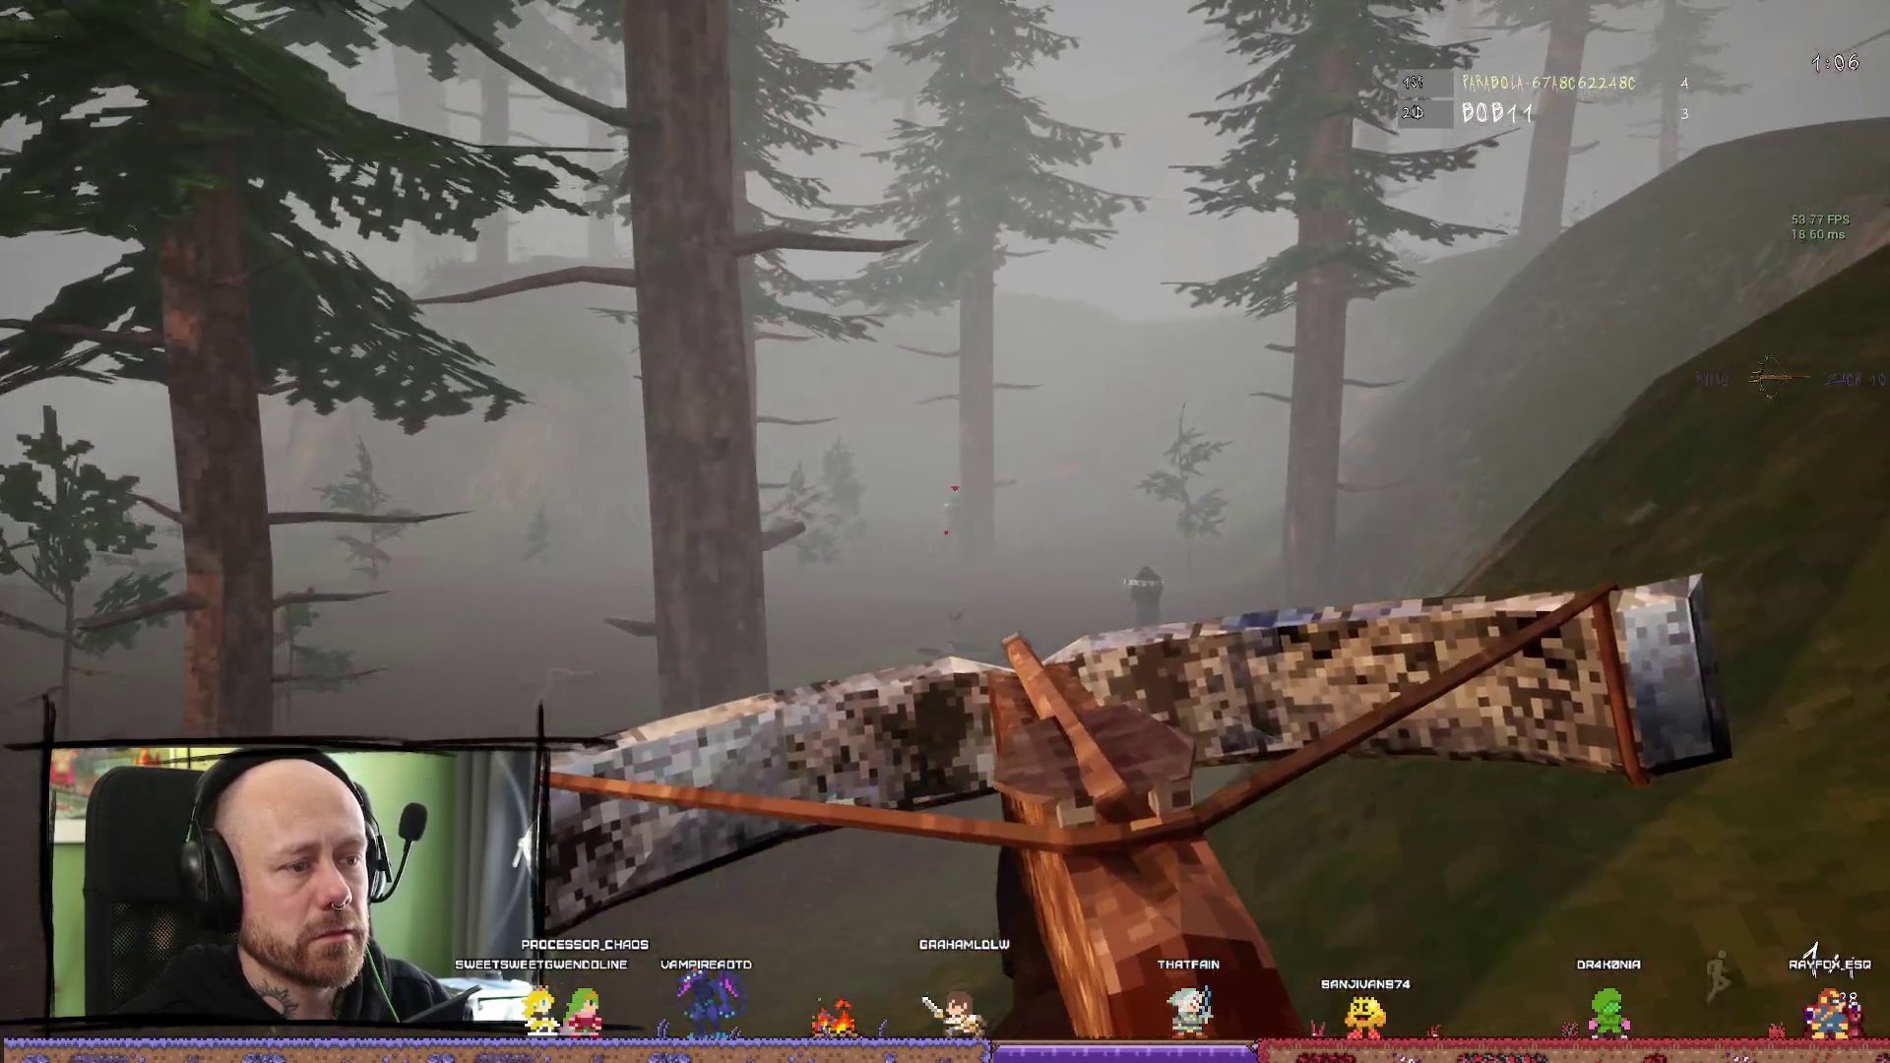
click(944, 531)
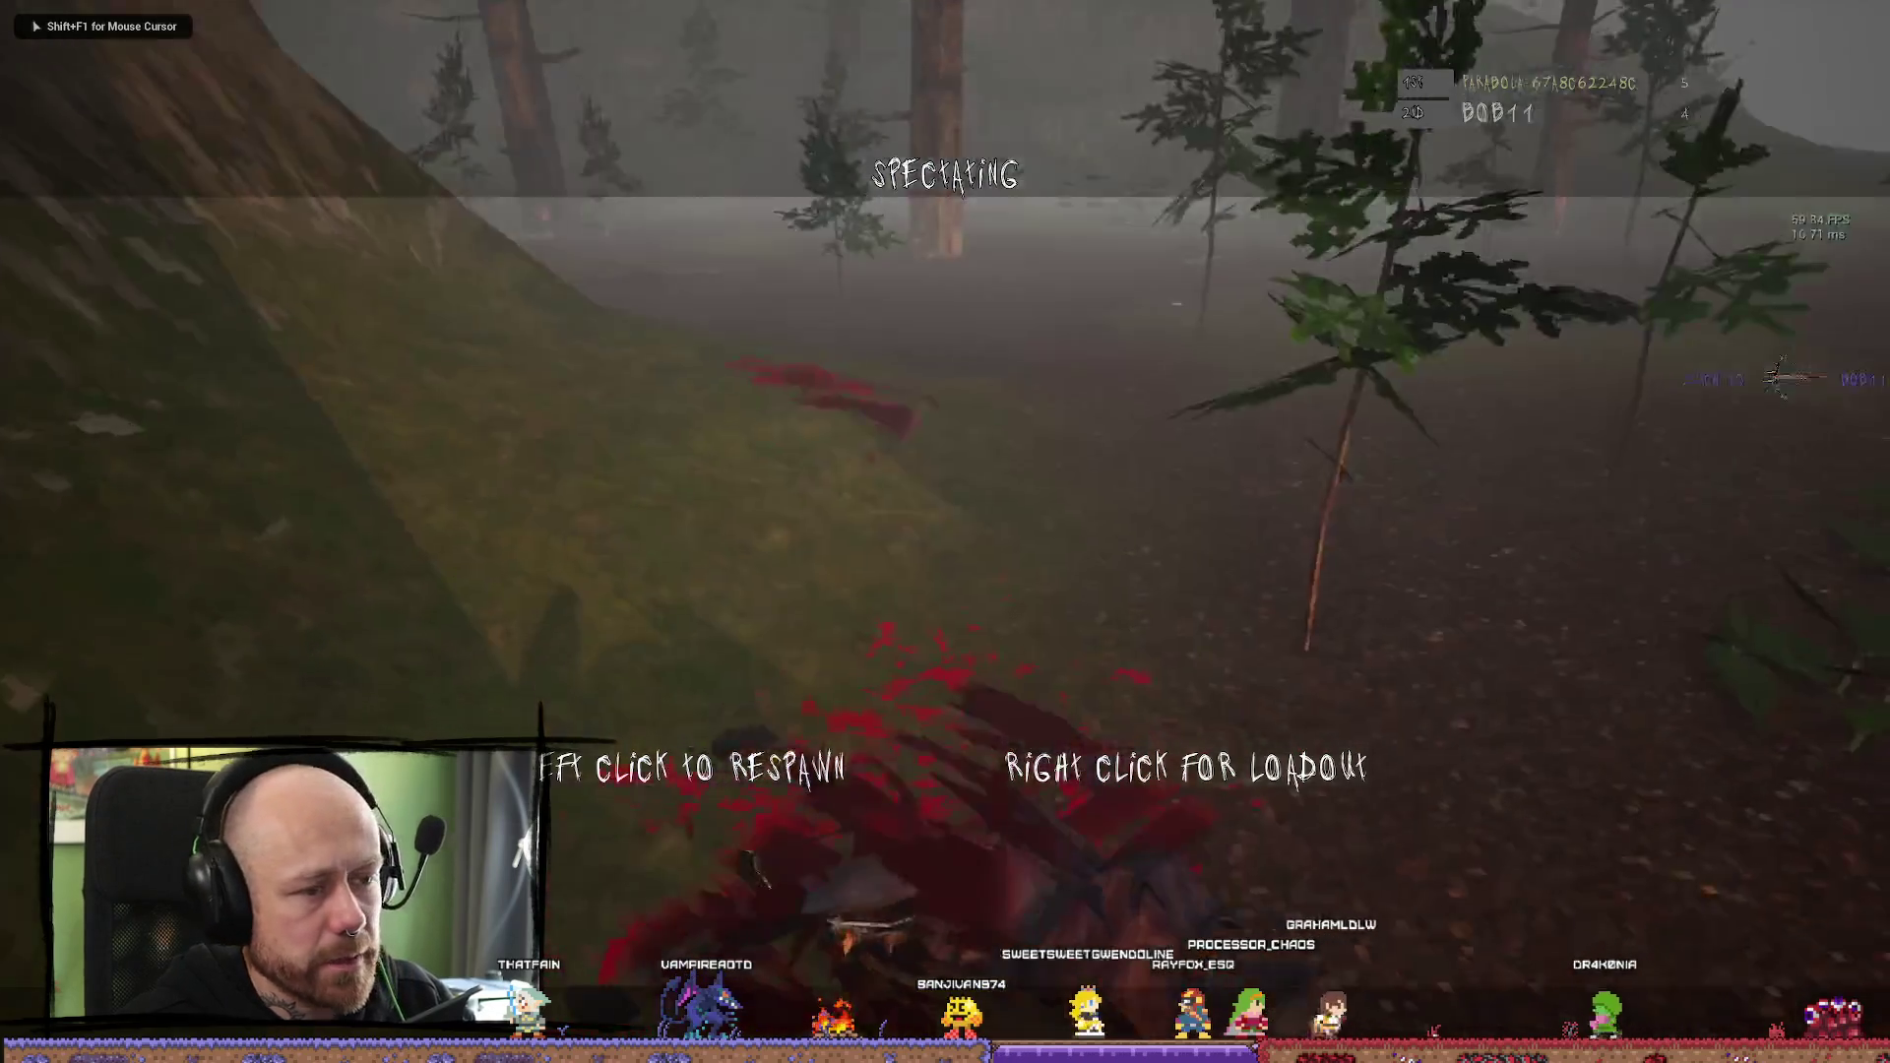
right_click(945, 531)
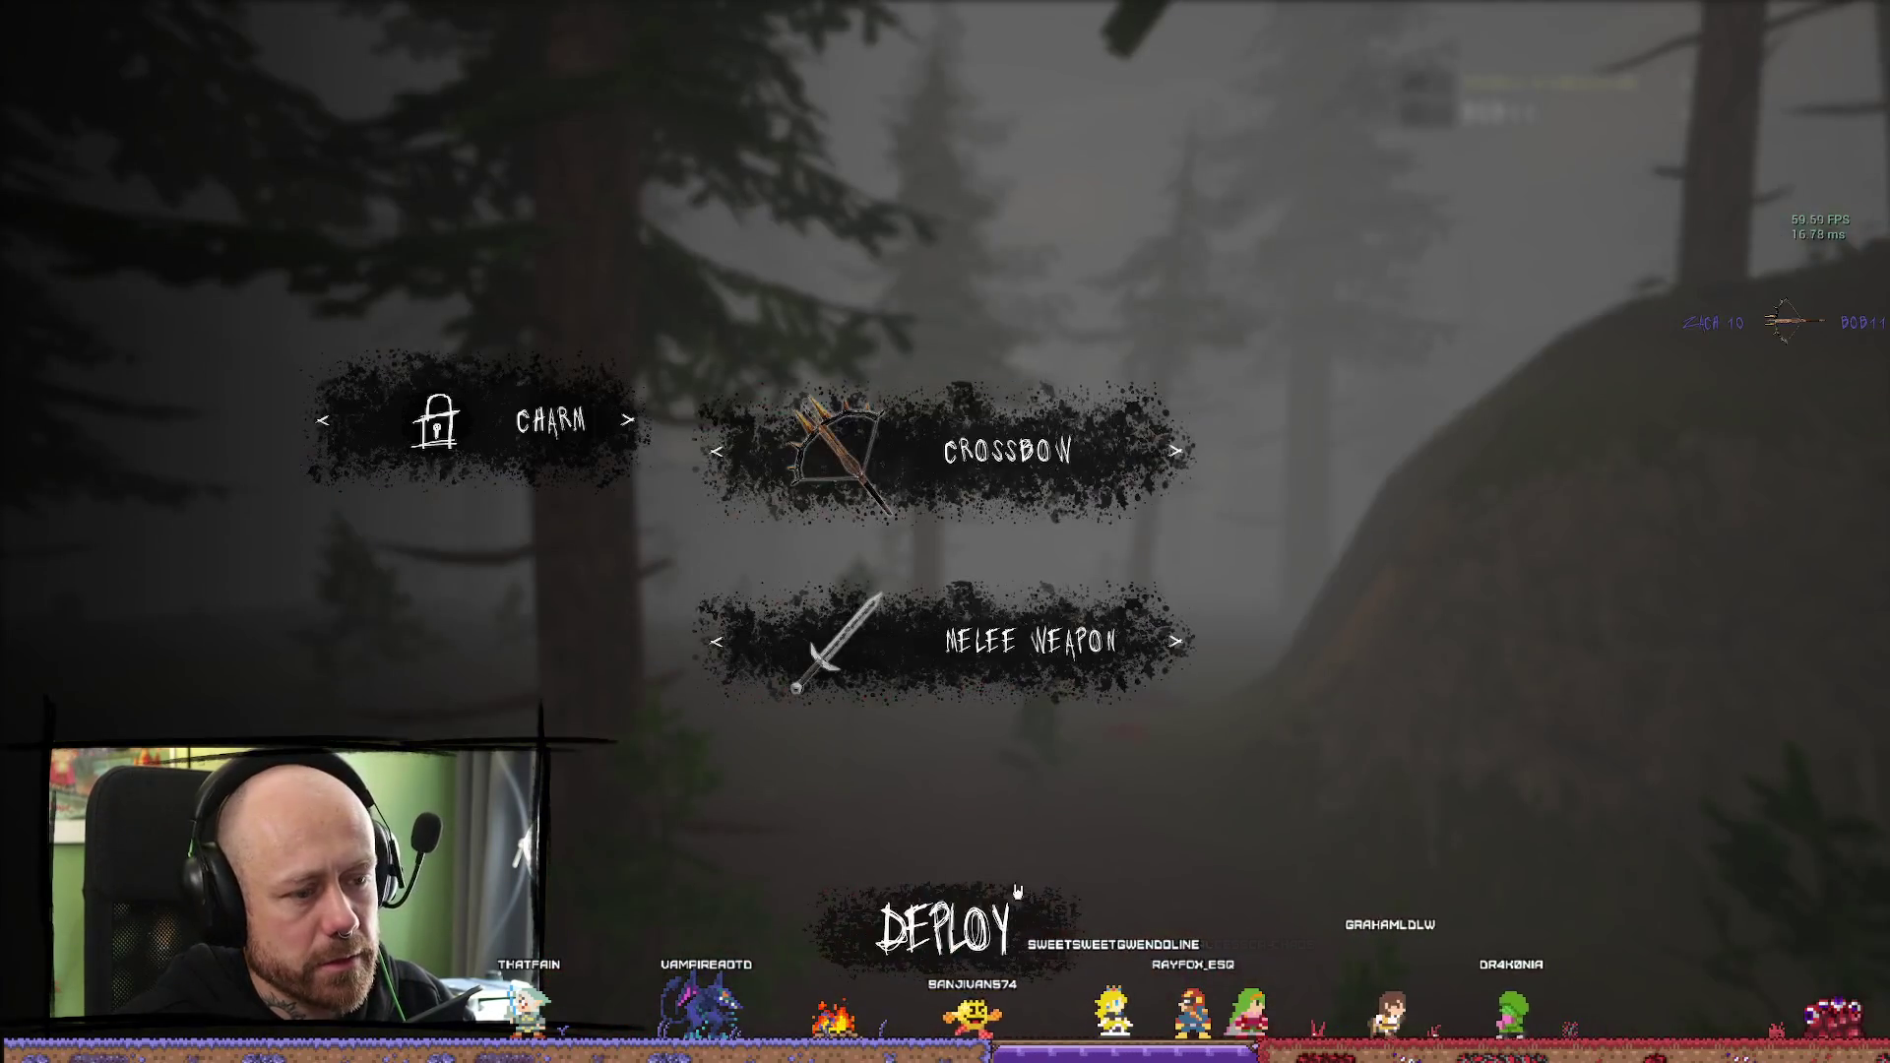
Deploy with the crossbow loadout, then stop and restart the Play-In-Editor session
click(947, 920)
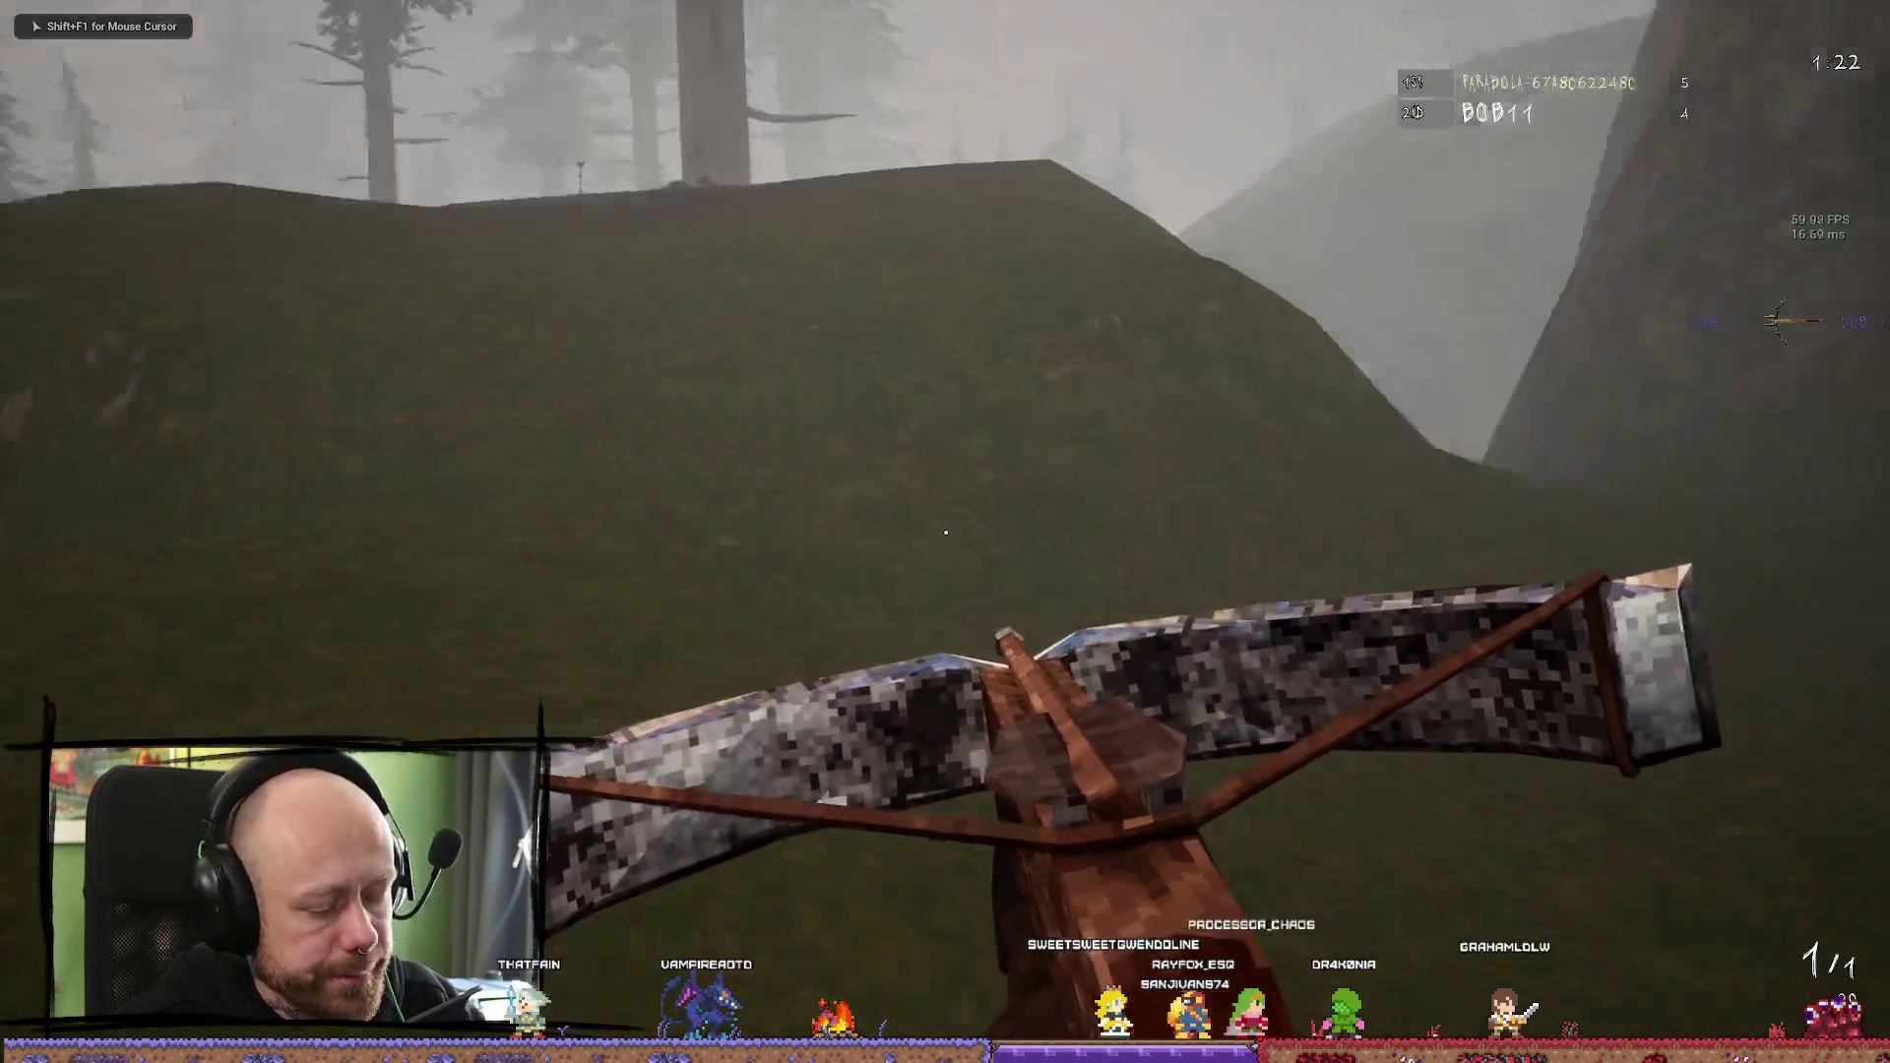
key(Escape)
key(alt+p)
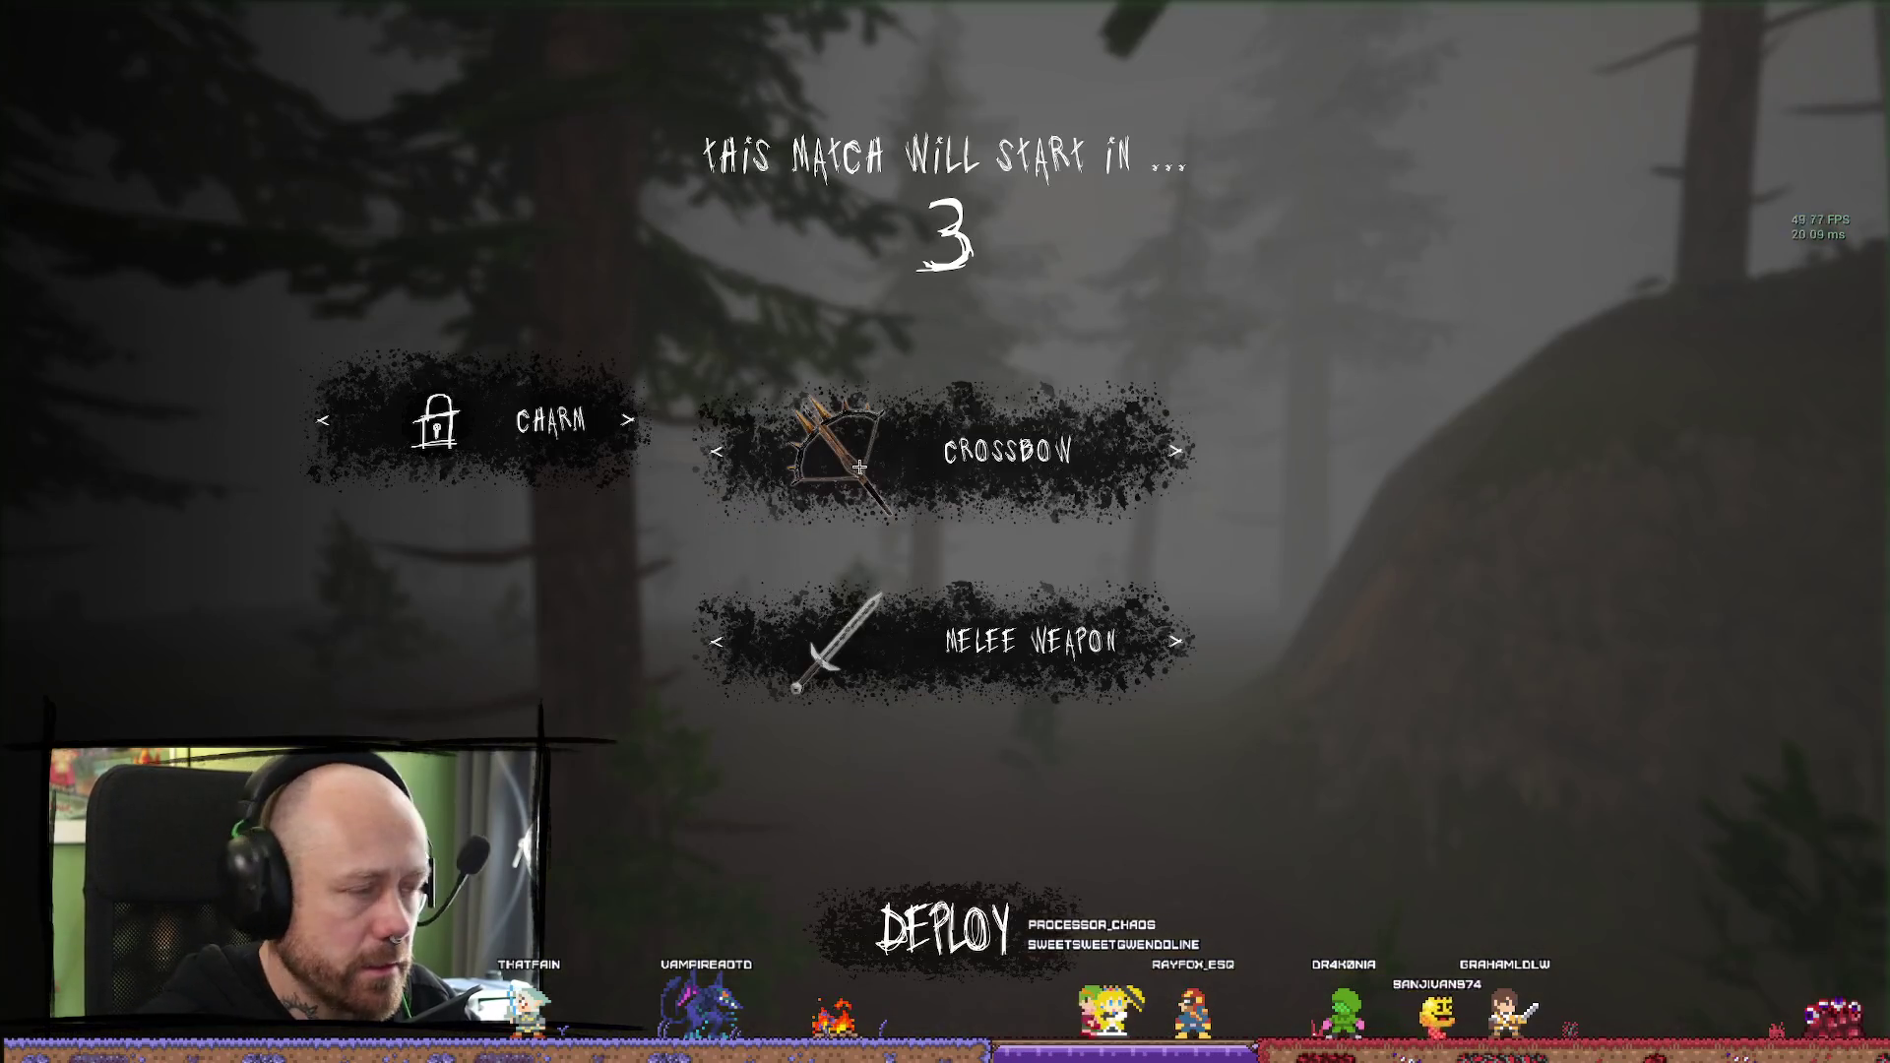
Quit the current match and start a singleplayer deathmatch on the Pillars map
key(Escape)
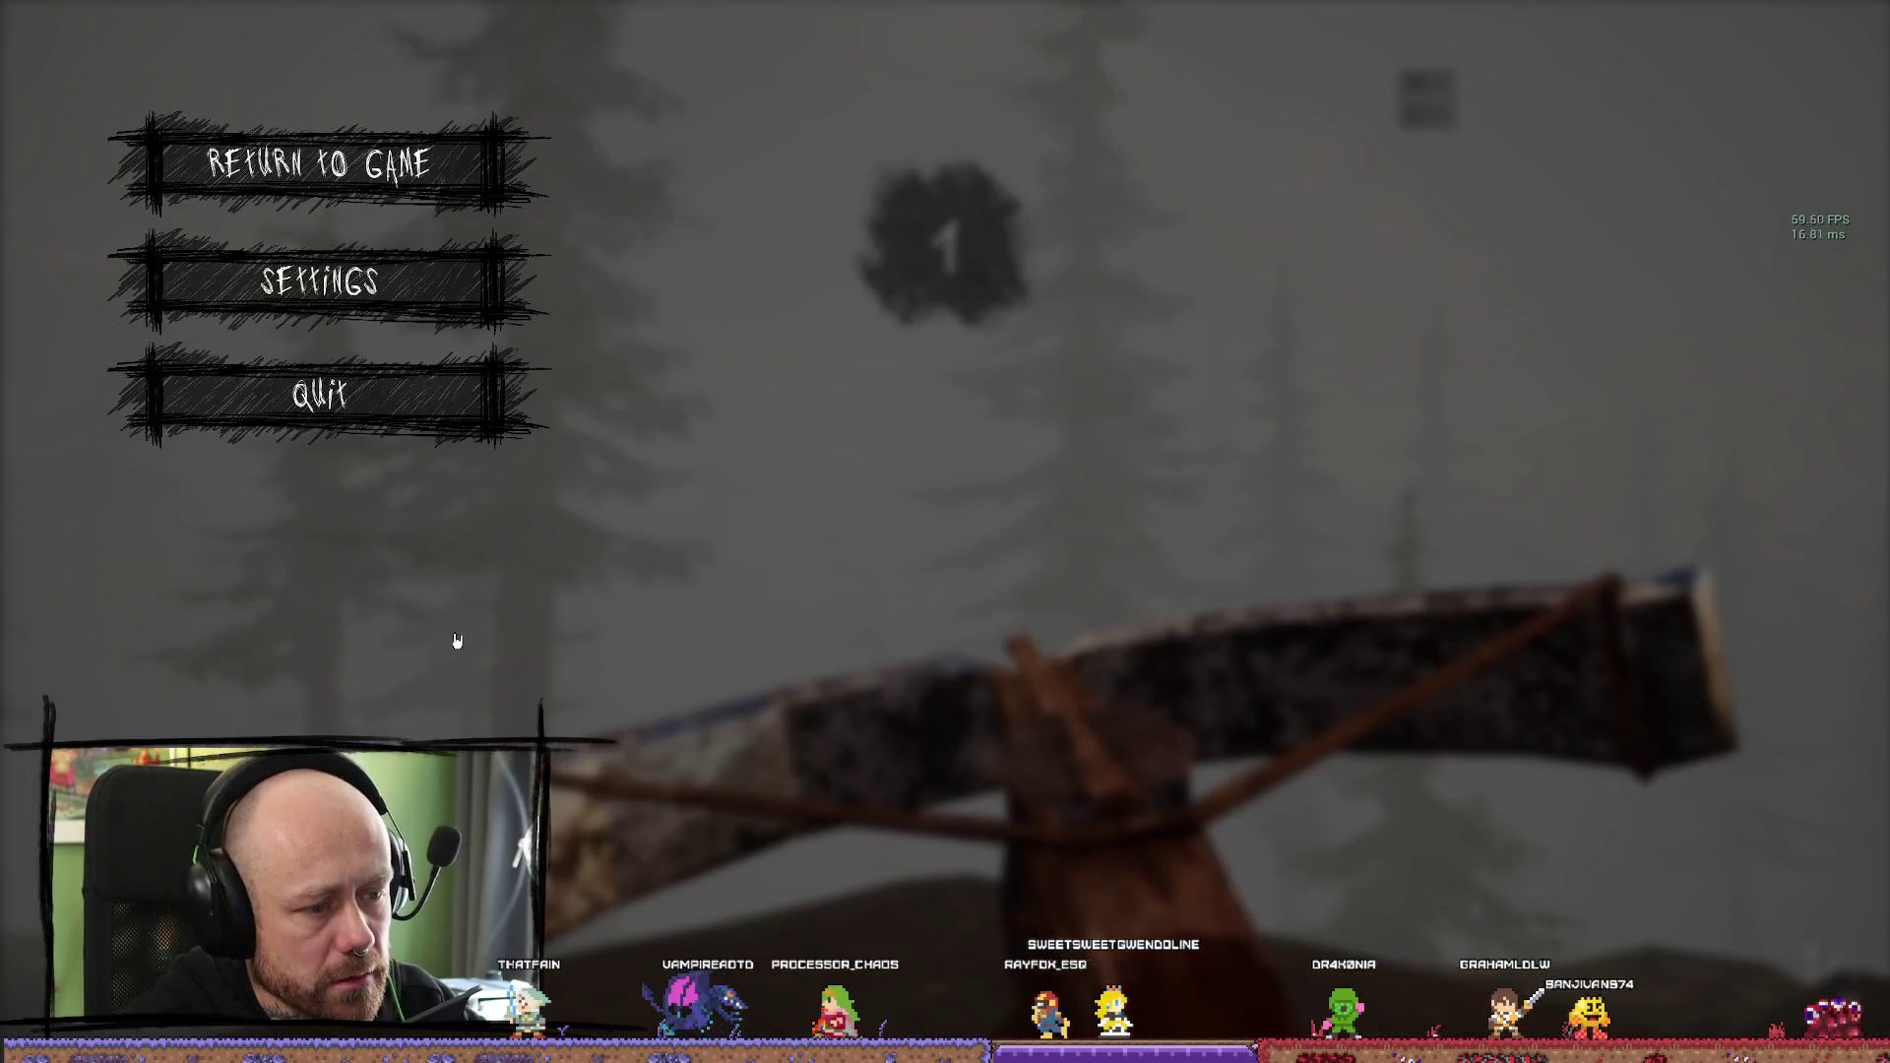
click(320, 394)
click(832, 645)
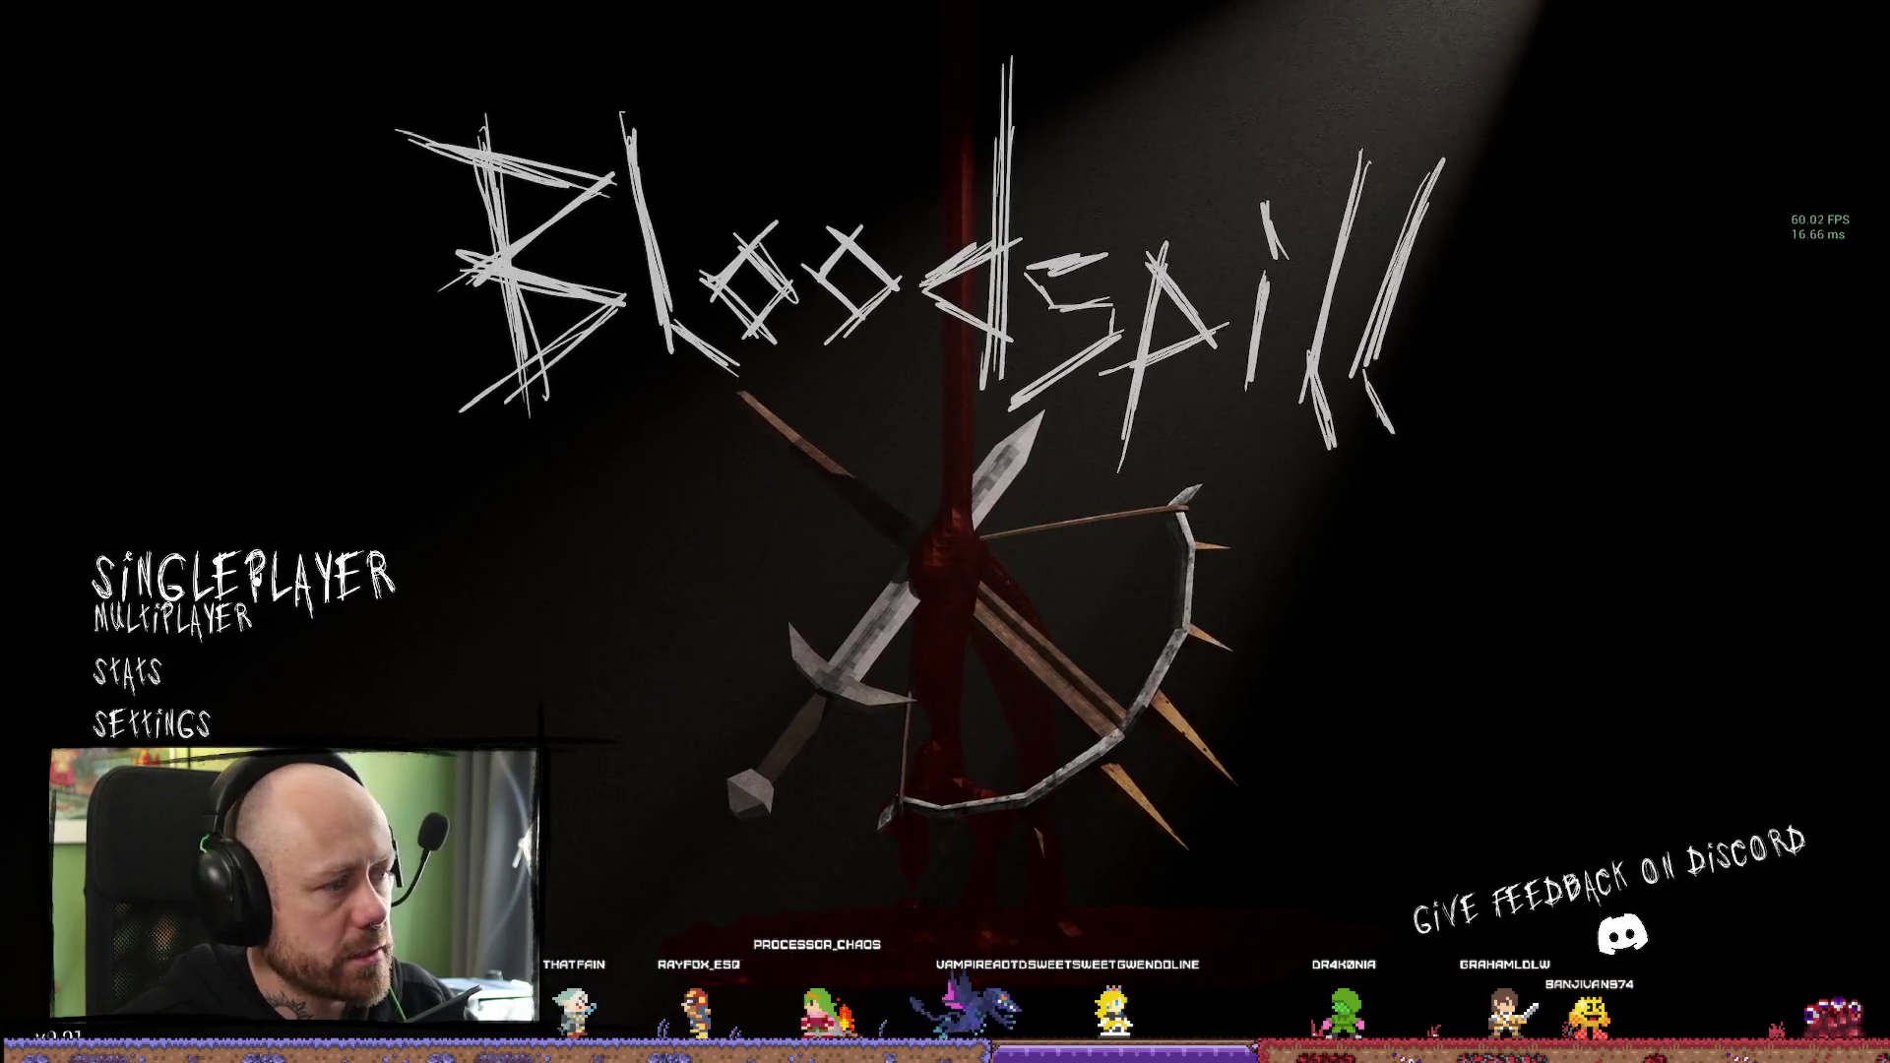
click(194, 557)
click(1469, 412)
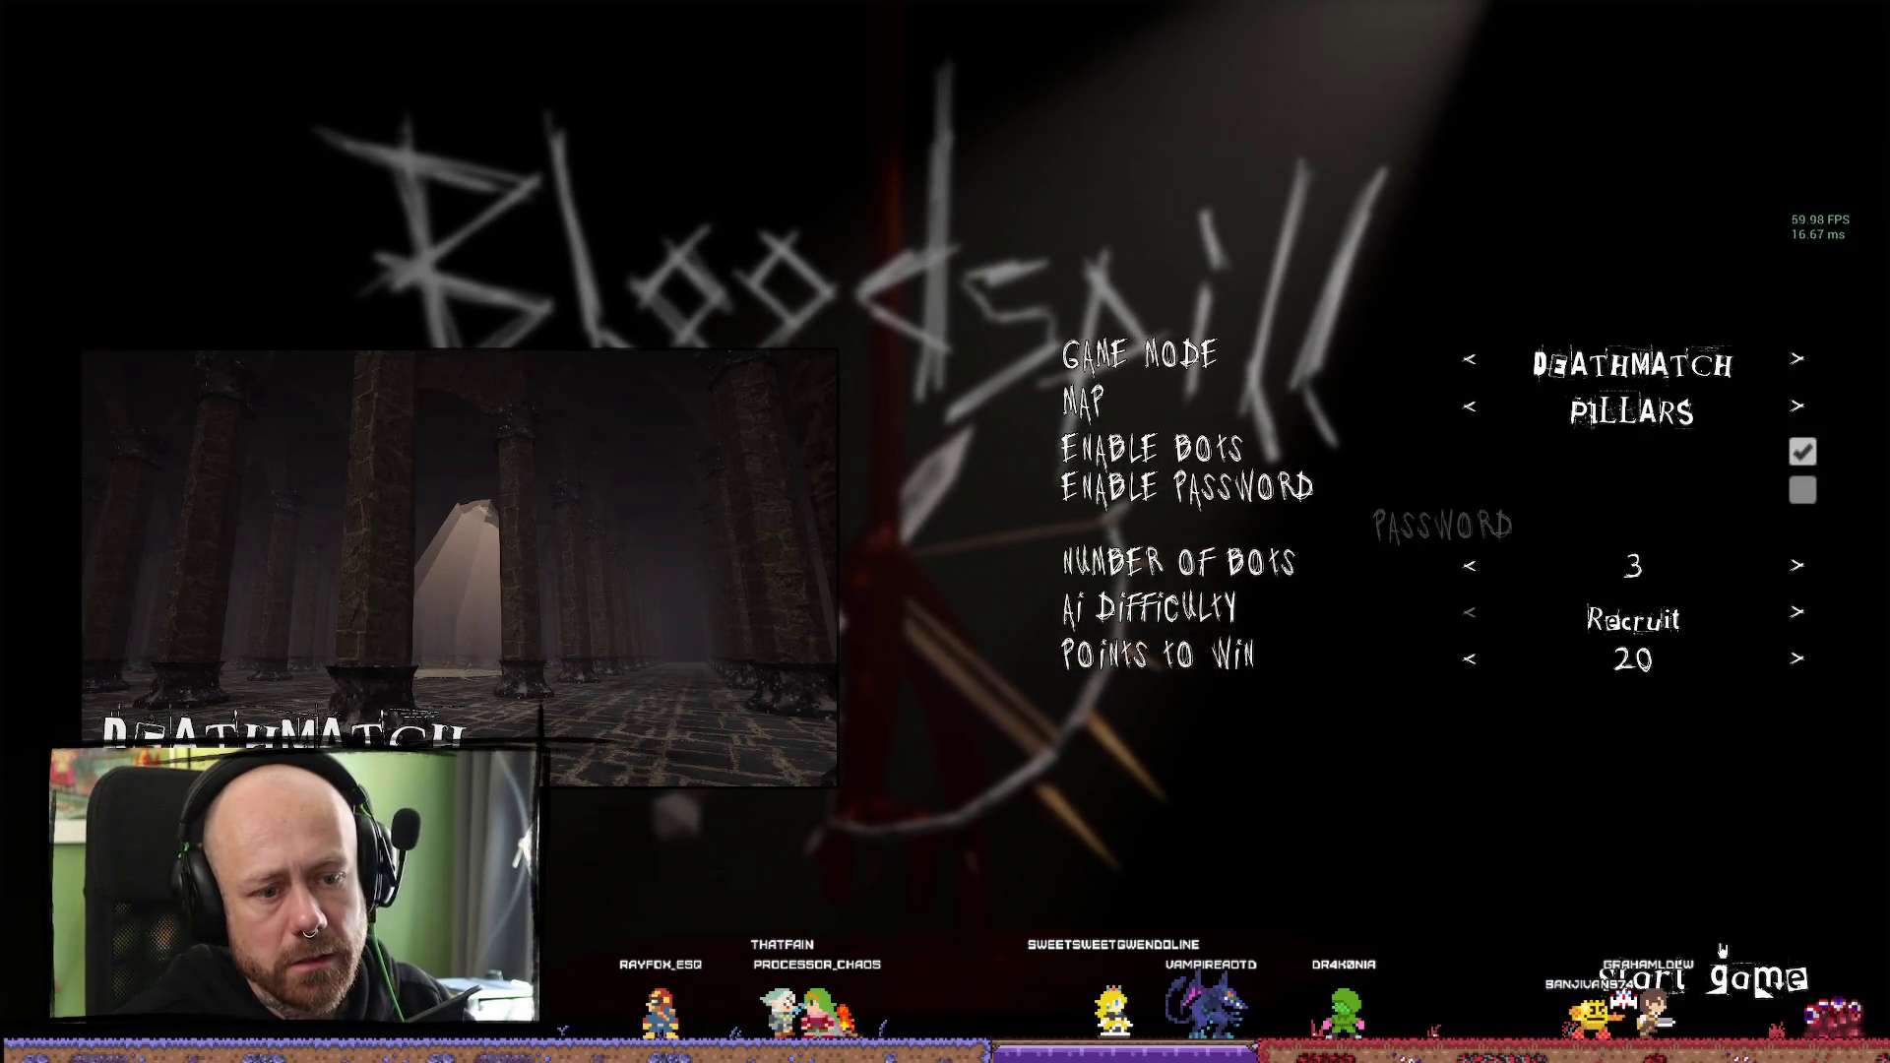
click(1596, 940)
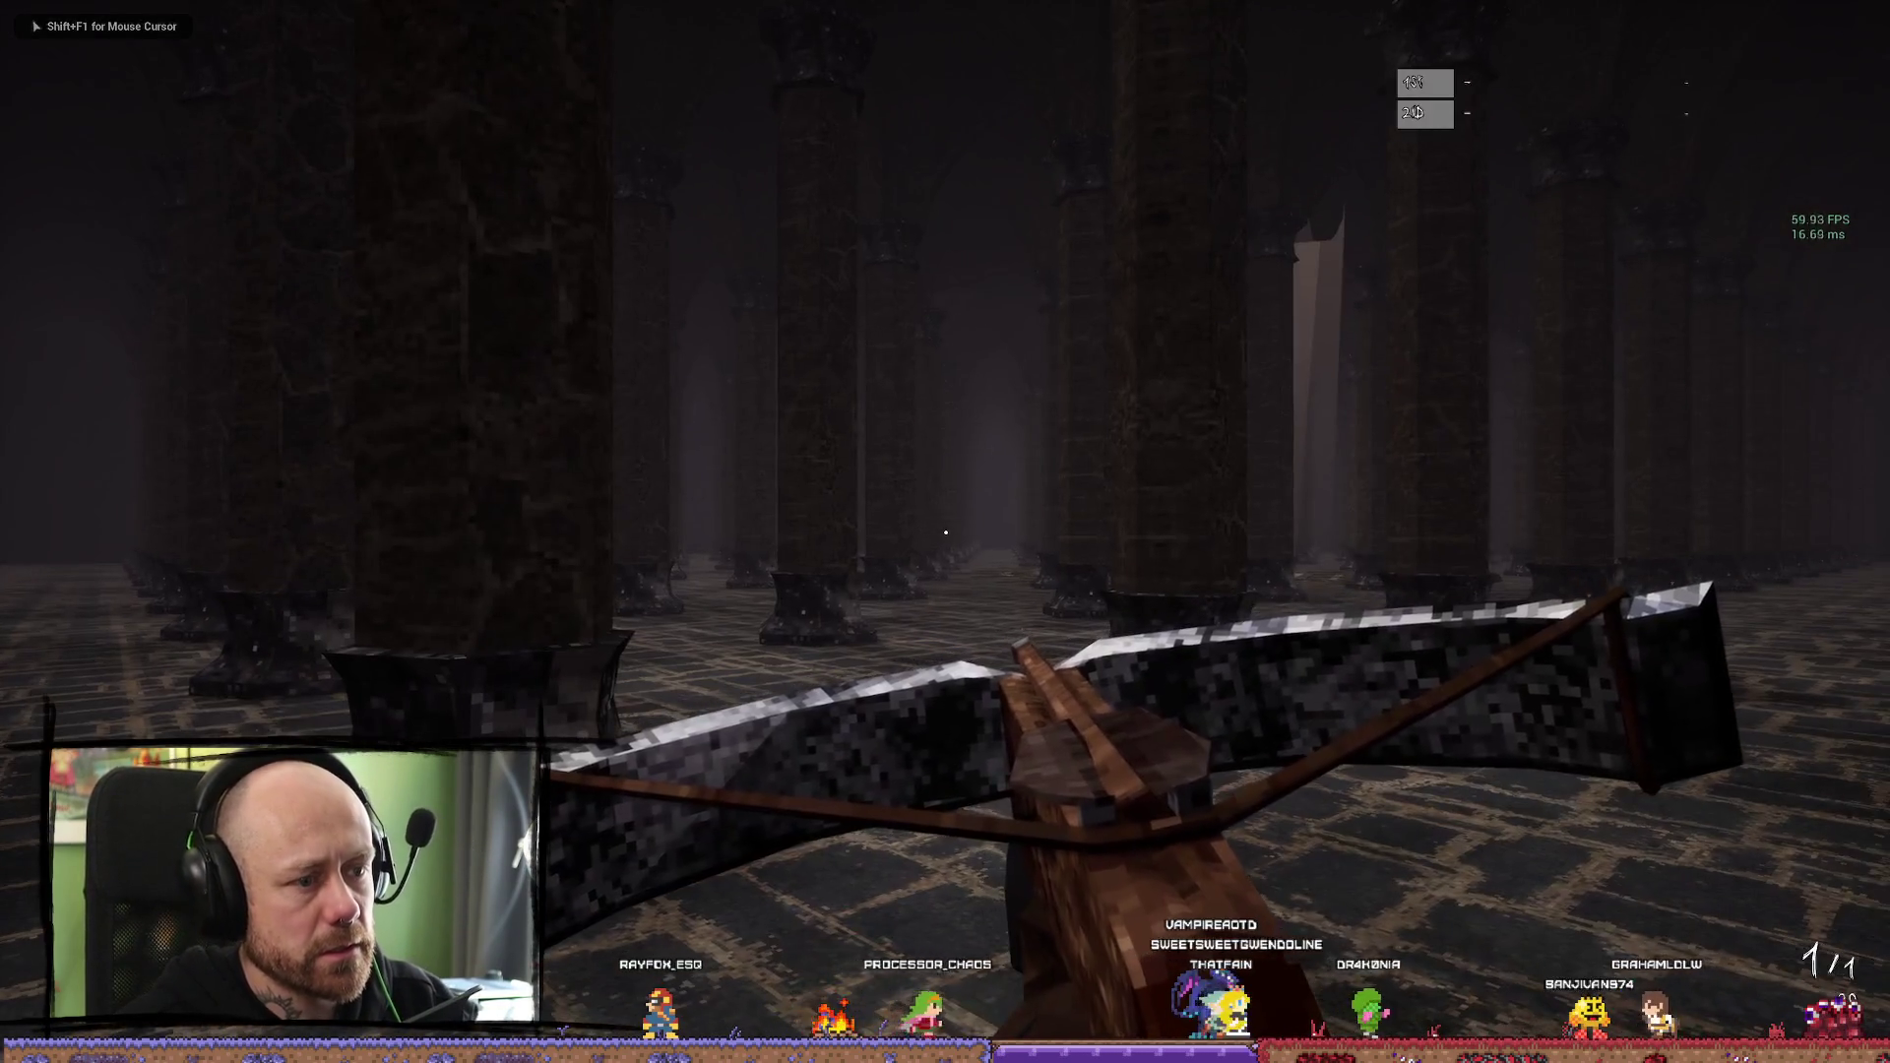
Advance into the pillar hall, shoot an enemy with the crossbow, and respawn after dying
key(w)
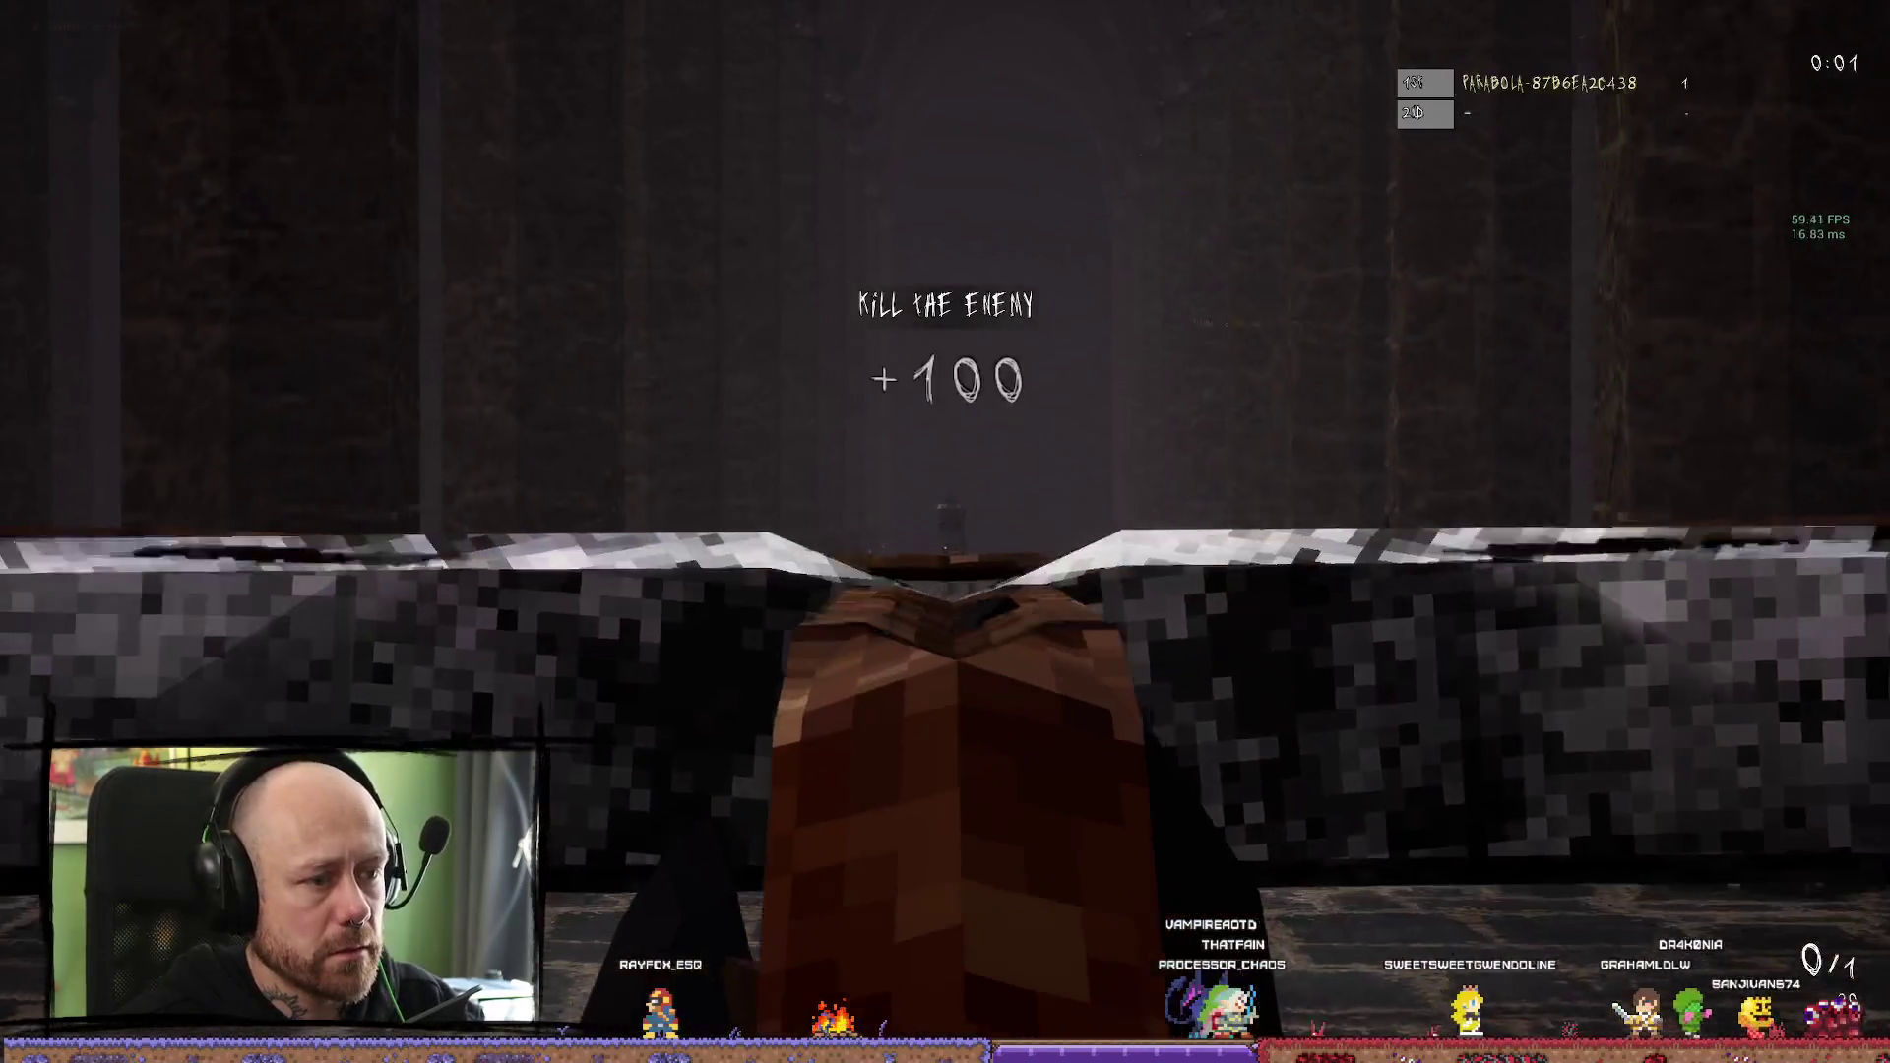
click(945, 532)
key(w)
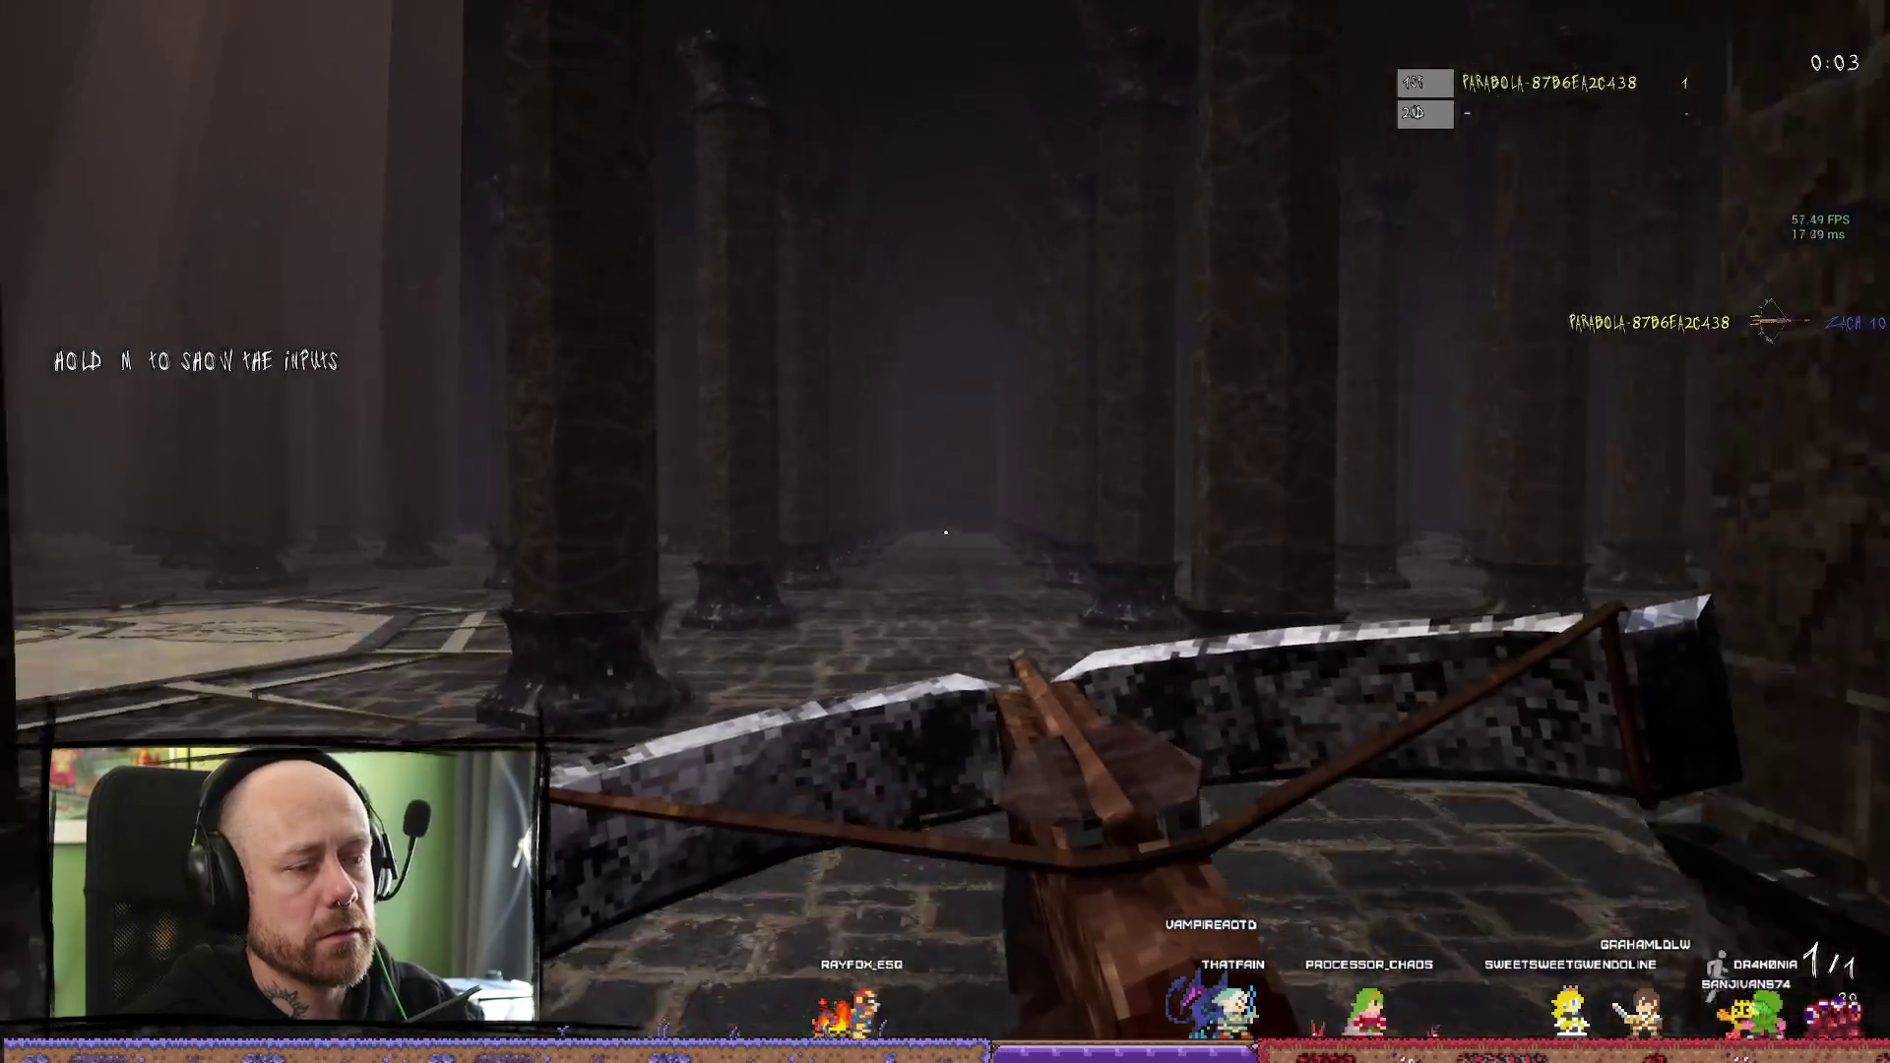
key(w)
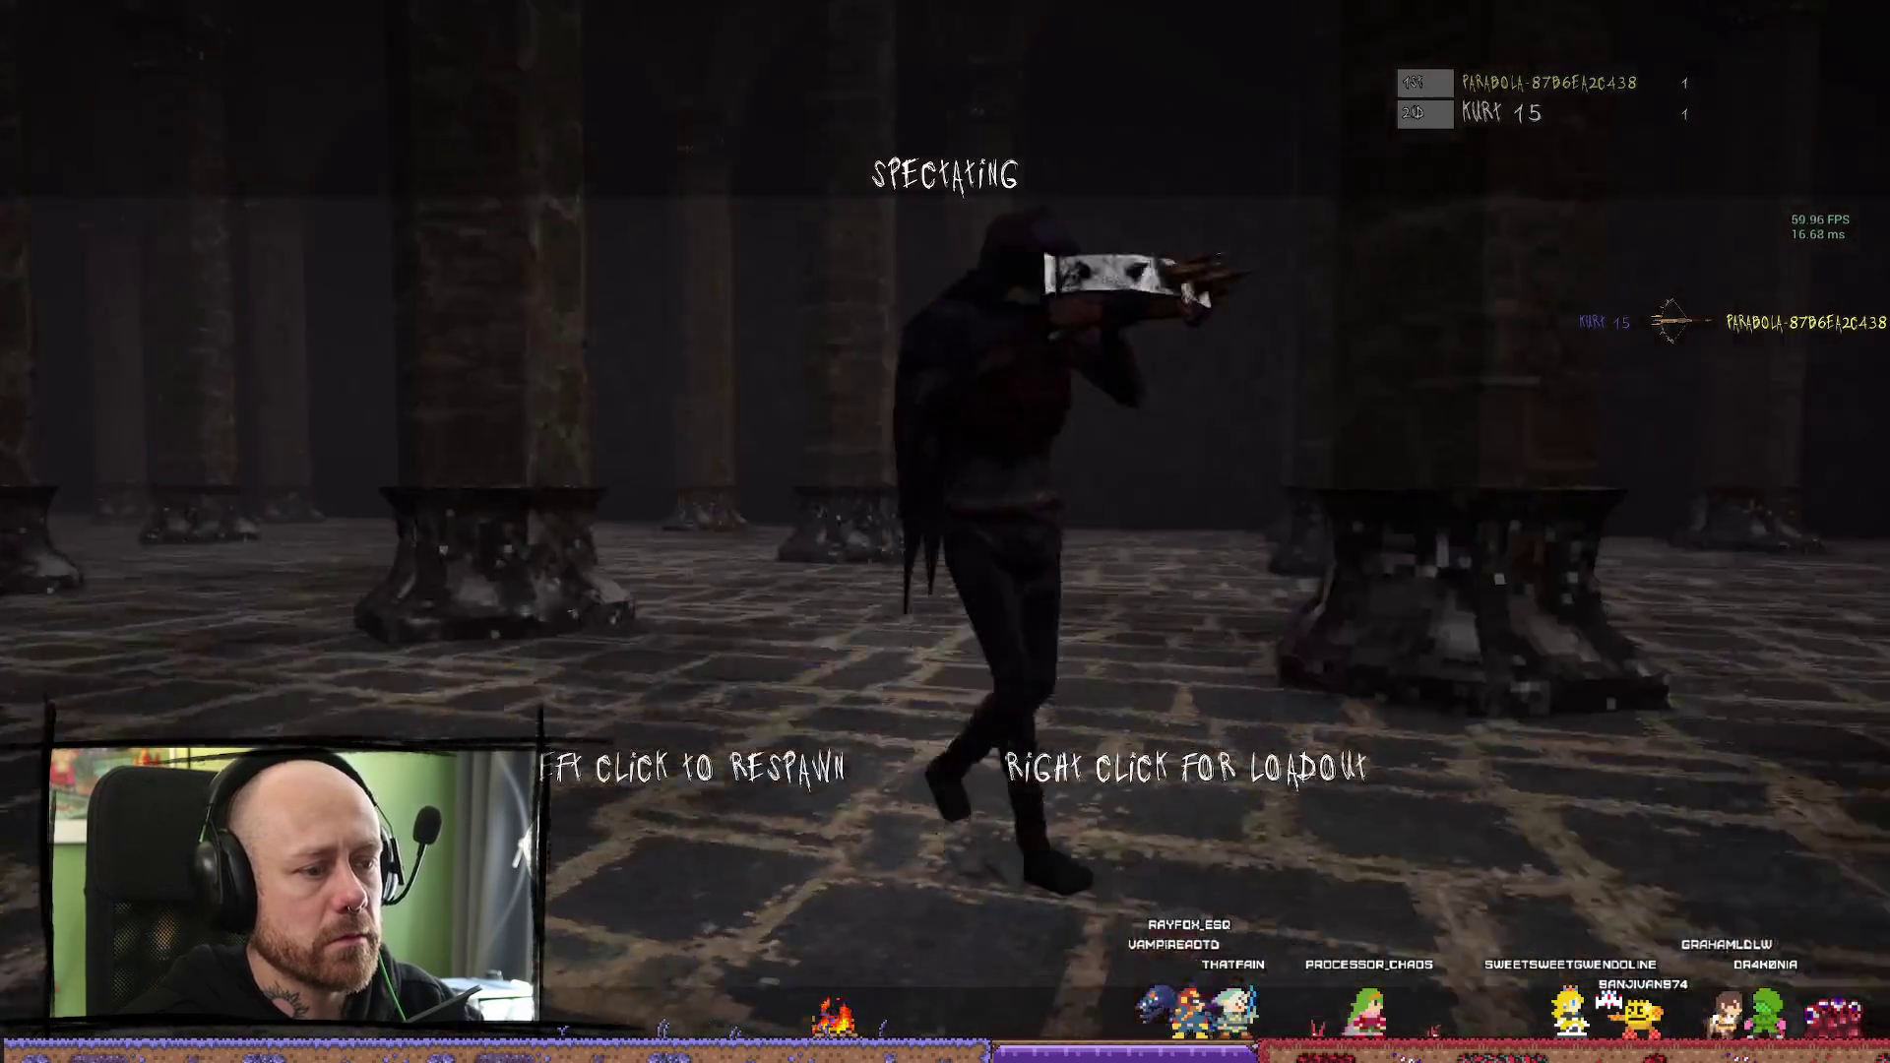
click(945, 532)
Close in and slash an enemy with the sword, then head toward the lit sigil firing the crossbow
scroll(945, 531, down, 1)
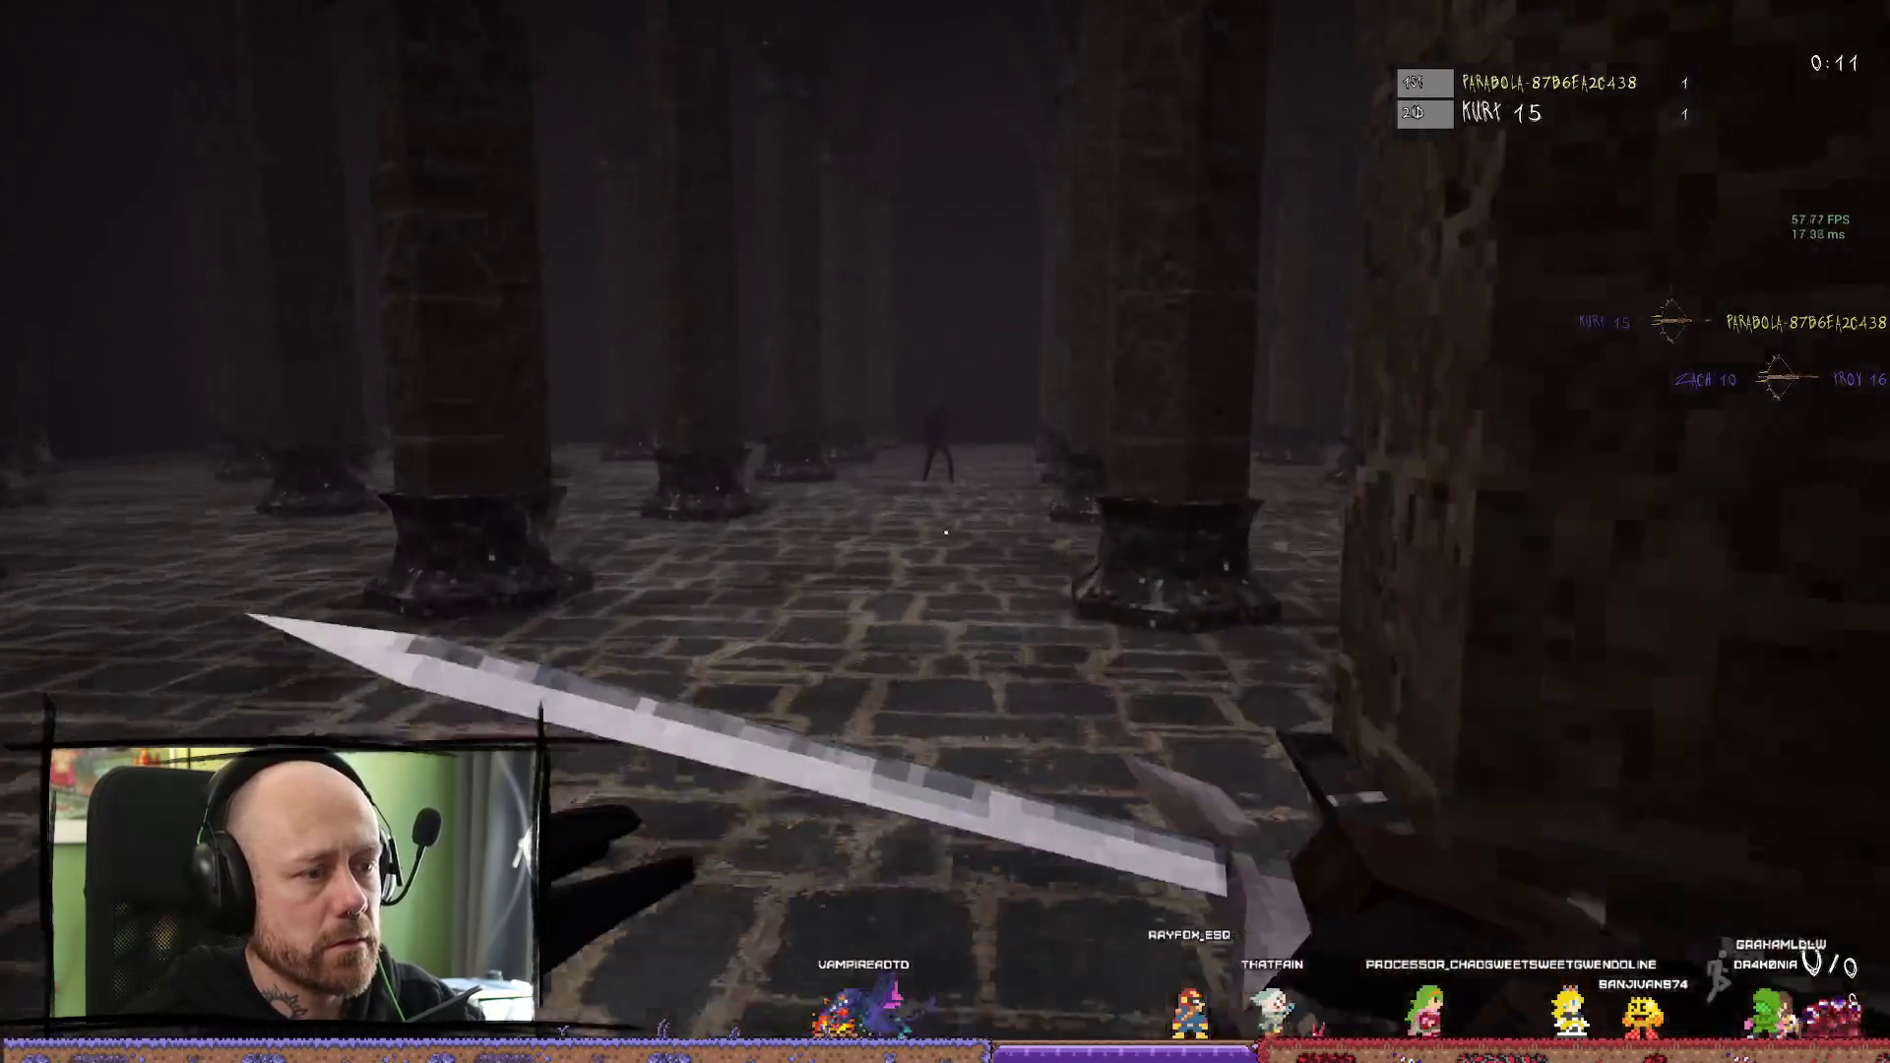
key(w)
click(945, 532)
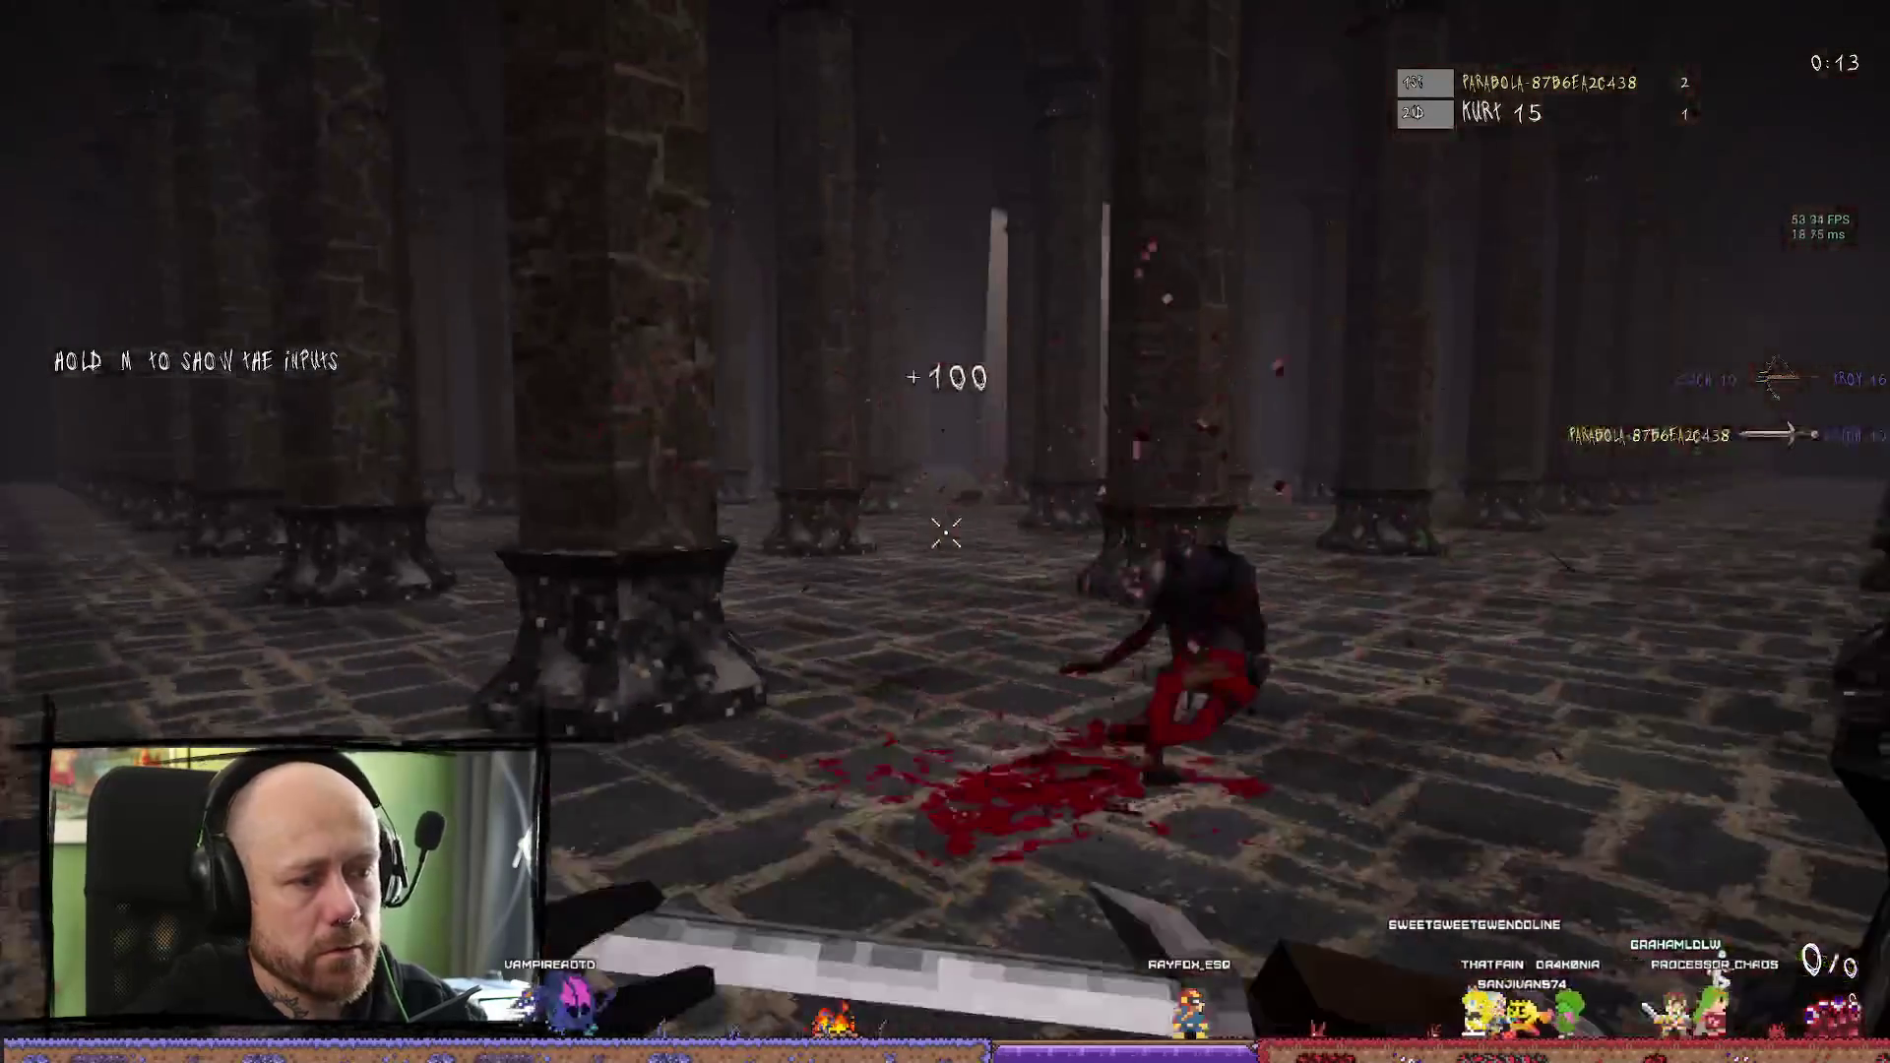
scroll(945, 531, up, 1)
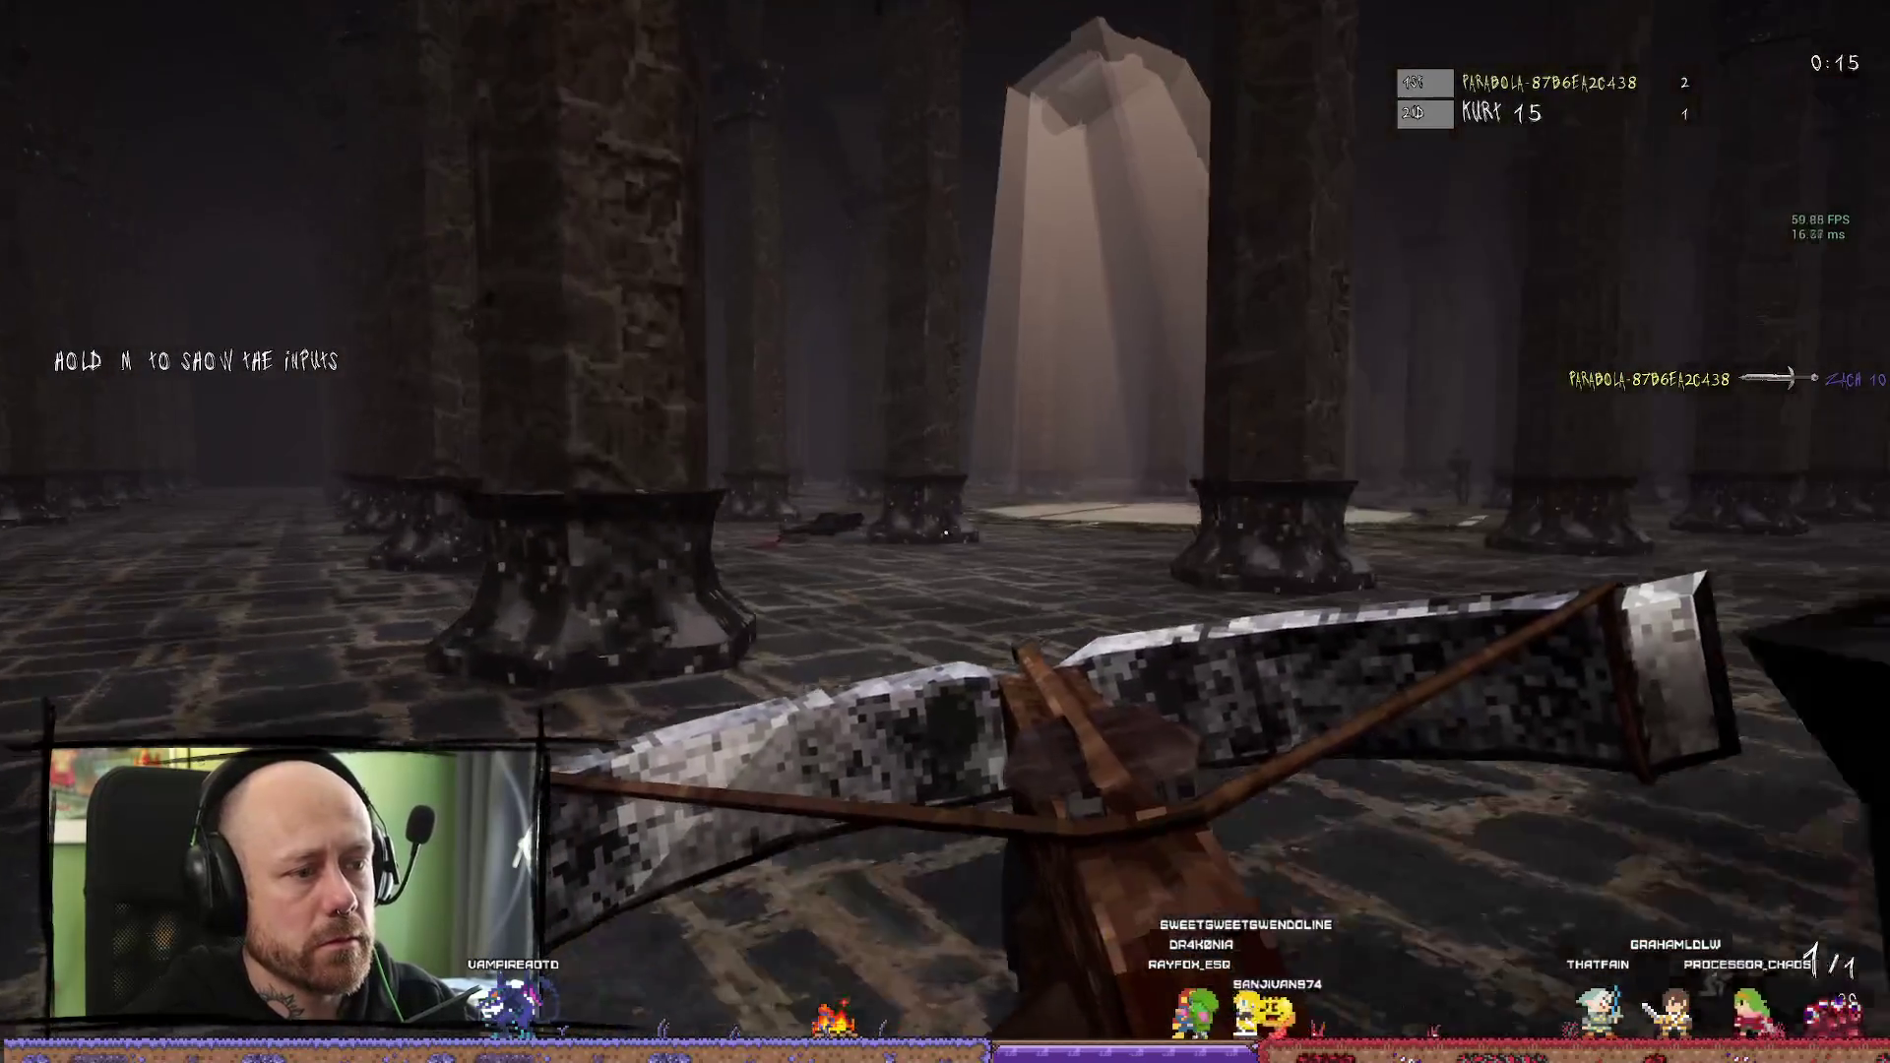
key(w)
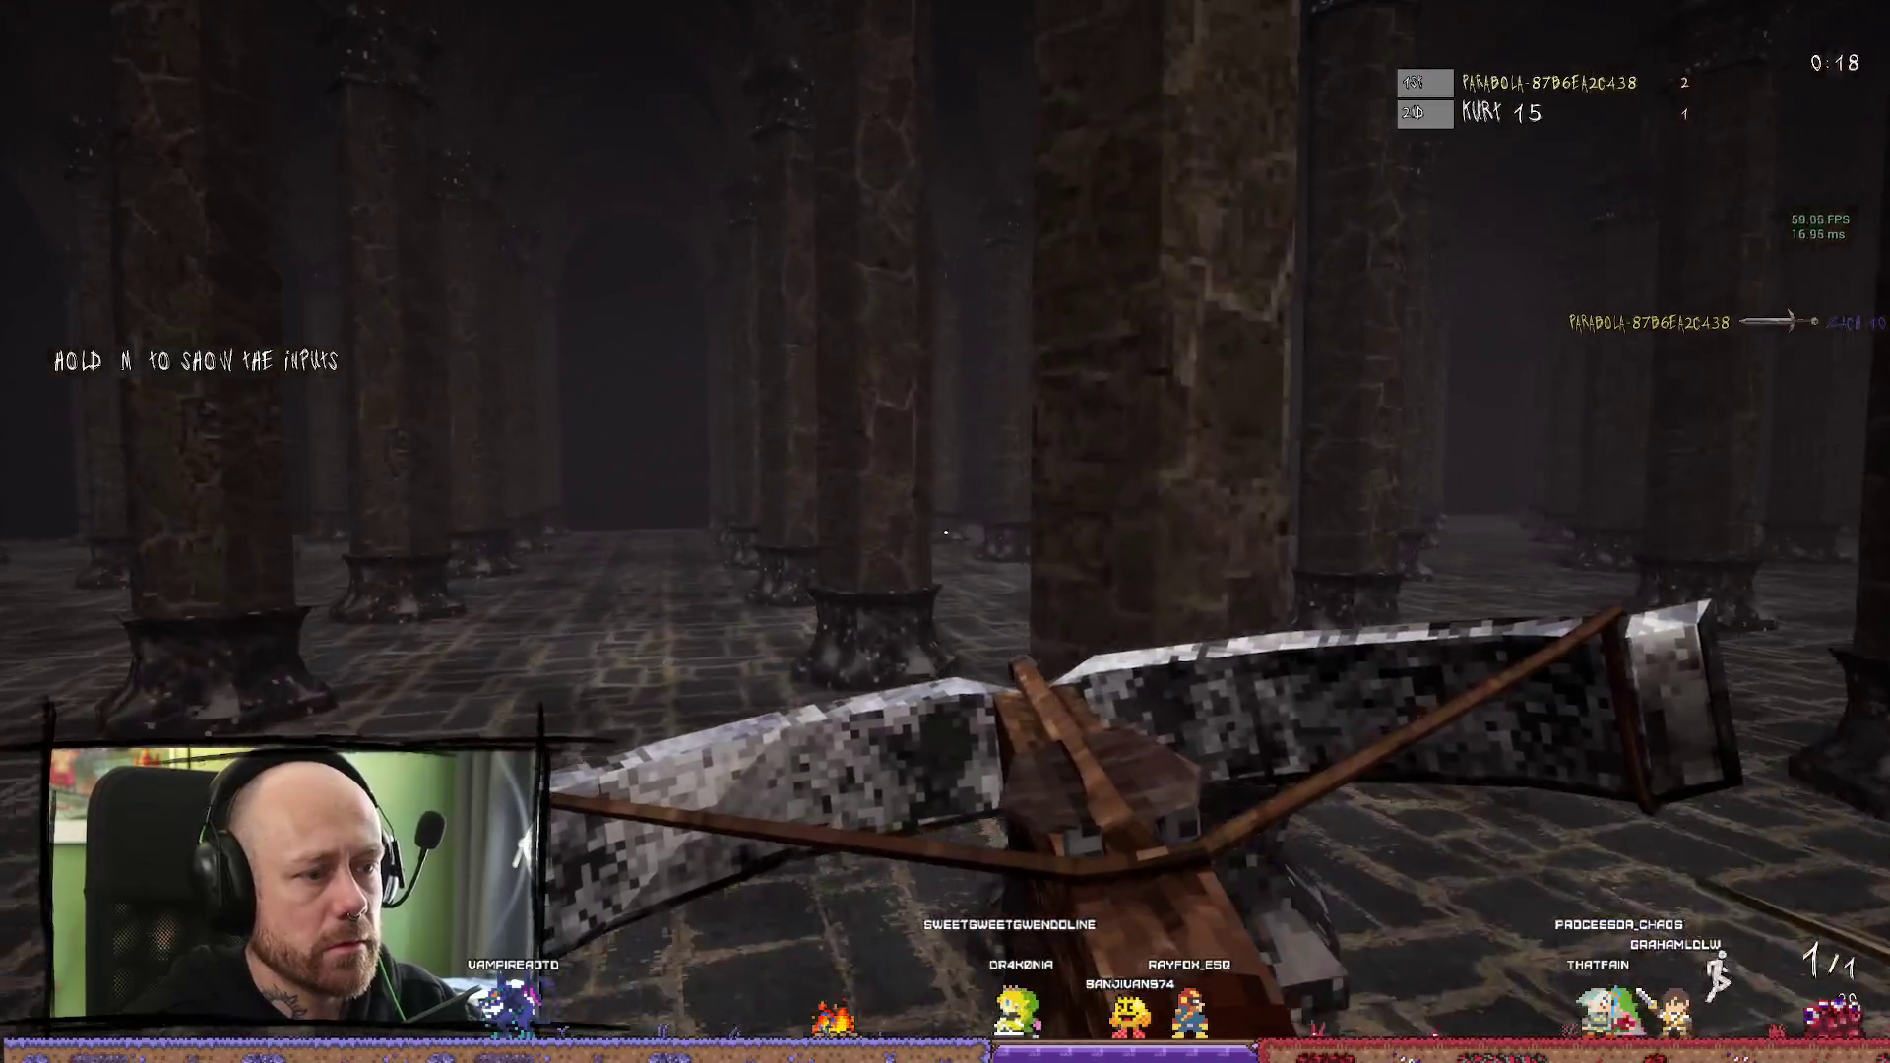
key(w)
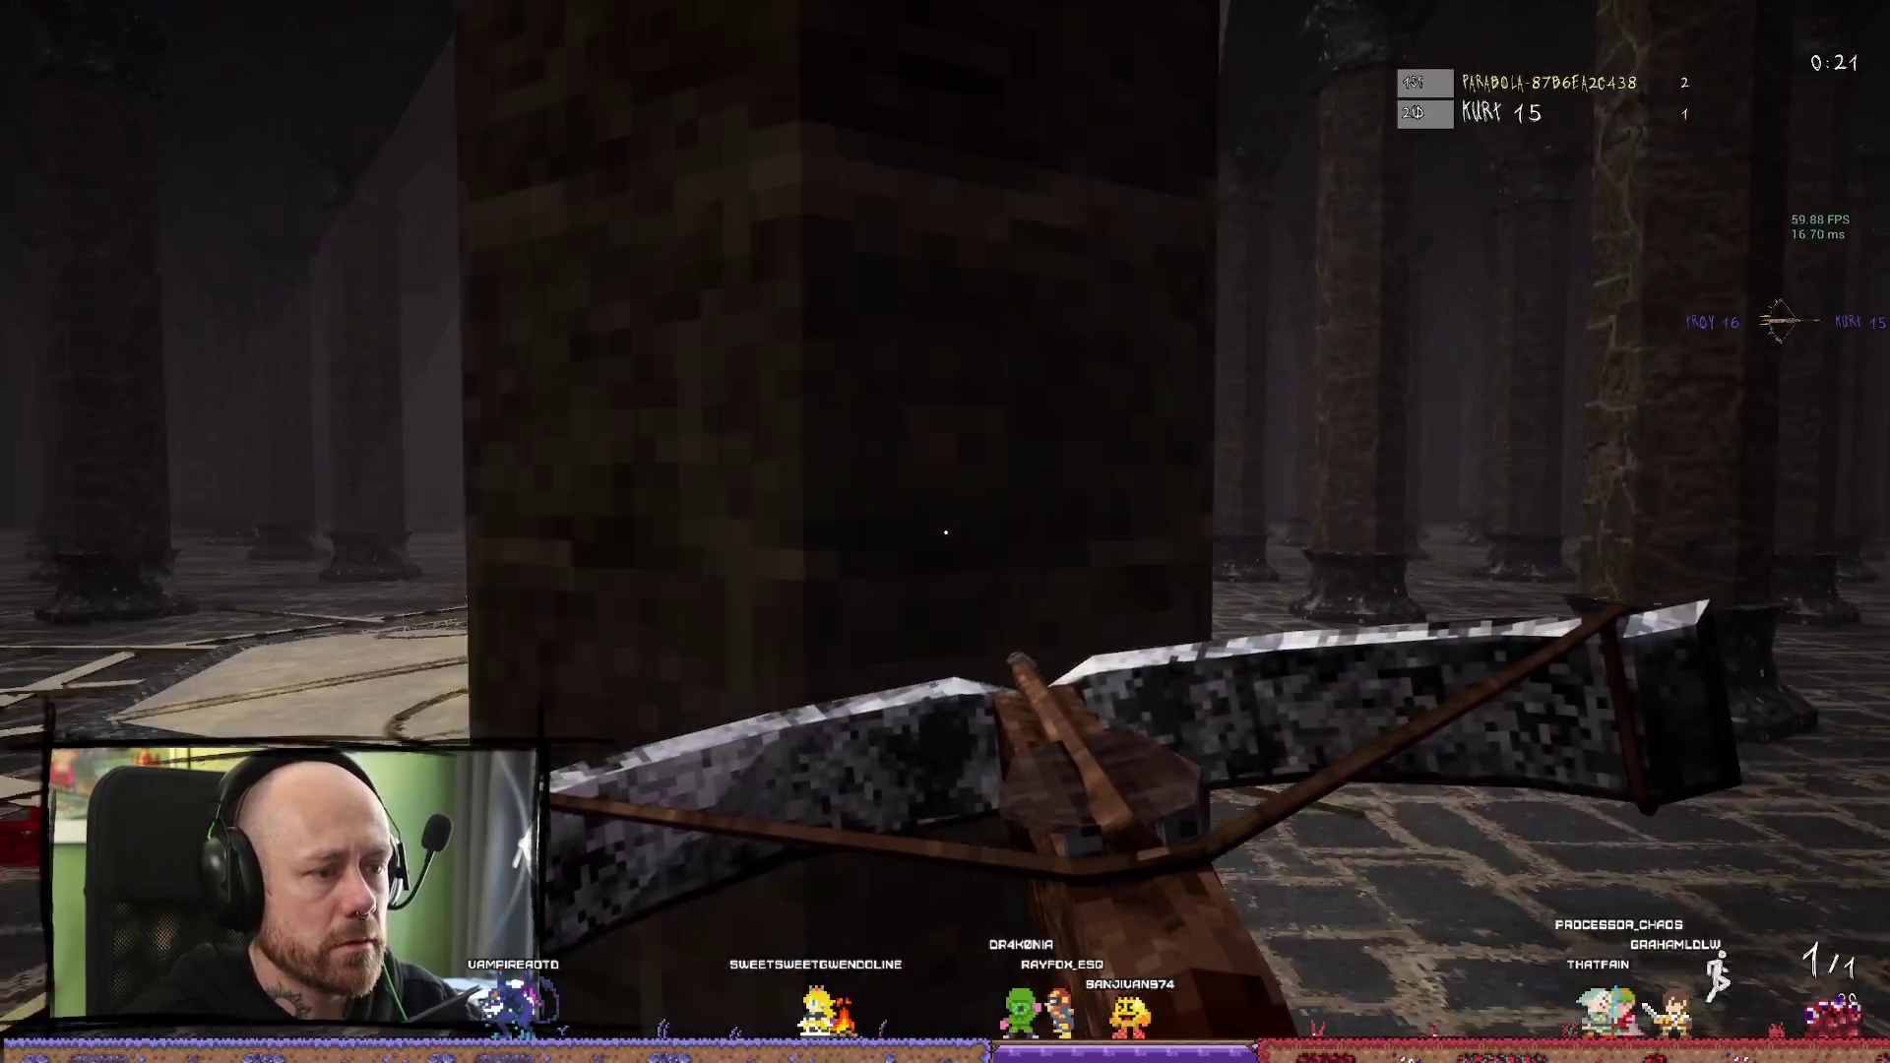
click(945, 532)
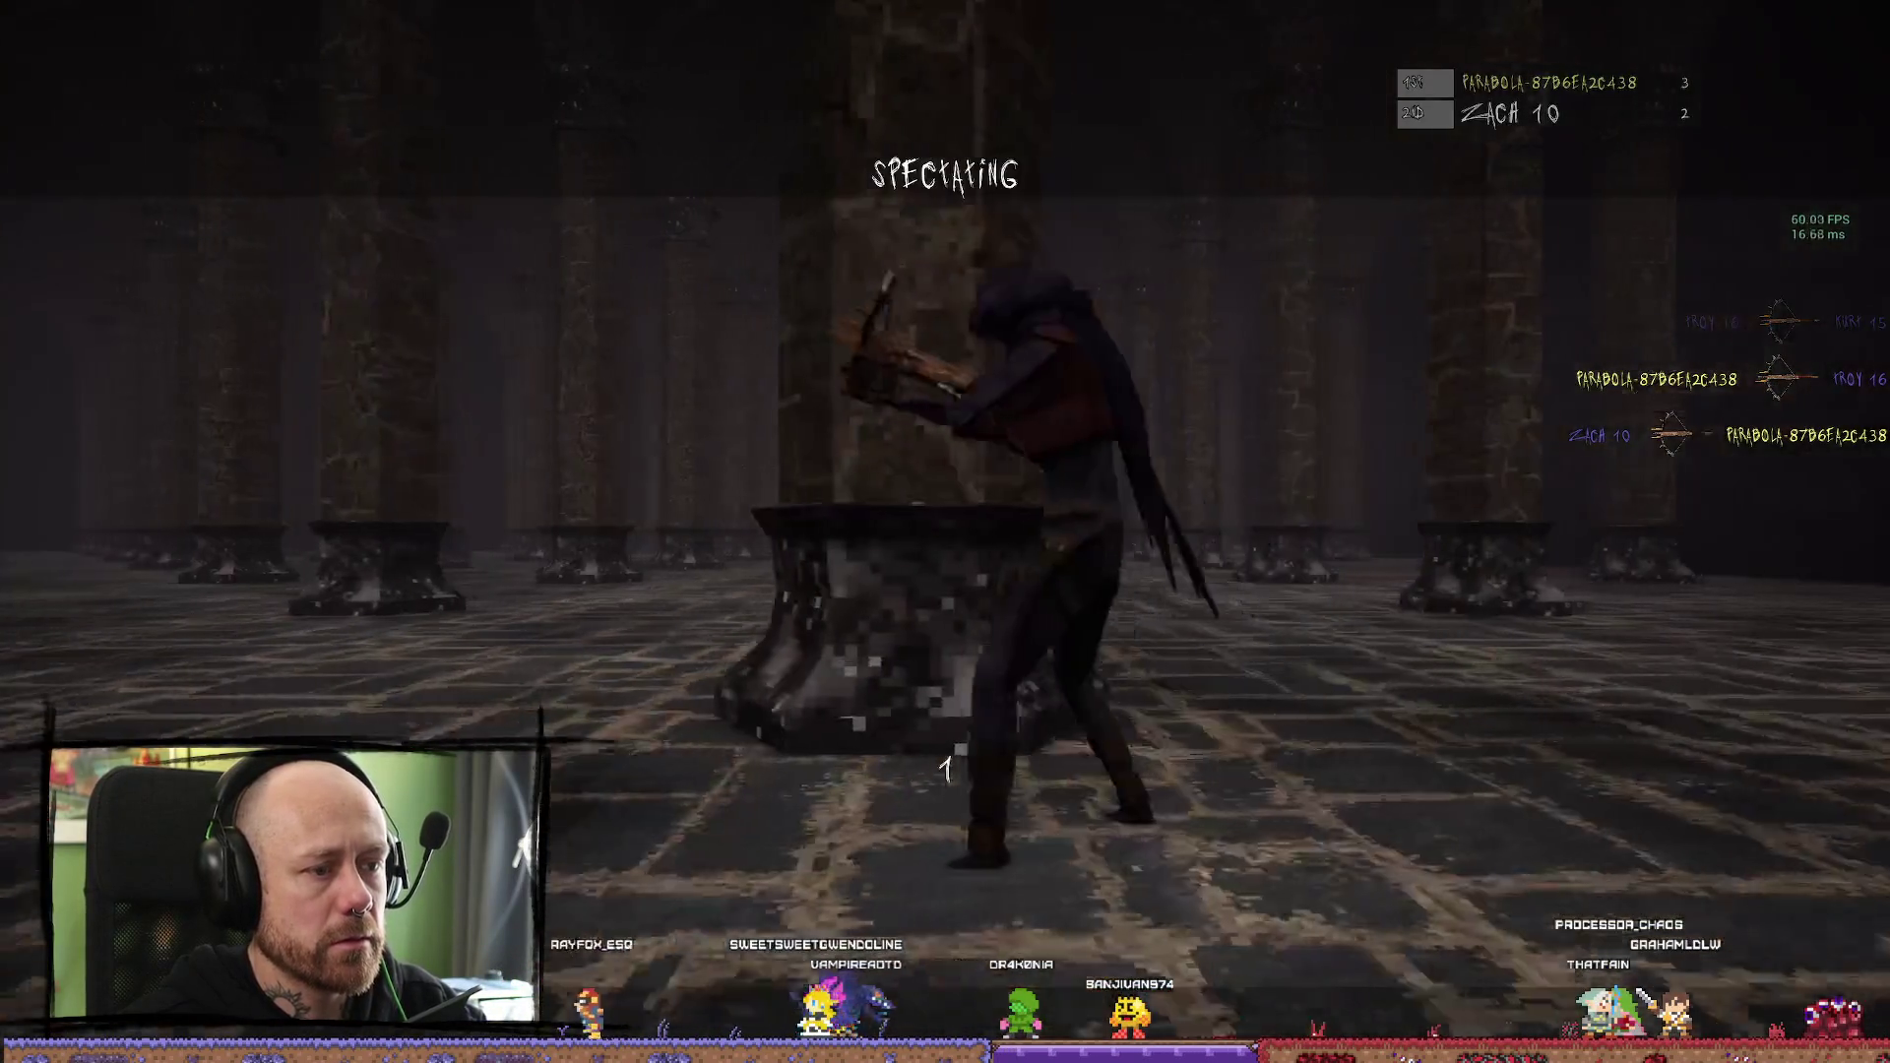
Hunt bots between the pillars and swing the sword at a nearby enemy
key(w)
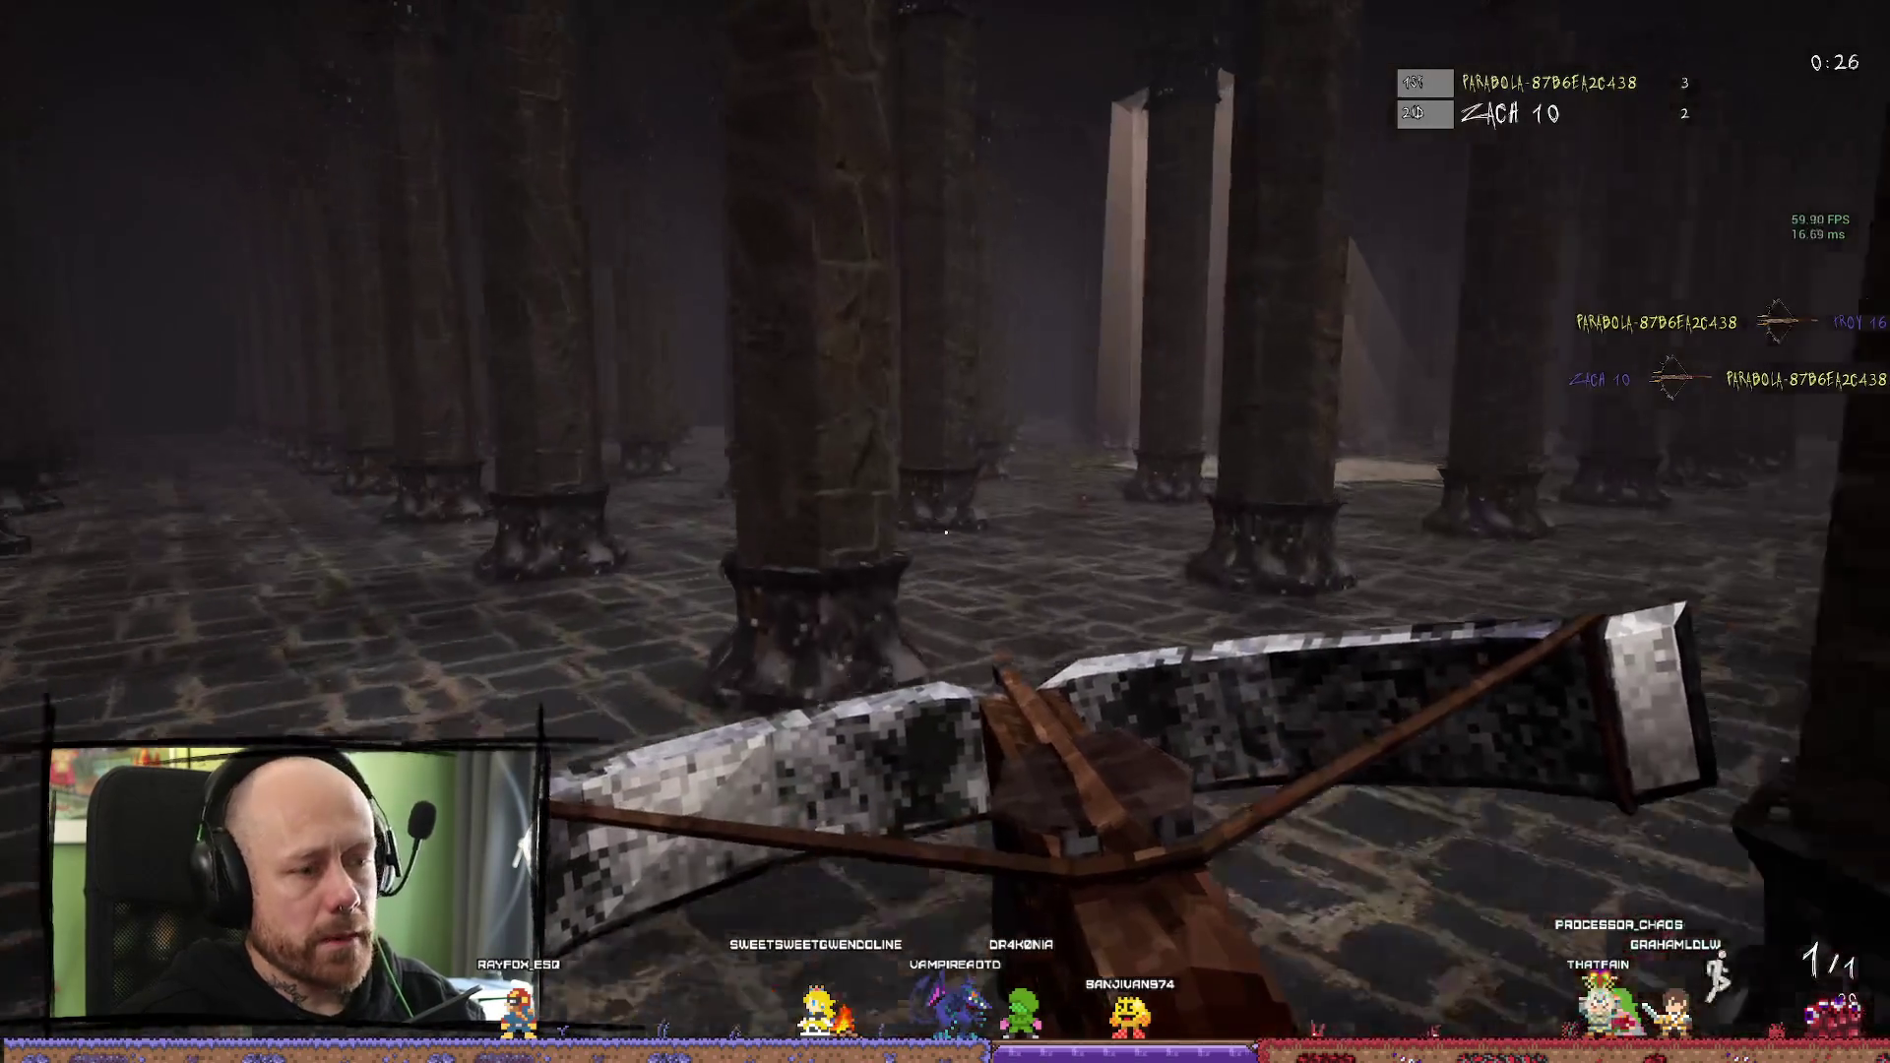
key(w)
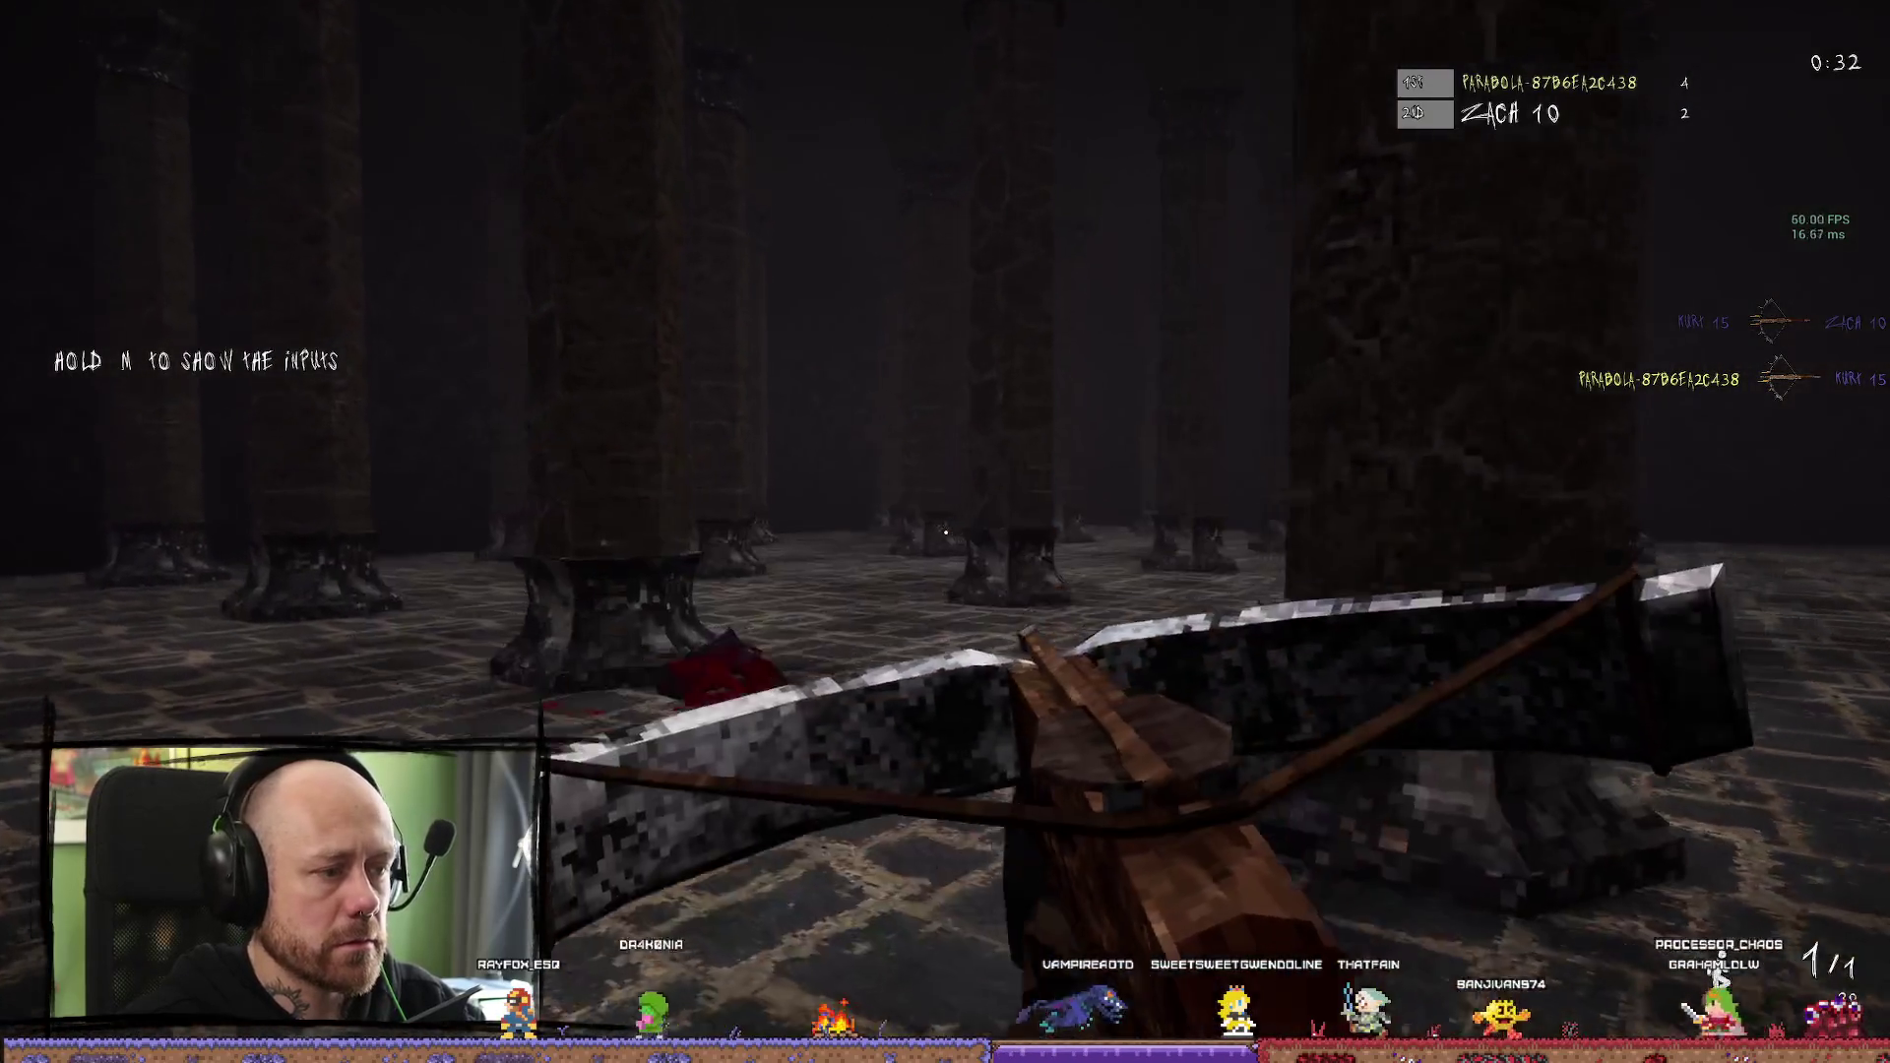
key(w)
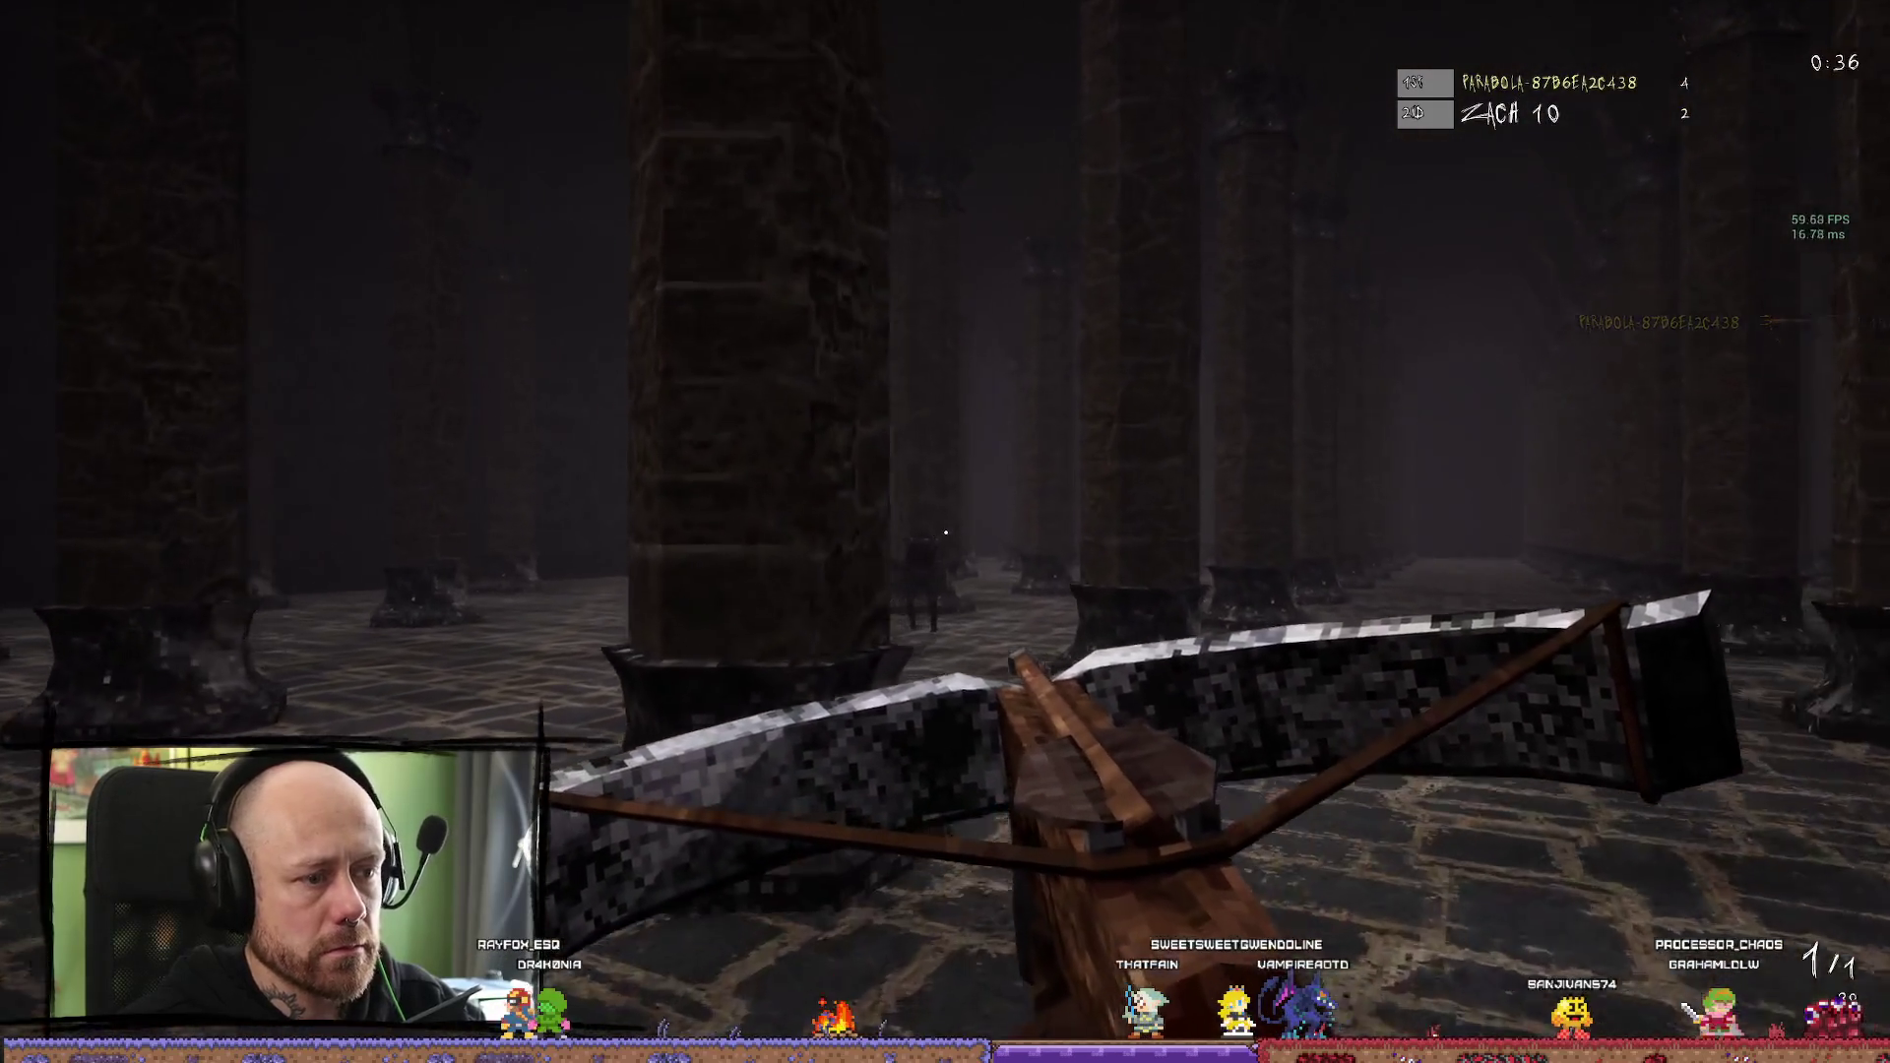
key(w)
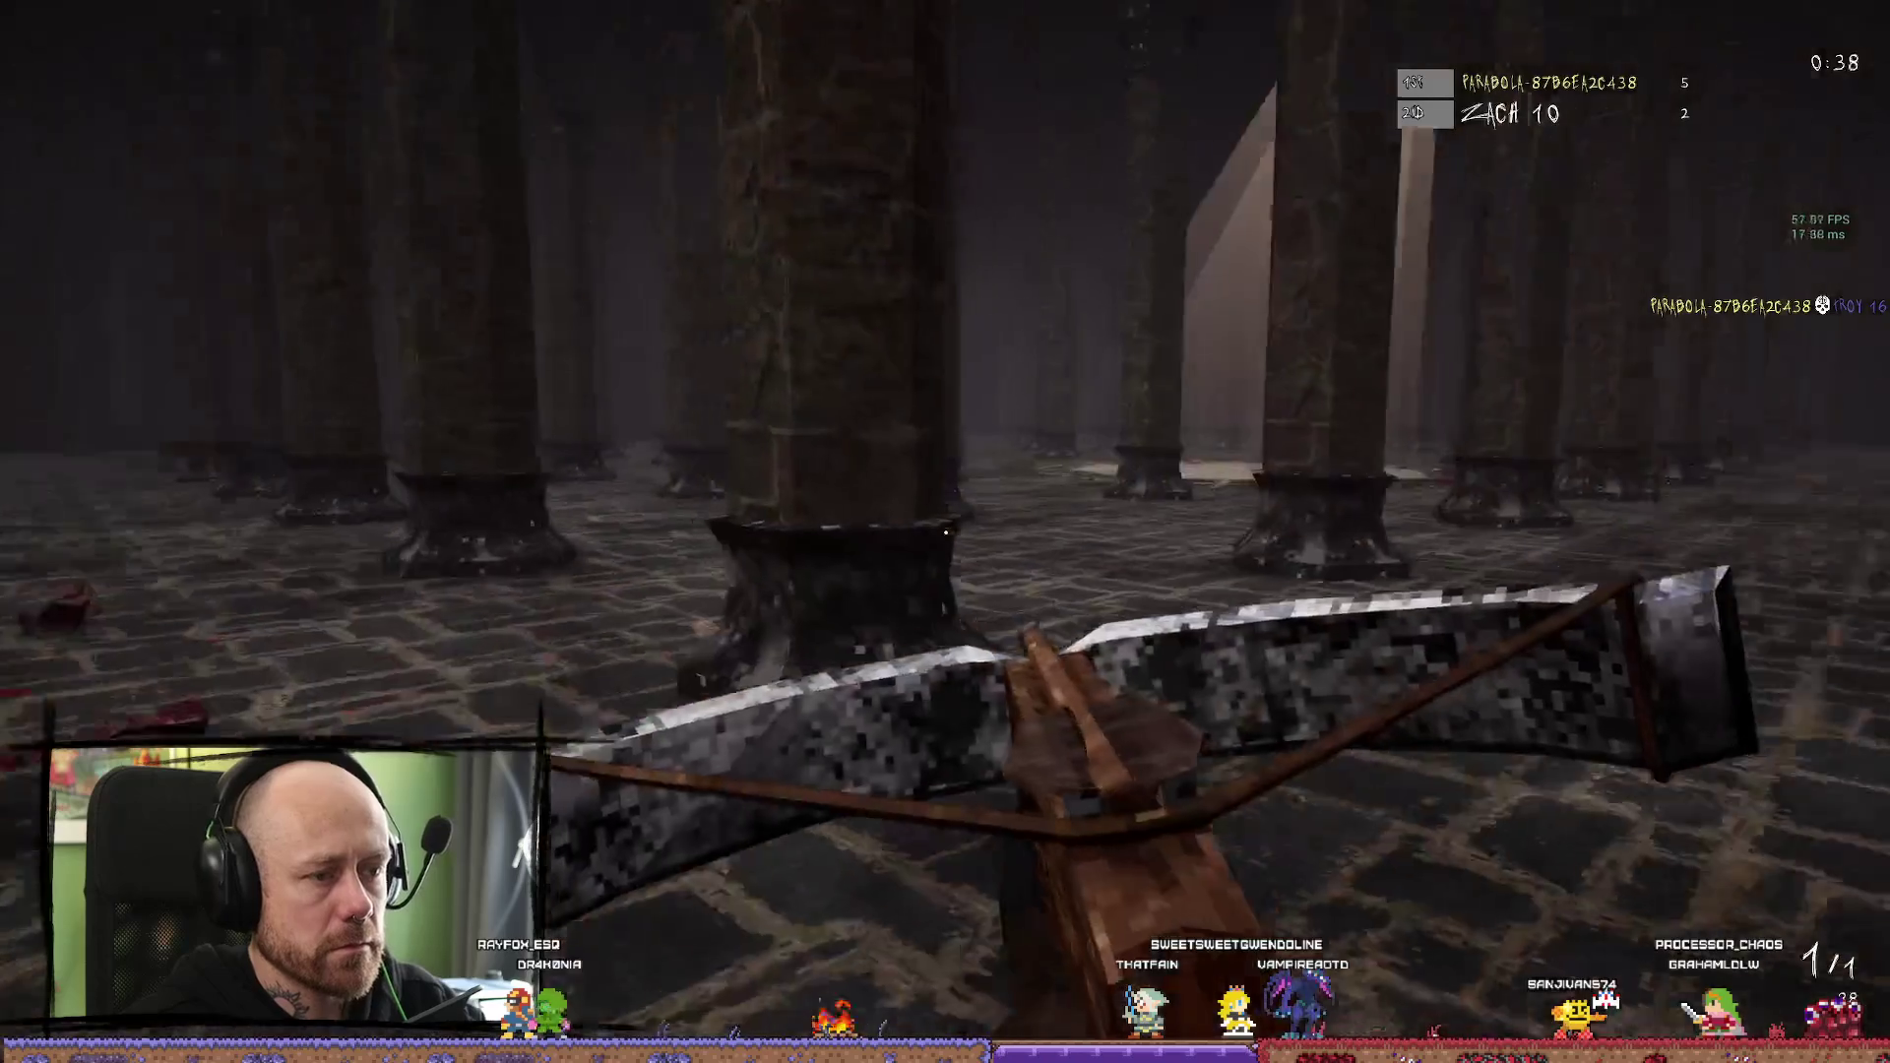
key(w)
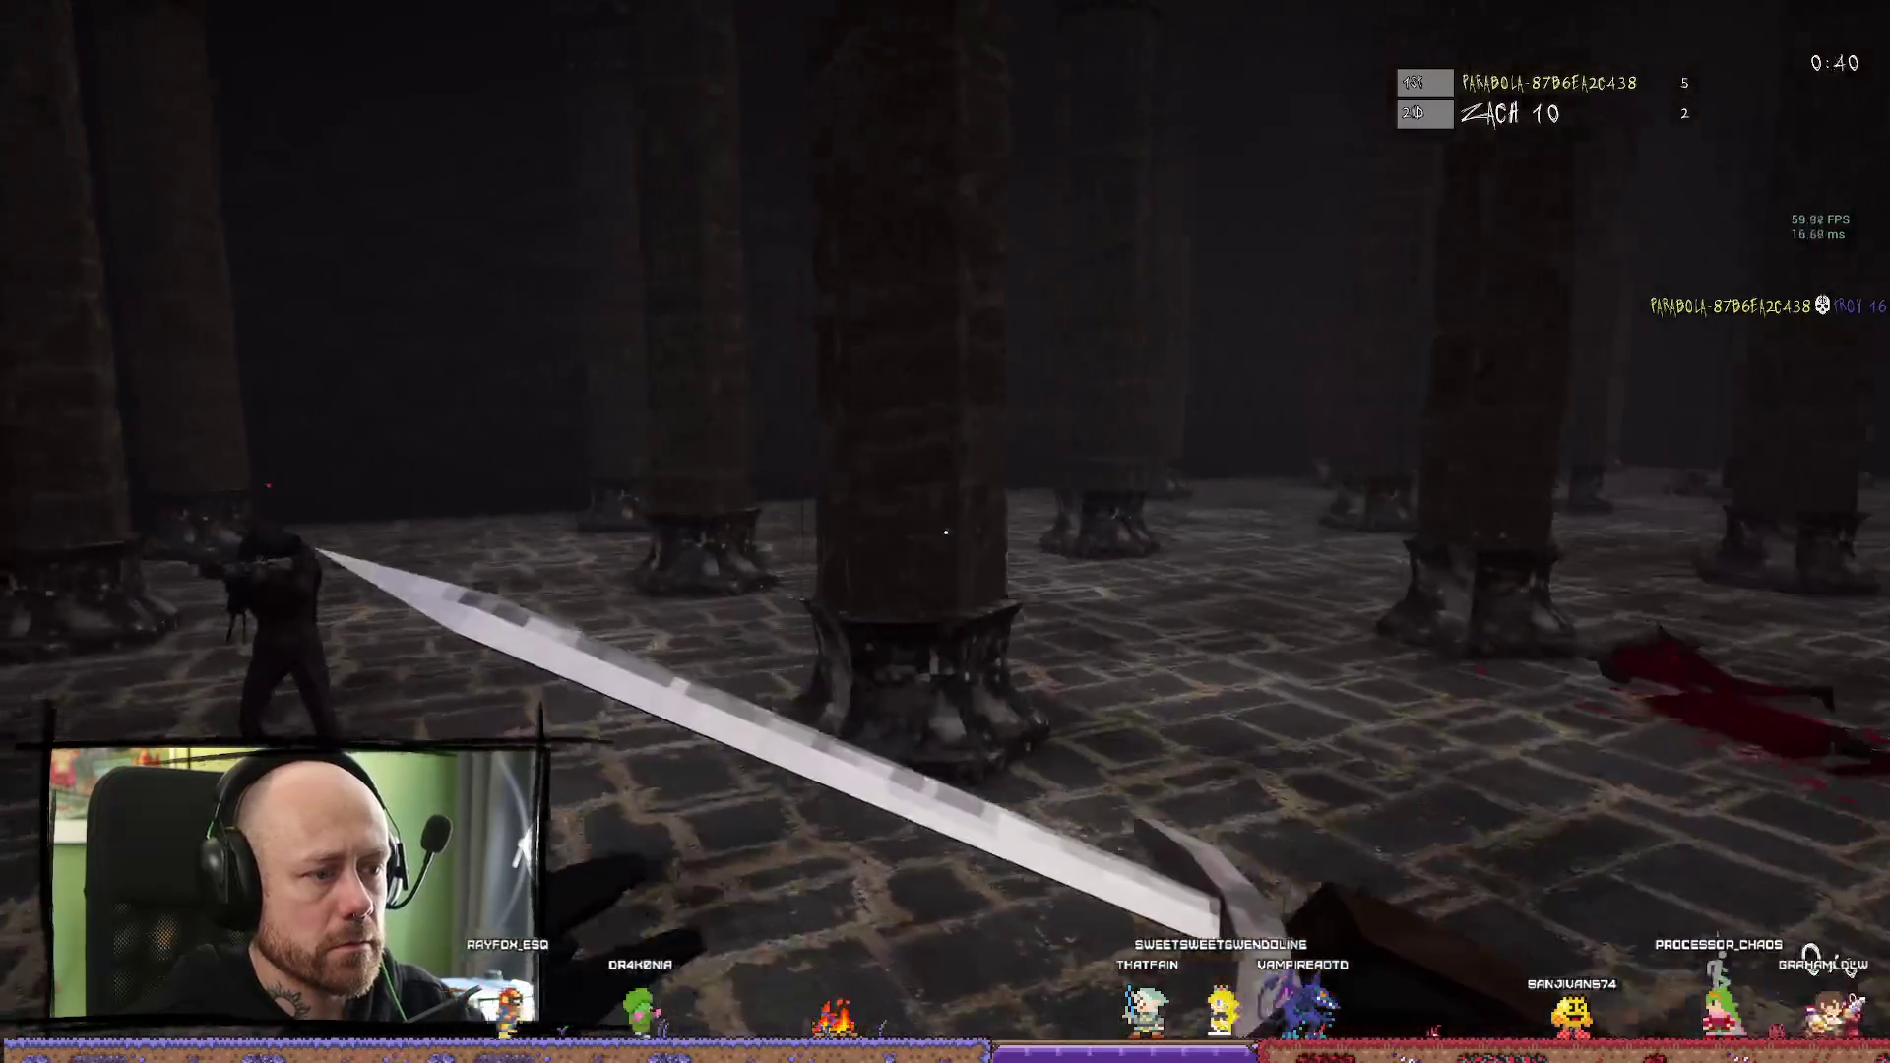
click(945, 531)
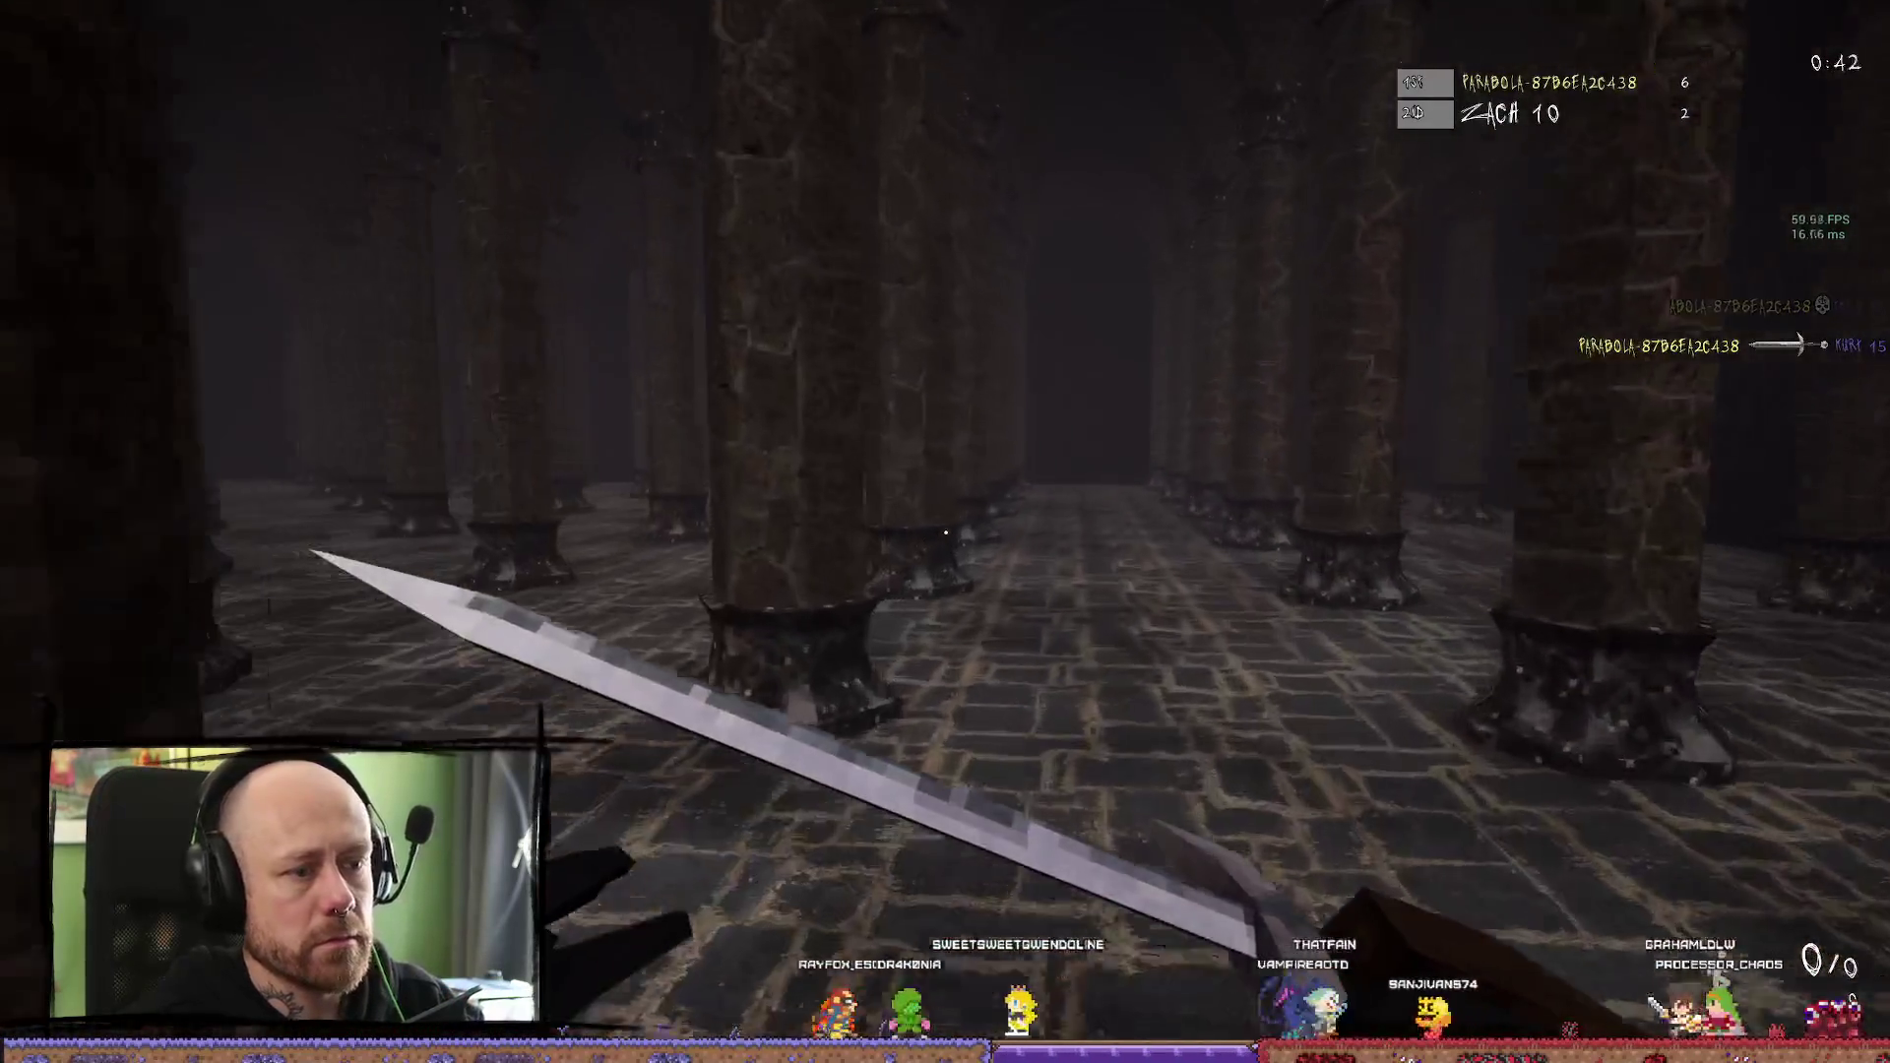
Cut down another bot with the sword to reach a score of 7, then pause the game
key(w)
key(w)
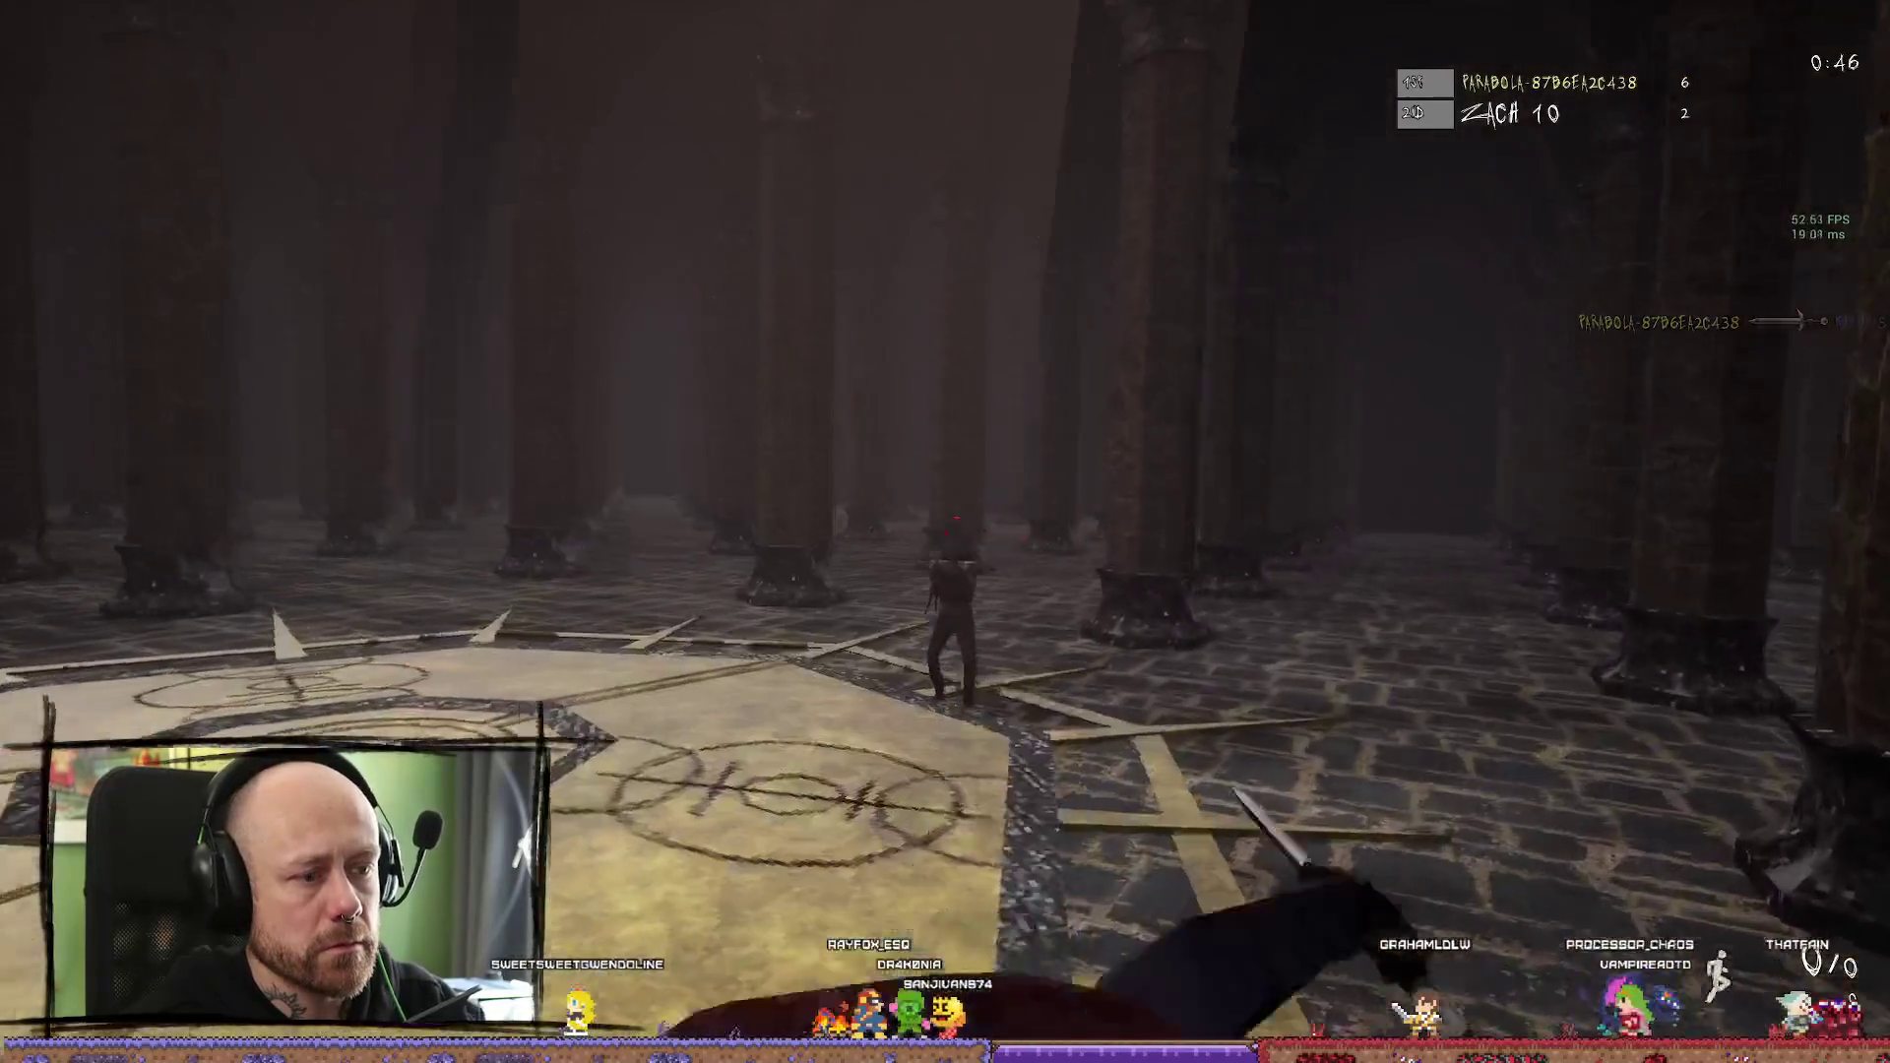
key(w)
click(945, 532)
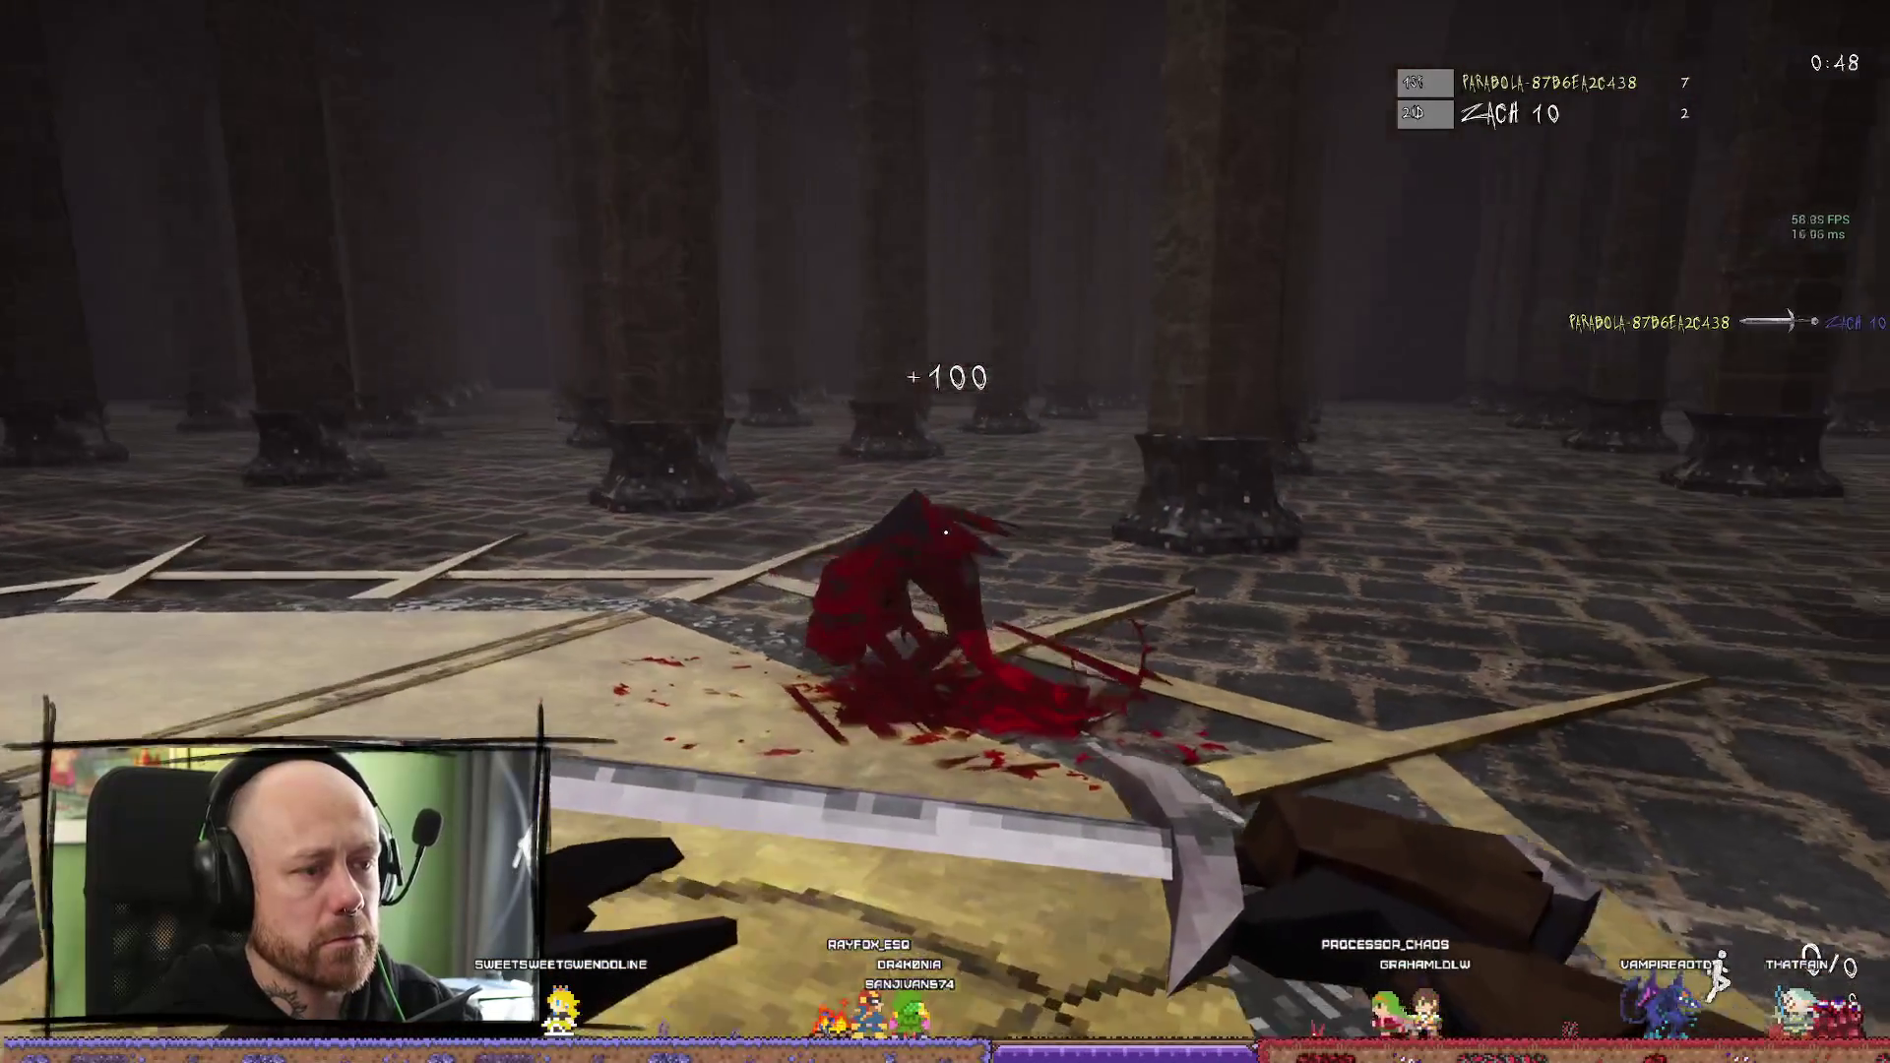
key(w)
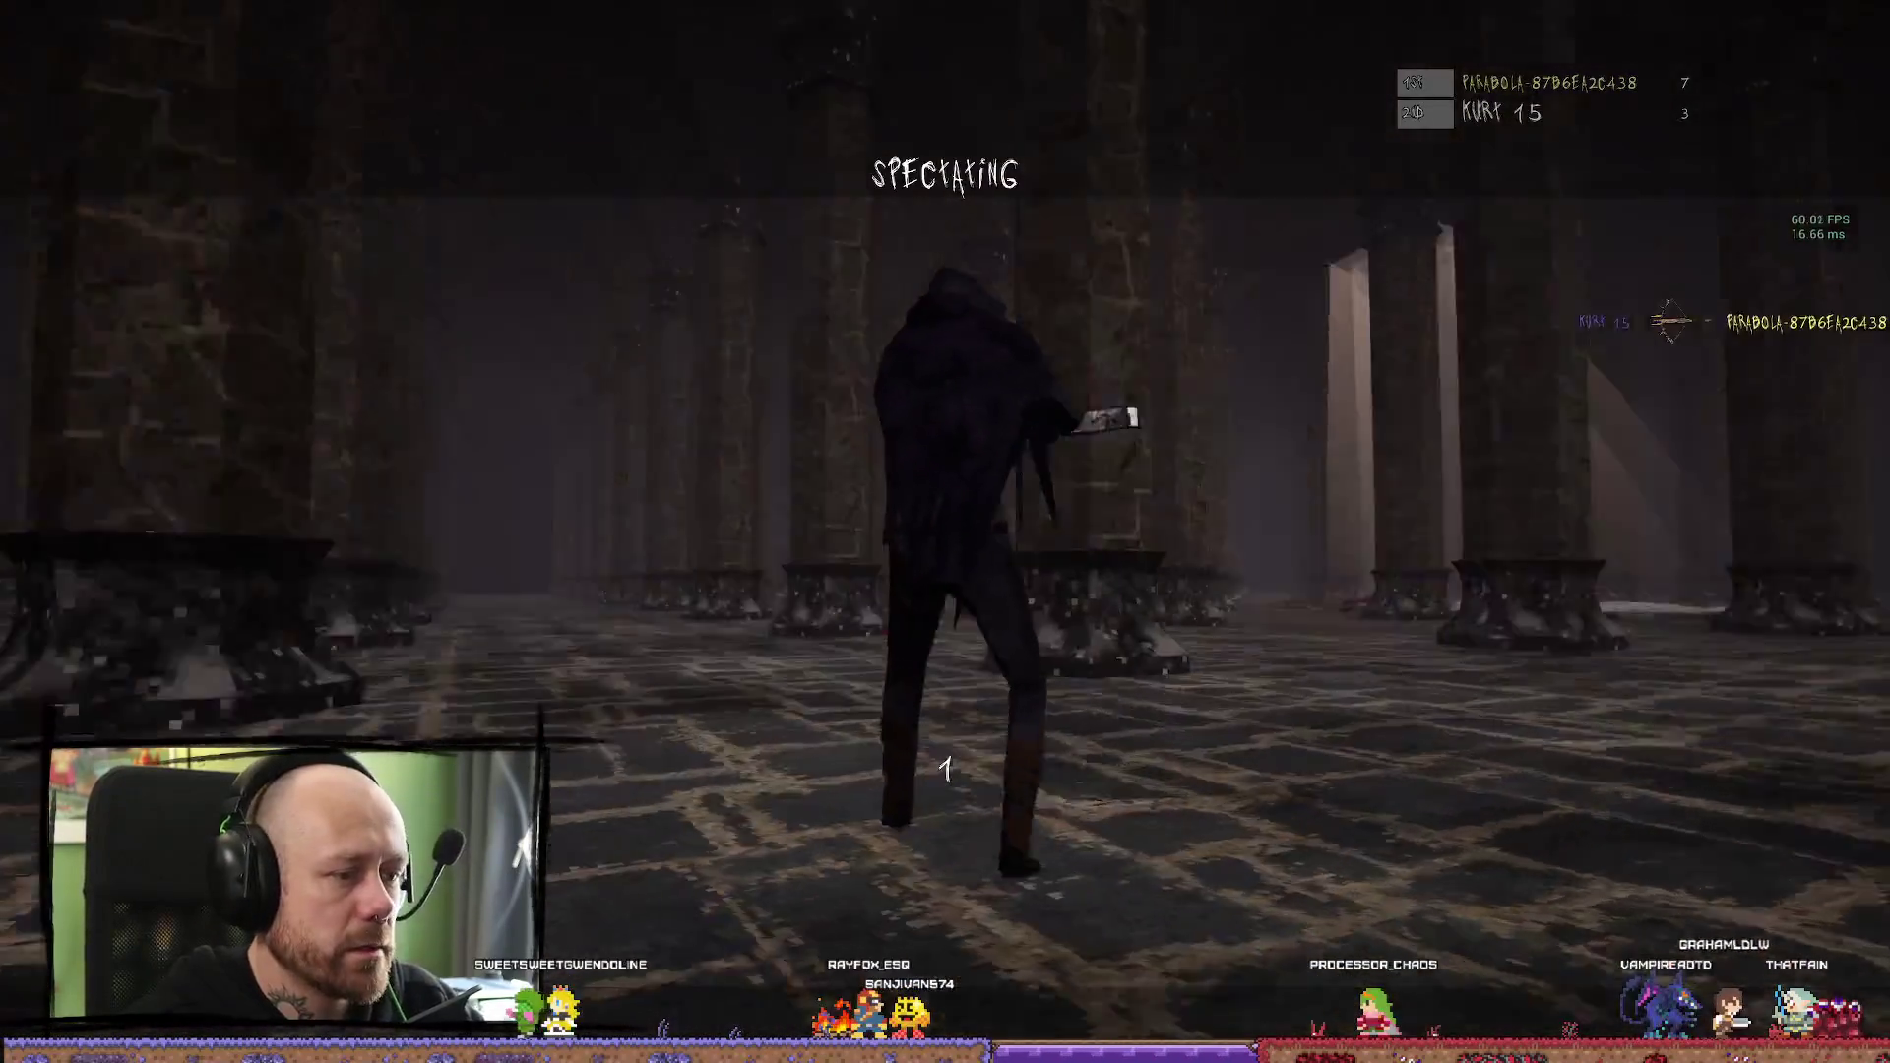
key(Escape)
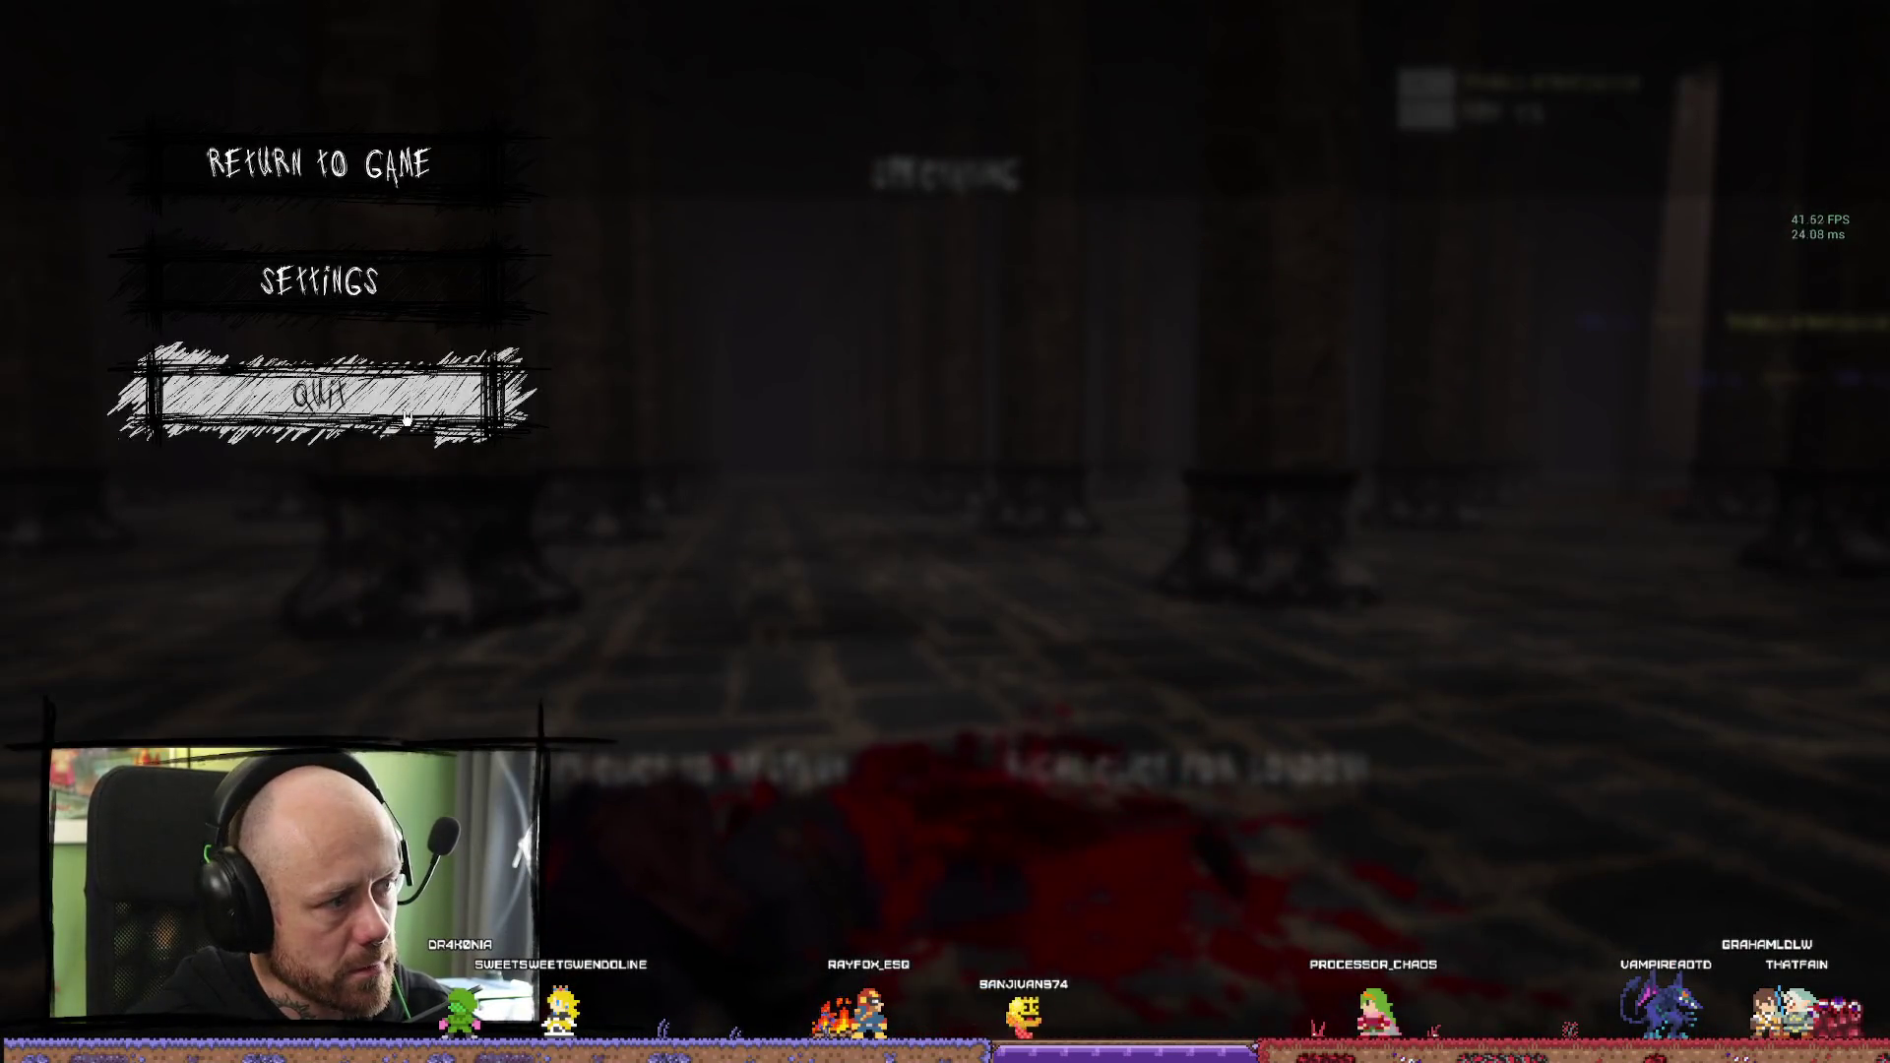
Quit the Pillars match and start a new bot deathmatch on the Facing Castles map
click(342, 406)
key(Return)
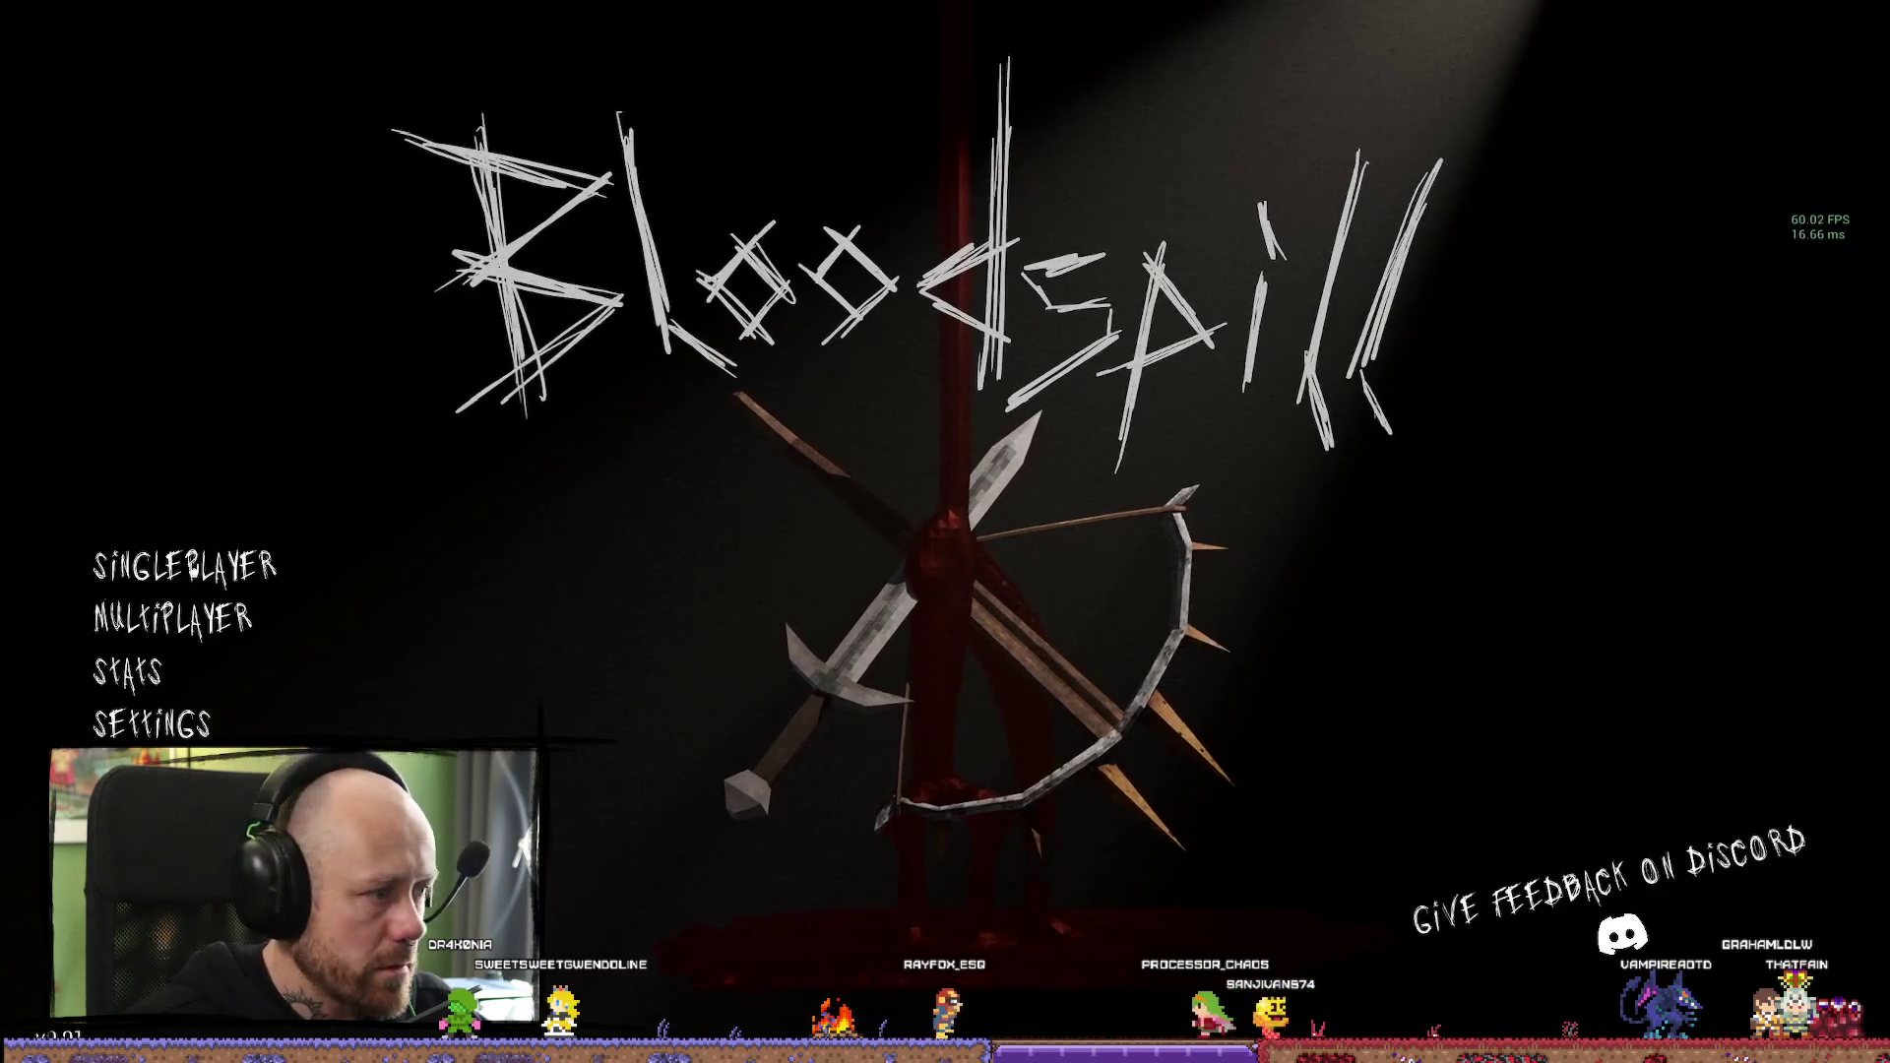
click(169, 552)
click(1470, 408)
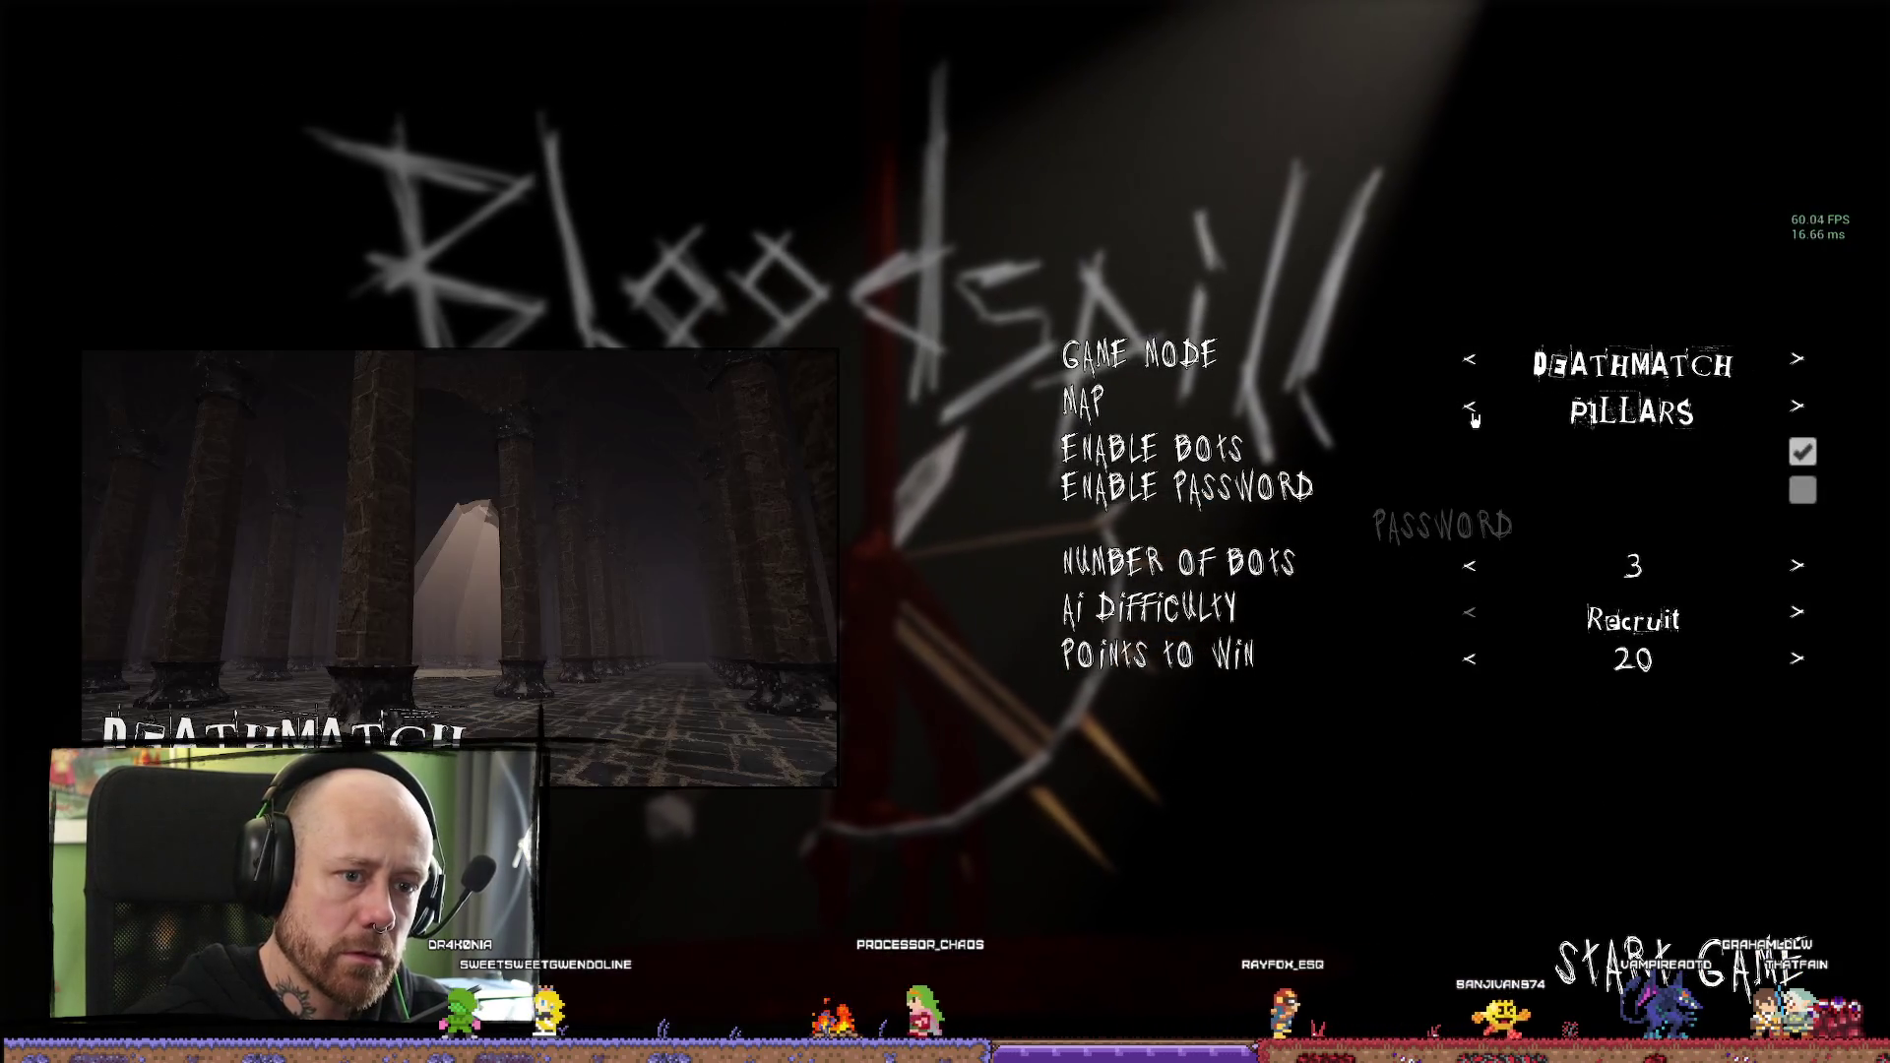
click(1471, 408)
click(1671, 973)
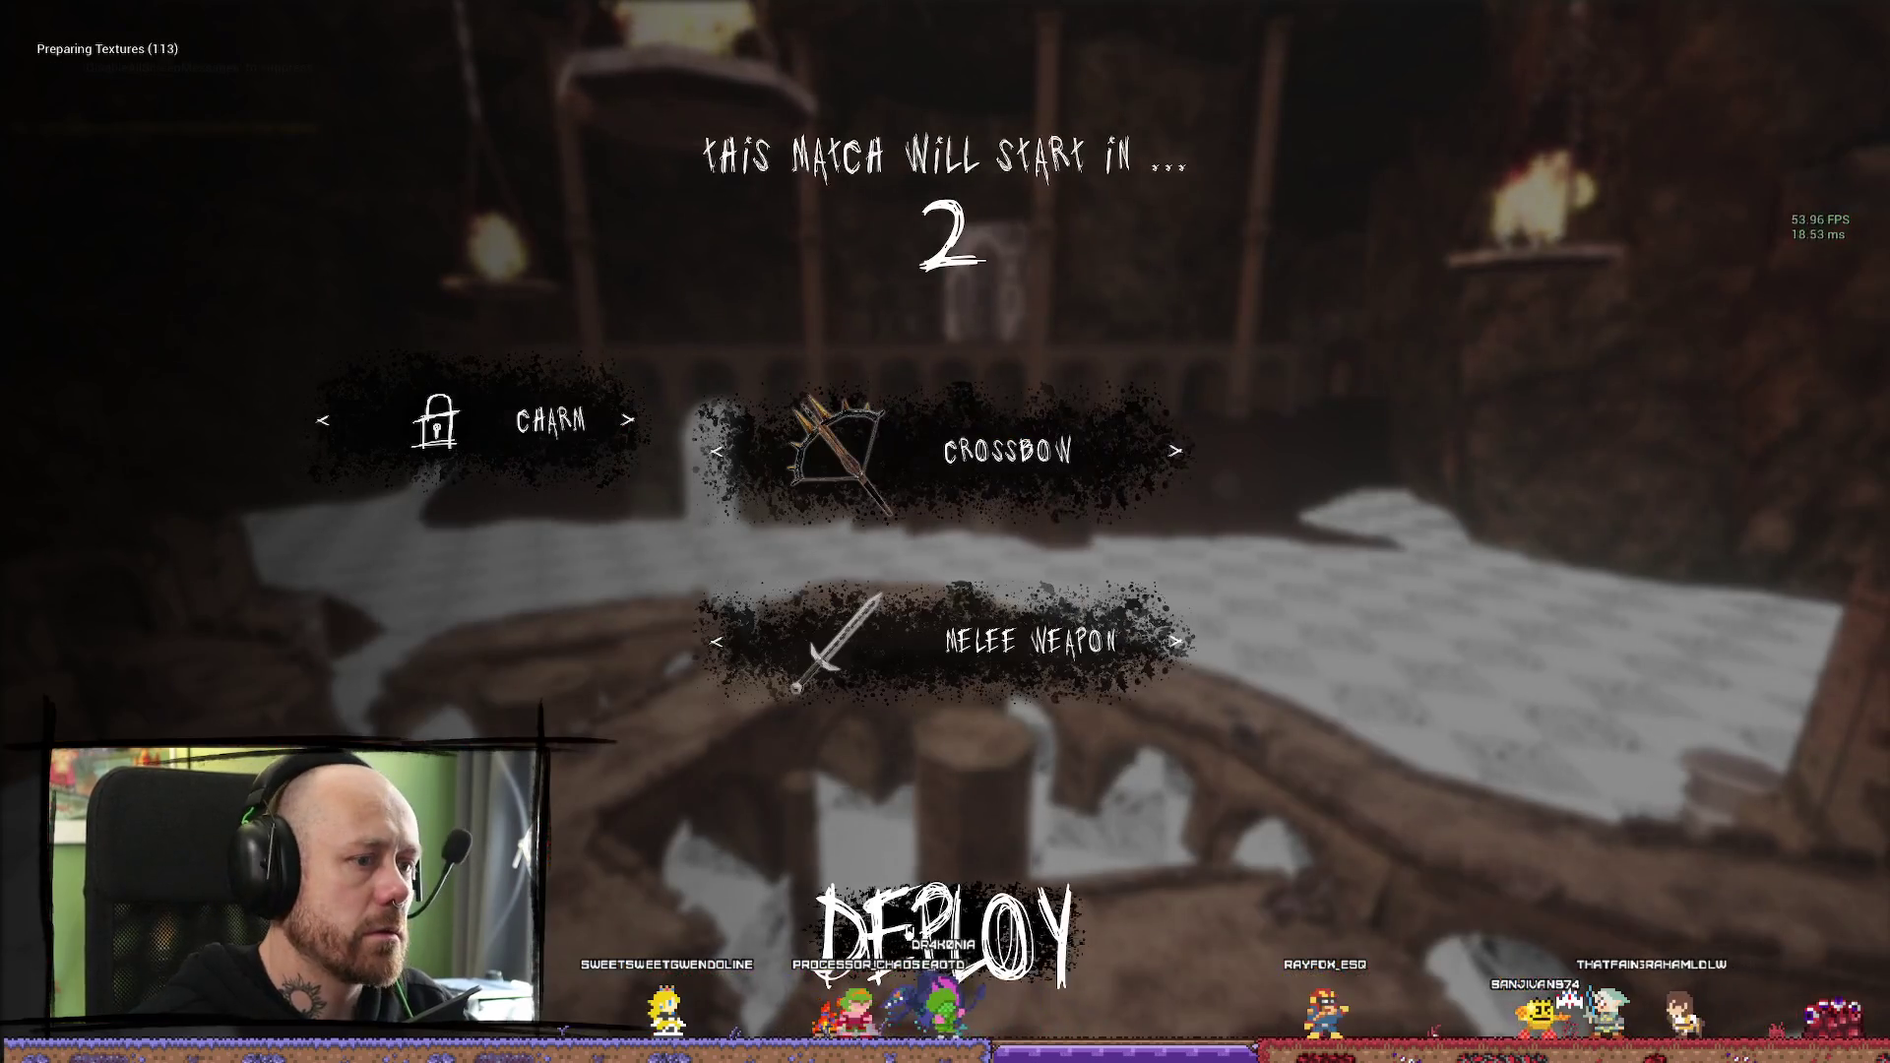
Spawn into Facing Castles, advance toward the castle walkway and shoot an enemy with the crossbow
click(945, 935)
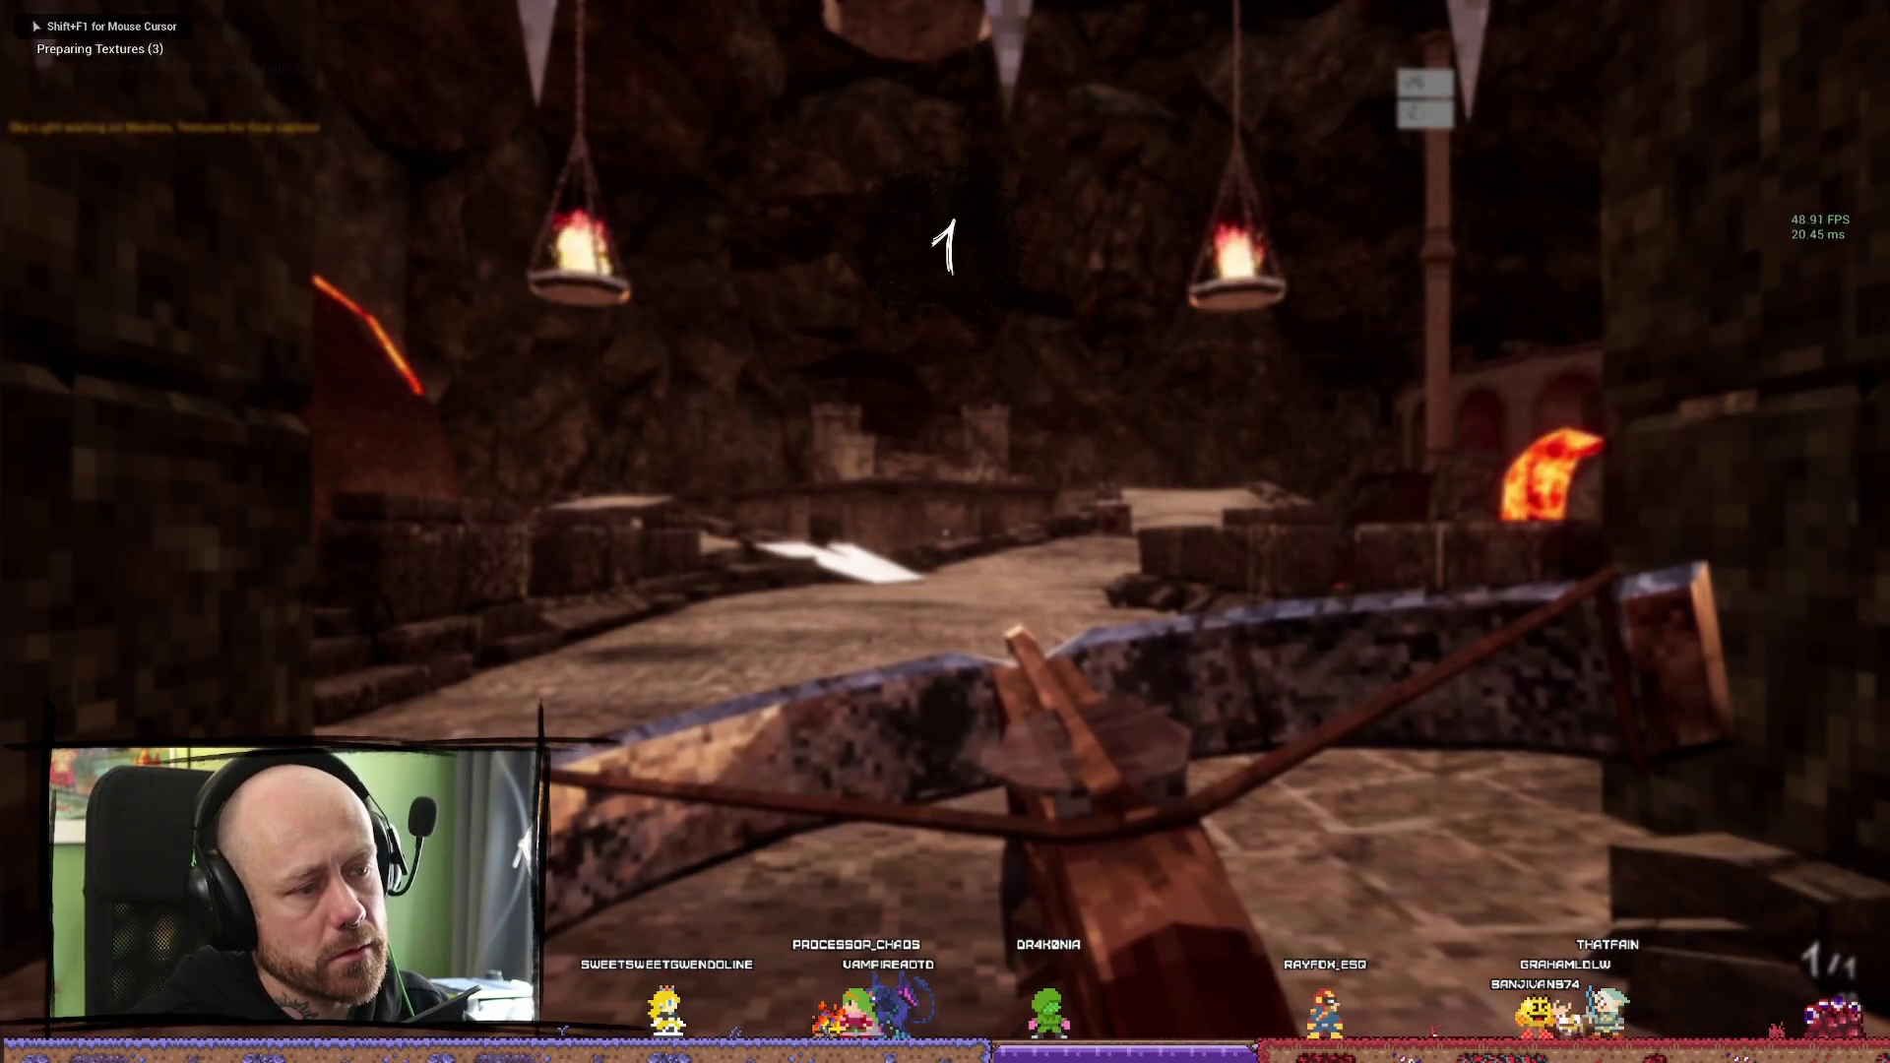
key(w)
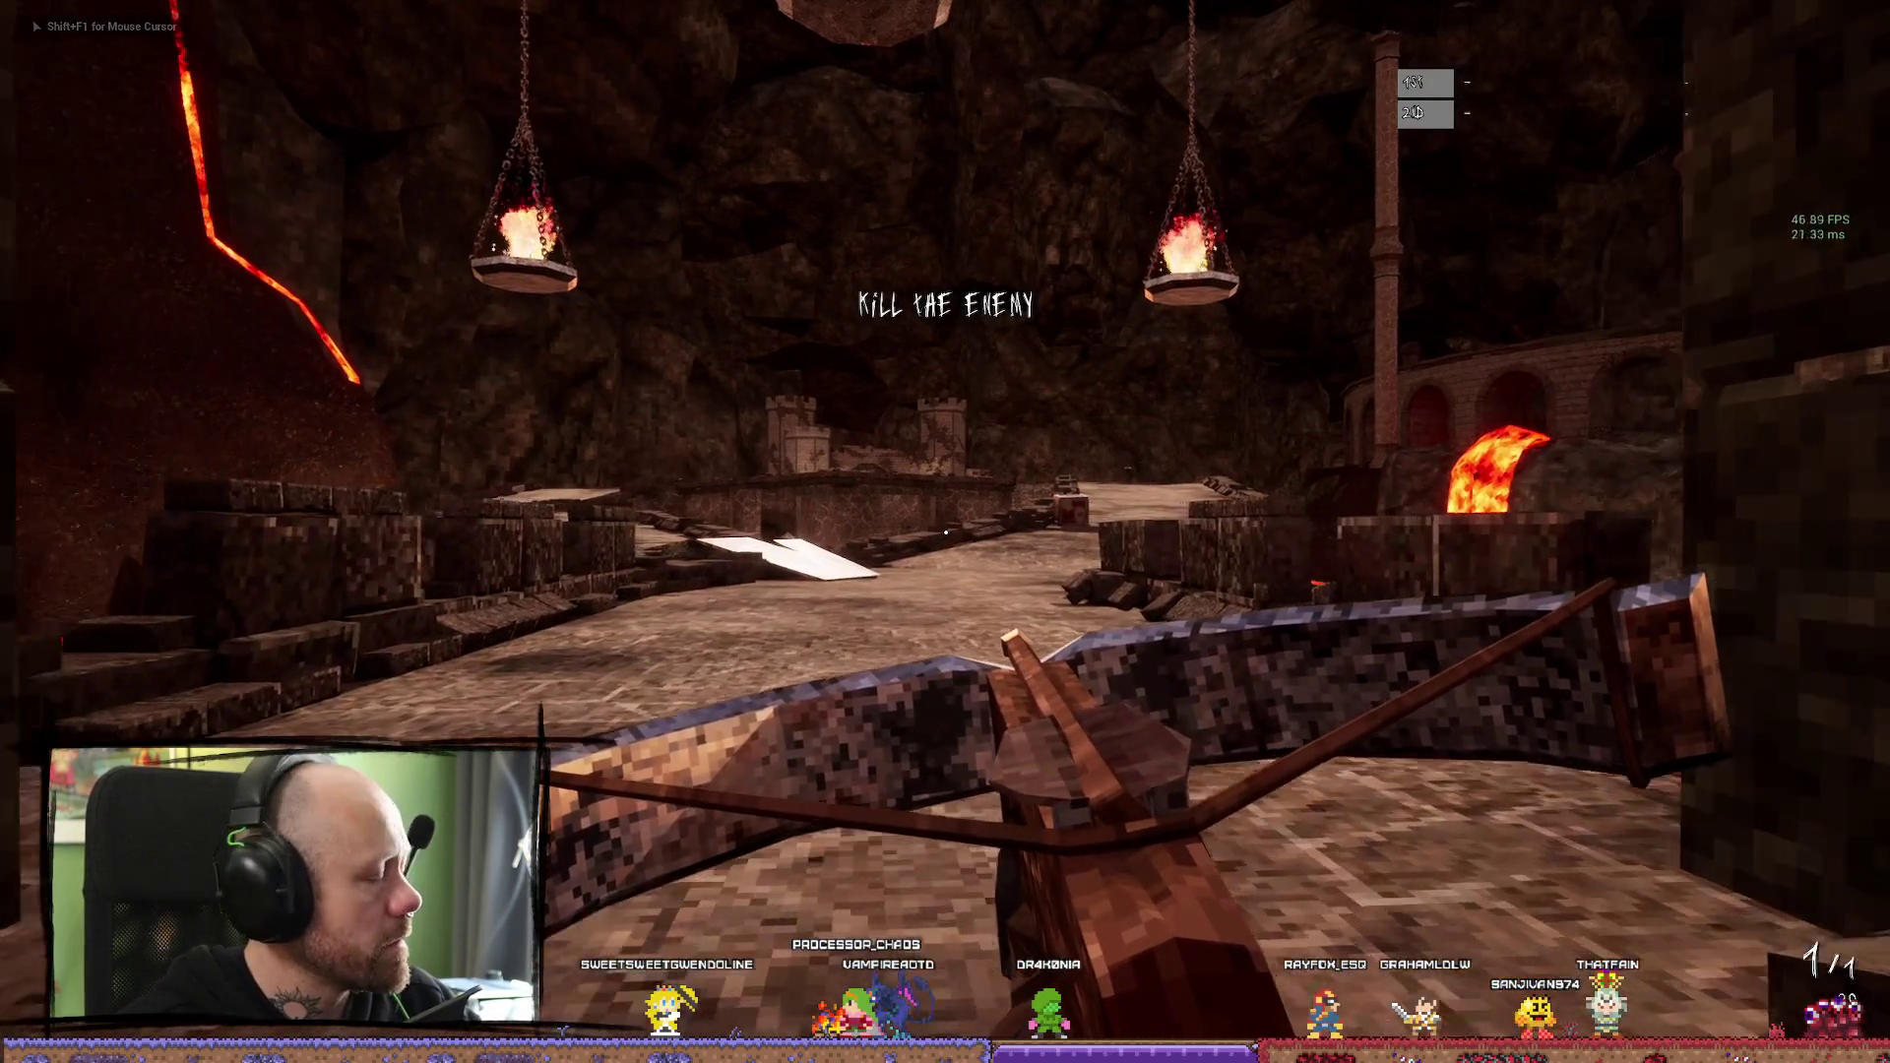
key(w)
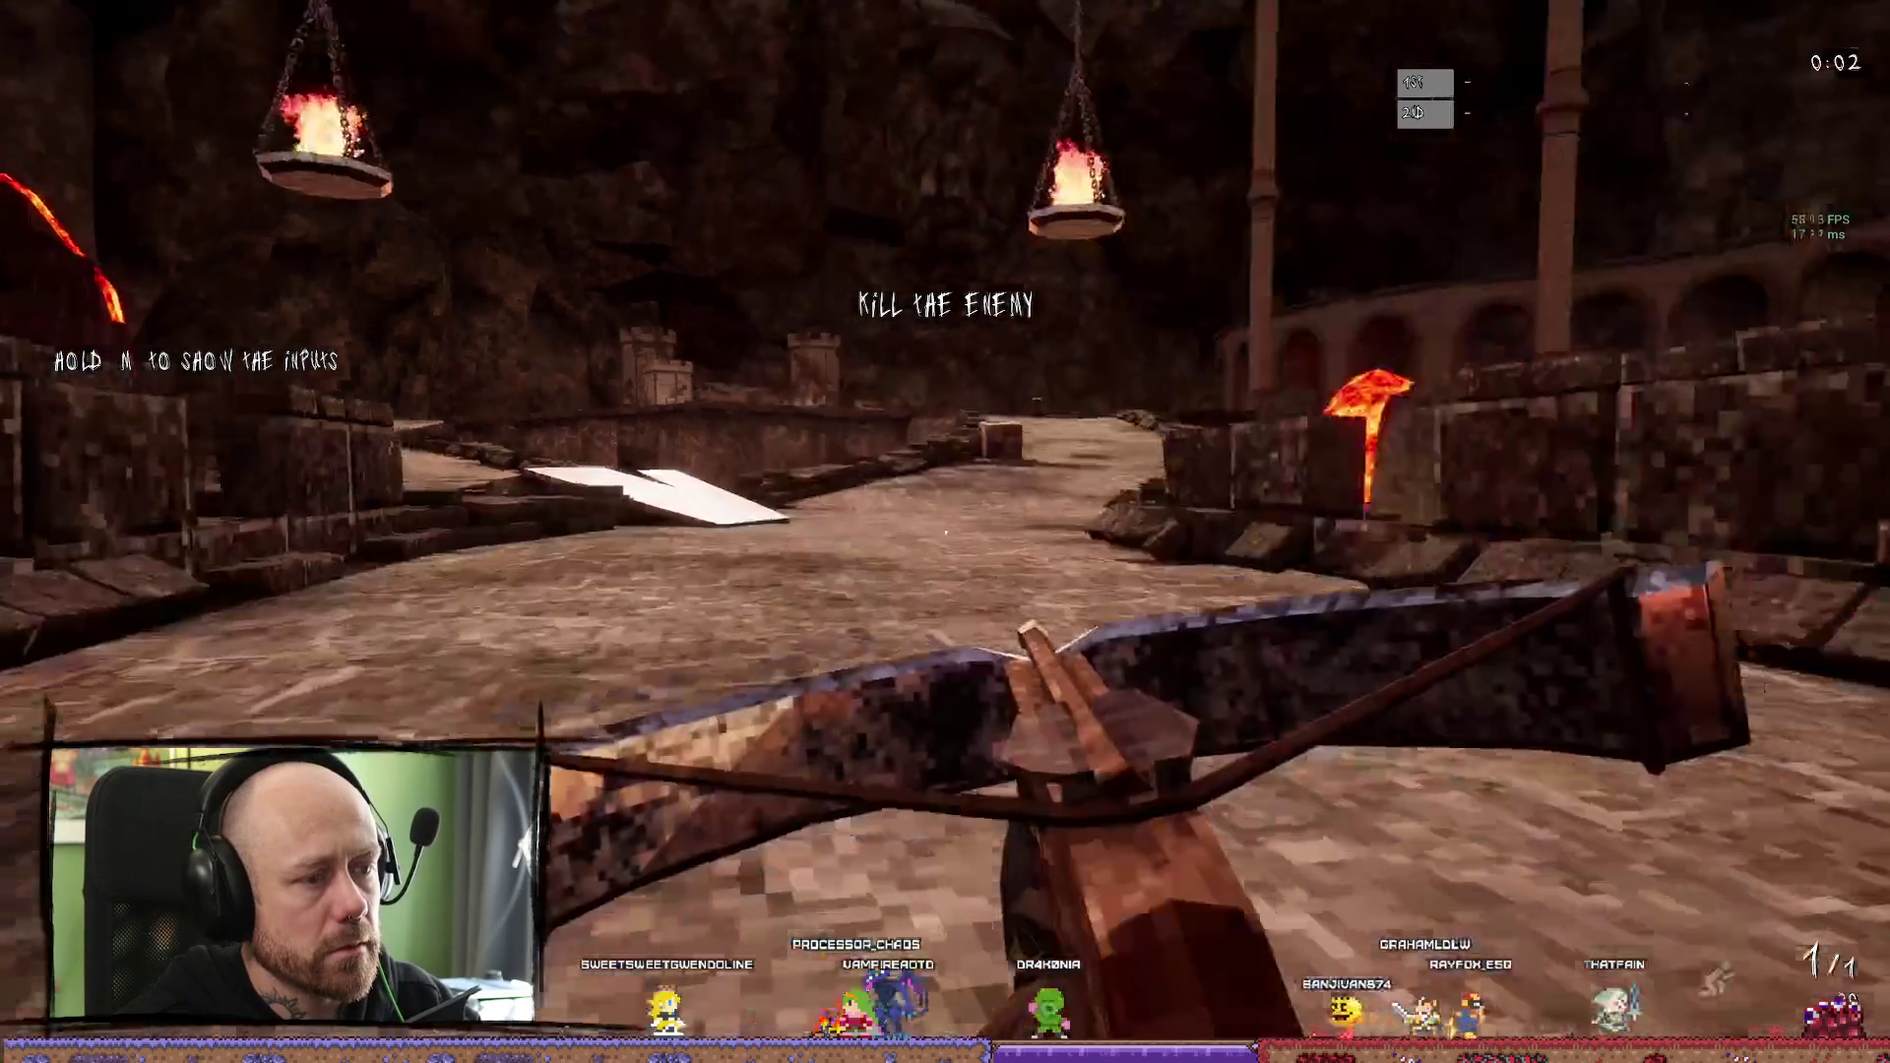
click(945, 533)
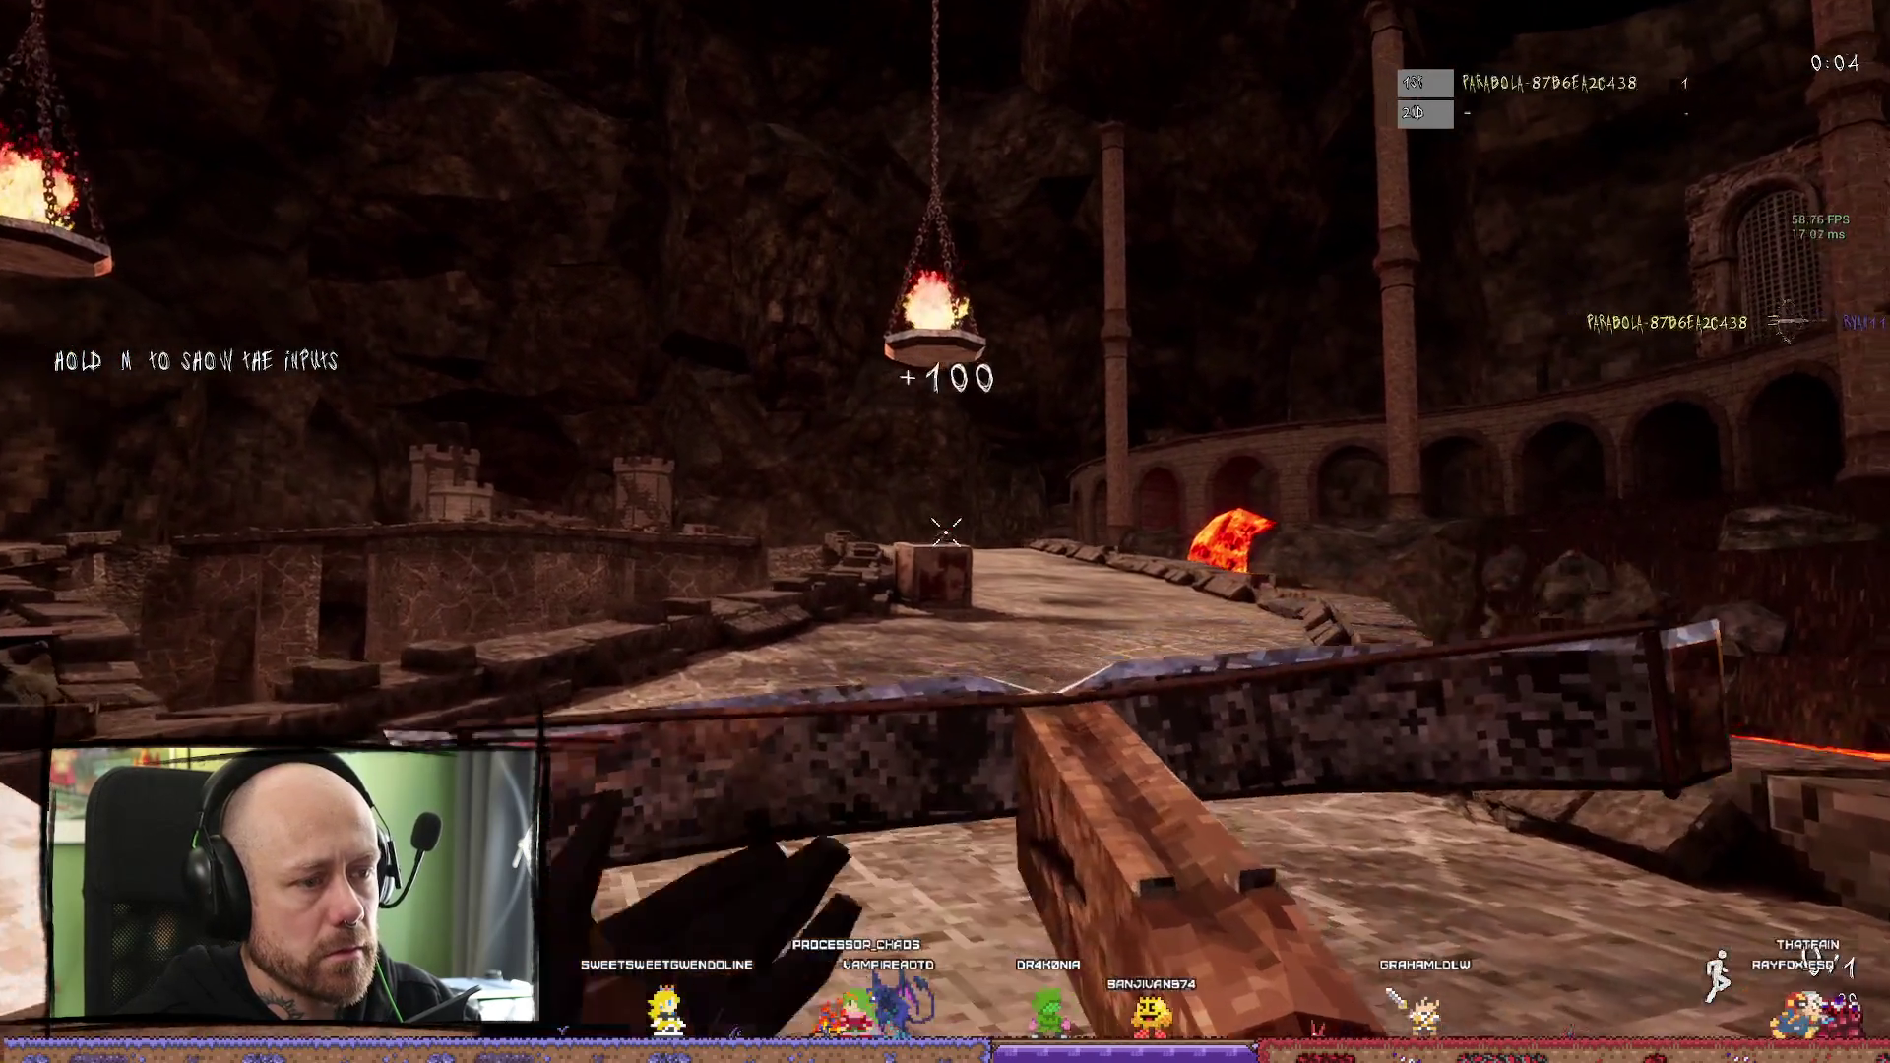
Cross the arena, switch to the sword, then stop the session to see the Message Log errors
key(w)
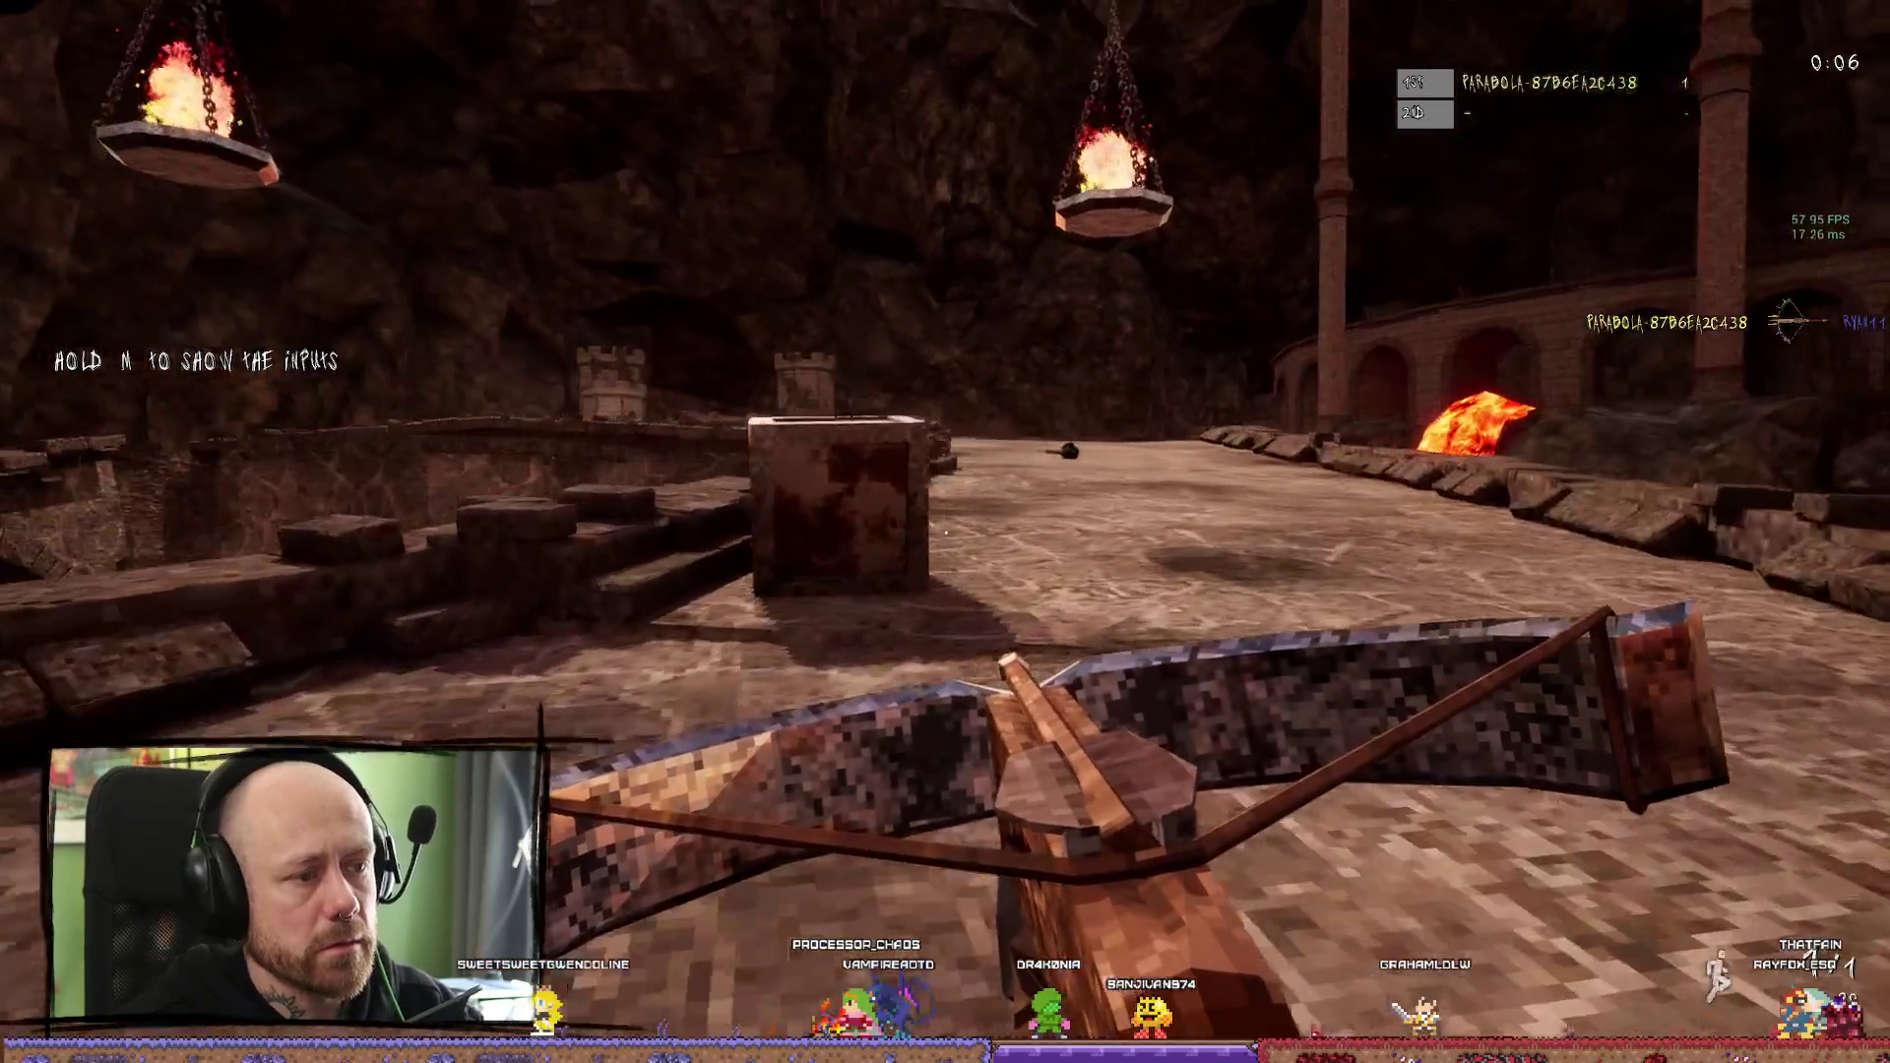
key(w)
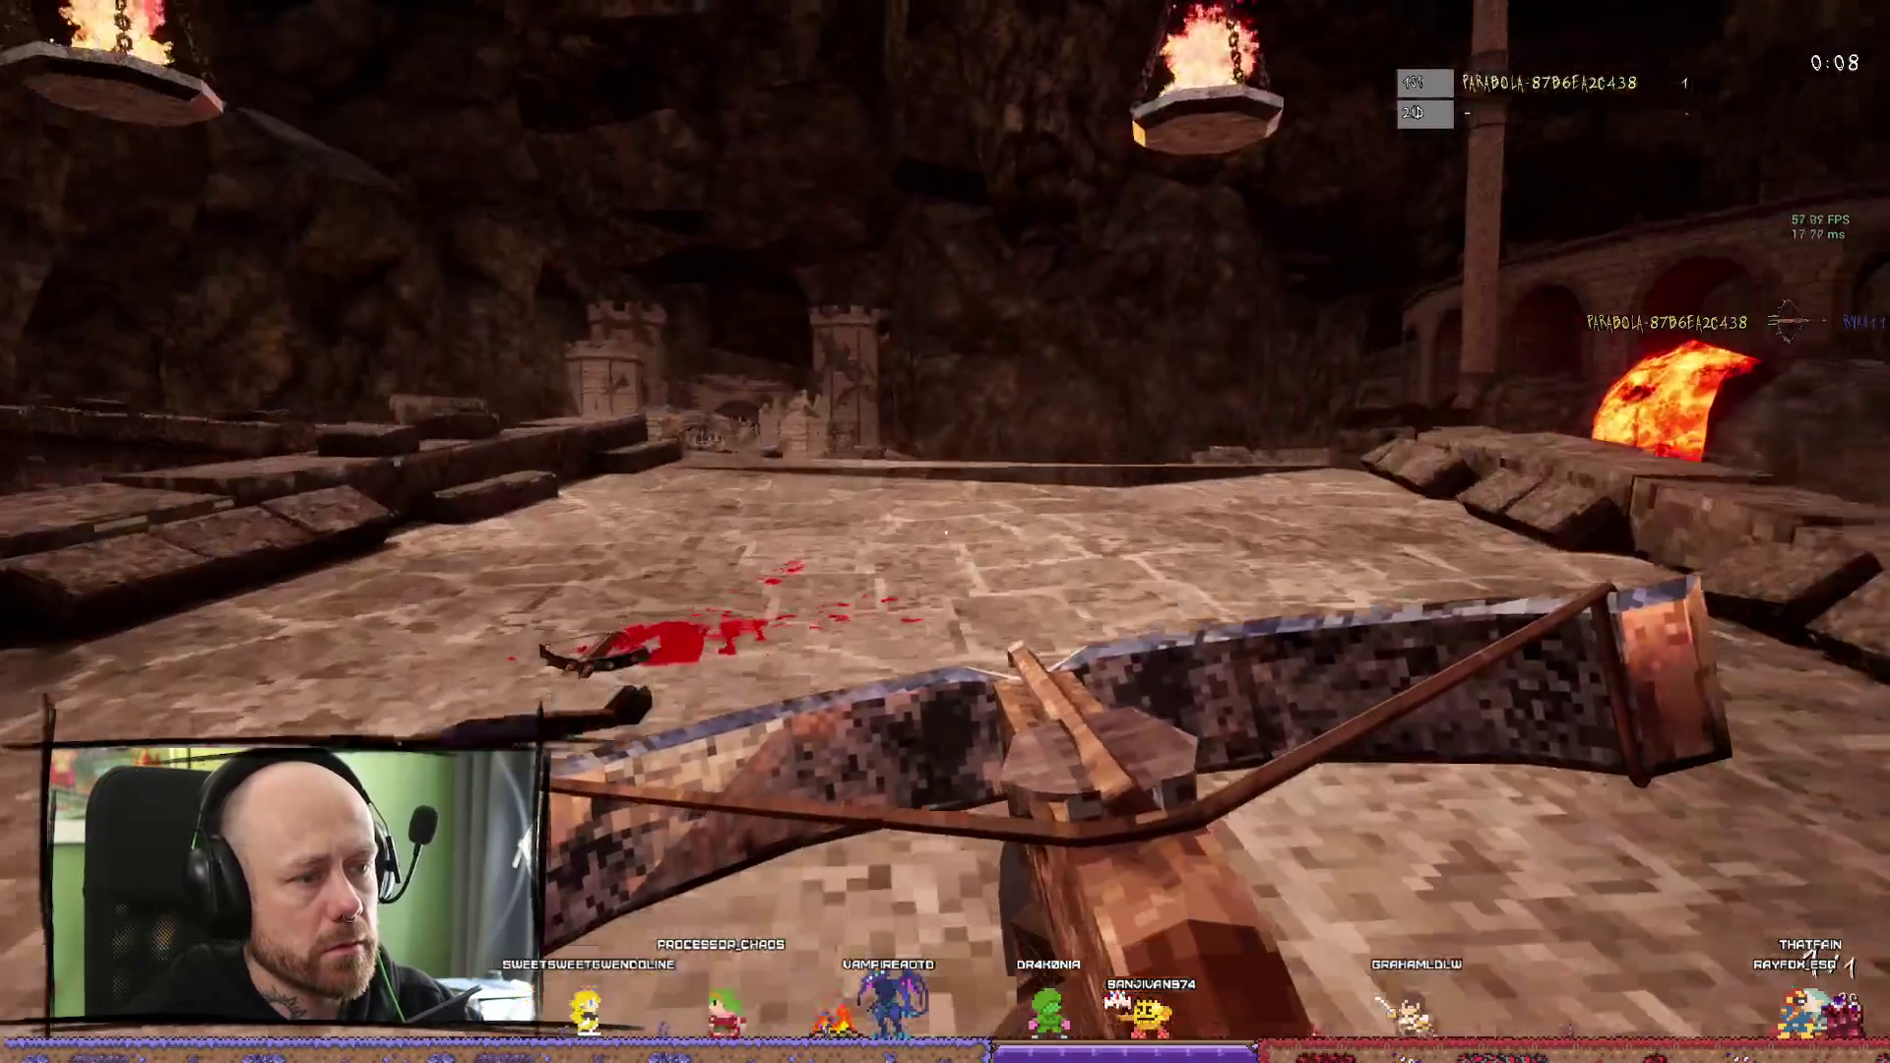
key(1)
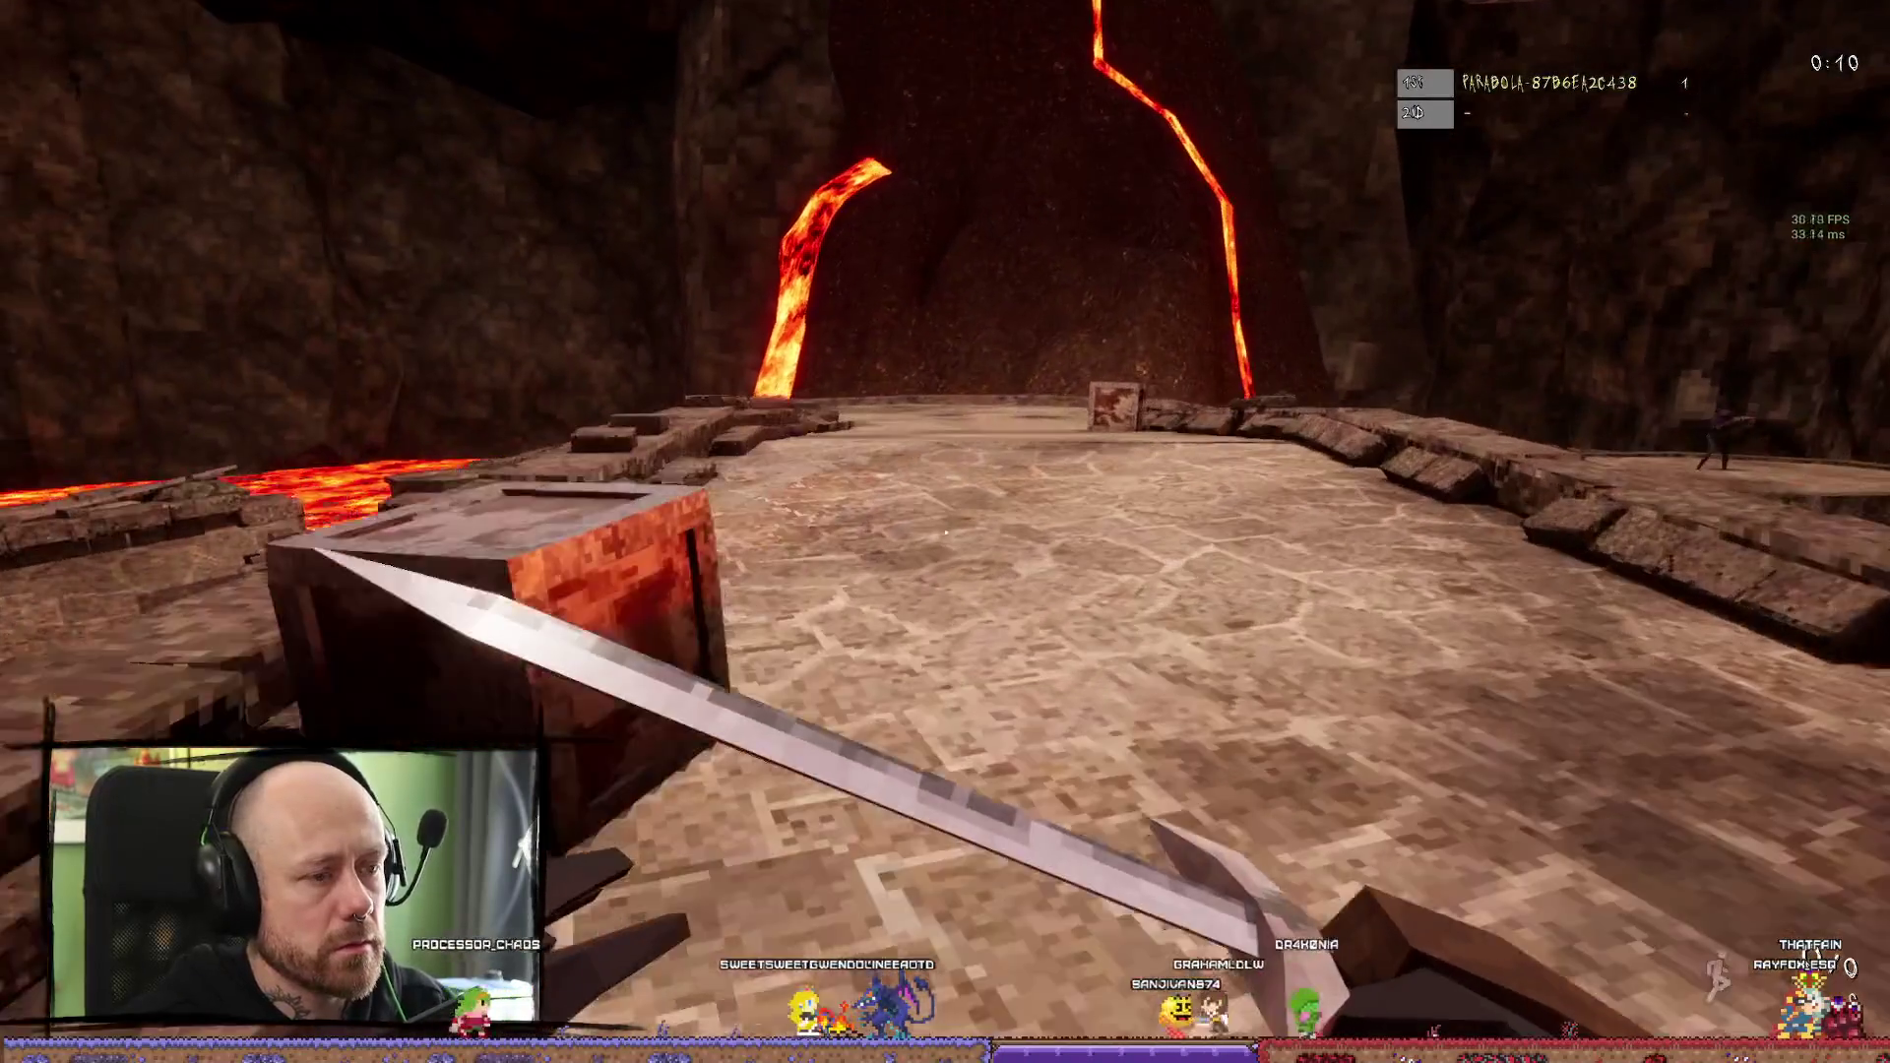
key(w)
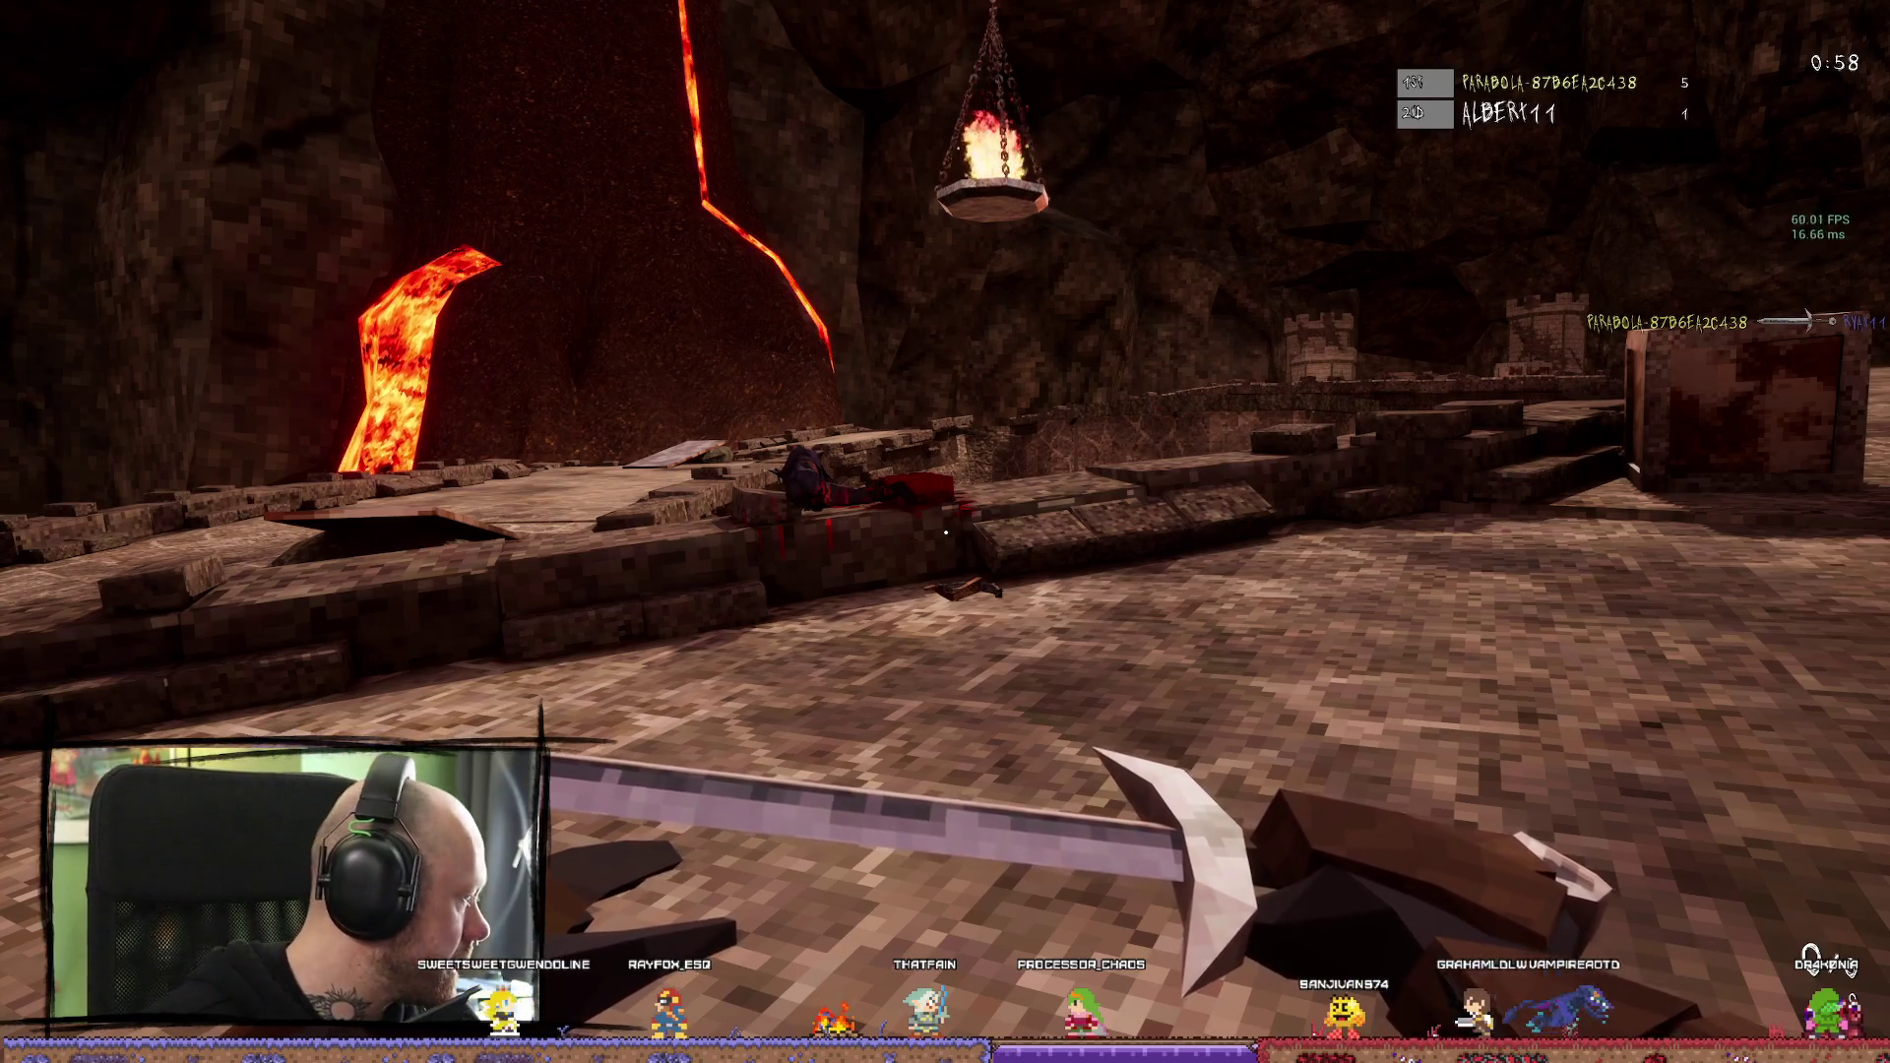
key(Escape)
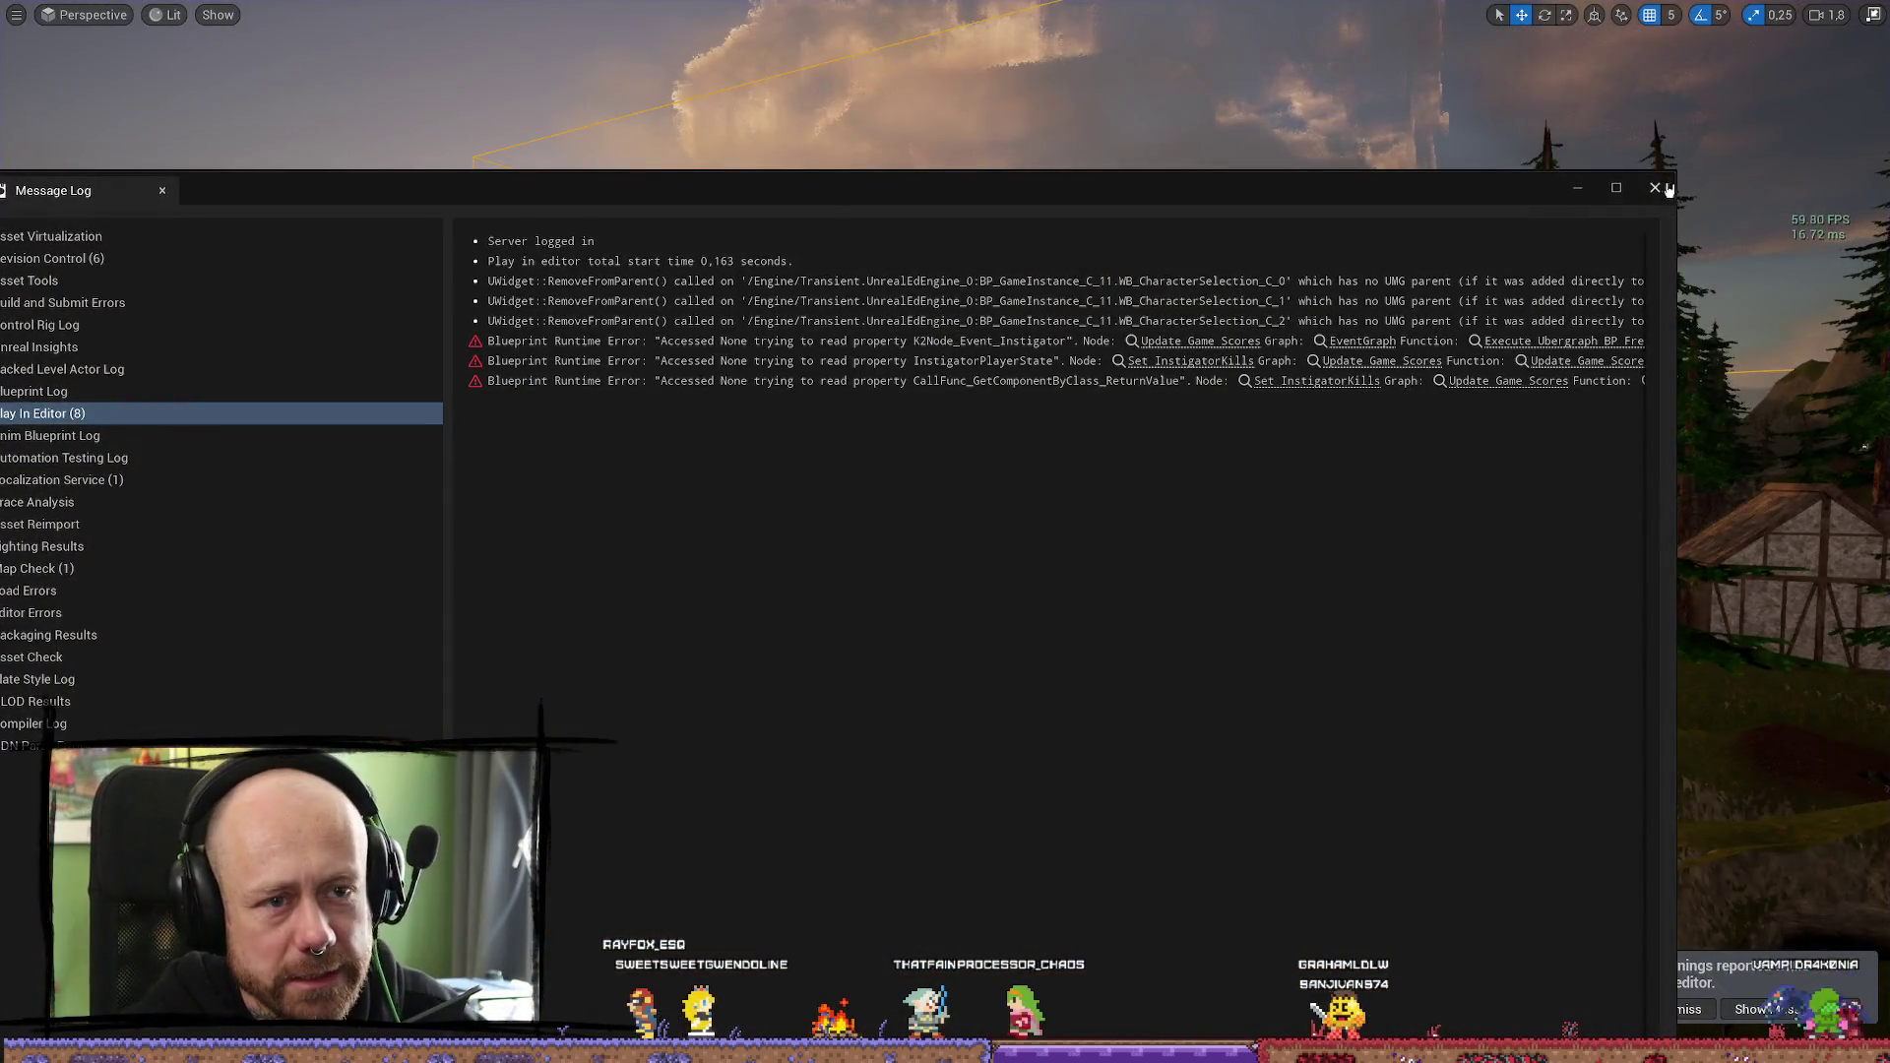
click(1663, 184)
key(F11)
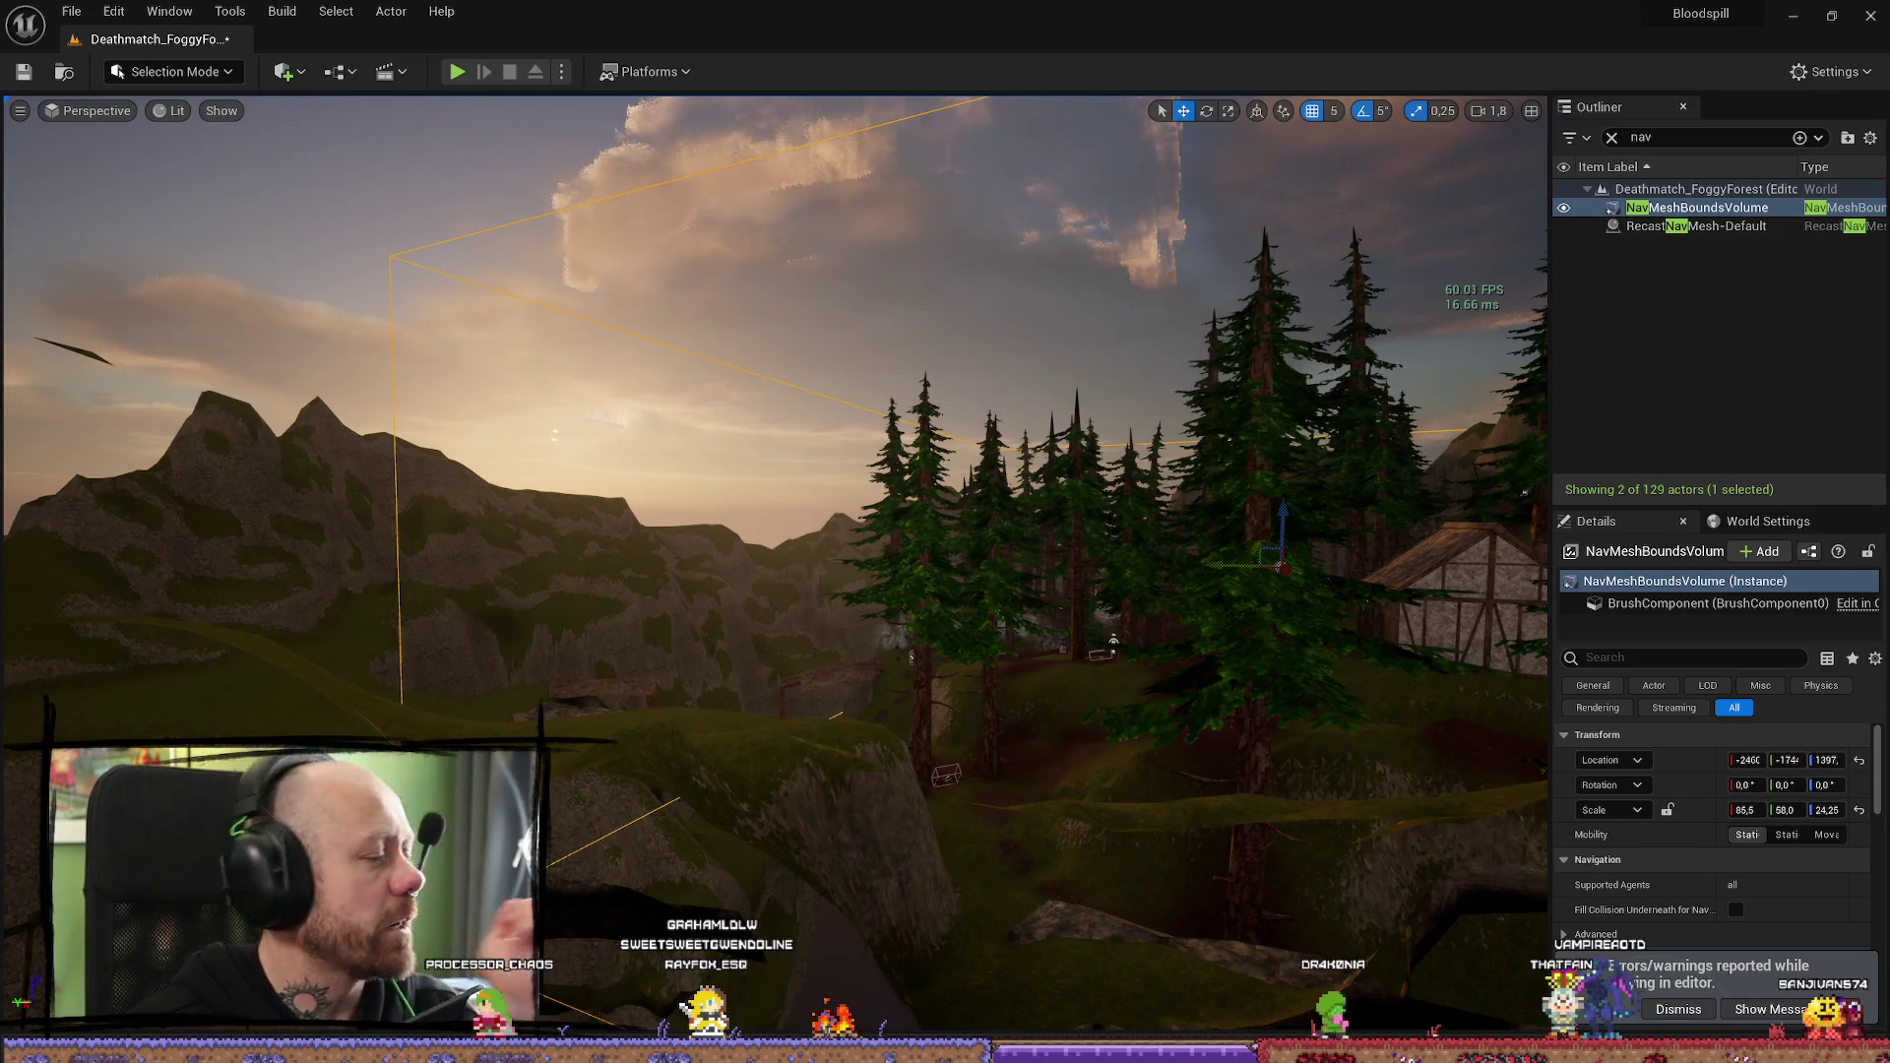
mouse_move(582, 603)
mouse_down()
mouse_move(689, 590)
mouse_move(709, 522)
mouse_move(758, 502)
mouse_move(719, 482)
mouse_move(607, 621)
mouse_up()
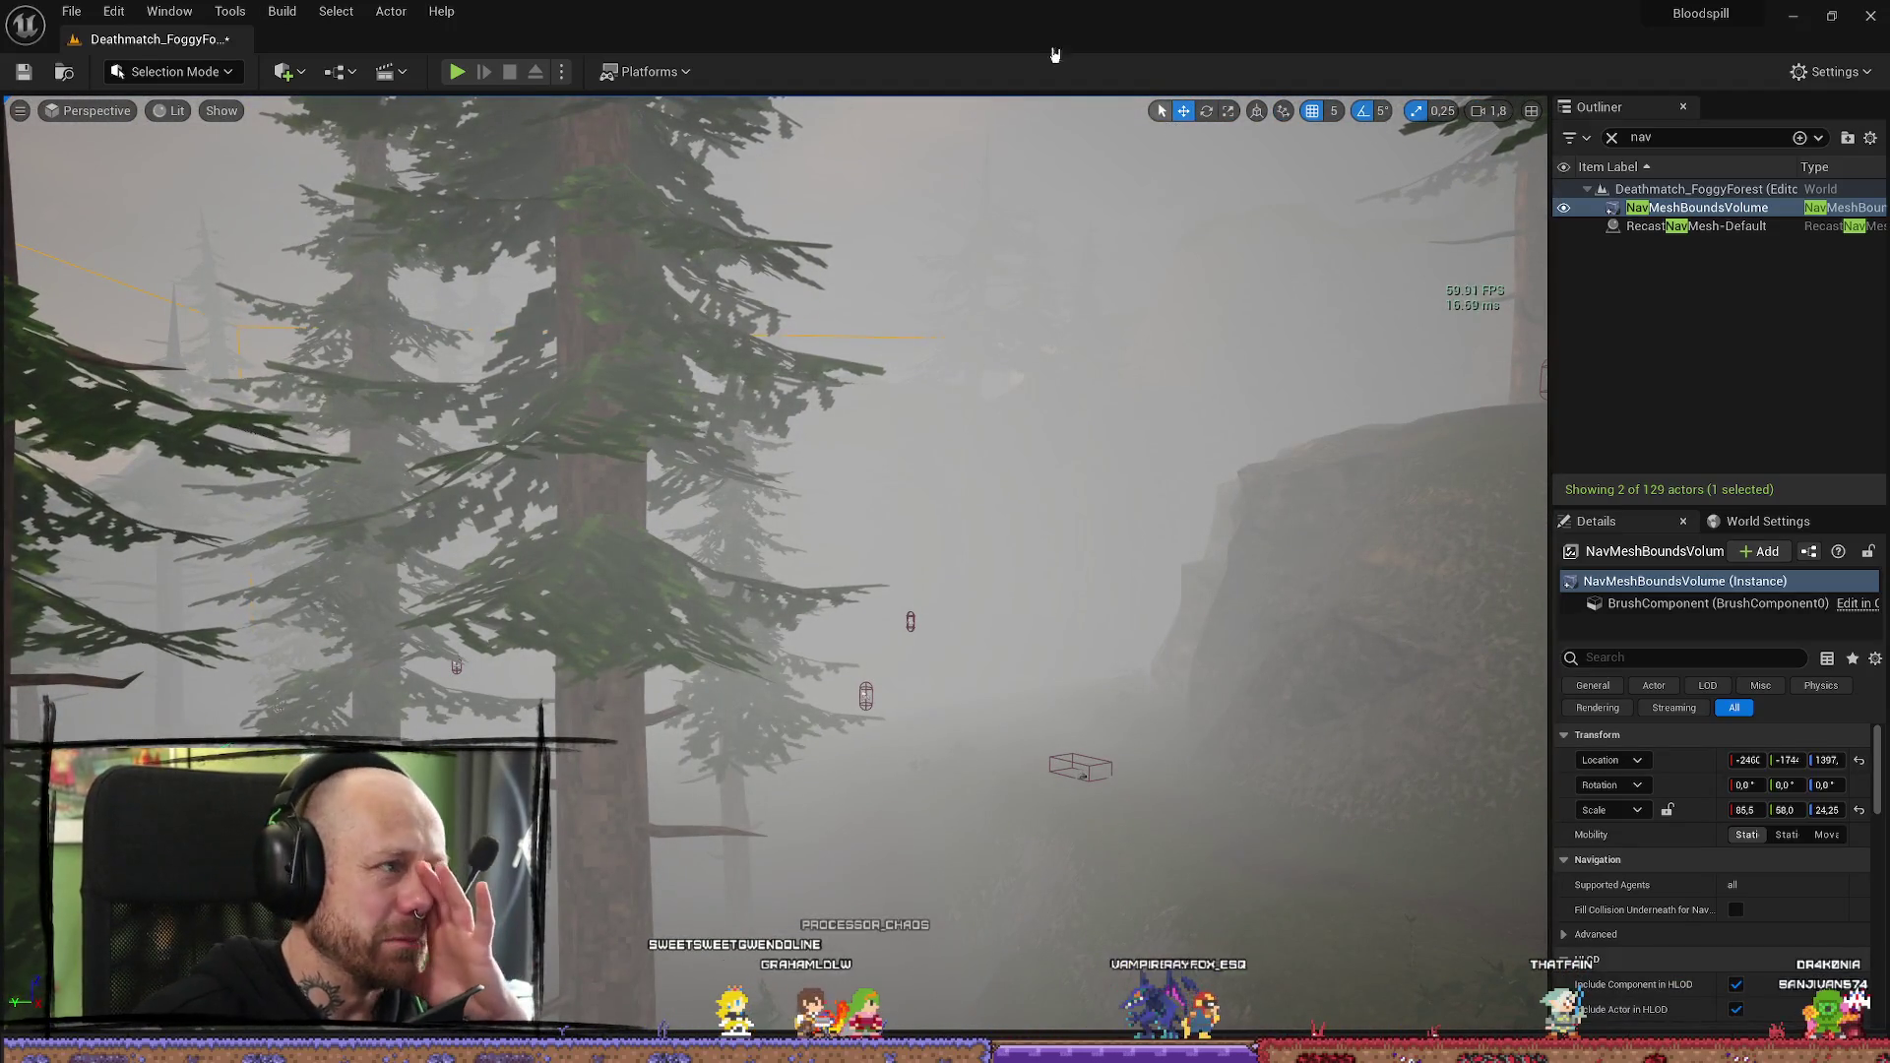
click(69, 12)
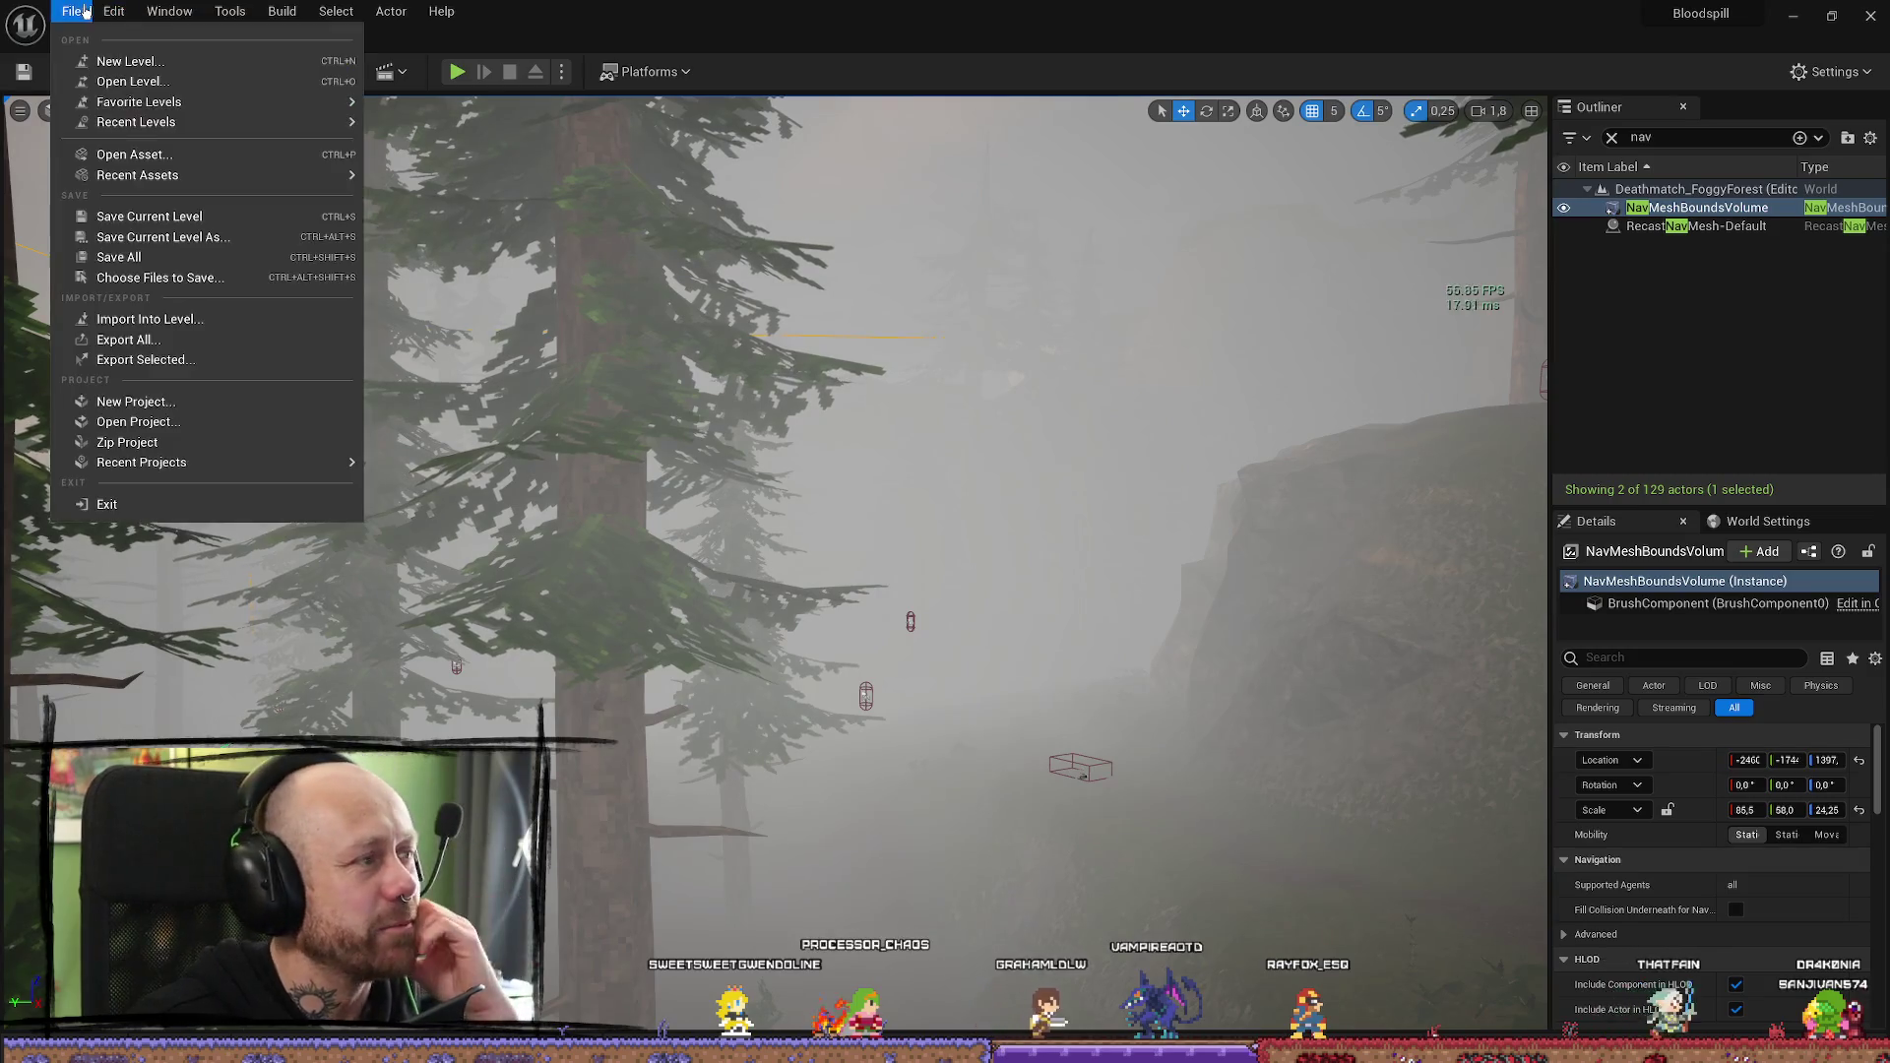
click(141, 259)
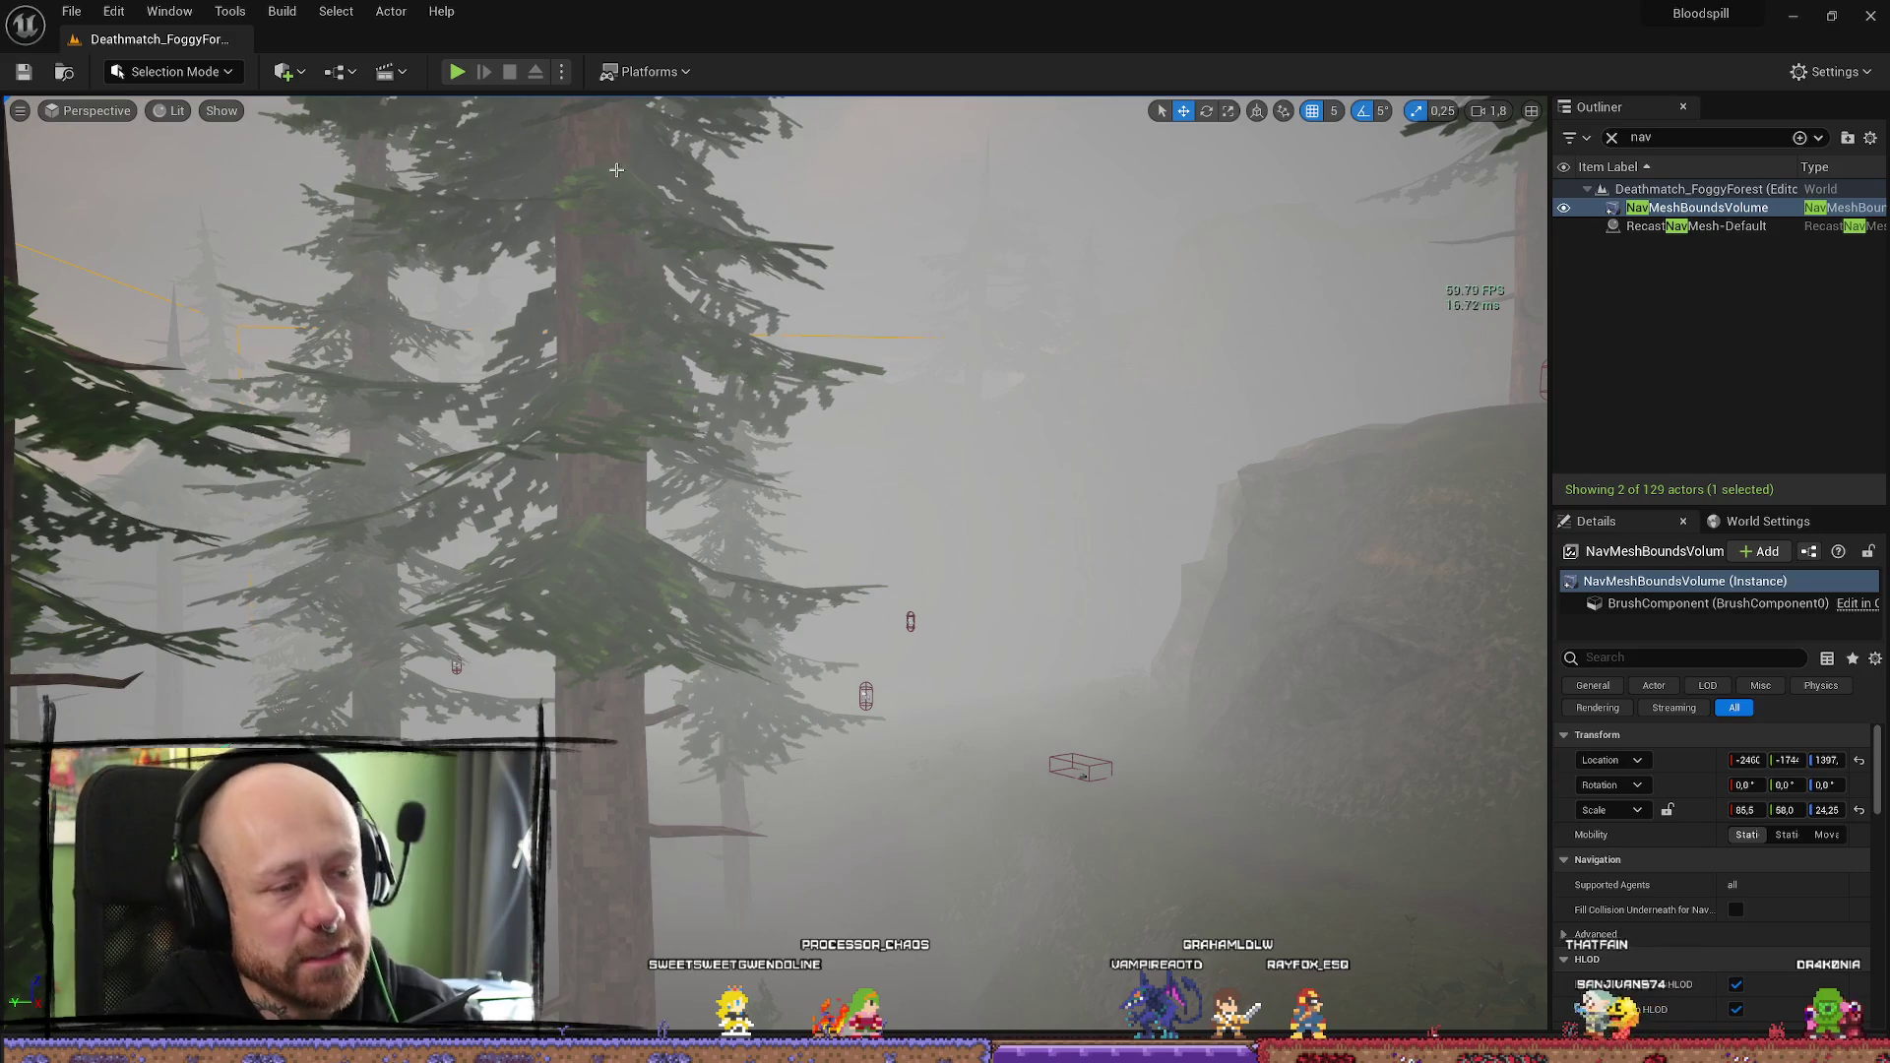
mouse_move(777, 492)
mouse_down()
mouse_move(758, 463)
mouse_move(739, 482)
mouse_move(694, 472)
mouse_up()
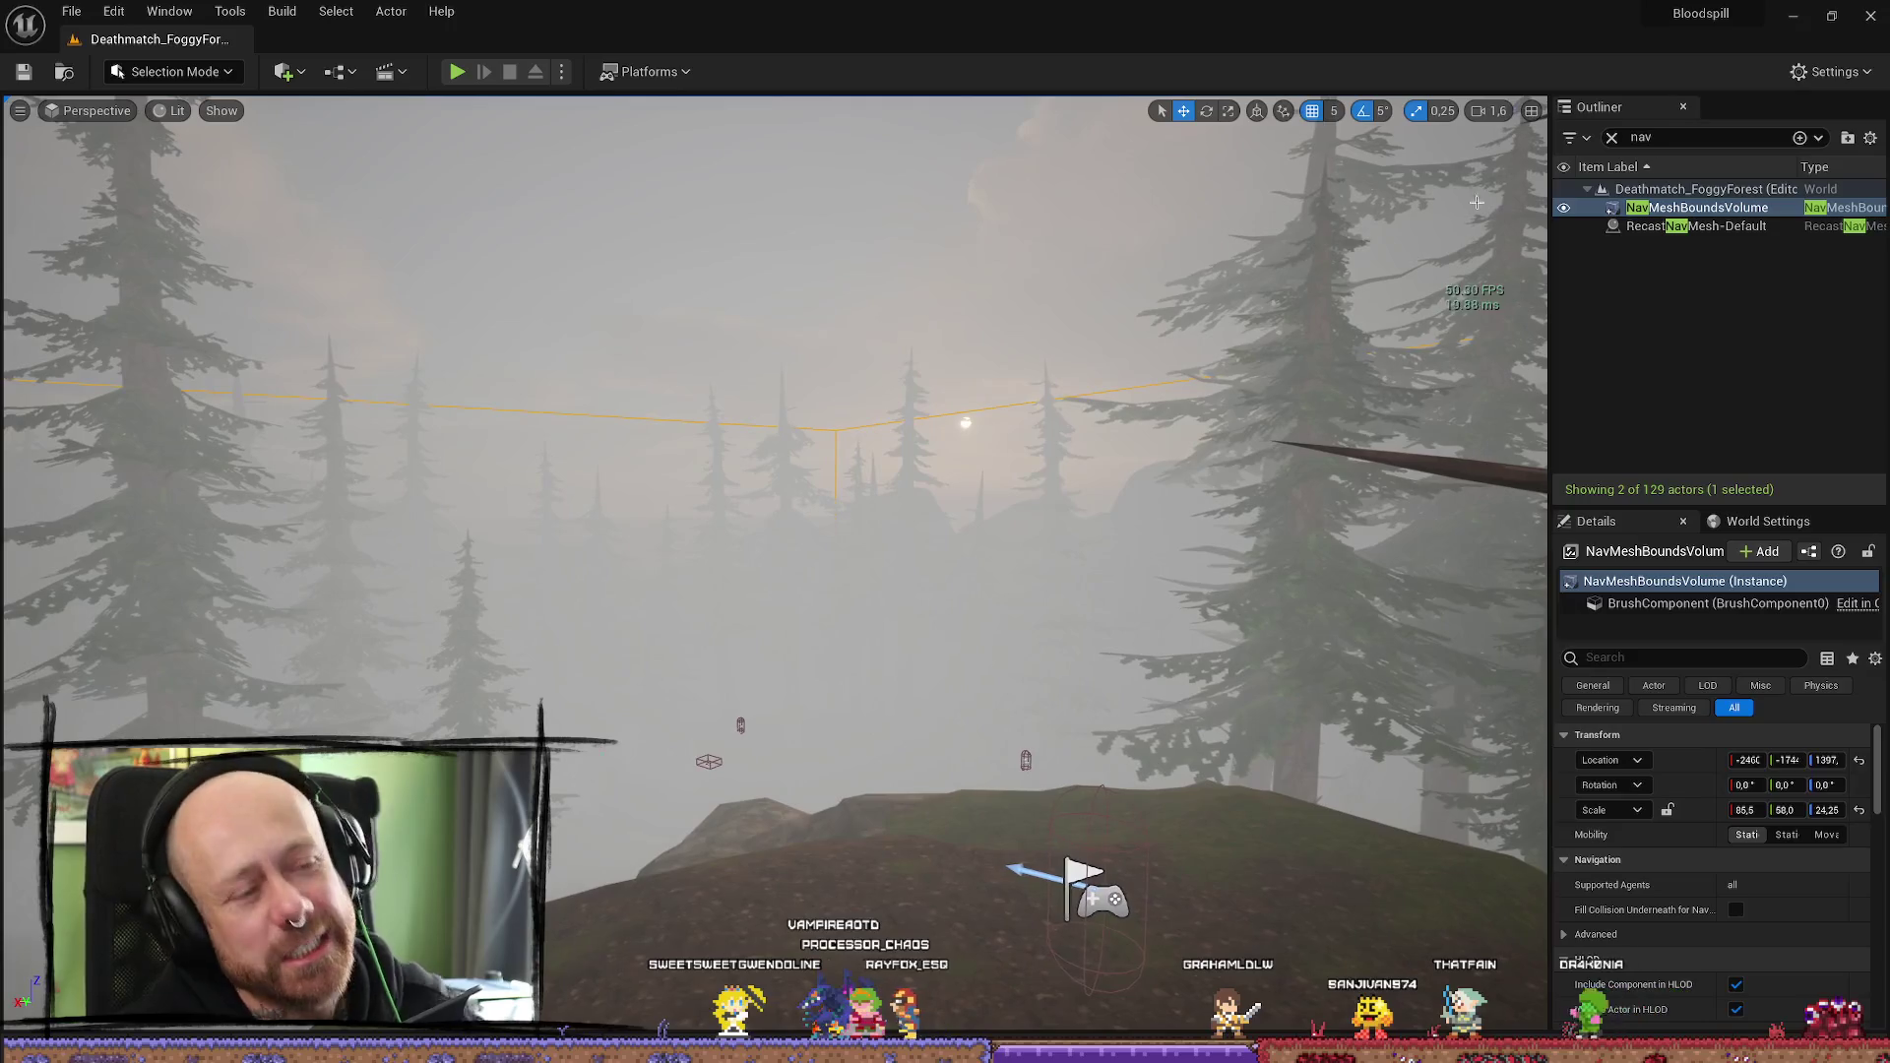
click(1872, 12)
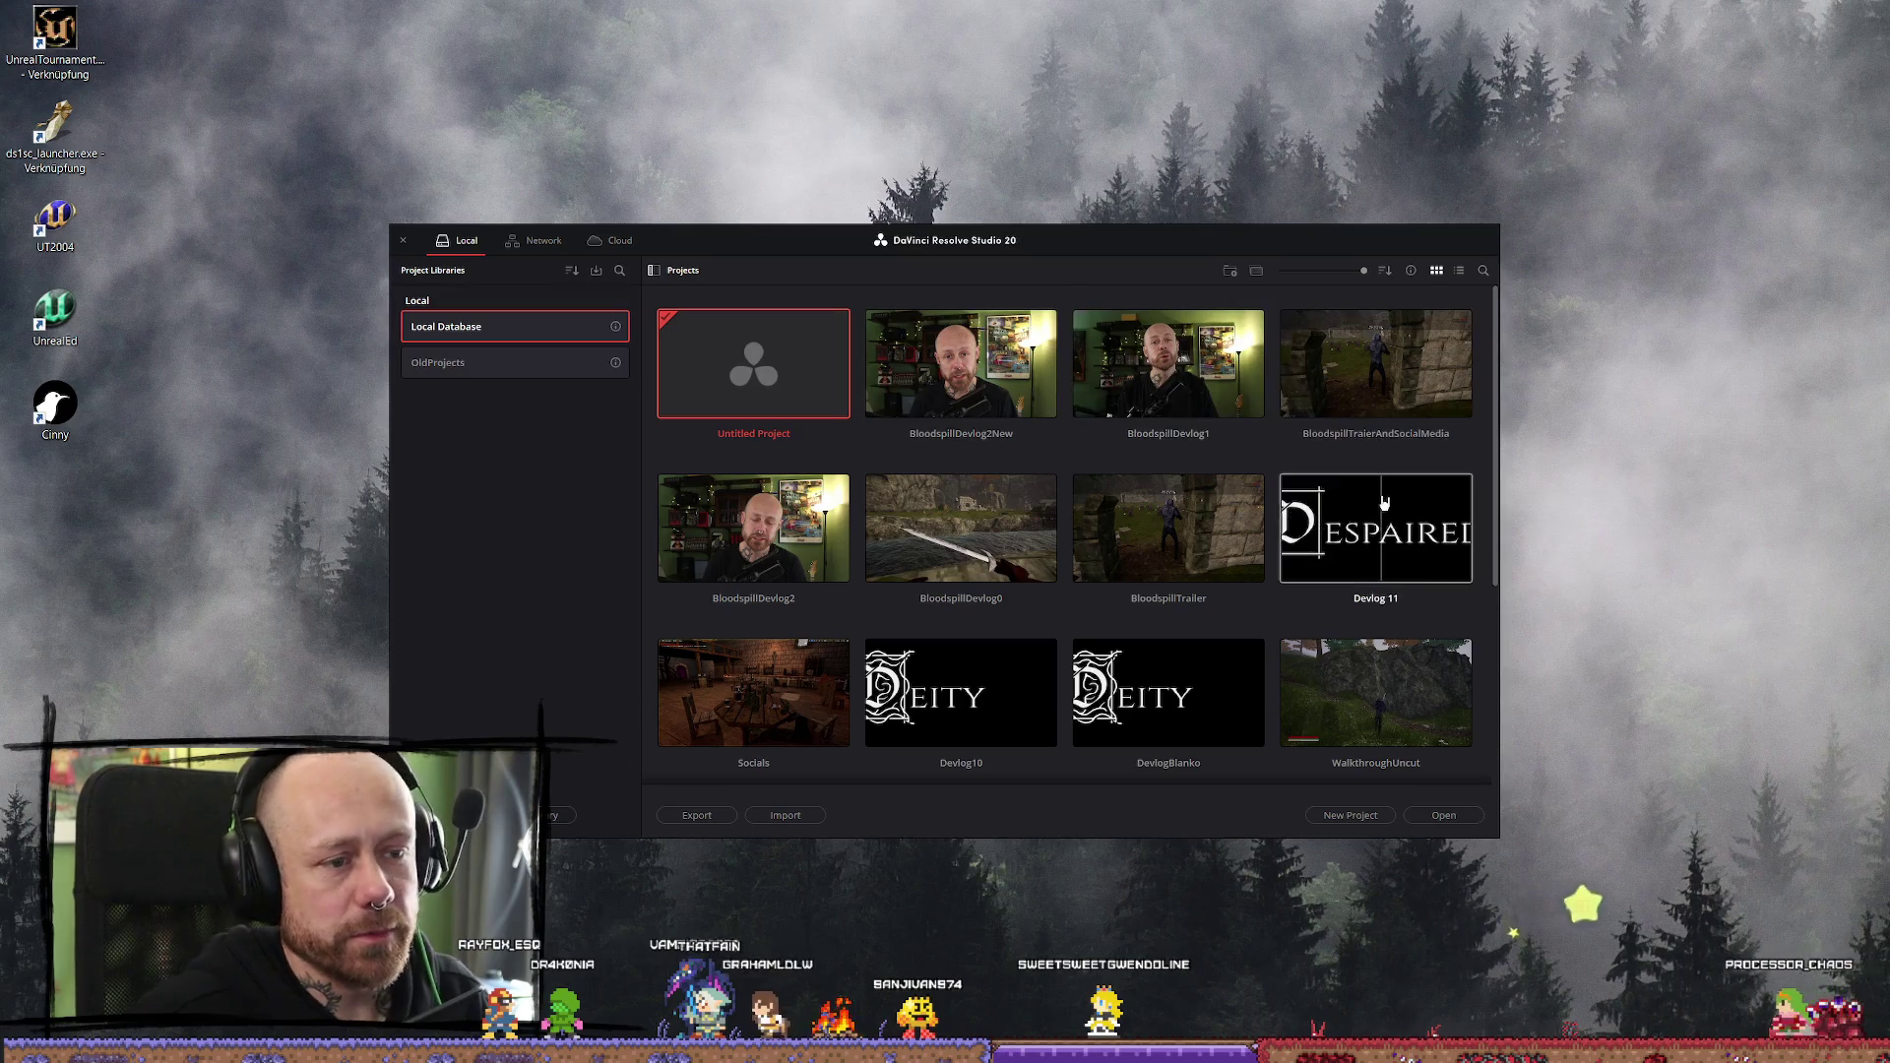
Open the BloodspillTraierAndSocialMedia project, then switch to the GPU acceleration tutorial in the browser
double_click(1414, 362)
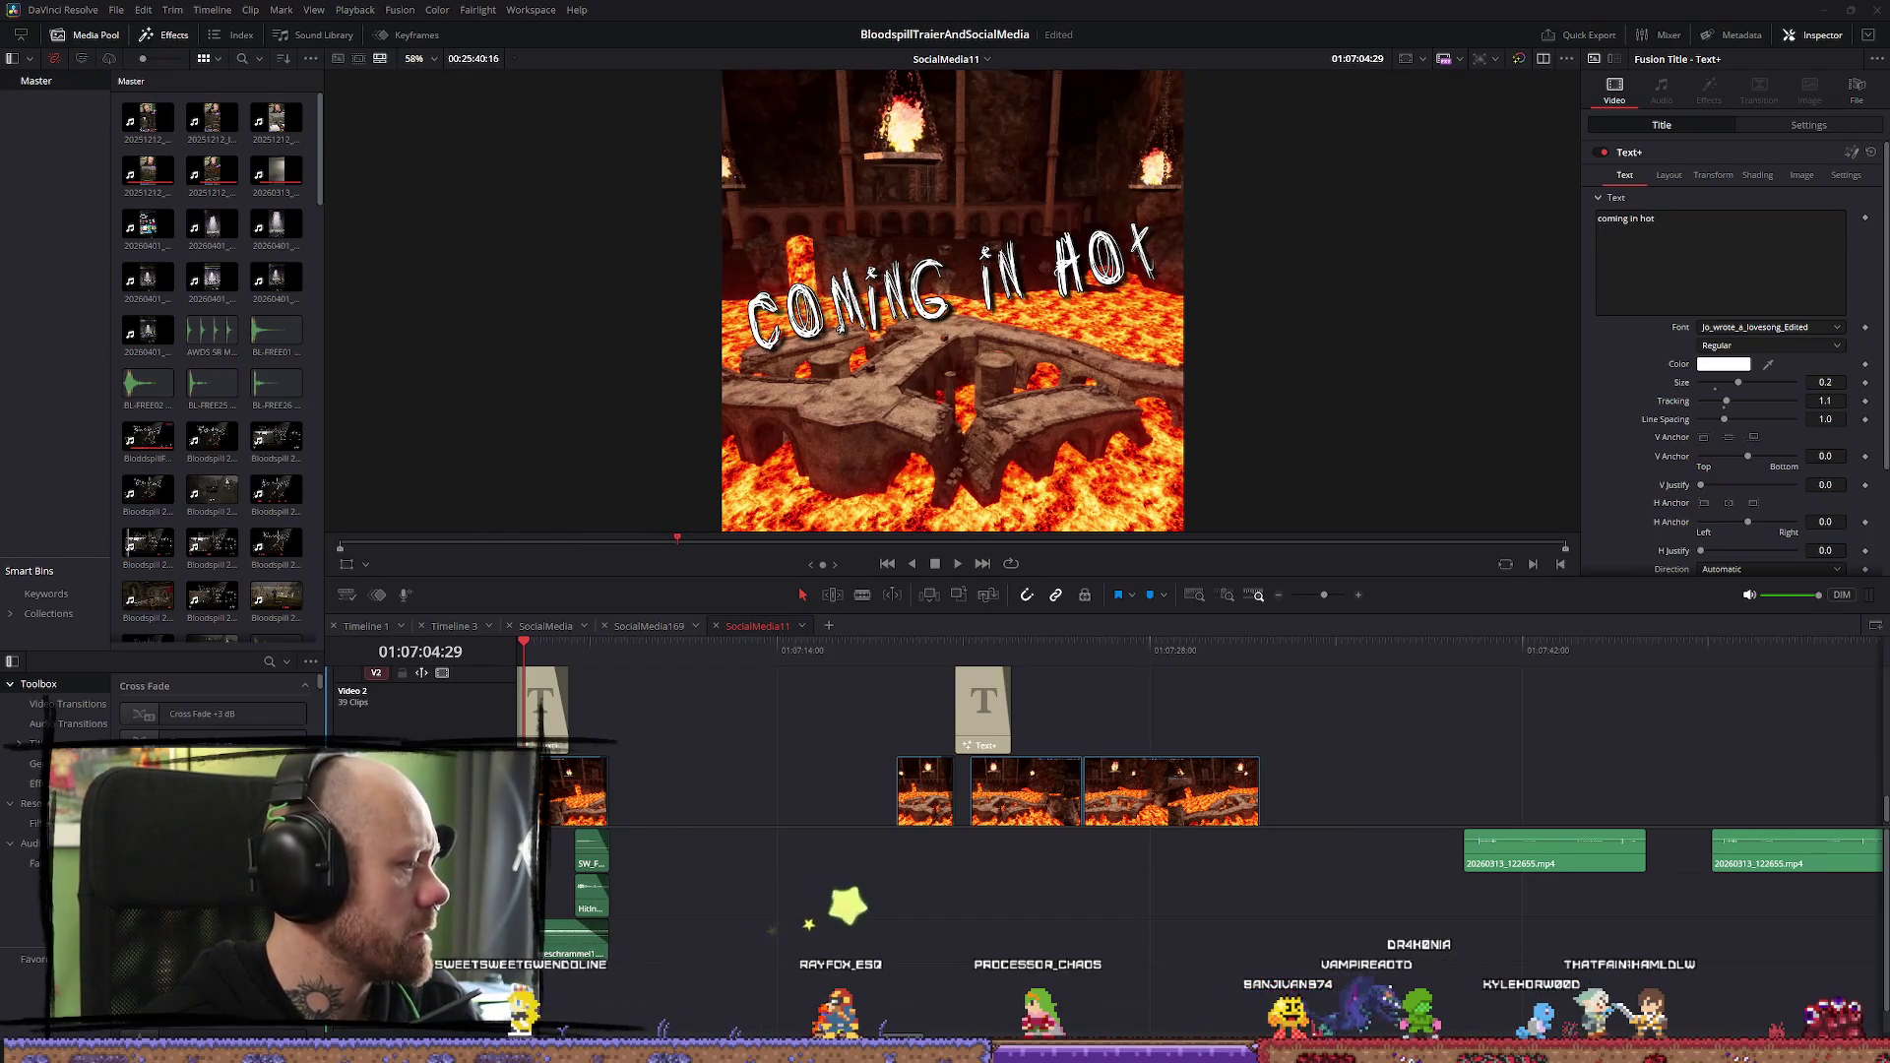
key(alt+Tab)
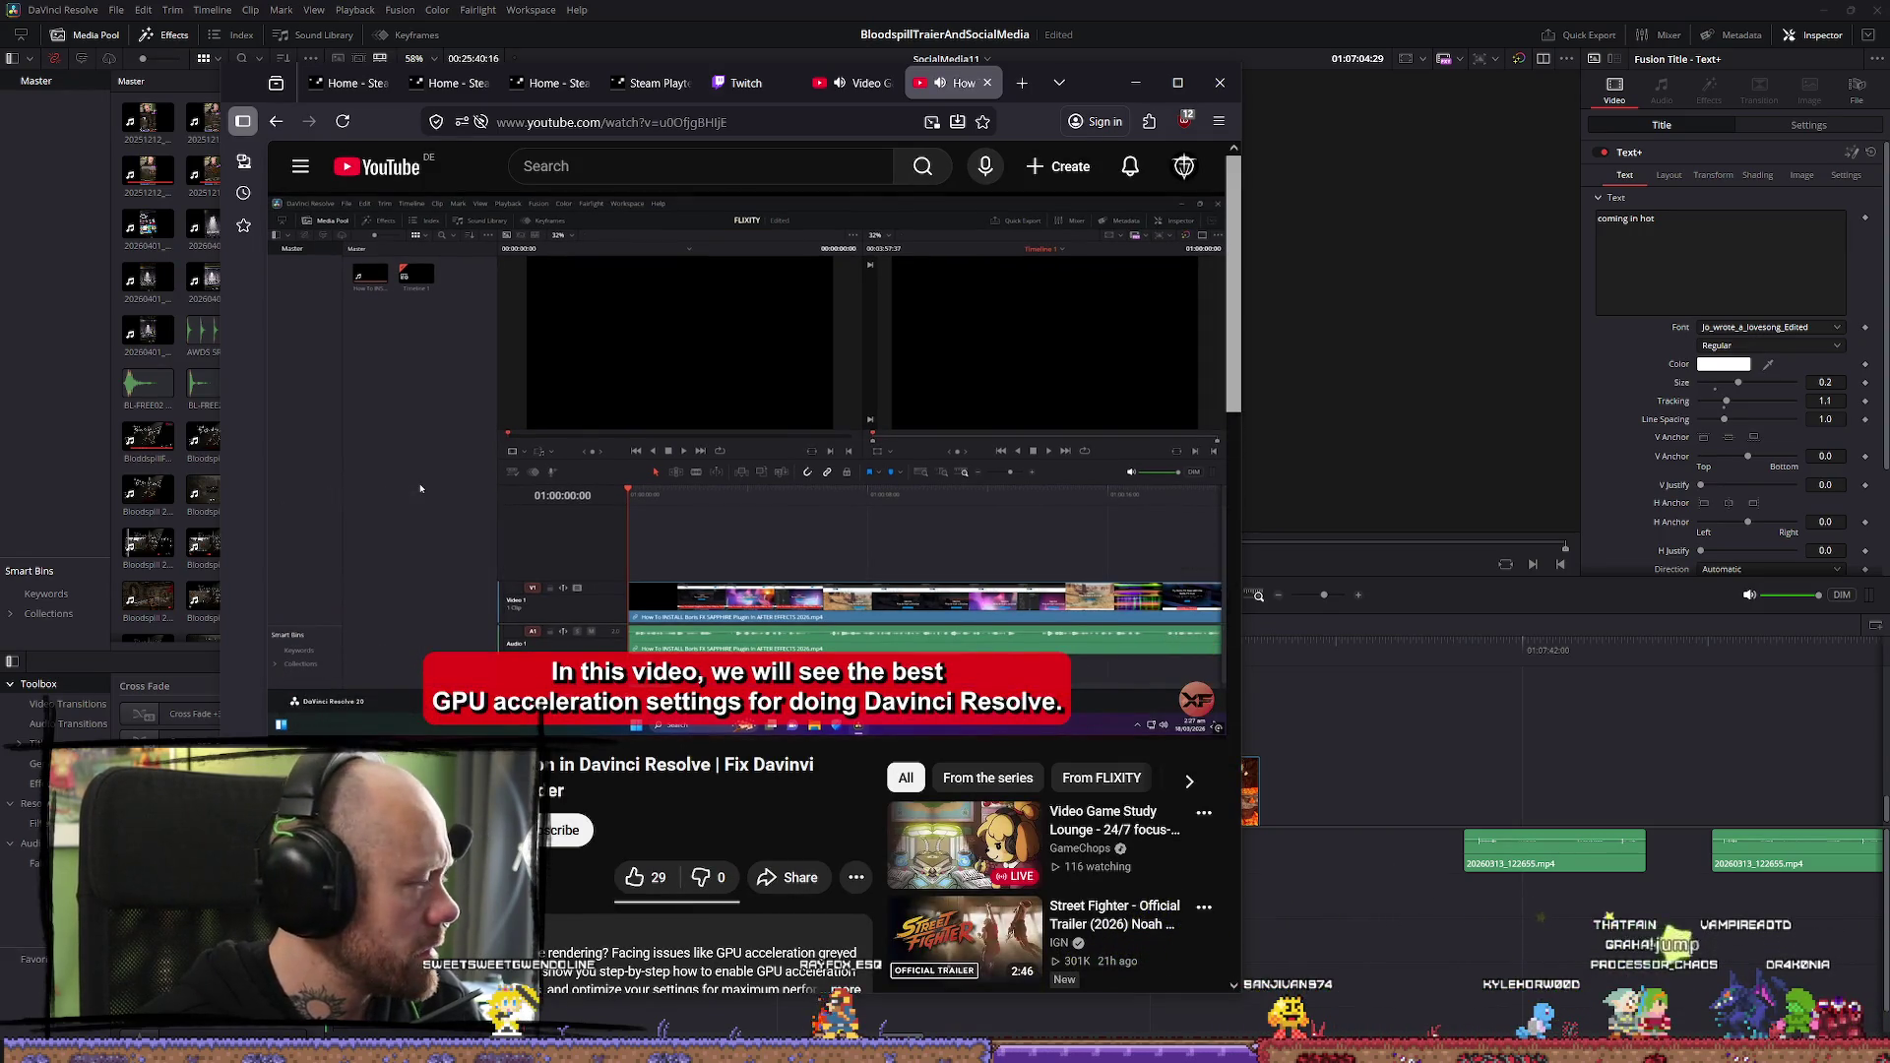
Watch the tutorial at 2x speed, jumping to Decode Options and back, then minimise the browser
drag(420, 487, 421, 483)
drag(837, 490, 838, 490)
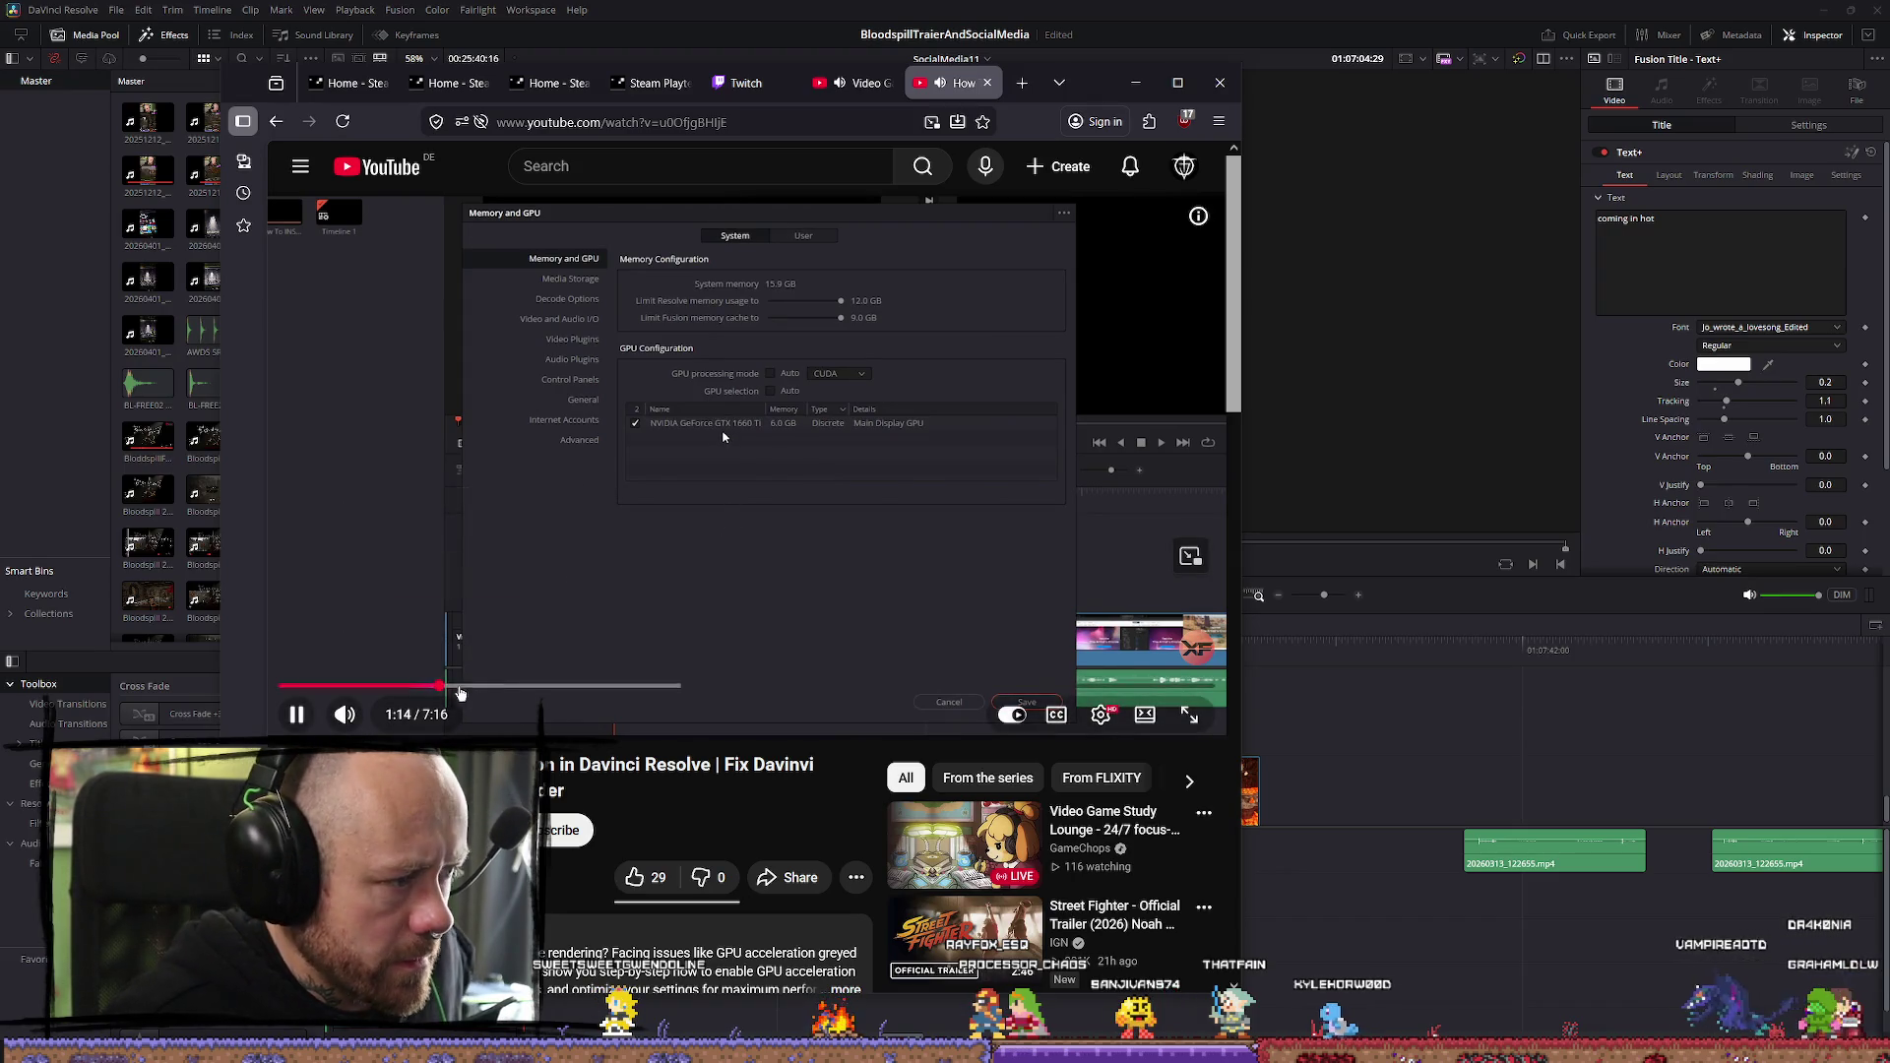
click(463, 686)
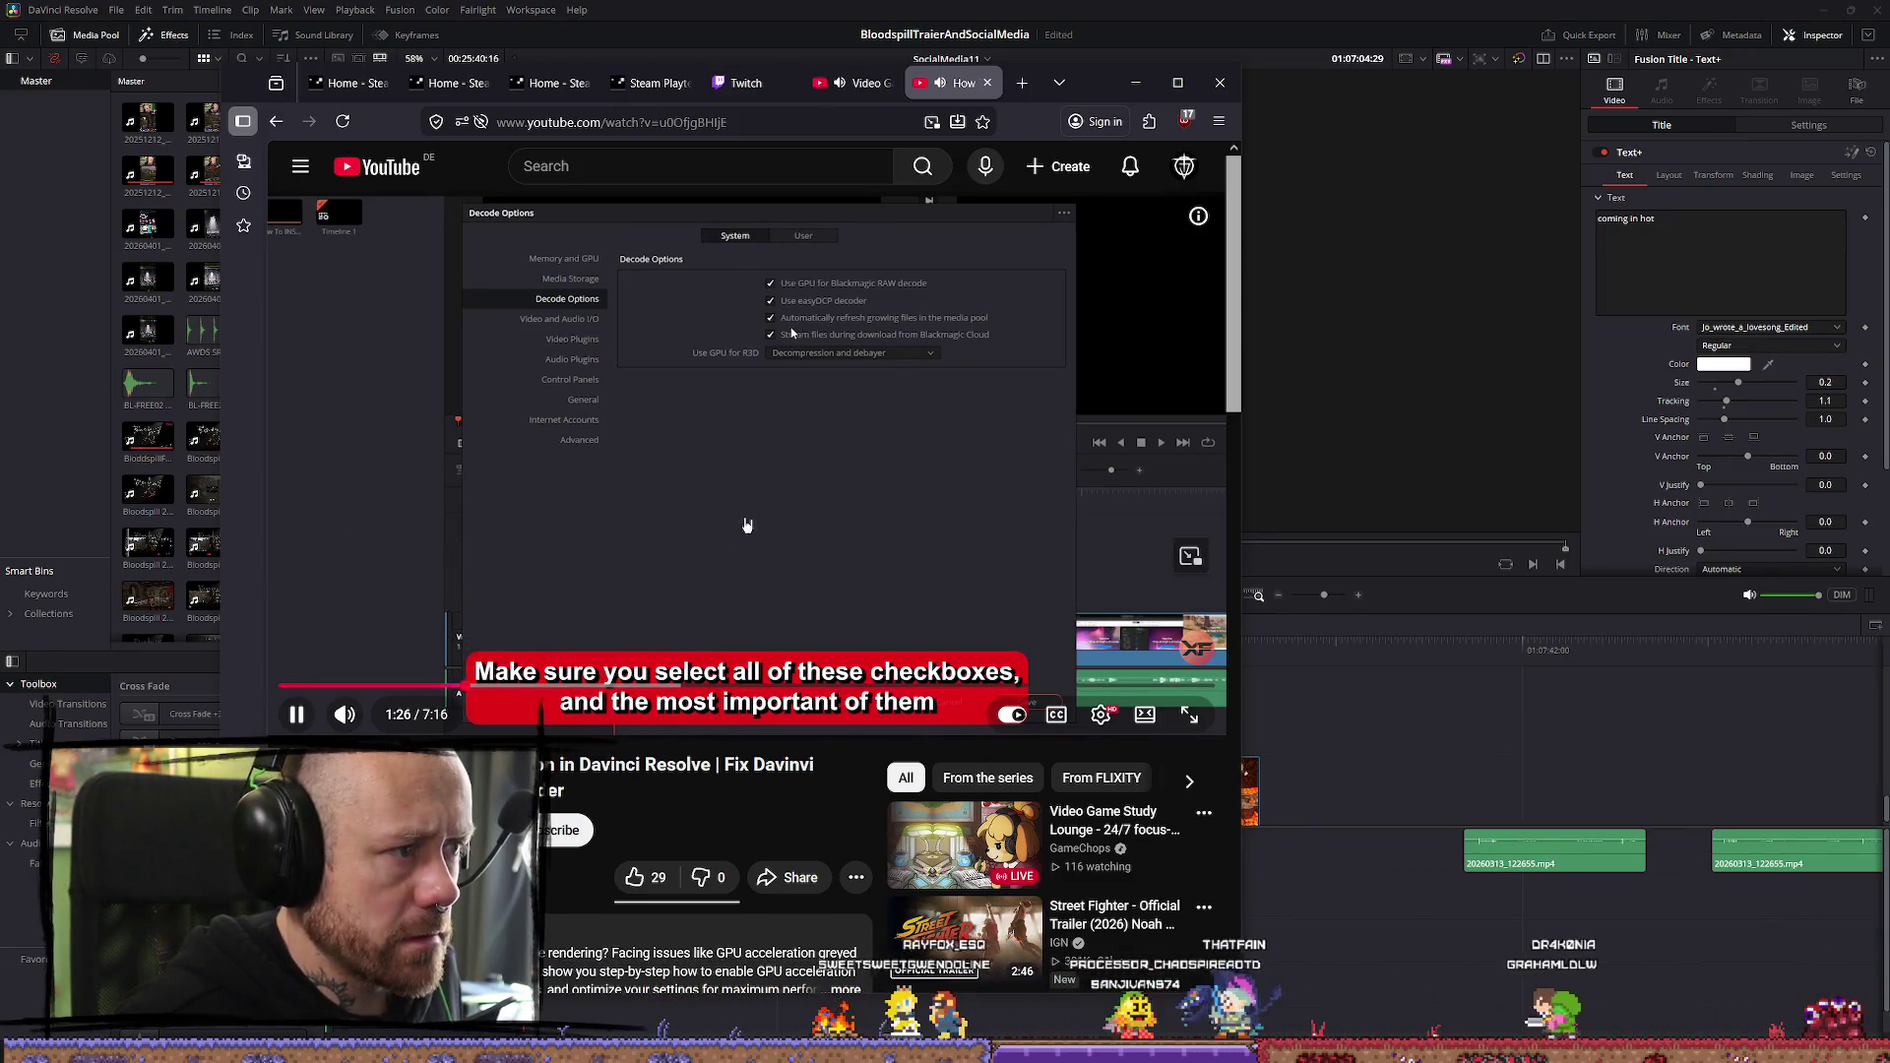
click(440, 686)
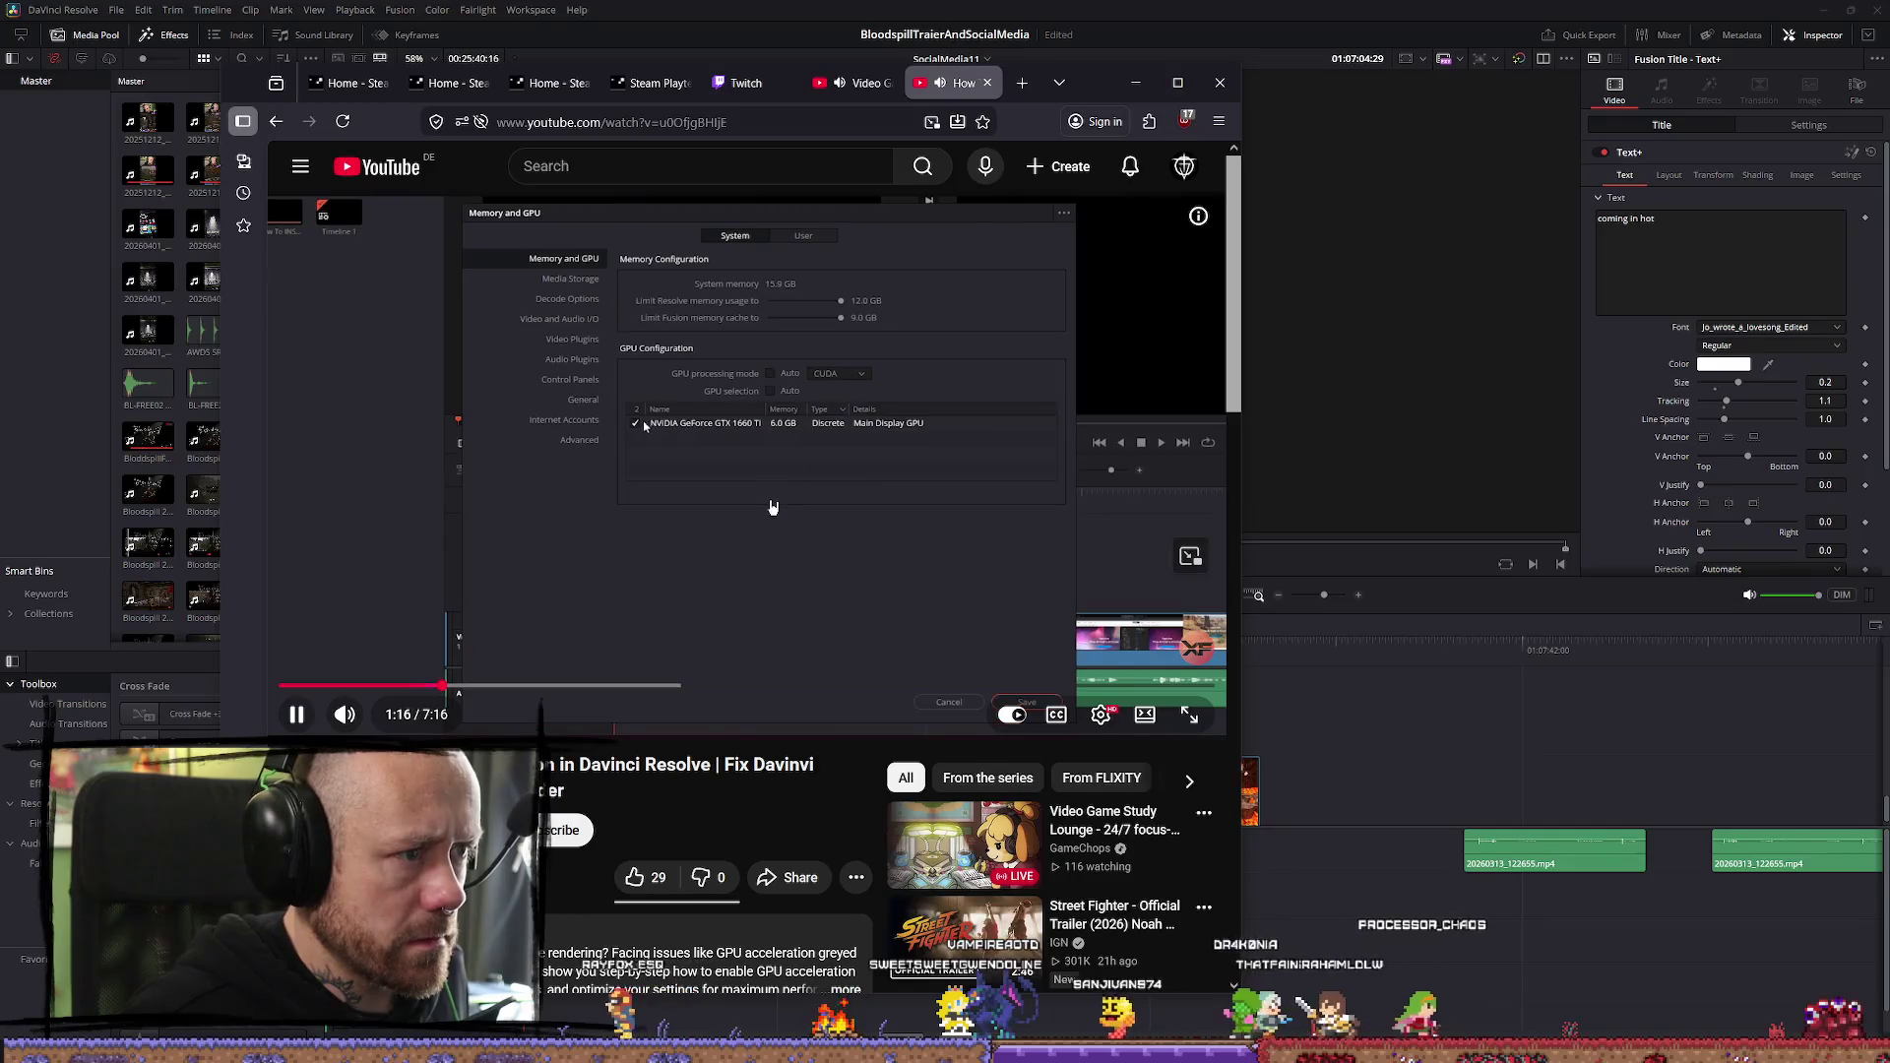
click(204, 19)
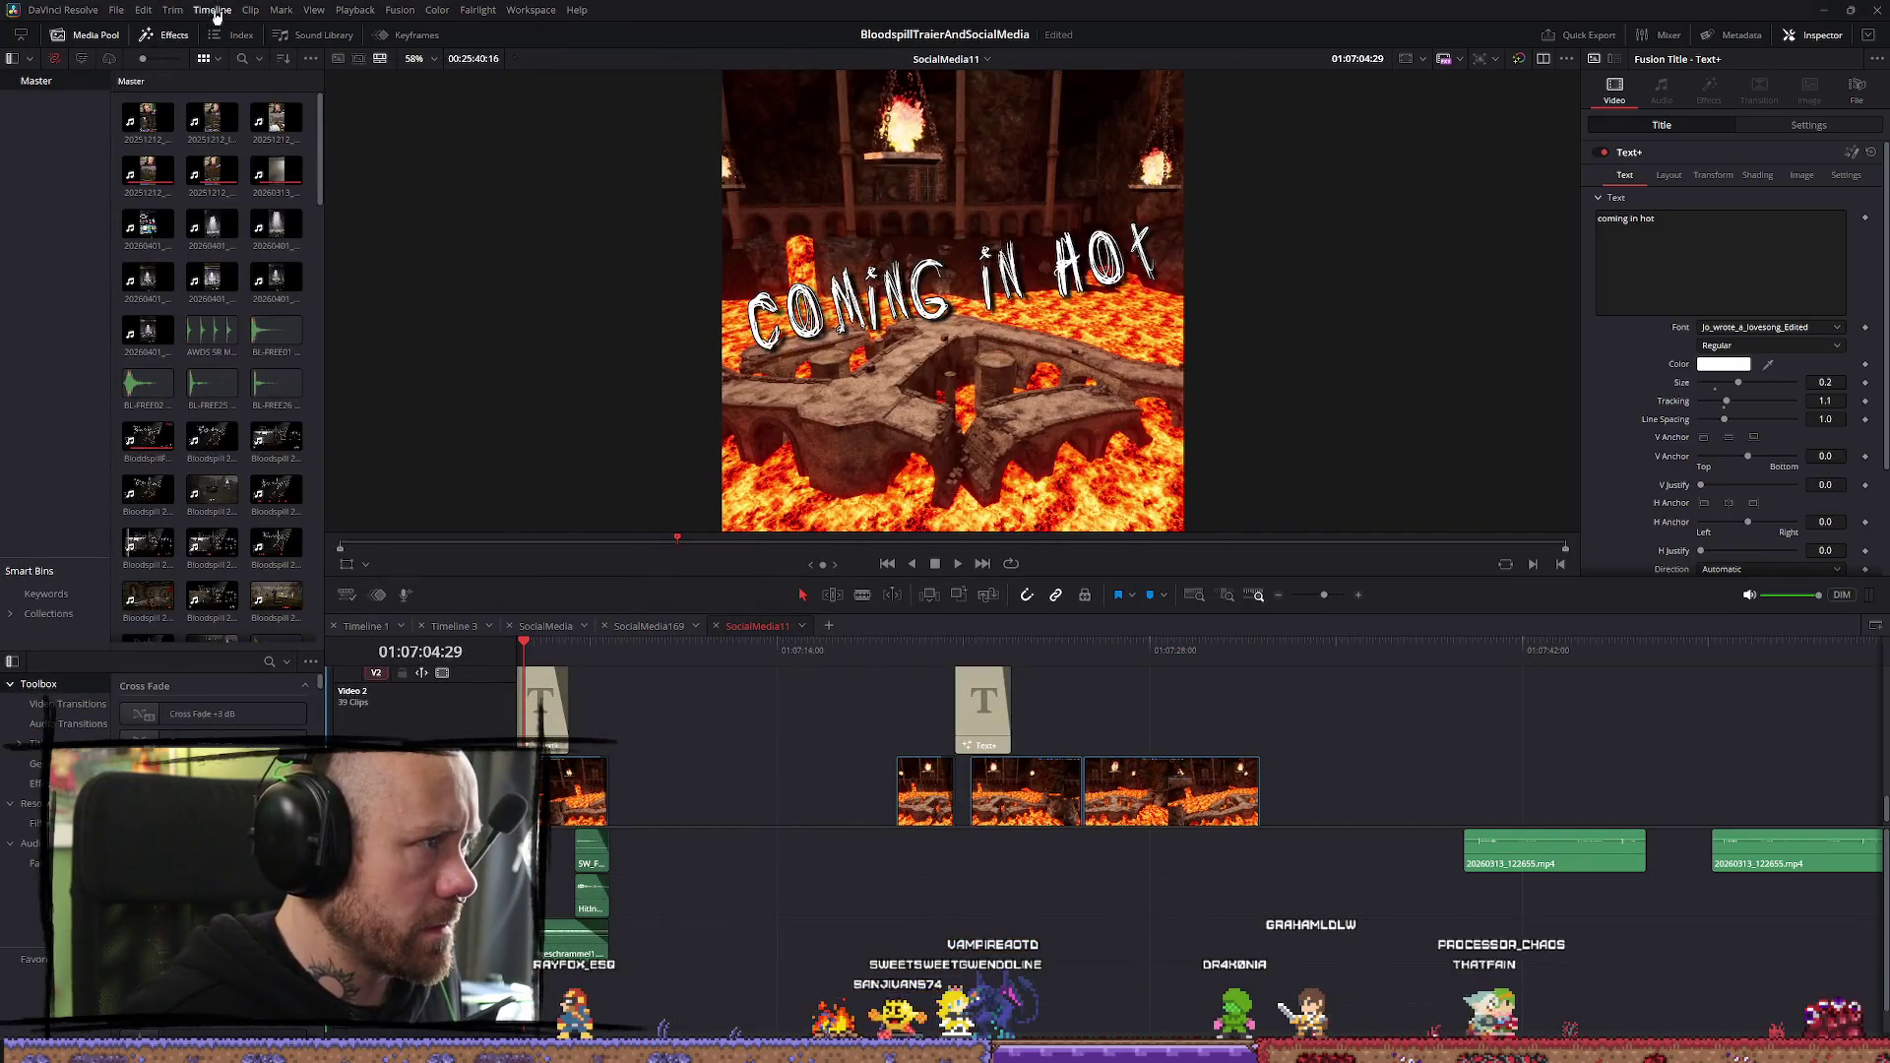
Set R3D GPU use to Decompression and debayer, enable auto-refresh of growing files, save, and scrub the timeline
click(62, 10)
click(73, 59)
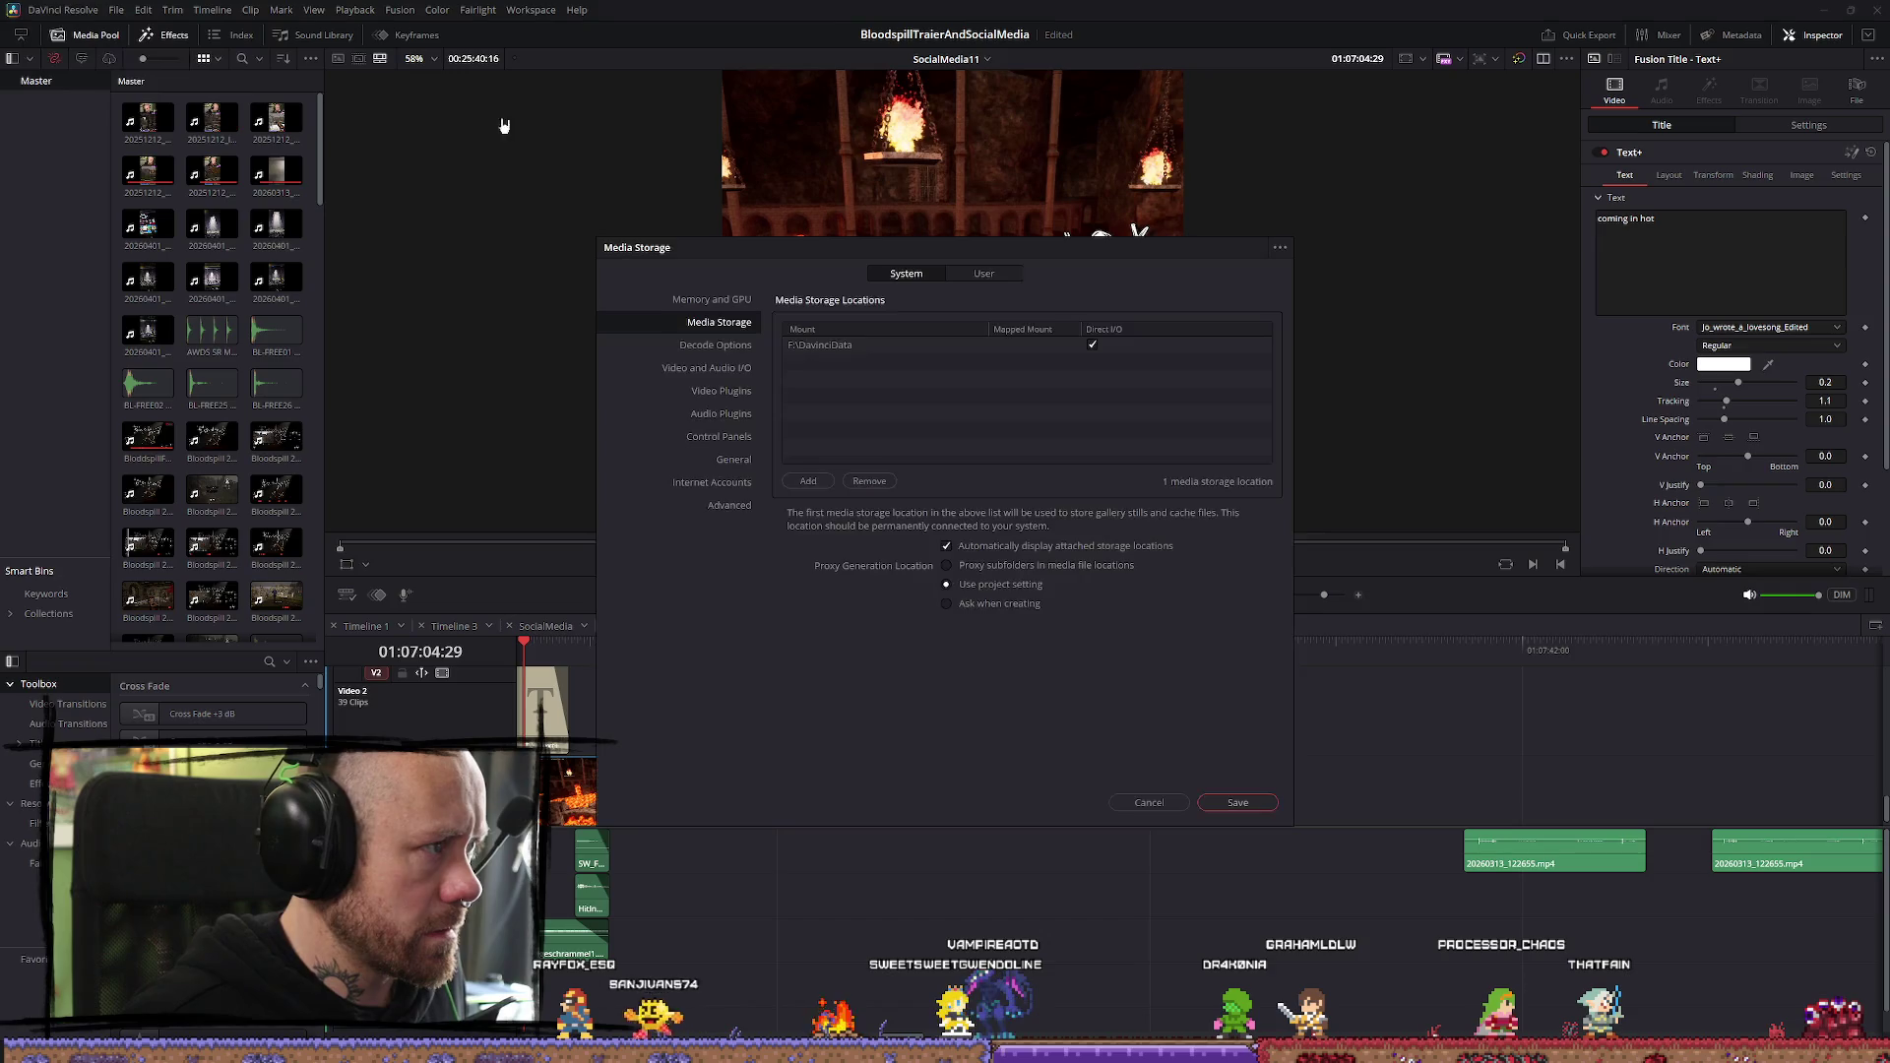
click(726, 347)
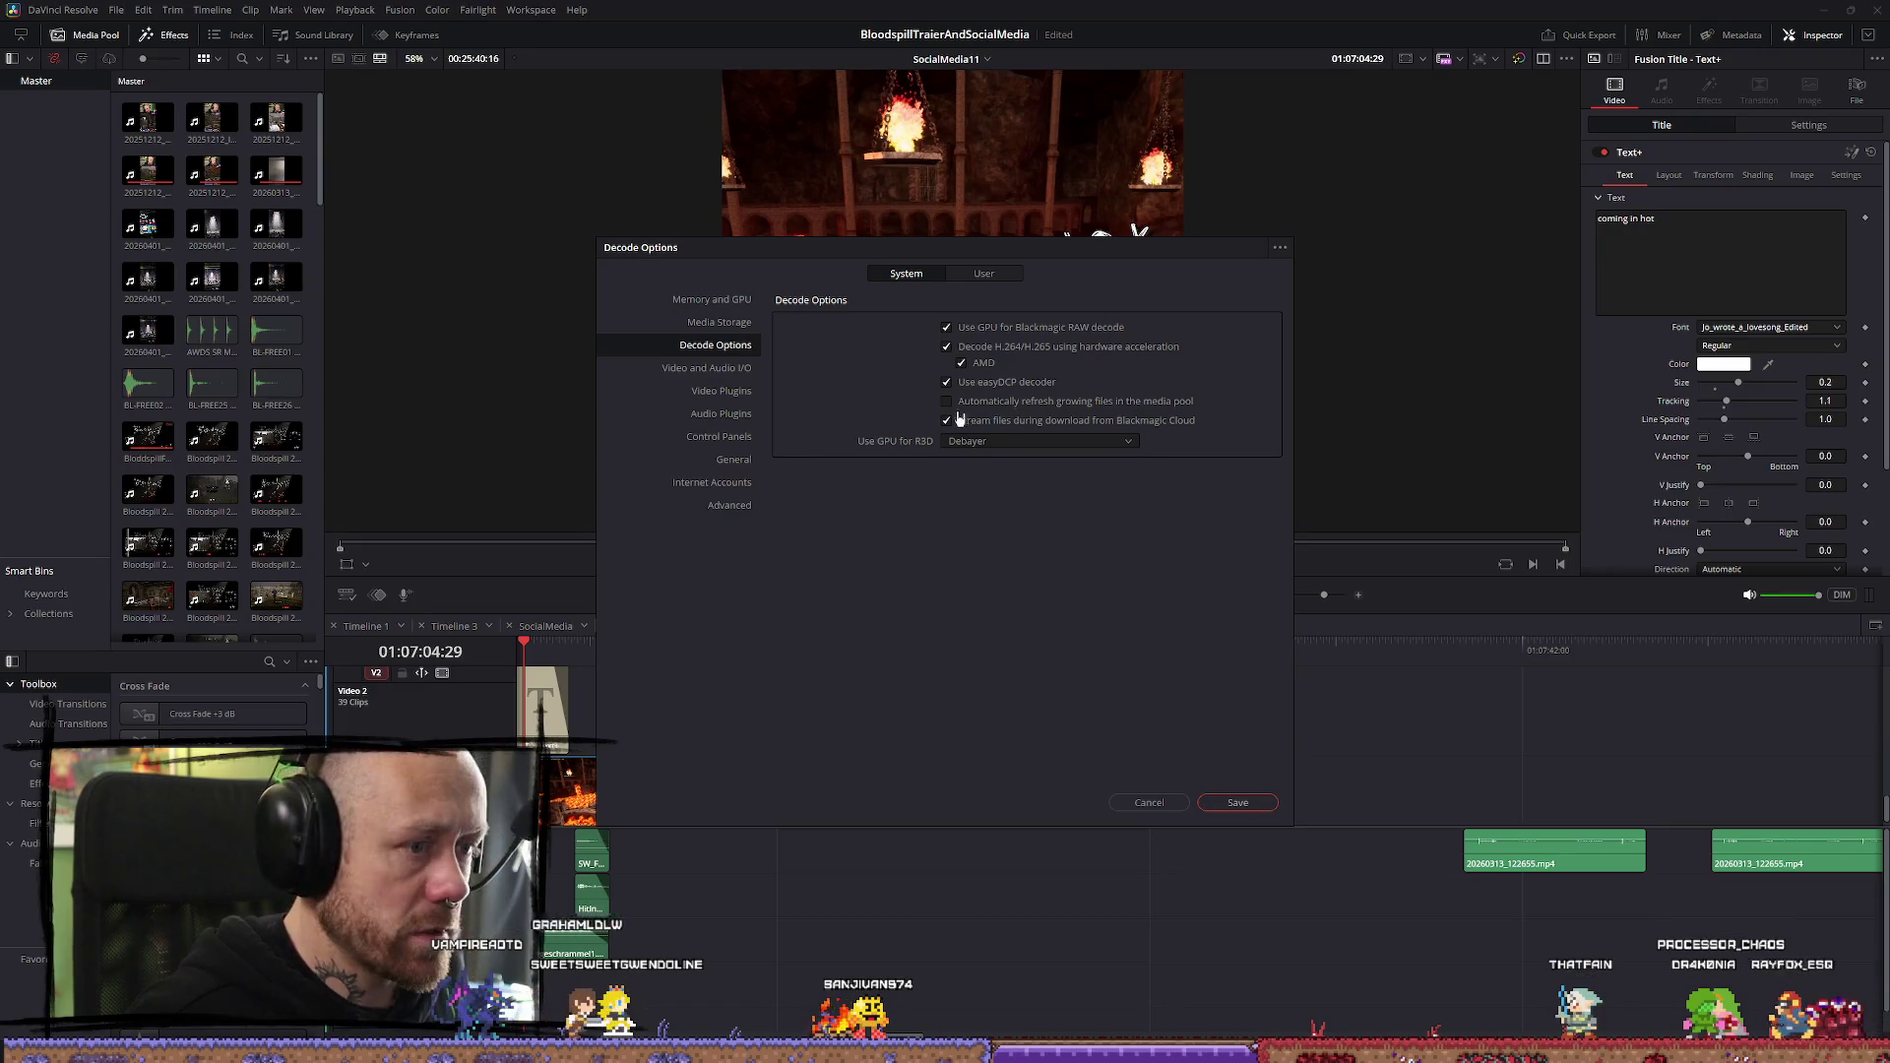
click(979, 439)
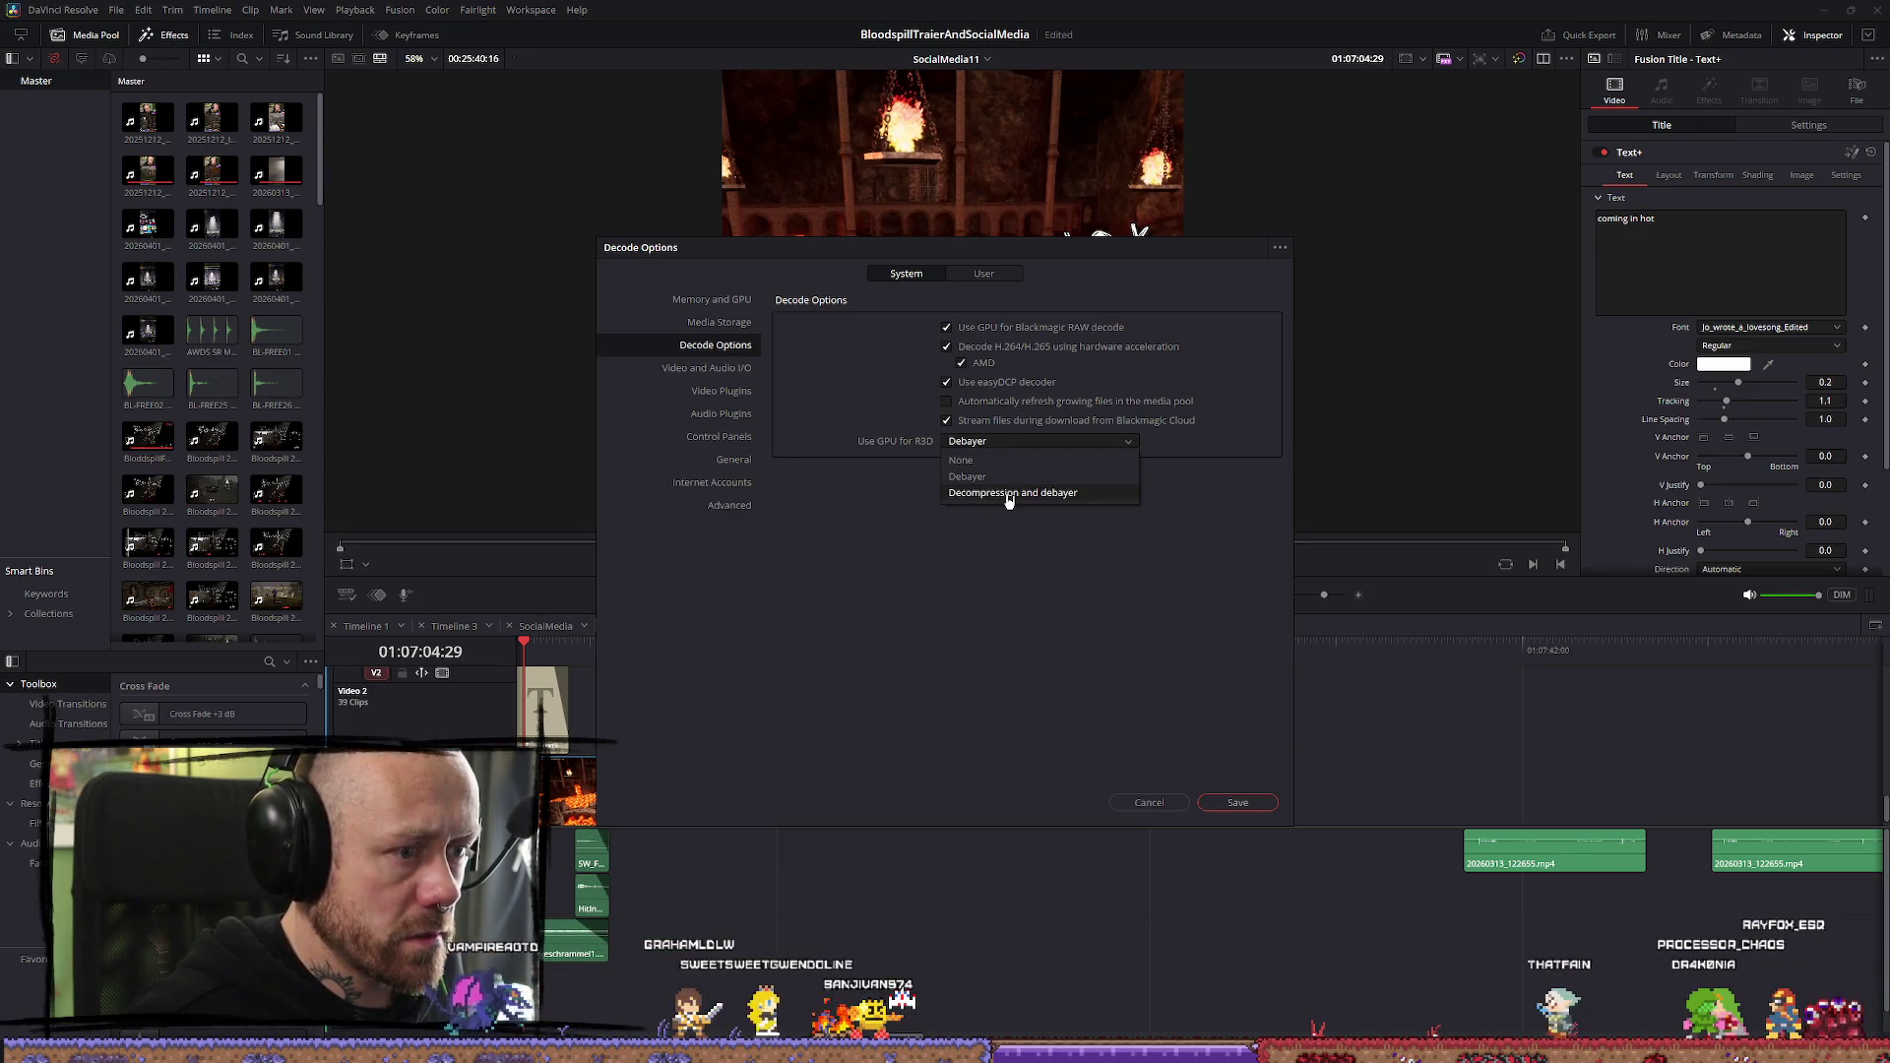
click(1009, 493)
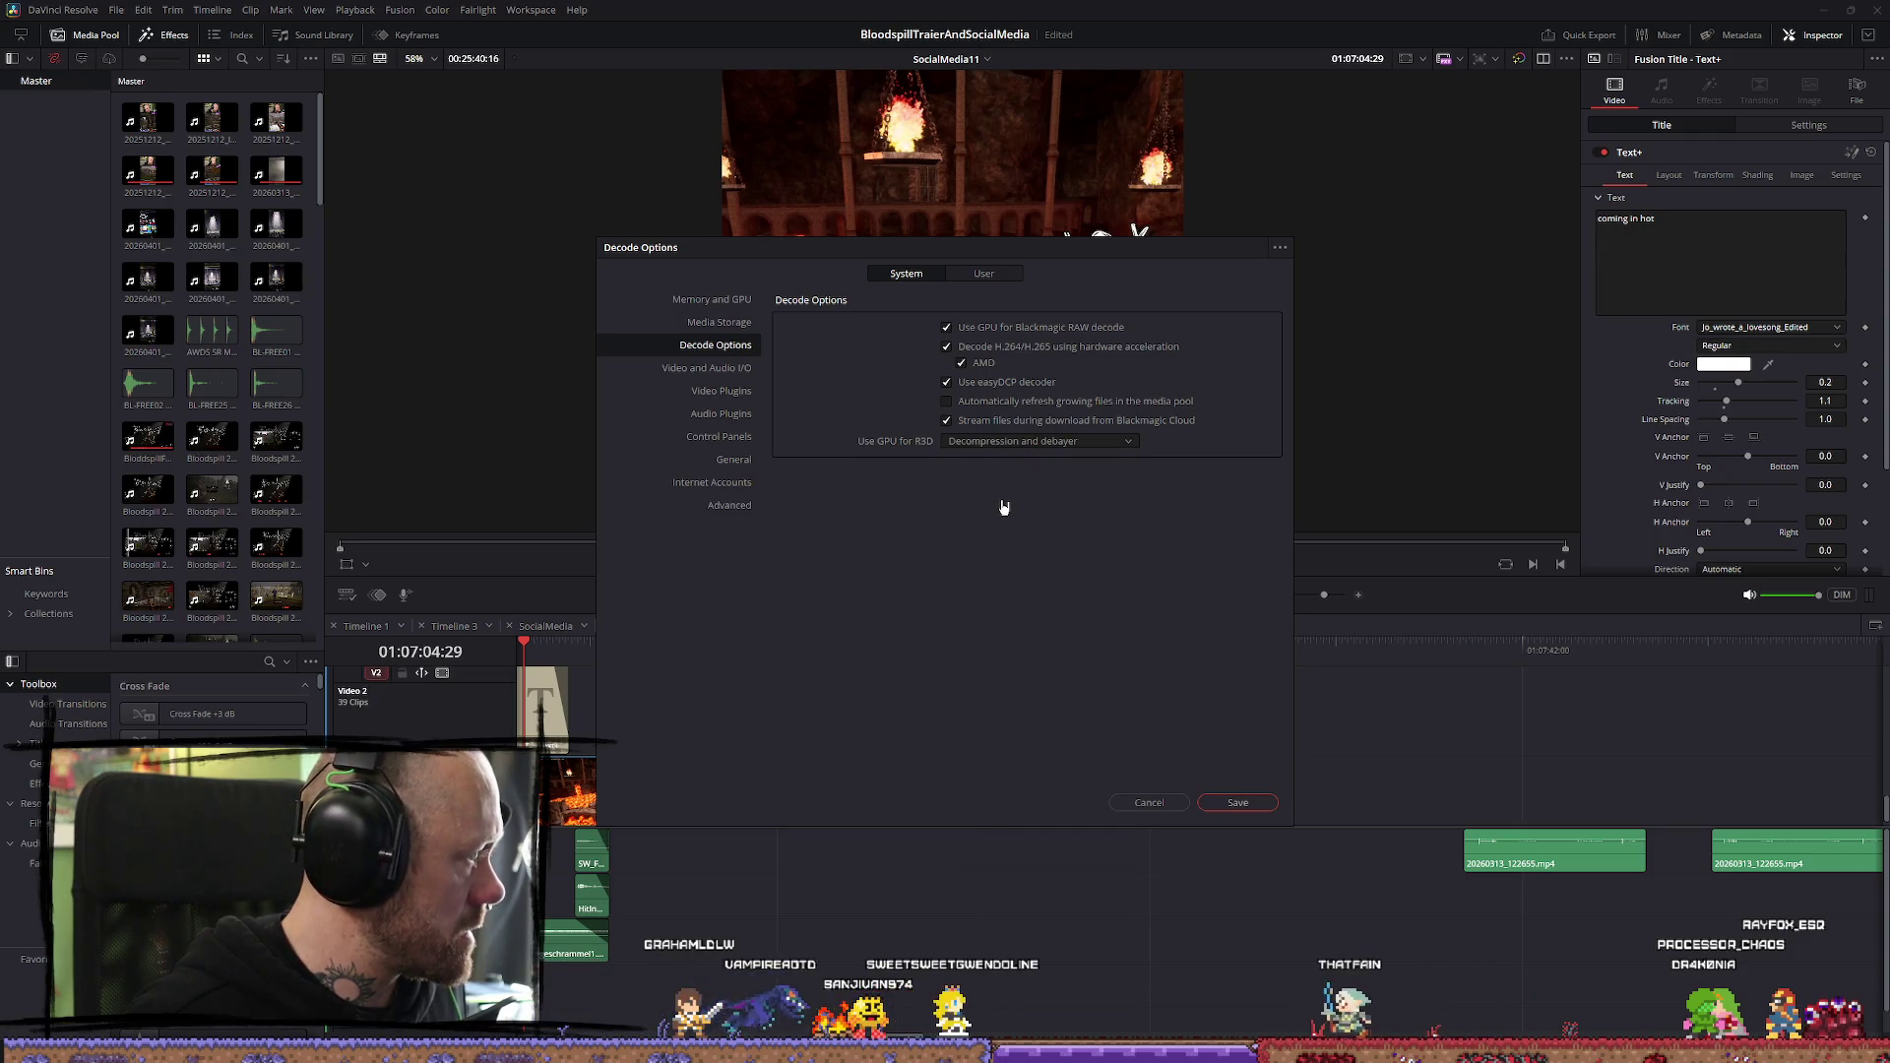
click(947, 400)
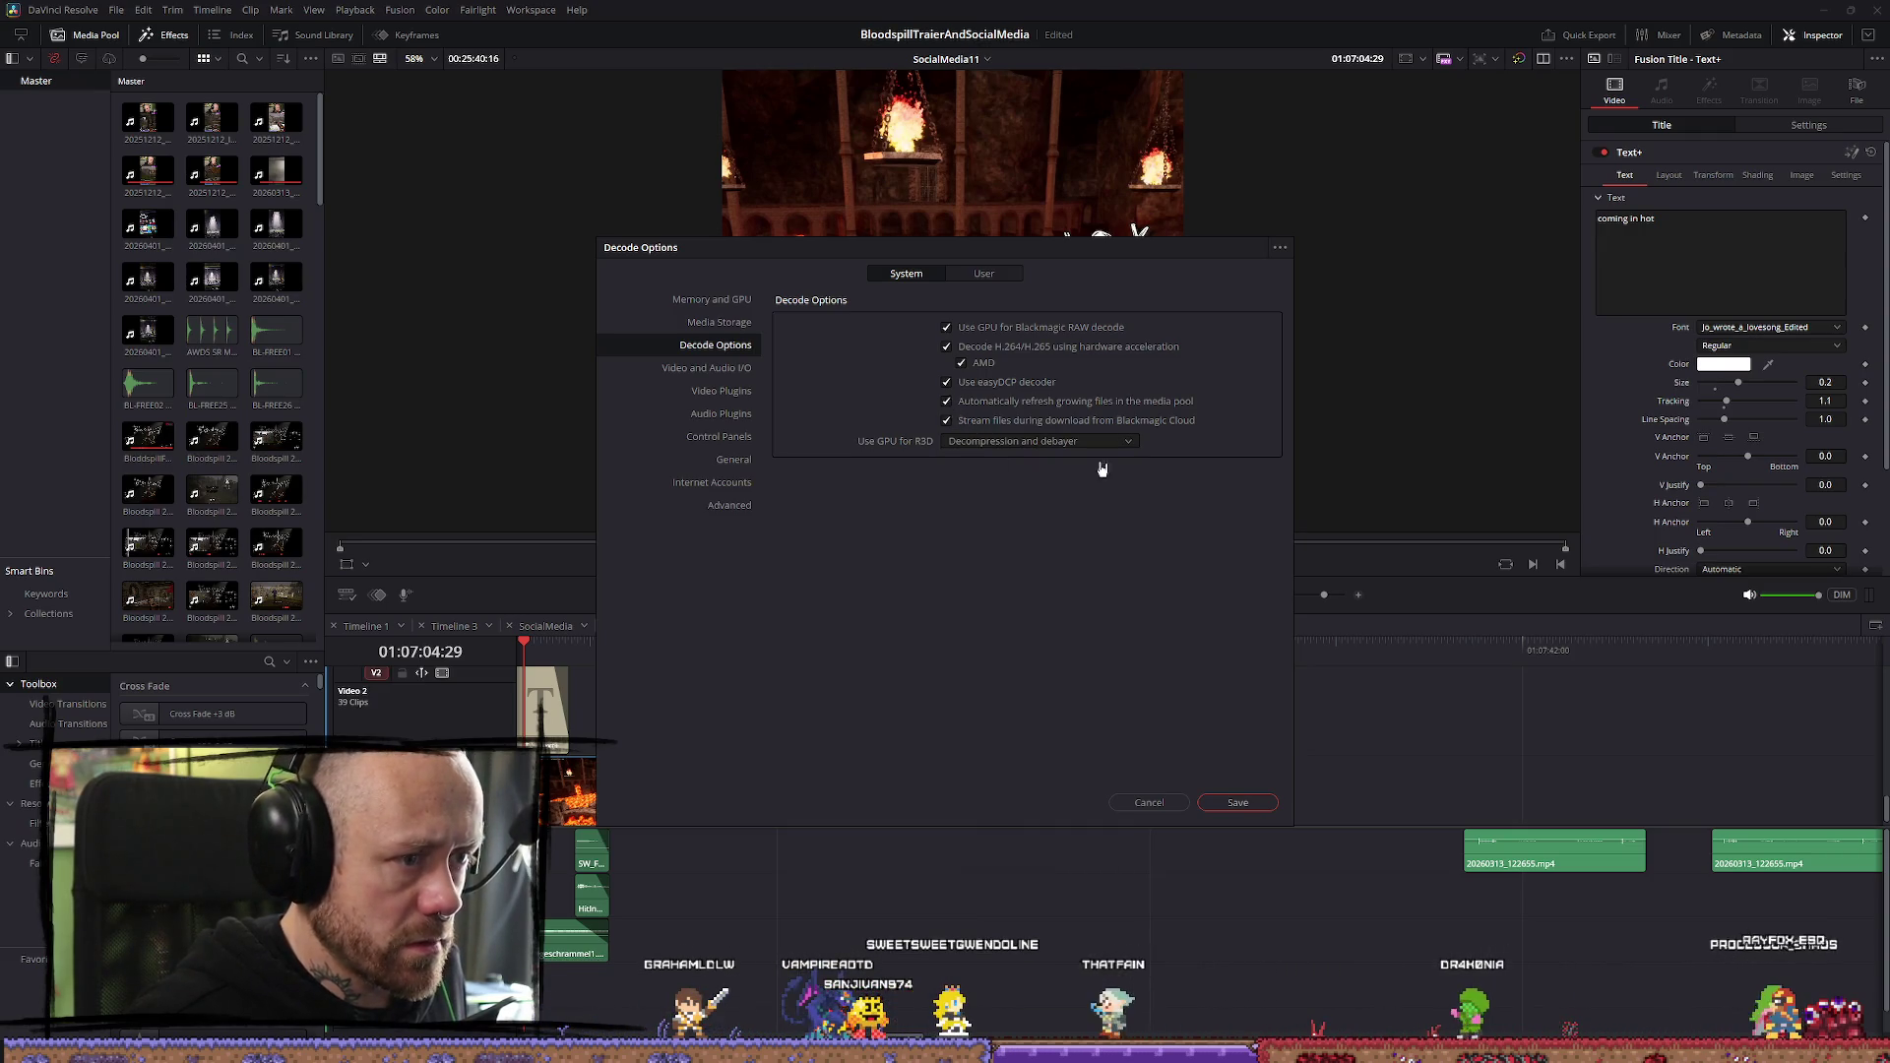
click(1229, 803)
key(Return)
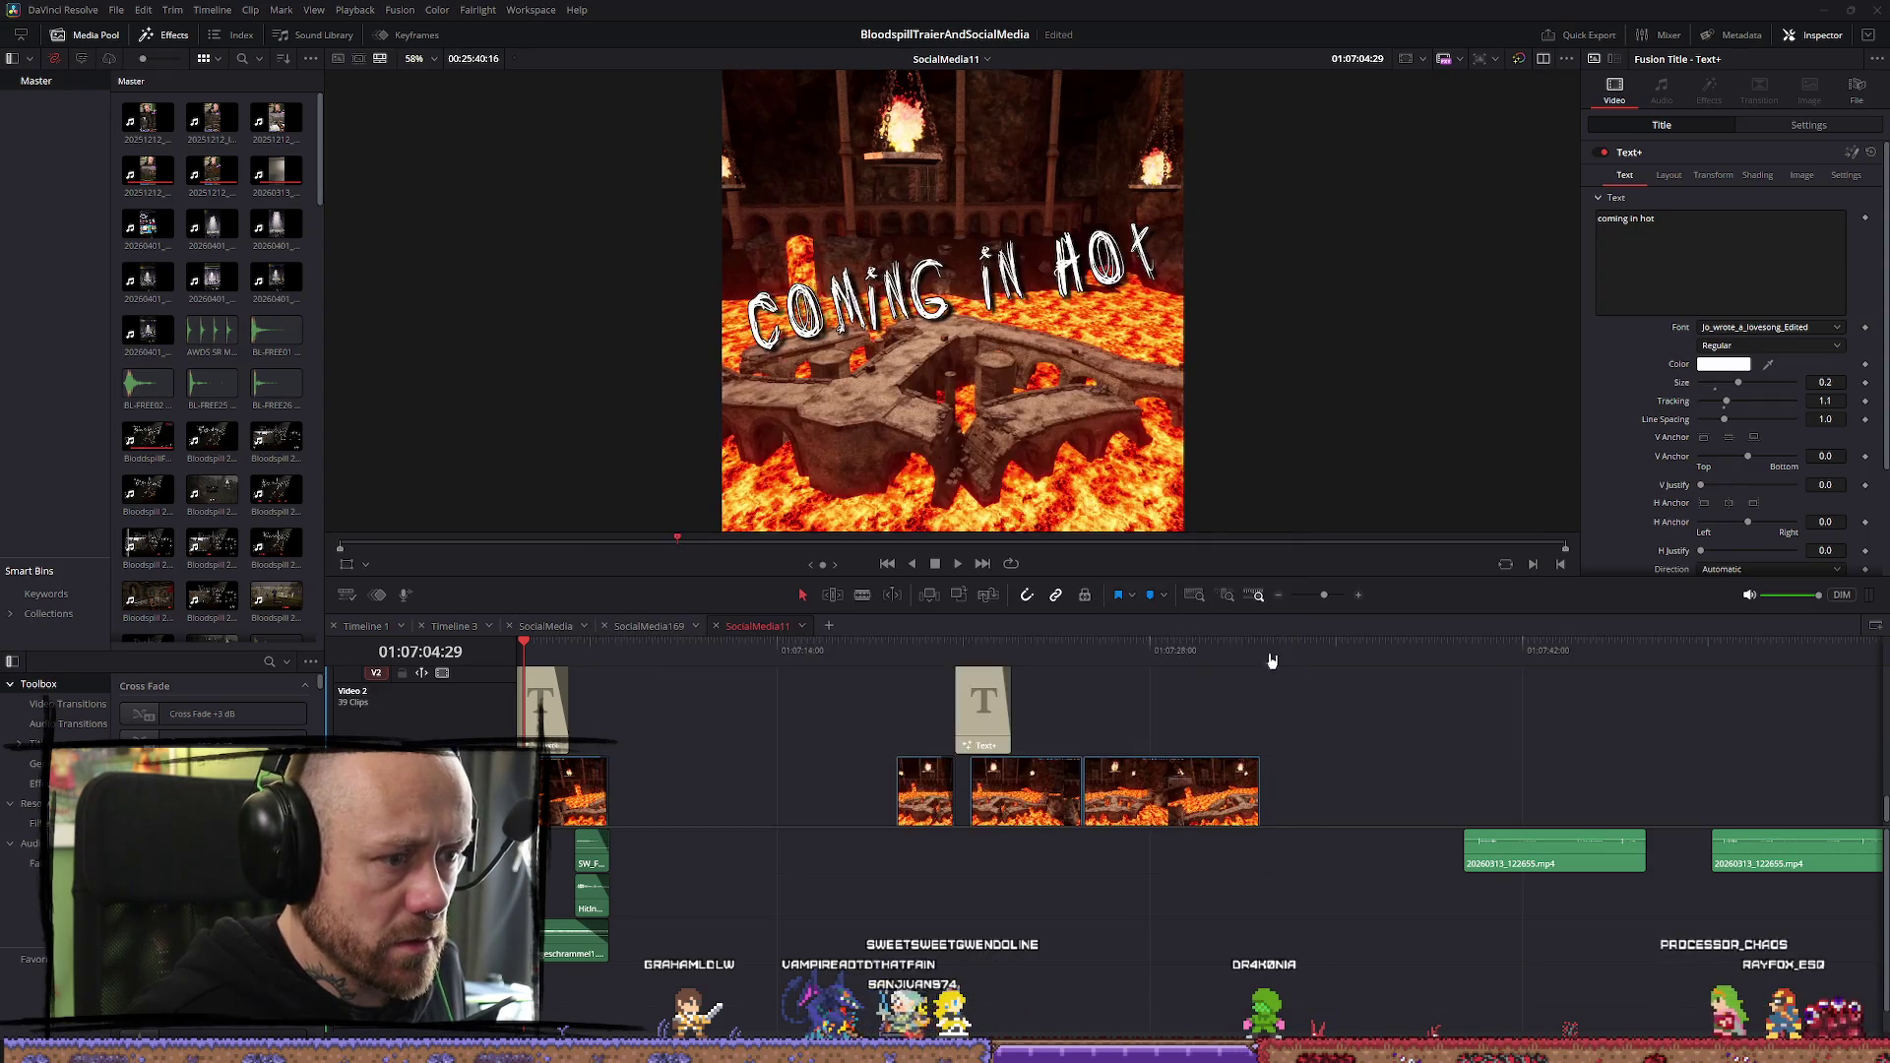
click(1025, 649)
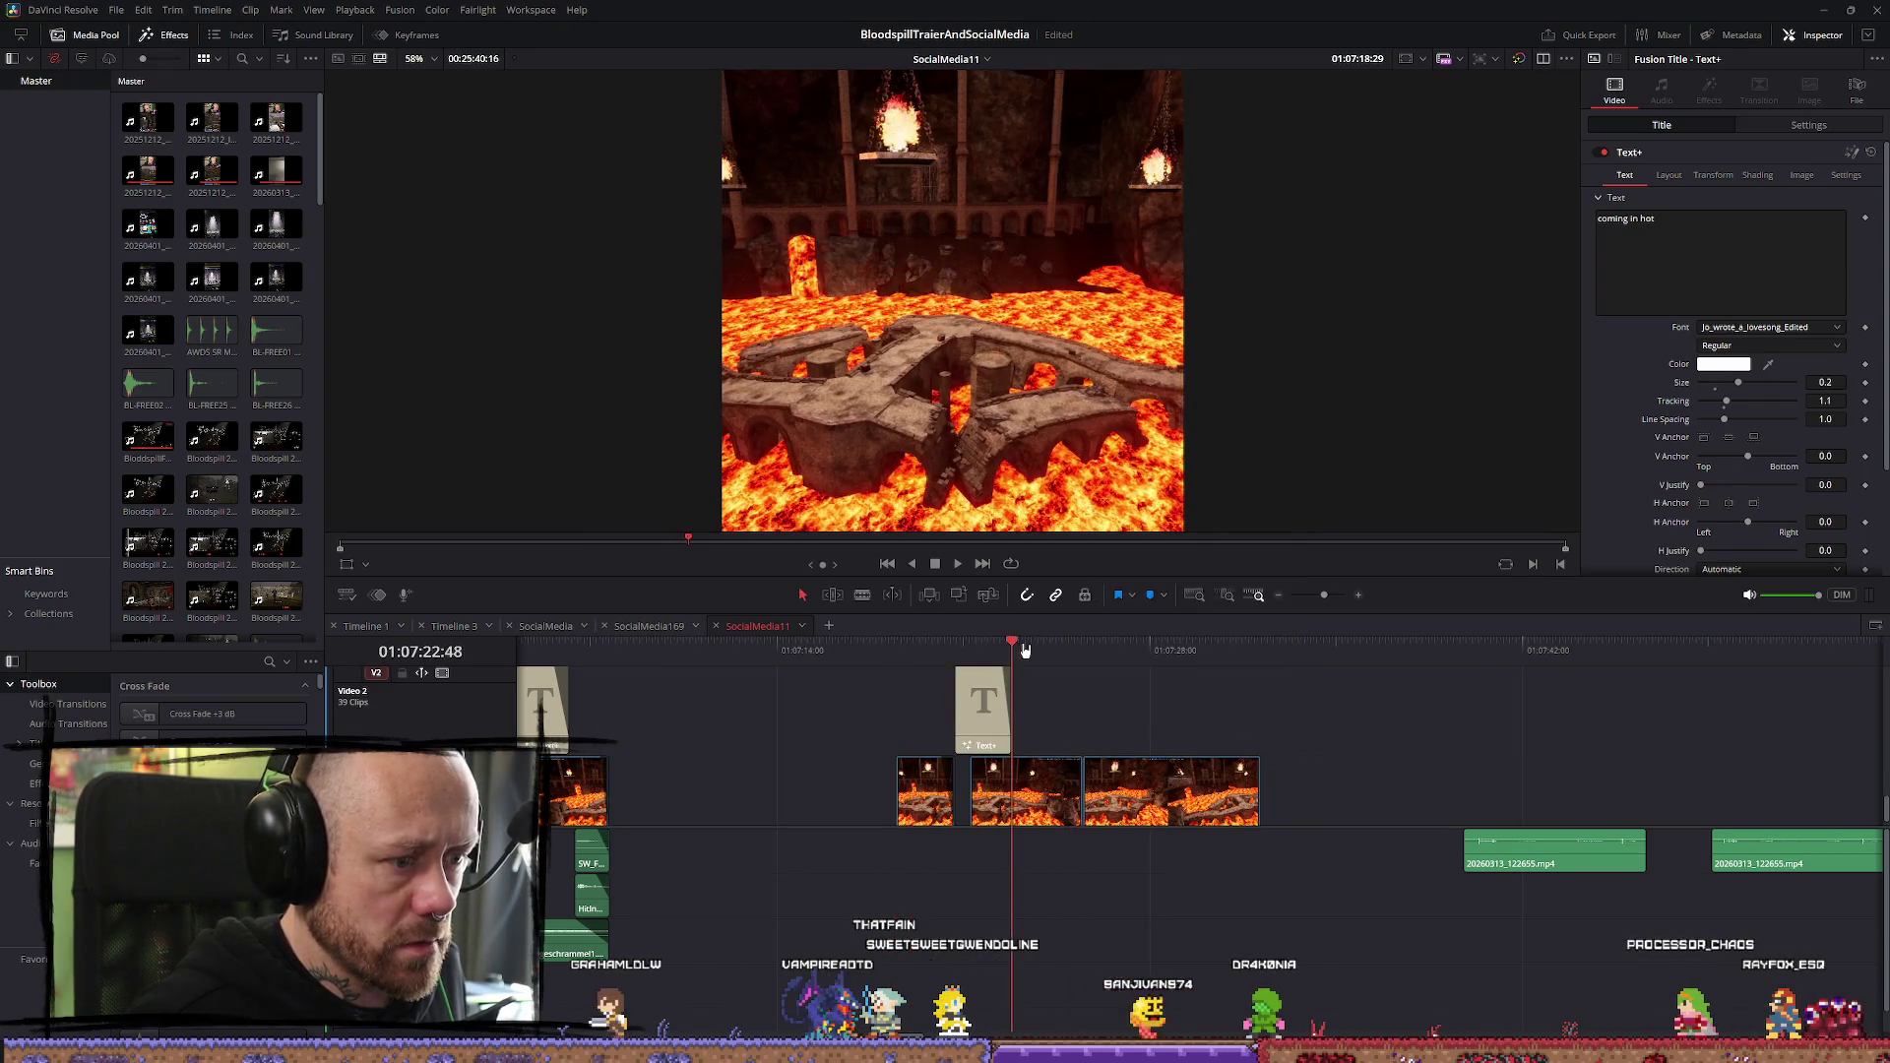
mouse_move(1067, 648)
mouse_down()
mouse_move(1227, 663)
mouse_move(777, 674)
mouse_up()
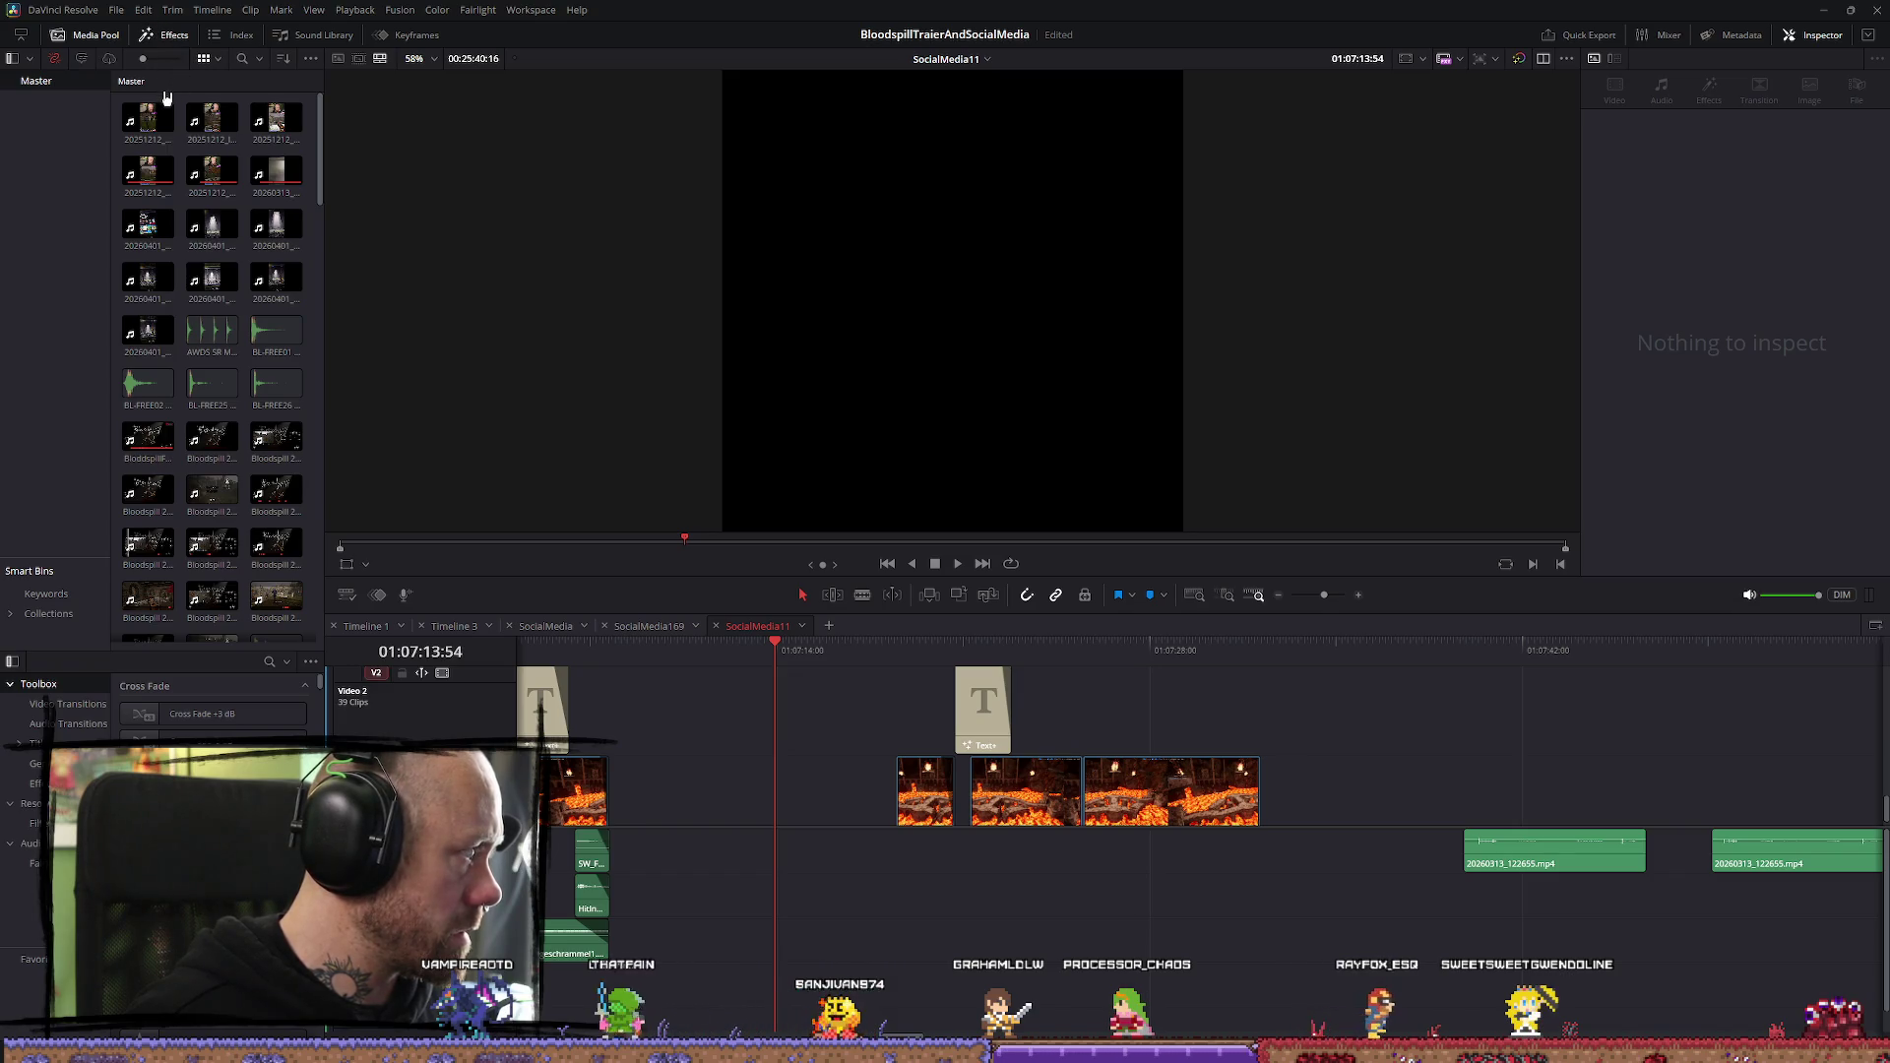
Browse the Video and Audio I/O, Video Plugins, Audio Plugins and Control Panels preference pages
click(74, 11)
click(54, 65)
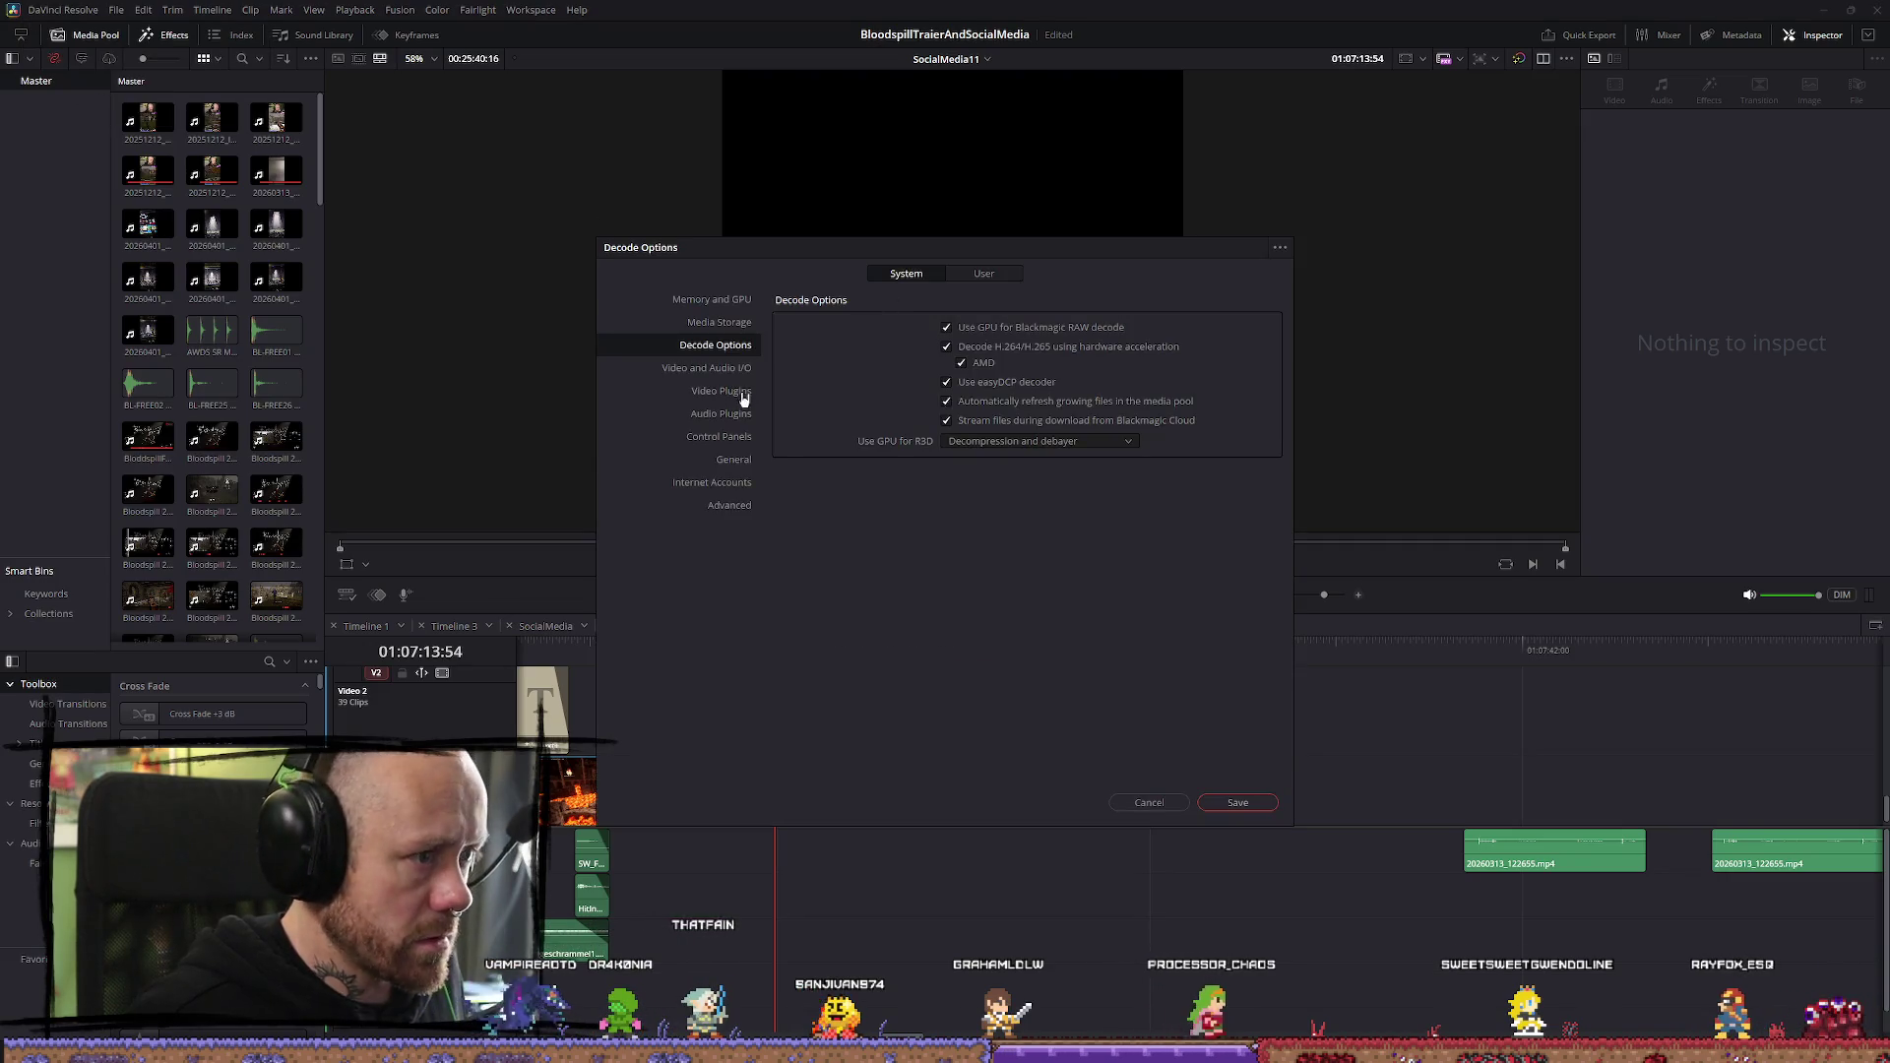
click(707, 368)
click(721, 391)
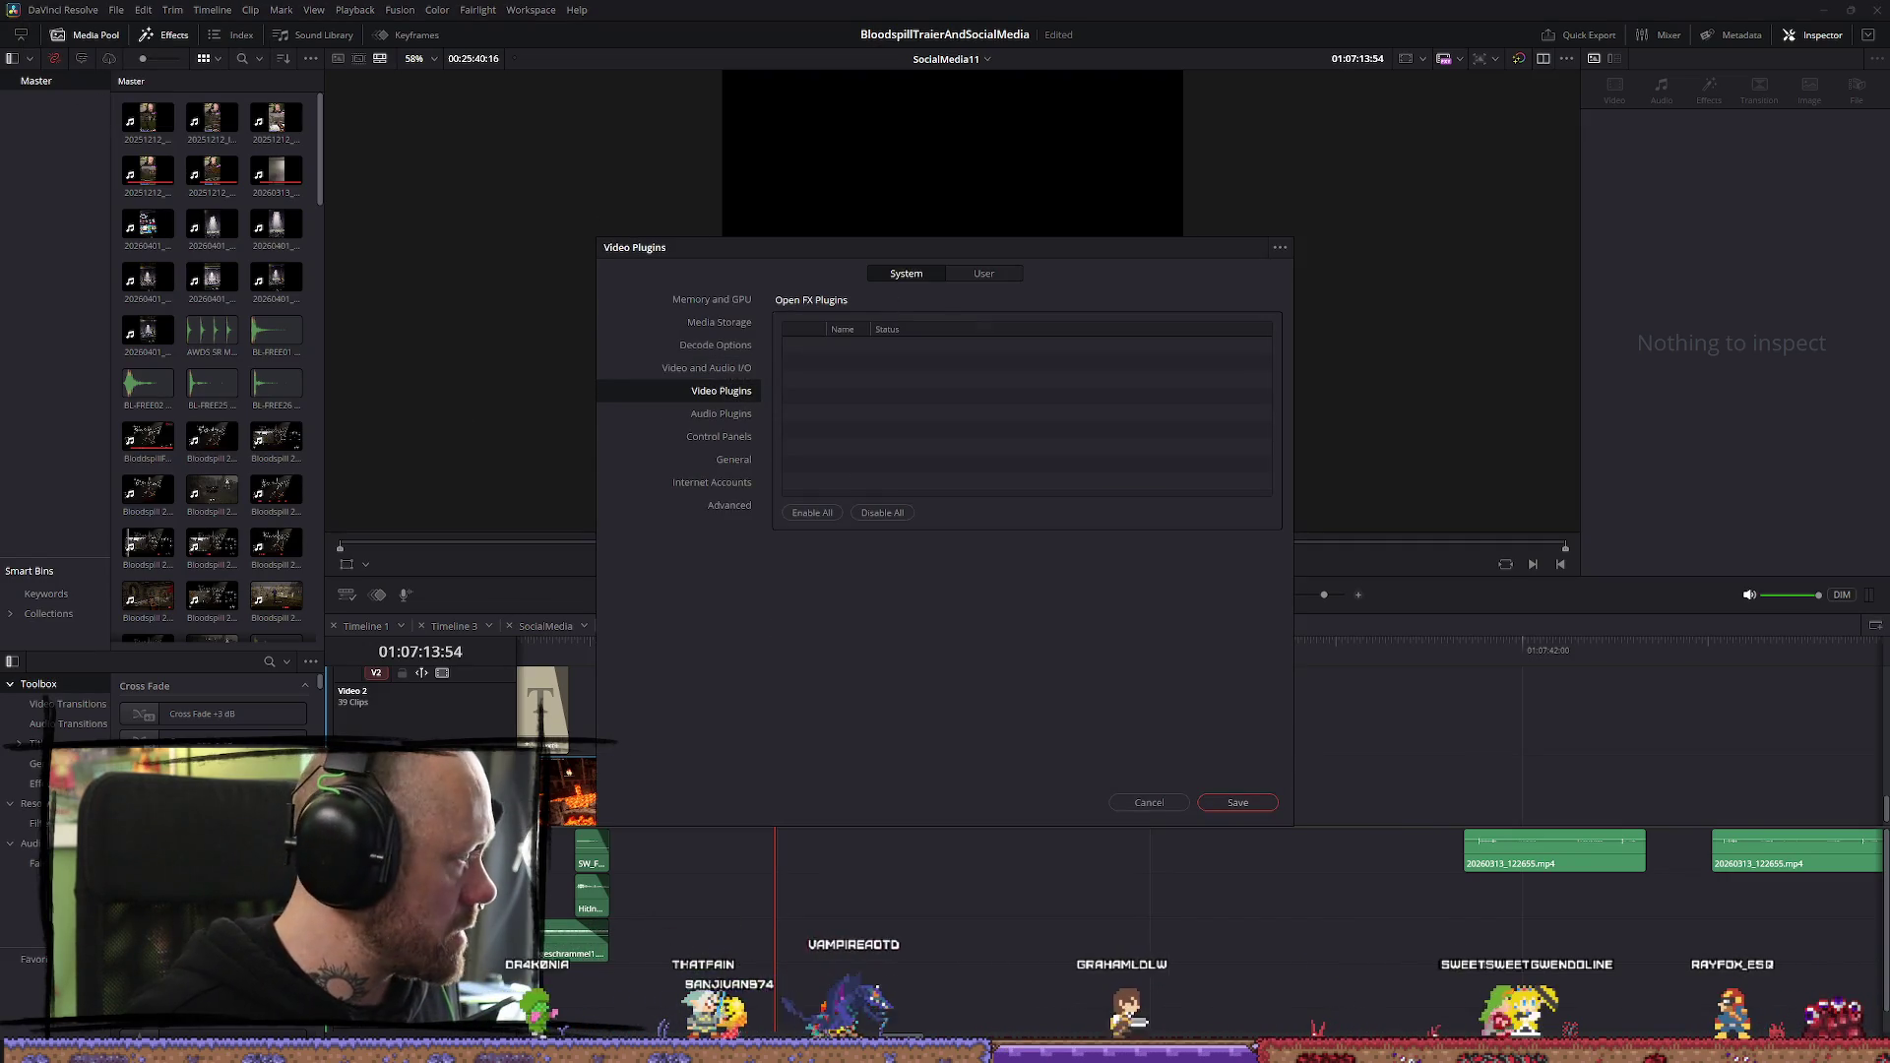
click(727, 413)
click(719, 370)
click(724, 391)
click(717, 372)
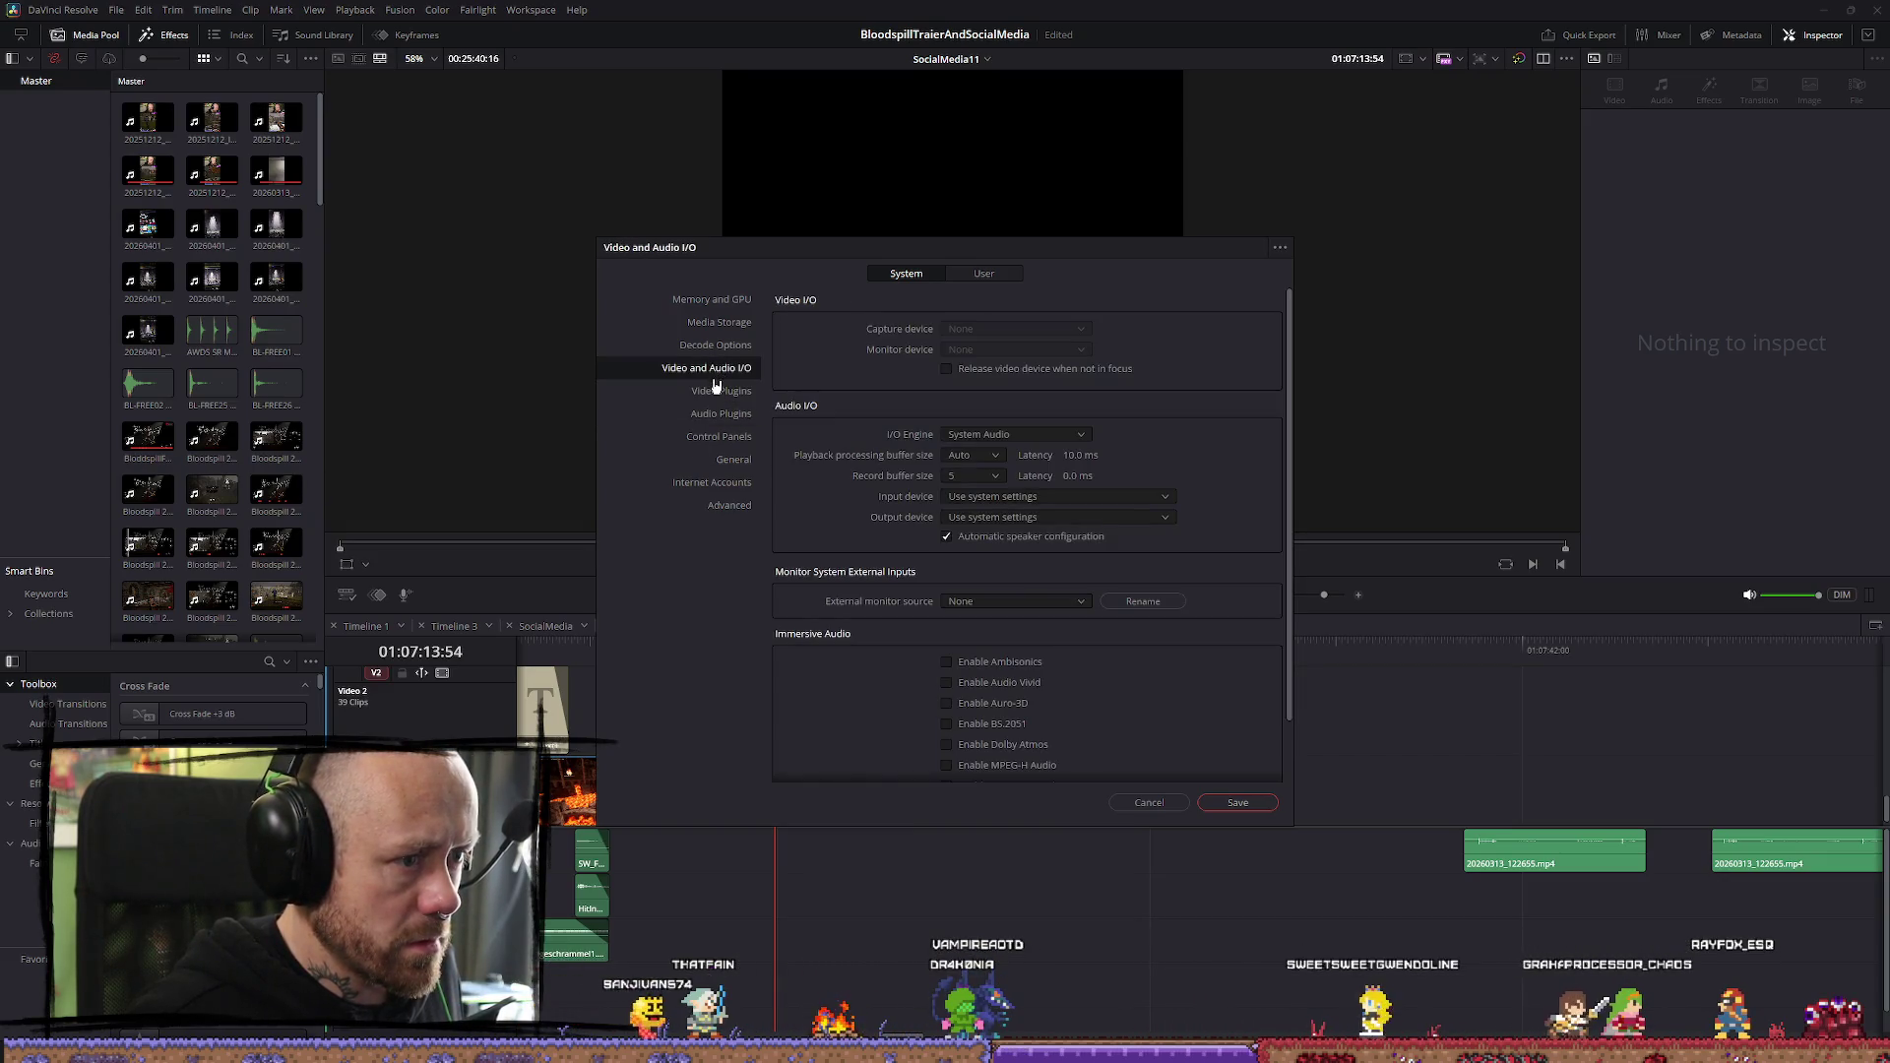
click(719, 412)
click(720, 436)
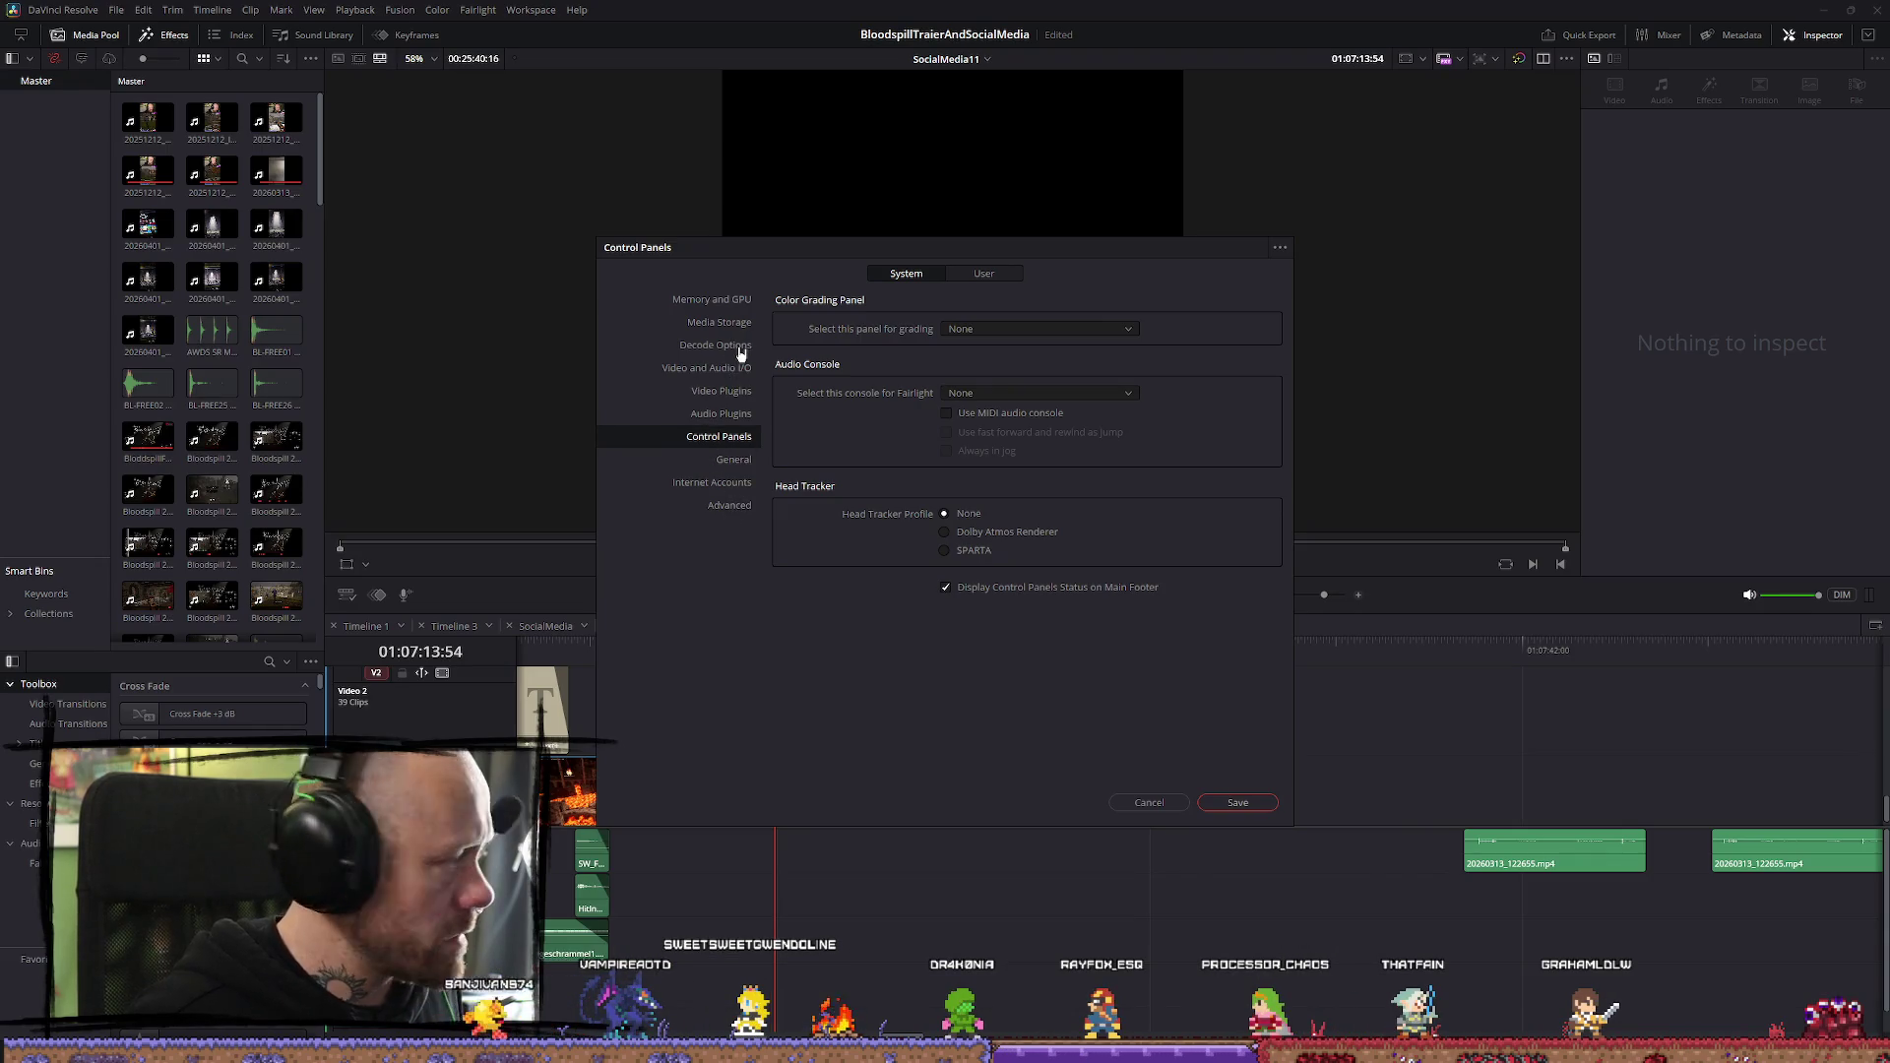
Delete cache files older than 30 days, set playback performance mode to Manual, save, and reopen Preferences to verify
click(987, 279)
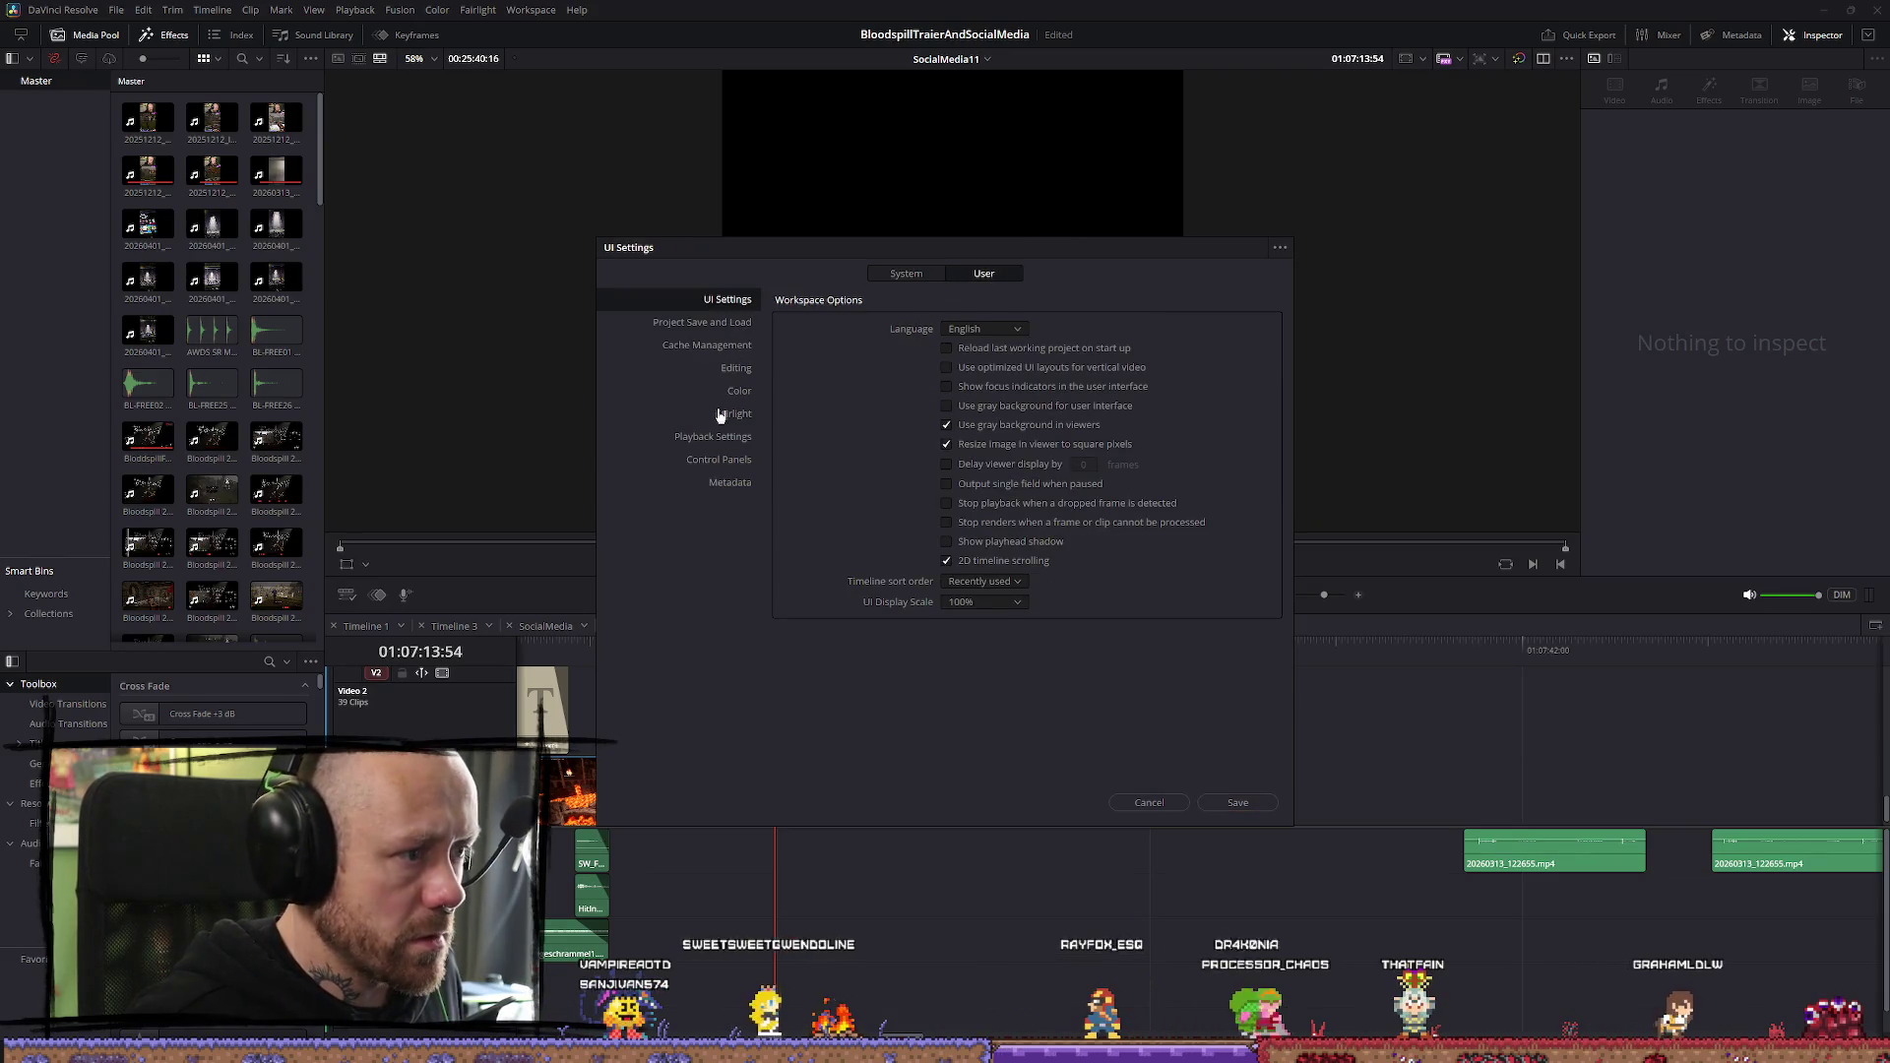
click(726, 345)
click(944, 328)
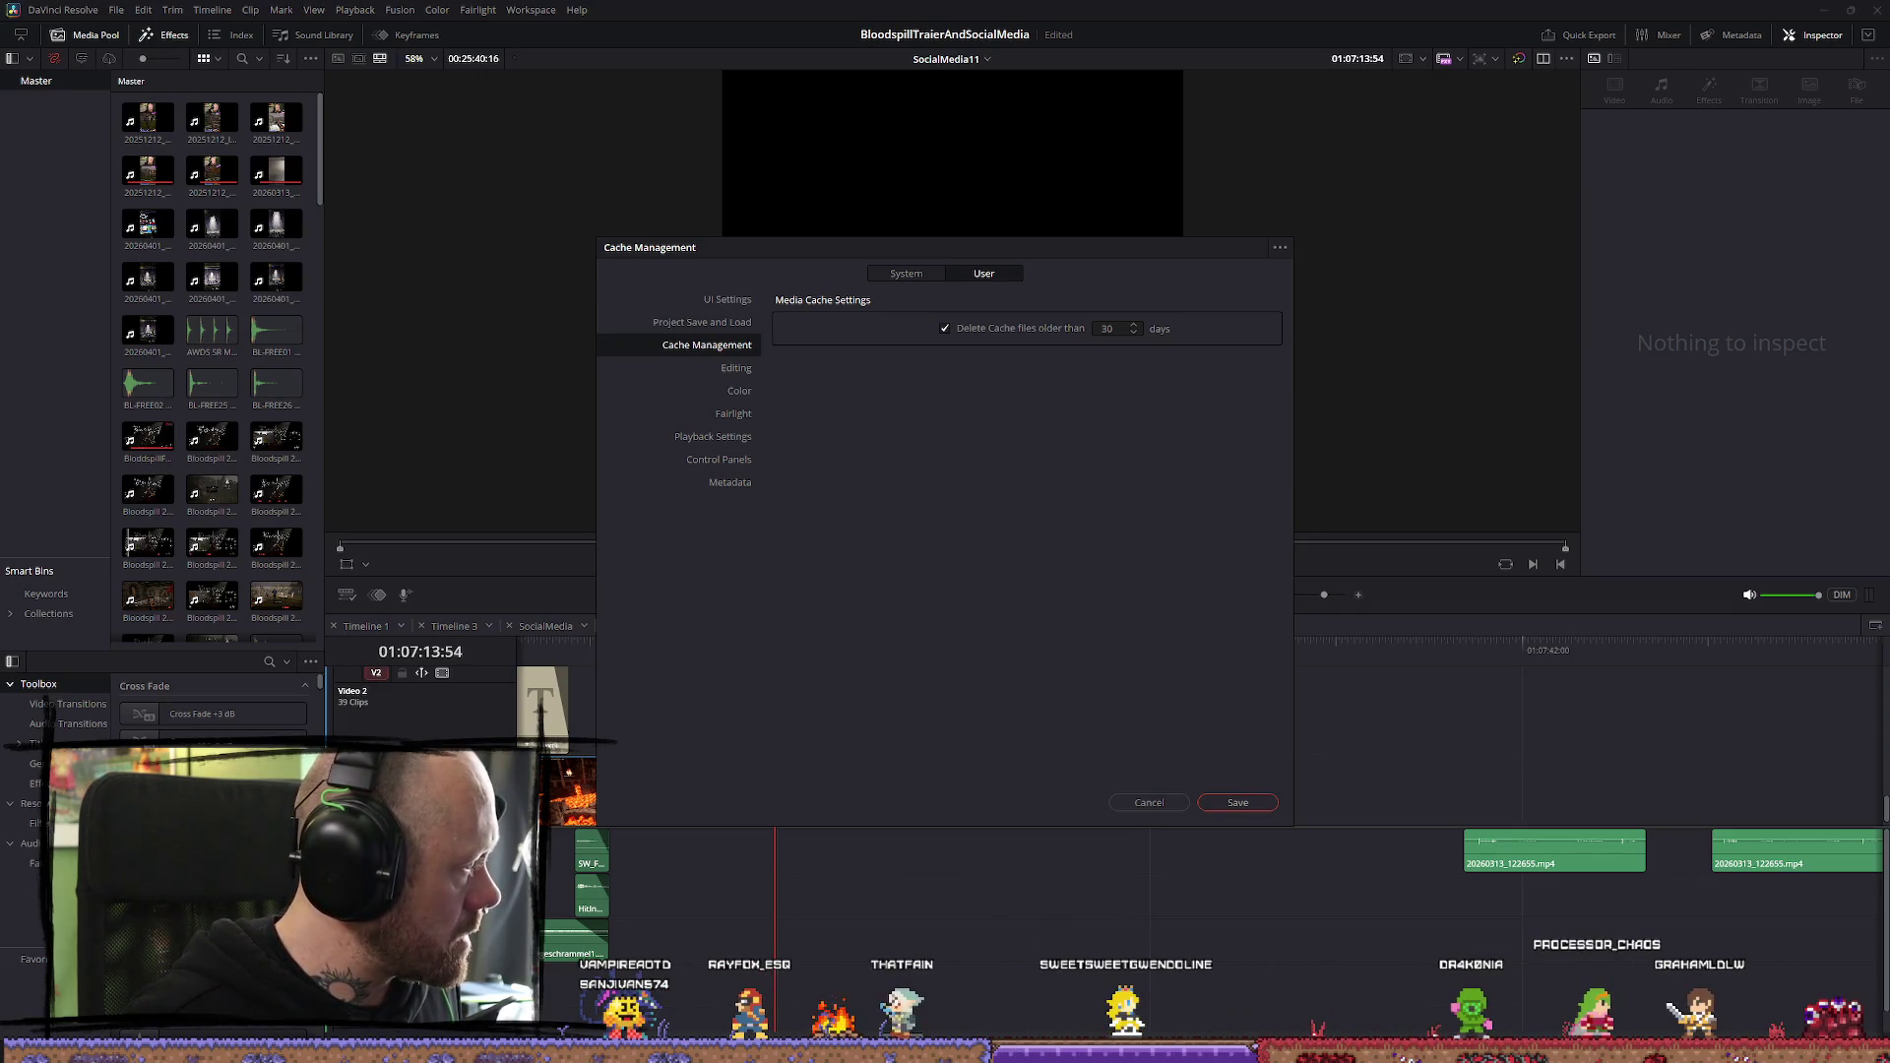
click(717, 459)
click(714, 439)
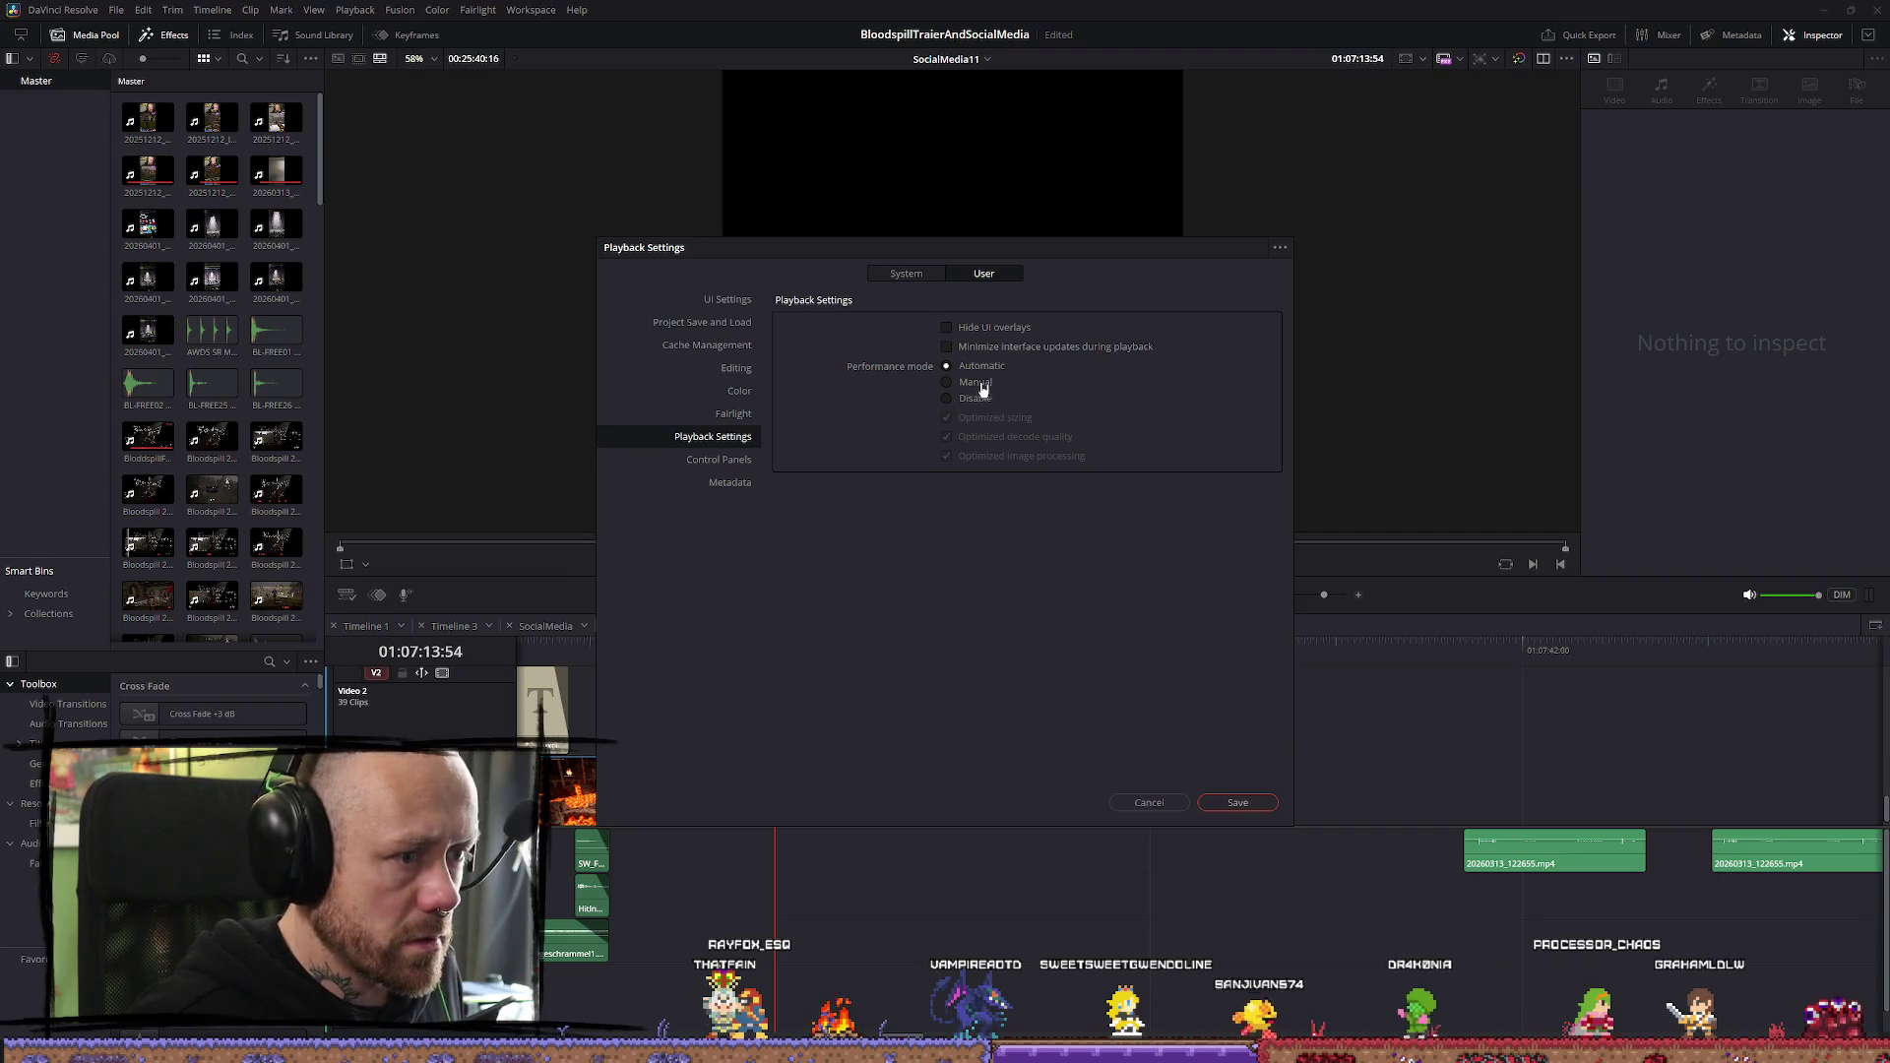
click(1238, 803)
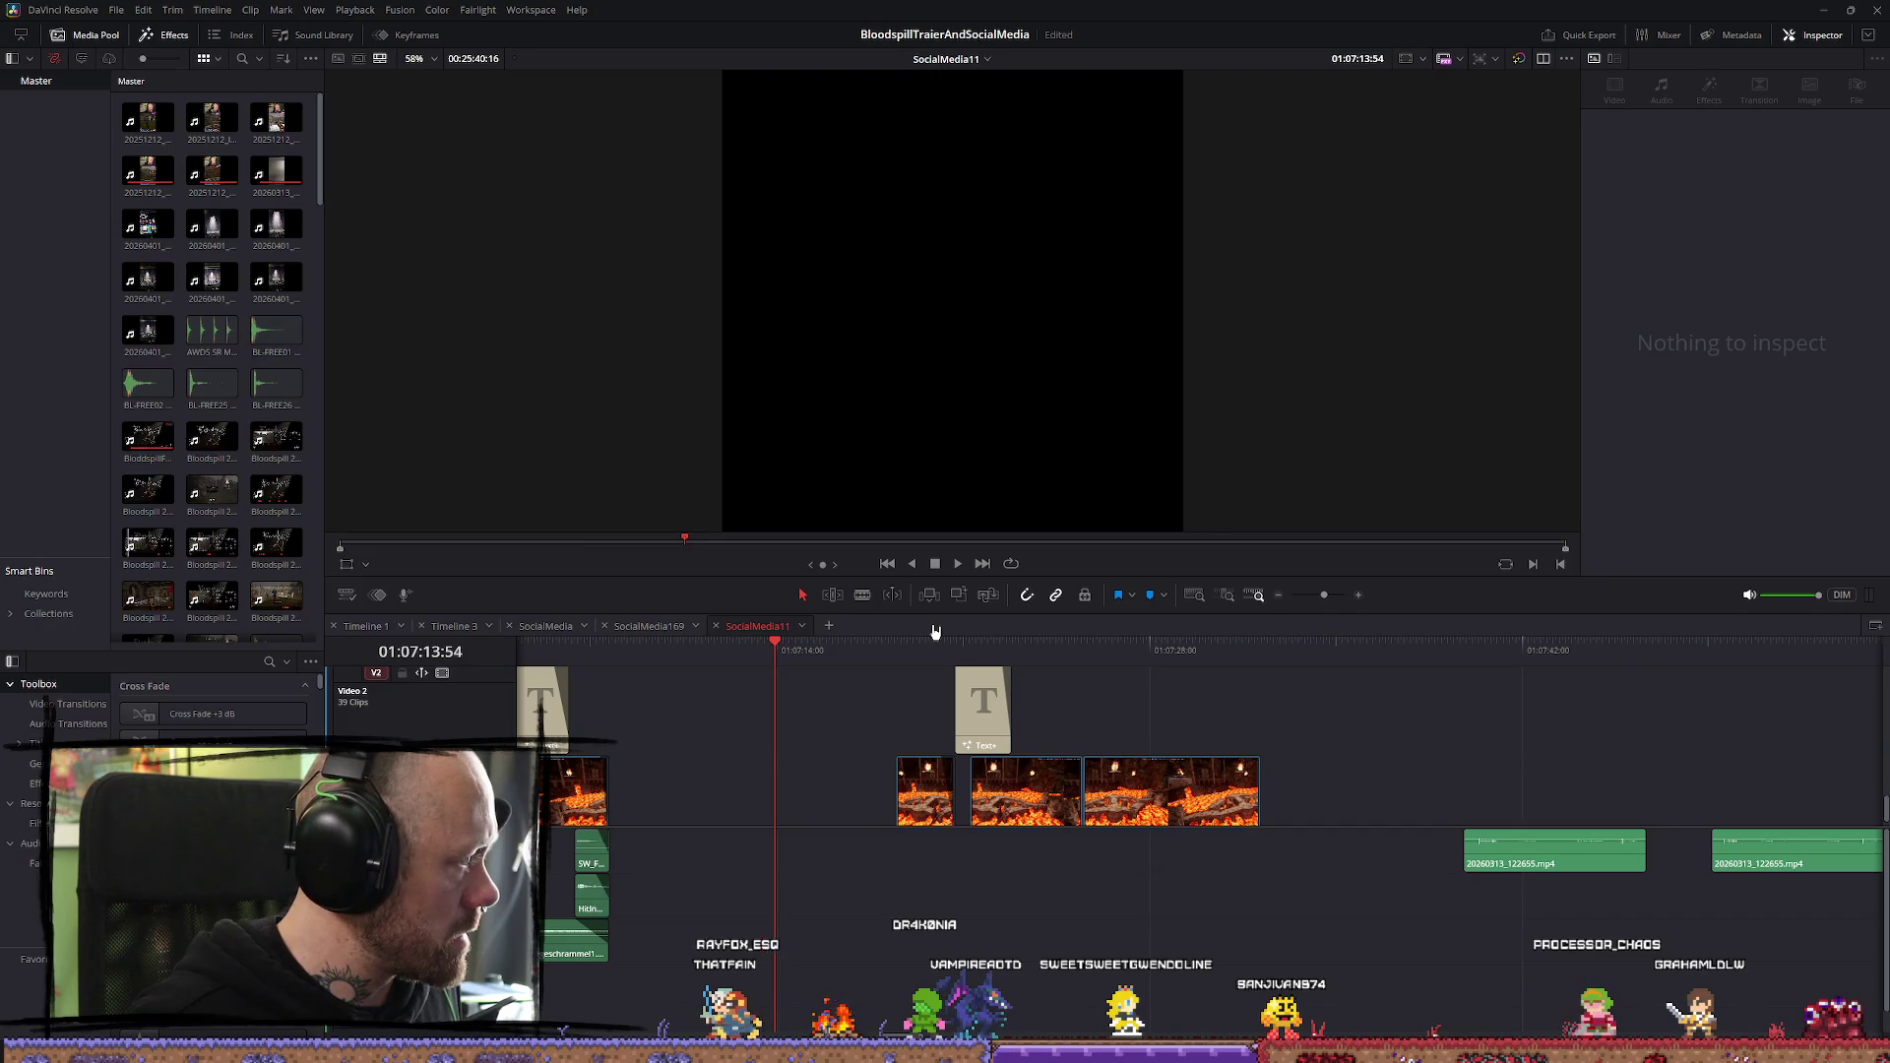
click(70, 12)
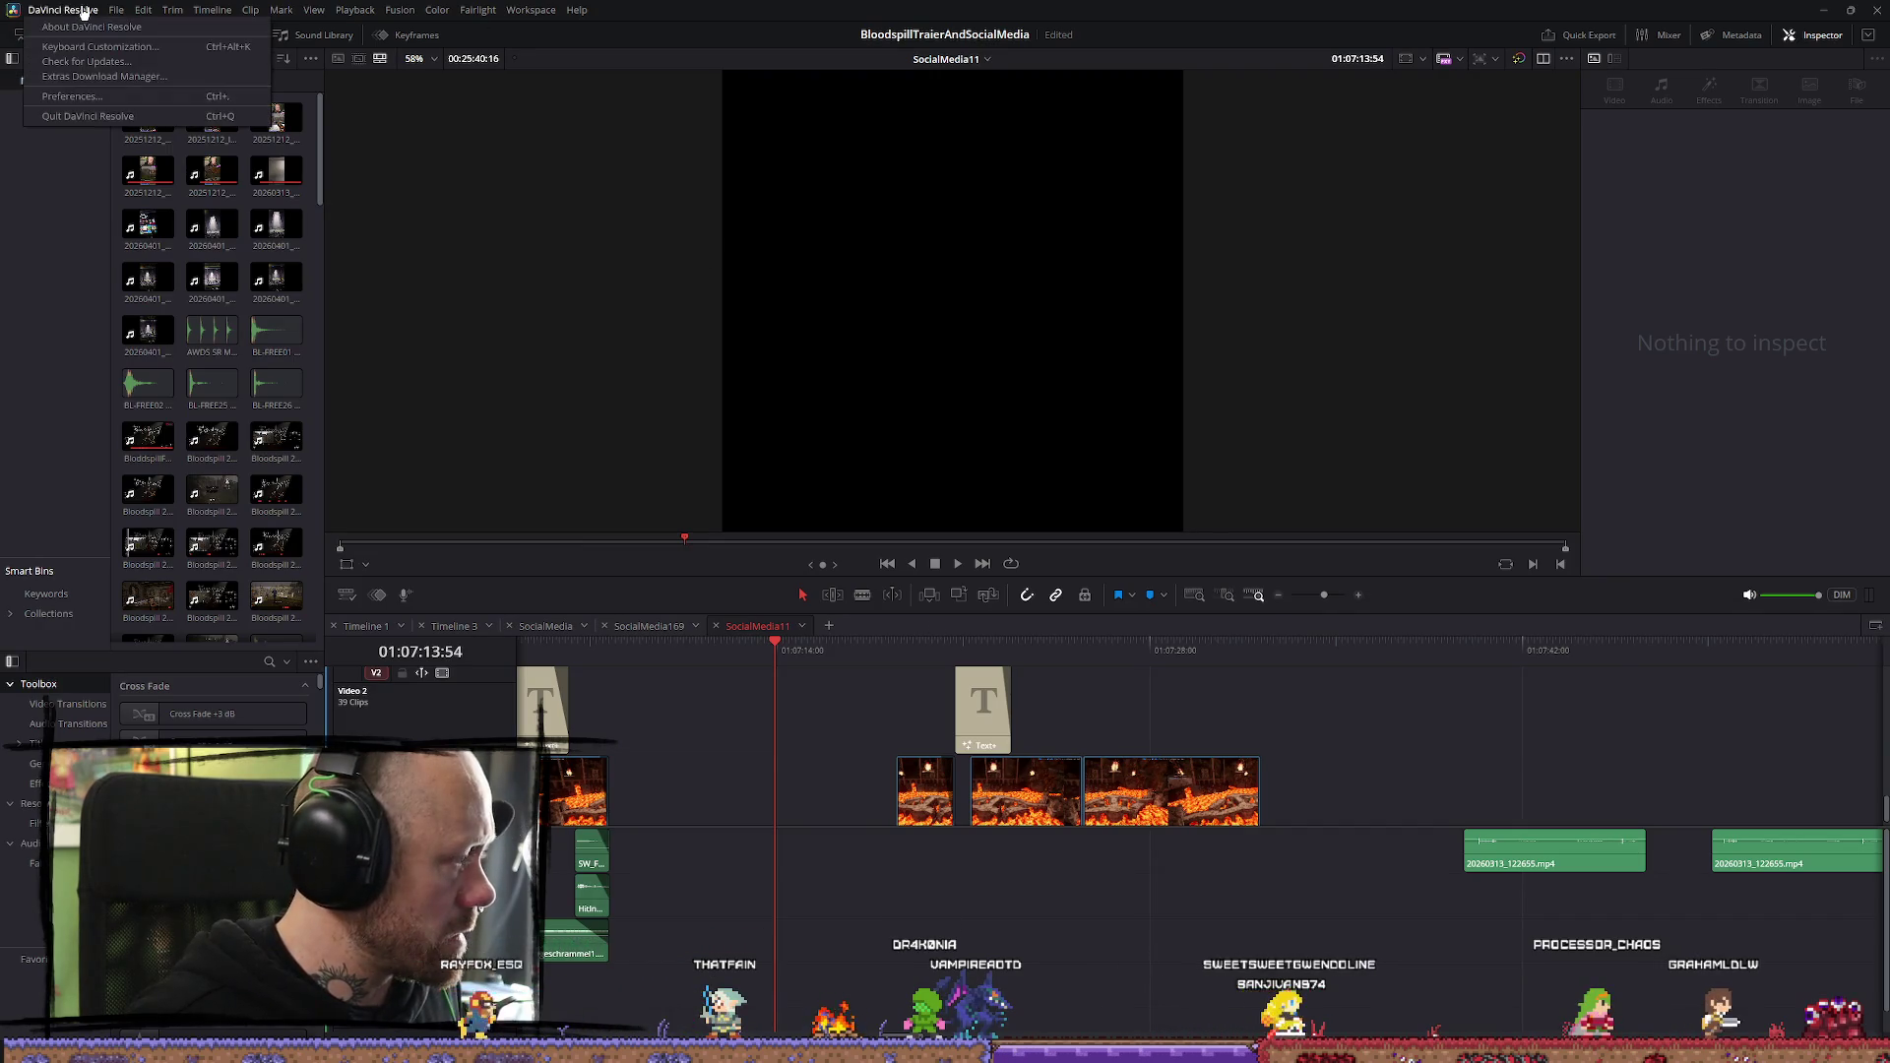
click(71, 97)
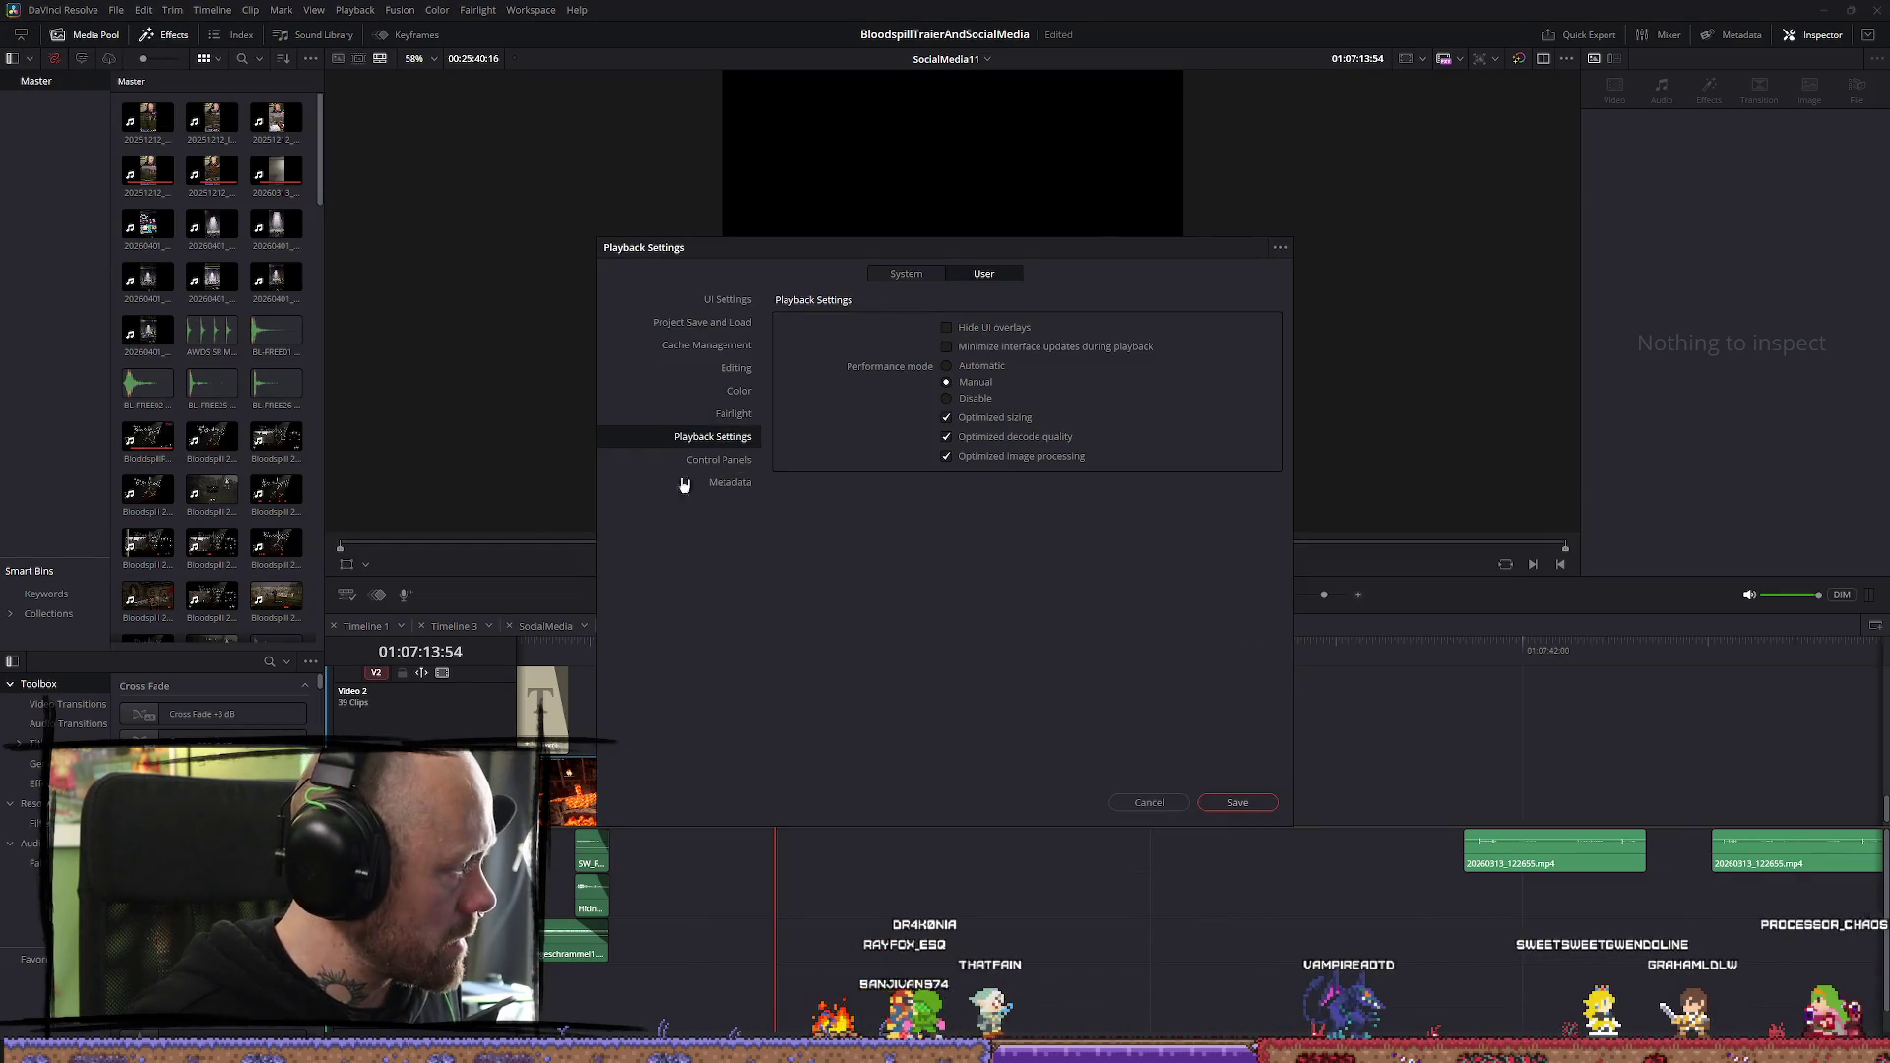
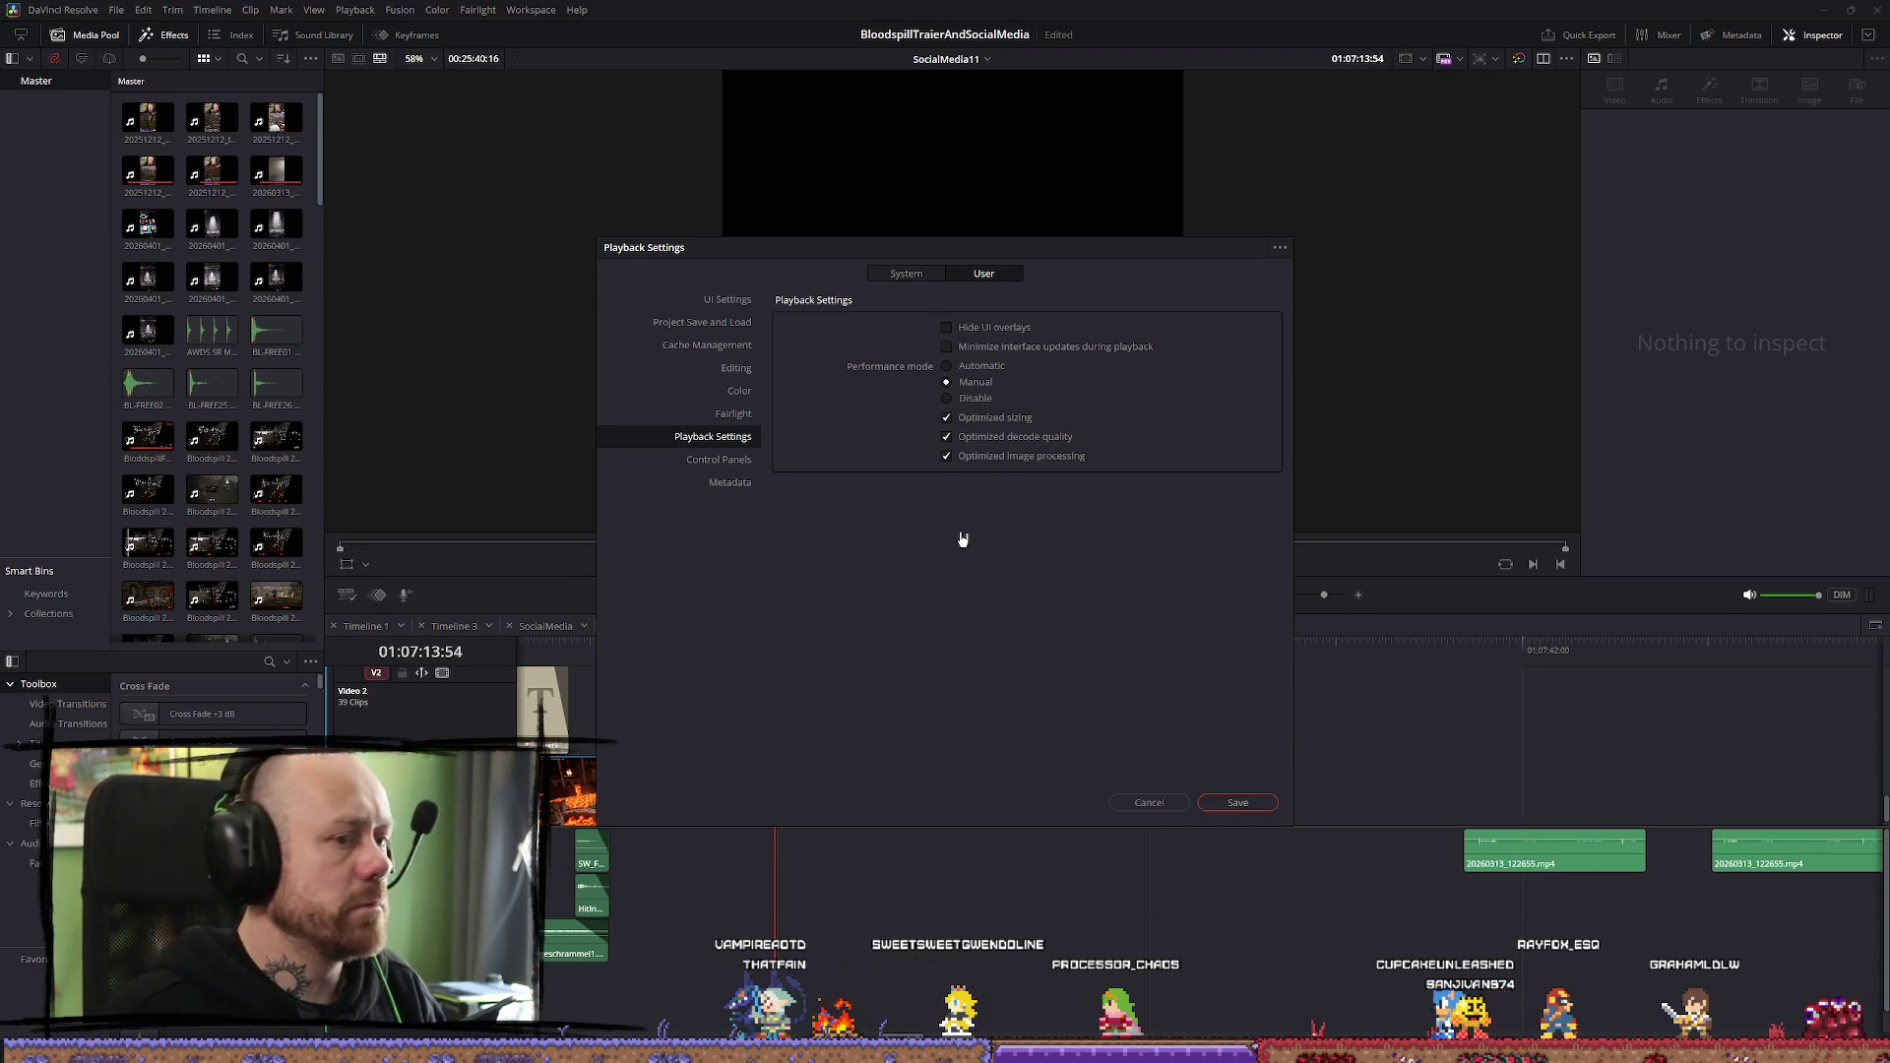
Save the playback settings and play the selected Unreal Engine gameplay clip
click(1252, 808)
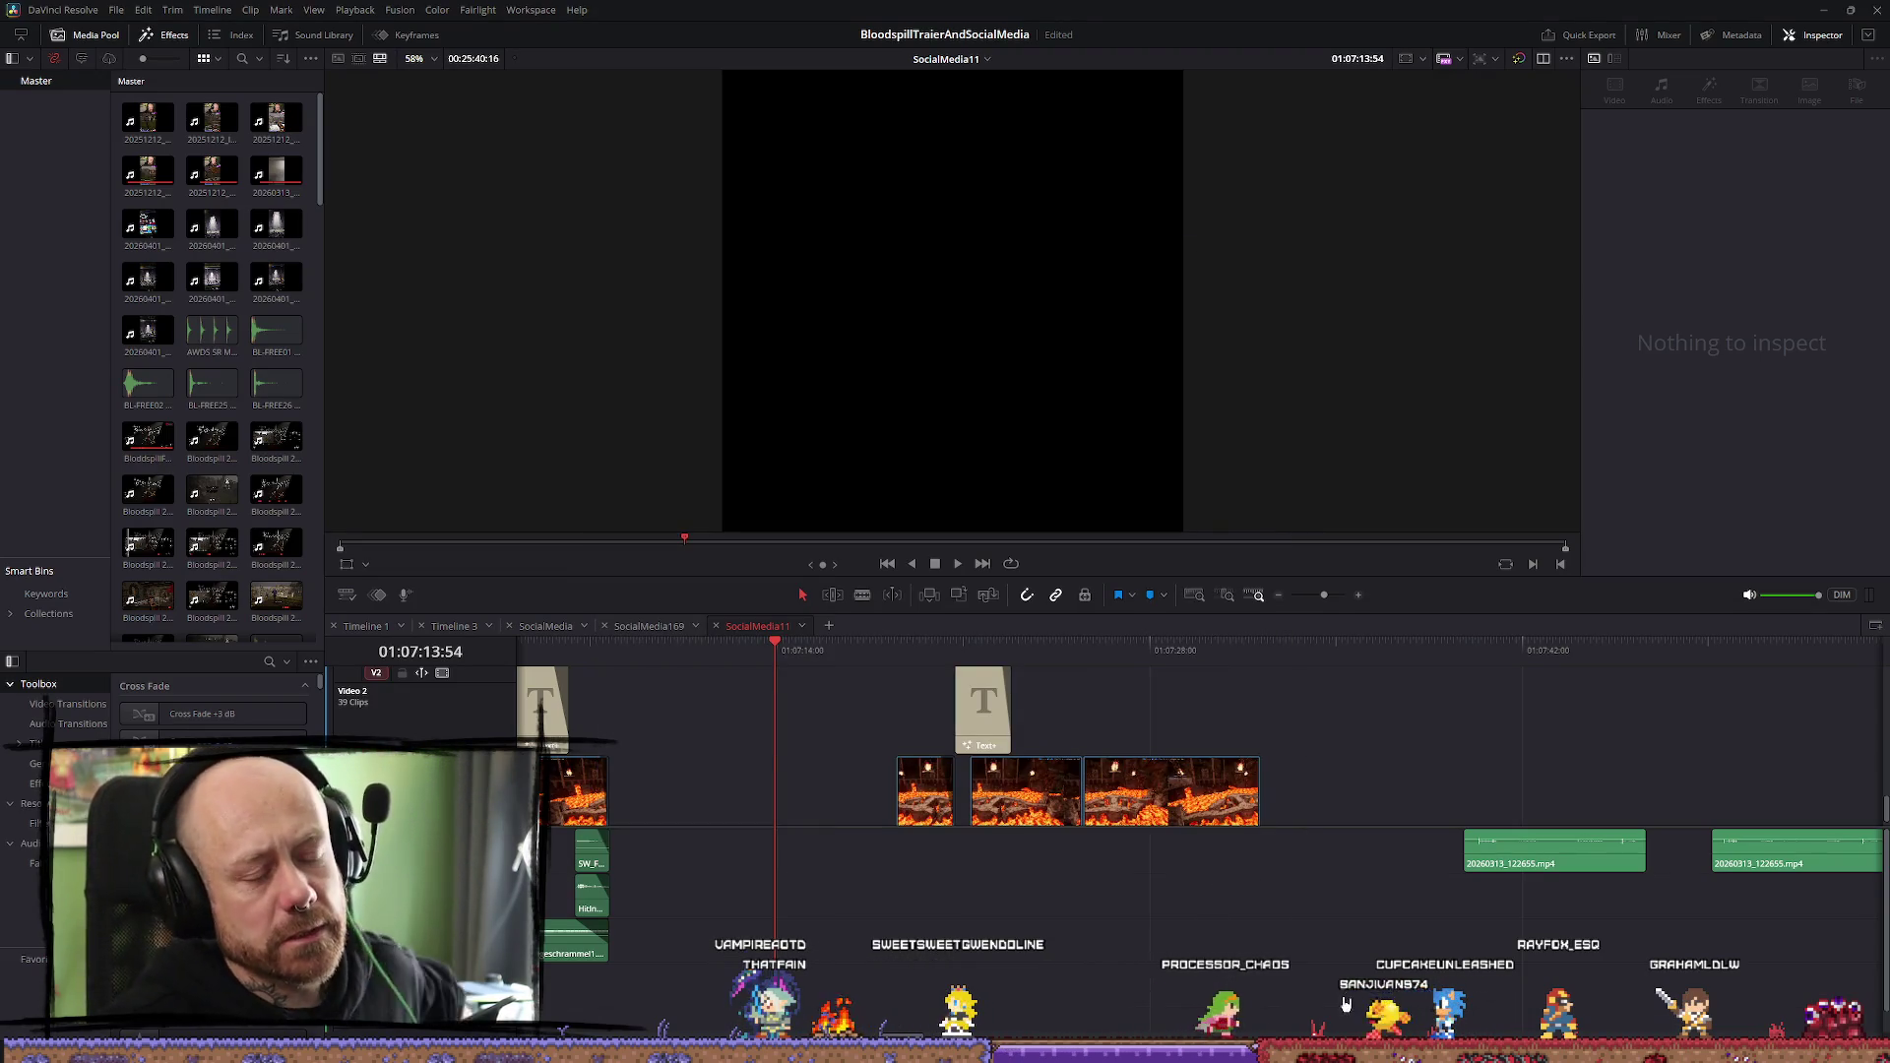
scroll(1693, 787, down, 5)
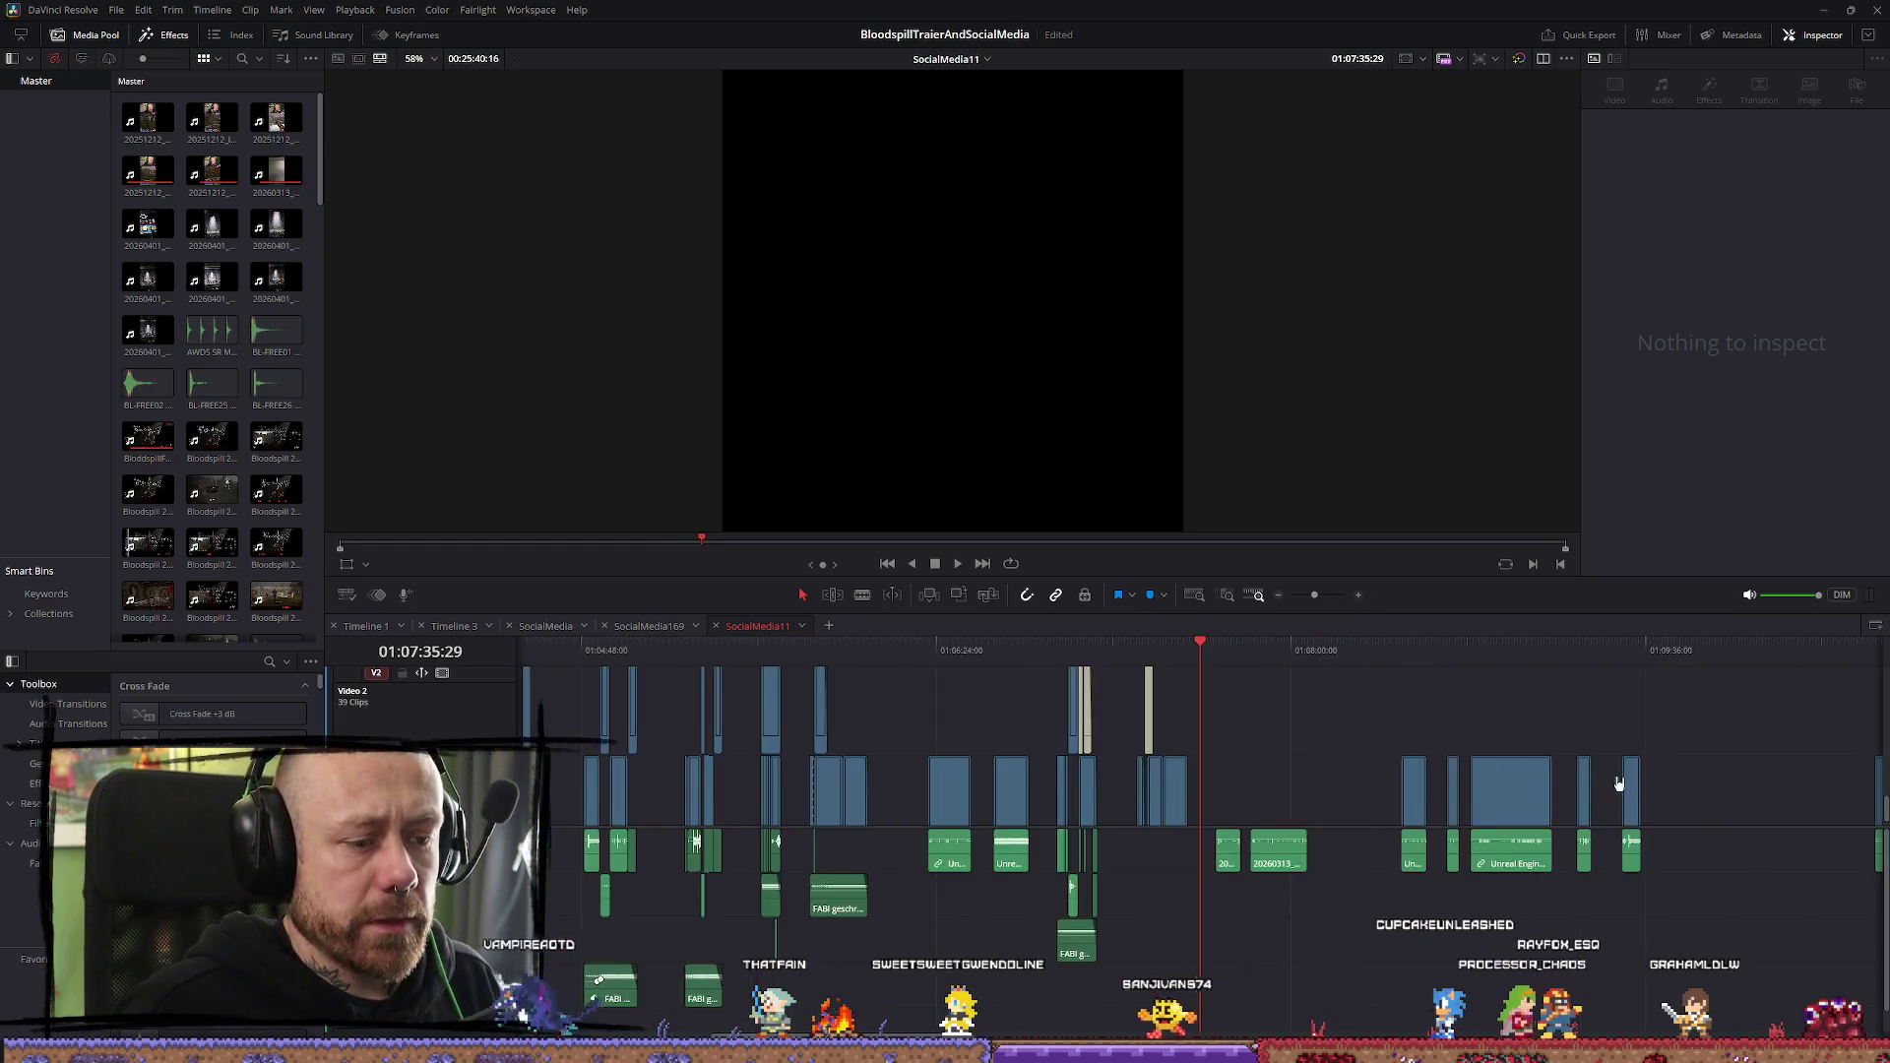
click(1429, 664)
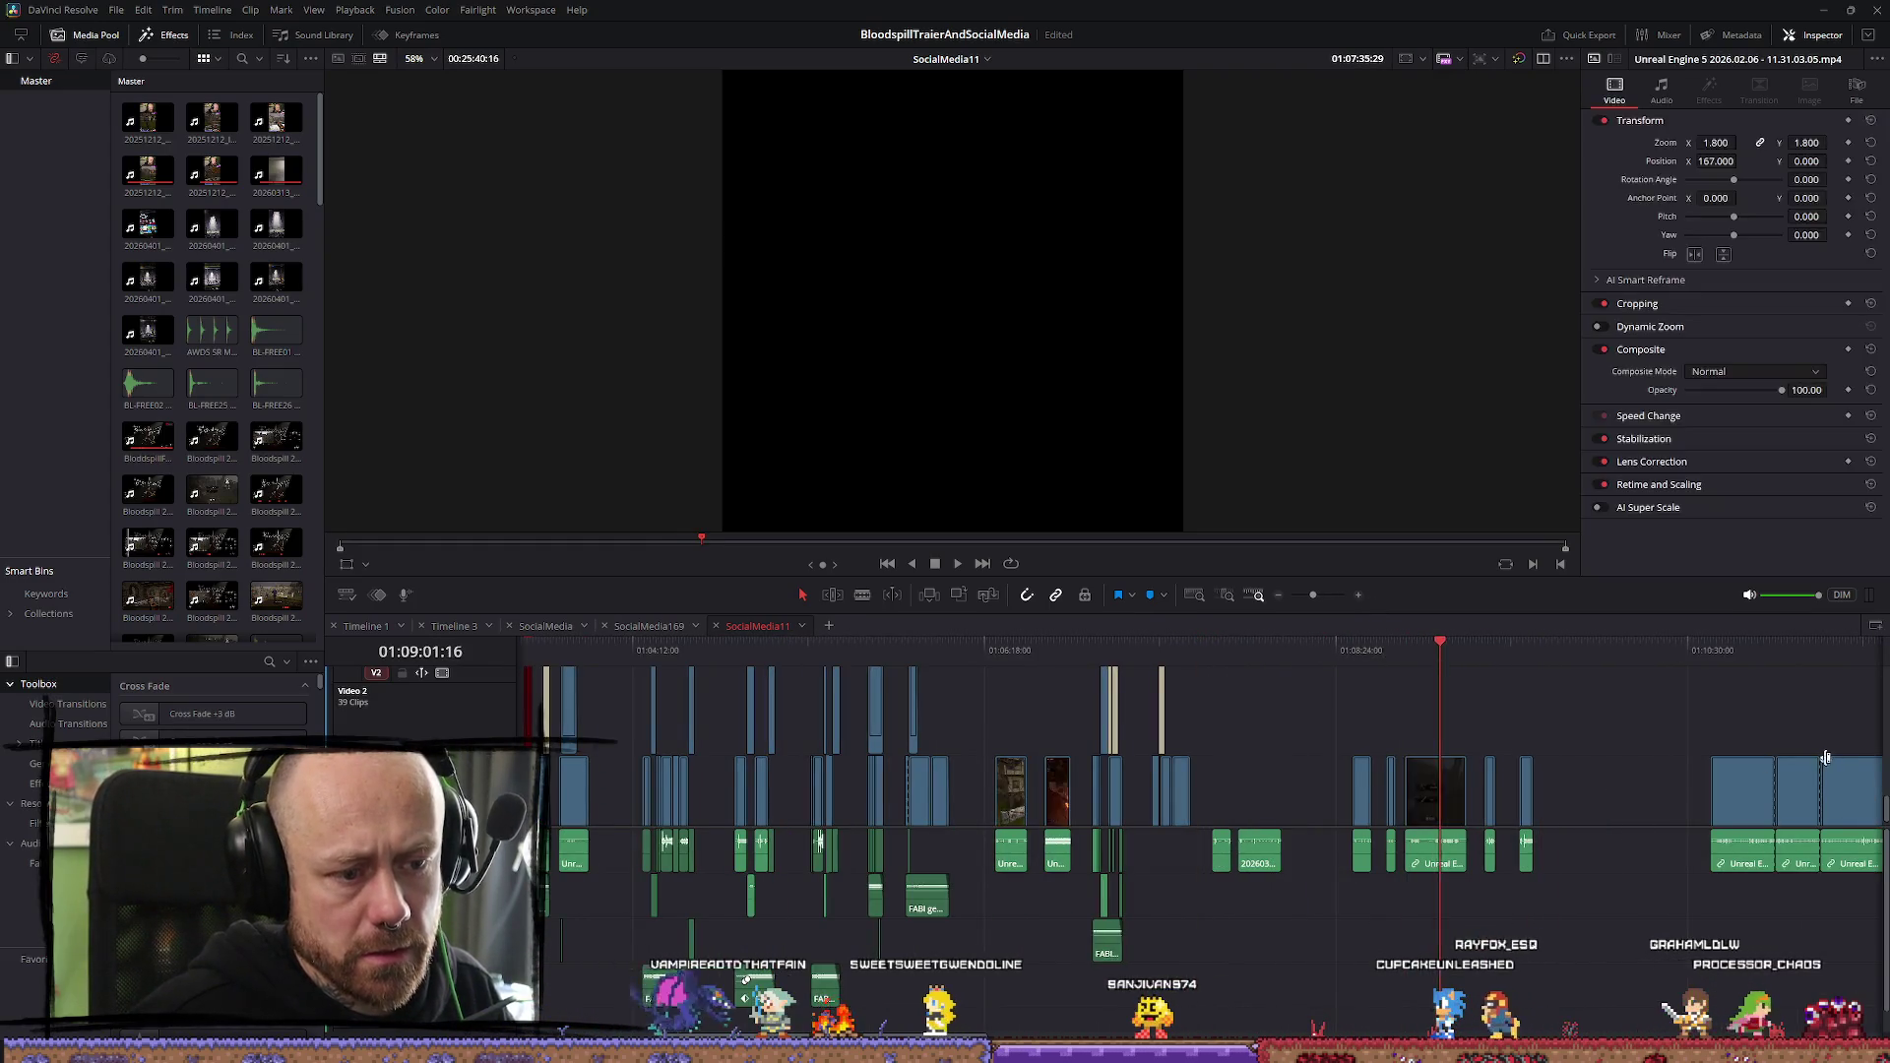
scroll(1299, 664, up, 3)
key(space)
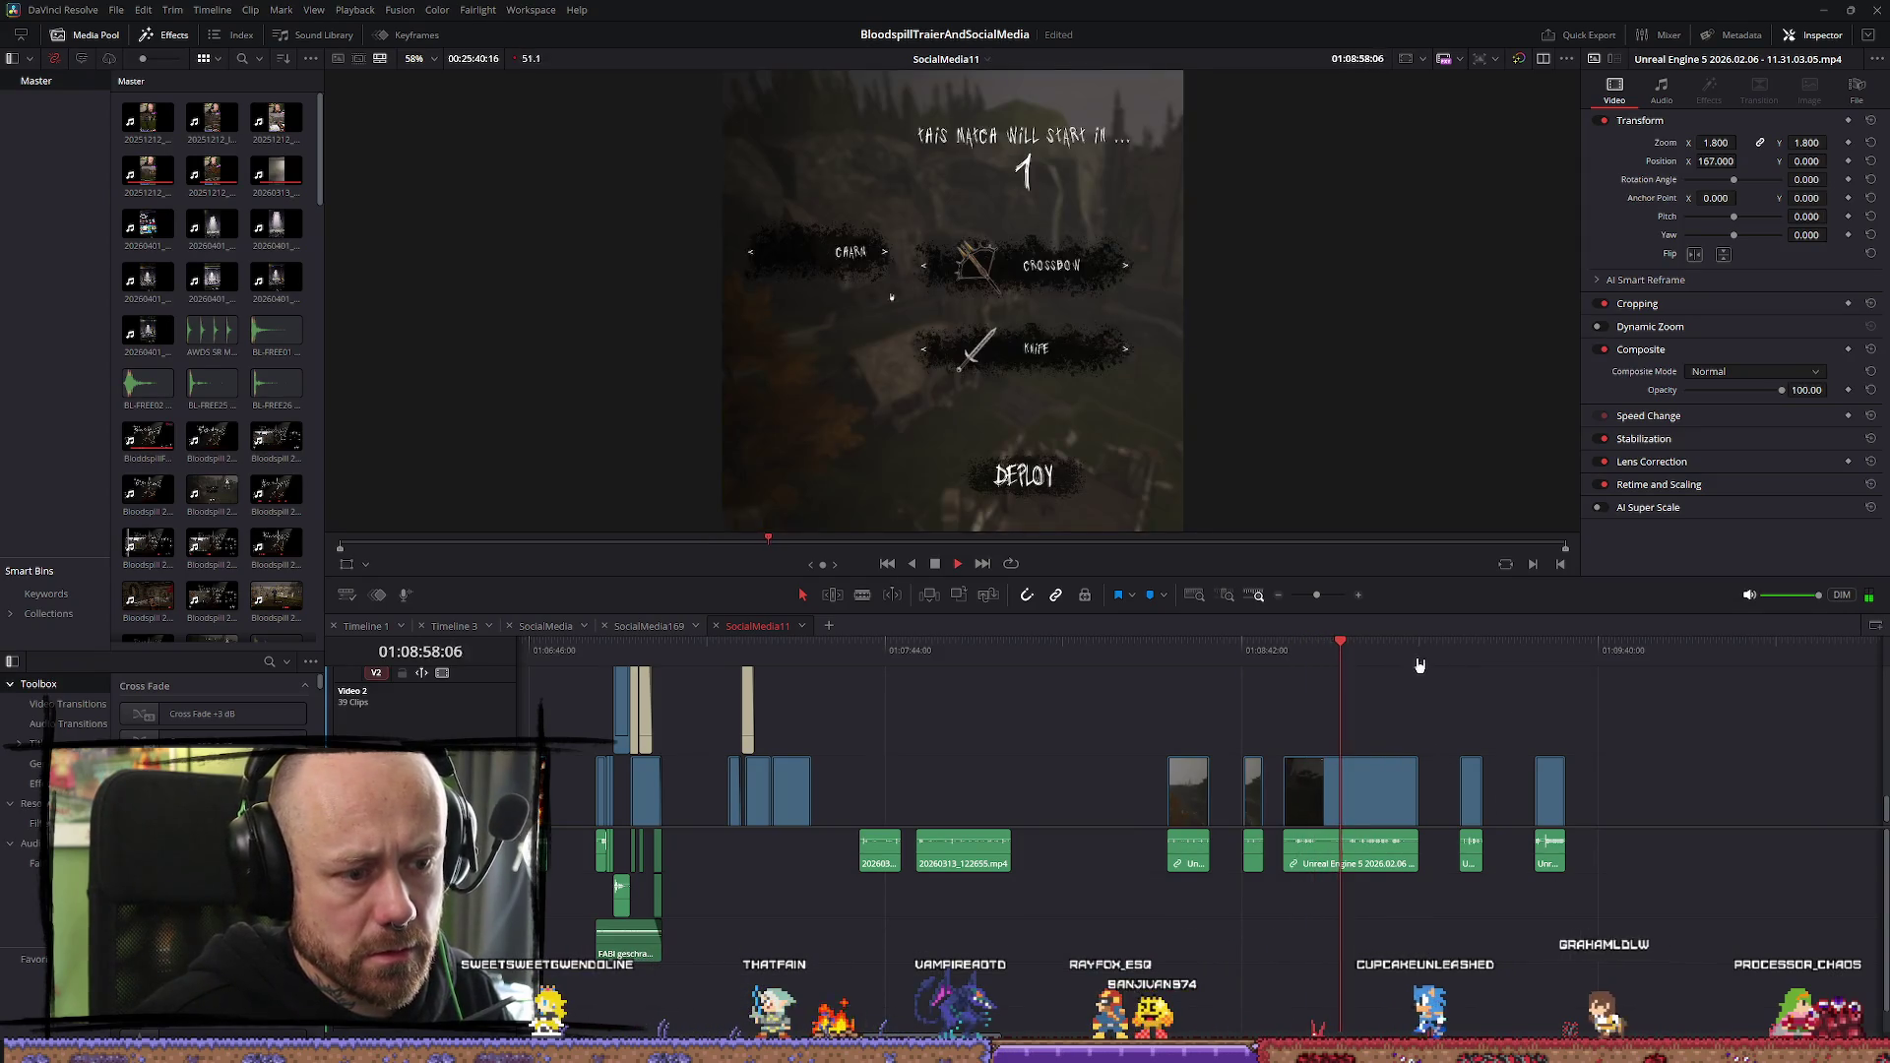
Return the playhead to the Unreal Engine 2026.03.20 clip and play the lava gameplay
click(1419, 658)
click(1149, 652)
click(1330, 793)
scroll(843, 739, down, 5)
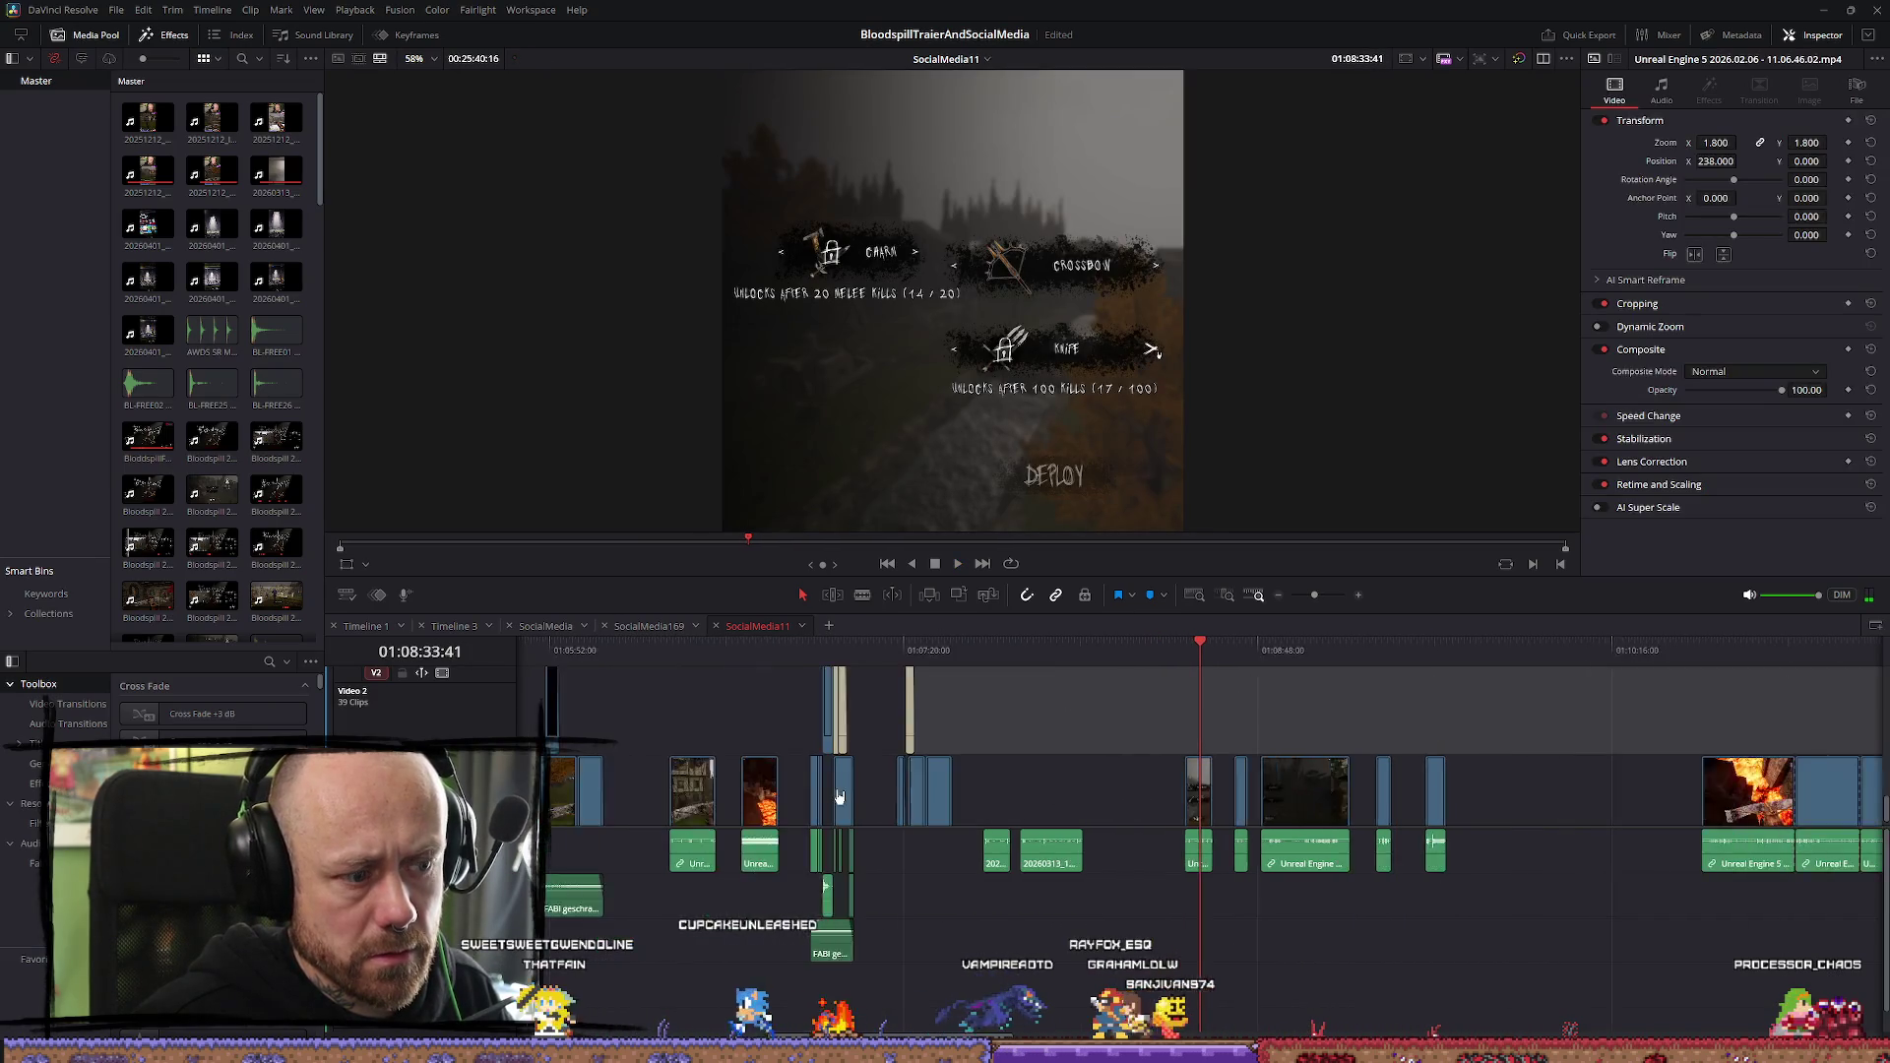
scroll(1285, 751, up, 3)
click(1285, 794)
key(space)
Look along the timeline and move the playhead to the empty end of the sequence
scroll(1550, 829, up, 3)
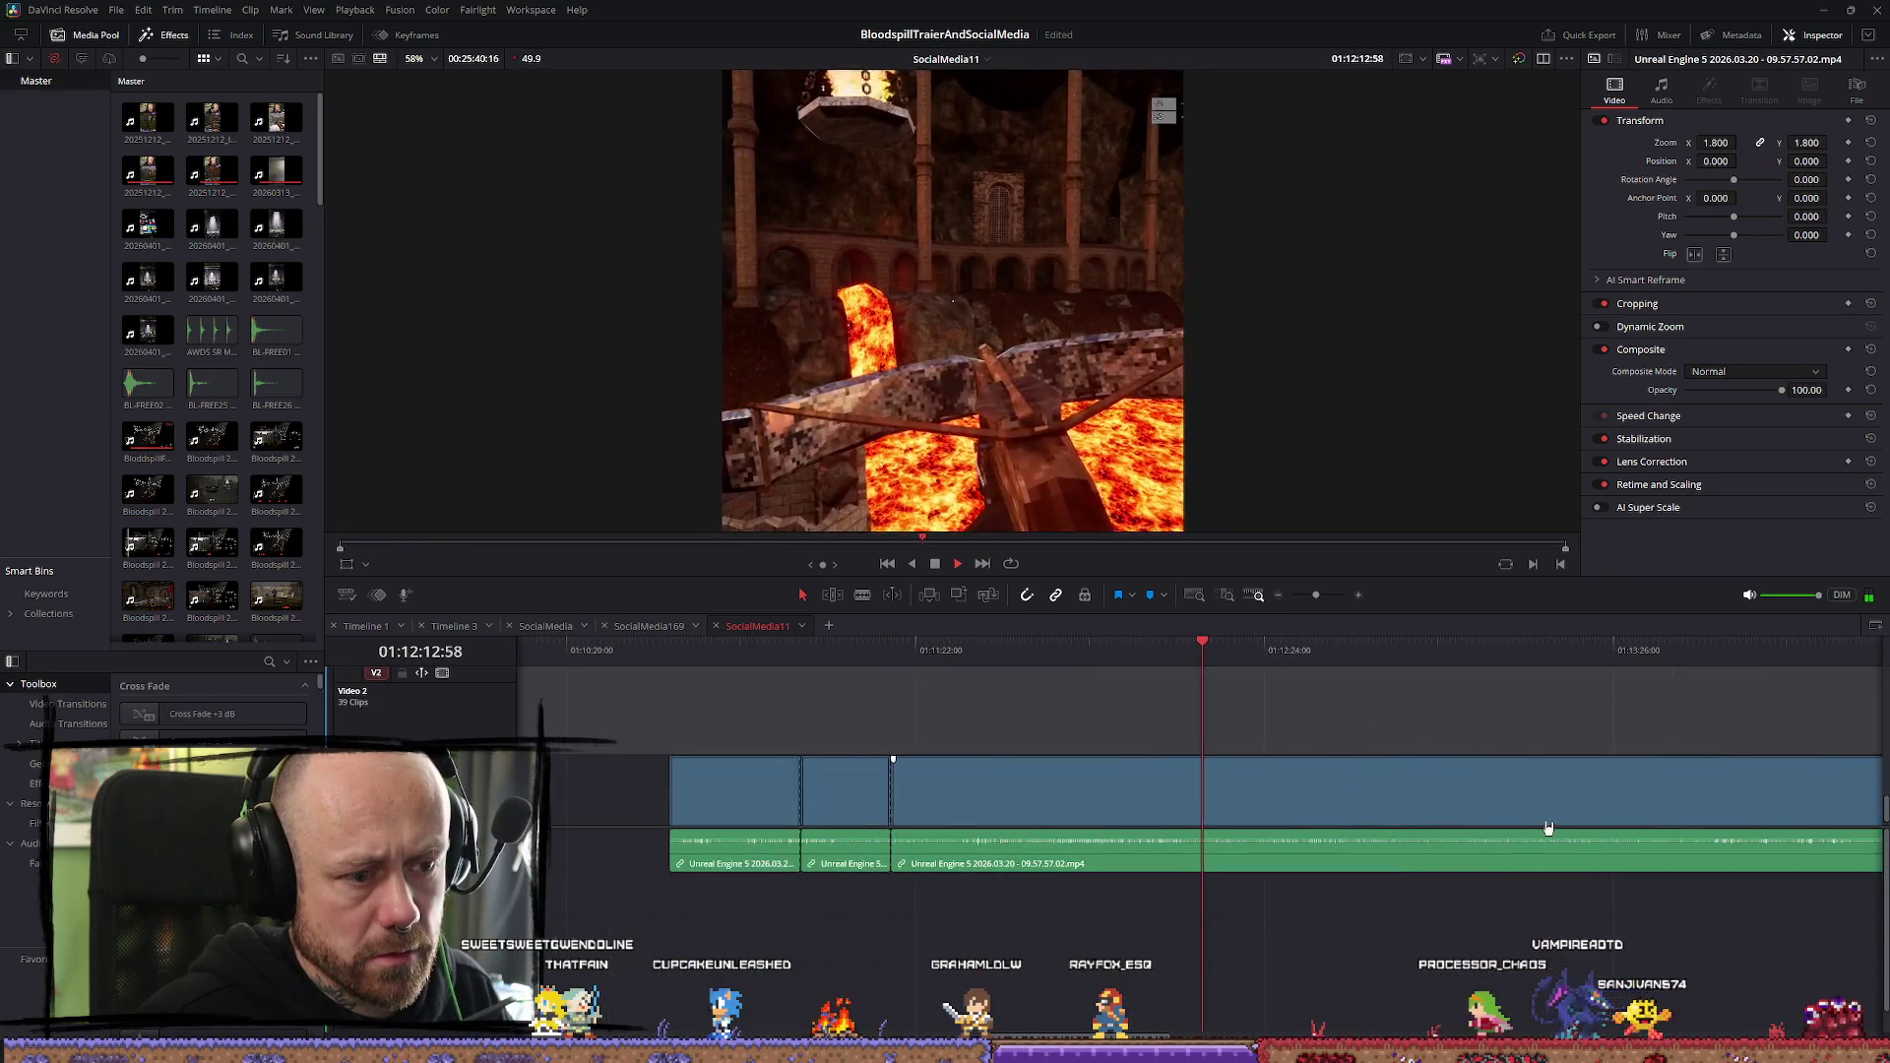
scroll(1532, 823, down, 2)
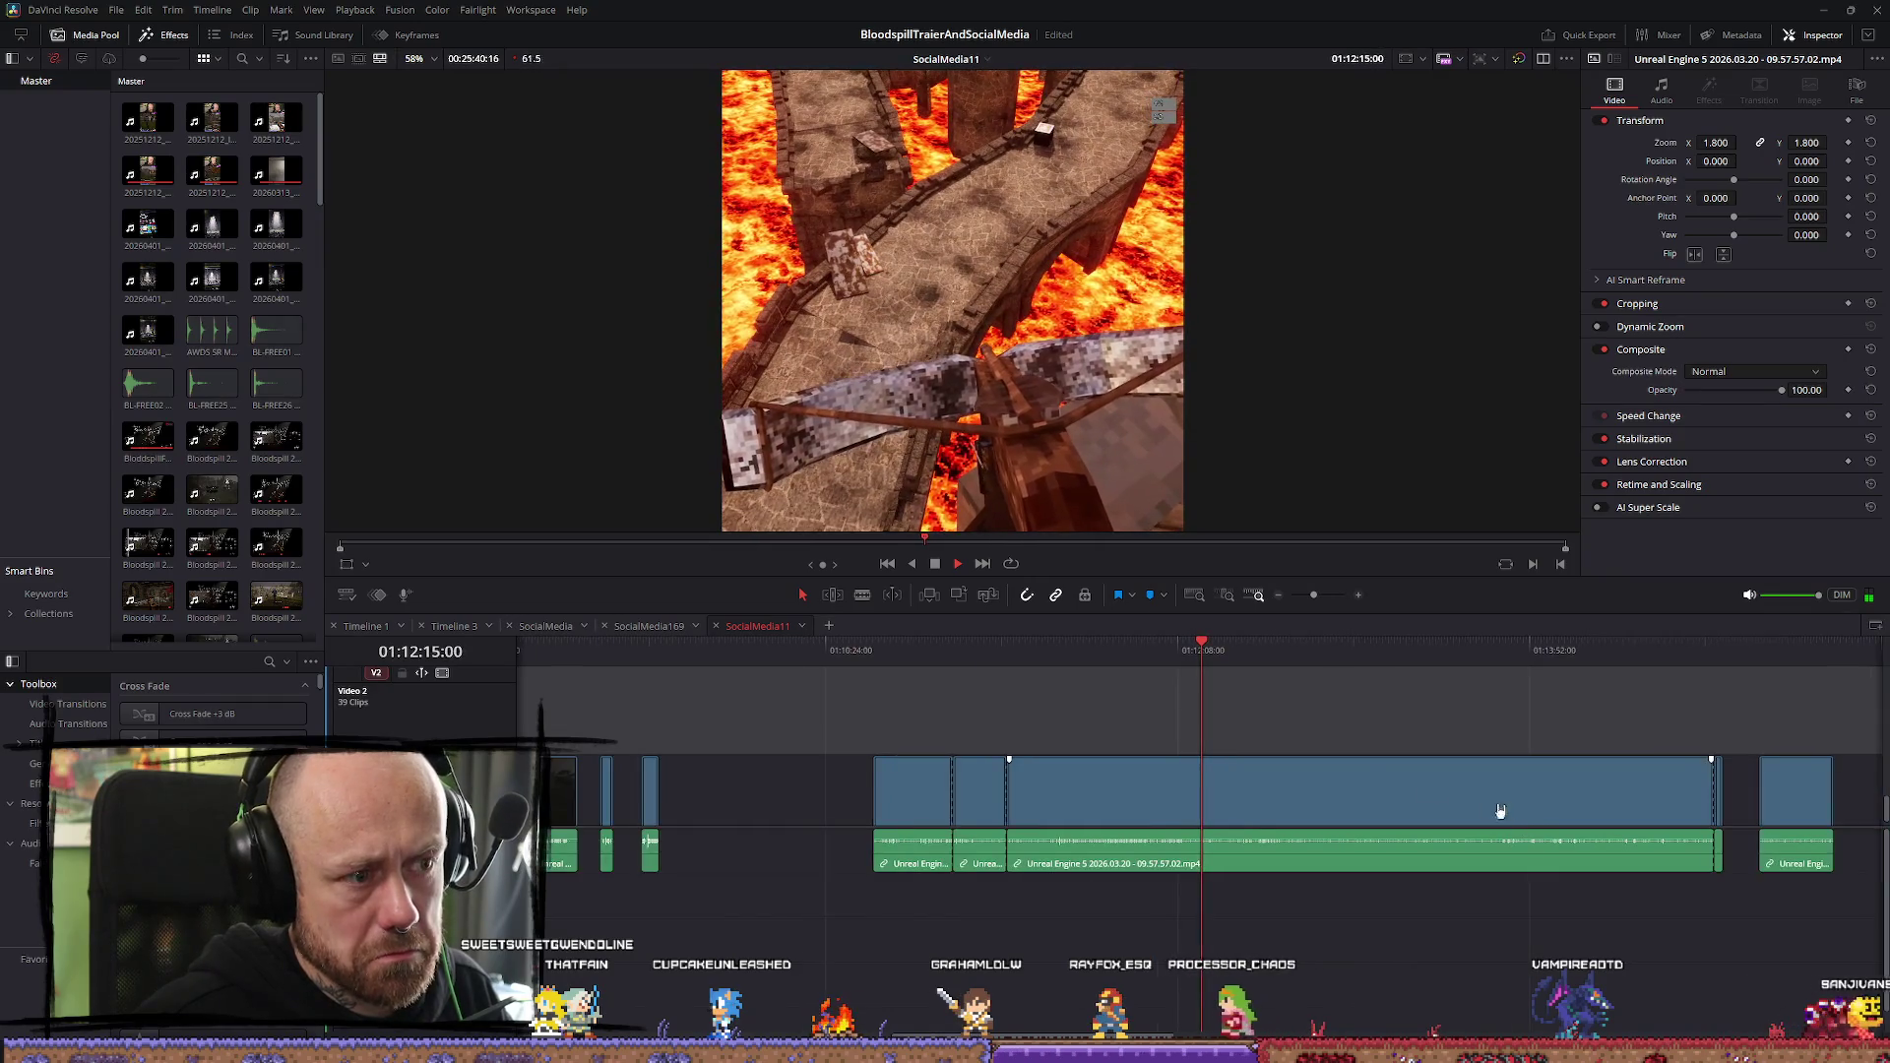
scroll(1699, 709, down, 2)
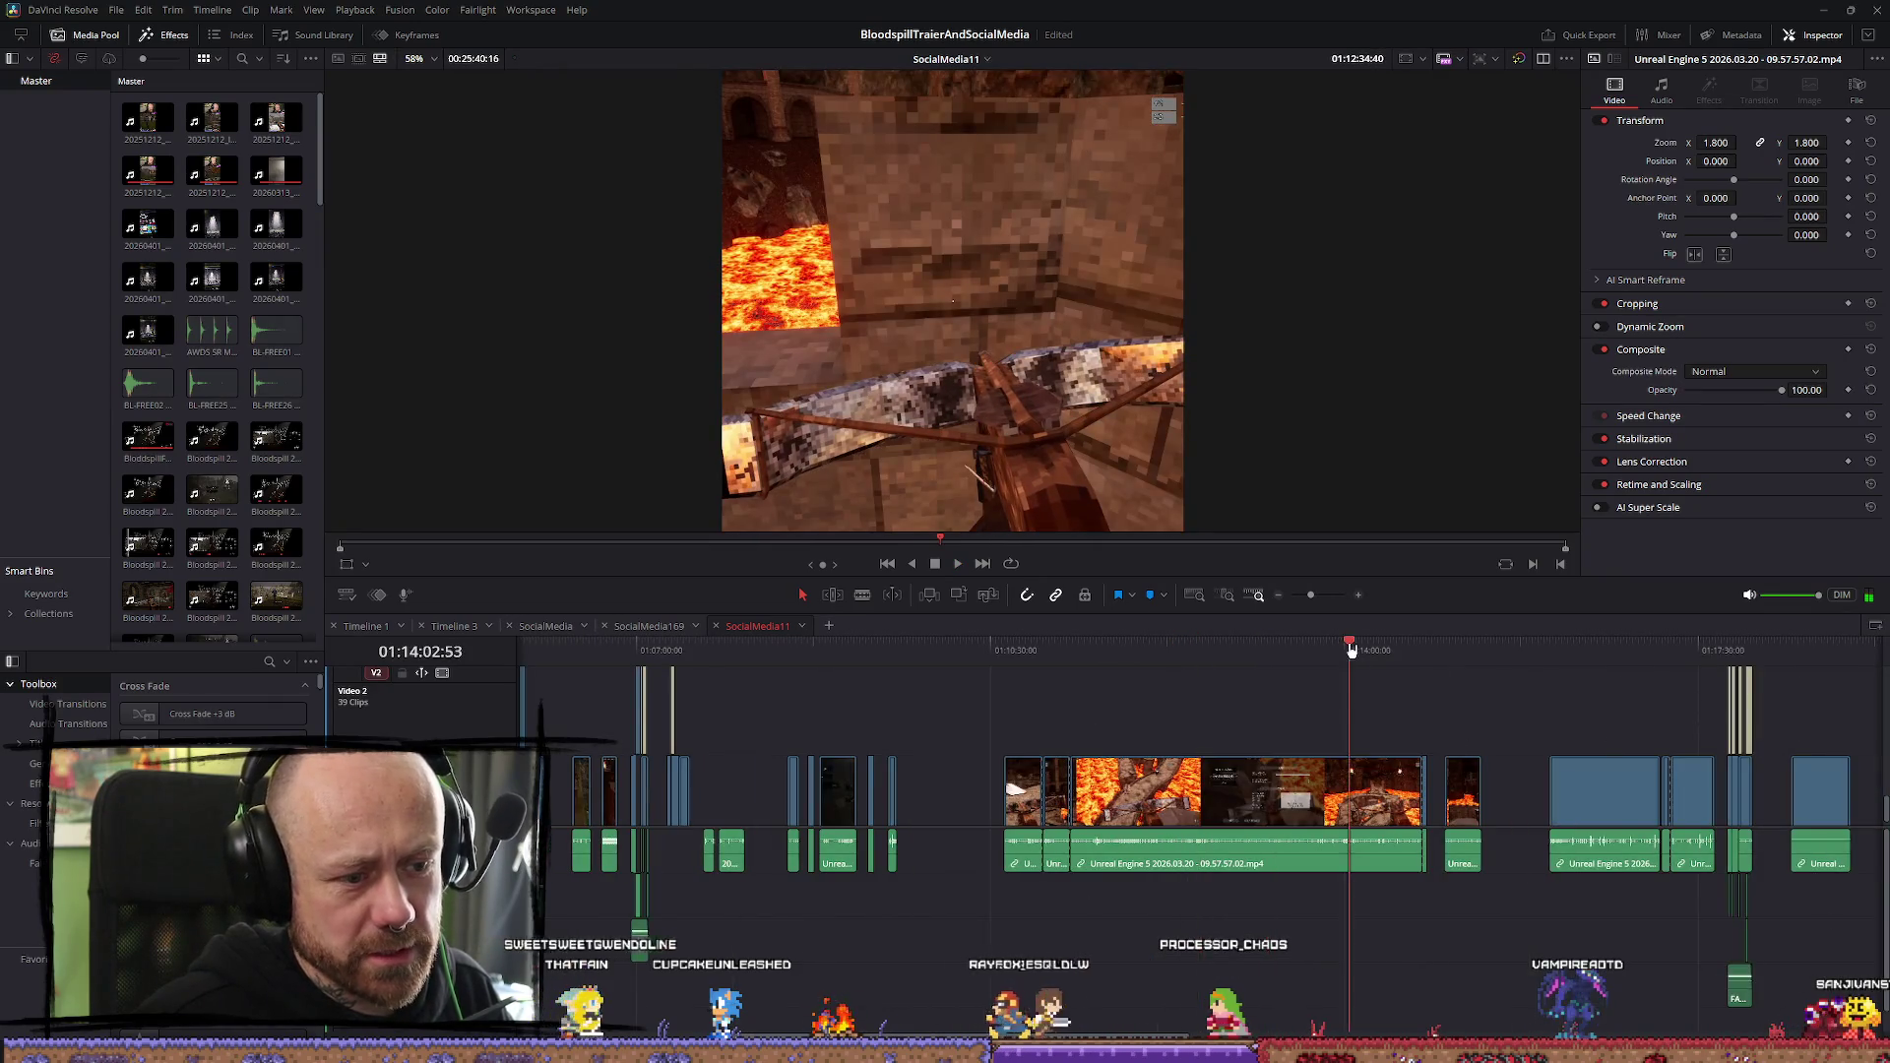
scroll(1692, 760, down, 5)
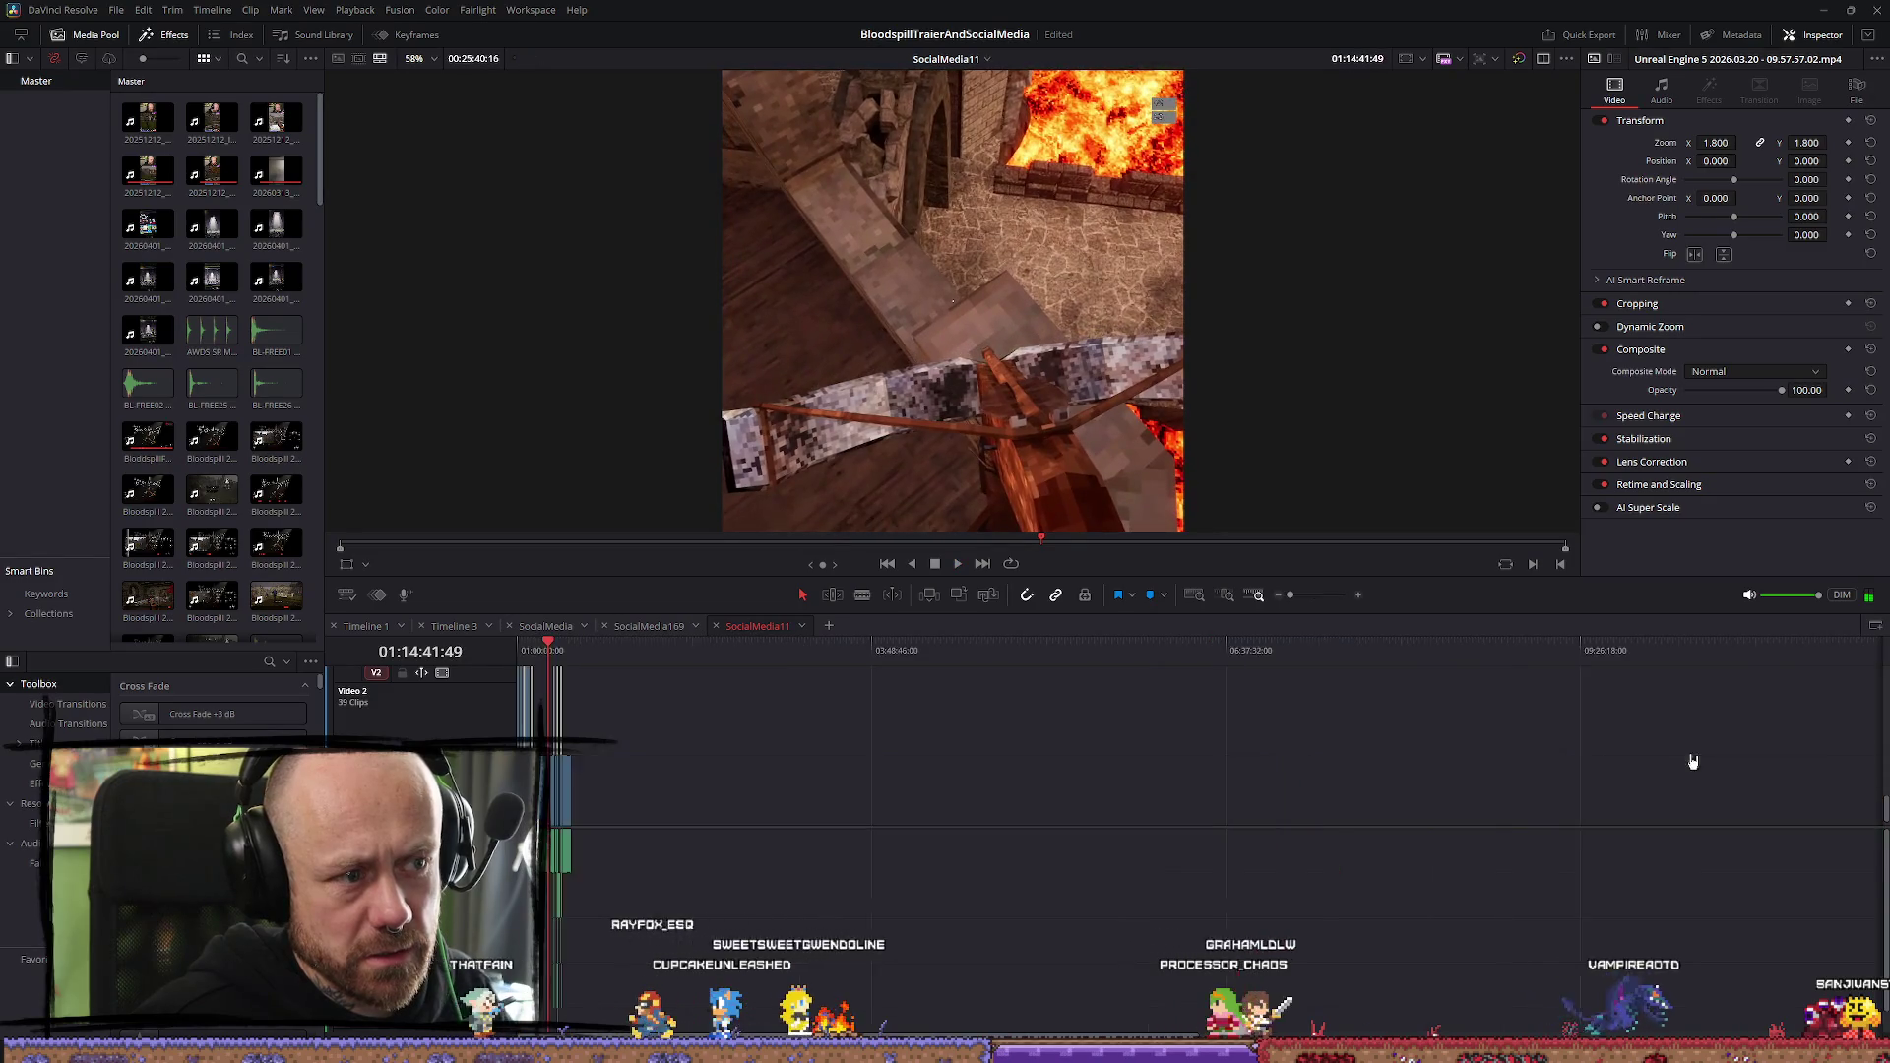
scroll(1579, 763, up, 5)
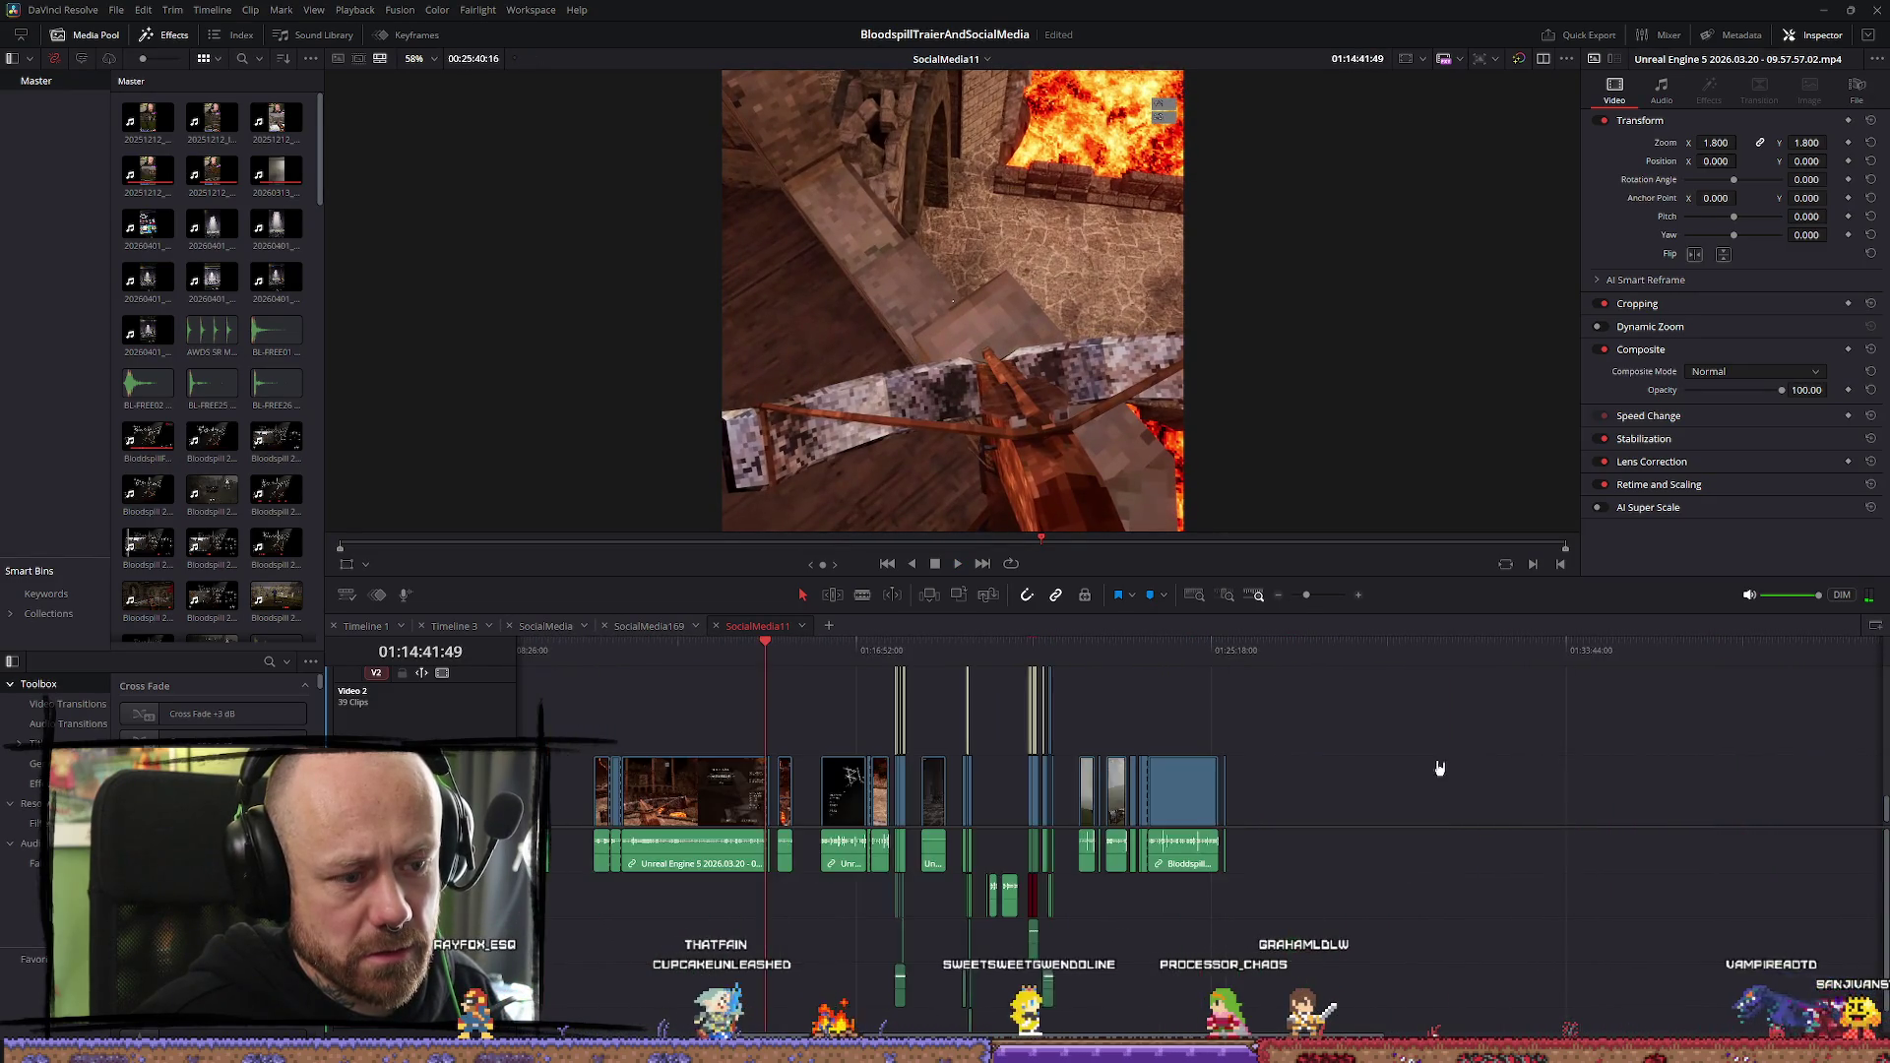
click(1257, 650)
scroll(1428, 748, up, 4)
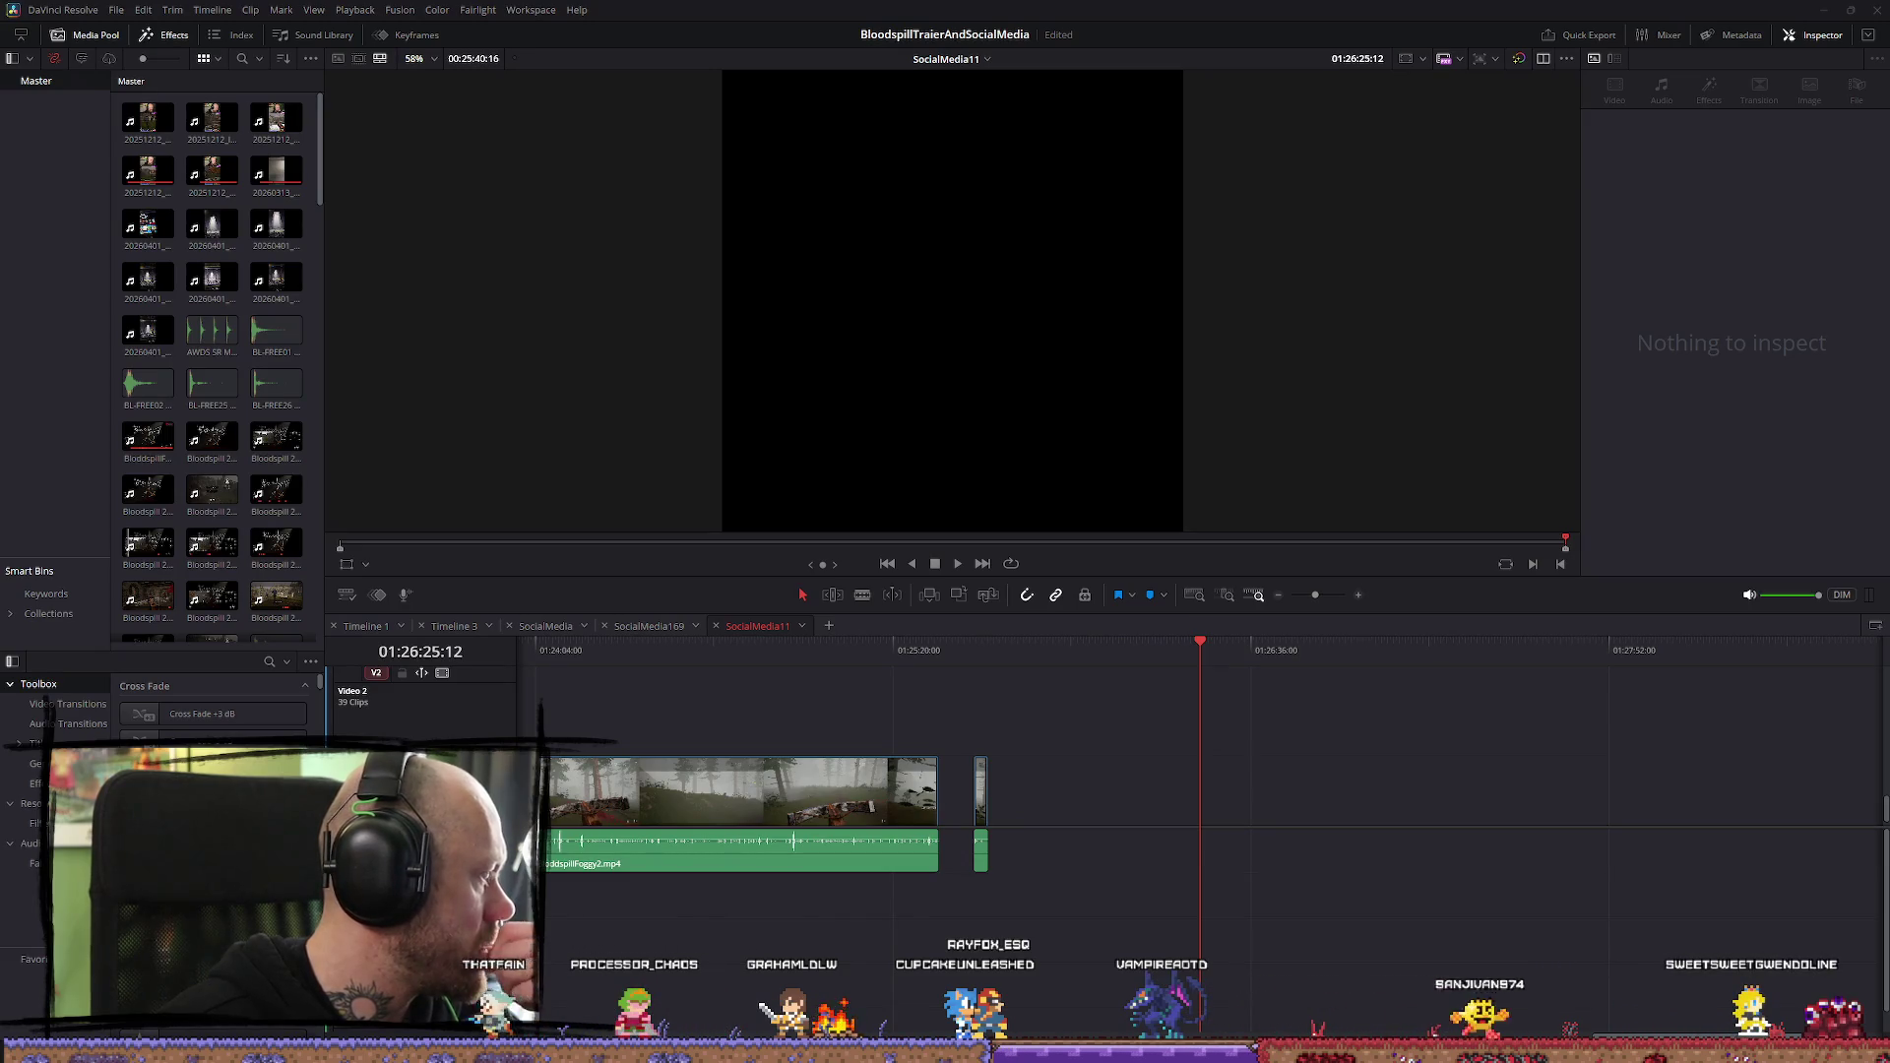
Drag the unknown_2026.04.17-12.30 and 12.29 clips onto the timeline after Bloodspill
drag(866, 823, 1171, 809)
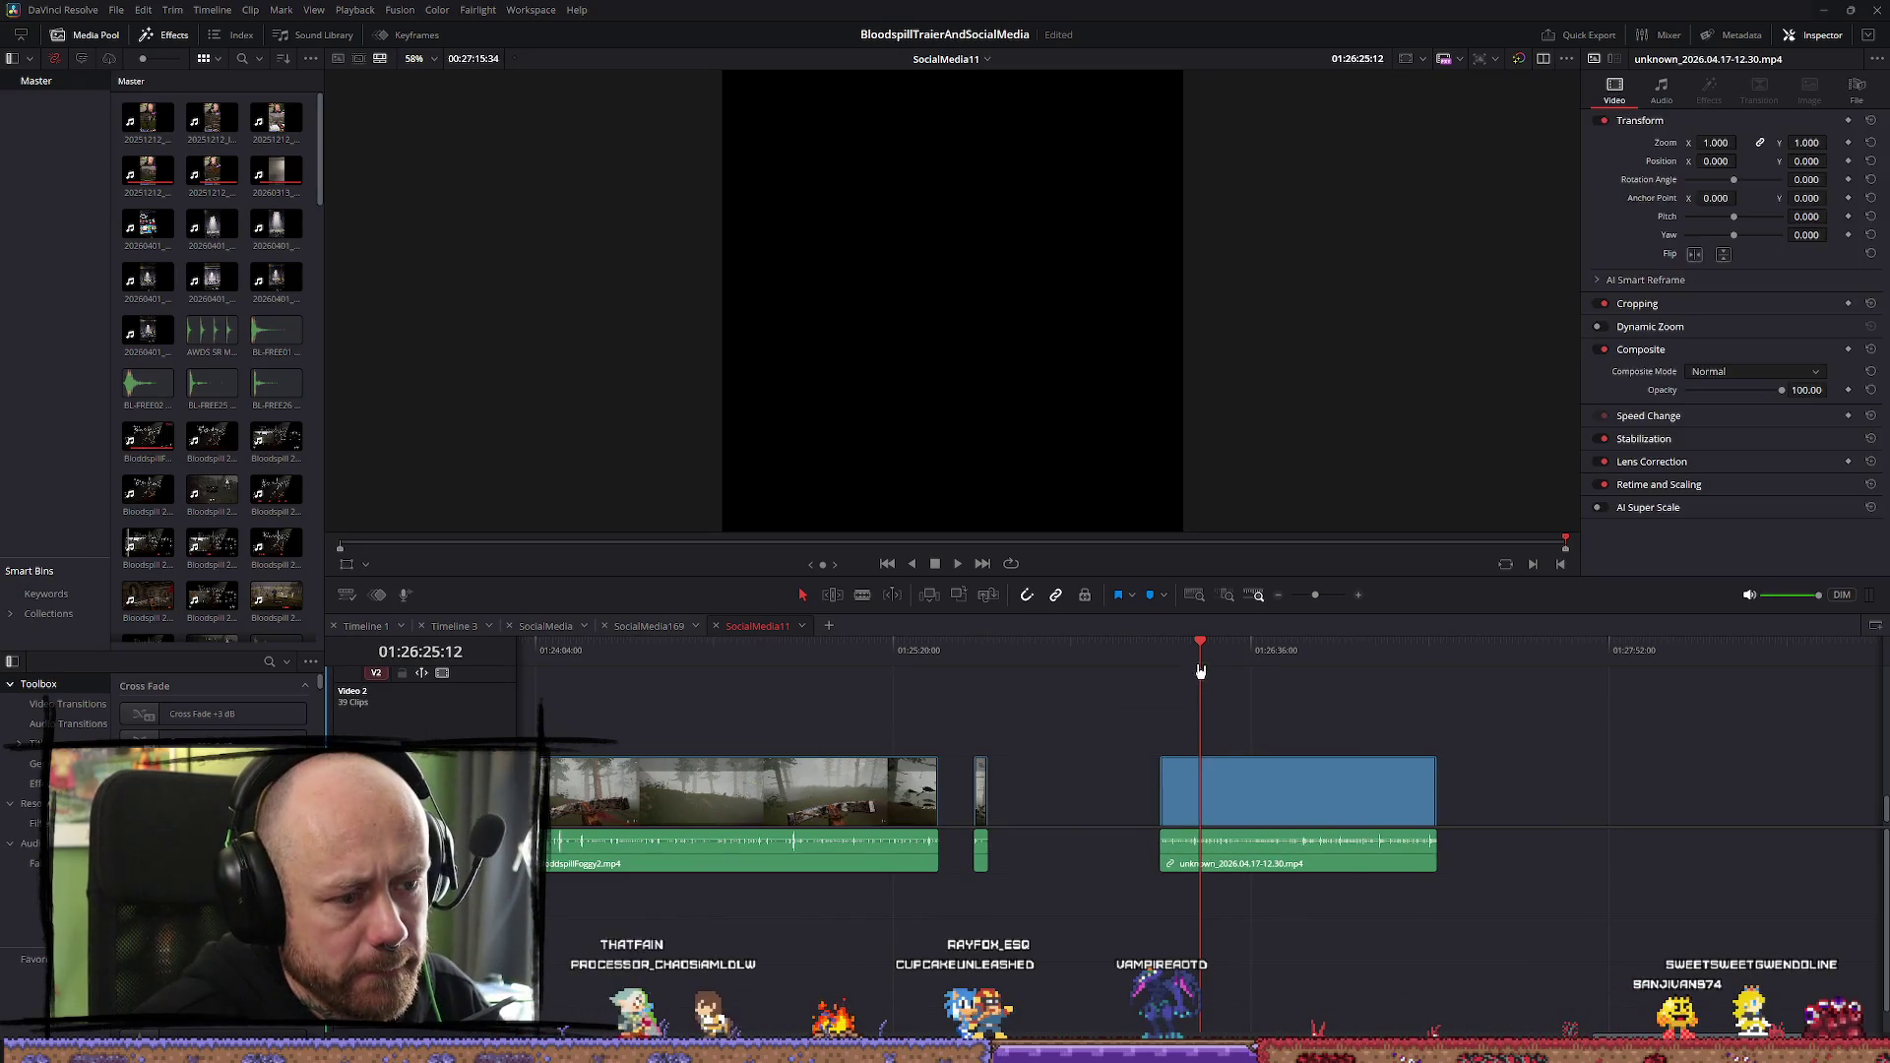
mouse_move(272, 578)
mouse_down()
mouse_move(1481, 827)
mouse_move(1854, 827)
mouse_up()
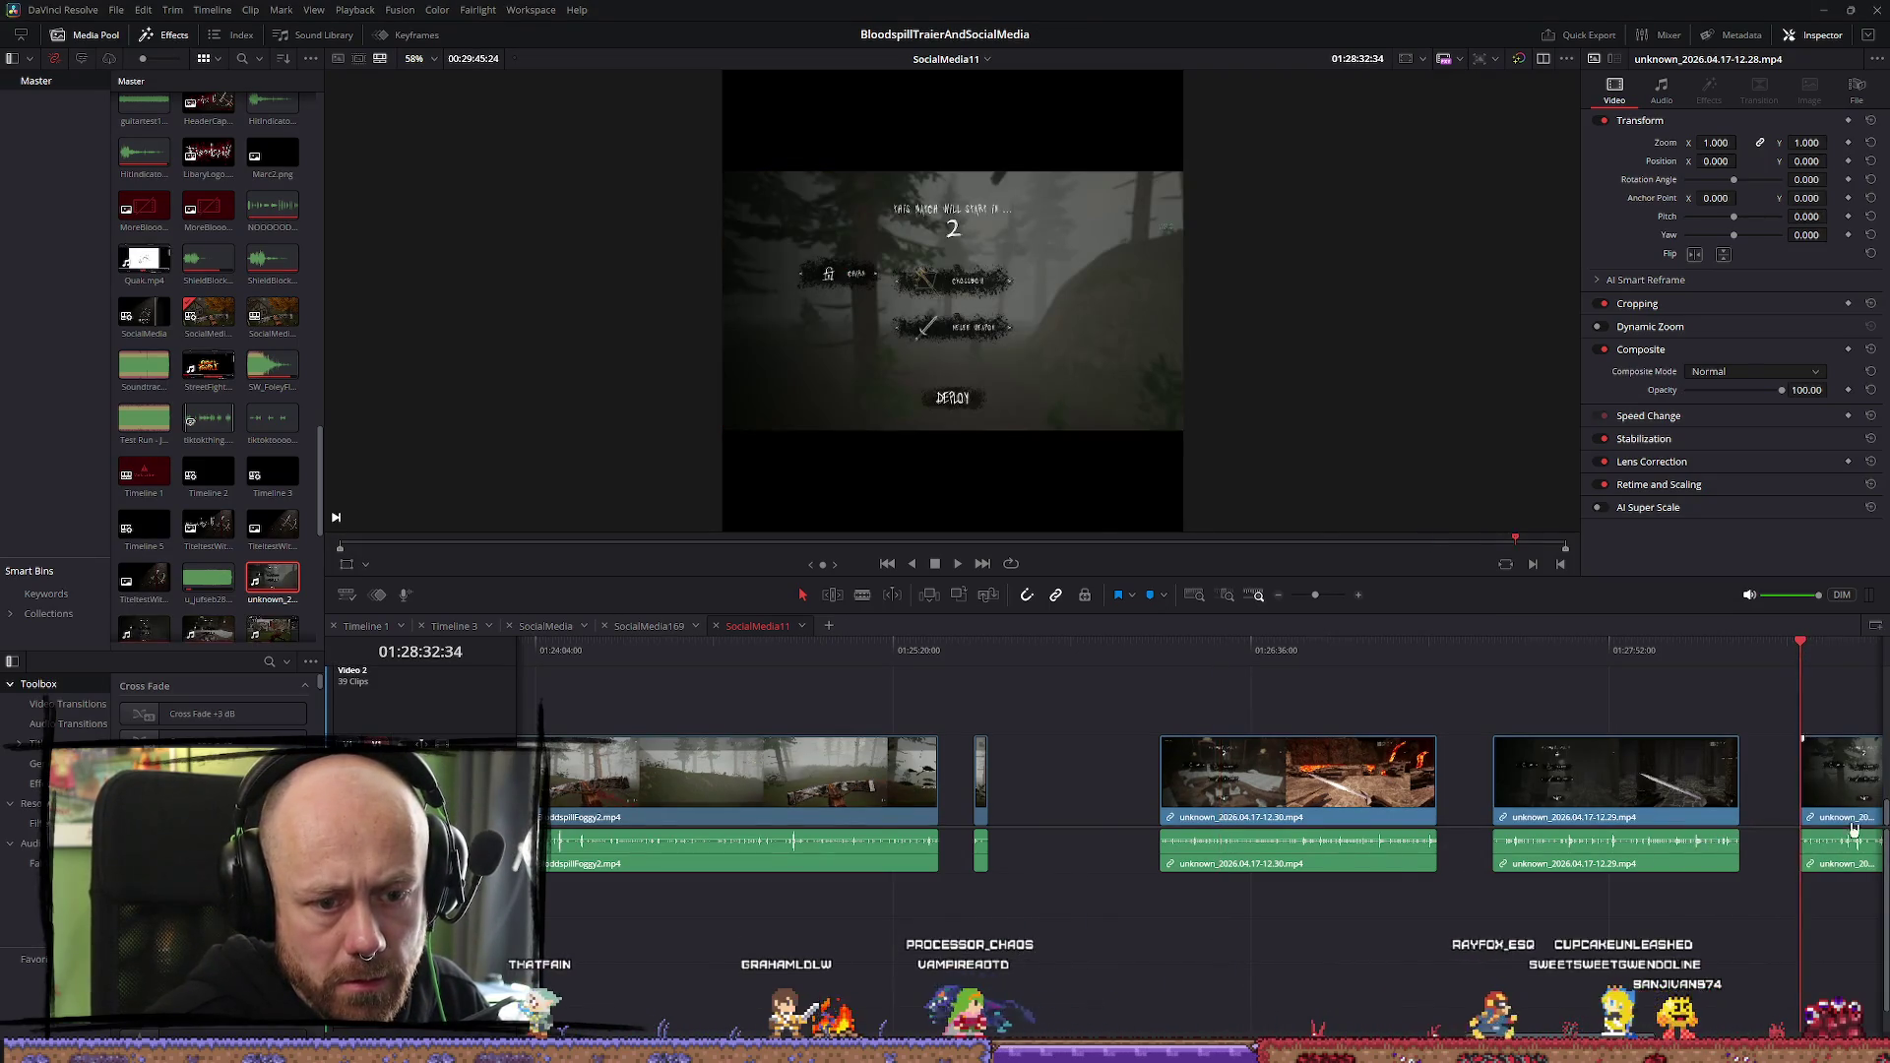
scroll(961, 785, up, 4)
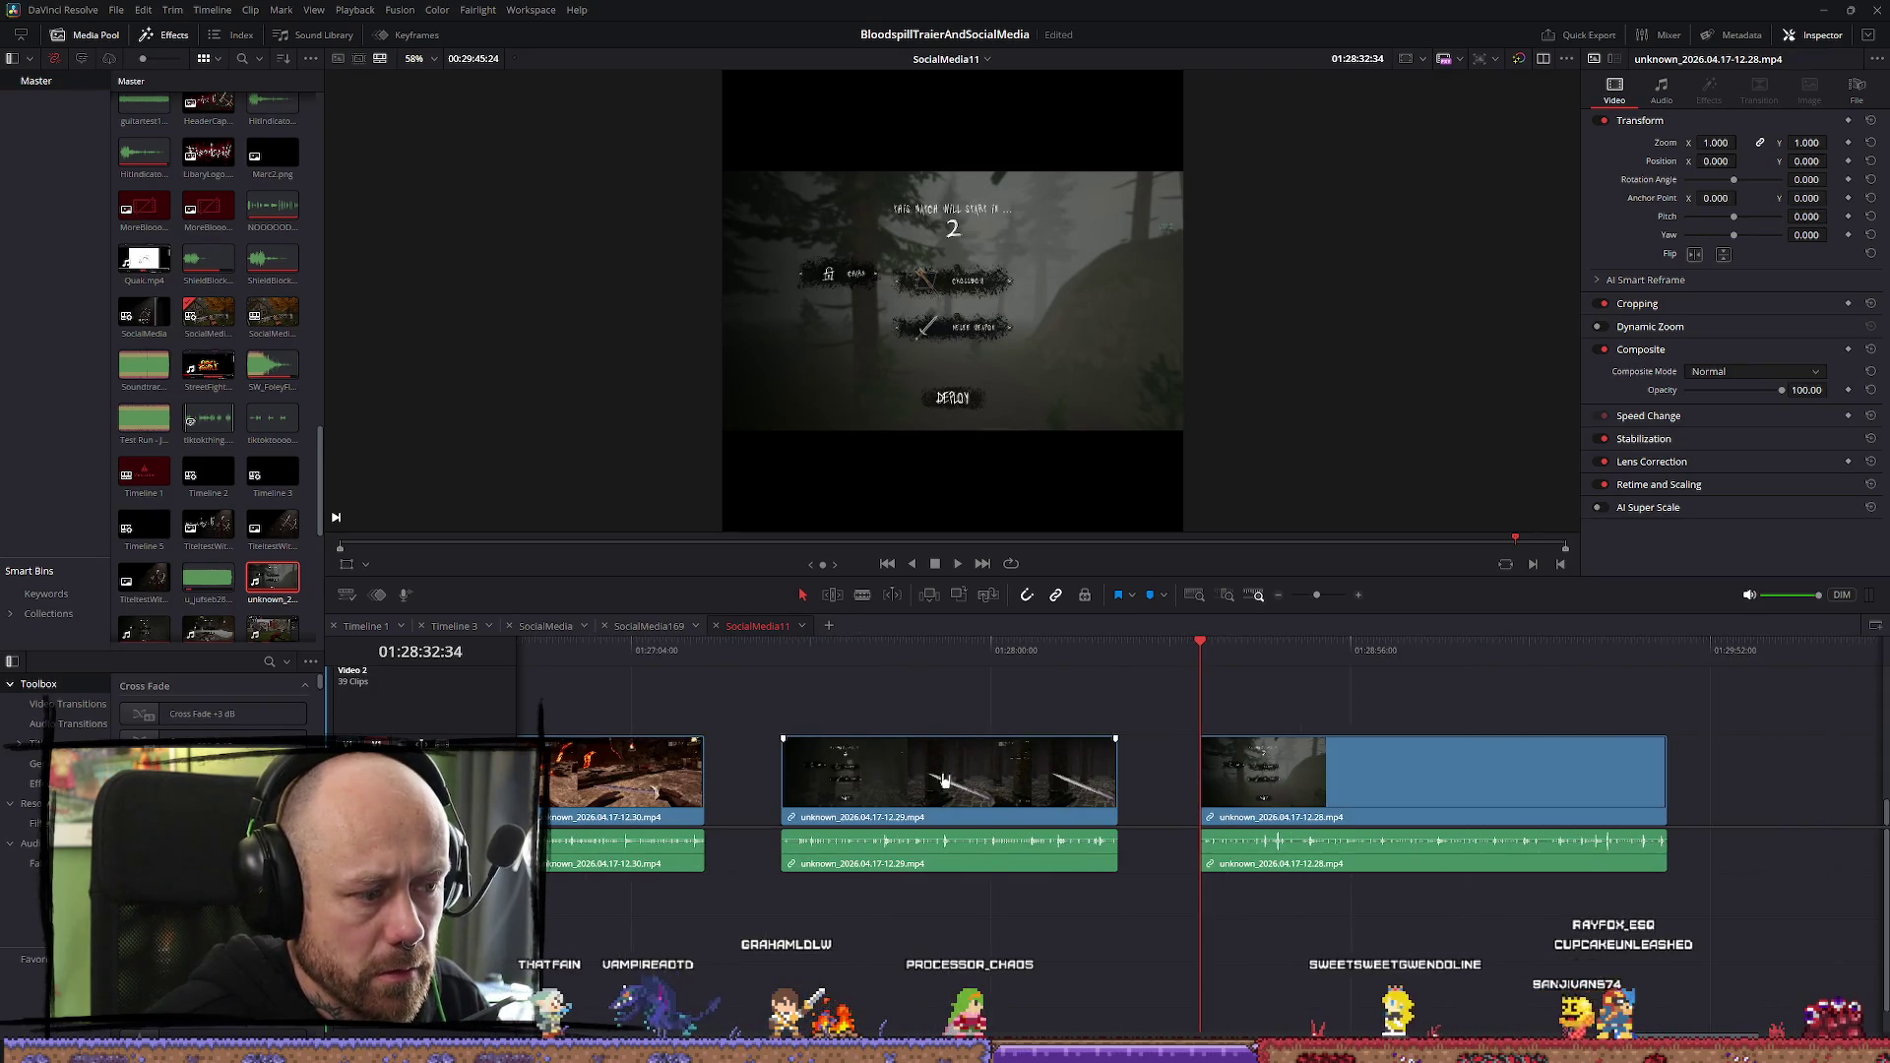
click(570, 650)
scroll(1216, 763, up, 2)
key(space)
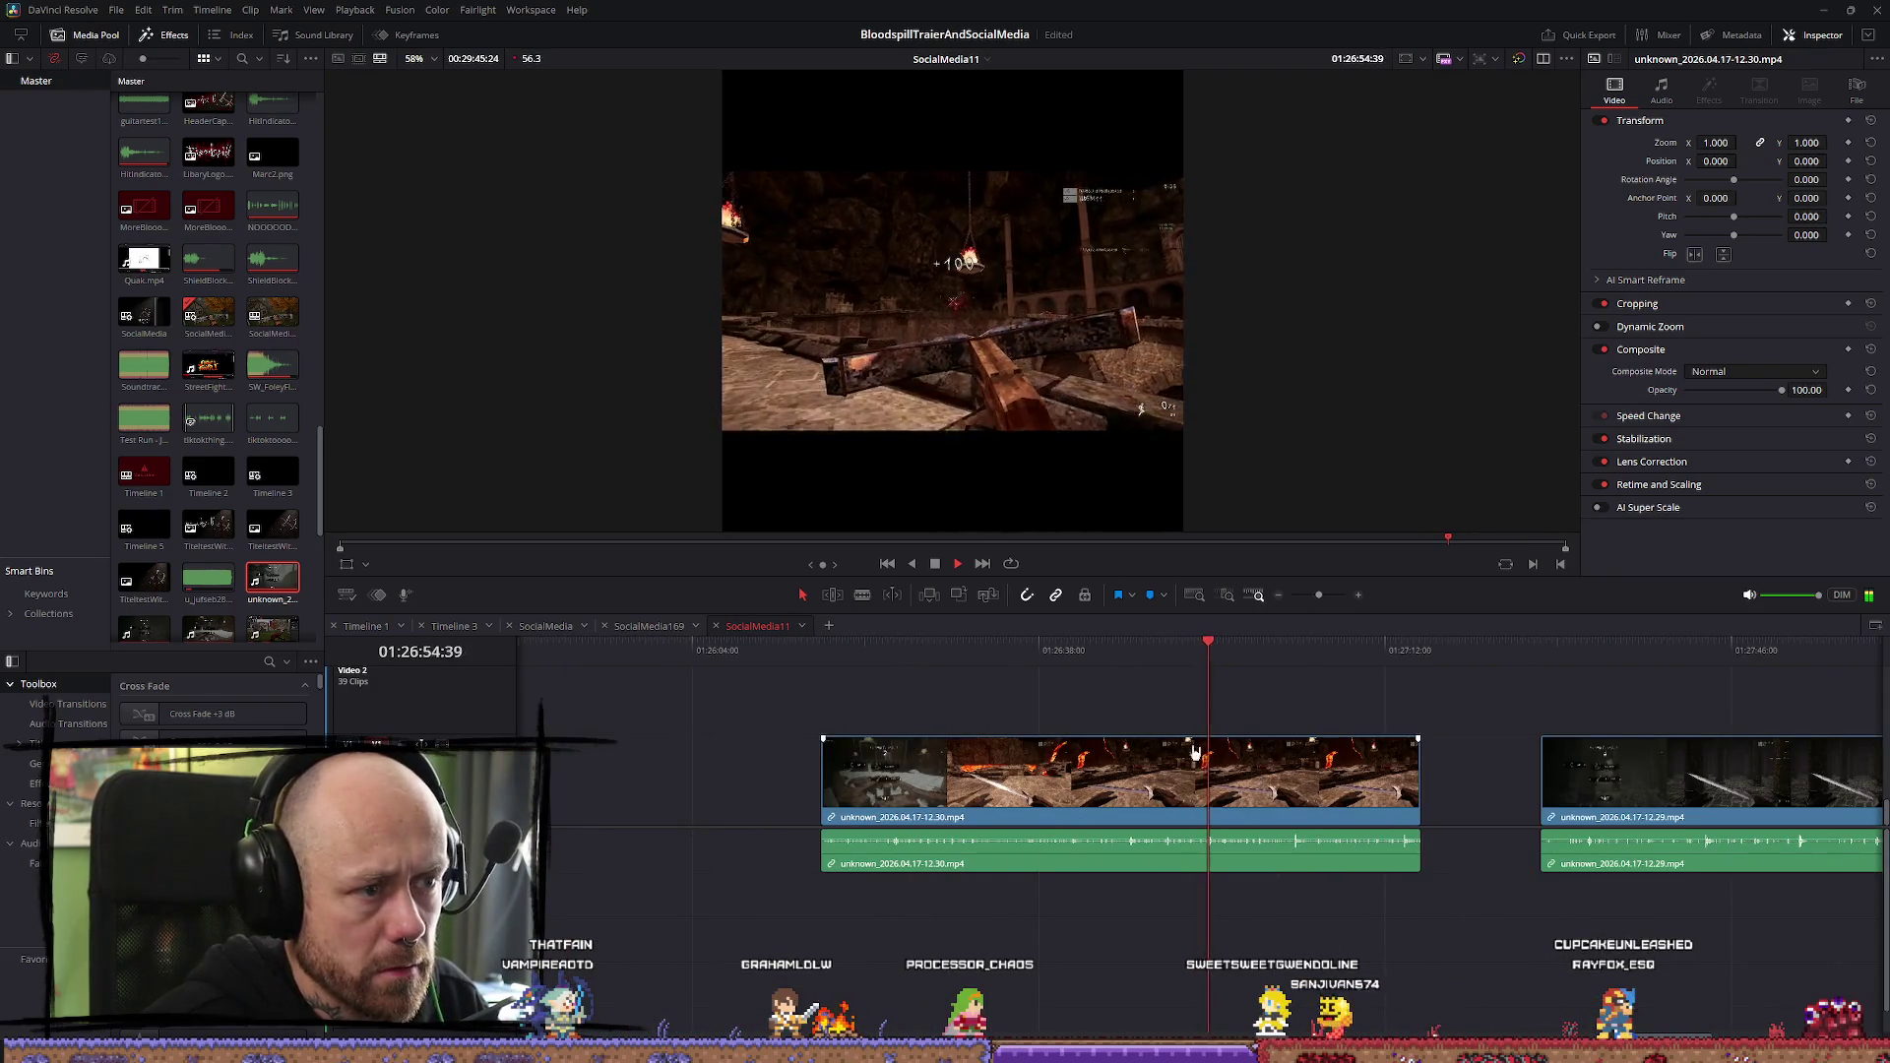
key(j)
key(j)
key(l)
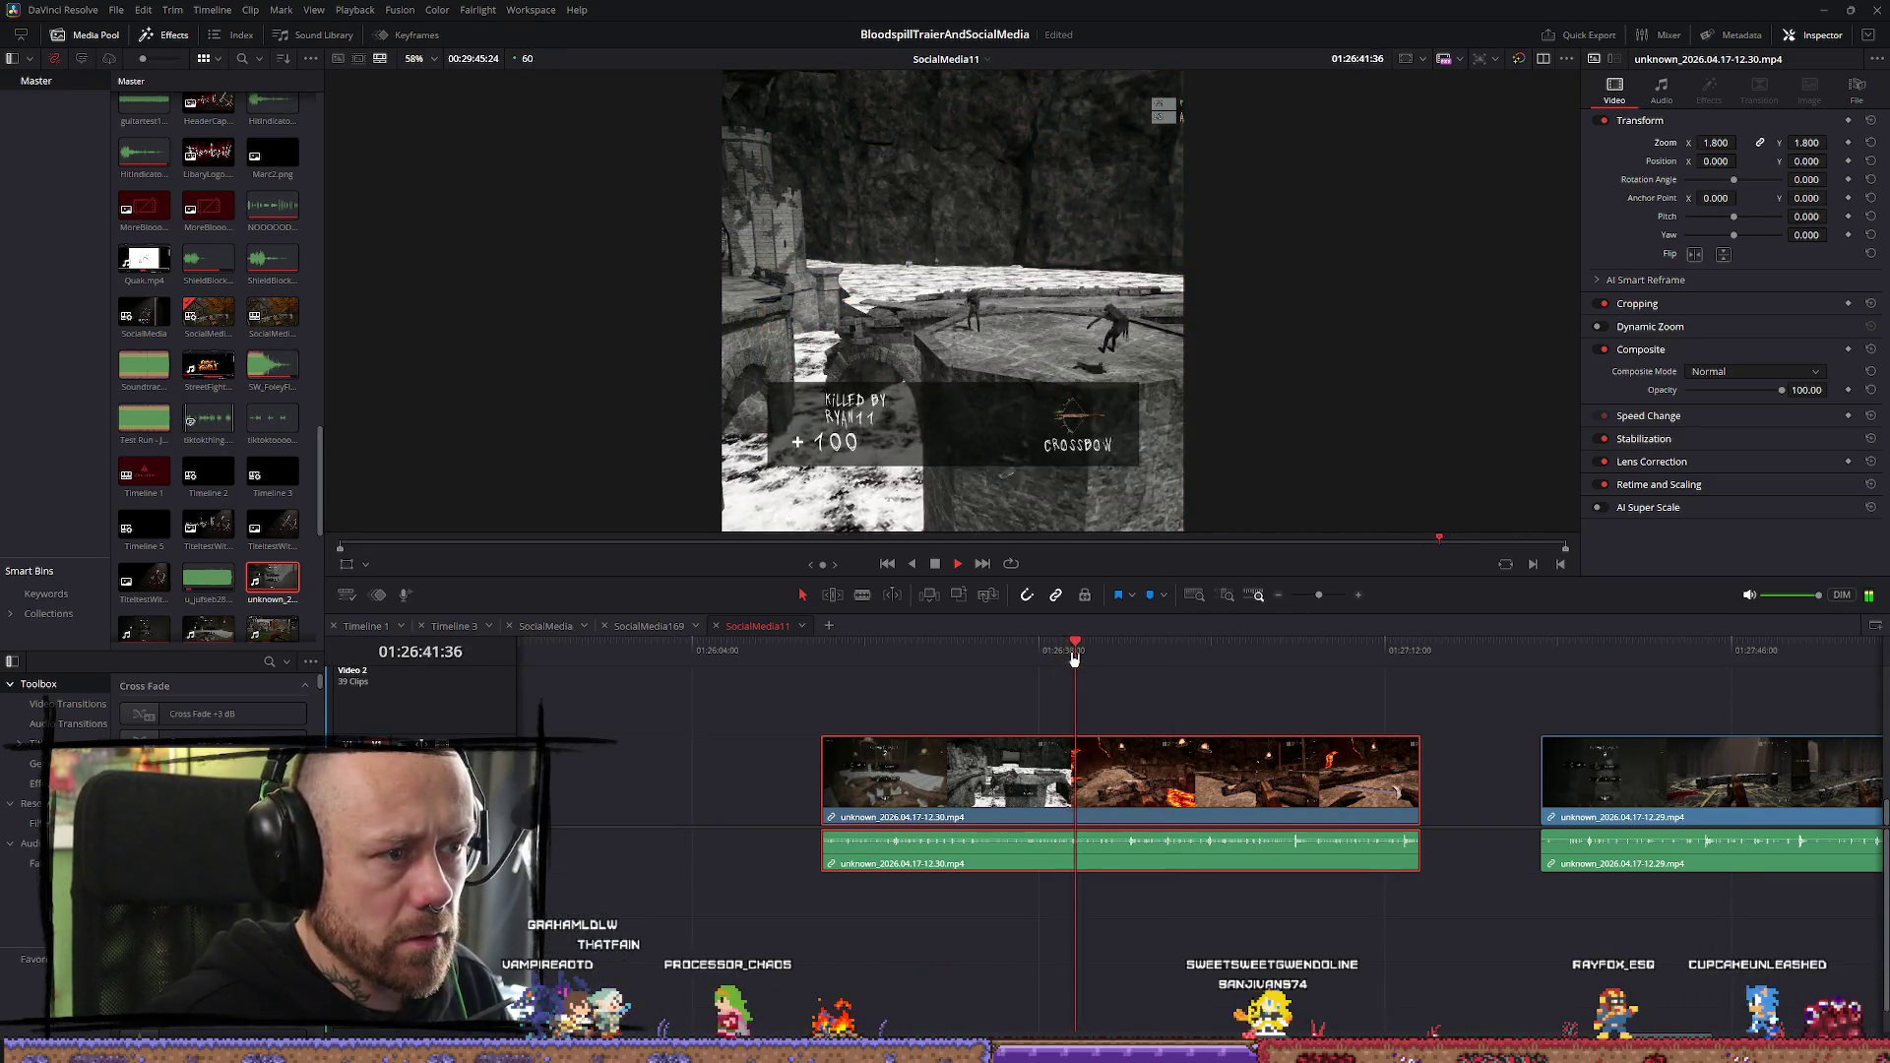
drag(1078, 651, 978, 652)
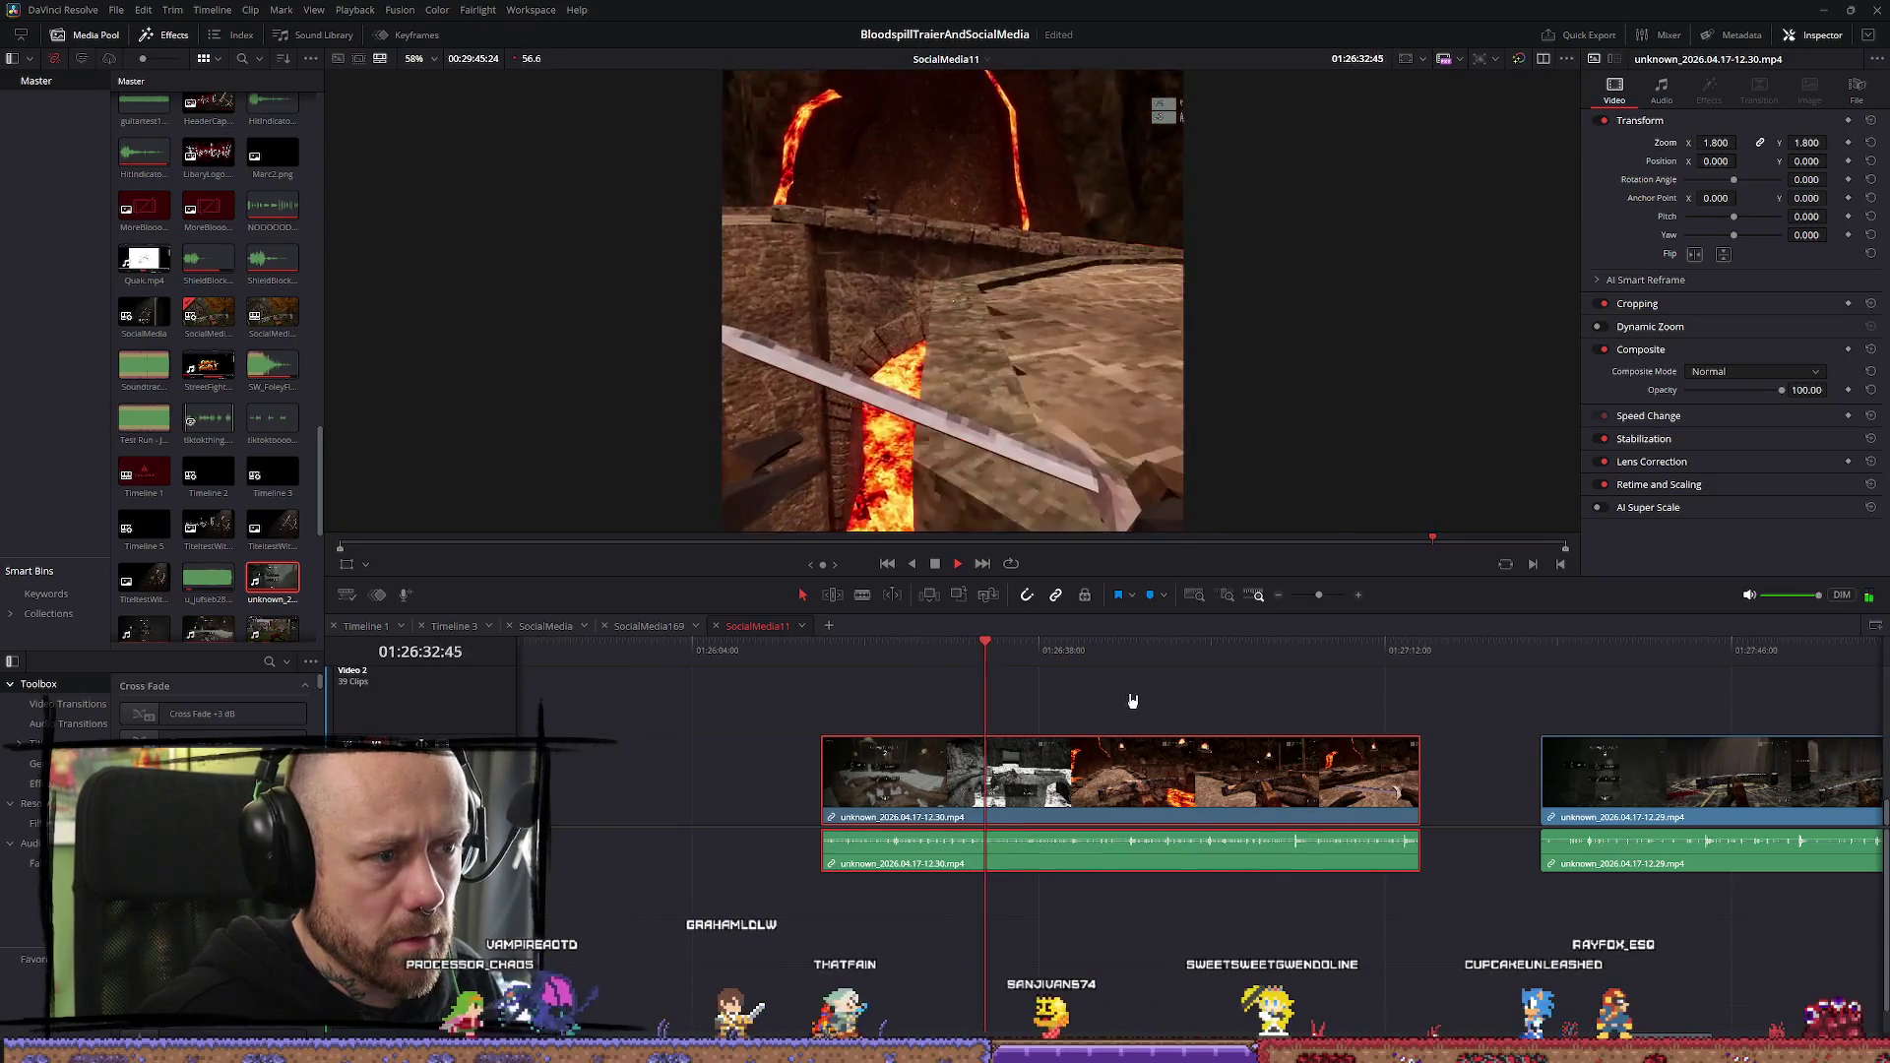
click(961, 652)
click(888, 654)
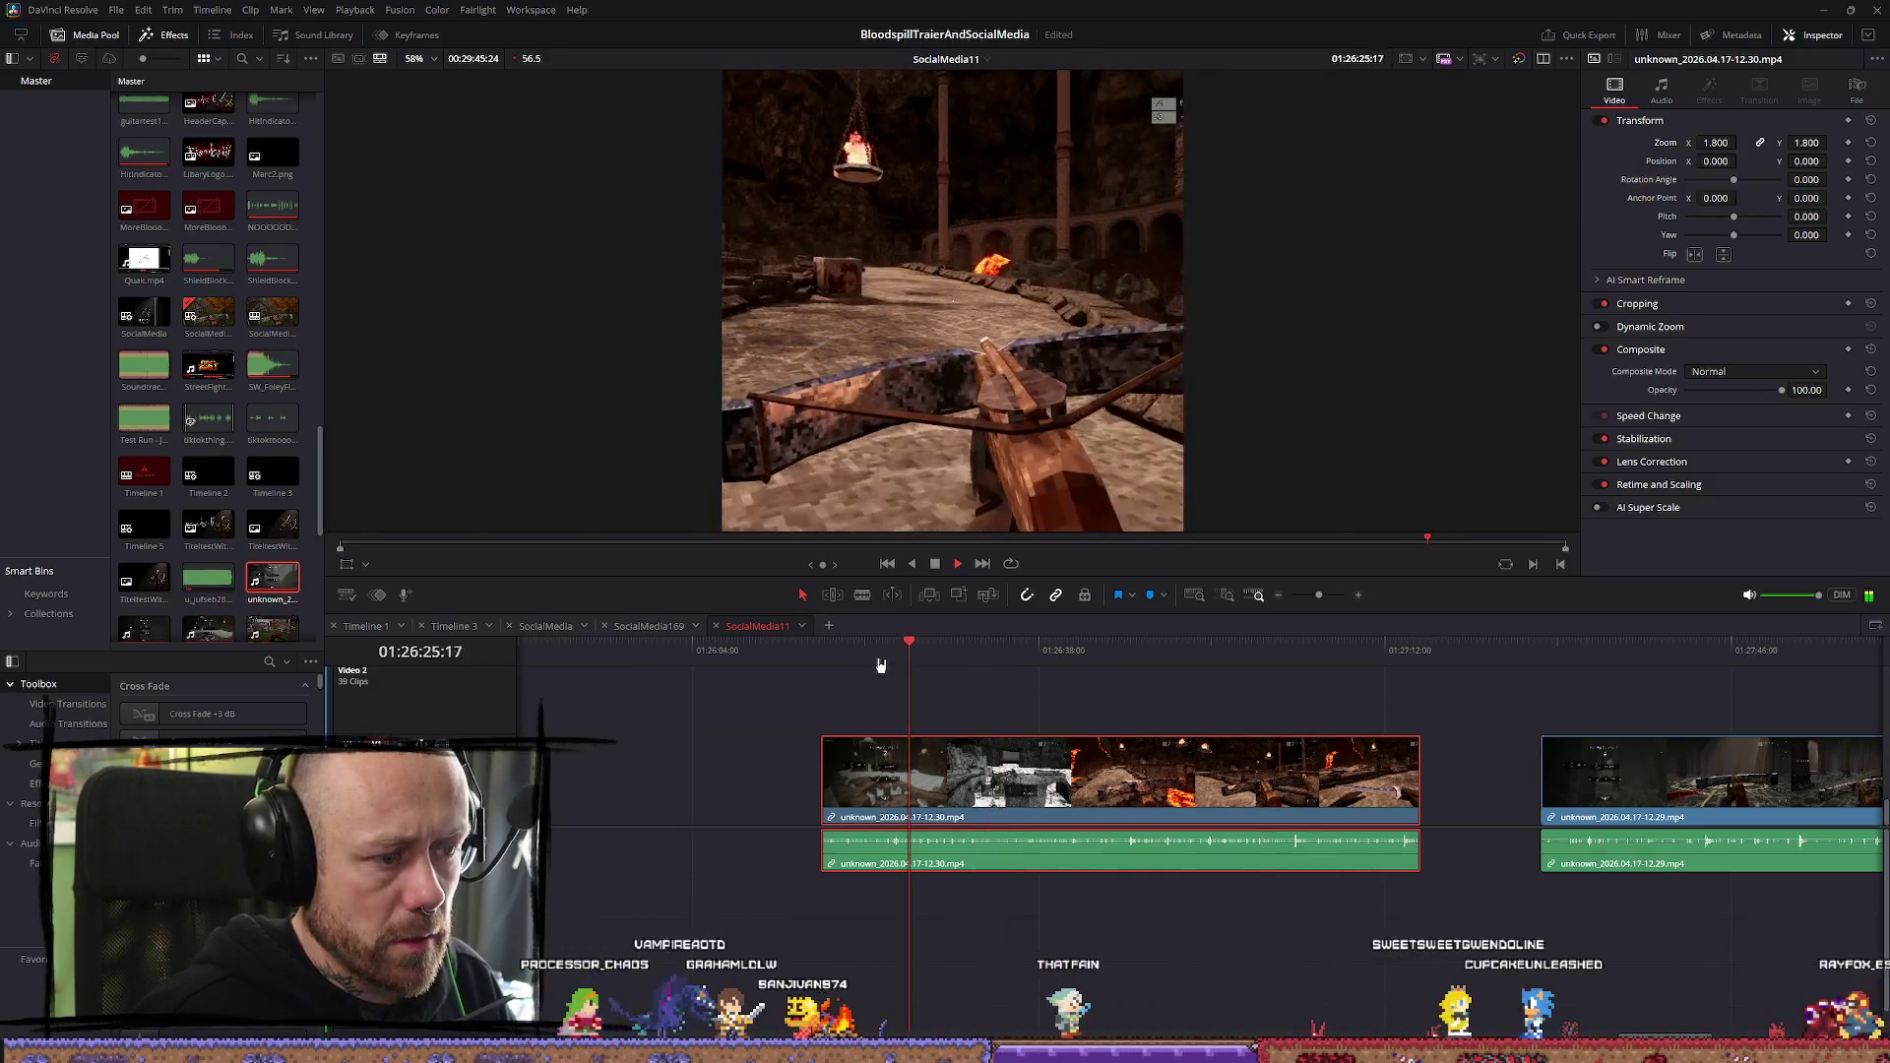
mouse_move(886, 662)
mouse_down()
mouse_move(1024, 662)
mouse_move(848, 656)
mouse_up()
key(space)
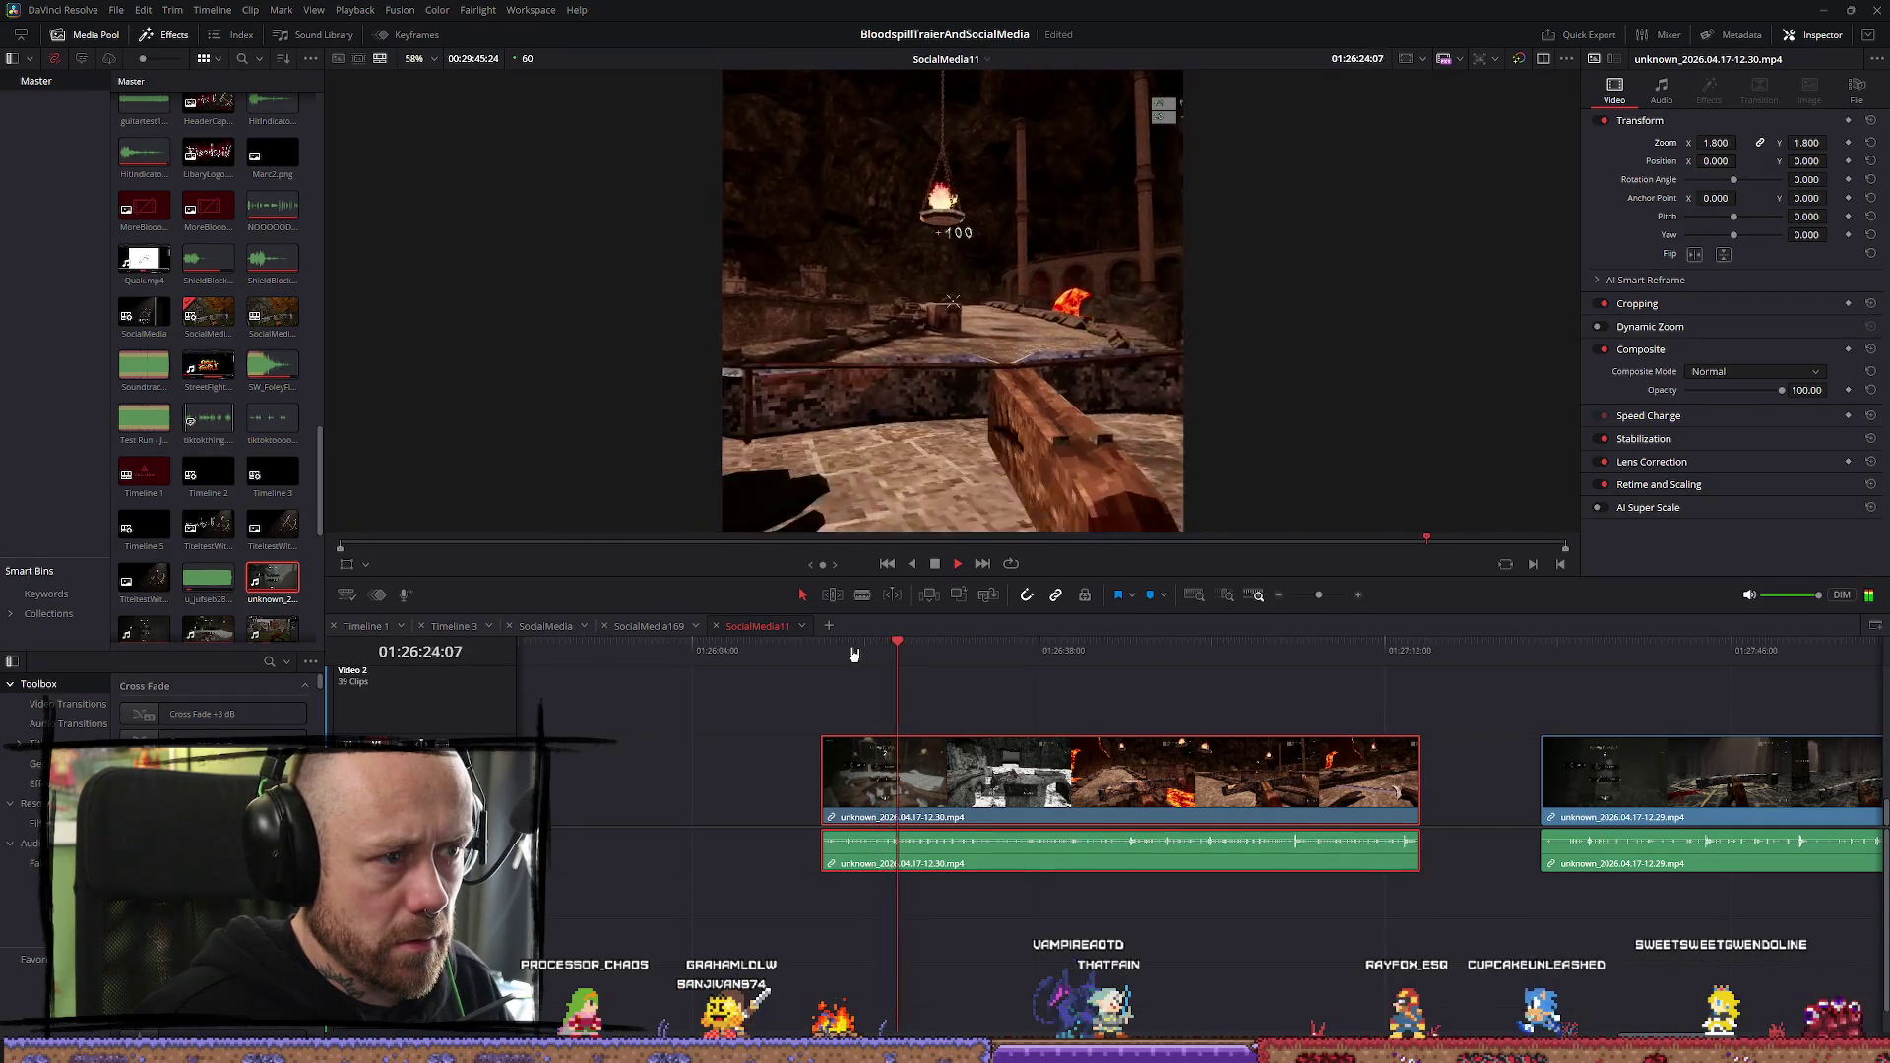
key(space)
scroll(1079, 739, up, 2)
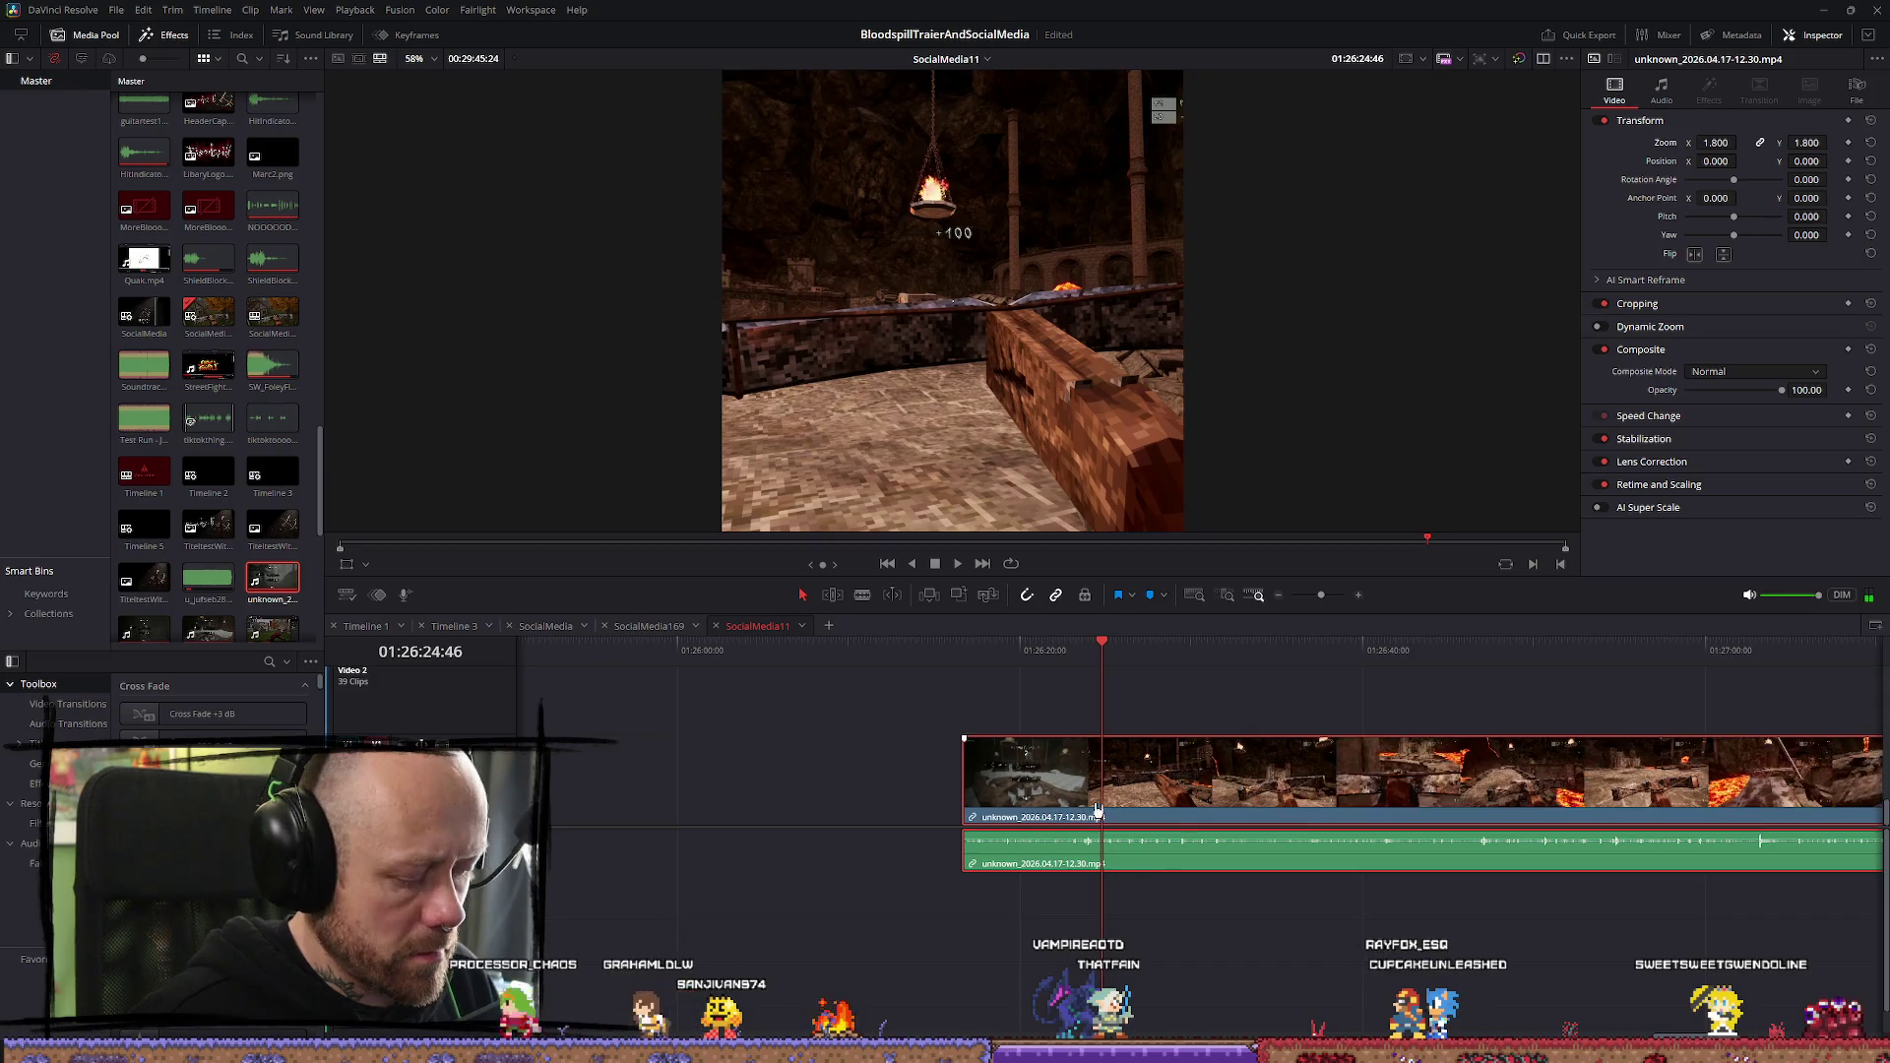
Blade the 12.30 clip twice near its start and replay from the first cut
key(b)
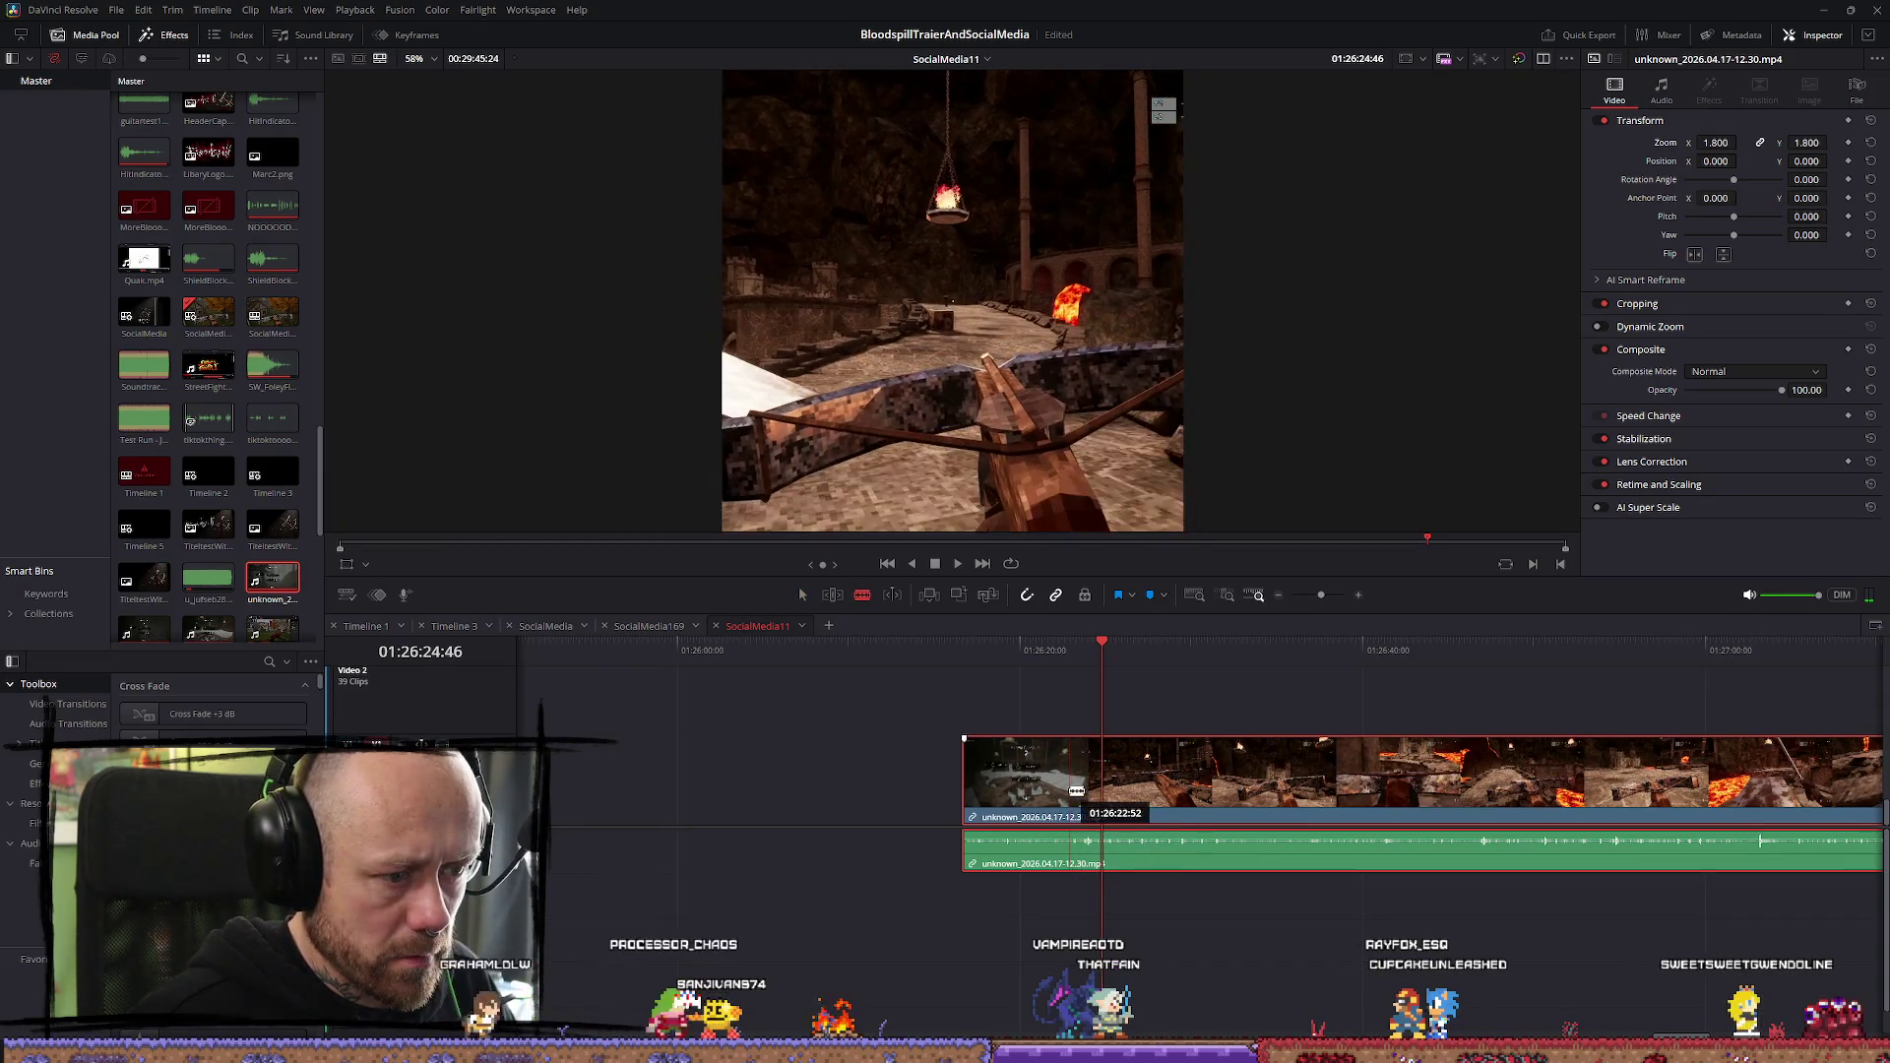
click(1071, 783)
click(1113, 780)
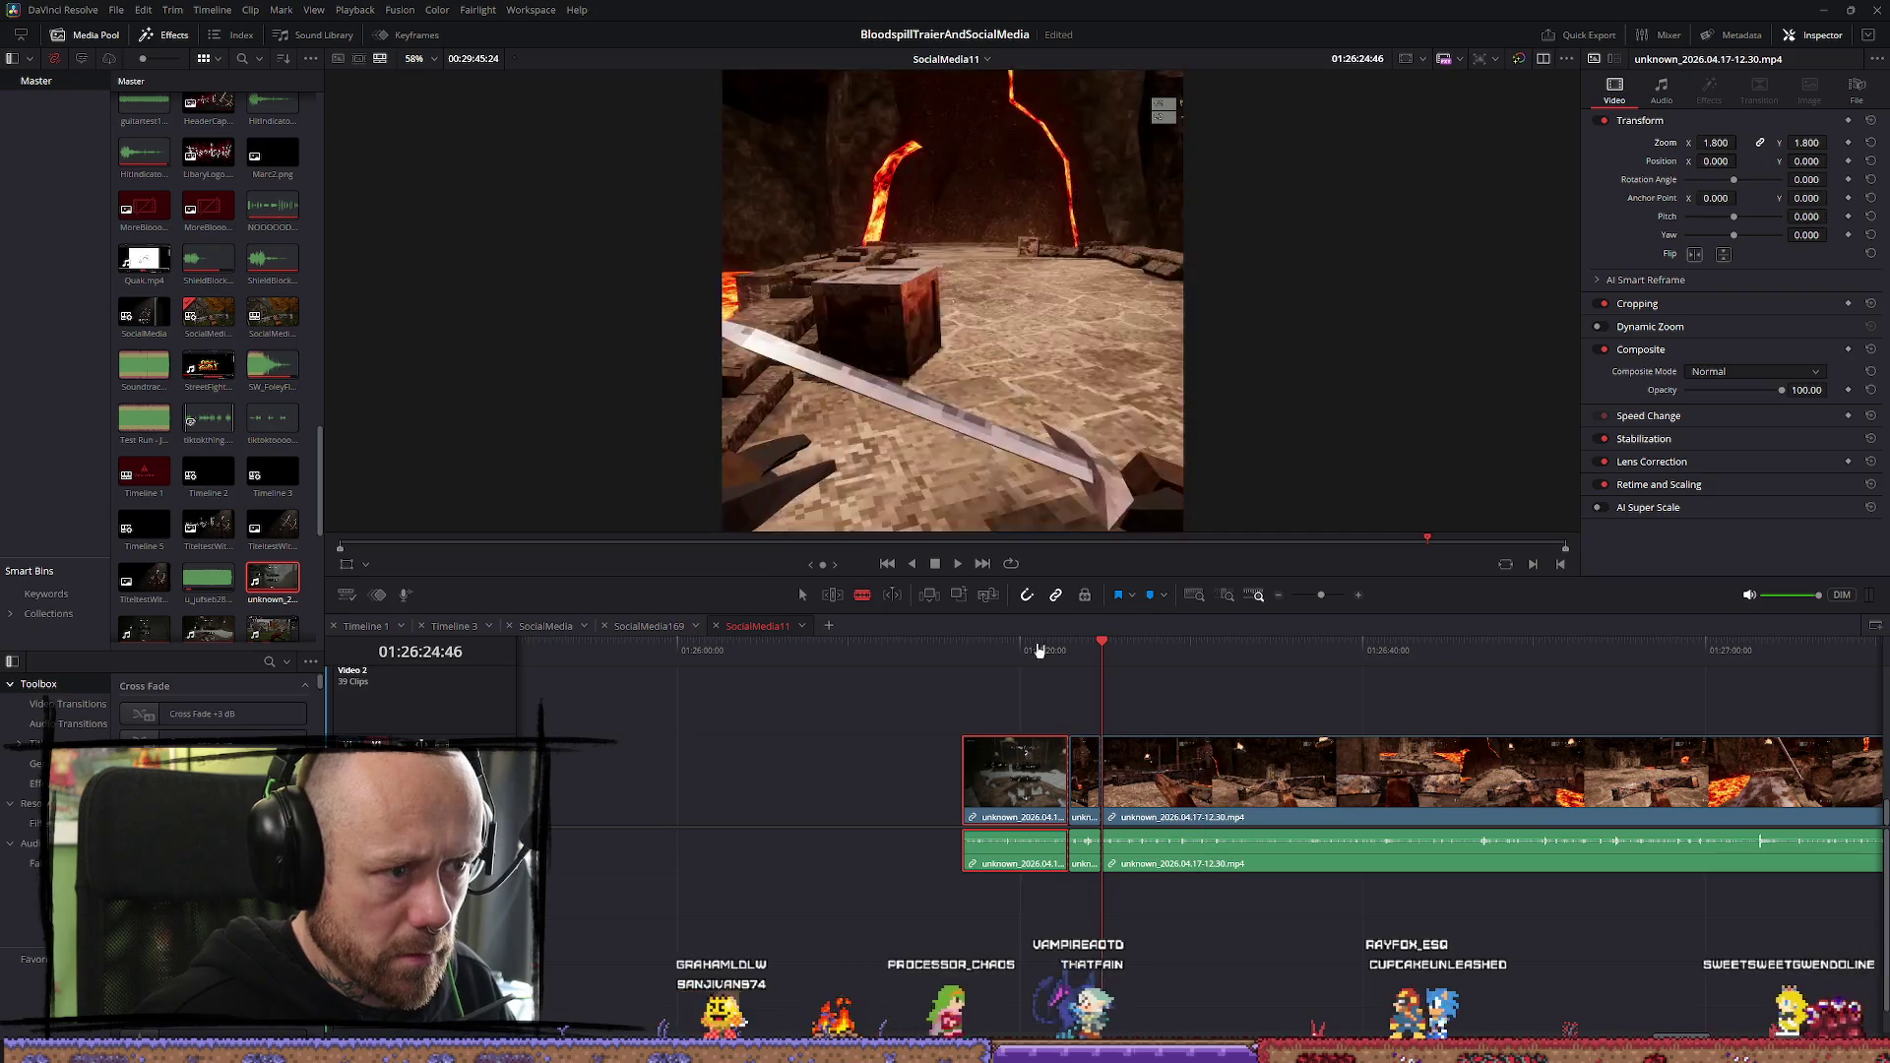
key(Up)
key(space)
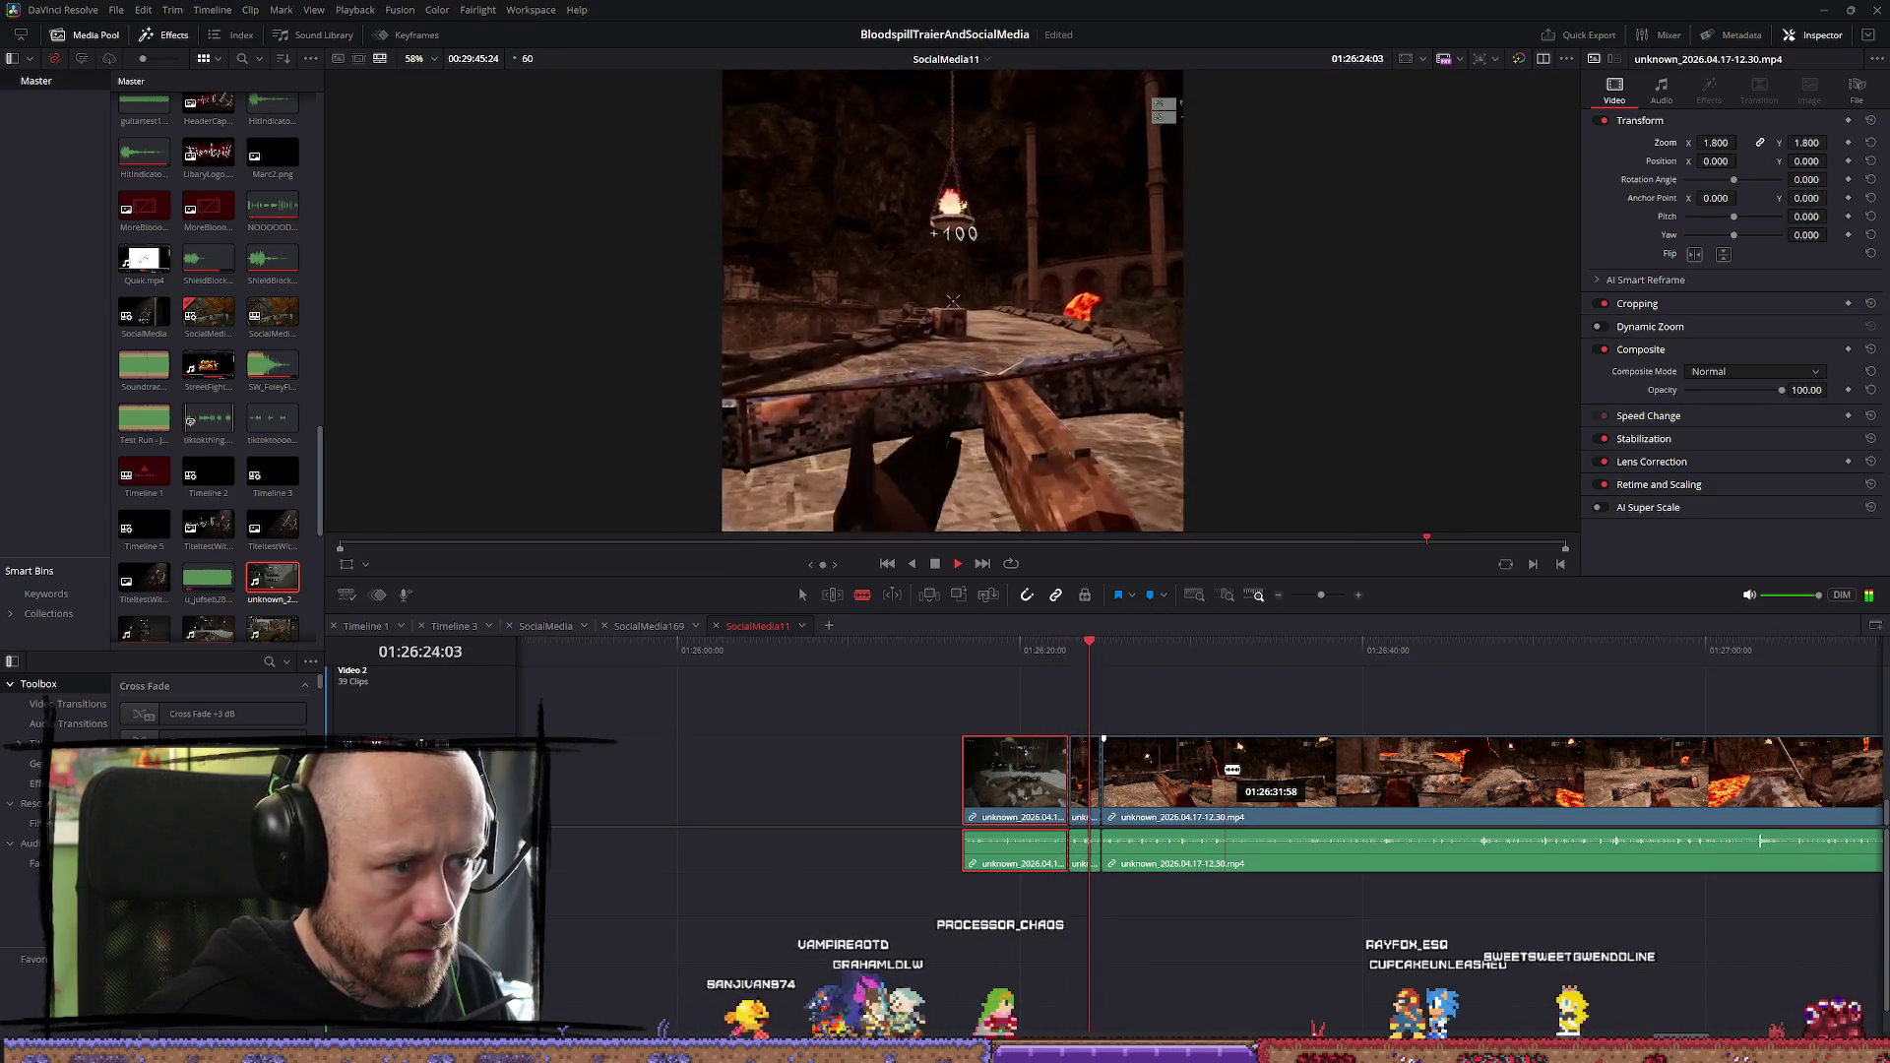
Play through the 12.30 clip, checking moments from about 01:26:46 to 01:26:56
scroll(1103, 738, down, 3)
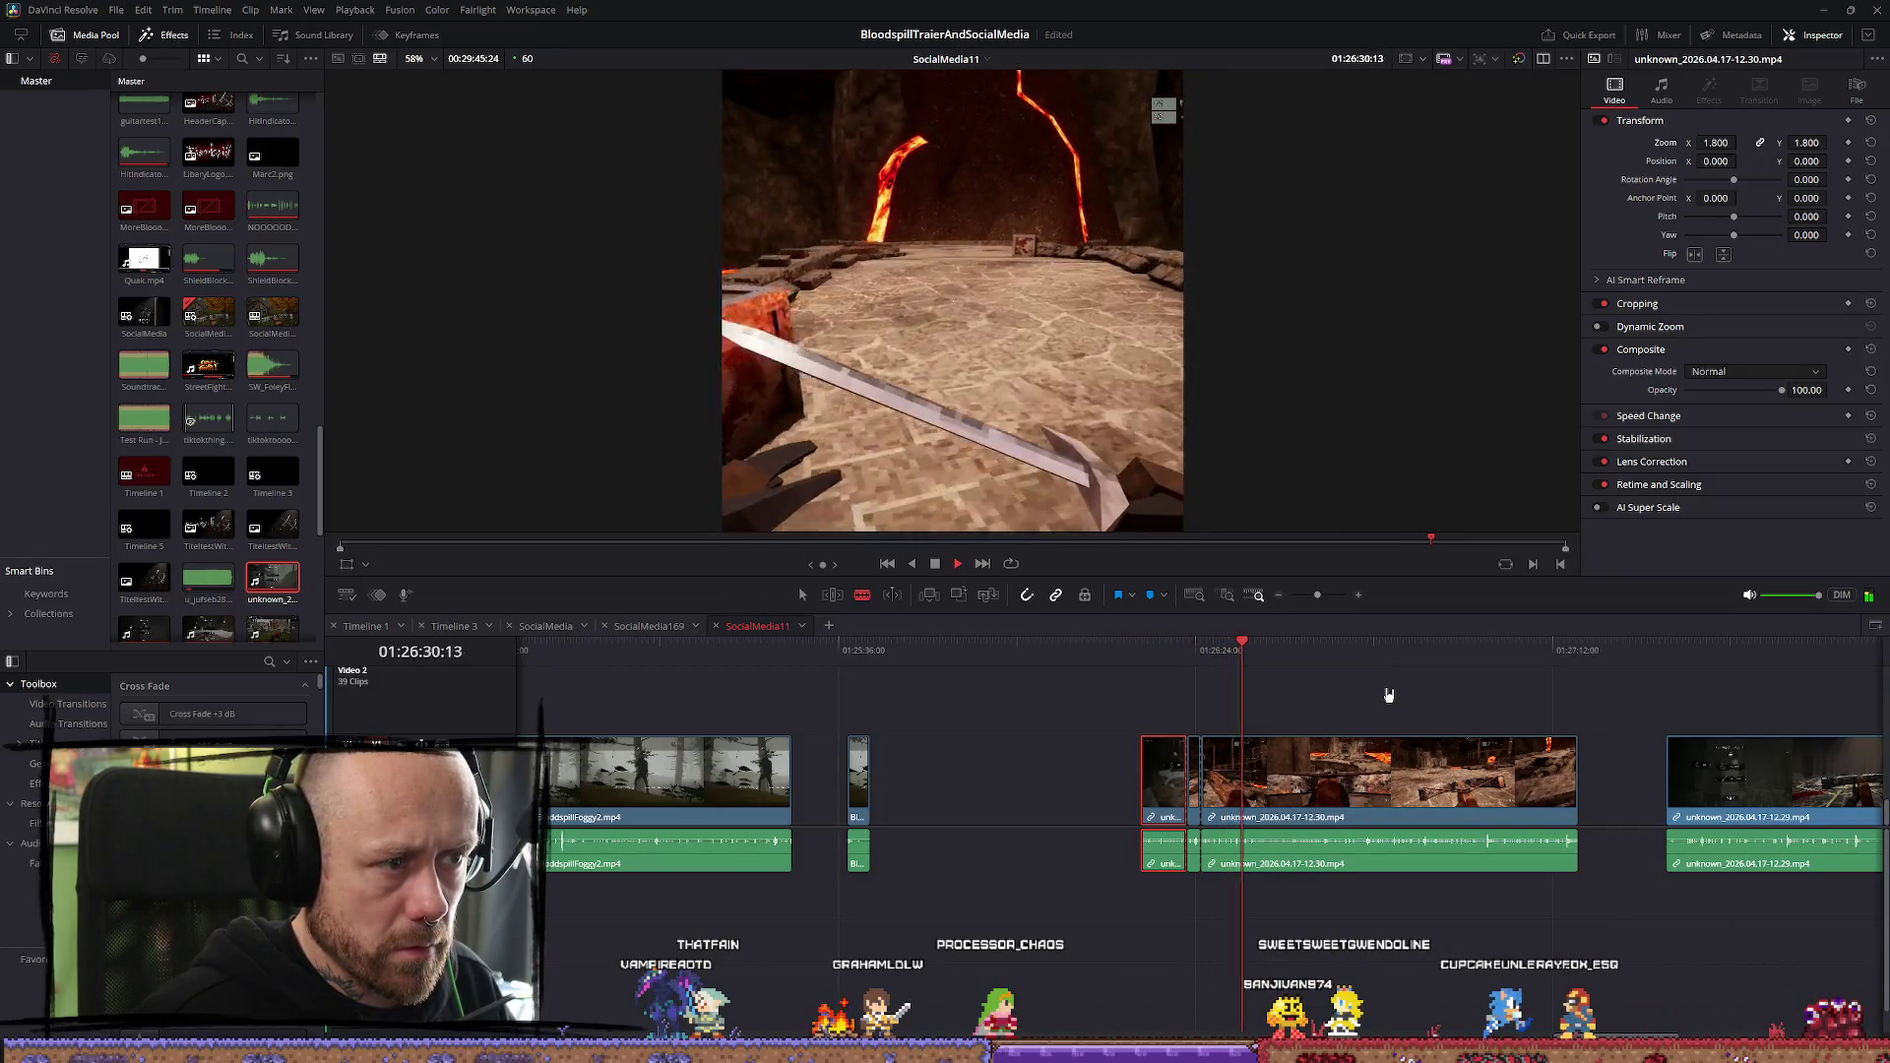
click(1278, 650)
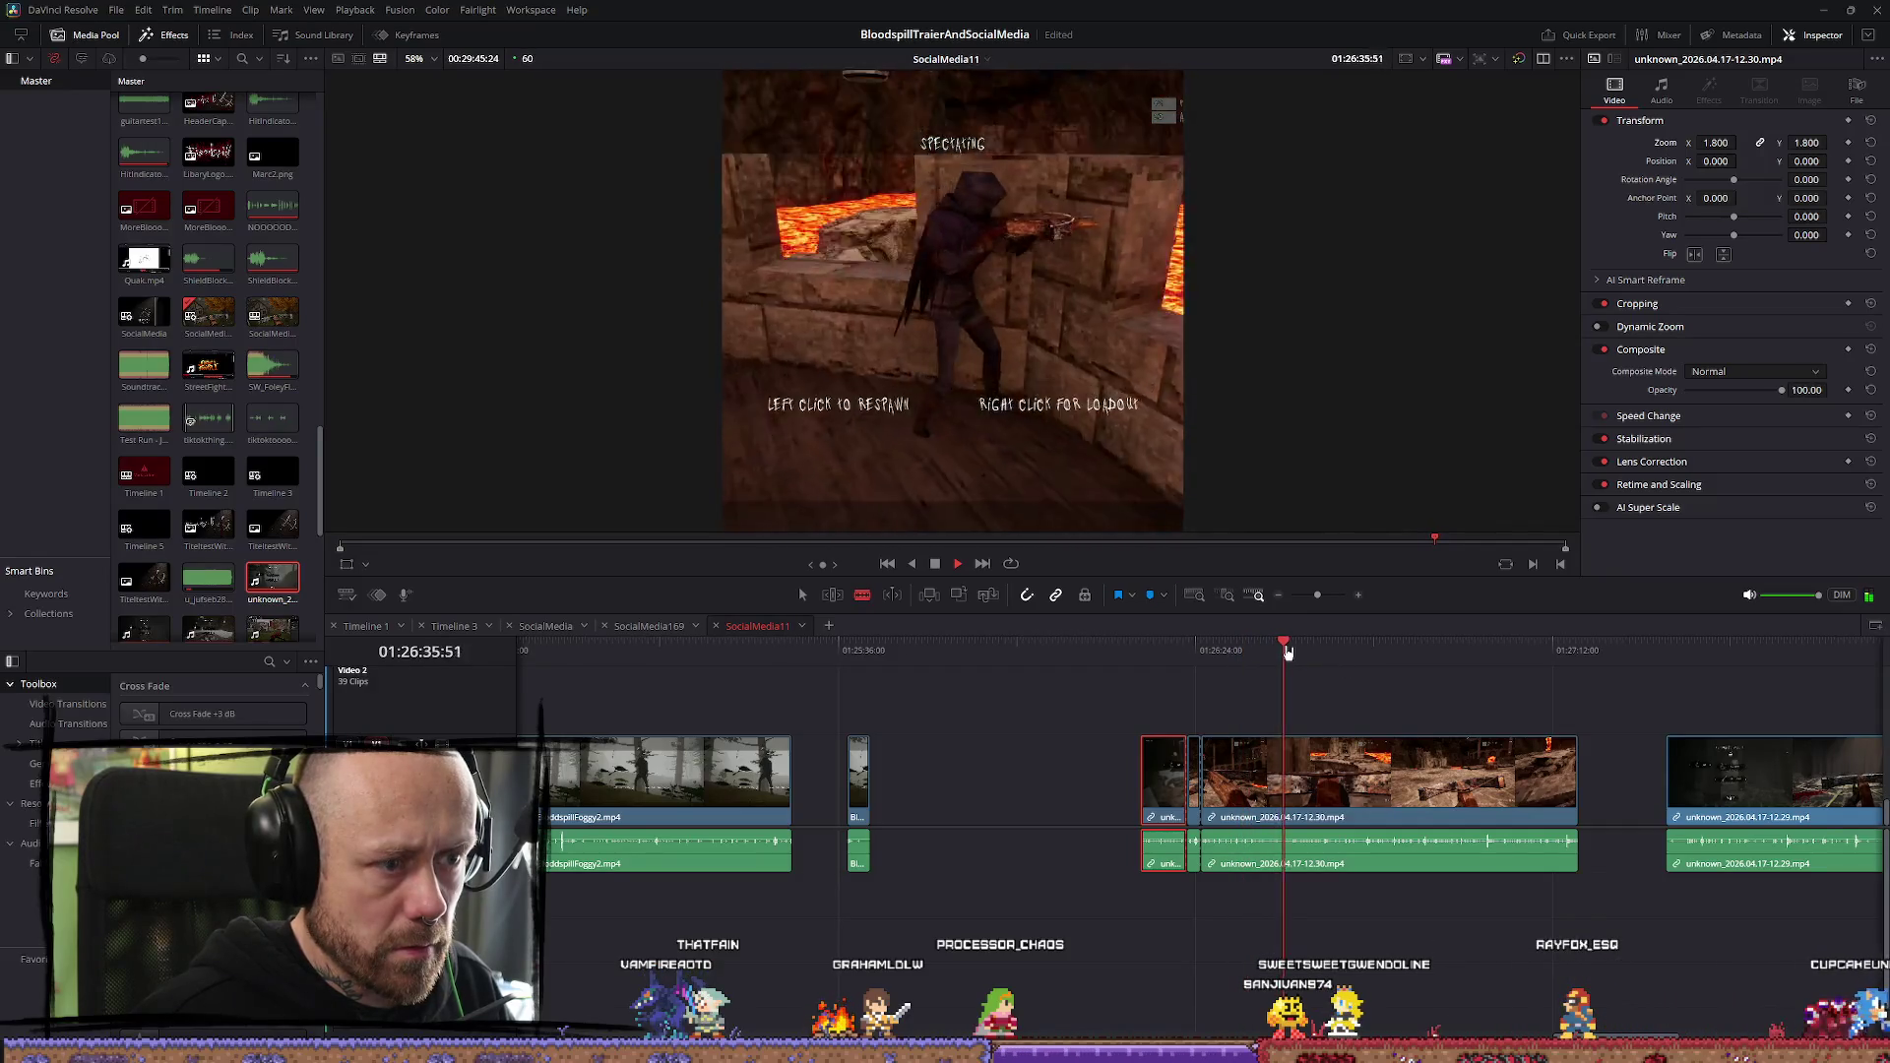
click(1338, 651)
click(1366, 652)
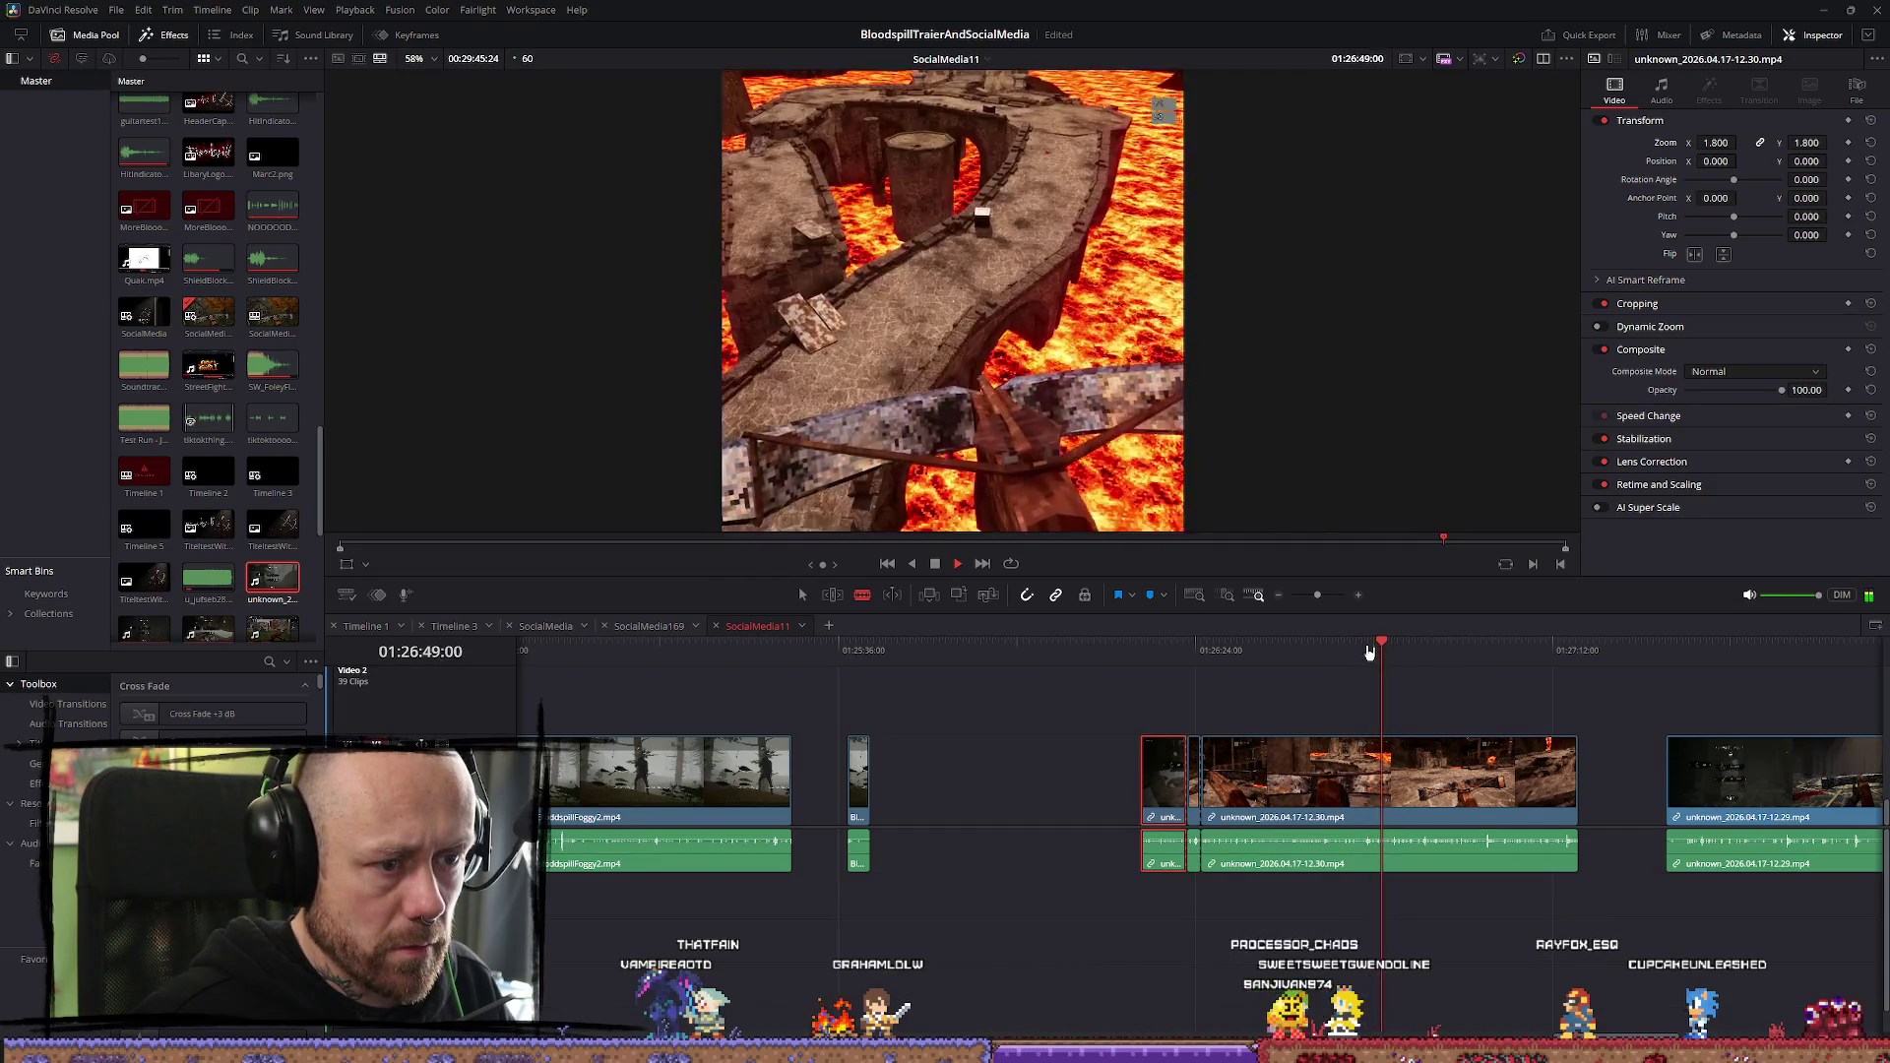
click(1369, 651)
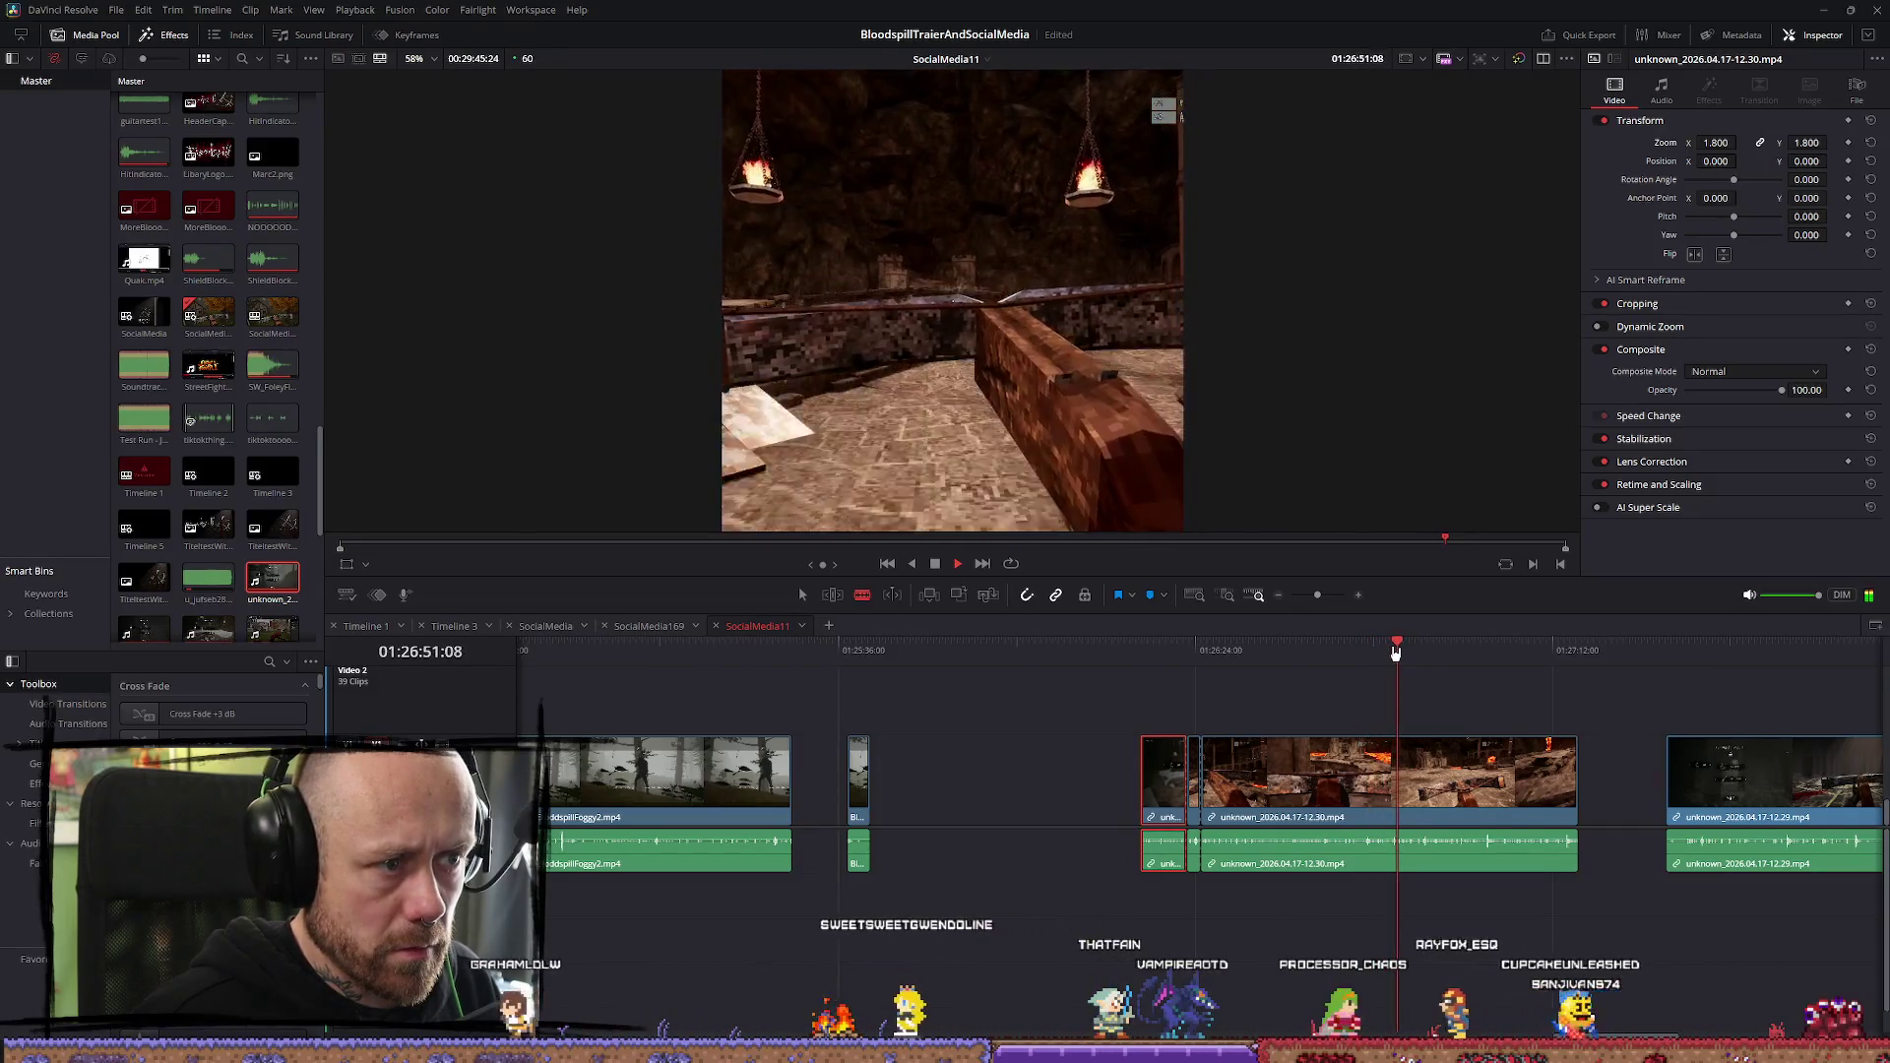
click(1435, 655)
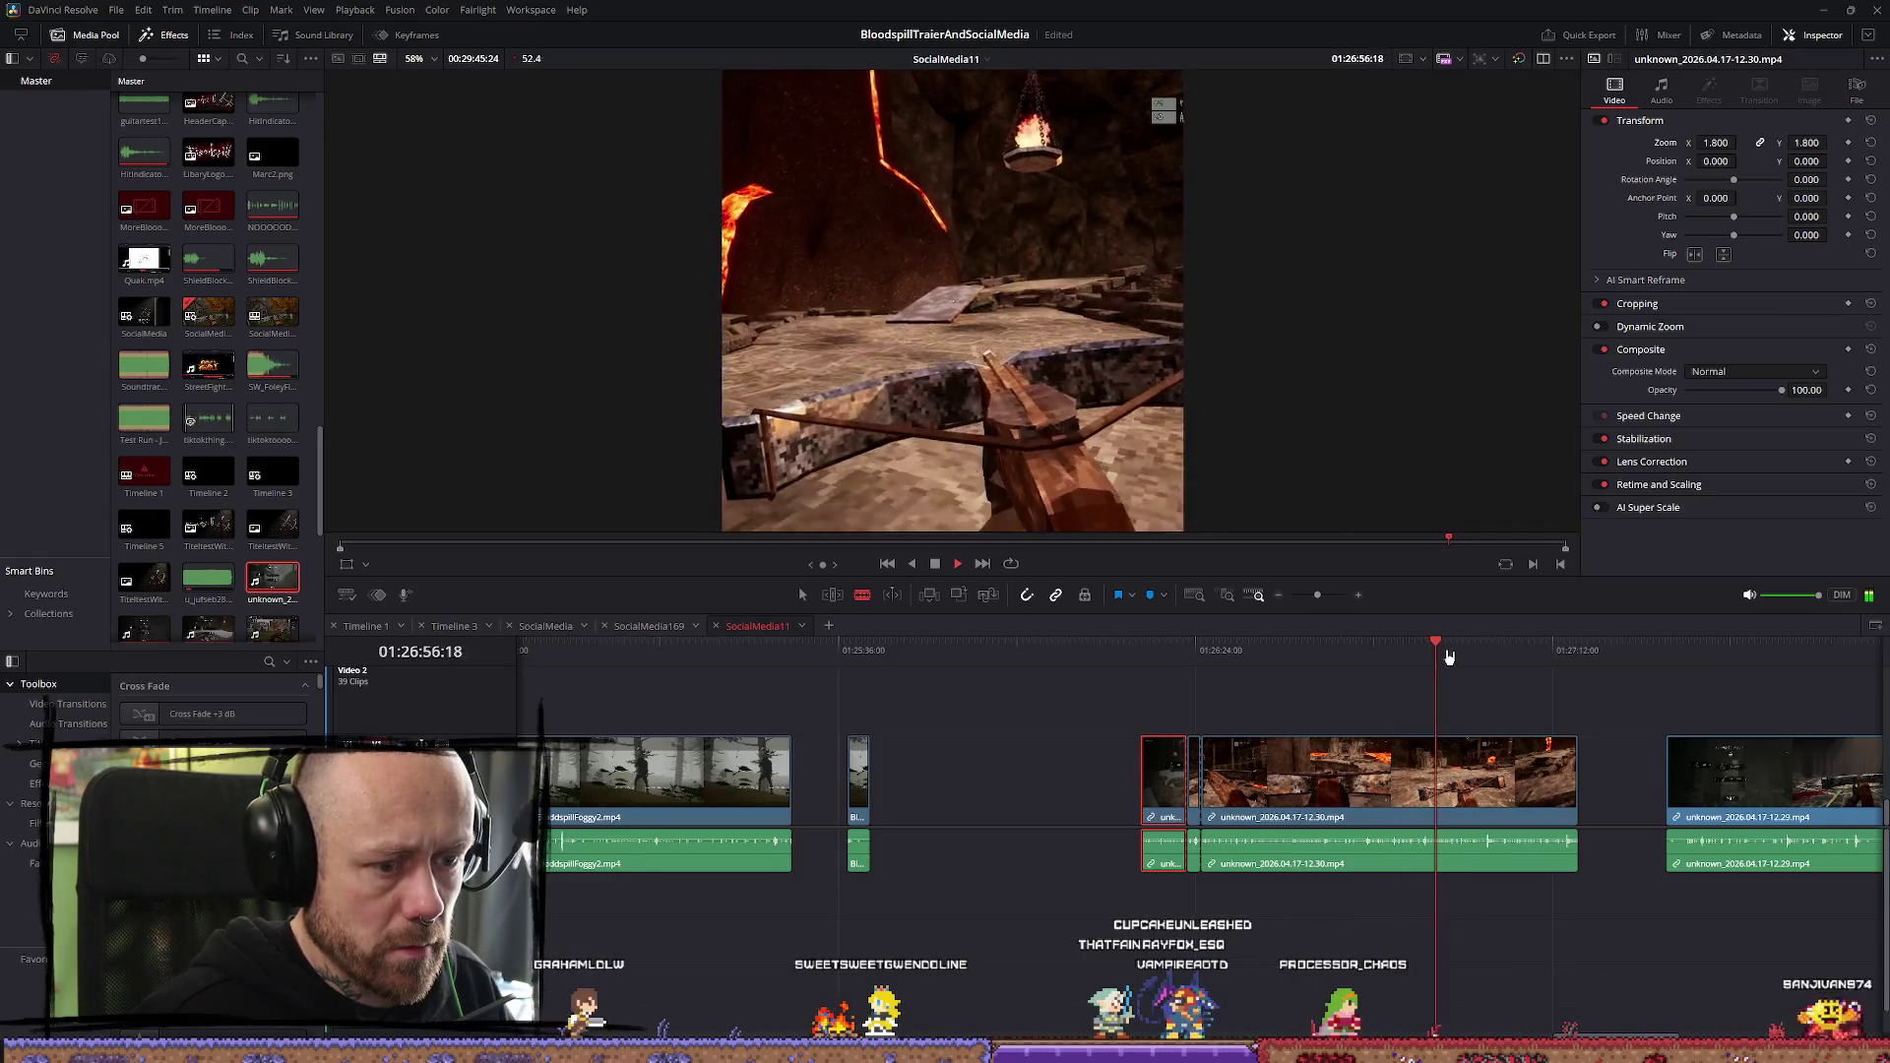
key(space)
key(space)
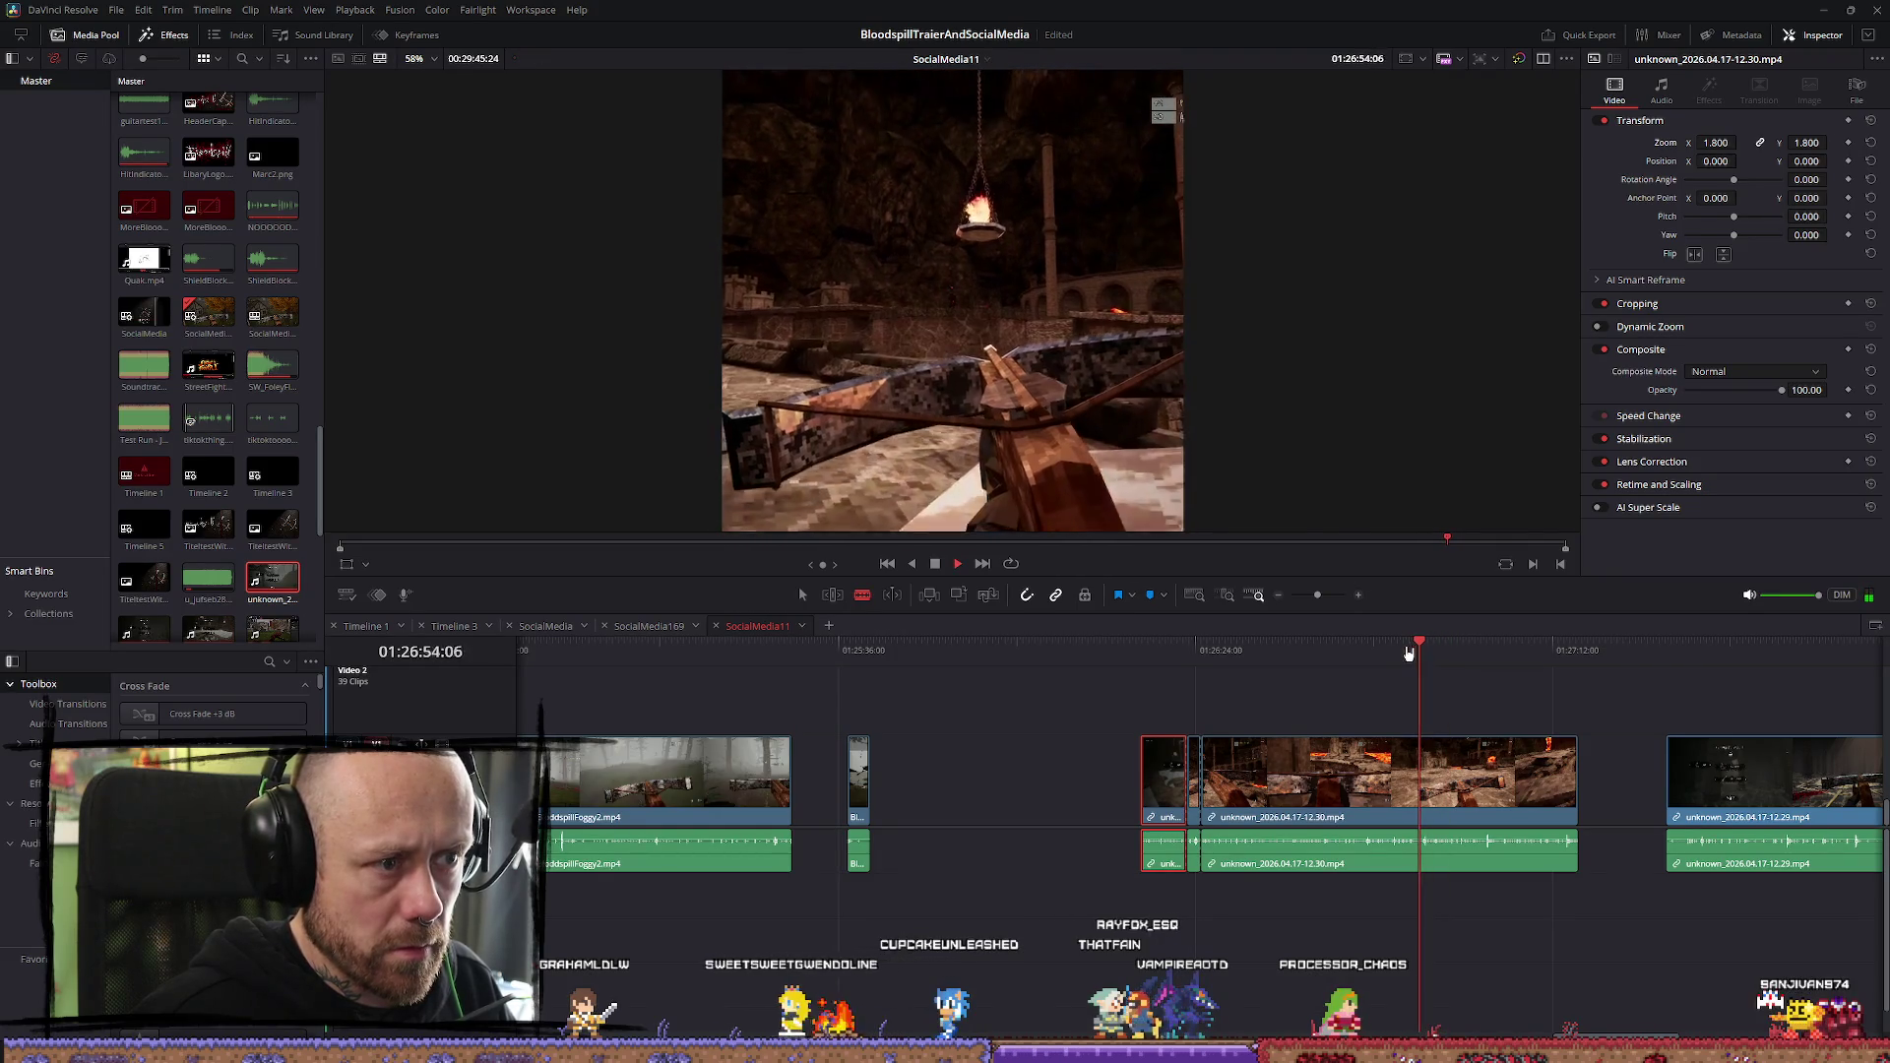
key(space)
Trim the start of the cut piece, return to selection mode, and play on
scroll(1336, 773, up, 2)
mouse_move(1336, 772)
mouse_down()
mouse_move(970, 790)
mouse_move(972, 809)
mouse_up()
key(a)
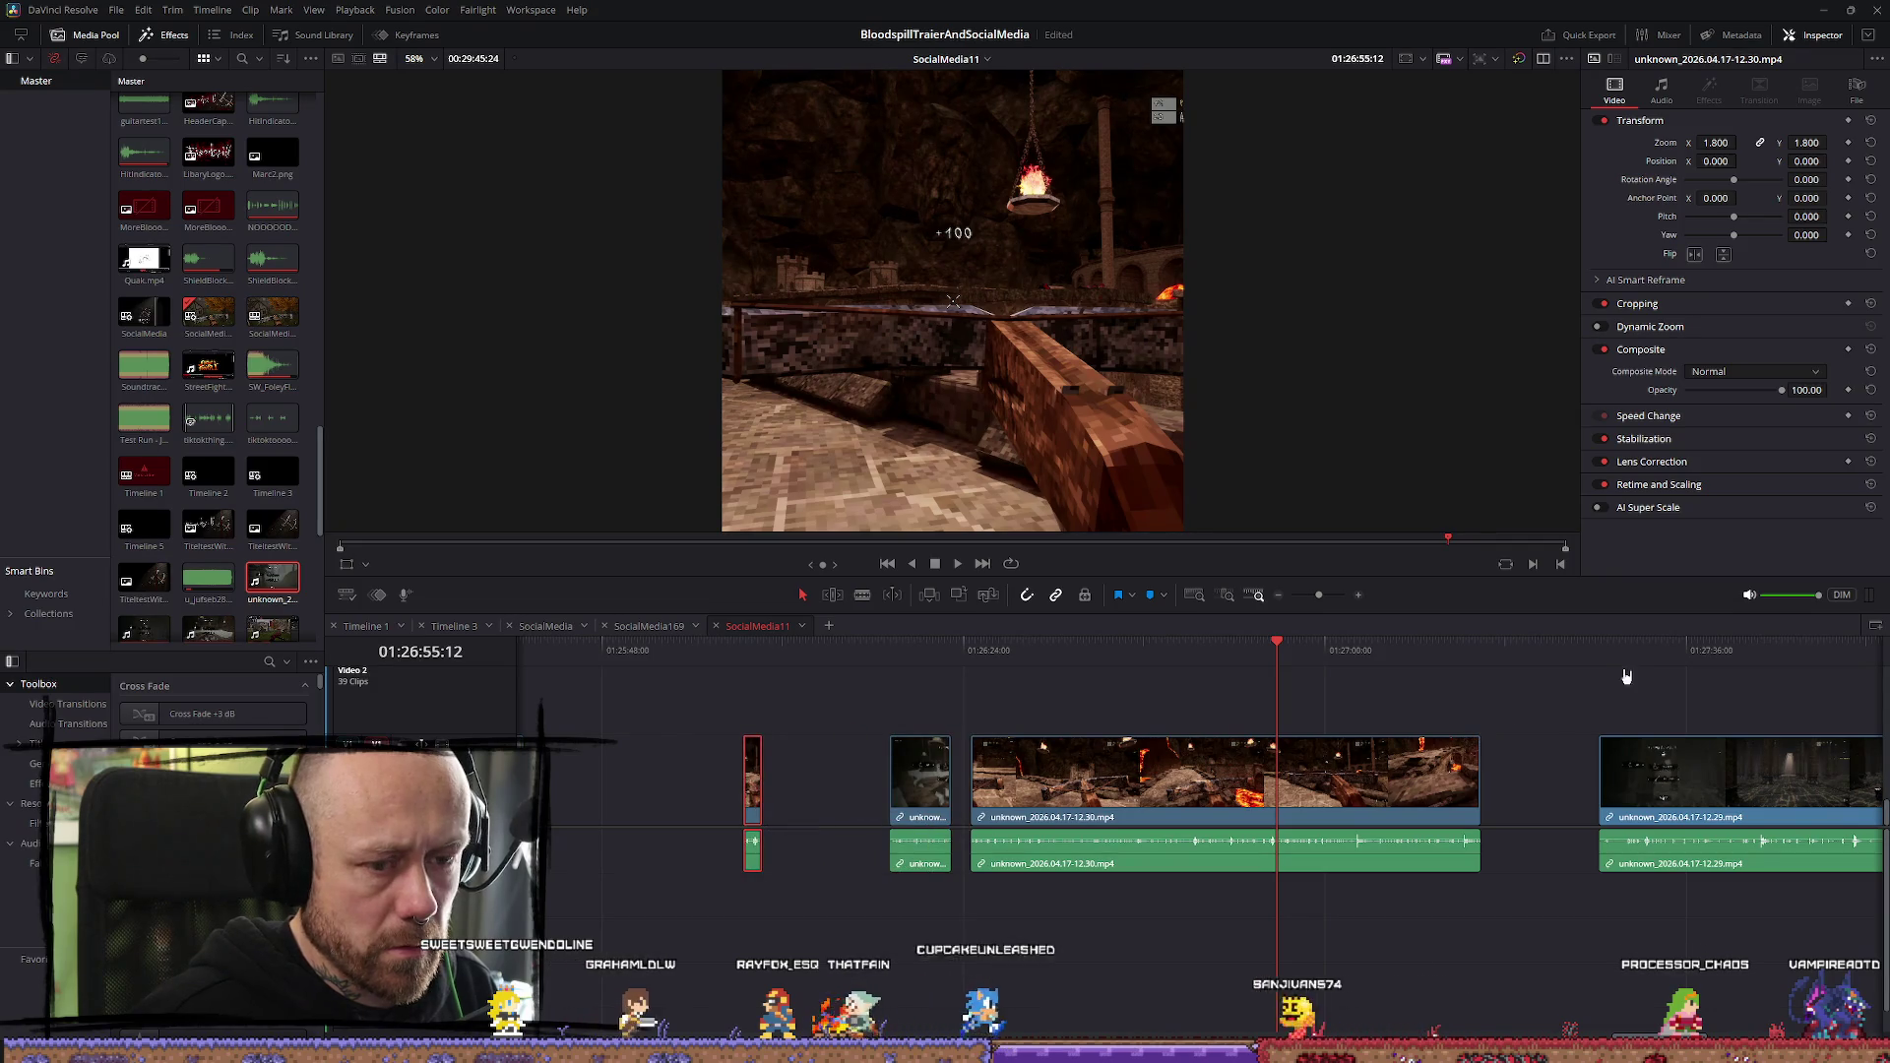
key(space)
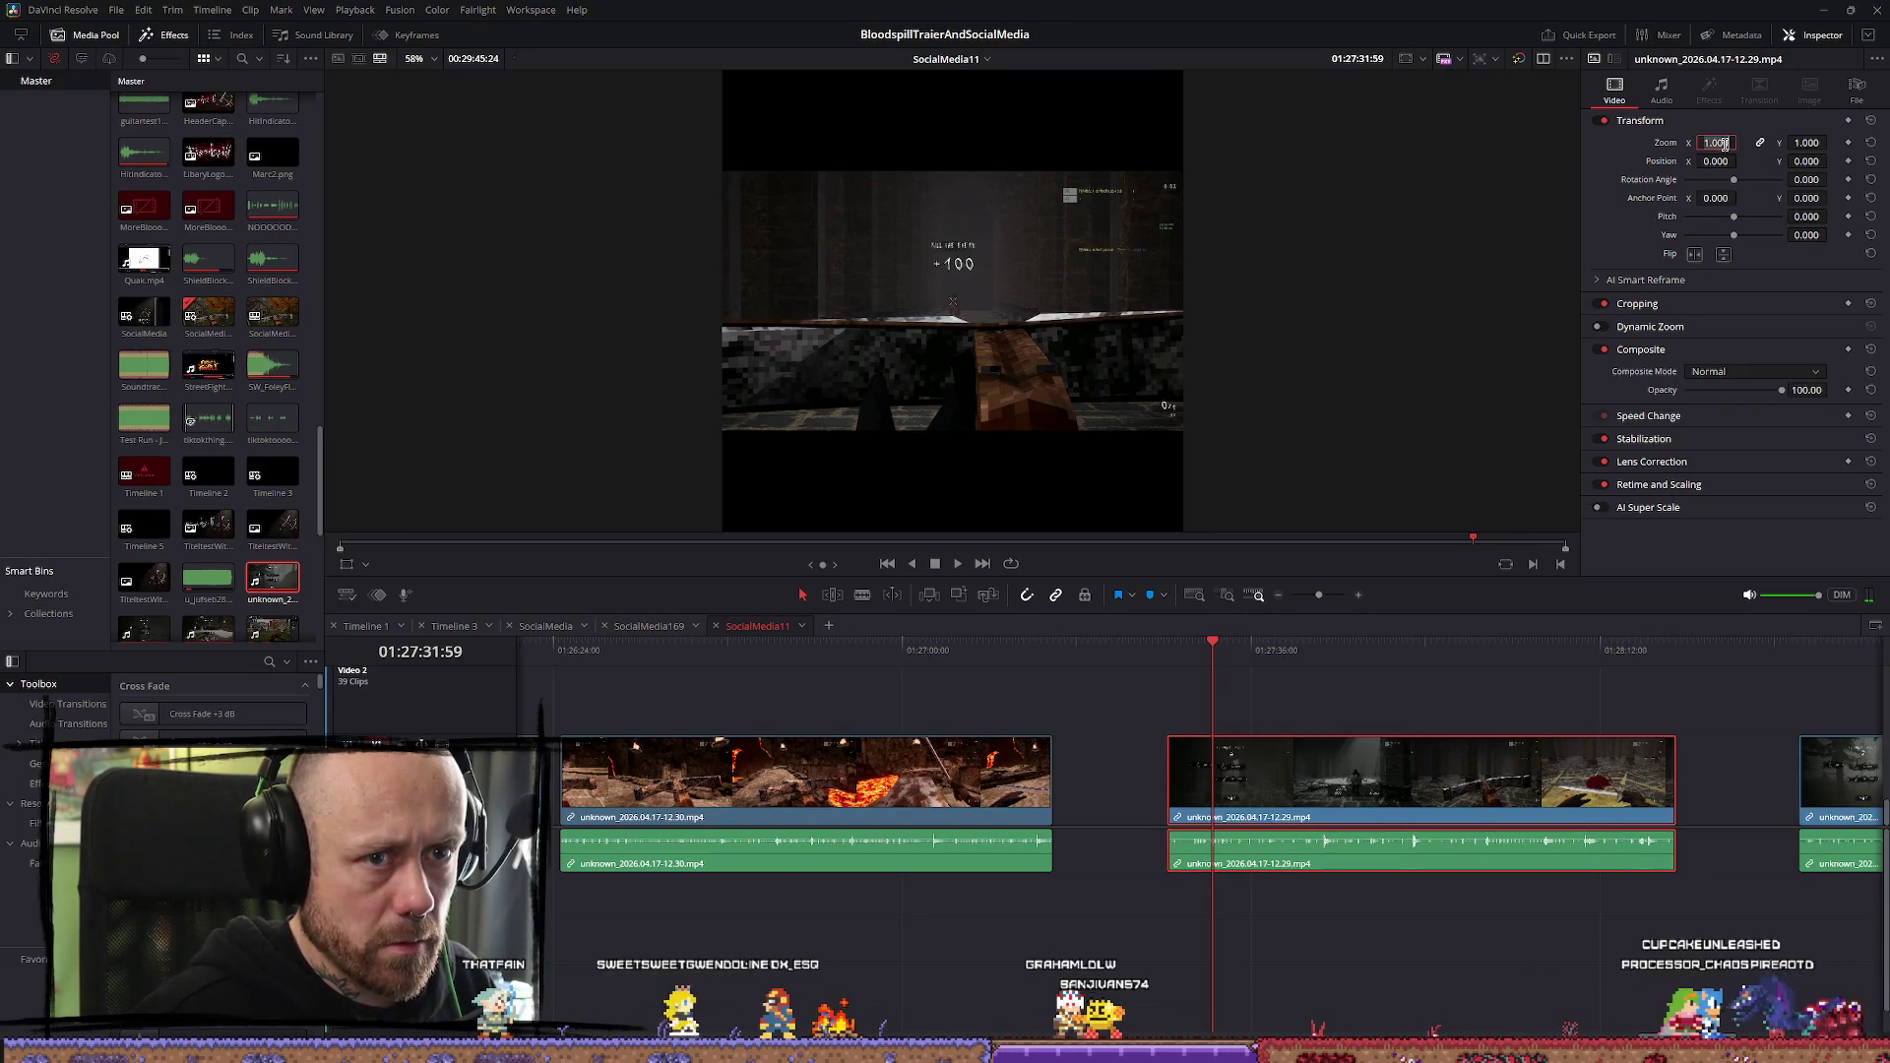
Set the 12.29 clip's Inspector zoom to 1.8 and play to the cut point
text(1.8)
key(Return)
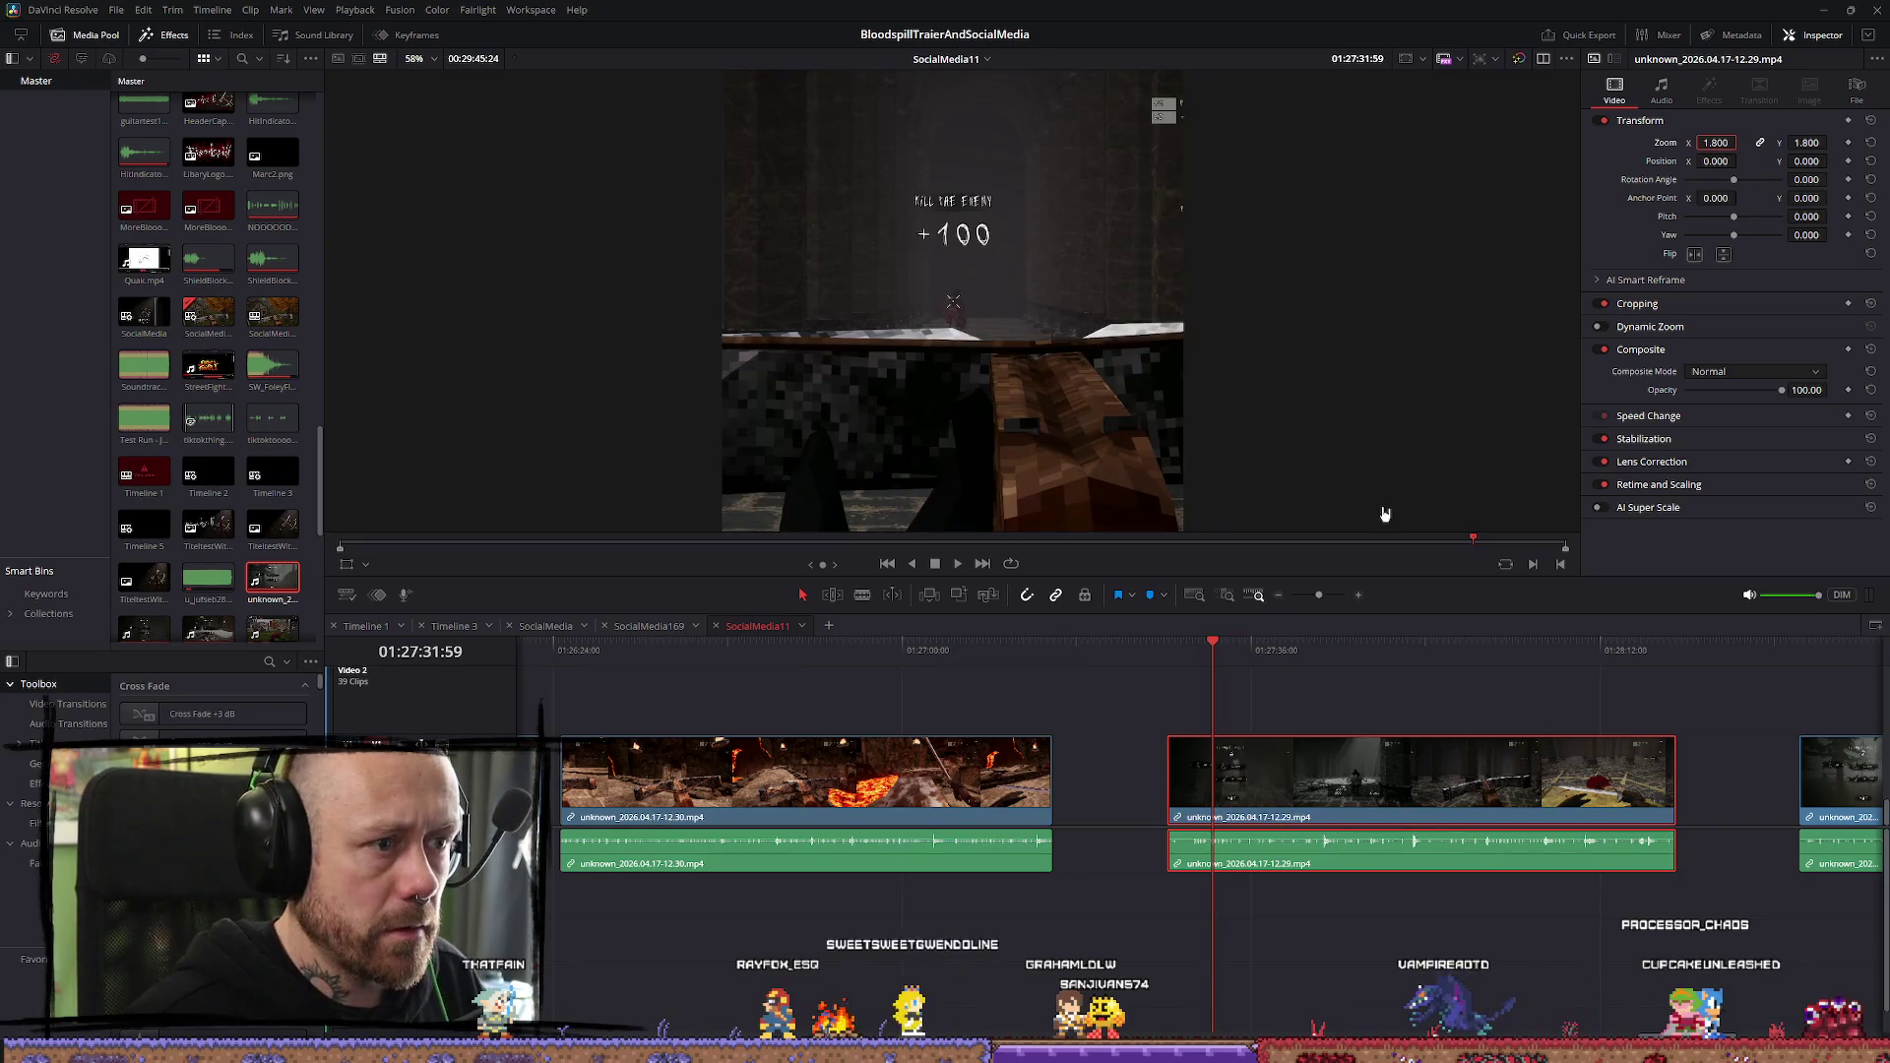
key(space)
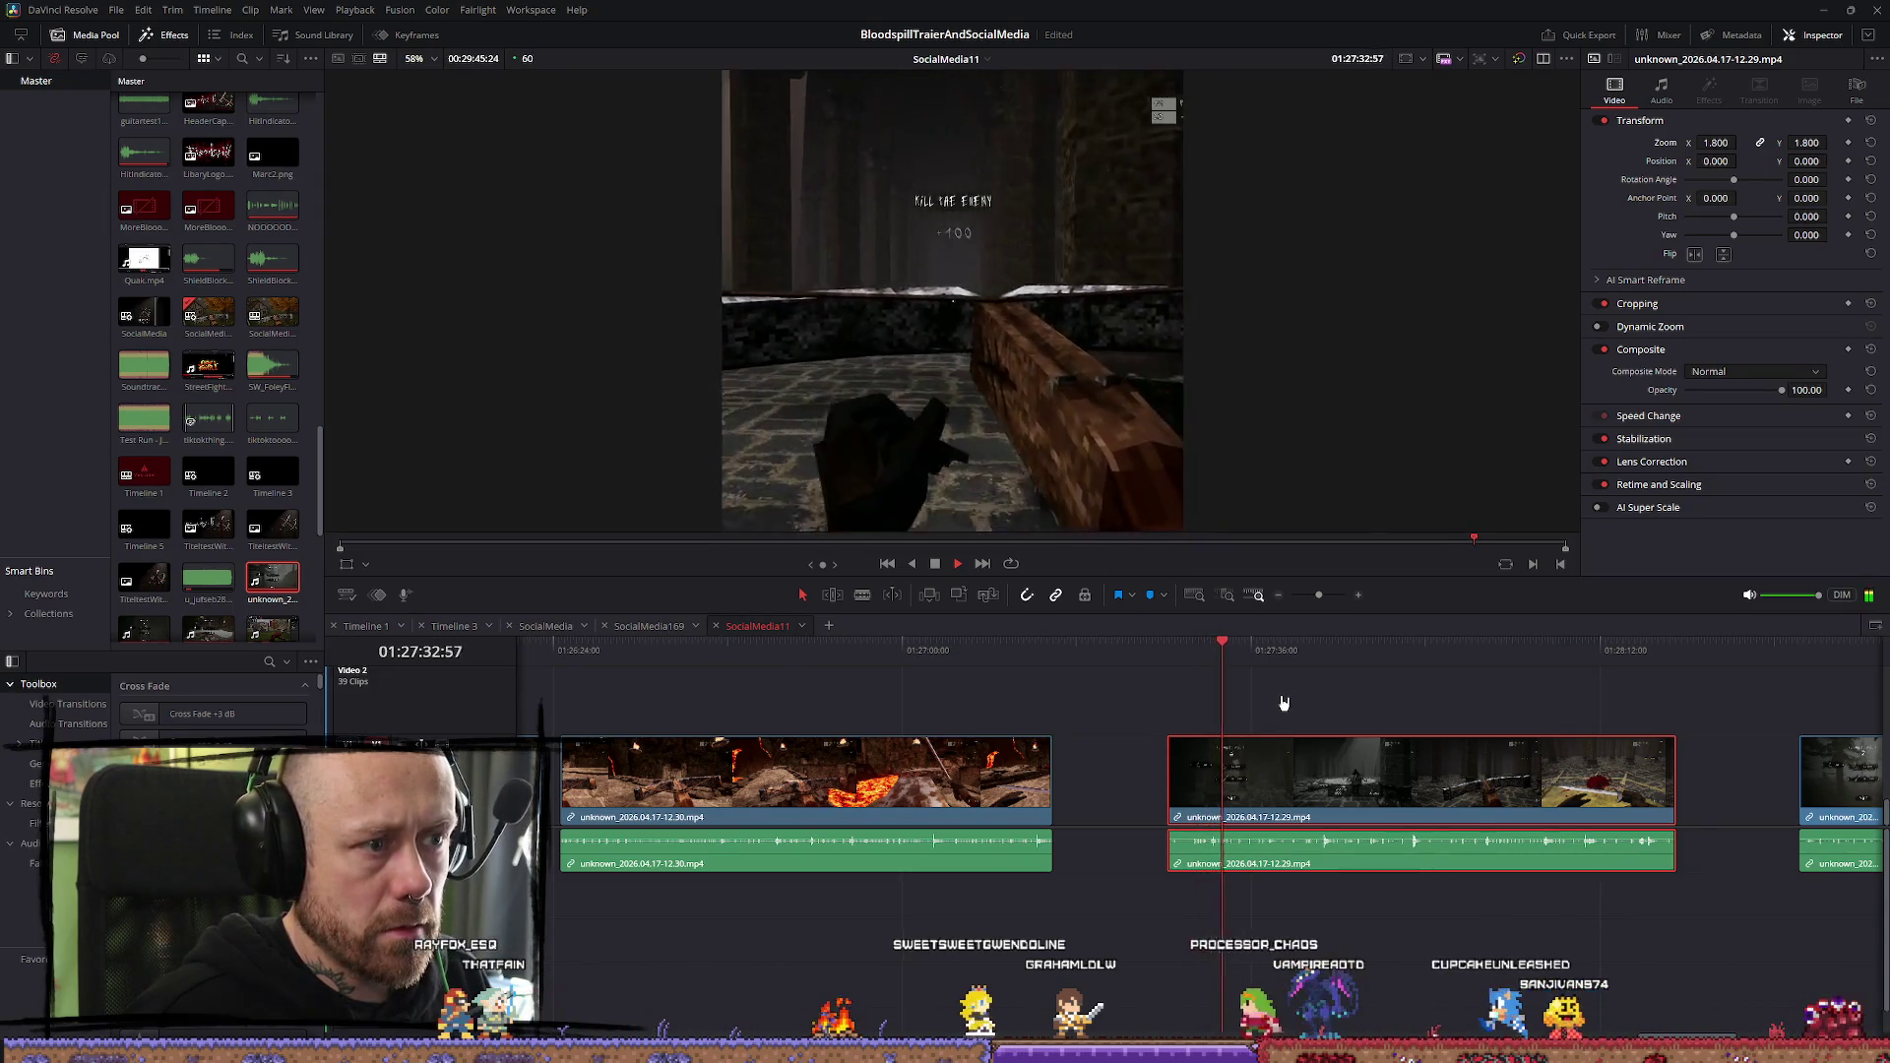
key(space)
scroll(1256, 731, up, 2)
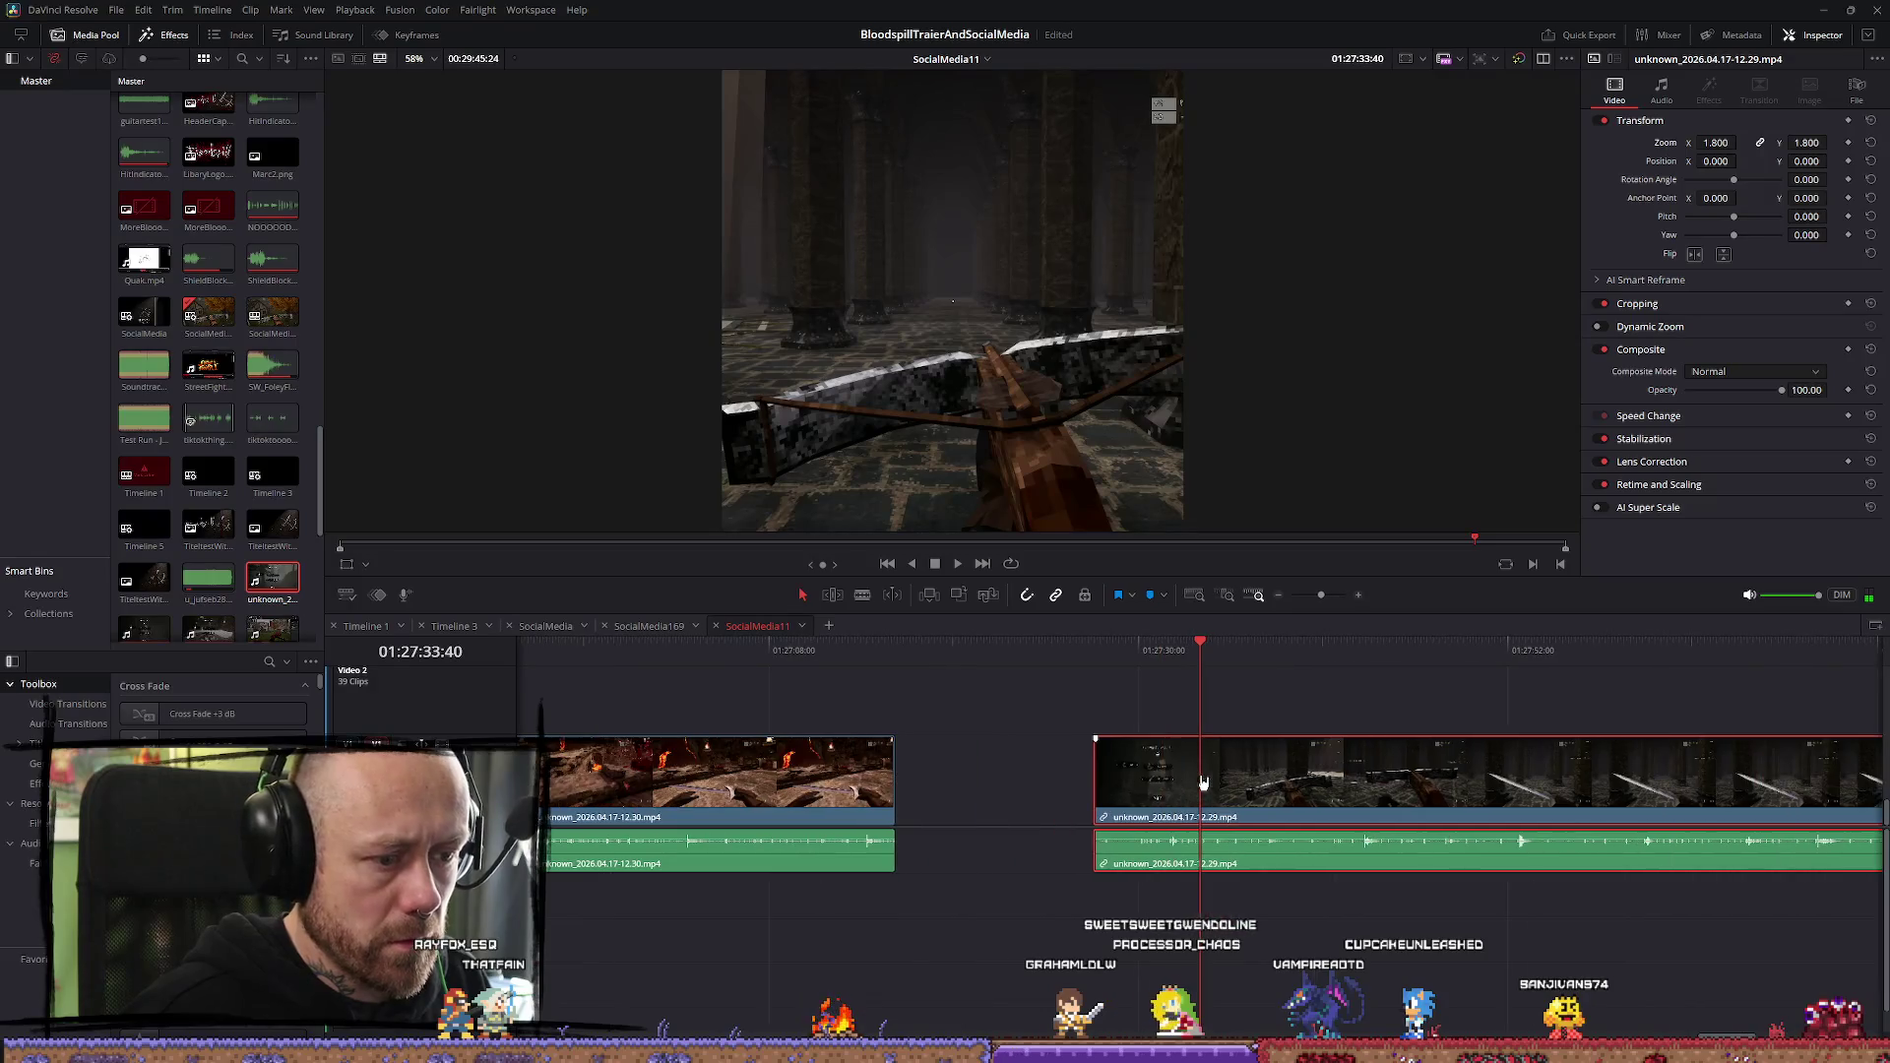
Blade a short piece out of the 12.29 clip and move it much earlier
click(1165, 802)
click(1190, 800)
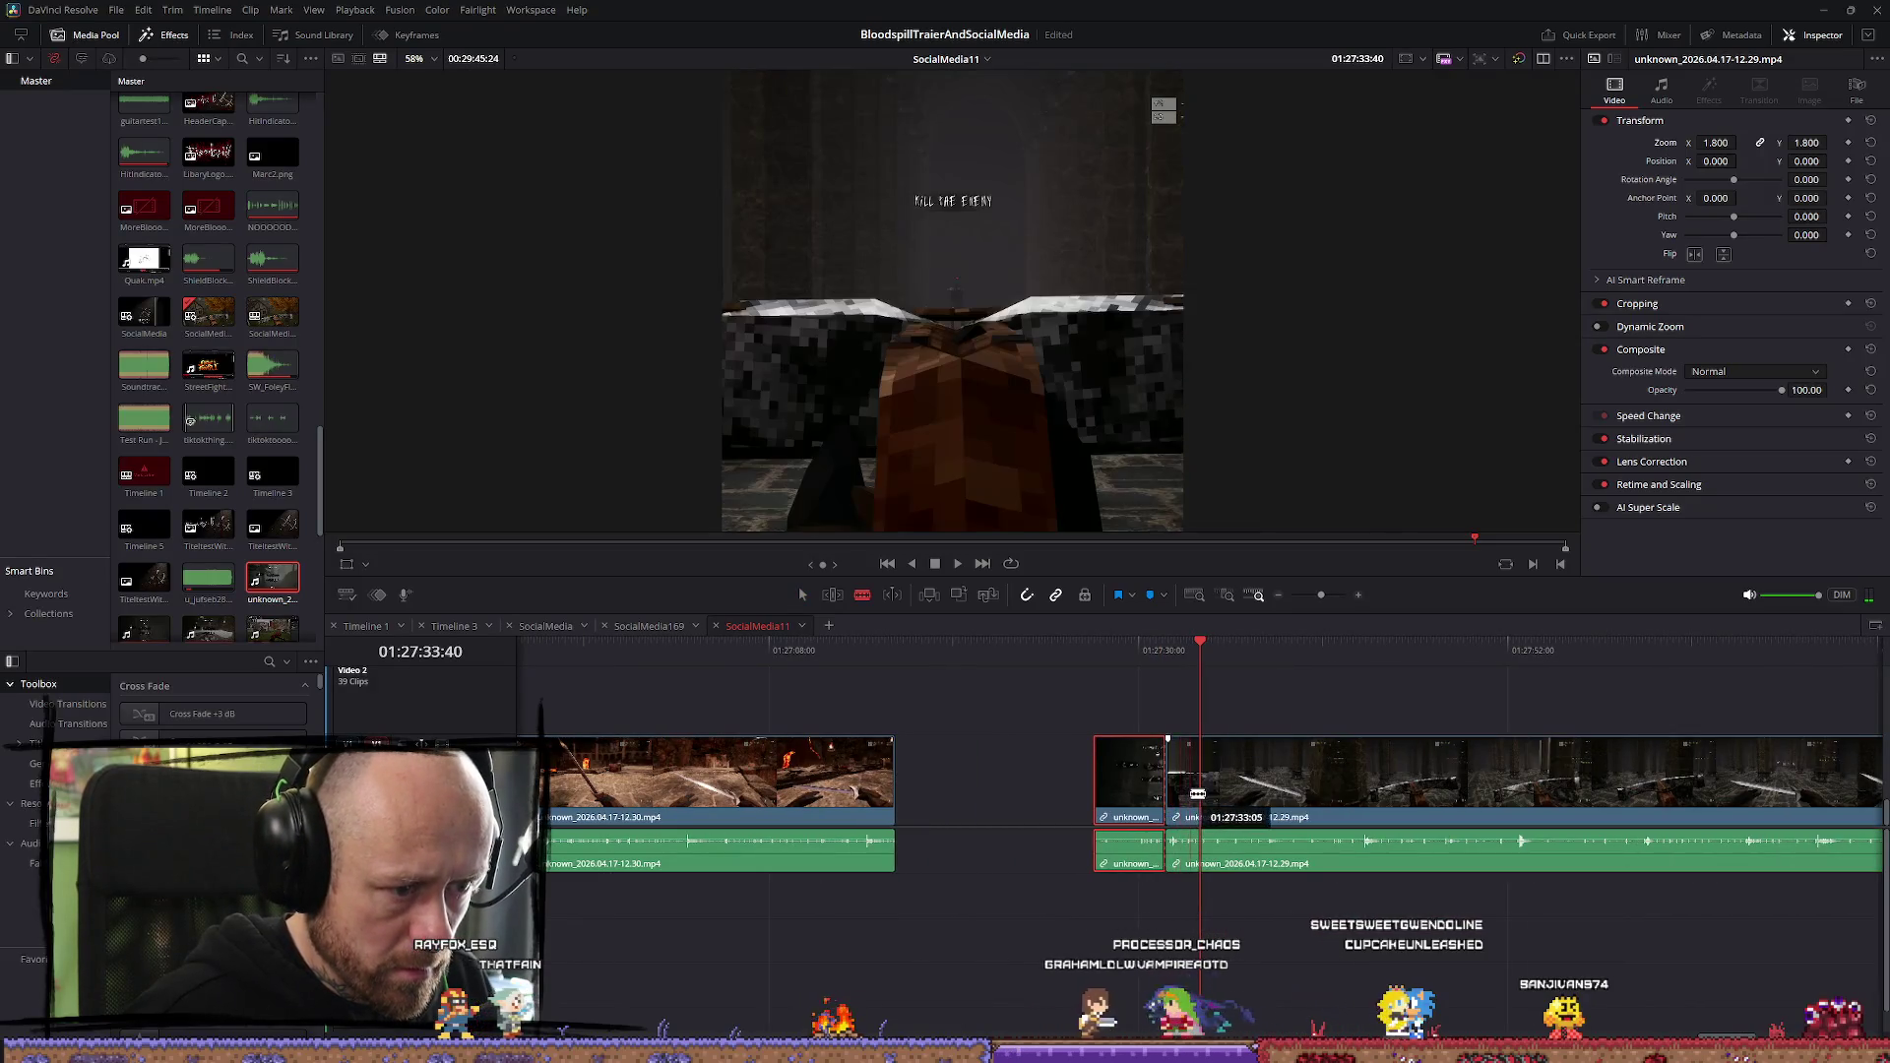
mouse_move(1180, 802)
mouse_down()
mouse_move(596, 802)
mouse_move(763, 801)
mouse_up()
scroll(1533, 815, down, 3)
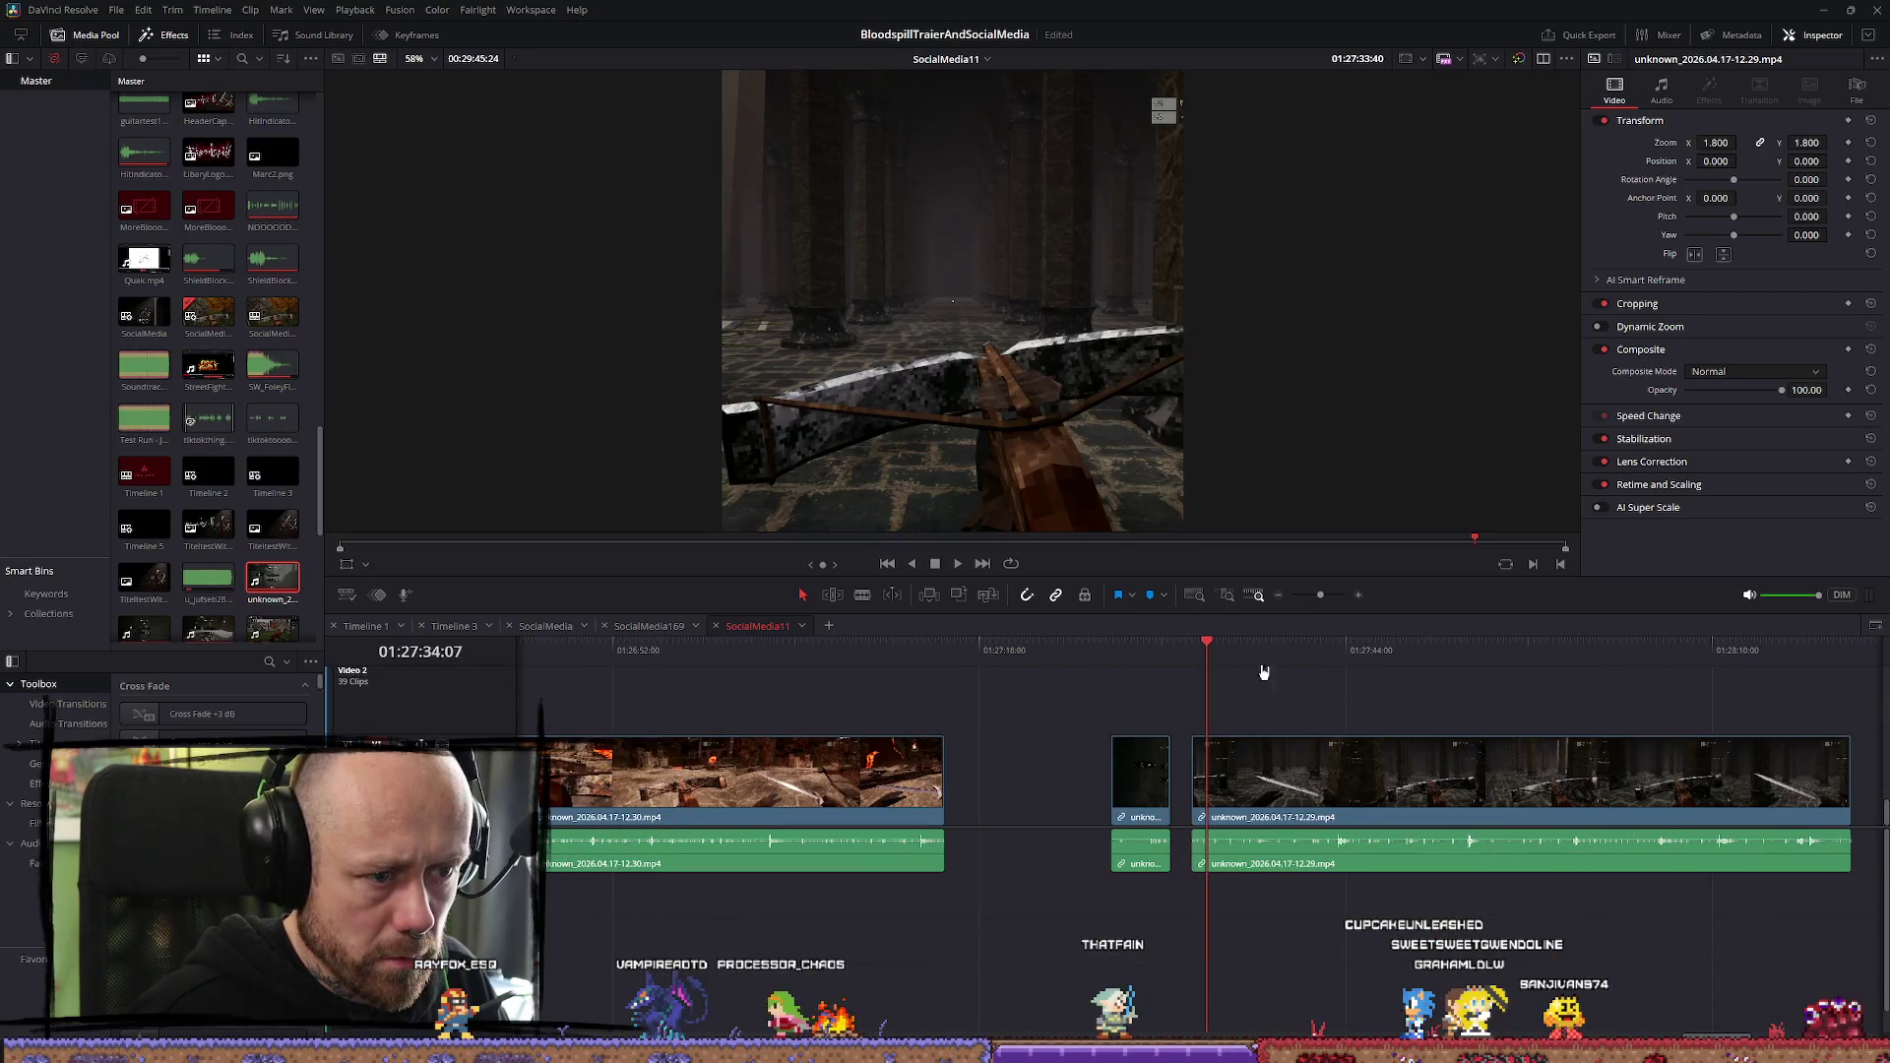
key(space)
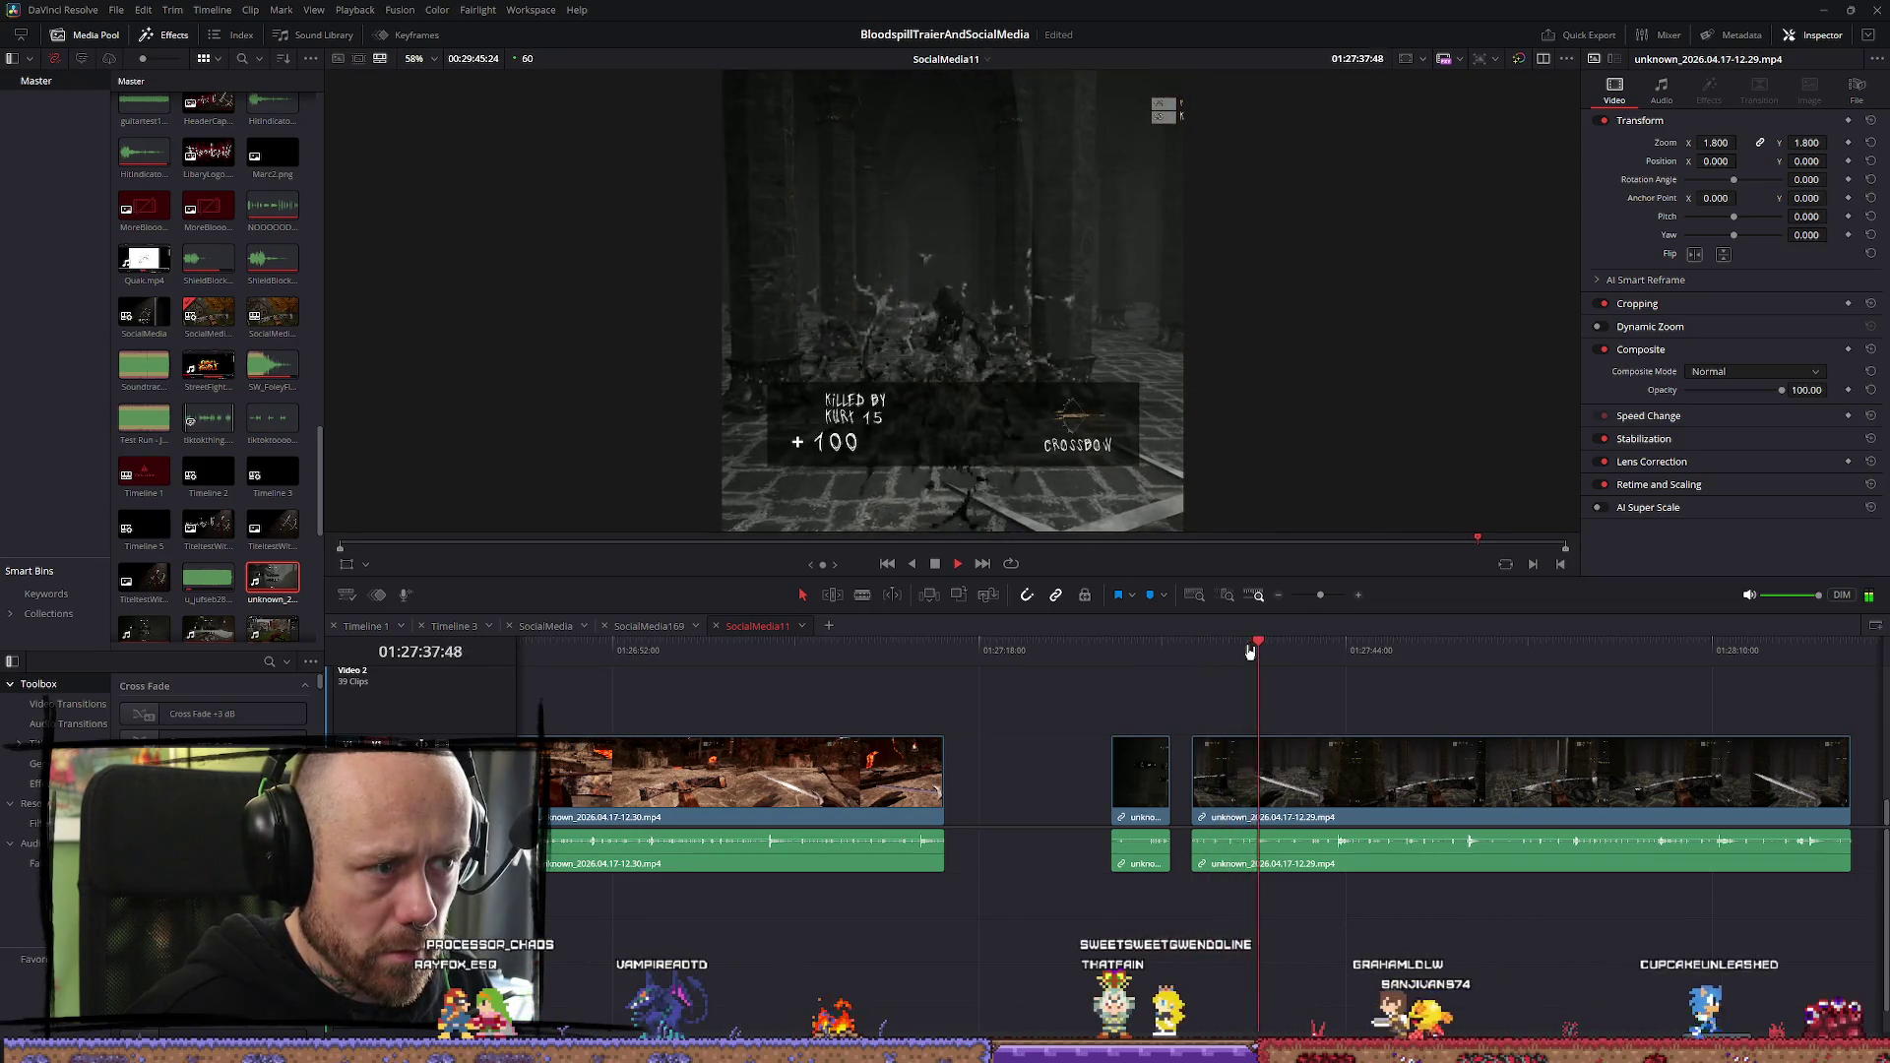
Scrub the 12.29 clip to place the playhead just before the action
click(1341, 651)
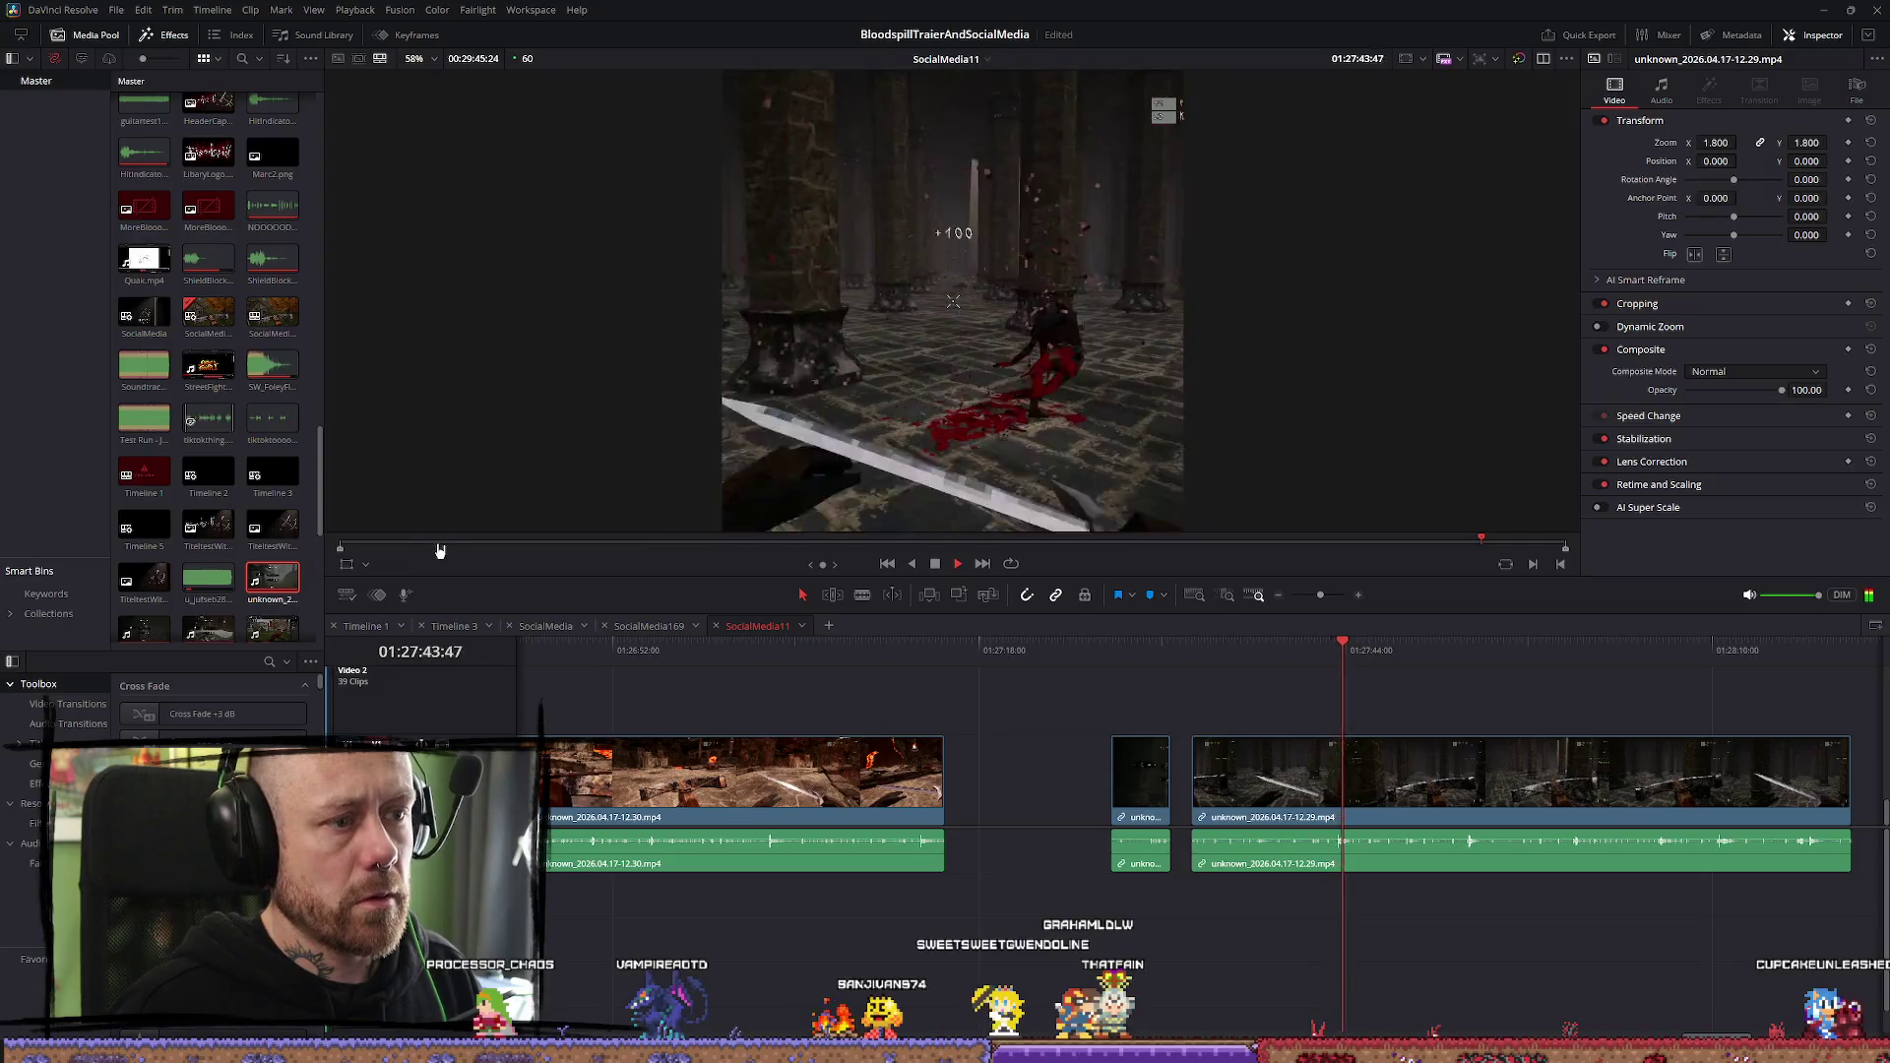
key(space)
scroll(1270, 706, up, 2)
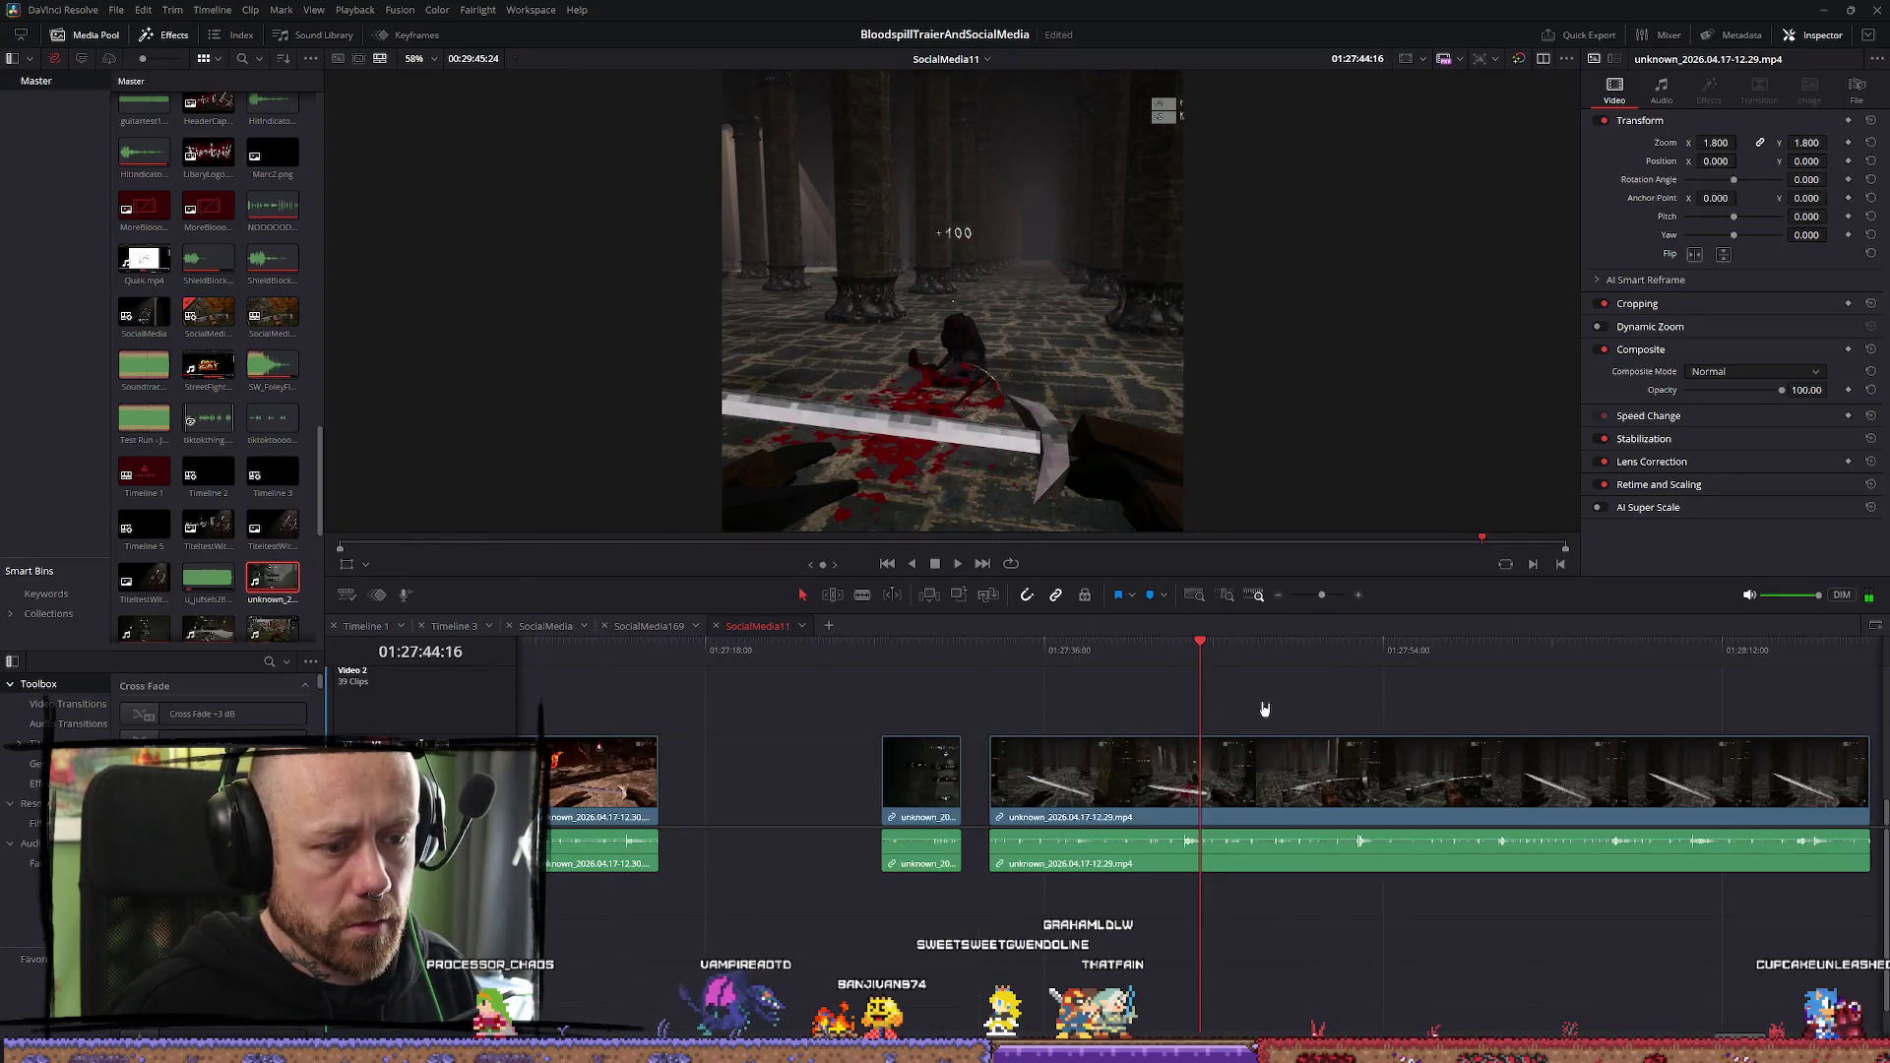
drag(1168, 655, 1172, 654)
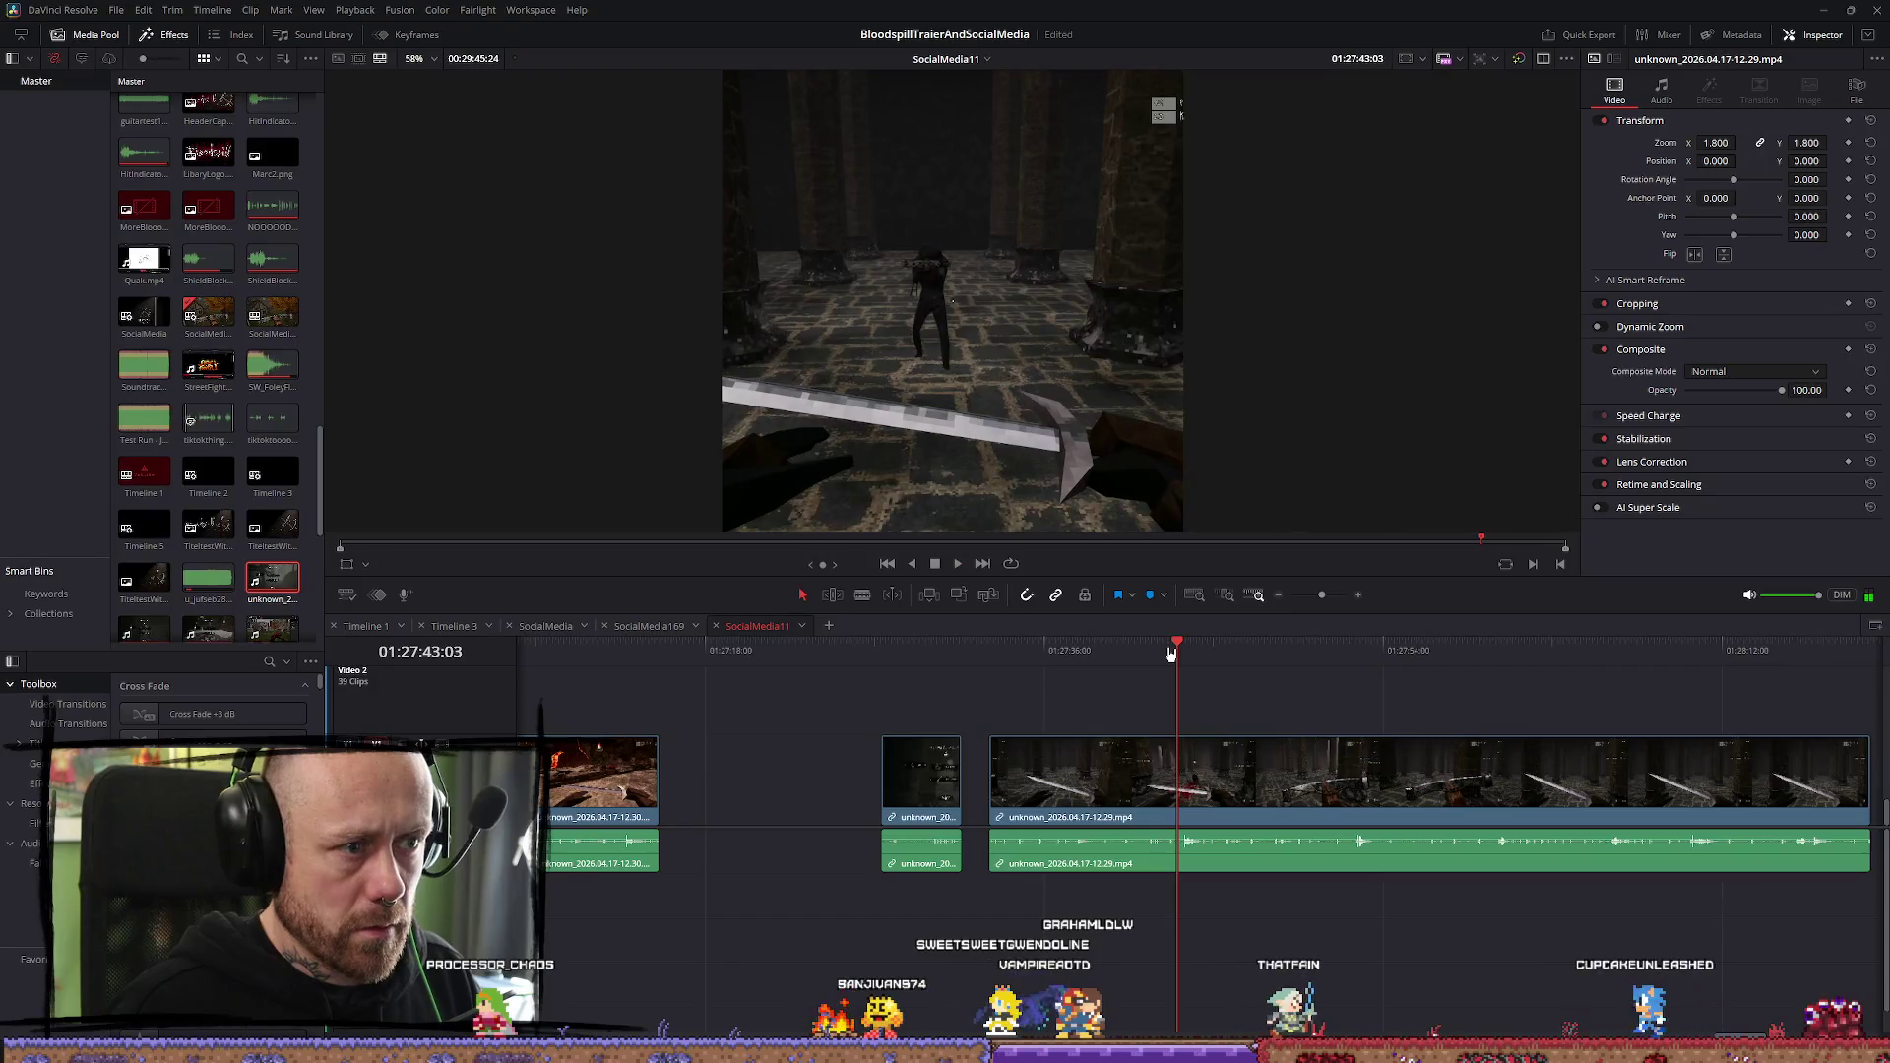
click(1163, 653)
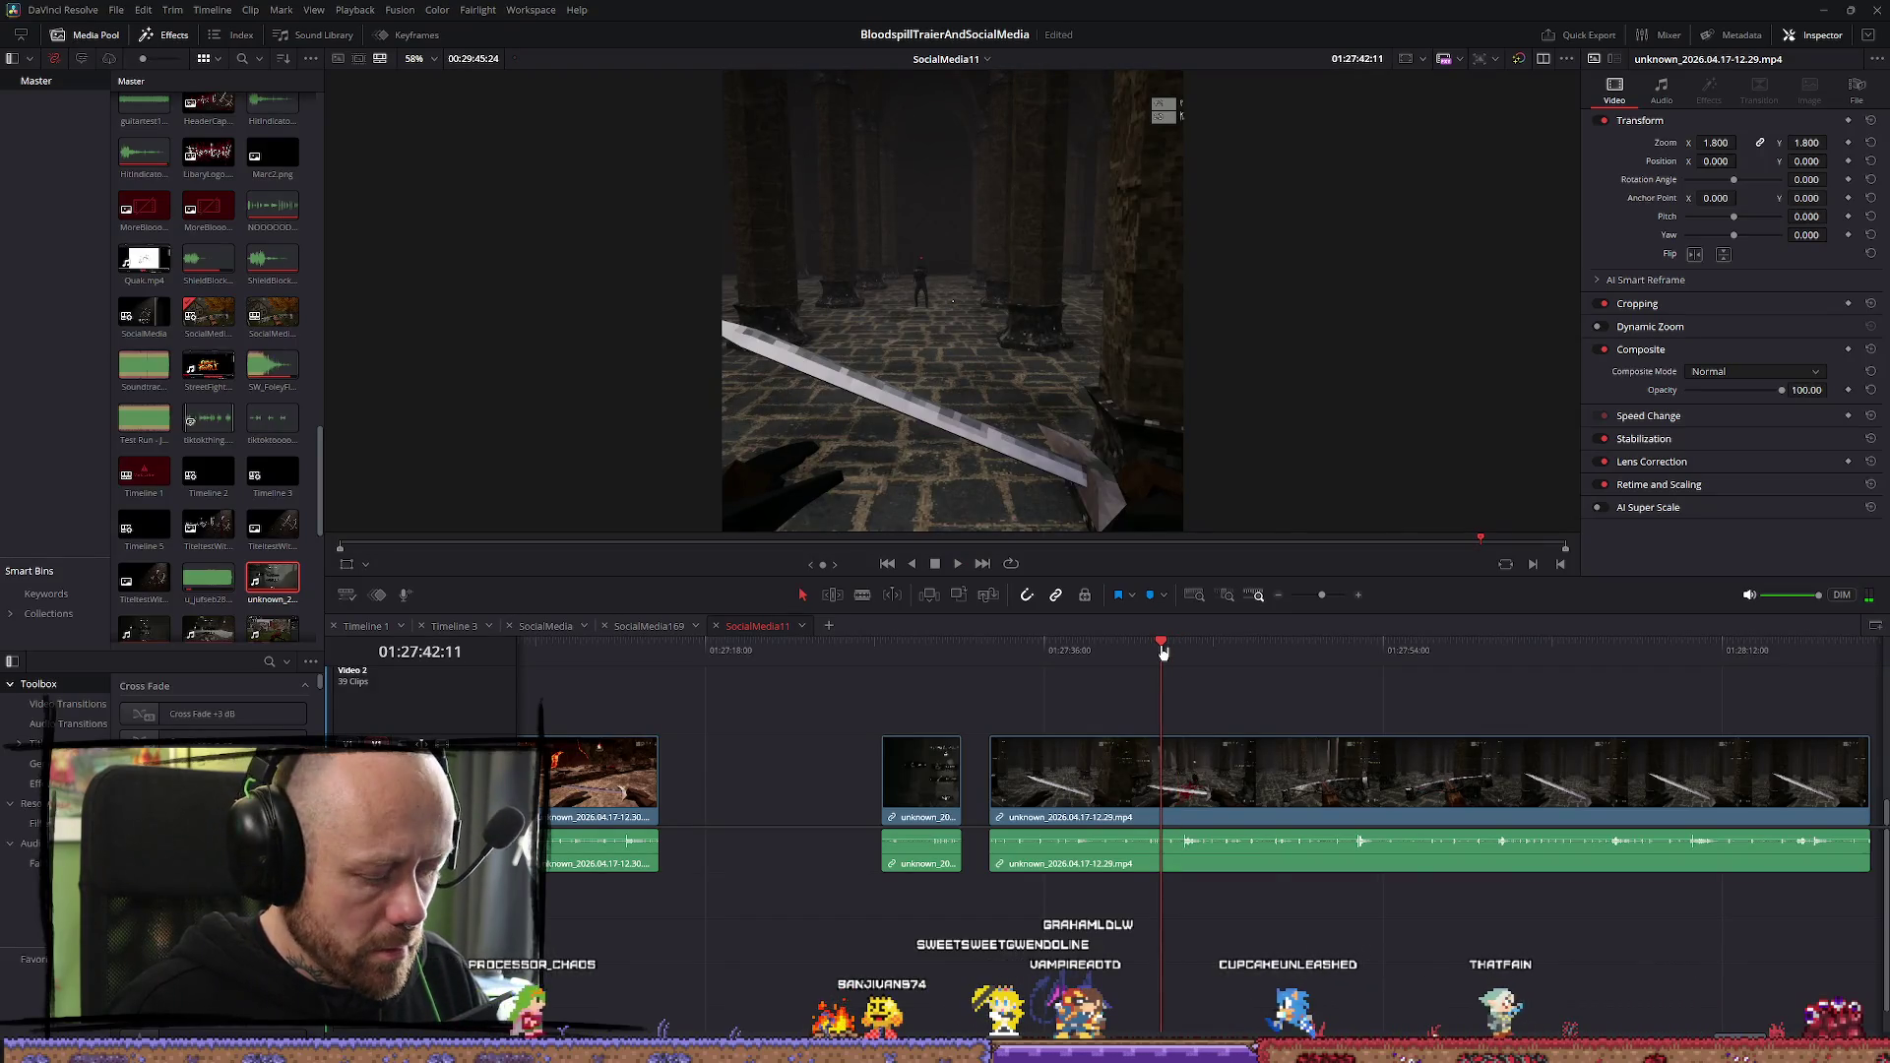
Split the 12.29 clip there and move the split-off pieces toward the start
click(1170, 753)
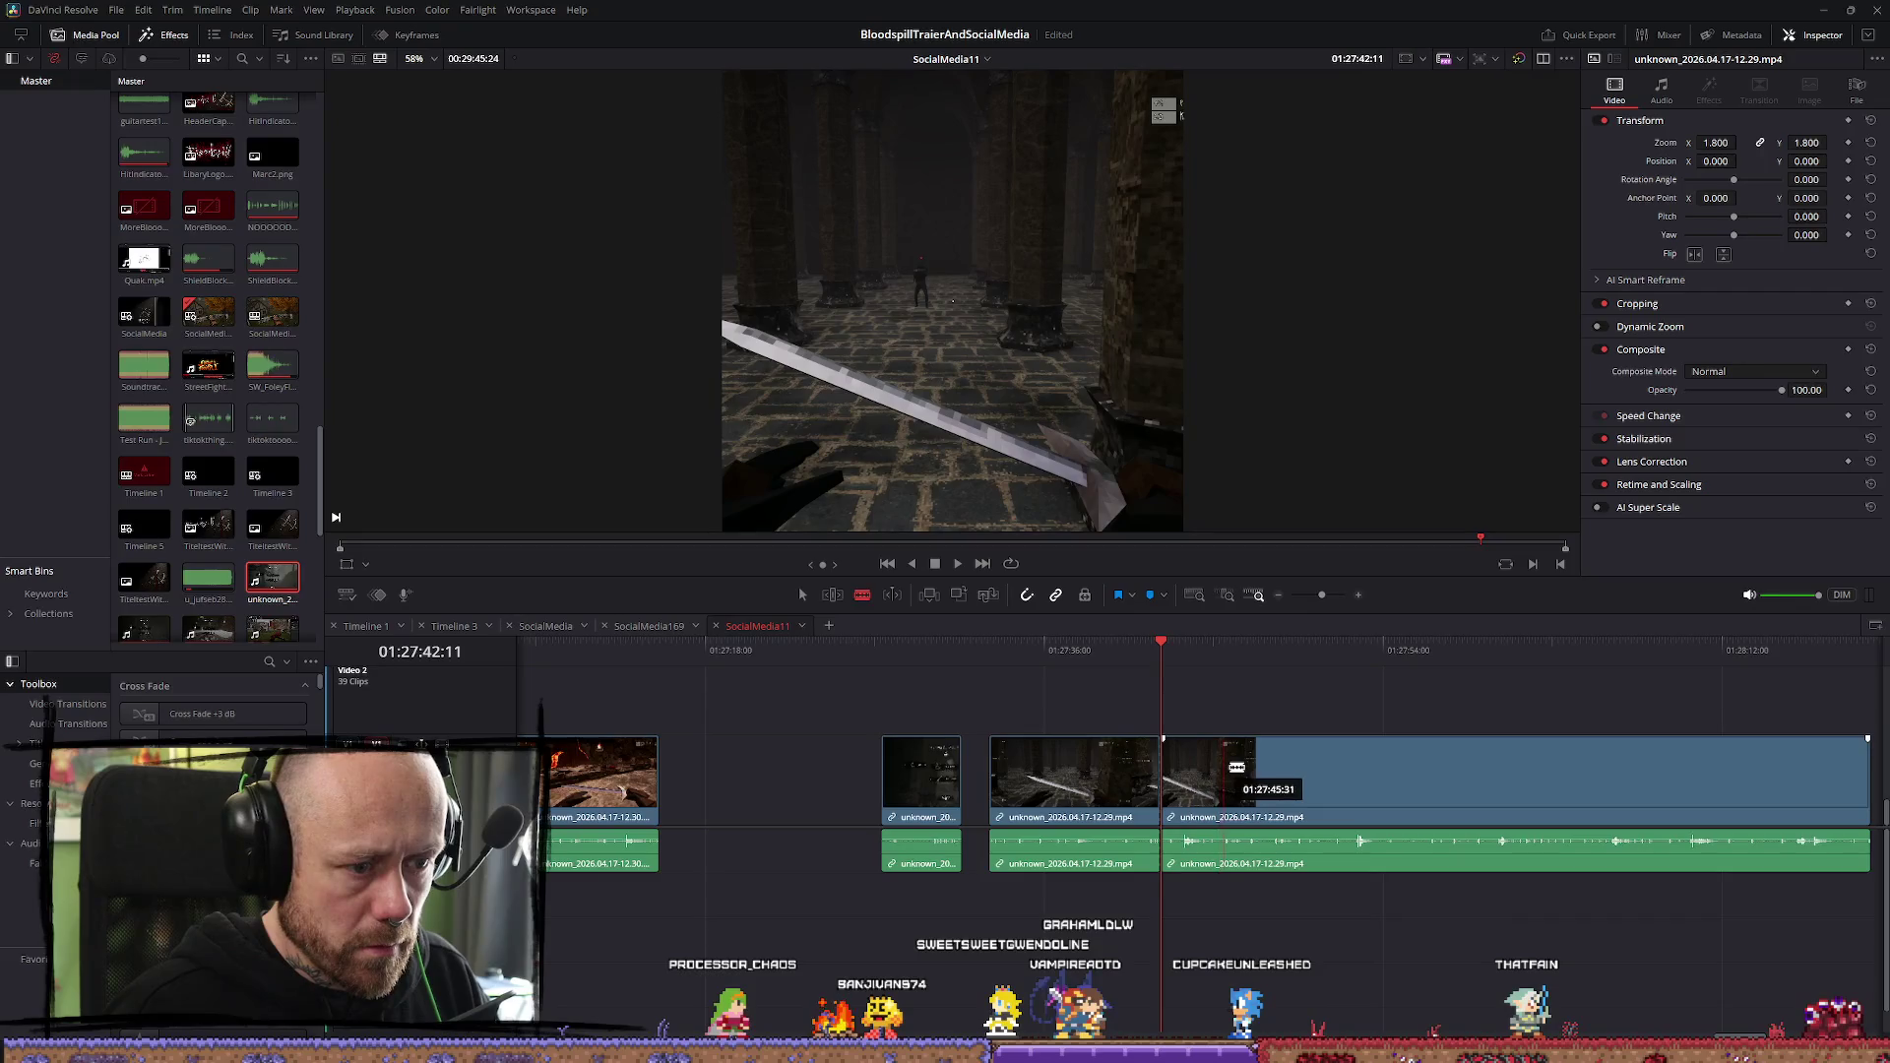
drag(827, 799, 772, 797)
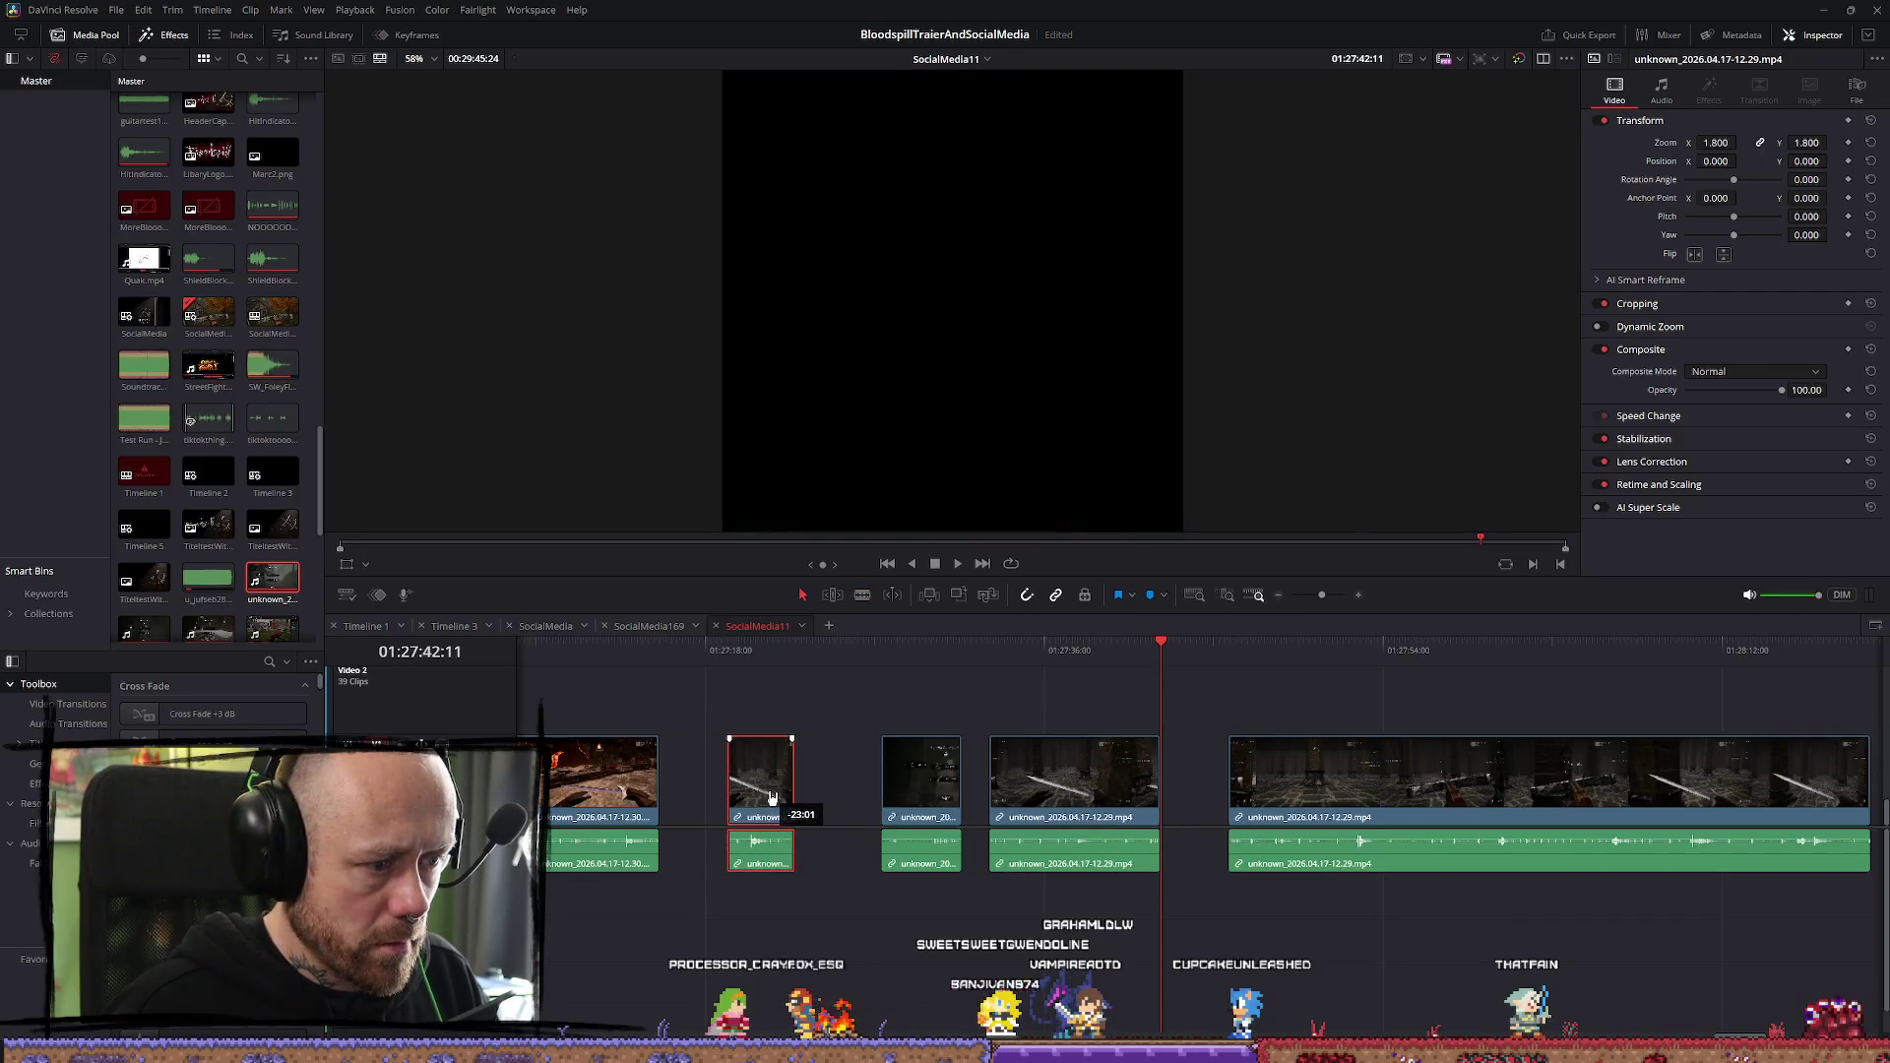
scroll(773, 792, down, 4)
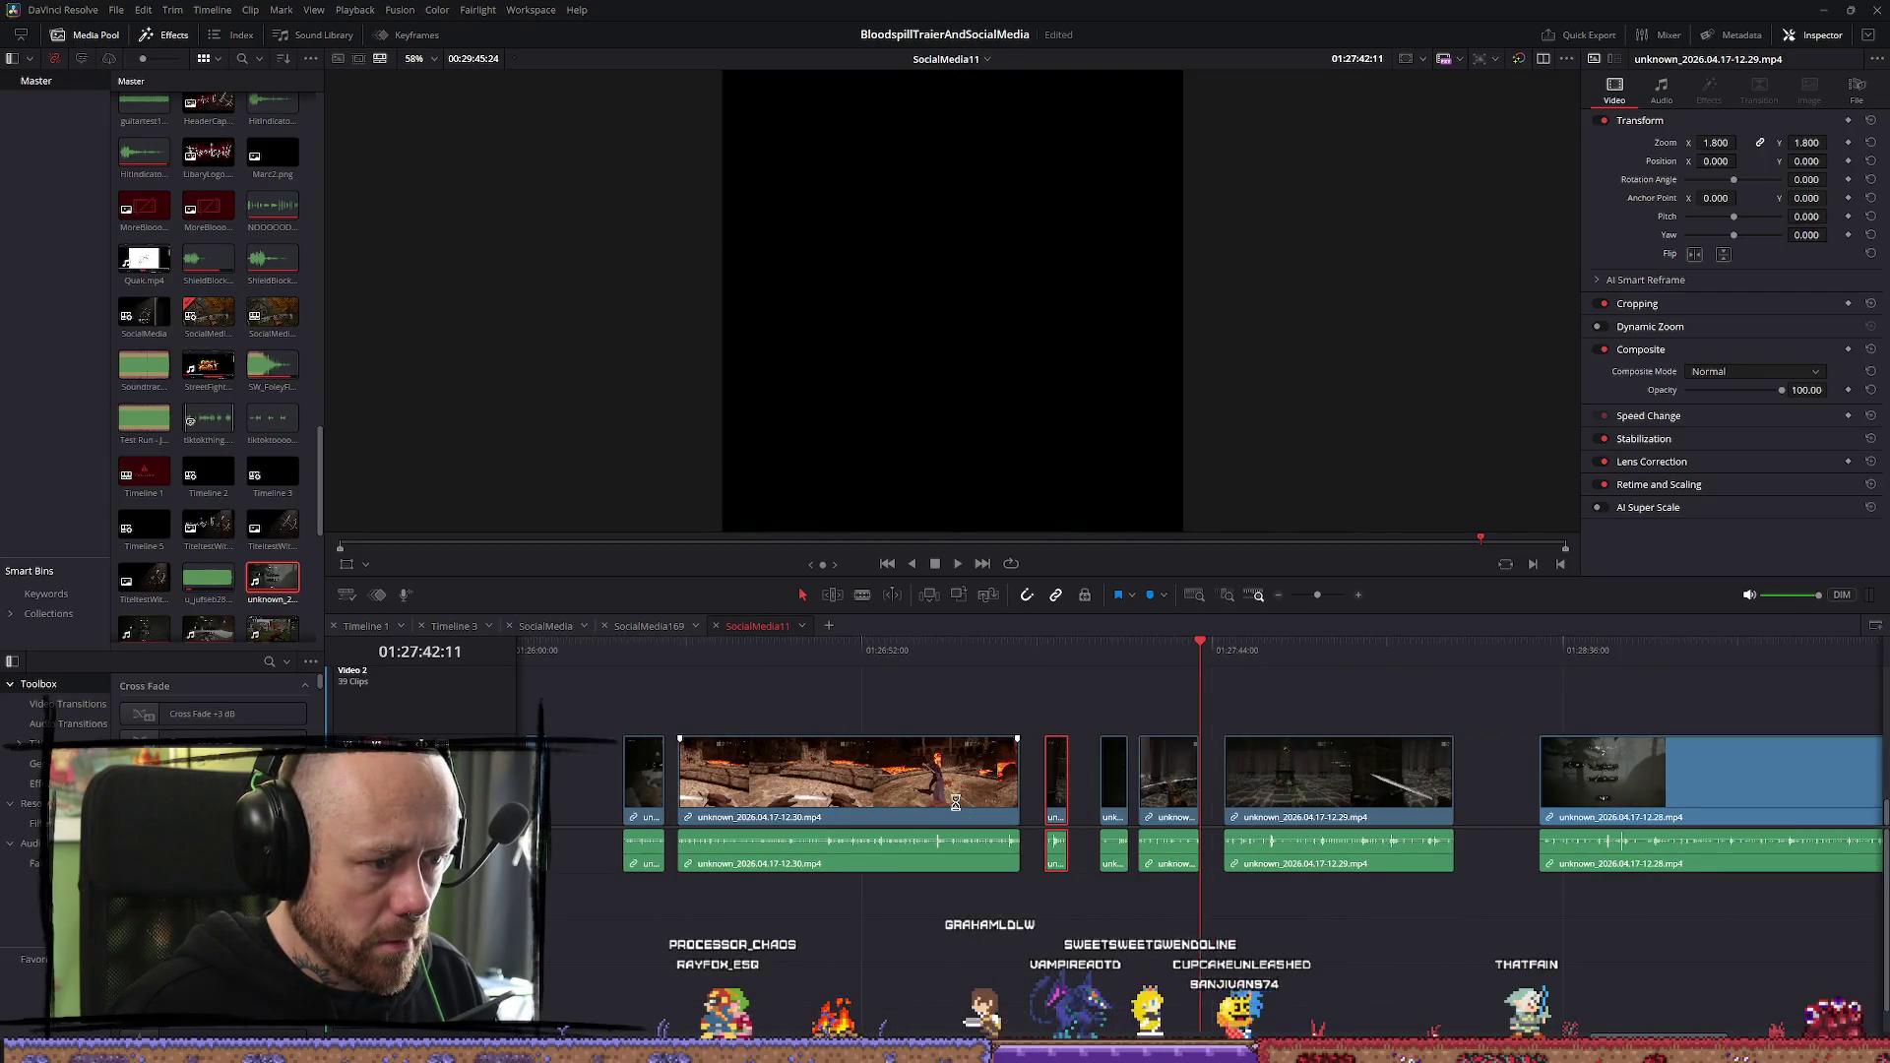
drag(1055, 807, 626, 805)
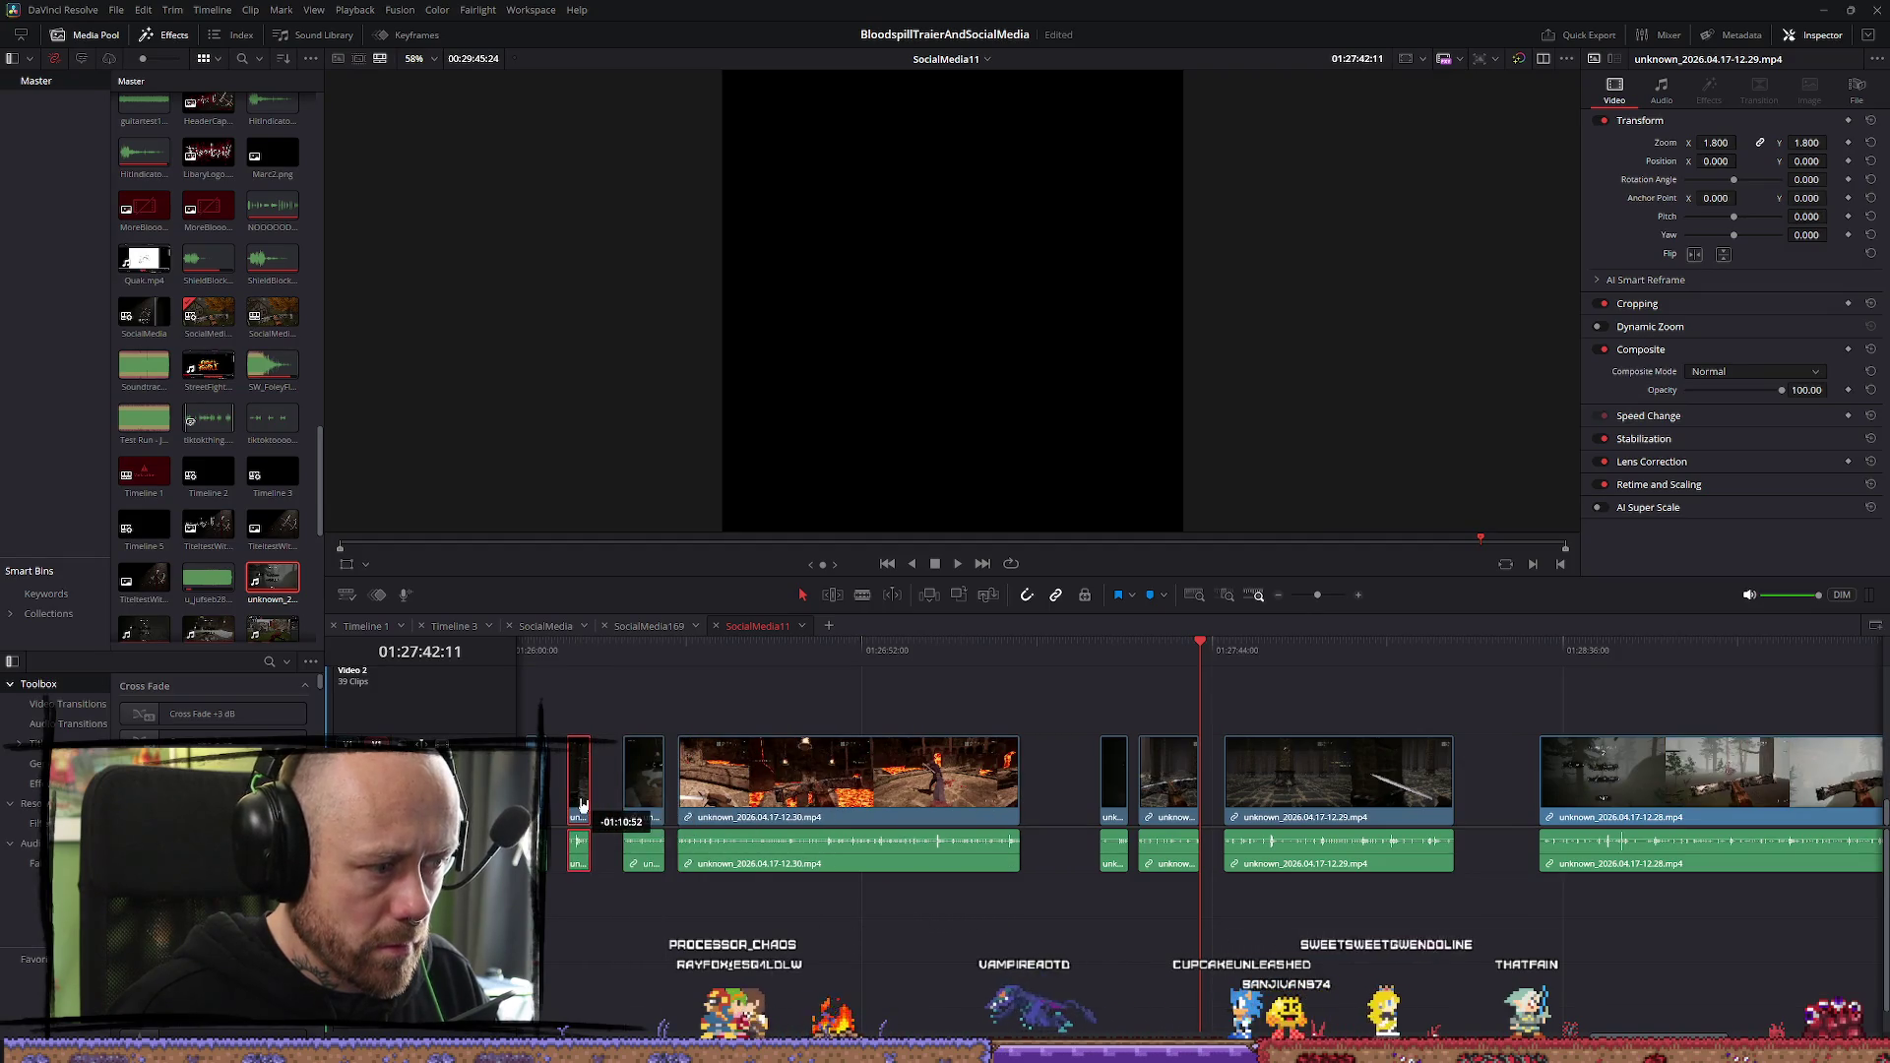
key(space)
Review the crossbow section and place the playhead at the next cut point
scroll(1284, 726, up, 3)
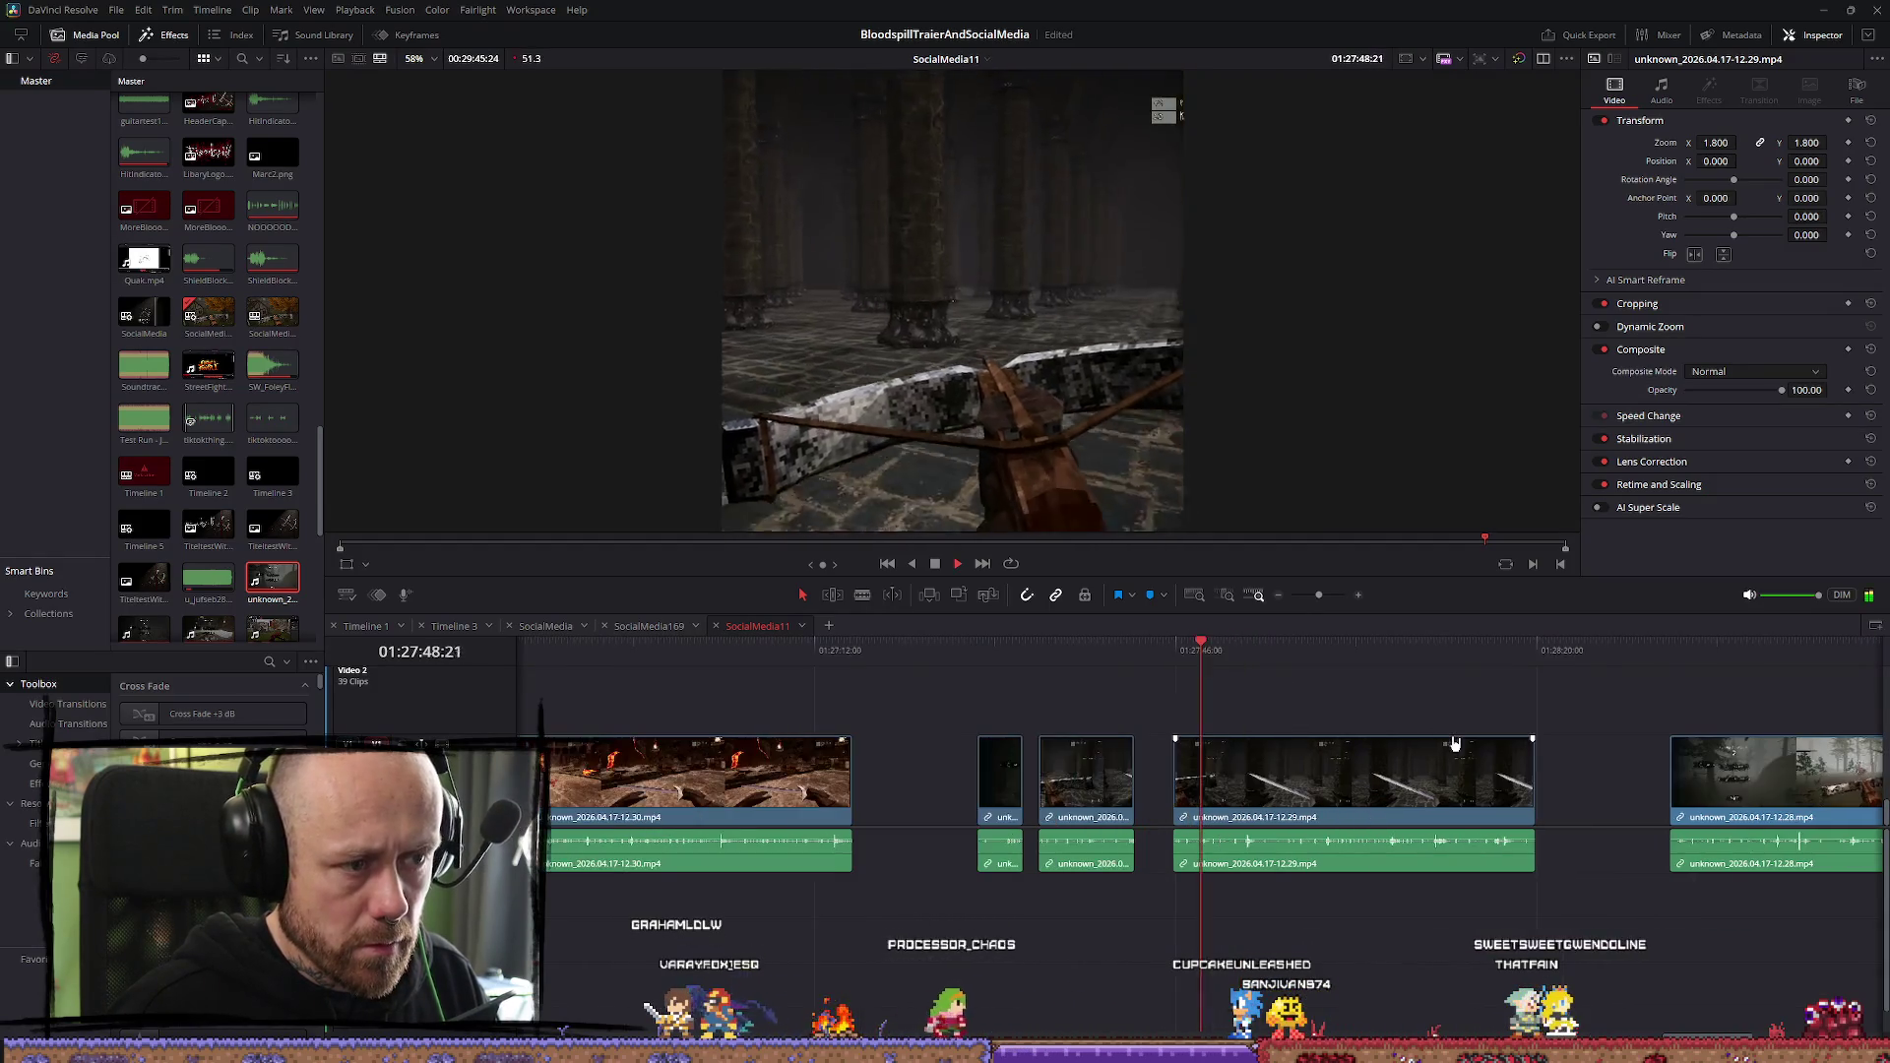
drag(1254, 653, 1305, 653)
key(space)
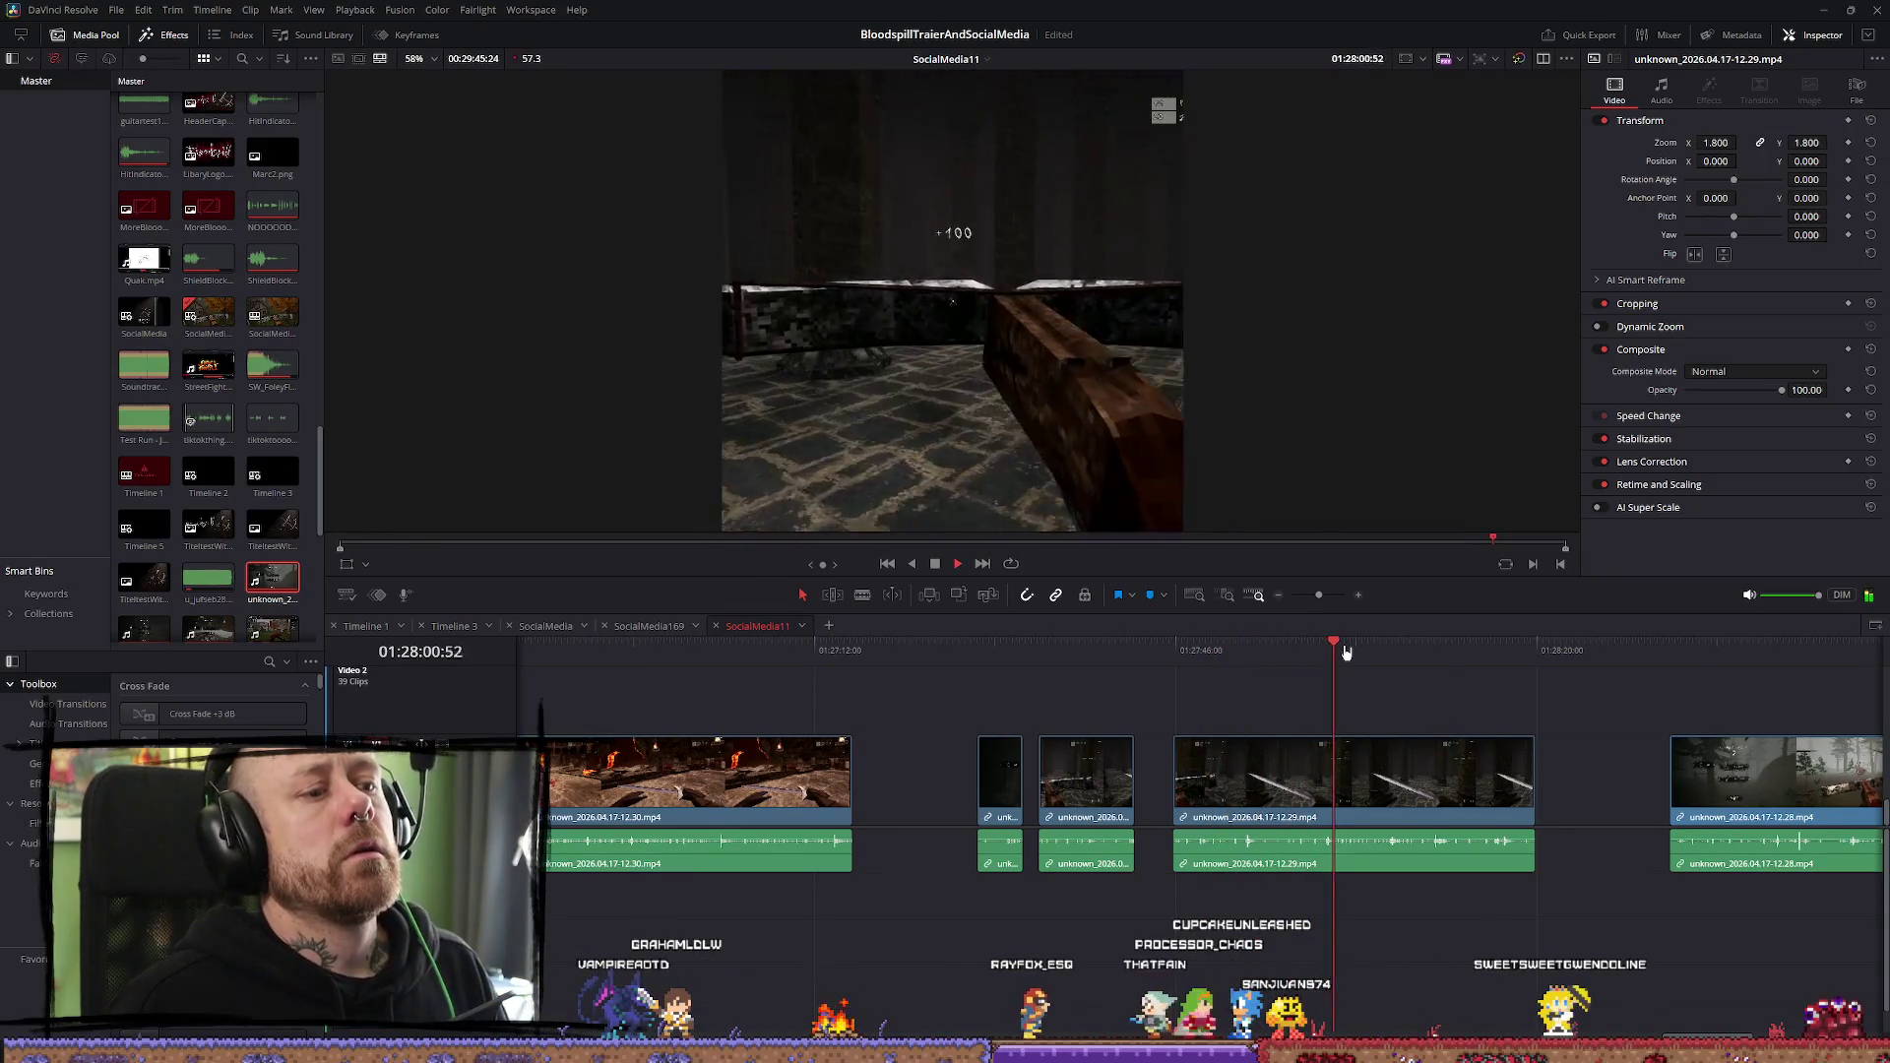
click(1307, 653)
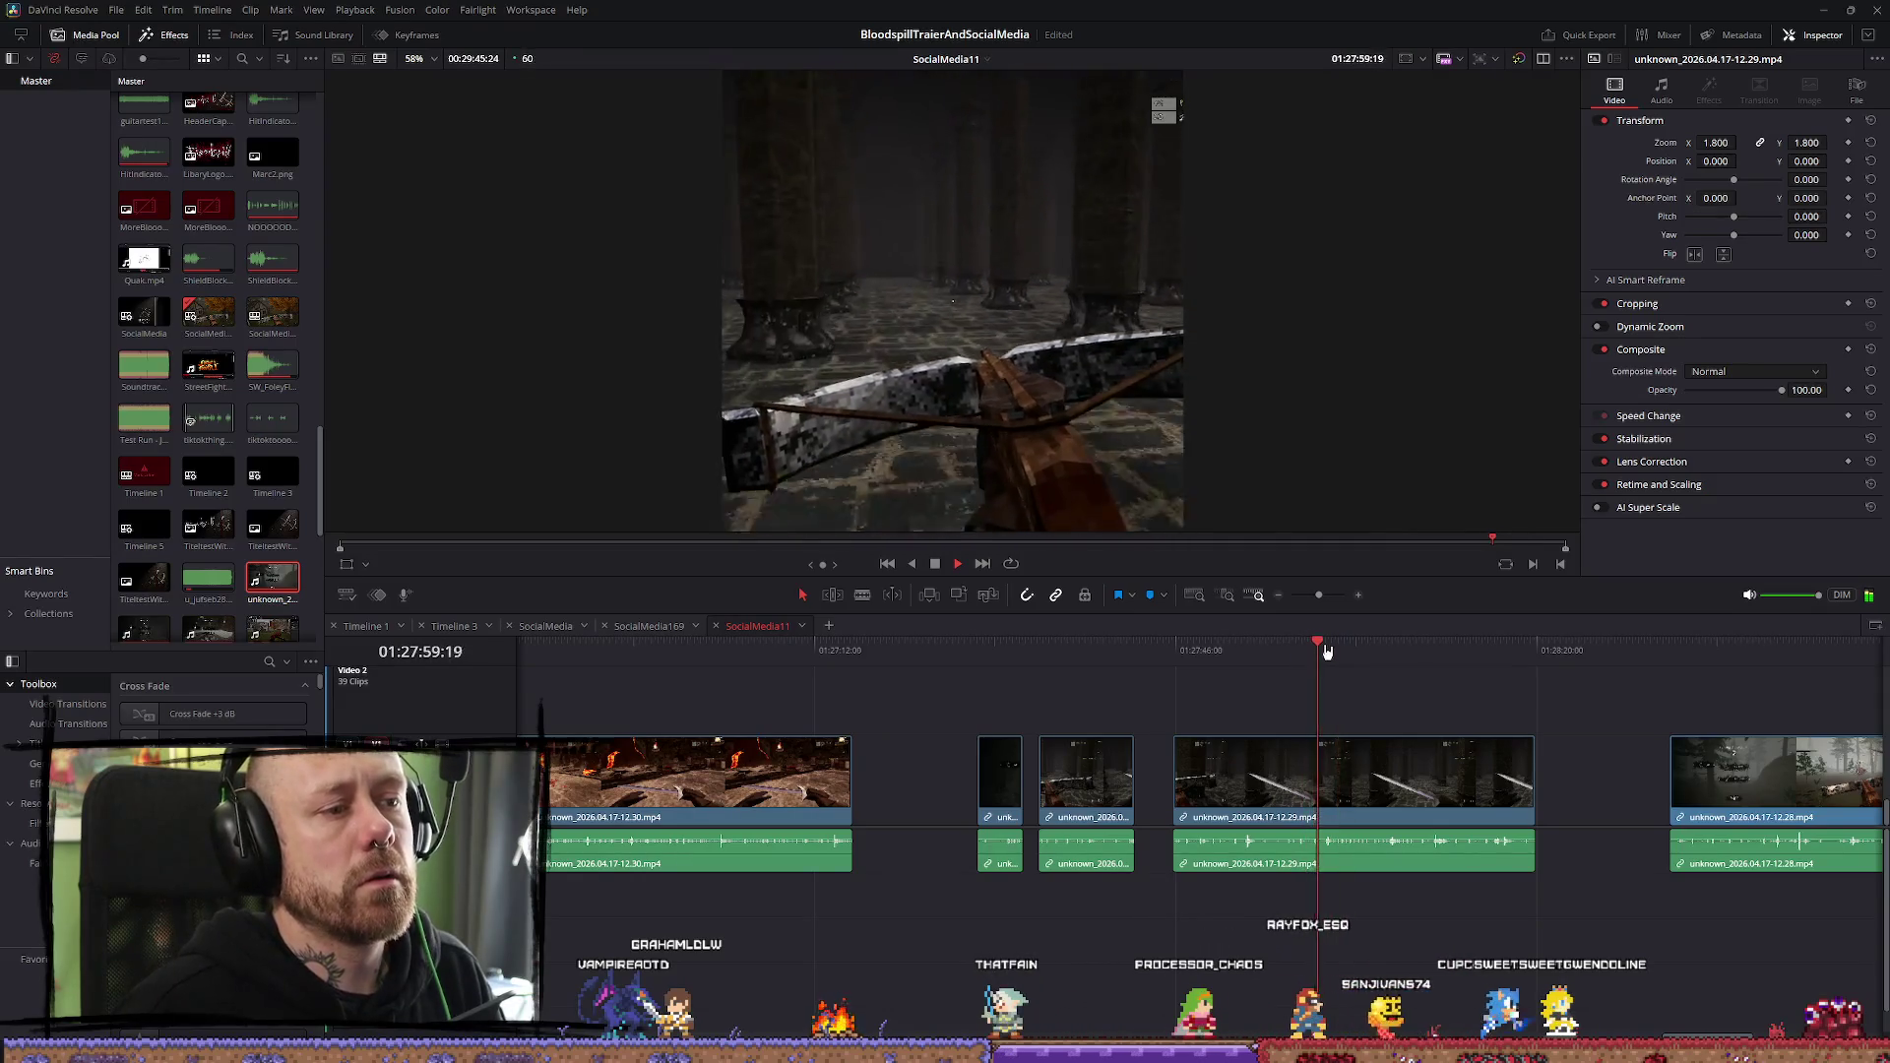
scroll(1184, 652, up, 2)
key(space)
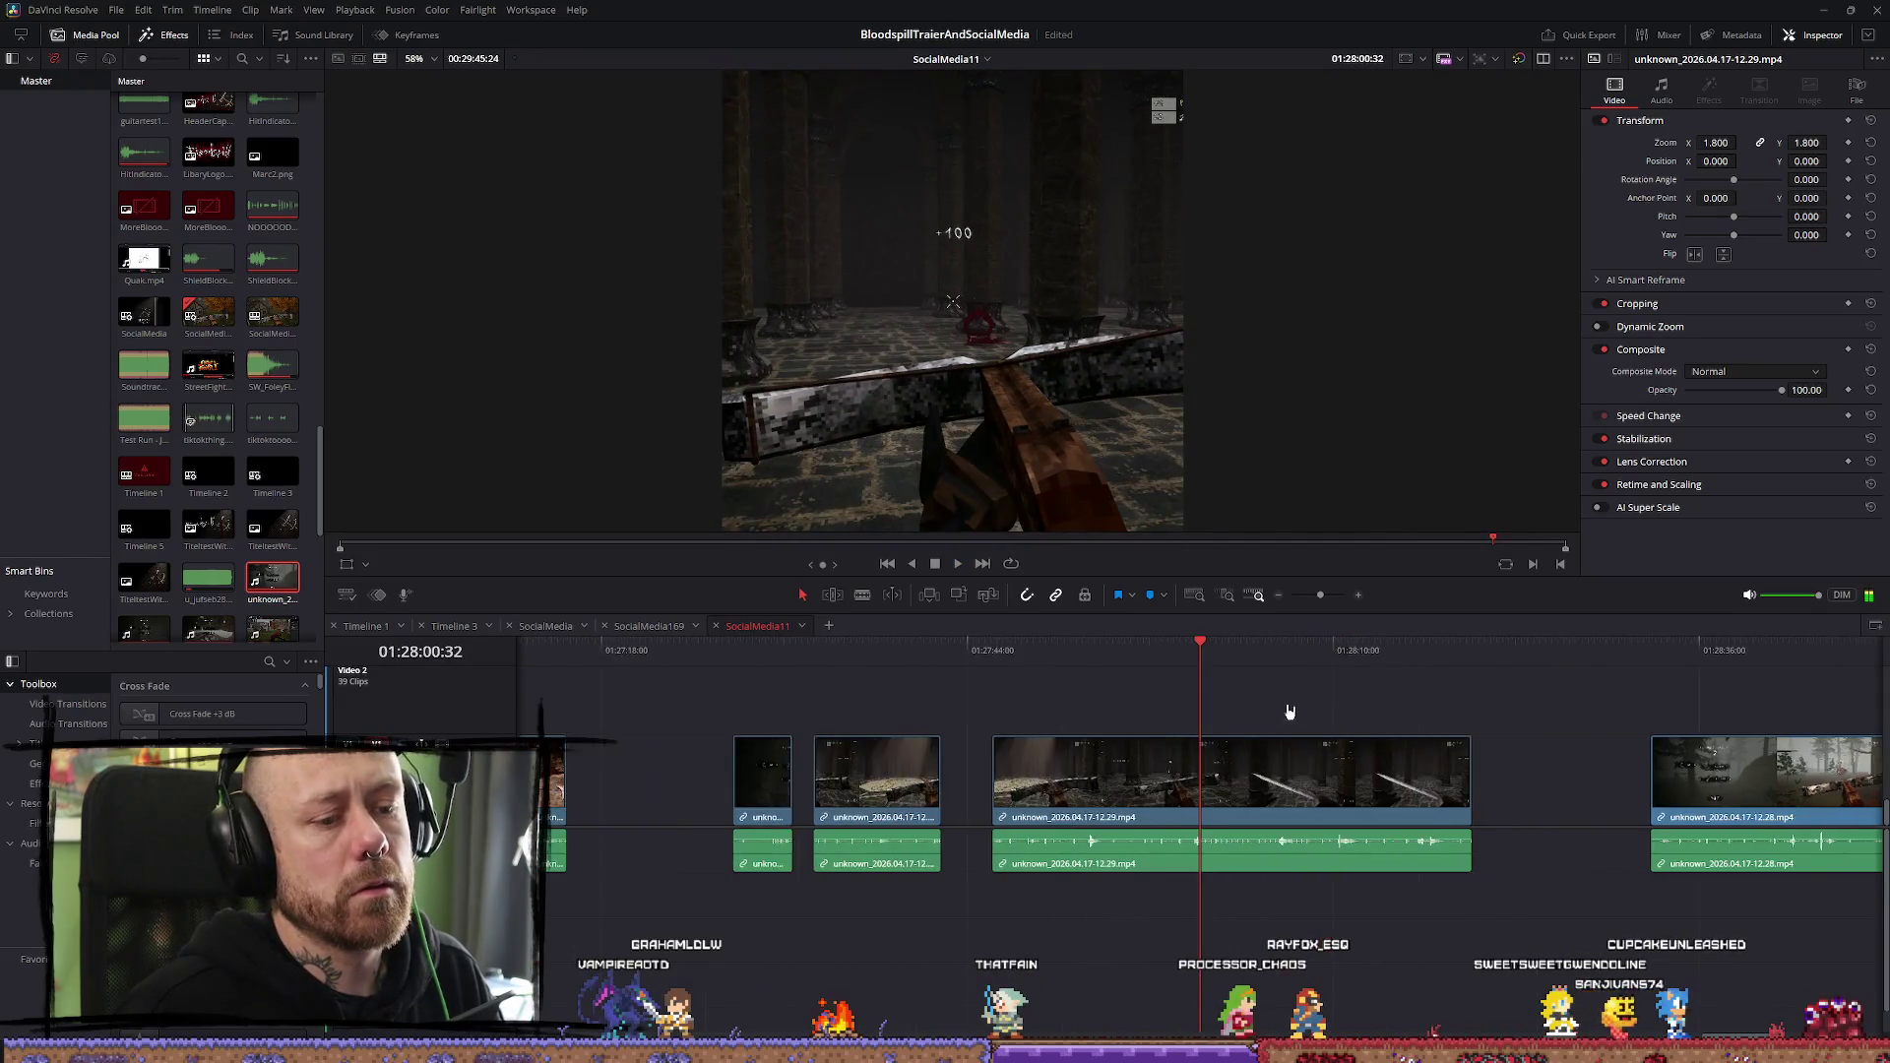
click(1186, 651)
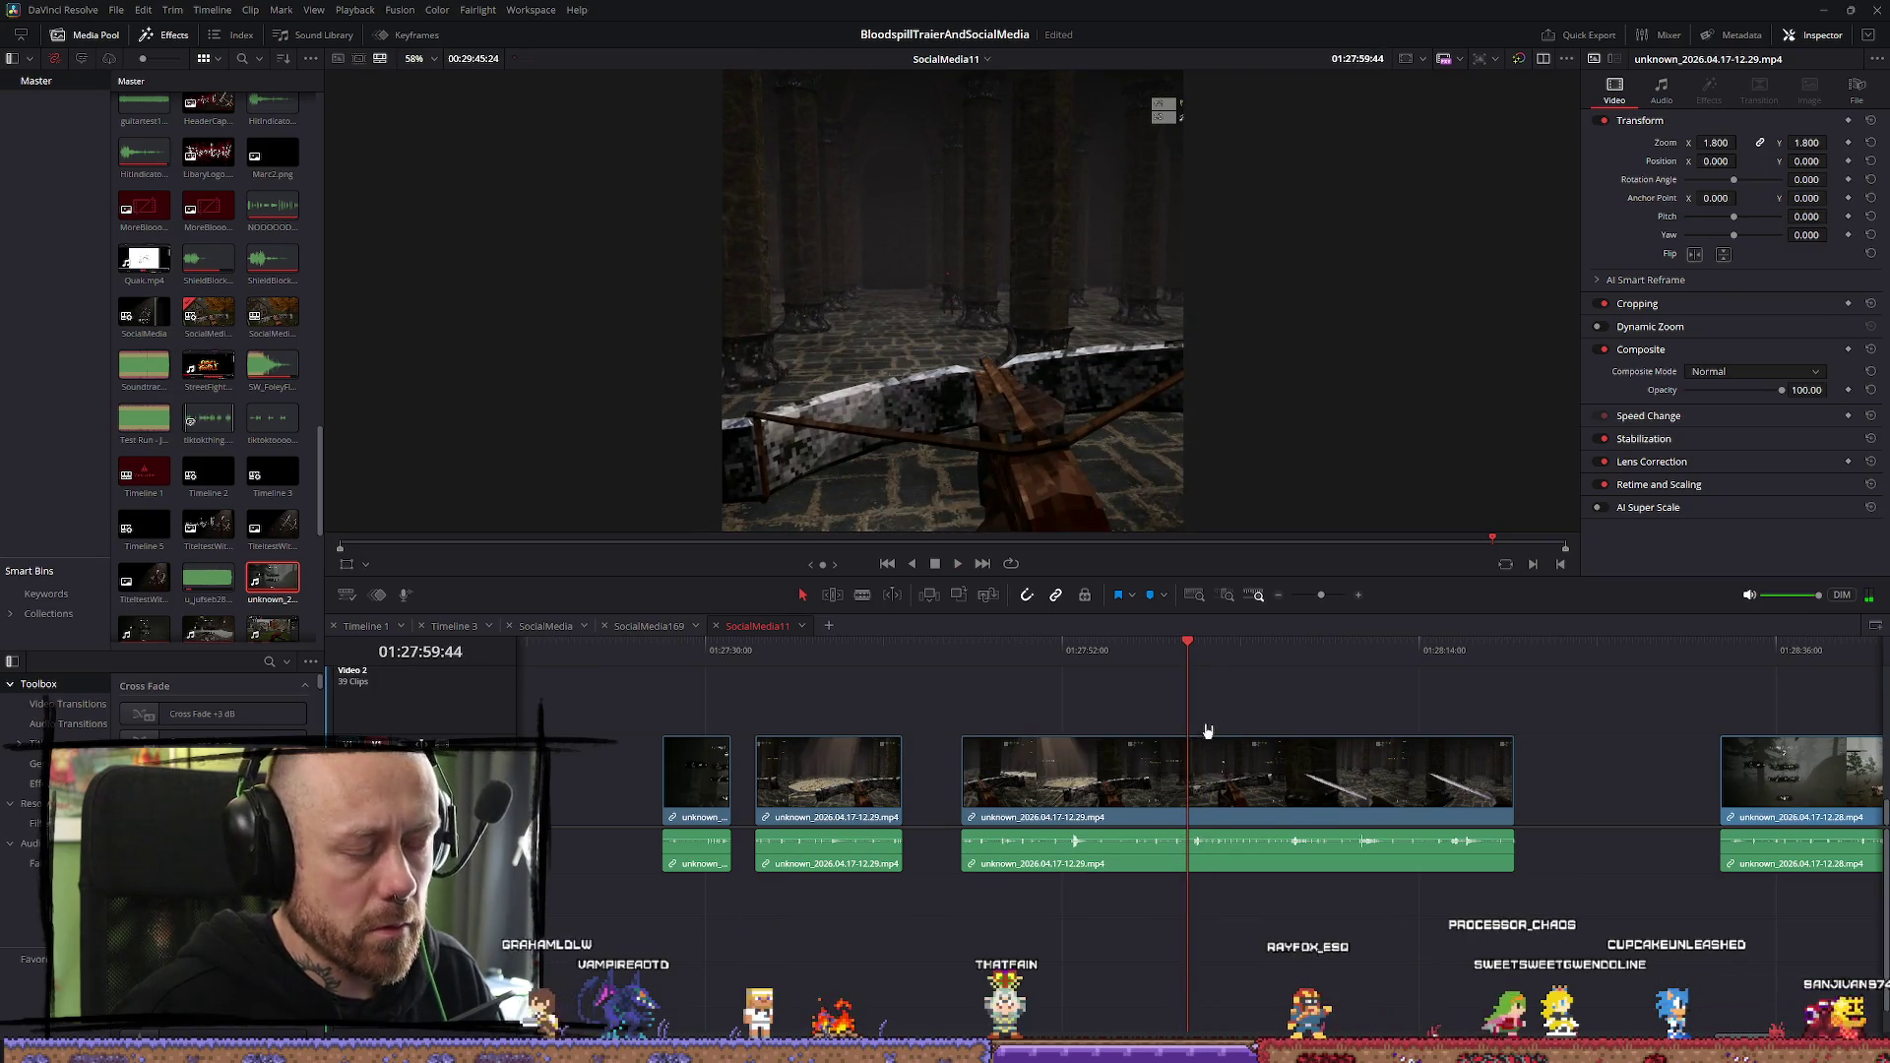
Cut another short piece from the crossbow clip and move it earlier in the edit
click(1193, 797)
key(space)
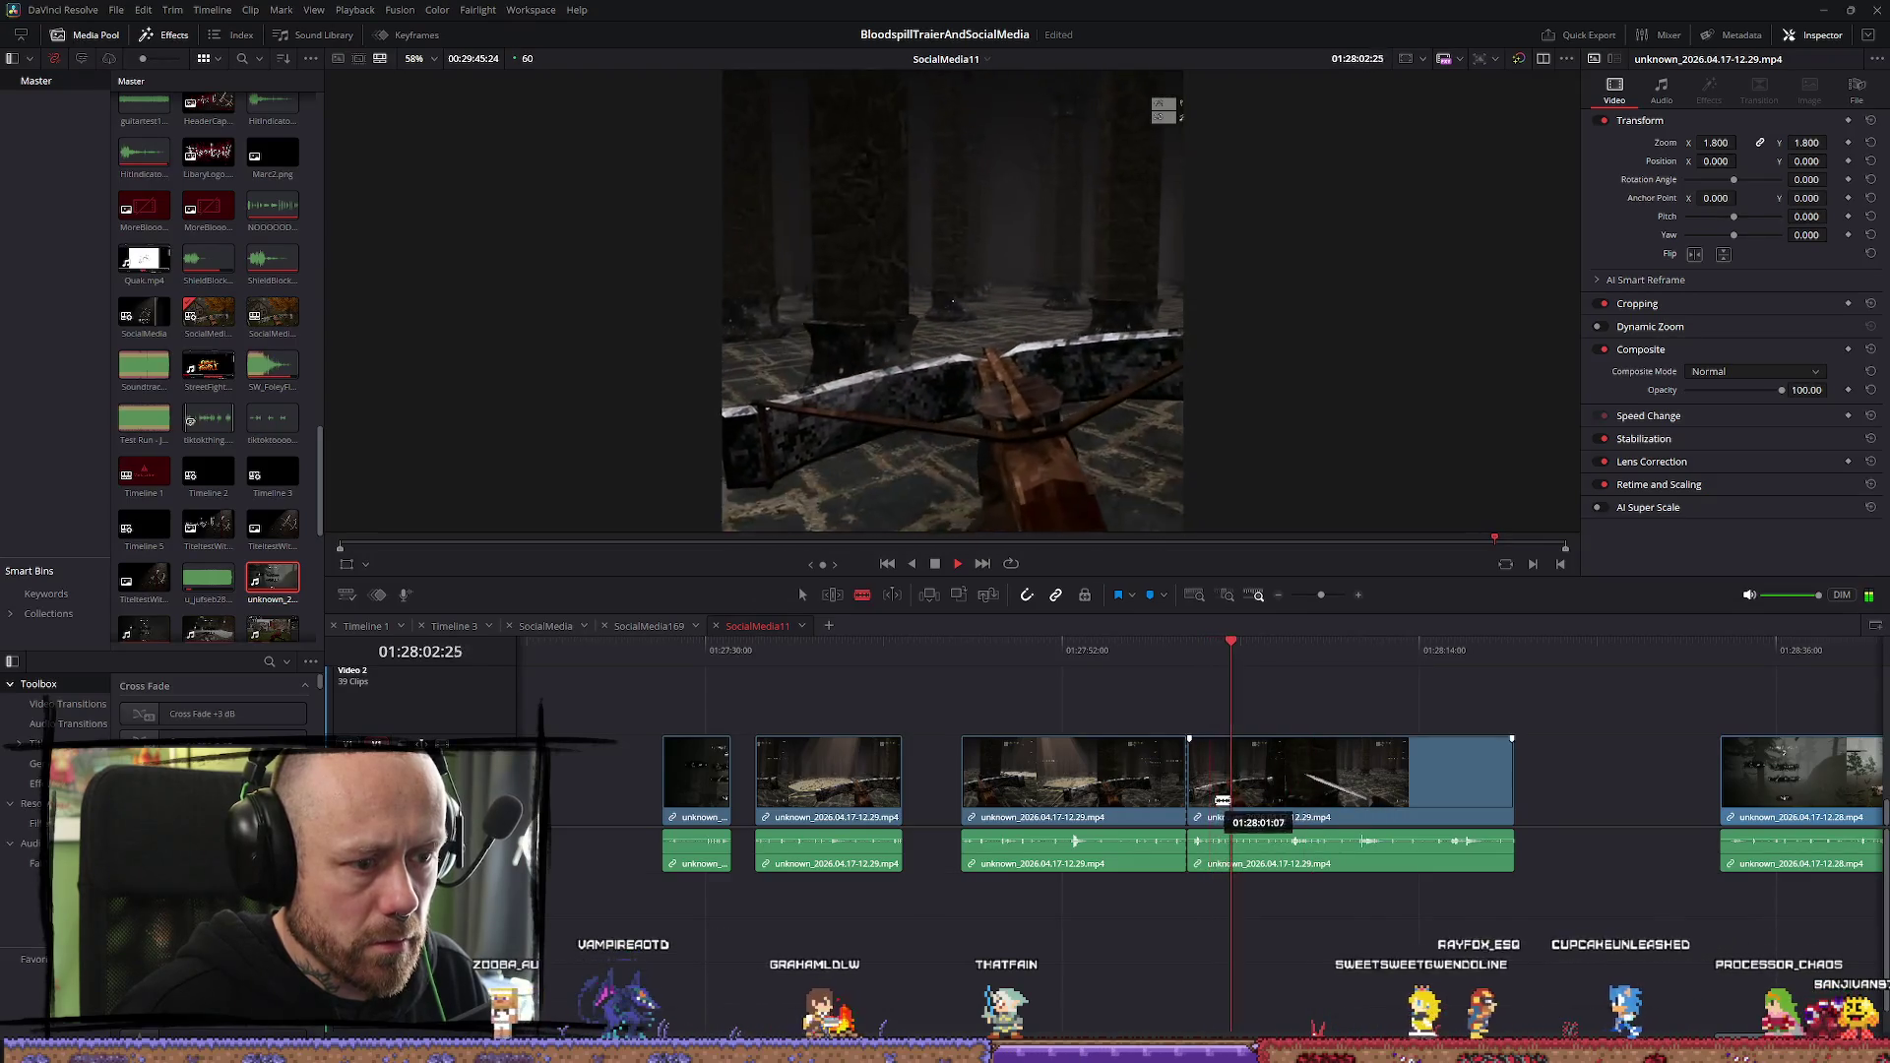
click(1220, 799)
key(a)
click(1204, 787)
key(Up)
key(Up)
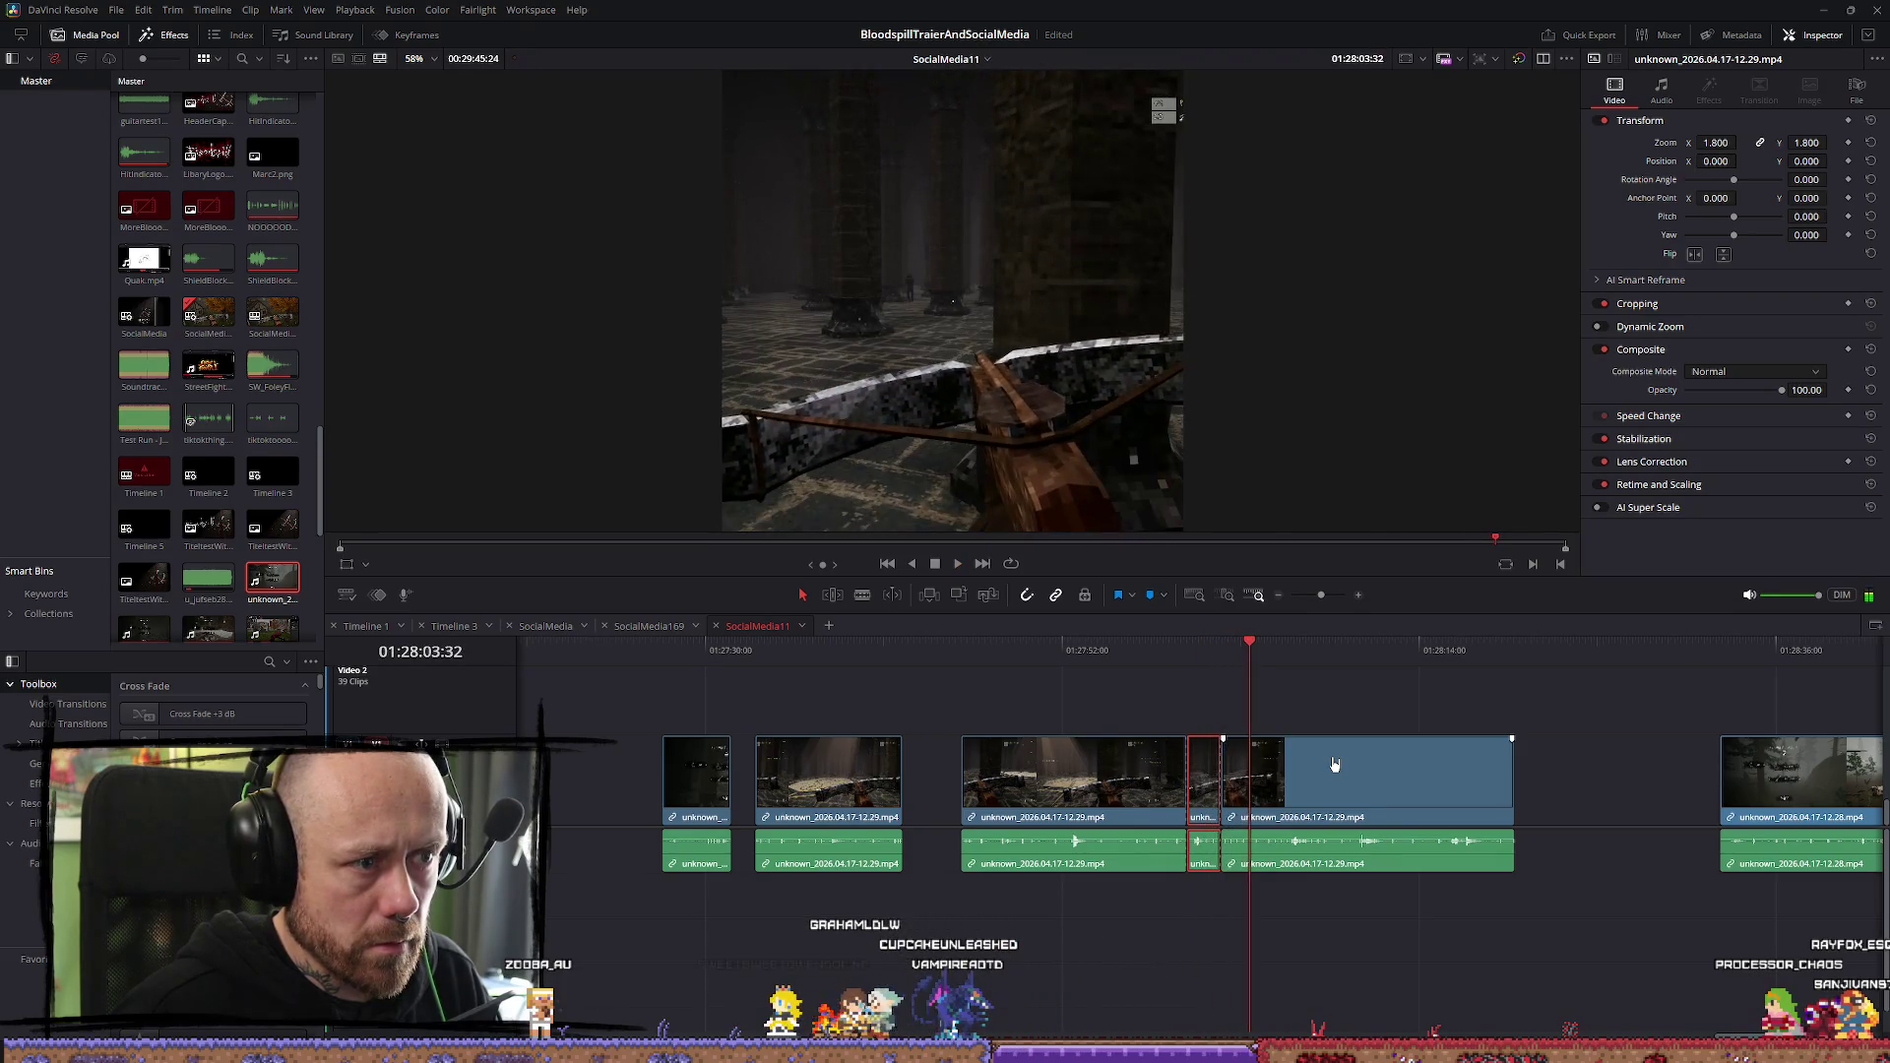
mouse_move(840, 813)
mouse_down()
mouse_move(768, 810)
mouse_move(1162, 811)
mouse_up()
scroll(1407, 709, right, 10)
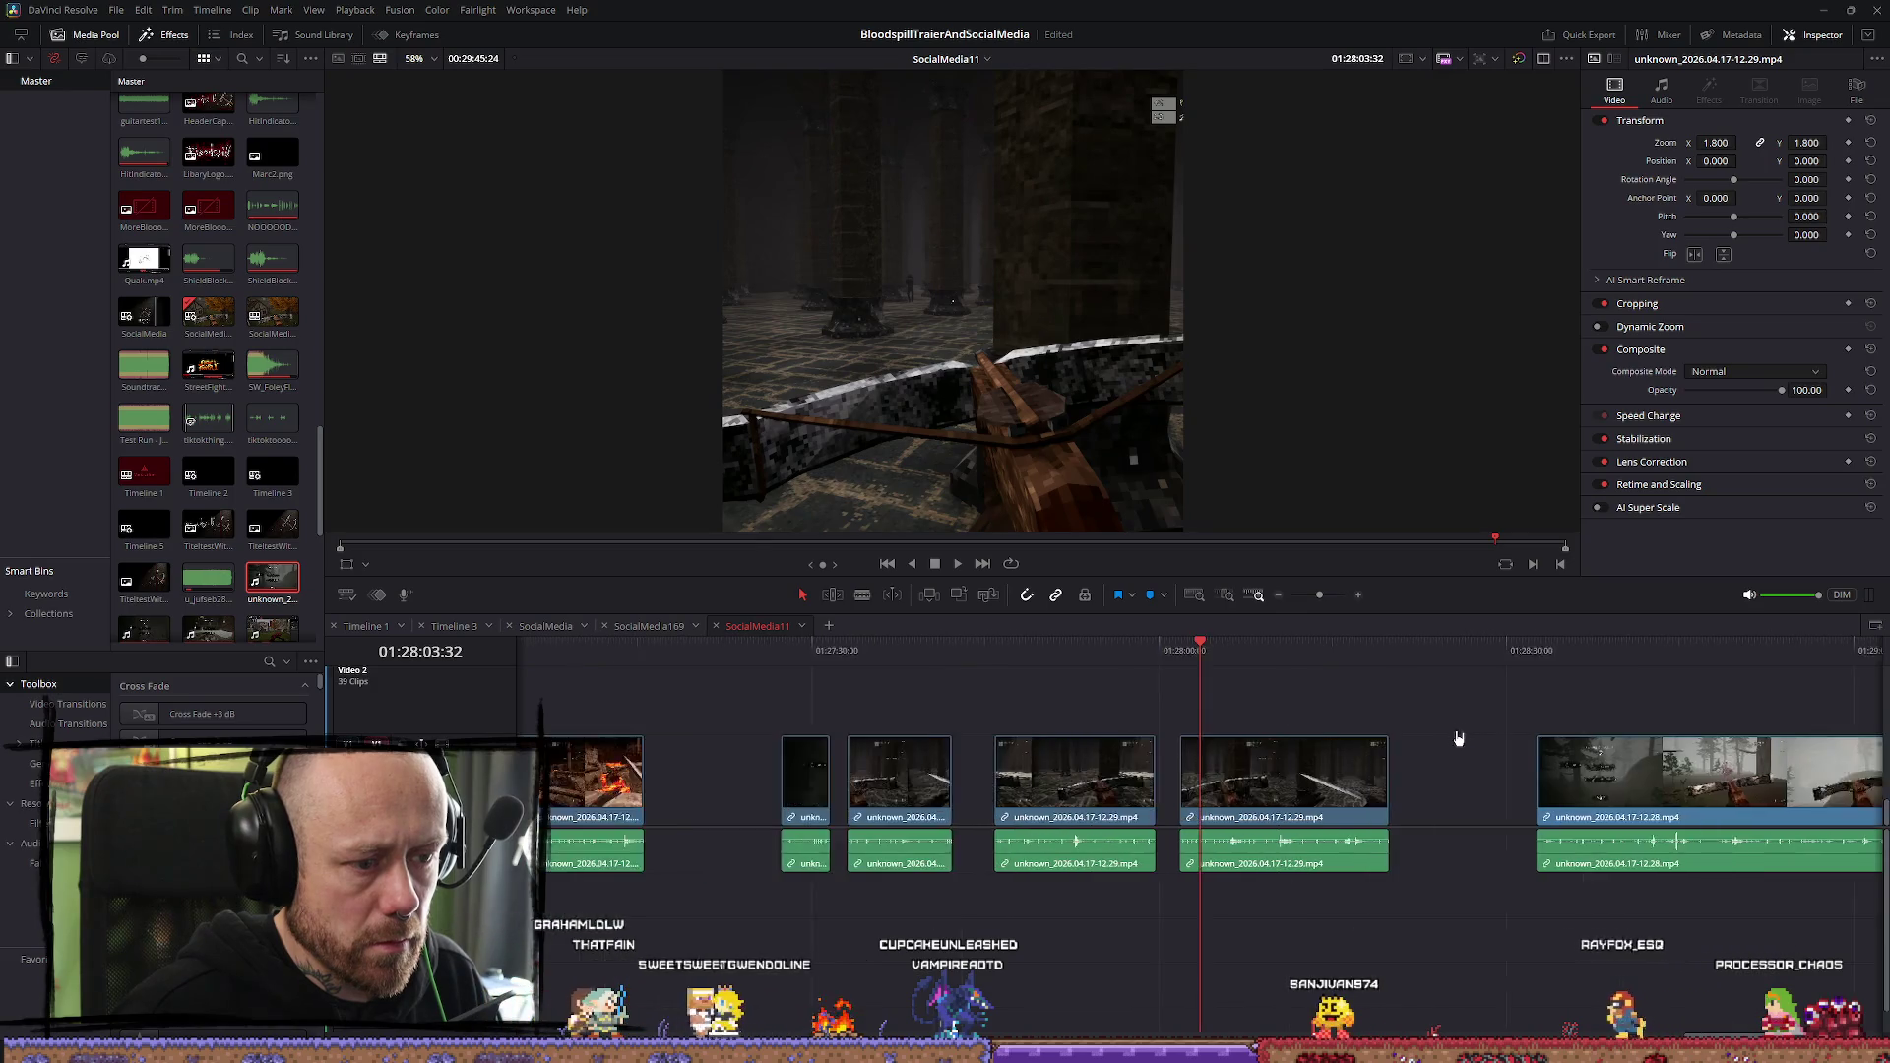
Set the forest clip's Inspector zoom to 1.8 and play it
scroll(1662, 737, up, 2)
key(space)
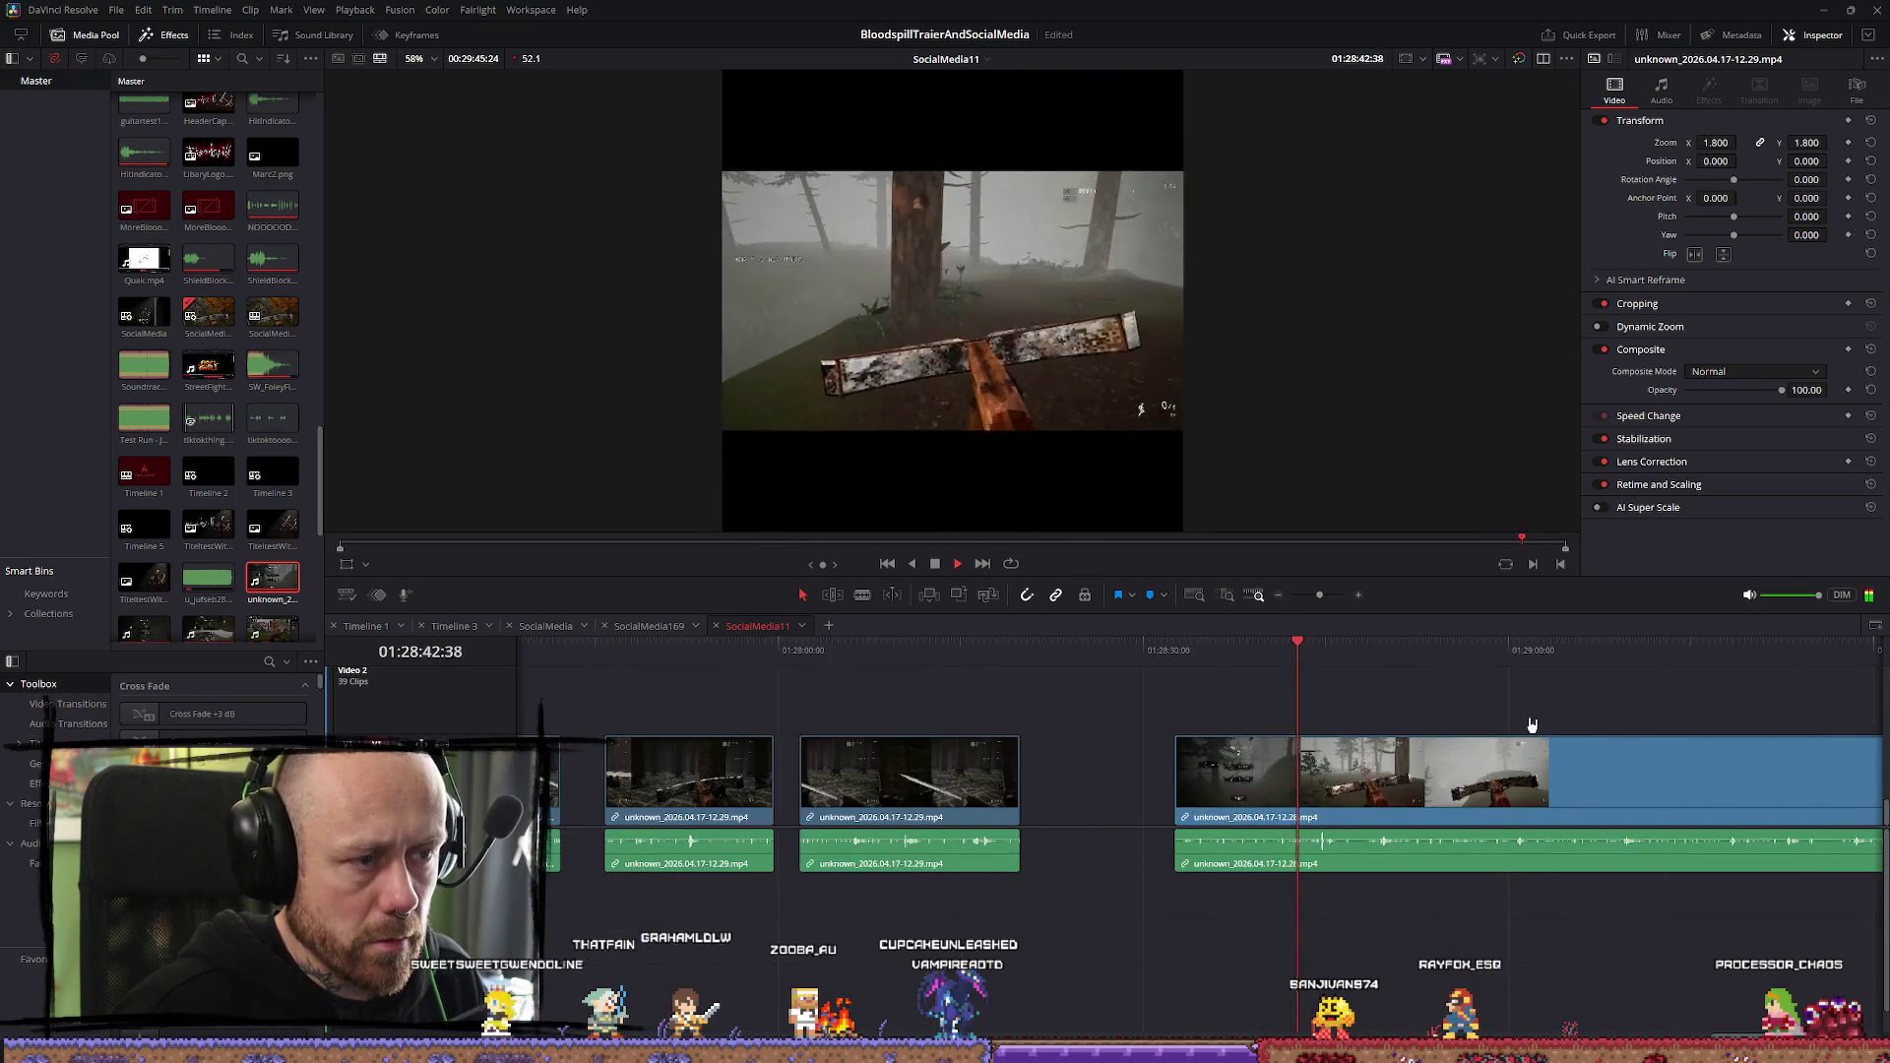
key(space)
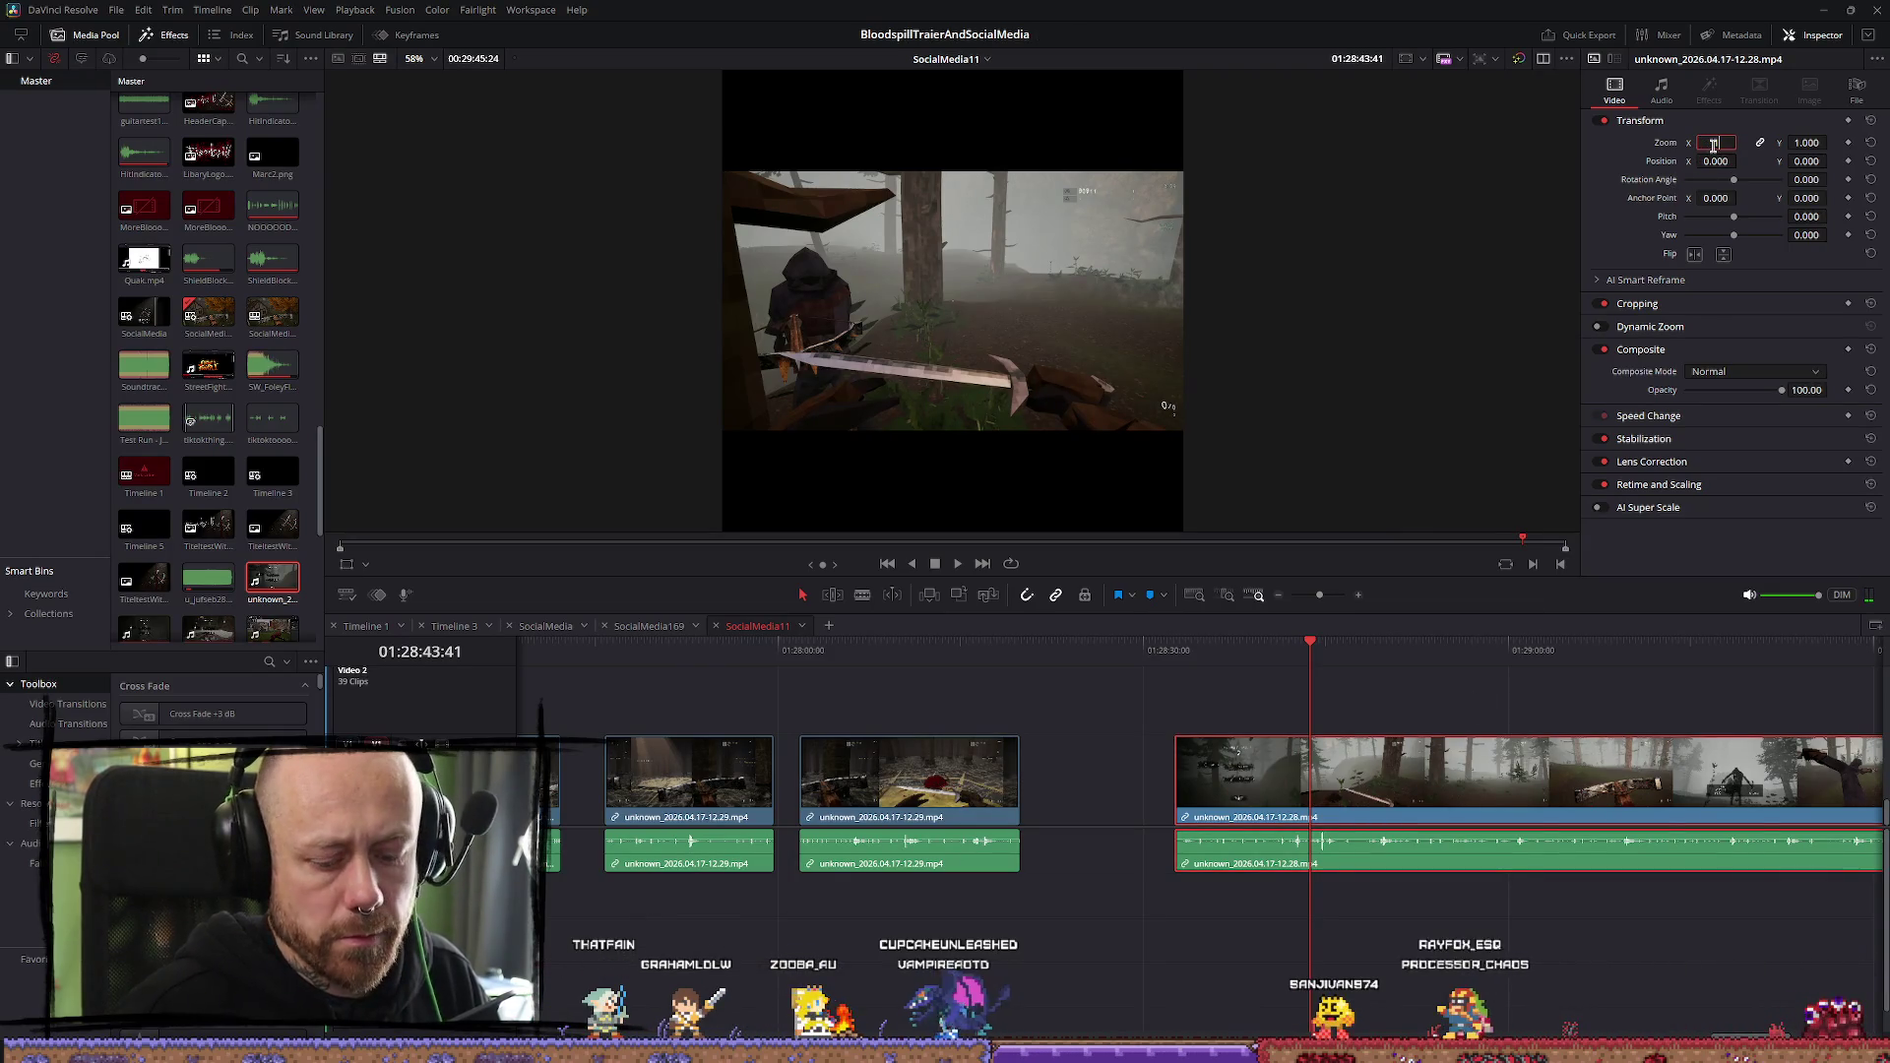
text(1.8)
key(Return)
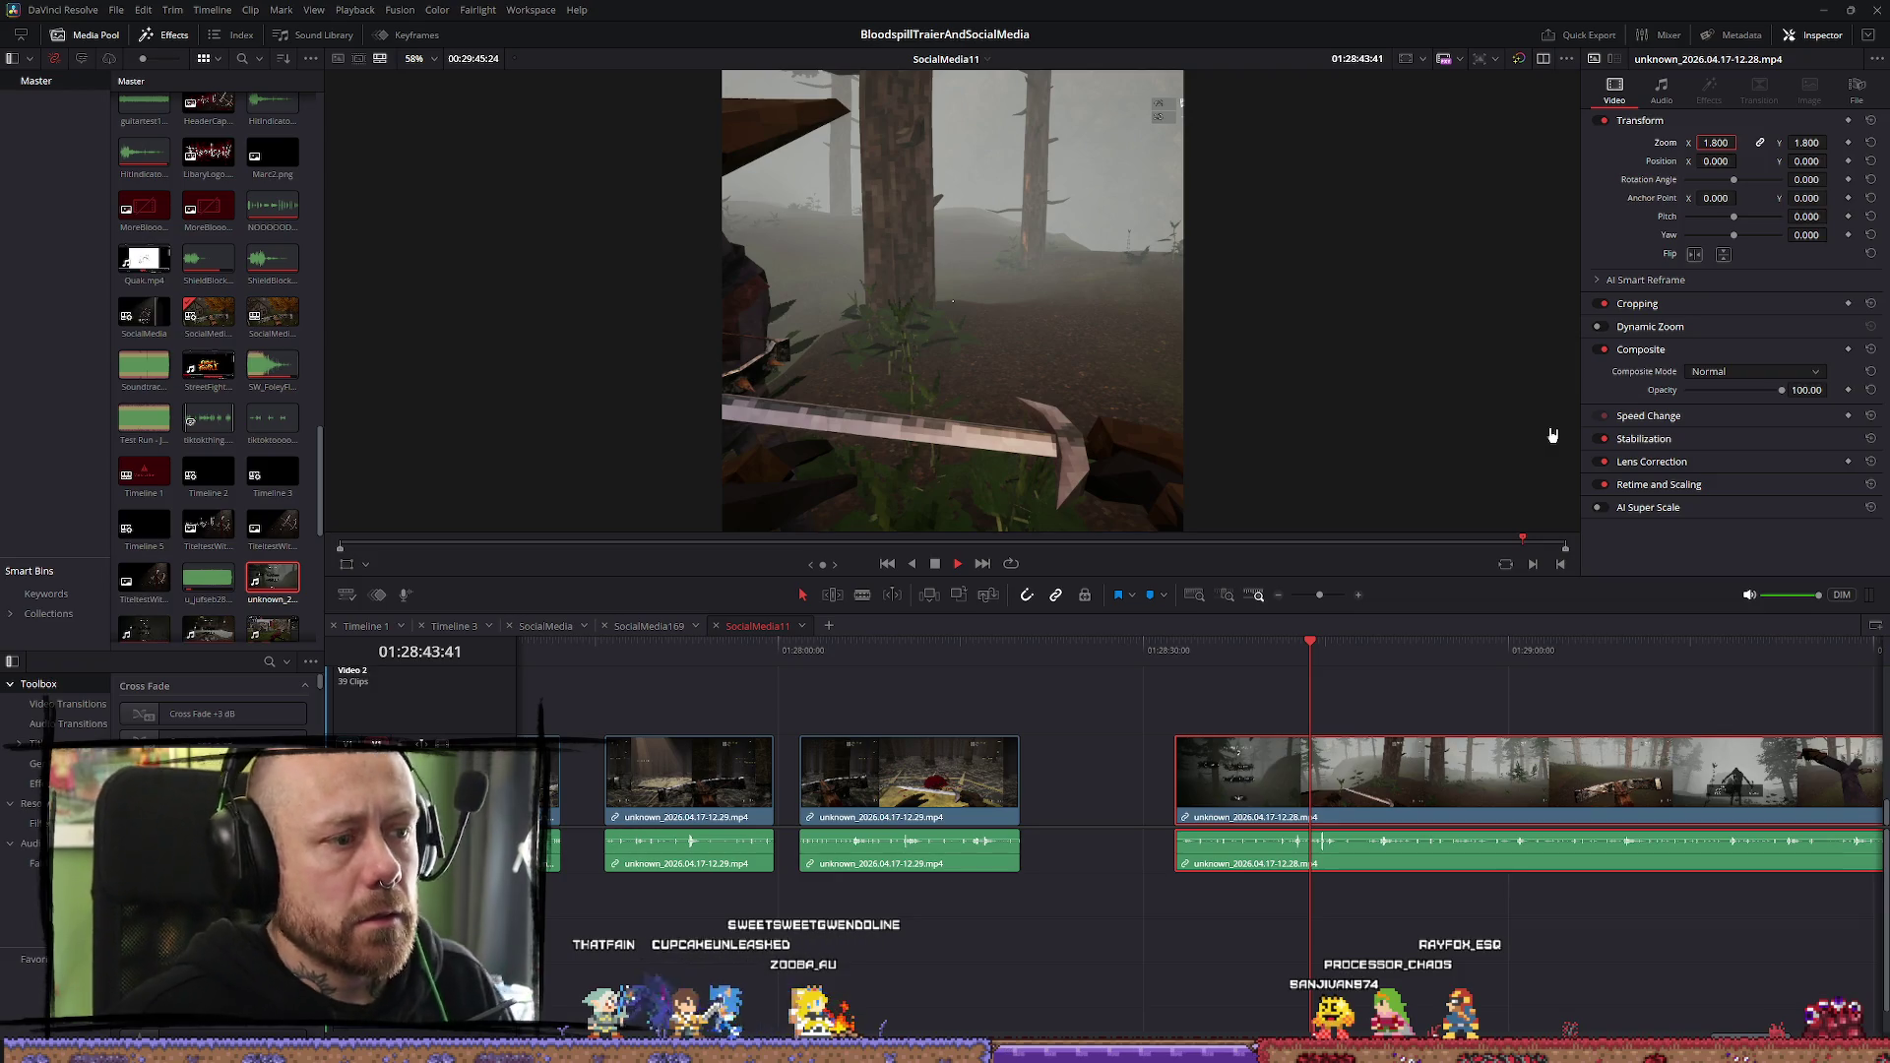
key(space)
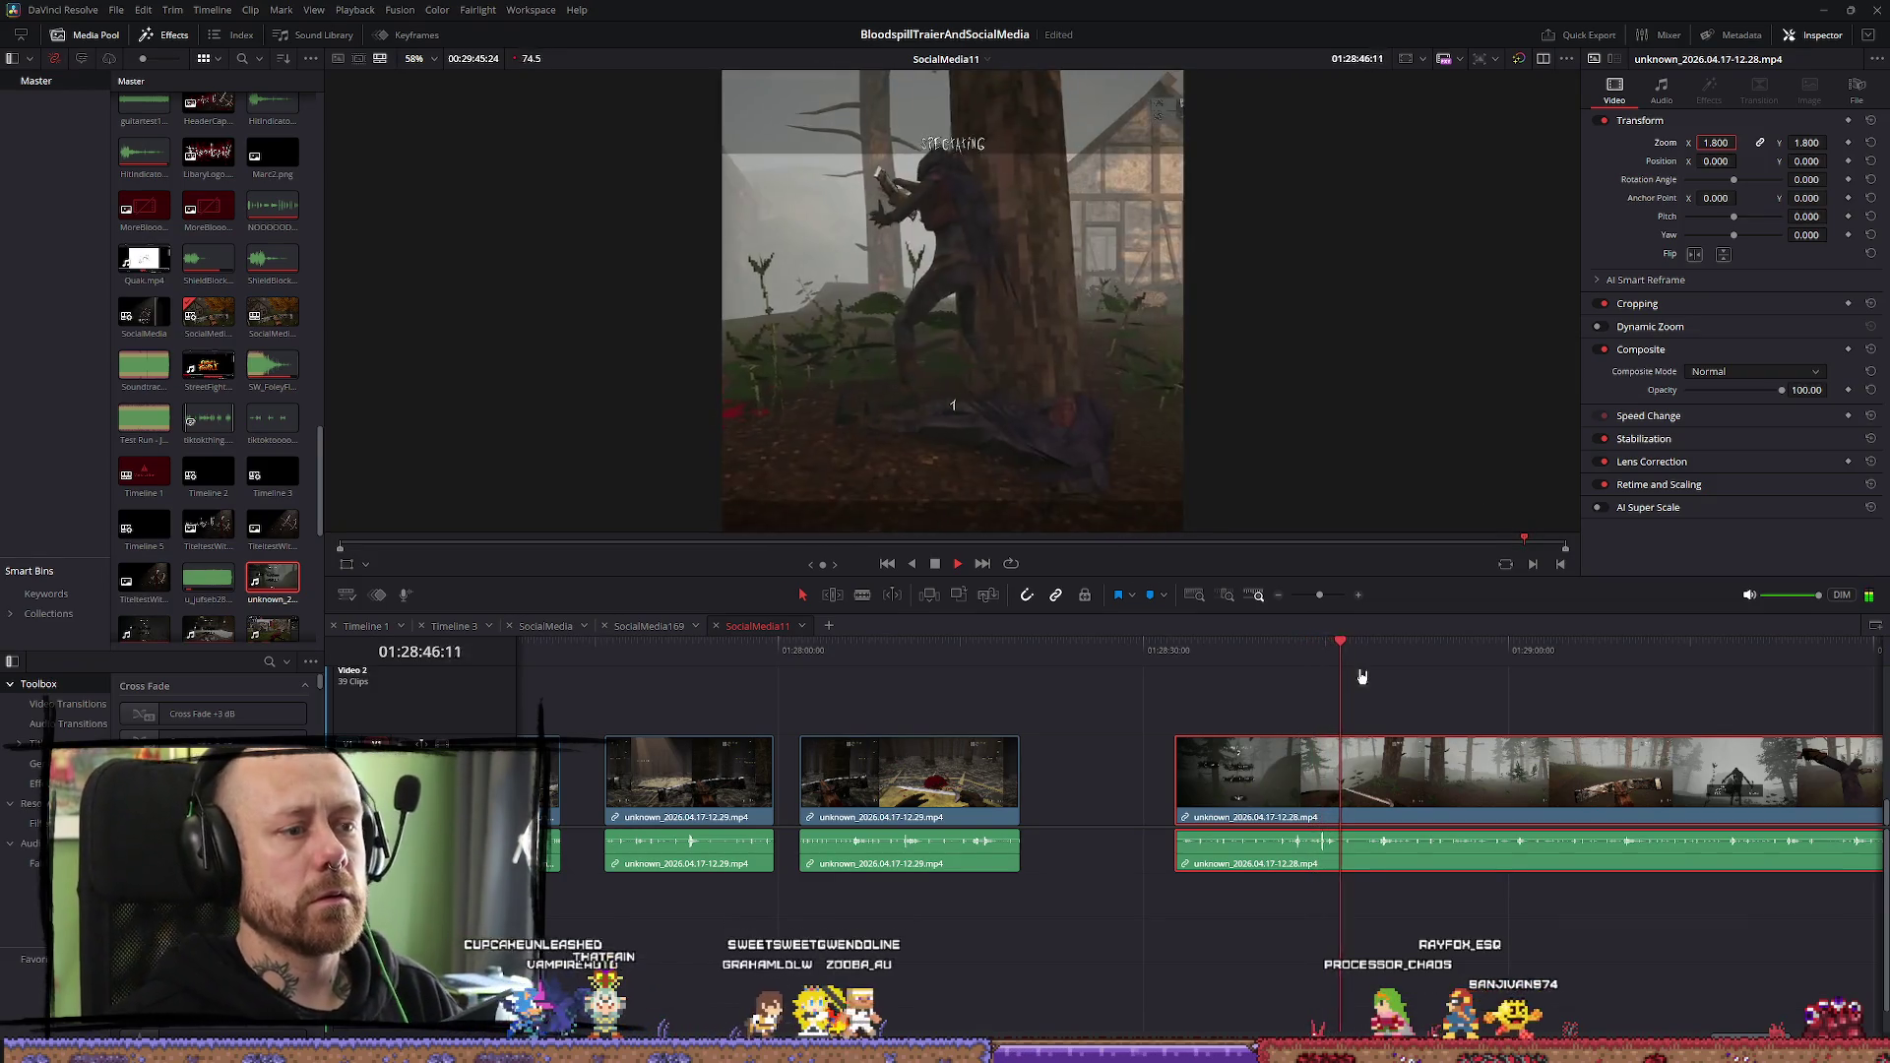
Blade the forest clip and the long final clip at the chosen playhead position
click(1373, 650)
key(space)
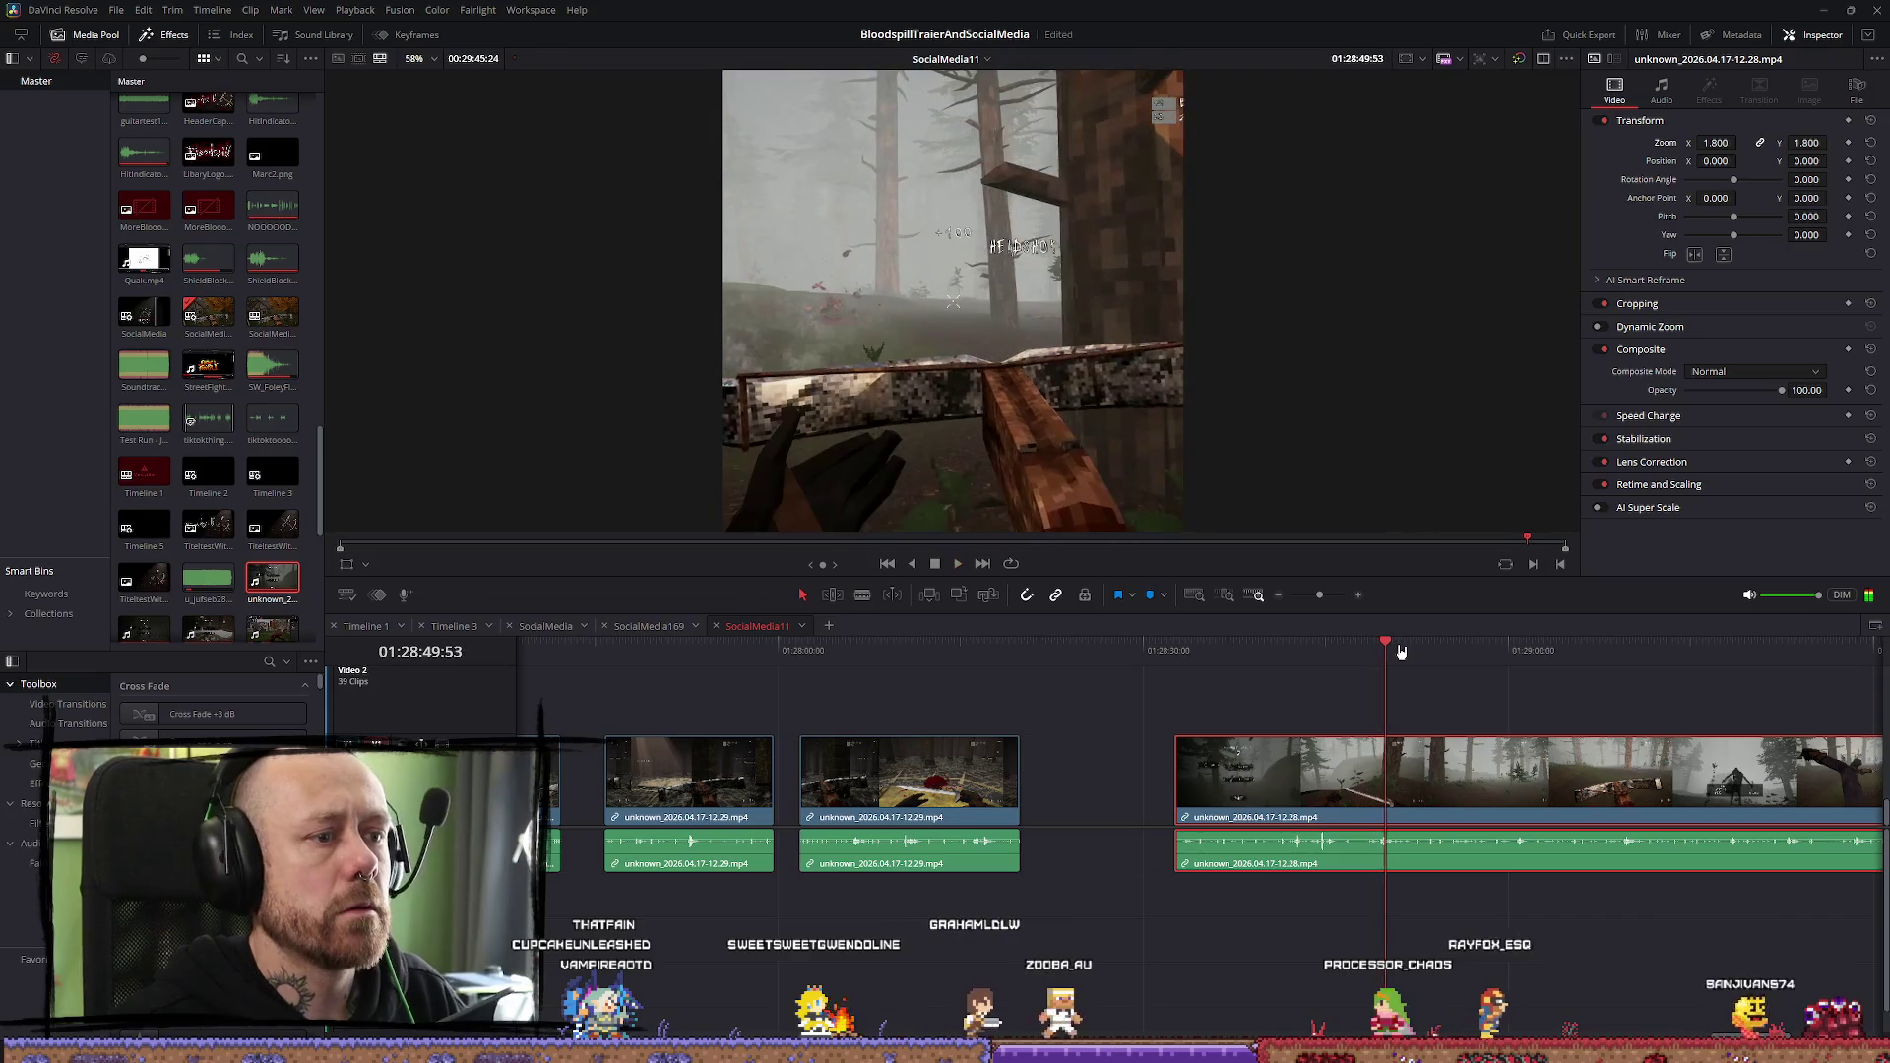
click(1368, 653)
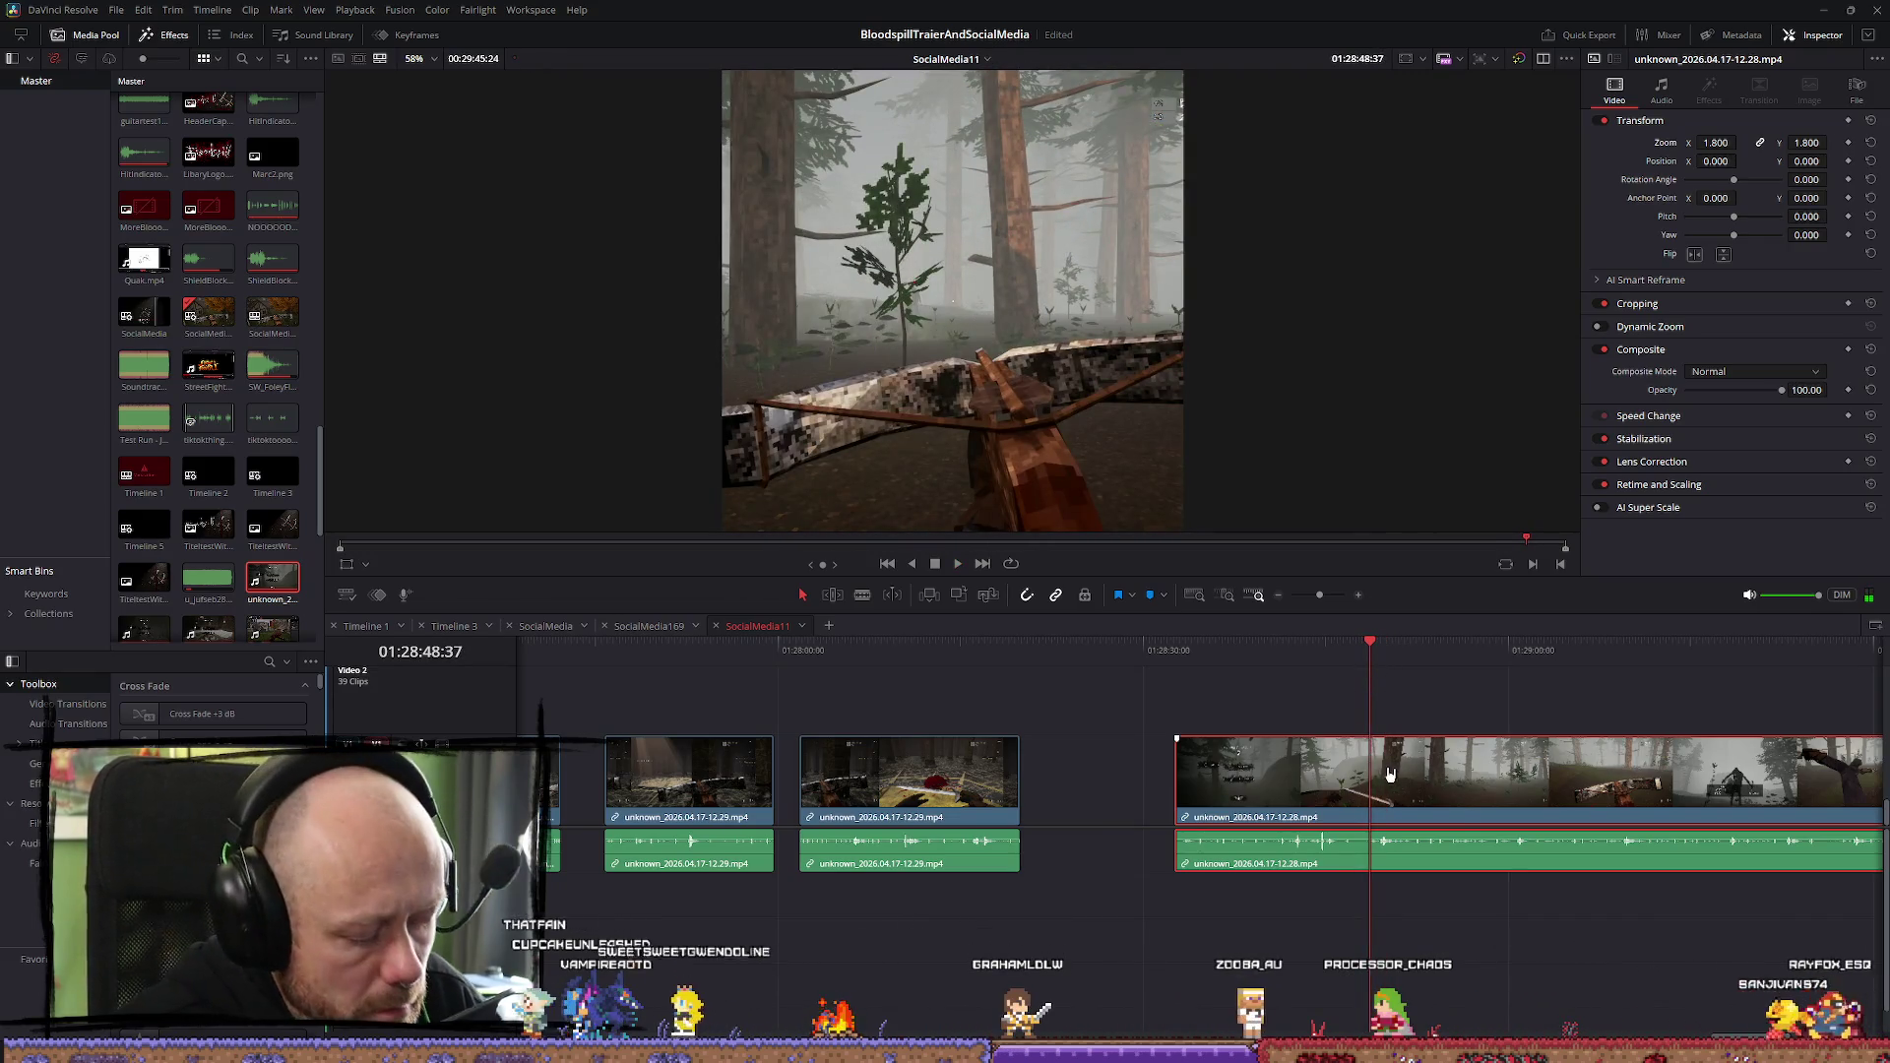
key(b)
click(1370, 777)
click(1418, 777)
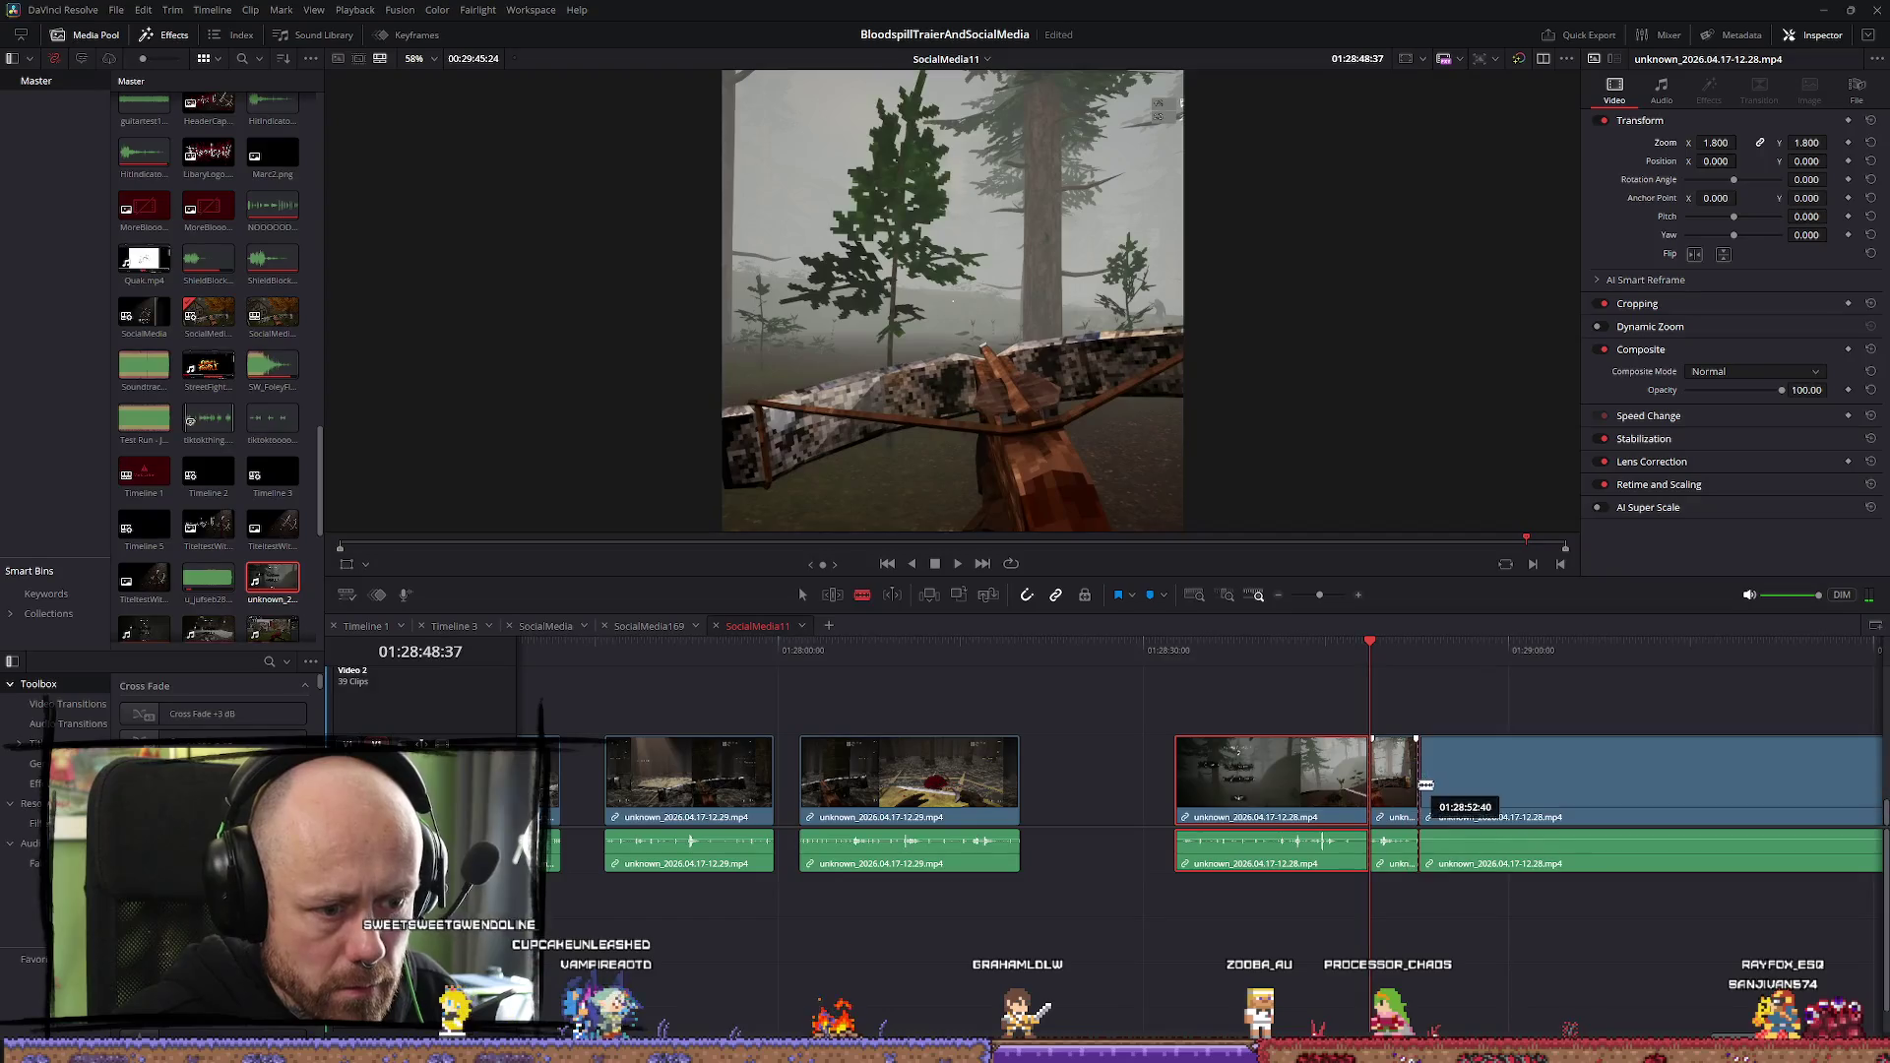
key(a)
Review the final clip and cut it twice more at later moments
click(1442, 650)
key(space)
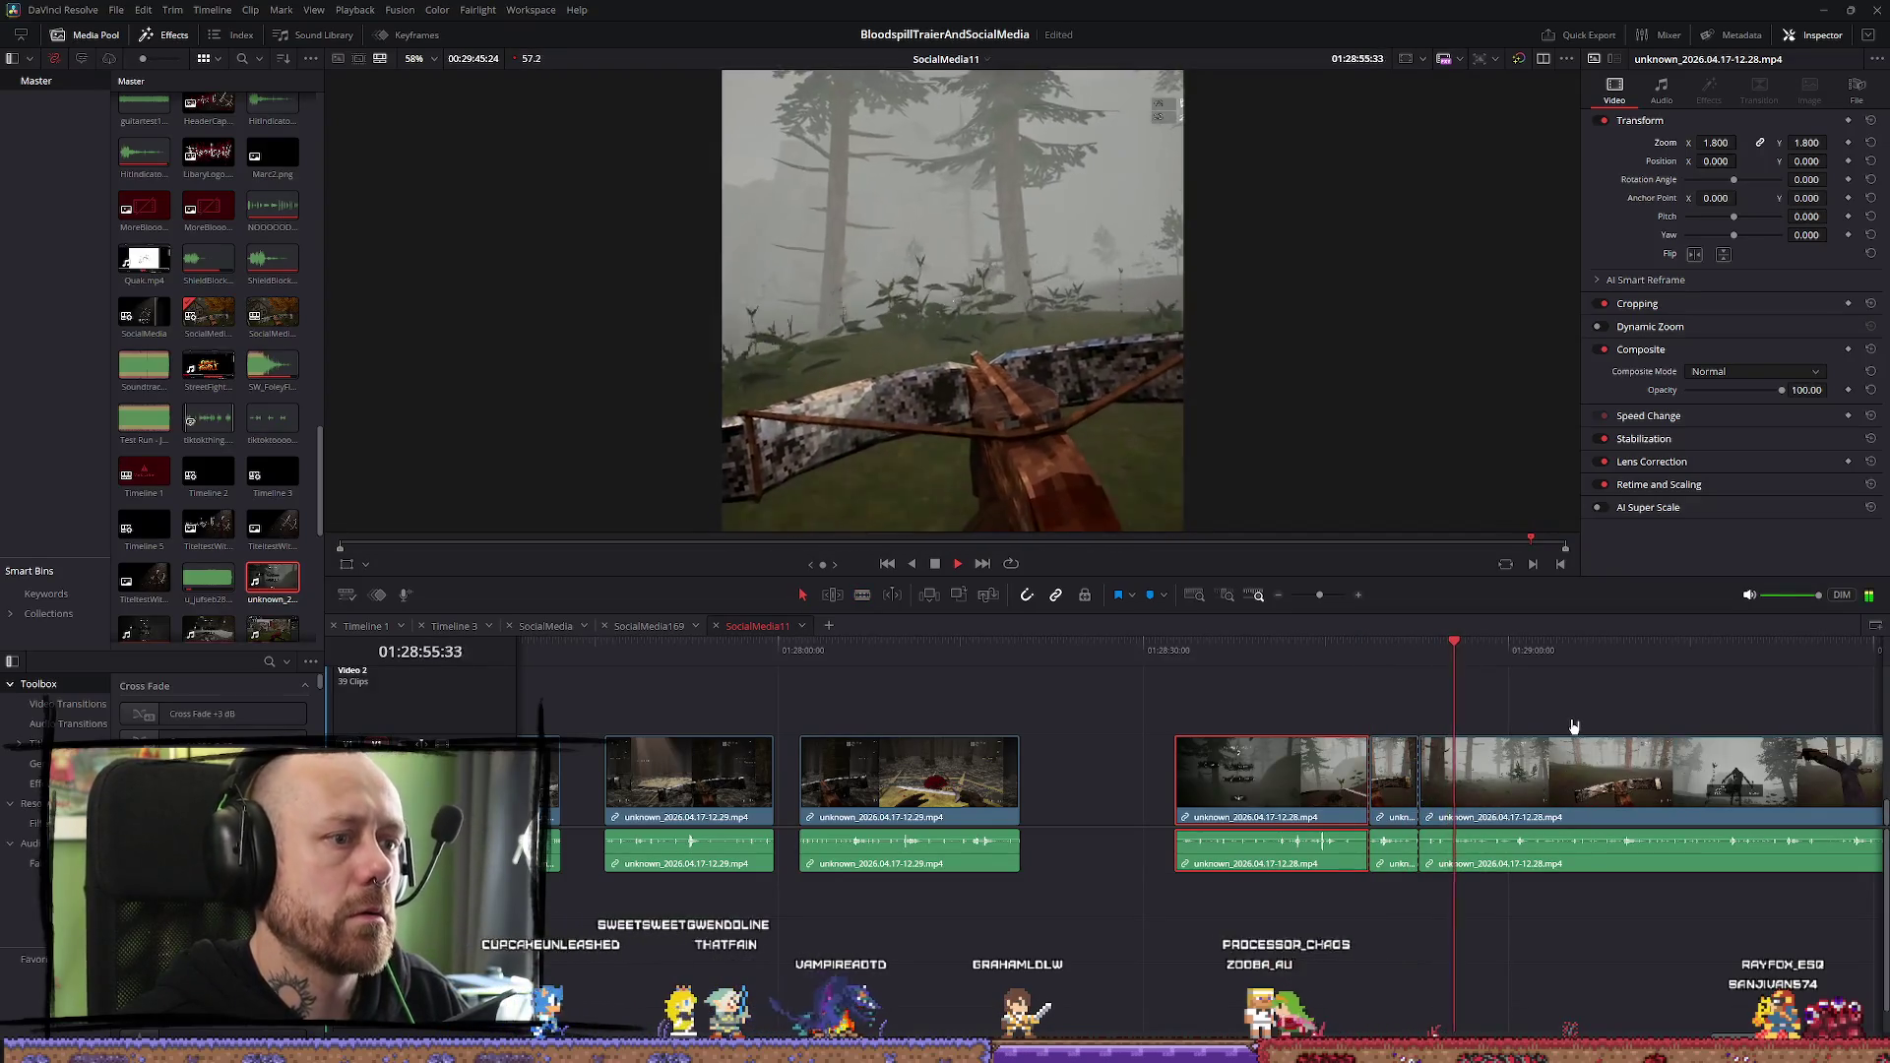
scroll(1604, 740, down, 3)
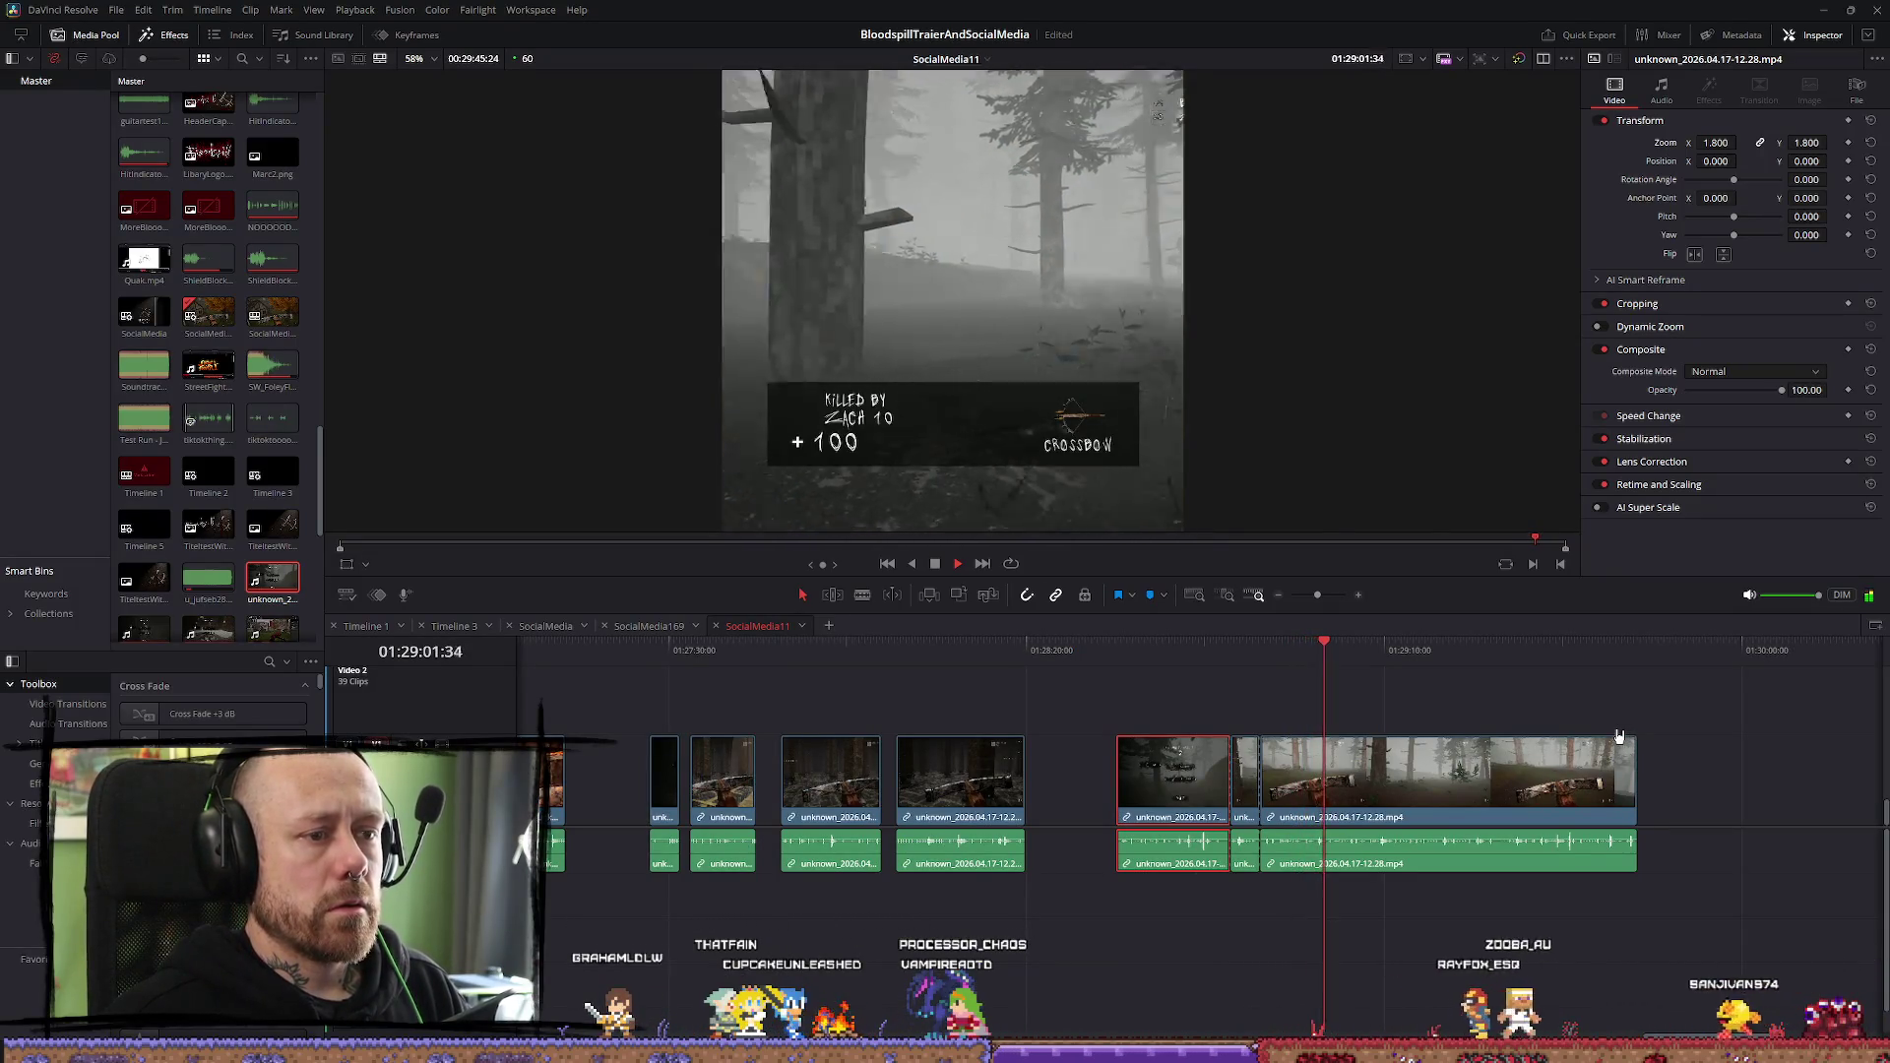
click(1356, 651)
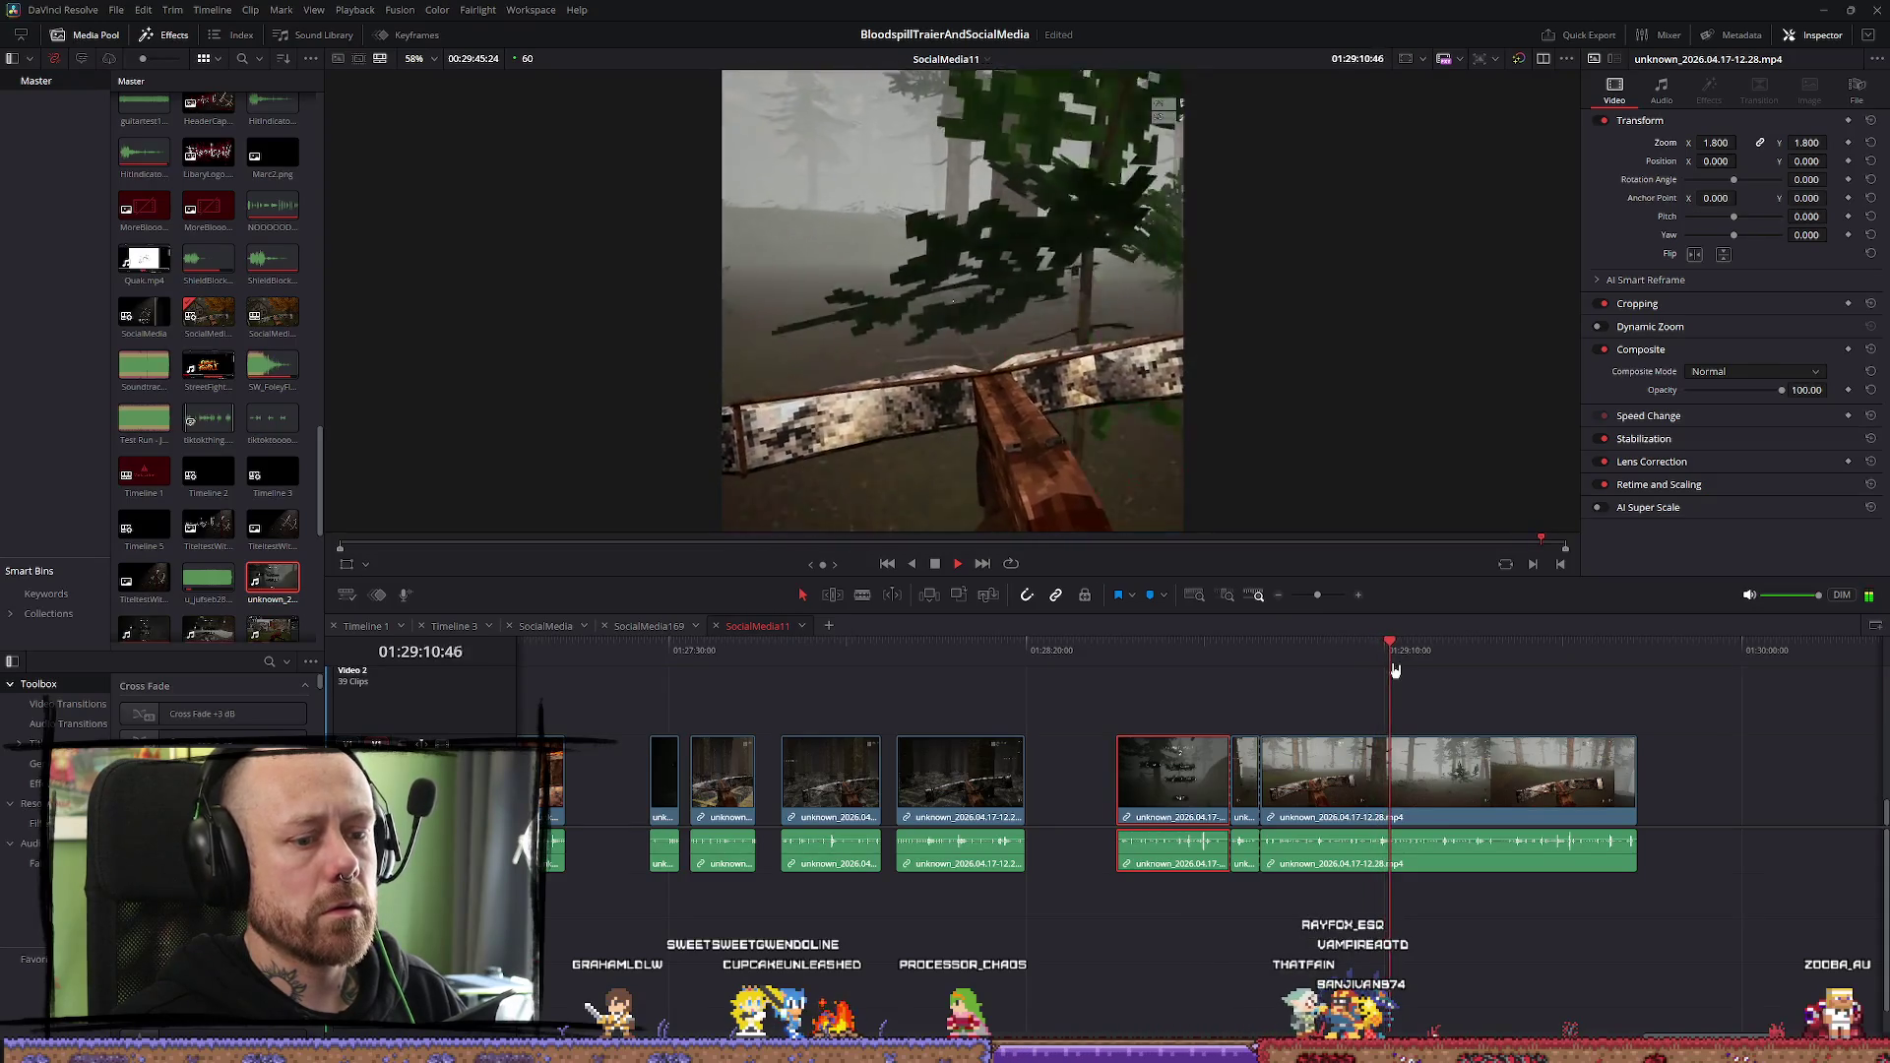
click(1374, 782)
click(1402, 780)
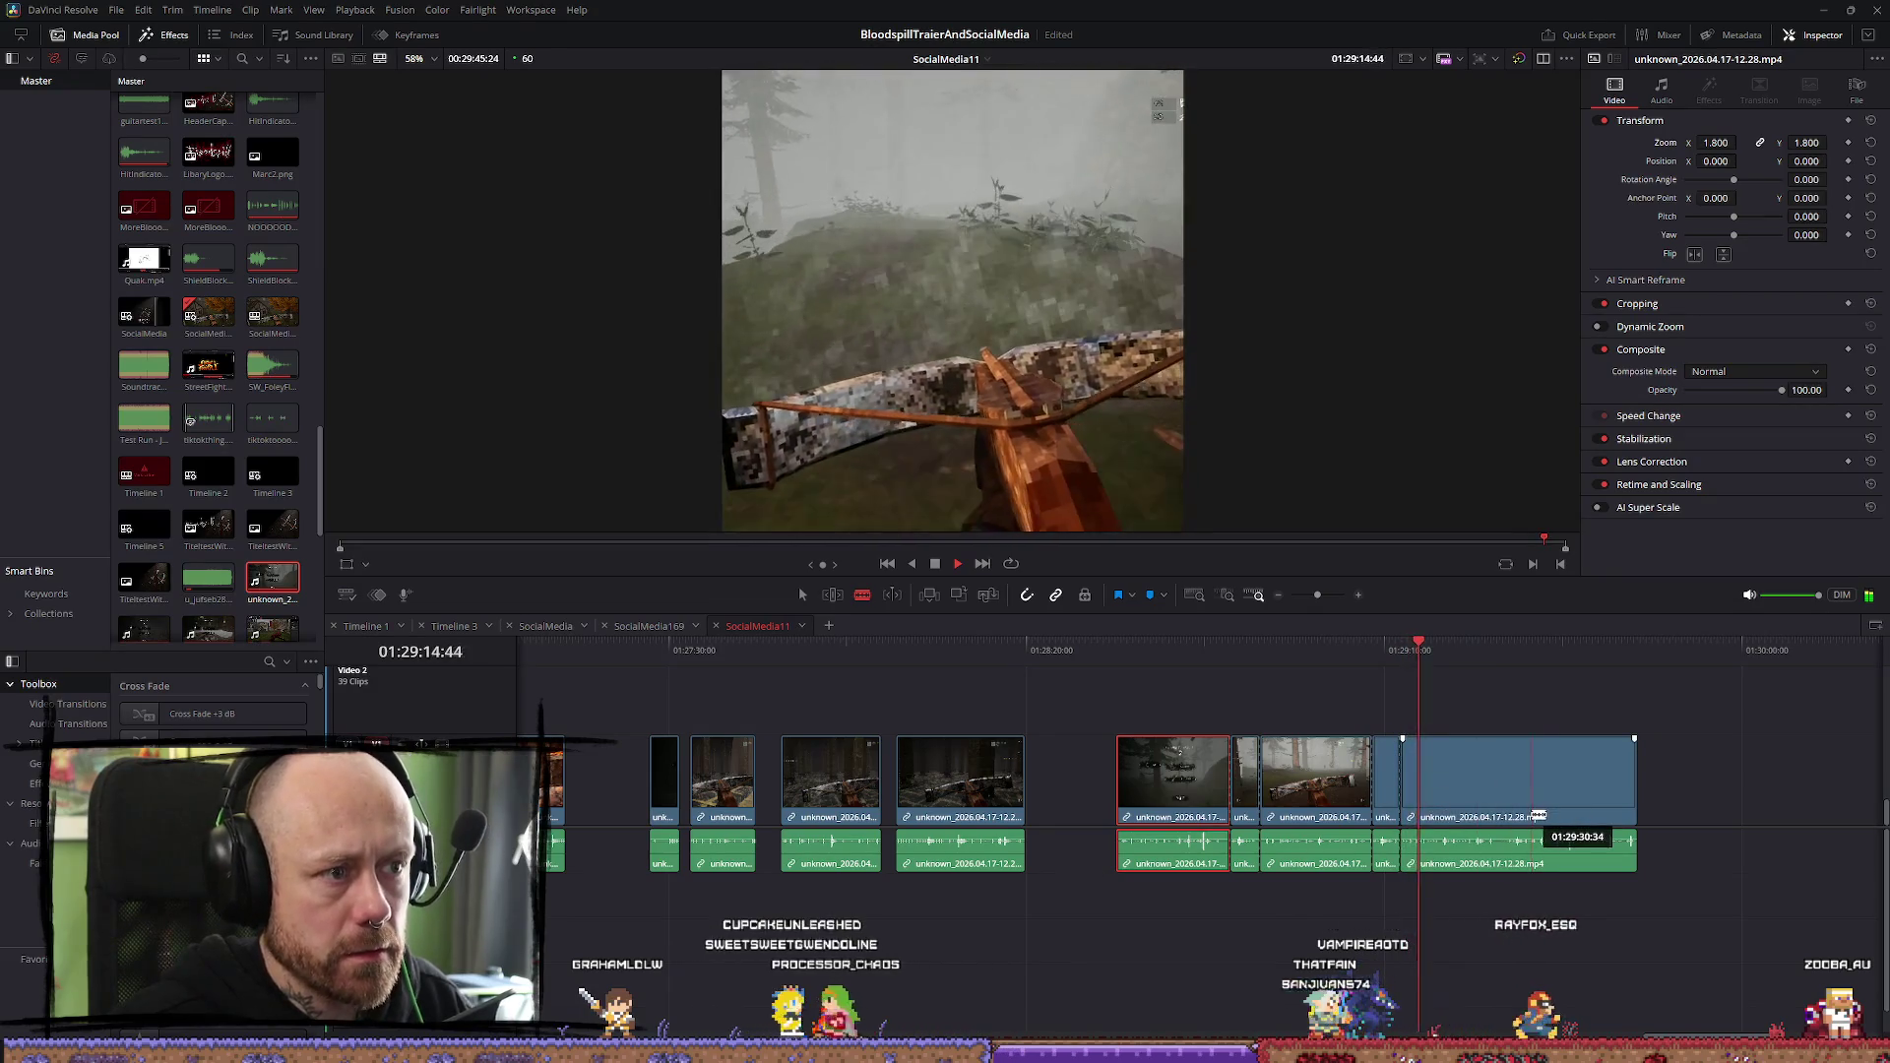
Trim the last clip so the edit ends around 01:29:45, then deselect
click(1486, 642)
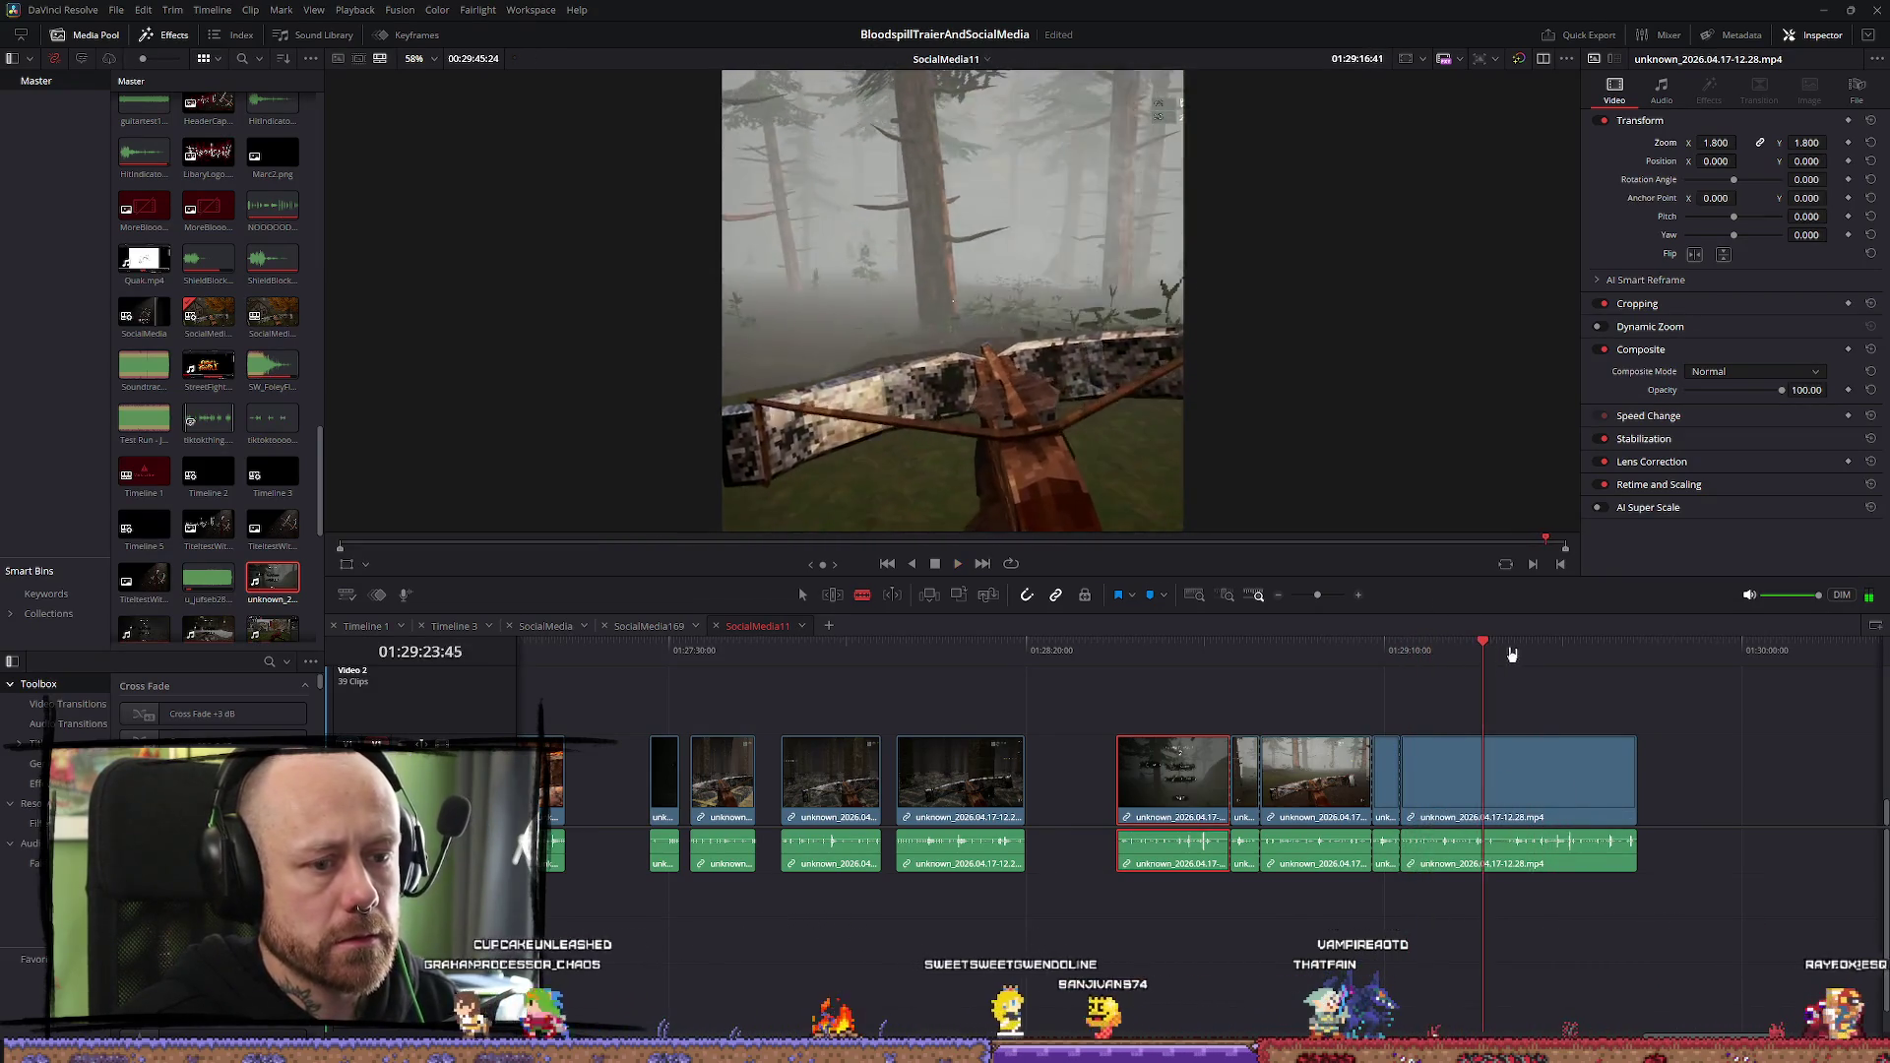
click(1545, 645)
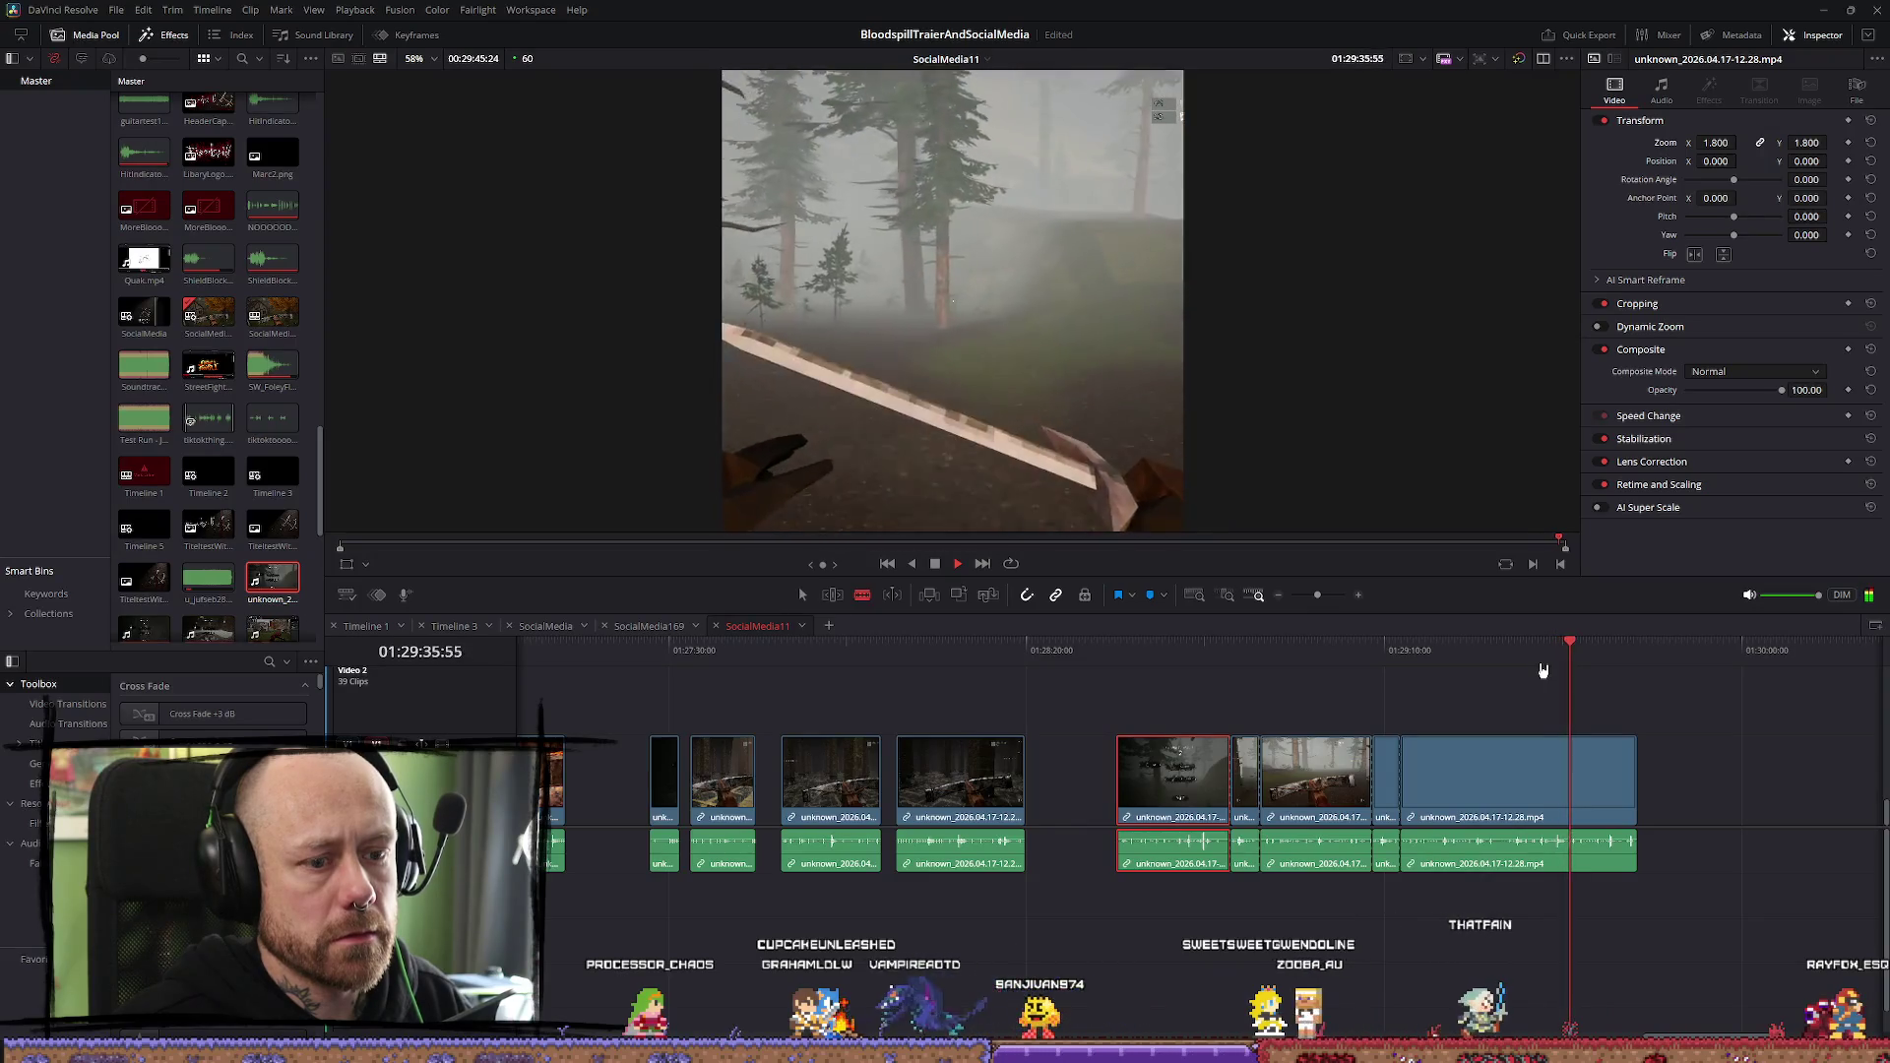
click(1547, 659)
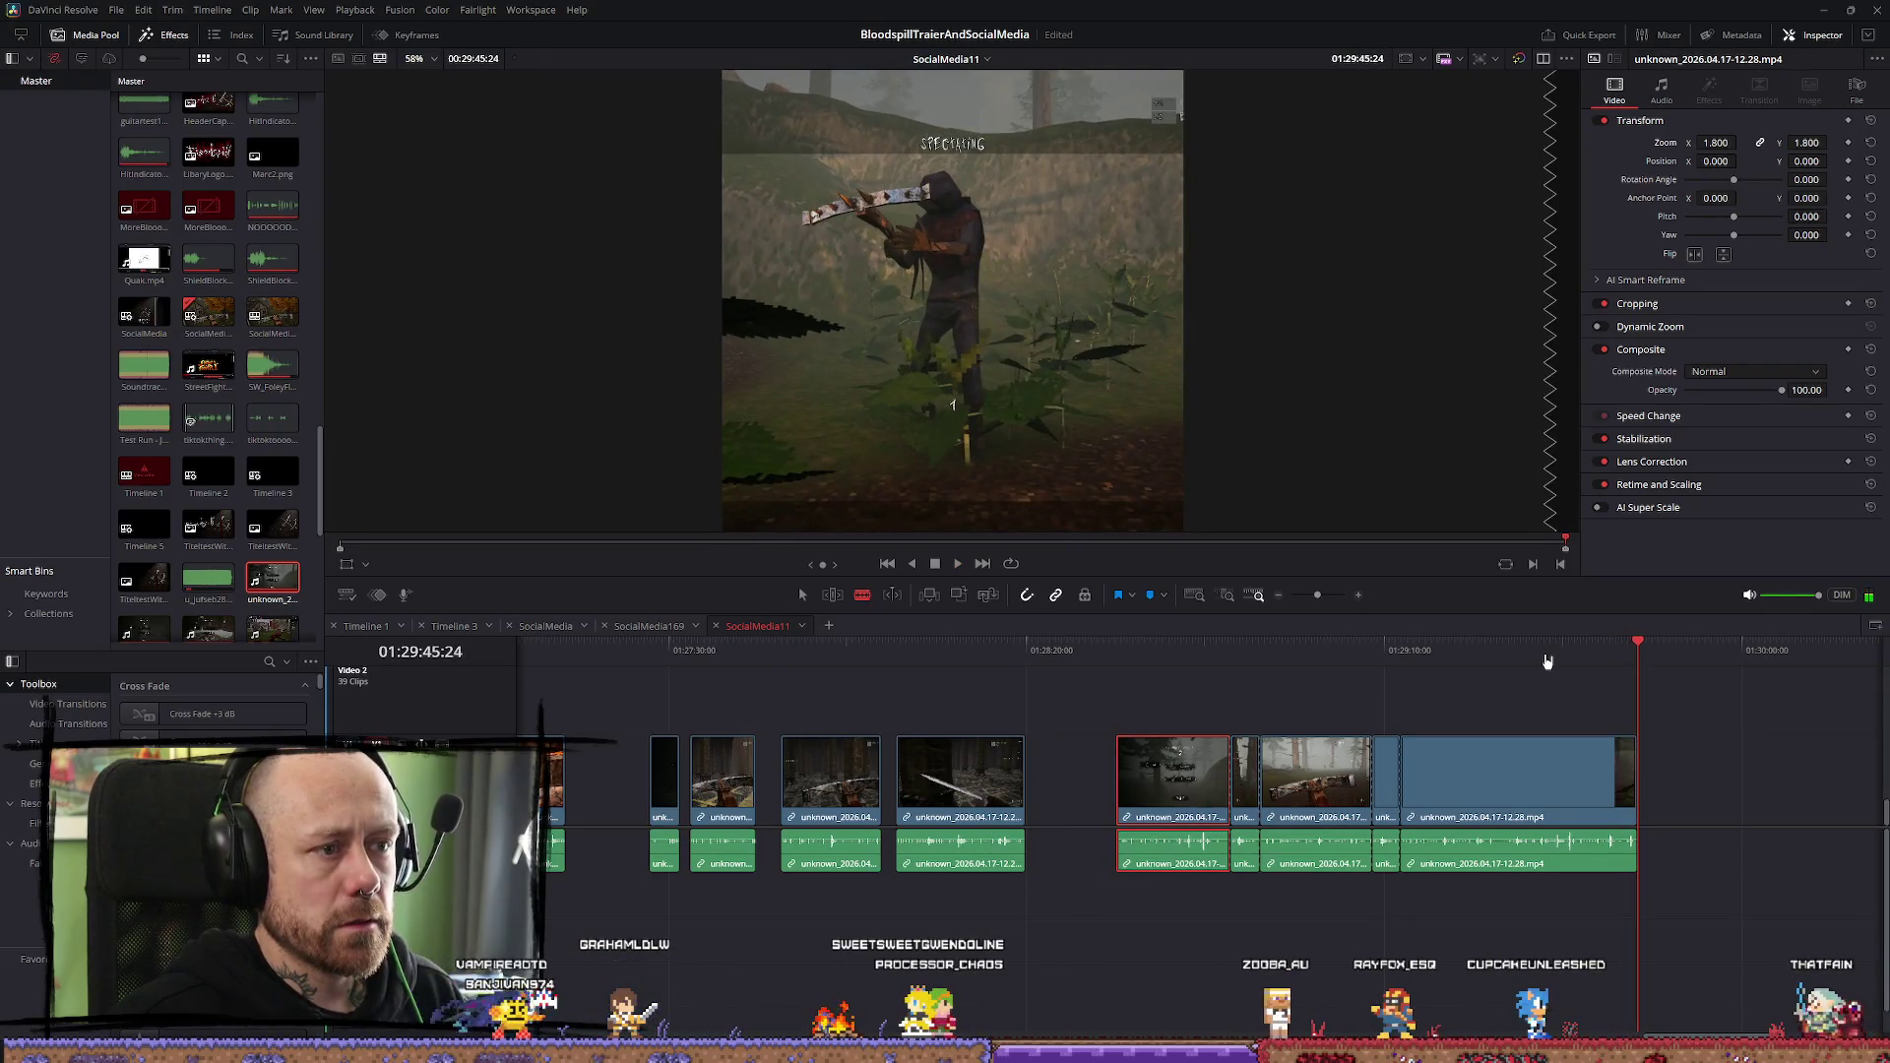
key(a)
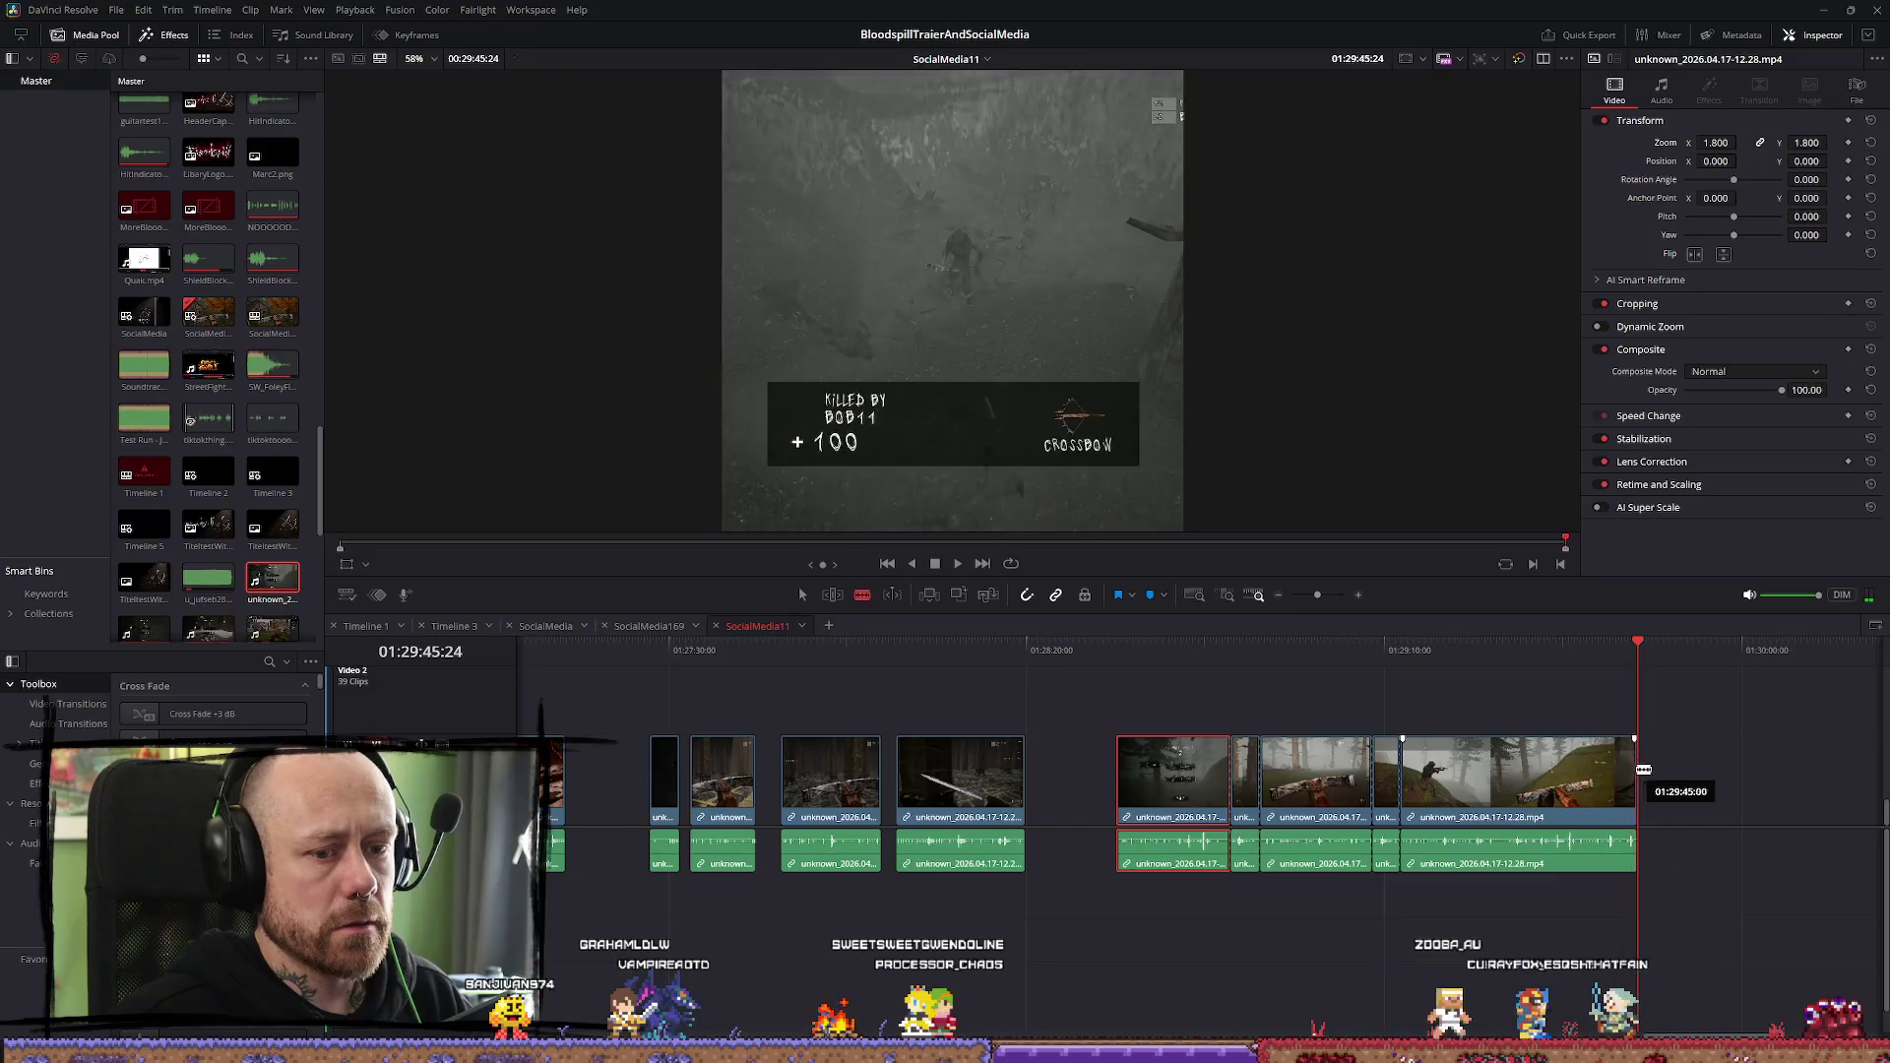
click(1767, 803)
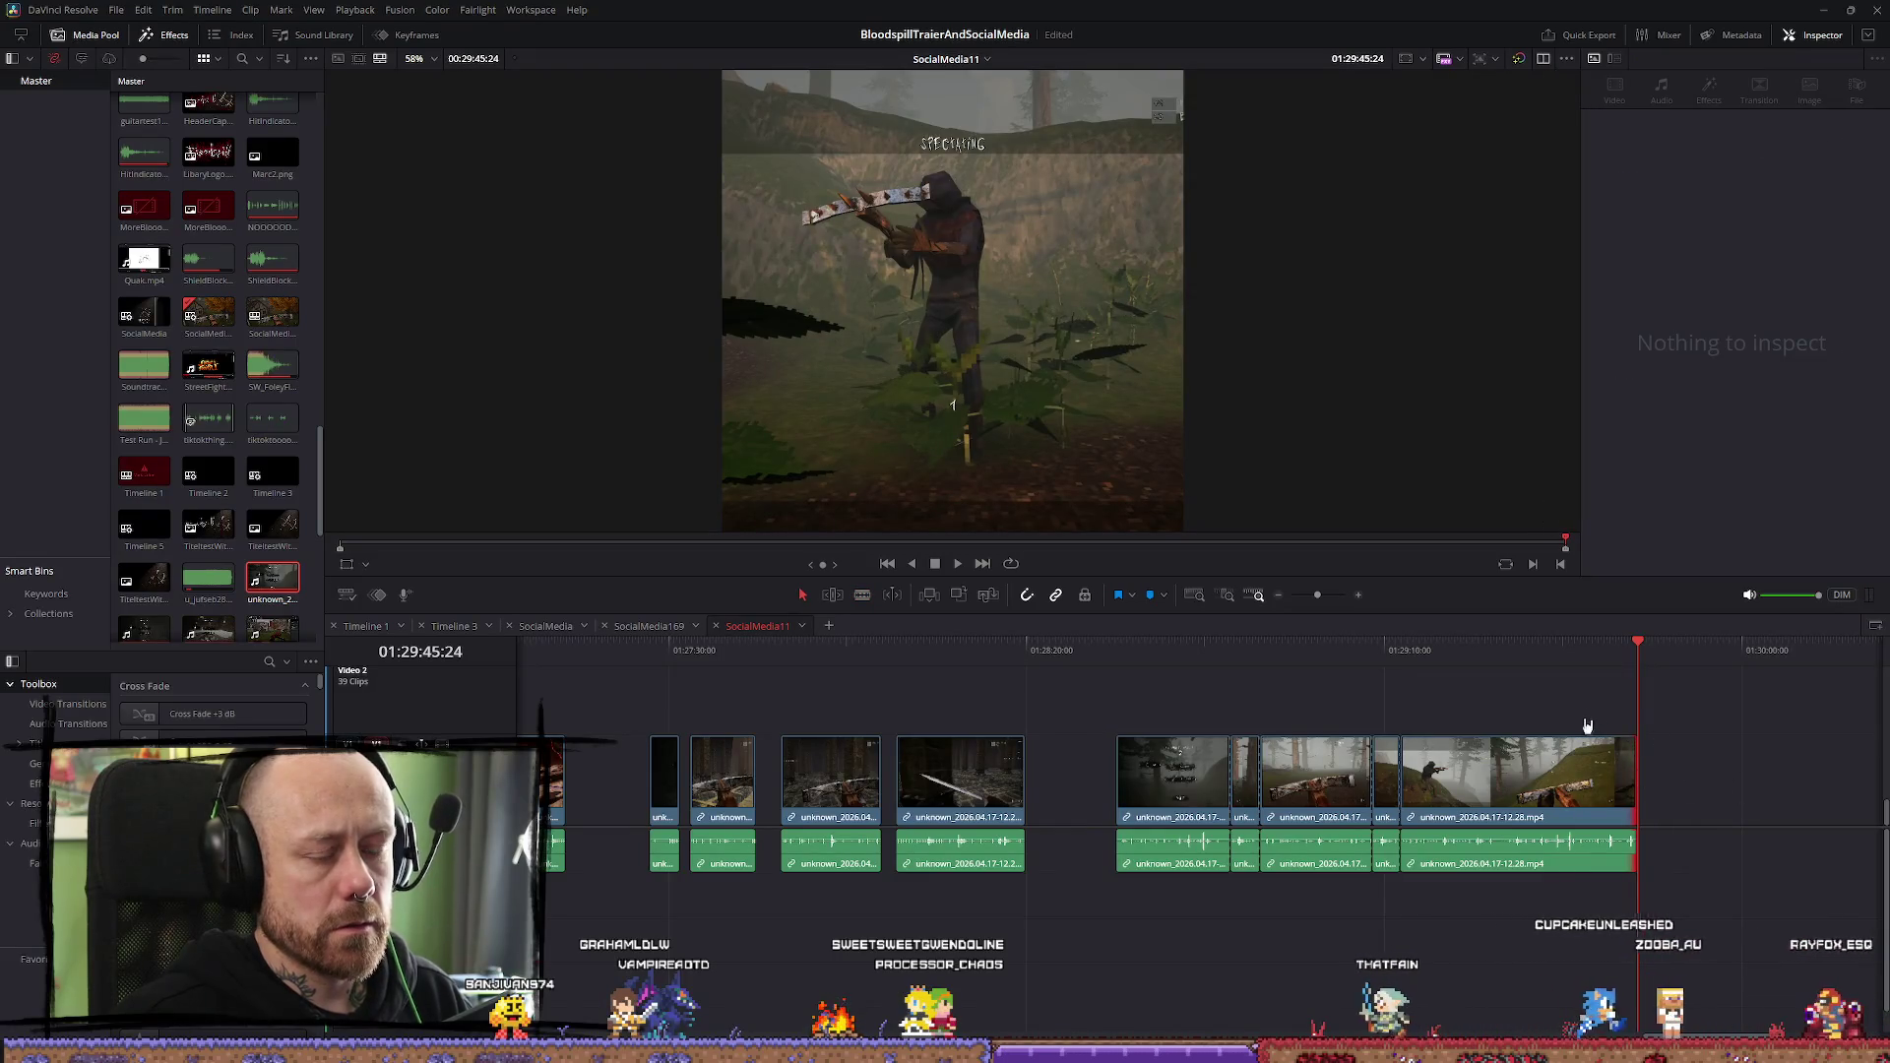
Inspect the small leftover clip and move the playhead back to 01:28:19
scroll(1534, 751, down, 3)
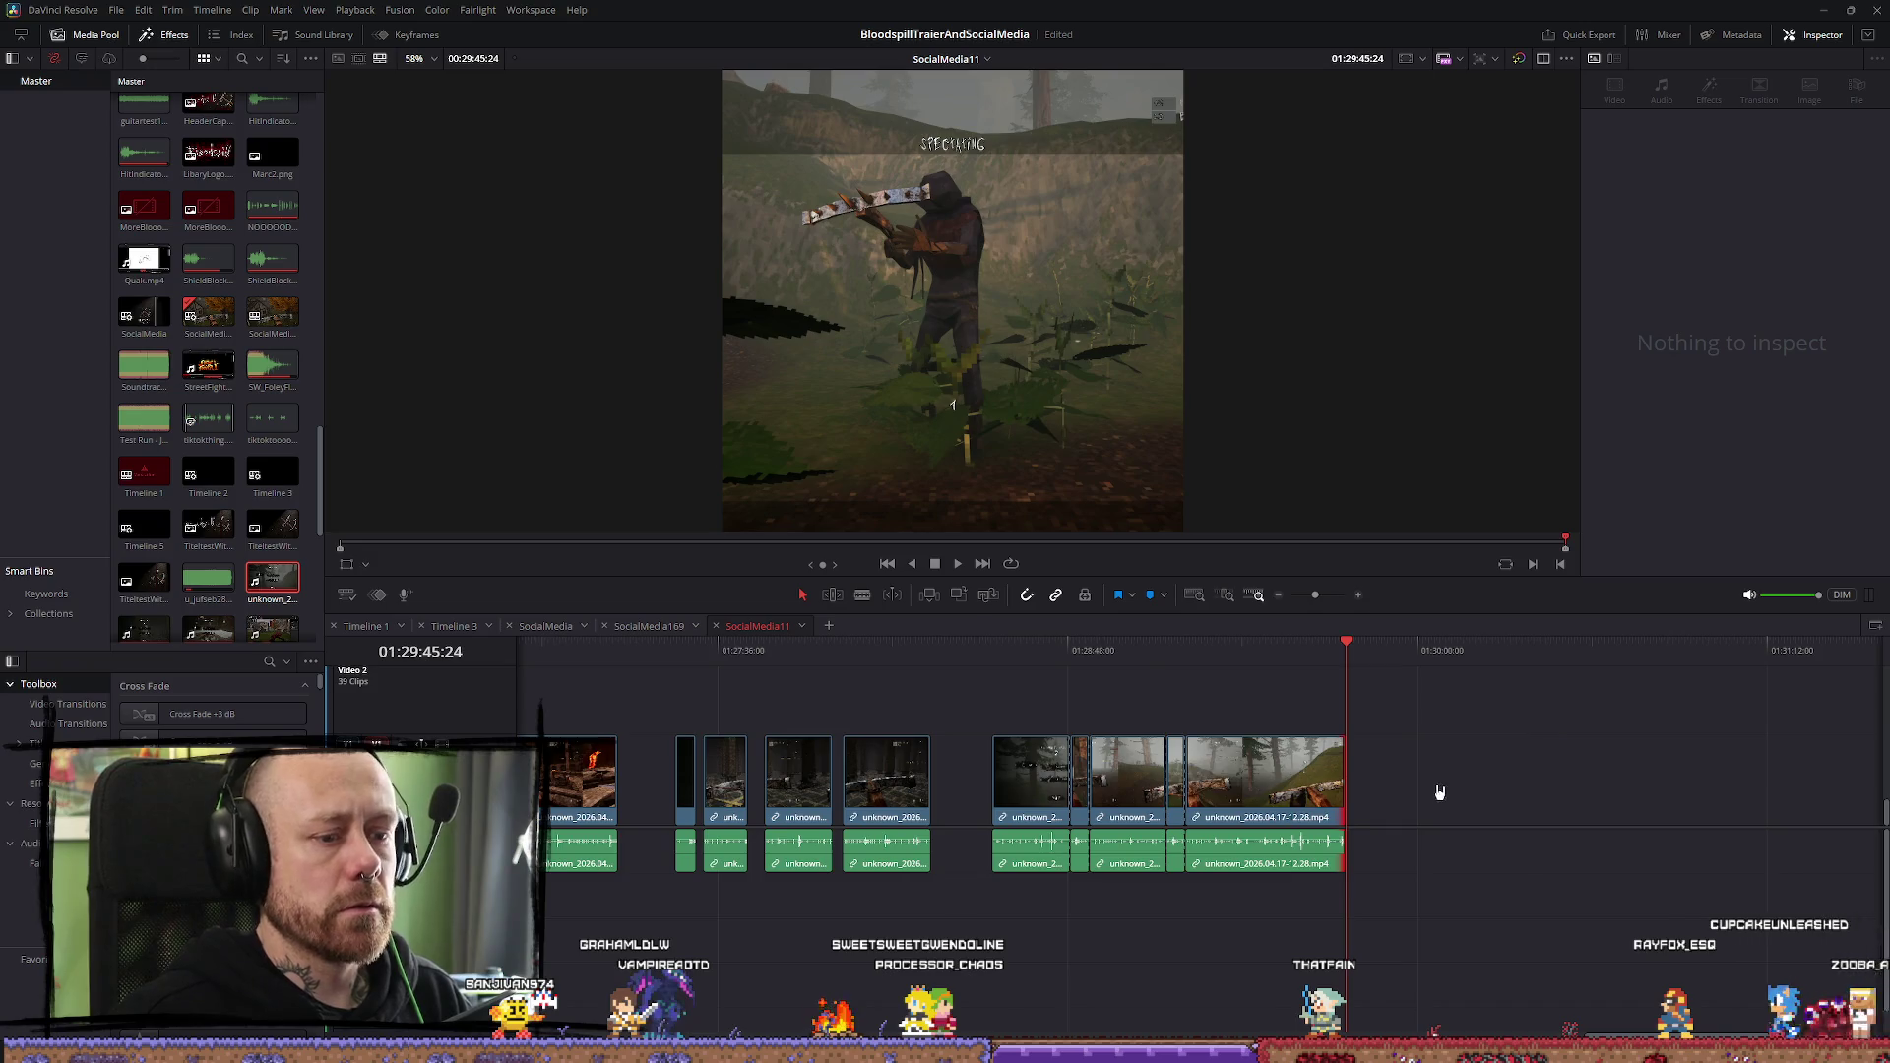
scroll(1439, 792, up, 1)
click(1071, 803)
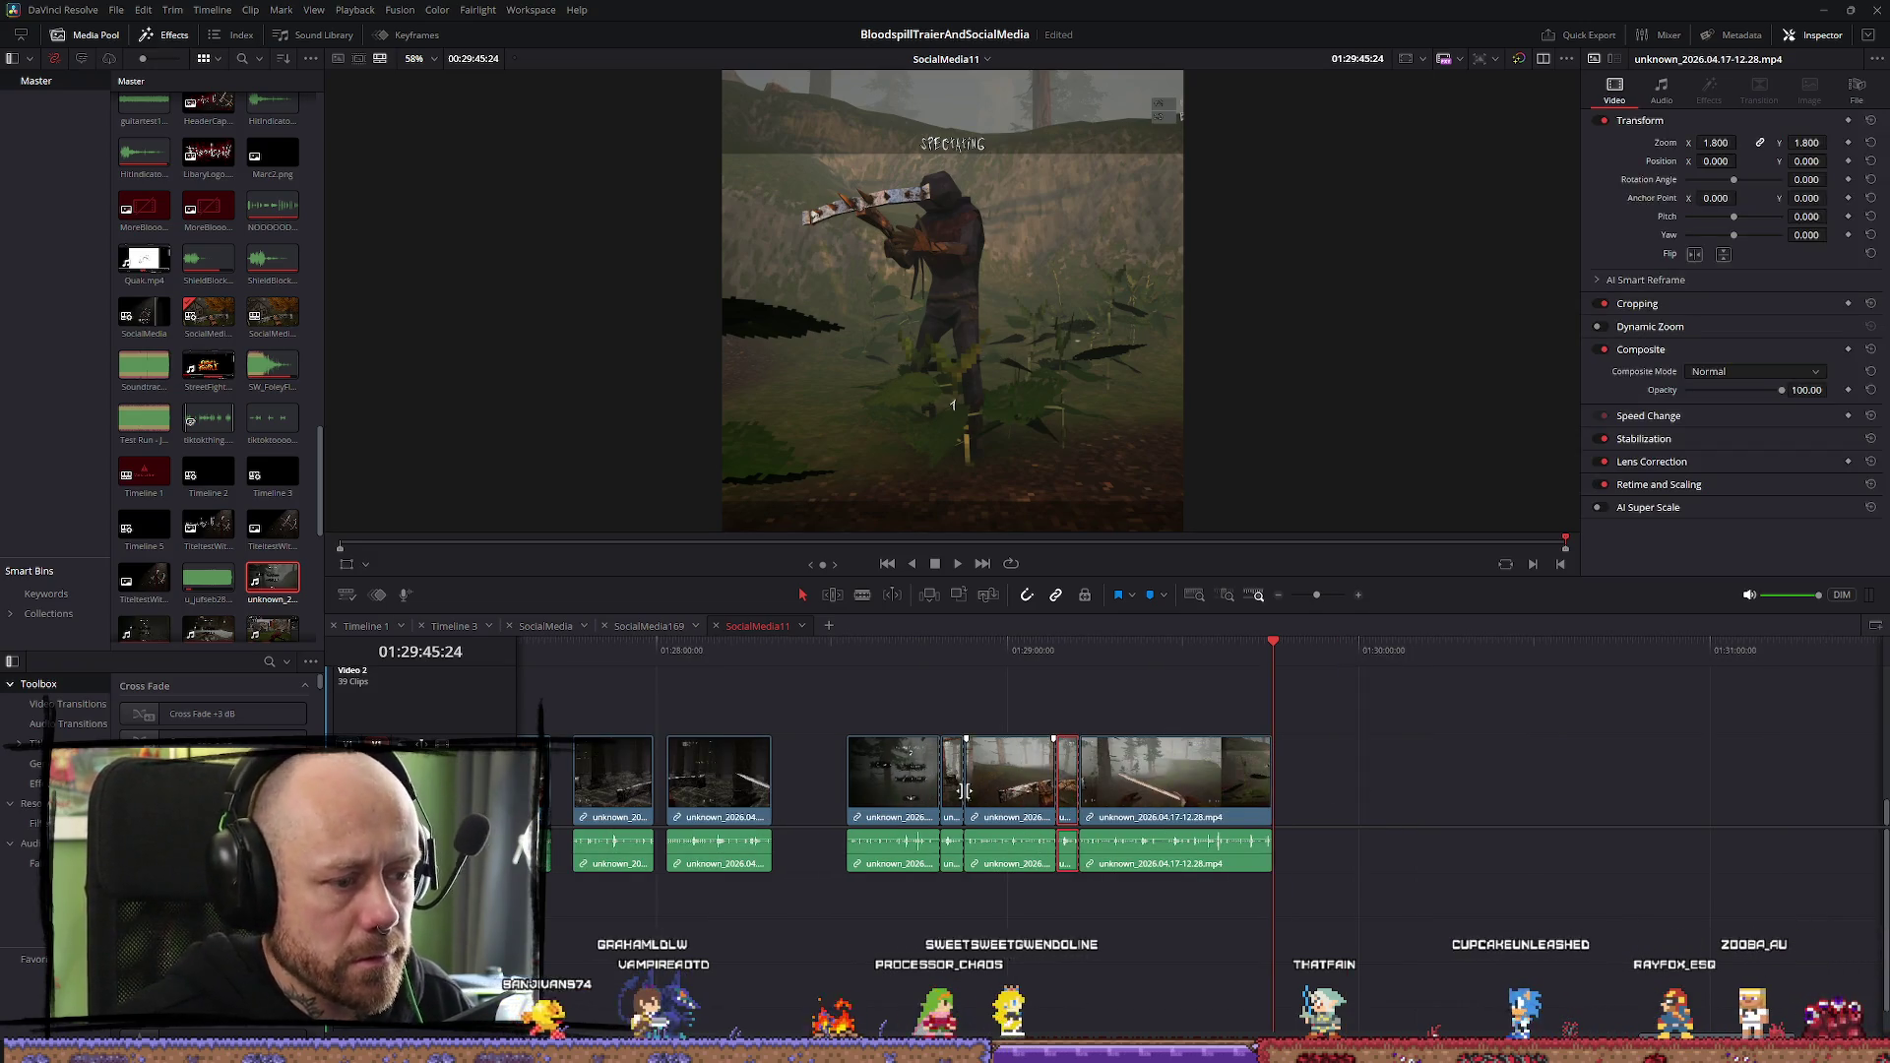
click(1023, 713)
click(797, 650)
Zoom in at the playhead, try pasting clips there, then undo and zoom out
scroll(781, 669, down, 2)
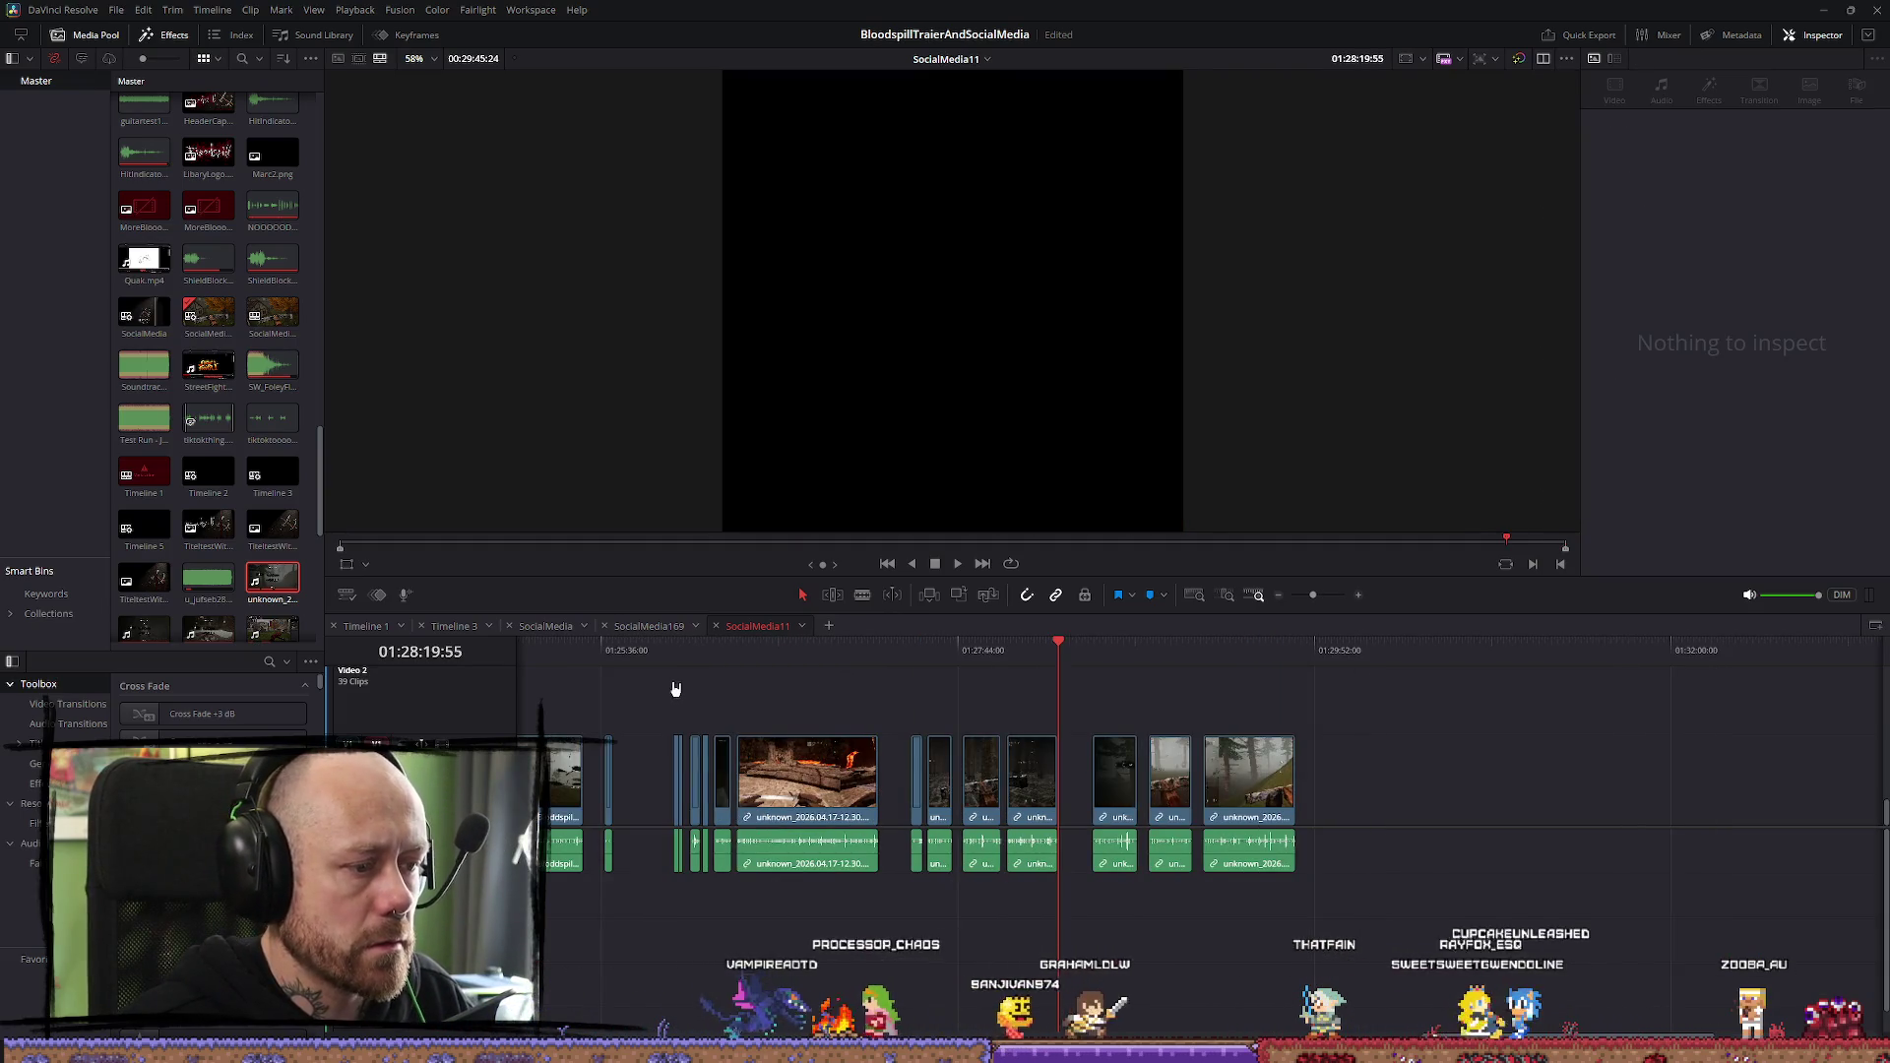
scroll(734, 692, up, 2)
scroll(659, 687, down, 1)
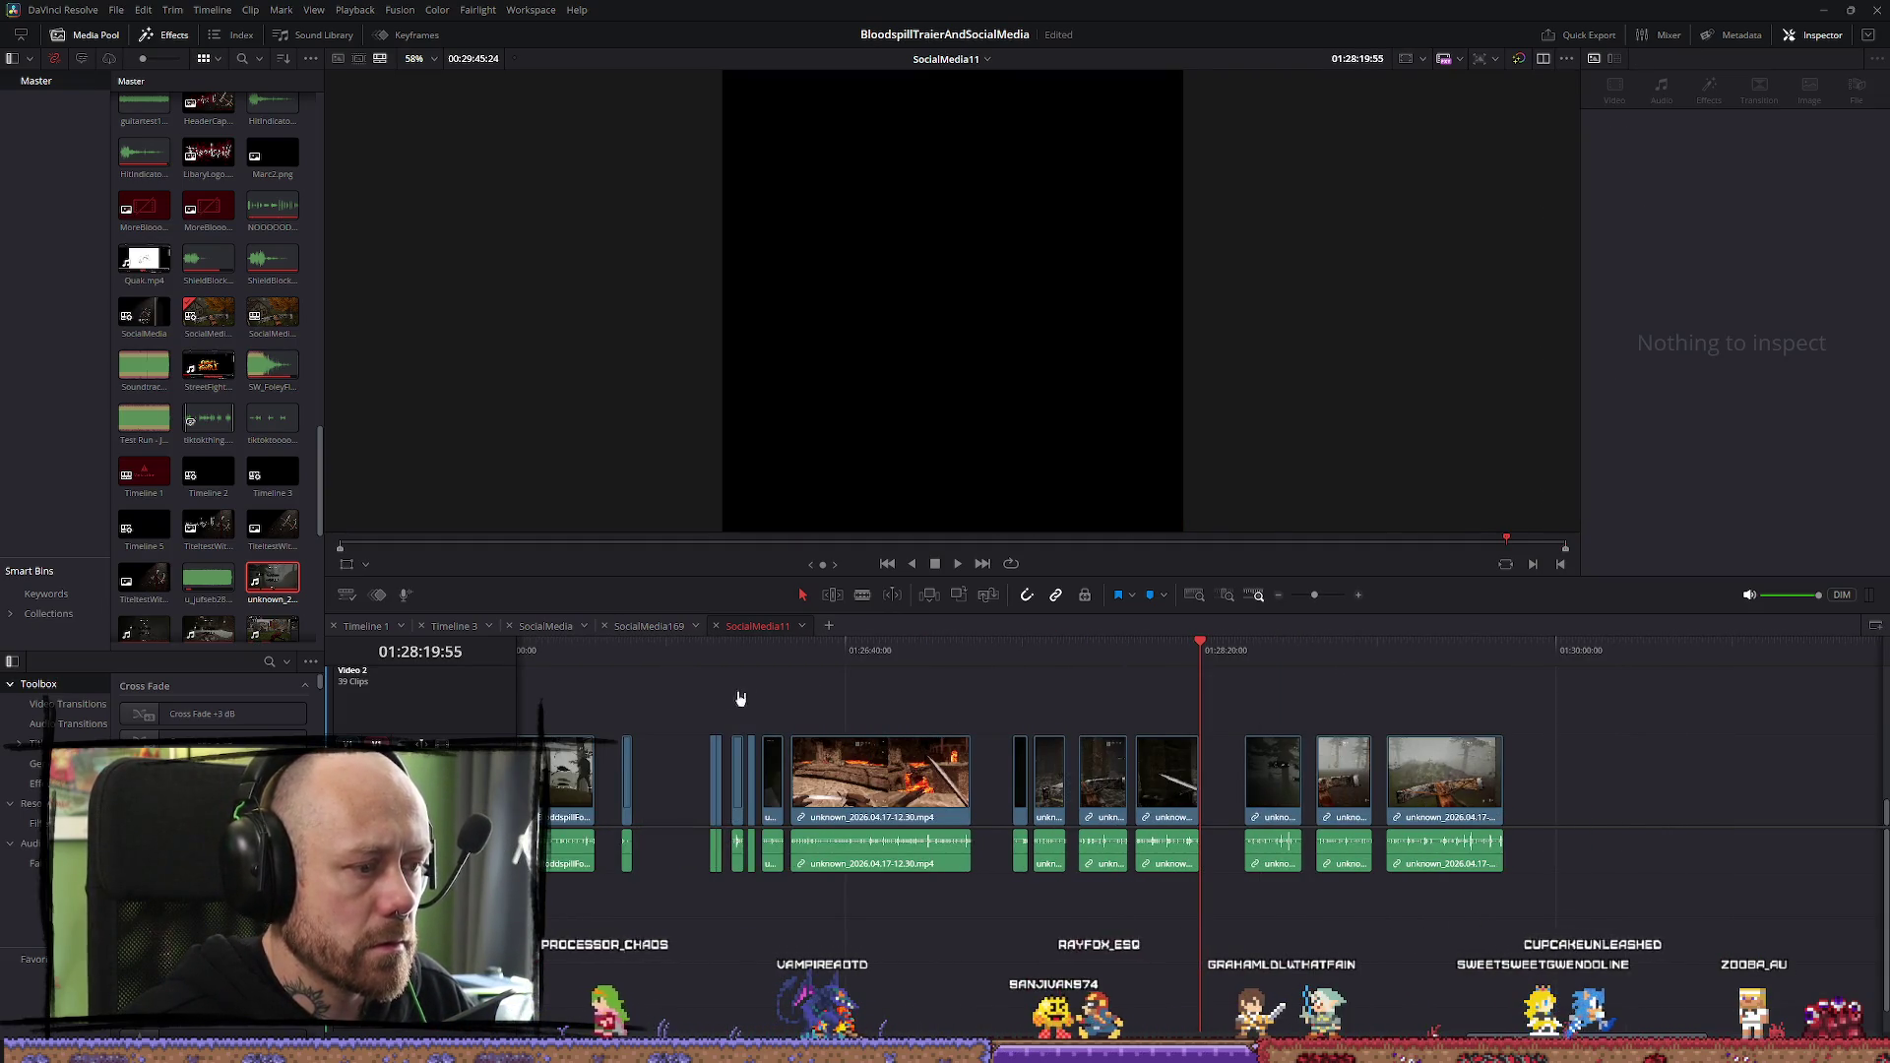
scroll(713, 689, up, 2)
scroll(669, 670, down, 2)
key(ctrl+equal)
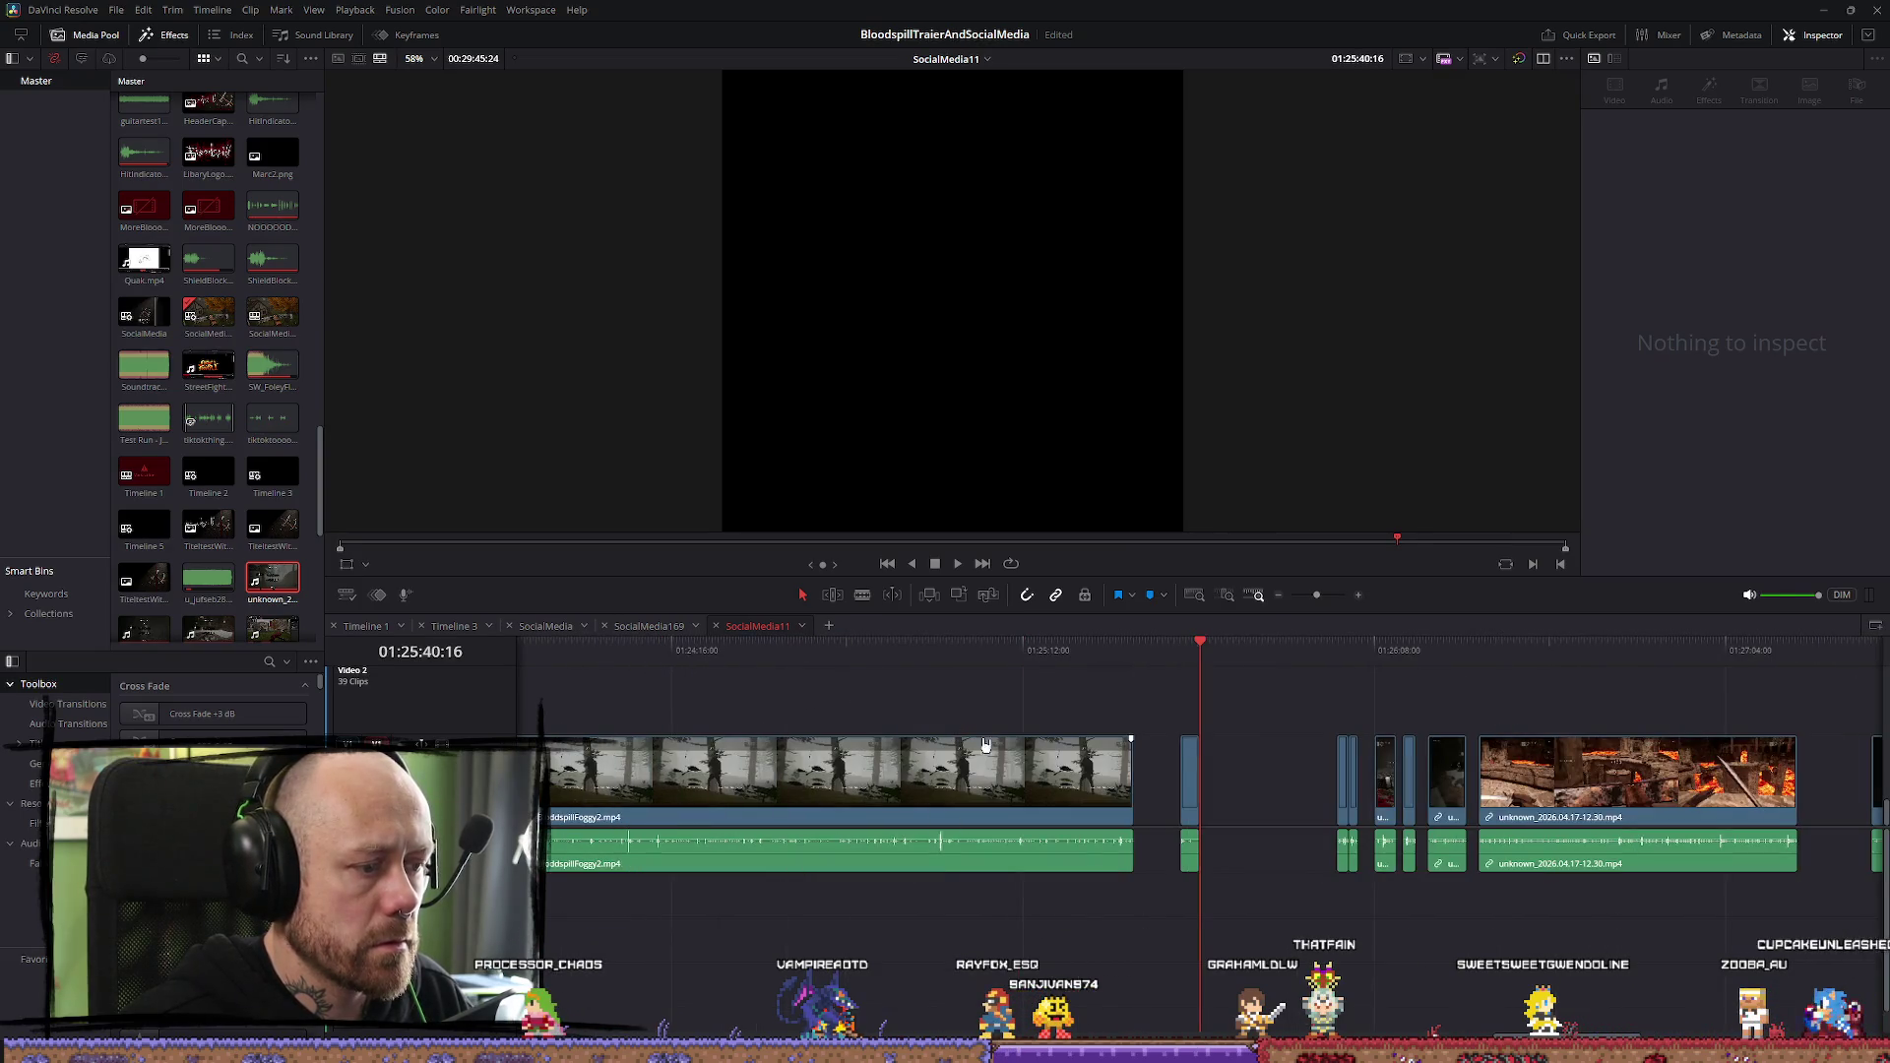
key(ctrl+v)
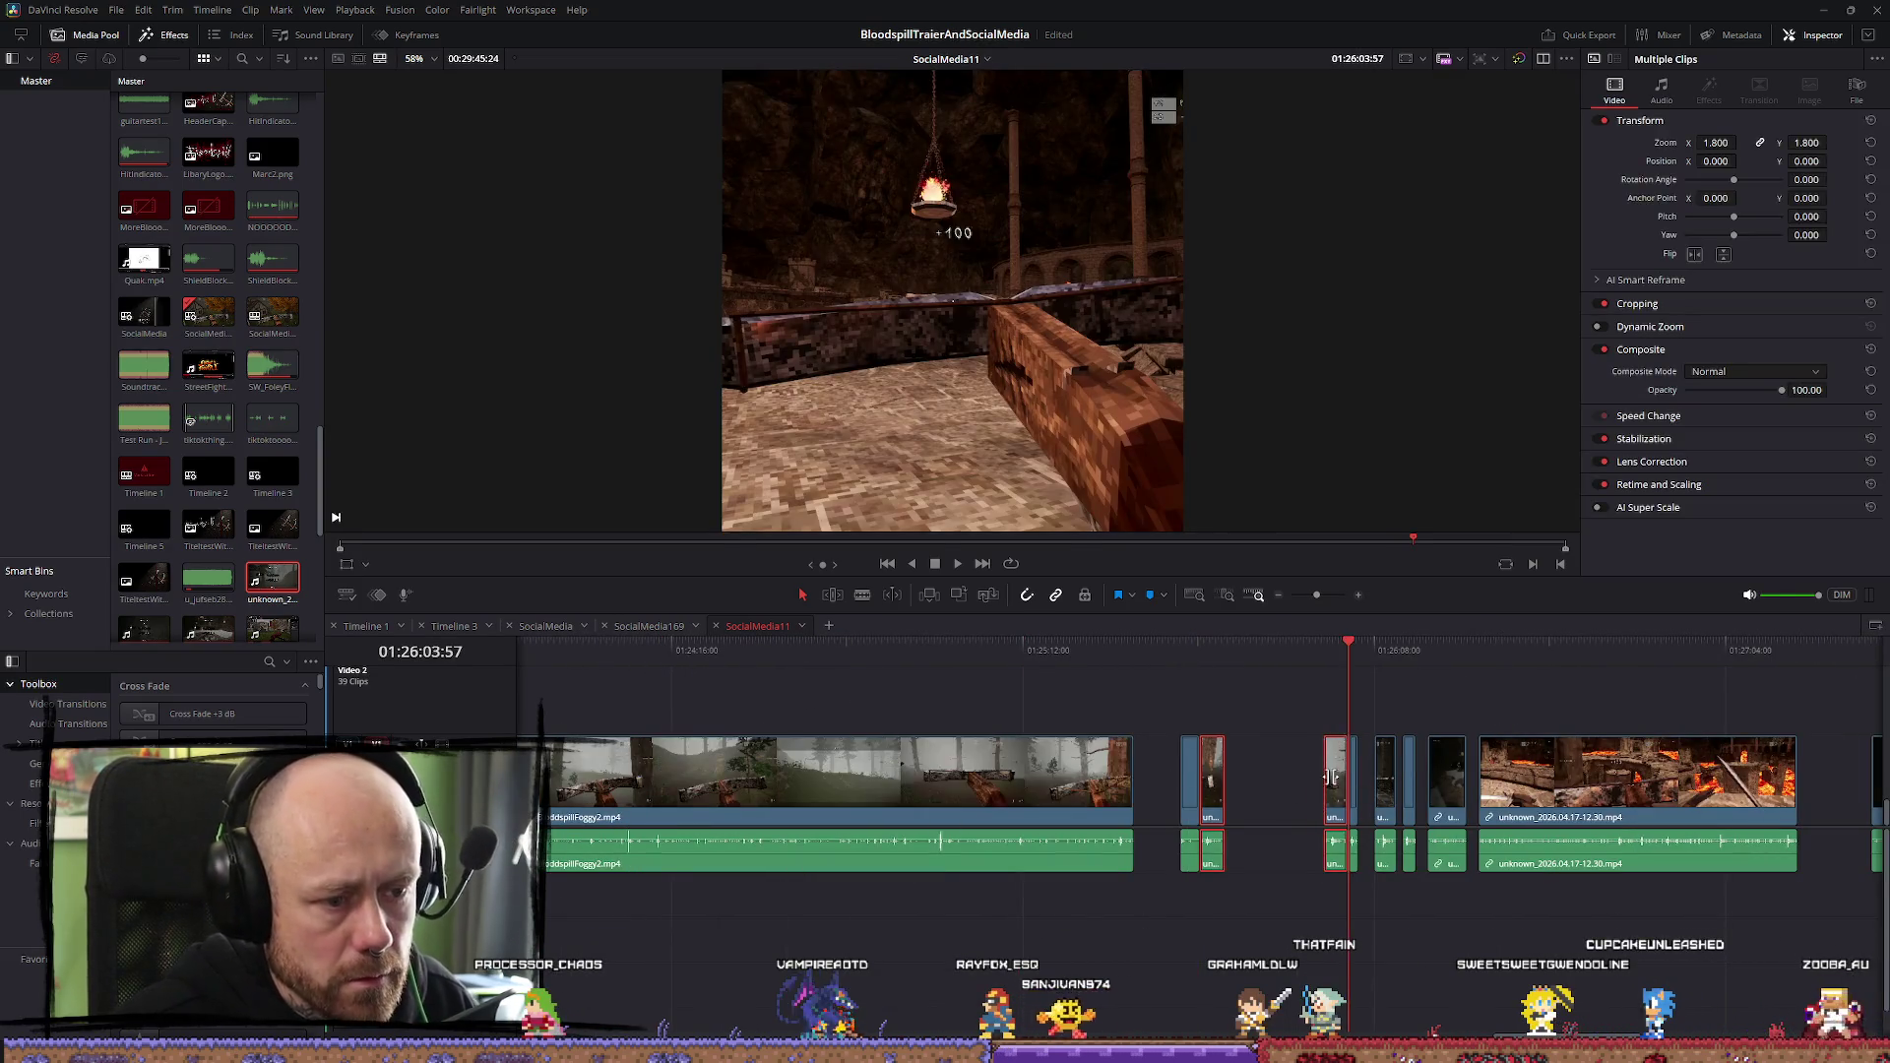
key(ctrl+z)
key(ctrl+minus)
key(ctrl+minus)
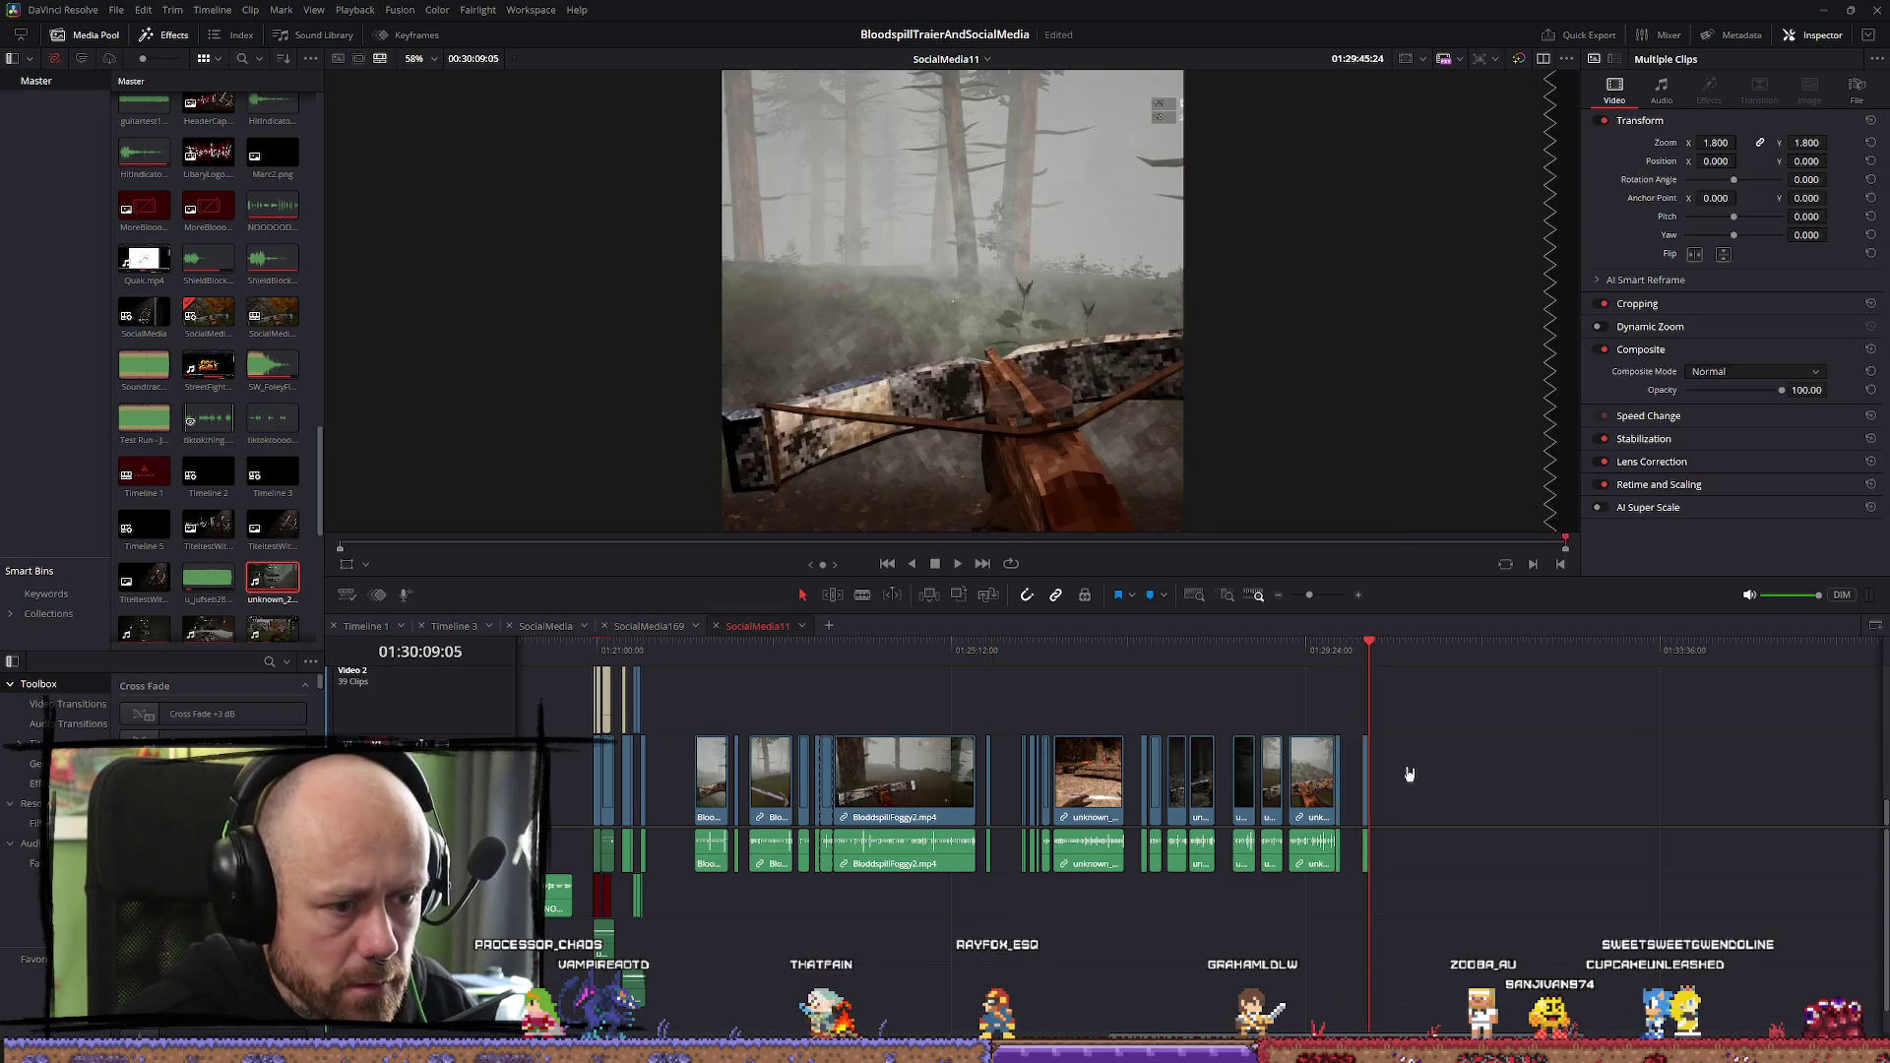
Trim the stray short clip past the timeline end and delete it
key(ctrl+equal)
key(ctrl+equal)
key(ctrl+equal)
drag(1017, 788, 1146, 800)
key(Delete)
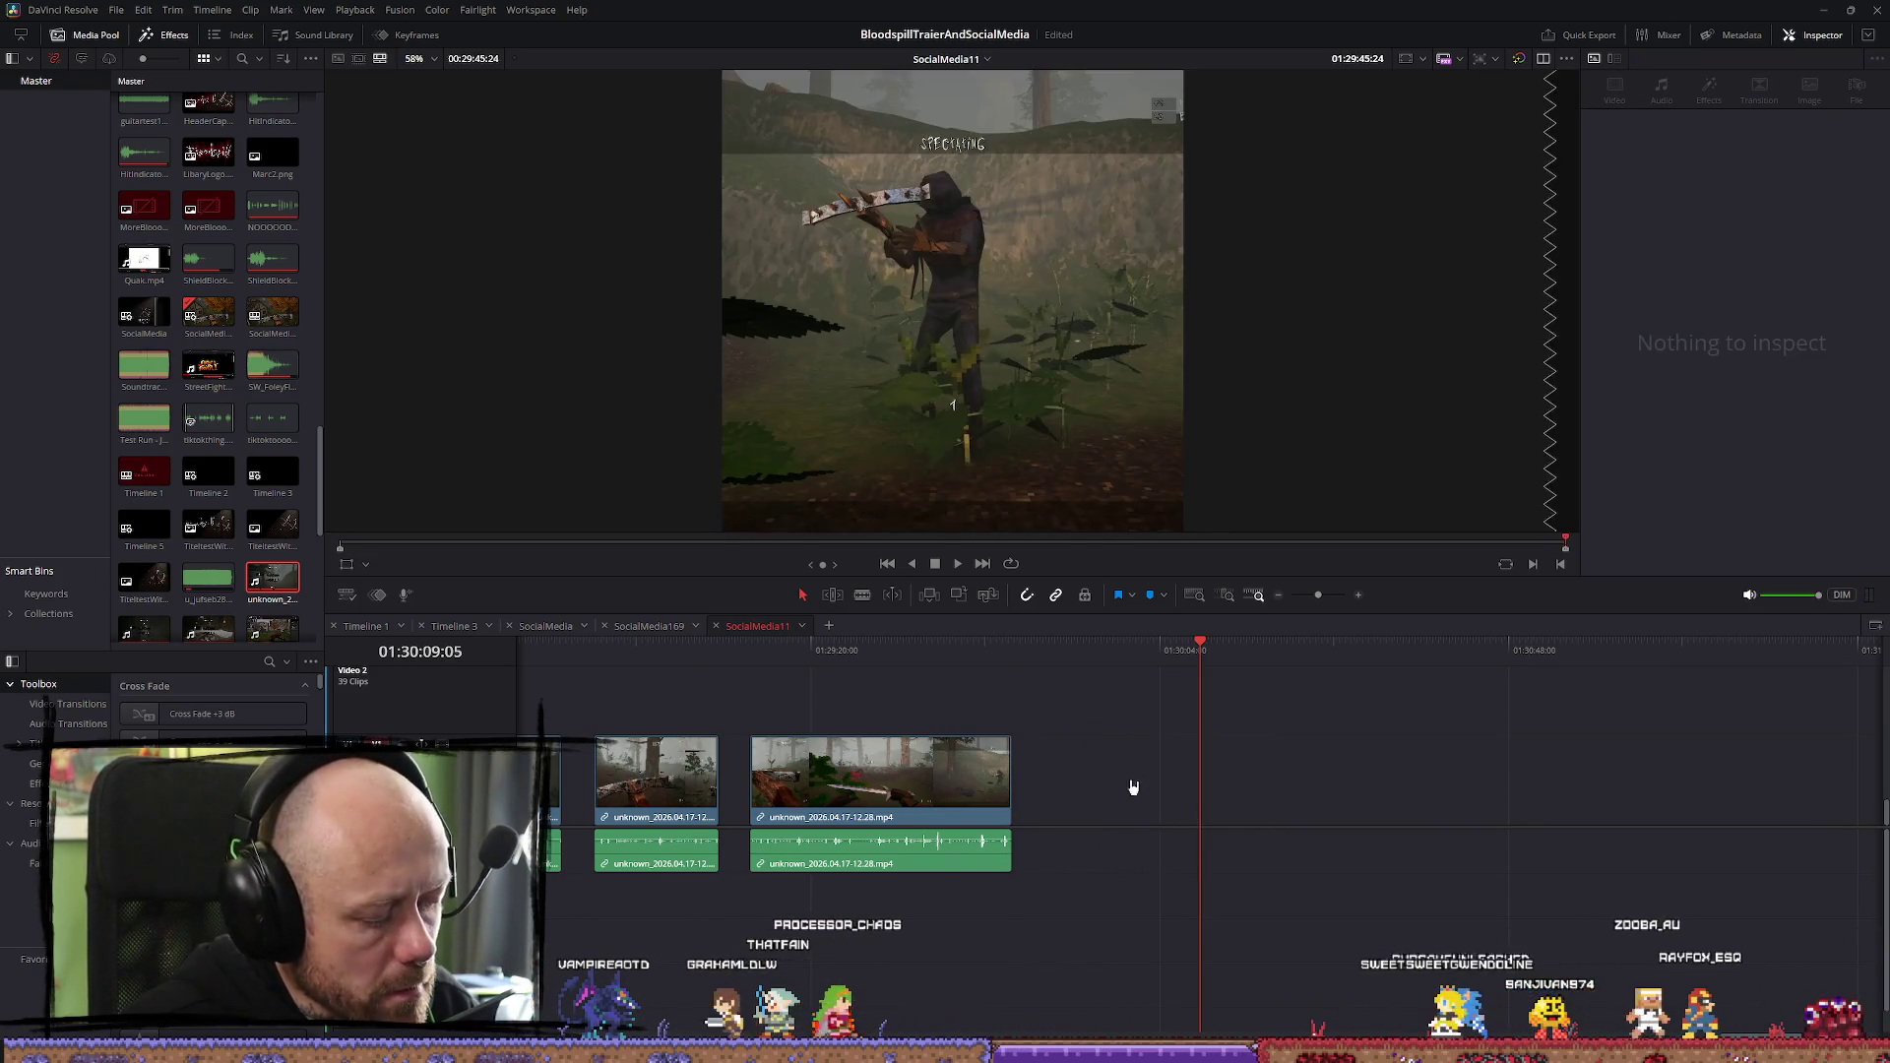
Return the playhead to around 01:25:52 and start playback
click(951, 658)
scroll(916, 667, down, 3)
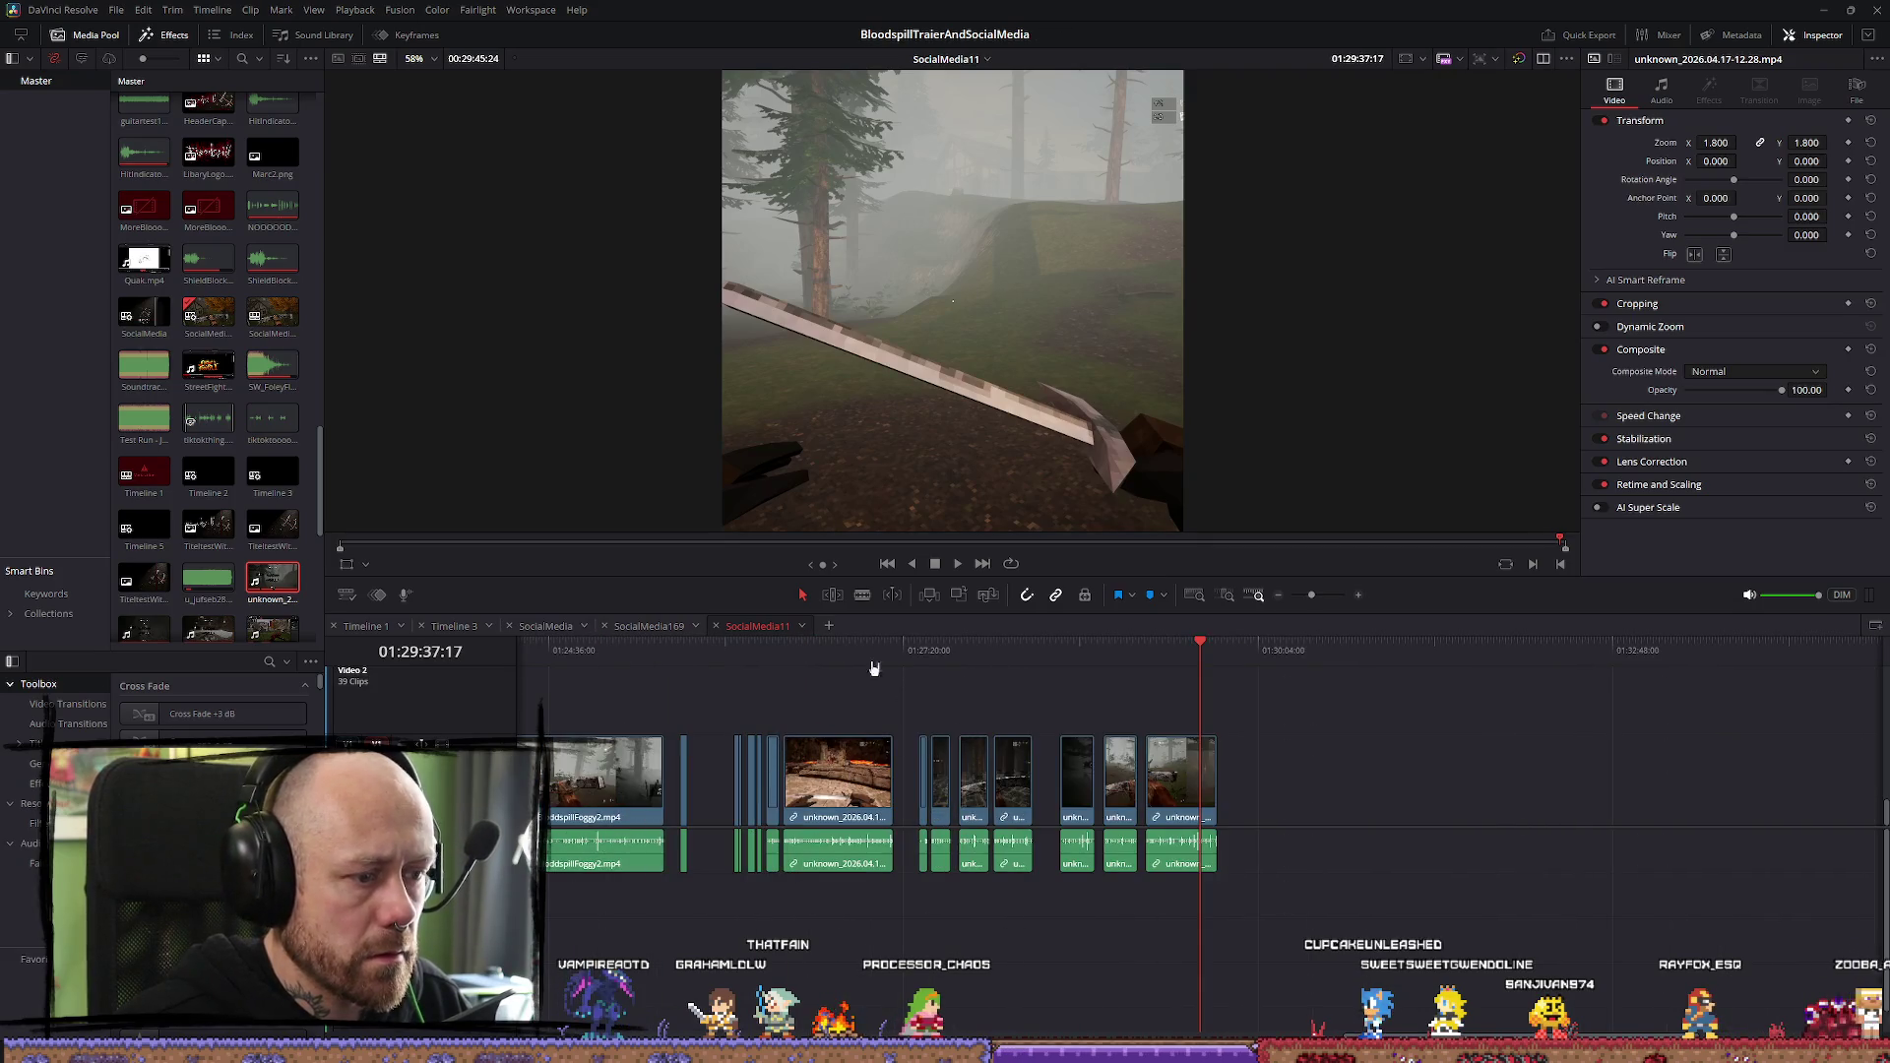
click(716, 656)
scroll(1147, 812, up, 3)
key(space)
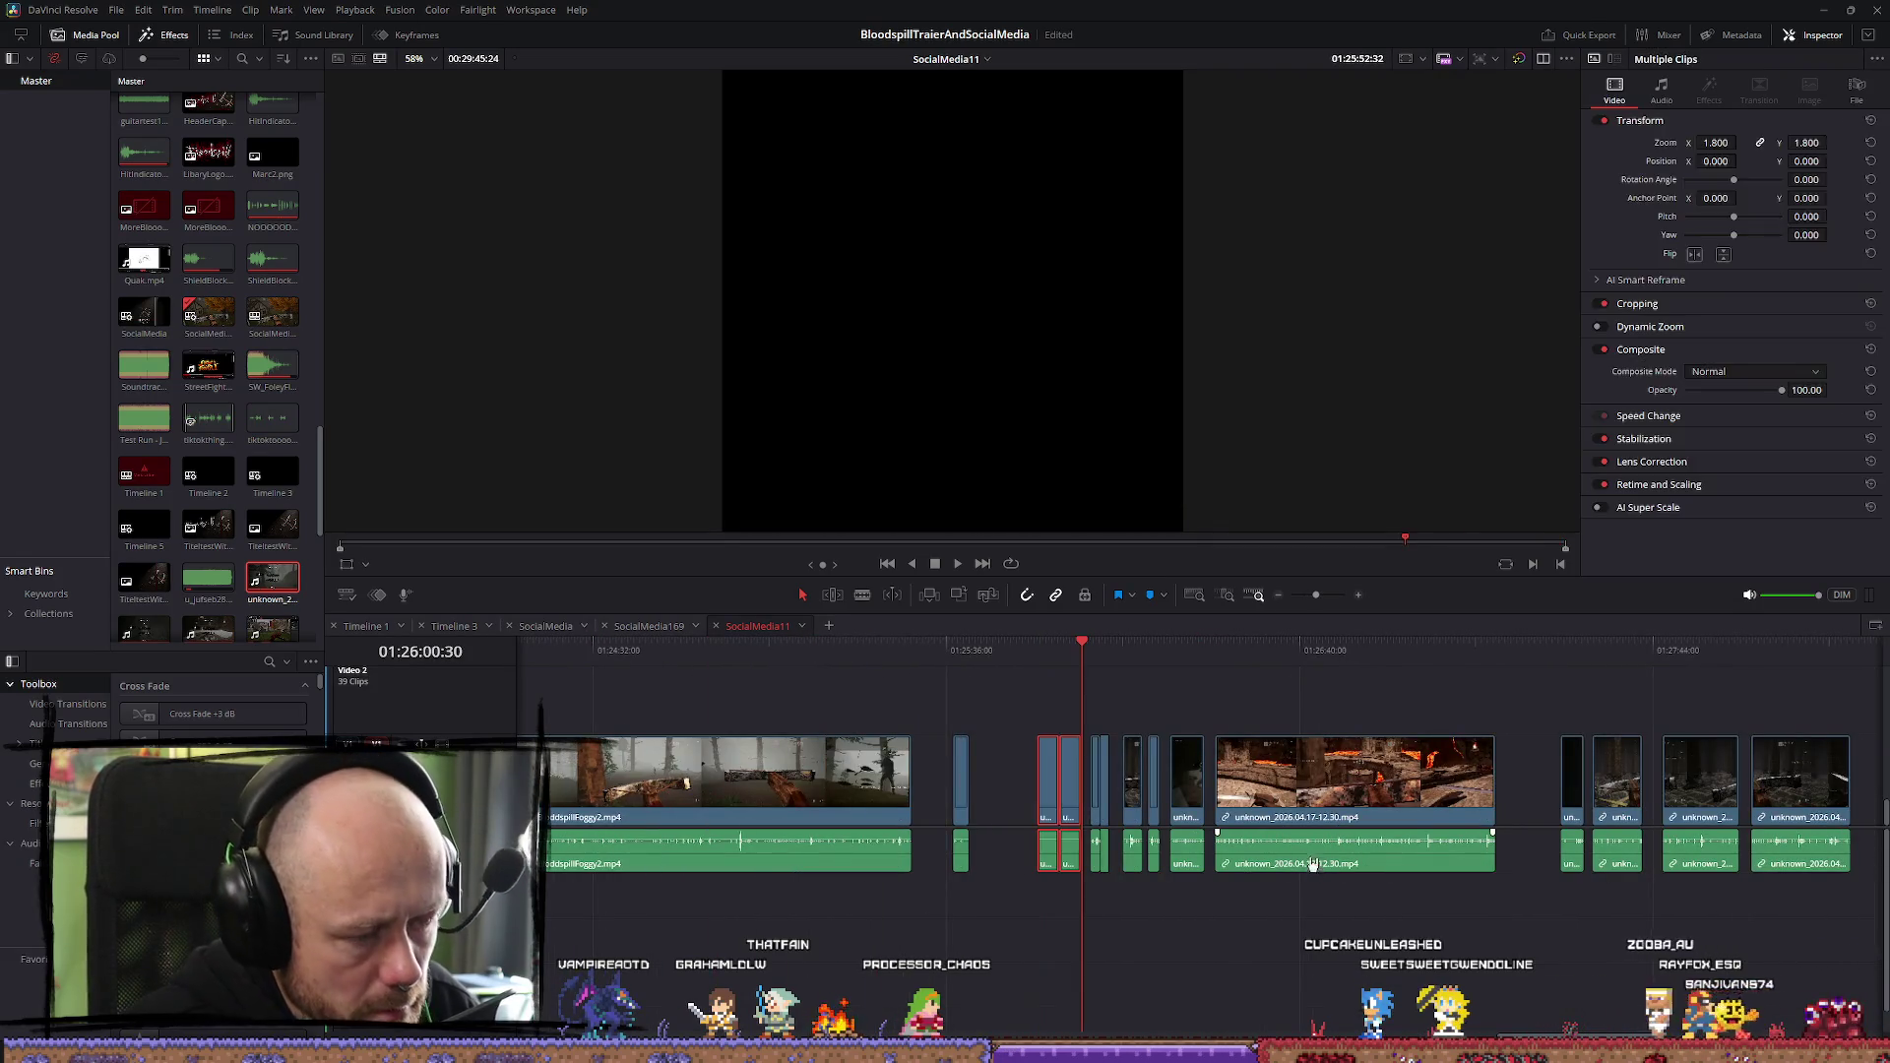
scroll(1173, 802, up, 2)
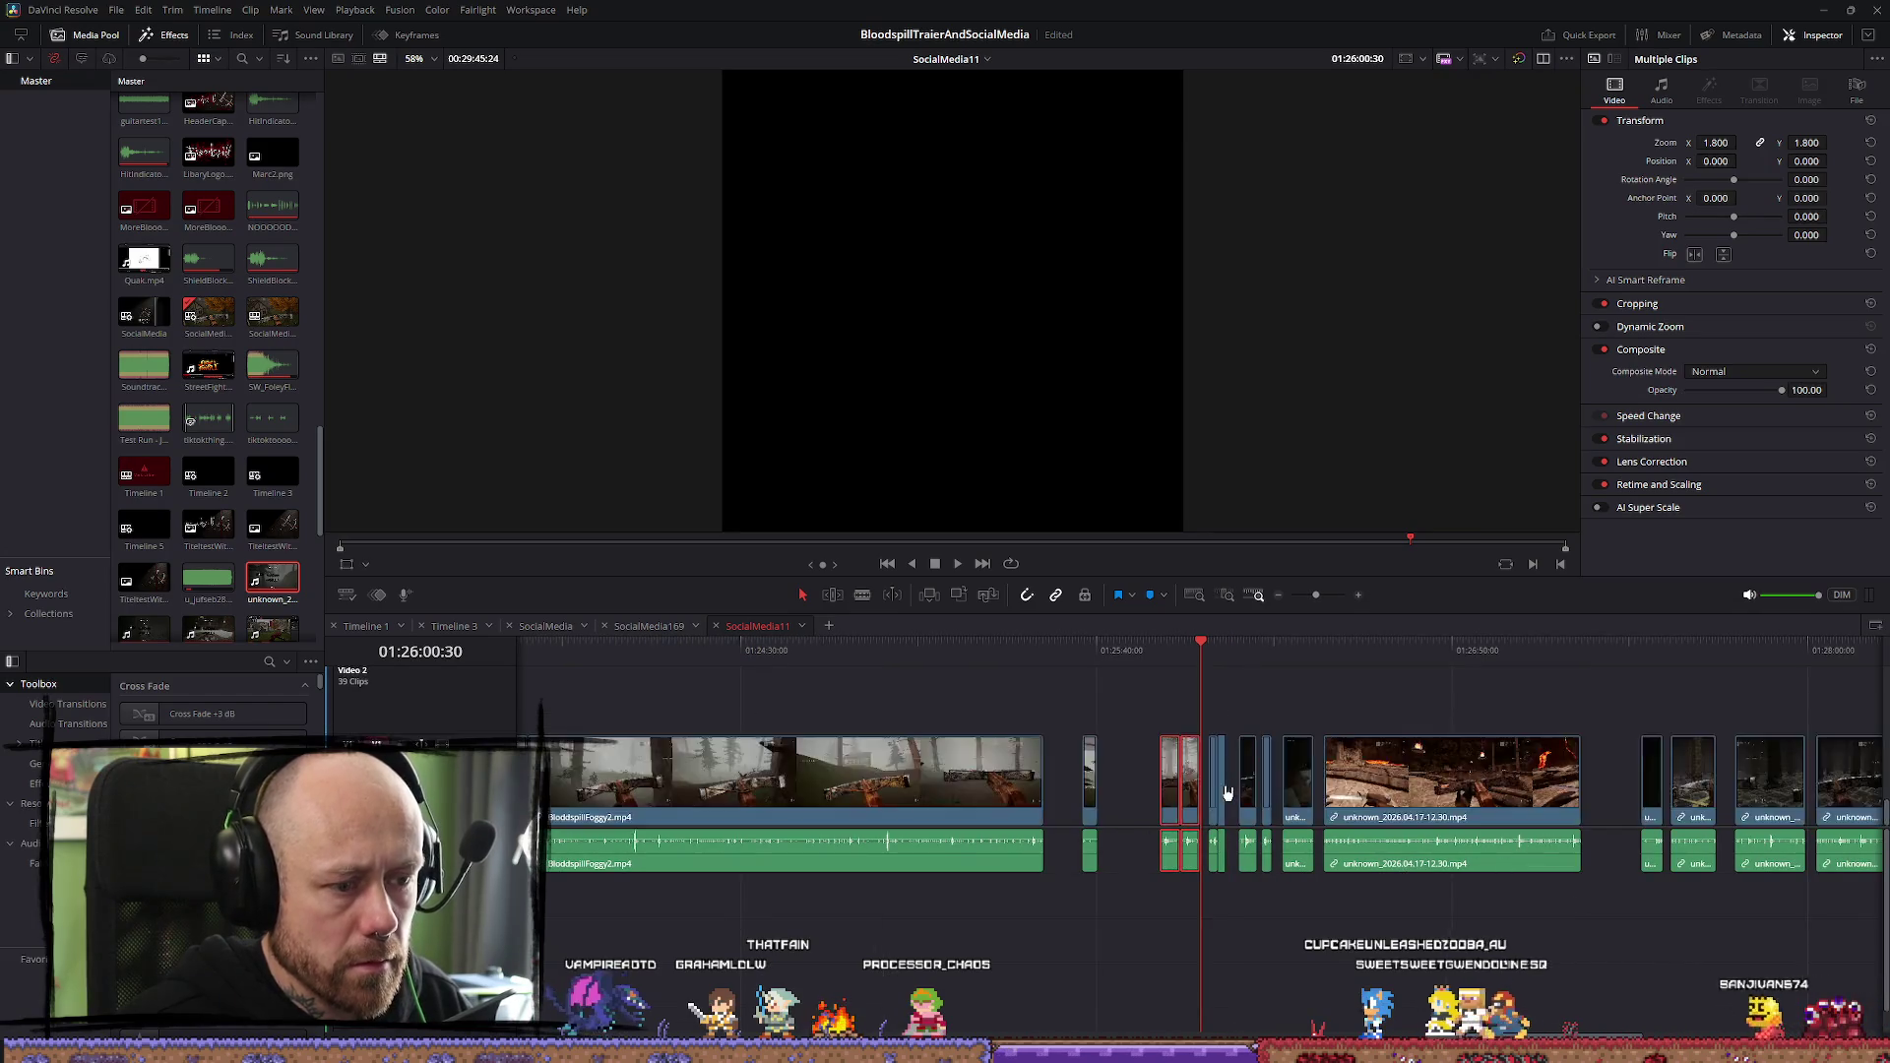
Play from 01:25:52 and slide the two selected clips left to close the gap
key(space)
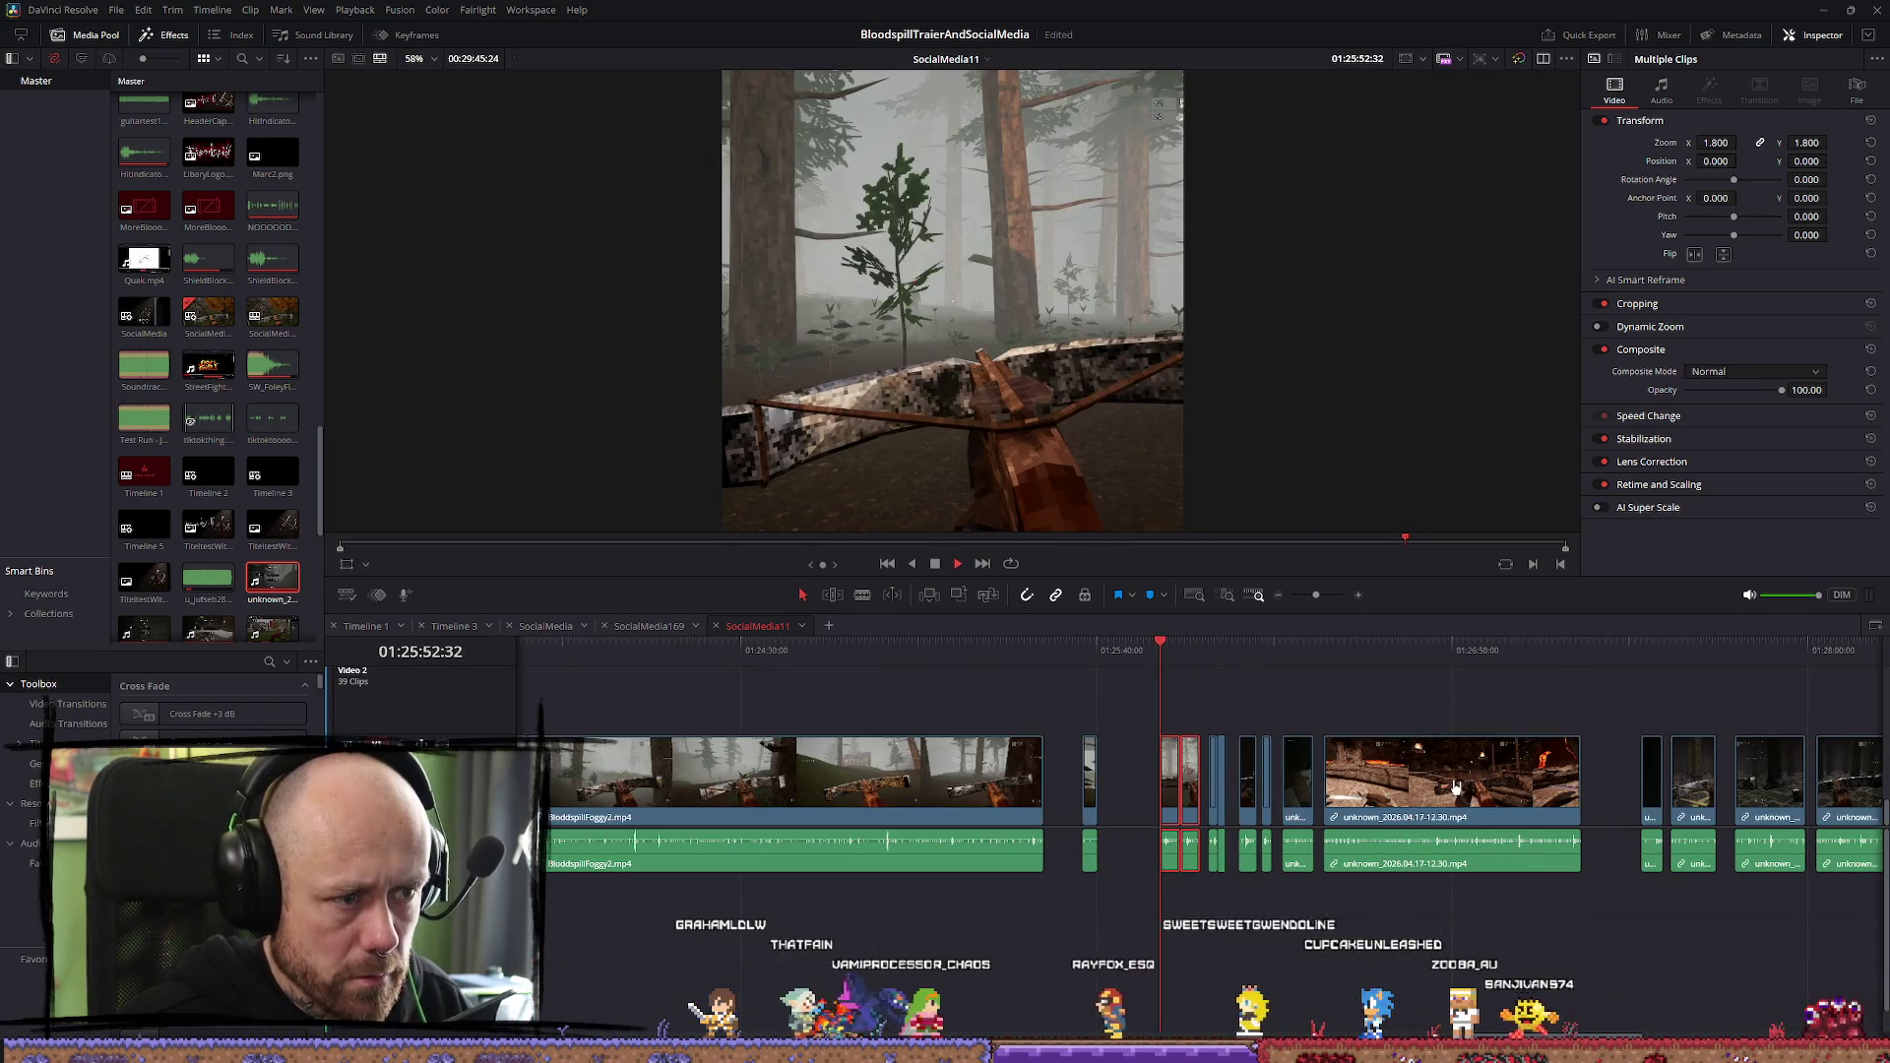
scroll(1442, 777, down, 3)
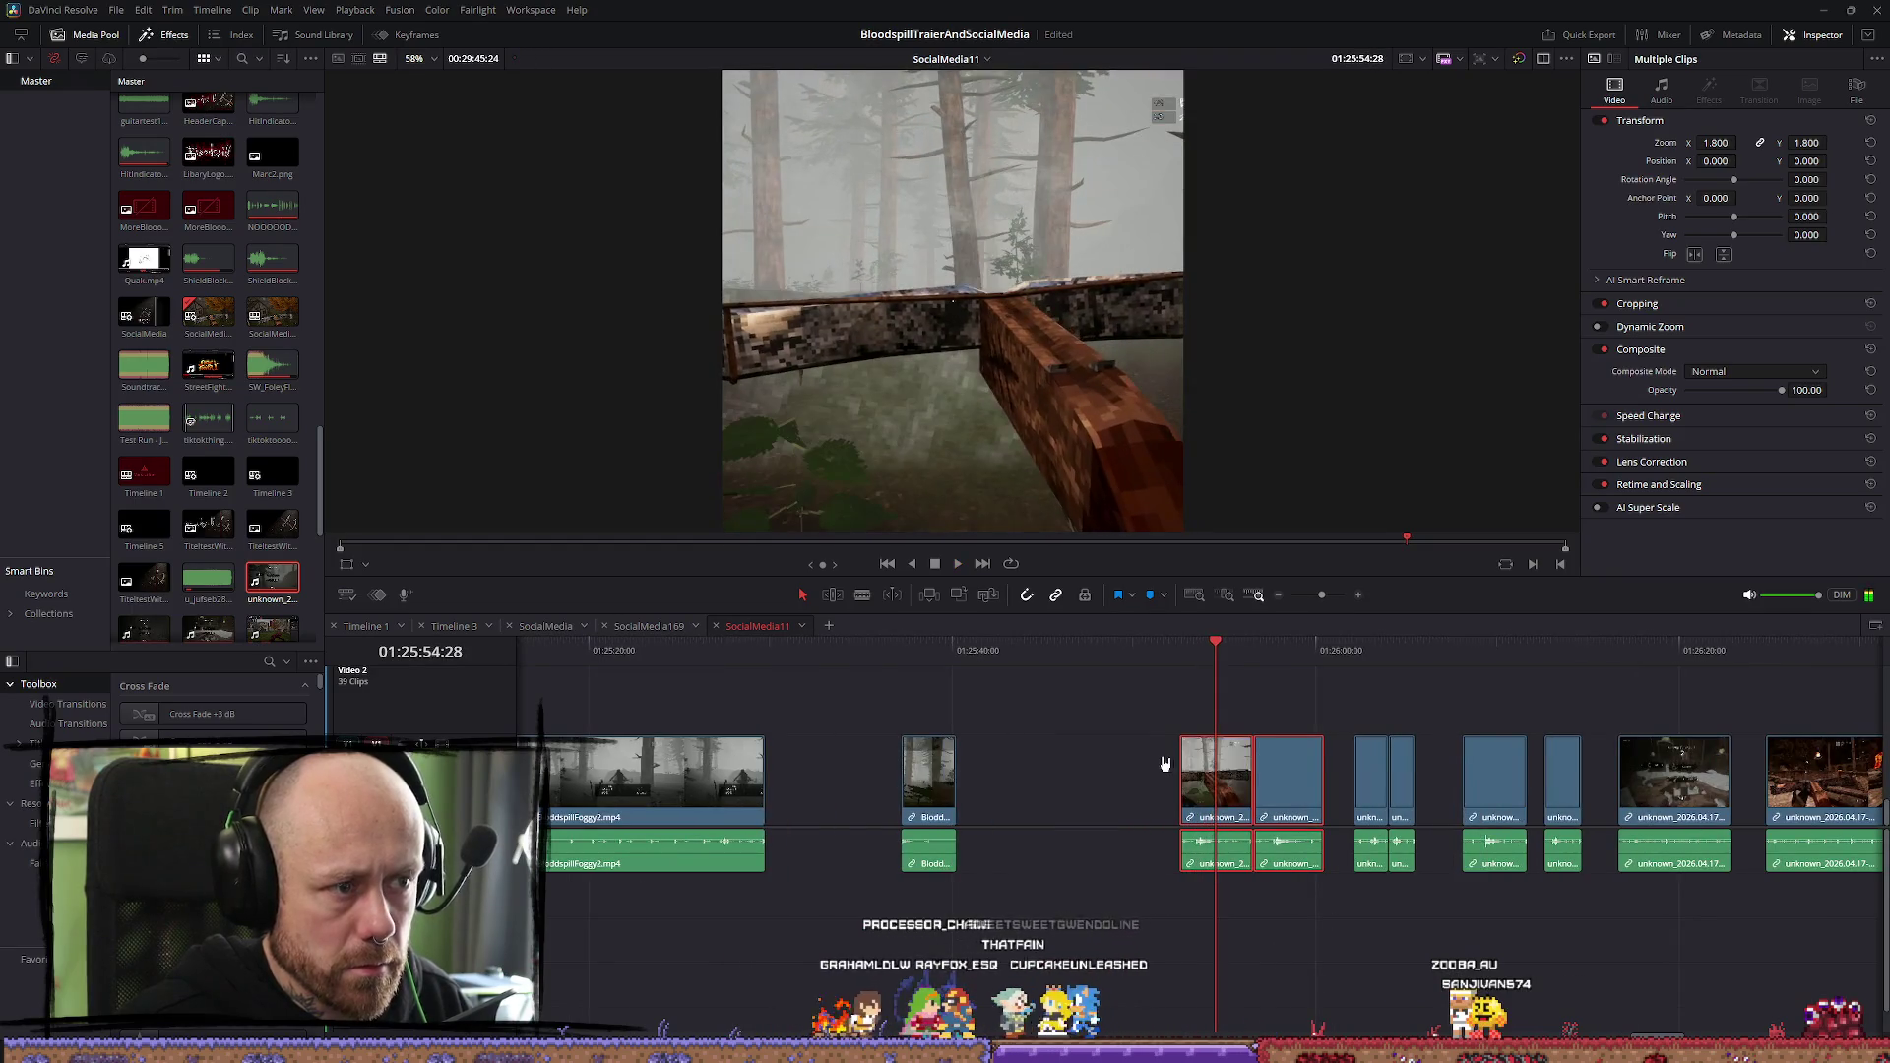
drag(1245, 783, 1135, 780)
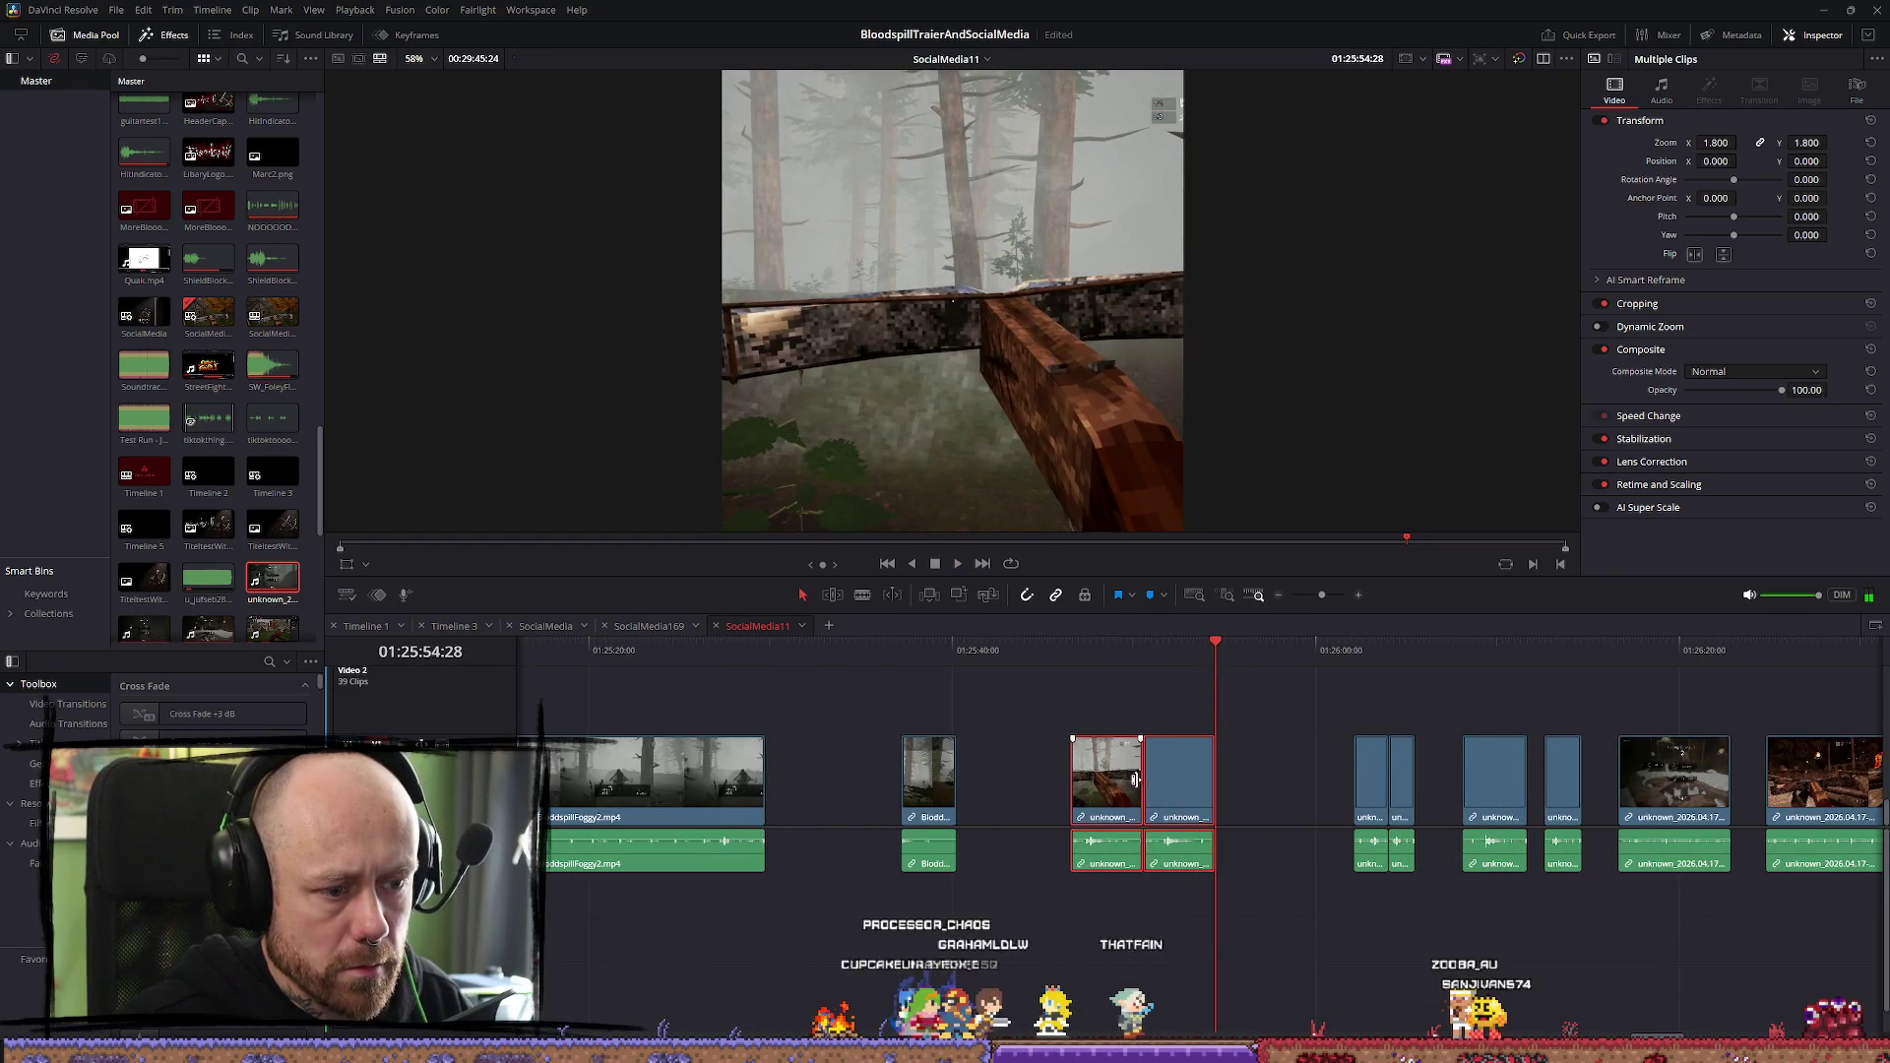
click(1067, 645)
Move BloodspillFoggy2 and the following clip pair left, then play the section back
click(897, 679)
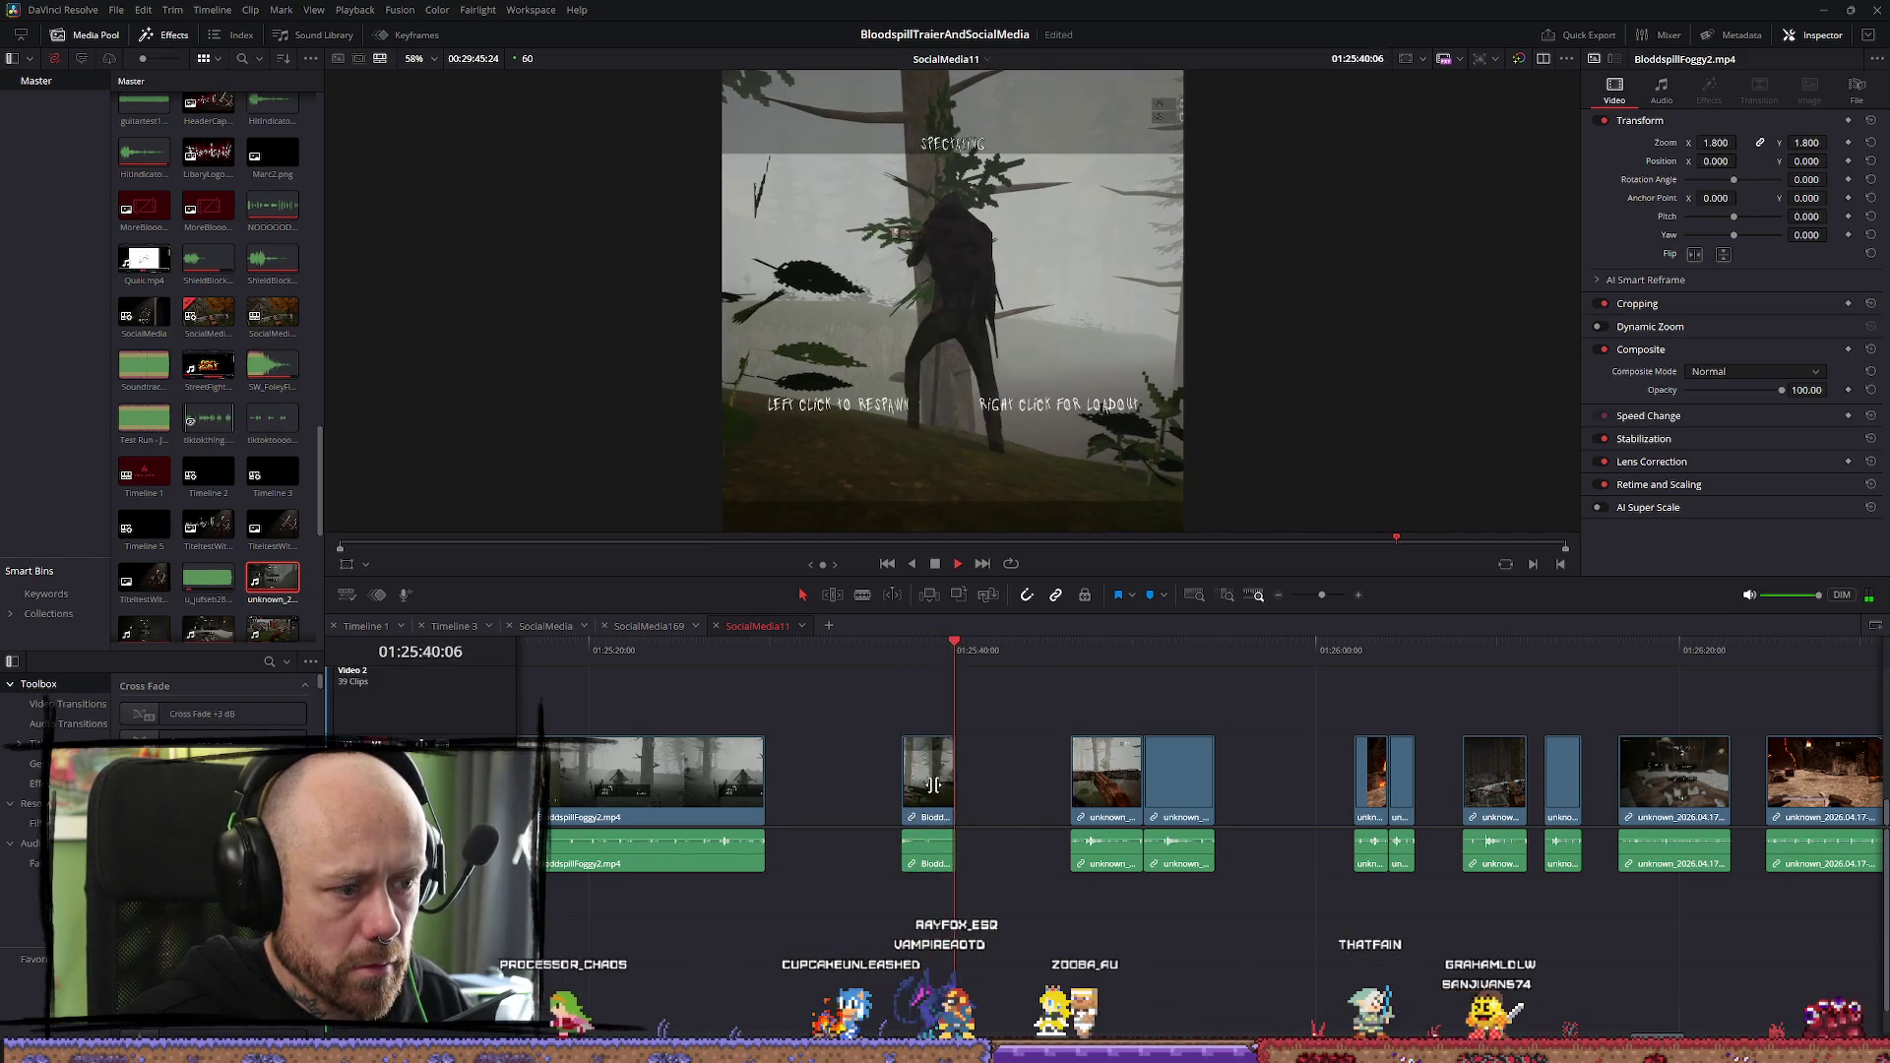
drag(934, 807, 816, 805)
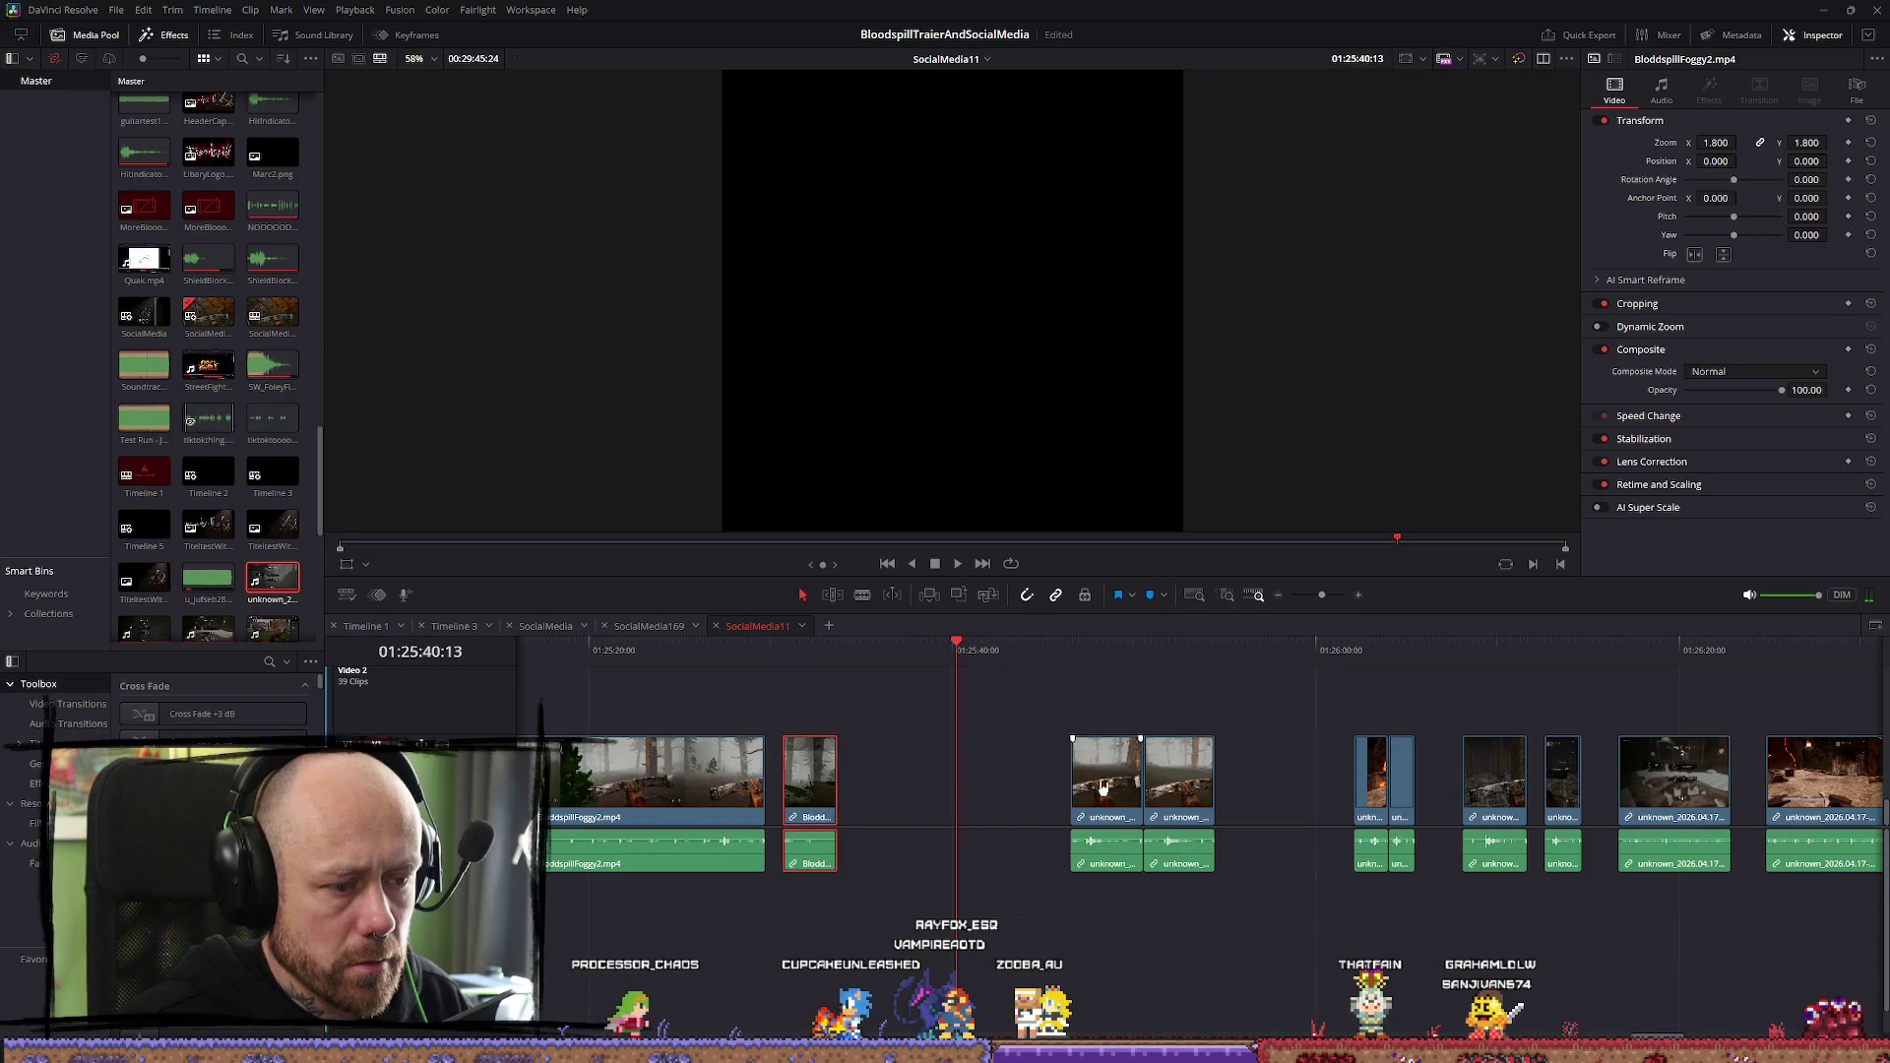
mouse_move(1188, 832)
mouse_down()
mouse_move(1237, 812)
mouse_move(1002, 788)
mouse_up()
key(space)
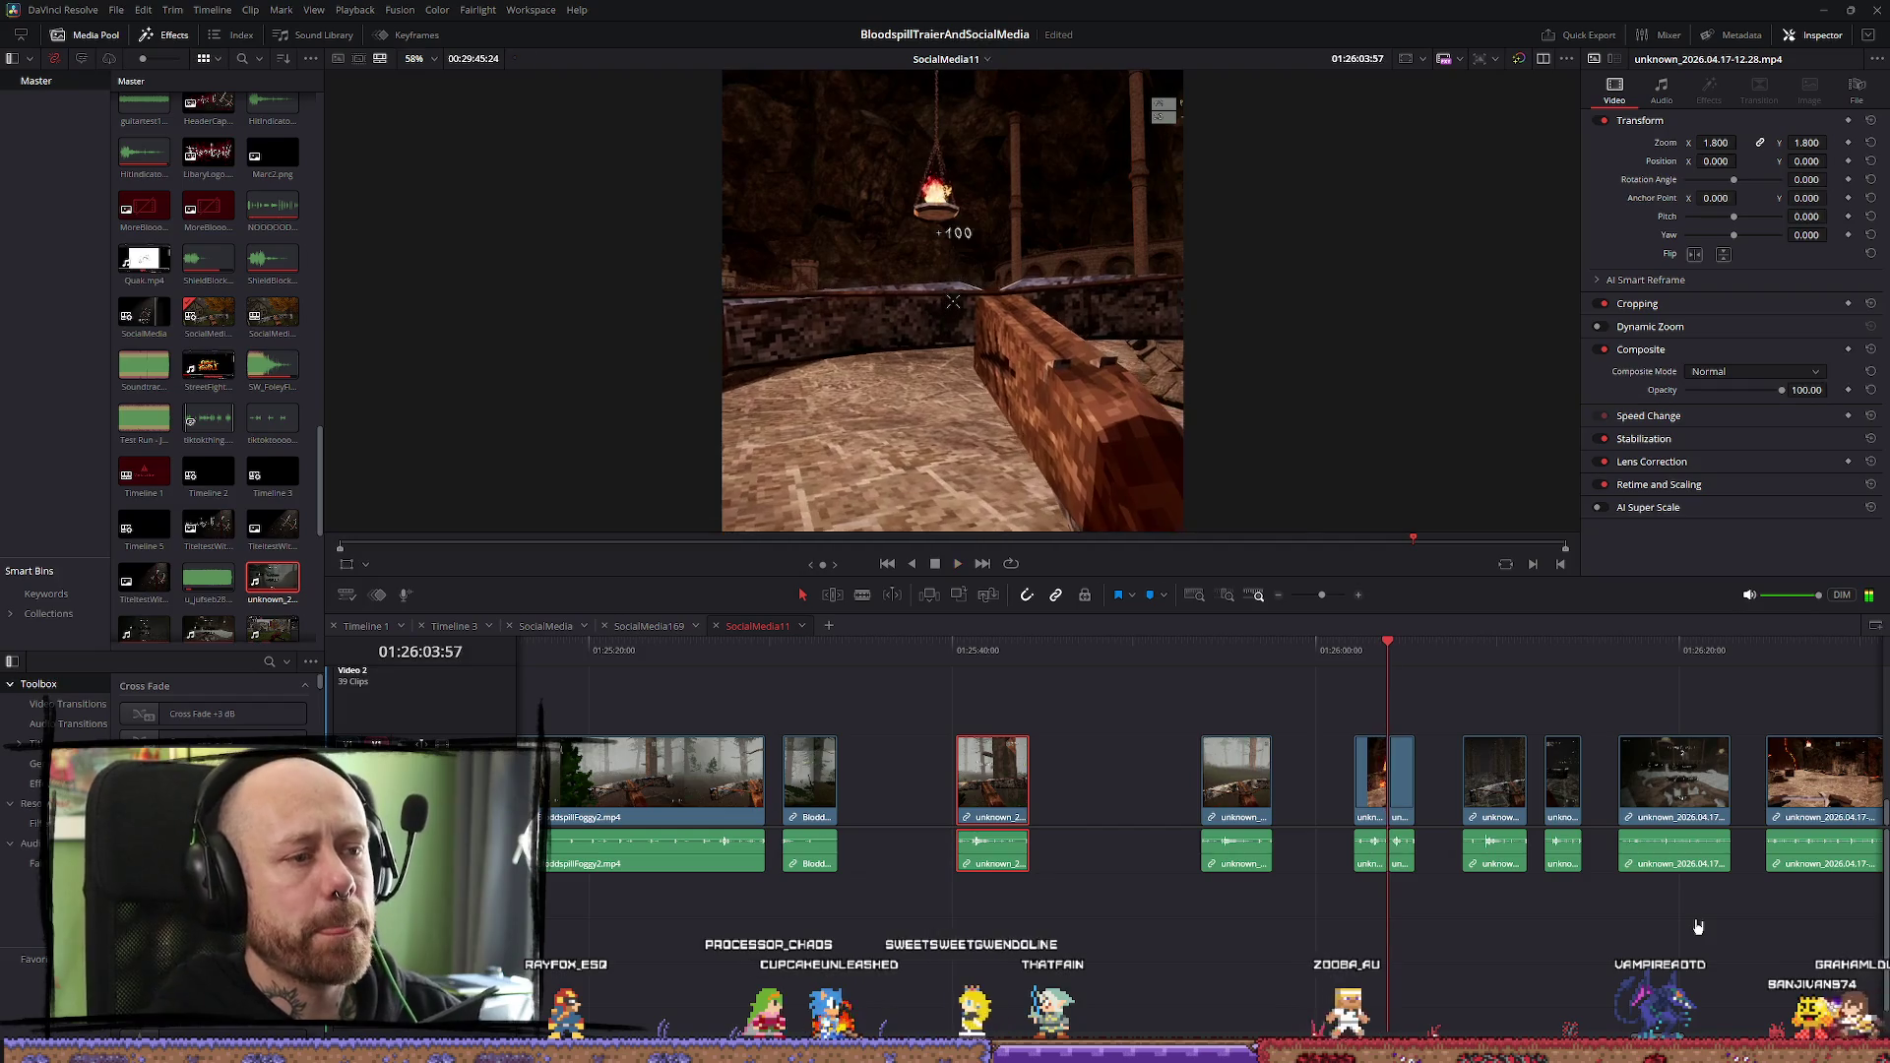
key(space)
Pull the short clips left into the earlier gap so they butt together
key(ctrl+equal)
key(space)
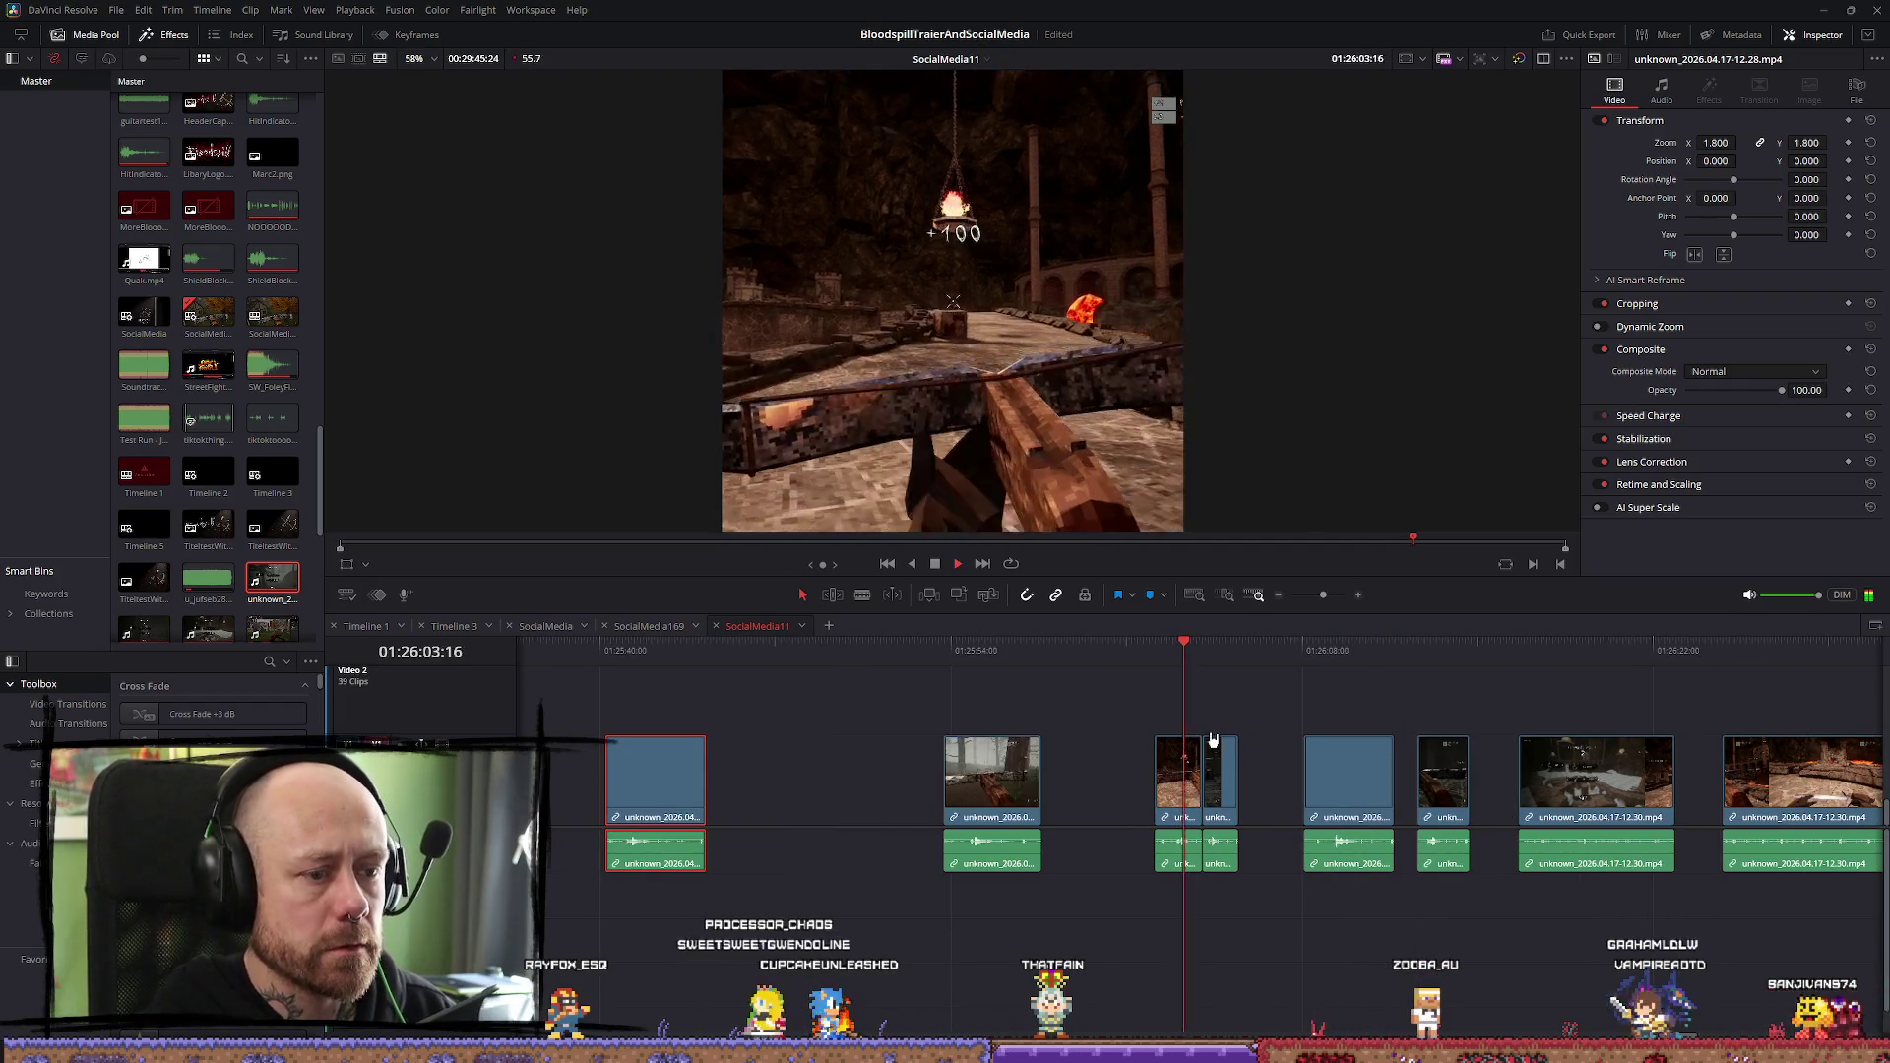
key(space)
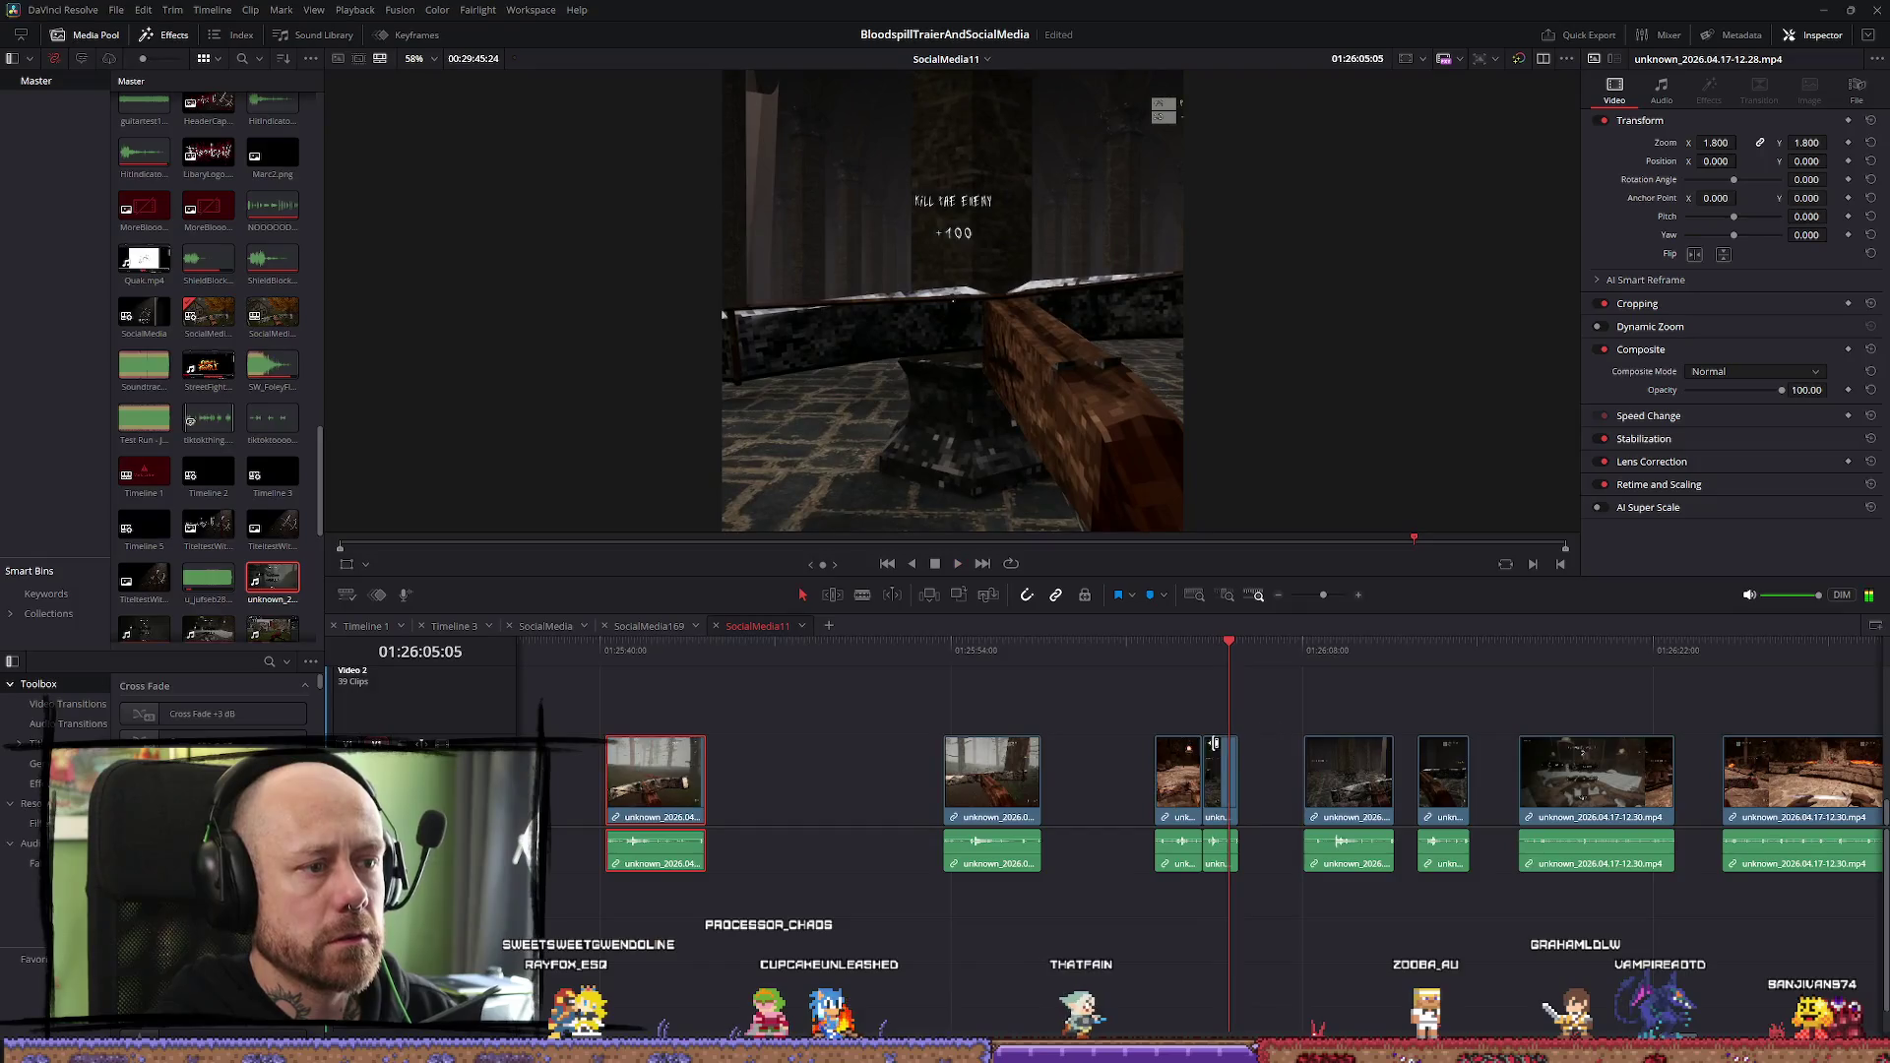
drag(1182, 797, 568, 802)
drag(693, 814, 780, 813)
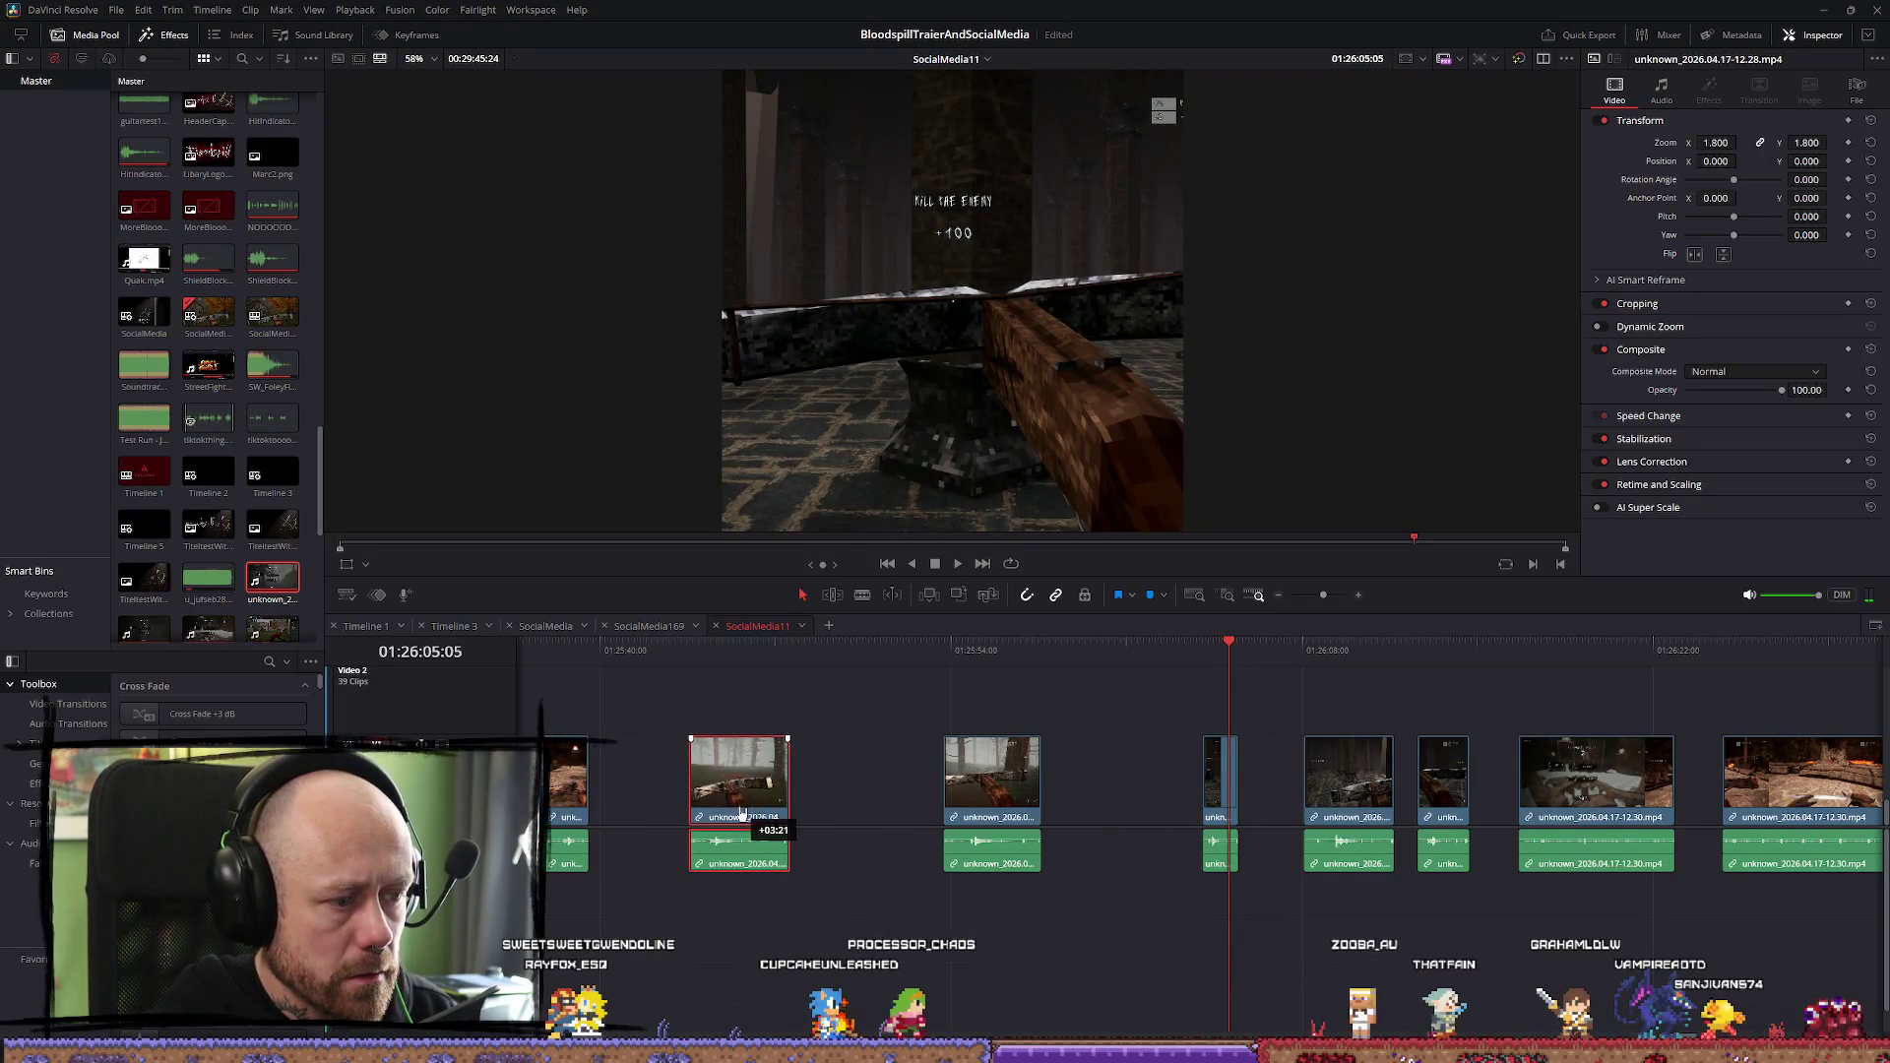
click(1228, 817)
drag(1229, 812, 600, 799)
drag(768, 785, 702, 788)
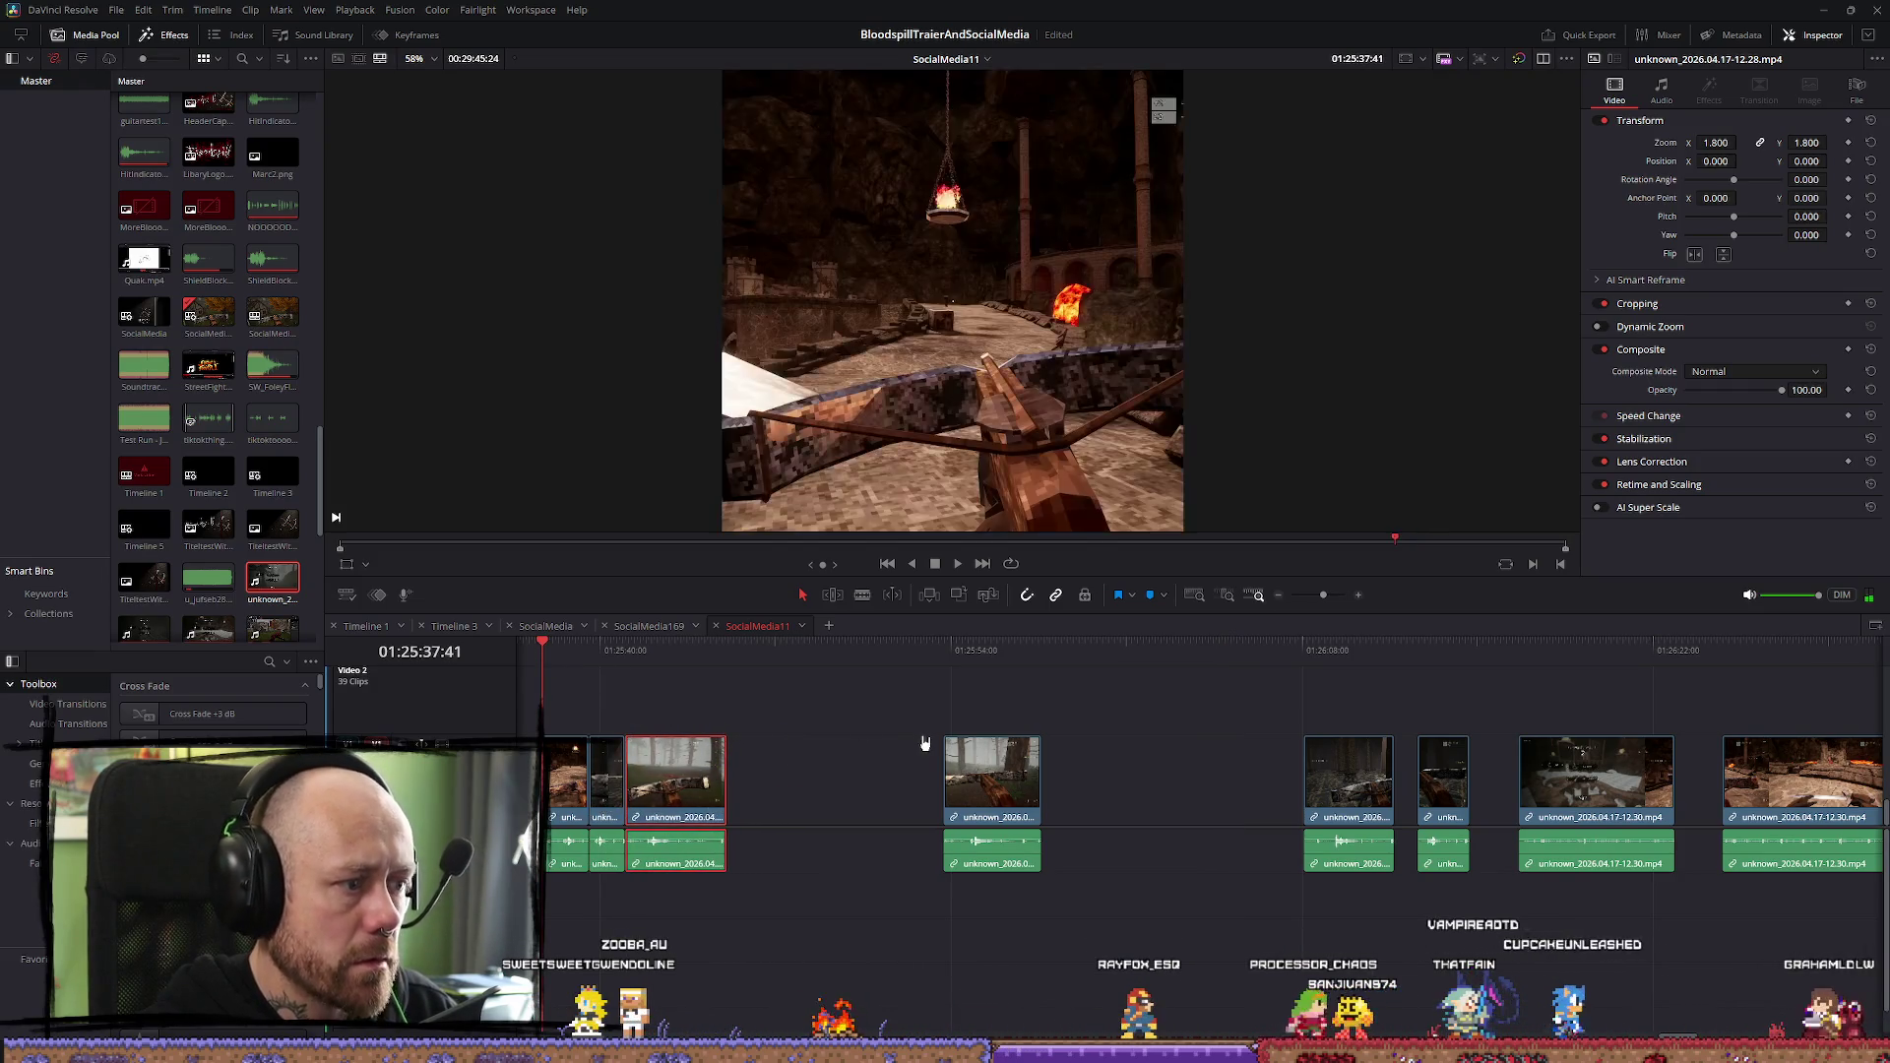
Zoom the timeline in on the first three crossbow clips and play them from the playhead
key(space)
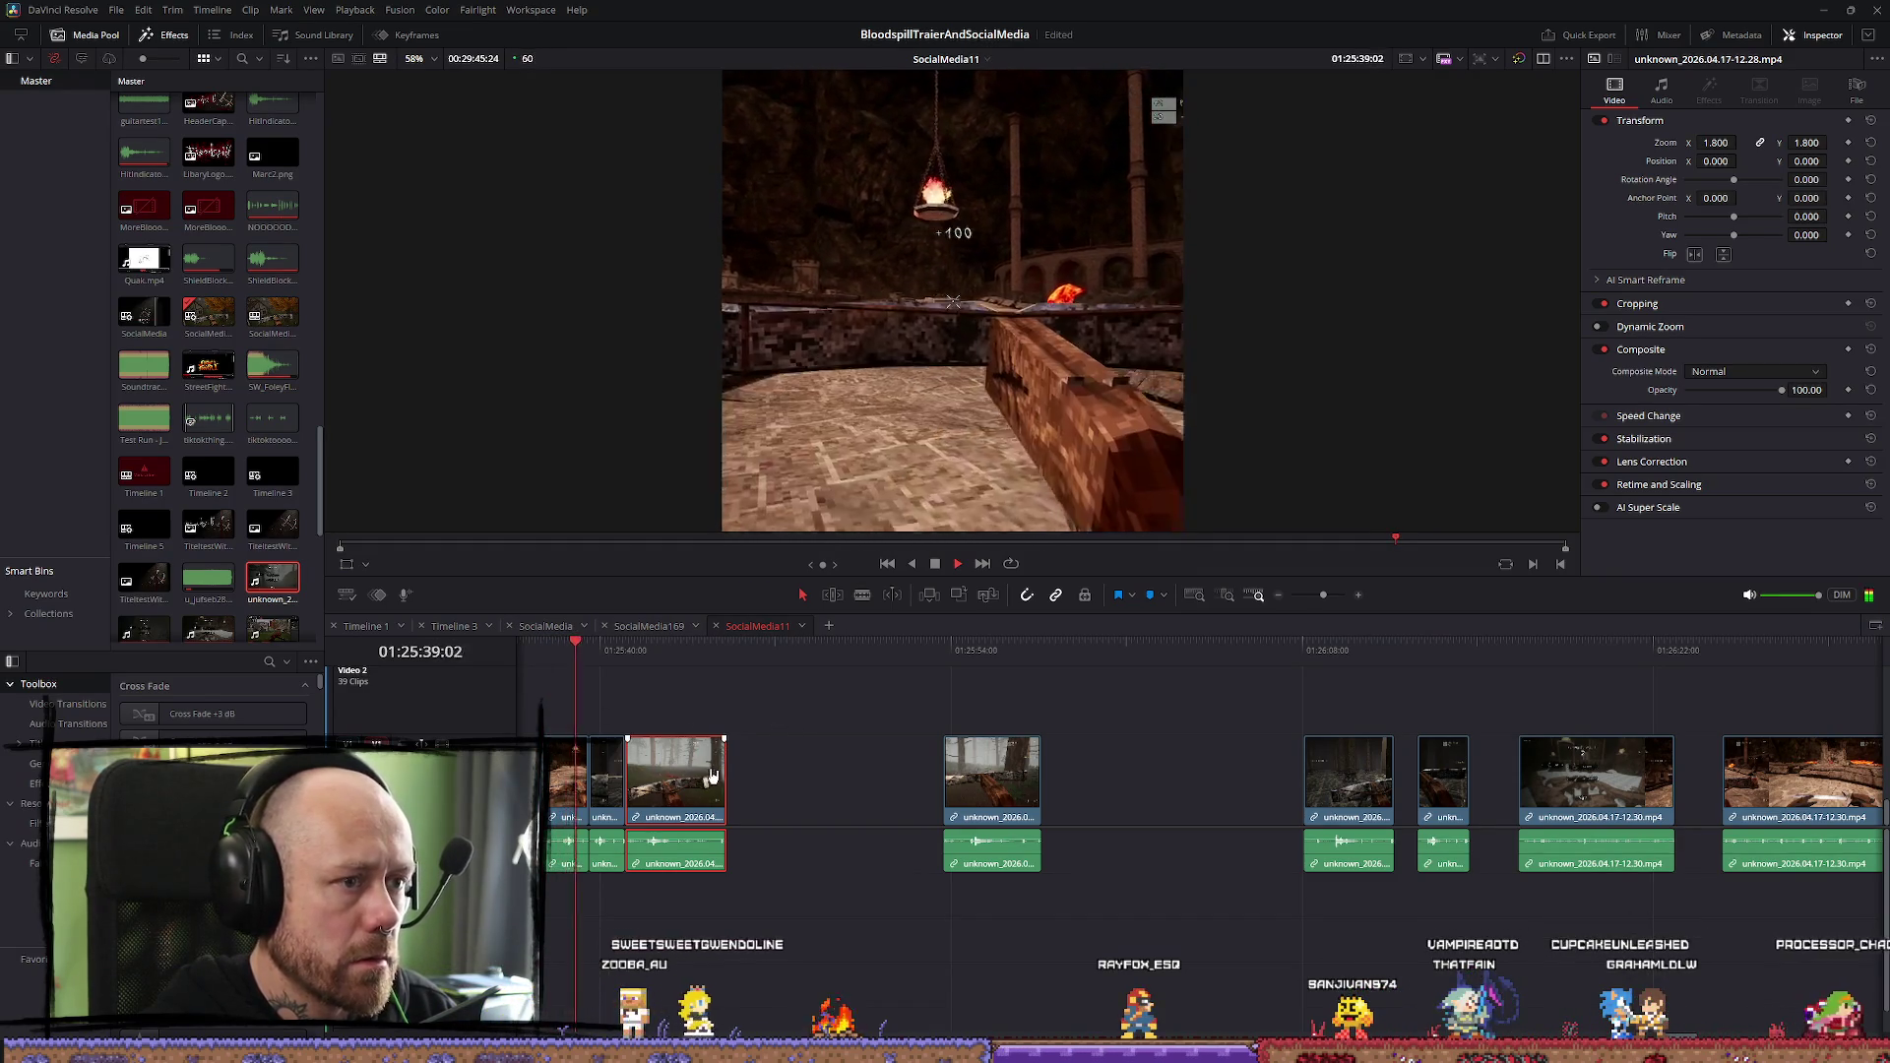
key(space)
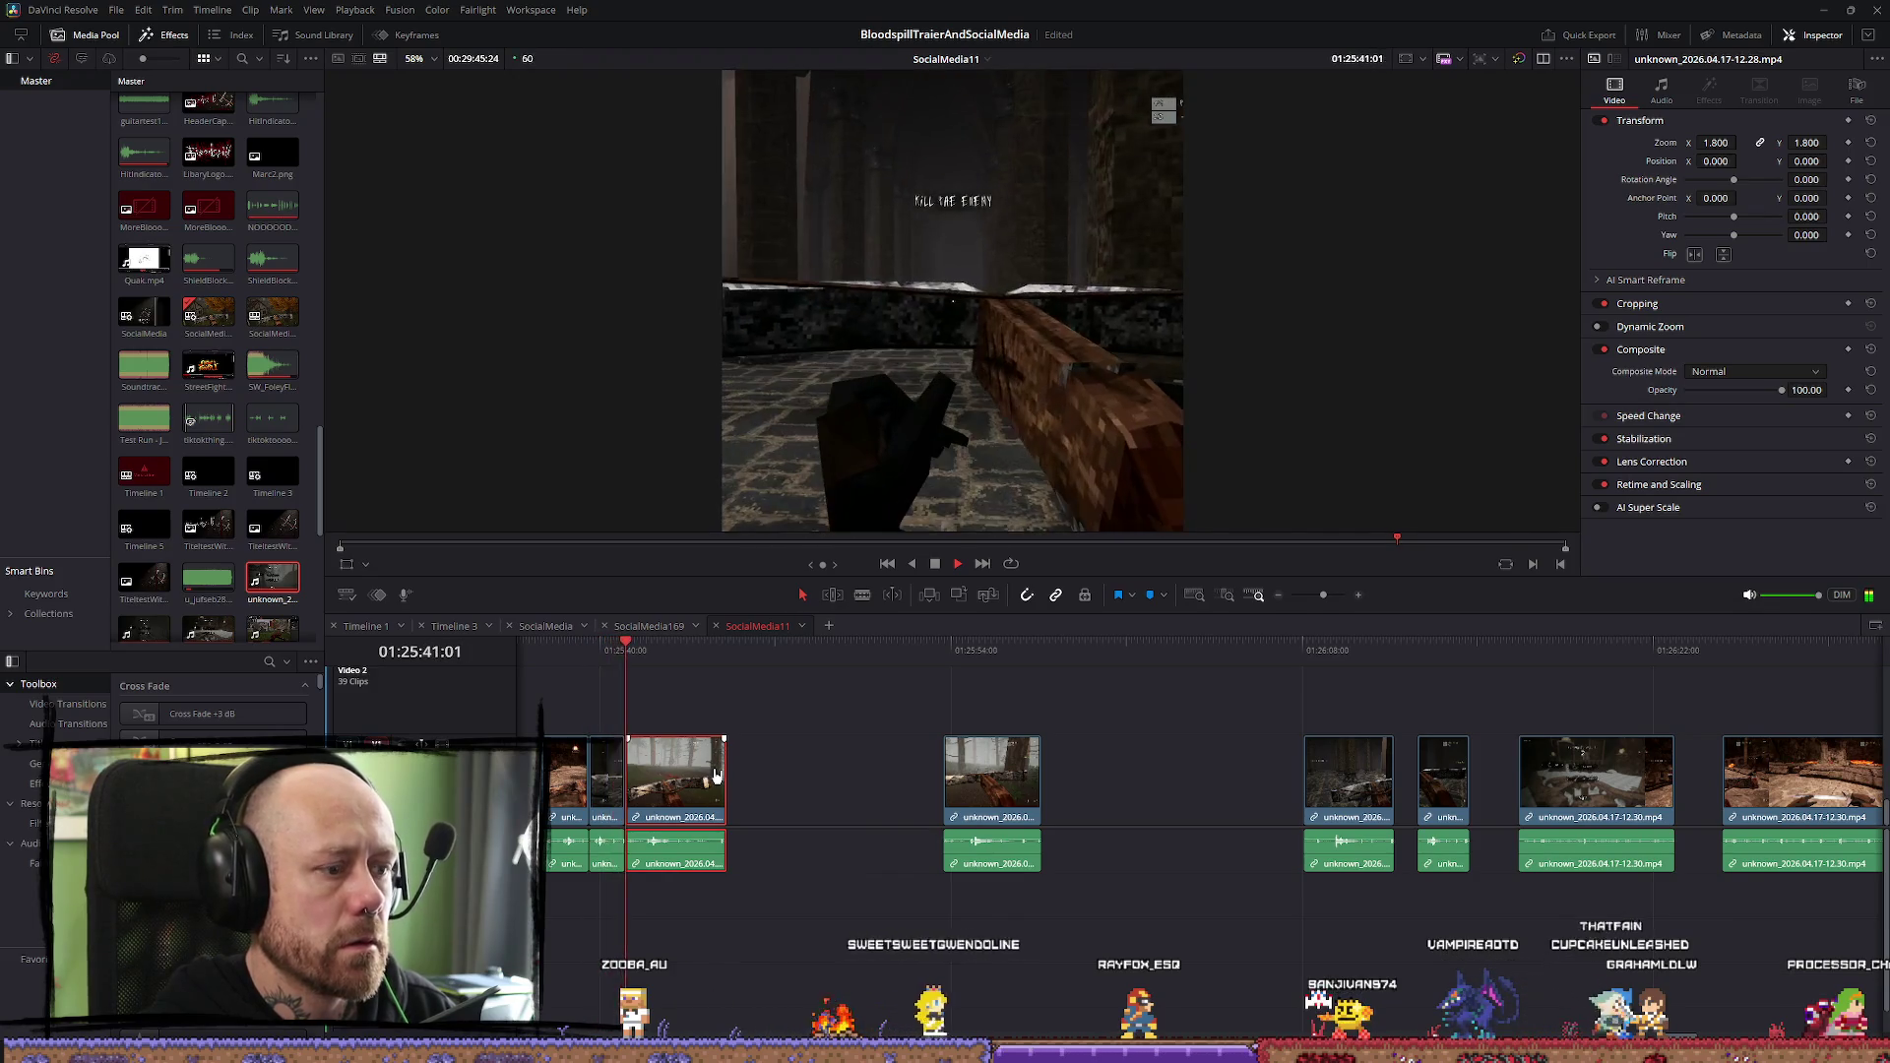
scroll(715, 774, up, 3)
click(808, 652)
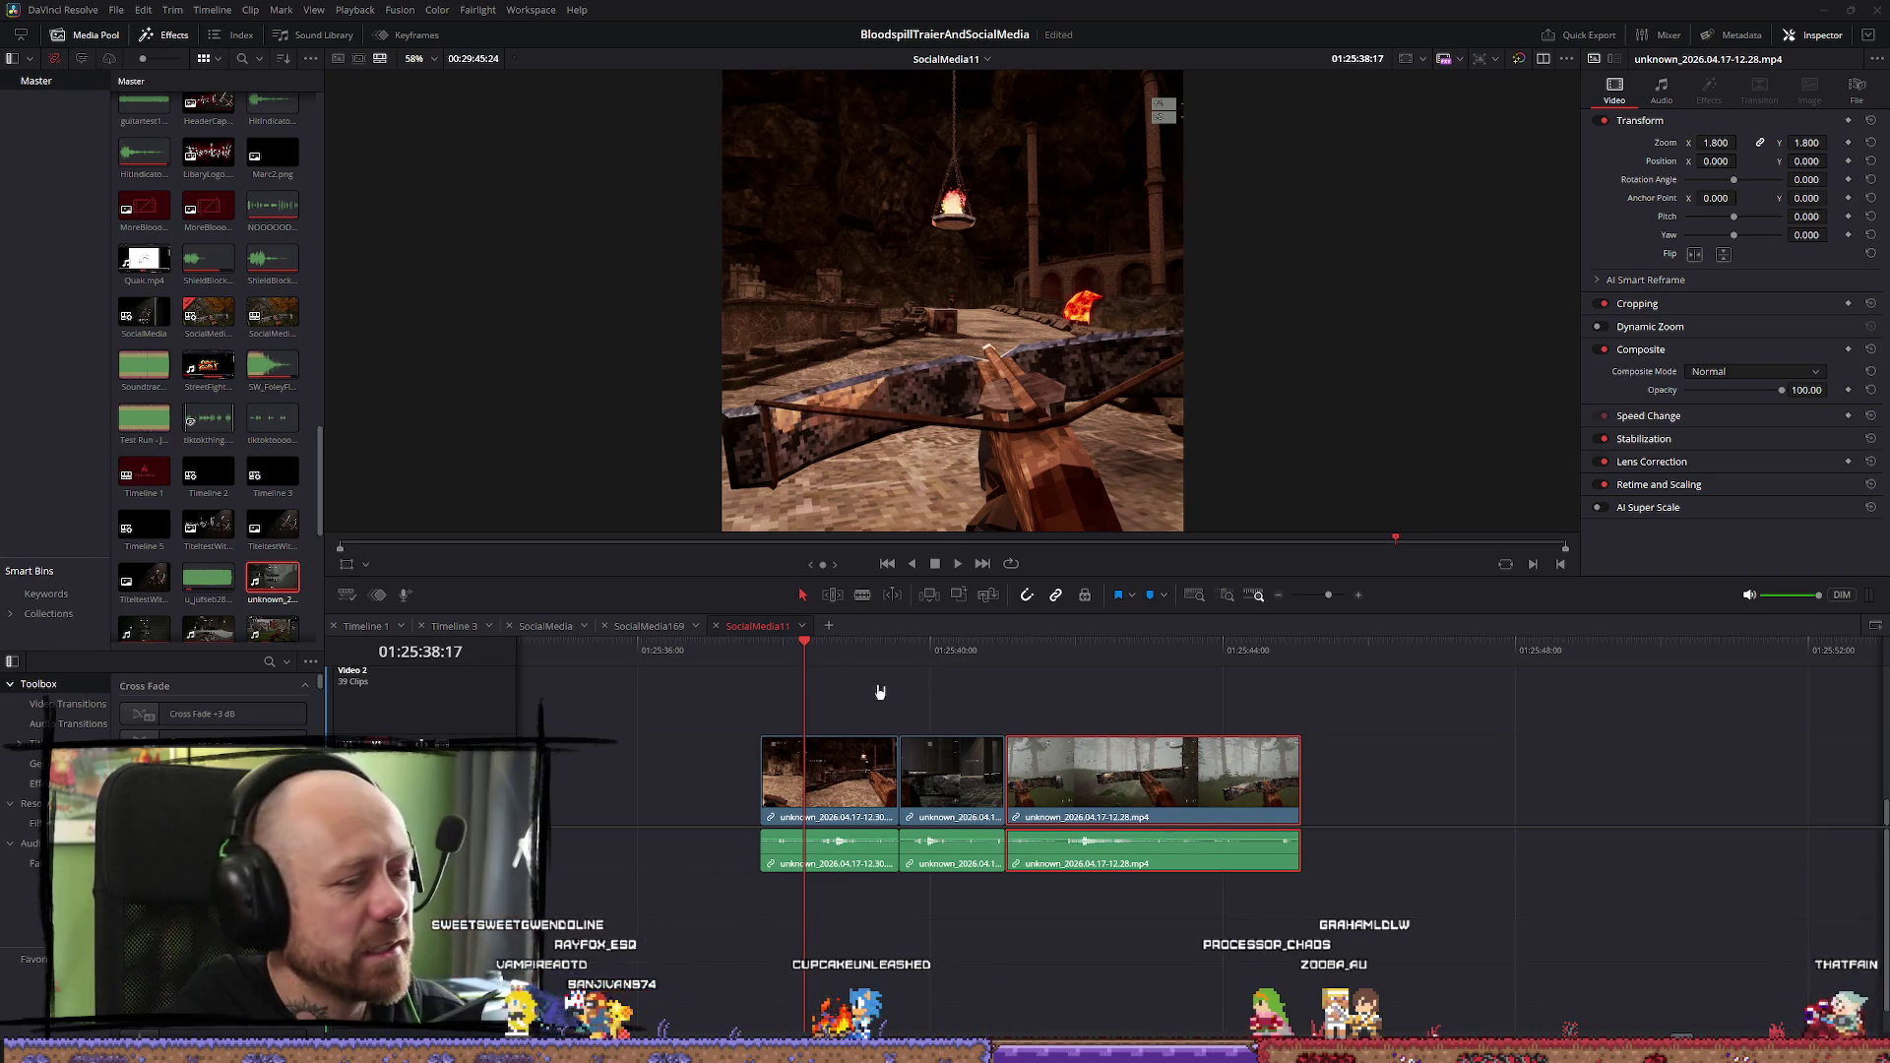
key(space)
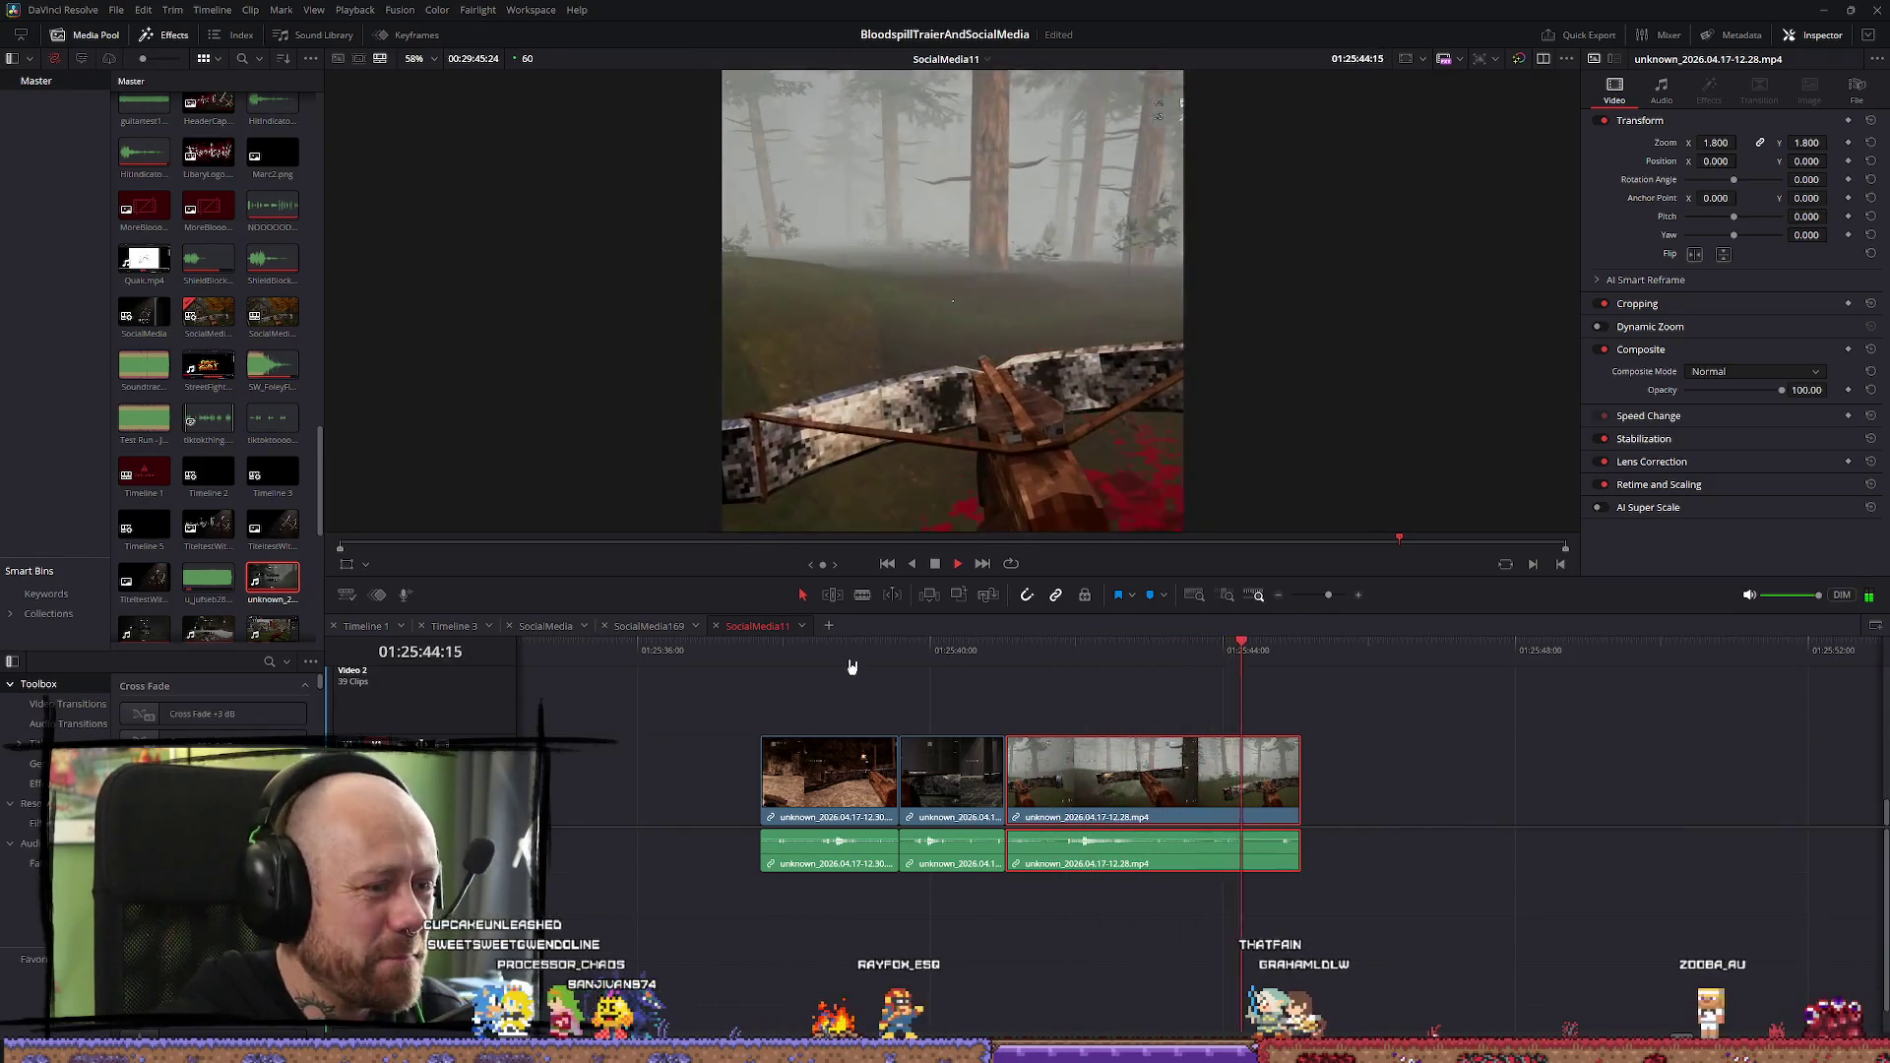
click(849, 649)
key(space)
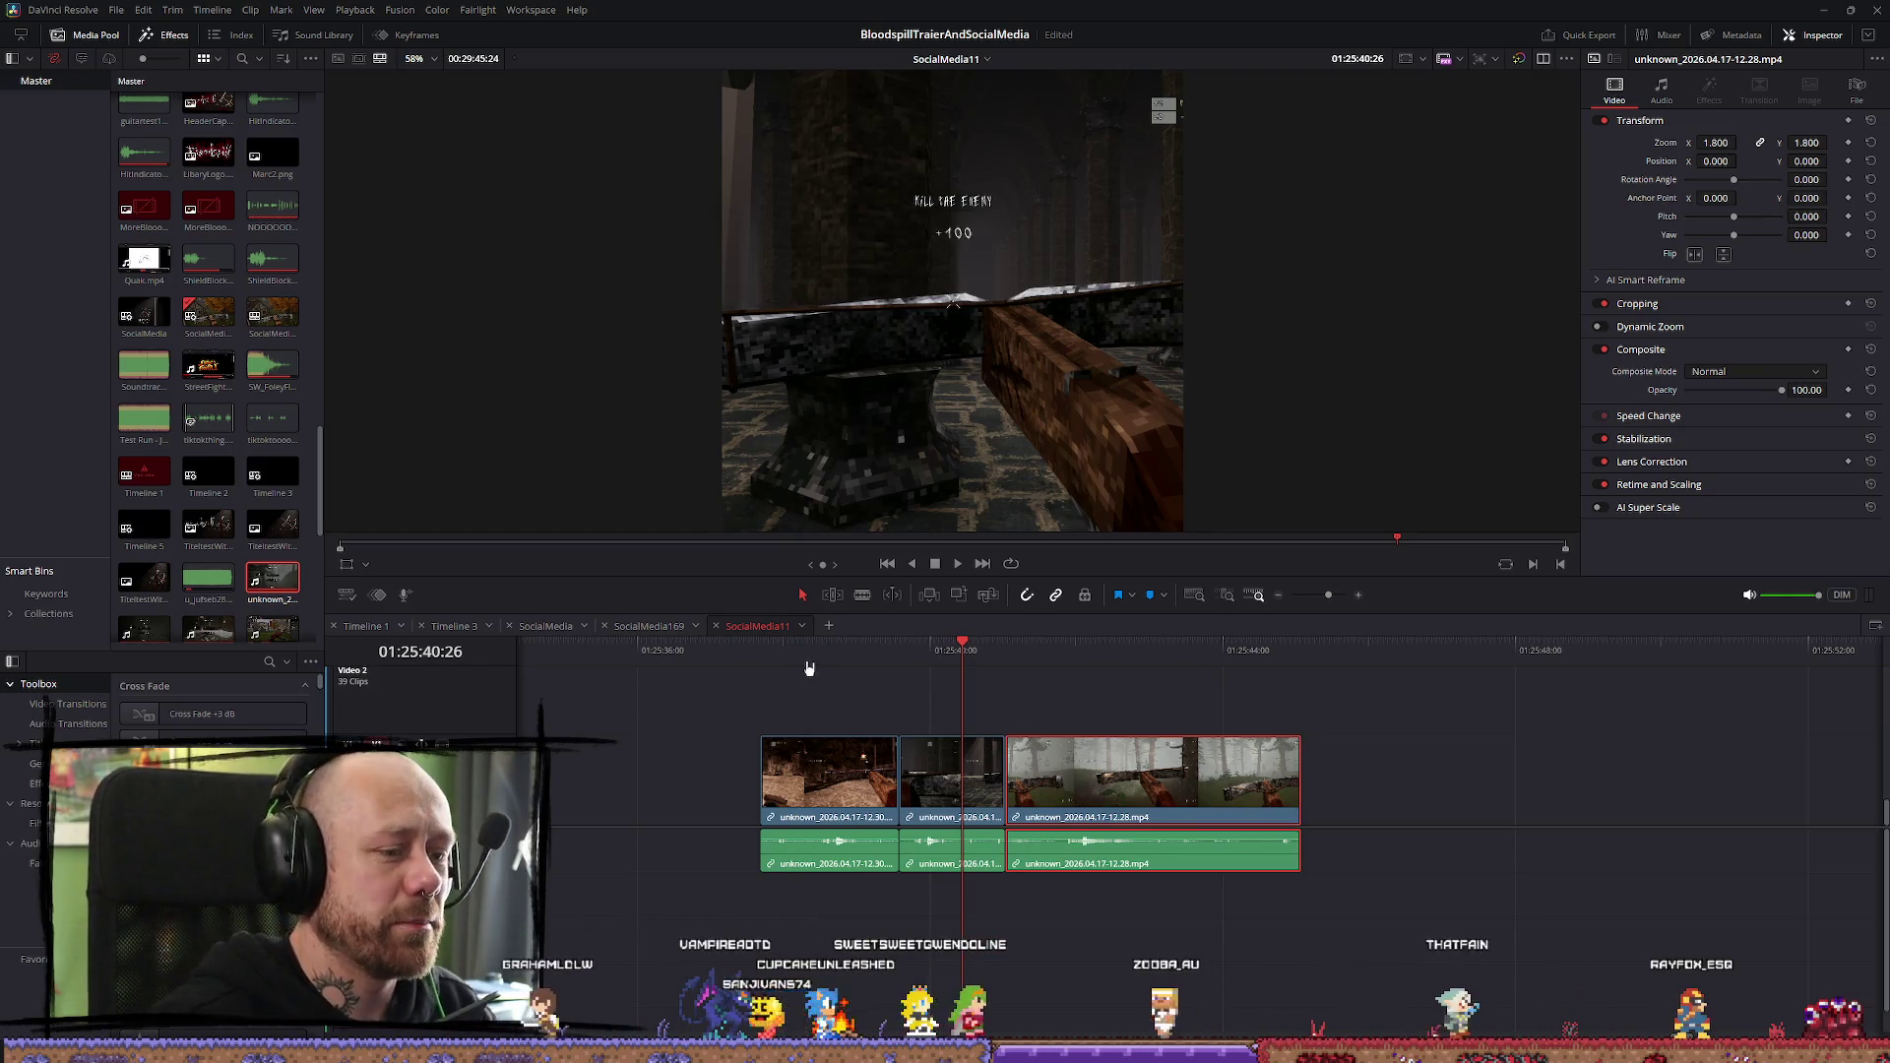
Replay the three-clip group from its start, leaving the playhead on the first clip
key(space)
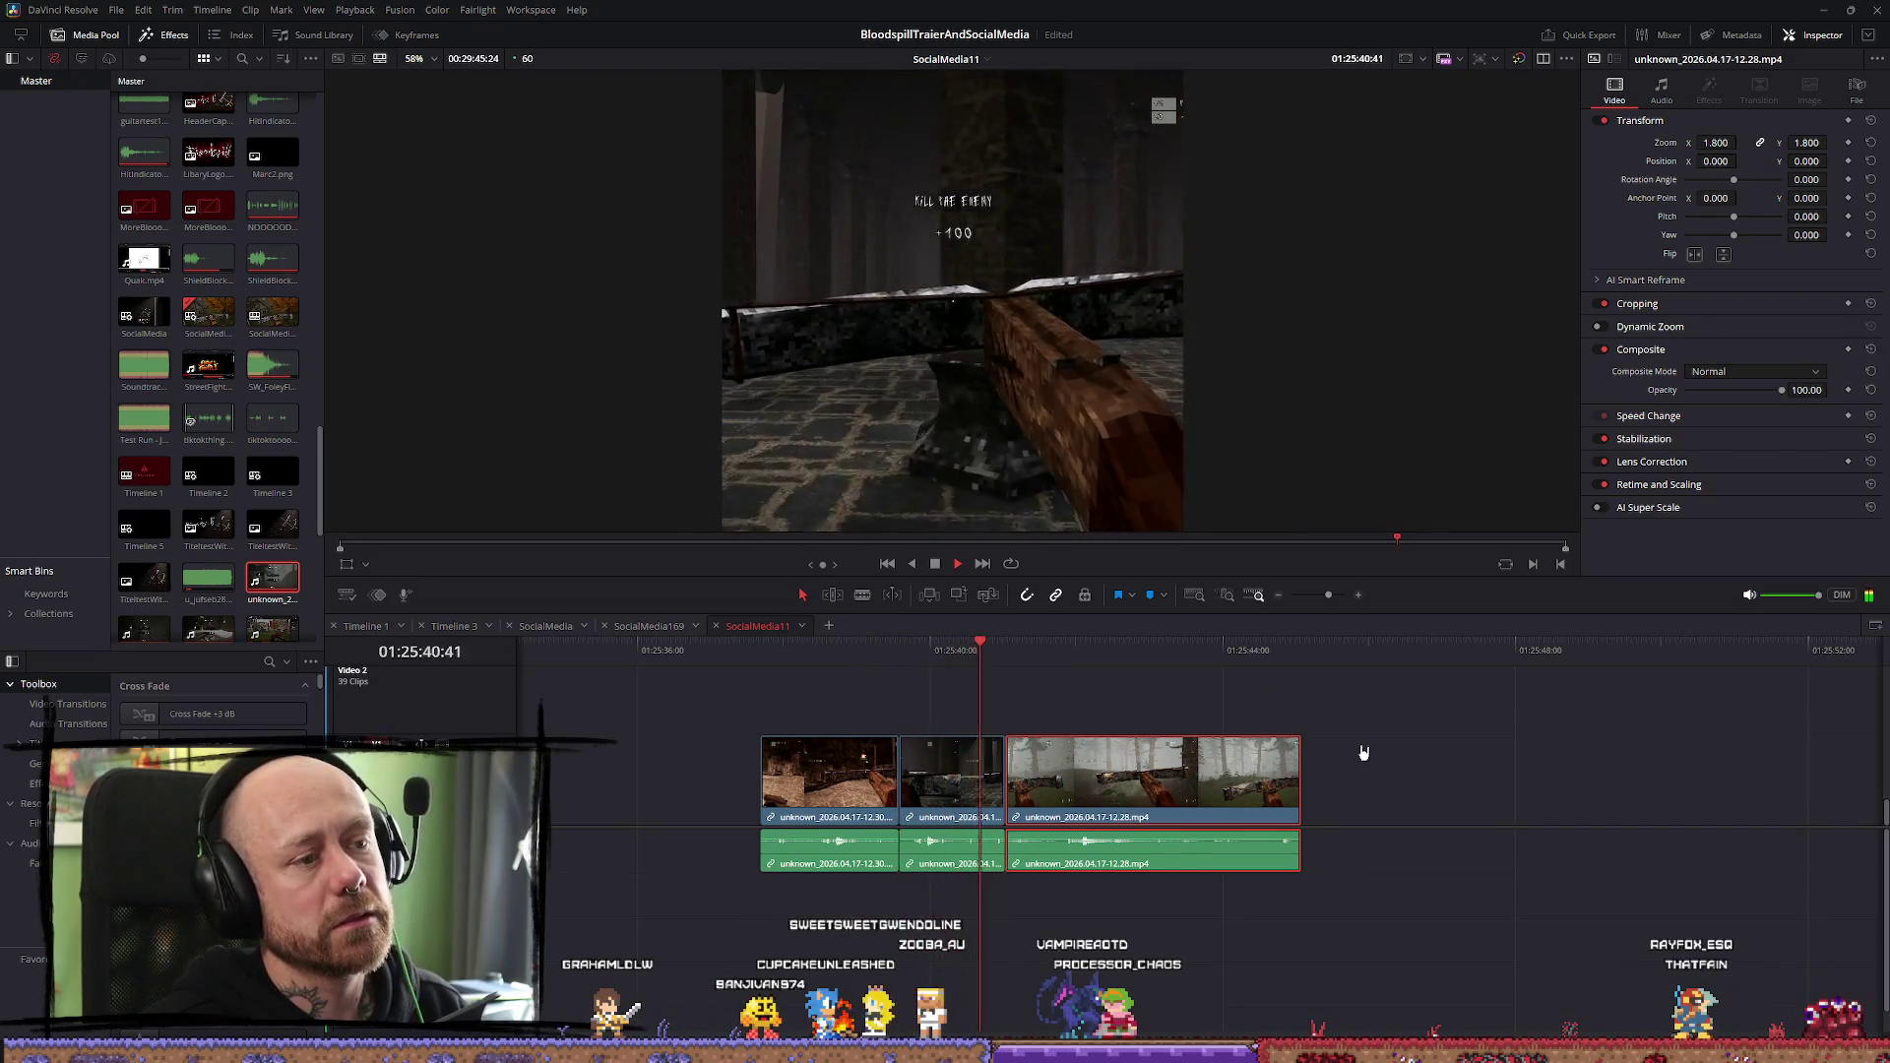
key(space)
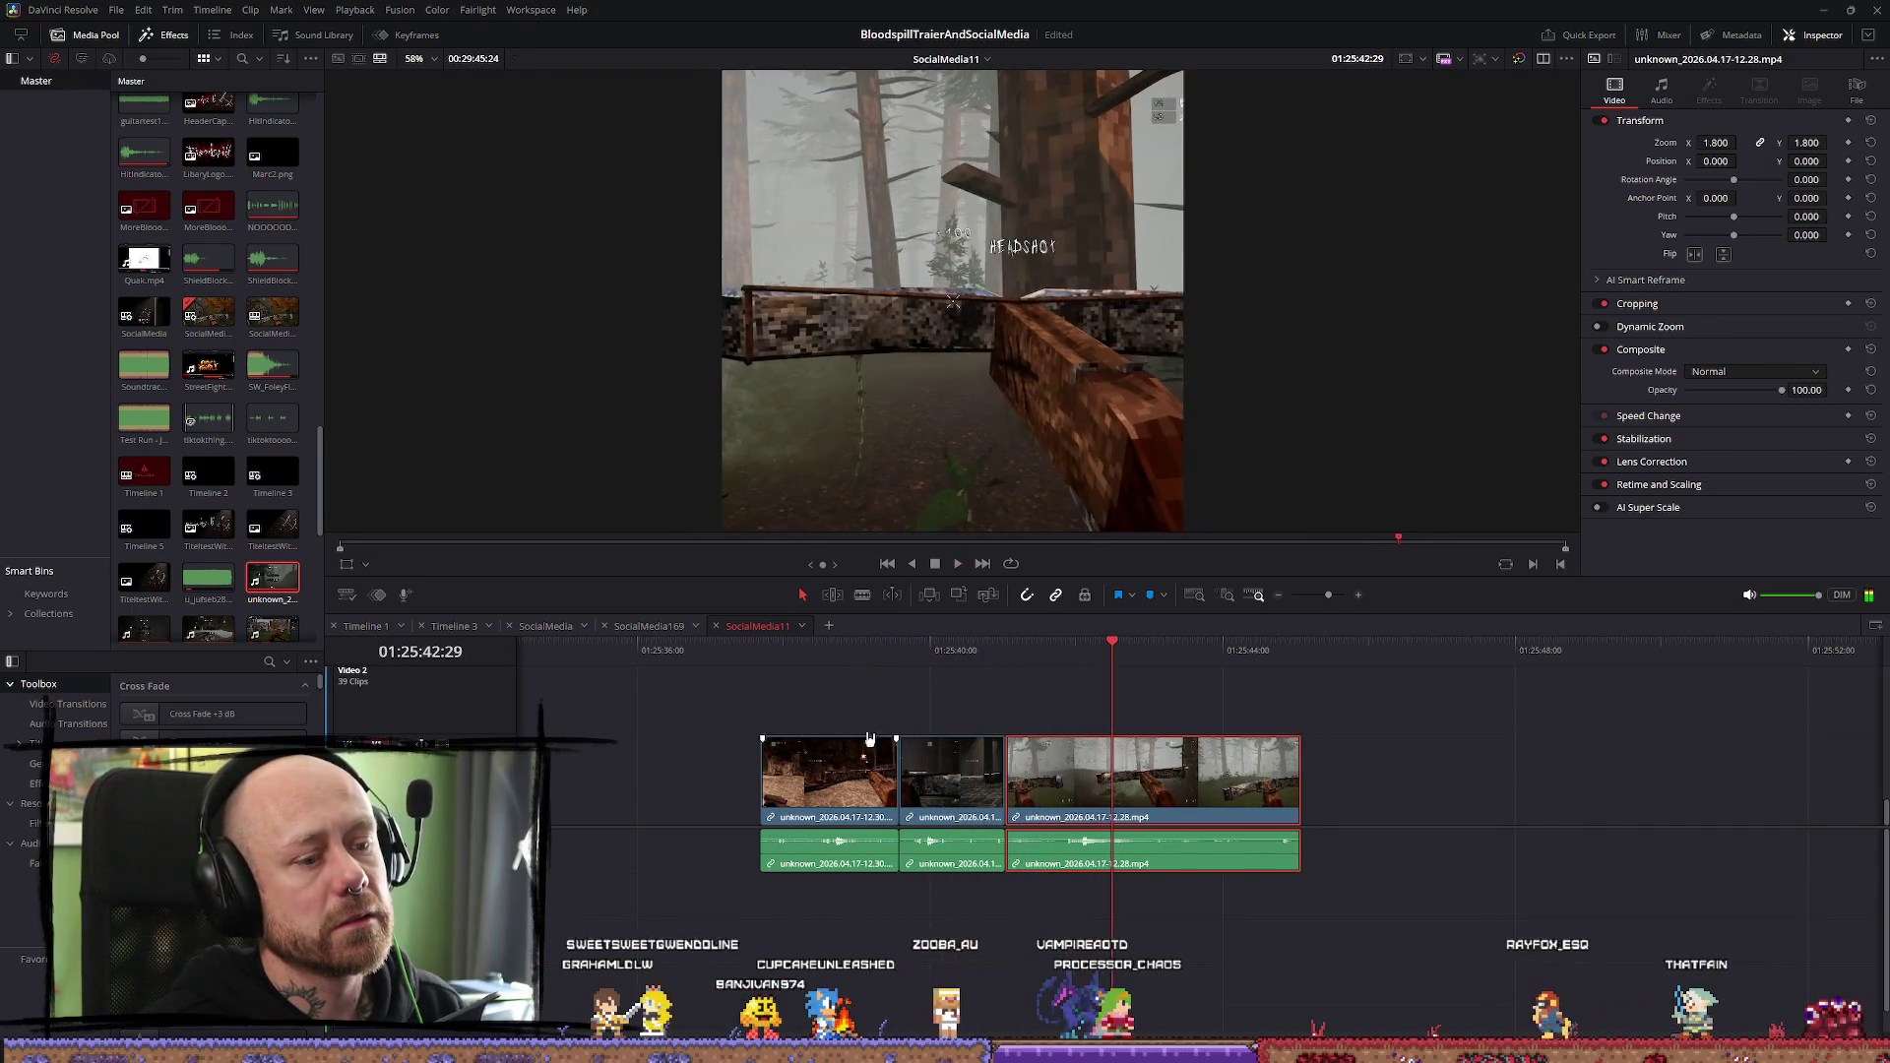
key(space)
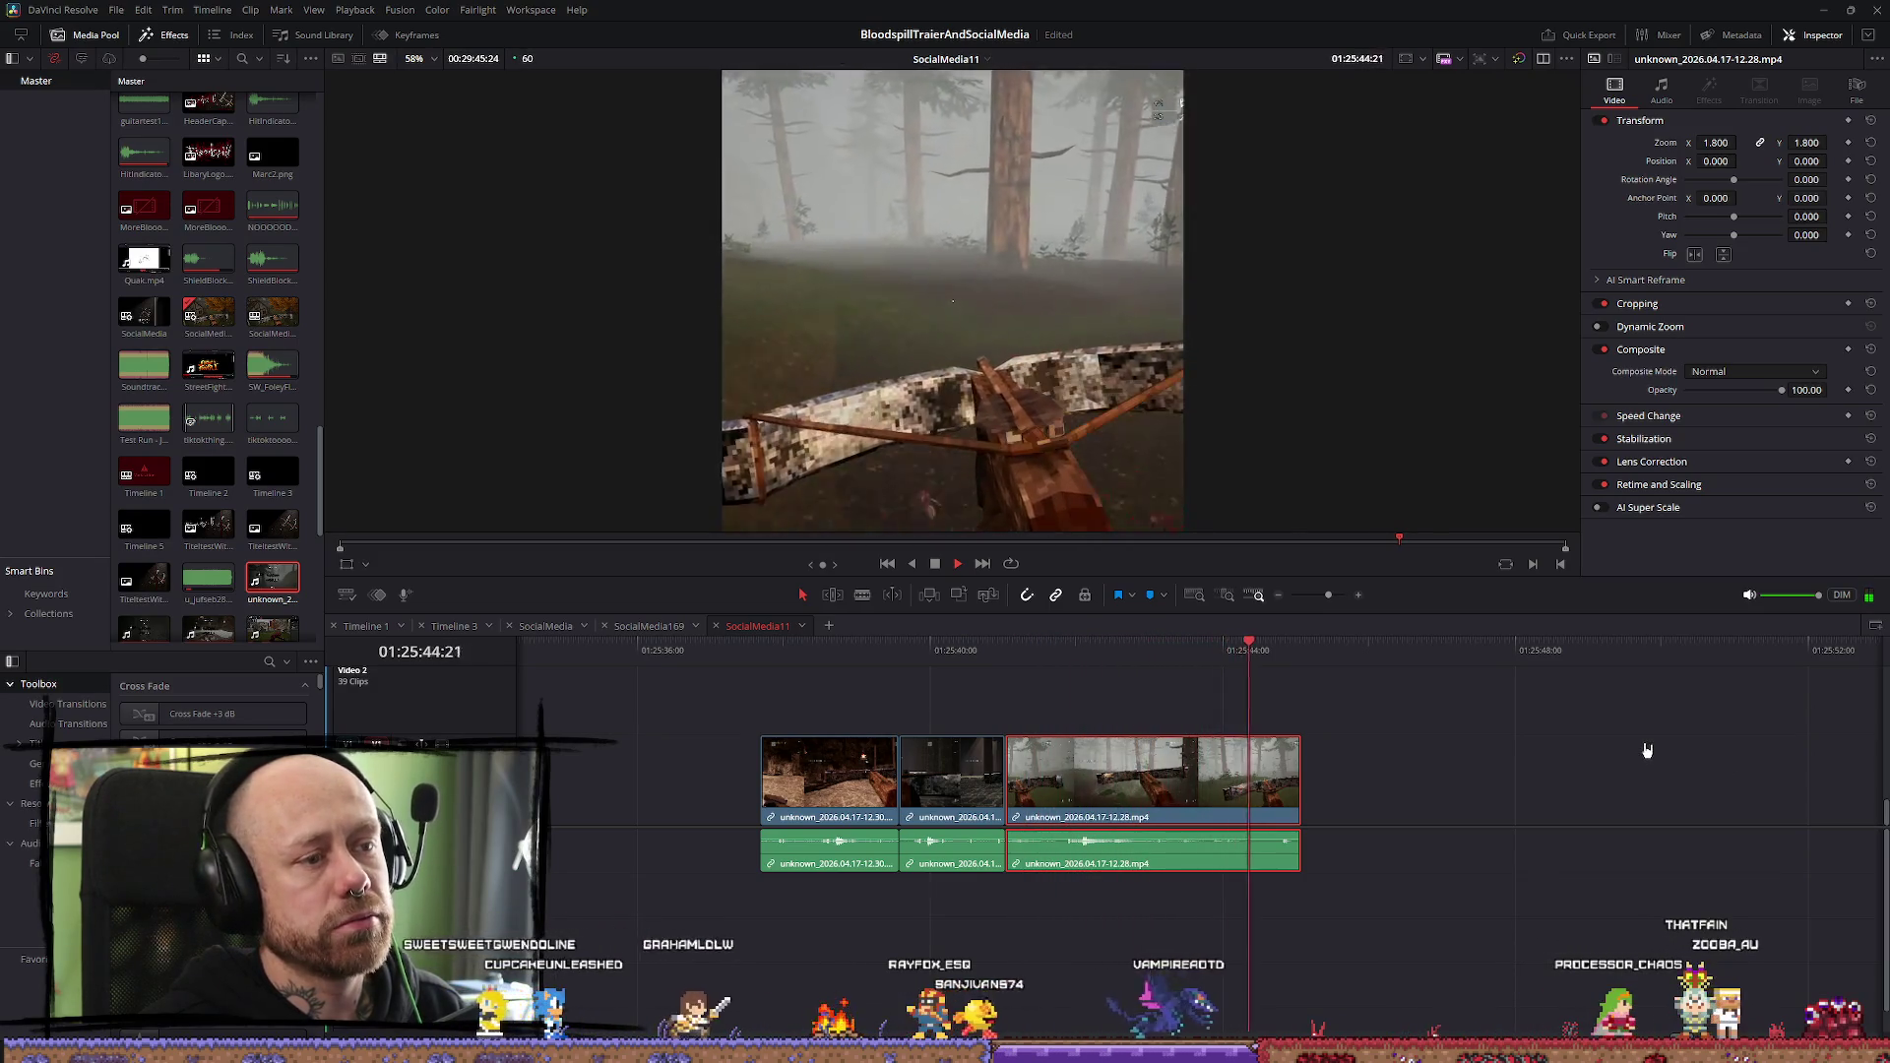
click(738, 658)
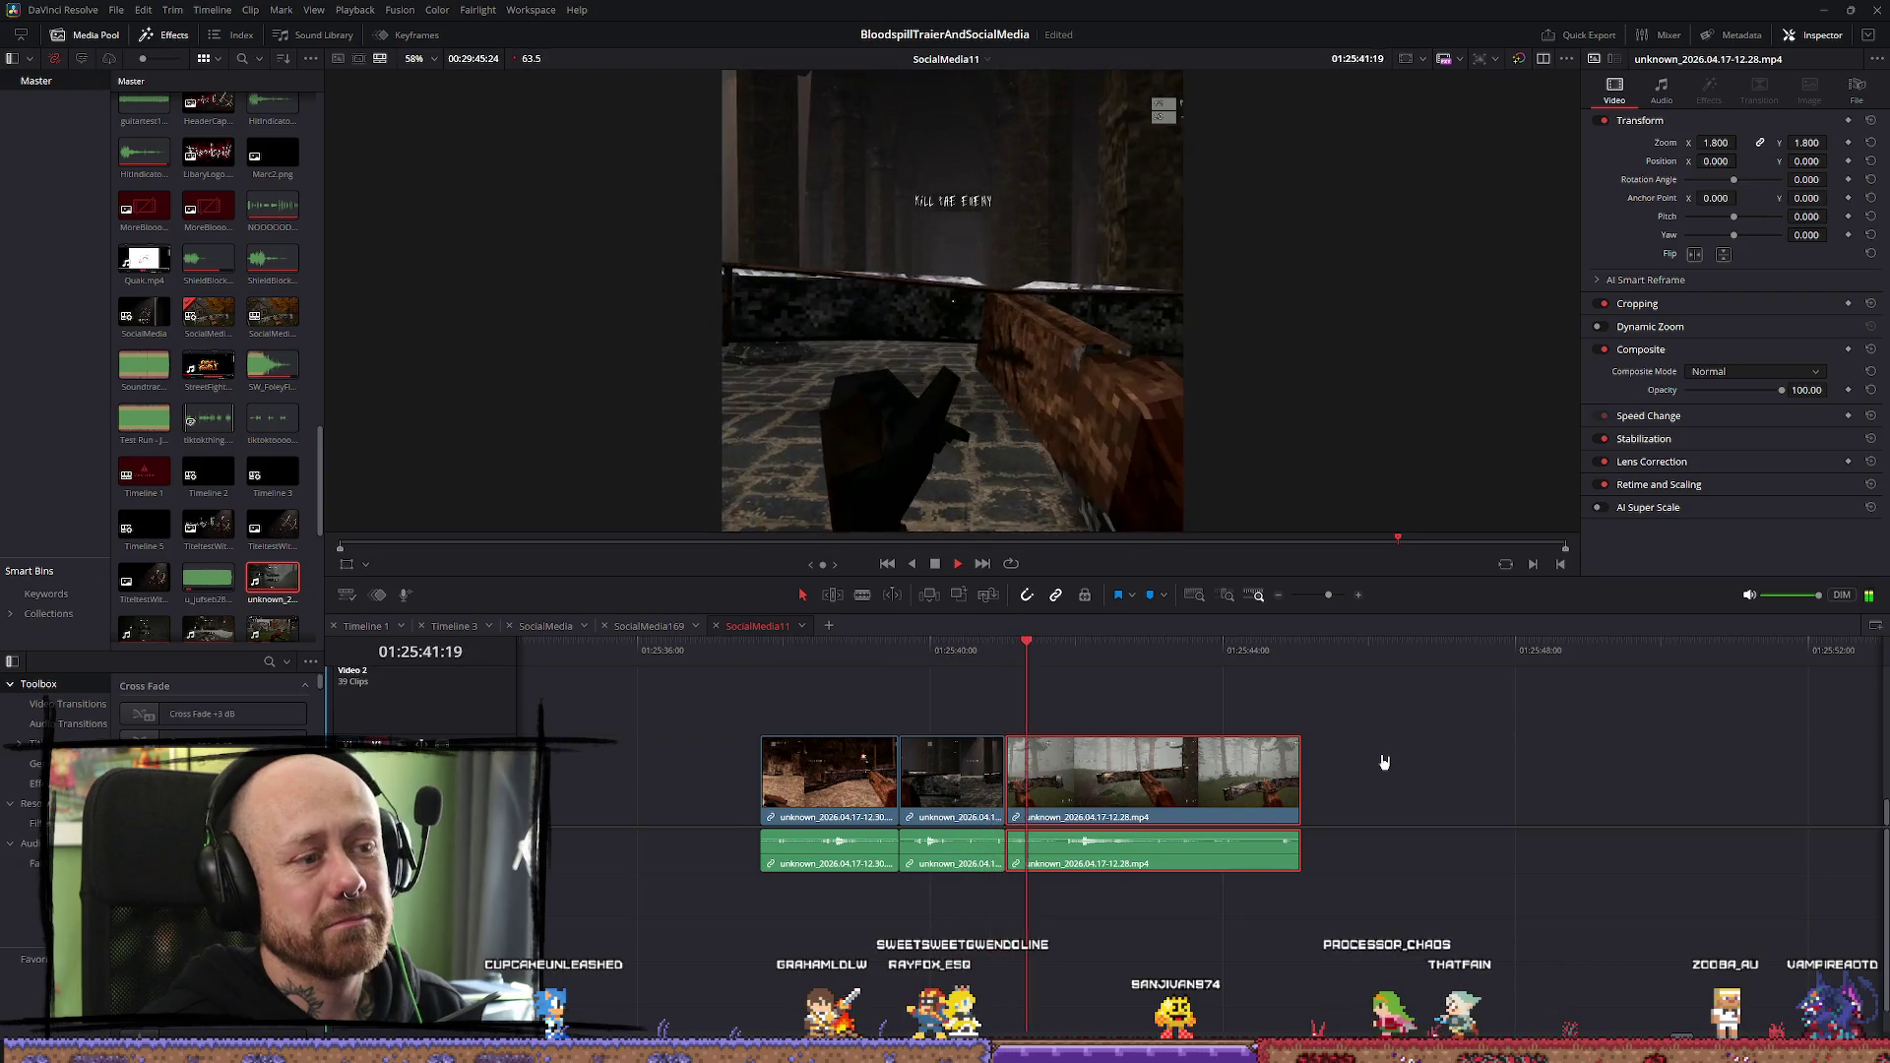
key(space)
click(809, 651)
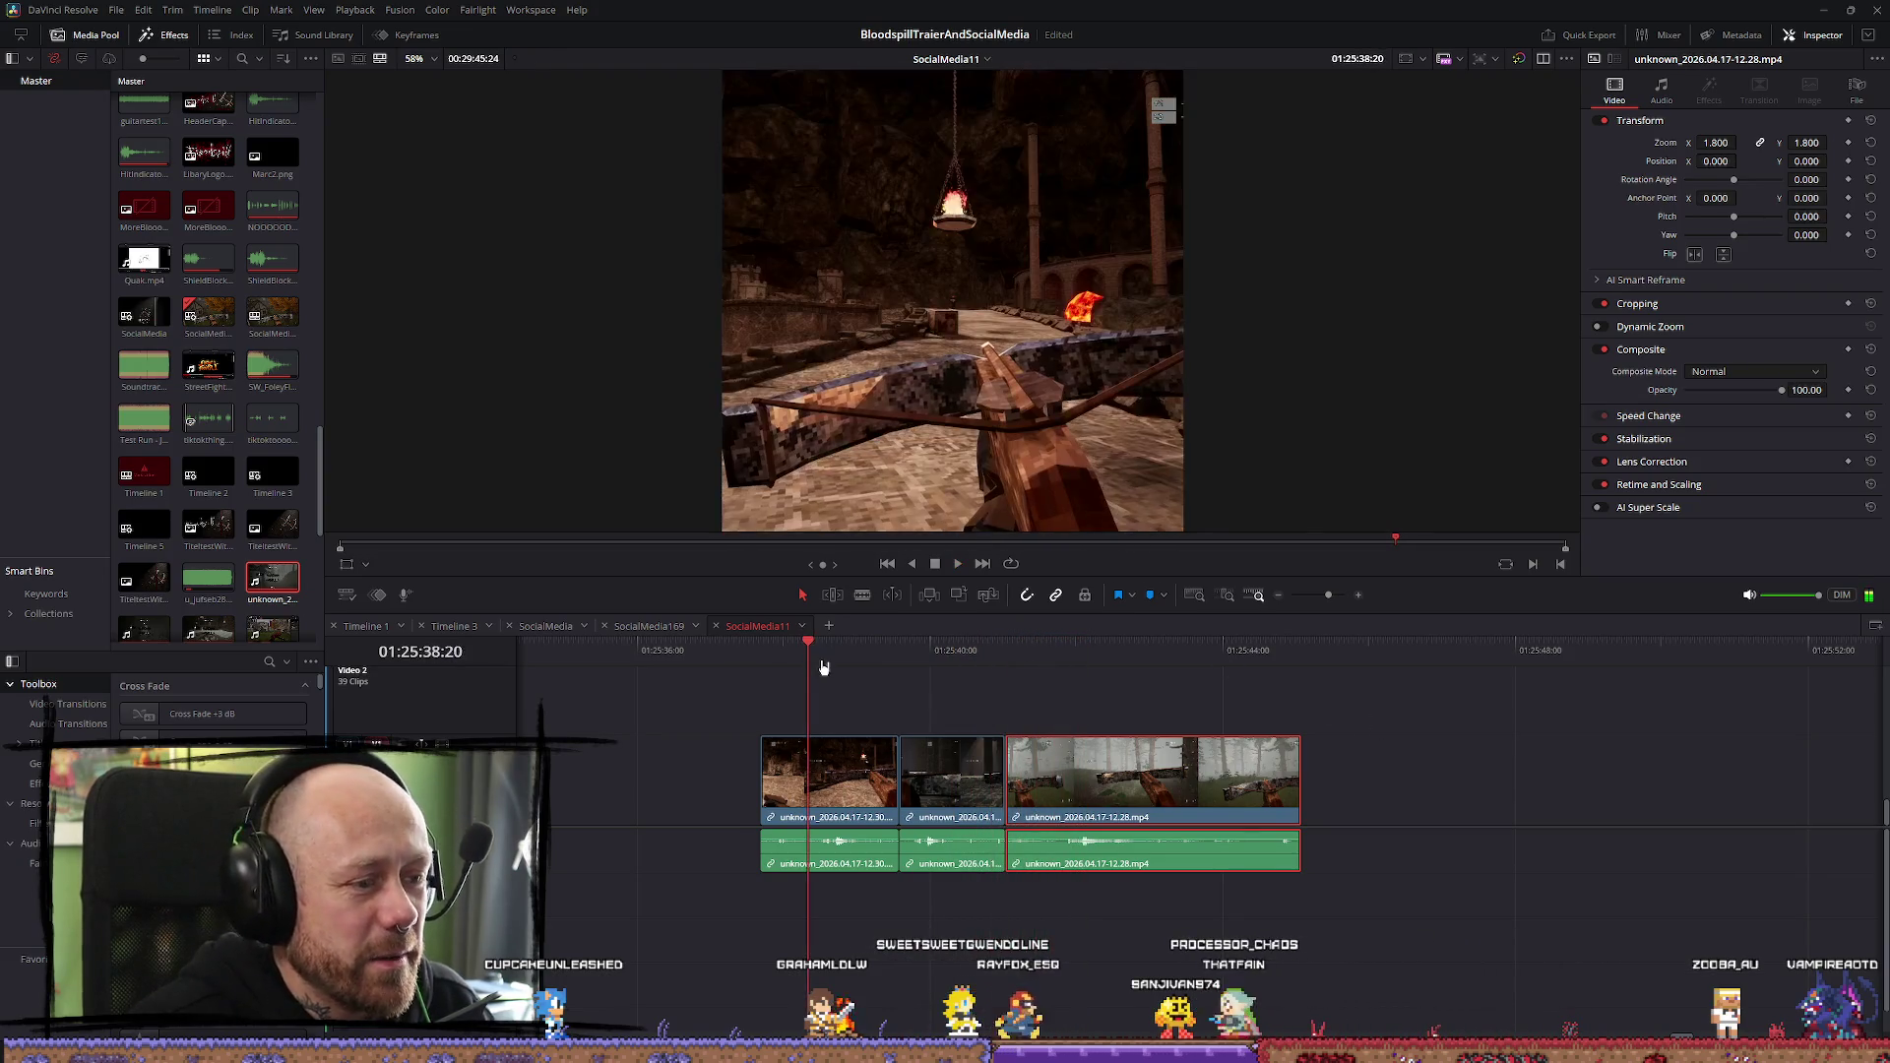
Set Timeline Playback Resolution to Quarter
click(355, 10)
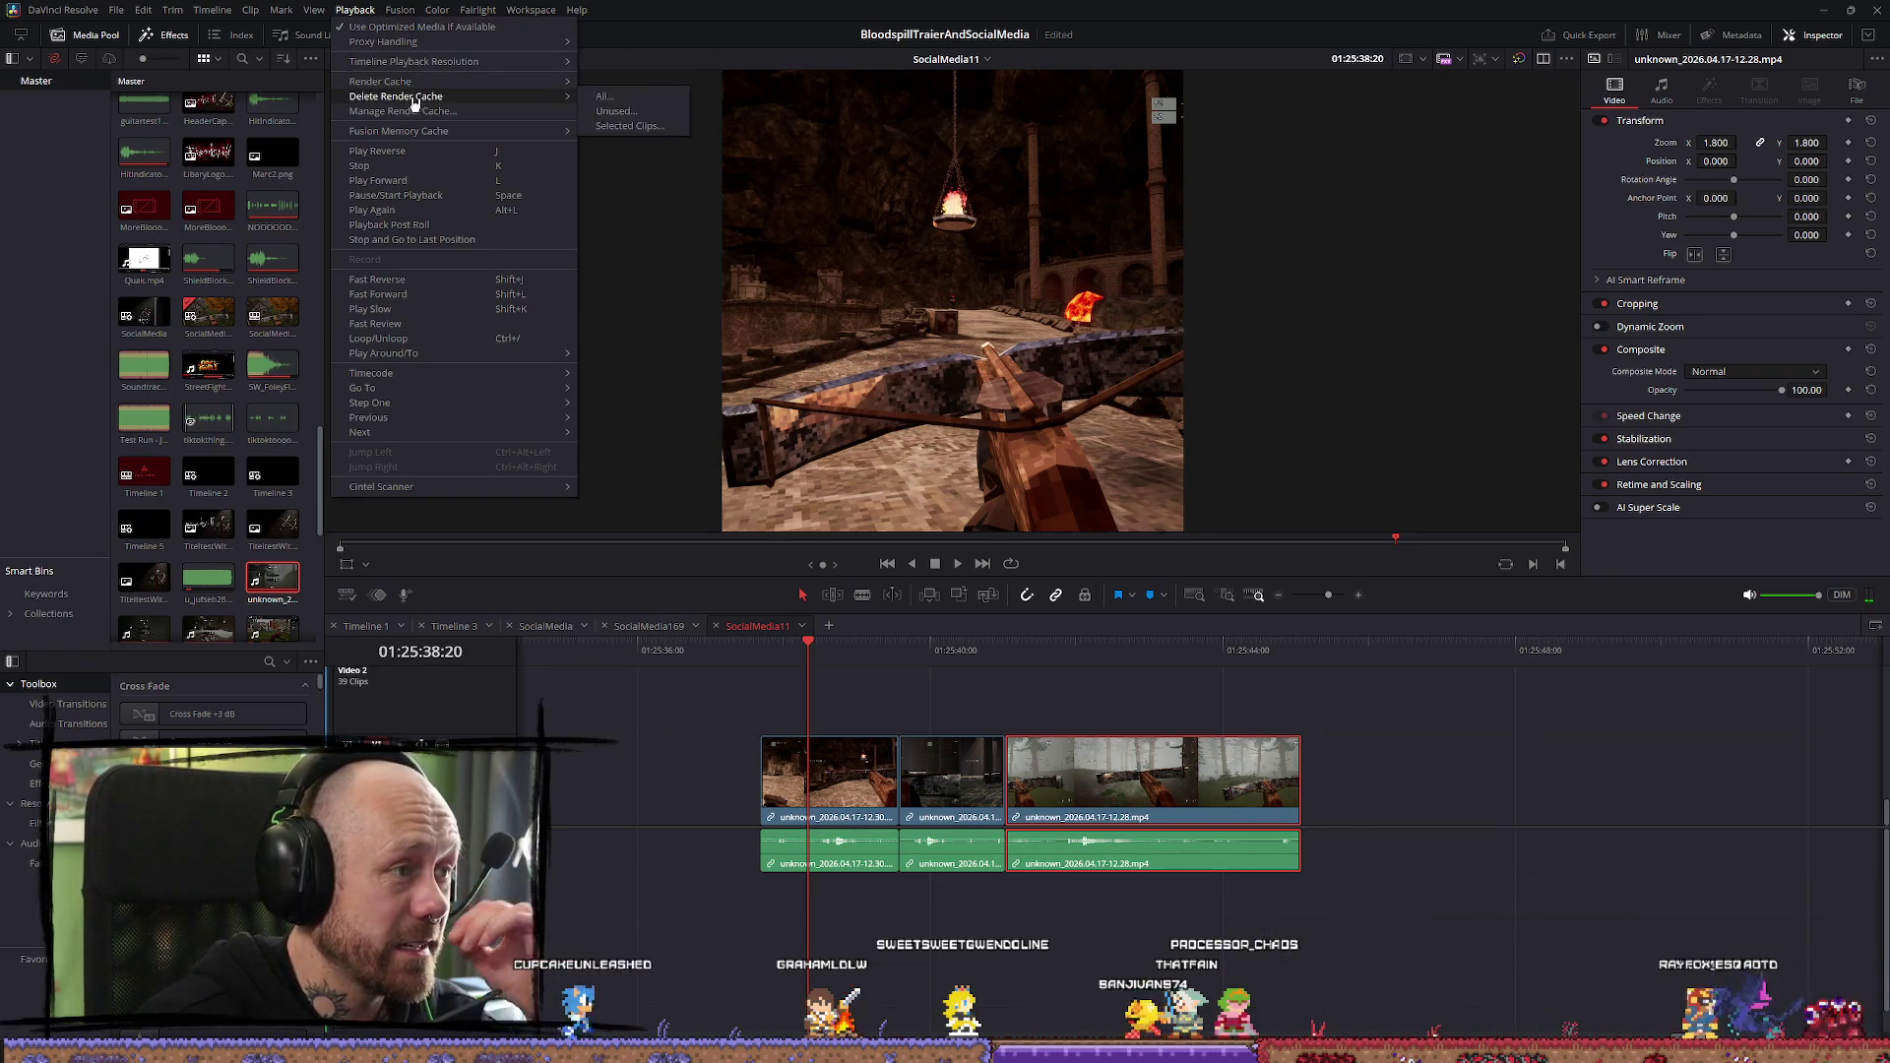
mouse_move(532, 61)
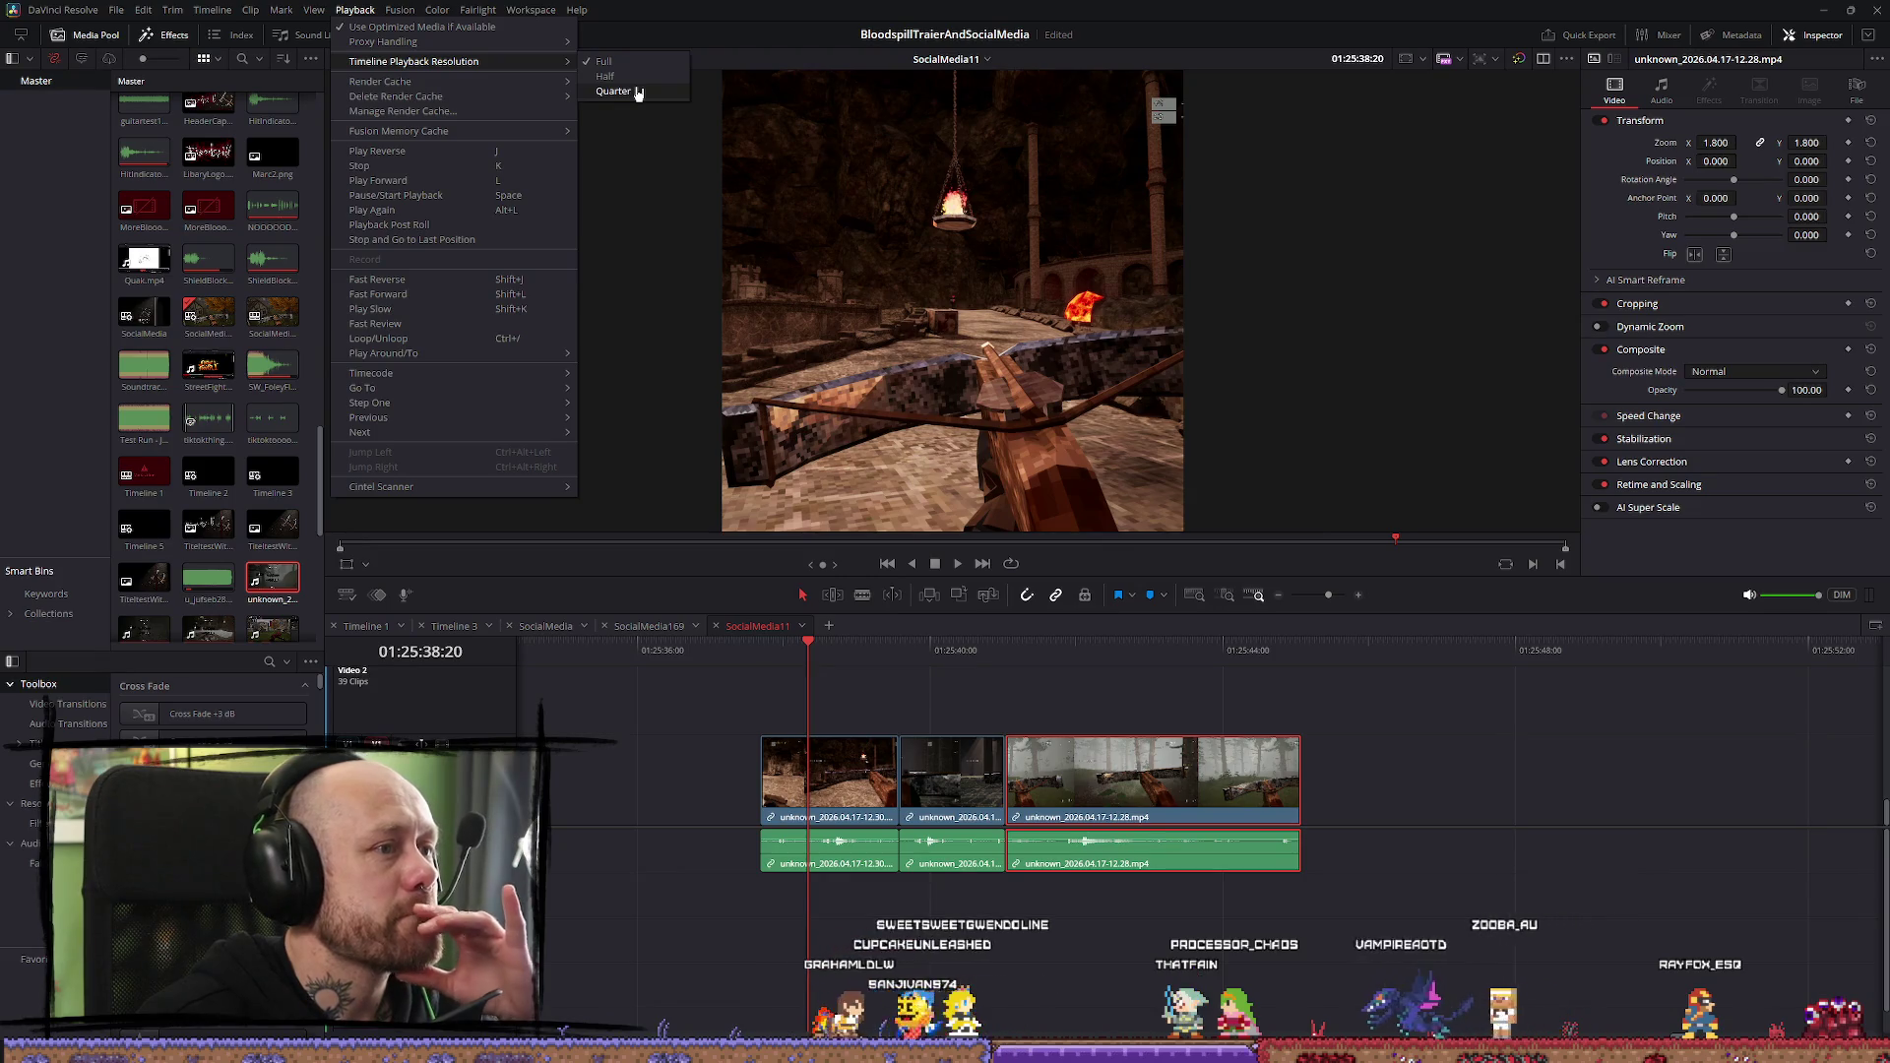
click(638, 91)
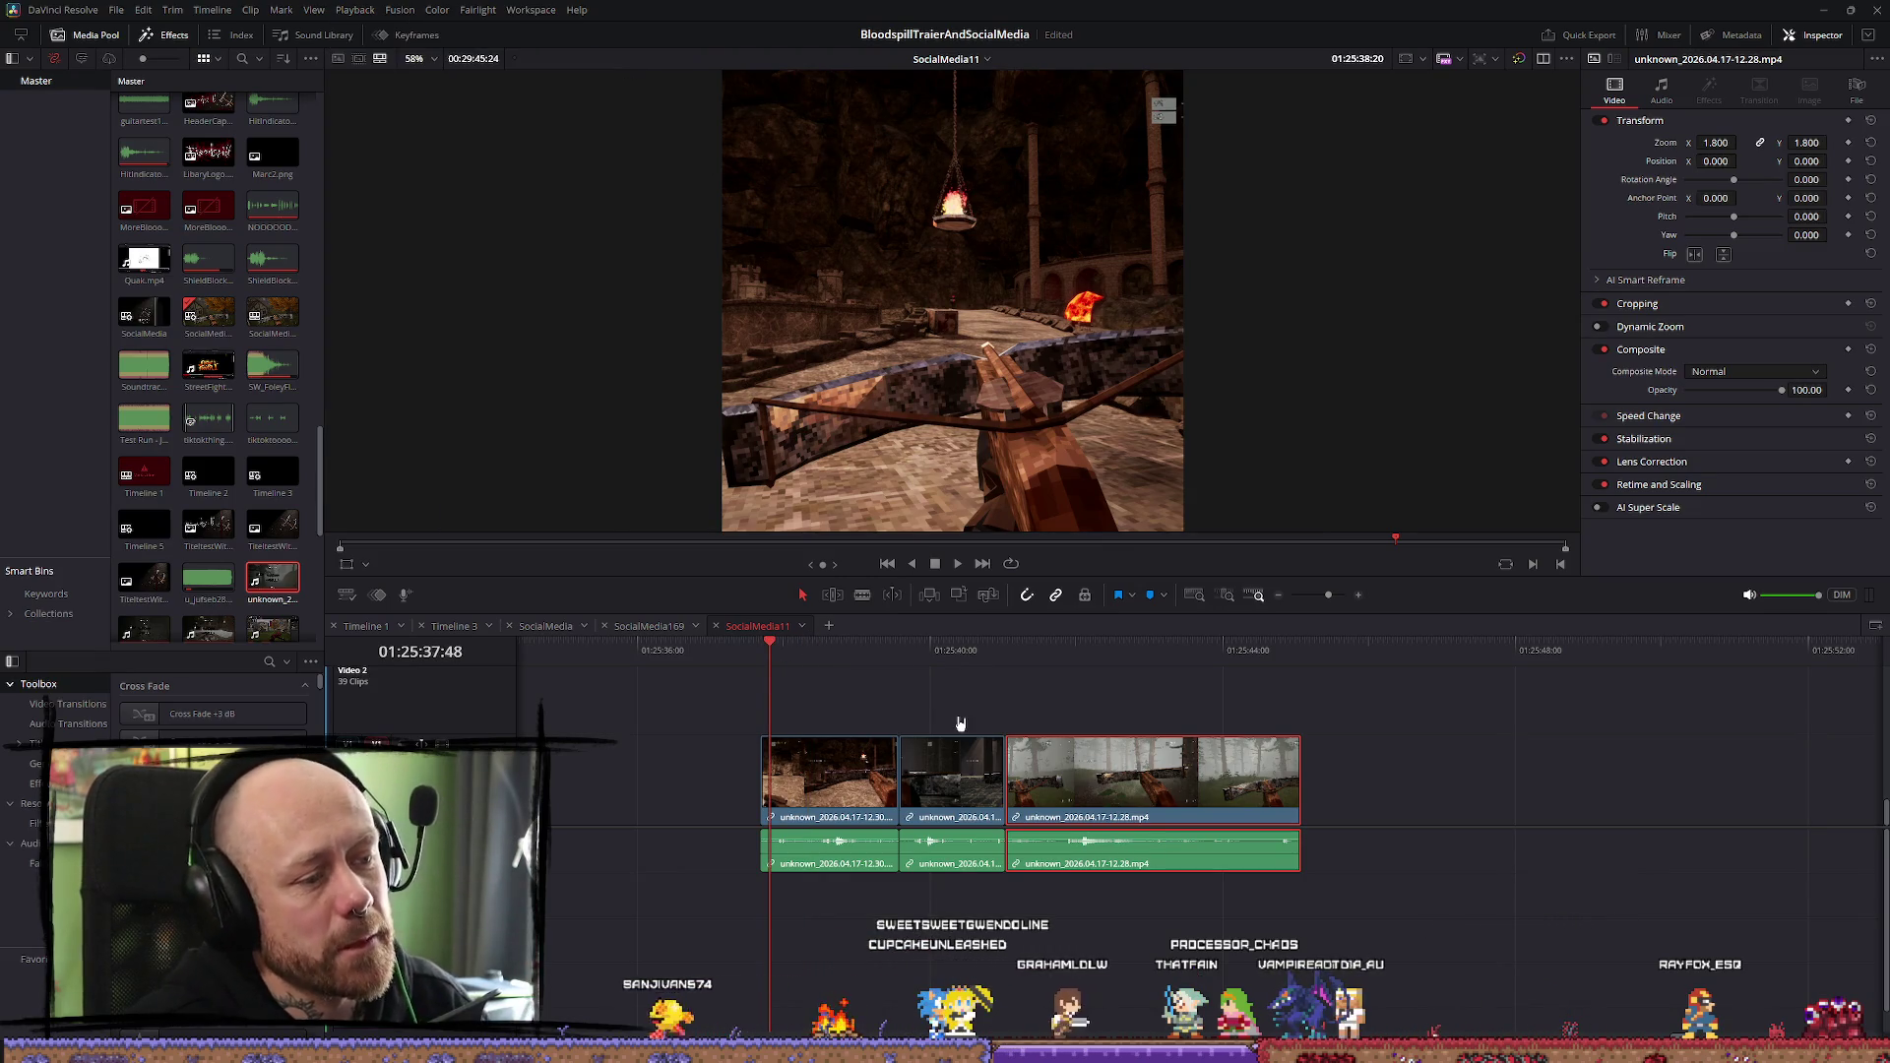
Replay the crossbow clips at Quarter resolution to check for smoother playback
key(space)
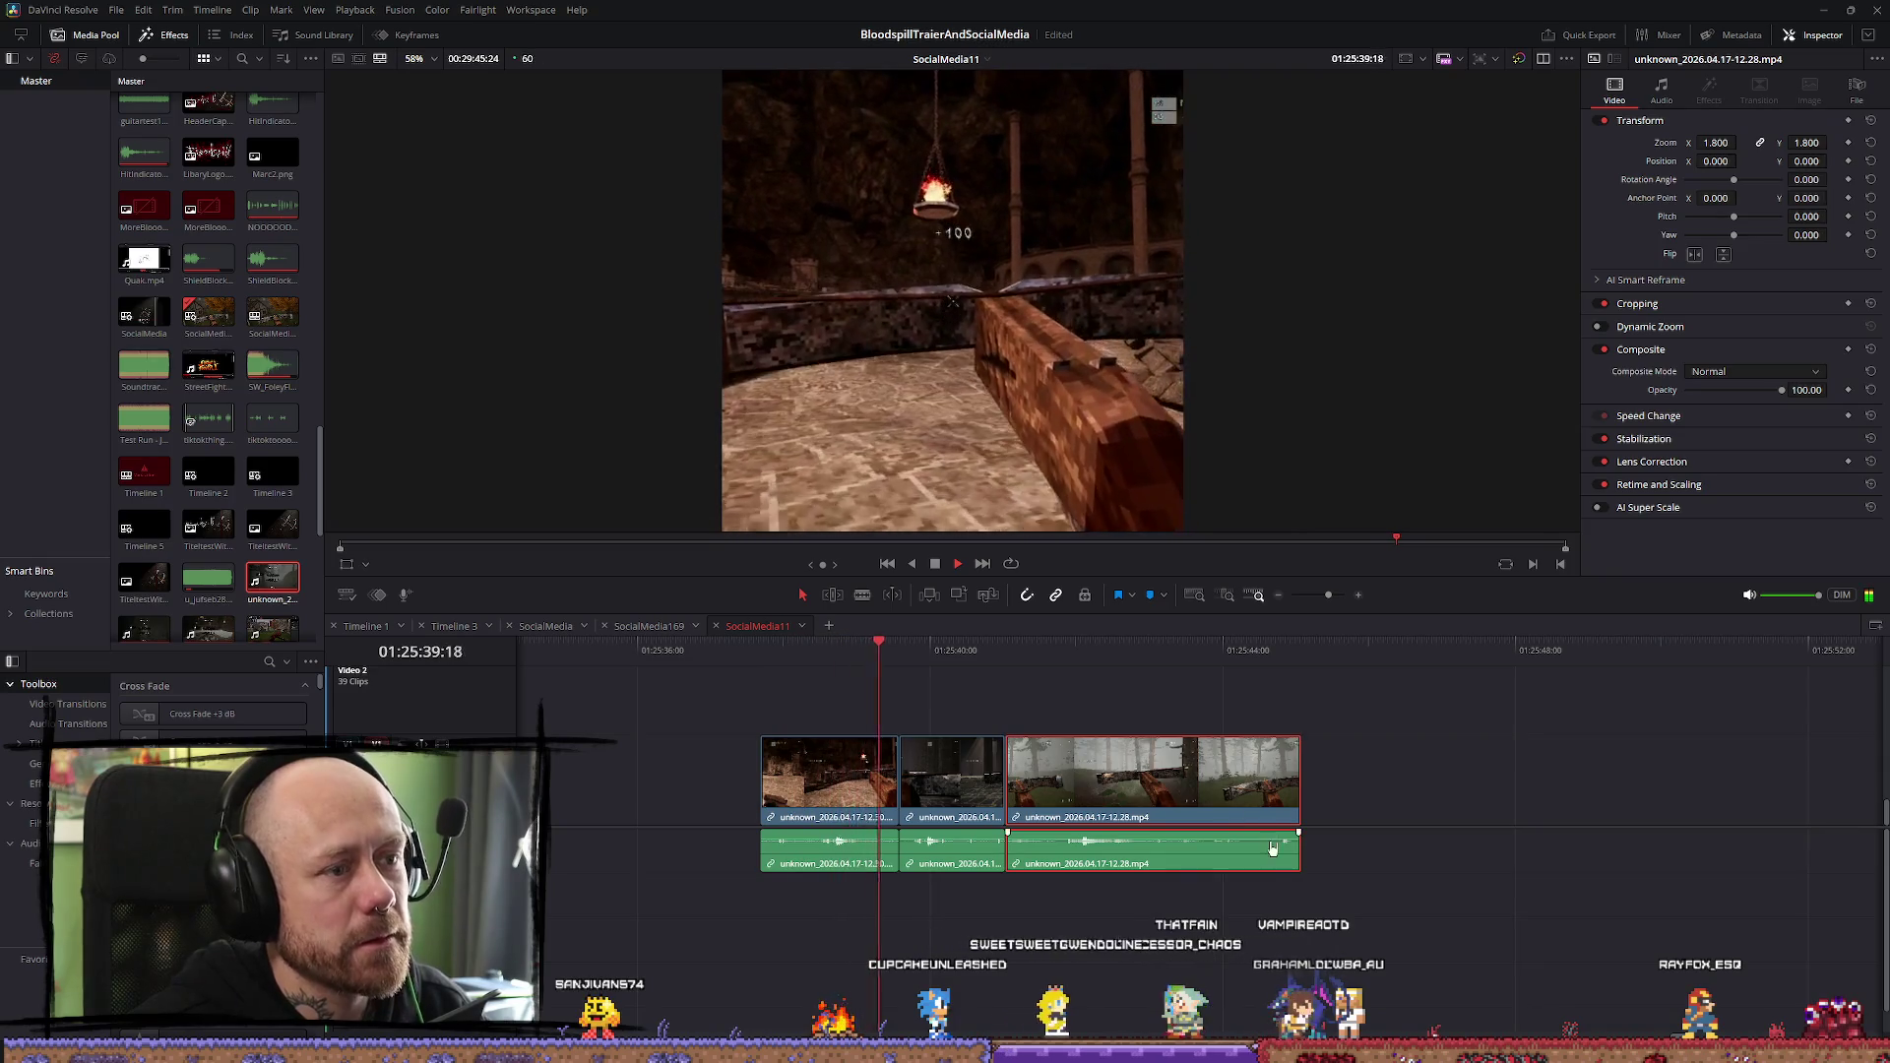
click(884, 652)
key(space)
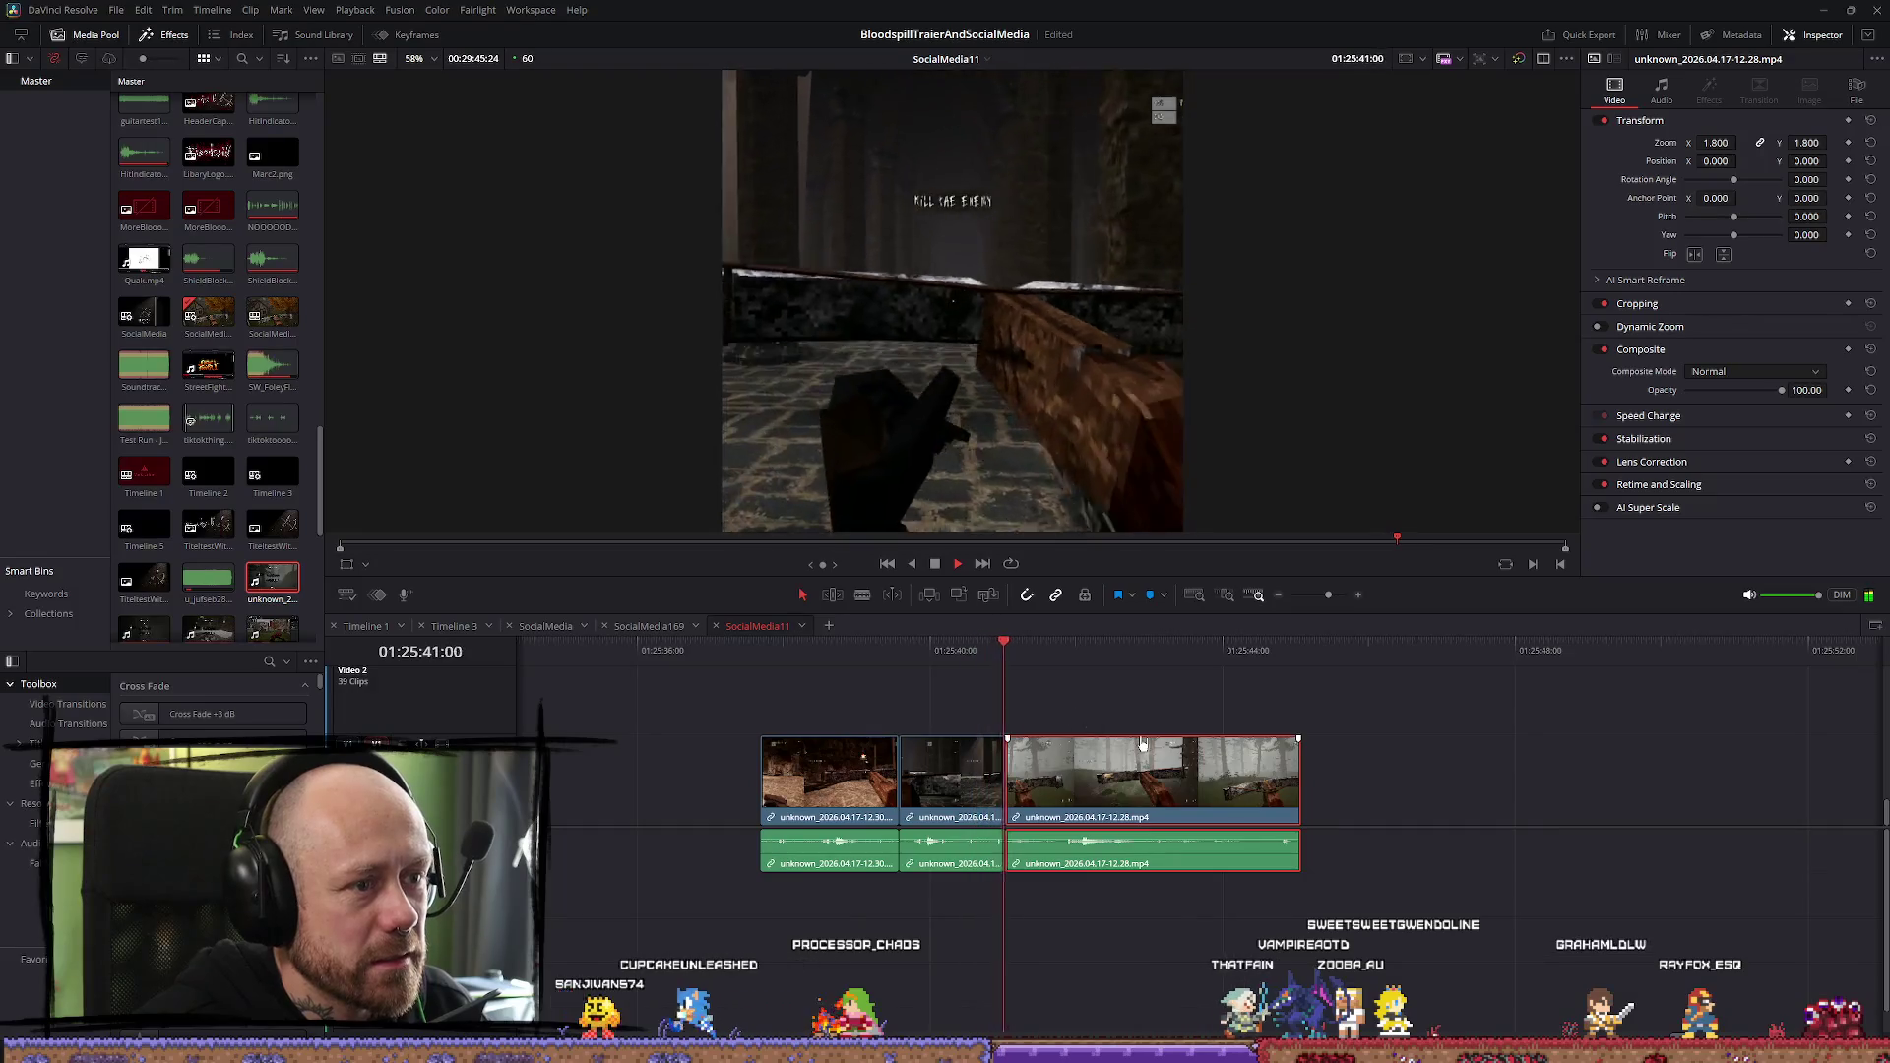
key(space)
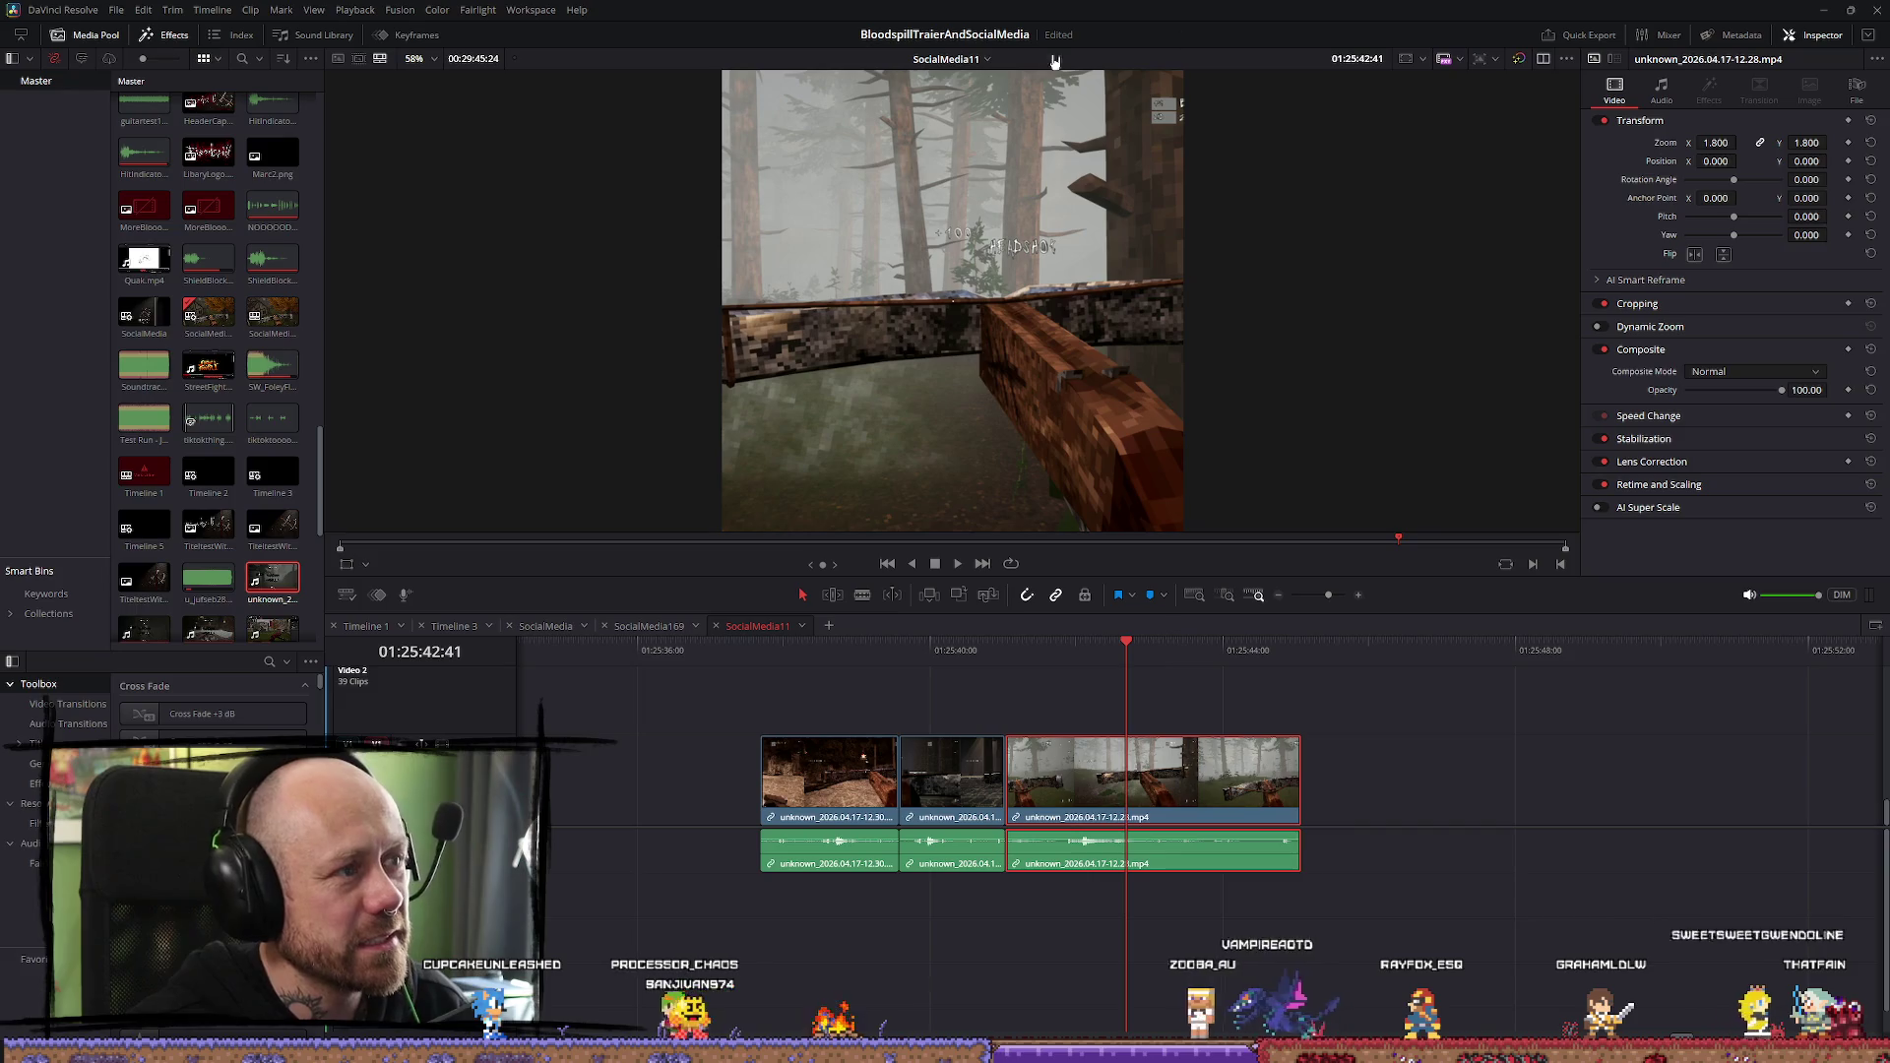
click(115, 9)
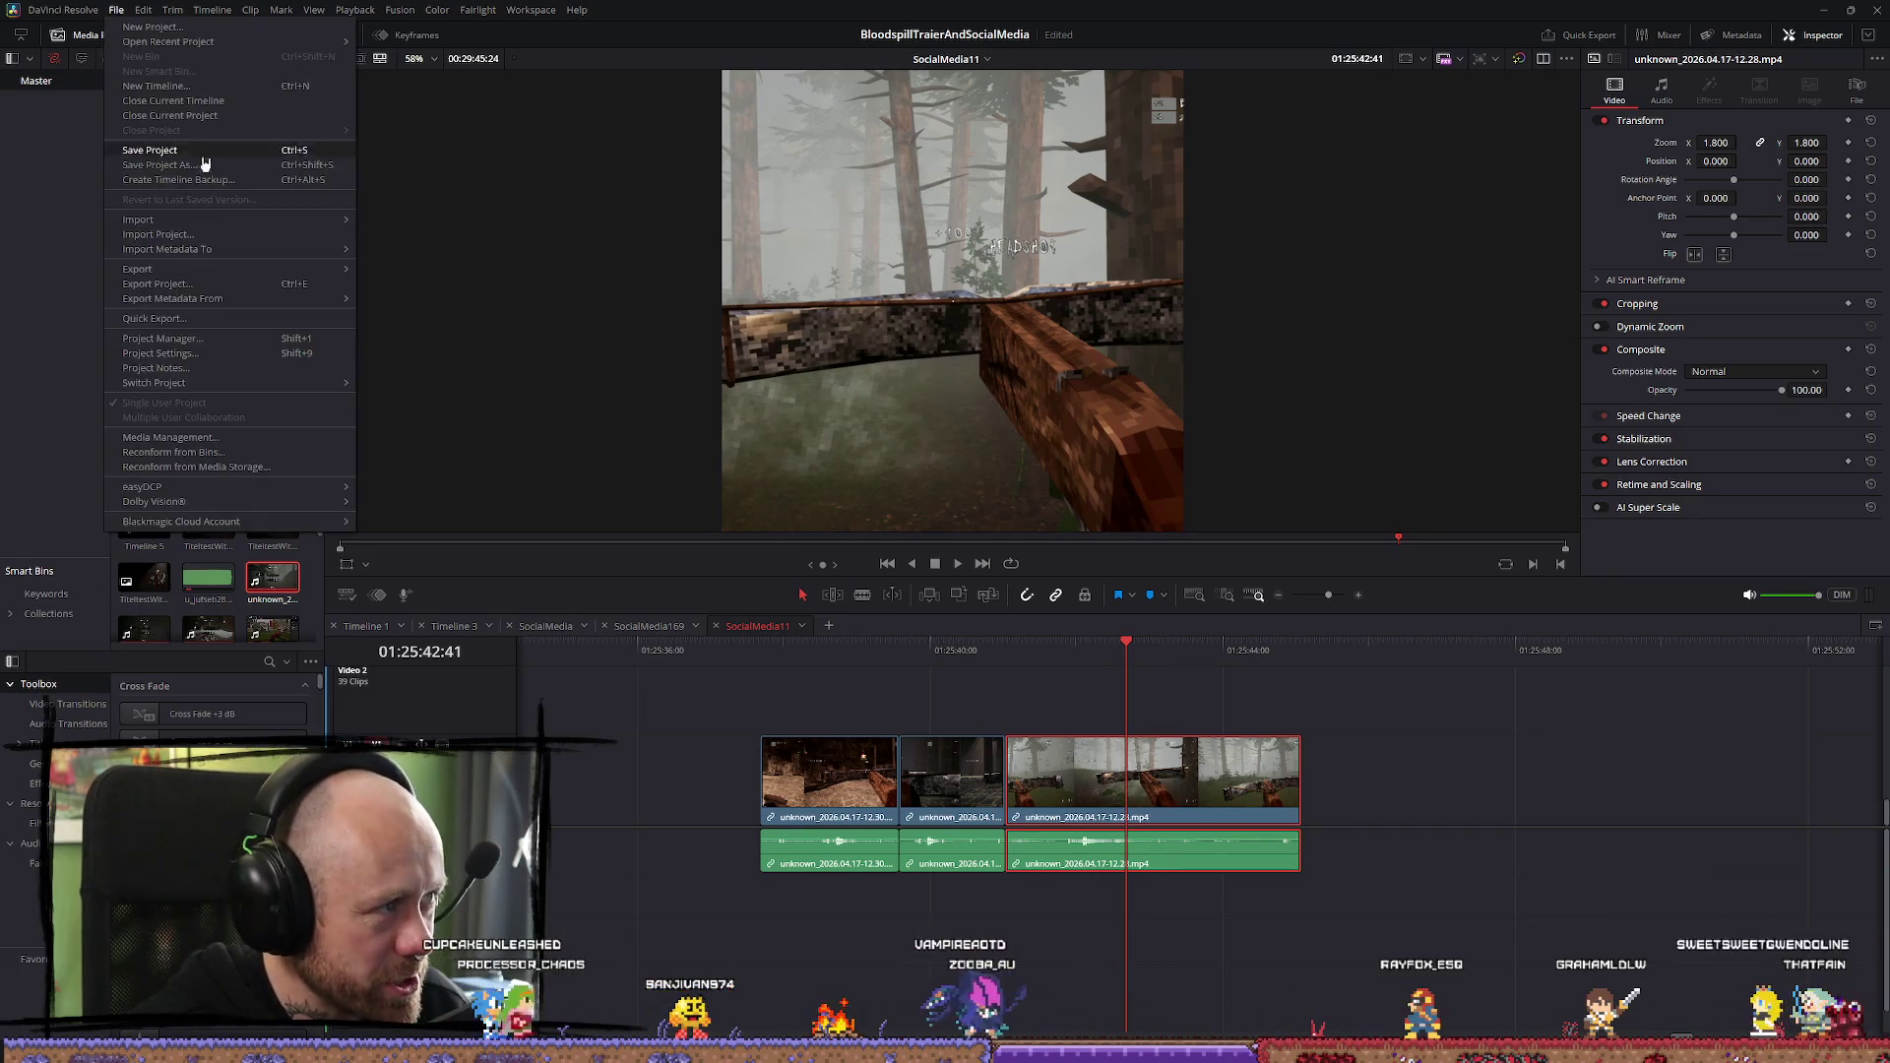
Close DaVinci Resolve from the File menu and relaunch it, then bring up the Bloodspill store page
click(116, 10)
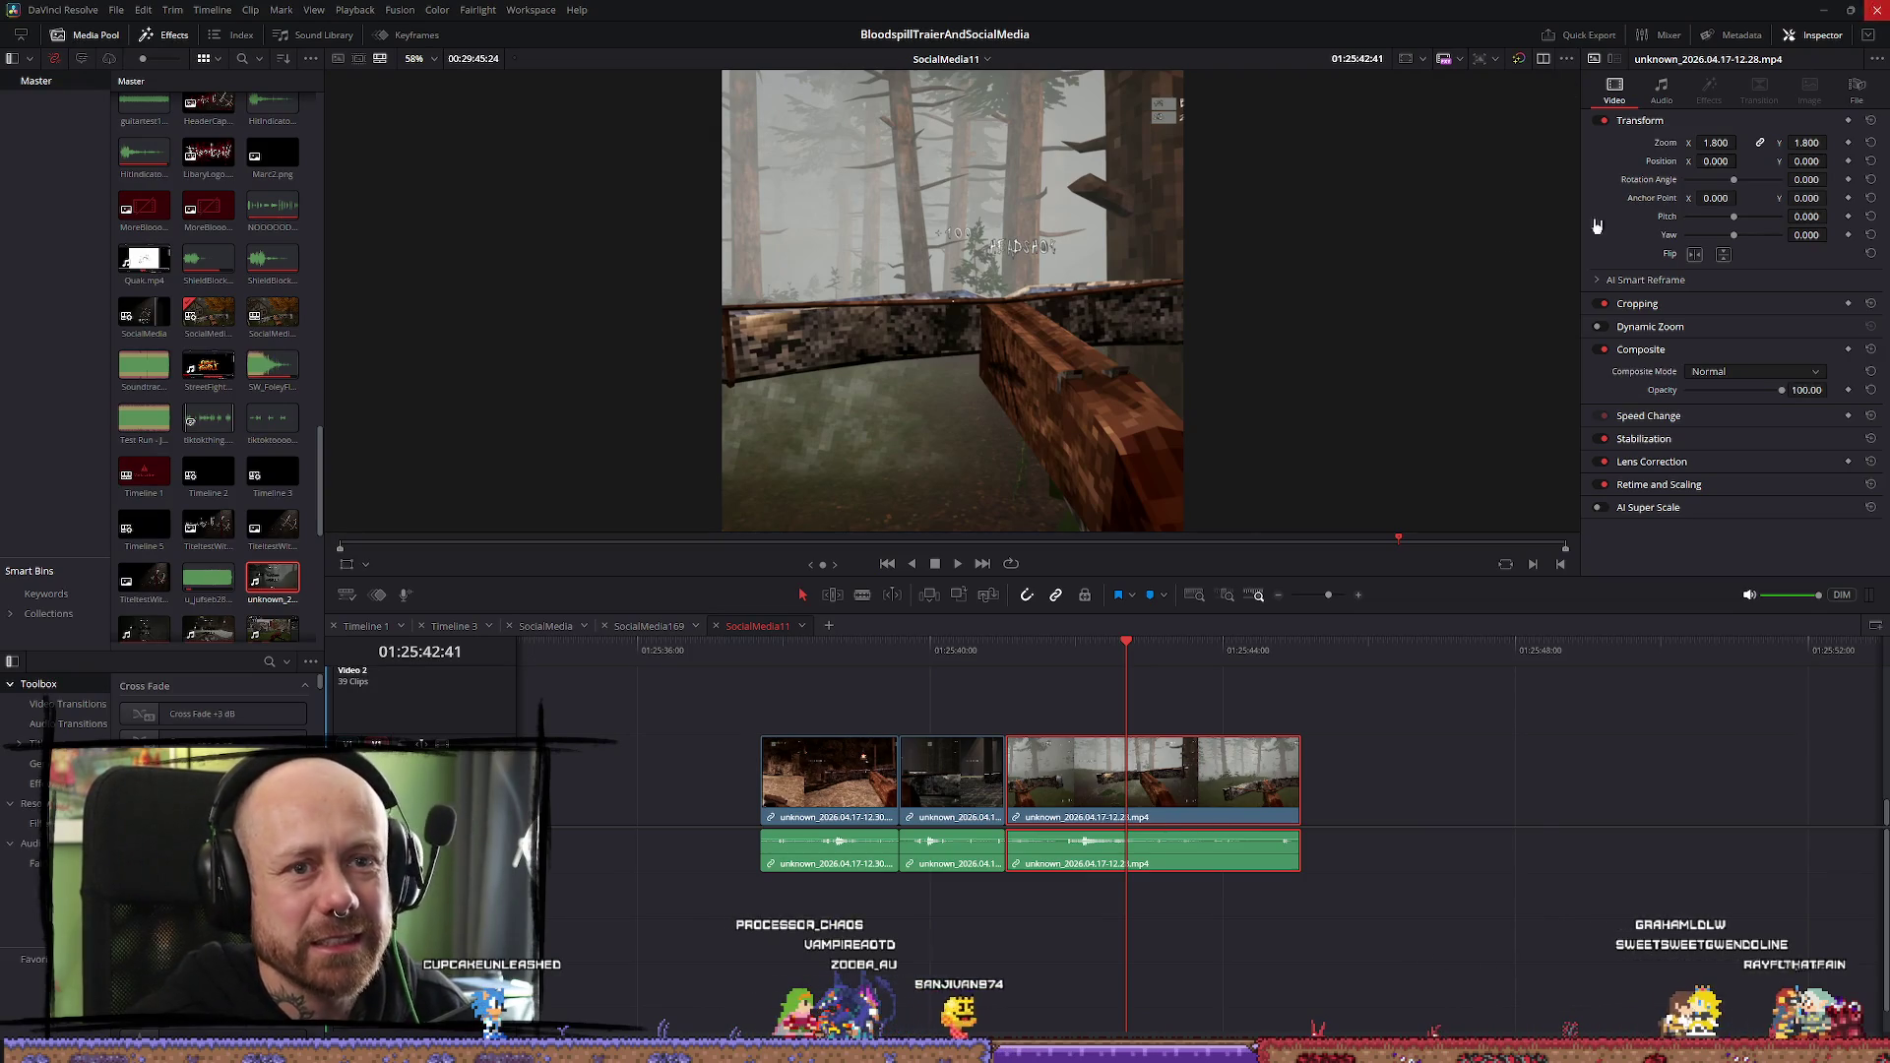
key(super+d)
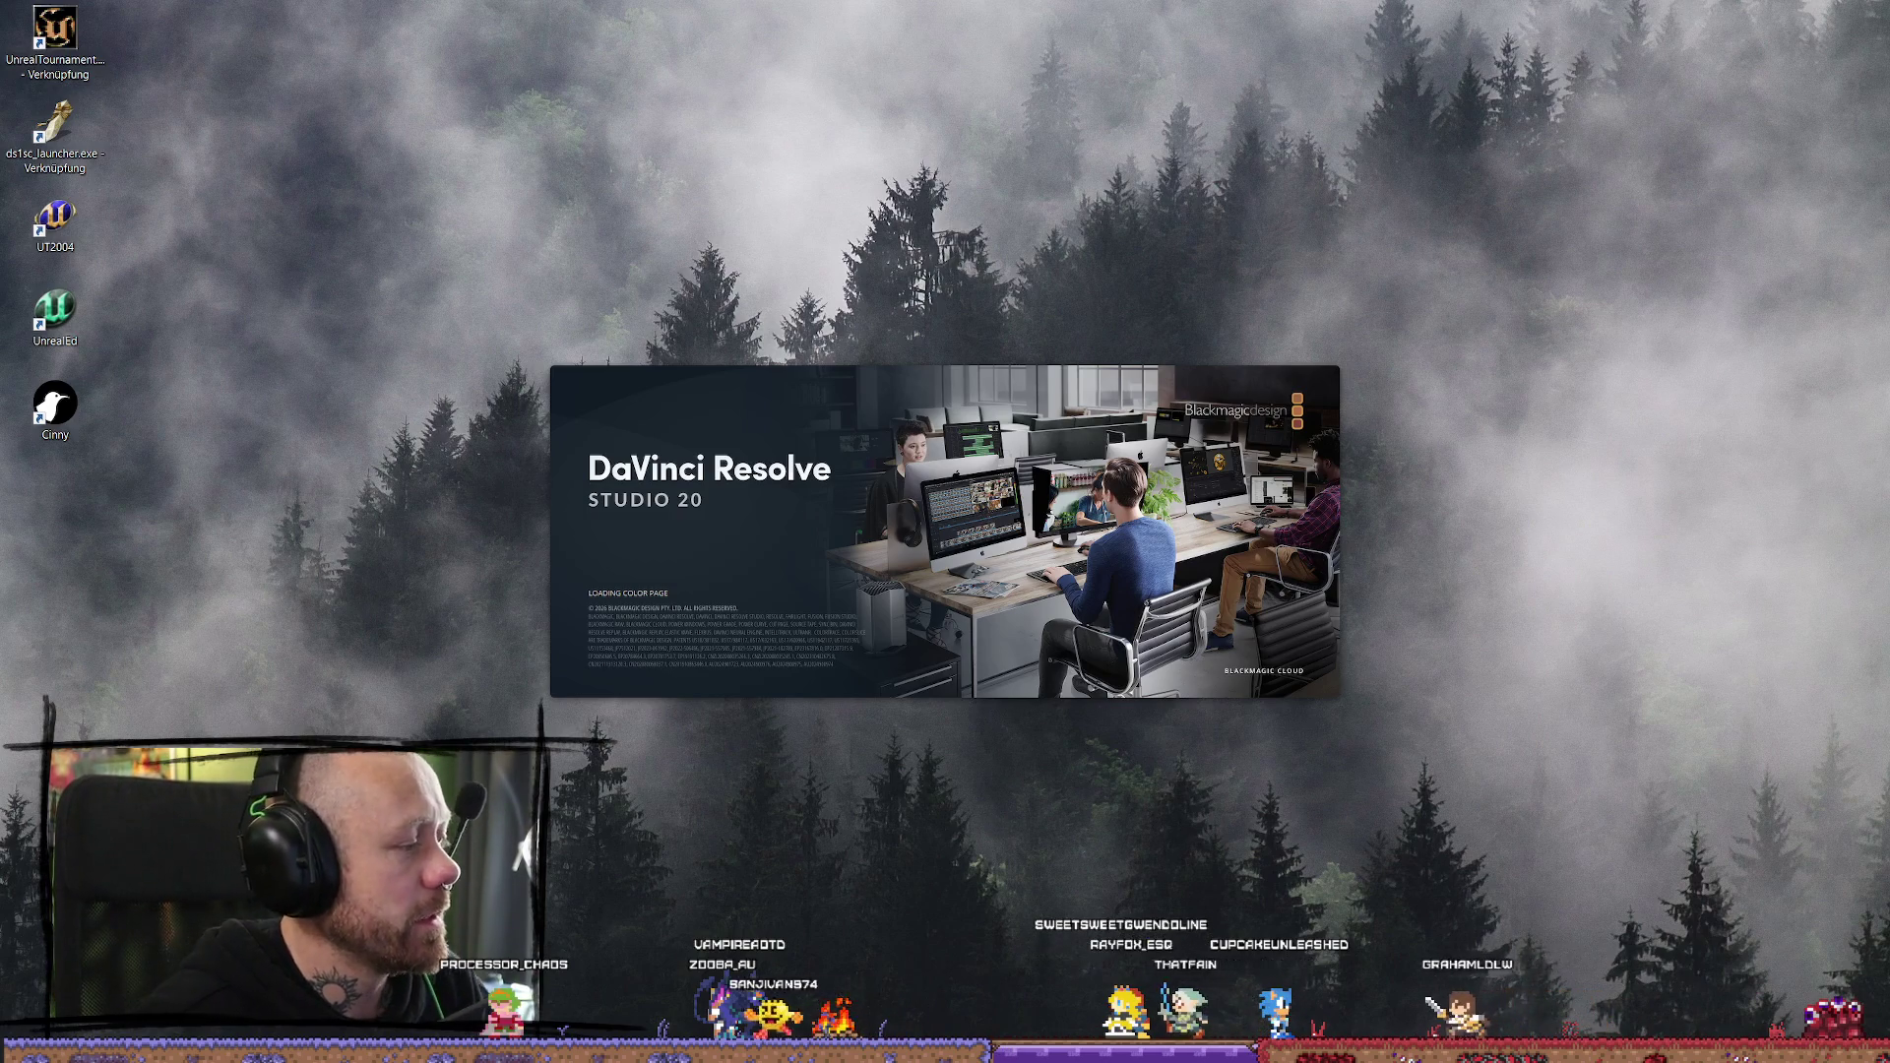
key(alt+Tab)
click(792, 204)
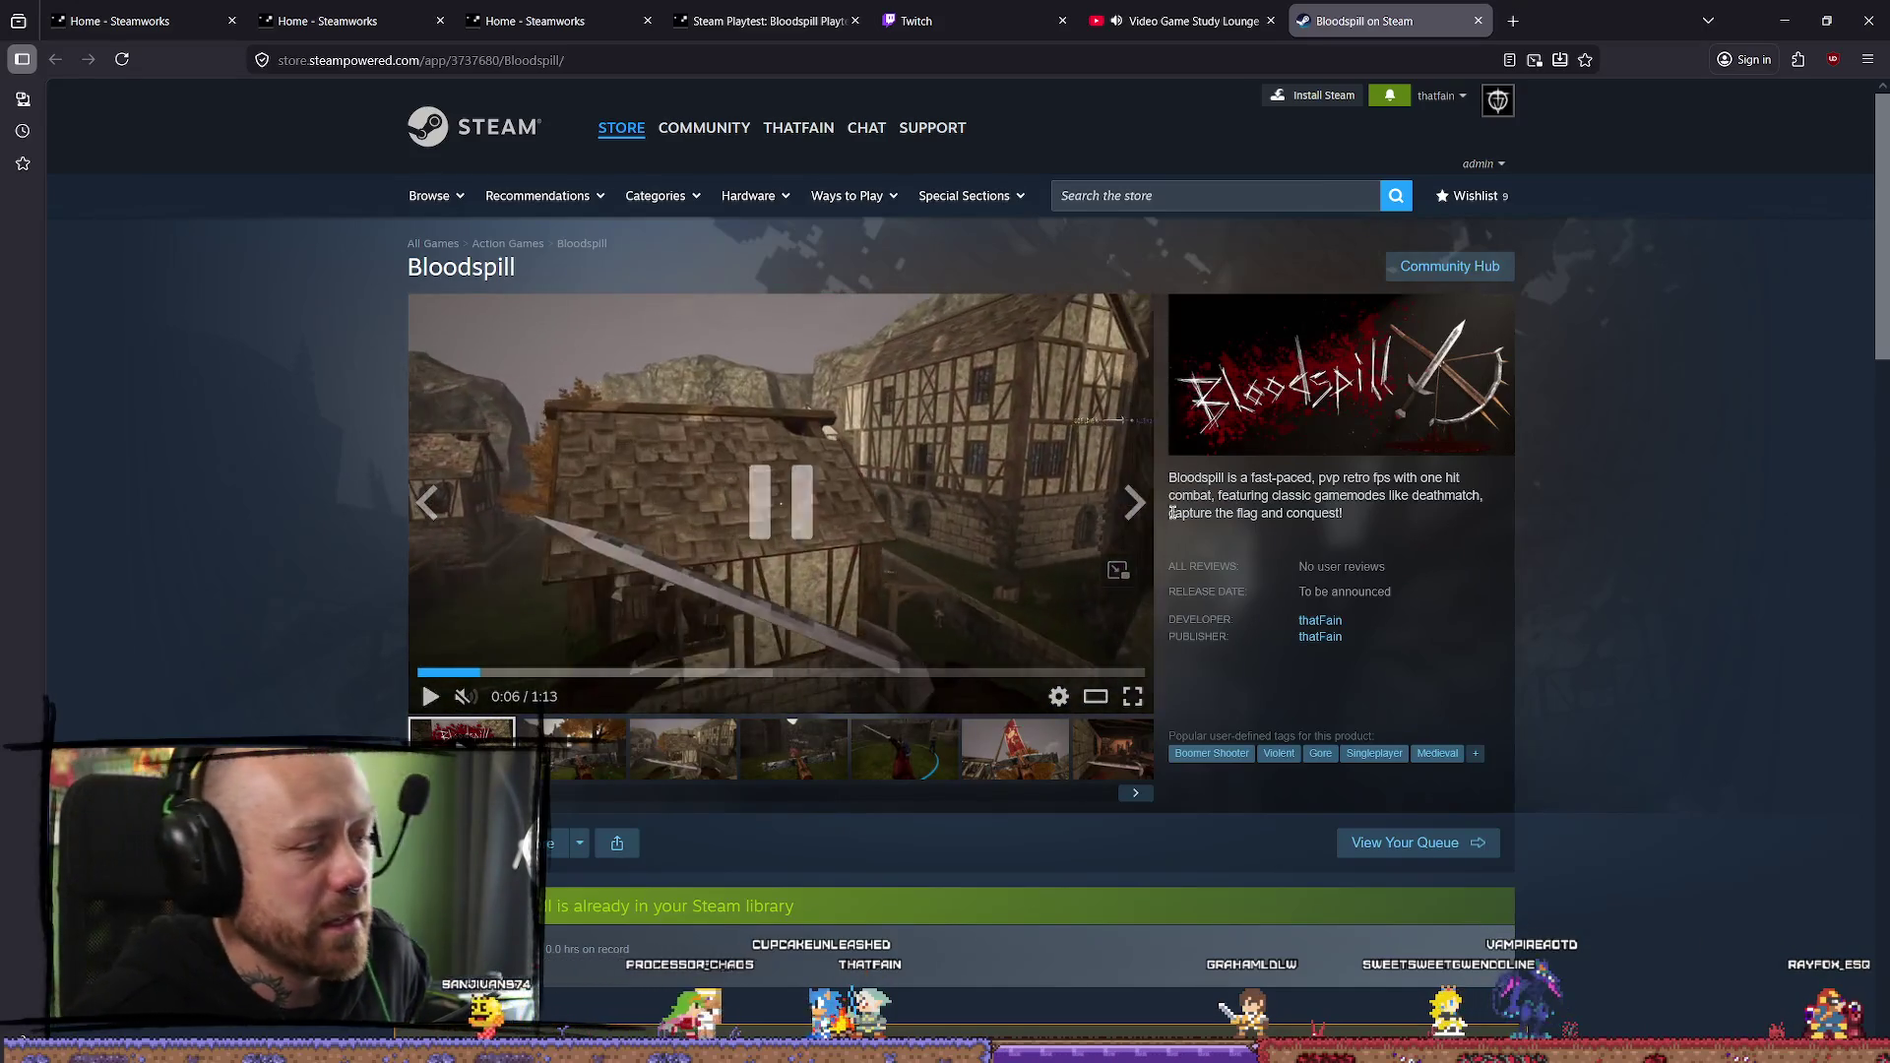
Scroll down the Bloodspill Steam store page while Resolve's Project Manager loads
scroll(1172, 512, down, 5)
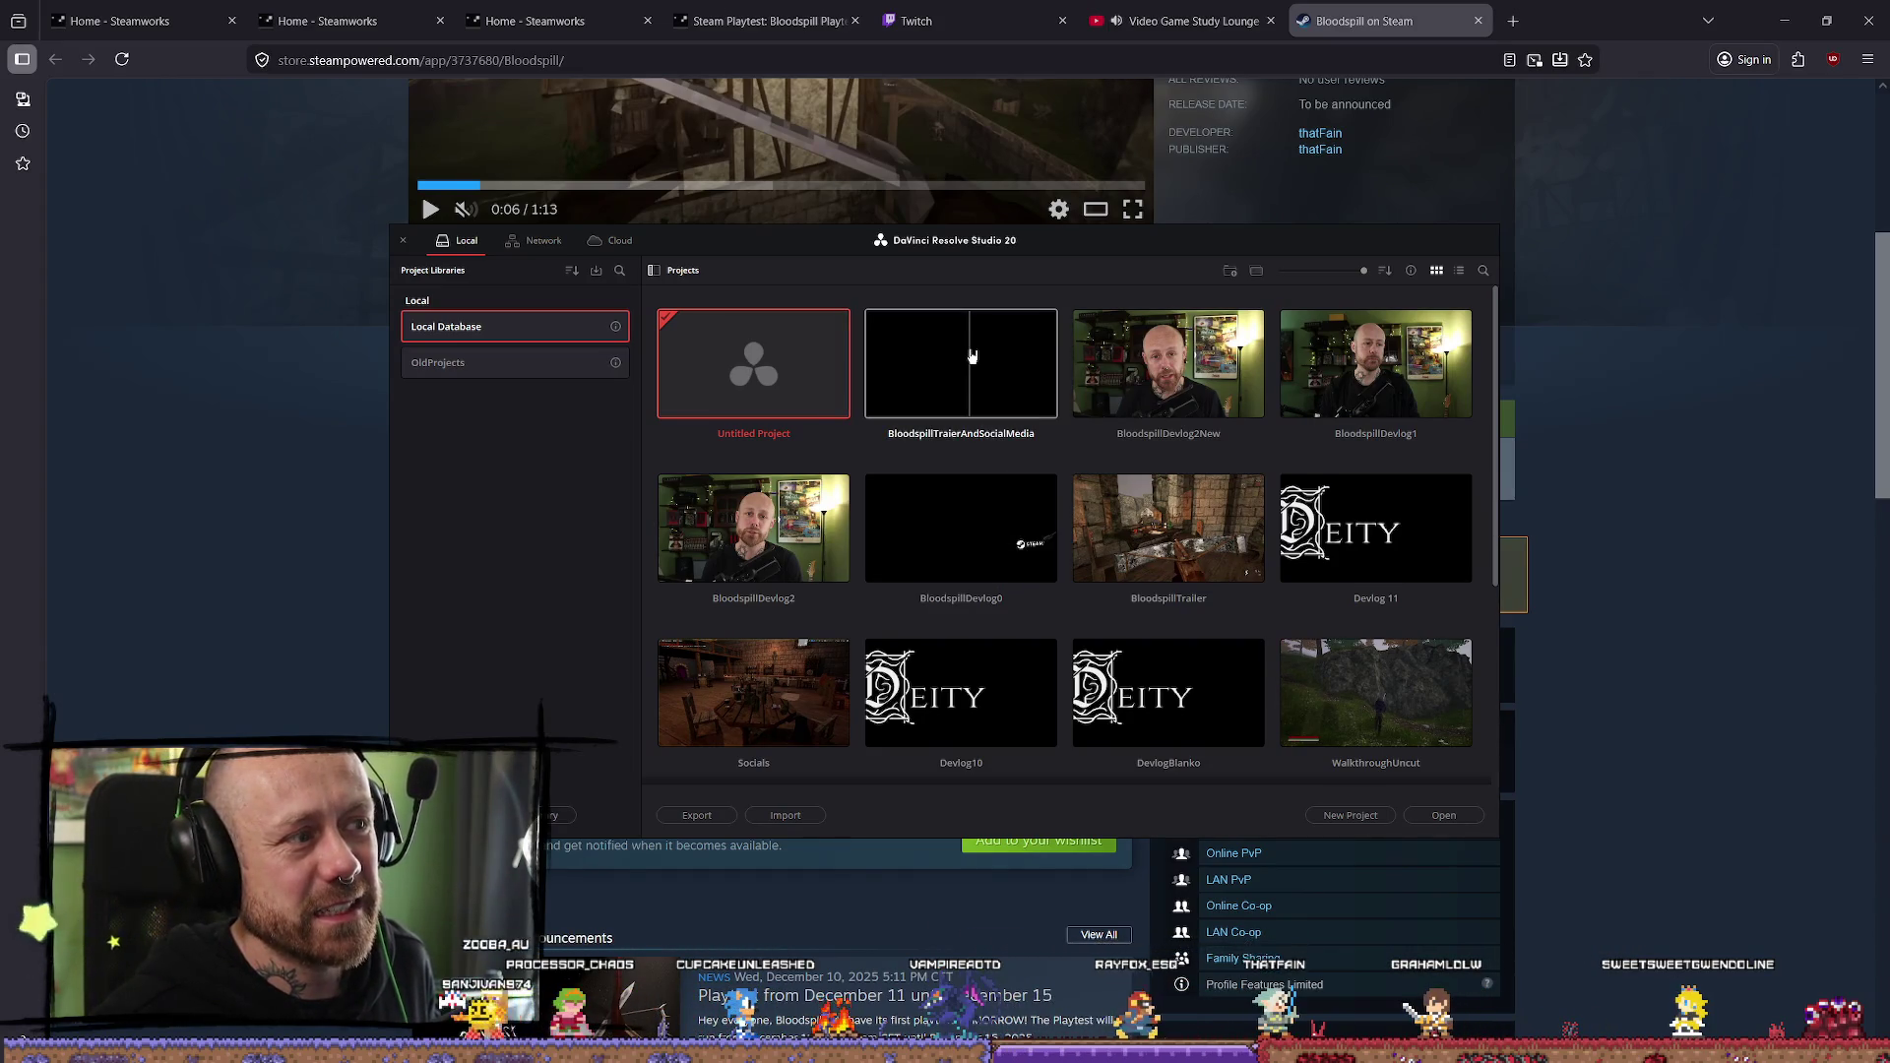
Open BloodspillTraierAndSocialMedia and zoom the SocialMedia11 timeline out and back in
double_click(938, 365)
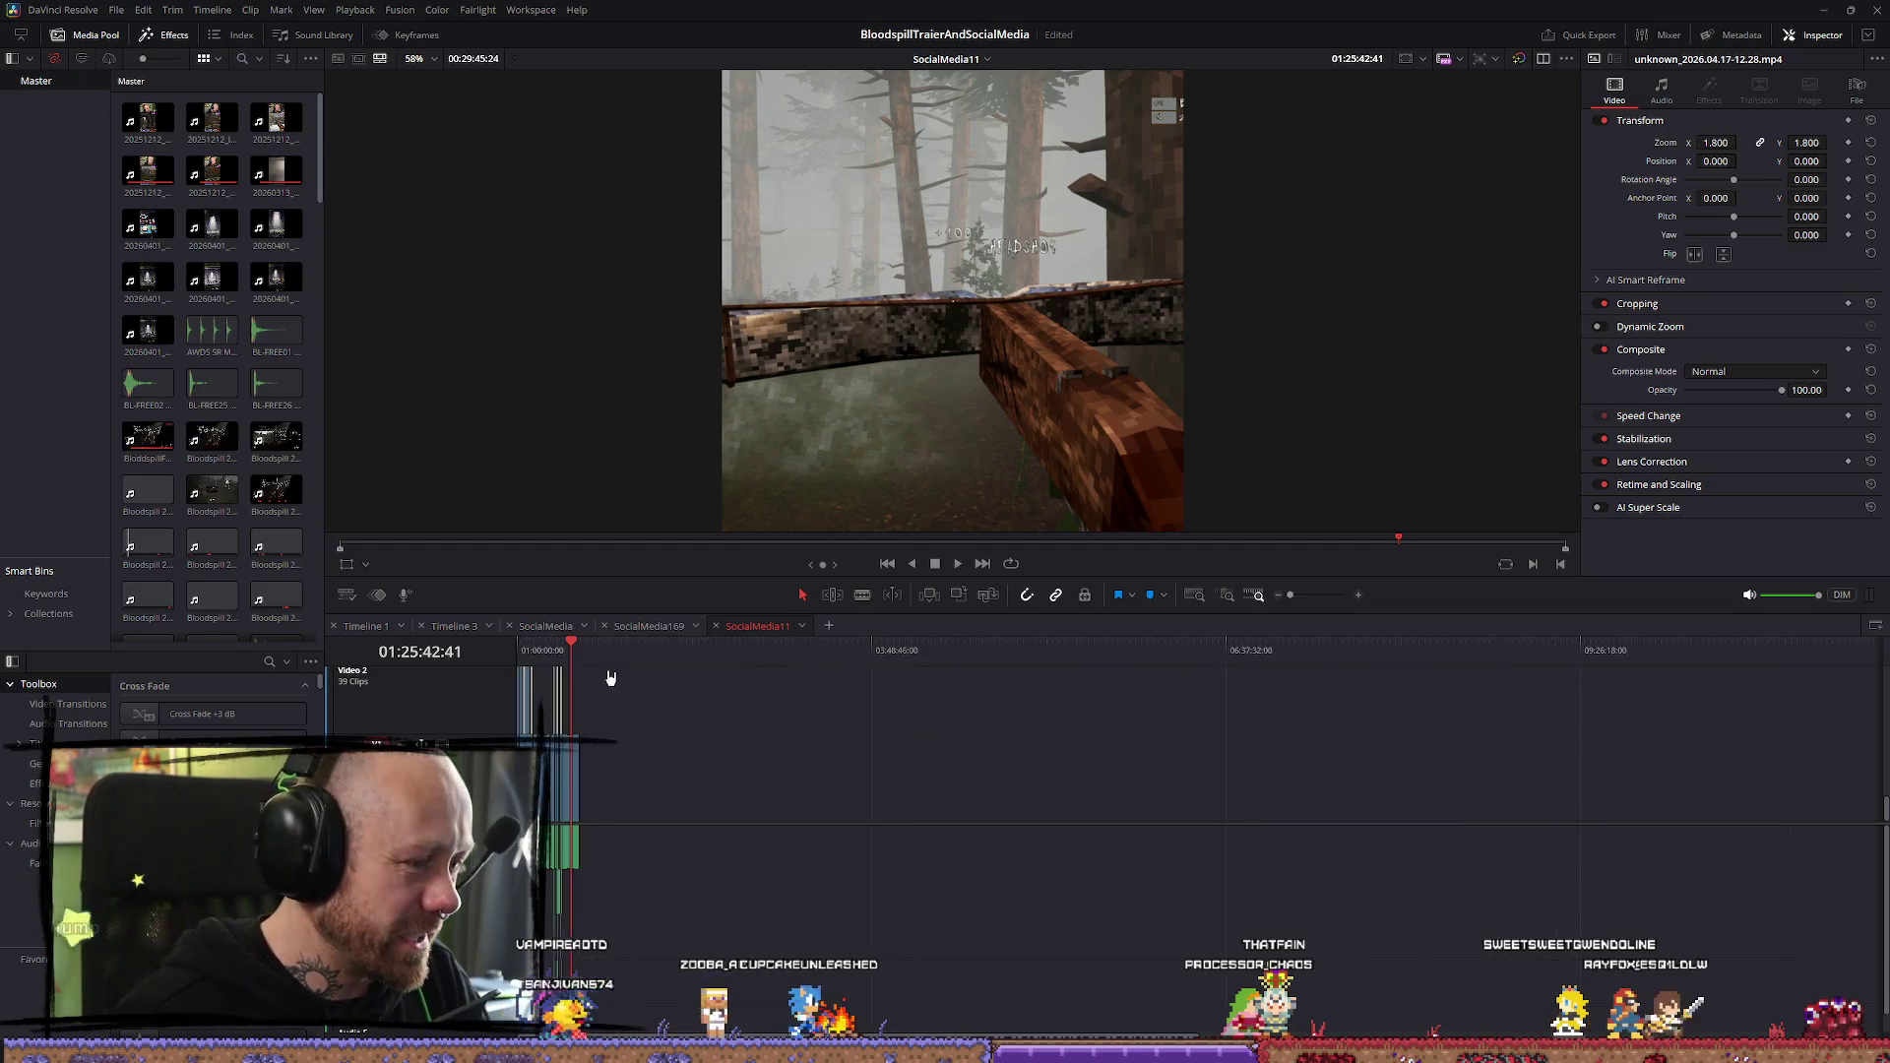
scroll(1279, 745, down, 10)
scroll(1280, 745, up, 5)
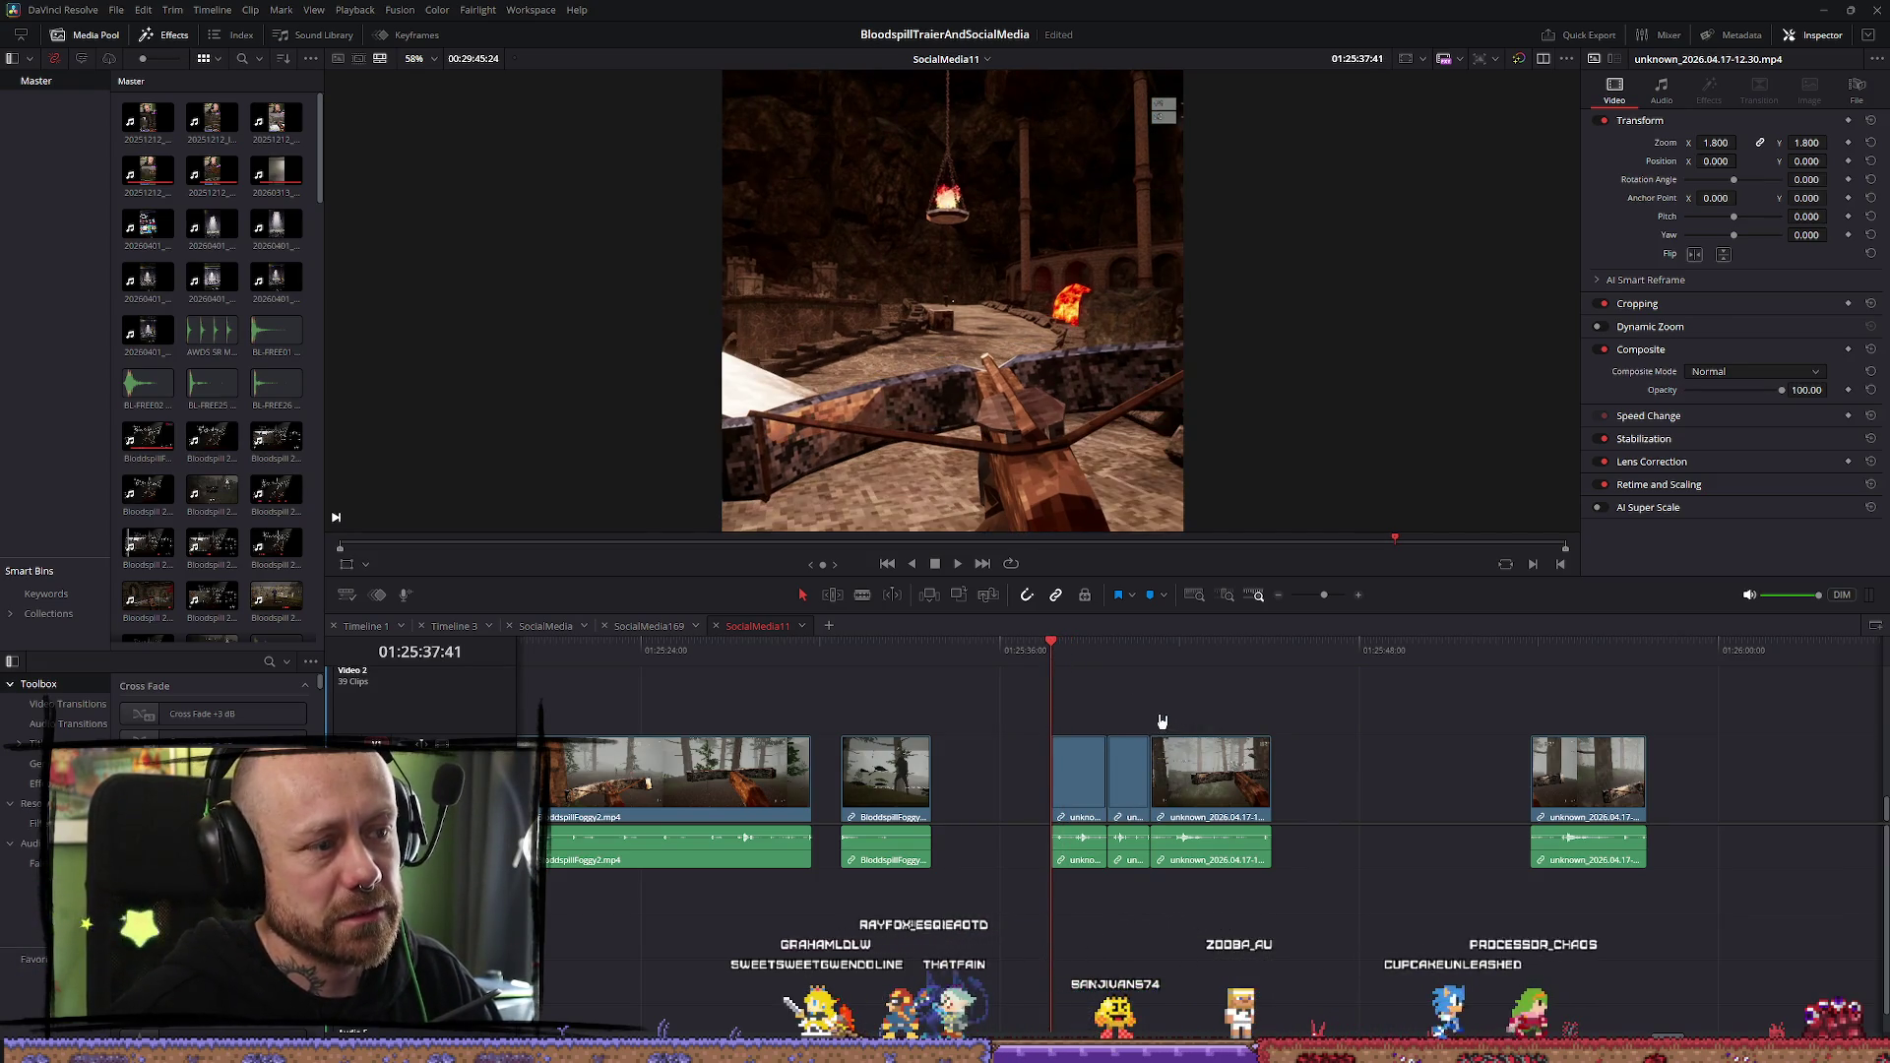
Play and replay the forest crossbow clips in SocialMedia11, then switch to the Bloodspill Steam page
key(space)
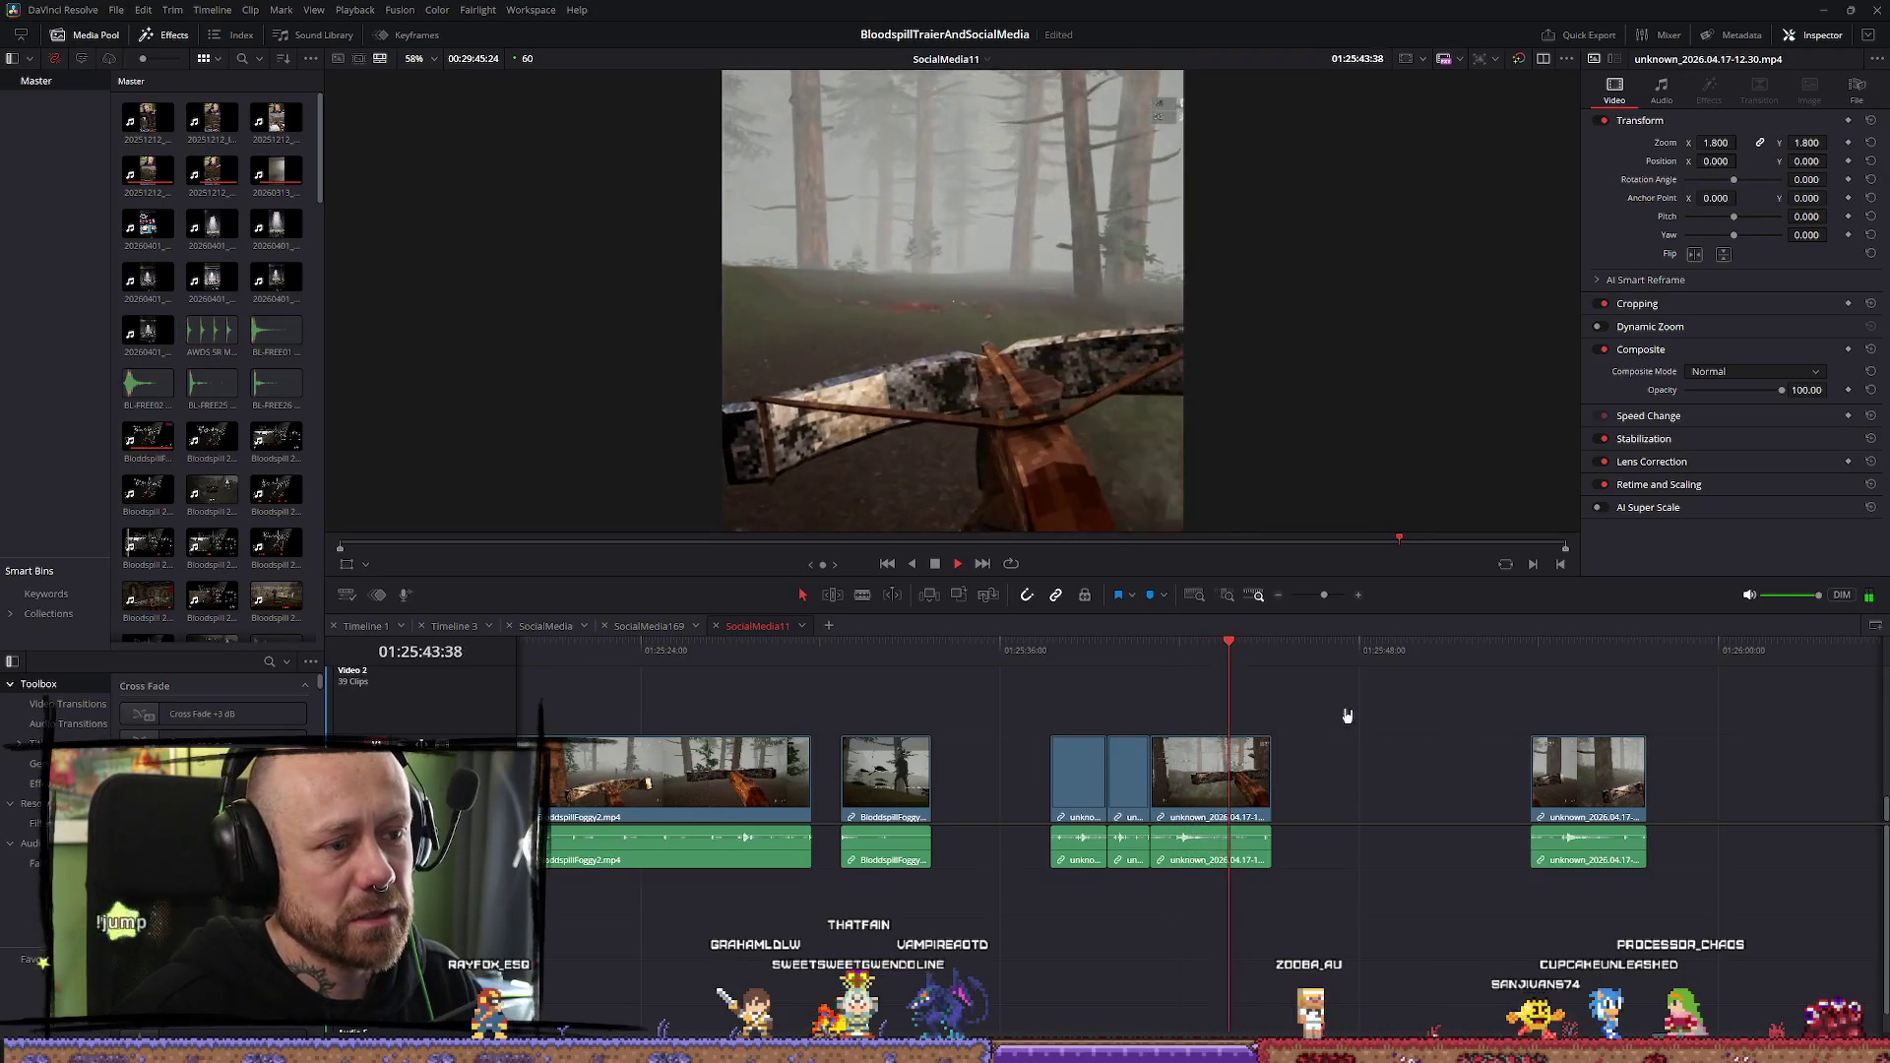
click(1121, 646)
key(space)
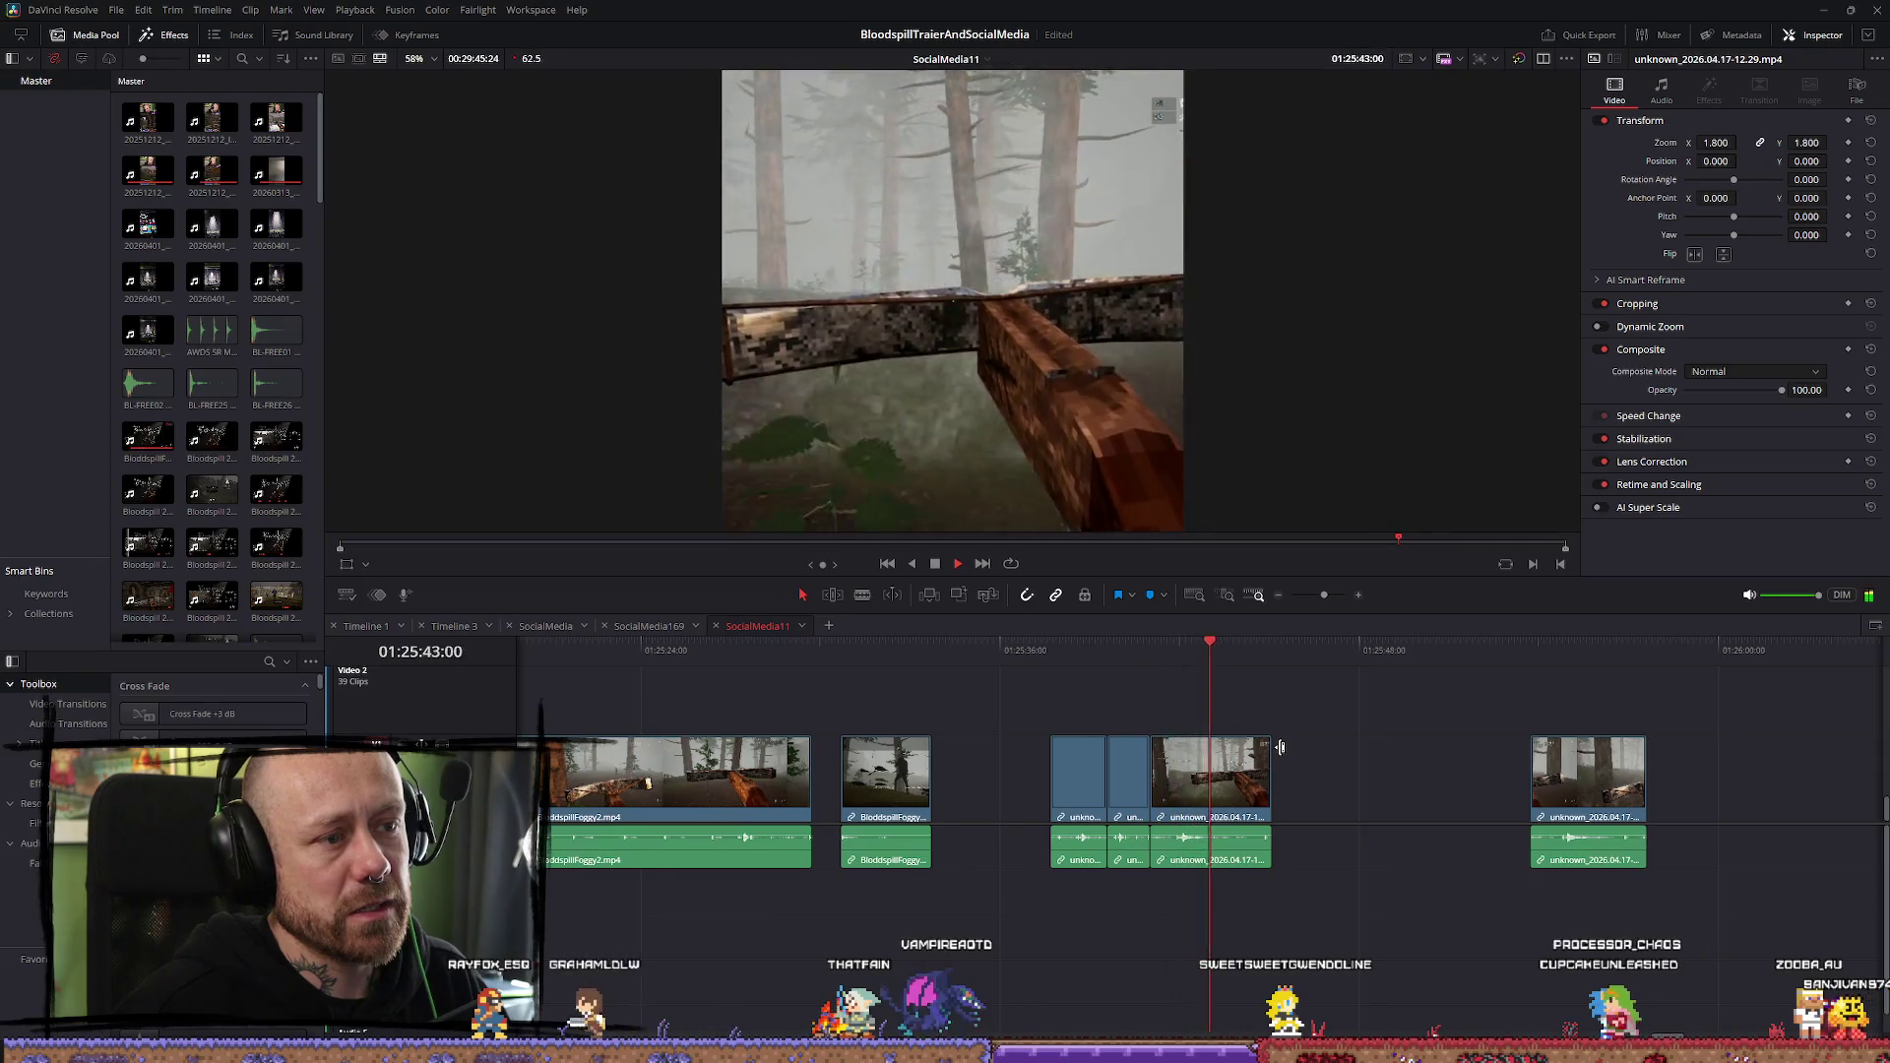
click(1050, 647)
key(space)
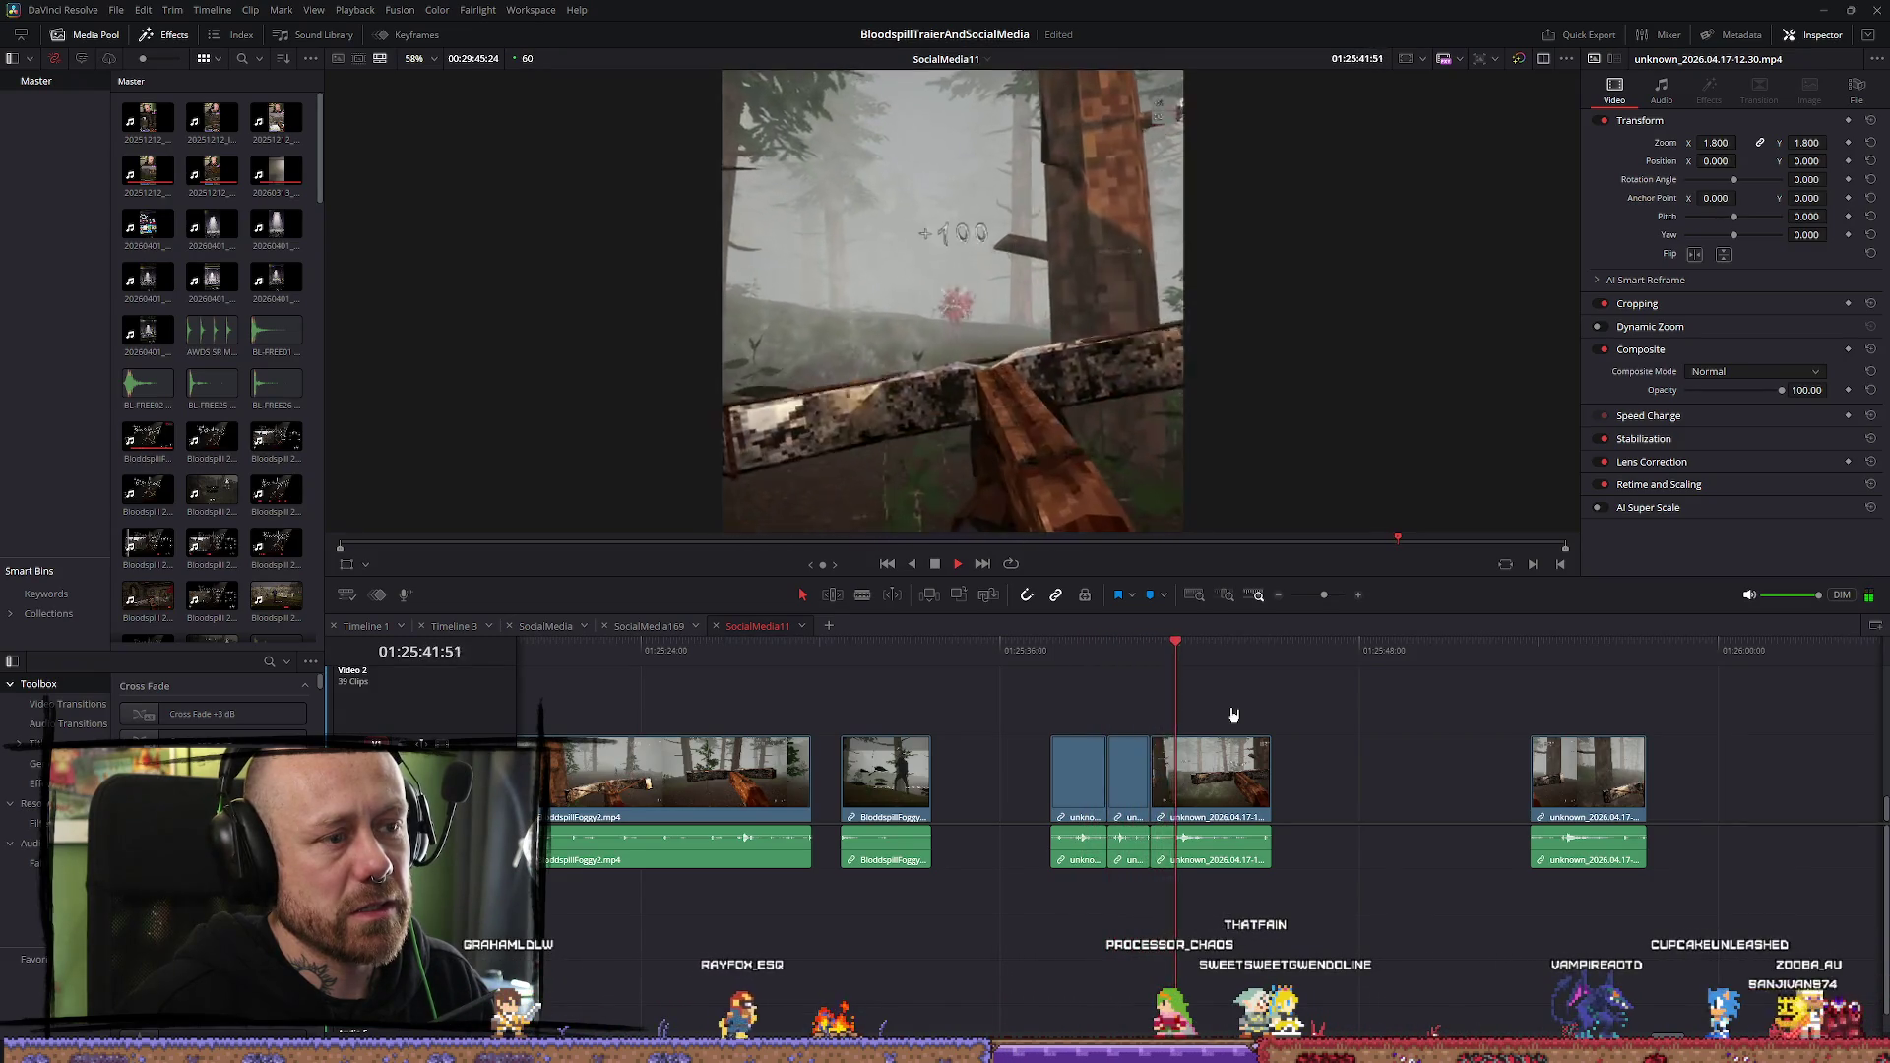
key(space)
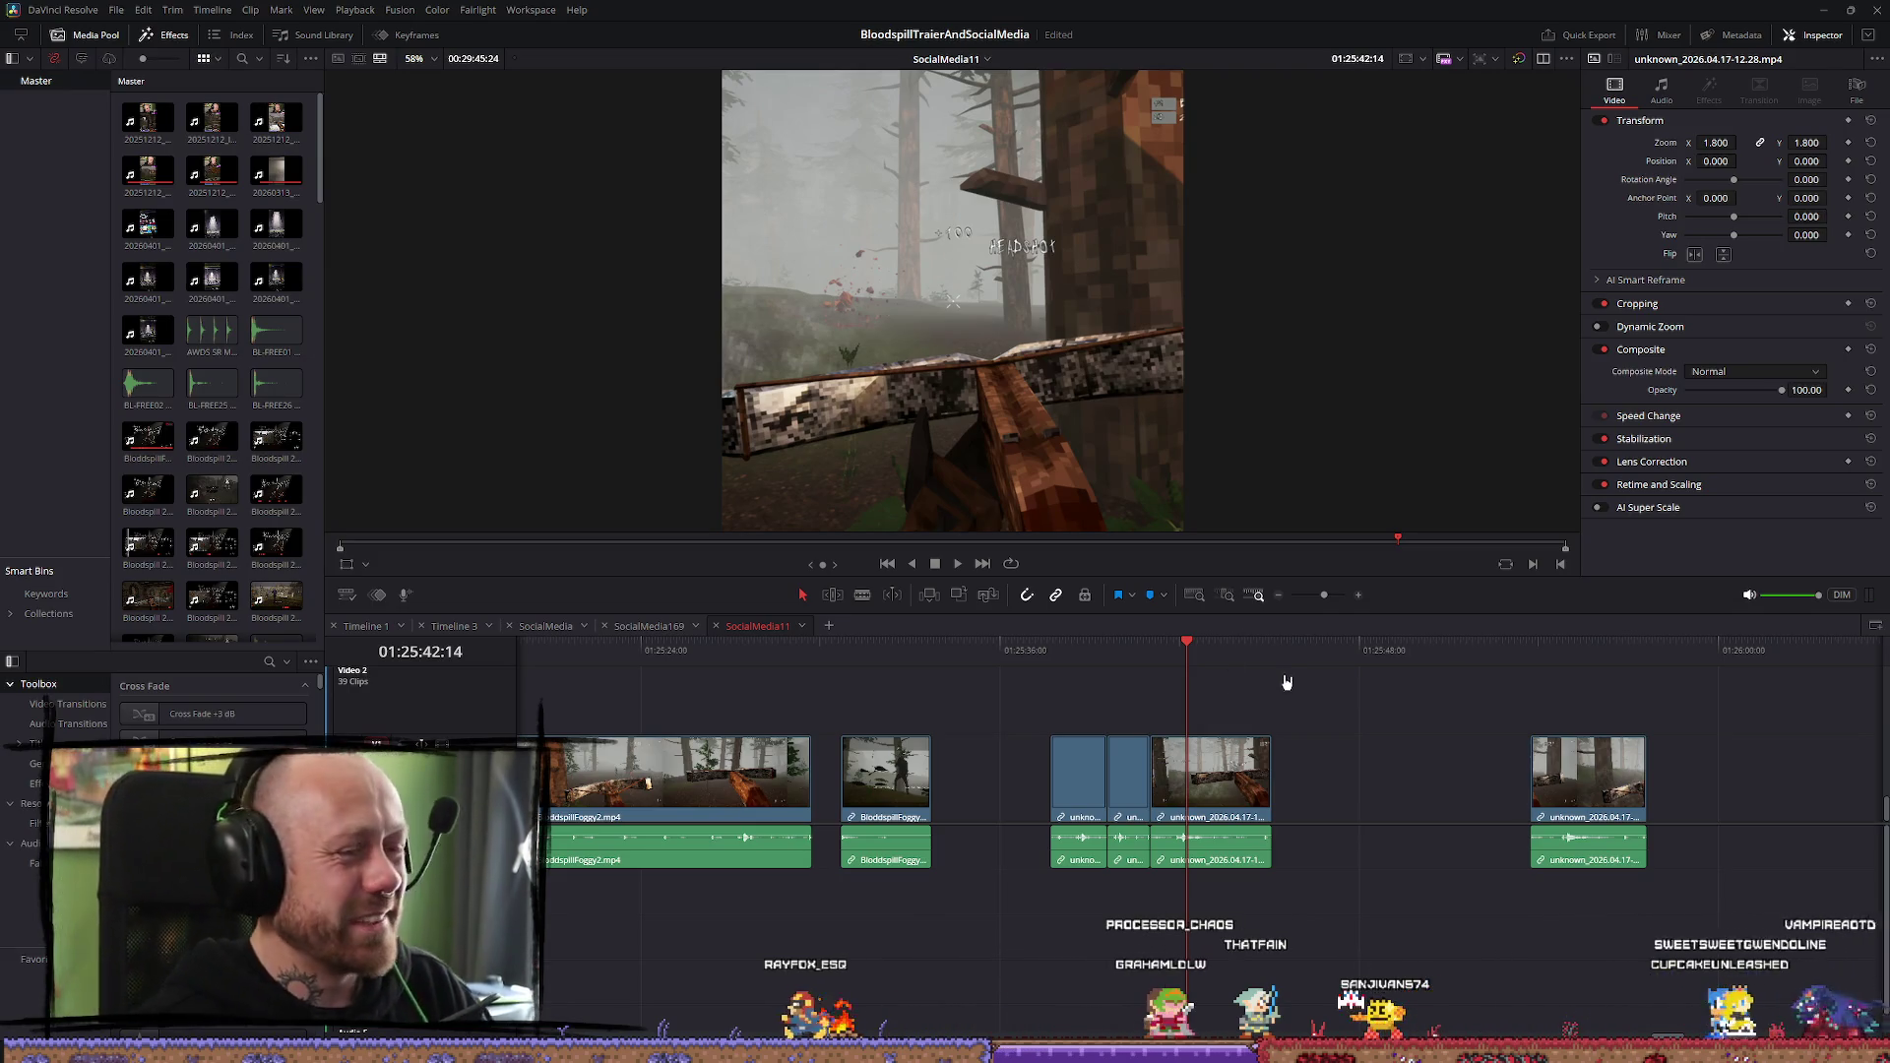
click(1166, 645)
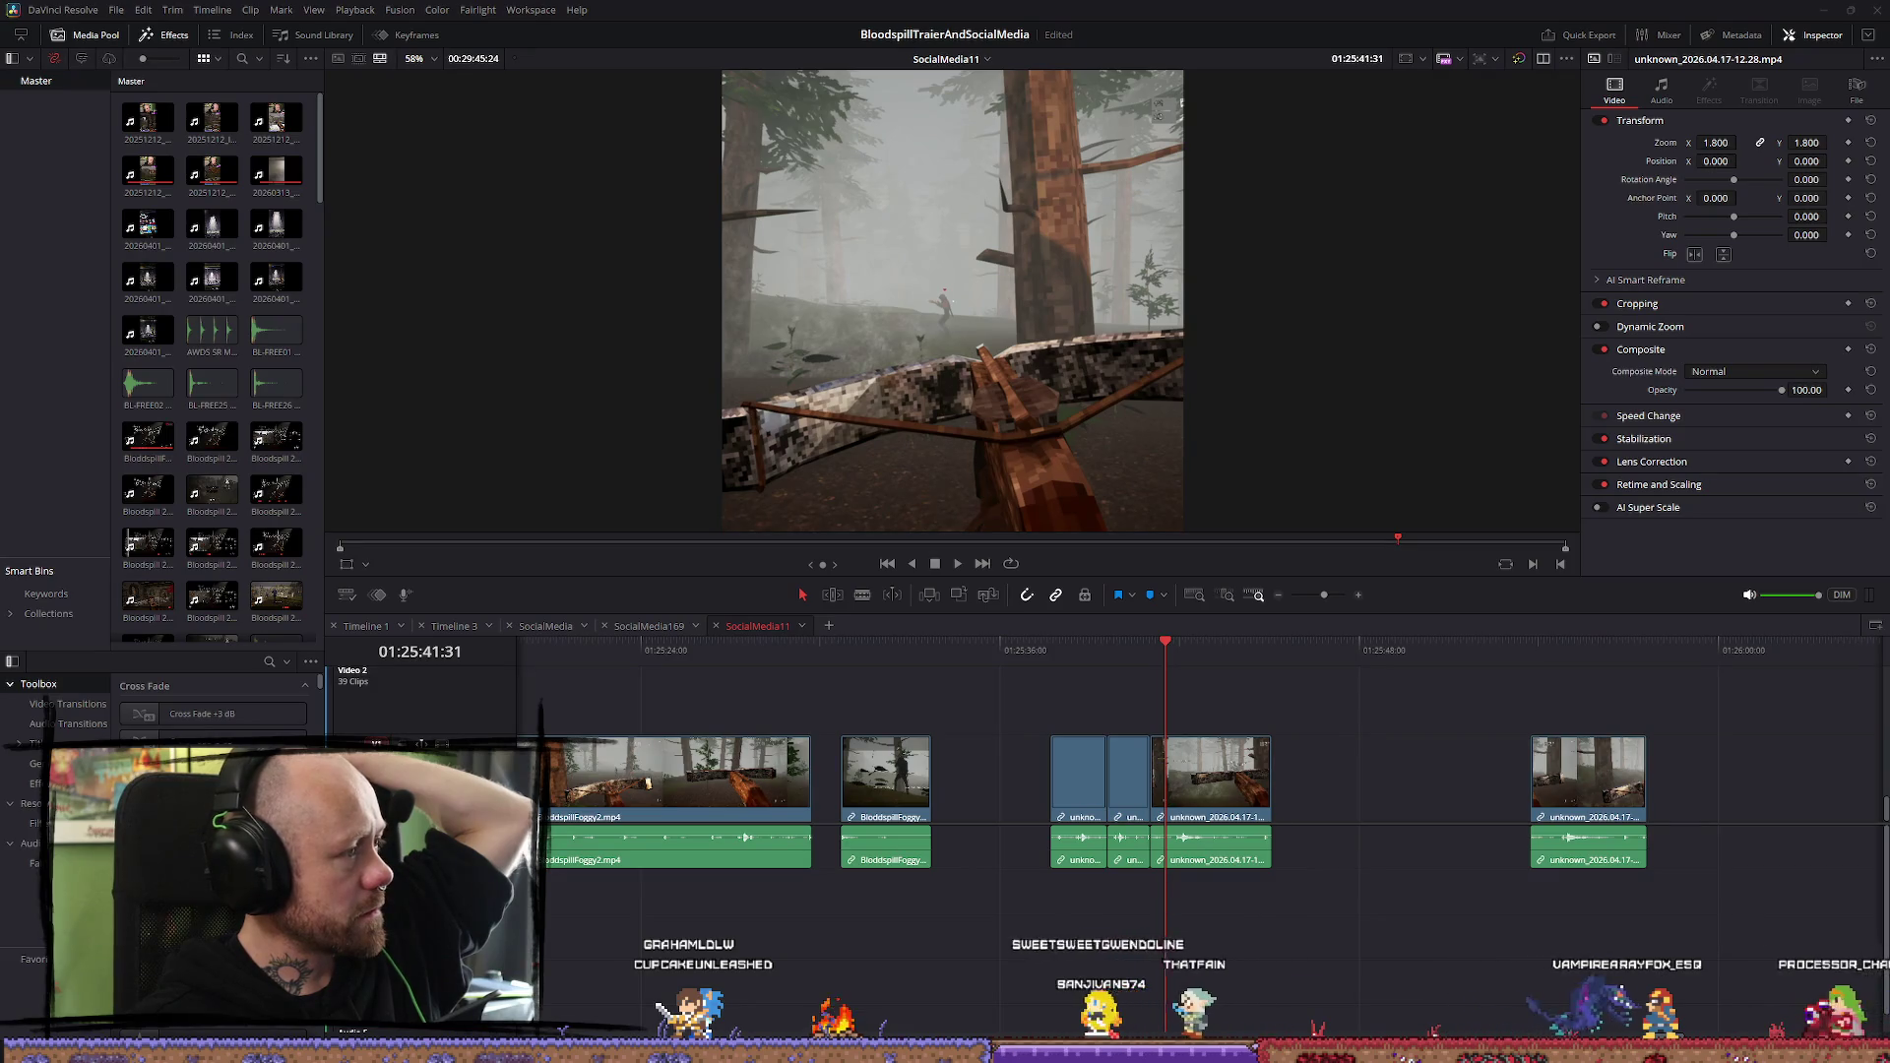
key(alt+Tab)
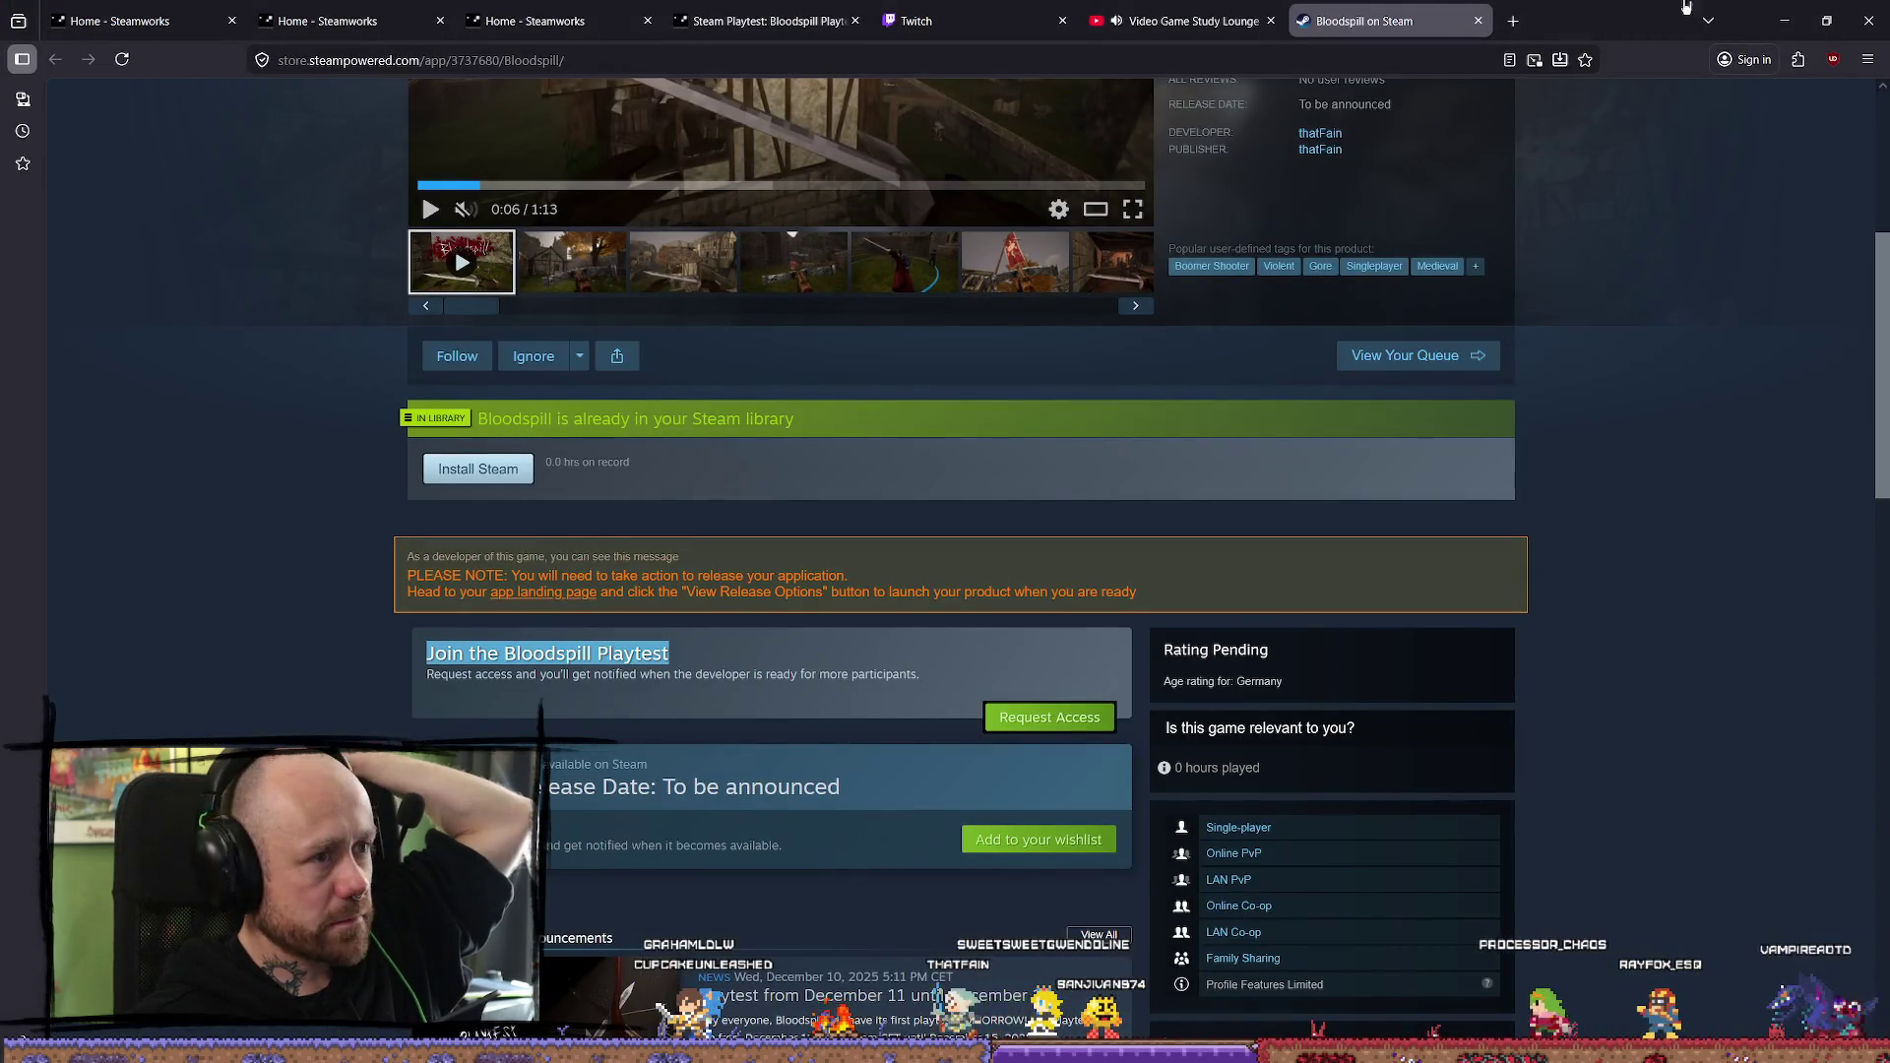
Play the Buried Below teaser trailer full screen with its sound on and the YouTube tab muted
key(alt+Tab)
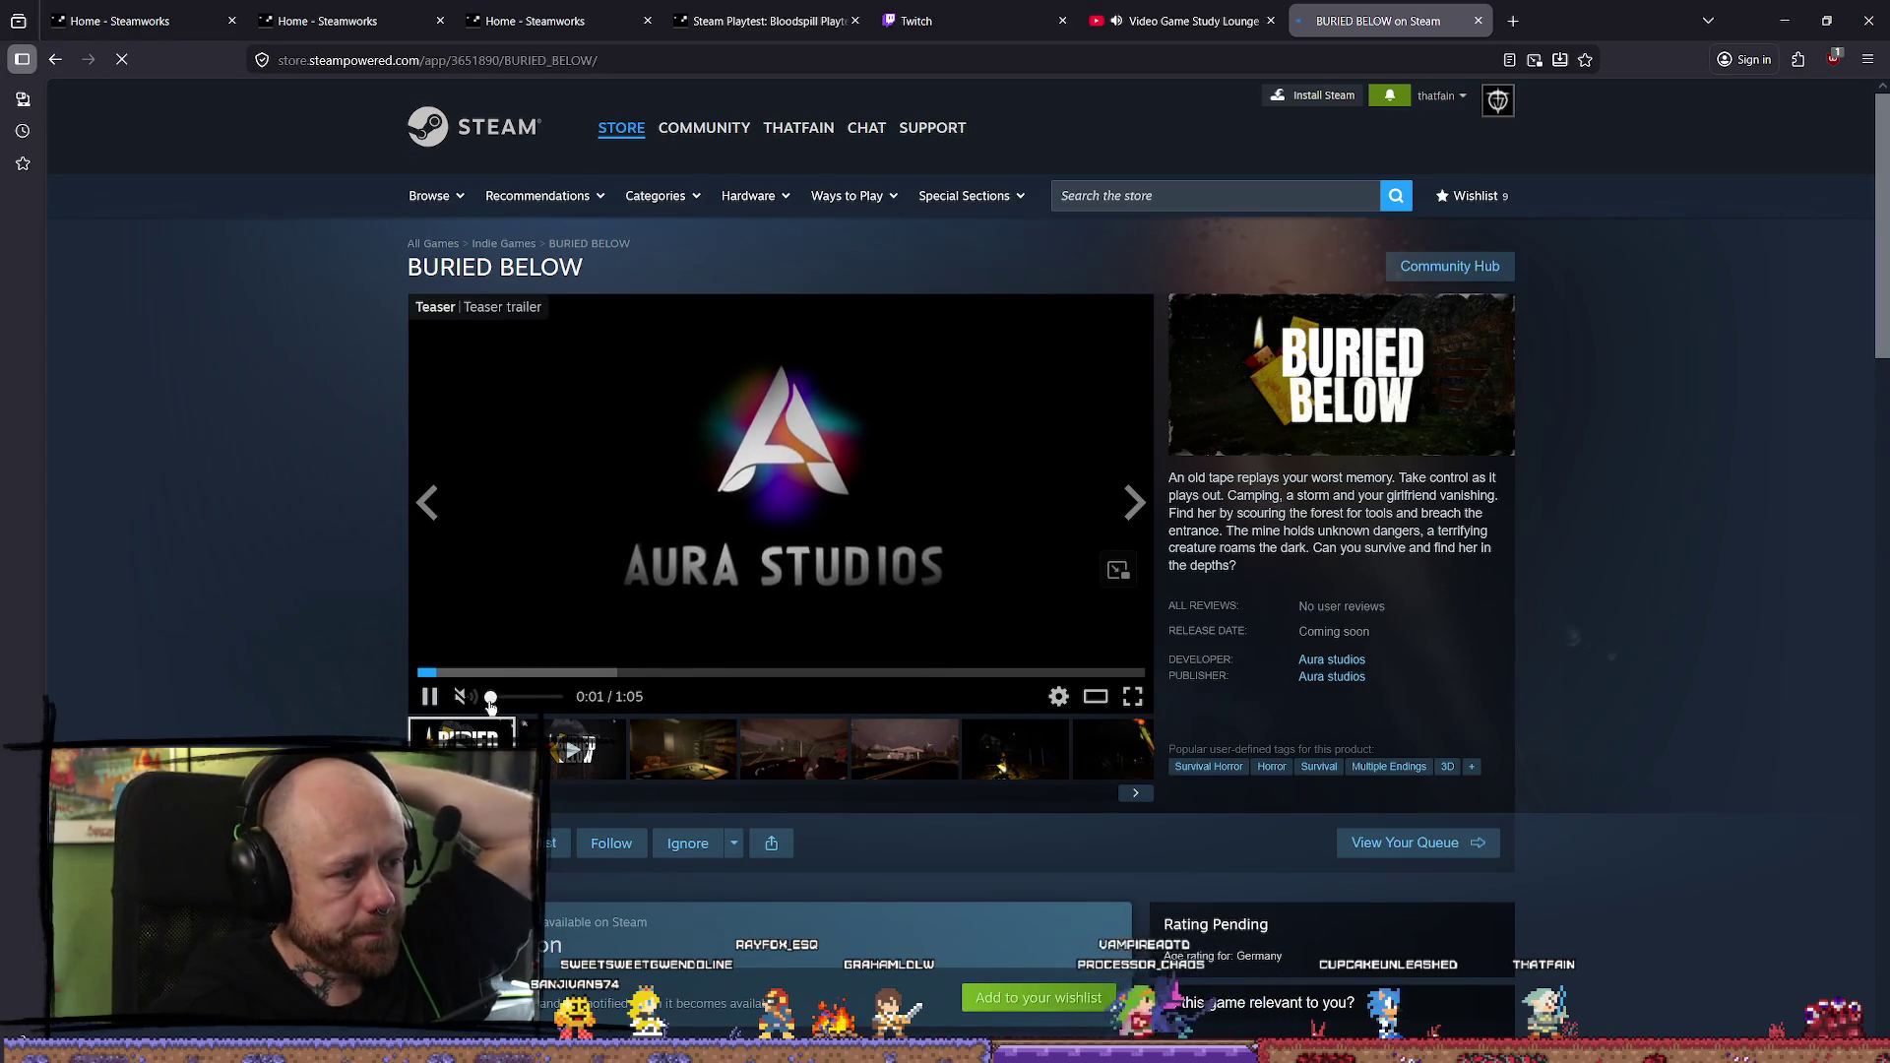
click(507, 697)
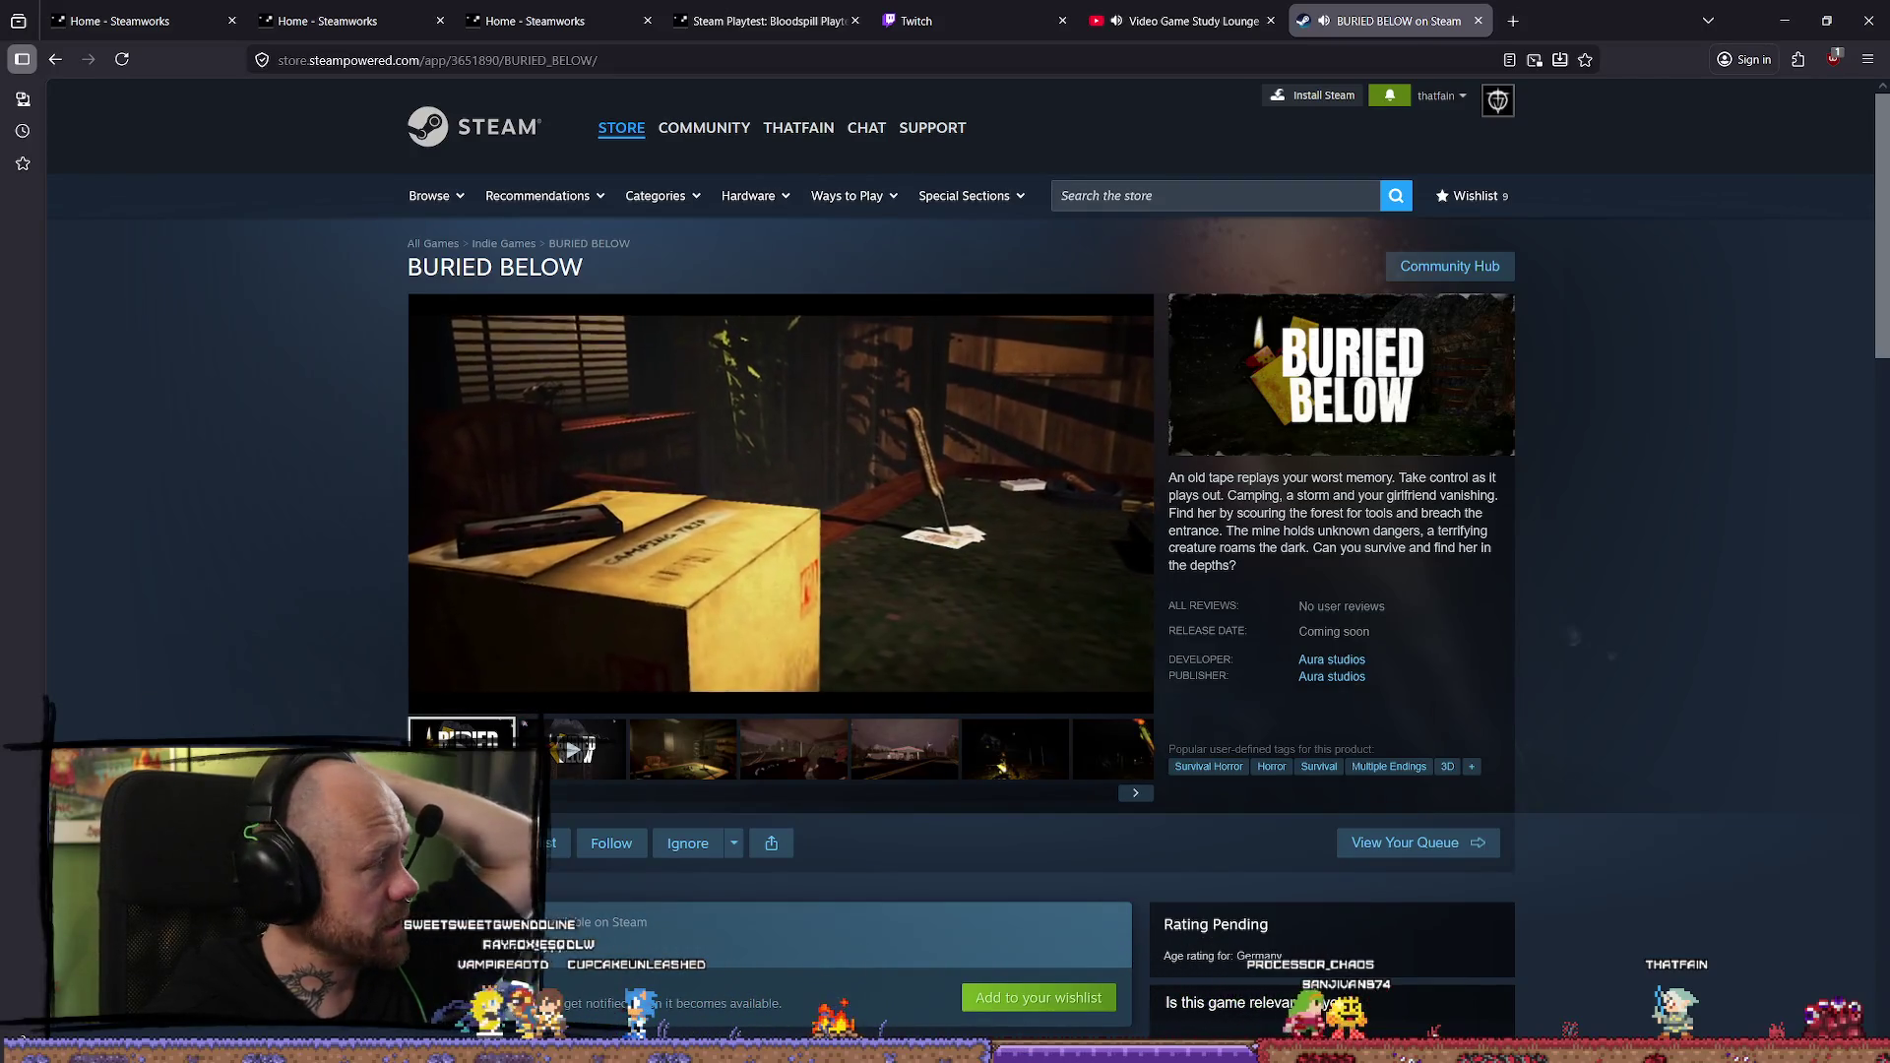
click(1119, 24)
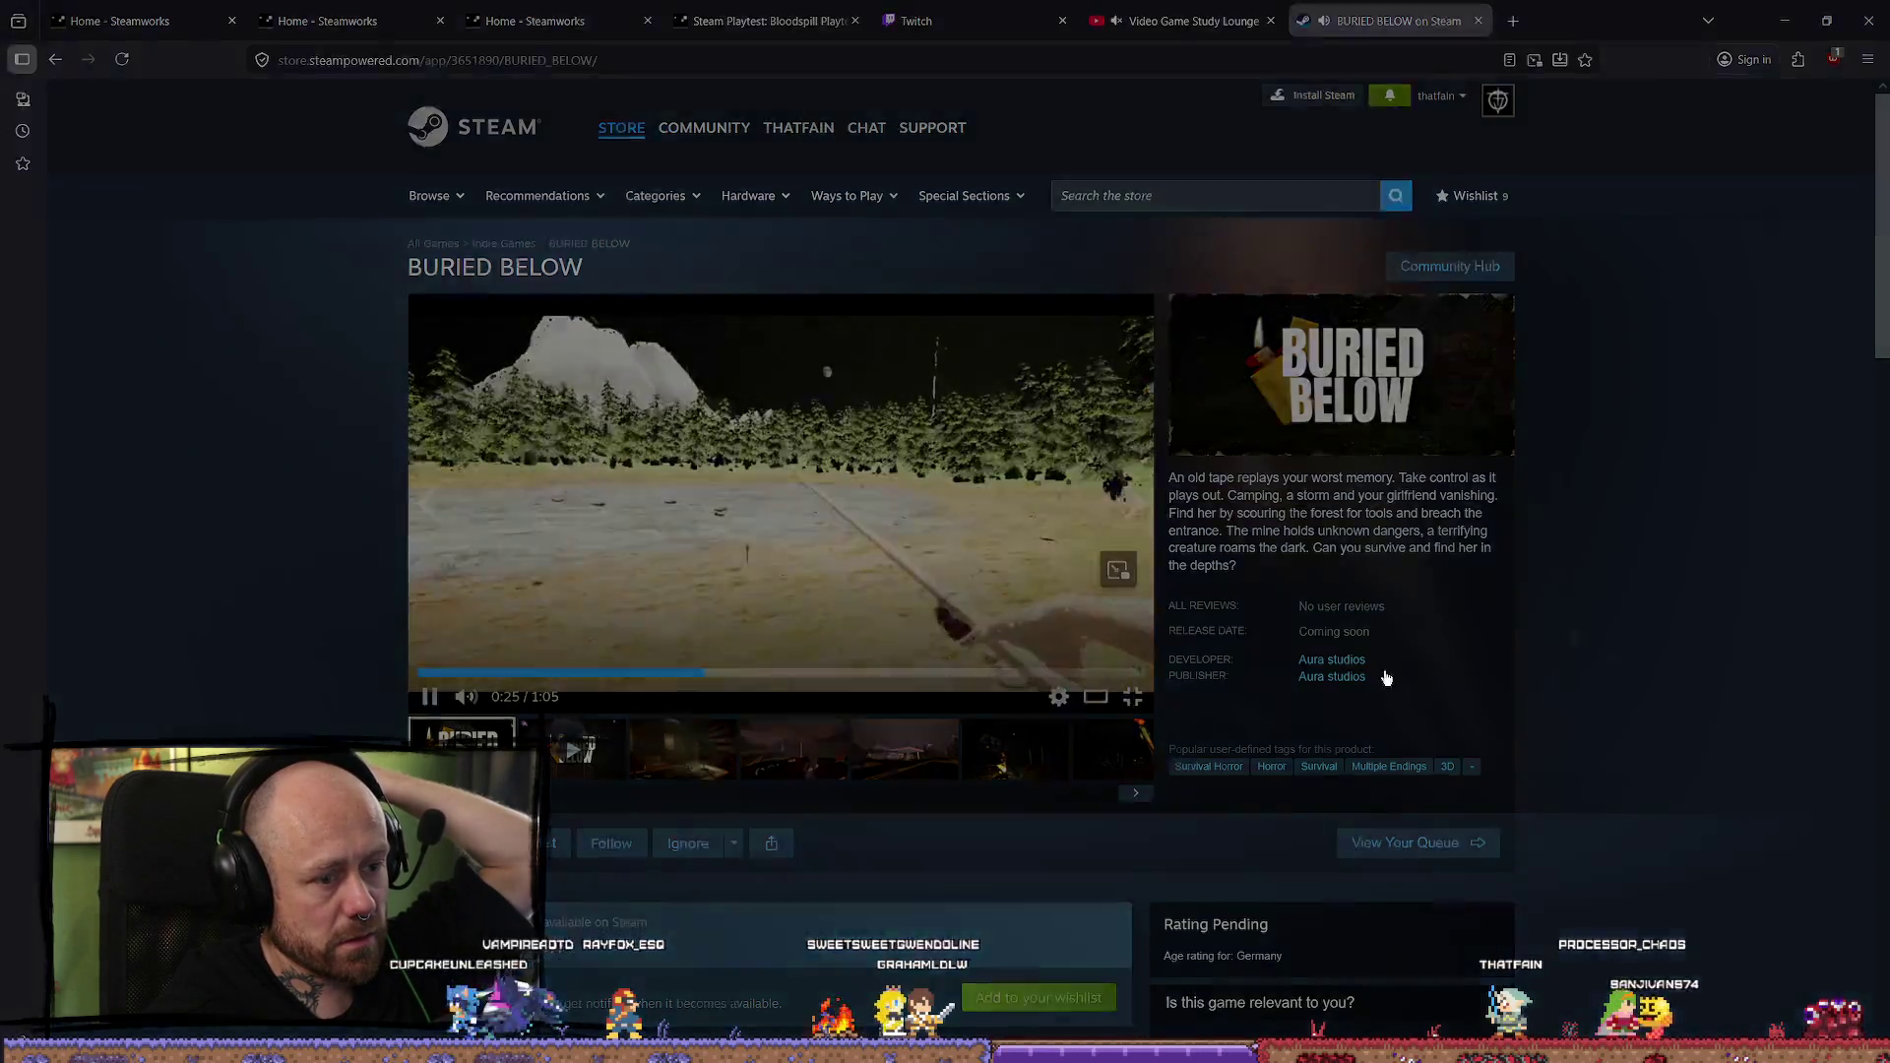
click(1130, 694)
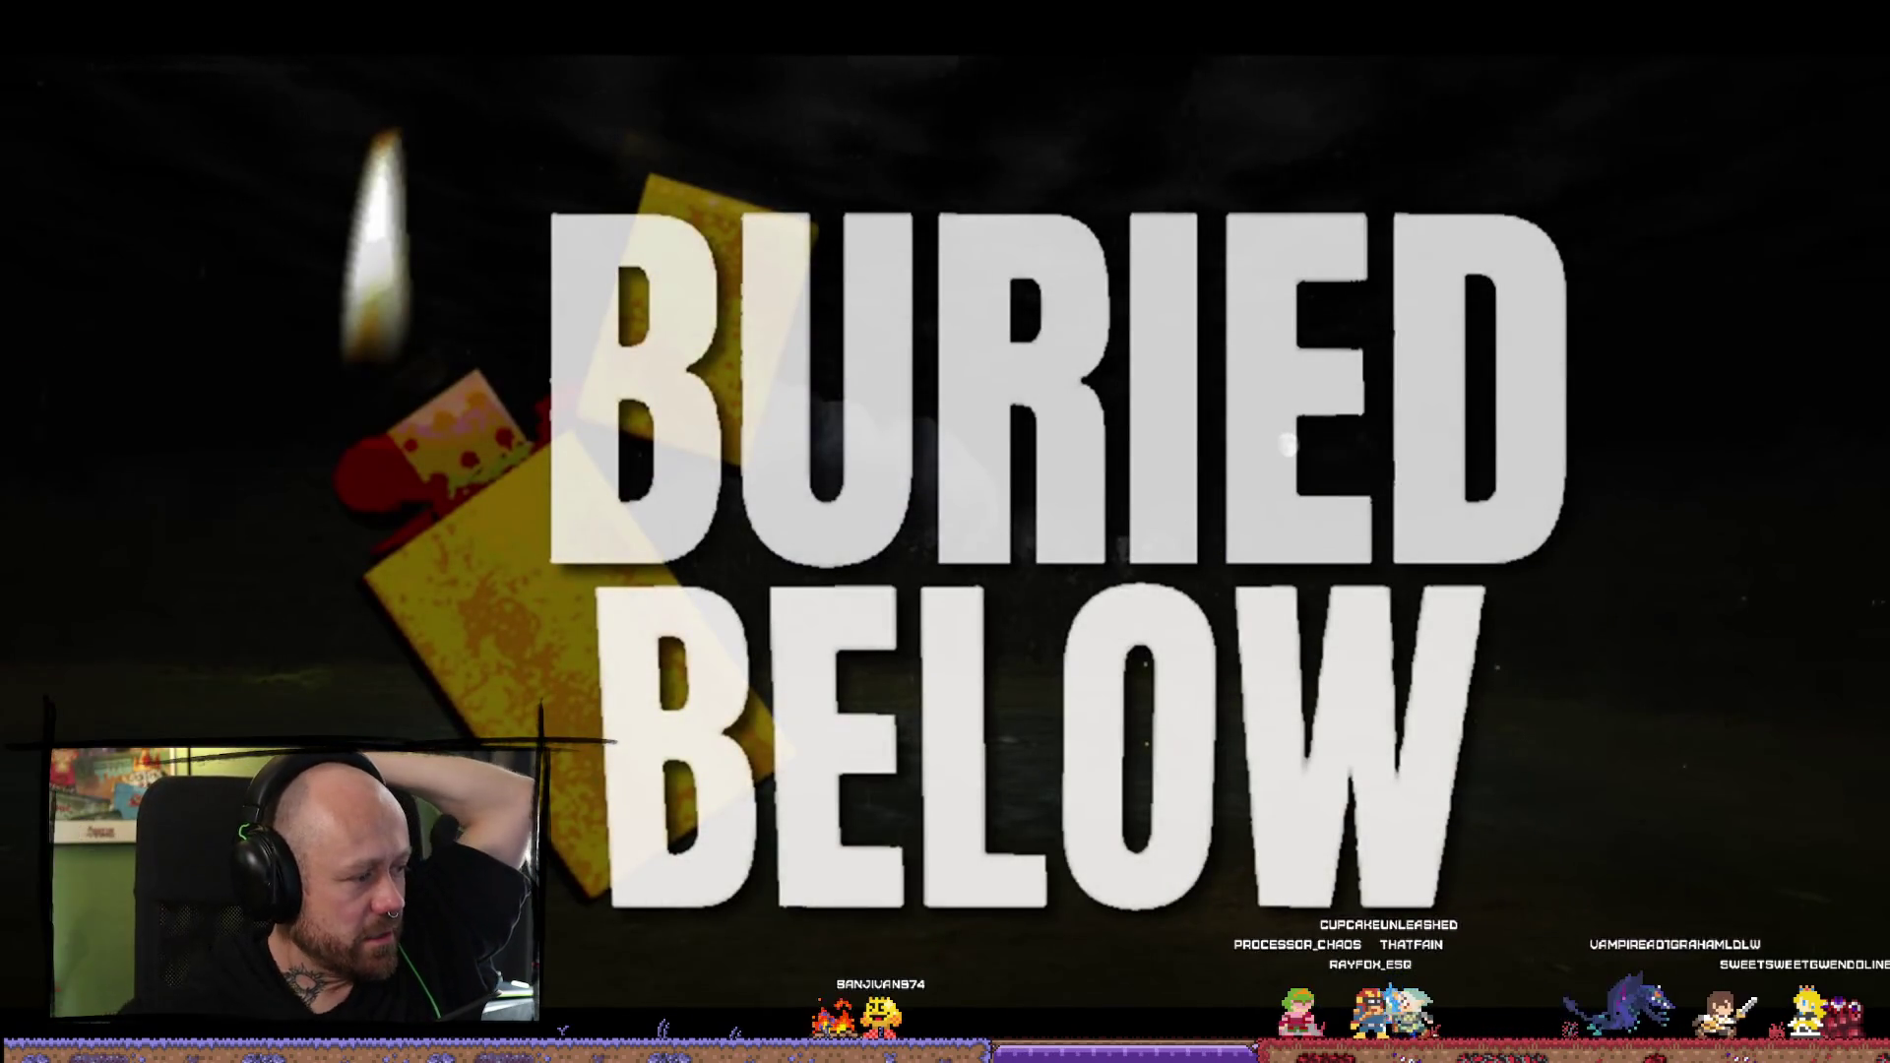
key(Escape)
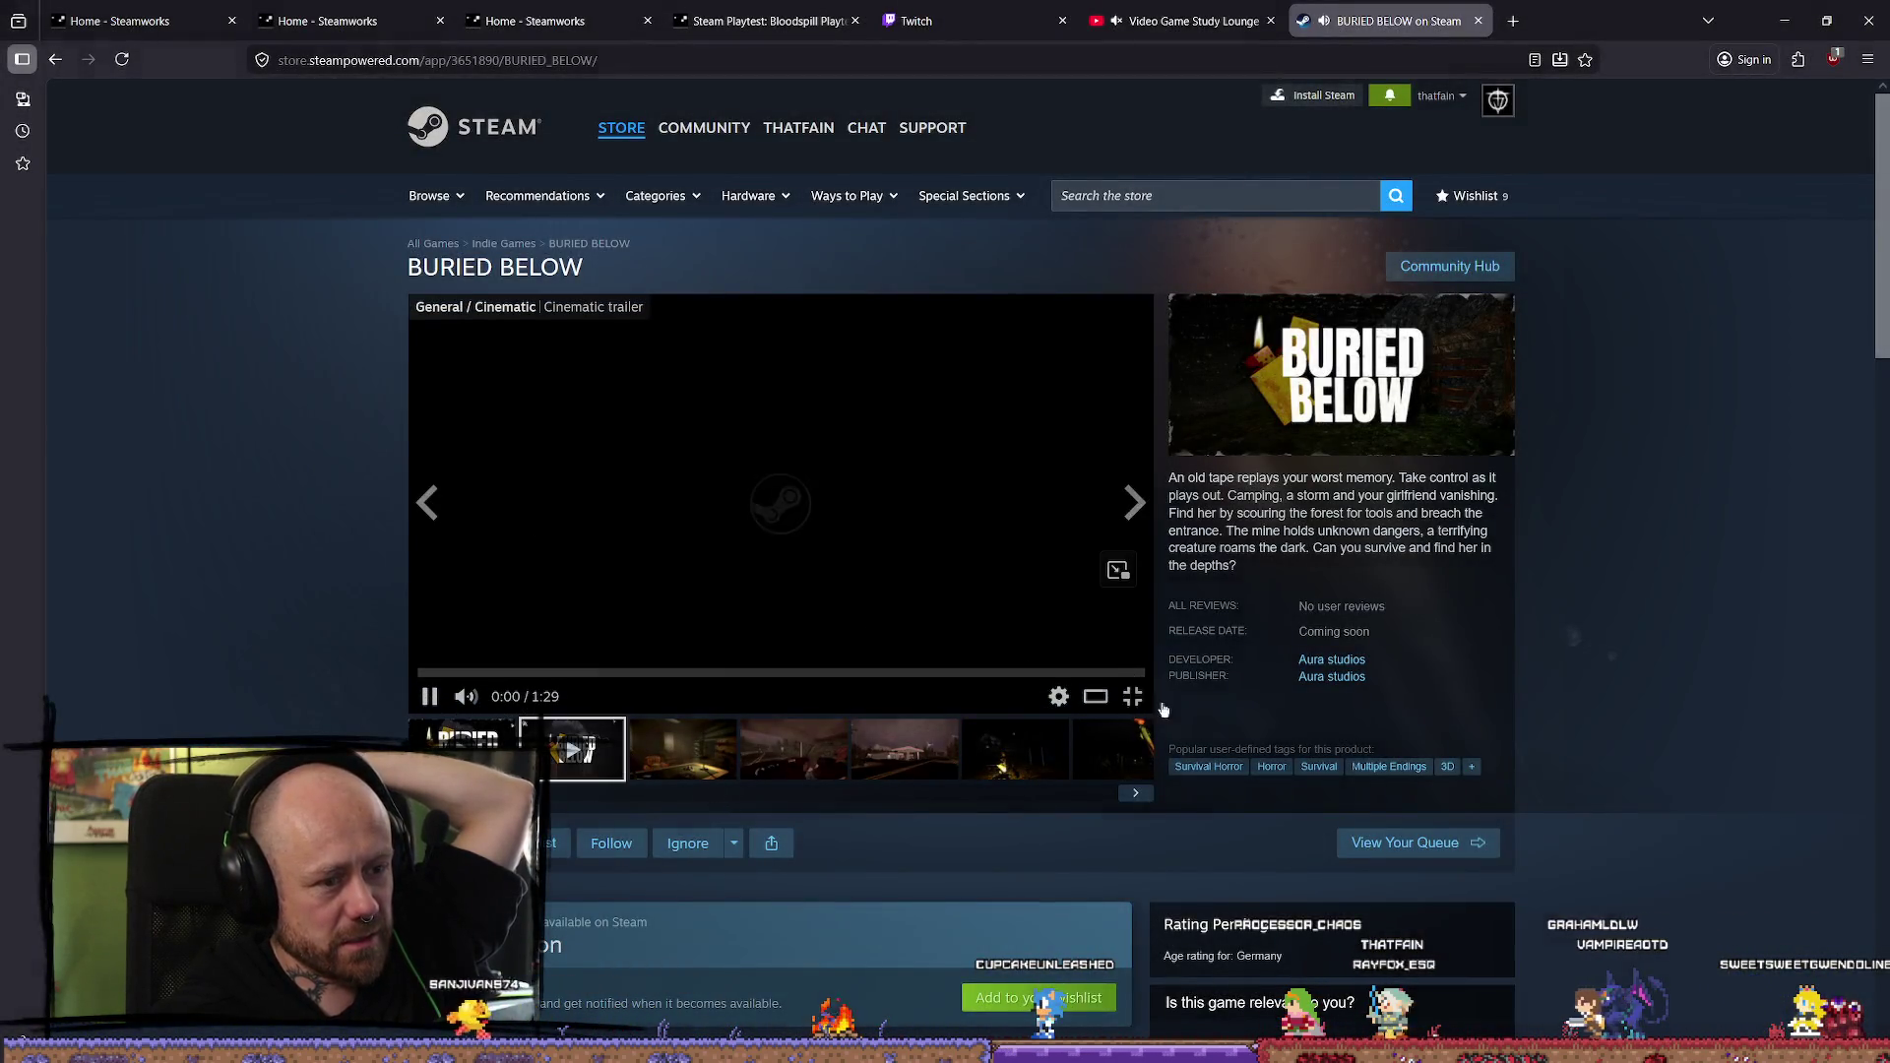
Watch the Buried Below cinematic trailer full screen to its Aura Studios ending, then exit full screen
click(1134, 701)
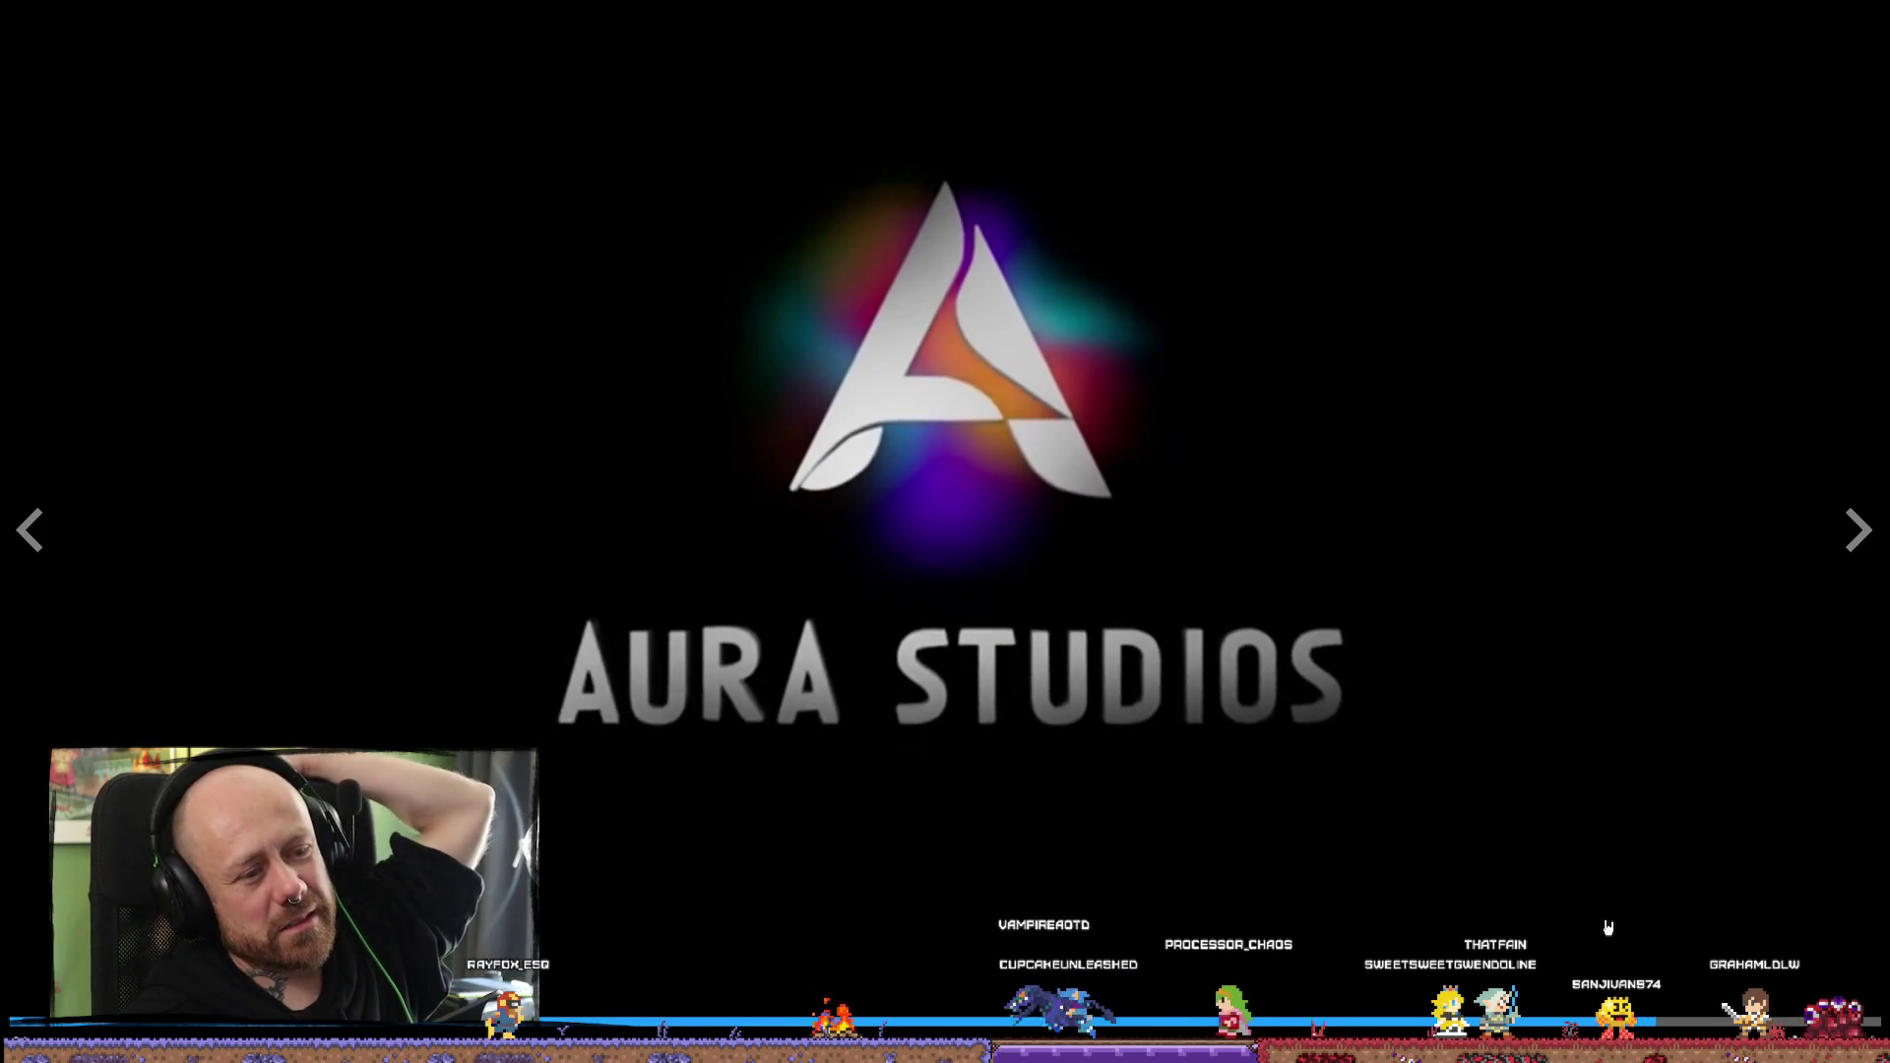
key(Escape)
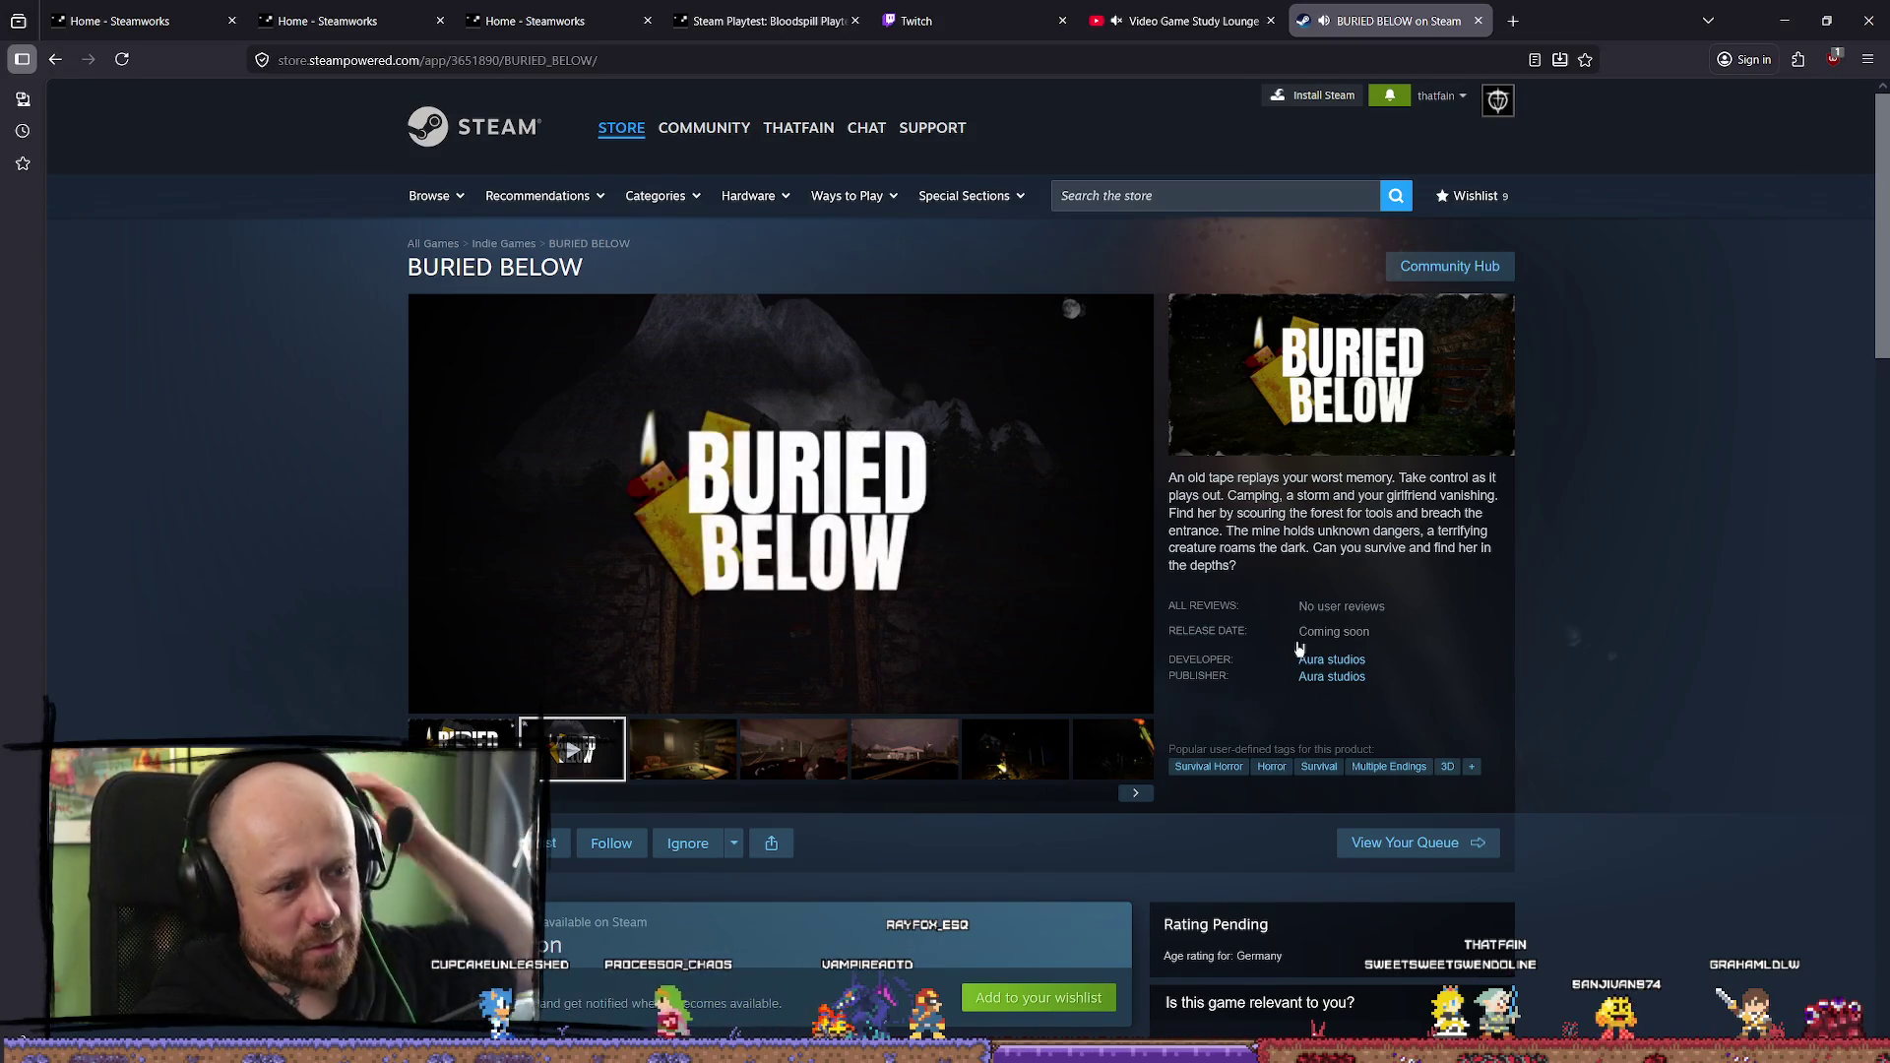
Close the Buried Below store tab and minimize the browser to reveal DaVinci Resolve
scroll(823, 594, down, 5)
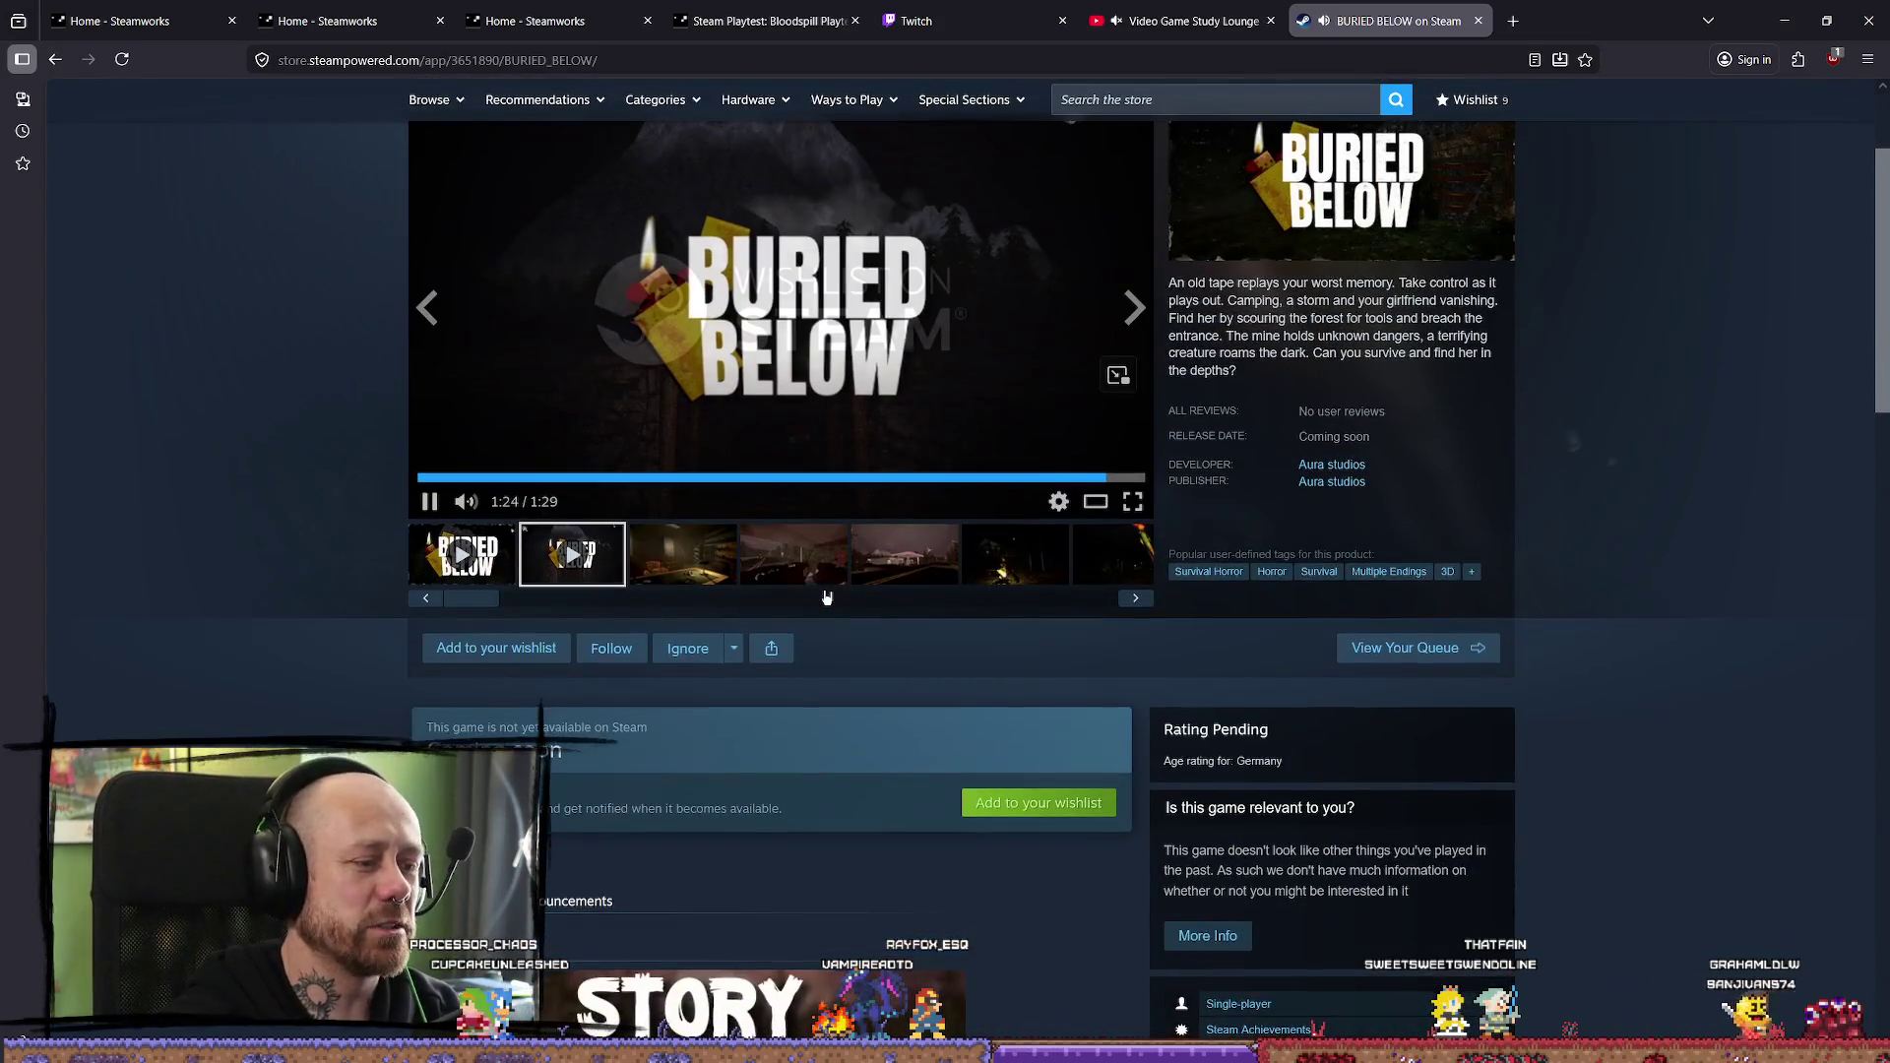
scroll(713, 438, up, 5)
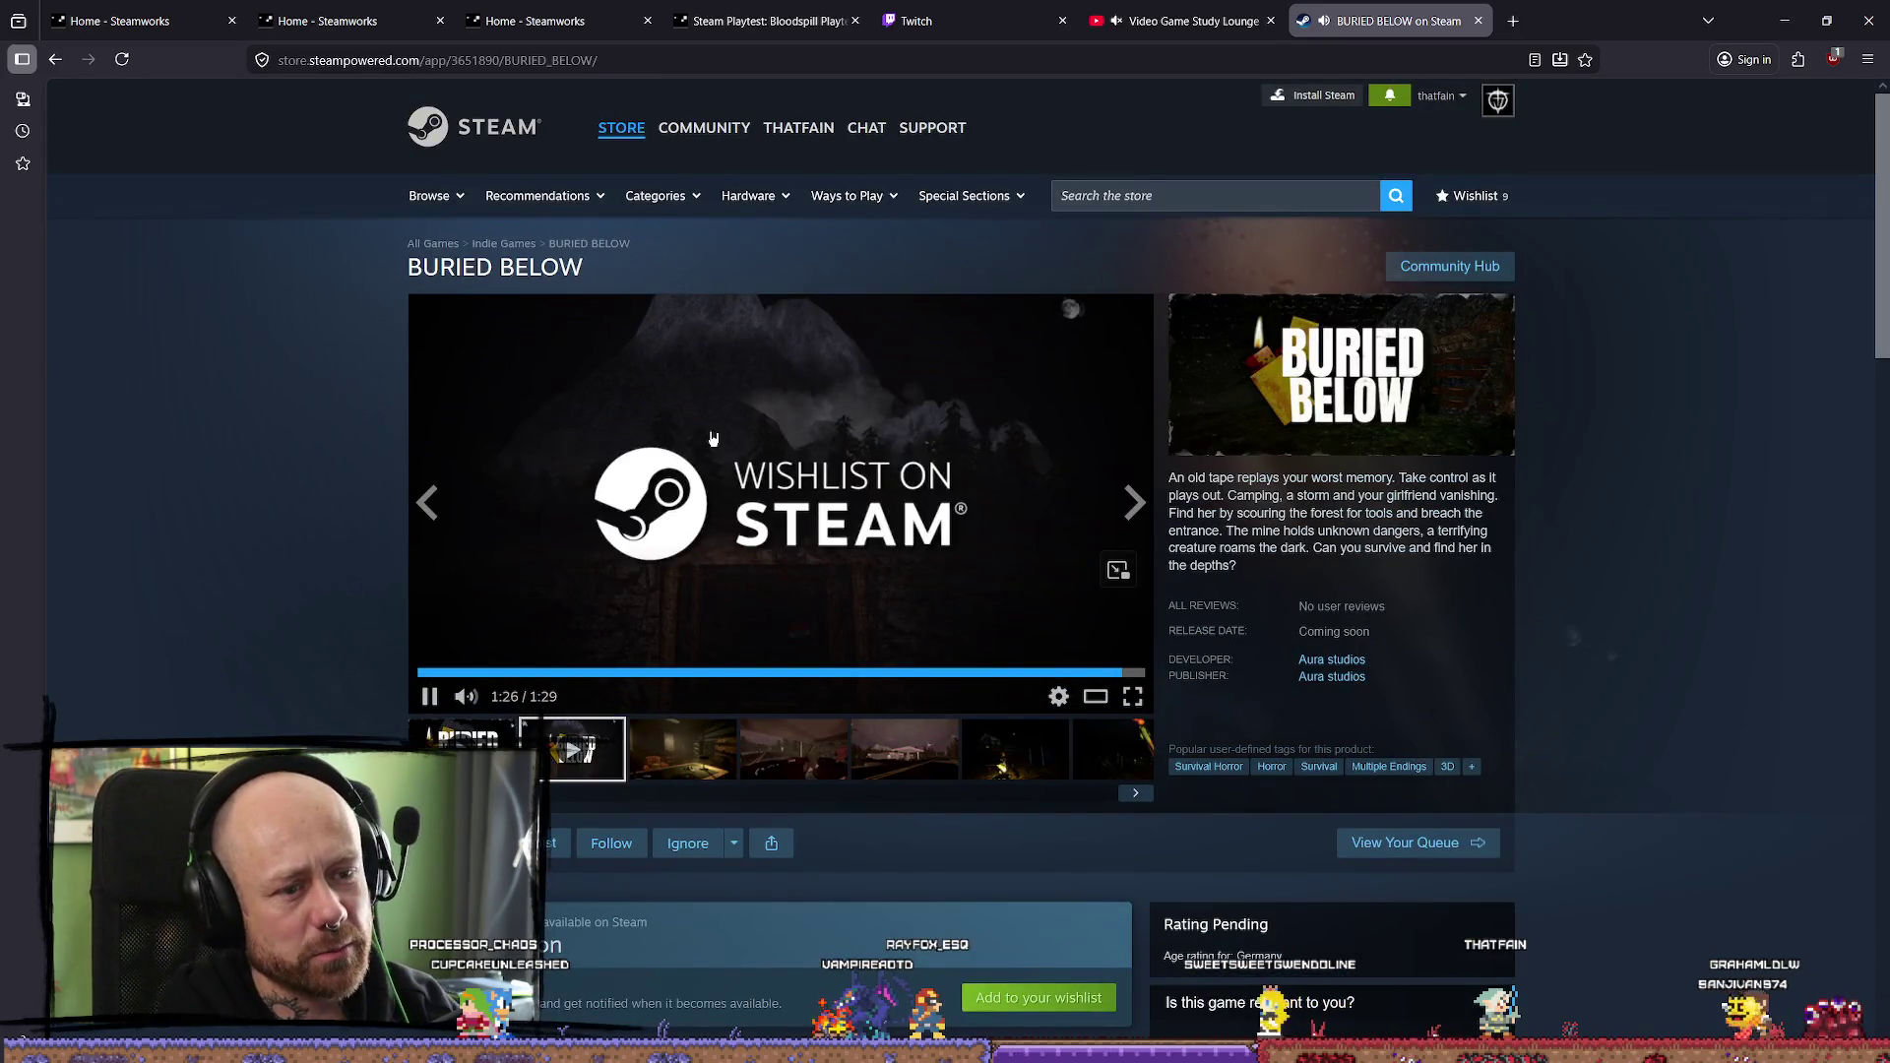
scroll(713, 438, down, 20)
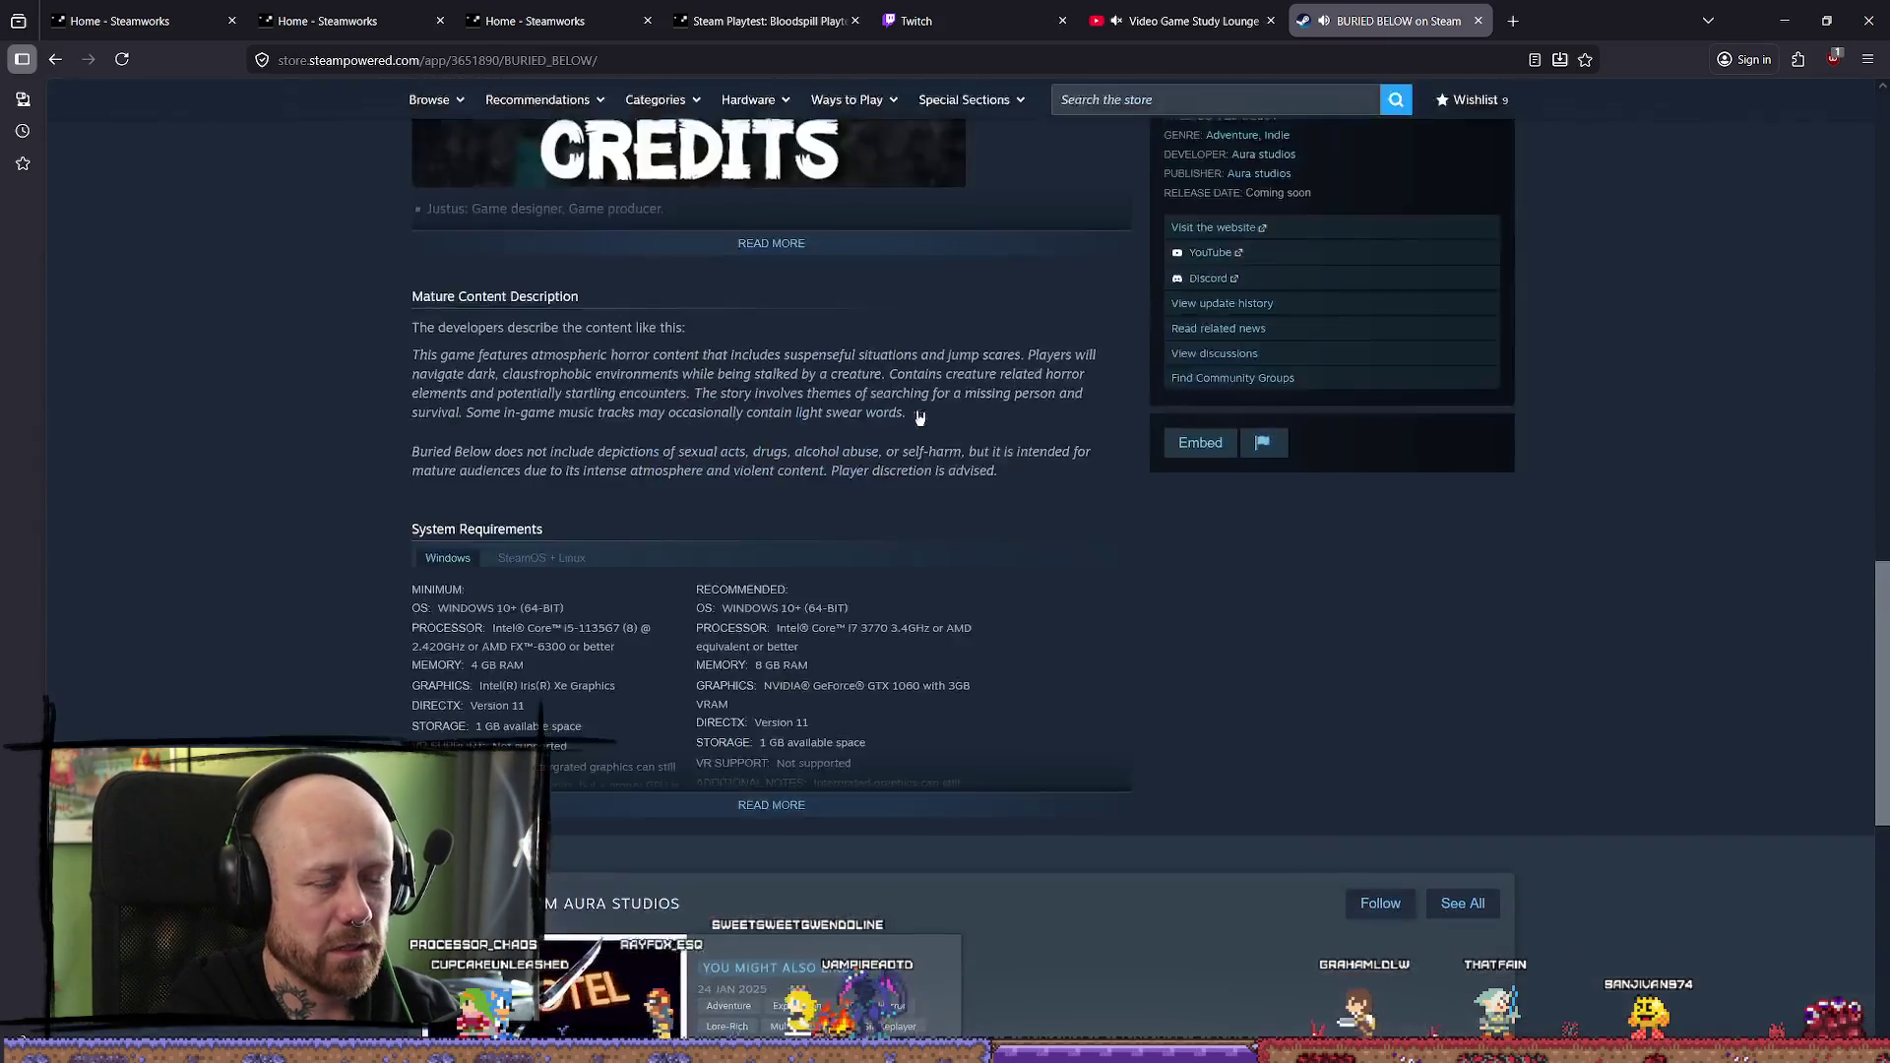
scroll(936, 423, up, 20)
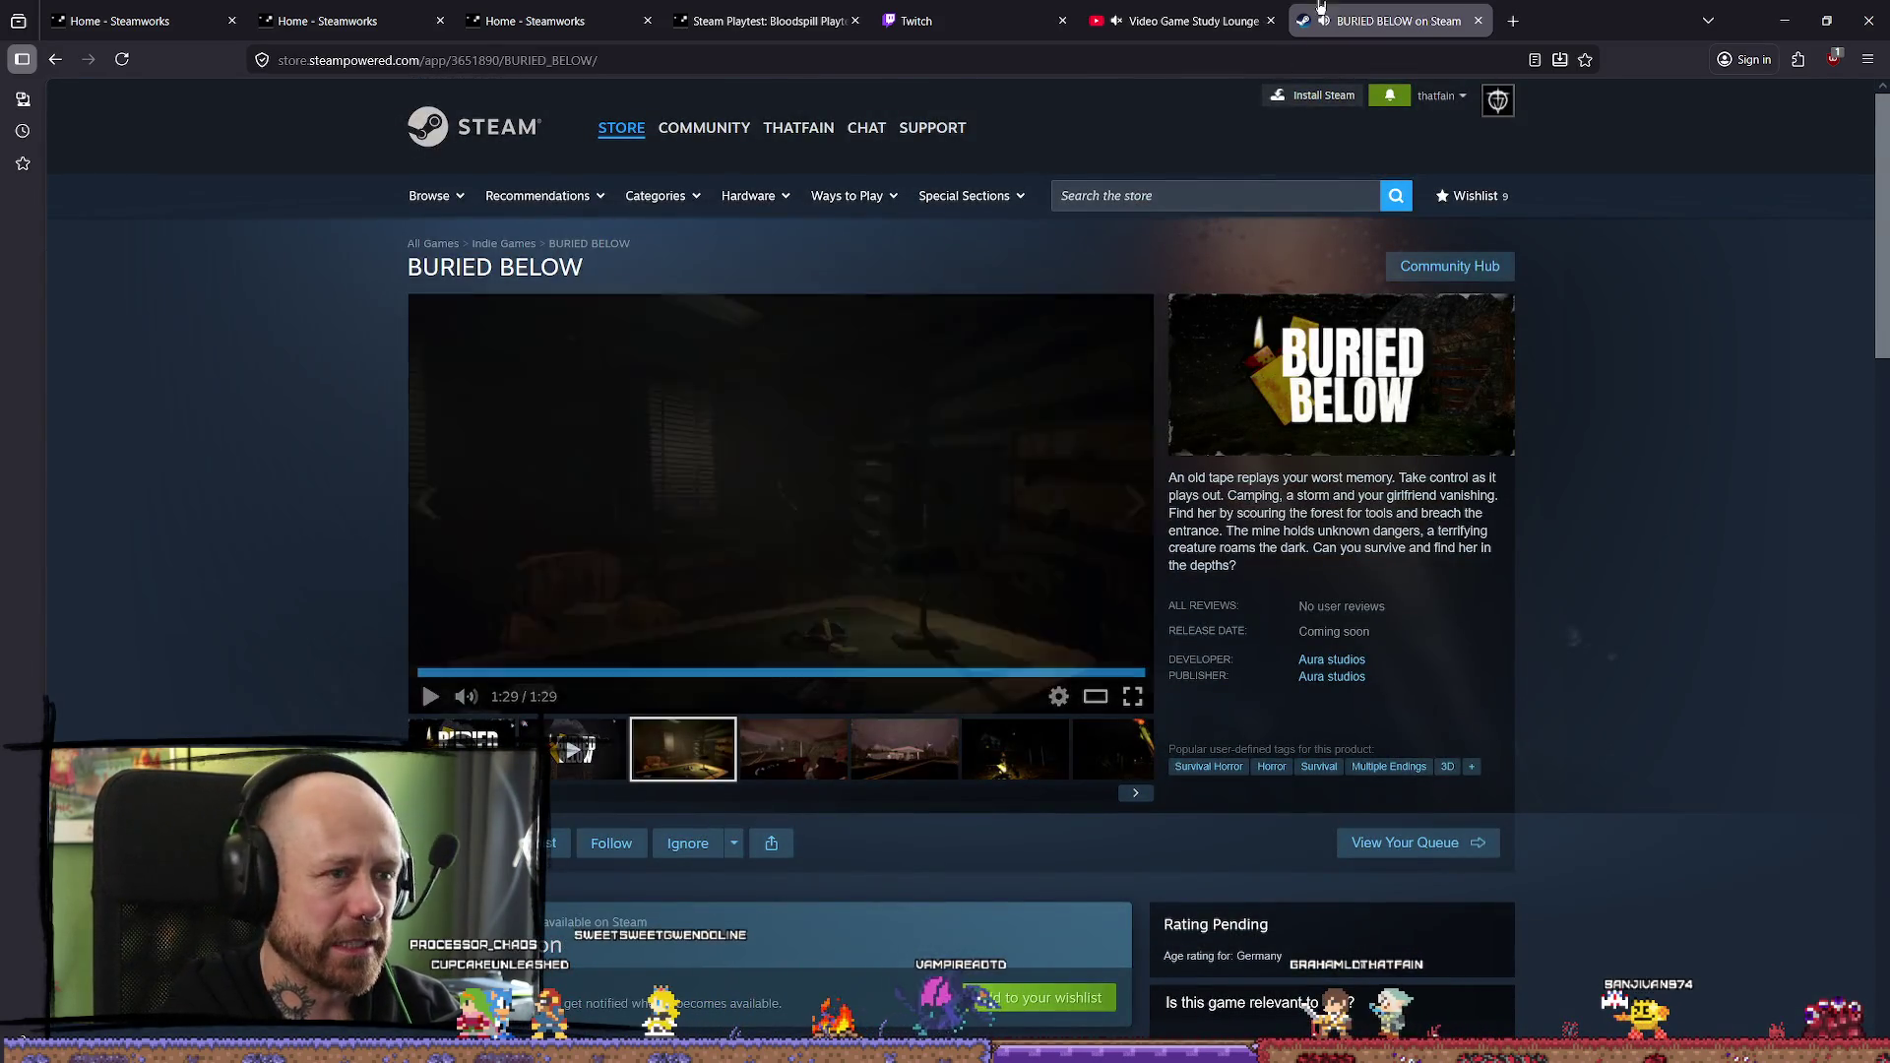
click(1477, 20)
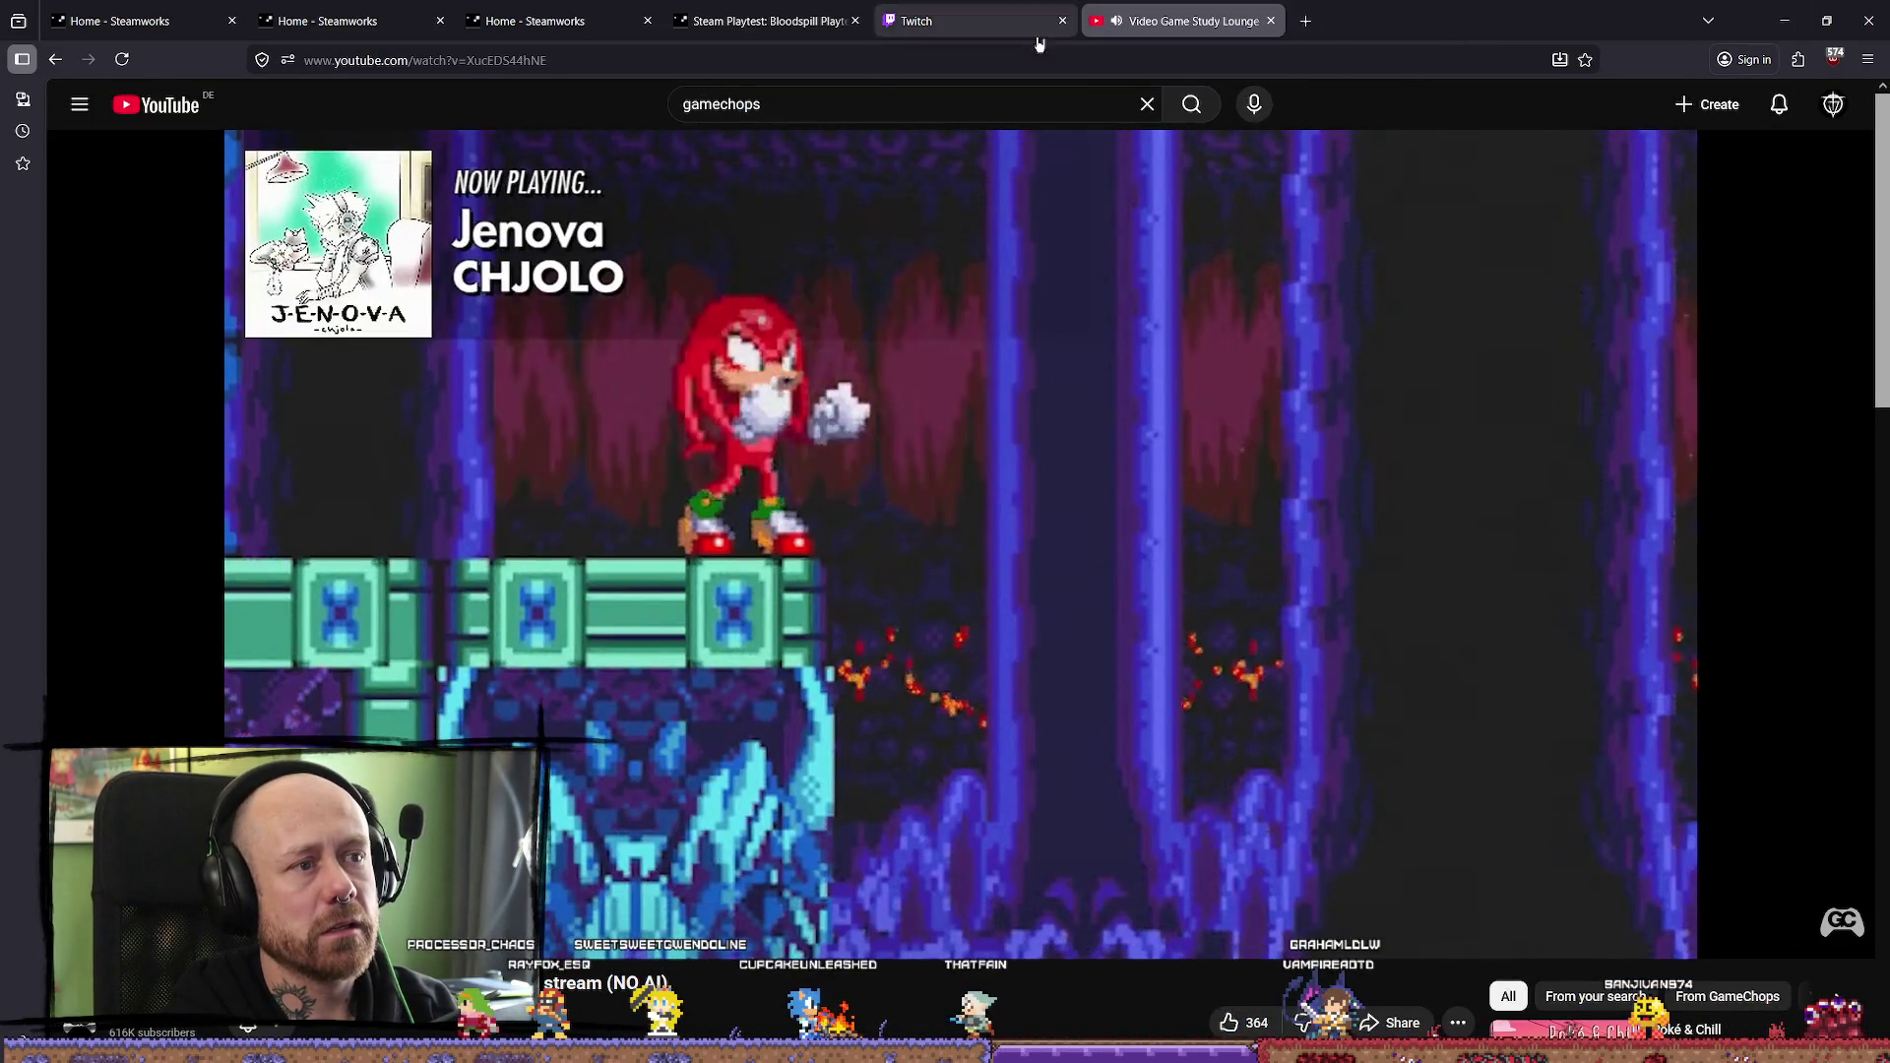
click(1797, 23)
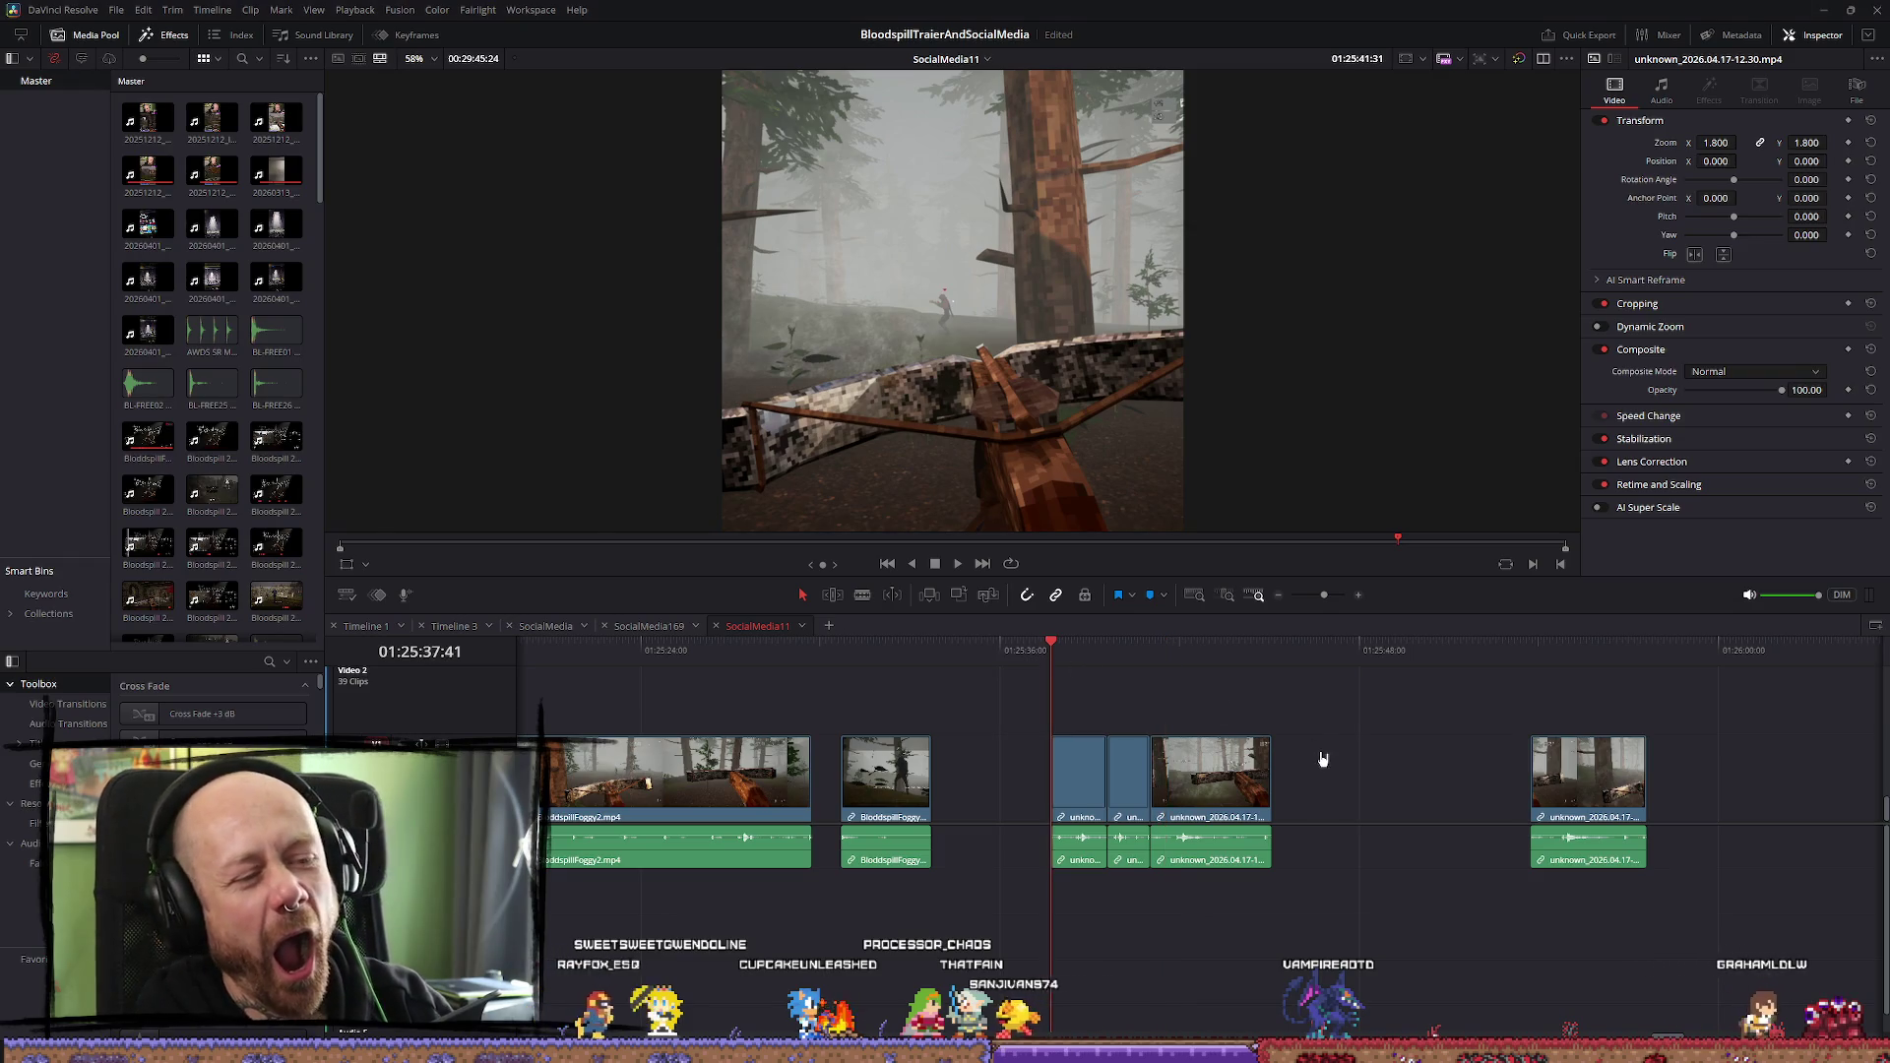
Play through SocialMedia11, scrubbing and jumping ahead to the later clips
key(space)
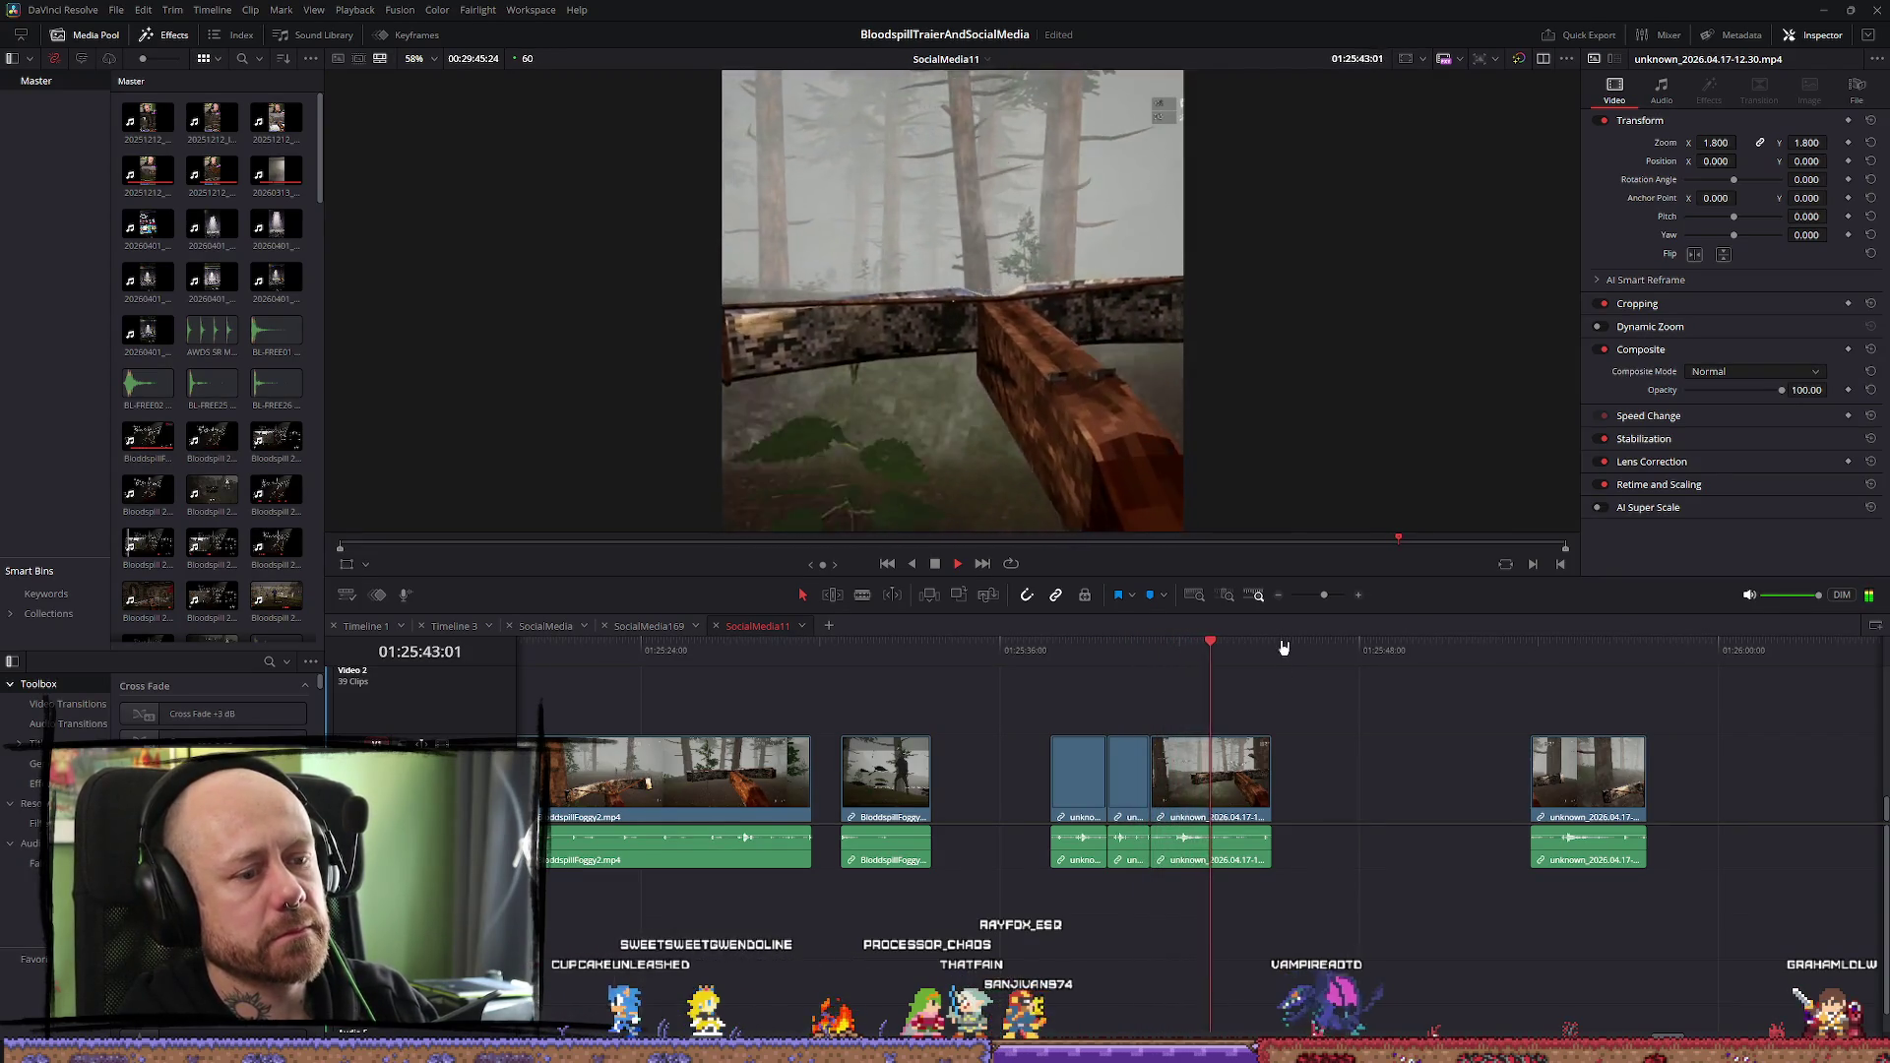
key(space)
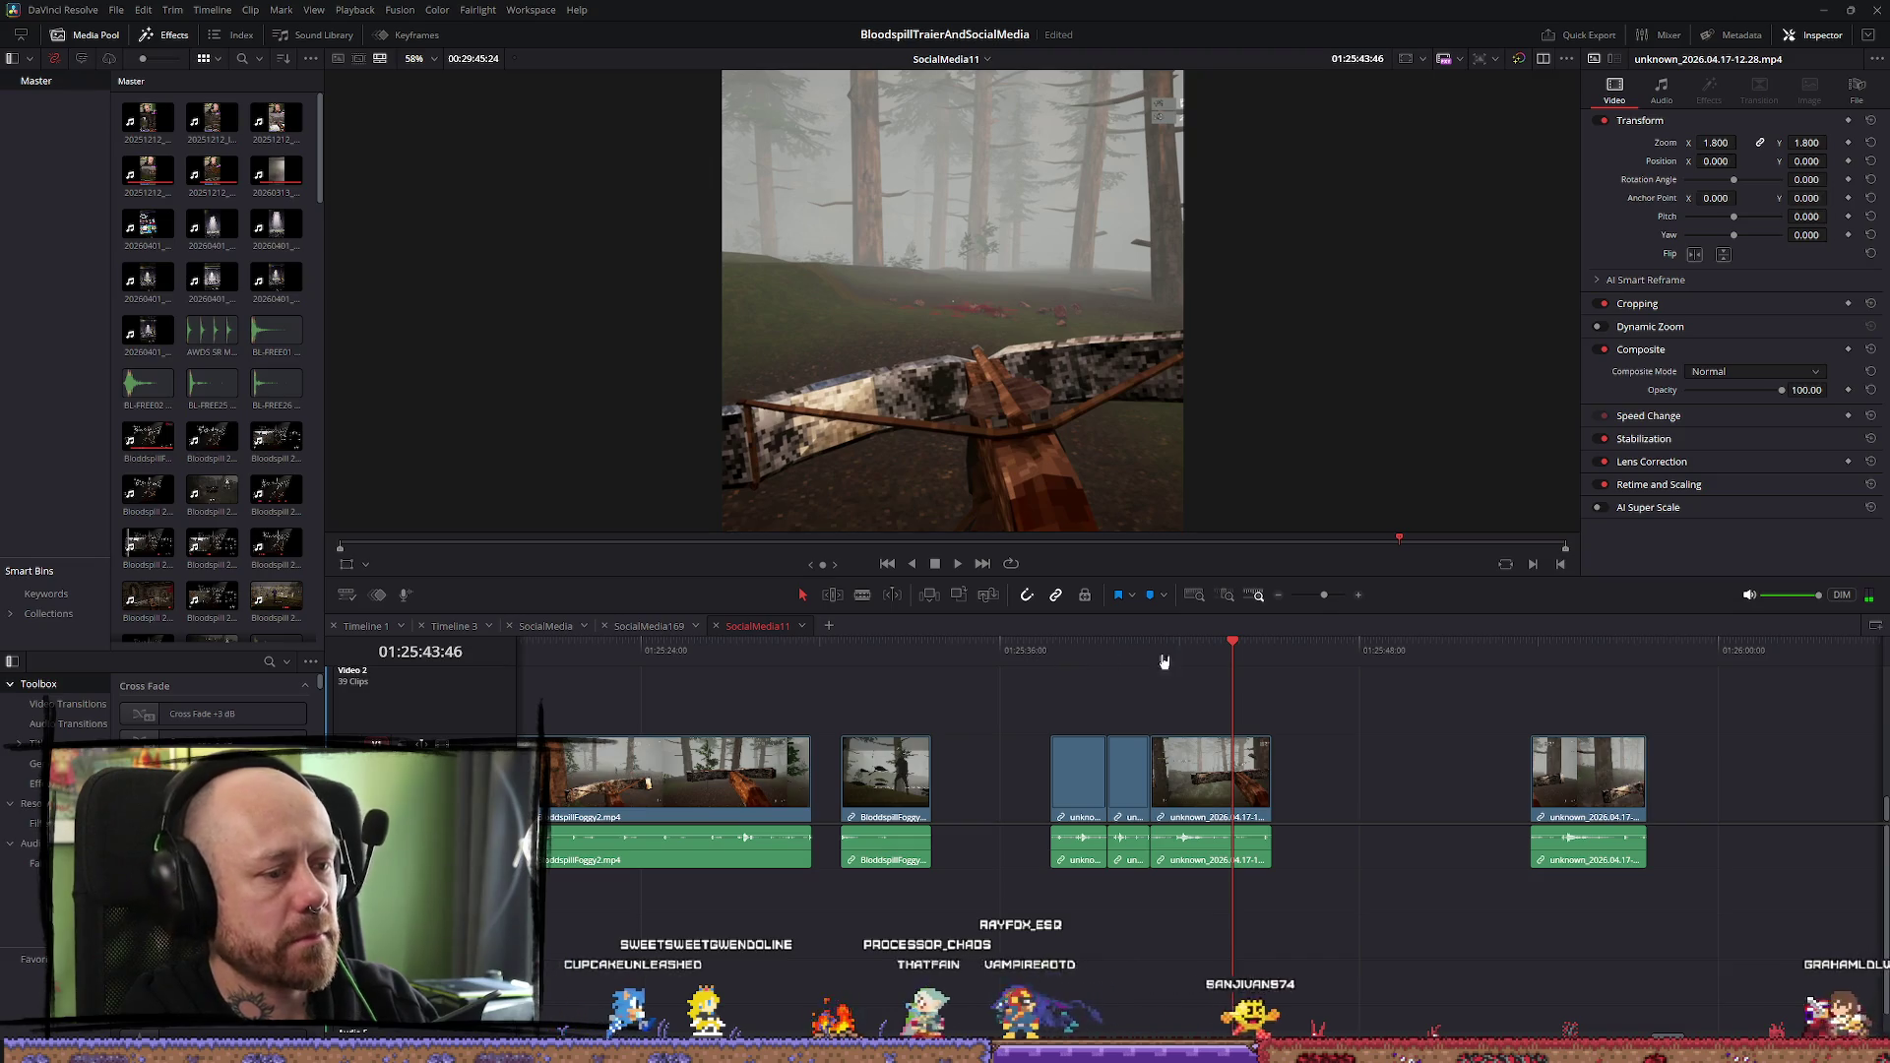
key(space)
scroll(1589, 780, down, 2)
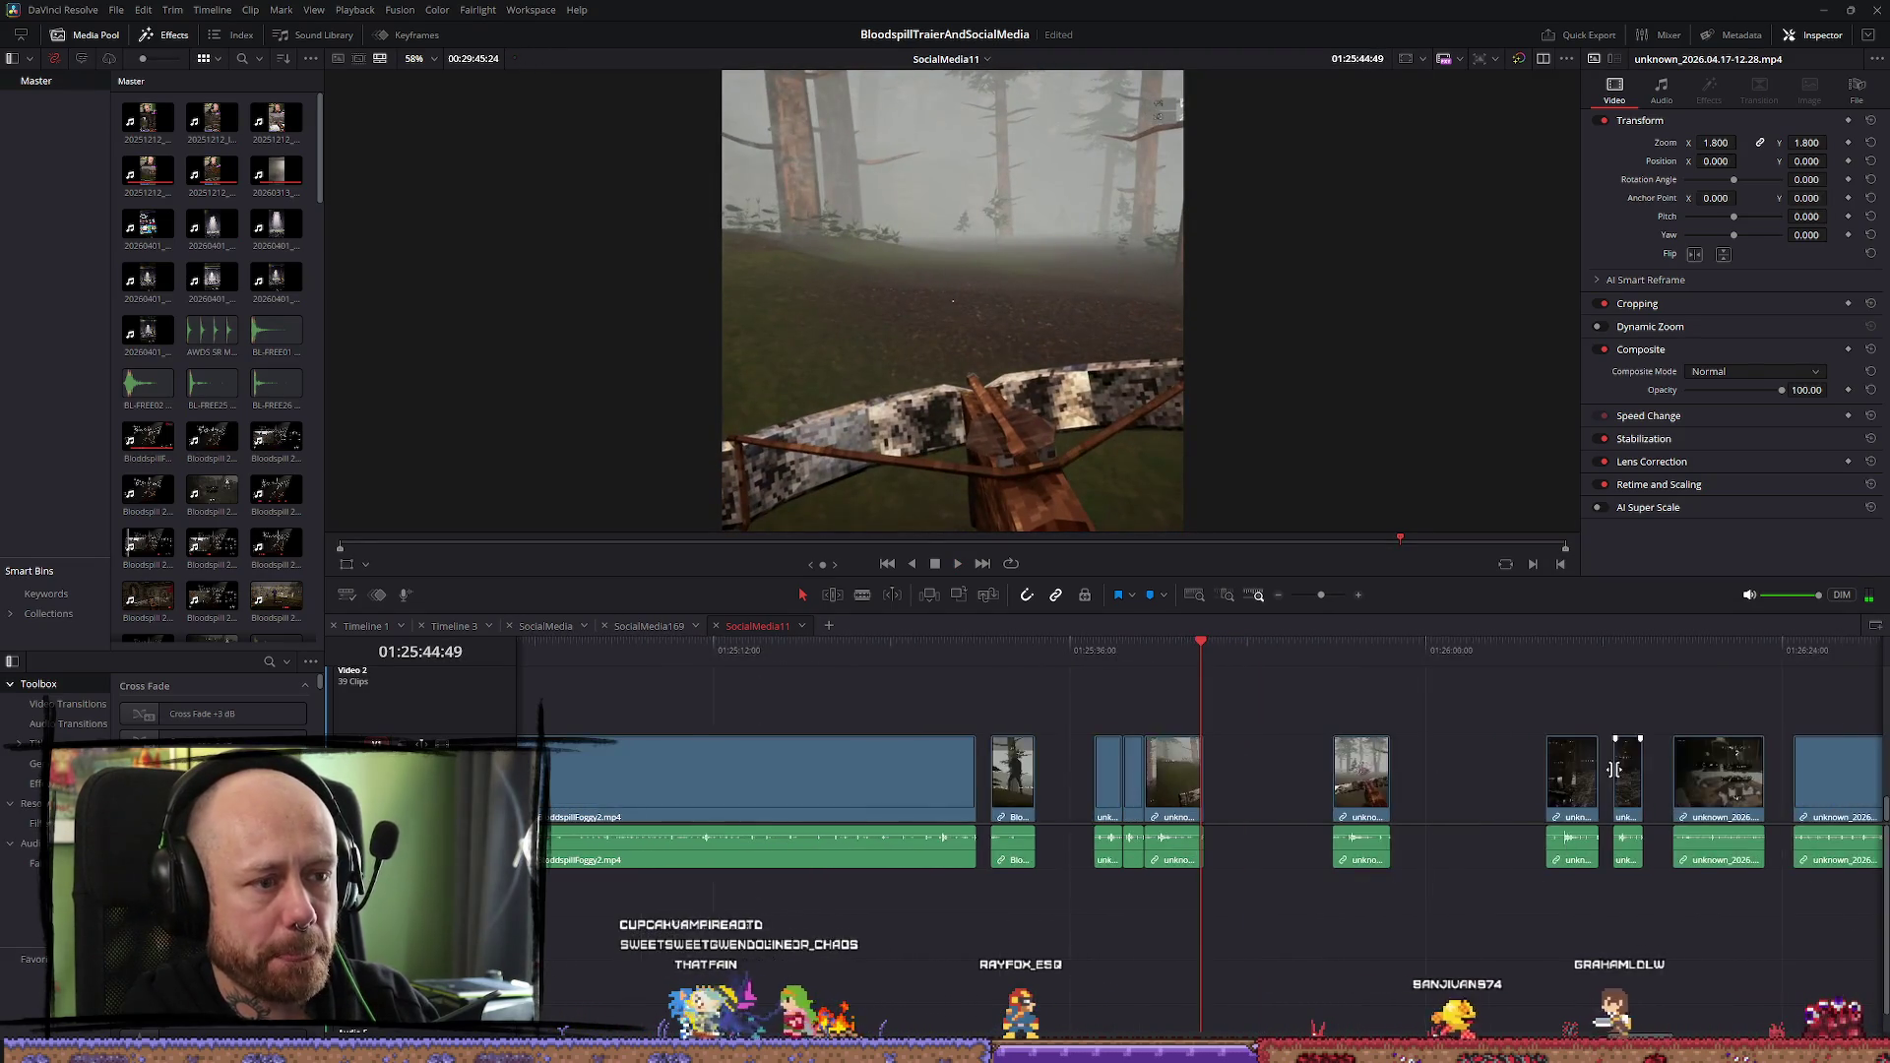
click(1504, 653)
drag(1502, 664, 1514, 663)
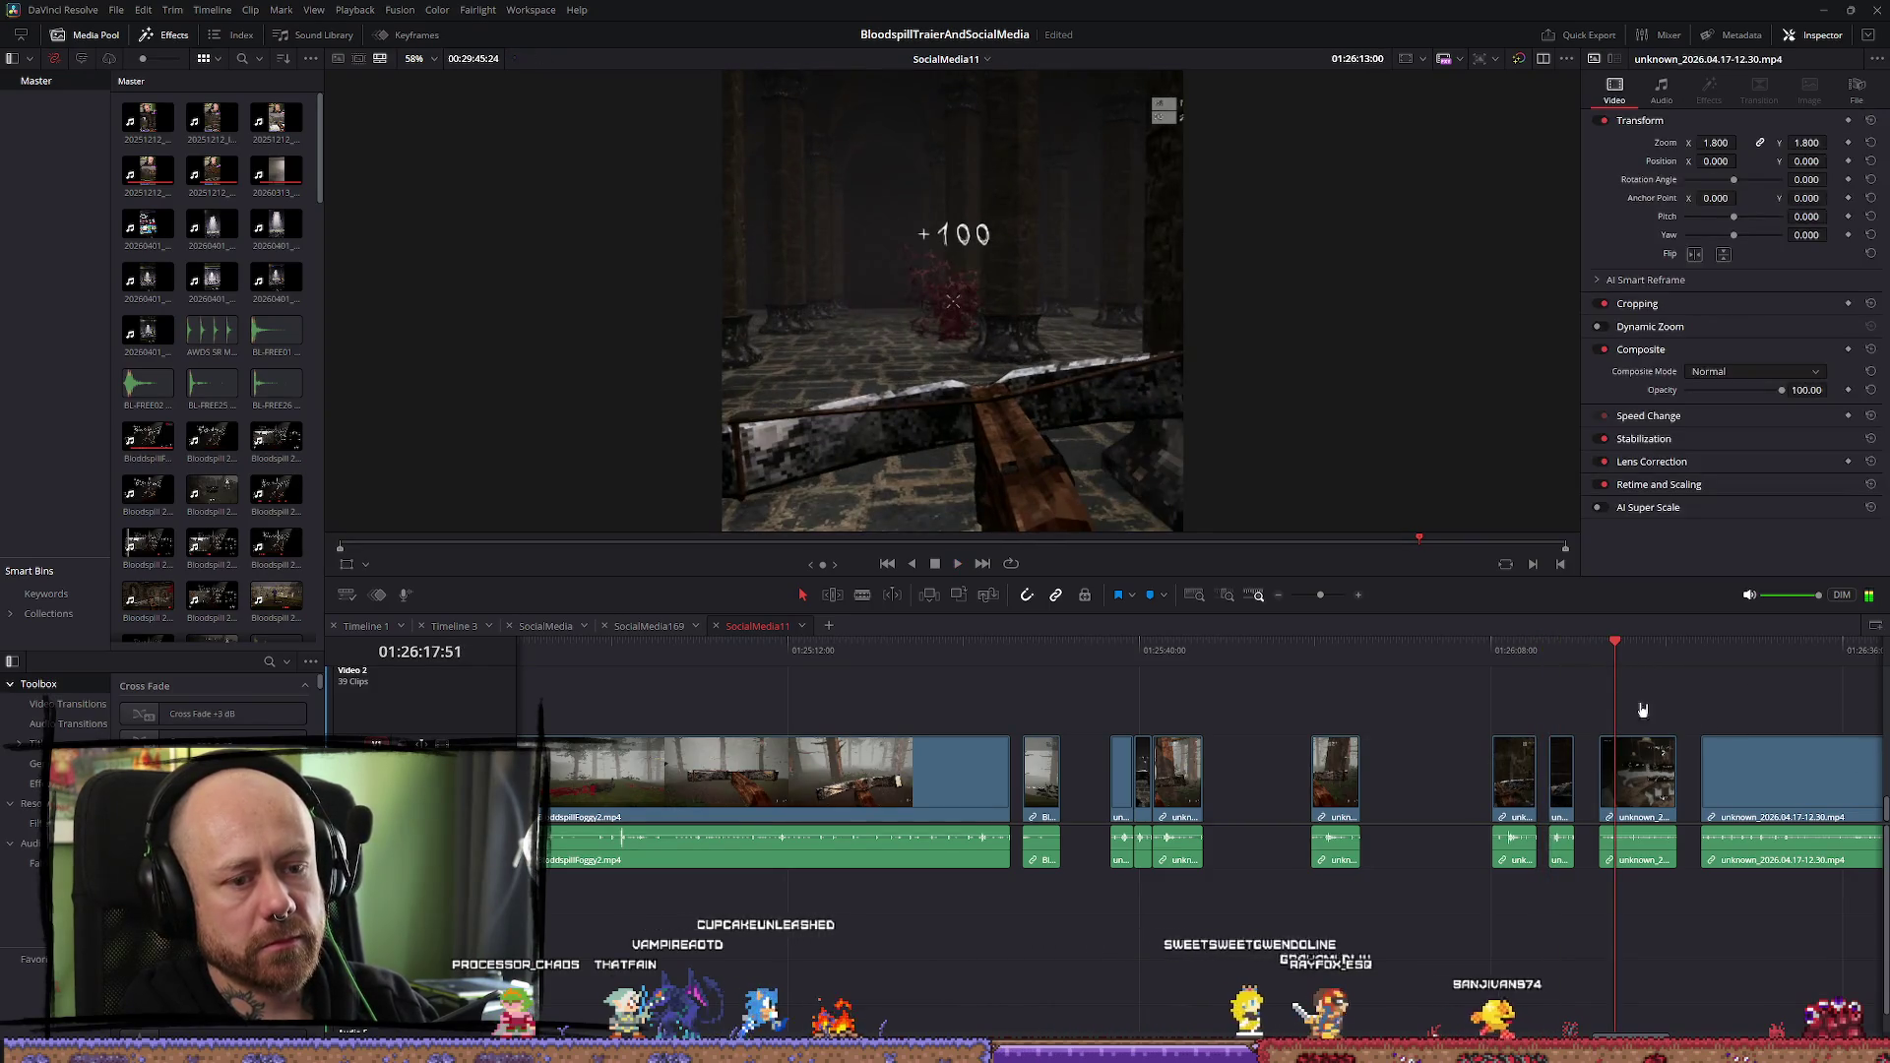
click(1614, 655)
key(space)
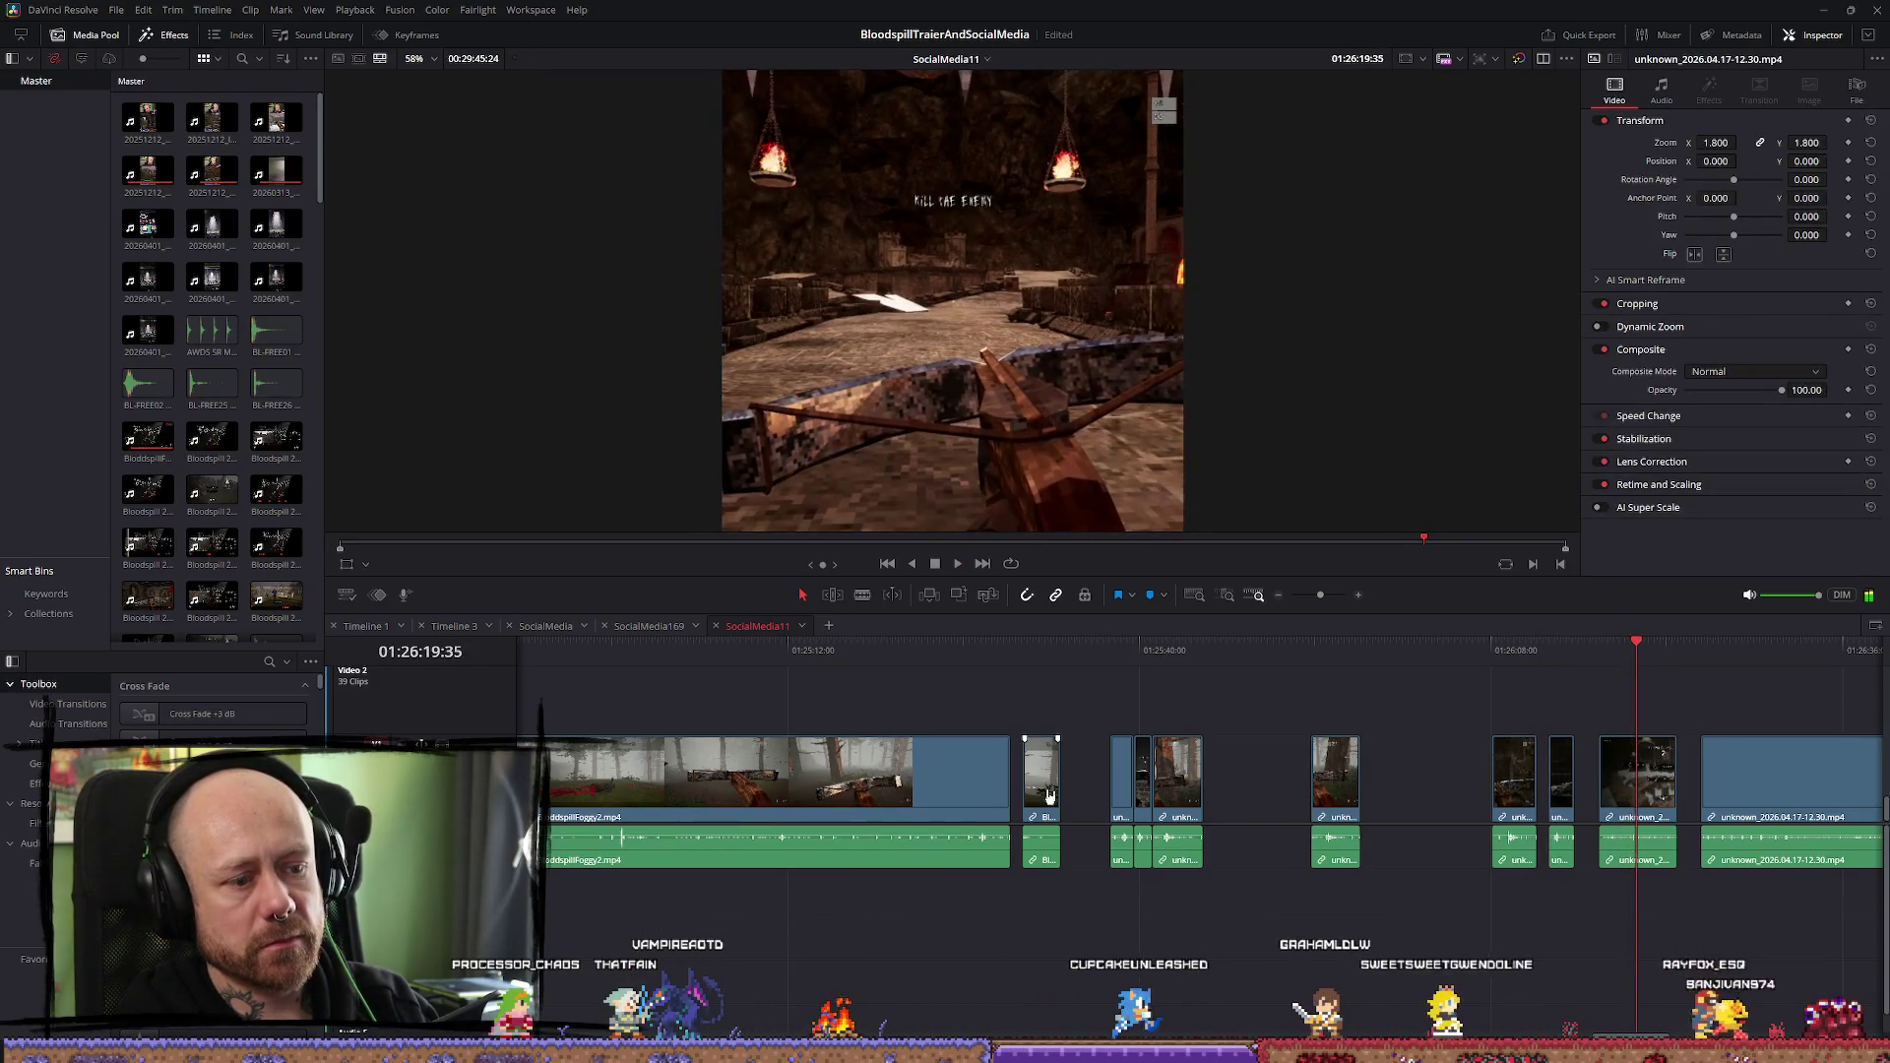
Replay the timeline from around 01:25:37, just before the 12.28 clip
scroll(1147, 847, down, 6)
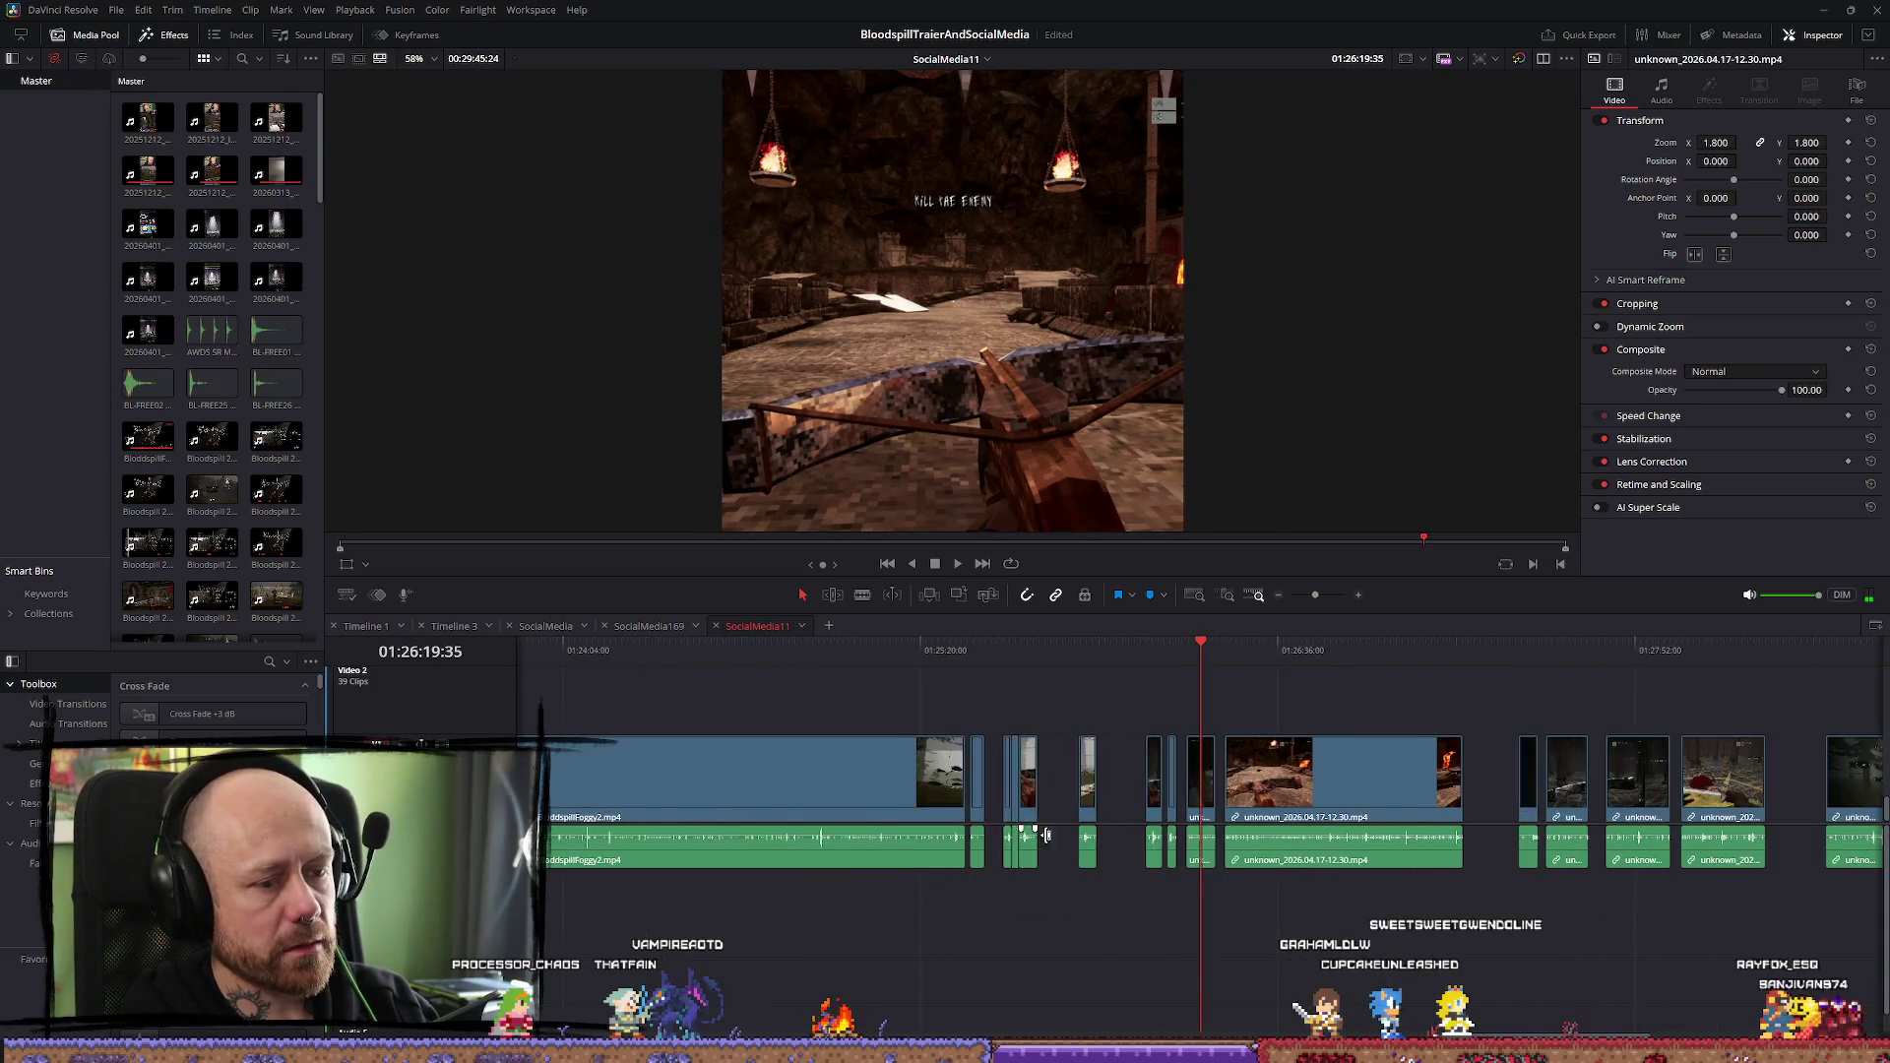
scroll(1151, 859, up, 3)
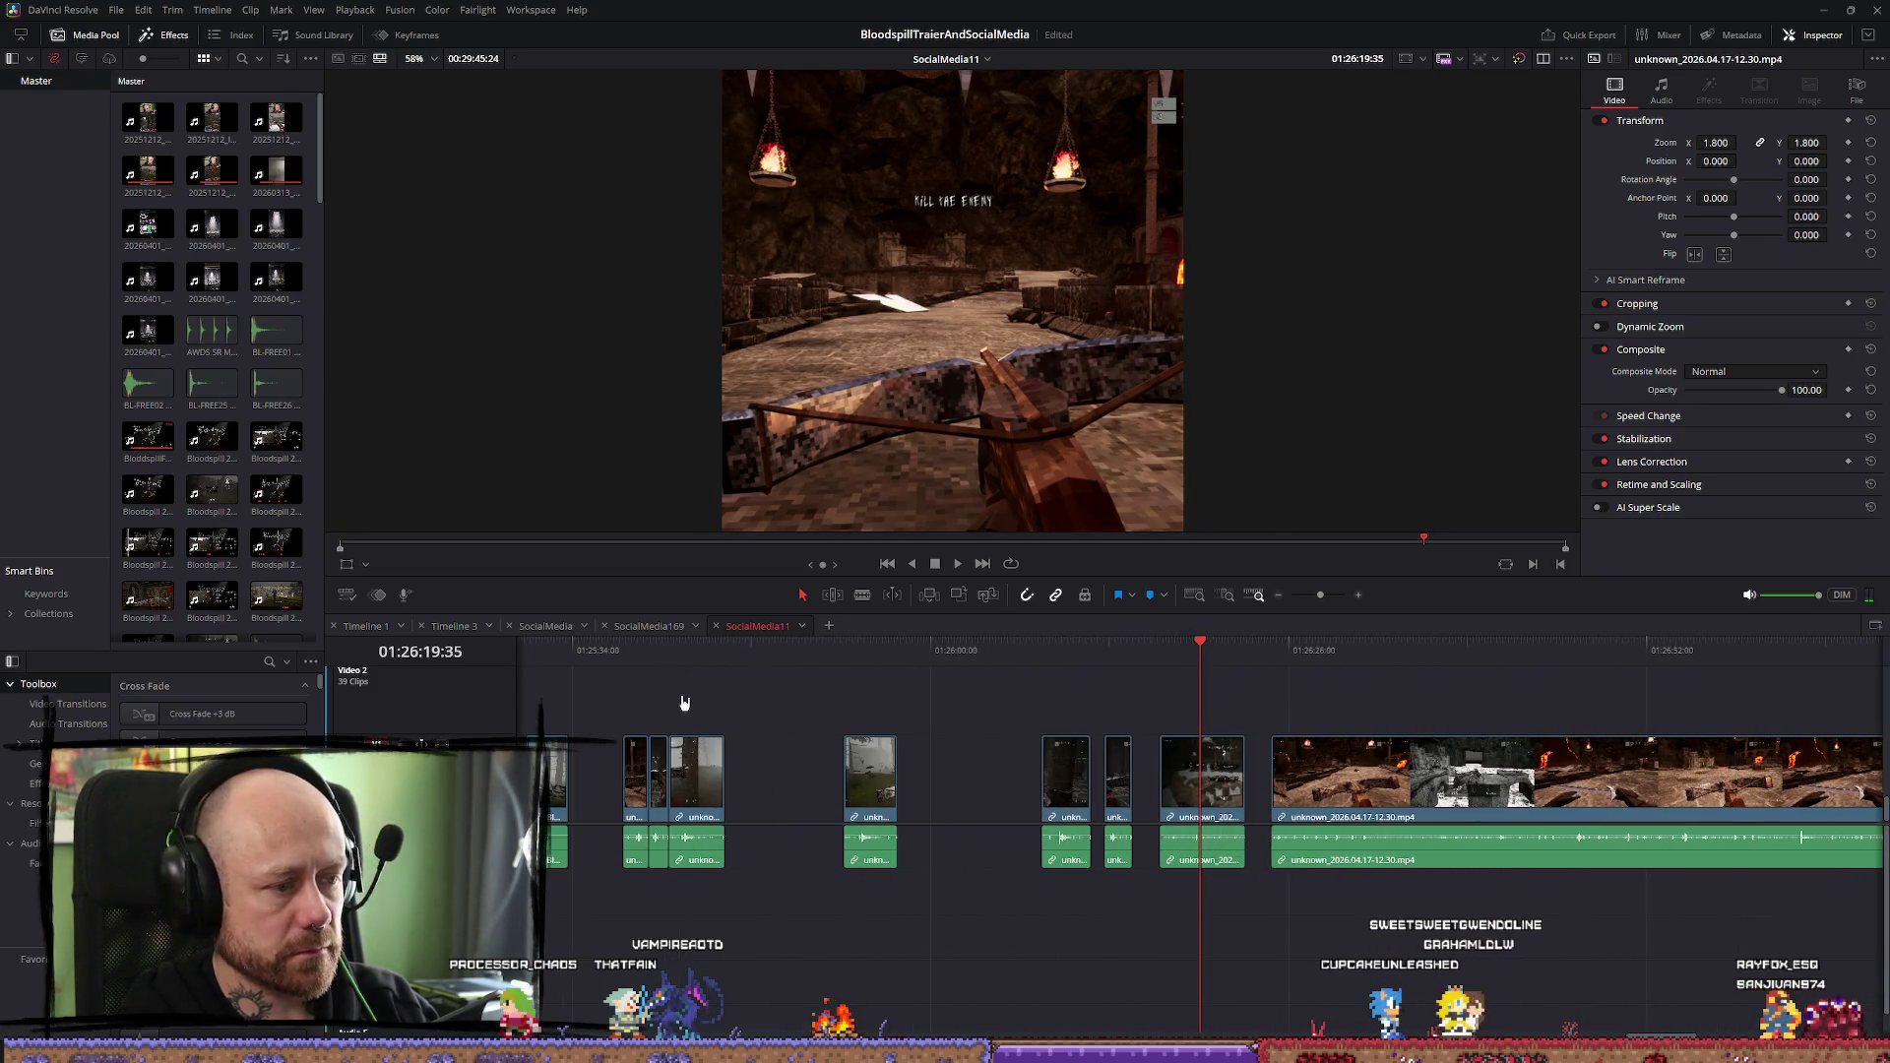
click(622, 650)
key(space)
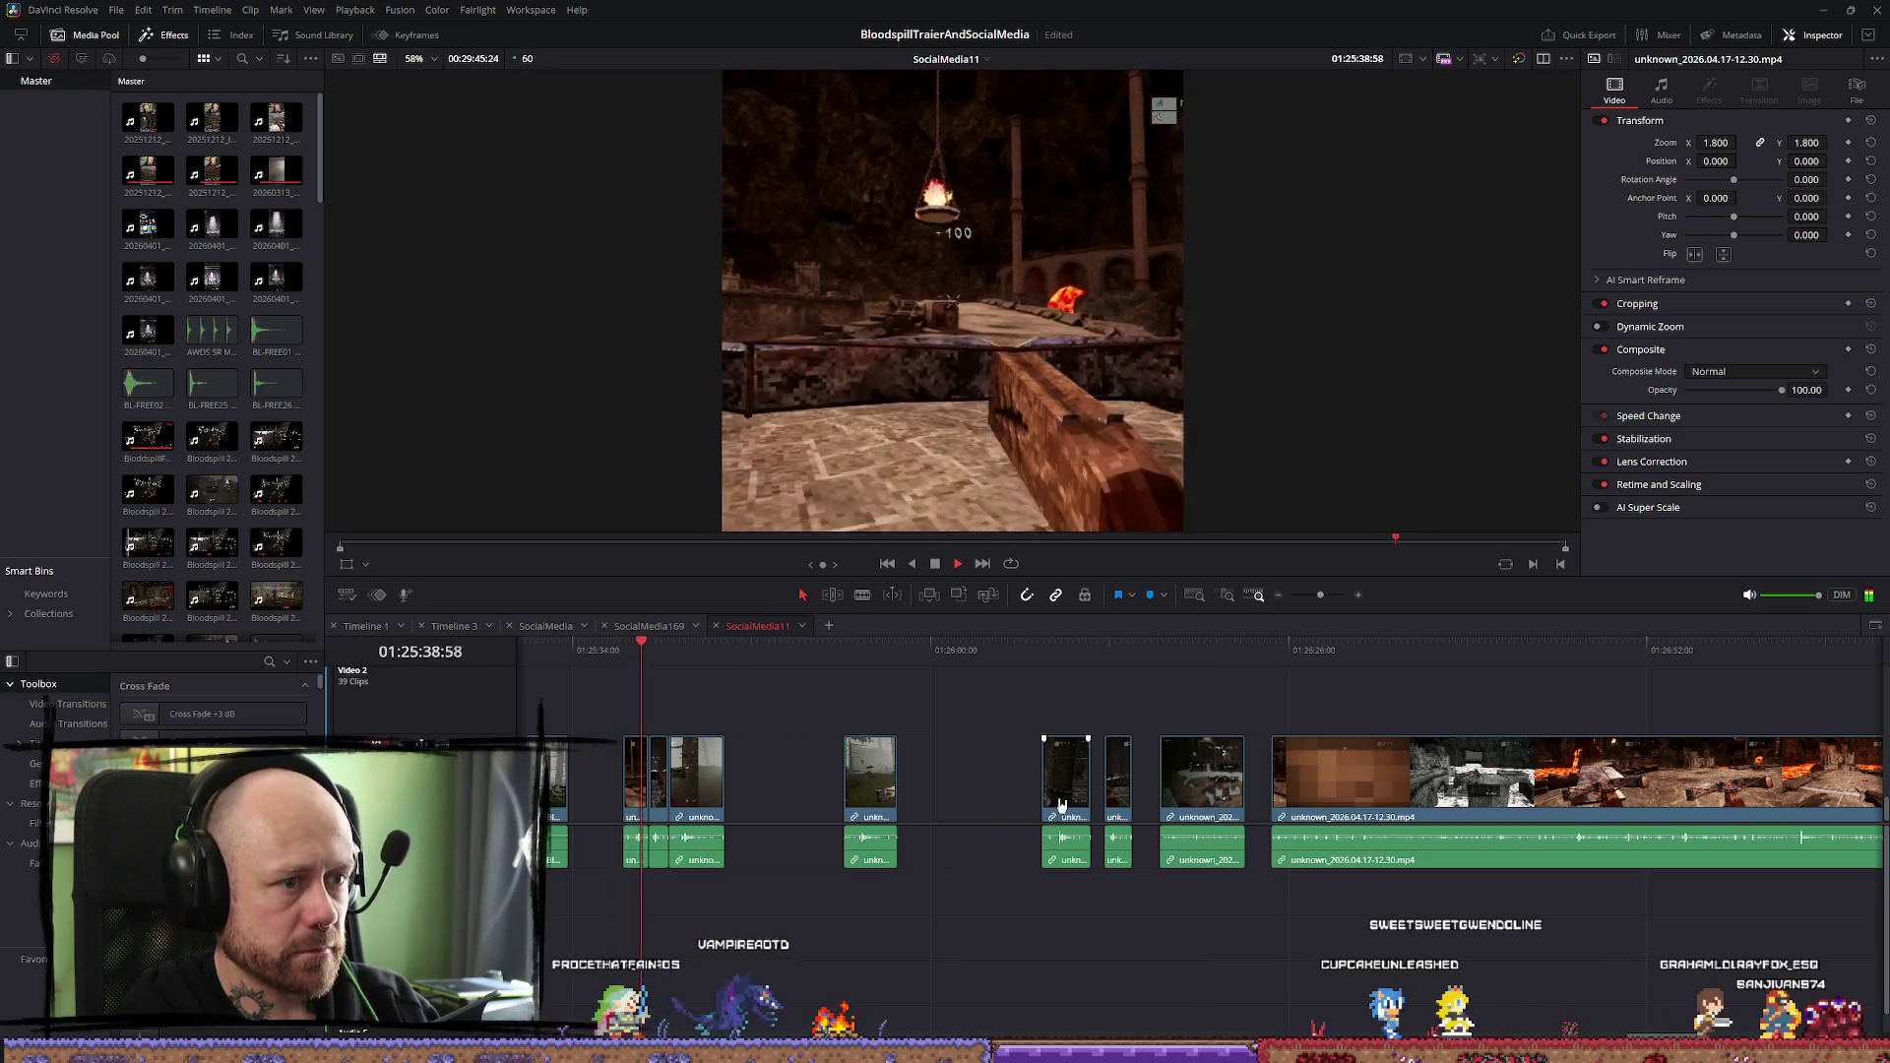
scroll(1082, 802, up, 5)
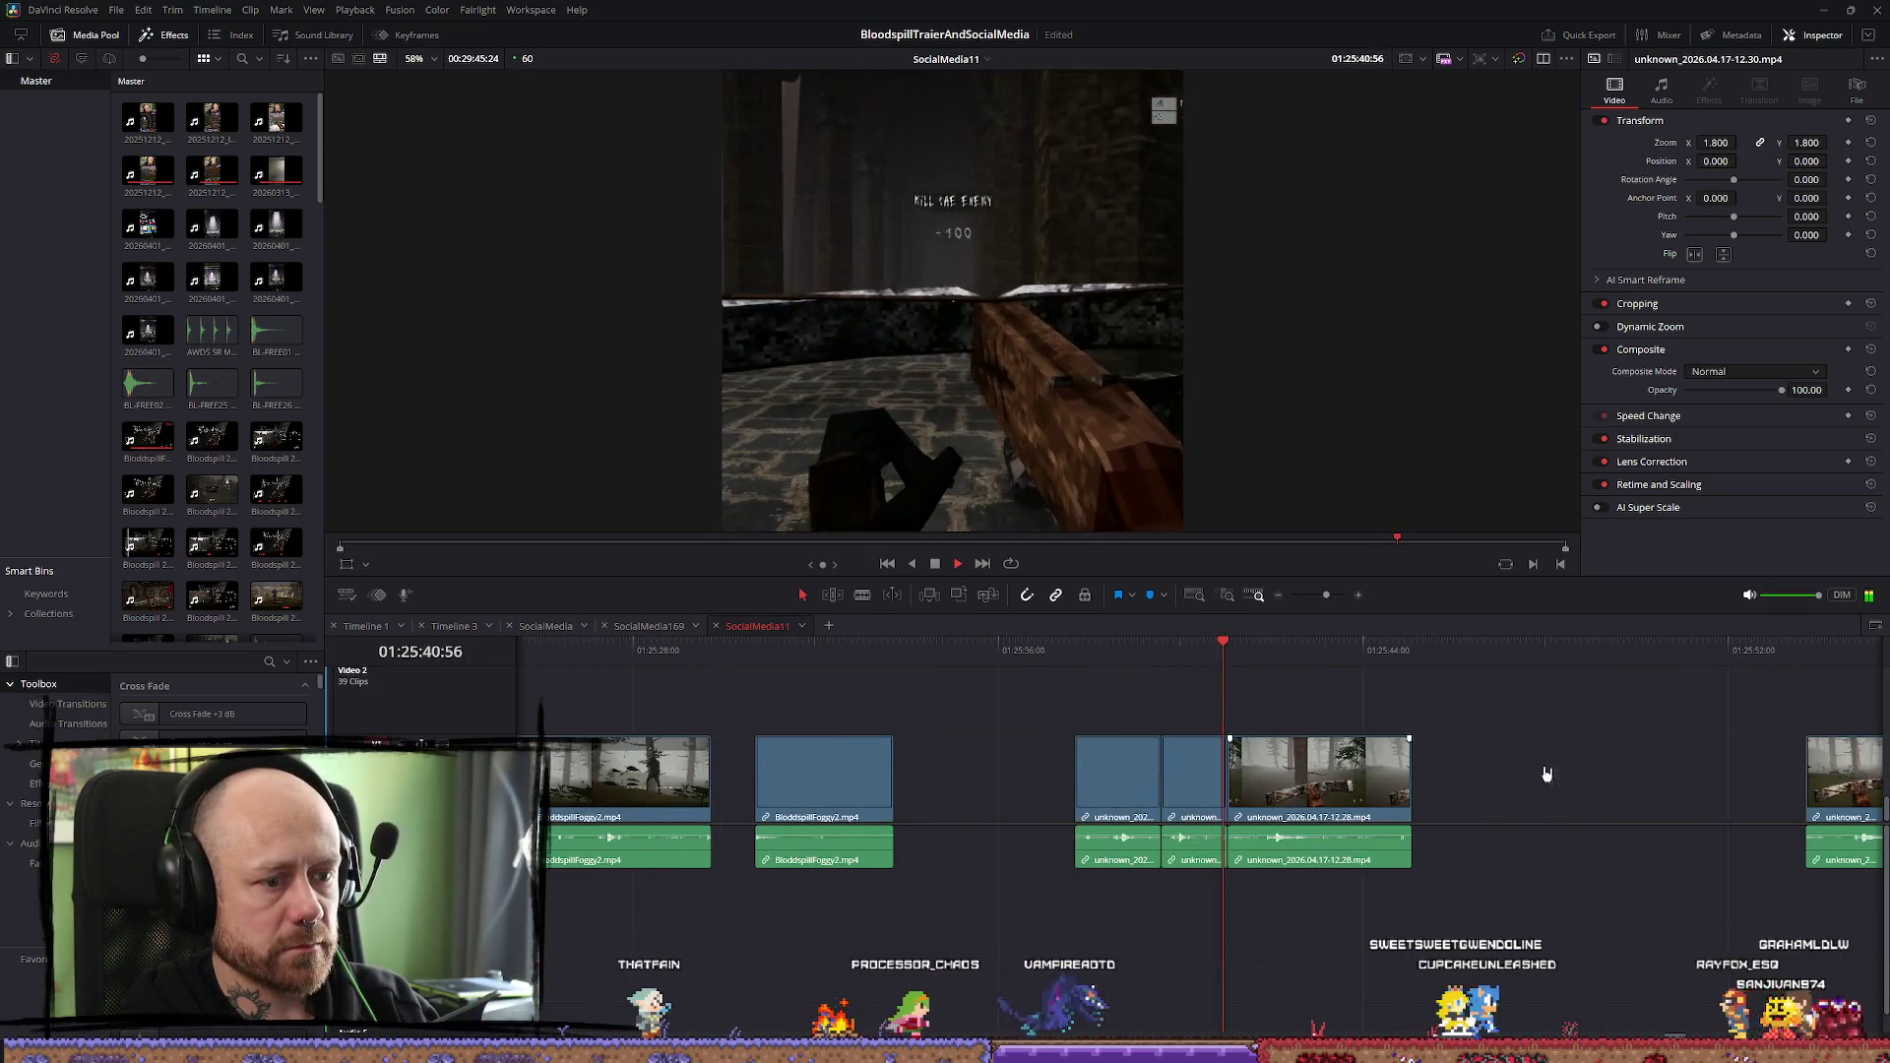
key(space)
Close the gap before unknown_2026.04.17-12.28.mp4 and extend its end by about 2 seconds
drag(1353, 799, 1383, 799)
drag(1179, 777, 1163, 777)
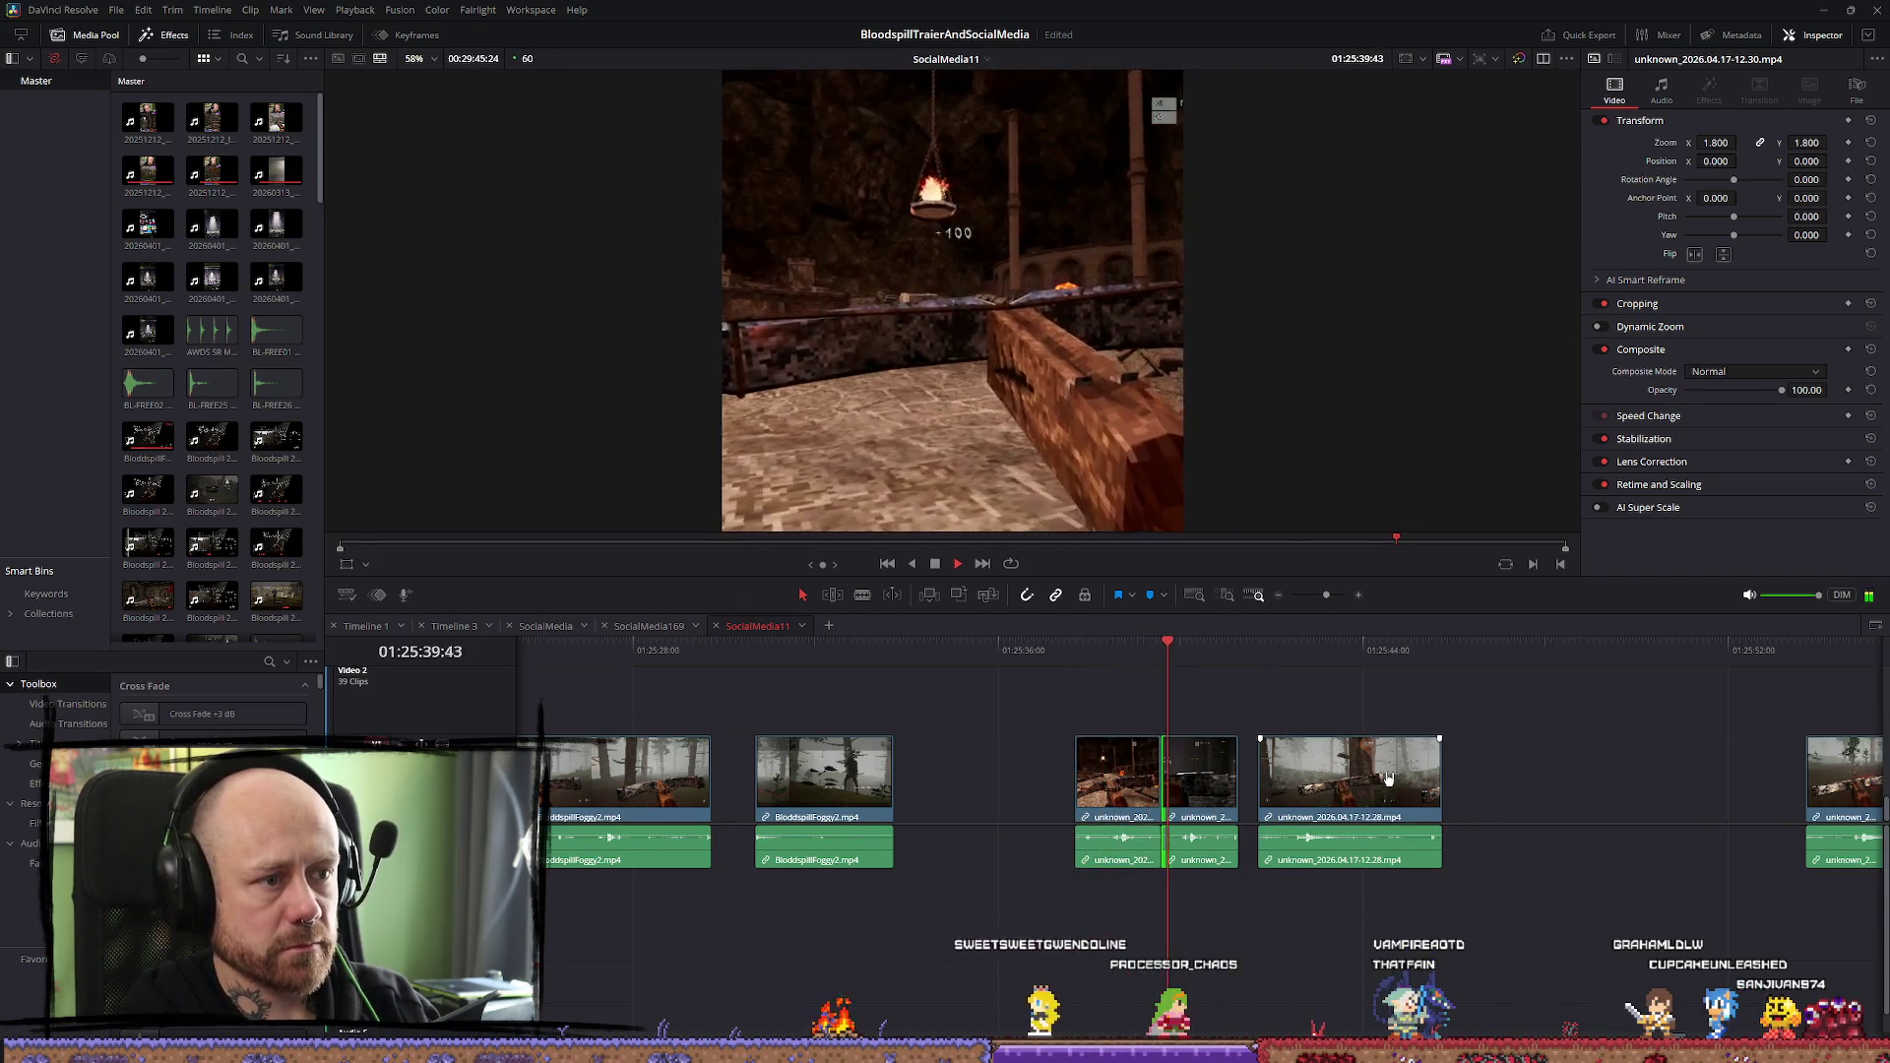
drag(1395, 782, 1377, 782)
drag(1258, 669, 1243, 668)
key(space)
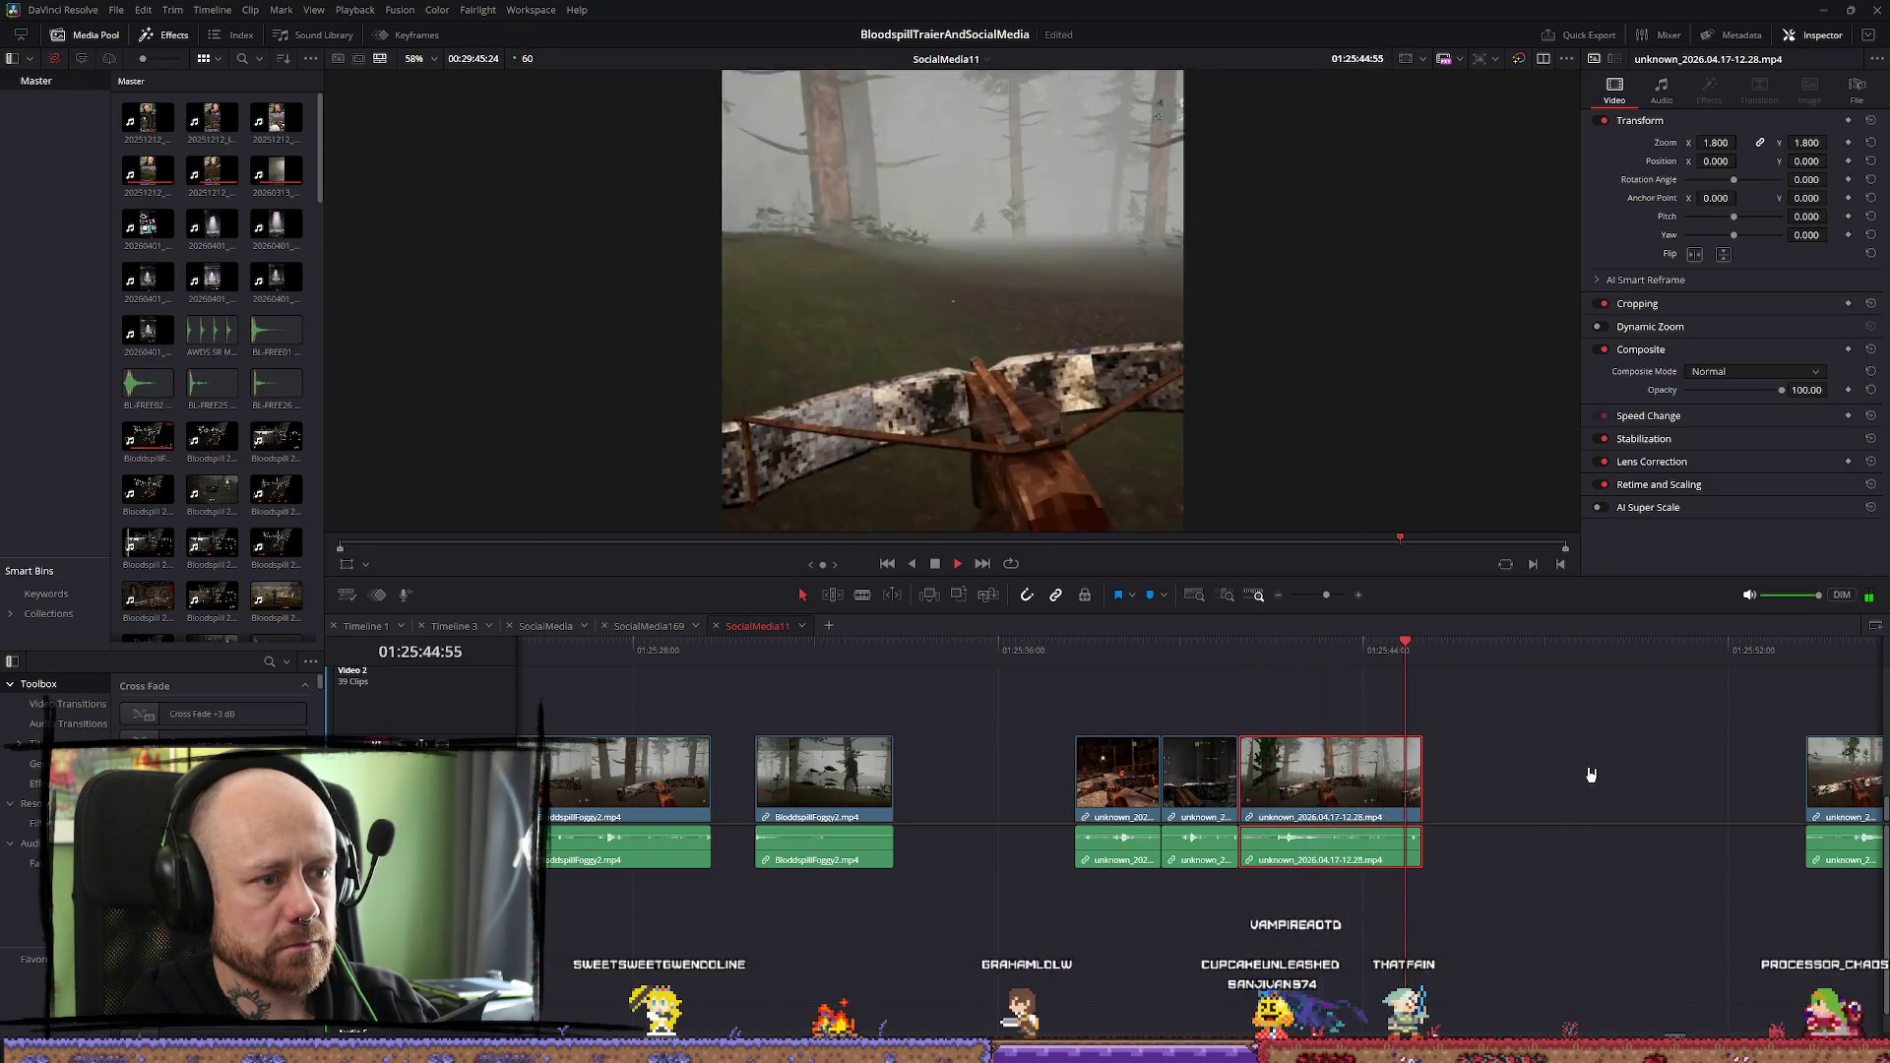
key(space)
drag(1421, 778, 1536, 780)
key(space)
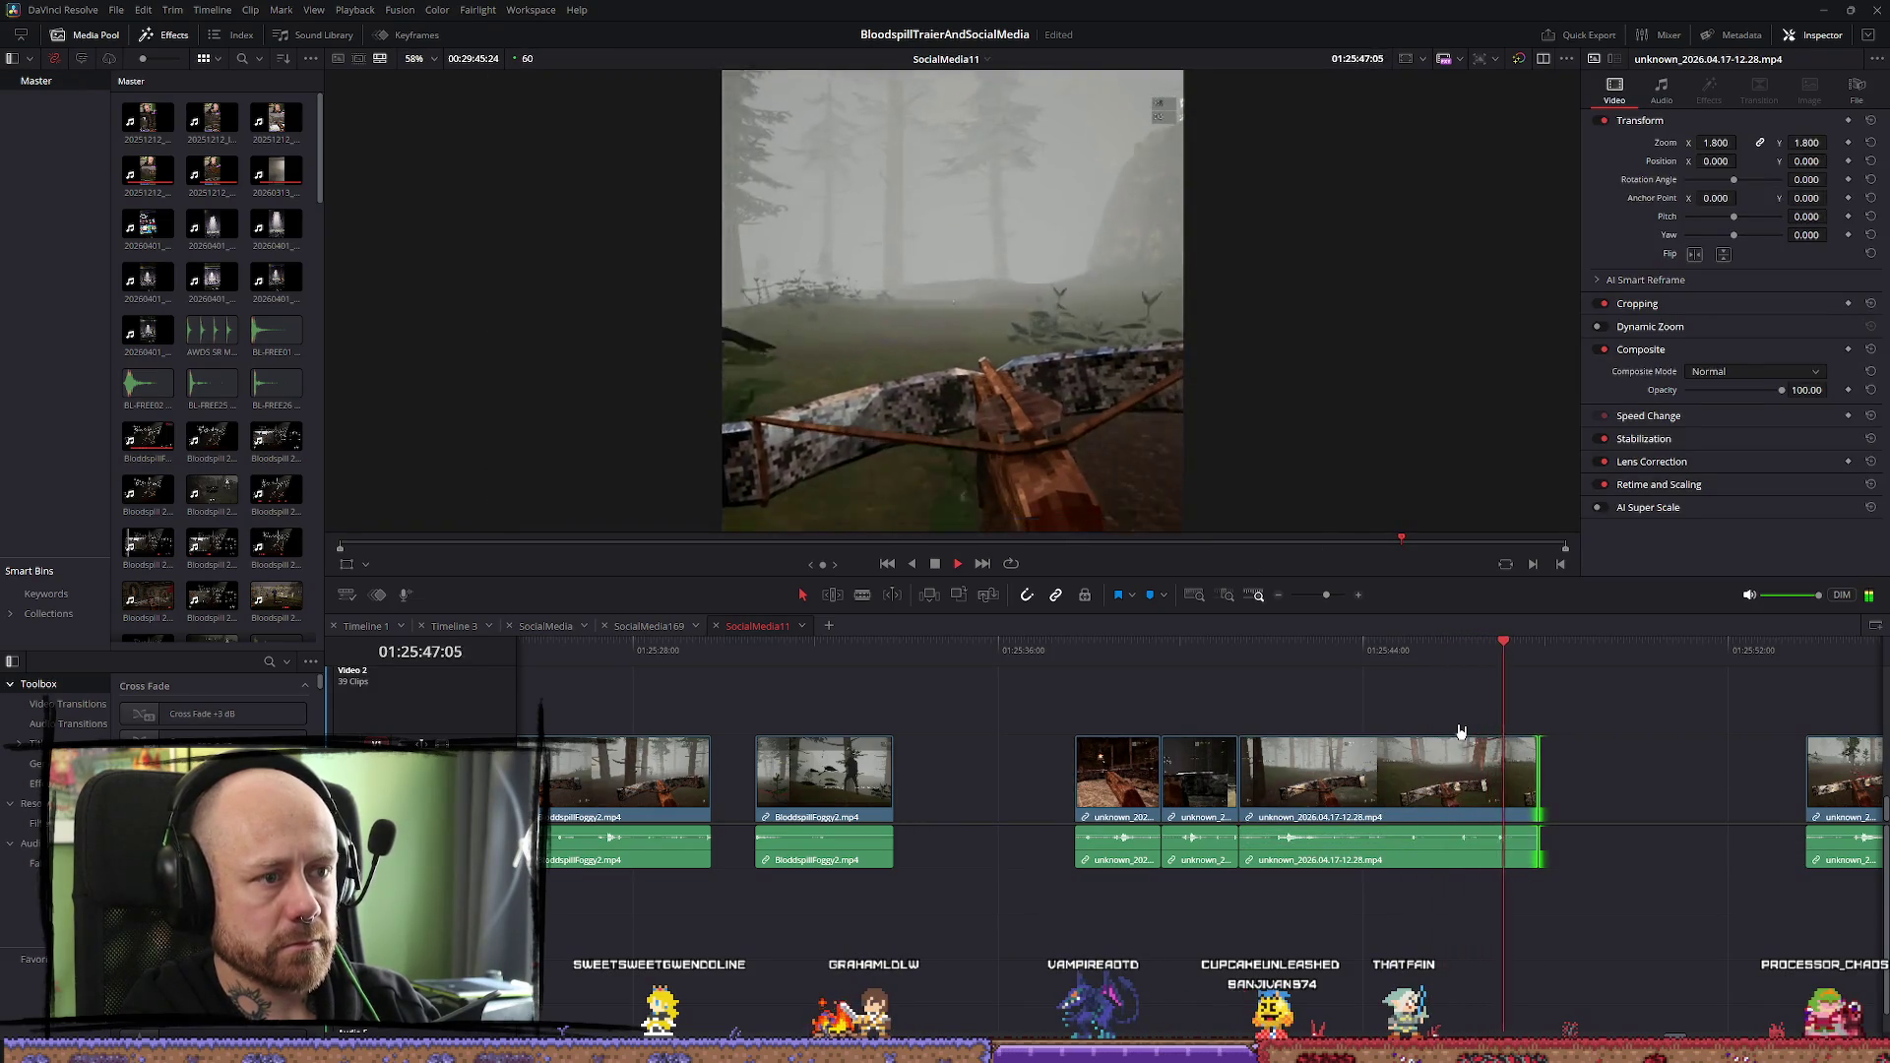
Open the BloodspillDevlog2New project from the saved projects list
click(1346, 649)
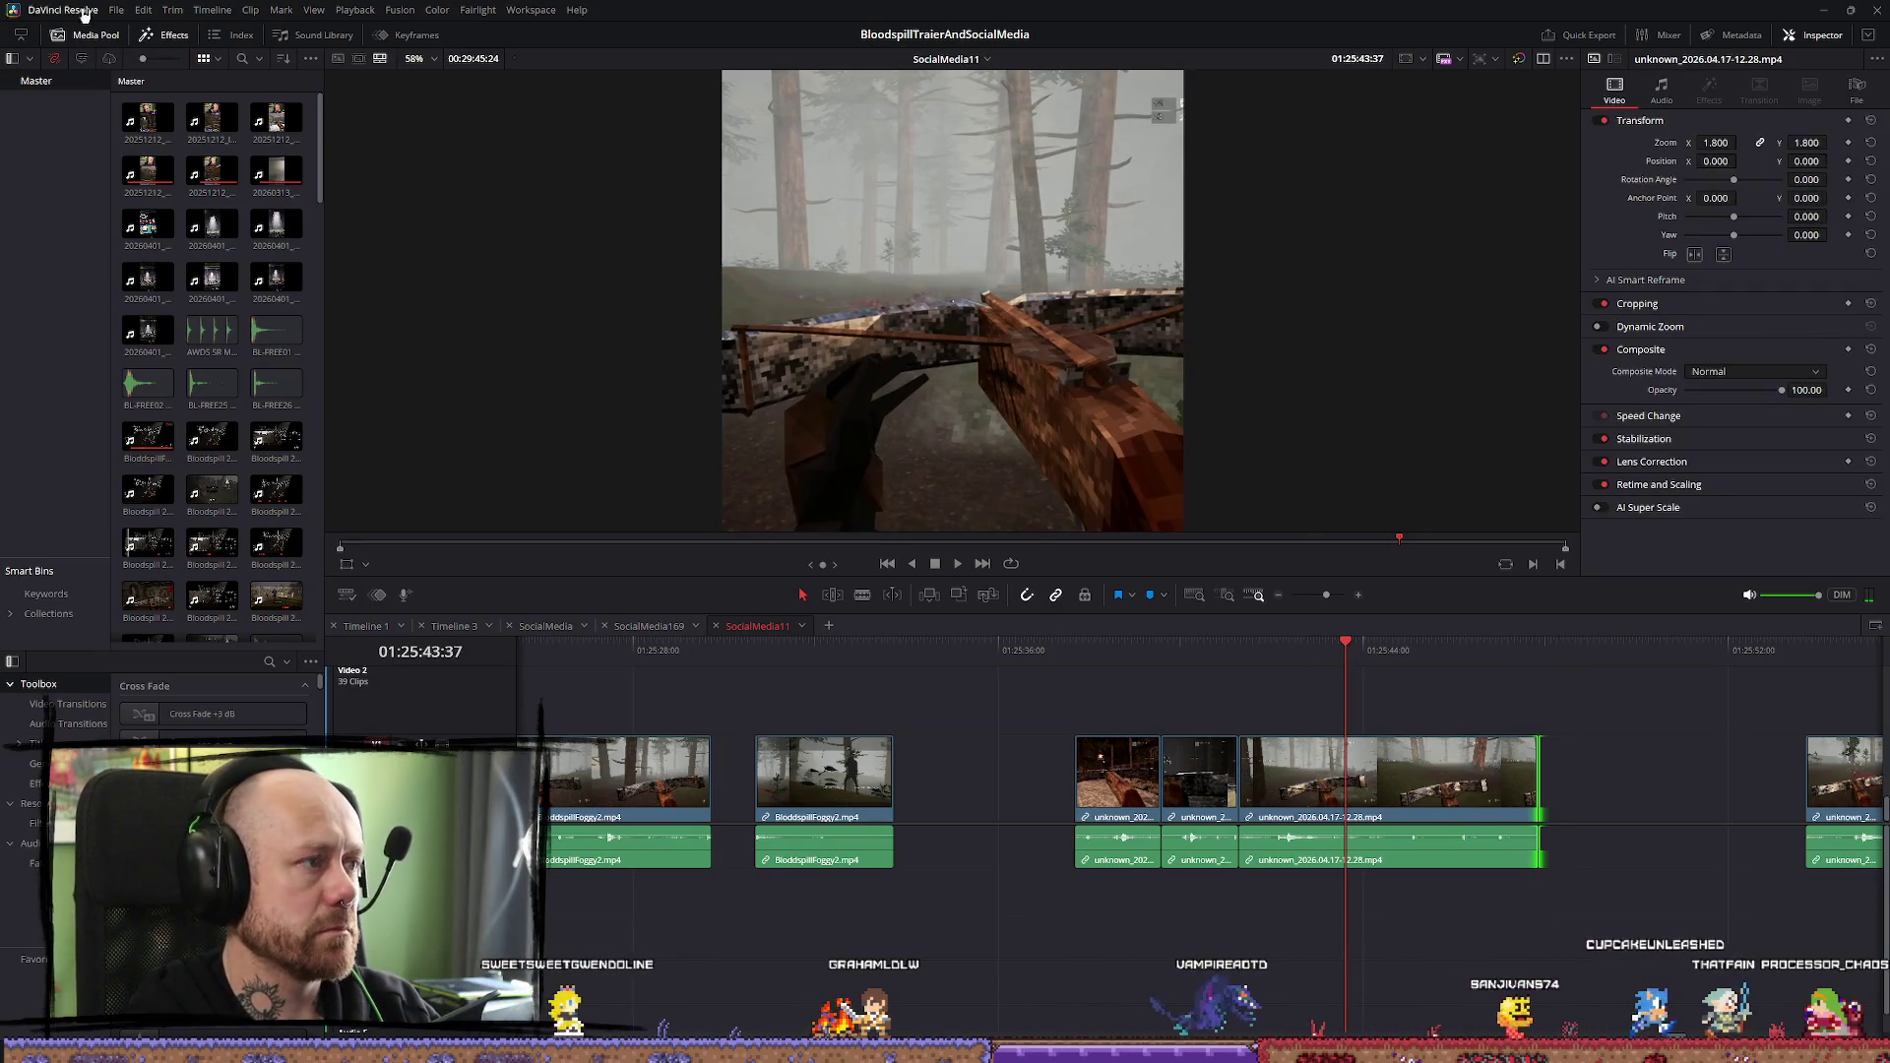
click(114, 11)
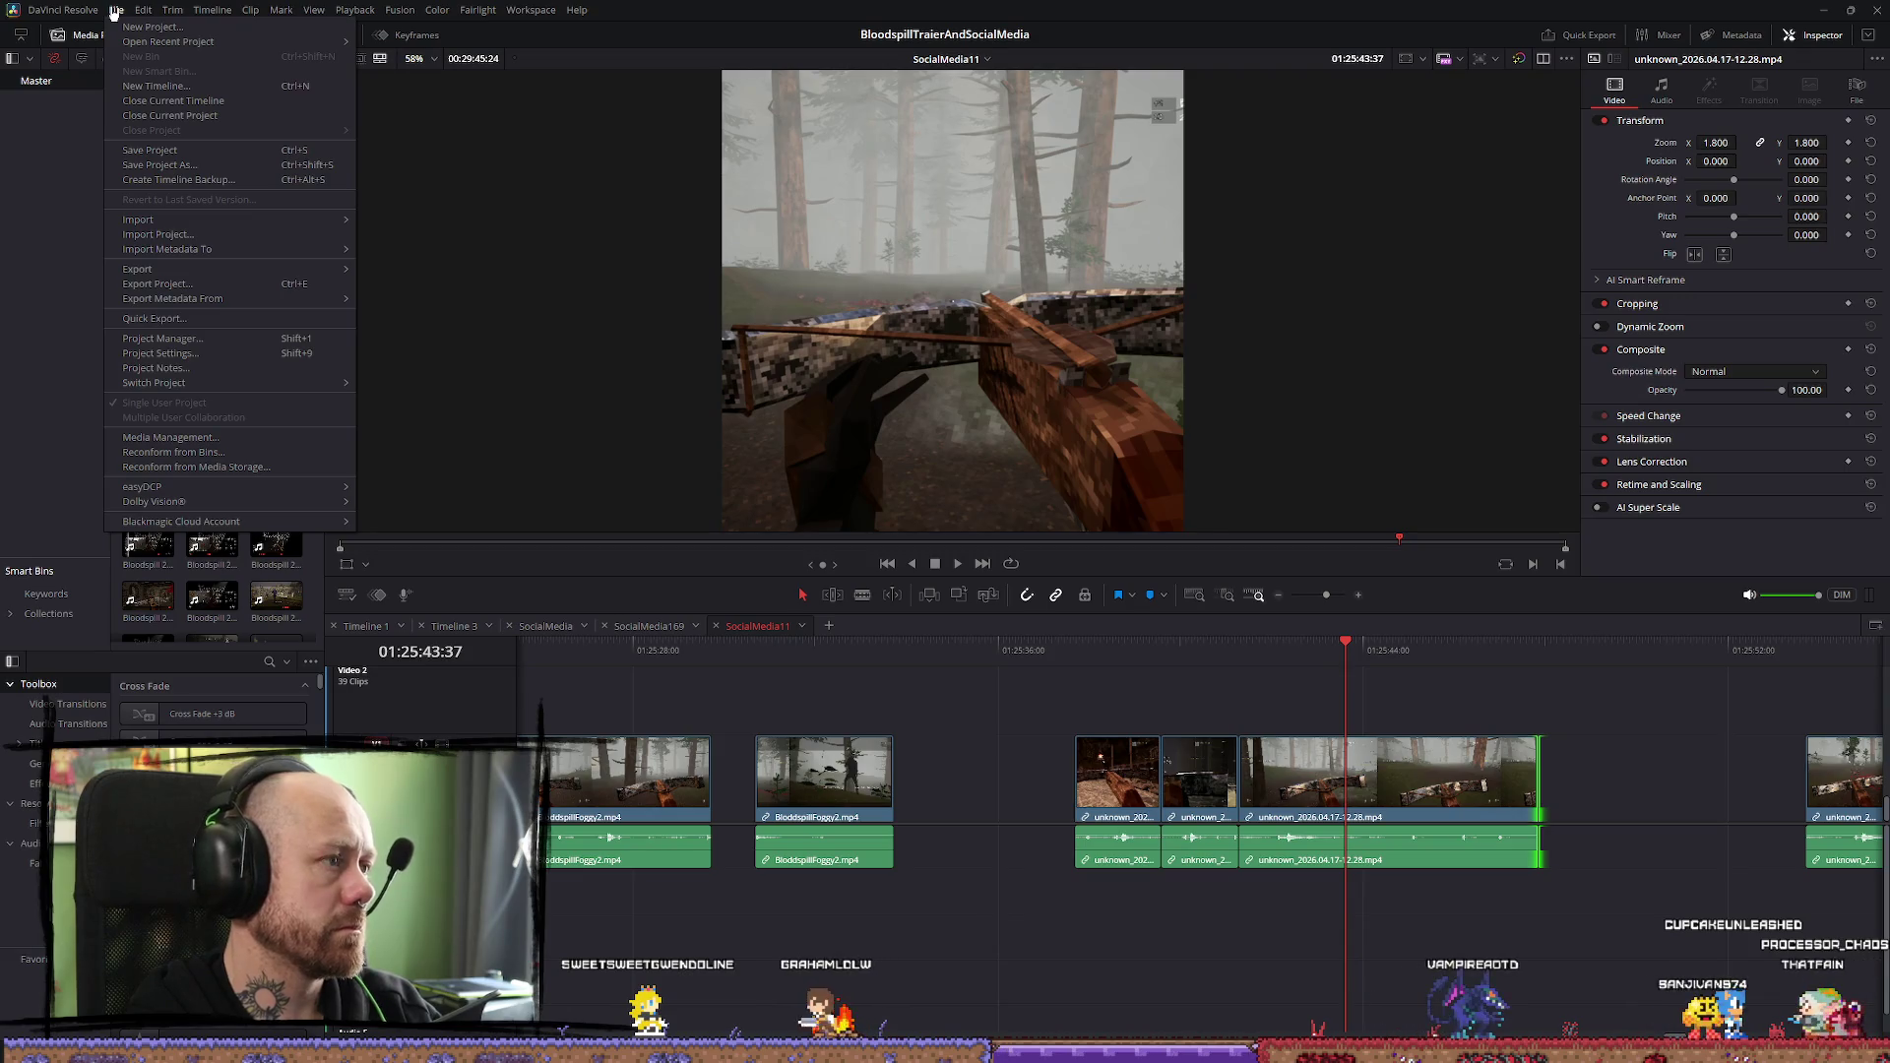
click(162, 339)
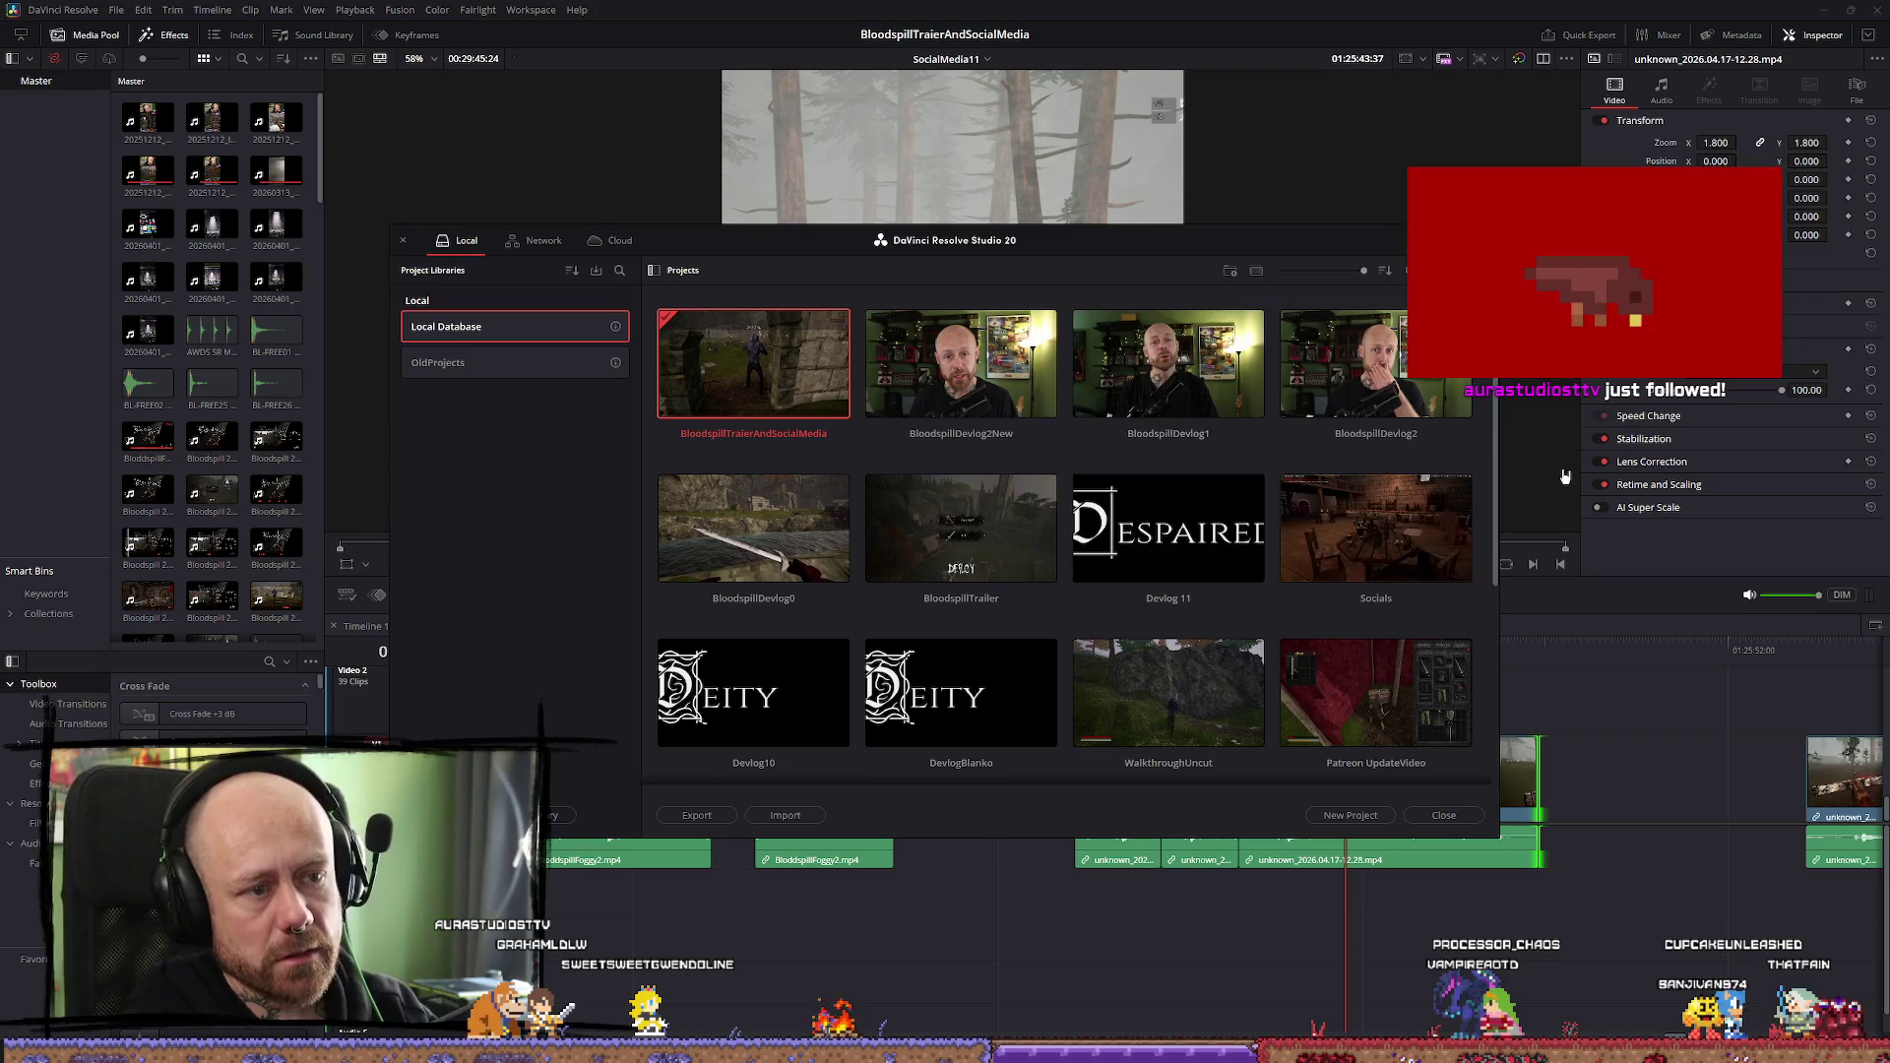
double_click(916, 364)
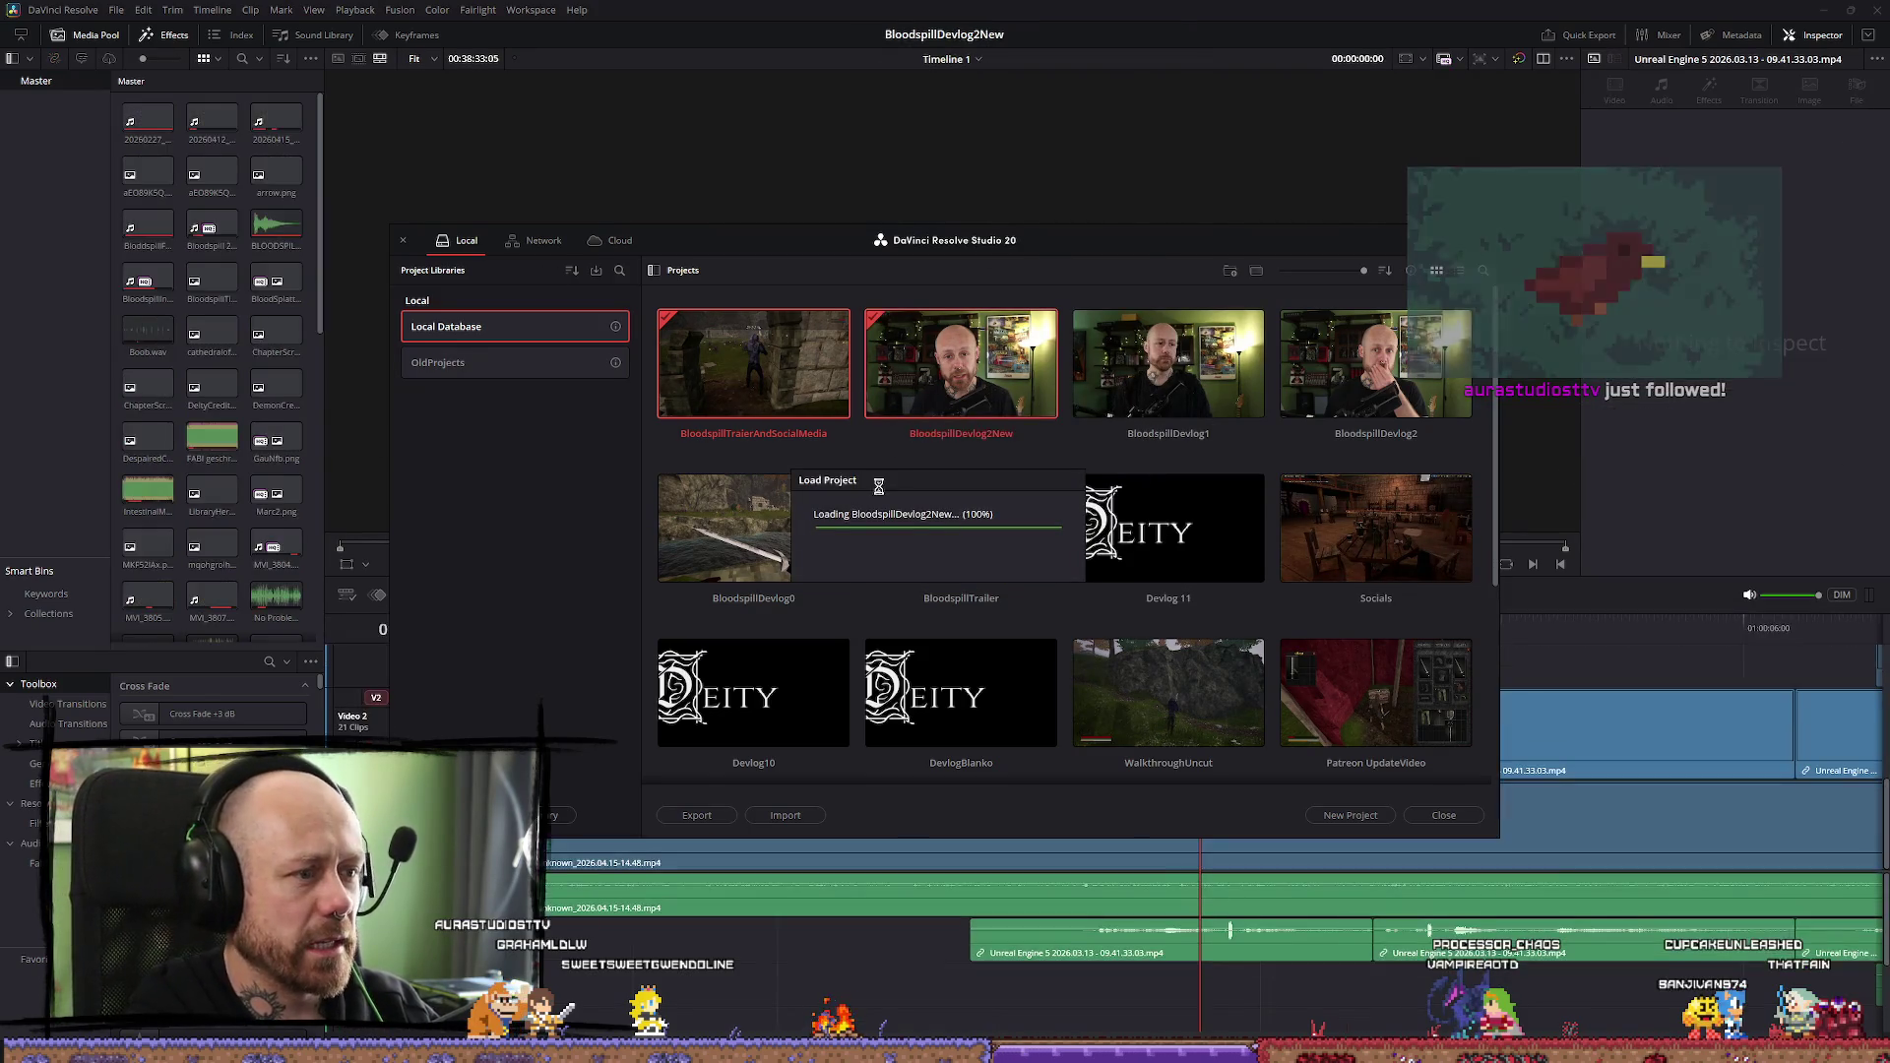
Scrub Timeline 1 to the title card and select its title text clip
click(1077, 638)
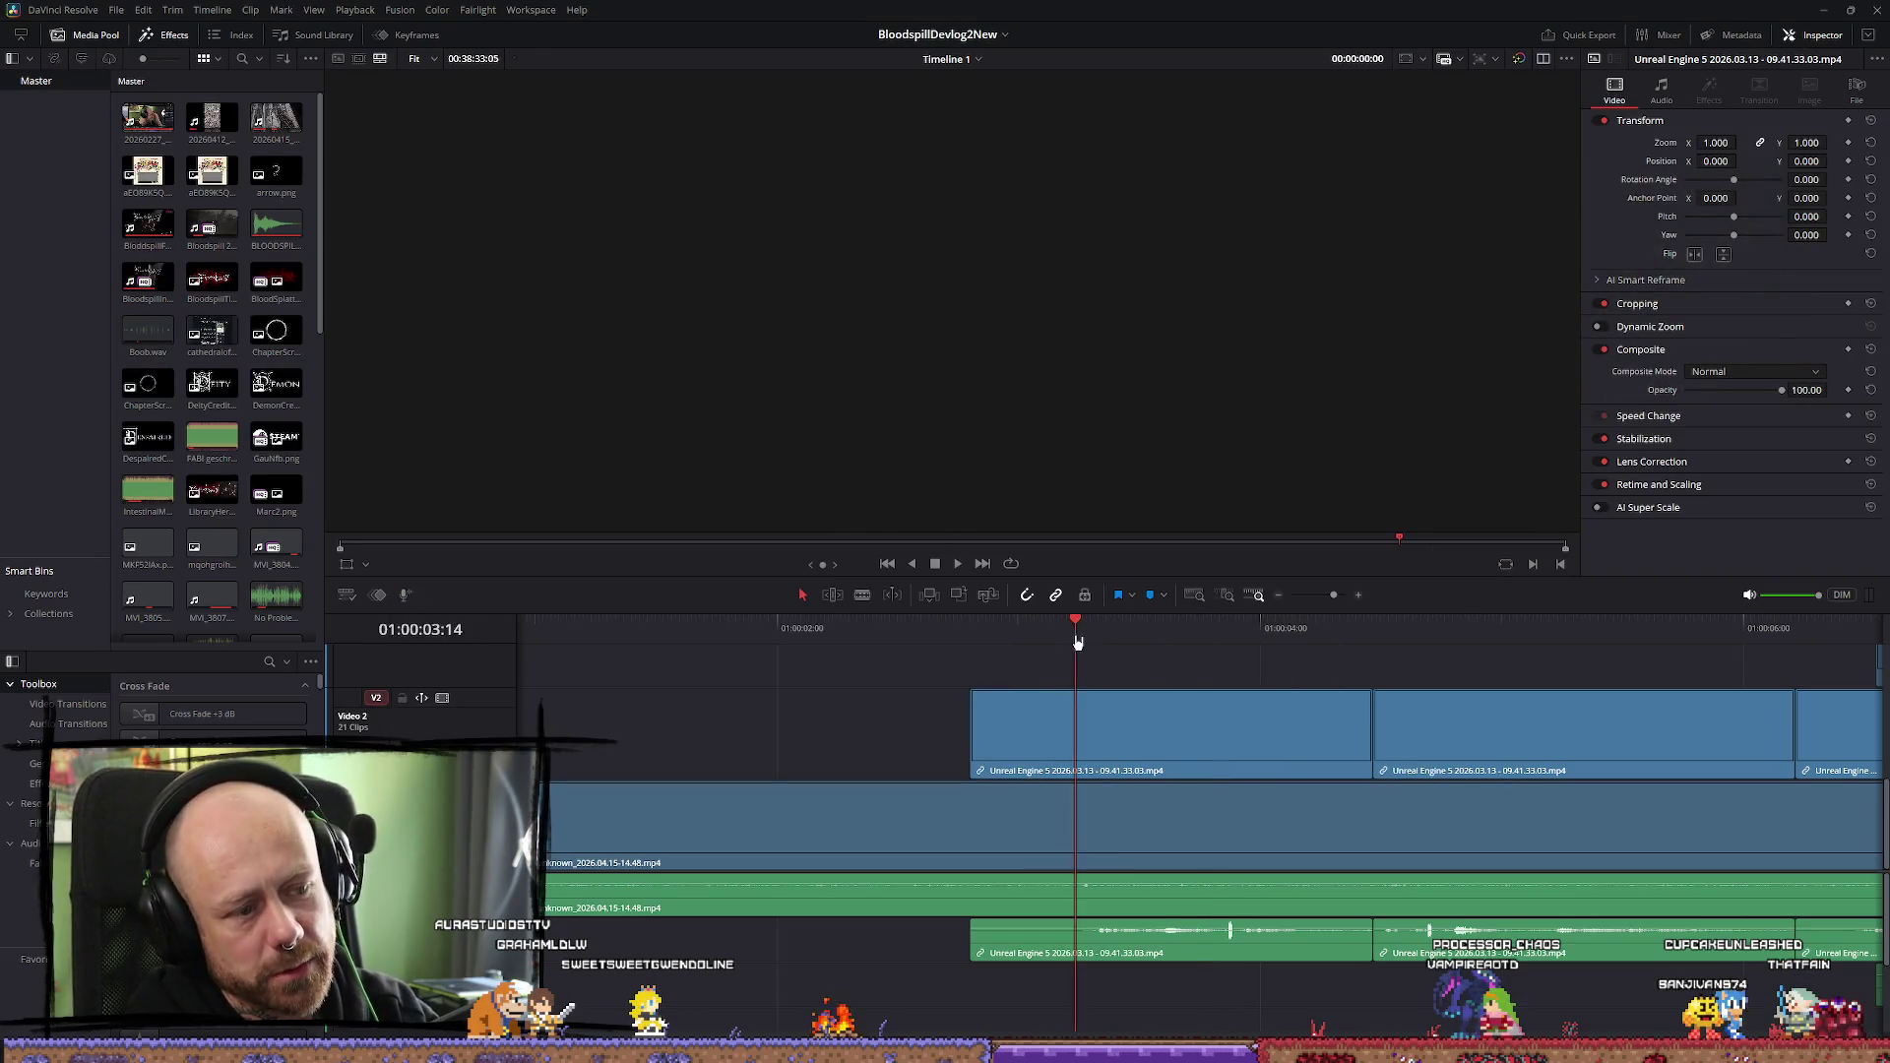
scroll(1182, 667, down, 6)
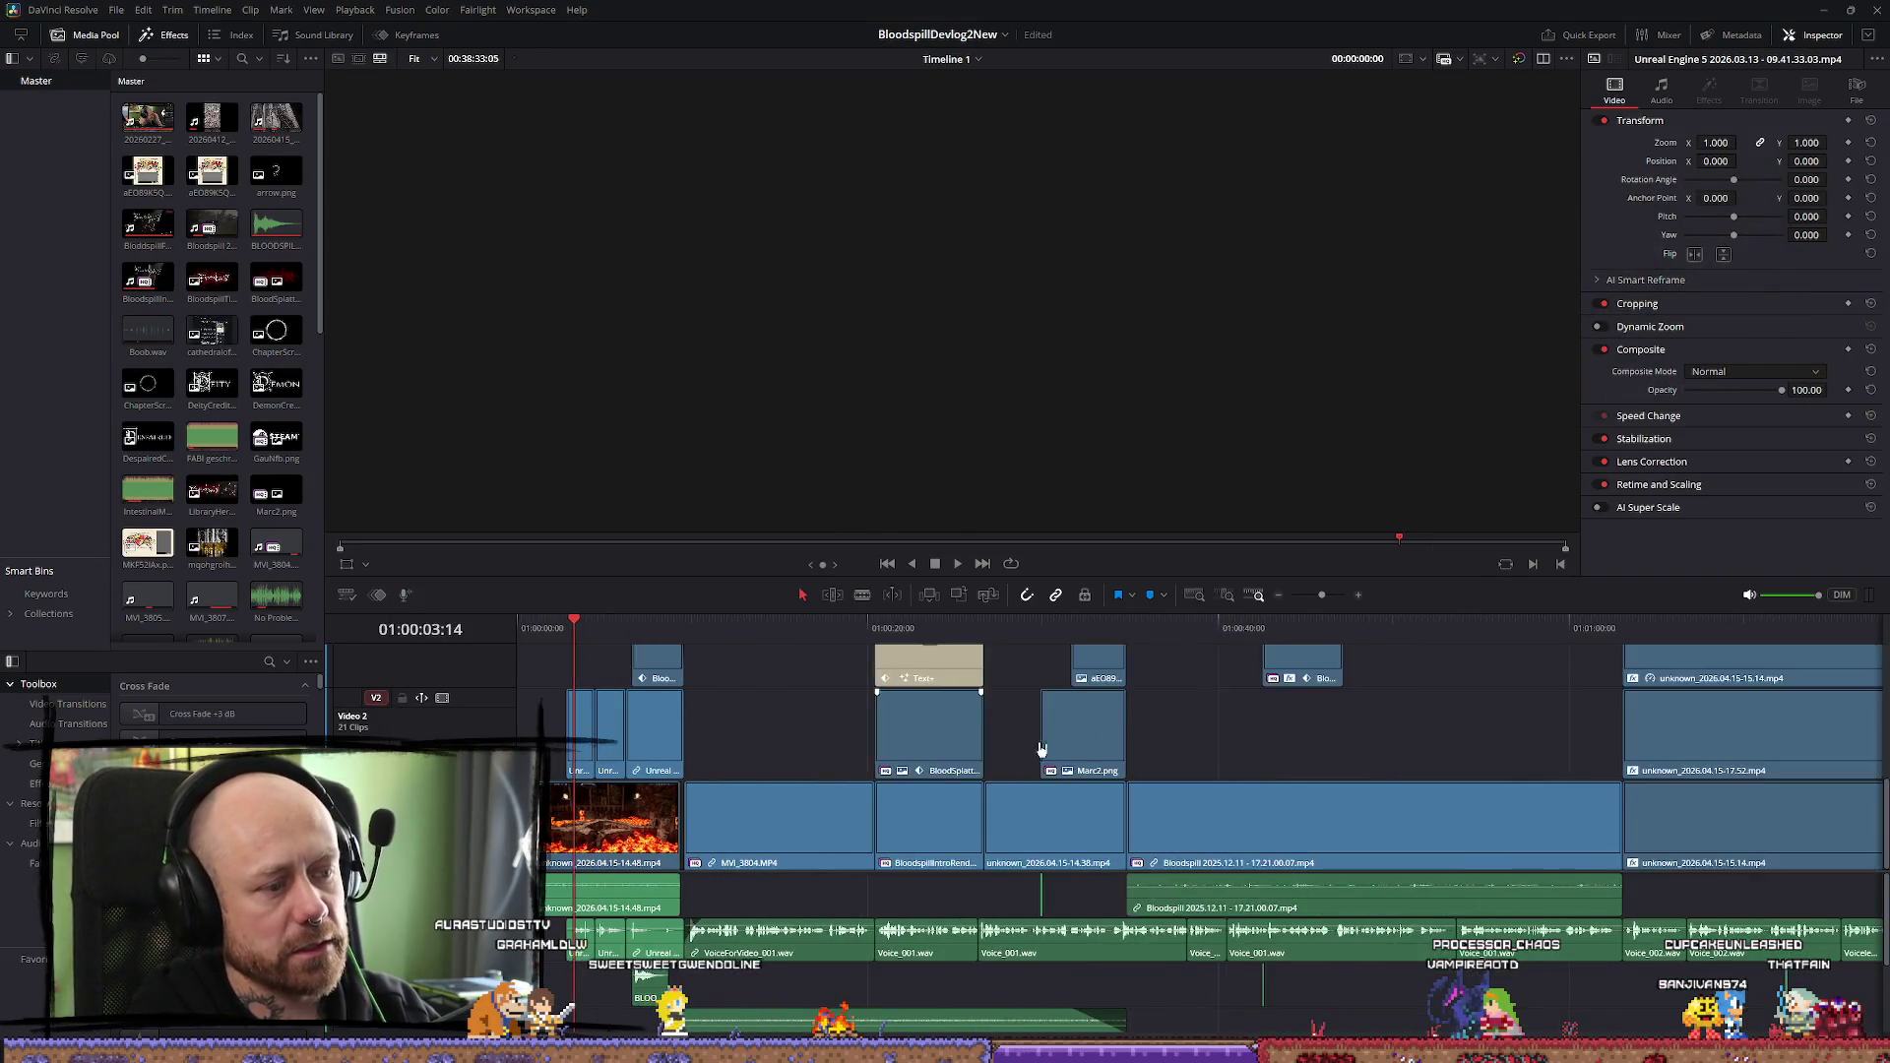
scroll(1037, 759, up, 5)
mouse_move(996, 628)
mouse_down()
mouse_move(916, 628)
mouse_move(1637, 628)
mouse_move(1377, 623)
mouse_up()
scroll(1377, 623, down, 3)
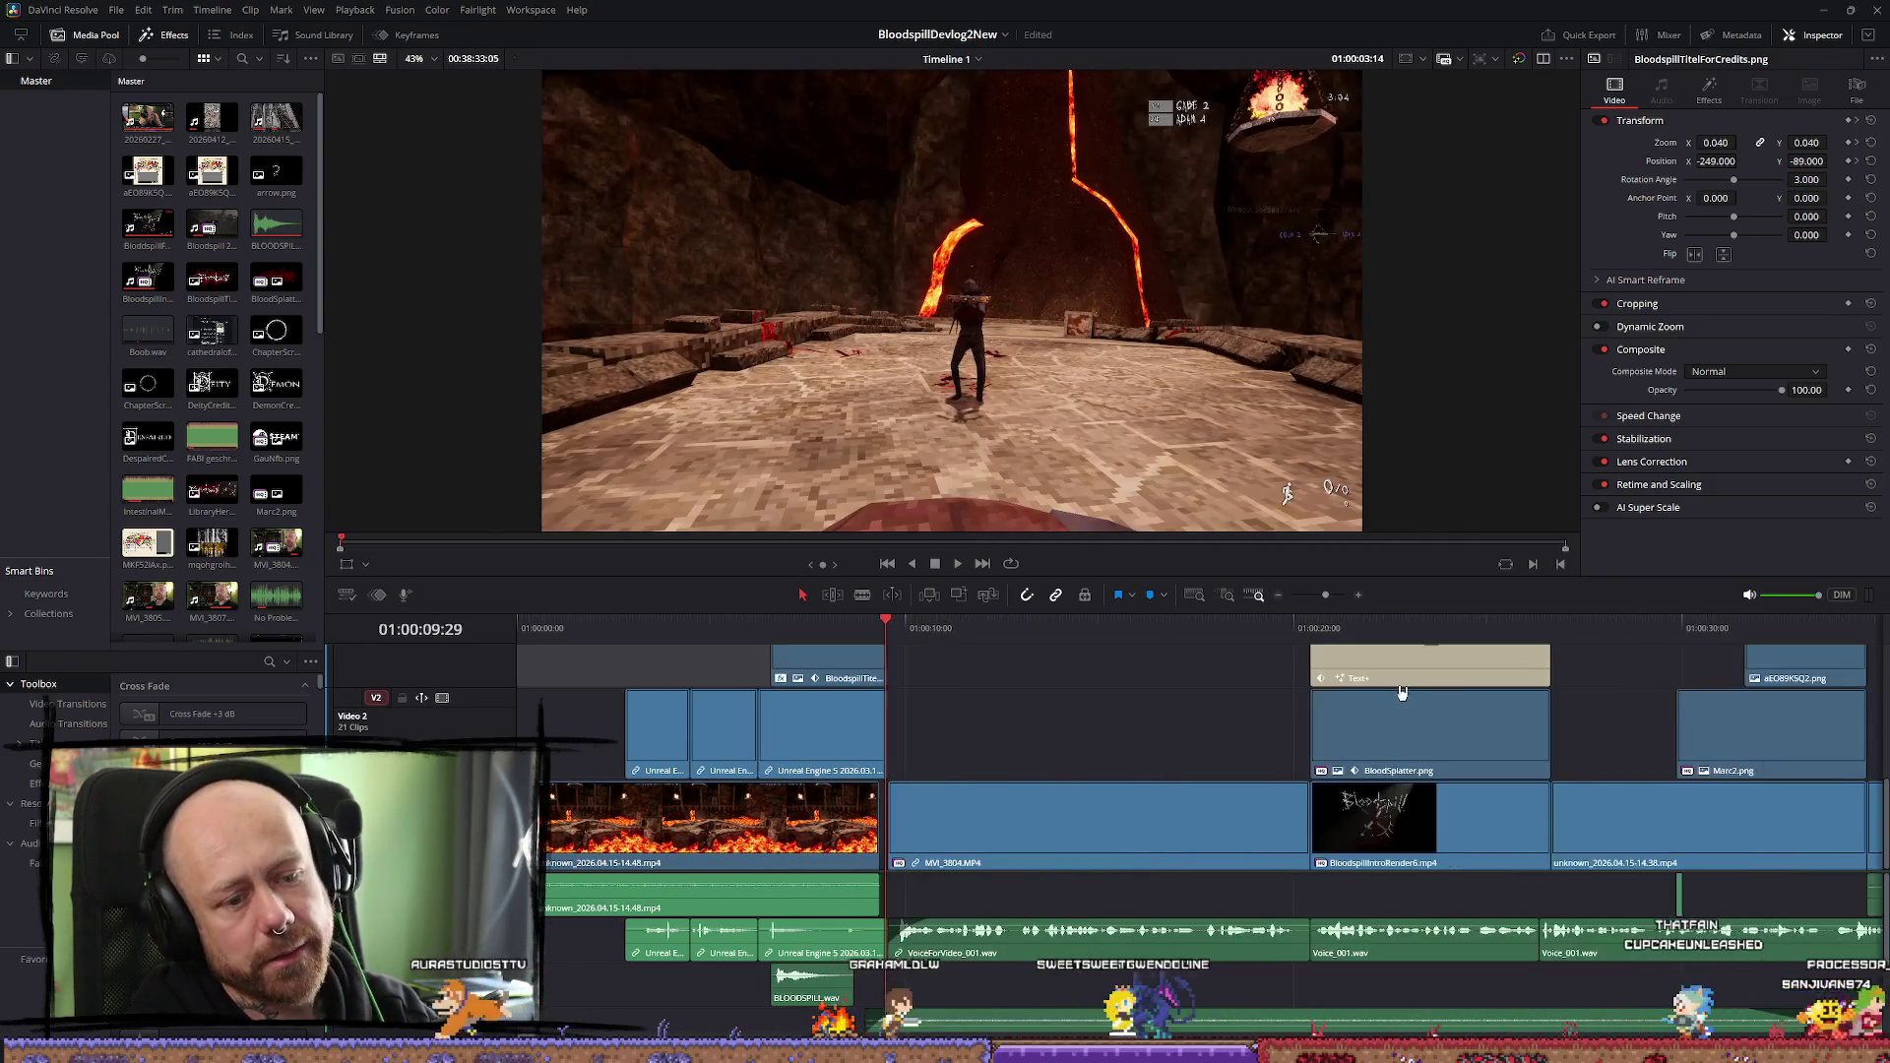
click(1378, 664)
Box-select the Text+ title and BloodSplatter clips together in Timeline 1
scroll(1299, 787, up, 4)
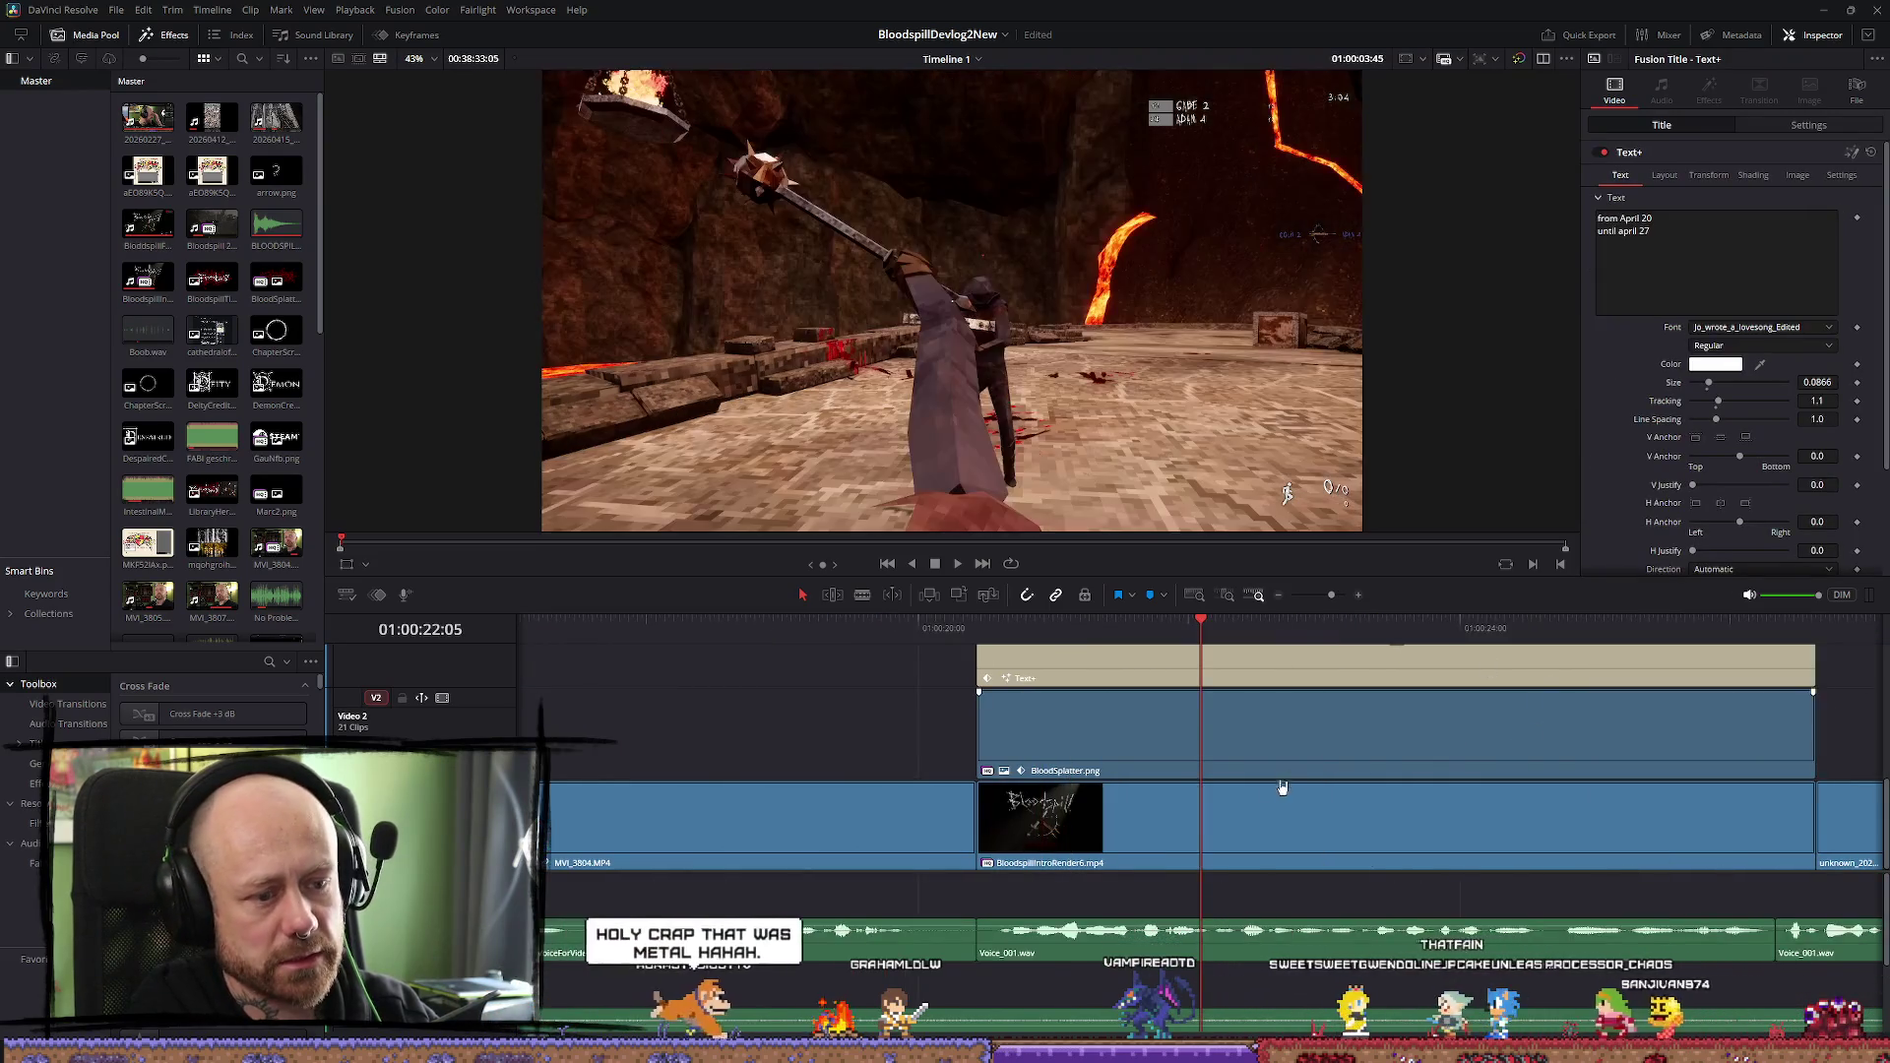
scroll(1324, 798, up, 2)
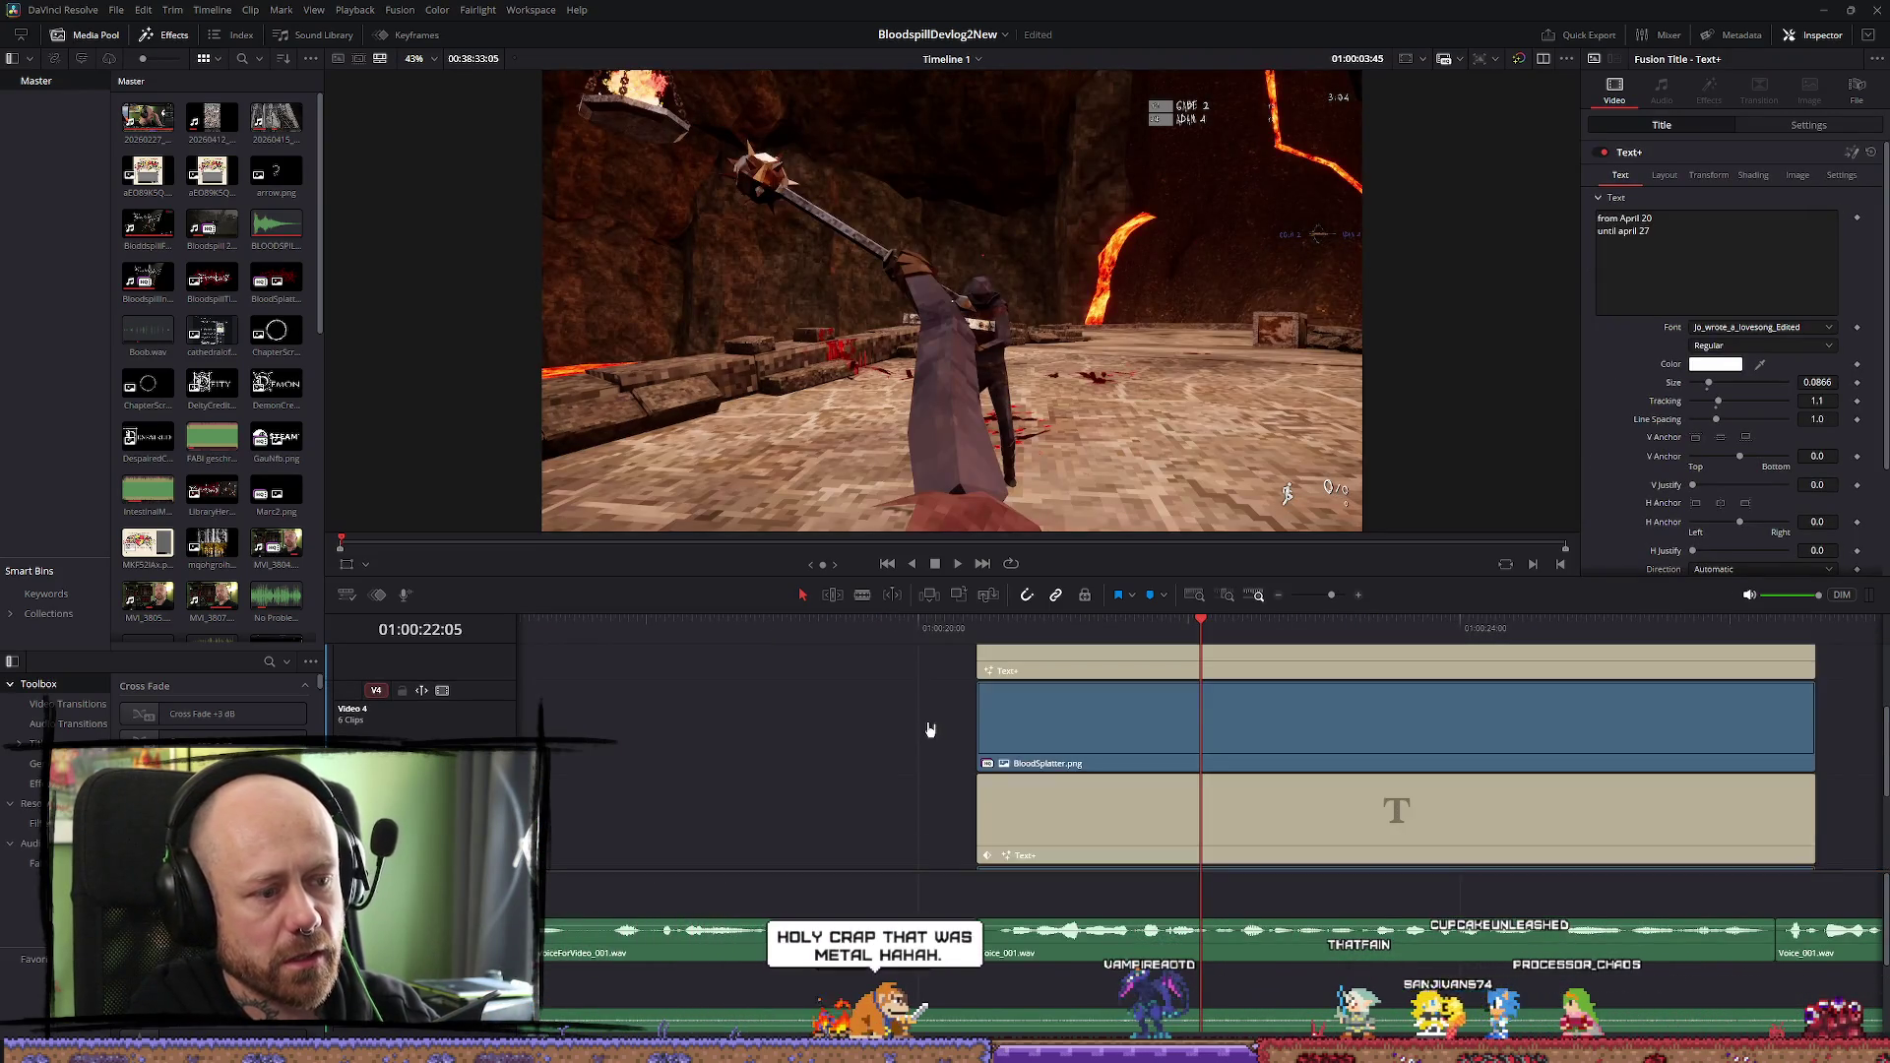
scroll(1323, 807, up, 1)
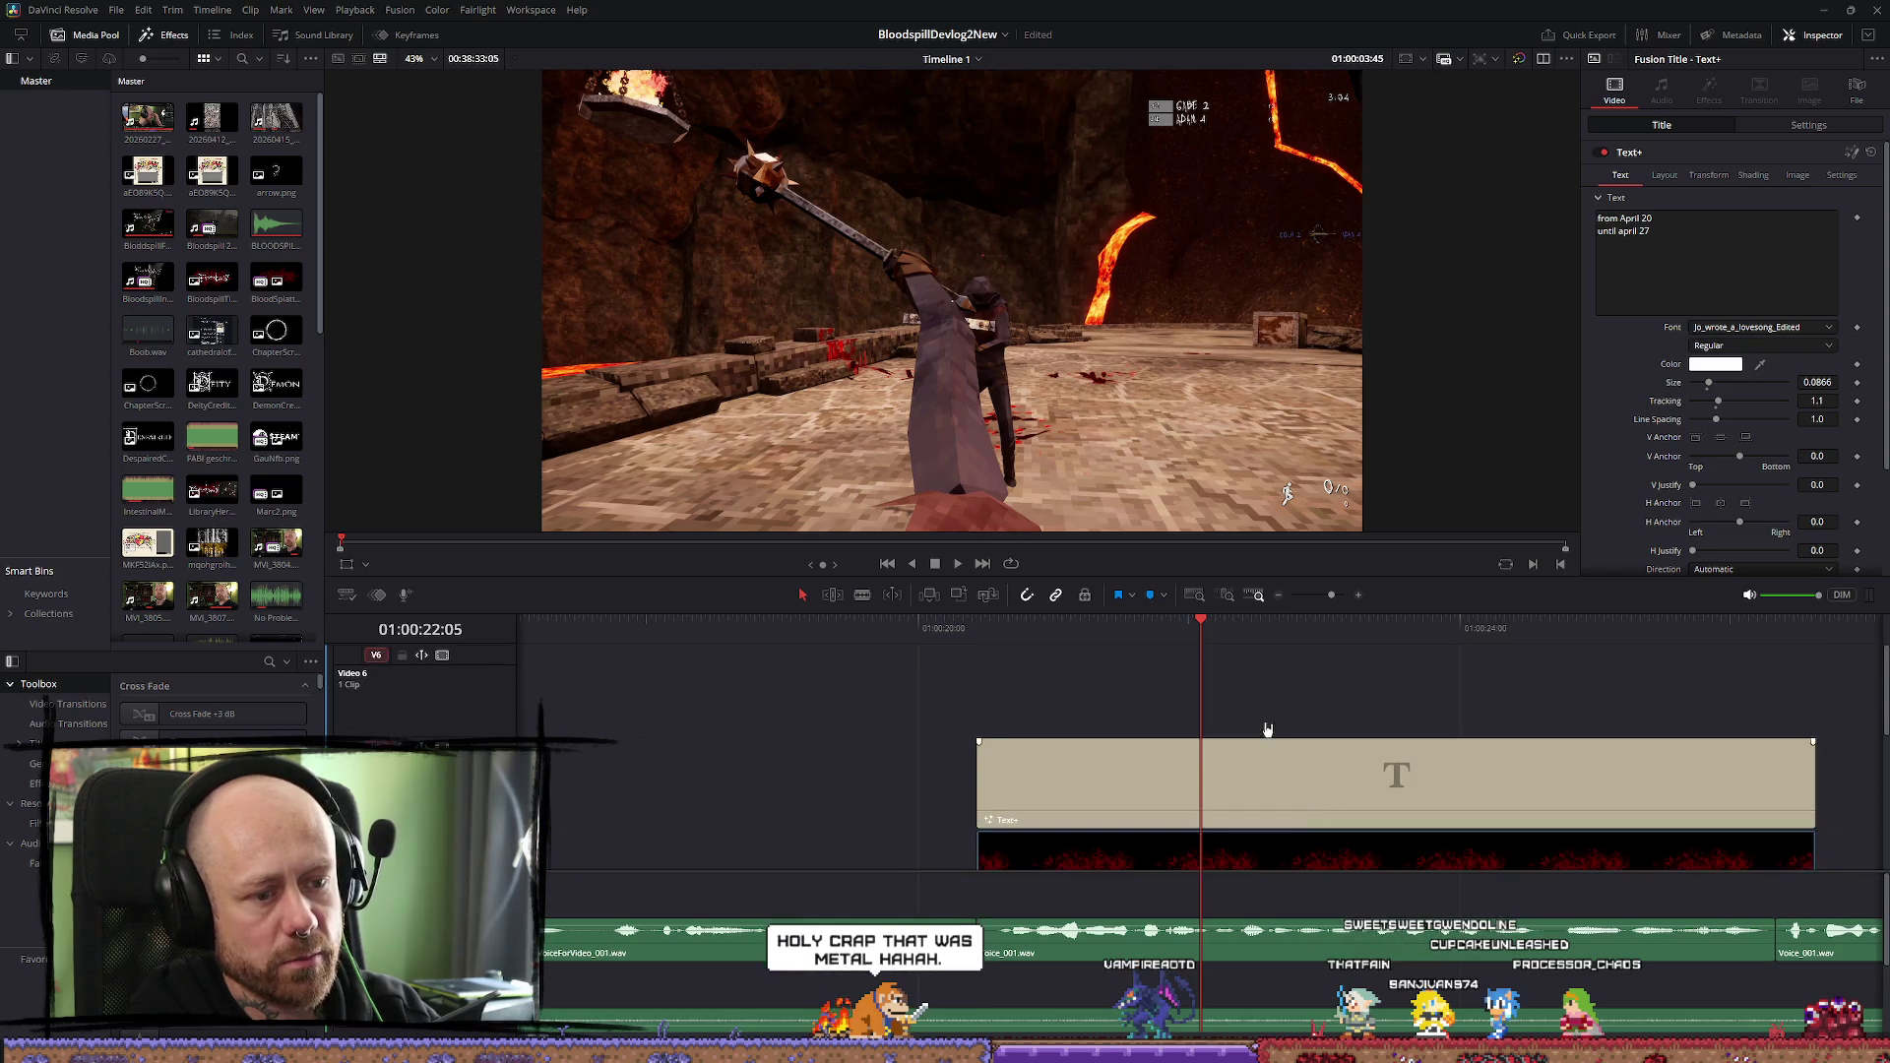
drag(1283, 687, 1294, 847)
scroll(1280, 856, down, 3)
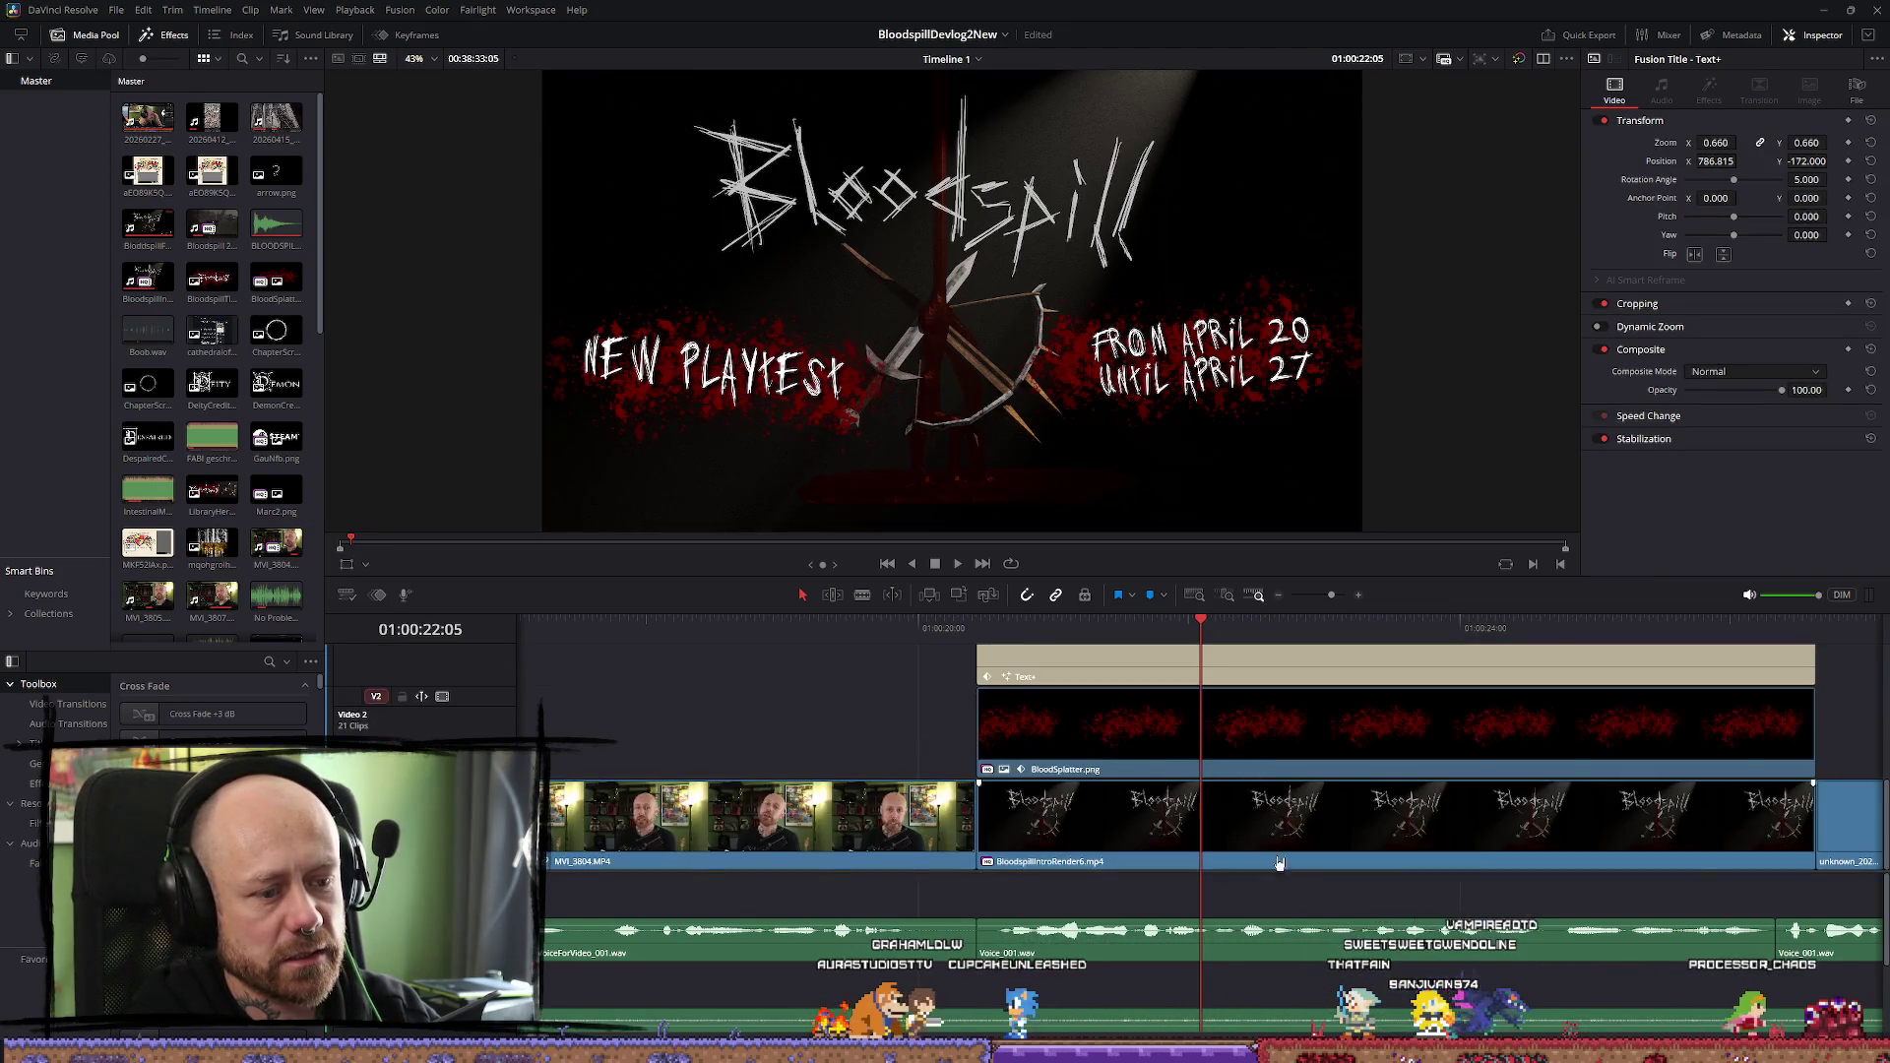
scroll(1275, 861, up, 4)
mouse_move(1283, 891)
mouse_down()
mouse_move(1283, 647)
mouse_move(1309, 686)
mouse_up()
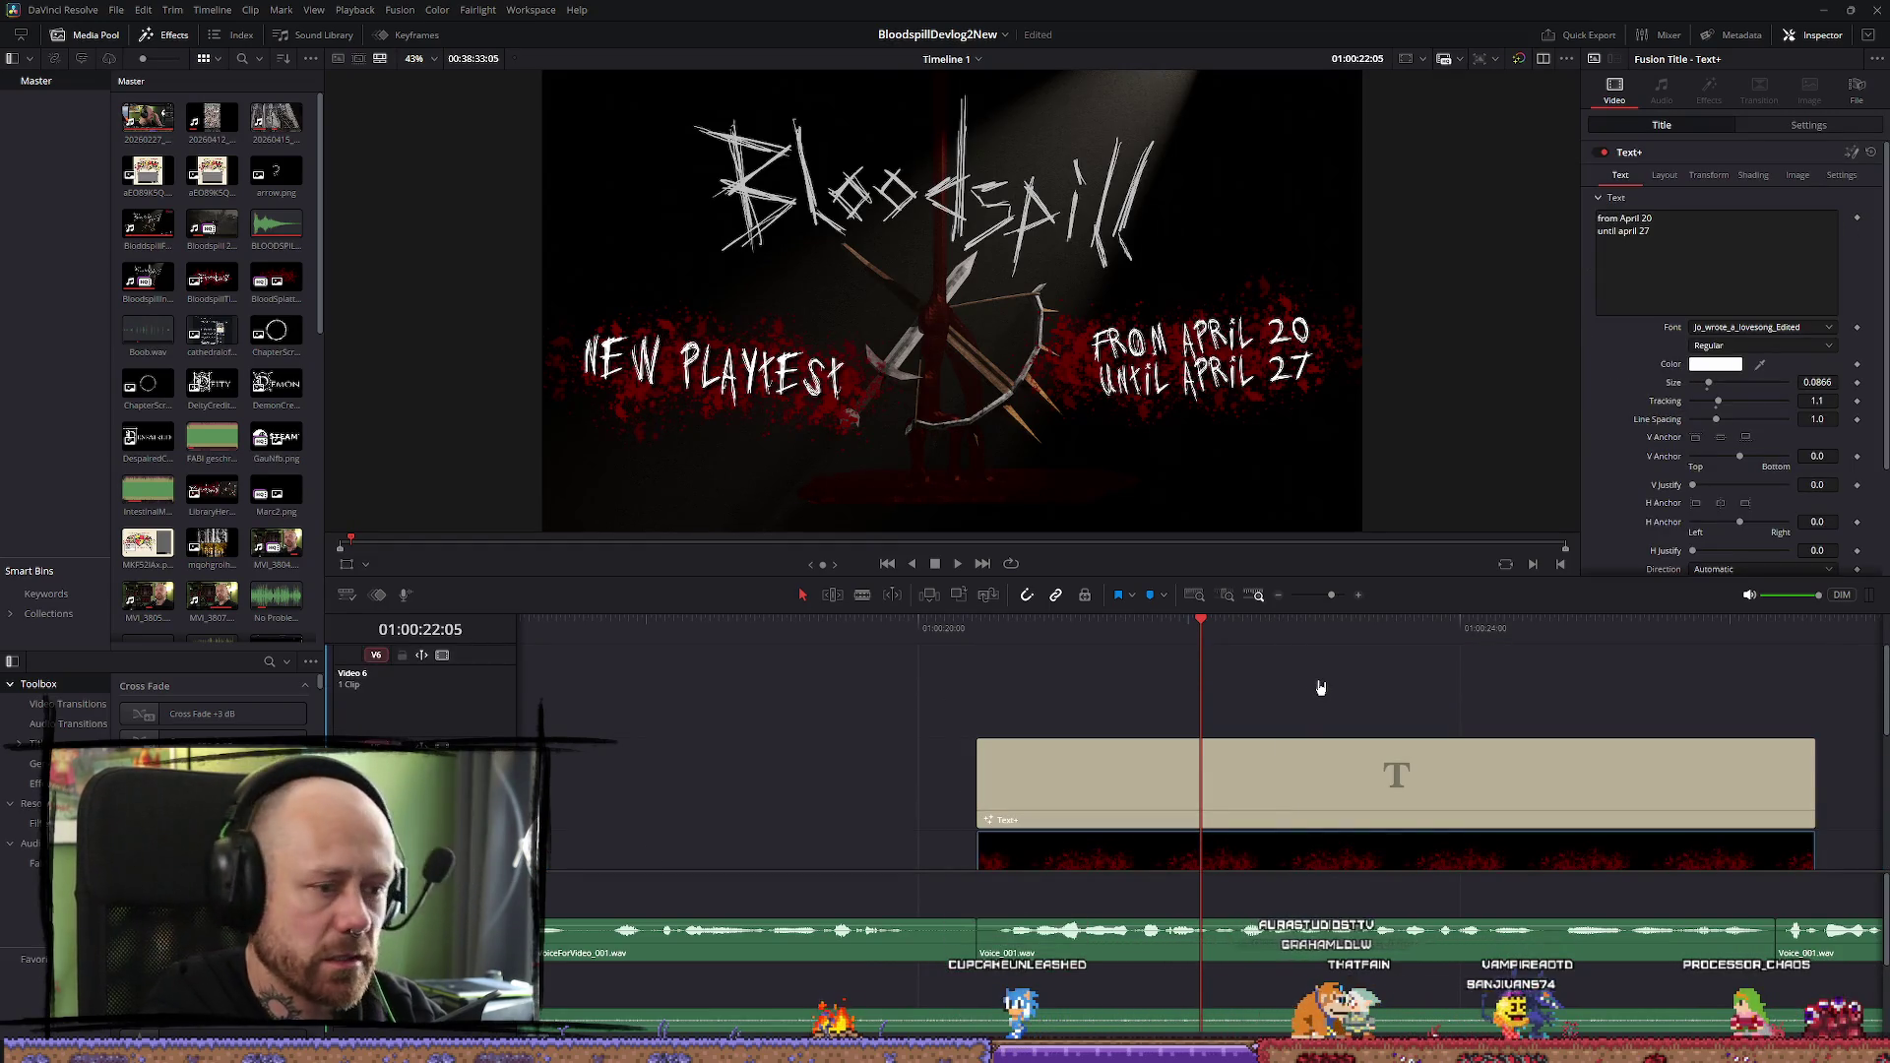
scroll(1001, 692, down, 2)
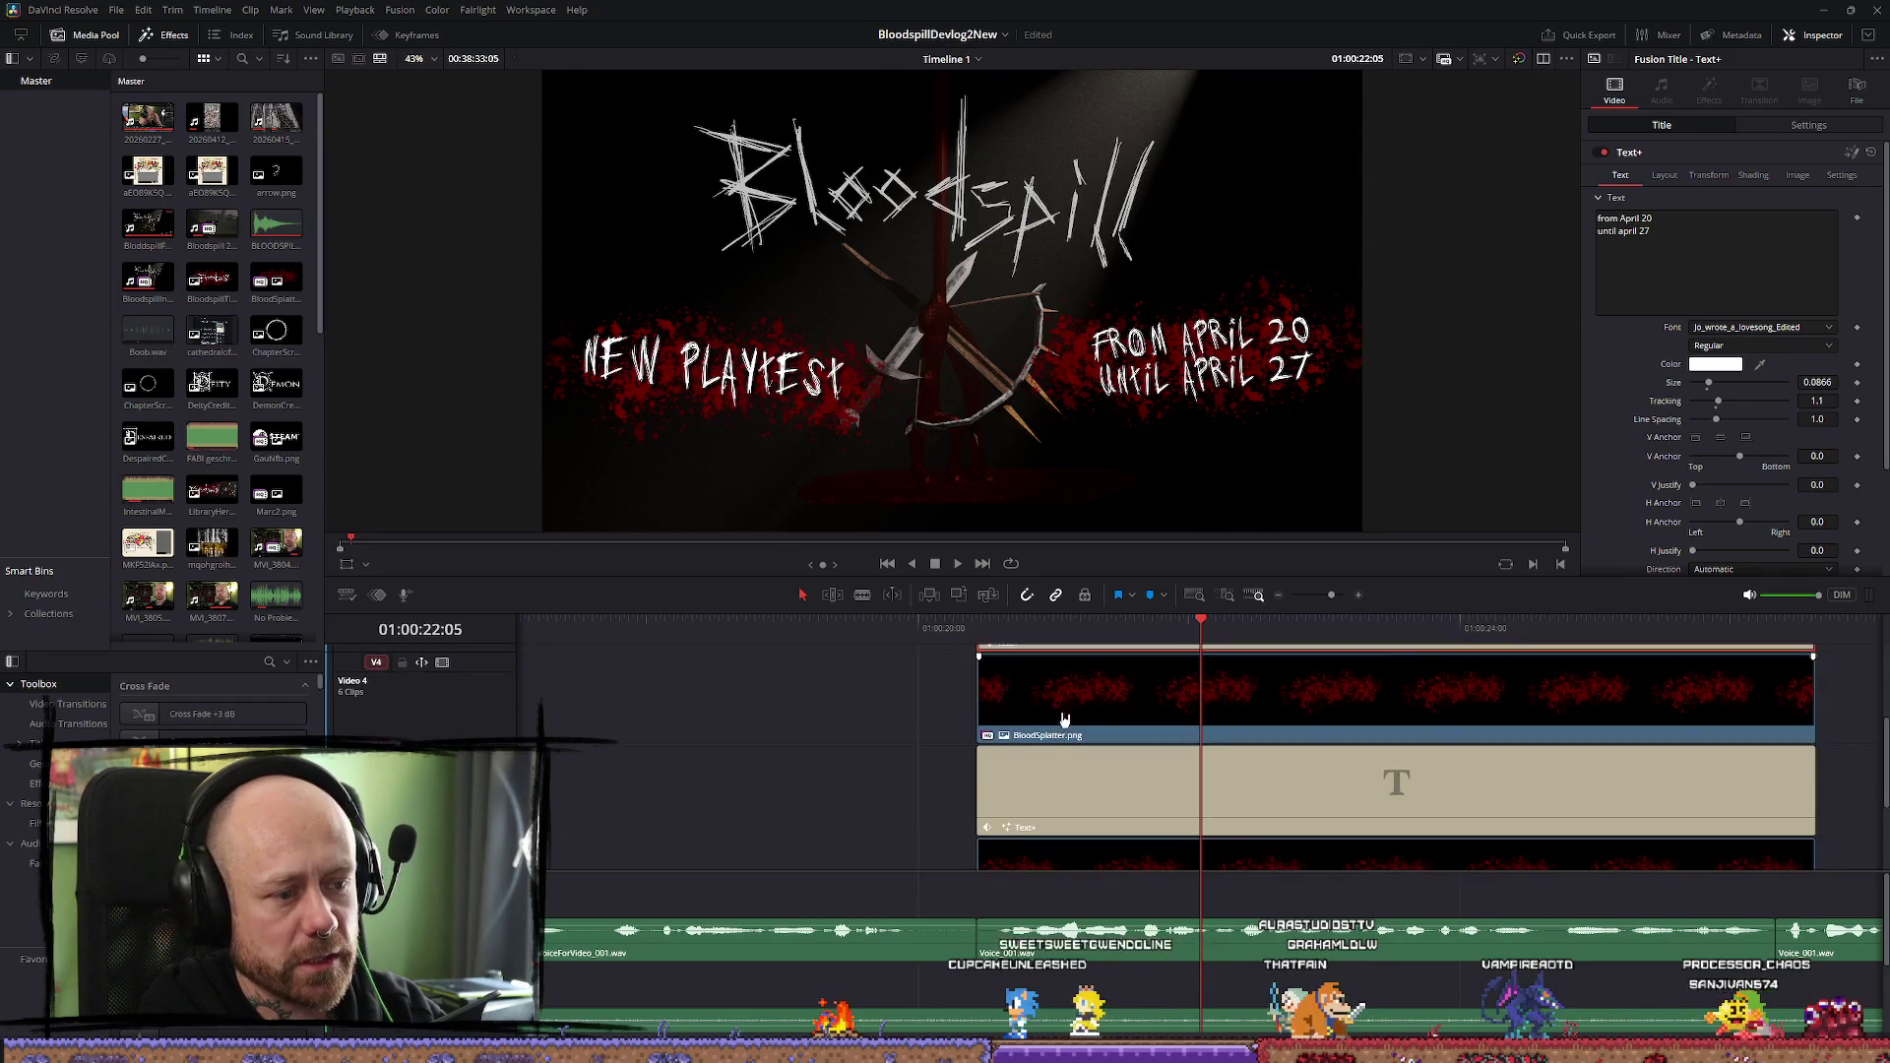
click(1096, 826)
scroll(1039, 795, down, 3)
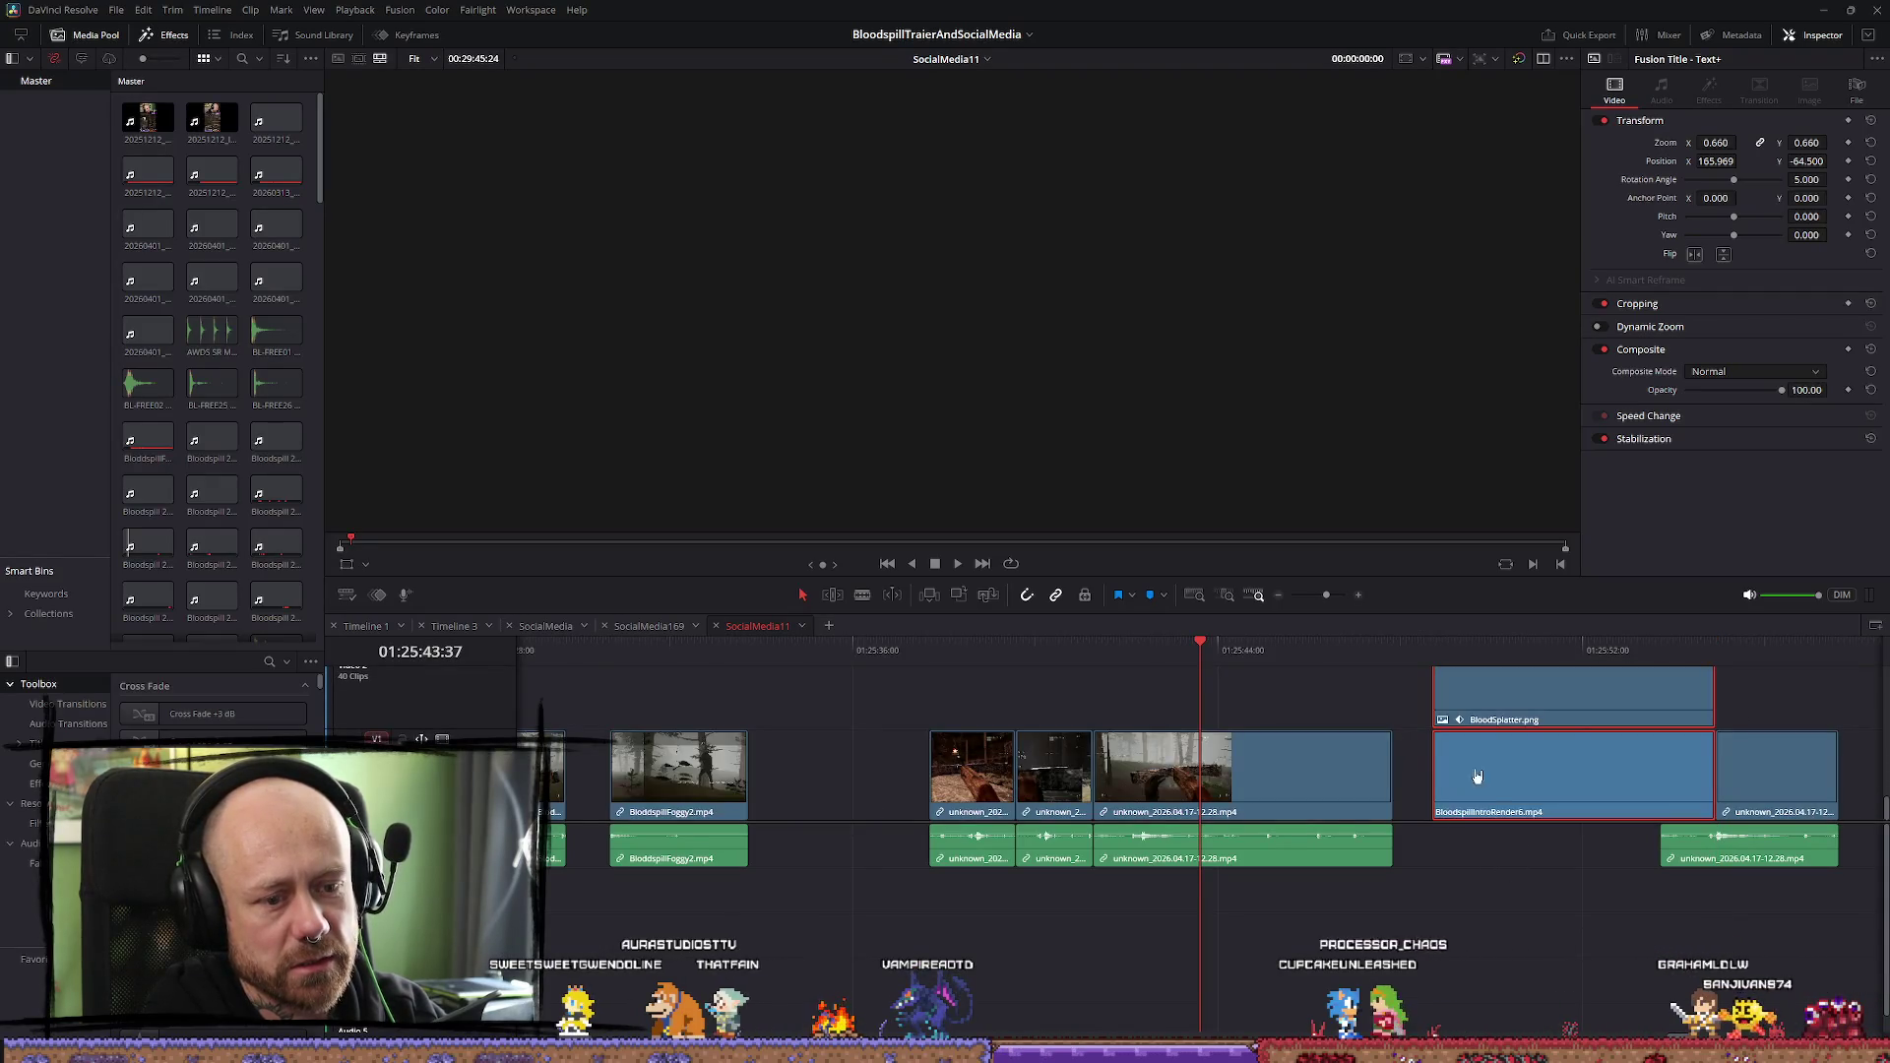
Drag the BloodspillIntroRender6 clip later in SocialMedia11, past the pasted title
click(1487, 715)
mouse_move(1504, 795)
mouse_down()
mouse_move(1519, 717)
mouse_move(1748, 717)
mouse_up()
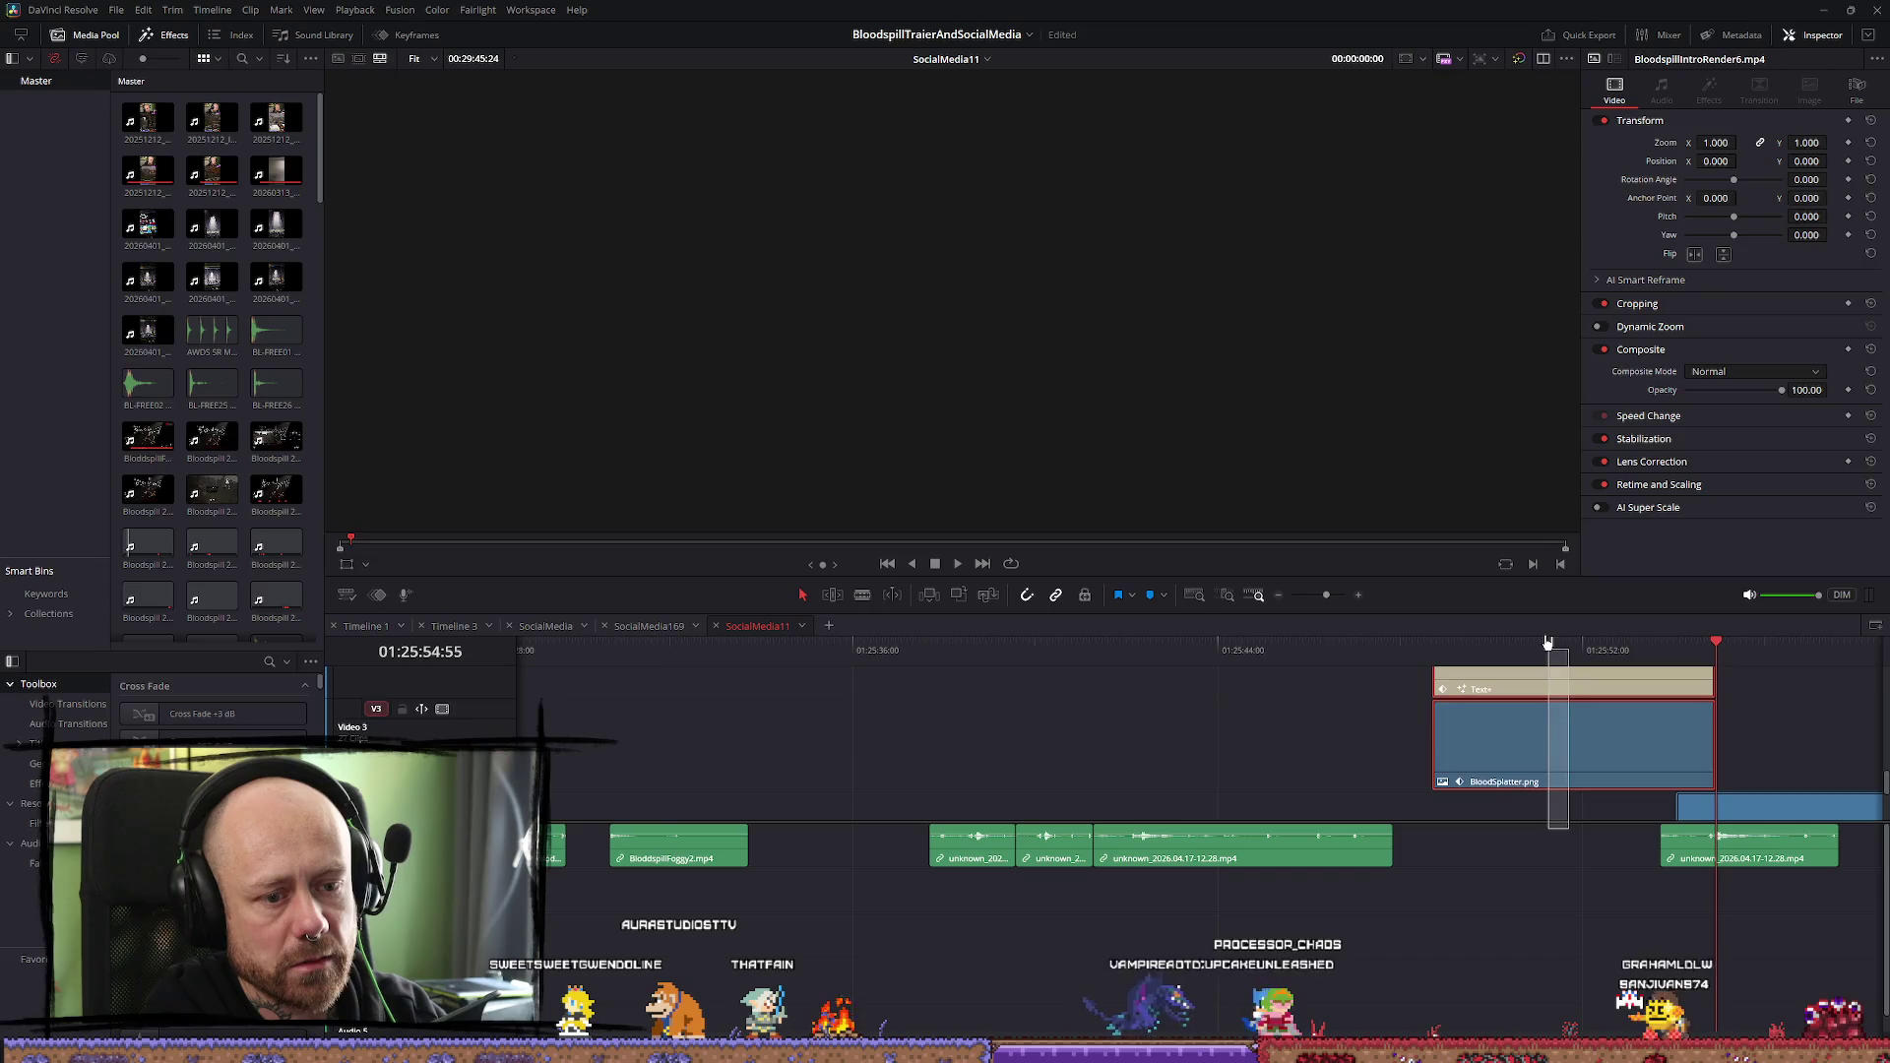
scroll(1506, 787, down, 2)
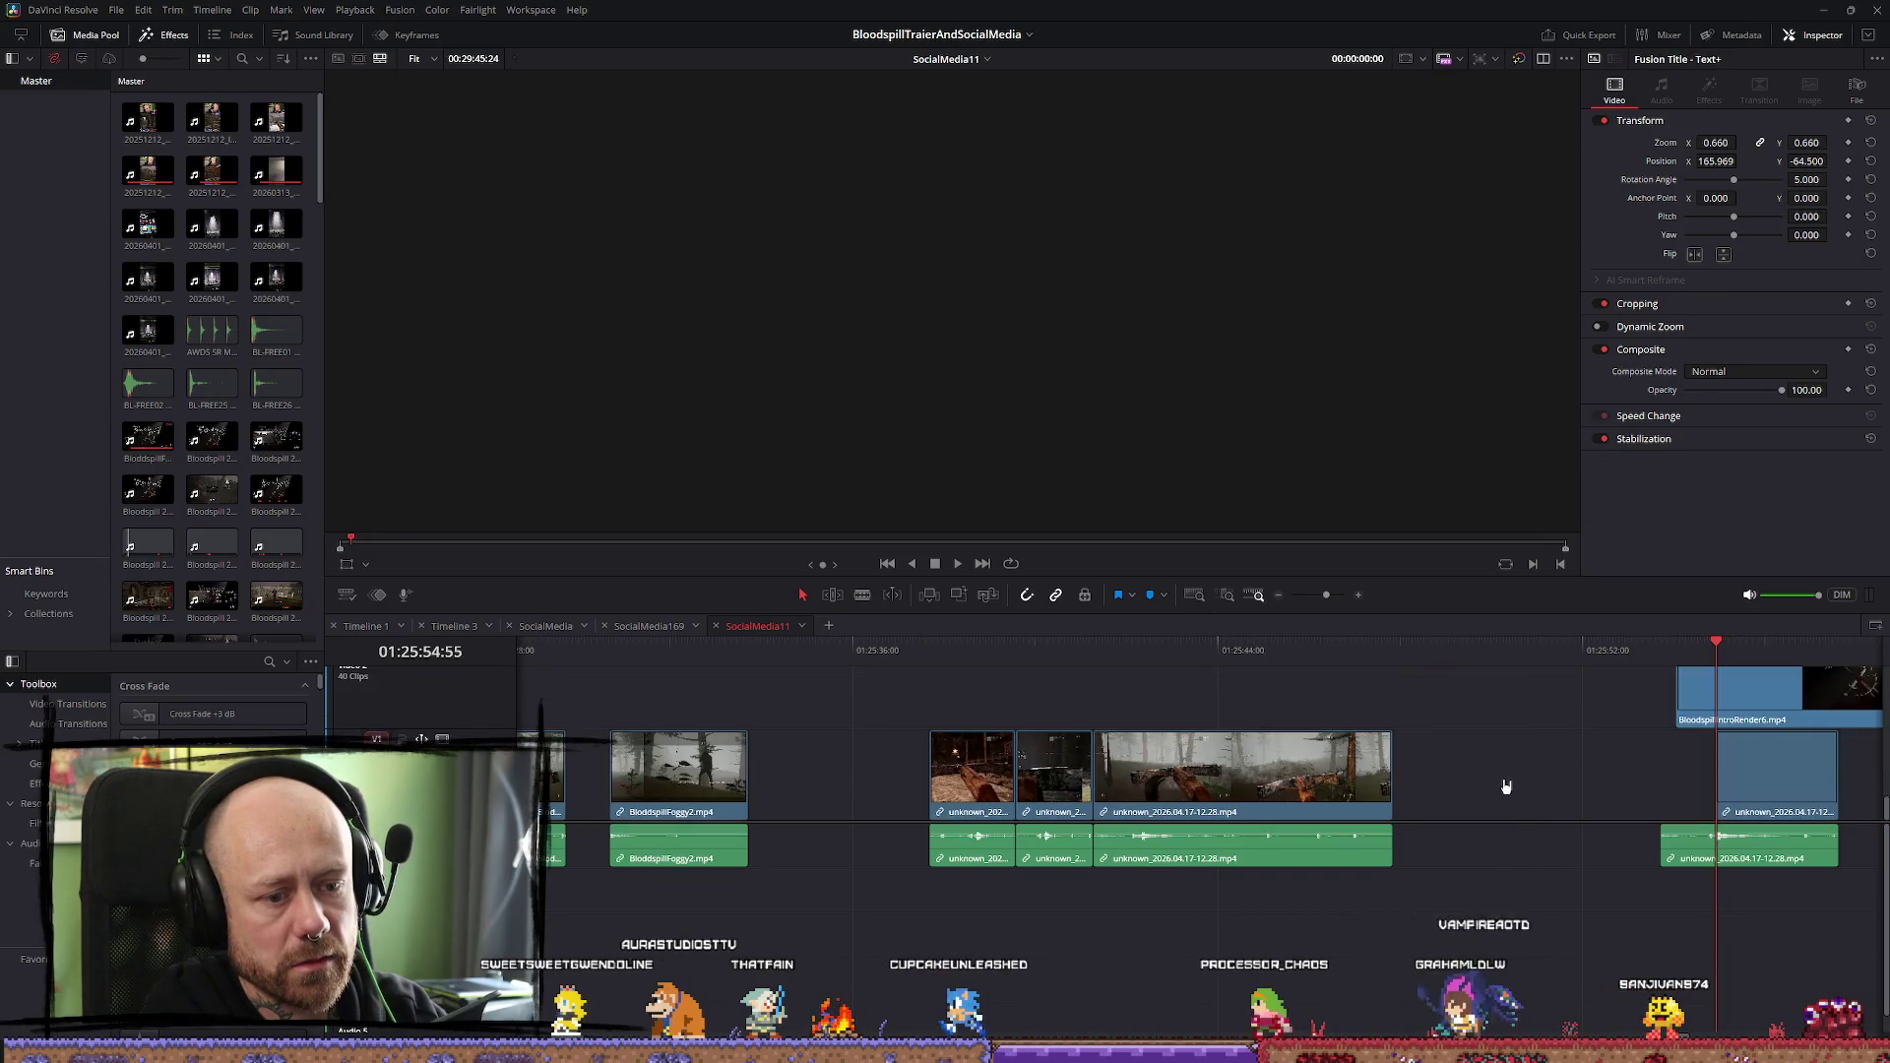
Drag the BloodSplatter clip earlier so it overlays the forest gameplay clips
scroll(1506, 787, up, 2)
mouse_move(1508, 773)
mouse_down()
mouse_move(1247, 754)
mouse_move(1239, 706)
mouse_move(1383, 707)
mouse_up()
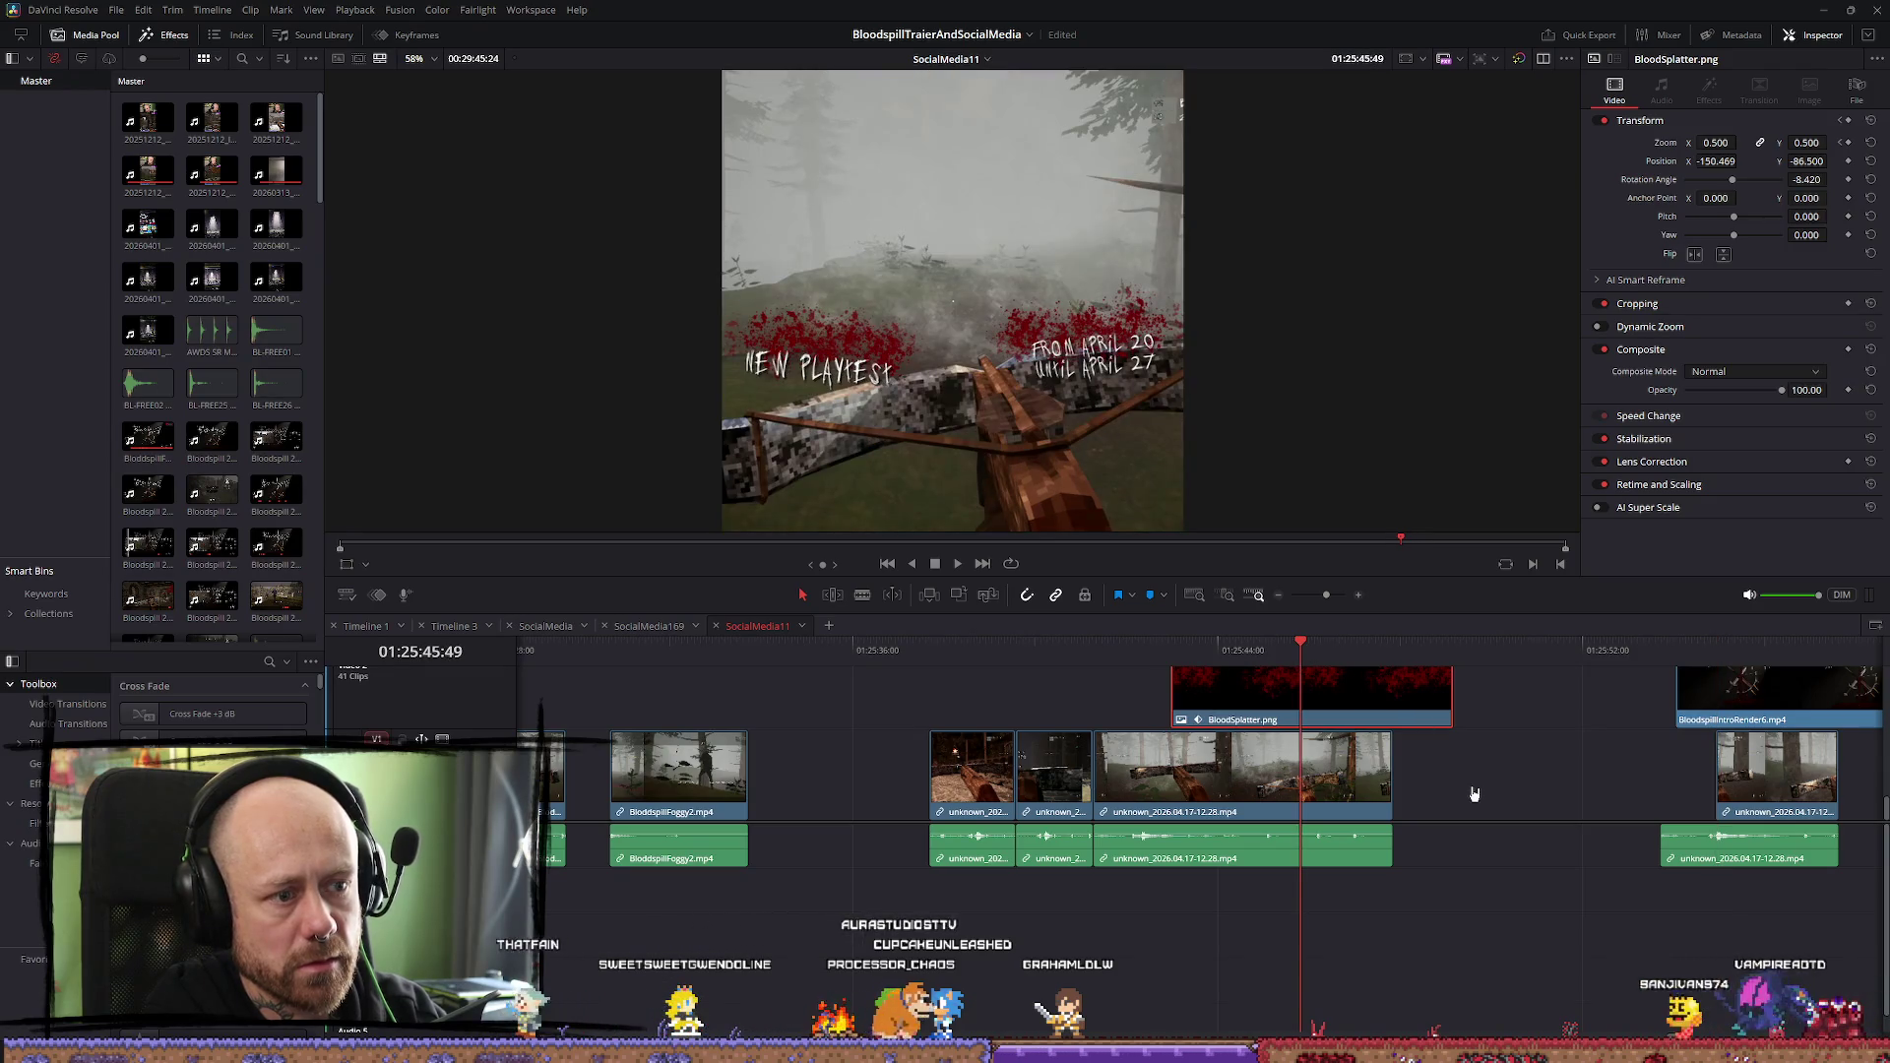
scroll(1476, 788, up, 2)
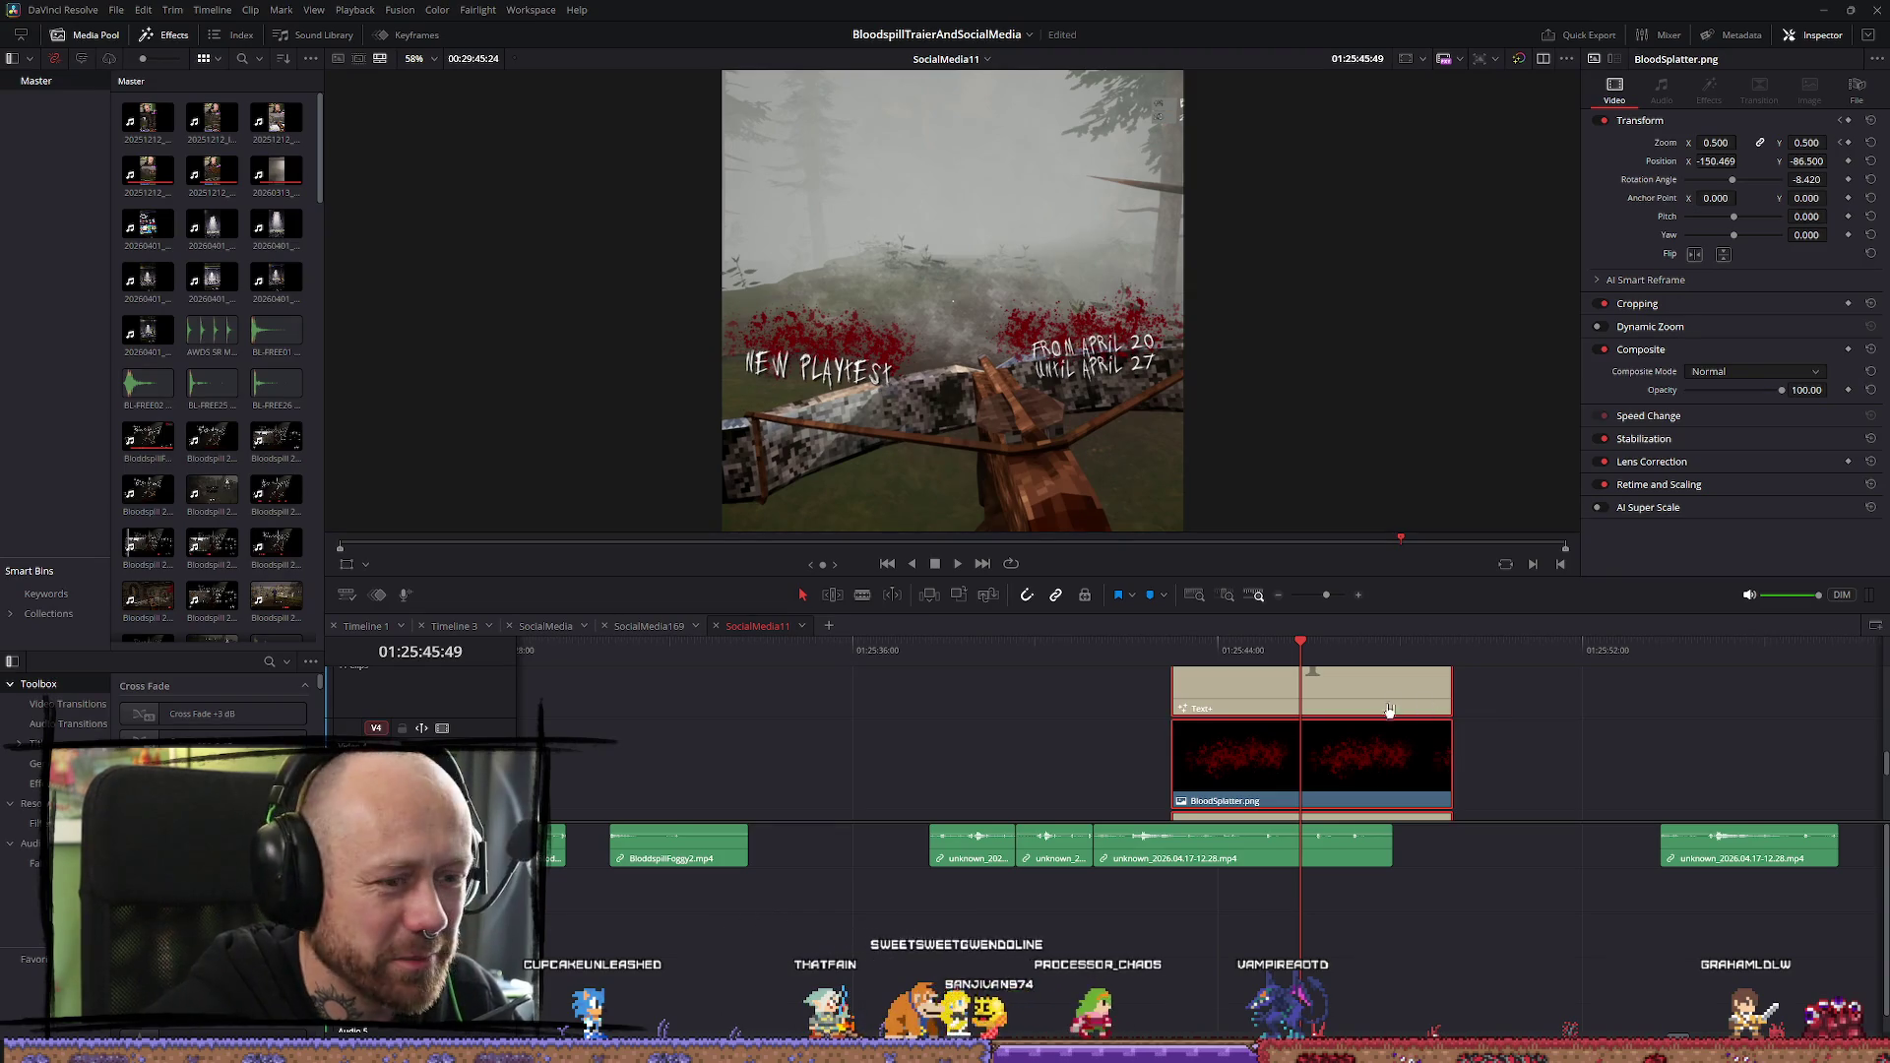
scroll(1437, 769, down, 2)
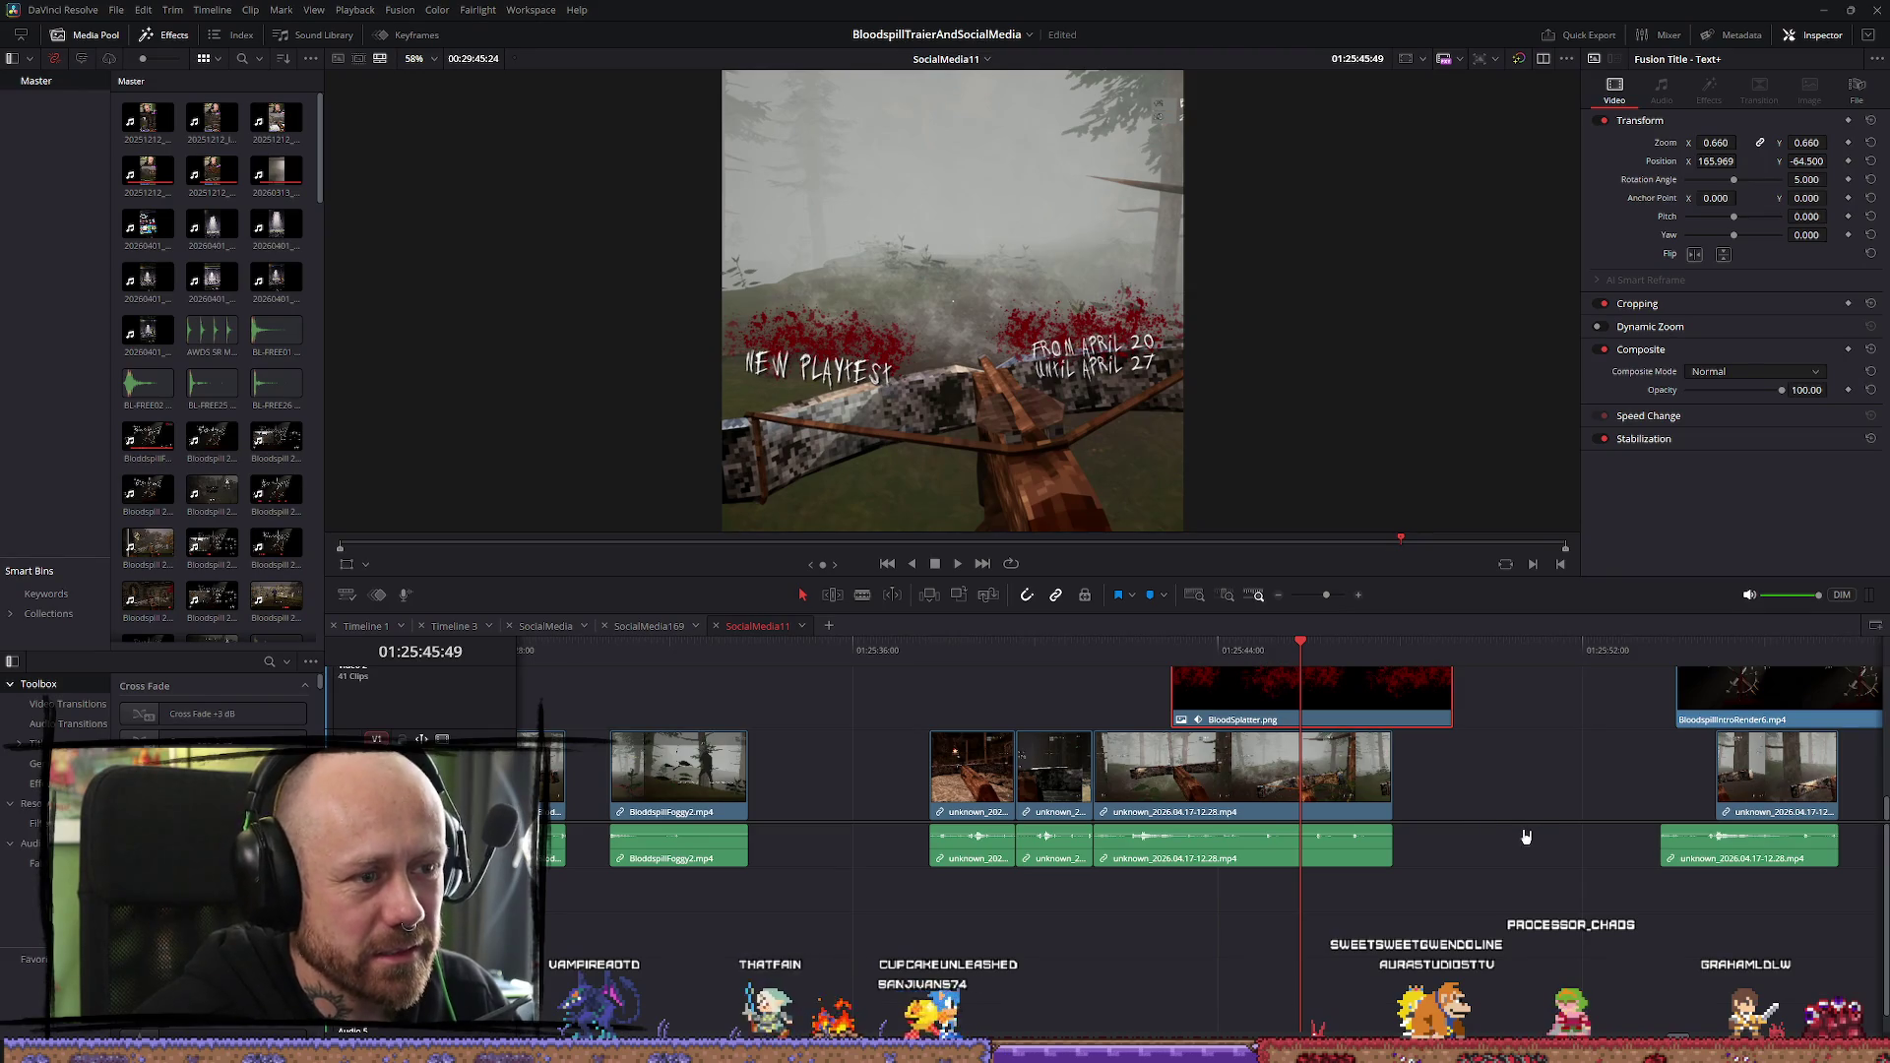
Select the Text+ clips on the upper tracks to find the 'new PLAYTESt' title
click(1572, 962)
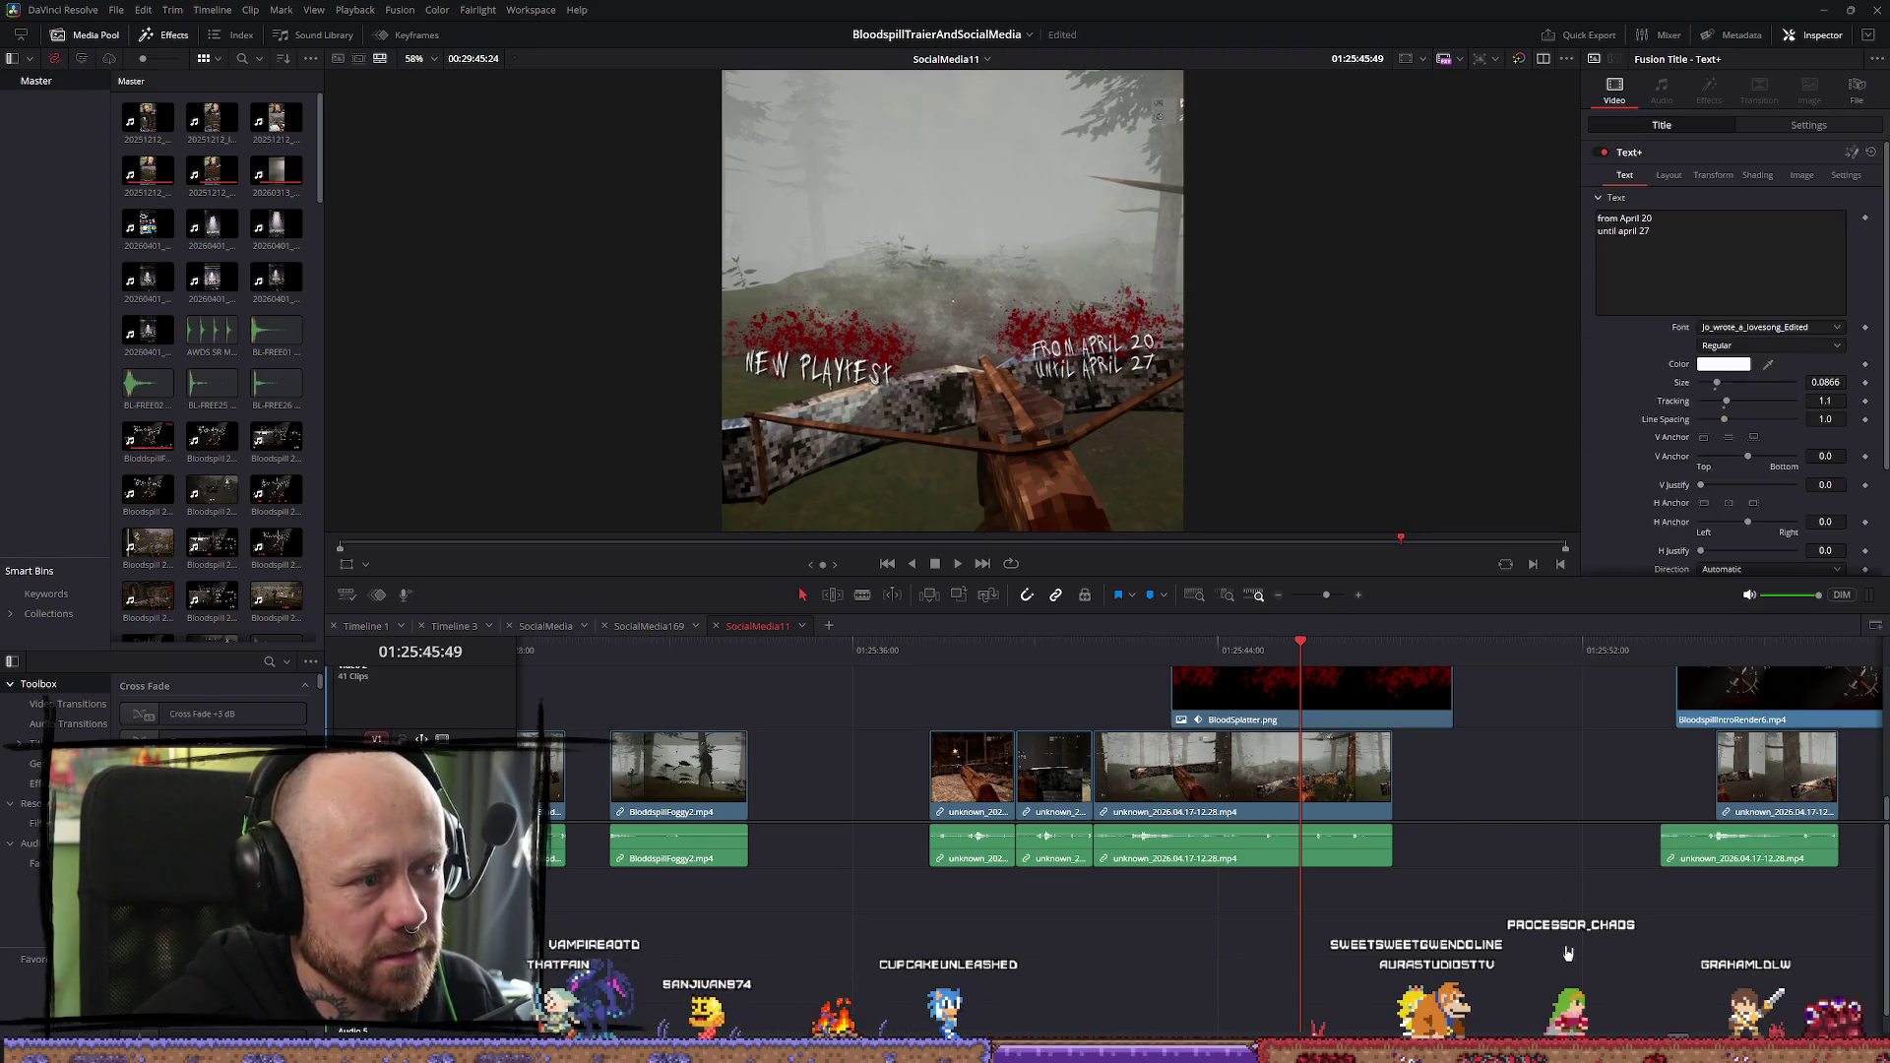
scroll(1428, 783, up, 3)
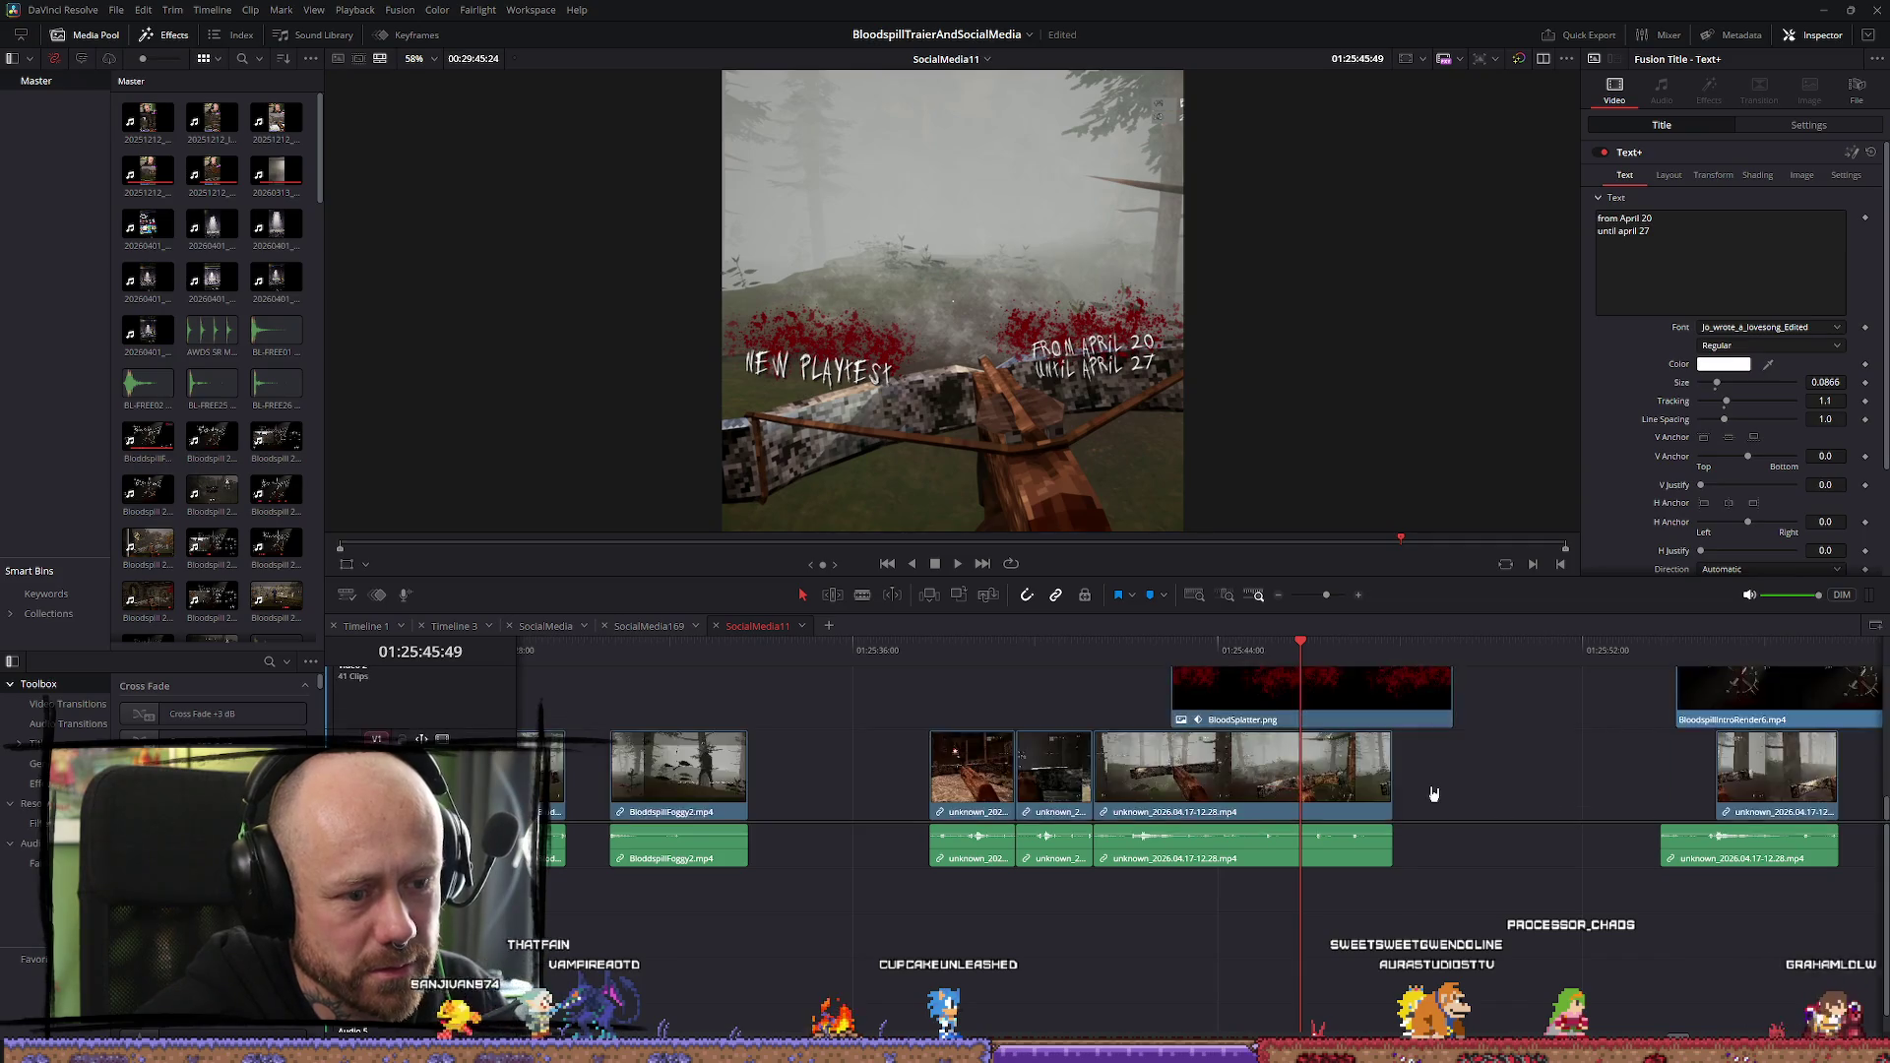
scroll(1388, 760, down, 2)
click(1388, 760)
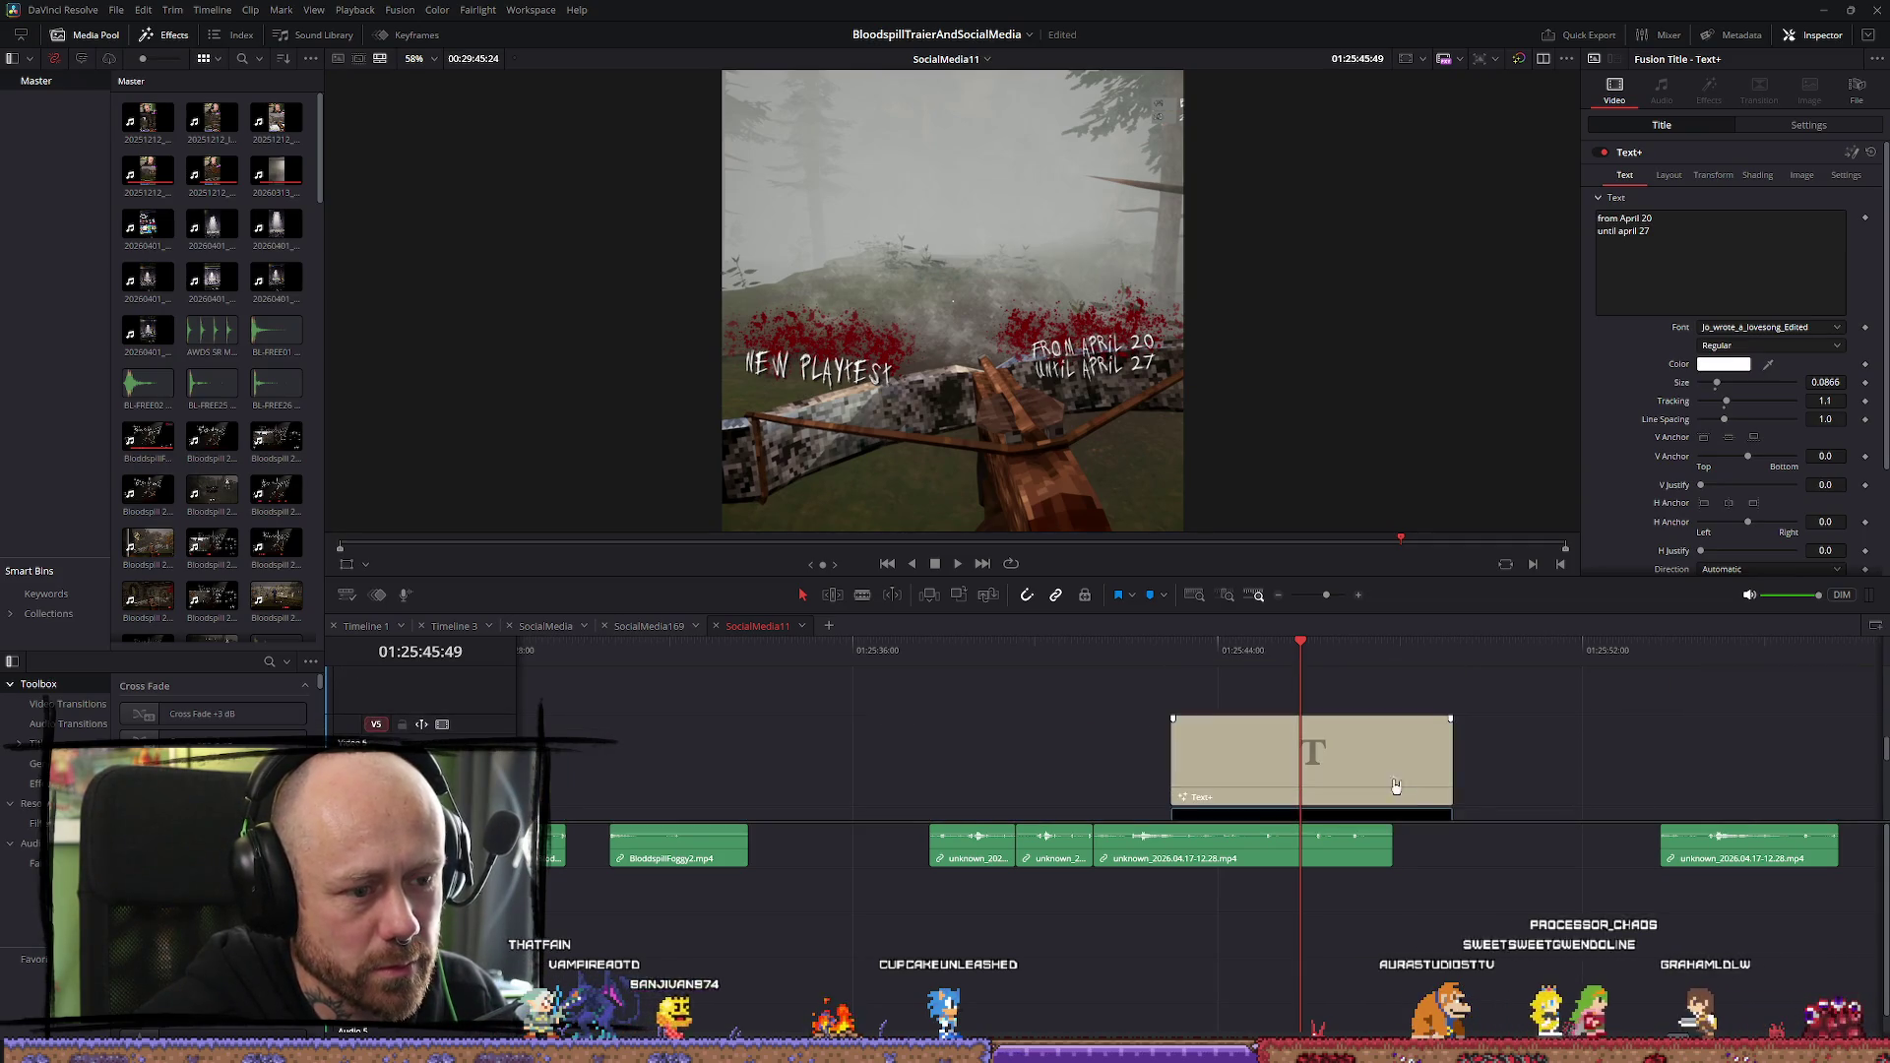
scroll(1476, 768, up, 2)
scroll(1570, 770, down, 1)
click(1414, 788)
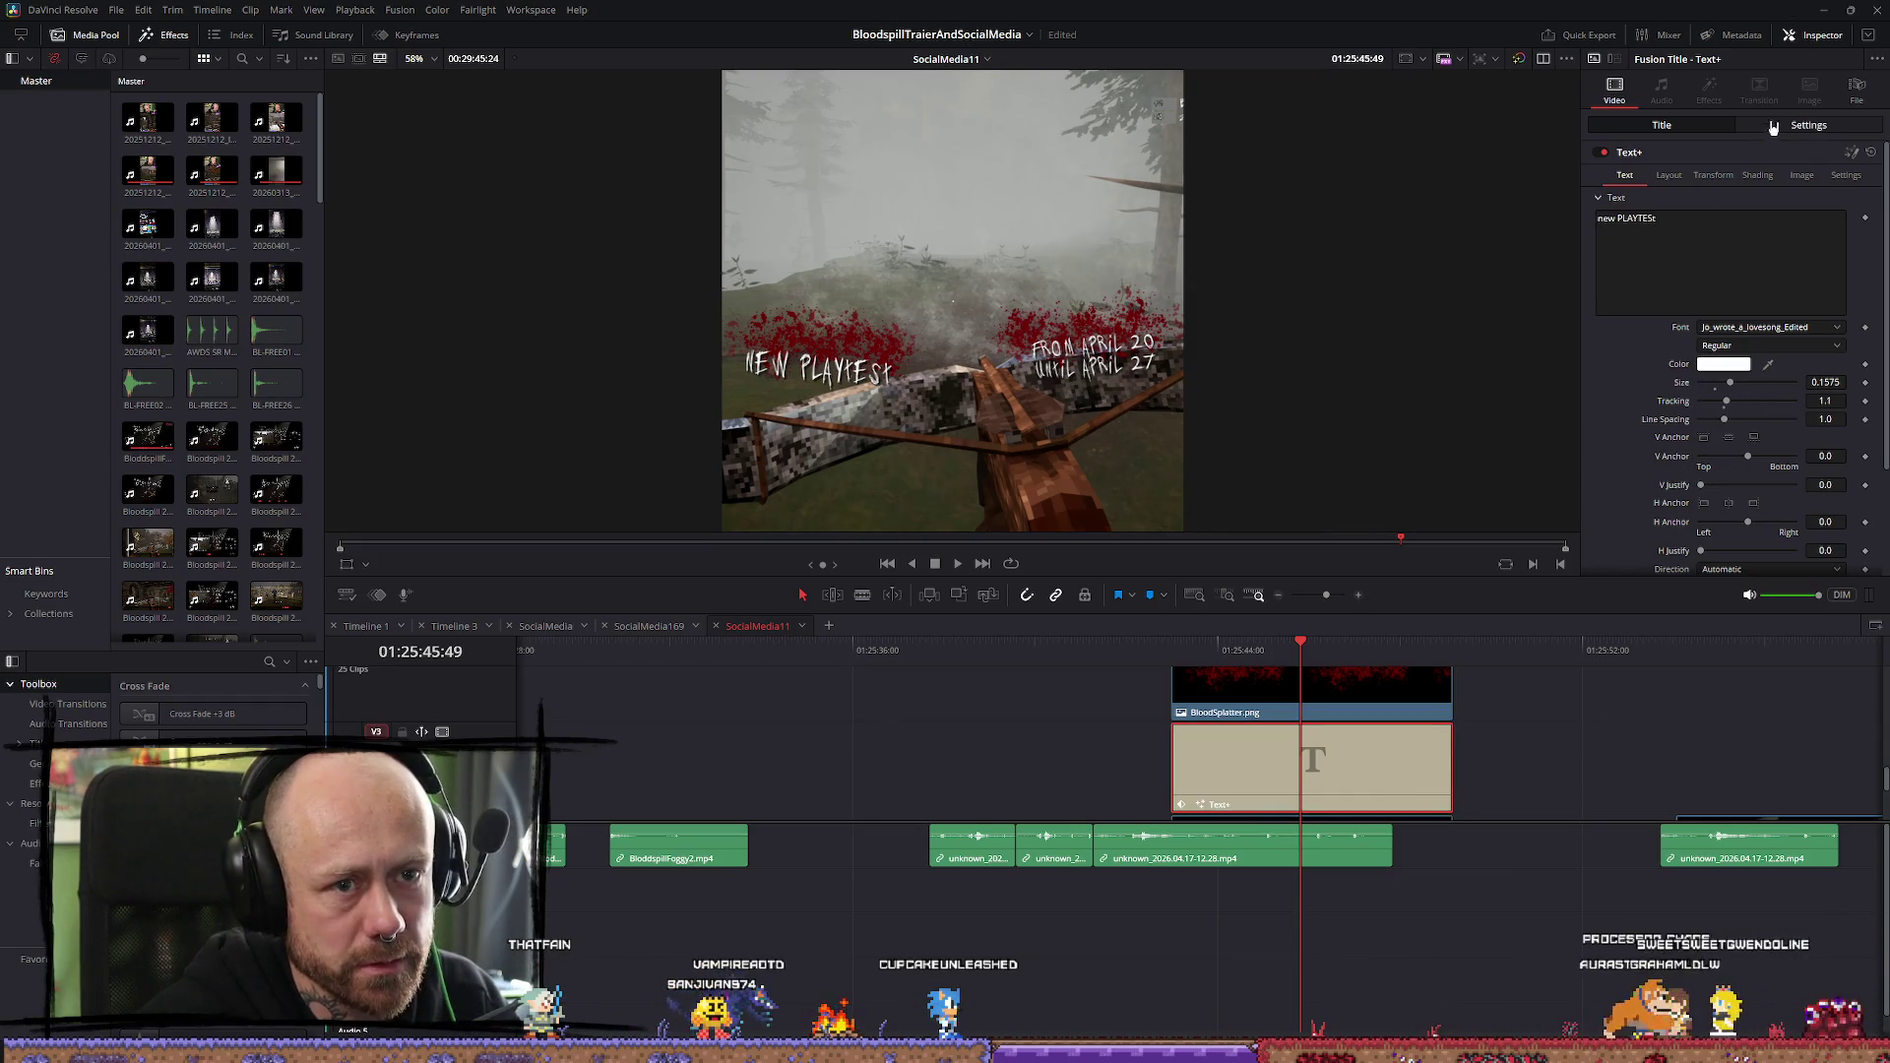
Set the NEW PLAYTEST title's zoom to 1.3 and adjust its Position X
click(1808, 125)
mouse_move(1718, 204)
mouse_down()
mouse_move(1832, 191)
mouse_move(1713, 193)
mouse_move(1712, 174)
mouse_move(1724, 193)
mouse_move(1790, 194)
mouse_up()
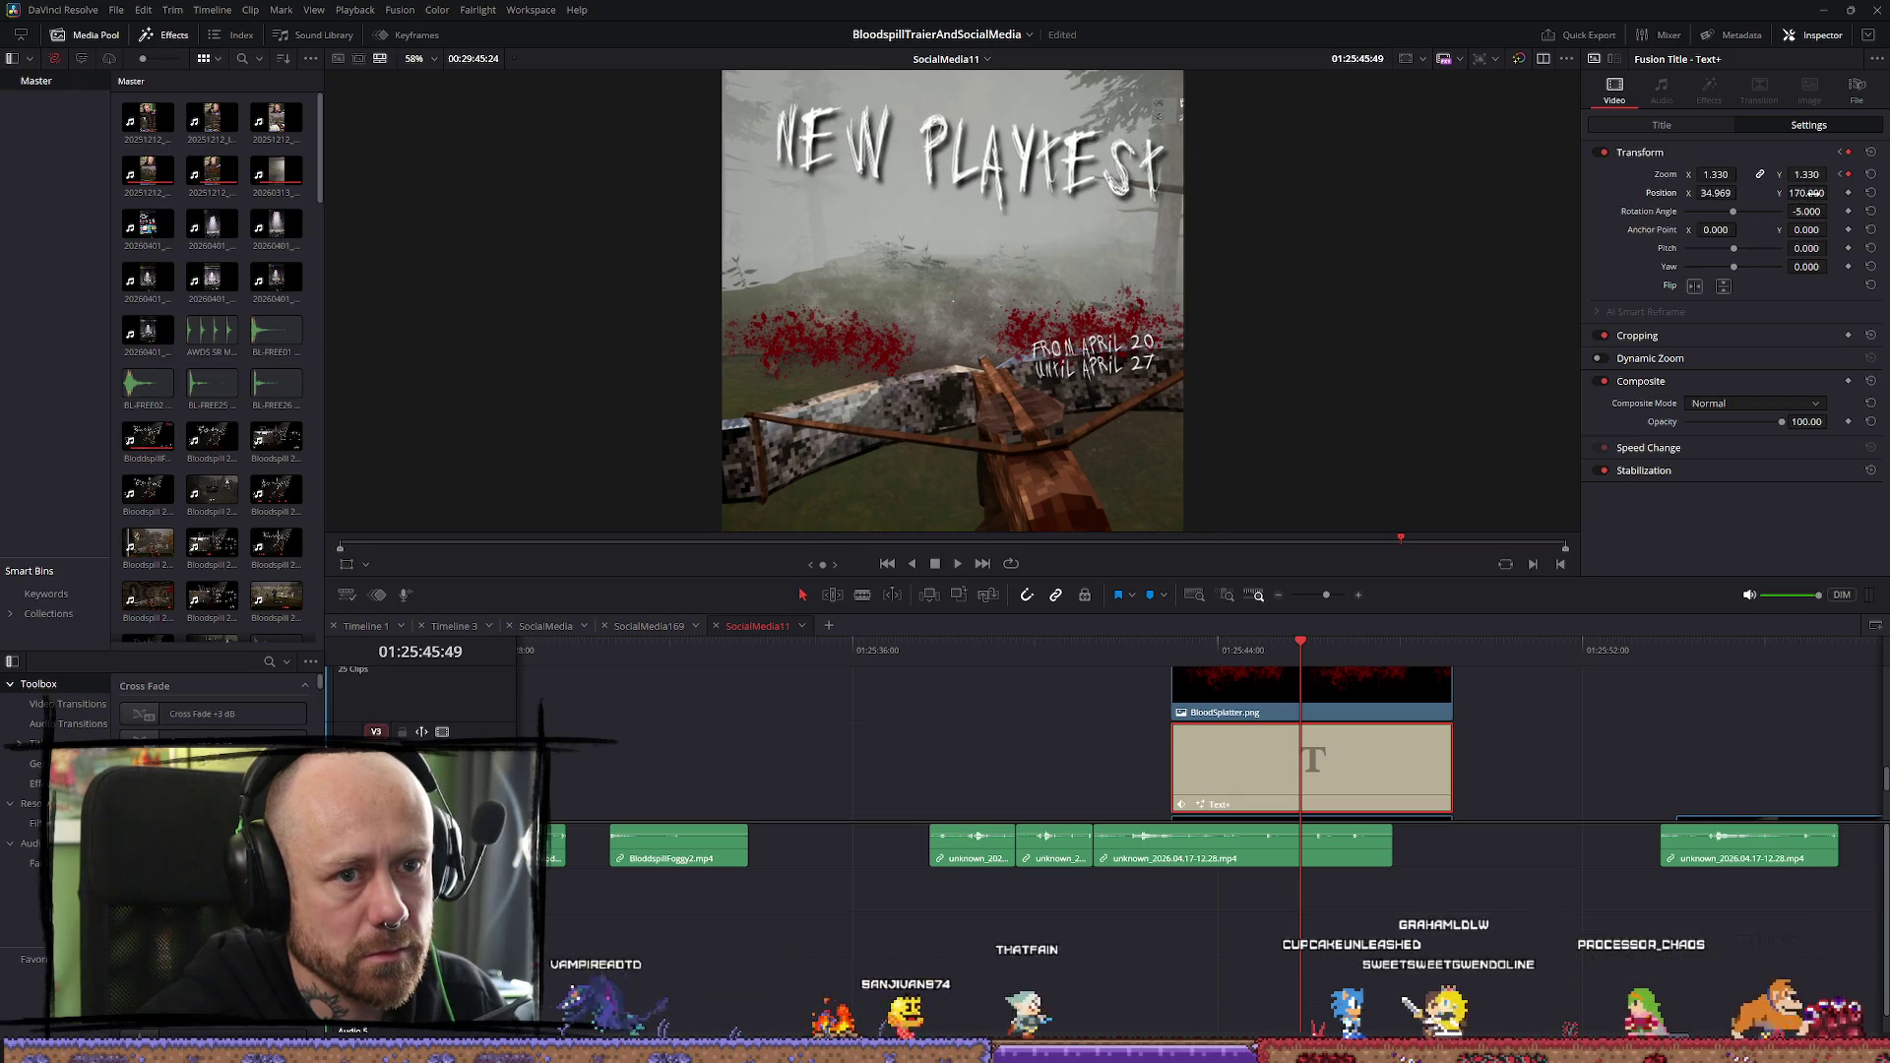
scroll(1276, 272, down, 2)
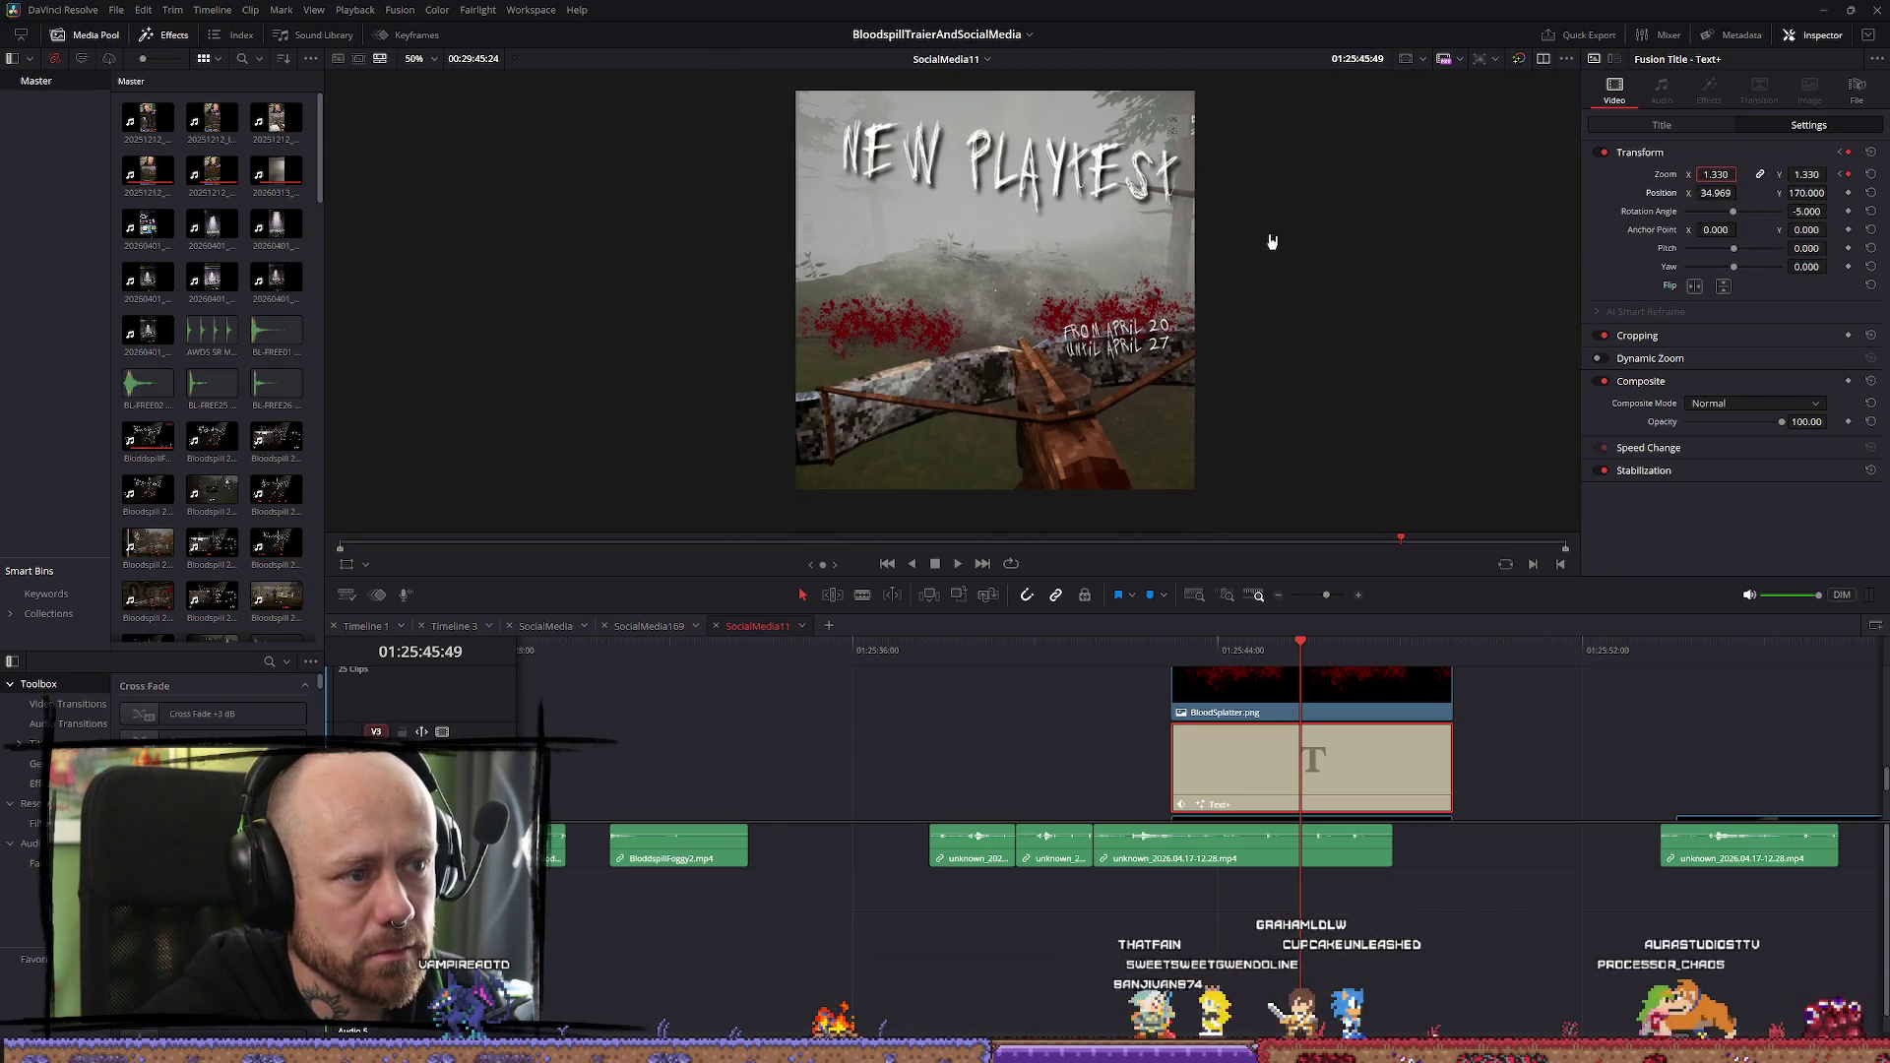
text(1.3)
key(Return)
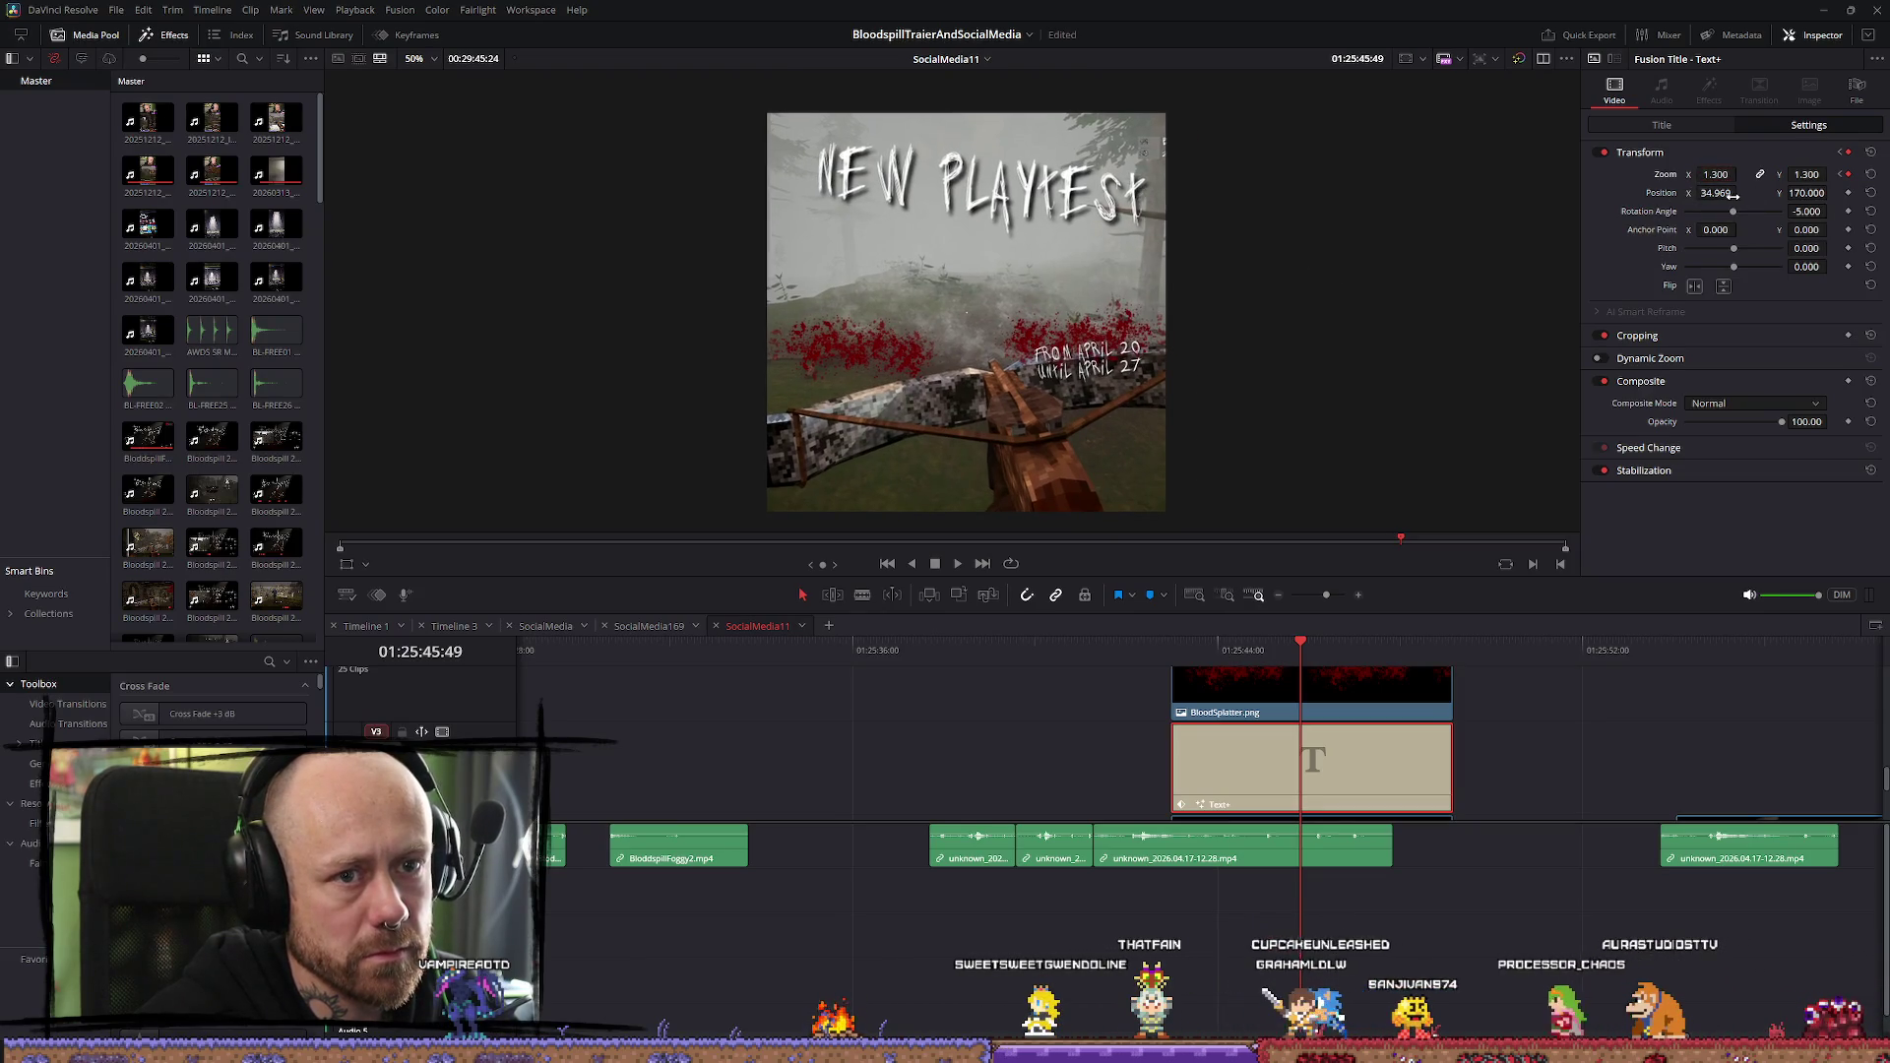
drag(1732, 195, 1740, 193)
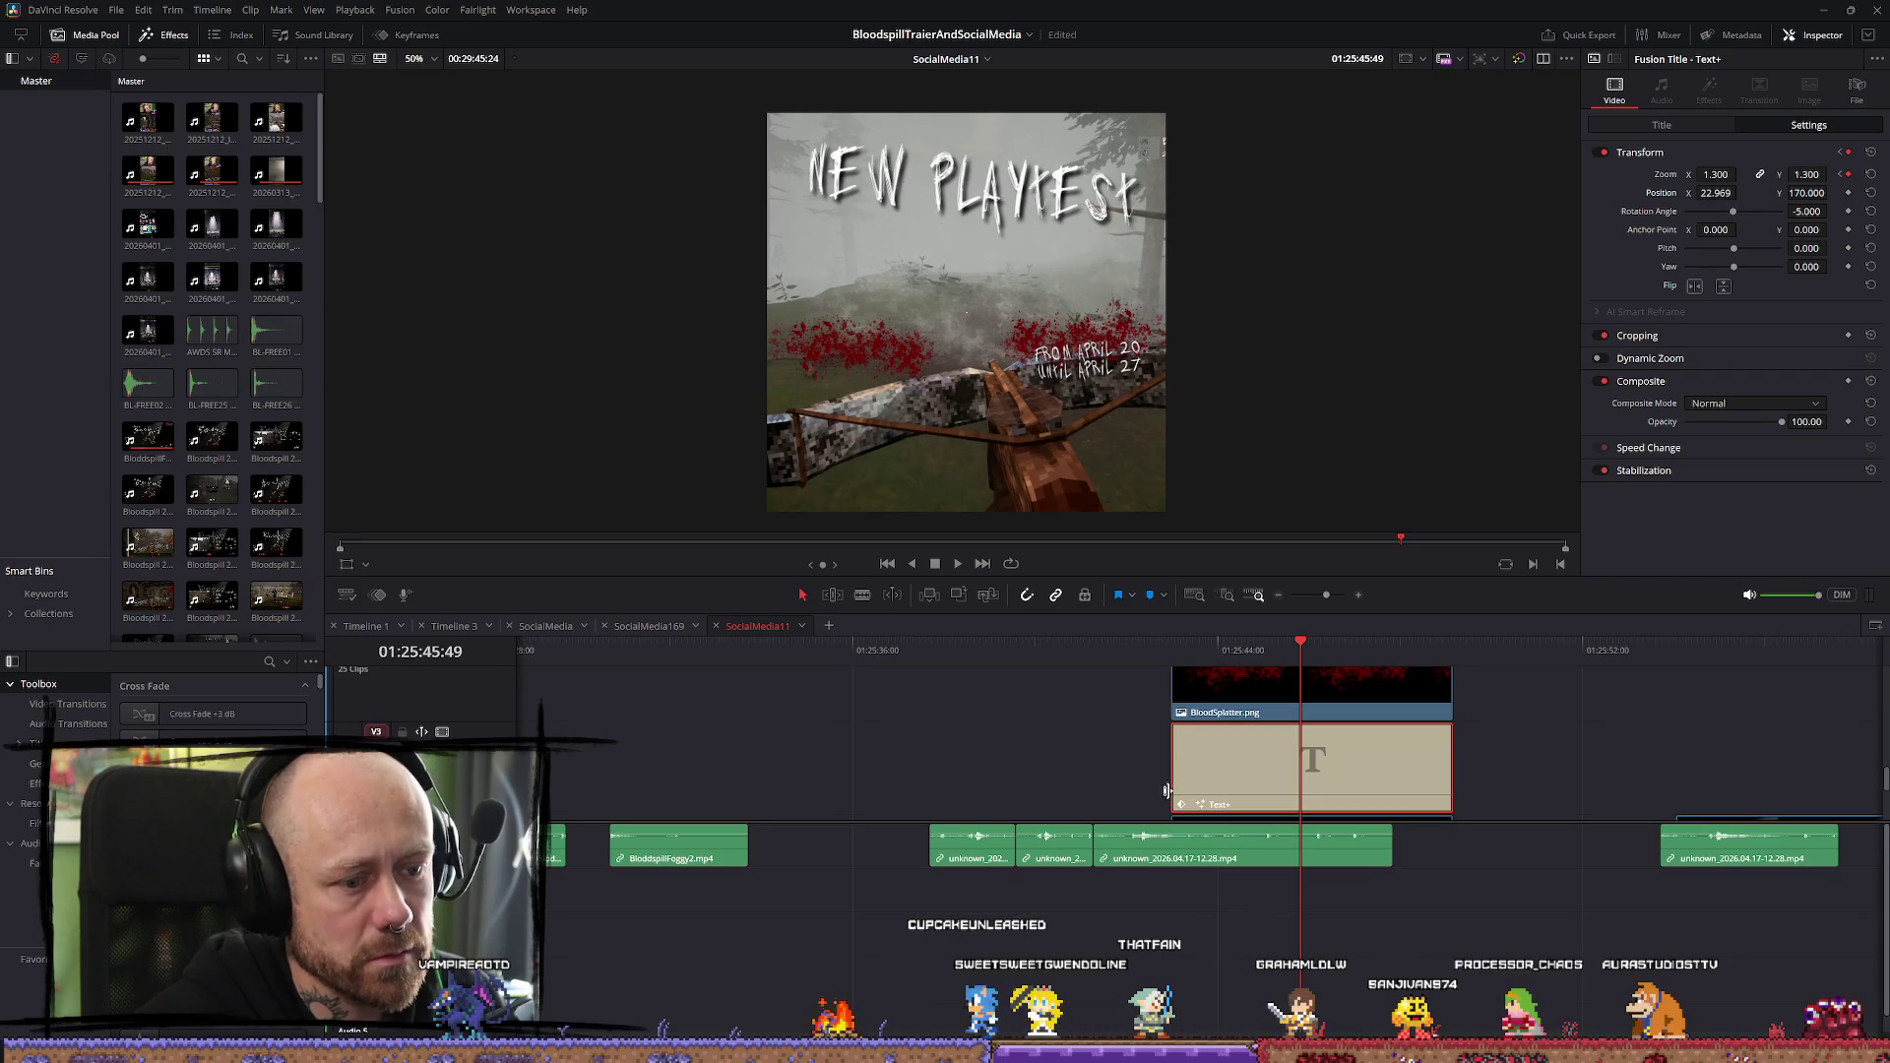
Shift the BloodSplatter clip sideways to Position X −1632.46
scroll(1165, 790, down, 2)
click(1364, 773)
drag(1723, 161, 1741, 160)
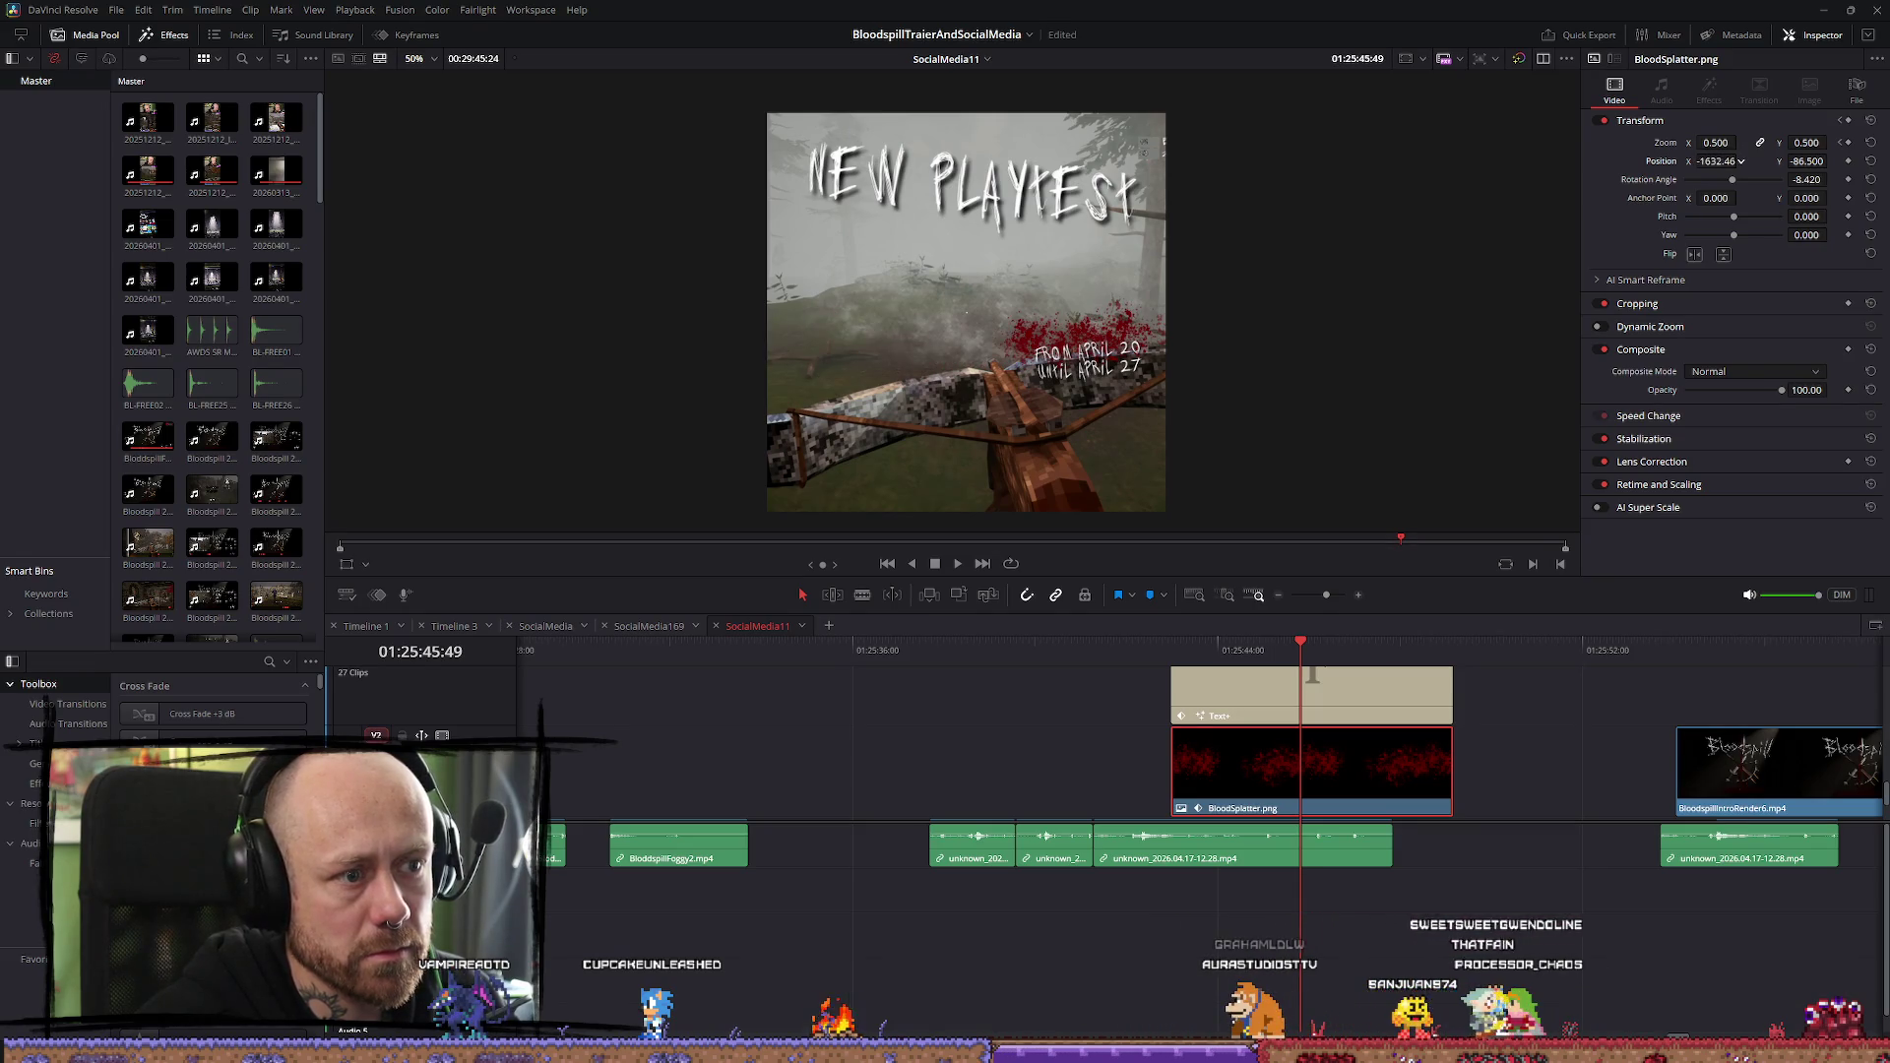
Reset the blood splatter's position, then raise it to Y 300 and zoom it to about 1.3
double_click(1716, 160)
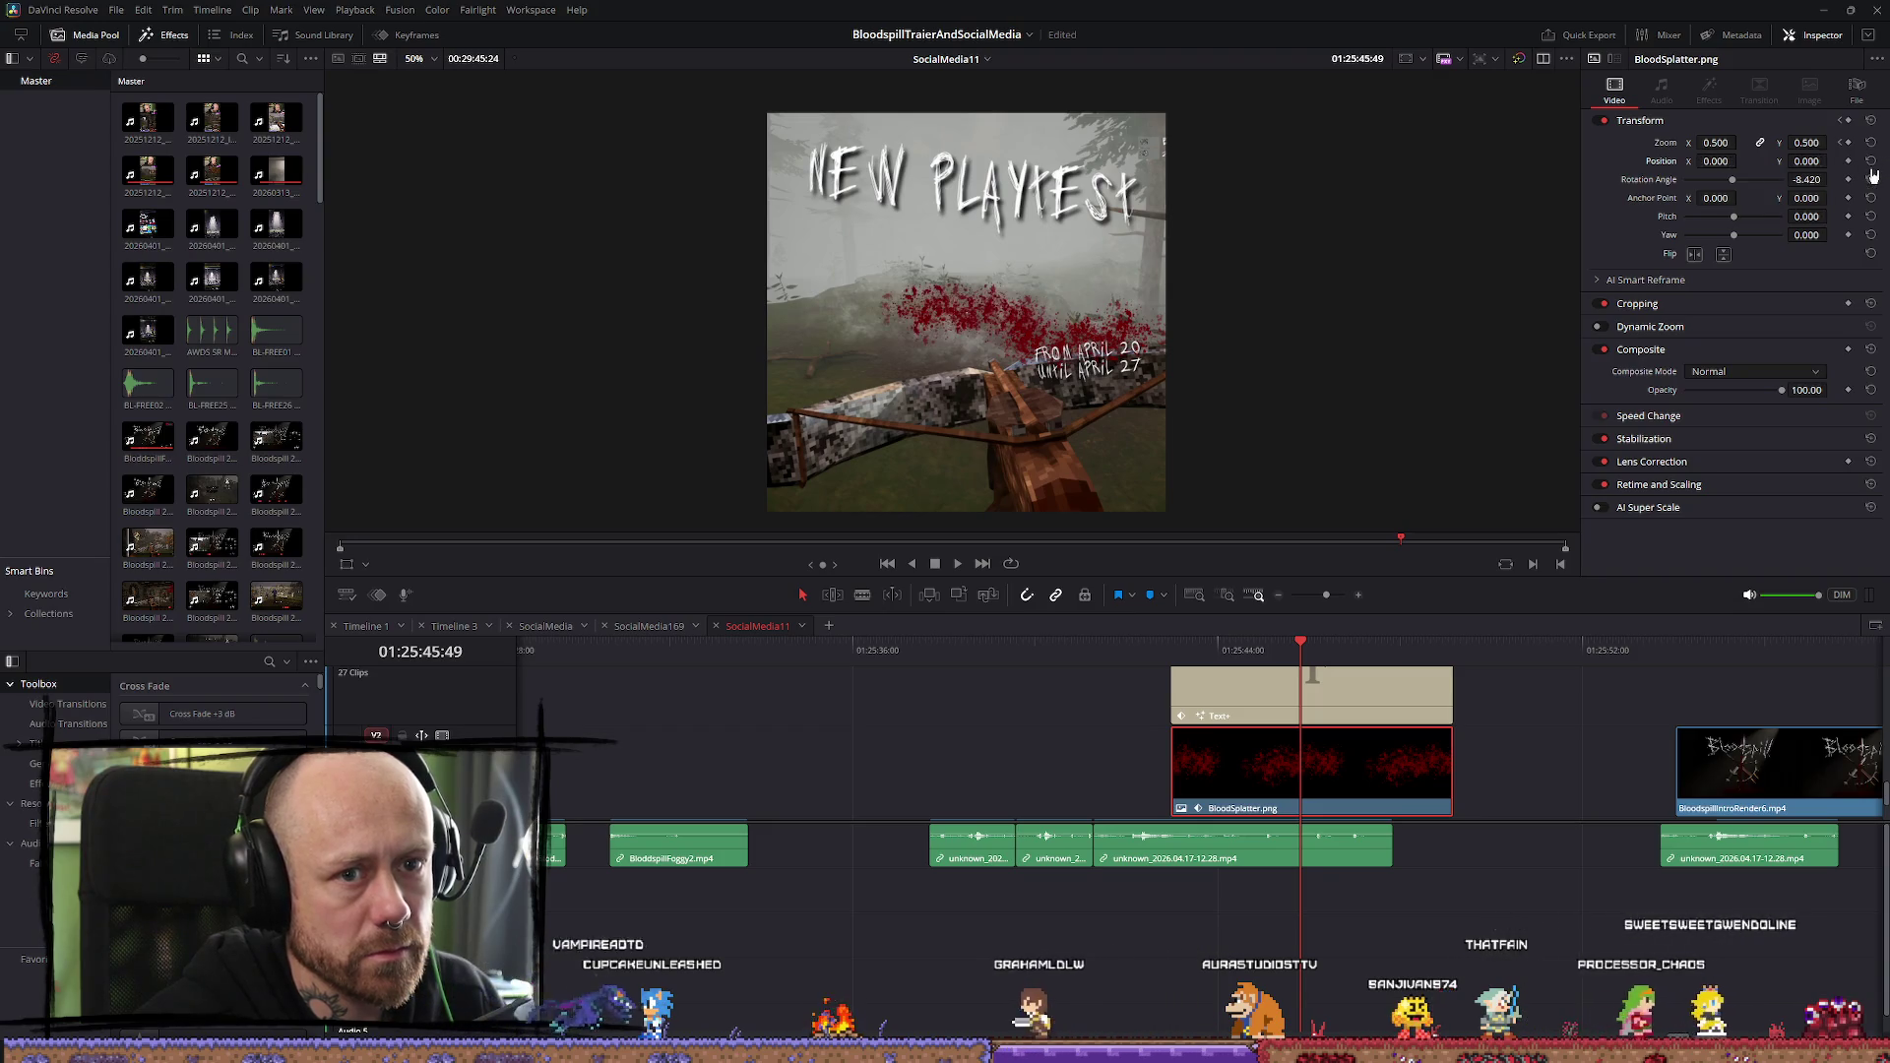
drag(1806, 160, 1836, 160)
drag(1716, 142, 1742, 143)
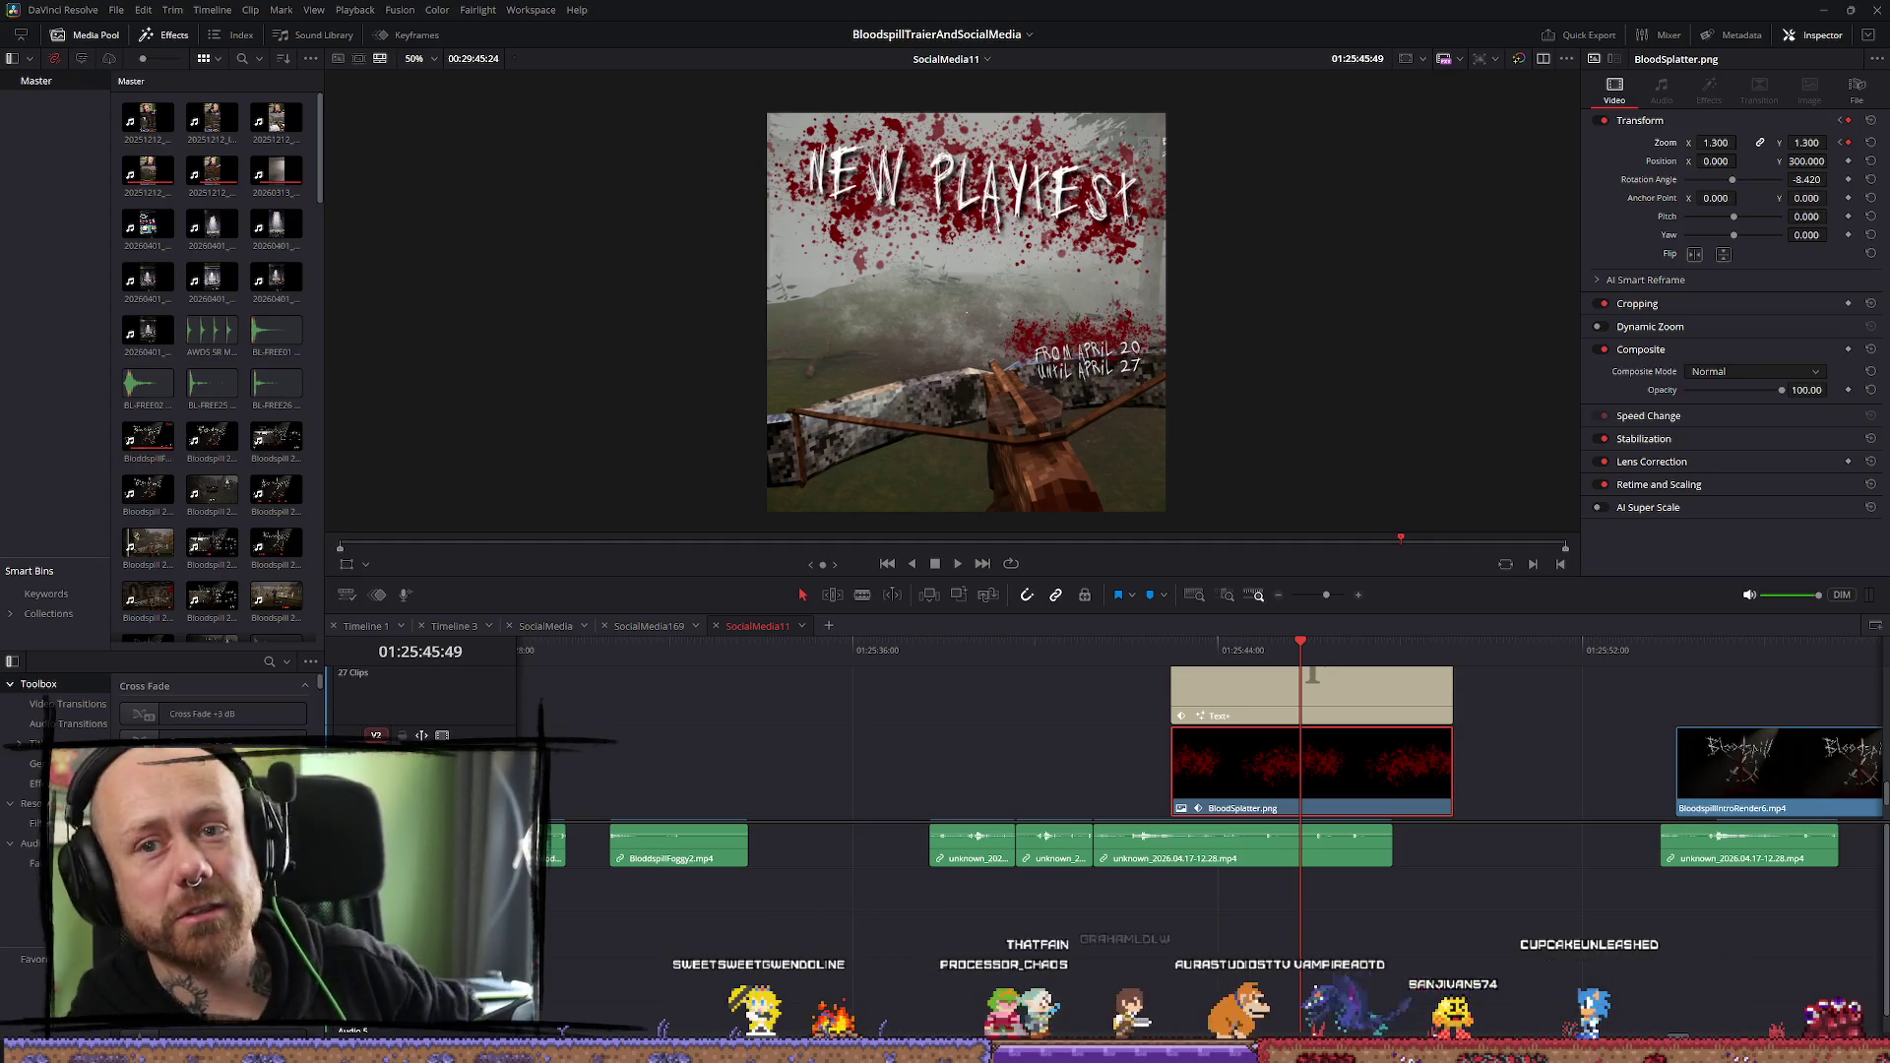
Move the playhead to the title's start and select the Text+ title clip
mouse_move(1202, 733)
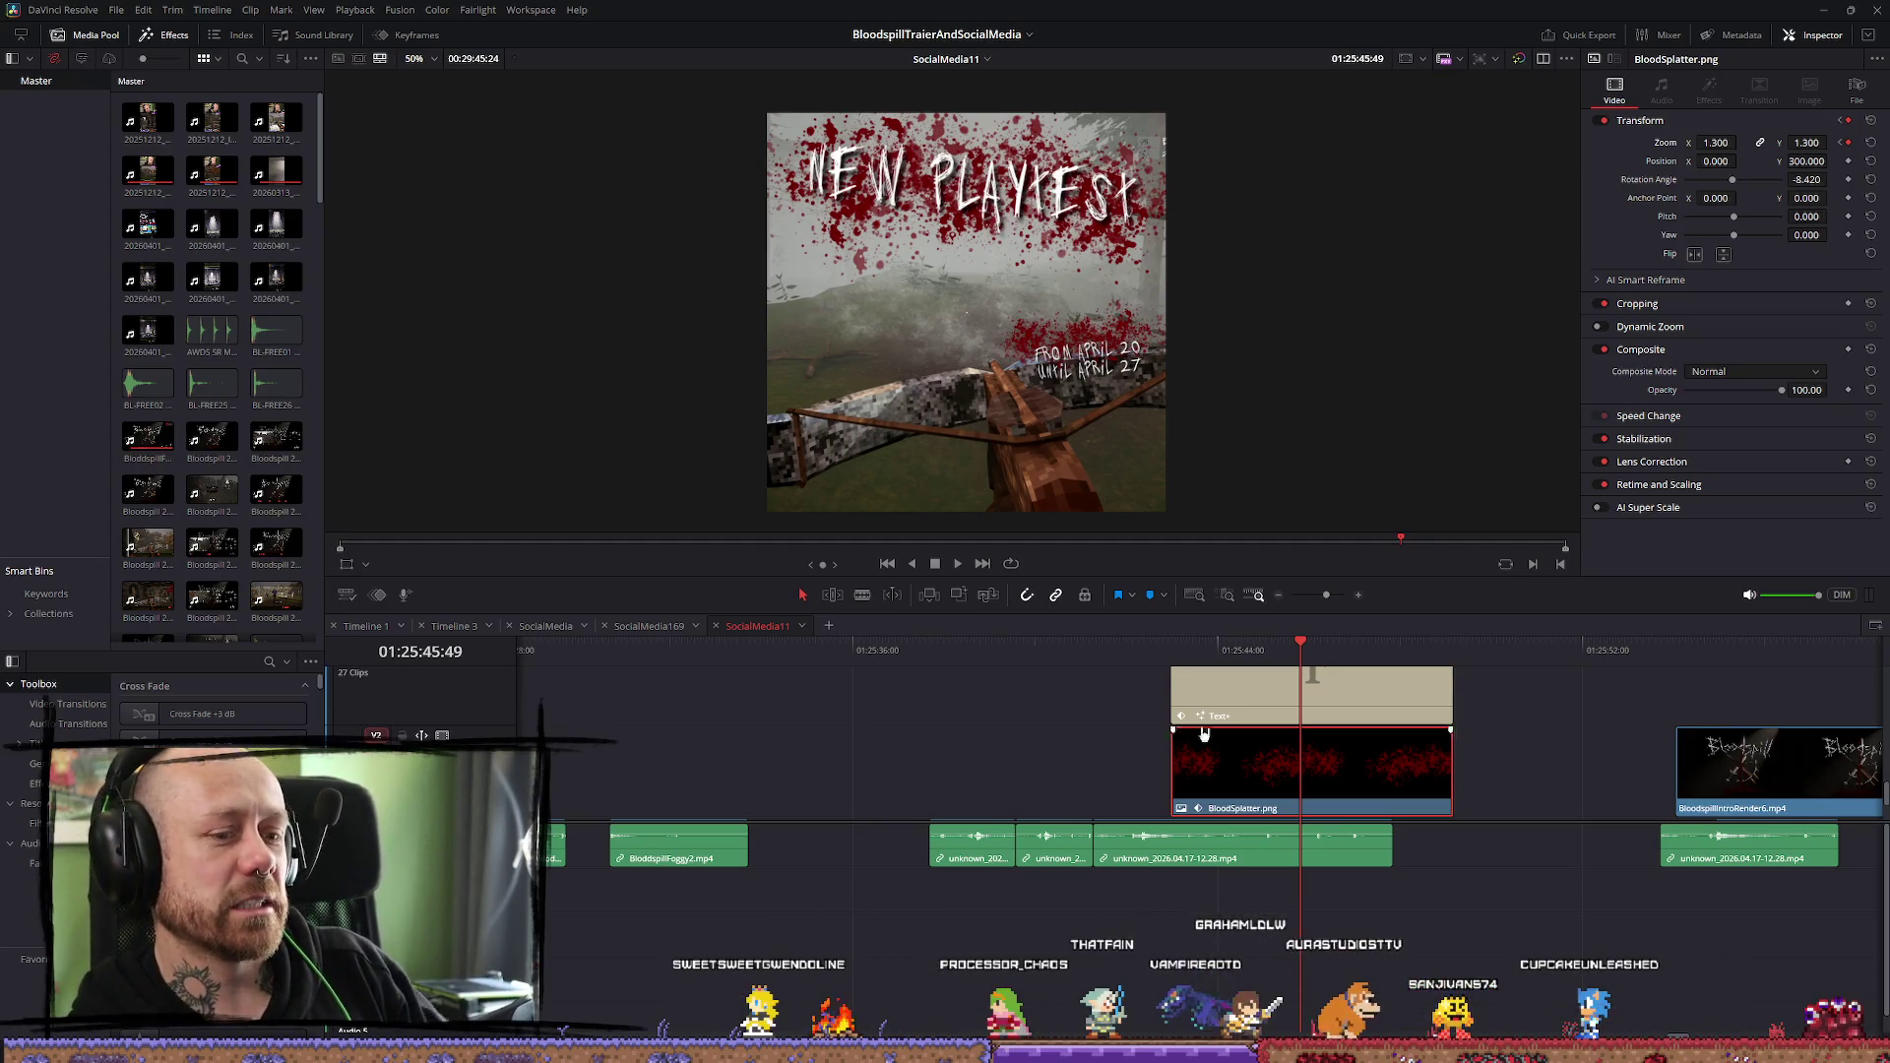
click(1191, 650)
click(1424, 706)
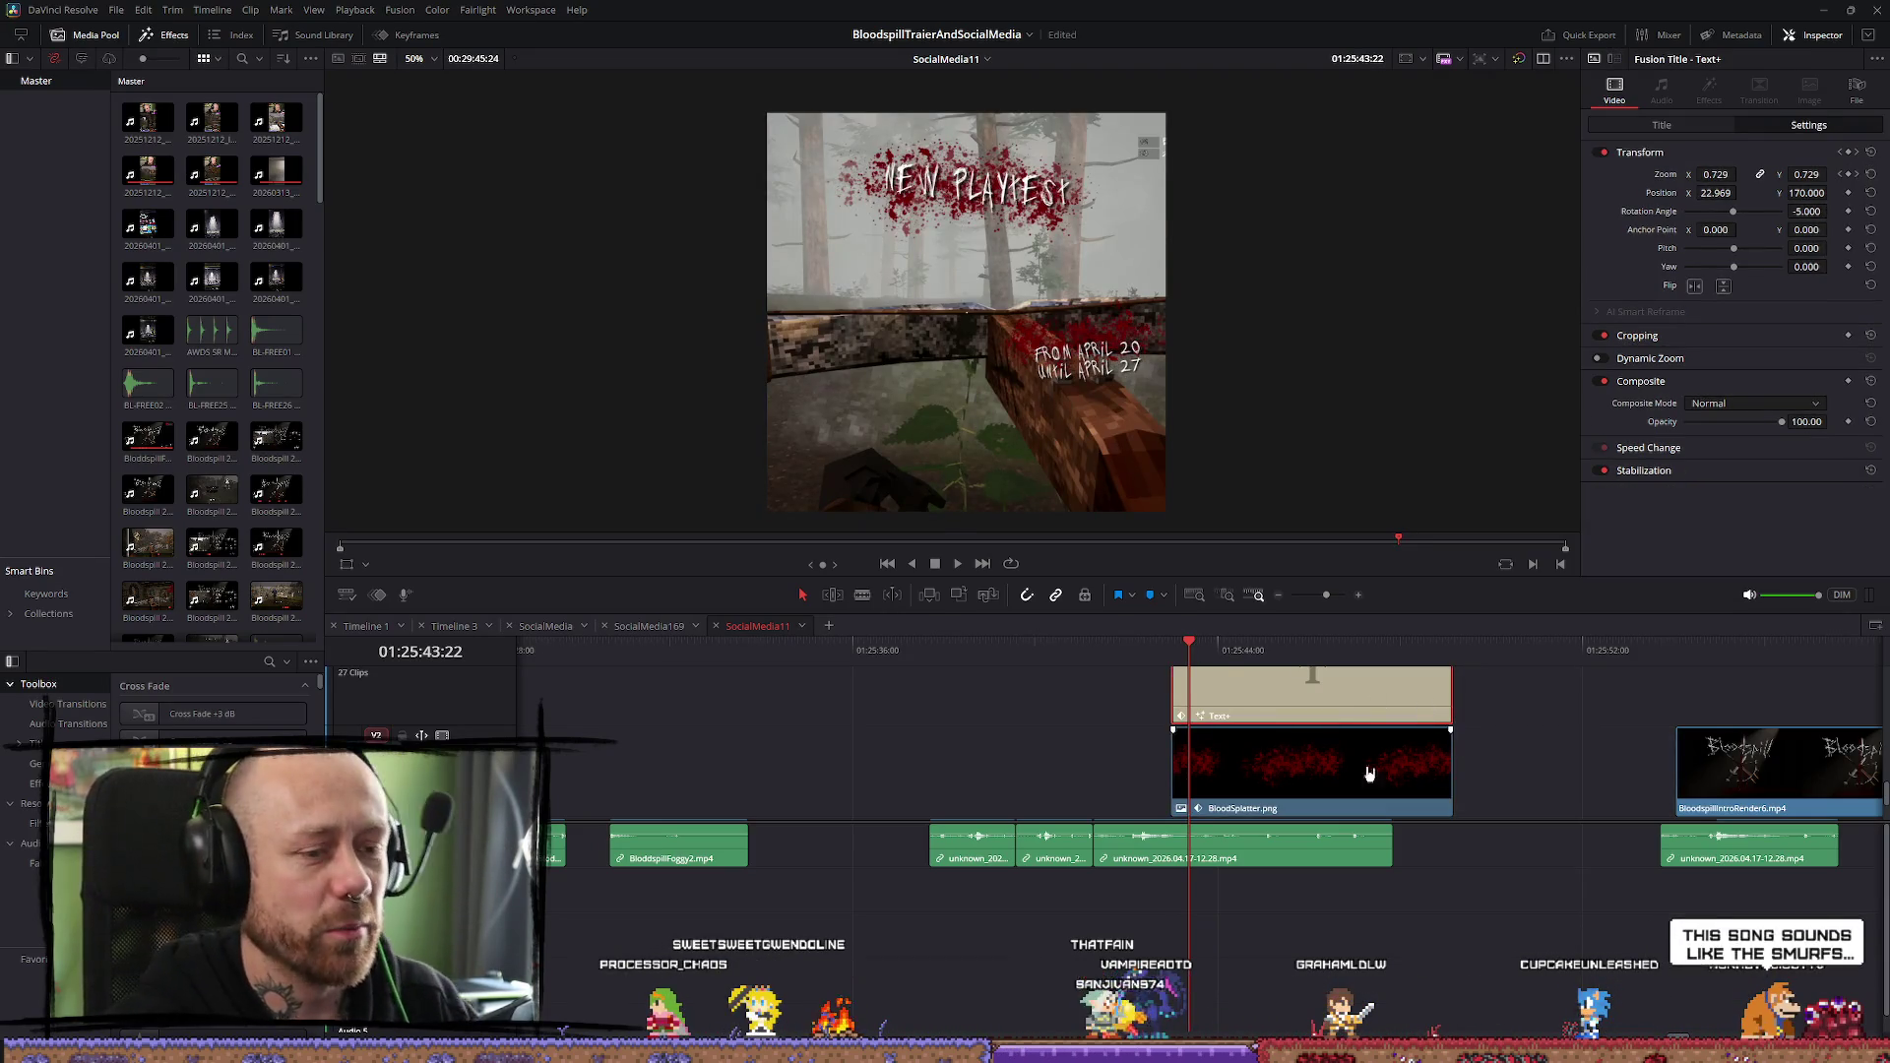
Preview the title's zoom animation and move the blood splatter clip slightly earlier
mouse_move(1196, 659)
mouse_down()
mouse_move(1147, 657)
mouse_move(1372, 669)
mouse_move(1168, 679)
mouse_move(1352, 682)
mouse_up()
key(space)
scroll(1493, 746, down, 2)
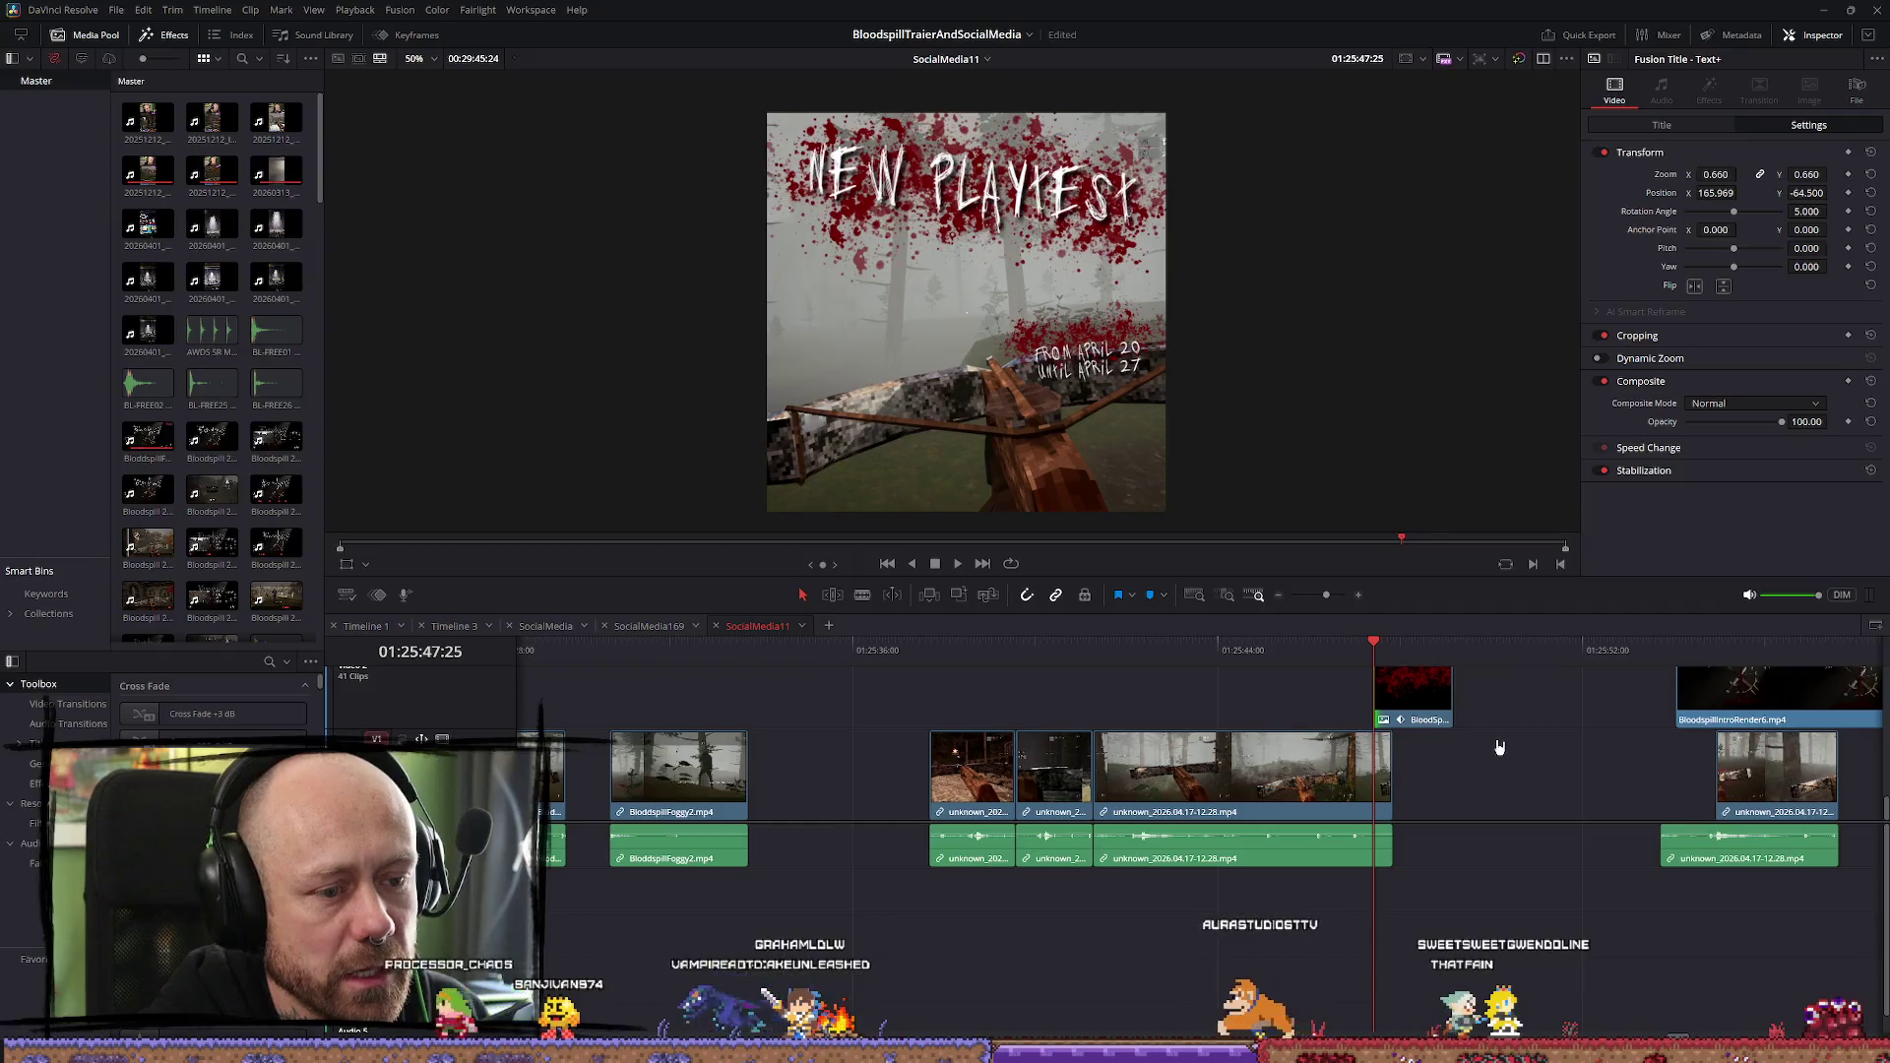
mouse_move(1432, 701)
mouse_down()
mouse_move(1168, 701)
mouse_move(1239, 722)
mouse_move(1374, 698)
mouse_up()
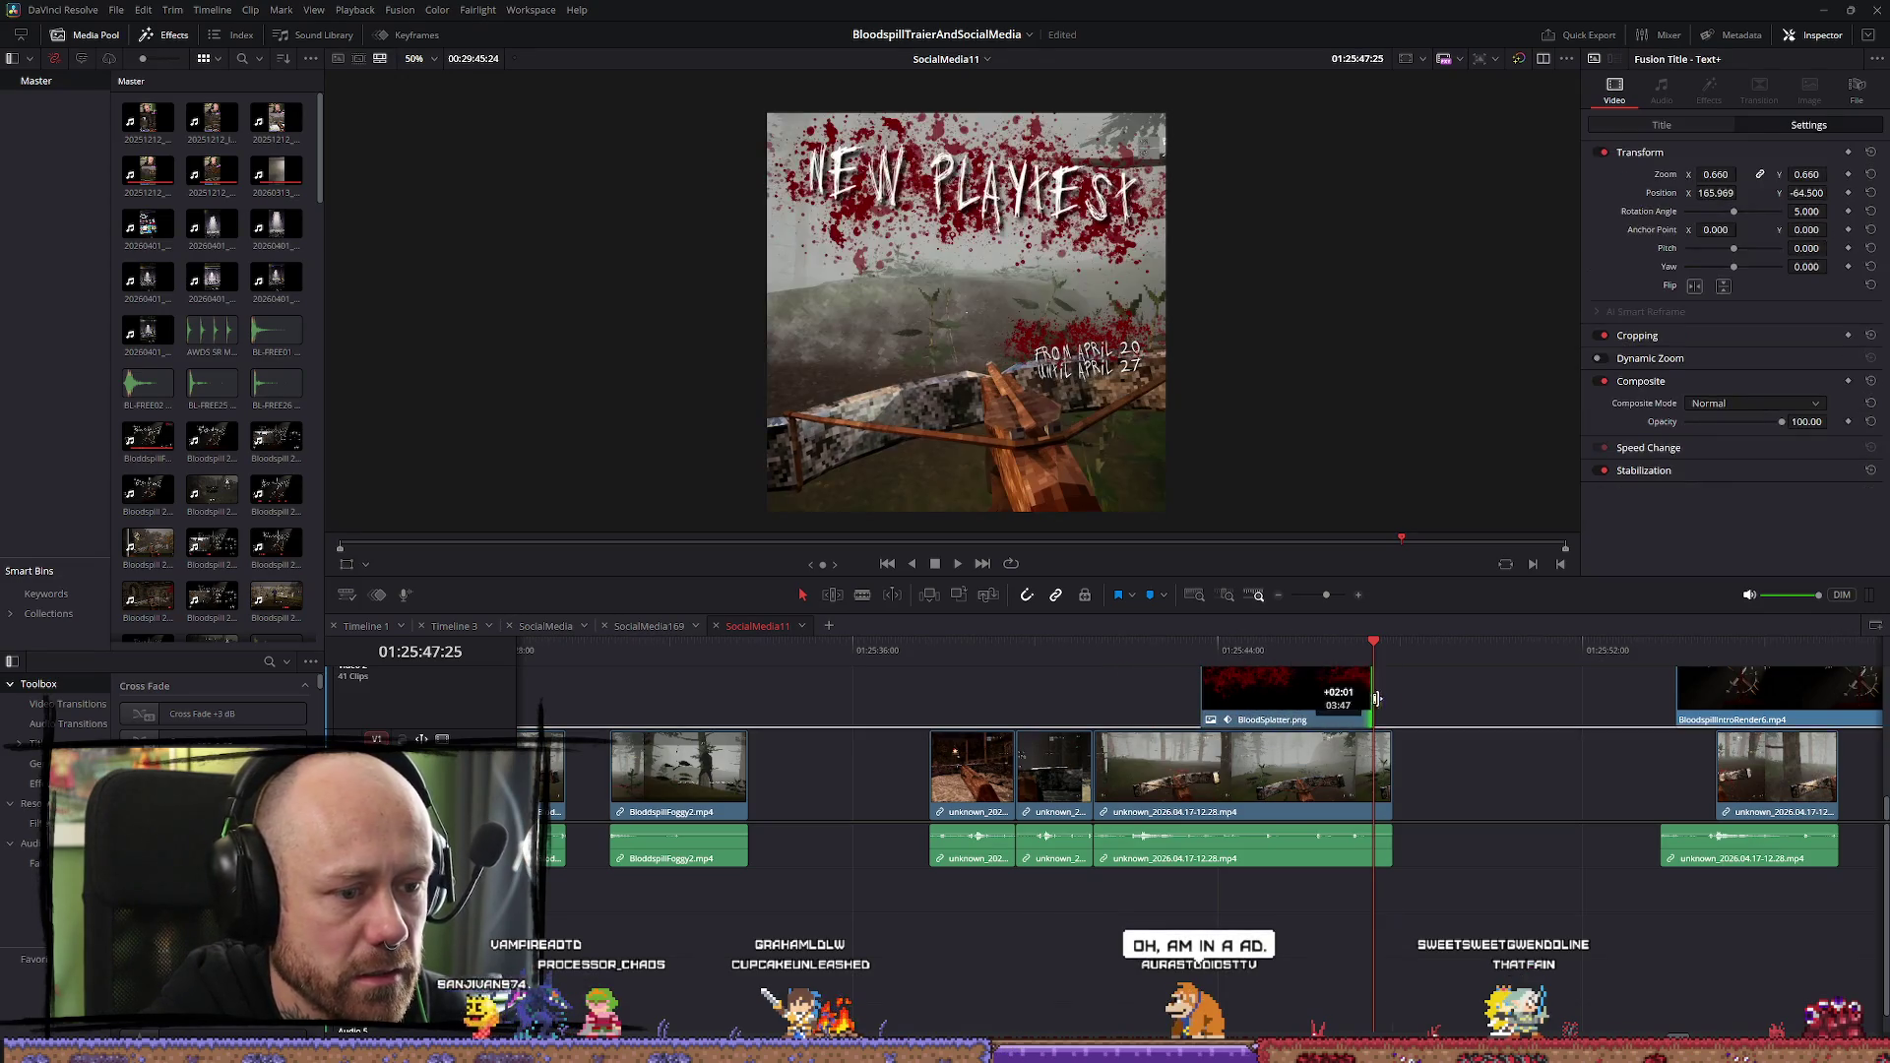
Replay the title card section, stop on it, and select the BloodSplatter.png clip on V2
scroll(1383, 706, up, 2)
key(Up)
key(space)
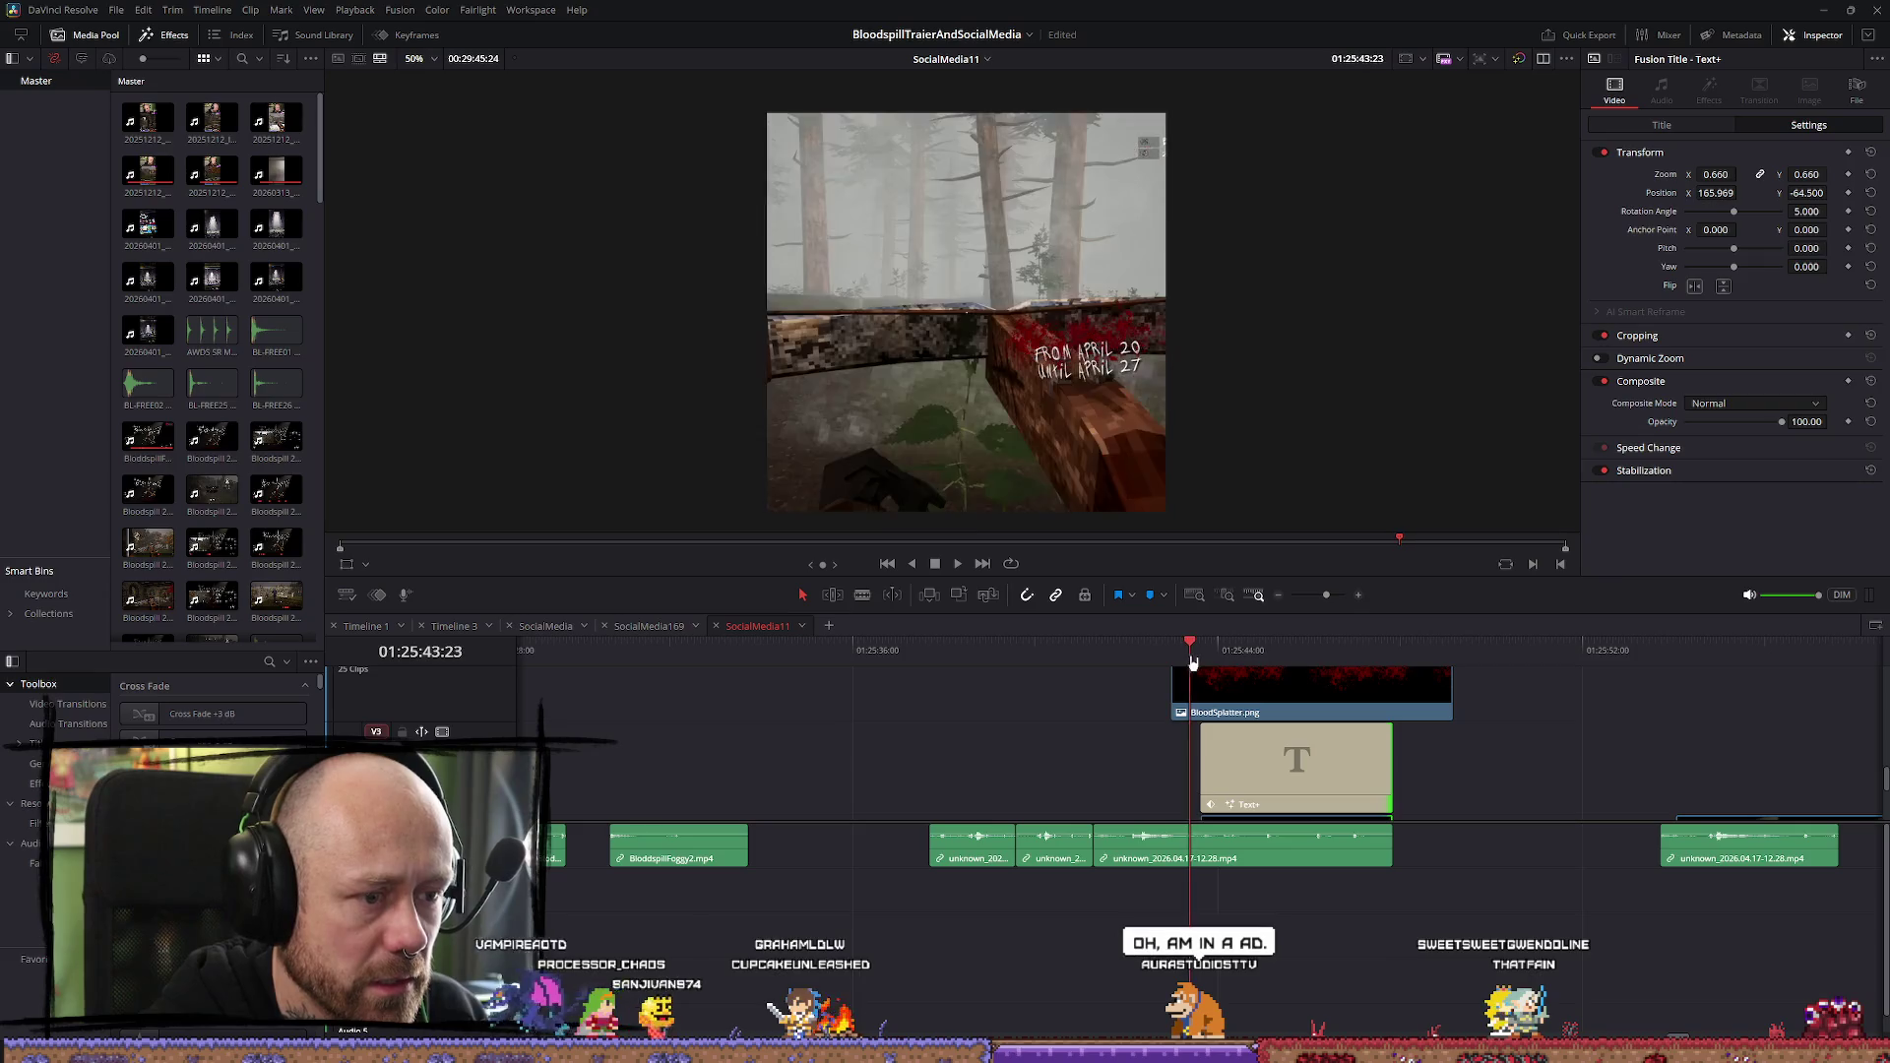
key(space)
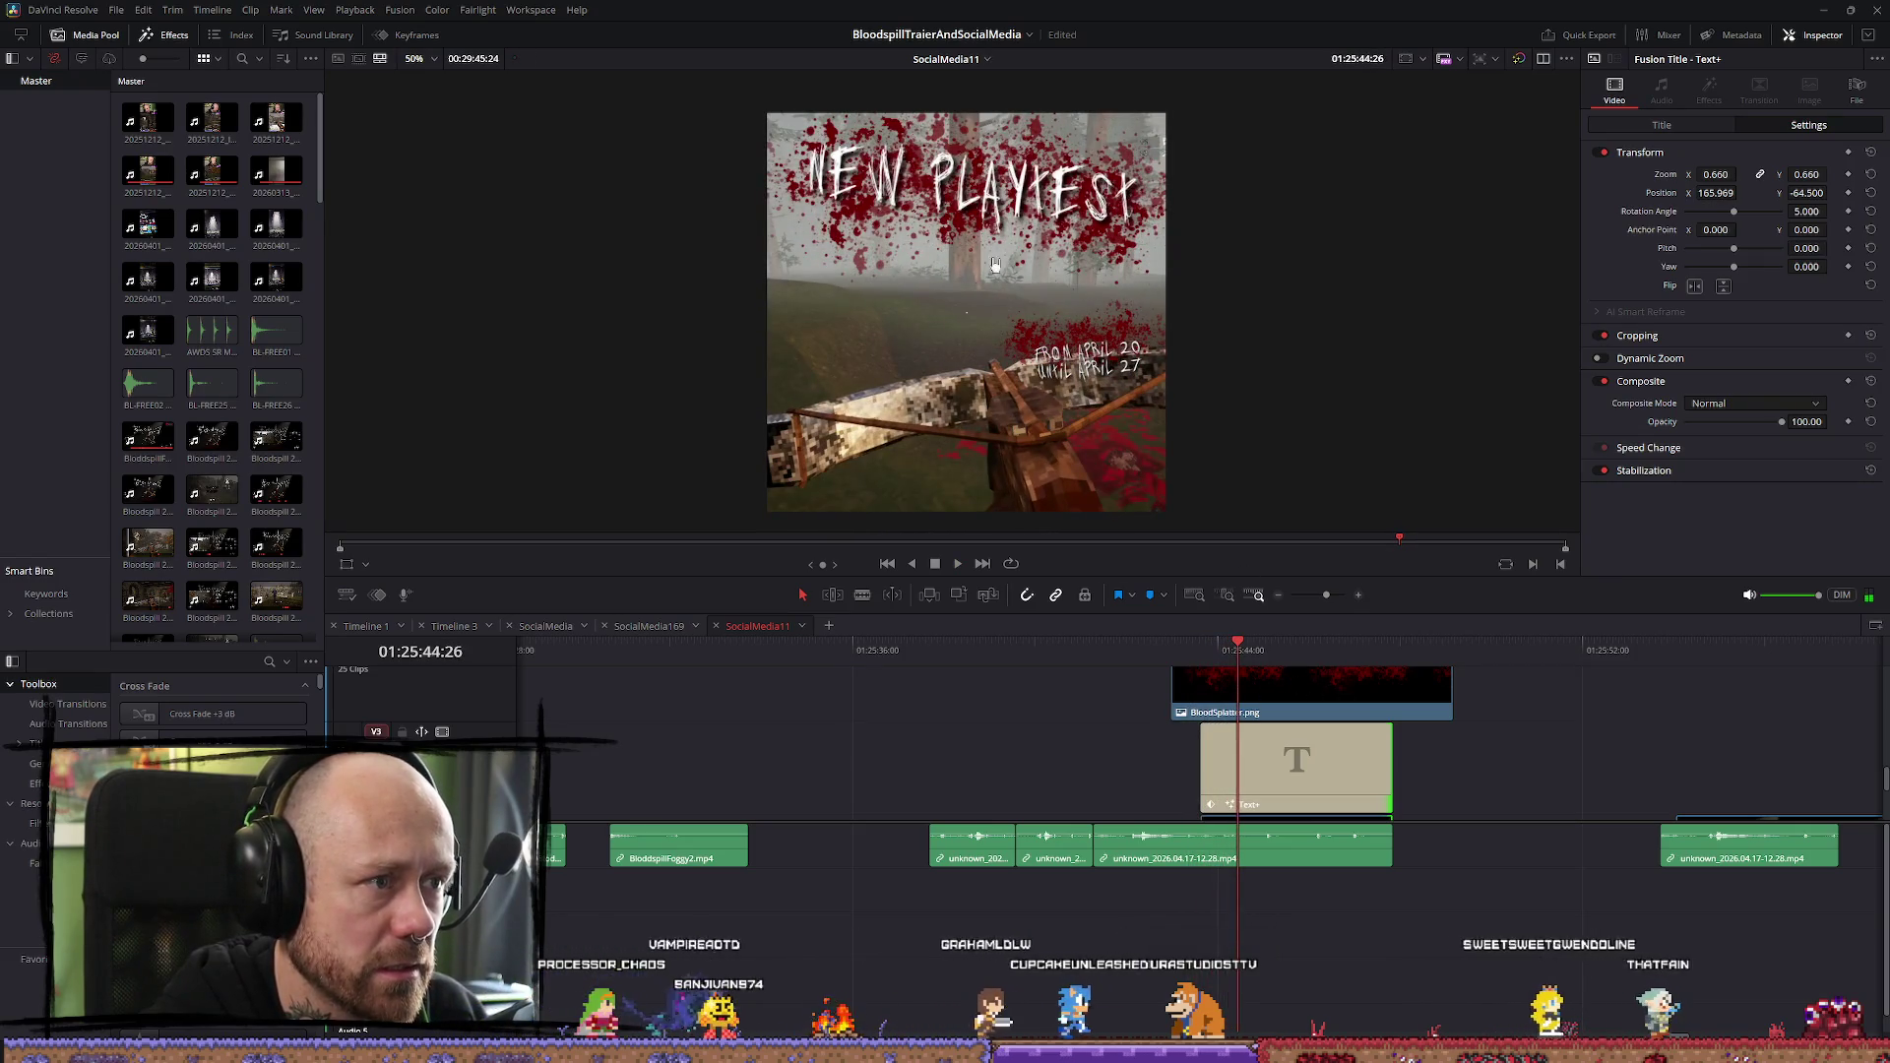
scroll(1318, 748, down, 2)
click(1320, 787)
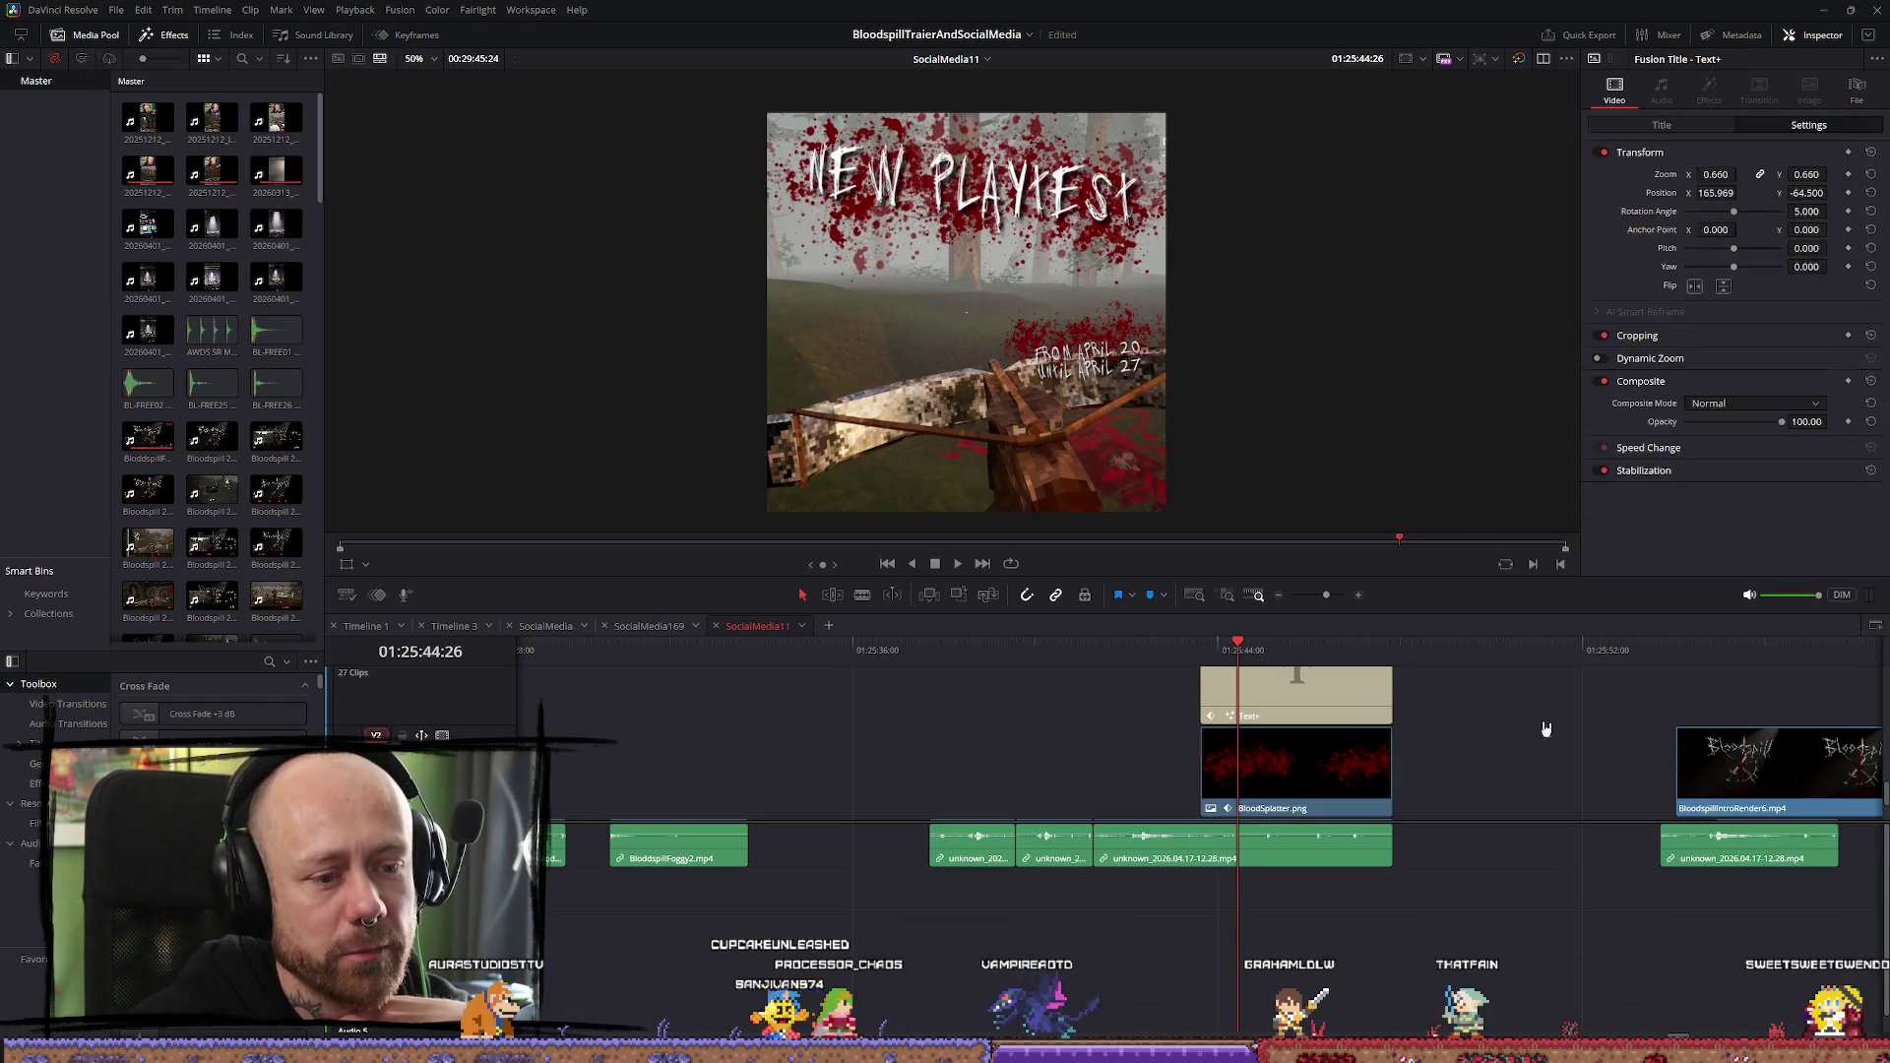
Find Drop Shadow by searching effects for 'drop' and apply it to BloodSplatter.png
click(1373, 803)
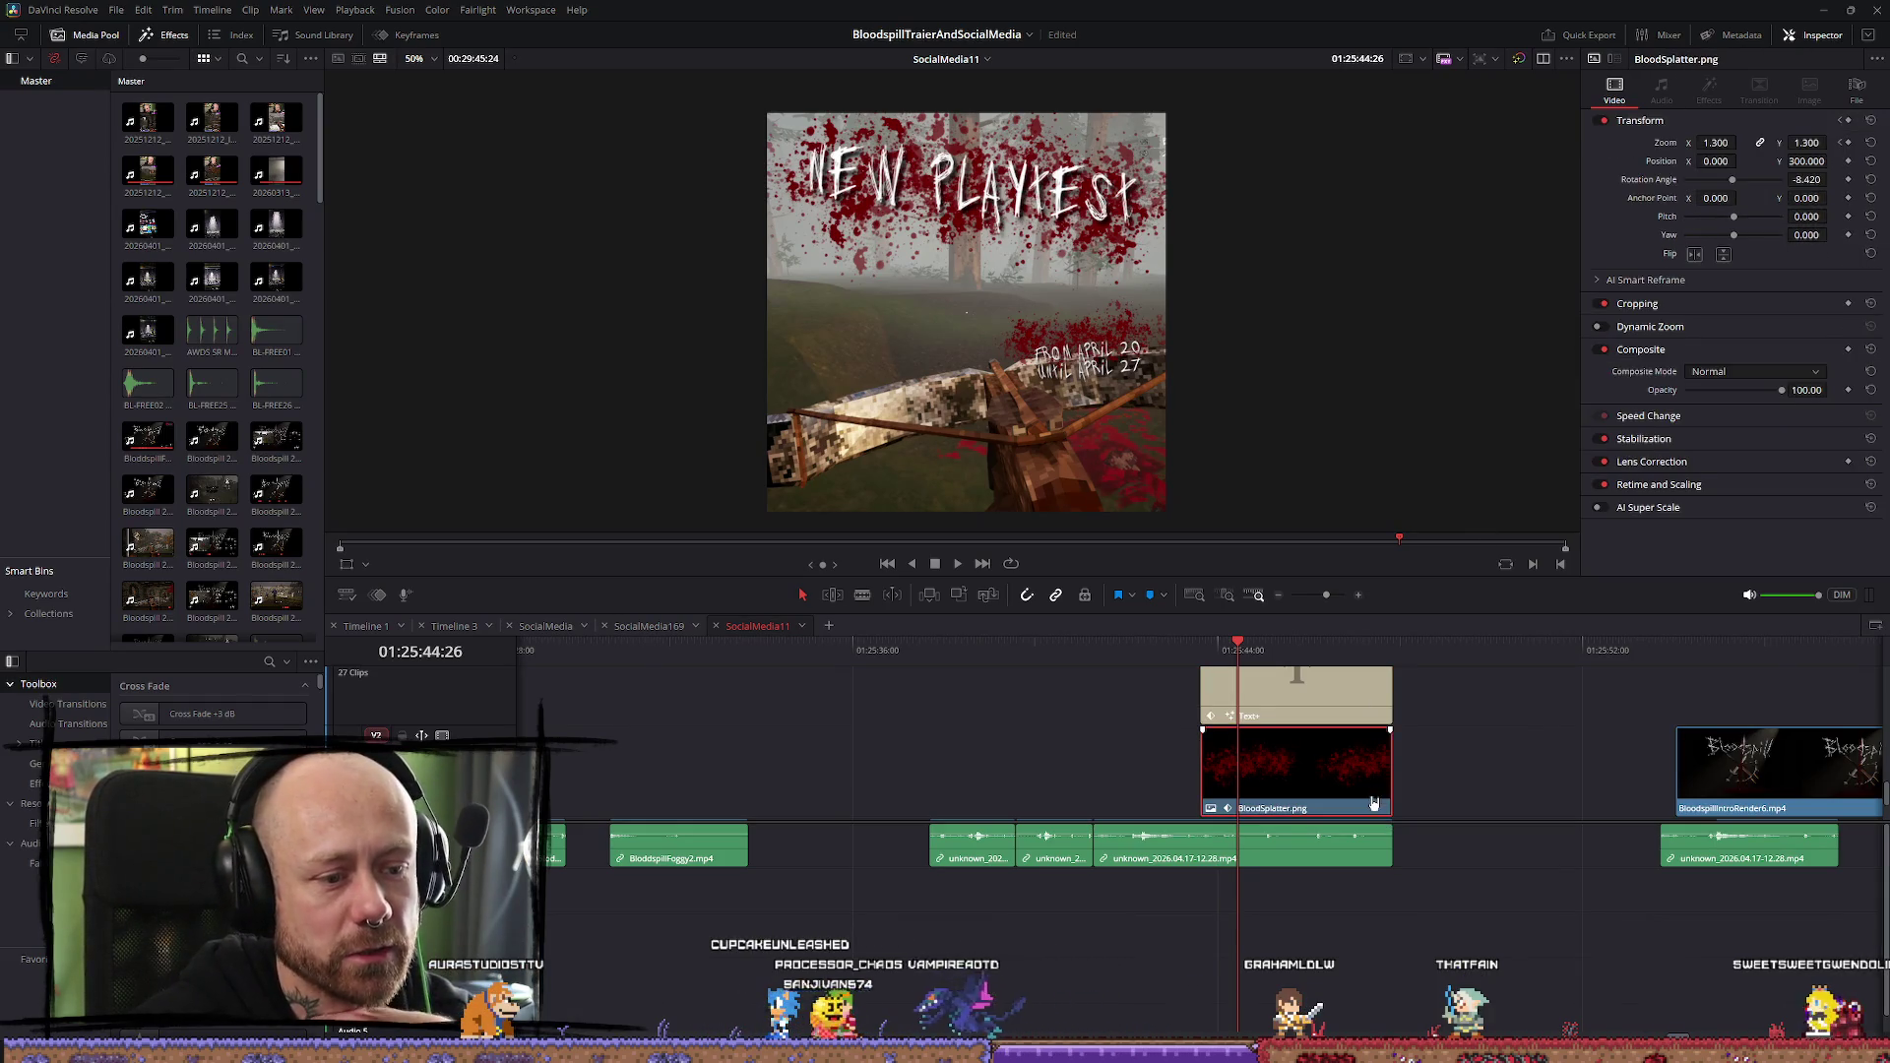
click(269, 660)
text(drop)
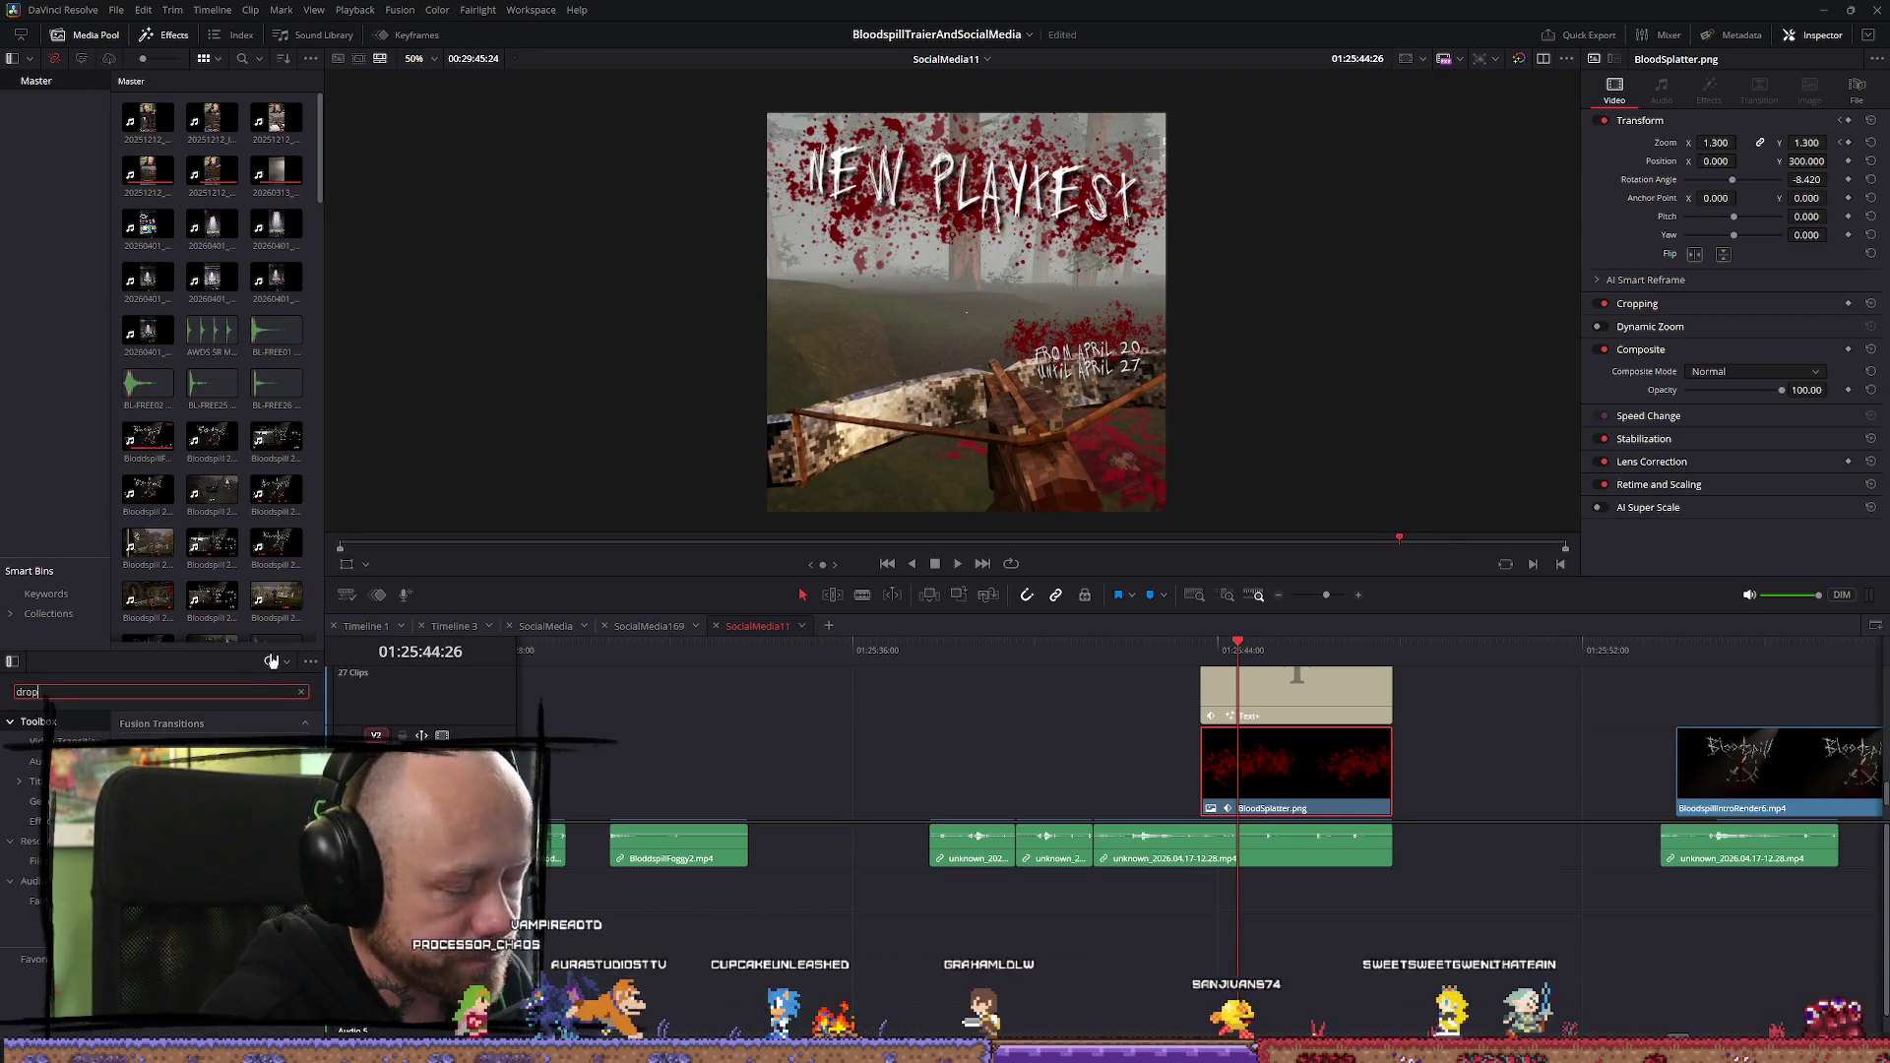
click(32, 782)
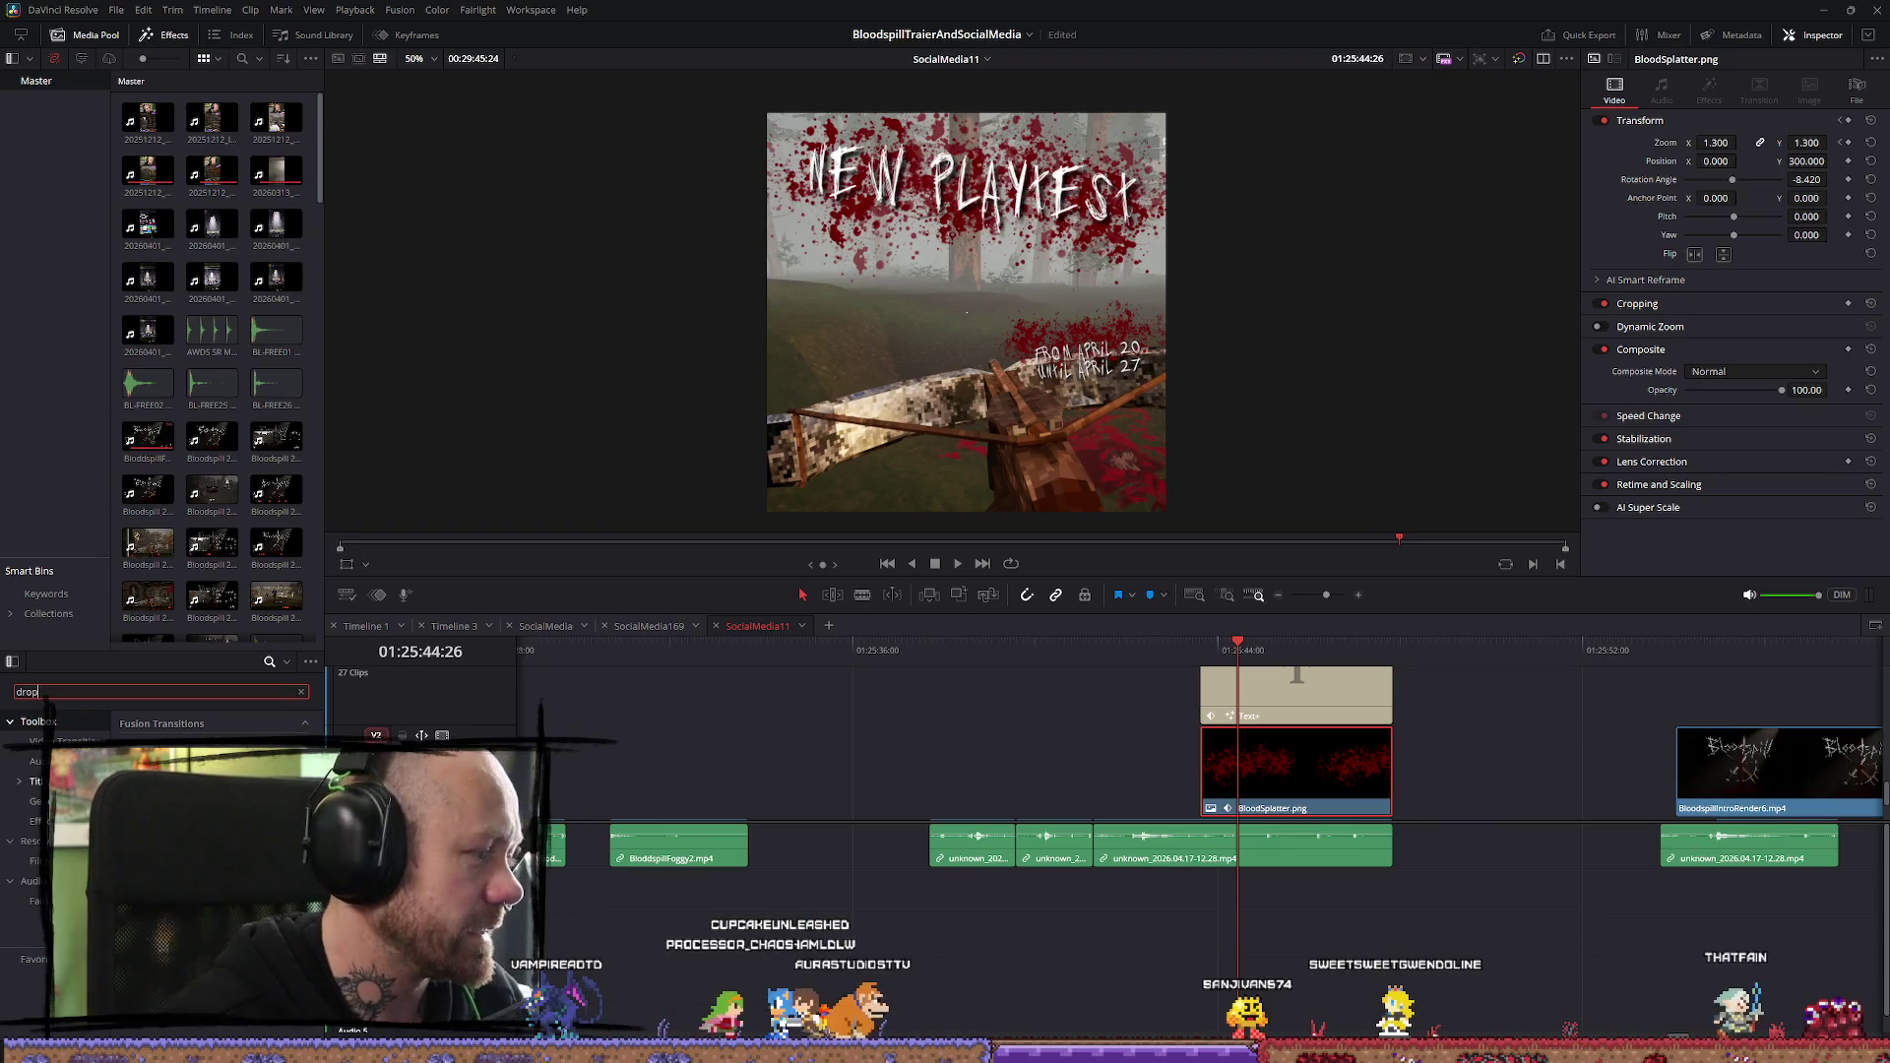
click(51, 729)
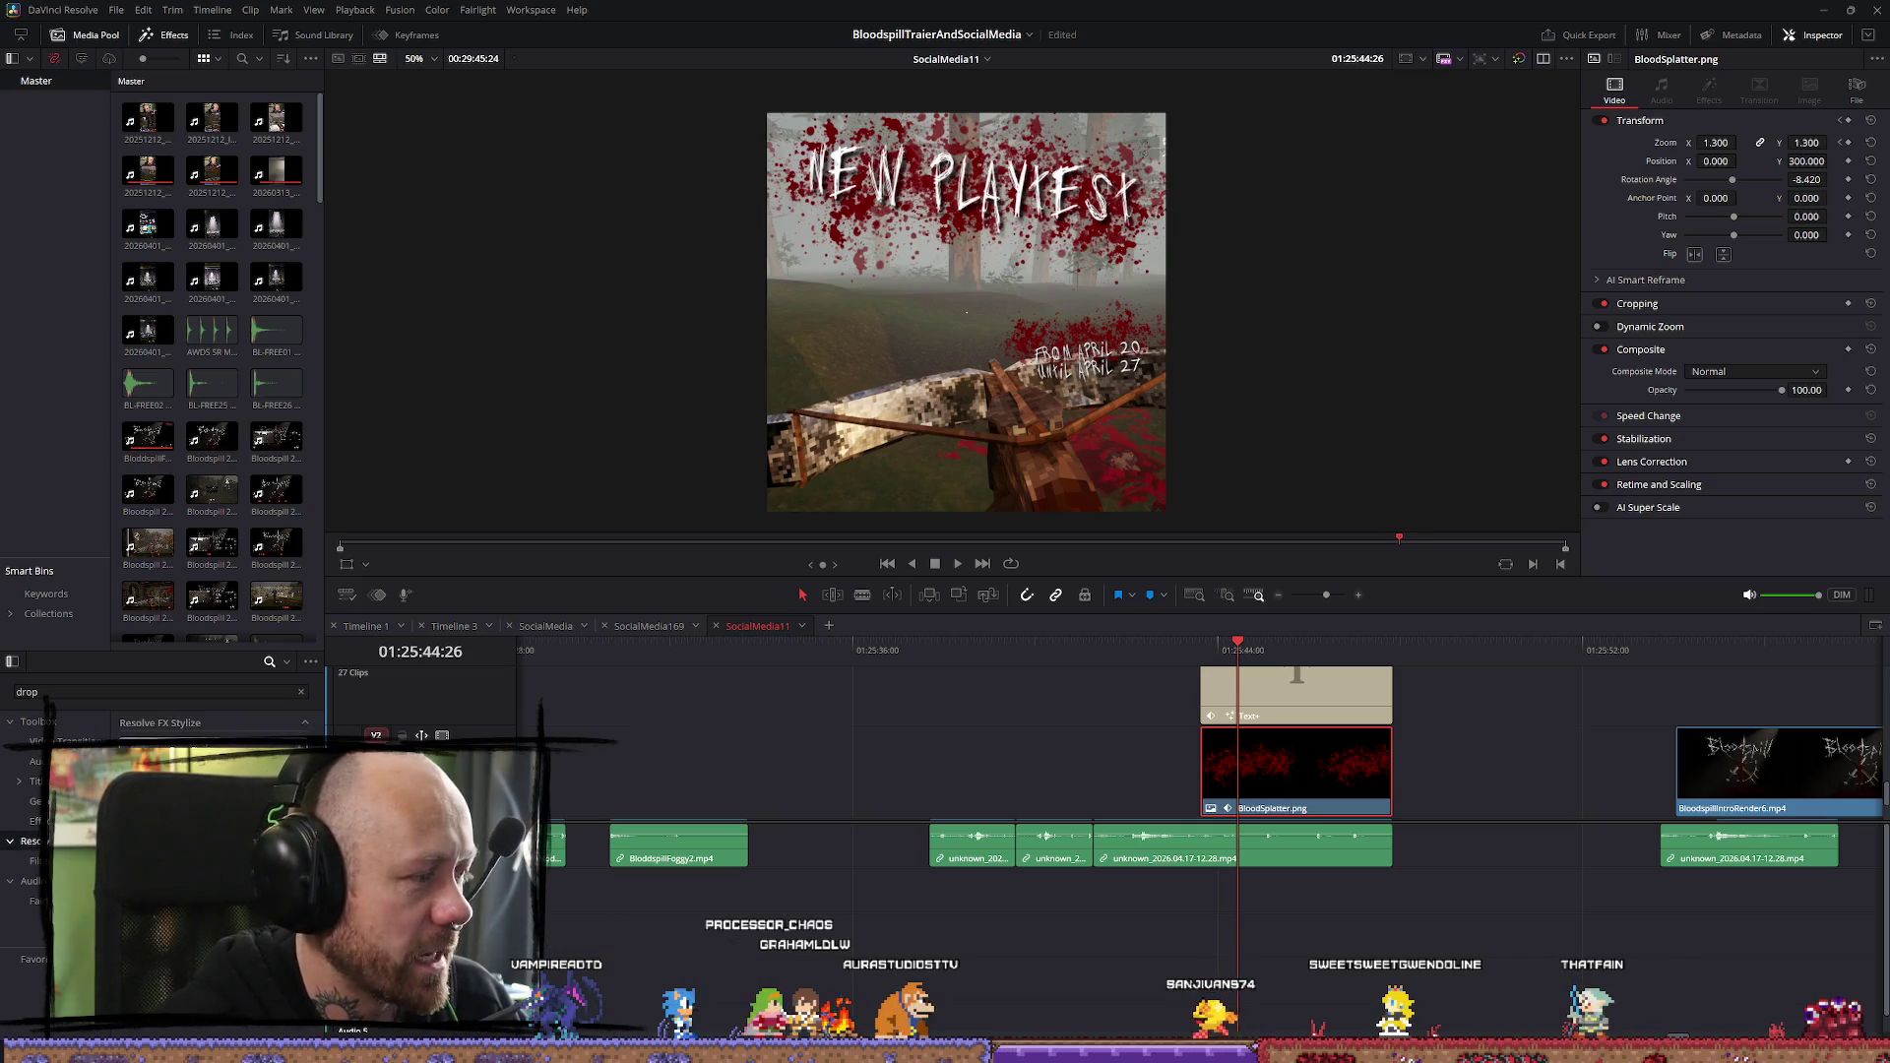
drag(1349, 790, 1356, 790)
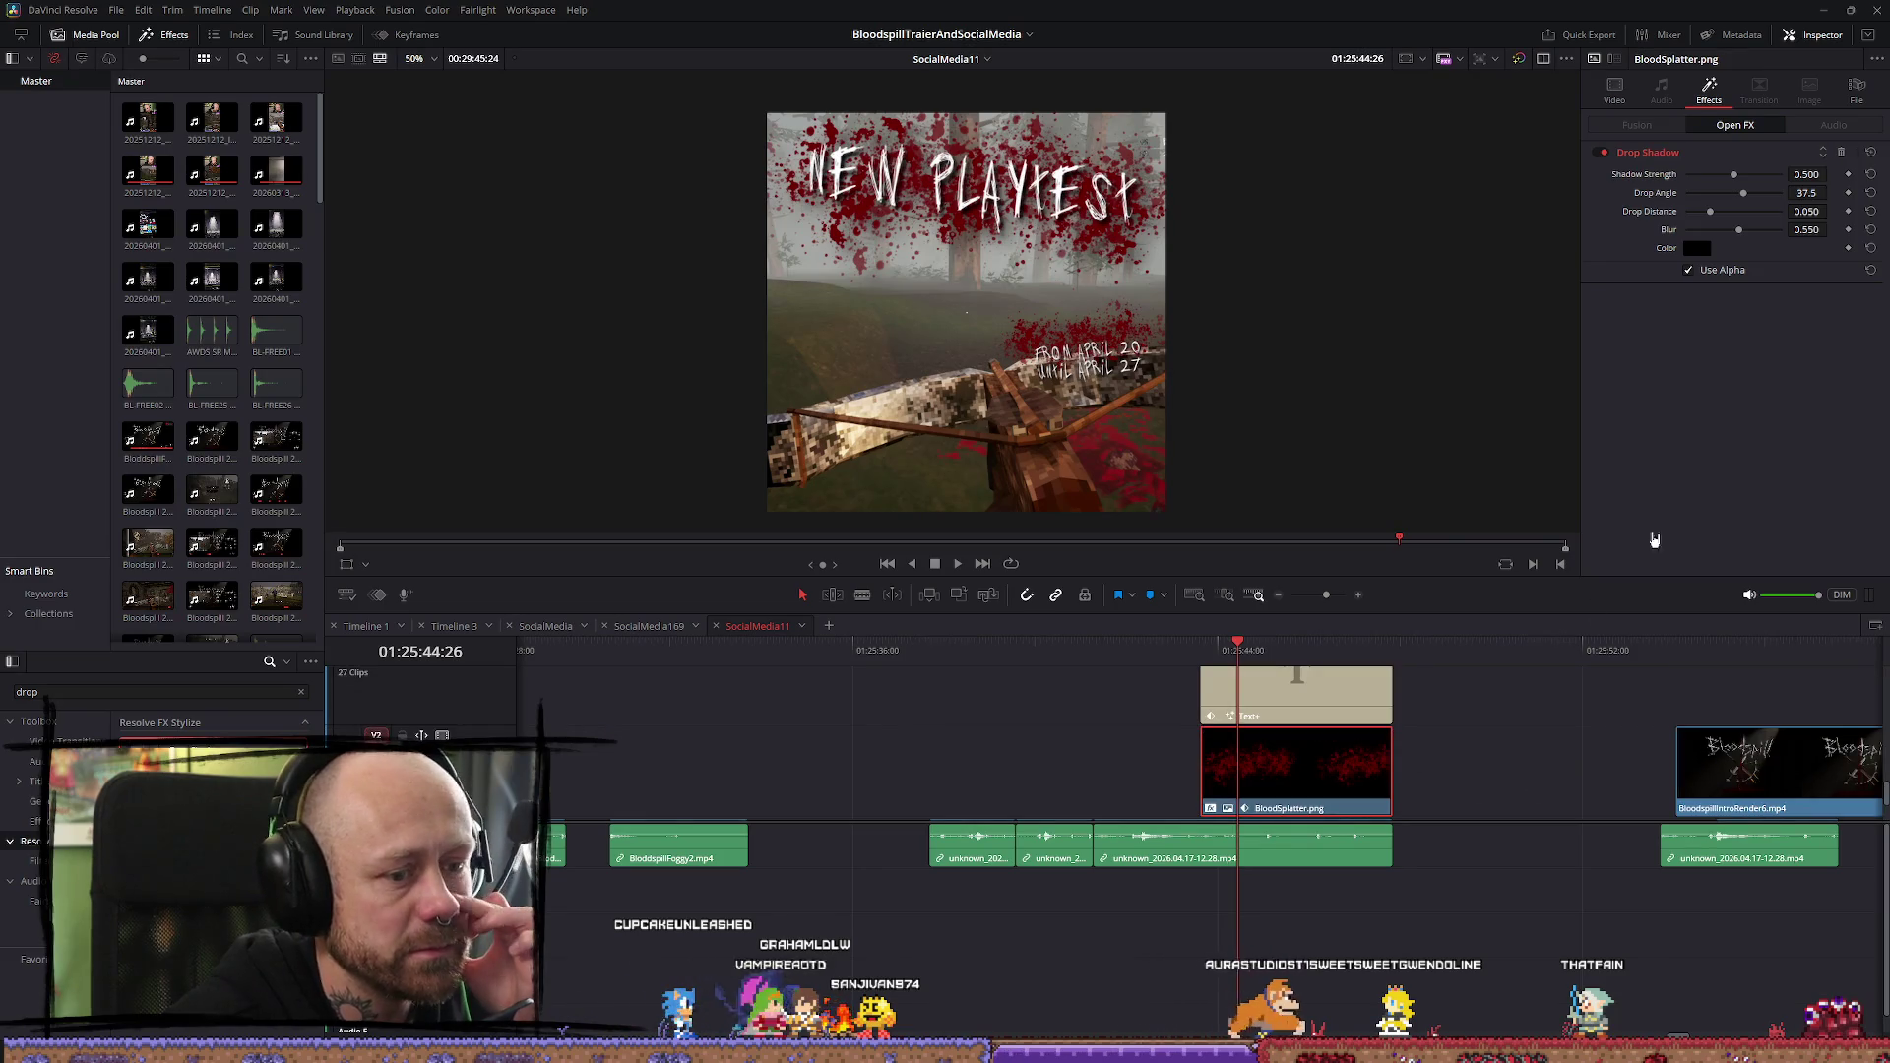
Adjust the Drop Shadow strength, angle, blur and distance, bringing distance near zero
mouse_move(1733, 178)
mouse_down()
mouse_move(1809, 187)
mouse_move(1755, 174)
mouse_up()
mouse_move(1748, 200)
mouse_down()
mouse_move(1711, 194)
mouse_move(1807, 191)
mouse_up()
click(1872, 195)
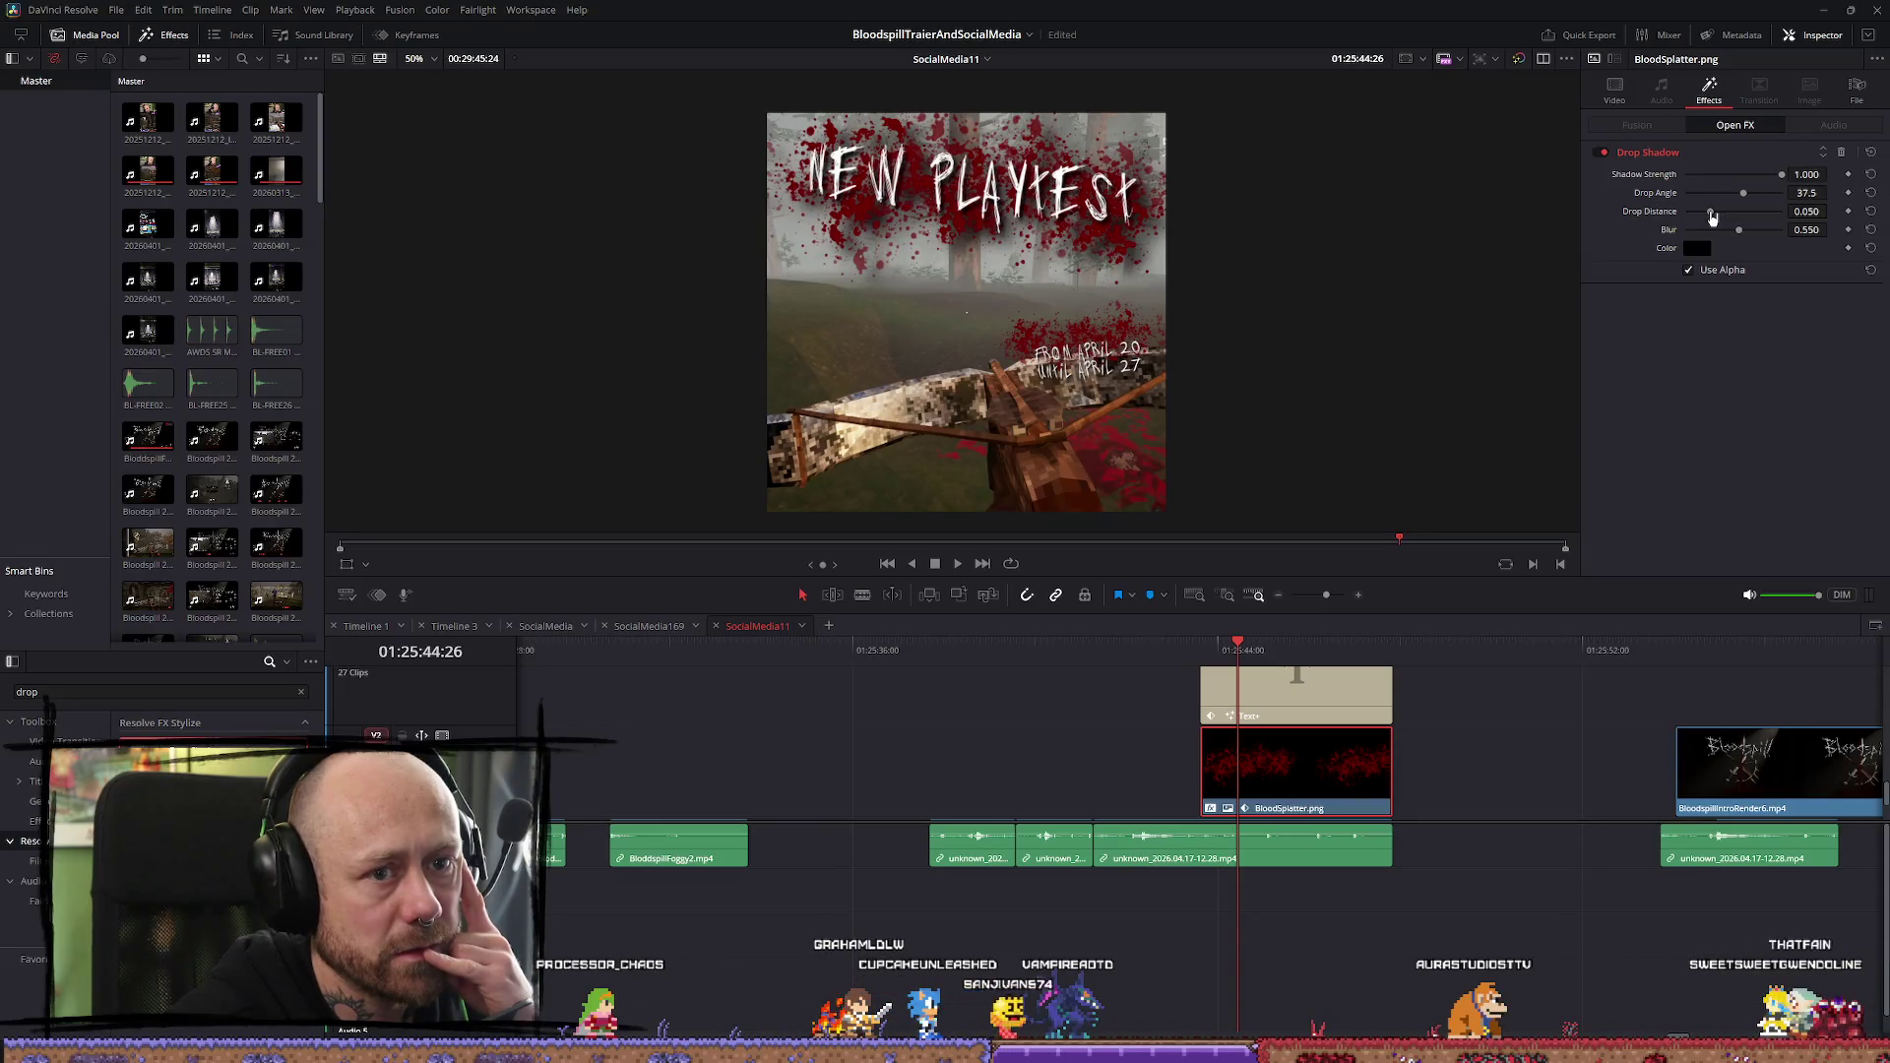
drag(1725, 238, 1722, 236)
mouse_move(1781, 177)
mouse_down()
mouse_move(1734, 187)
mouse_move(1758, 194)
mouse_move(1744, 201)
mouse_up()
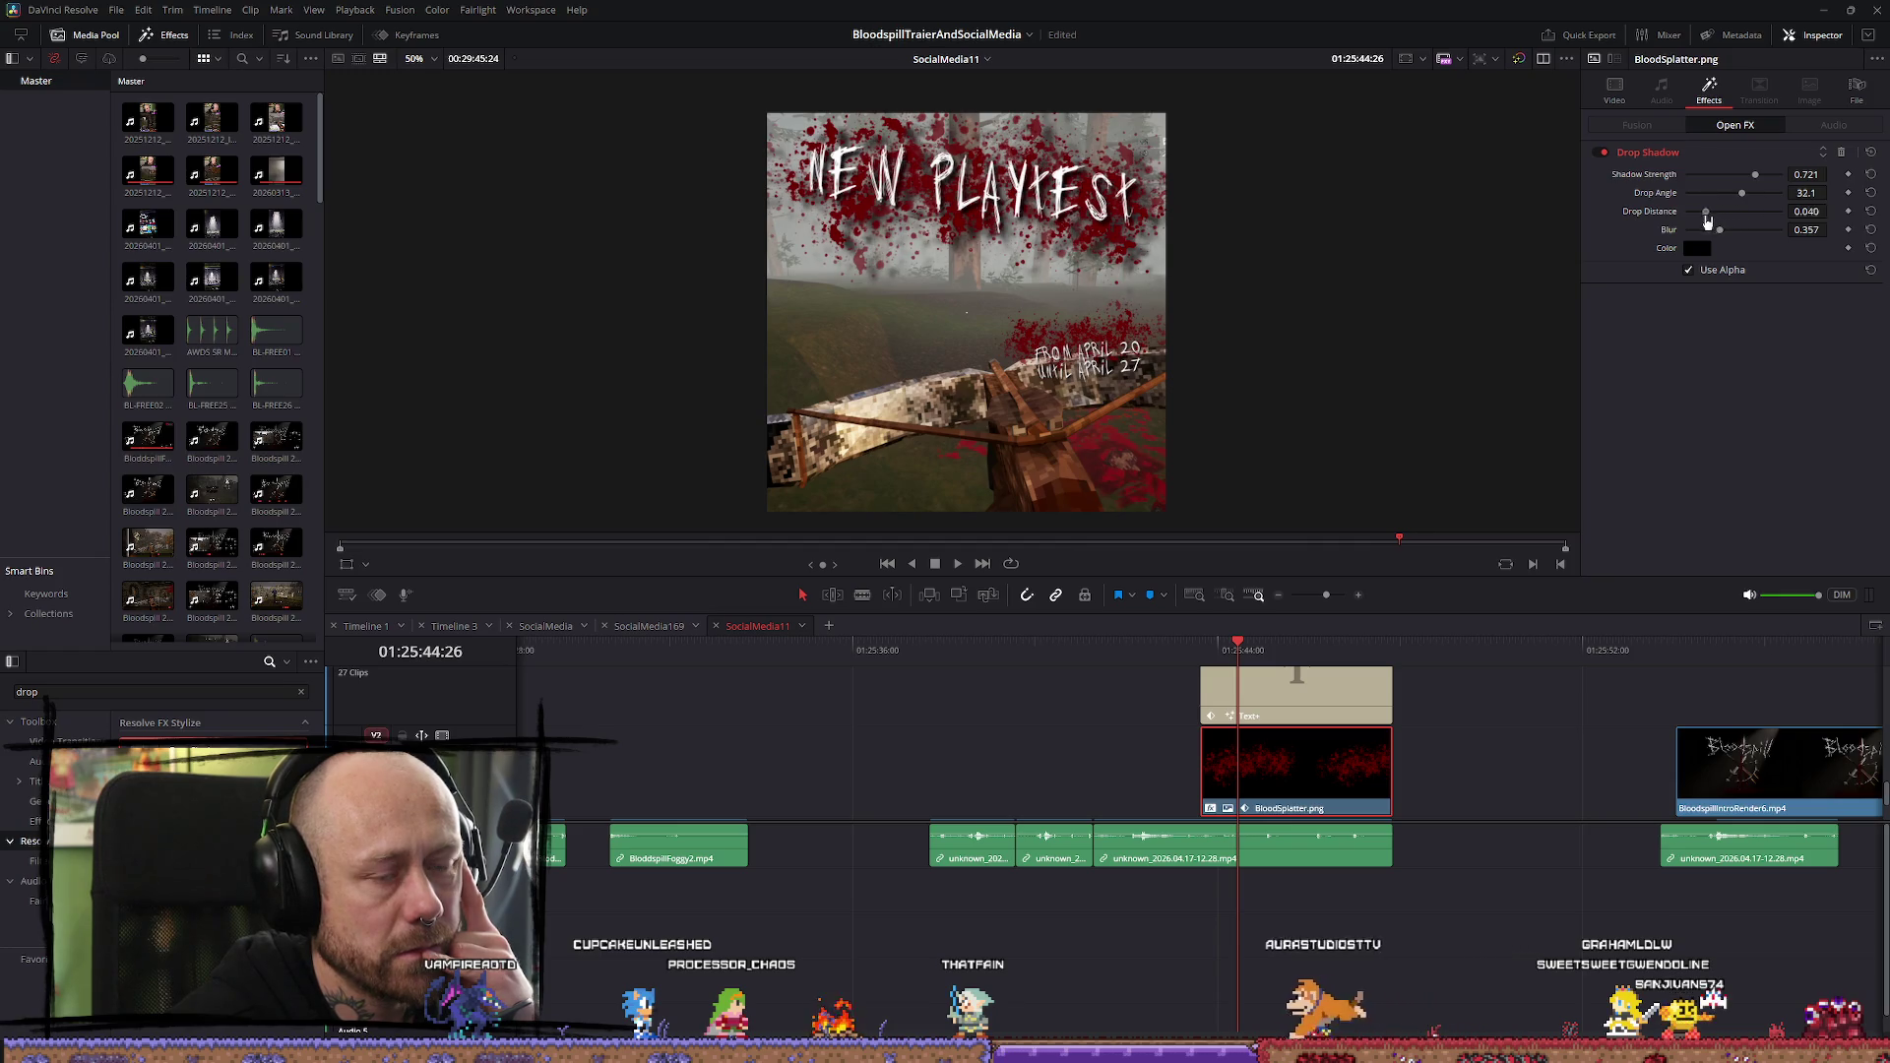
mouse_move(1715, 220)
mouse_down()
mouse_move(1643, 222)
mouse_move(1696, 227)
mouse_up()
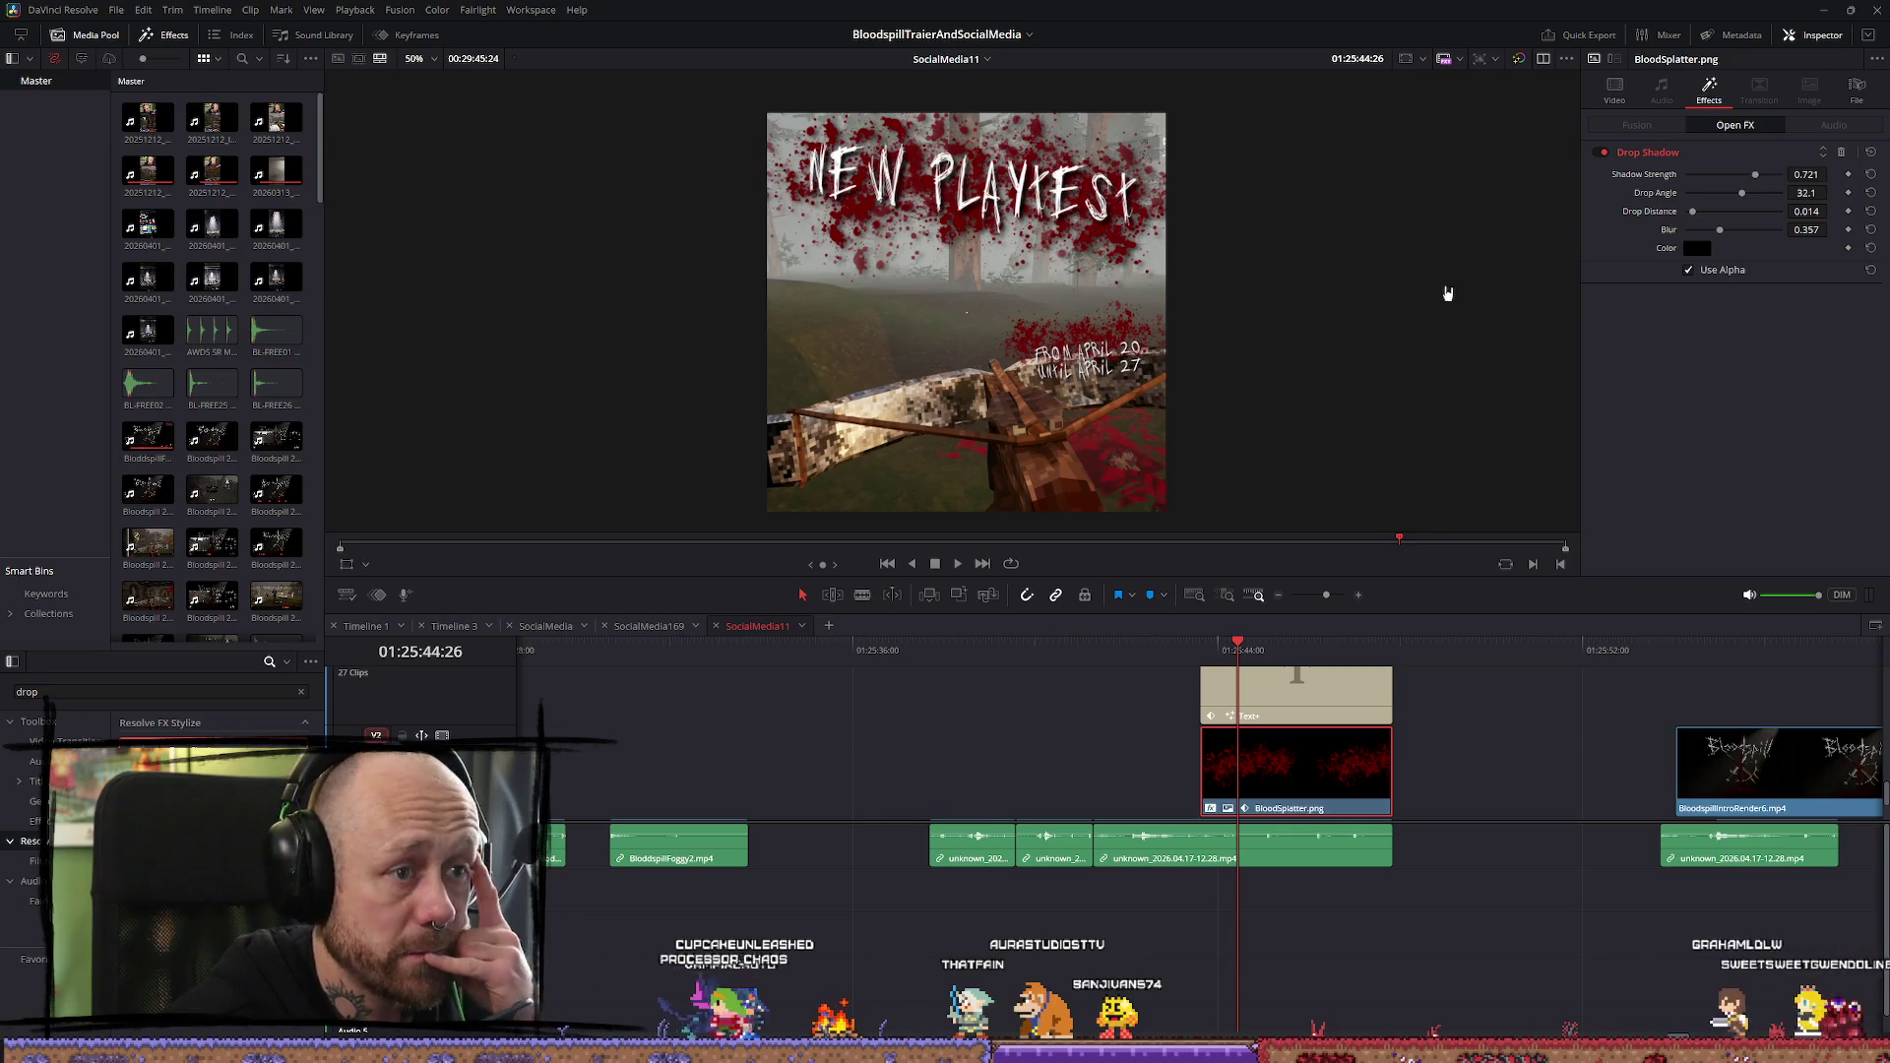
click(1478, 748)
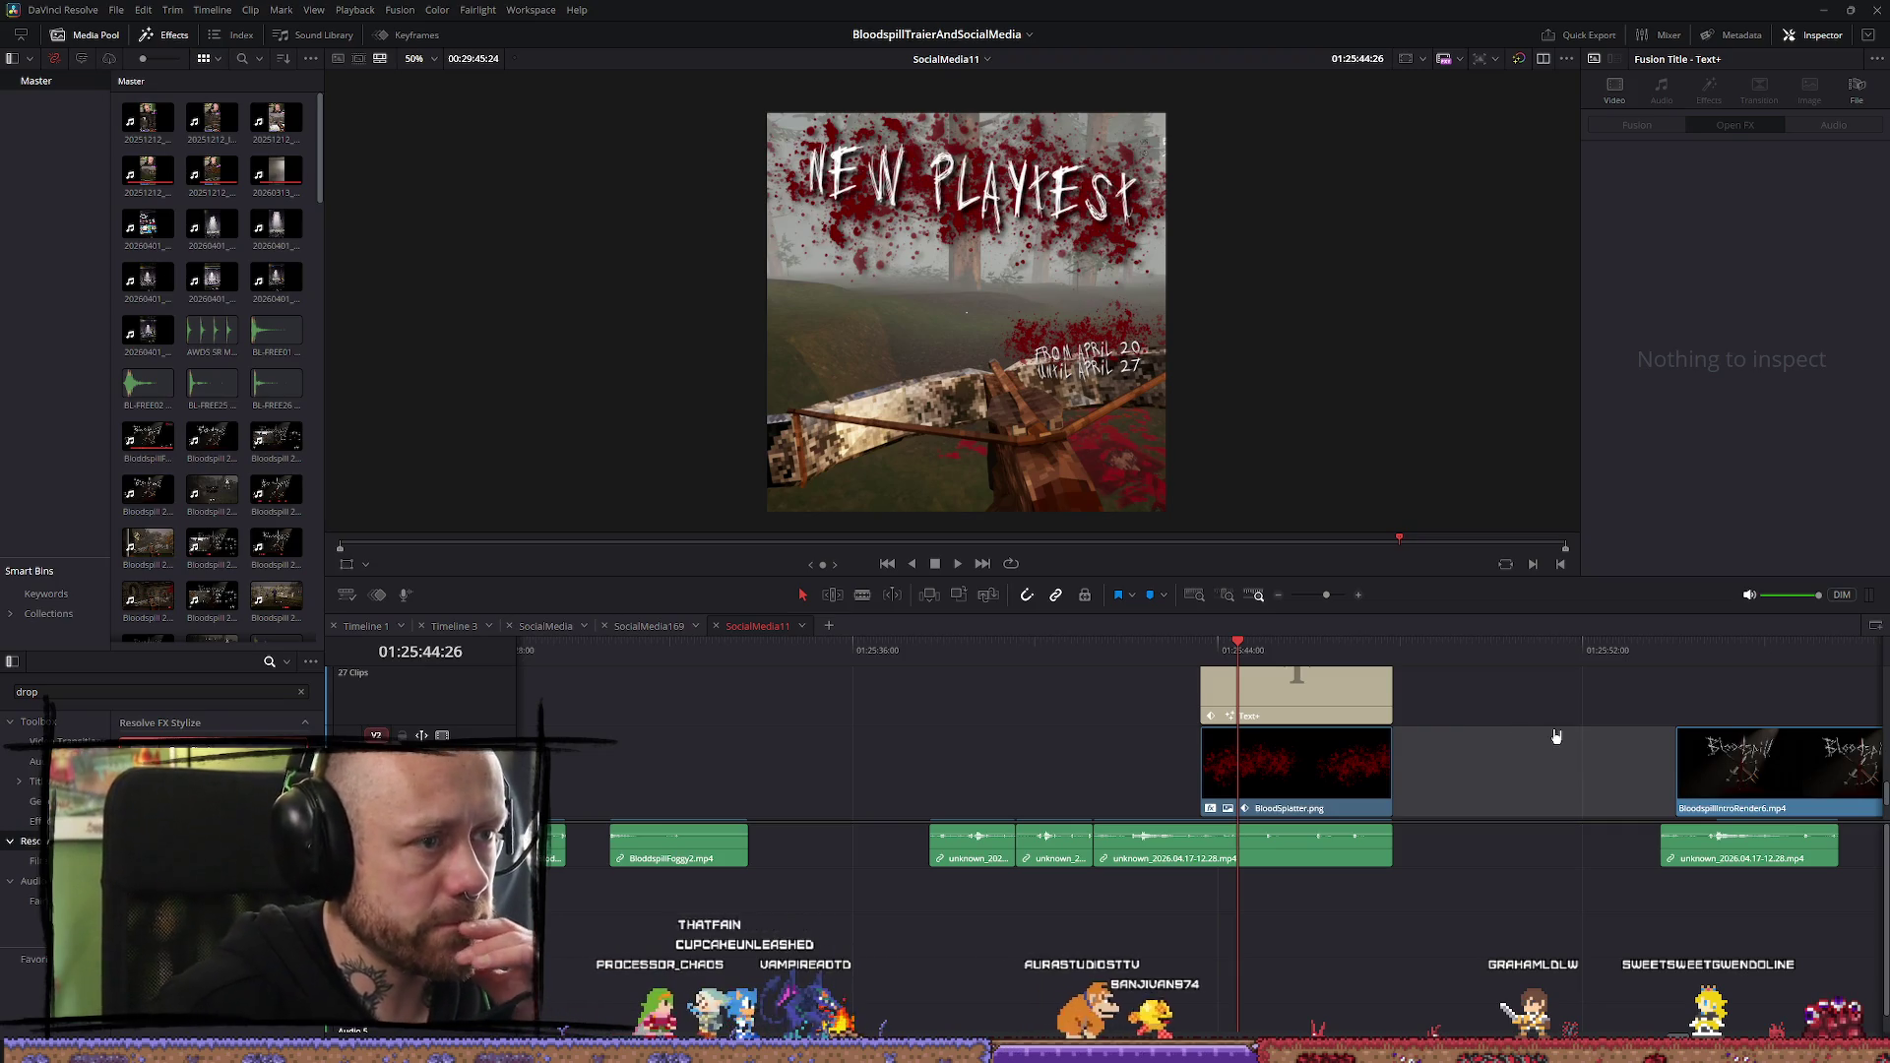
Play back the lead-in to the title card to review its timing
drag(1199, 655, 1221, 654)
key(slash)
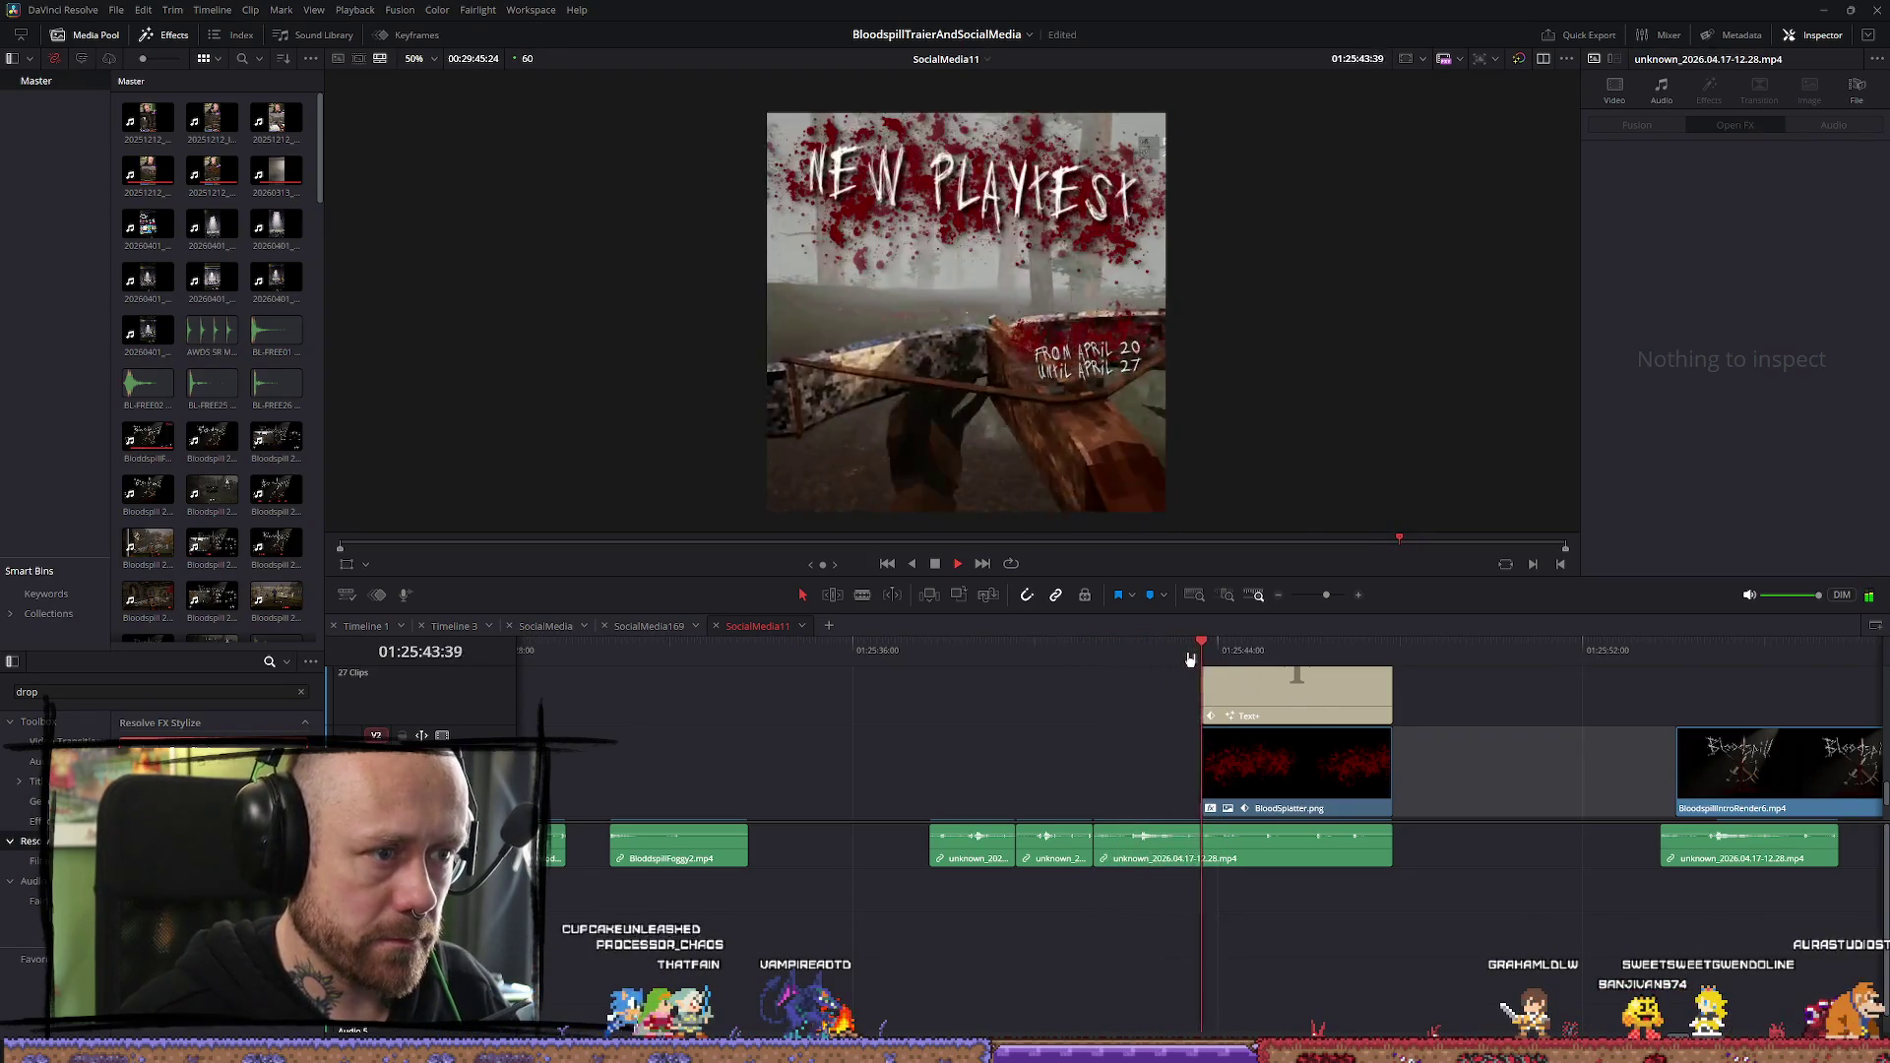
scroll(1430, 761, up, 2)
scroll(1376, 748, down, 2)
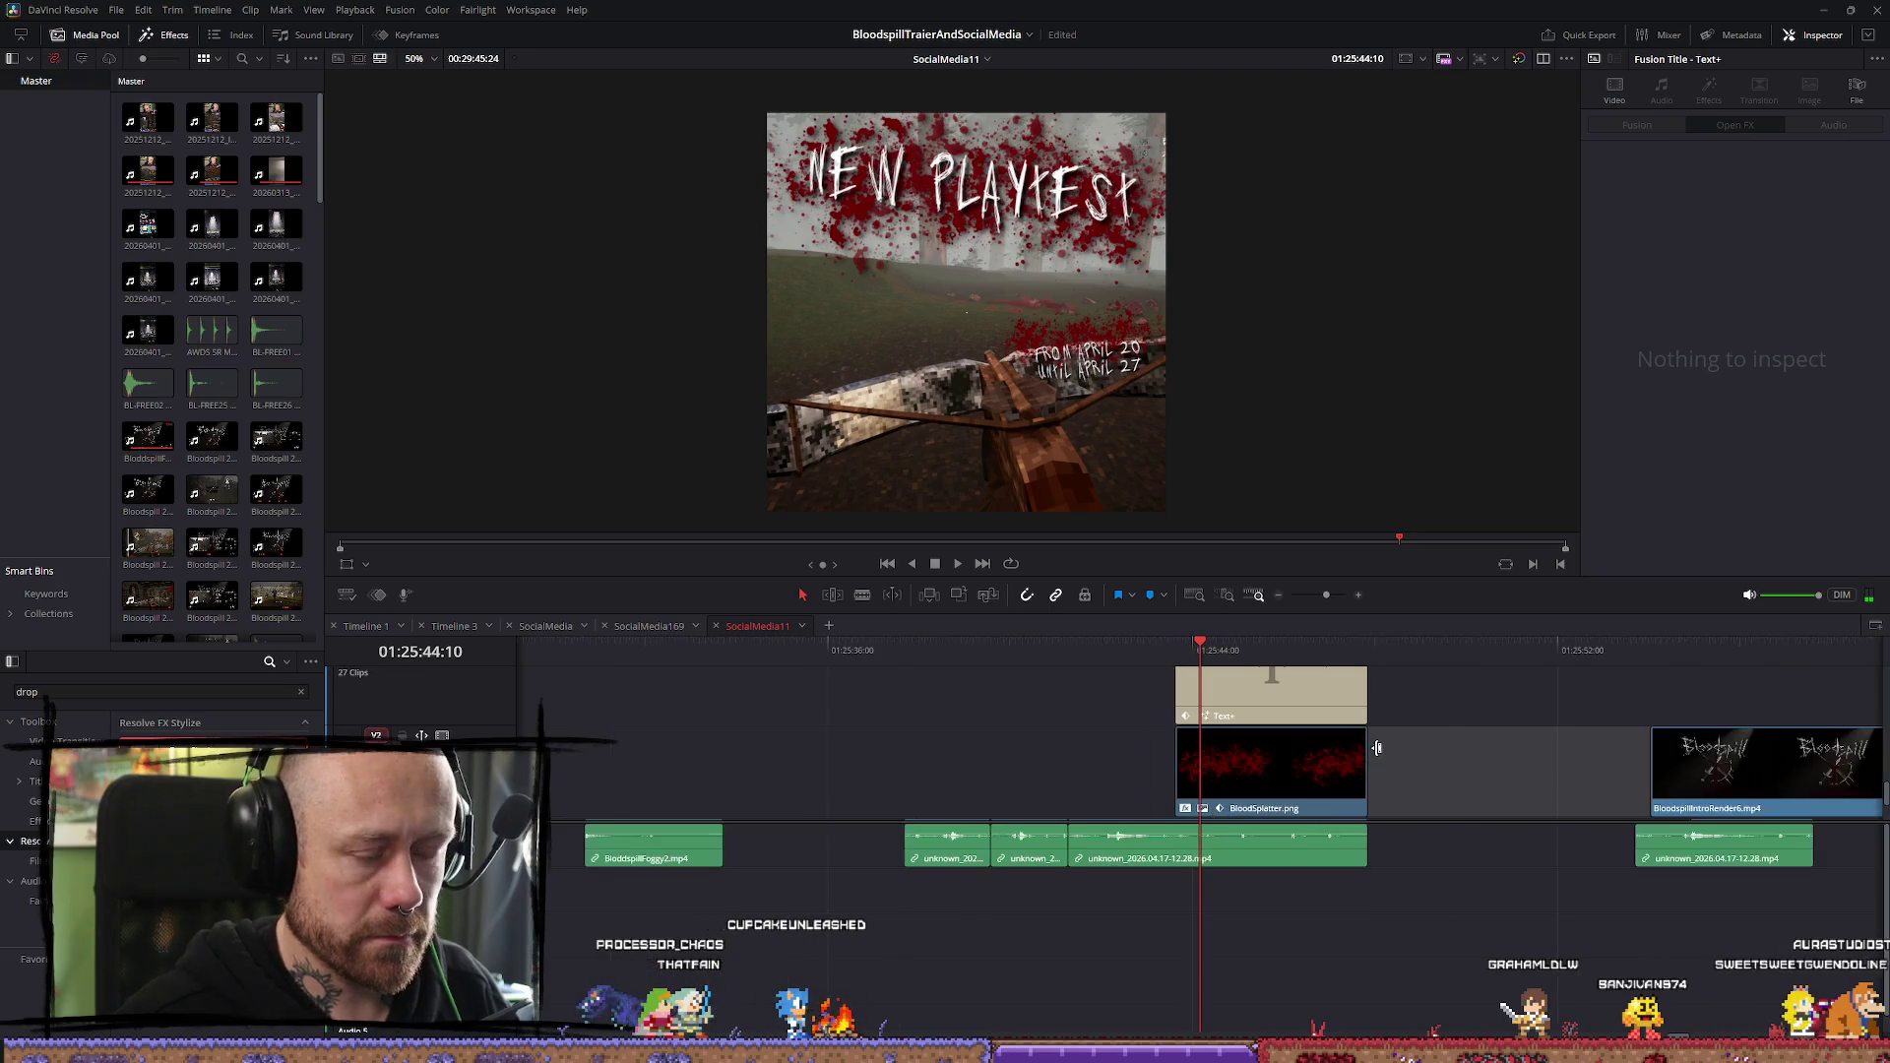
key(slash)
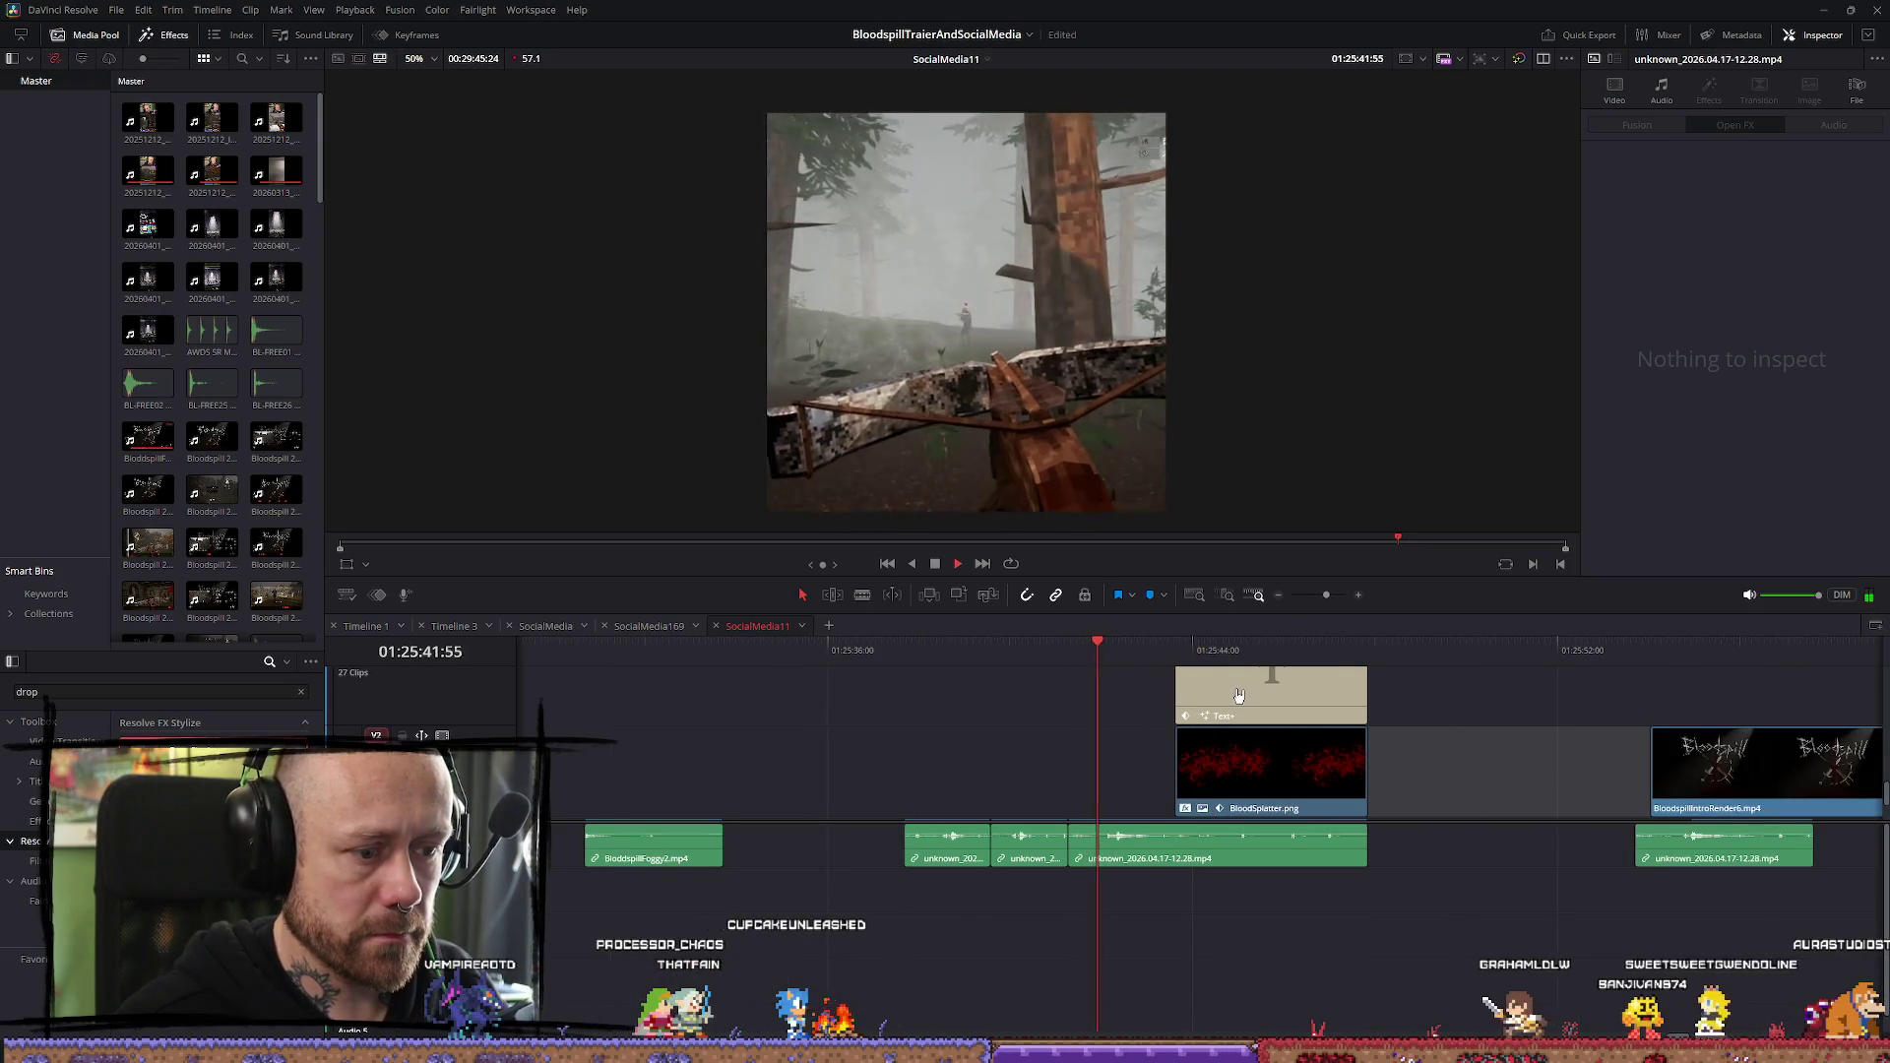
key(space)
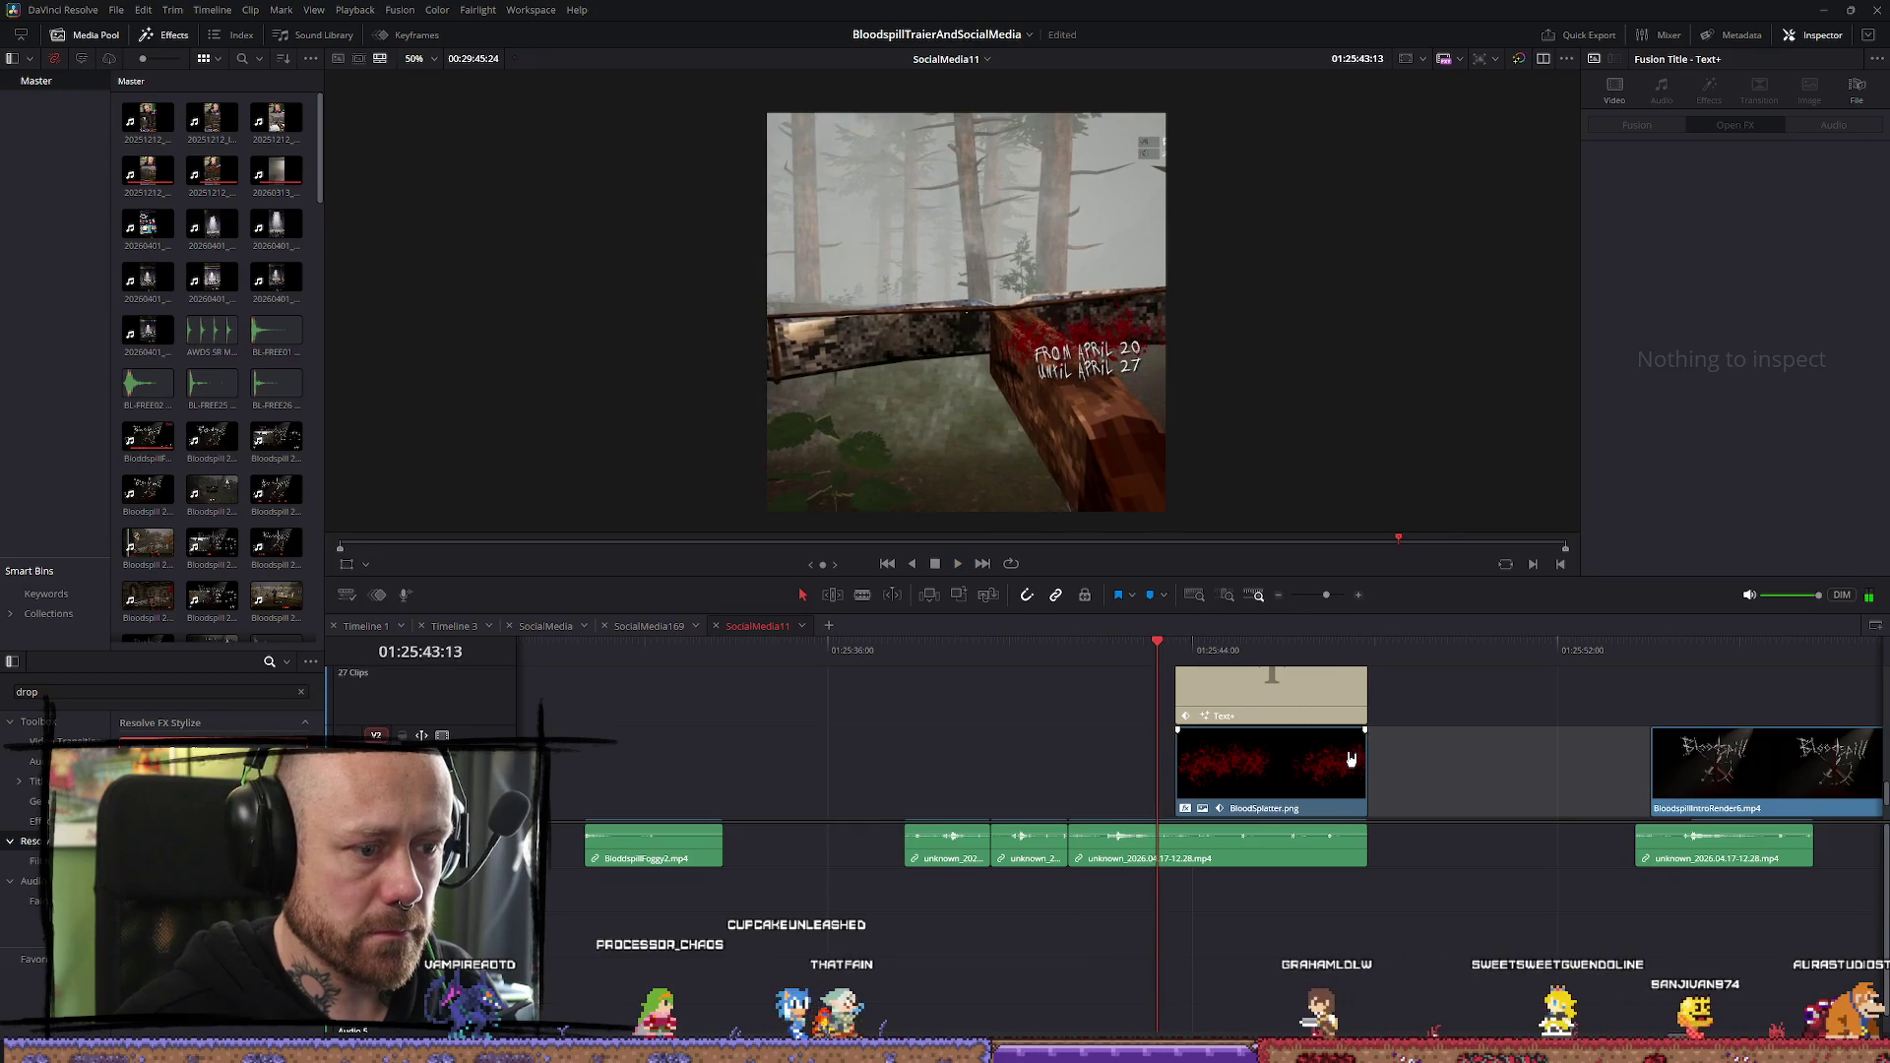
scroll(1350, 763, up, 2)
scroll(1440, 777, up, 2)
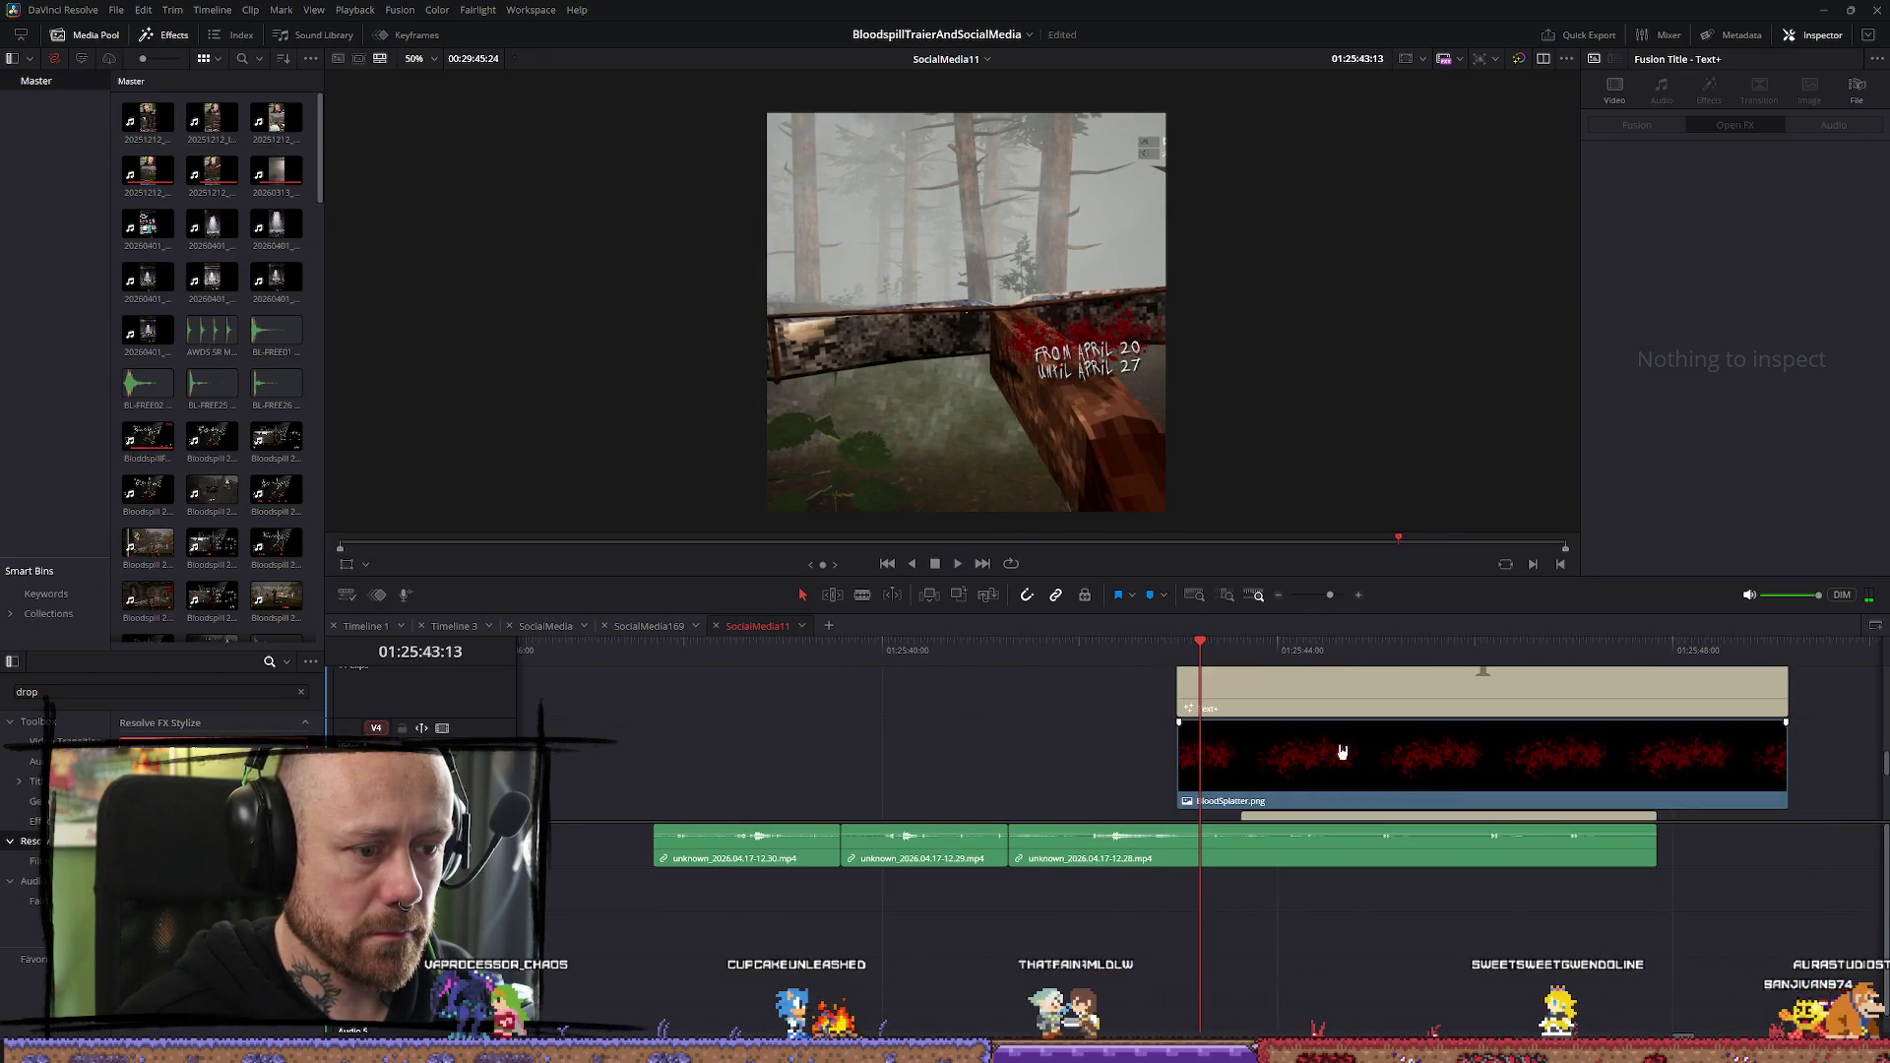
Shift and lengthen the splatter and title clips, then move BloodSplatter.png earlier
click(1499, 759)
mouse_move(1312, 759)
mouse_down()
mouse_move(1587, 758)
mouse_move(1367, 745)
mouse_move(1401, 764)
mouse_up()
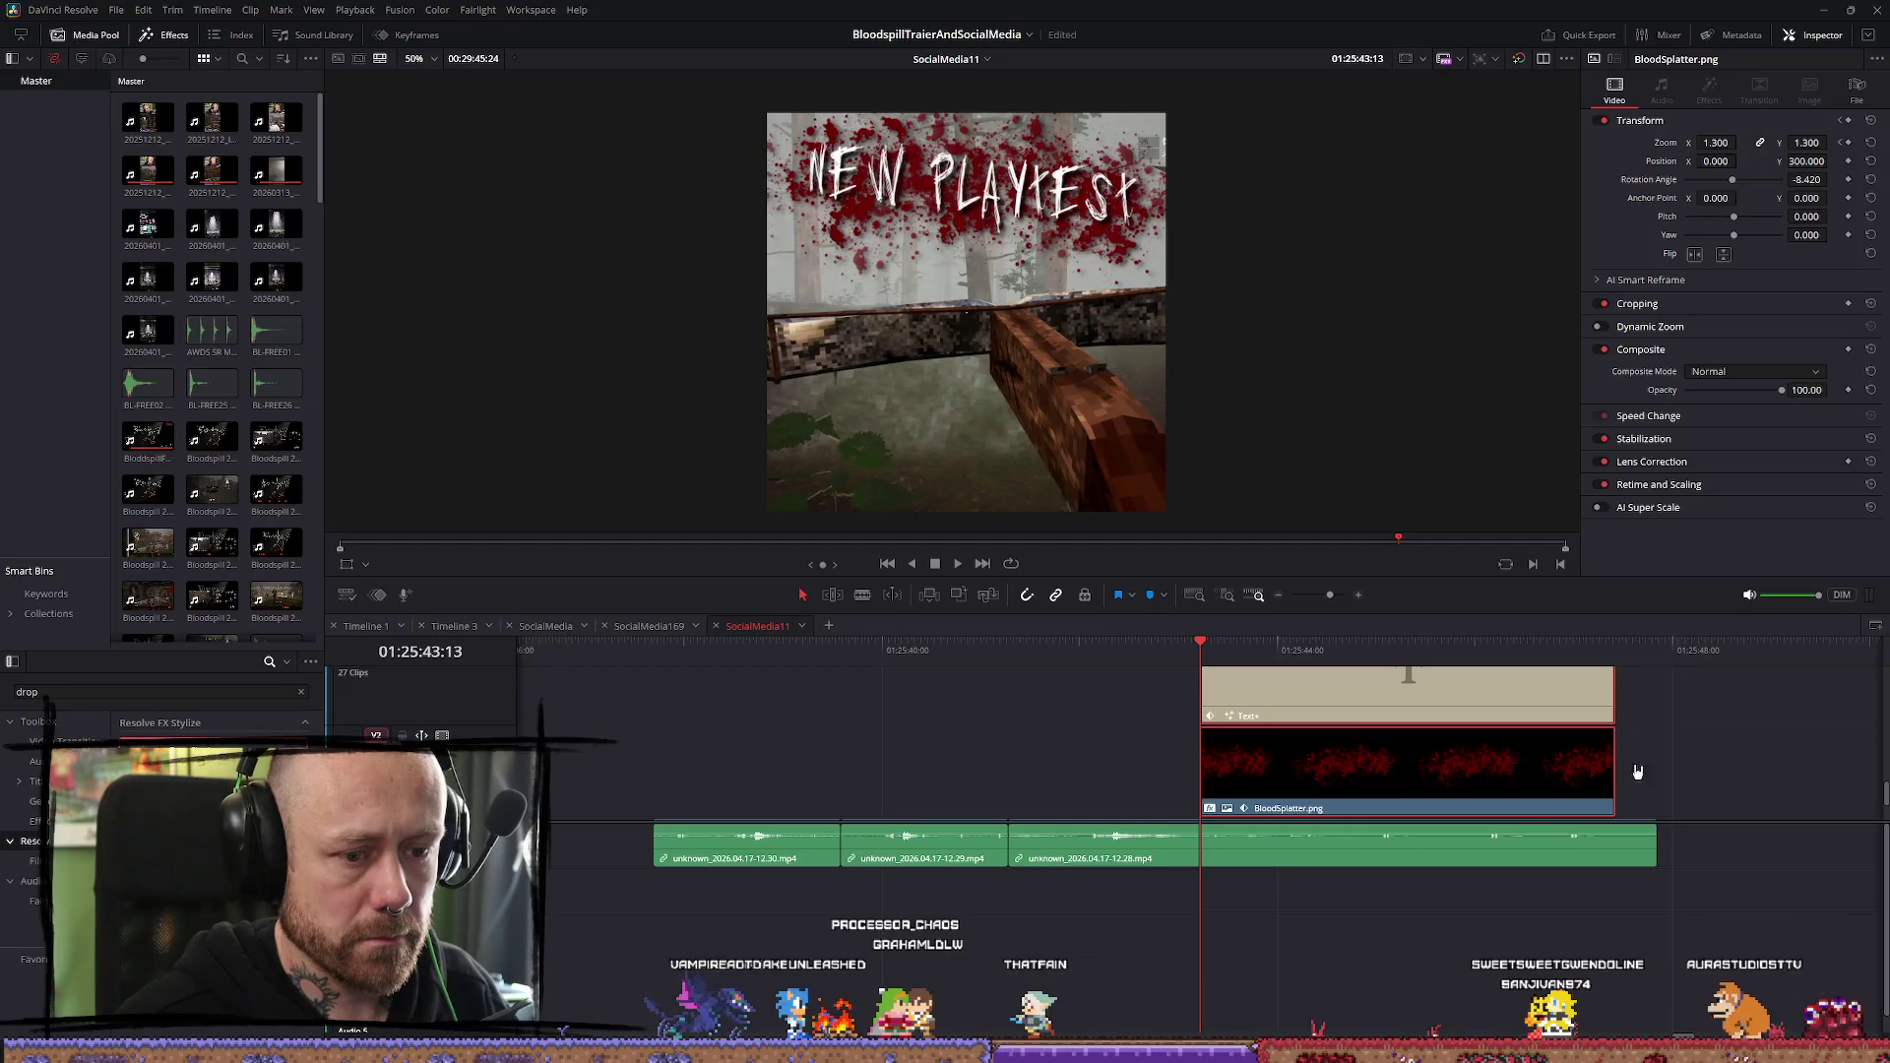
drag(1611, 785, 1656, 785)
key(space)
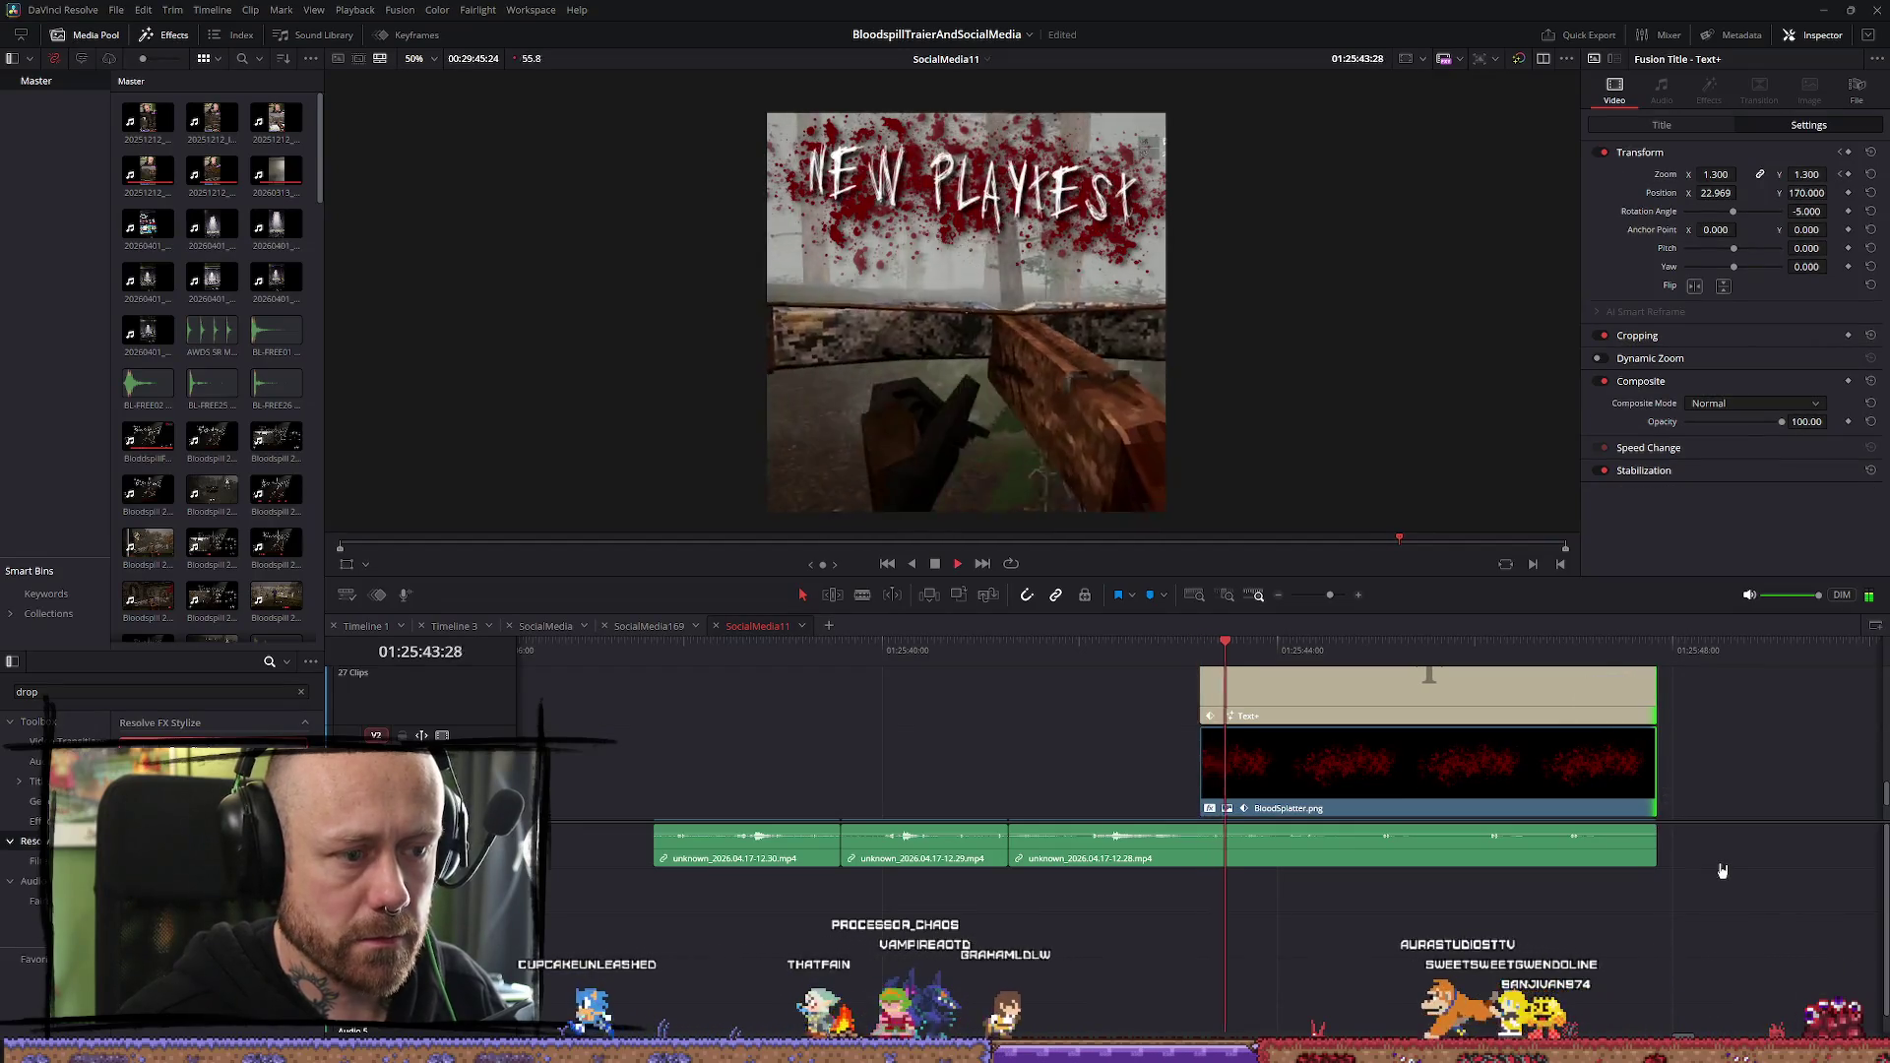
key(space)
scroll(1730, 813, down, 4)
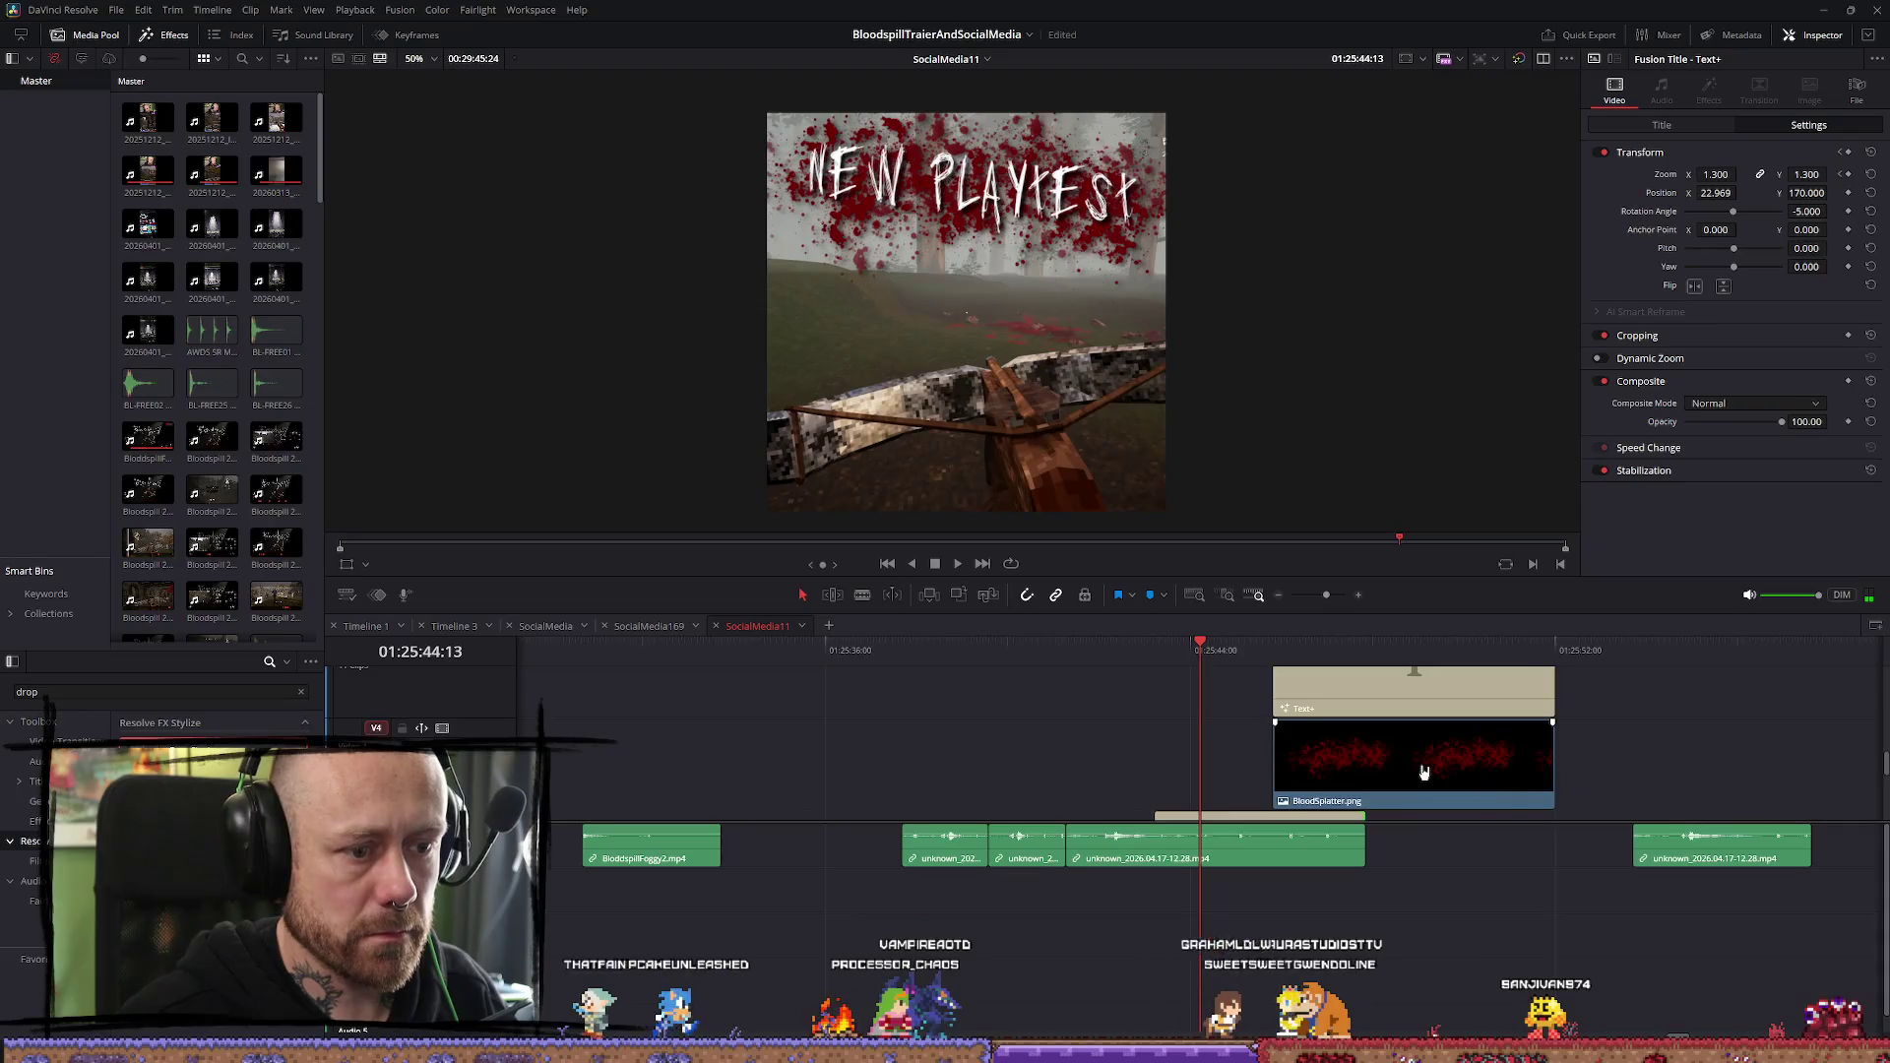
key(shift+Left)
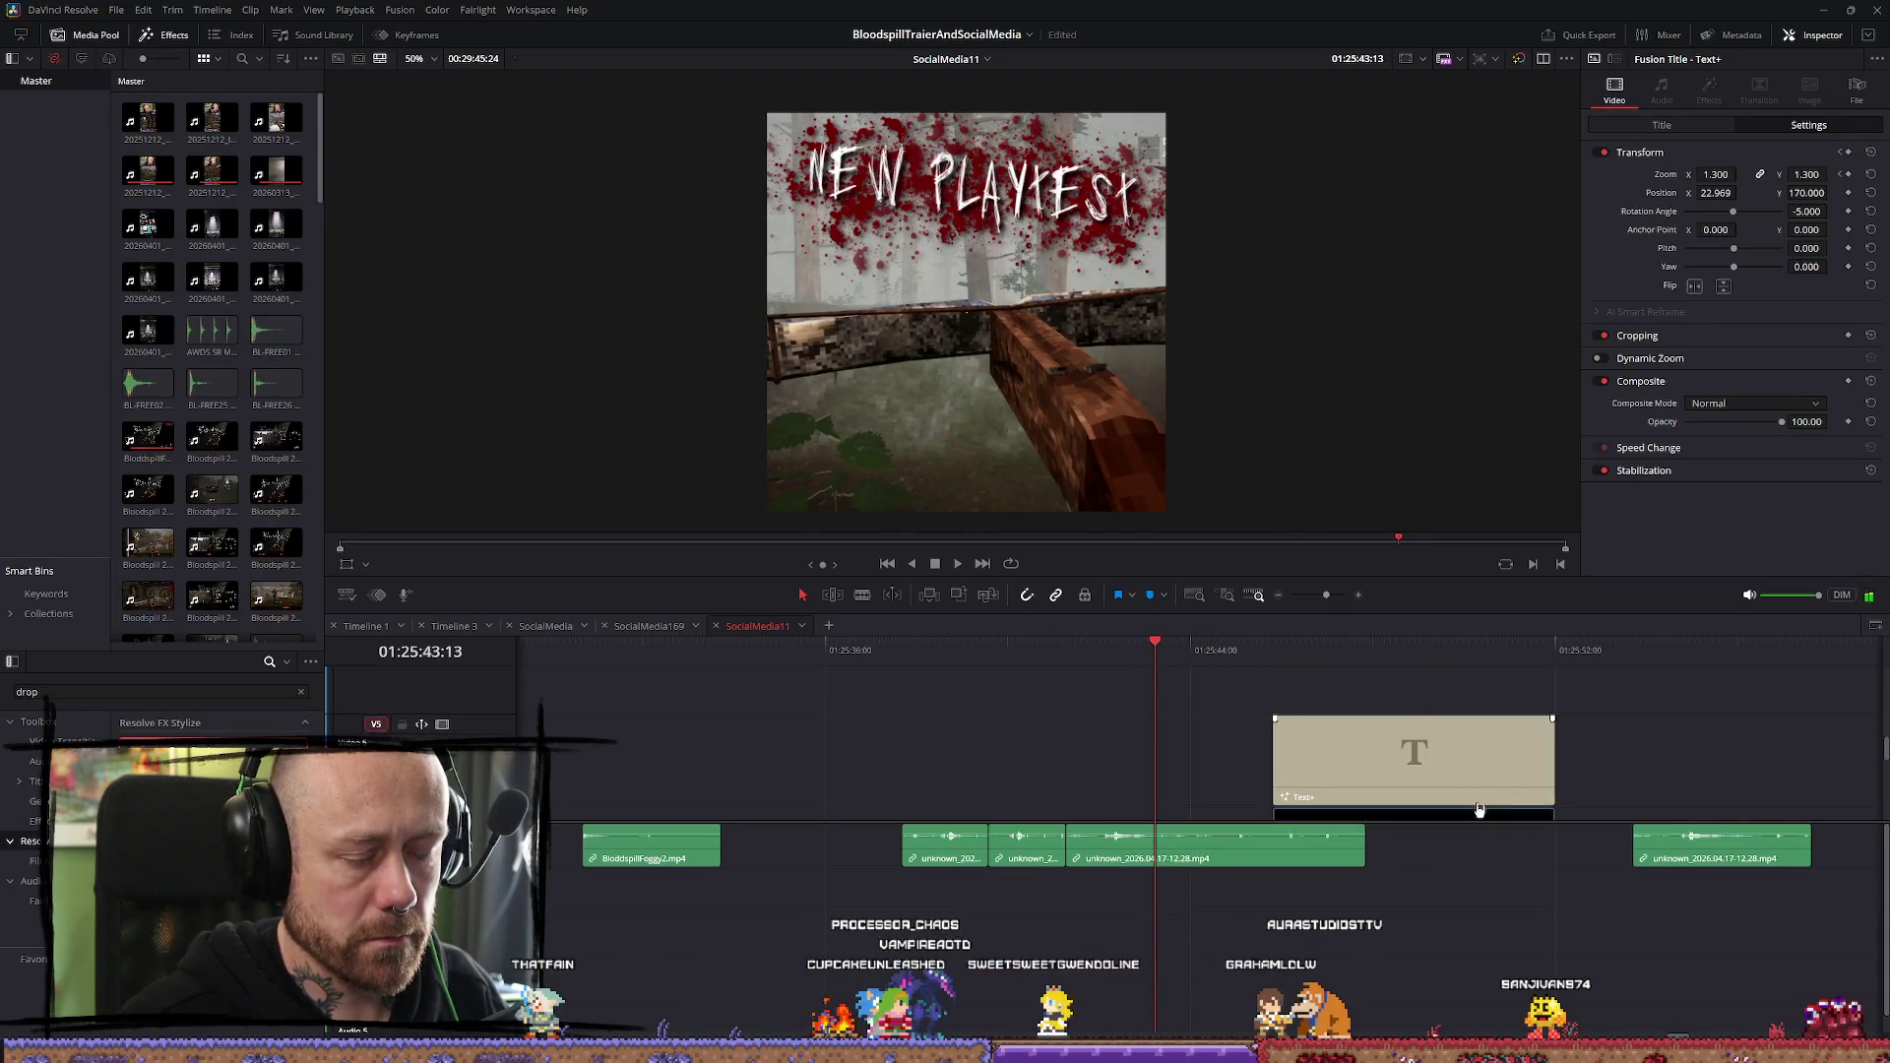
mouse_move(1391, 748)
mouse_down()
mouse_move(1330, 761)
mouse_move(1263, 700)
mouse_move(1257, 738)
mouse_move(1299, 739)
mouse_move(1245, 694)
mouse_up()
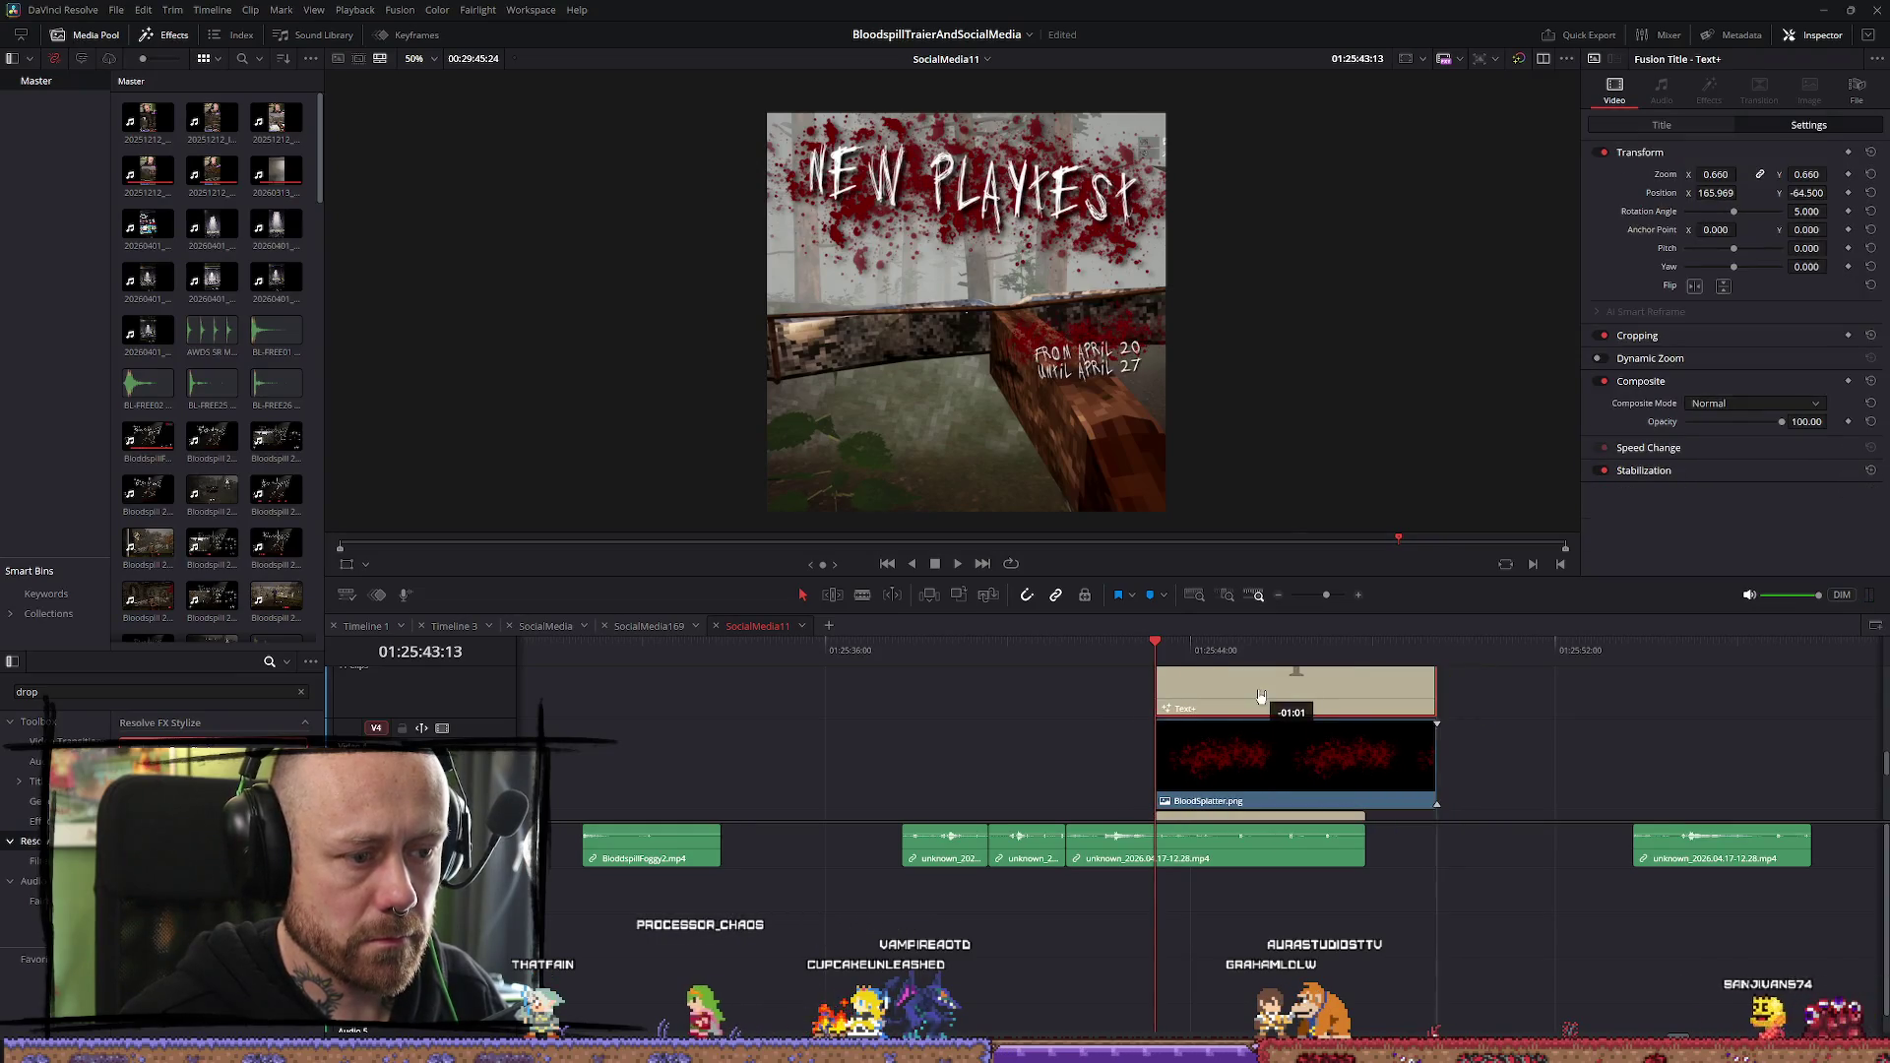
Reposition the 'FROM APRIL 20 UNTIL APRIL 27' text lower in frame and shorten its clip
mouse_move(1772, 192)
mouse_down()
mouse_move(1740, 193)
mouse_move(1794, 193)
mouse_move(1728, 175)
mouse_move(1730, 203)
mouse_move(1796, 193)
mouse_up()
drag(1436, 760, 1365, 761)
drag(1436, 689, 1366, 689)
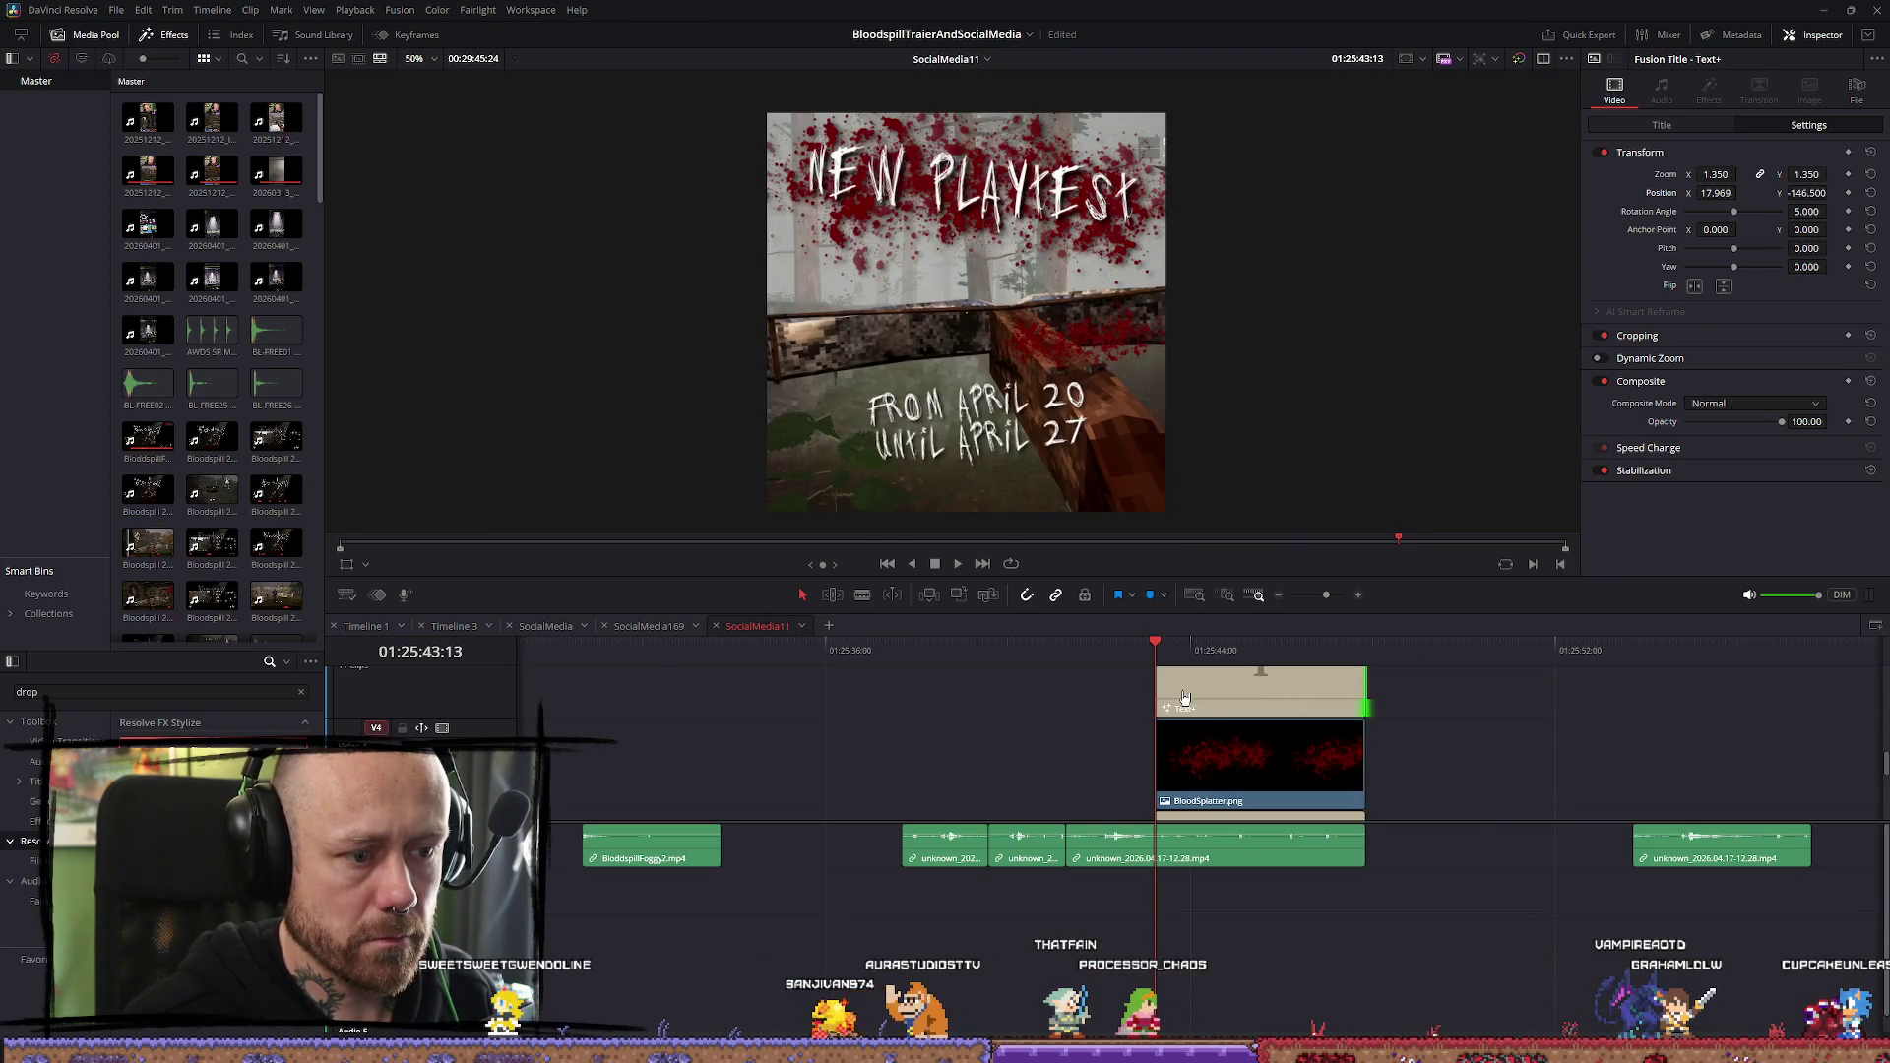
Move the blood splatter behind the dates lower and enlarge it
click(1234, 782)
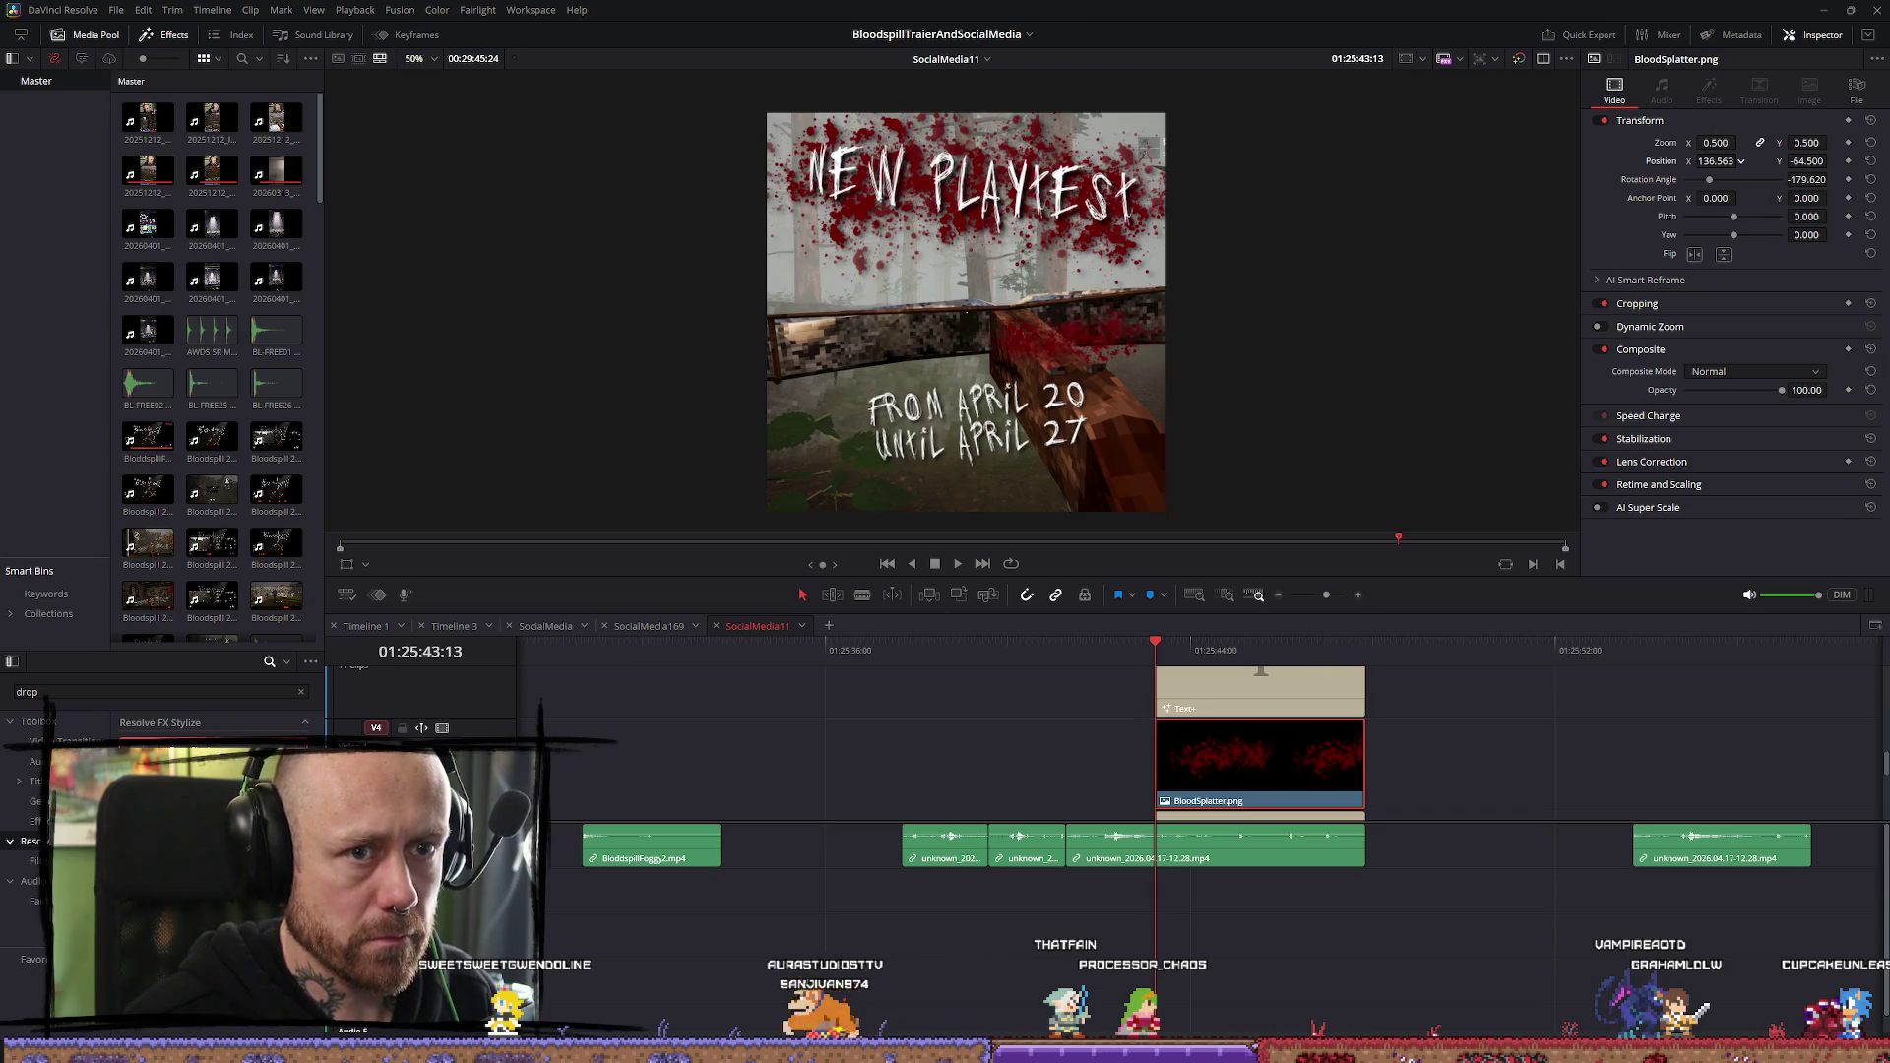
drag(1842, 165, 1832, 160)
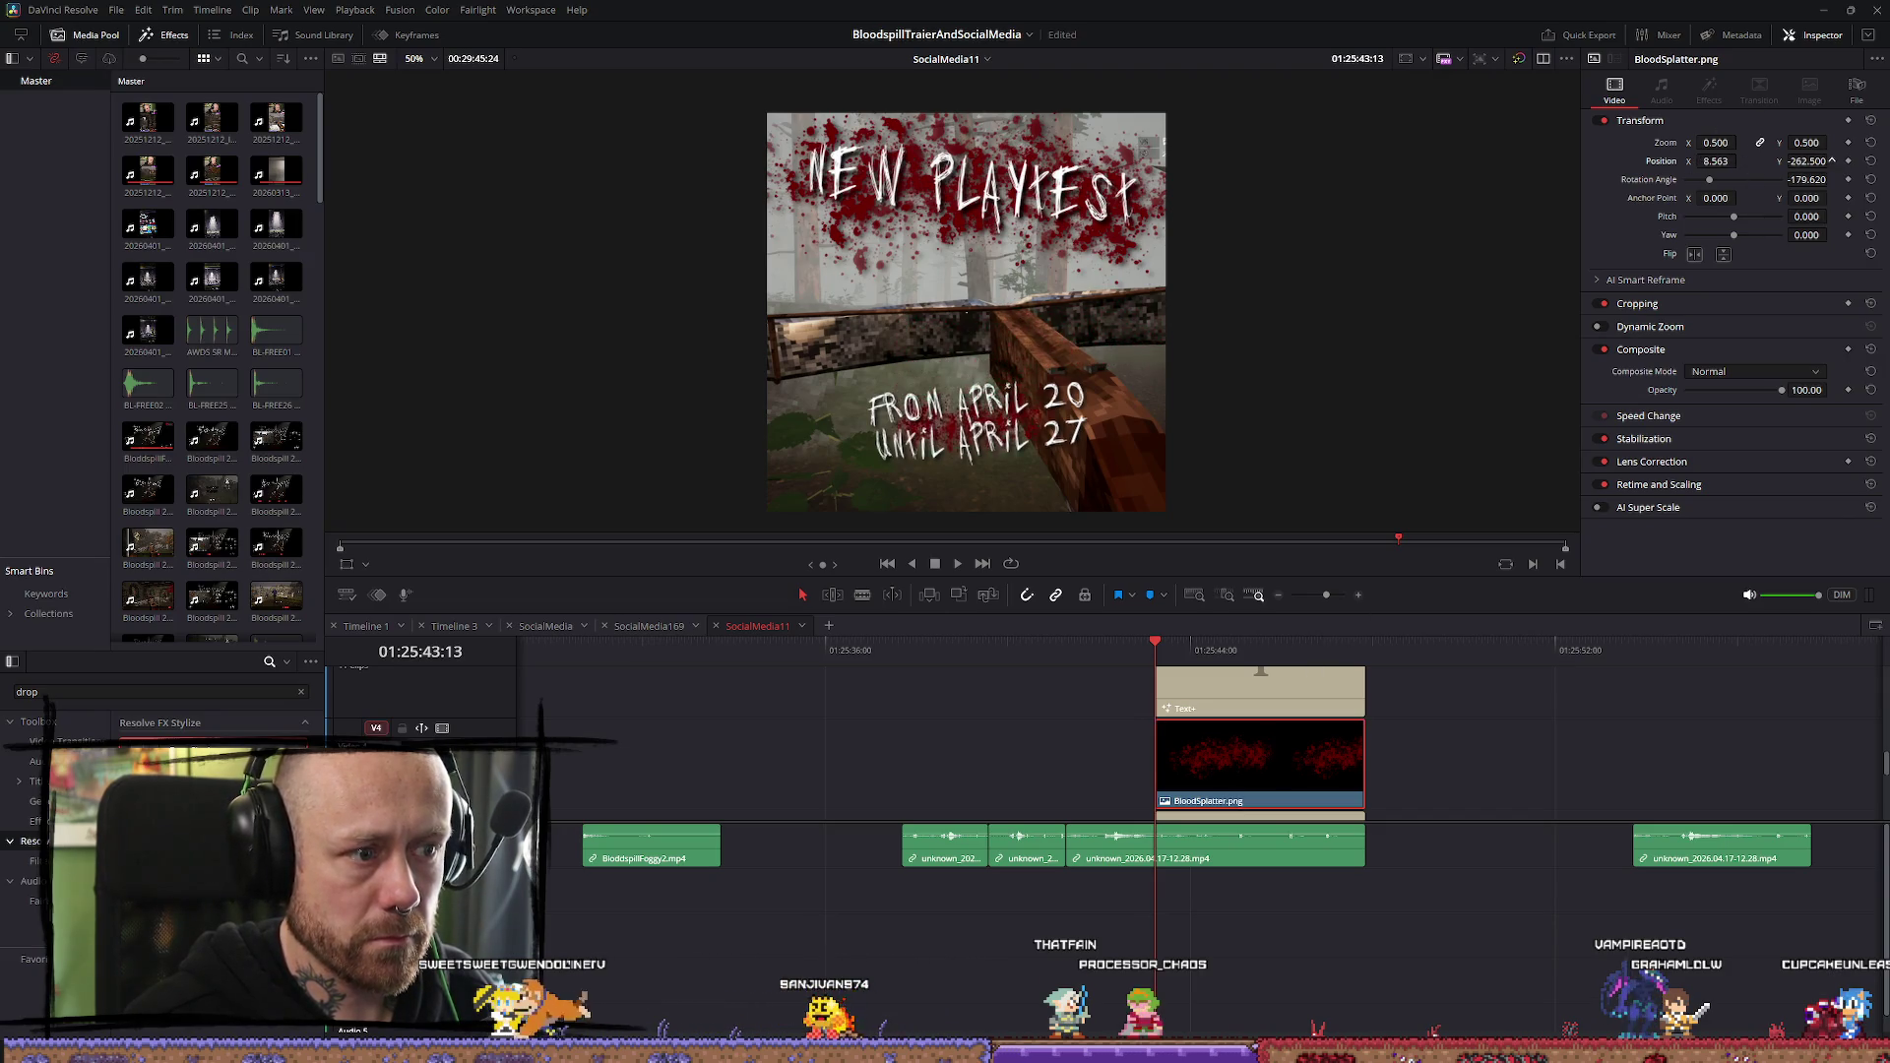
drag(1716, 142, 1737, 143)
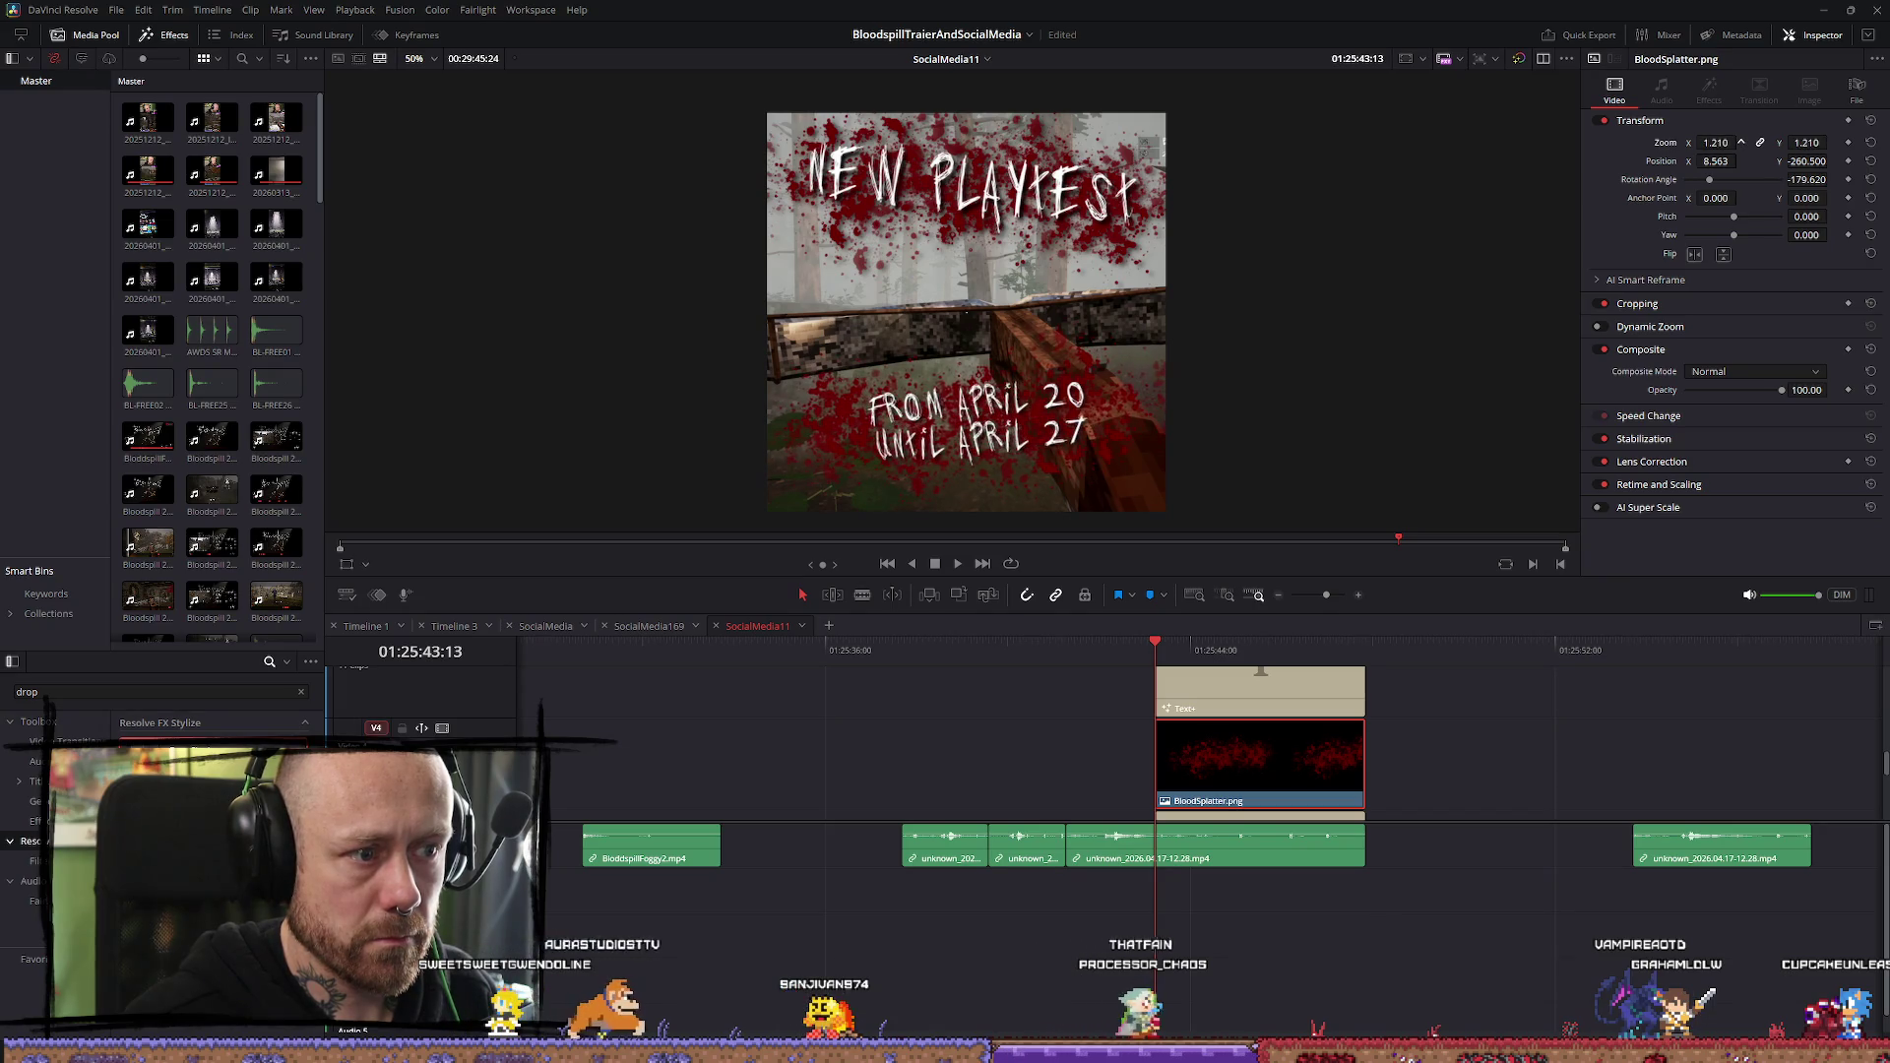
scroll(1381, 753, down, 3)
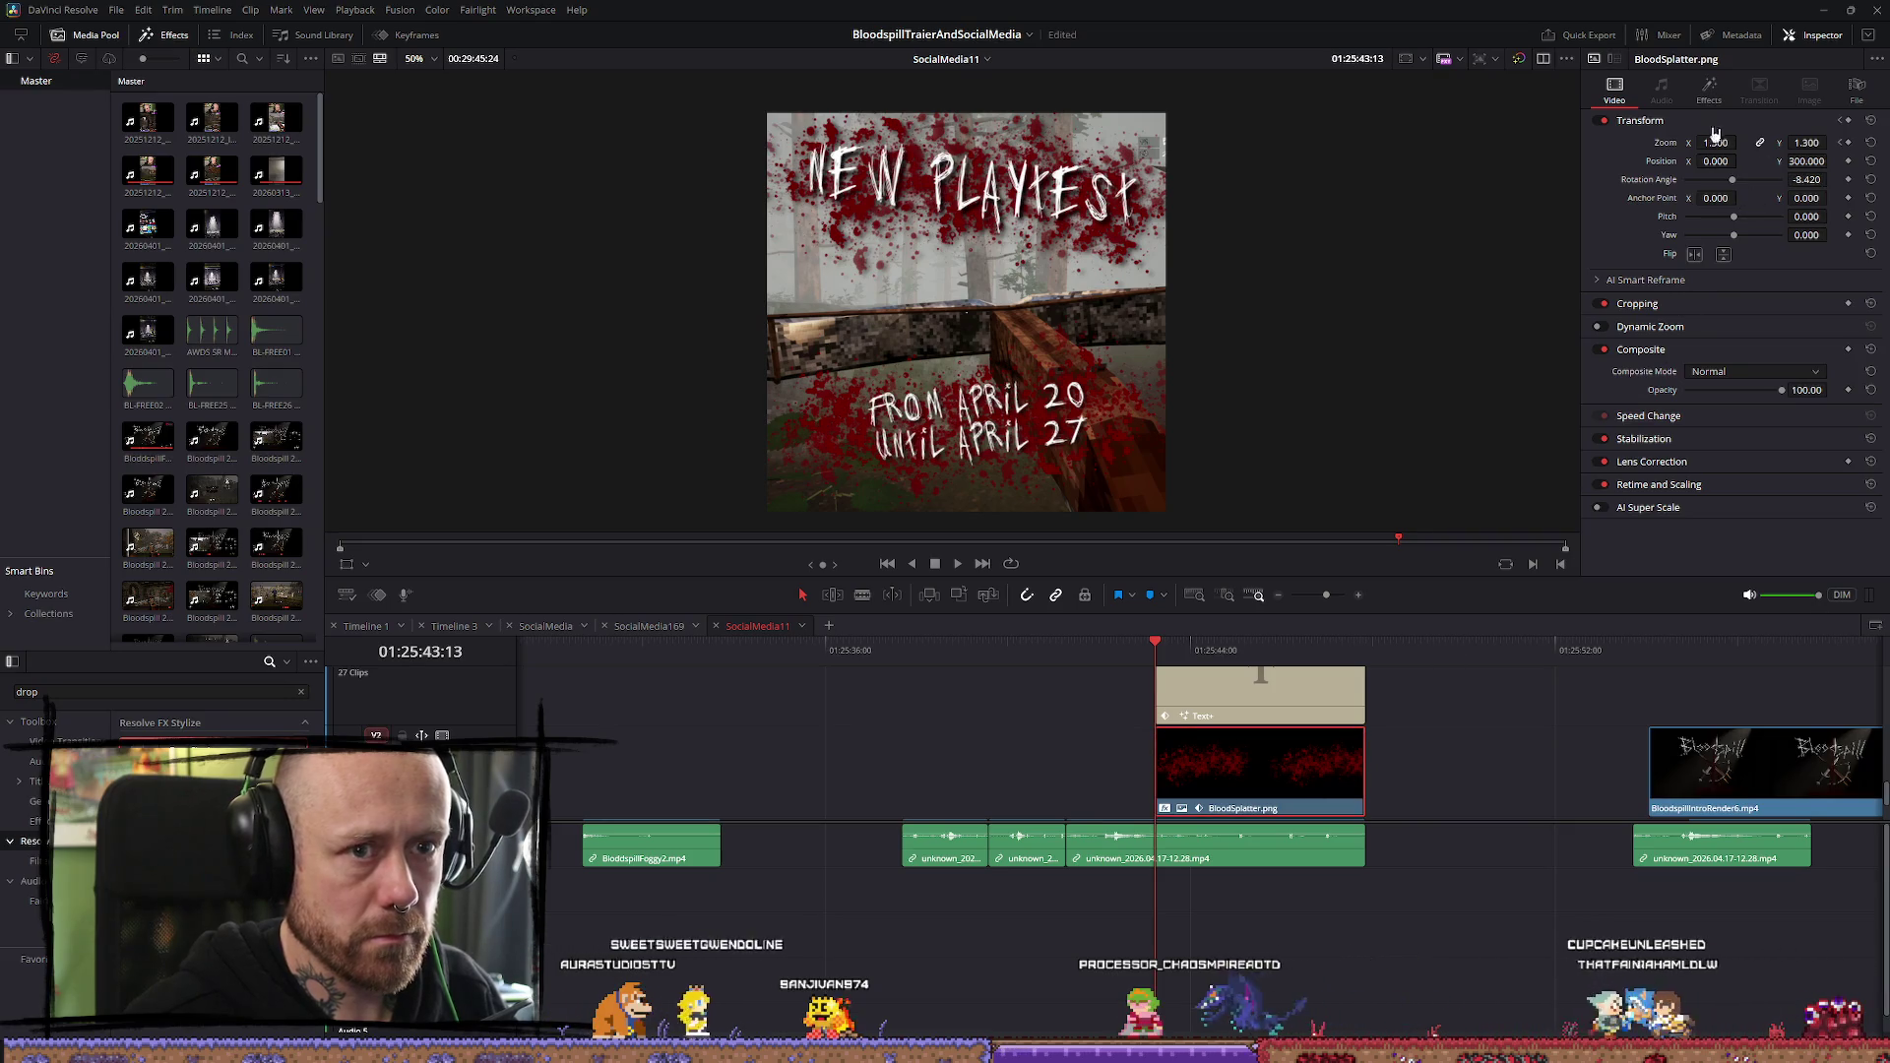
Add a Drop Shadow effect to the lower BloodSplatter.png clip
click(1710, 89)
right_click(1716, 91)
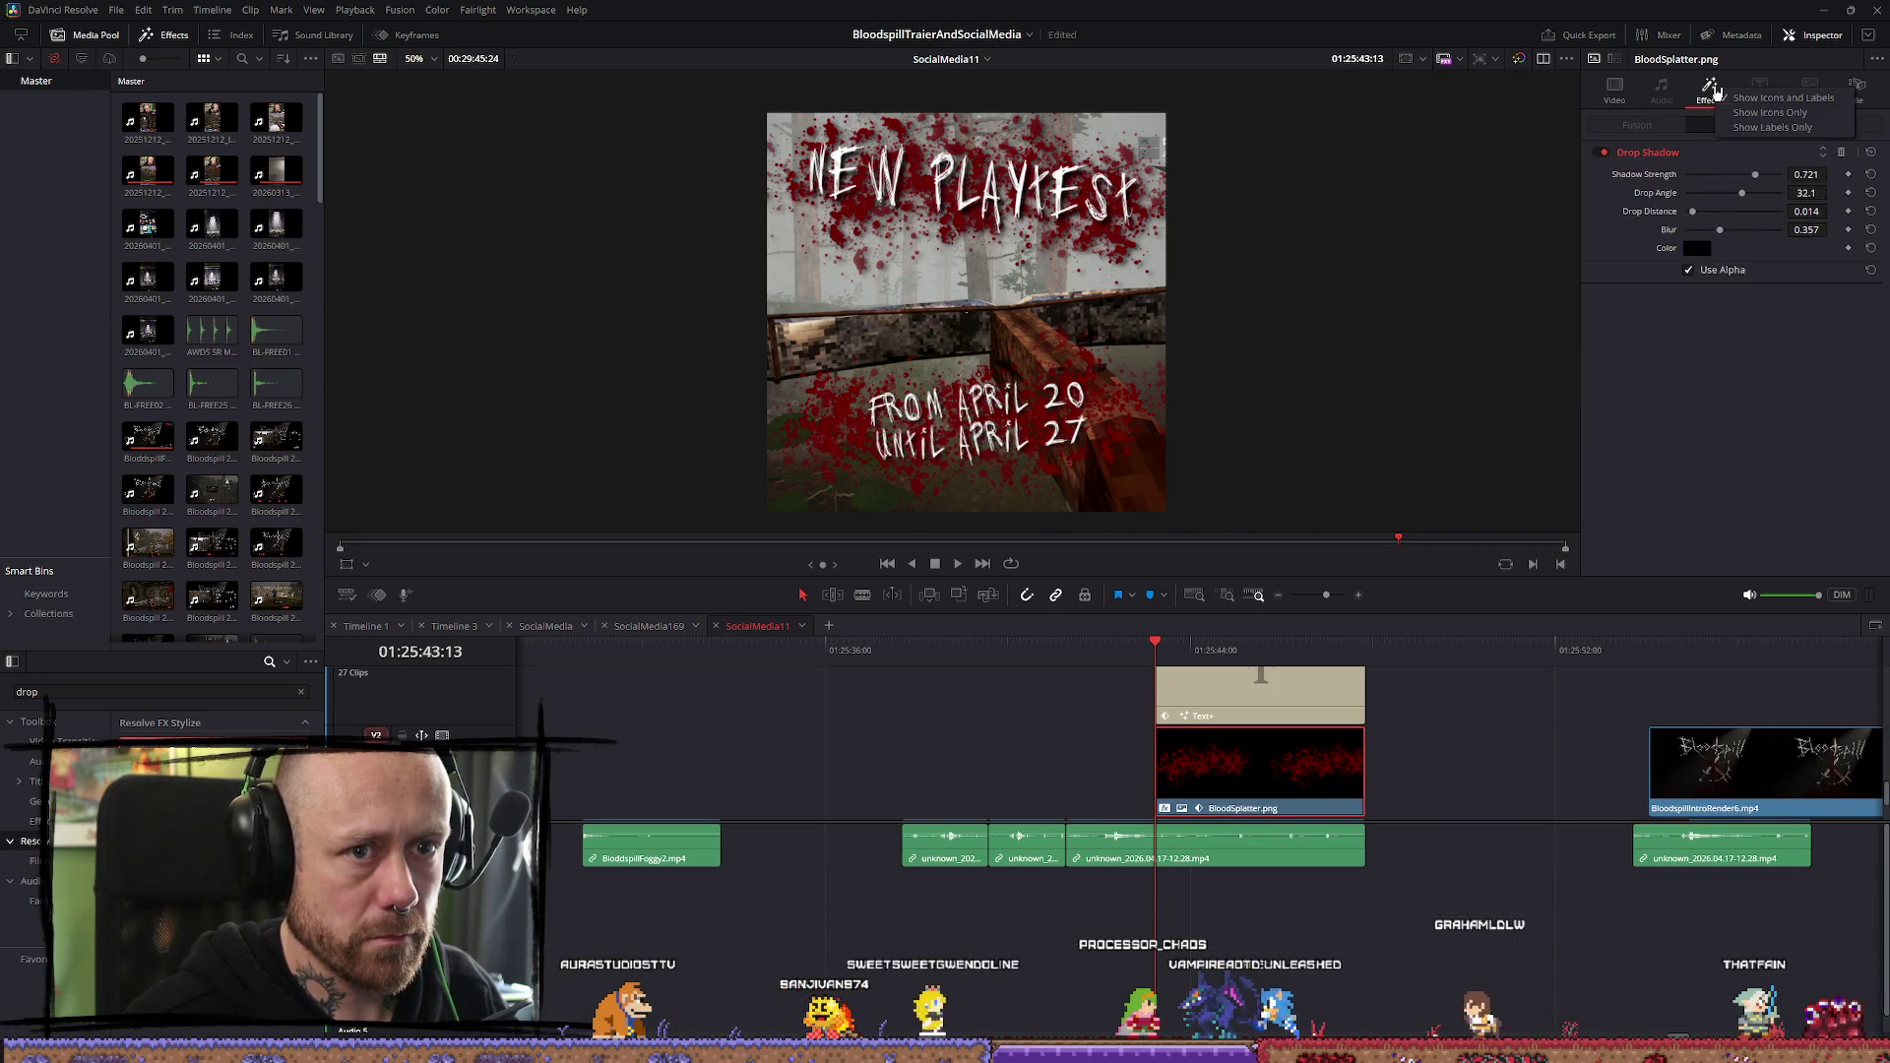
click(1699, 489)
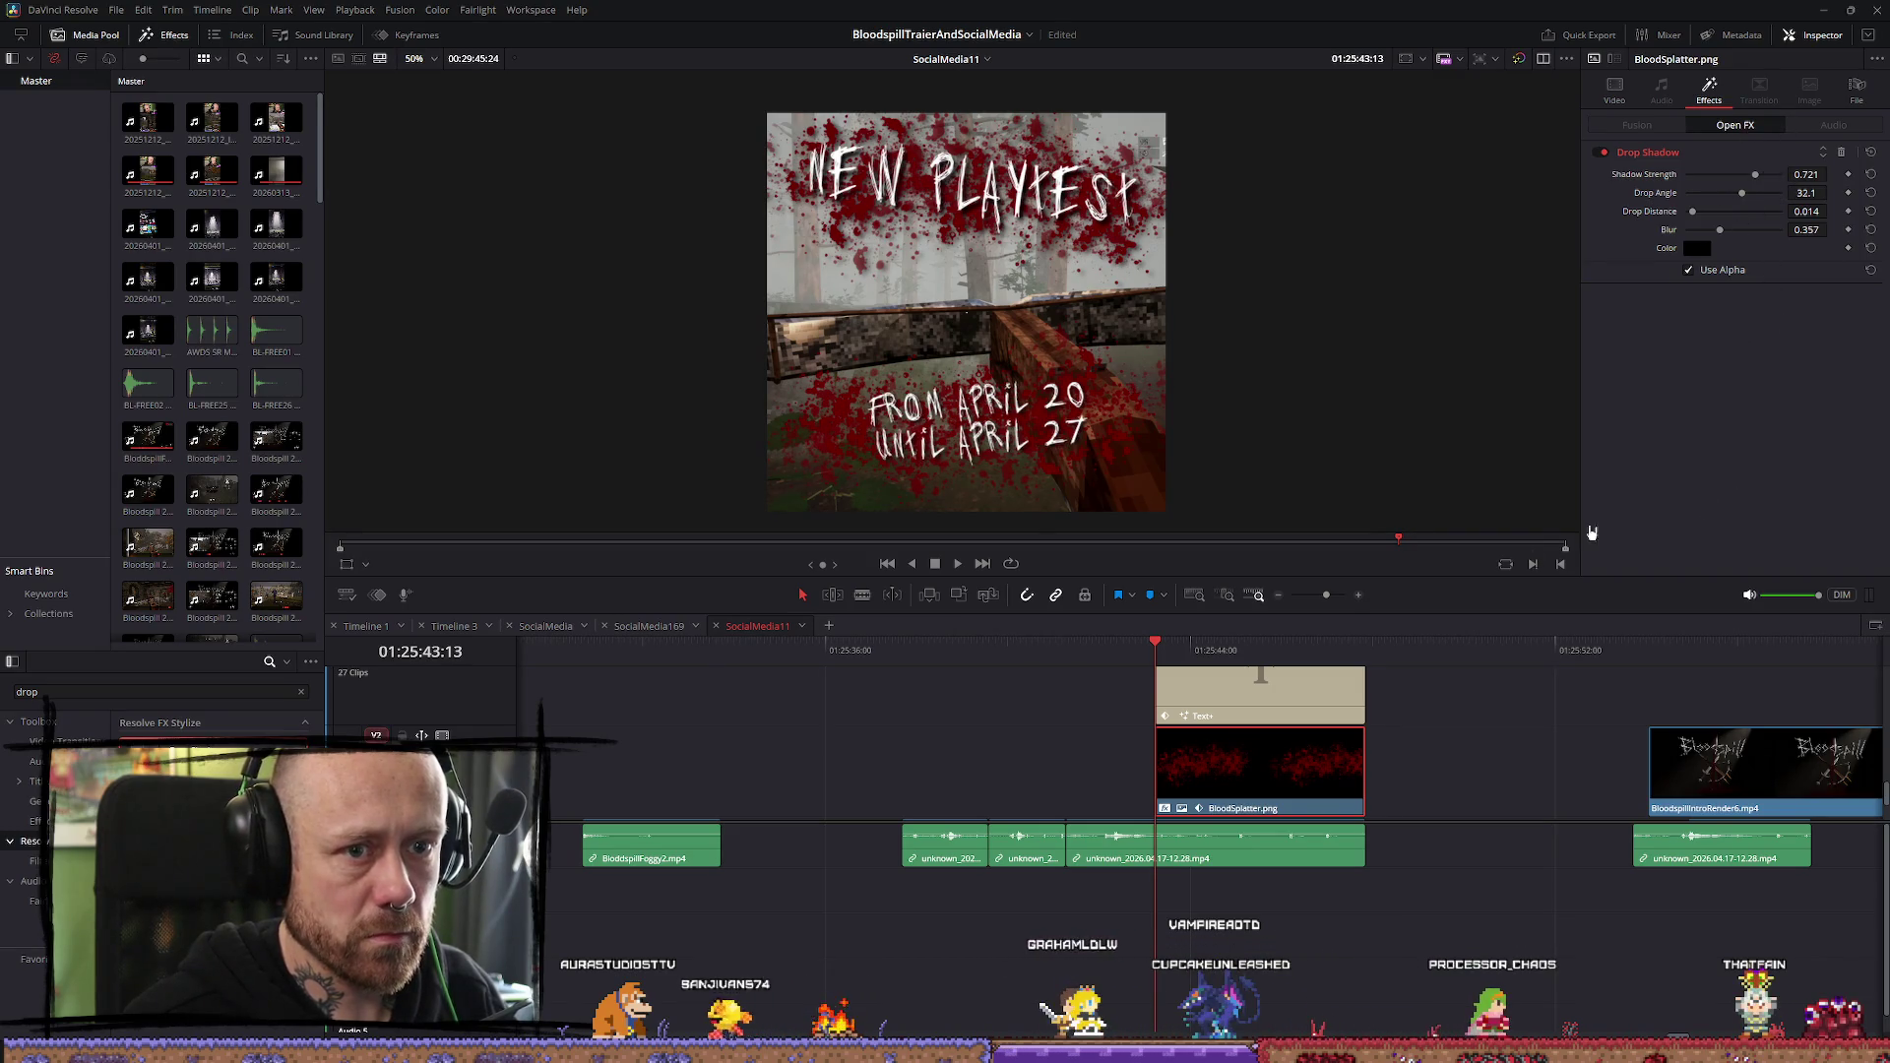
scroll(1380, 758, up, 1)
click(1243, 708)
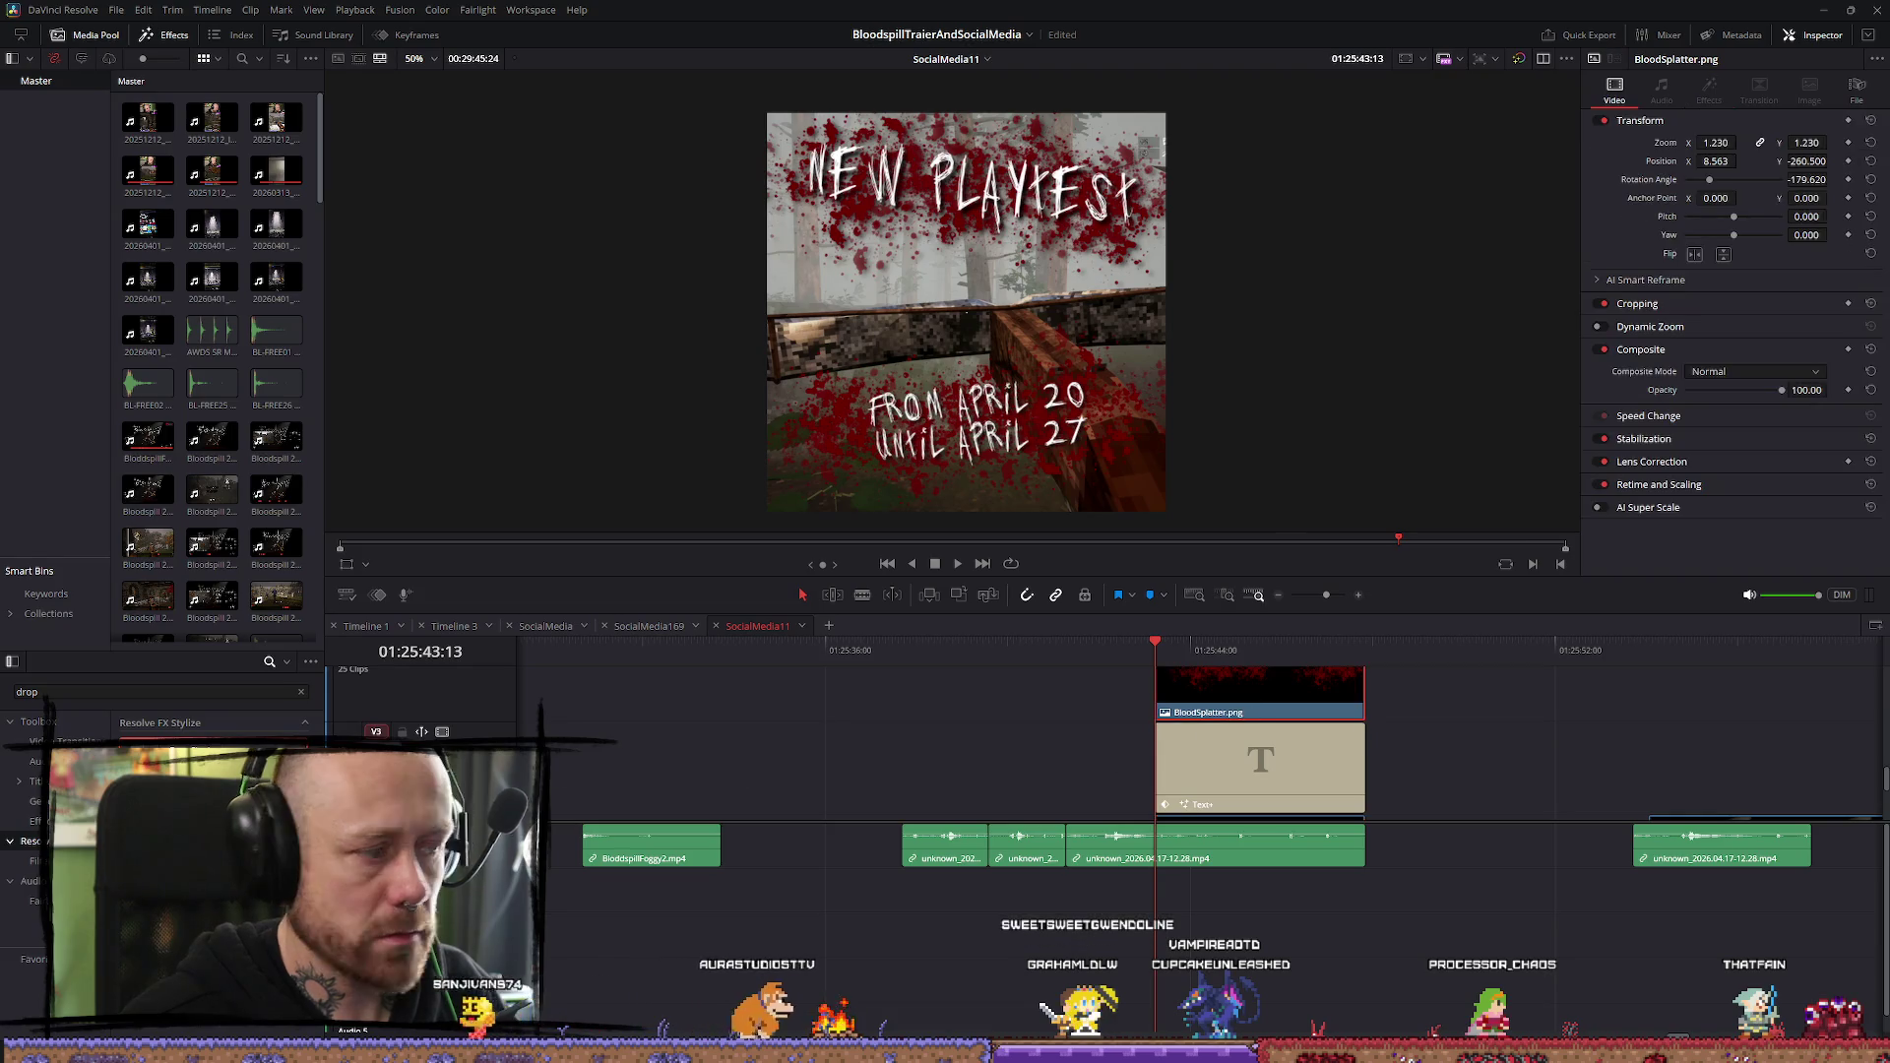
drag(197, 743, 1231, 694)
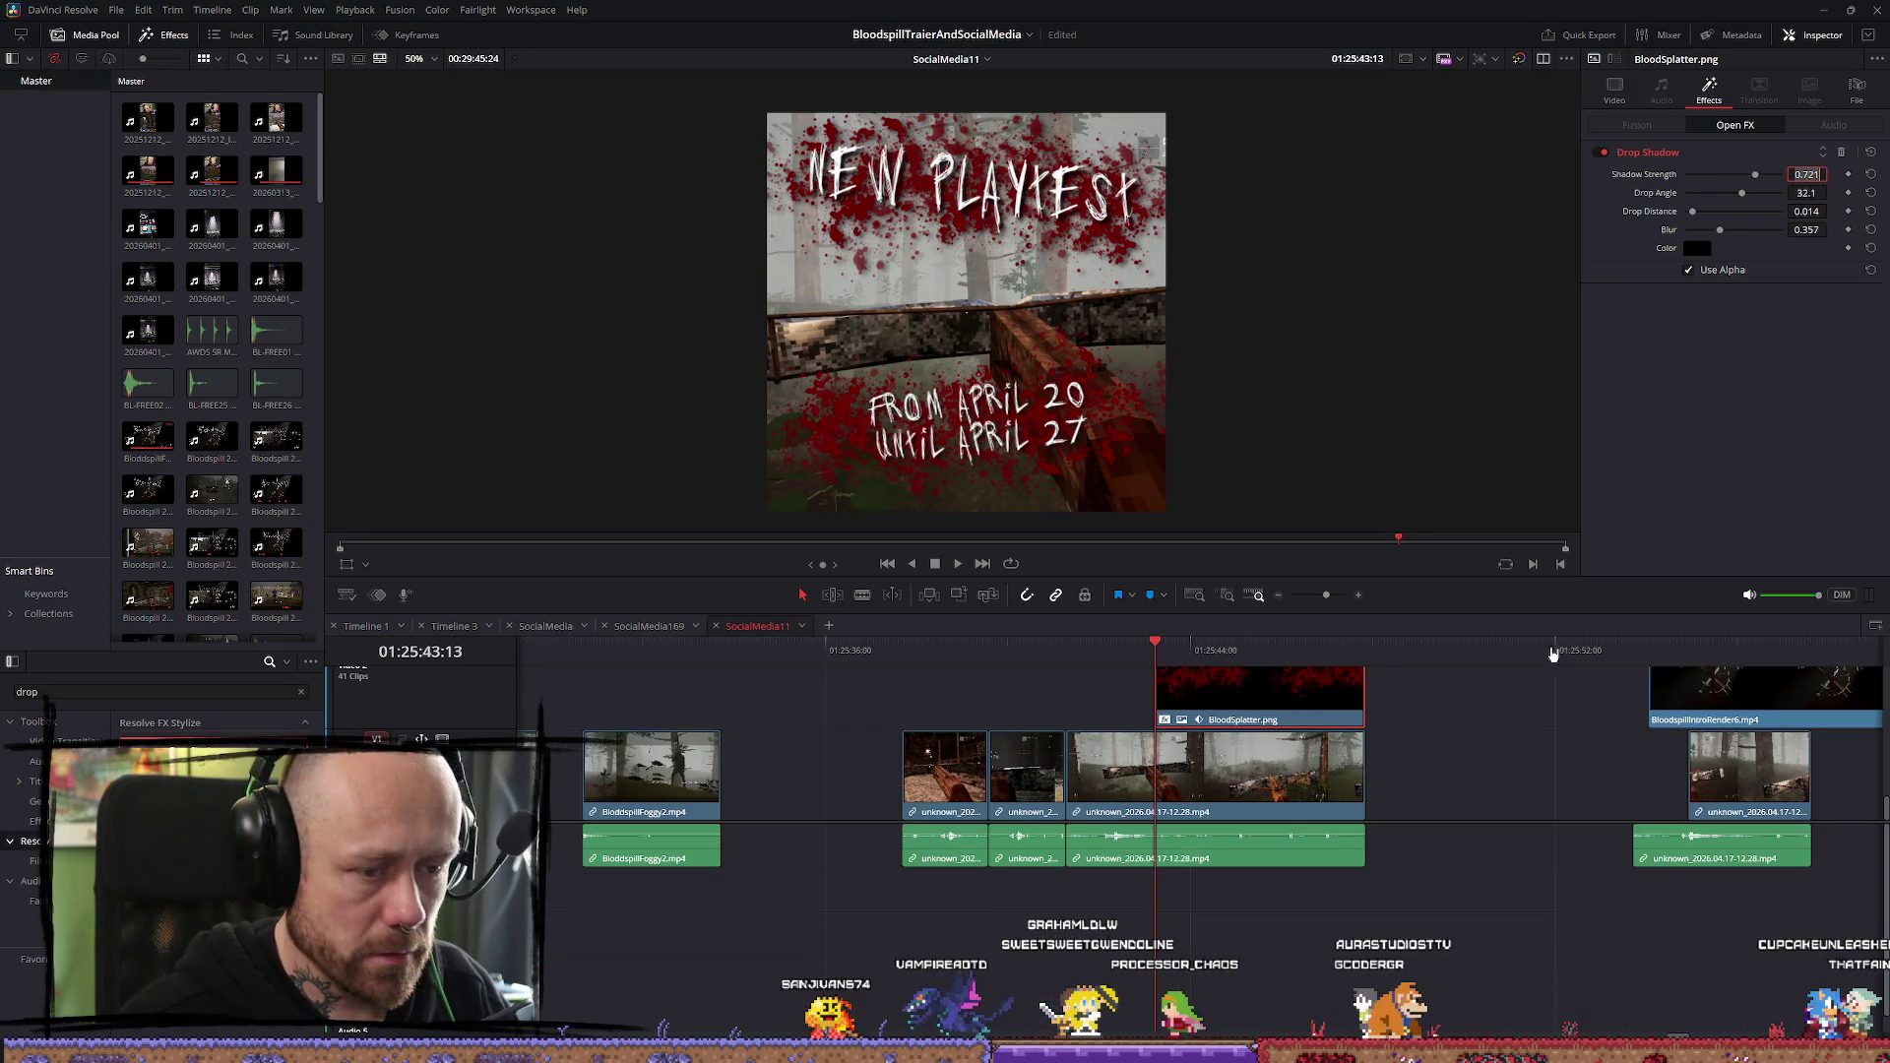
click(1485, 748)
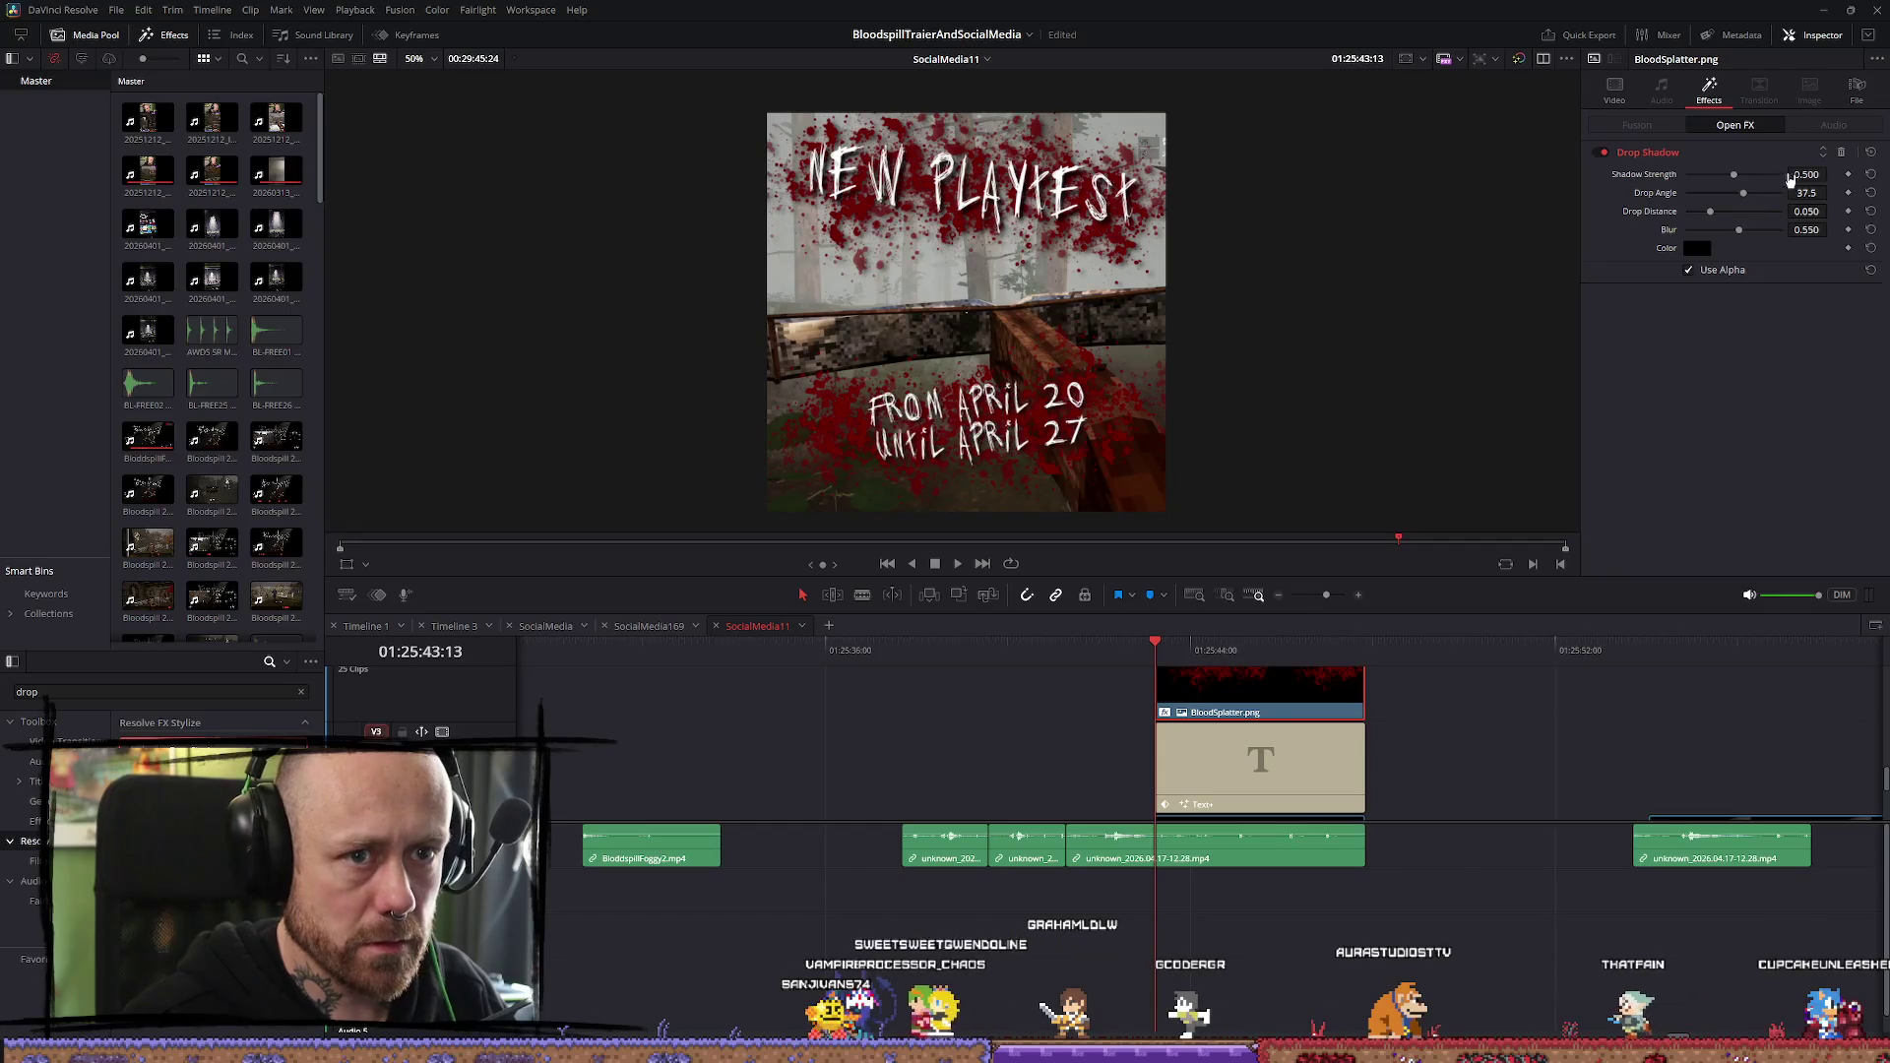
Set the drop shadow to strength 0.721, angle 32.1, distance 0.014 and blur 0.357
click(1806, 174)
text(0.721)
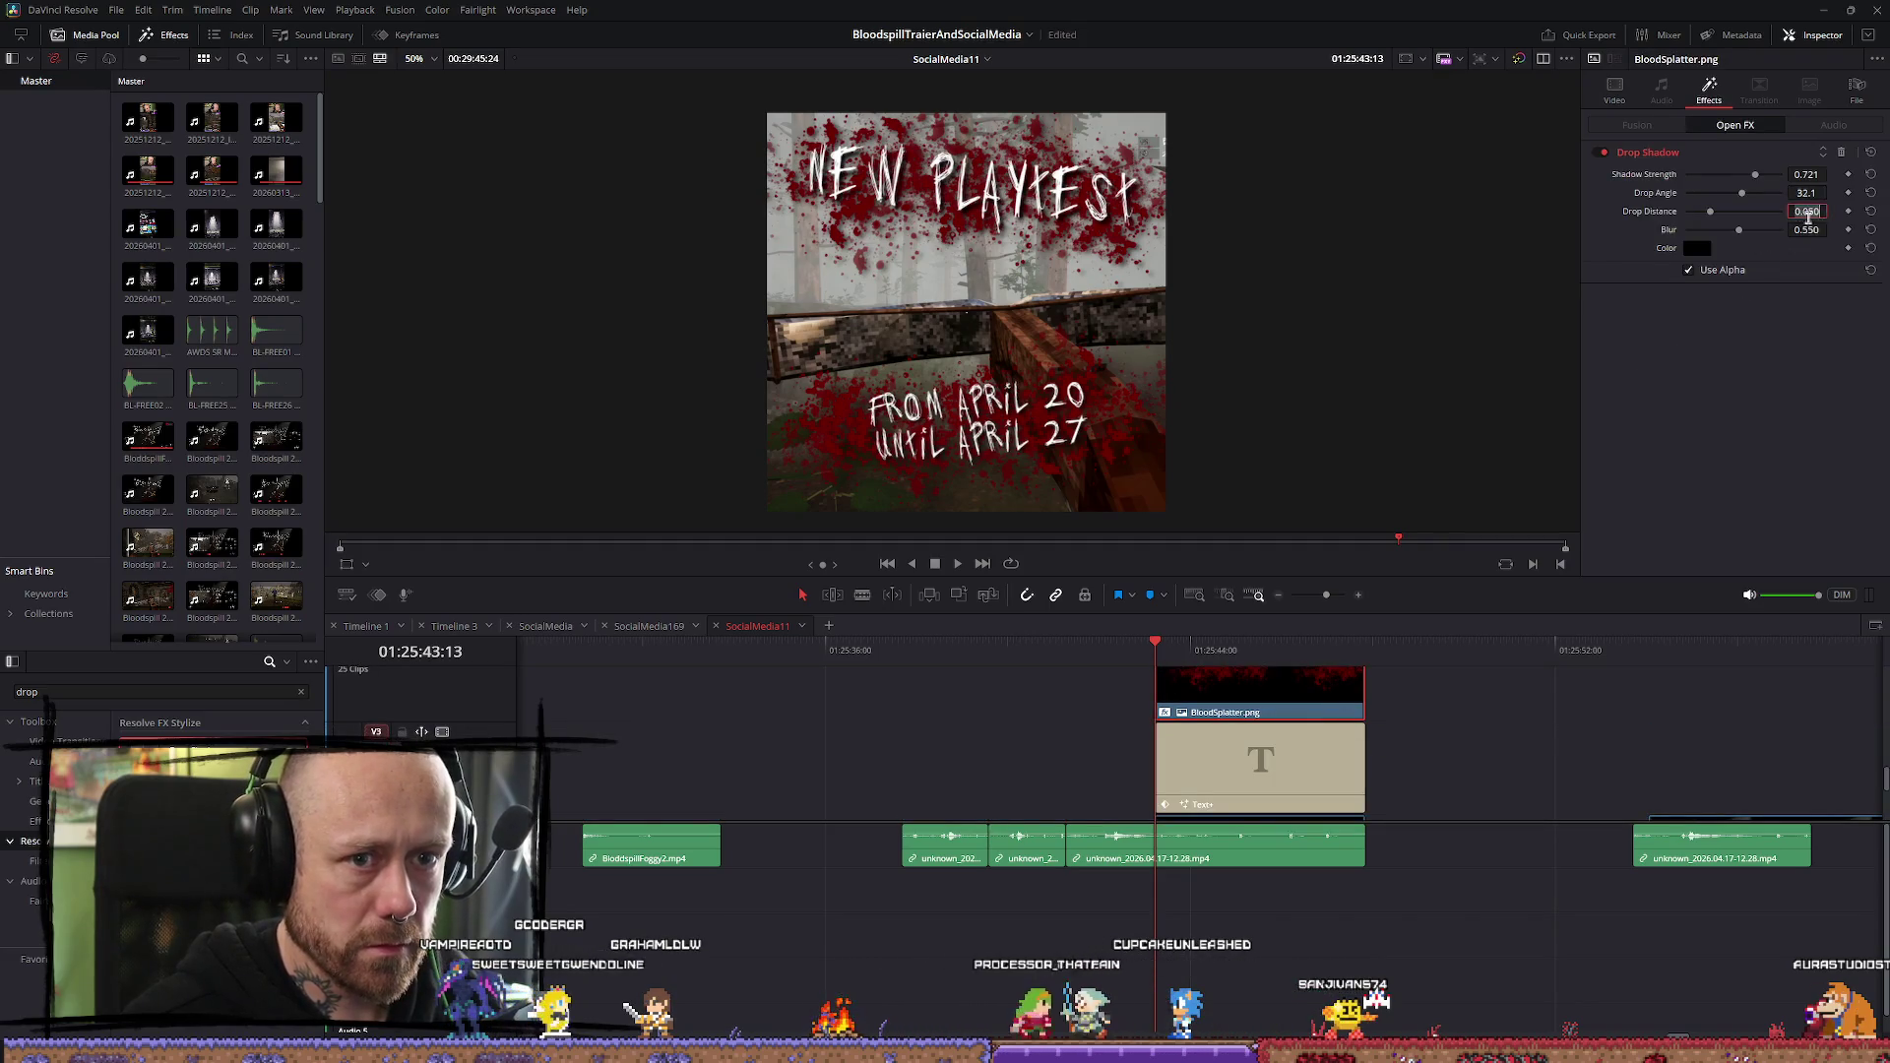
click(1587, 707)
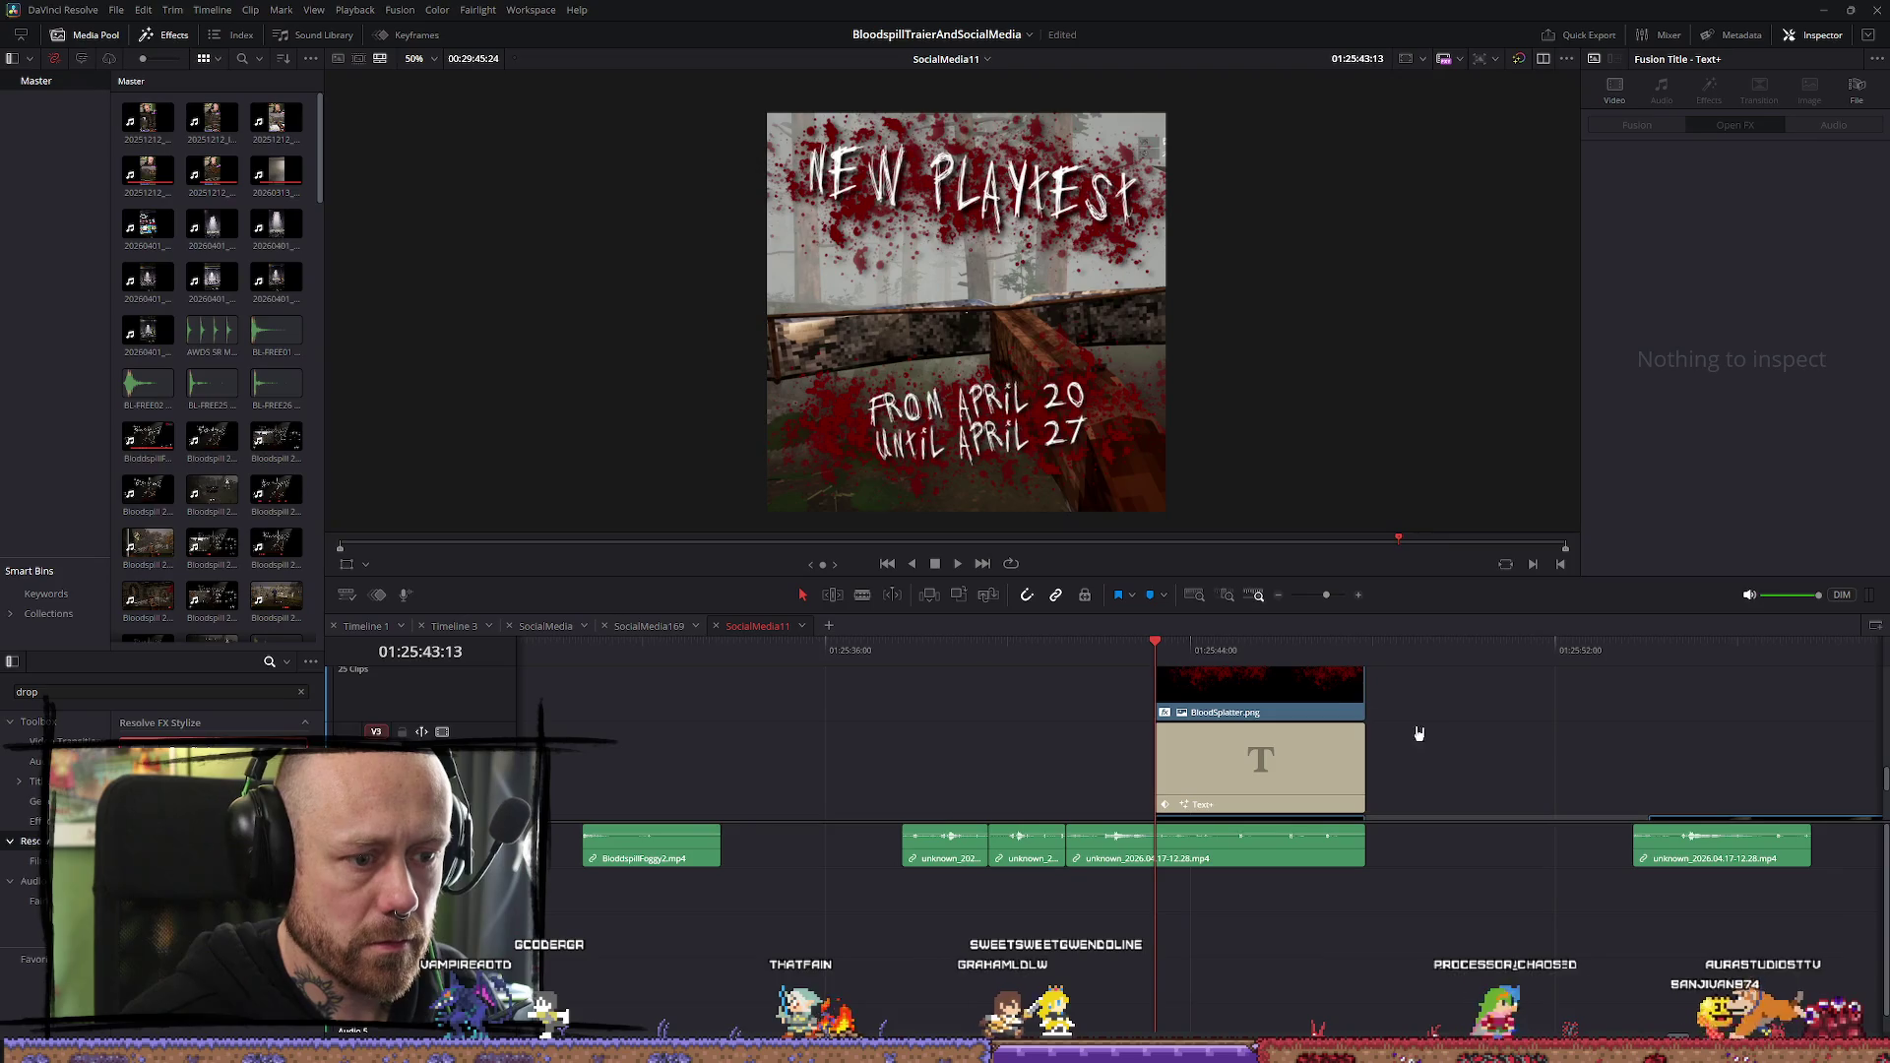
click(1280, 689)
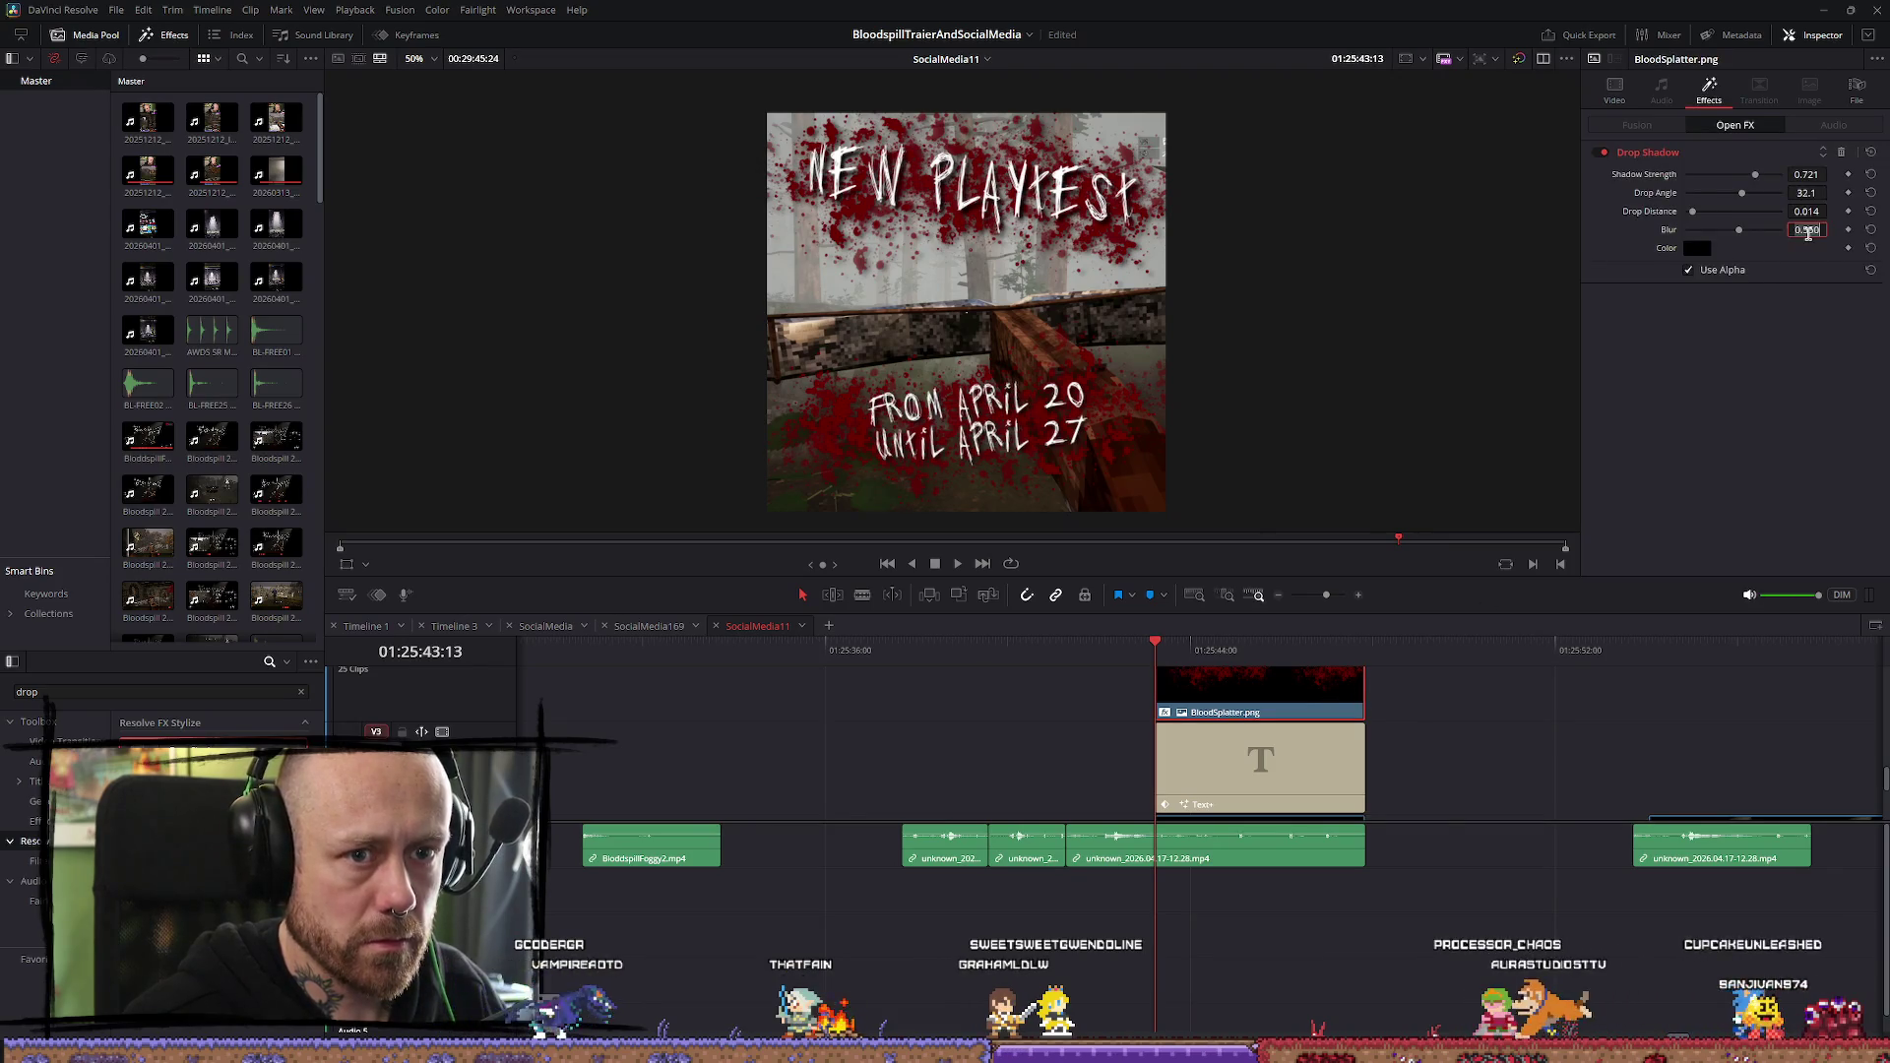
key(Return)
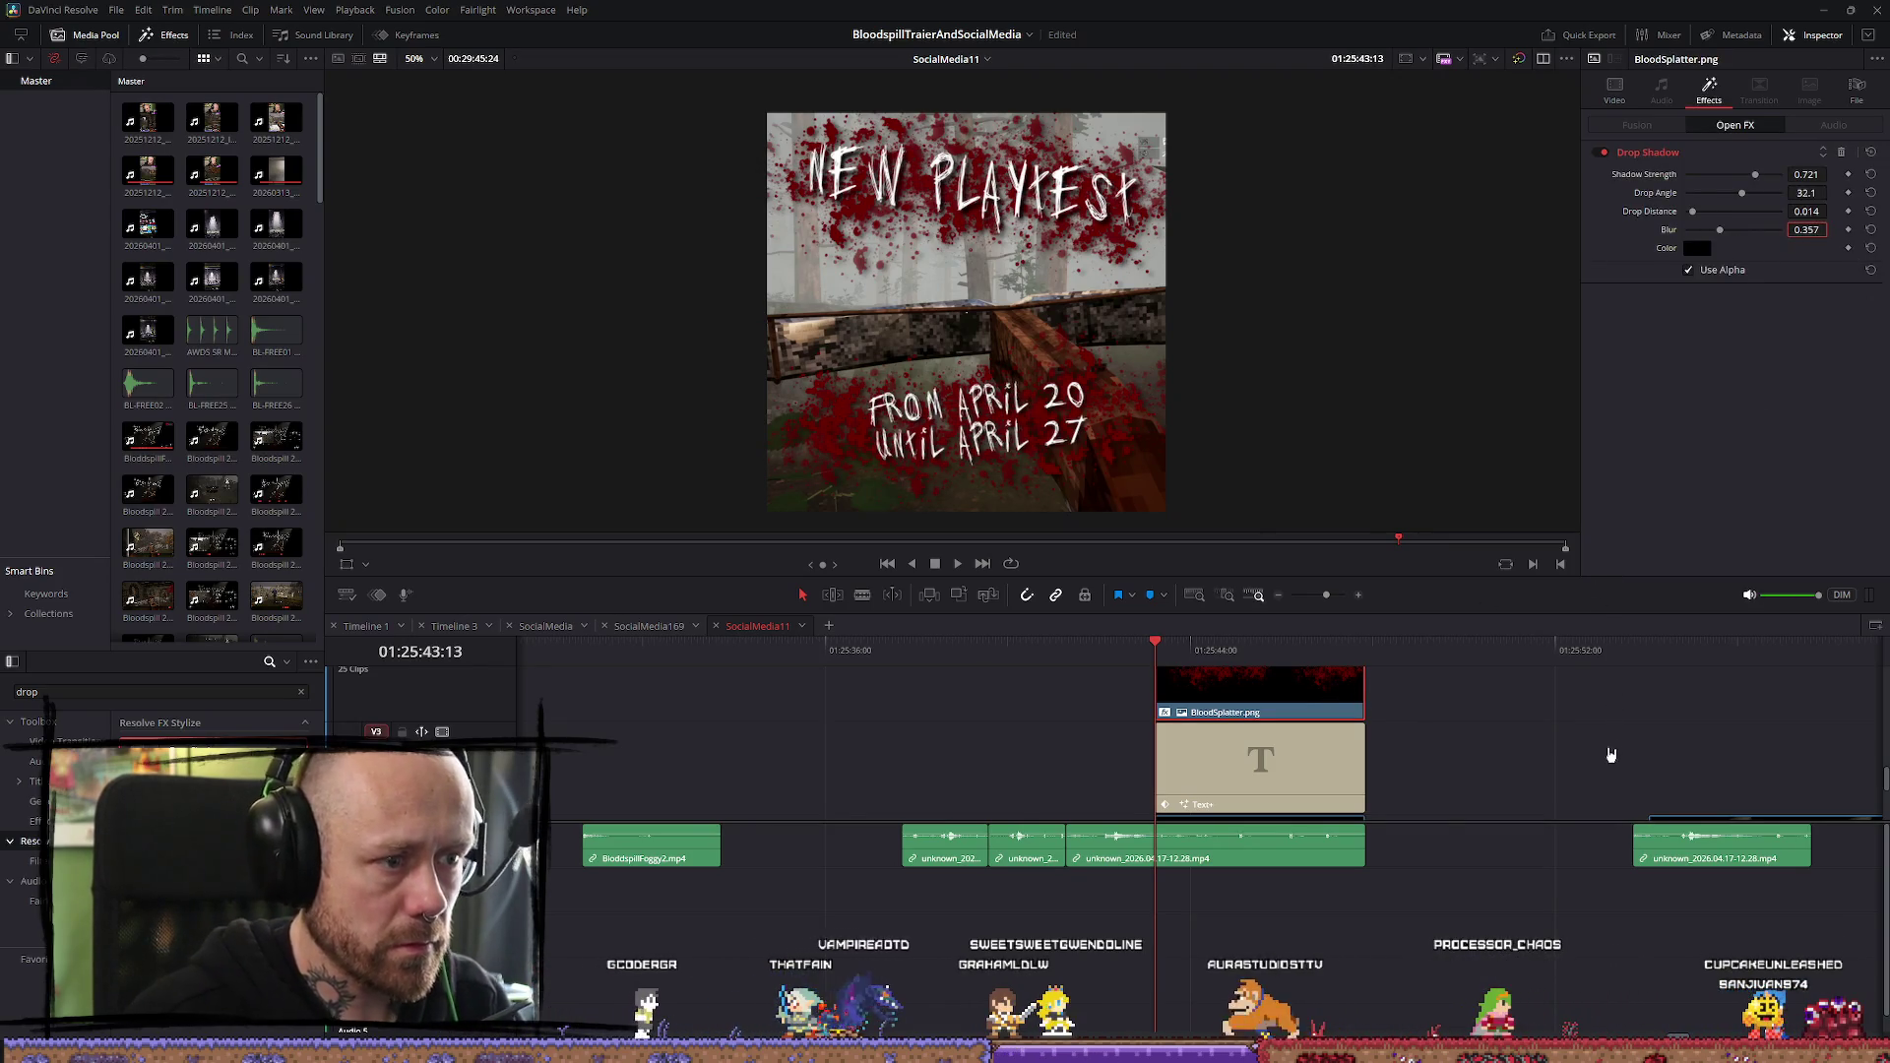
click(1593, 720)
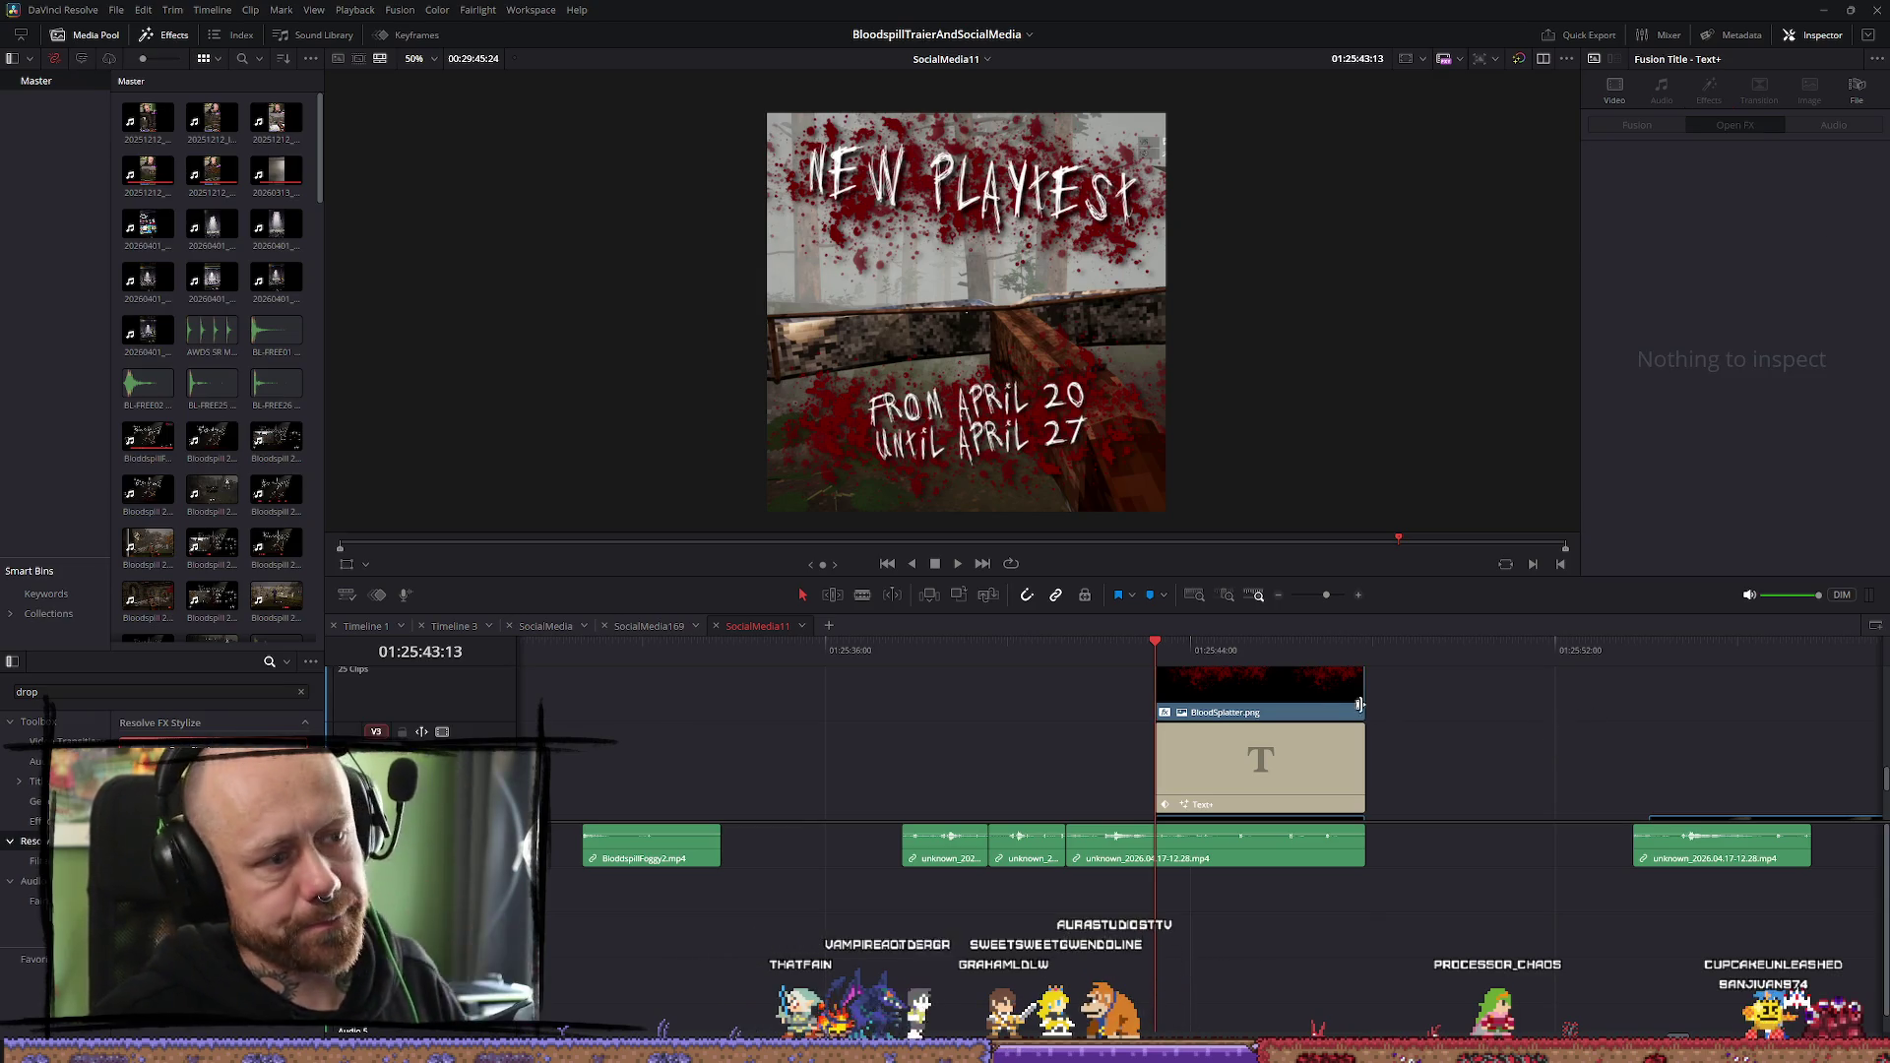
Scrub through the finished title card to check the shadowed splatter
drag(1122, 651, 1171, 652)
scroll(1289, 690, up, 3)
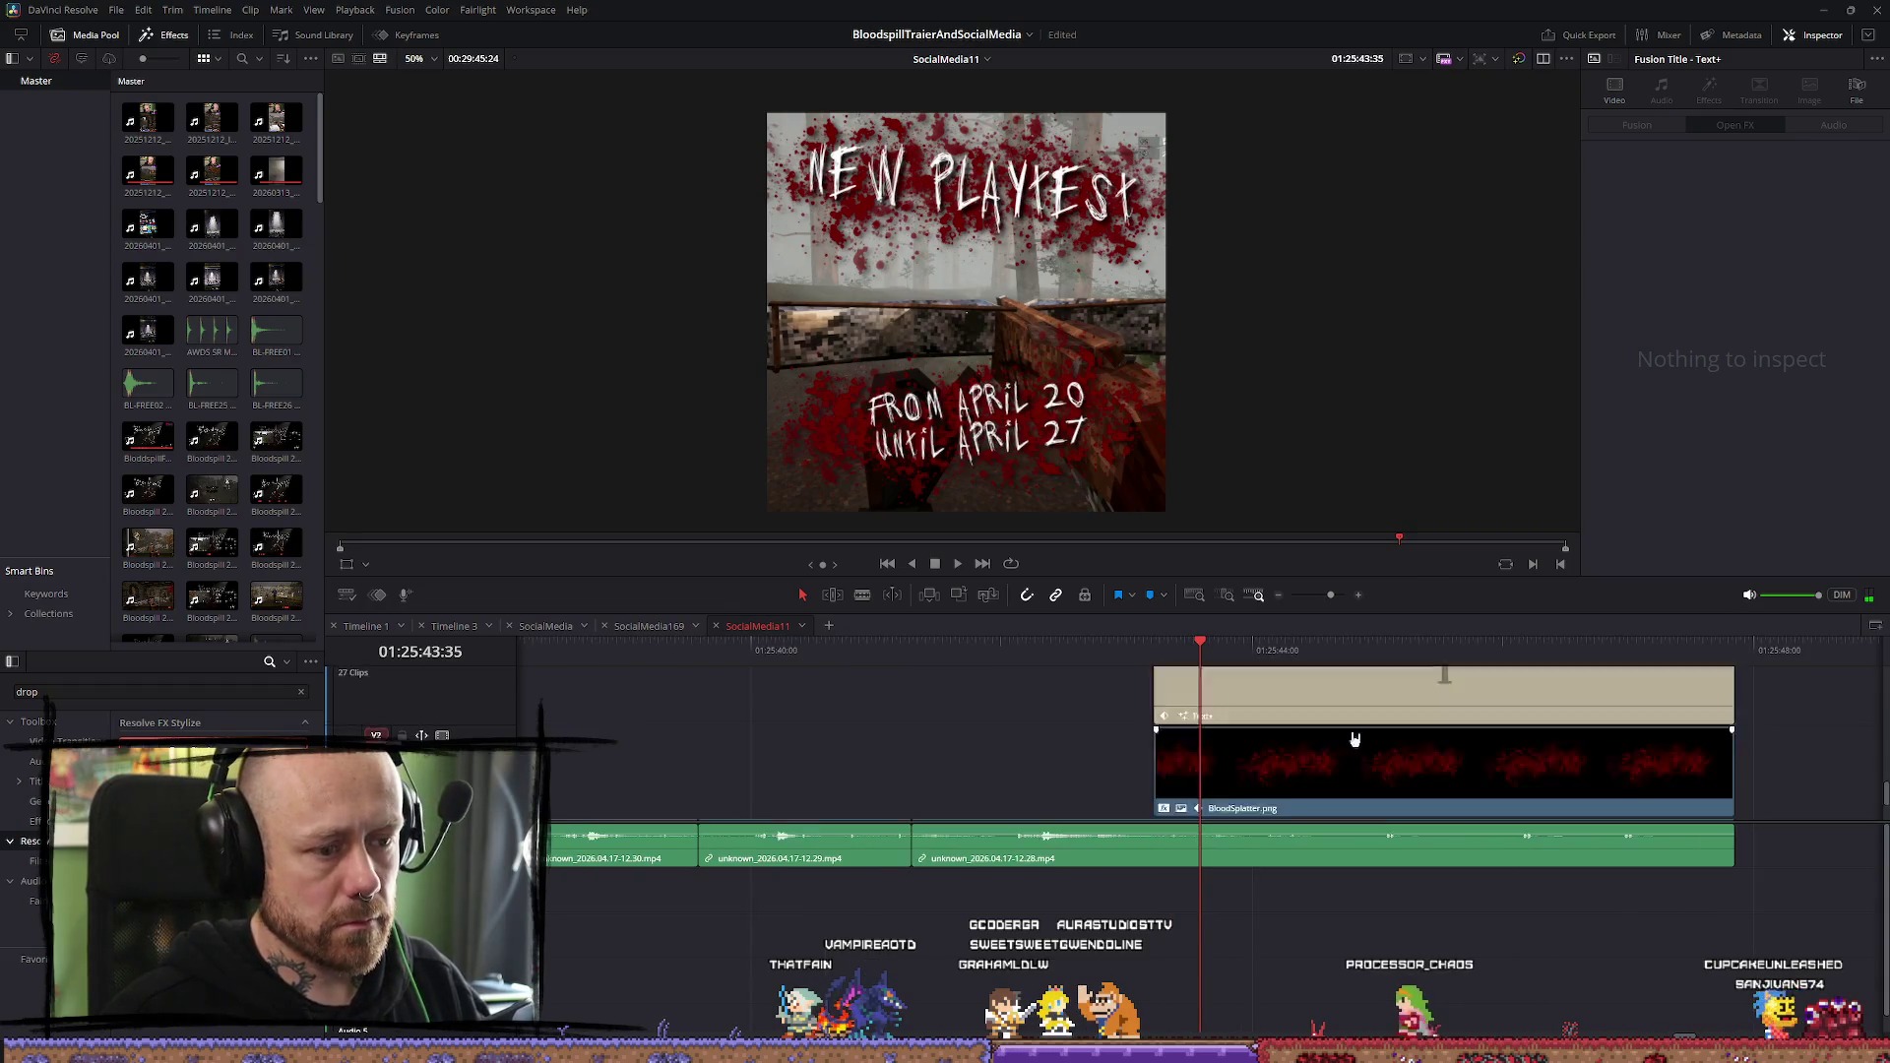
scroll(1264, 705, up, 1)
mouse_move(1195, 650)
mouse_down()
mouse_move(1139, 649)
mouse_move(1159, 654)
mouse_up()
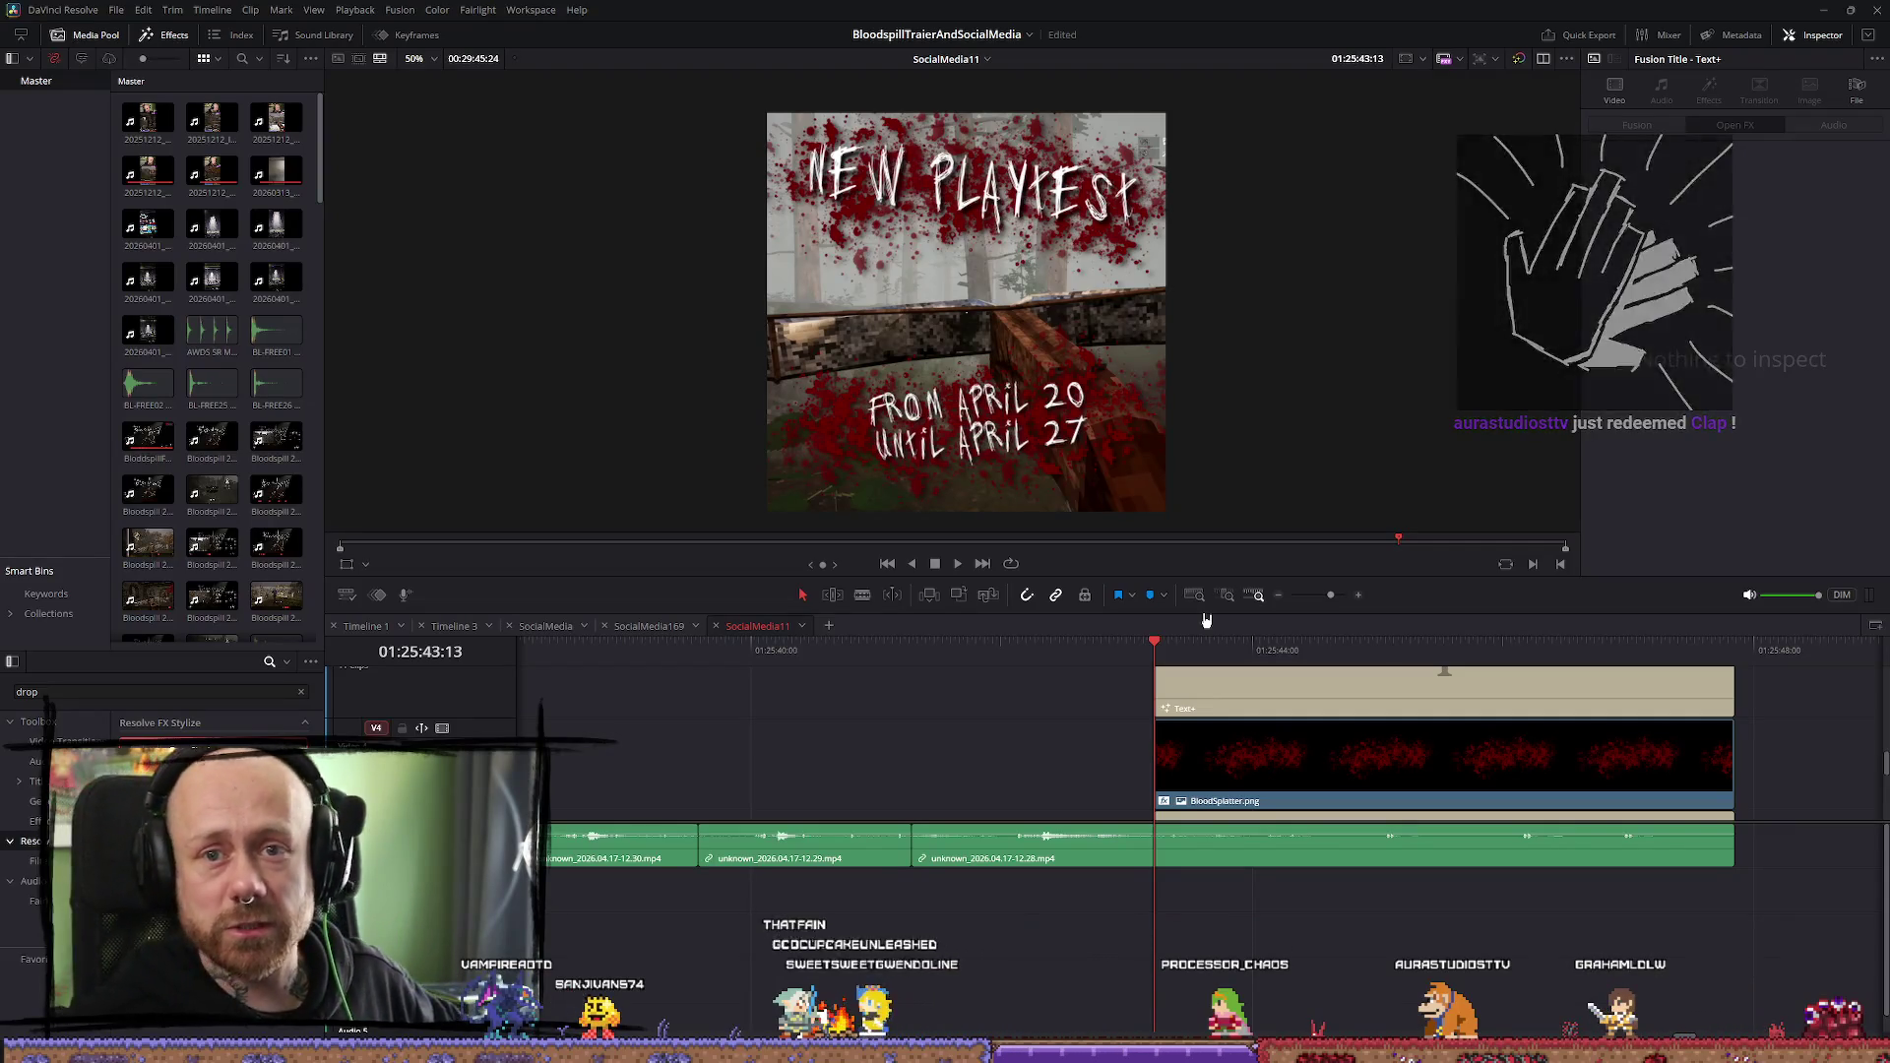
Show the upper BloodSplatter.png clip's Video transform settings and step forward a few frames
scroll(1389, 711, down, 2)
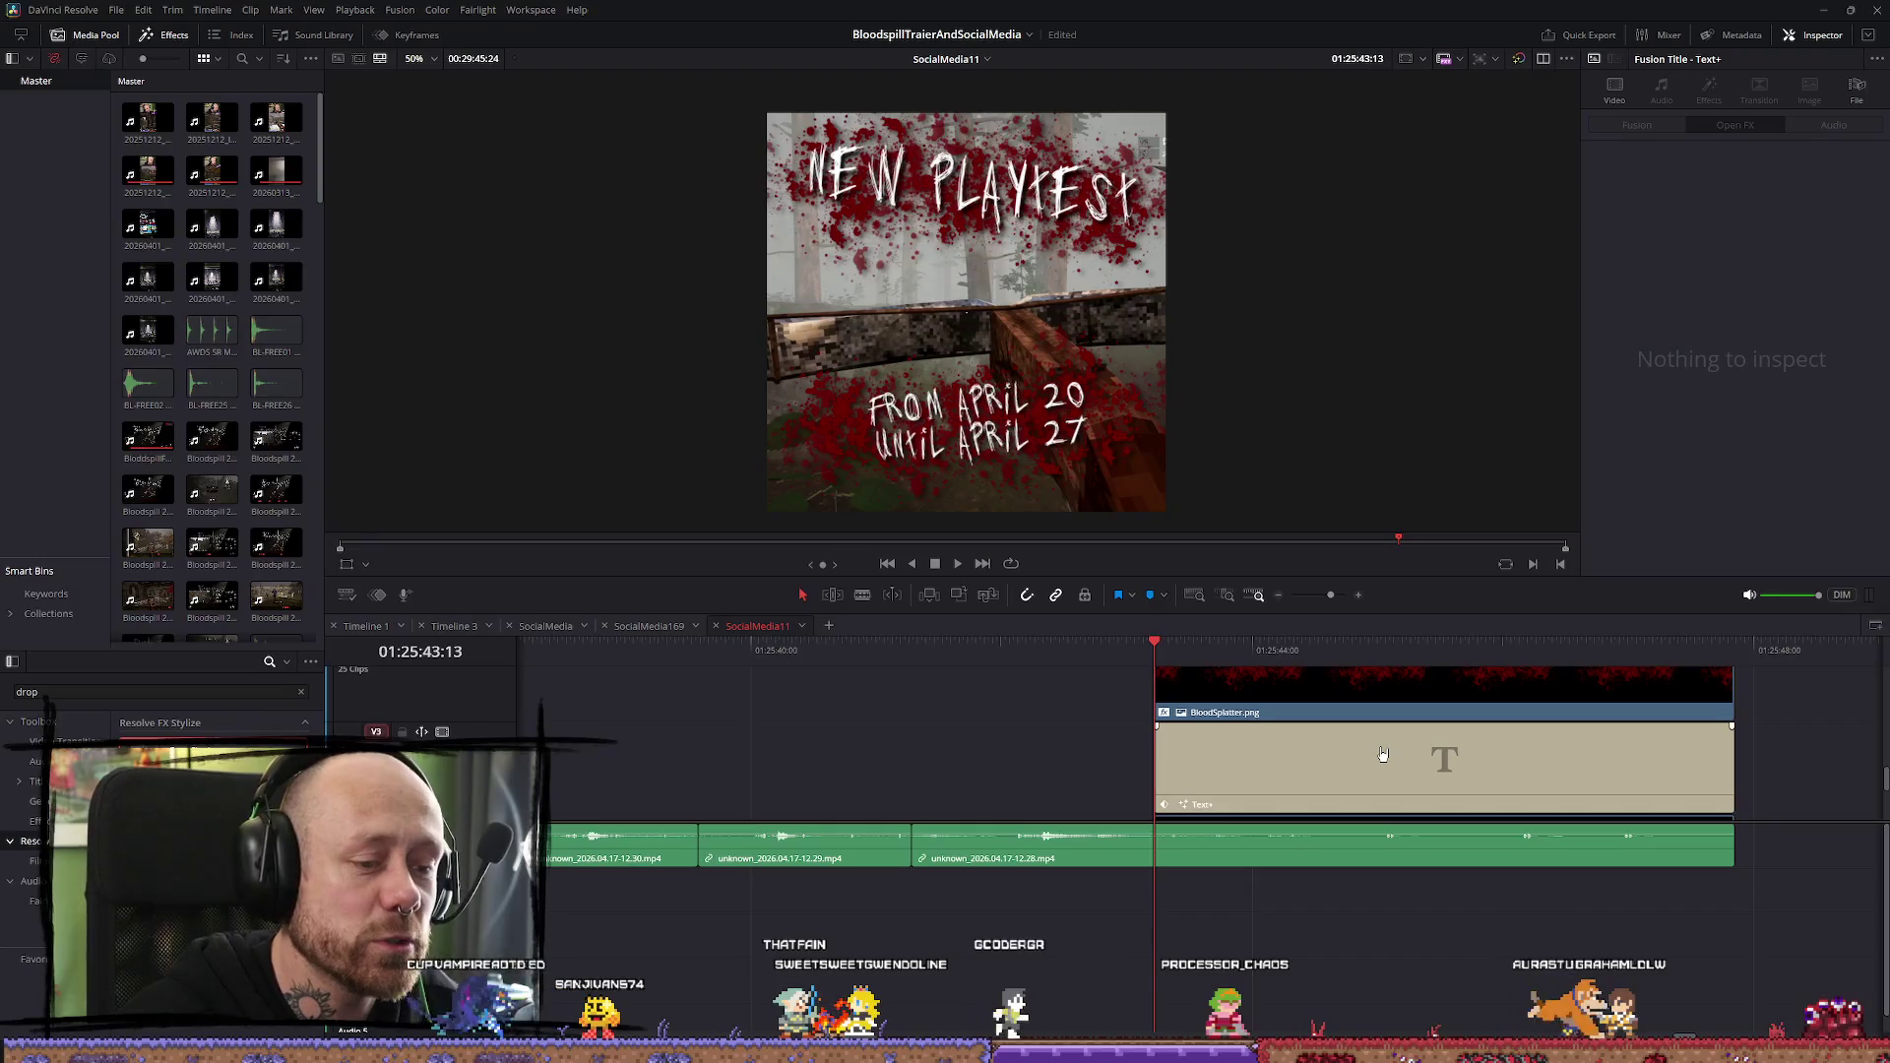
scroll(1308, 775, down, 2)
scroll(1301, 748, up, 2)
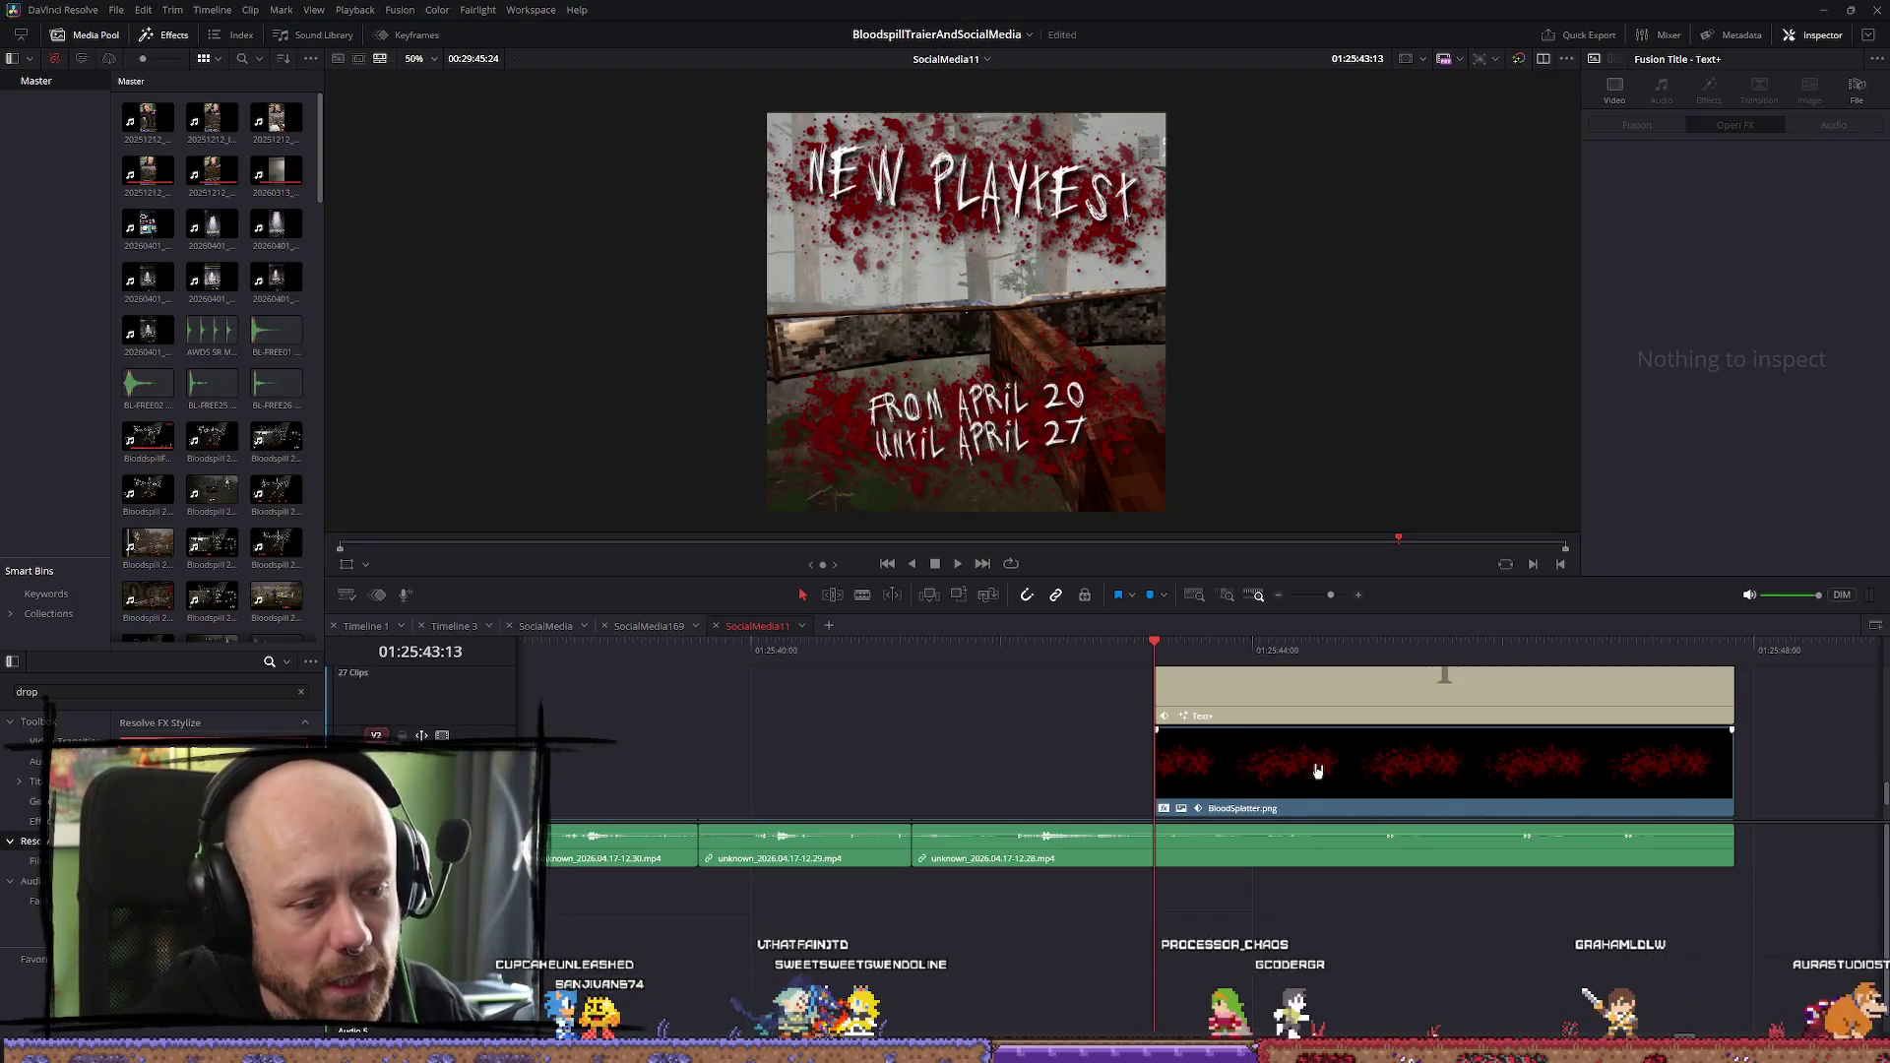
scroll(1299, 734, down, 2)
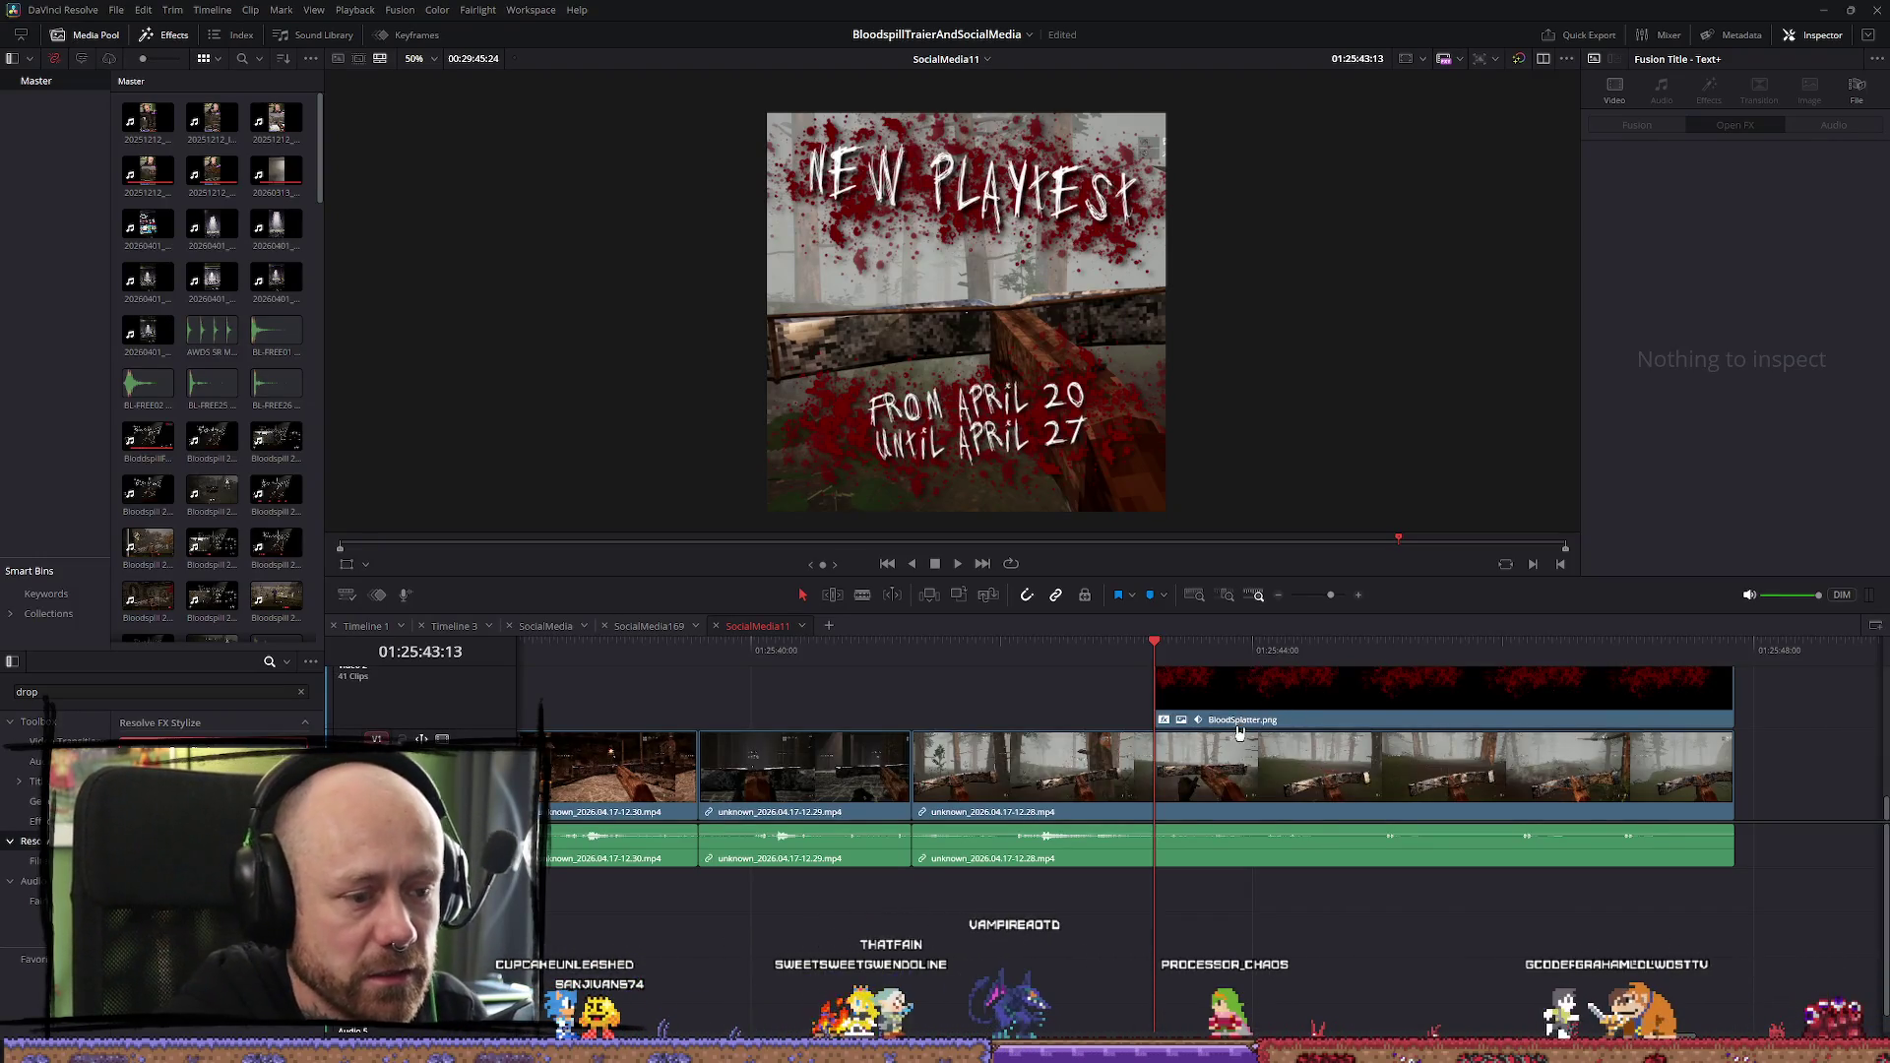
scroll(1280, 739, up, 2)
click(1252, 755)
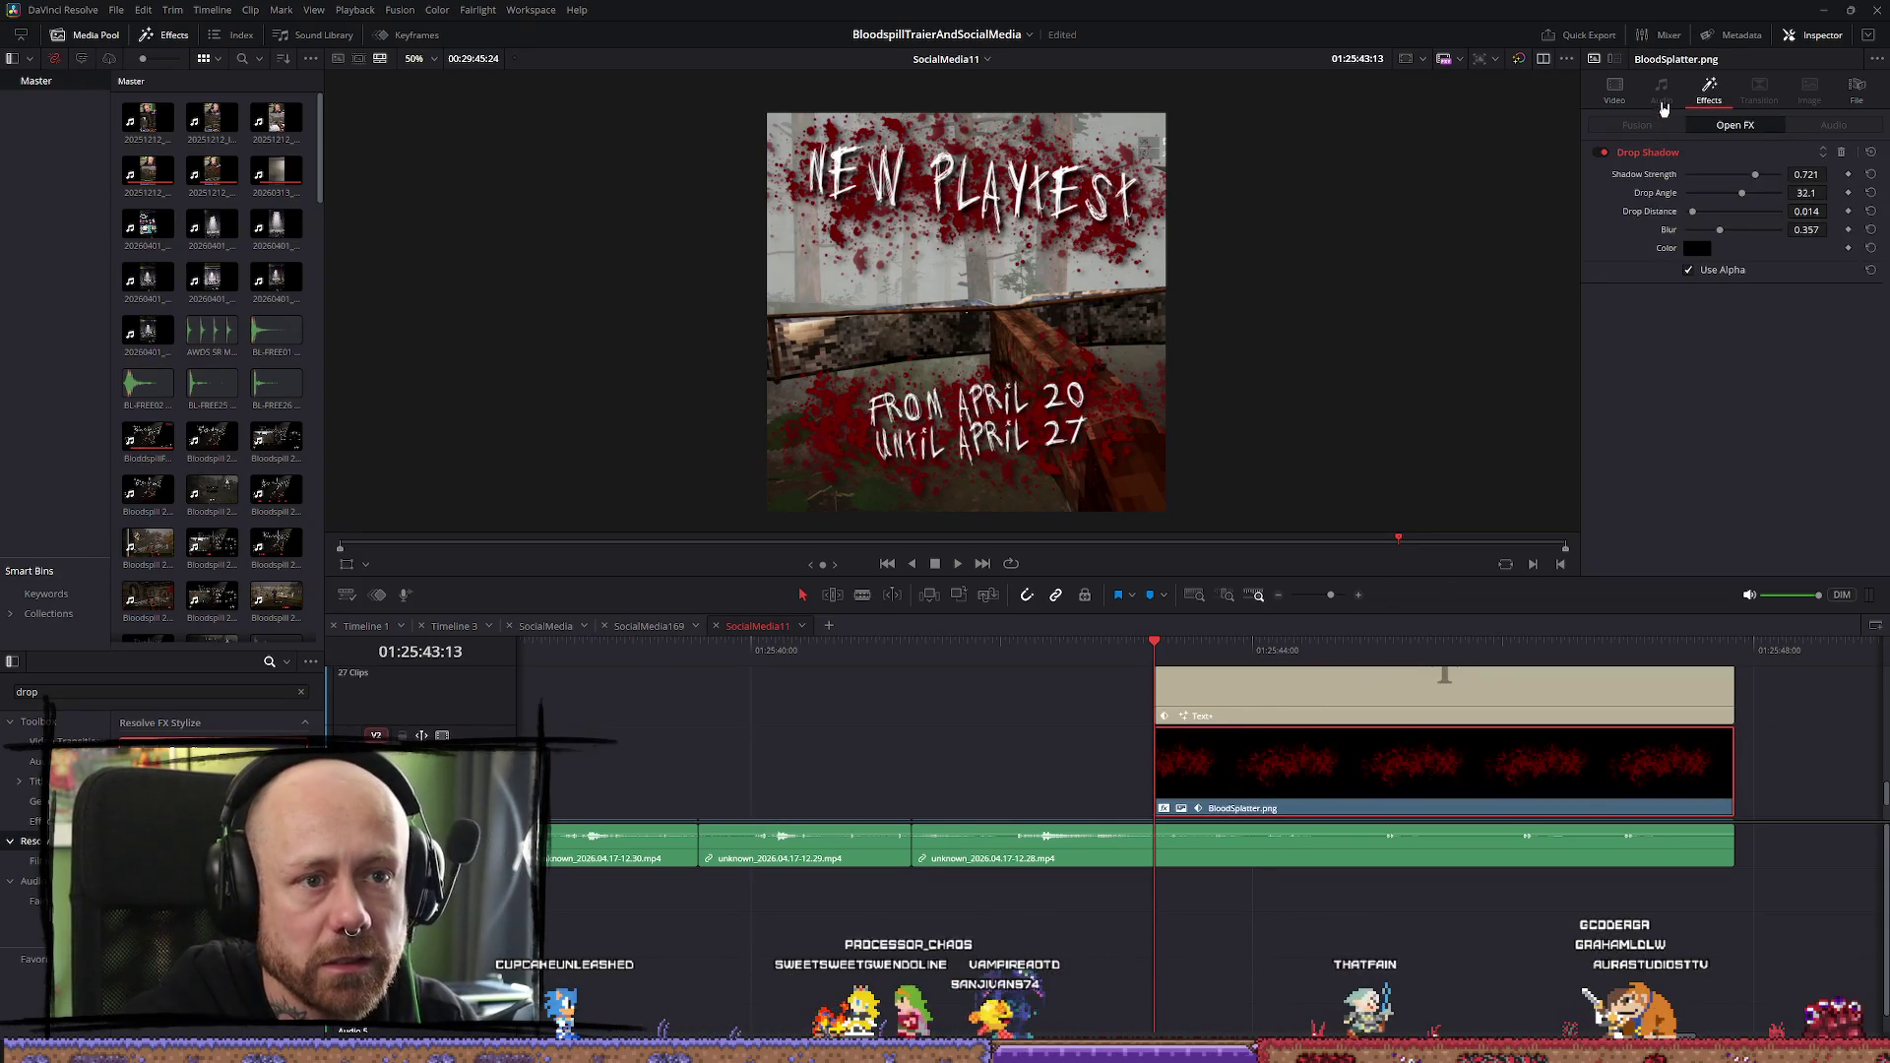
click(1614, 89)
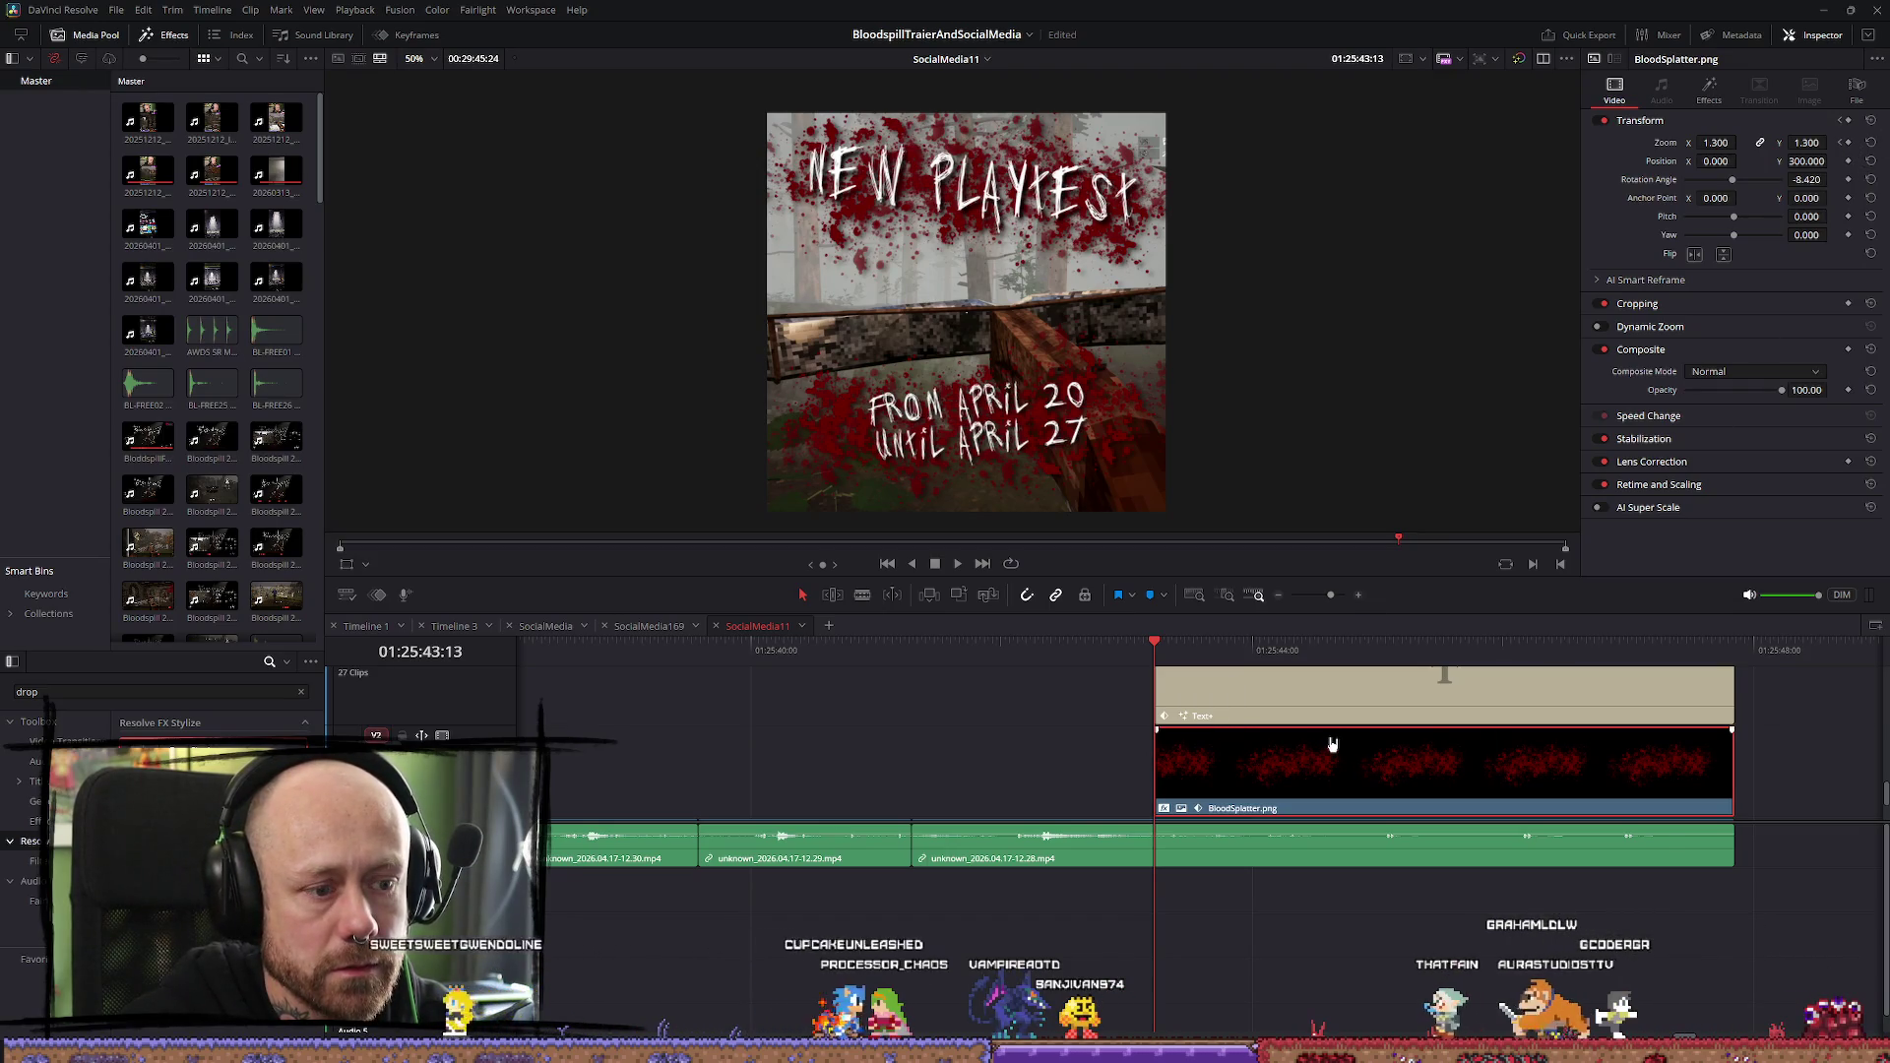
key(Right)
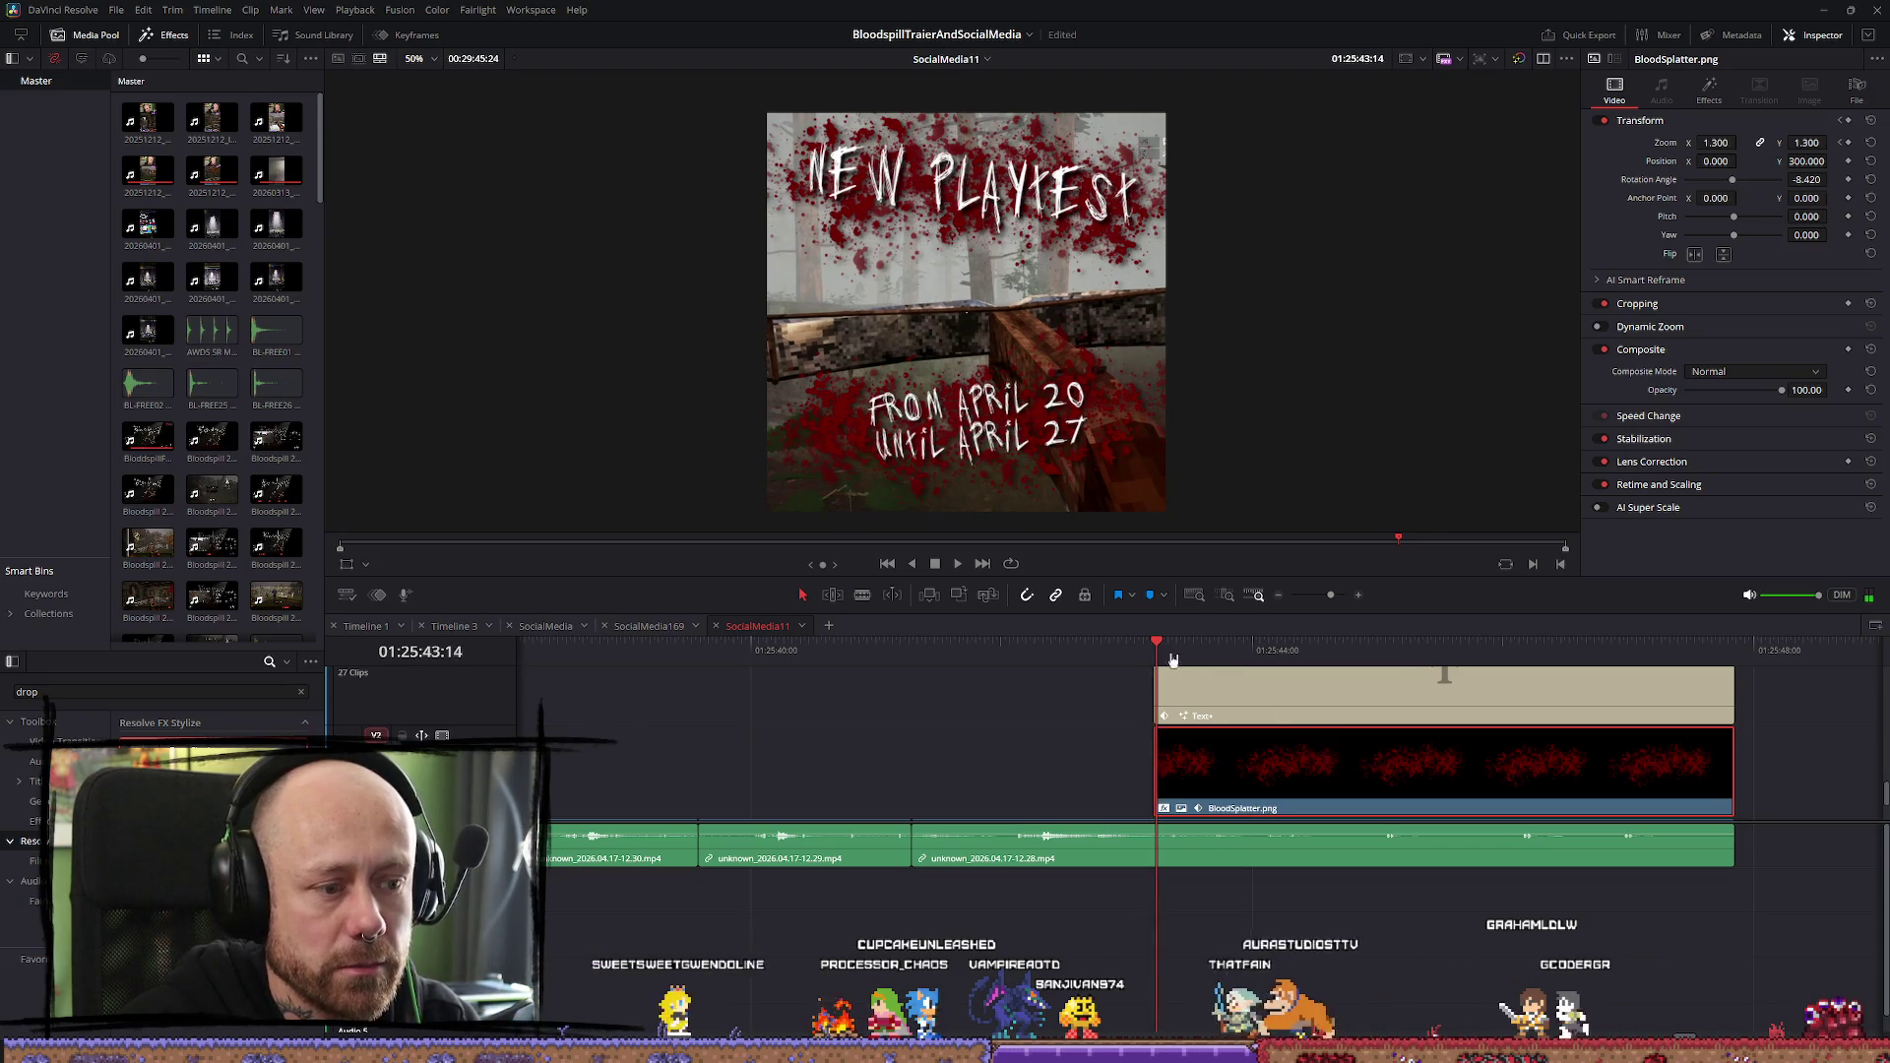
key(Right)
key(Right)
key(Right)
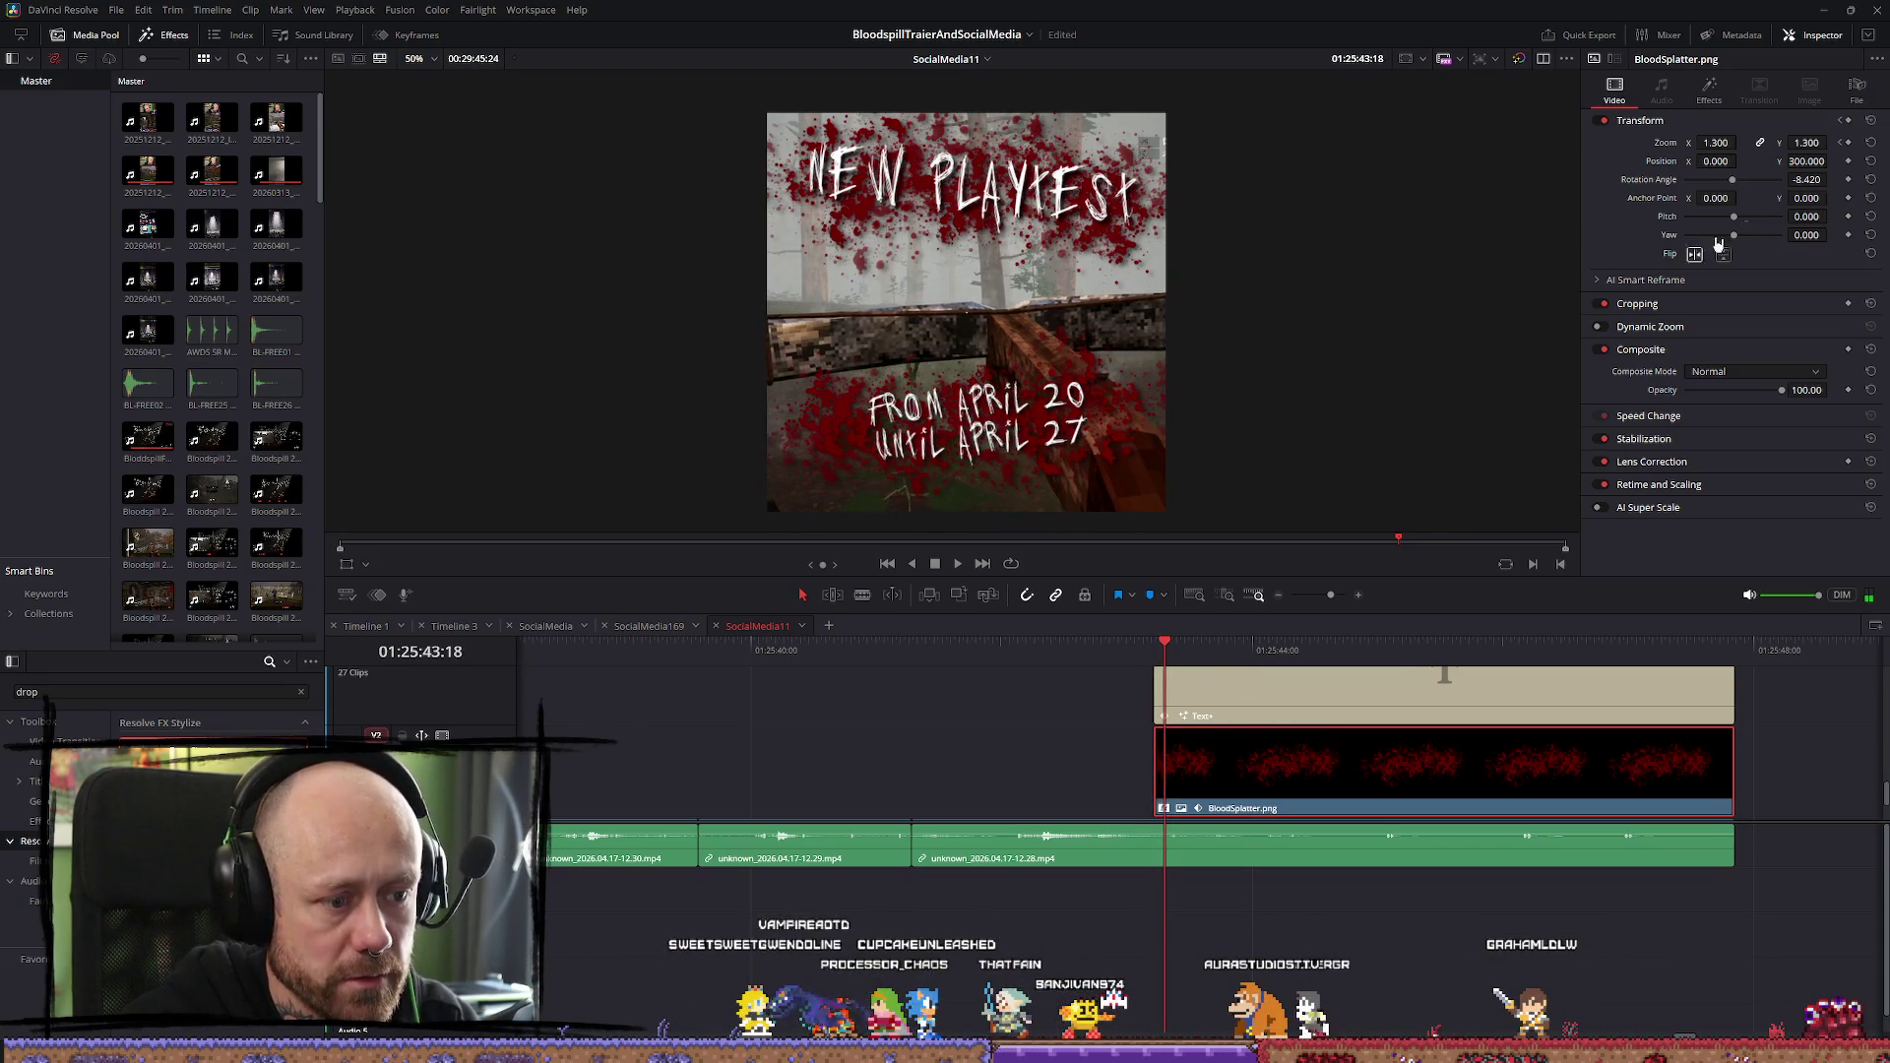
Keyframe the BloodSplatter zoom at 0 on the title card's first frame so it grows to 1.3
click(1229, 694)
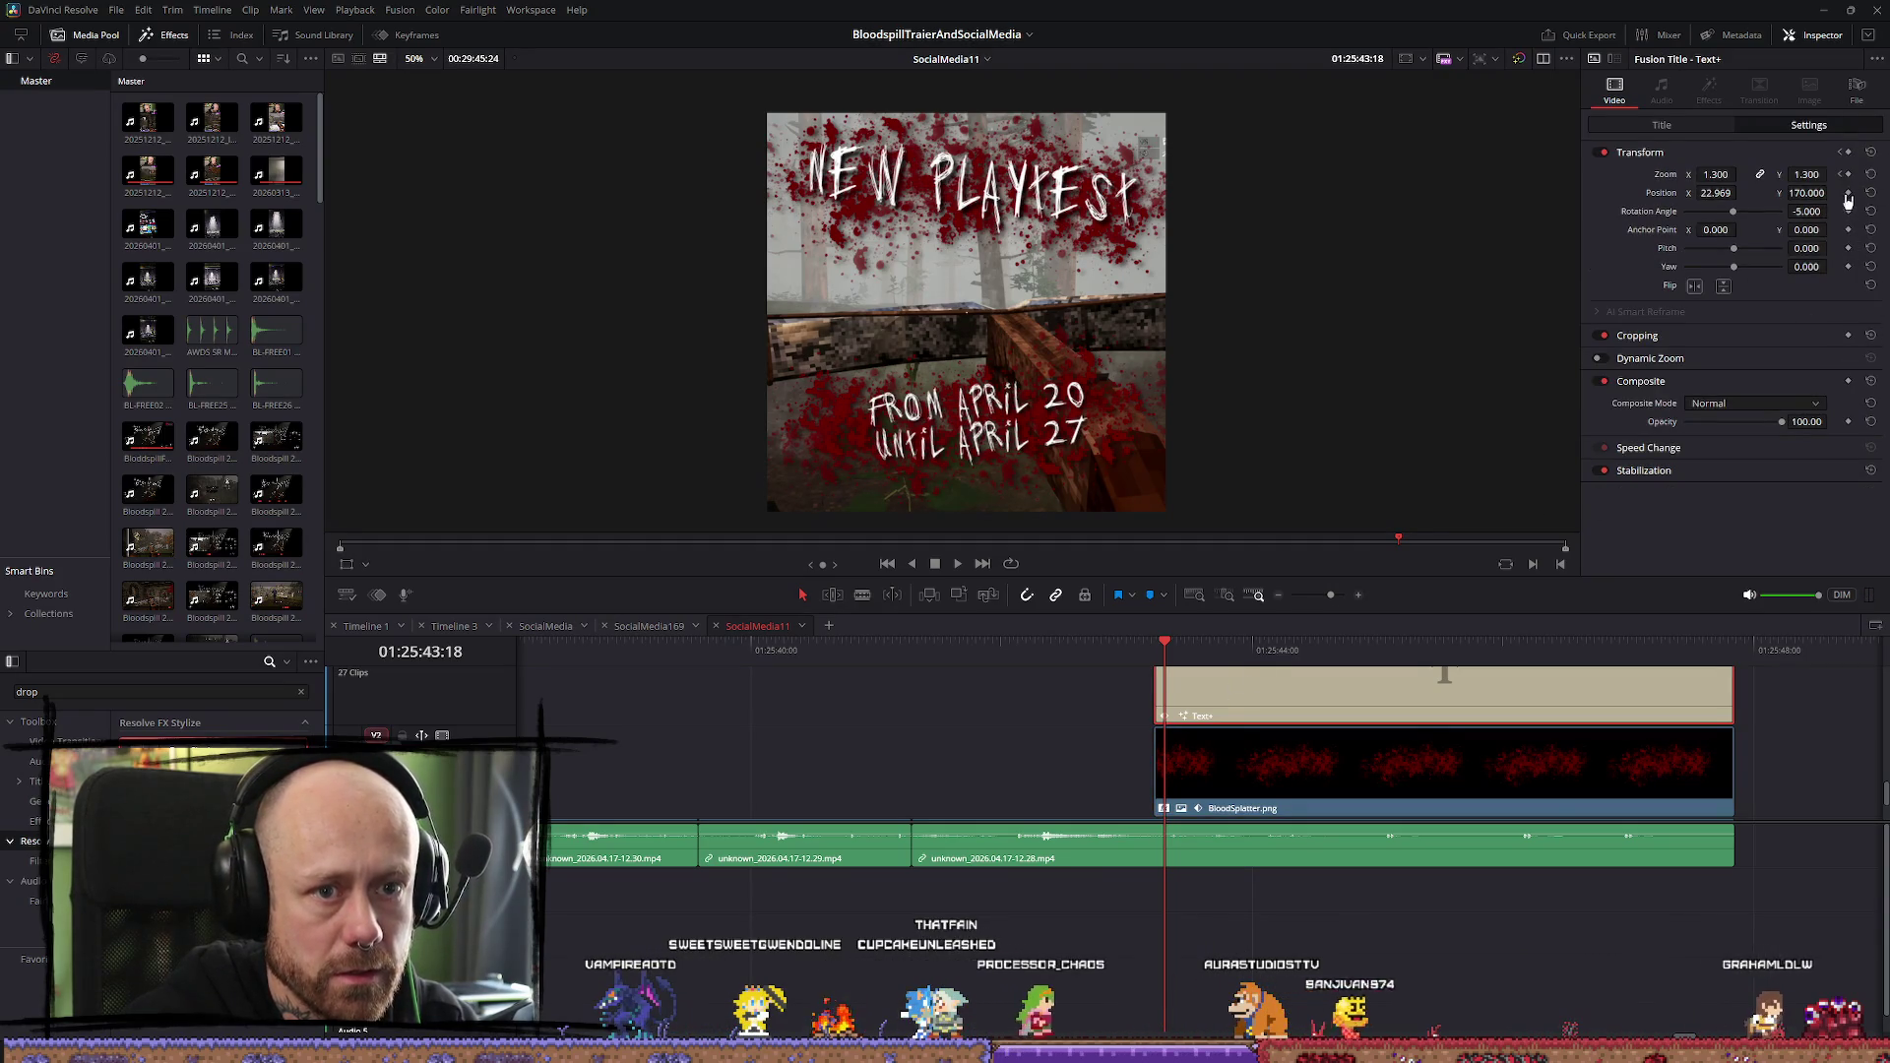
click(1162, 646)
drag(1162, 646, 1155, 646)
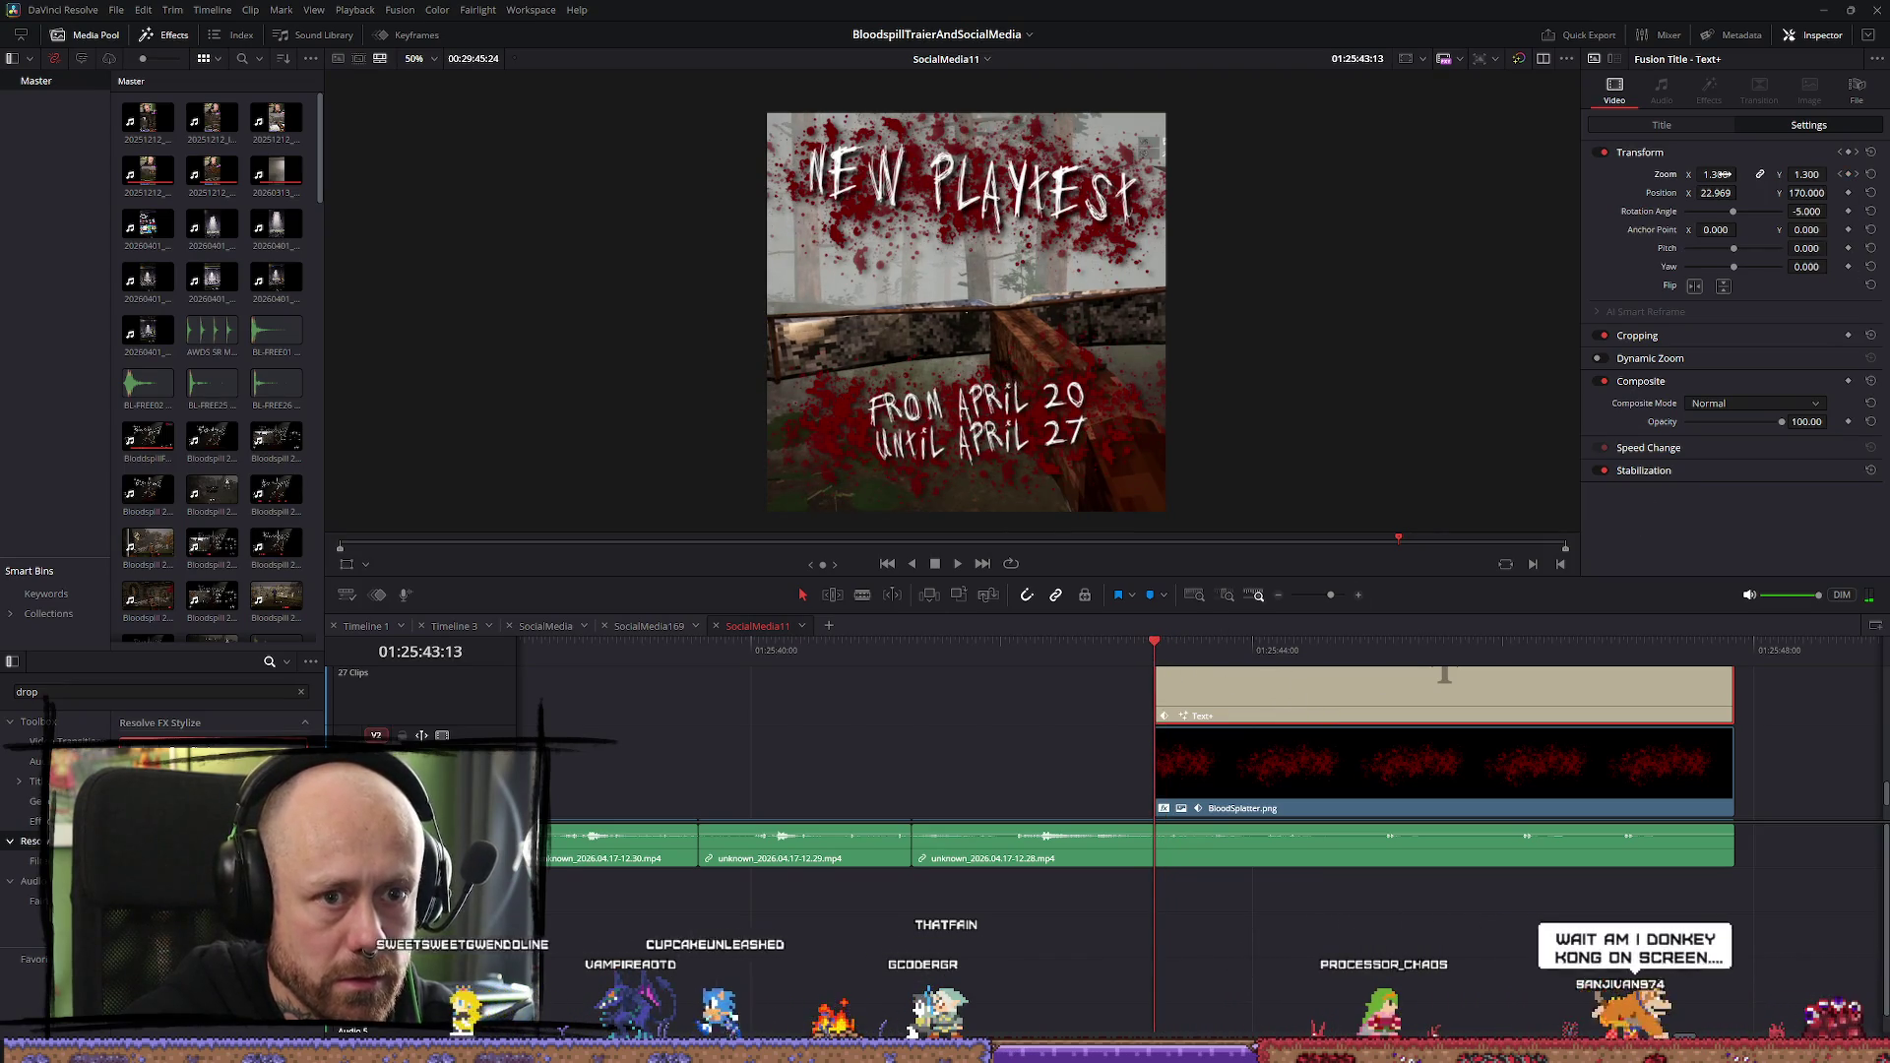
key(ctrl+z)
key(ctrl+z)
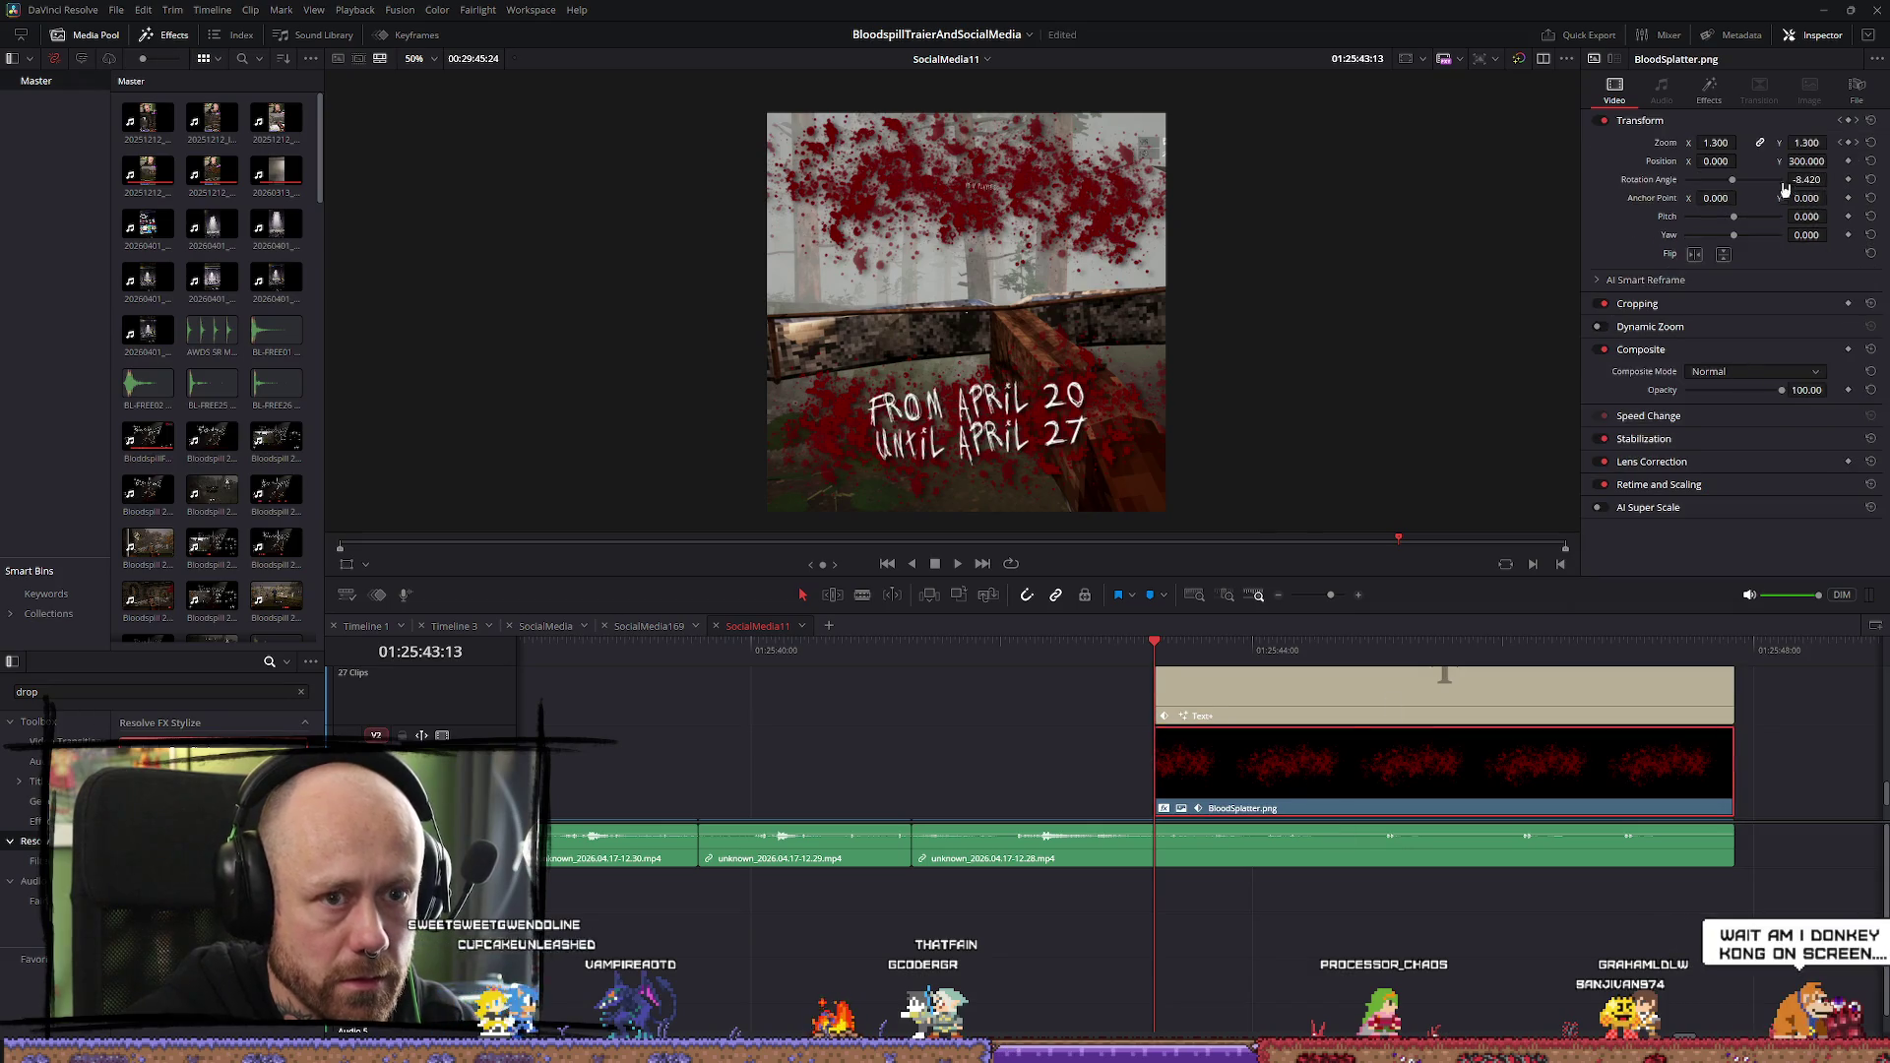
drag(1716, 142, 1706, 144)
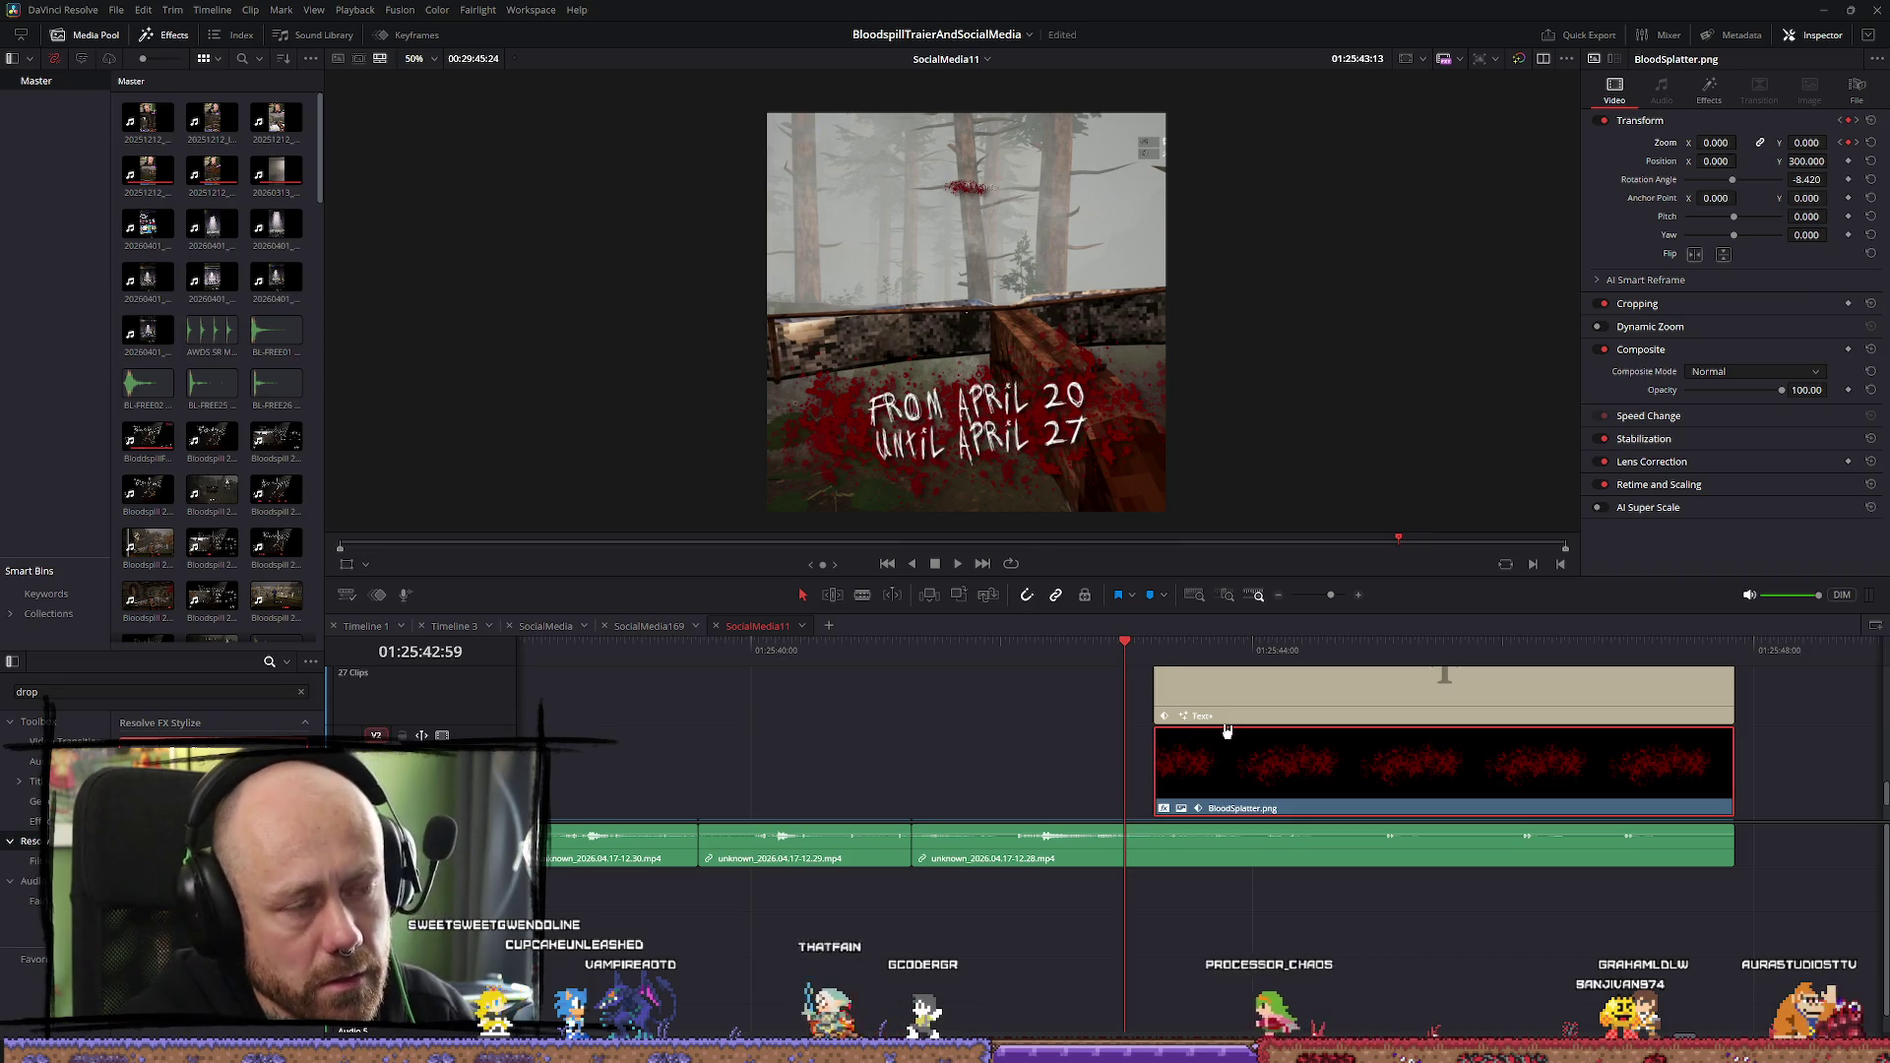
Play back the splatter grow-in animation from just before the title appears
key(space)
click(1139, 642)
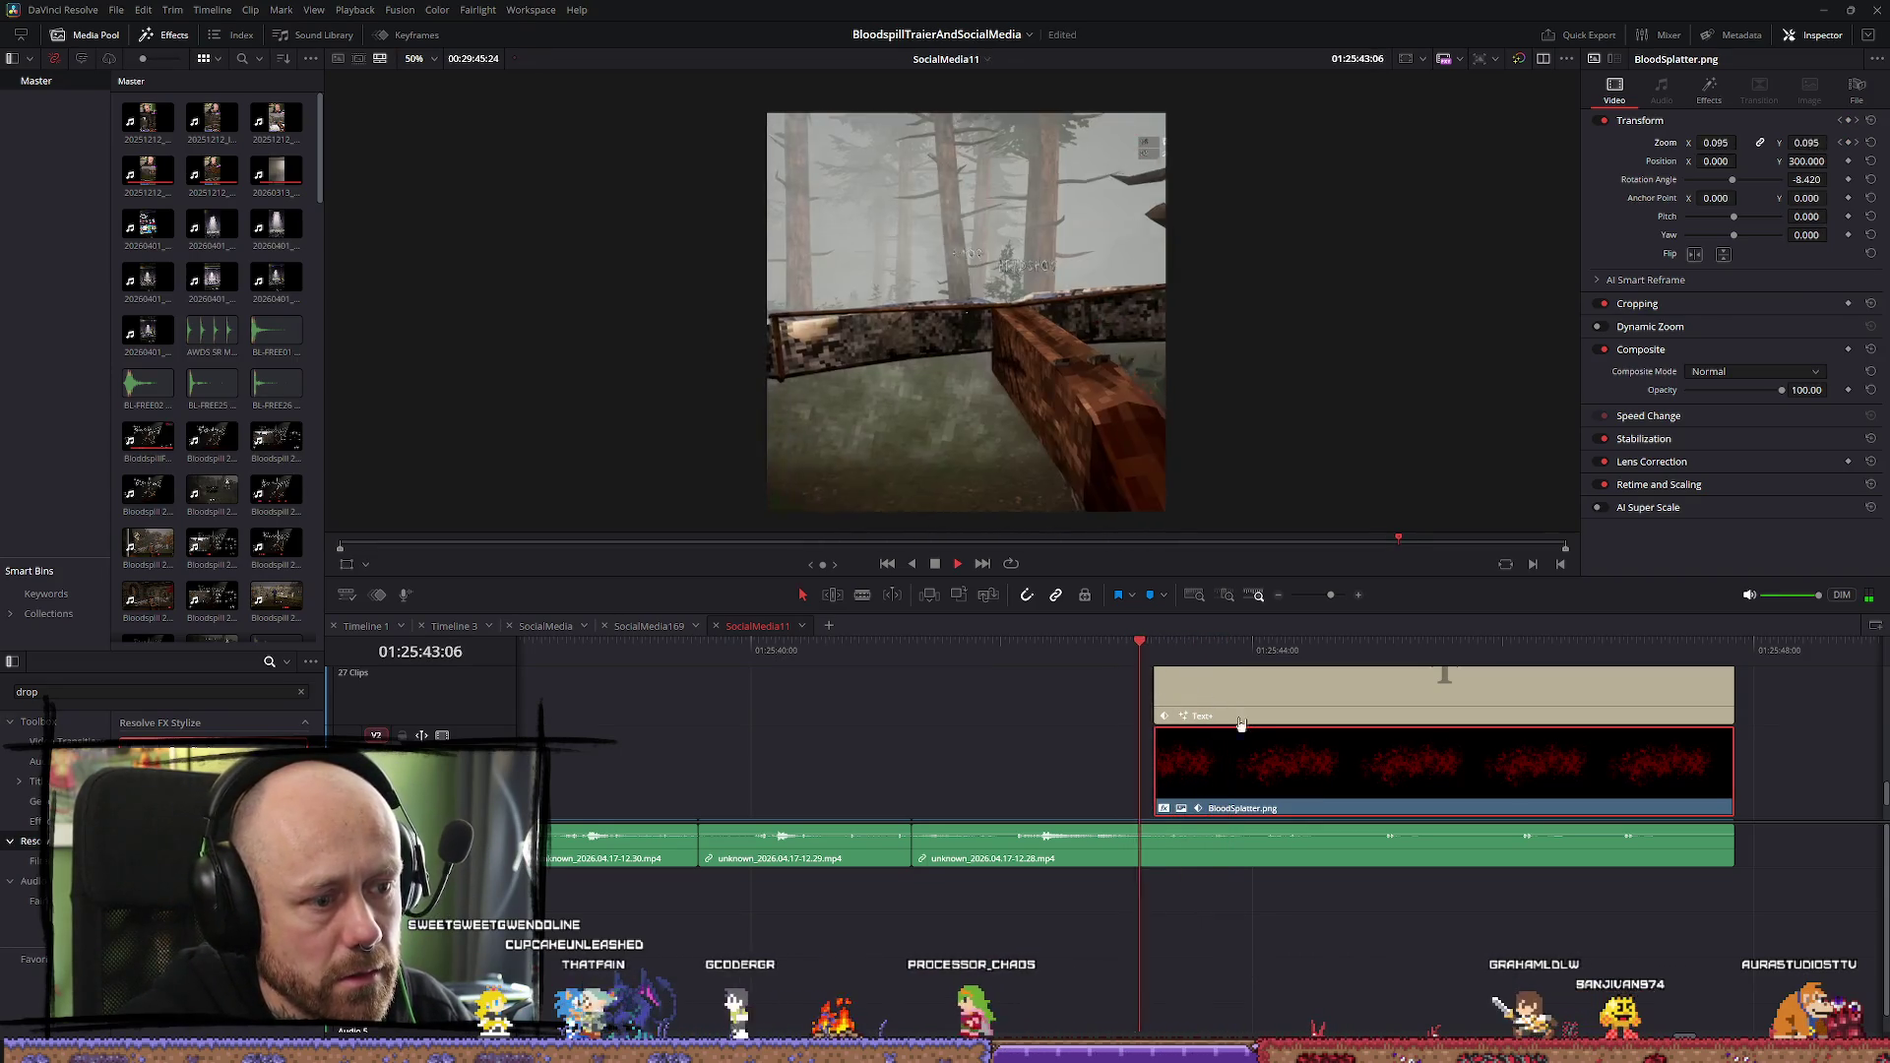
click(1113, 647)
drag(1113, 648, 1145, 652)
key(space)
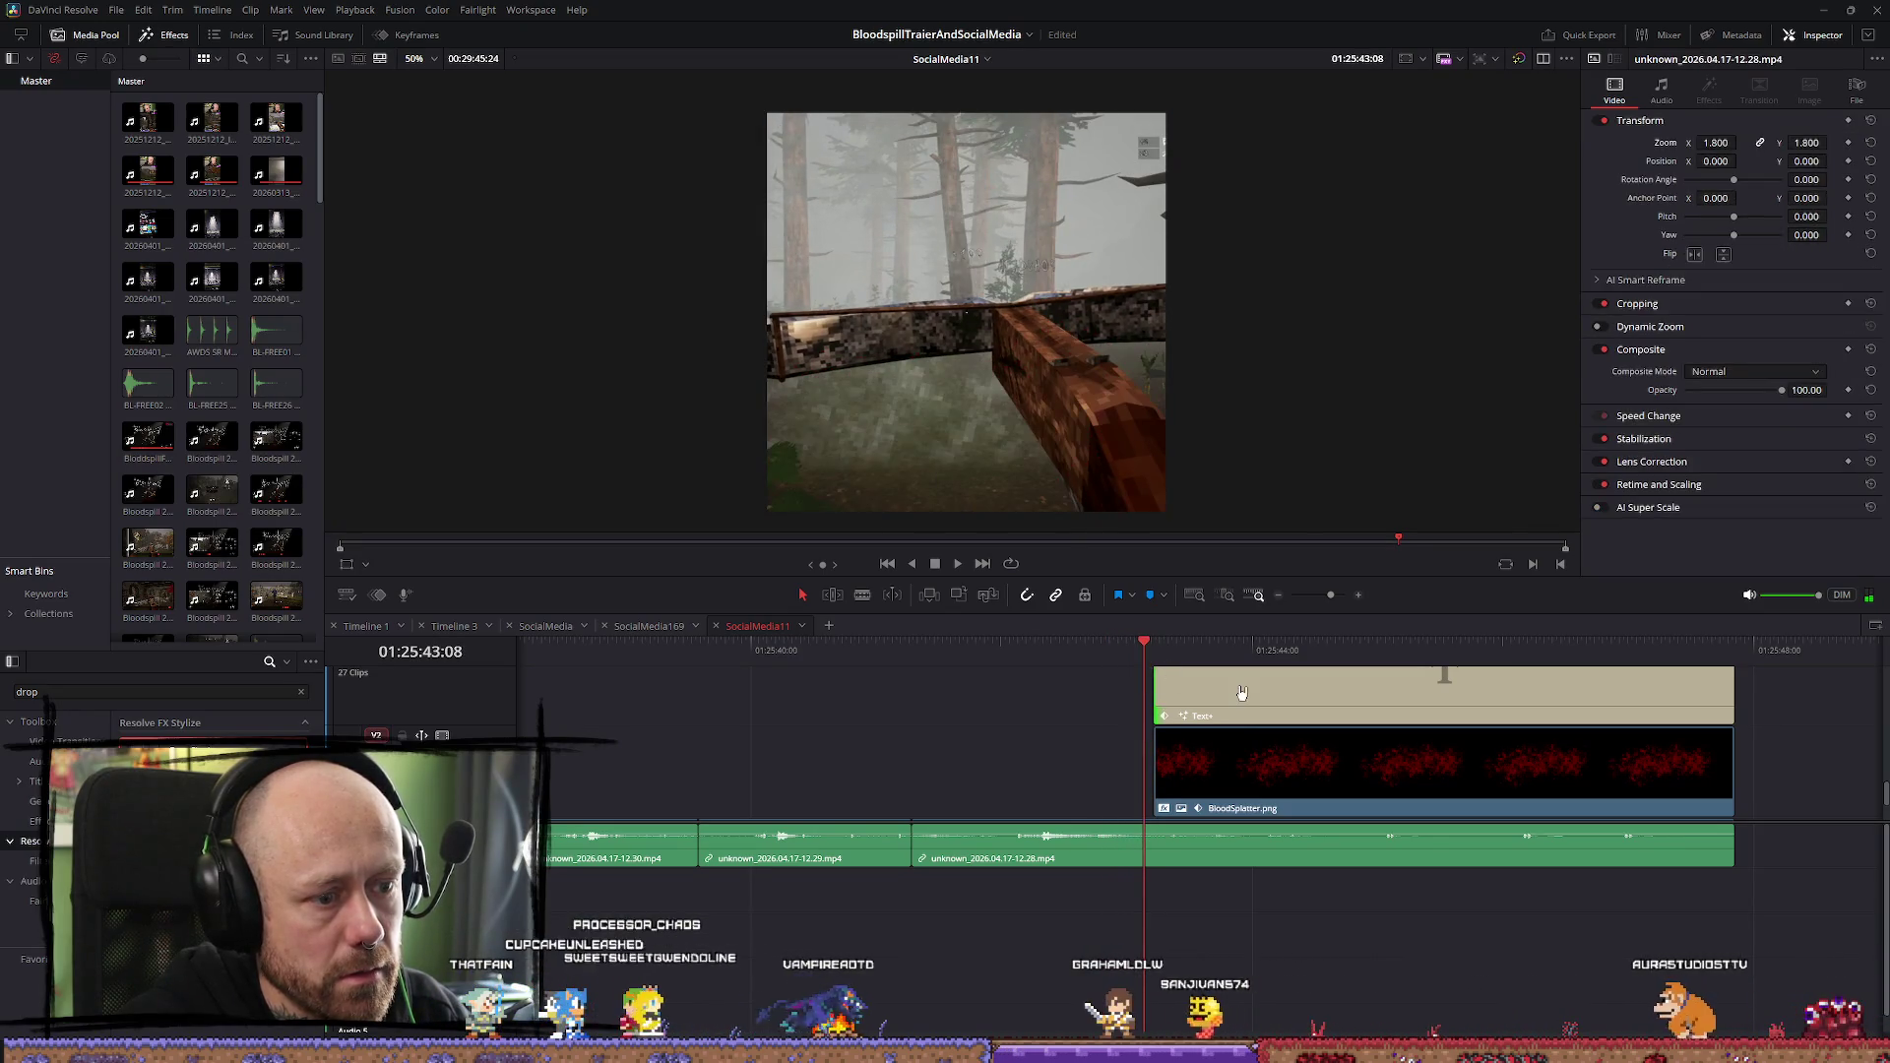
click(1140, 650)
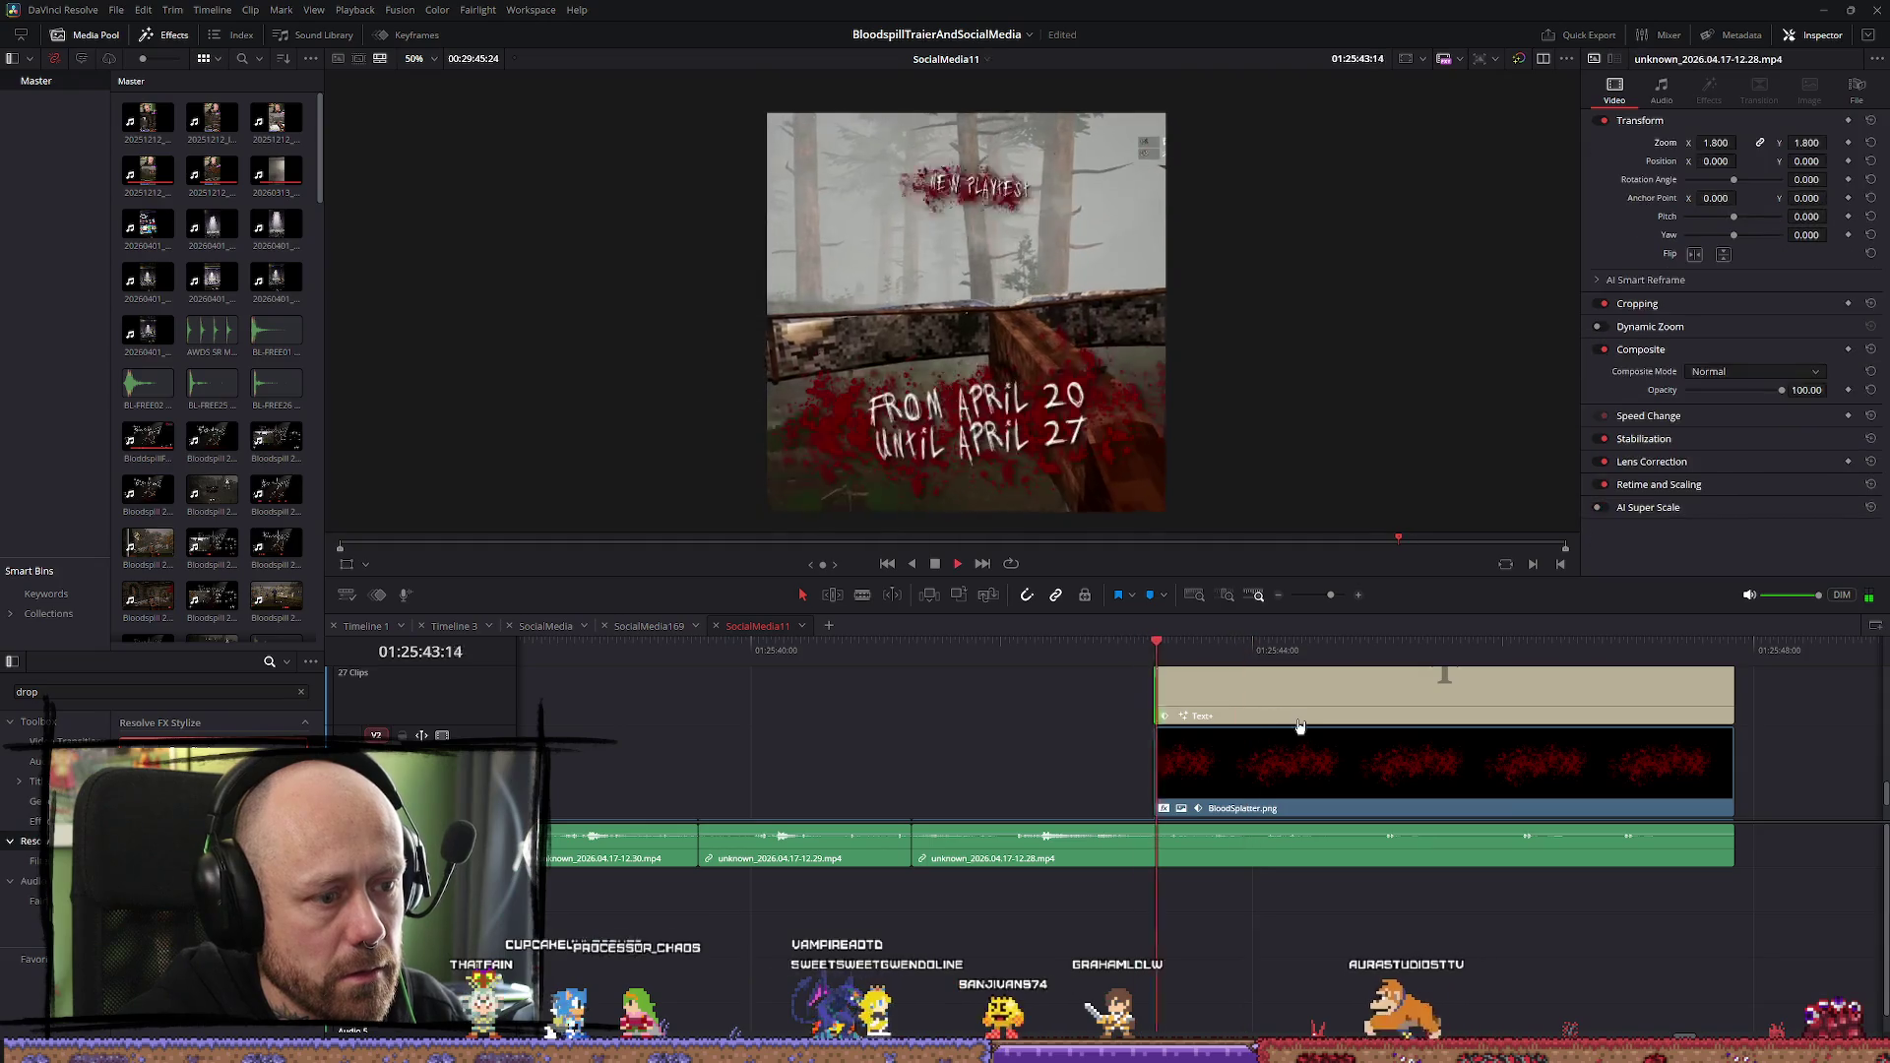
click(1133, 662)
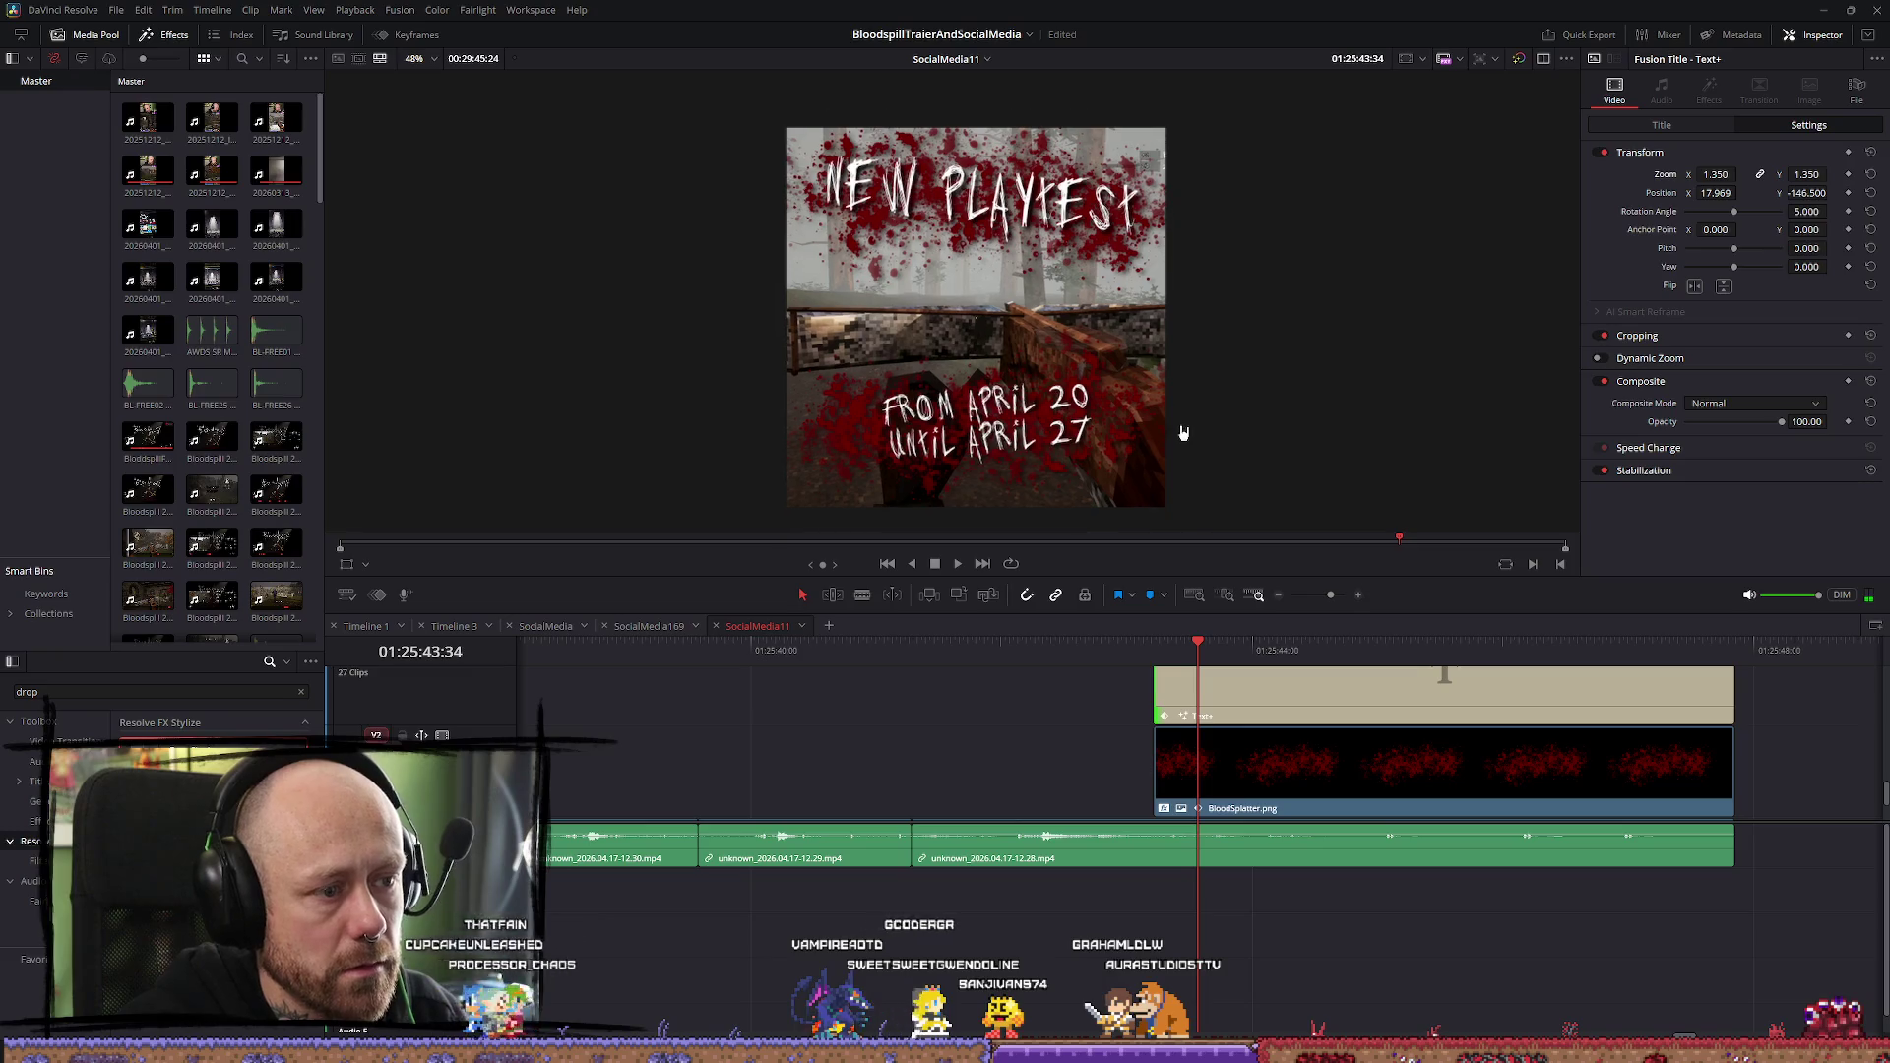
Lower the Text+ title to Position Y 149 and move the BloodSplatter overlay to Y 259
click(1308, 784)
click(1355, 701)
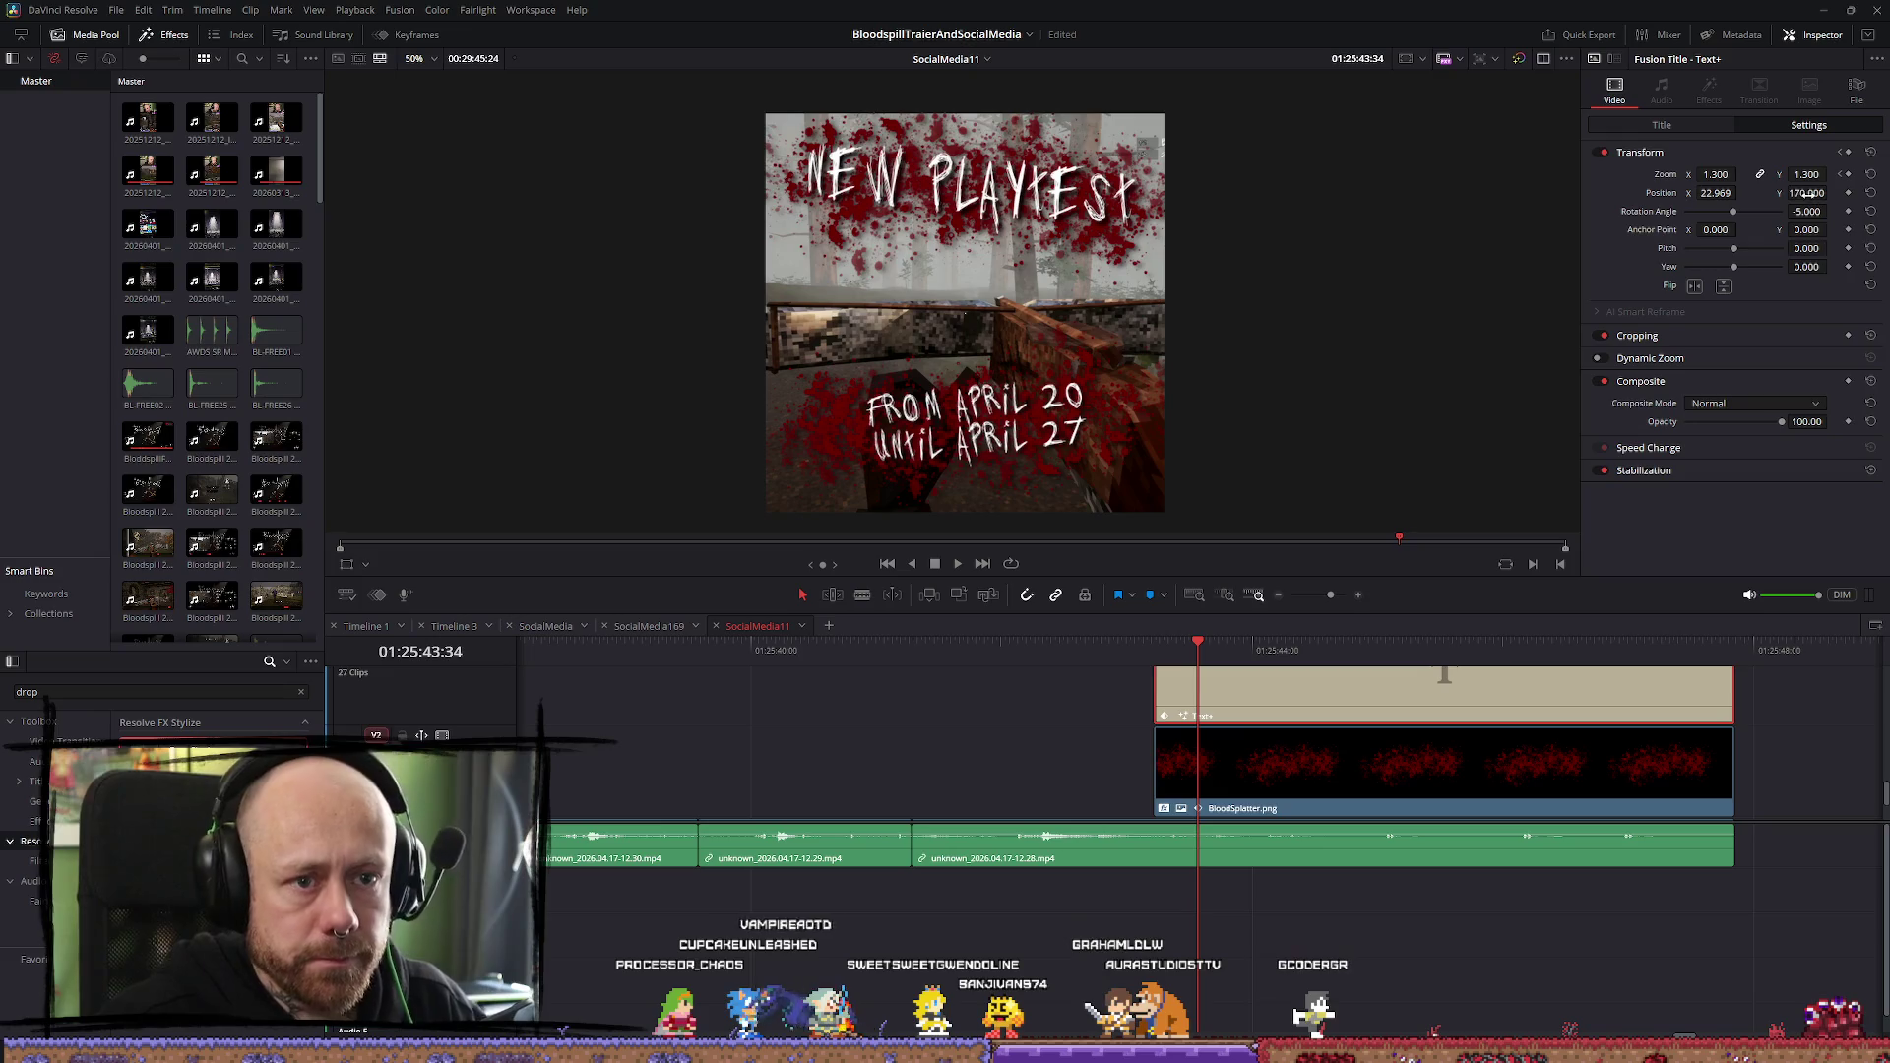
drag(1806, 193, 1791, 193)
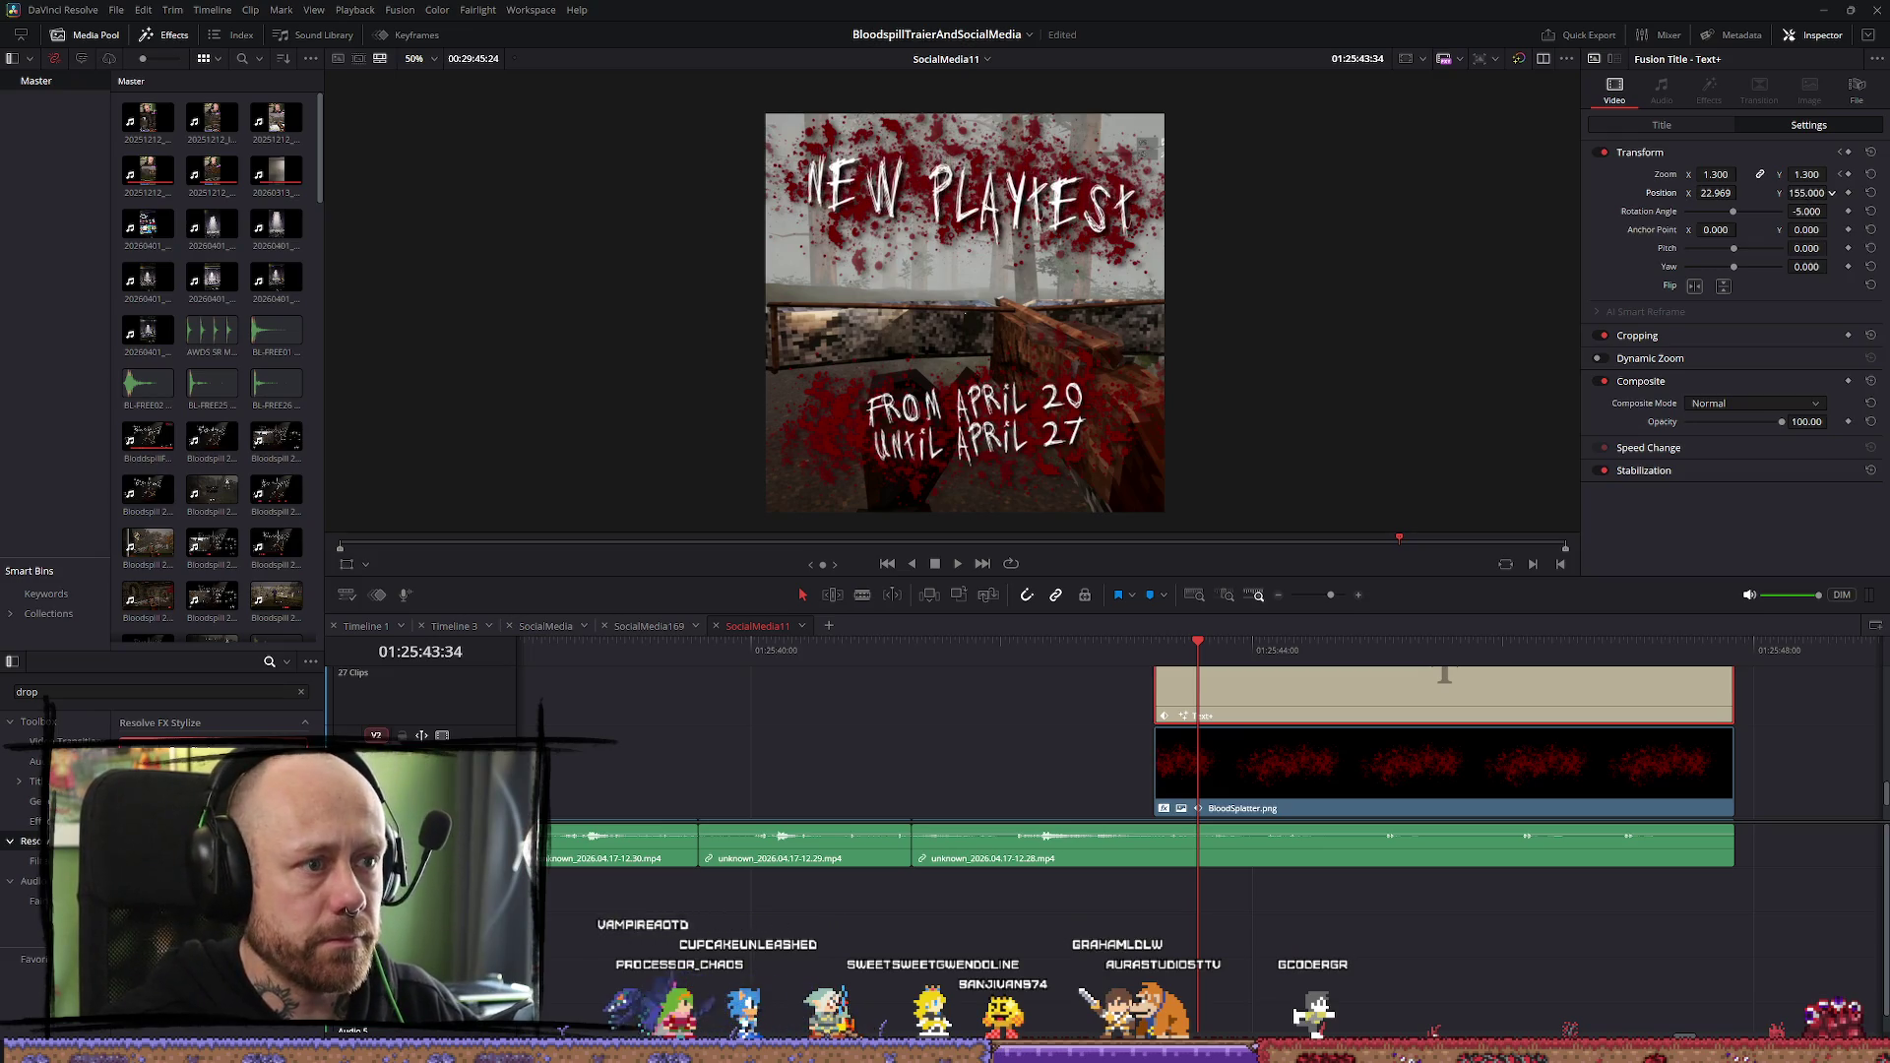
click(1533, 770)
drag(1808, 163, 1832, 161)
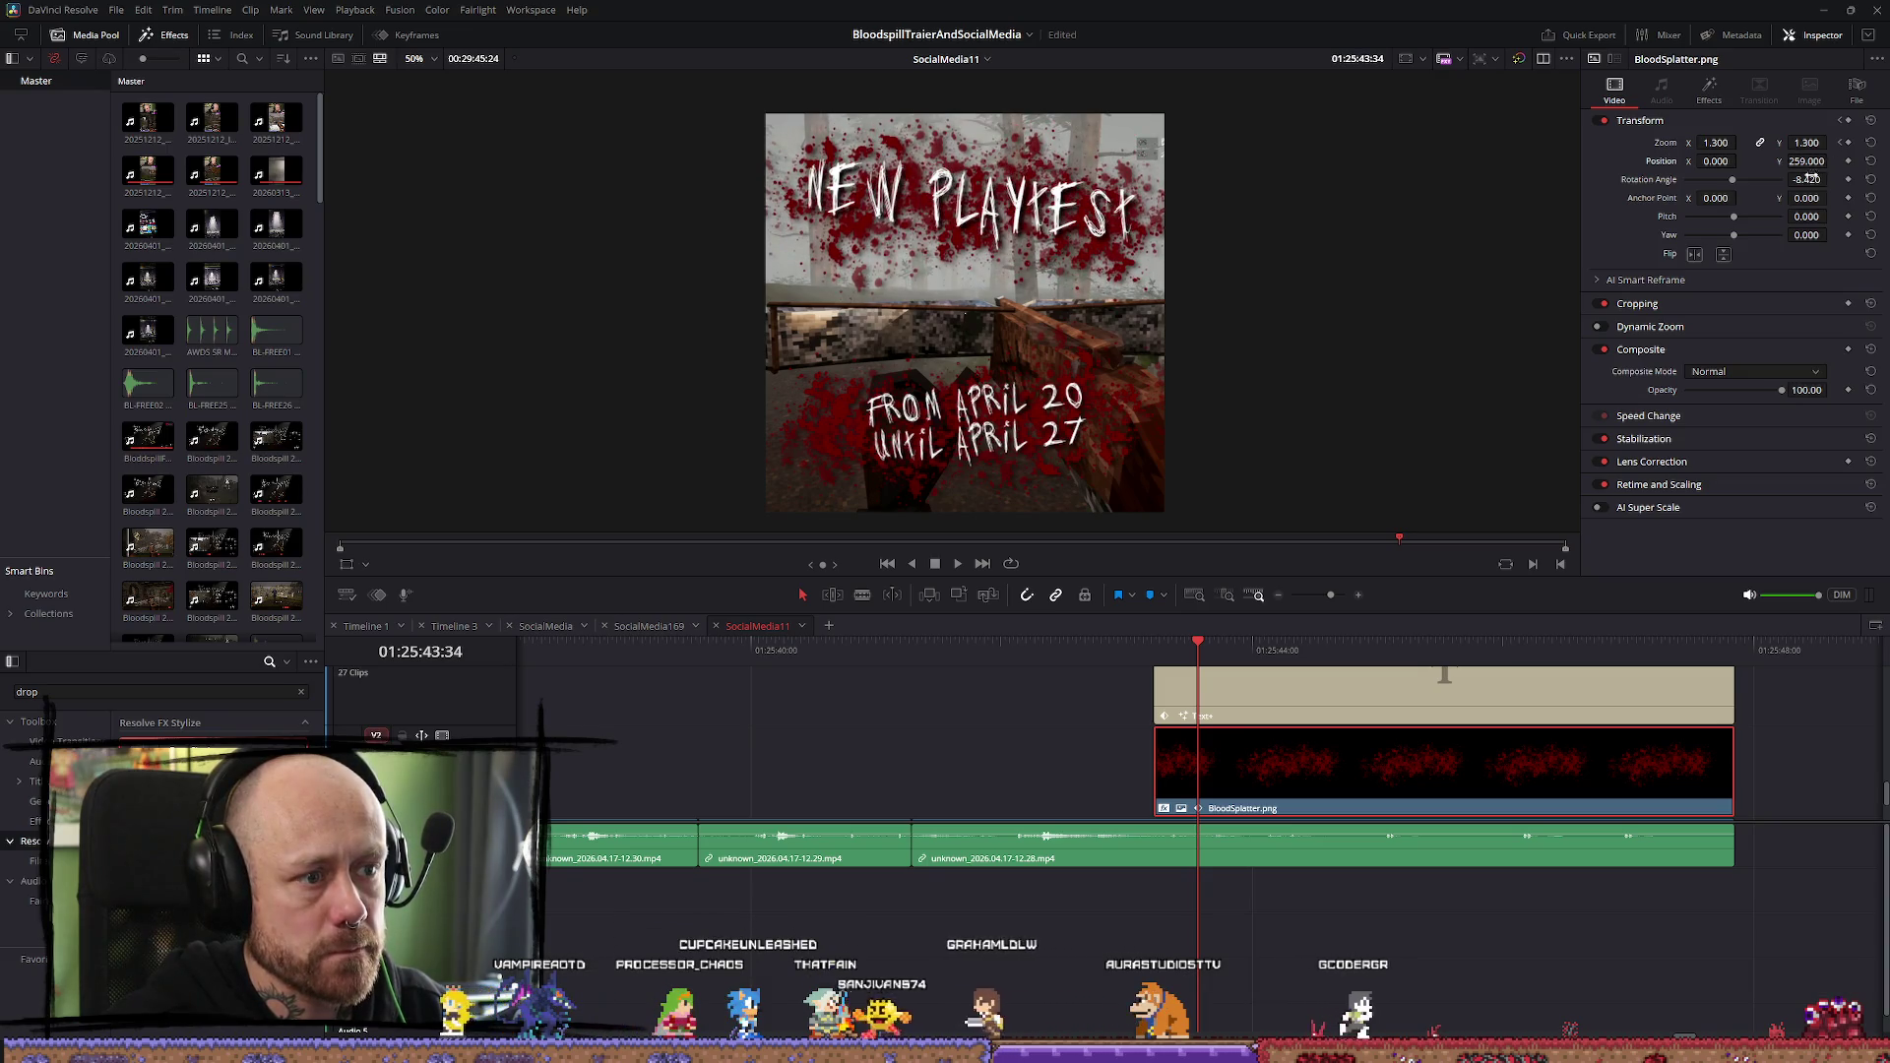
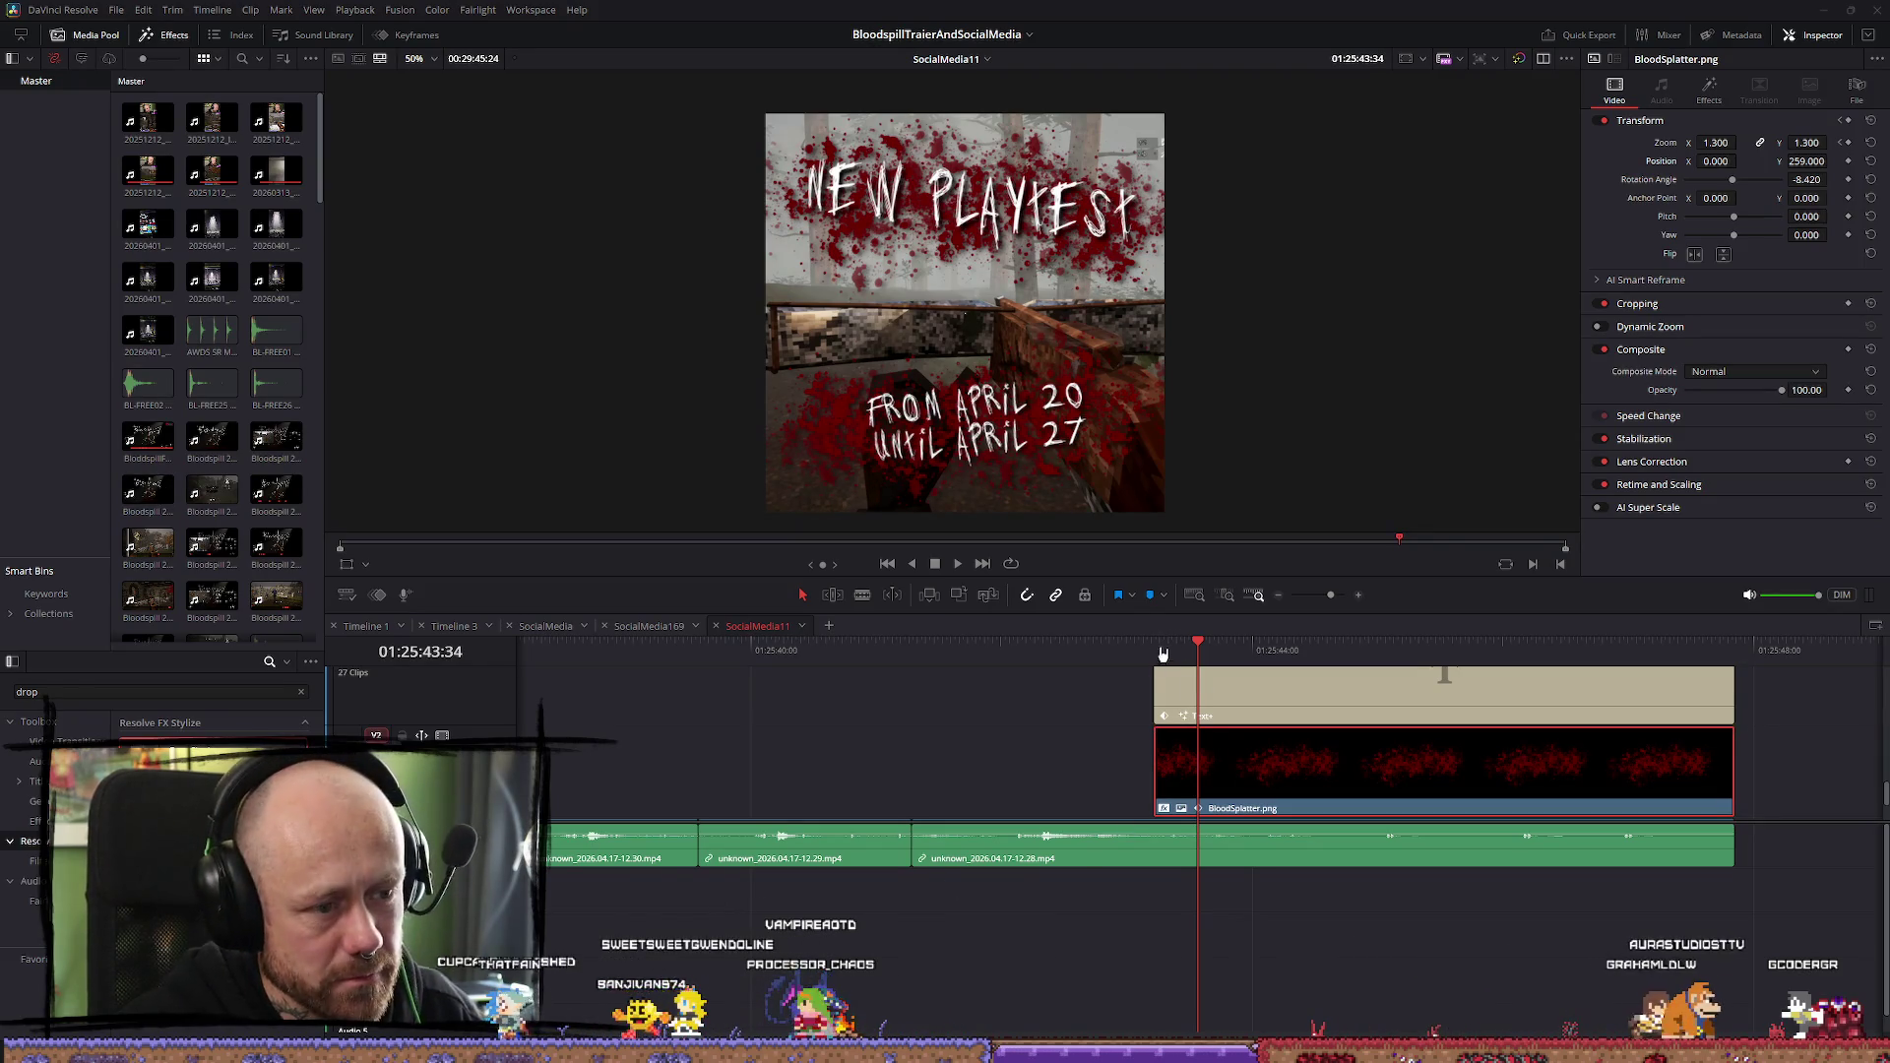
Play back the blood-splatter title animation and scrub back to its start
key(space)
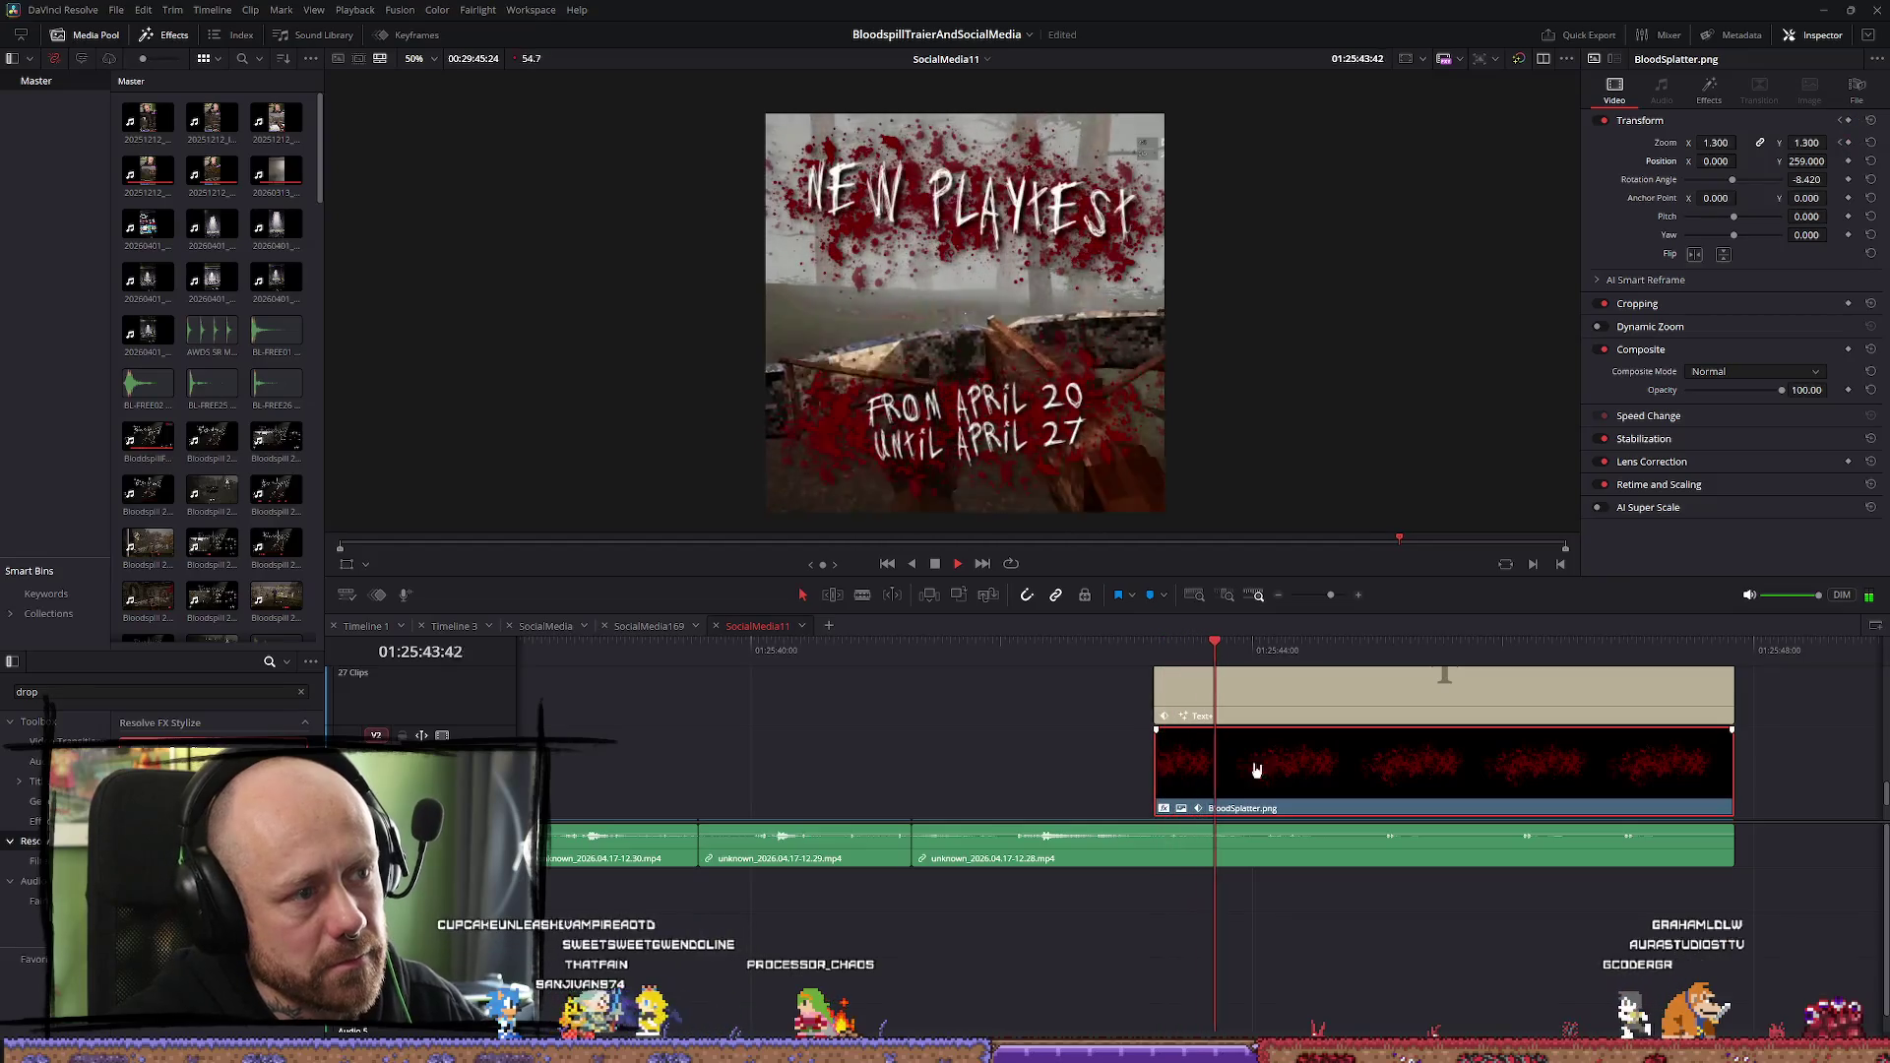
drag(1157, 649, 1198, 642)
click(1155, 647)
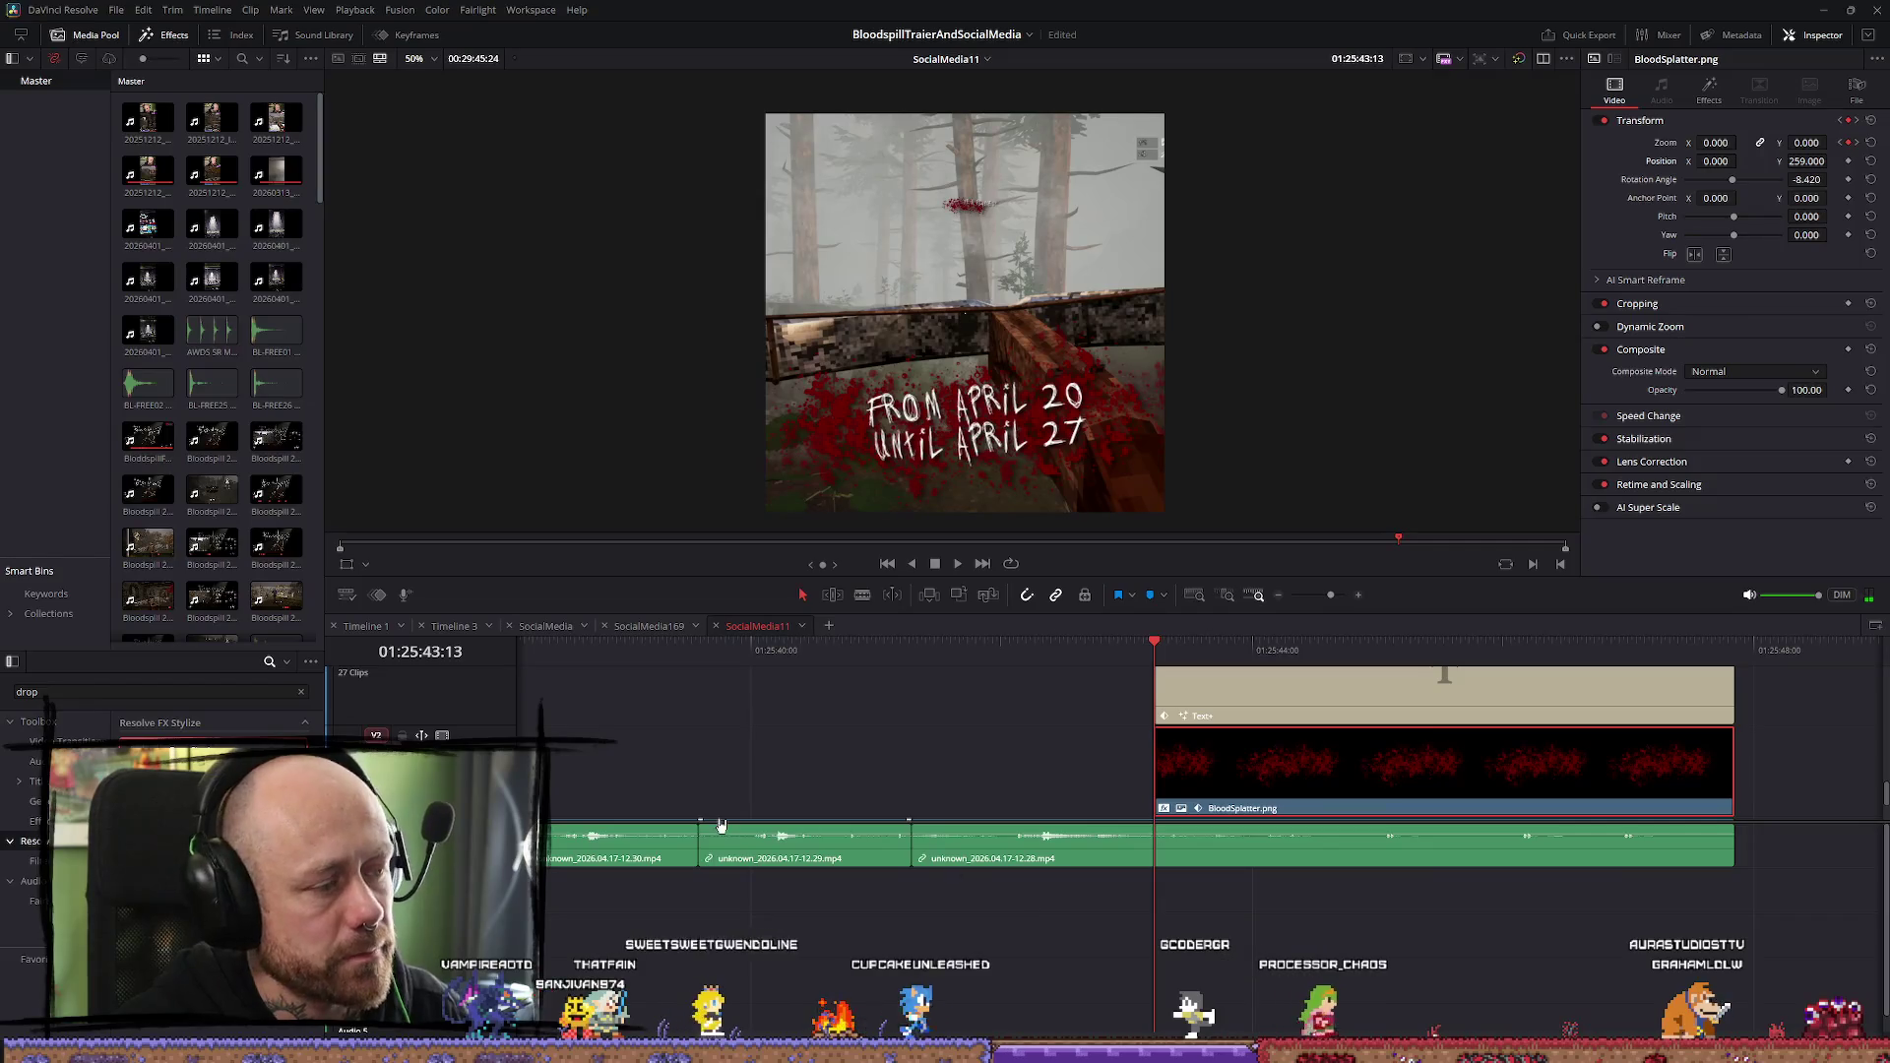
scroll(979, 772, up, 2)
scroll(1040, 795, down, 5)
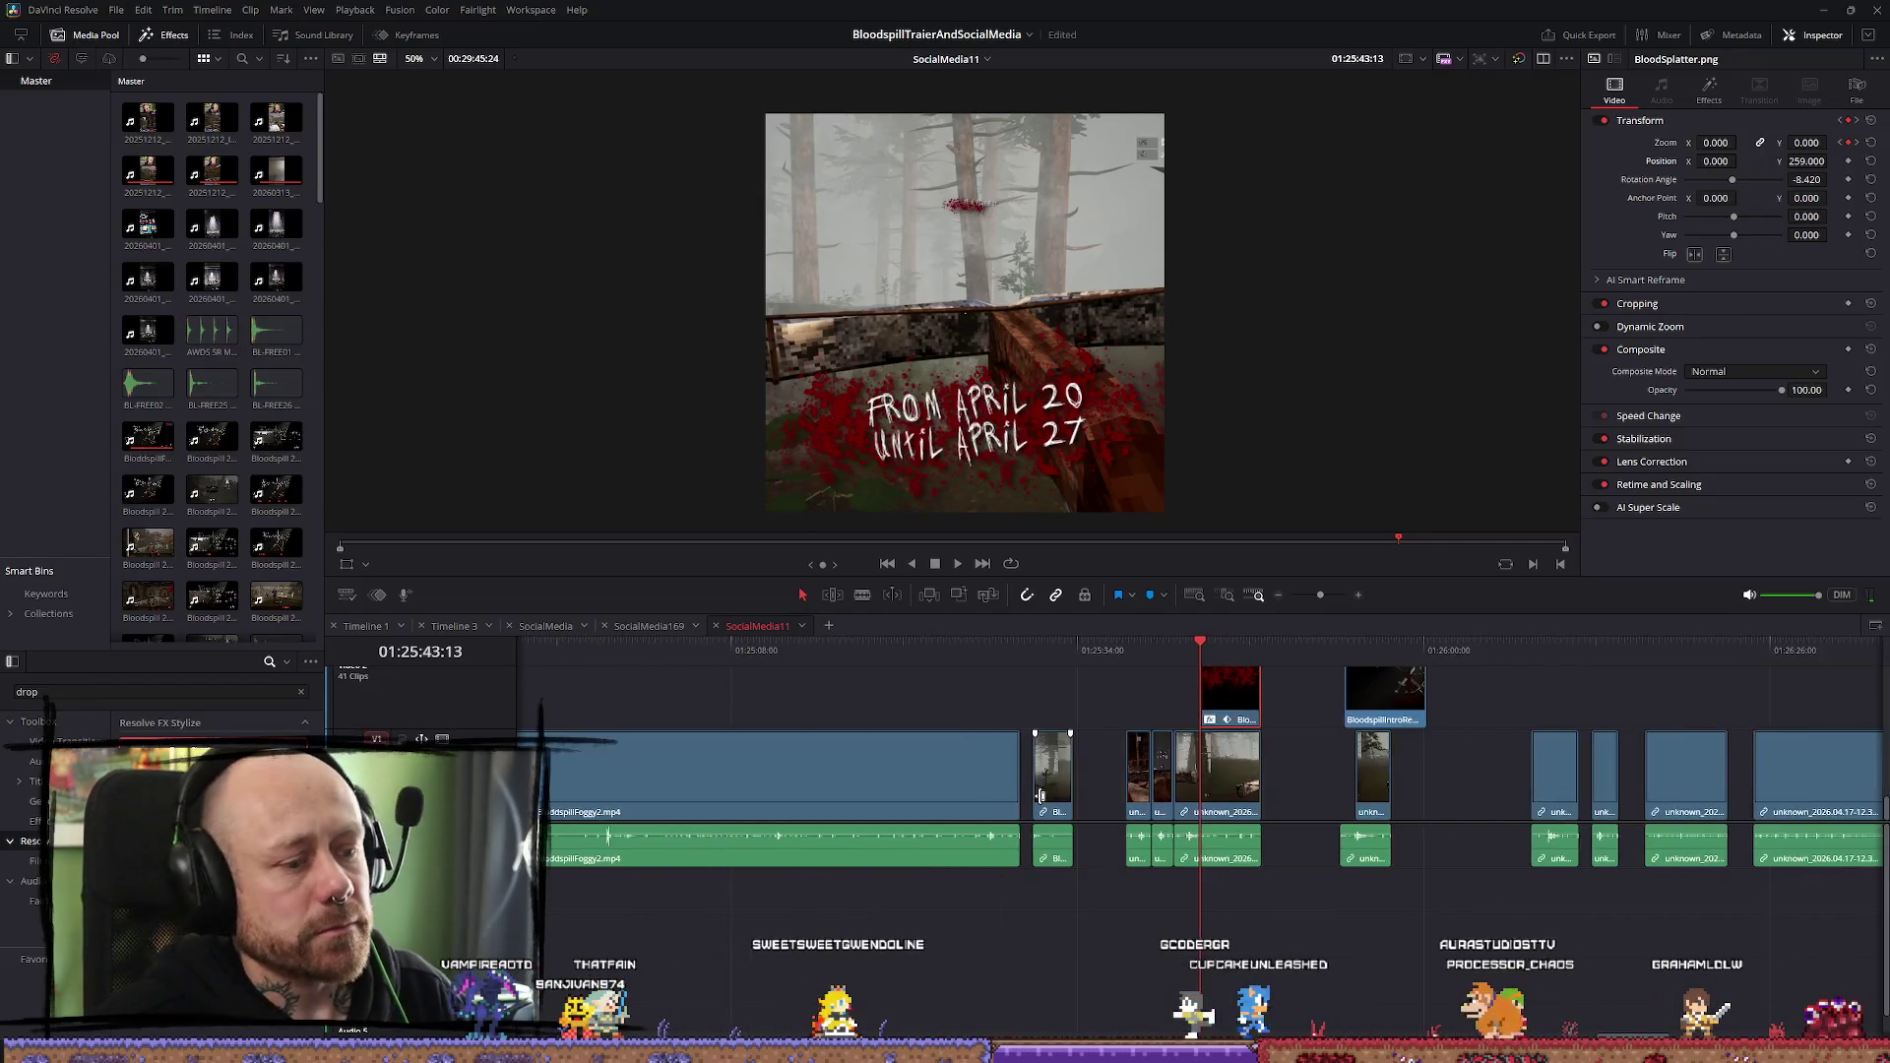
scroll(1040, 795, down, 5)
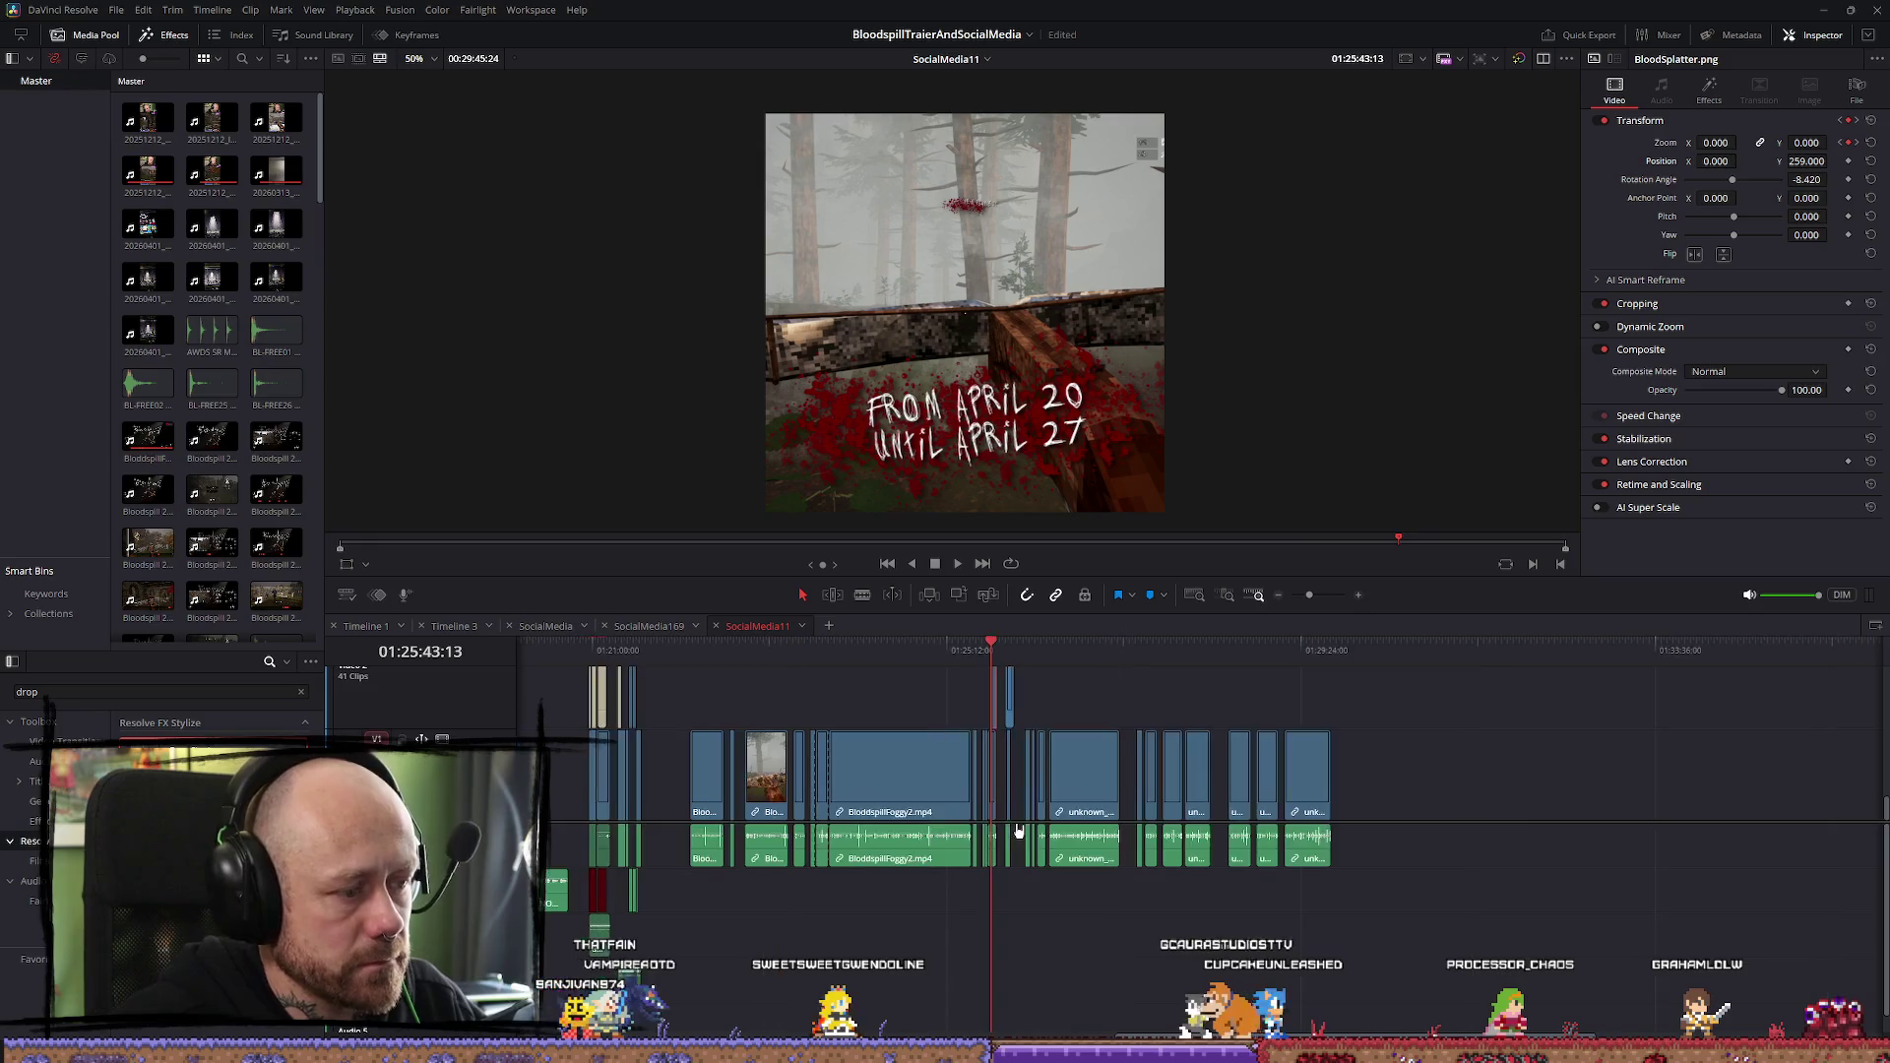
Review earlier parts of the SocialMedia11 edit back to around 01:08:16, then return to the timeline start
click(597, 667)
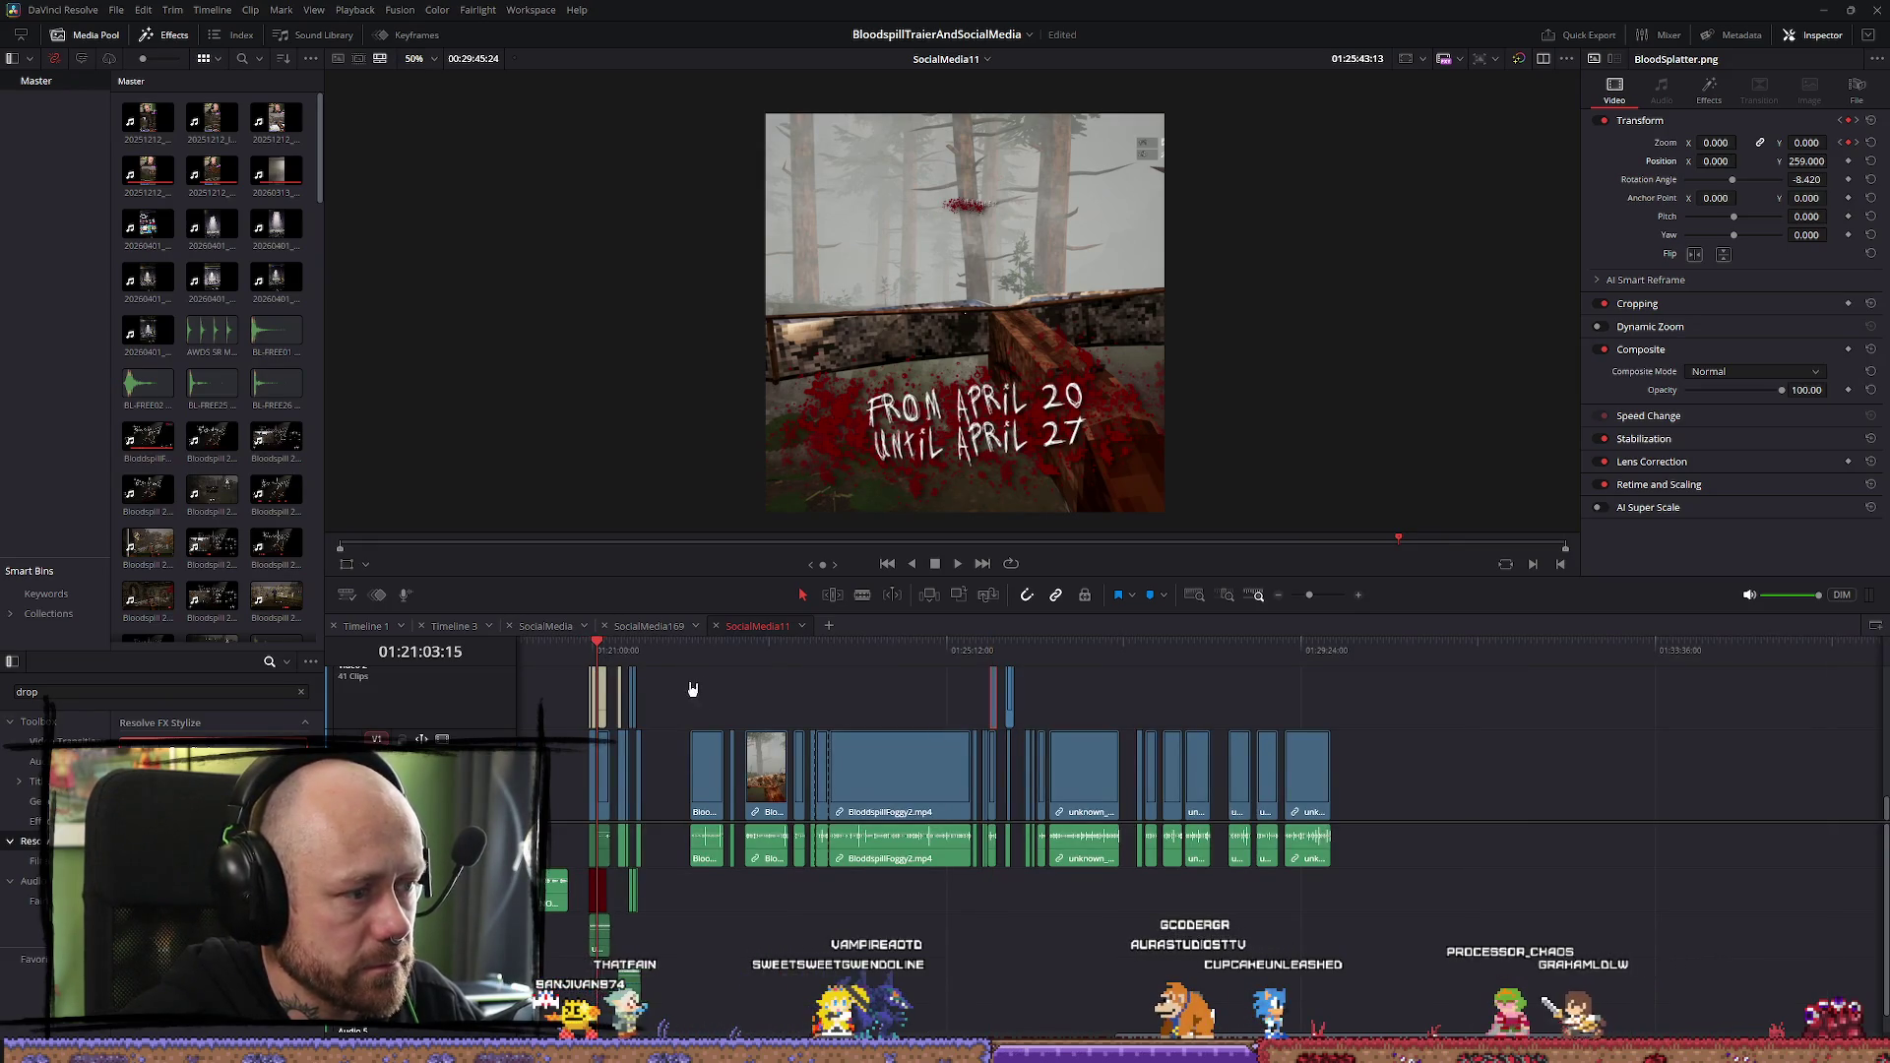
key(space)
scroll(984, 723, up, 3)
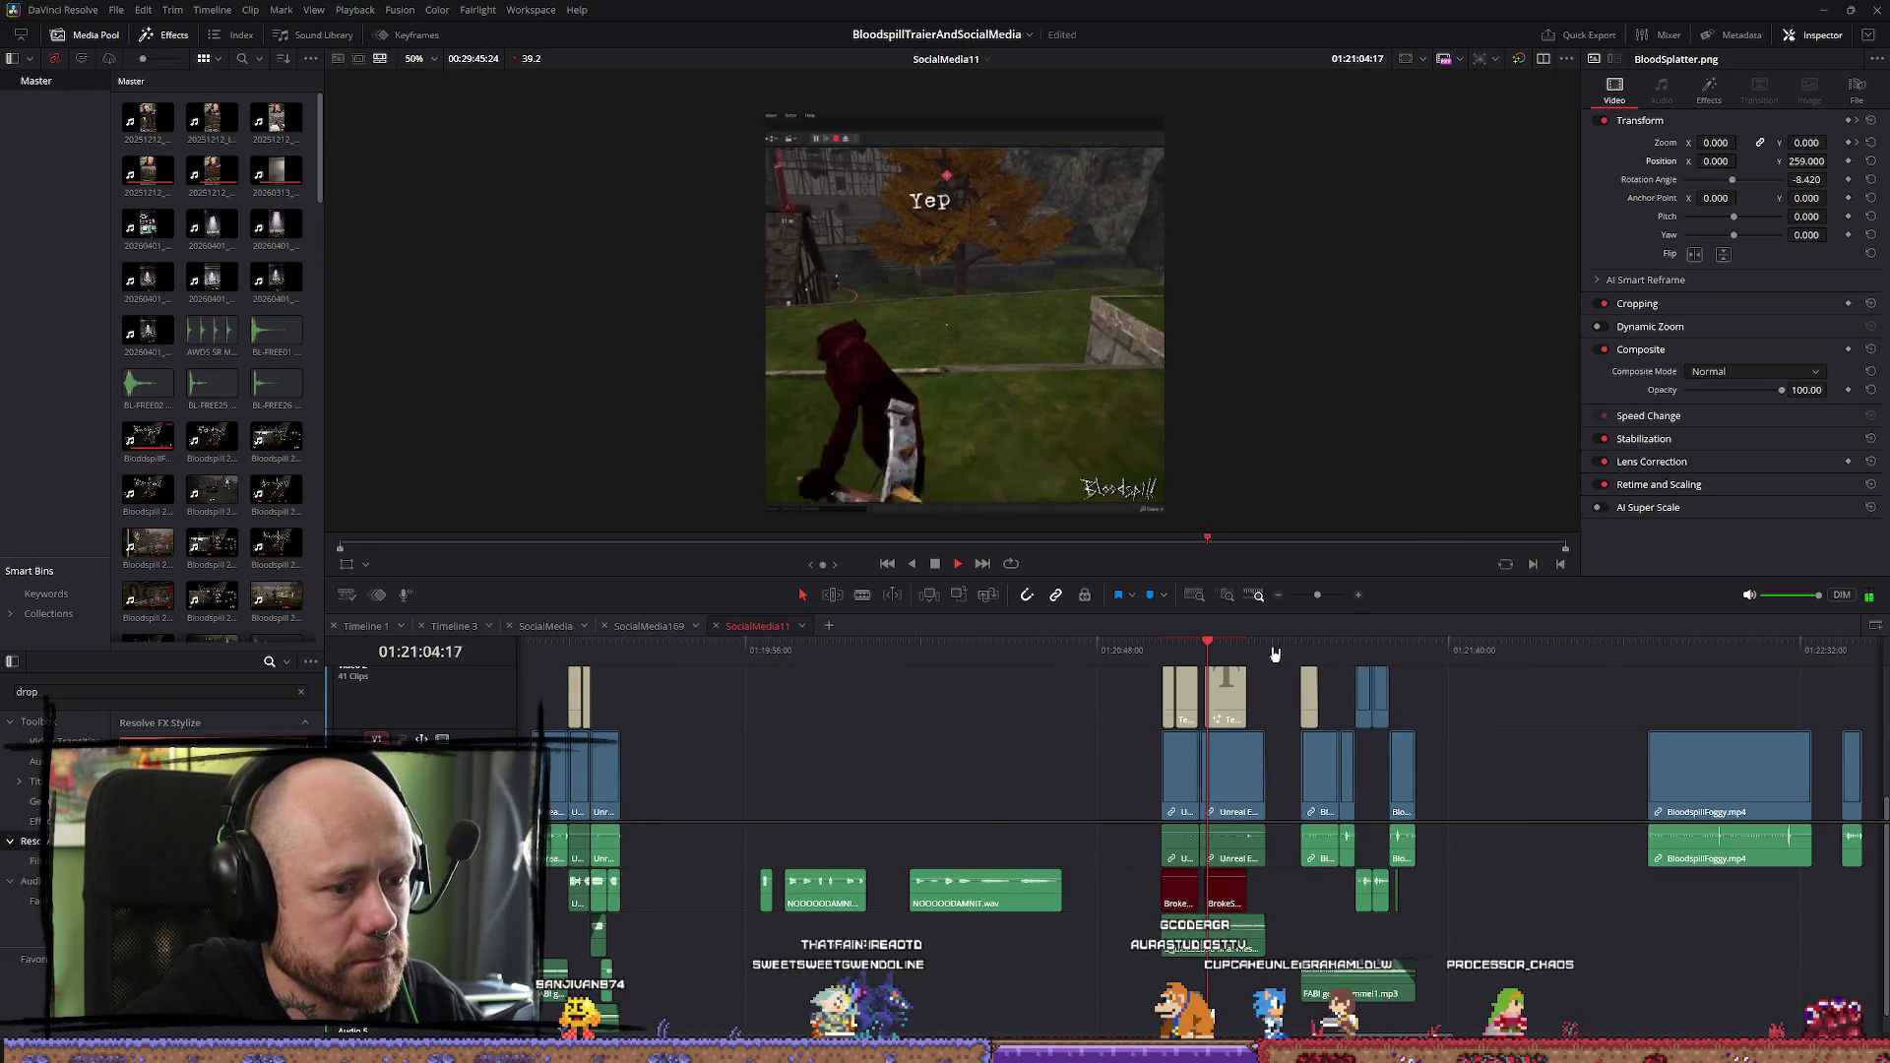
click(910, 652)
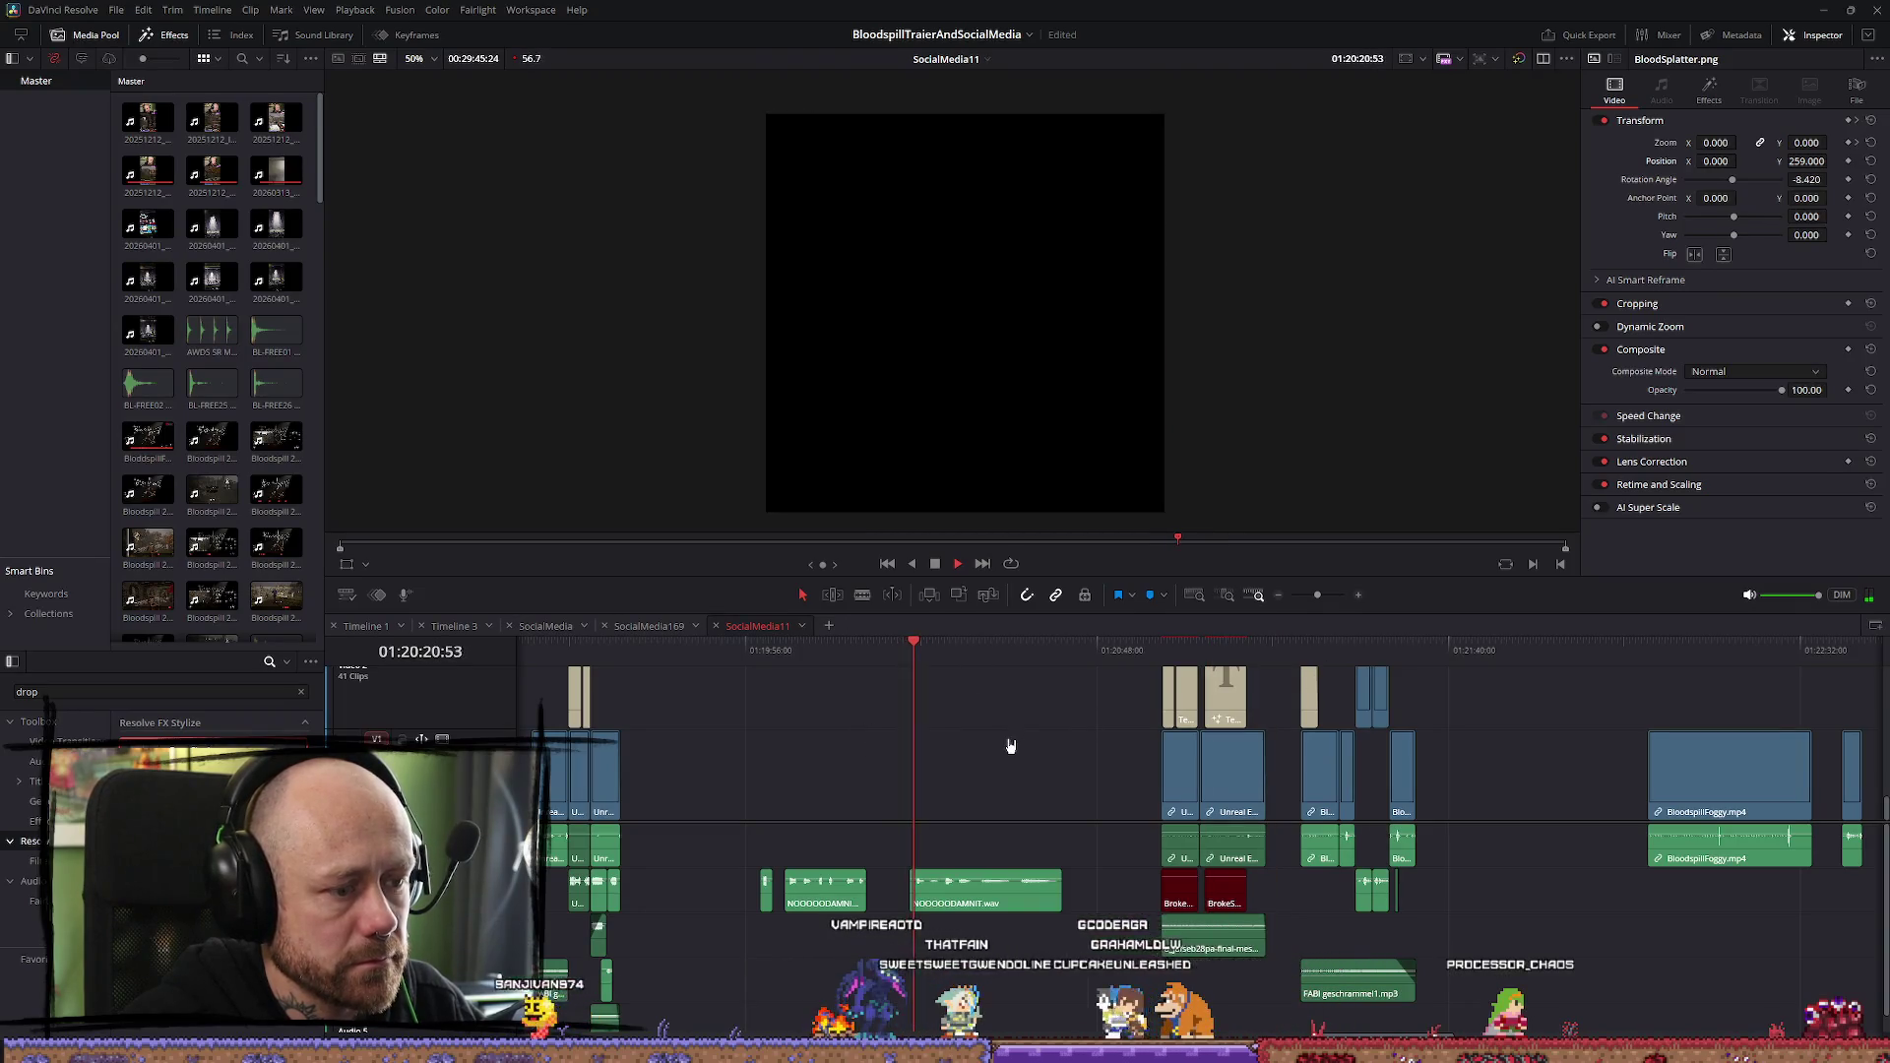
scroll(933, 765, down, 3)
key(space)
click(817, 653)
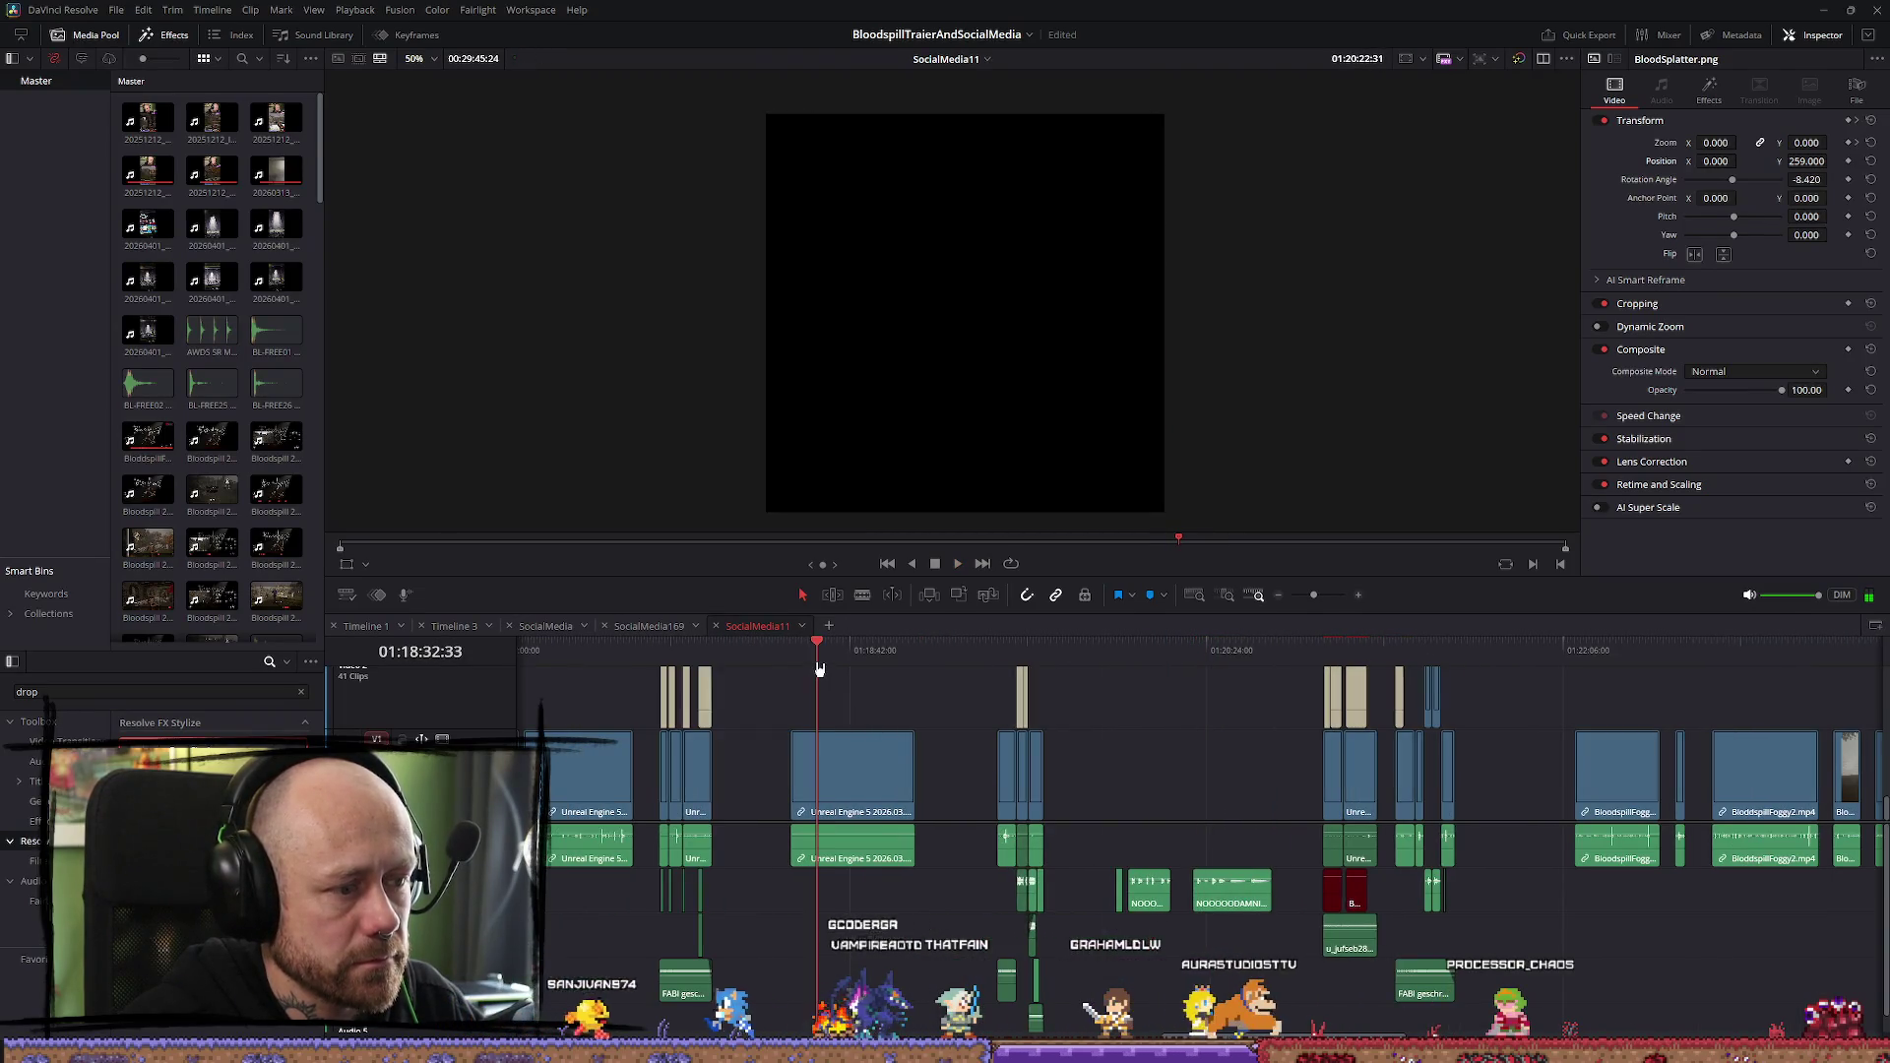
scroll(689, 708, down, 5)
click(578, 652)
key(Home)
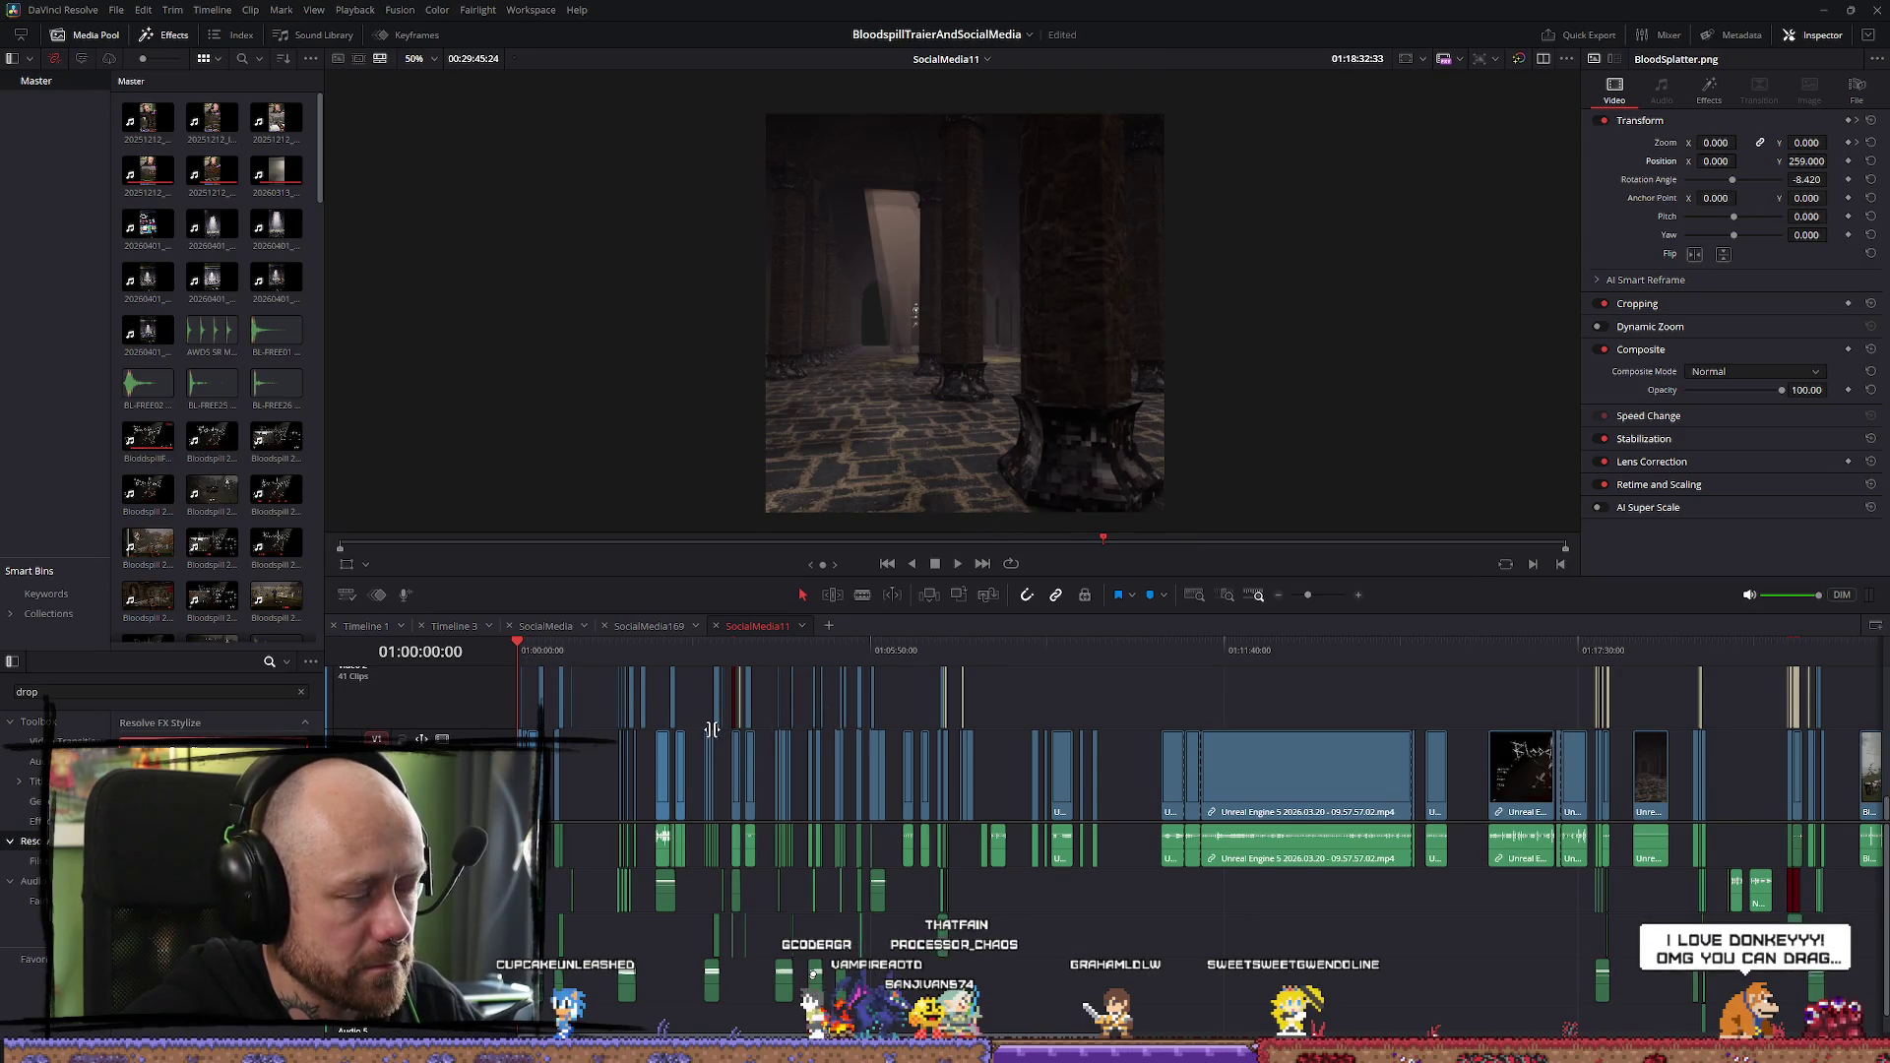
Play the edit from the start through the Bloodspill 'Wishlist Now' Steam card
scroll(711, 729, up, 5)
key(space)
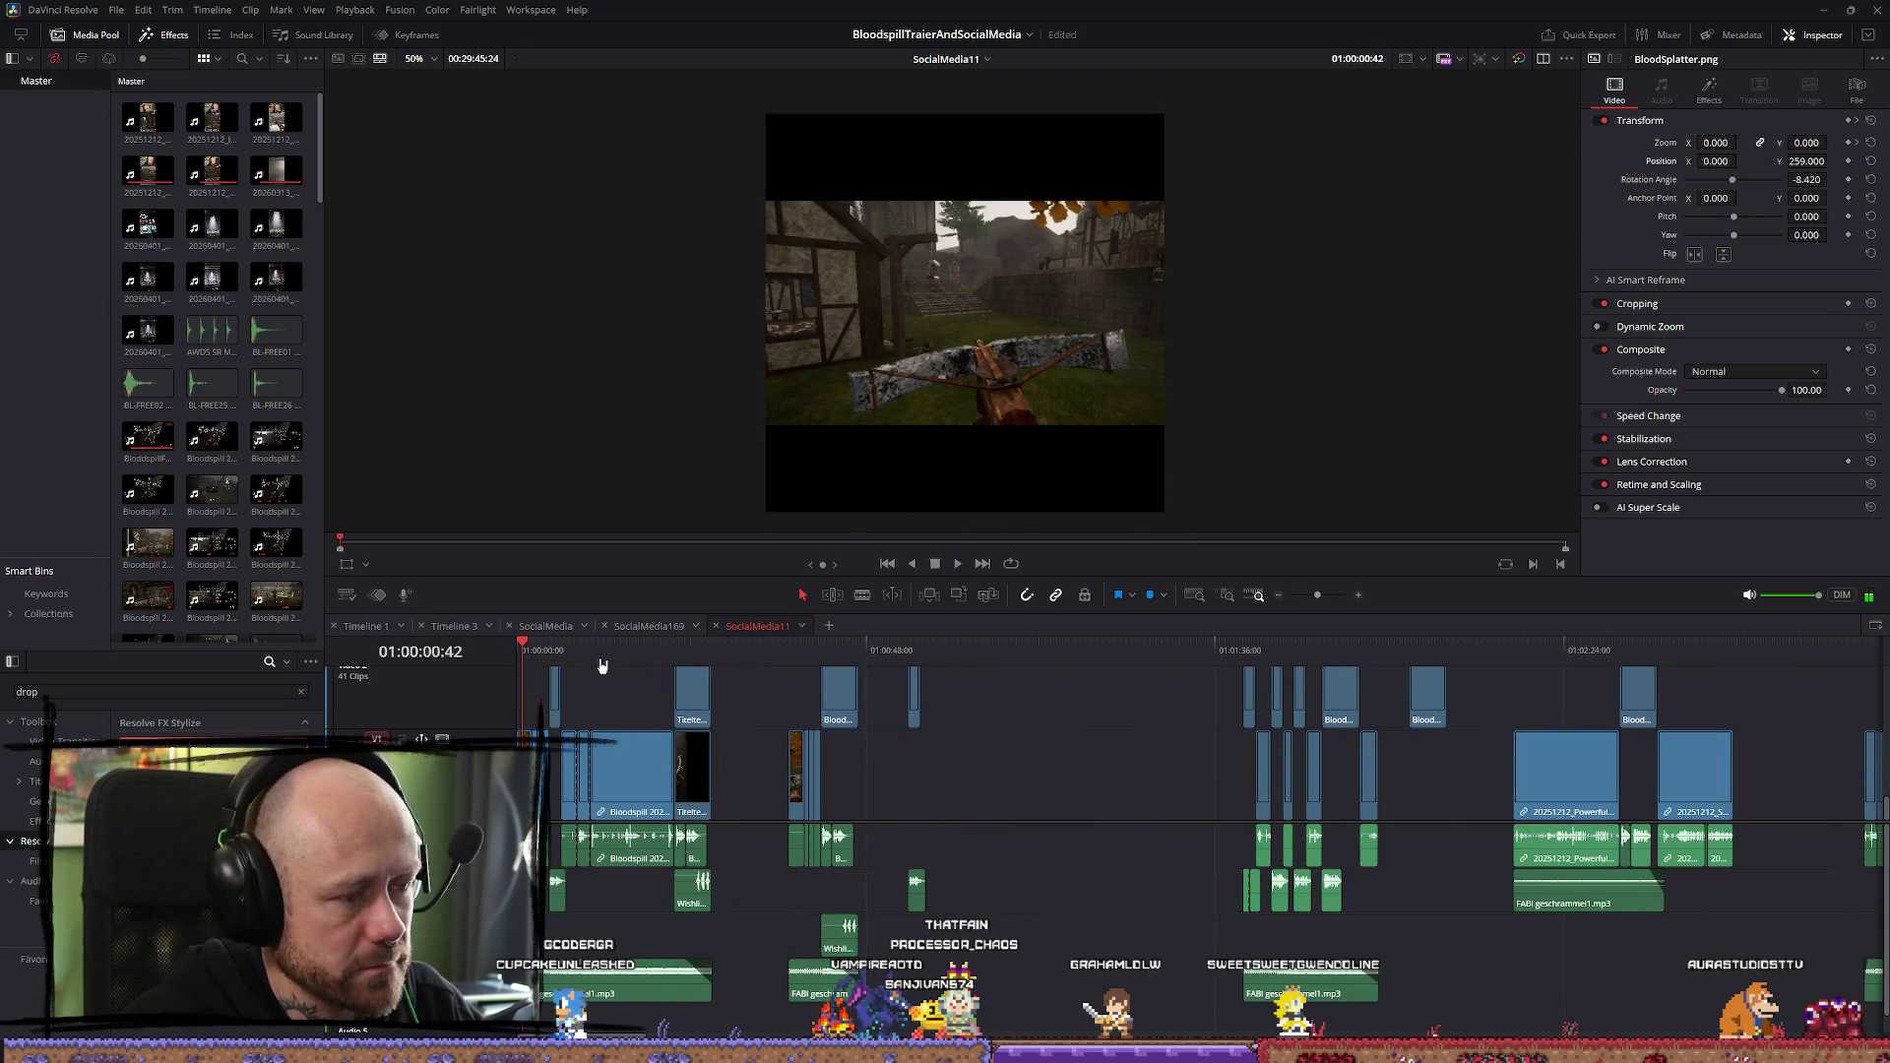
click(654, 652)
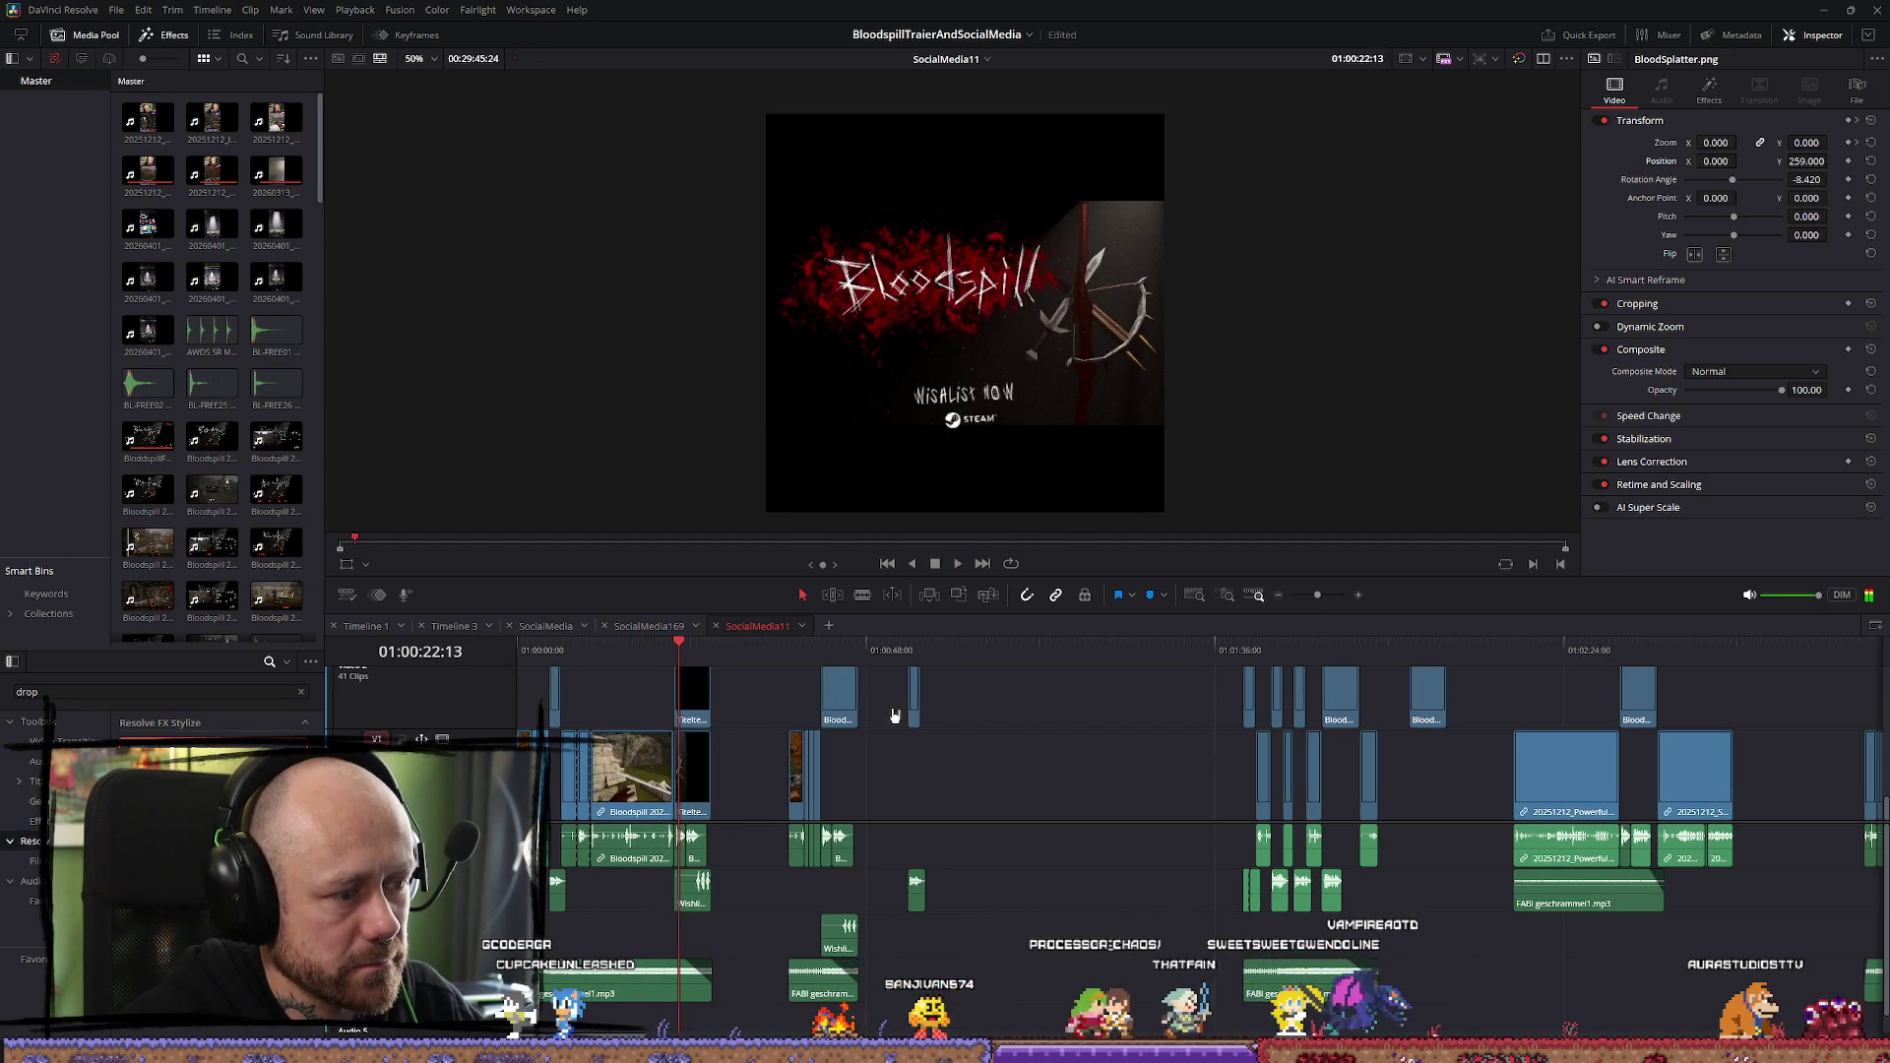
key(space)
scroll(984, 705, up, 4)
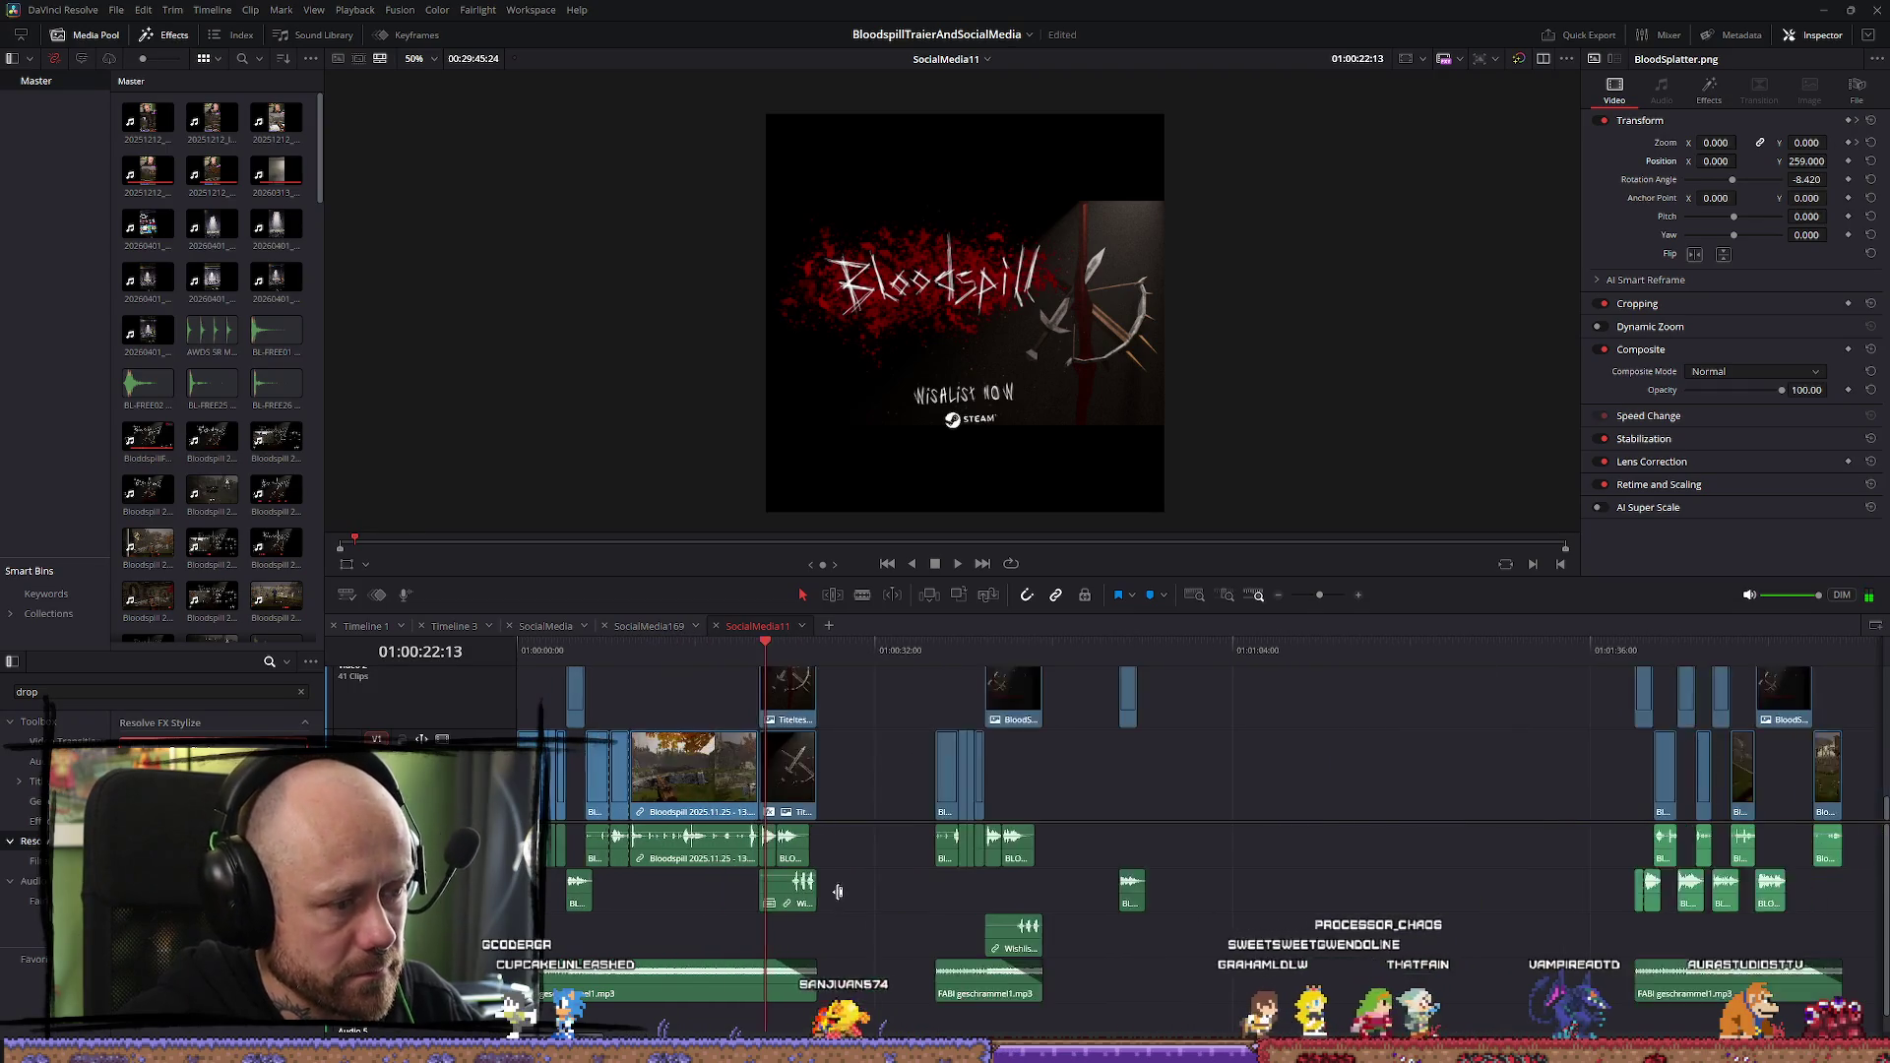
scroll(1098, 672, up, 2)
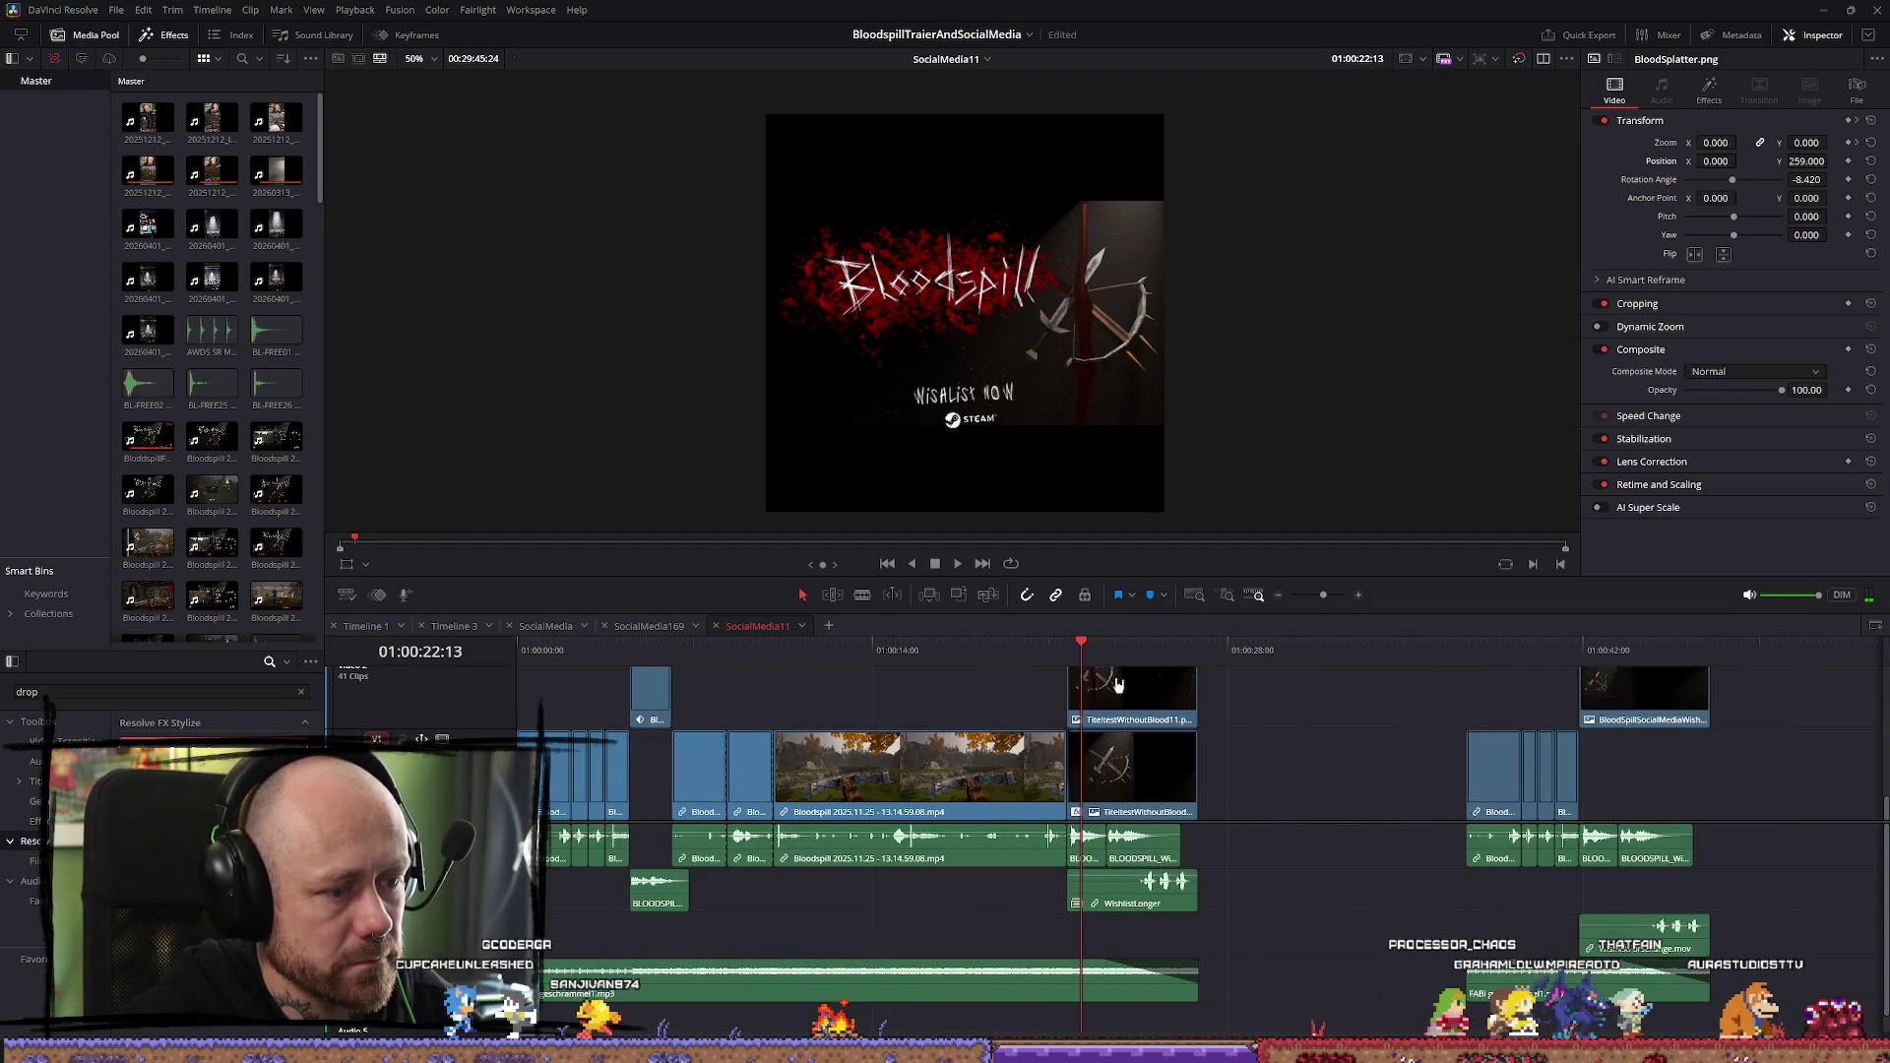
key(space)
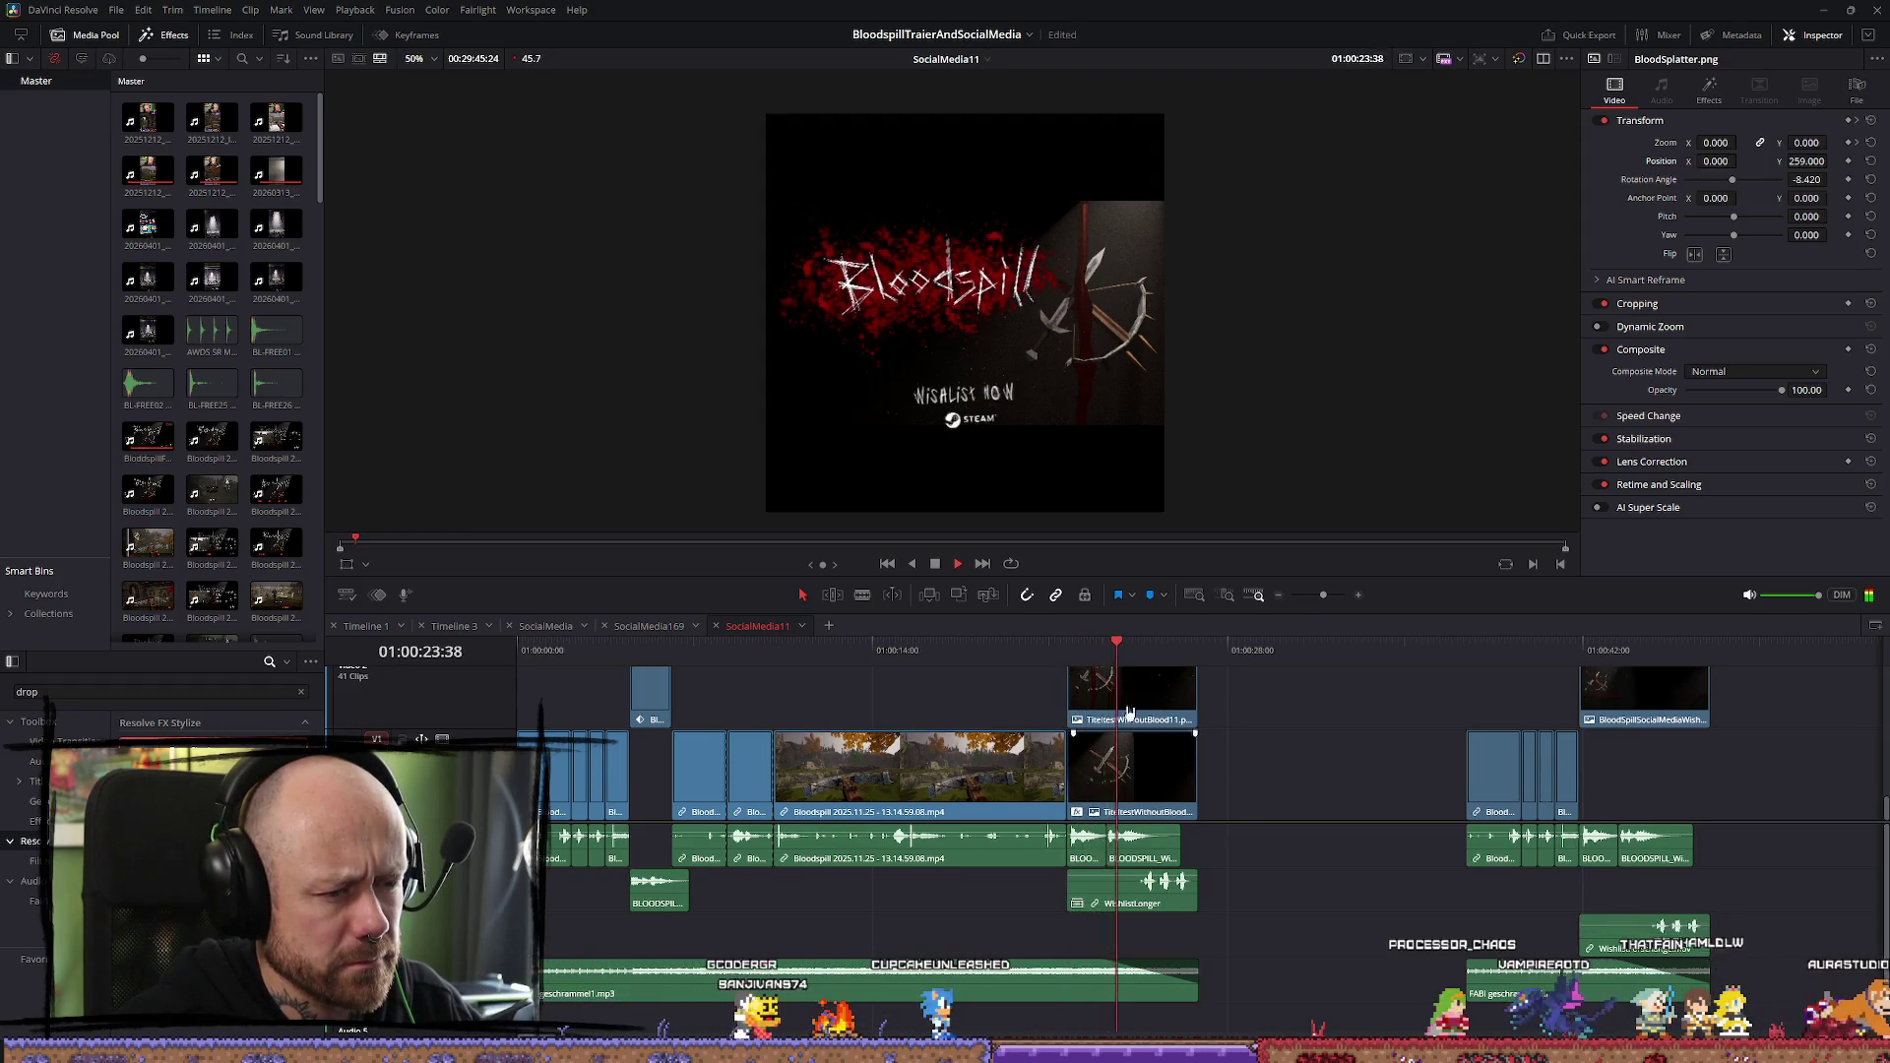
key(space)
key(space)
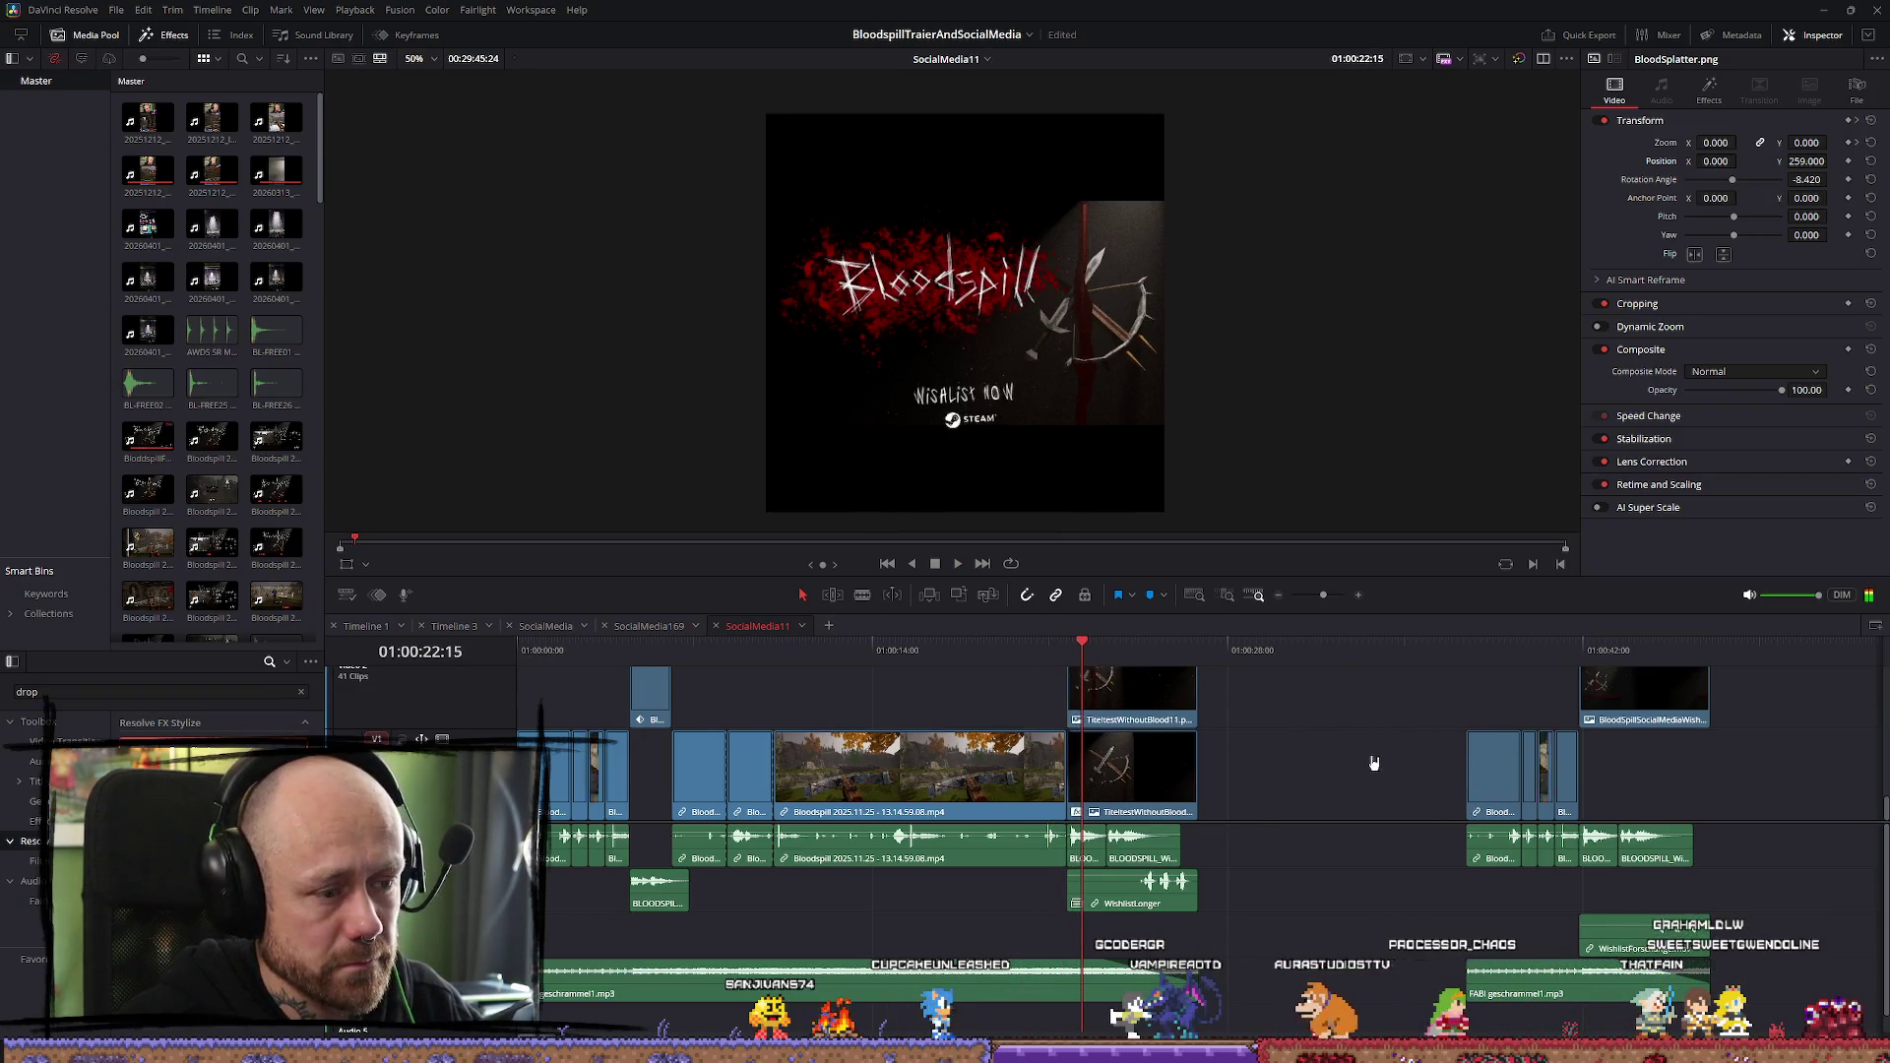
scroll(1373, 762, down, 10)
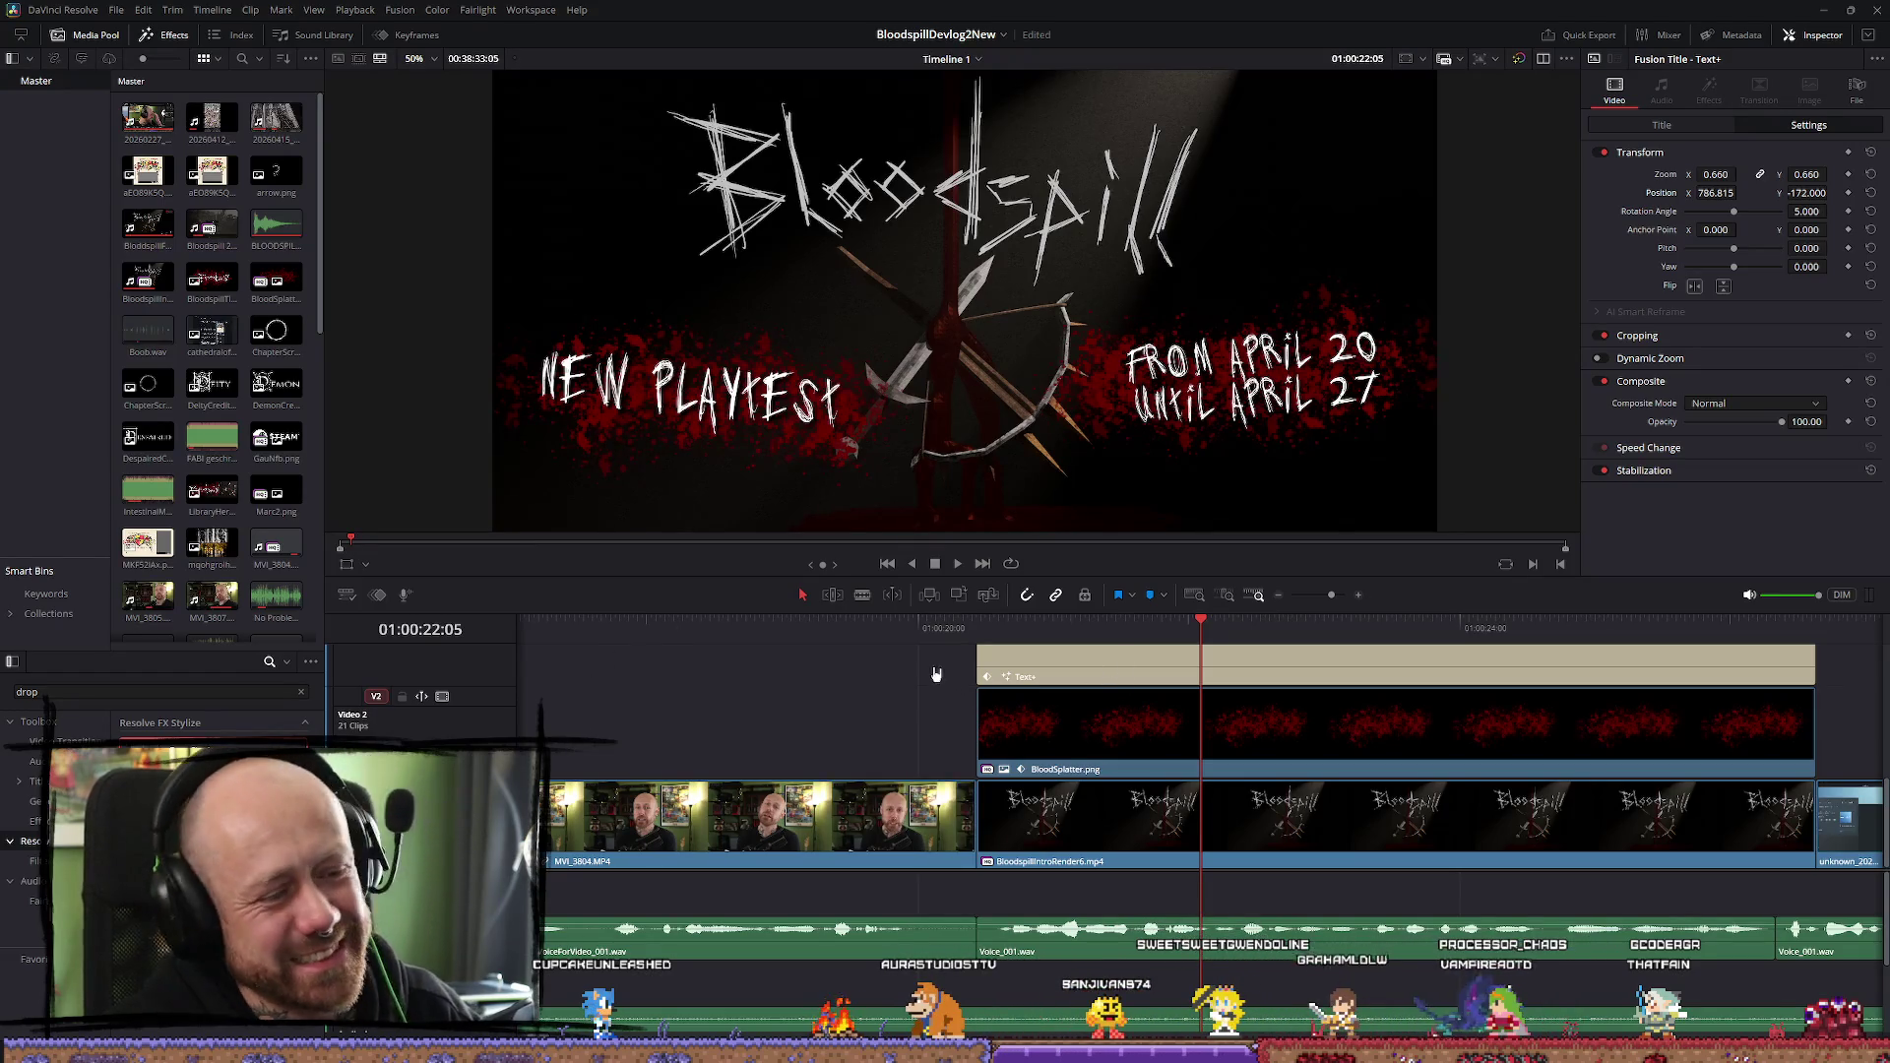
Select the BLOODSPILL.wav clip in the devlog's Timeline 1, then return to the trailer project
click(921, 642)
key(shift+z)
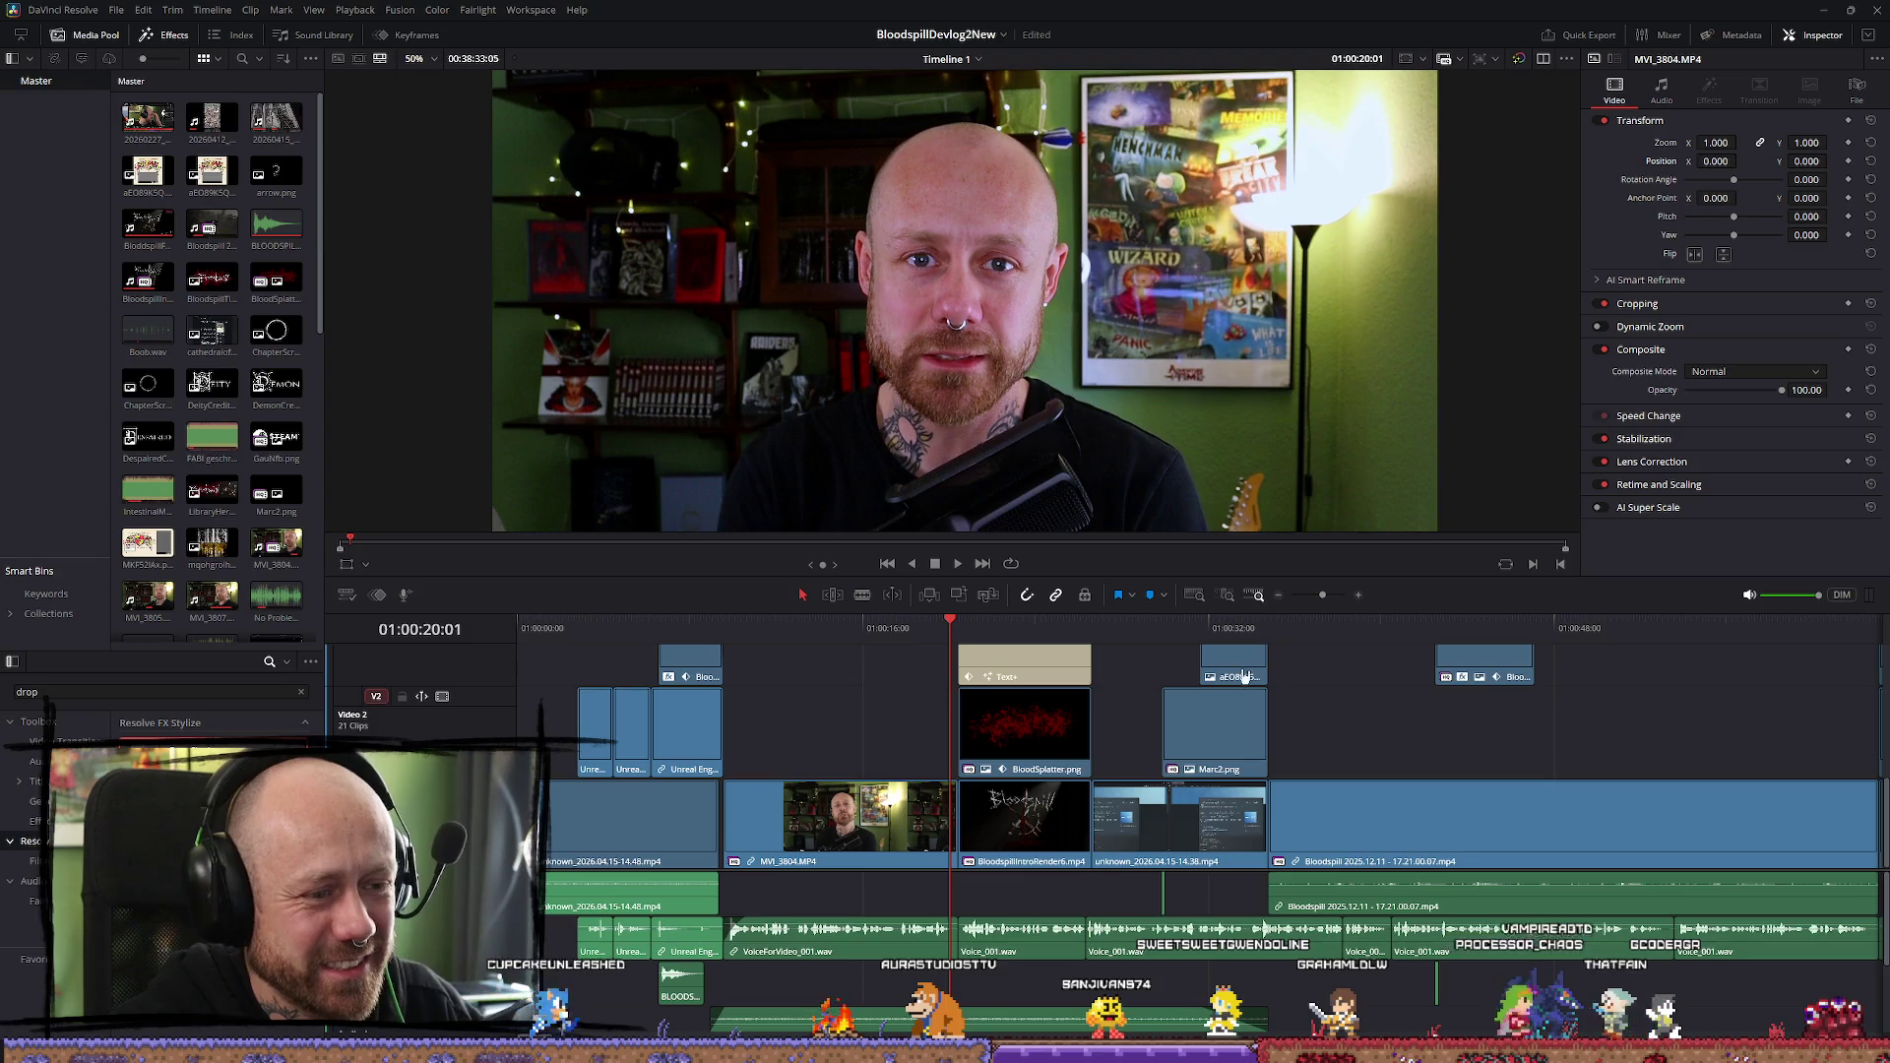
scroll(997, 702, down, 6)
scroll(997, 702, up, 5)
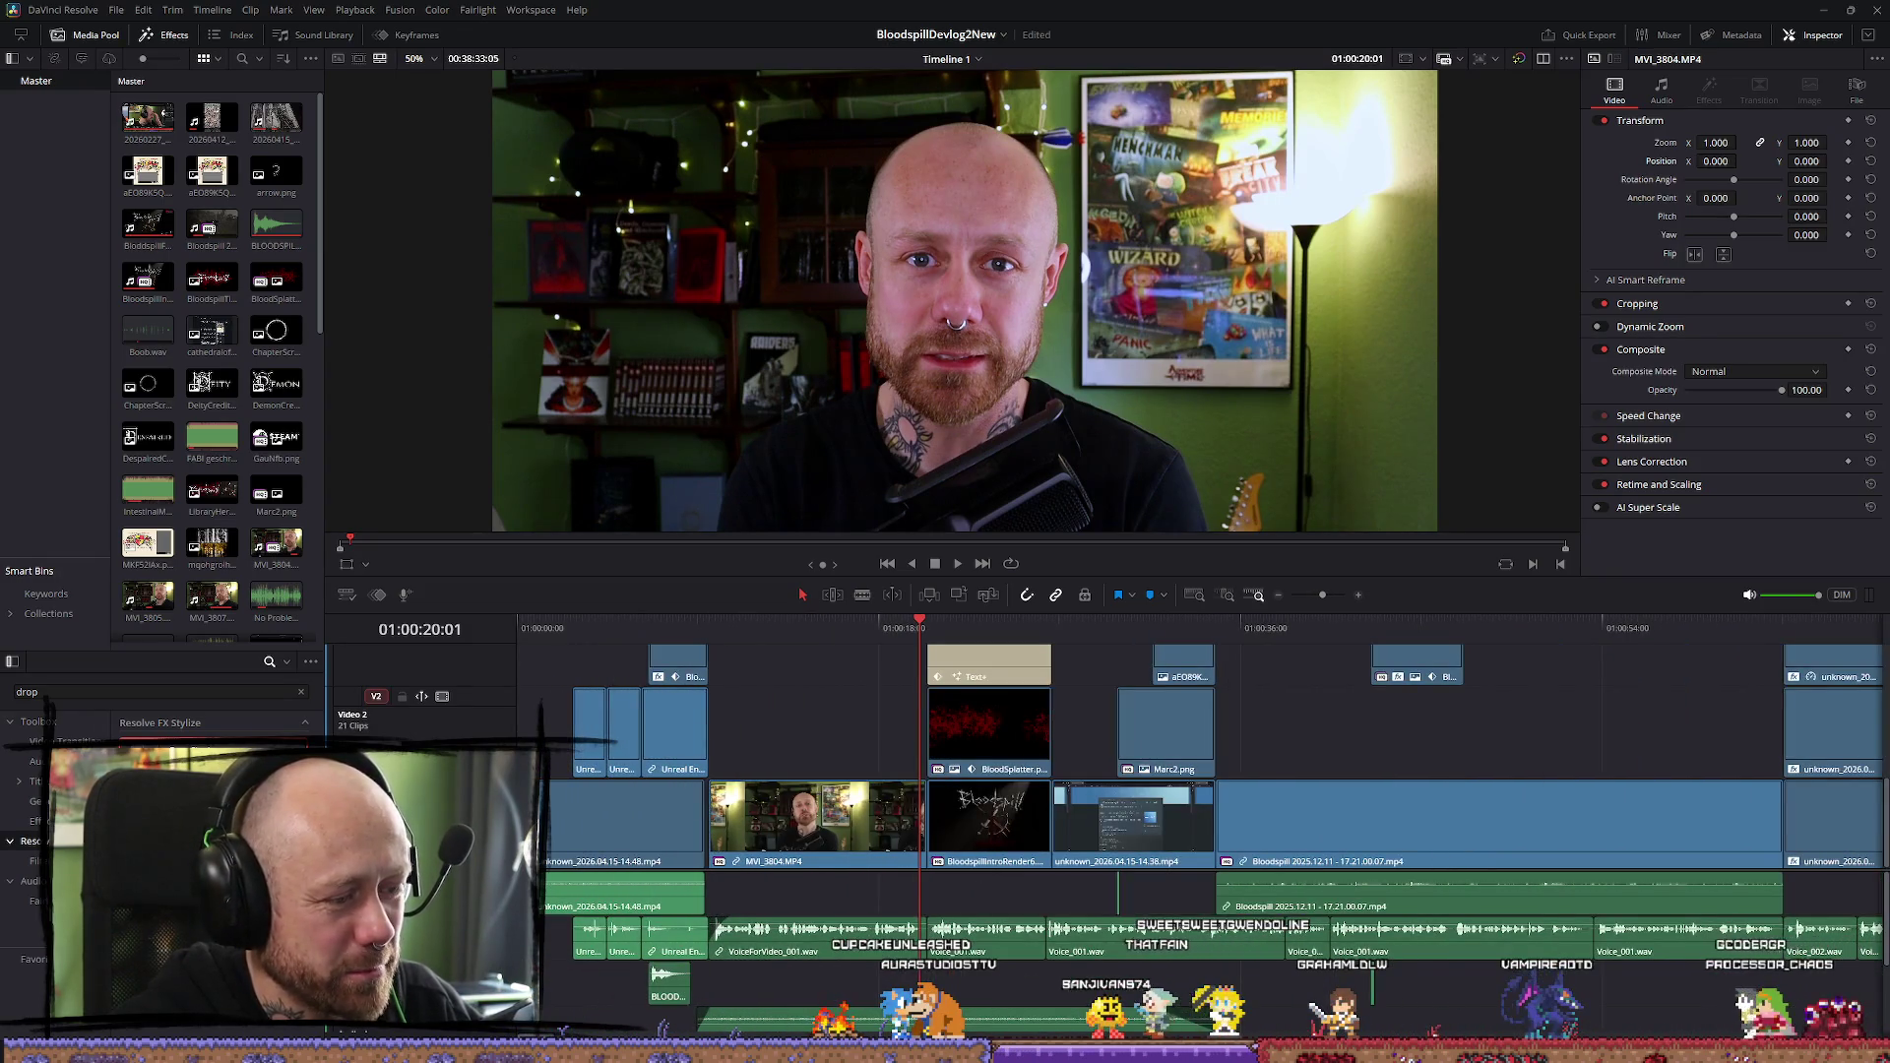
click(669, 1001)
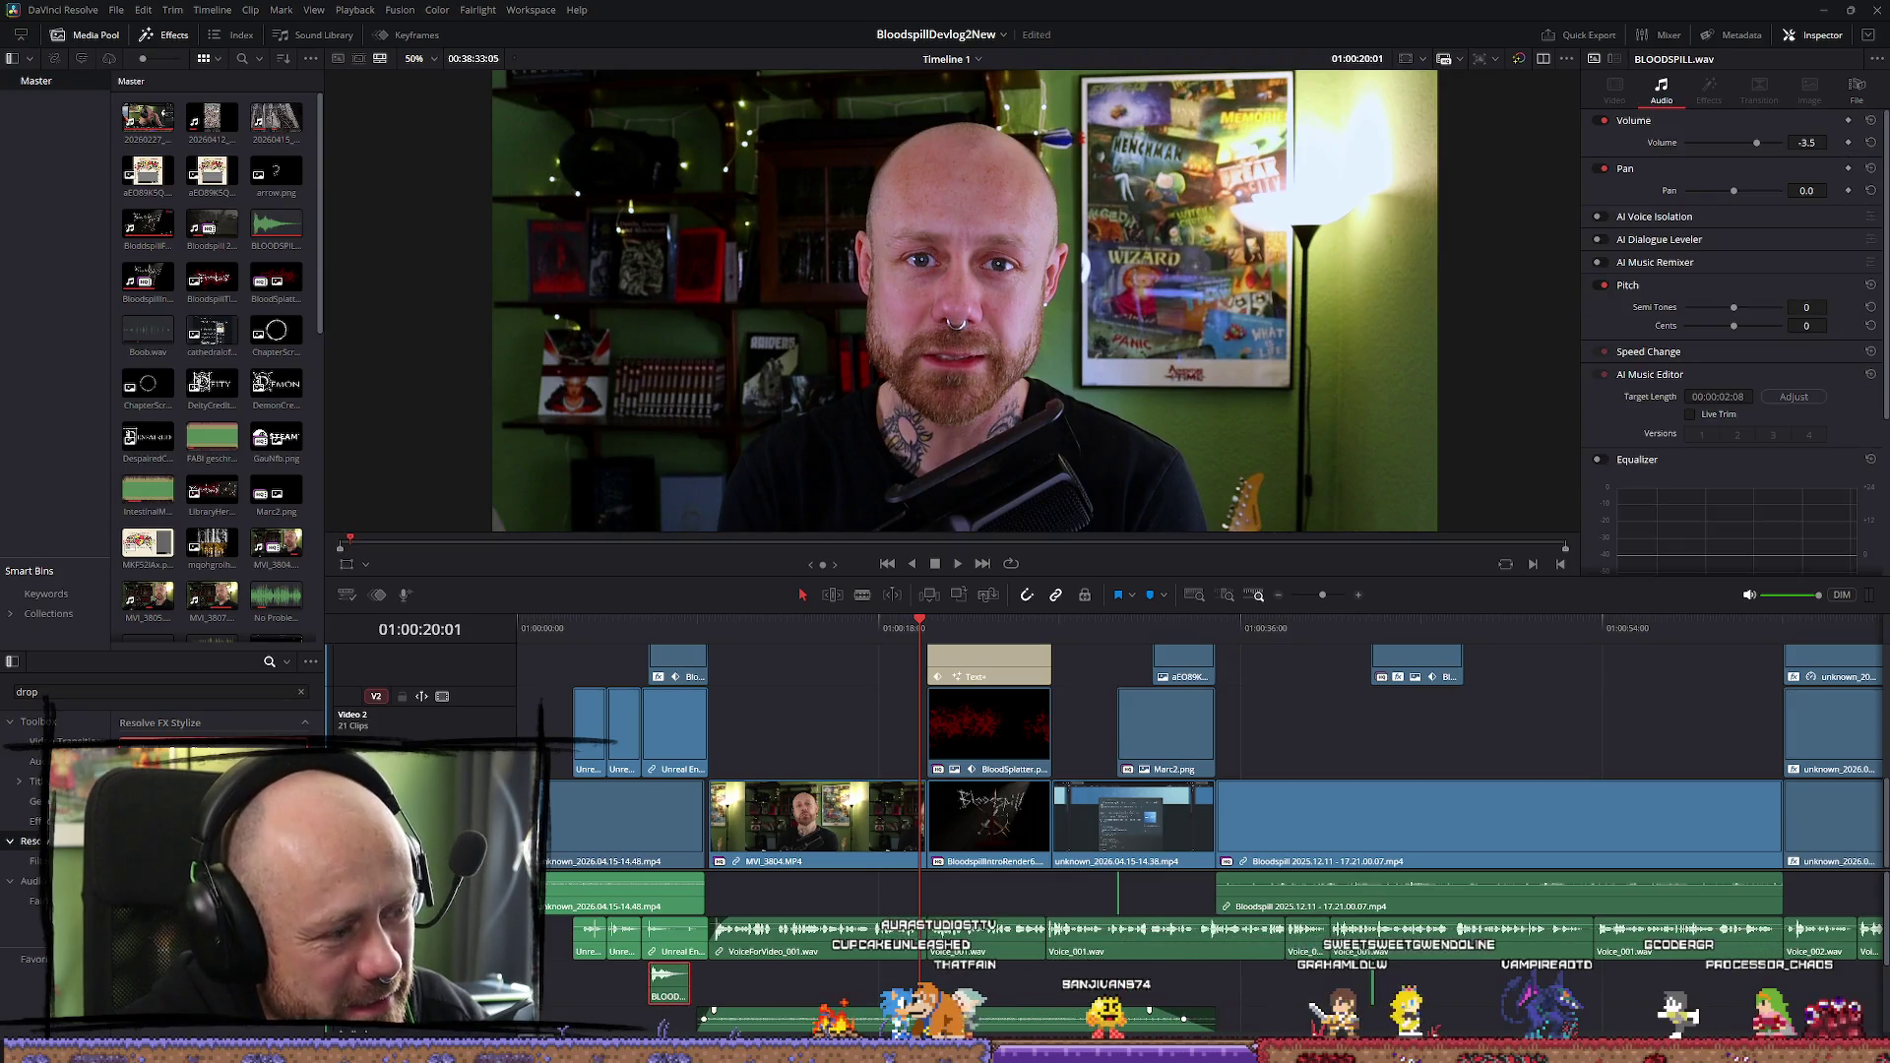
click(991, 58)
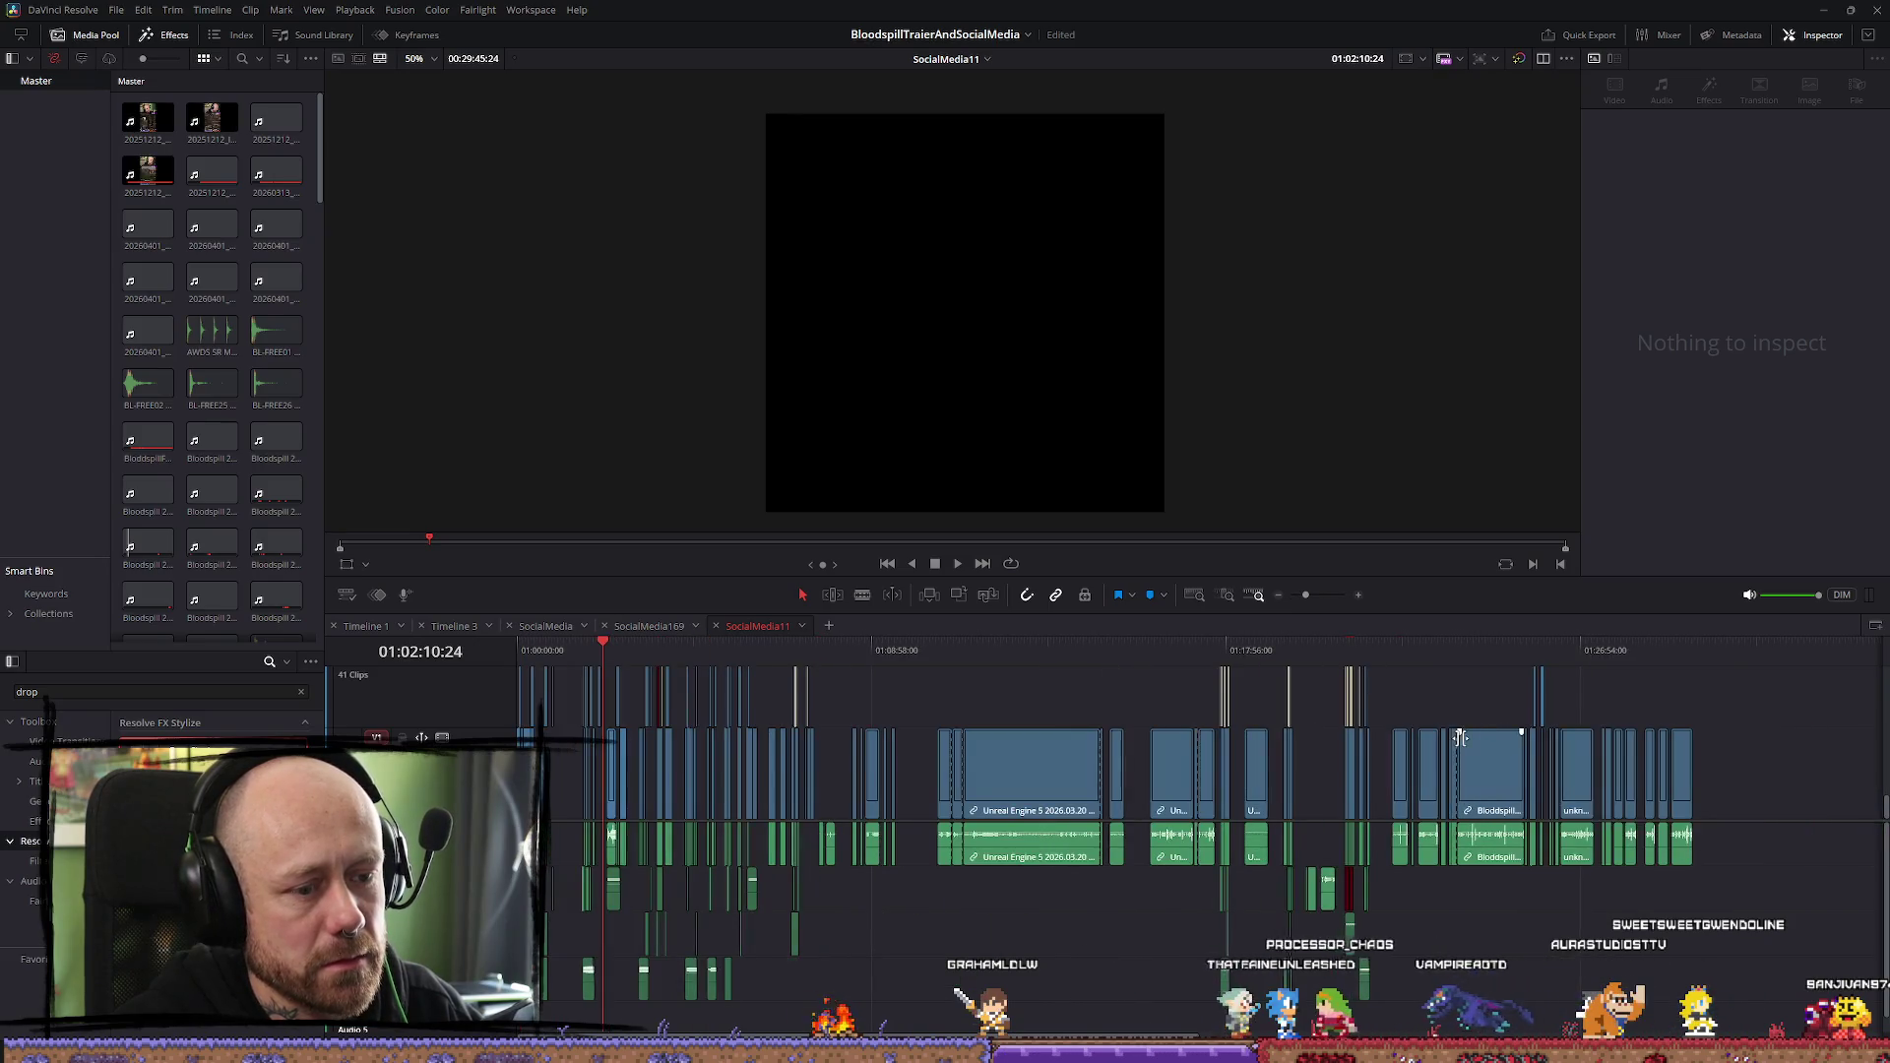
Paste BLOODSPILL.wav at the blood-splatter title's start, around 01:25:43:13
click(1540, 660)
scroll(1737, 717, up, 3)
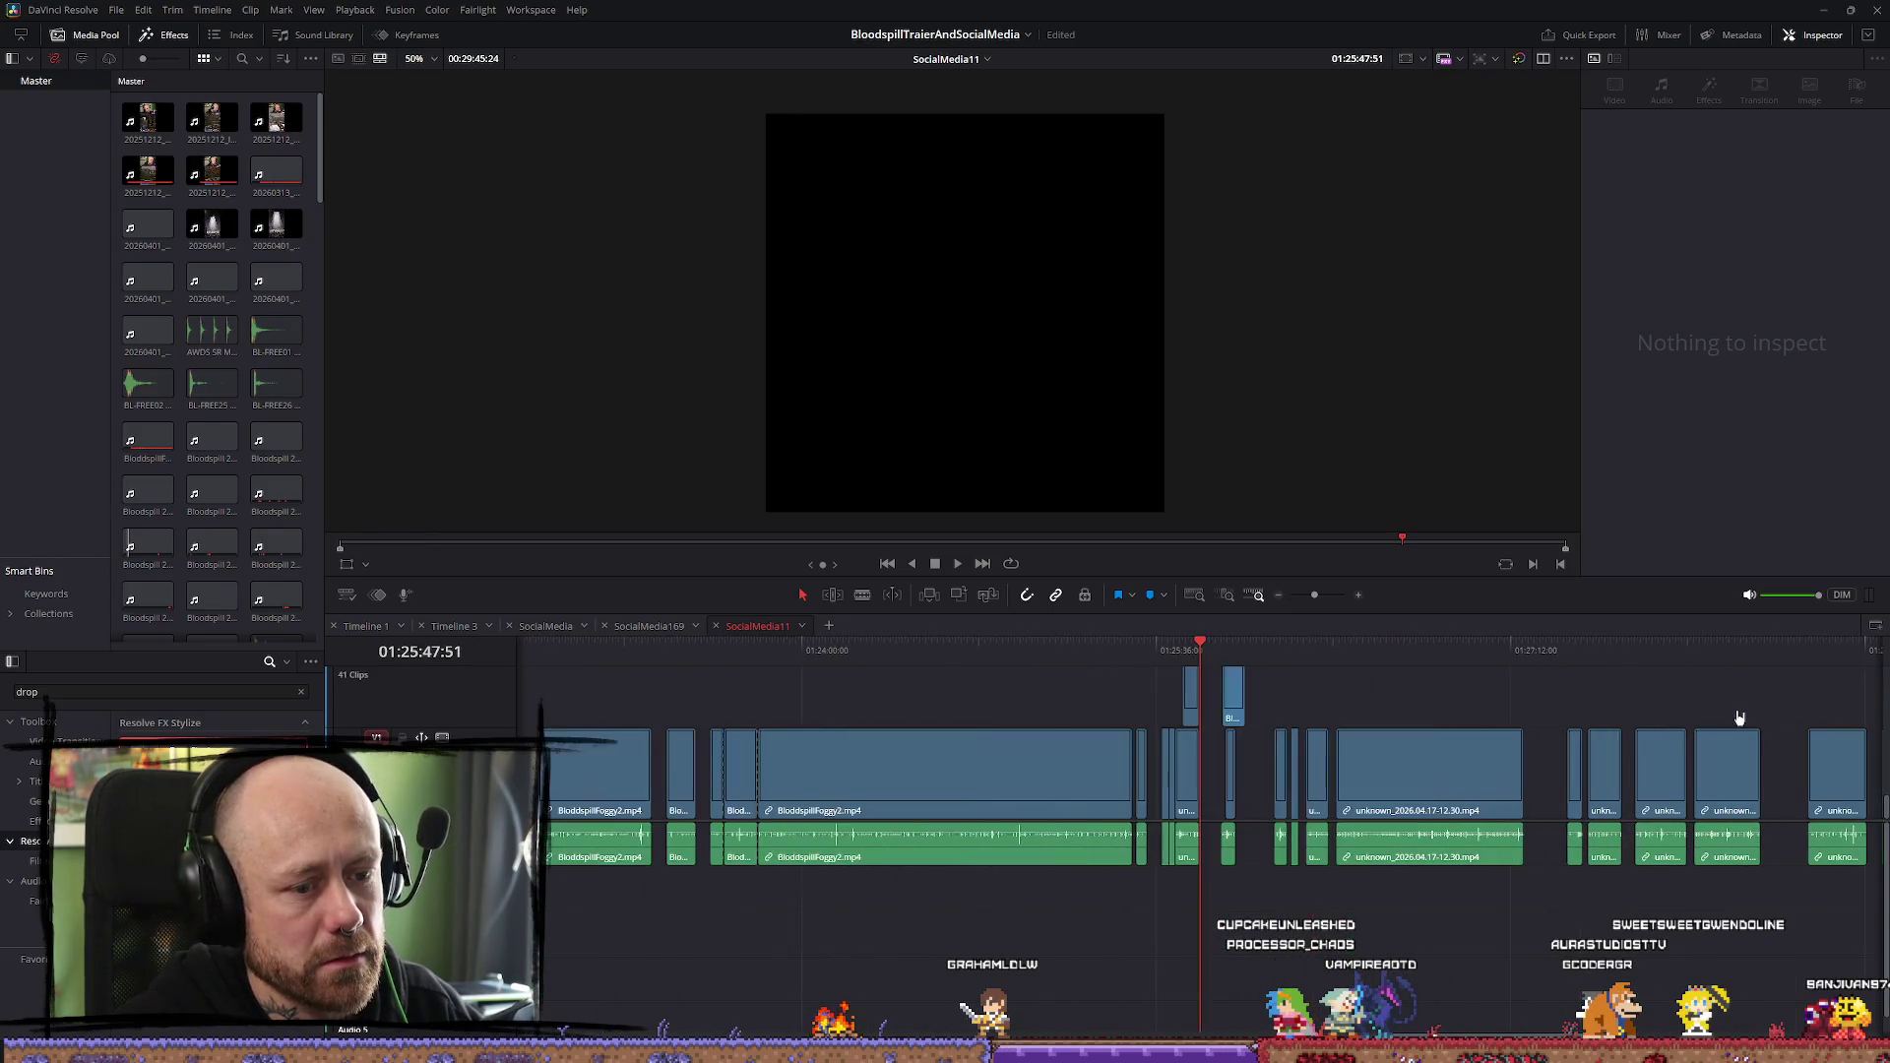
scroll(1551, 727, down, 3)
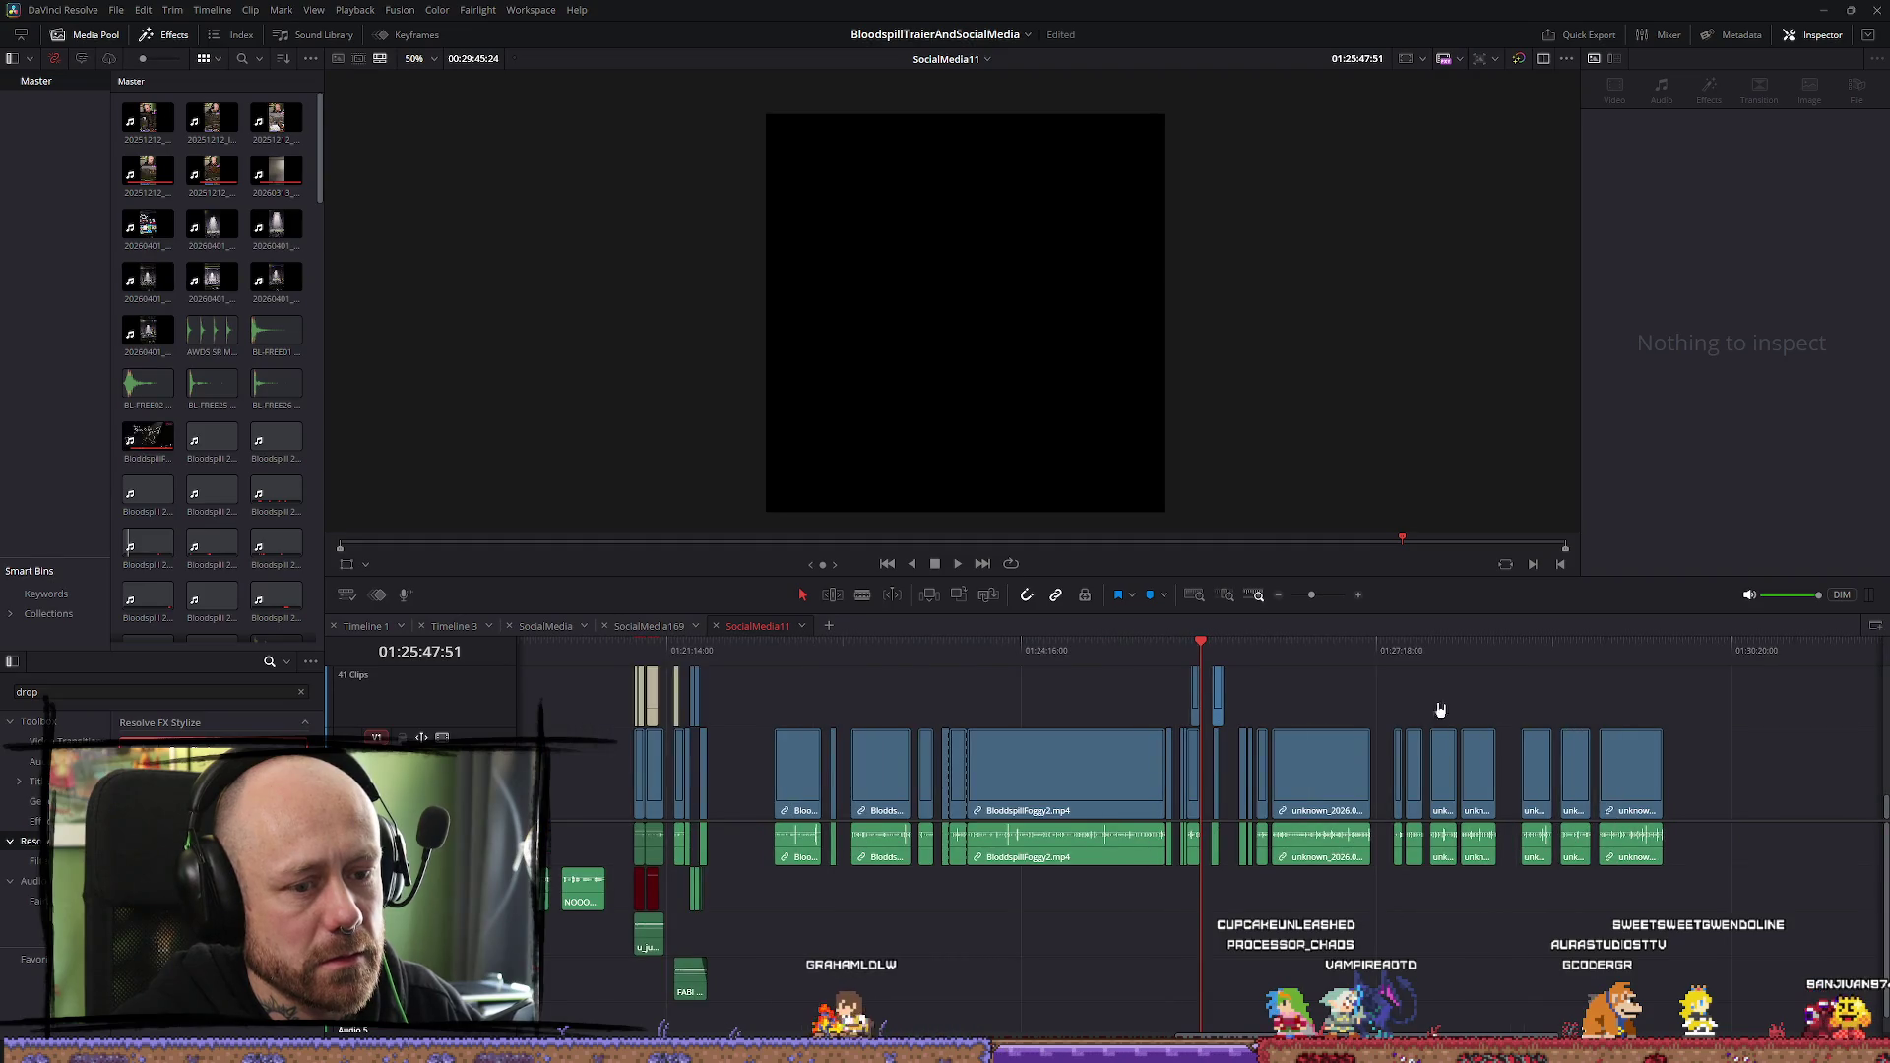
scroll(1417, 713, up, 8)
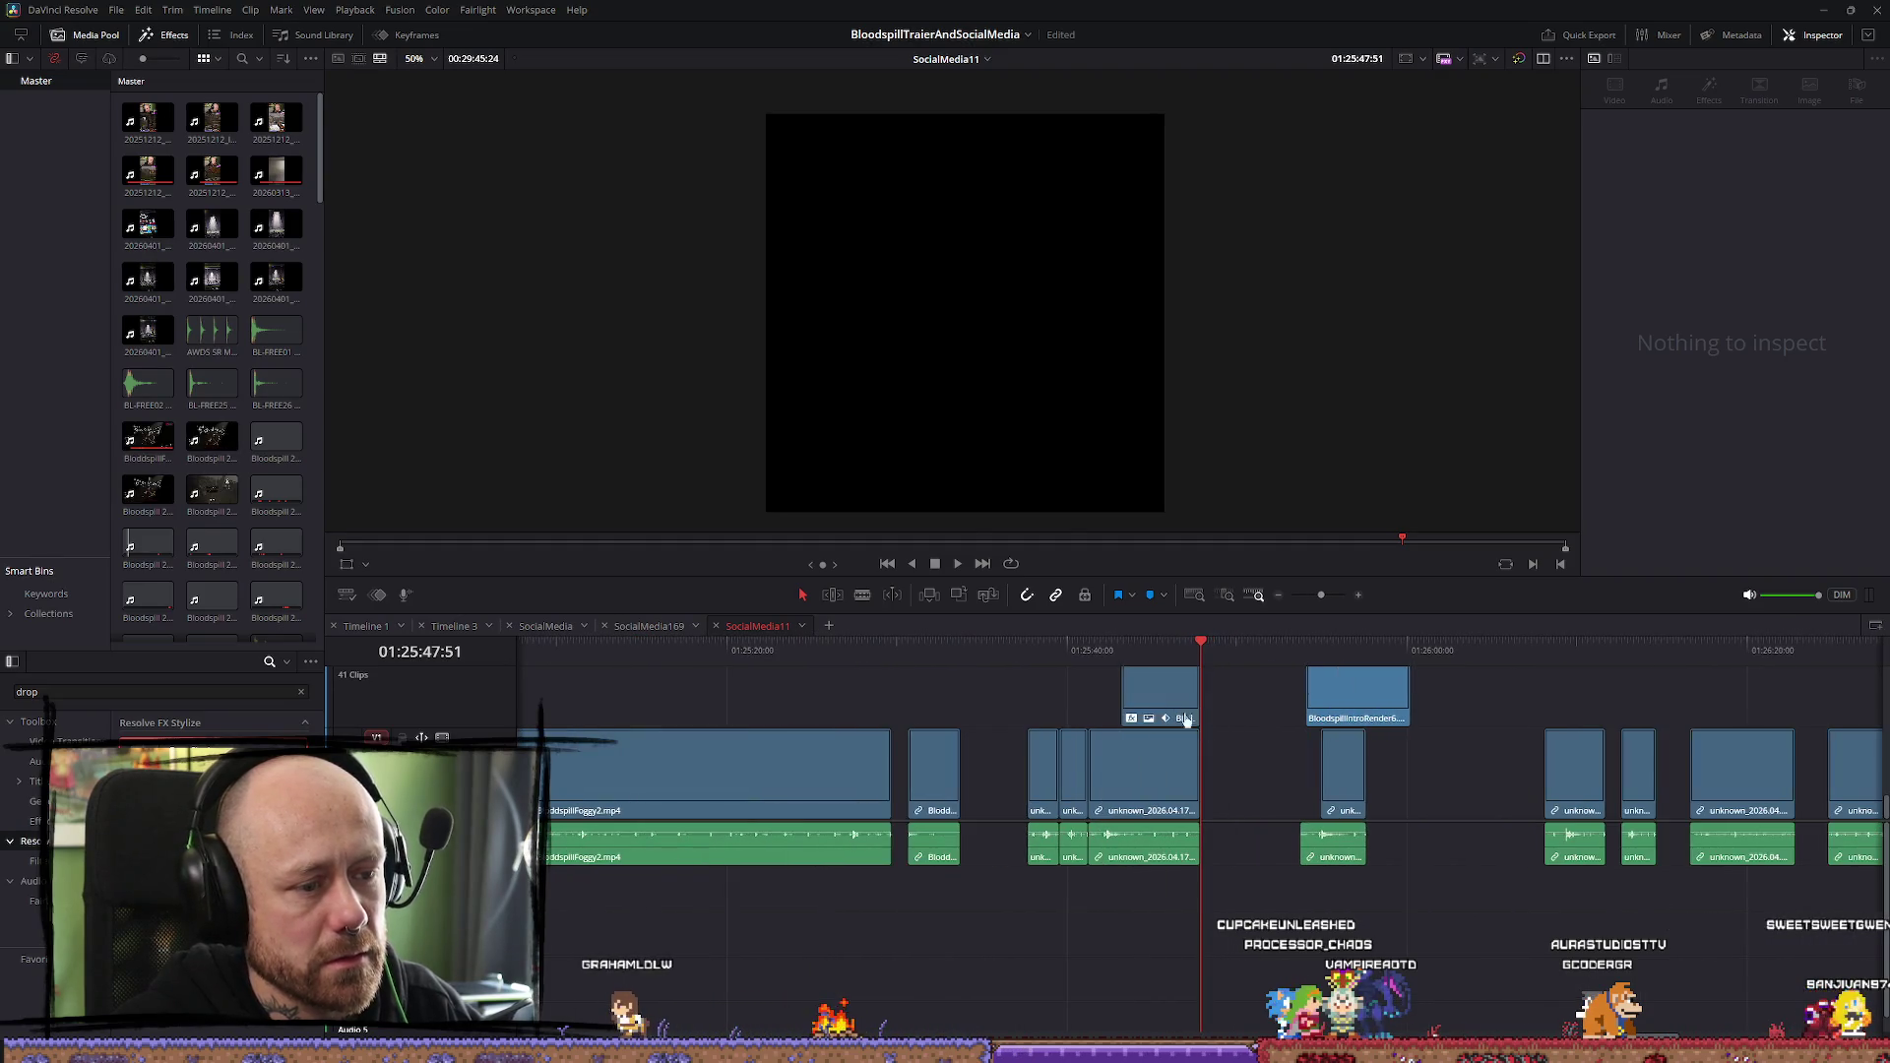
click(1118, 649)
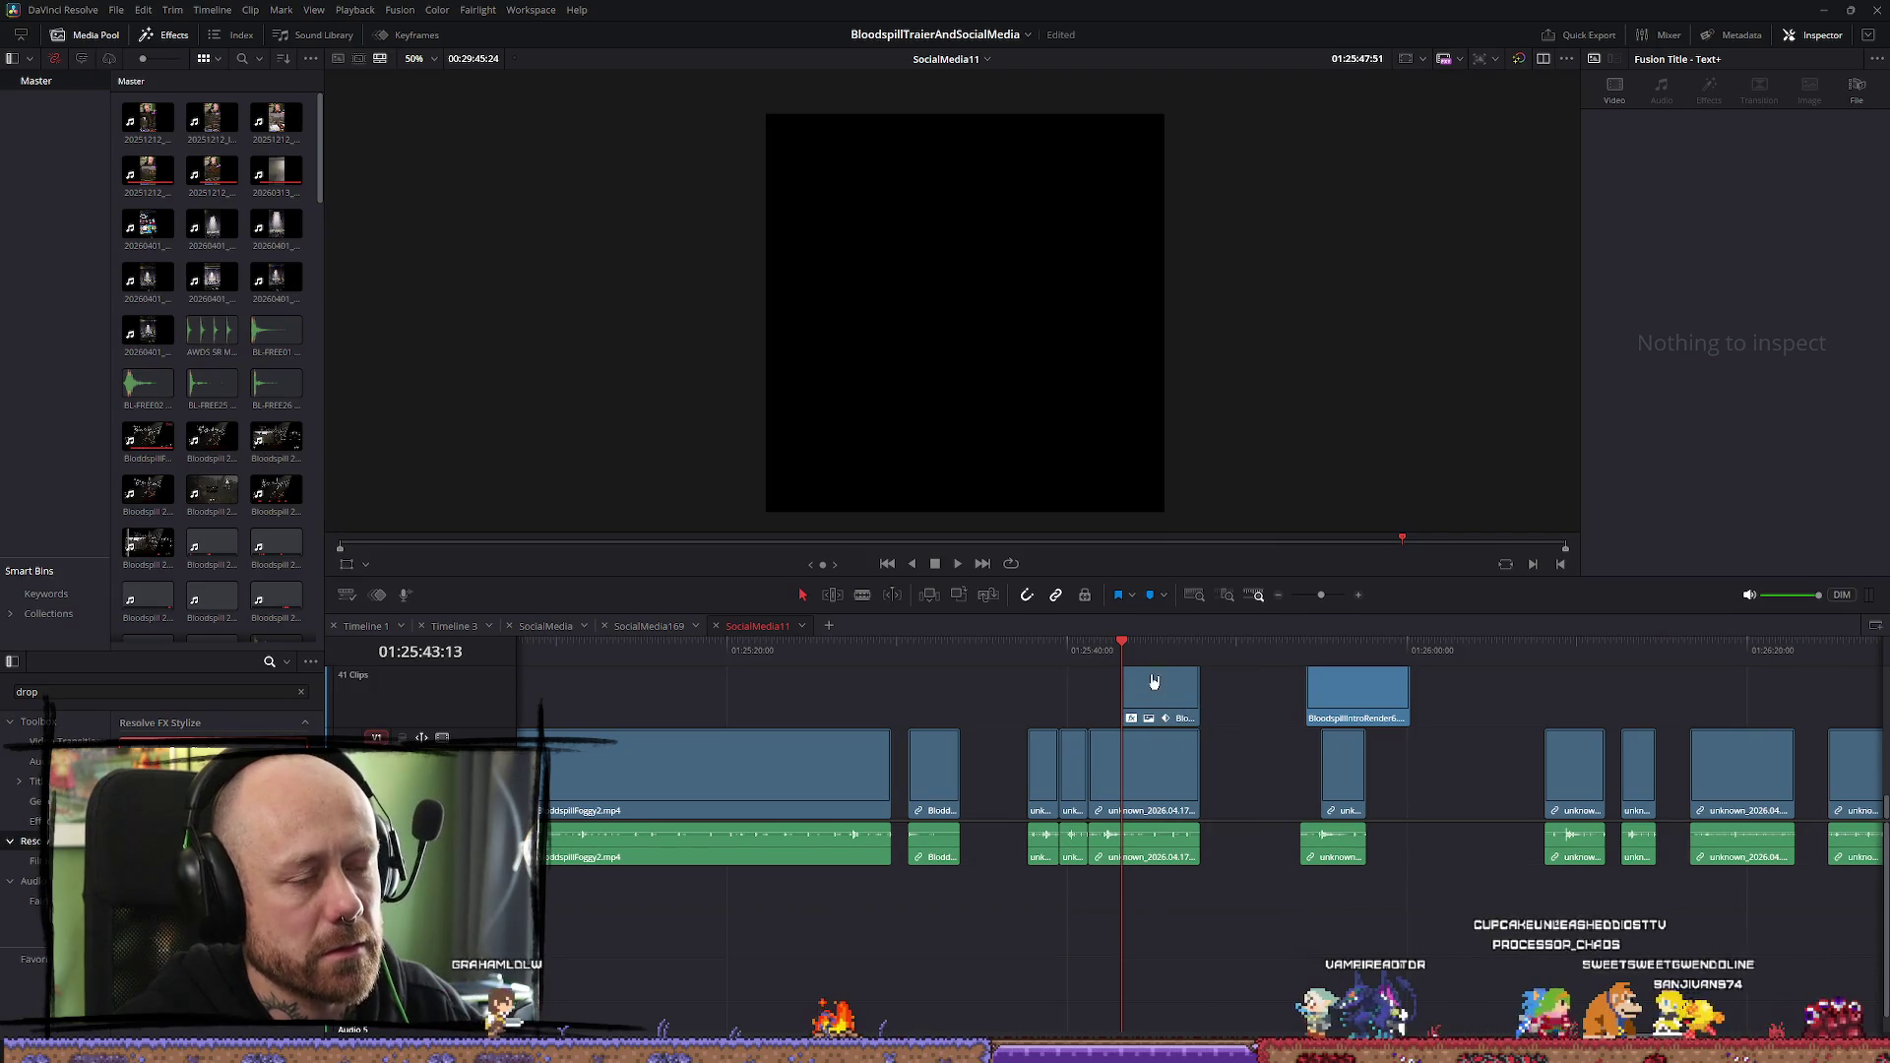
click(1093, 650)
drag(1092, 650, 1130, 653)
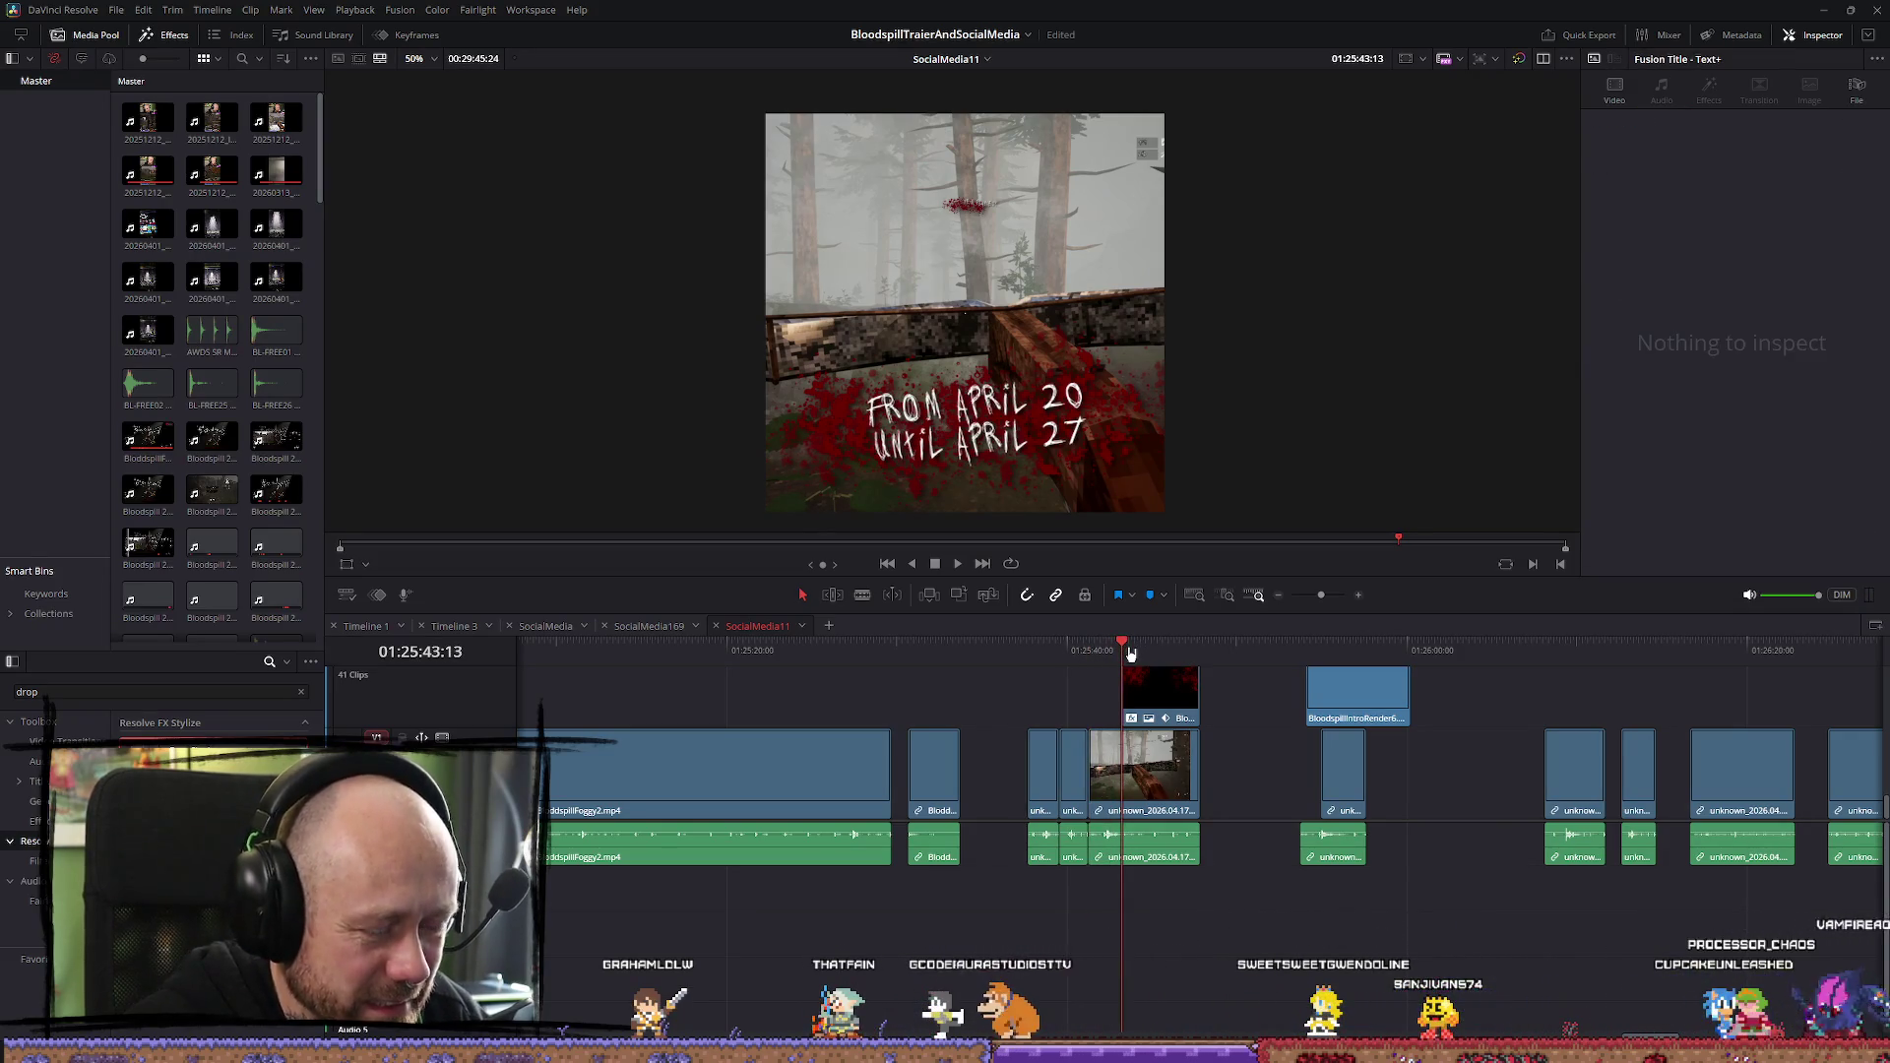
key(F12)
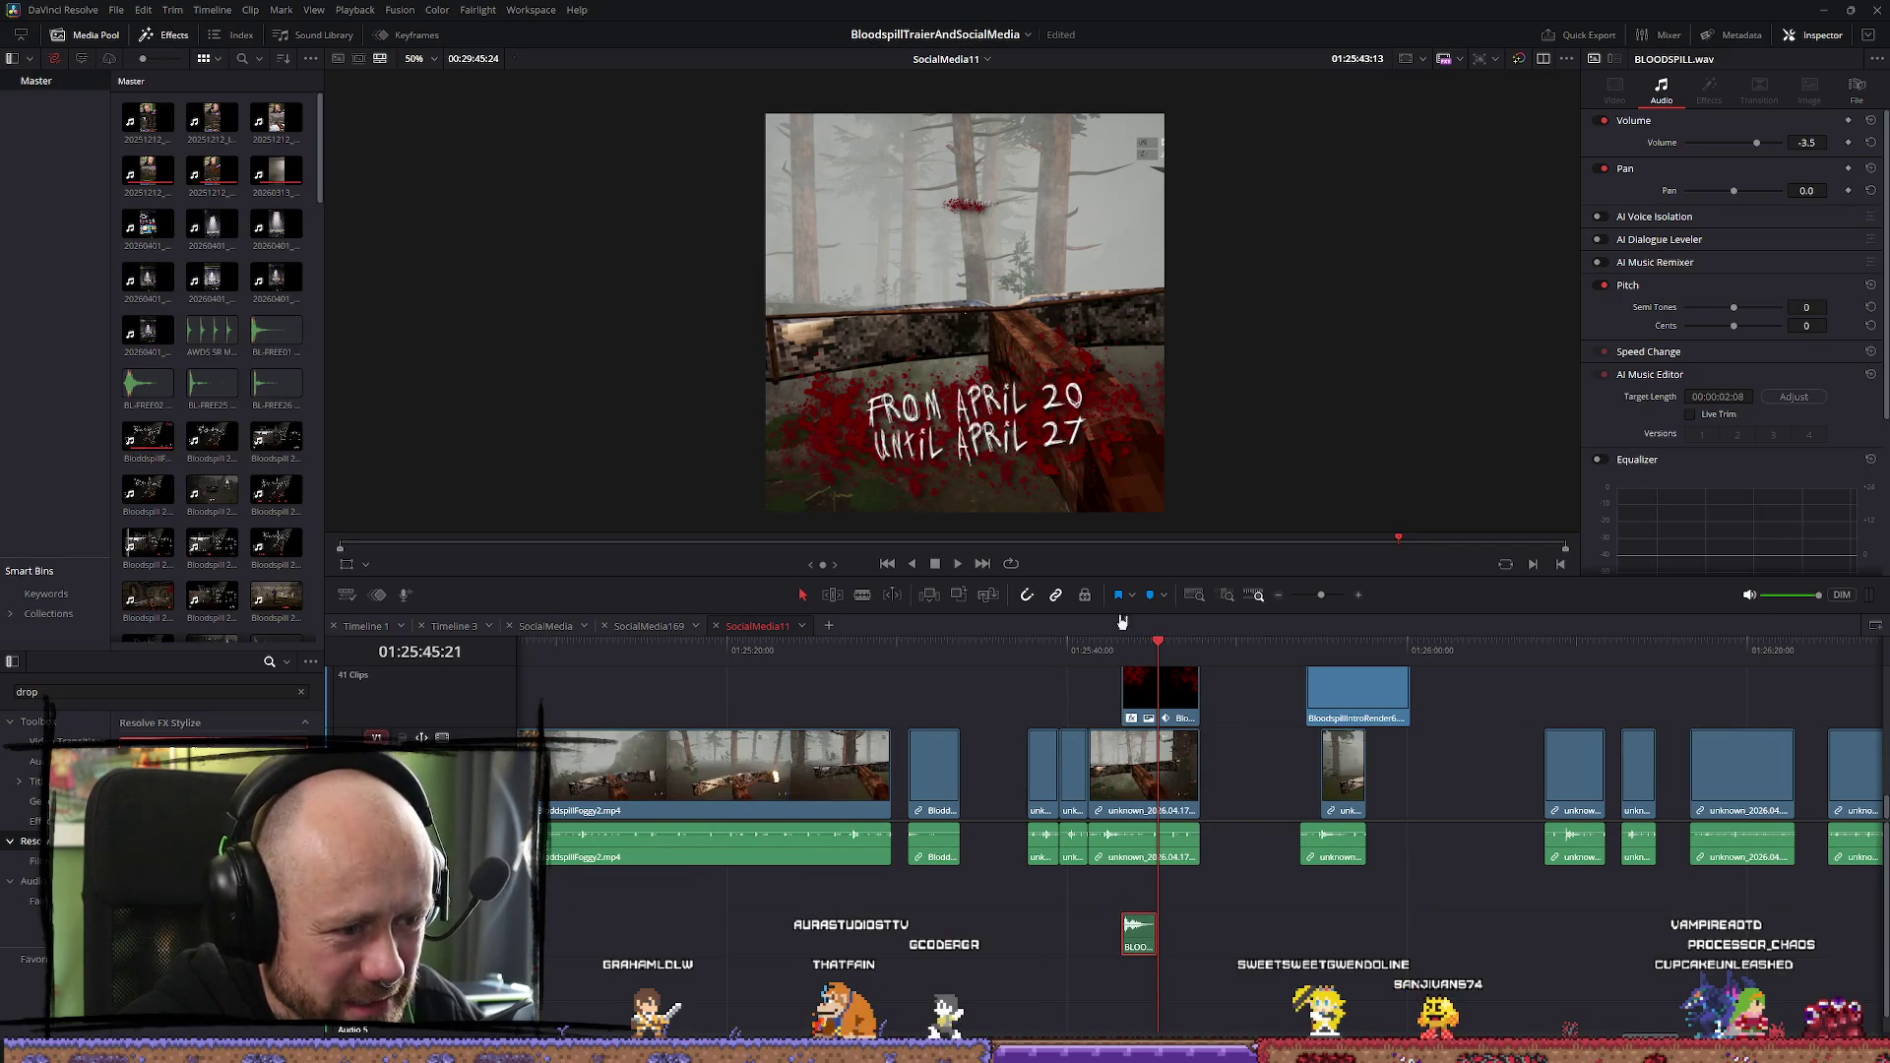
Move the BLOODSPILL sound up onto the audio track above, aligned with the title start
click(115, 10)
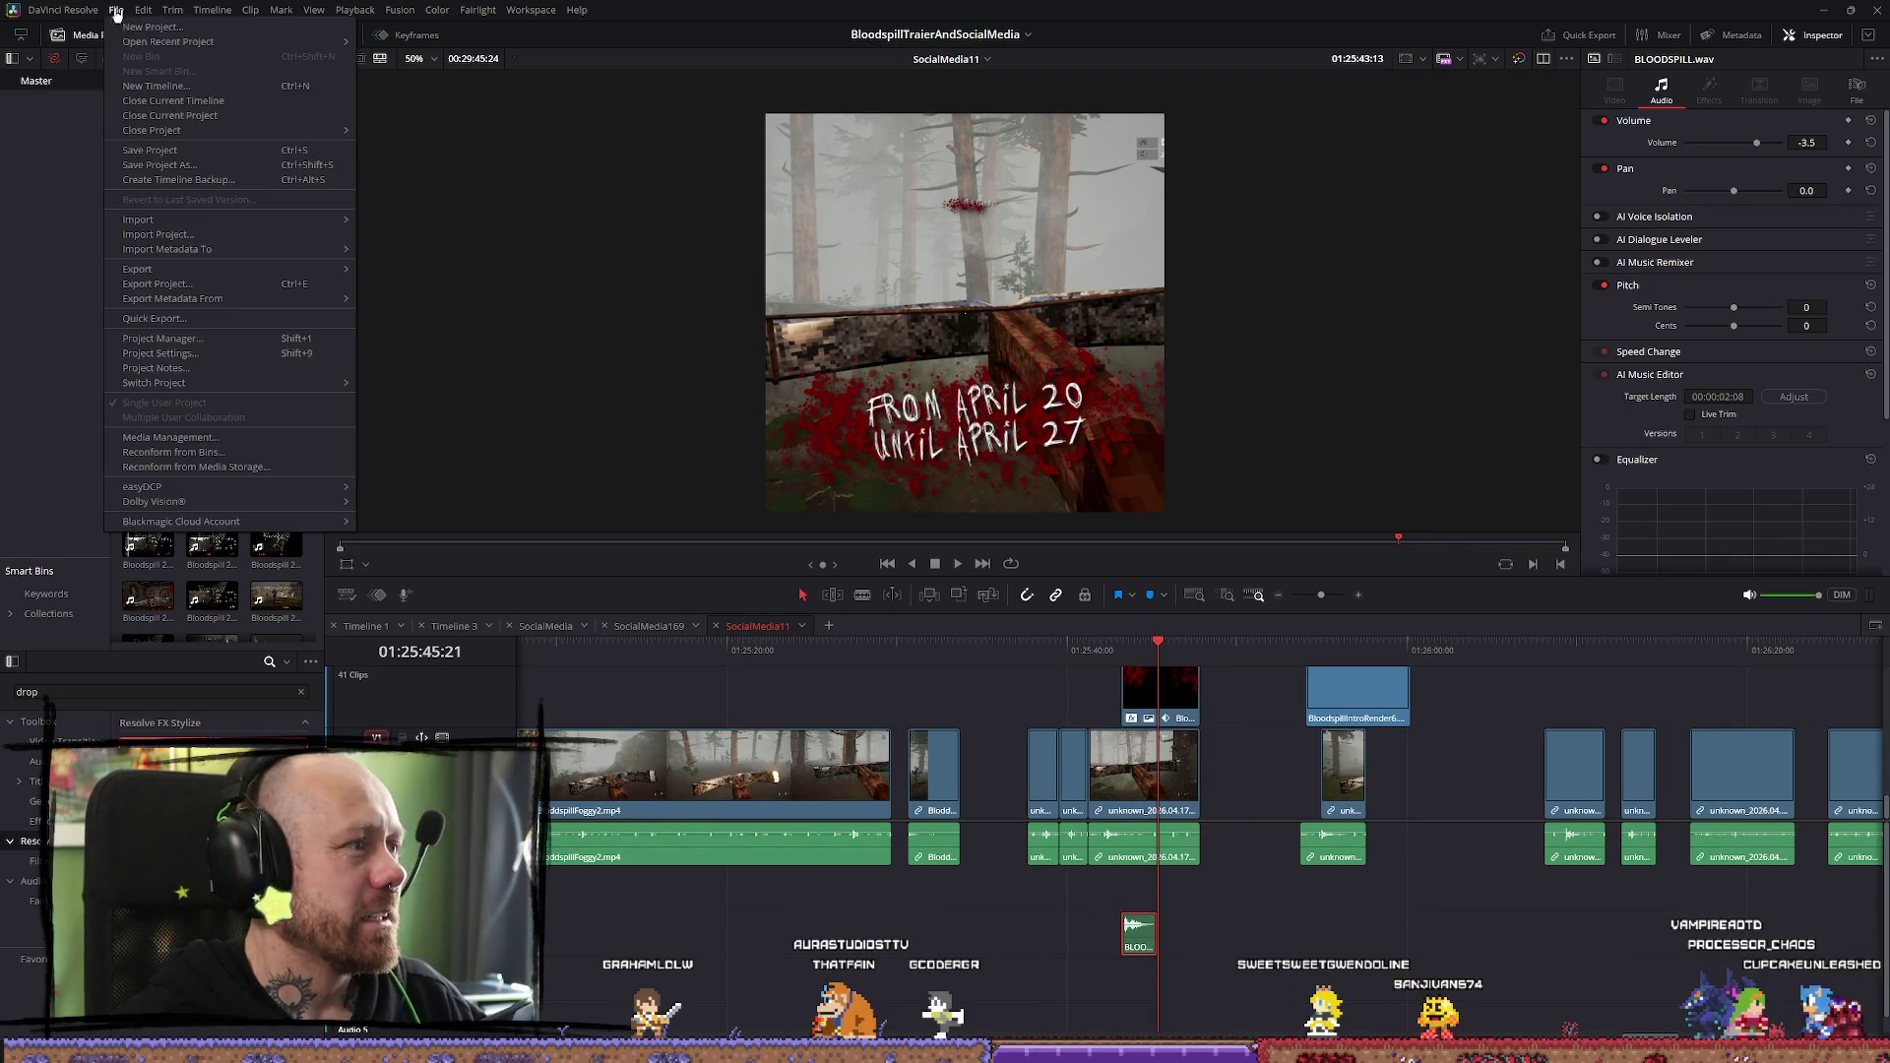
click(117, 30)
click(115, 9)
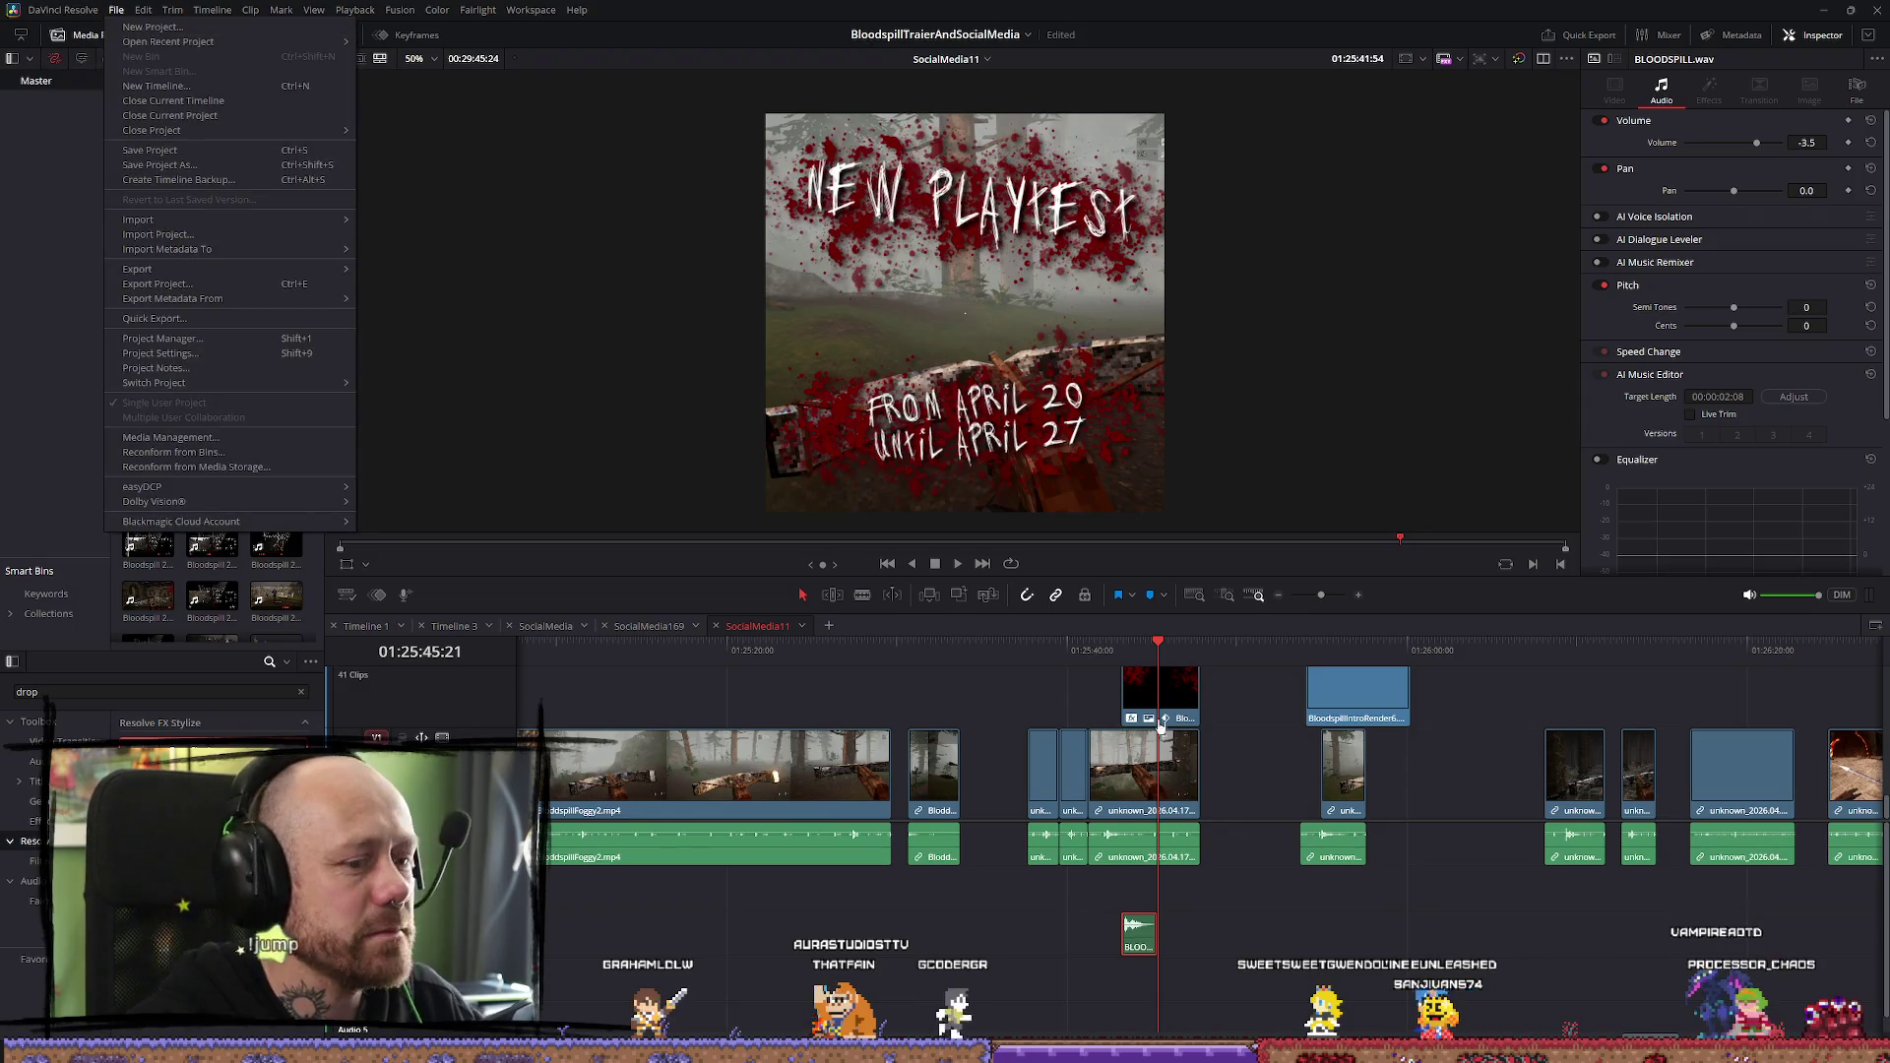
click(1114, 651)
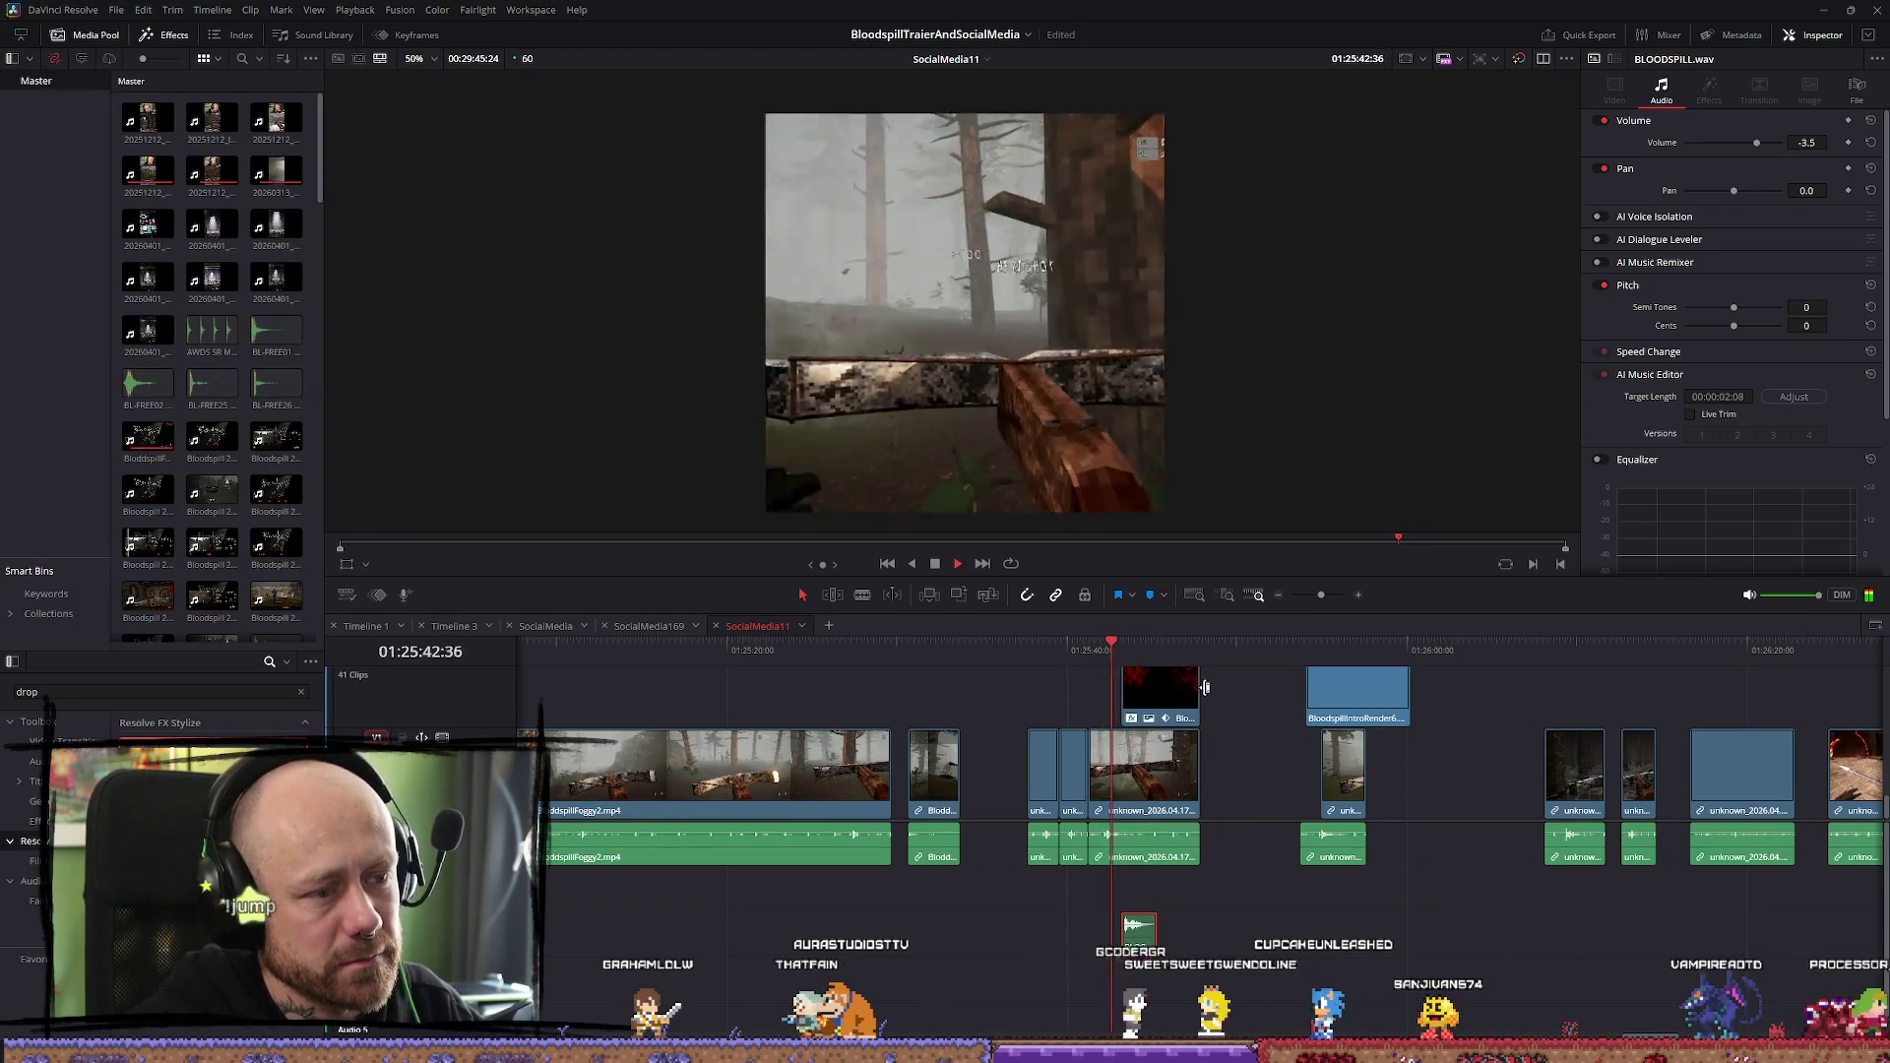
scroll(1231, 725, up, 2)
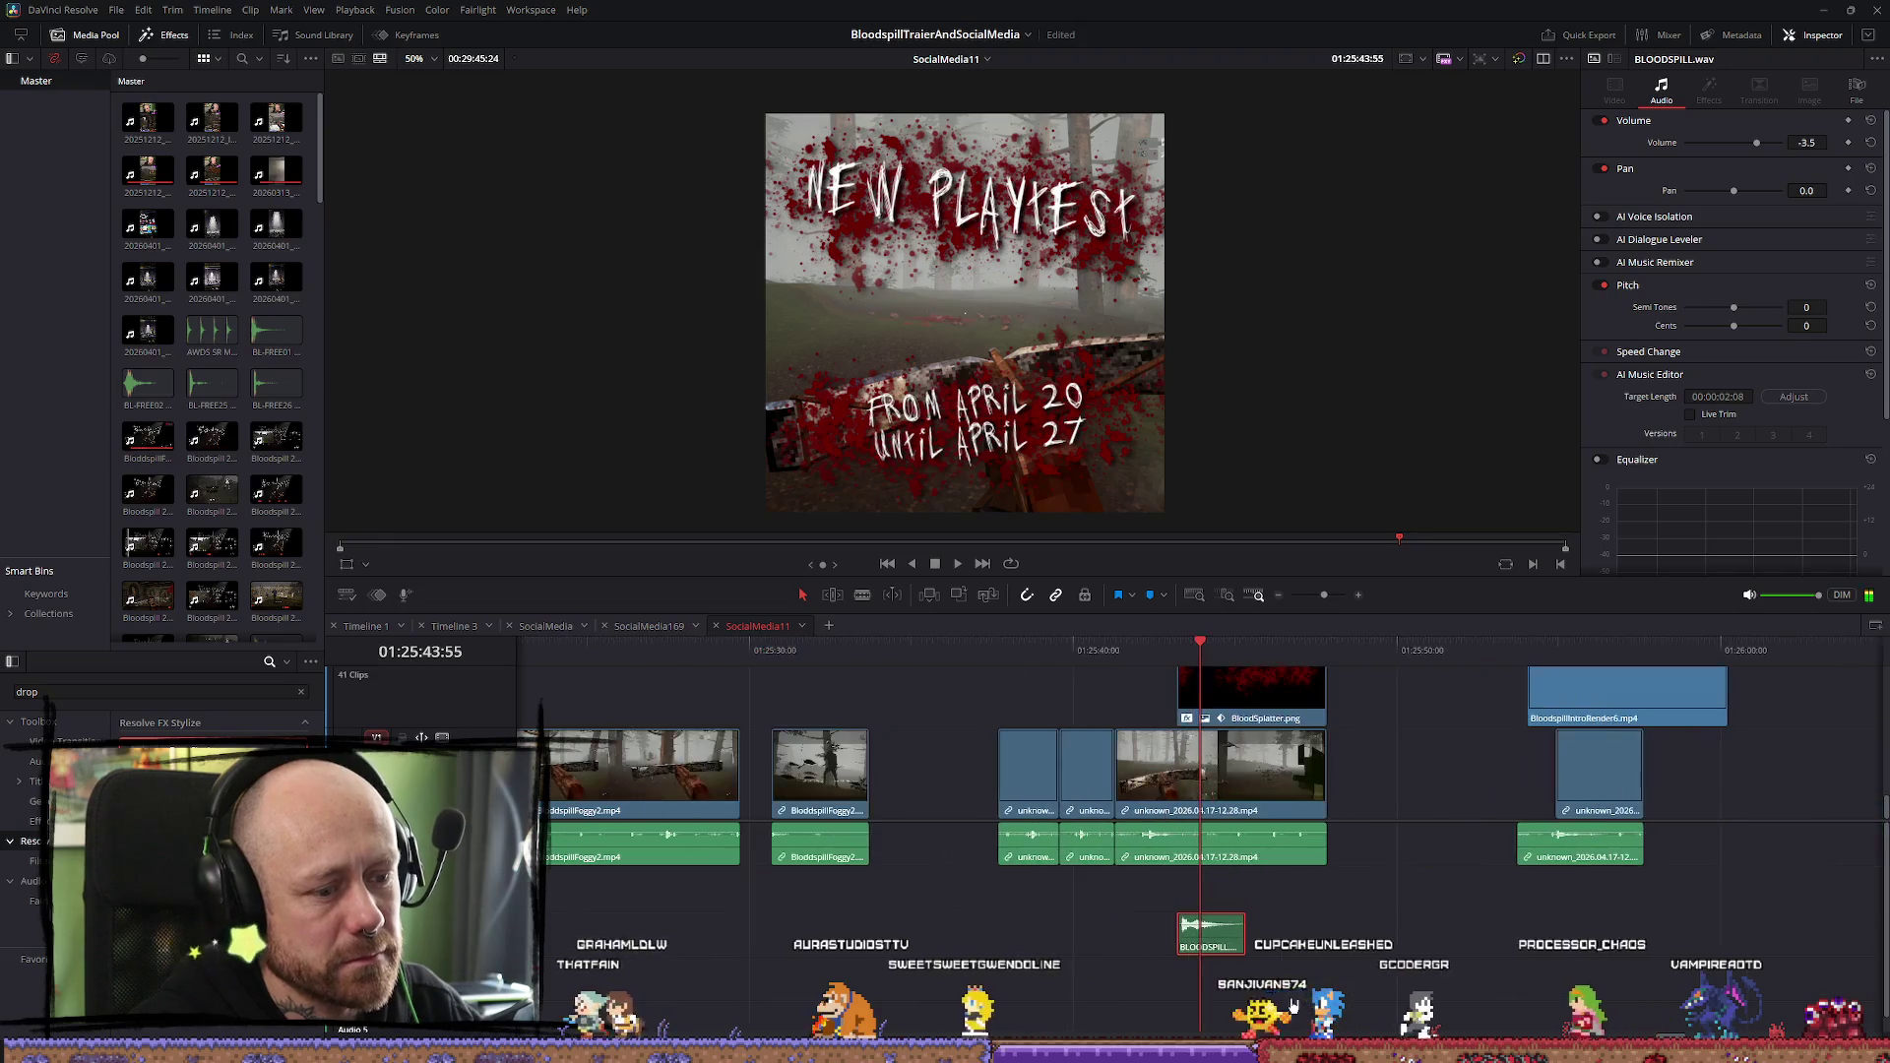
drag(1224, 933, 1226, 906)
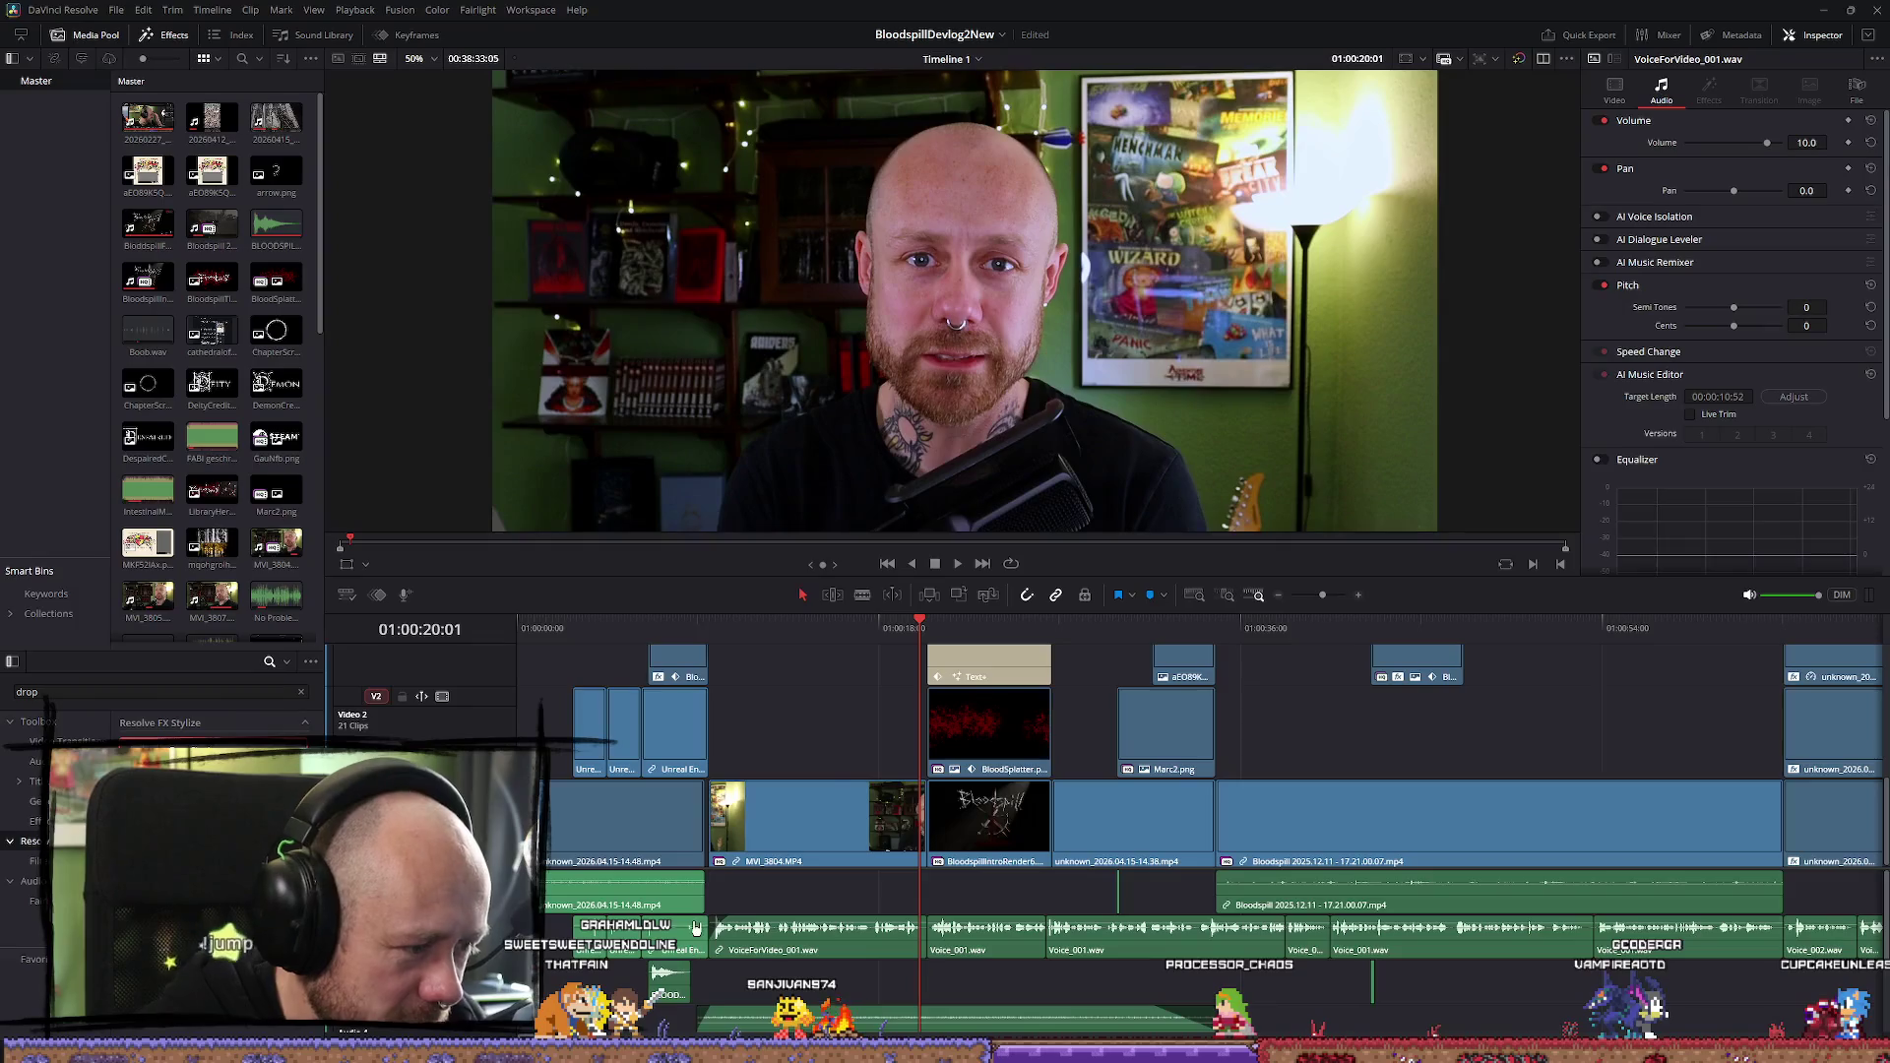
Open the project list to pick the BloodspillTraierAndSocialMedia project
scroll(684, 959, down, 2)
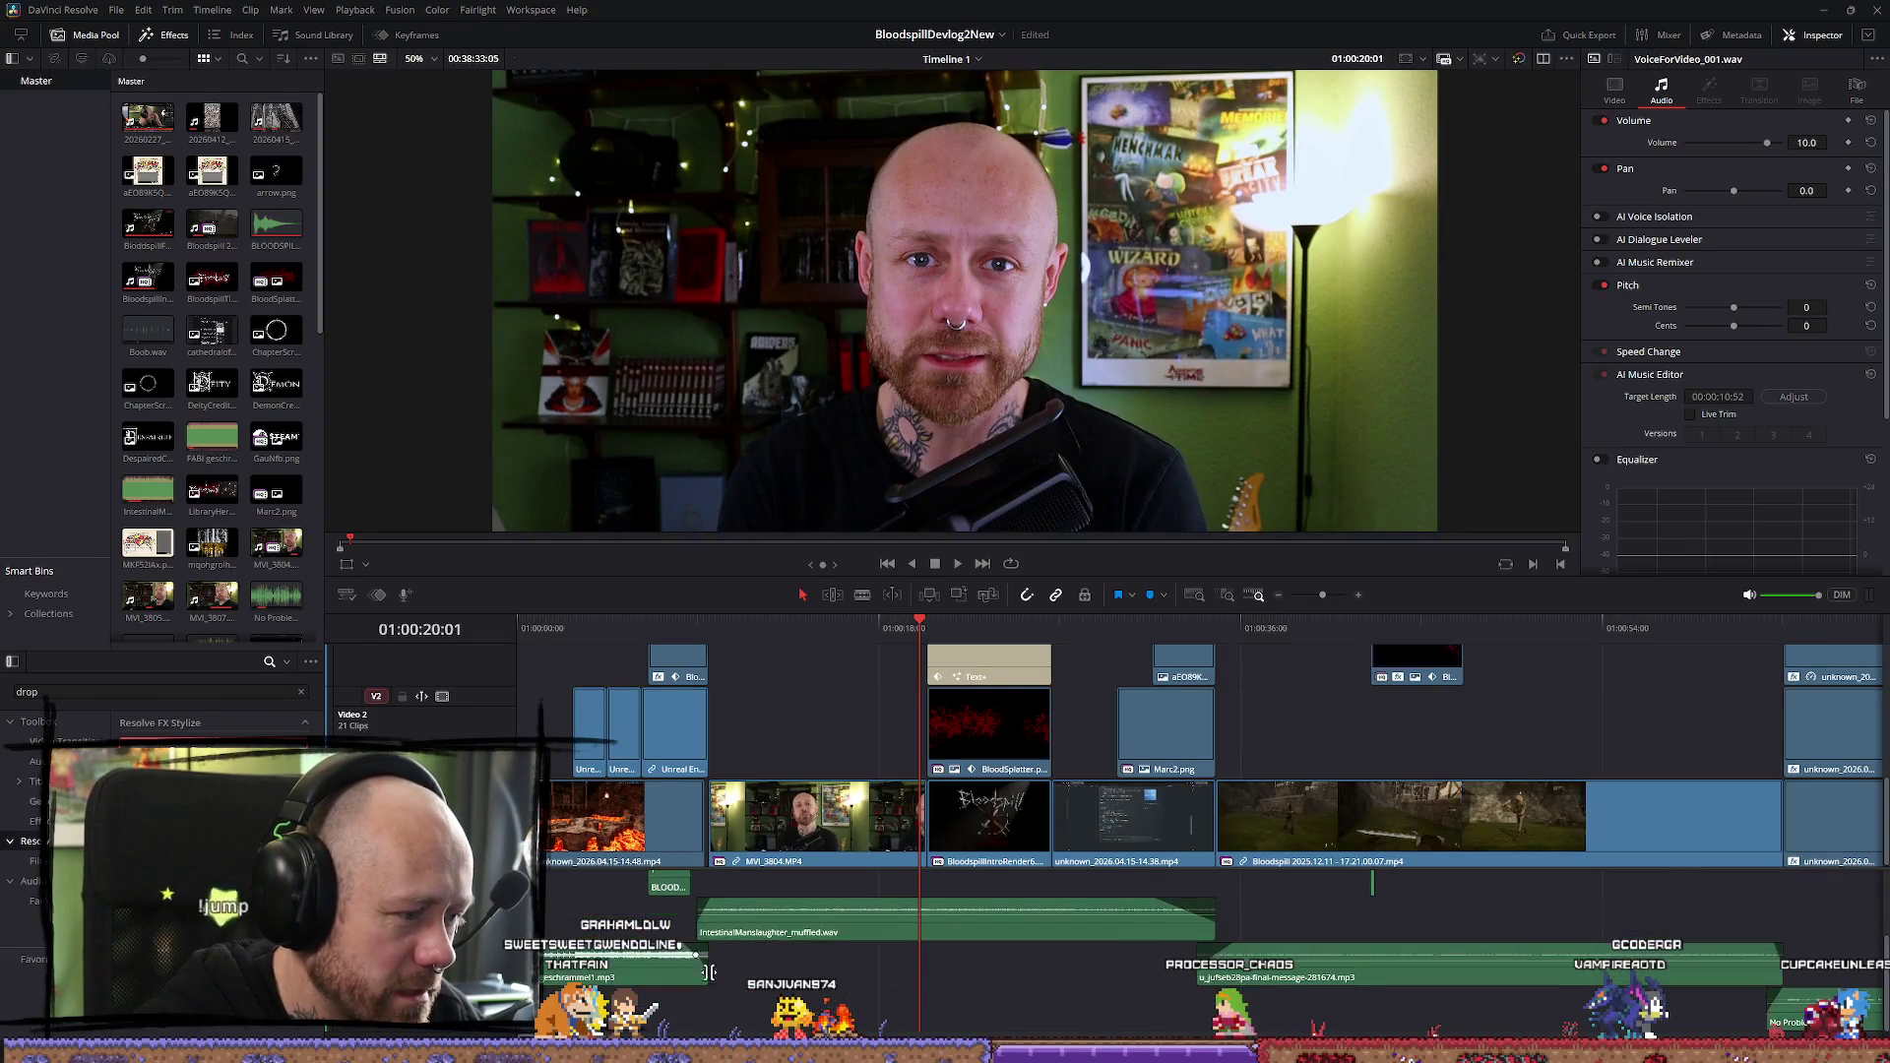
scroll(717, 992, up, 2)
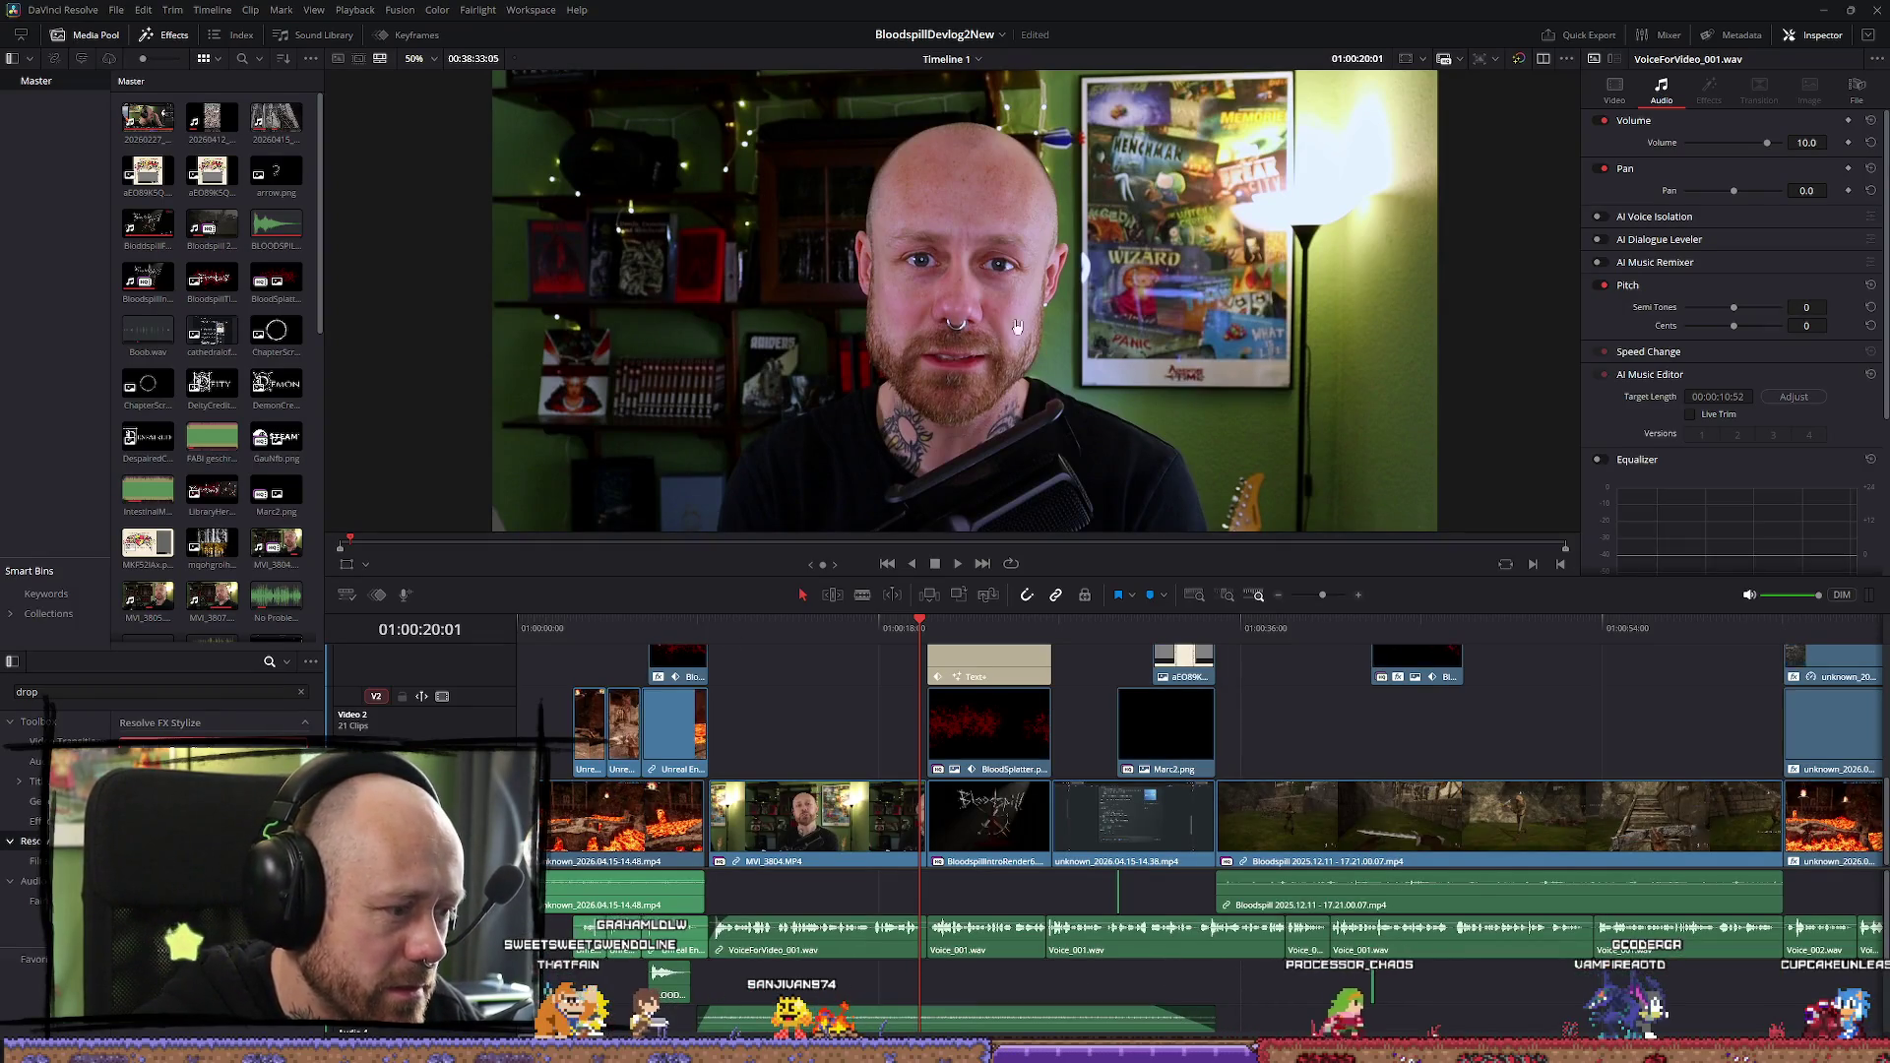
click(979, 39)
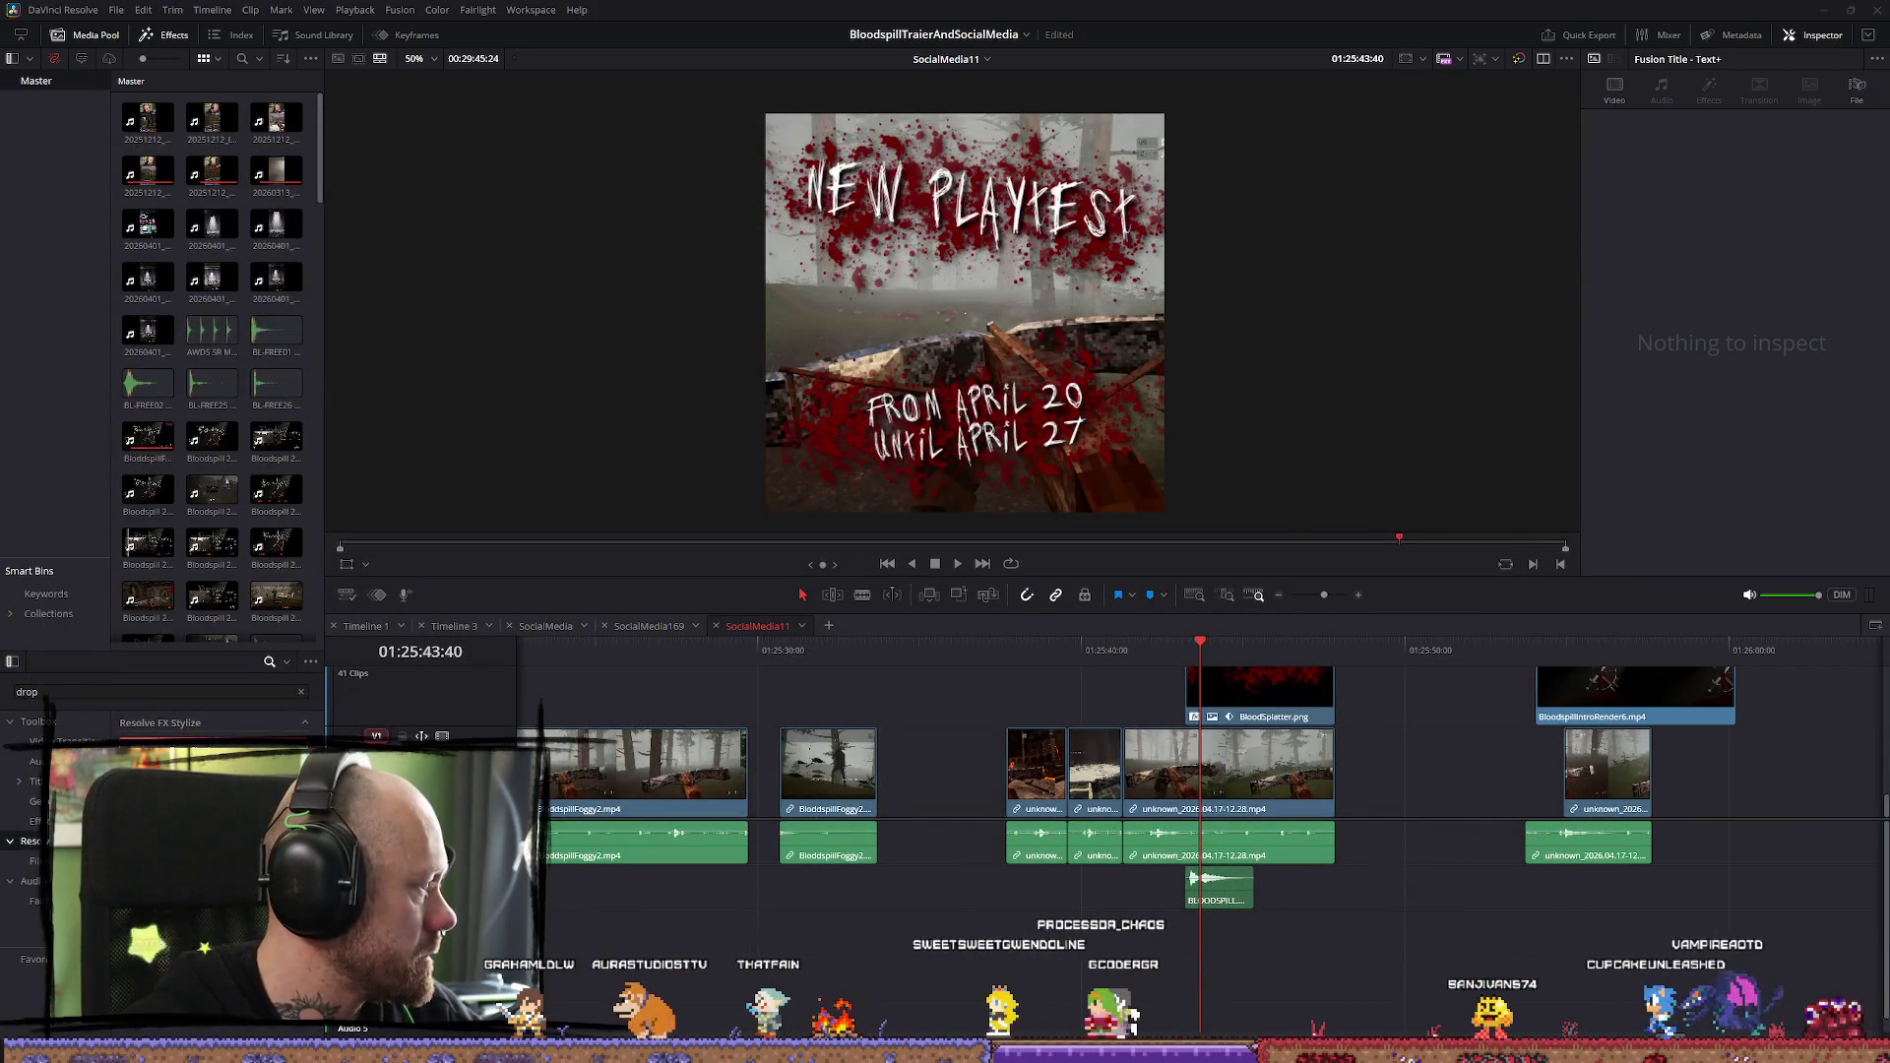
Replace the BLOODSPILL clip with SW_FoleyFlesh_Gib04, nudged slightly earlier under the splatter
mouse_move(1186, 926)
mouse_down()
mouse_move(1214, 901)
mouse_move(1270, 935)
mouse_up()
key(Delete)
click(1274, 935)
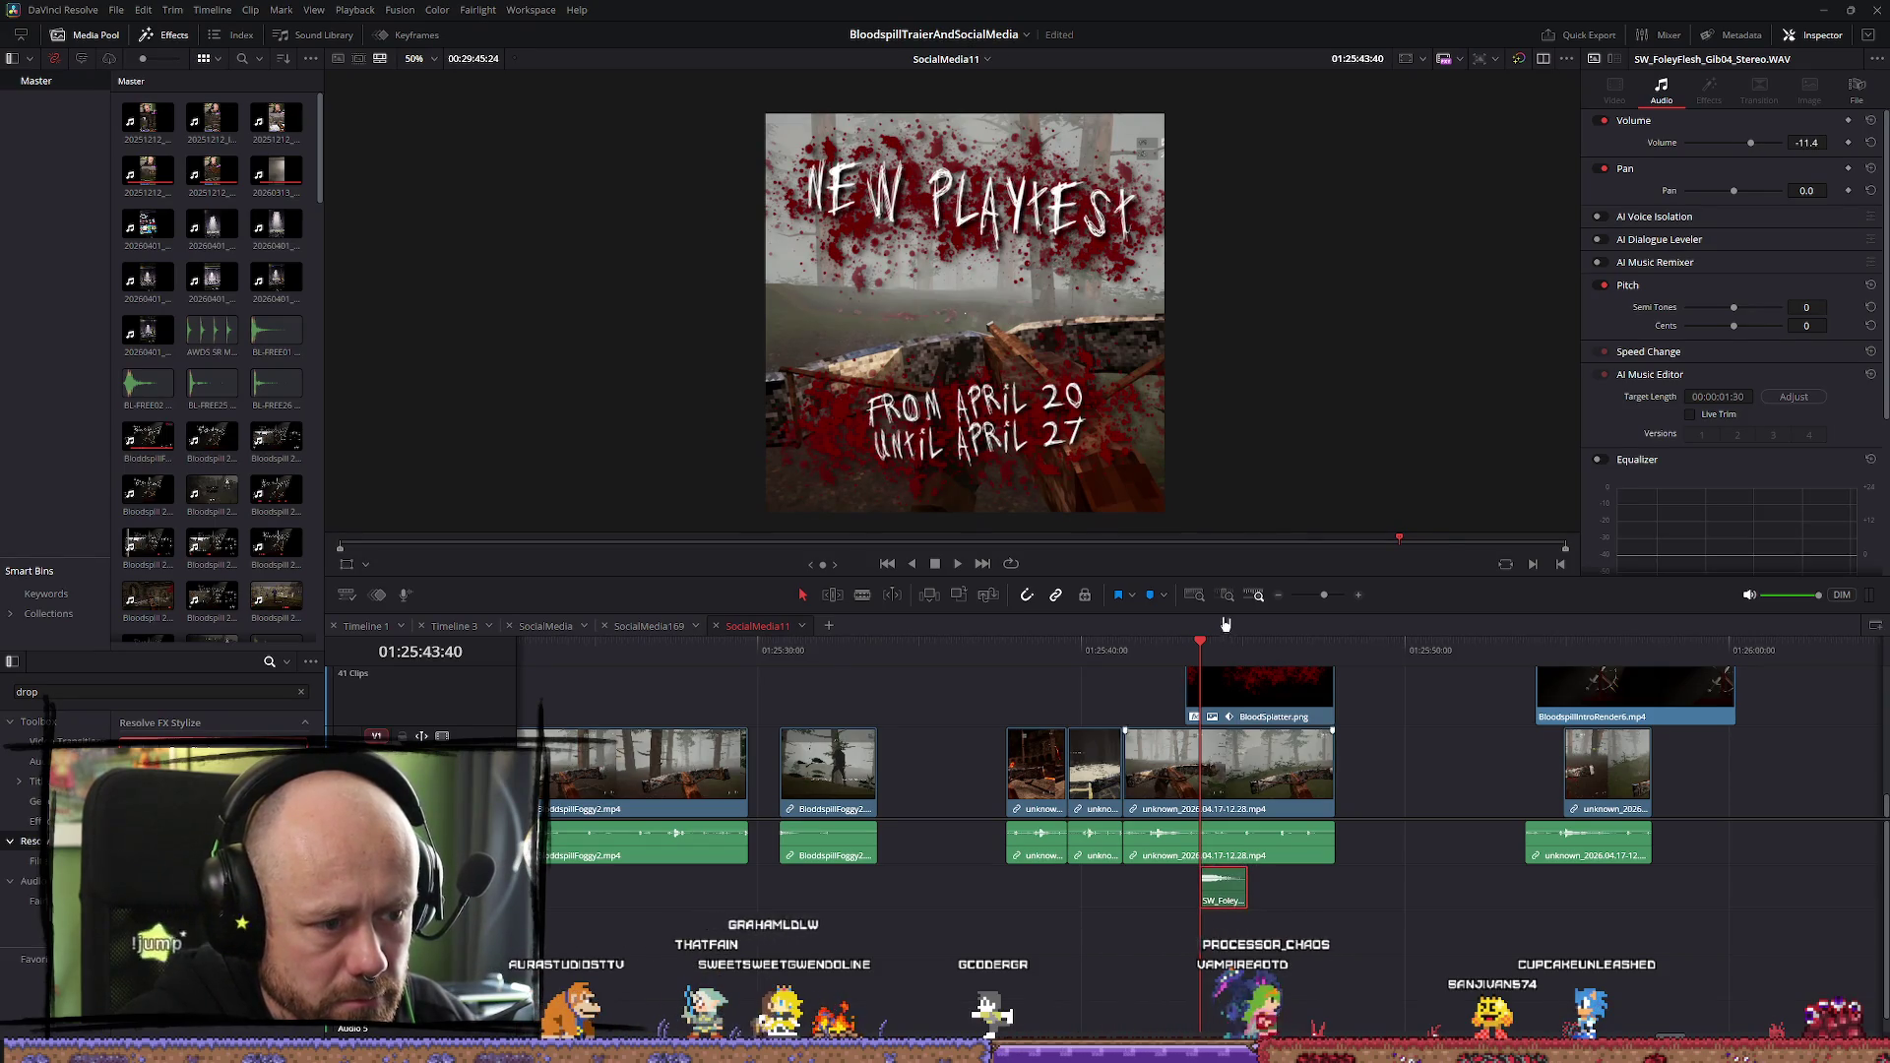
drag(1238, 891, 1216, 891)
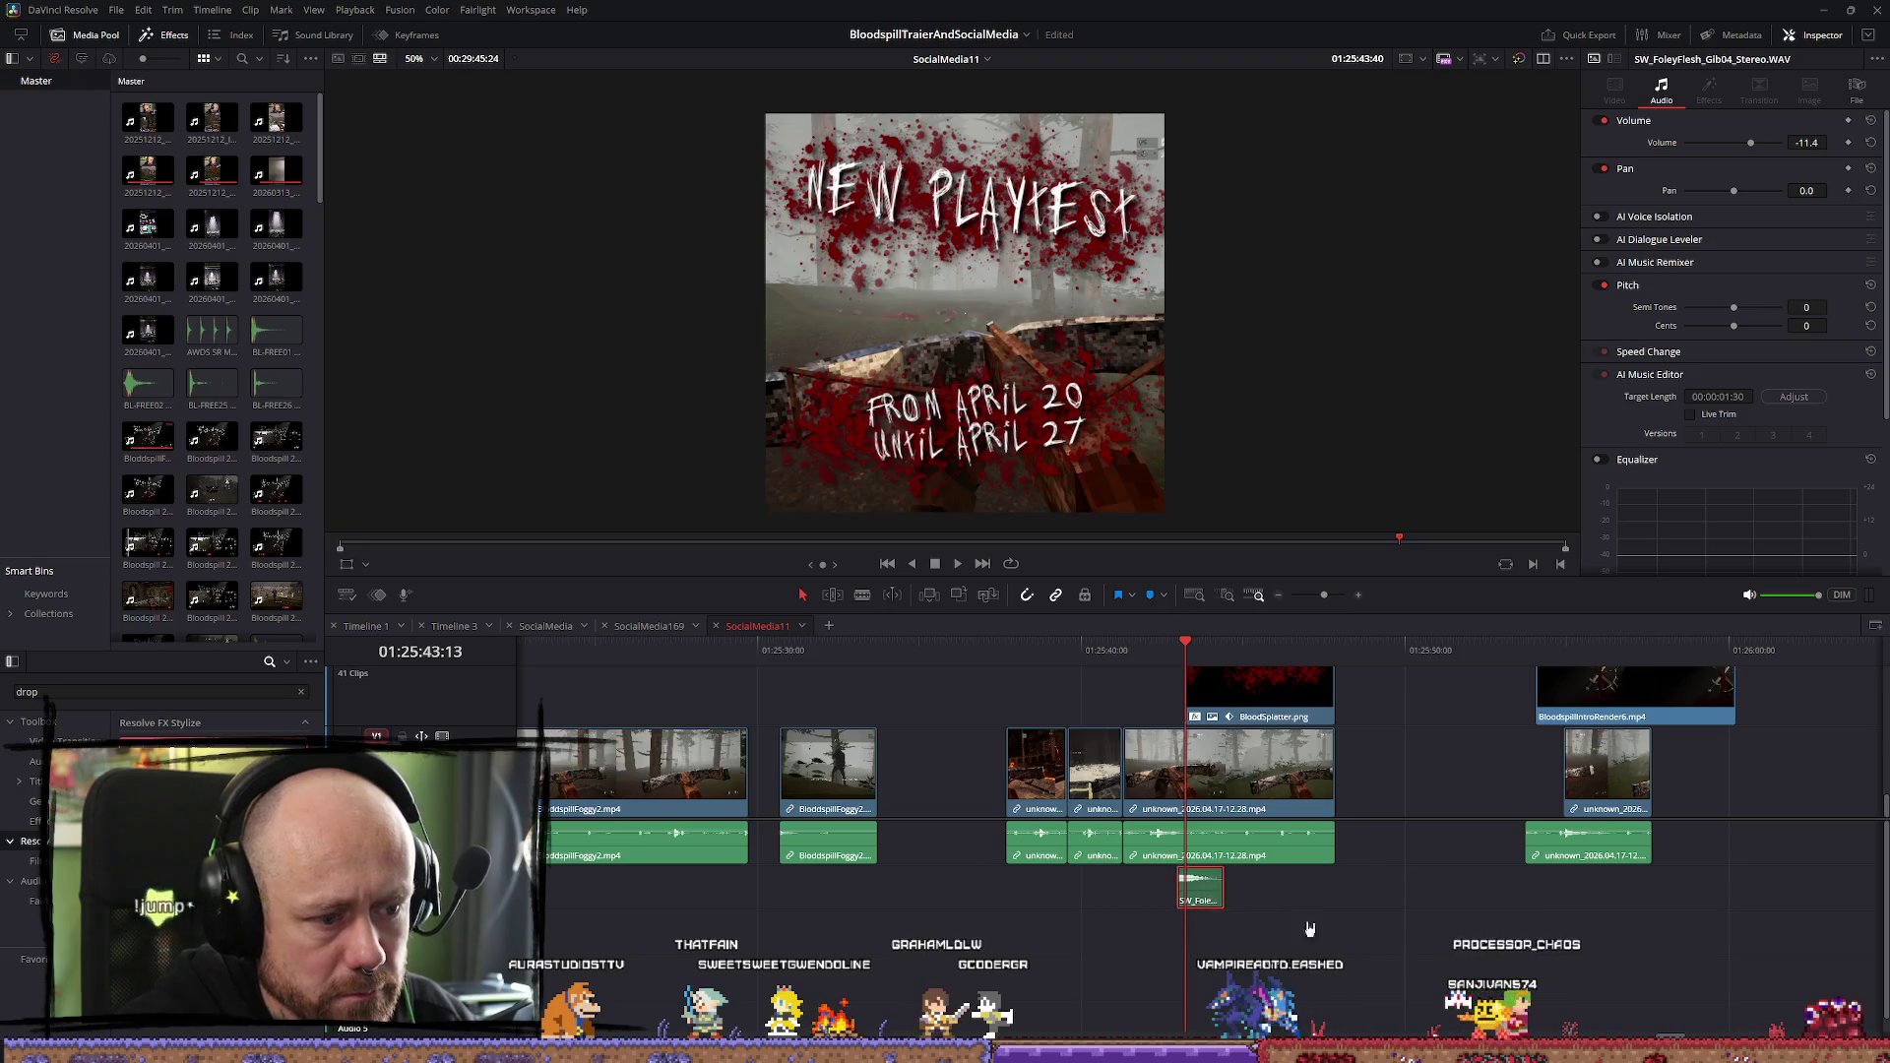
key(space)
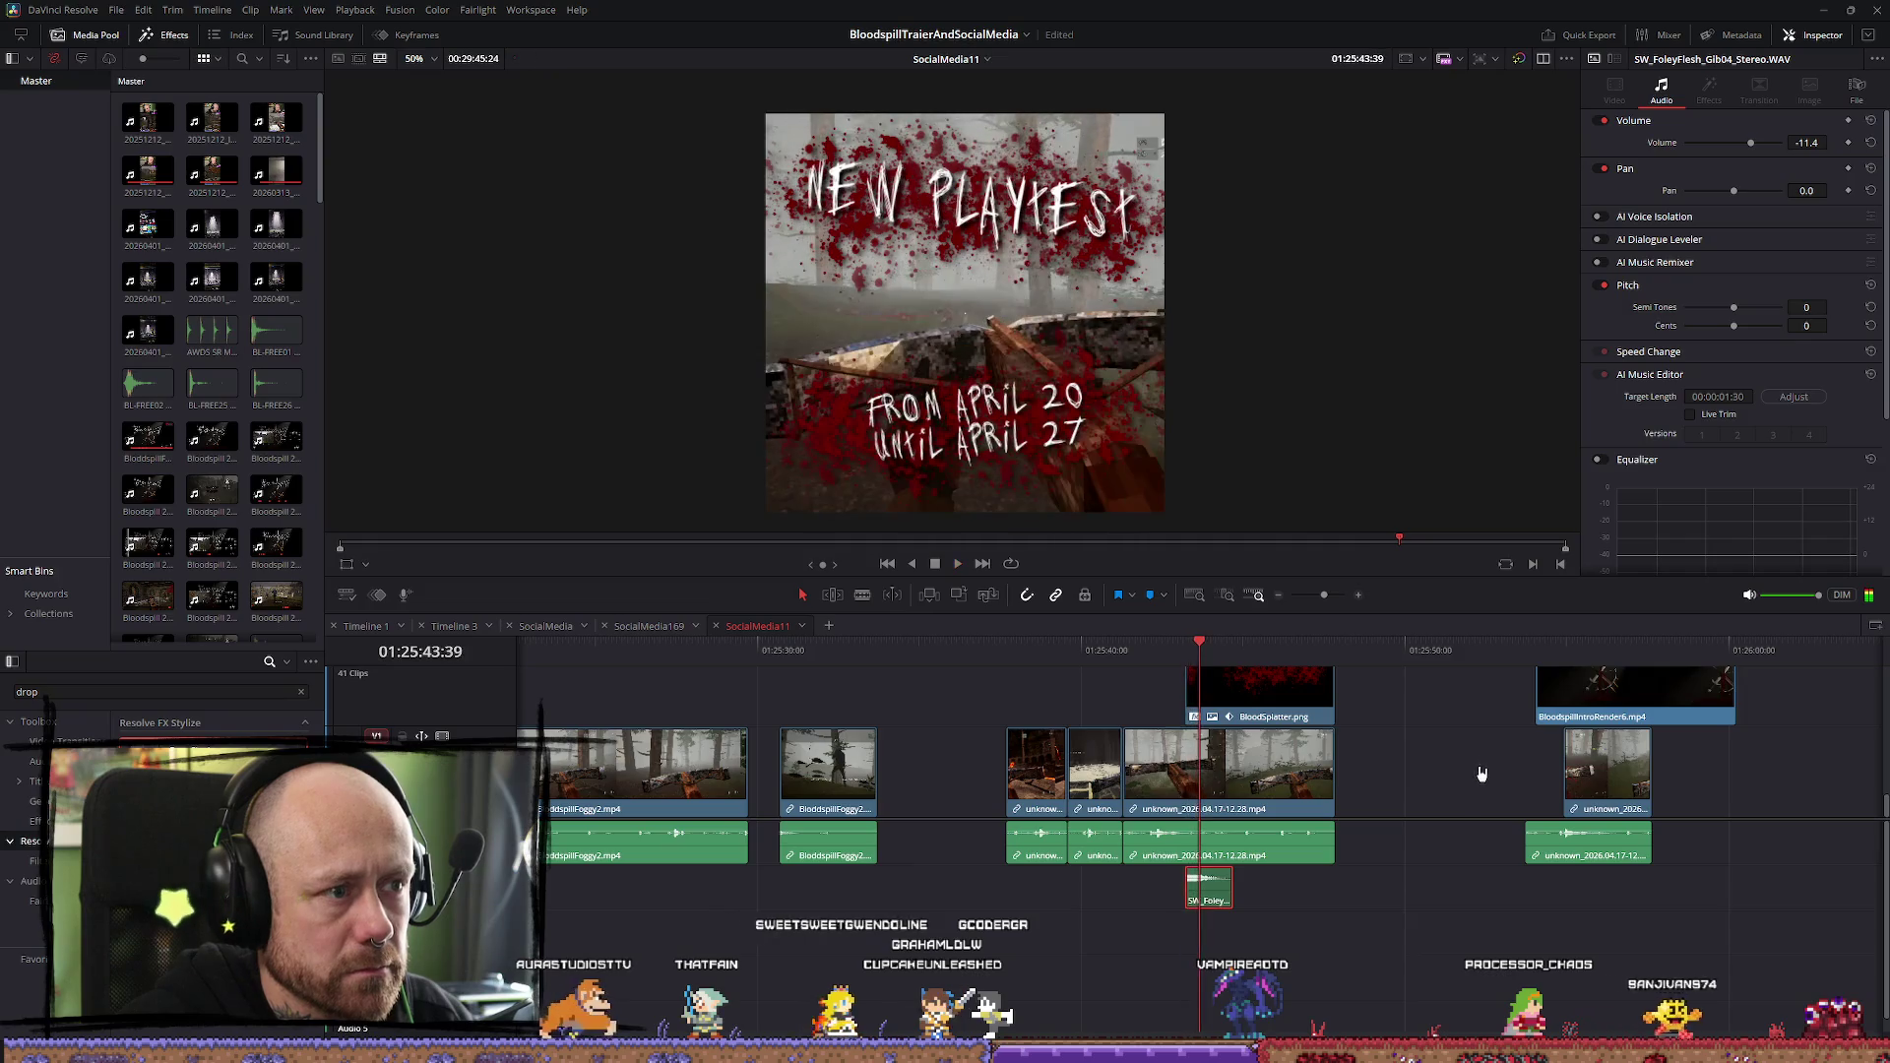
Lower the SW_FoleyFlesh_Gib04 sound's volume to -18.2 dB
scroll(1348, 897, up, 2)
scroll(1347, 897, up, 2)
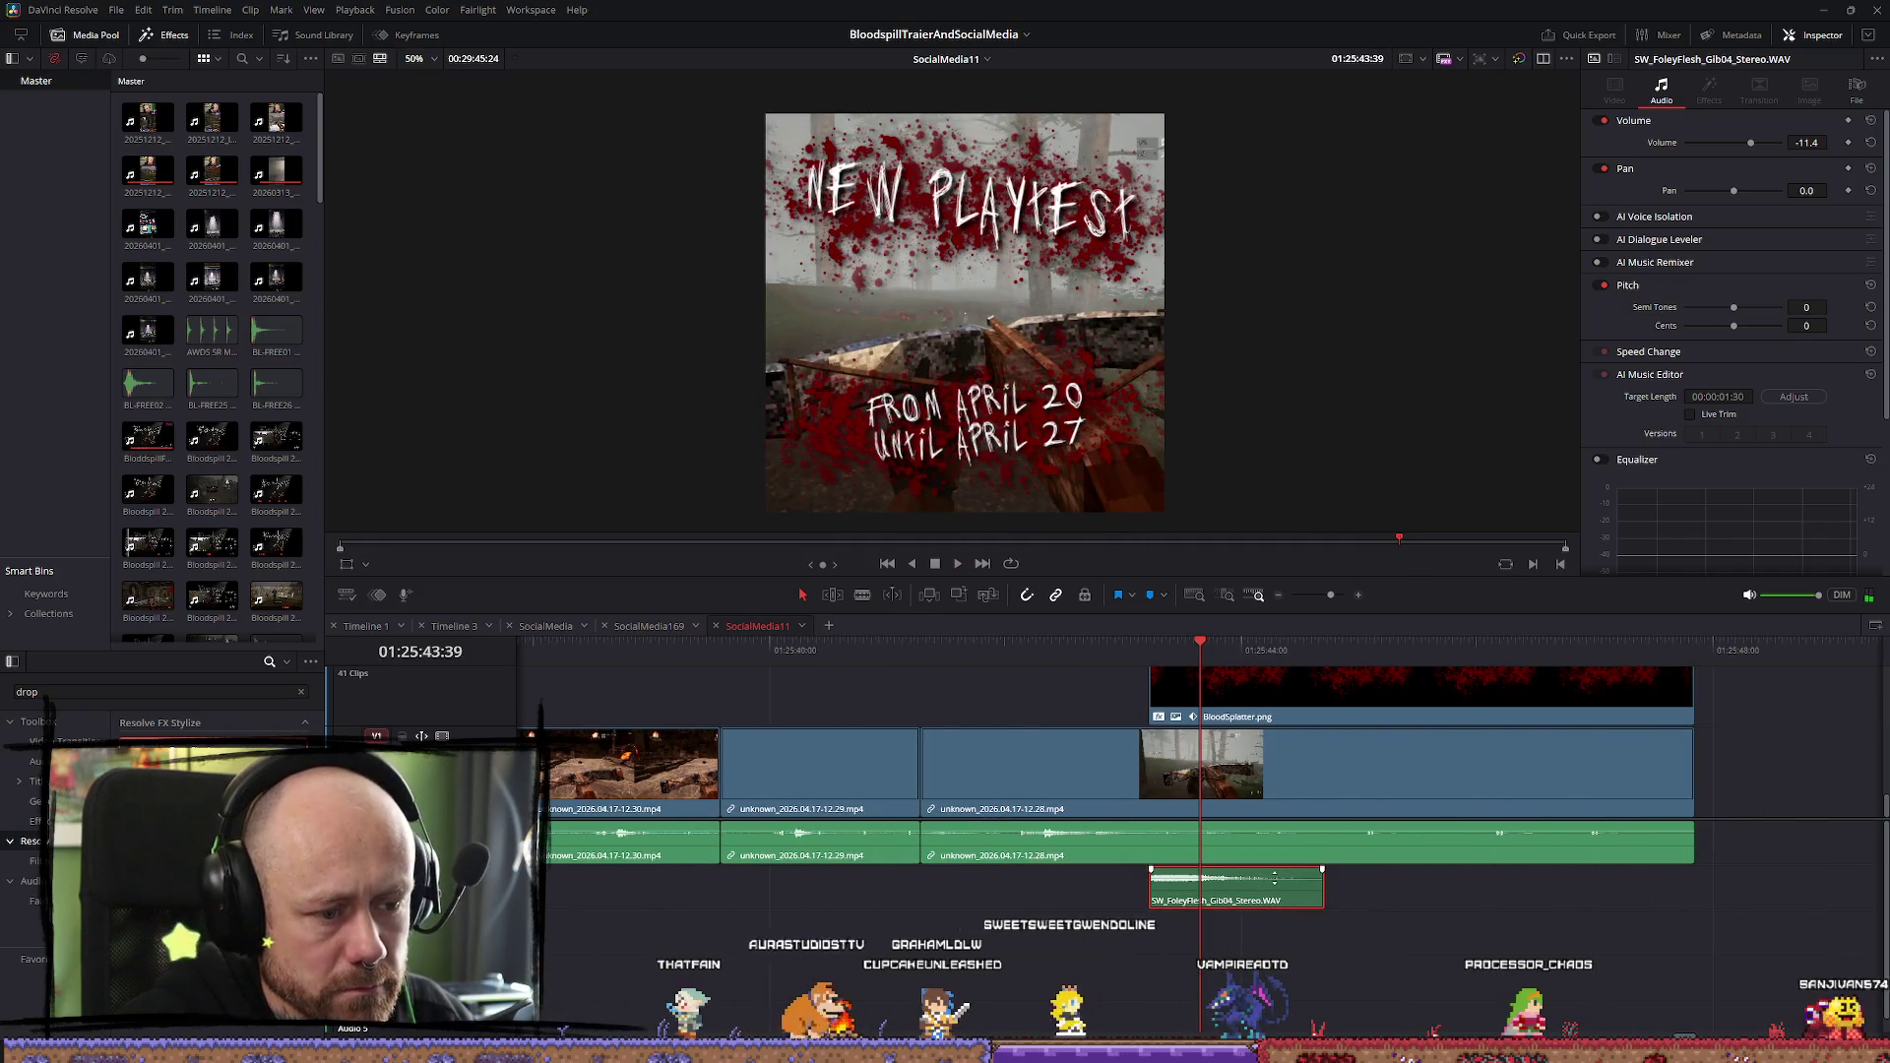
drag(1273, 878, 1273, 883)
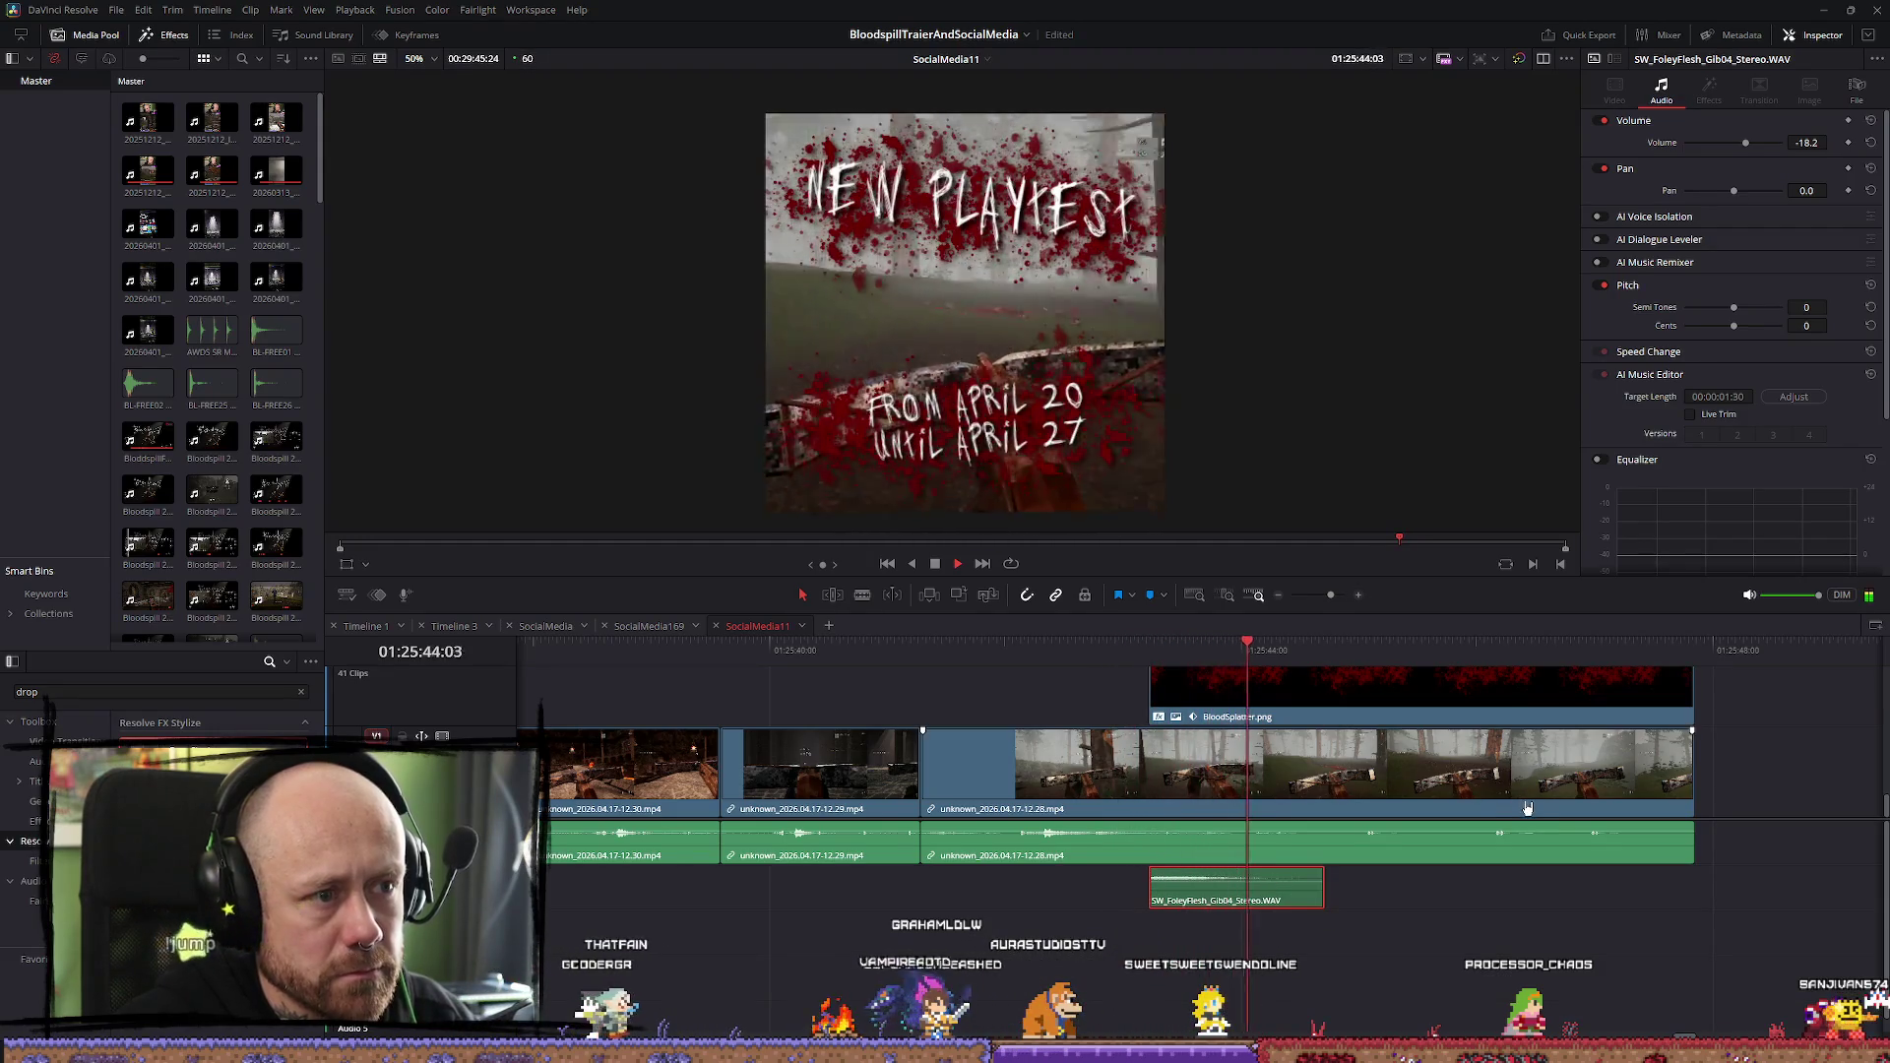
click(1251, 652)
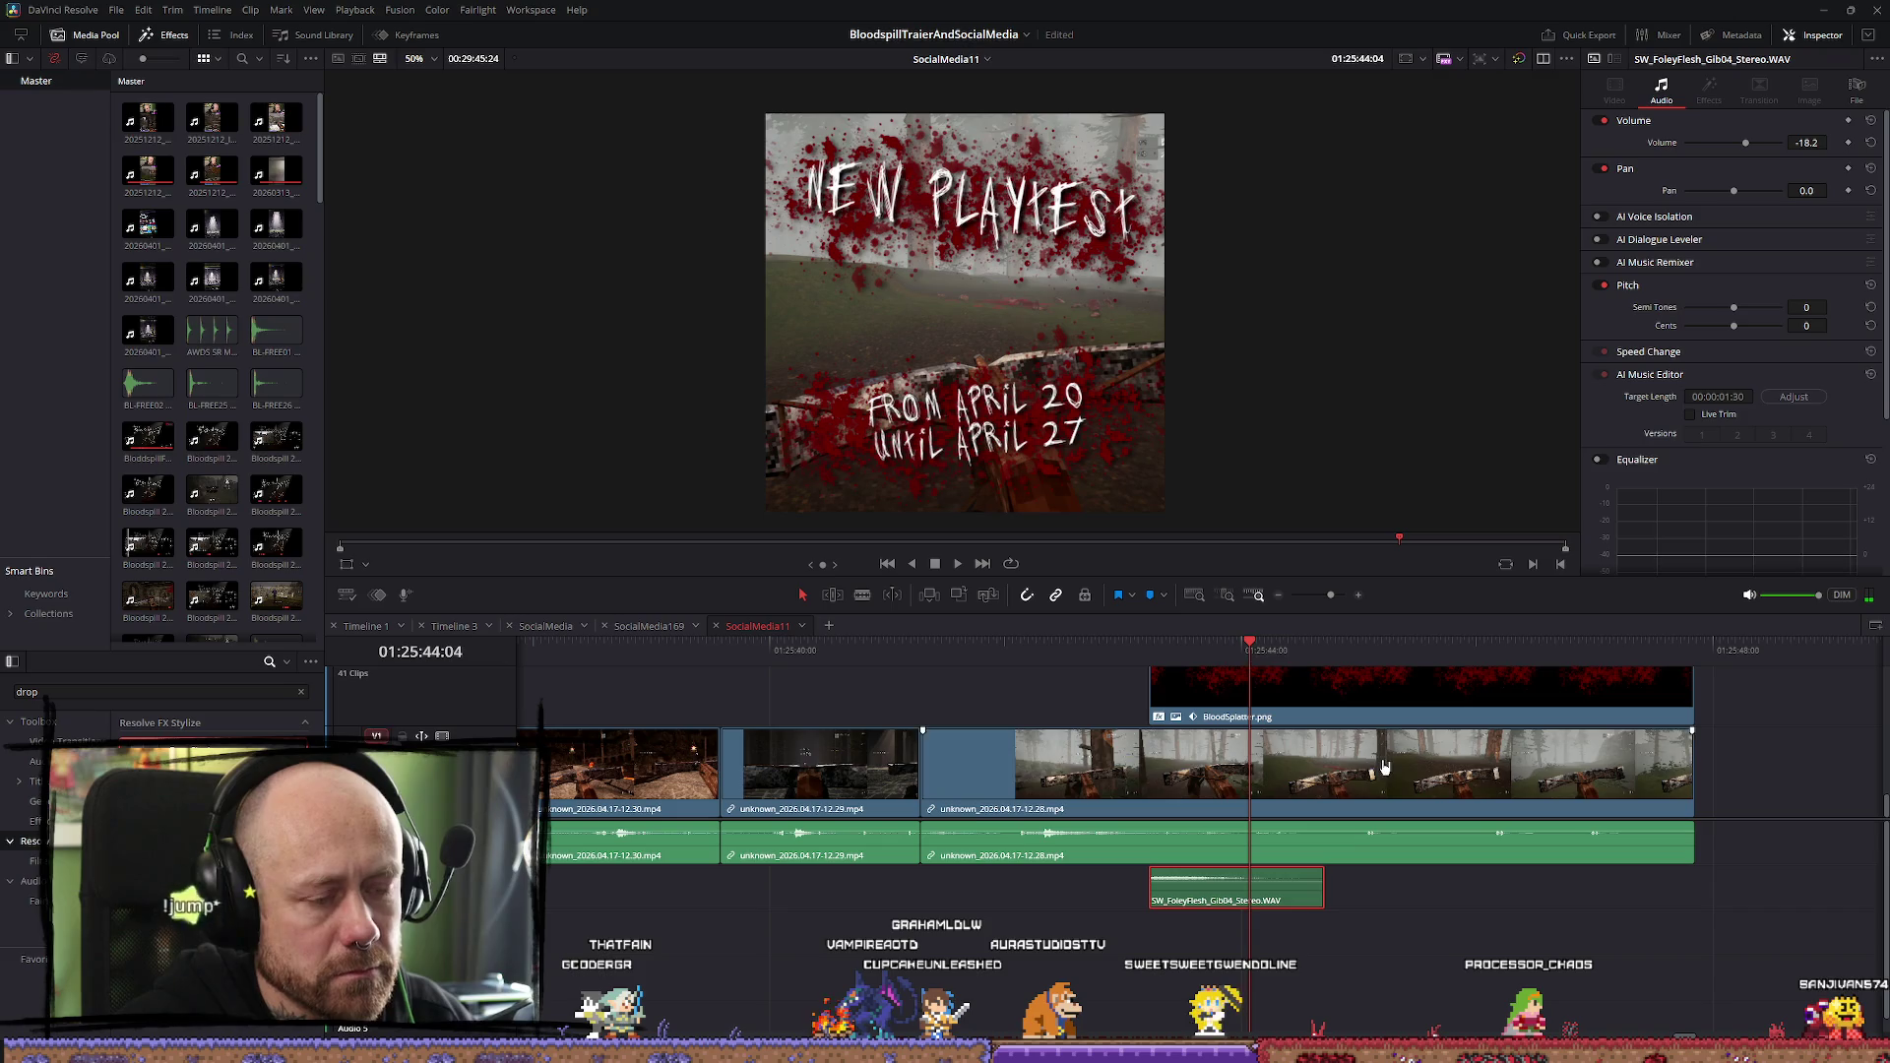
mouse_move(1388, 765)
mouse_down()
mouse_move(1421, 759)
mouse_move(1359, 759)
mouse_move(1183, 692)
mouse_move(1259, 683)
mouse_up()
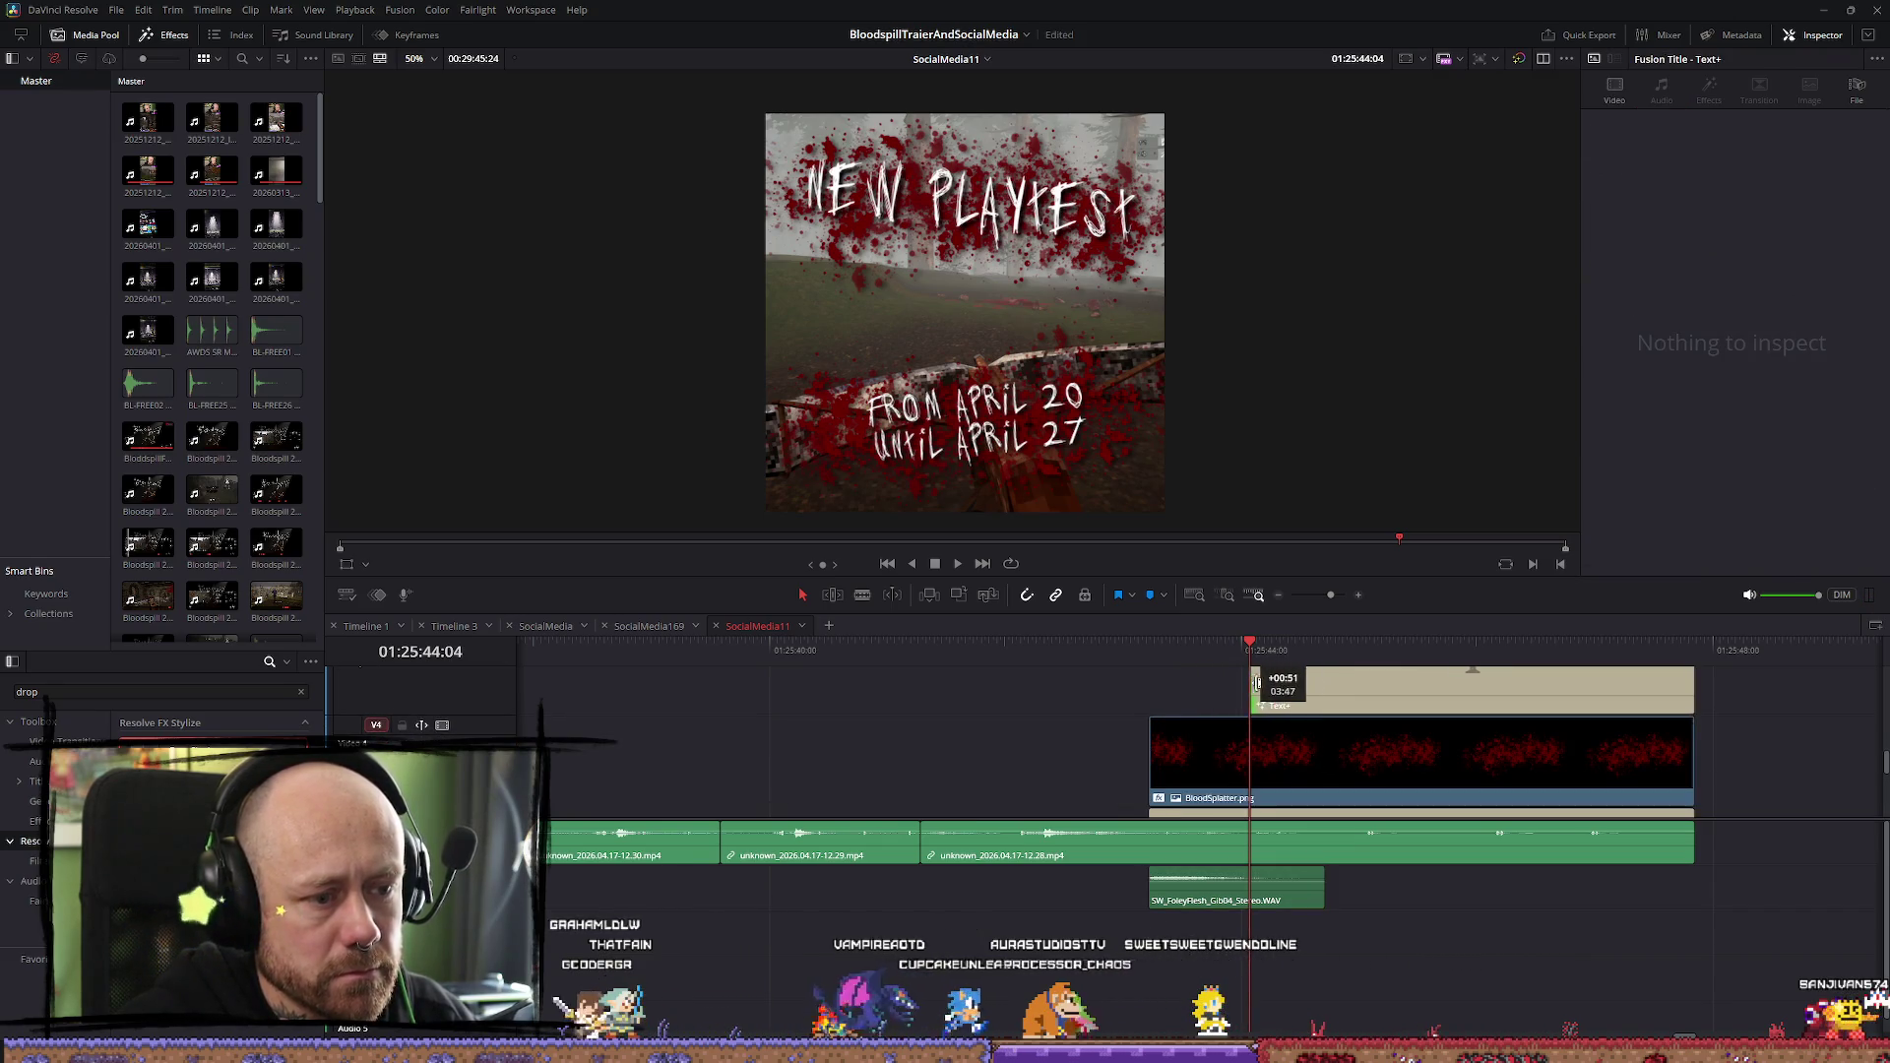
Trim the Text+ title and BloodSplatter.png to start together at an earlier point
drag(1149, 760, 1255, 758)
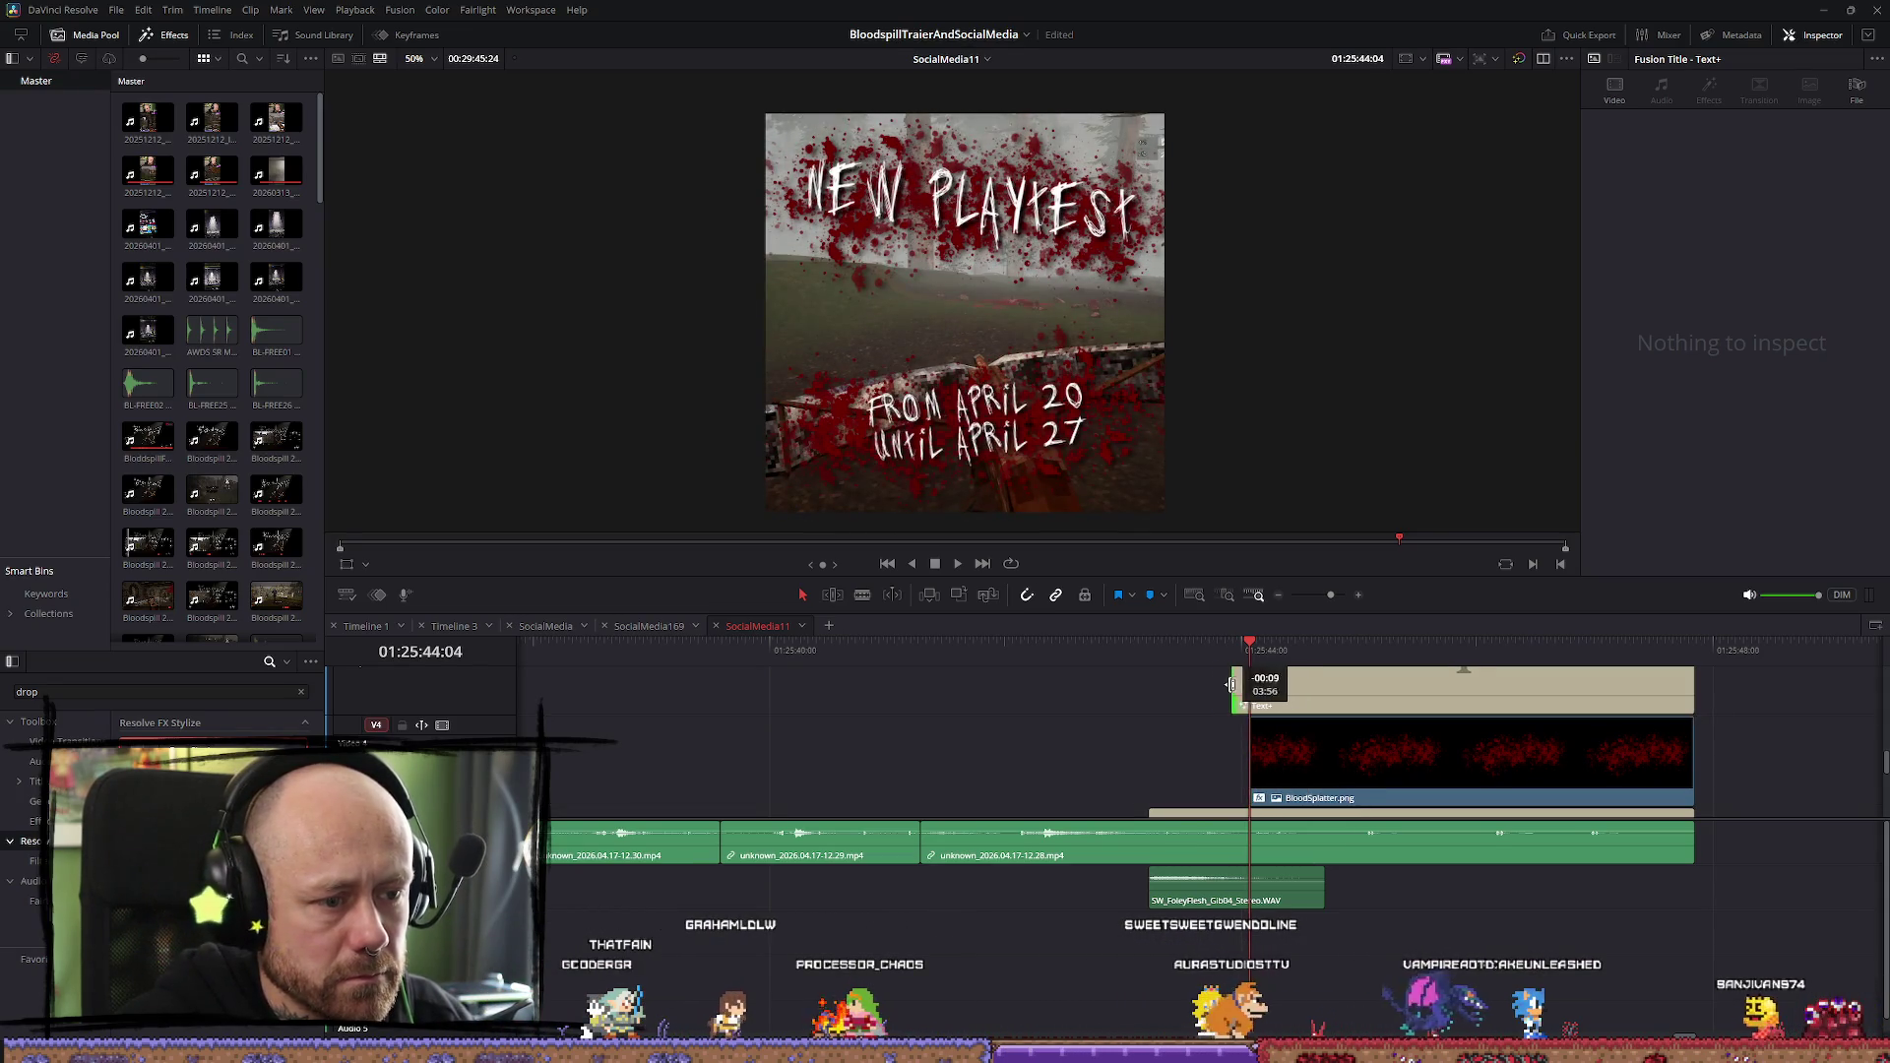
drag(1251, 689, 1219, 689)
drag(1251, 757, 1218, 757)
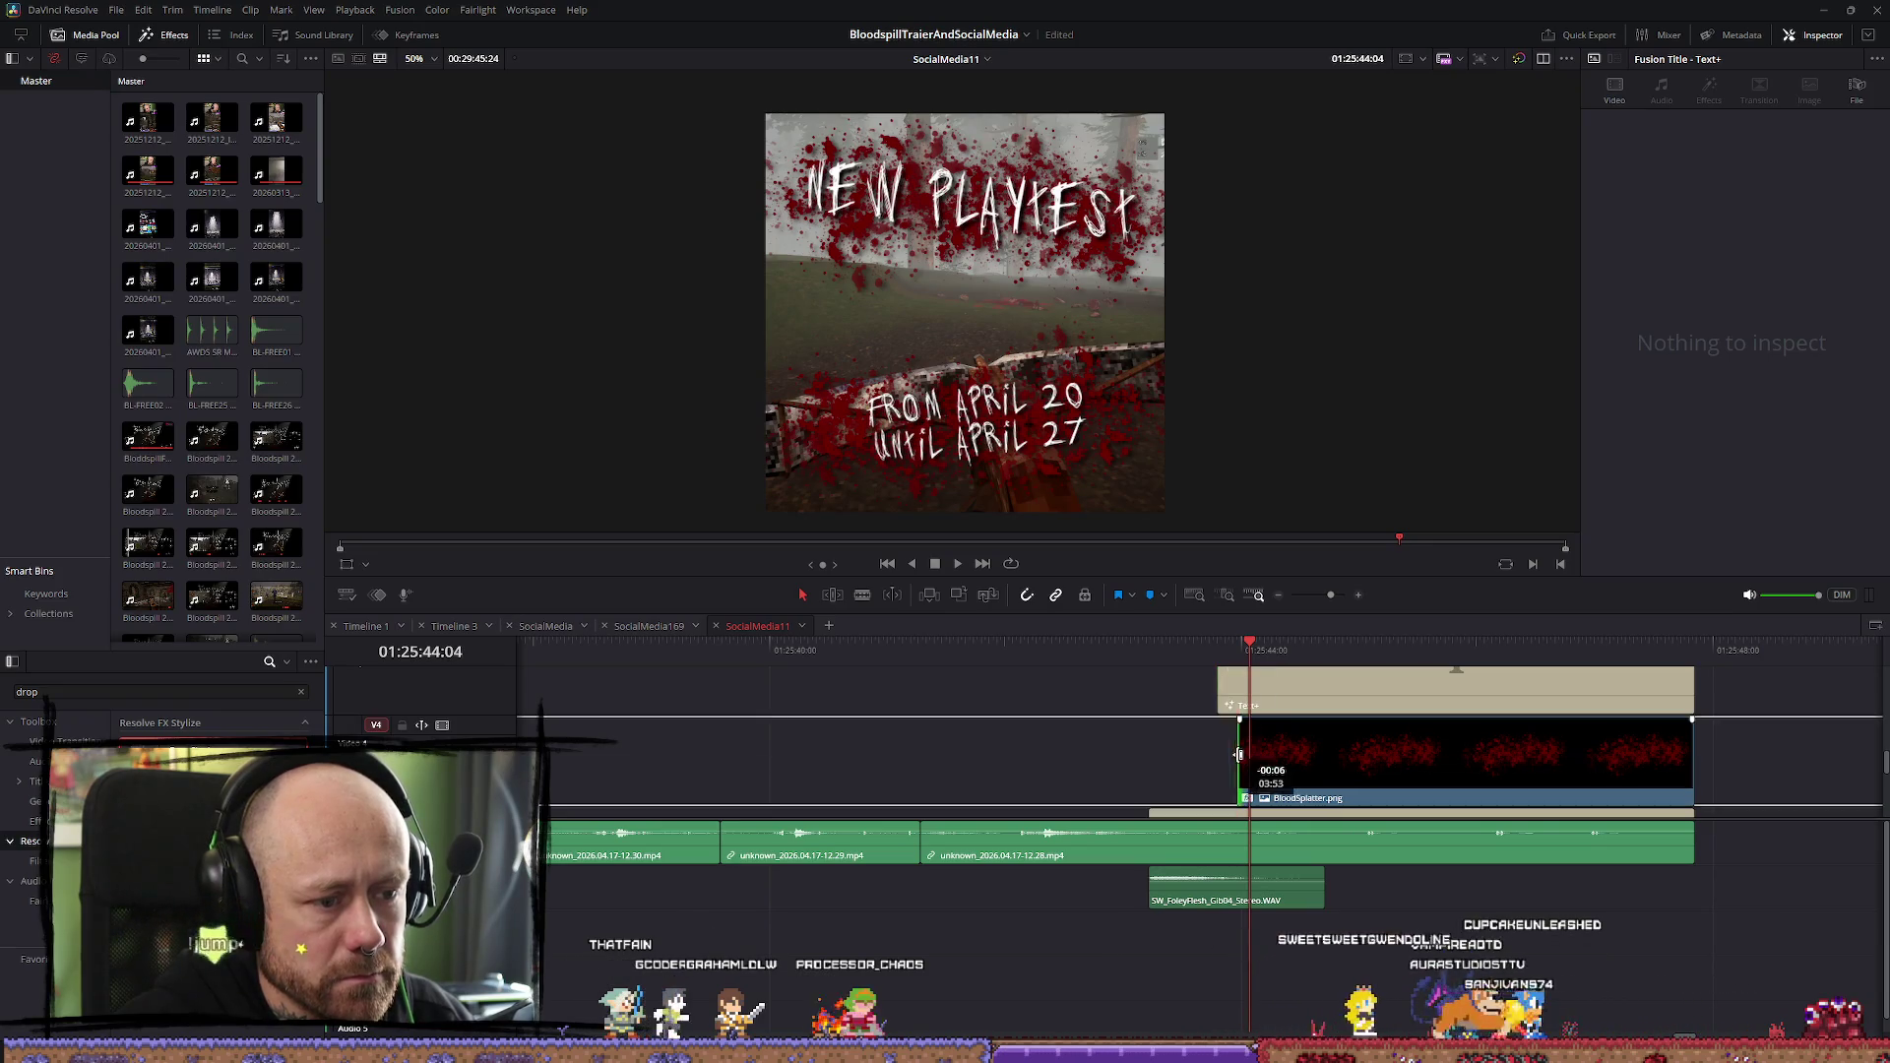
drag(1256, 657, 1222, 648)
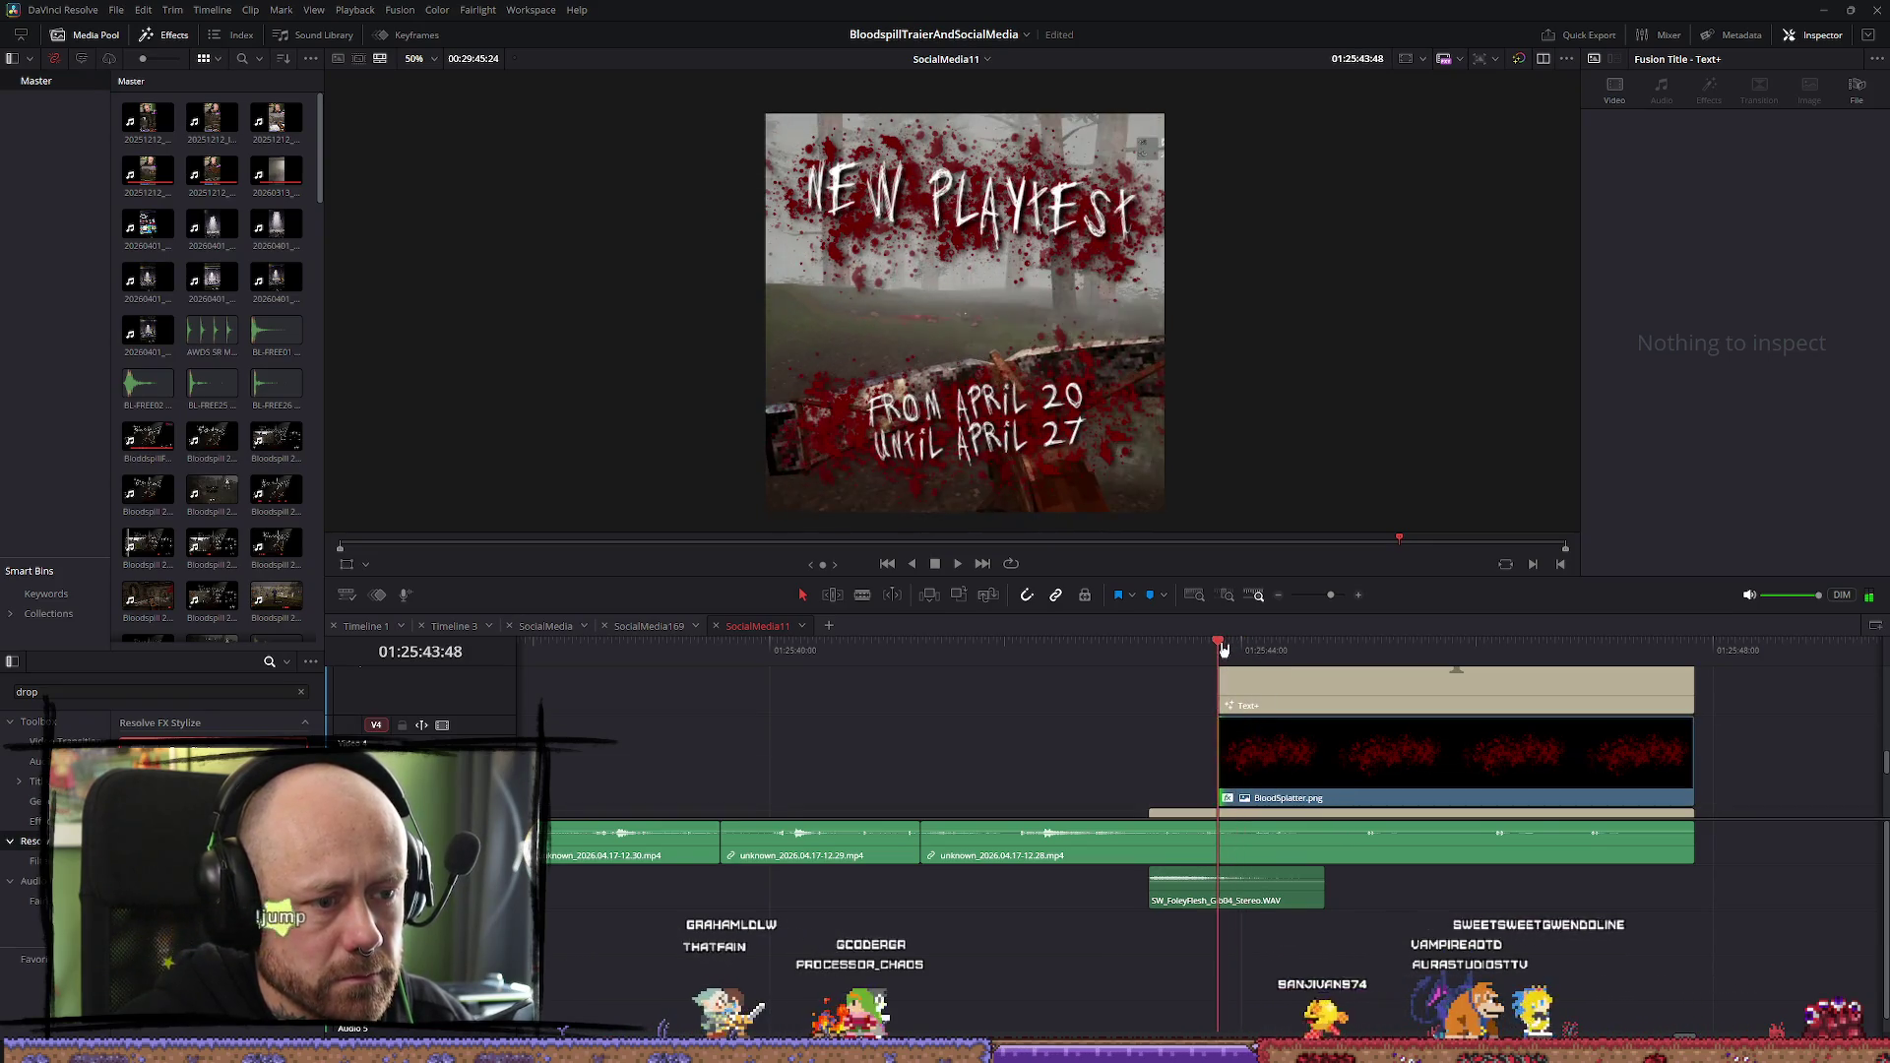
Duplicate the SW_FoleyFlesh_Gib04 sound onto the audio track below
click(1277, 904)
mouse_move(1208, 899)
mouse_down()
mouse_move(1426, 900)
mouse_move(1324, 945)
mouse_move(1304, 934)
mouse_up()
scroll(1290, 768, up, 2)
Shift BloodSplatter.png right and nudge the dates Text+ title up and left via Inspector position
scroll(1289, 768, down, 2)
click(1314, 753)
scroll(1340, 737, down, 1)
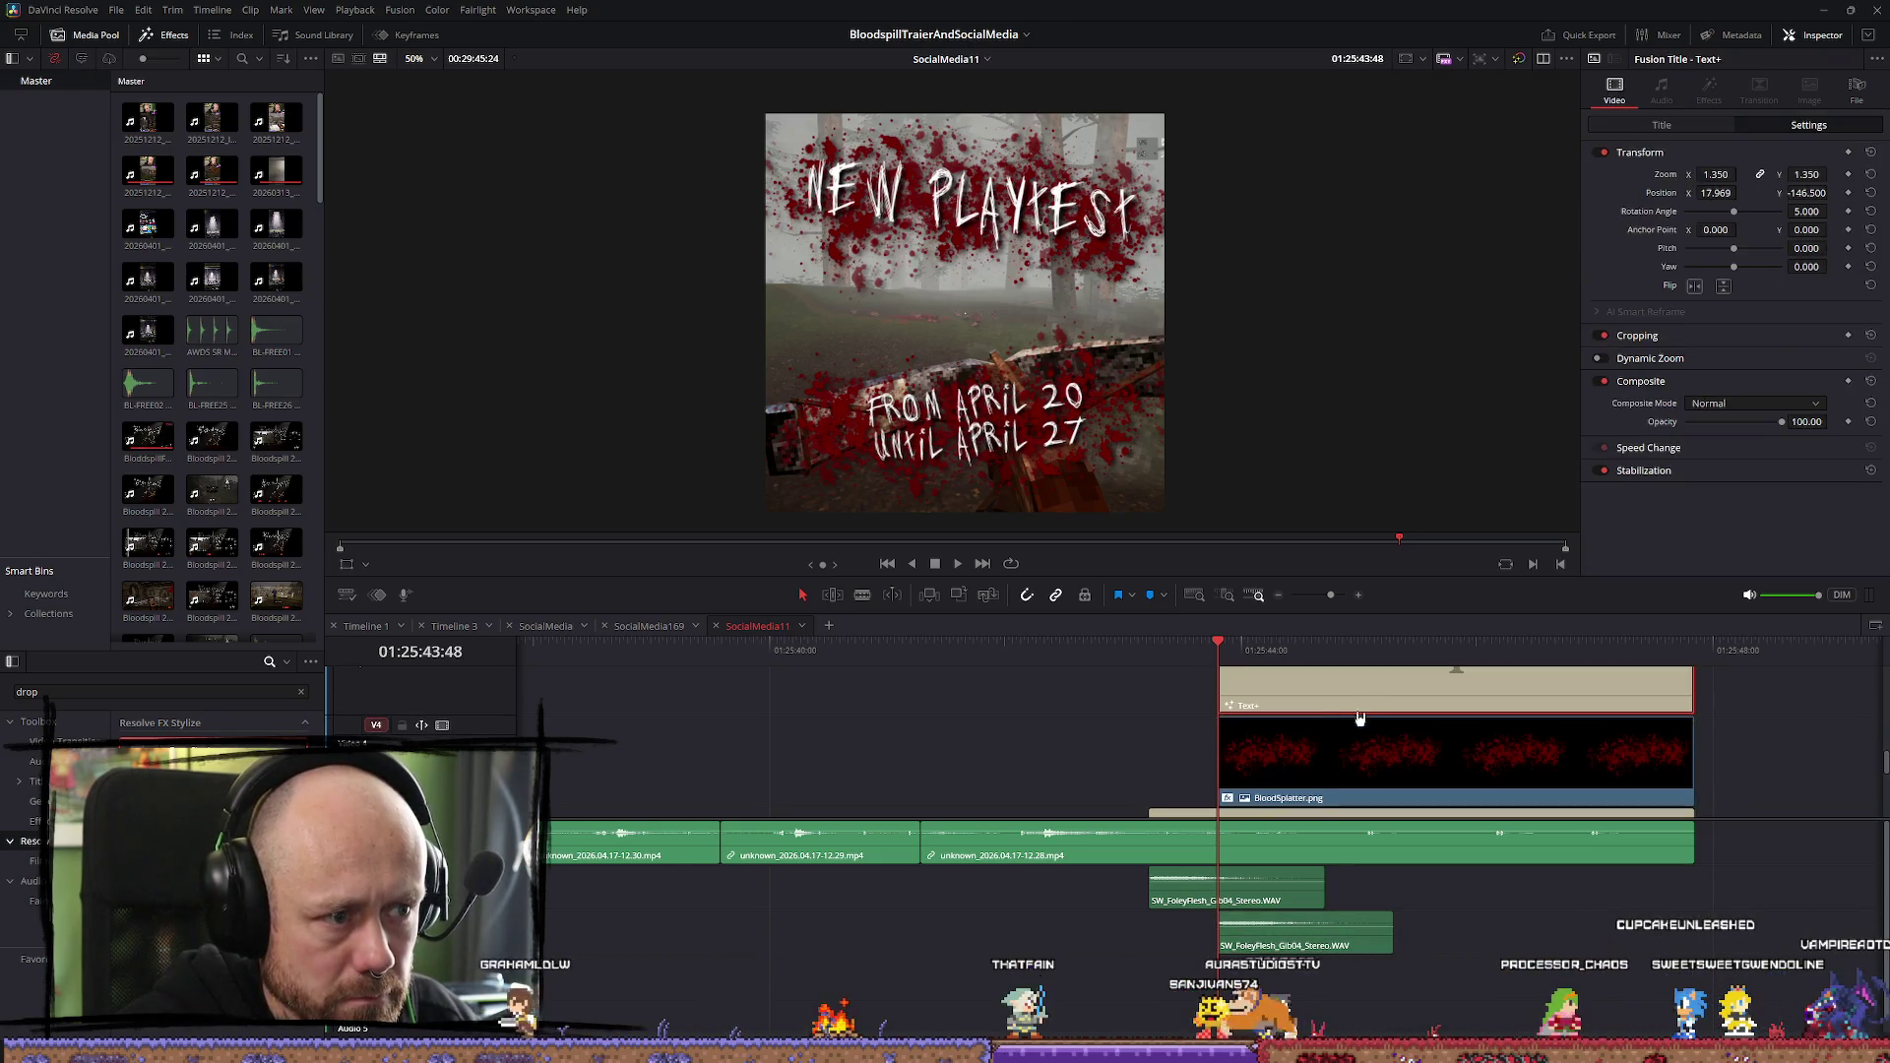
scroll(1290, 459, down, 2)
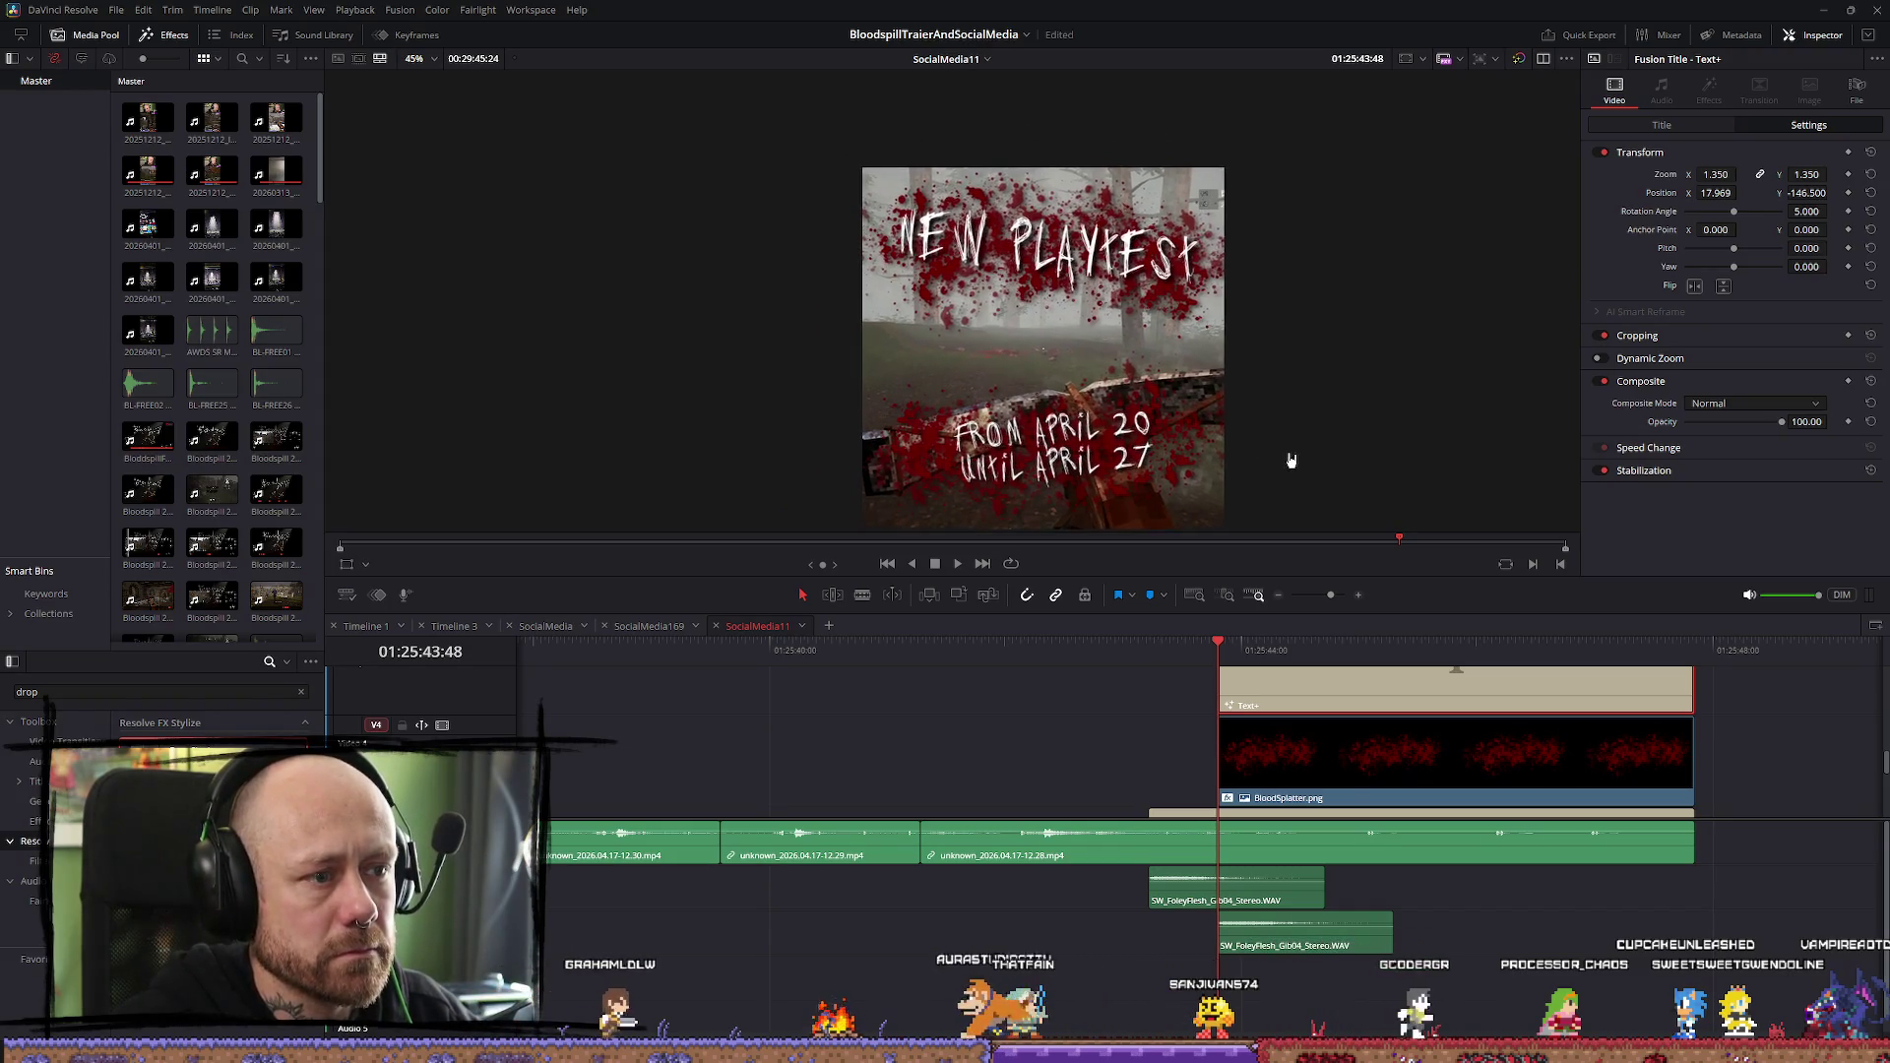
scroll(1290, 460, down, 1)
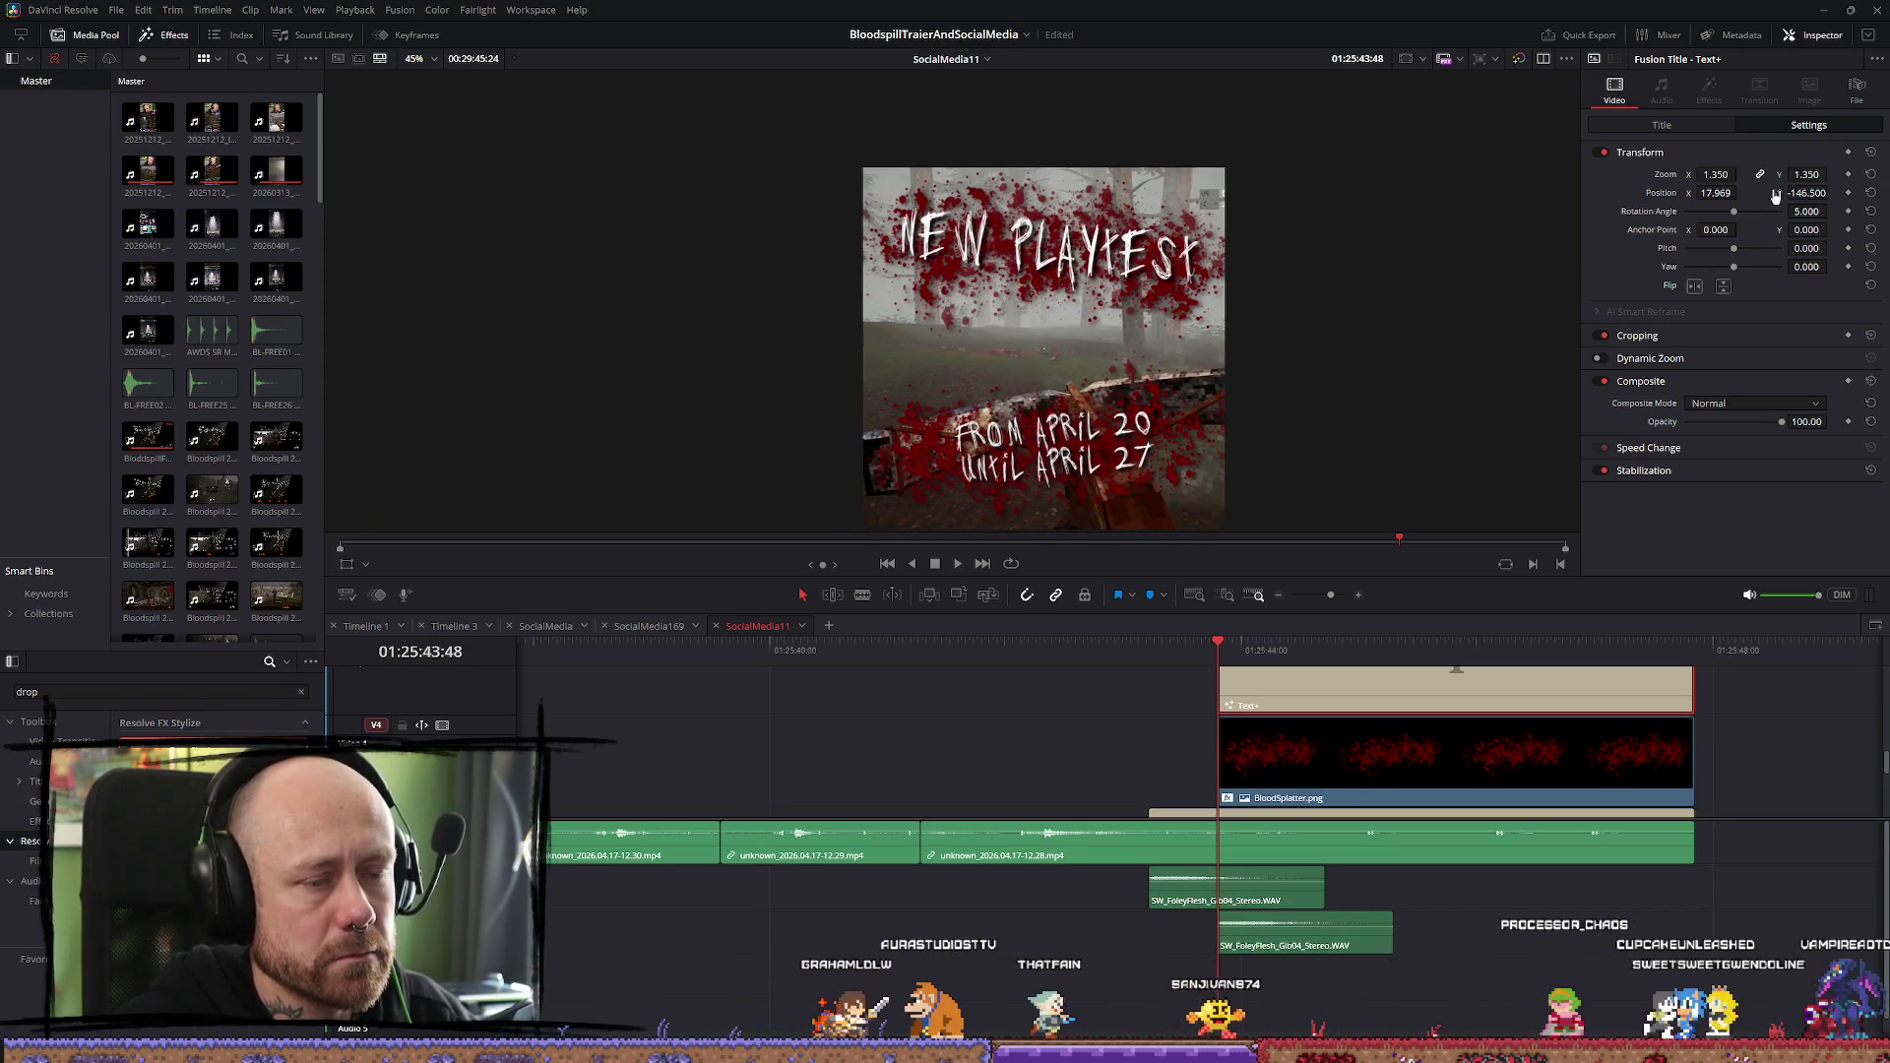
click(1406, 769)
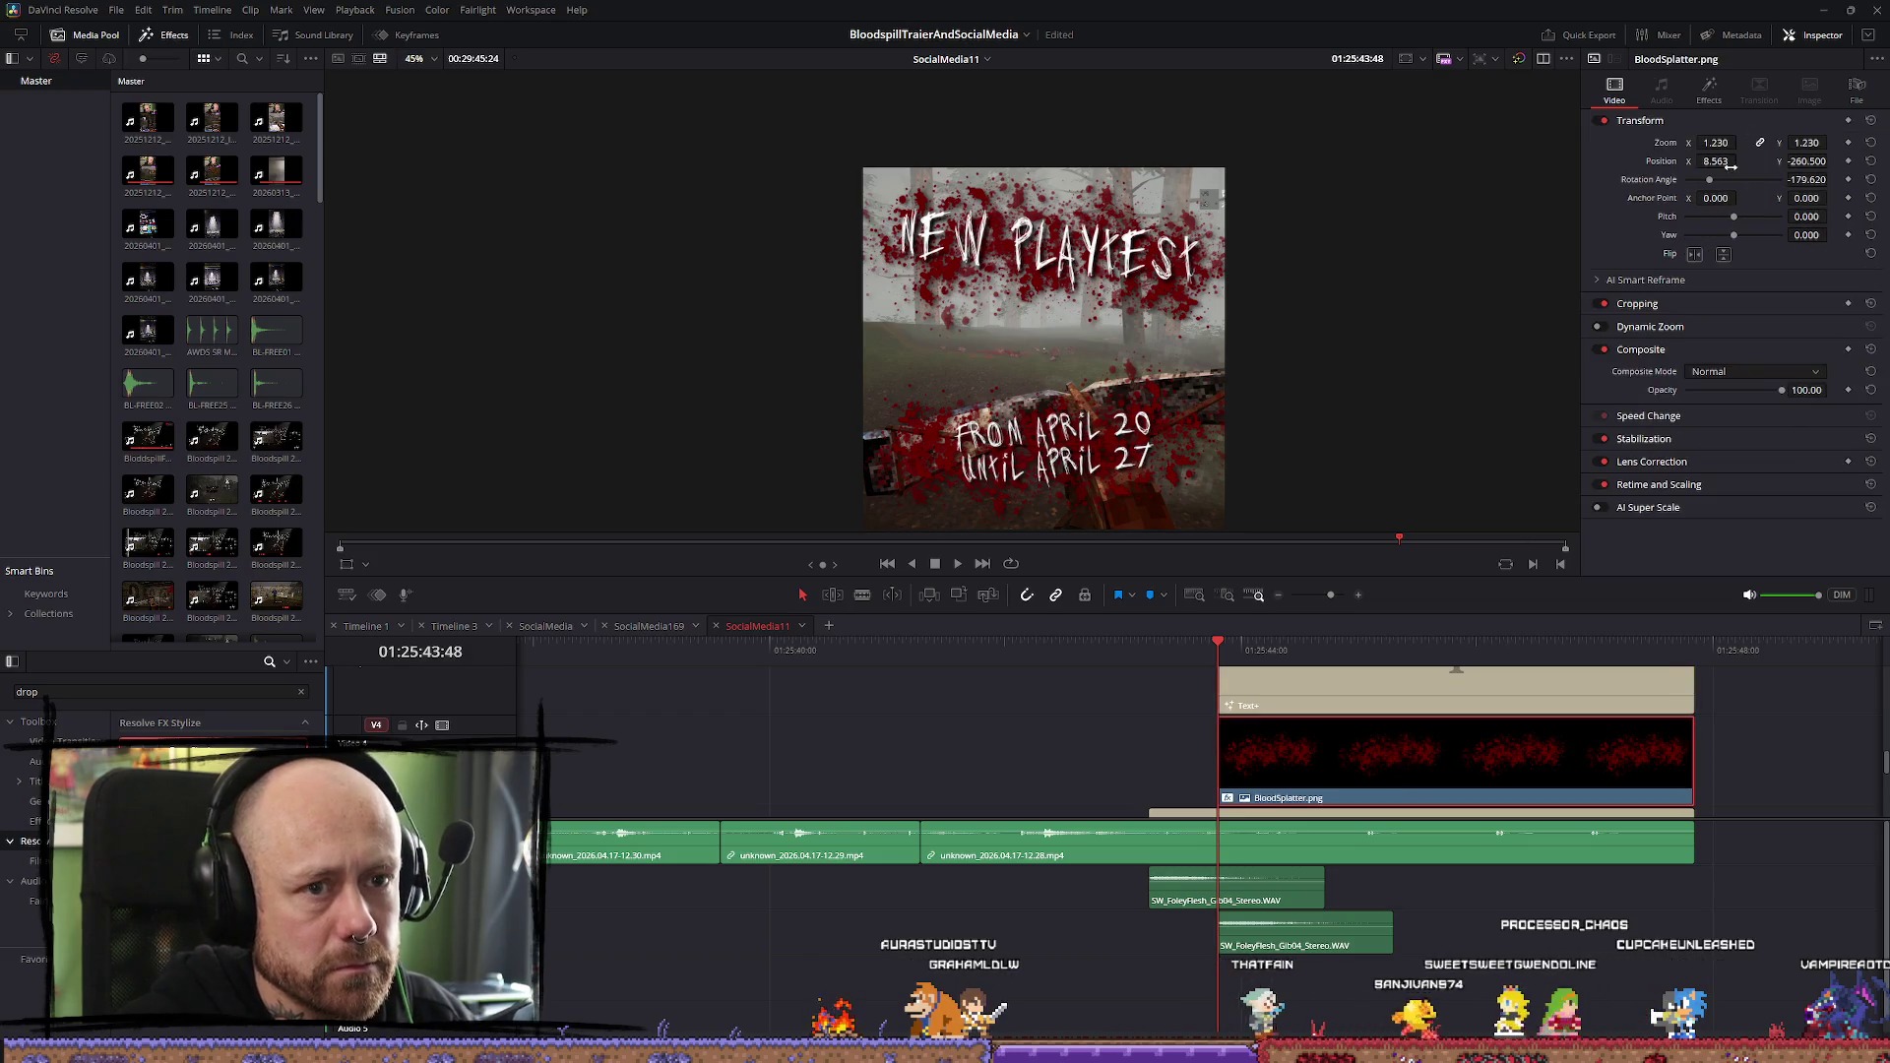
drag(1721, 162, 1807, 161)
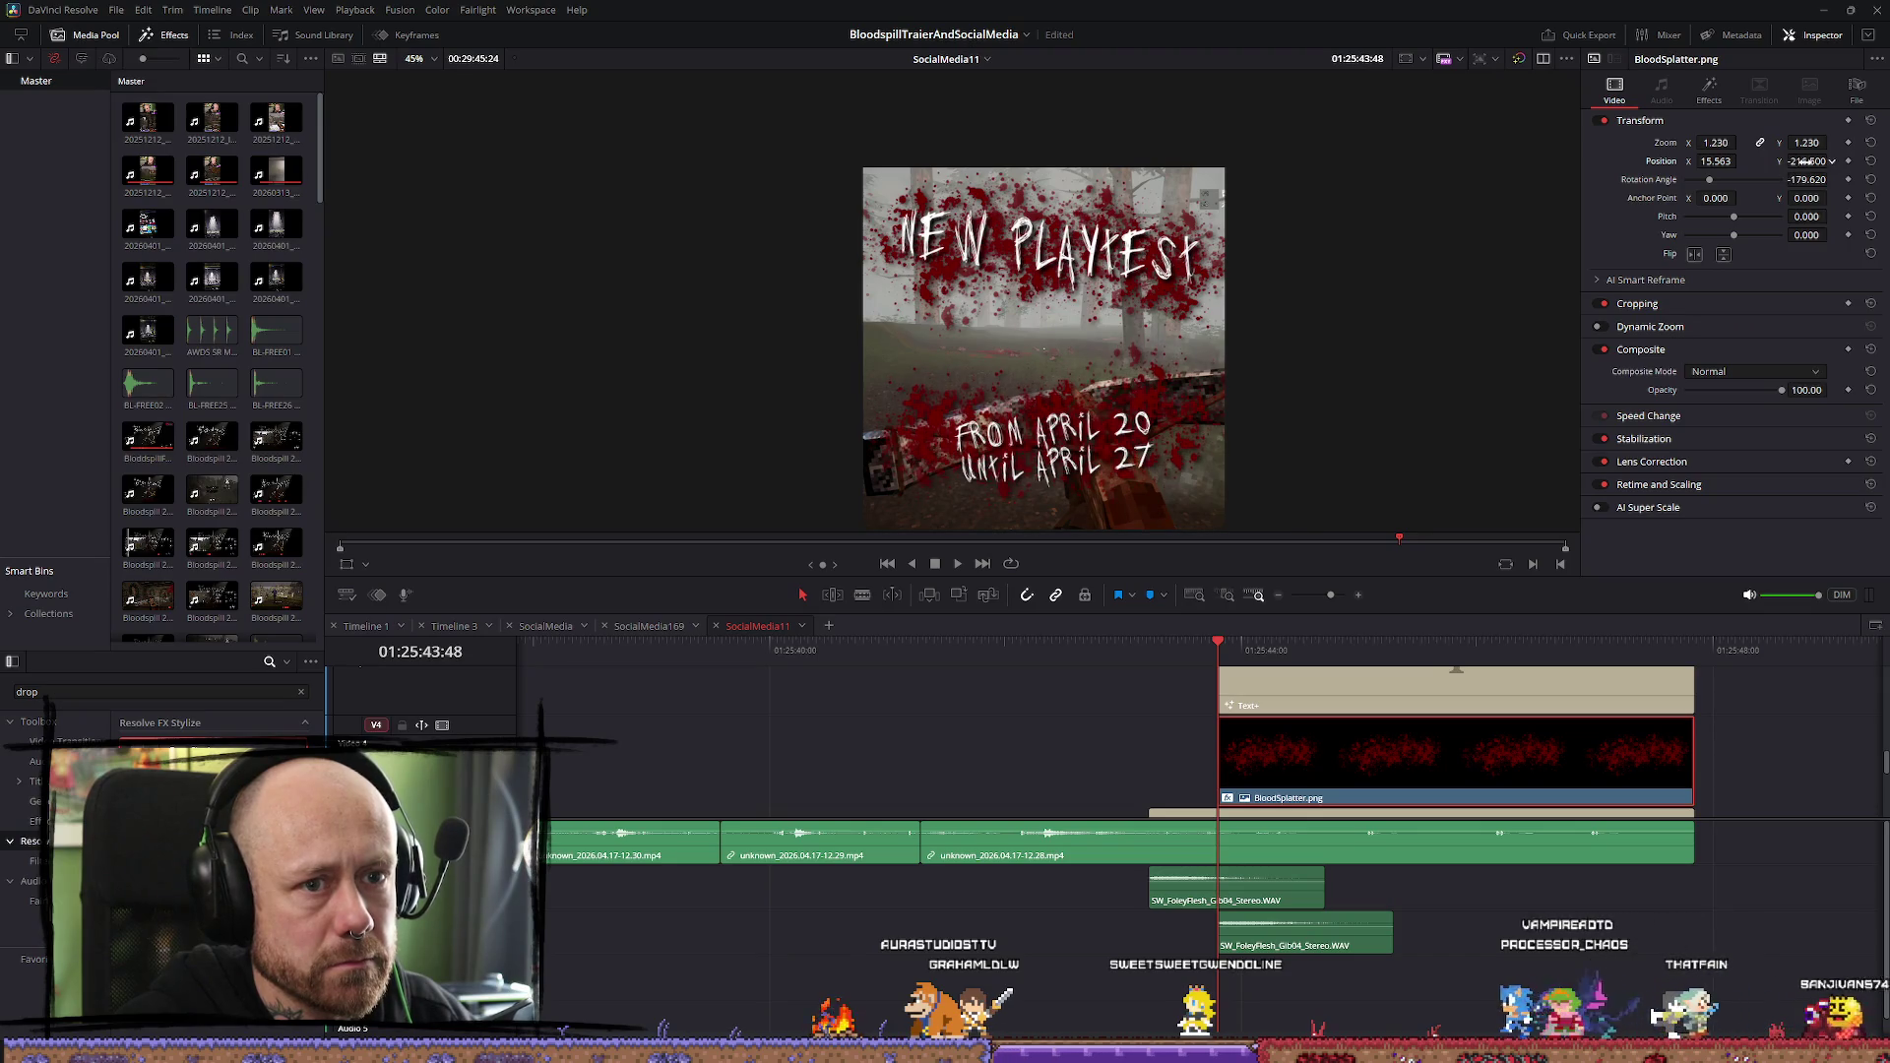
click(1424, 690)
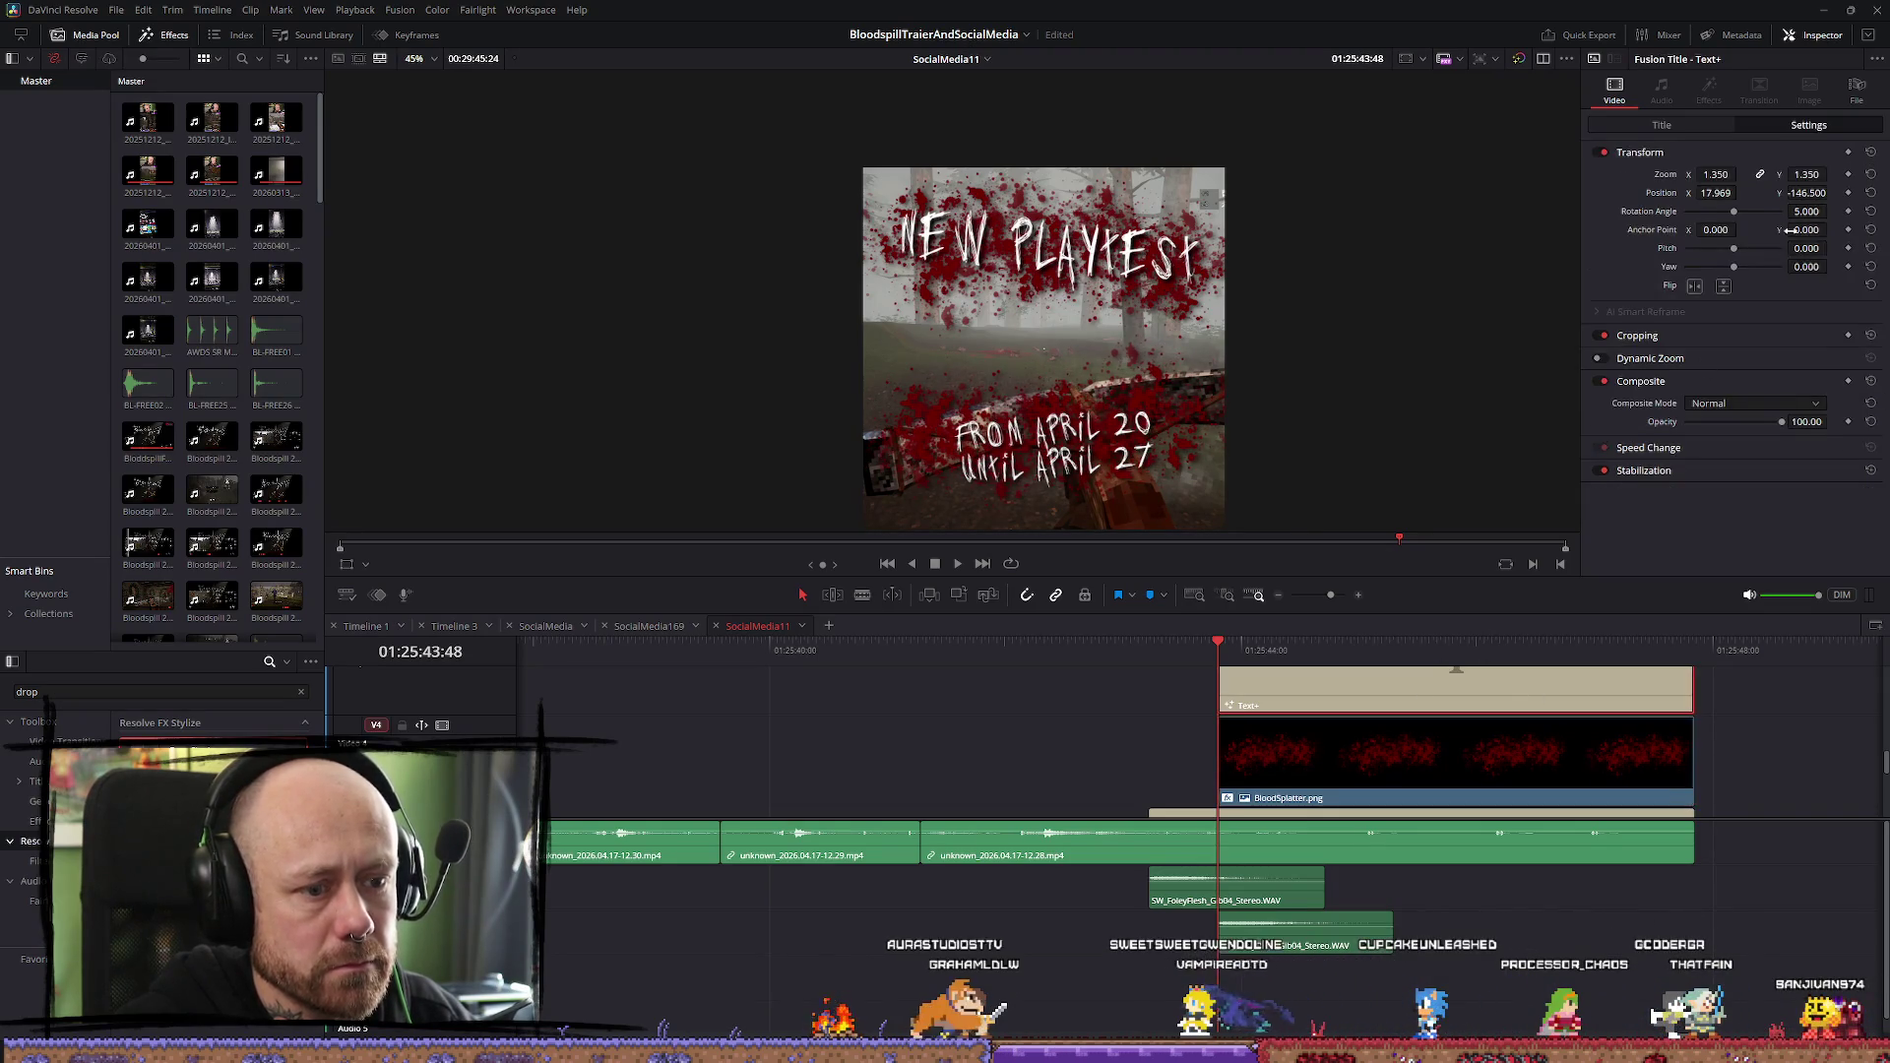
drag(1789, 192, 1832, 192)
drag(1715, 192, 1700, 192)
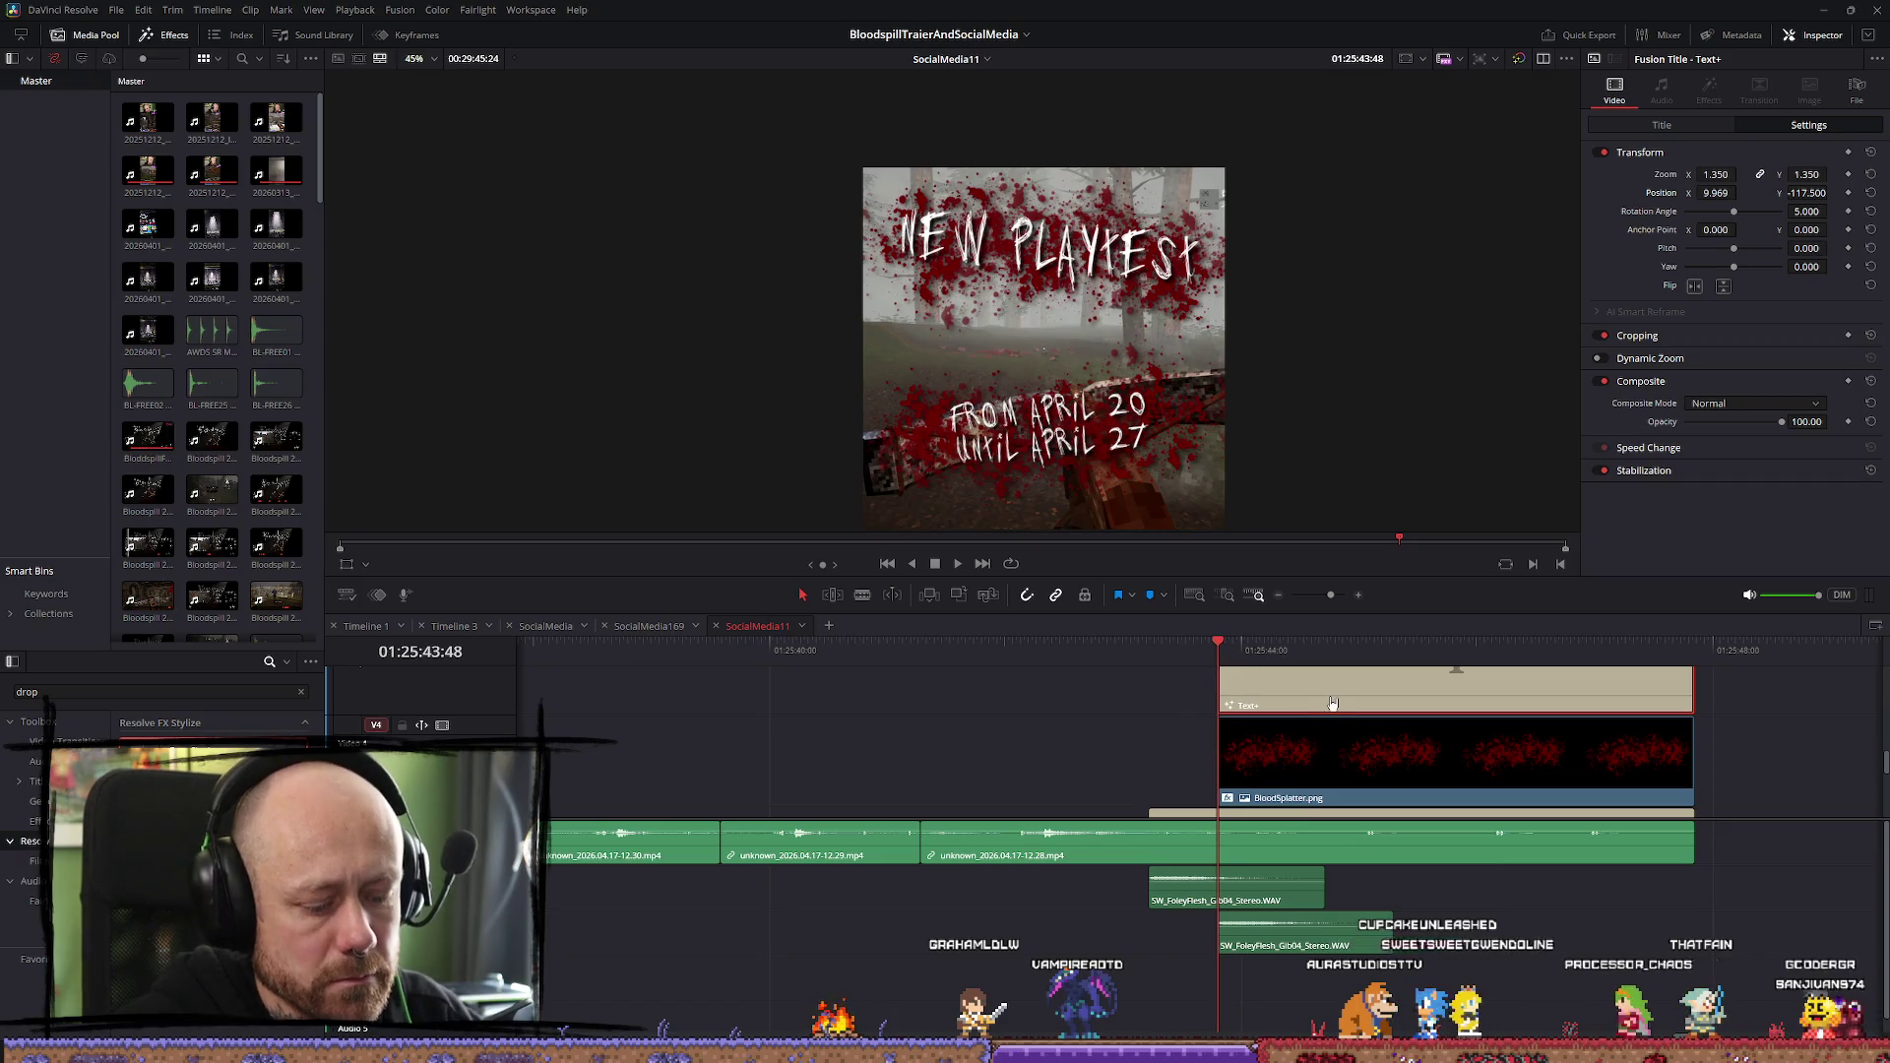
Keyframe BloodSplatter.png's Zoom to 0.000 at the title start
key(Right)
key(Right)
key(Right)
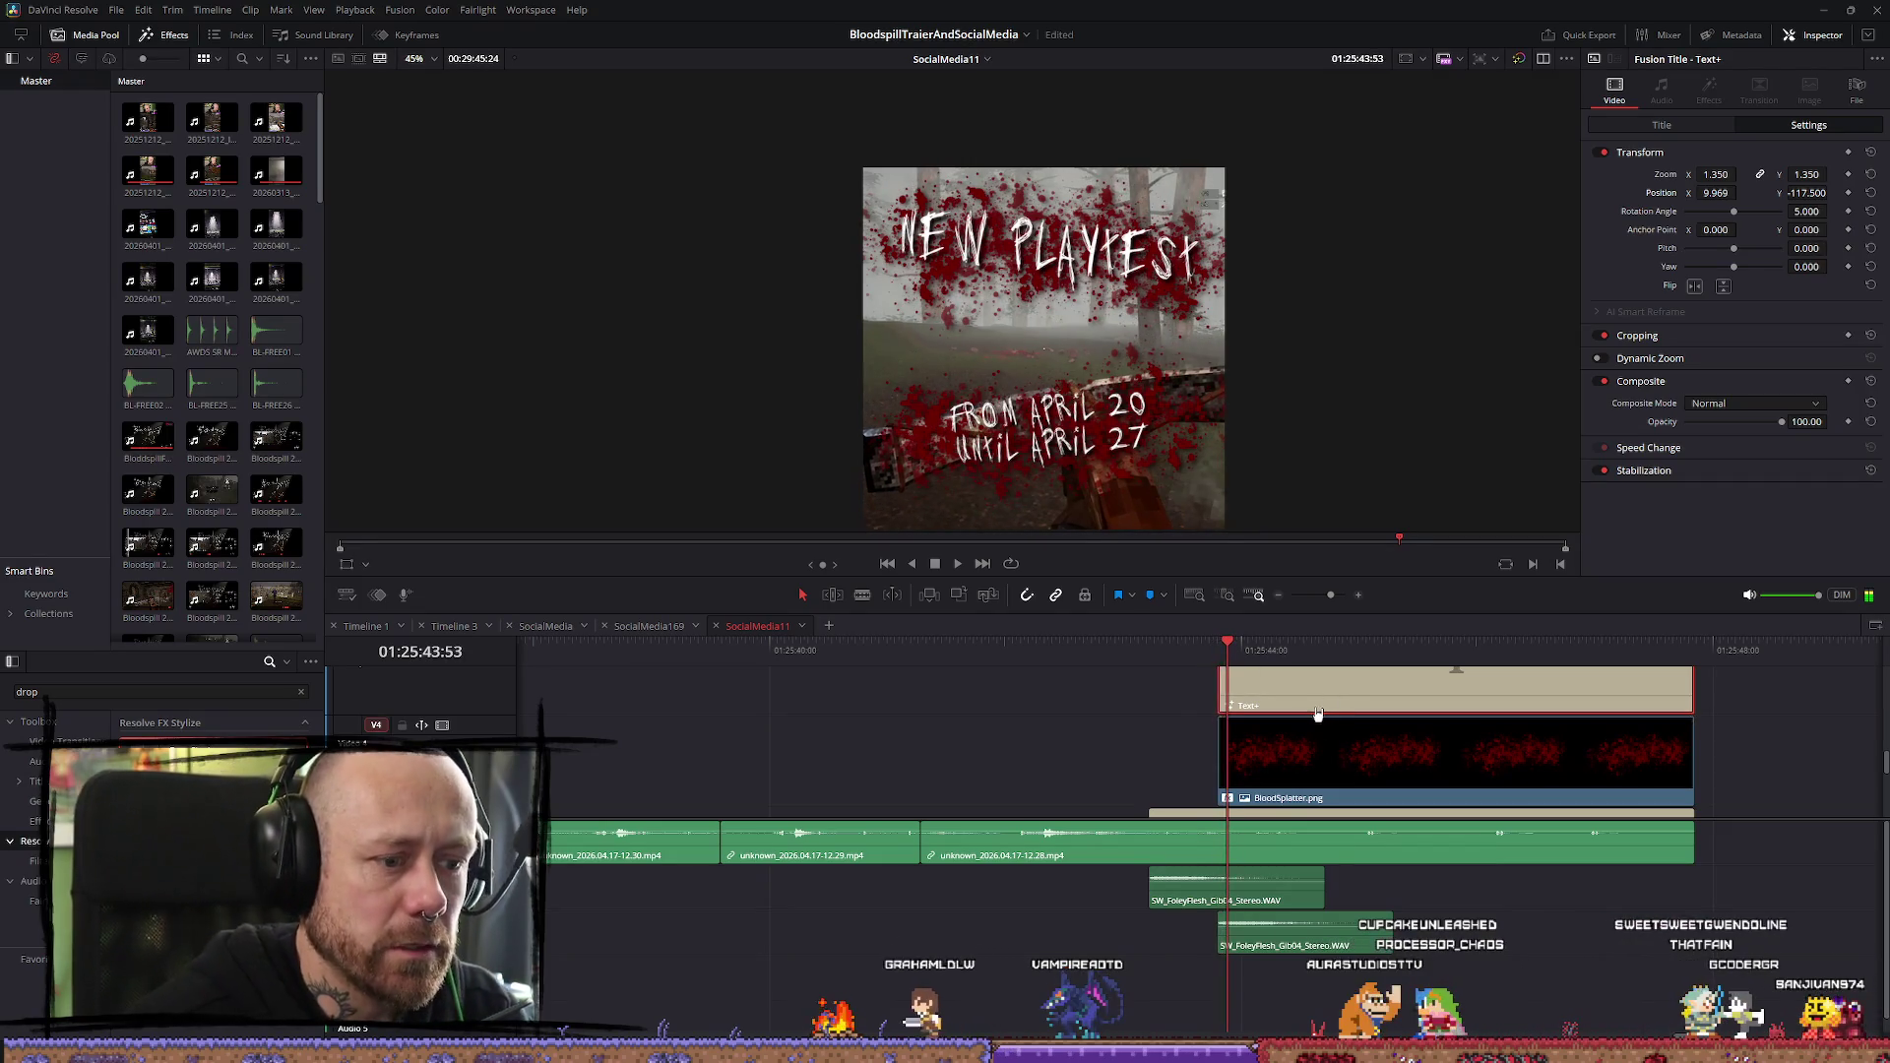
click(1418, 724)
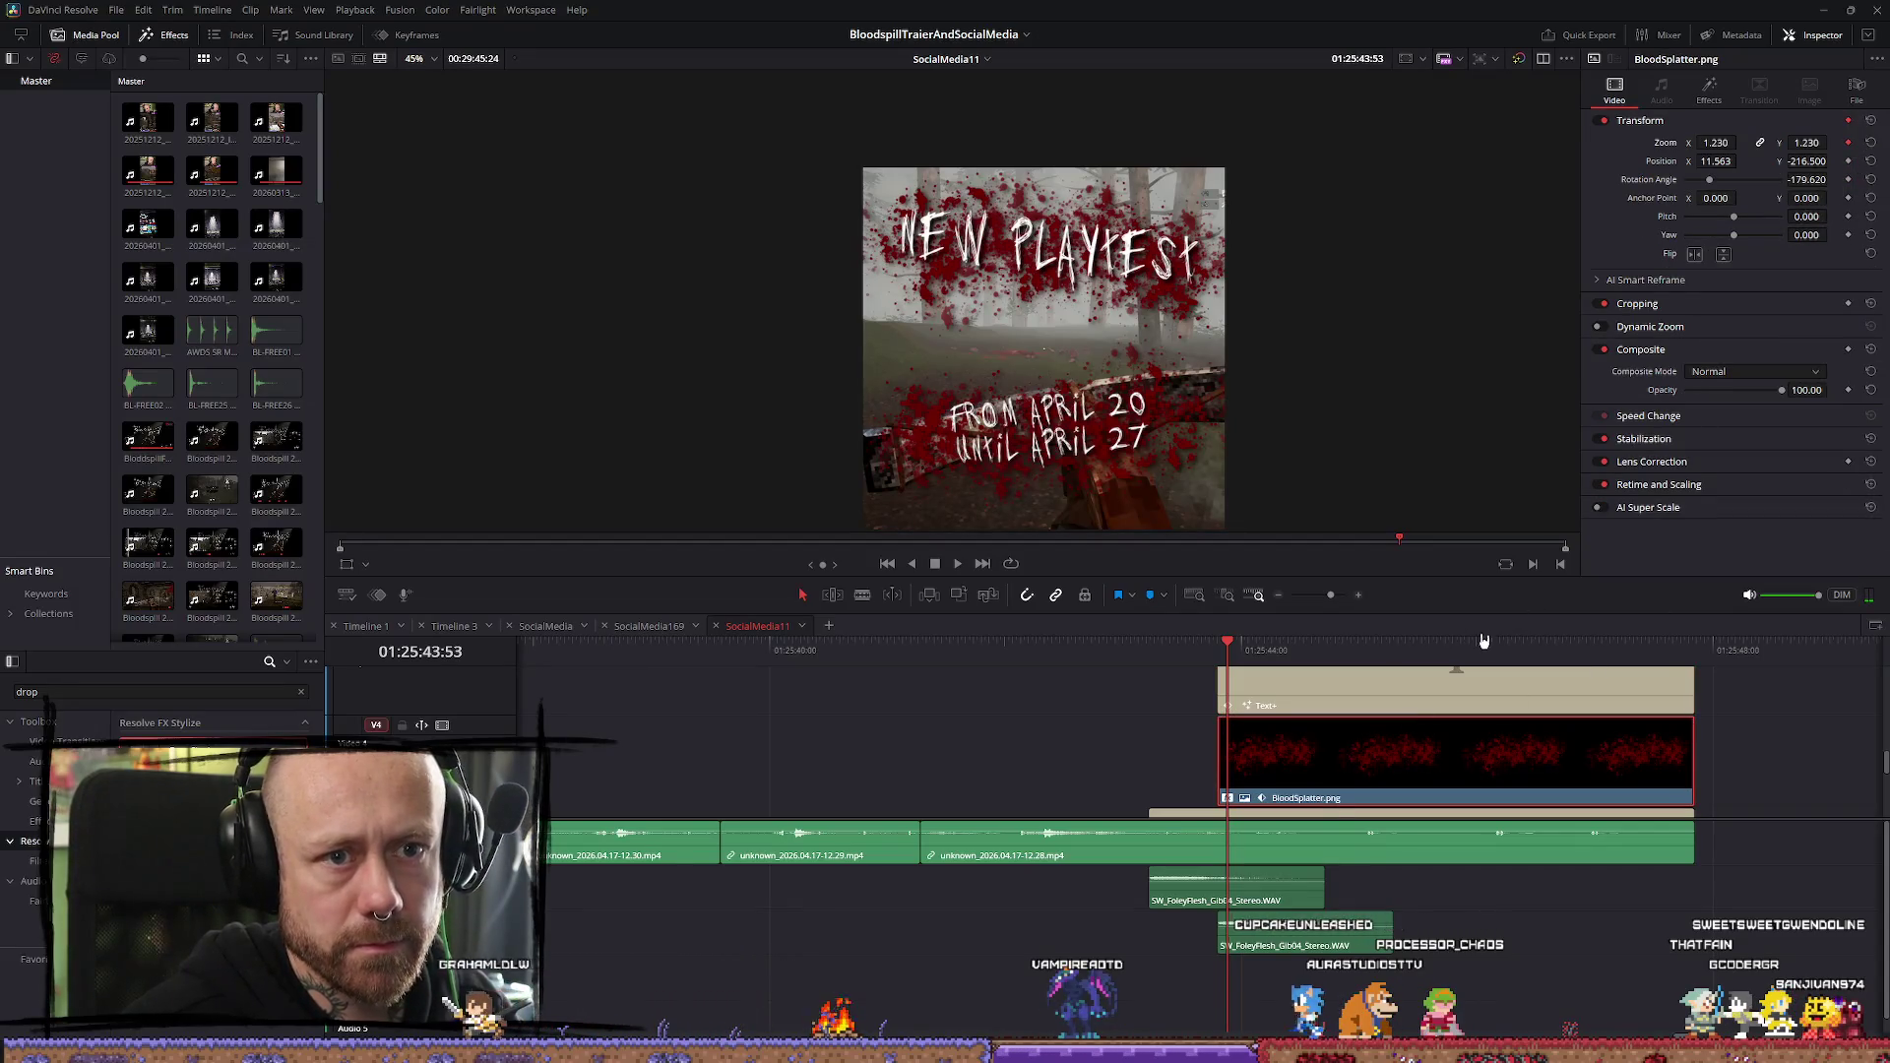
drag(1229, 646, 1218, 647)
click(1378, 689)
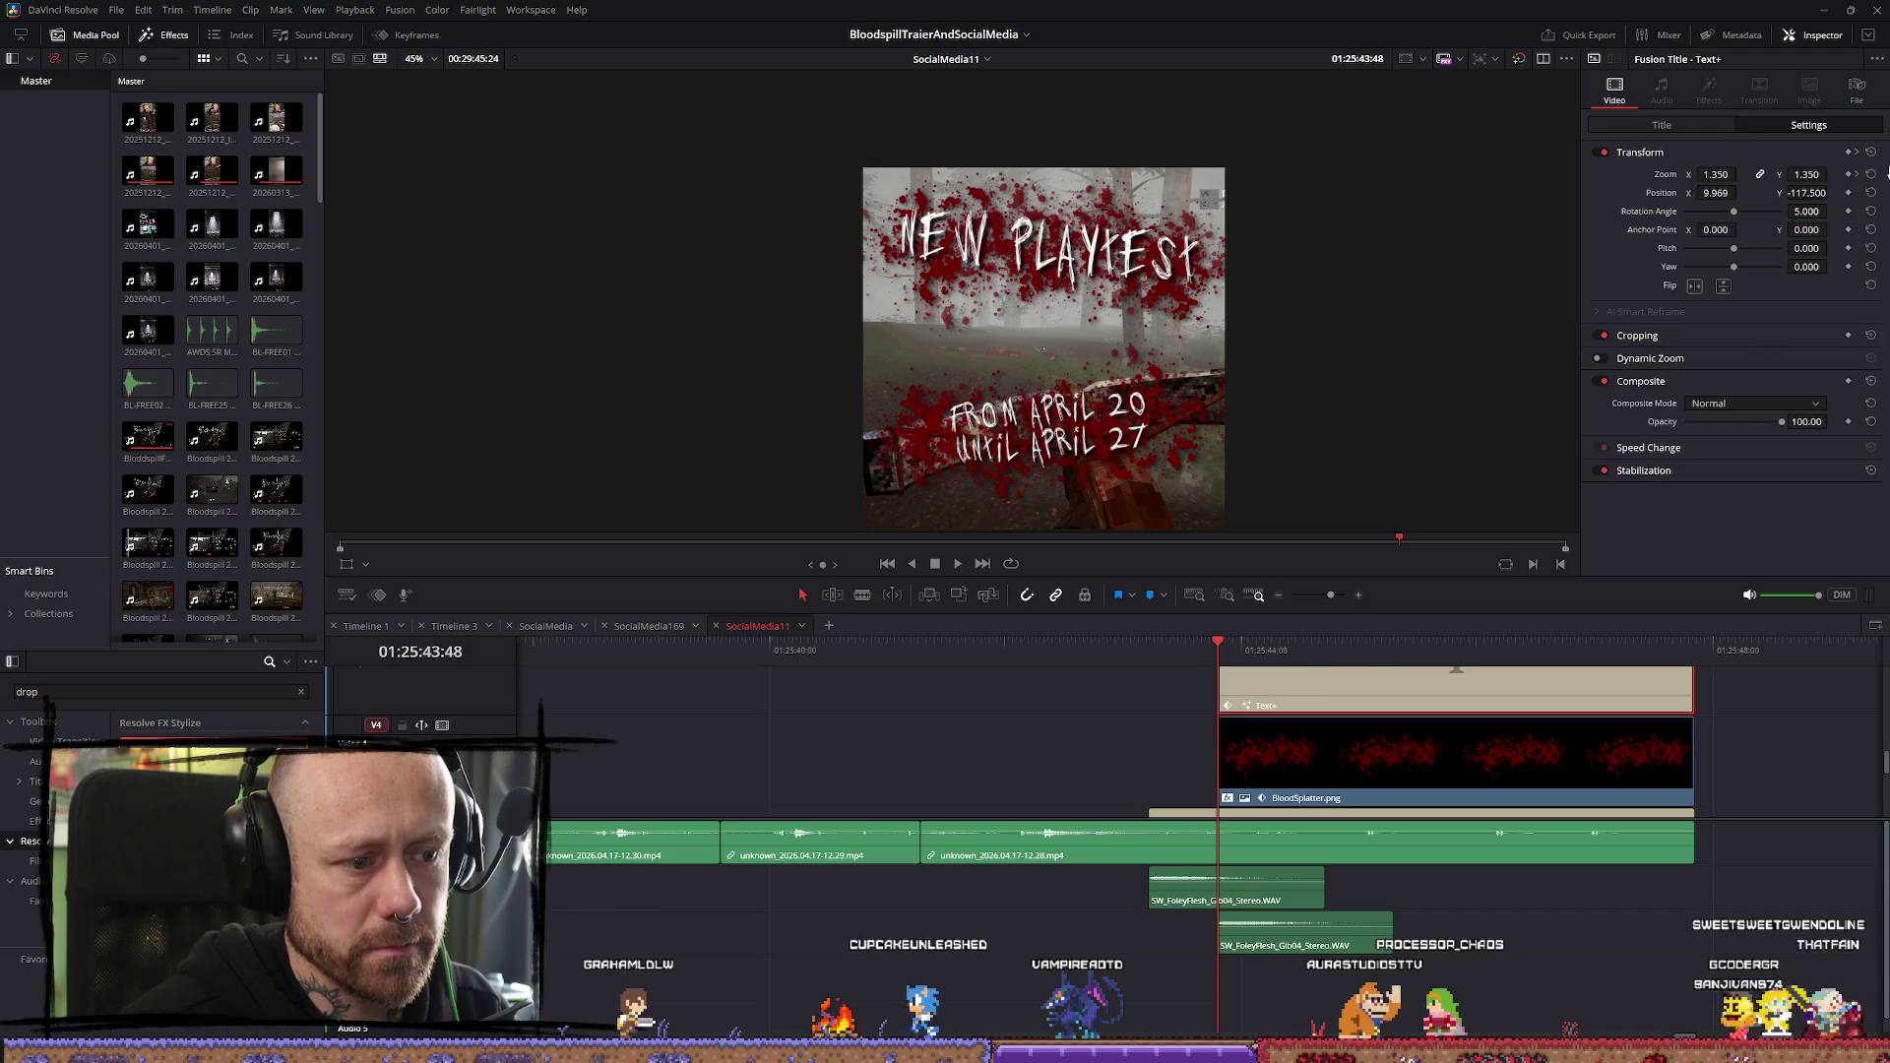
click(1417, 772)
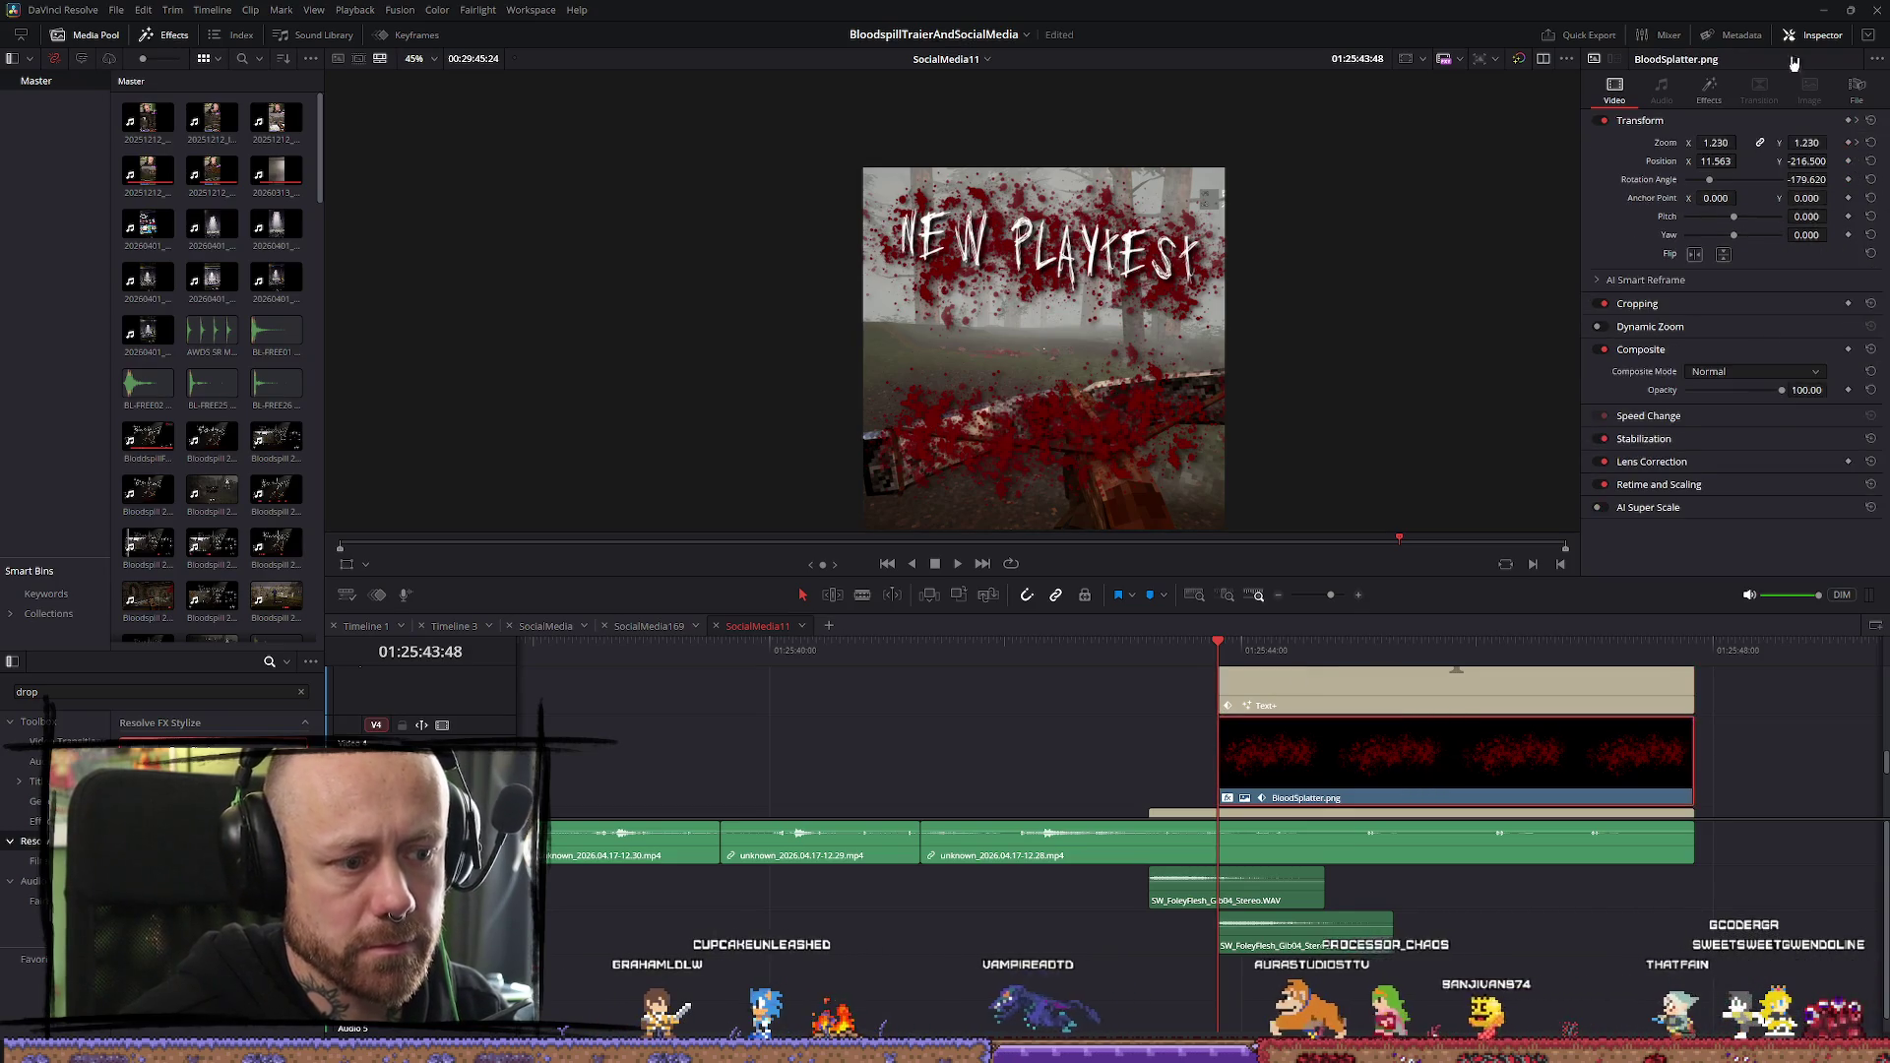
drag(1715, 143, 1624, 143)
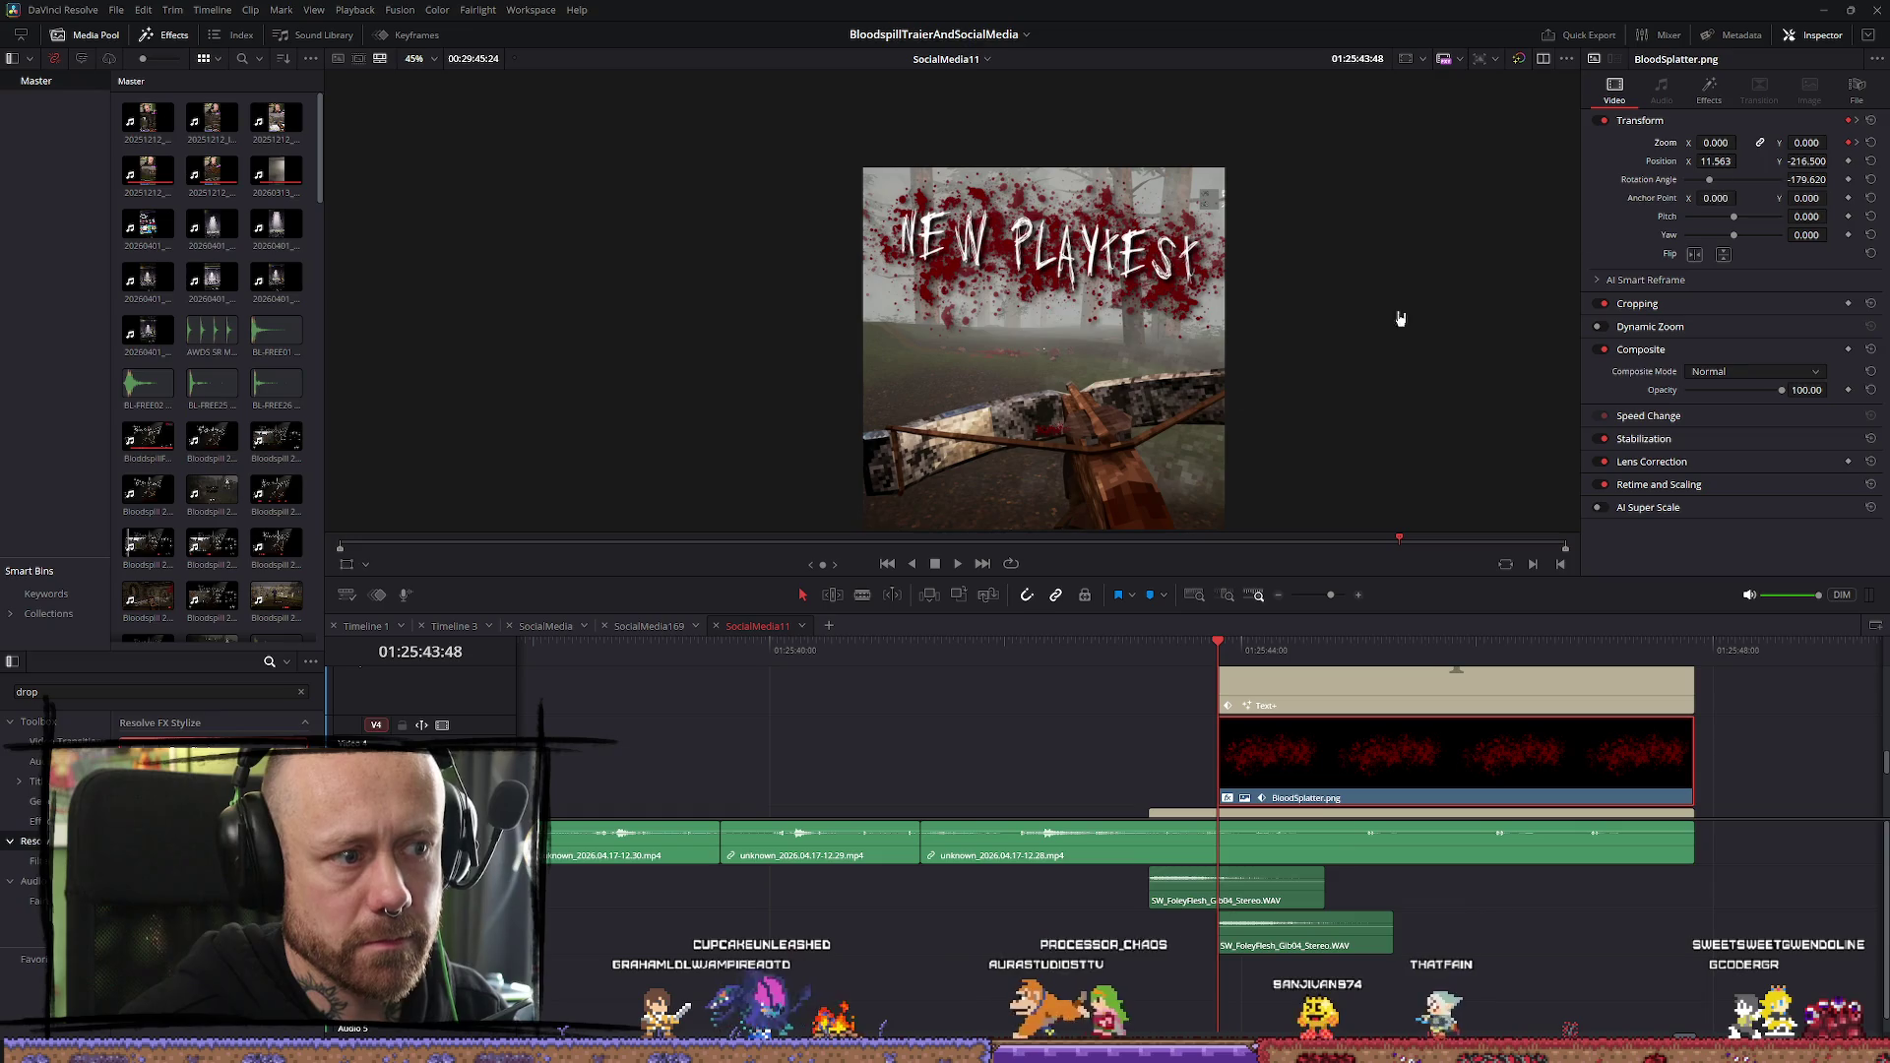
Preview the blood-splatter animation twice from just before the title appears
click(1151, 659)
key(space)
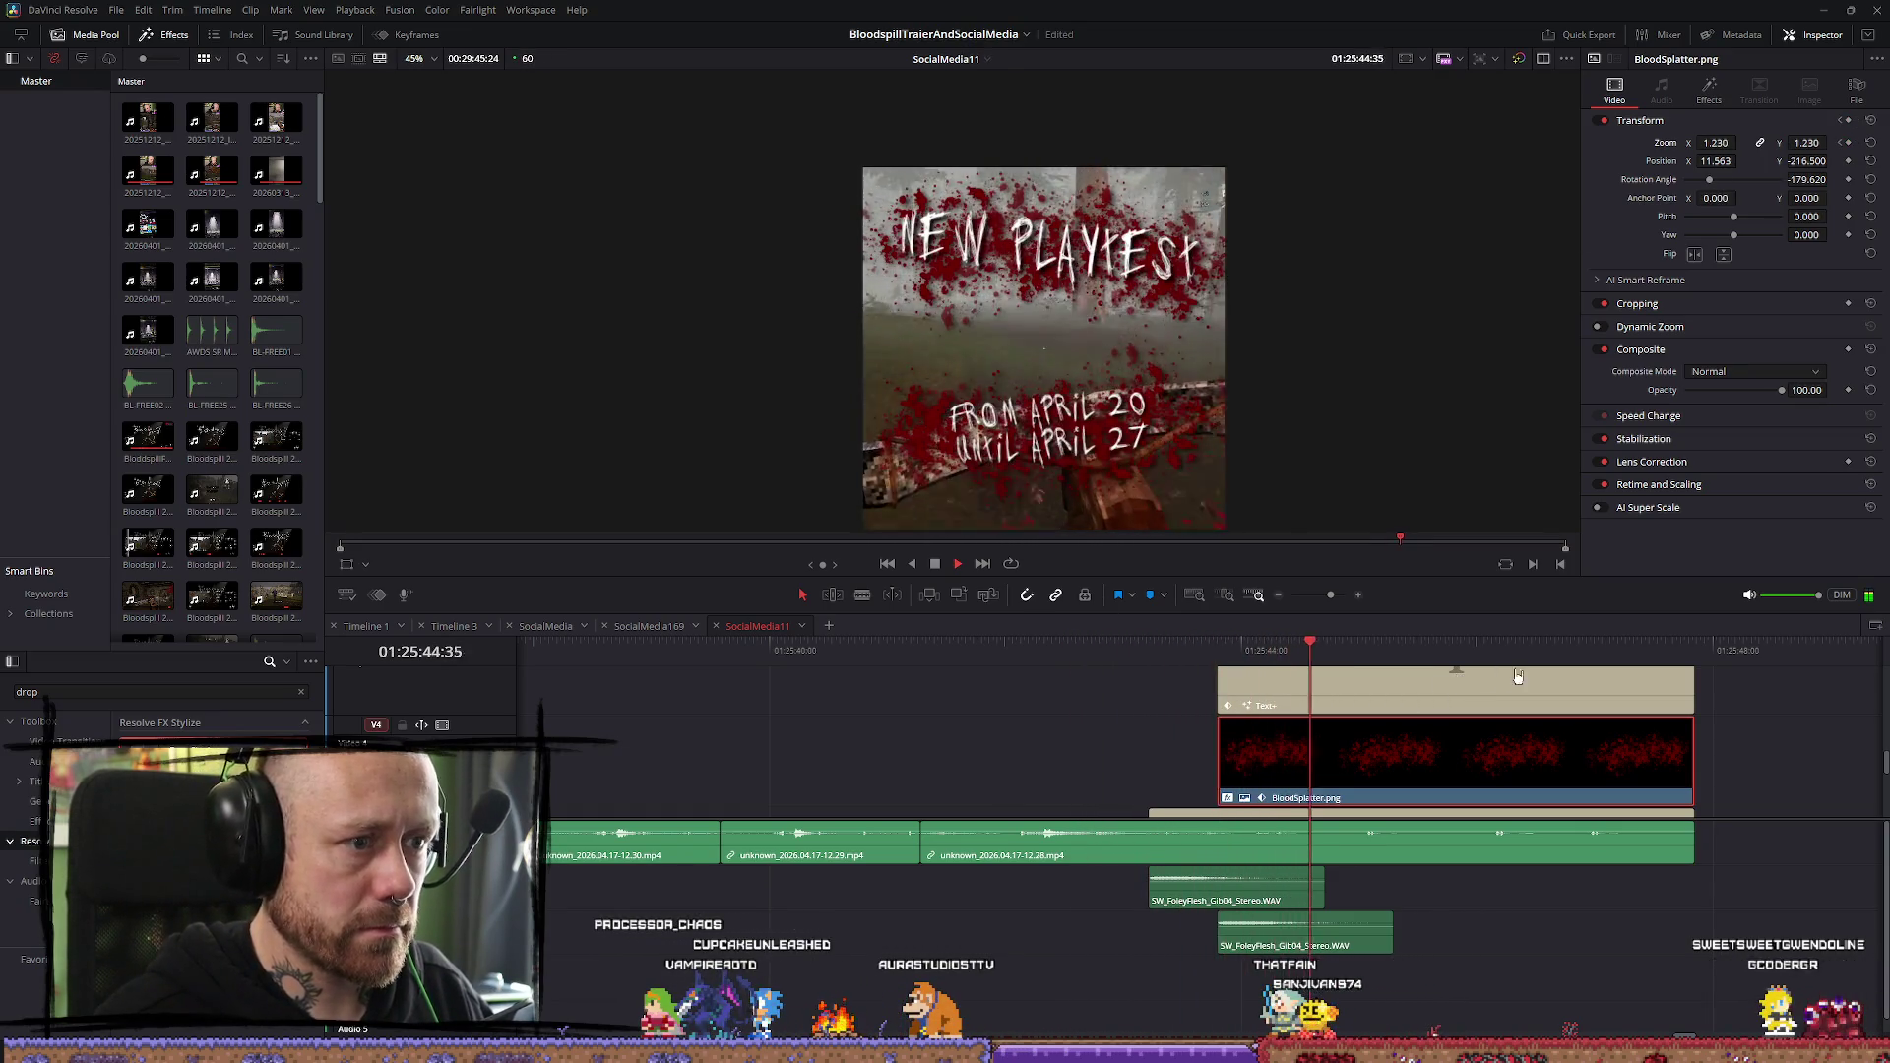
key(space)
click(1097, 660)
key(space)
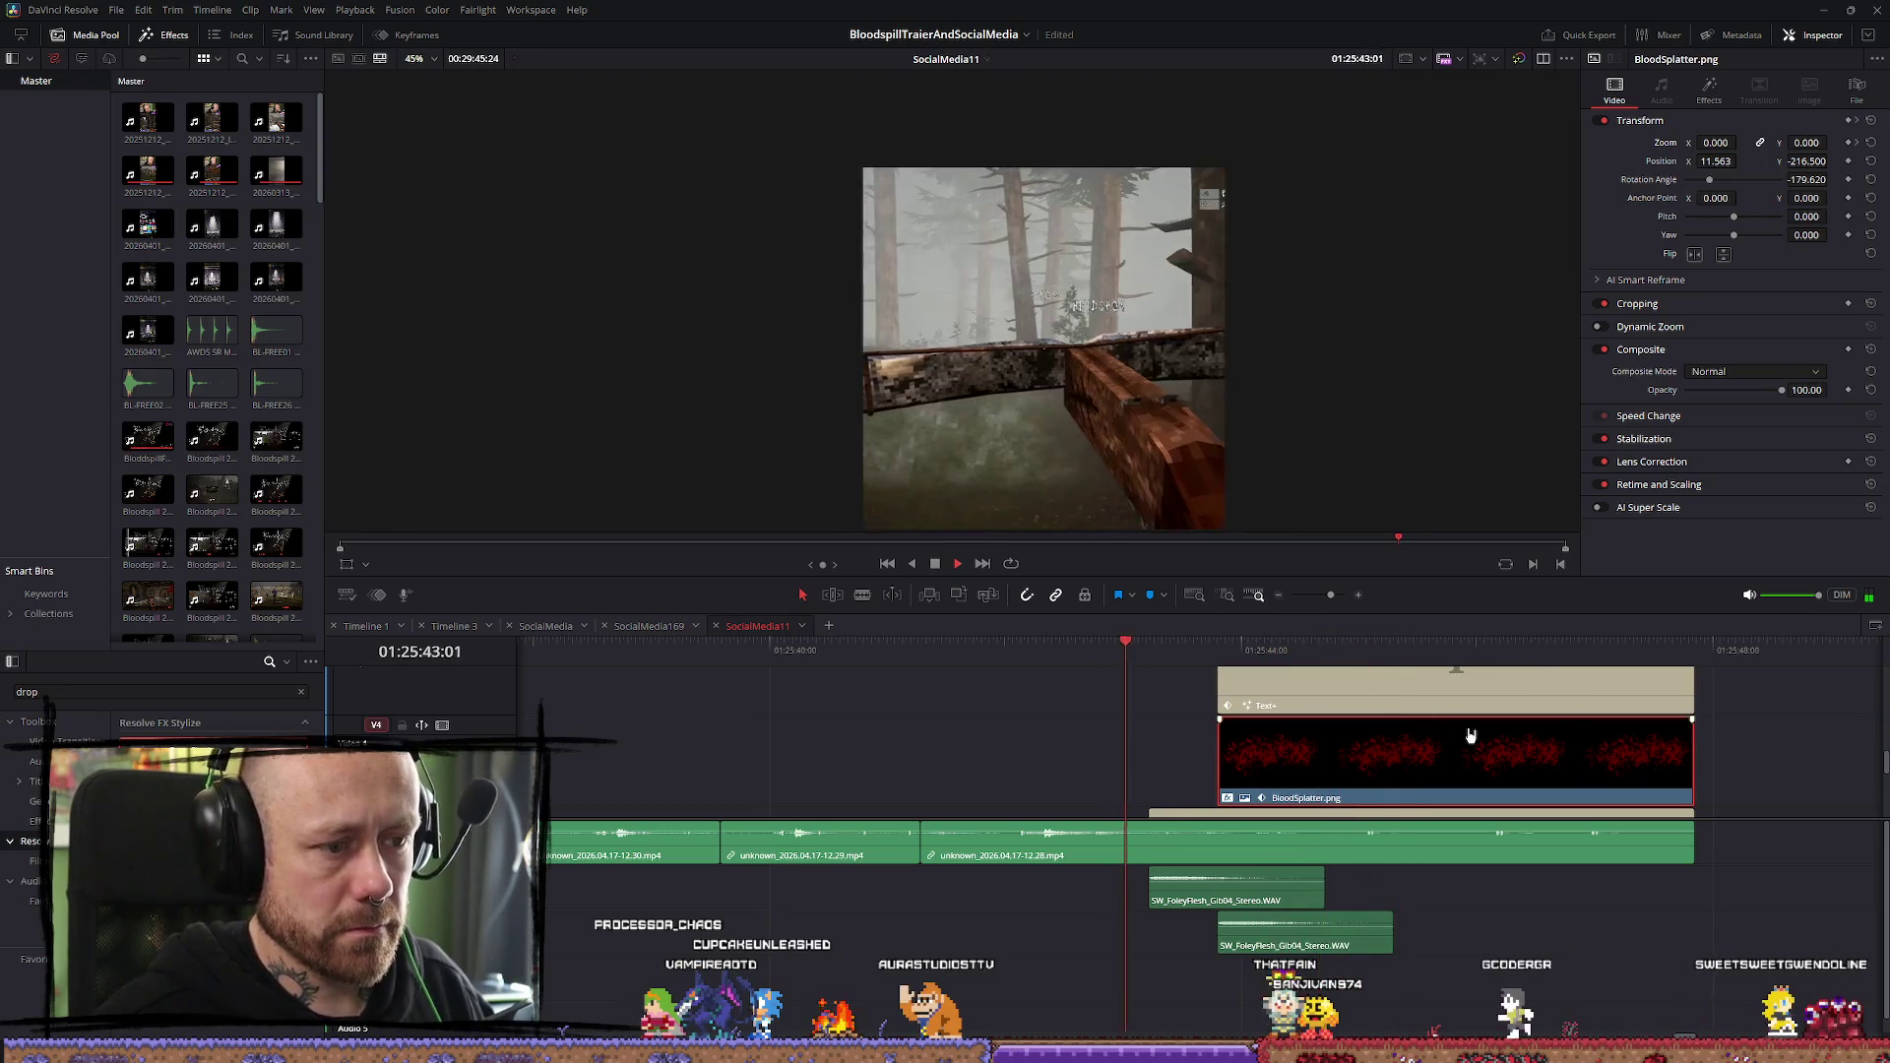
key(space)
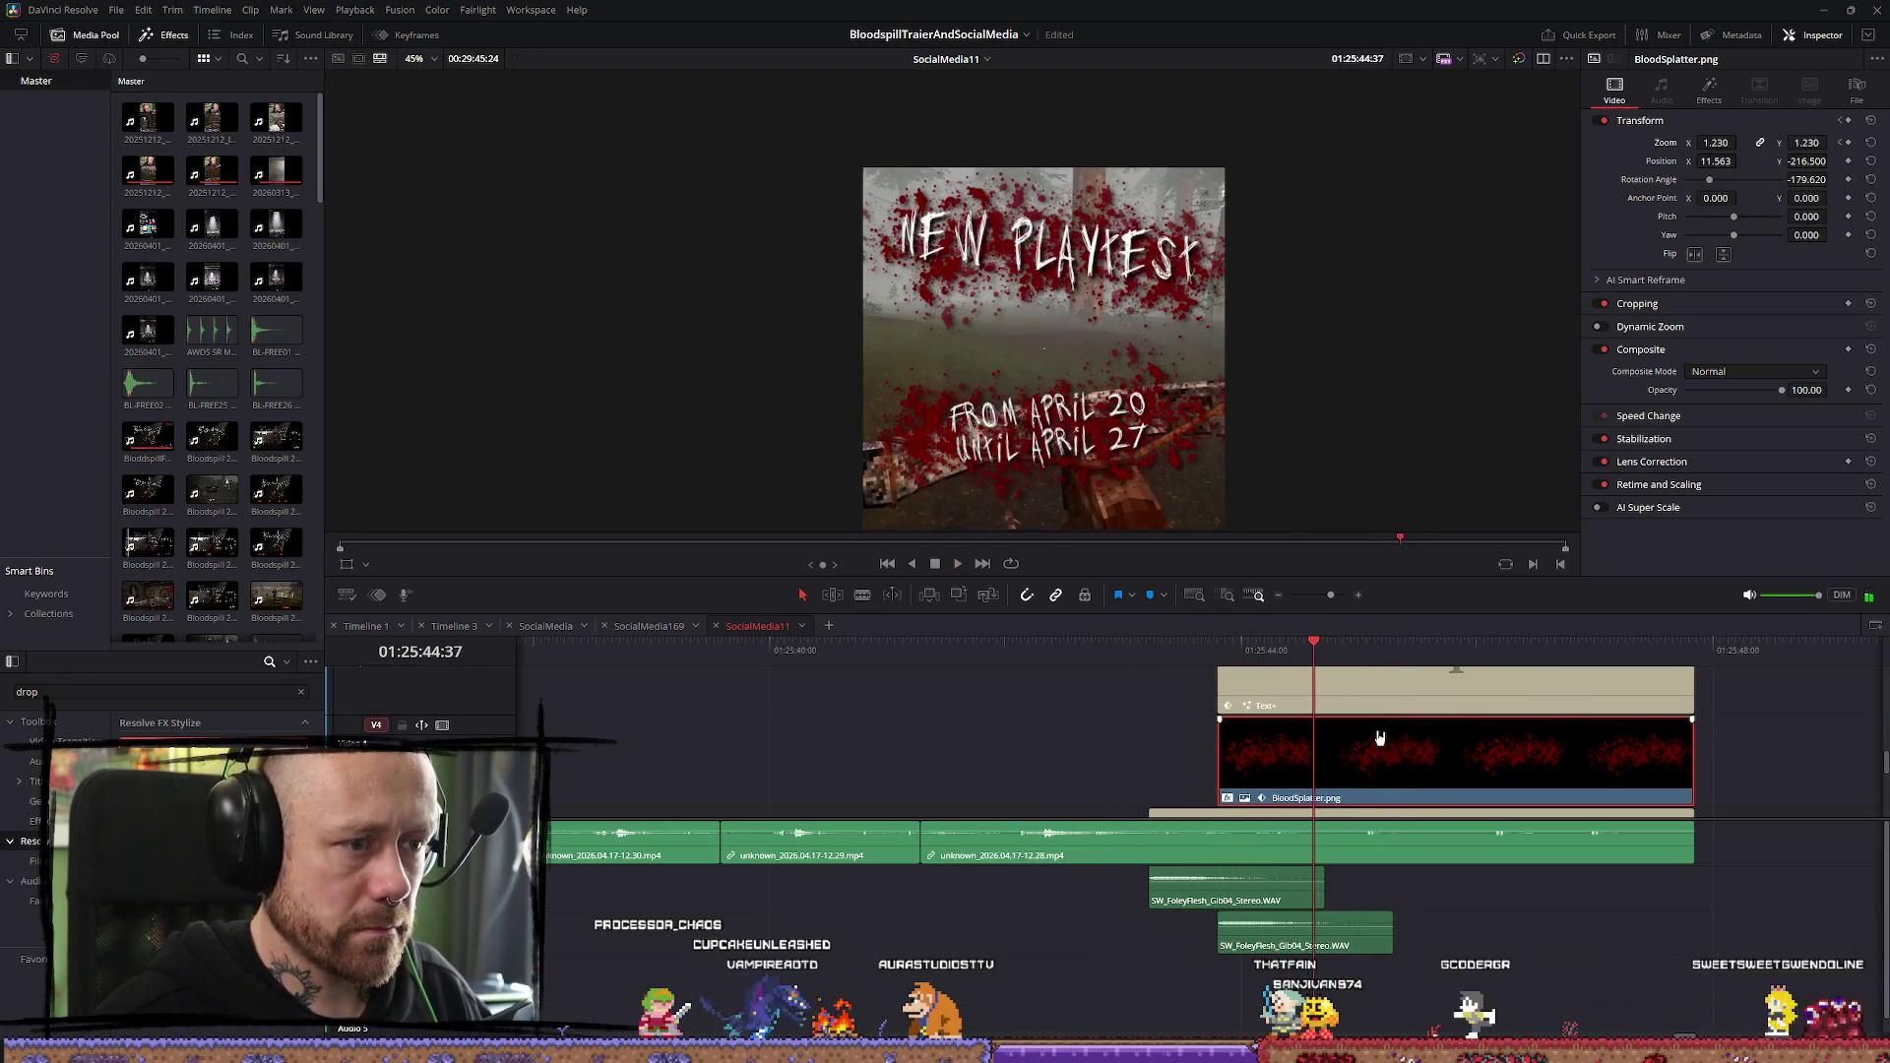
click(1204, 657)
Raise the dates text and blood splatter (Y -138.500), then play the edit full screen
click(1237, 671)
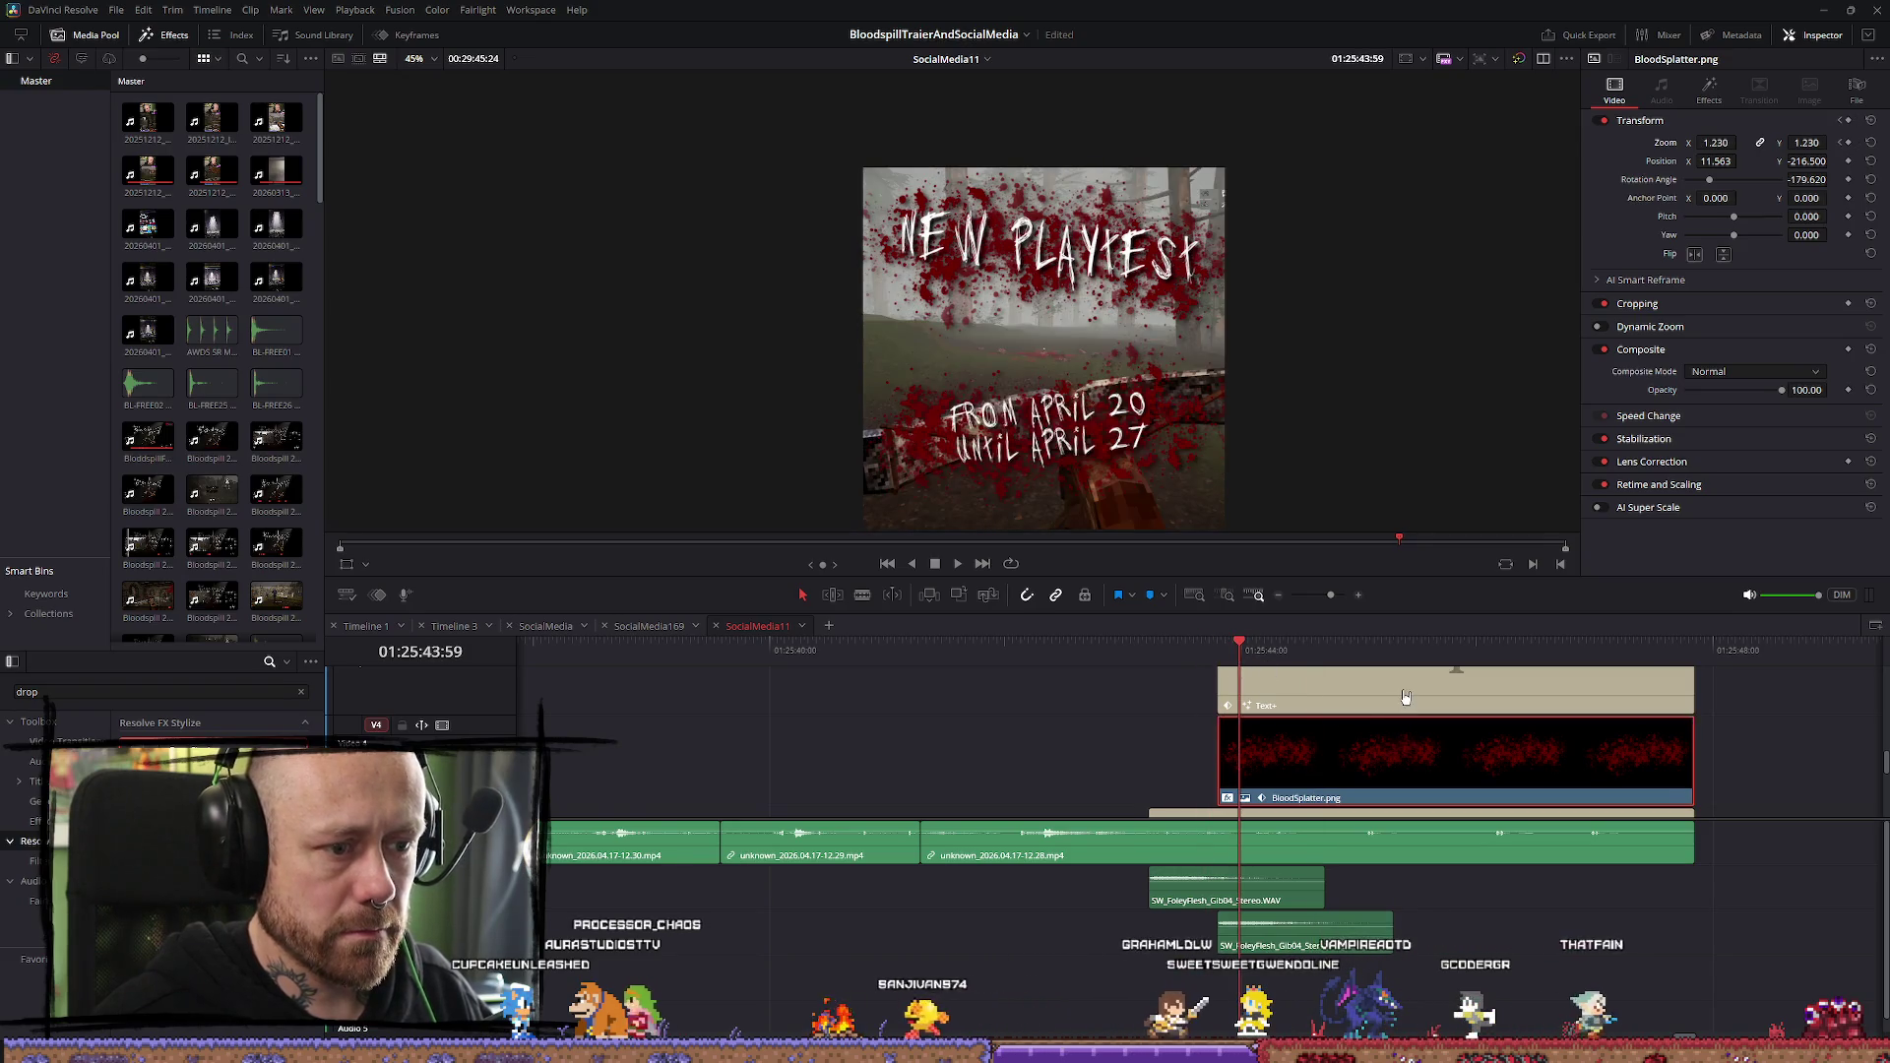
drag(1832, 192, 1831, 161)
click(1517, 743)
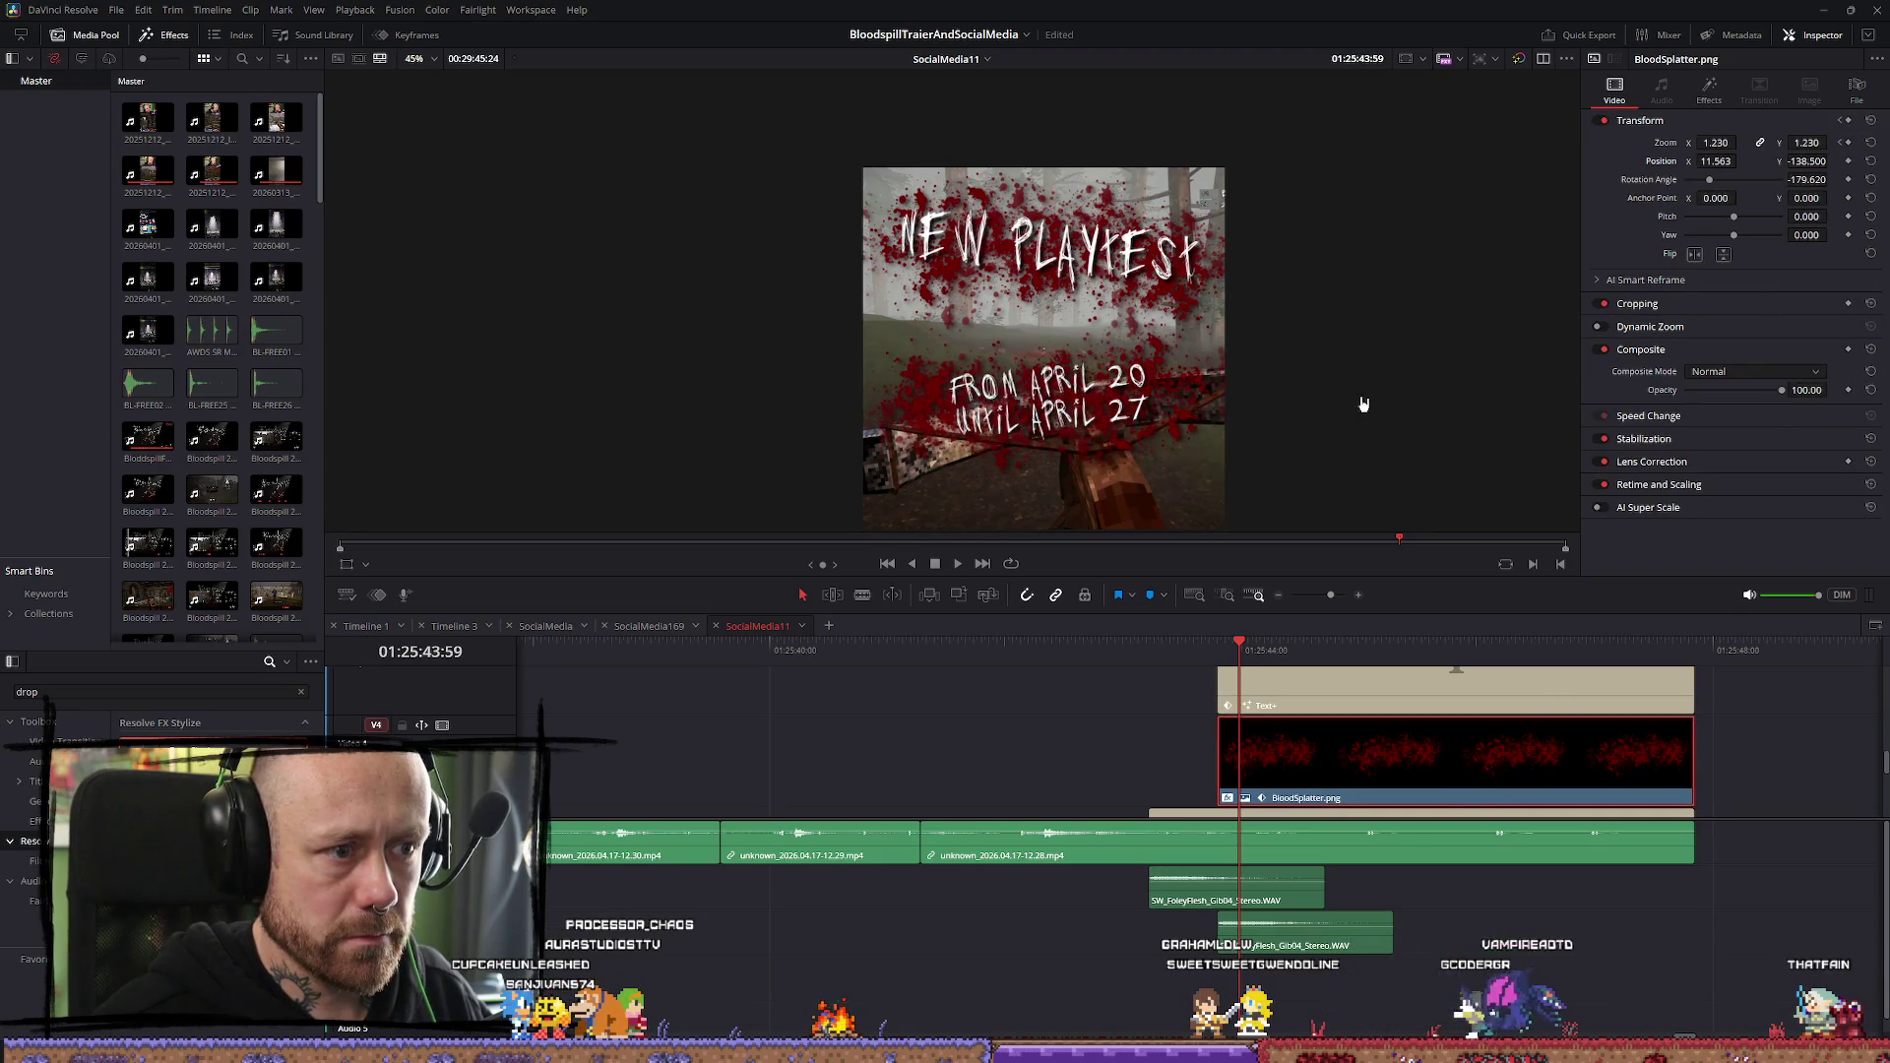
scroll(1364, 404, down, 2)
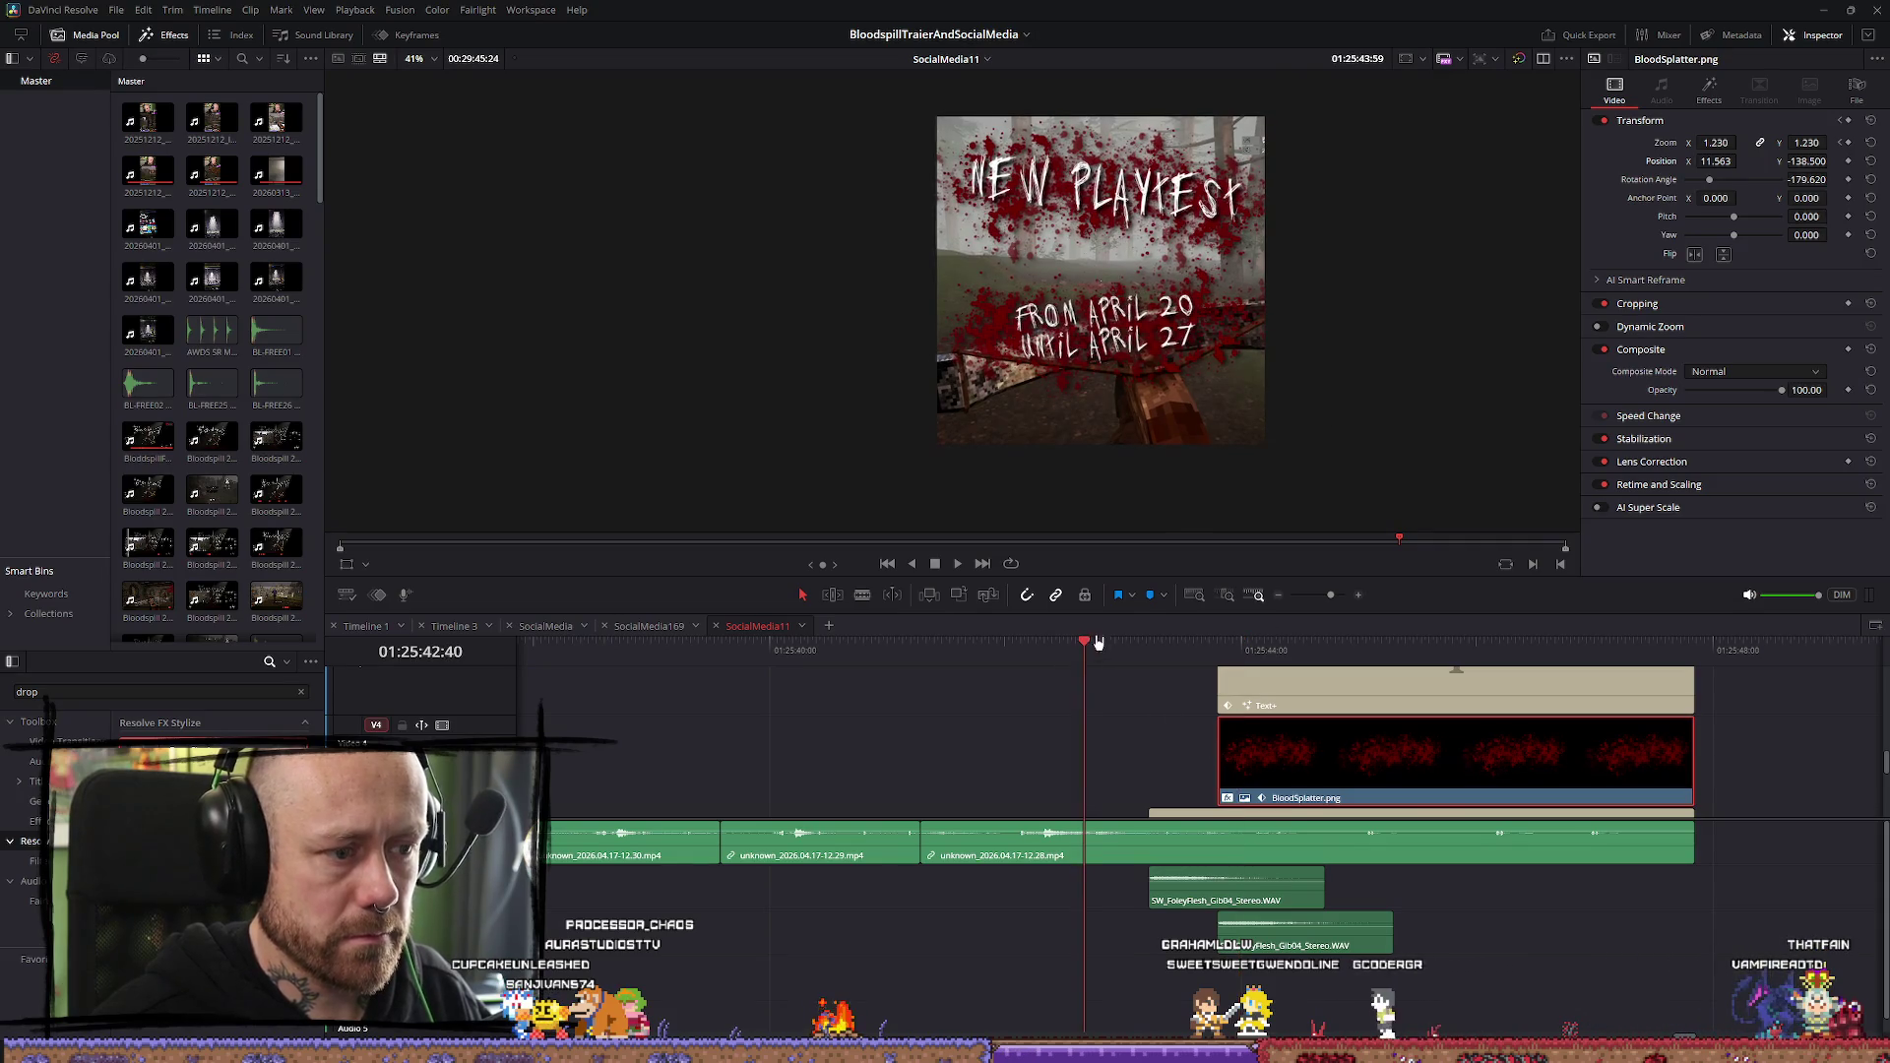
key(ctrl+f)
key(space)
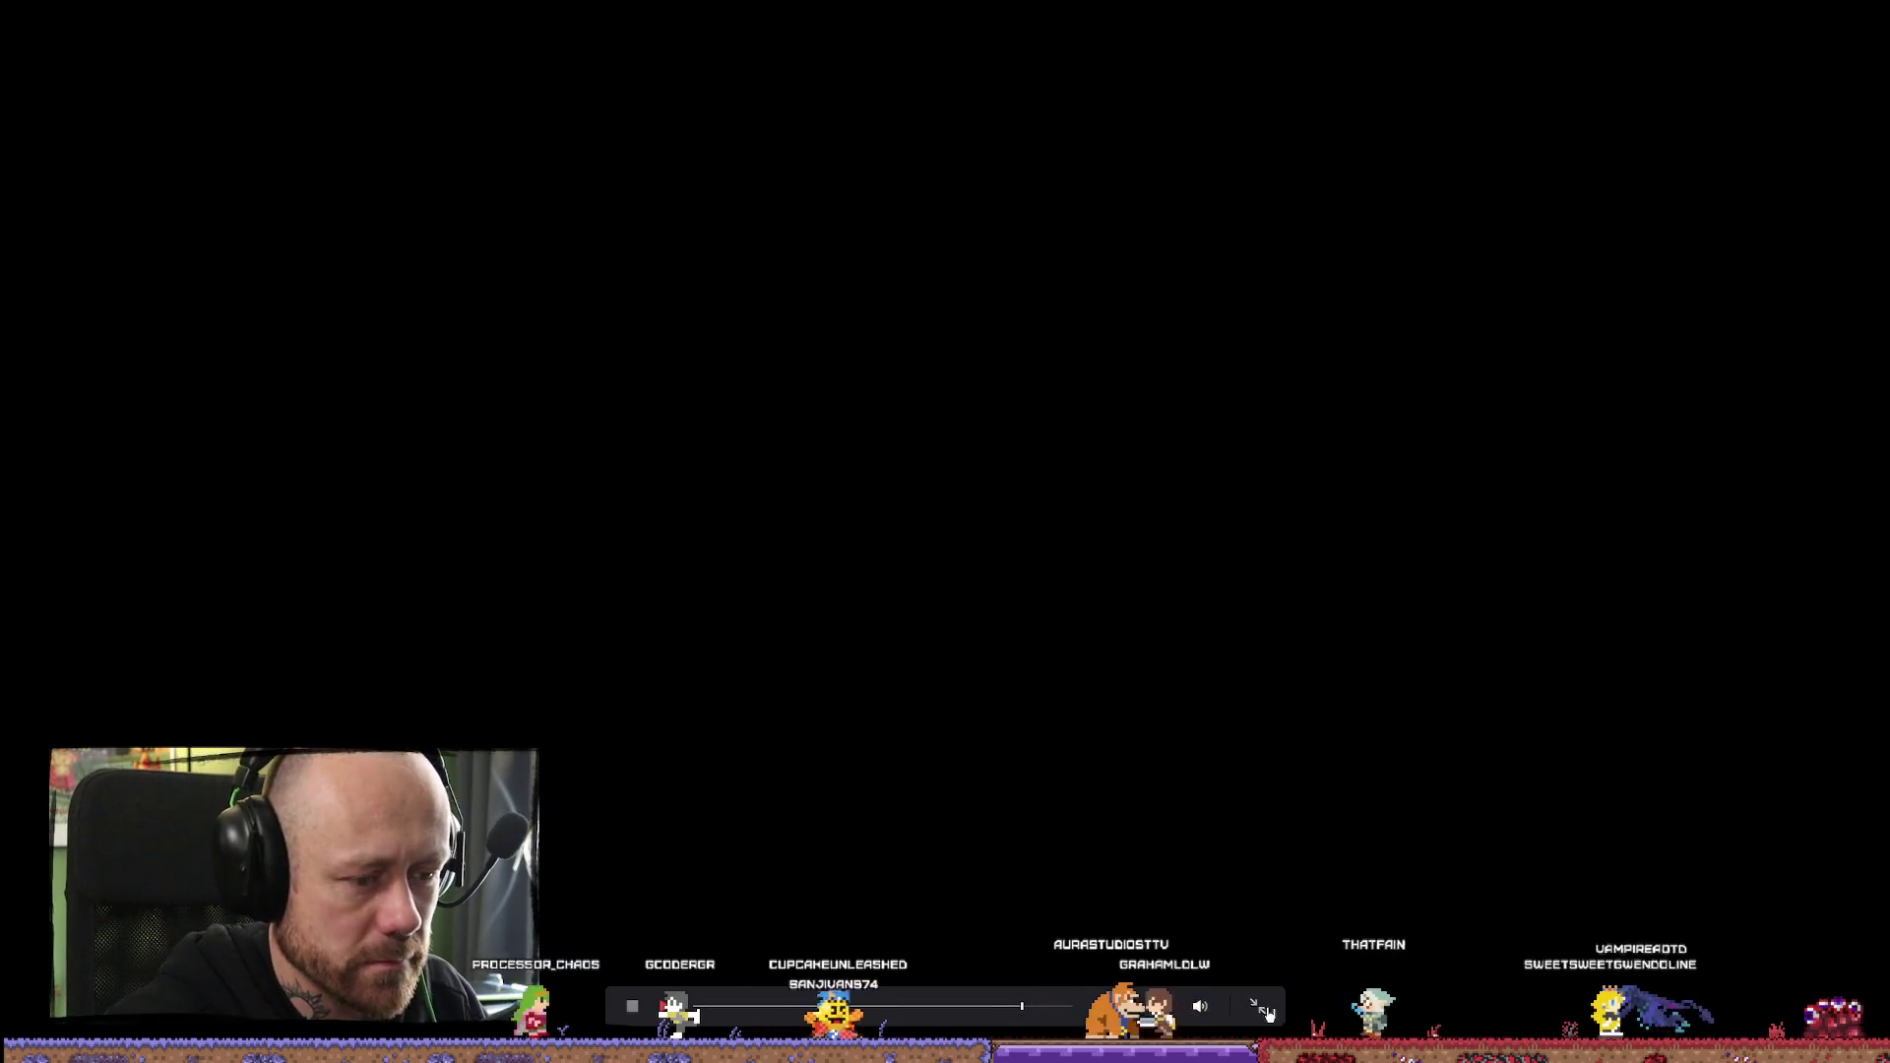
Leave full screen and extend the V1 gameplay clip's end later
key(Escape)
scroll(1013, 718, down, 5)
scroll(1026, 702, up, 3)
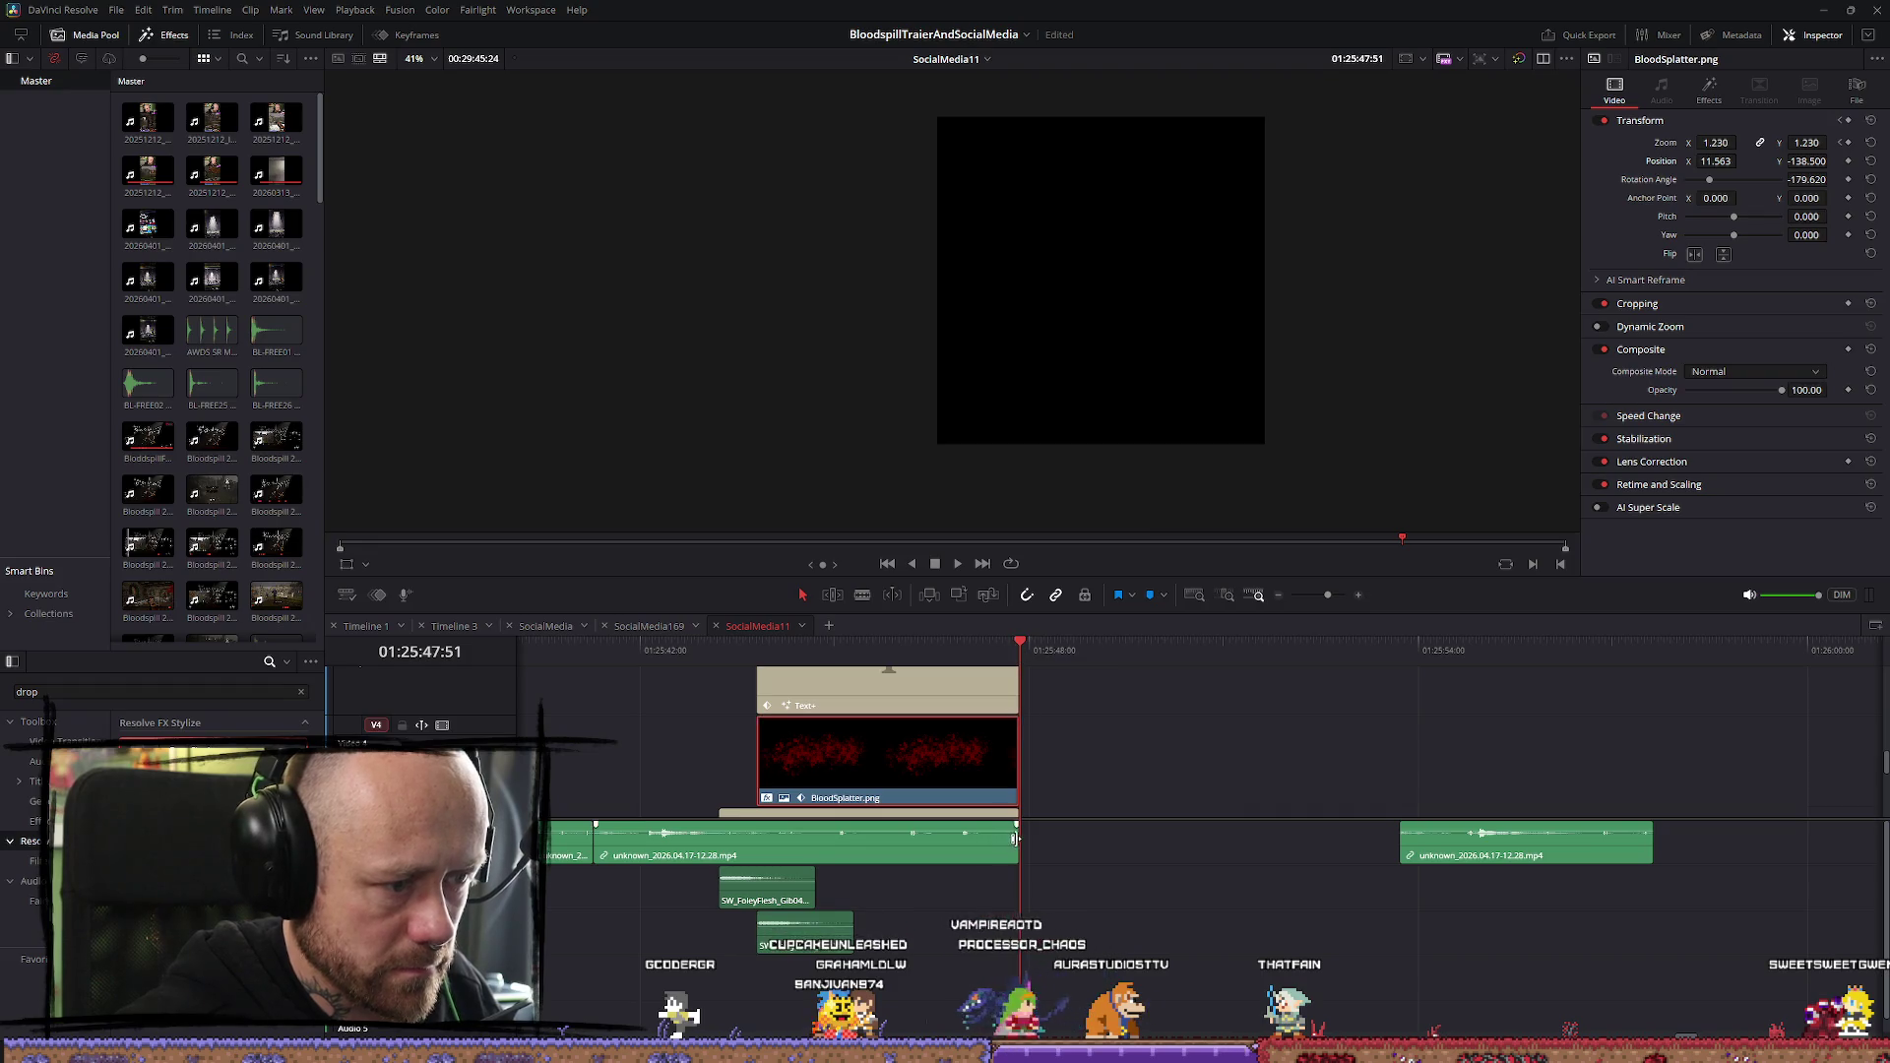
scroll(923, 767, down, 2)
drag(1015, 772, 1169, 775)
key(space)
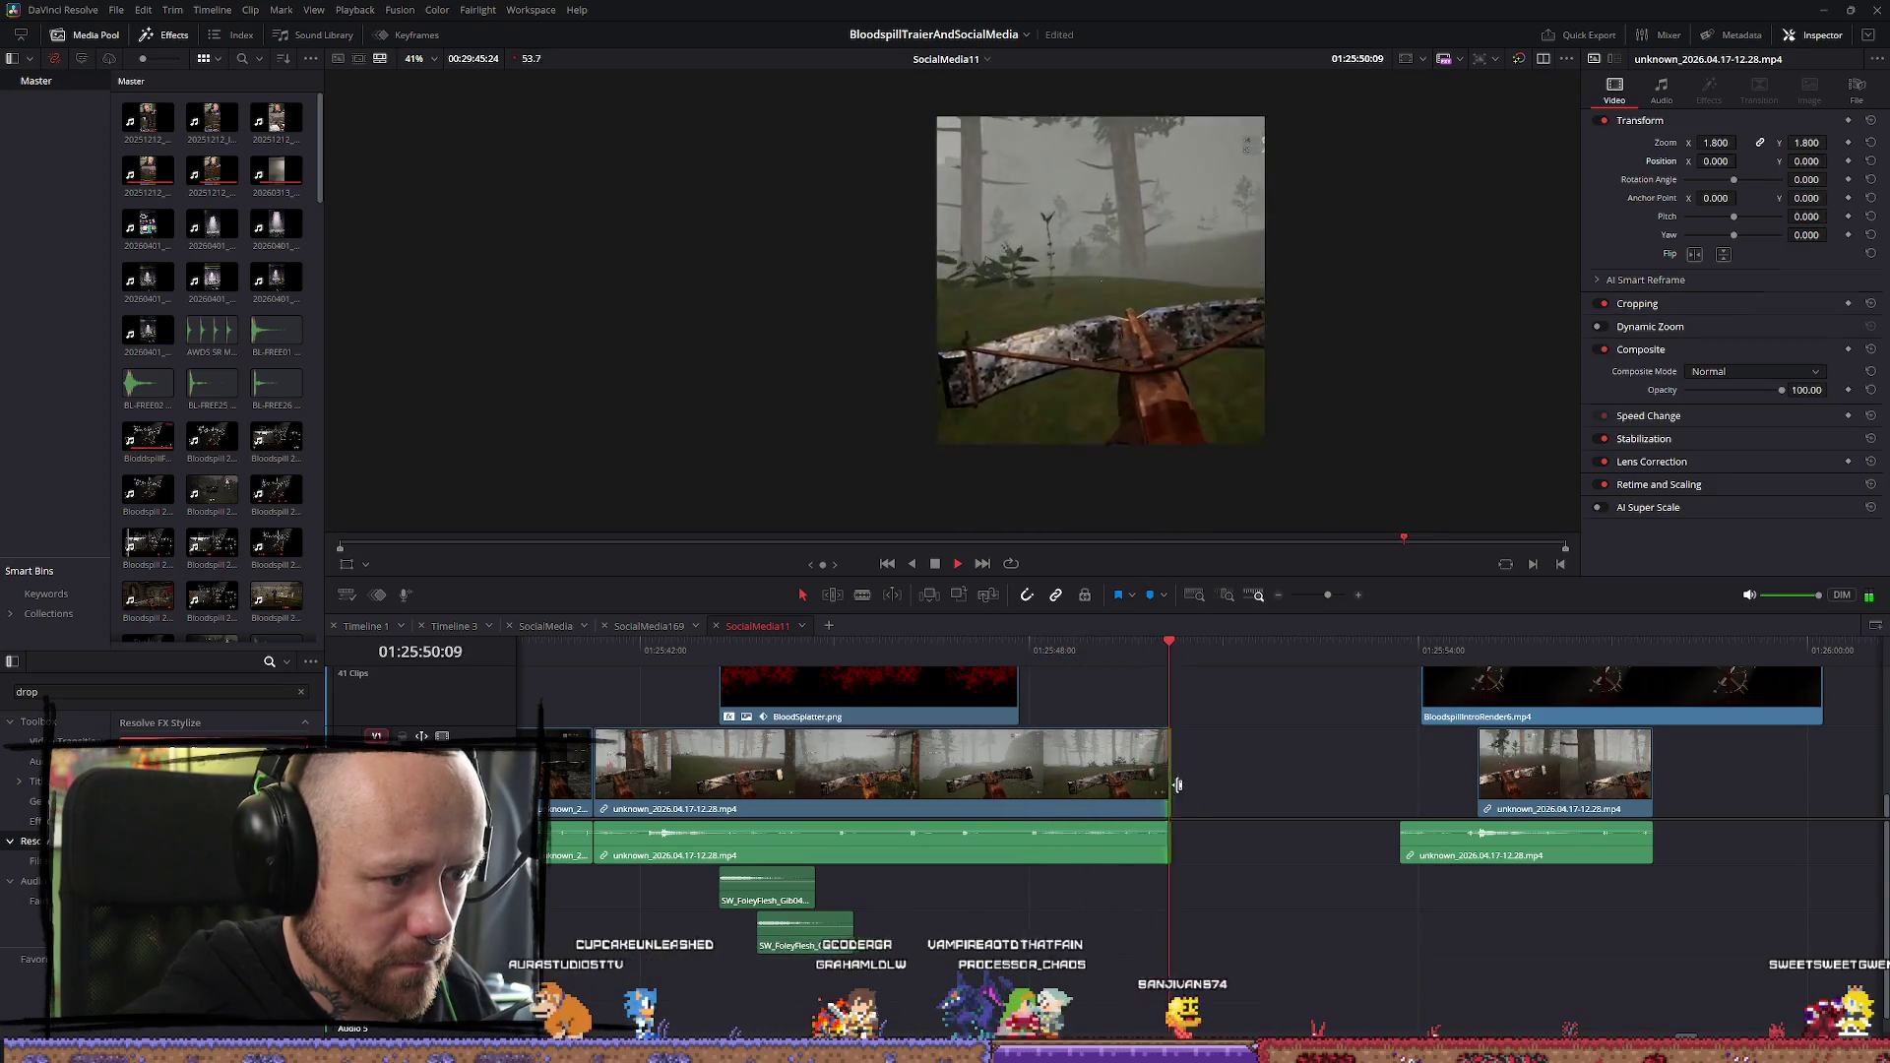
Extend BloodSplatter.png and the Text+ title to end with the gameplay clip
click(1047, 695)
drag(1013, 679, 1170, 679)
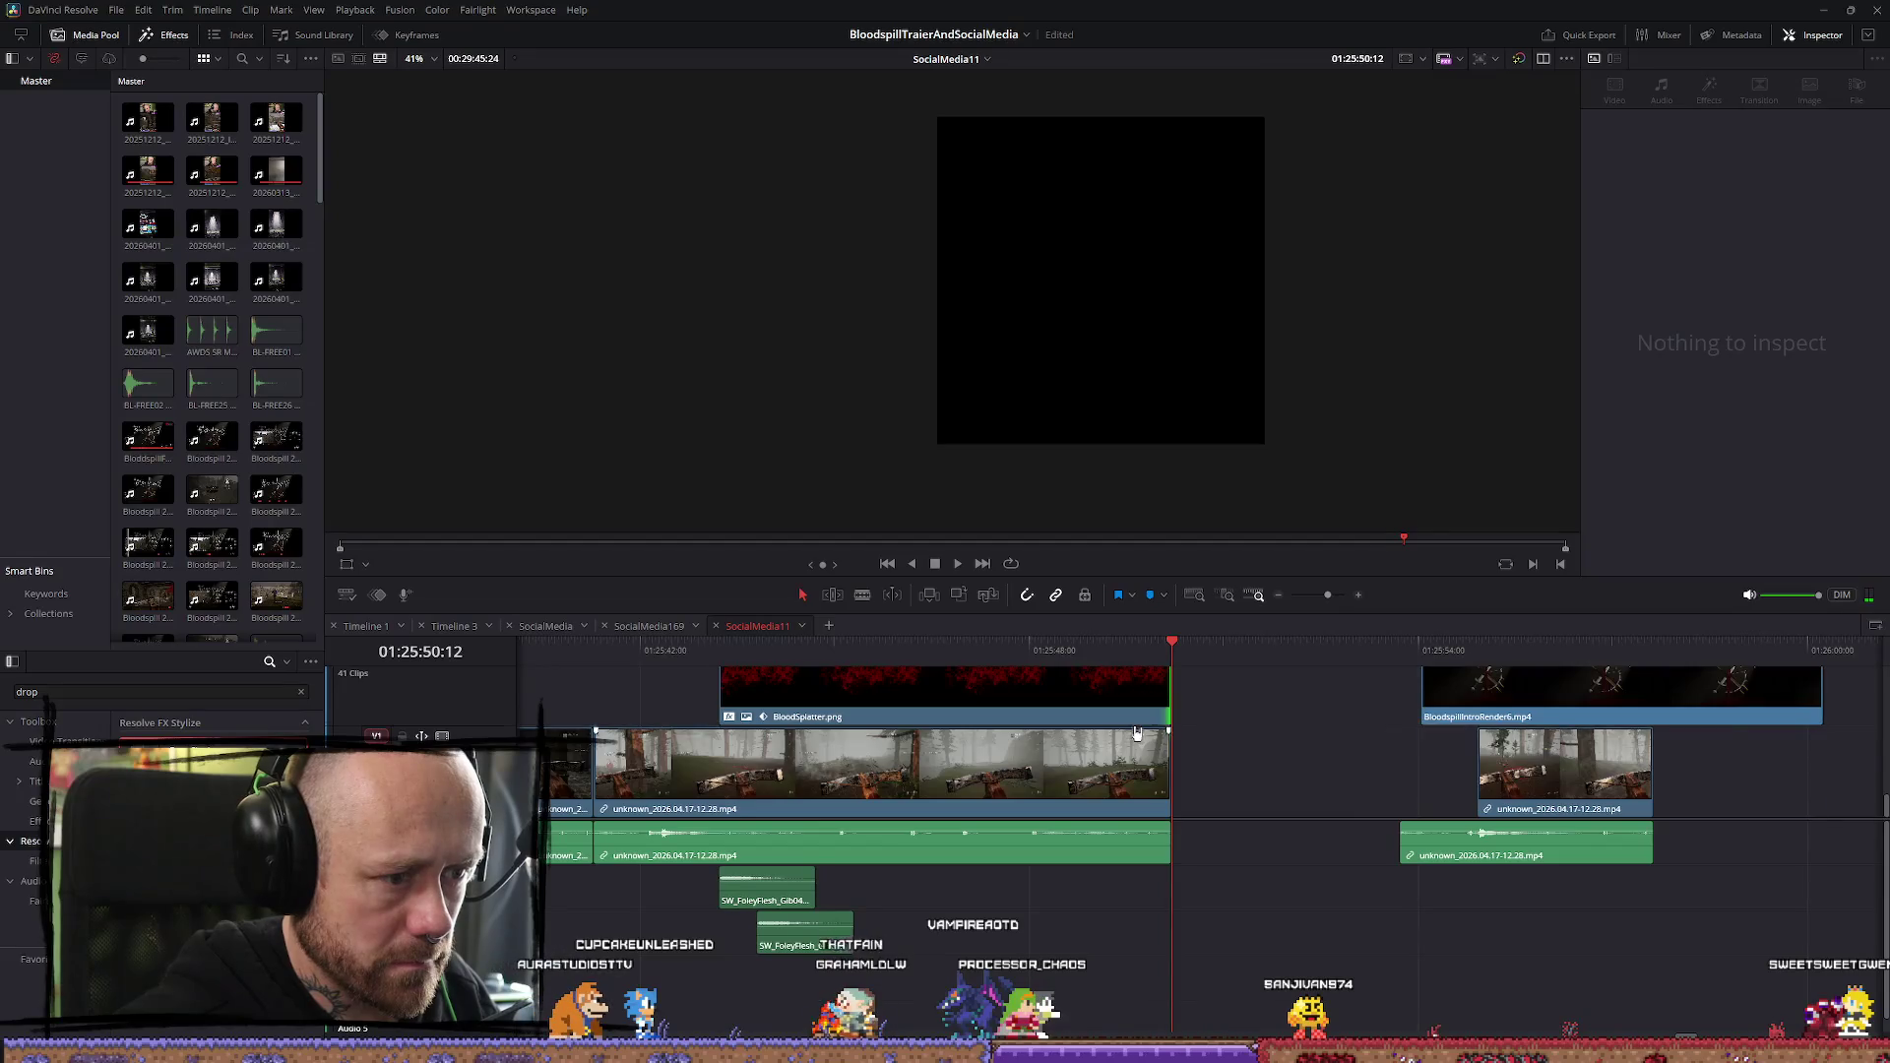
scroll(1013, 753, up, 3)
drag(1105, 758, 1169, 759)
scroll(1035, 745, up, 2)
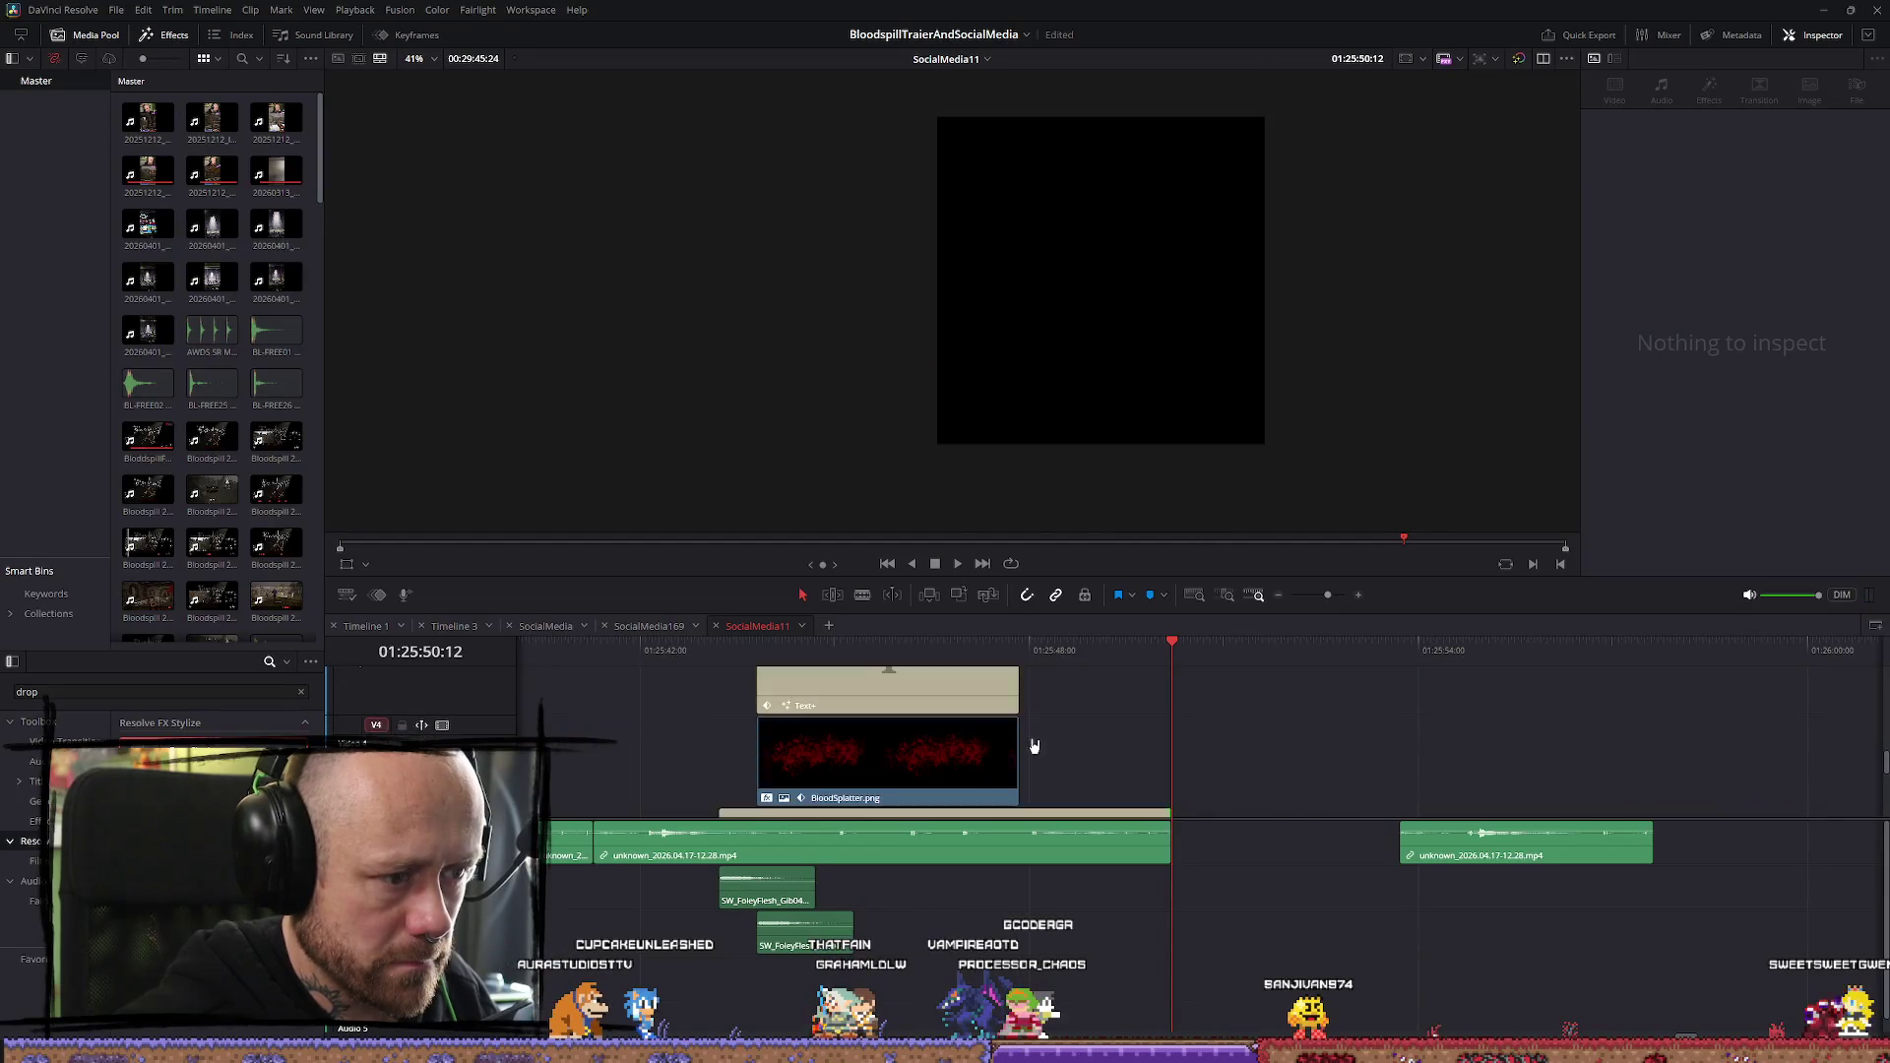
drag(1013, 743, 1169, 751)
drag(1022, 683, 1173, 692)
scroll(713, 736, down, 2)
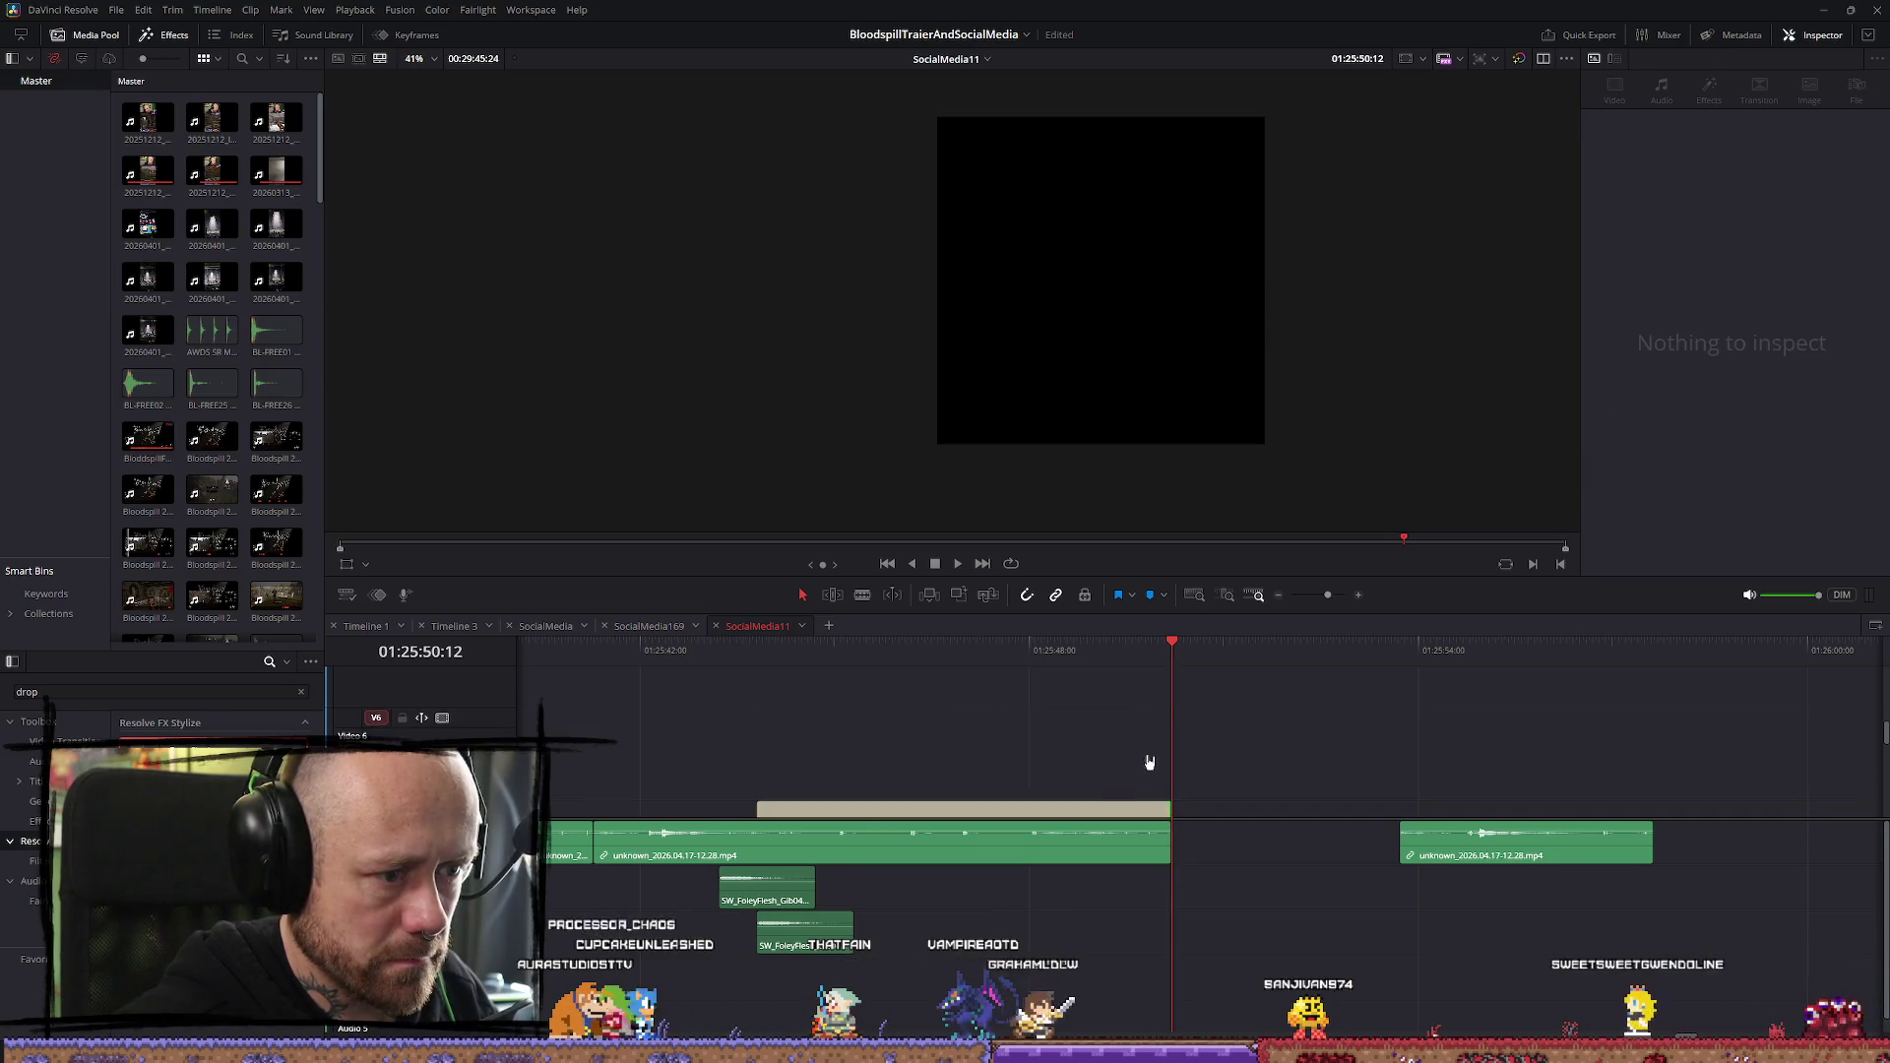
drag(605, 651, 548, 651)
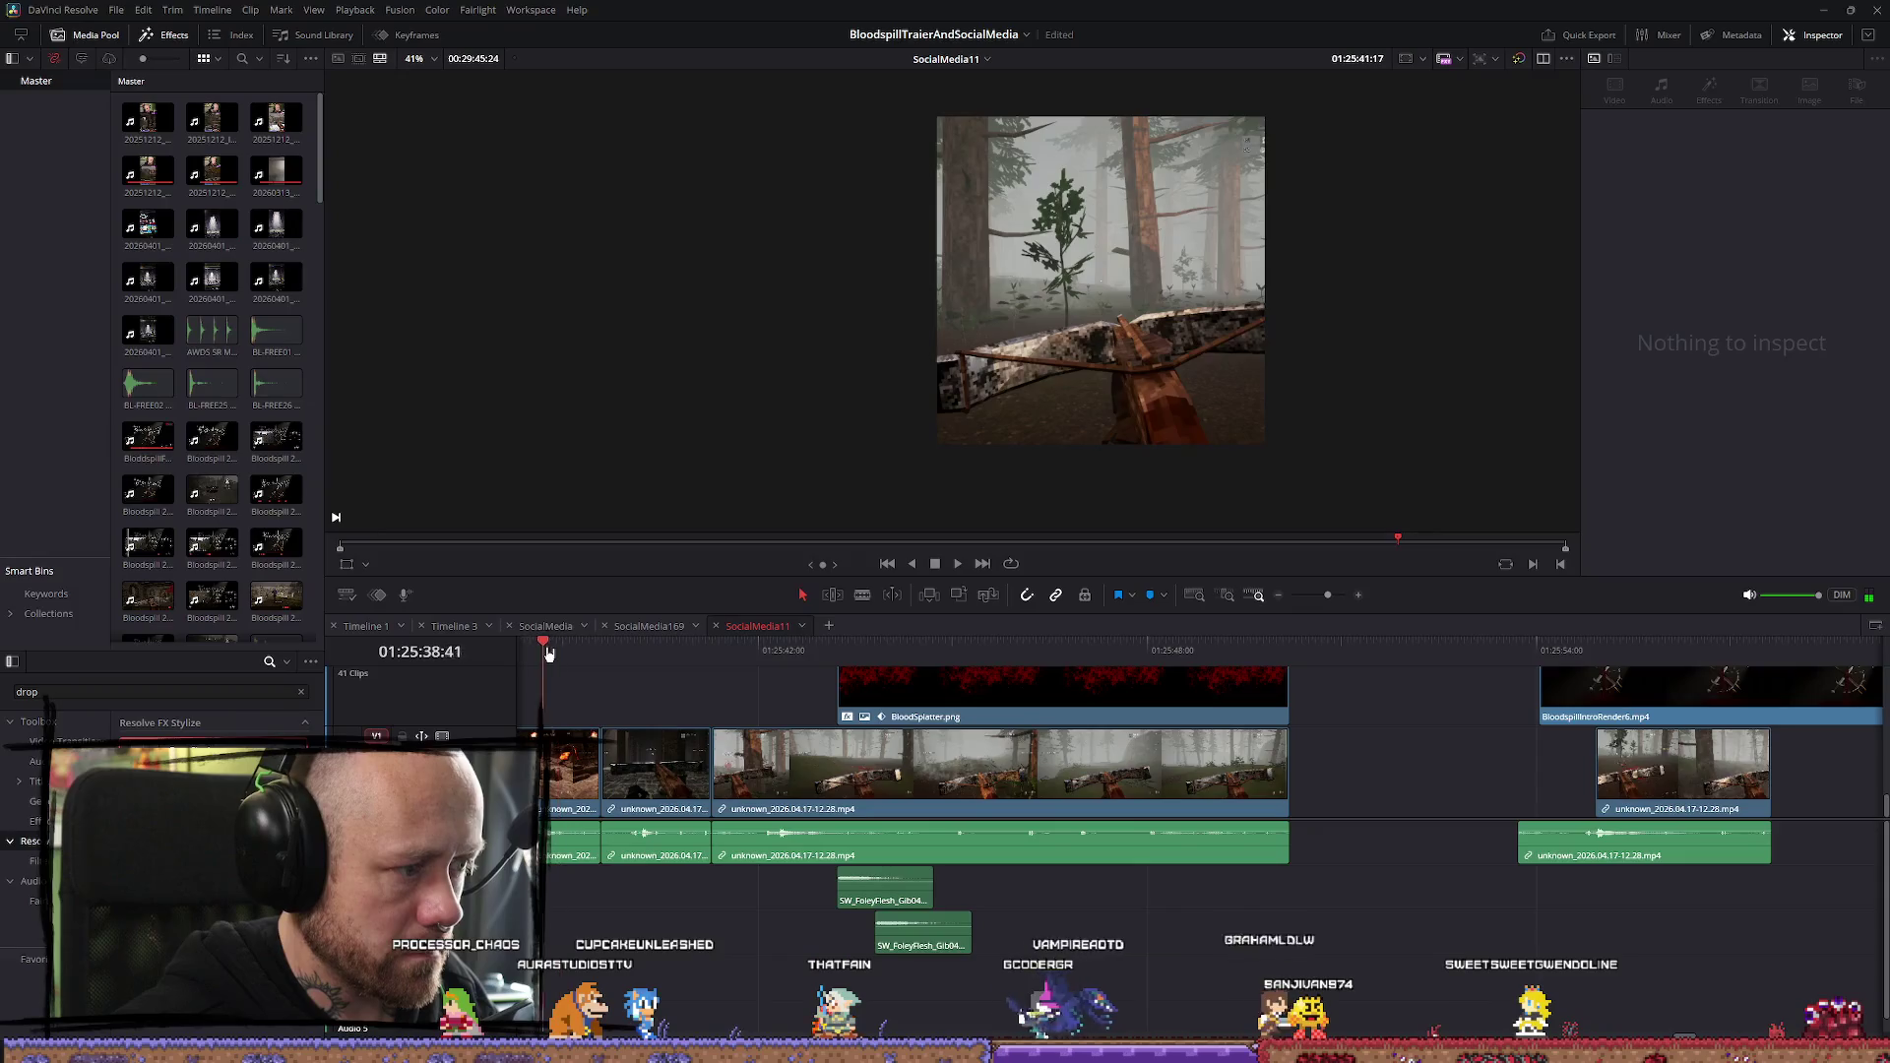
Trim the starts of the two short V1 gameplay clips rightward, up to the playhead
key(ctrl+minus)
key(ctrl+minus)
key(ctrl+minus)
key(space)
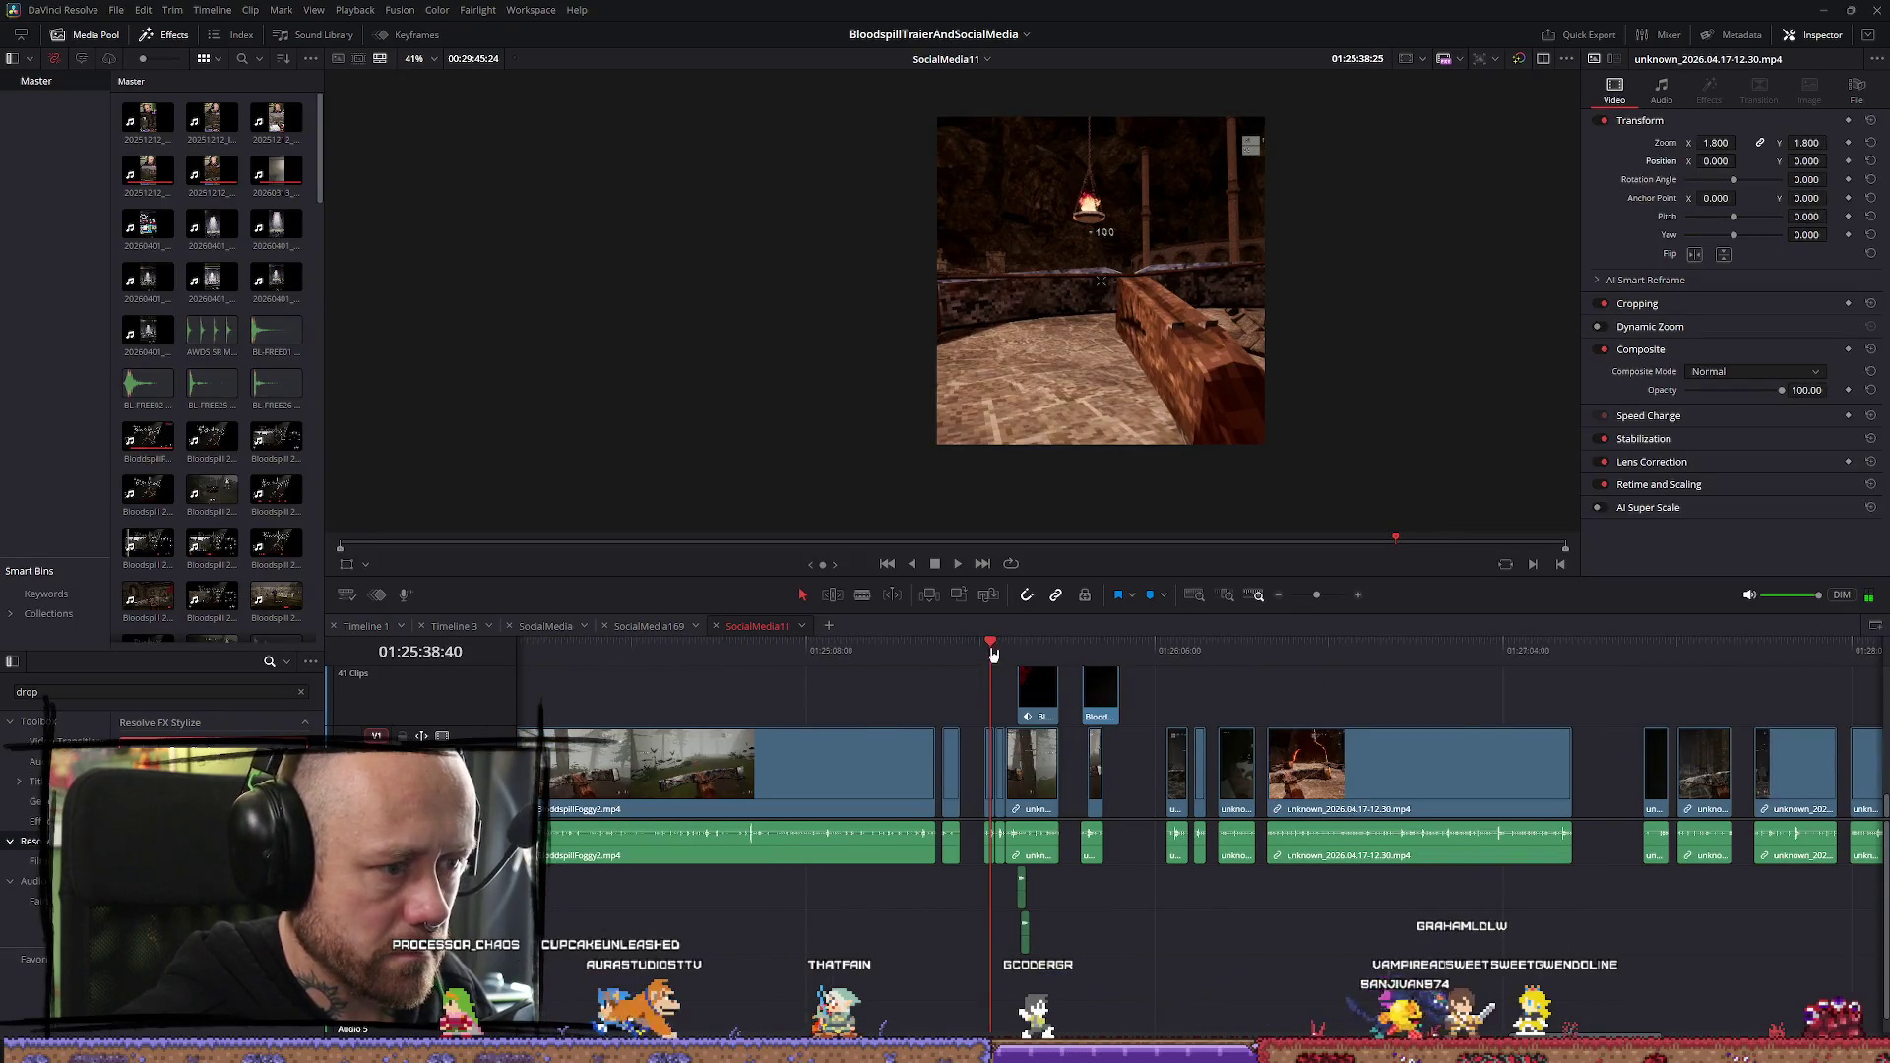
key(ctrl+equal)
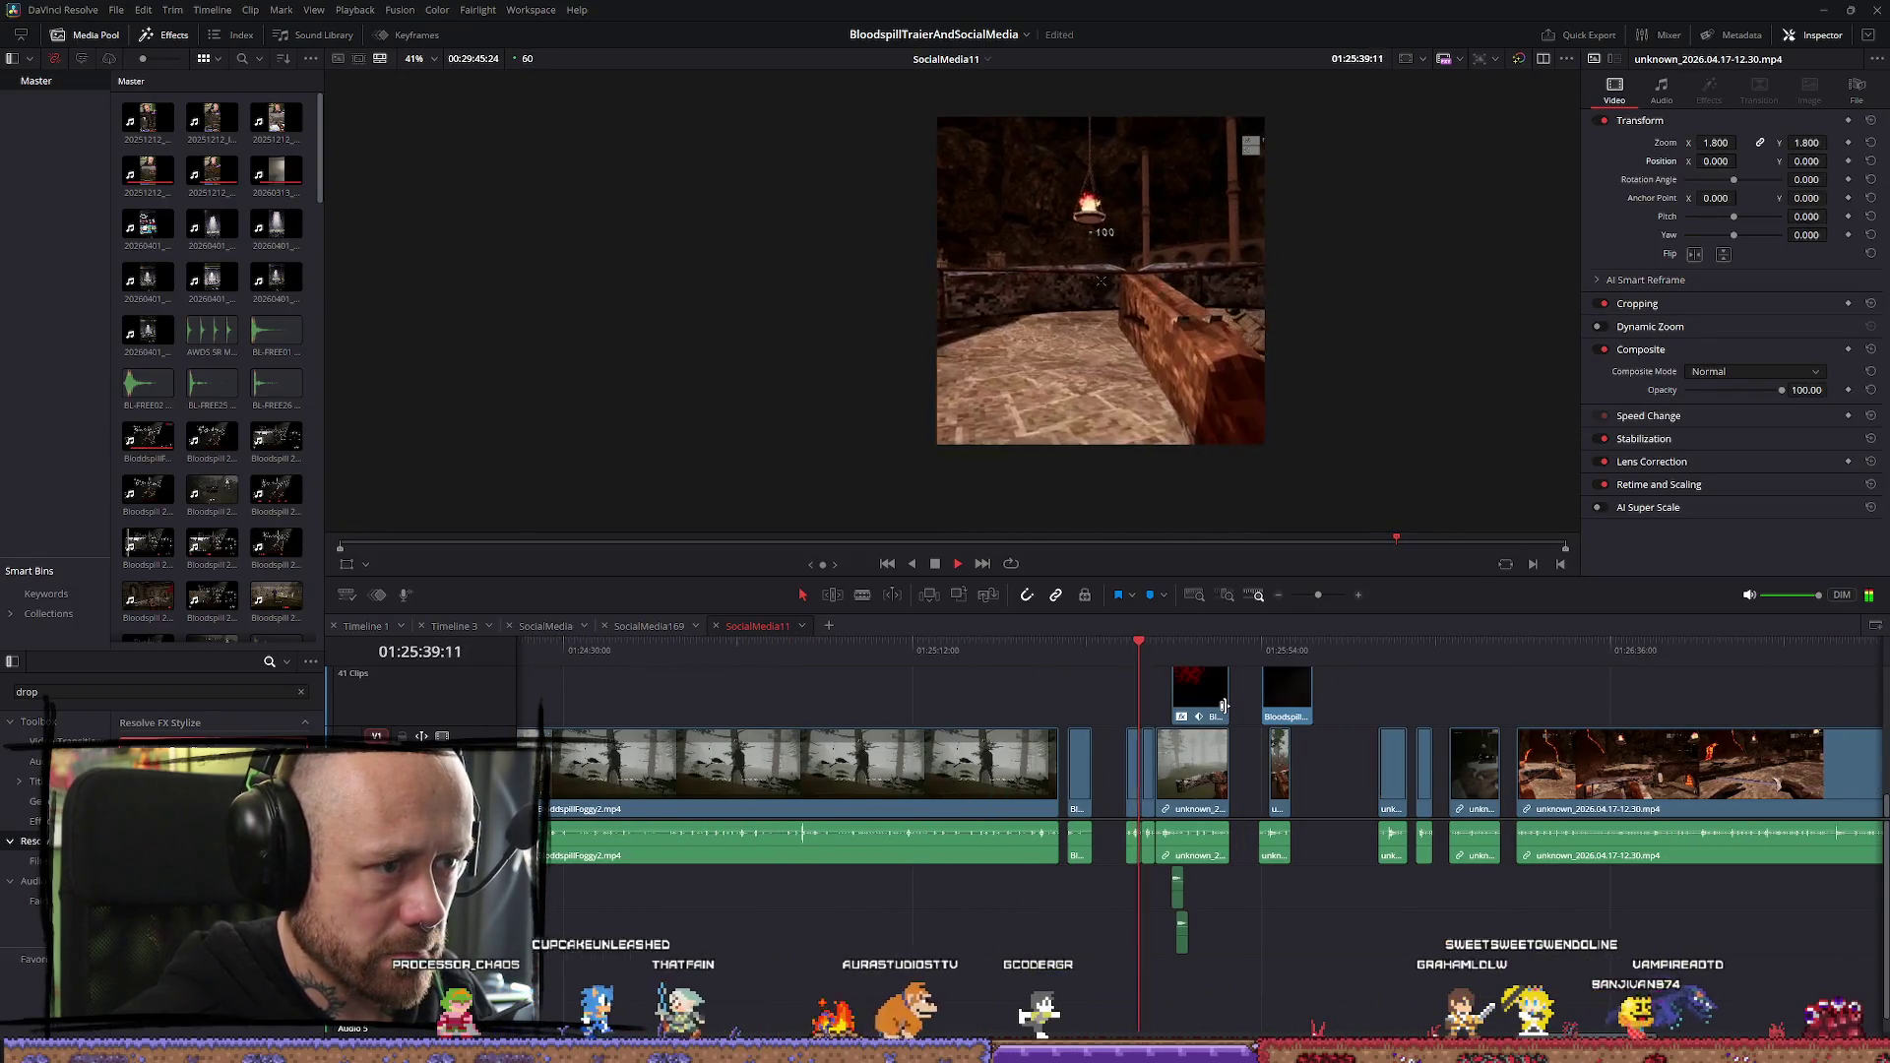
key(ctrl+equal)
key(ctrl+equal)
key(ctrl+equal)
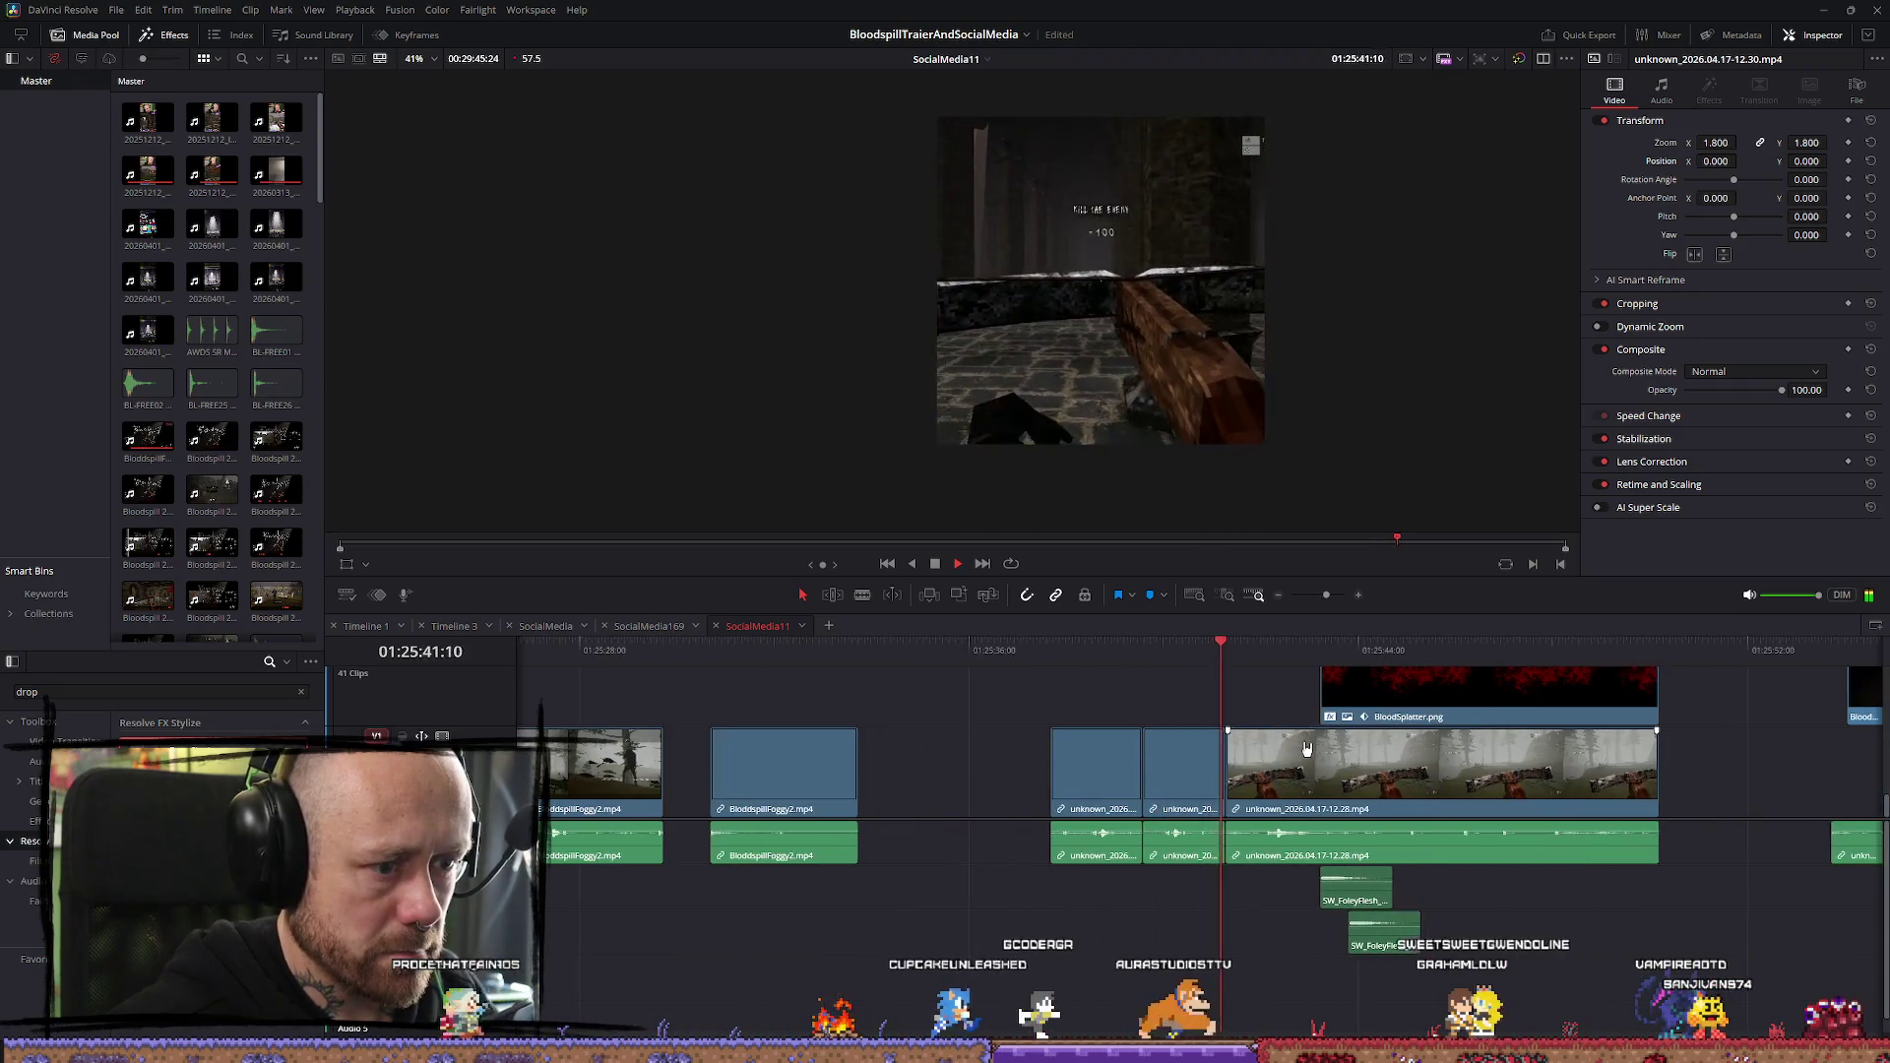
key(space)
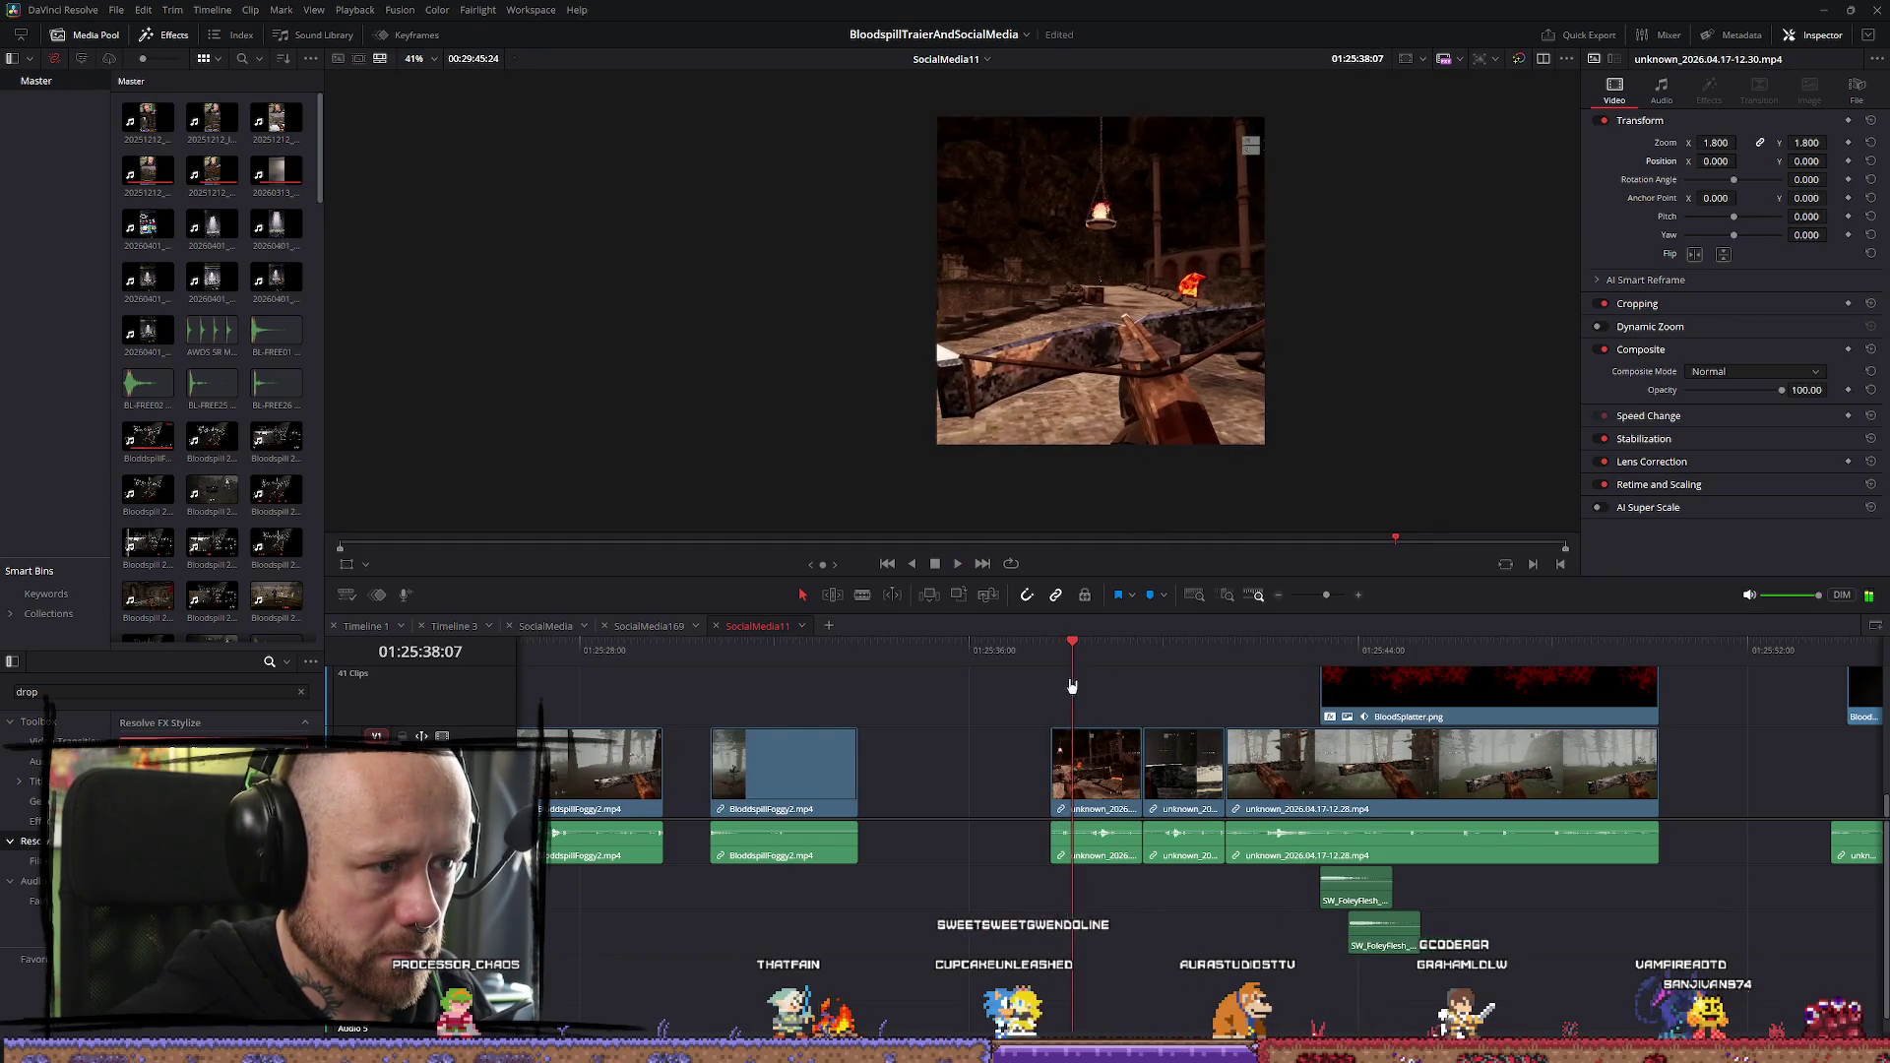
click(1056, 762)
drag(1056, 762, 1071, 764)
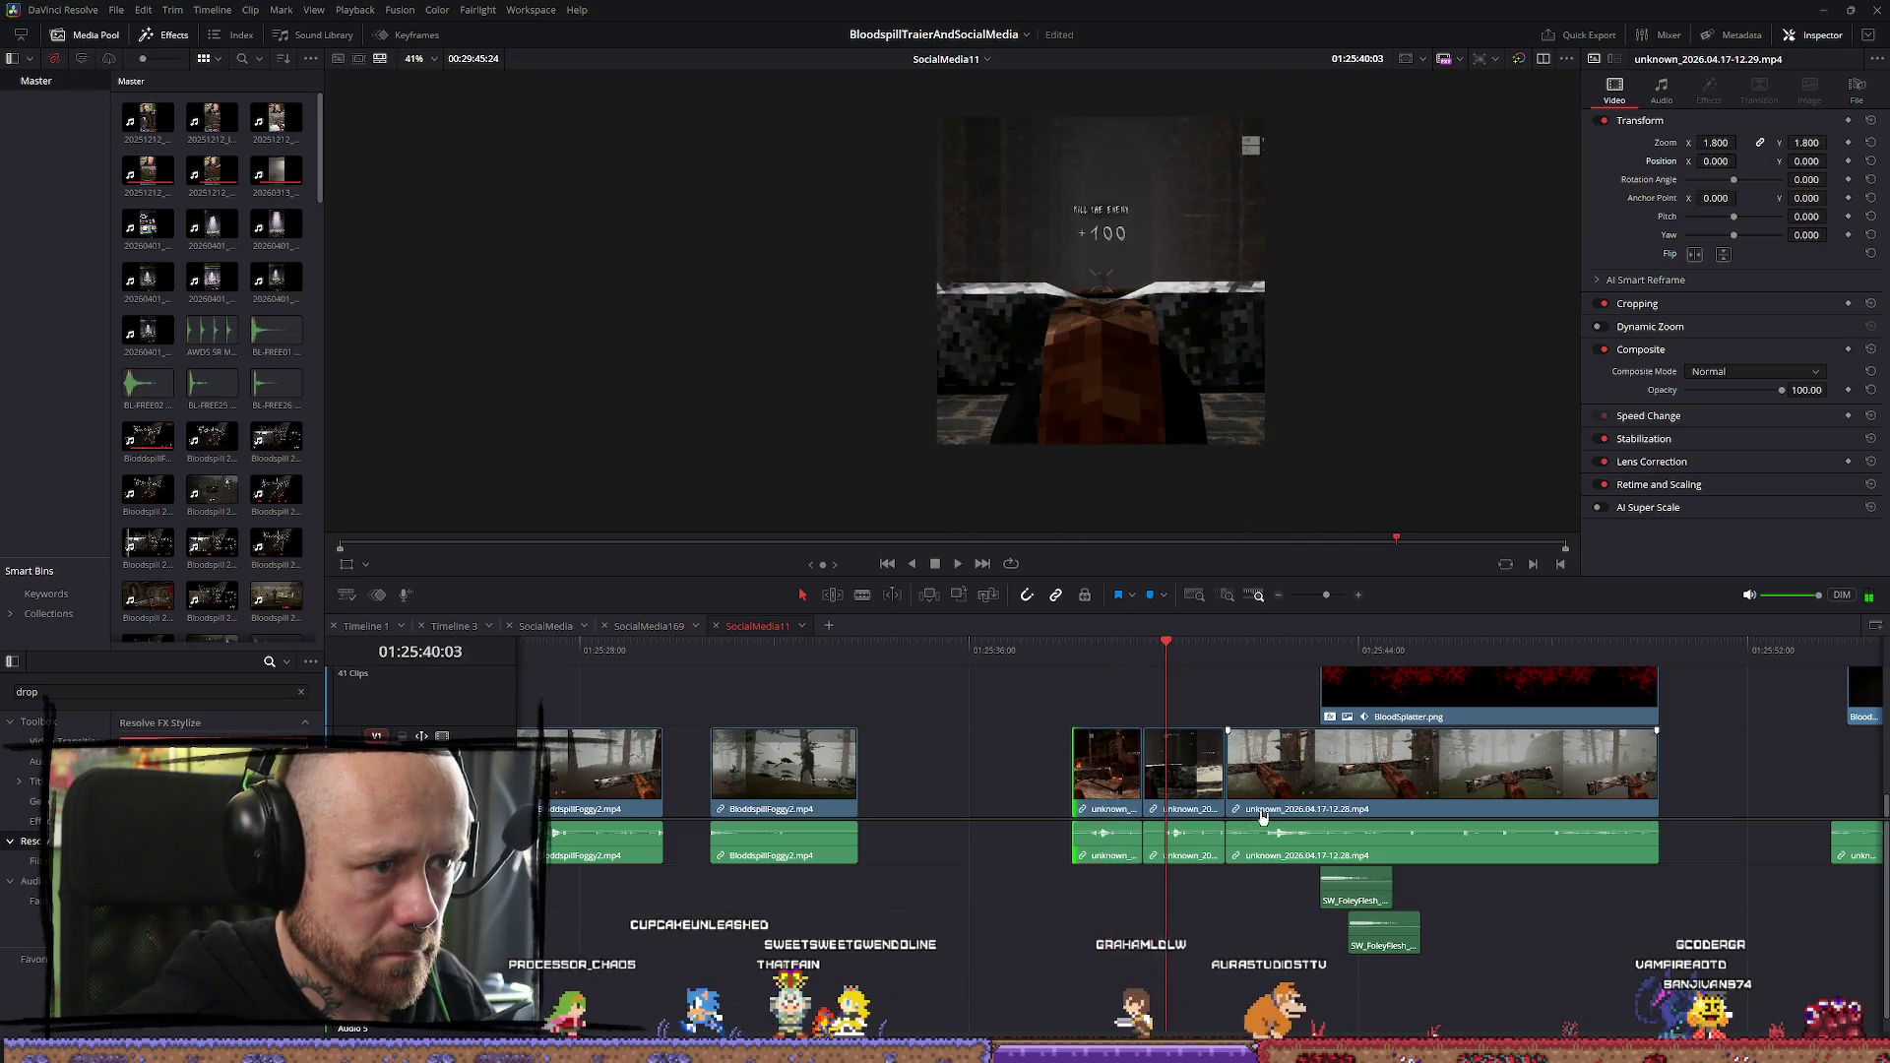
drag(1143, 766, 1174, 773)
Replay the trimmed section, undo a stray gameplay-clip nudge, and select the title, splatter and gameplay clips
click(1119, 662)
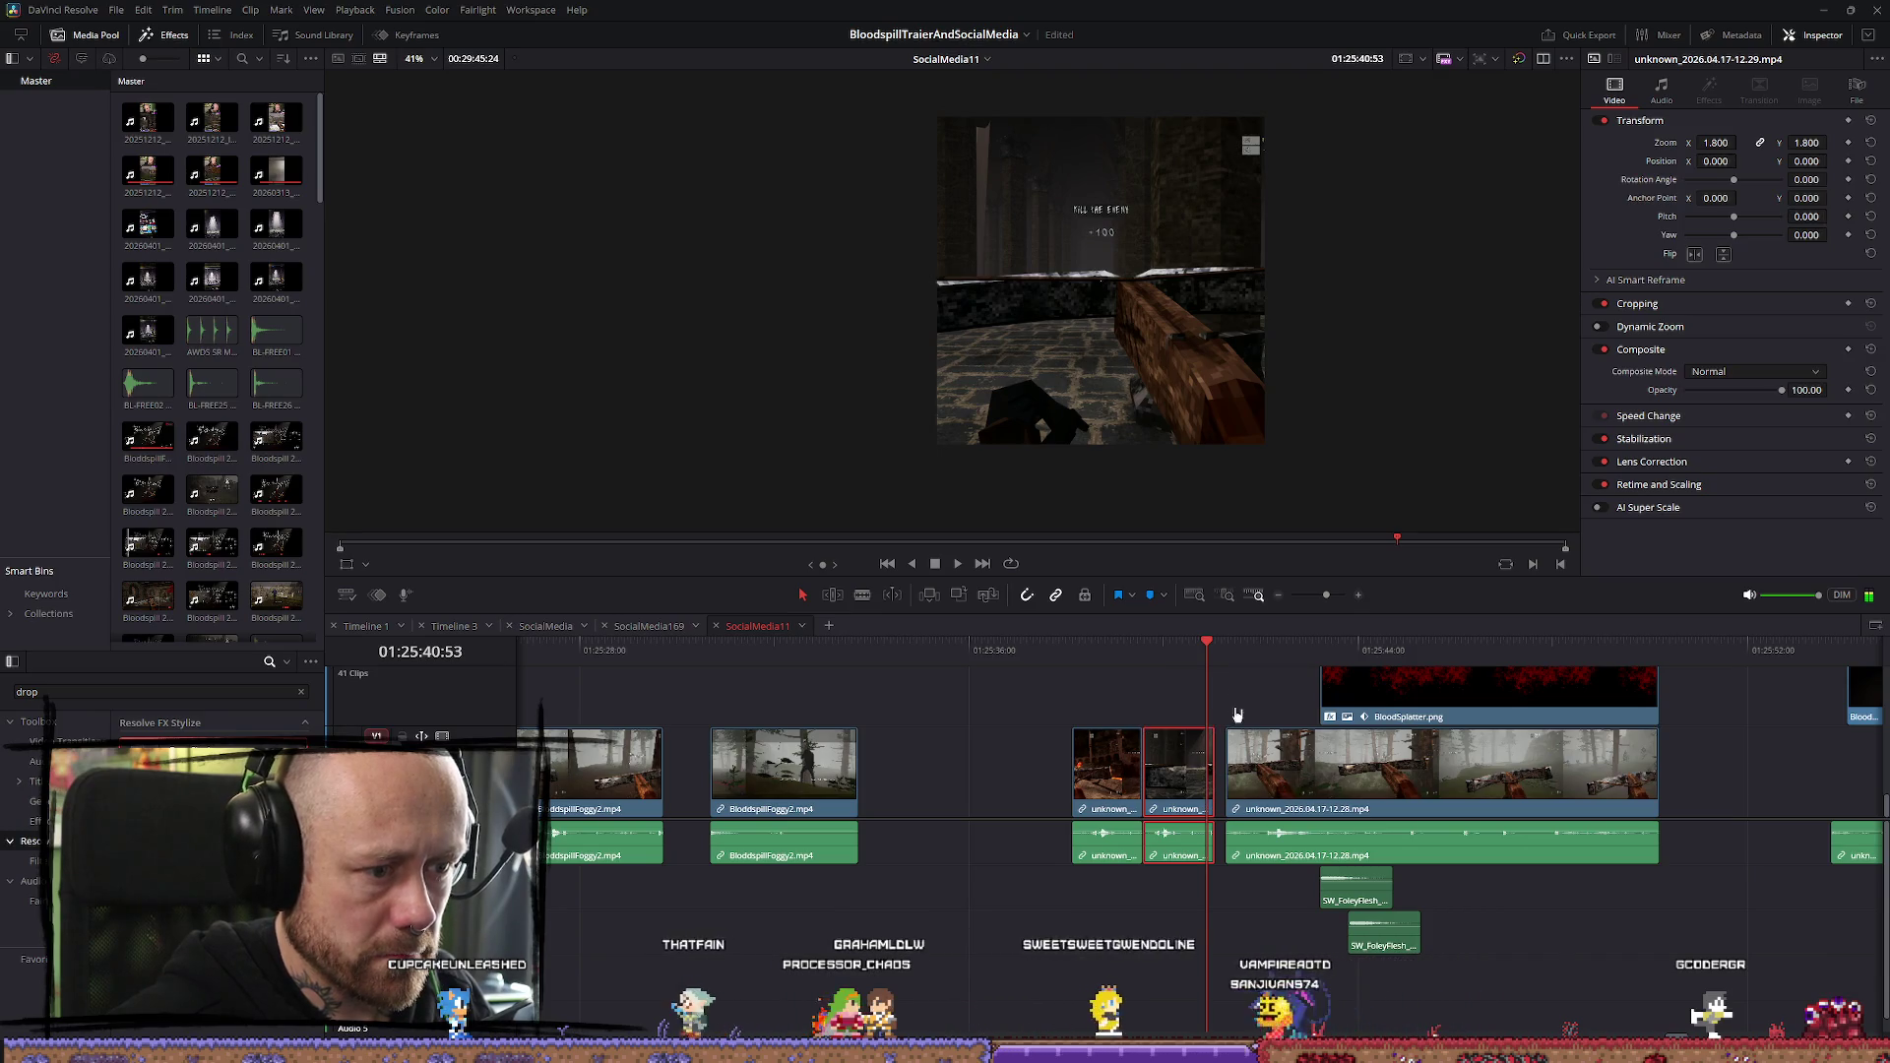
drag(1293, 782, 1288, 785)
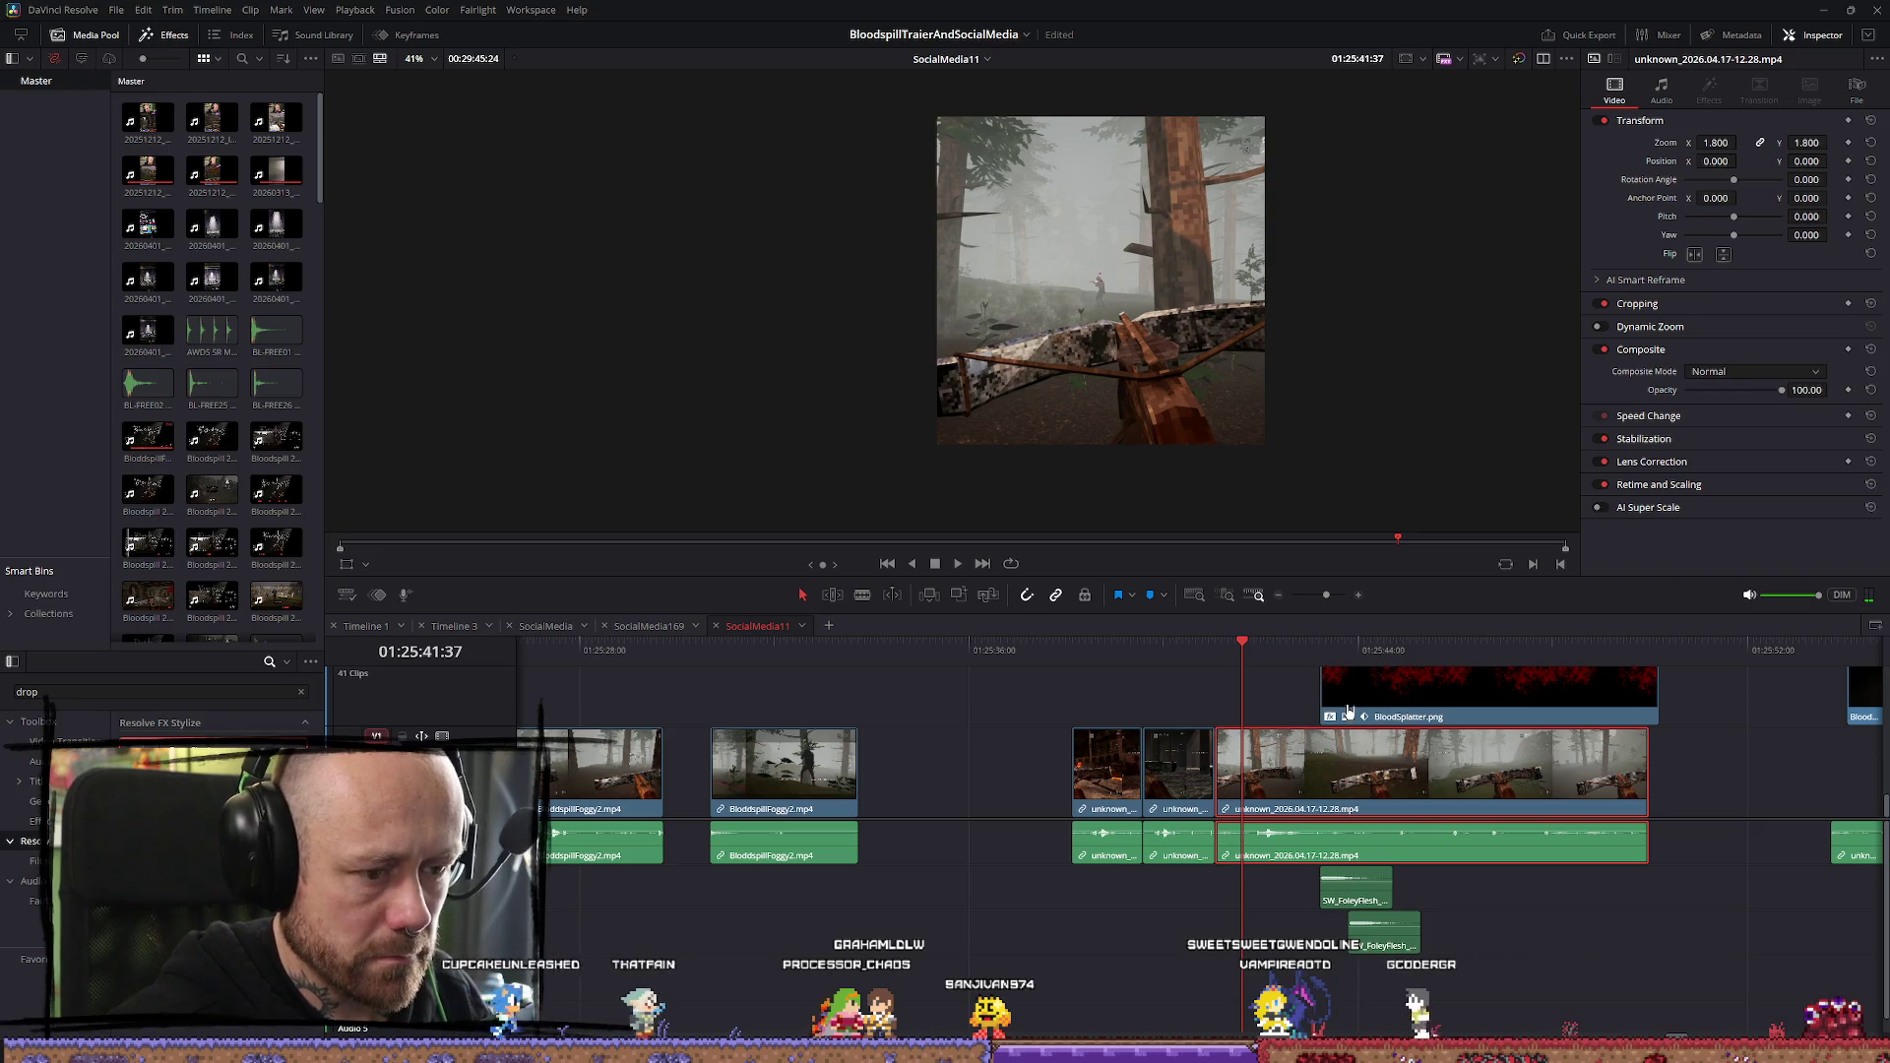
key(ctrl+z)
drag(1494, 981, 1329, 684)
scroll(1290, 708, down, 3)
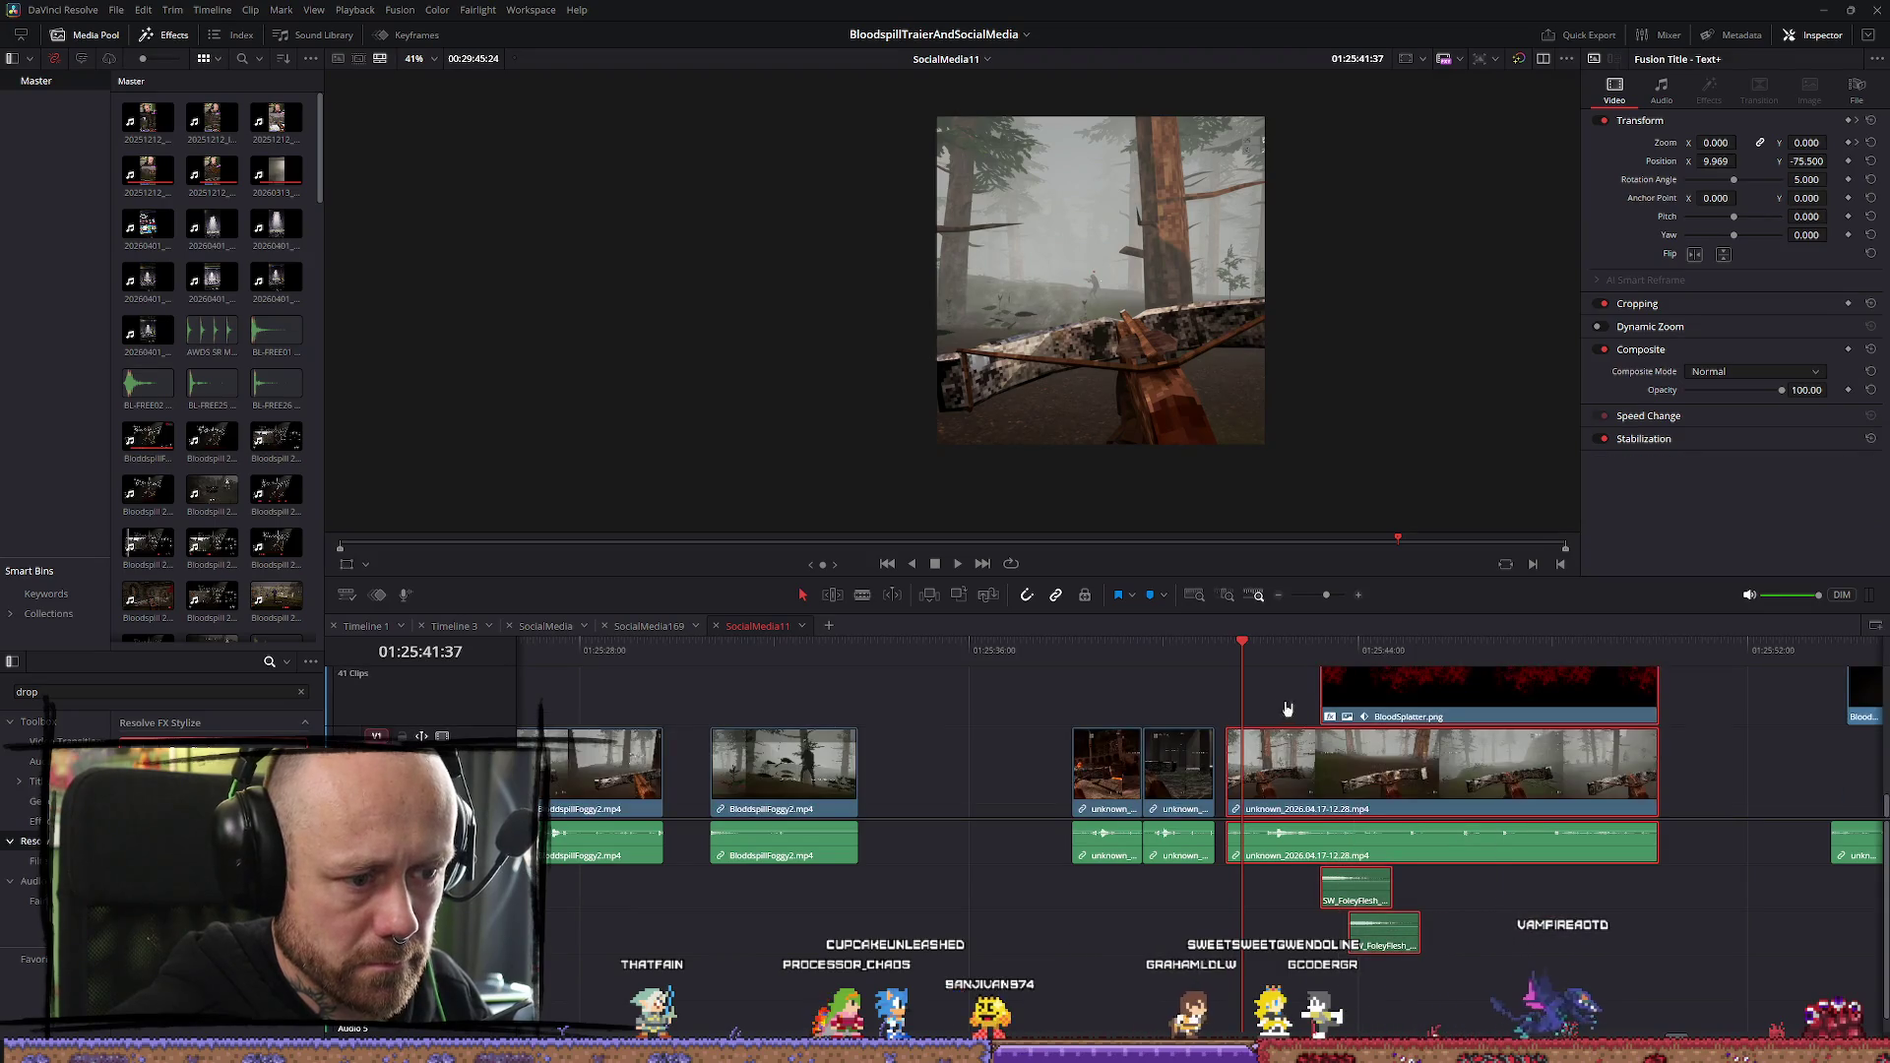
Shift the Text+, BloodSplatter and gameplay clips a few frames earlier together and play back the result
drag(1428, 839, 1418, 839)
key(space)
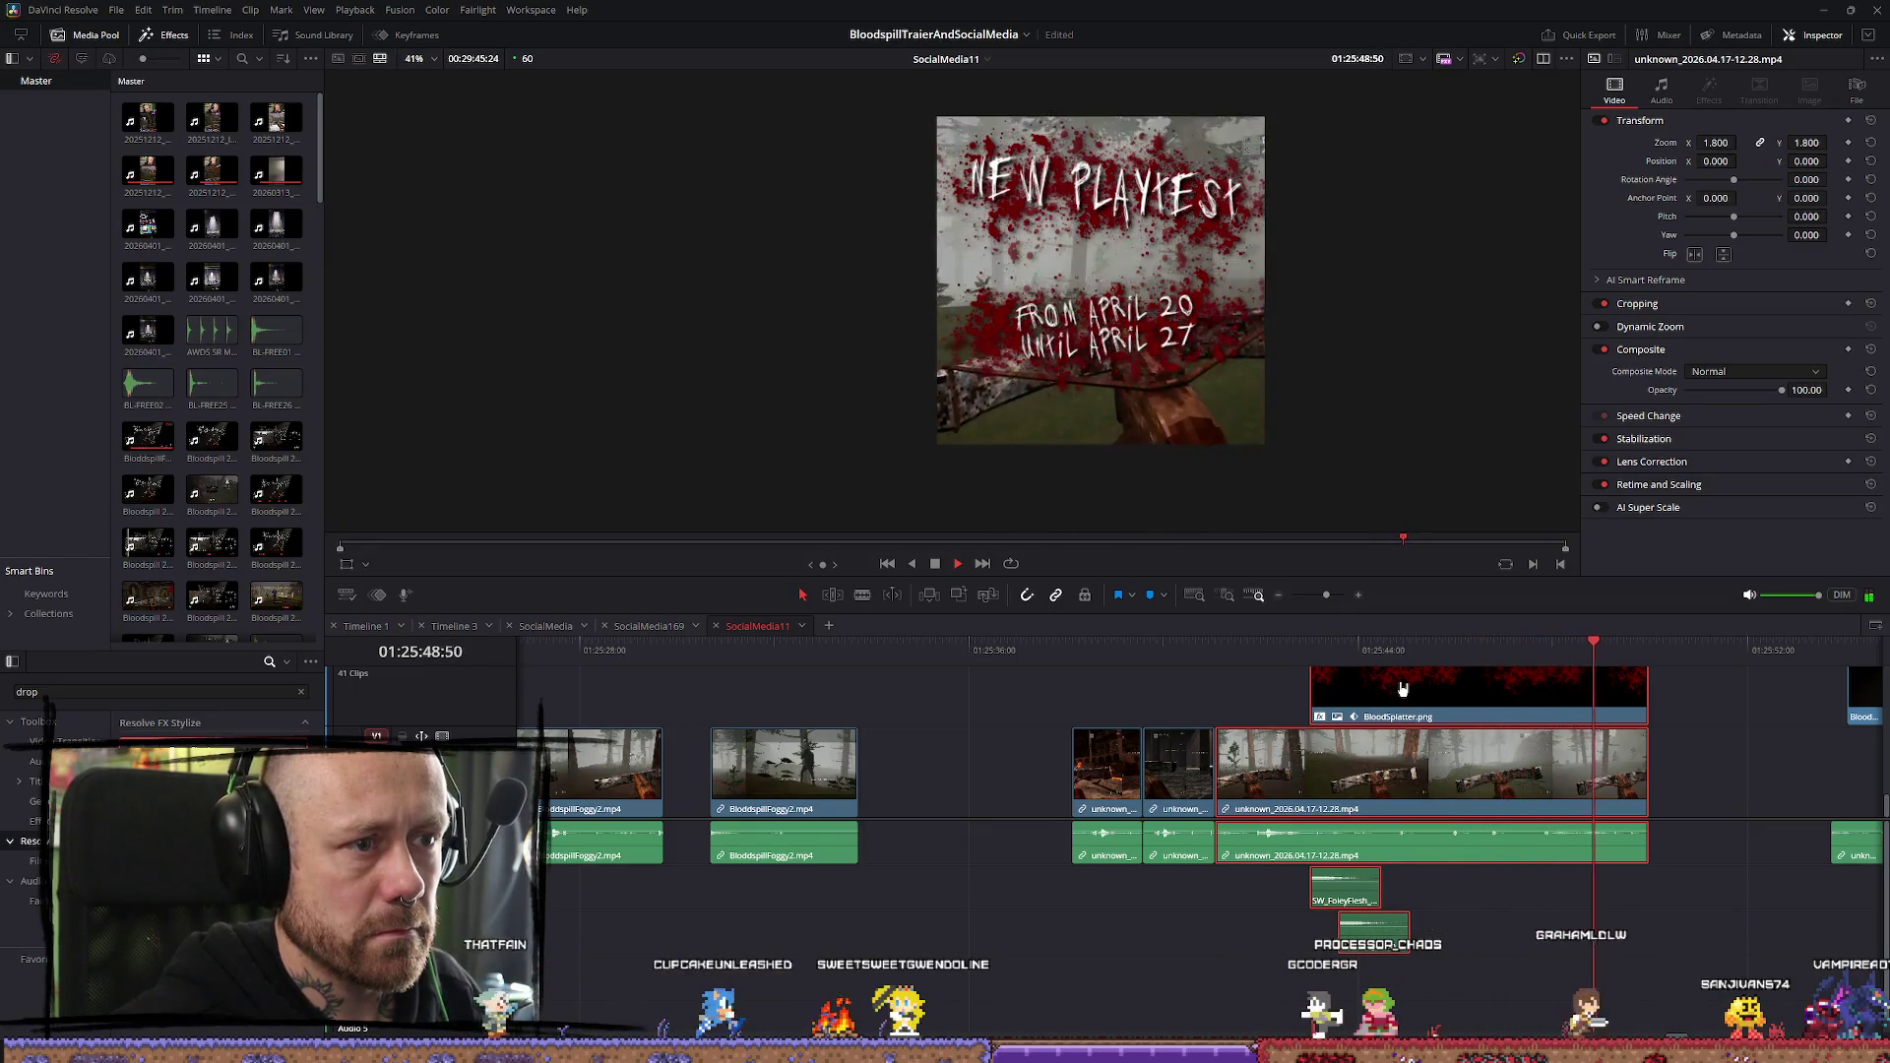
scroll(1492, 802, up, 2)
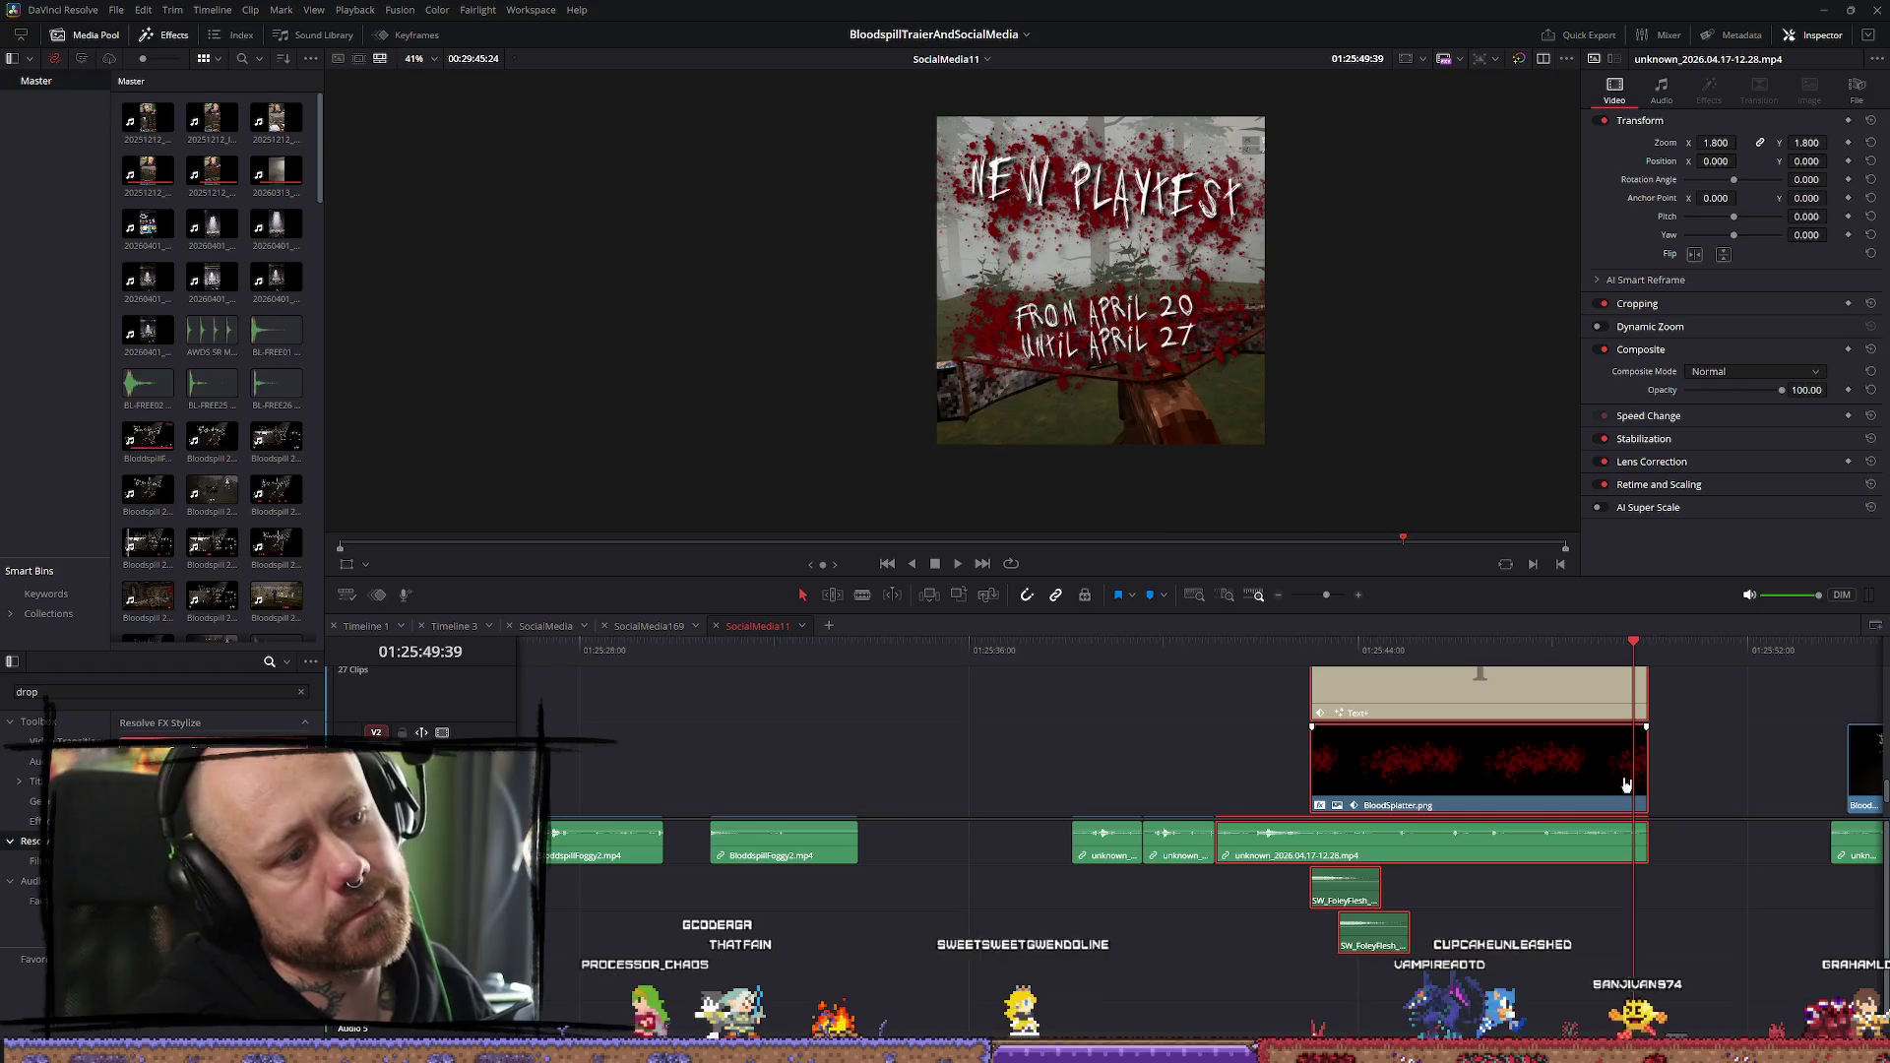
scroll(1692, 819, down, 2)
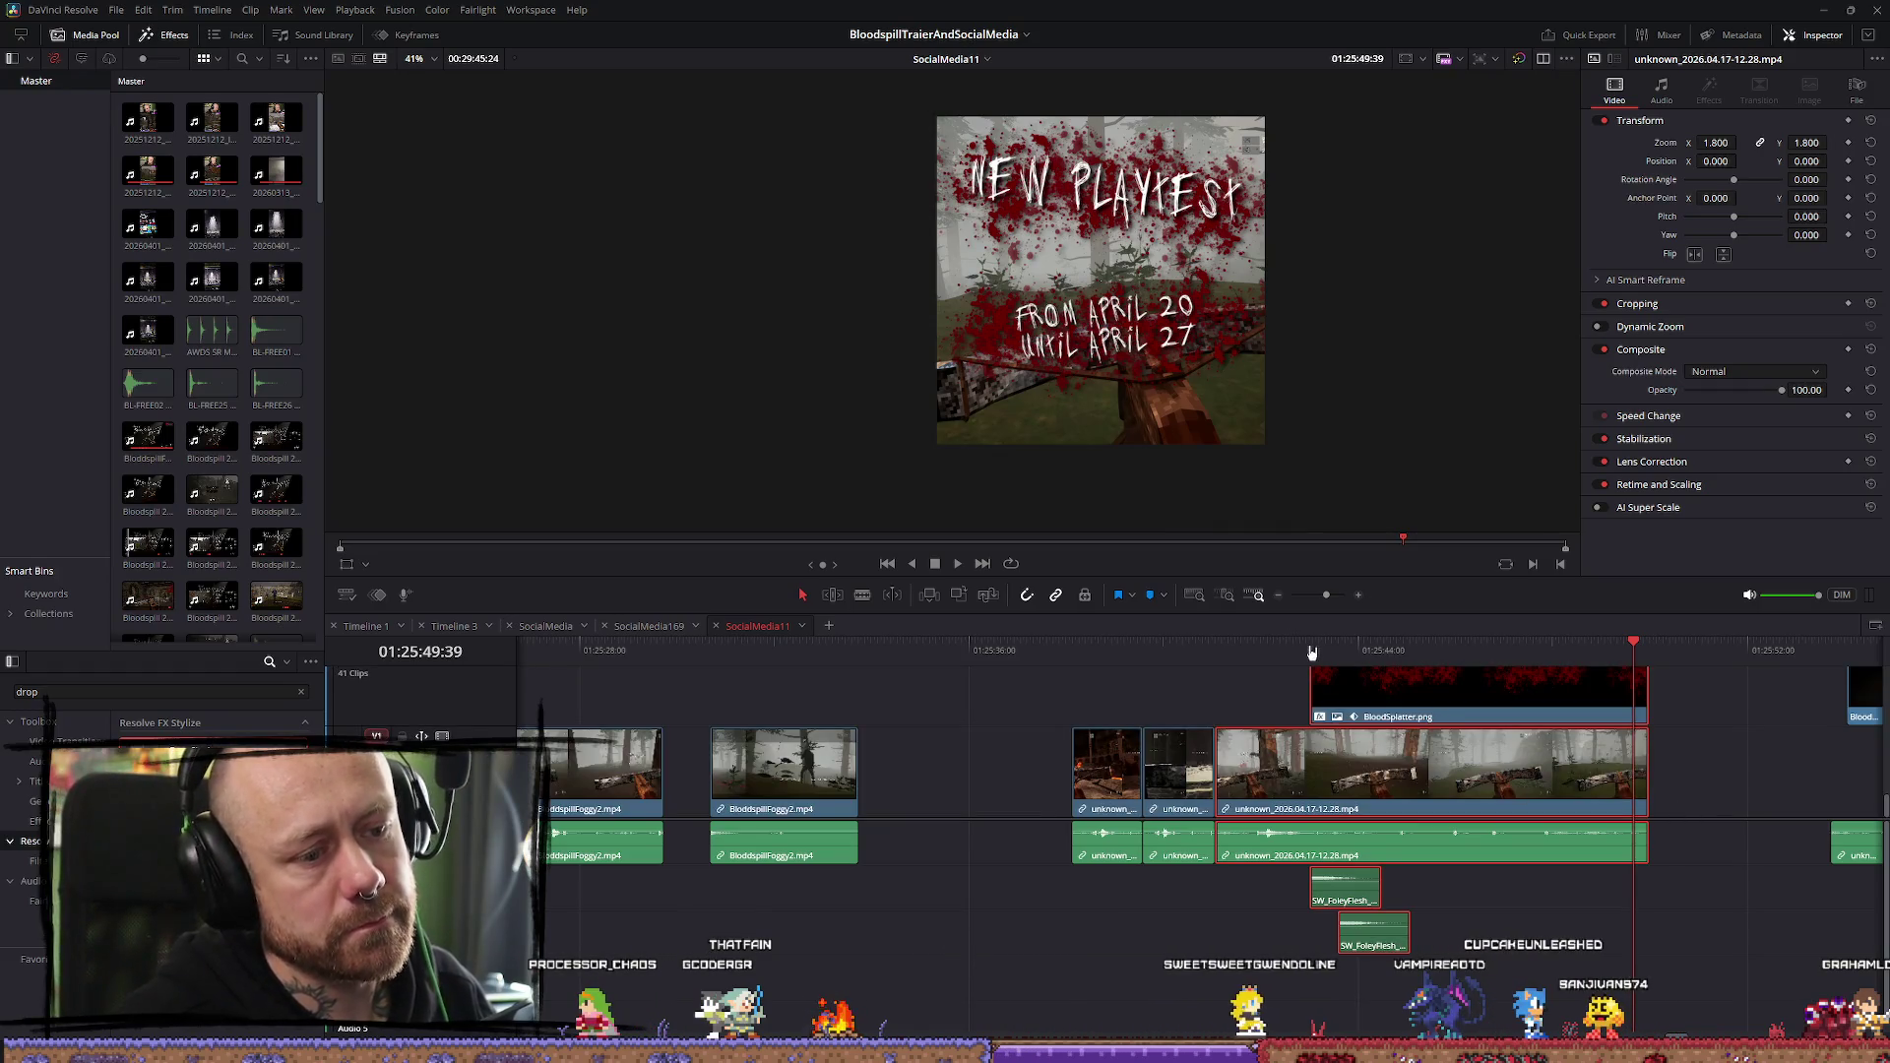
key(space)
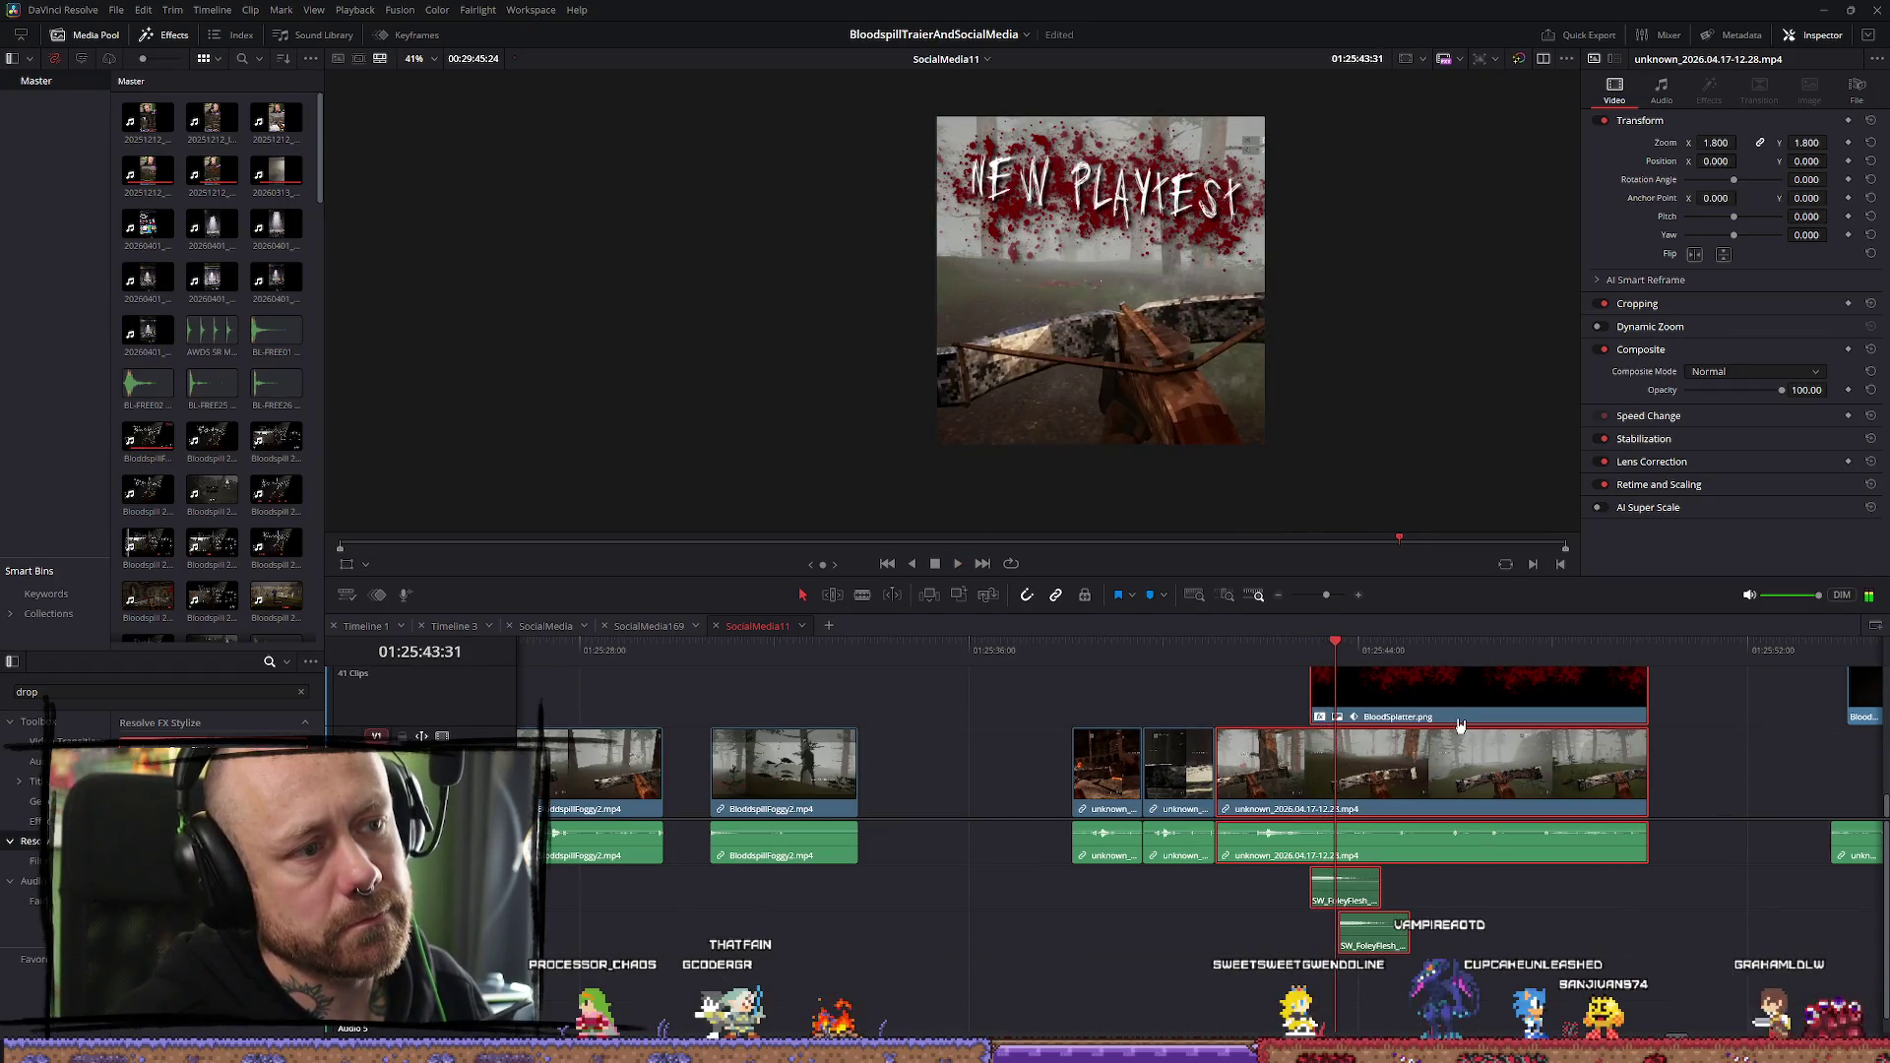
click(1310, 652)
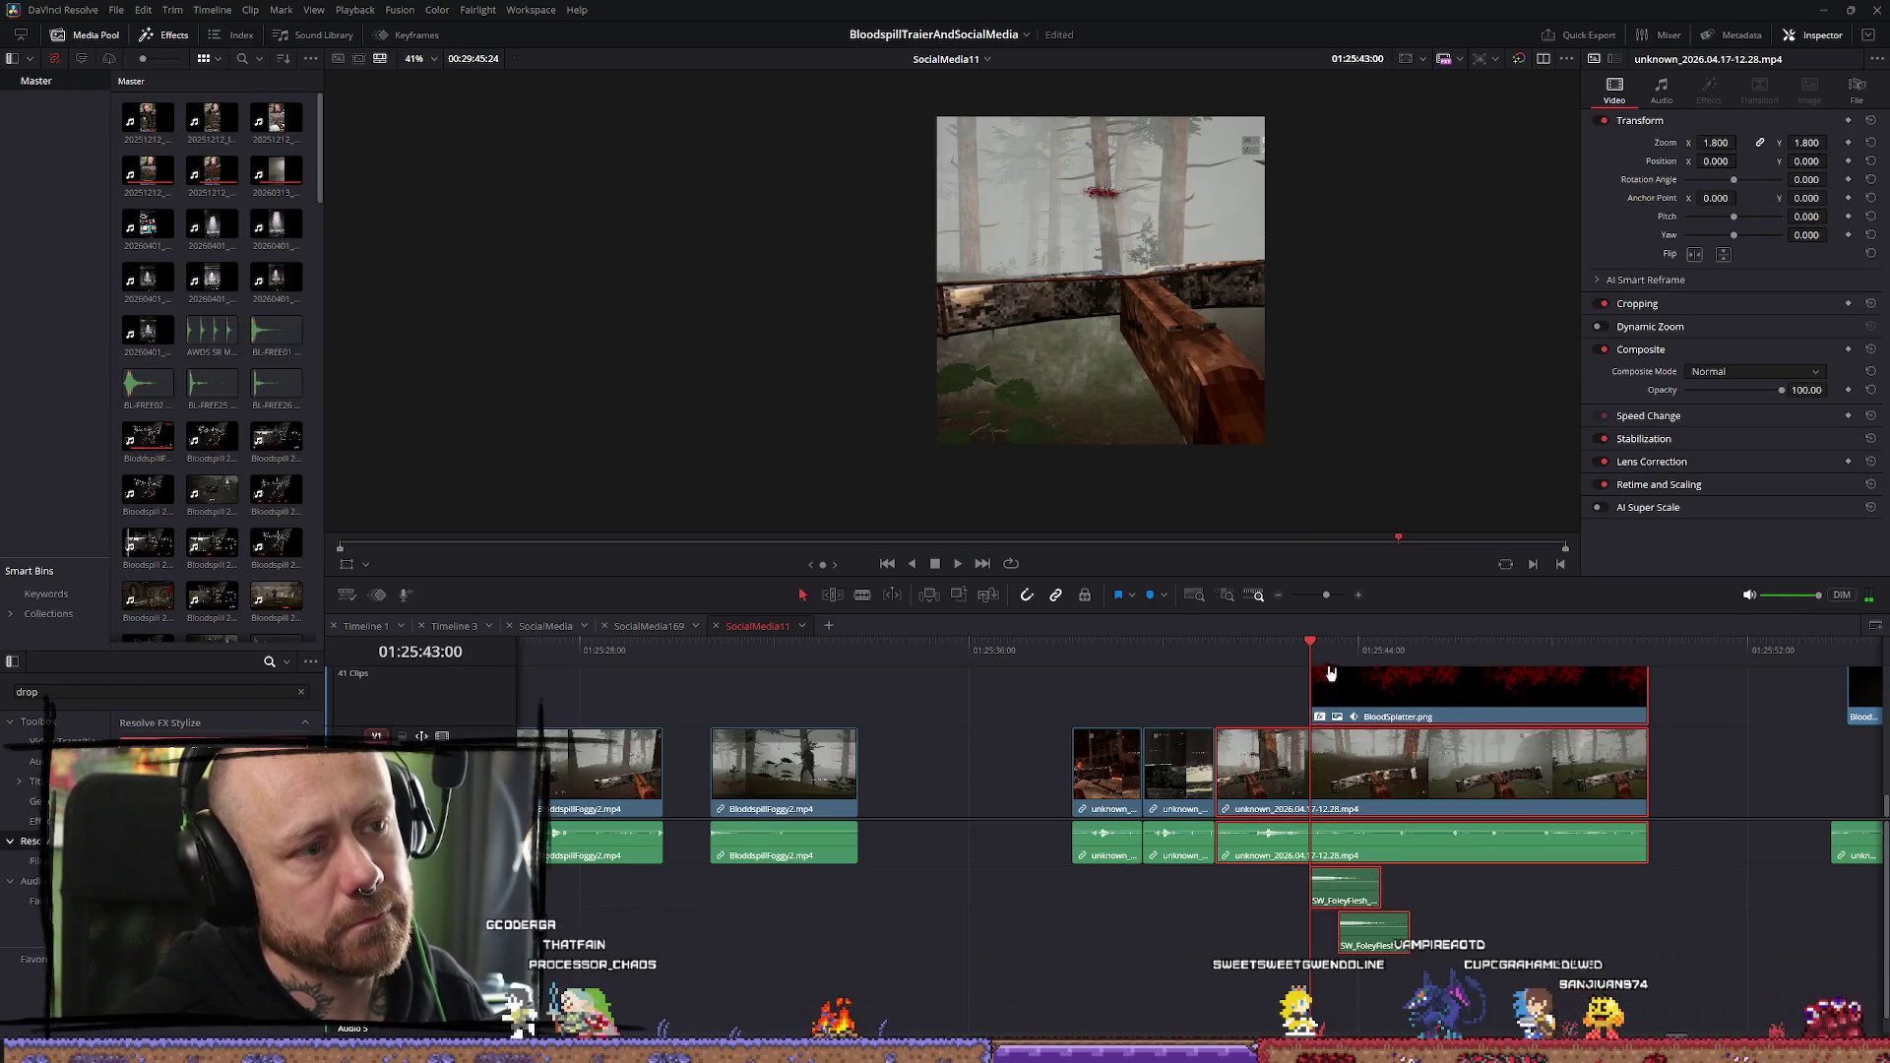
Apply Gaussian Blur, found by searching 'gaus', to the main 12.28 gameplay clip
click(63, 694)
key(BackSpace)
key(BackSpace)
key(BackSpace)
text(gaus)
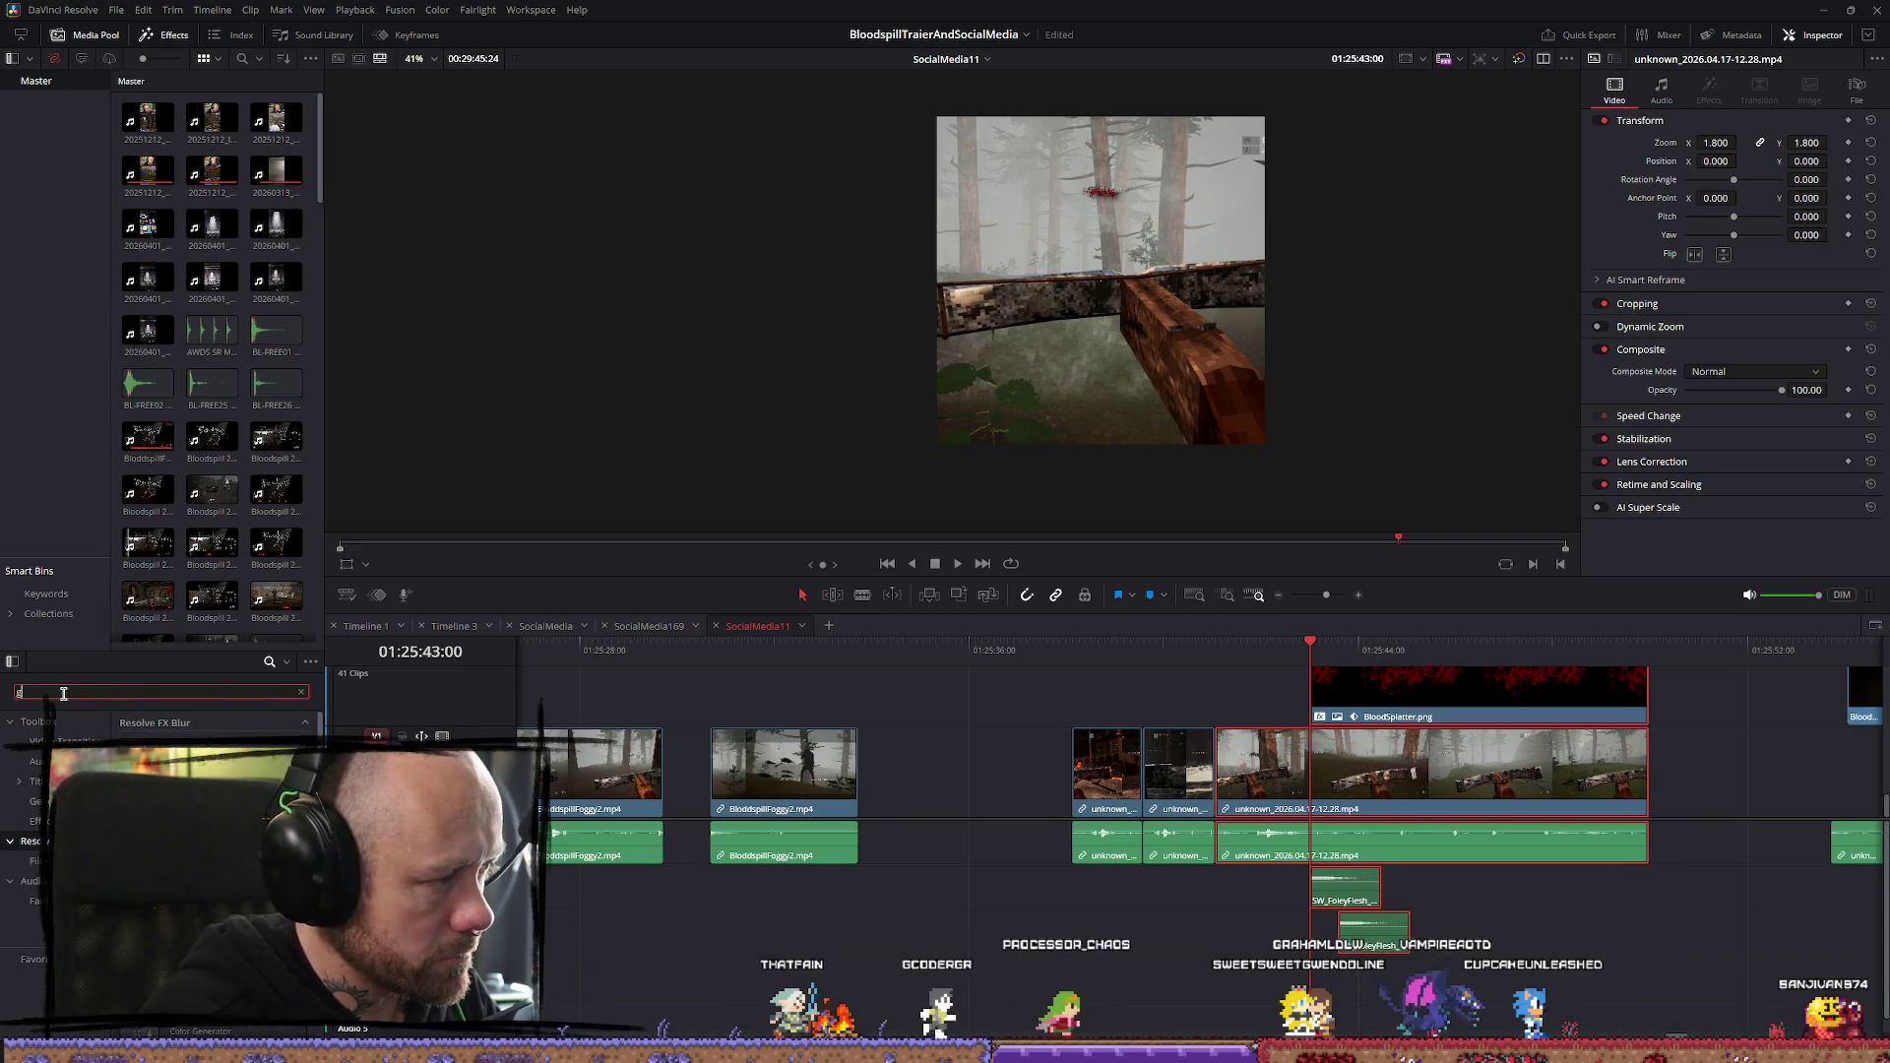
drag(25, 780, 1393, 809)
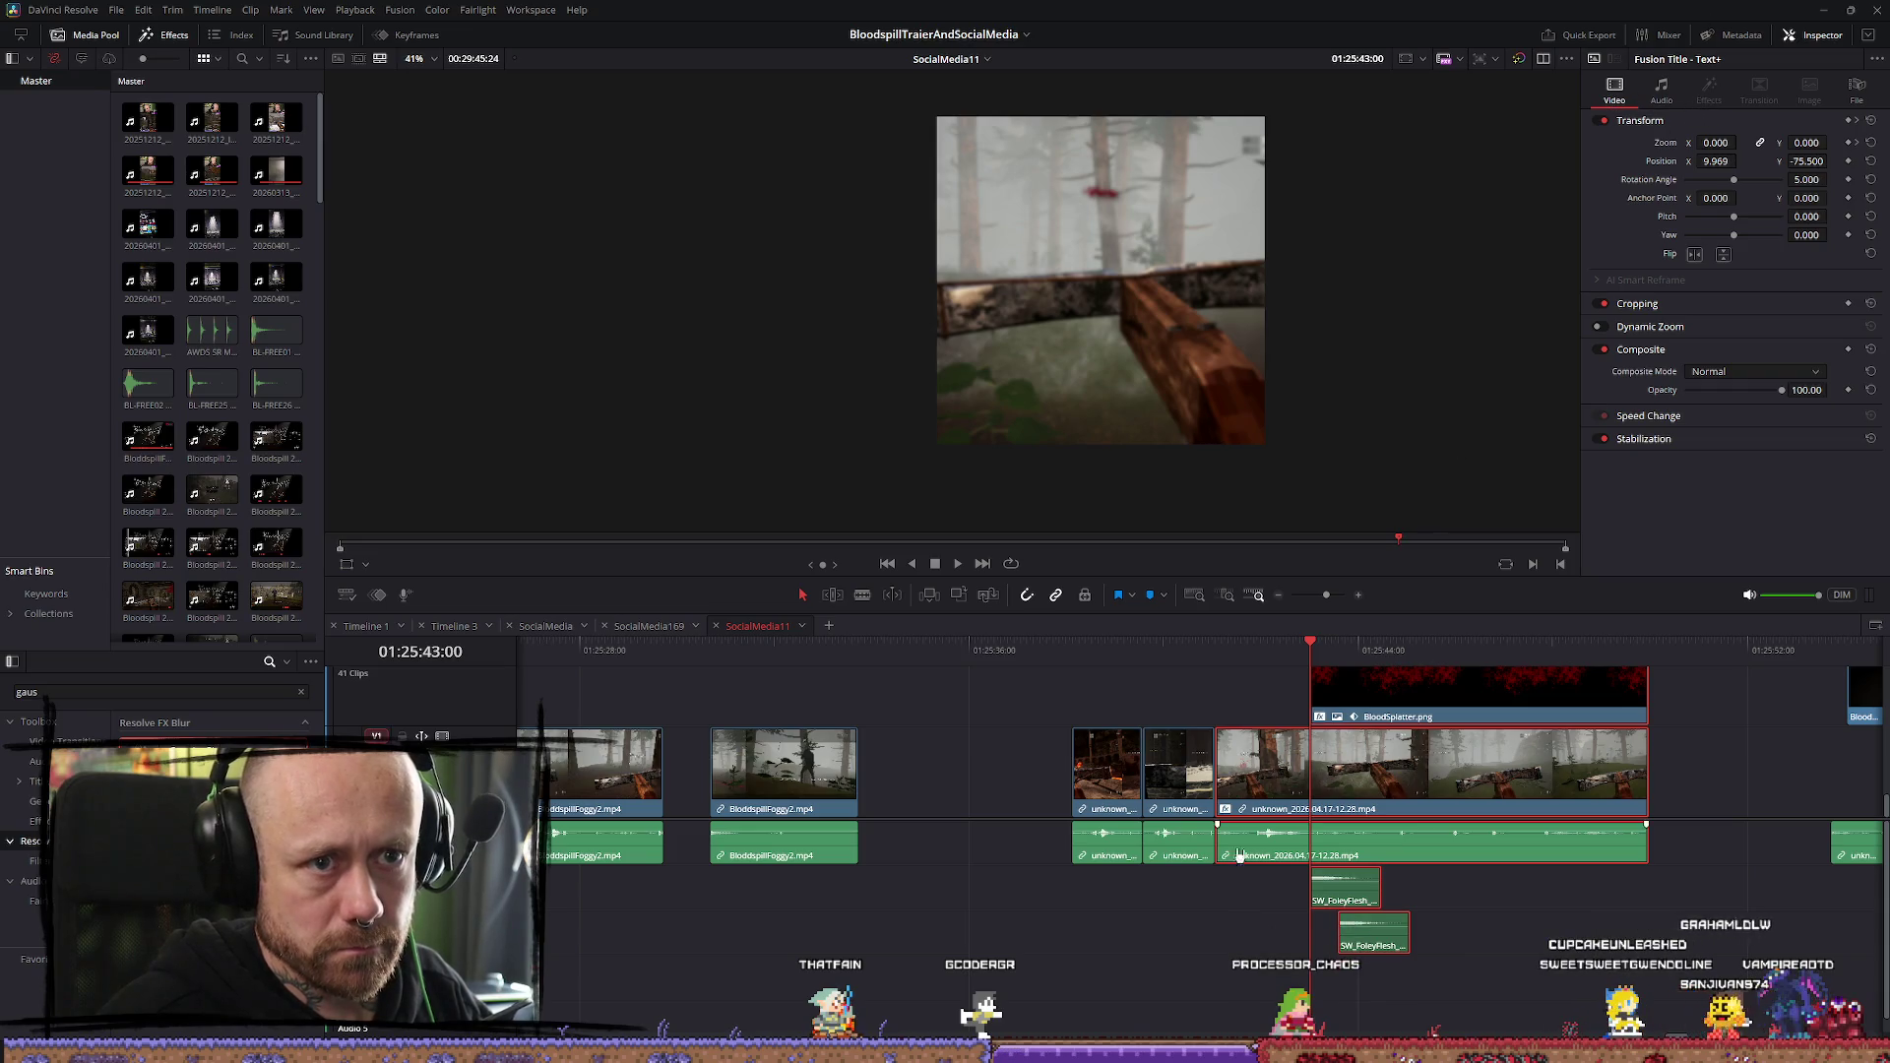
Keyframe the blur Strength from 0 before the title up to 0.400, then play the ramp
click(1611, 778)
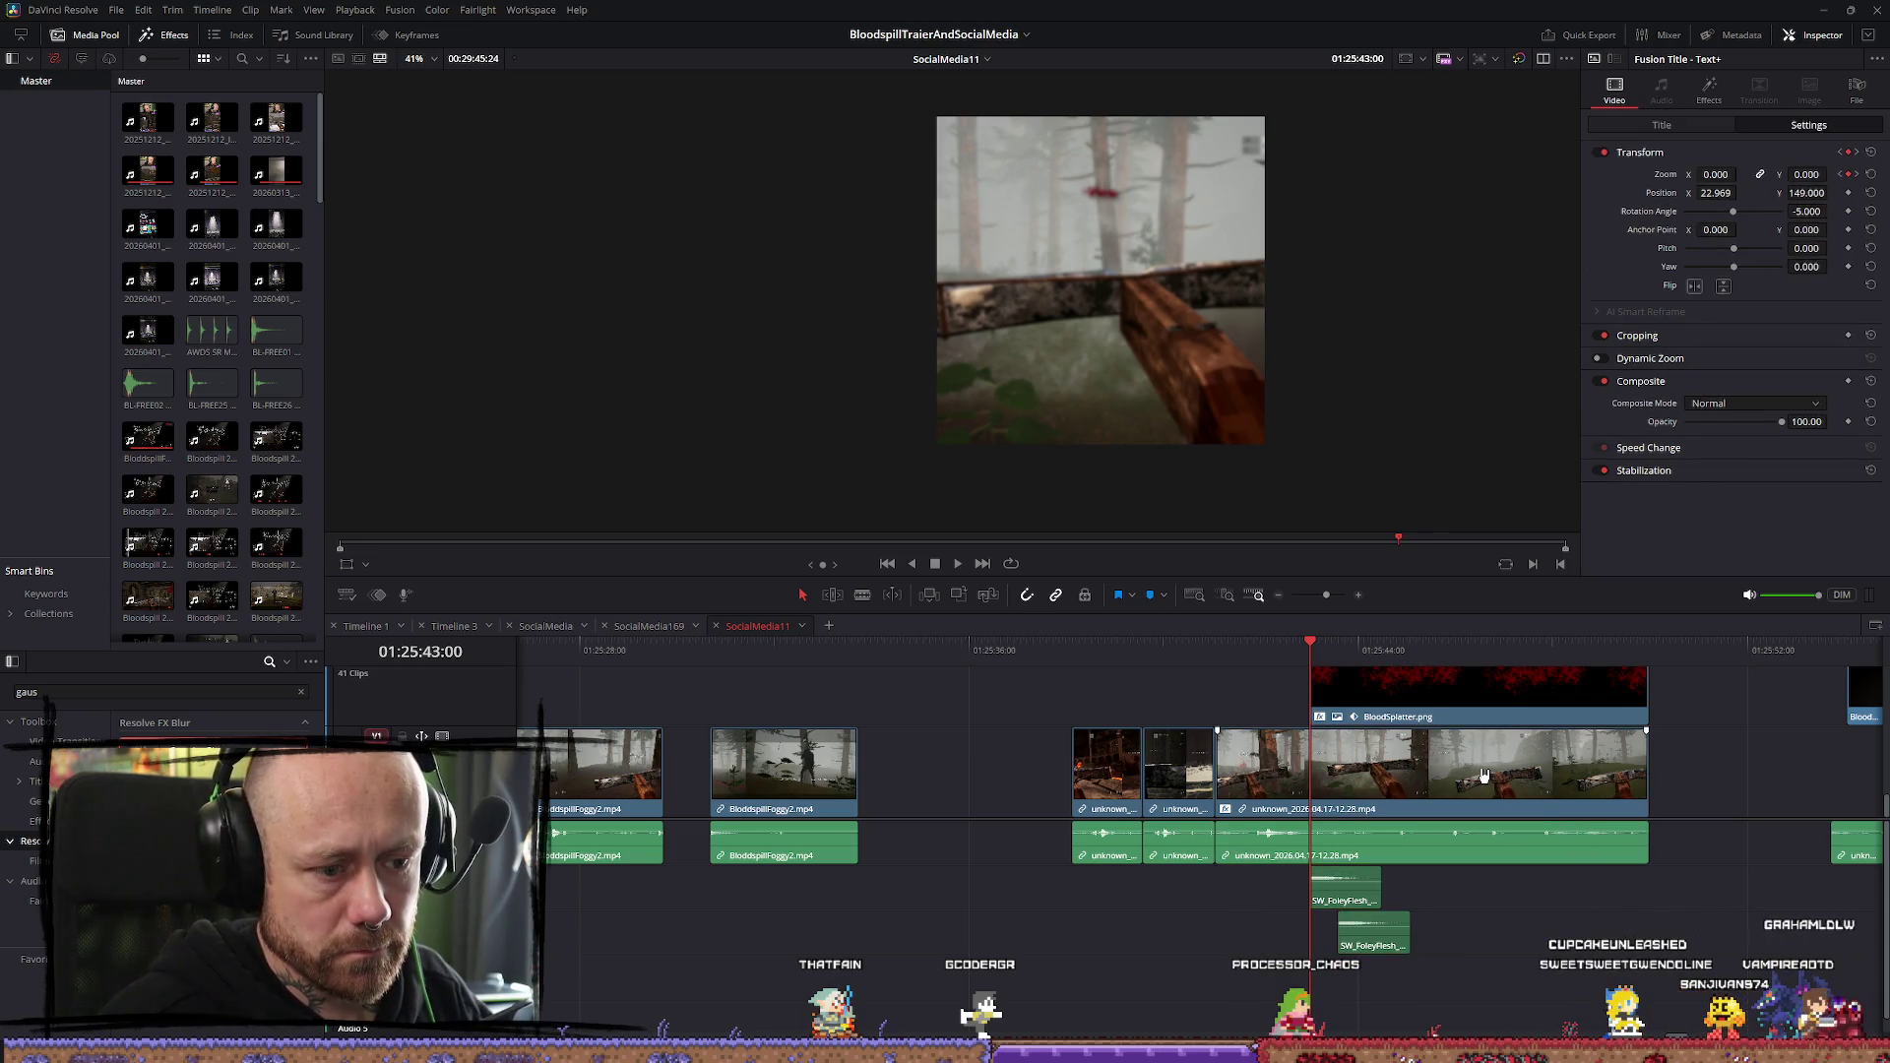
click(1708, 91)
click(1849, 193)
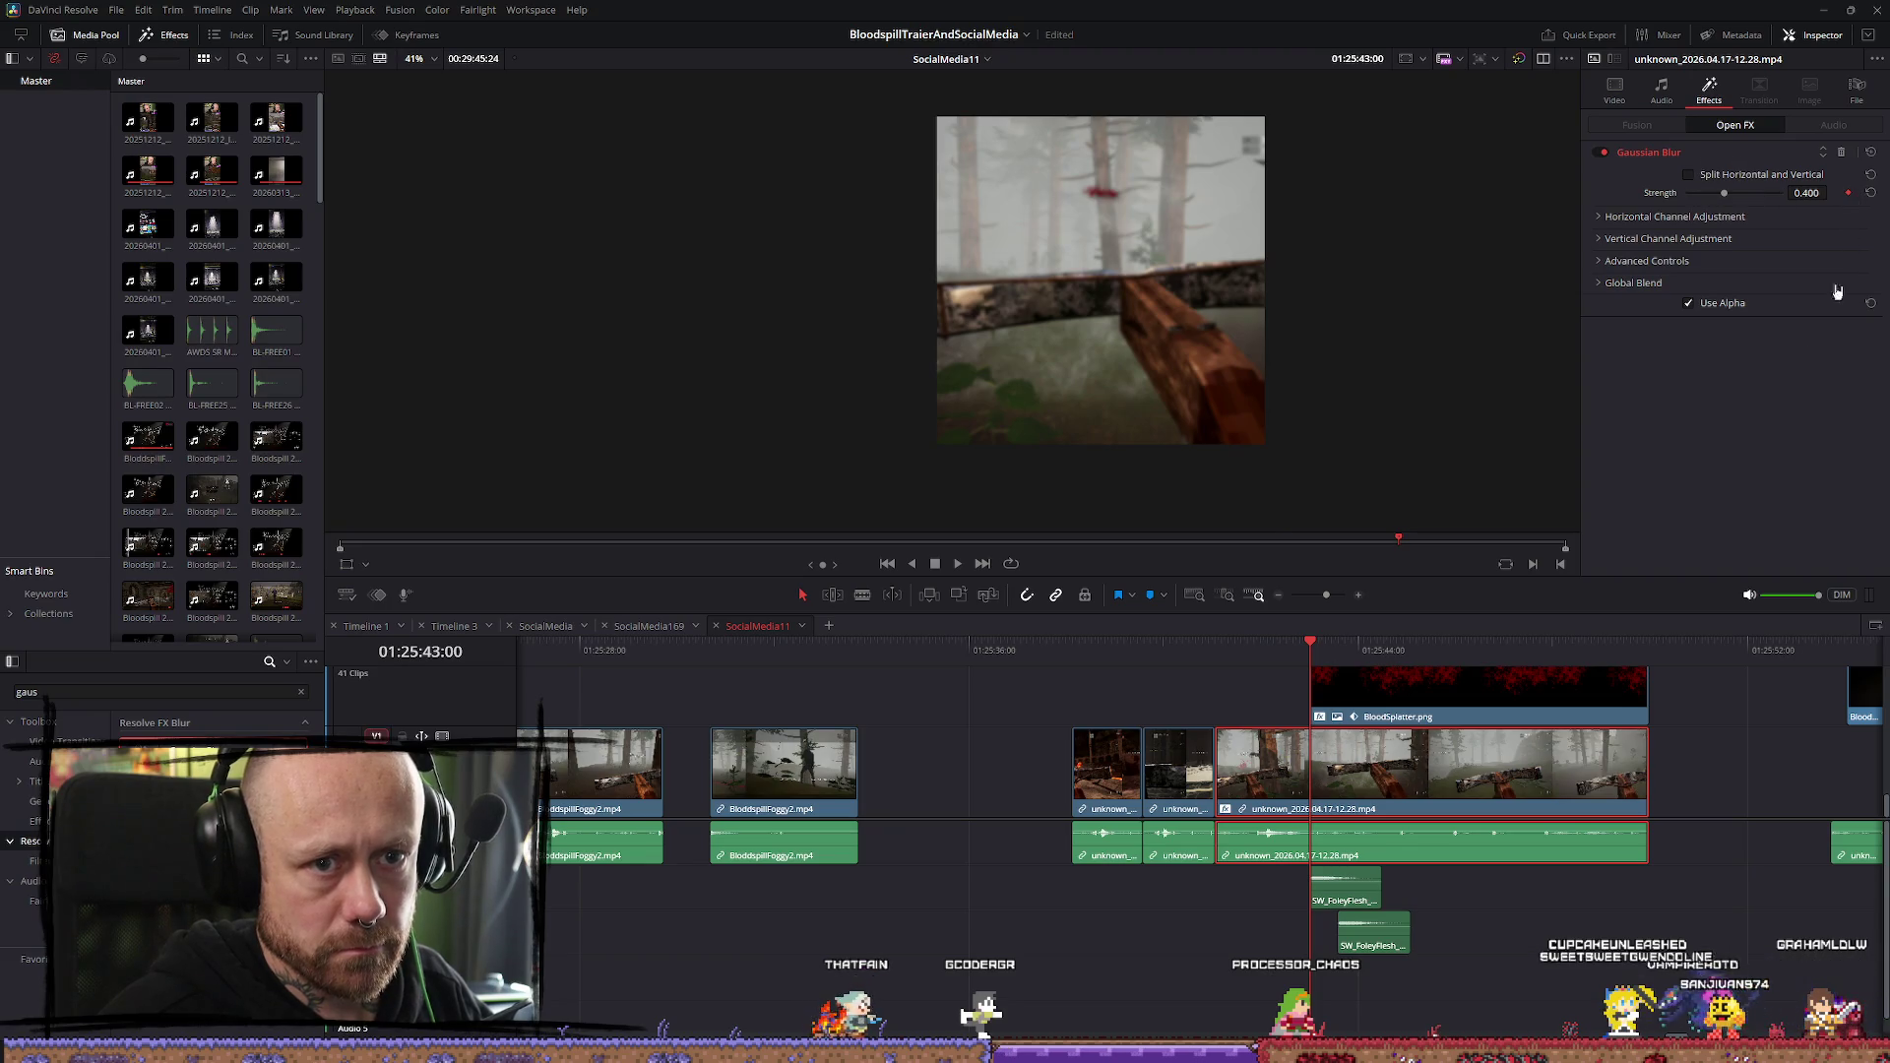
click(1848, 193)
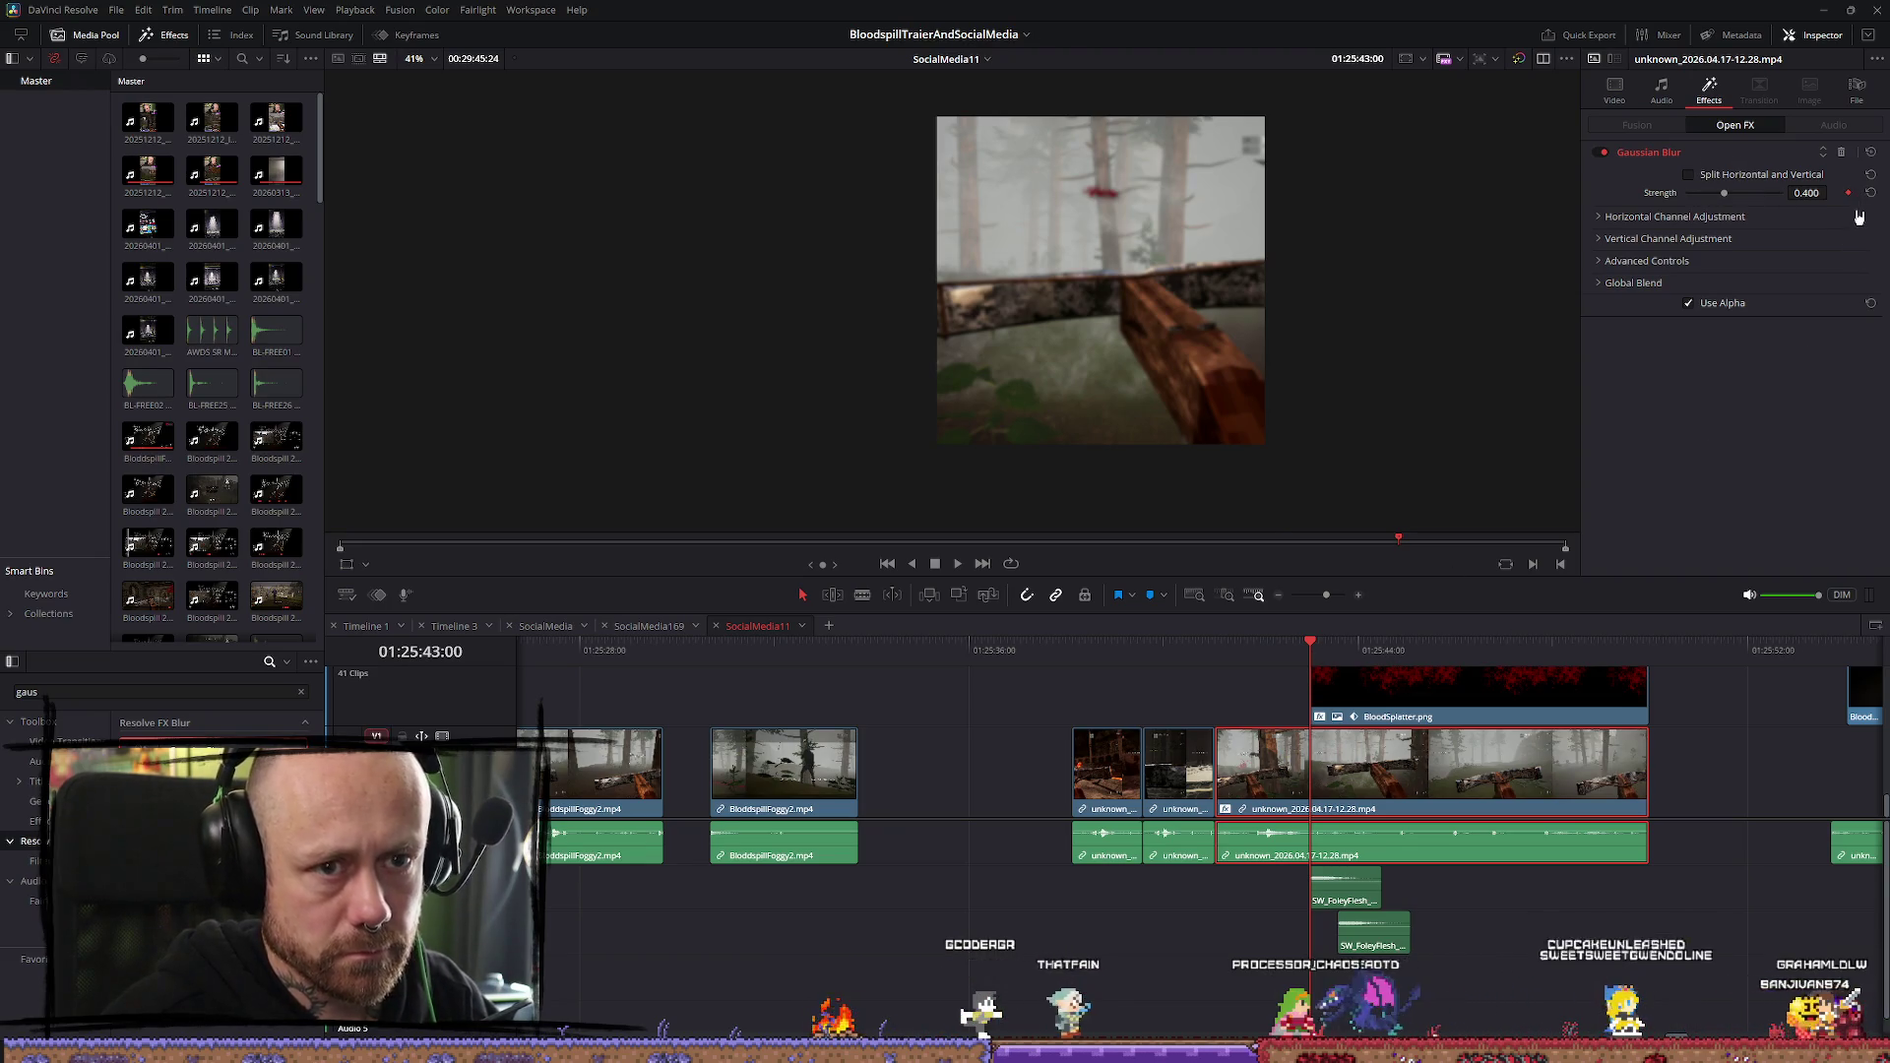
click(1324, 646)
click(1311, 646)
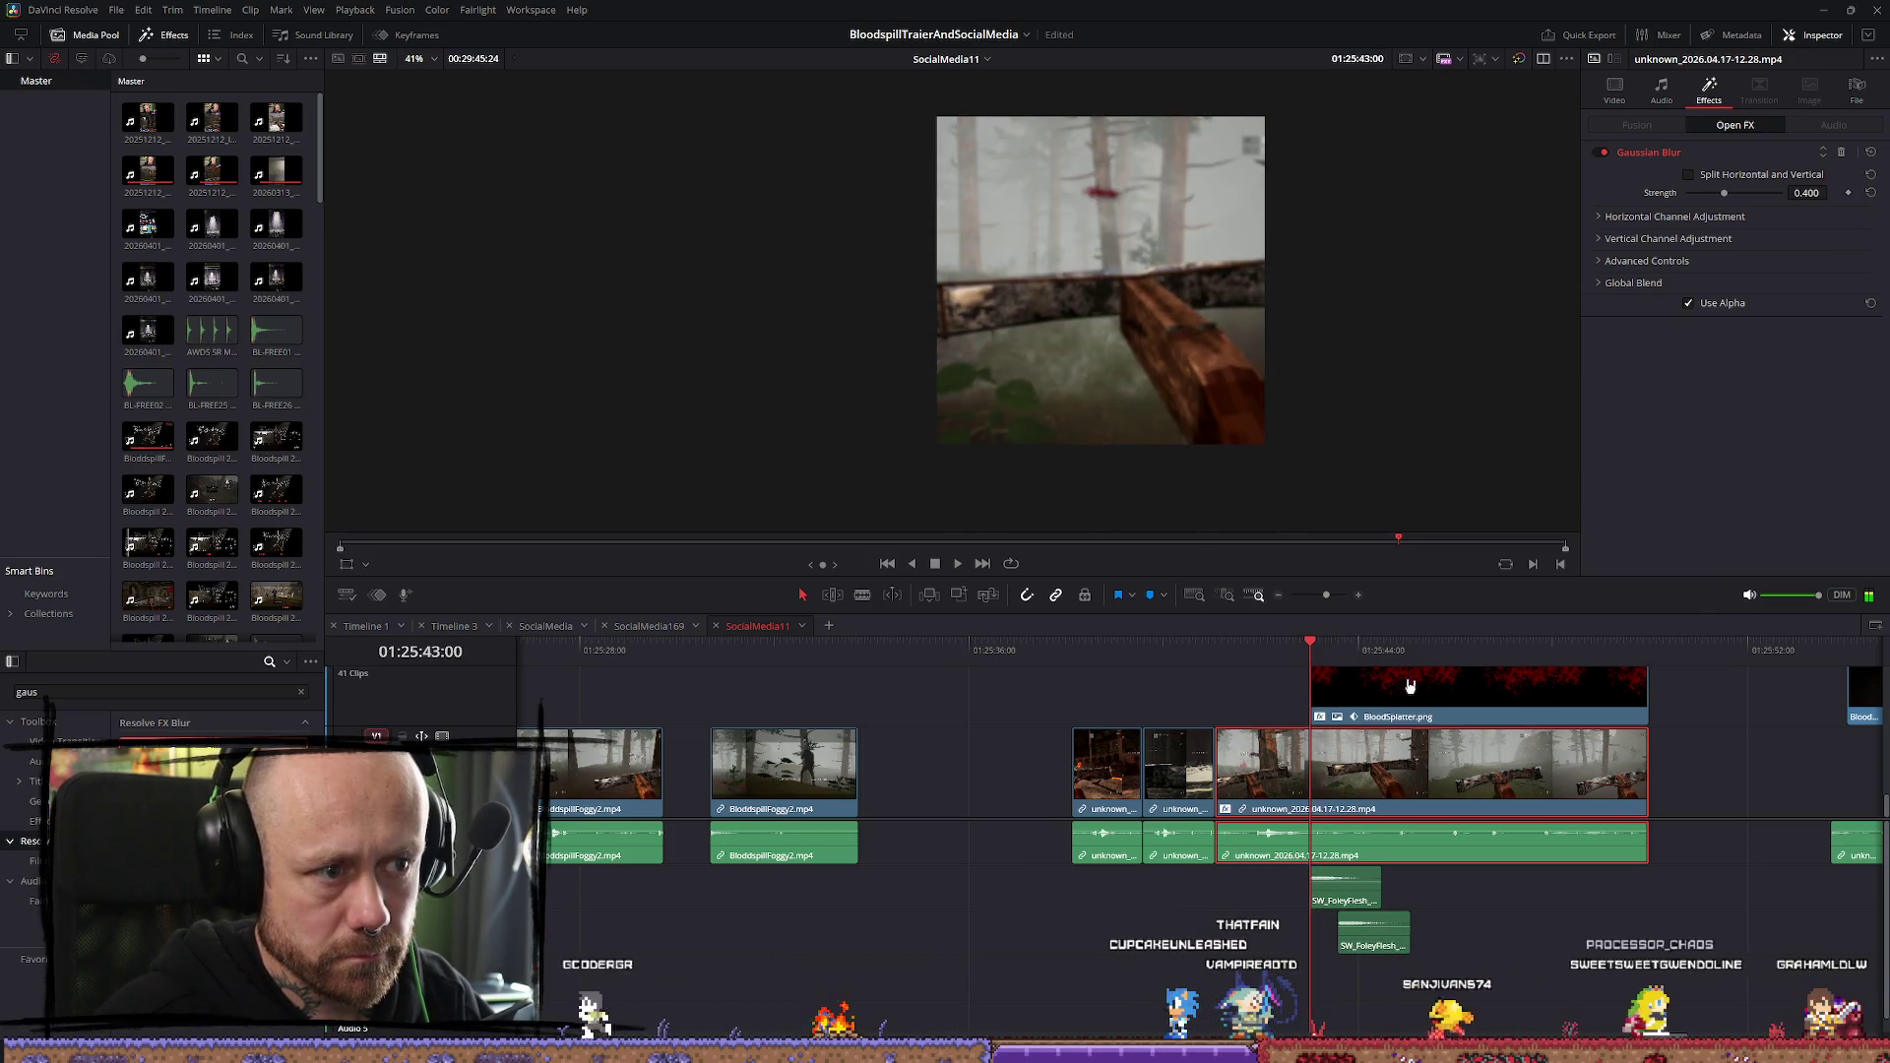
key(Right)
key(Right)
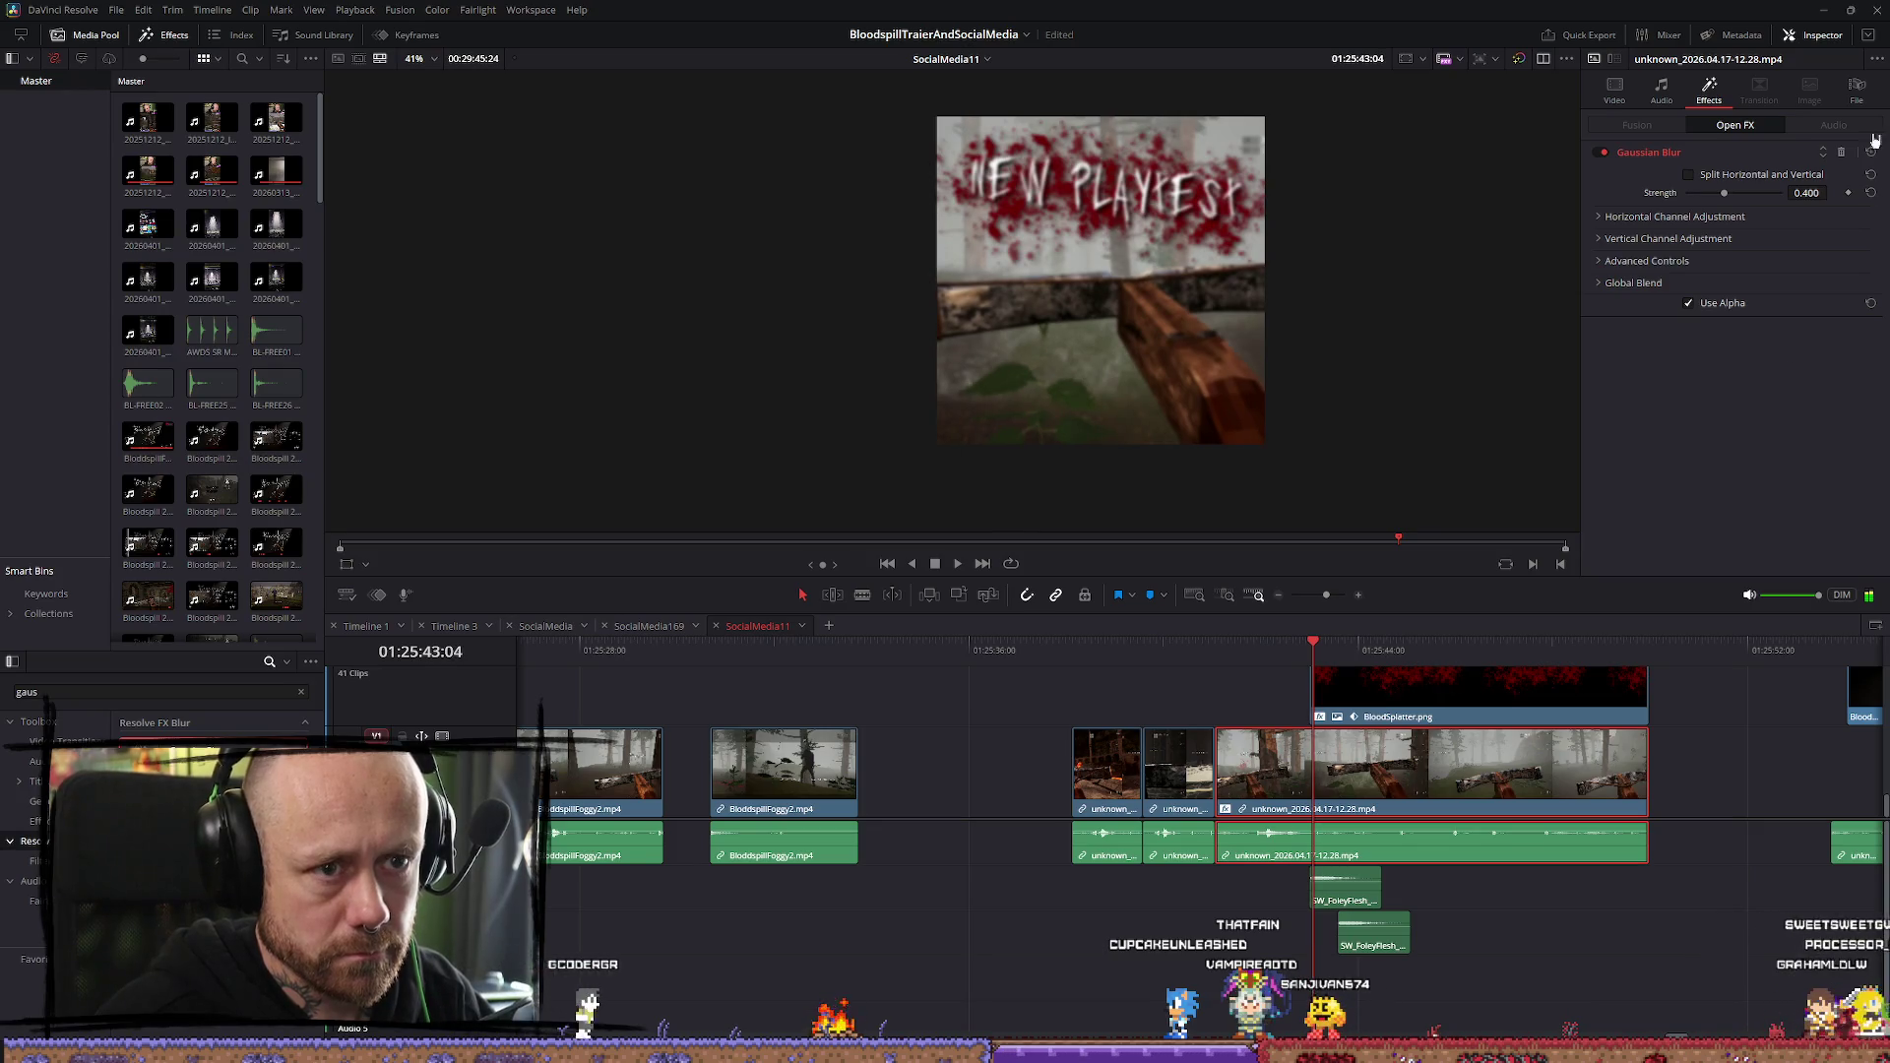
drag(1313, 646, 1300, 647)
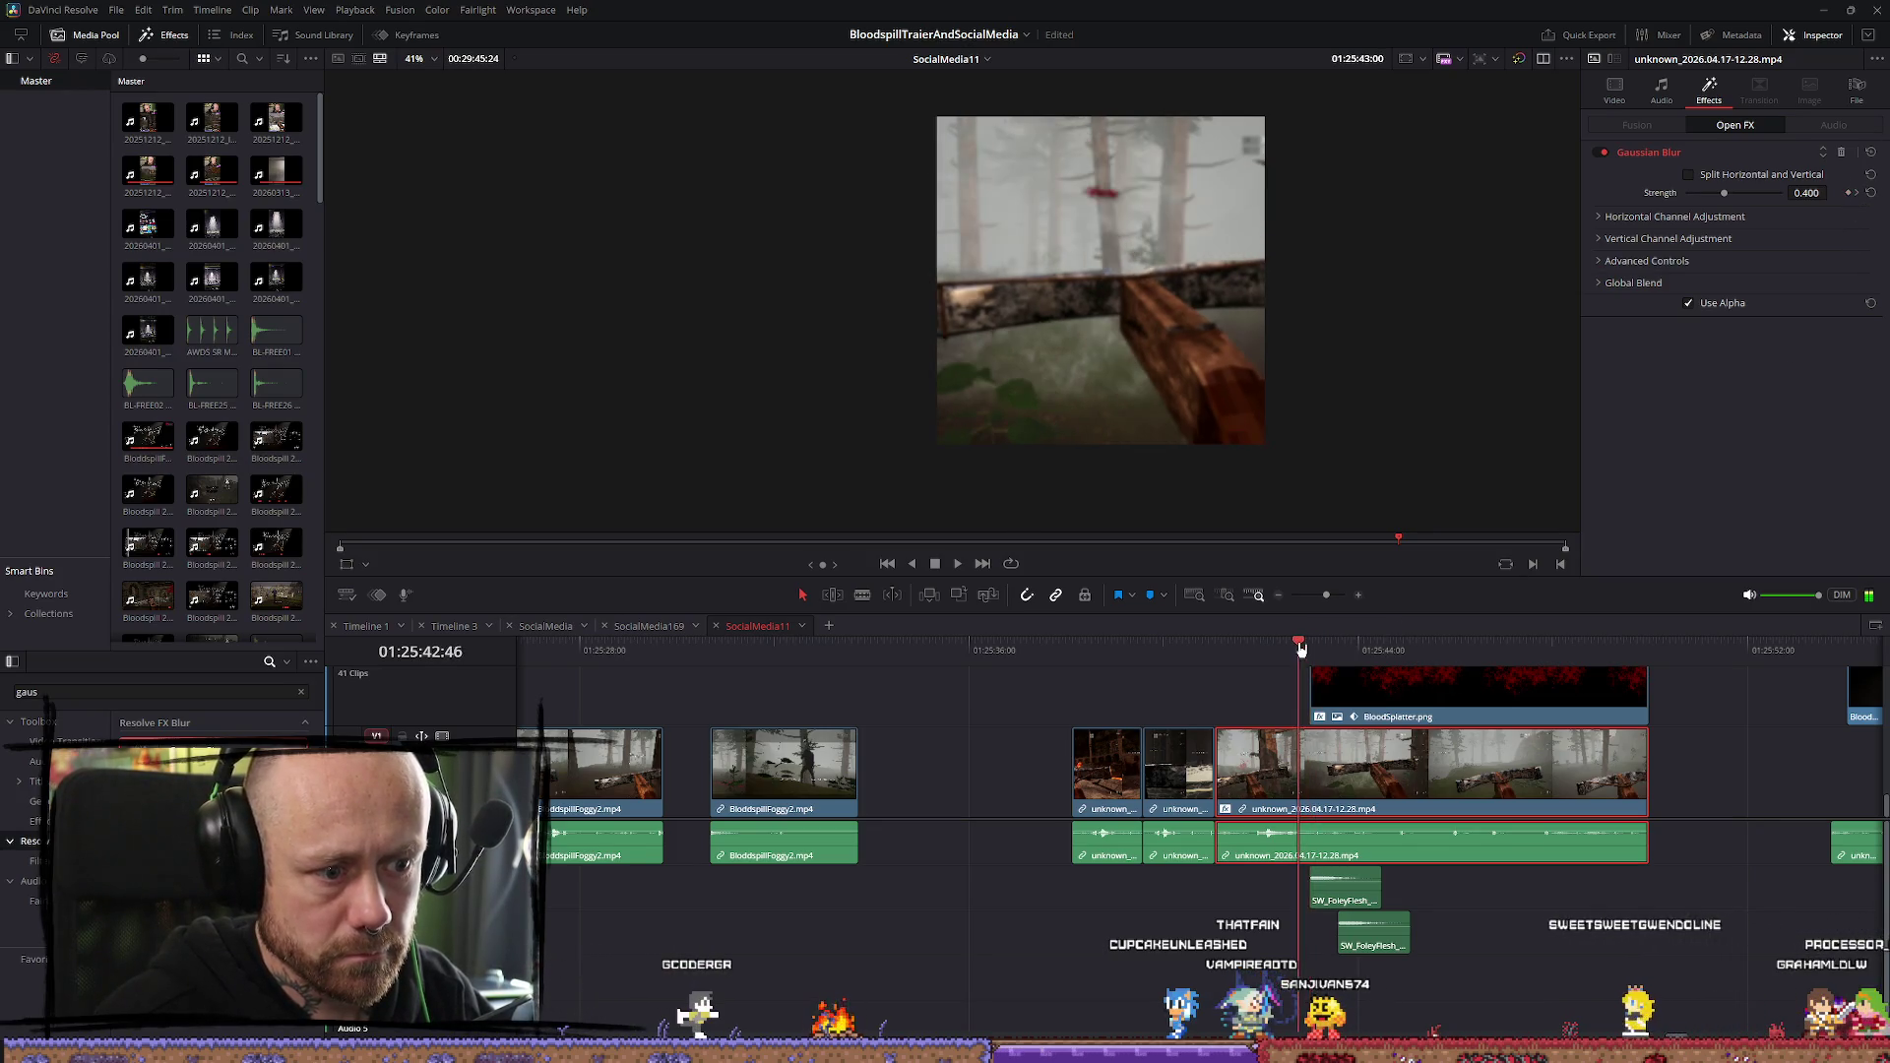
key(Left)
key(Left)
key(Left)
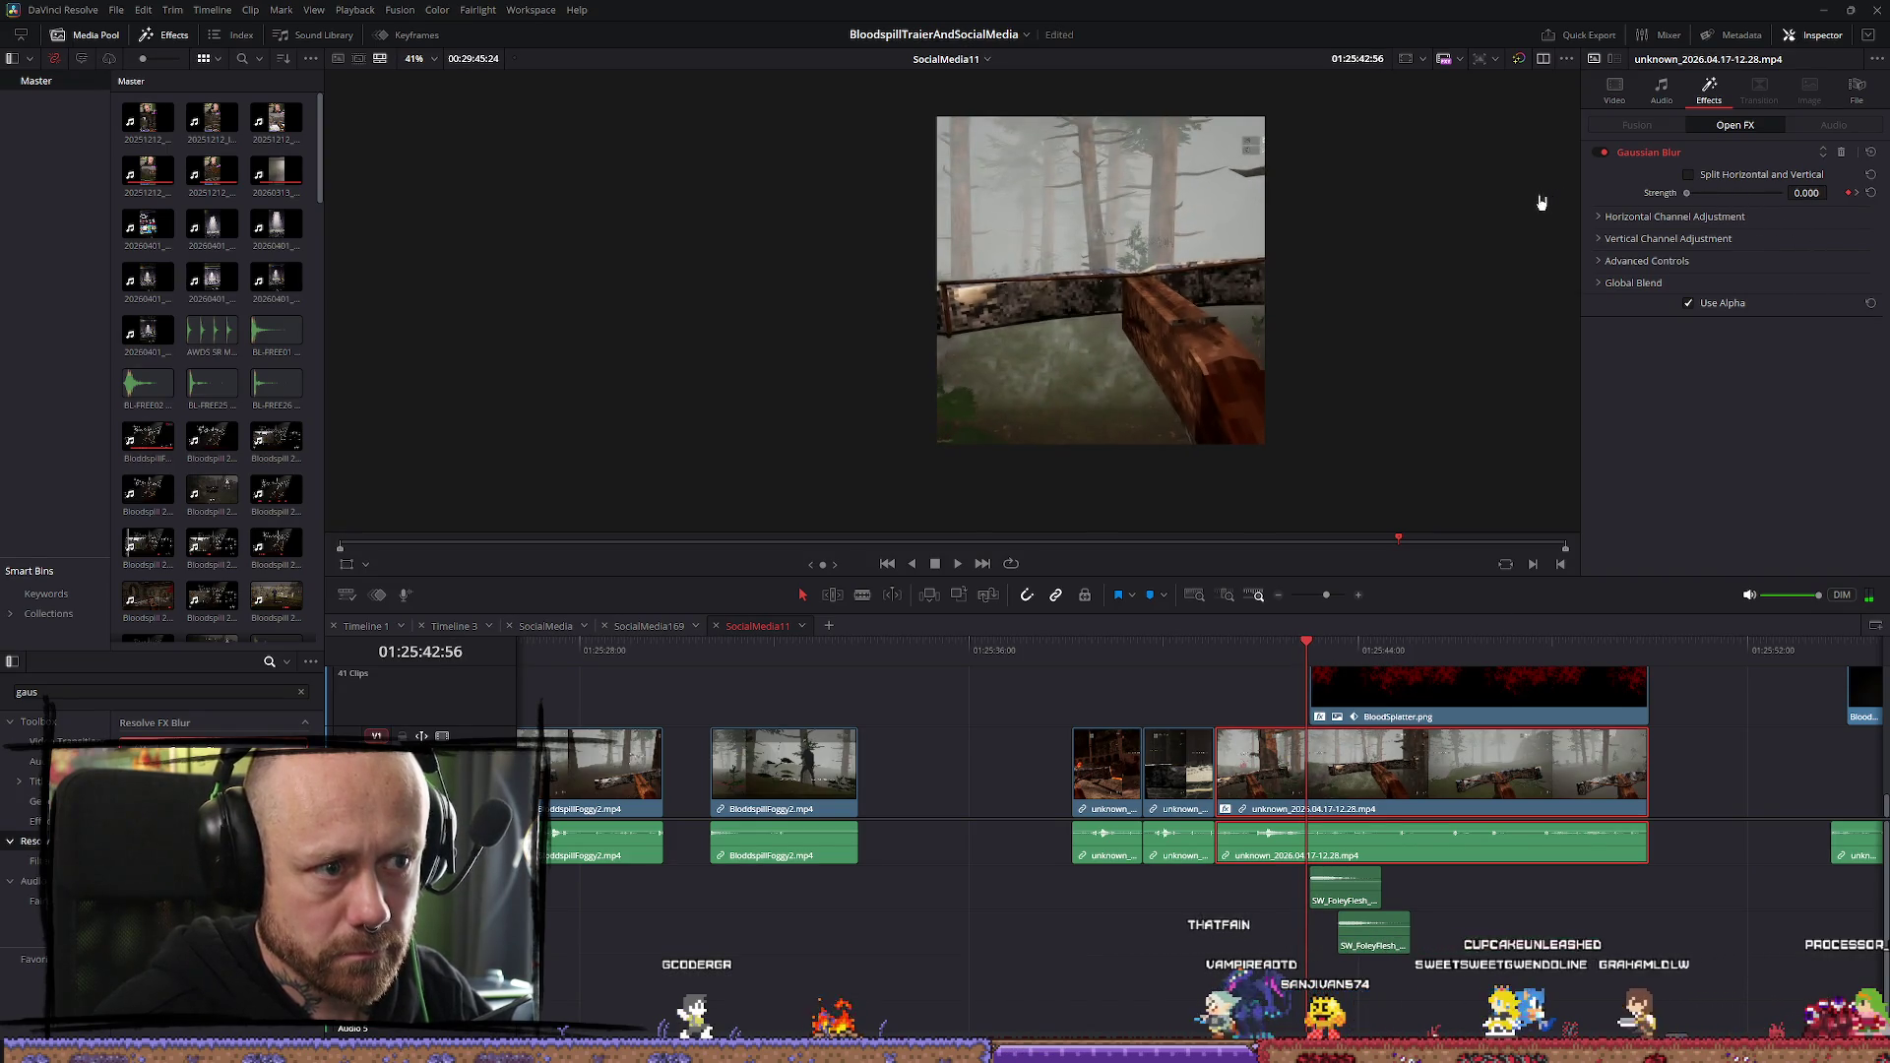
click(1217, 651)
key(space)
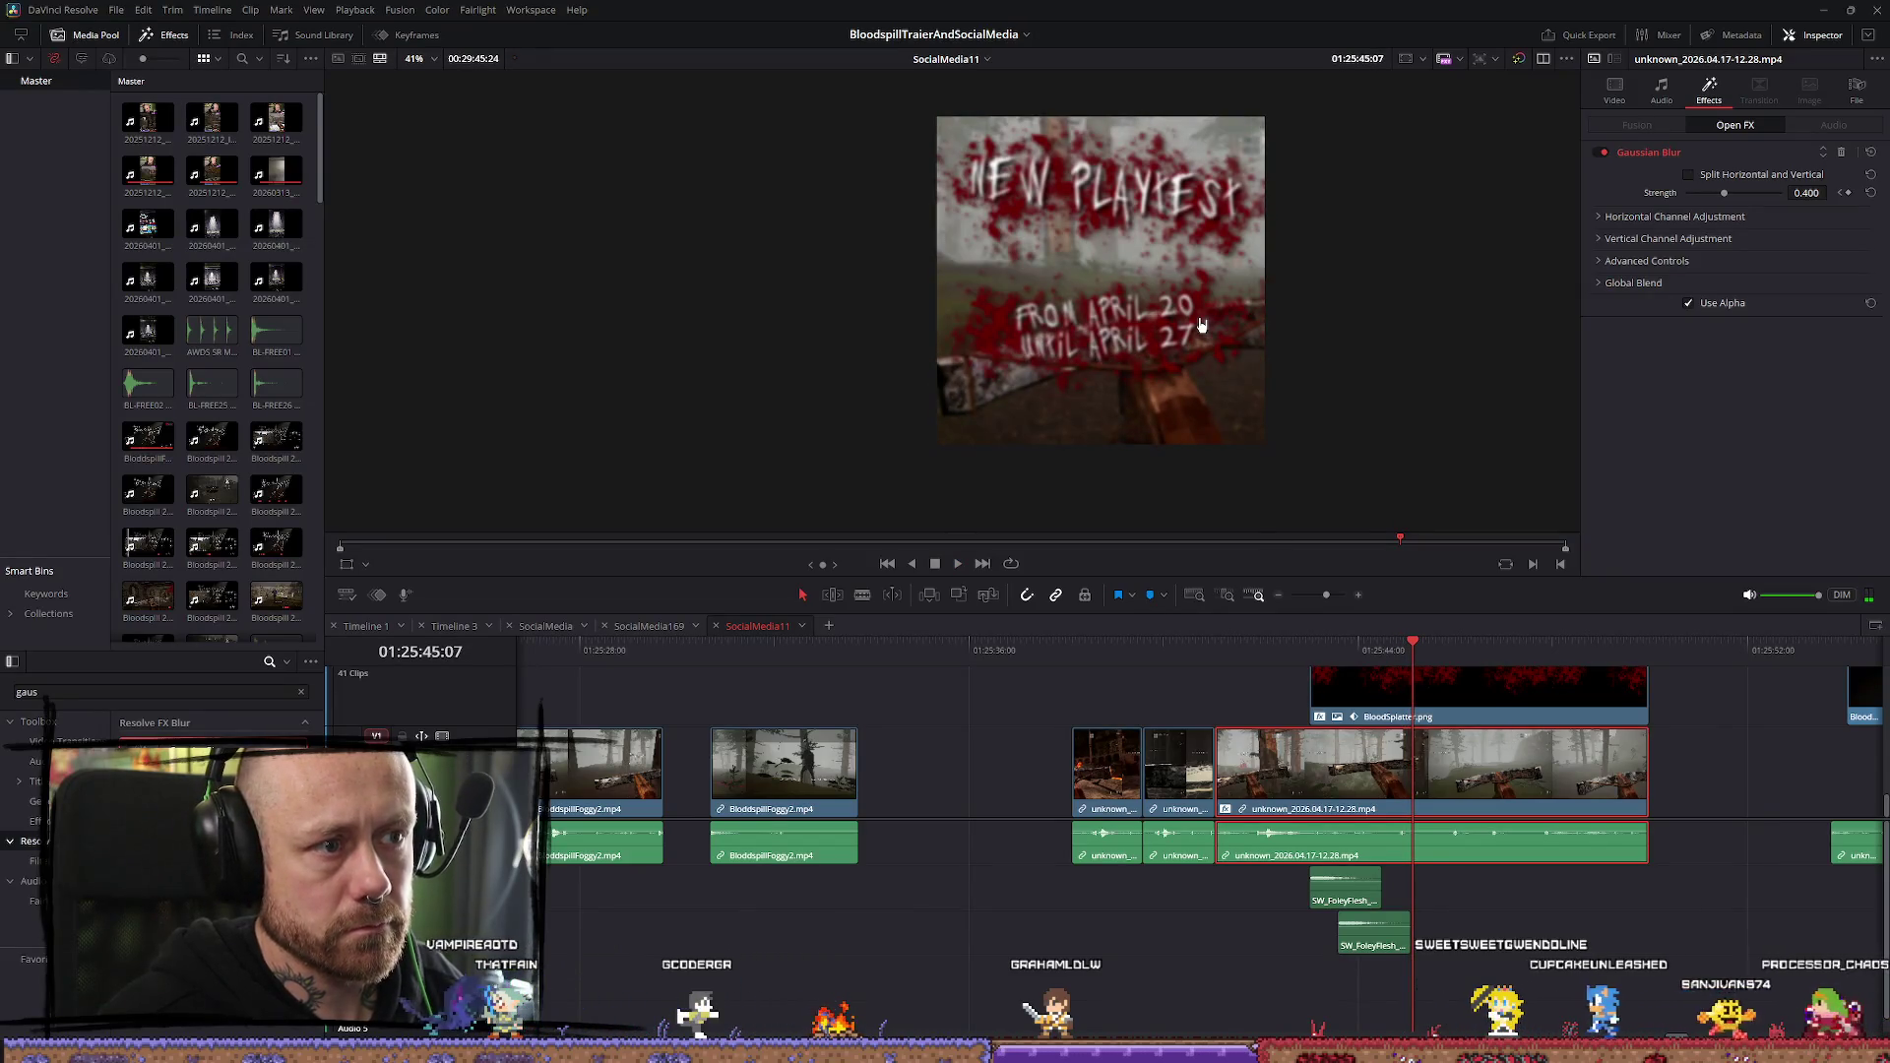
Inspect the BloodSplatter image's shadow and the gameplay clip's blur
scroll(1063, 256, up, 3)
scroll(1370, 700, up, 2)
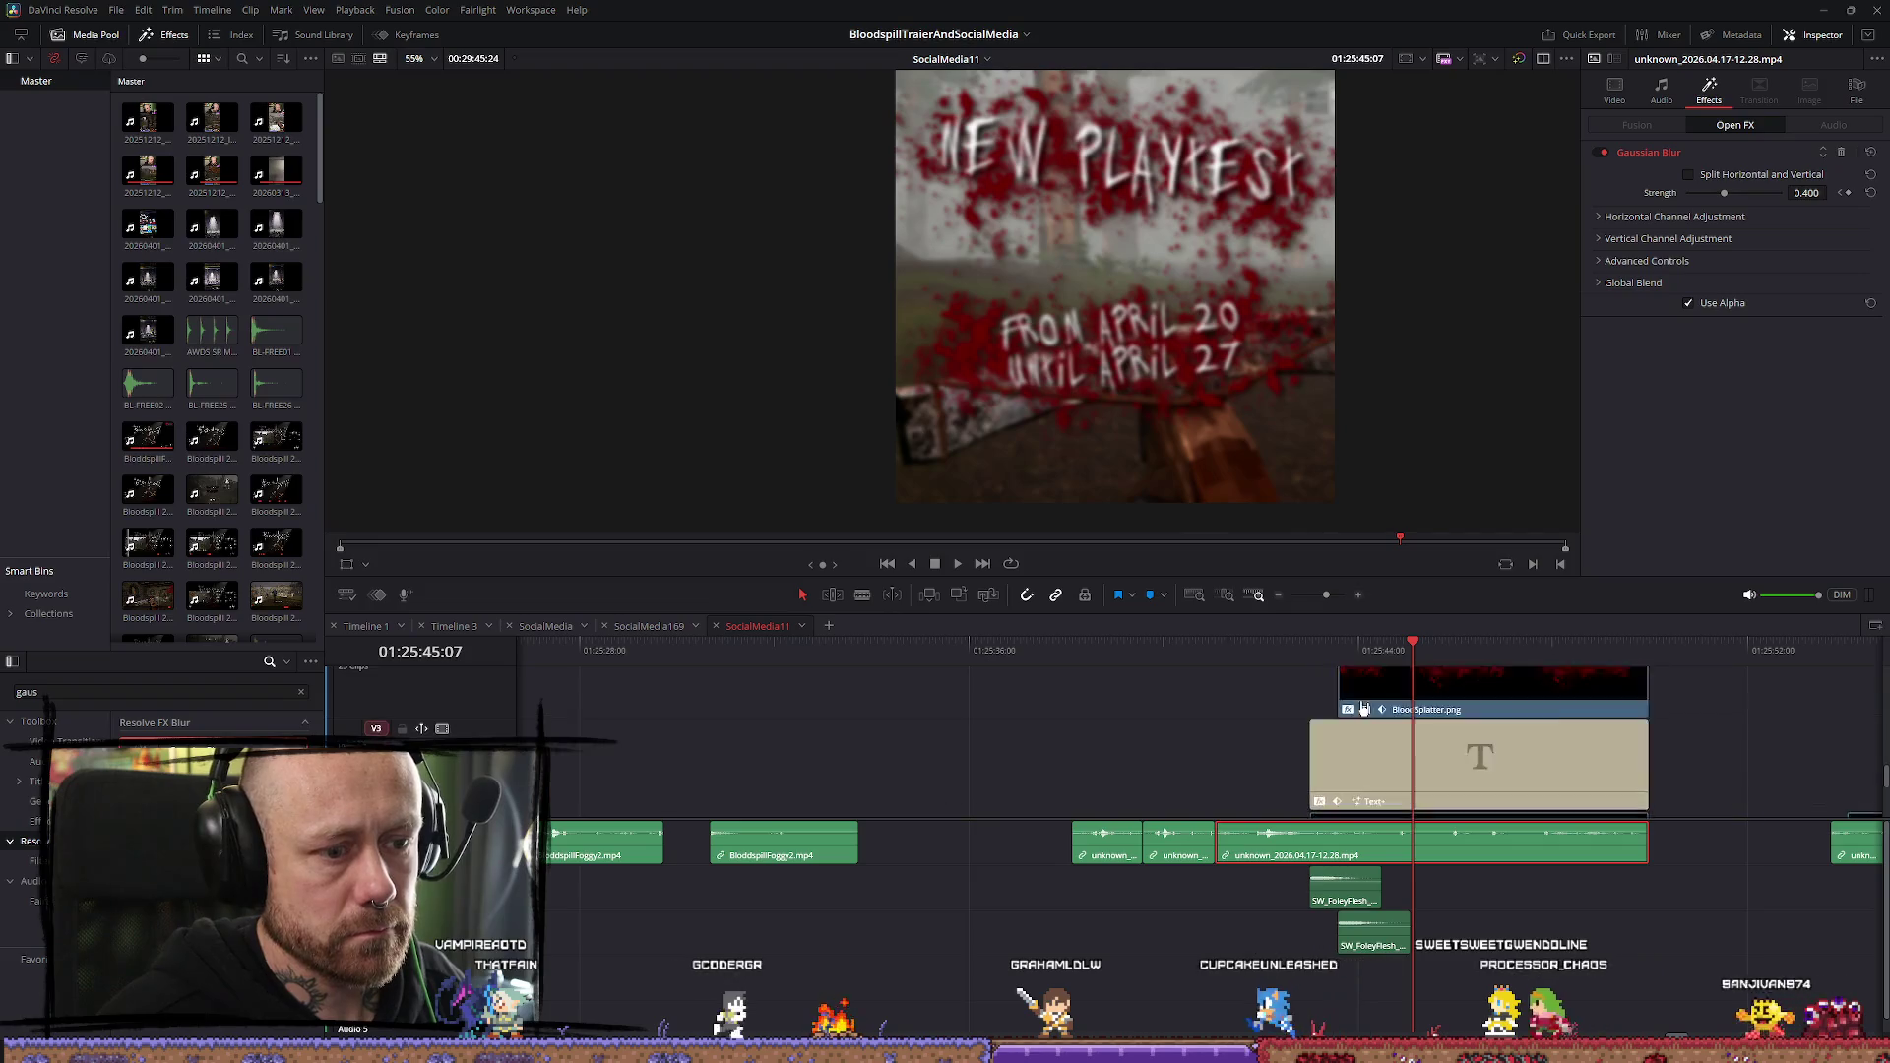
click(1364, 772)
scroll(1270, 778, down, 3)
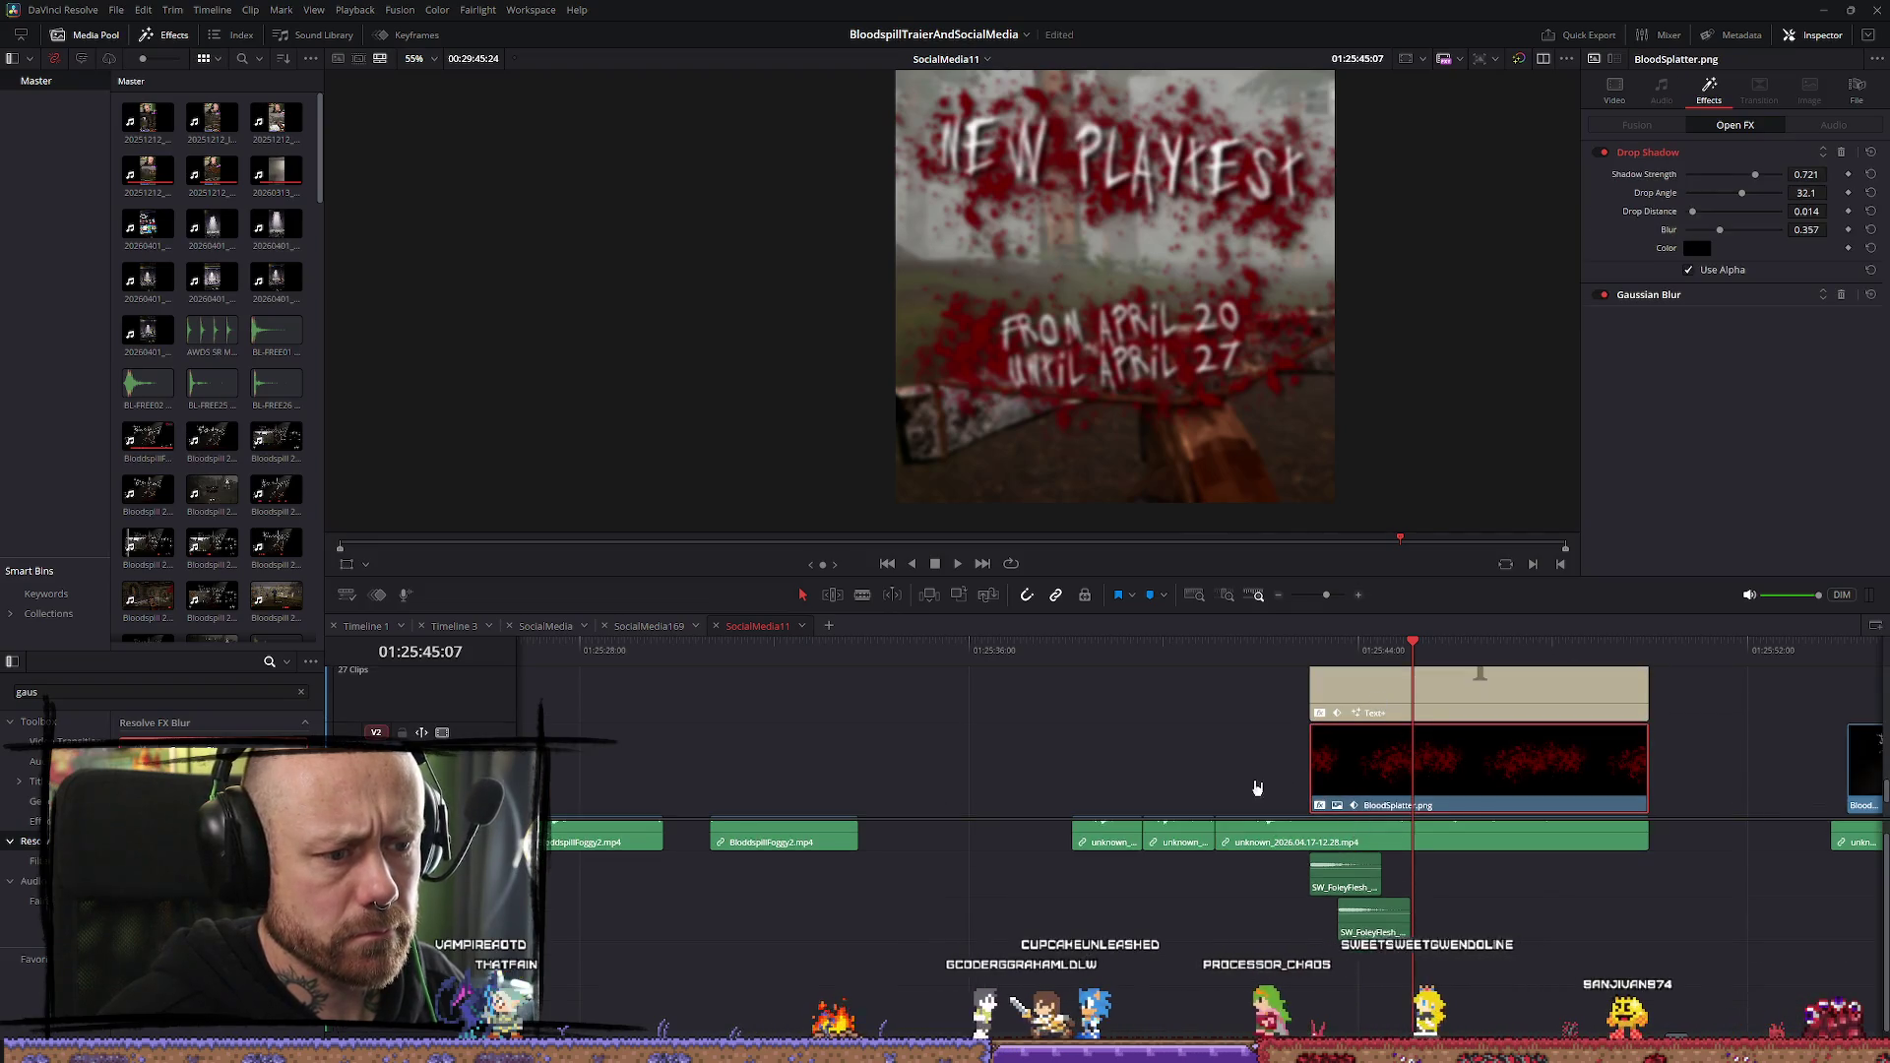
scroll(1594, 768, up, 2)
scroll(1725, 783, down, 2)
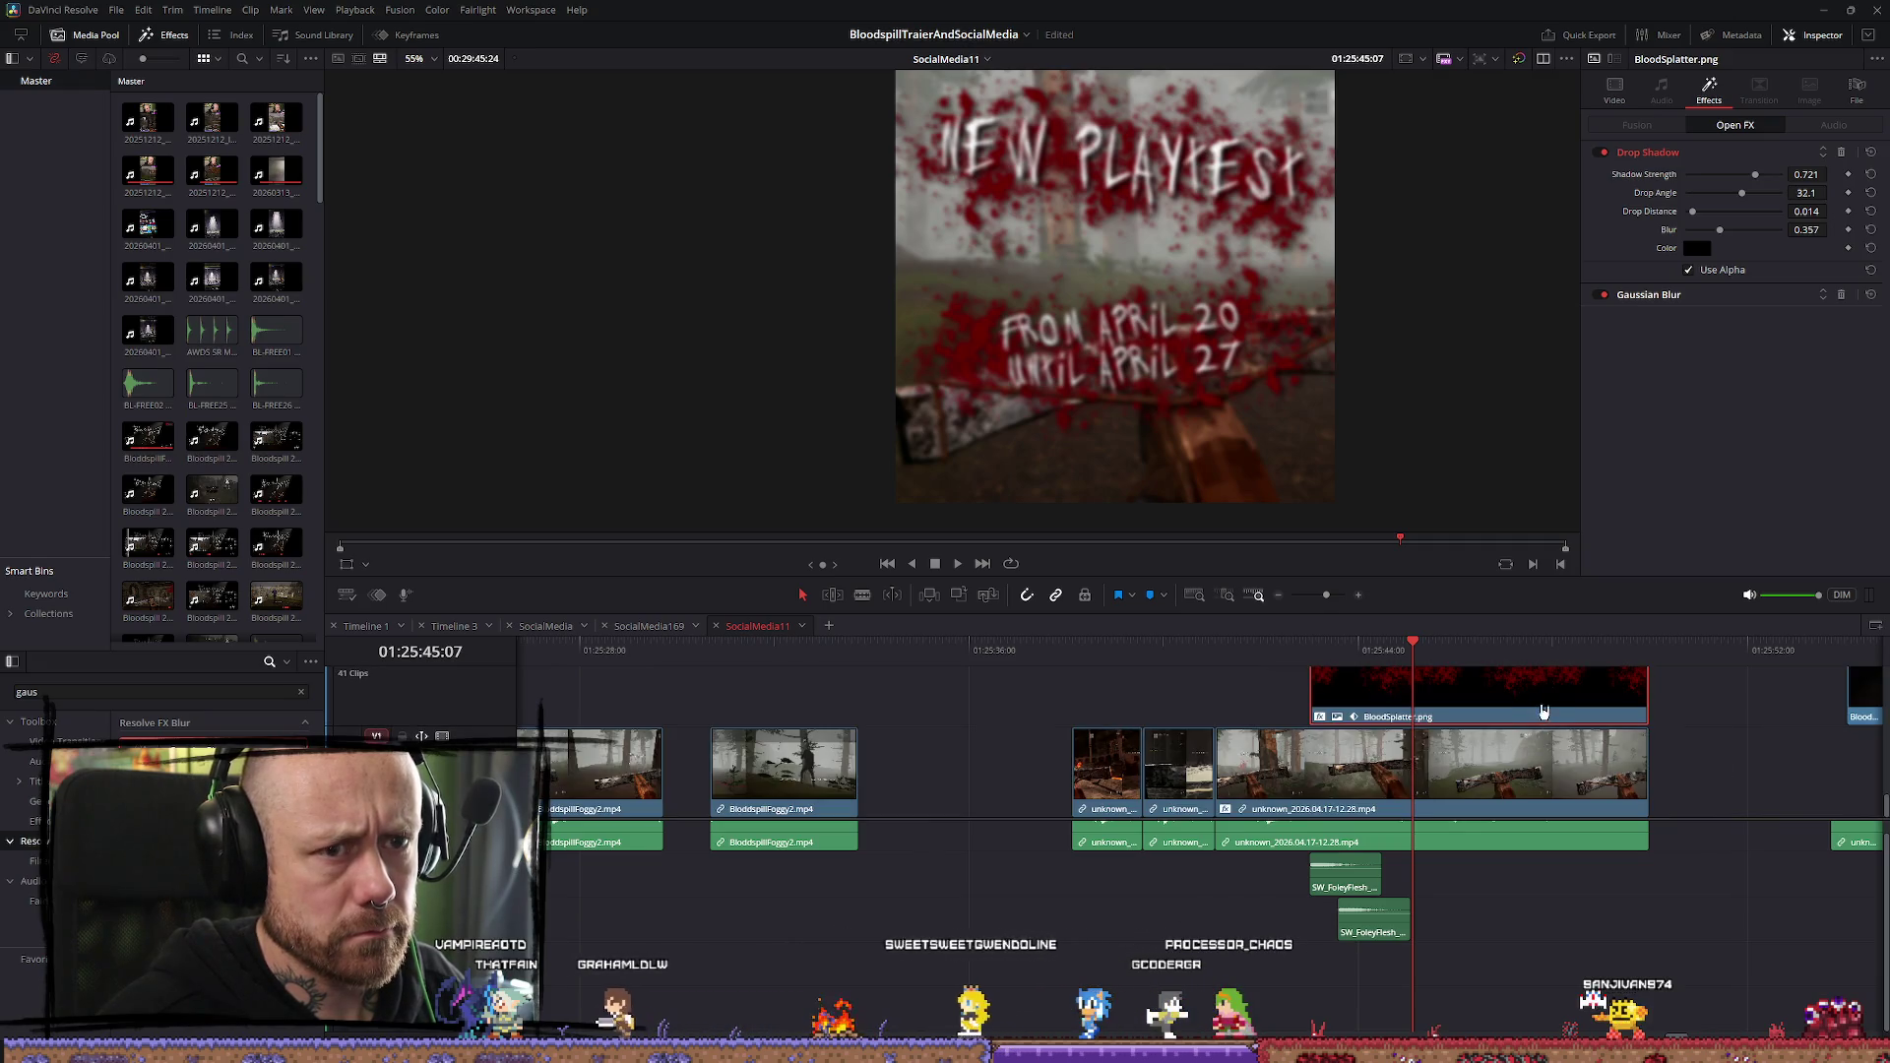
scroll(1729, 744, up, 2)
scroll(1575, 758, down, 2)
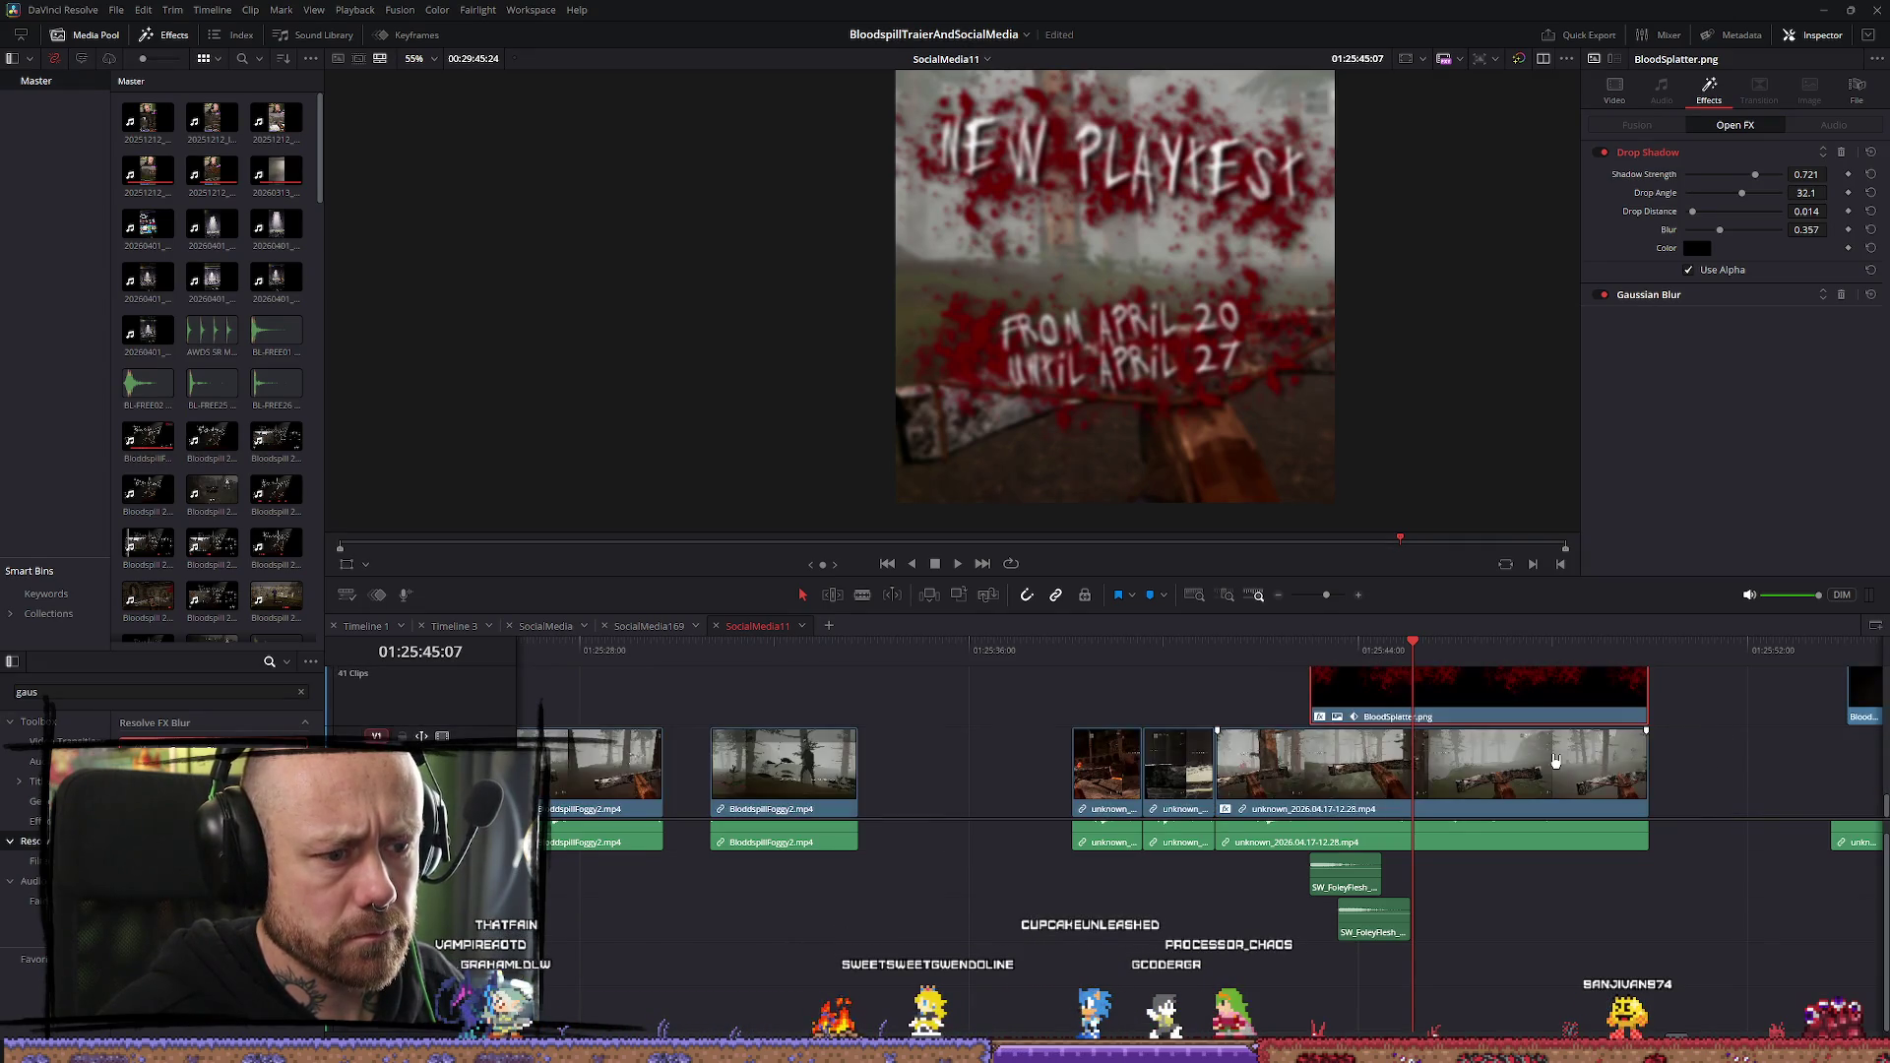
click(1534, 774)
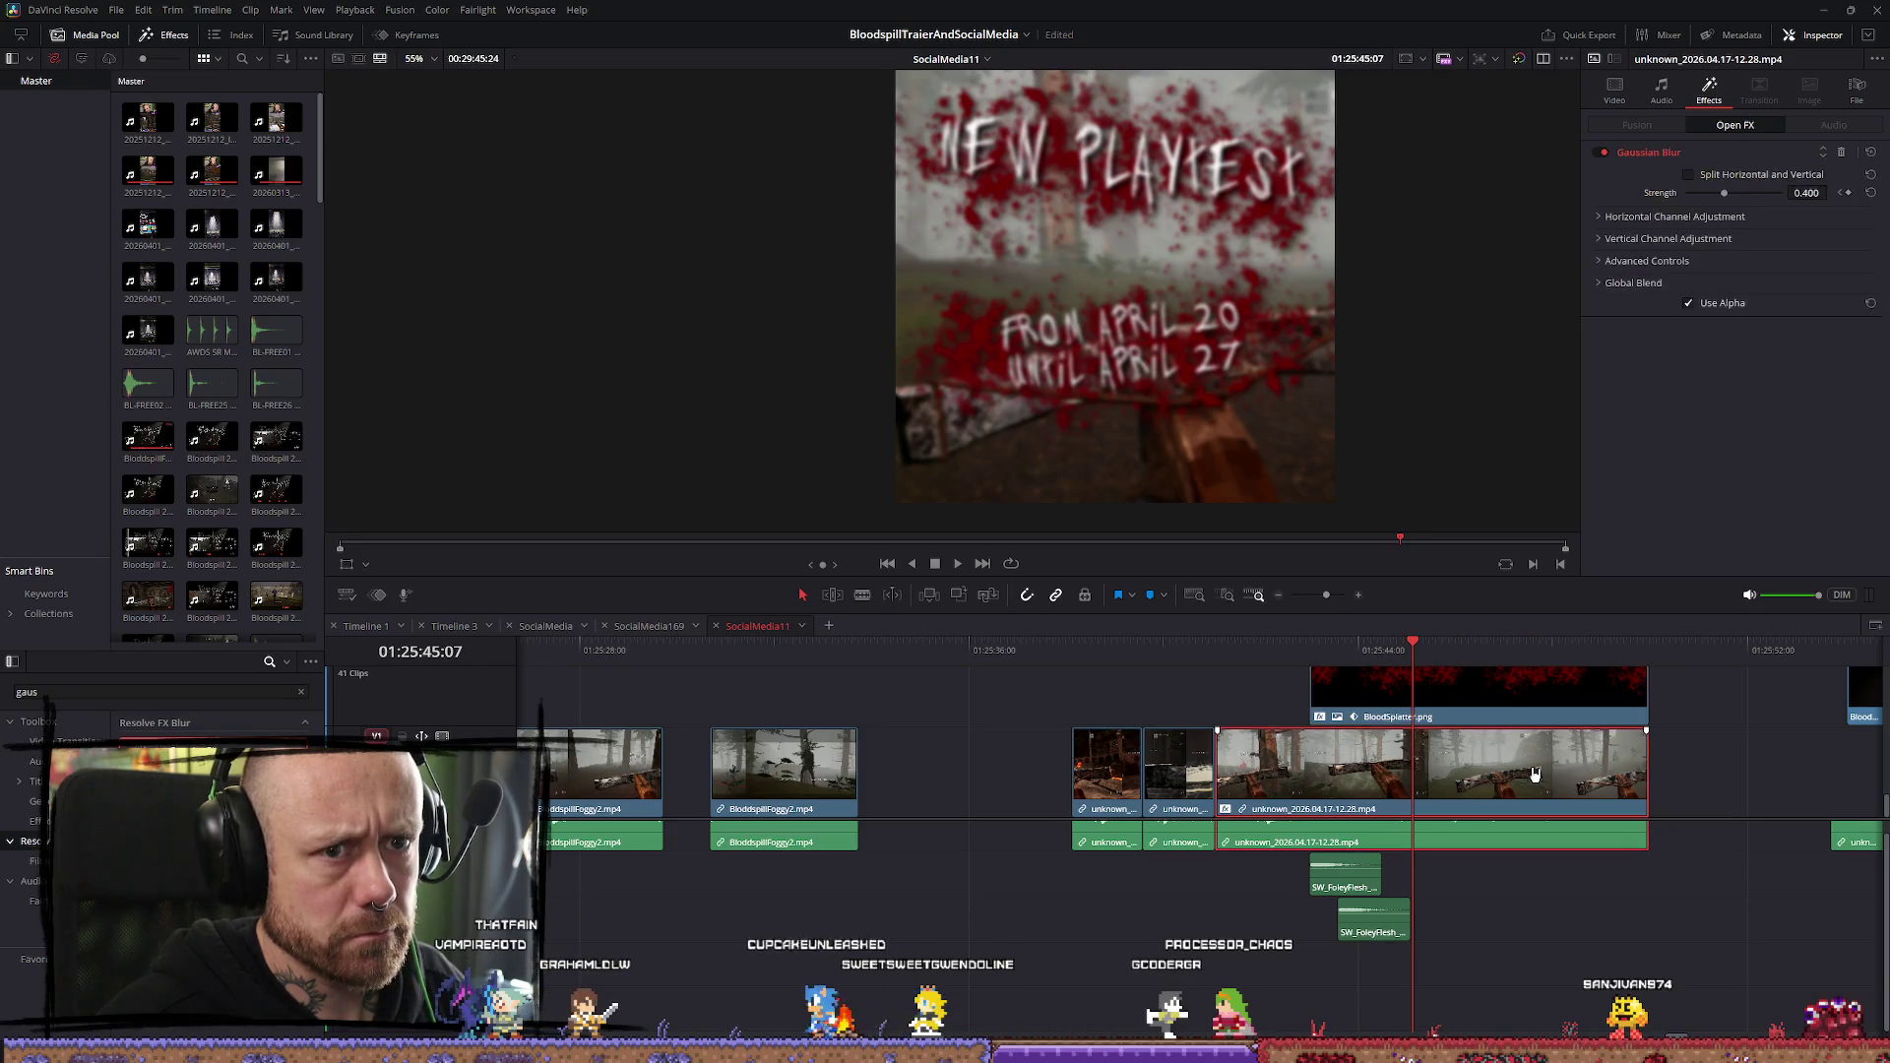
Set Playback > Timeline Playback Resolution to Full
click(356, 10)
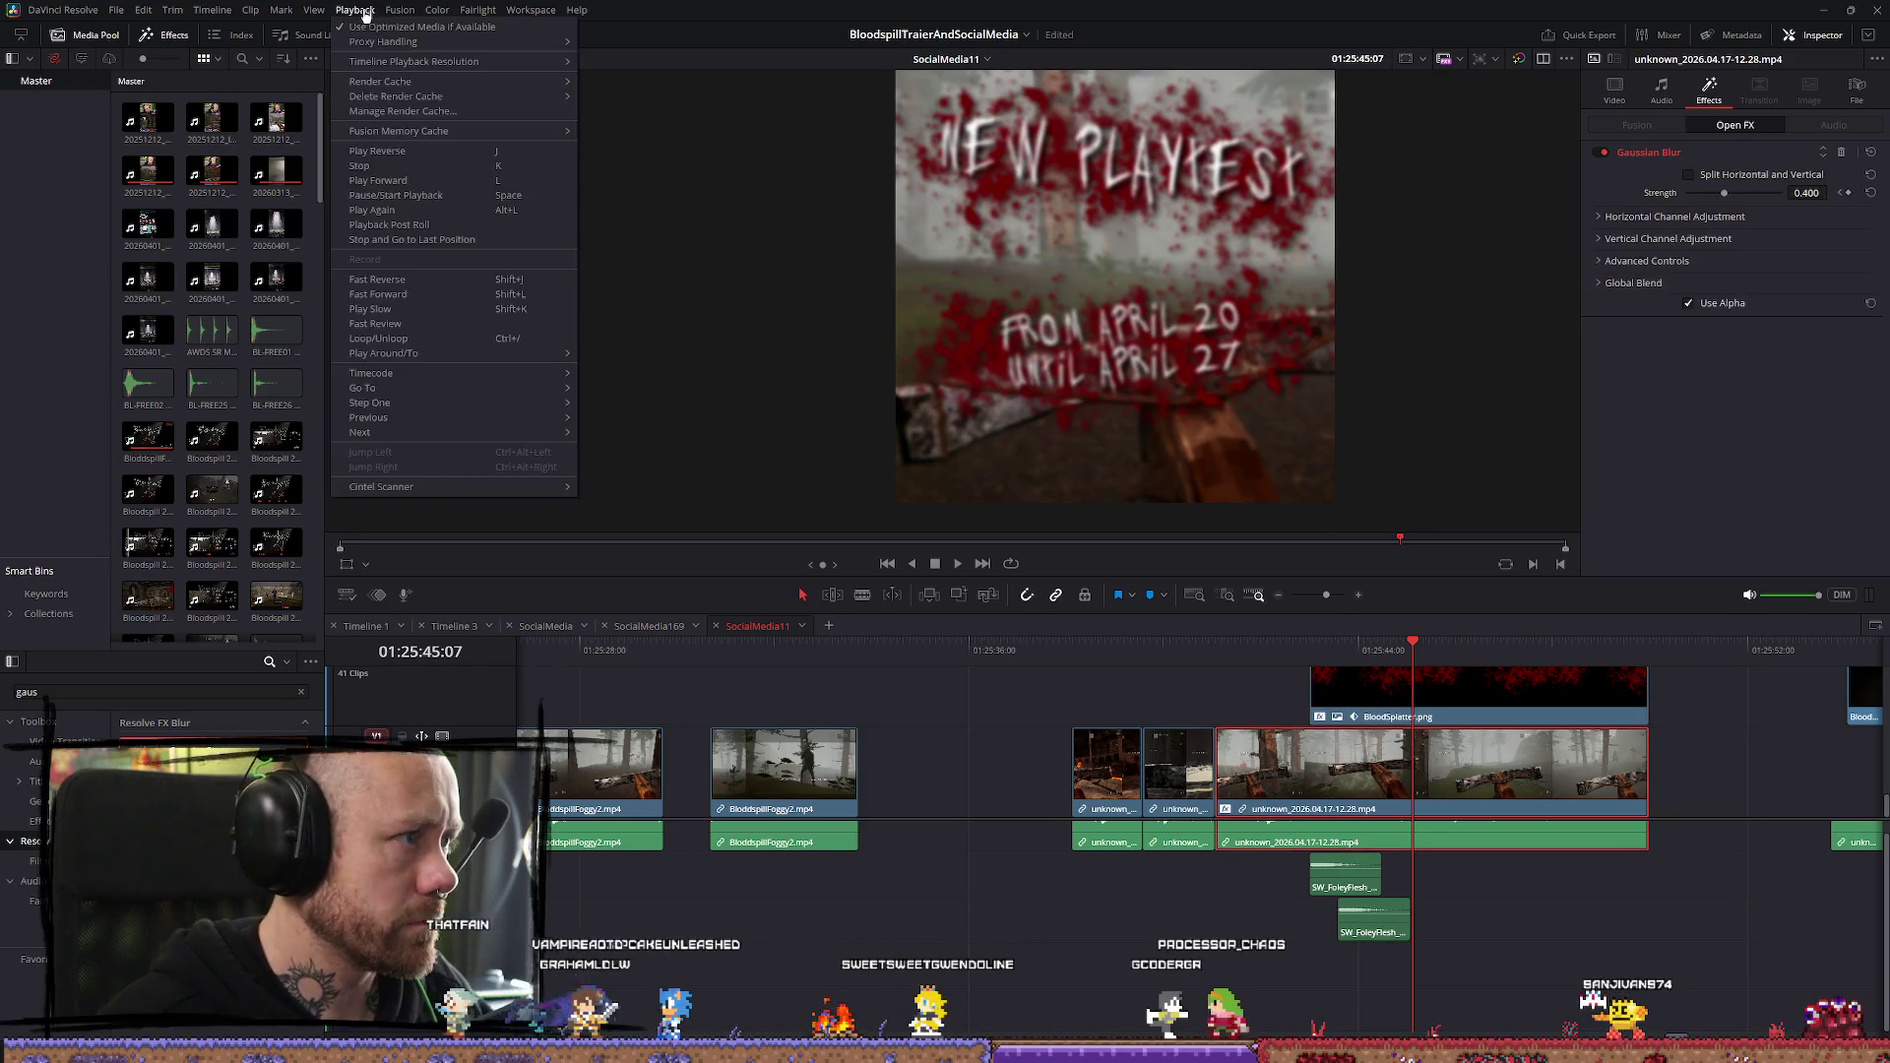
mouse_move(429, 65)
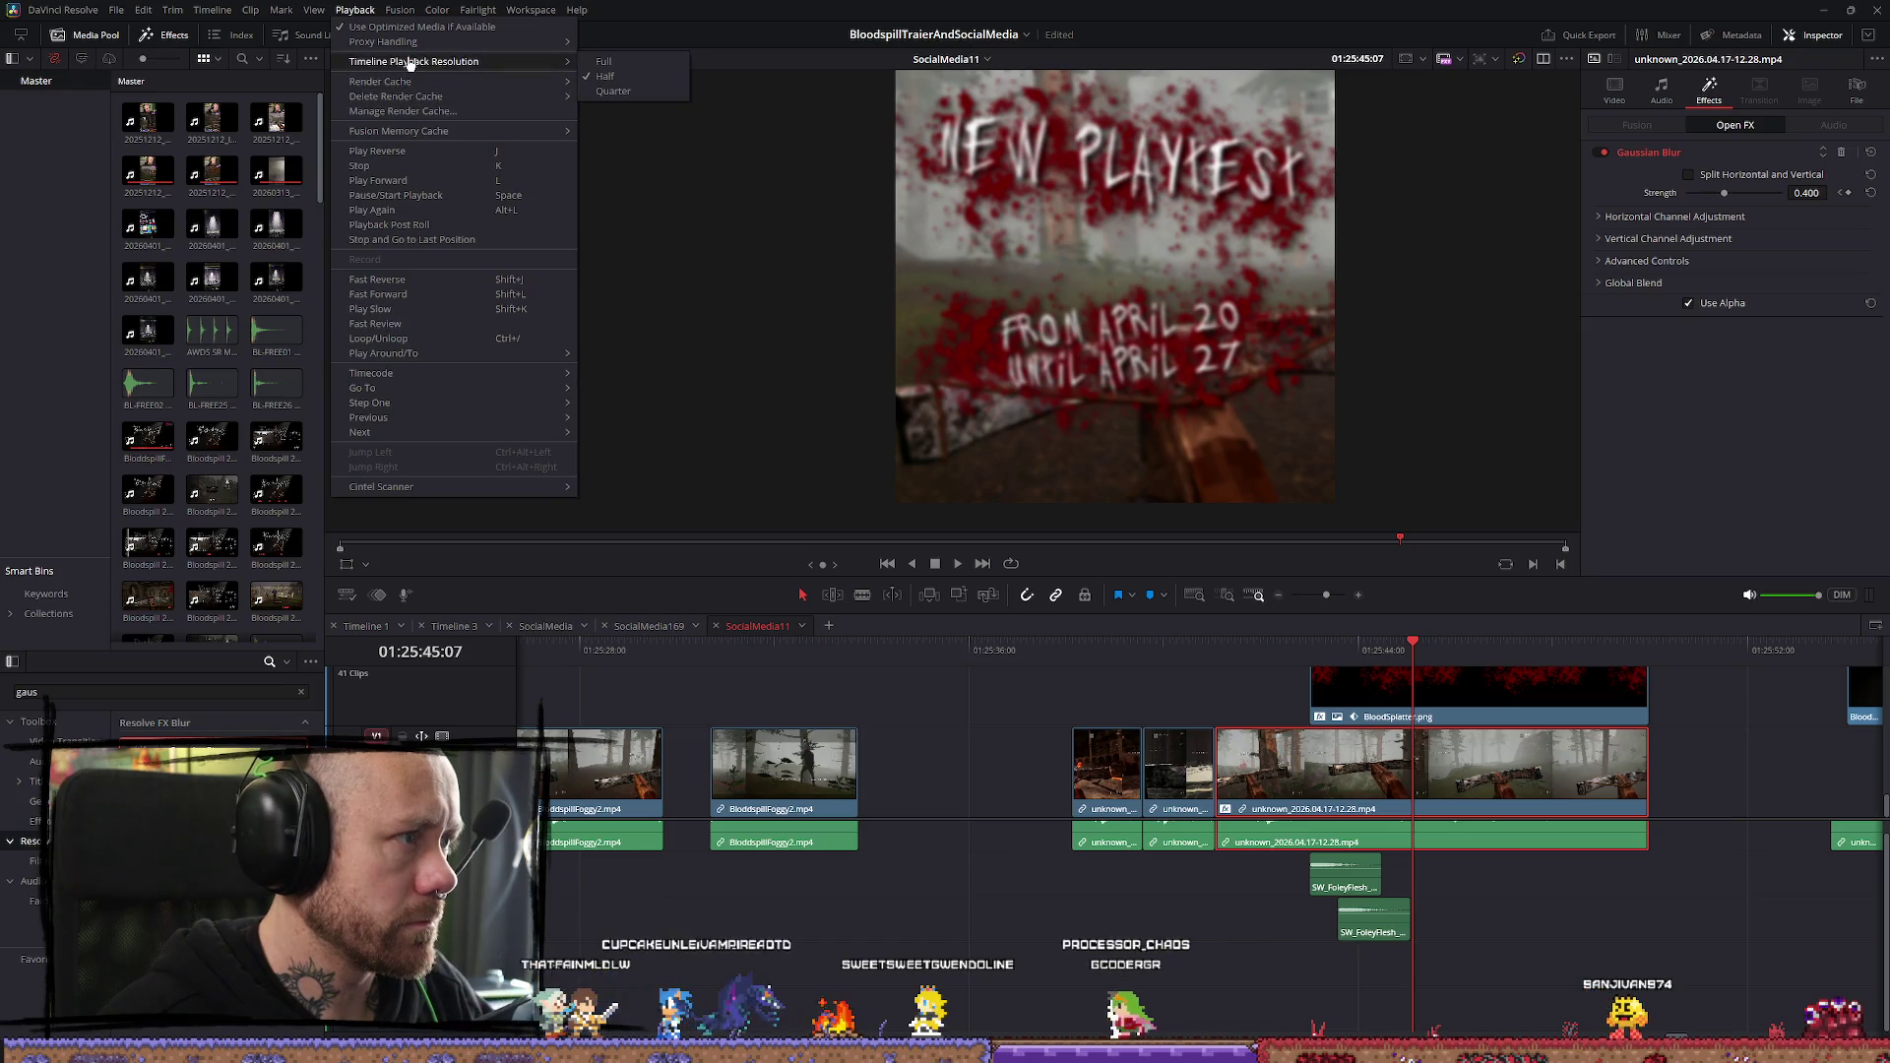
click(626, 65)
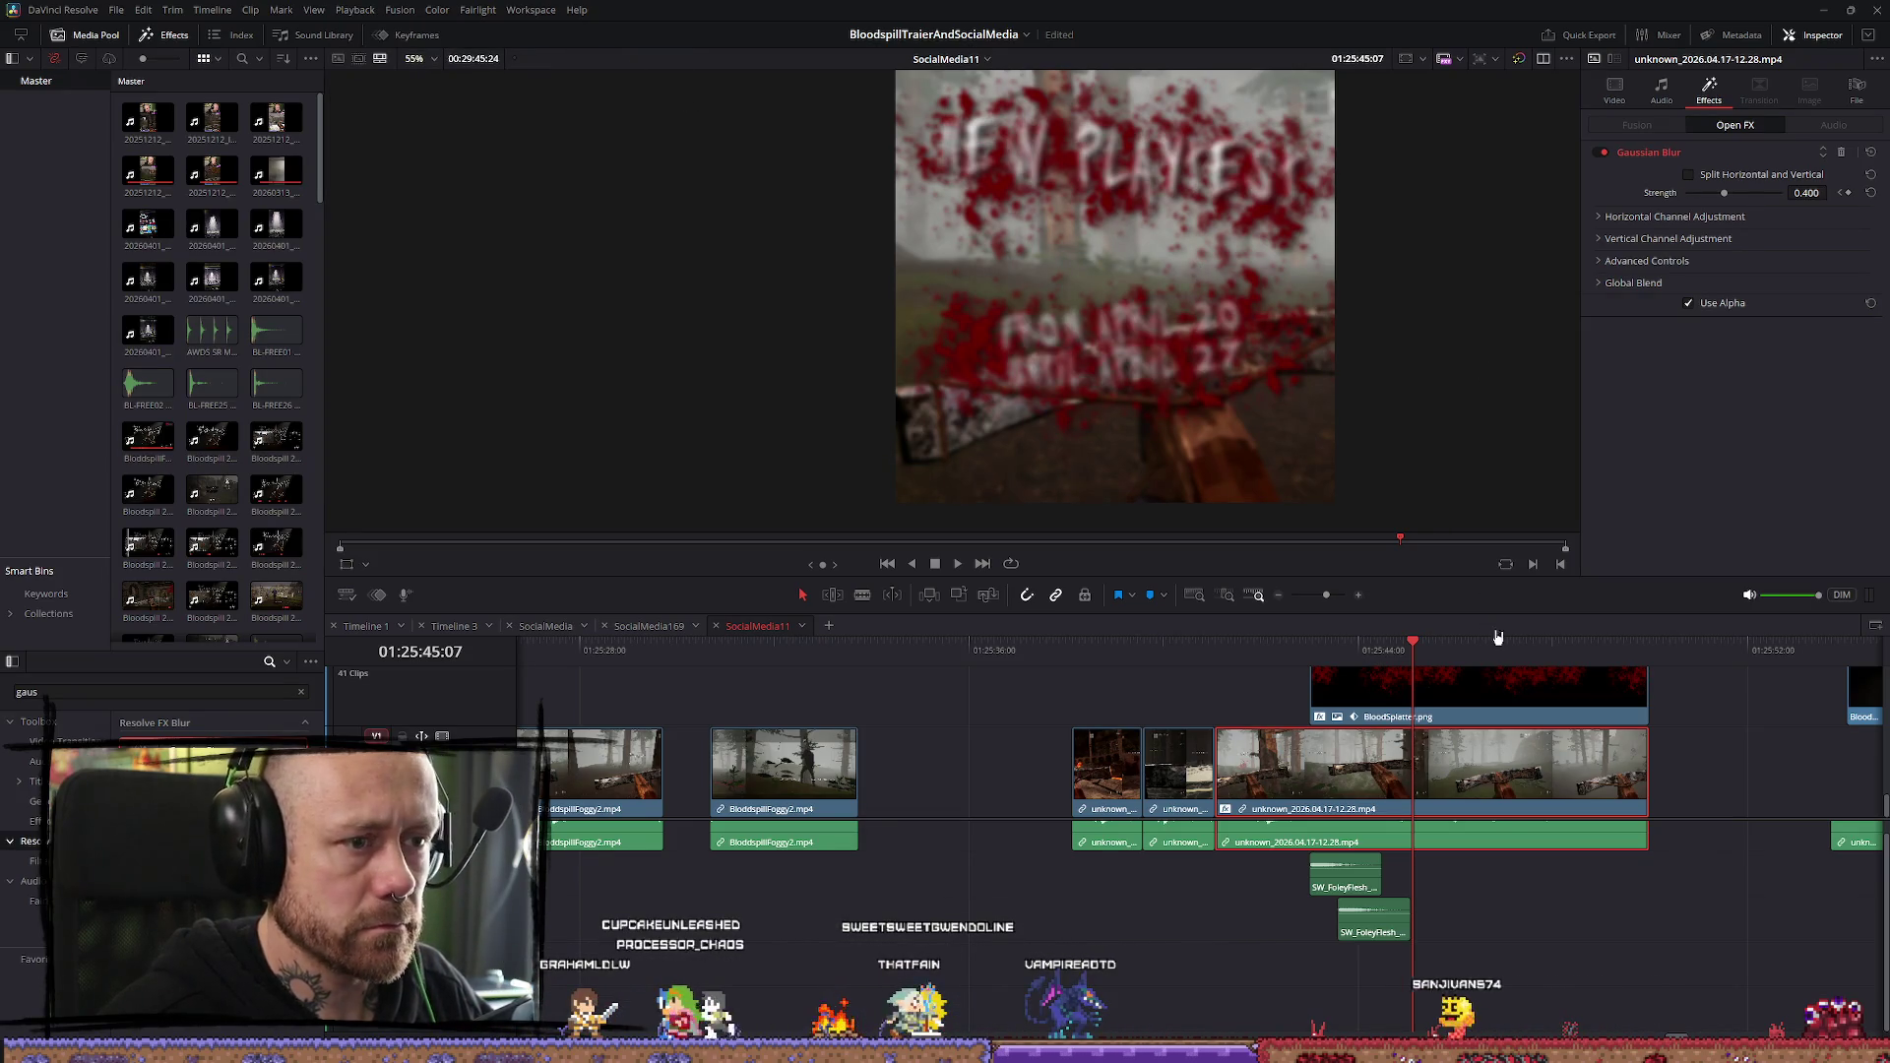
Delete the Gaussian Blur from the BloodSplatter.png clip and the Text+ title
click(1567, 709)
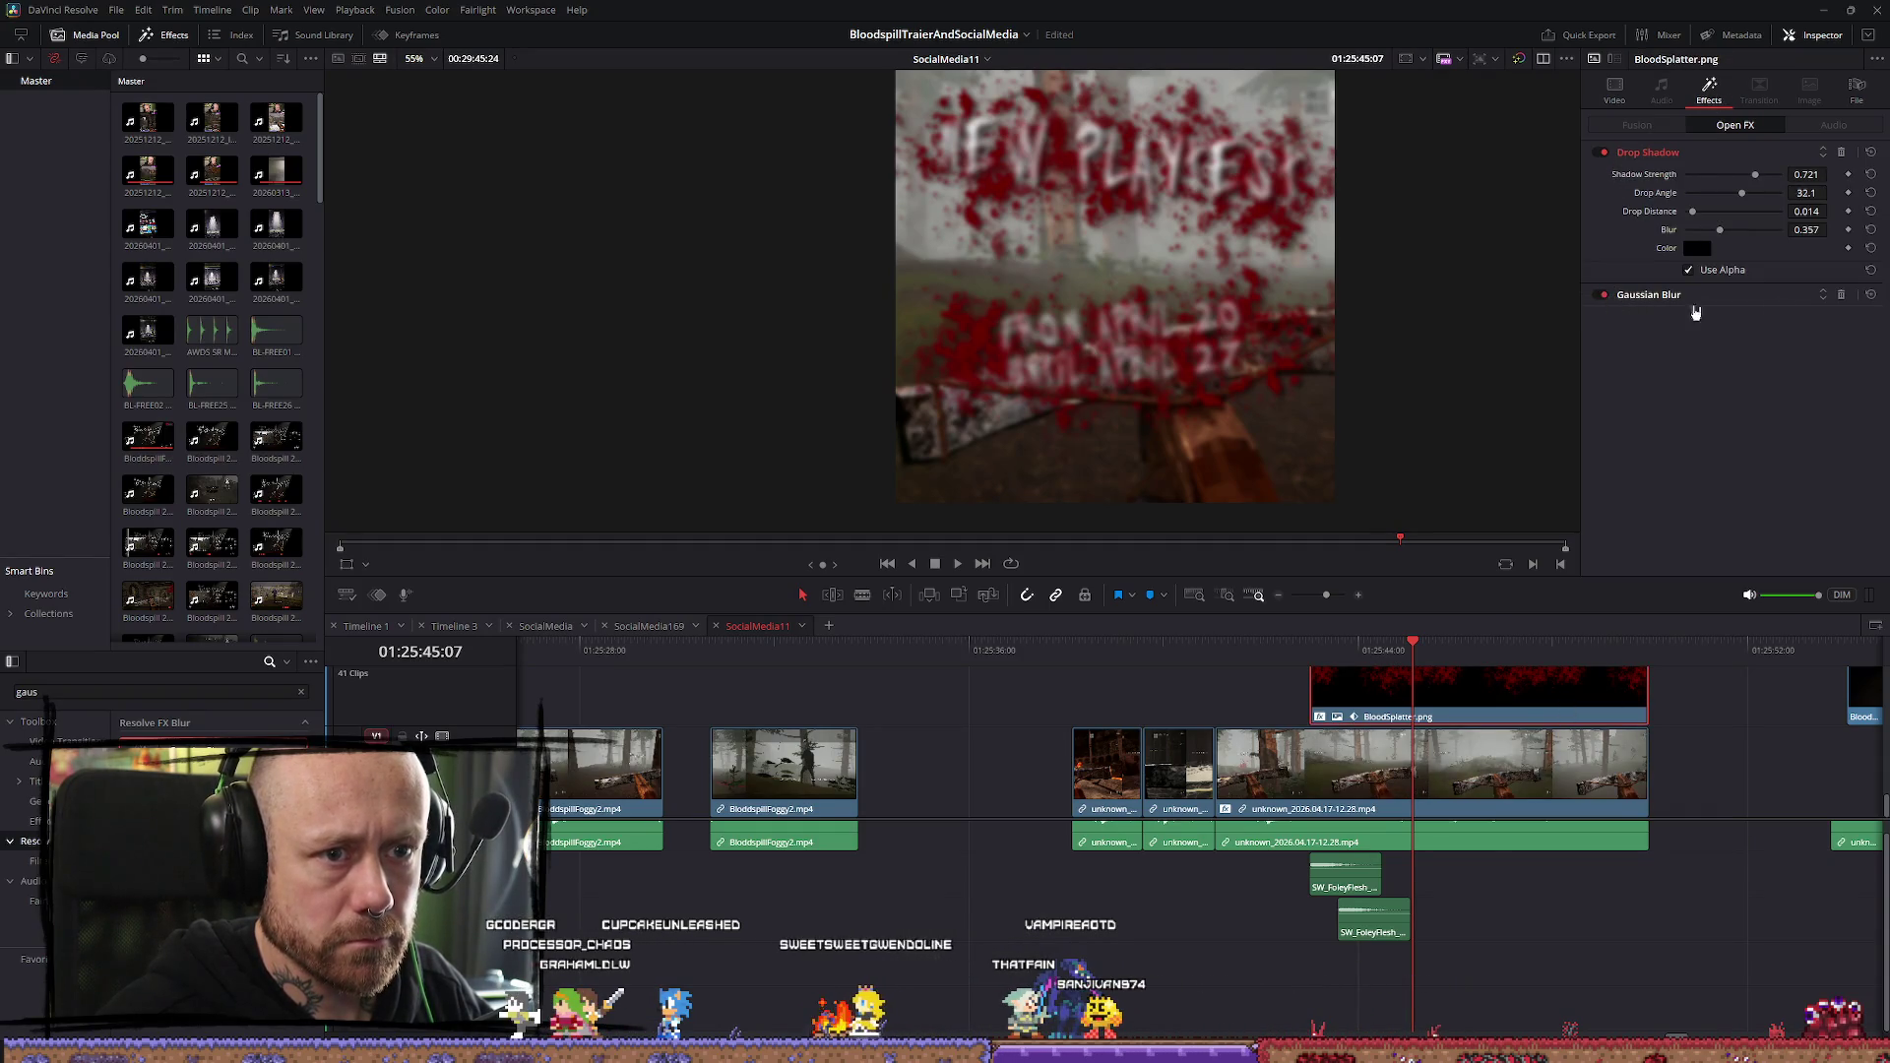
click(1842, 297)
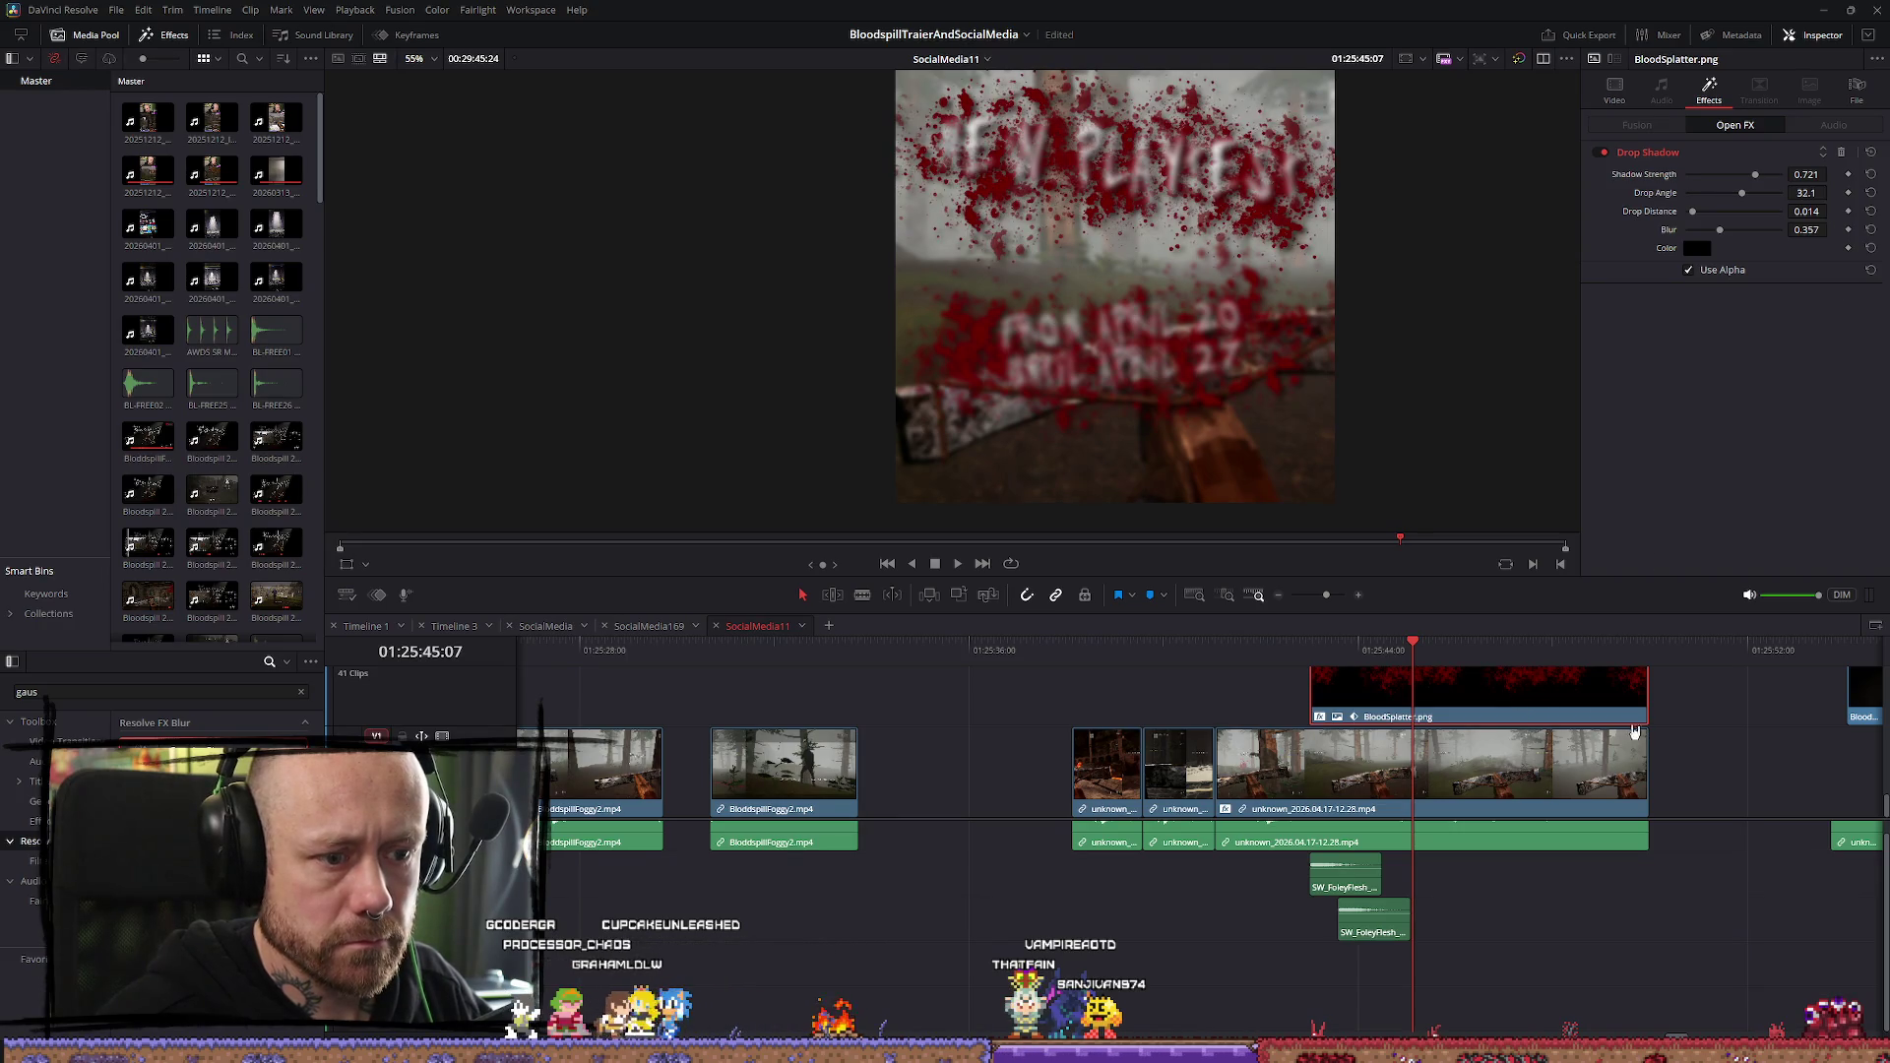
scroll(1633, 730, up, 2)
click(1566, 722)
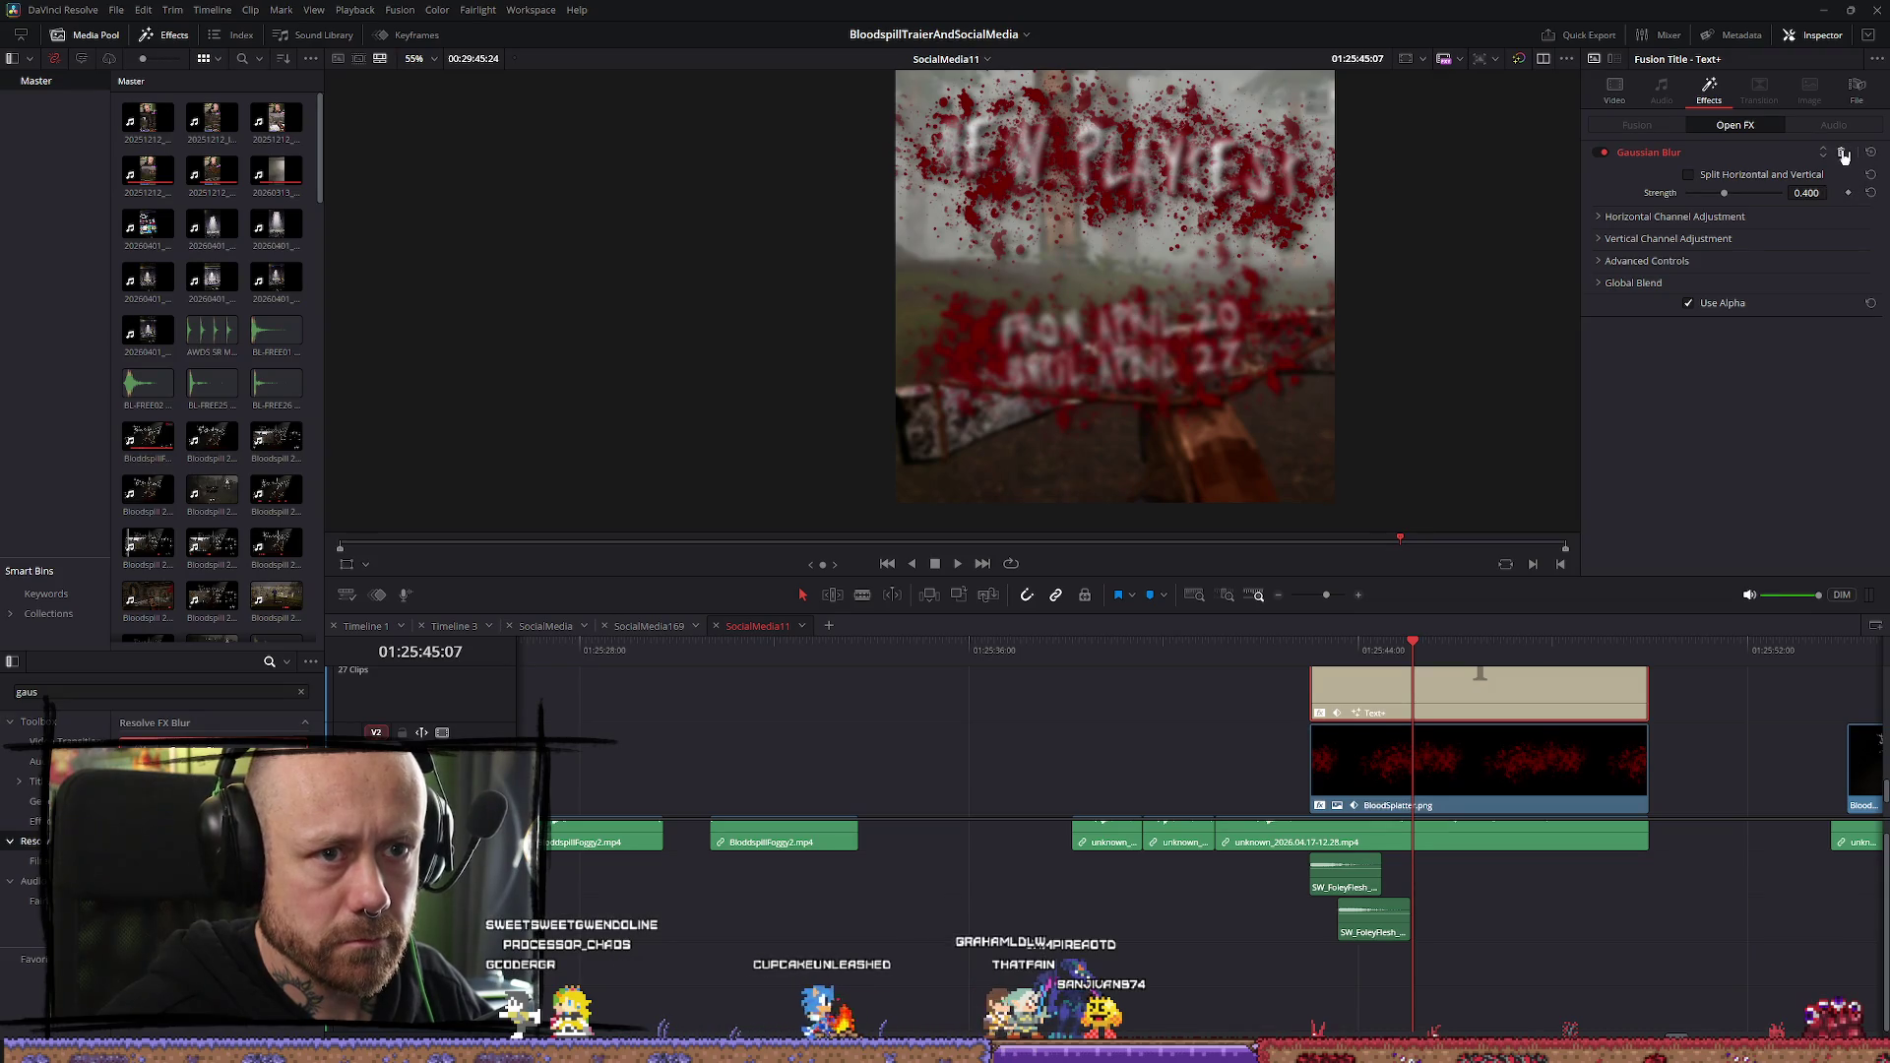
click(1843, 156)
scroll(1537, 703, up, 2)
Move the Text+ title up to track V4 above the splatter and delete its remaining blur
click(1605, 707)
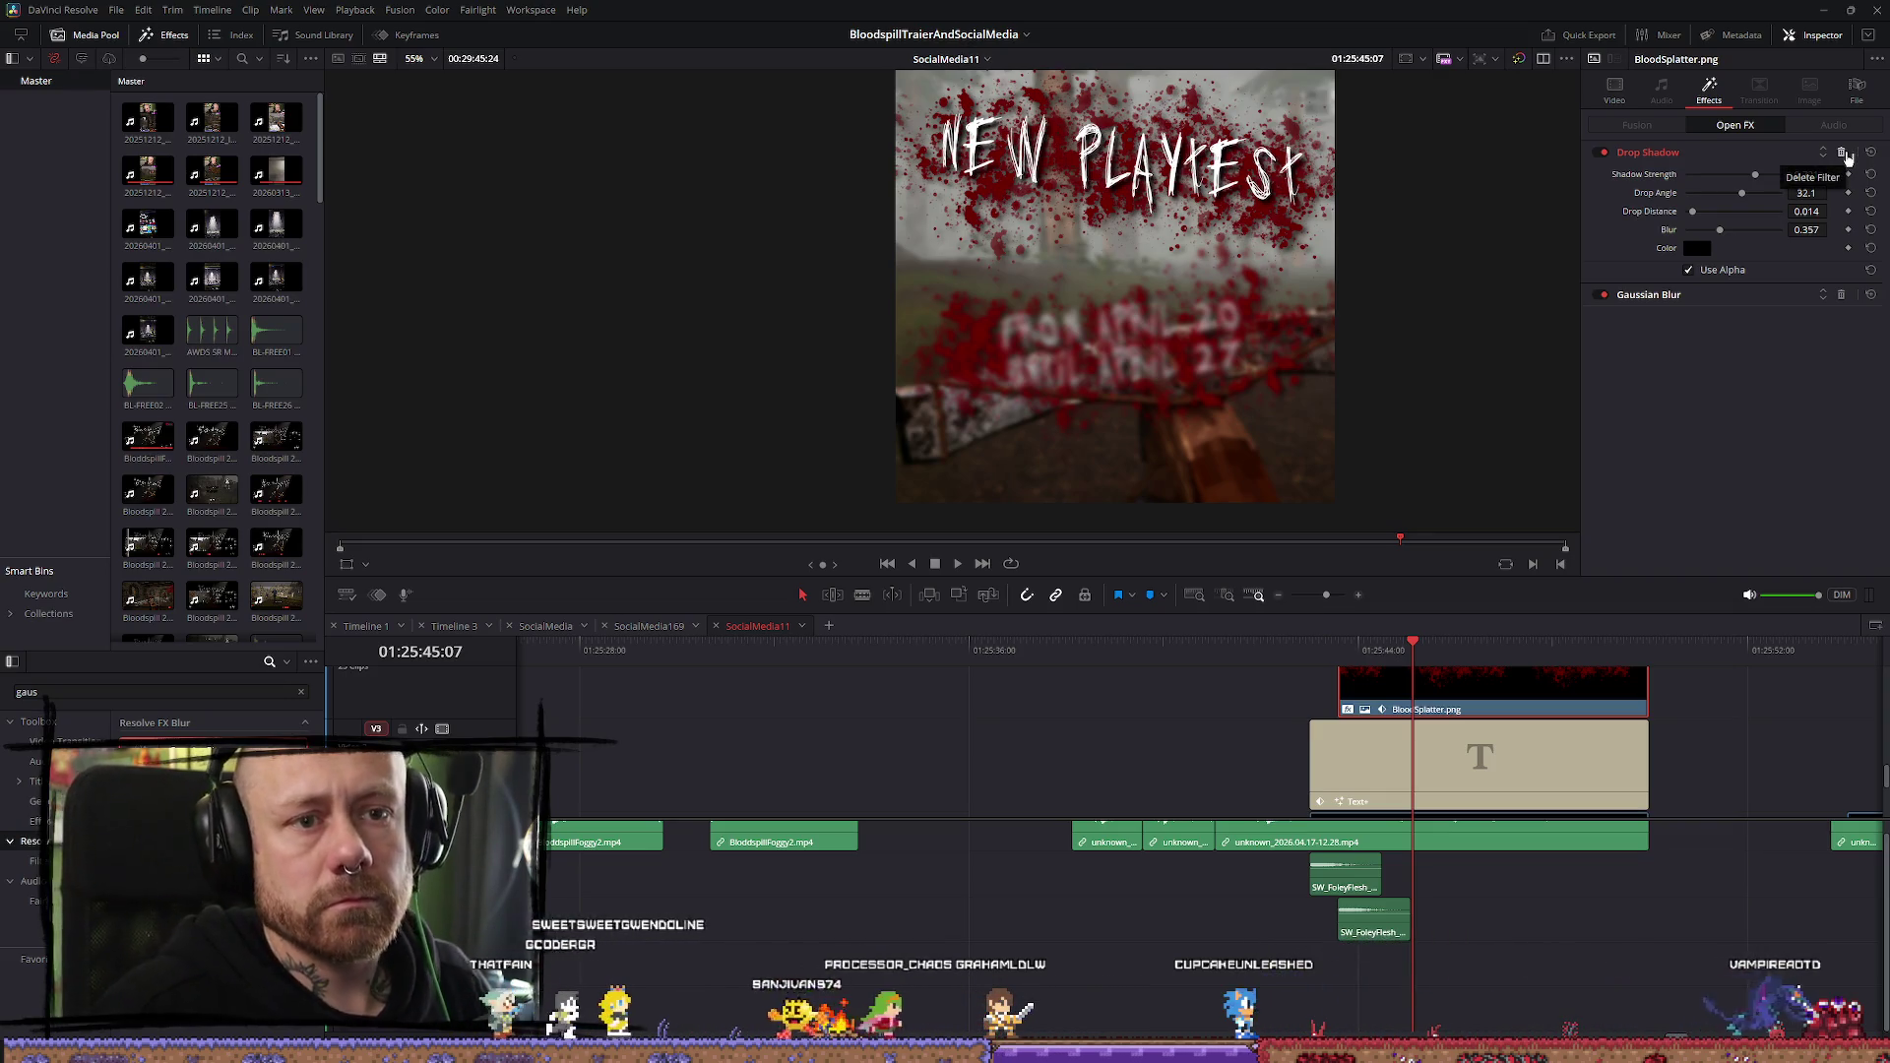
drag(1555, 768, 1555, 694)
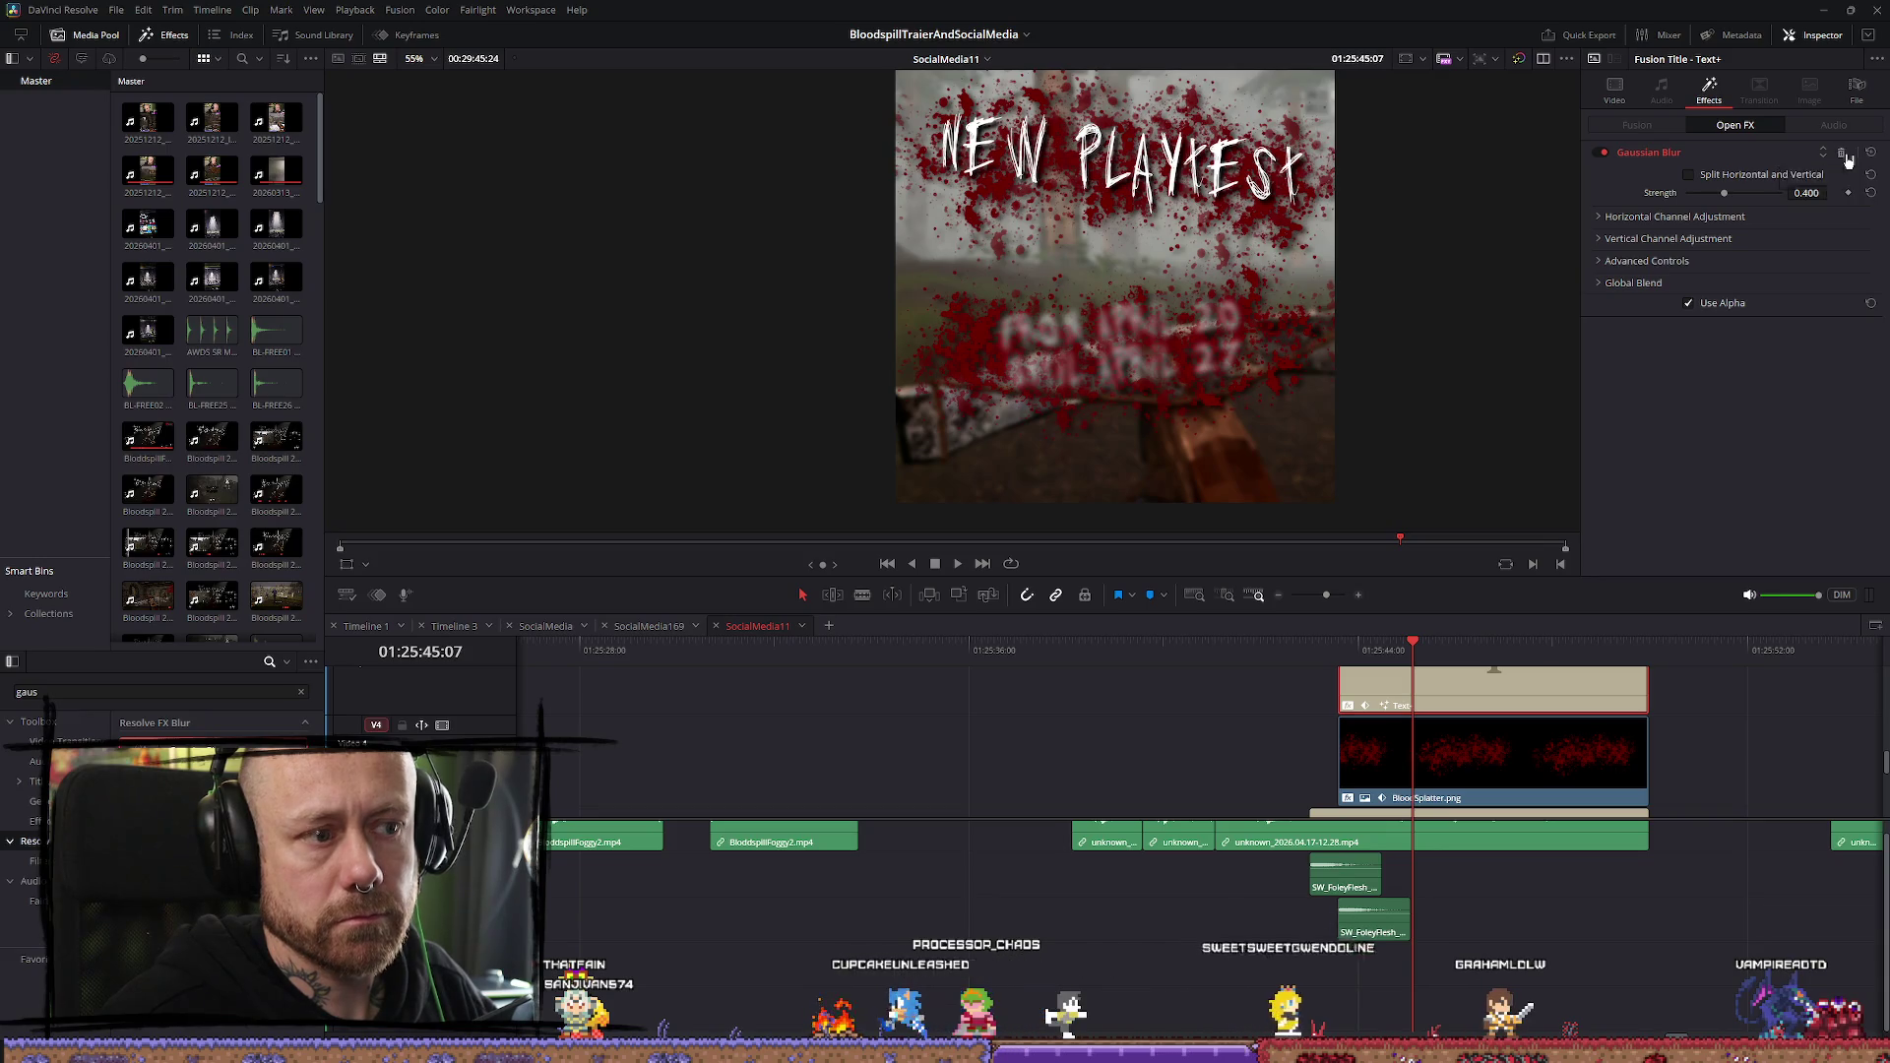
click(1844, 155)
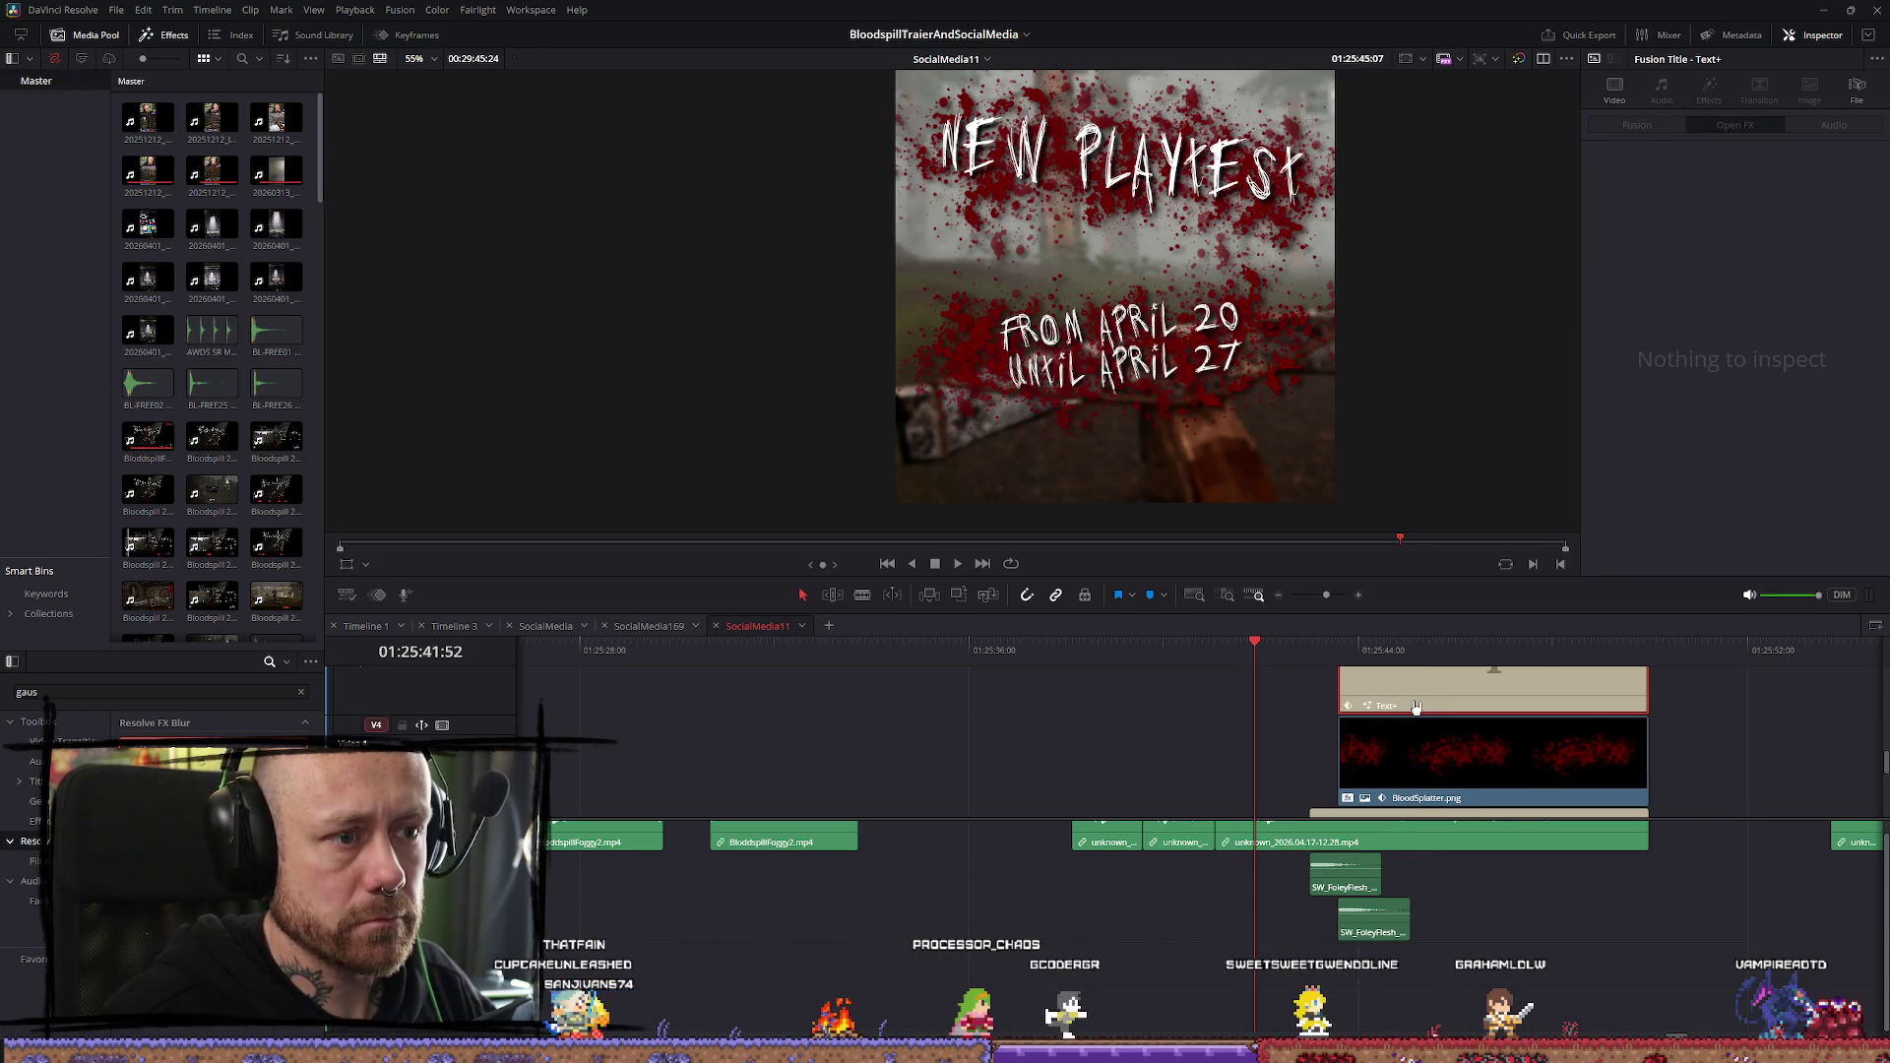
Play back the edit to check the now-sharp title
key(space)
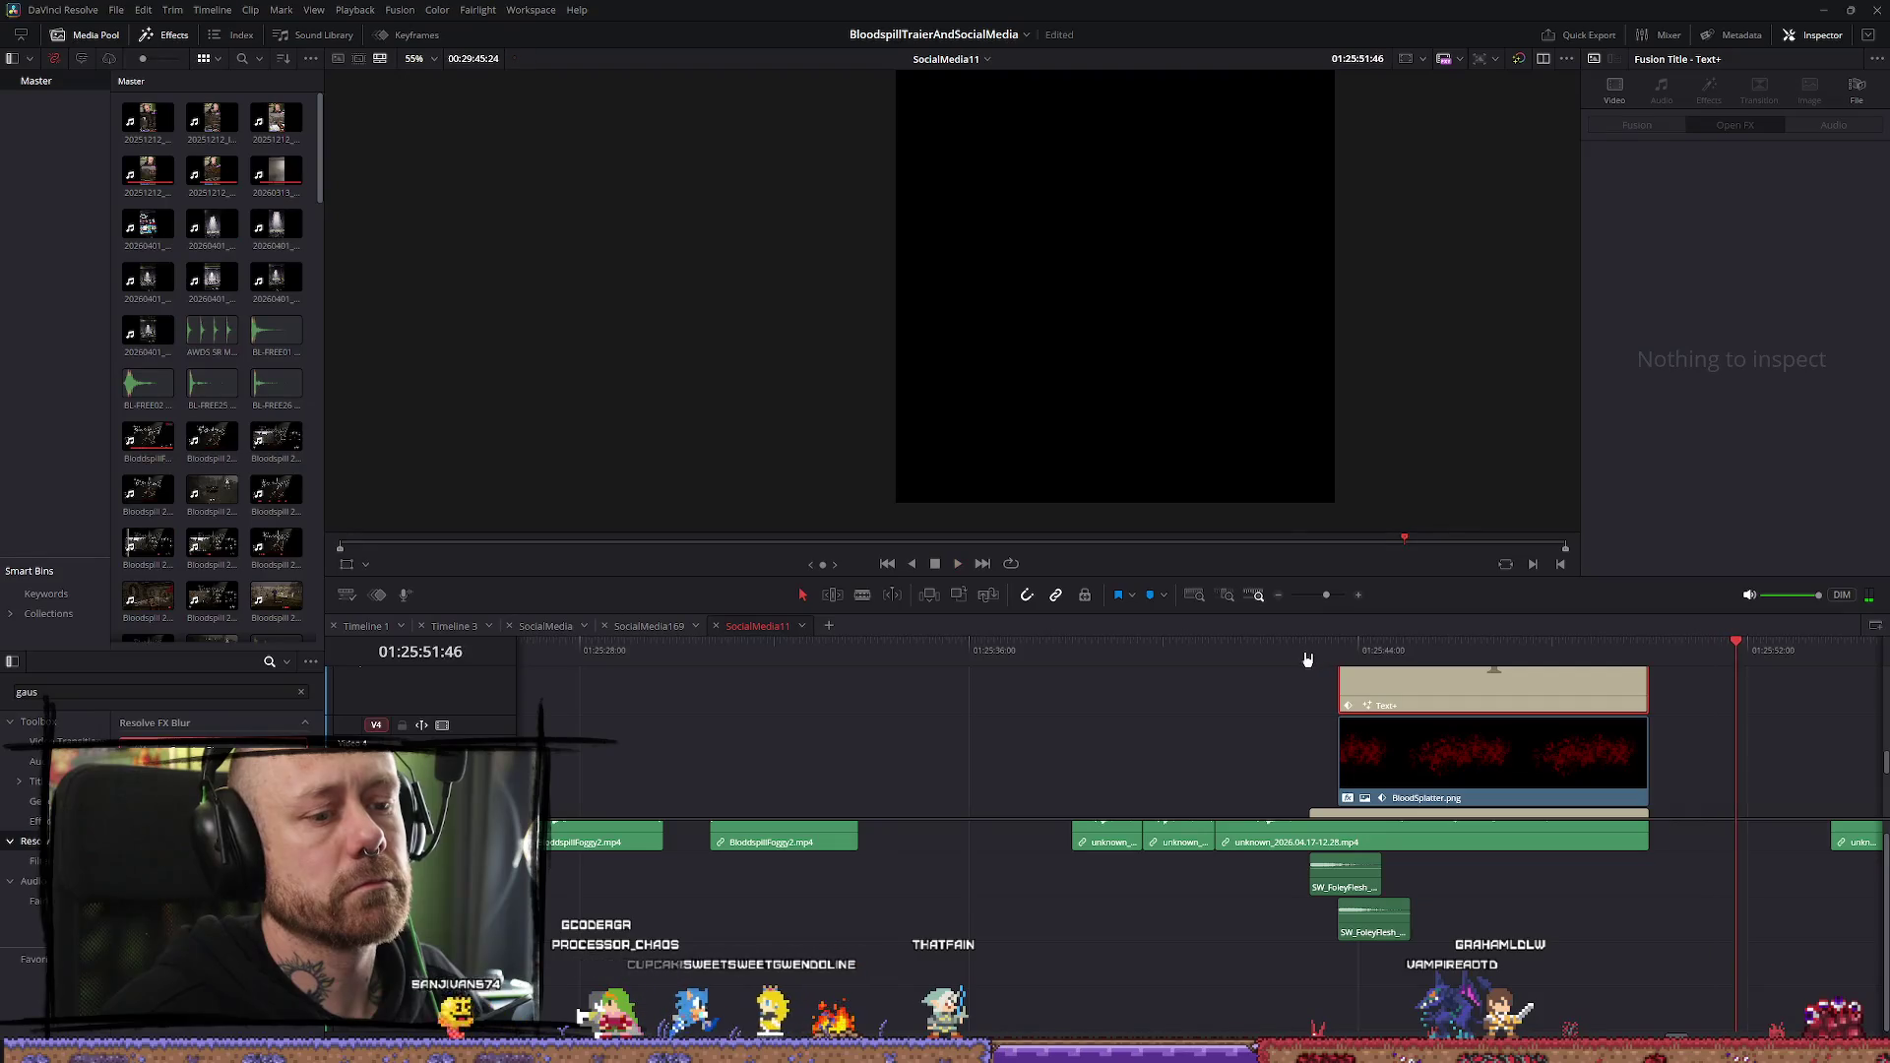
scroll(669, 793, down, 2)
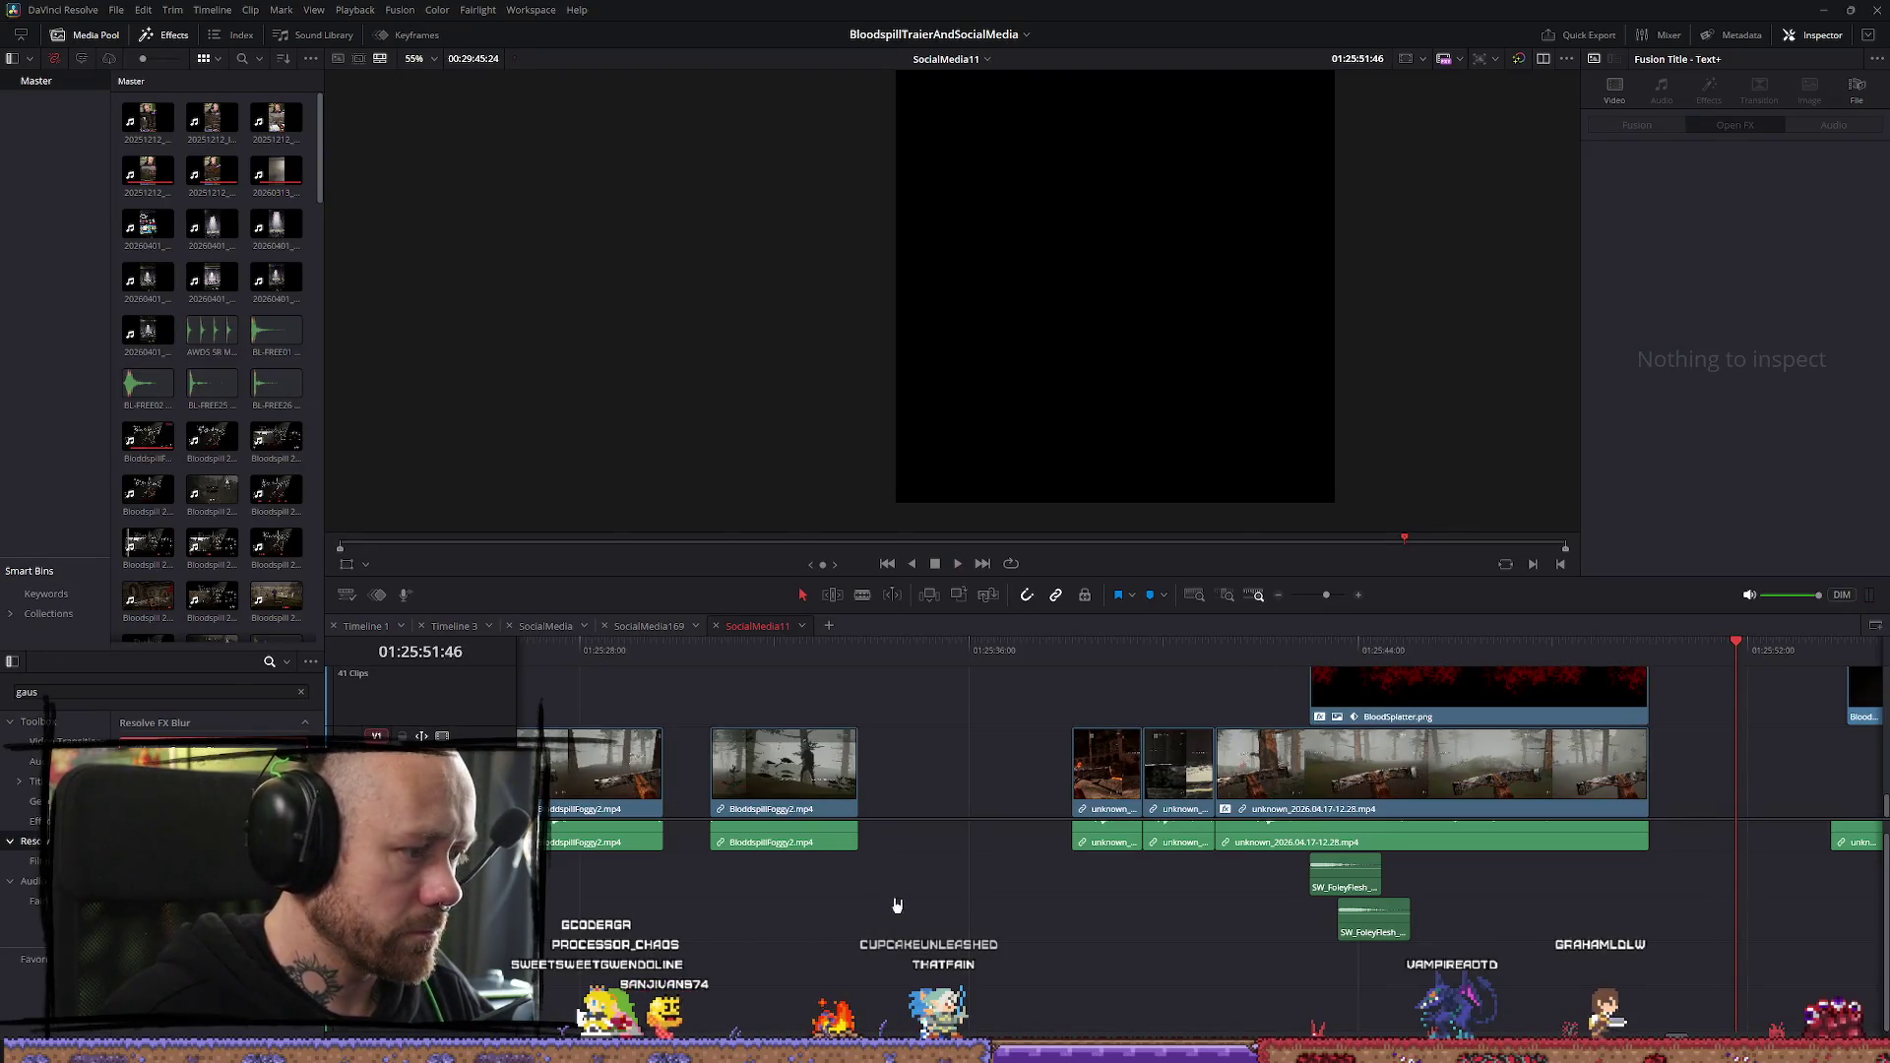
scroll(896, 905, down, 8)
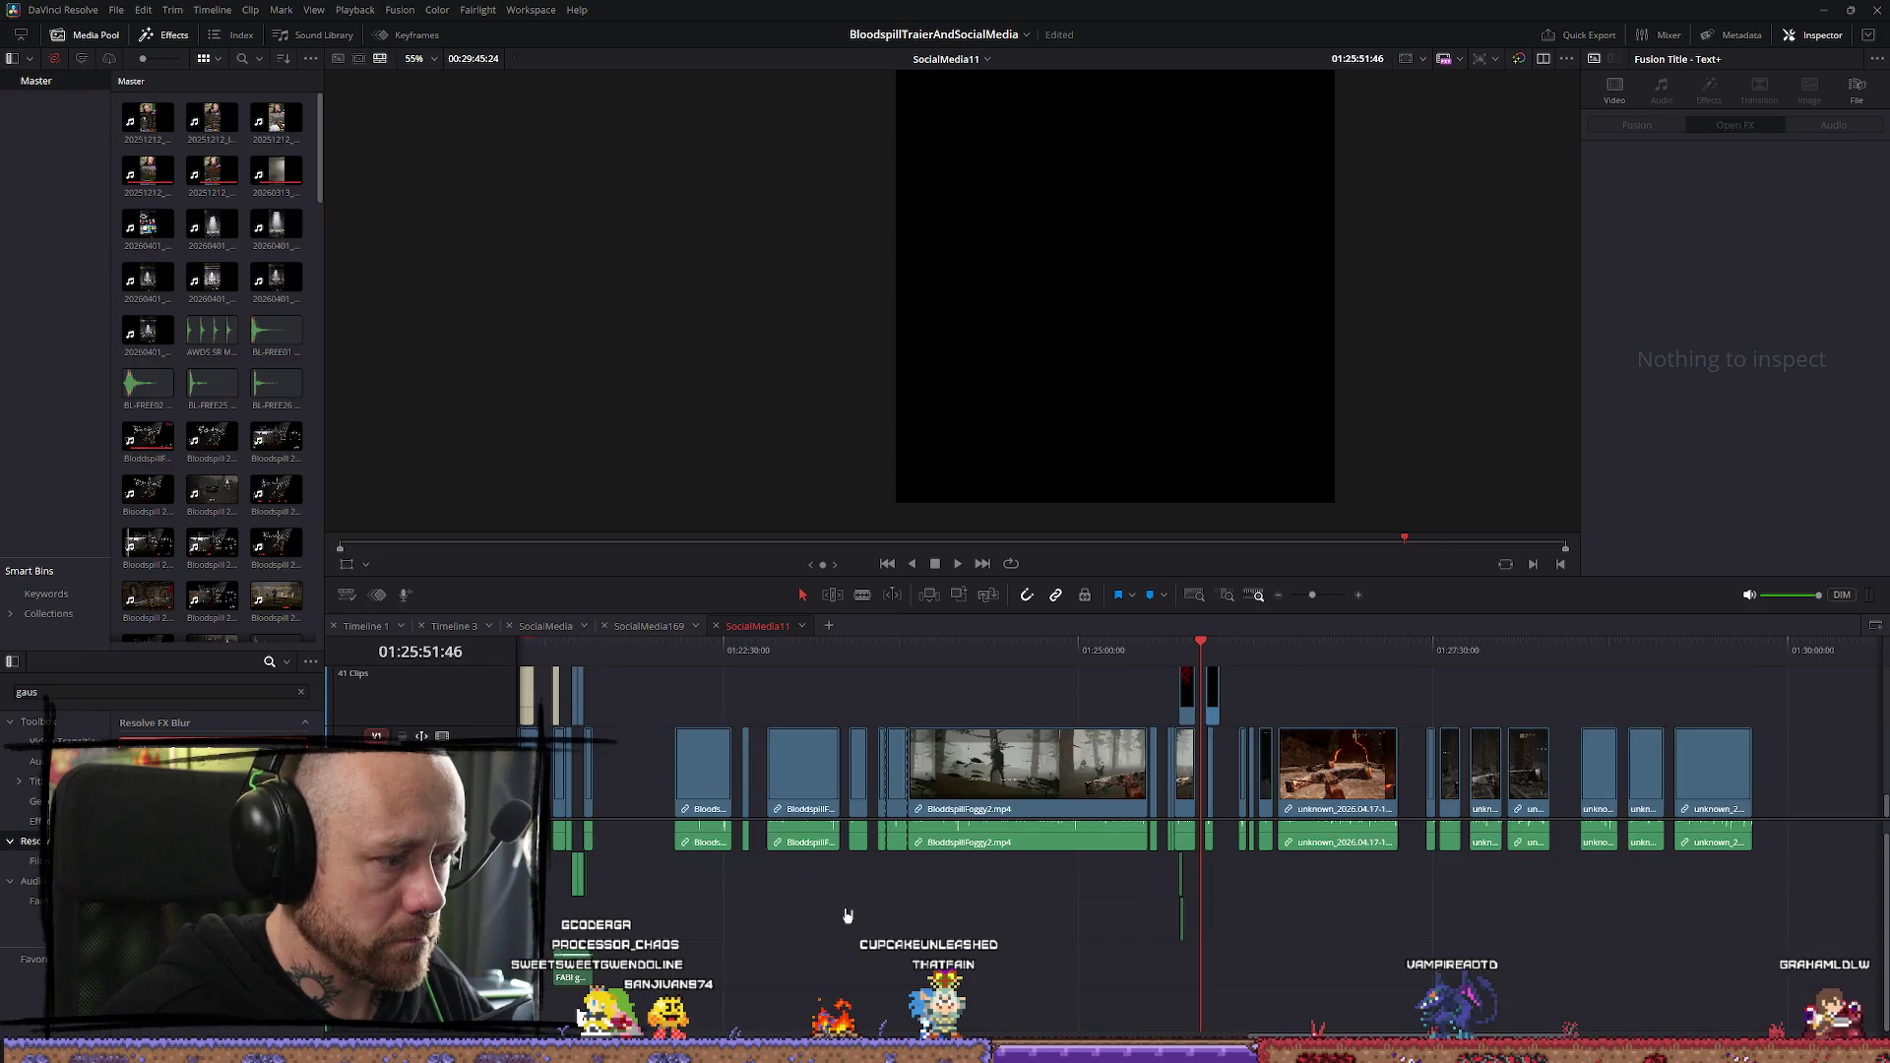
scroll(847, 916, down, 2)
Slide the FABI geschrammel1.mp3 music clip later, toward playhead 01:25:41:04, and listen
click(613, 978)
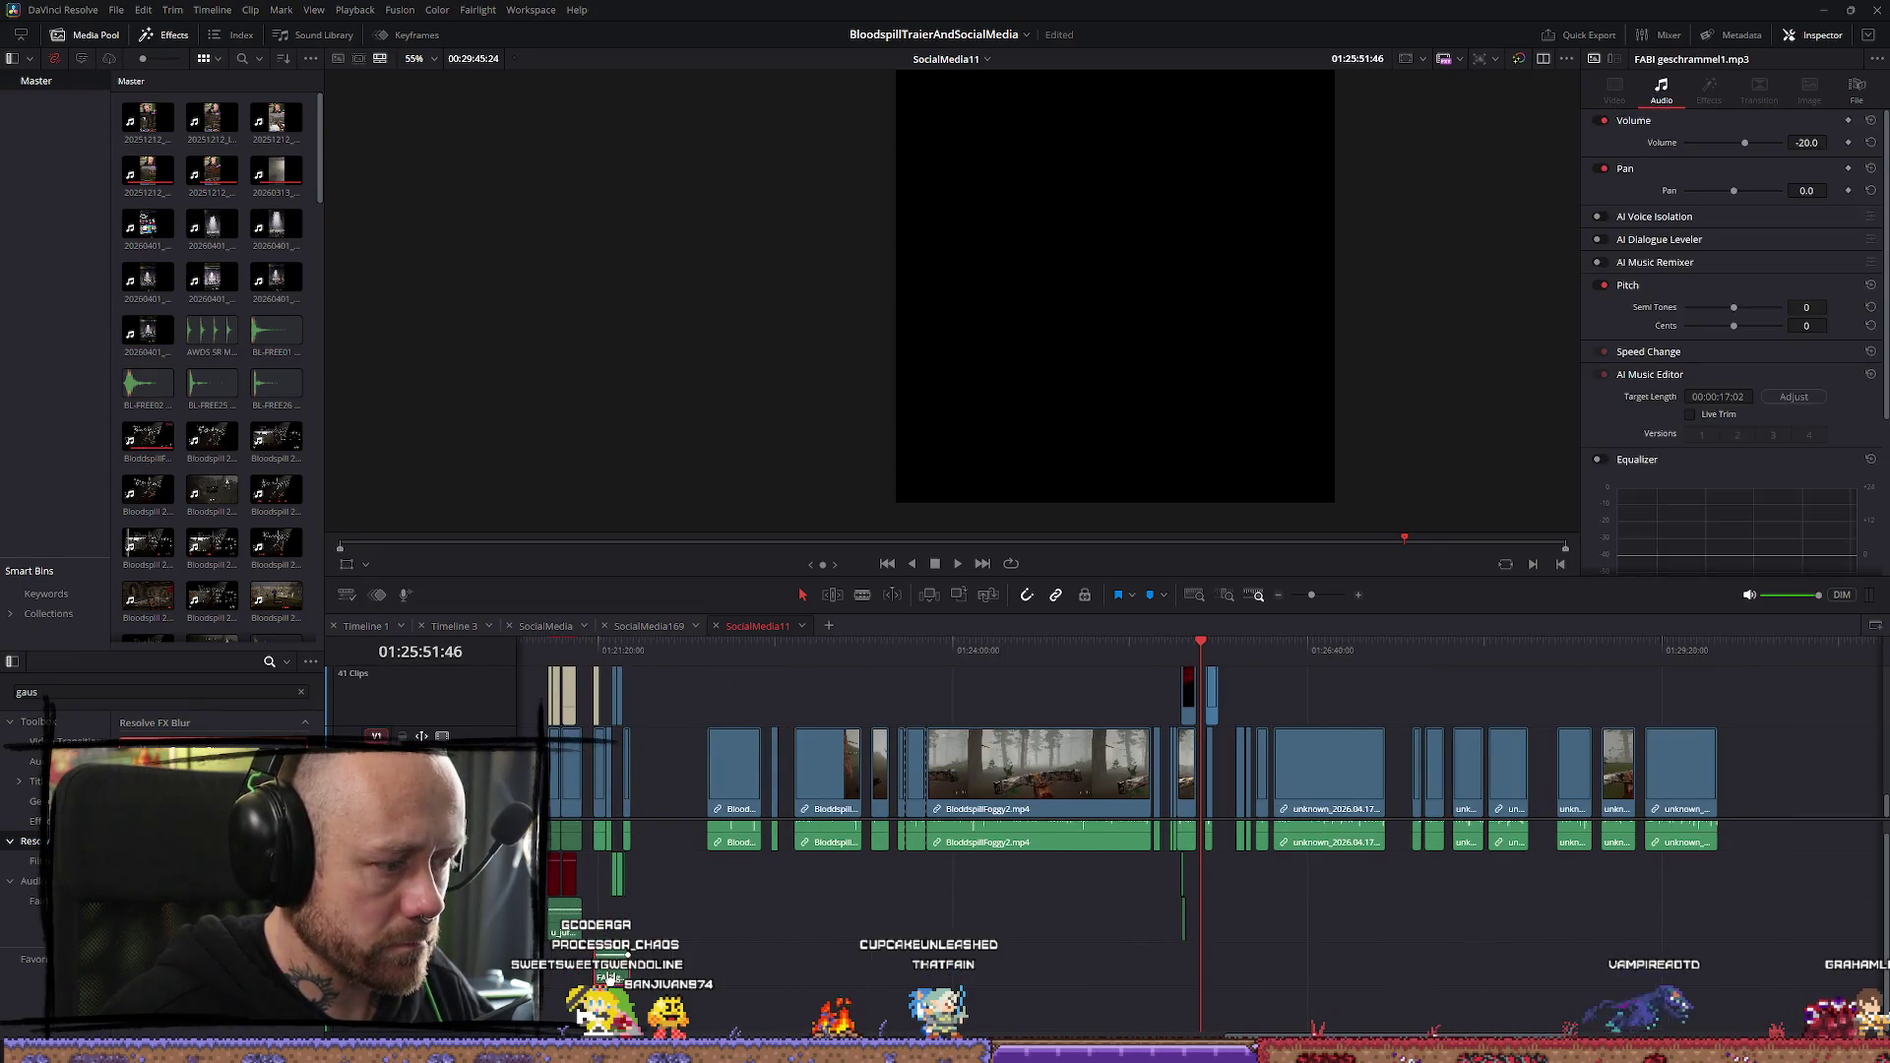
drag(1082, 942, 1137, 977)
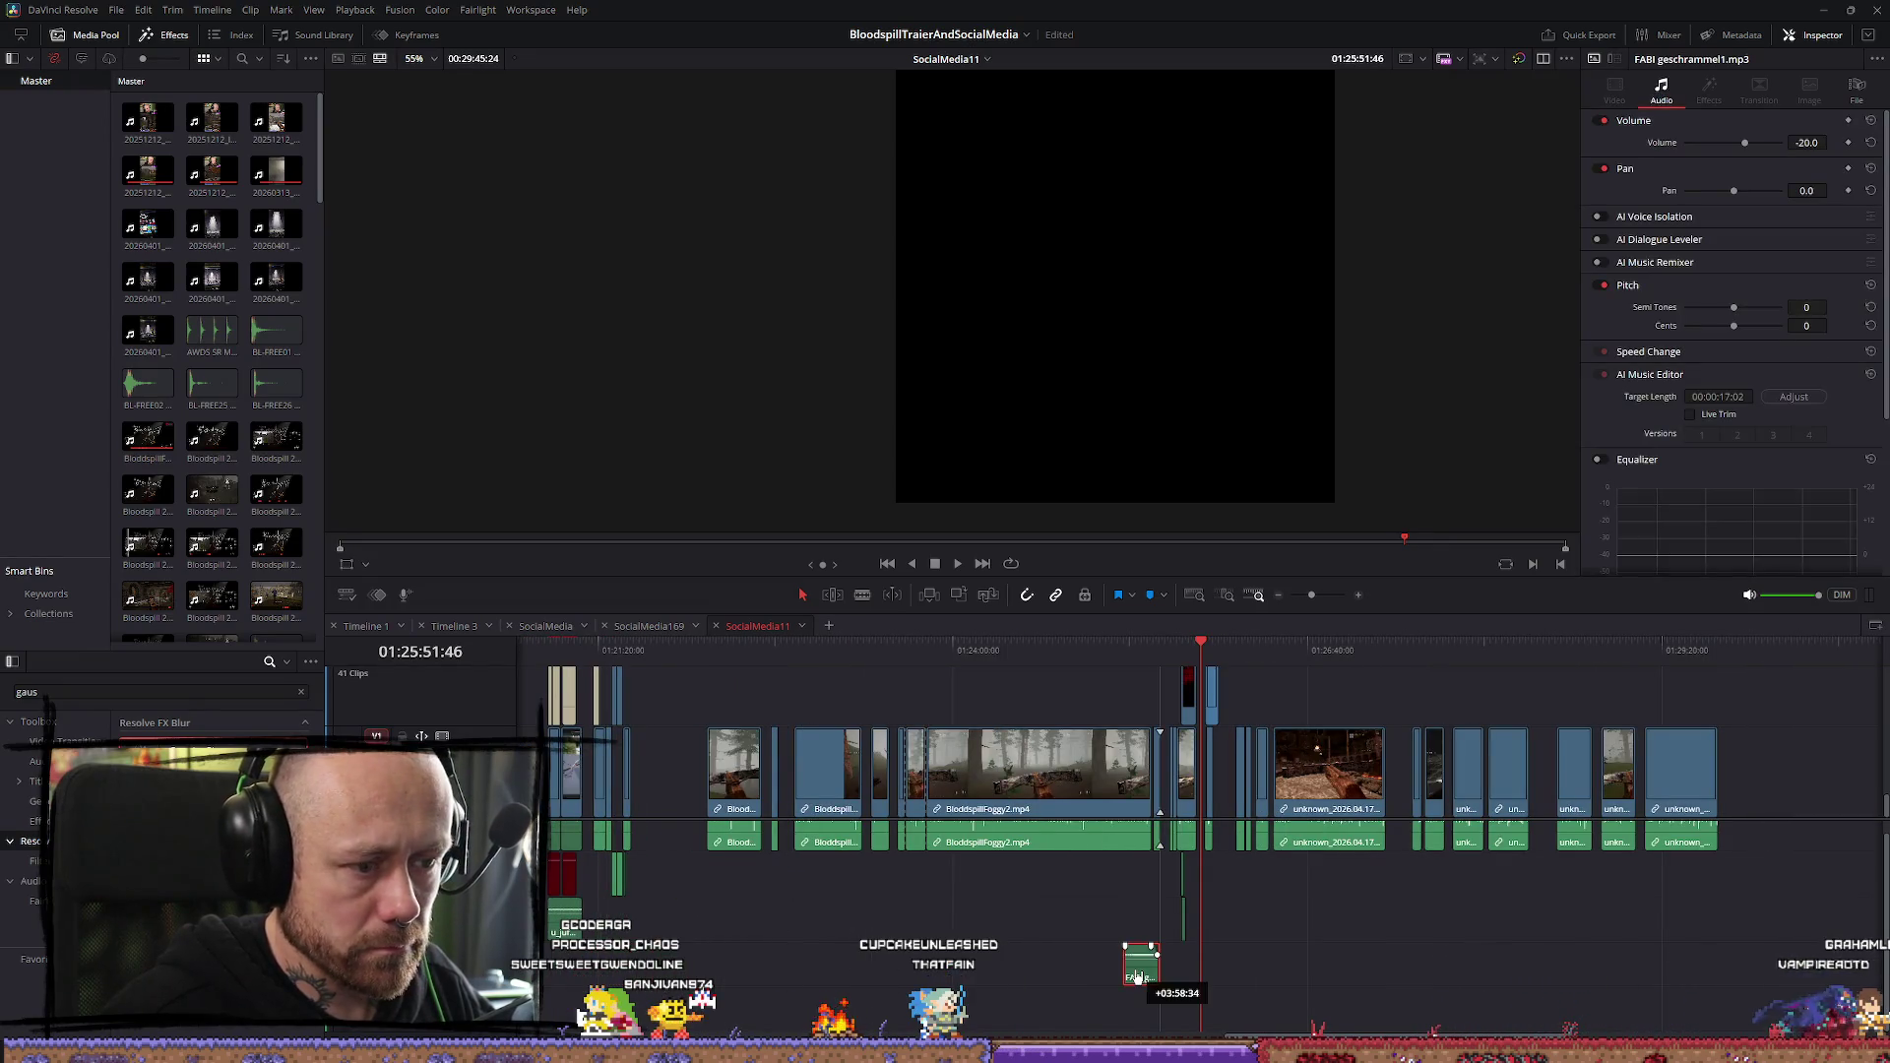
scroll(1179, 654, up, 5)
click(1201, 662)
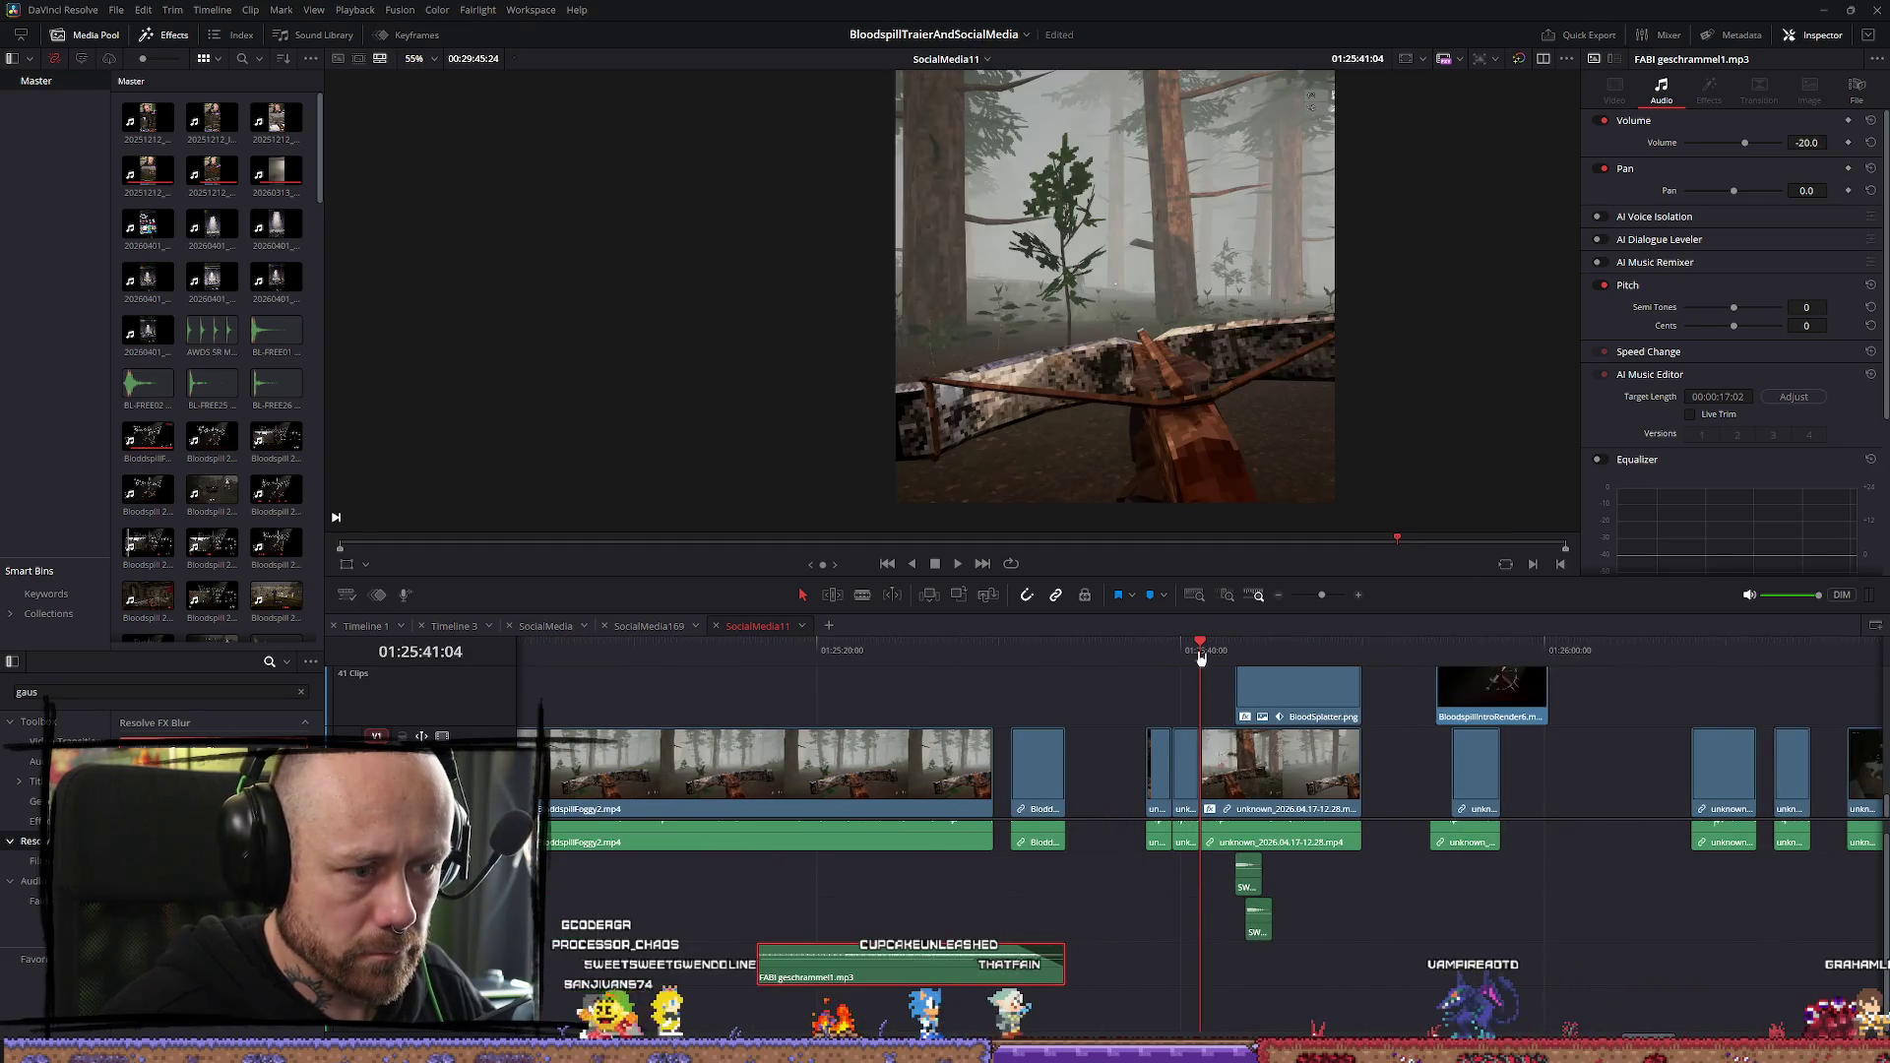
click(1146, 657)
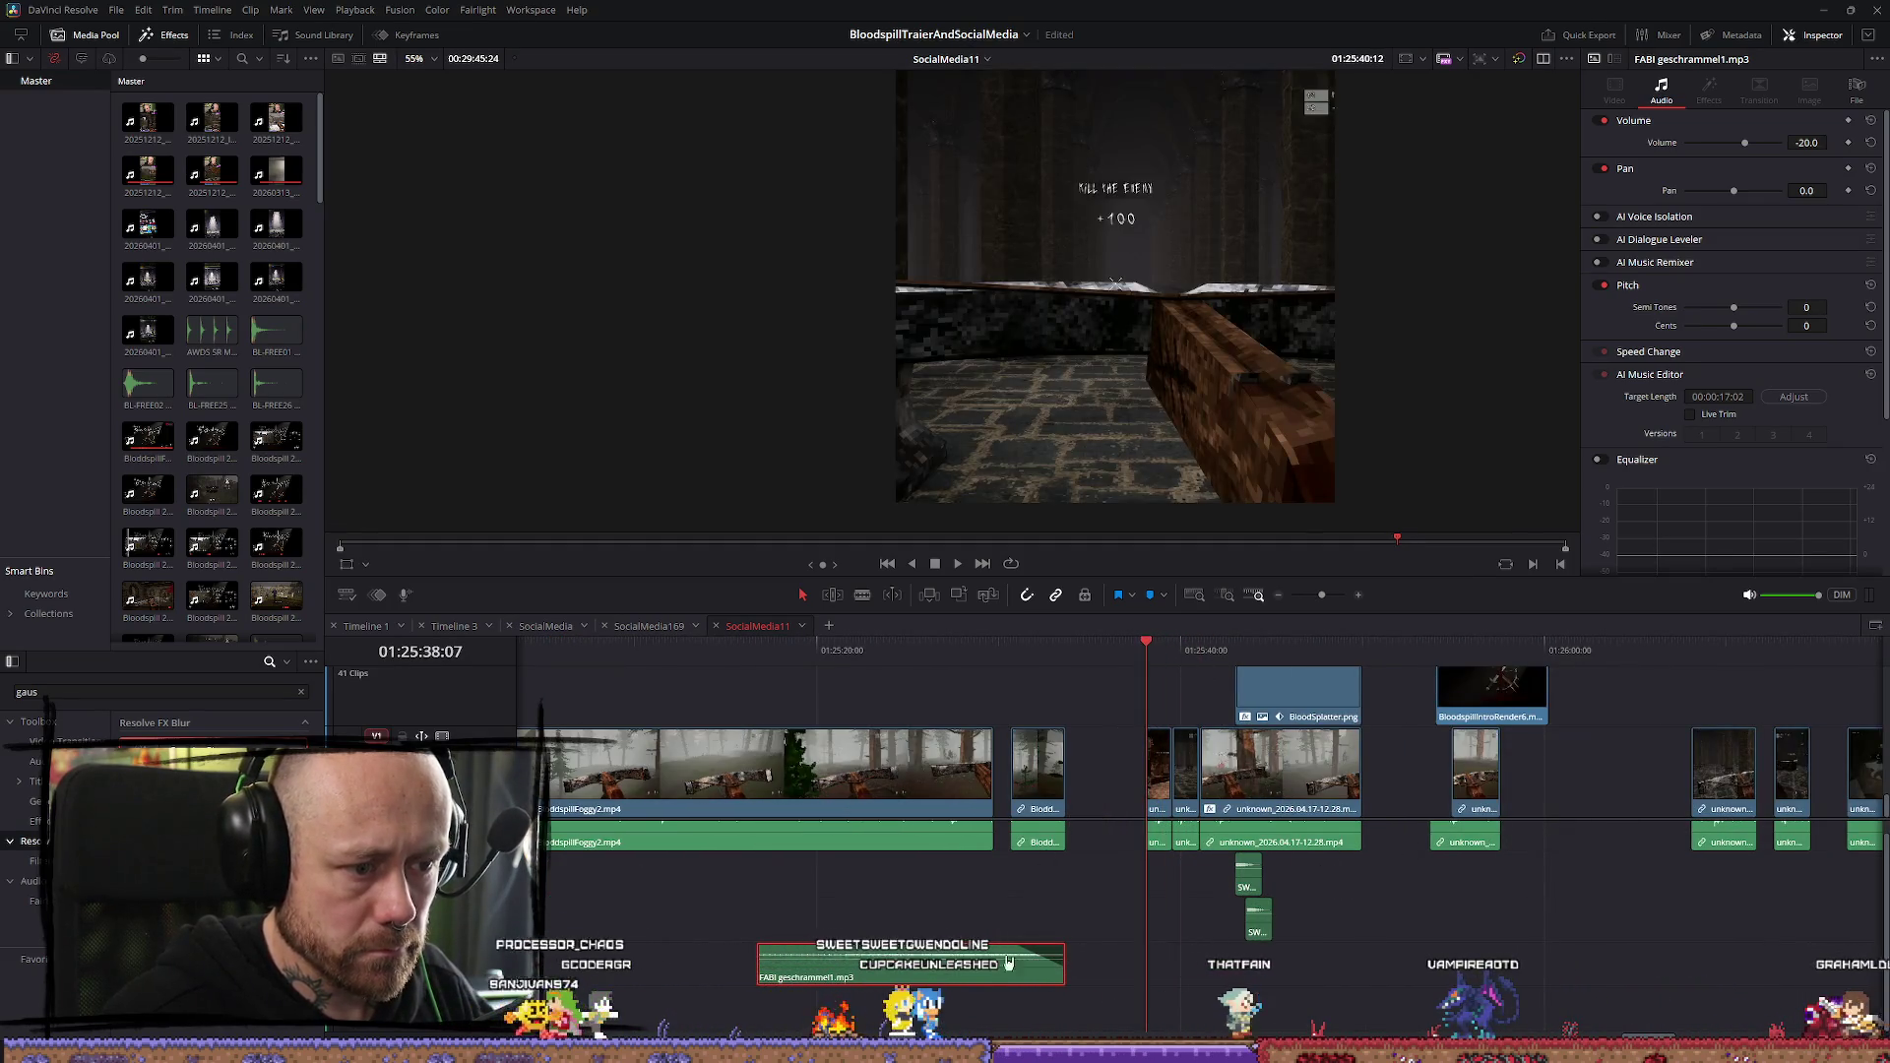
mouse_move(1013, 955)
mouse_down()
mouse_move(1307, 986)
mouse_move(1280, 991)
mouse_up()
key(space)
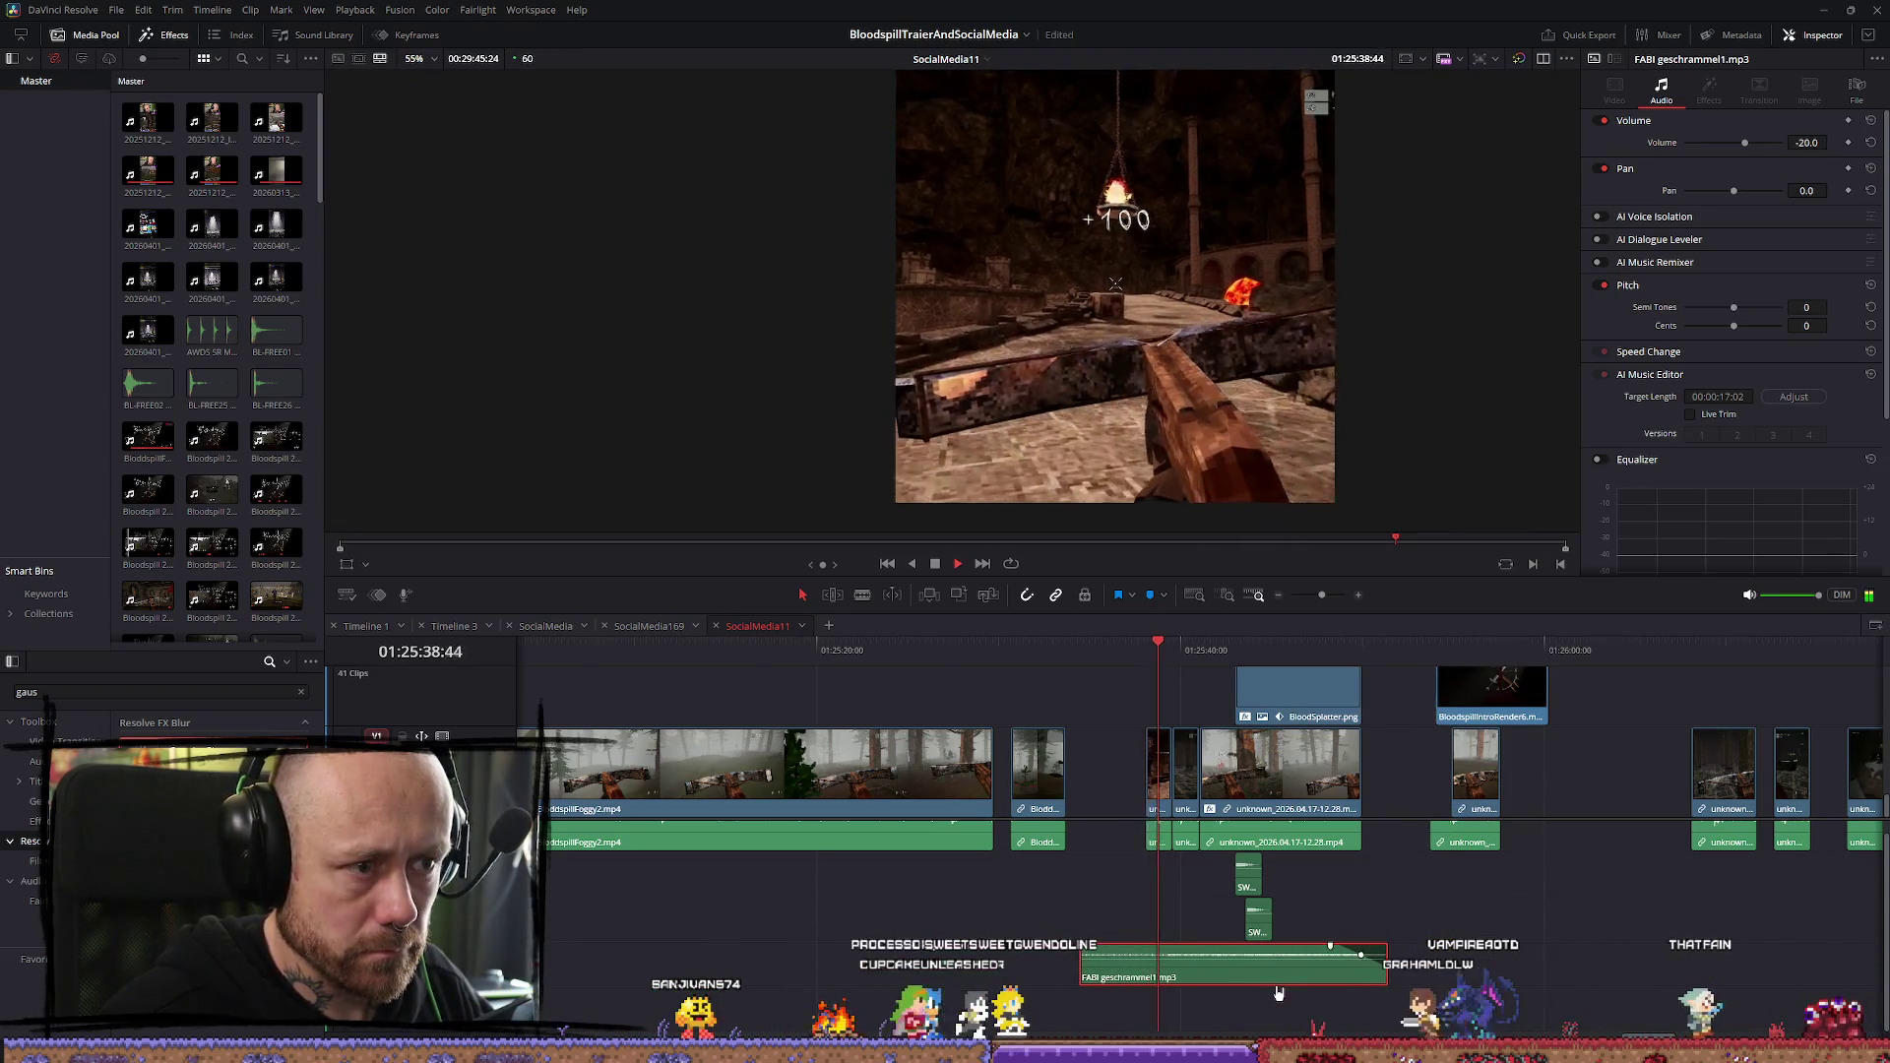
key(space)
Shift the music clip slightly earlier and replay to check its timing
scroll(1364, 932, up, 2)
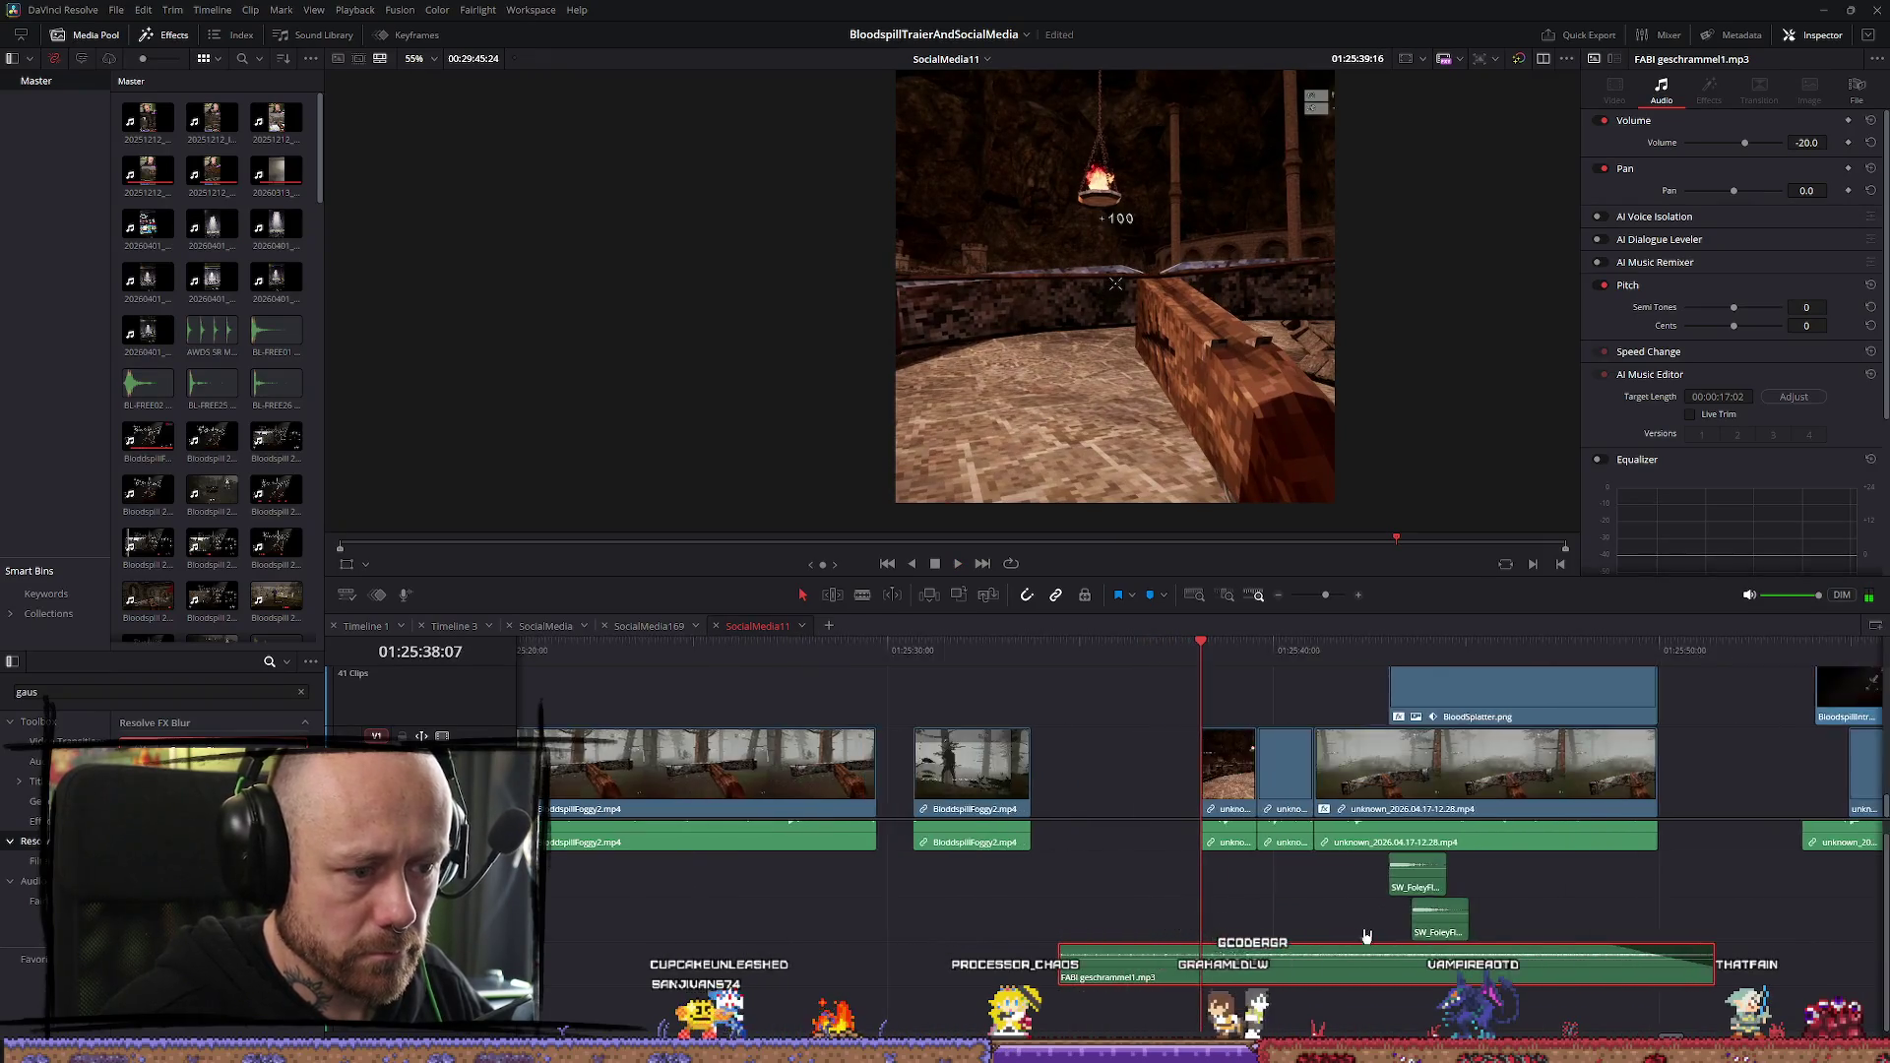
scroll(1364, 932, up, 3)
drag(1325, 985, 1245, 989)
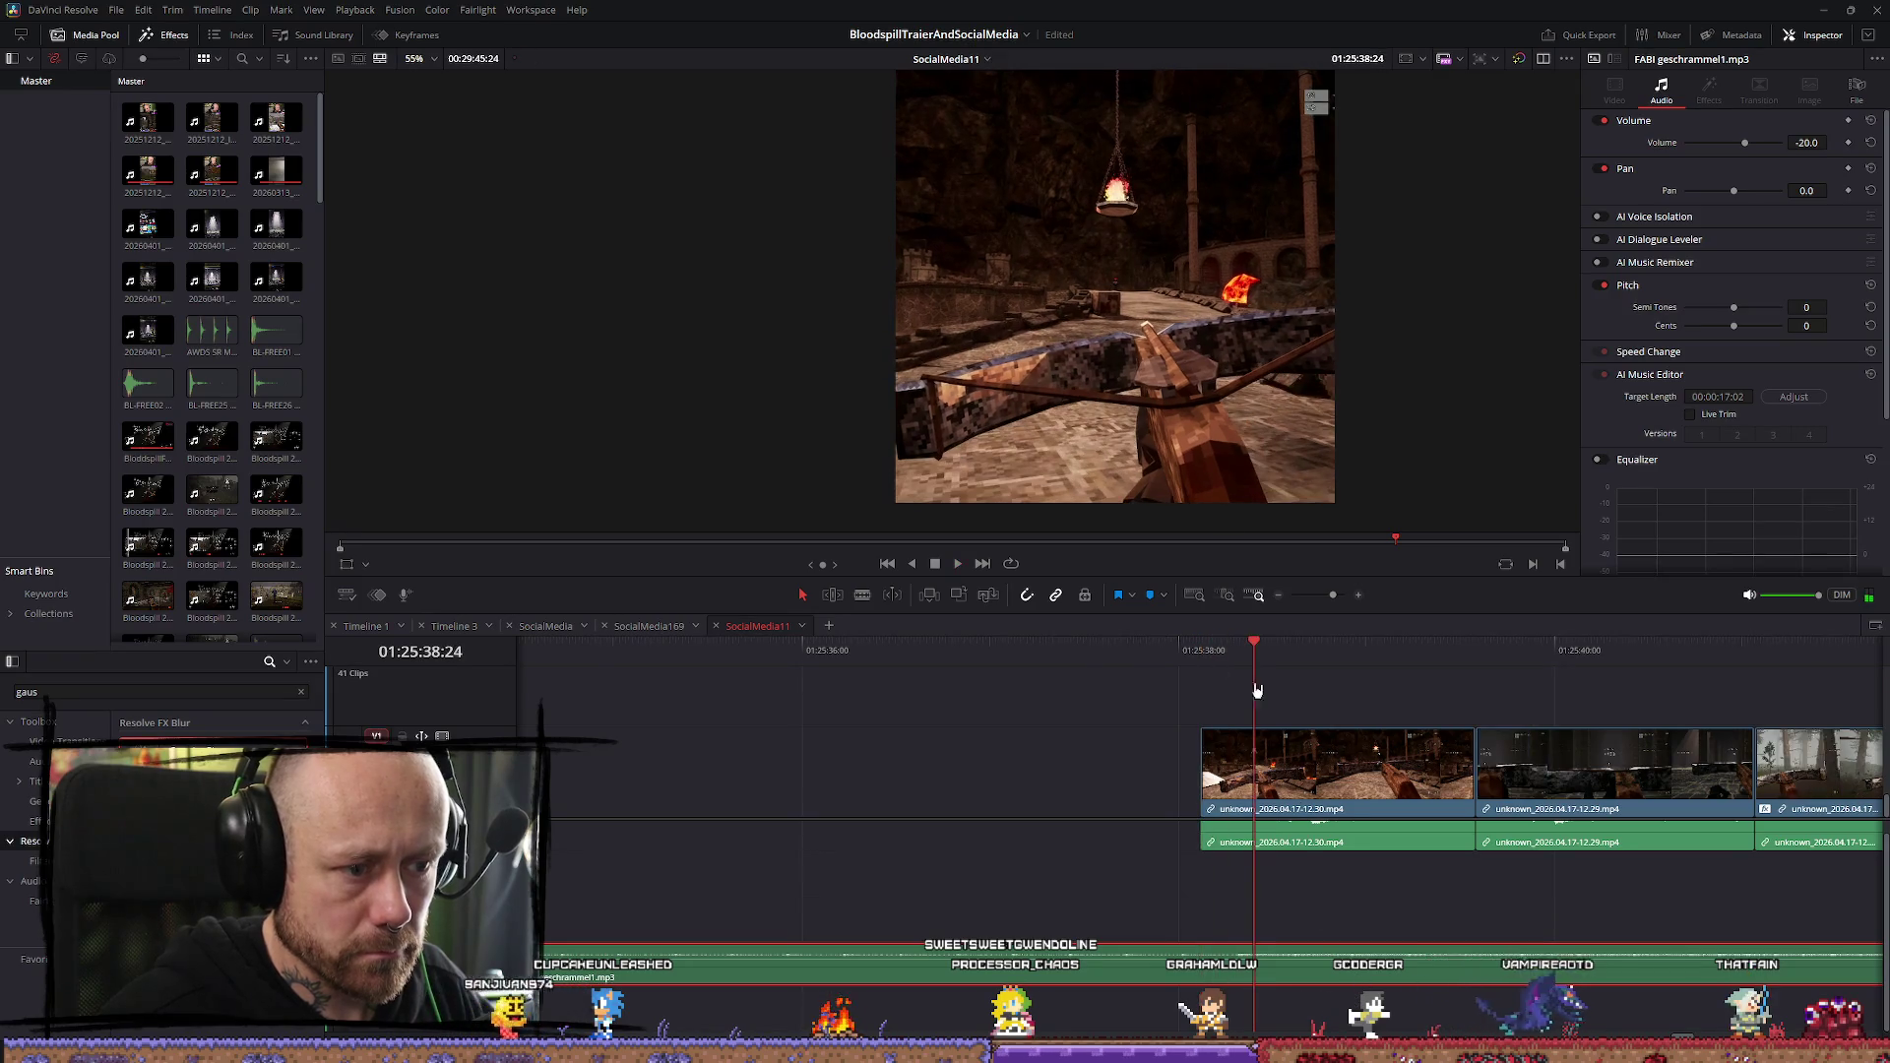
drag(1302, 984, 1139, 983)
key(space)
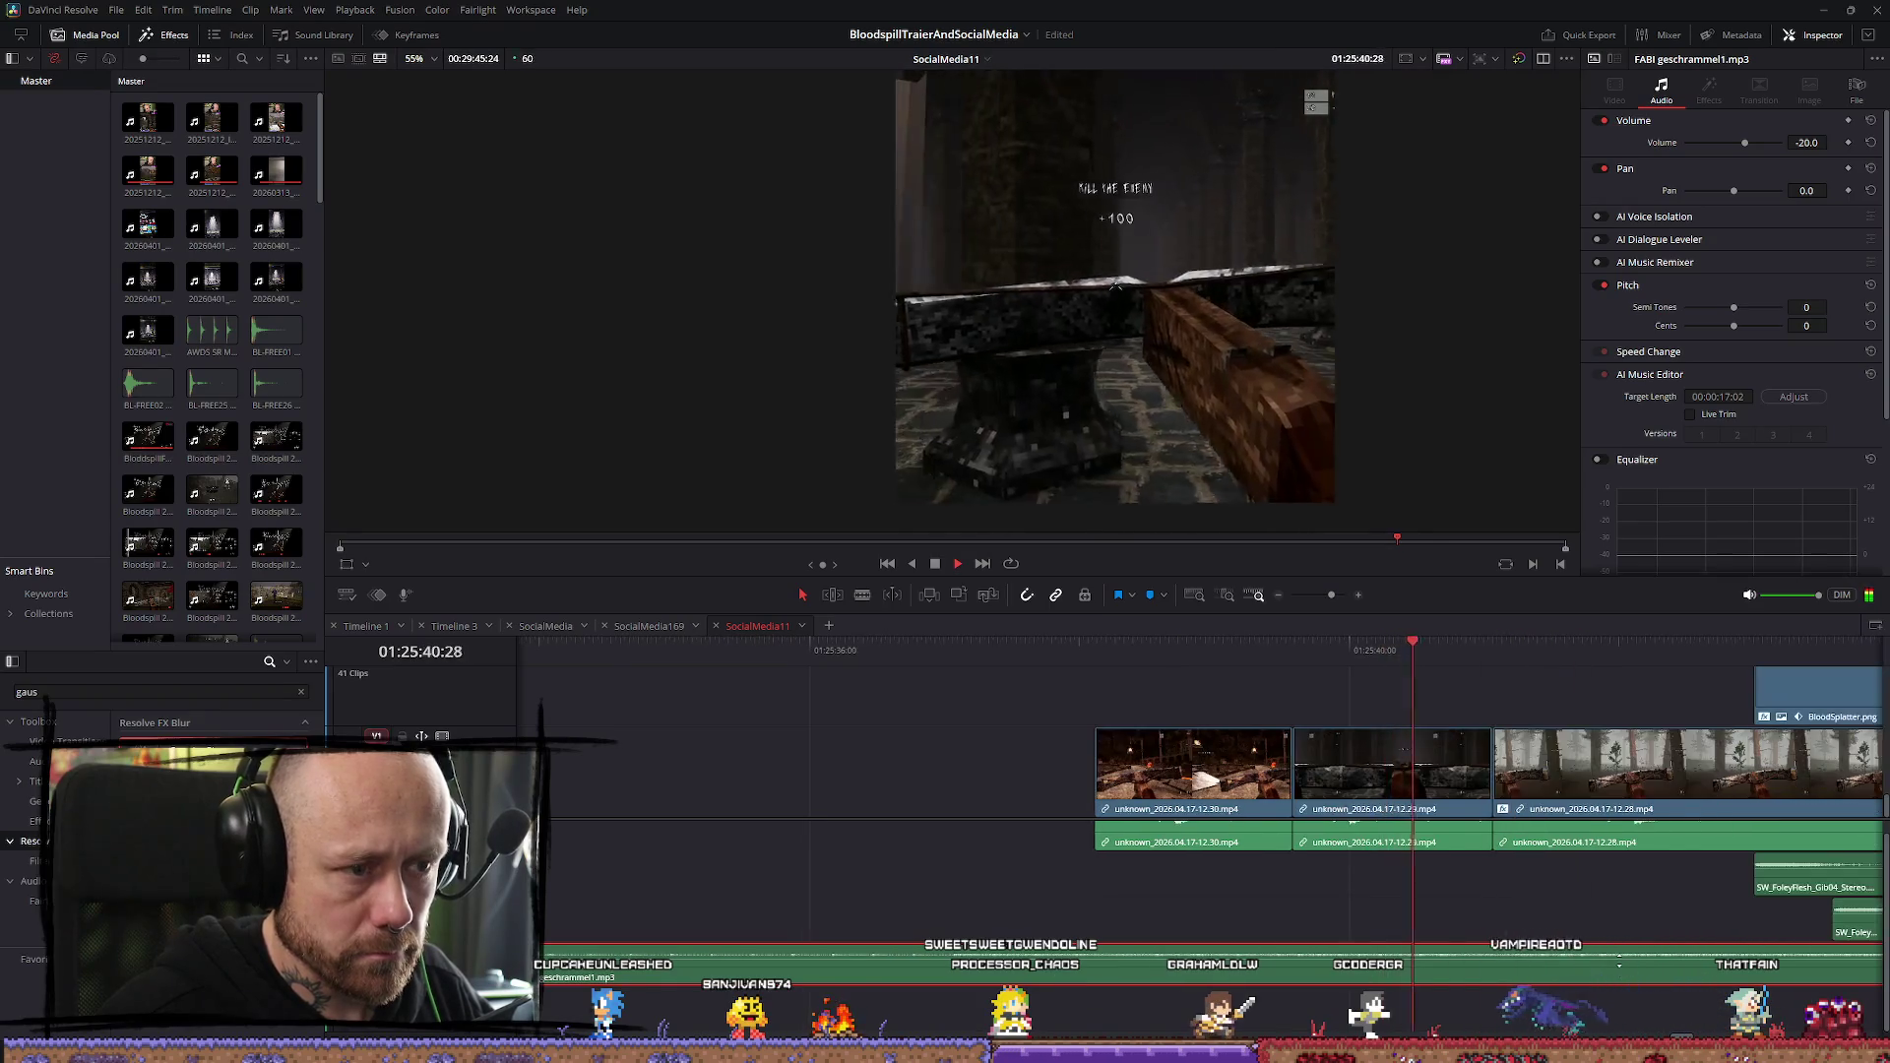
key(space)
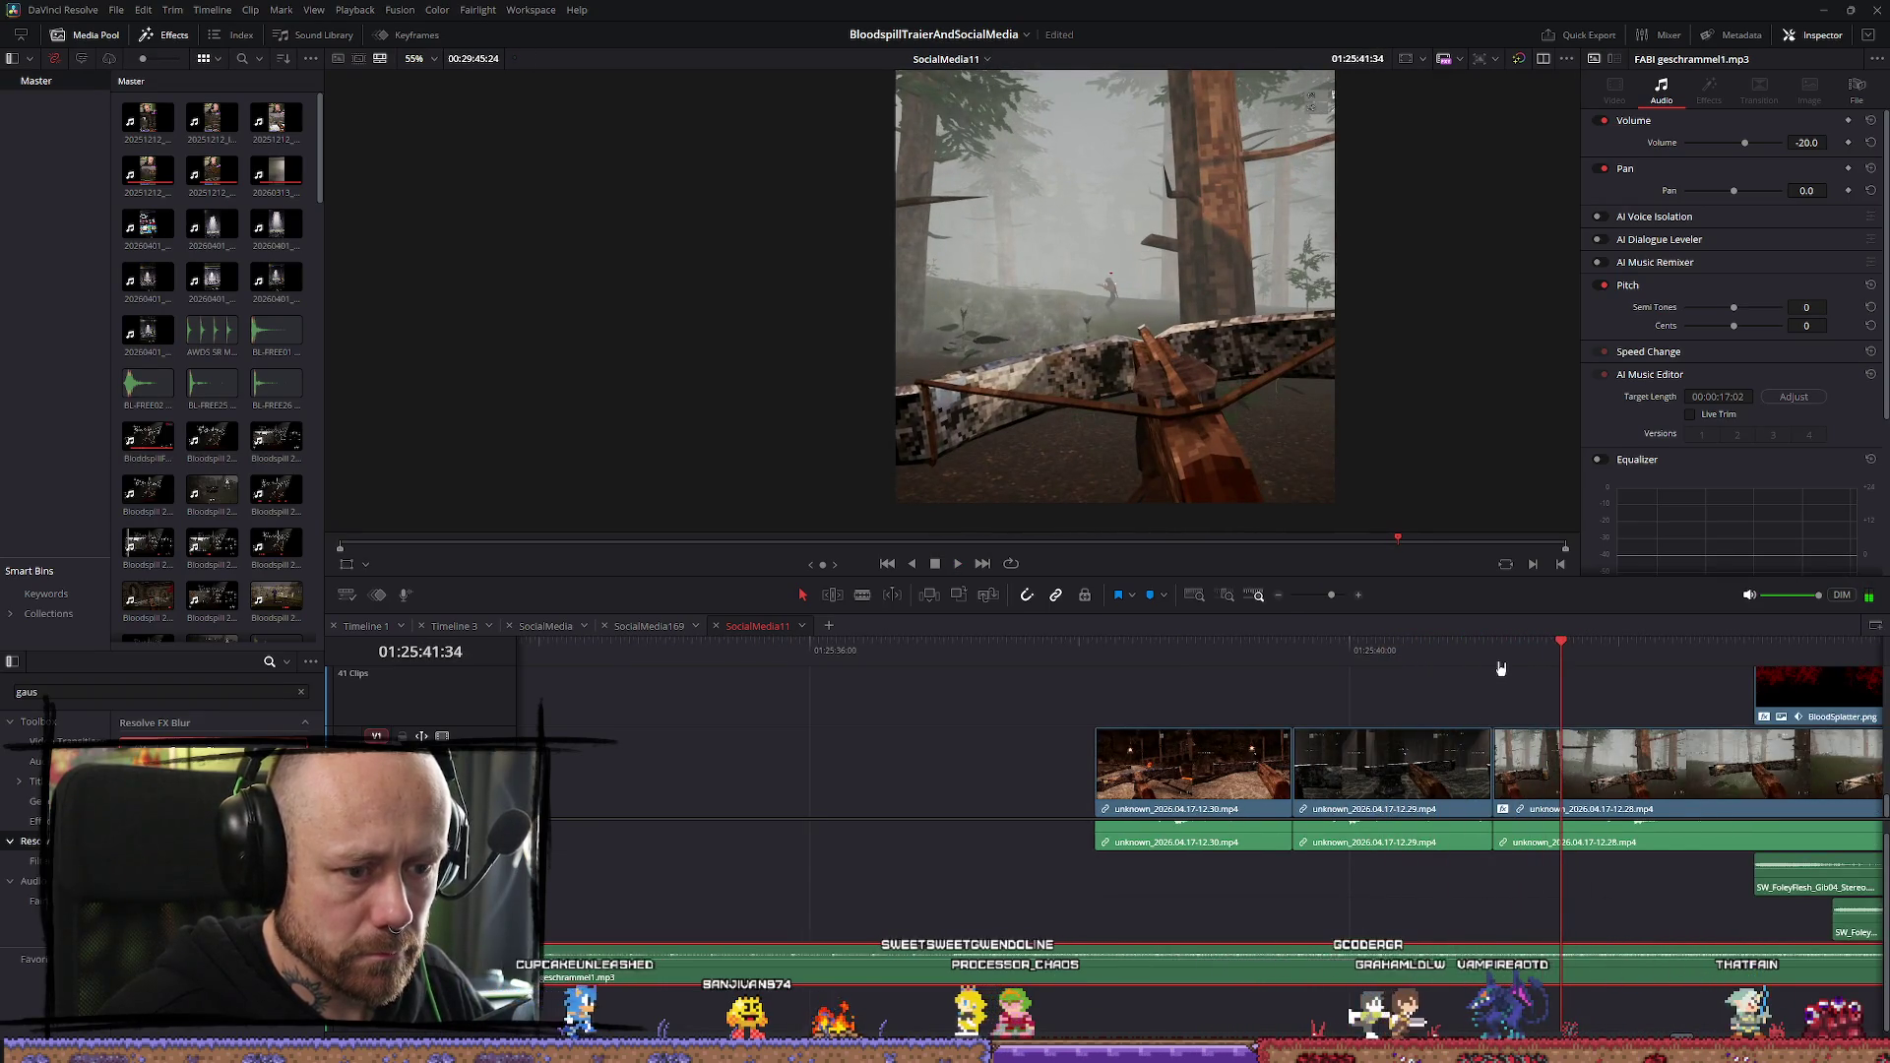
Split the music at 01:25:41:04, delete the part before the cut, and re-extend its start
click(1493, 657)
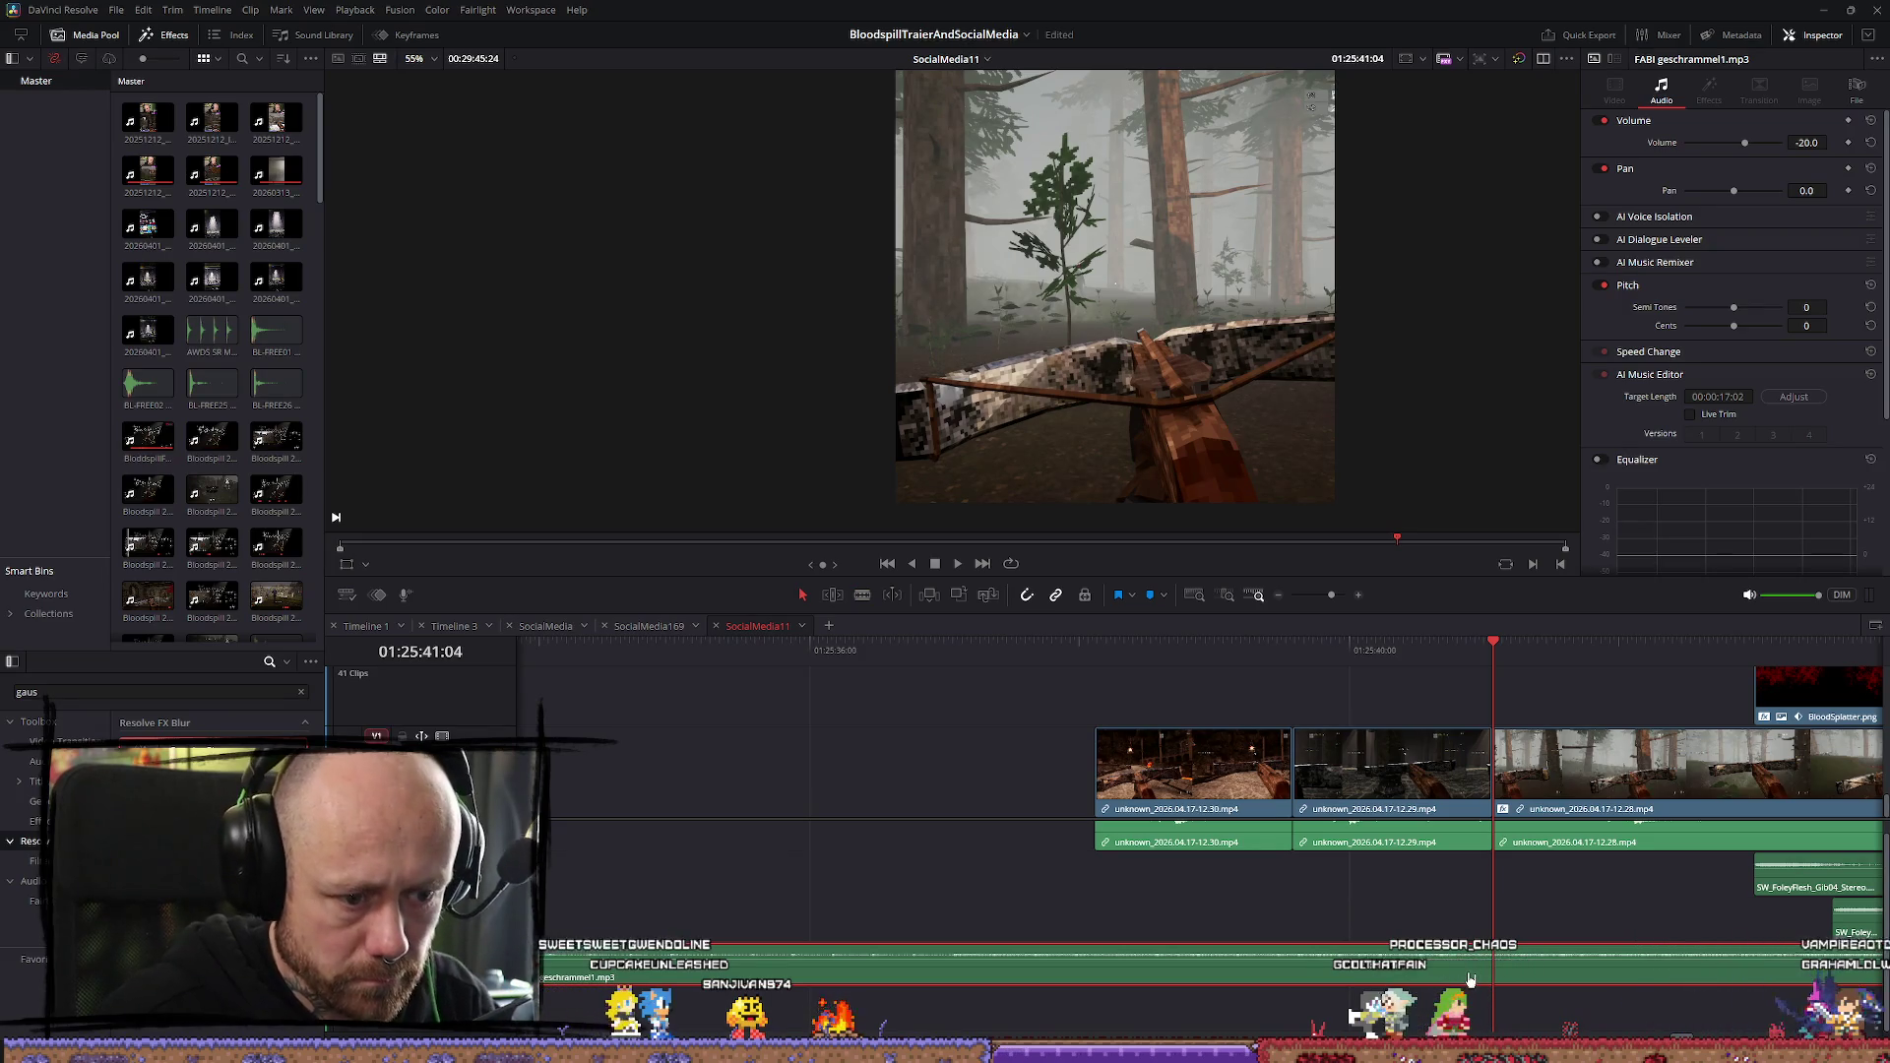
key(ctrl+b)
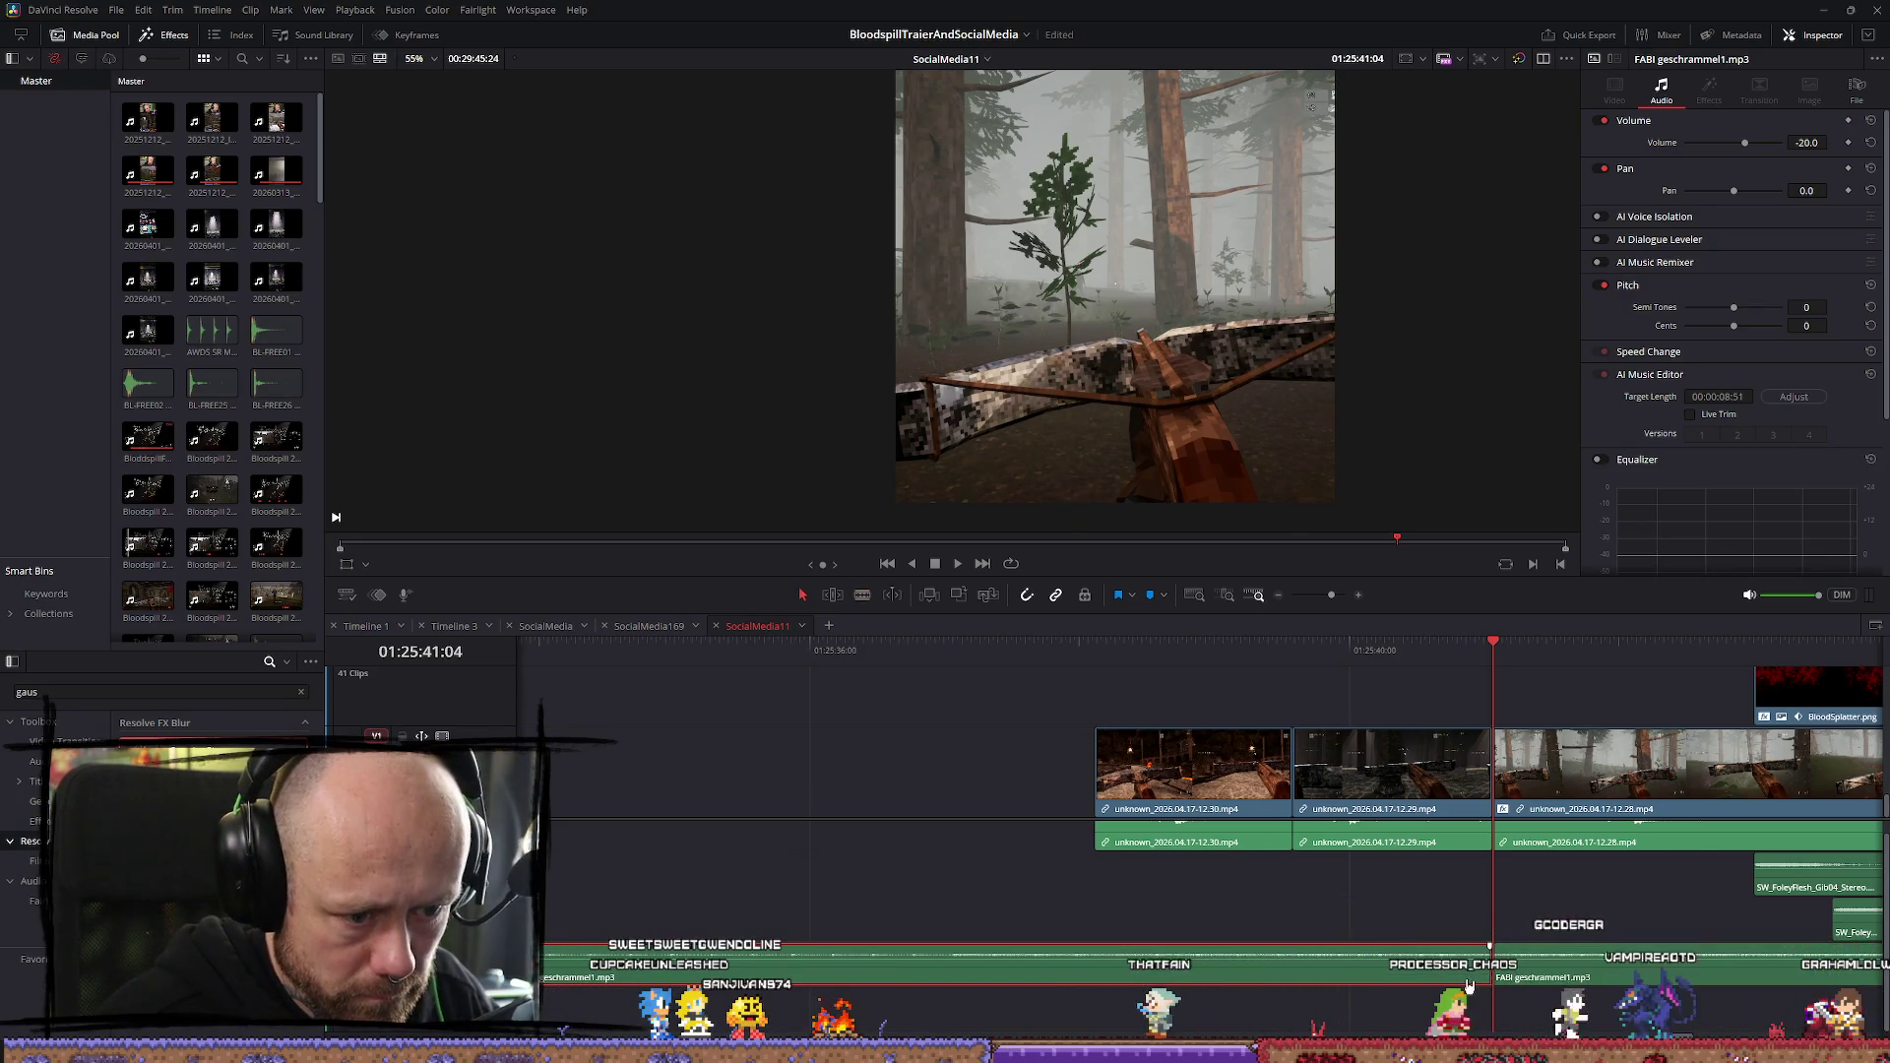
key(Delete)
drag(1493, 969, 1150, 842)
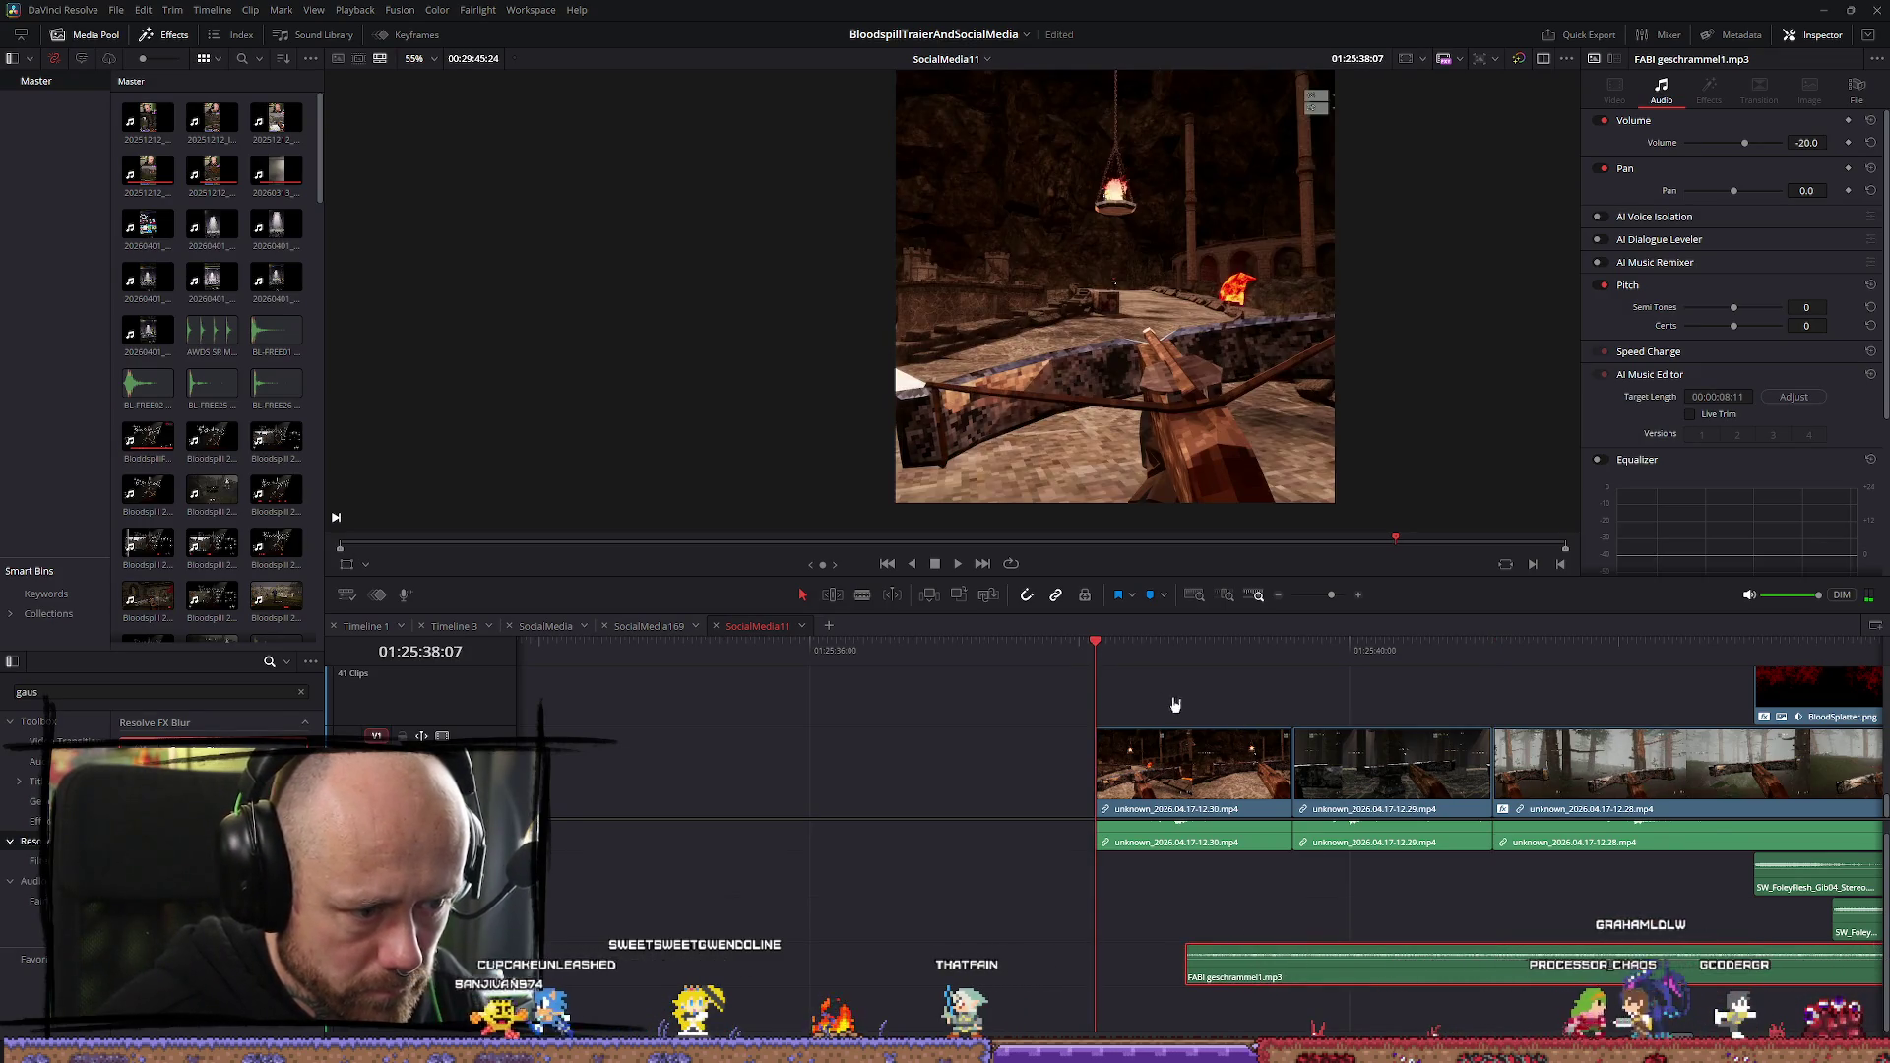
click(1133, 966)
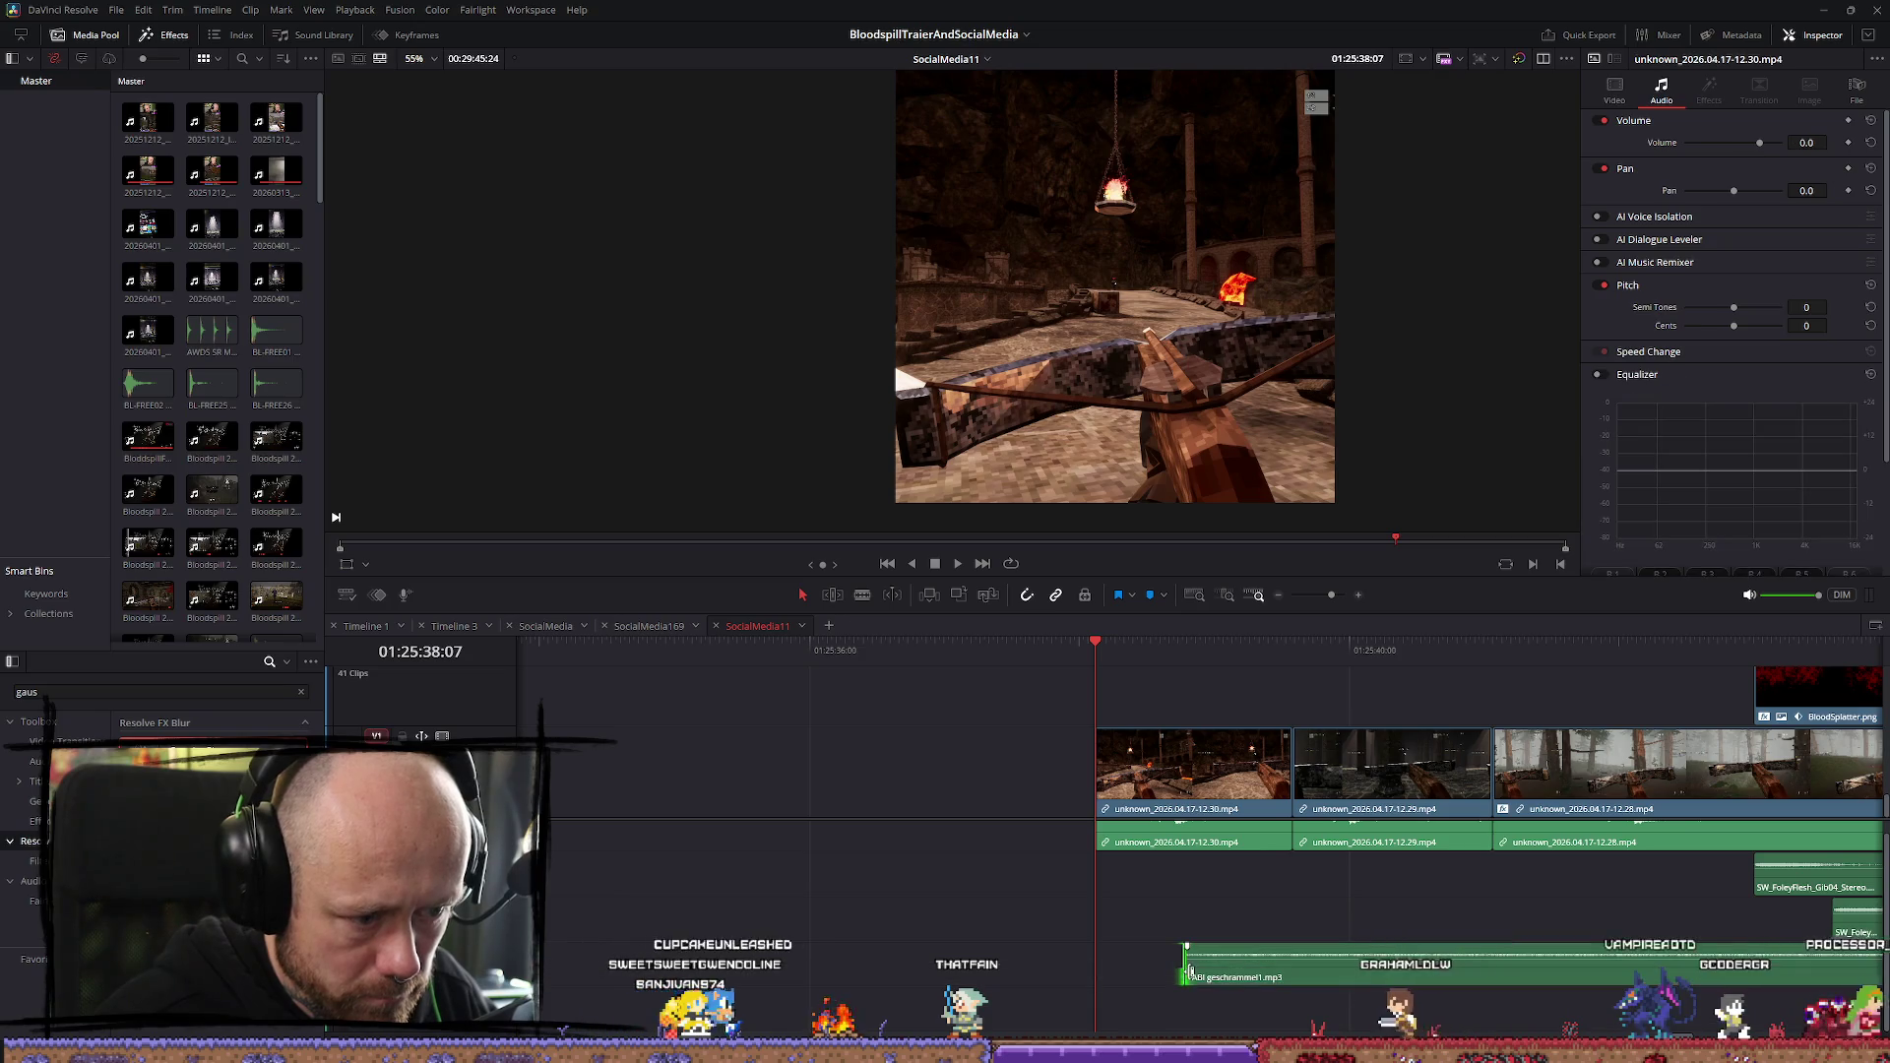
drag(1186, 966, 1100, 967)
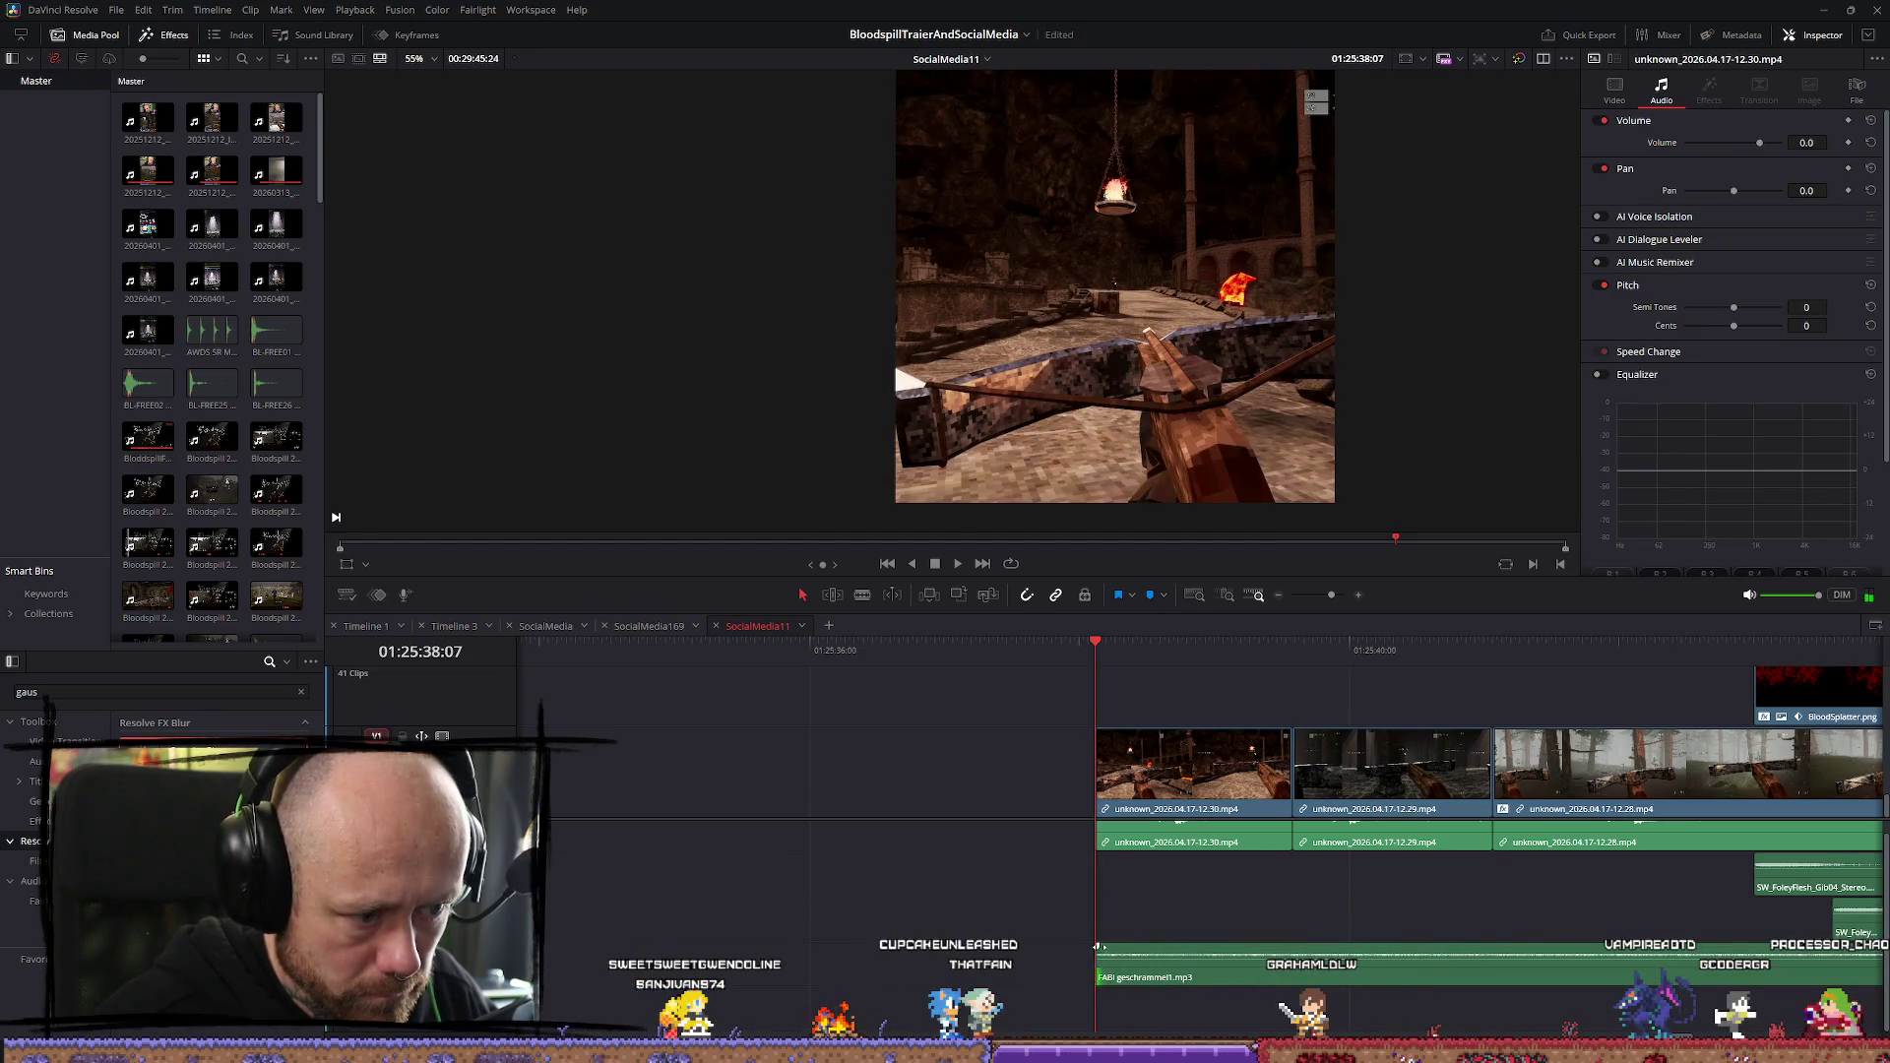
key(space)
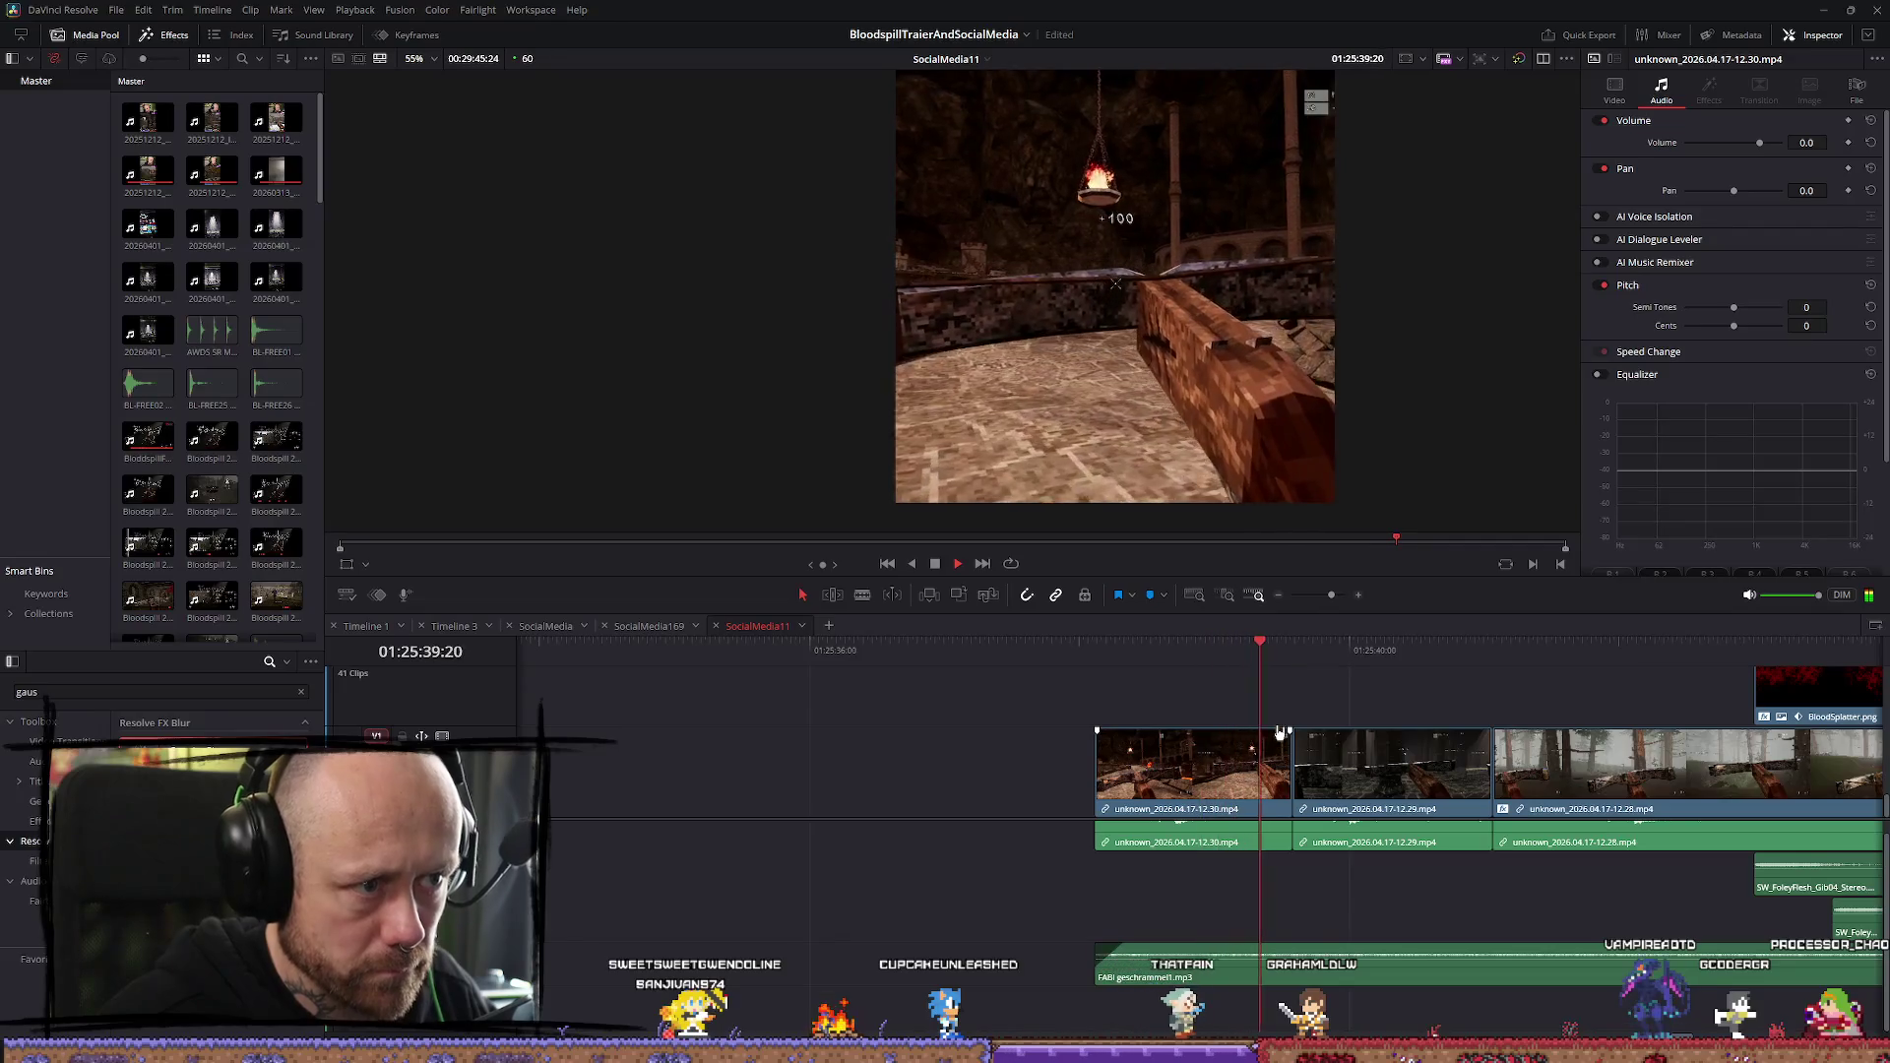
Check the music clip's -20 dB volume and play the edit from the first gameplay clip
click(1087, 651)
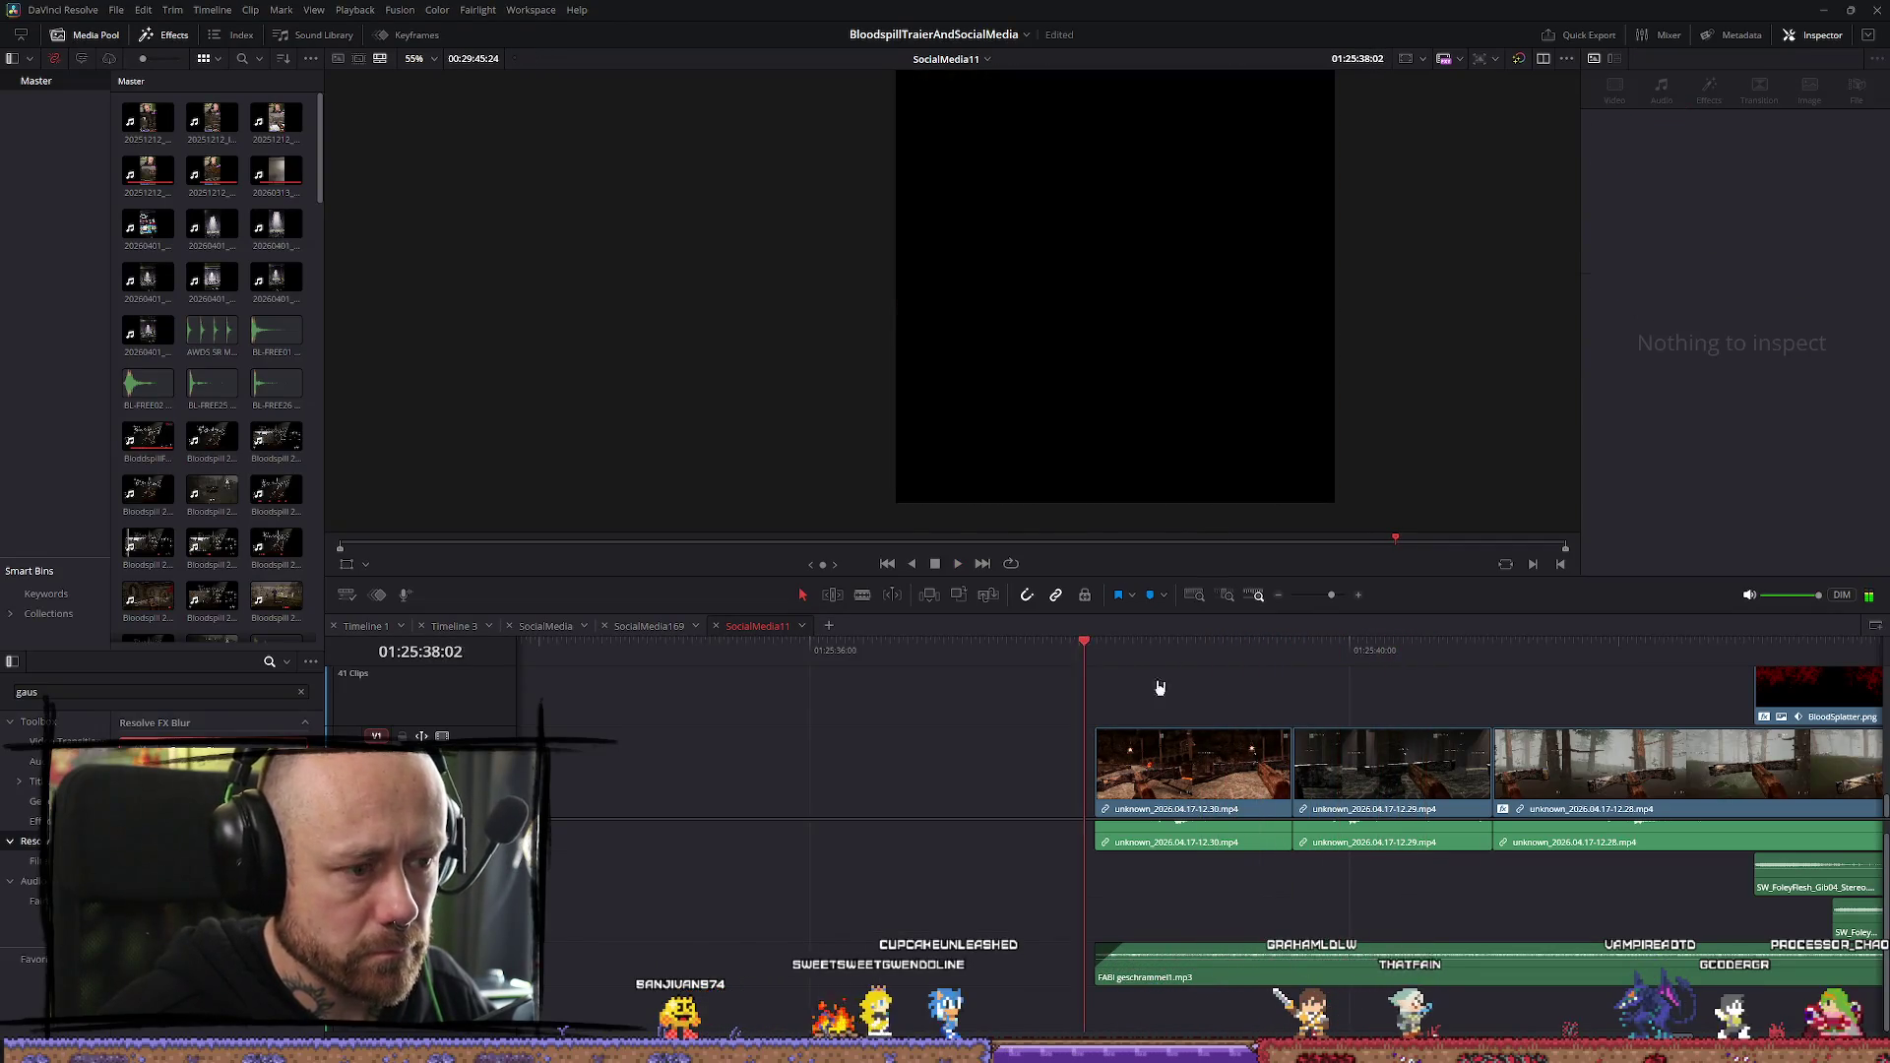
click(1403, 790)
key(space)
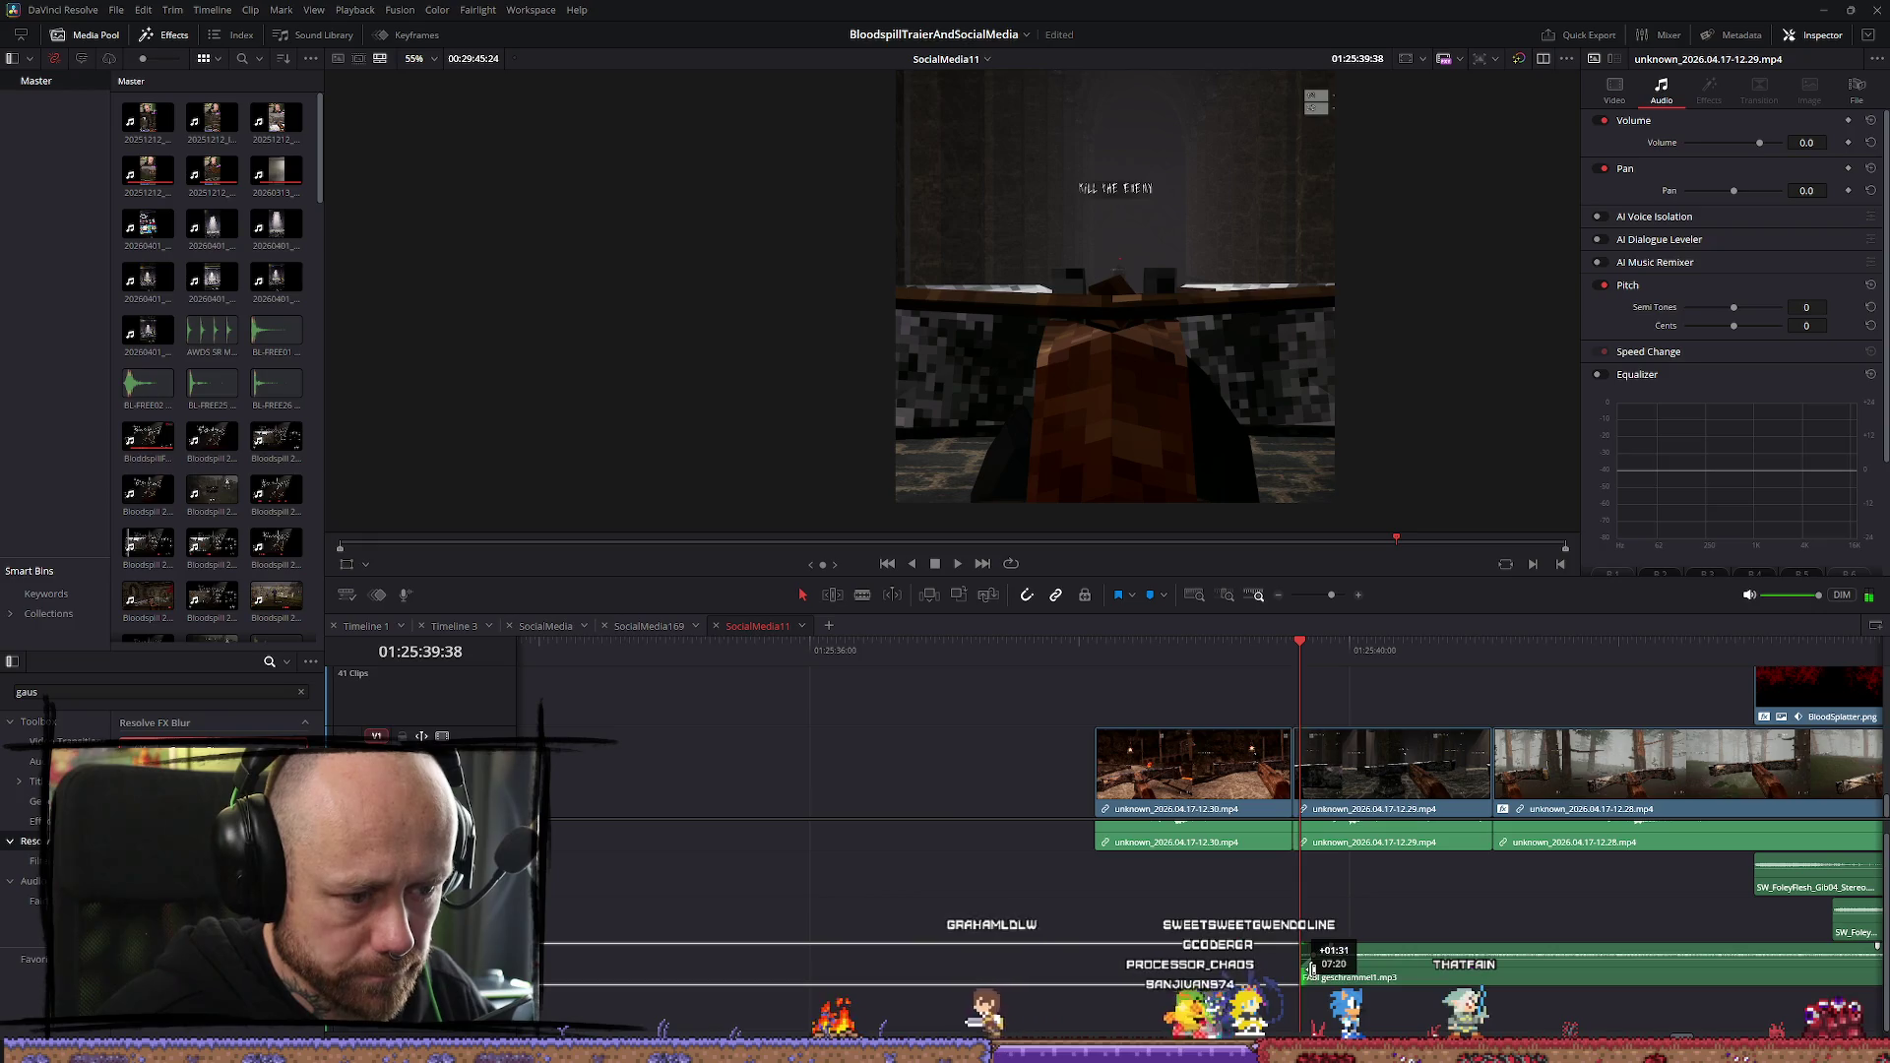
click(1379, 976)
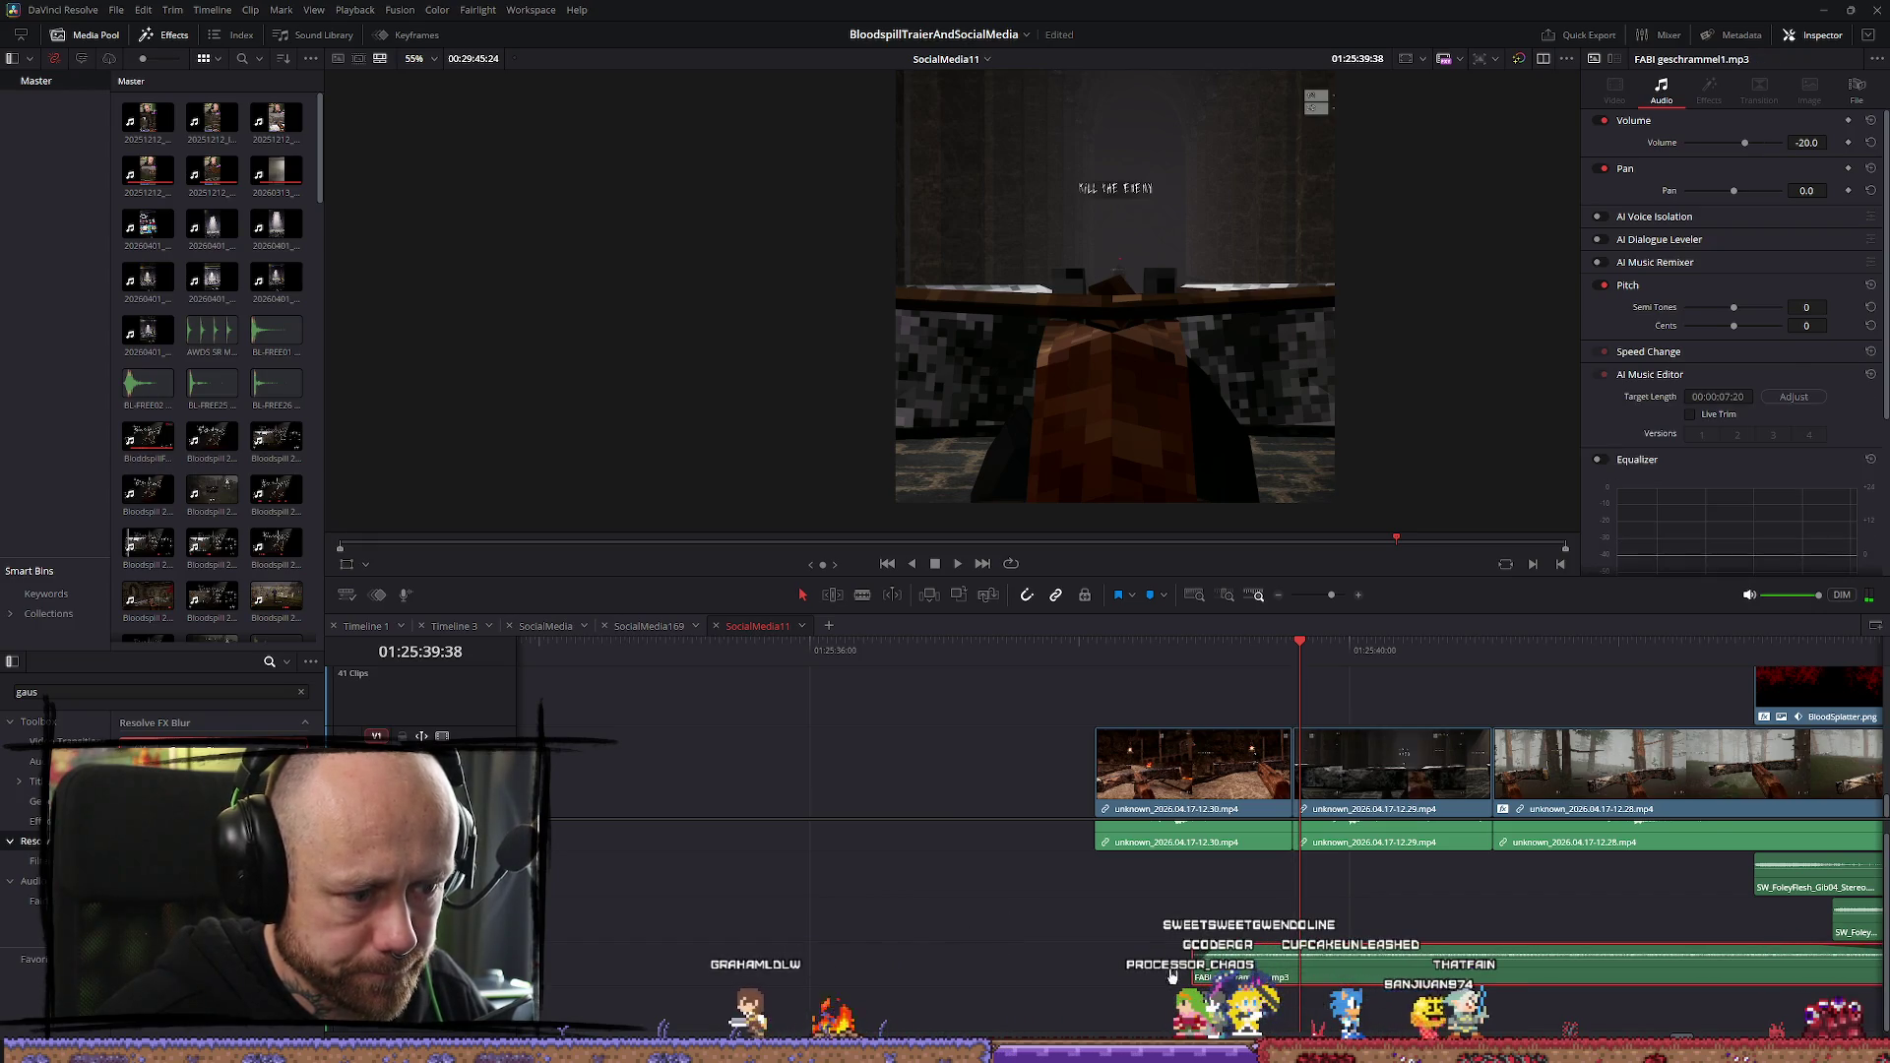
click(1206, 823)
key(Up)
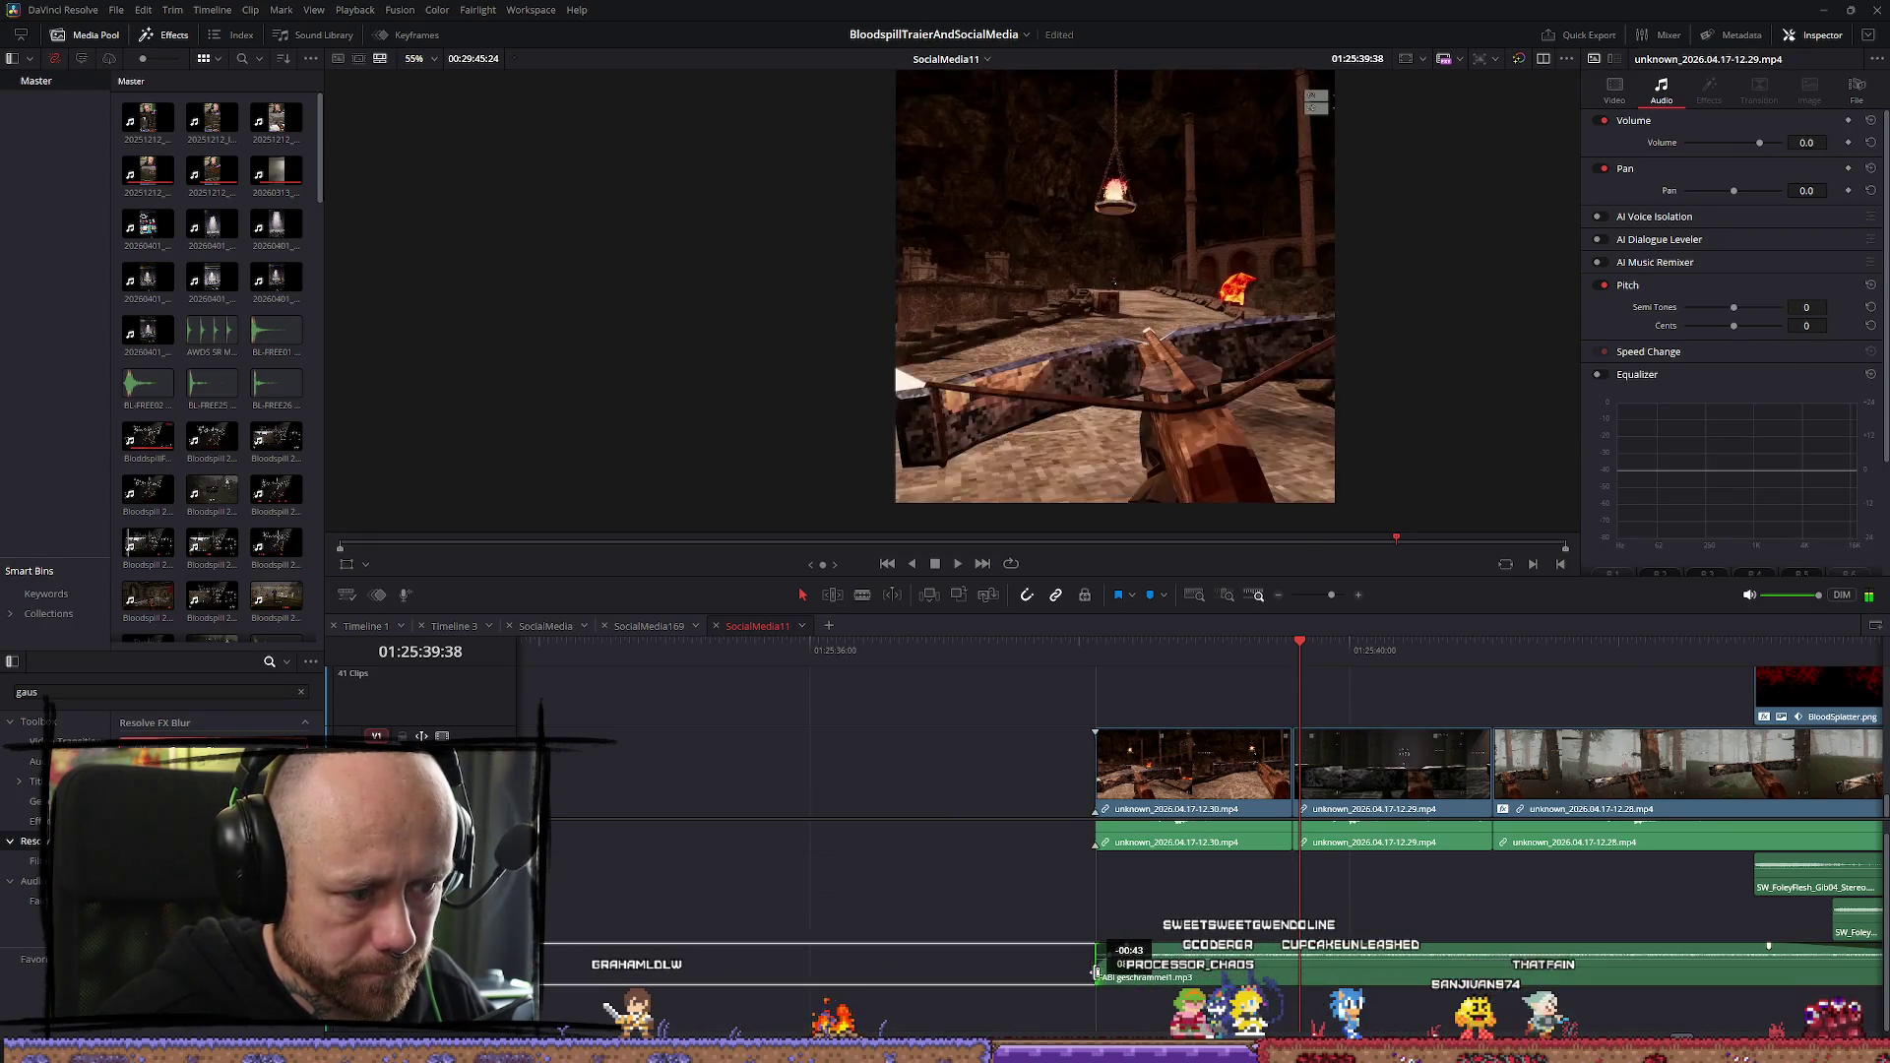
key(space)
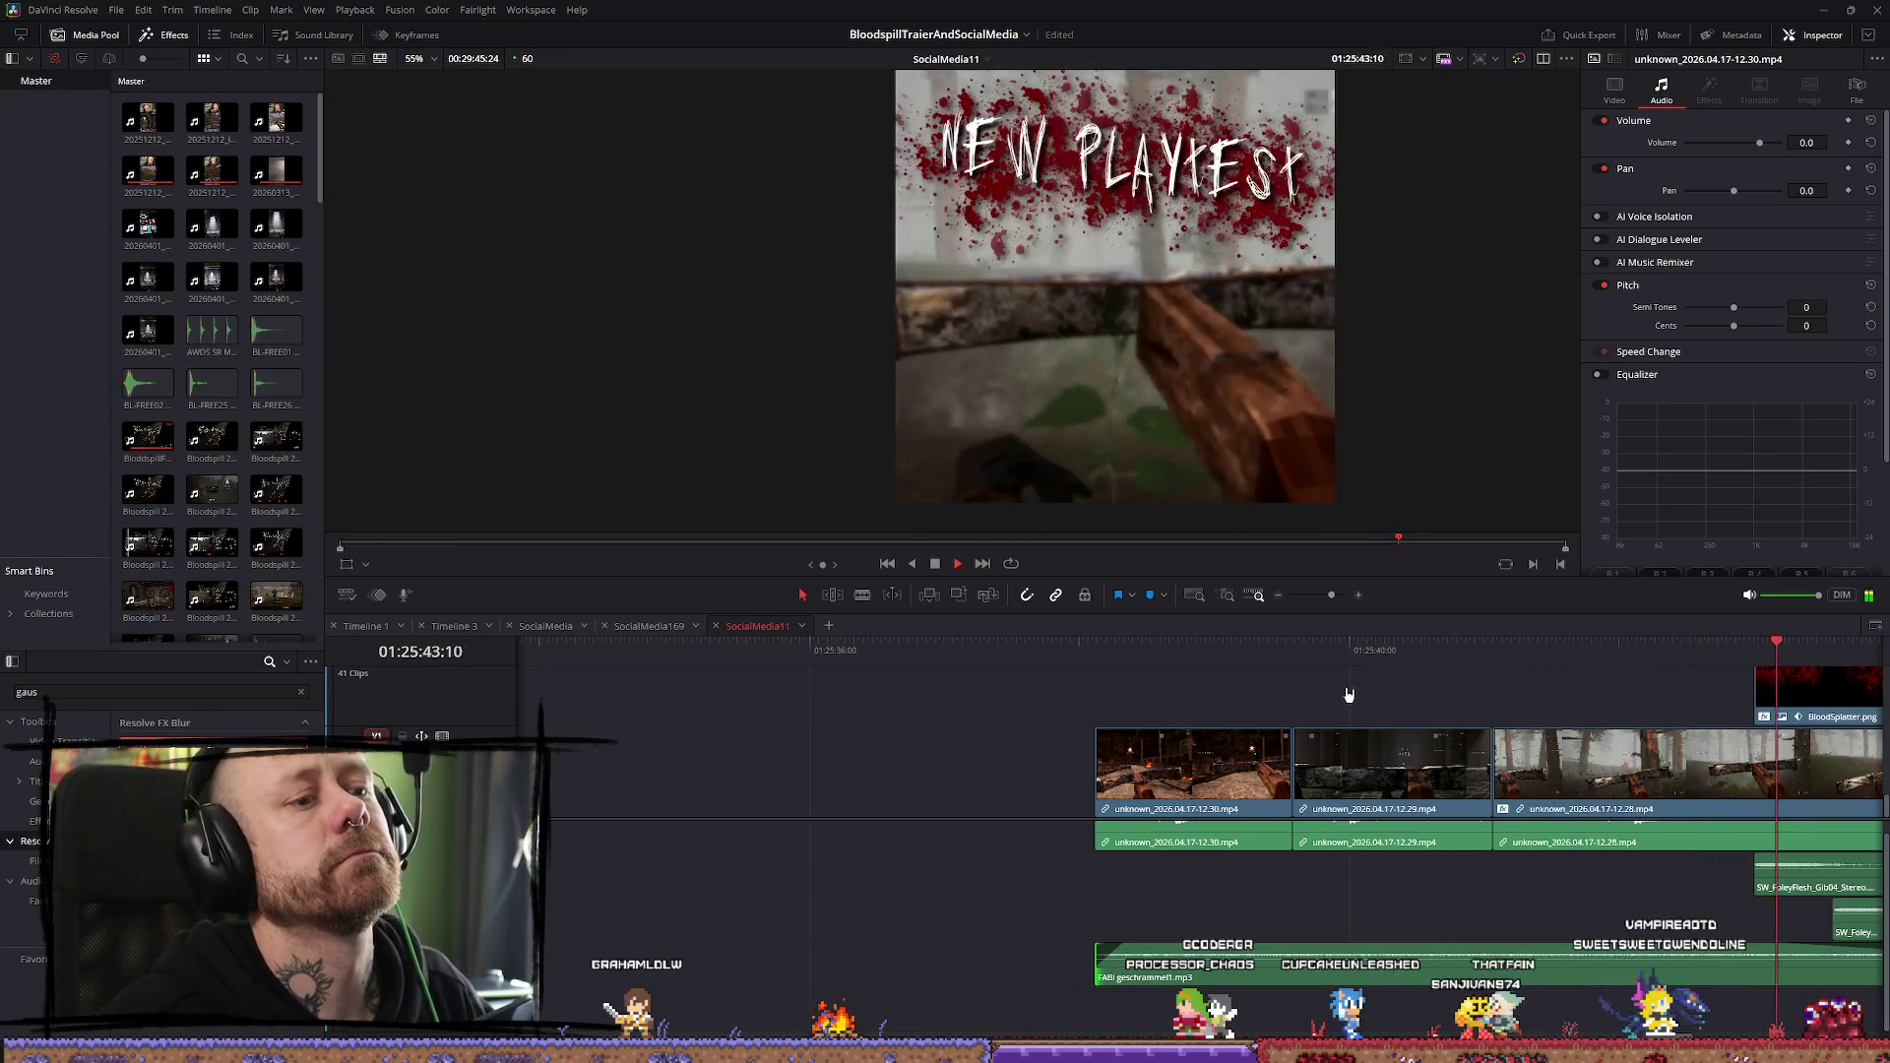
Drag the music clip's end out to the end of the video clips and replay from the start
click(1472, 867)
key(space)
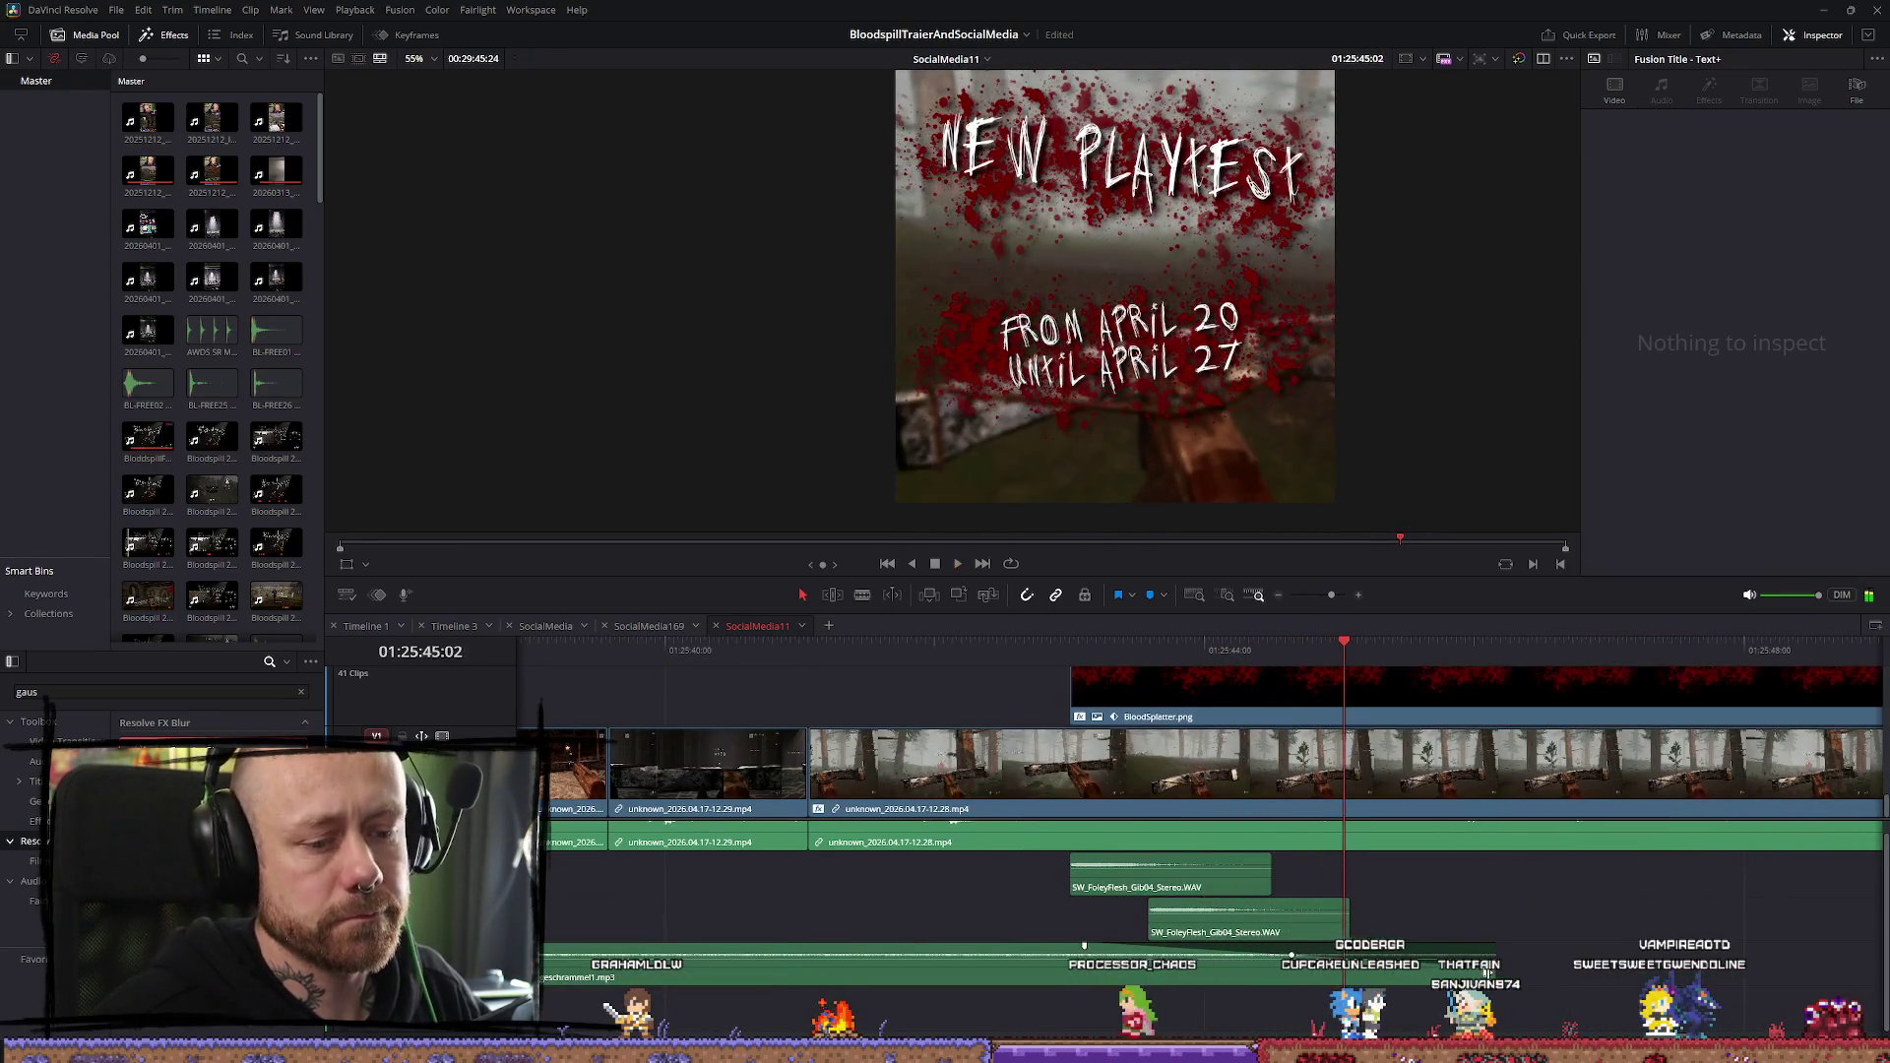
scroll(1547, 972, down, 2)
drag(1287, 961, 1619, 983)
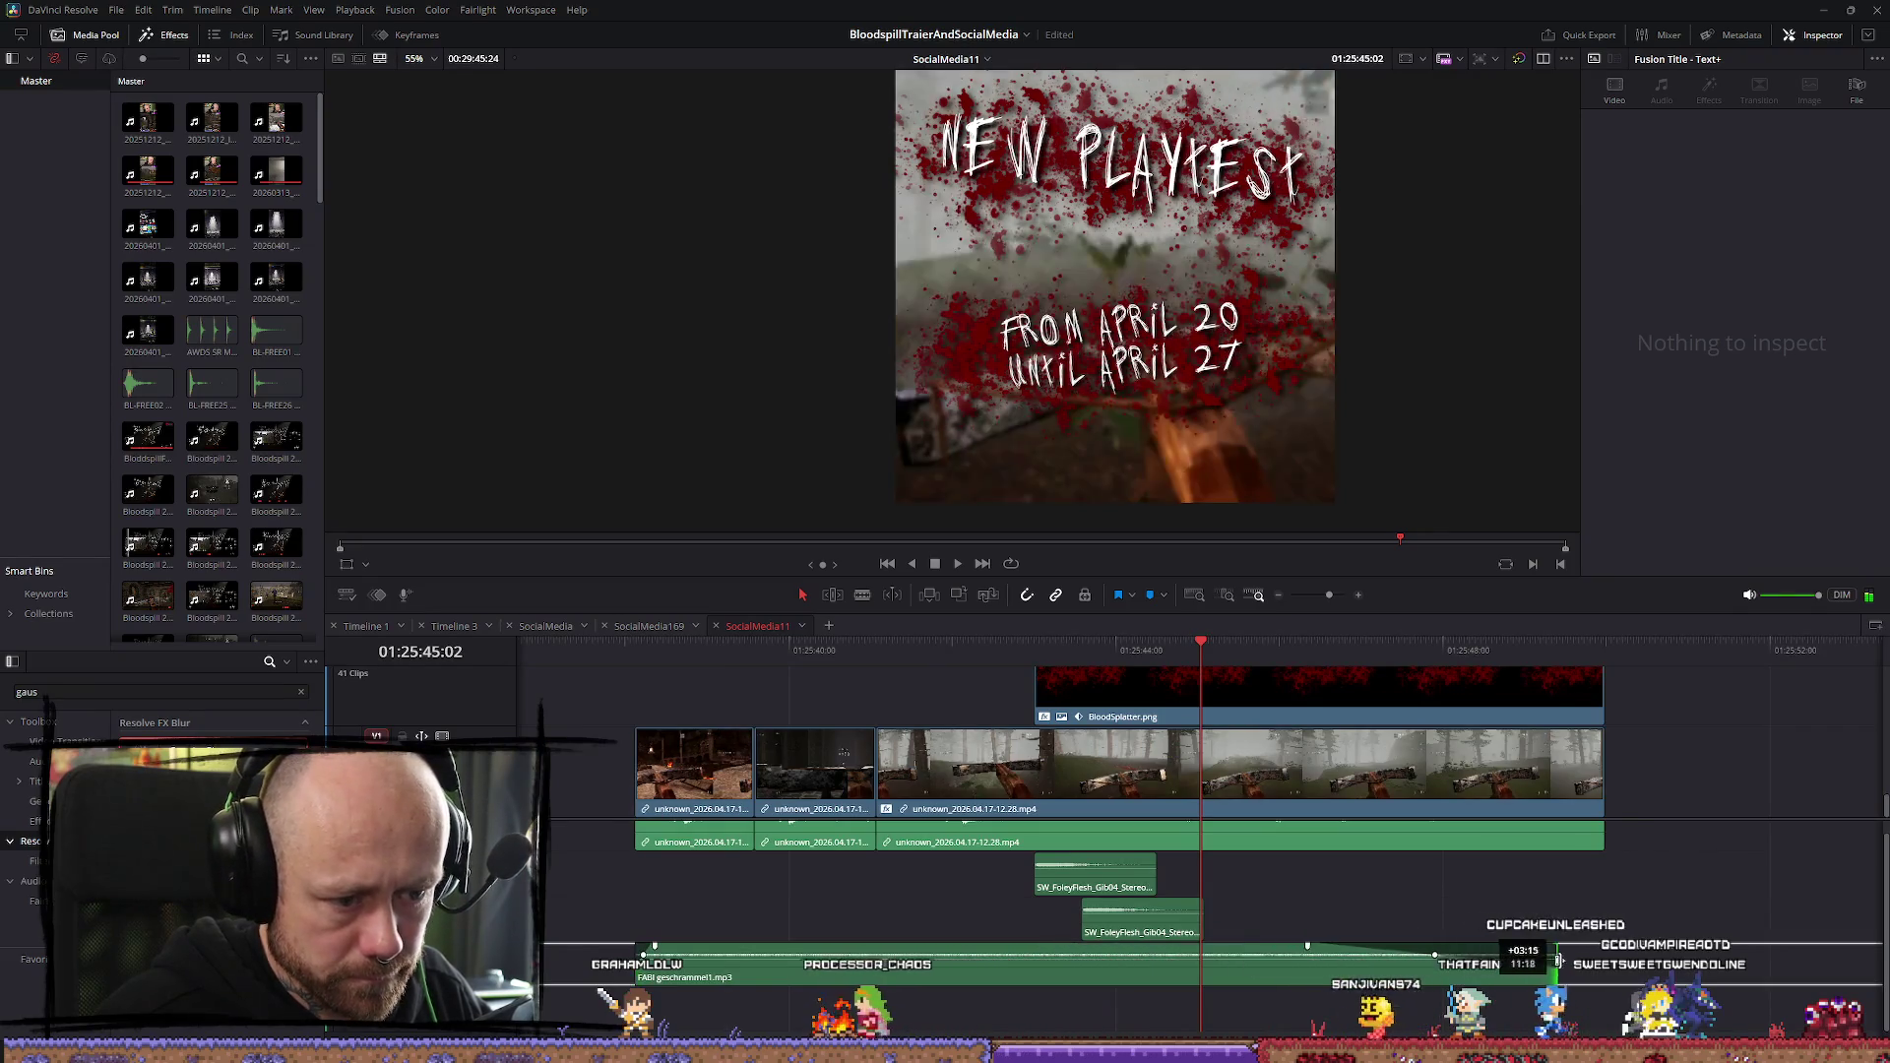
key(space)
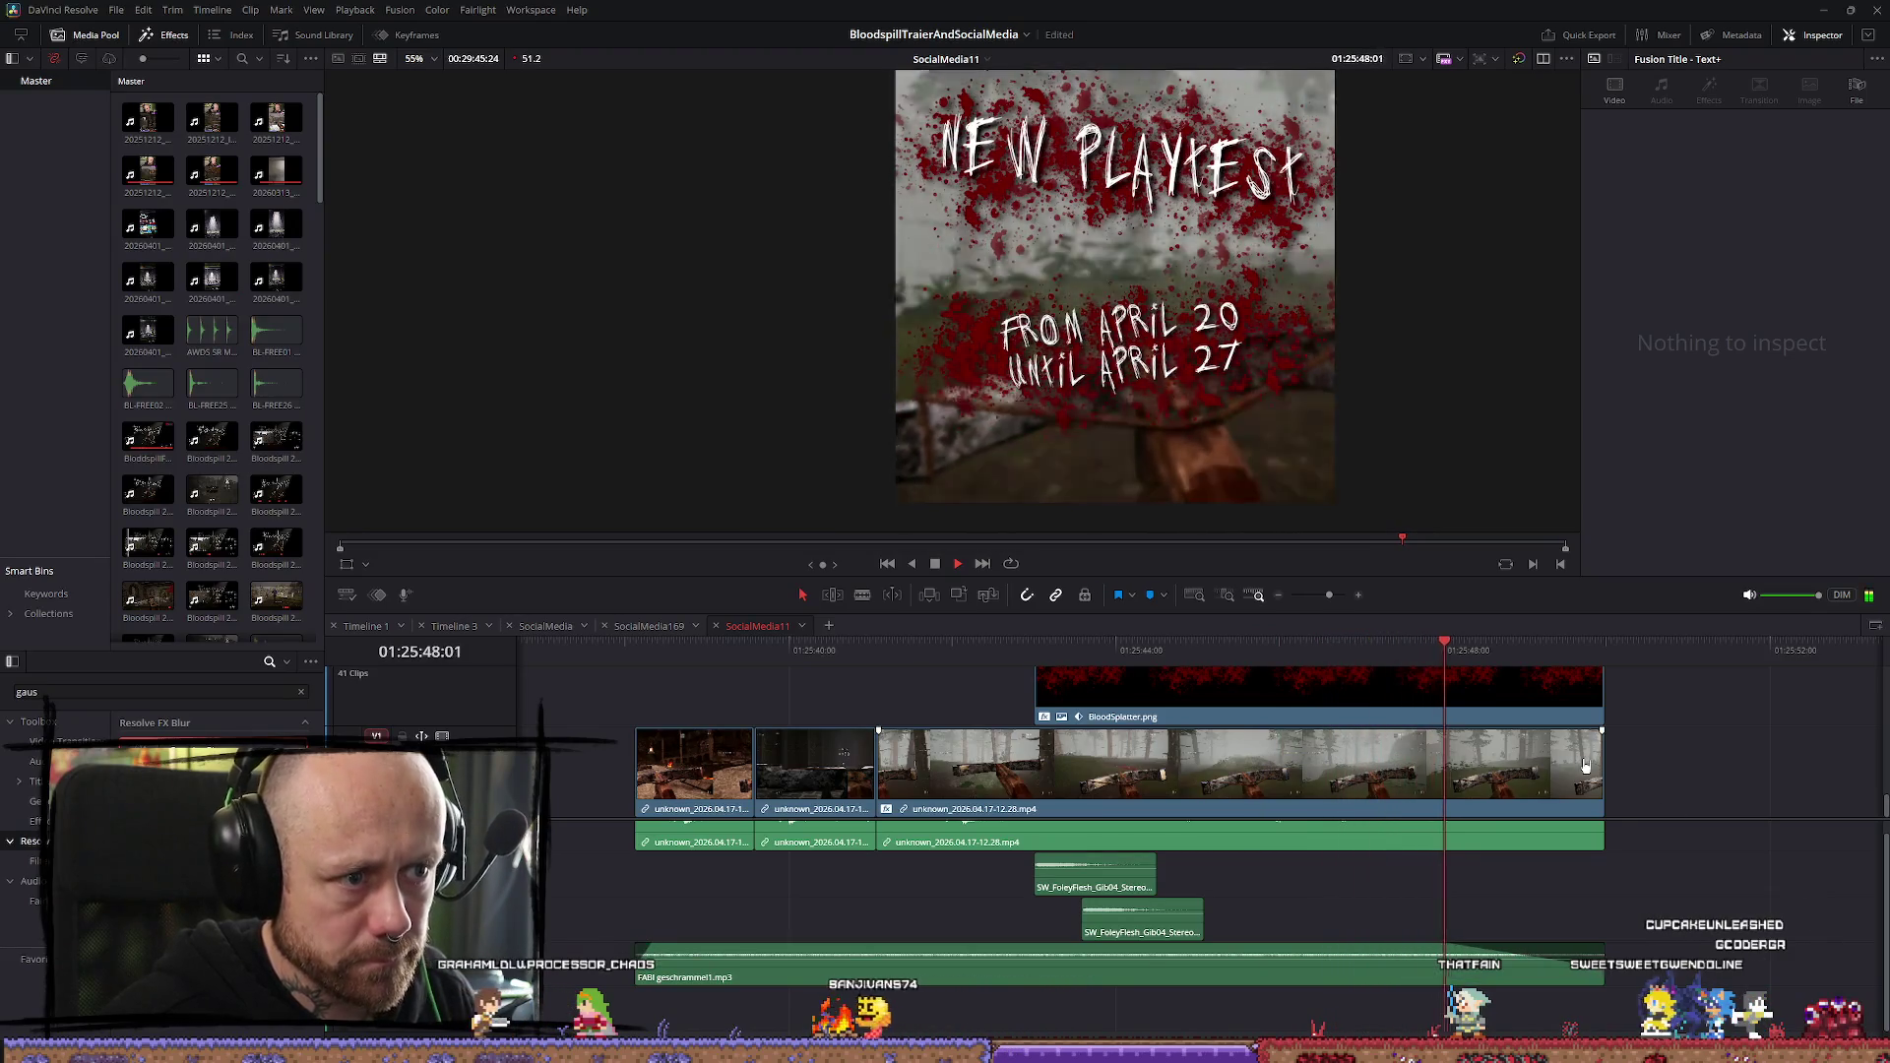
click(640, 652)
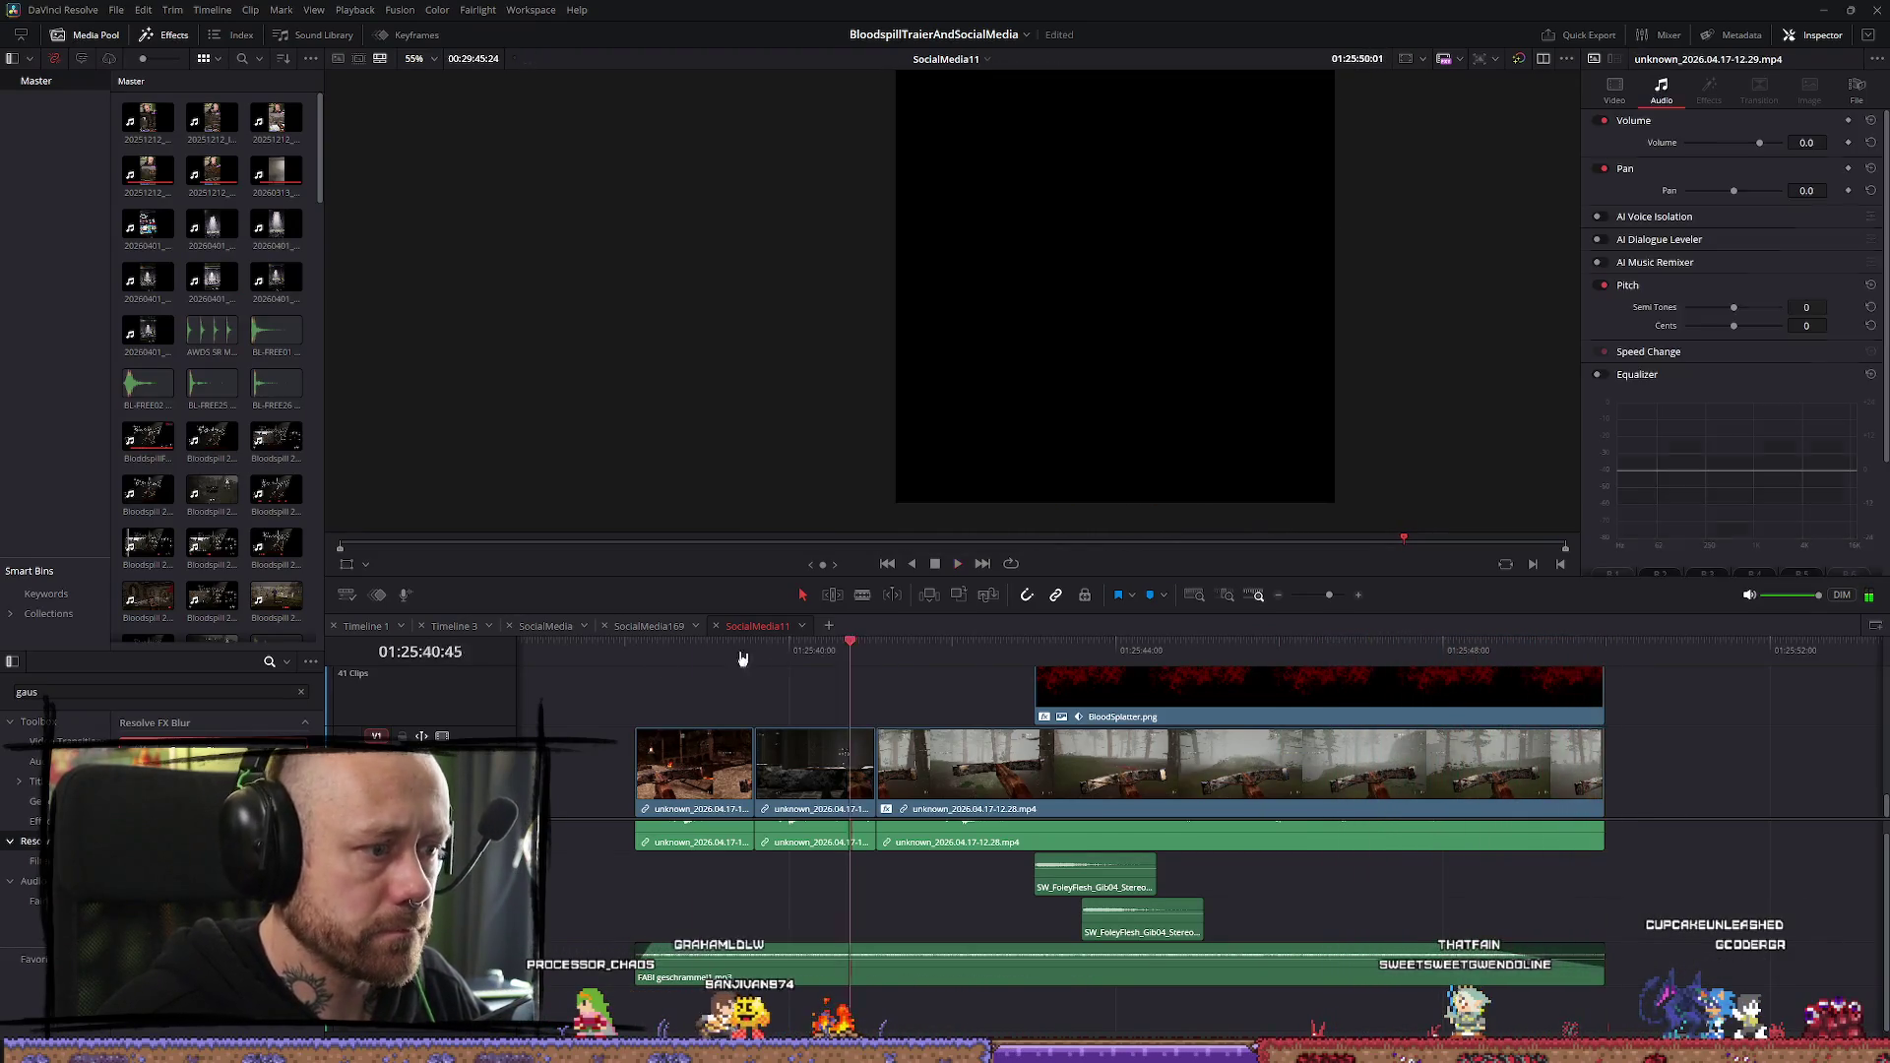
key(space)
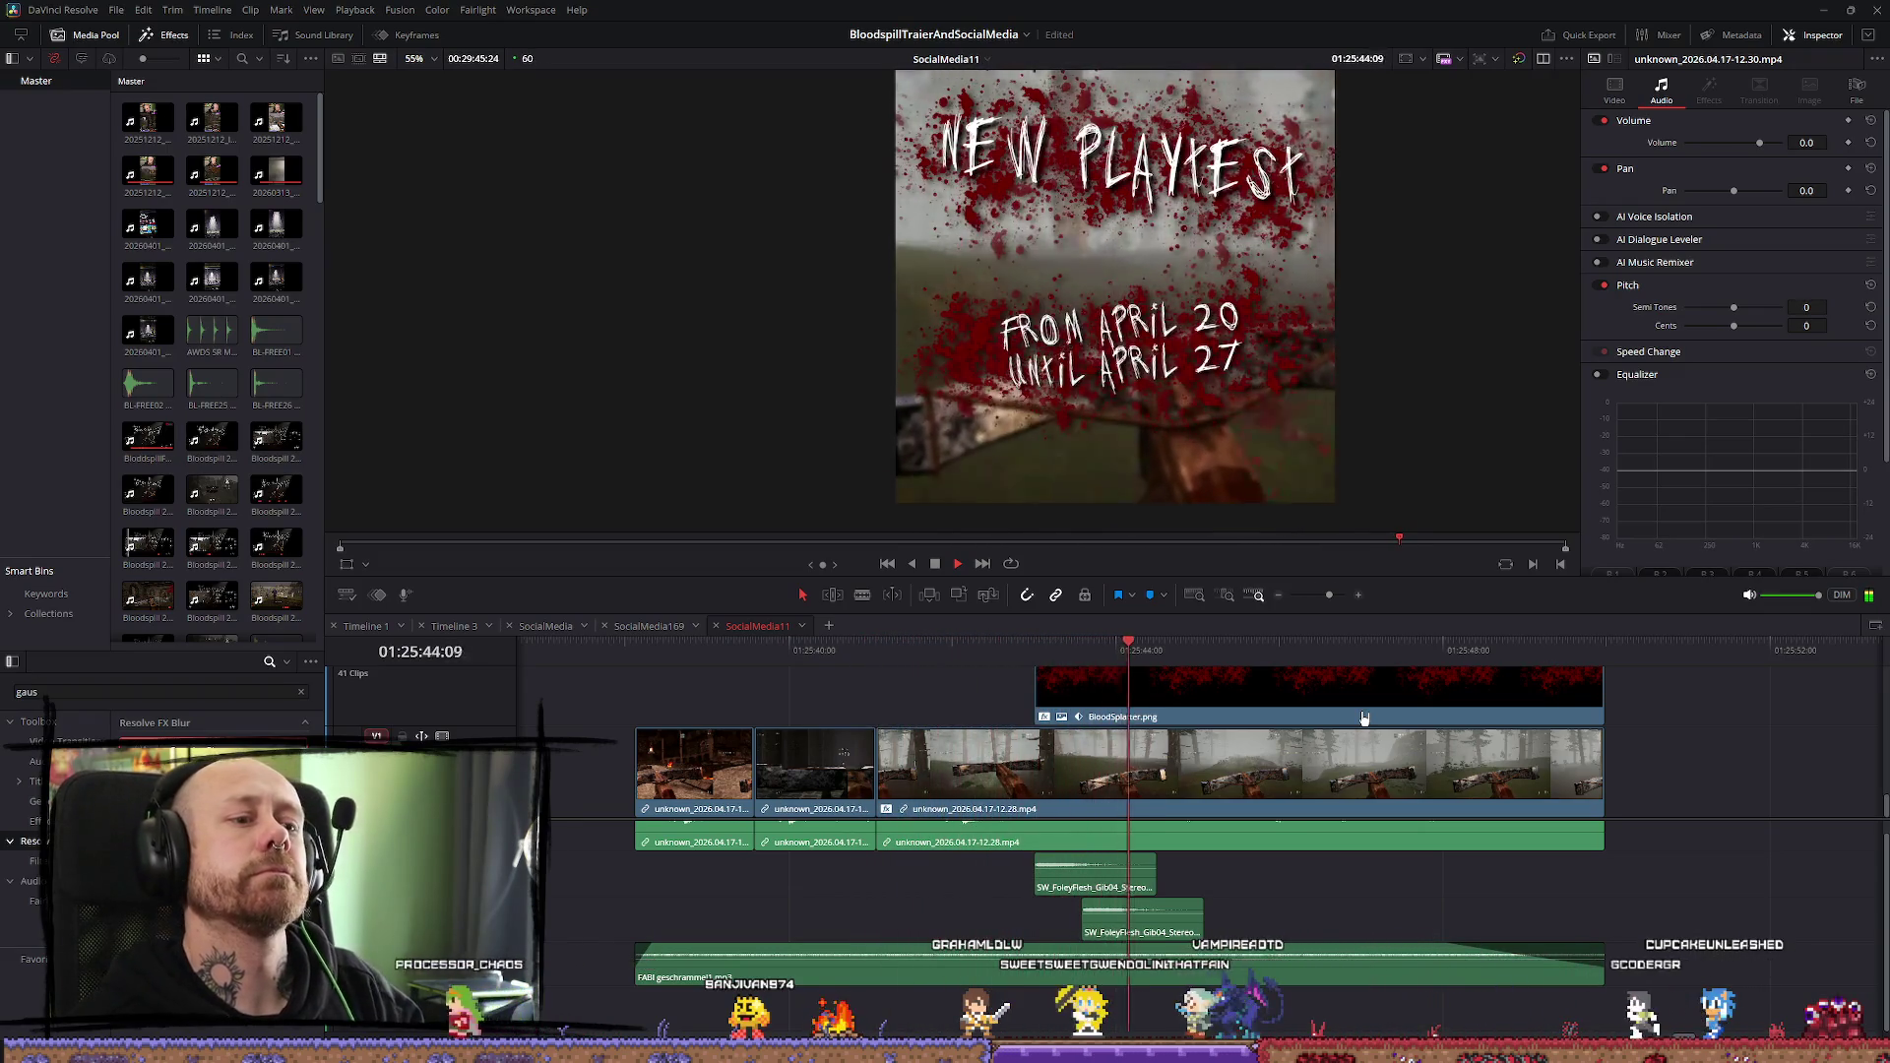
key(space)
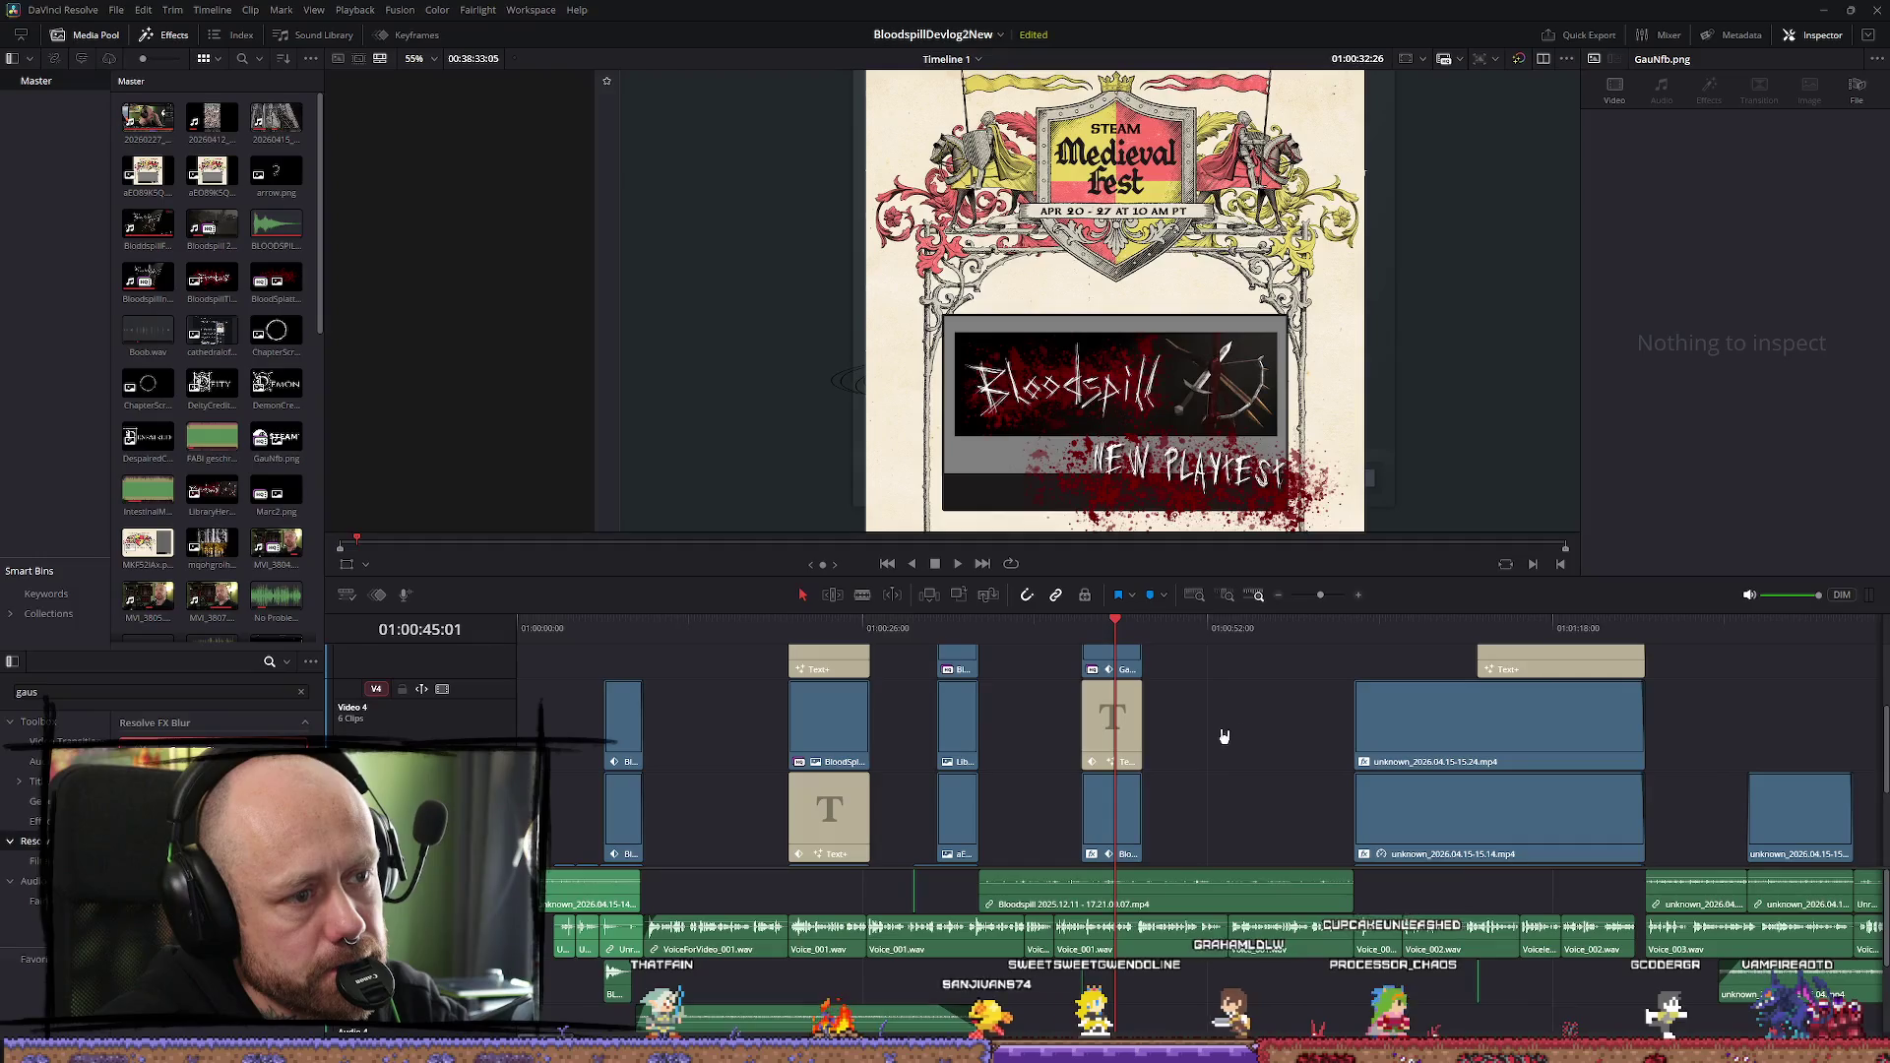
Scroll Timeline 1 to the Join on Steam section and select the GauNfb.png Steam logo clip
scroll(1269, 724, down, 1)
drag(1266, 638, 1319, 638)
scroll(1515, 747, down, 1)
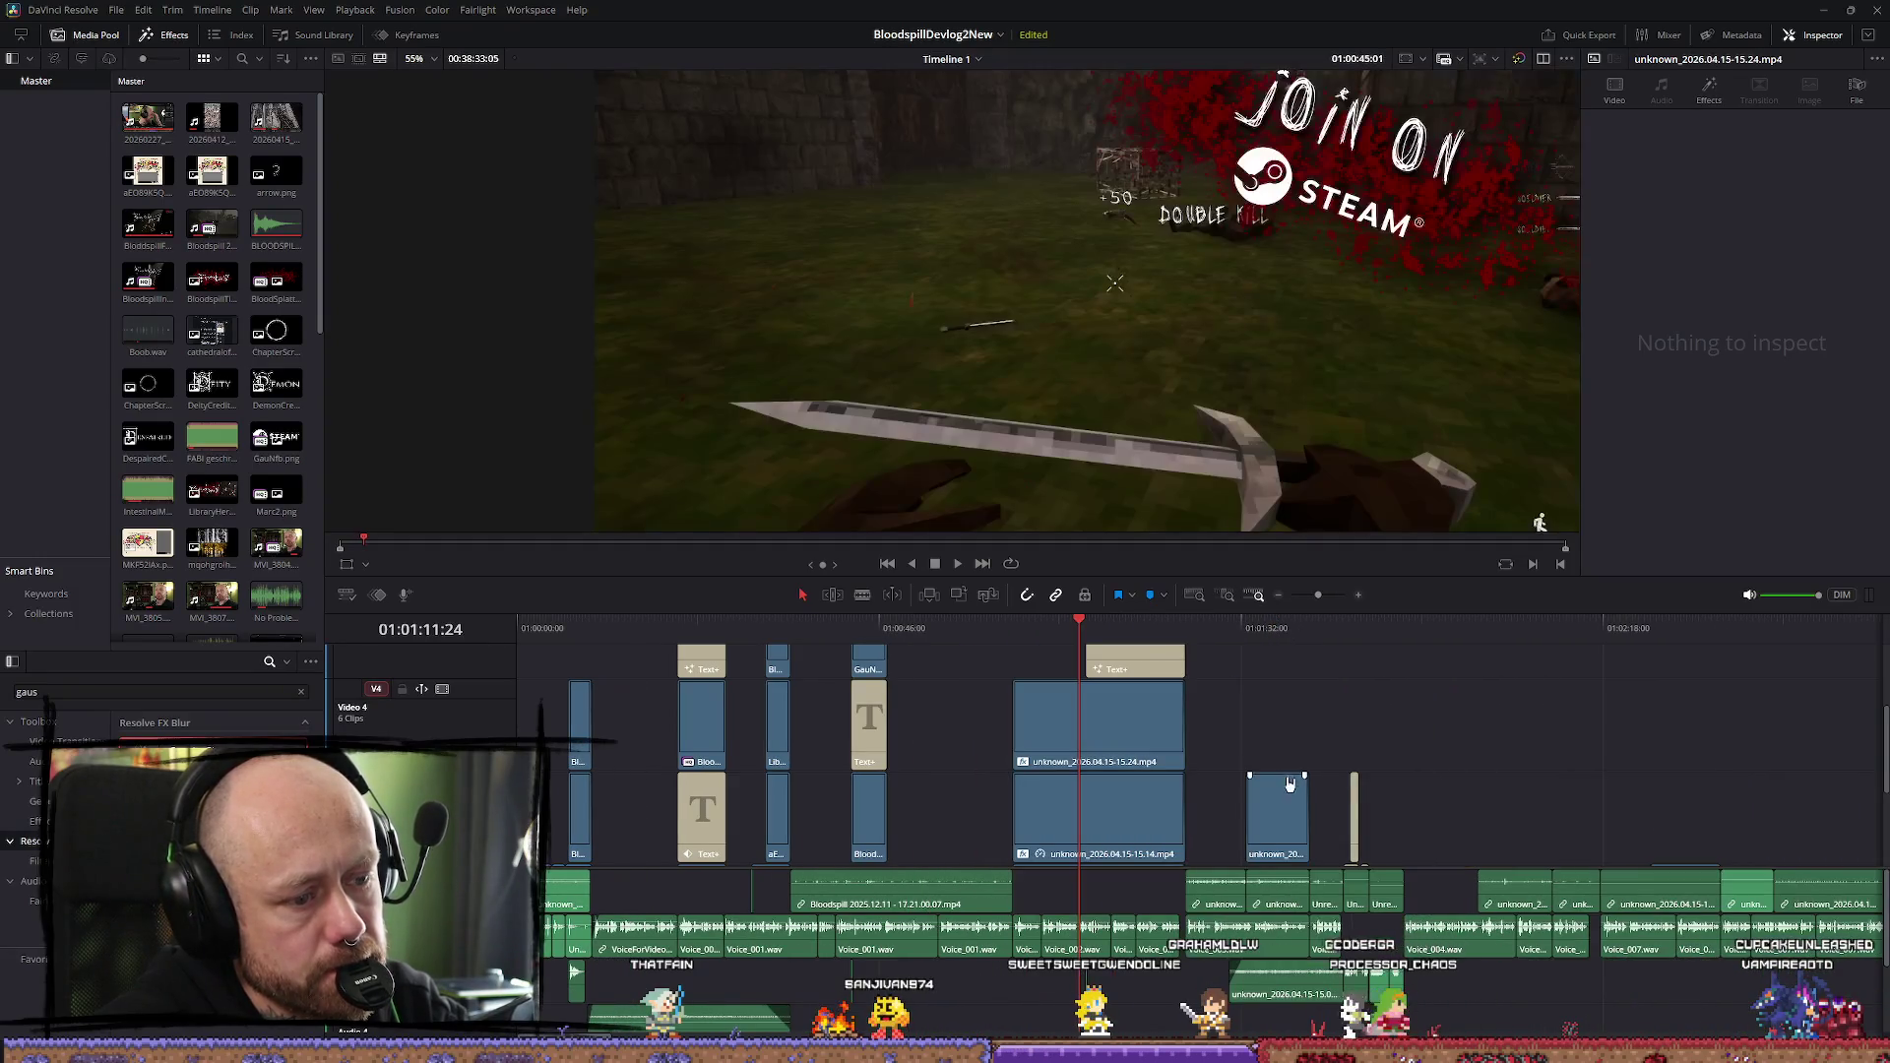
scroll(1319, 777, up, 1)
scroll(1376, 775, down, 2)
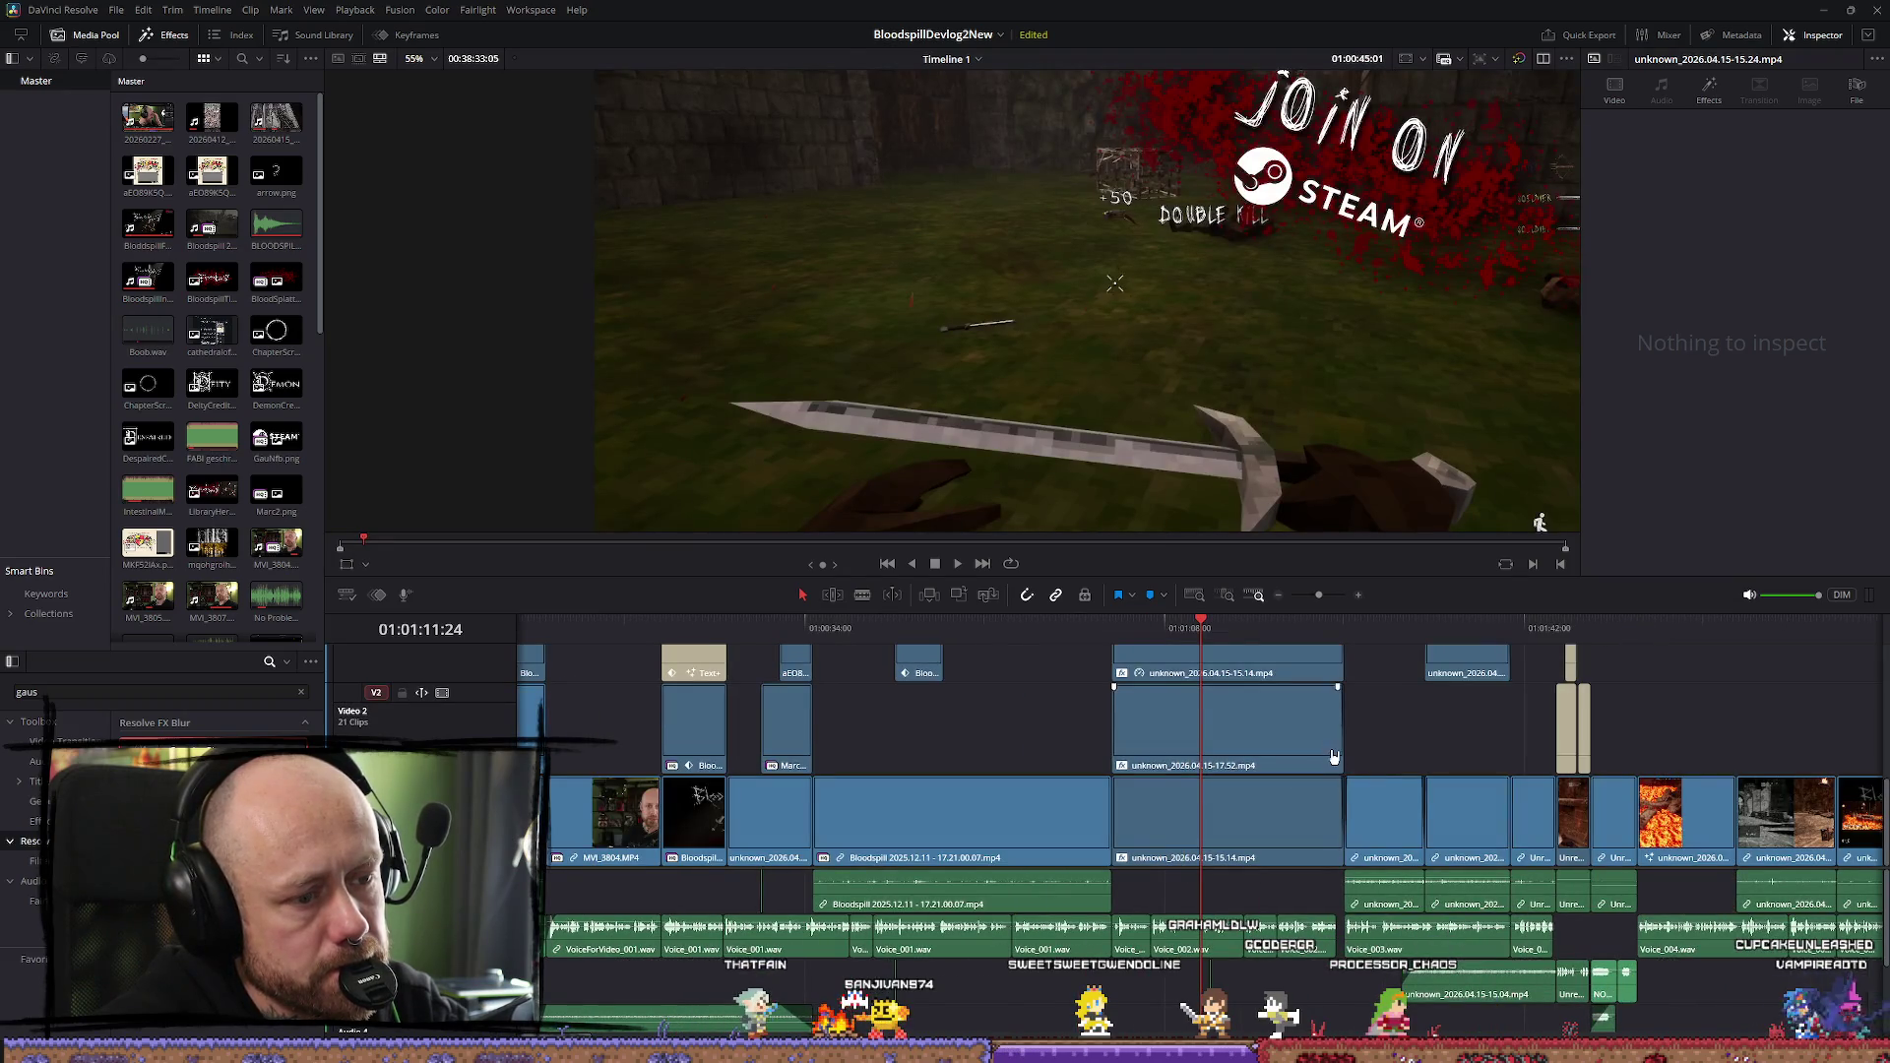
click(1120, 637)
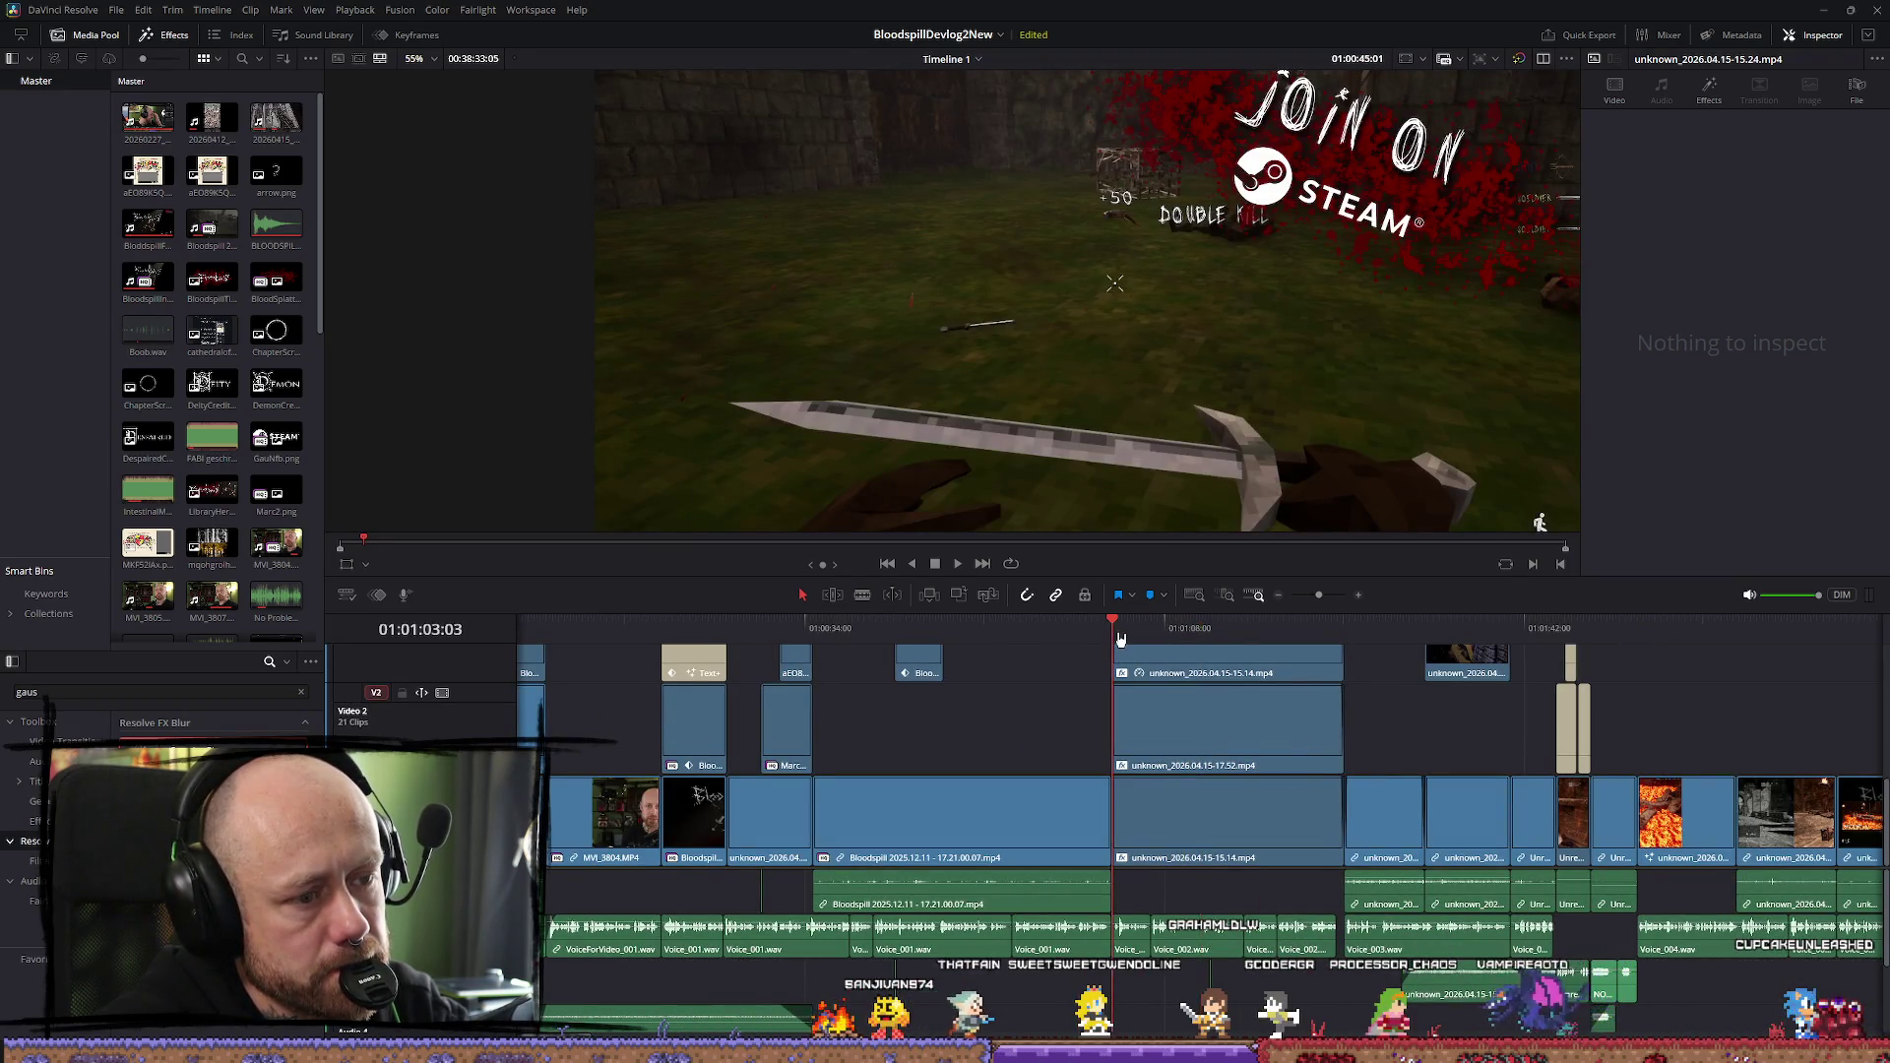
click(1103, 630)
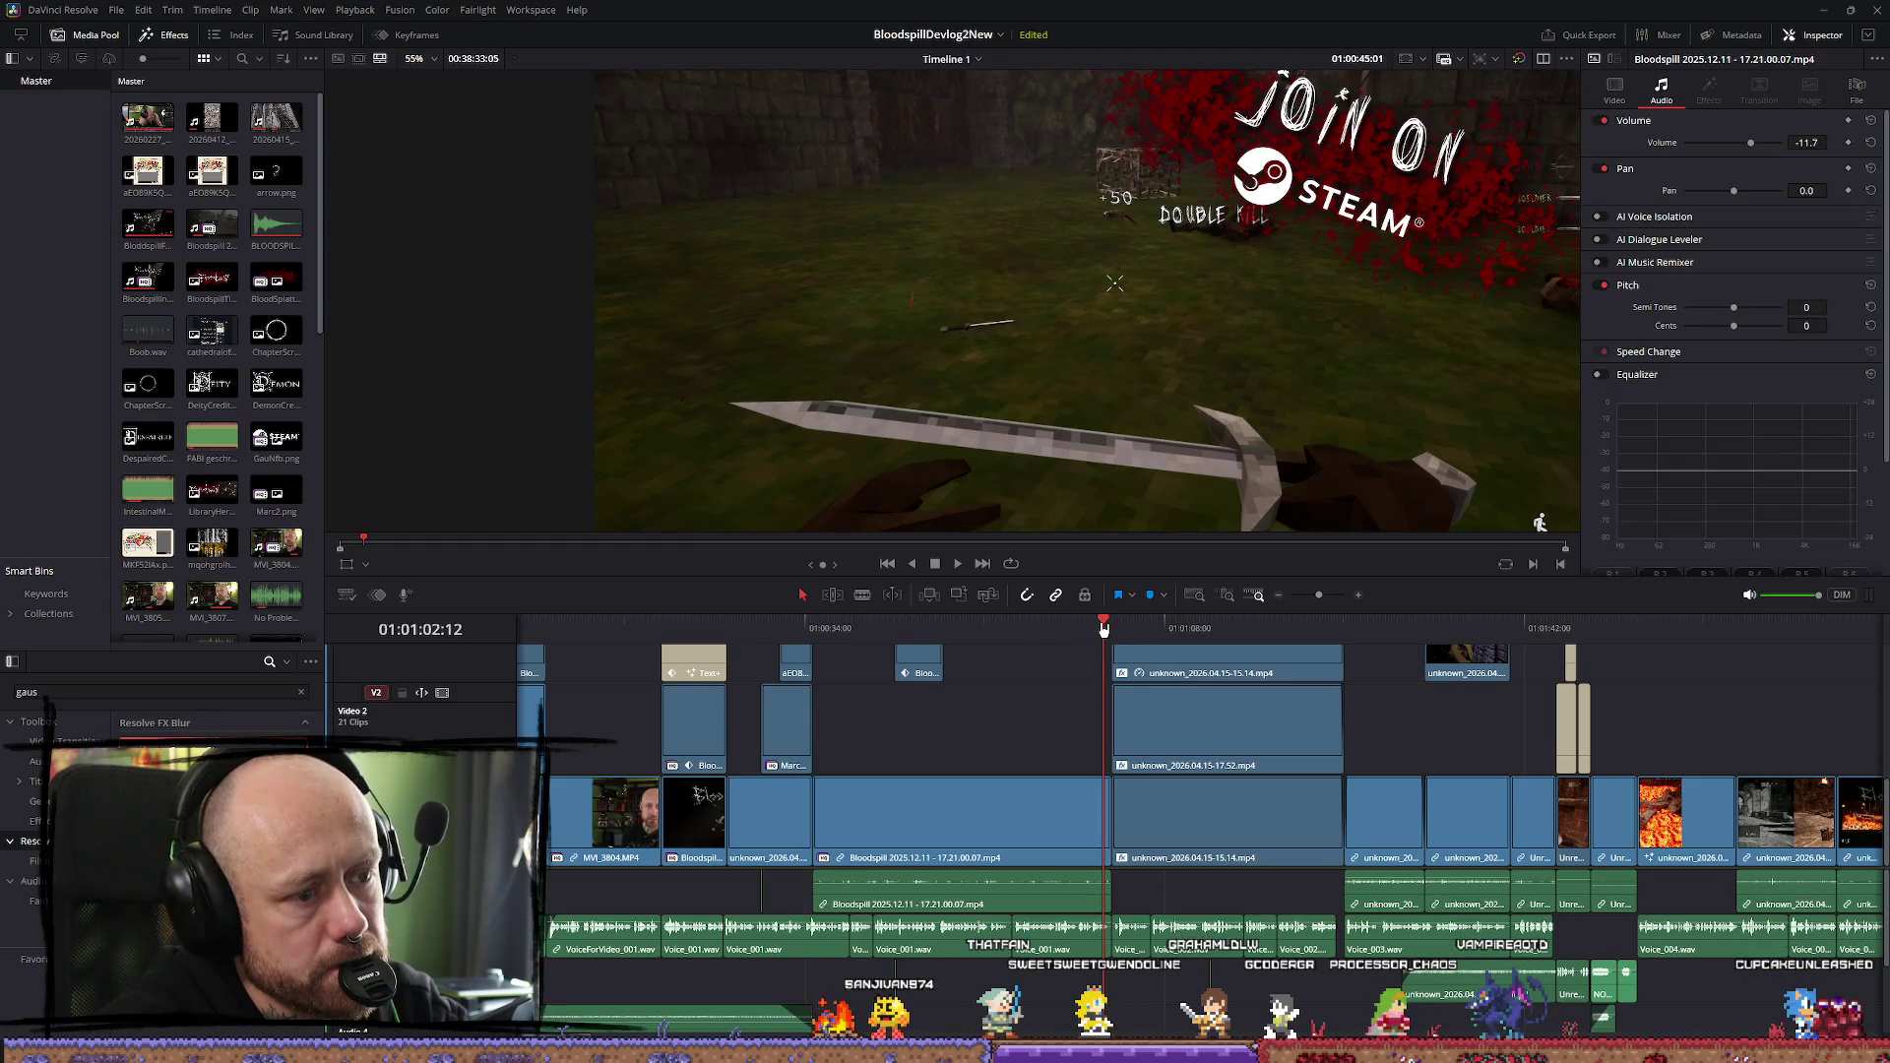
scroll(1181, 689, up, 2)
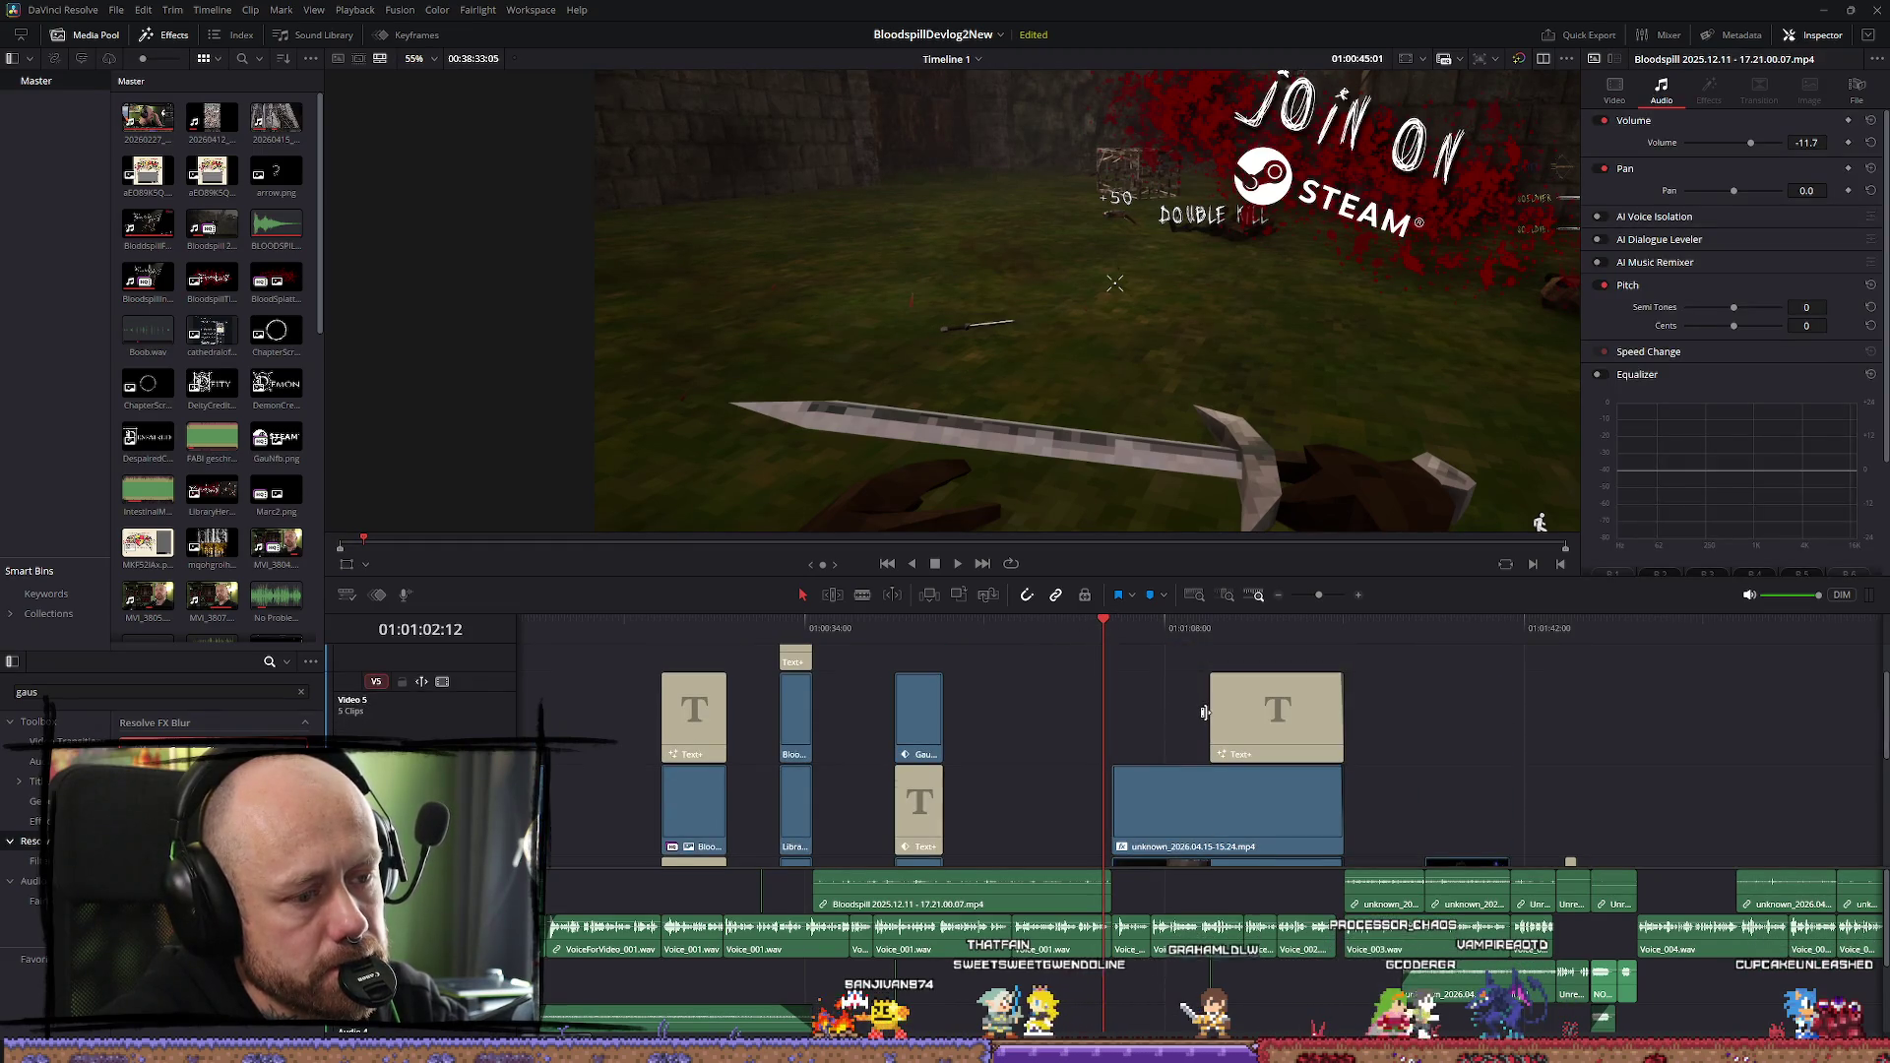
scroll(1209, 720, down, 2)
key(Up)
scroll(1080, 708, up, 2)
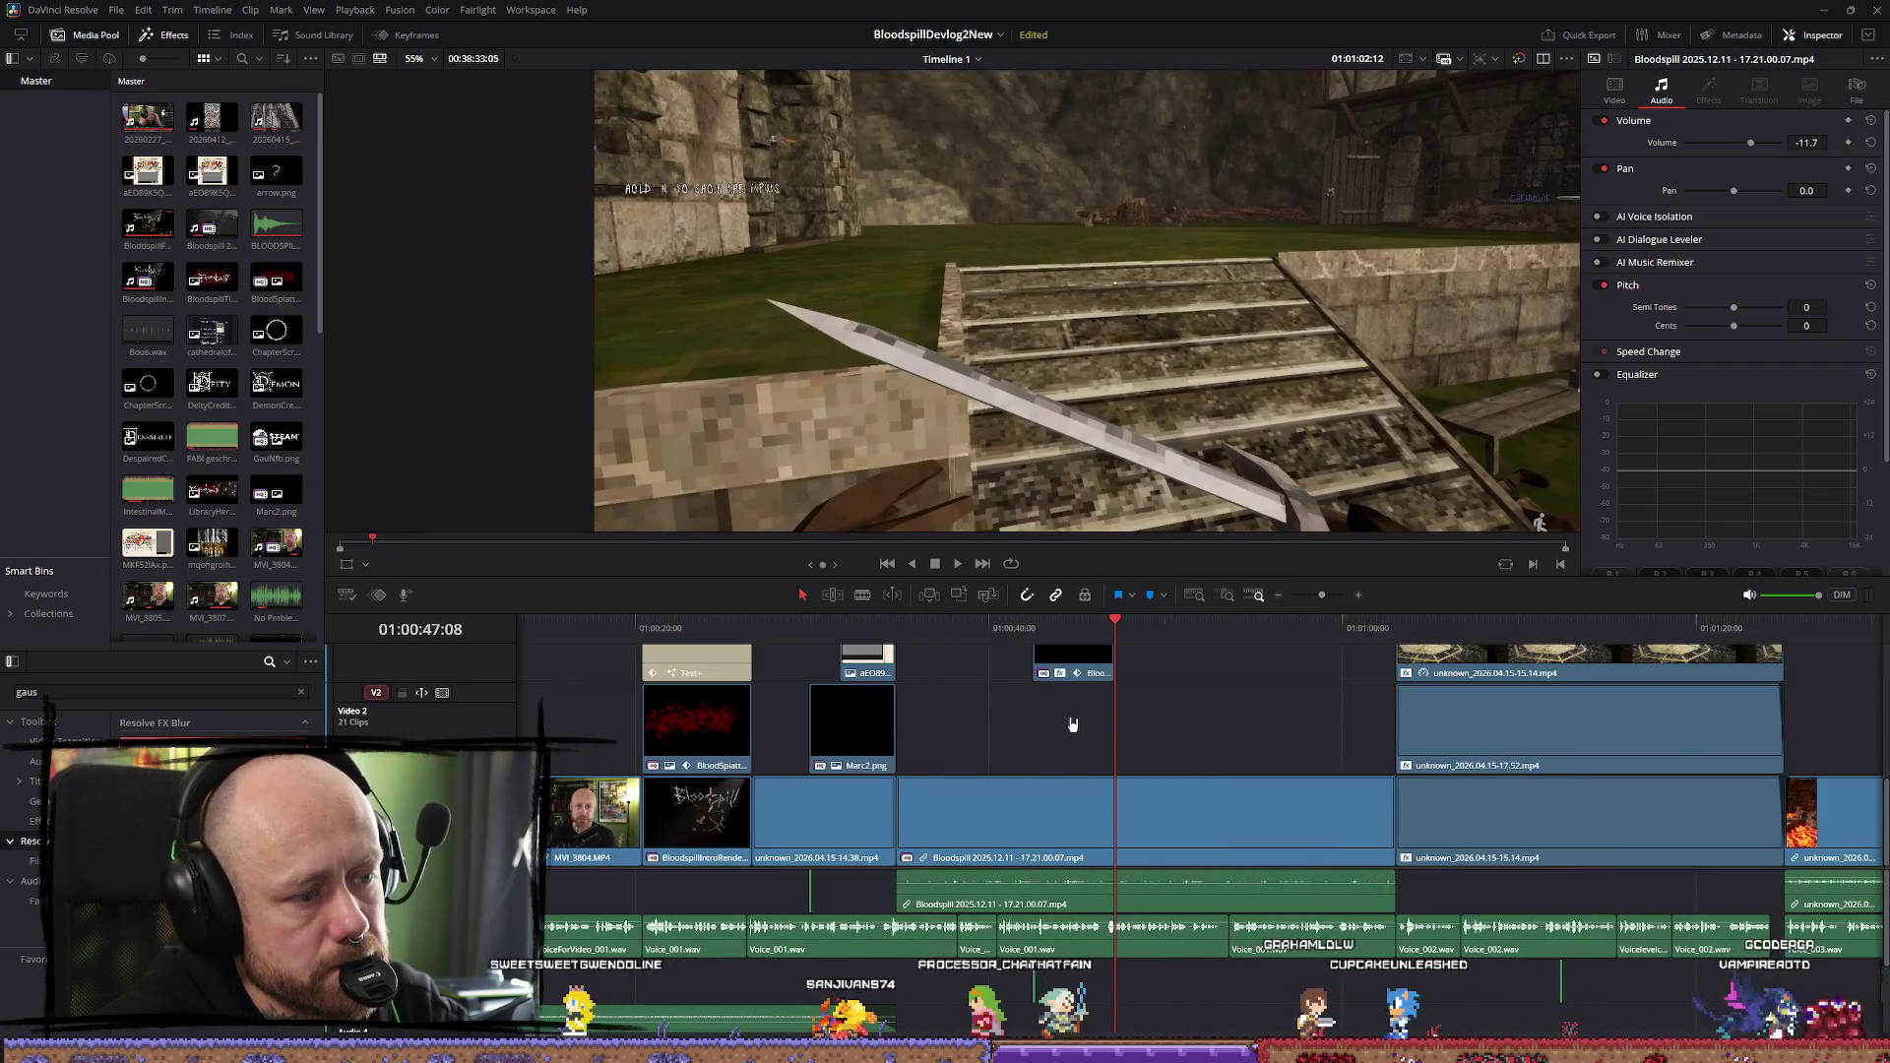
scroll(1158, 731, up, 3)
scroll(1158, 731, down, 1)
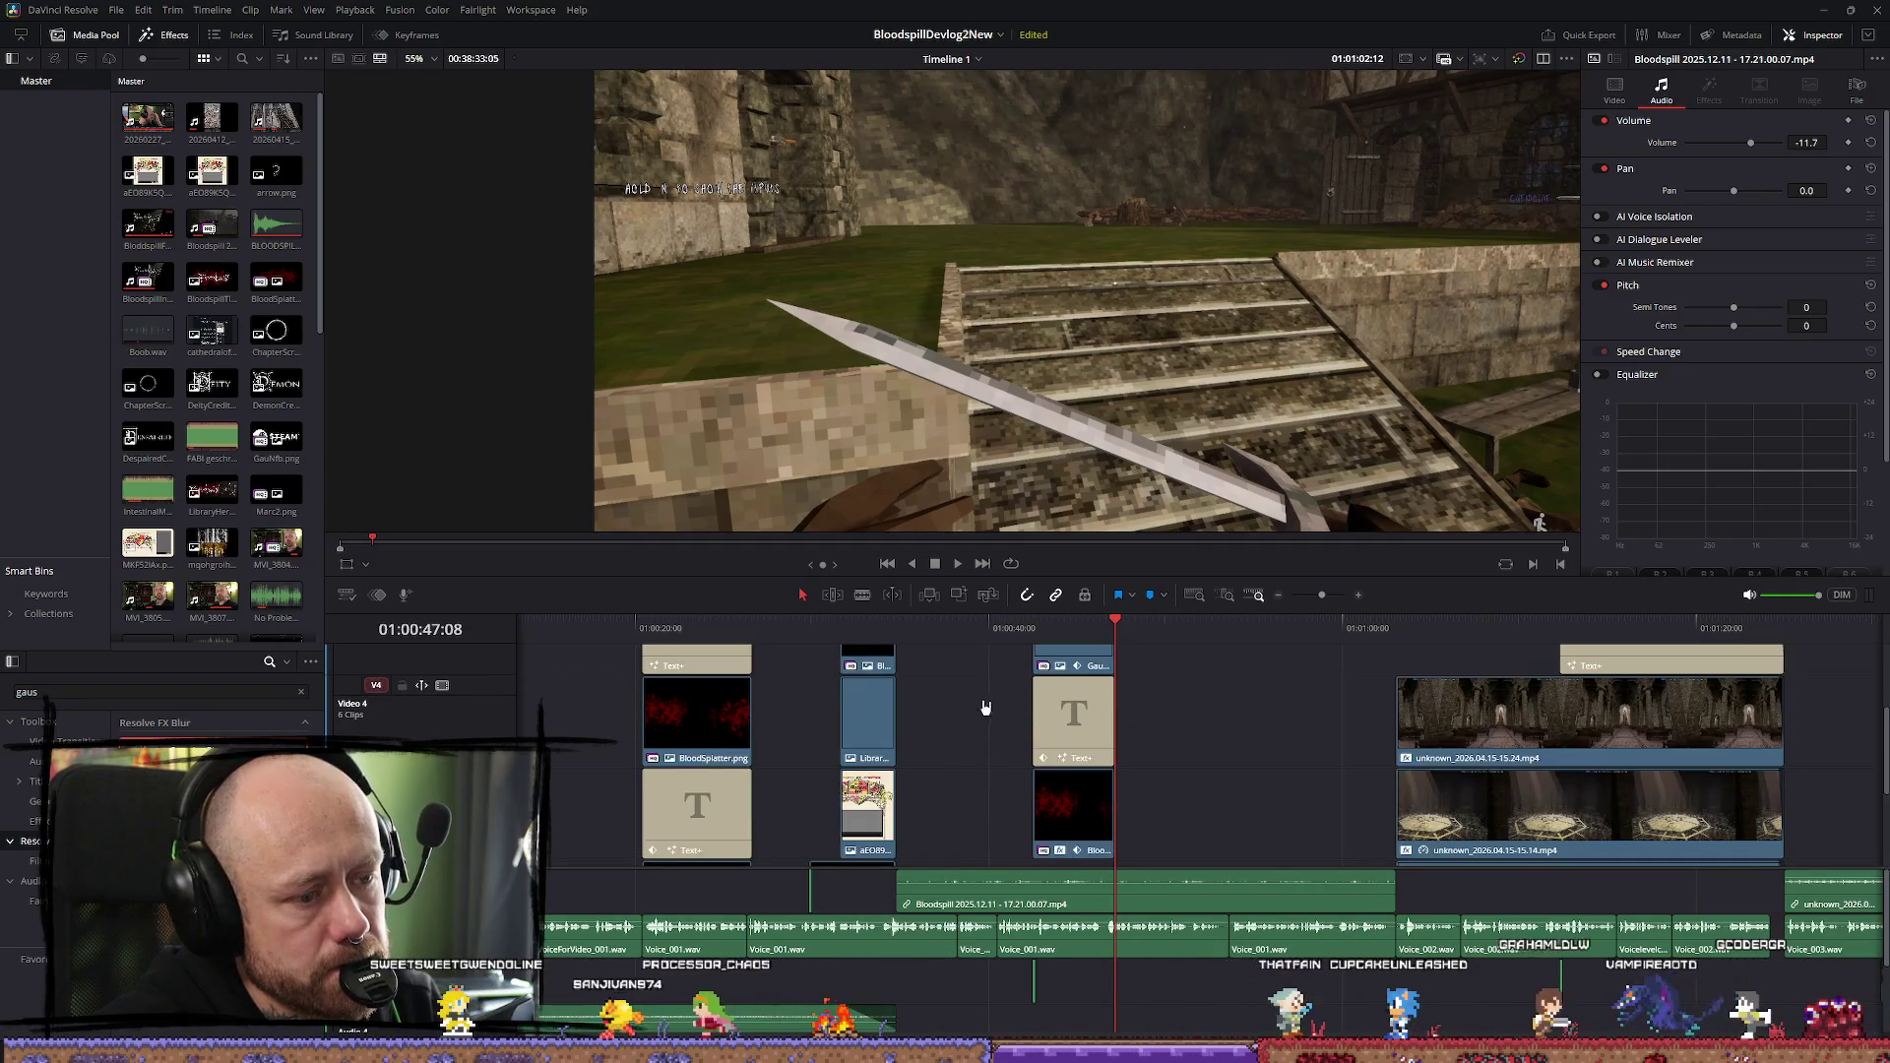
click(1078, 662)
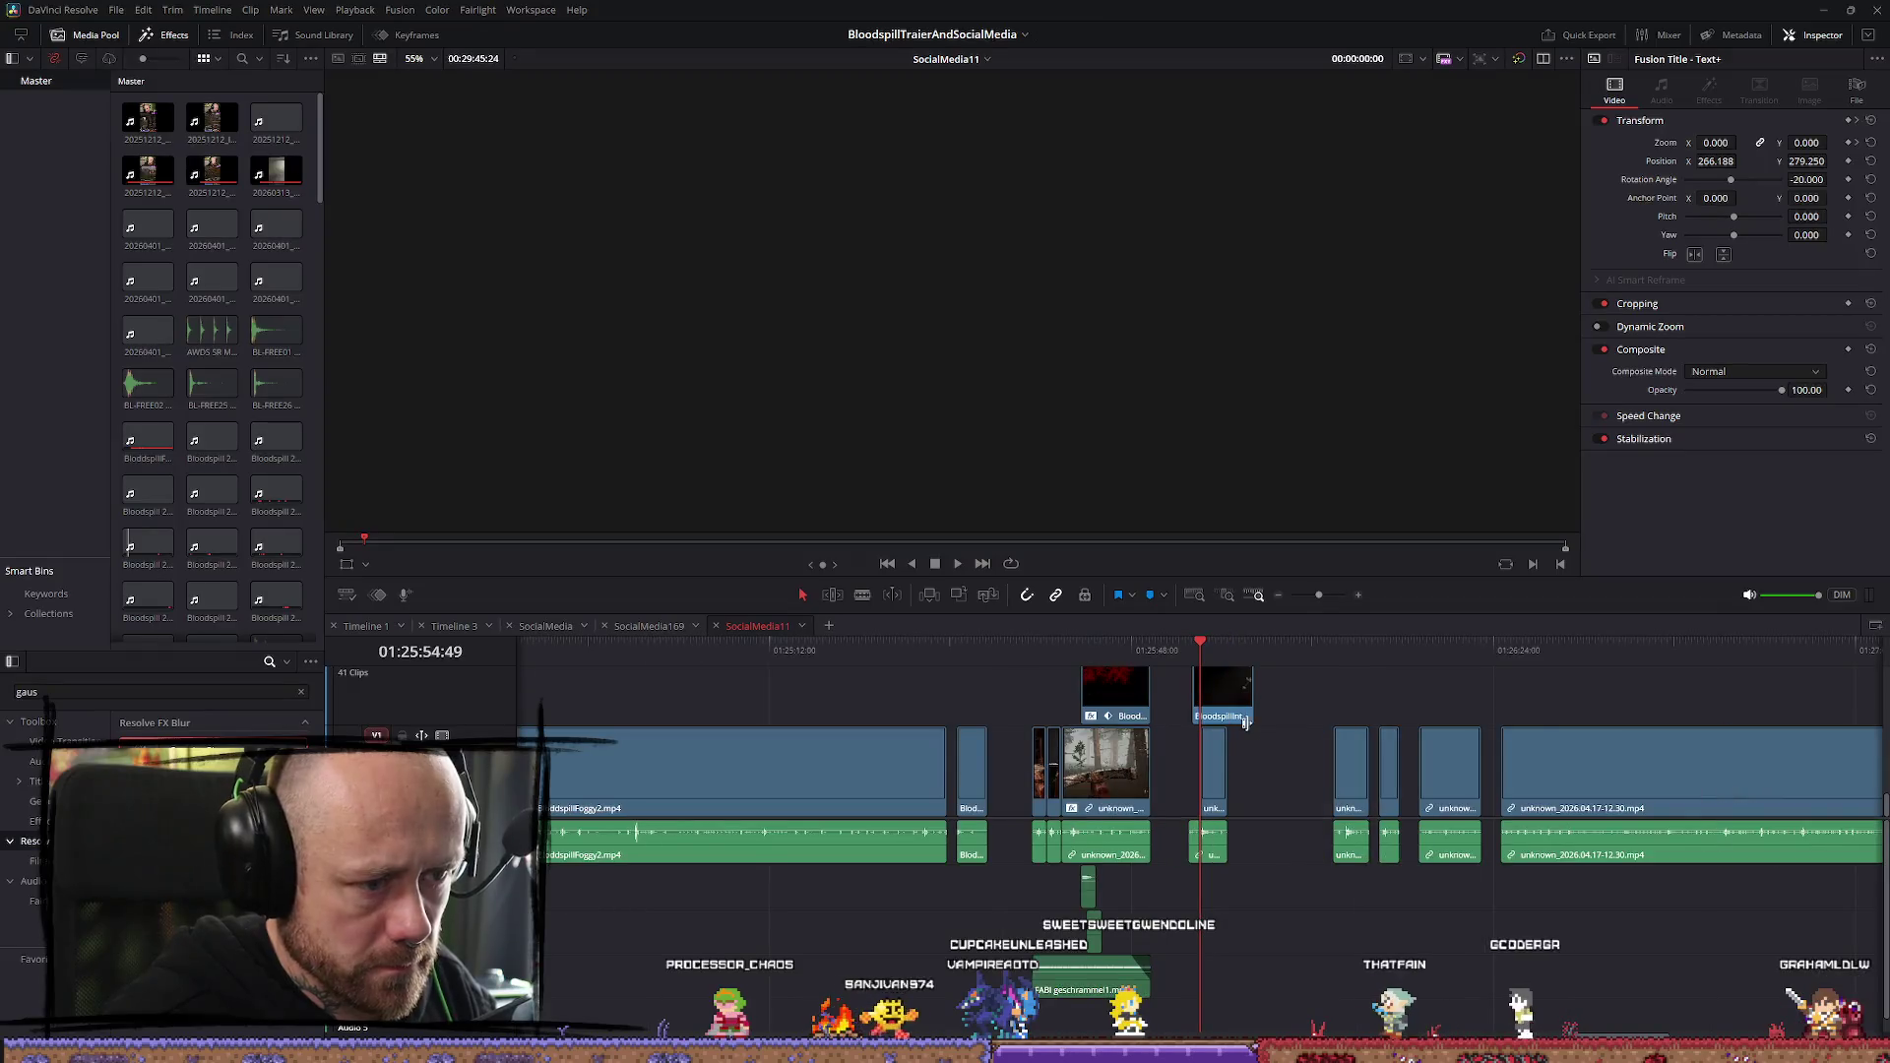
Remove the stray BloodSplatter.png clip from SocialMedia11
drag(1297, 736, 1267, 669)
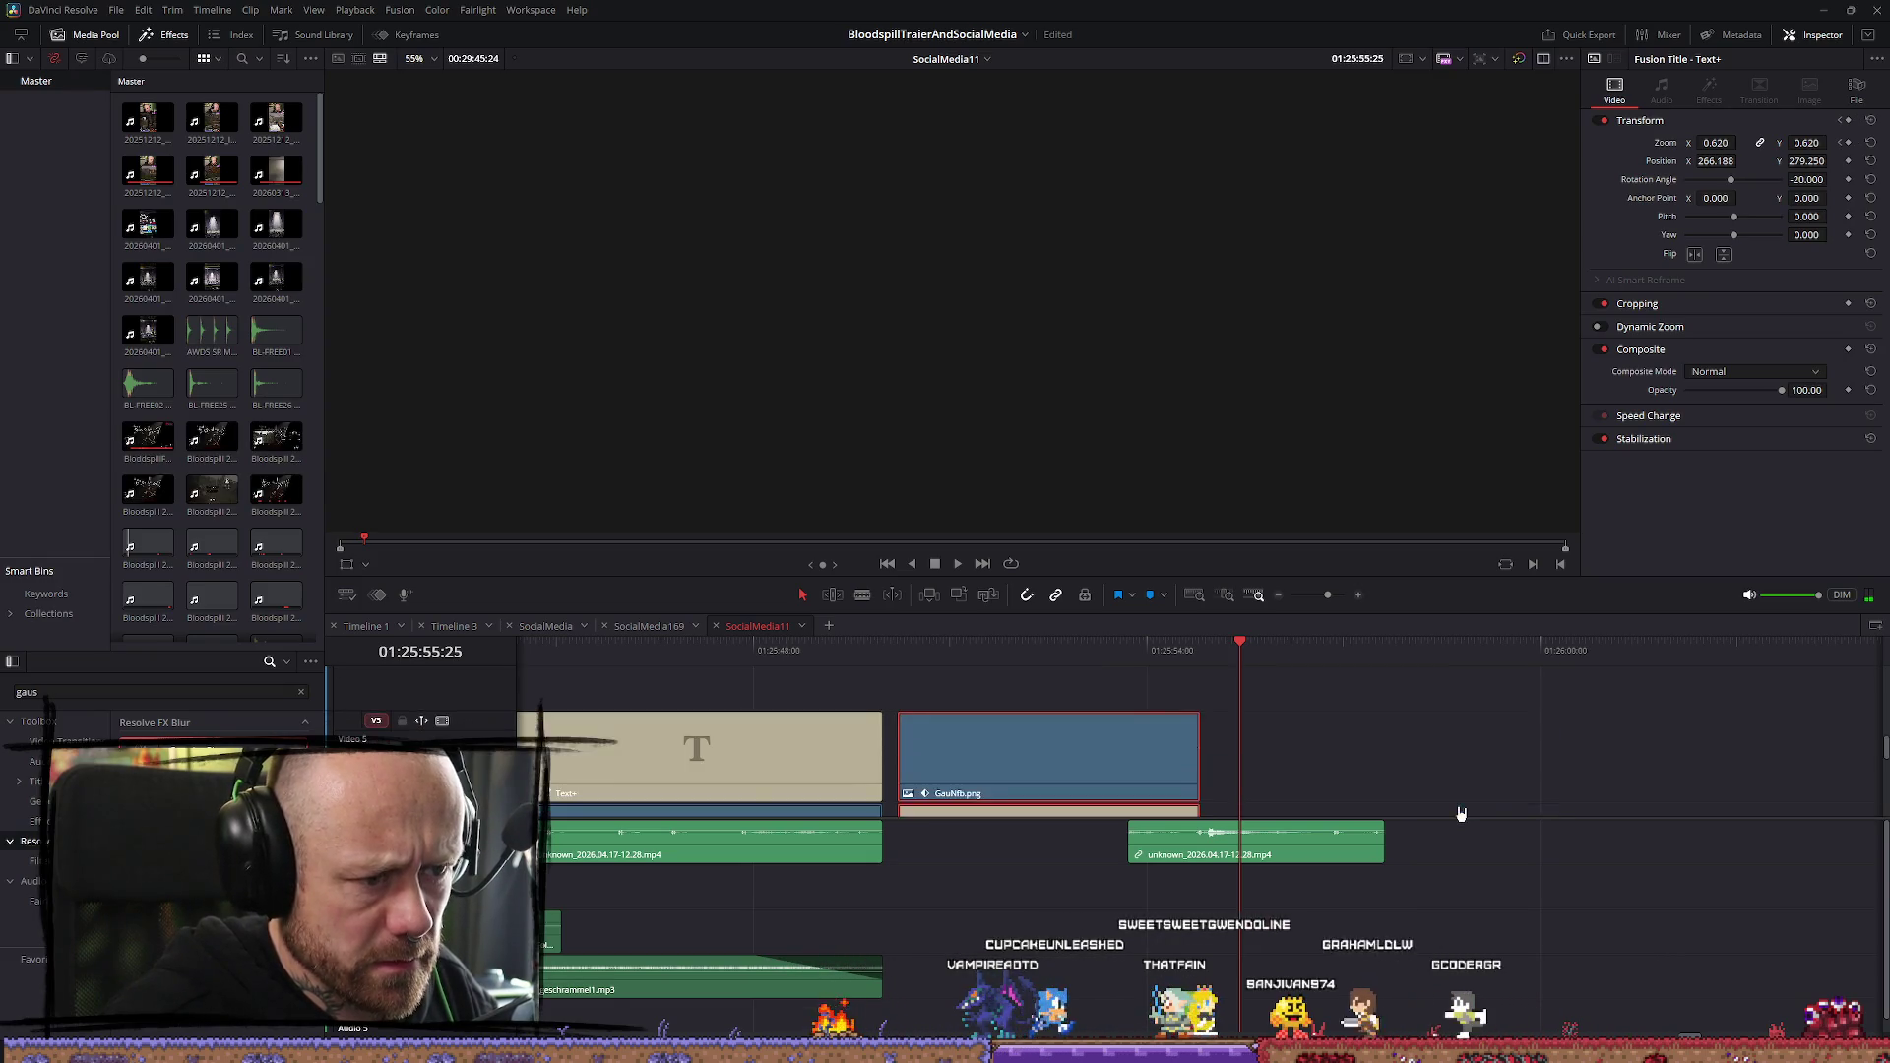
scroll(1460, 813, up, 3)
drag(1240, 694, 1283, 694)
key(ctrl+z)
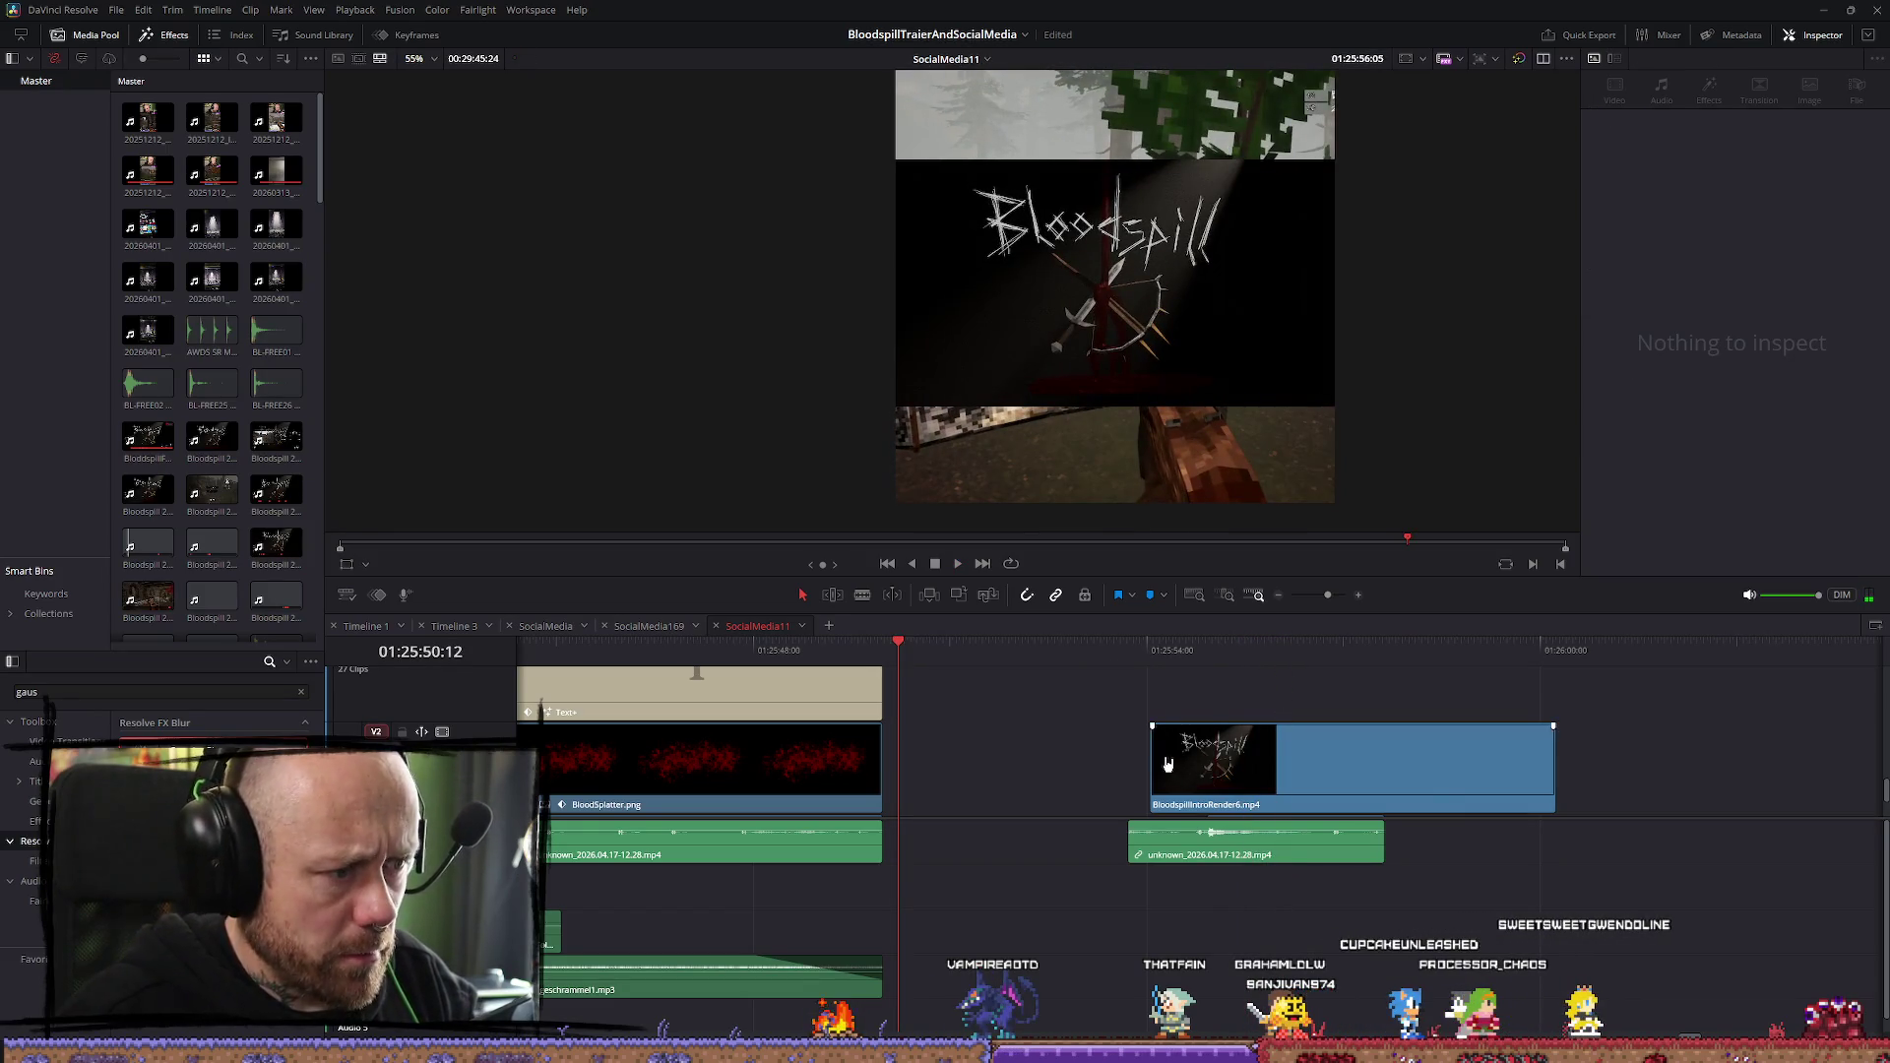
Select the Steam logo clip, then the devlog's blood-splatter clip with its title
scroll(1177, 686, down, 6)
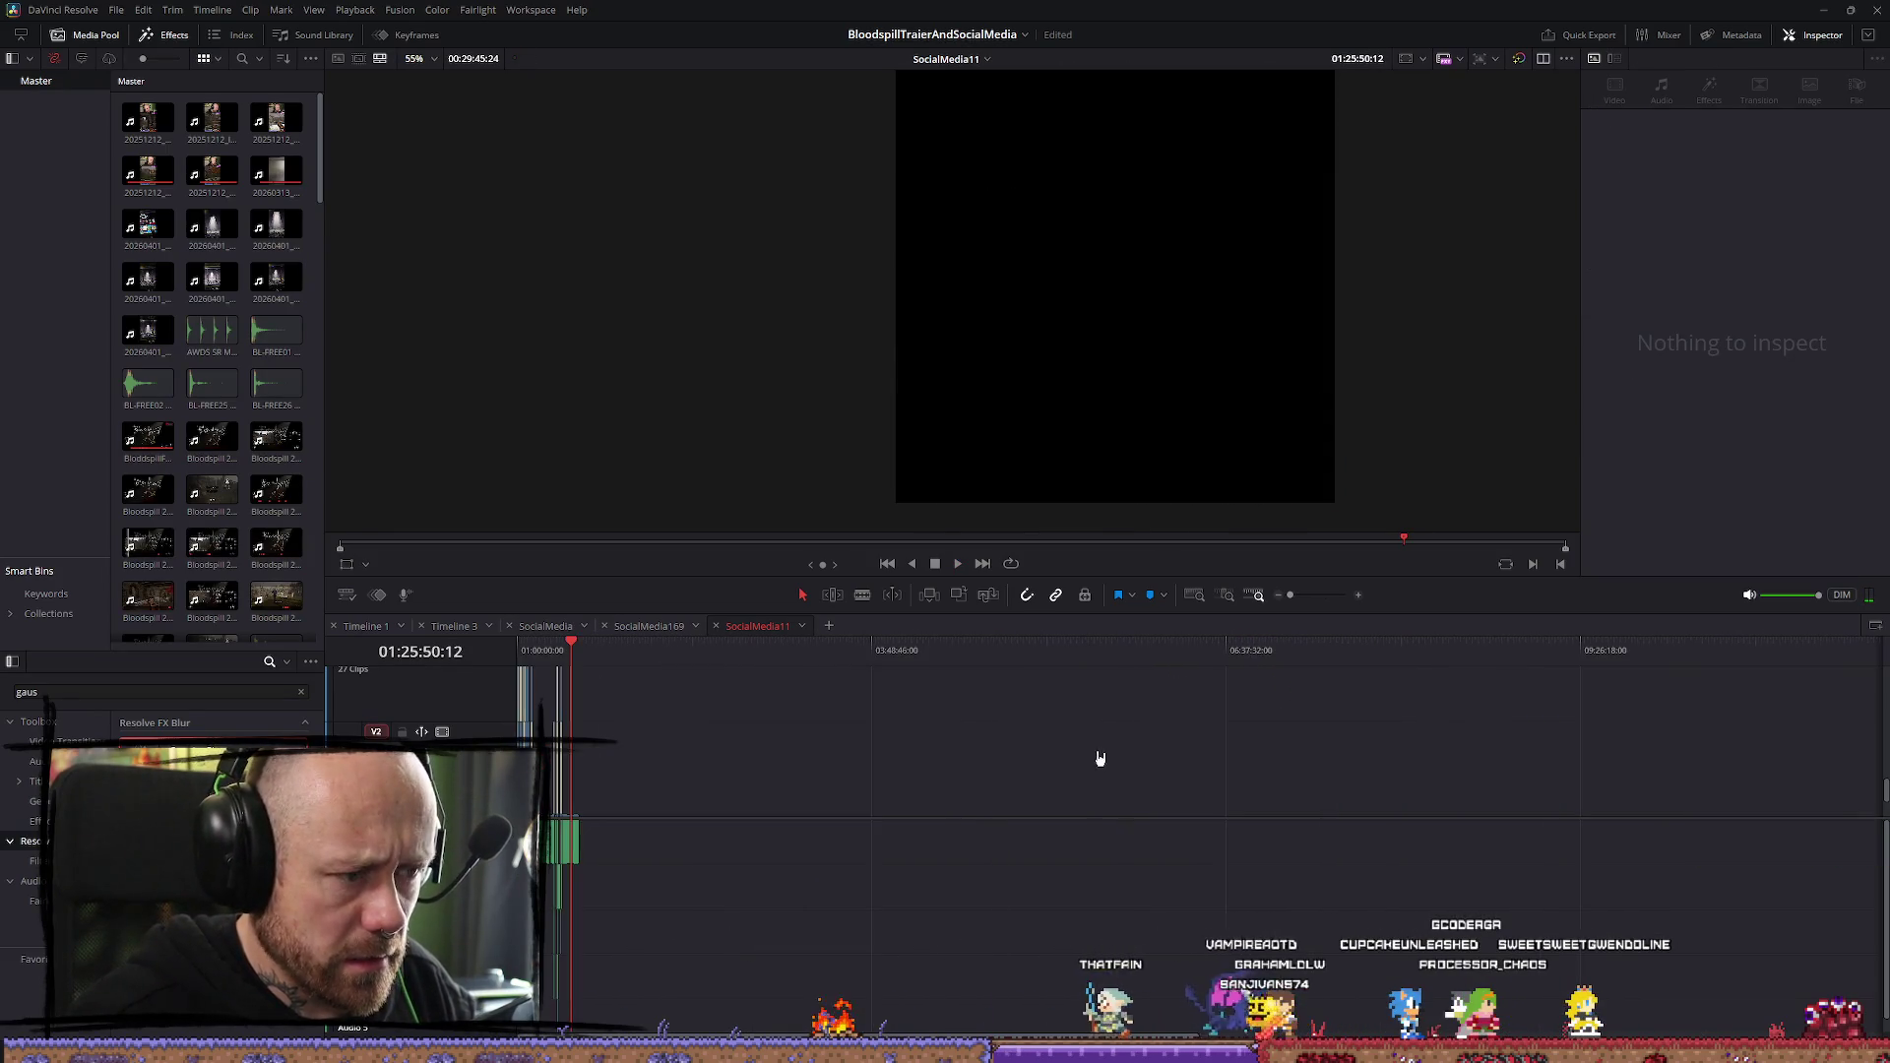
scroll(1290, 768, up, 5)
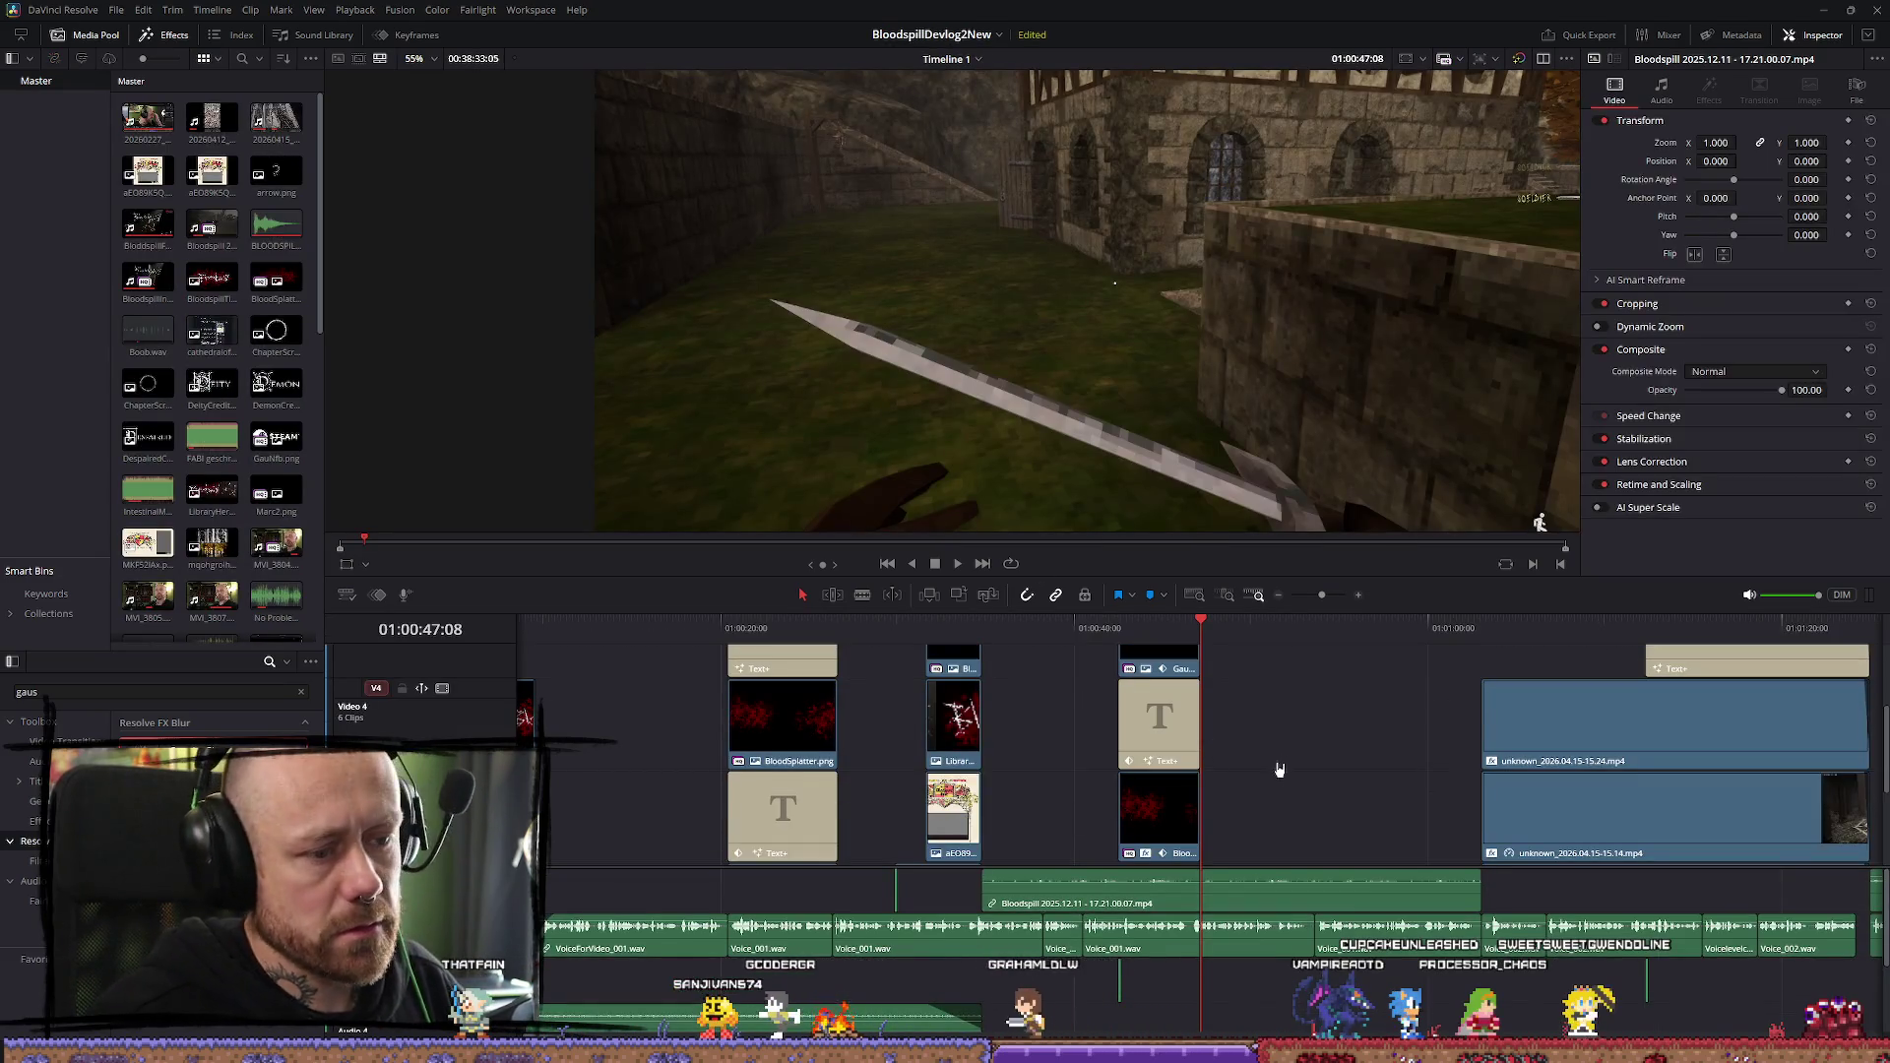
scroll(1270, 773, up, 2)
click(1181, 777)
scroll(1196, 785, down, 2)
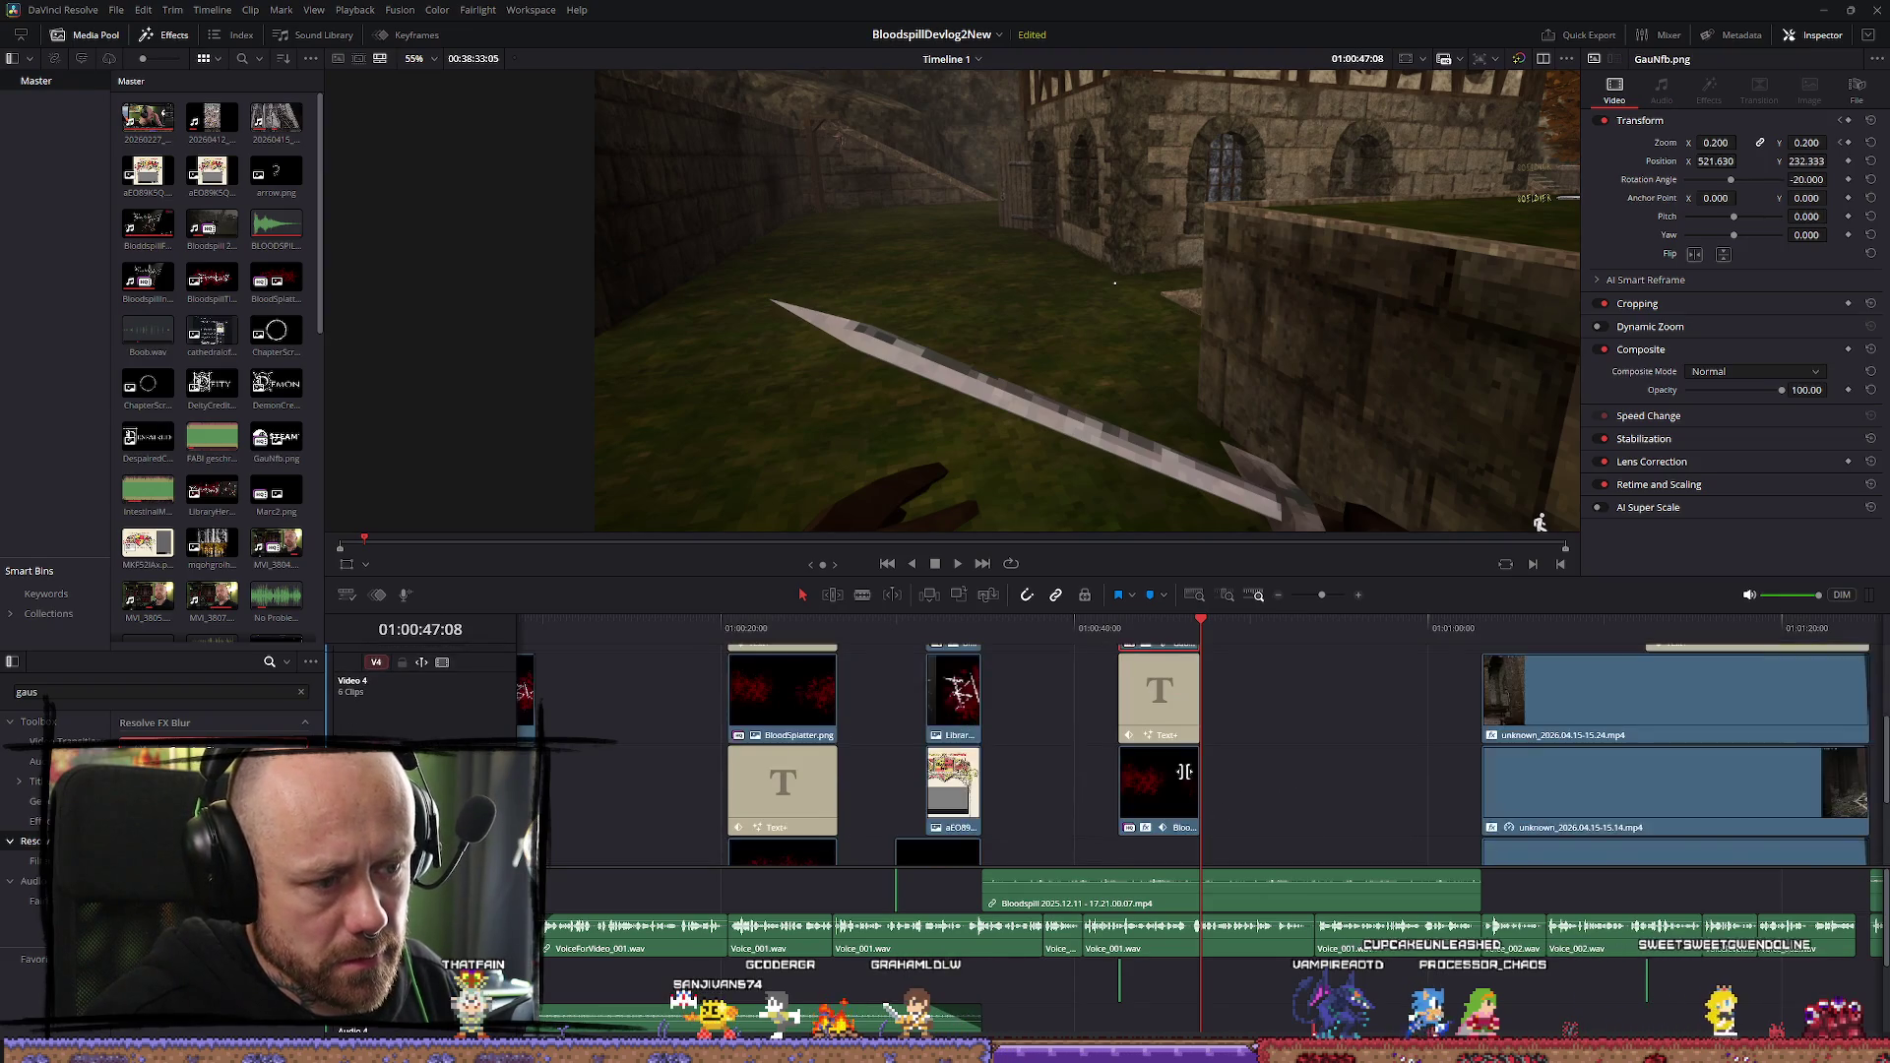
click(1181, 784)
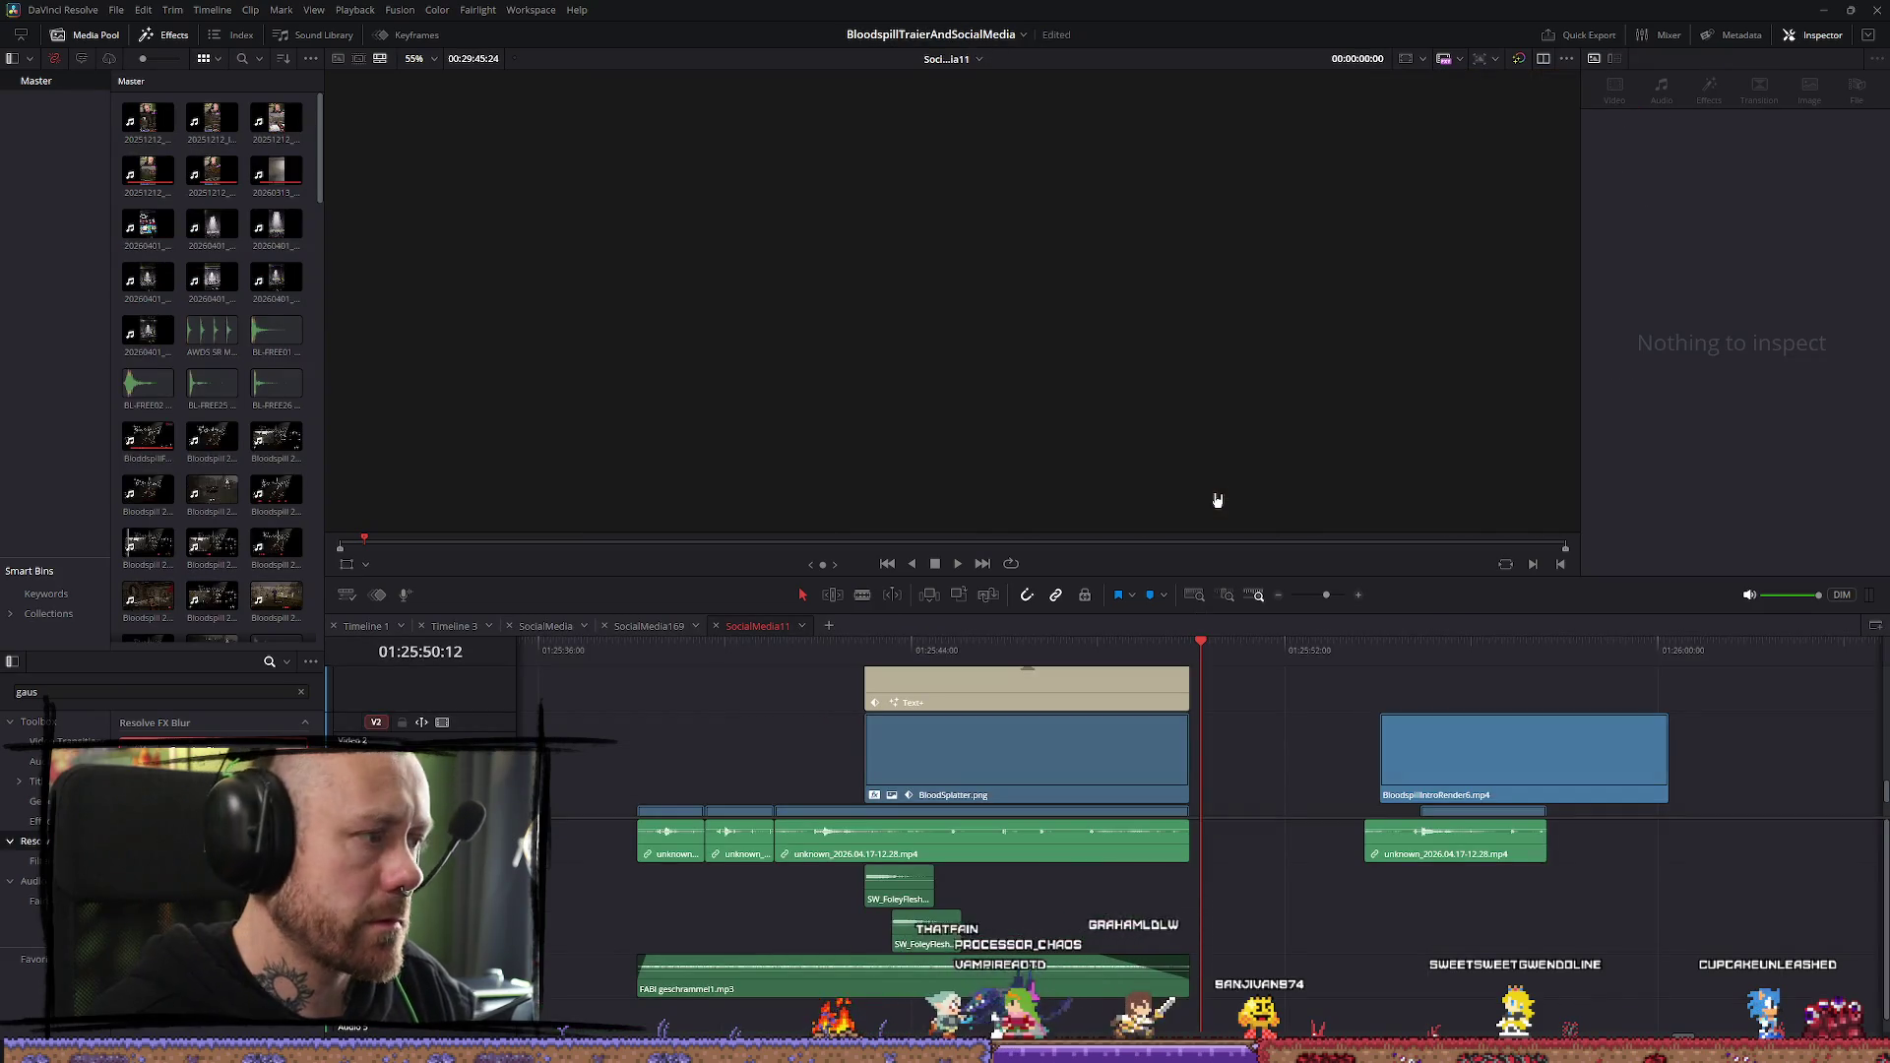
Paste the BloodSplatter.png clip and drag it left to the playhead
key(ctrl+v)
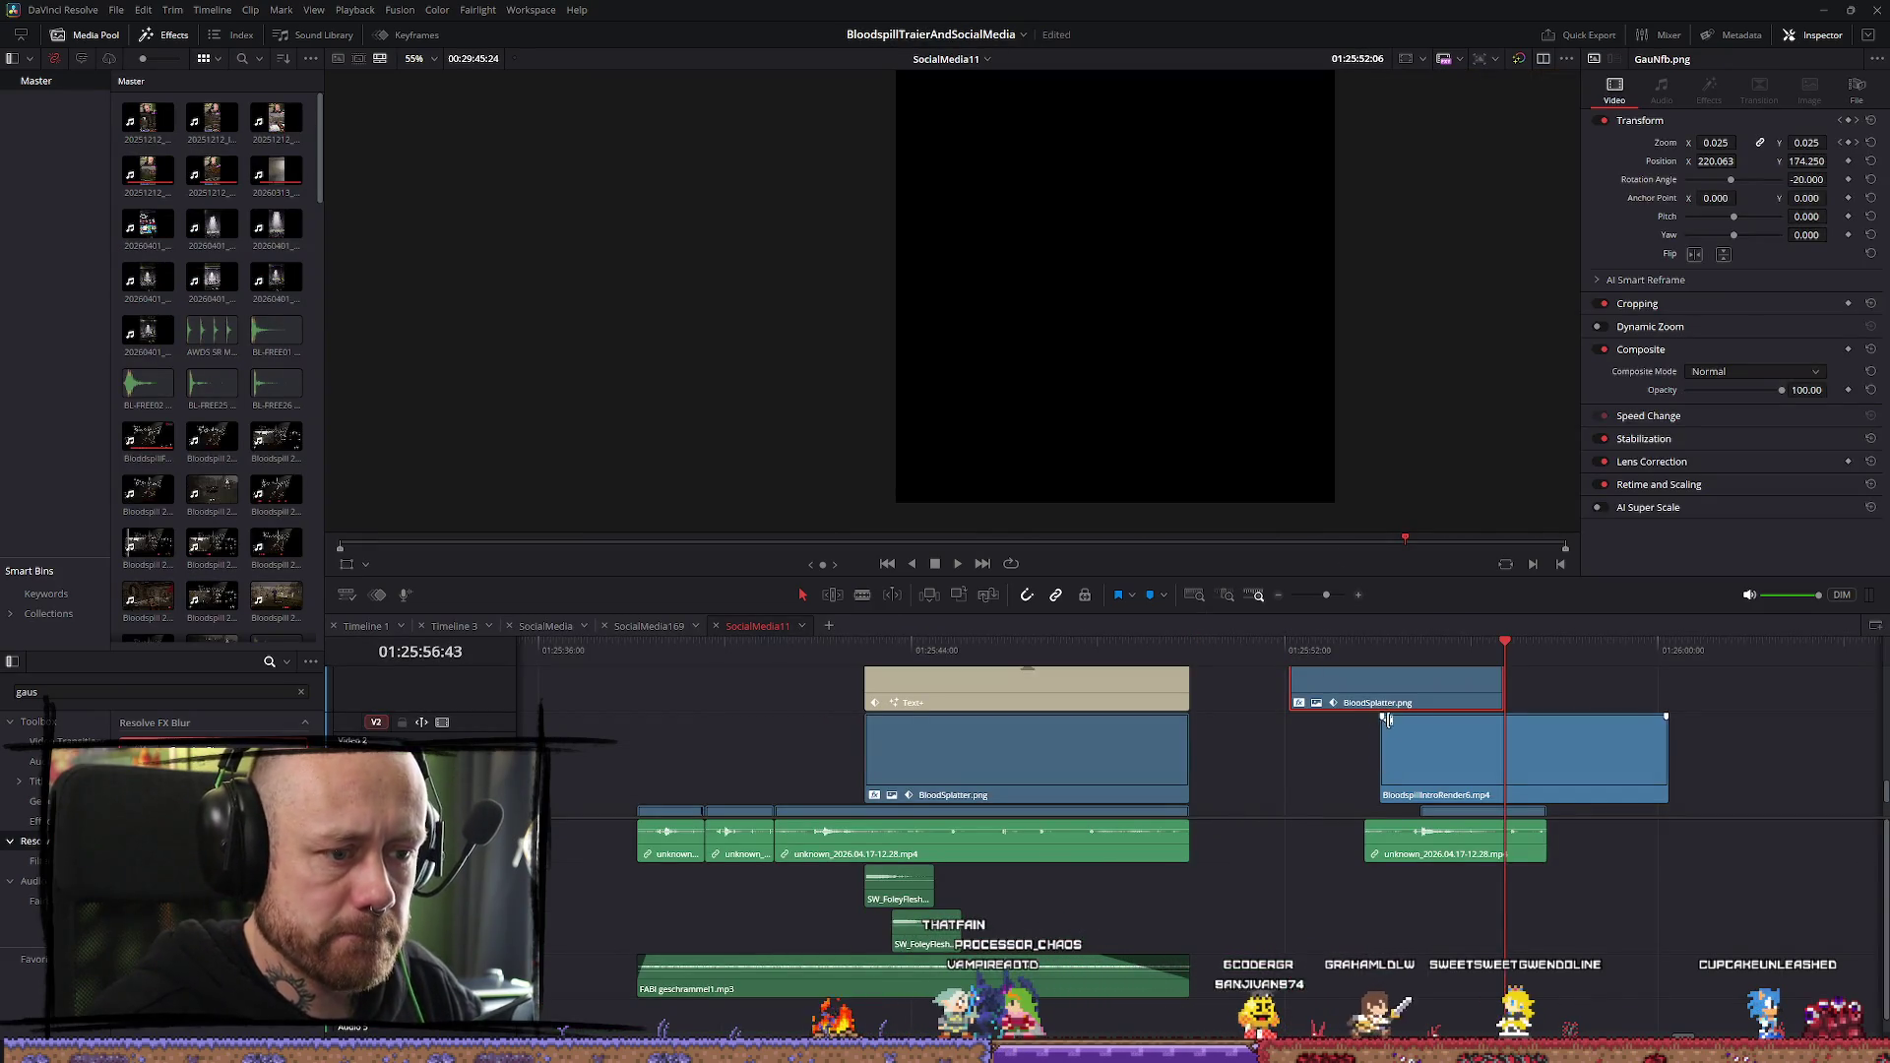
scroll(1378, 748, up, 3)
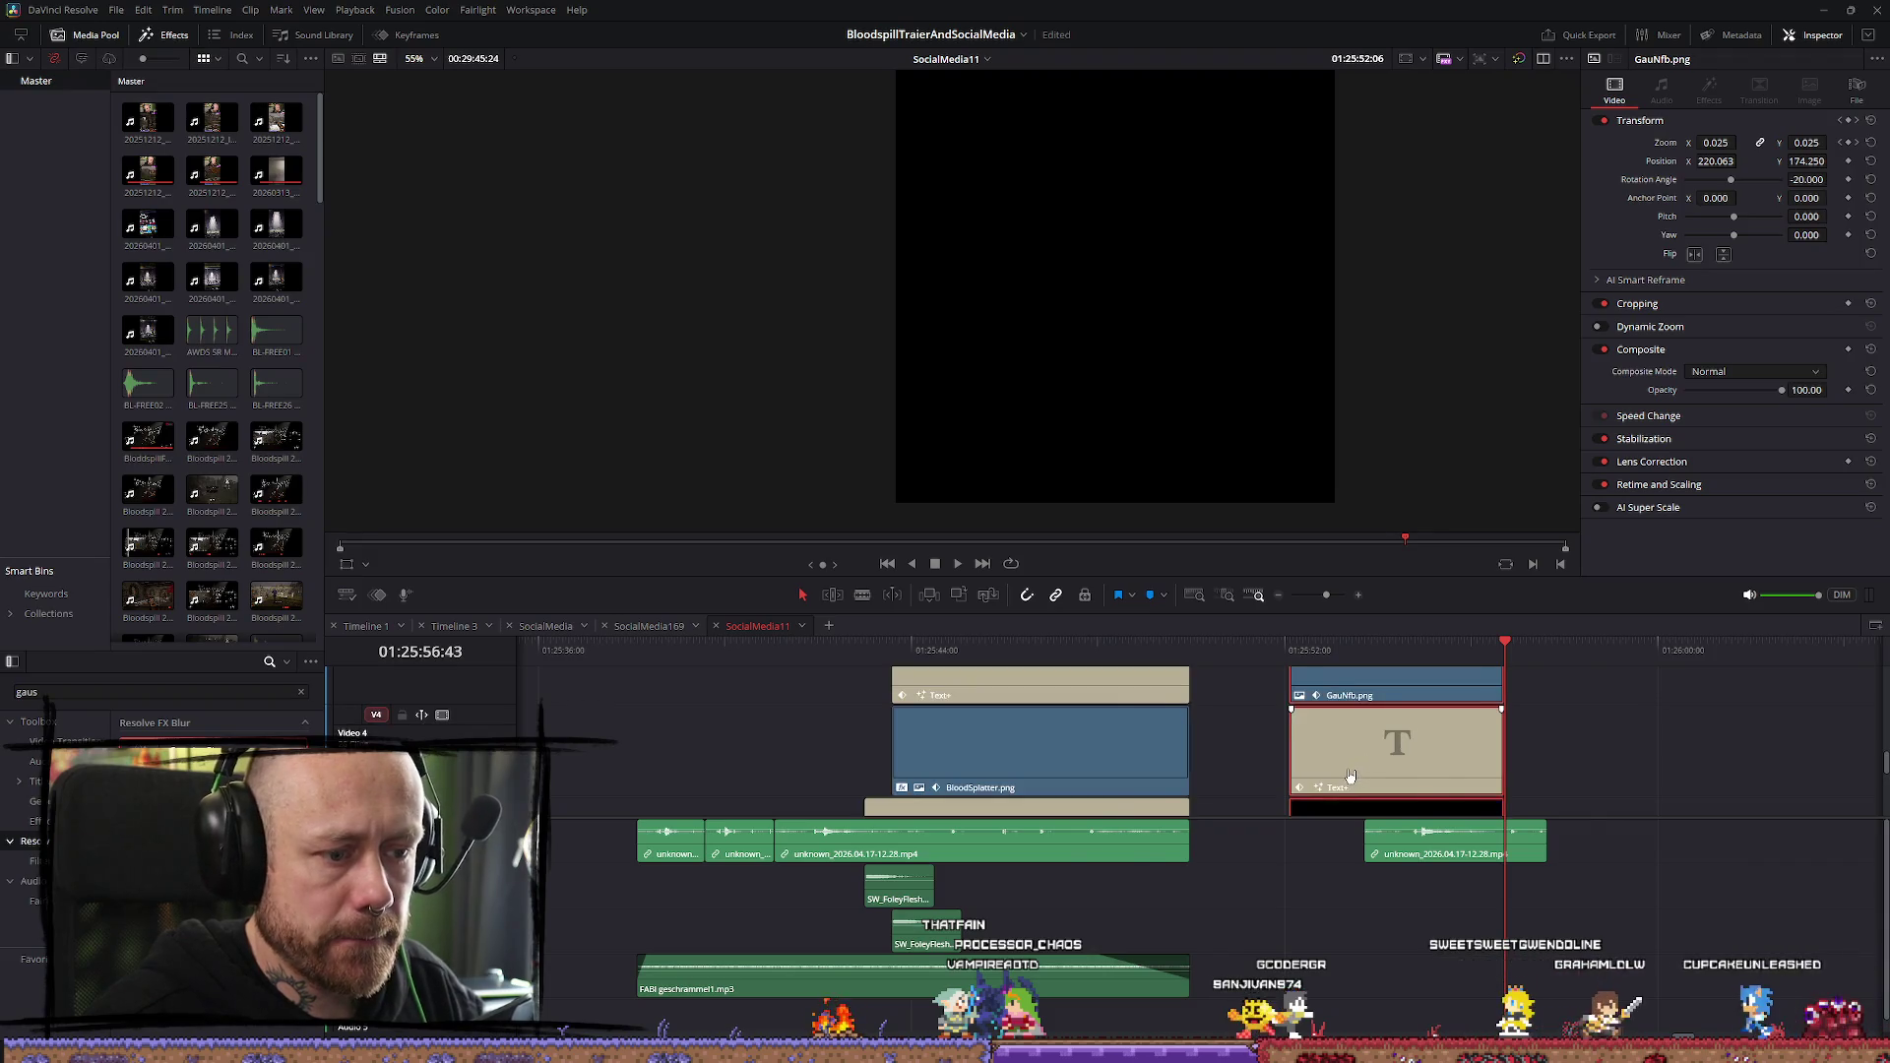
scroll(1350, 777, down, 3)
click(1256, 811)
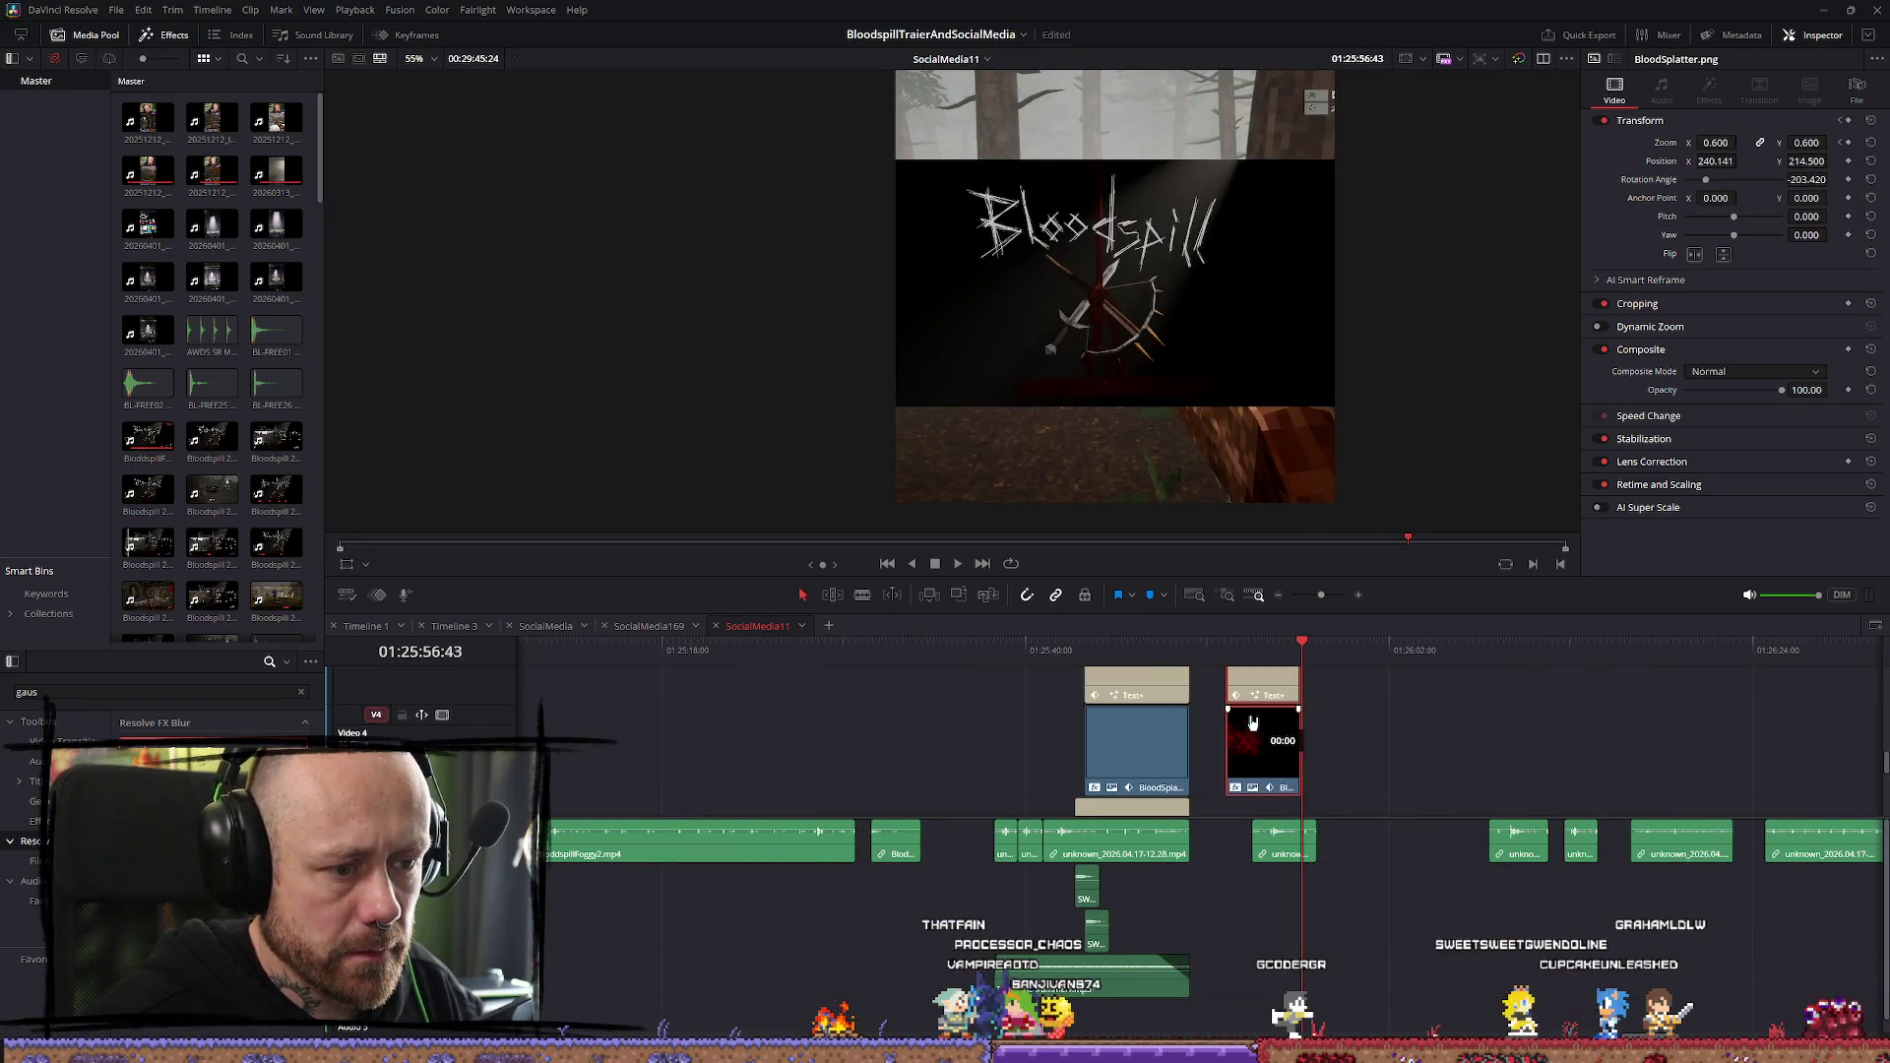
scroll(1251, 767, up, 1)
scroll(1263, 806, up, 2)
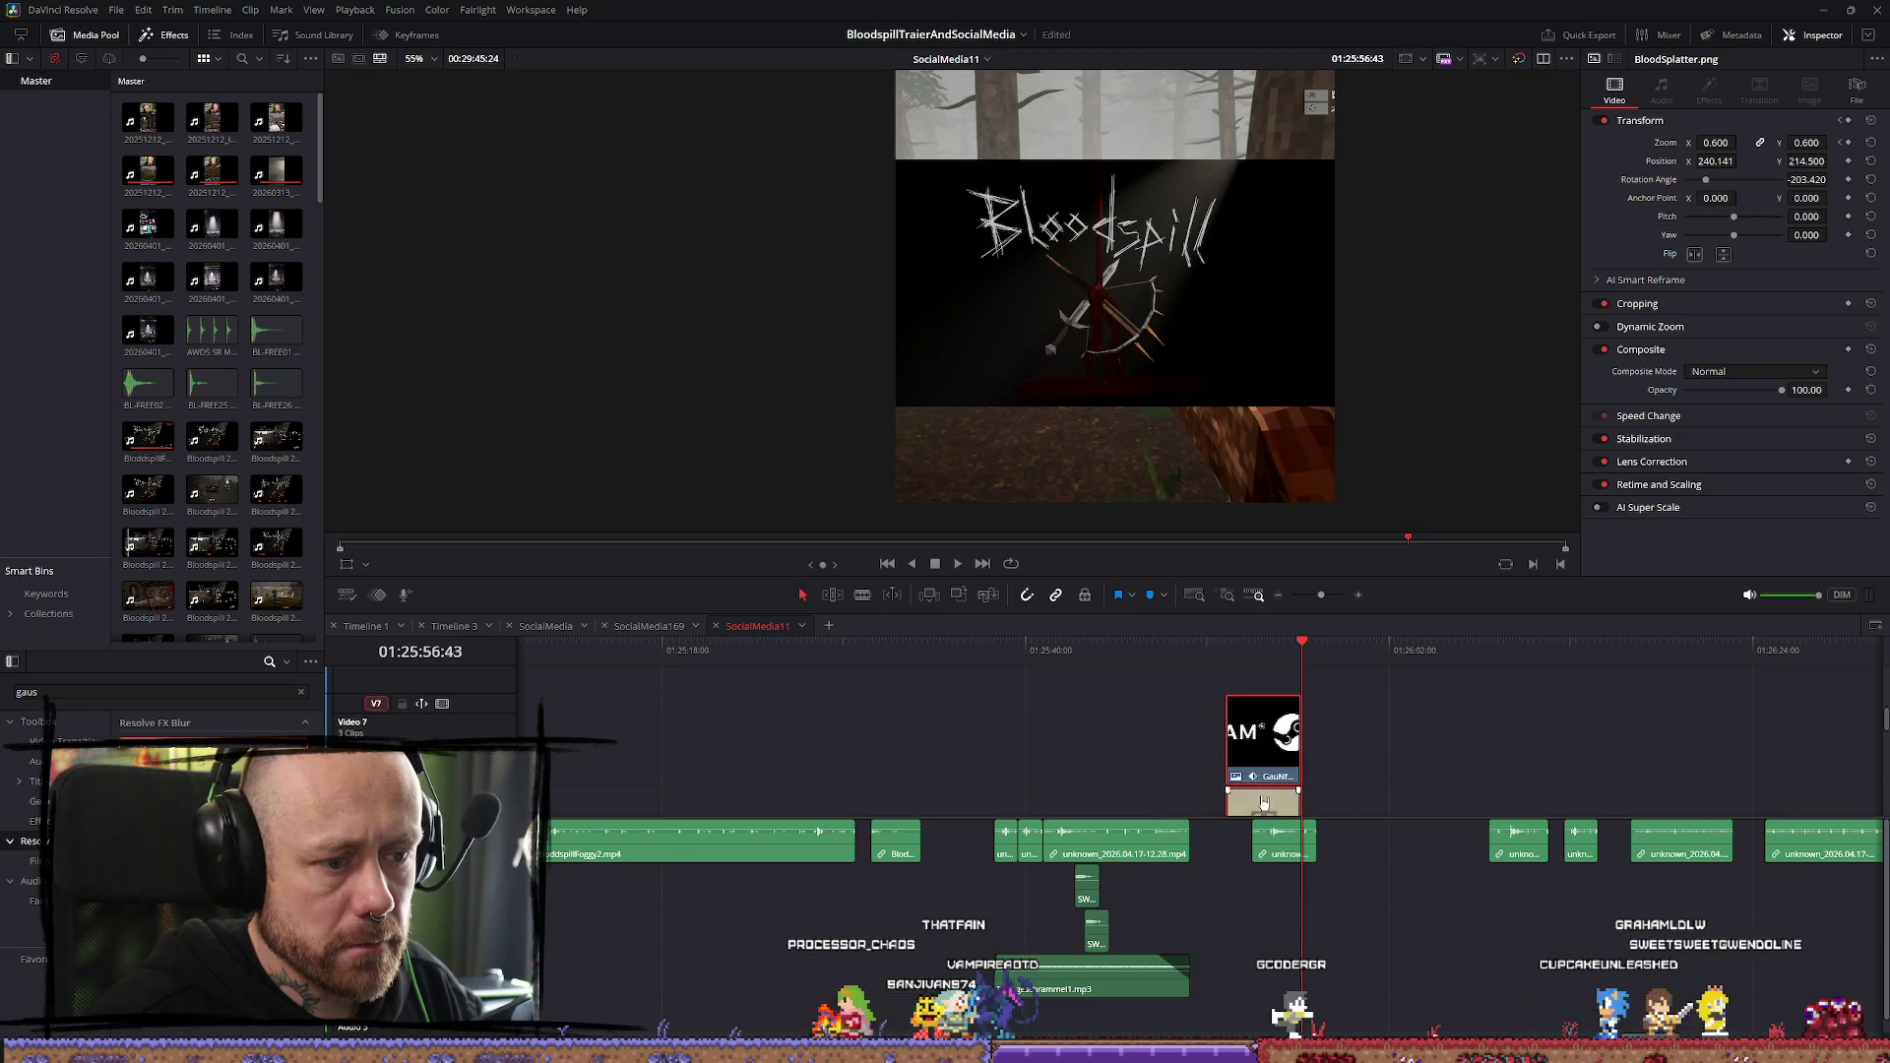
scroll(1251, 793, down, 1)
drag(1252, 745, 1146, 741)
key(Up)
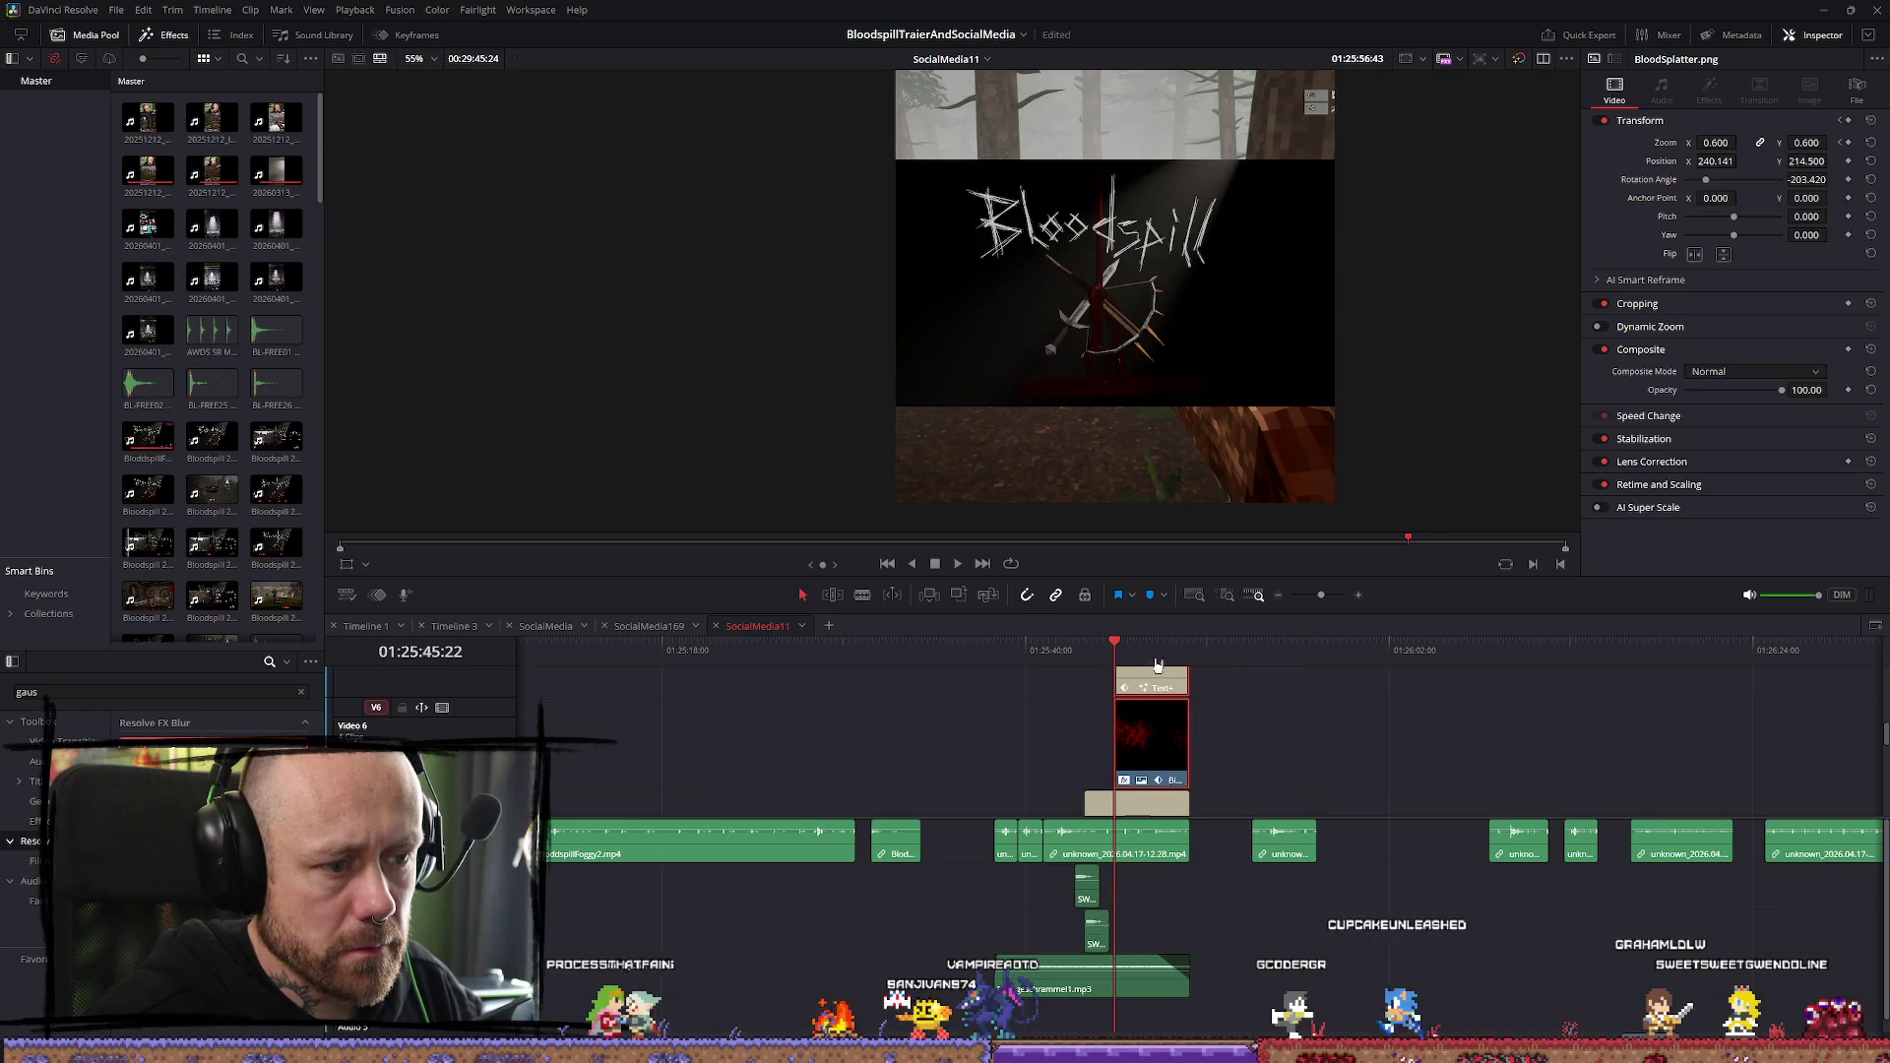
Preview the New Playtest frame and trim the blood-splatter clip to start later
key(space)
key(space)
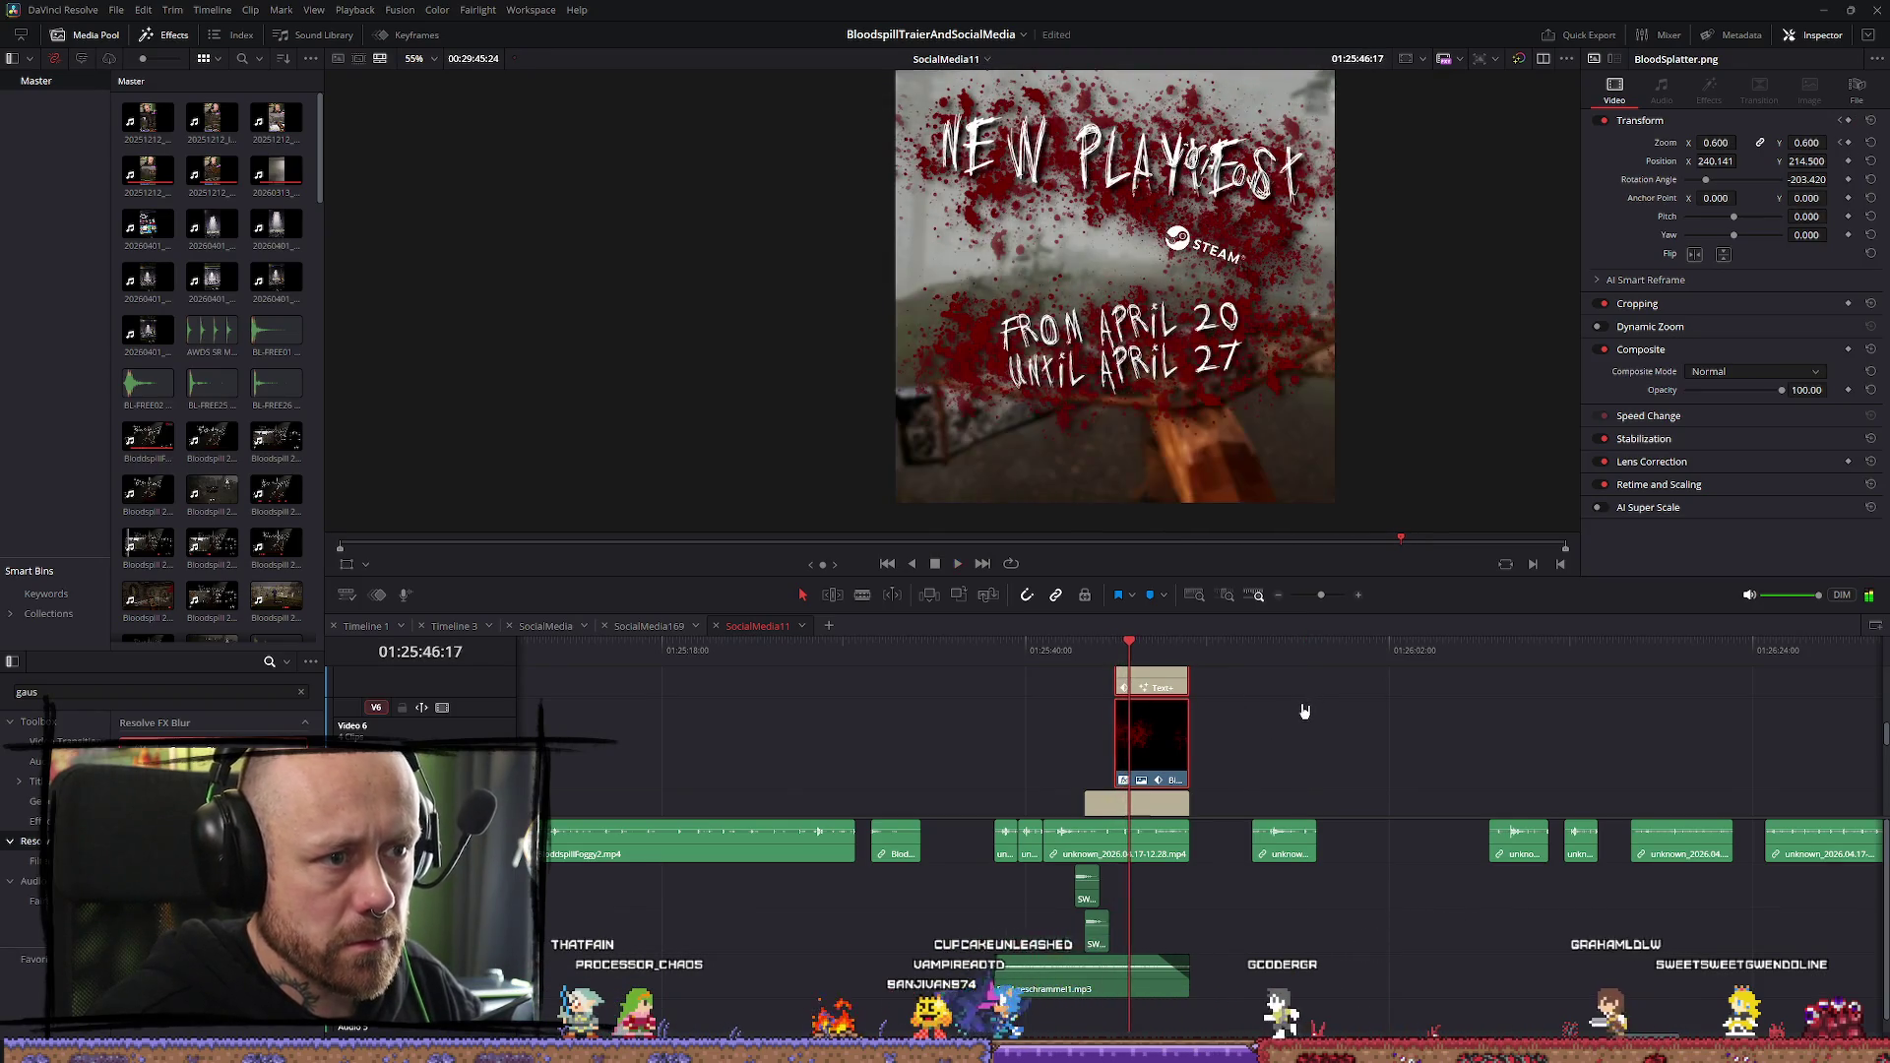
scroll(1320, 772, up, 1)
scroll(1320, 772, up, 3)
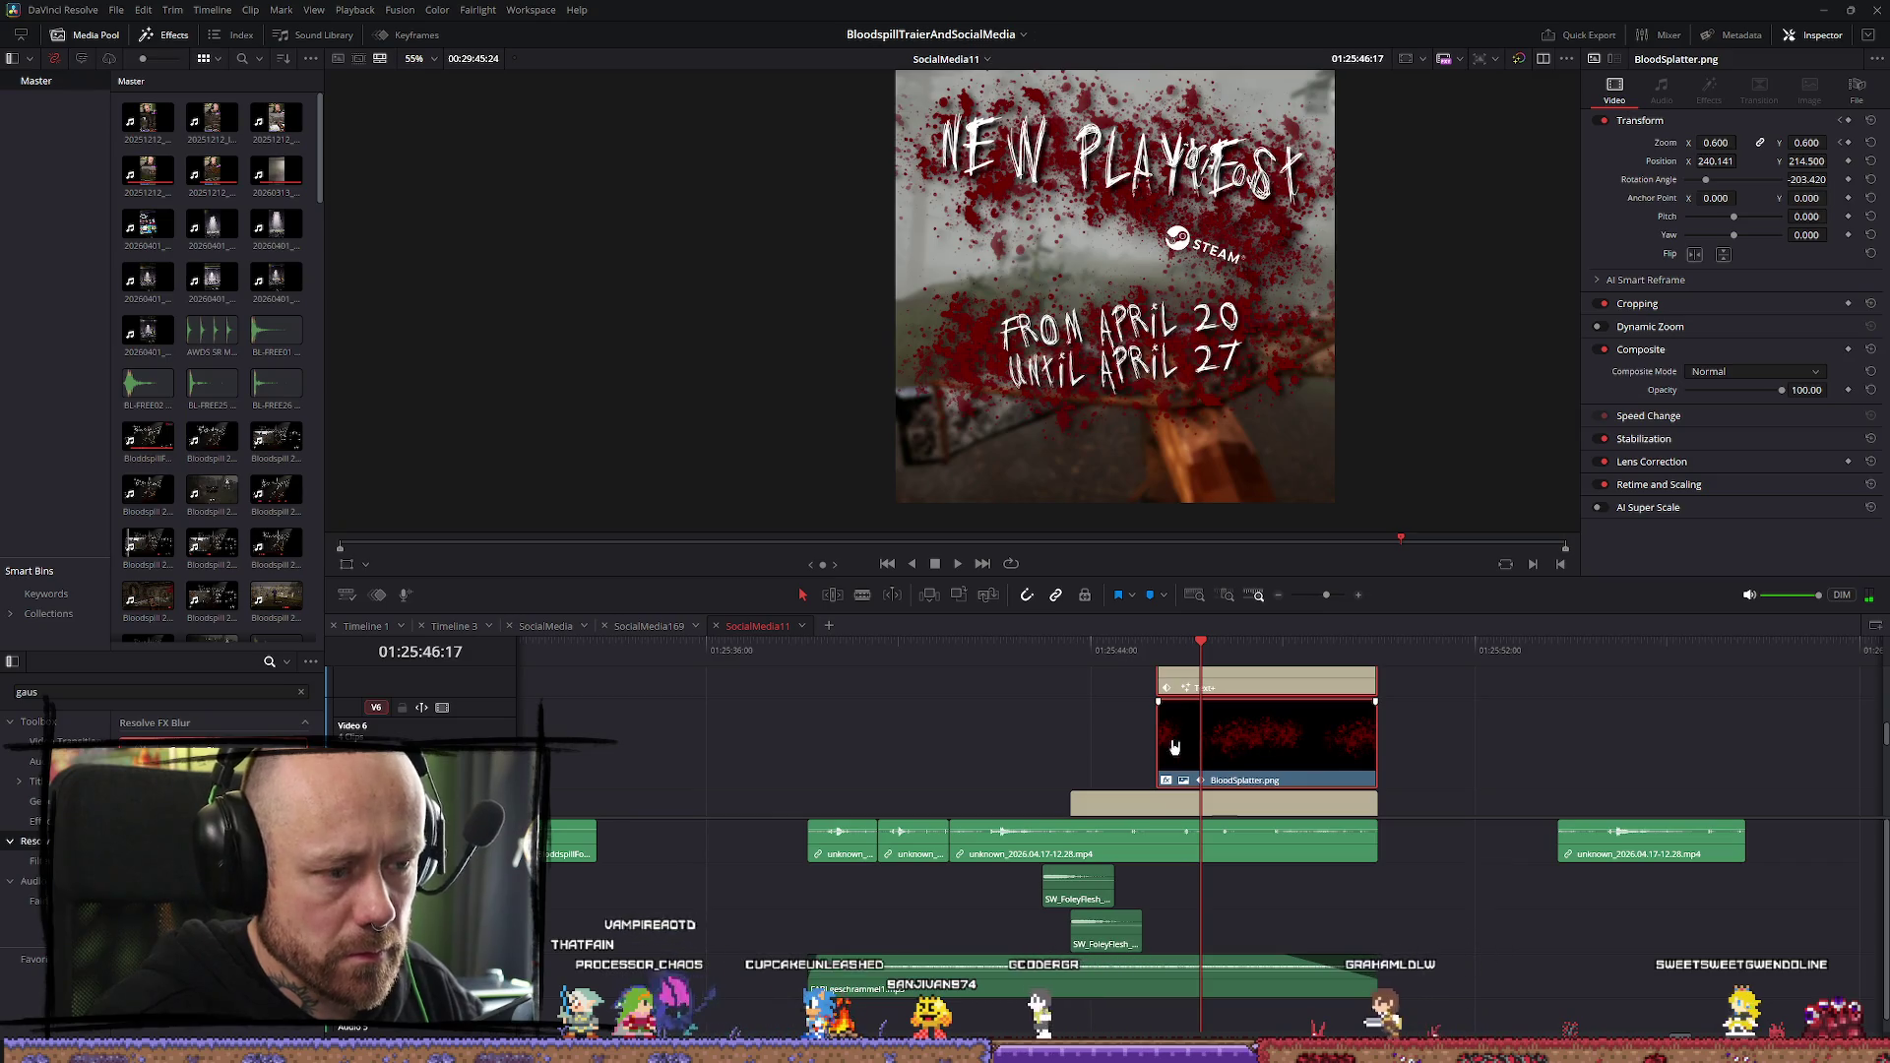
mouse_move(1161, 736)
mouse_down()
mouse_move(1231, 738)
mouse_move(1209, 738)
mouse_up()
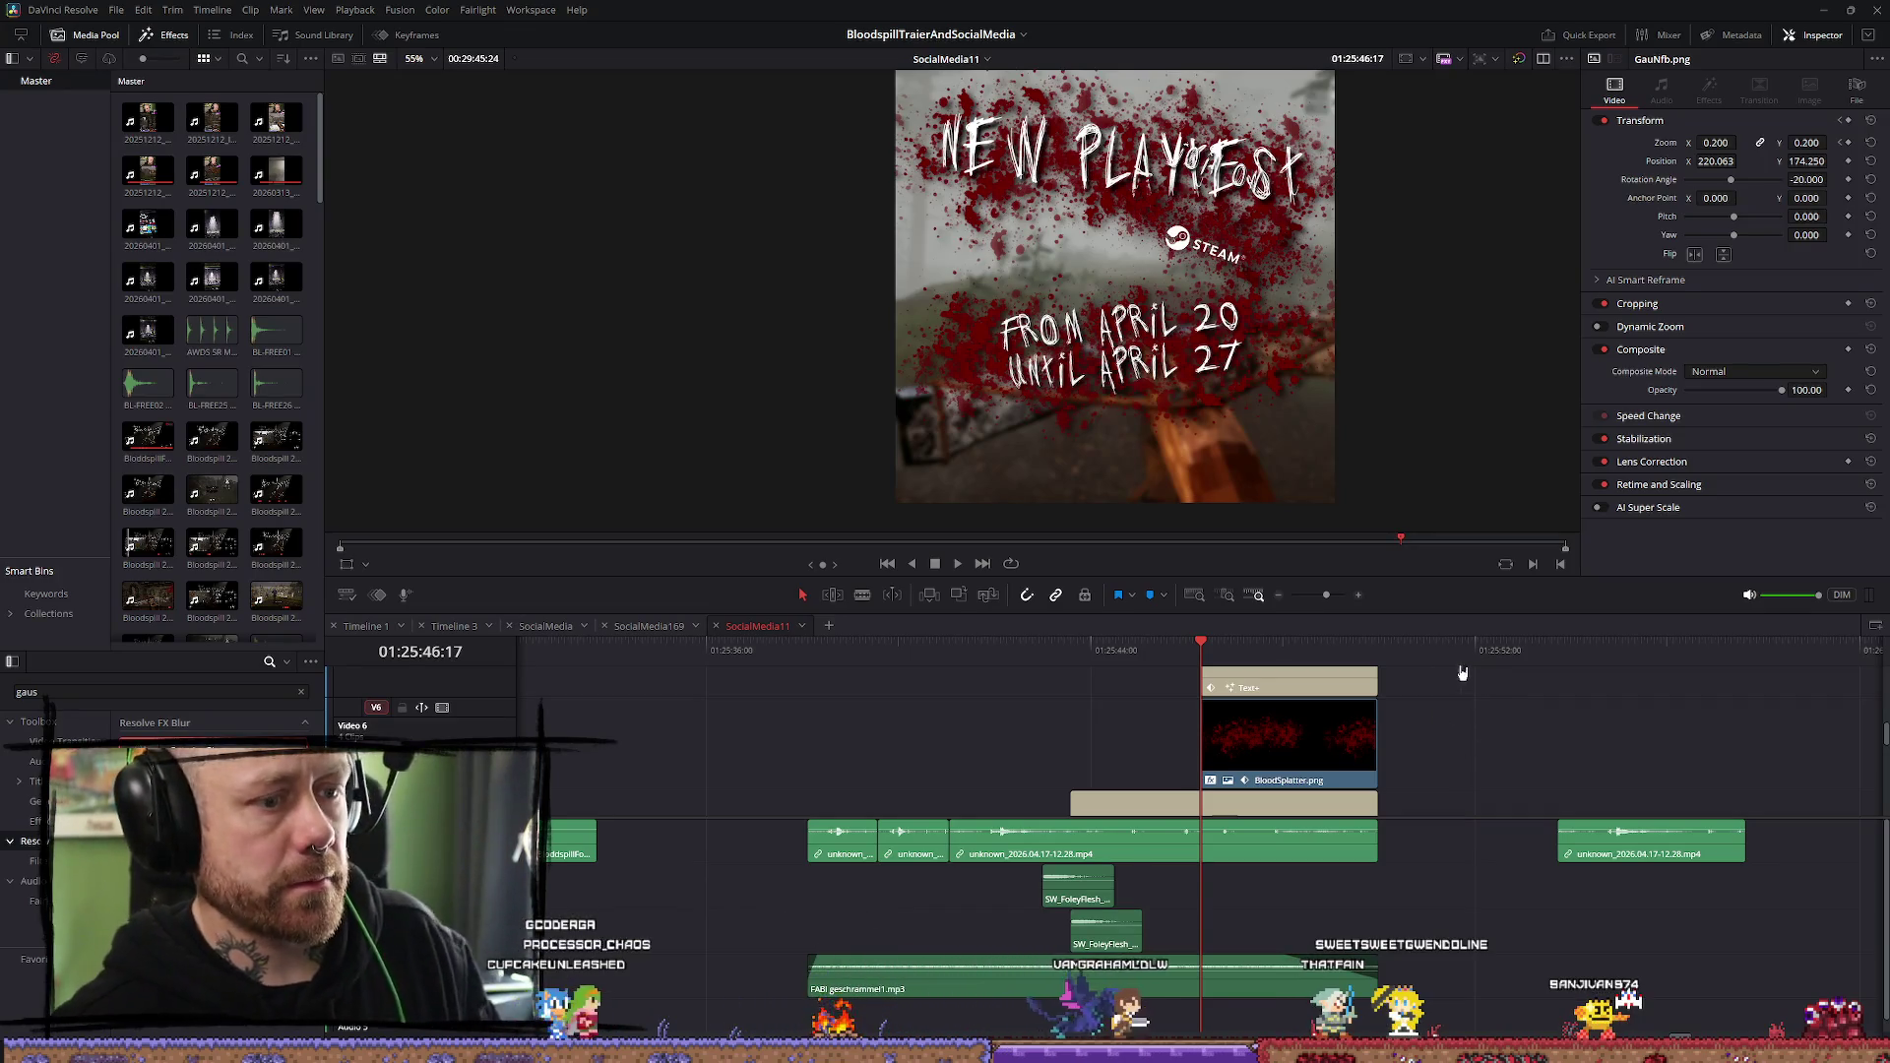
scroll(1314, 709, down, 1)
scroll(1299, 717, up, 1)
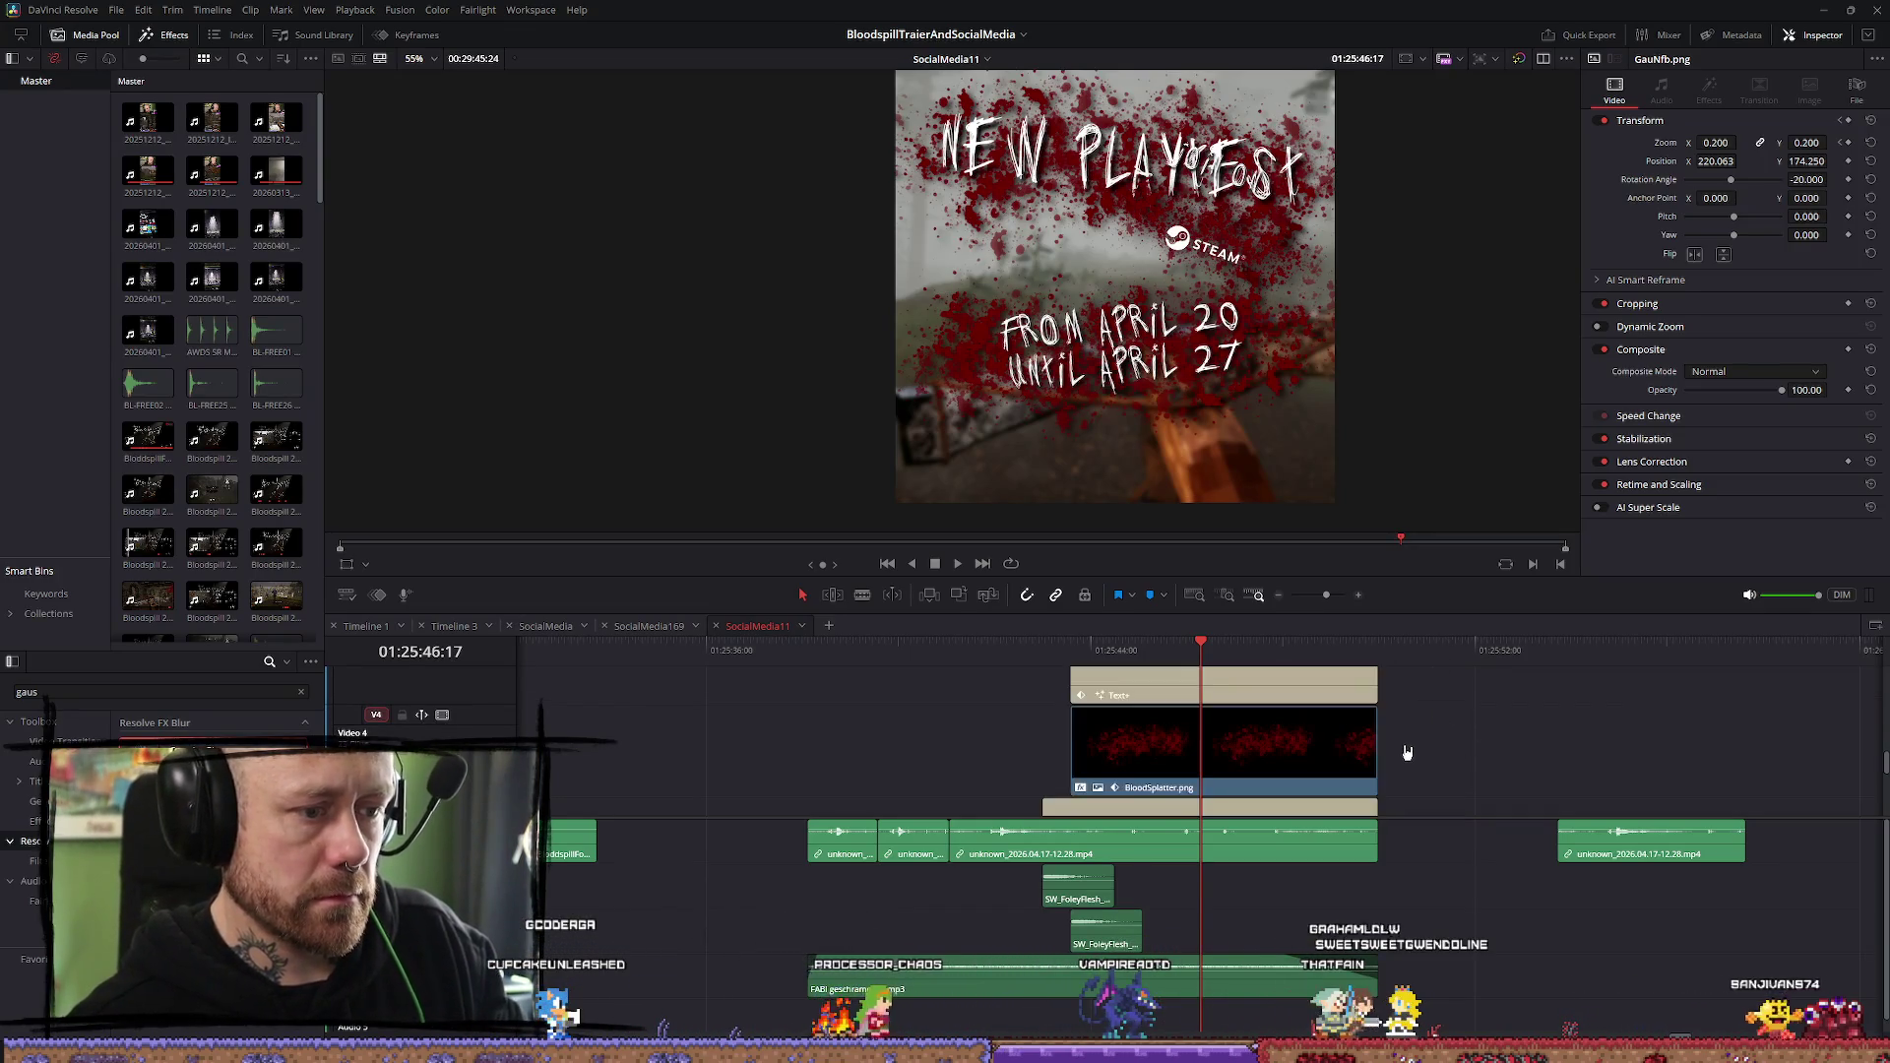
scroll(1283, 725, down, 1)
Slide the Text+ title clip earlier to match the overlays, then select BloodSplatter.png
key(/)
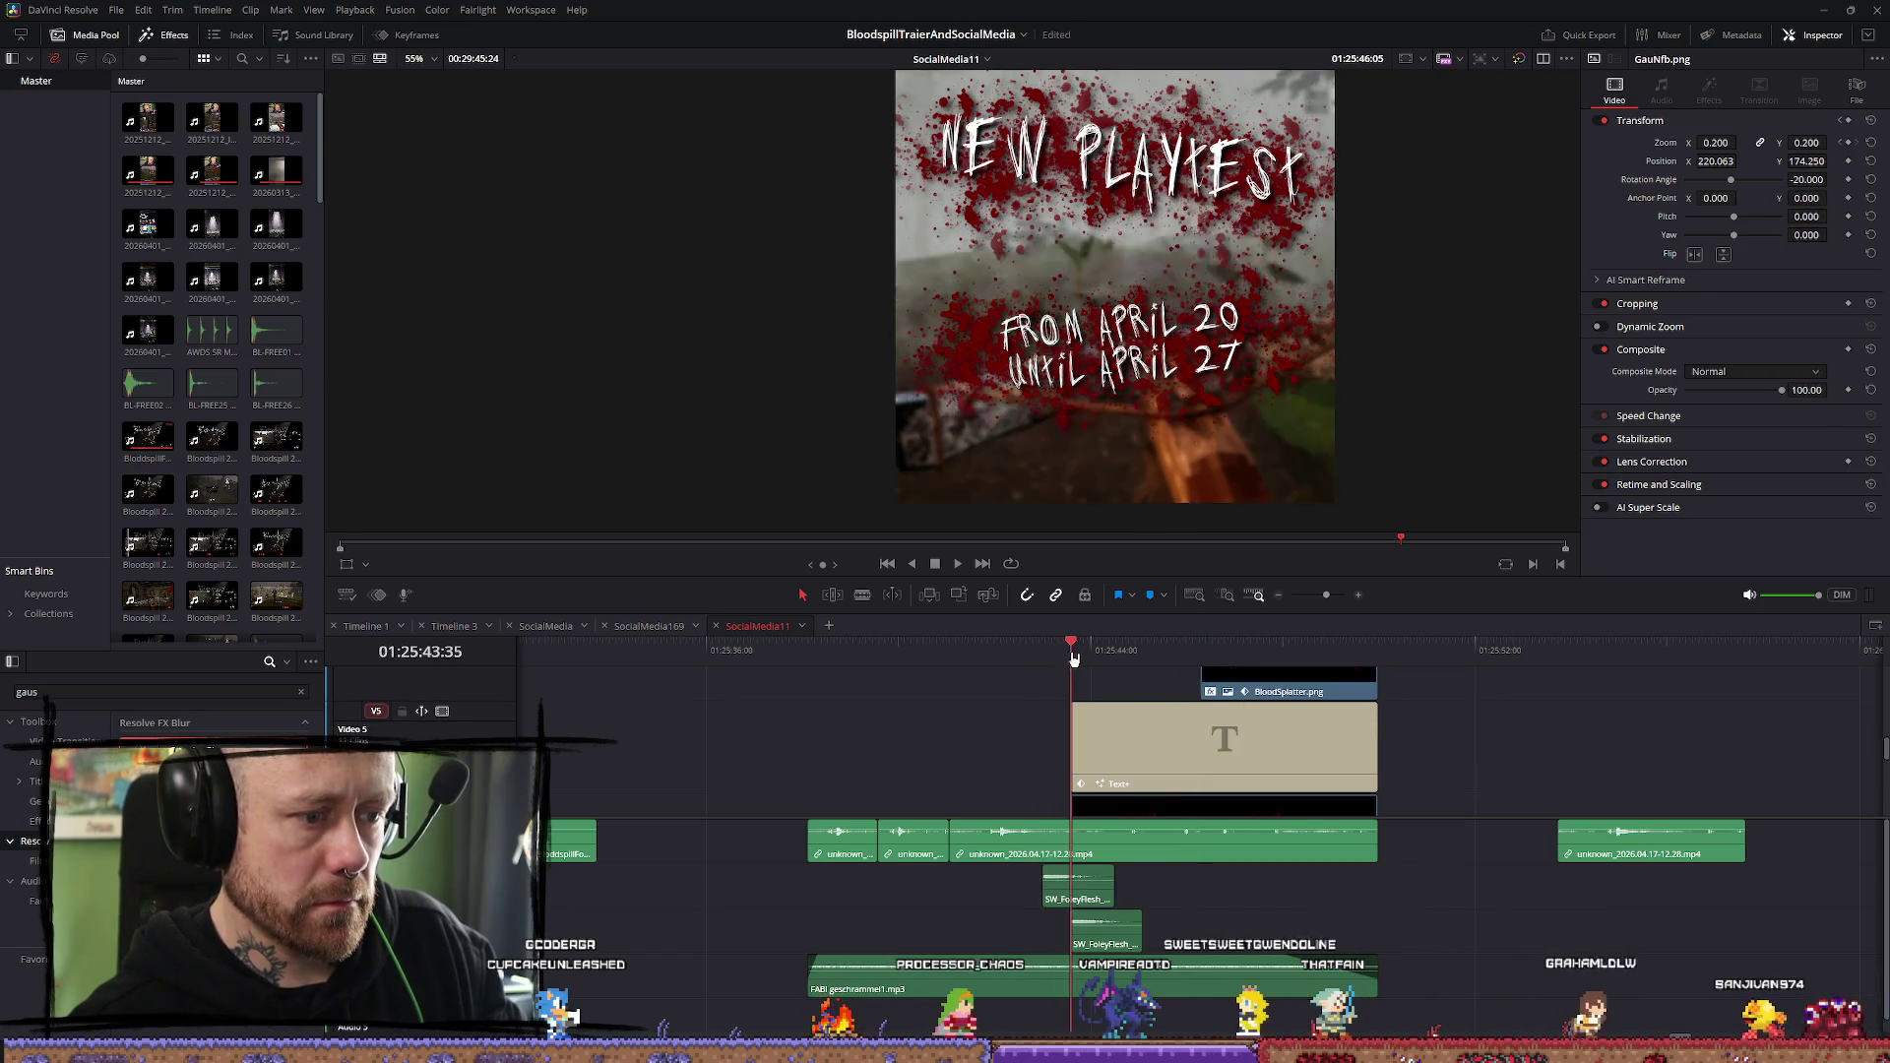
scroll(1354, 713, up, 2)
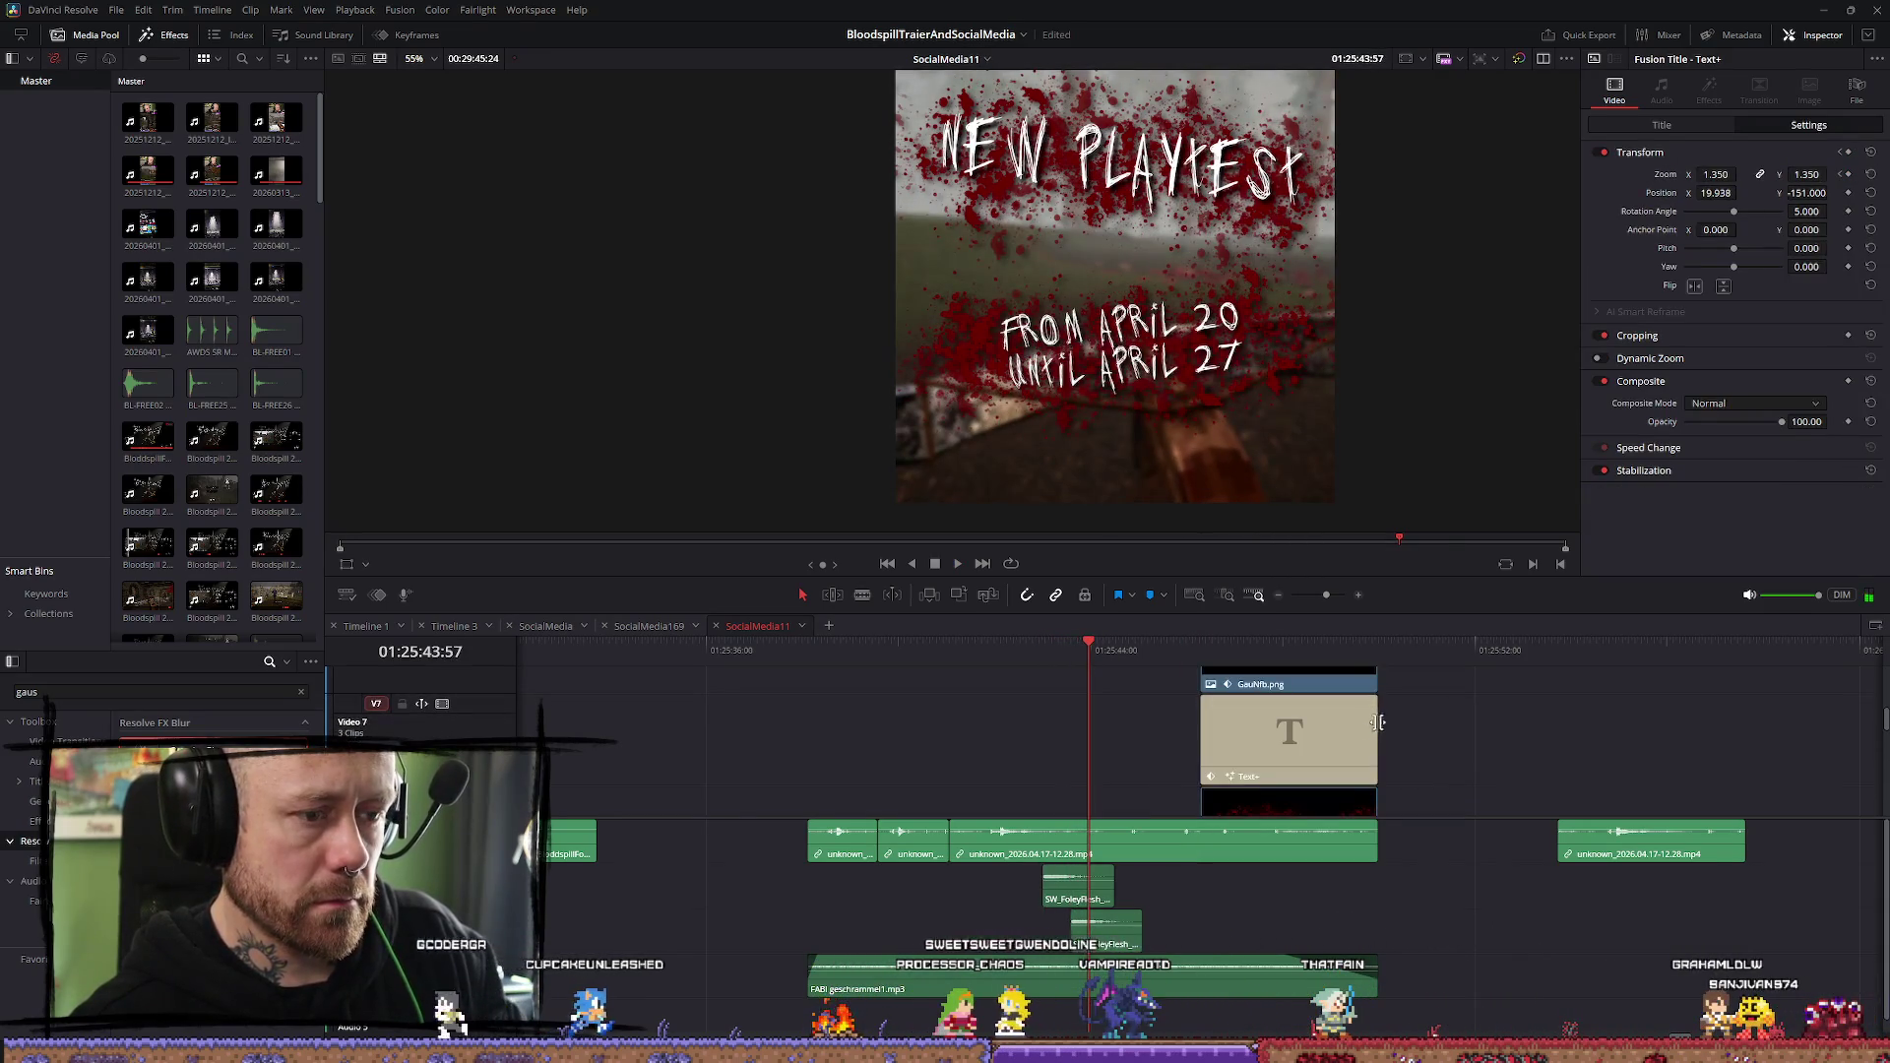
scroll(1086, 731, down, 1)
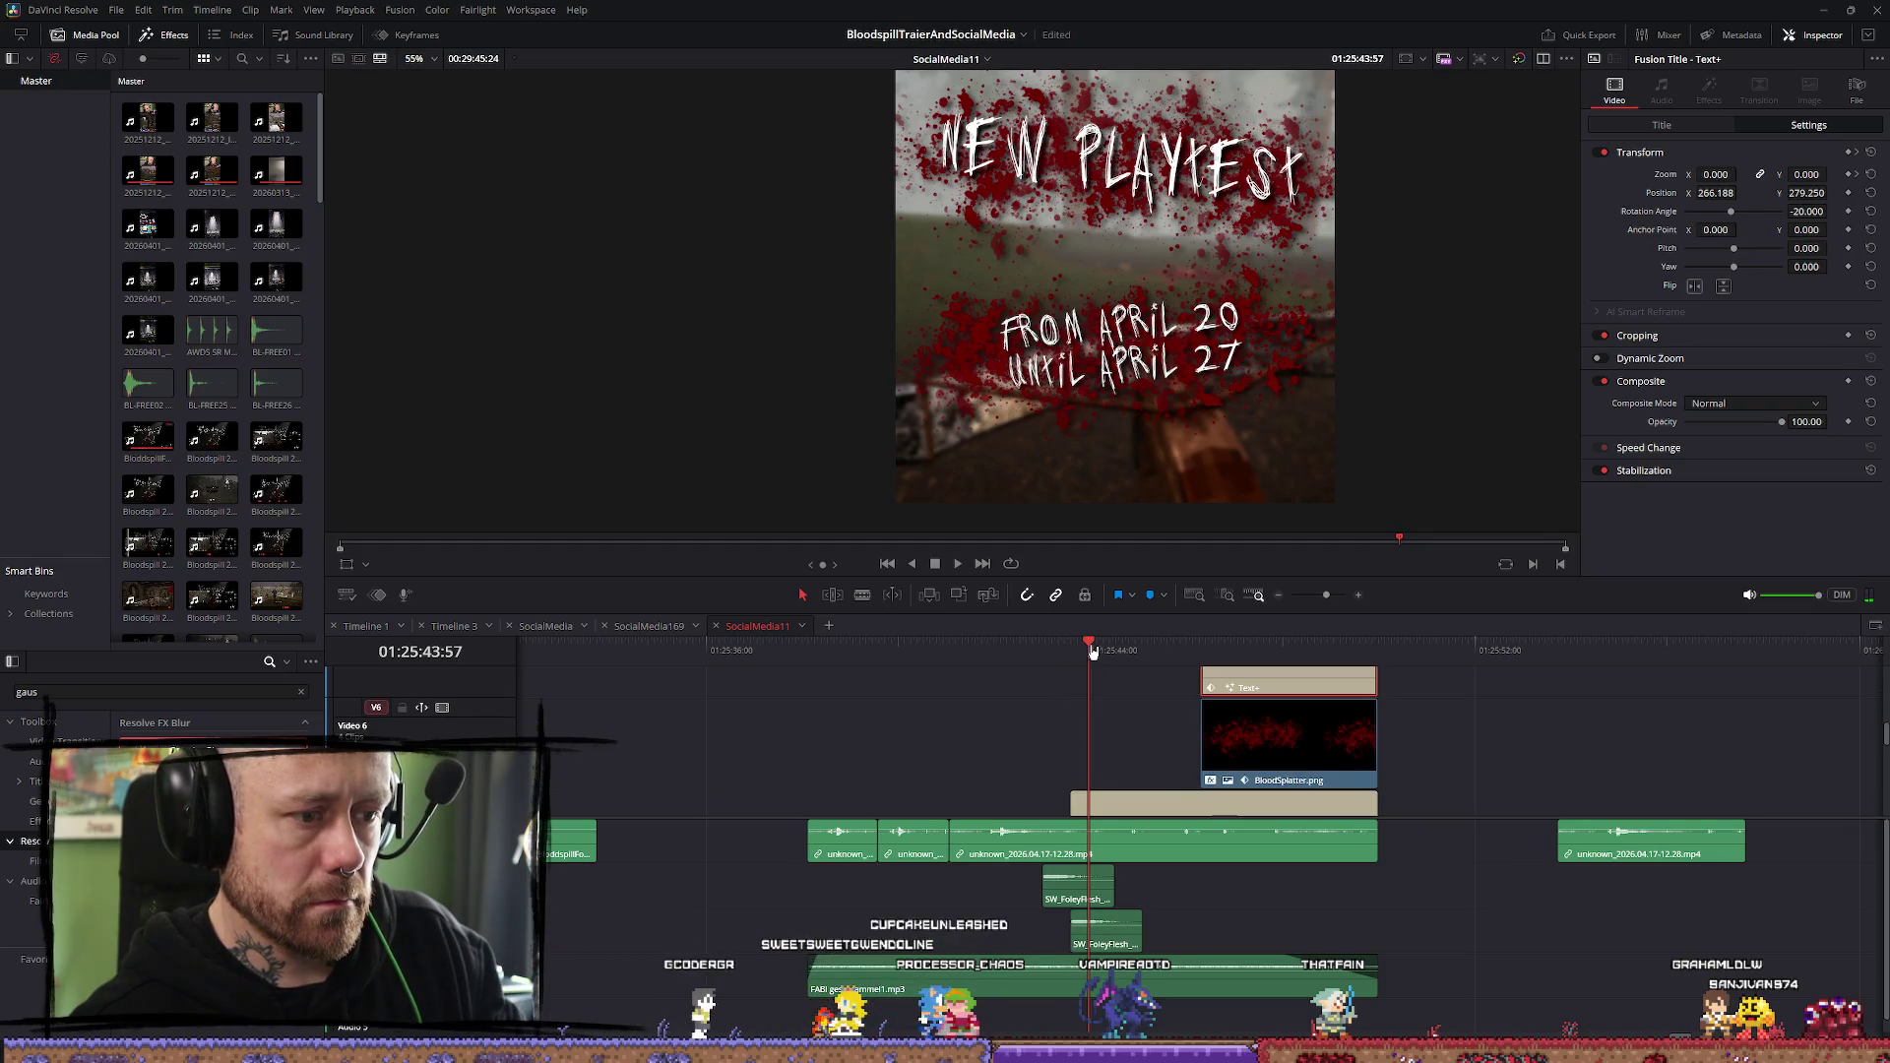
drag(1092, 652, 1071, 651)
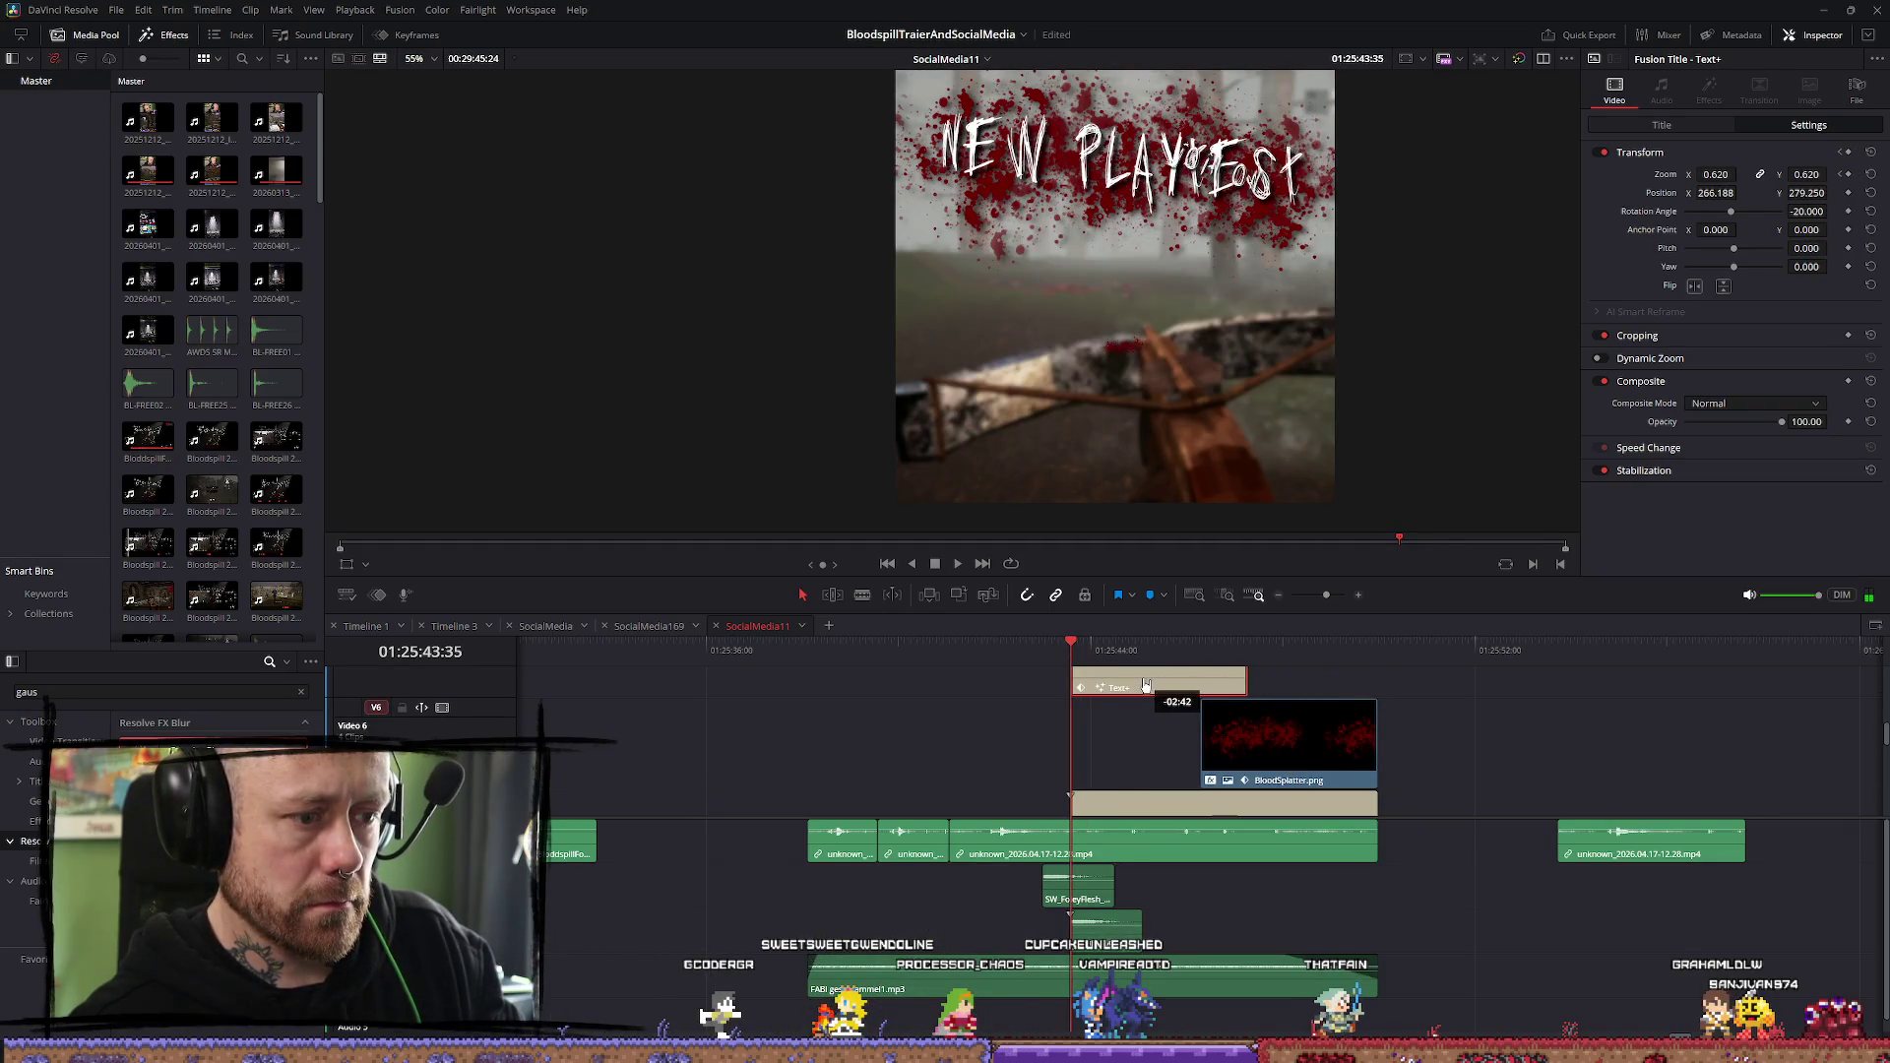
click(1363, 733)
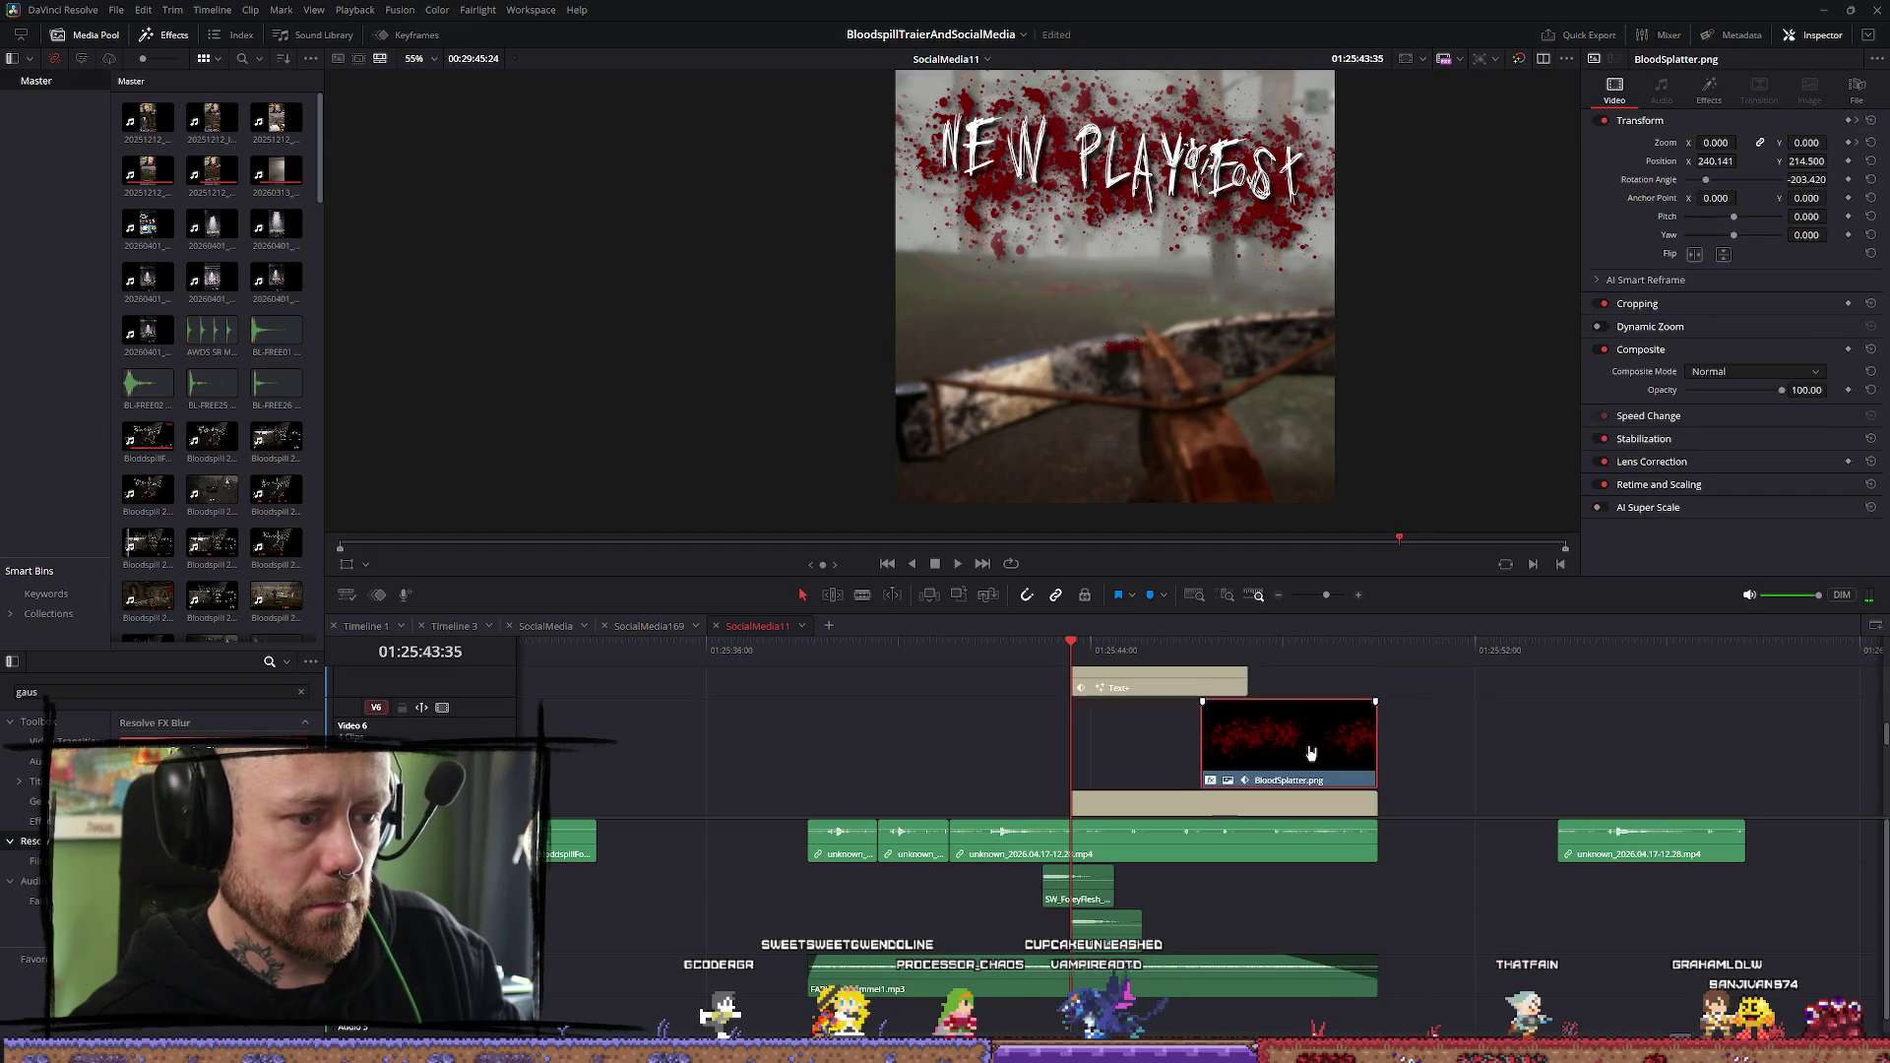
scroll(1319, 729, up, 2)
Align the GauNfb.png Steam logo clip with the playhead, undoing an accidental JOIN ON resize
mouse_move(1321, 748)
mouse_down()
mouse_move(1179, 748)
mouse_move(1194, 750)
mouse_up()
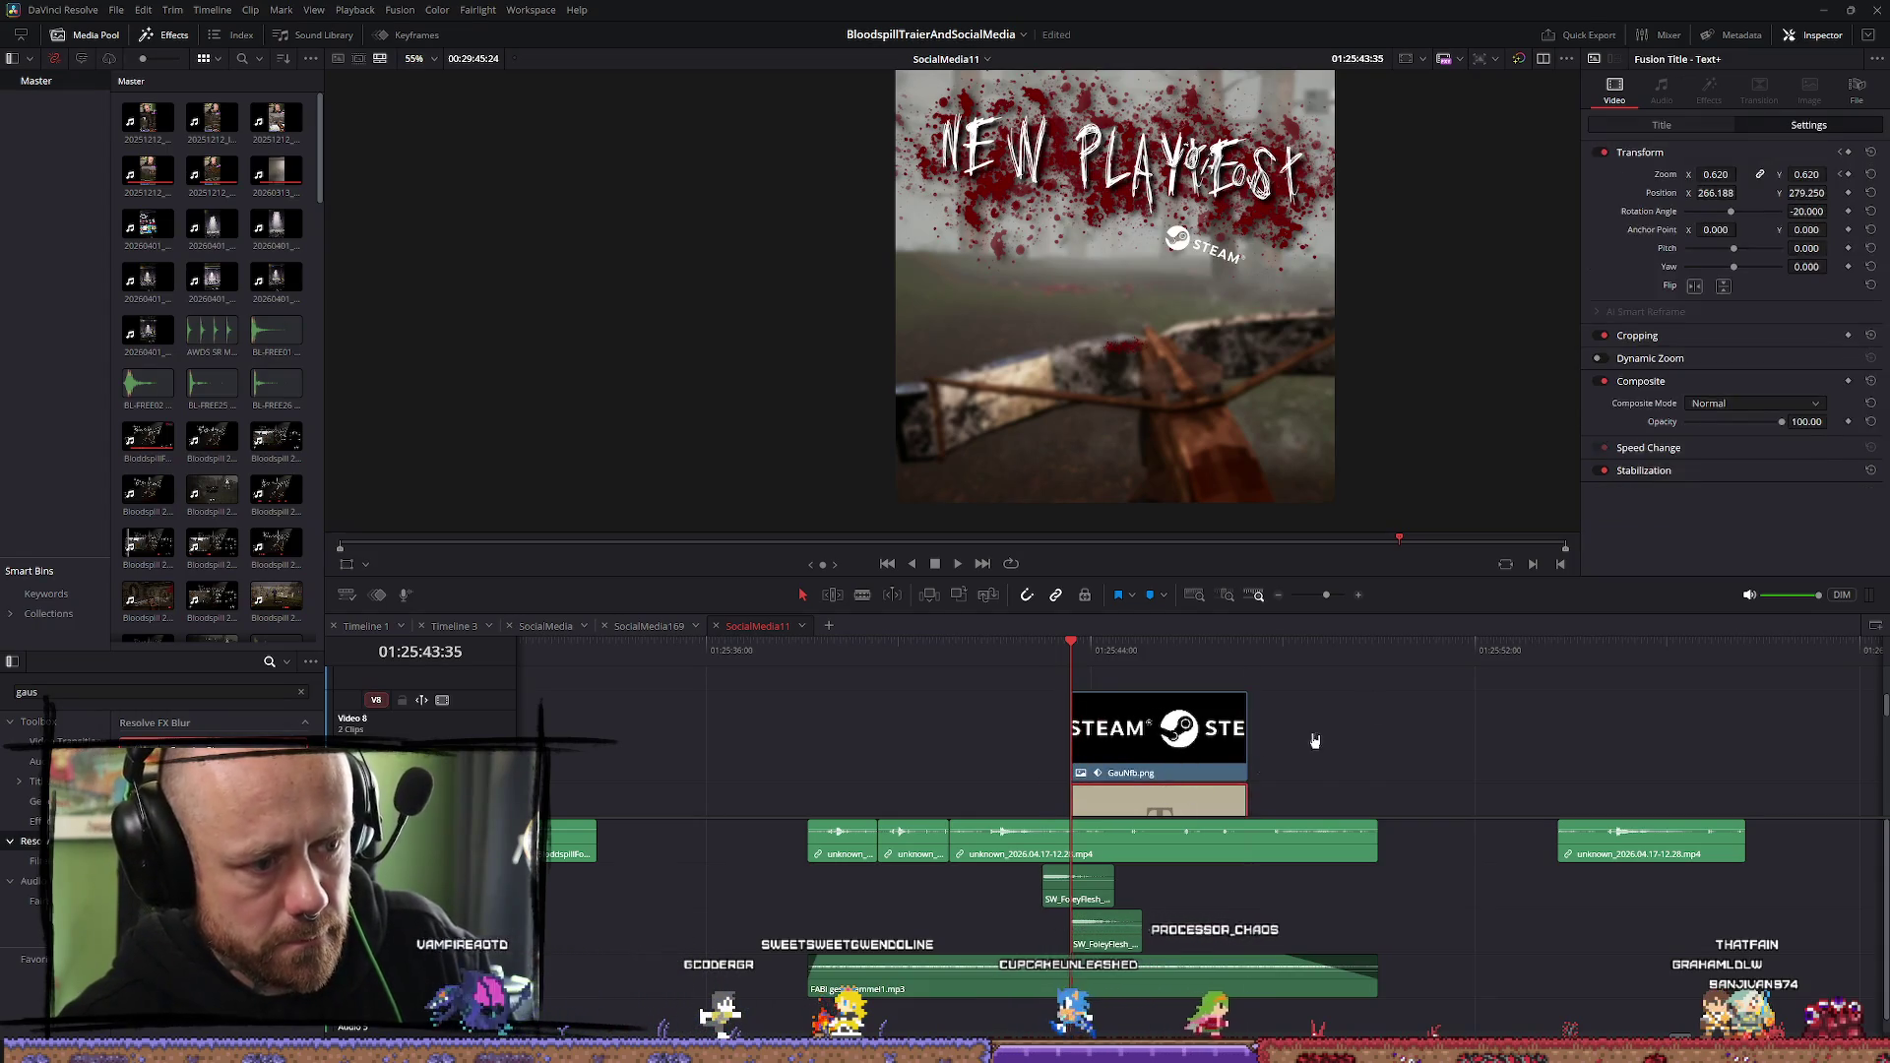
mouse_move(1721, 193)
mouse_down()
mouse_move(1740, 193)
mouse_move(1725, 174)
mouse_up()
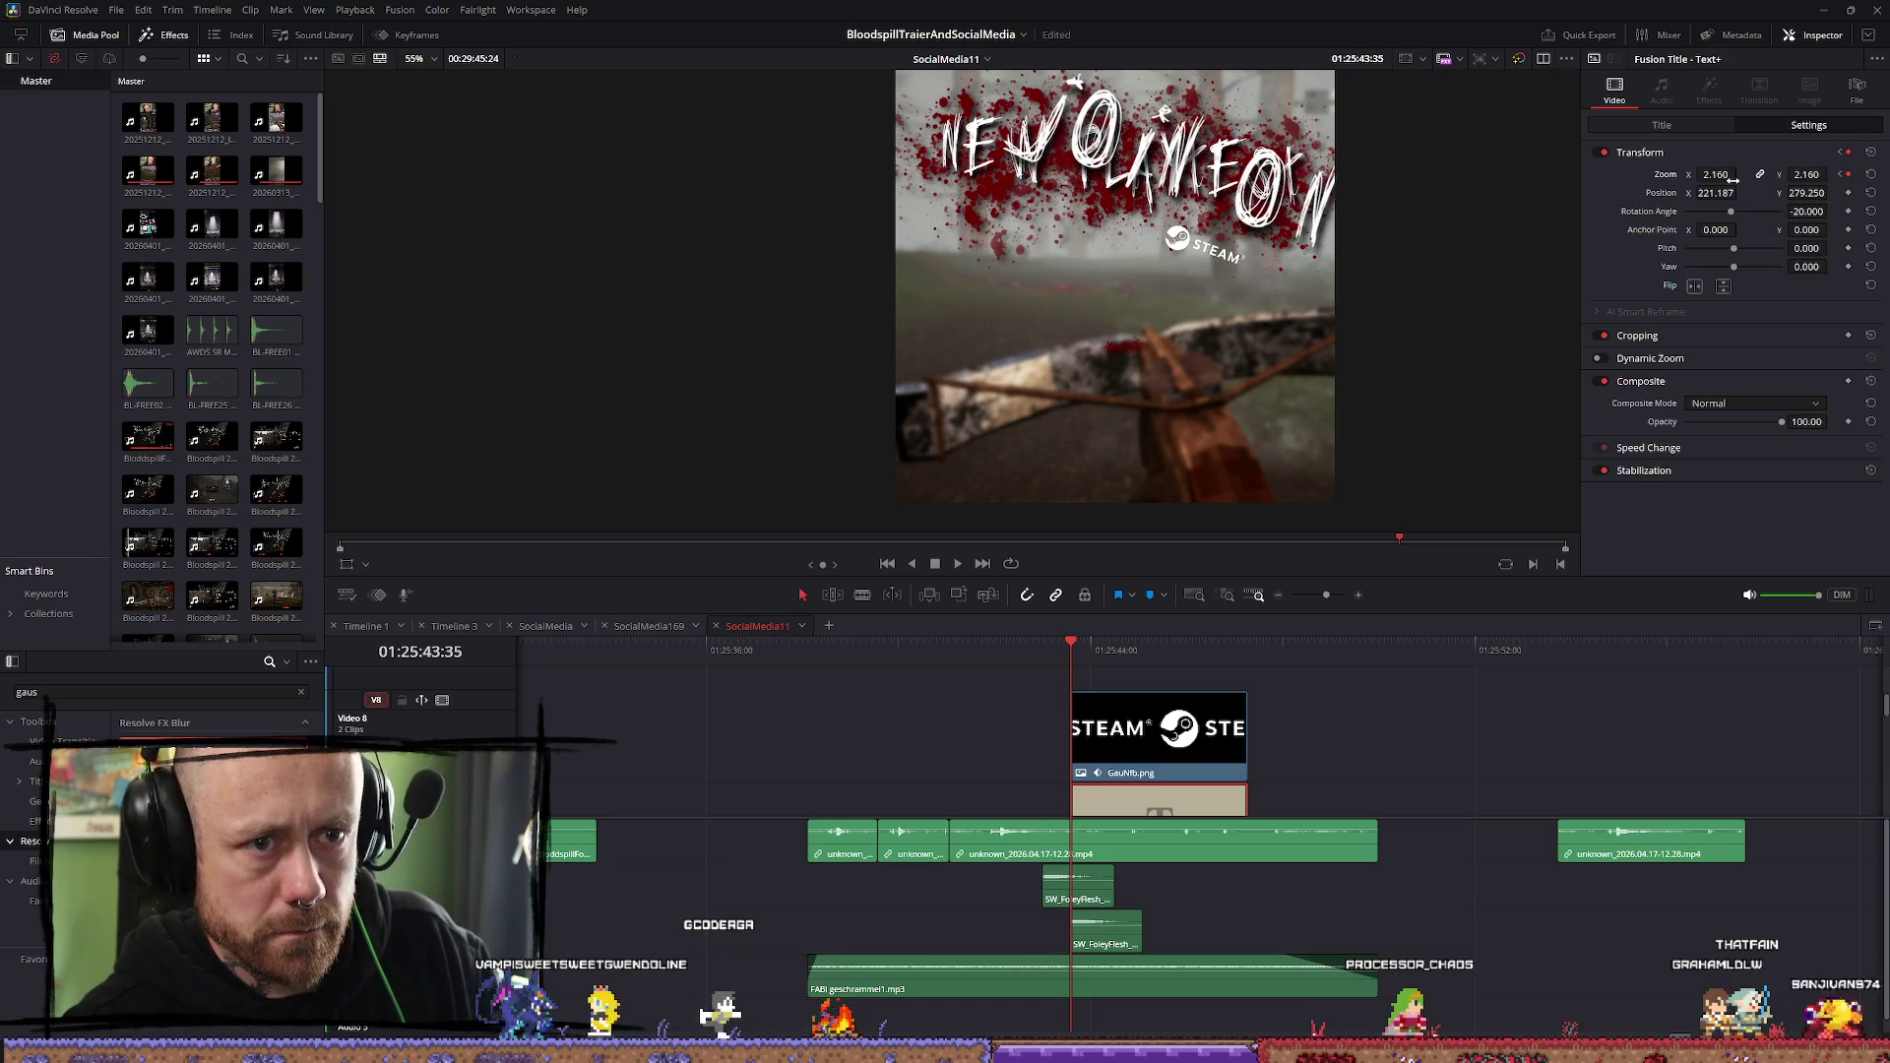
key(ctrl+z)
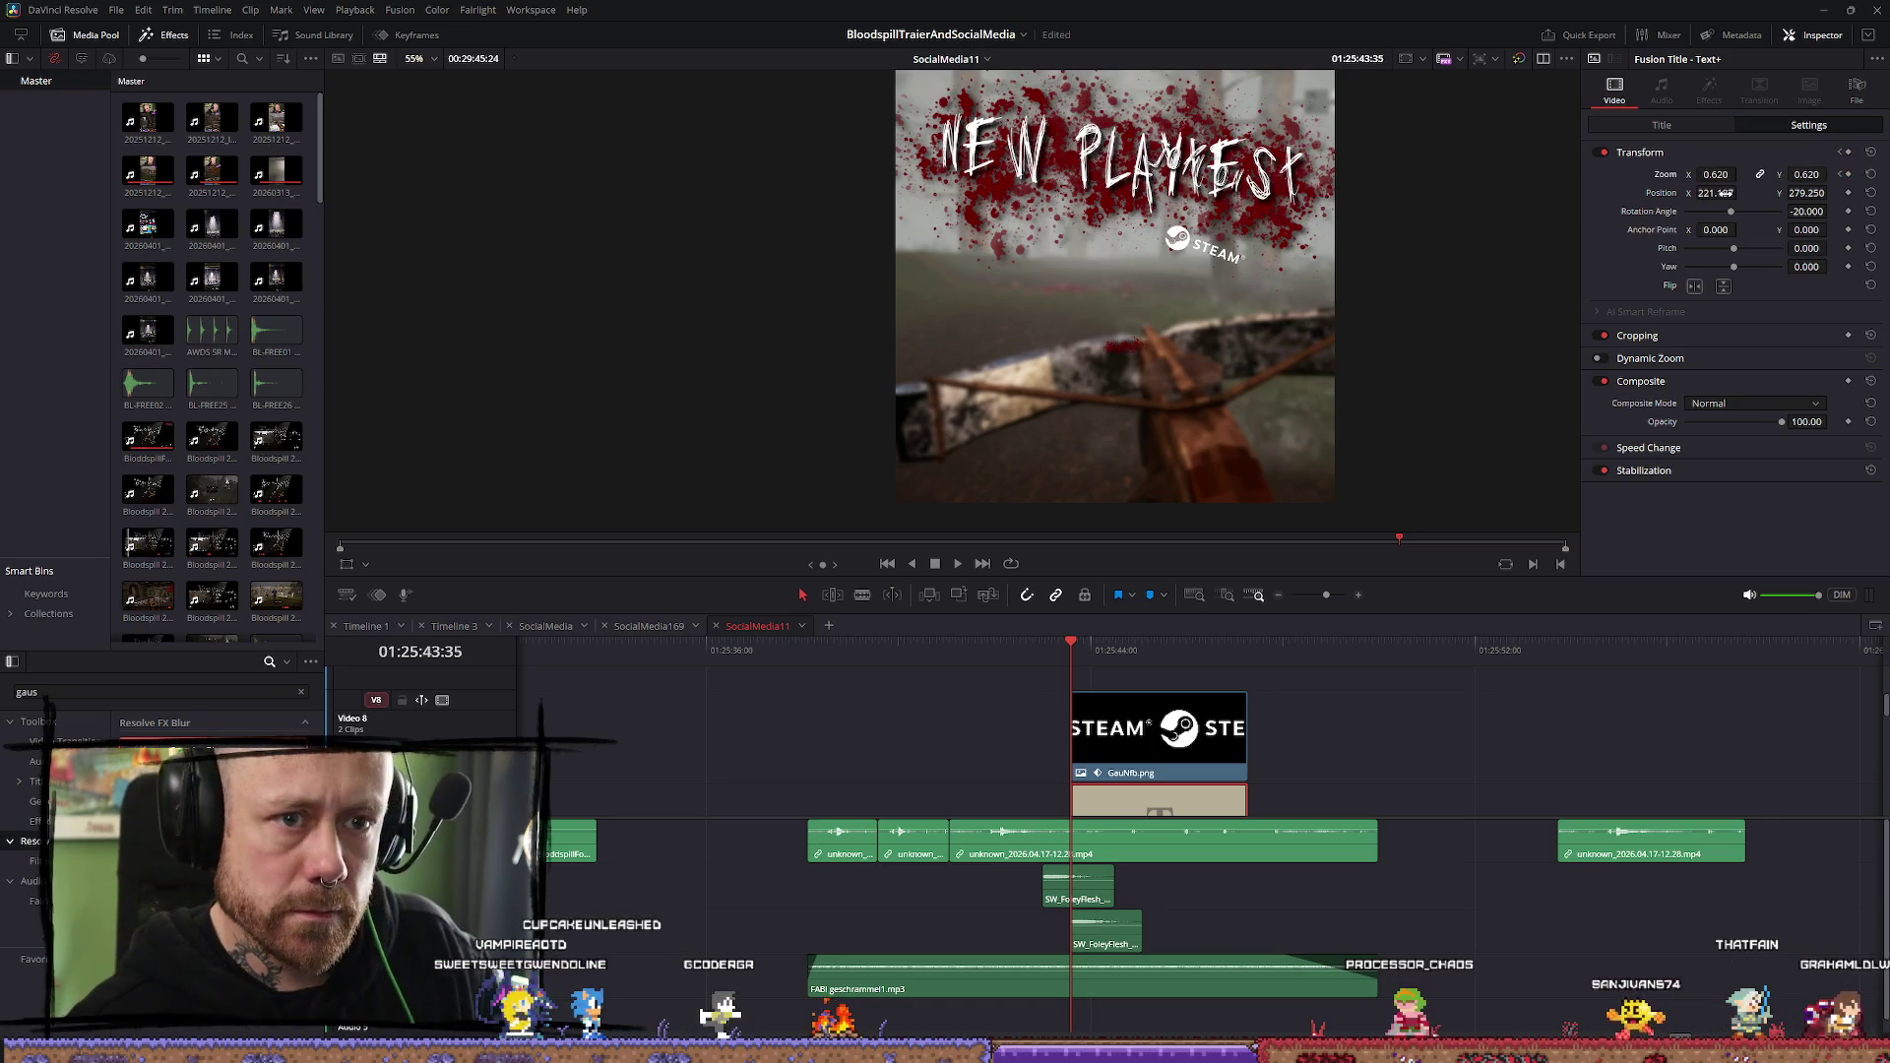
key(ctrl+z)
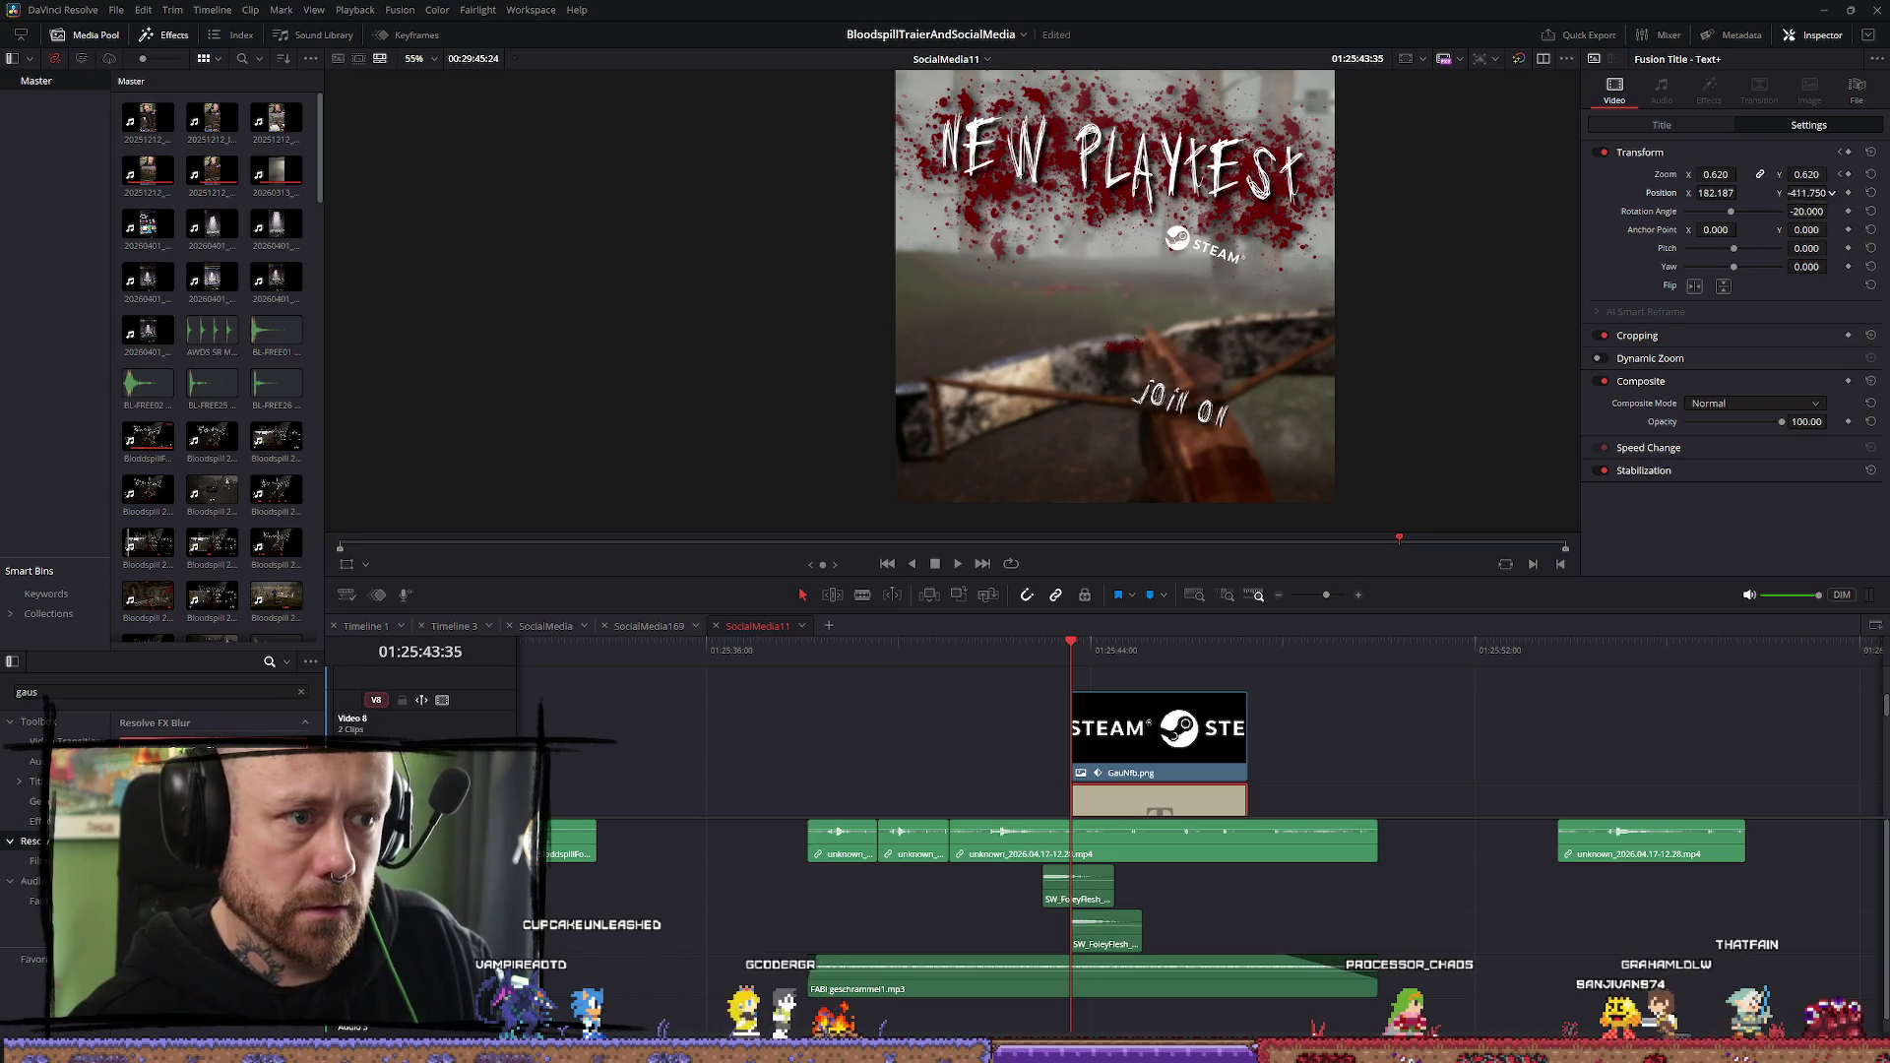
key(ctrl+z)
scroll(1269, 708, down, 3)
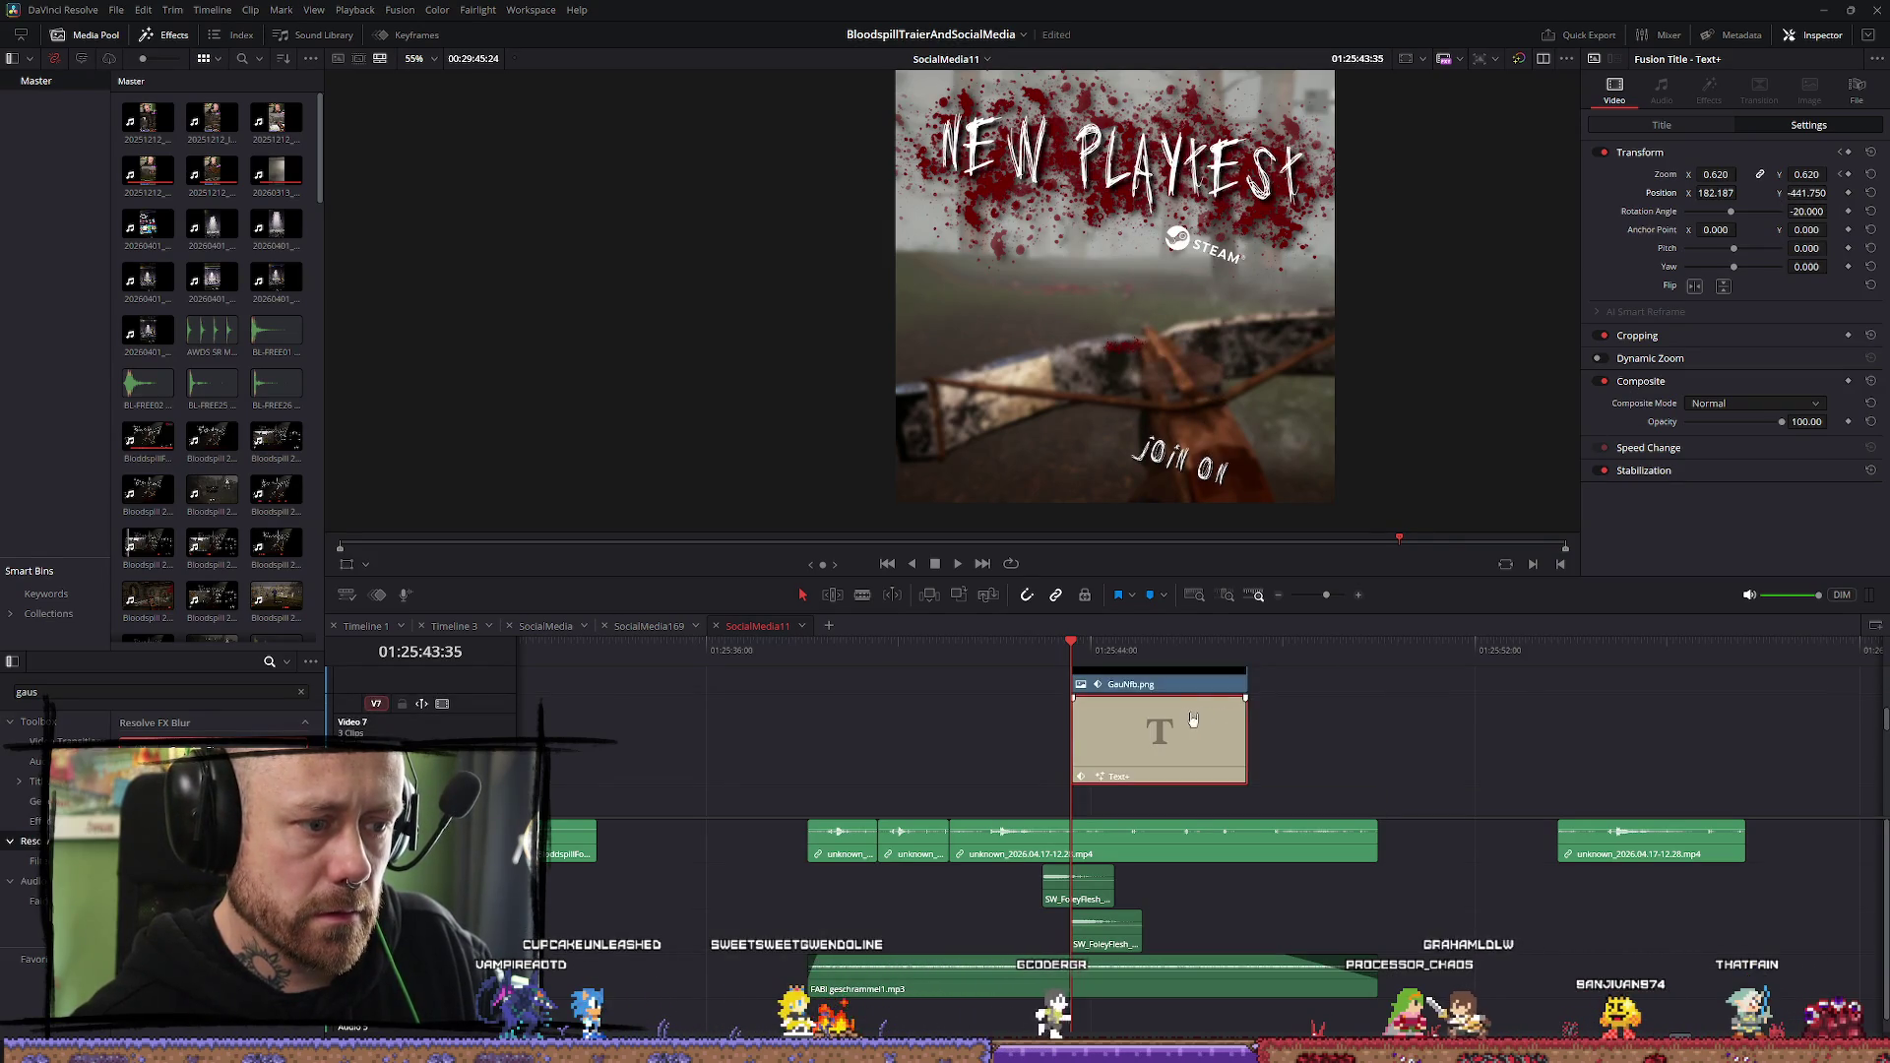
At the April dates frame, position JOIN ON at about X 306, Y -441
click(1180, 707)
scroll(1169, 758, down, 2)
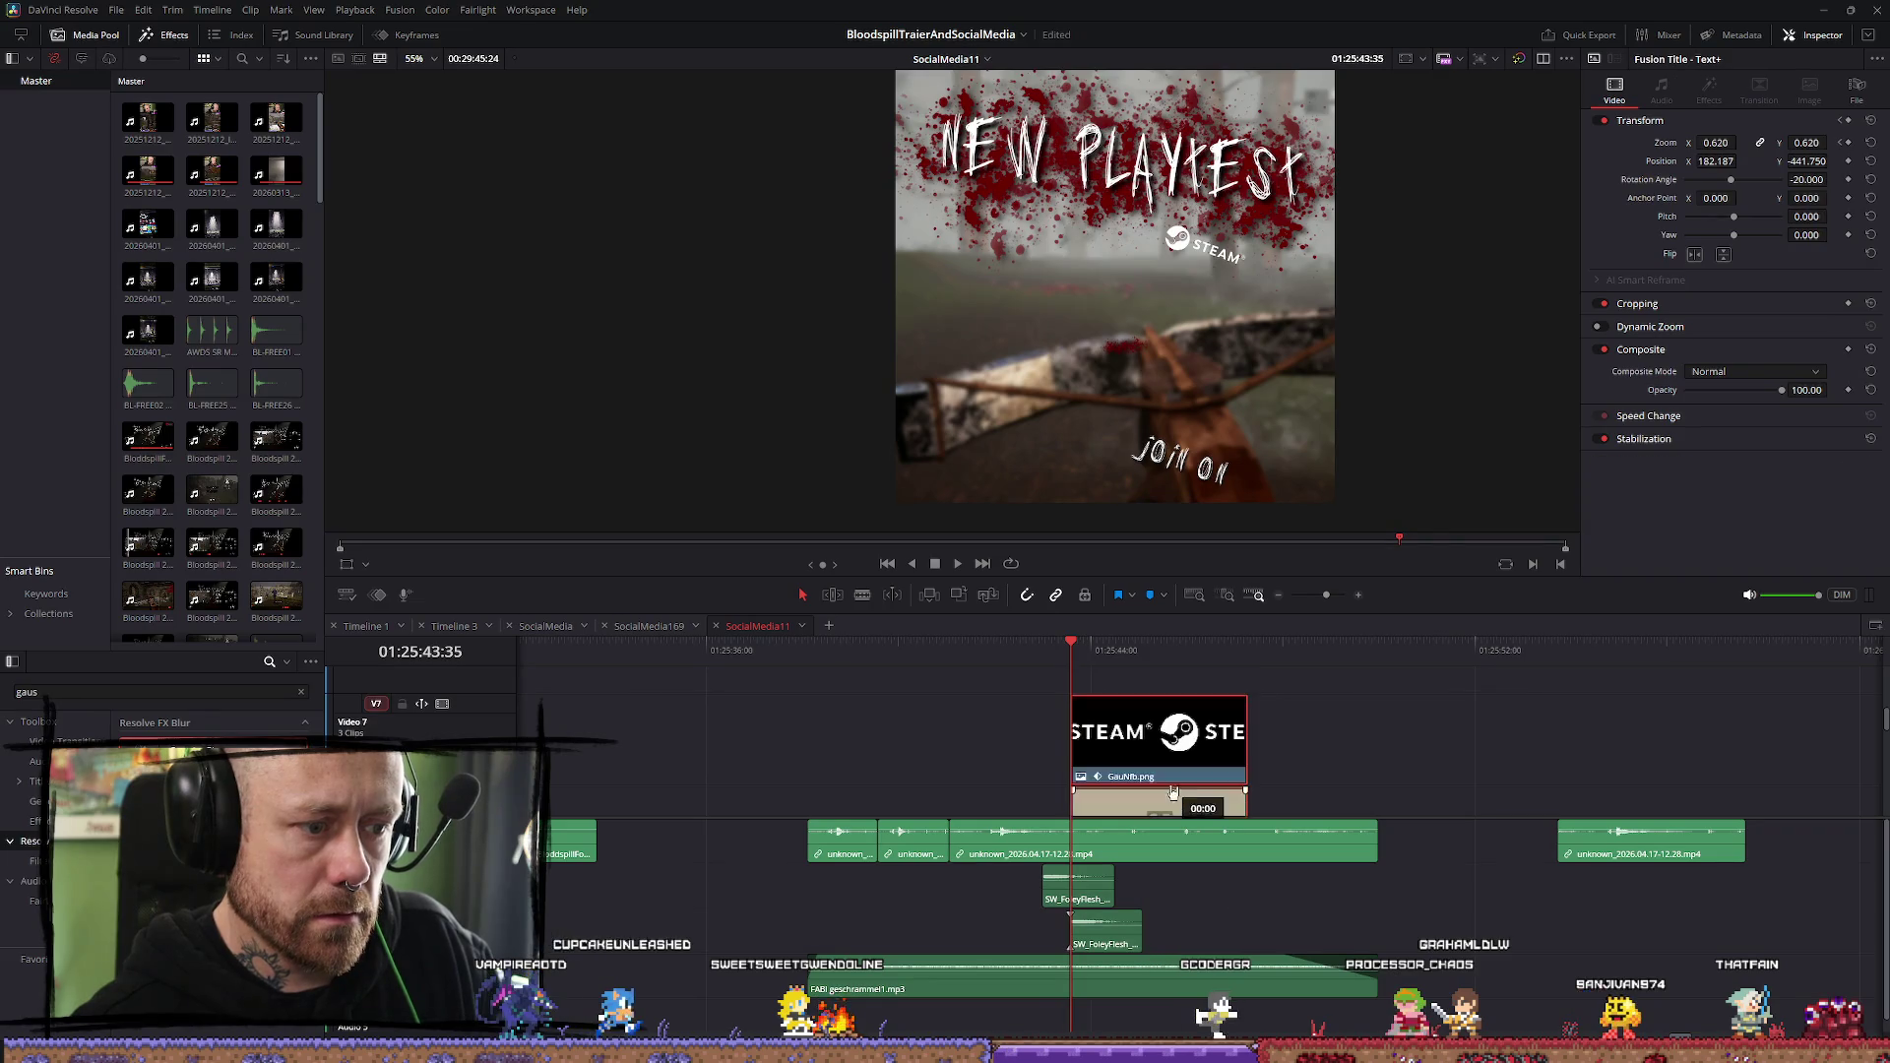
mouse_move(1110, 659)
mouse_down()
mouse_move(1164, 656)
mouse_move(1125, 649)
mouse_up()
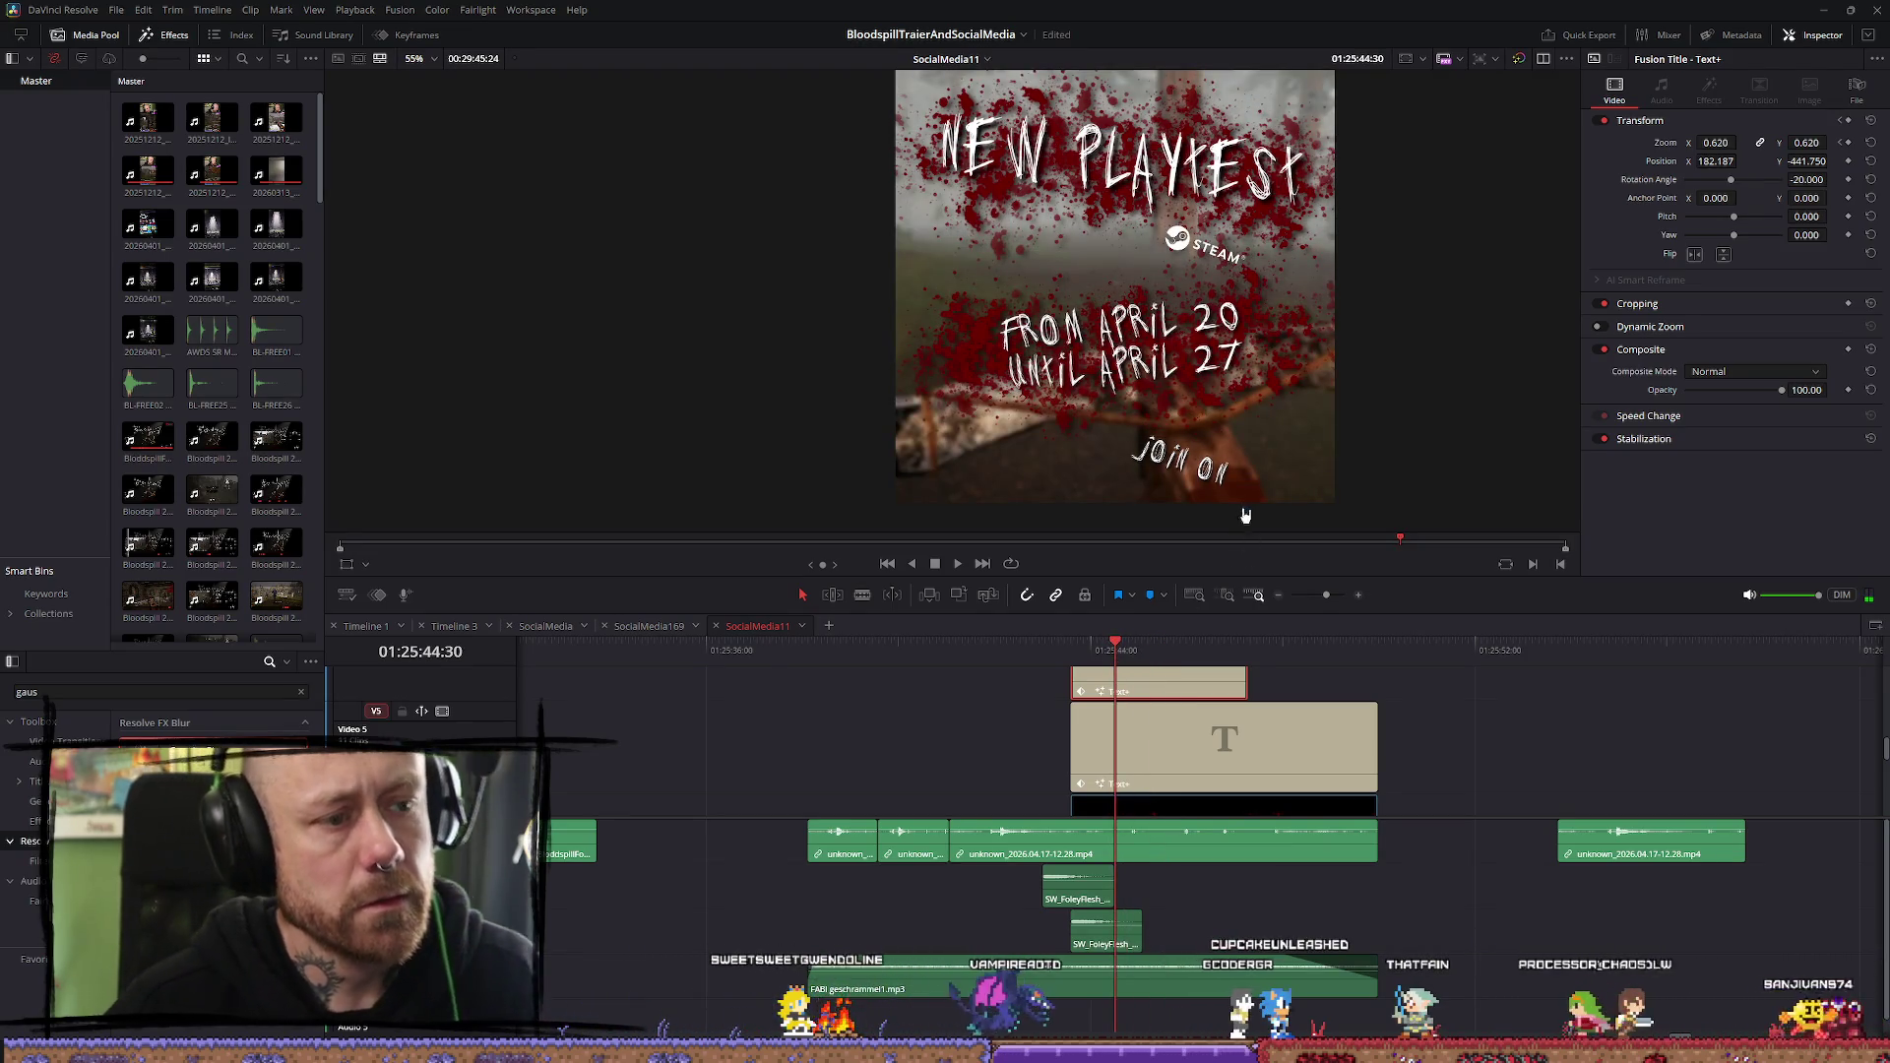
scroll(1218, 733, up, 1)
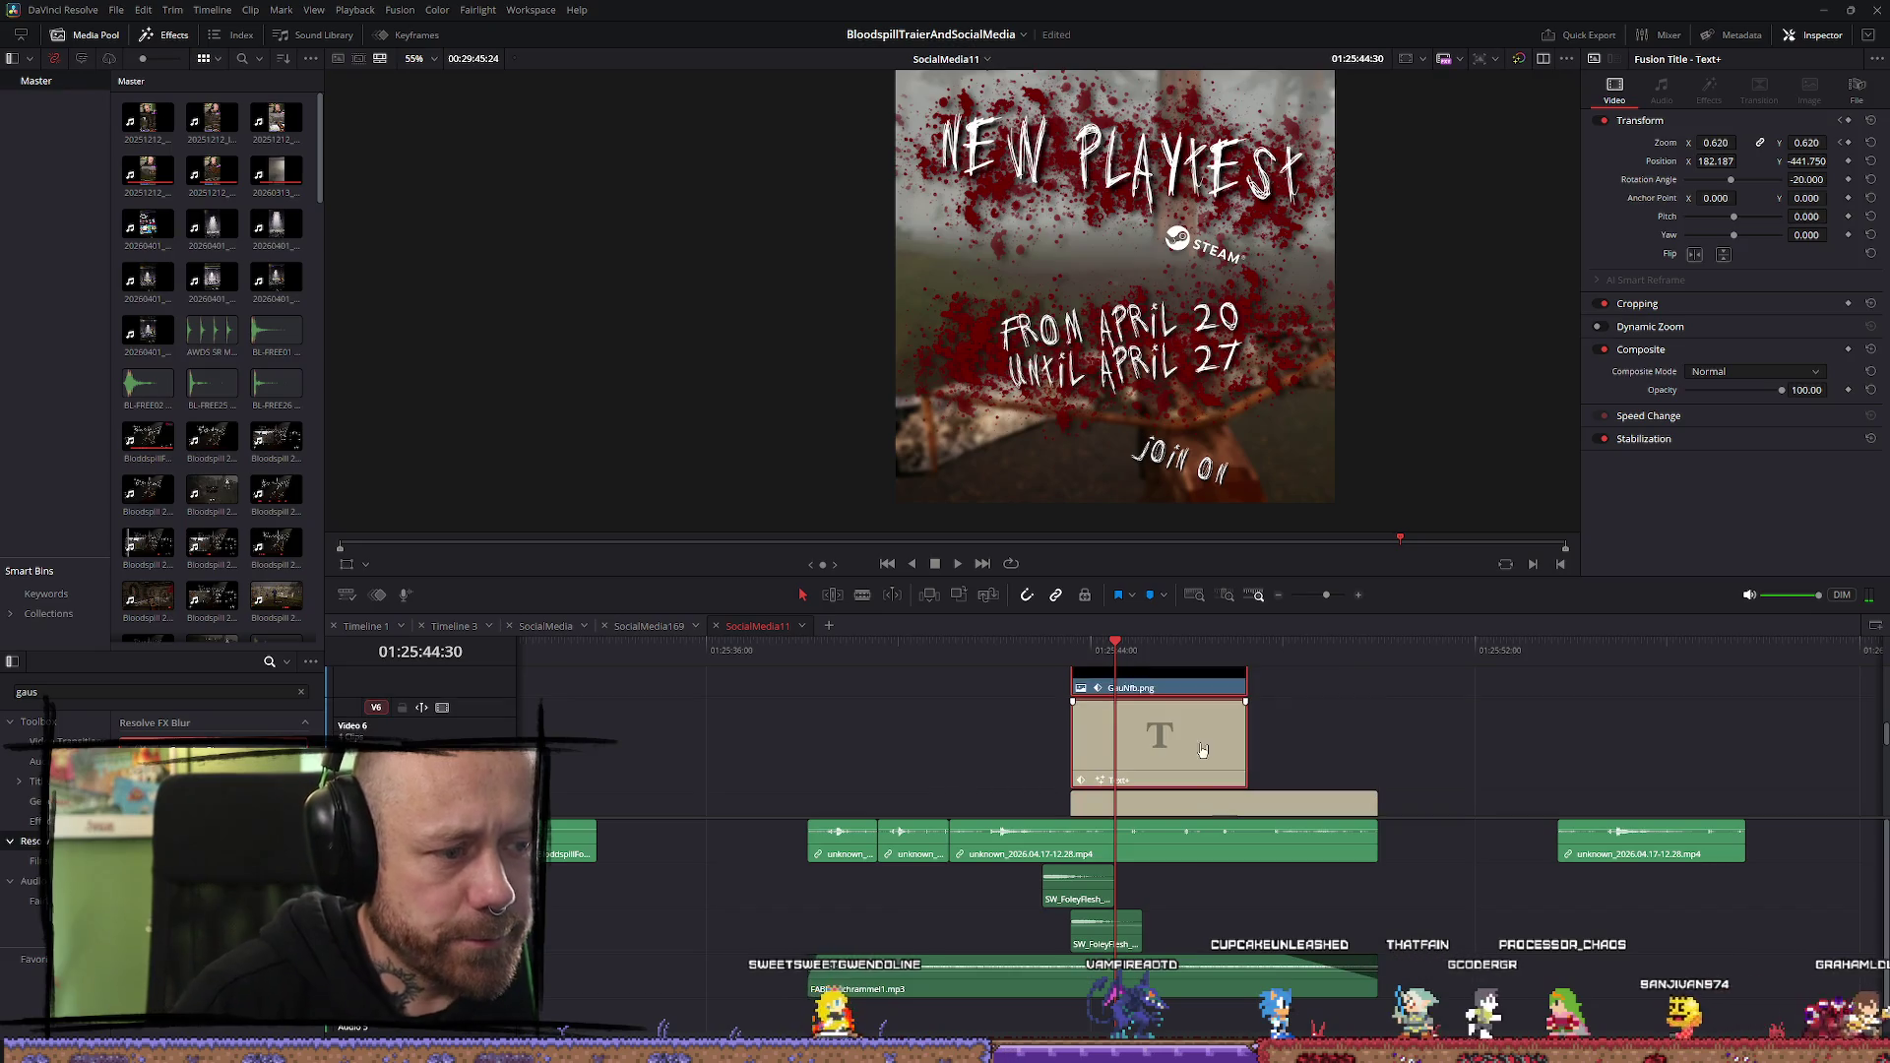
drag(1717, 162, 1723, 166)
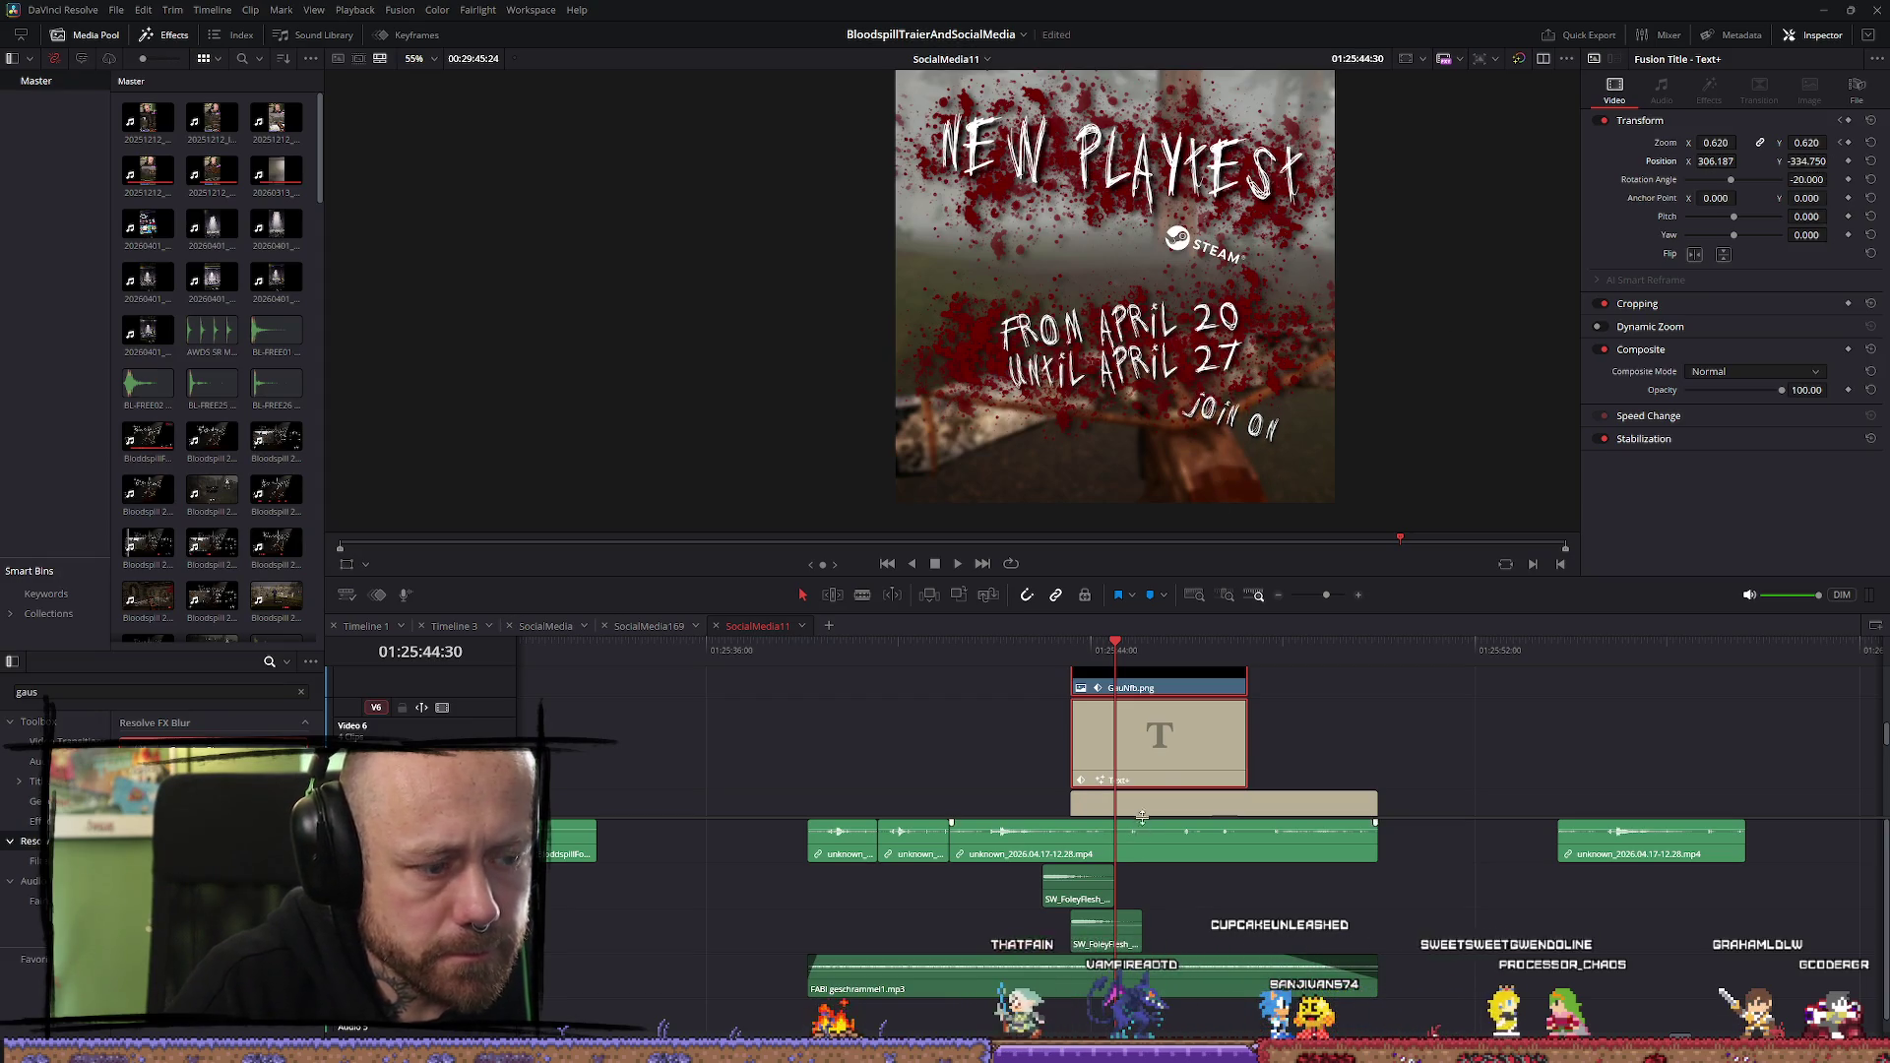
scroll(1145, 828, up, 1)
click(1156, 748)
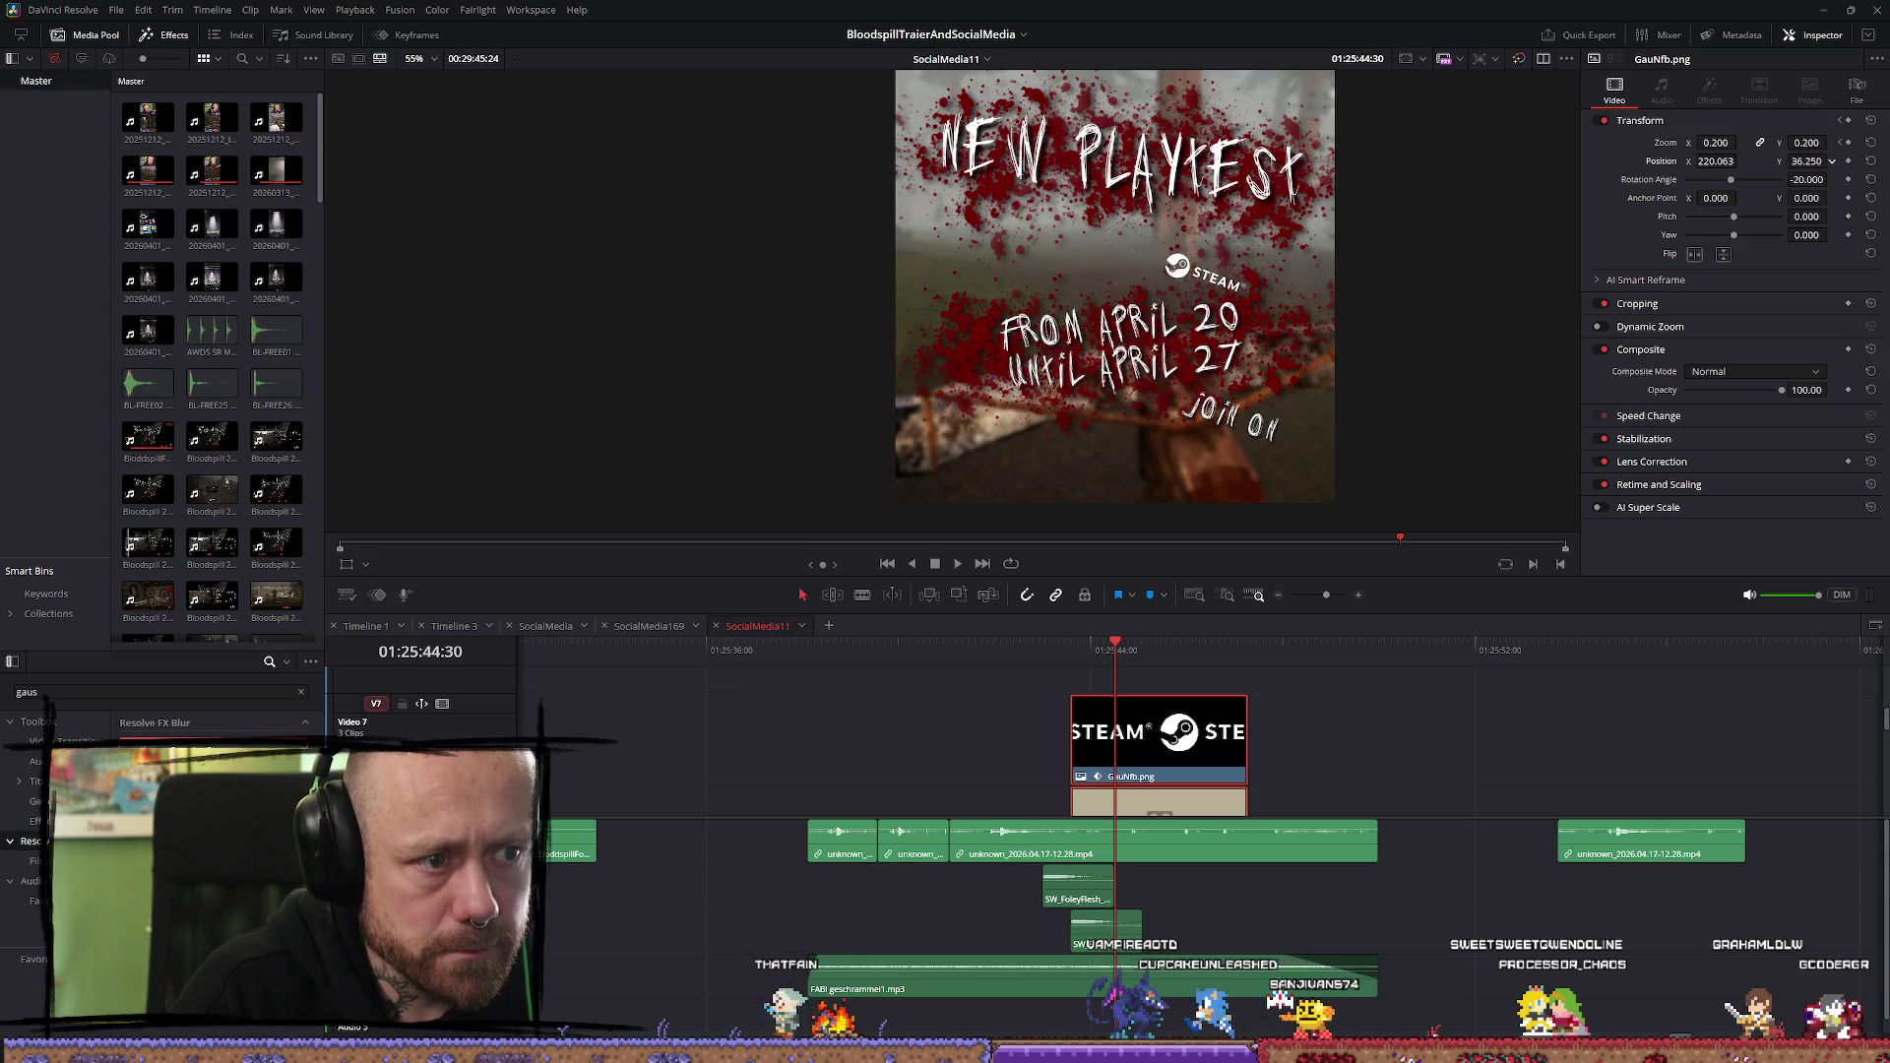
Set the Steam logo's Position Y to about -844 and Zoom to 0.228, beside JOIN ON
drag(1806, 161, 1767, 161)
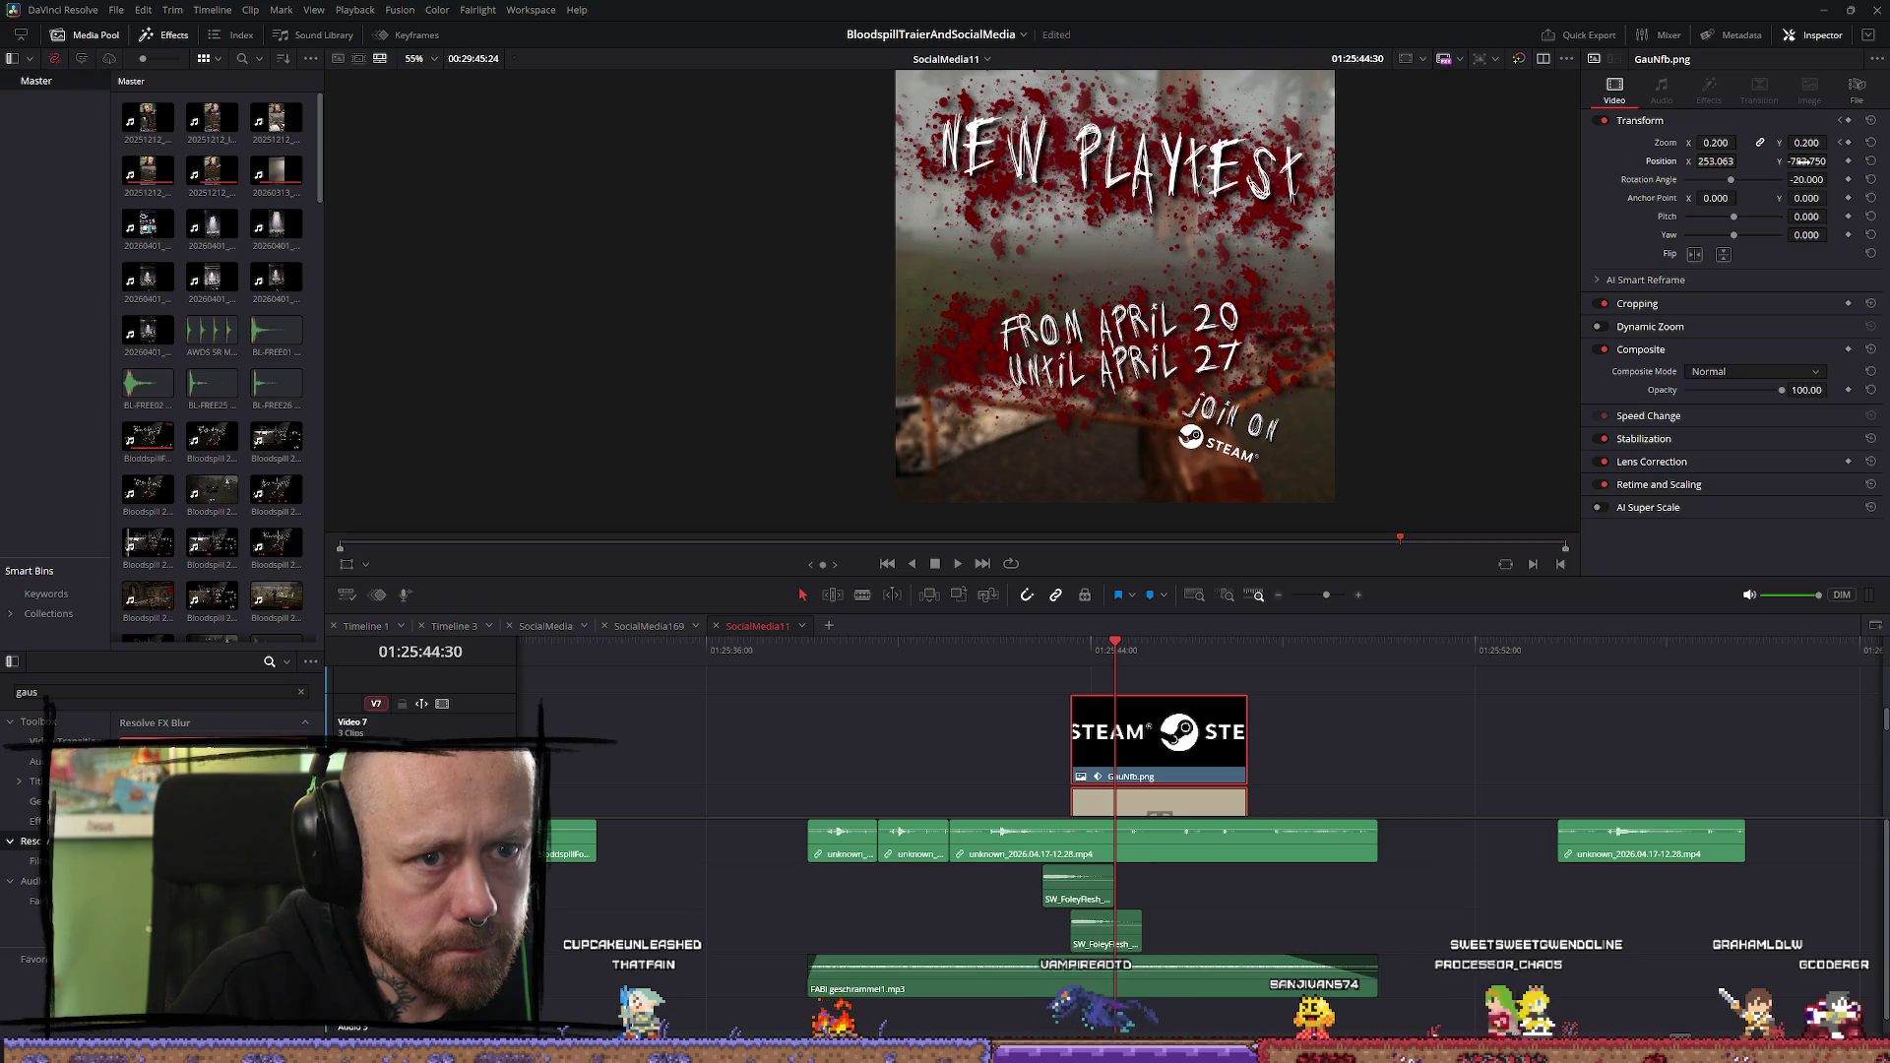
mouse_move(1807, 148)
mouse_down()
mouse_move(1831, 148)
mouse_move(1740, 160)
mouse_move(1770, 175)
mouse_up()
drag(1484, 476, 1483, 488)
click(1181, 812)
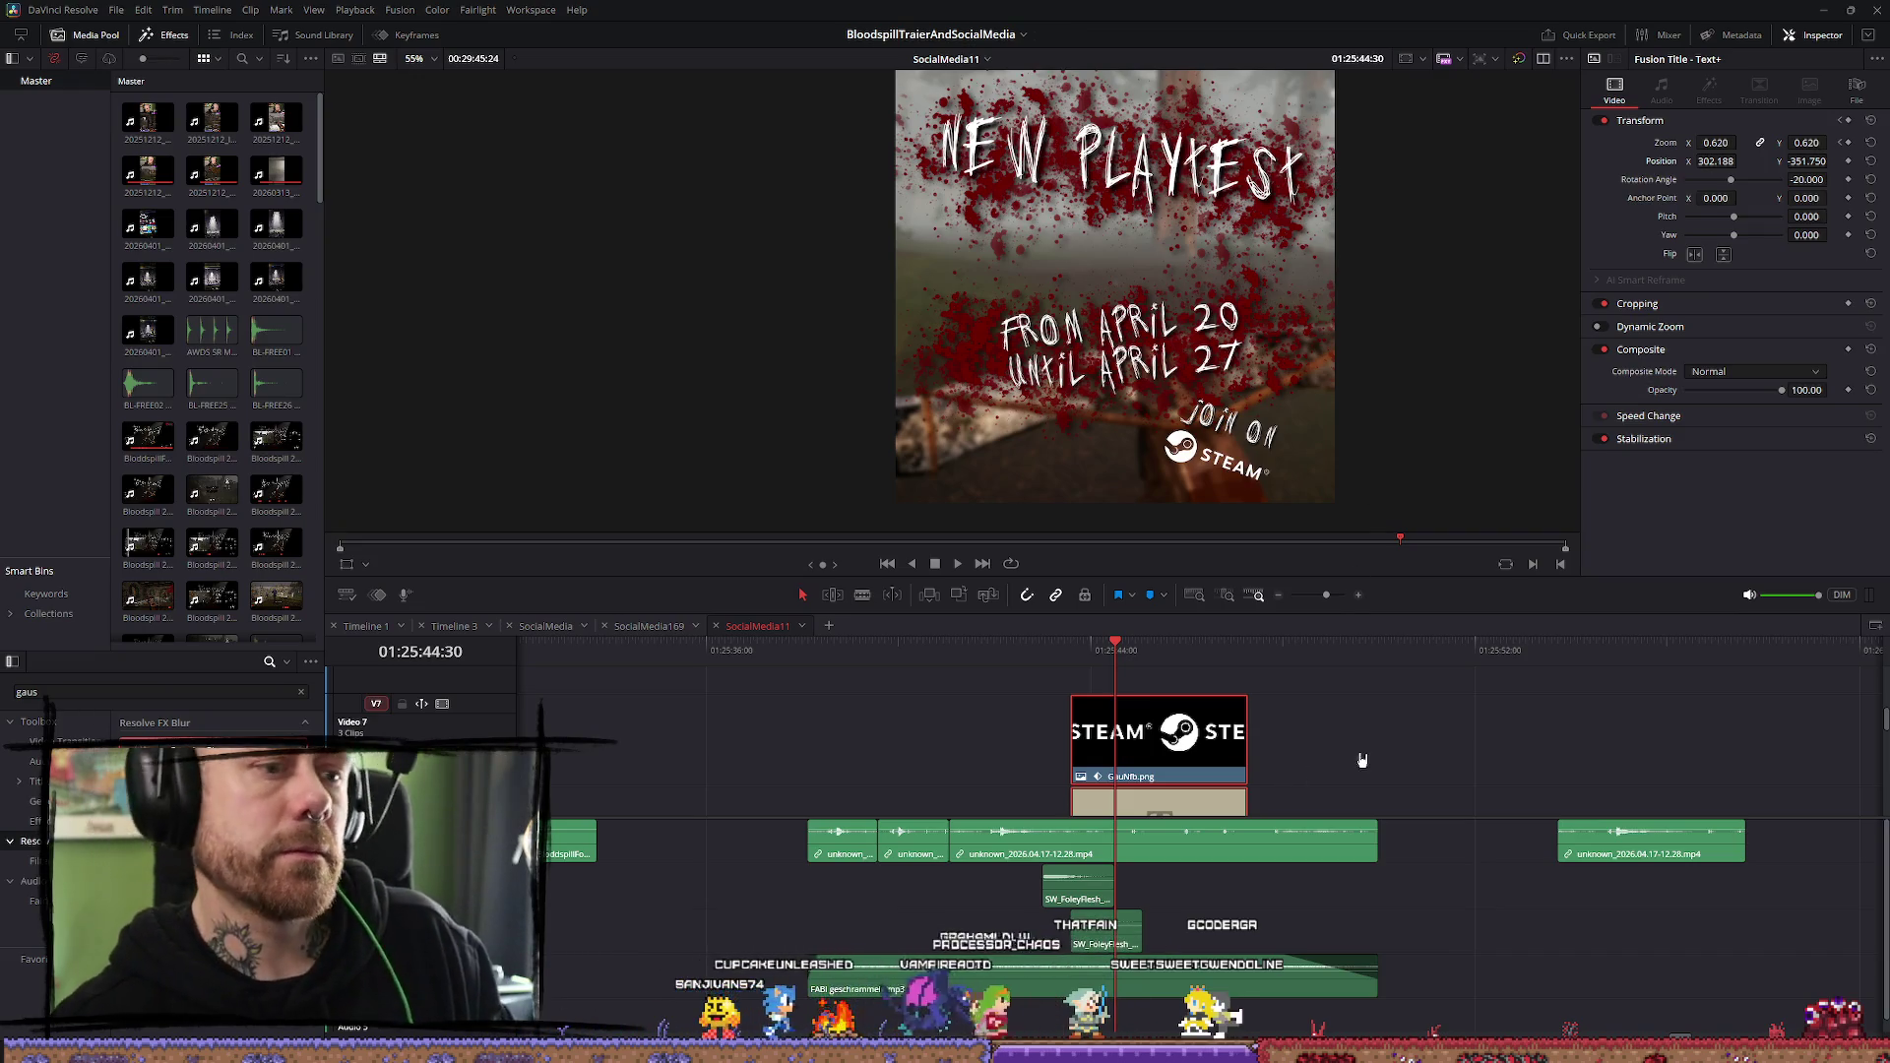
scroll(1368, 753, down, 3)
scroll(1378, 748, down, 2)
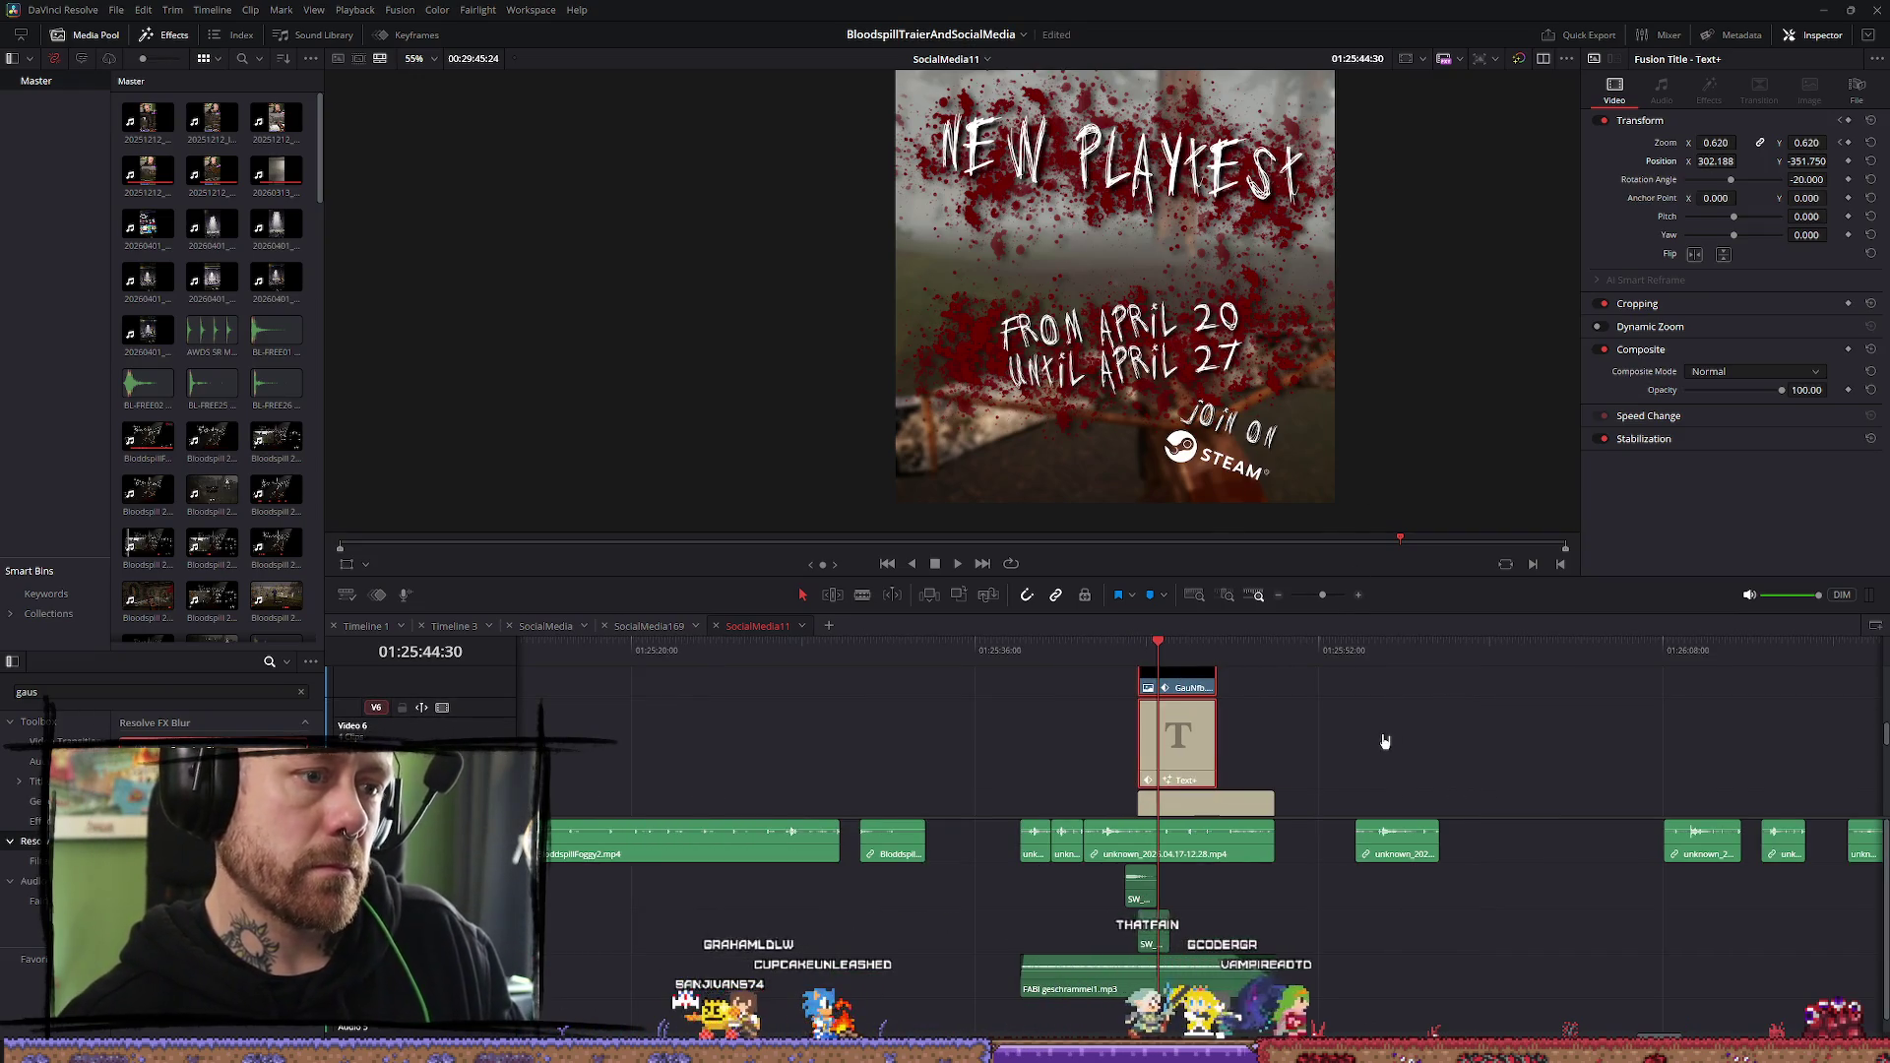
scroll(1314, 740, up, 1)
scroll(1184, 705, down, 2)
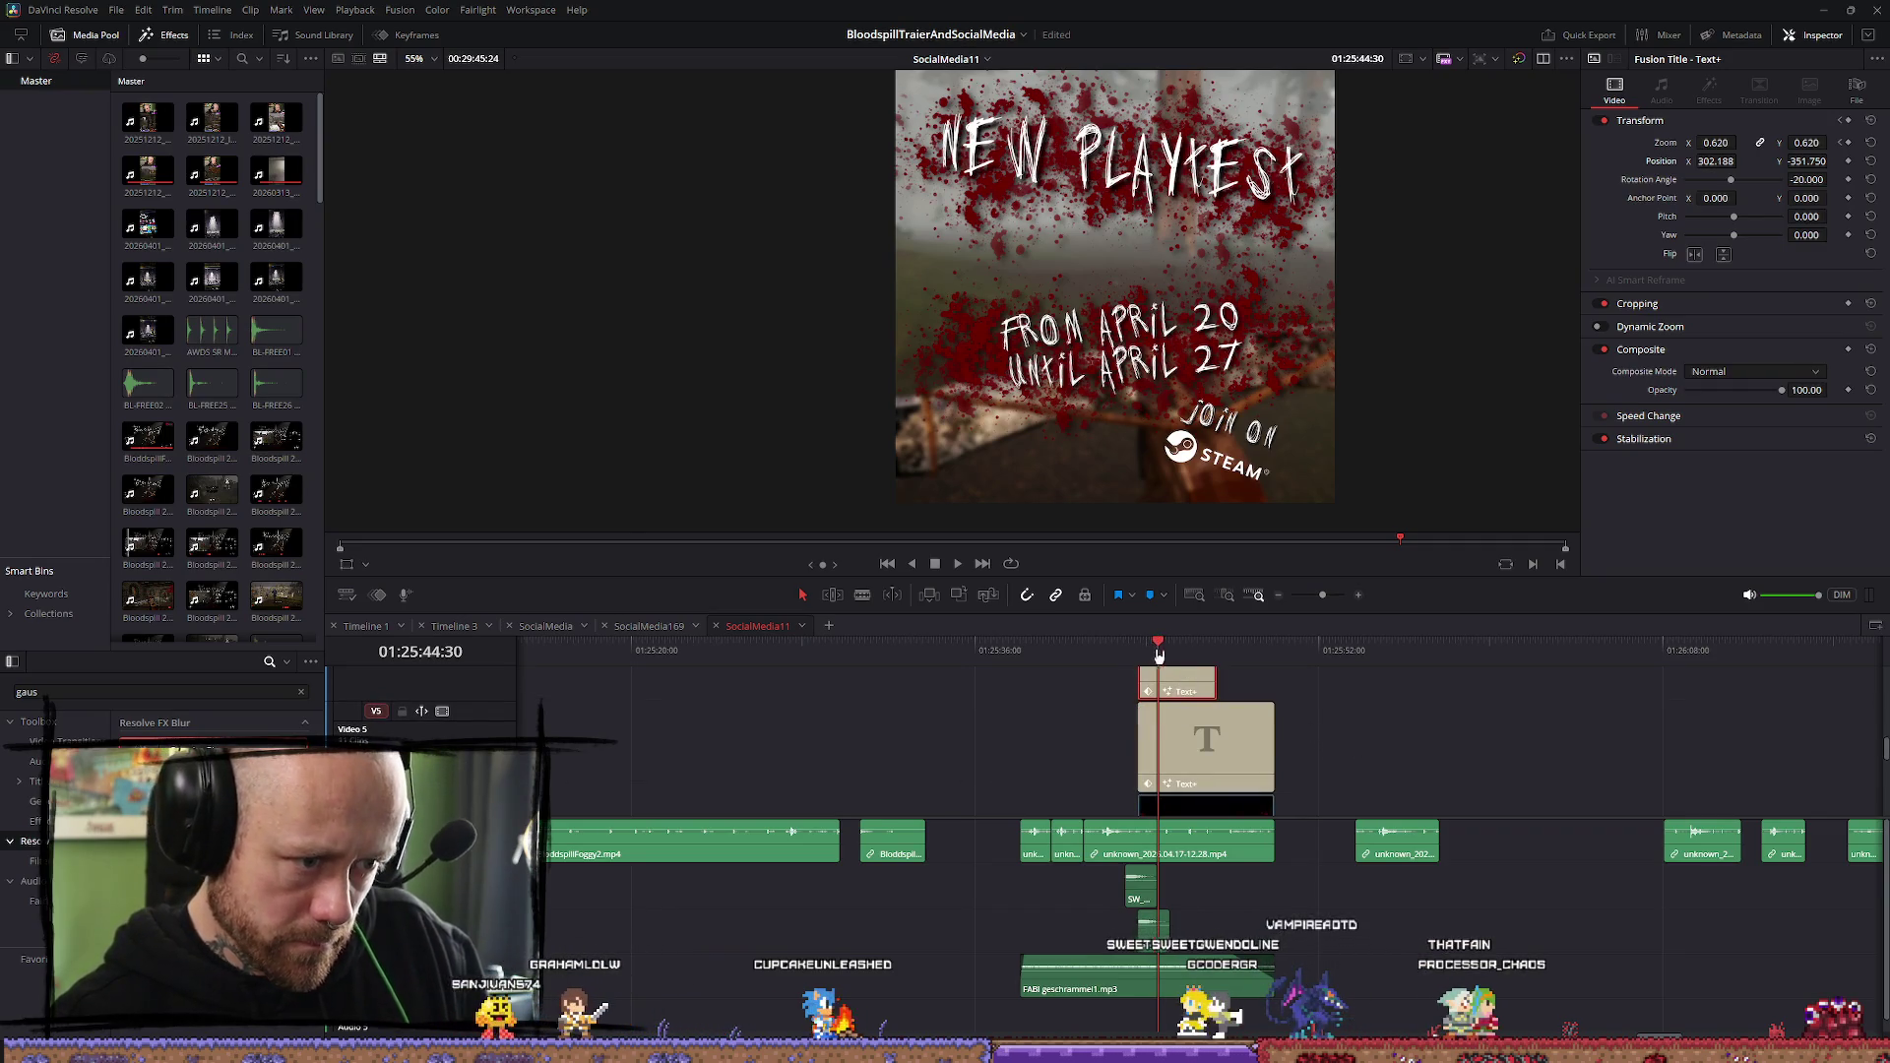
scroll(1304, 766, up, 2)
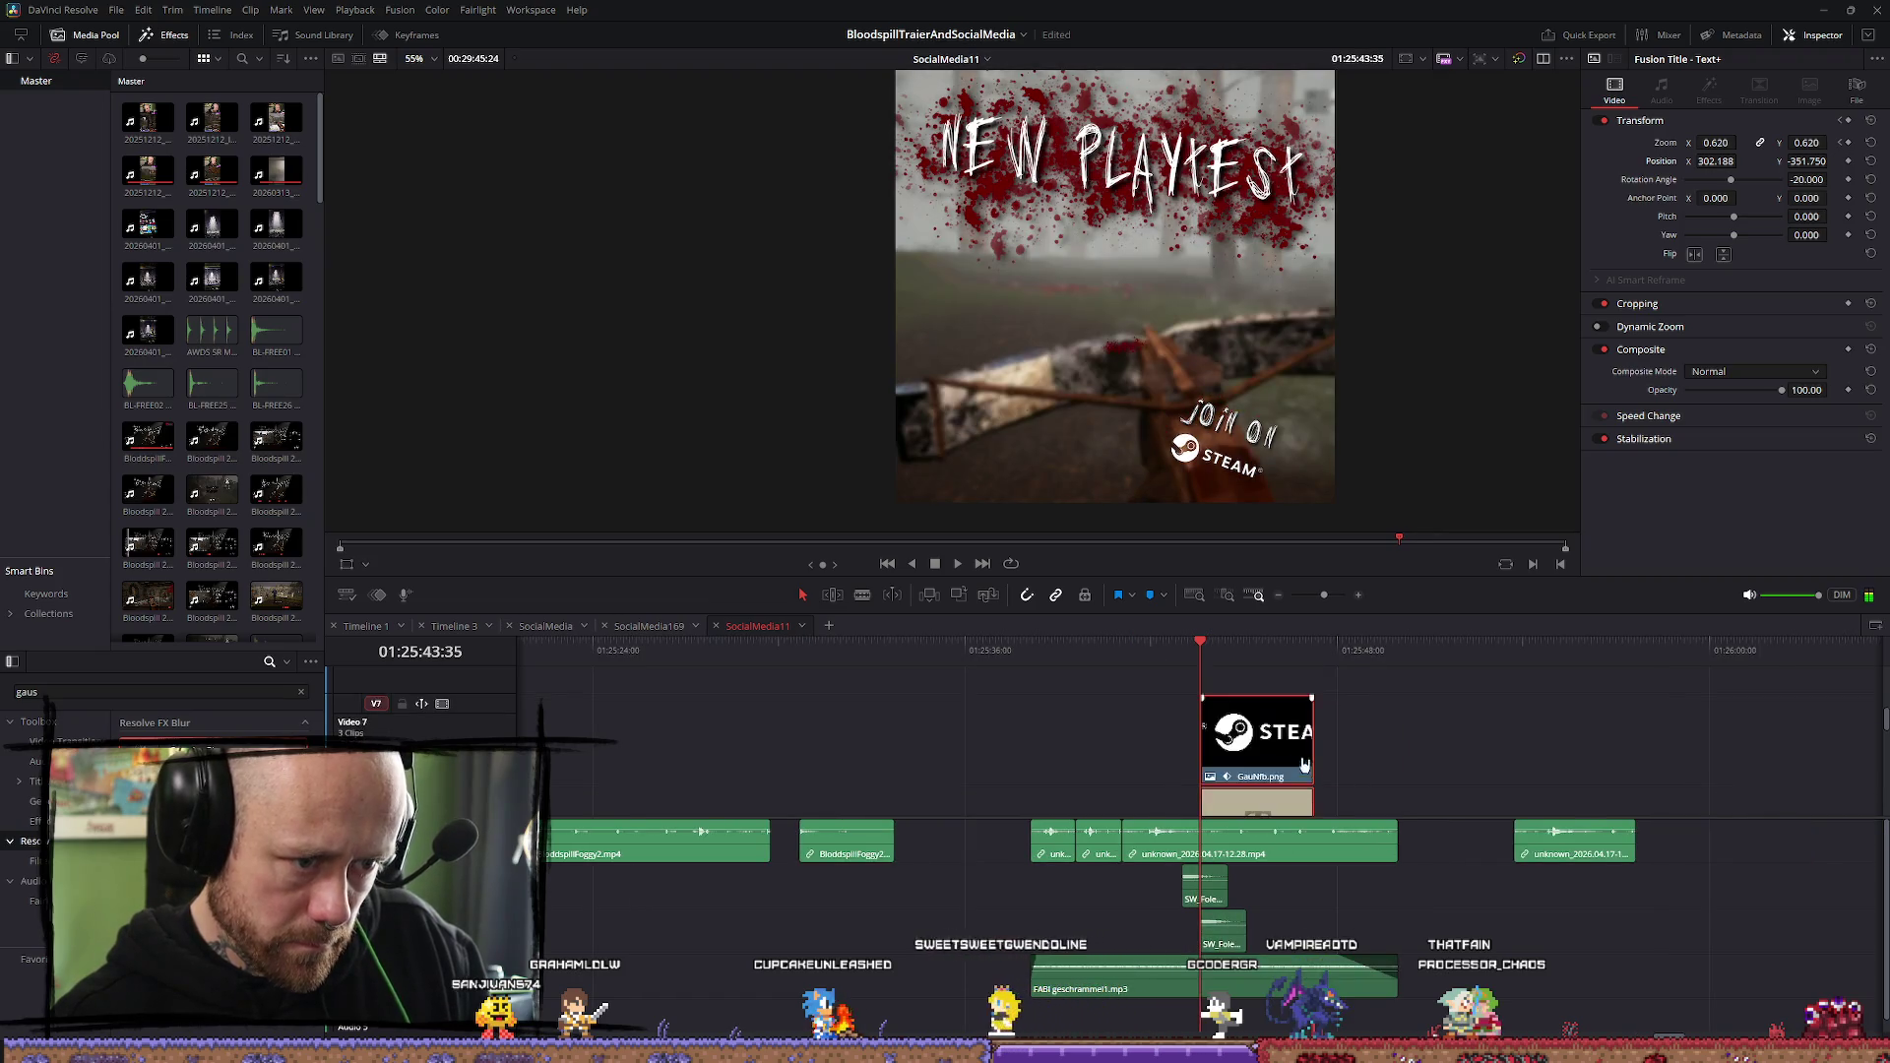
Extend the GauNfb.png clip to the title's length and step through the dates animation
drag(1314, 740, 1396, 740)
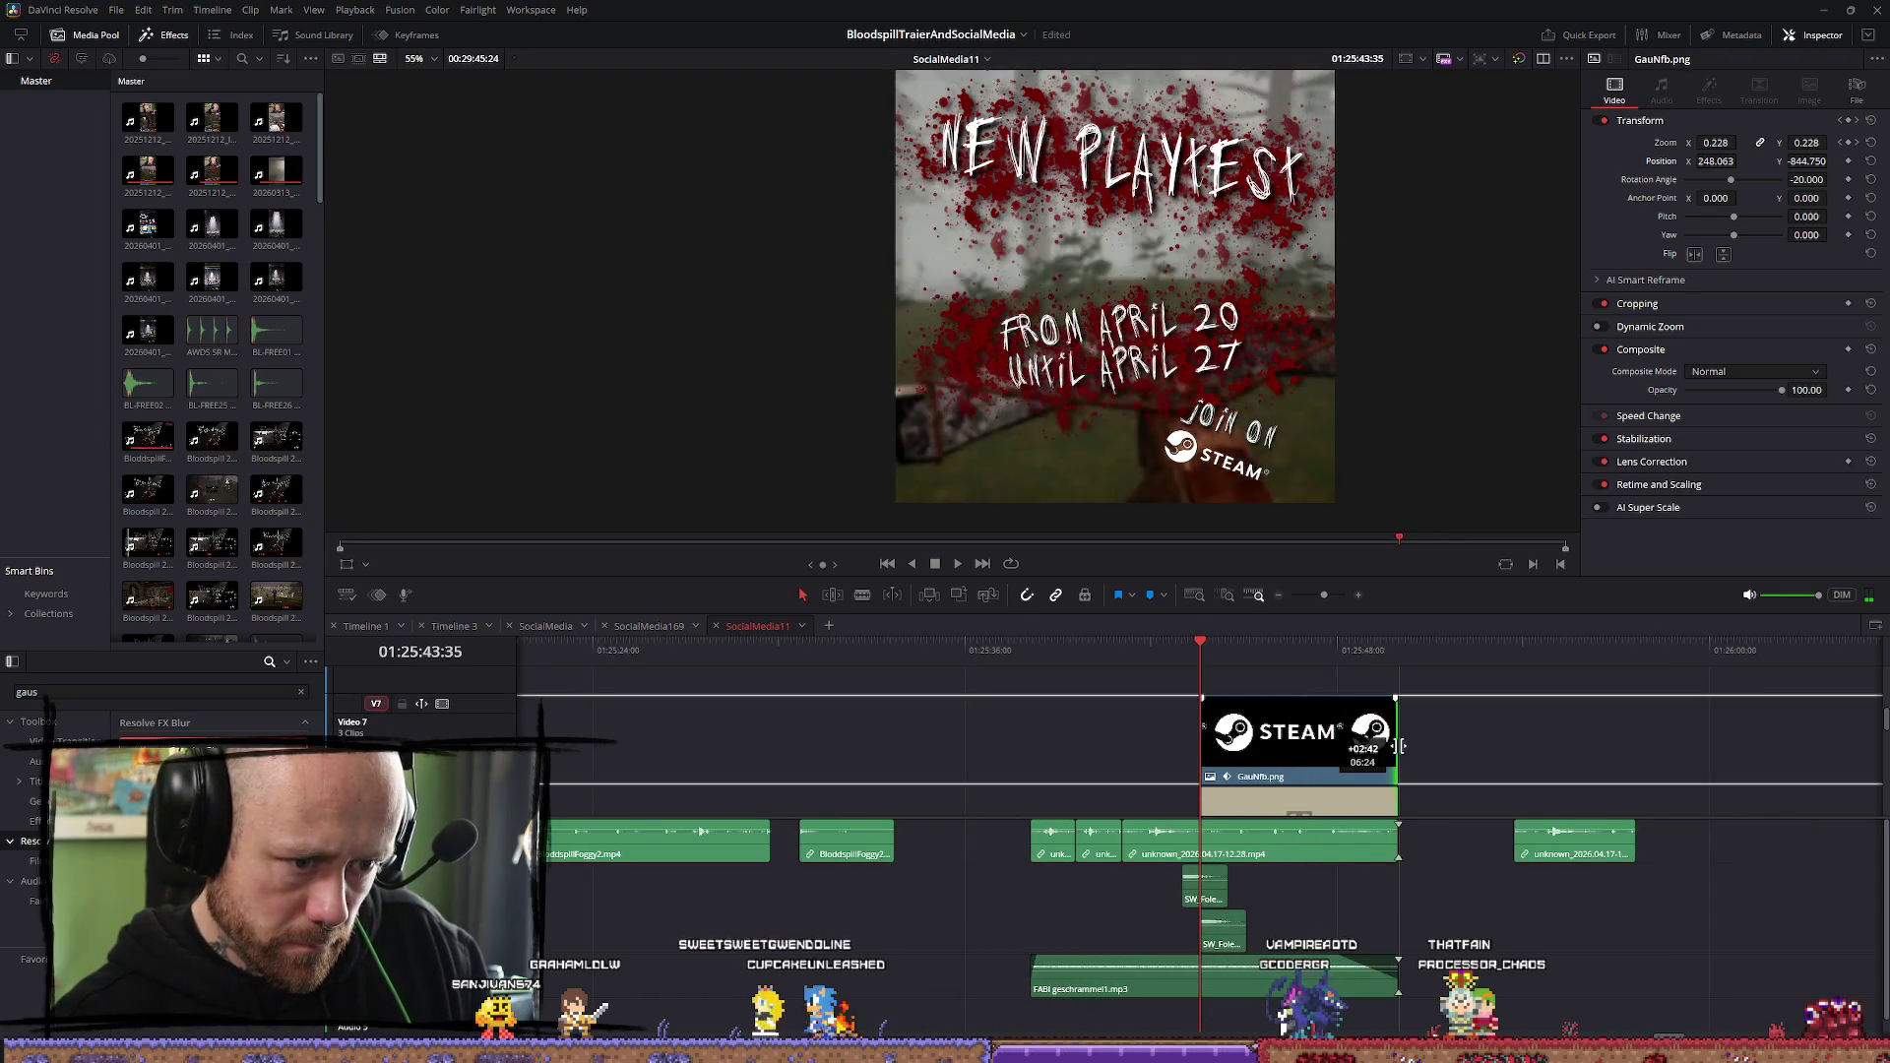
scroll(1411, 755, down, 4)
scroll(1447, 764, up, 3)
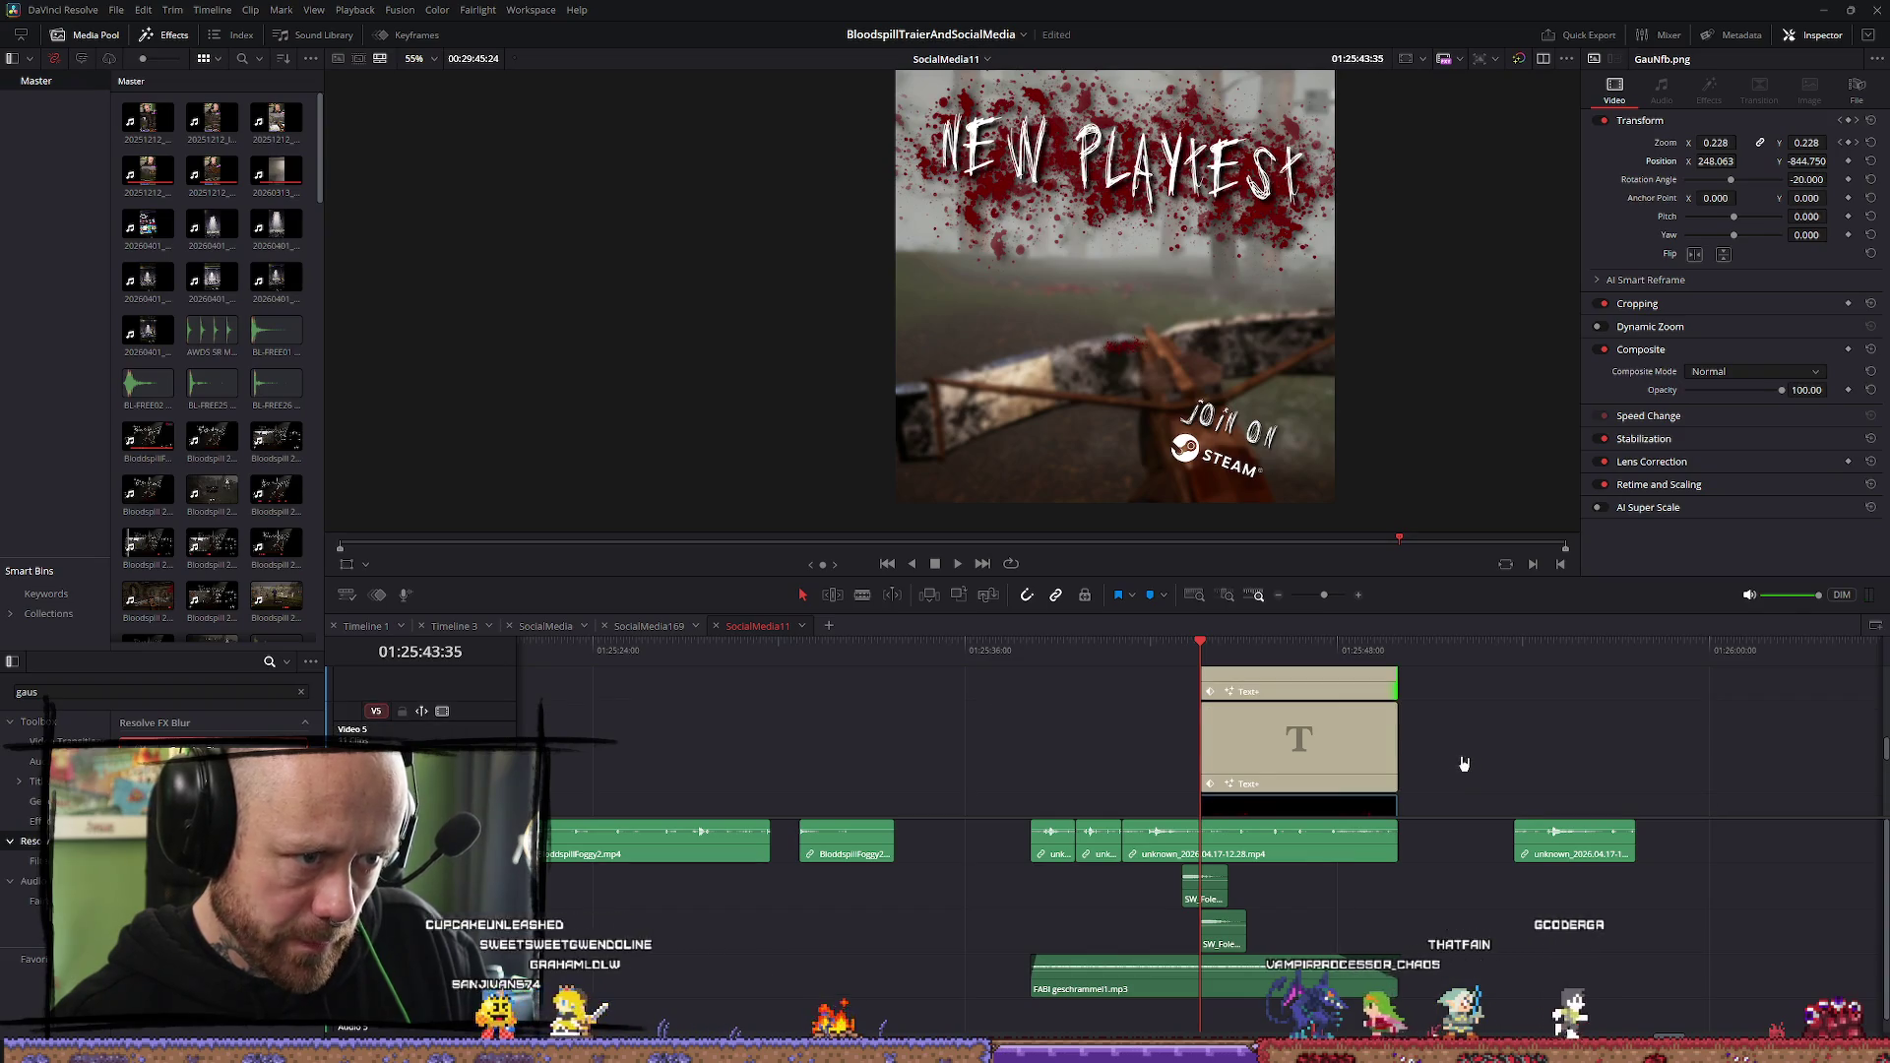
scroll(1295, 758, down, 1)
scroll(1378, 766, down, 1)
scroll(1426, 767, up, 1)
scroll(1443, 768, up, 2)
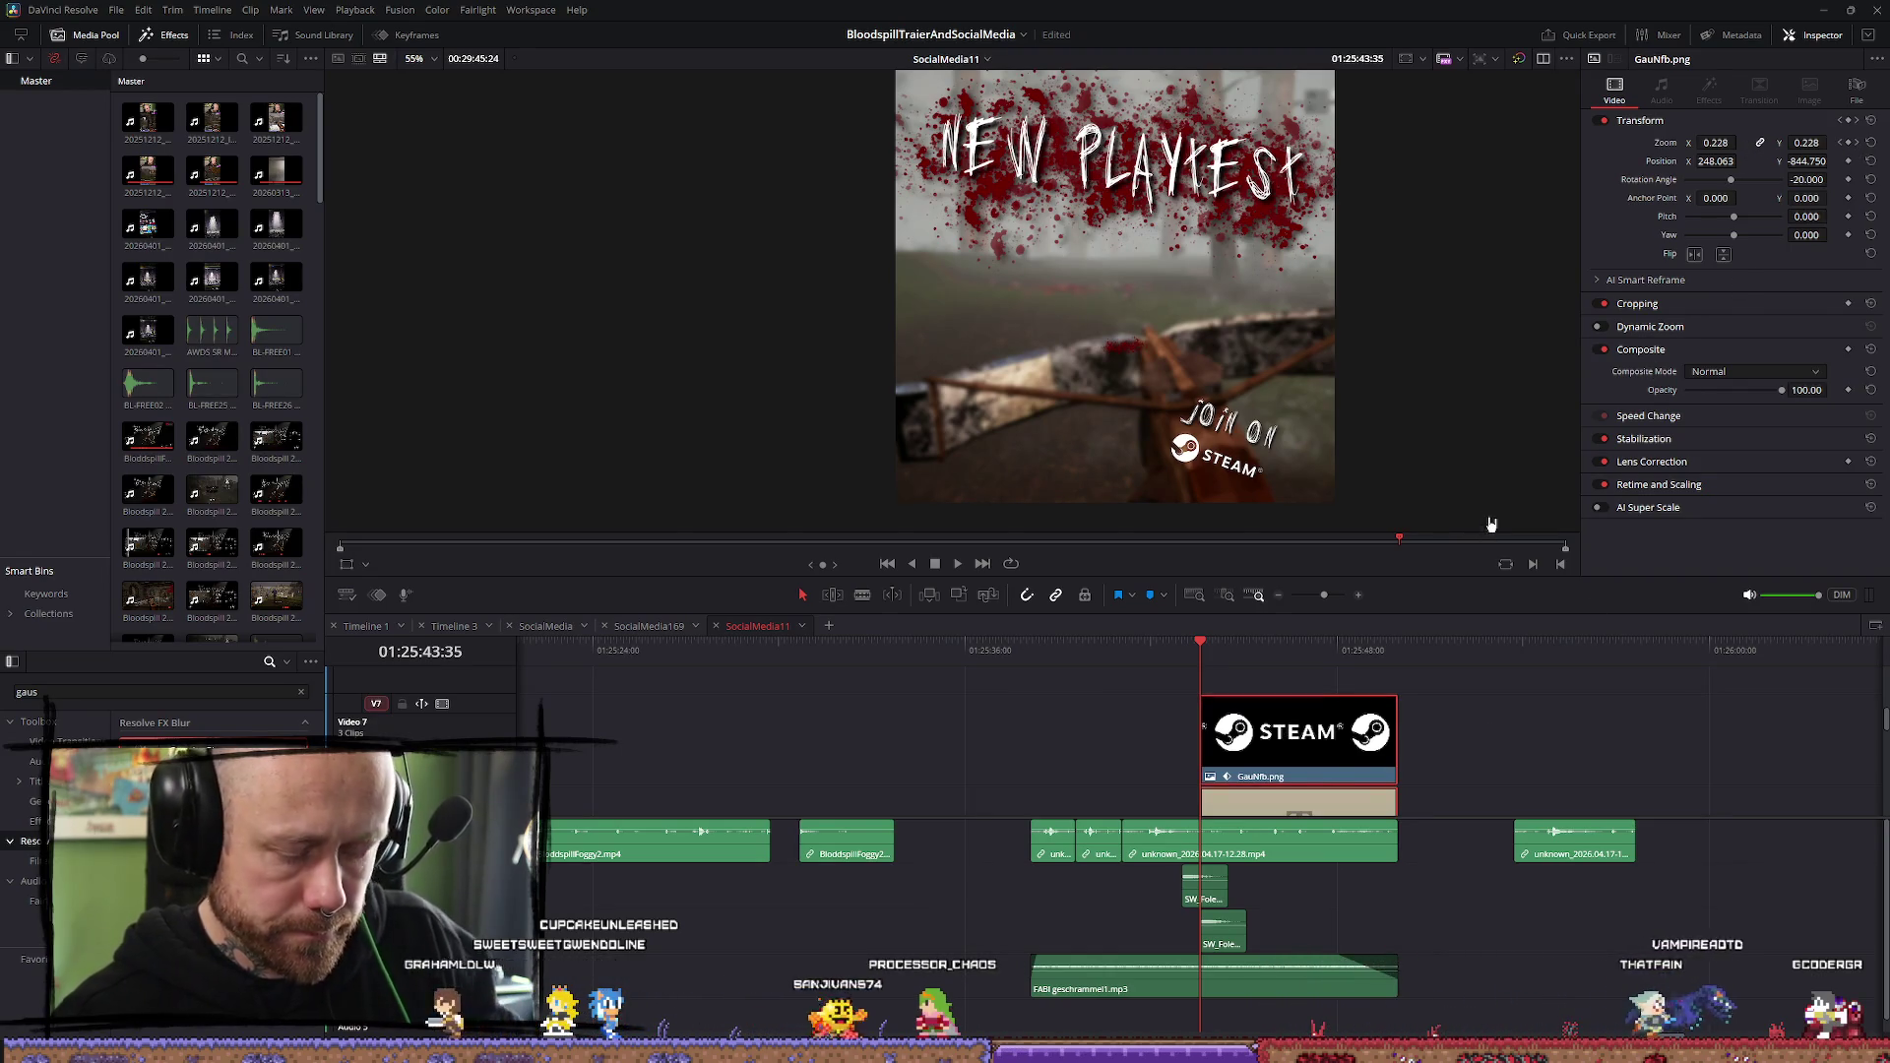
key(Right)
key(Right)
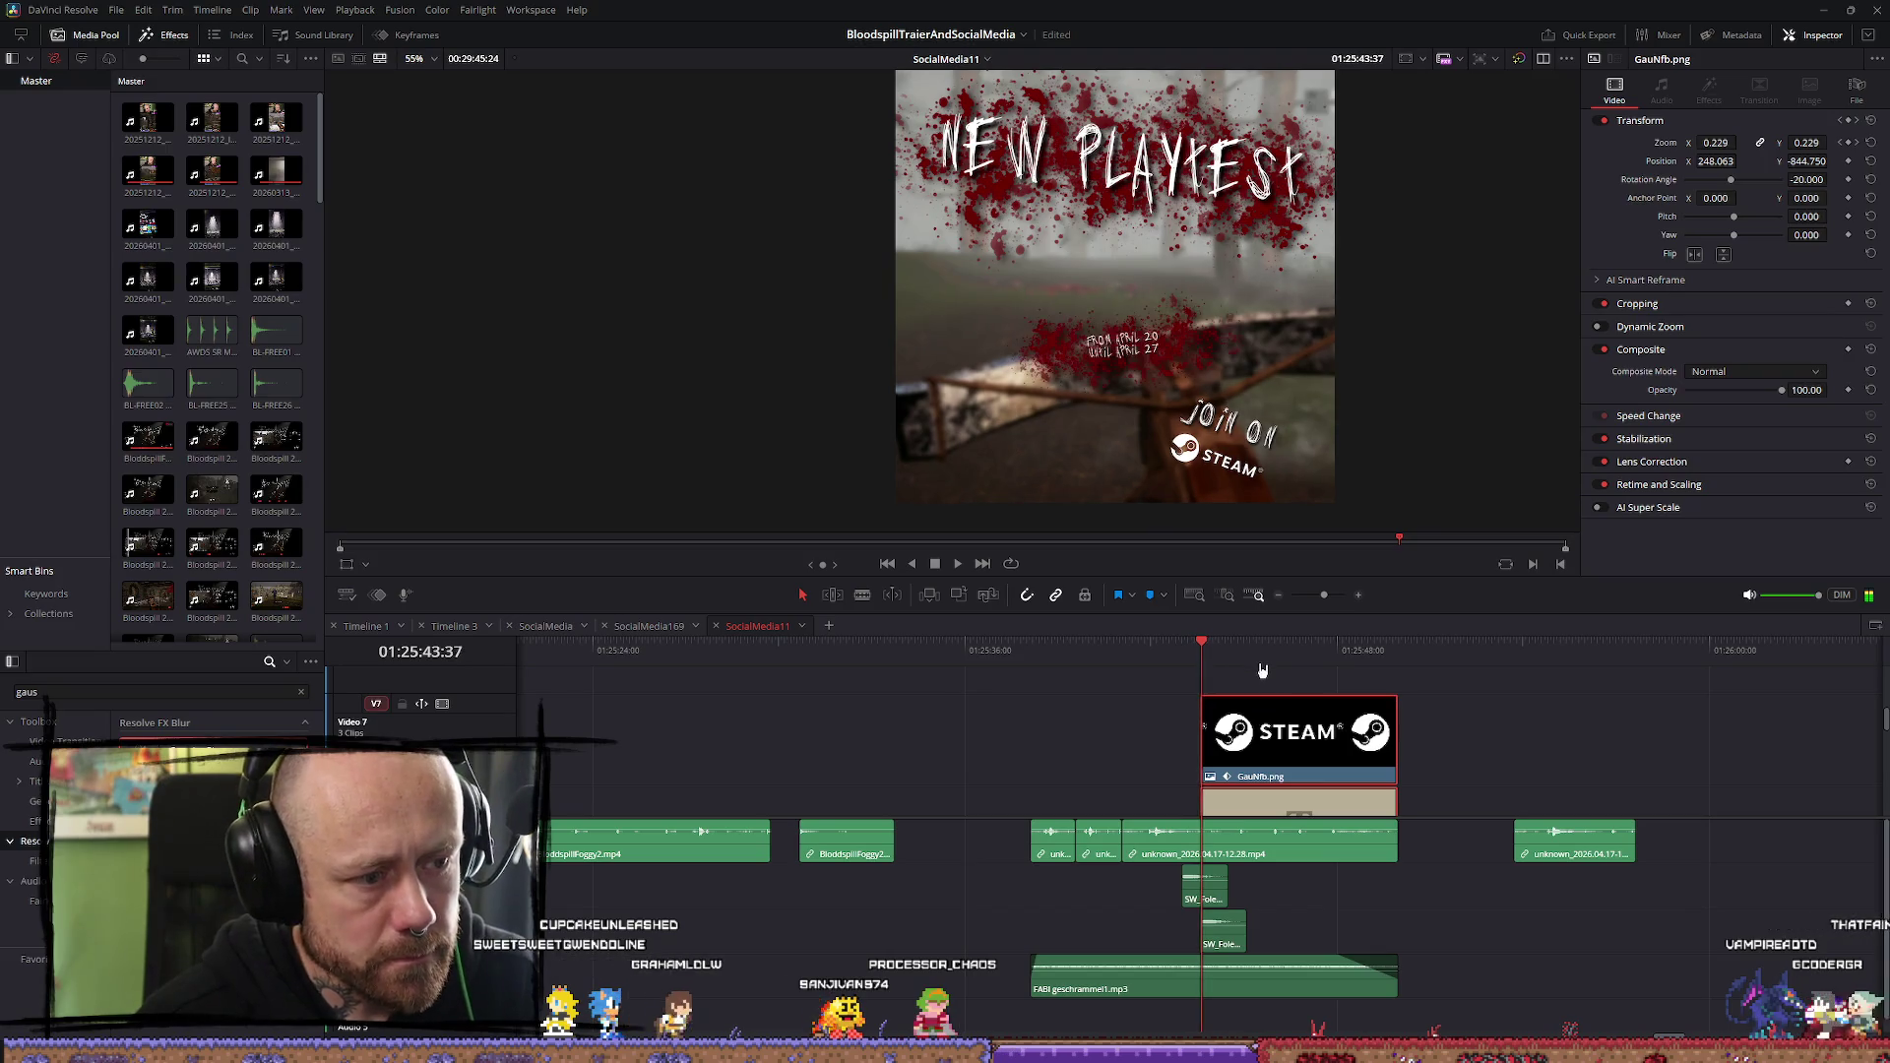
key(Right)
key(Right)
key(Right)
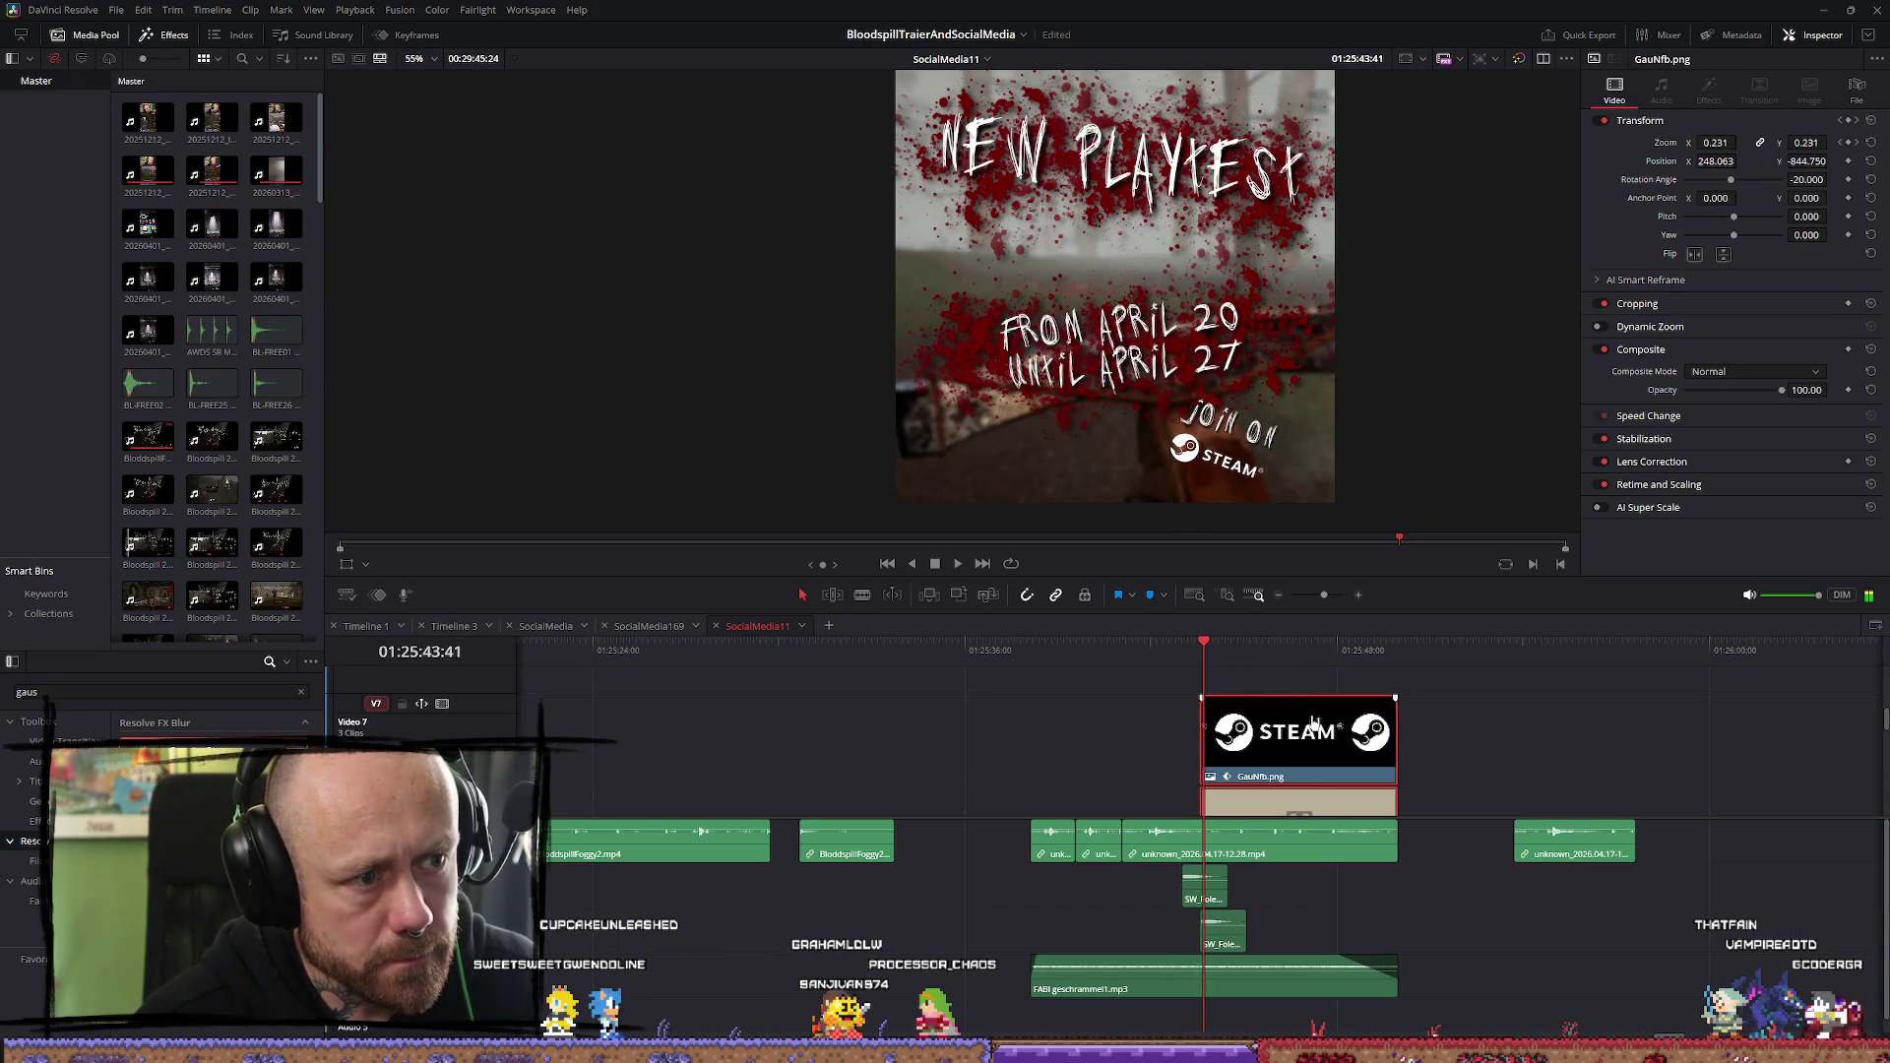
key(Left)
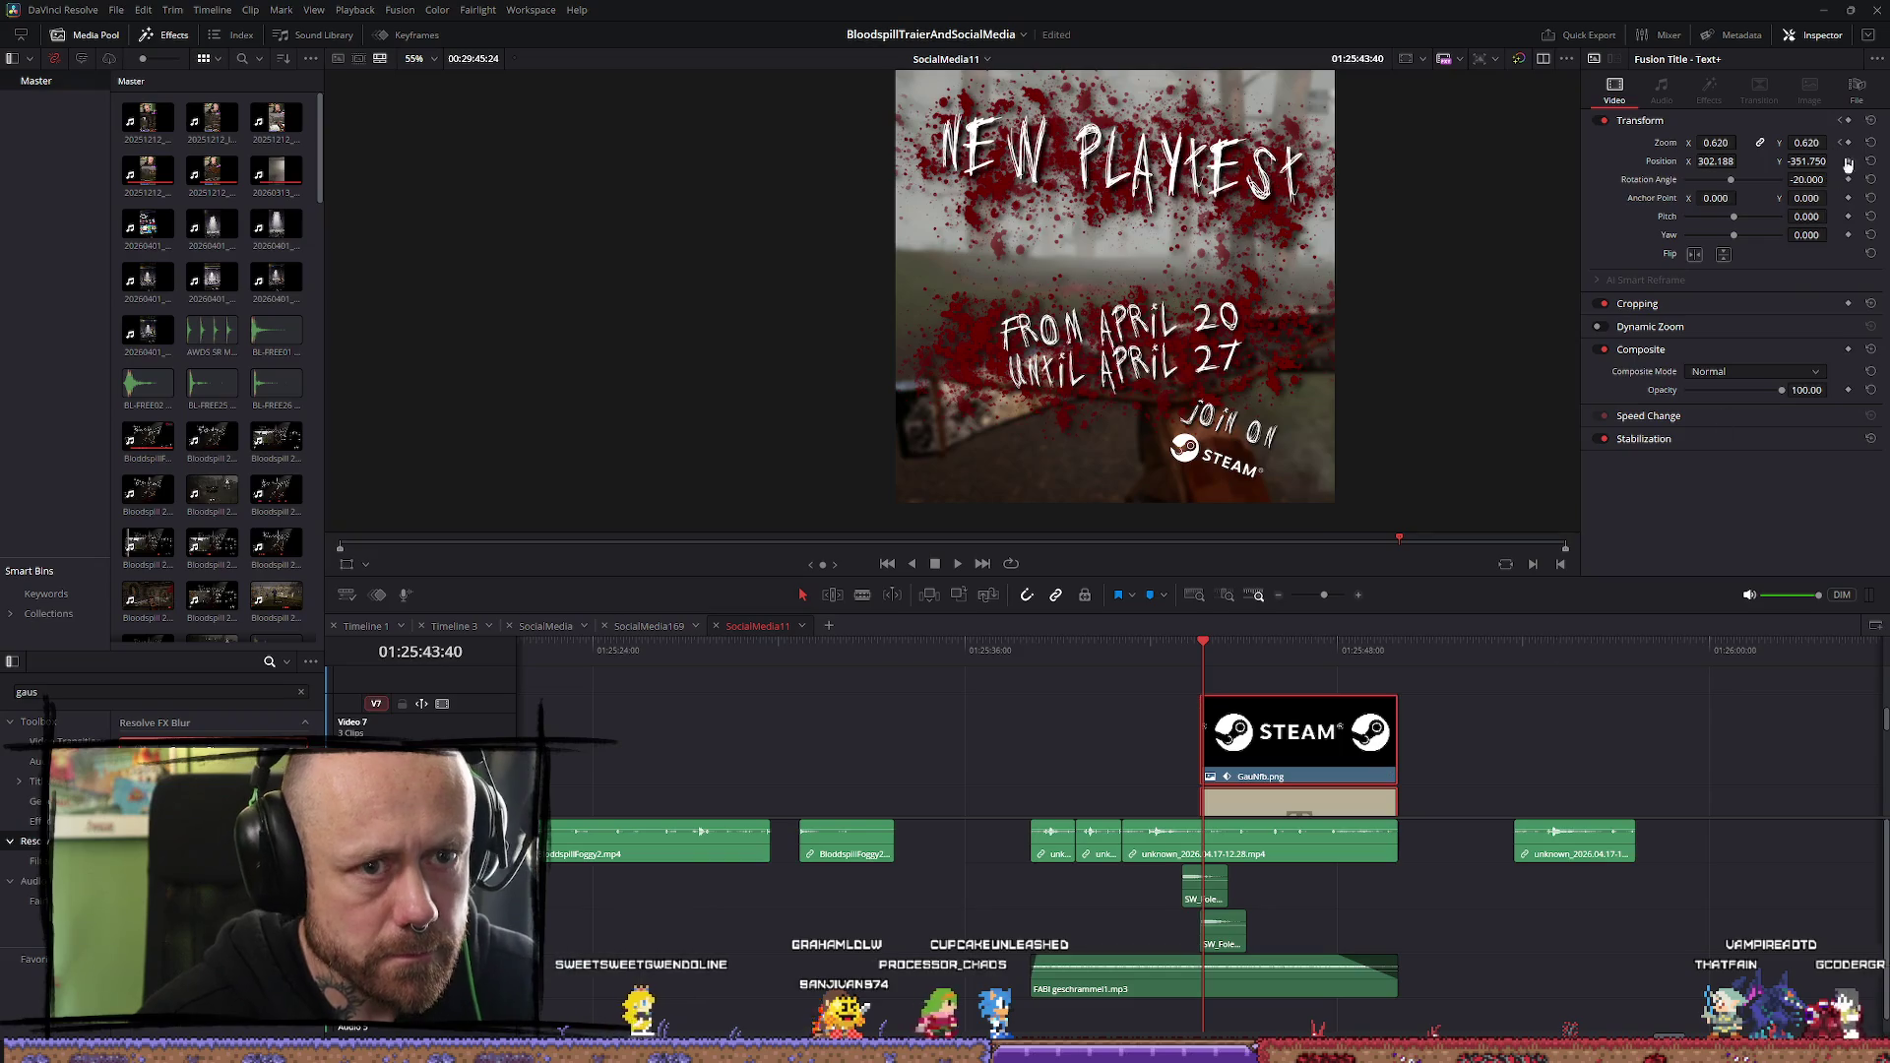
Keyframe the JOIN ON Text+ Zoom at 0 at the clip start and preview it
click(1198, 649)
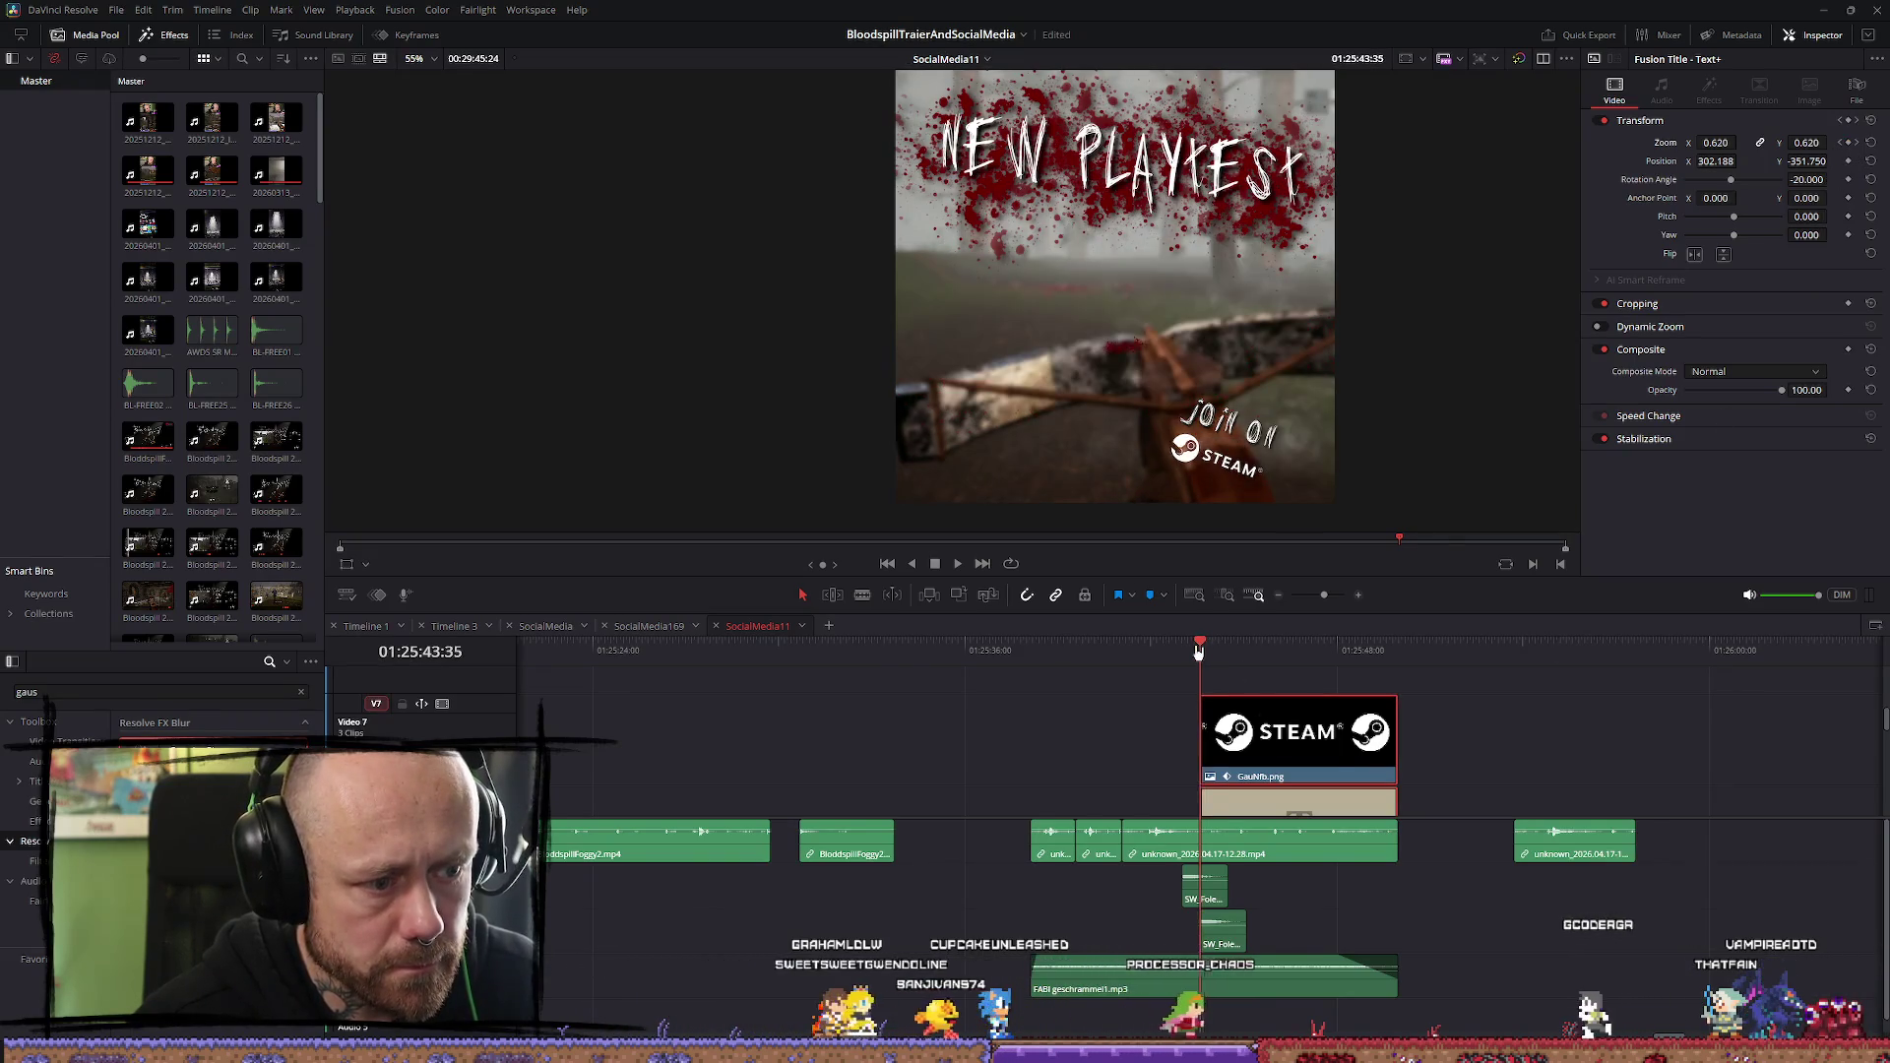
double_click(1807, 143)
text(0)
key(Return)
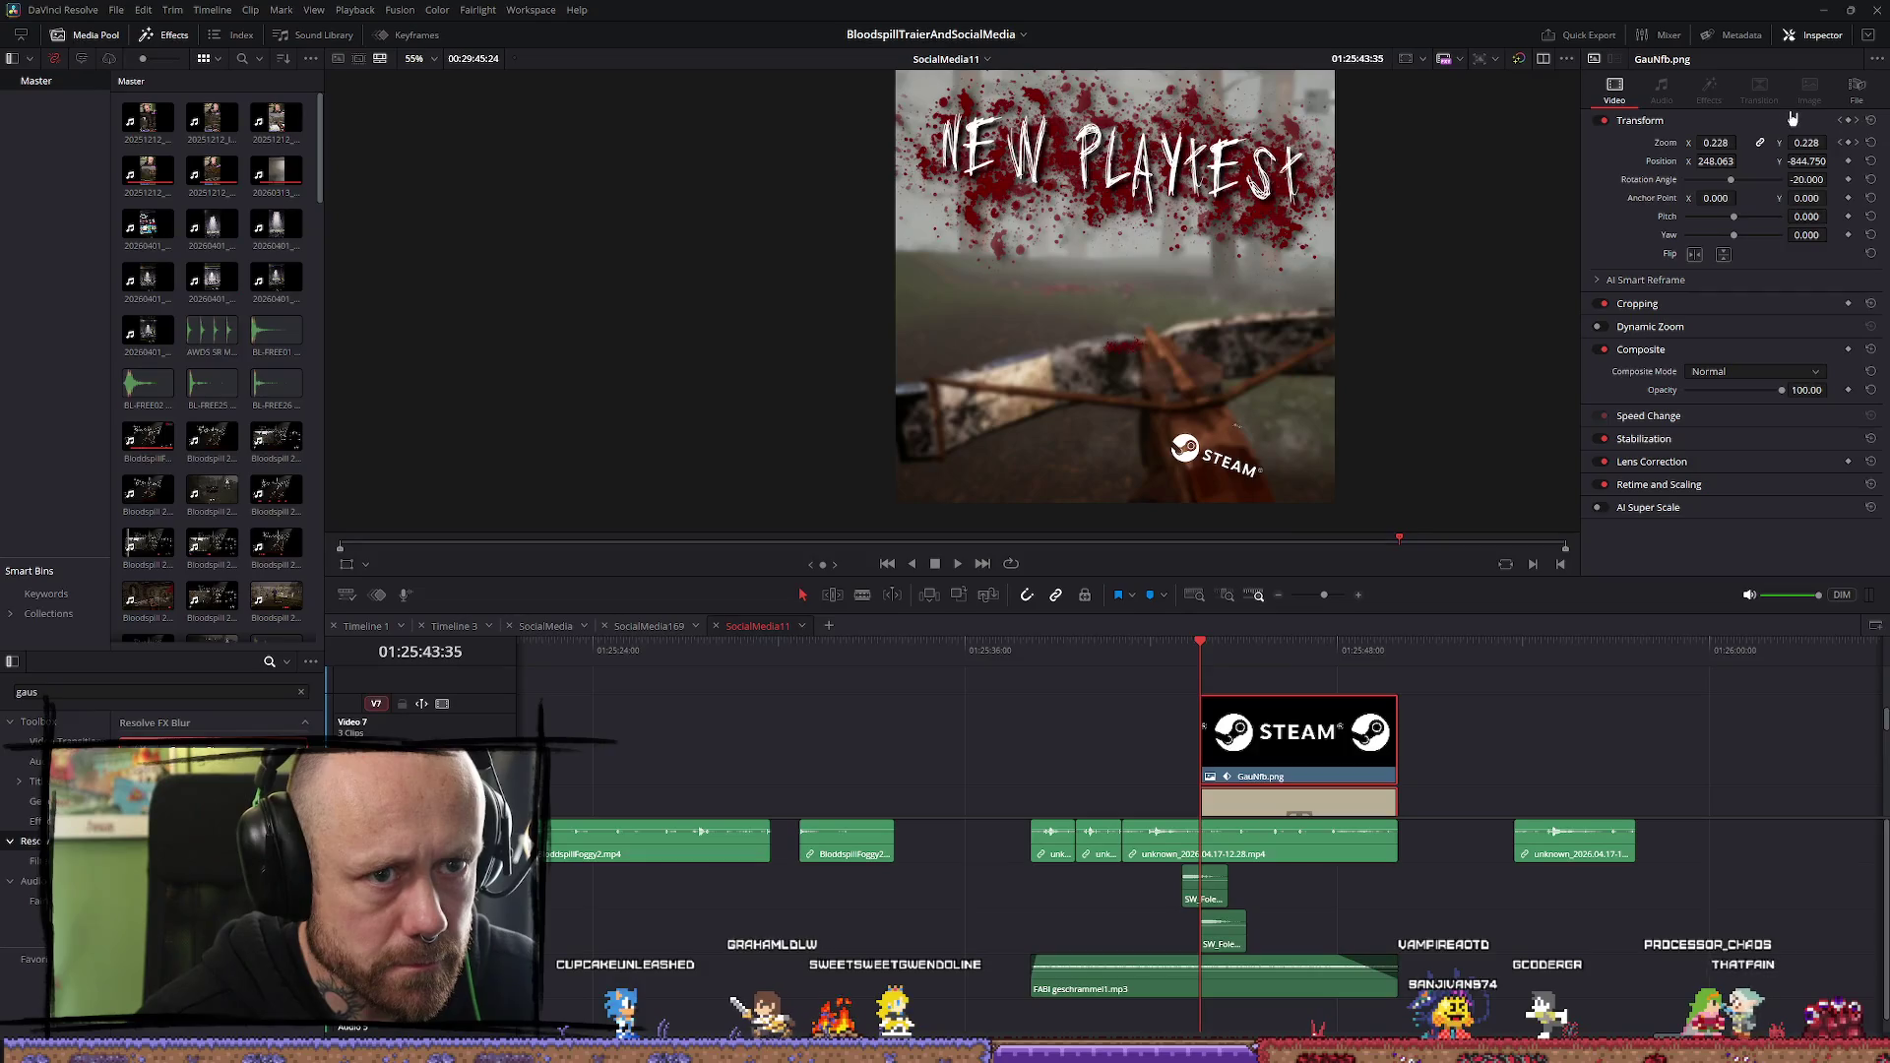
click(1099, 649)
key(space)
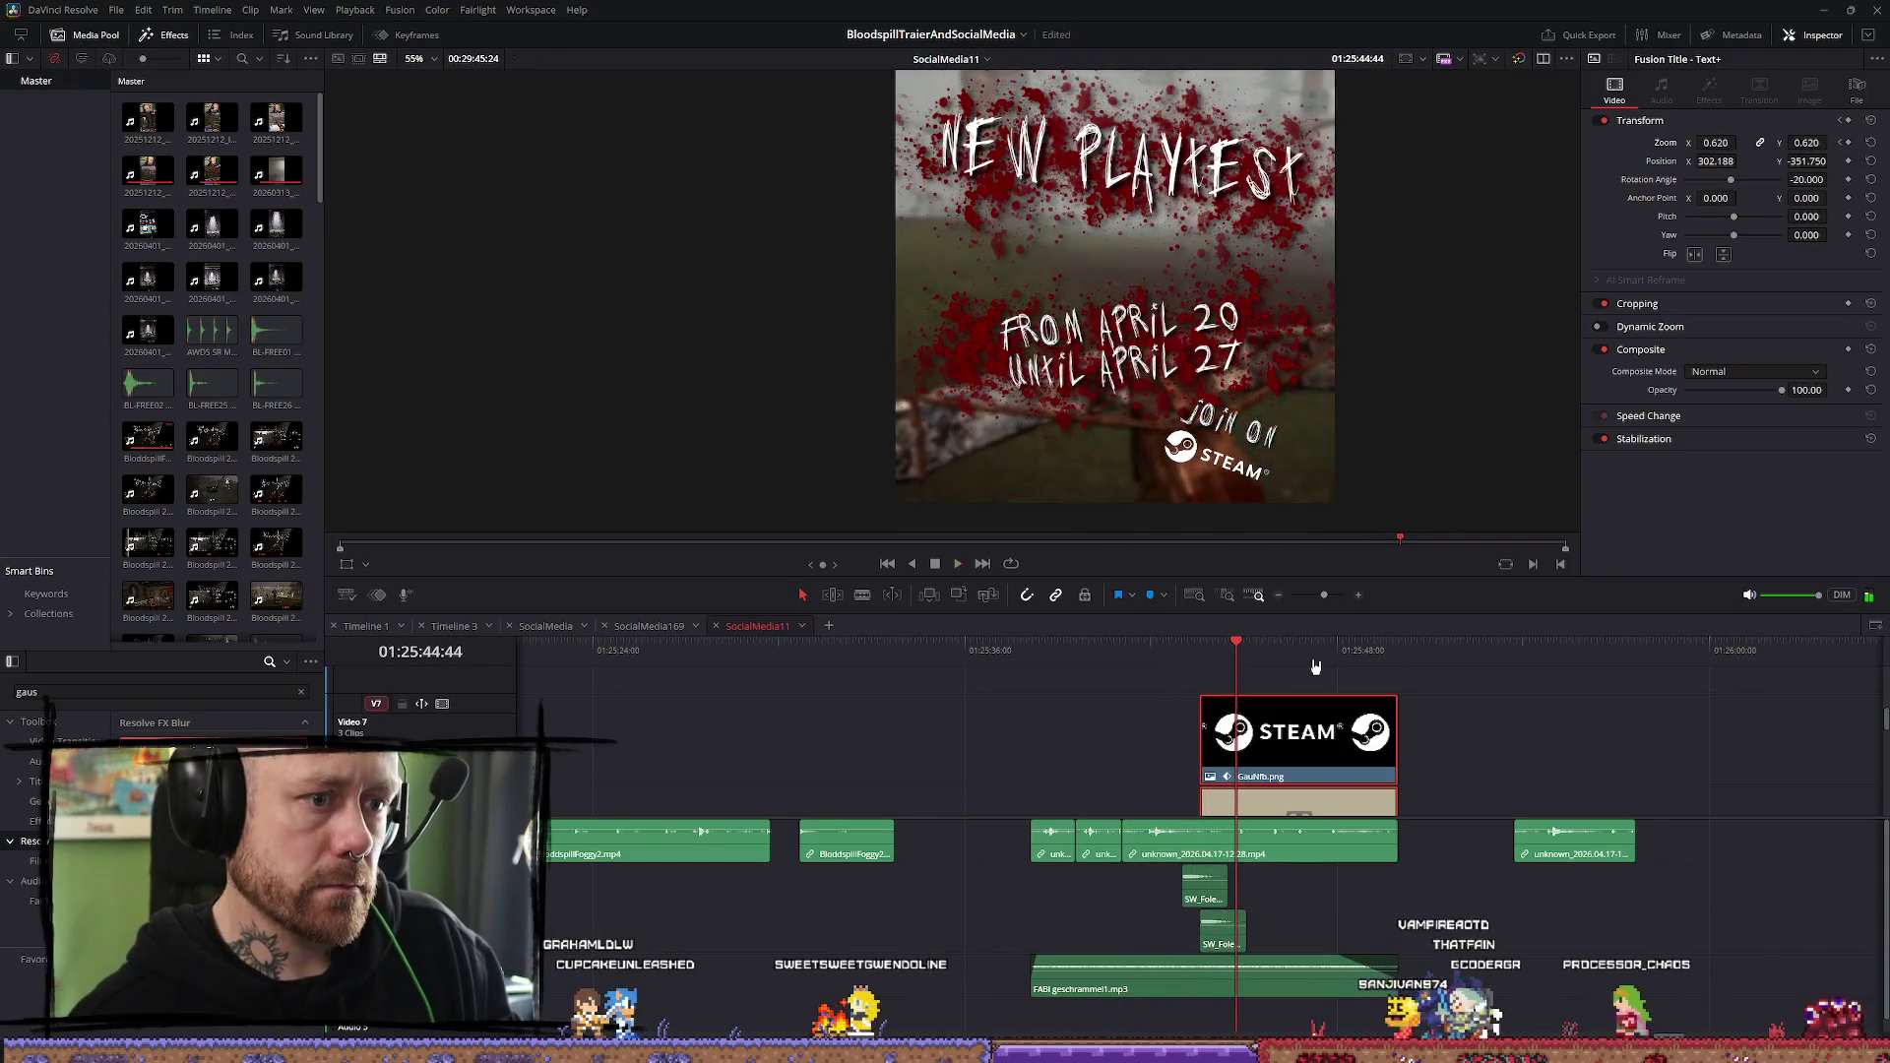
Trim the Steam logo clip's start, move it back to the playhead, and extend its end
key(space)
scroll(1255, 703, up, 2)
scroll(1255, 704, up, 2)
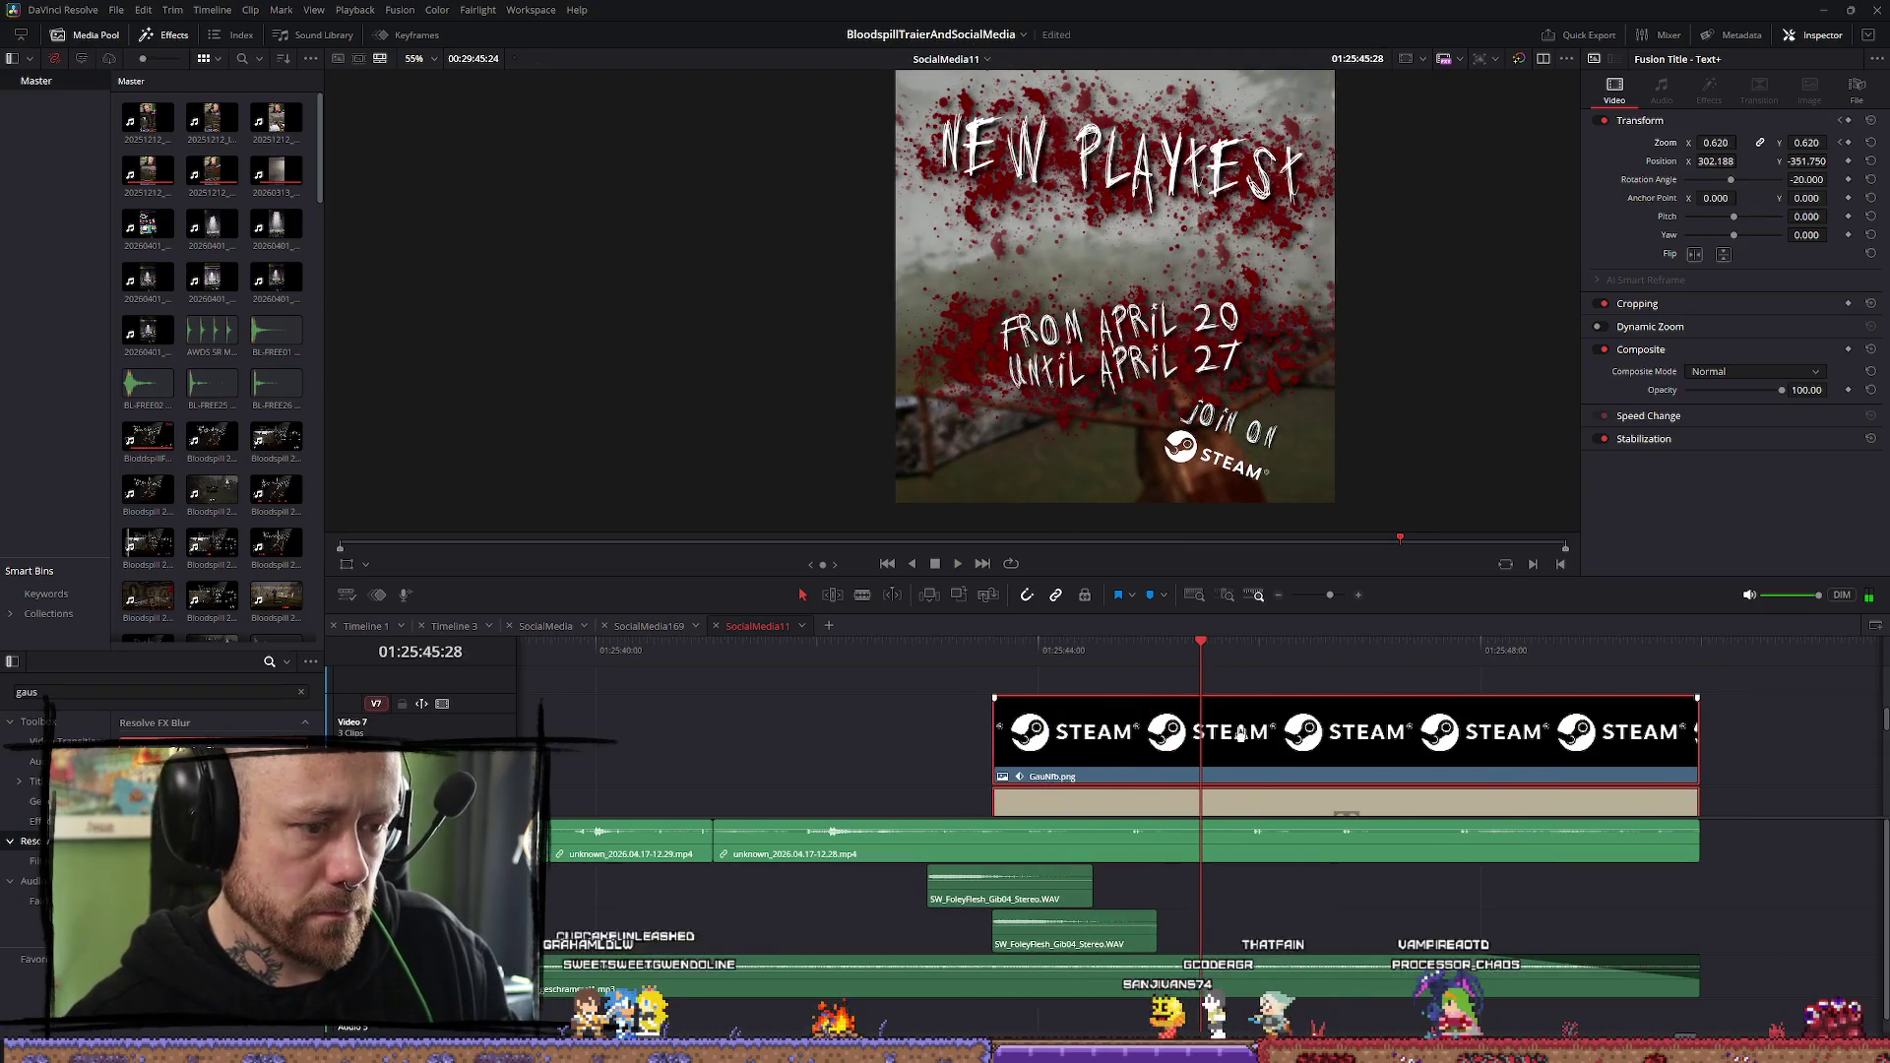
scroll(1240, 738, down, 2)
scroll(1232, 752, up, 2)
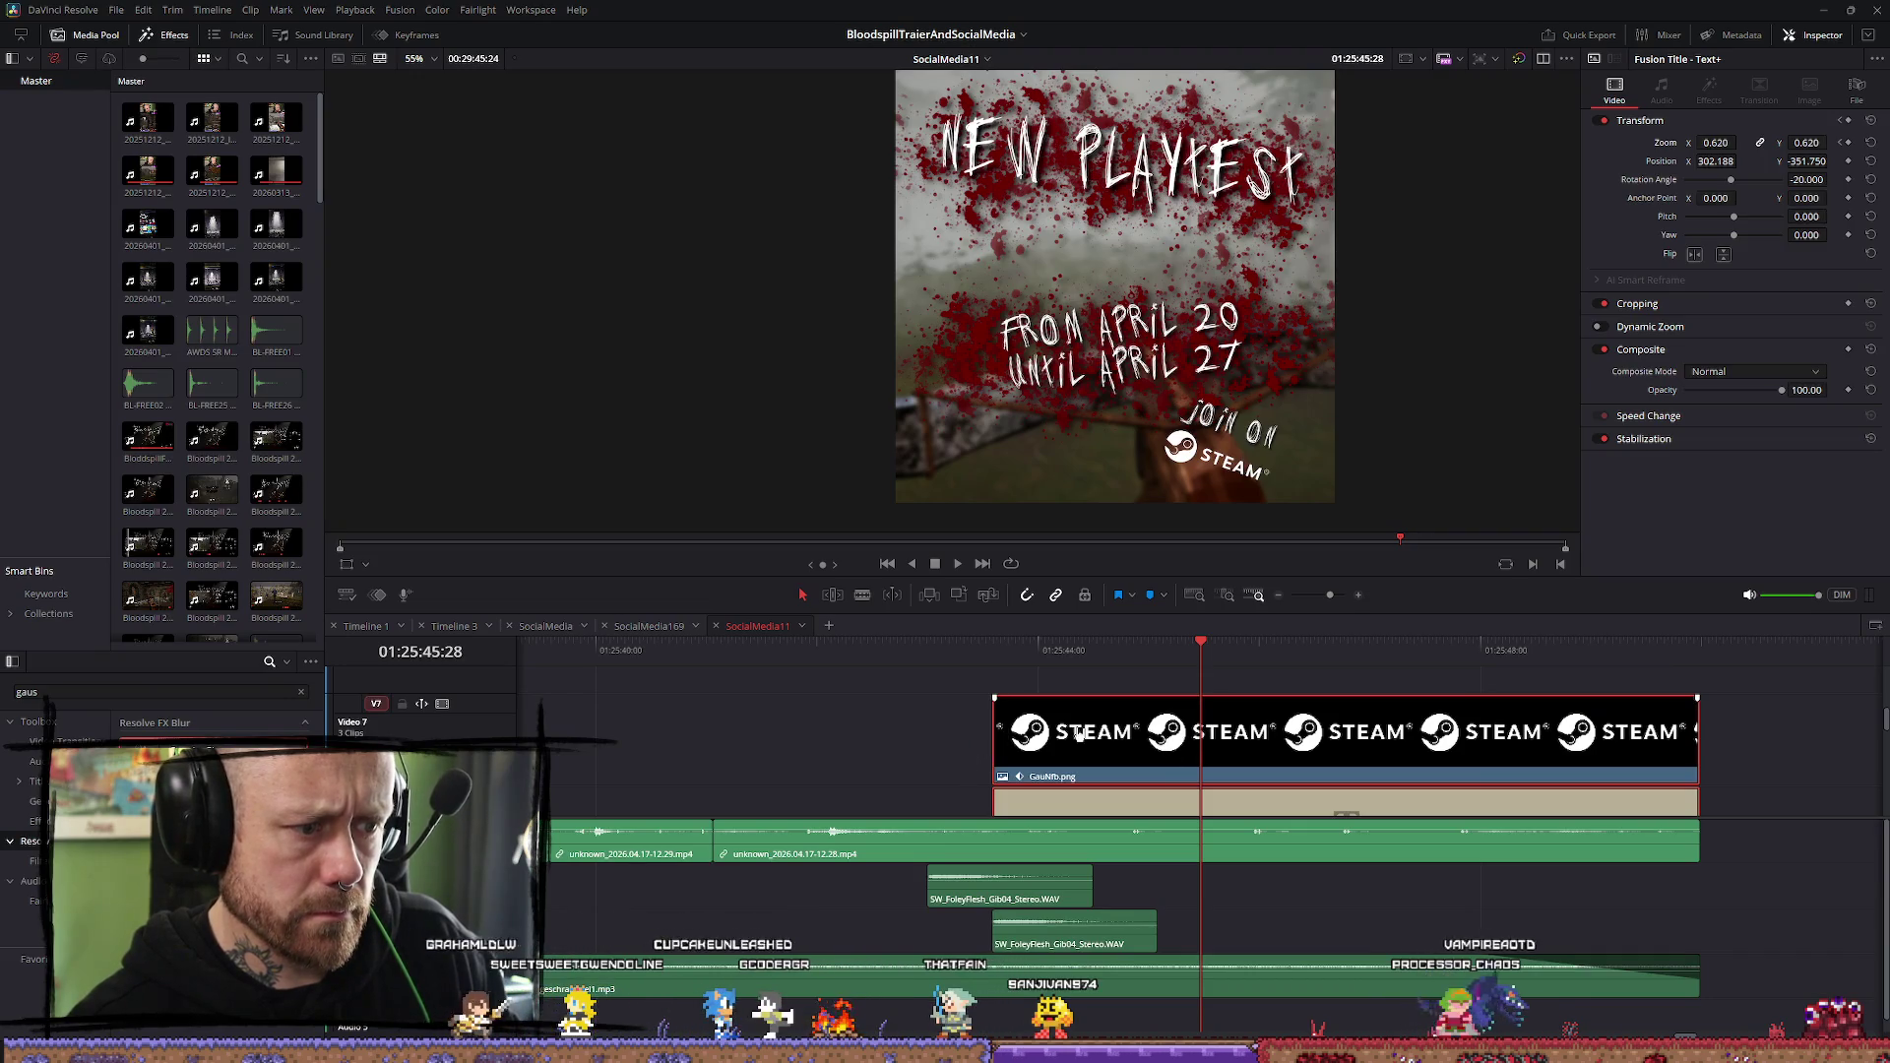
click(1316, 707)
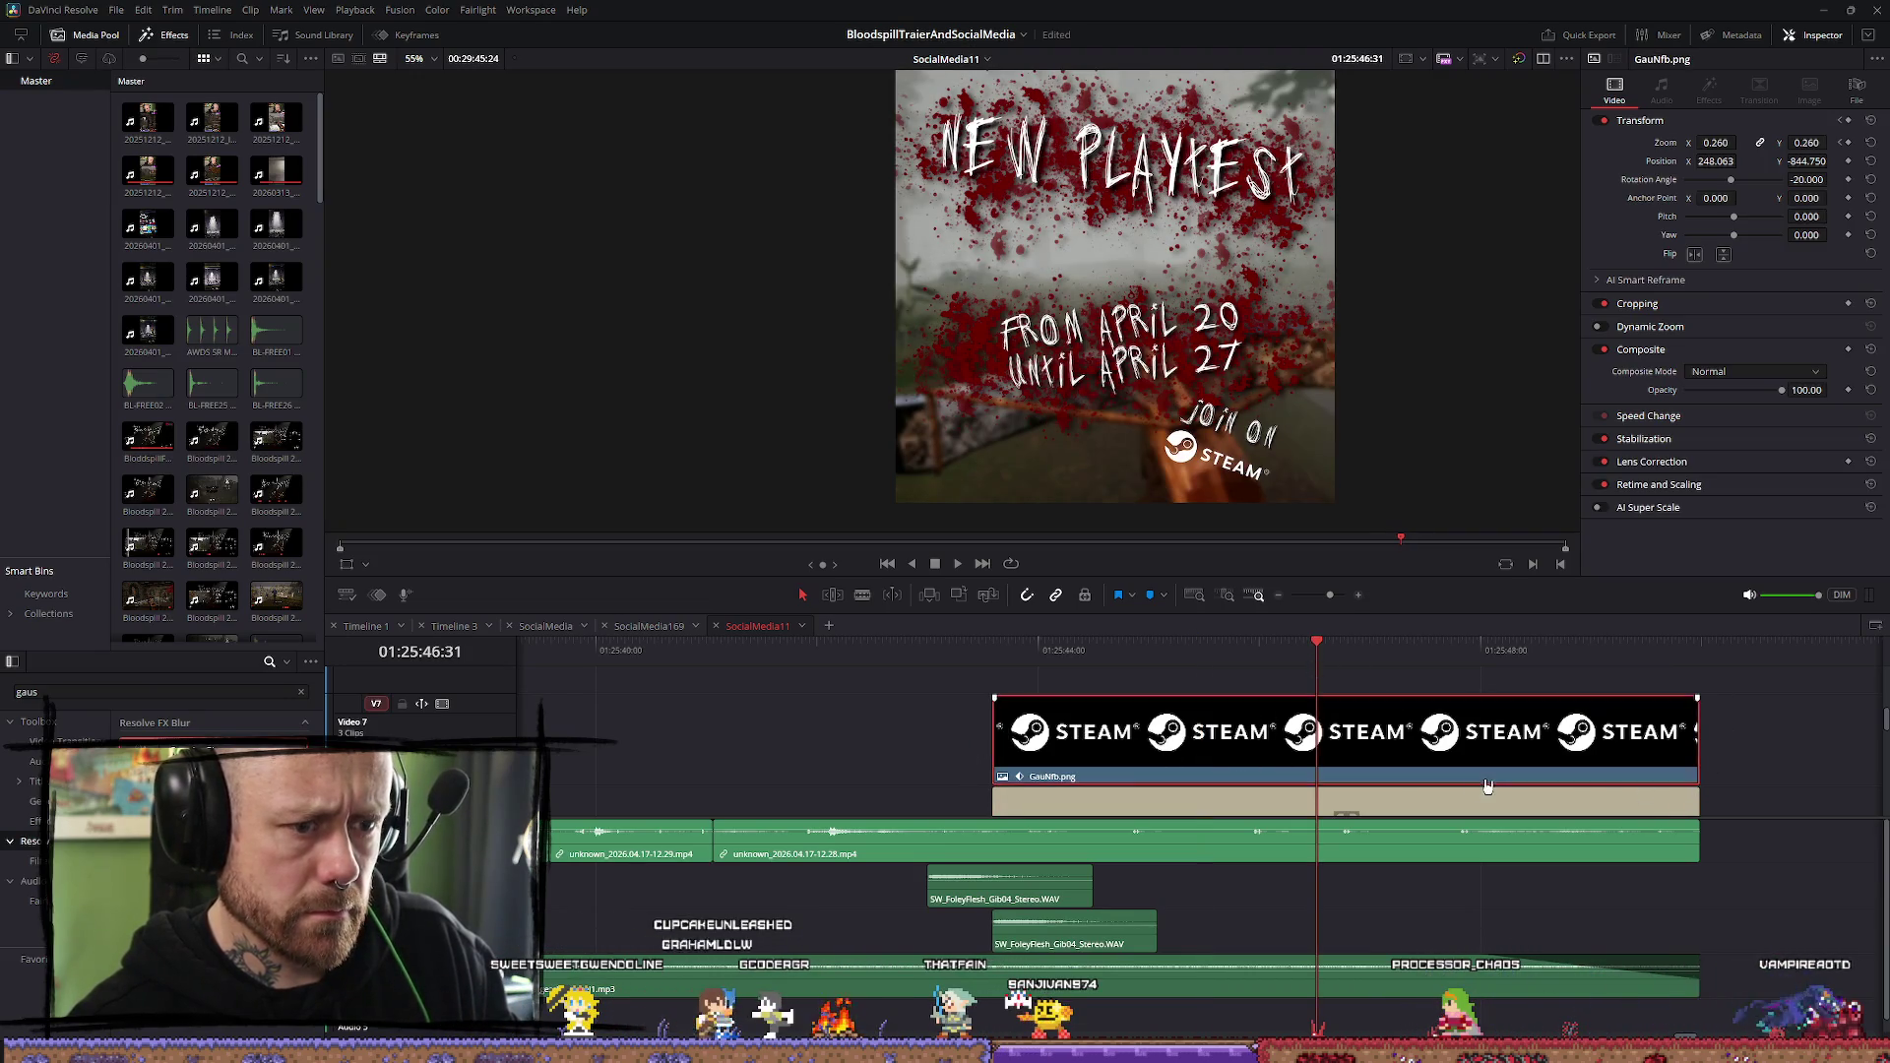
mouse_move(997, 736)
mouse_down()
mouse_move(1341, 736)
mouse_move(1316, 737)
mouse_up()
drag(1478, 754, 1156, 754)
drag(1381, 756, 1699, 756)
click(992, 650)
key(space)
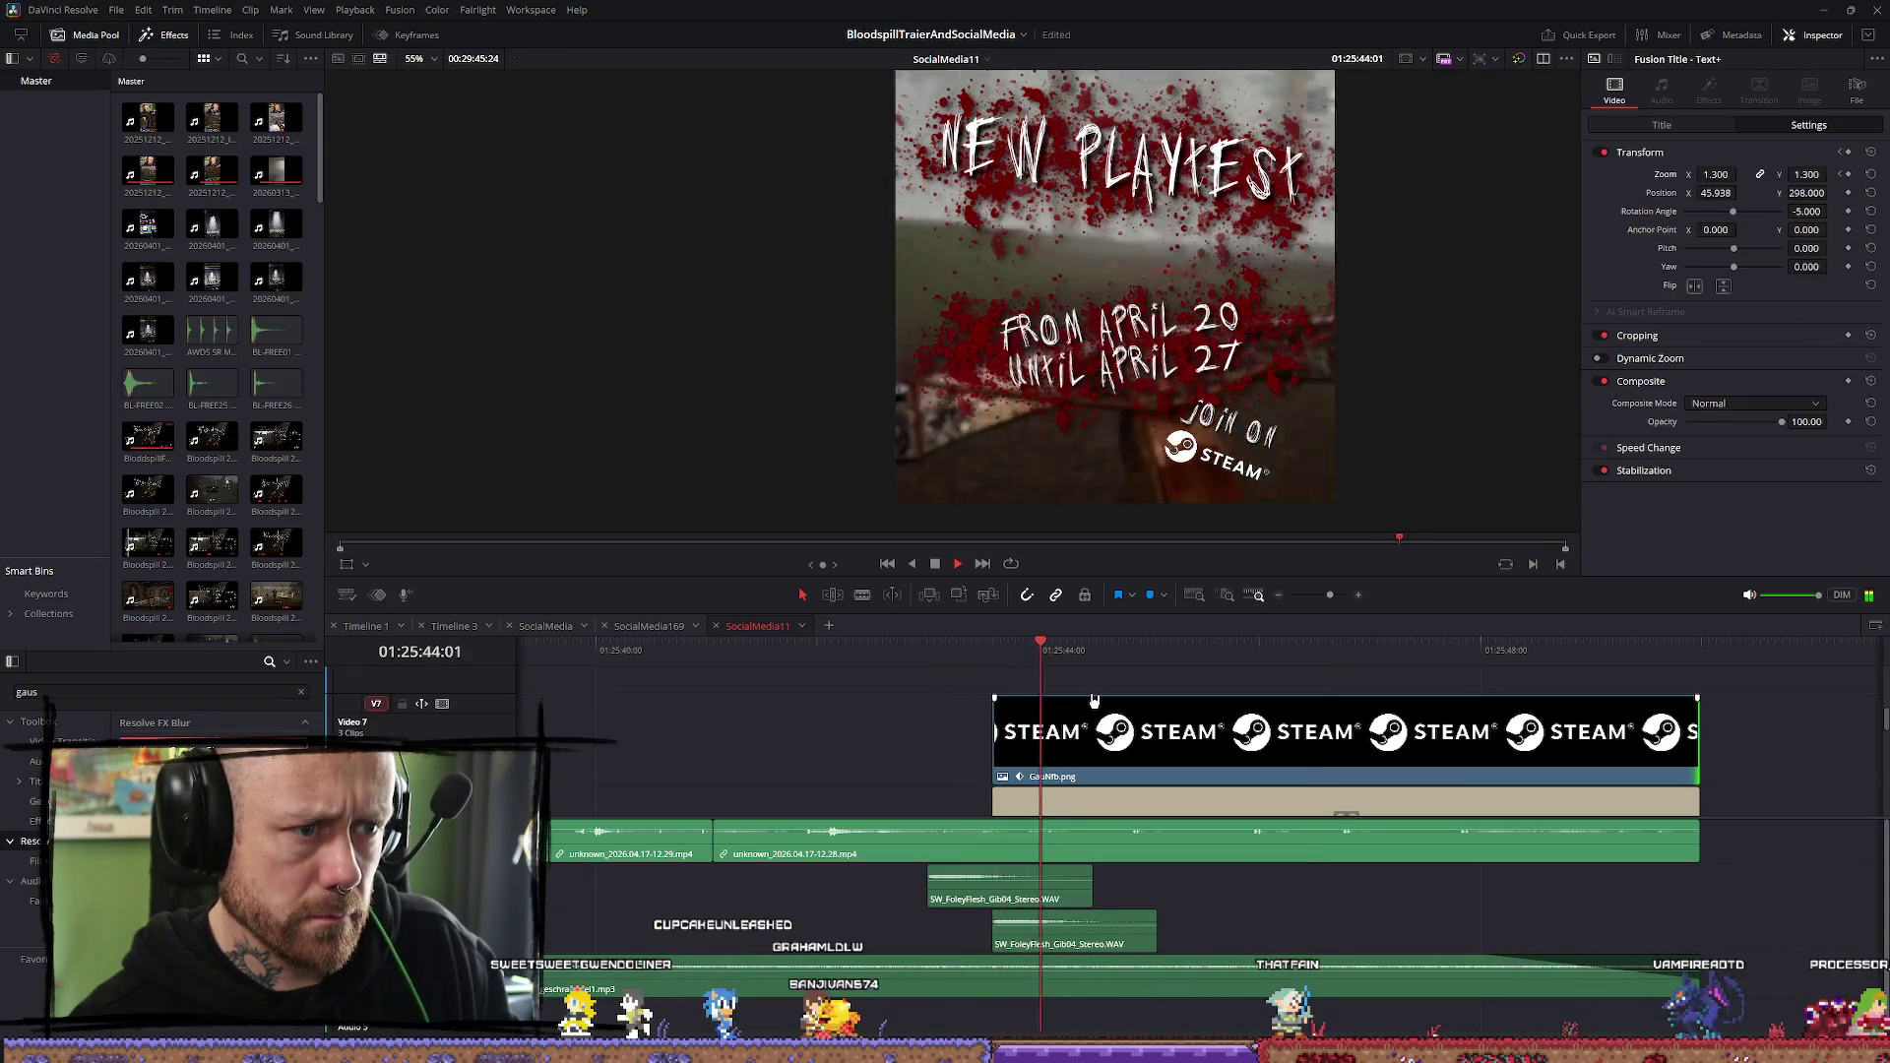
Step frame by frame through the April dates fade-in and replay the logo animation
click(962, 652)
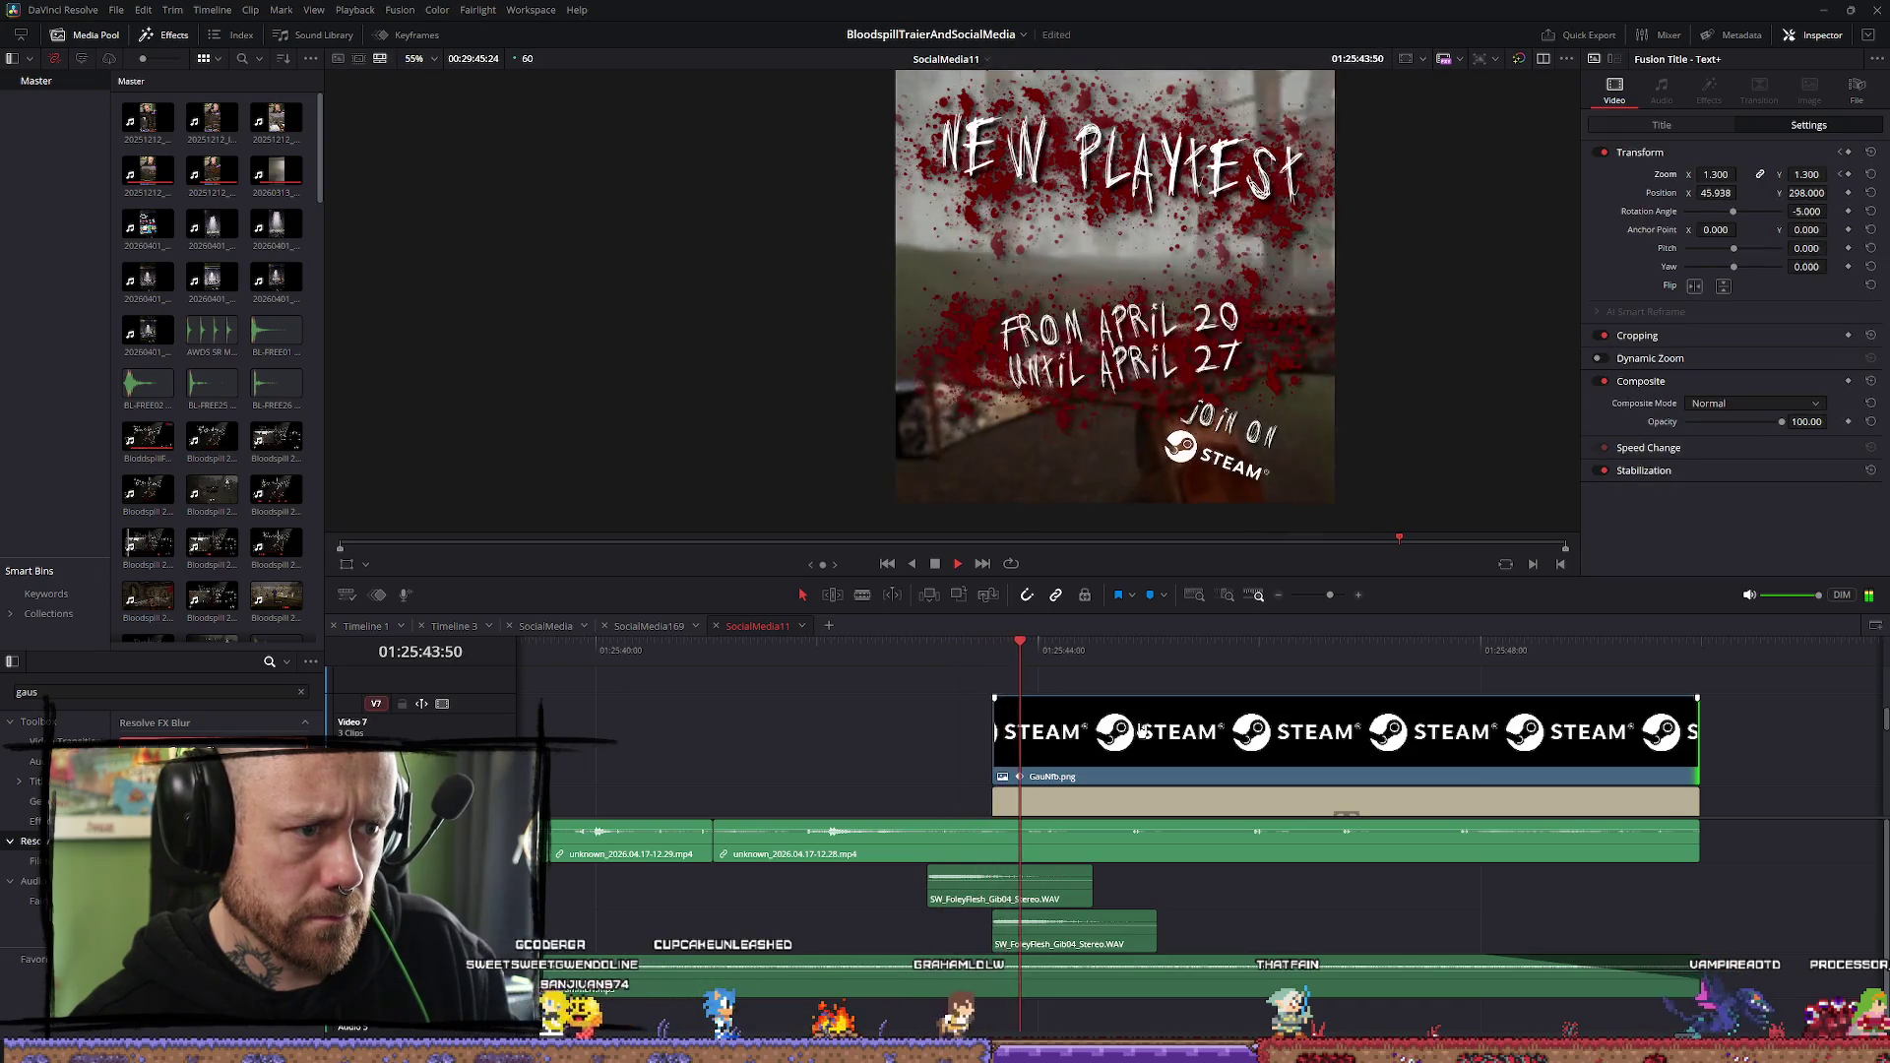
key(space)
click(995, 651)
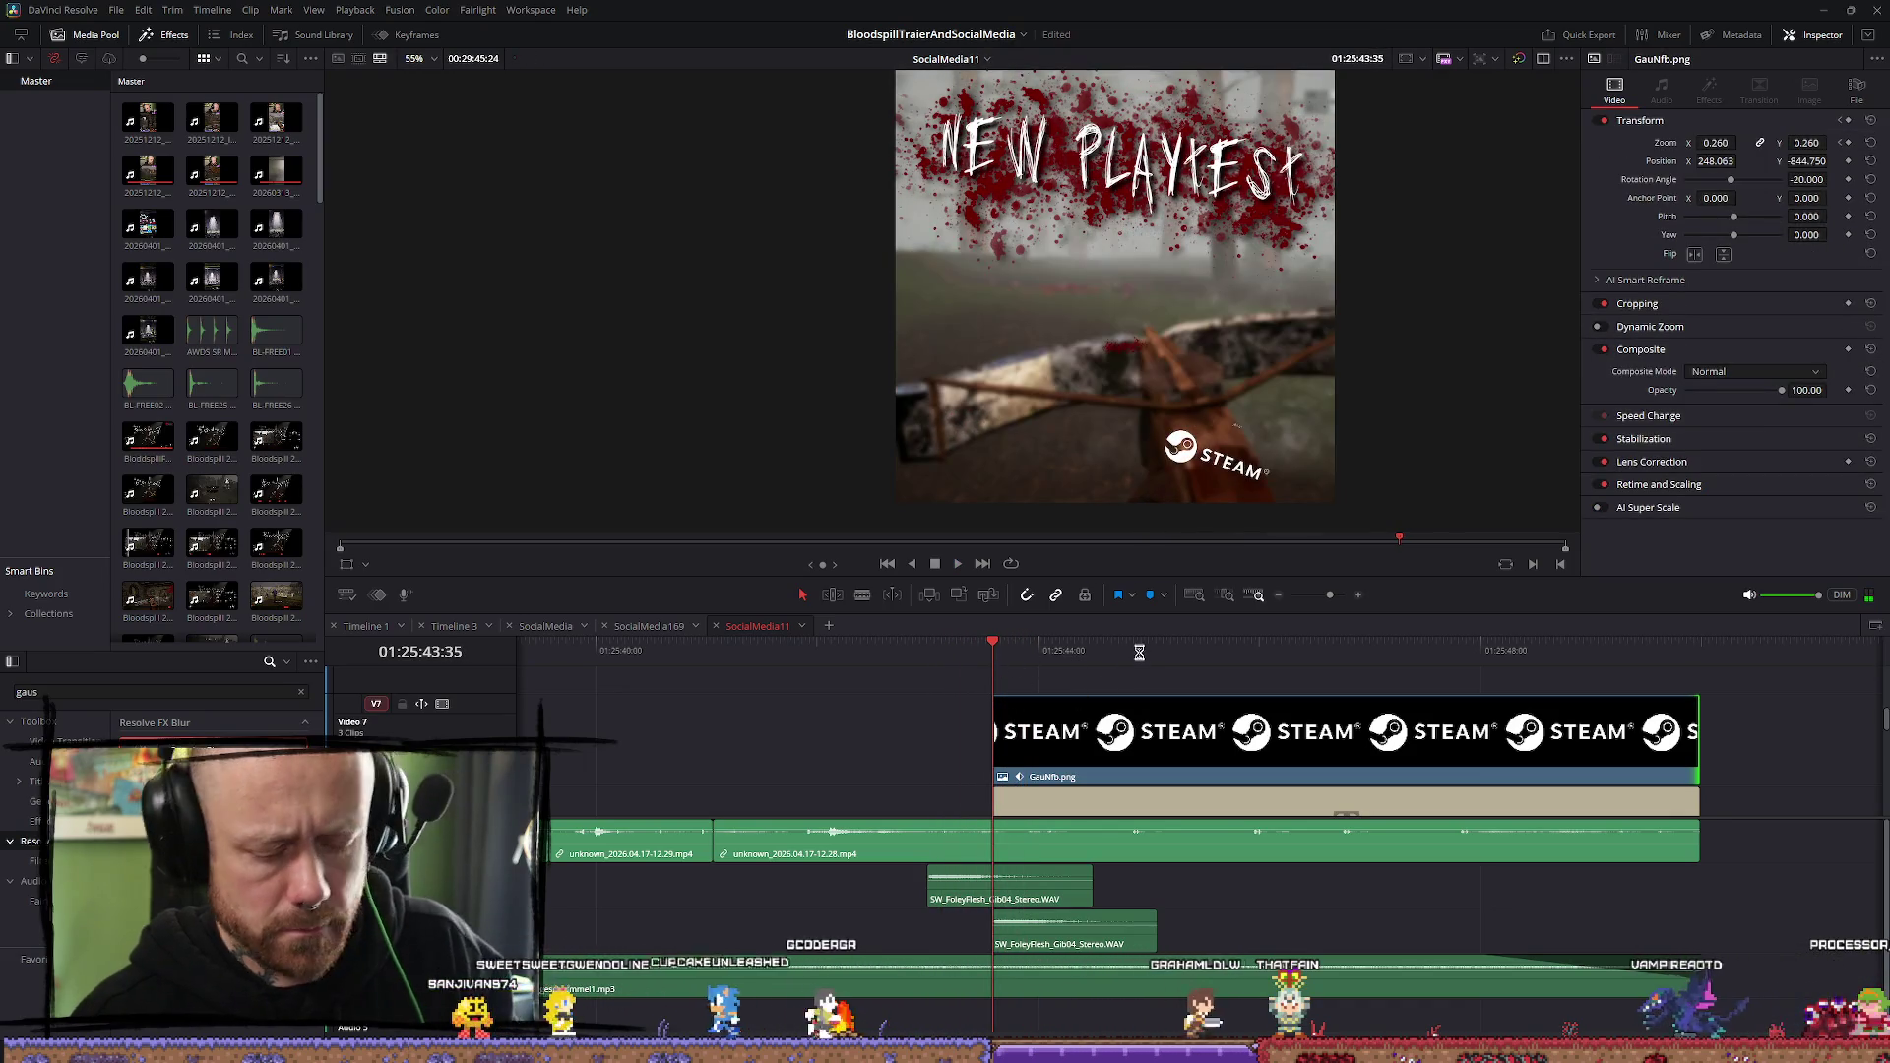
key(Right)
key(Right)
key(Right)
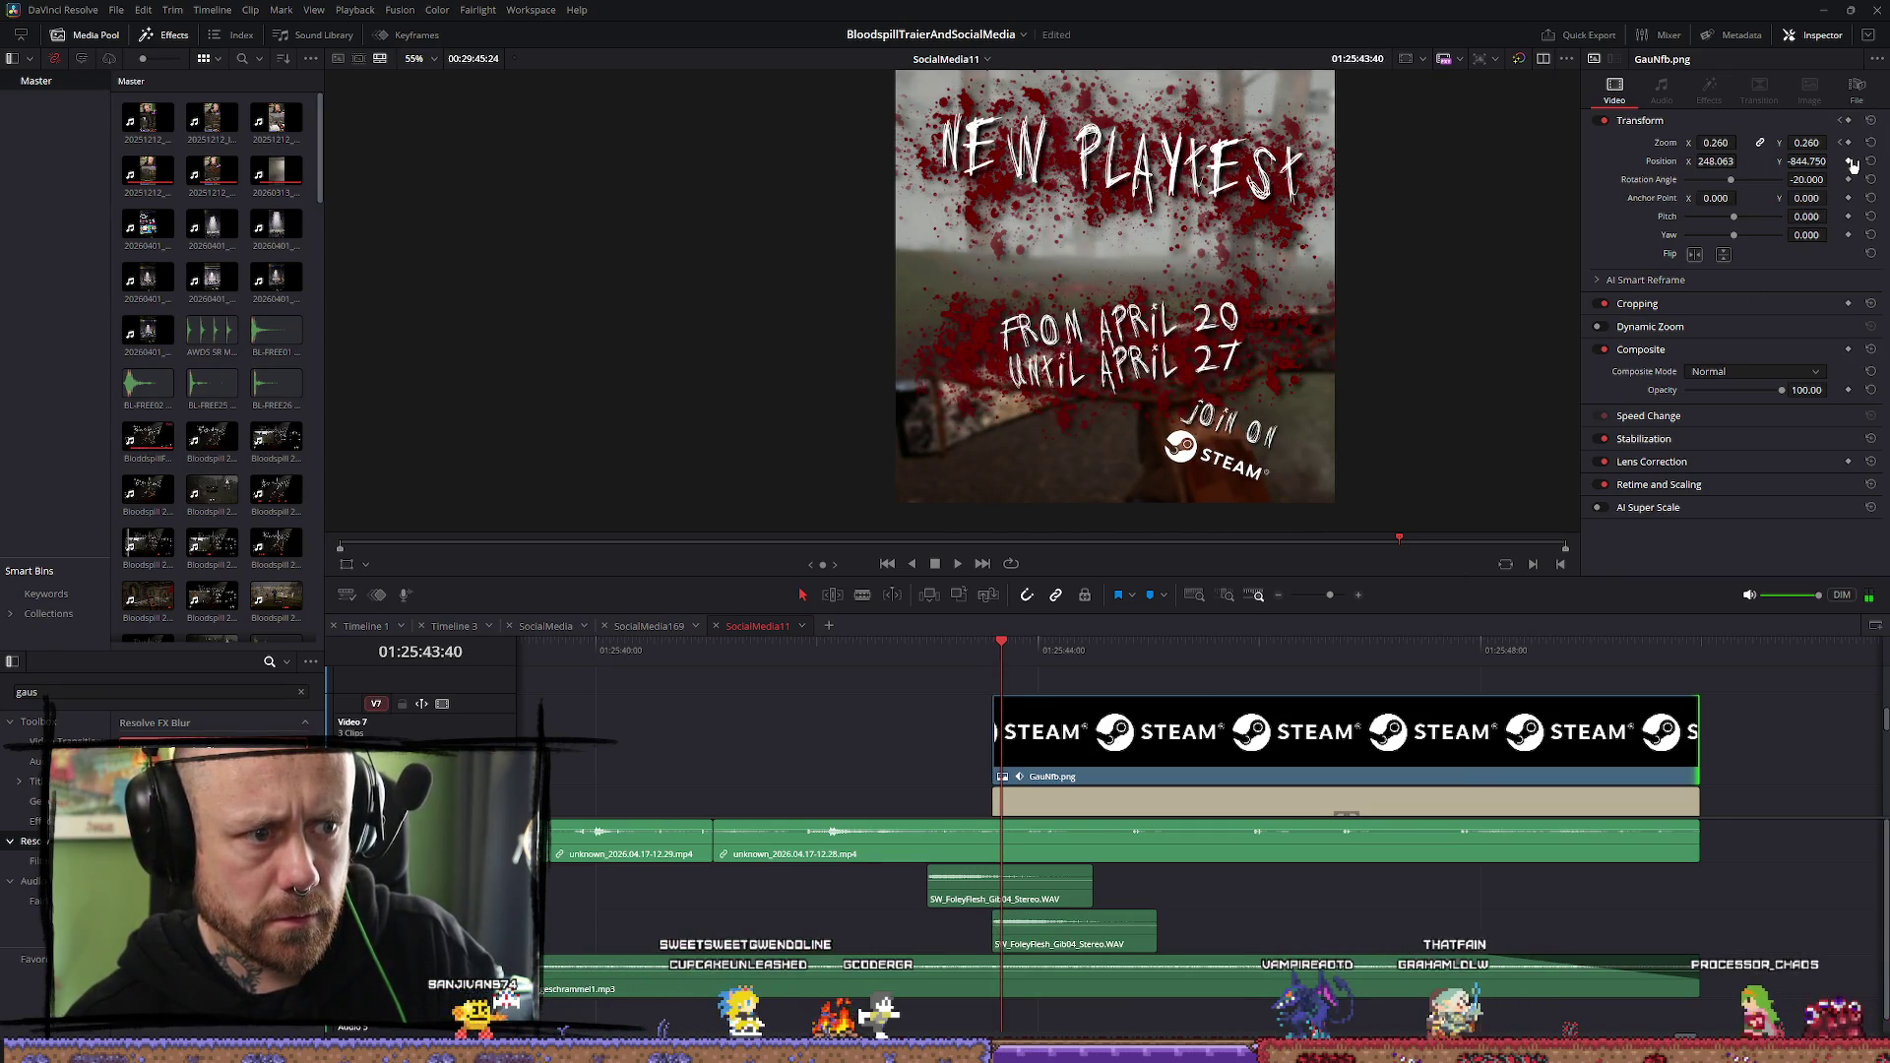
key(Right)
key(Right)
key(Right)
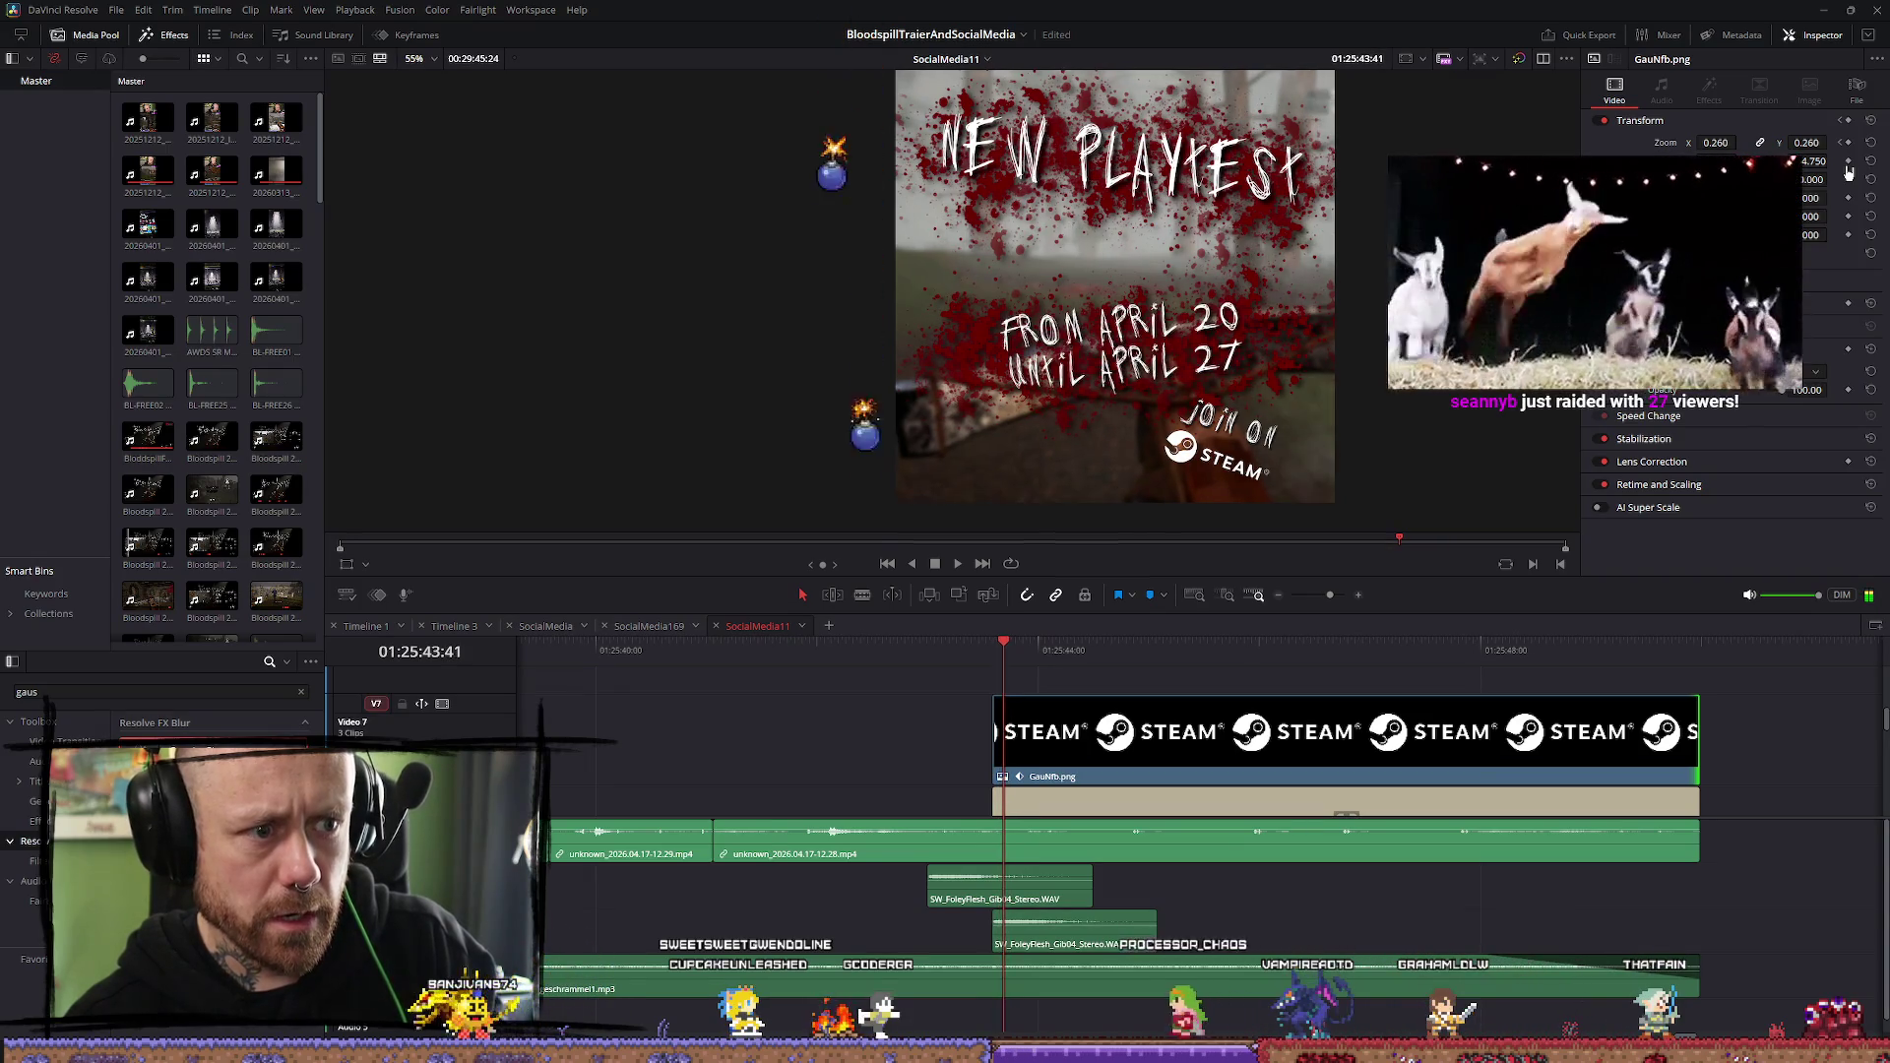
key(Left)
key(Left)
key(Left)
key(Right)
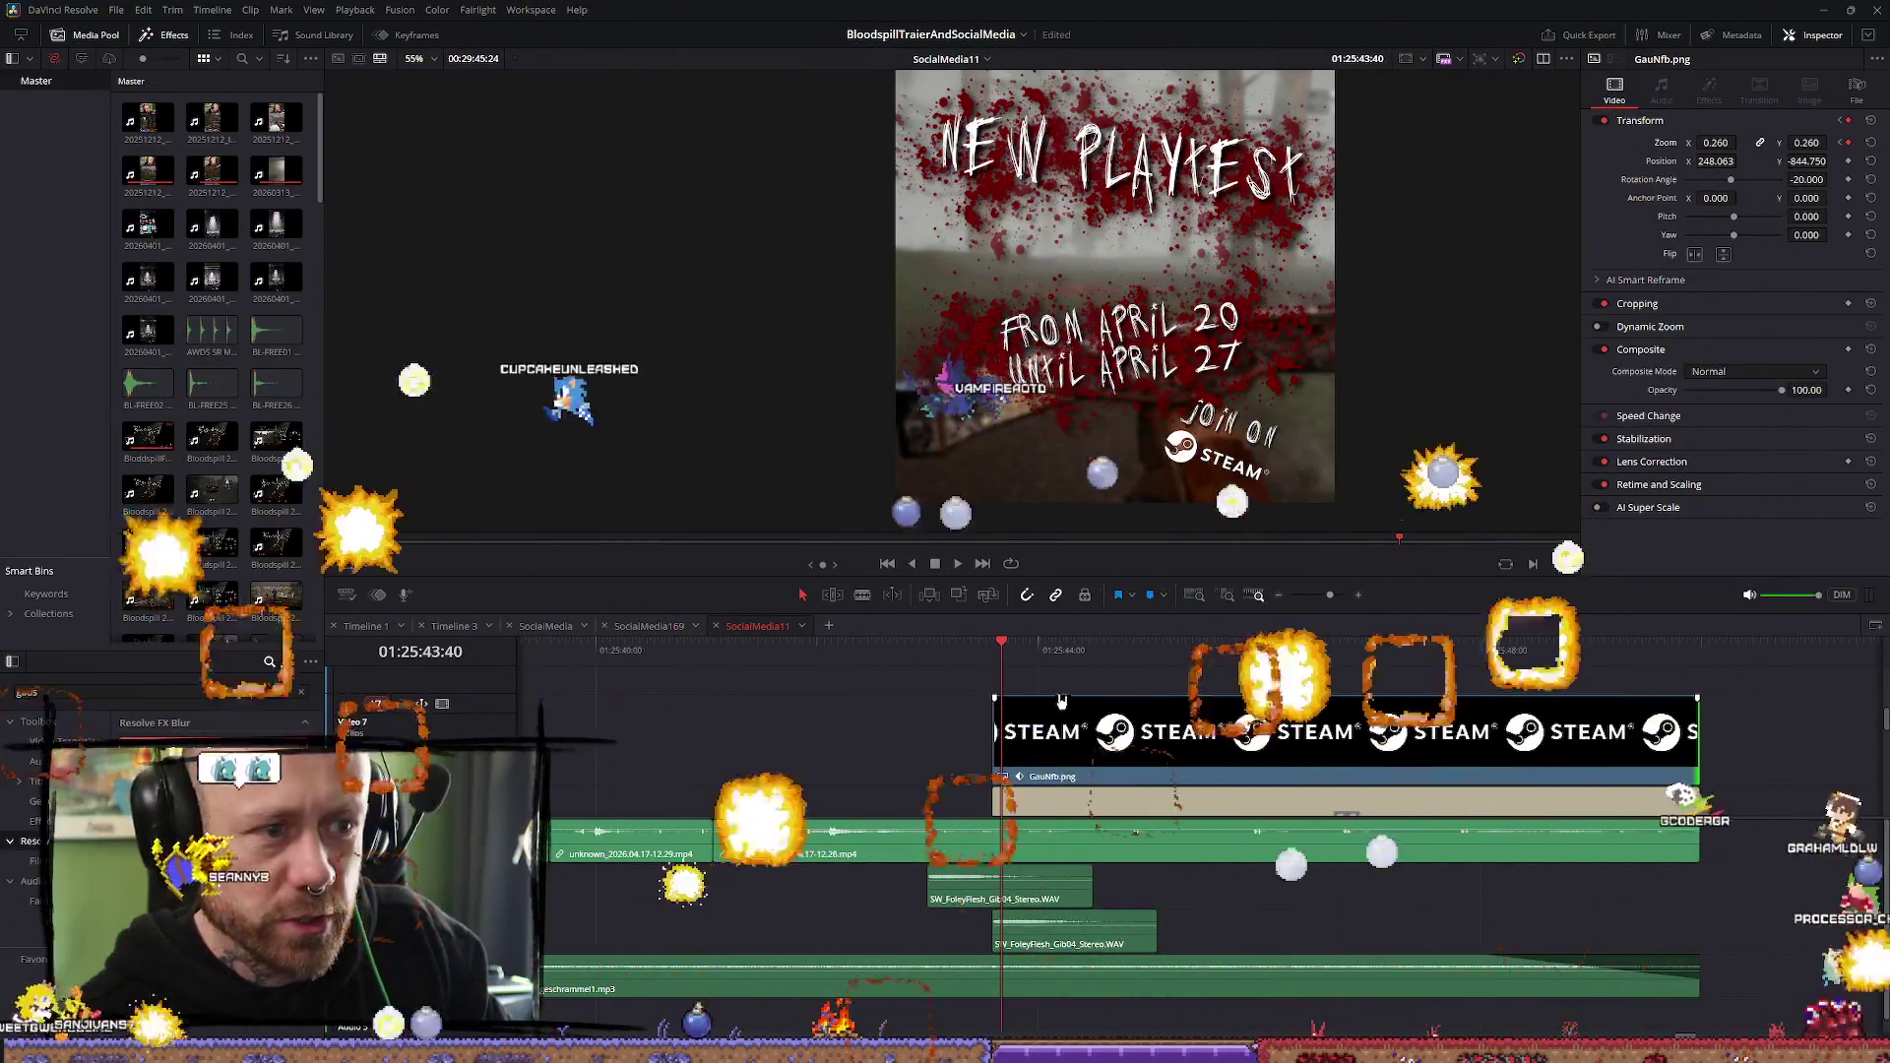
click(995, 645)
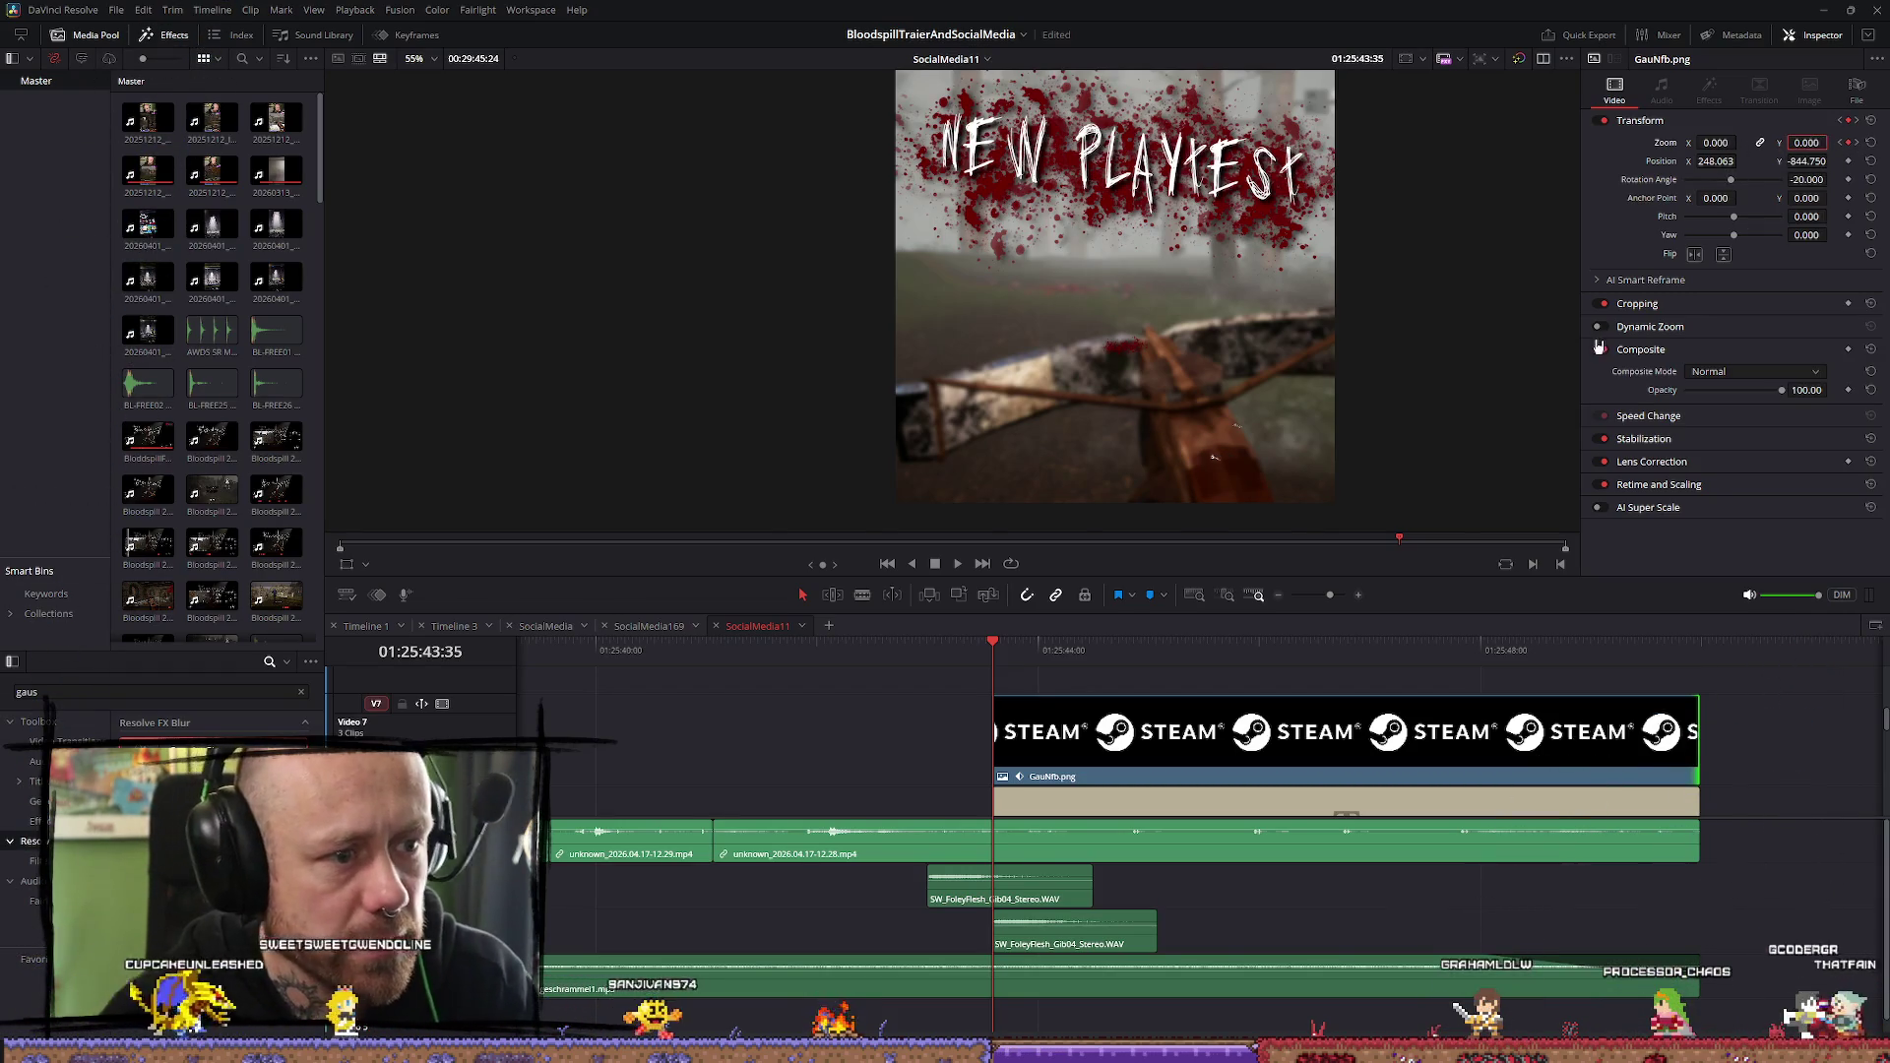
click(1190, 797)
key(space)
click(1223, 776)
key(space)
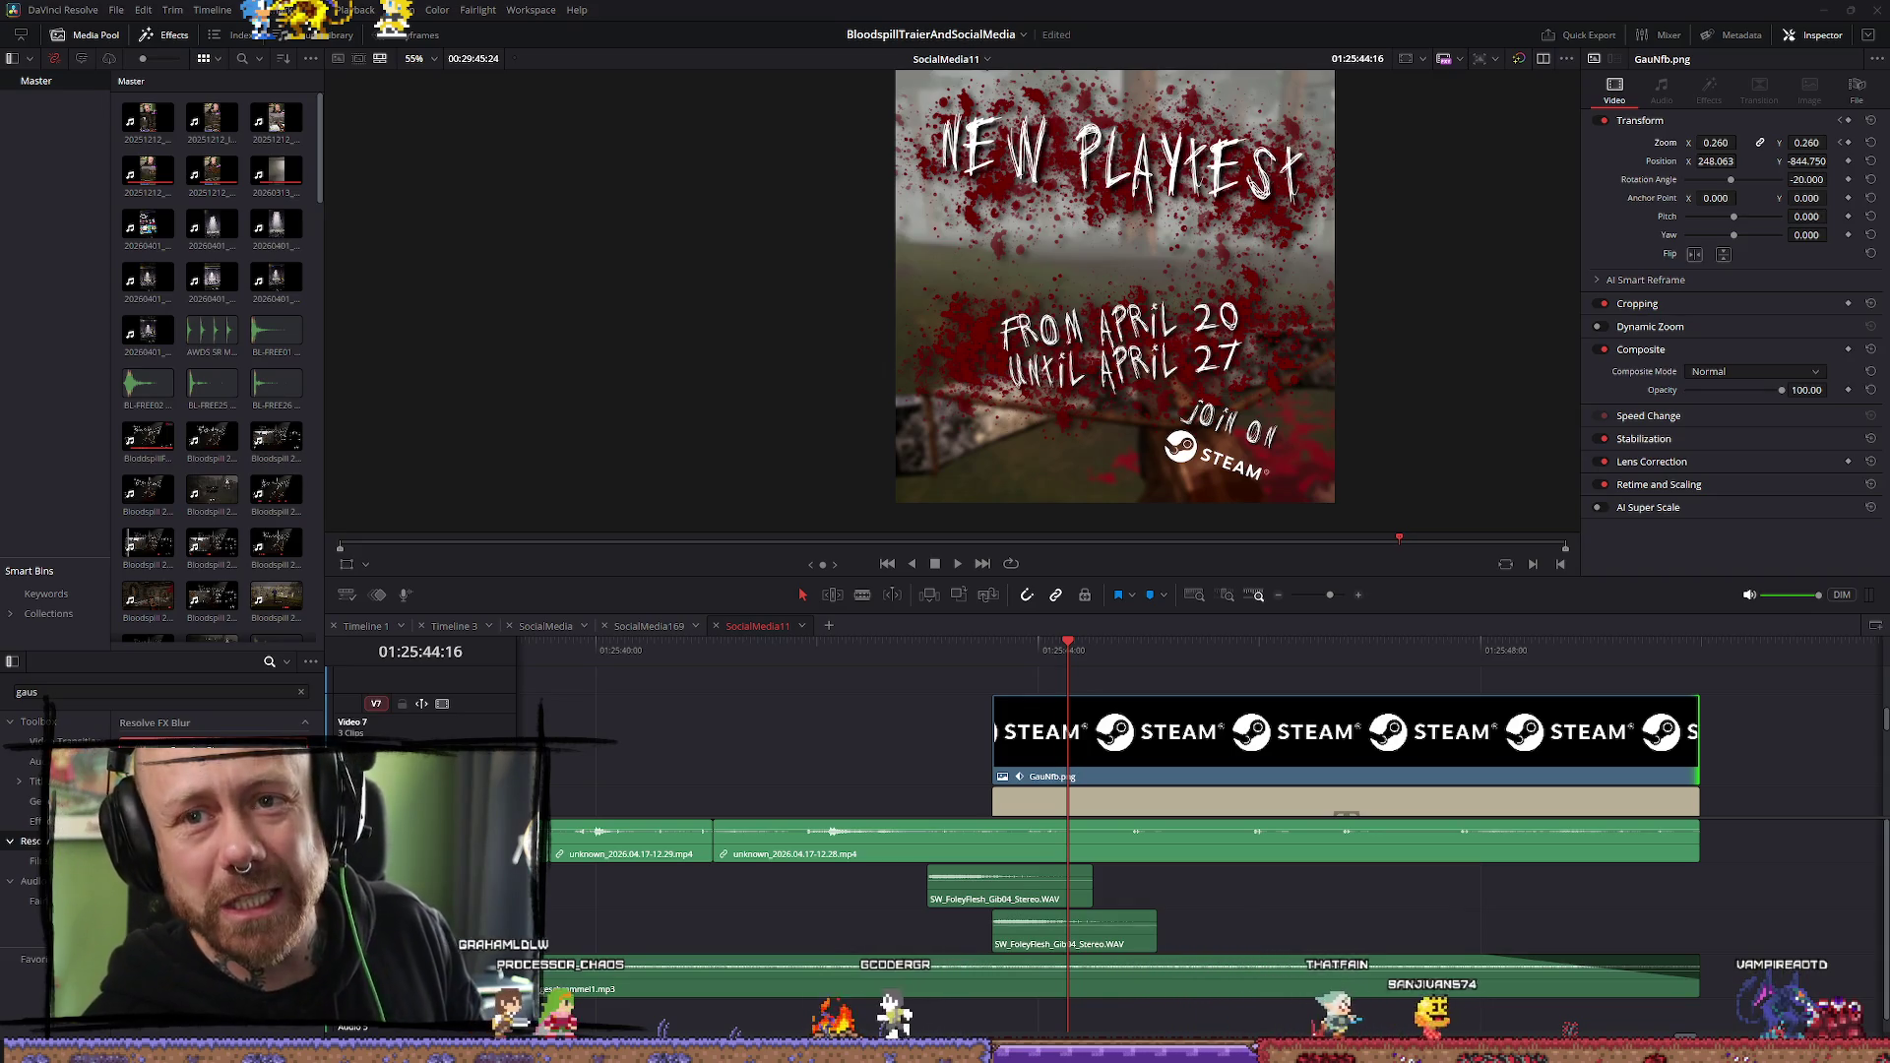
Play the whole social clip through from the start of the gameplay
click(947, 658)
click(873, 658)
key(space)
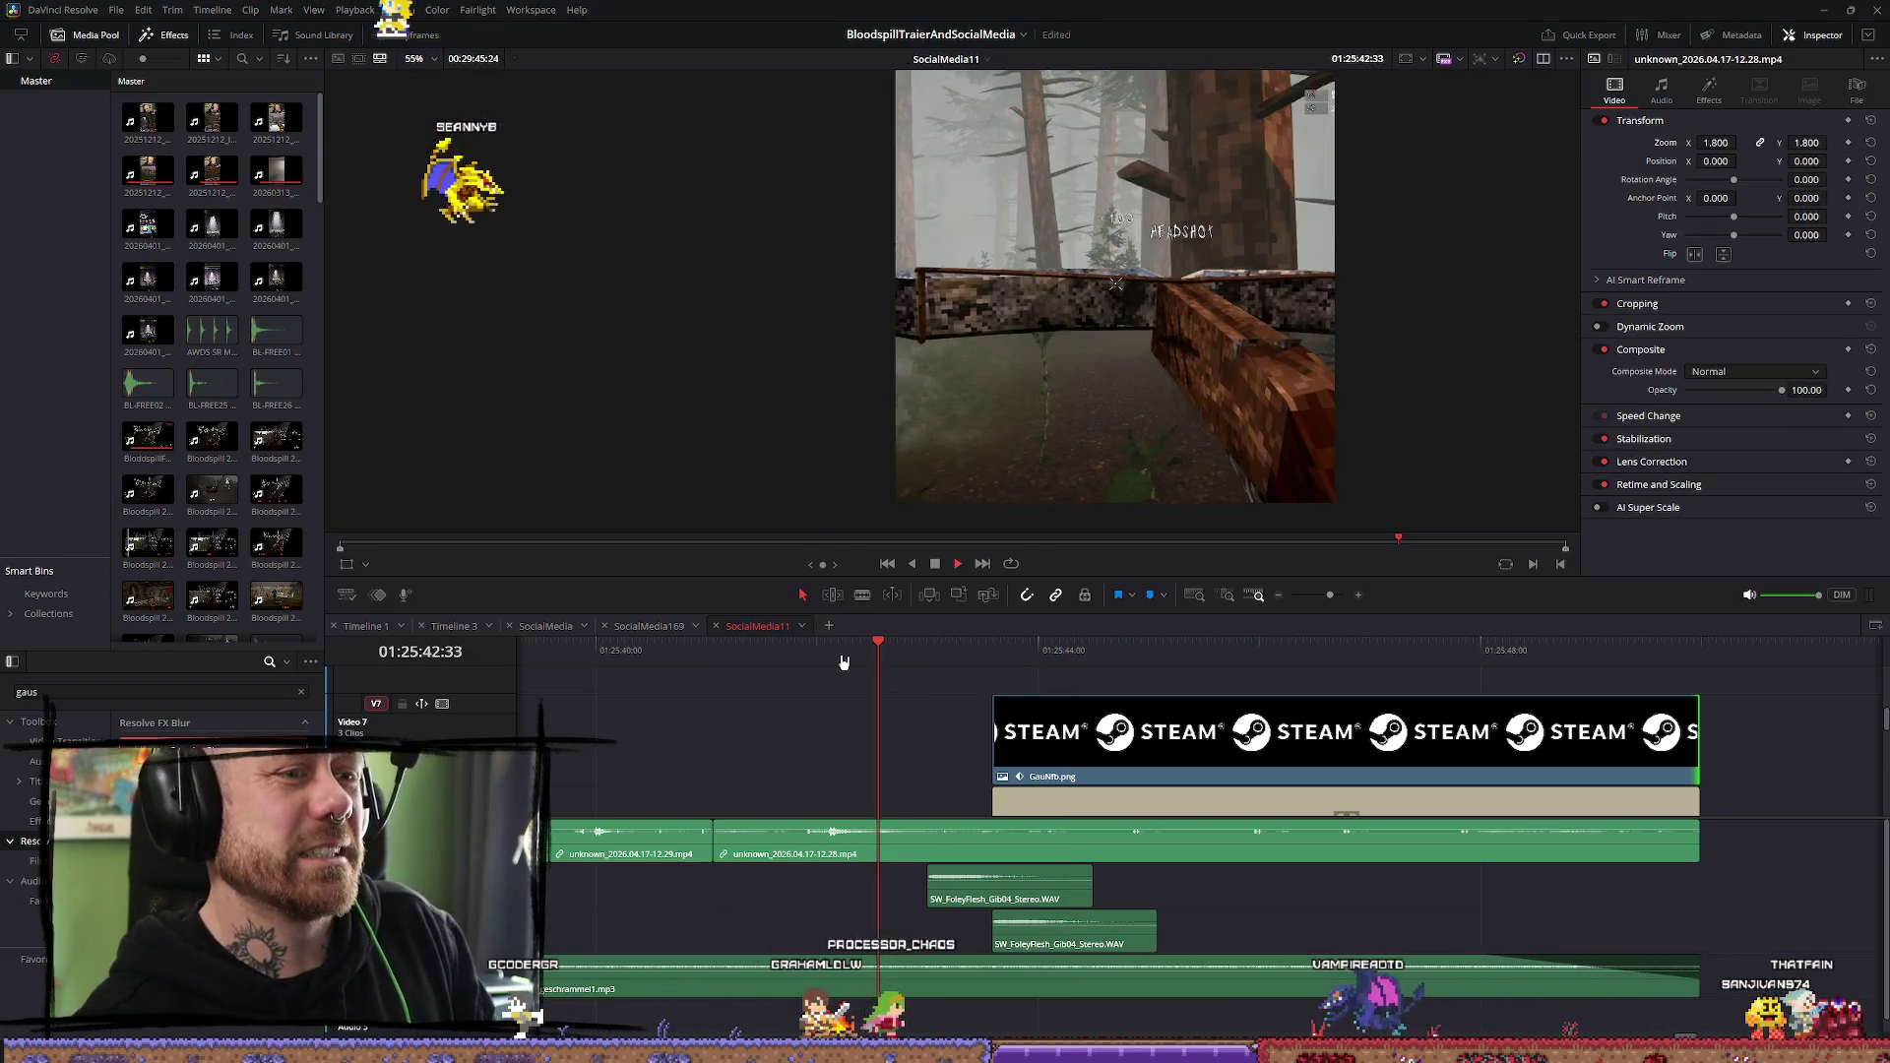
key(space)
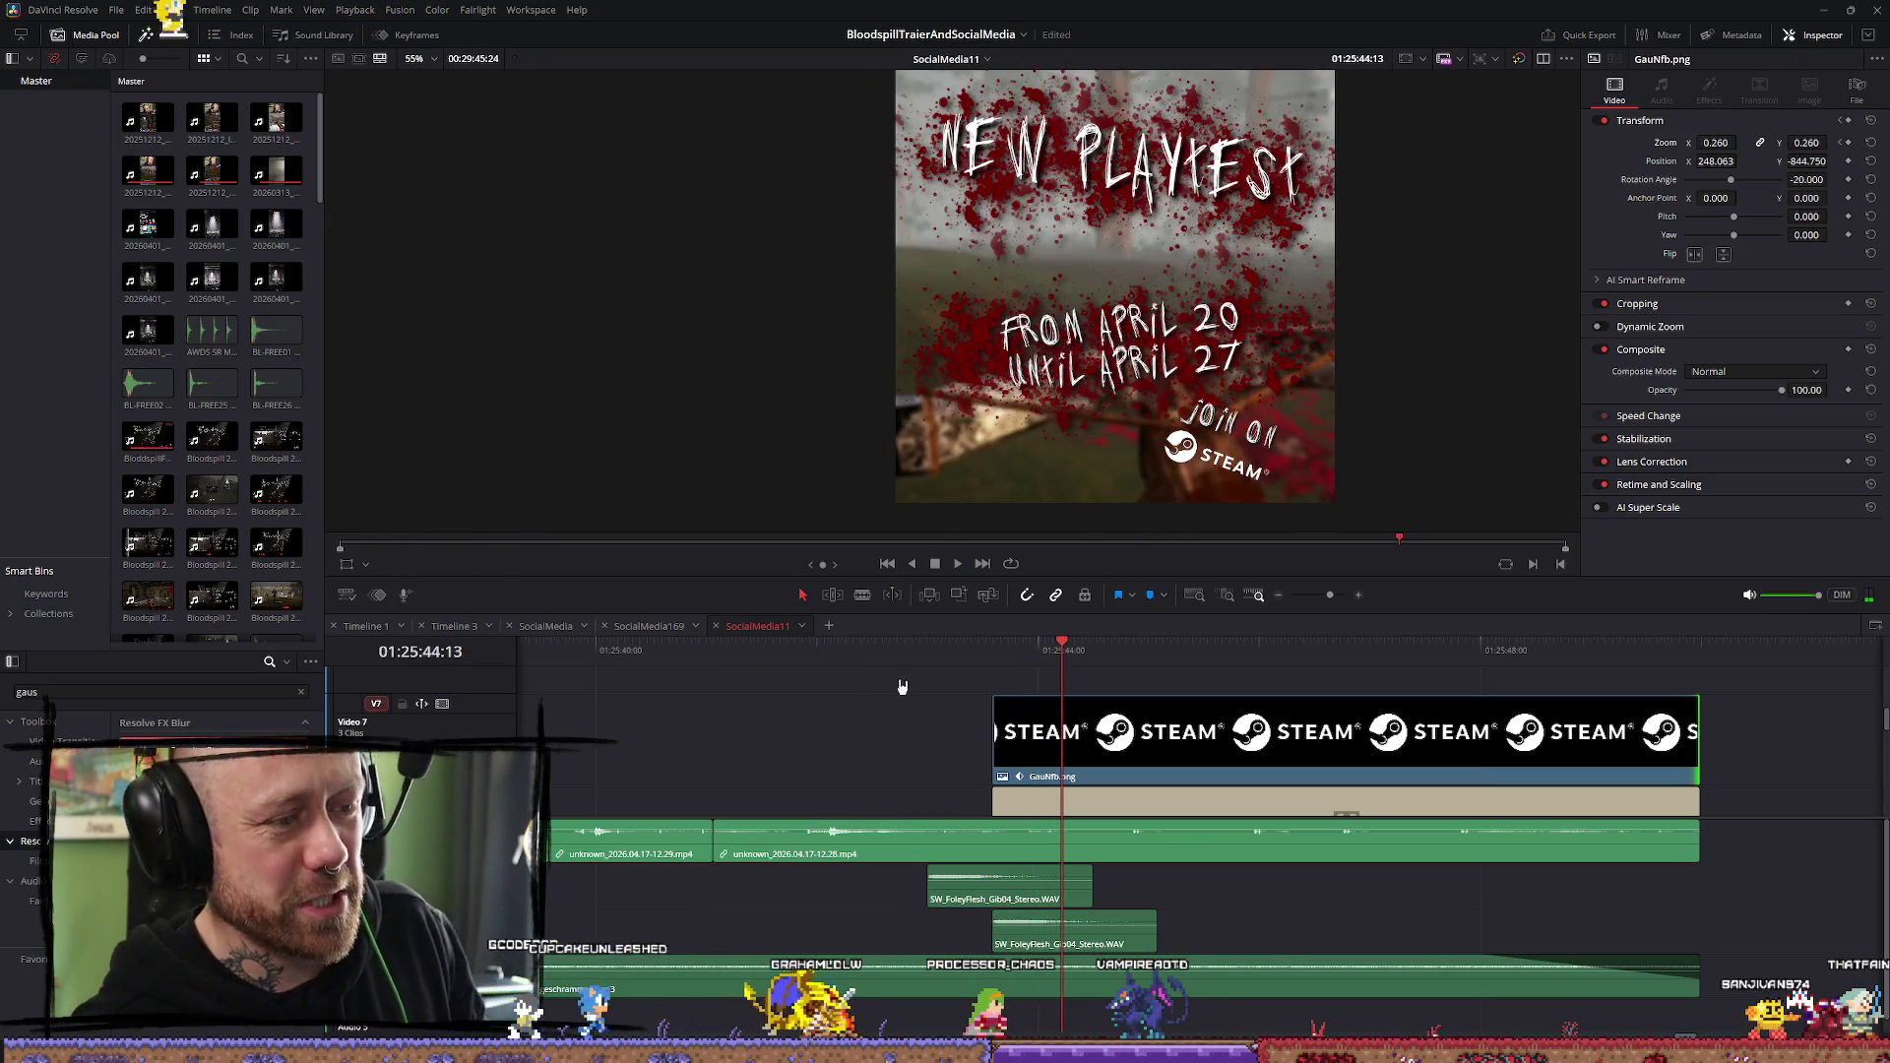
click(852, 651)
scroll(937, 679, down, 5)
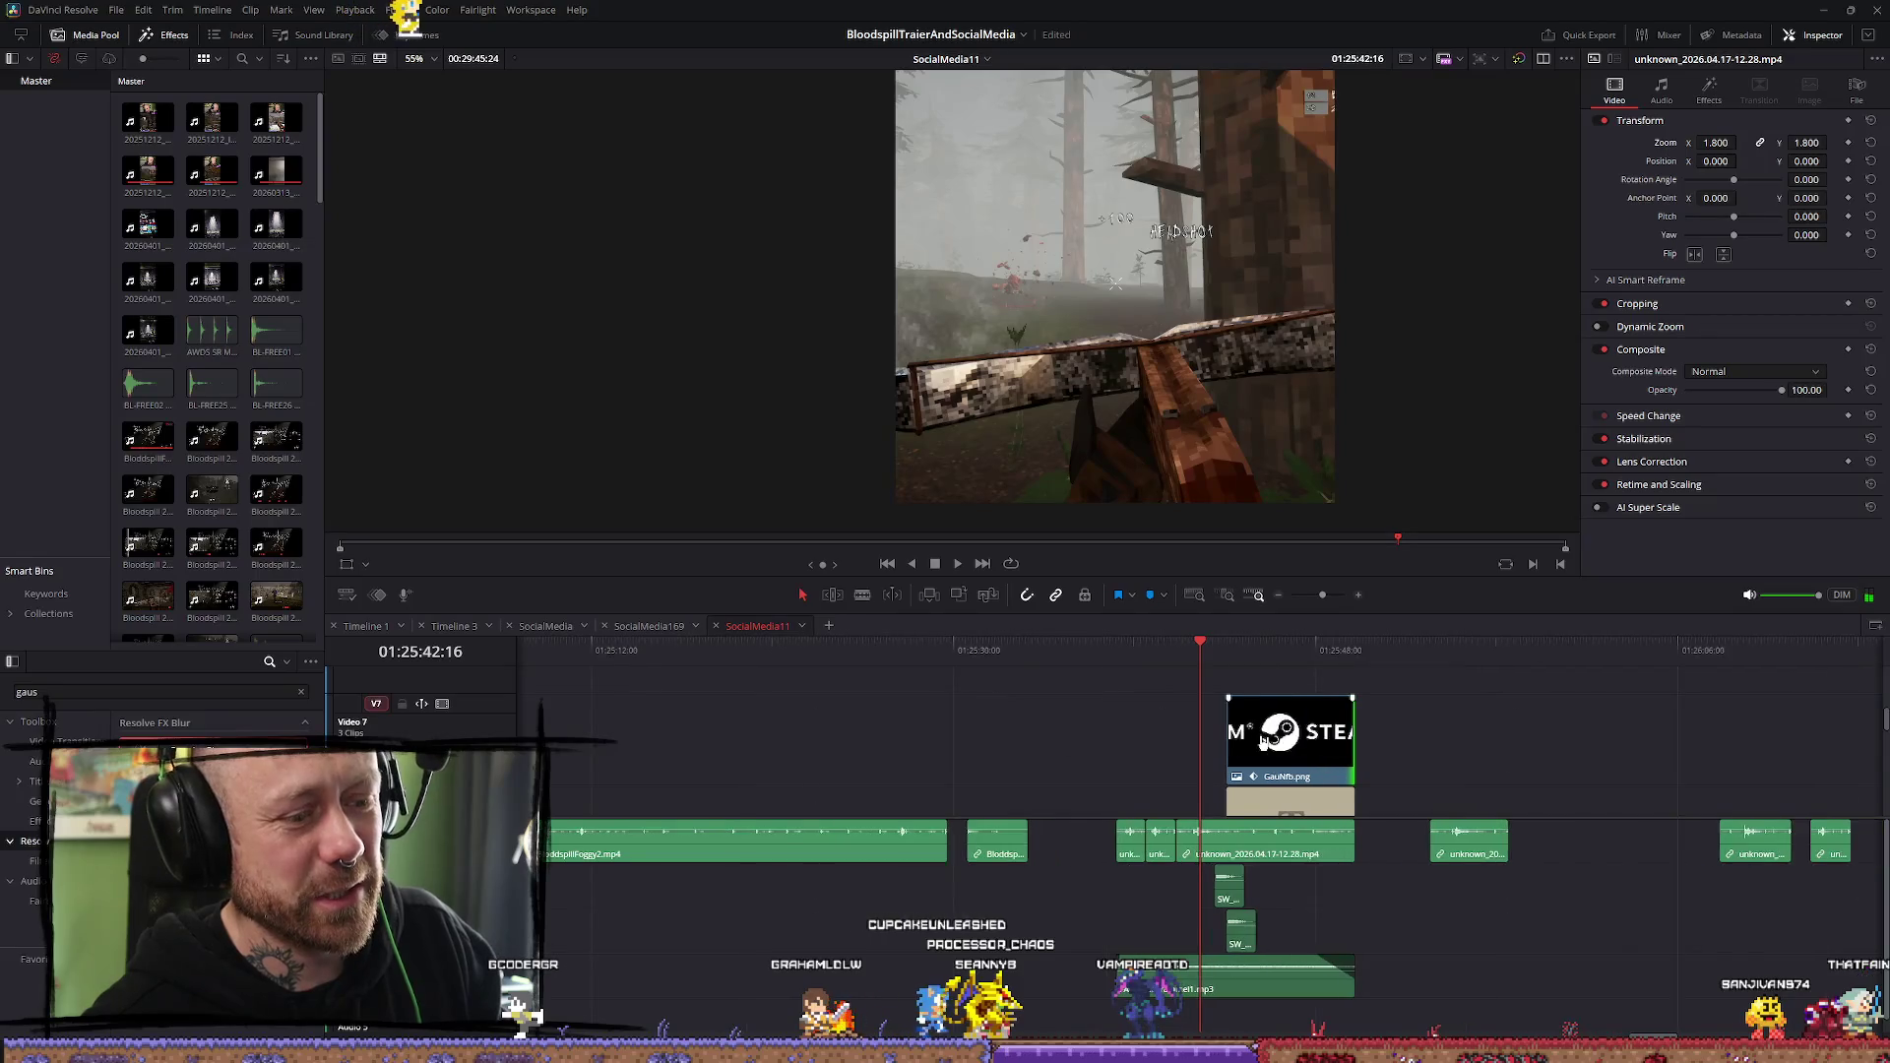
scroll(1264, 740, up, 3)
key(space)
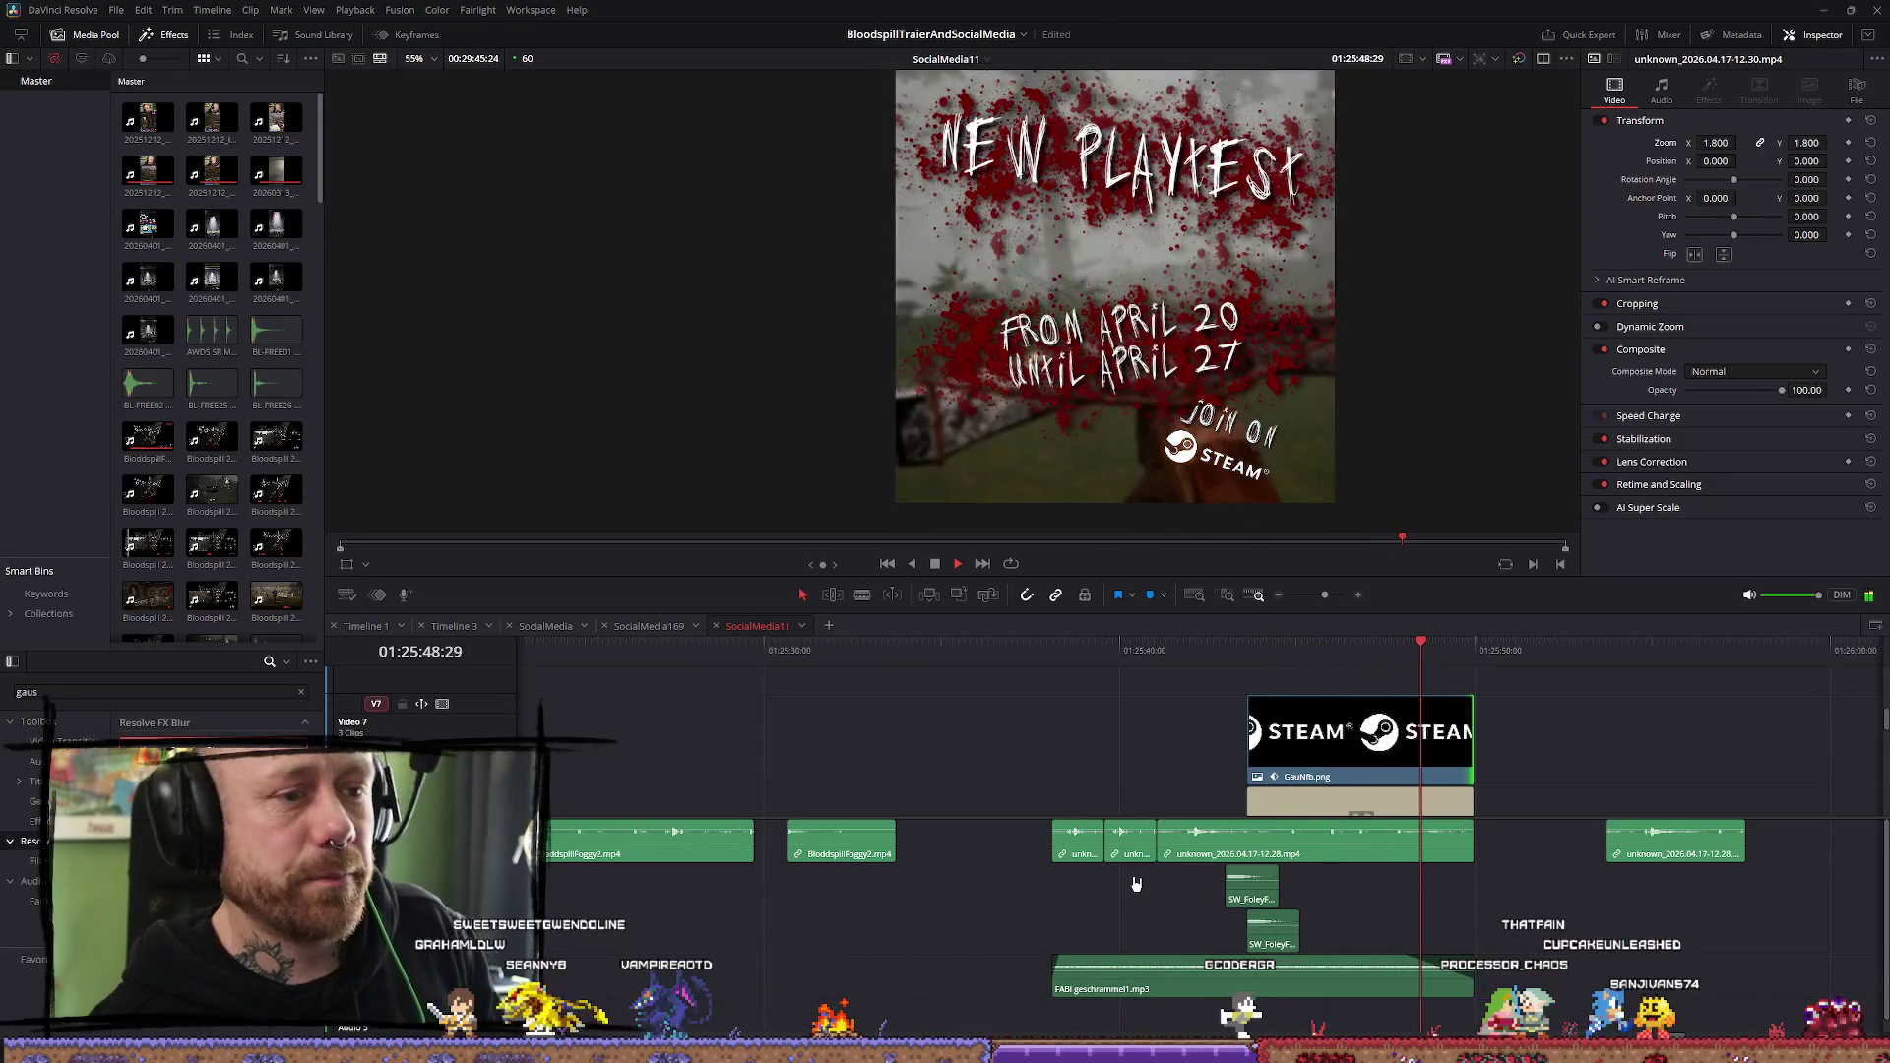
key(space)
Mark in and out points for an 00:00:11:53 range and switch to the source viewer
mouse_move(1319, 641)
mouse_down()
mouse_move(1037, 651)
mouse_move(1052, 665)
mouse_up()
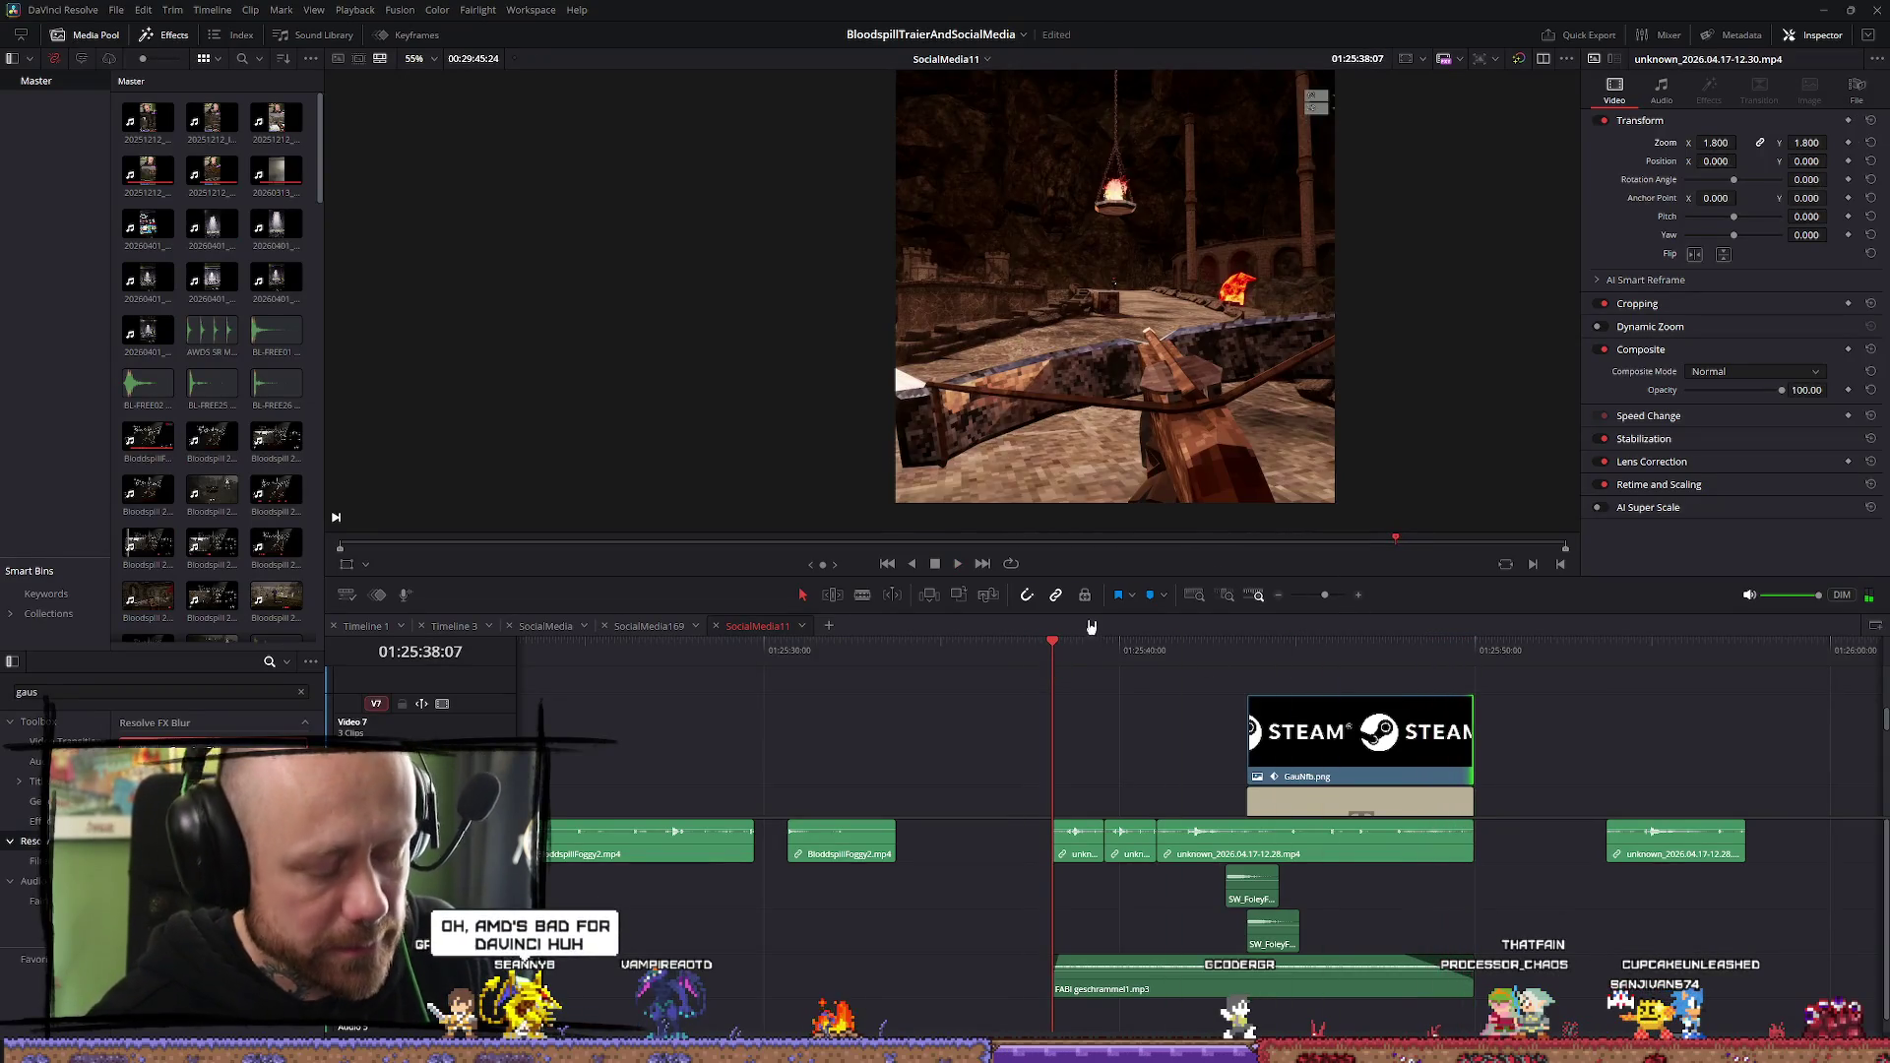
key(i)
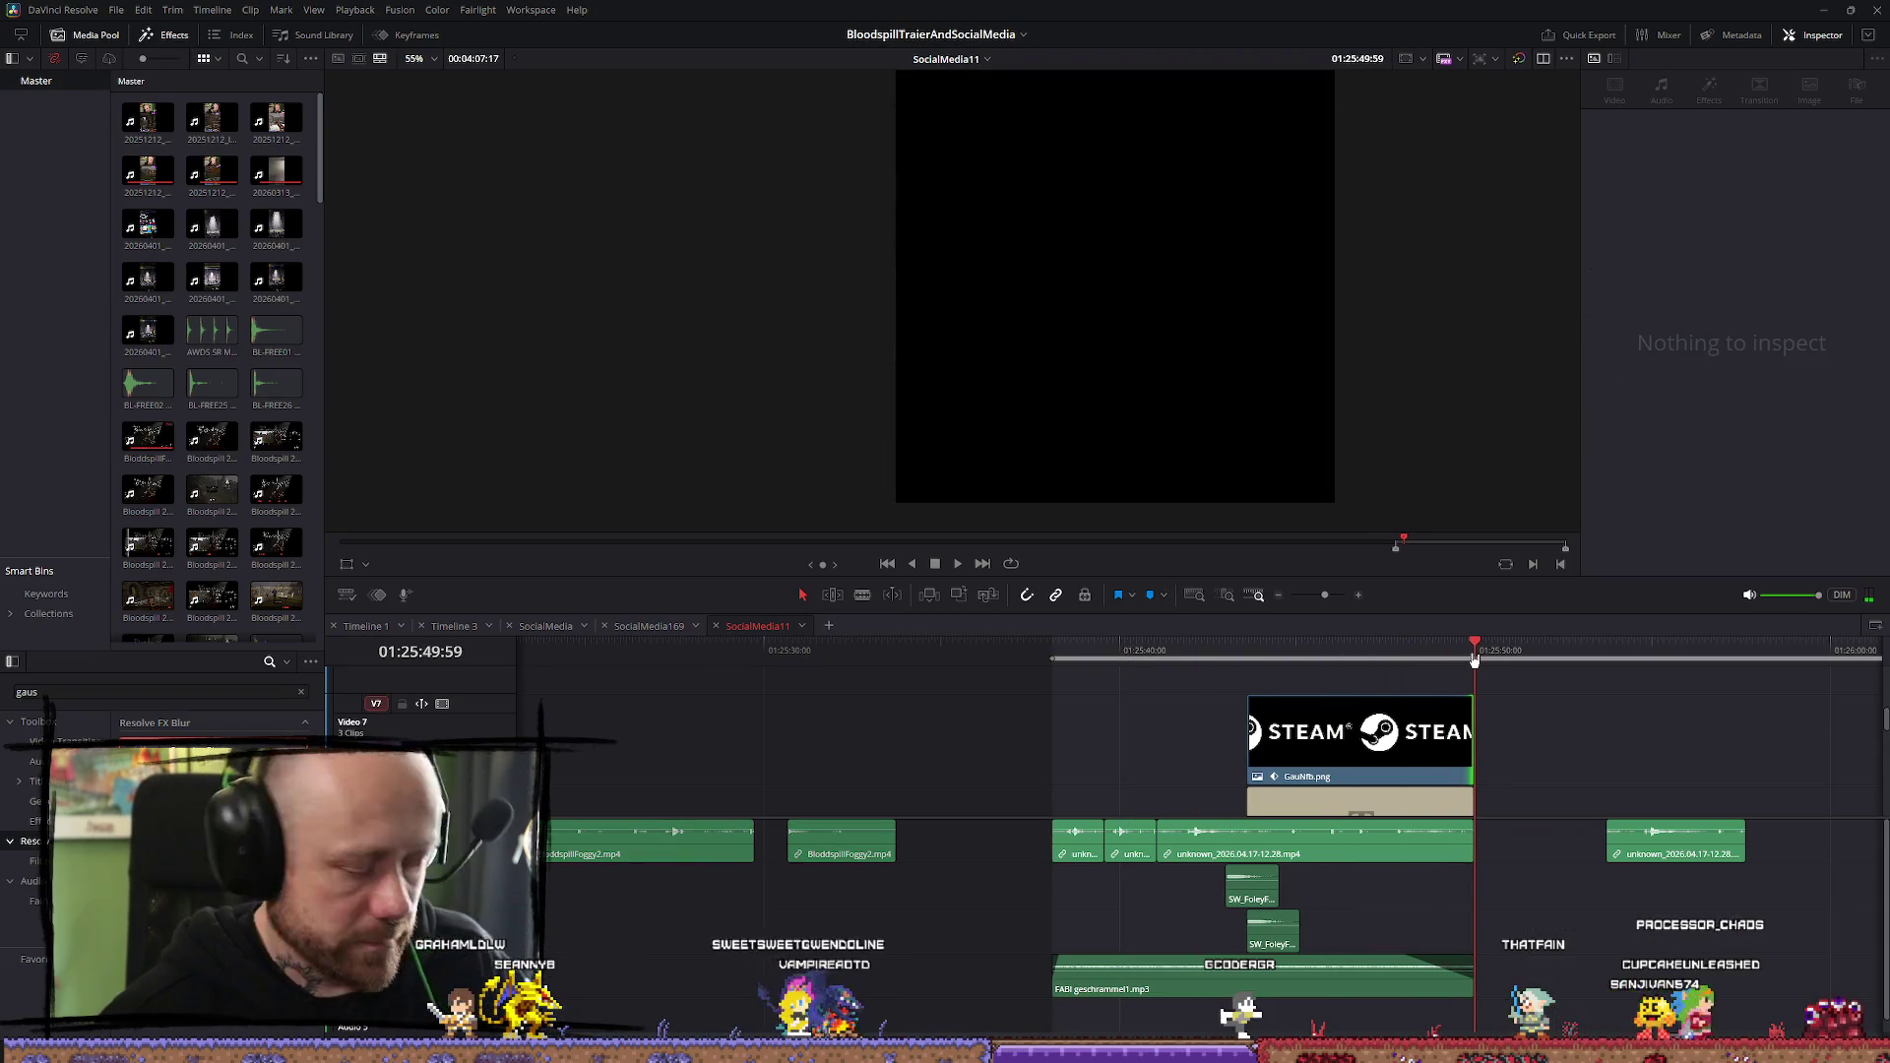
key(o)
key(Left)
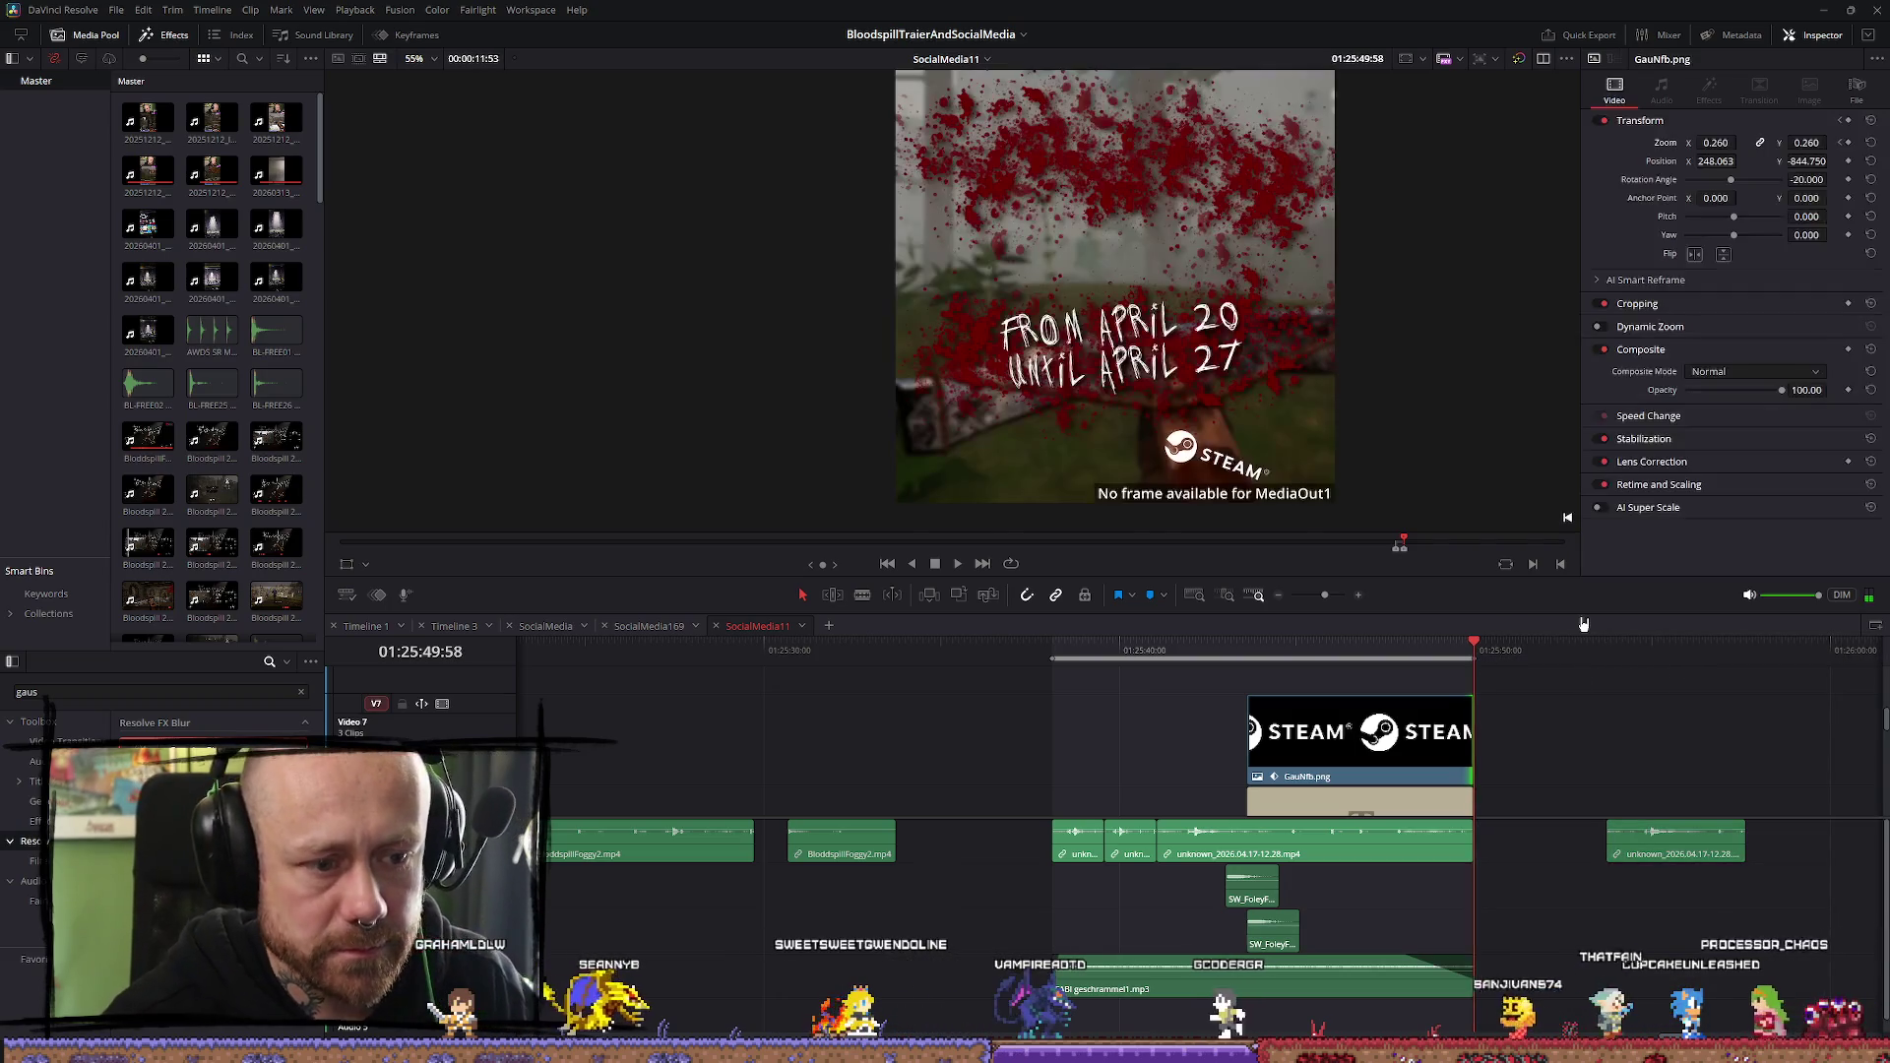
key(Right)
key(Right)
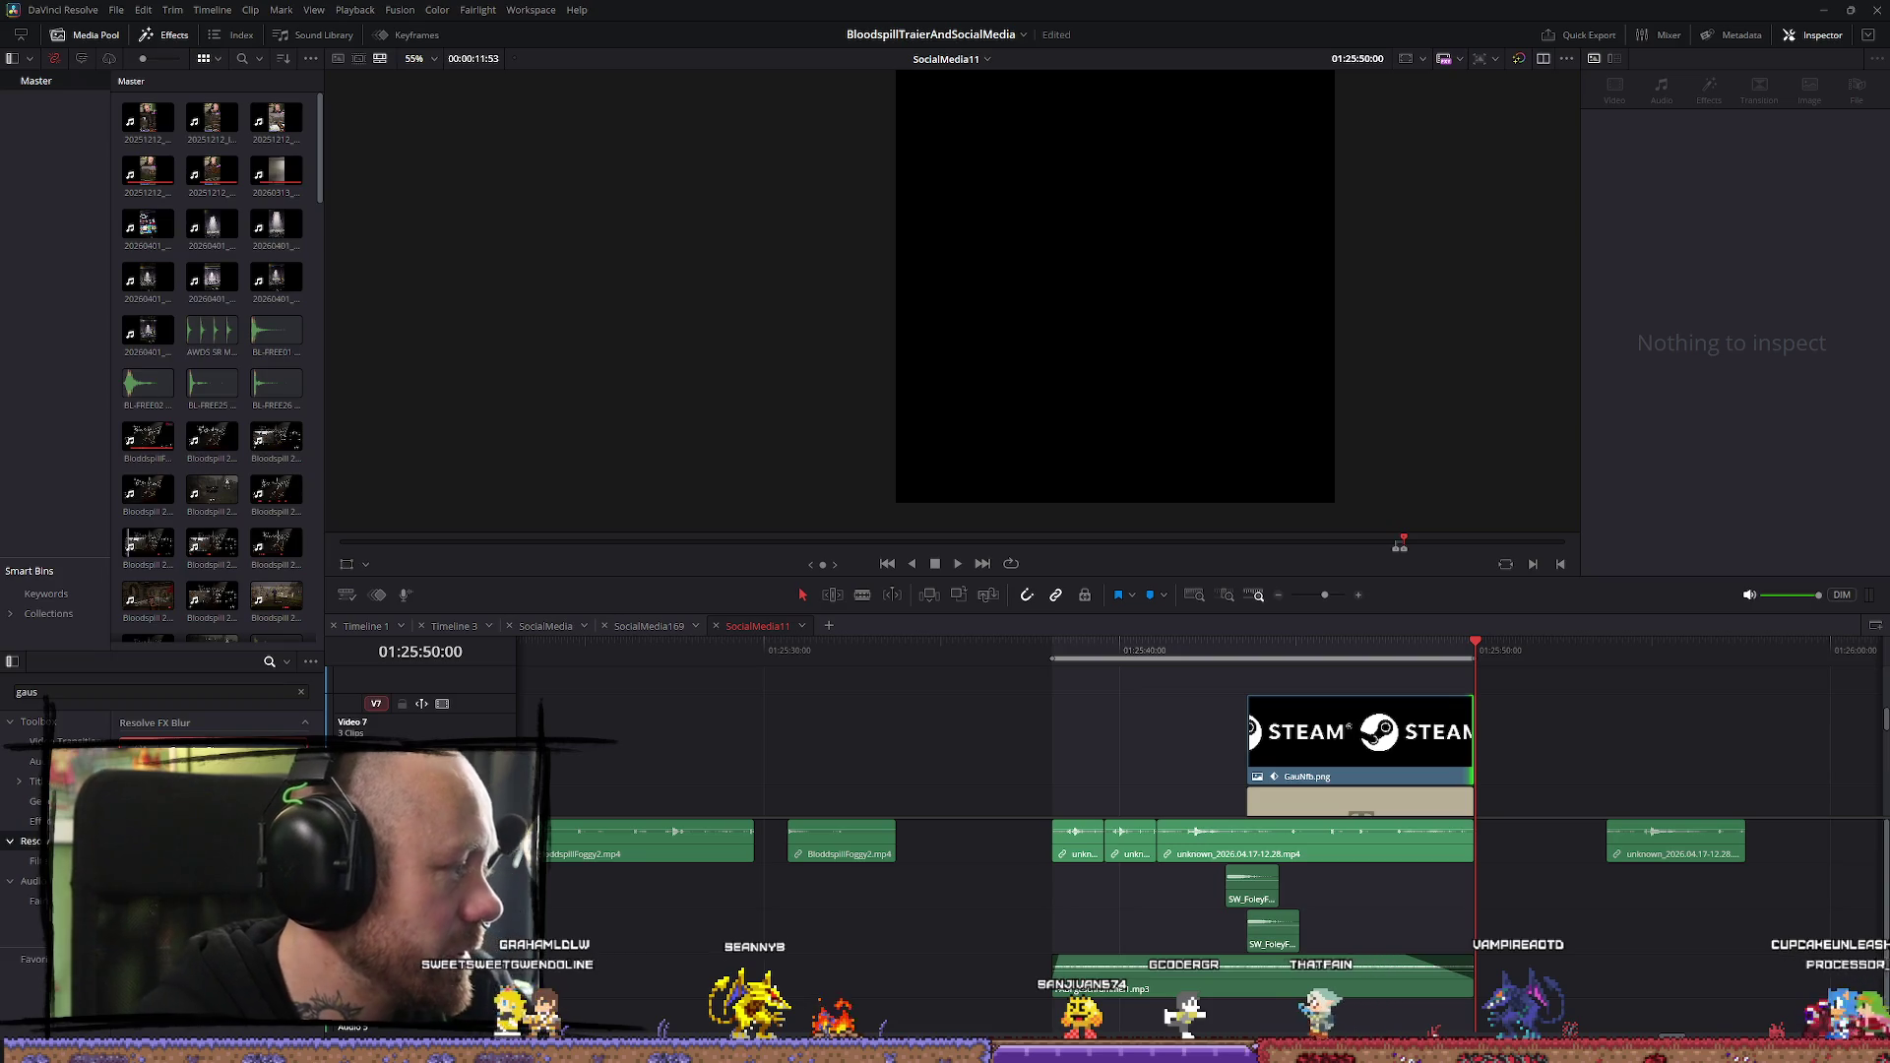
click(1052, 653)
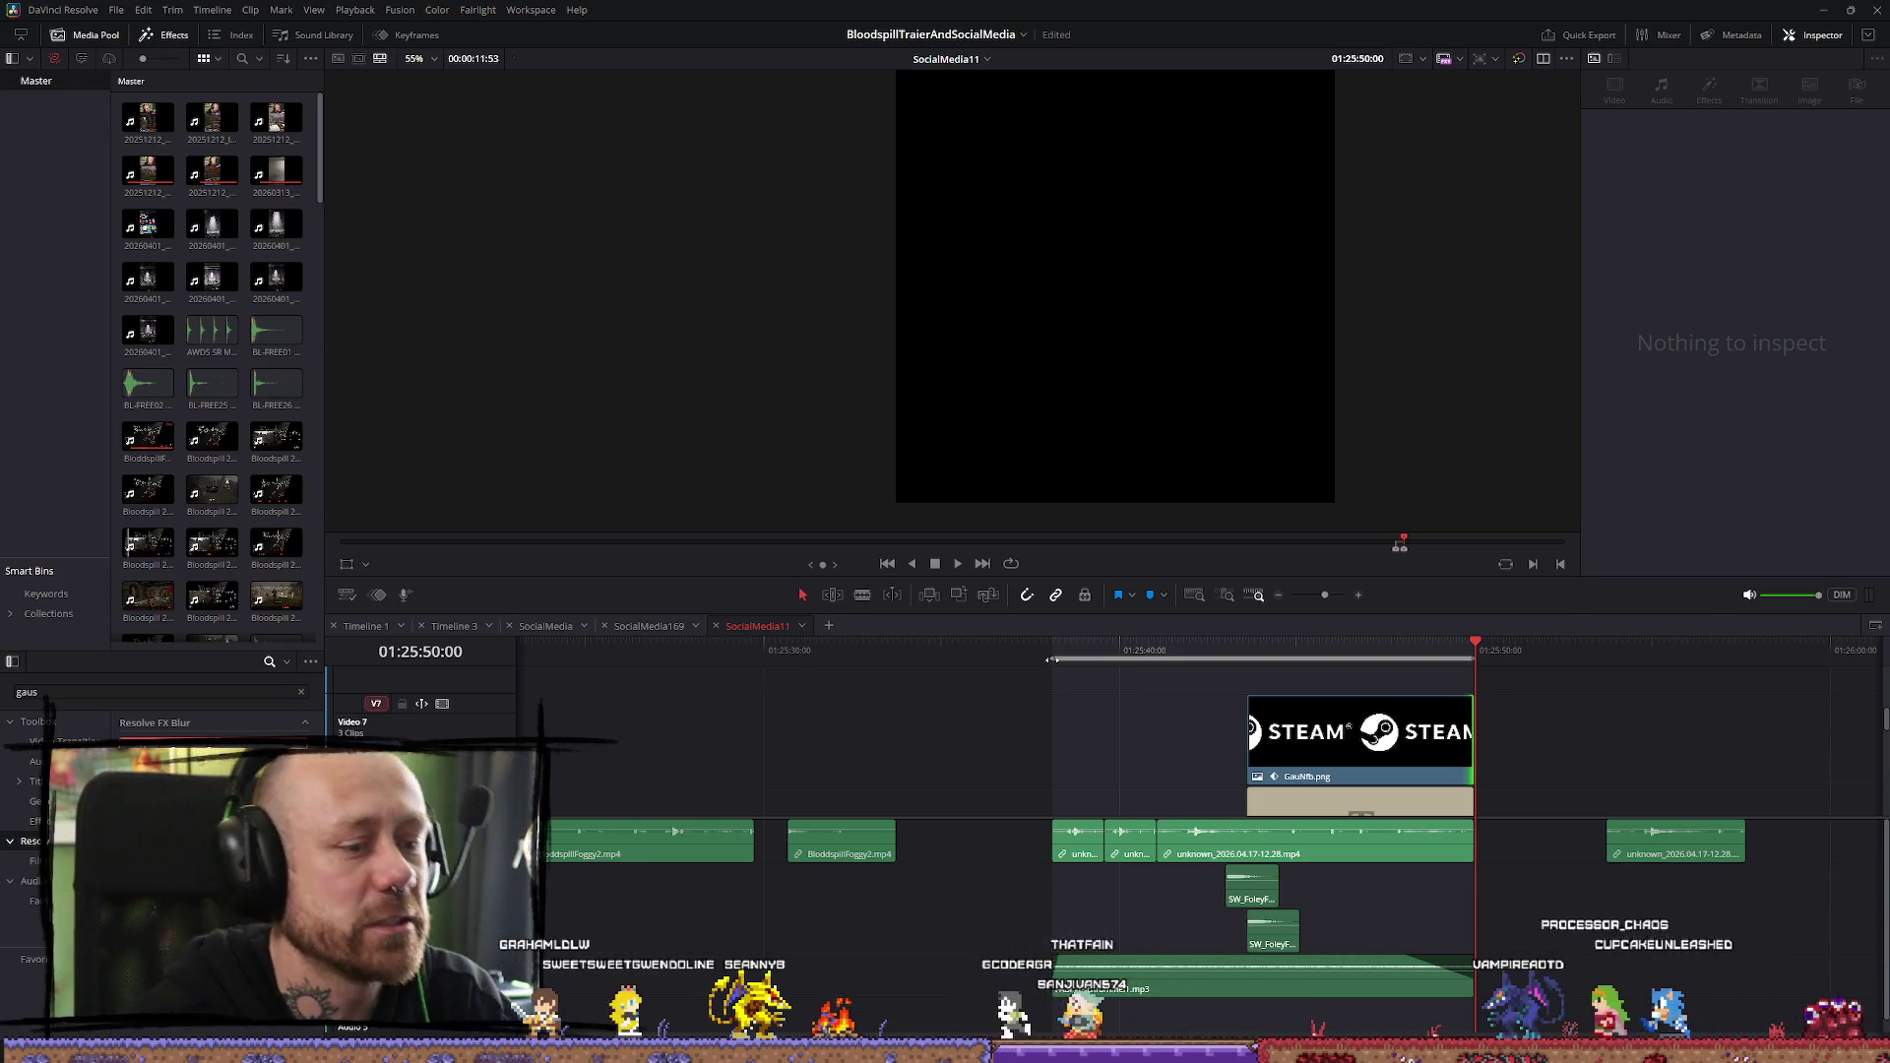
click(1173, 660)
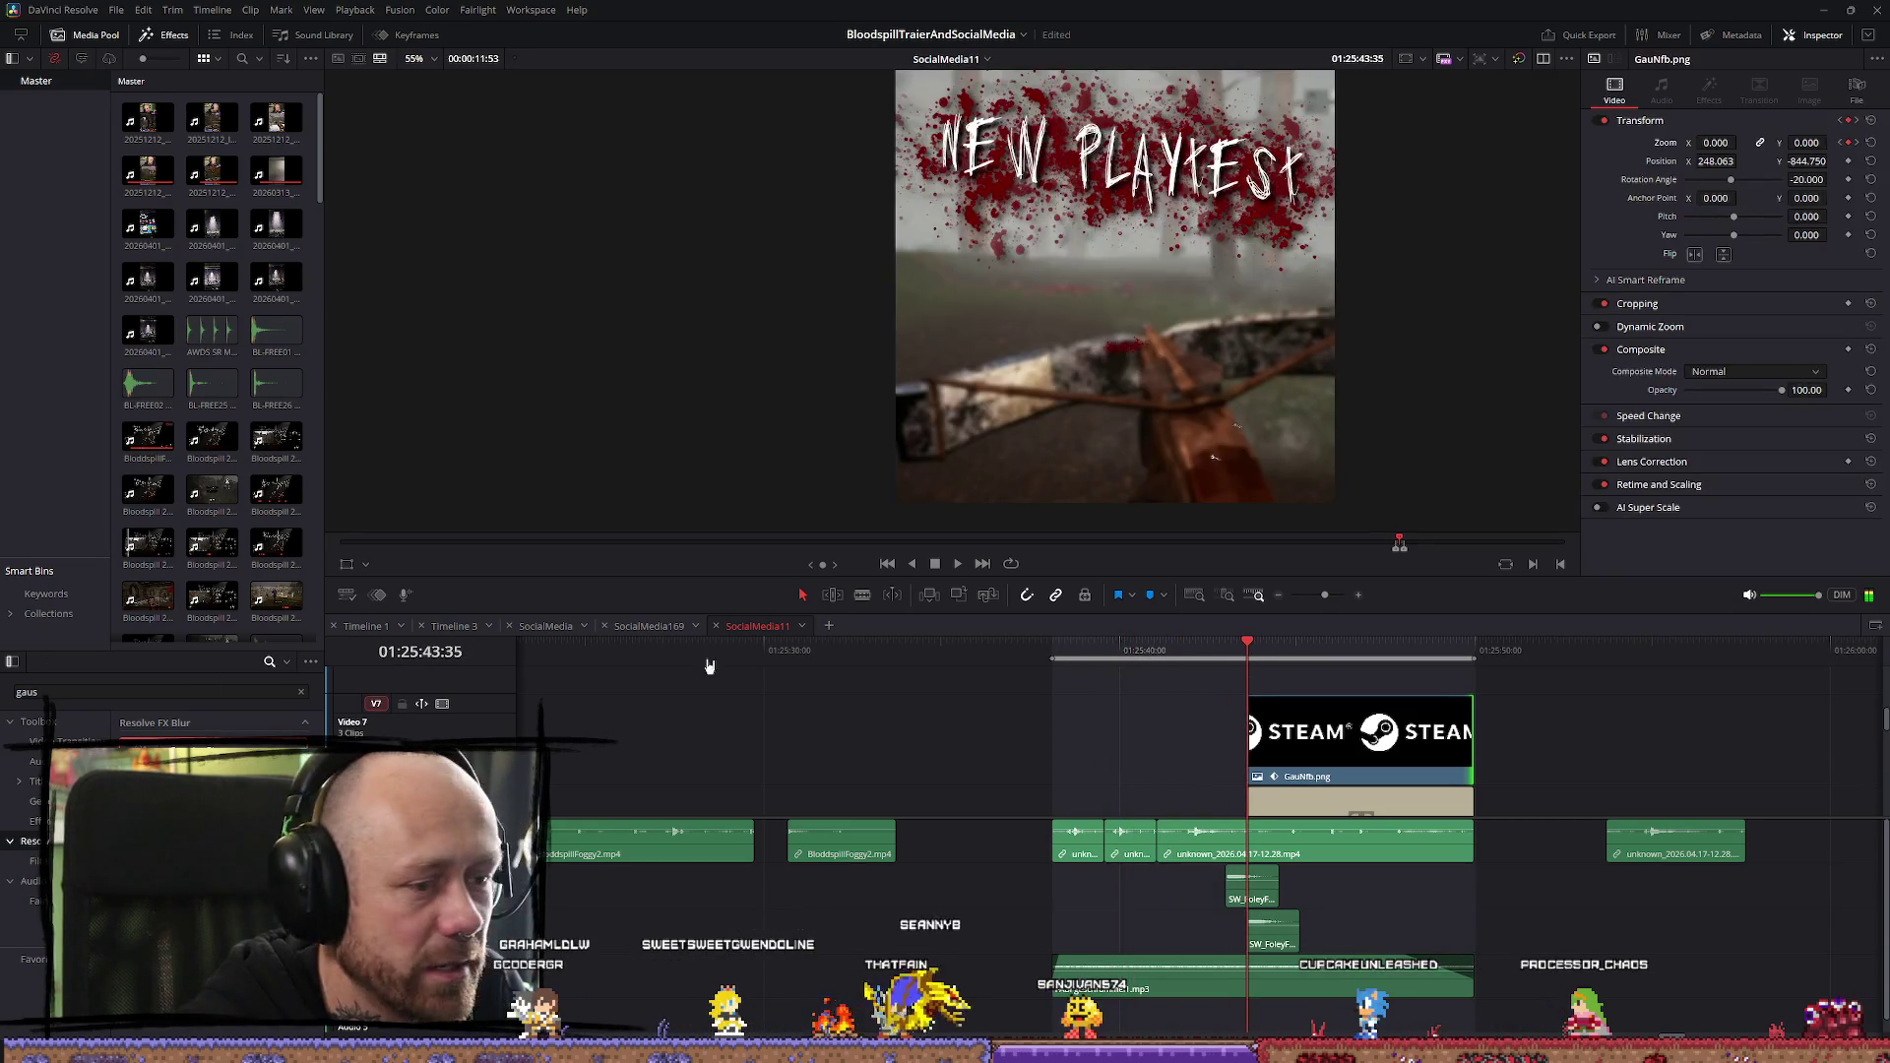
key(q)
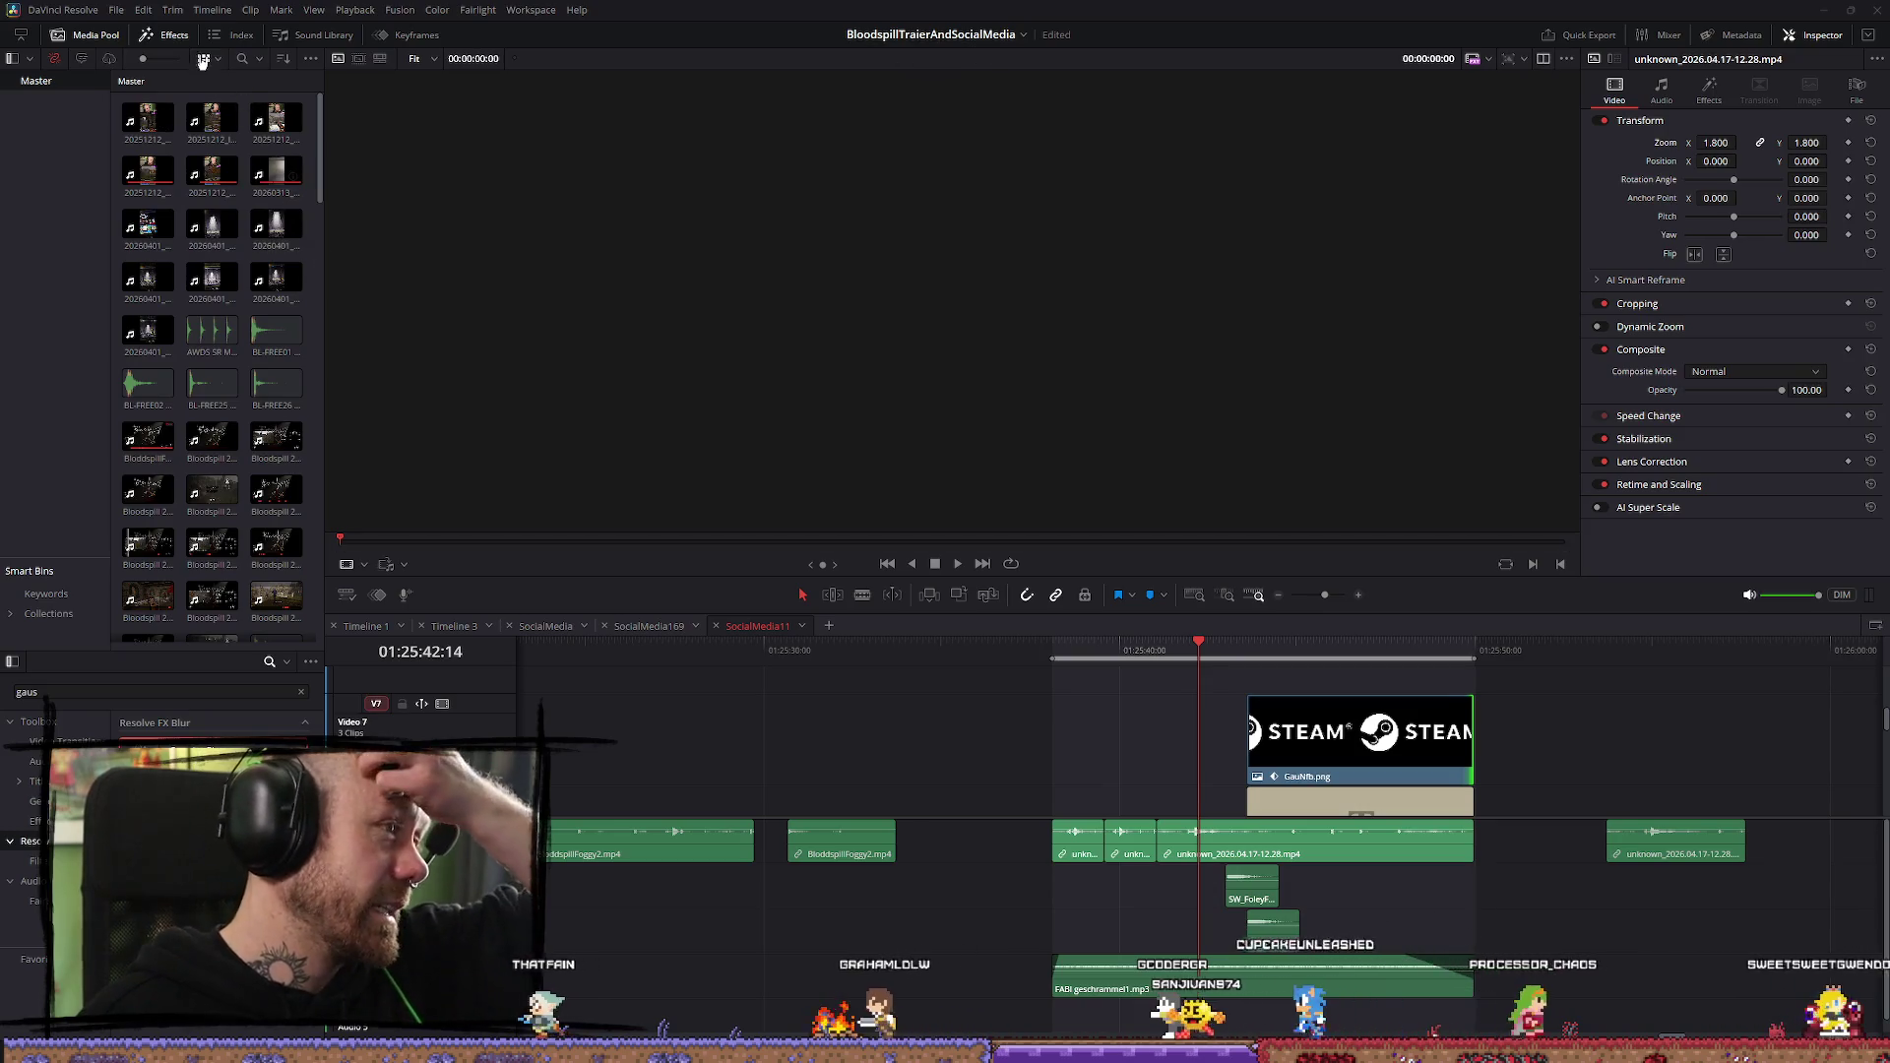
click(115, 10)
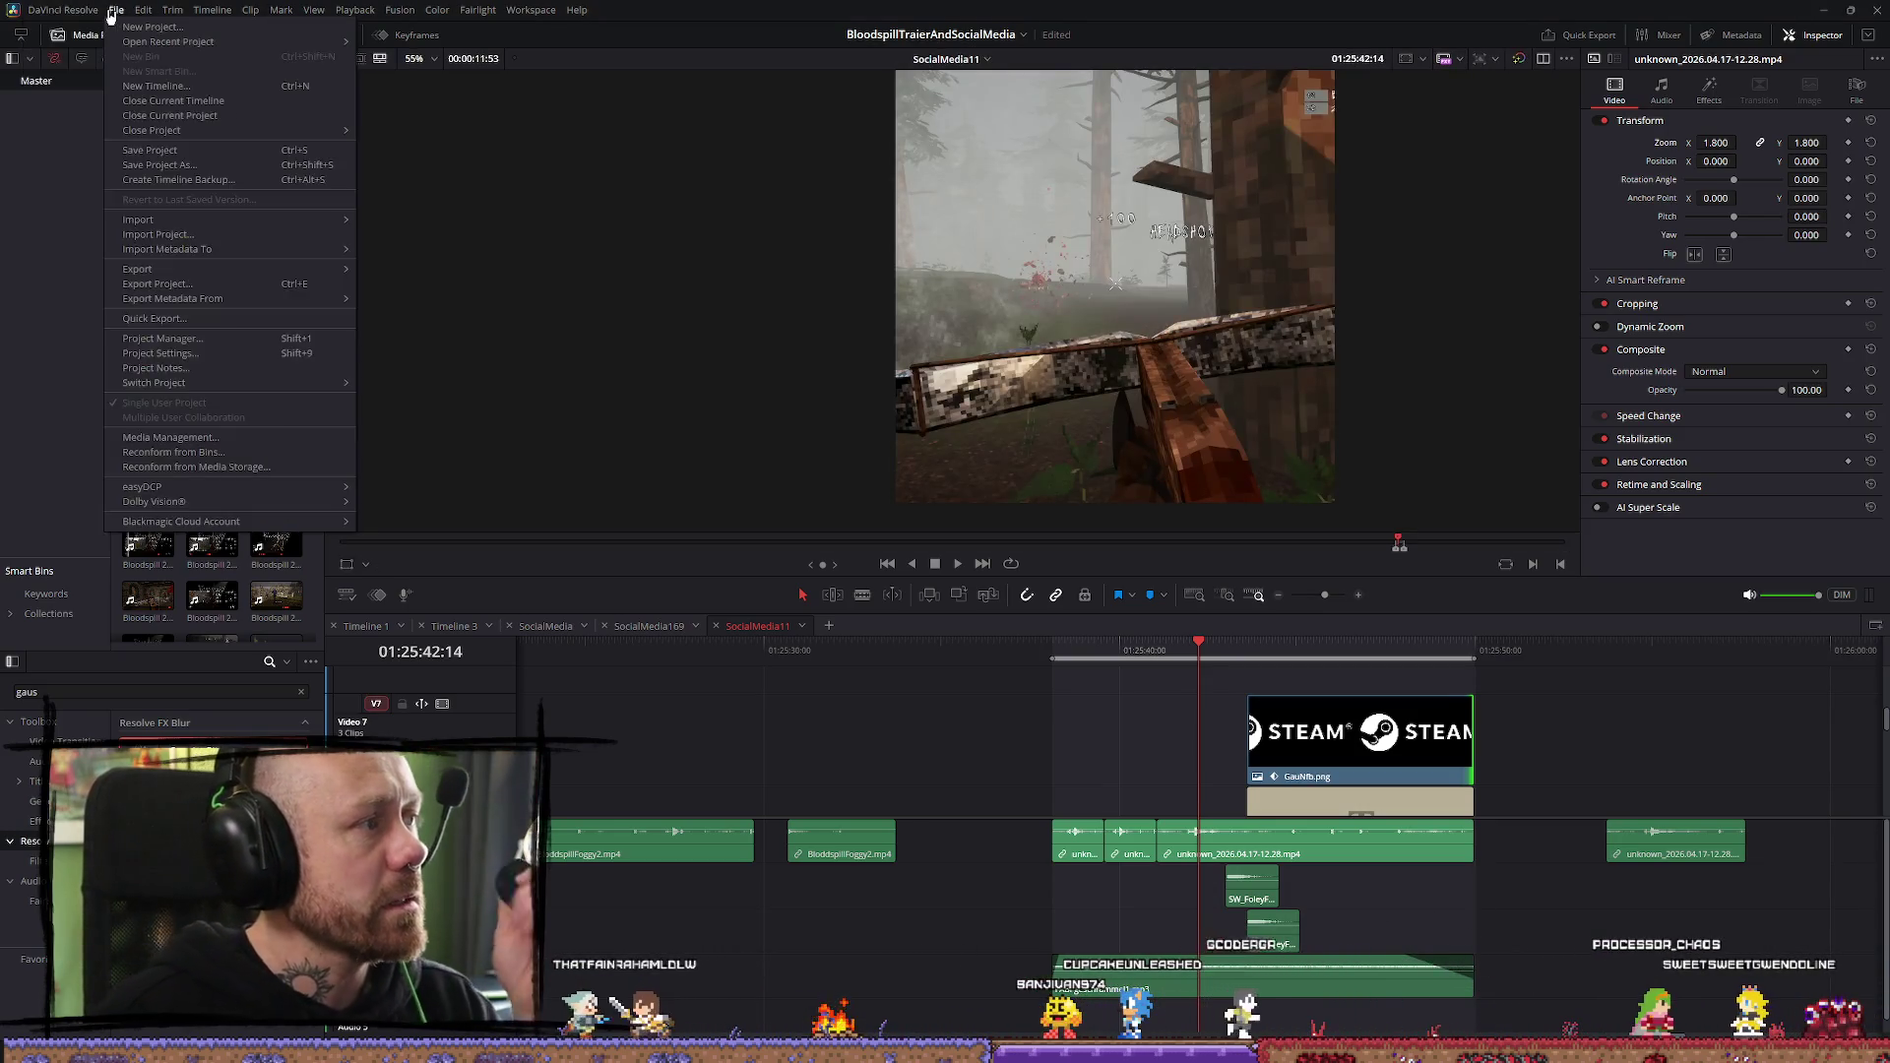
mouse_move(69, 16)
click(71, 96)
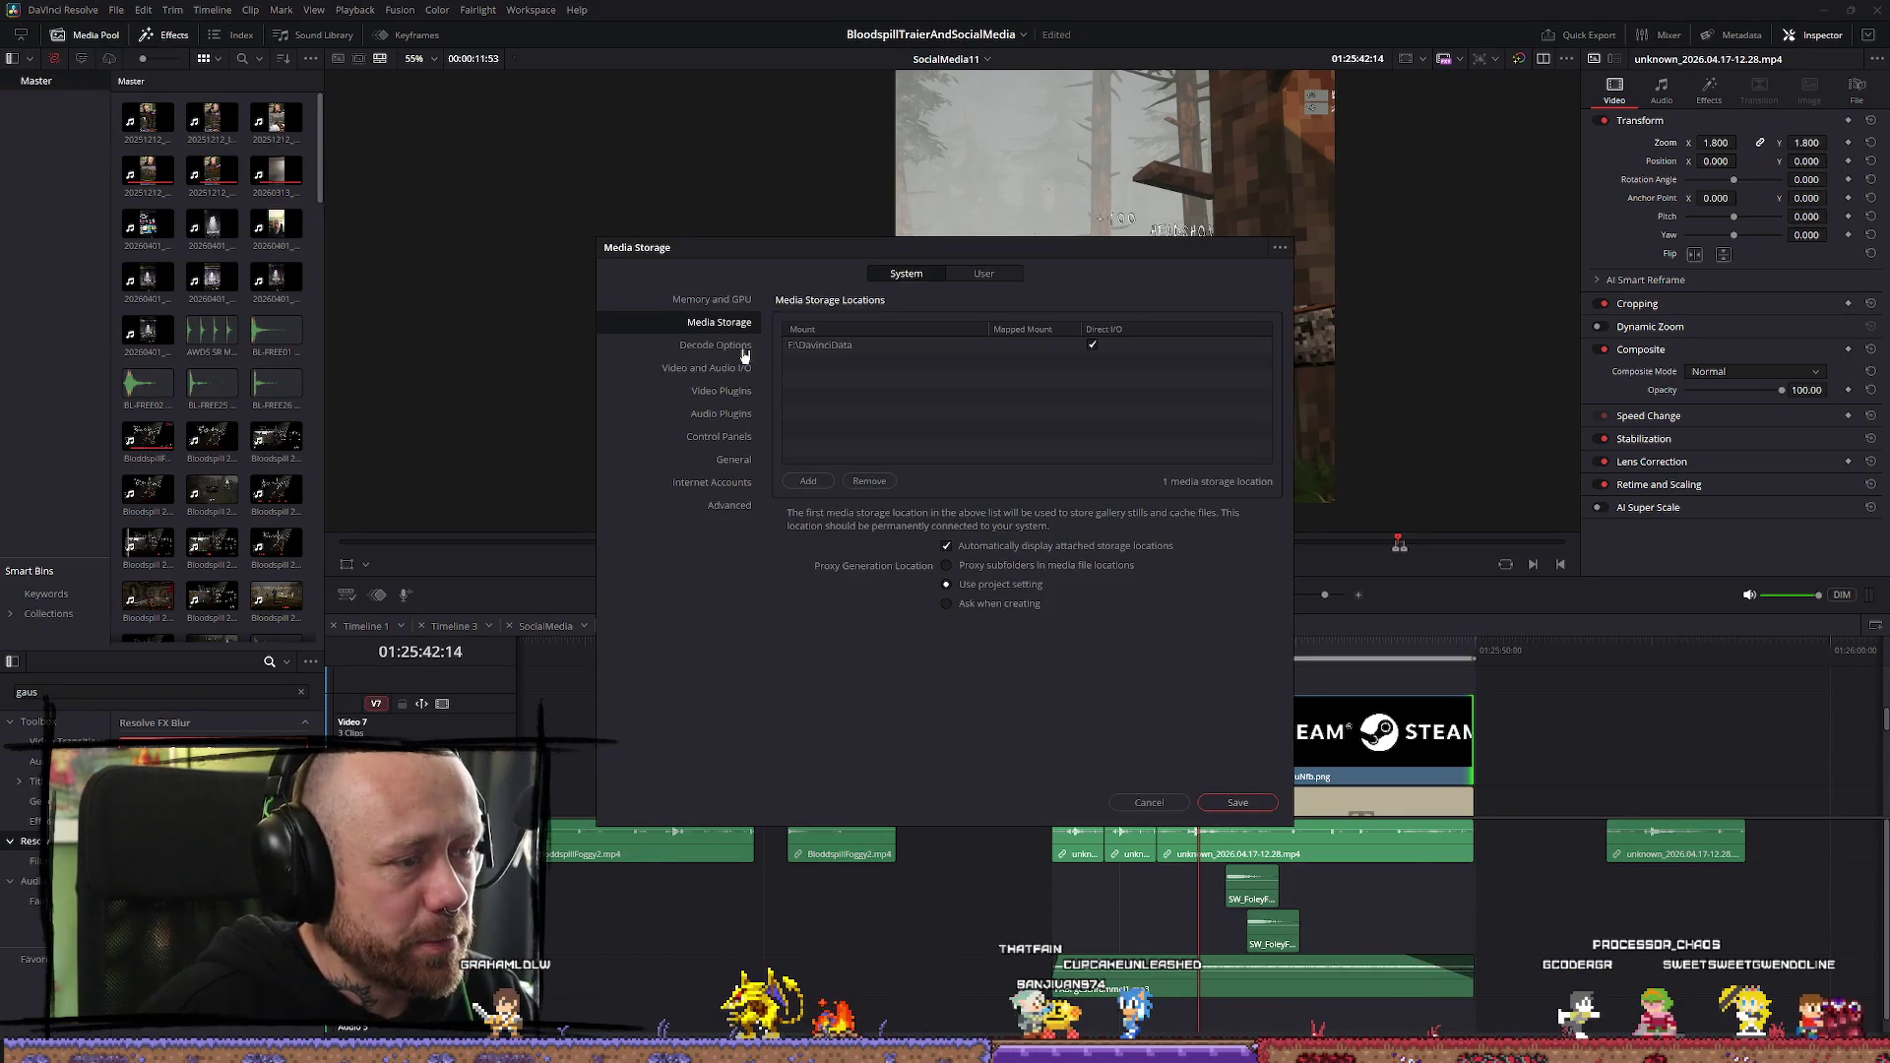
click(715, 345)
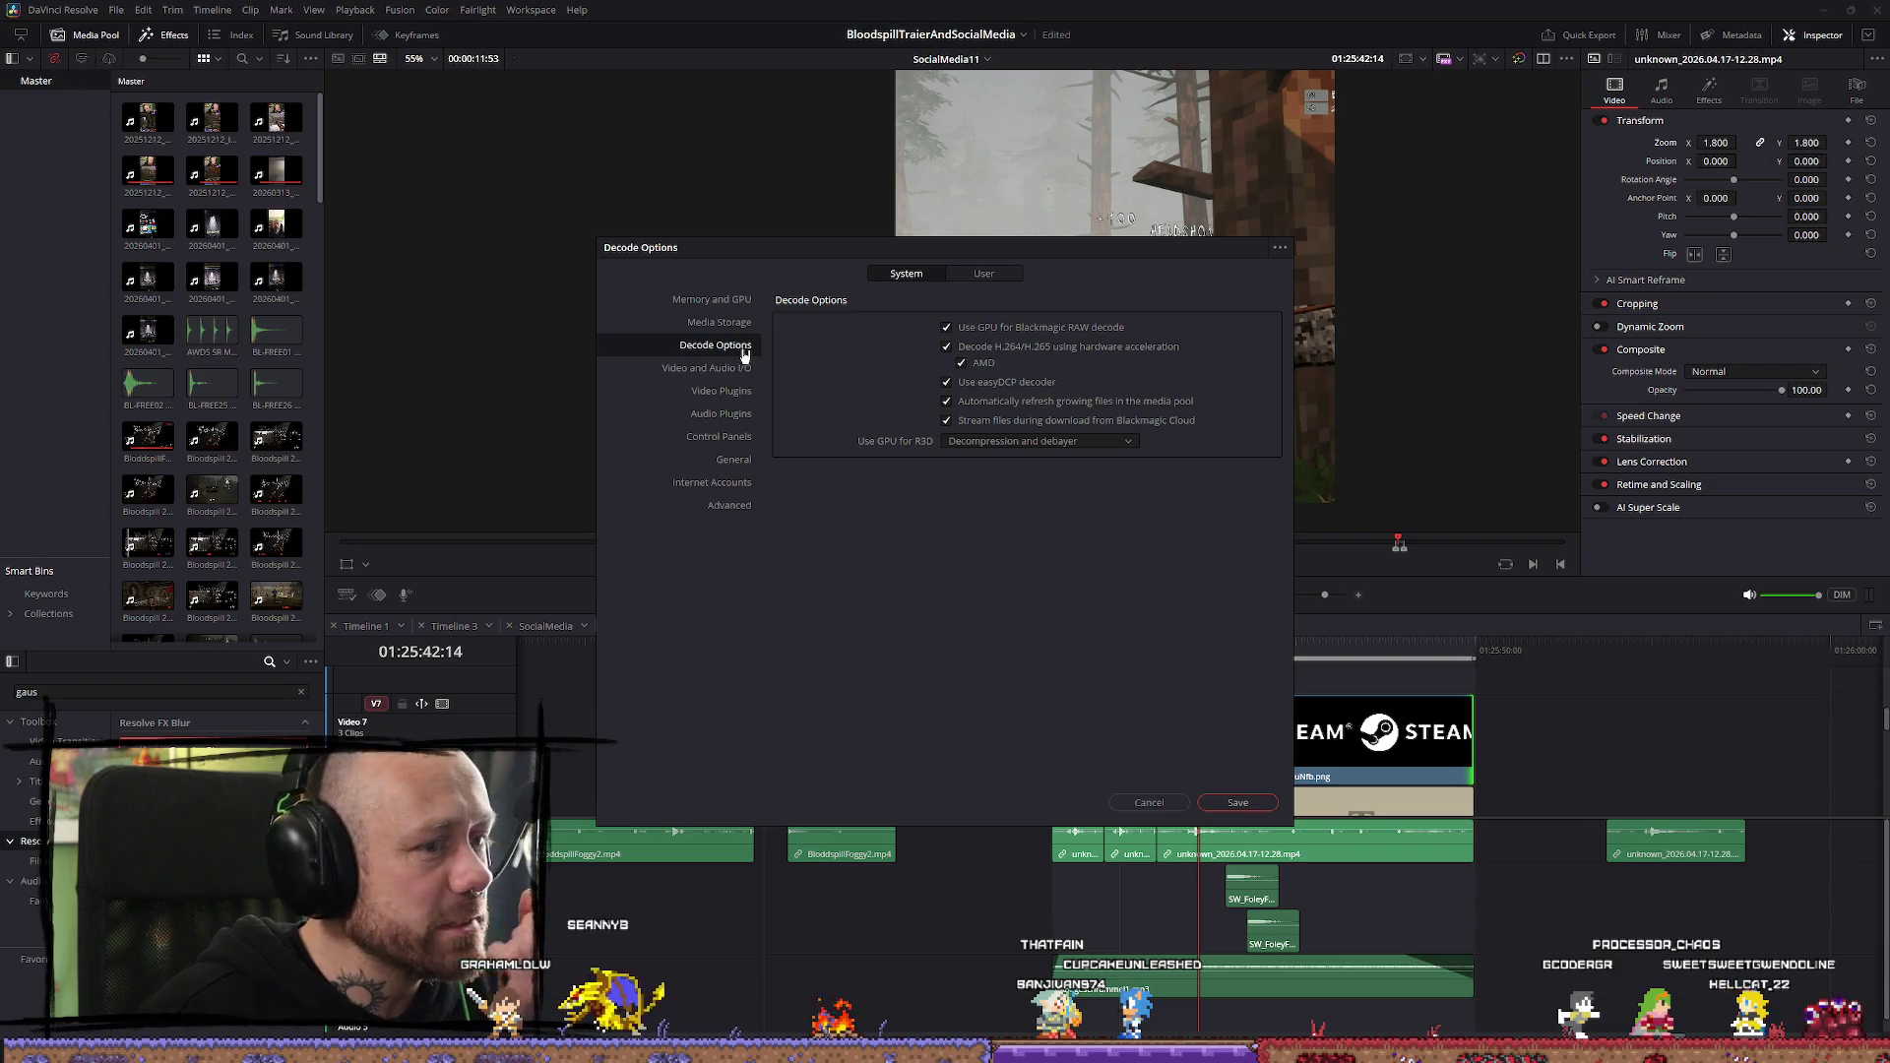
click(727, 300)
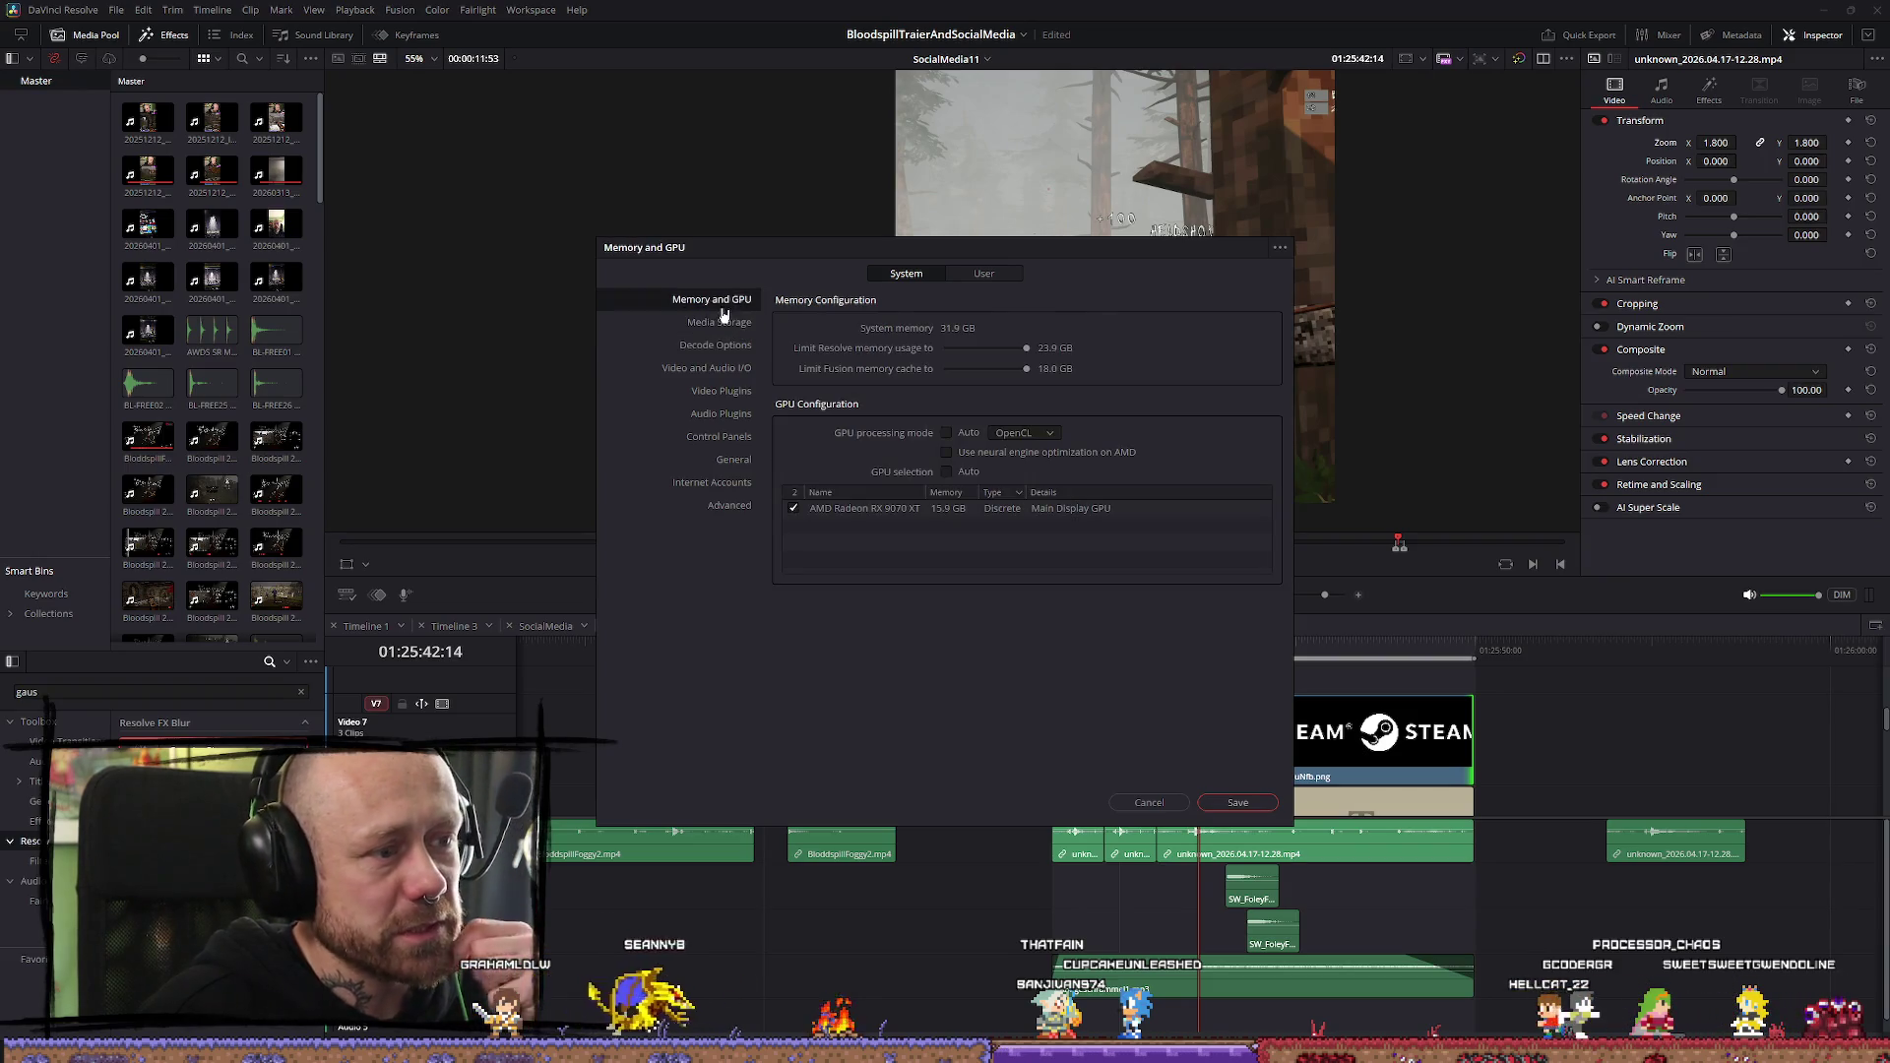
click(1046, 434)
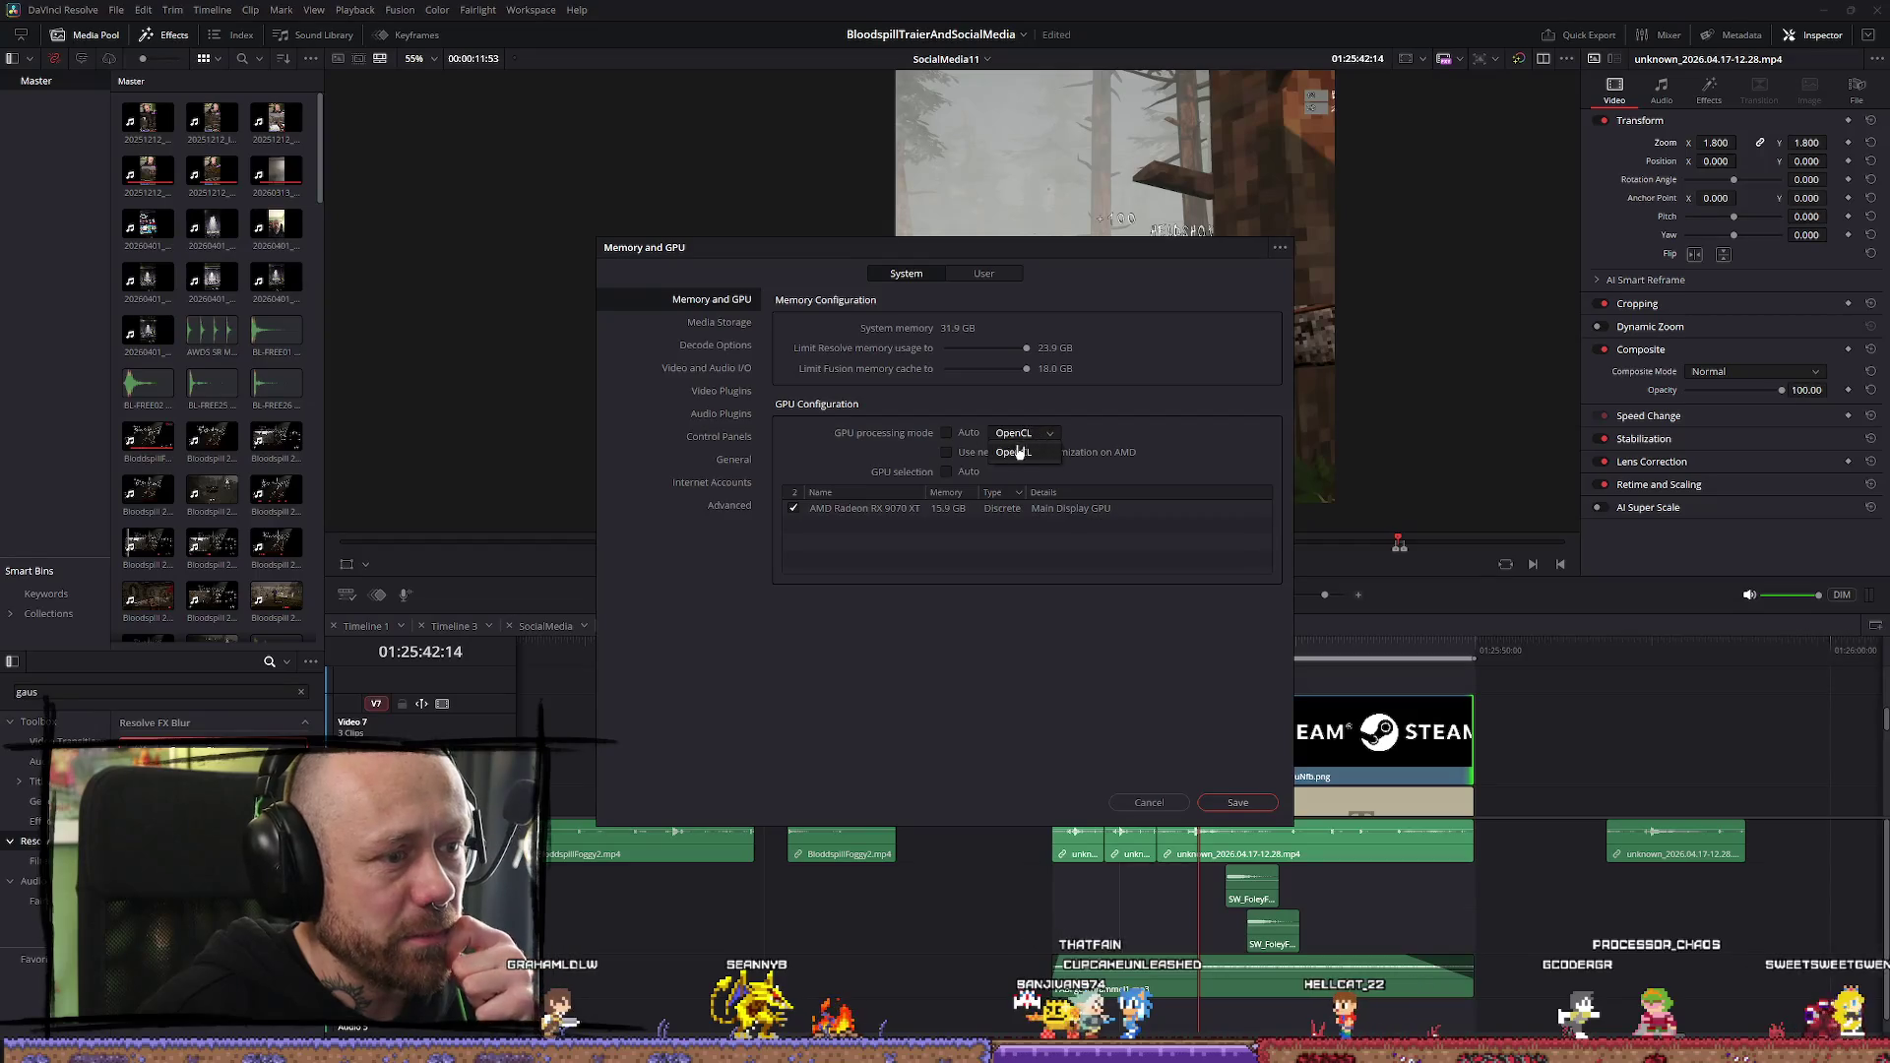
click(1014, 451)
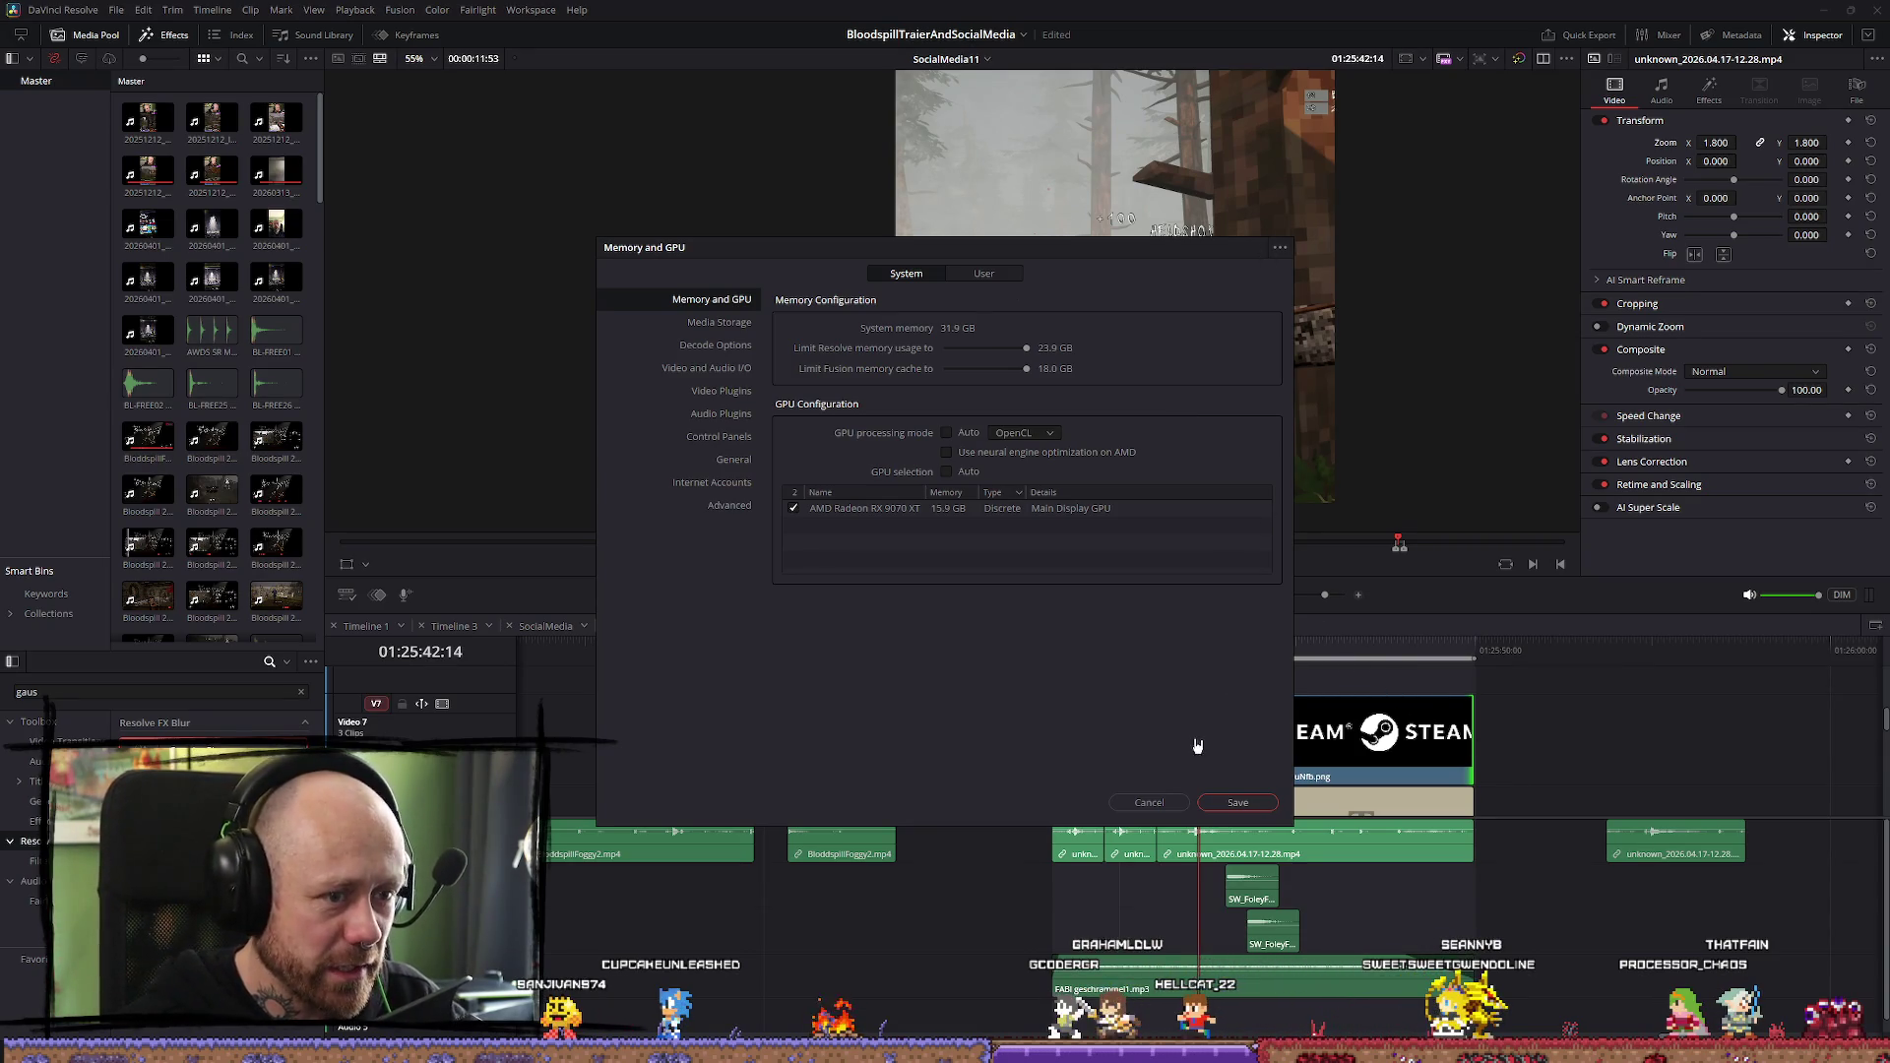
click(1168, 801)
mouse_move(1150, 676)
mouse_down()
mouse_move(1195, 676)
mouse_move(1128, 678)
mouse_move(1154, 681)
mouse_up()
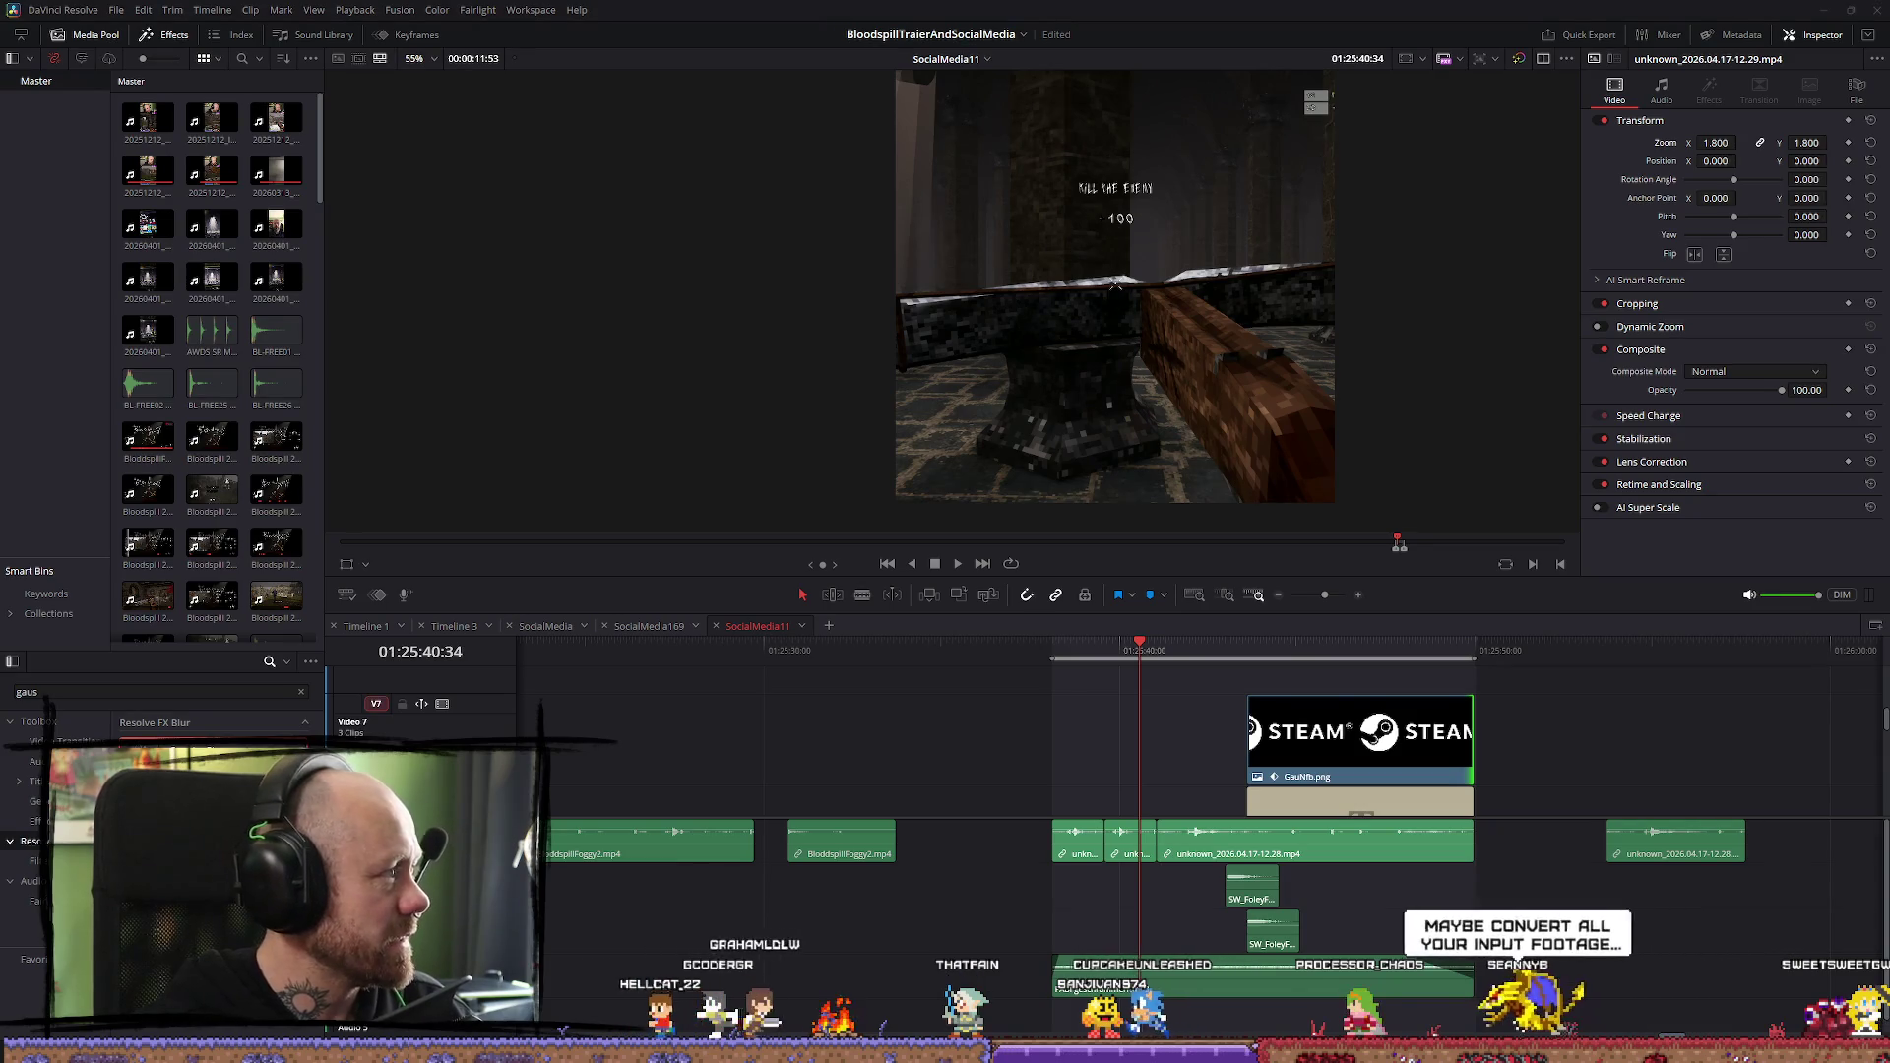
key(alt+r)
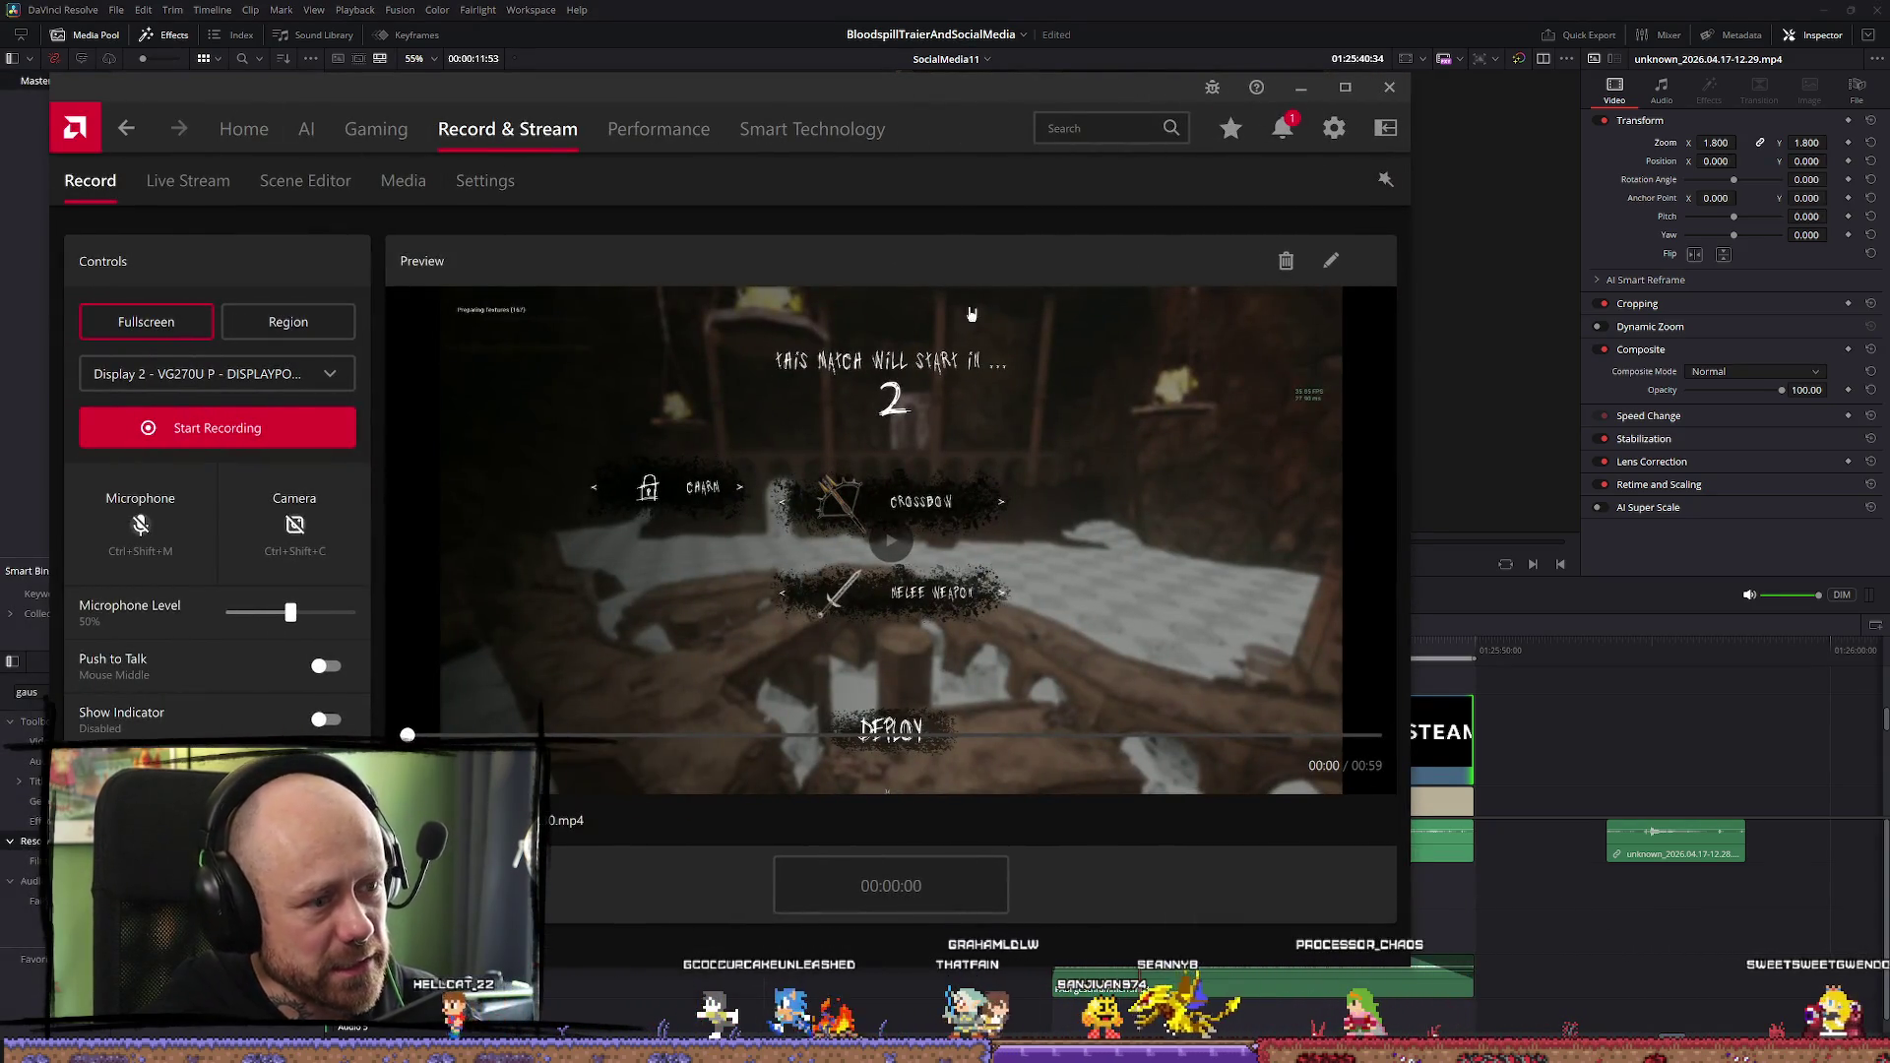
click(1301, 86)
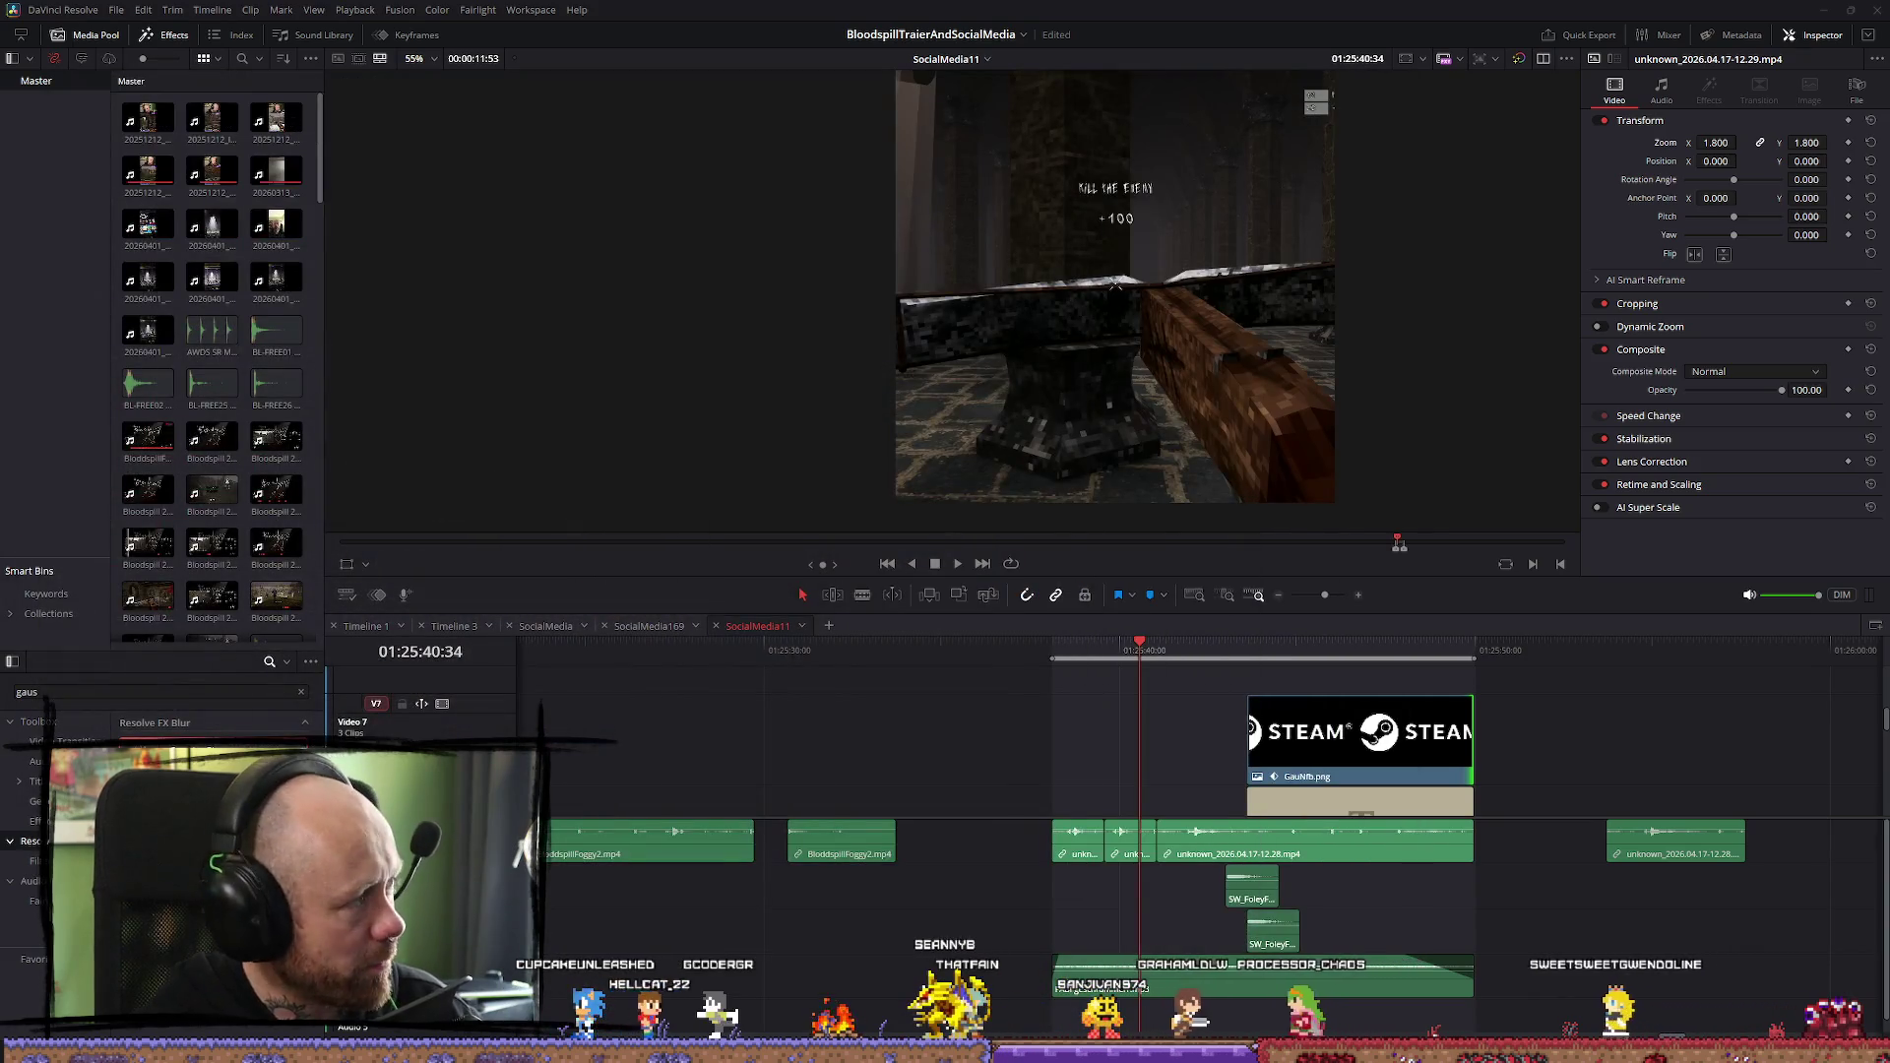
key(alt+Tab)
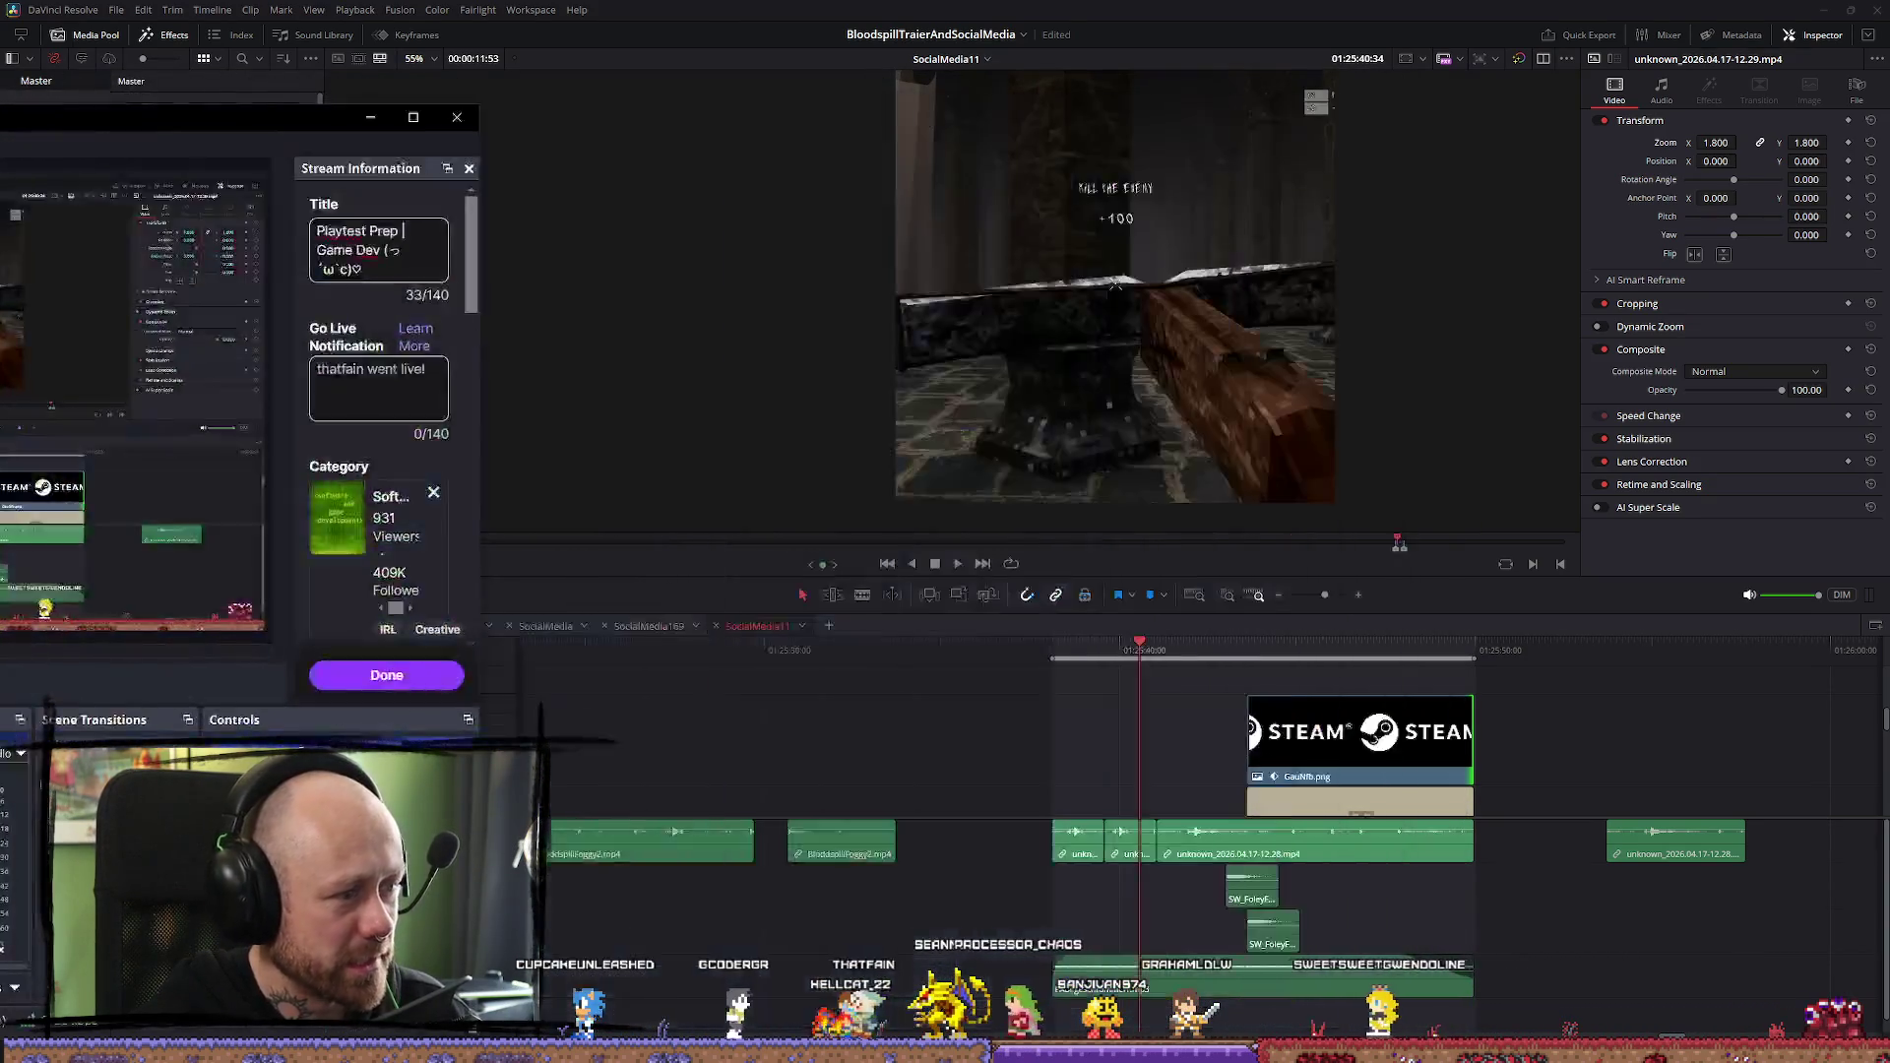
key(alt+Tab)
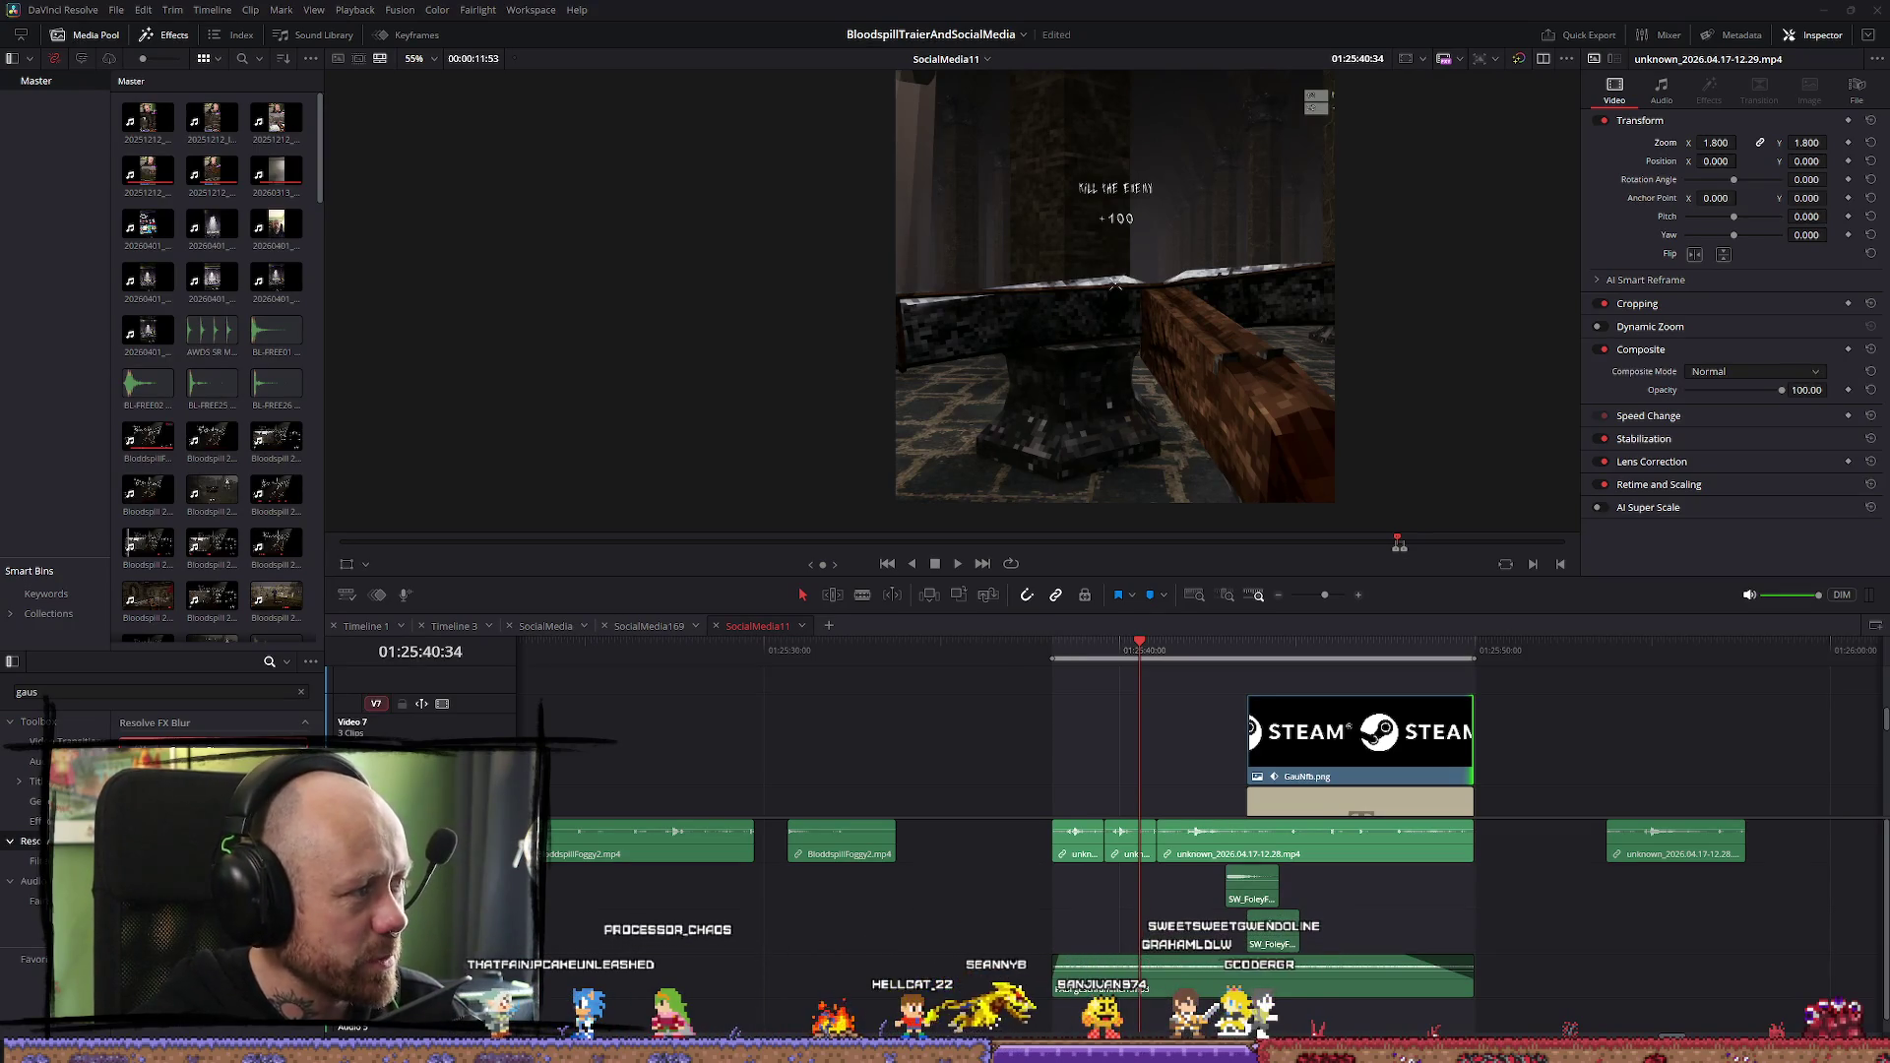
key(alt+Tab)
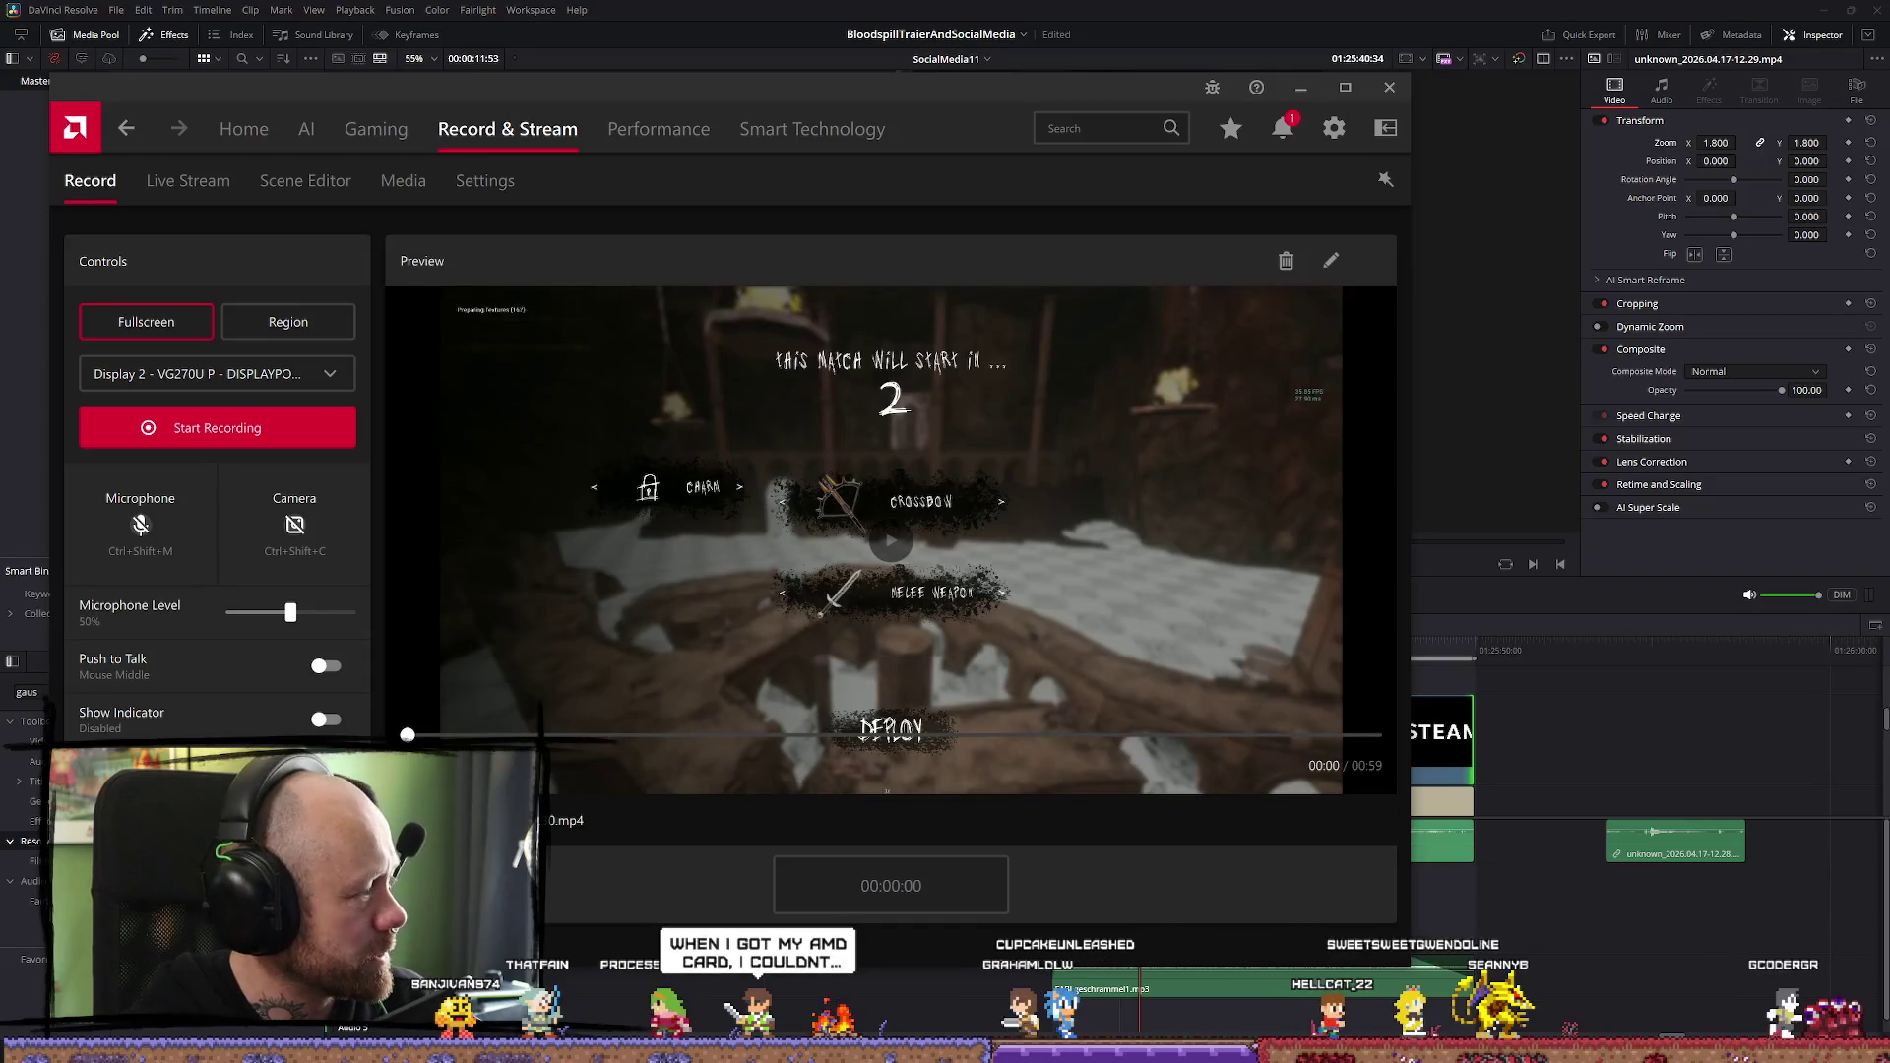
click(1303, 94)
click(275, 384)
key(Escape)
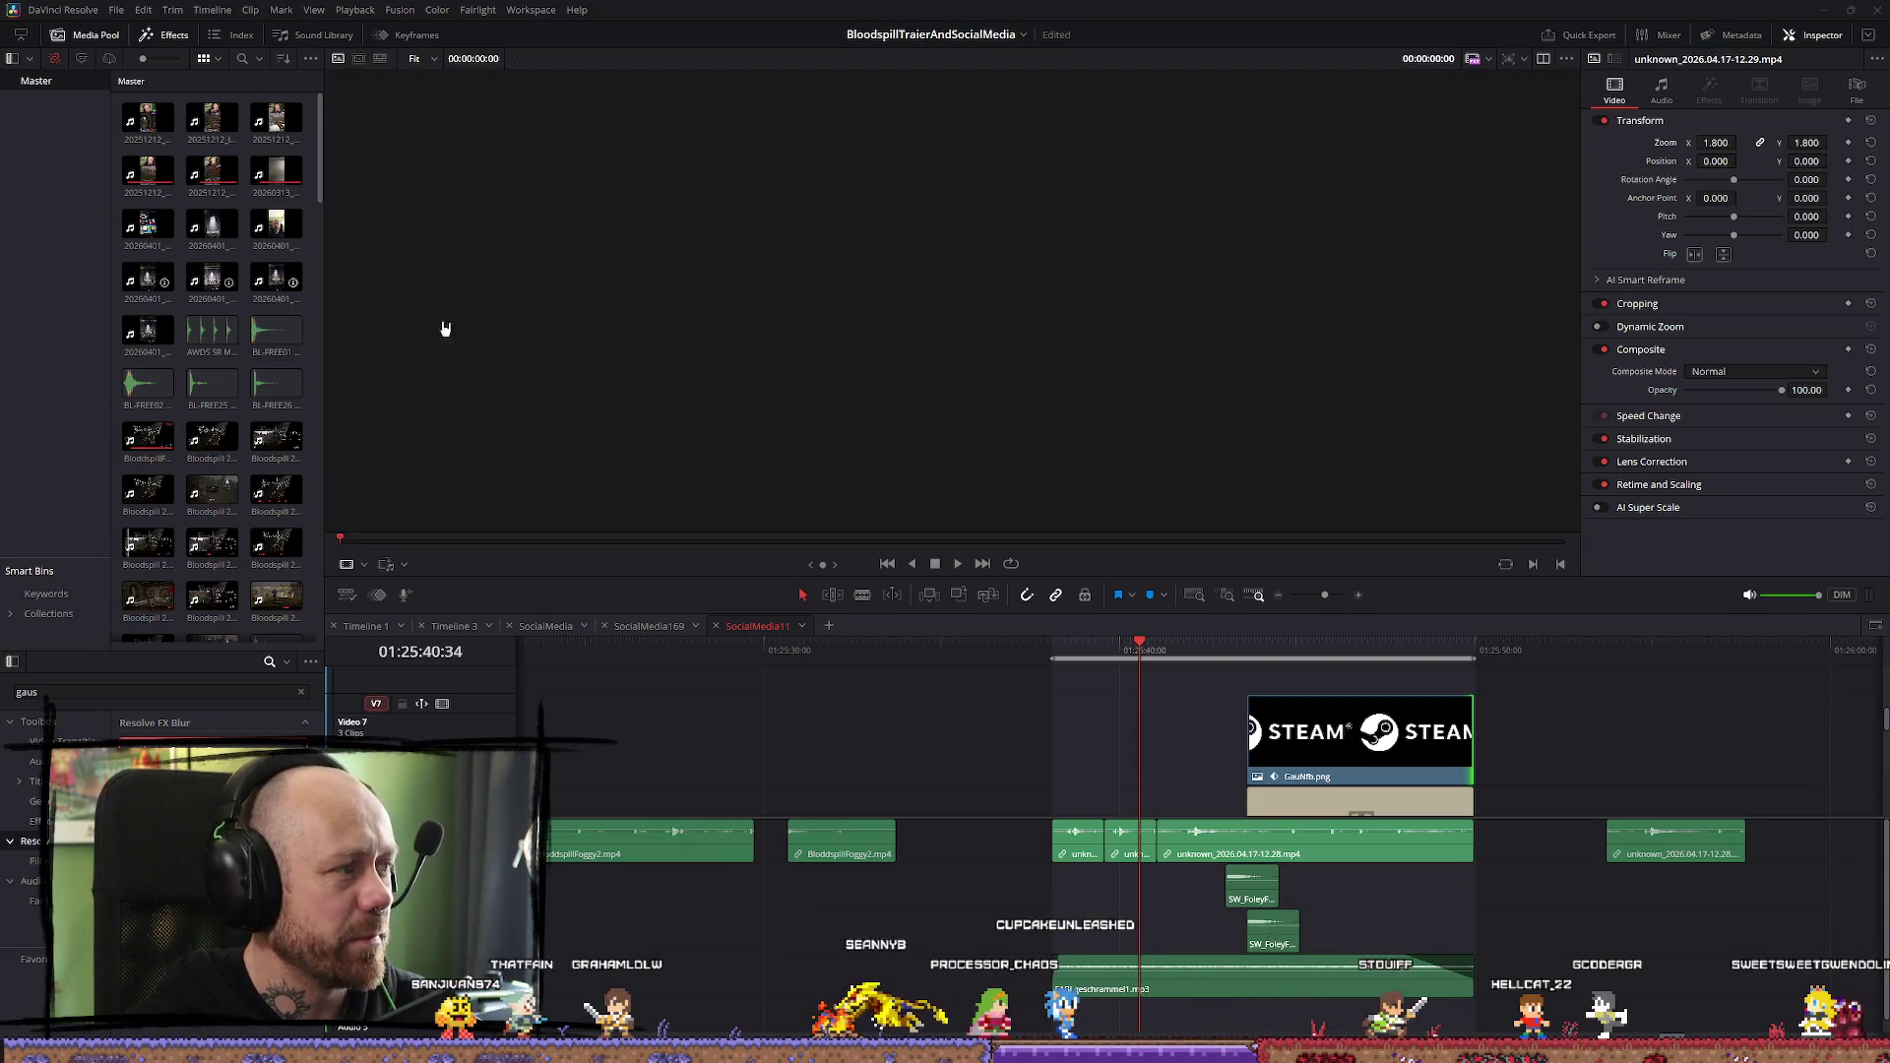
click(1106, 658)
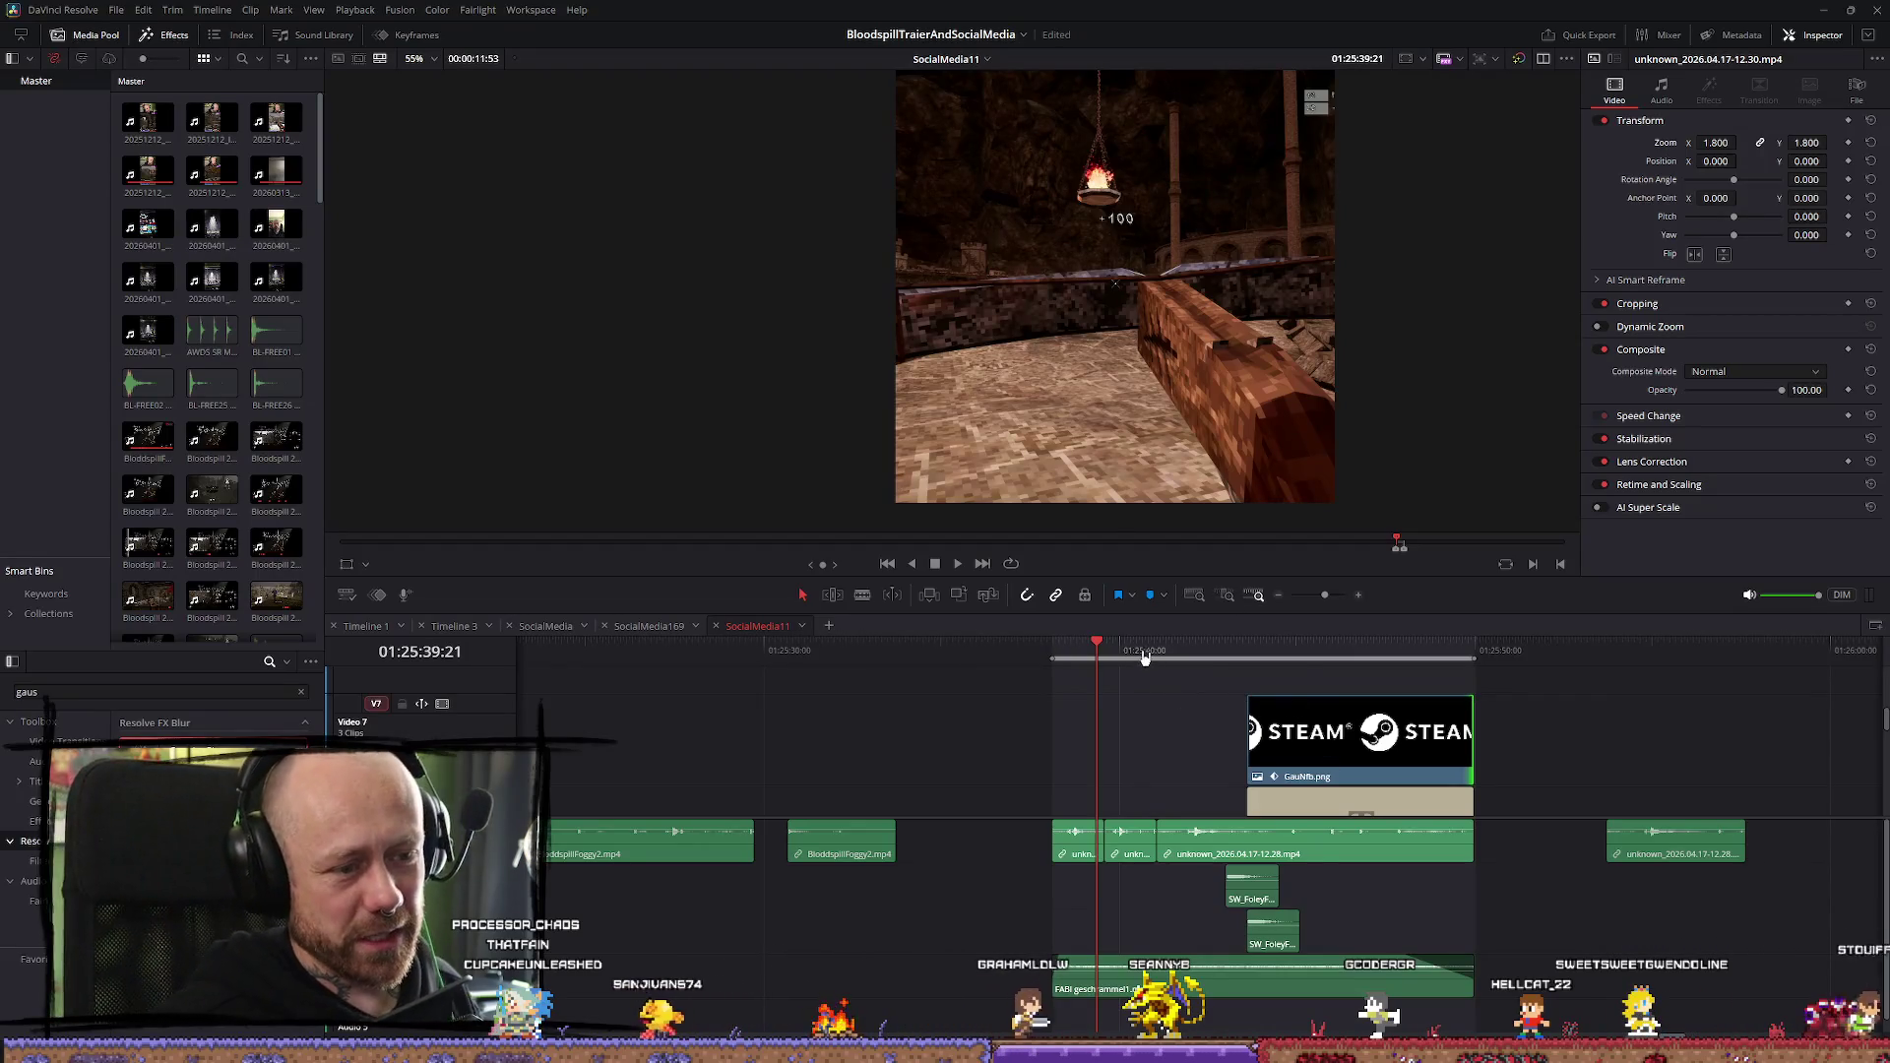
mouse_move(1145, 657)
mouse_down()
mouse_move(1171, 660)
mouse_move(1056, 665)
mouse_up()
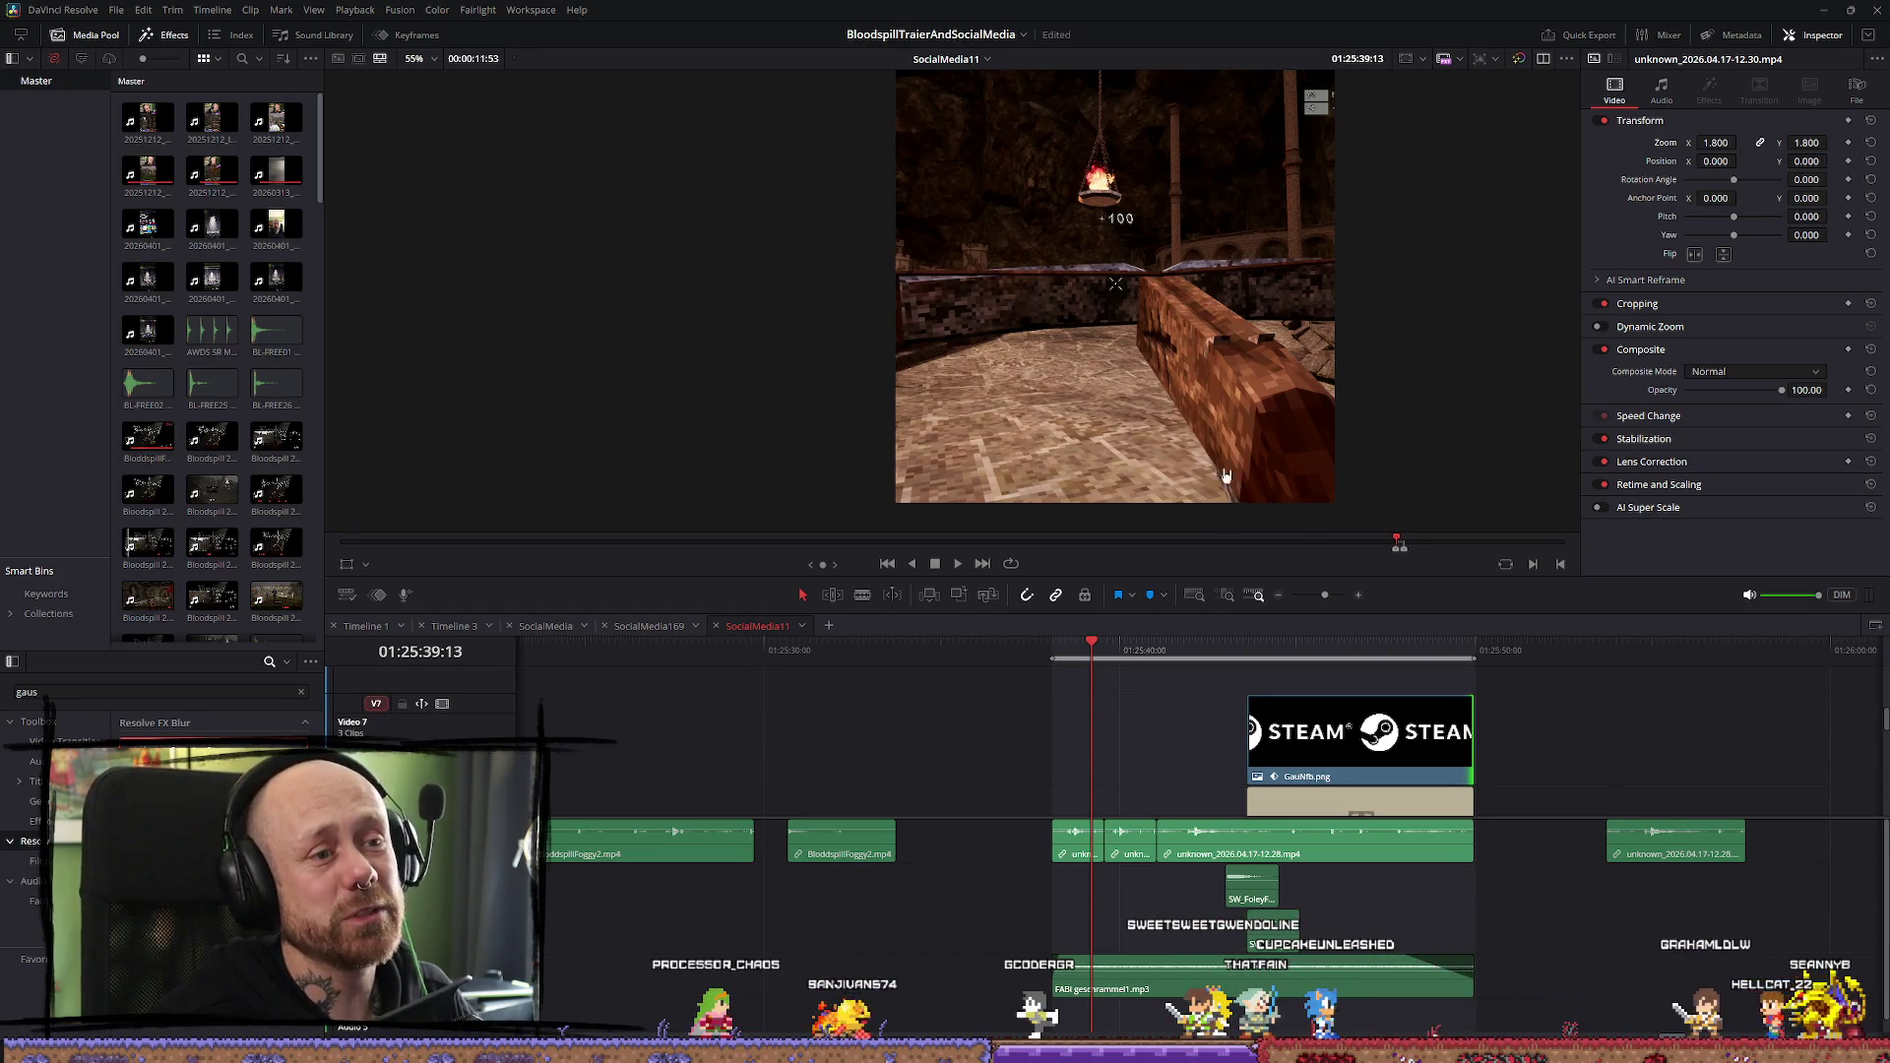
drag(1157, 645, 1088, 649)
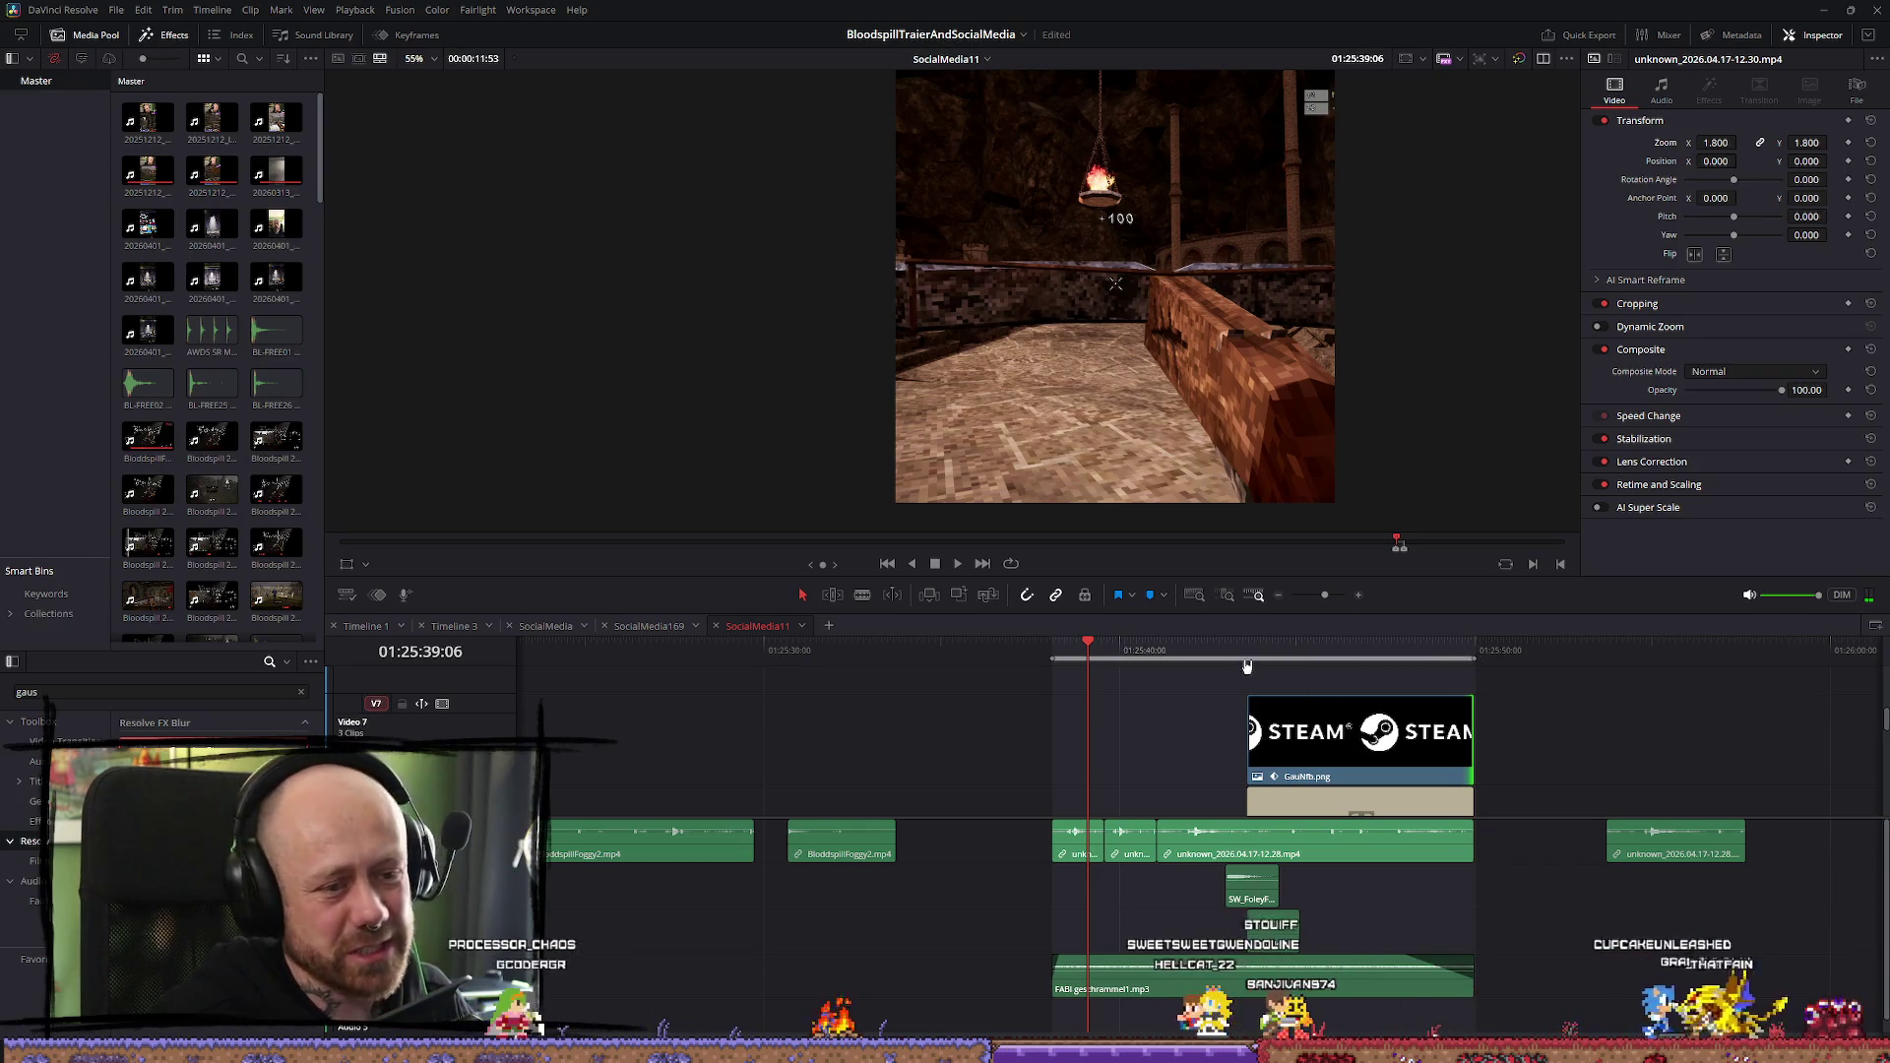
click(1217, 648)
Put the playhead at 01:25:38:07 and select the unknown_2026.04.17-12.30 clip
drag(1220, 650, 1225, 649)
scroll(1319, 768, down, 5)
scroll(1329, 875, down, 1)
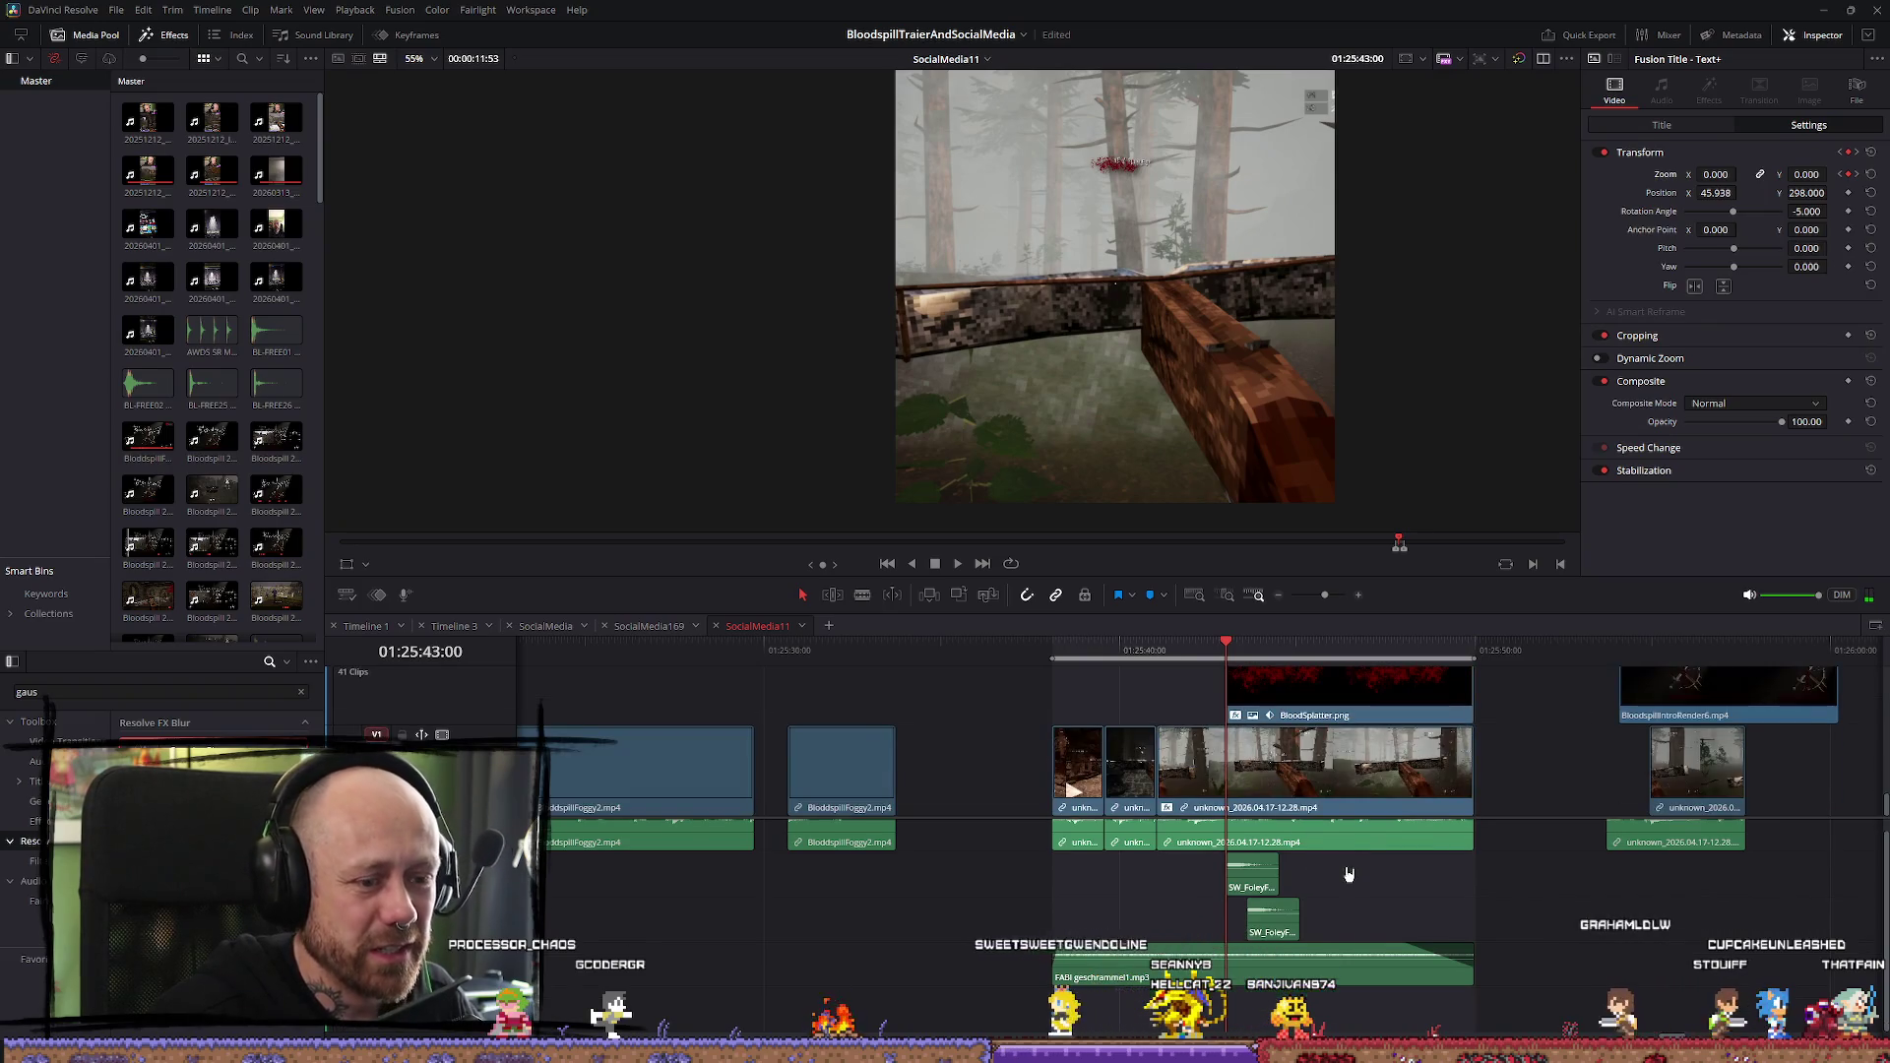
scroll(1319, 850, up, 1)
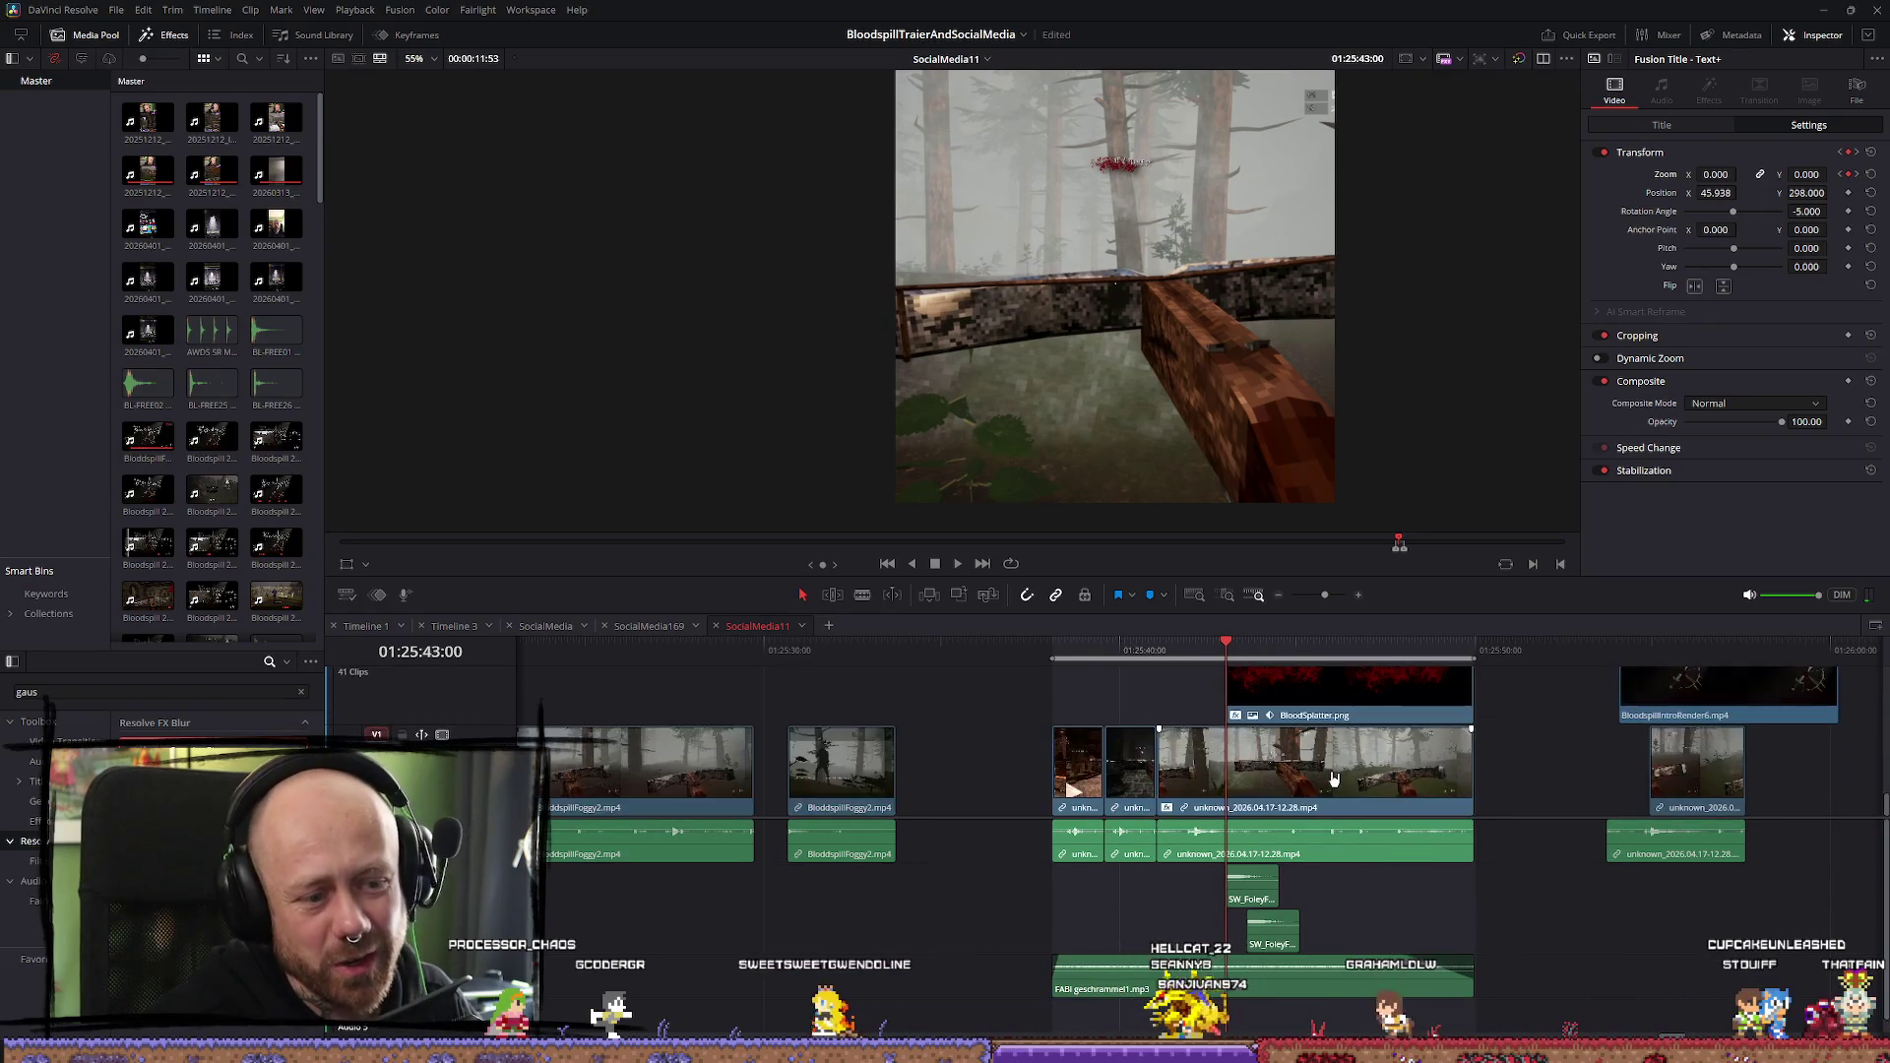
click(1067, 658)
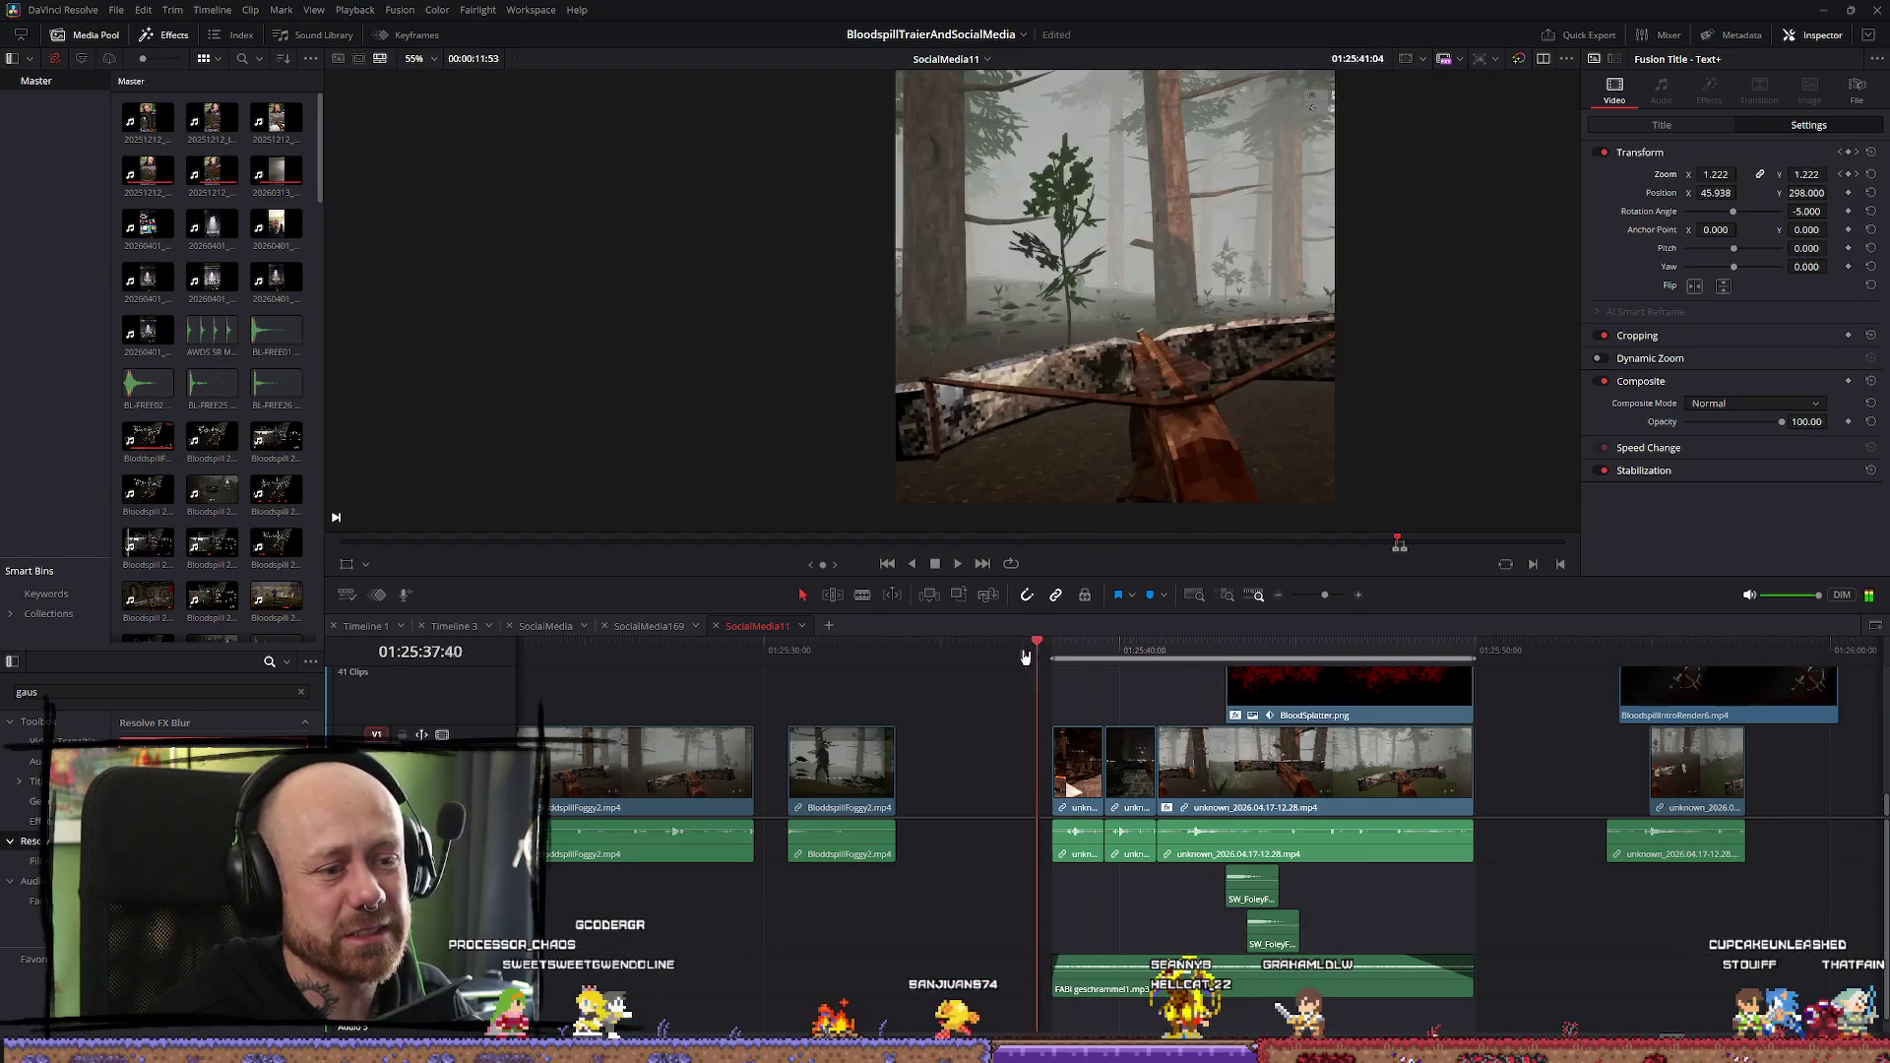
click(1052, 657)
click(1102, 865)
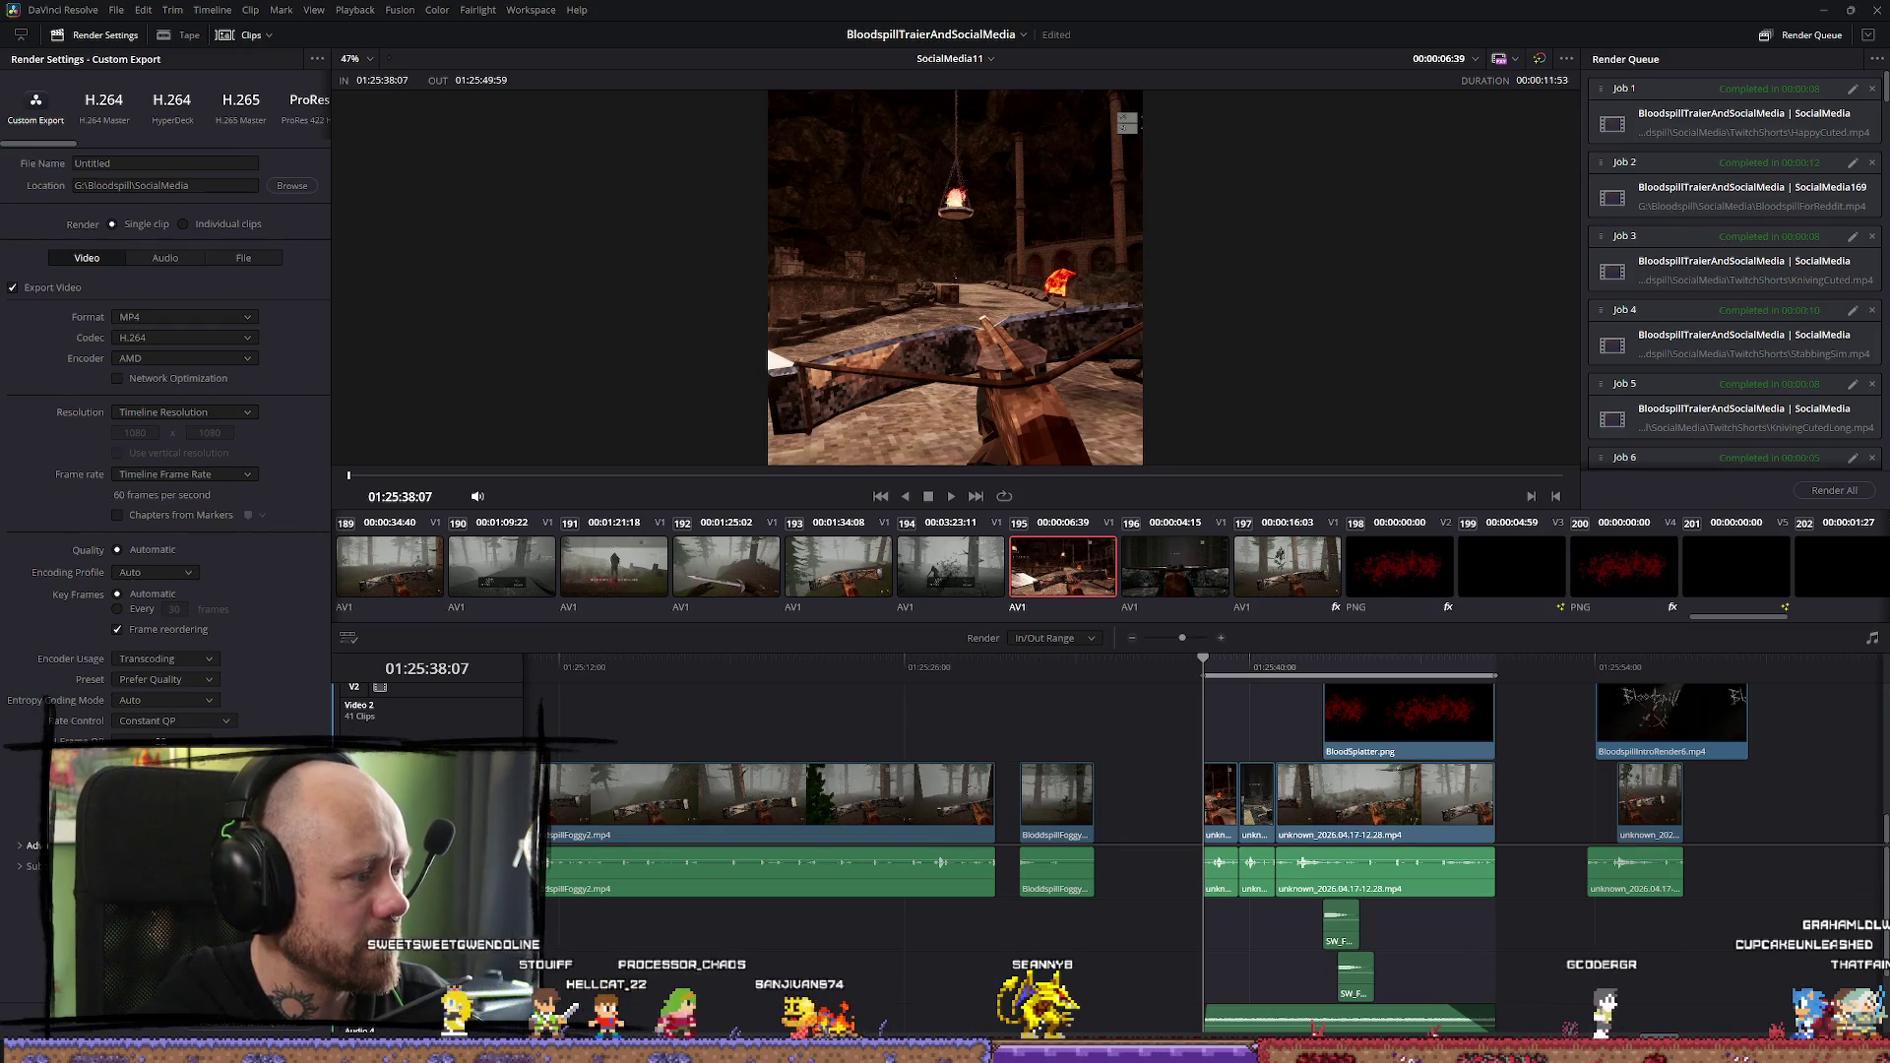
In Advanced Settings, choose High profile, Transcoding, Prefer Quality and Constant Bitrate
click(25, 847)
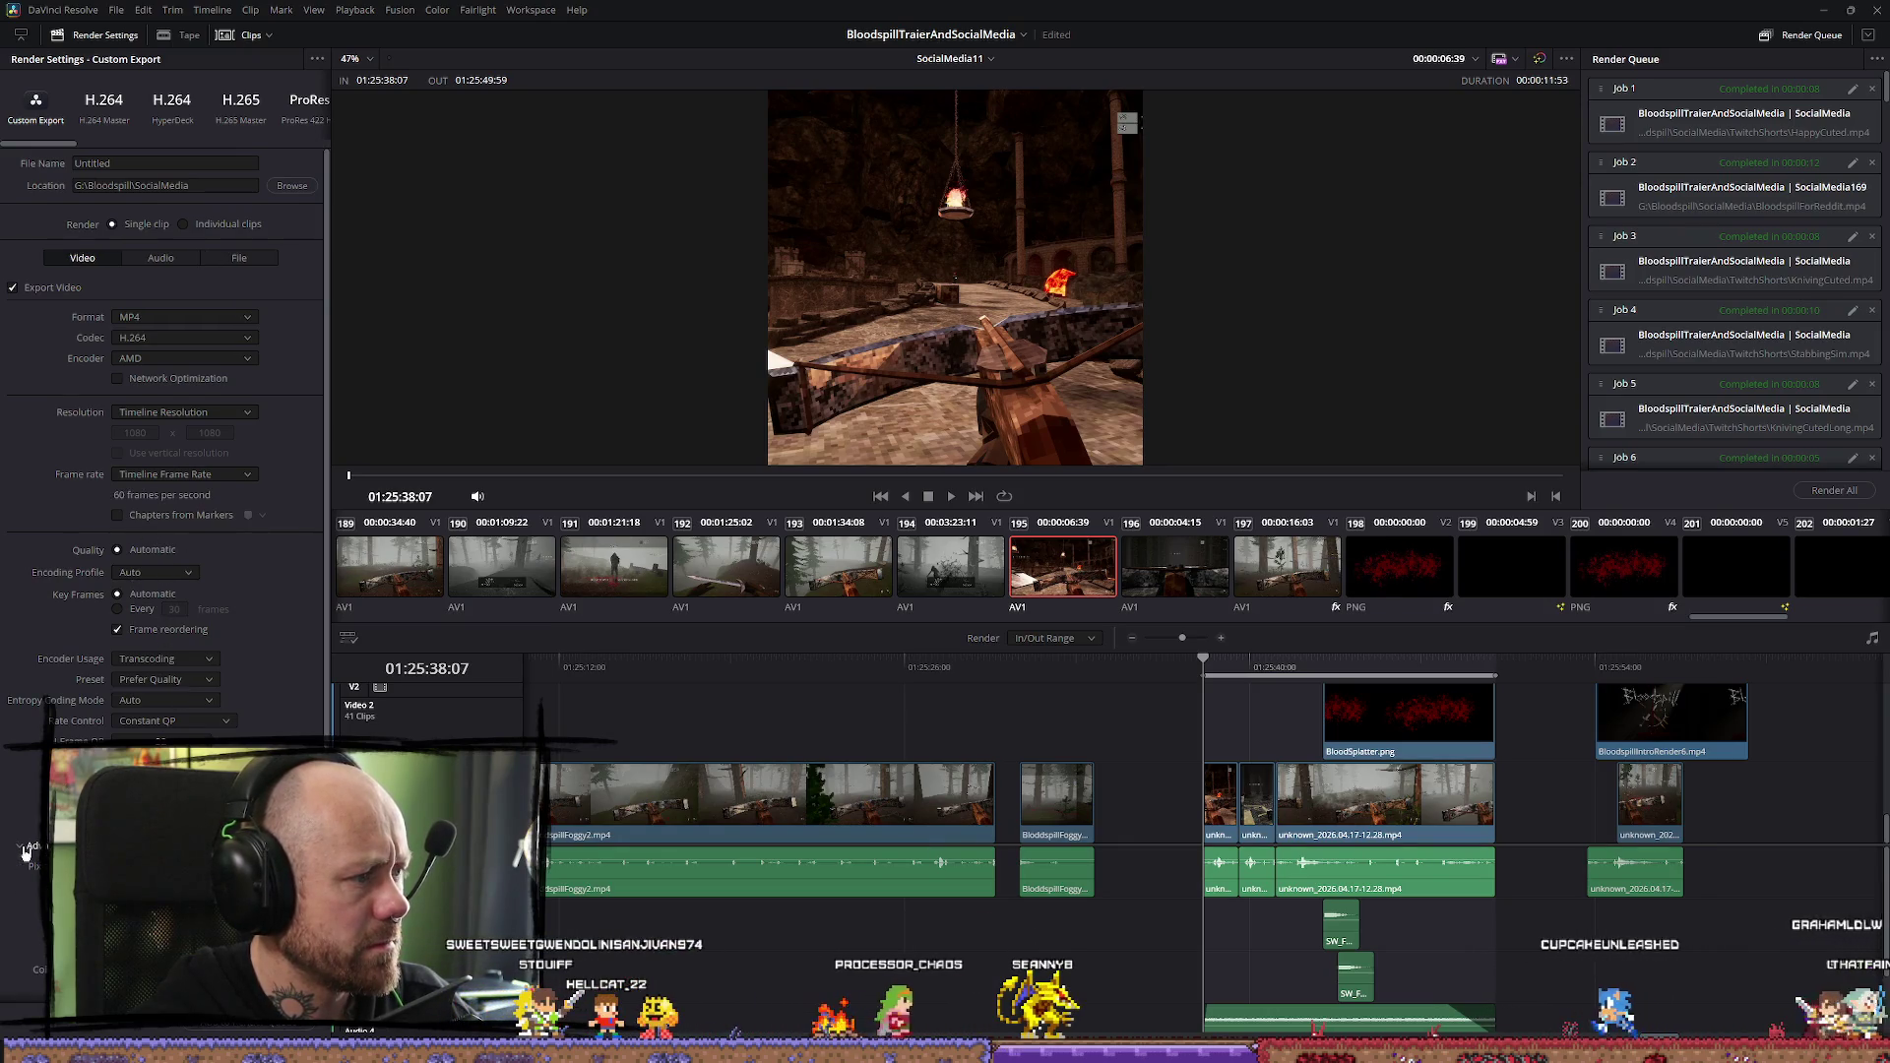
scroll(40, 846, down, 2)
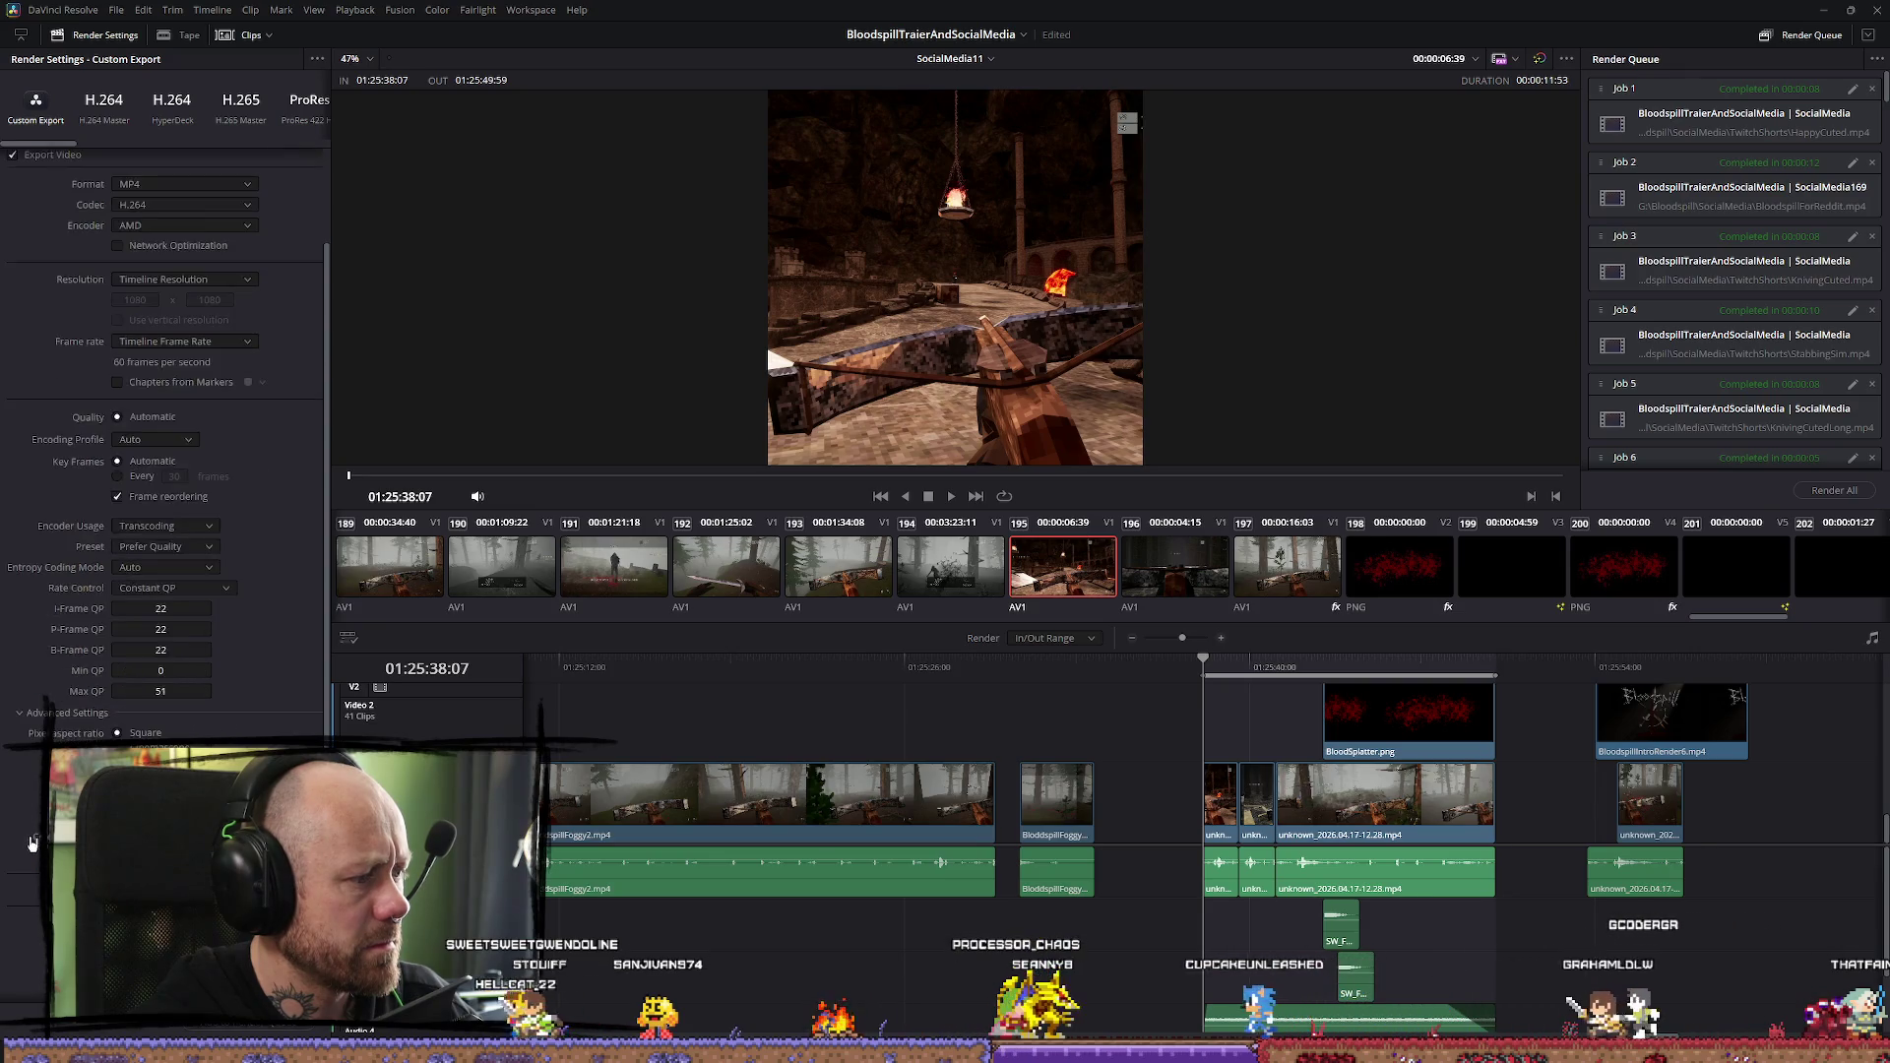
scroll(88, 666, up, 2)
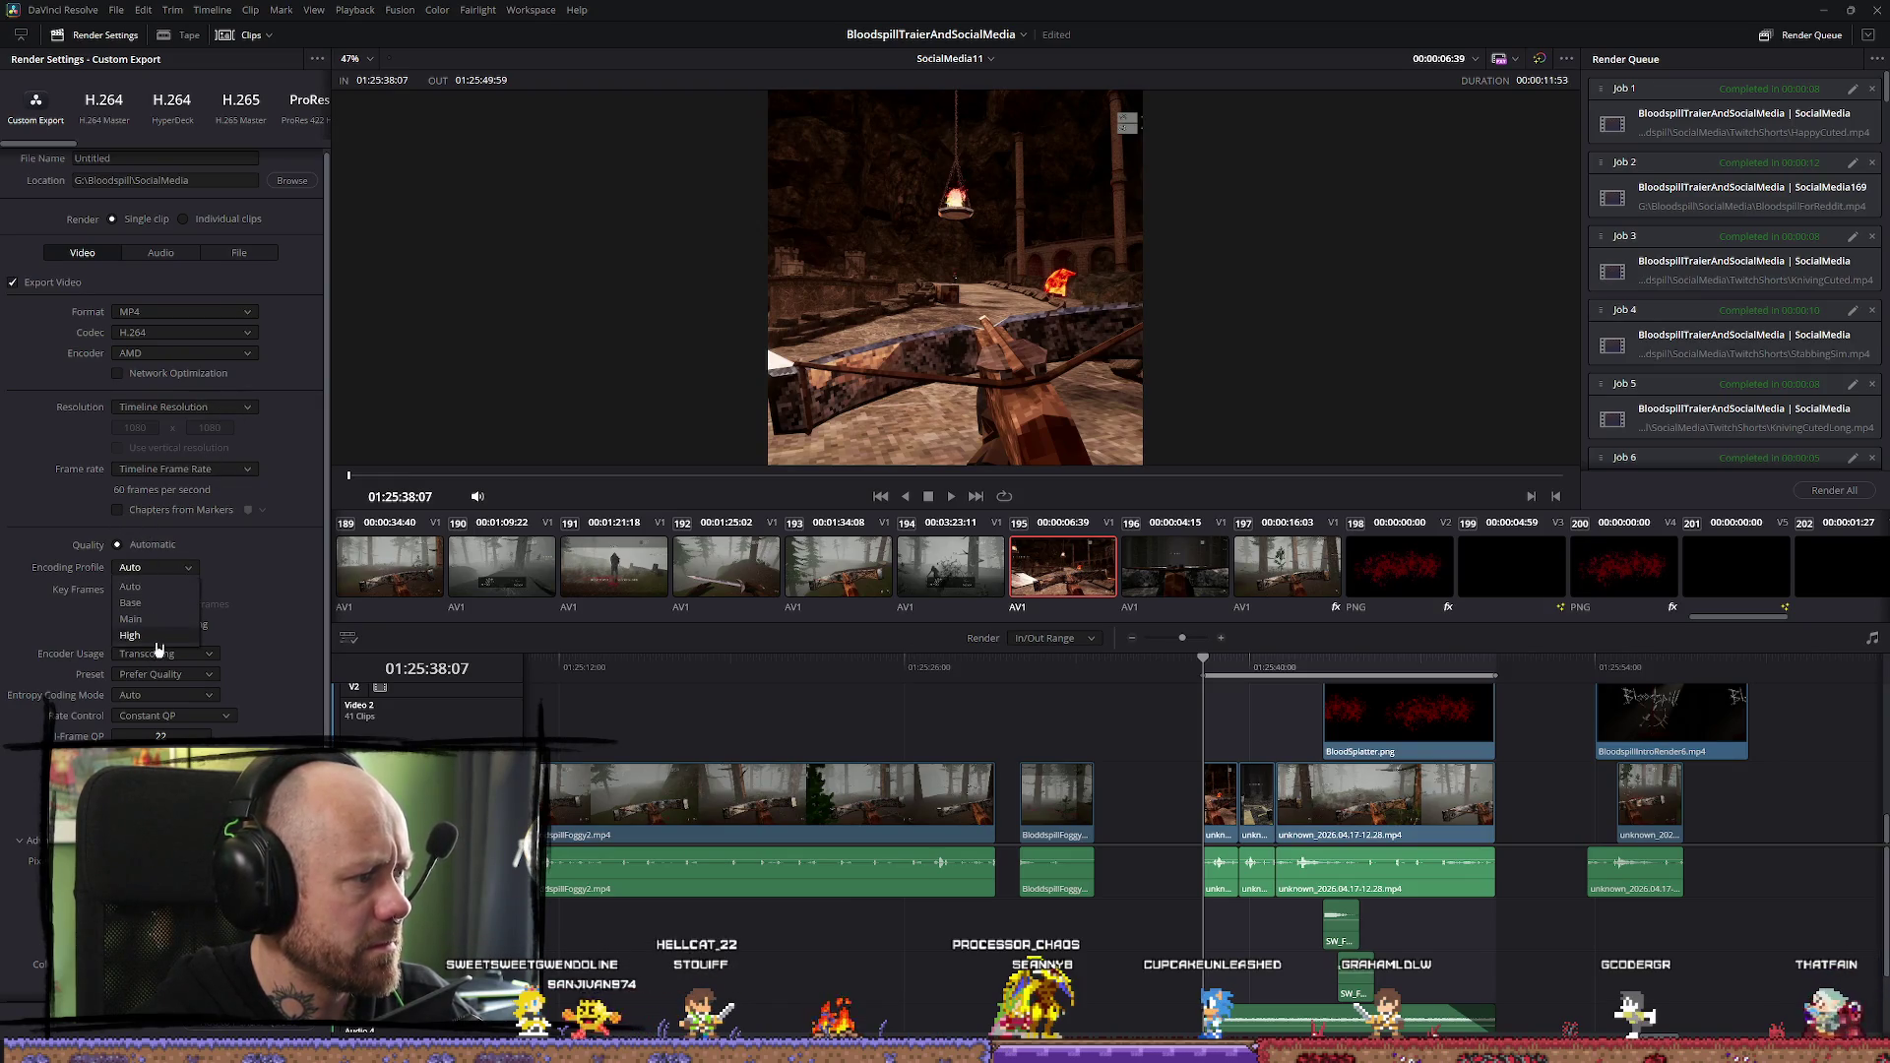
click(133, 636)
click(188, 655)
click(177, 672)
click(172, 676)
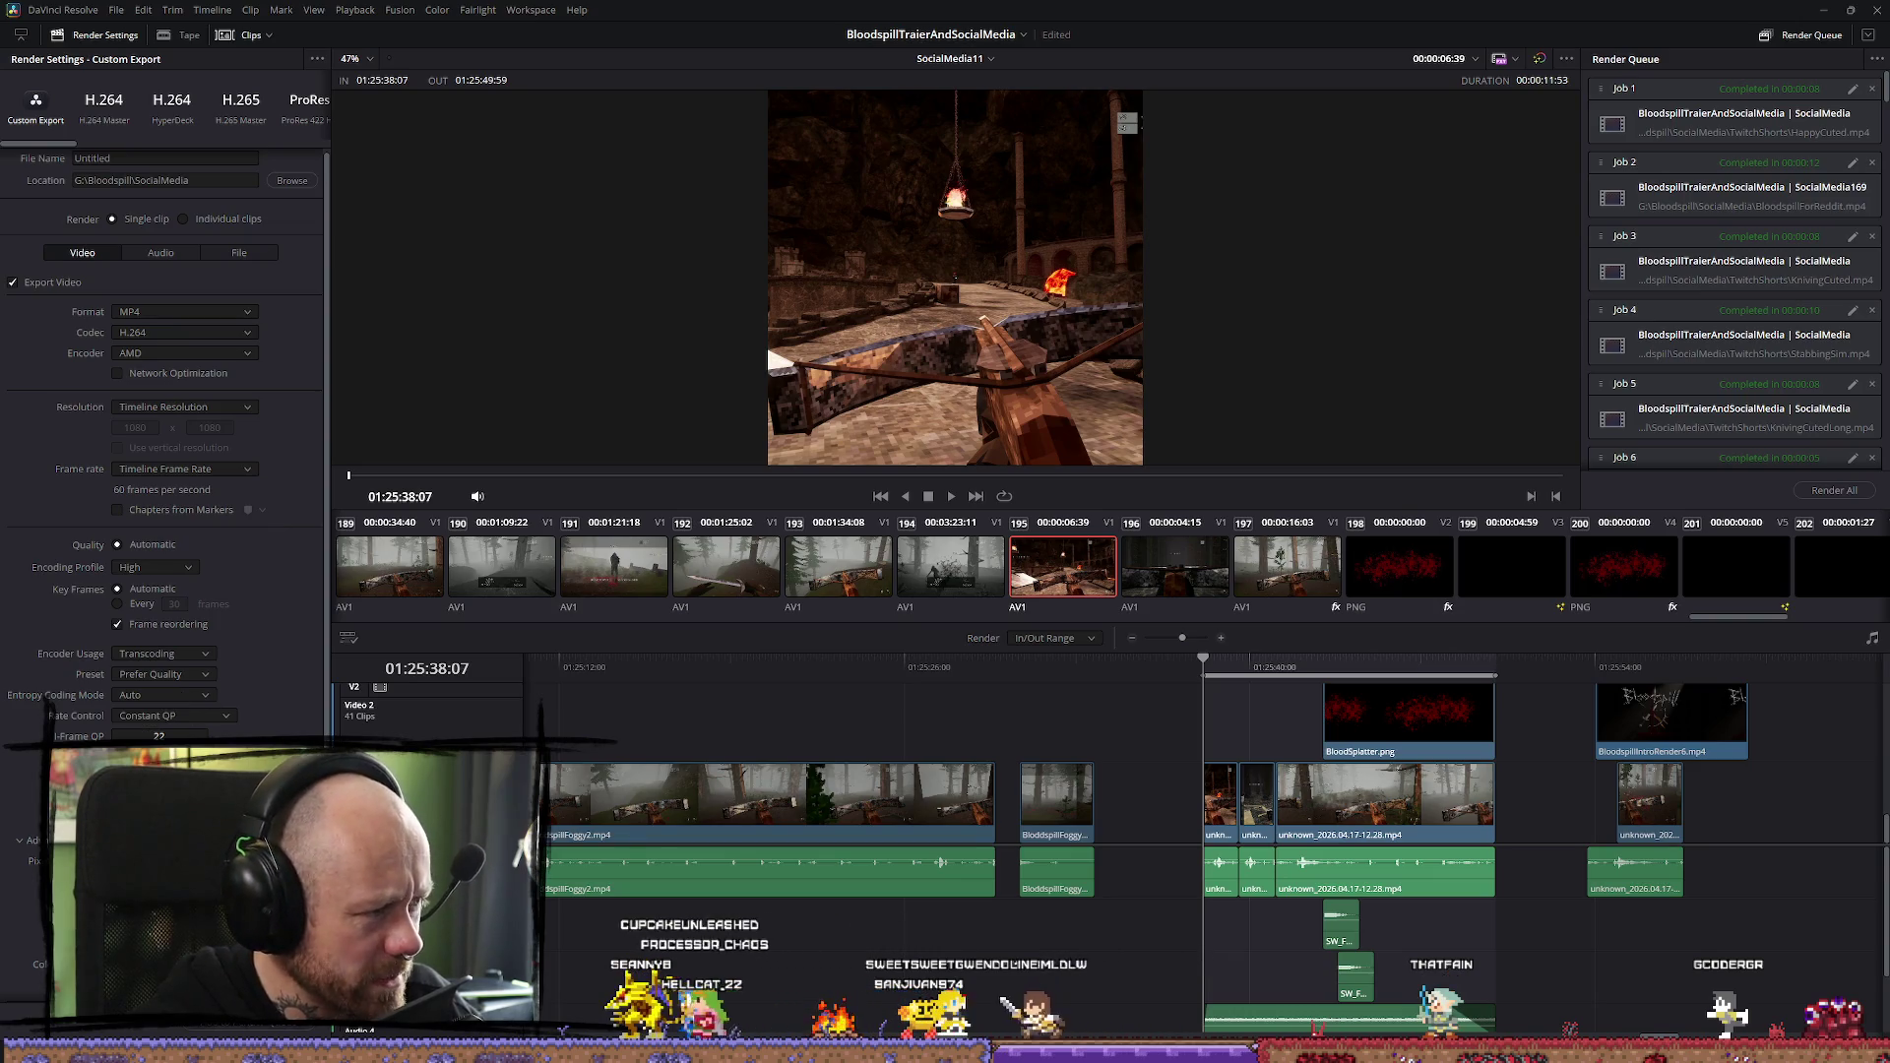
click(205, 717)
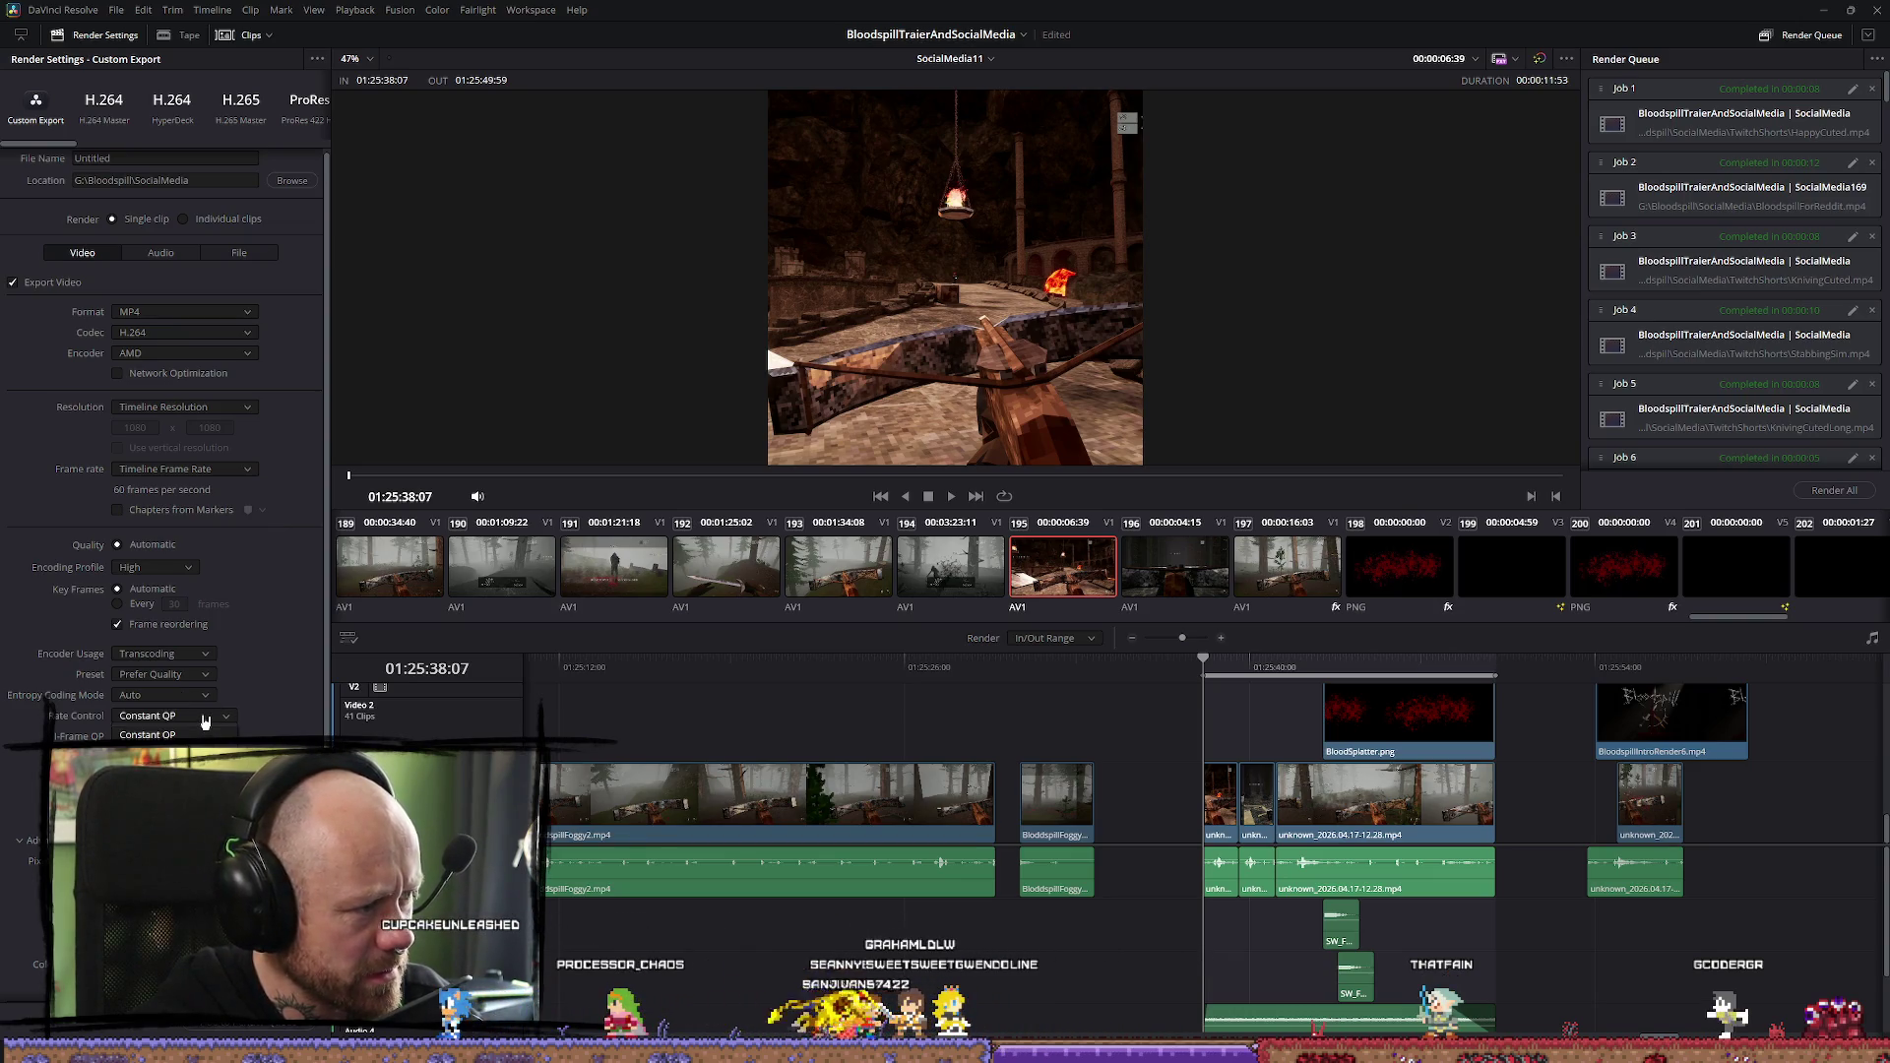
click(201, 730)
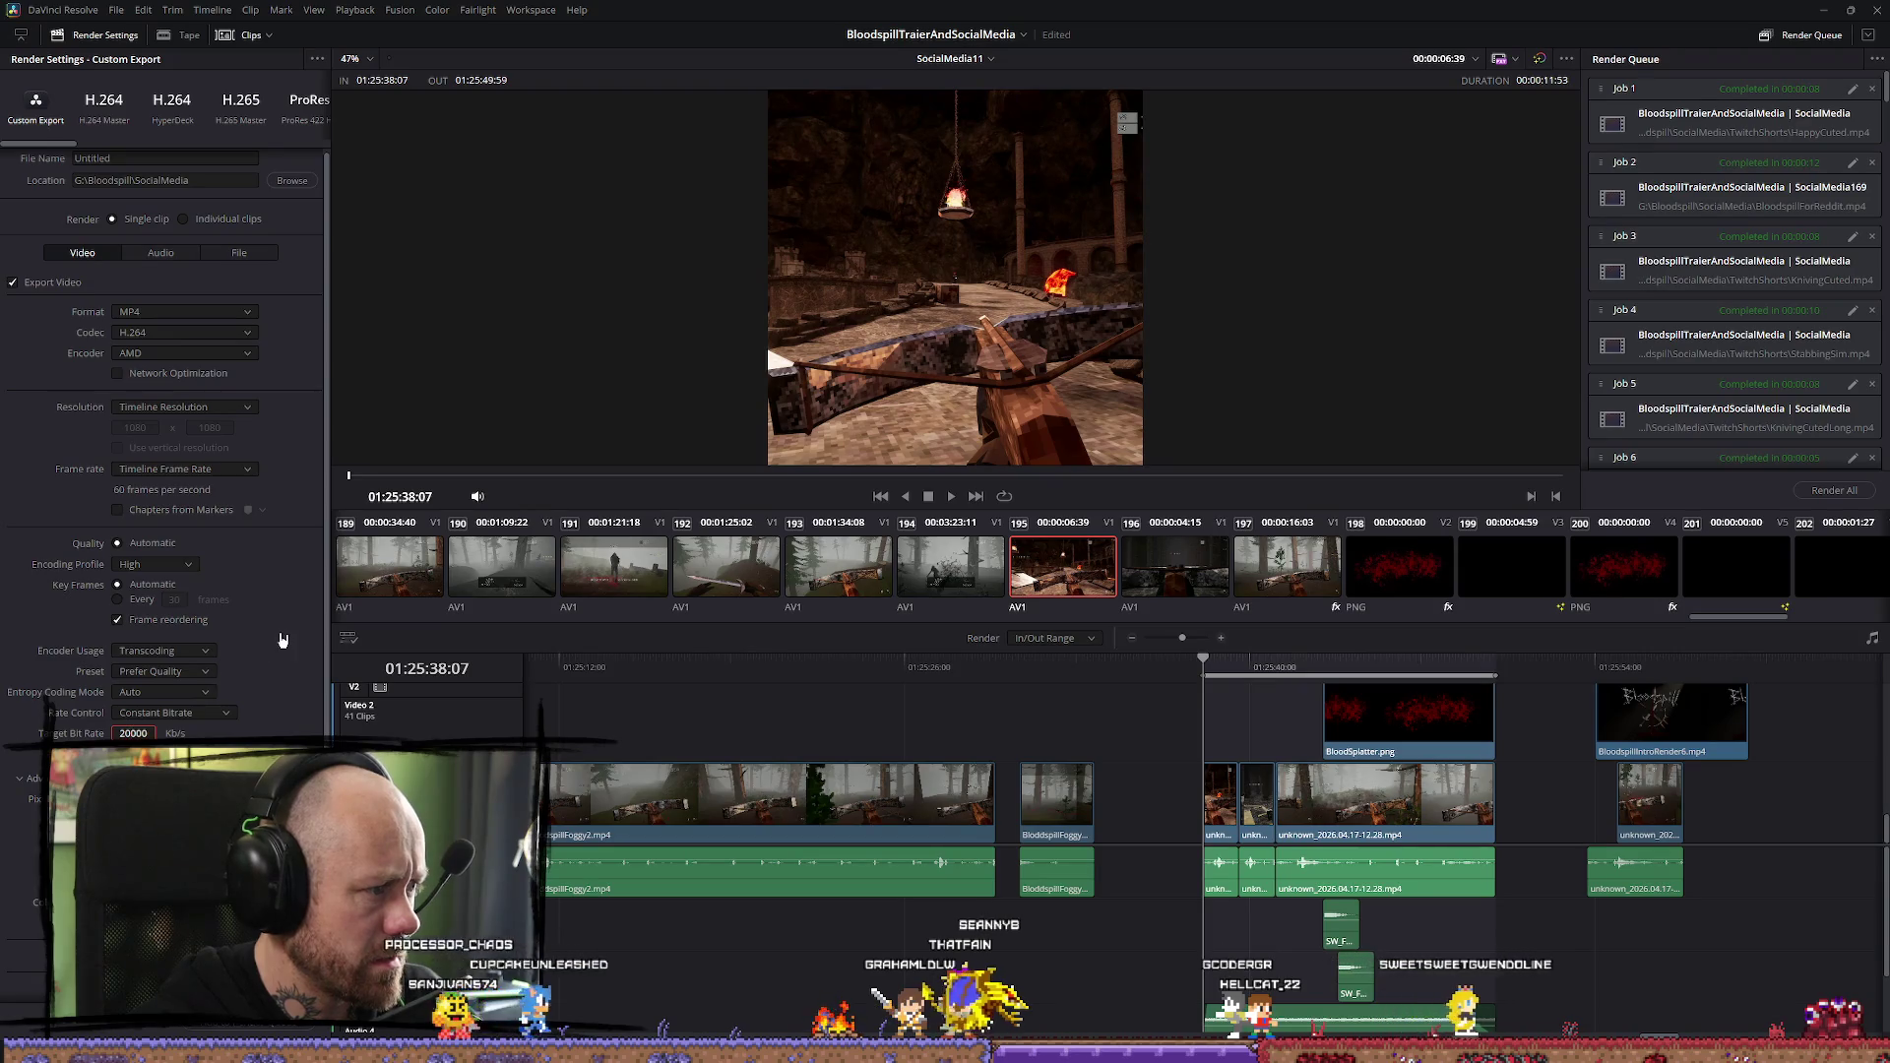
Add SocialMedia11 to the render queue
scroll(283, 655, down, 3)
scroll(283, 679, down, 2)
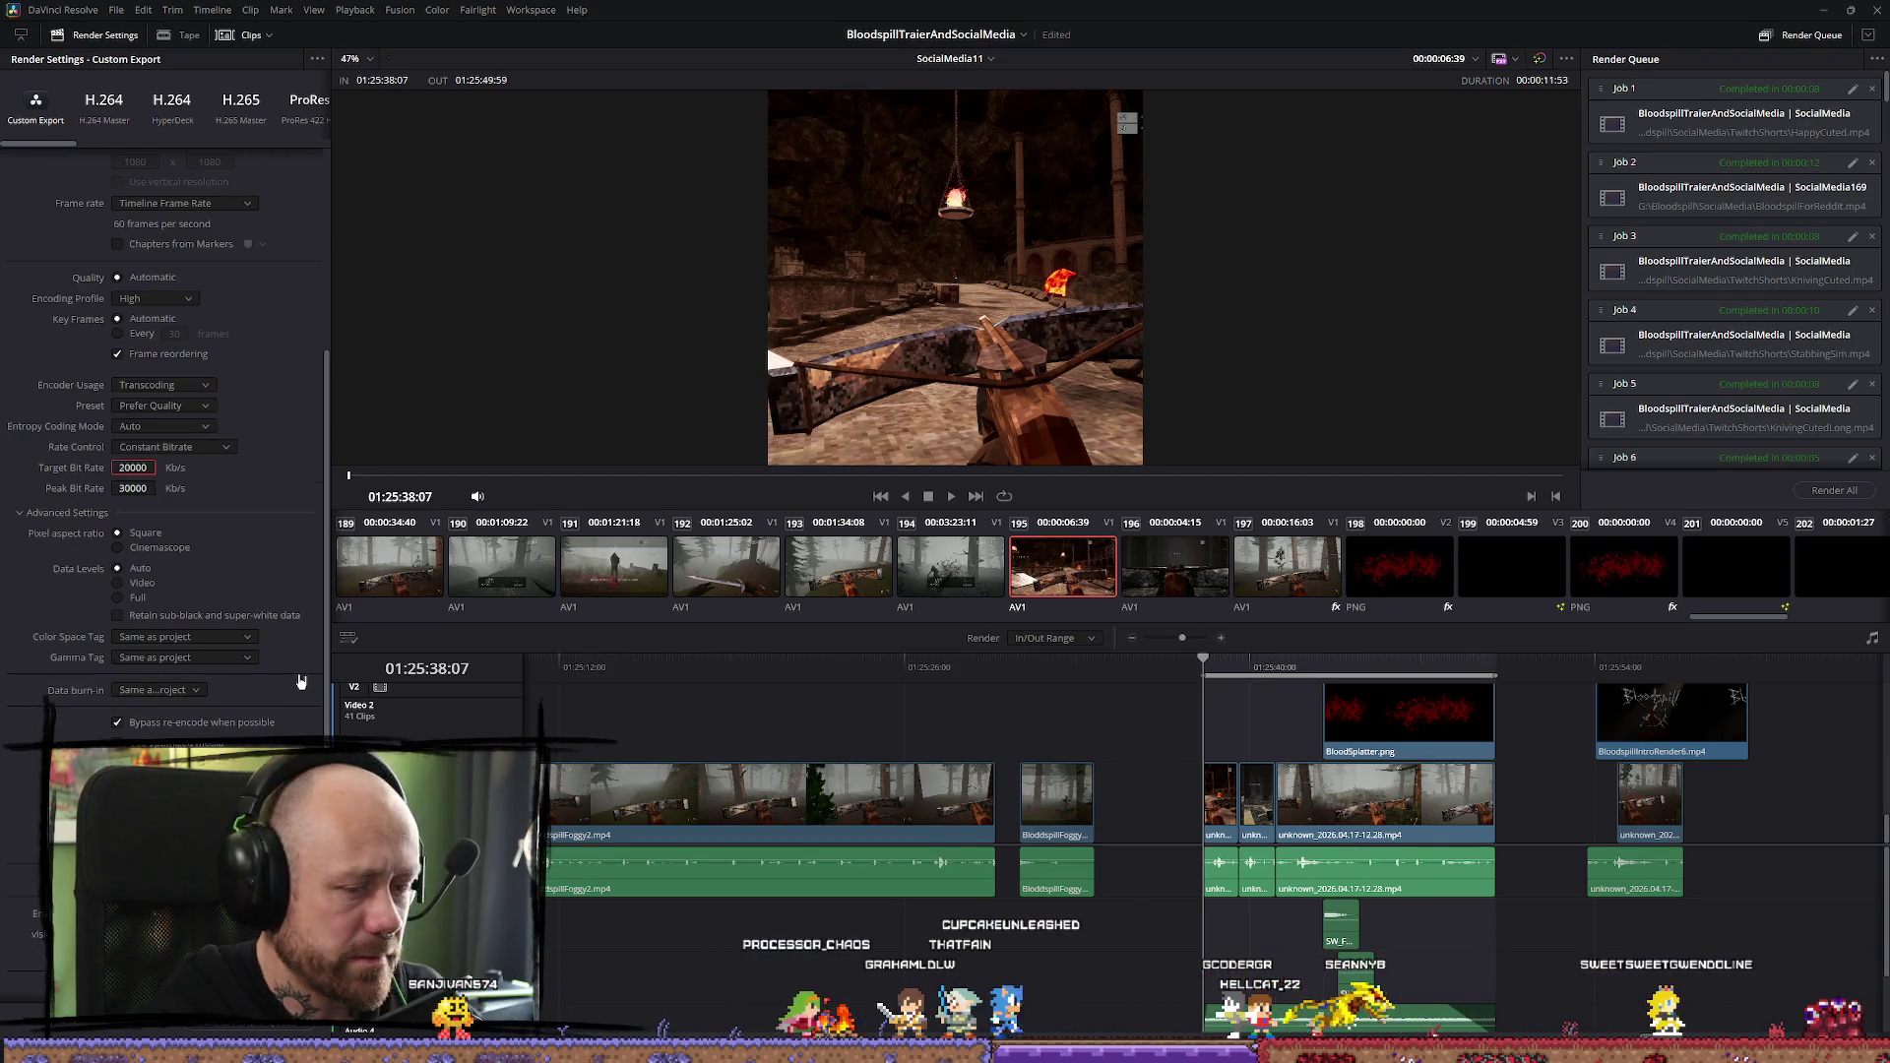
click(247, 1030)
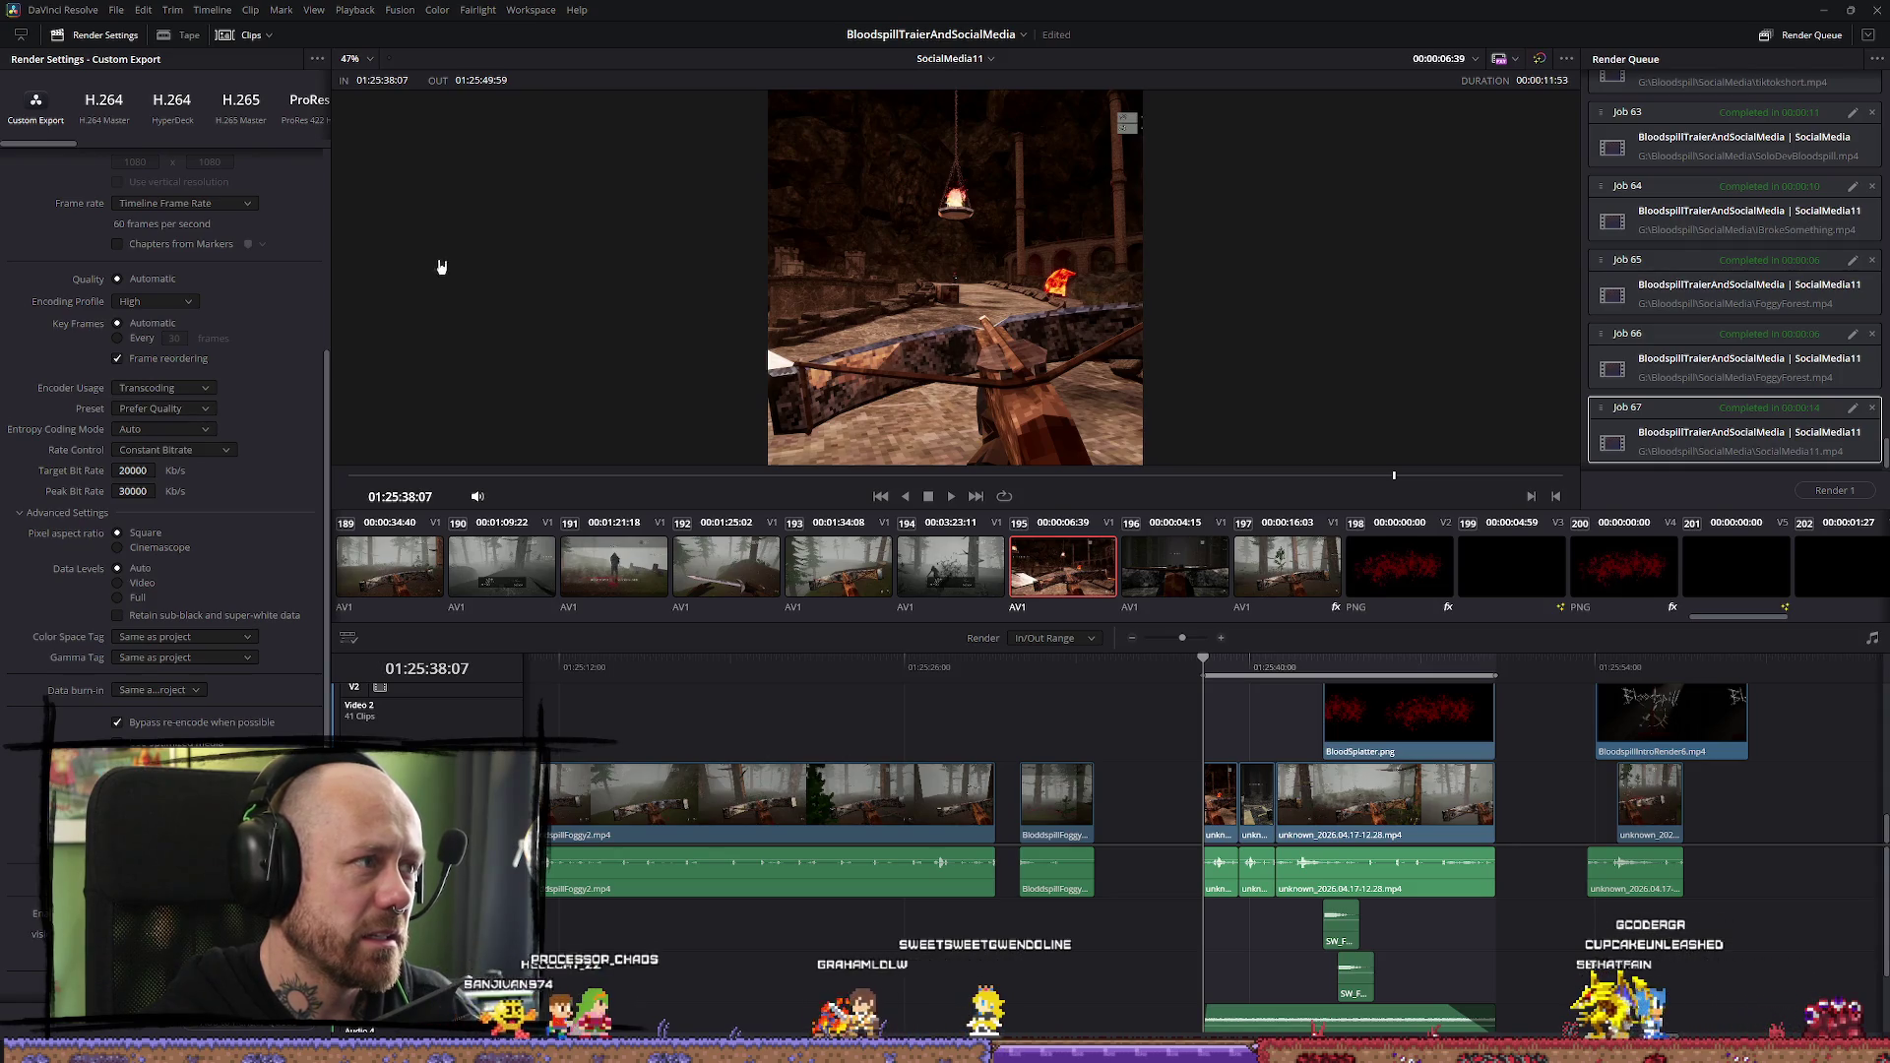
Glance at the File menu, then switch to the File Explorer window
click(116, 11)
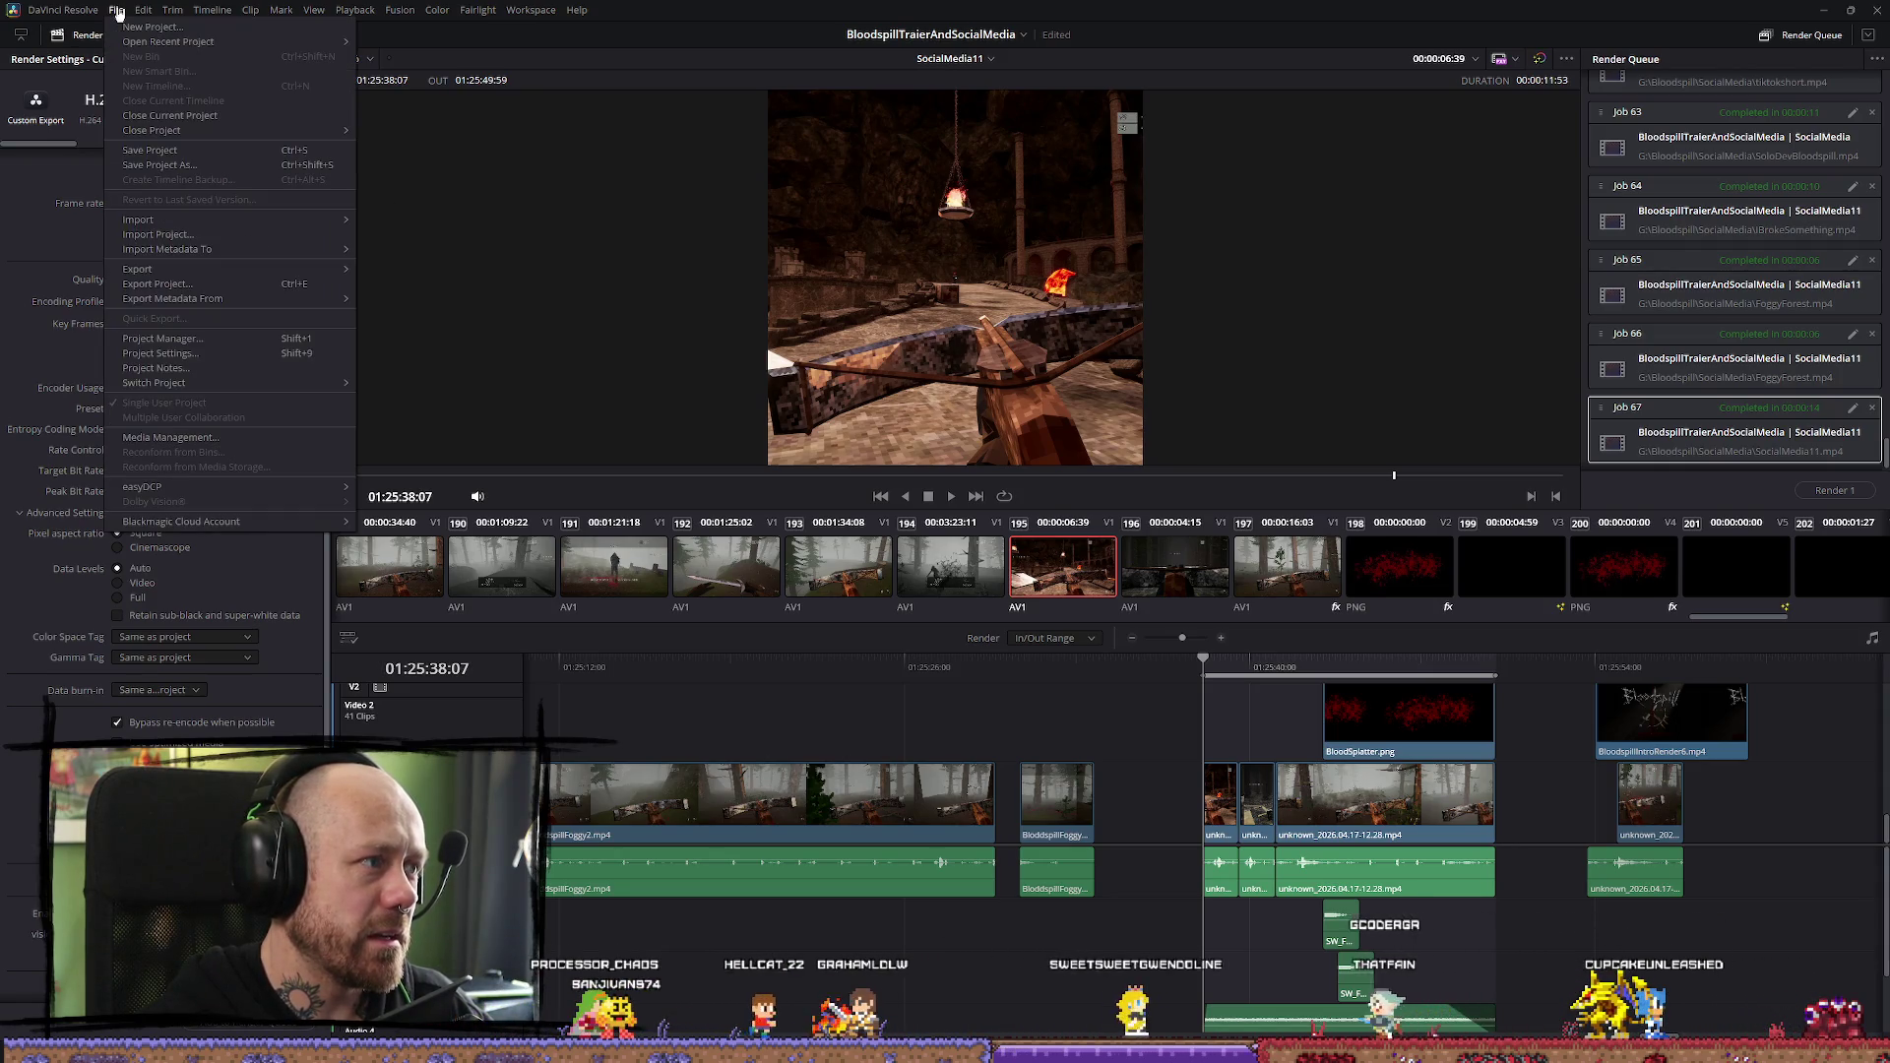
click(116, 11)
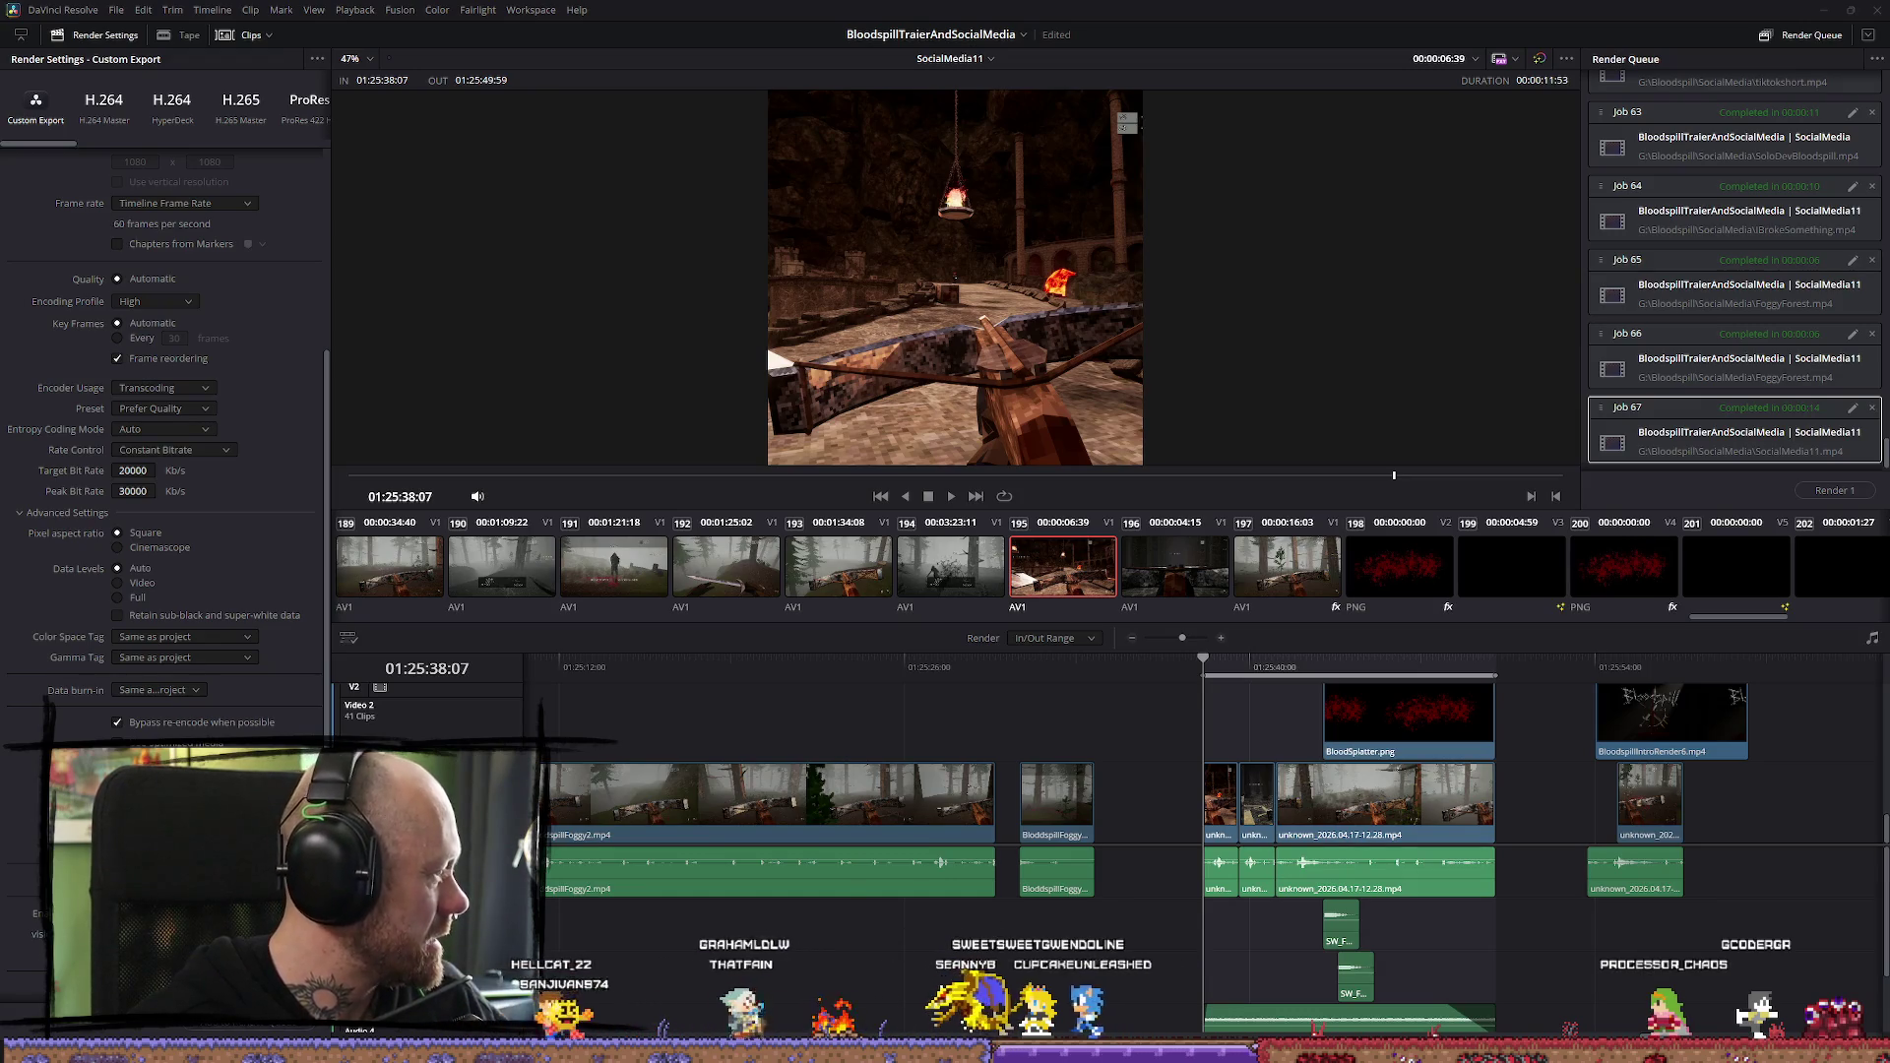
key(alt+Tab)
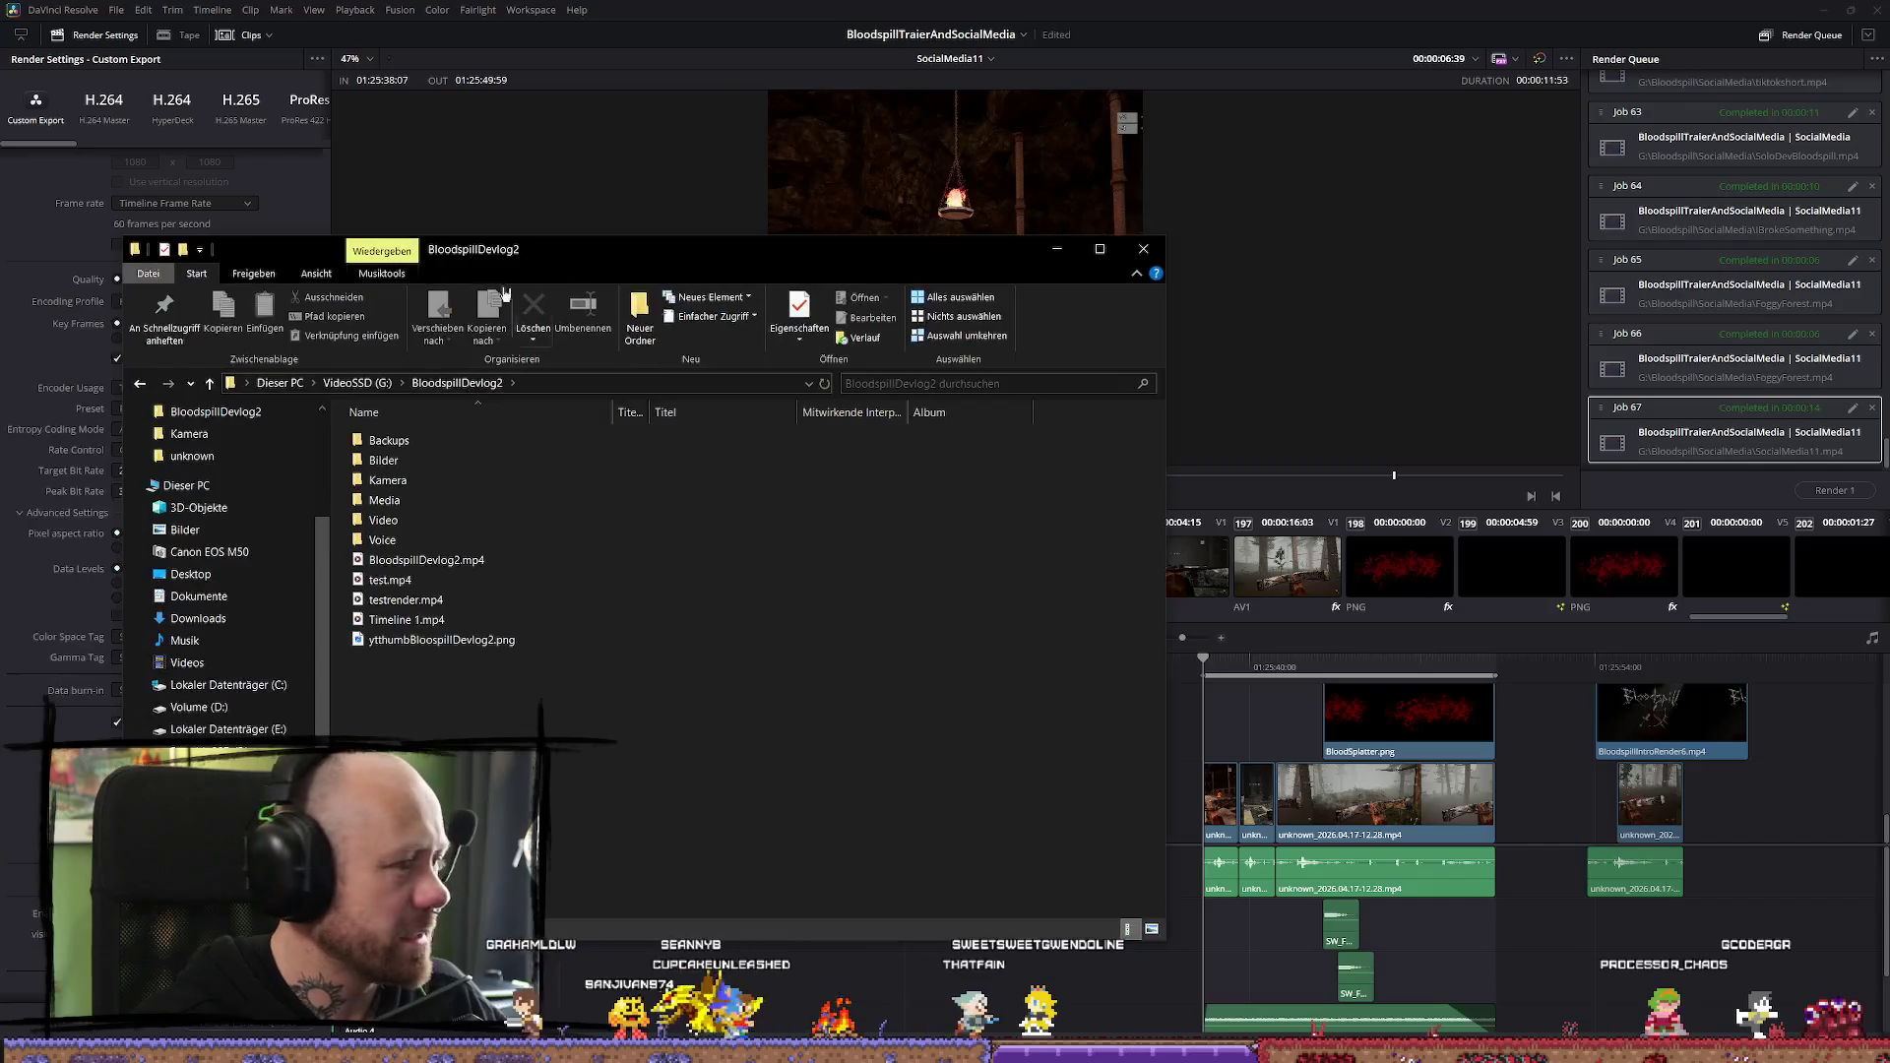
Go up to Bloodspill\SocialMedia on VideoSSD (G:) and play SocialMedia11.mp4
key(alt+Up)
double_click(481, 440)
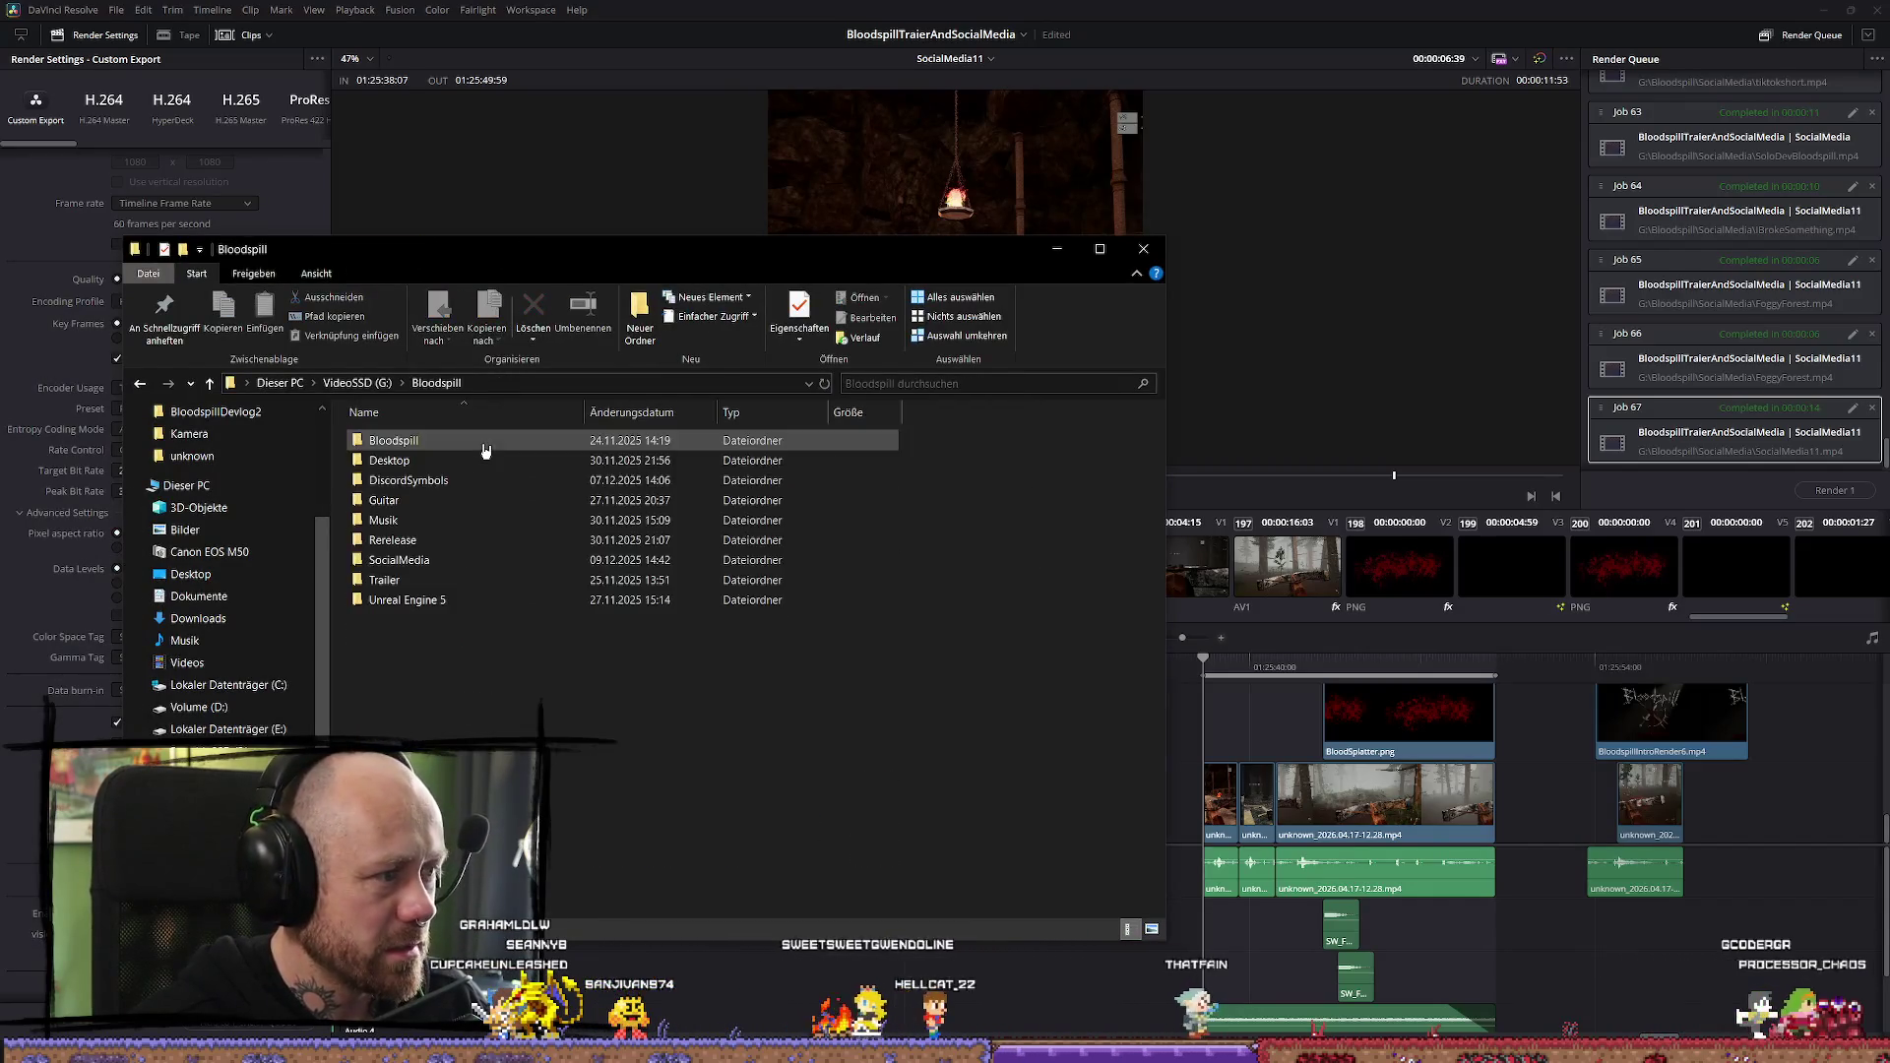
double_click(433, 559)
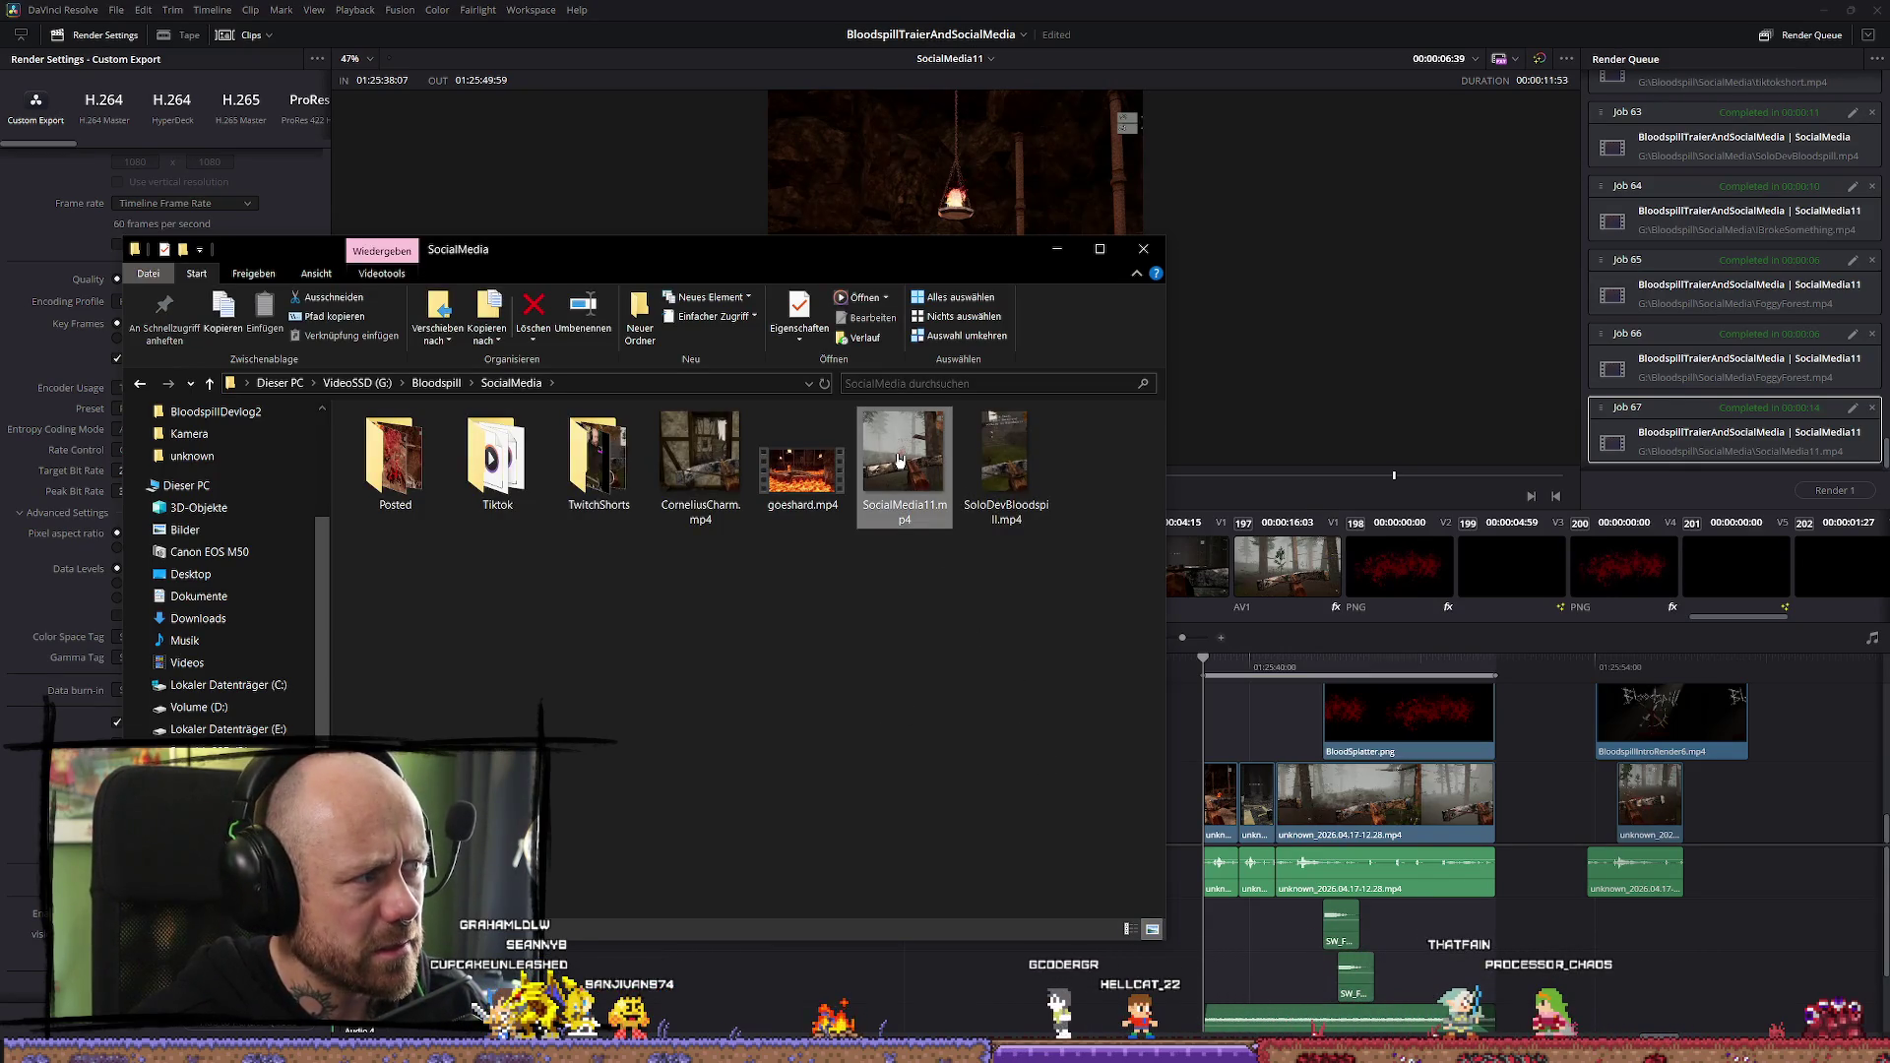
double_click(899, 458)
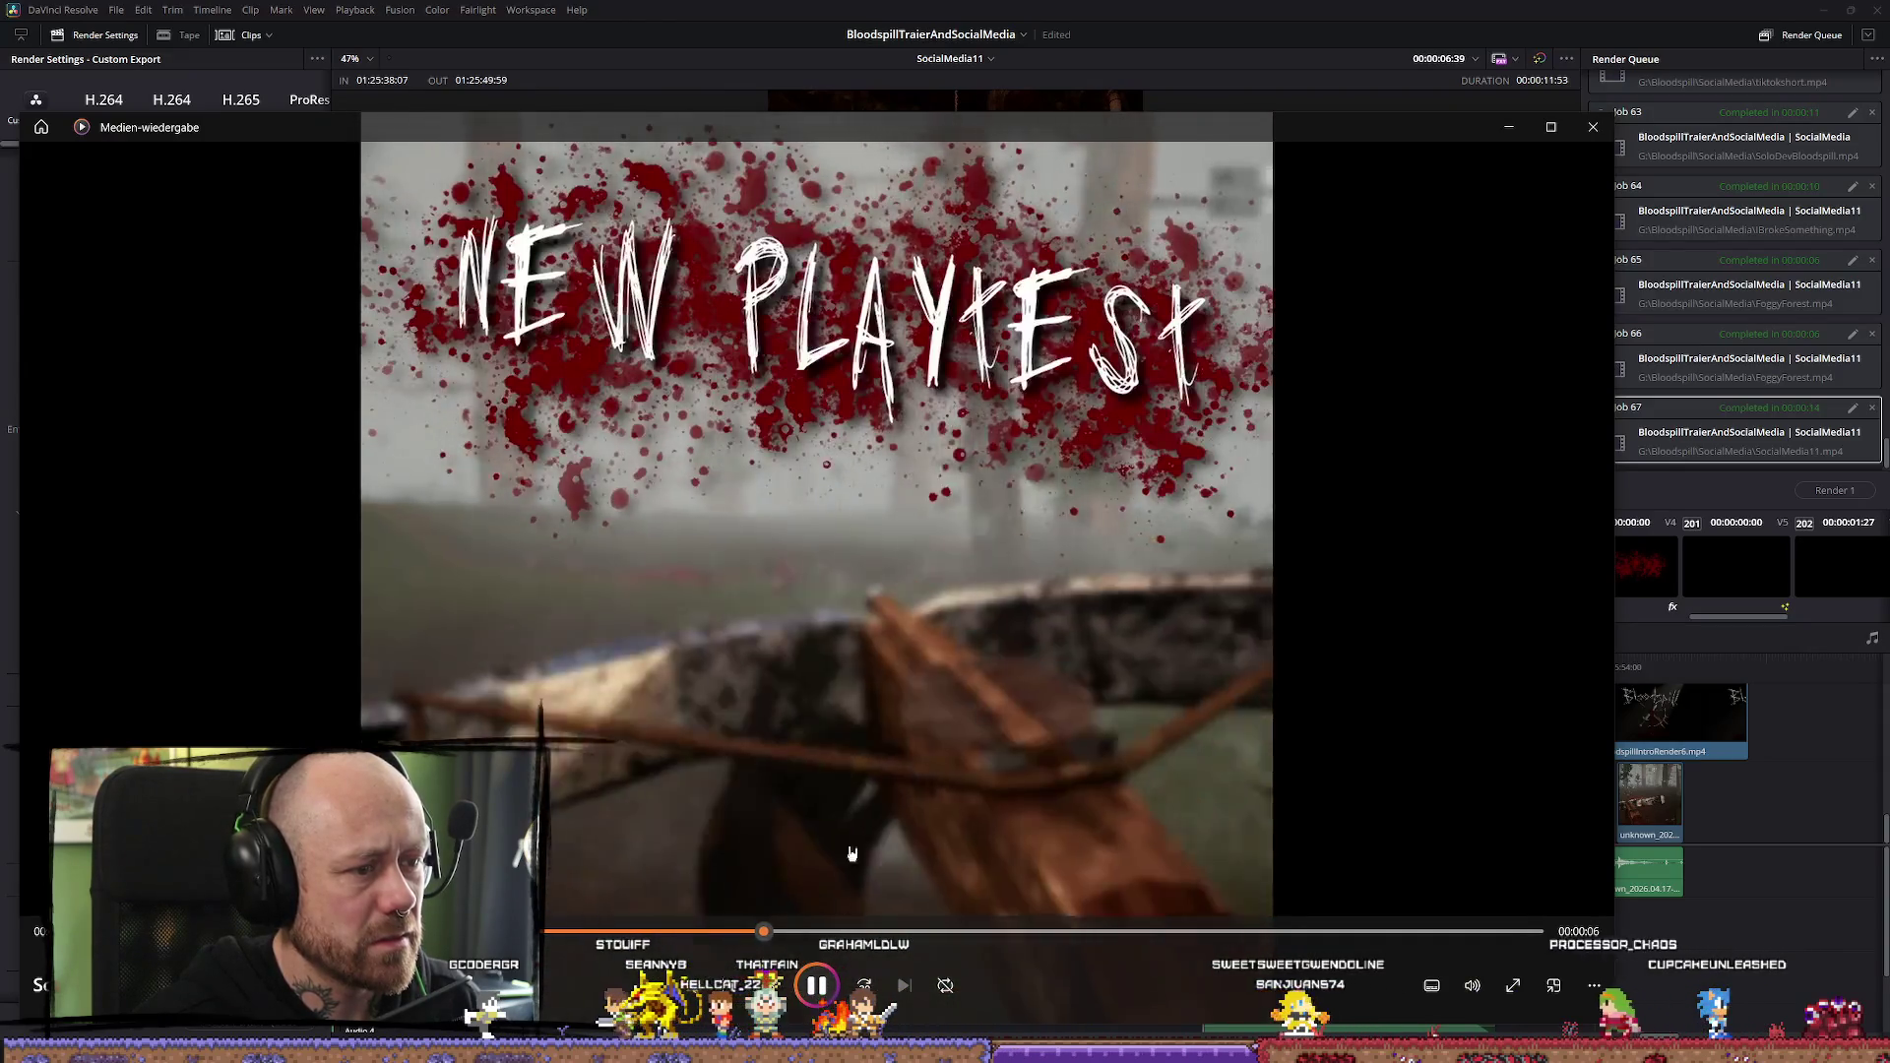
Pause the rendered clip on its New Playtest title, close the player, and return to Resolve's Edit page
click(817, 985)
click(1595, 135)
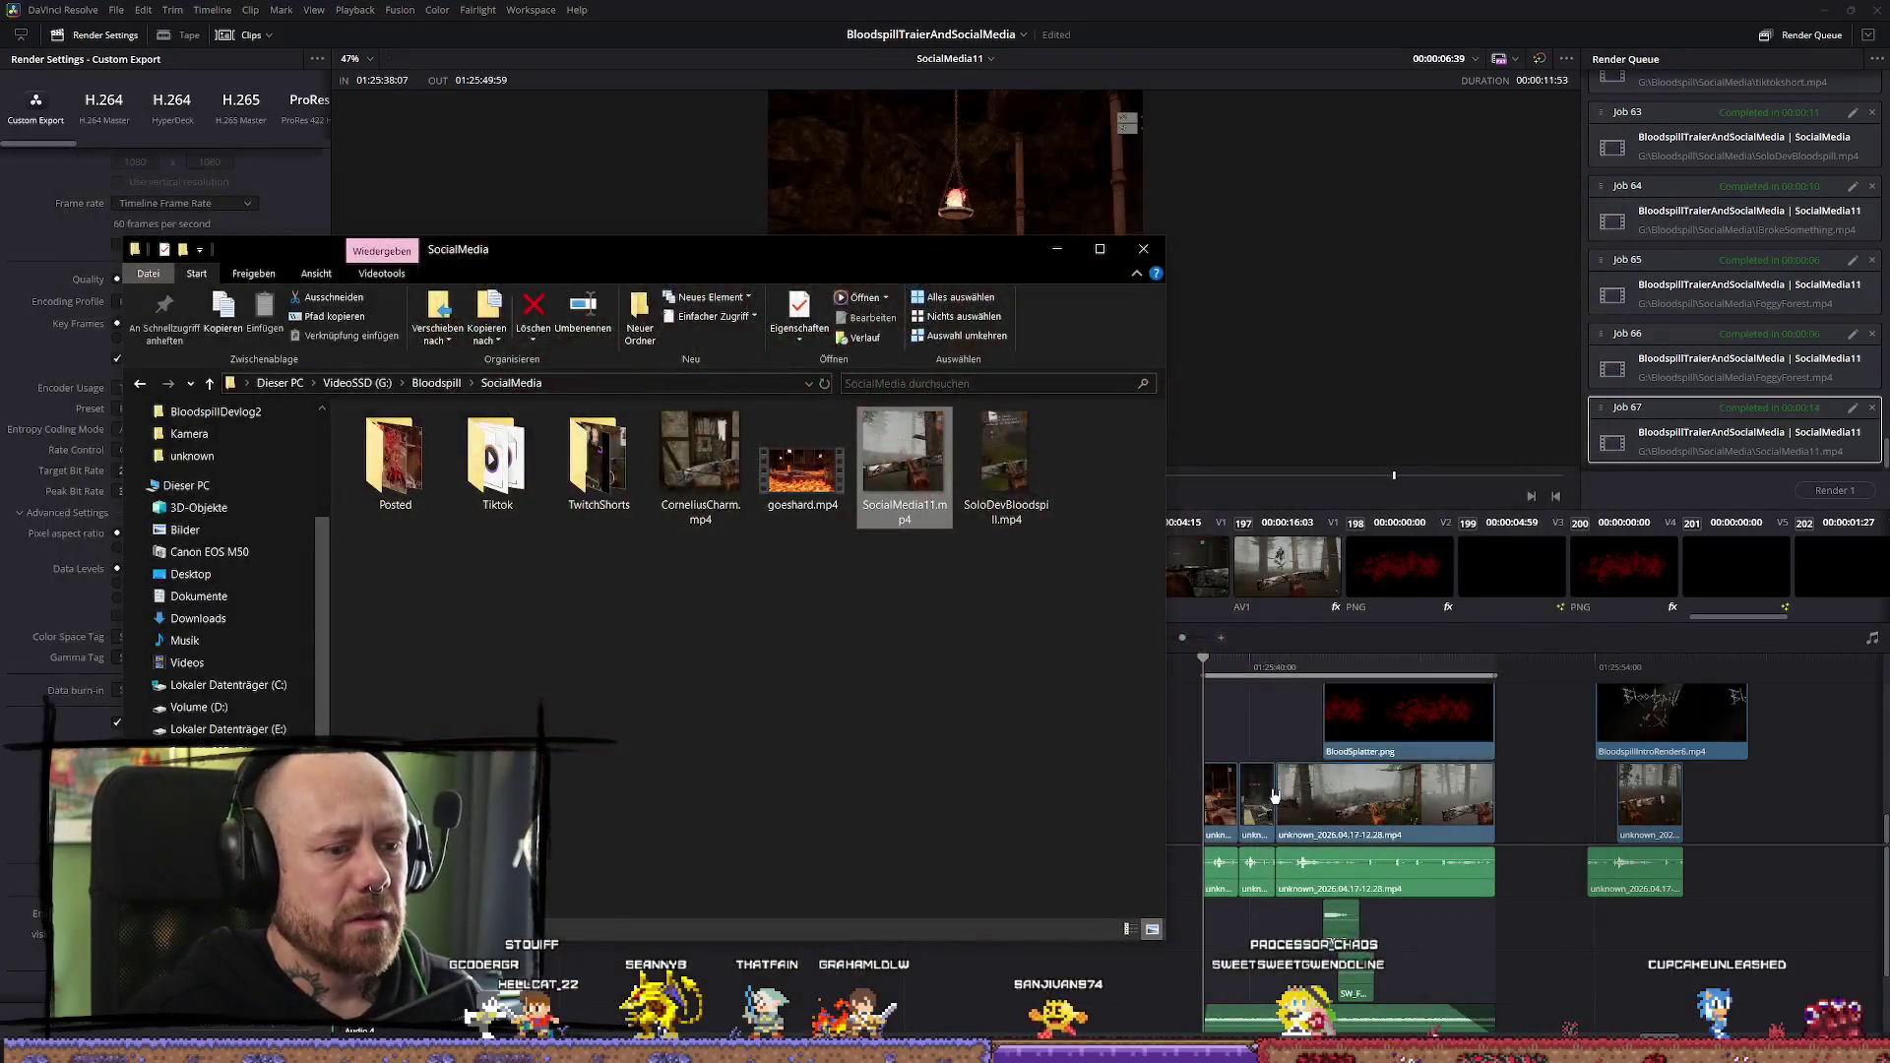
click(1352, 617)
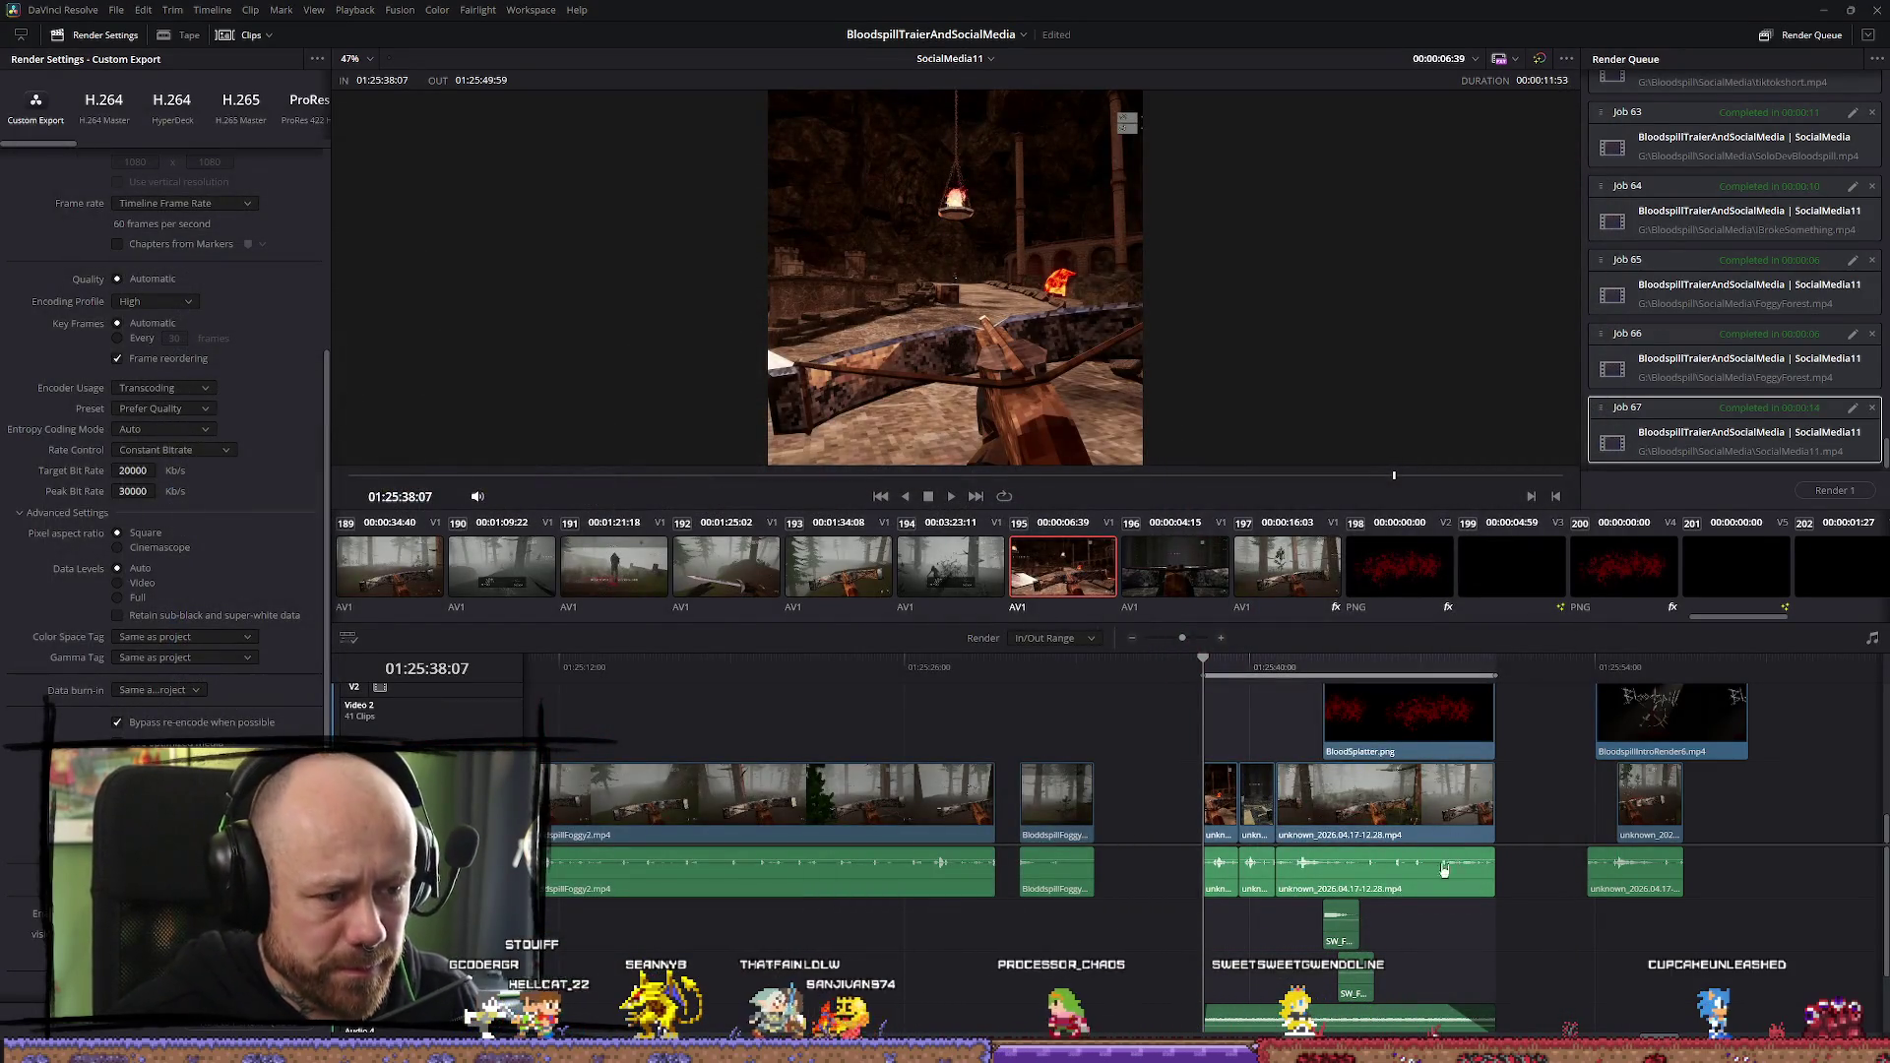
key(shift+4)
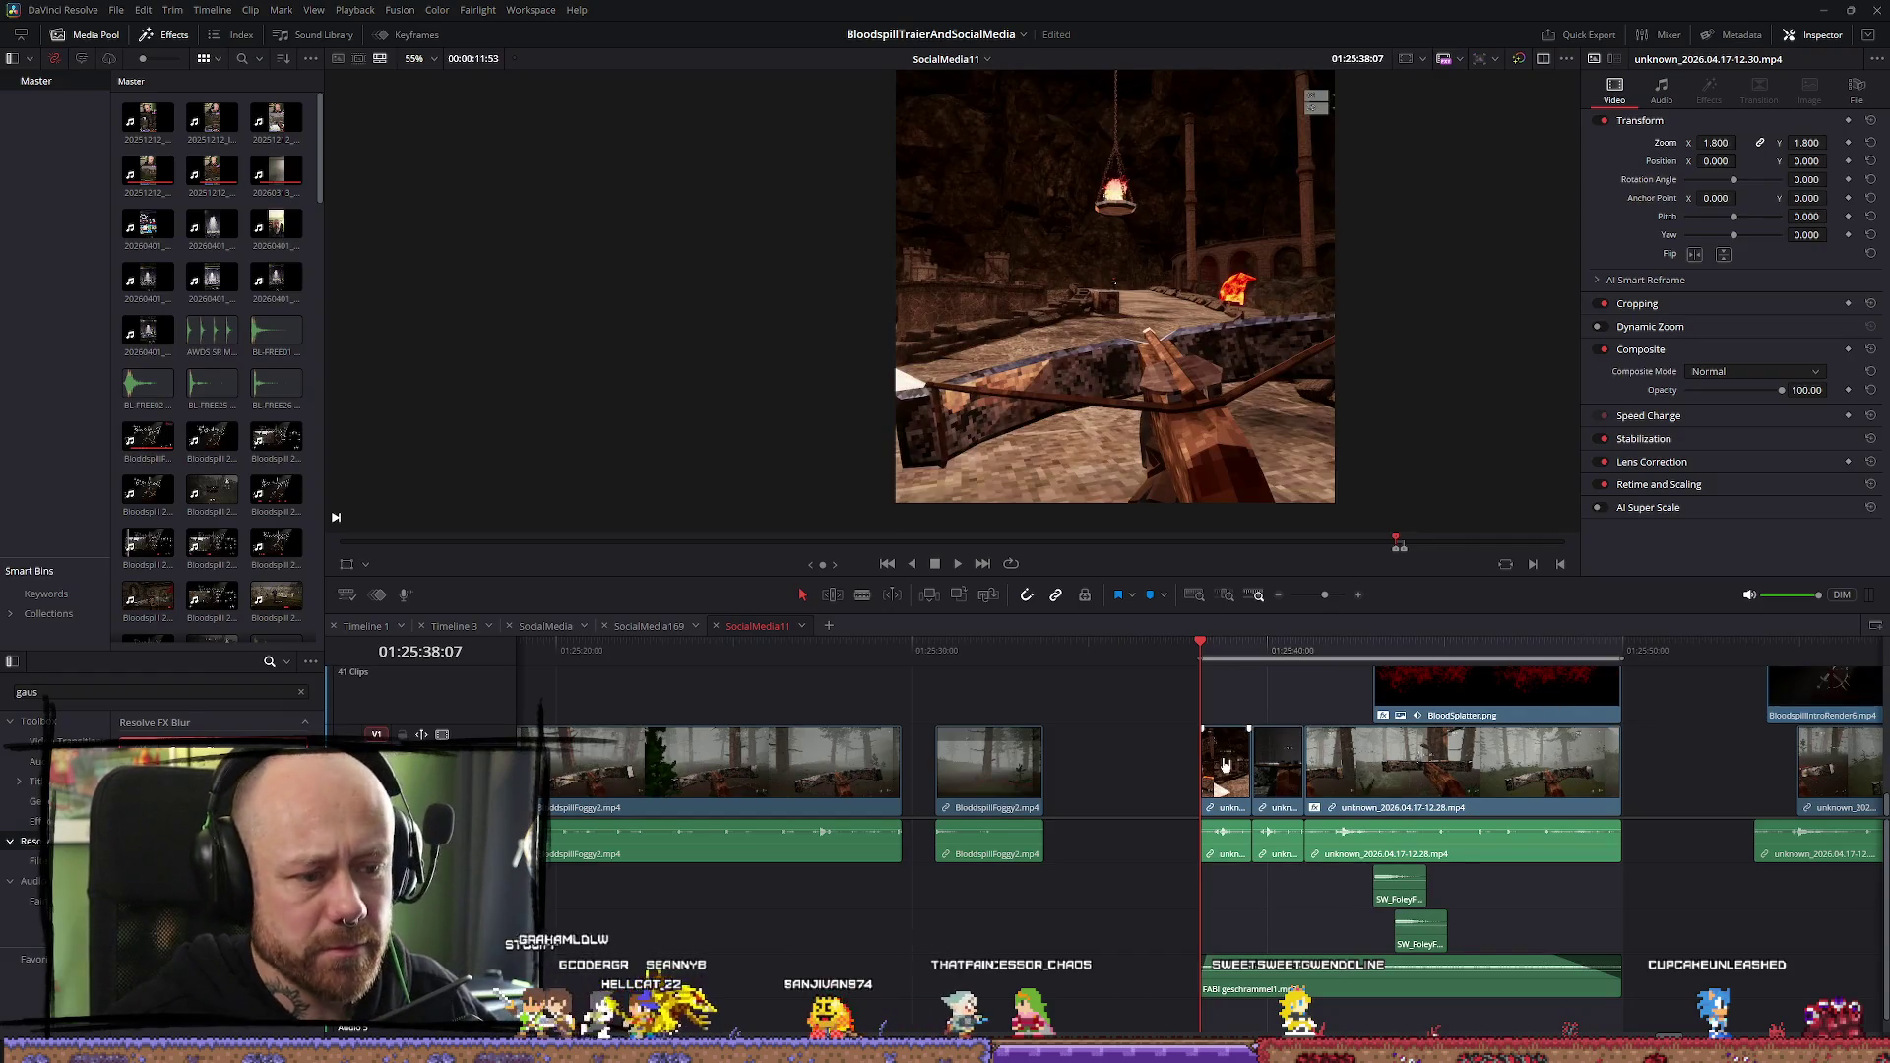
Play through the later unknown_2026.04.17-12.30 gameplay to find the moment to cut out
click(1225, 764)
scroll(1545, 951, down, 5)
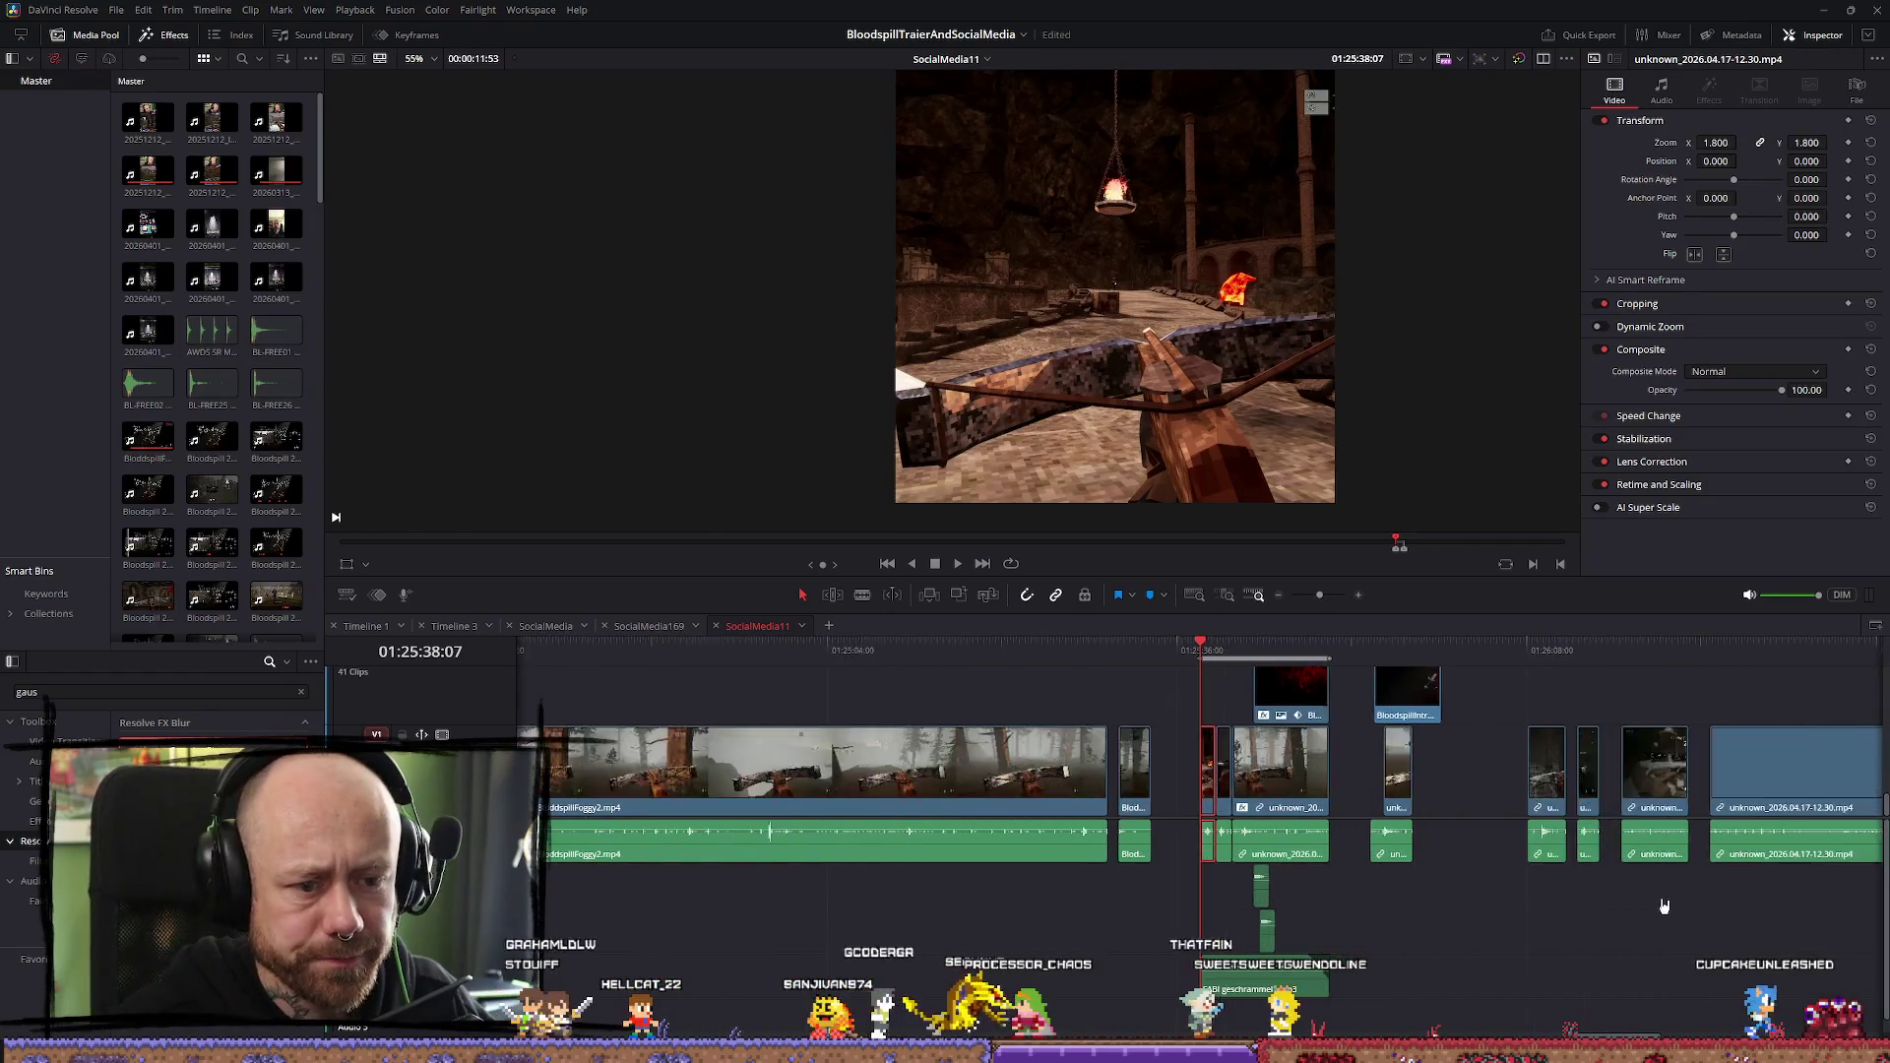
click(1413, 682)
scroll(1412, 682, up, 3)
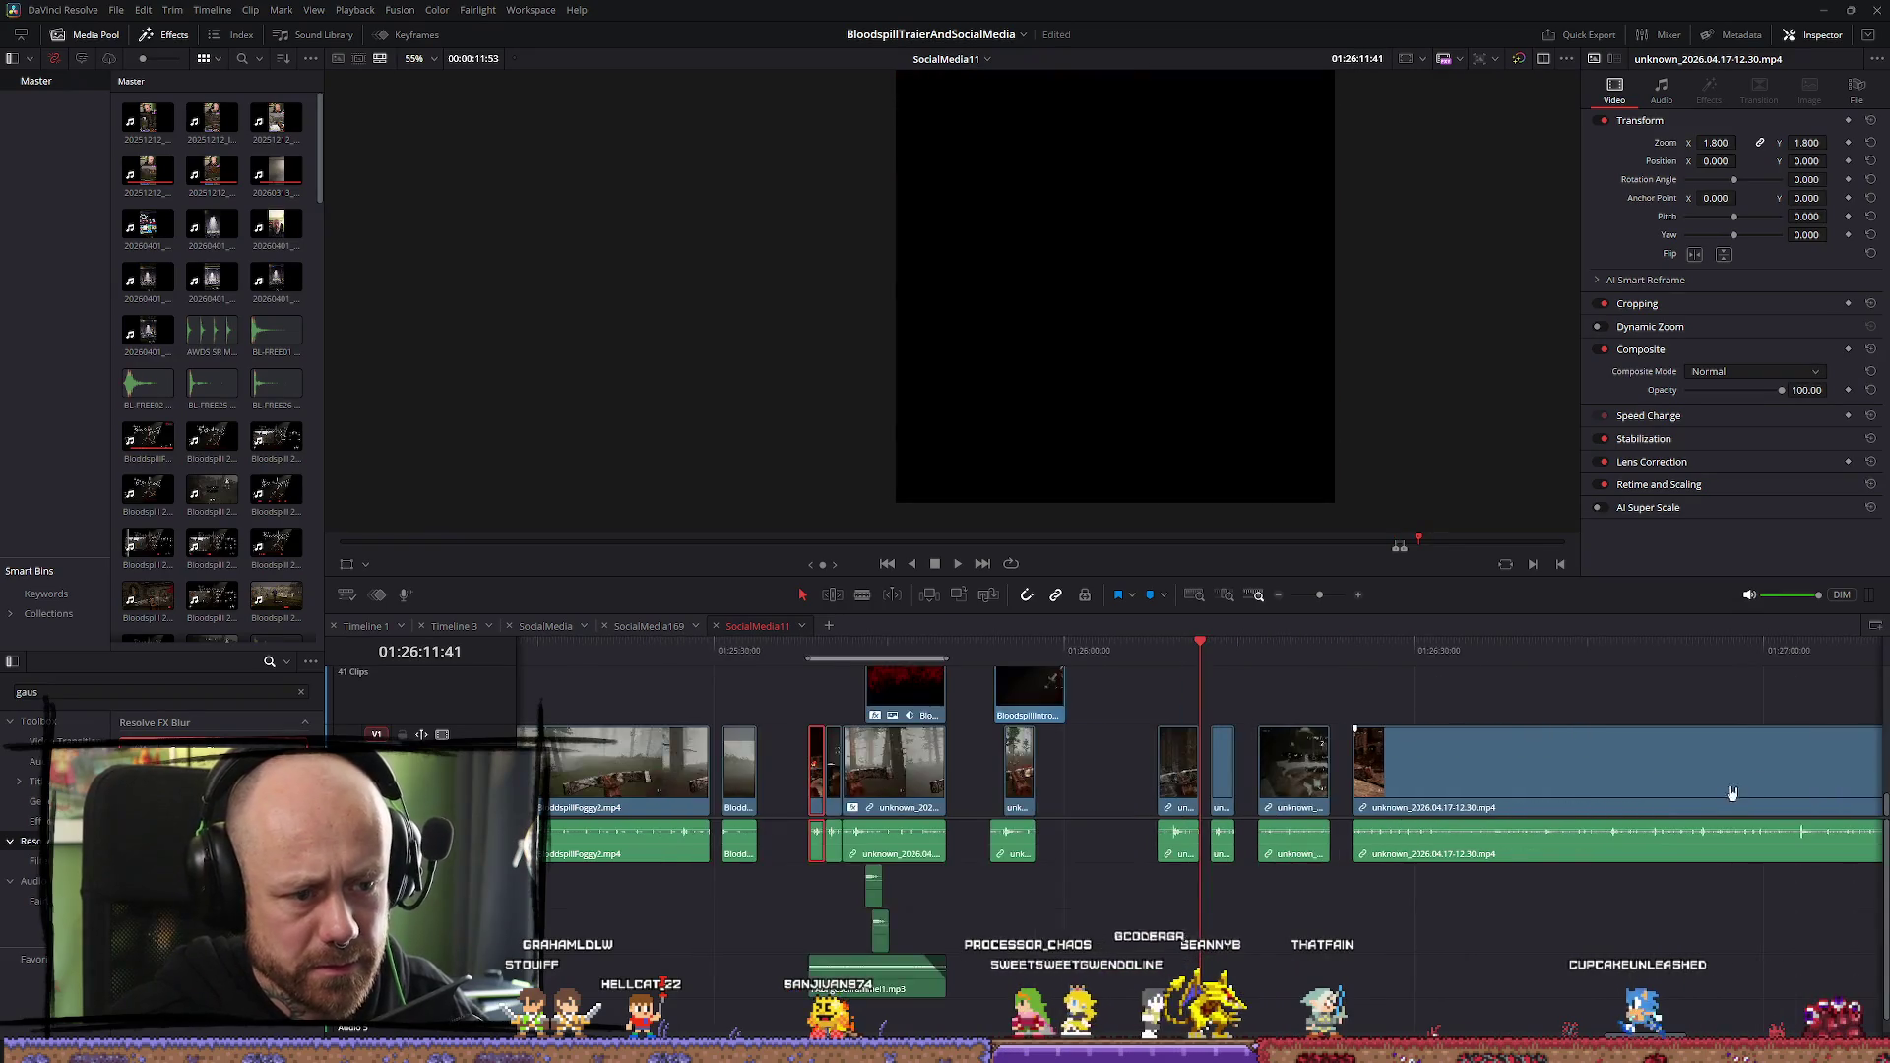
key(space)
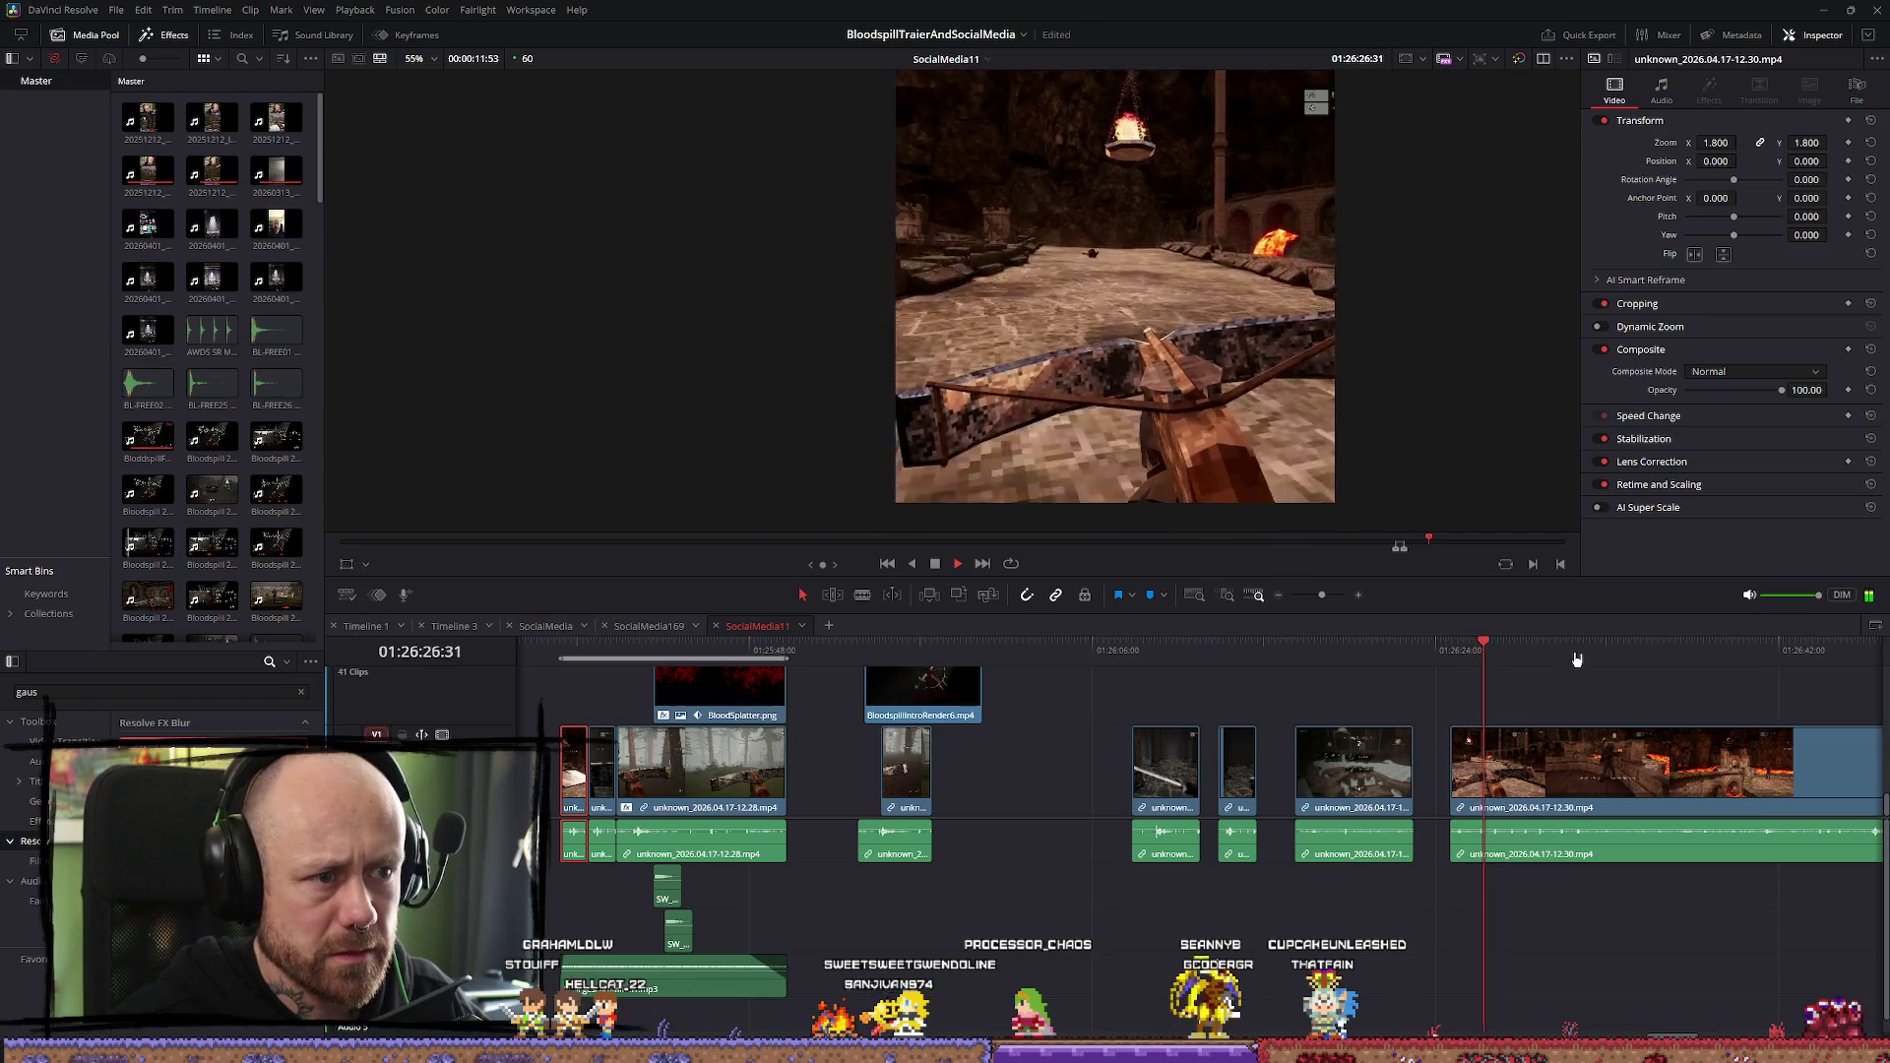
drag(1510, 651, 1609, 652)
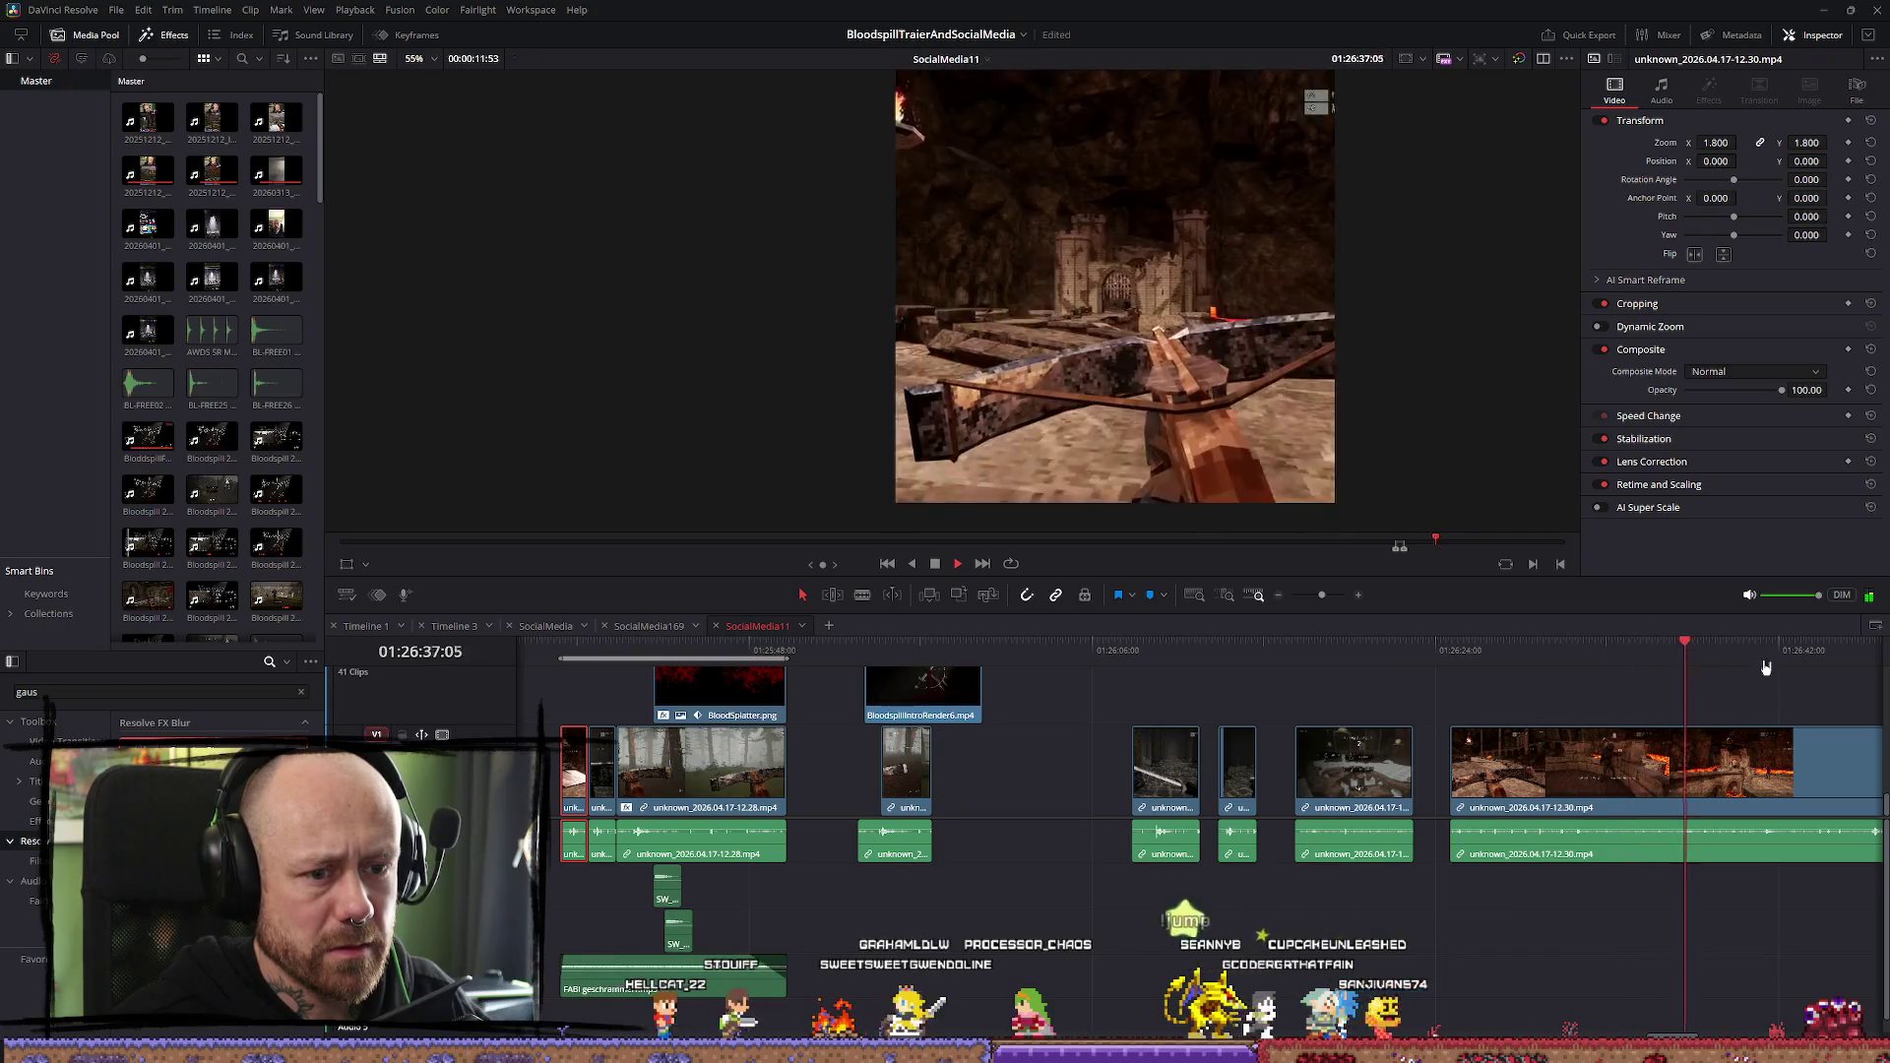
scroll(1469, 682, right, 5)
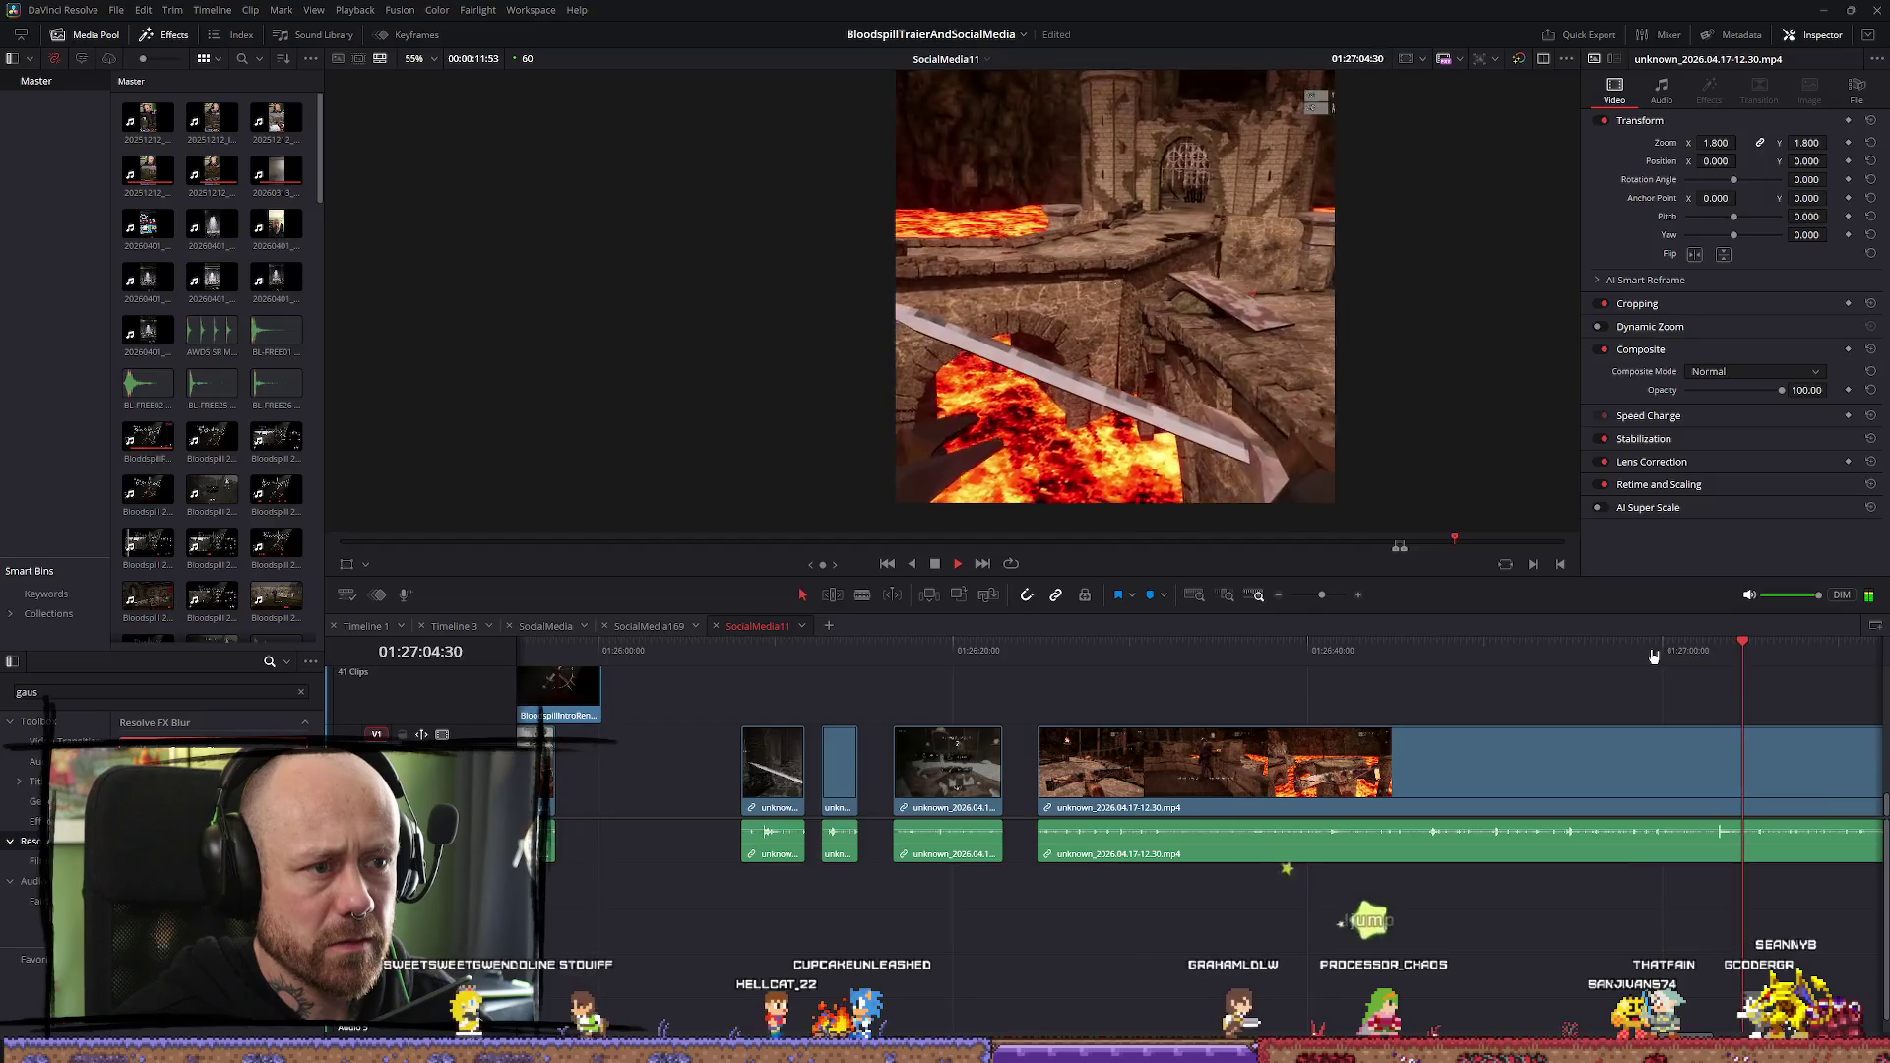
key(space)
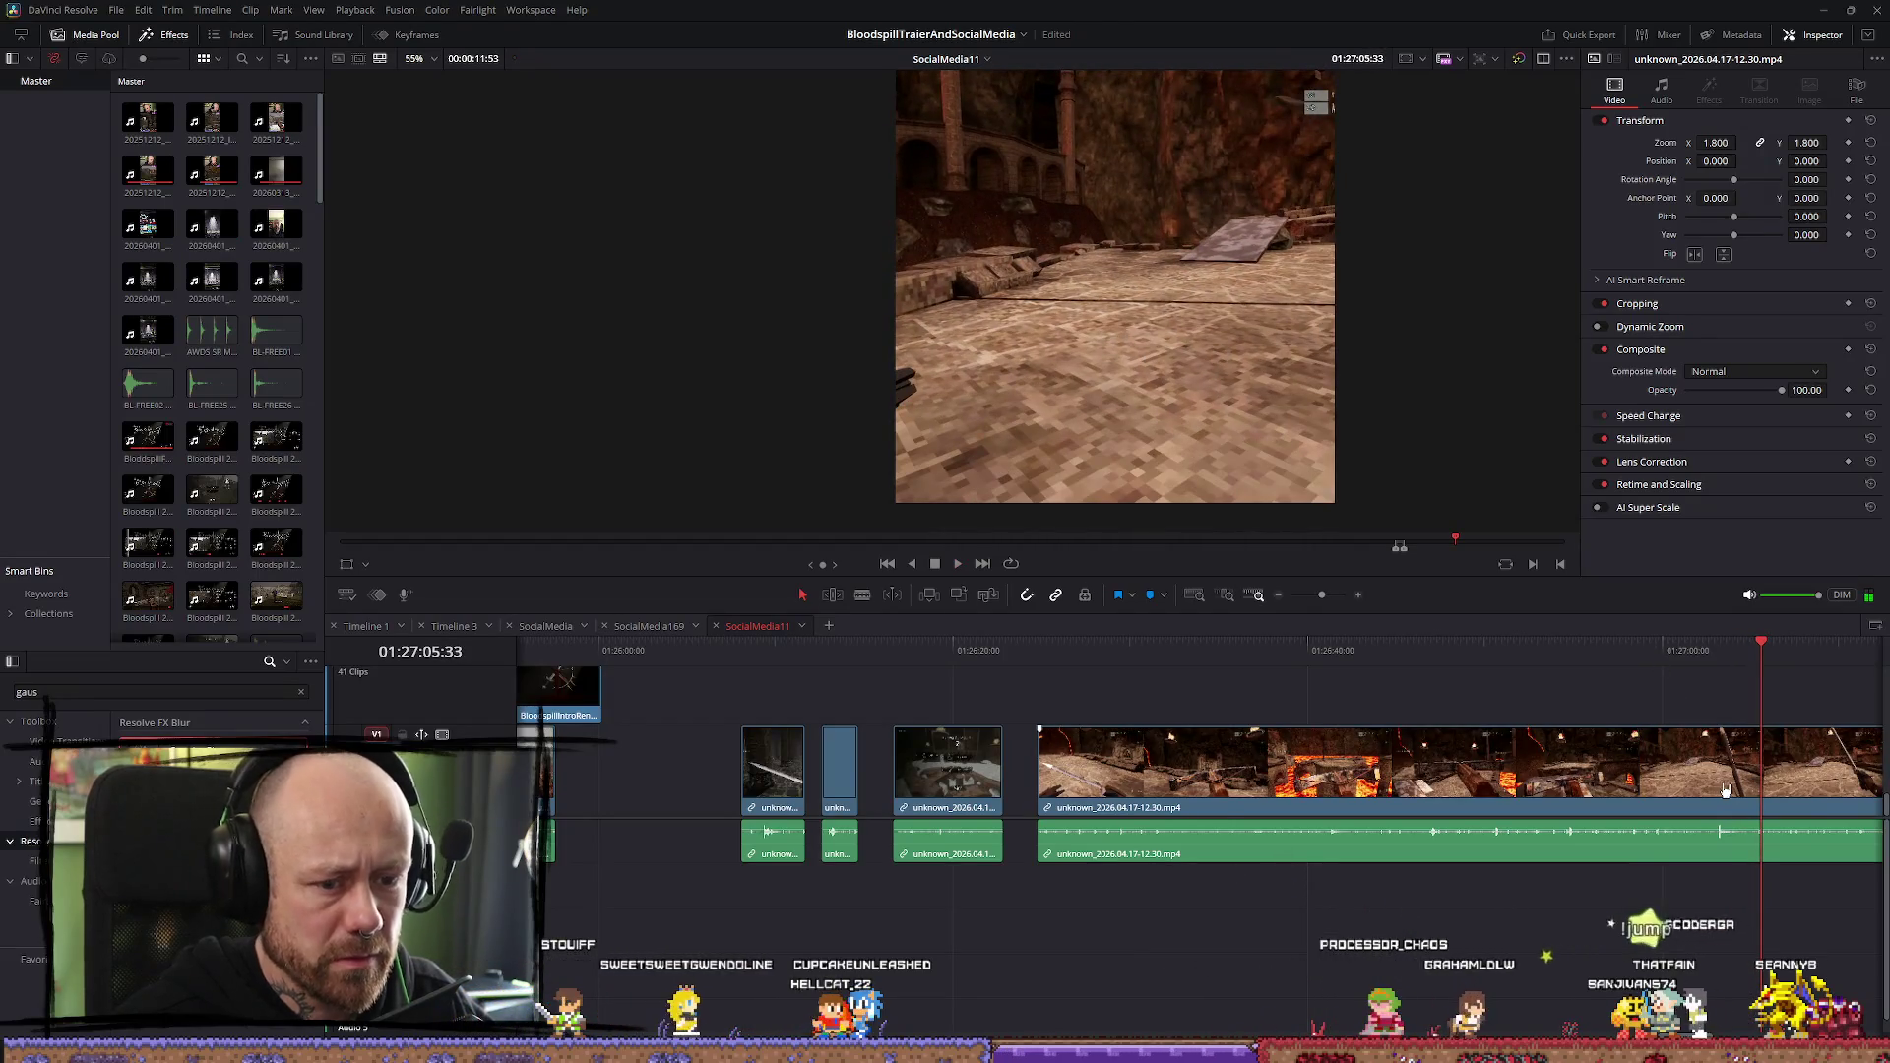
Blade out that short piece and move it earlier, just ahead of the 12.28 forest footage
key(b)
click(1708, 777)
click(1745, 777)
key(a)
click(1742, 832)
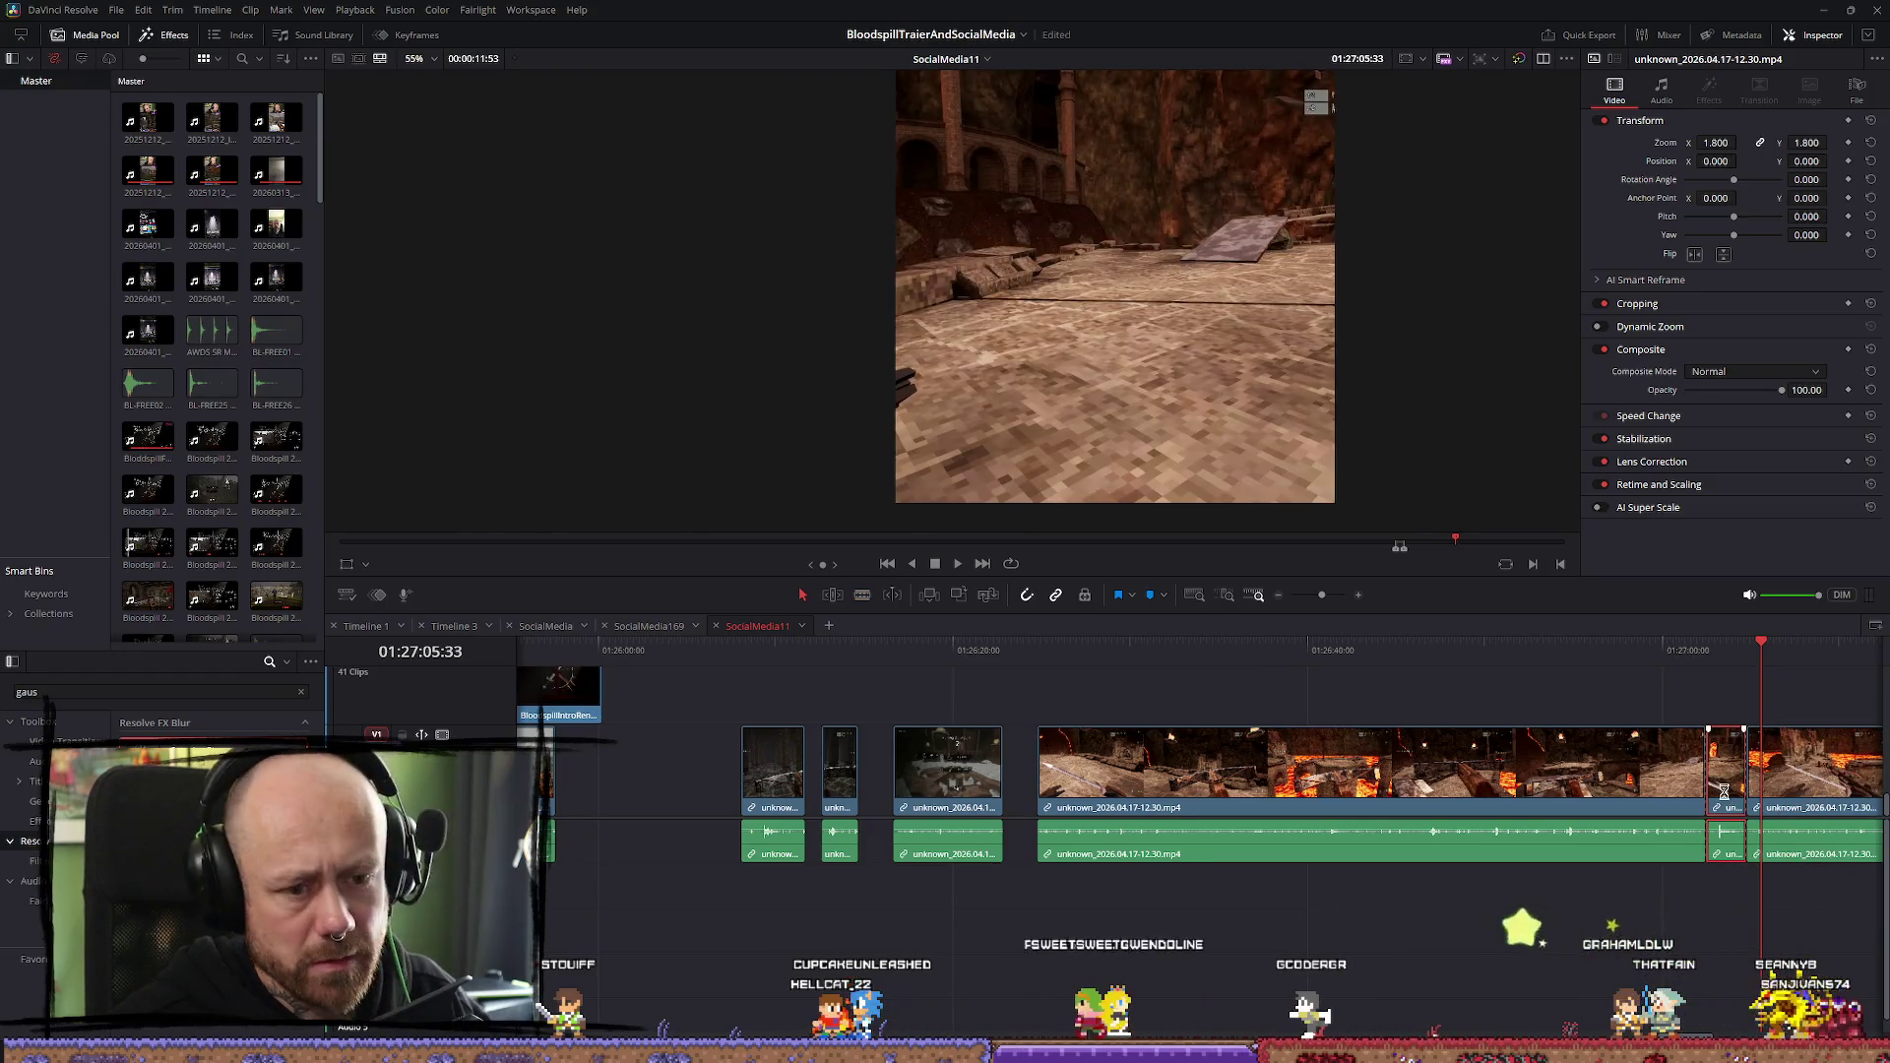
mouse_move(1723, 790)
mouse_down()
mouse_move(640, 787)
mouse_move(1060, 764)
mouse_up()
scroll(1253, 783, up, 2)
mouse_move(1253, 782)
mouse_down()
mouse_move(1074, 812)
mouse_move(1354, 807)
mouse_move(698, 802)
mouse_move(732, 805)
mouse_move(726, 769)
mouse_up()
scroll(764, 678, down, 2)
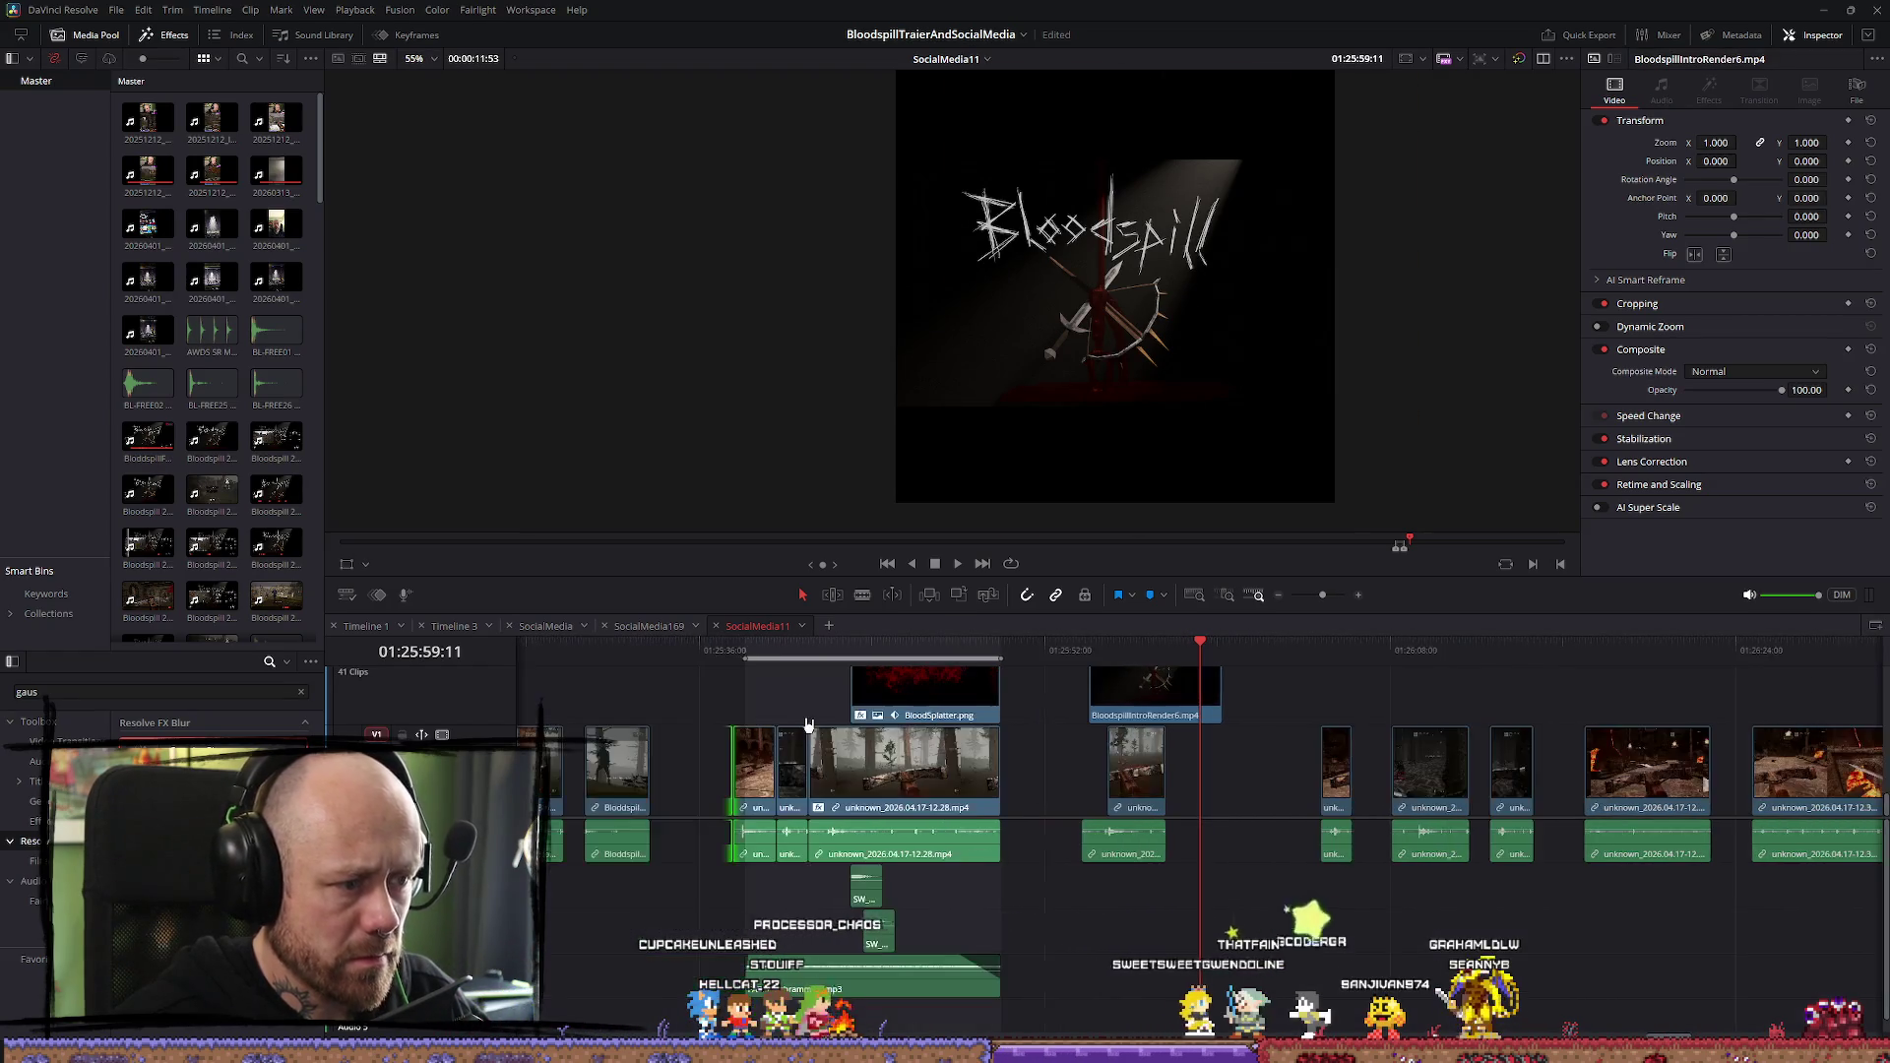
Retrim the opening gameplay clip so it starts earlier and ends slightly shorter
scroll(755, 663, up, 5)
click(1419, 774)
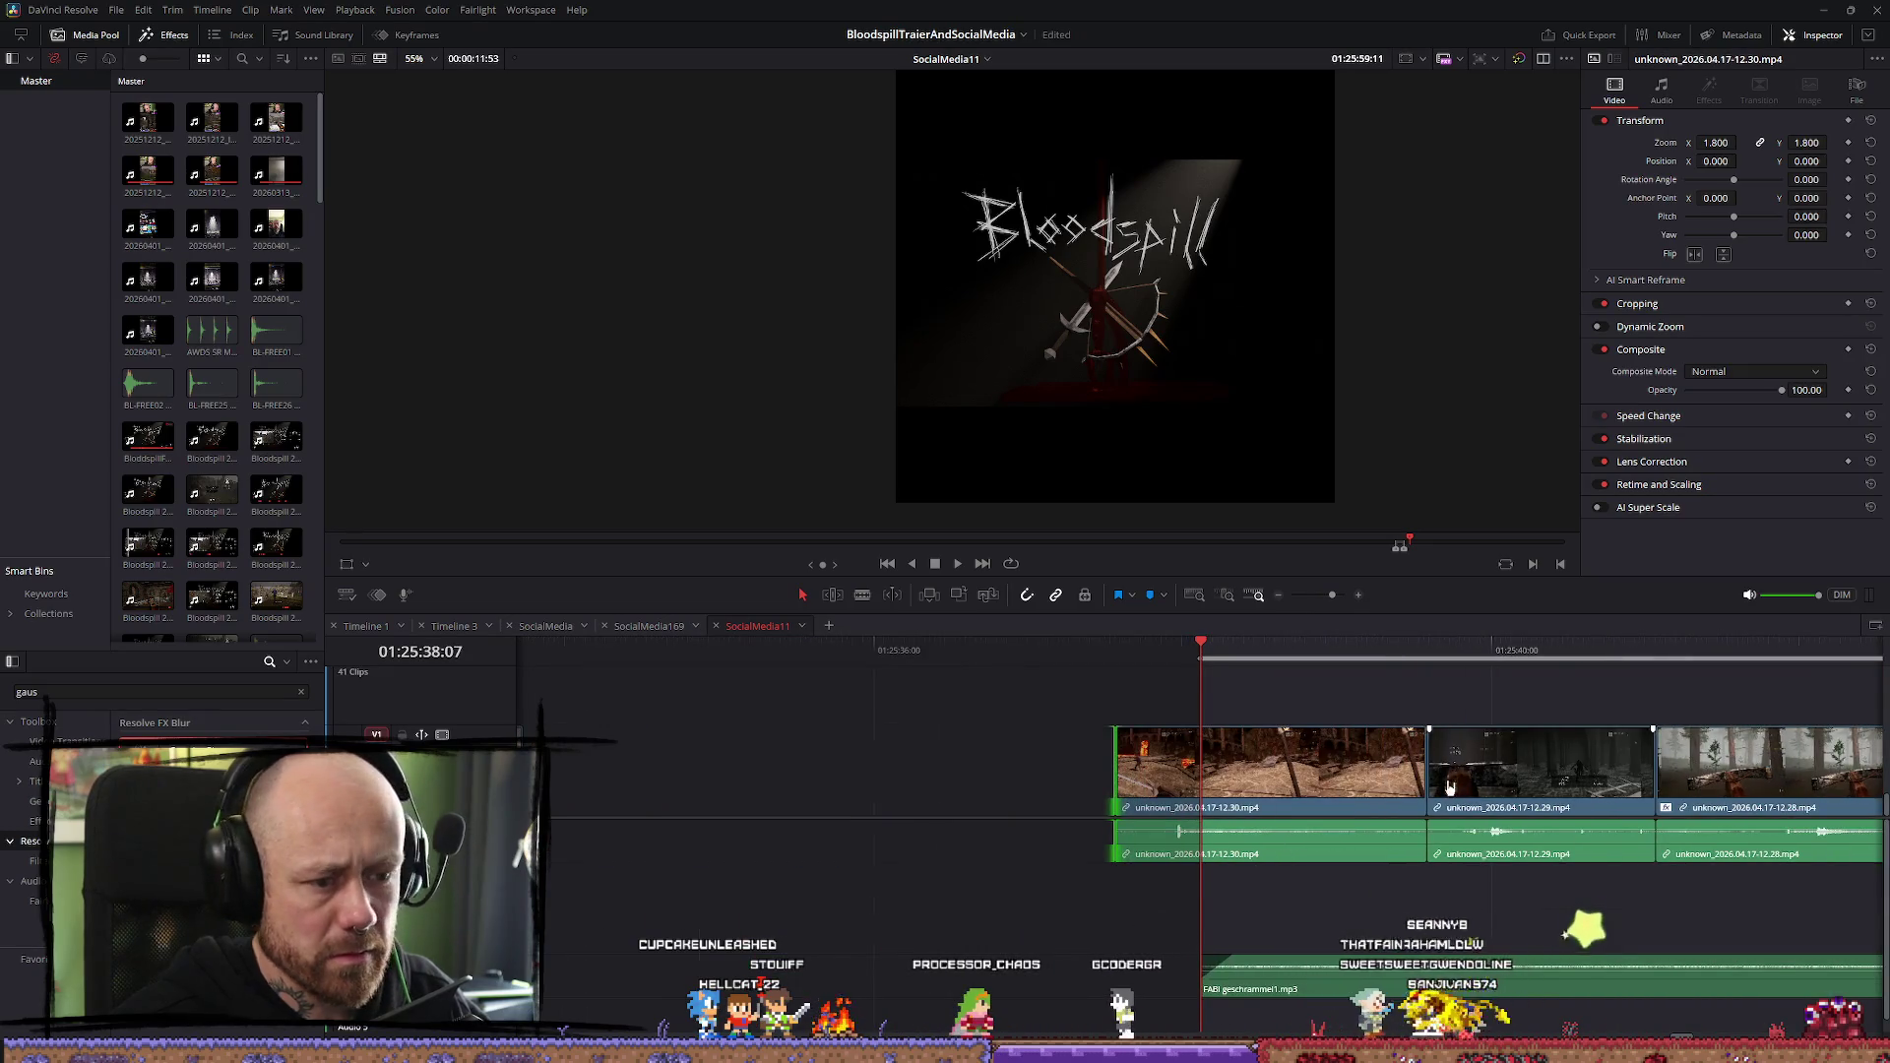
mouse_move(1418, 773)
mouse_down()
mouse_move(1307, 778)
mouse_move(1346, 794)
mouse_move(1425, 768)
mouse_up()
key(space)
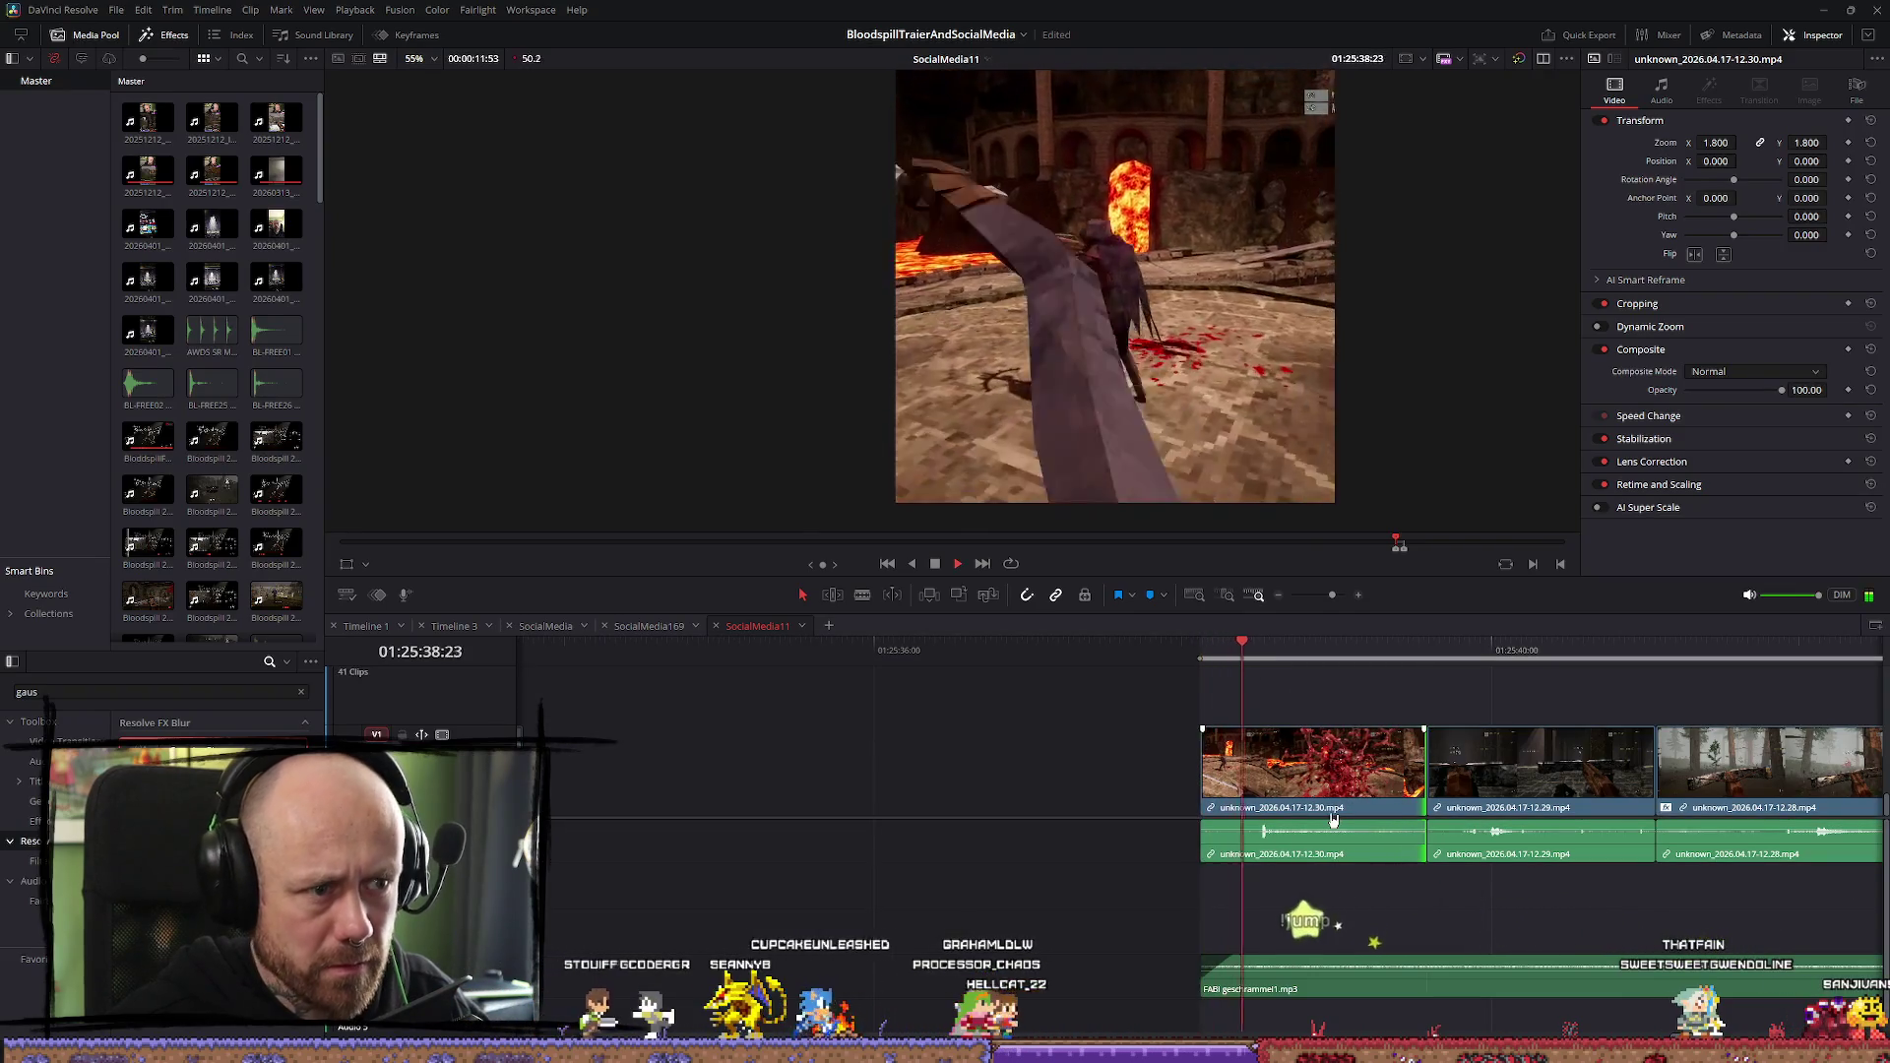
key(space)
drag(1203, 763, 1174, 761)
mouse_move(1424, 773)
mouse_down()
mouse_move(1400, 778)
mouse_move(1424, 773)
mouse_up()
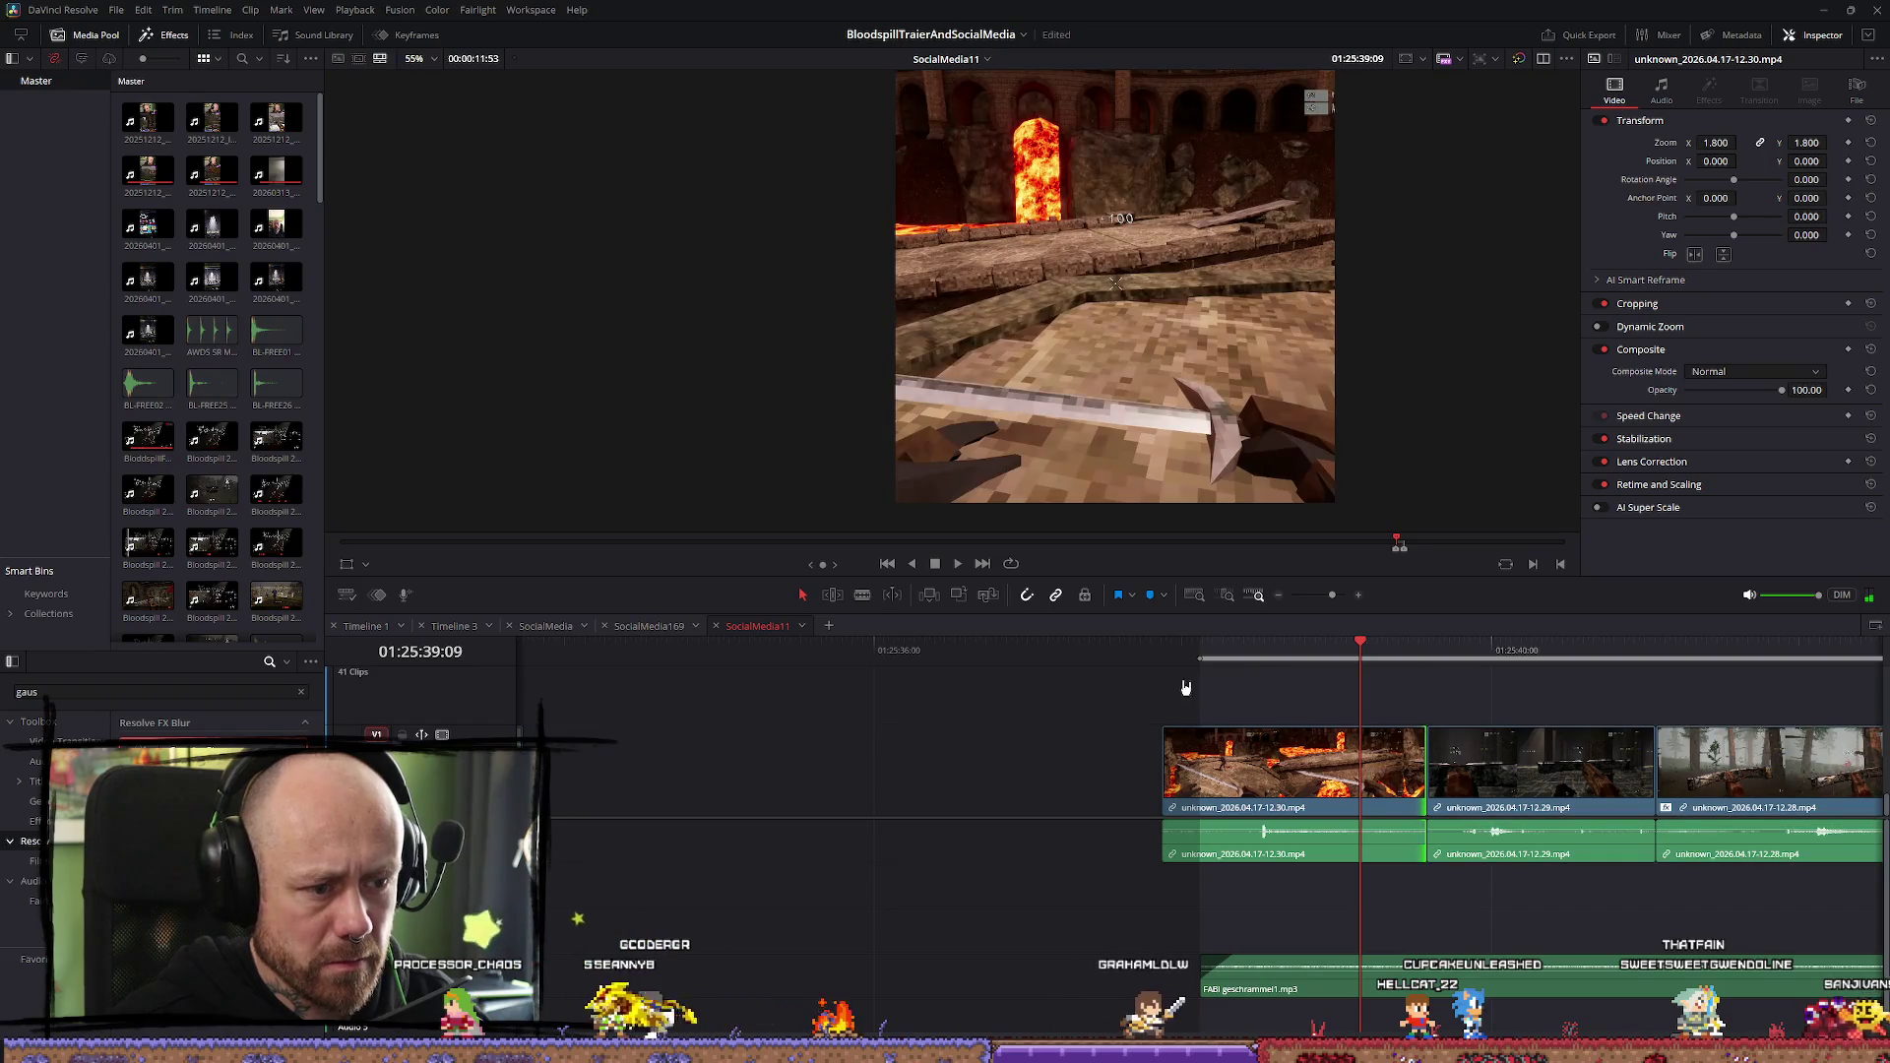
Review the edit, extend the music clip's start to match the video, and rewind to the start
key(Up)
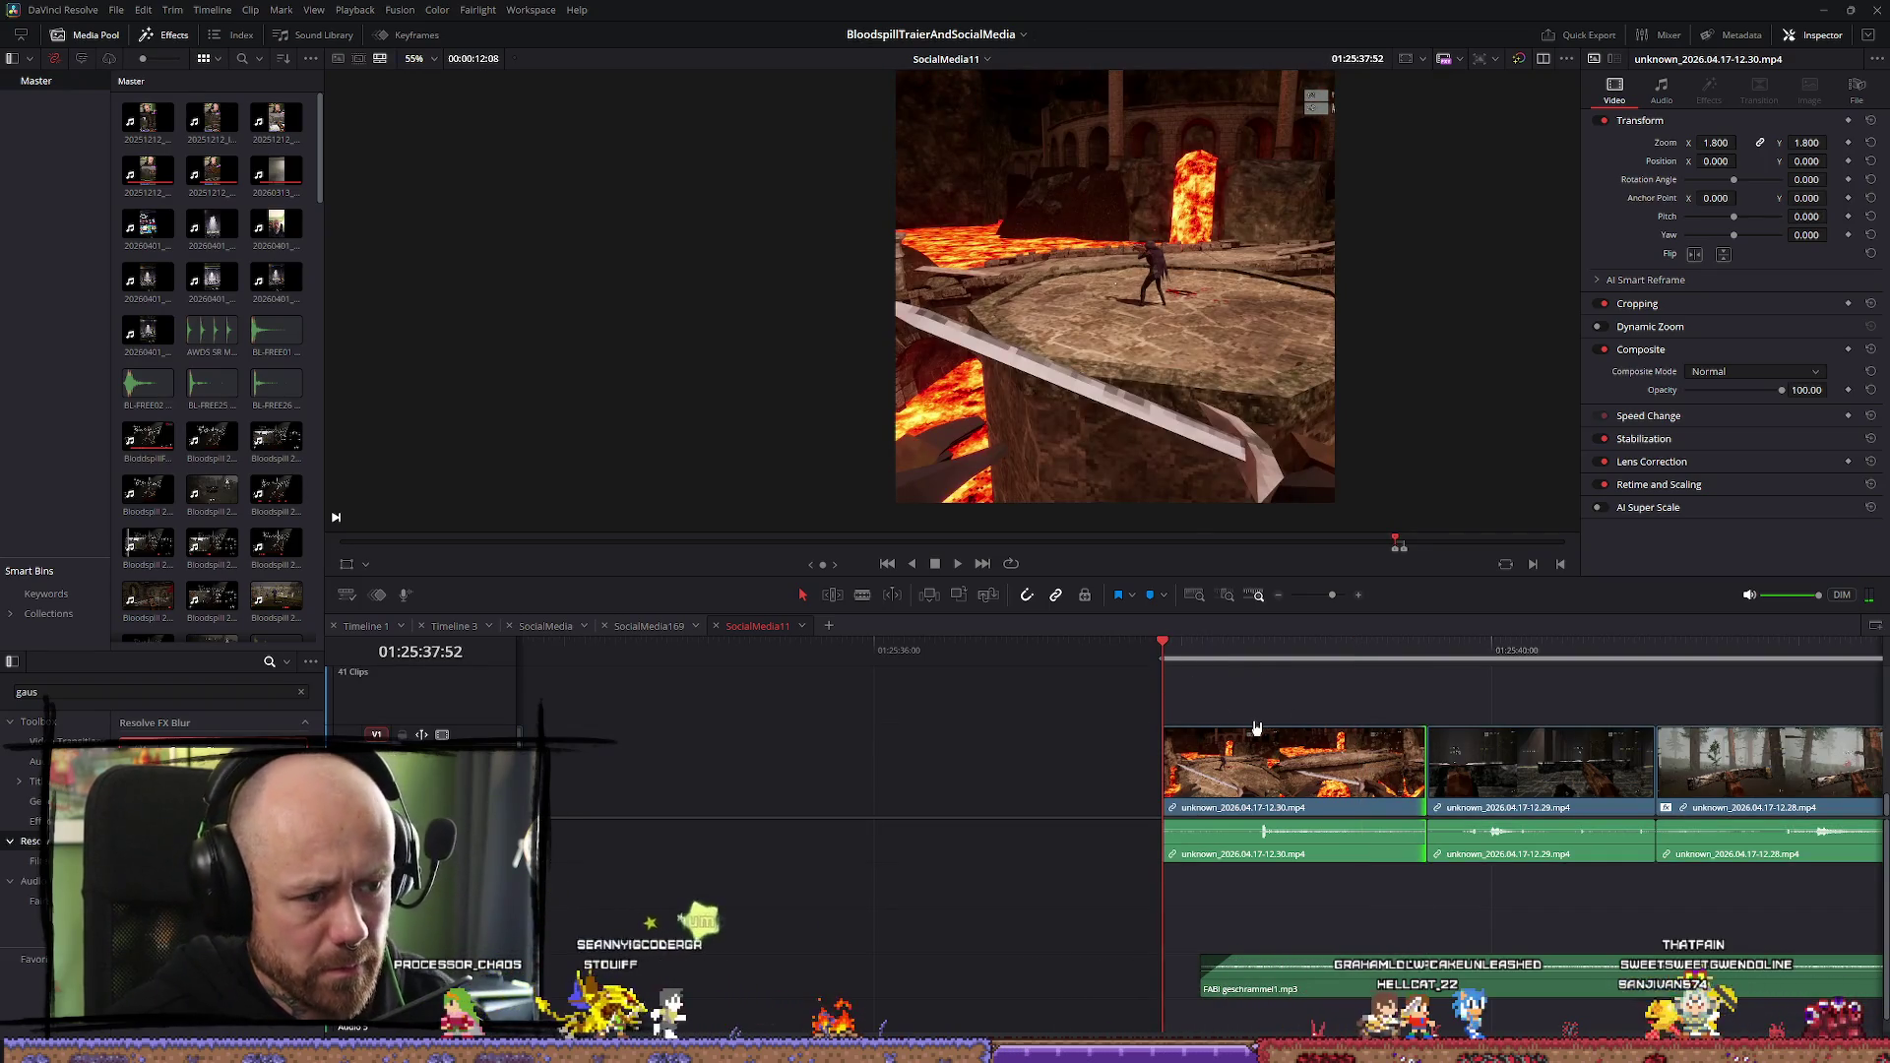
key(space)
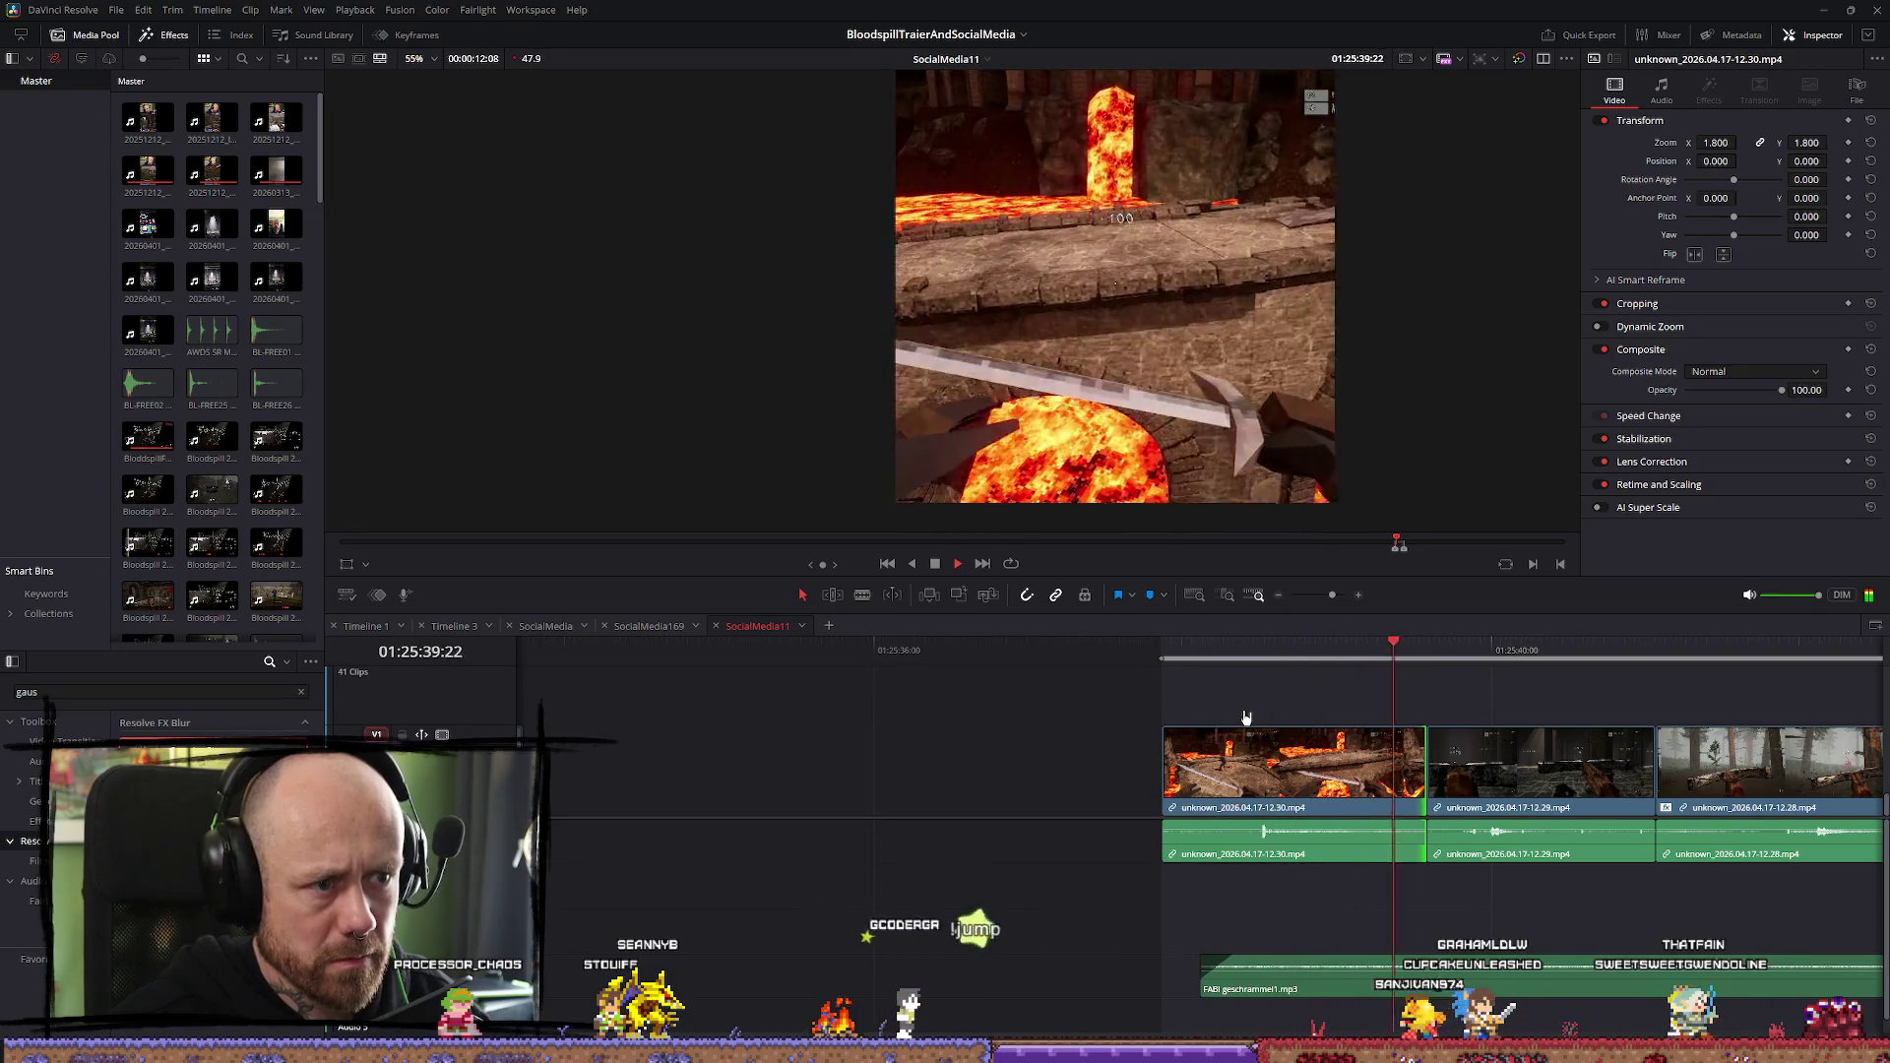
key(space)
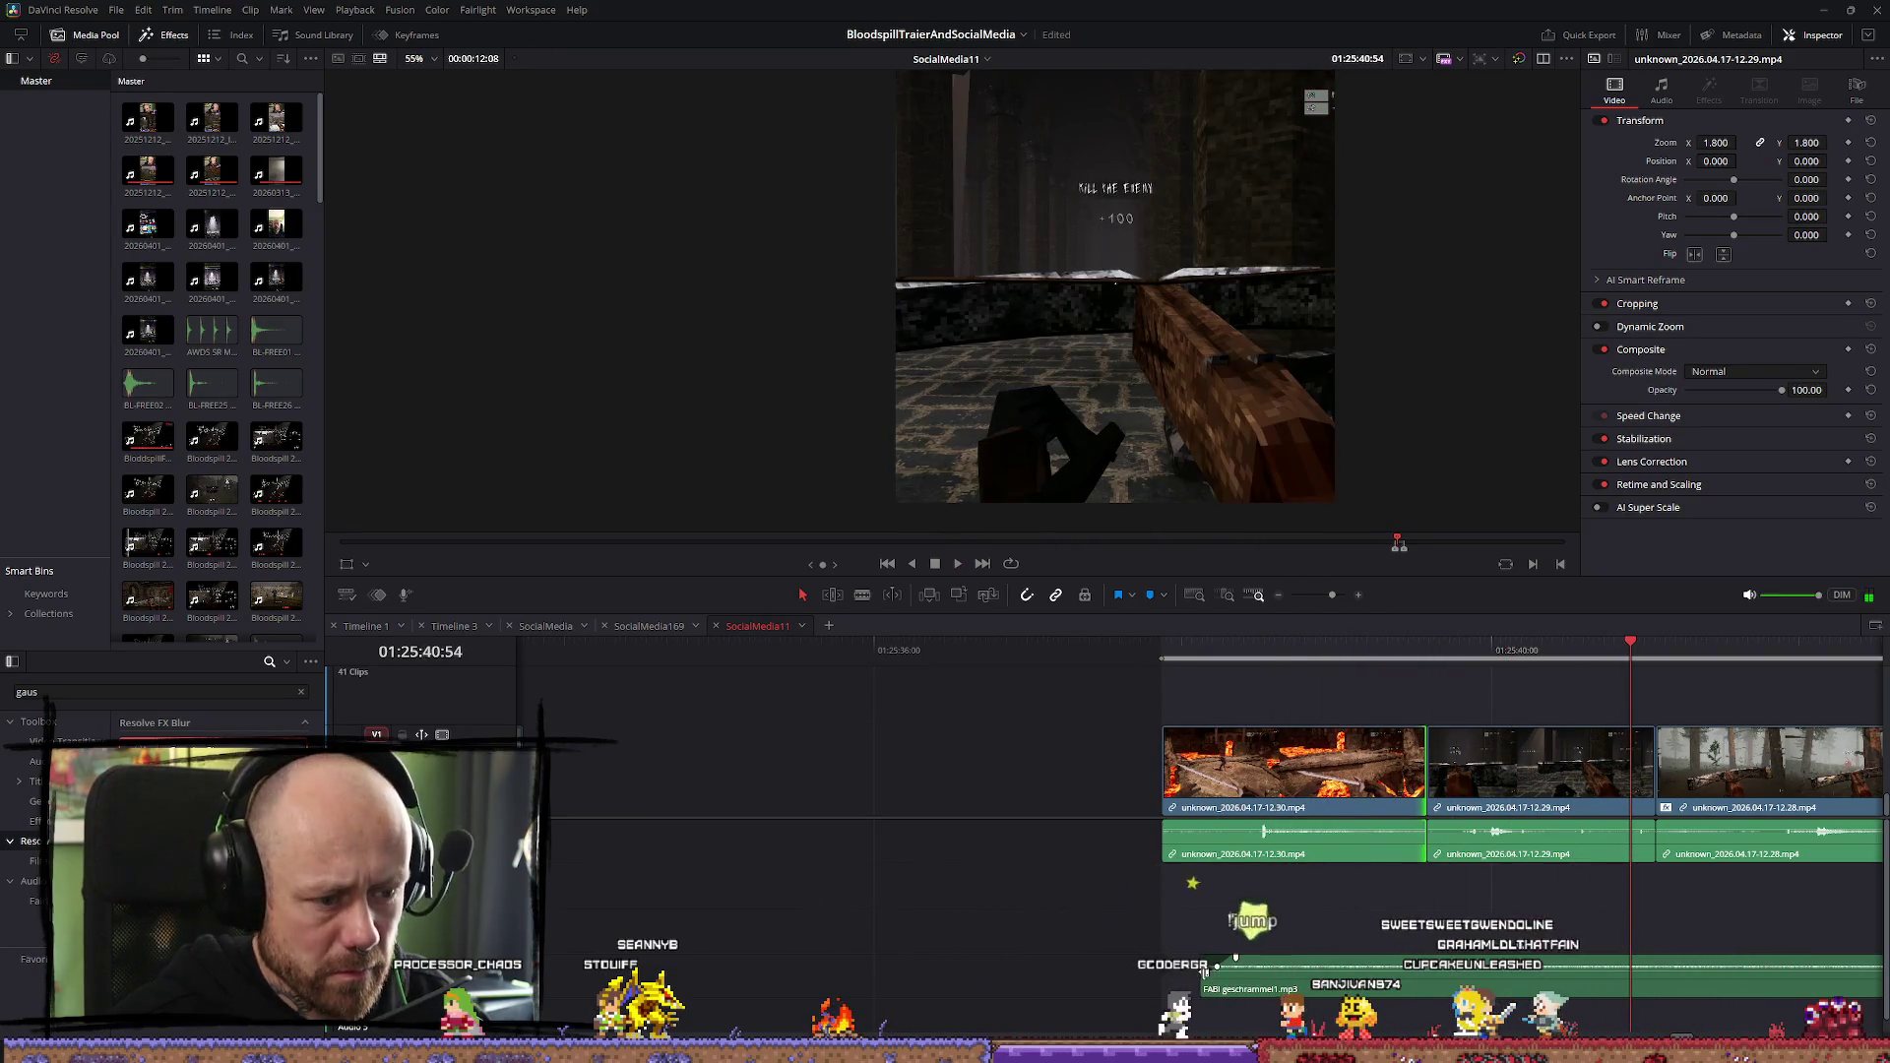
drag(1203, 973, 1164, 974)
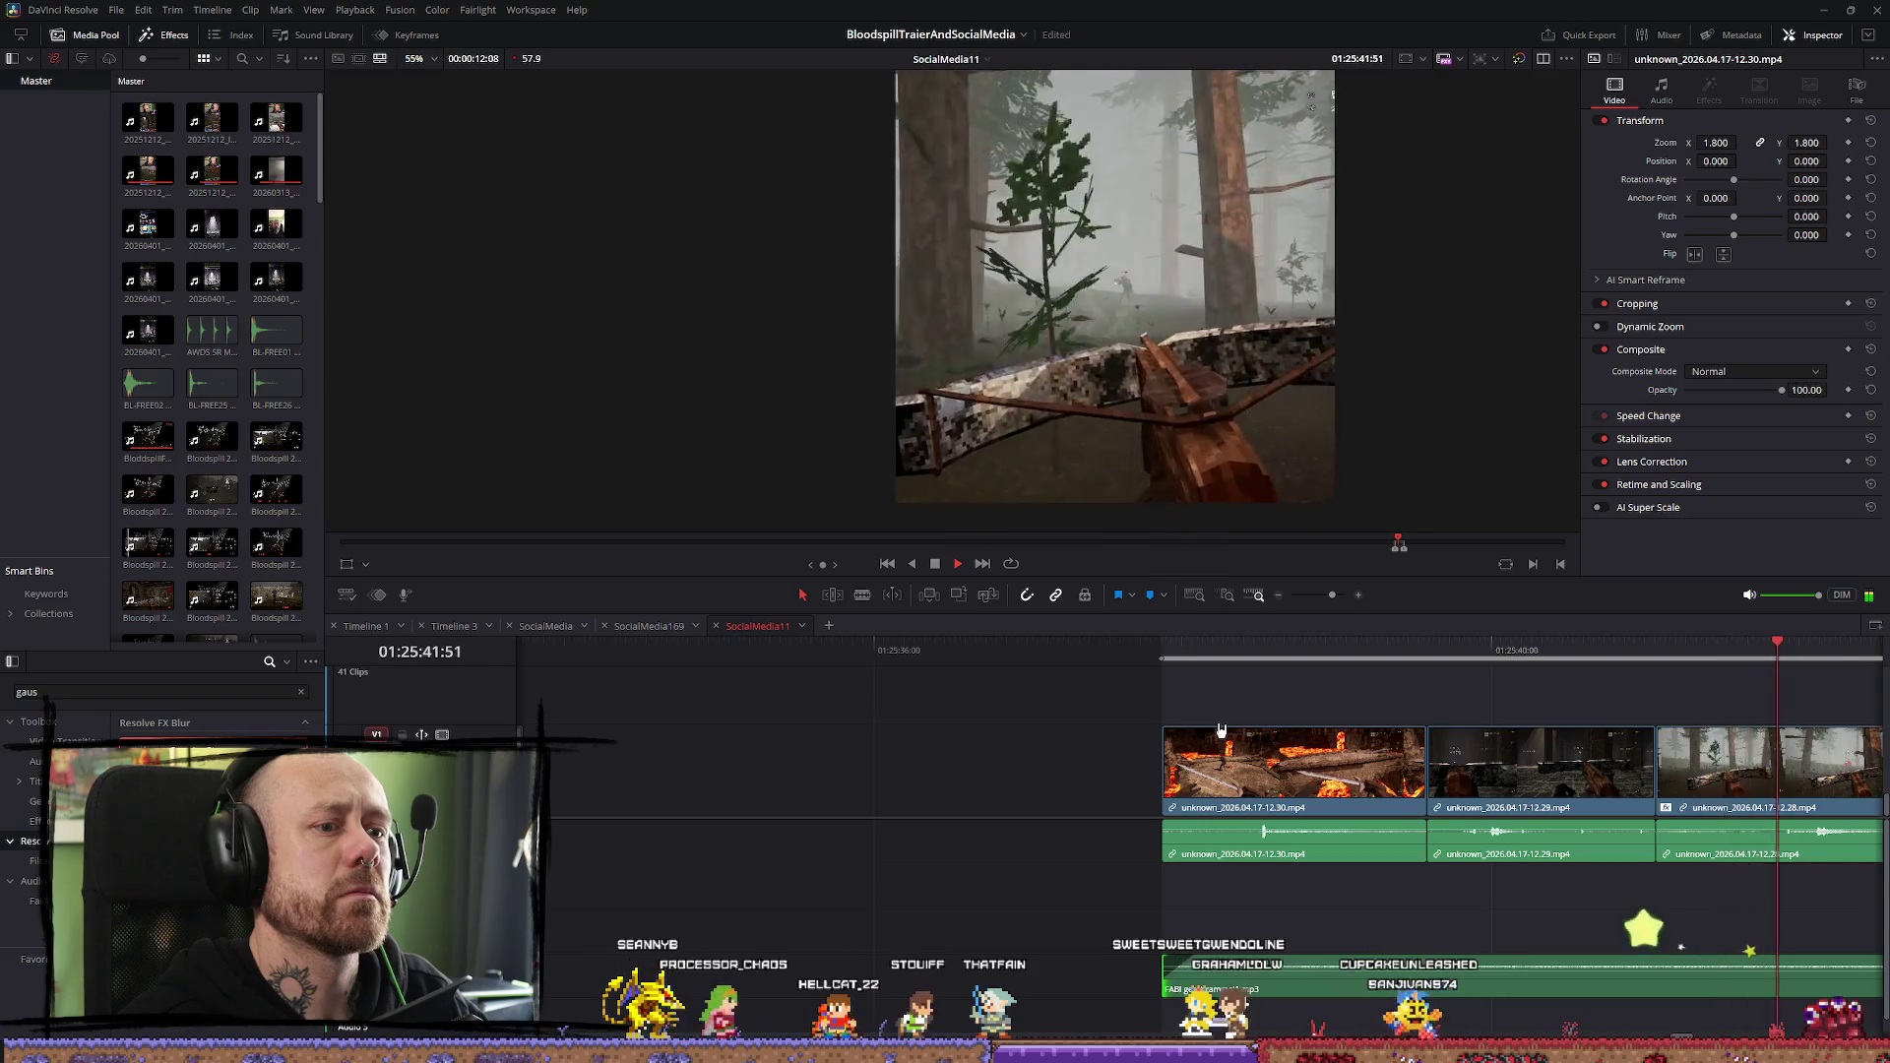
scroll(1270, 724, down, 5)
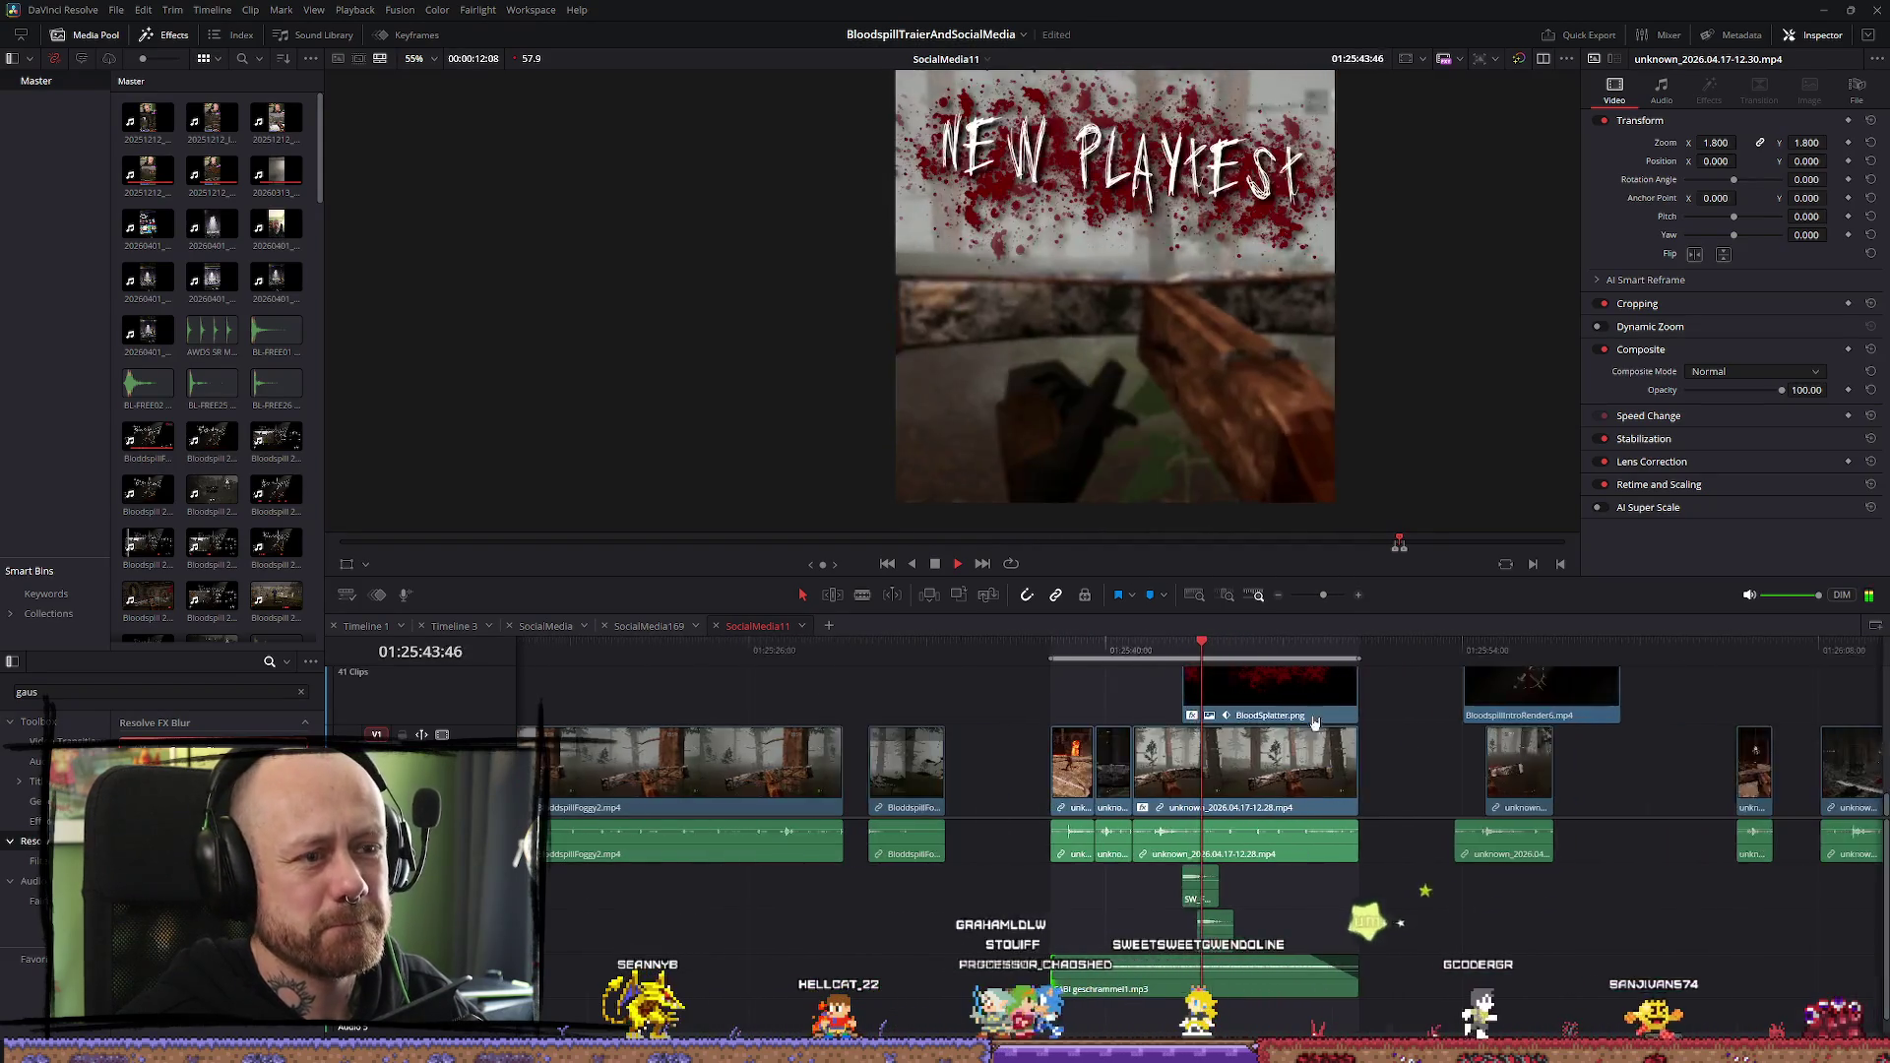
scroll(1287, 720, up, 1)
drag(1207, 646, 1022, 647)
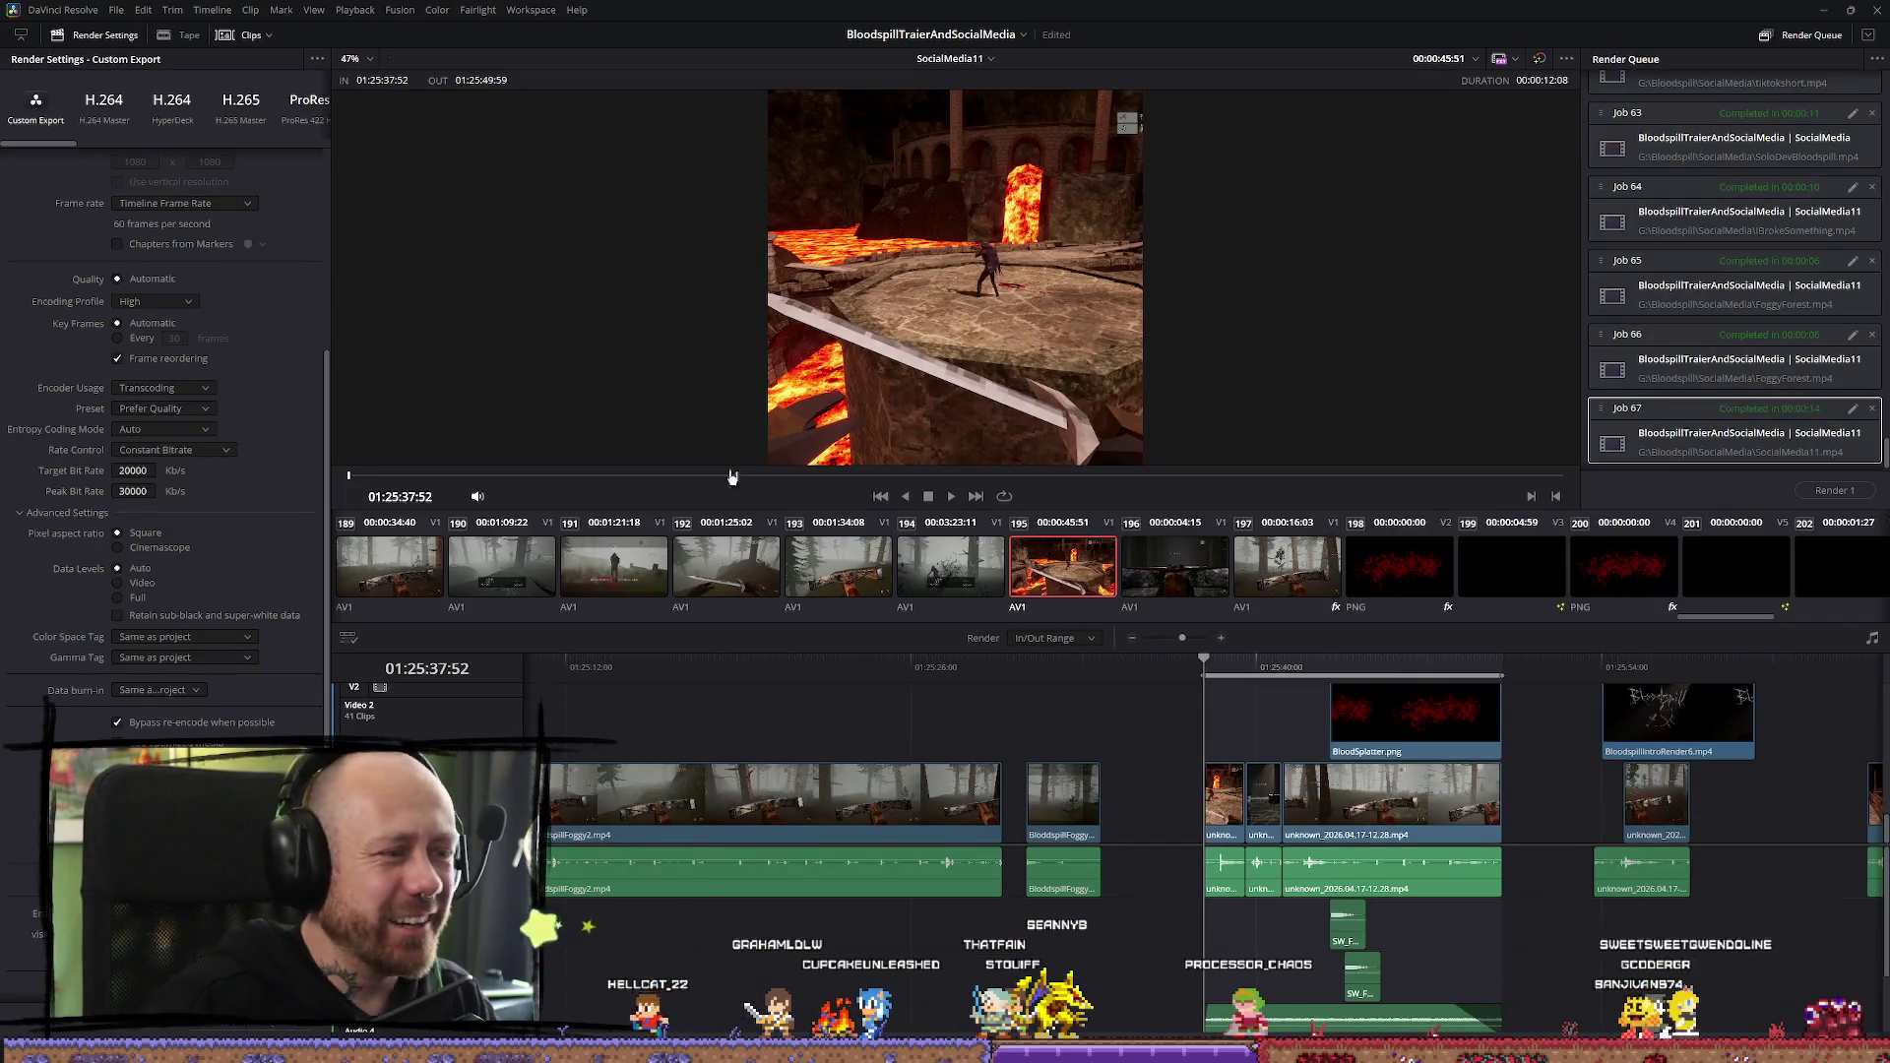
Set the Deliver page's output file name to NewPlaytest
scroll(244, 452, up, 5)
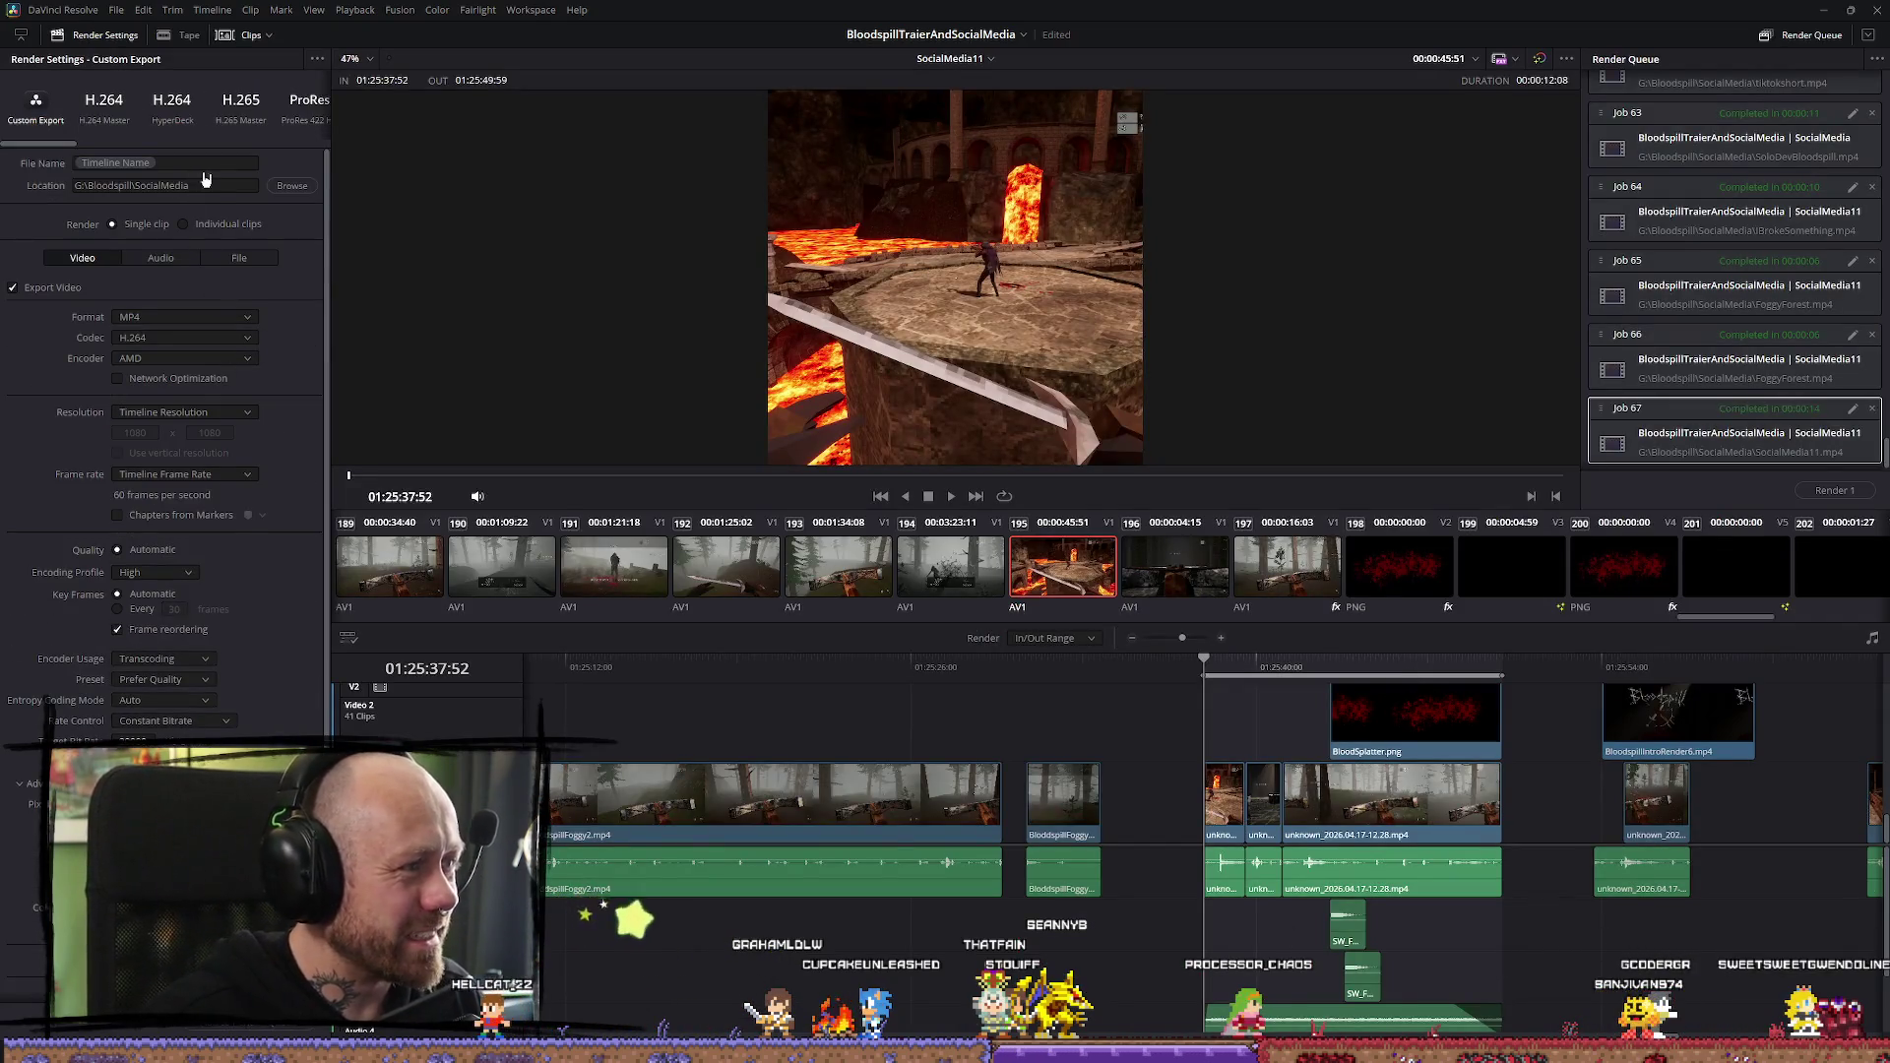
text(pla)
key(BackSpace)
text(NewPL)
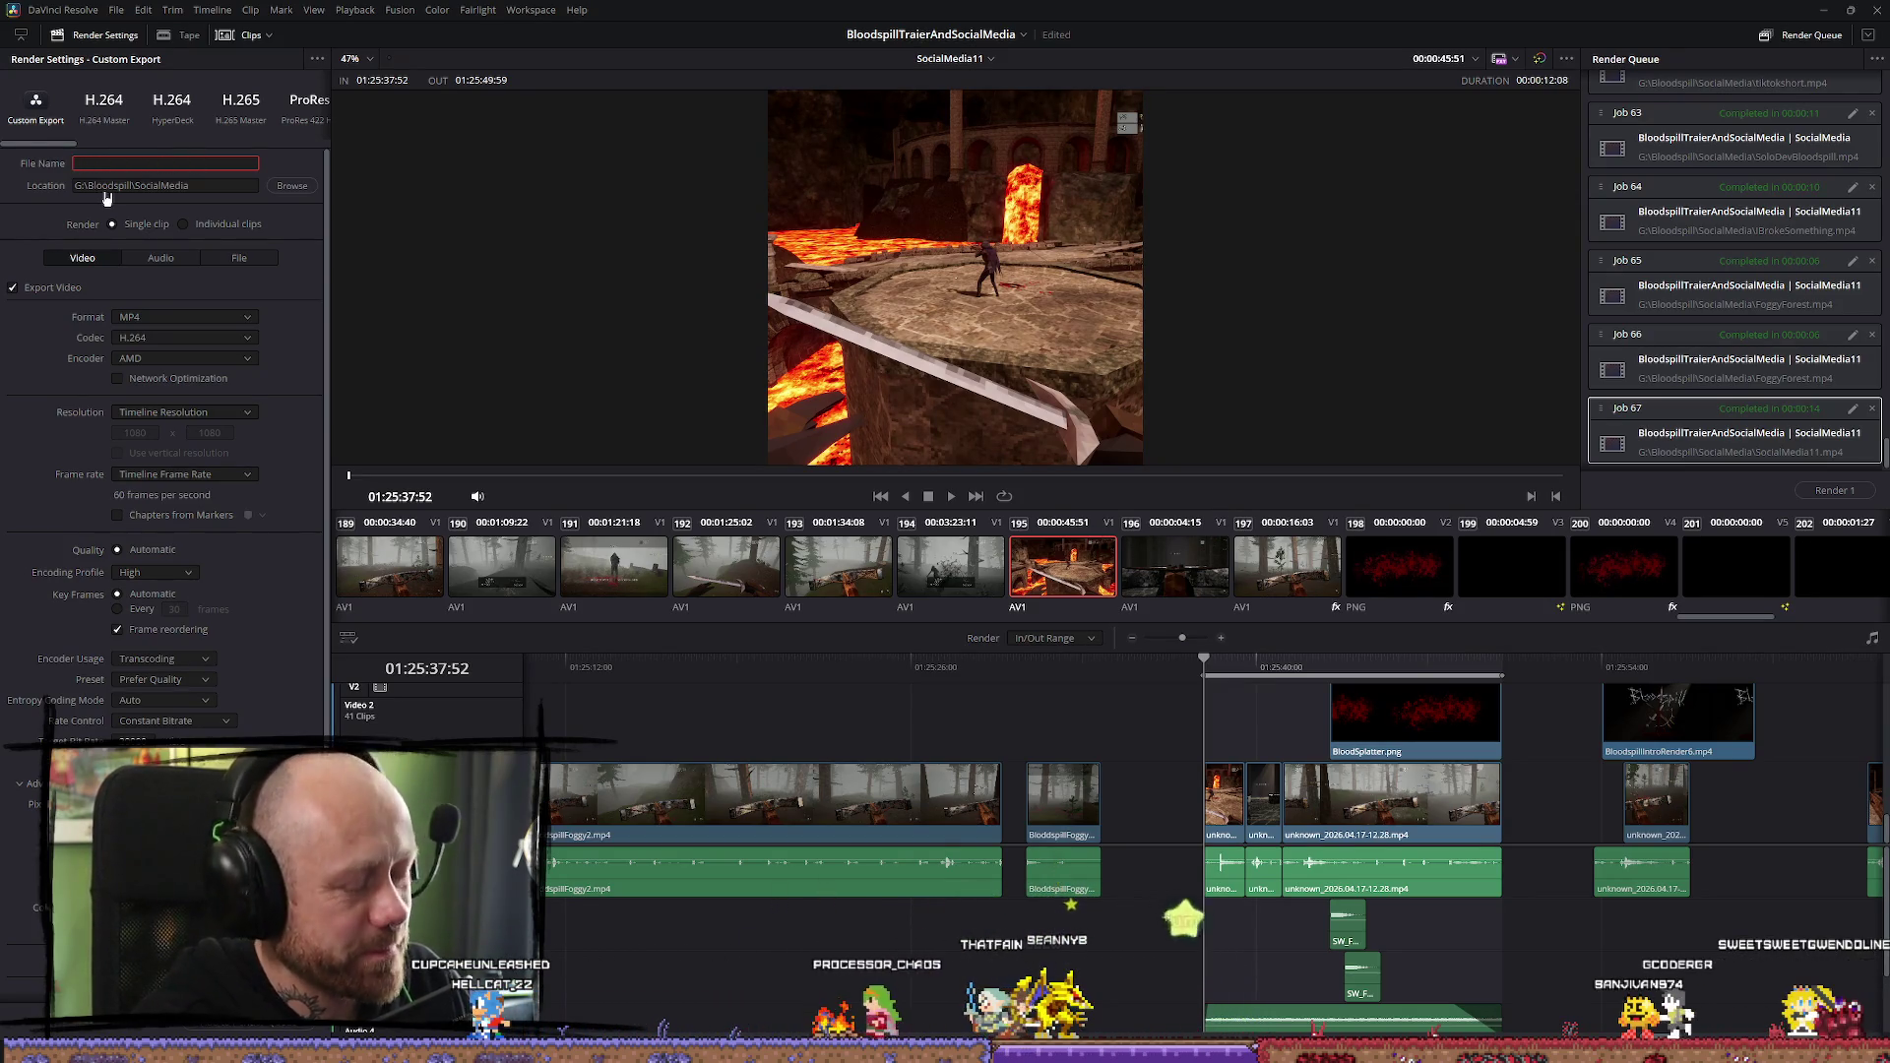
key(BackSpace)
text(laytest)
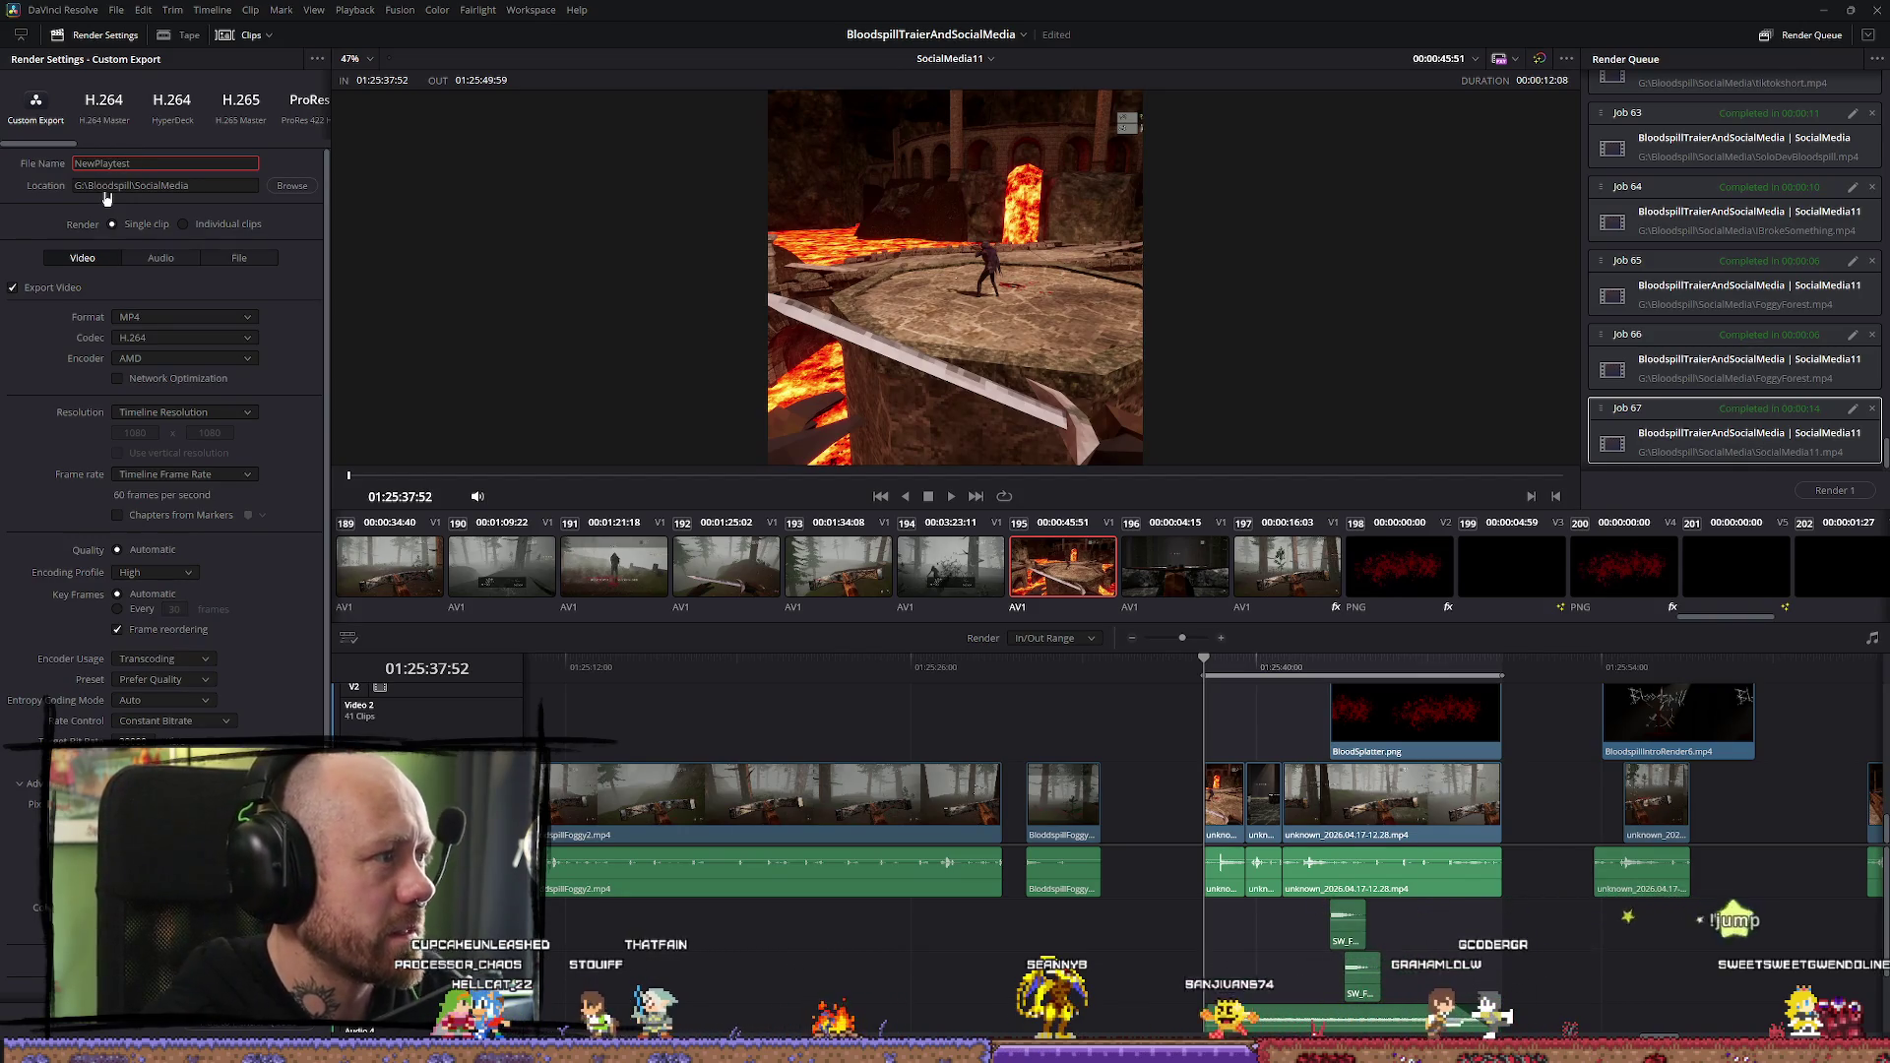
Queue and render the NewPlaytest MP4 job, then open File Explorer
click(236, 1023)
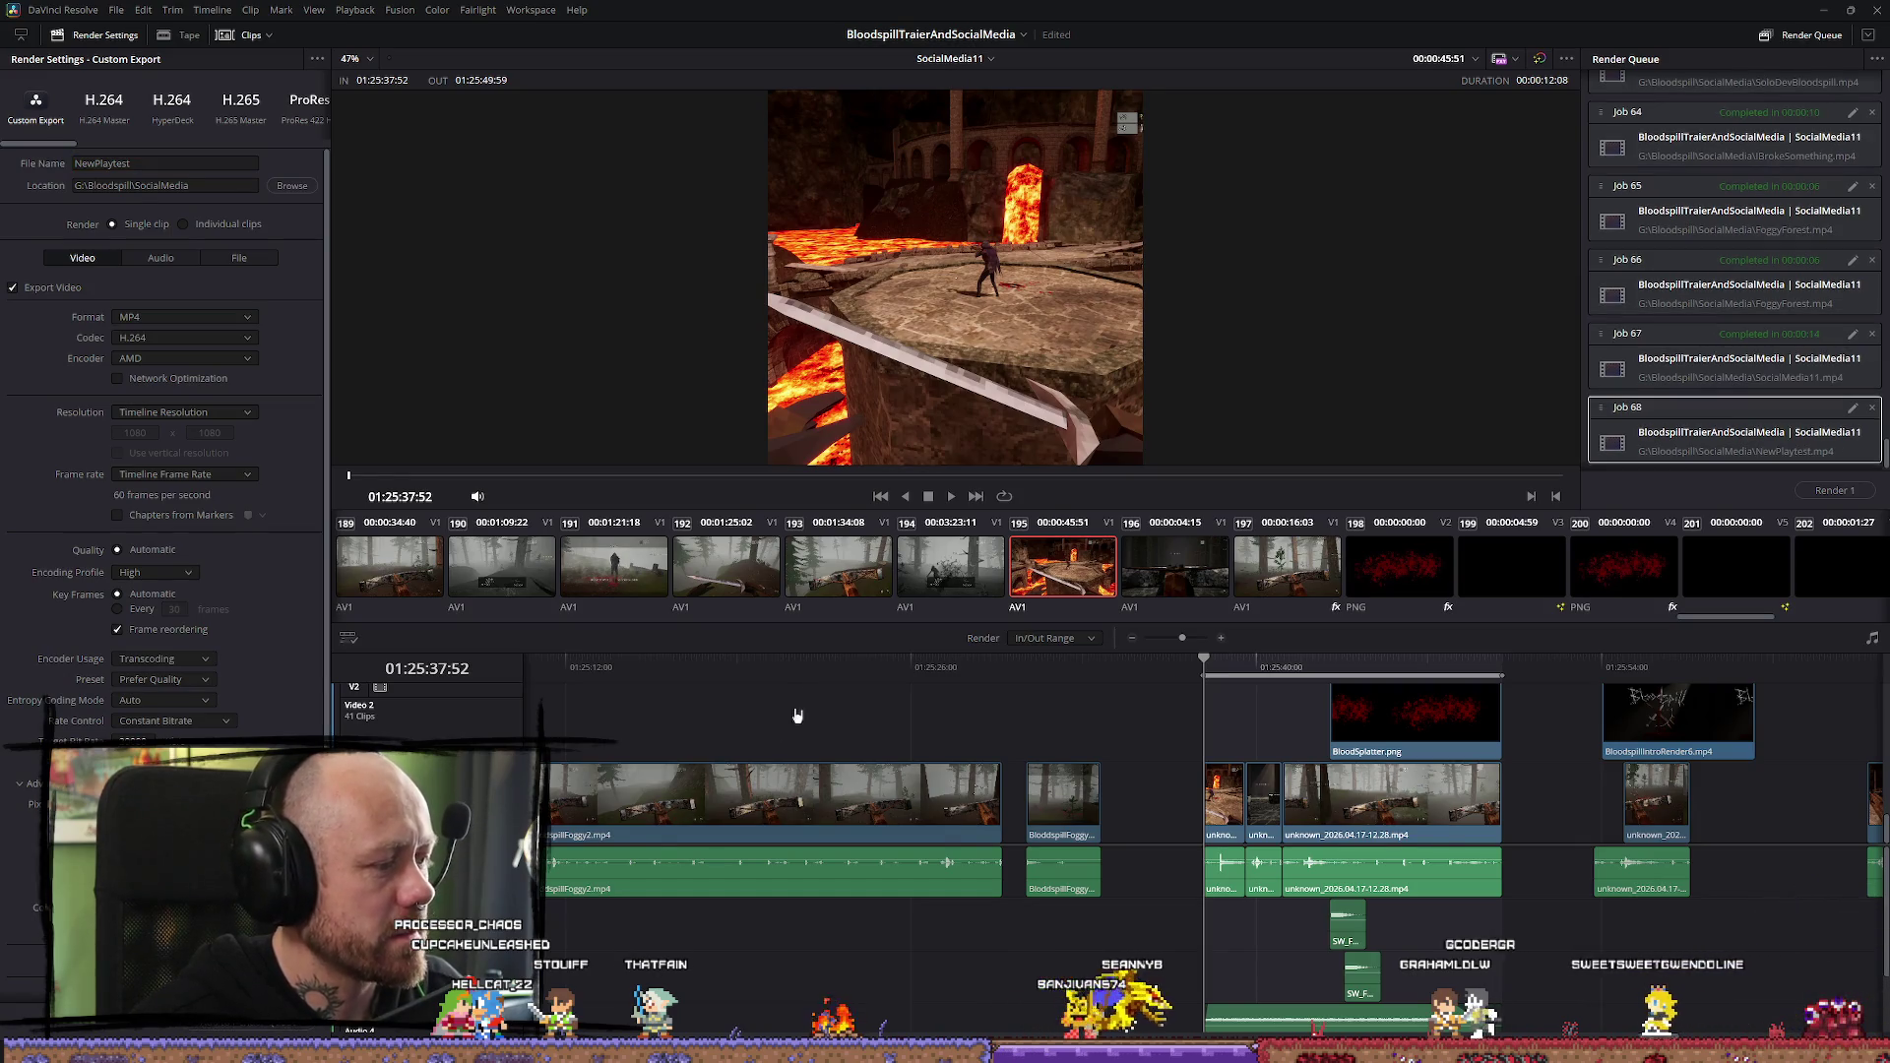
click(1834, 490)
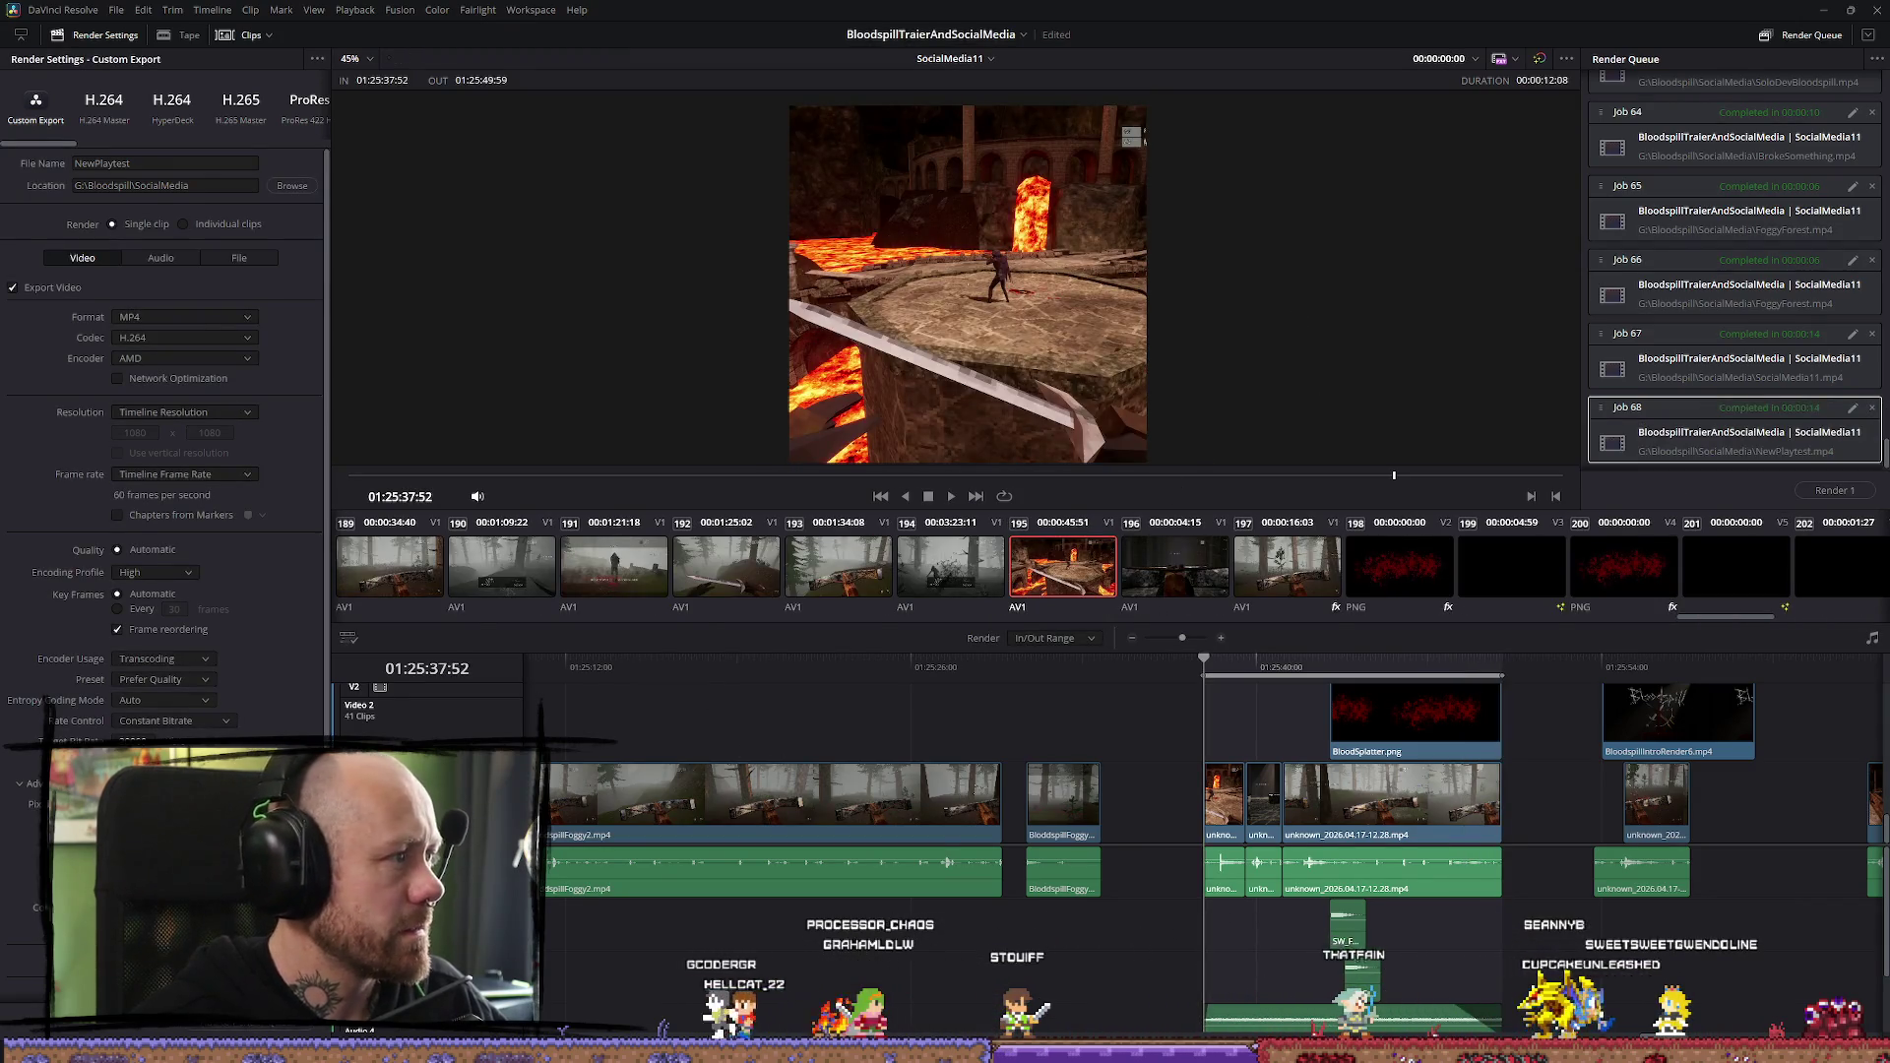
key(super+e)
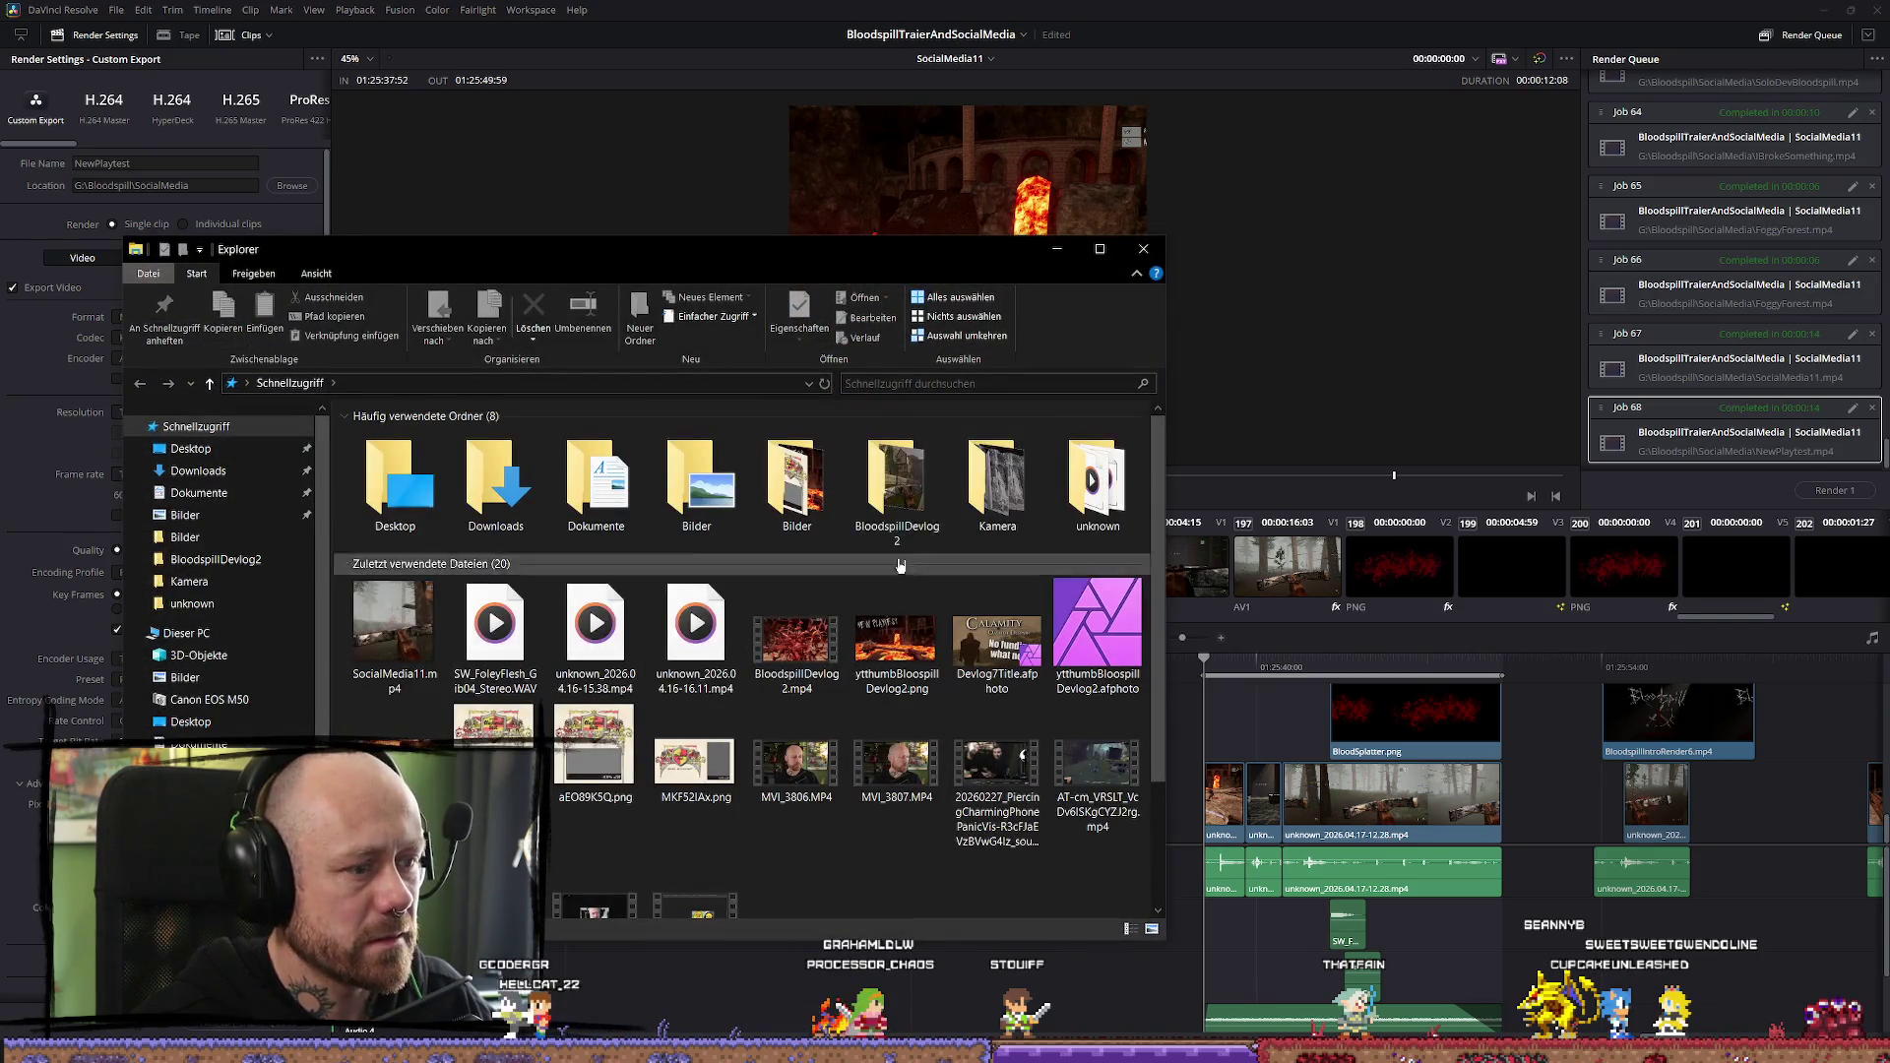
Go to SocialMedia11.mp4's folder, delete it, and play NewPlaytest.mp4
click(364, 653)
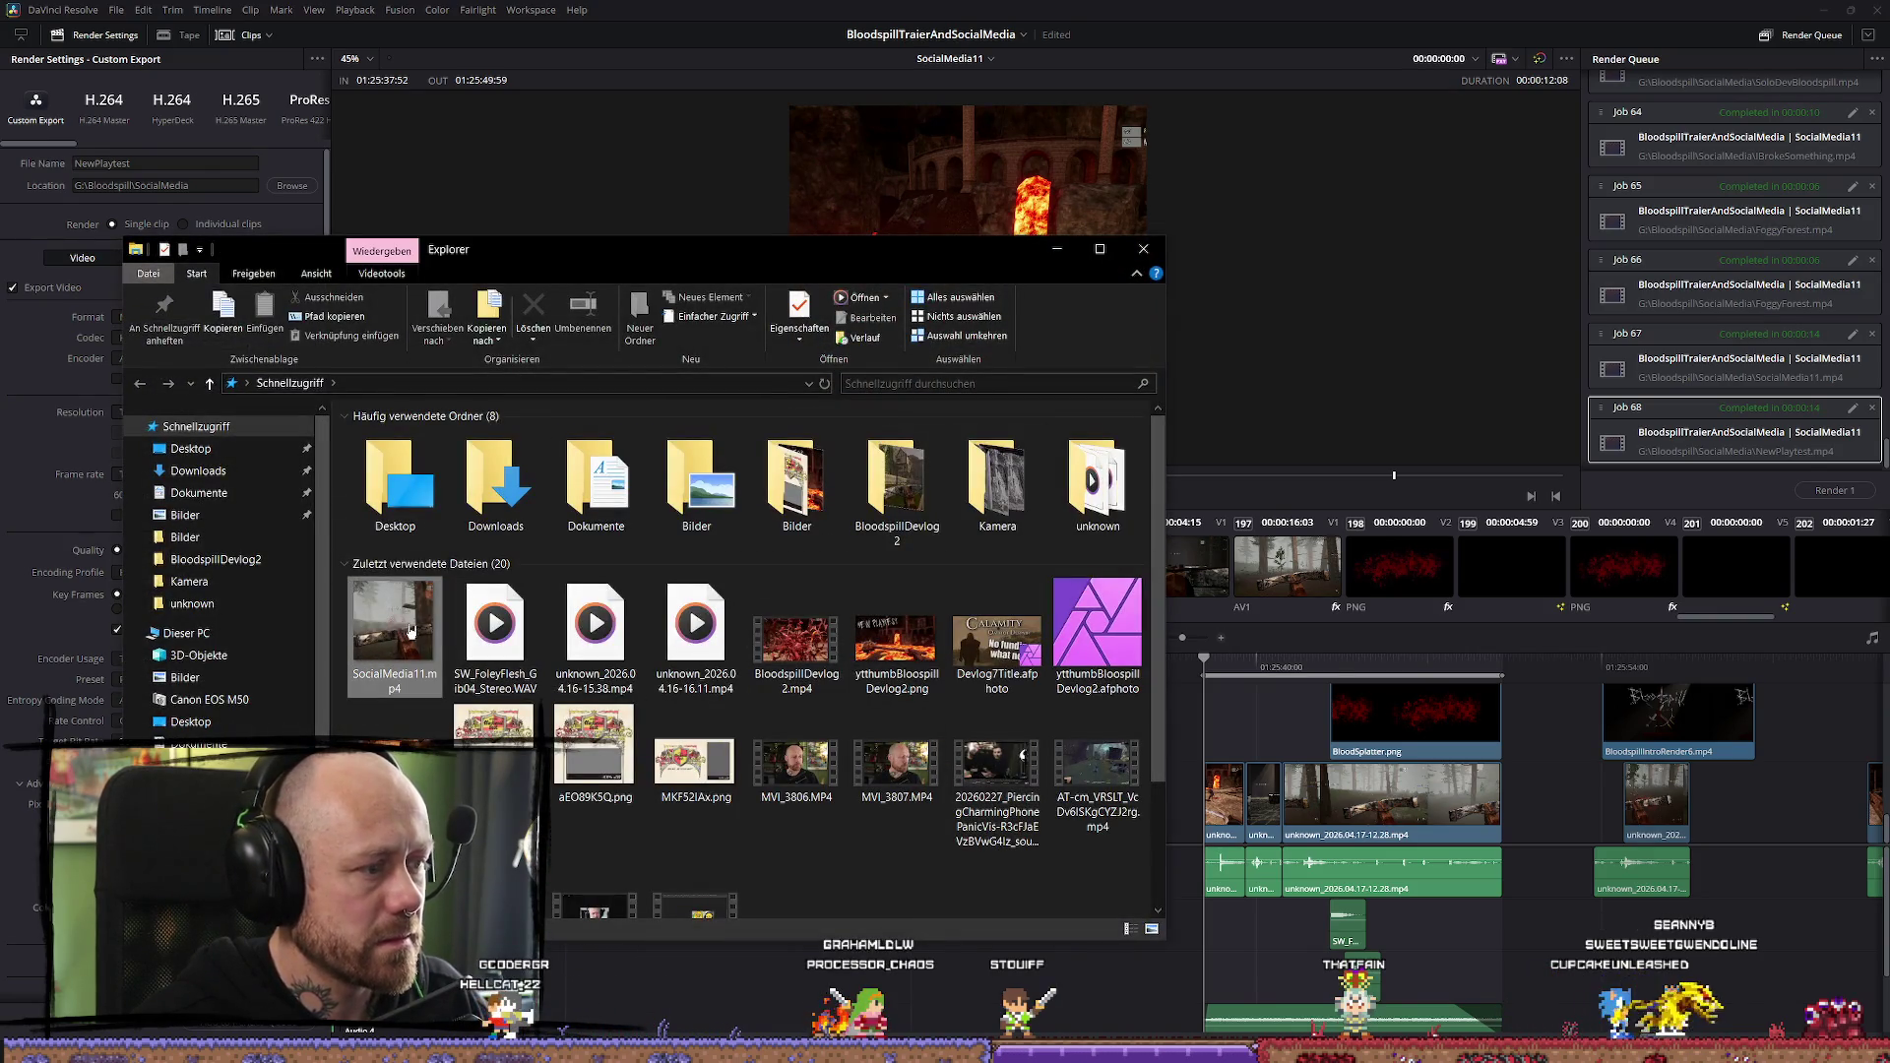
right_click(410, 631)
click(408, 605)
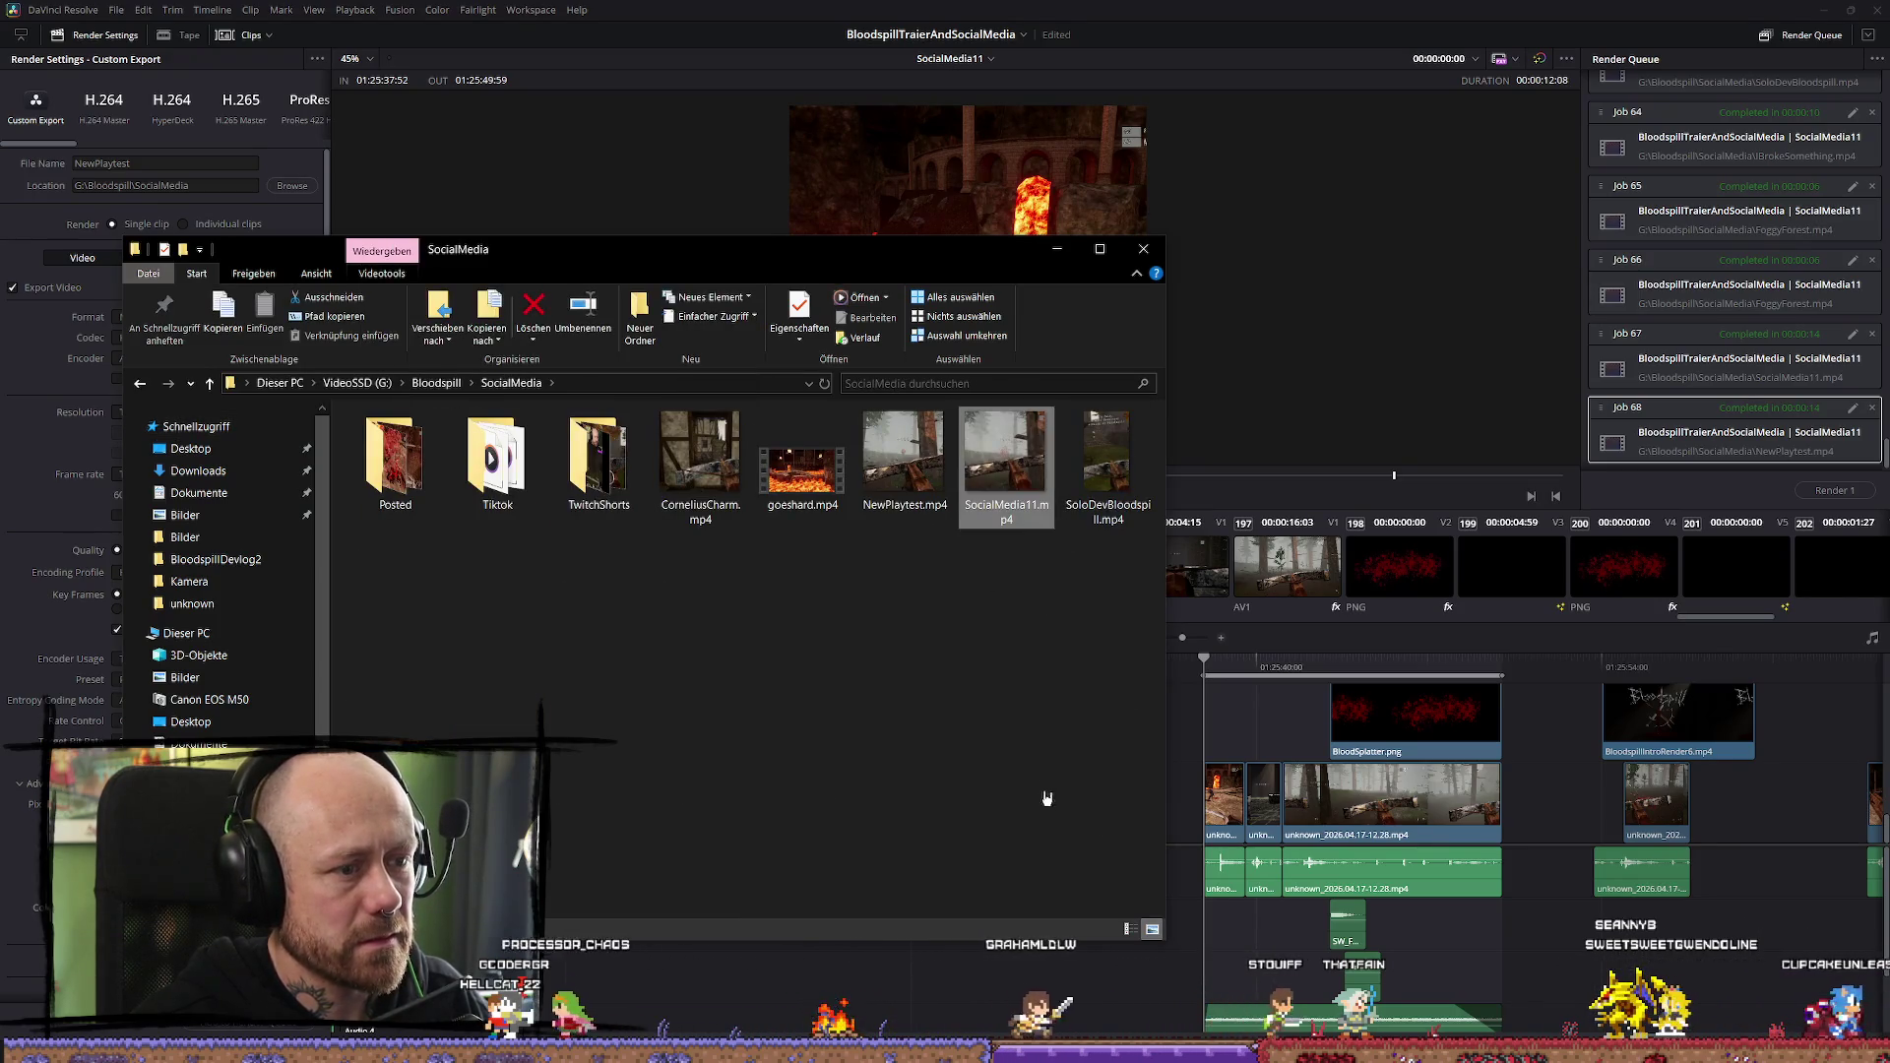
key(Delete)
double_click(1010, 538)
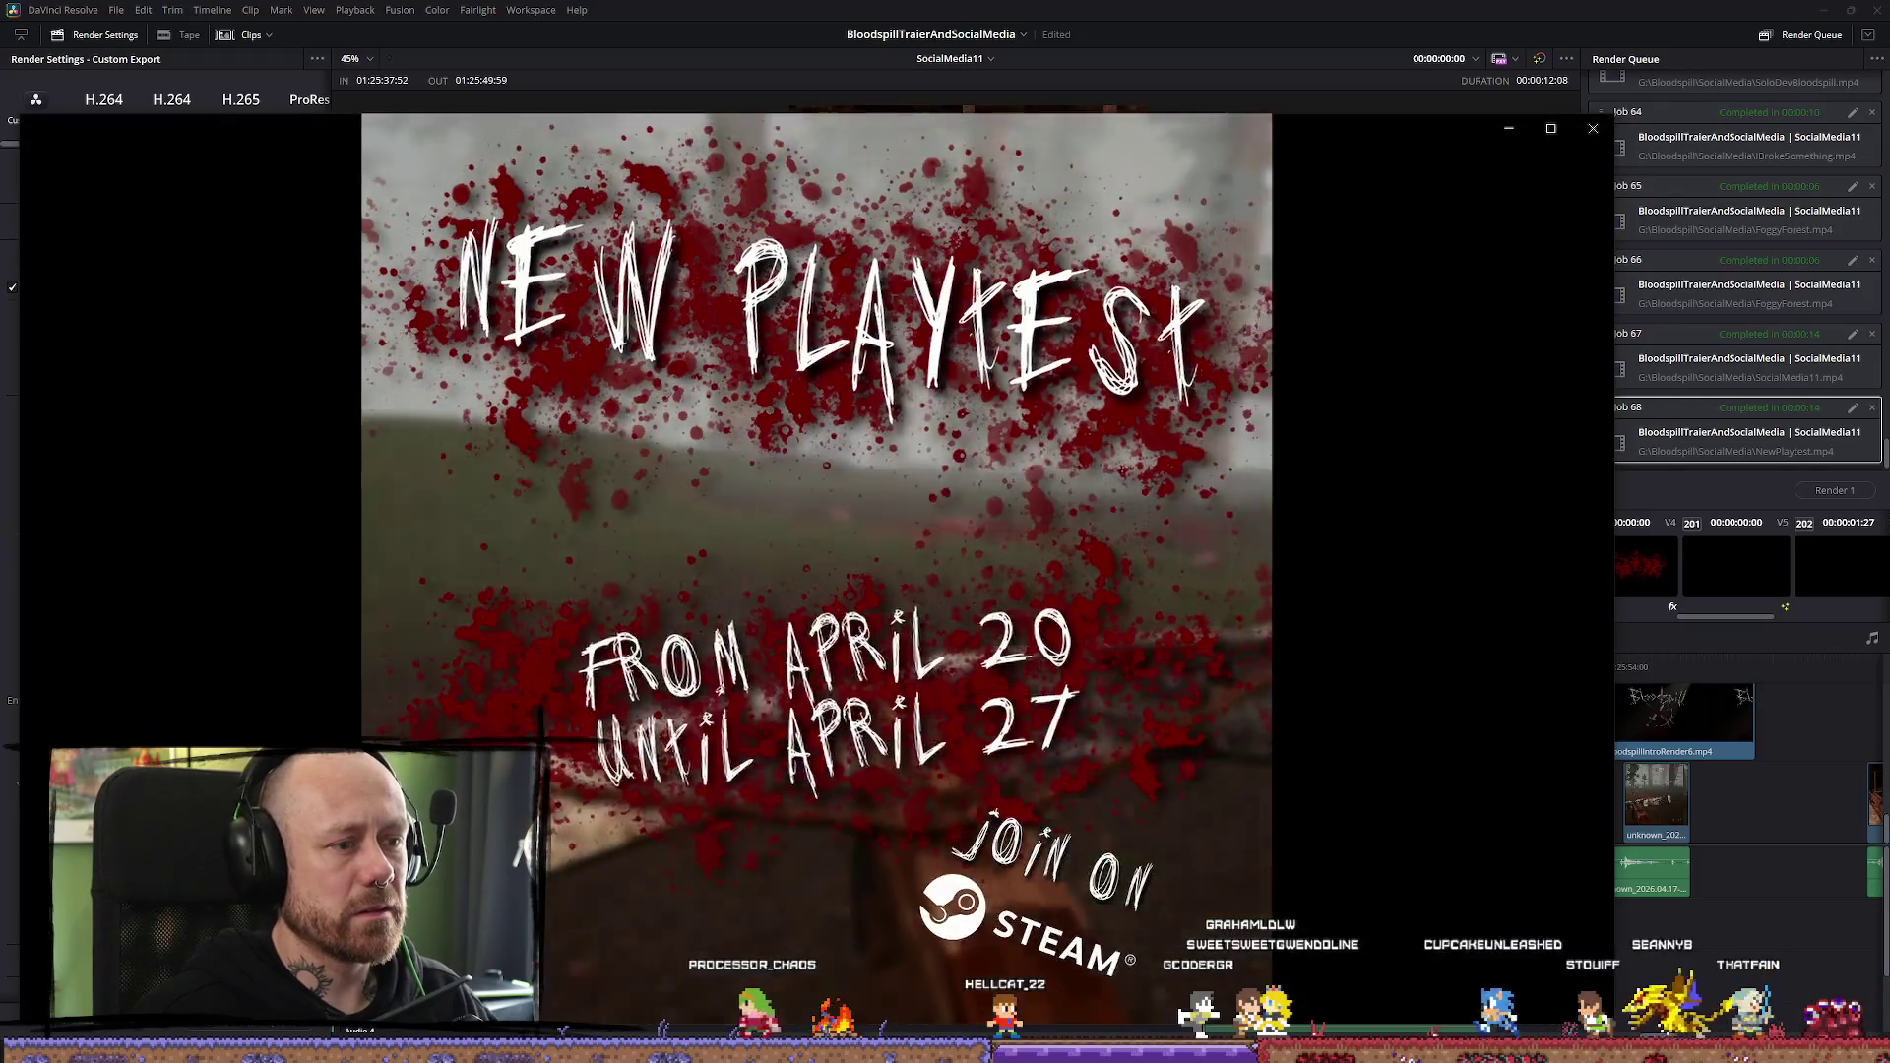
Watch NewPlaytest.mp4 to its April 20–27 dates card, then close Media Player and return to Resolve
mouse_move(793, 349)
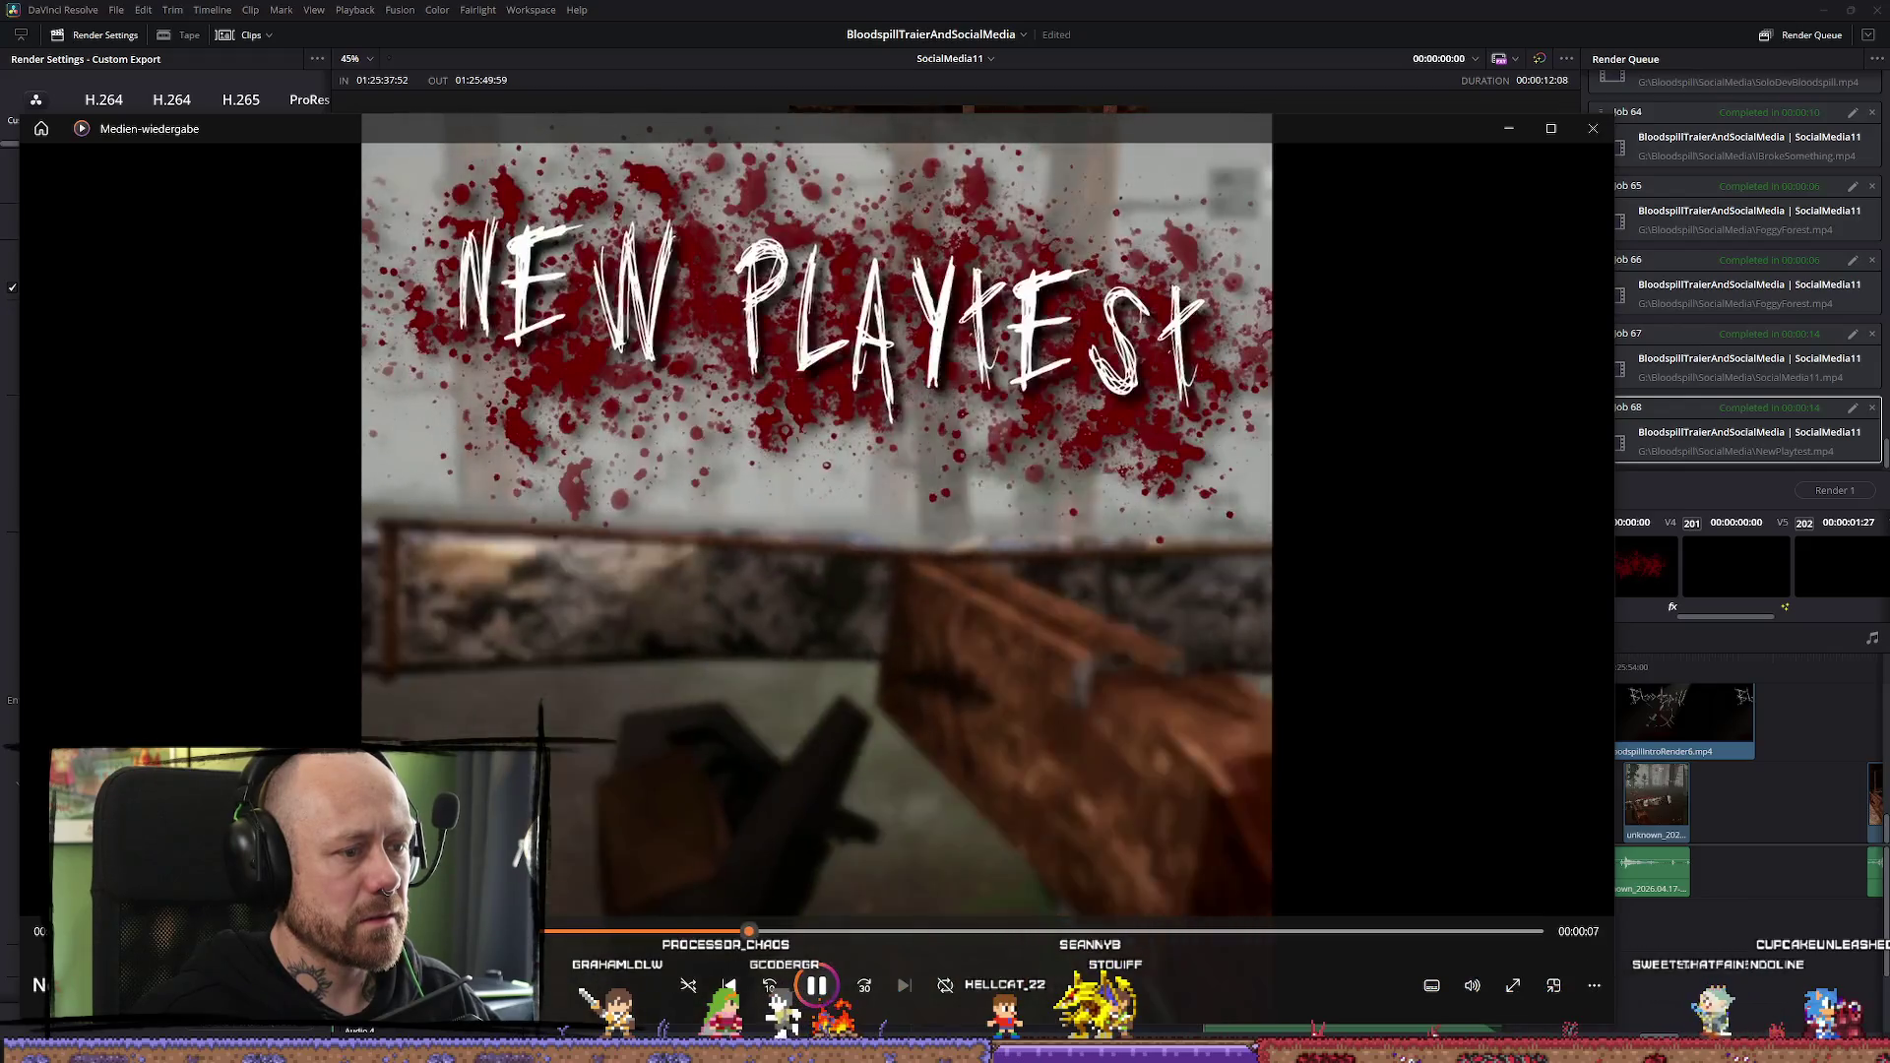
mouse_move(1375, 792)
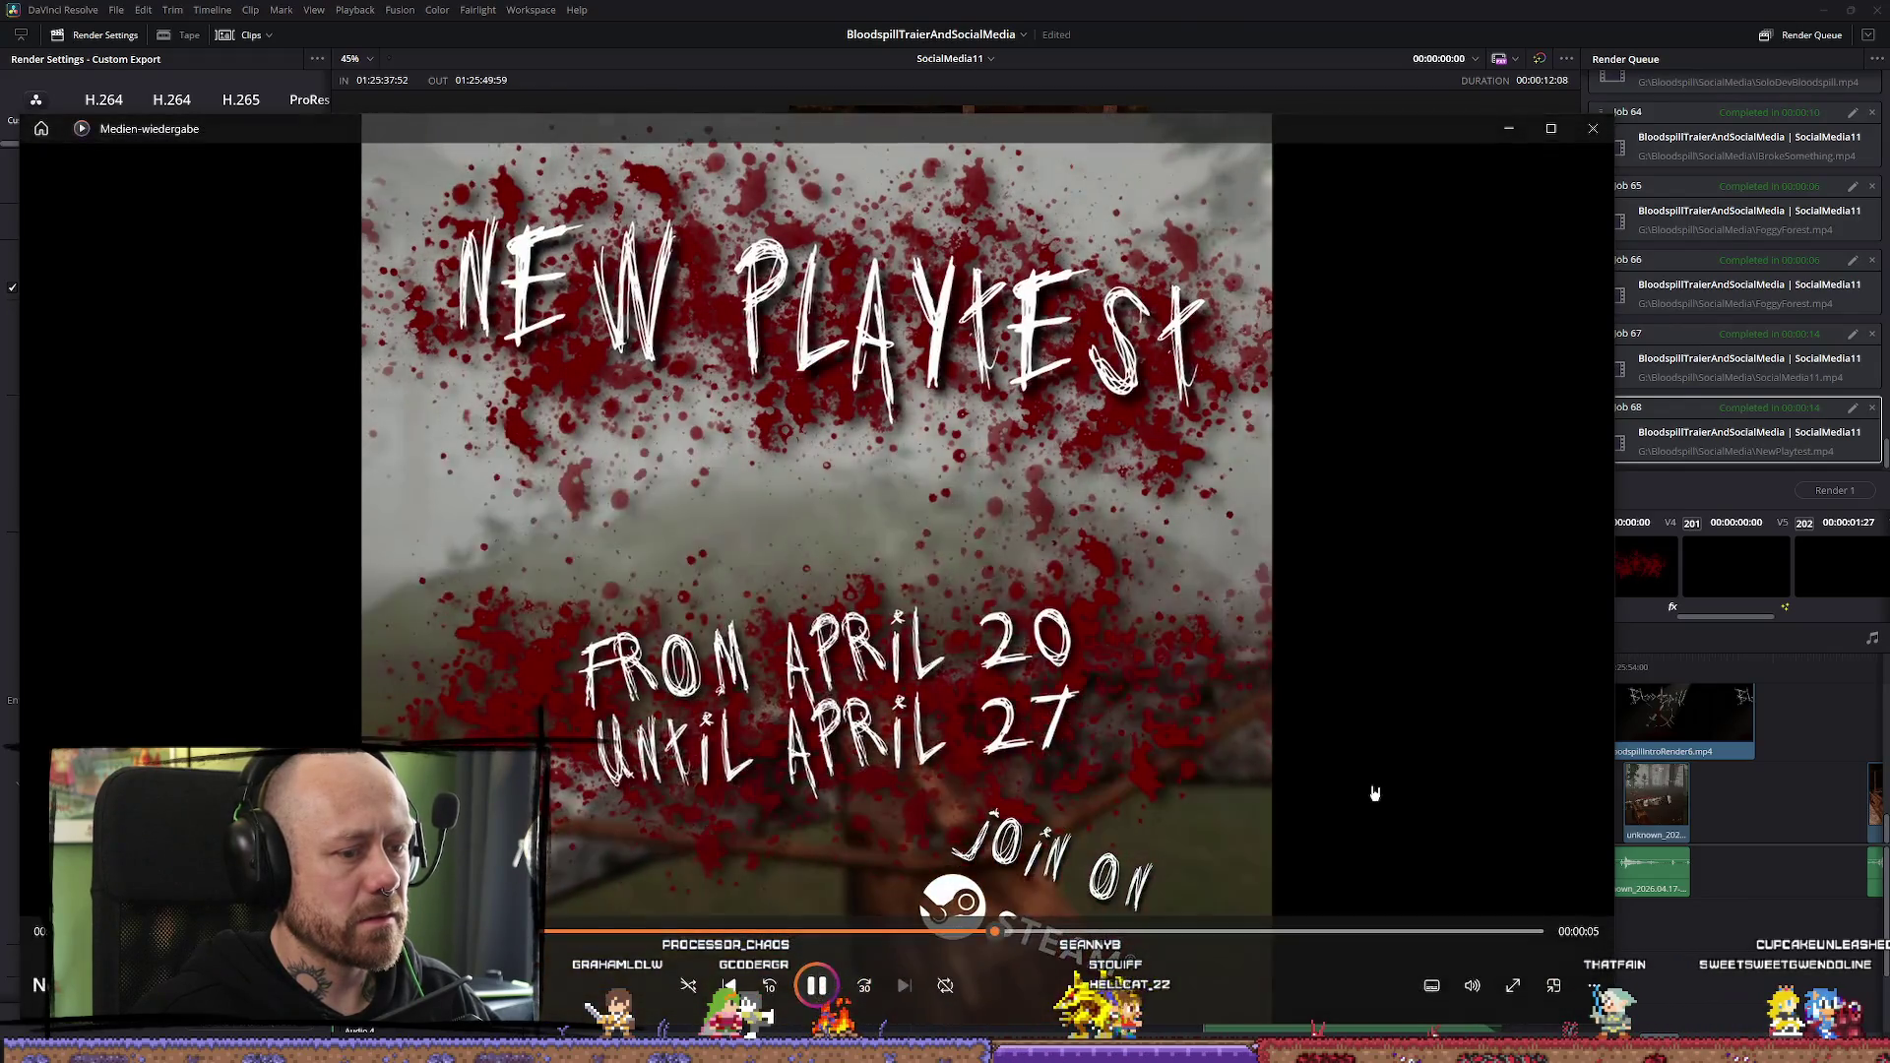
click(1593, 127)
click(1284, 674)
scroll(1476, 772, up, 3)
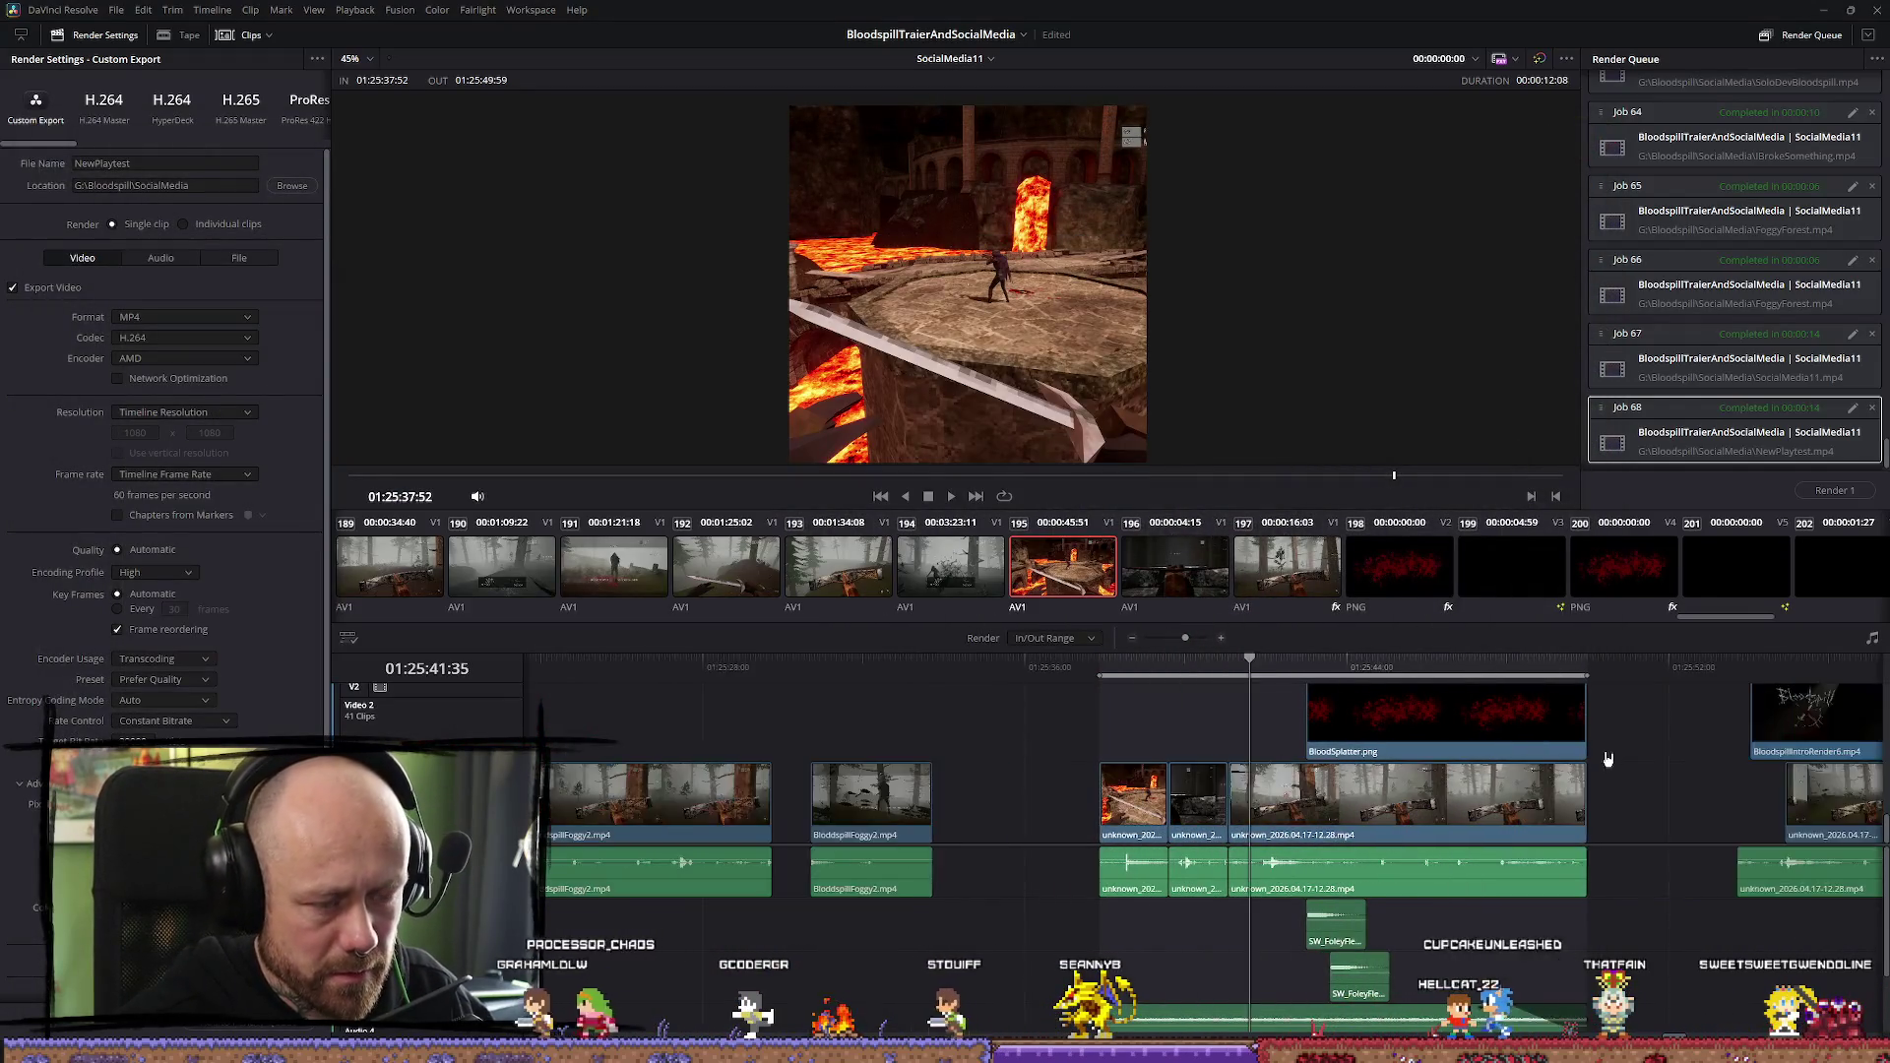
Scrub to the April dates title and raise its Text+ Position Y from -151 to -79
click(1368, 667)
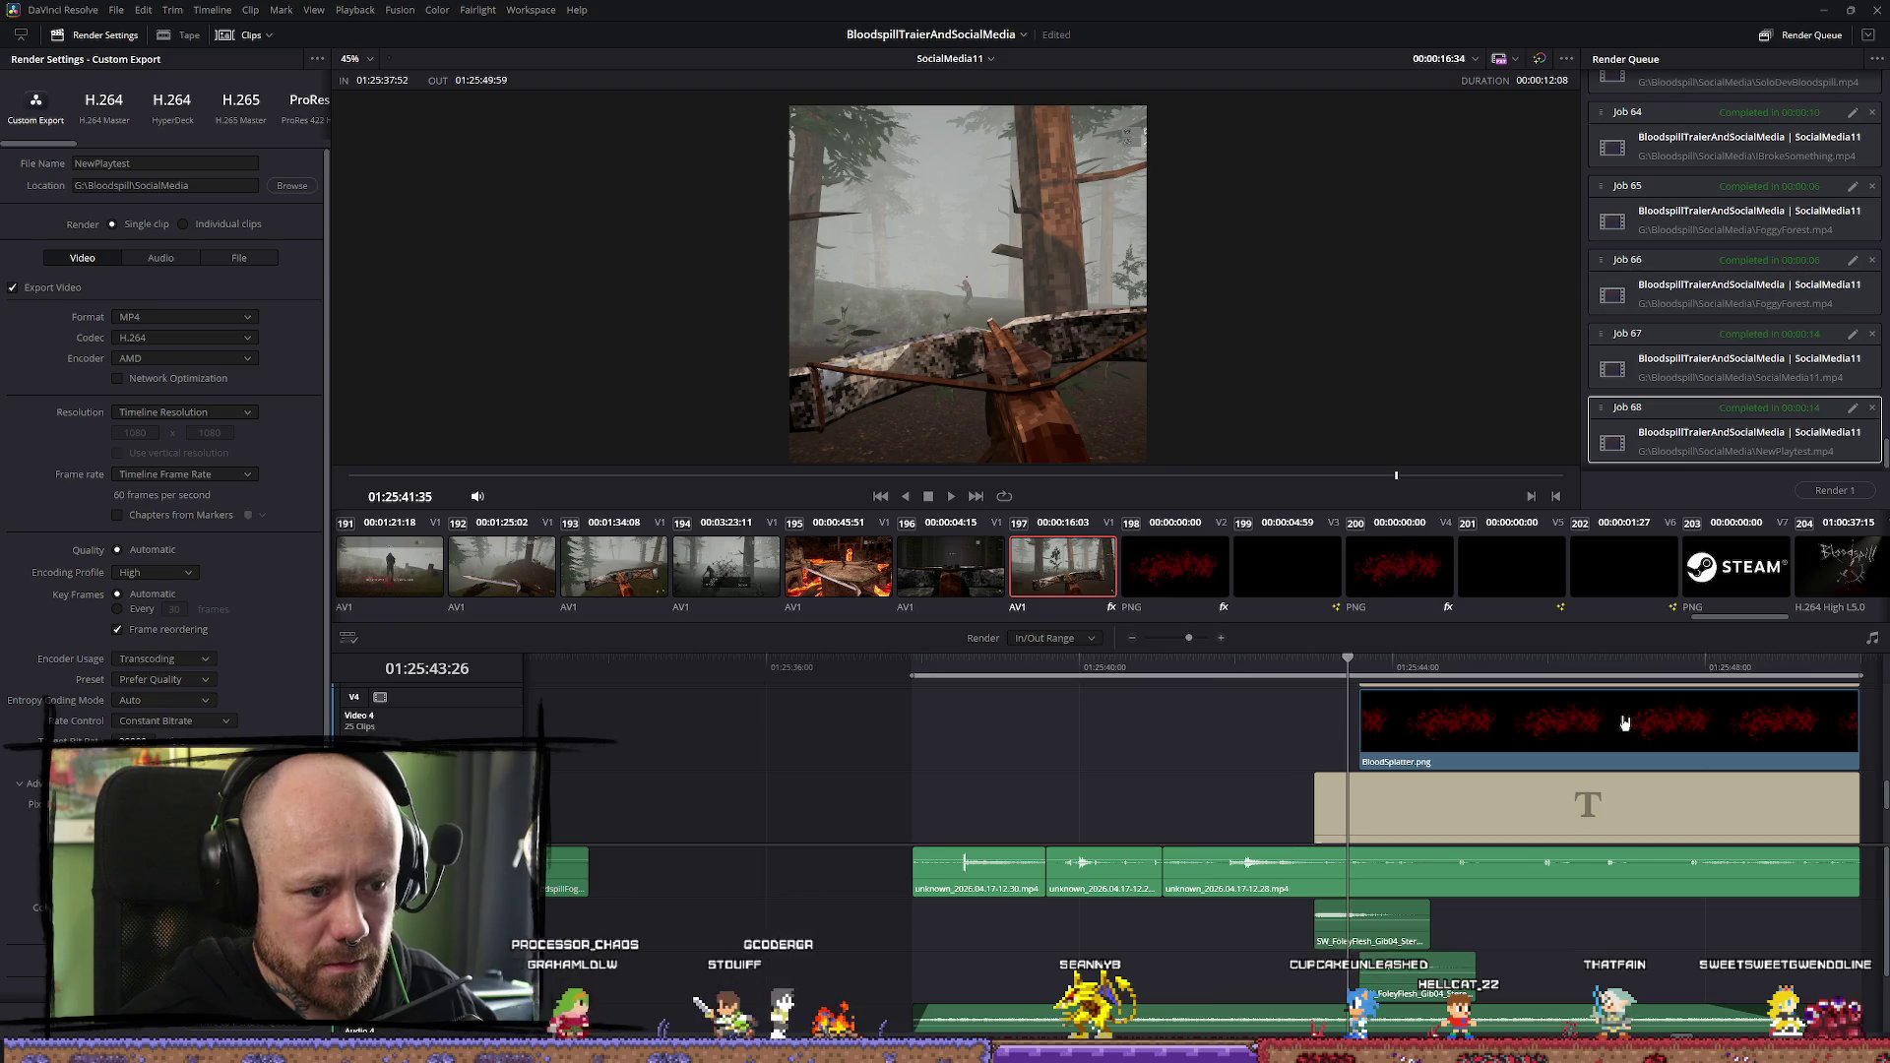
scroll(1233, 670, up, 2)
drag(1232, 670, 1326, 671)
scroll(1486, 773, up, 4)
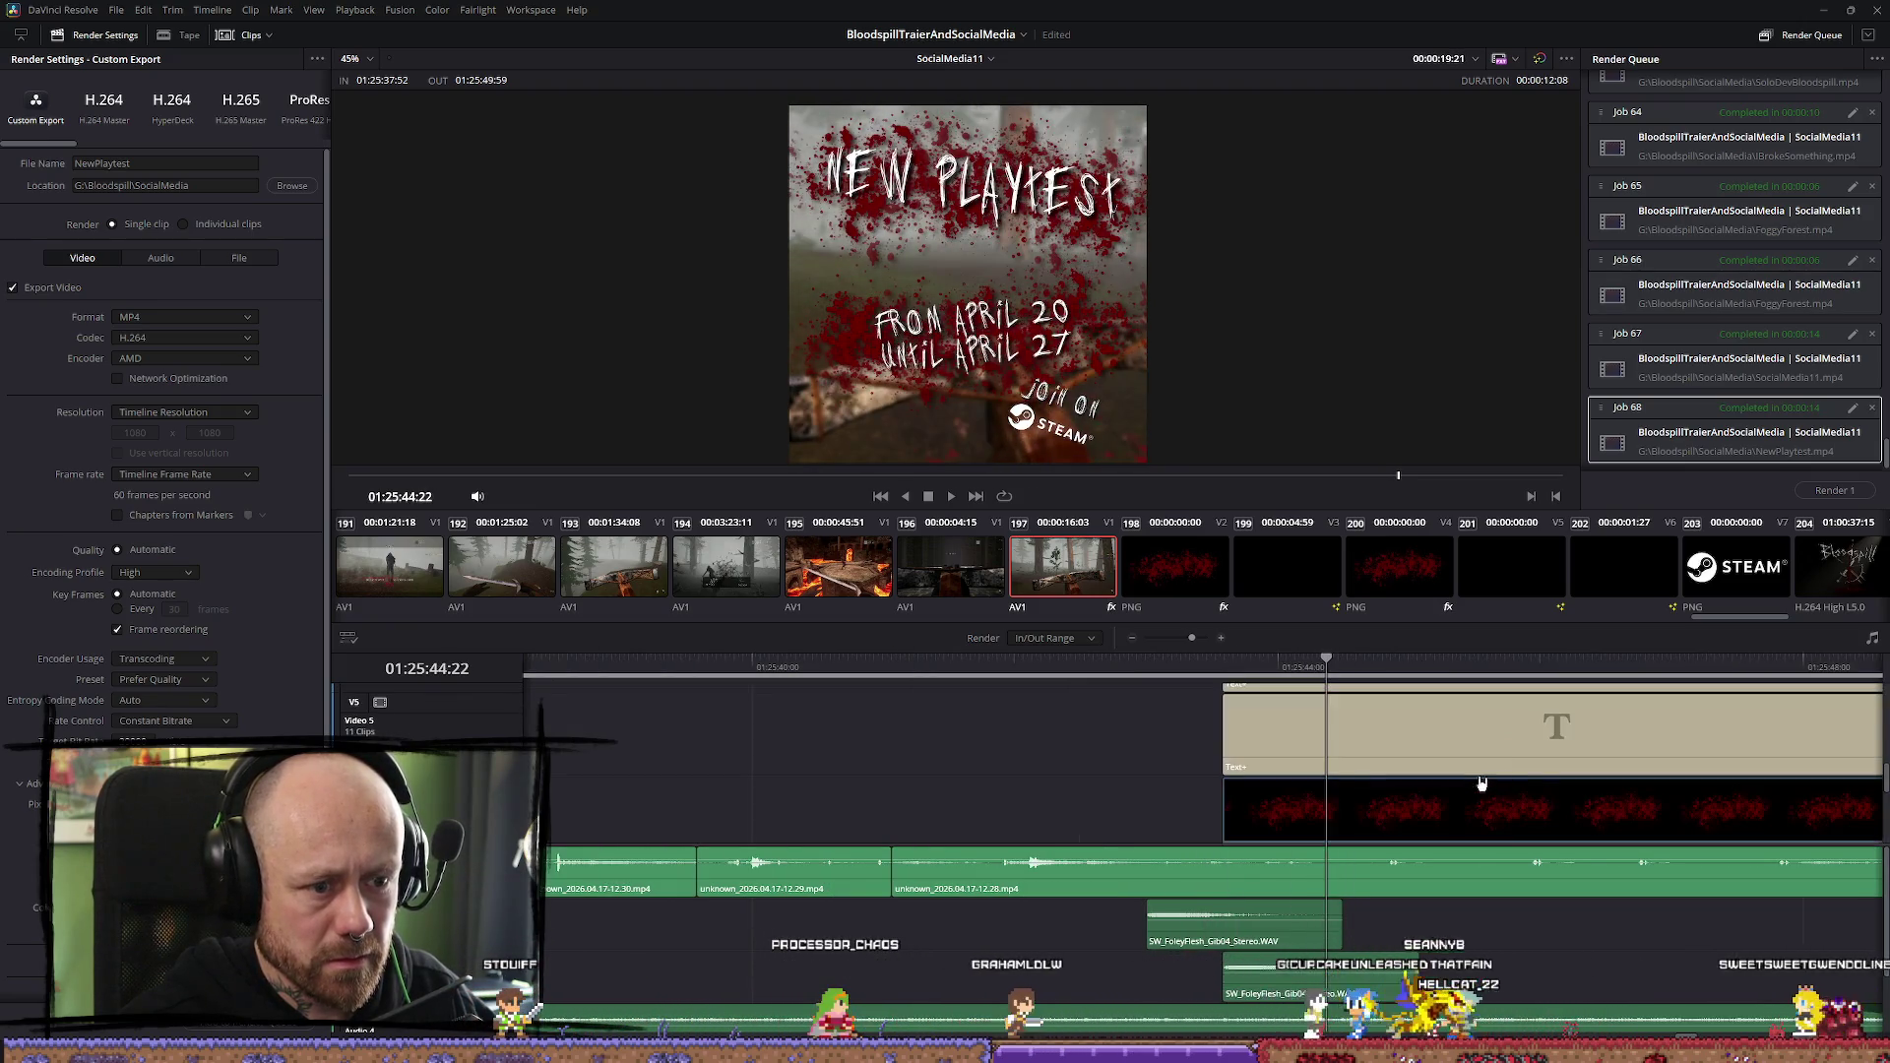
scroll(1491, 761, down, 3)
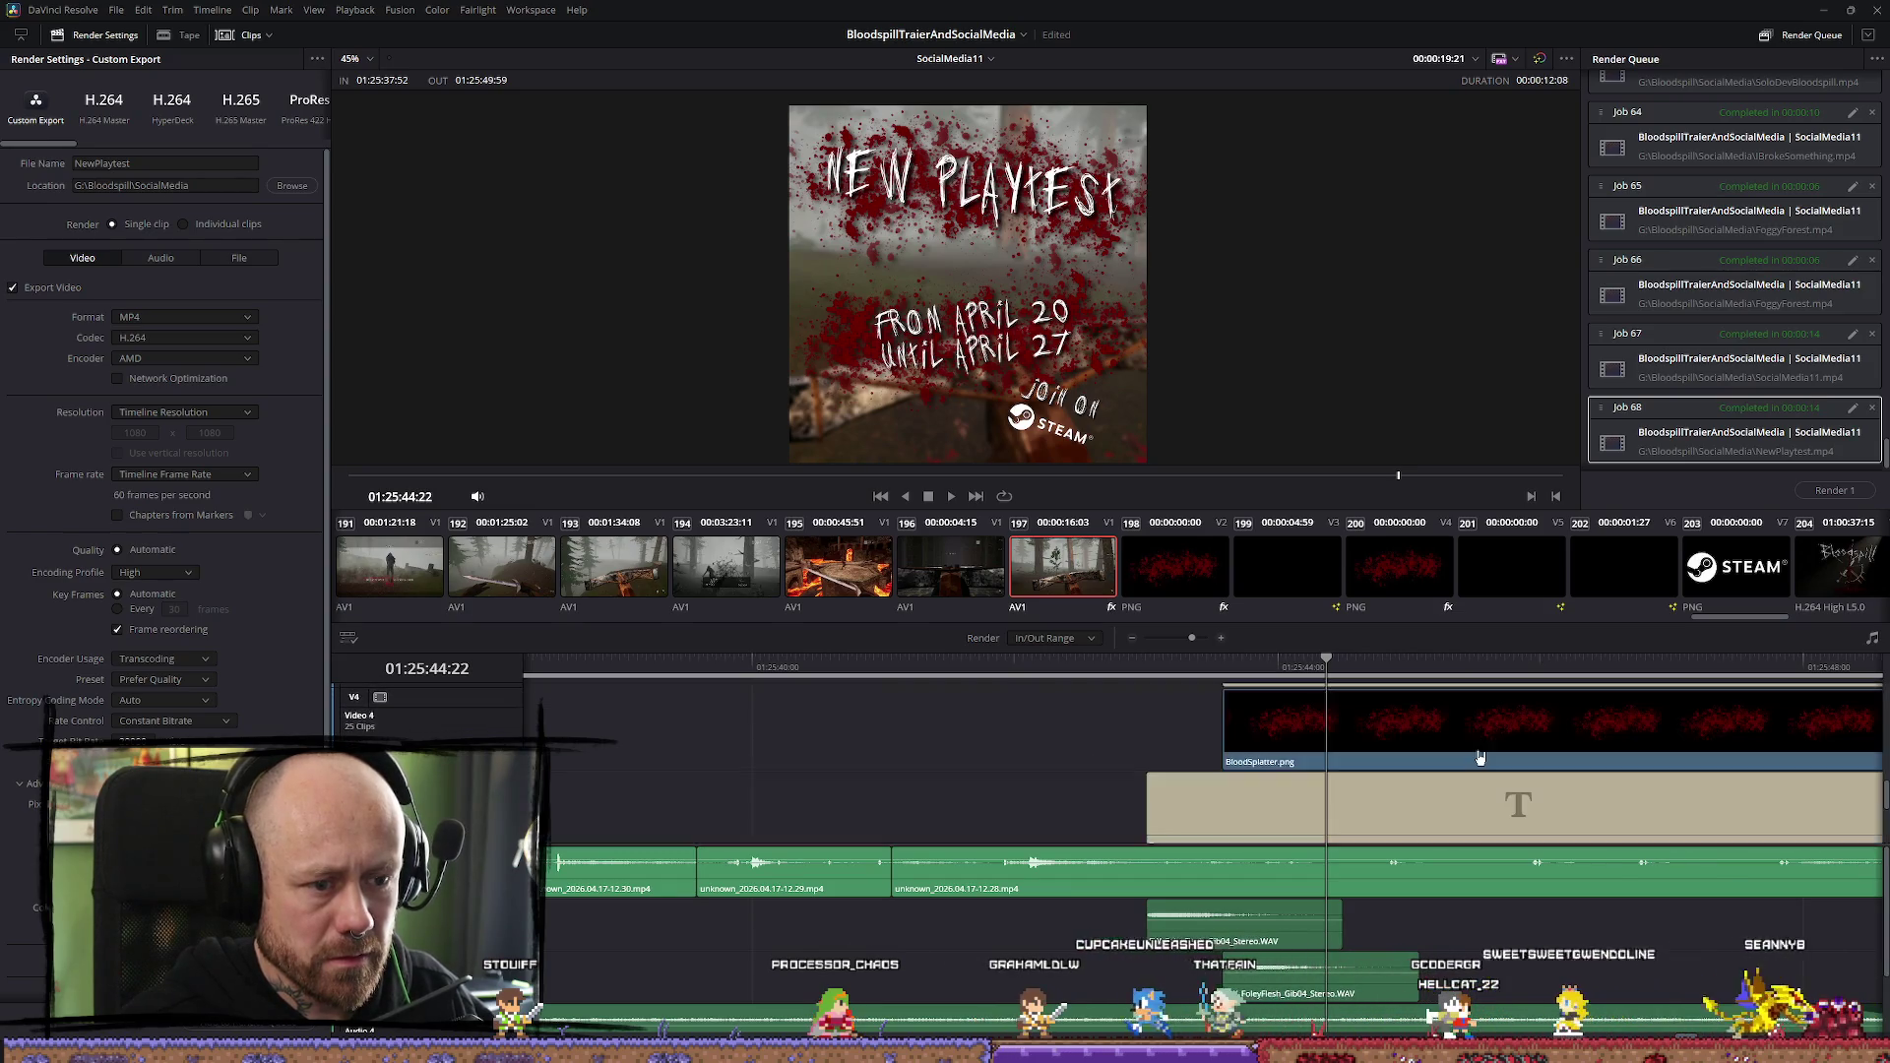
click(1485, 758)
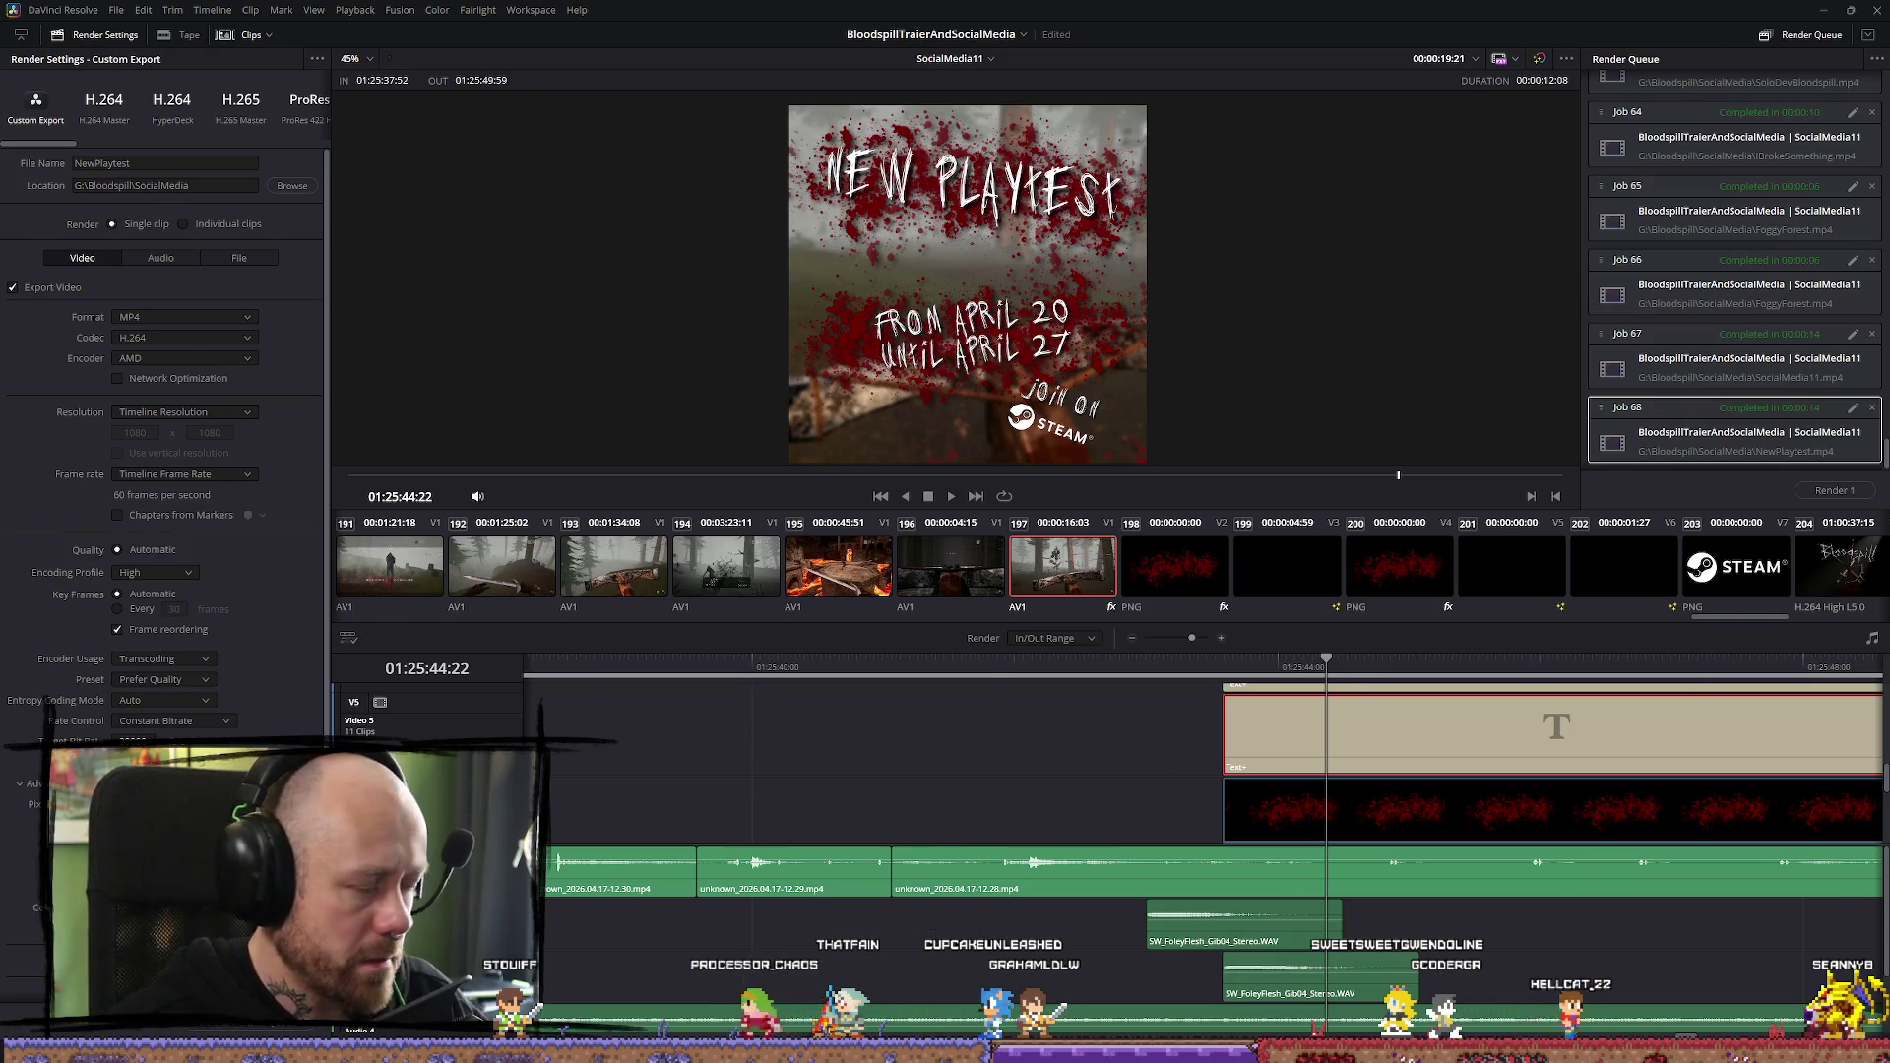
key(shift+4)
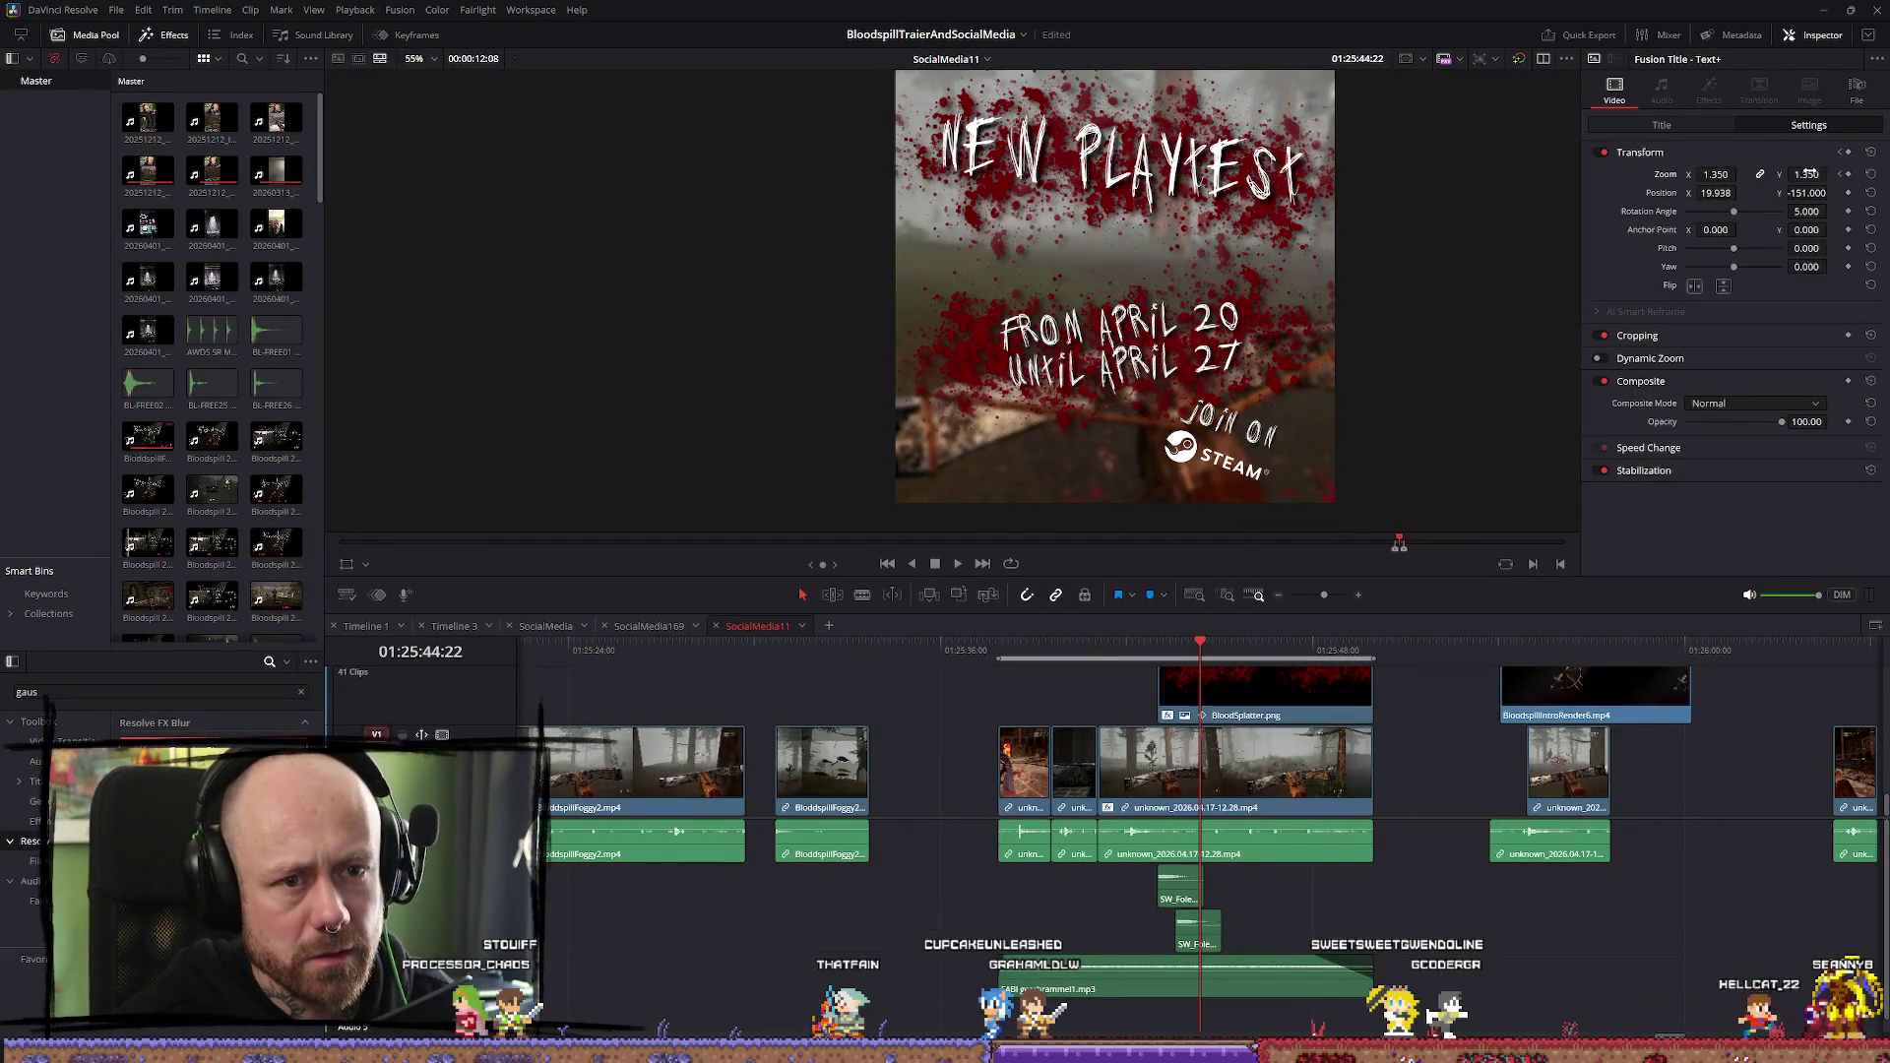
drag(1811, 194, 1831, 193)
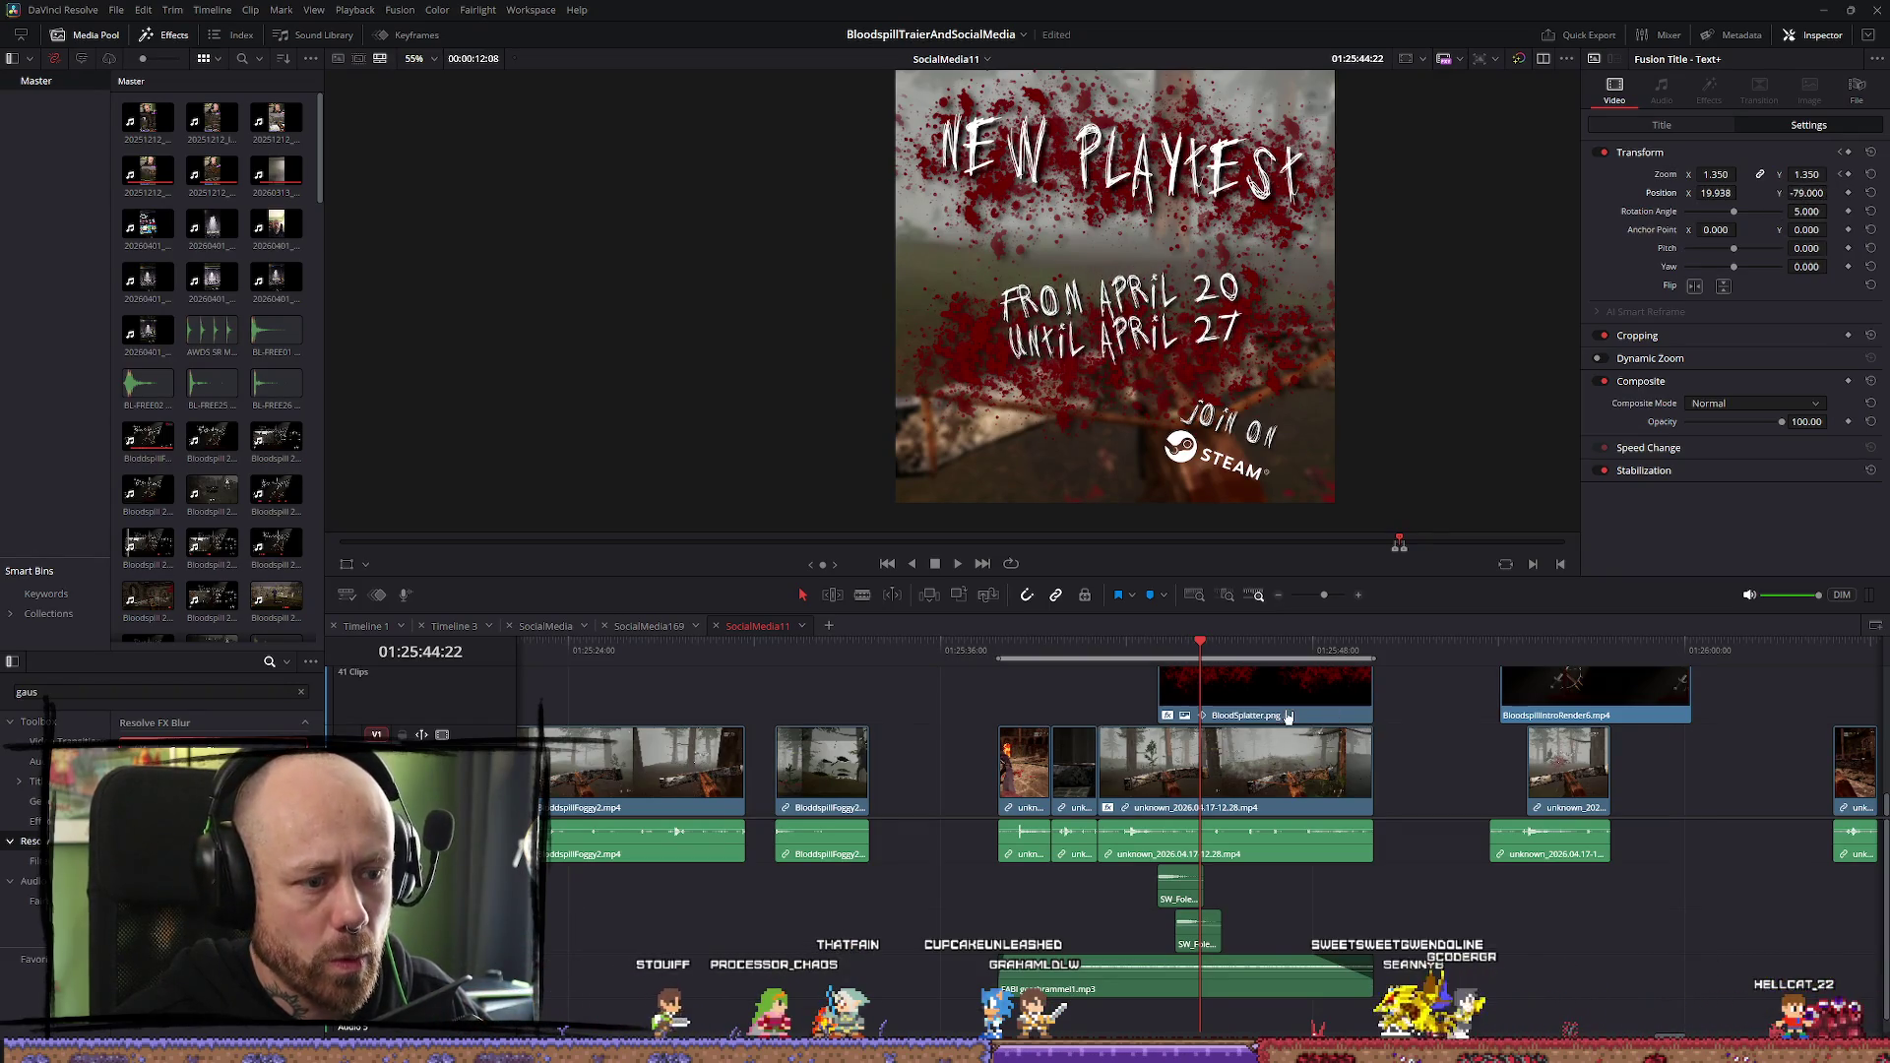
scroll(1290, 718, up, 3)
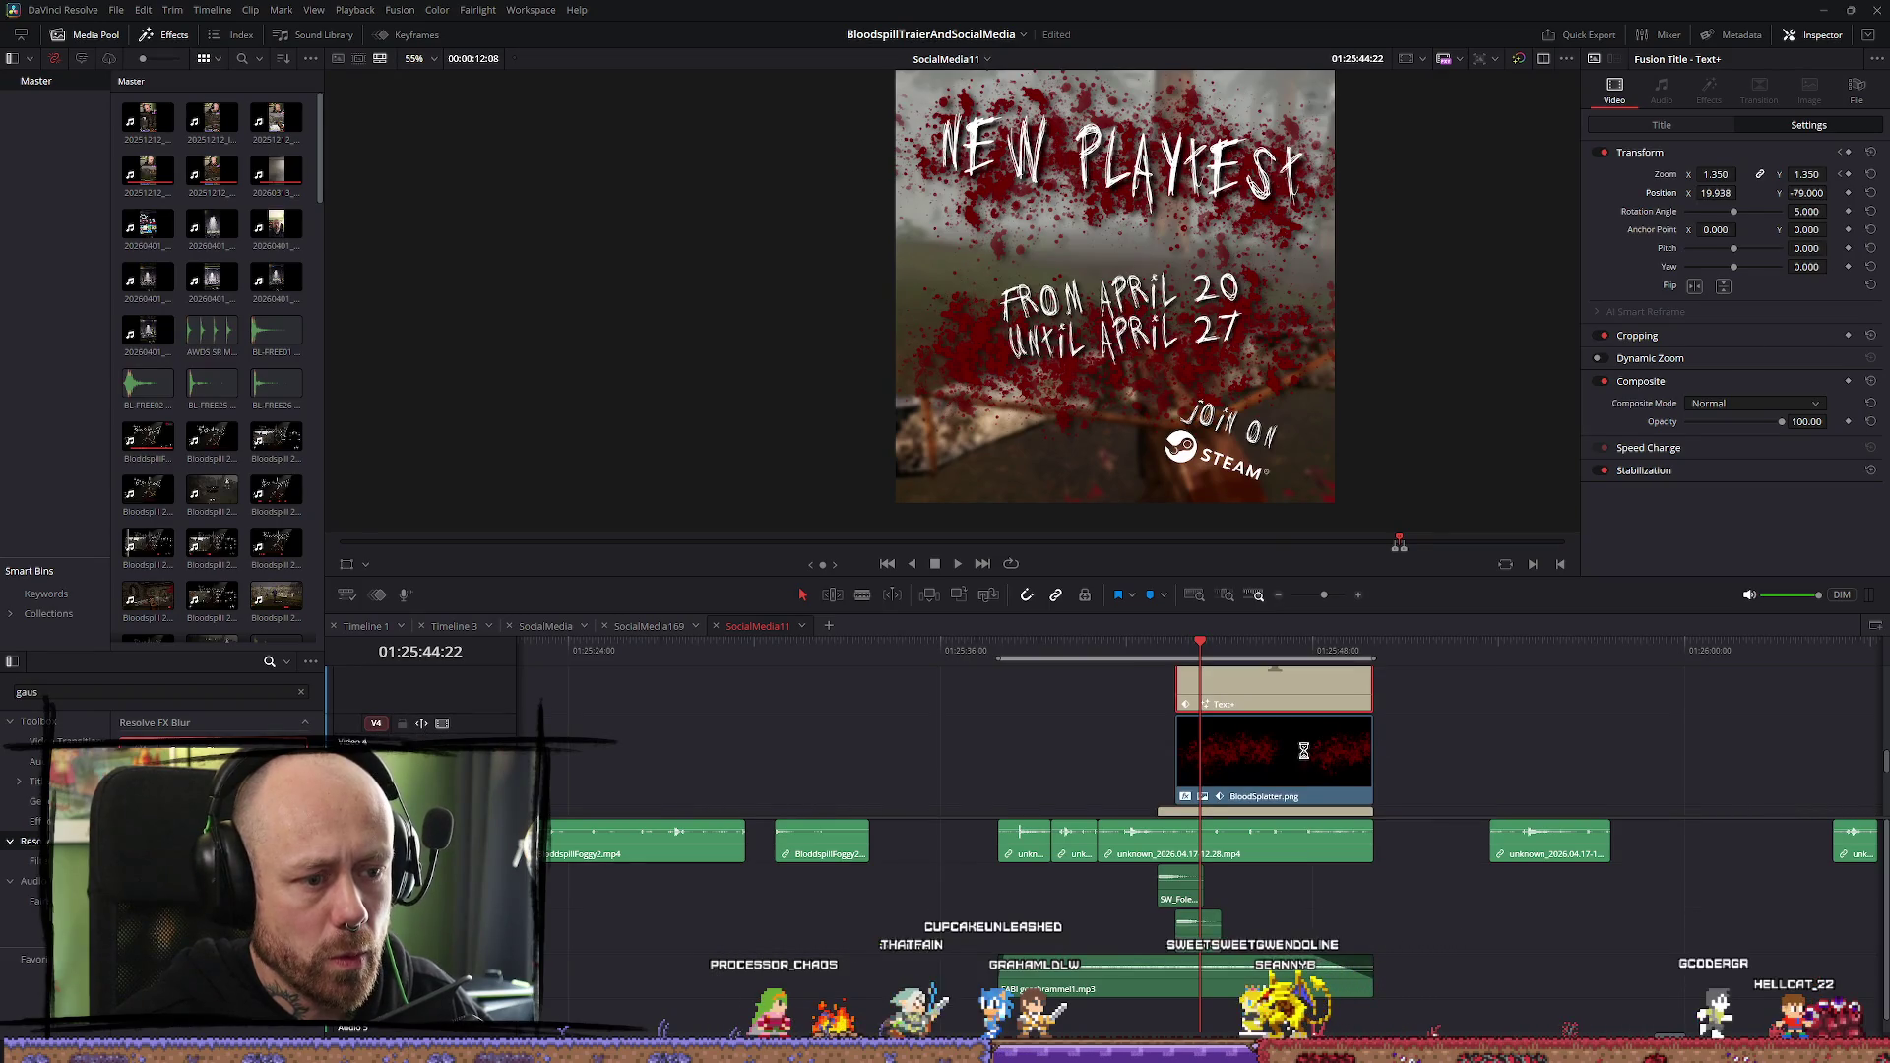
click(1304, 751)
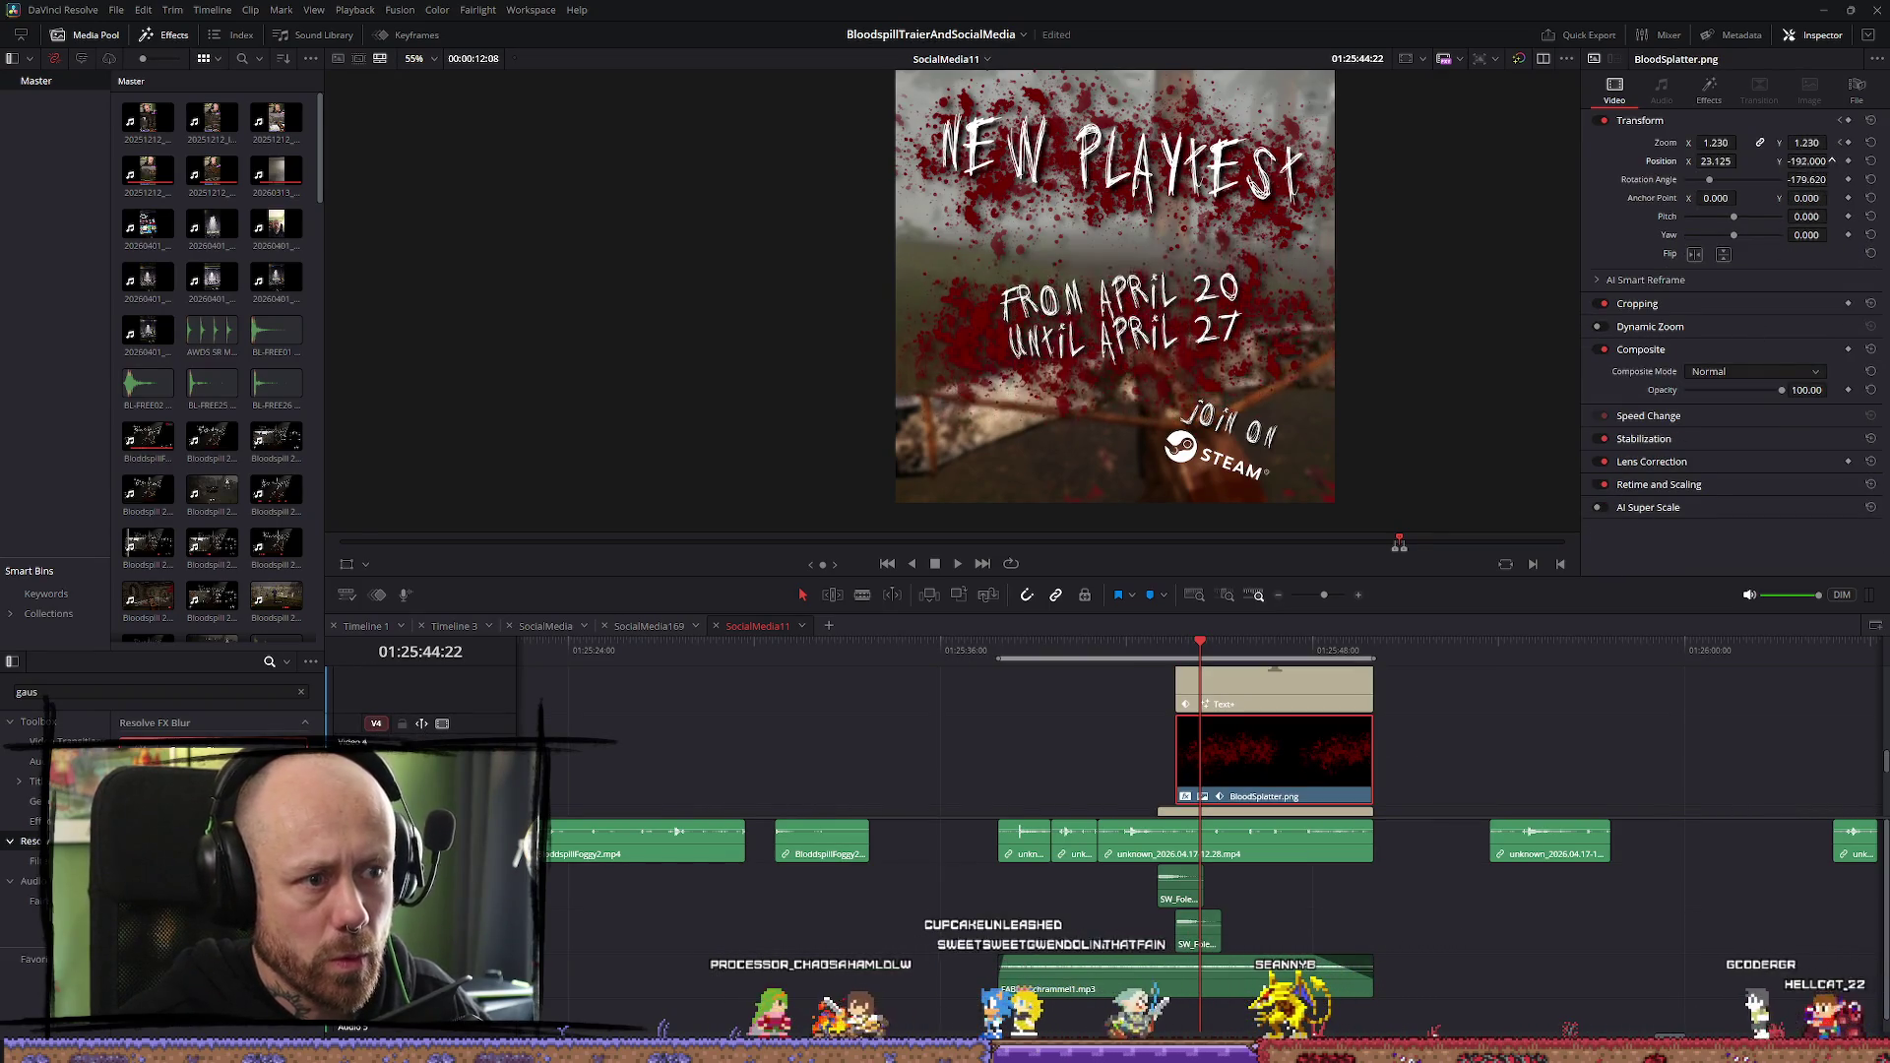